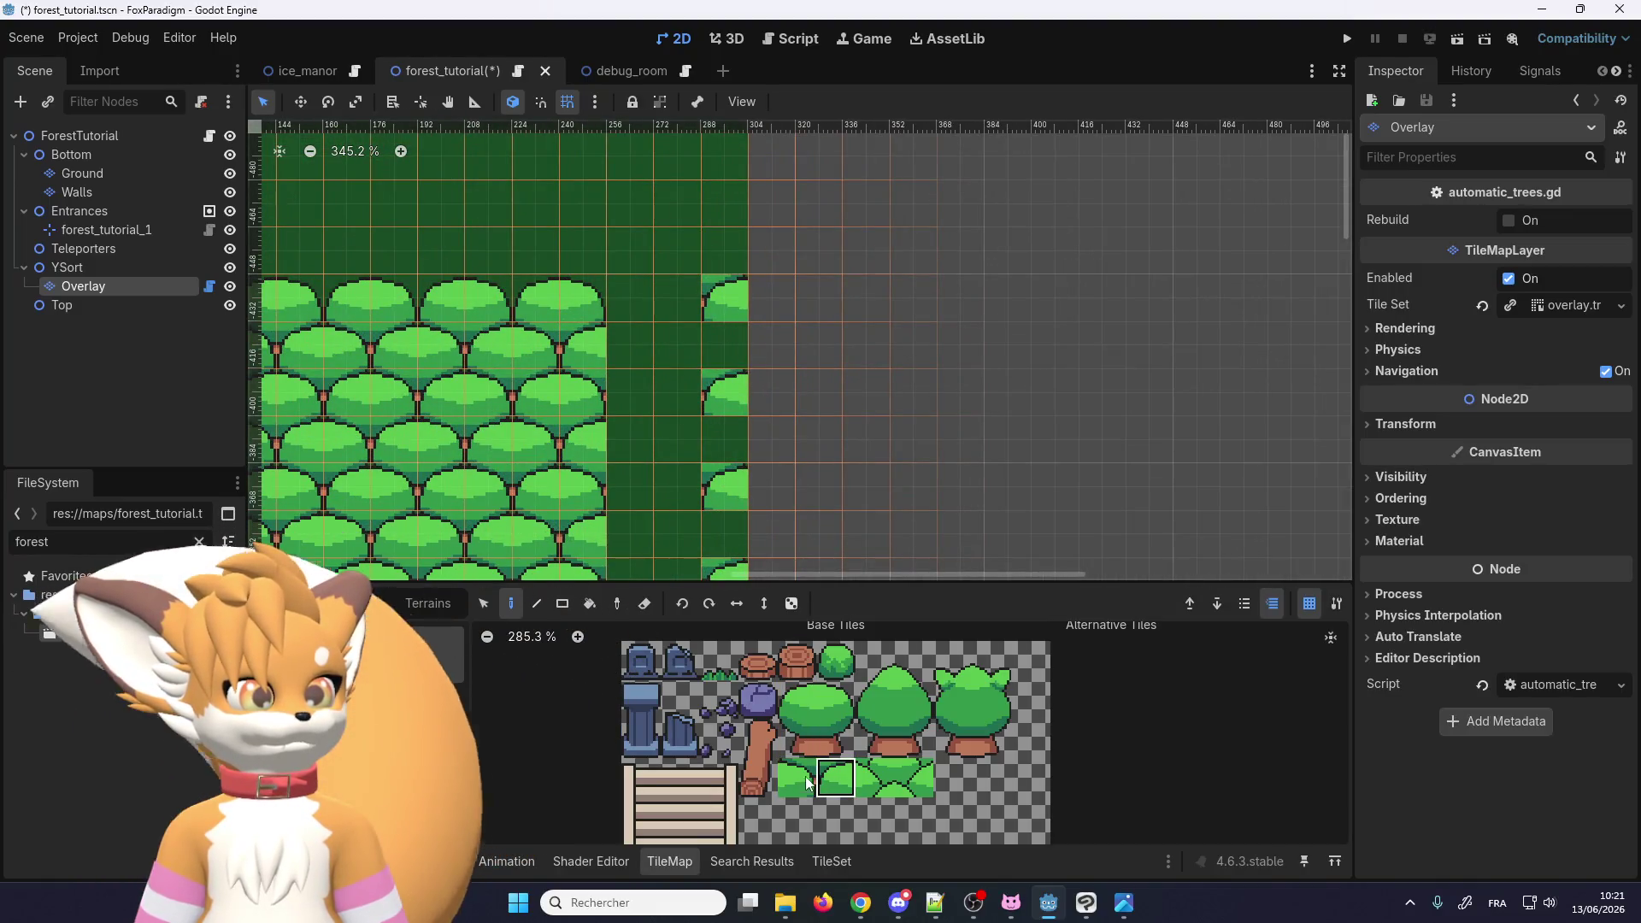
Step: Pick the stump trunk tile and paint a column of trunks along the trees
left_click_drag(805, 775, 836, 779)
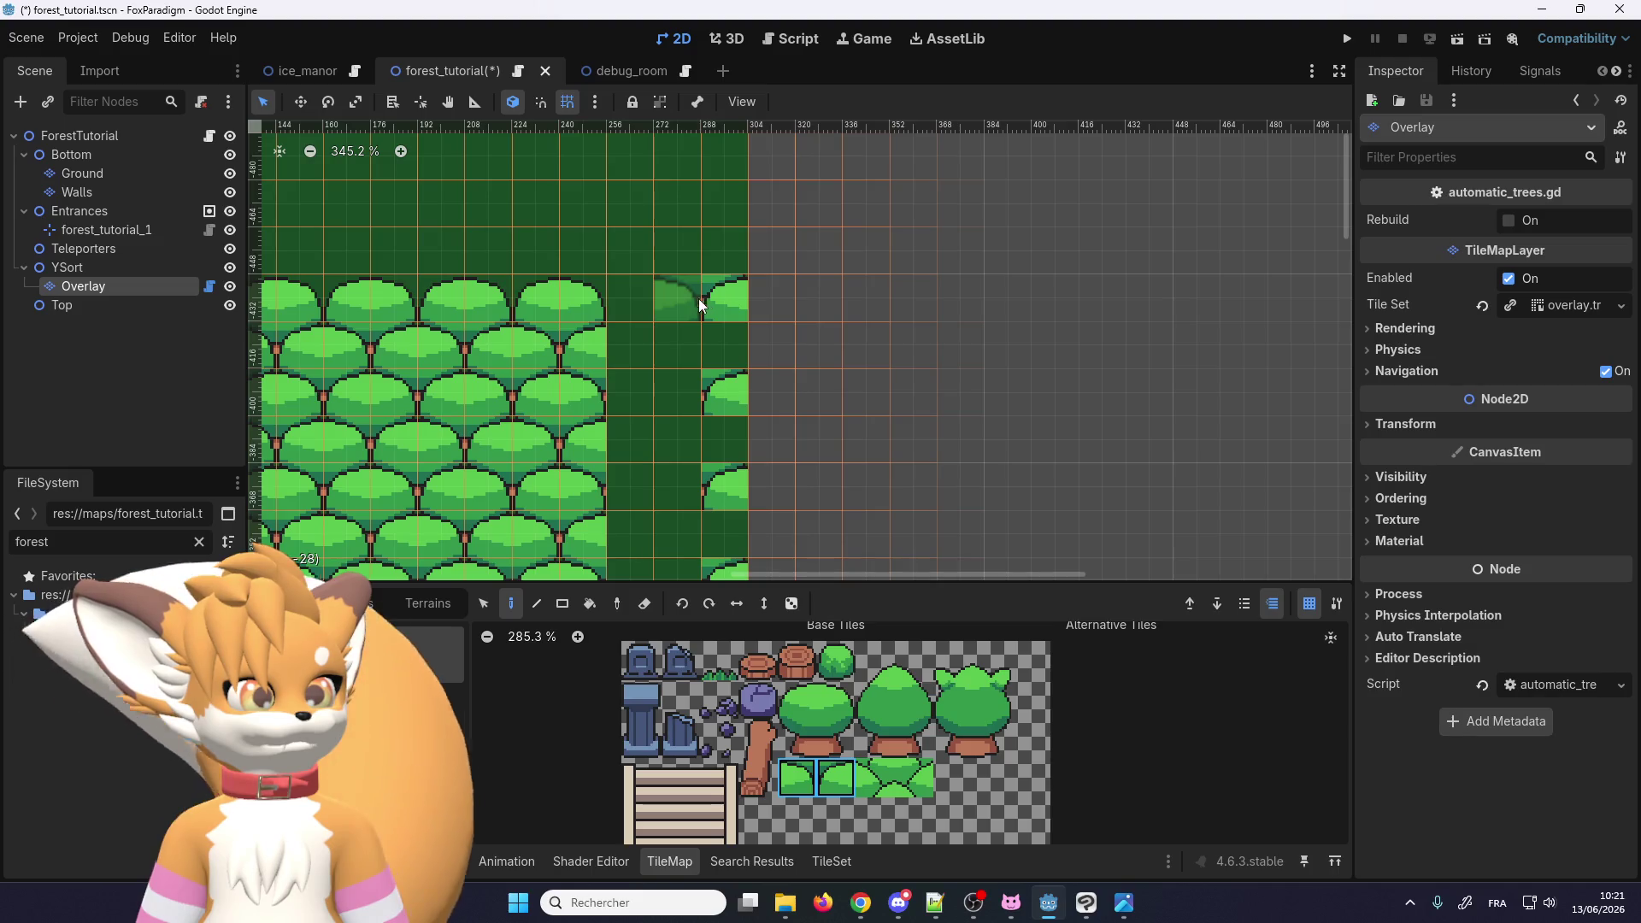
scroll(813, 284, "down", 3)
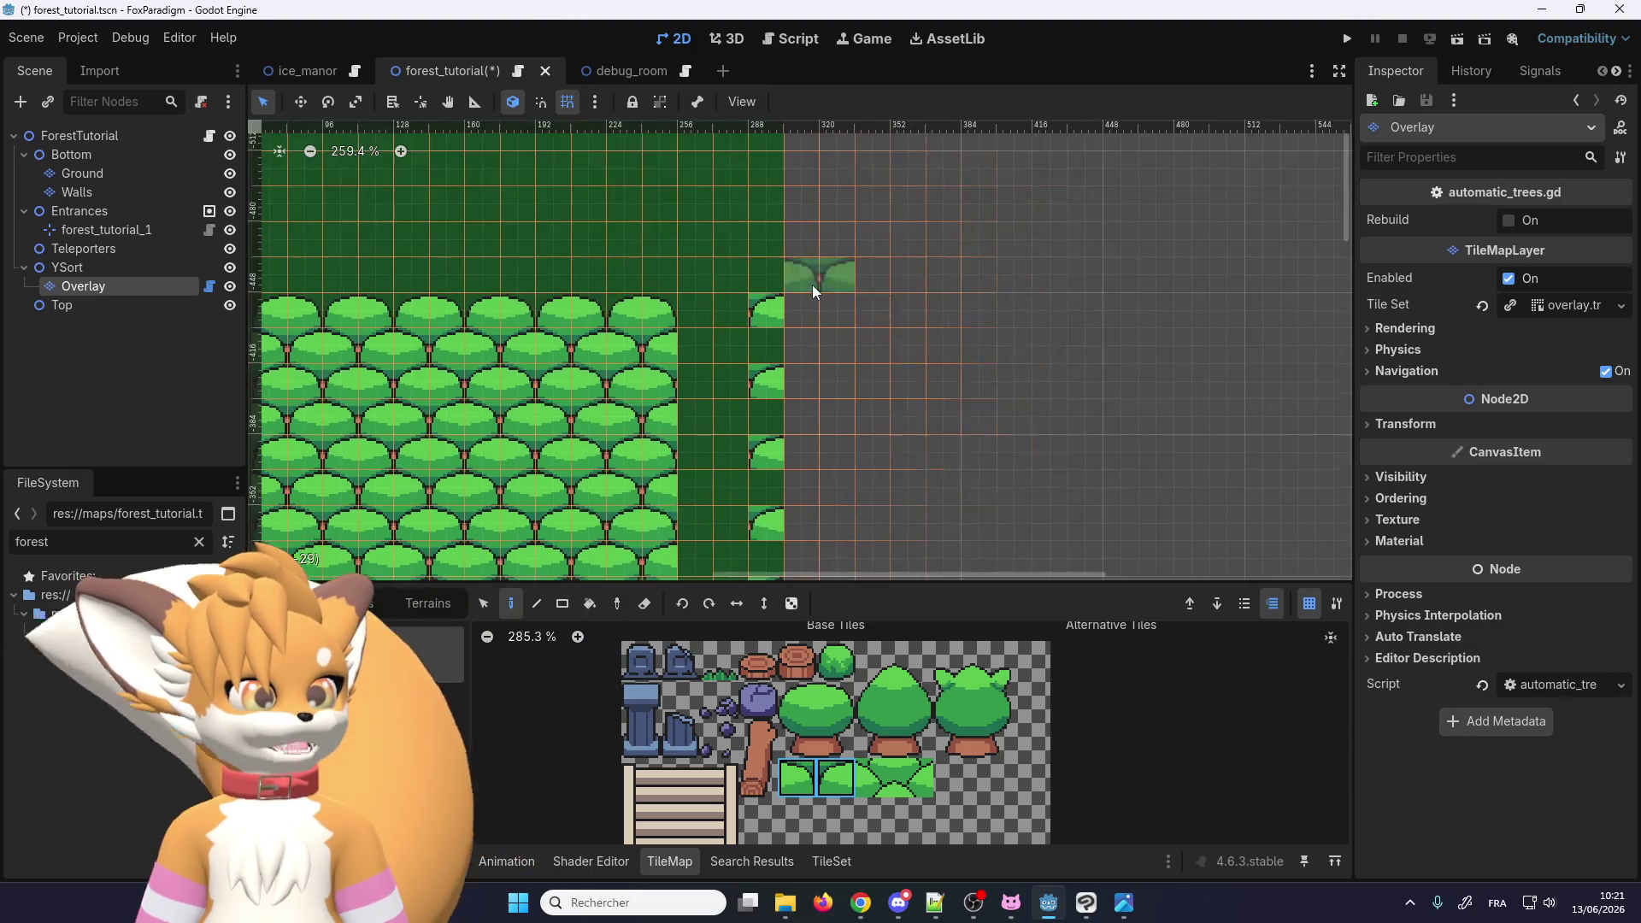
left_click(758, 661)
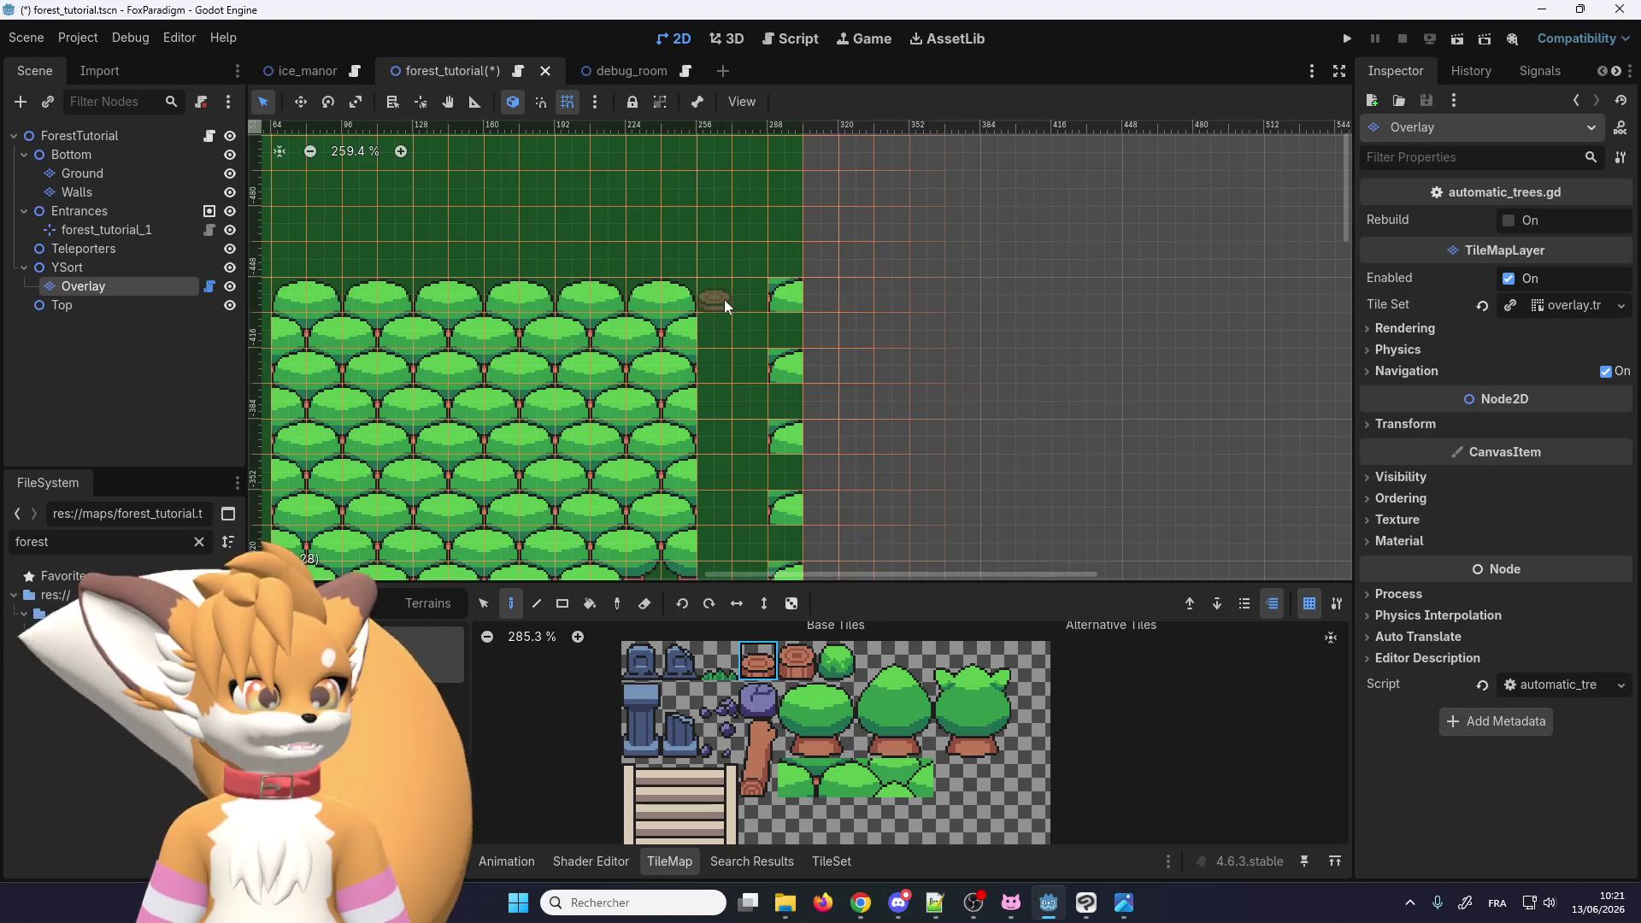
left_click(796, 660)
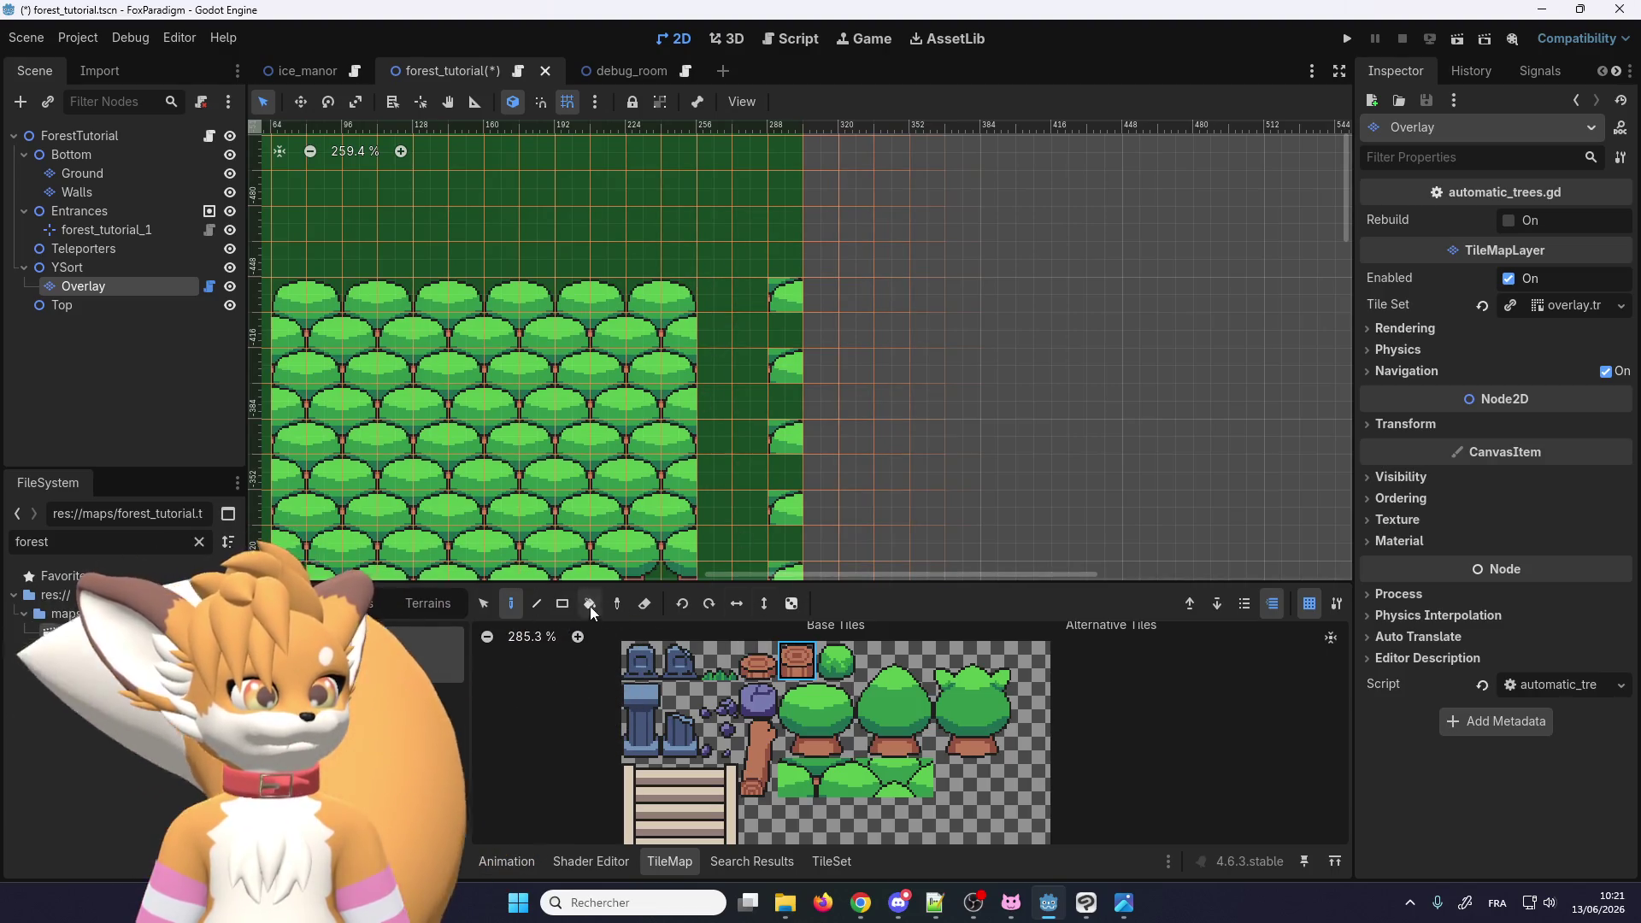
left_click_drag(742, 348, 735, 564)
scroll(732, 428, "down", 4)
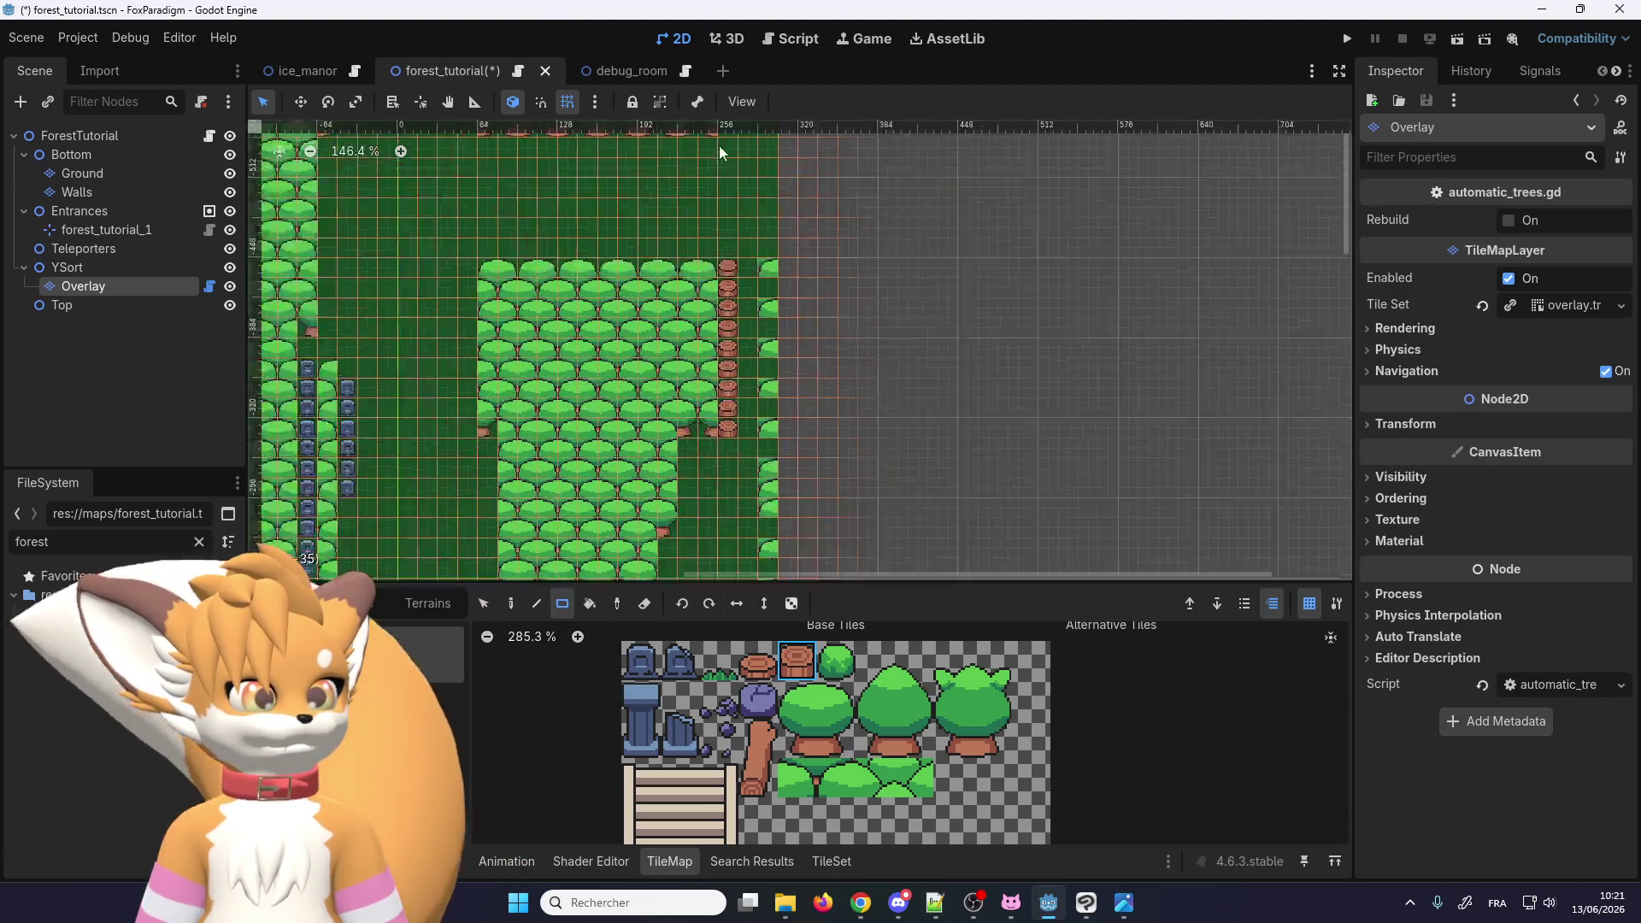
scroll(719, 479, "up", 2)
Step: Draw a rectangular row of trunk tiles and fill a 1x5 trunk strip
mouse_move(663, 453)
left_mouse_down()
mouse_move(850, 460)
mouse_move(772, 454)
mouse_move(664, 344)
mouse_move(736, 233)
left_mouse_up()
scroll(740, 414, "up", 1)
scroll(740, 414, "right", 1)
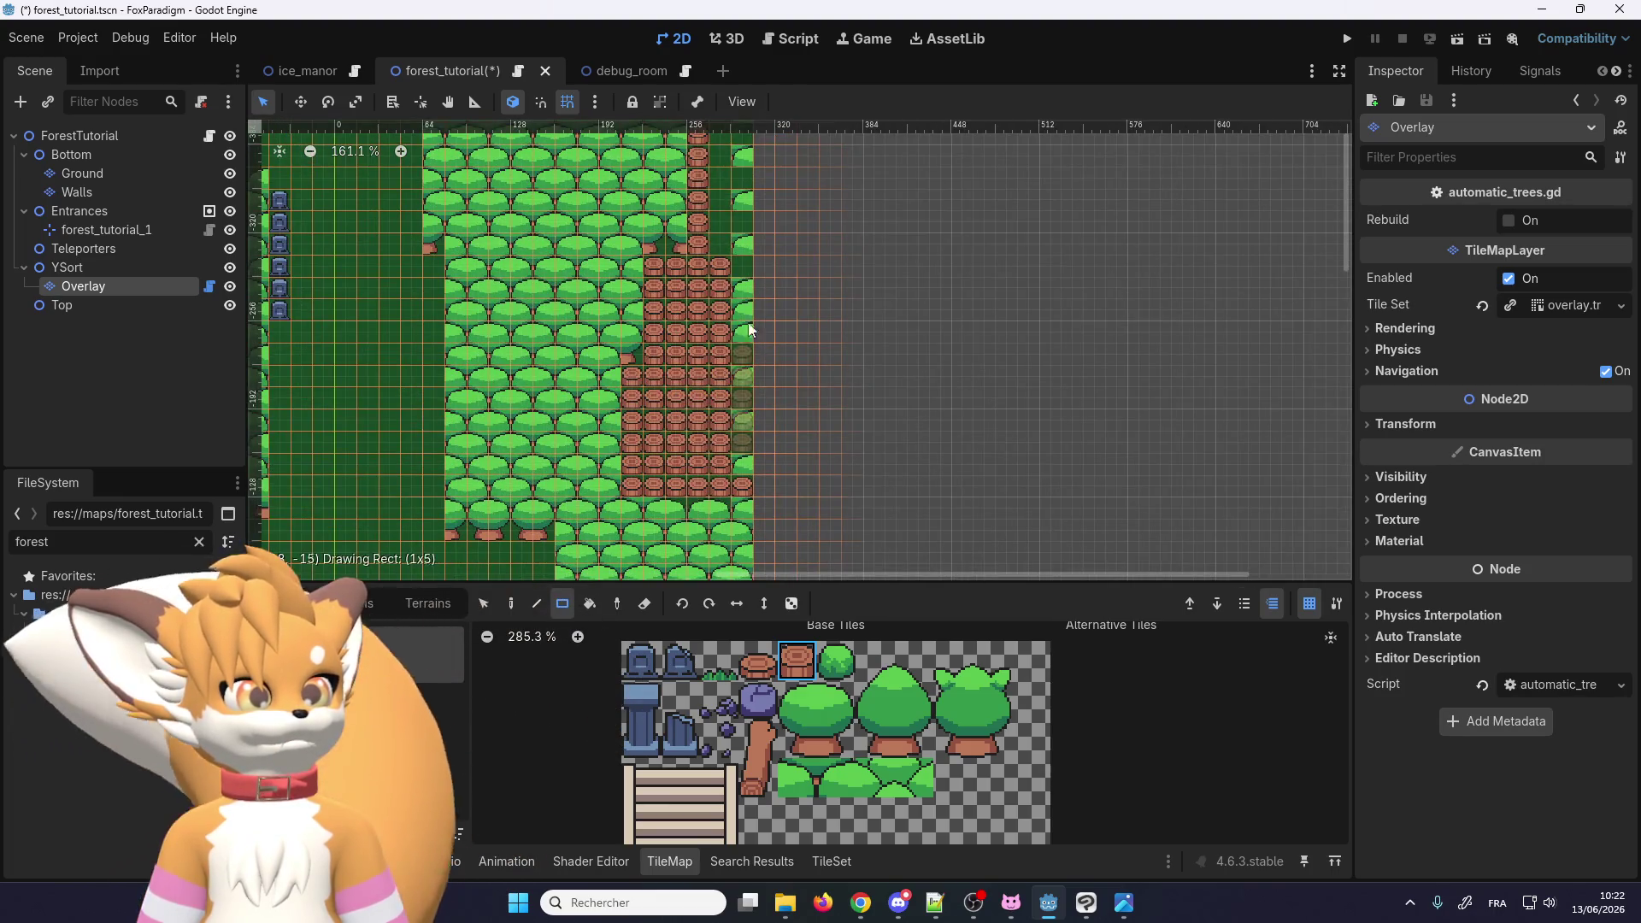
left_click_drag(751, 329, 750, 329)
scroll(721, 316, "down", 4)
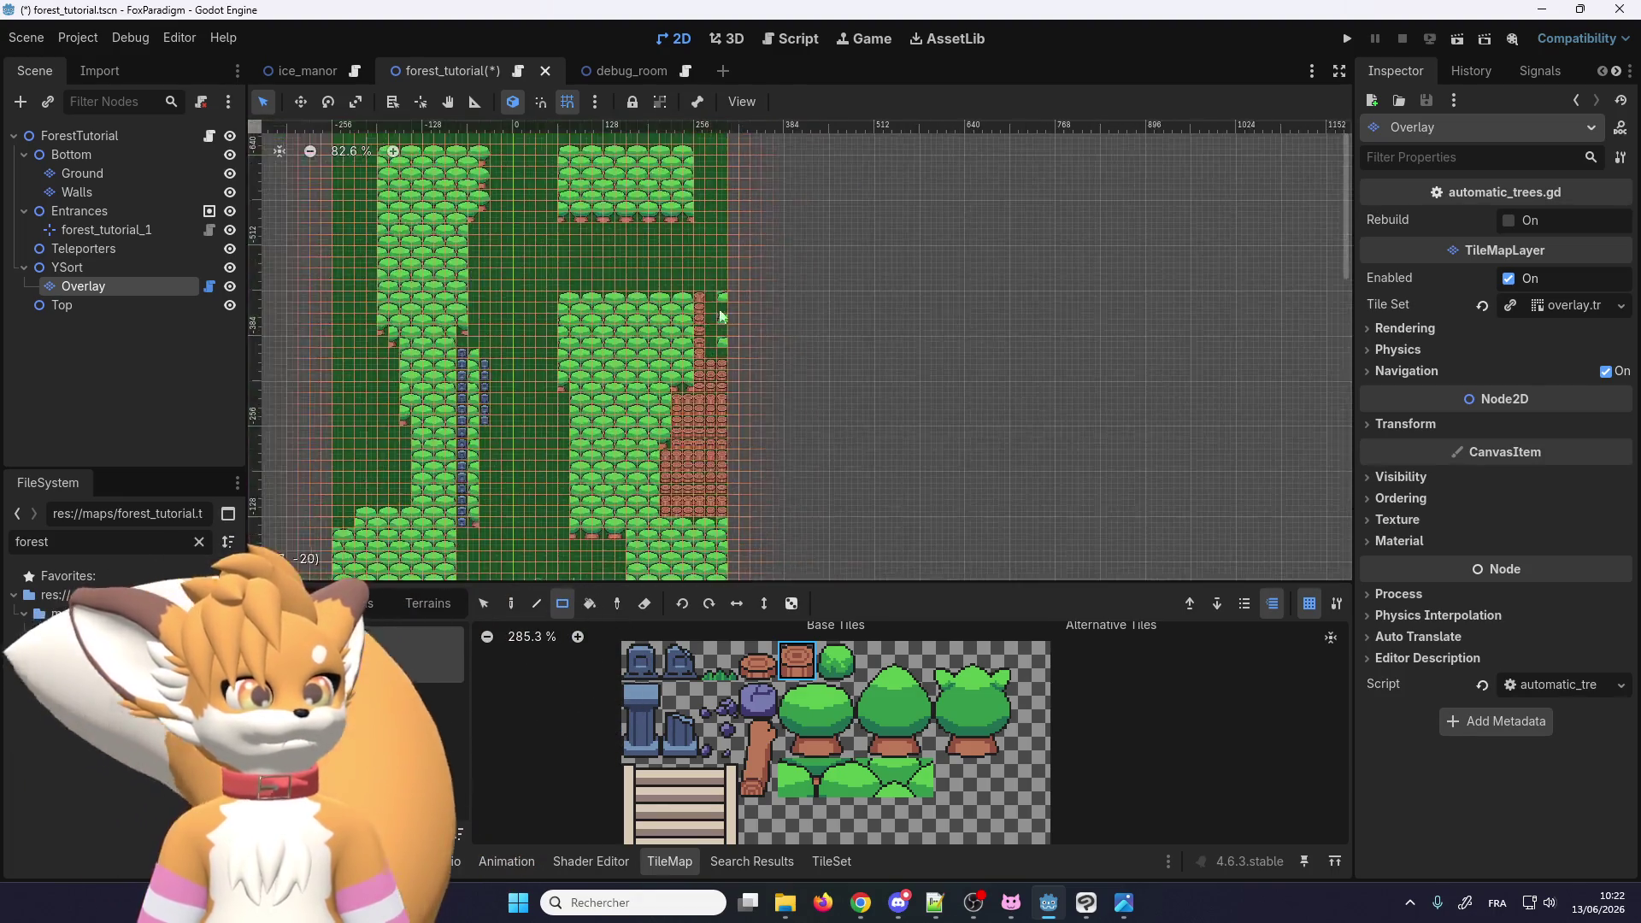
scroll(721, 317, "up", 2)
scroll(725, 304, "down", 2)
scroll(690, 192, "down", 1)
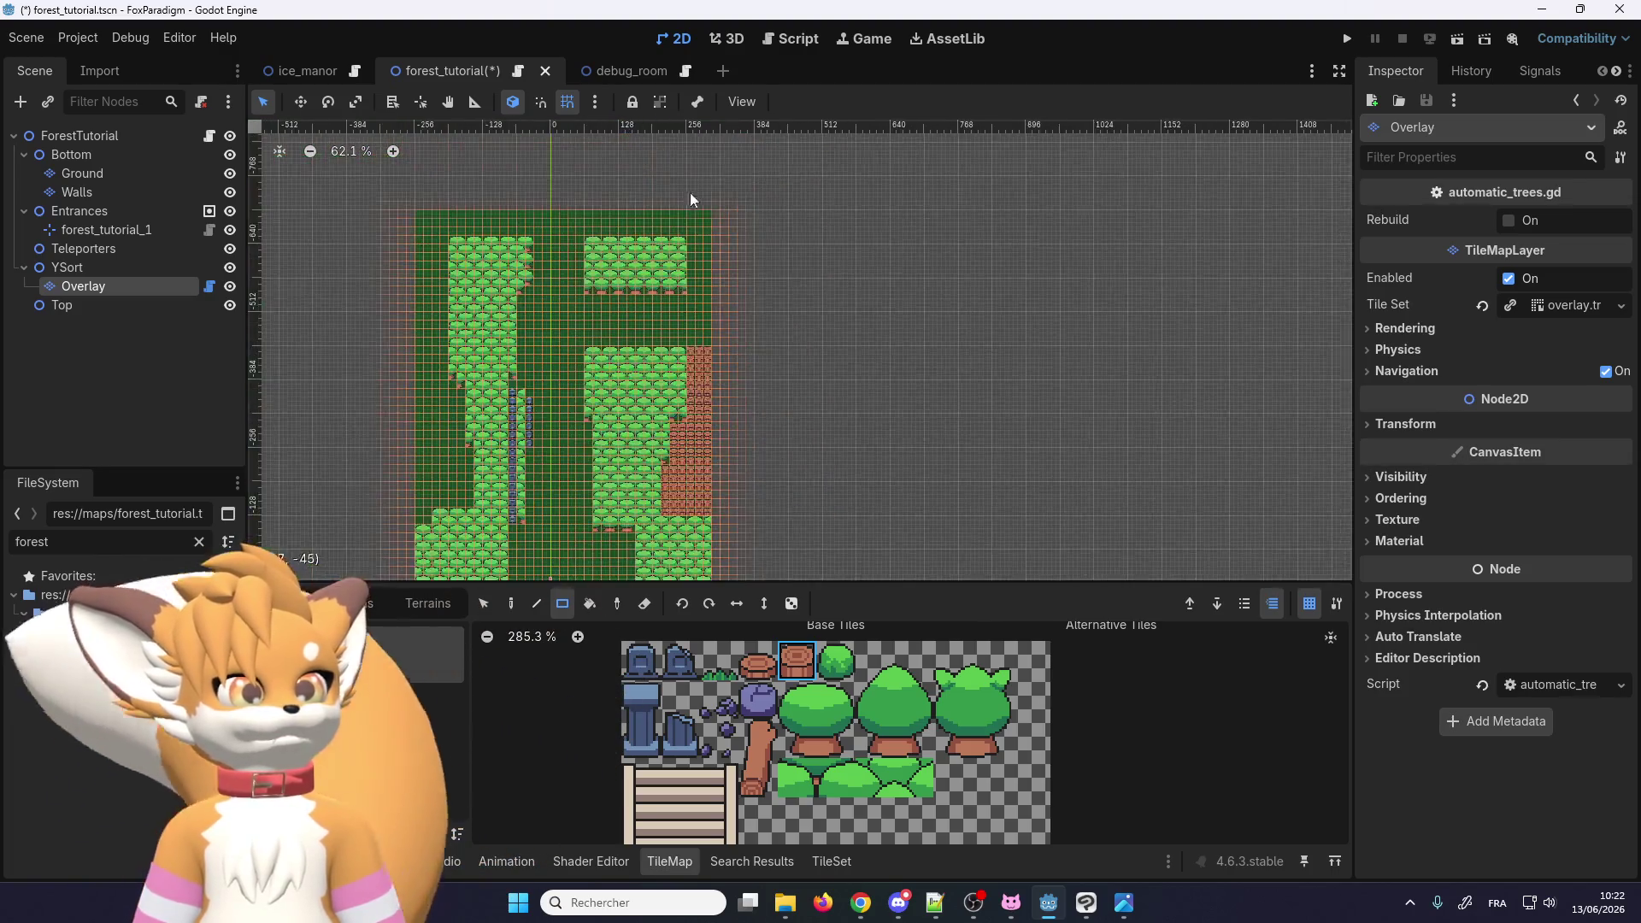
scroll(691, 237, "up", 5)
Step: Fill a three-wide trunk column beside the upper trees and a trunk band along the top edge
left_click_drag(686, 375, 733, 214)
scroll(774, 291, "down", 3)
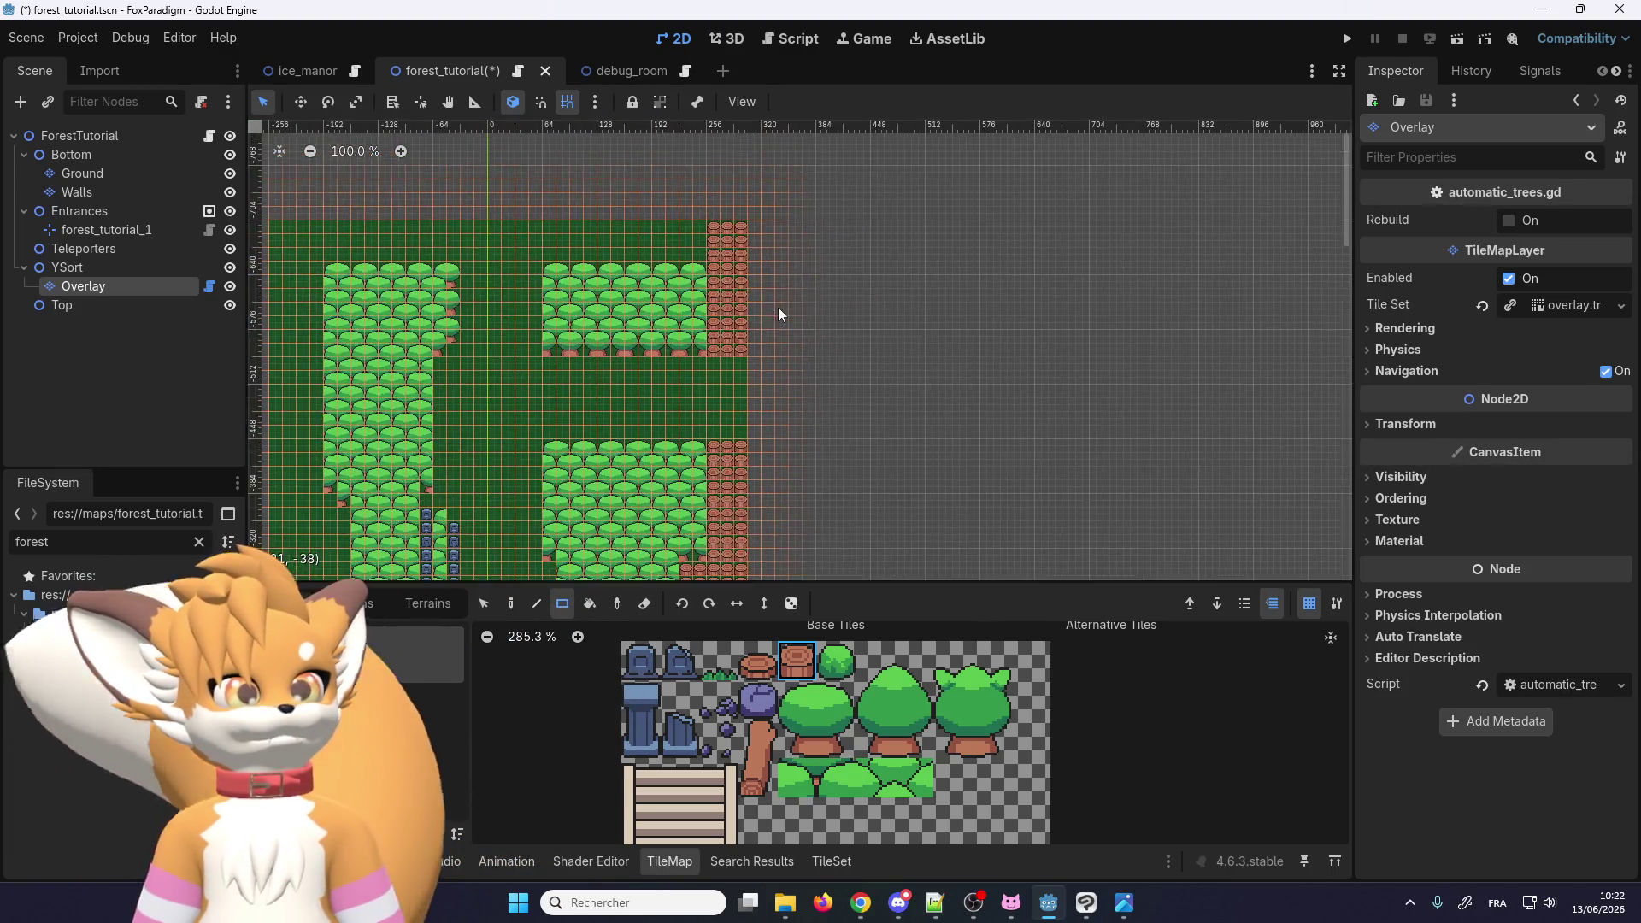
scroll(658, 276, "up", 6)
mouse_move(786, 278)
left_mouse_down()
mouse_move(490, 247)
mouse_move(504, 235)
left_mouse_up()
scroll(504, 235, "down", 6)
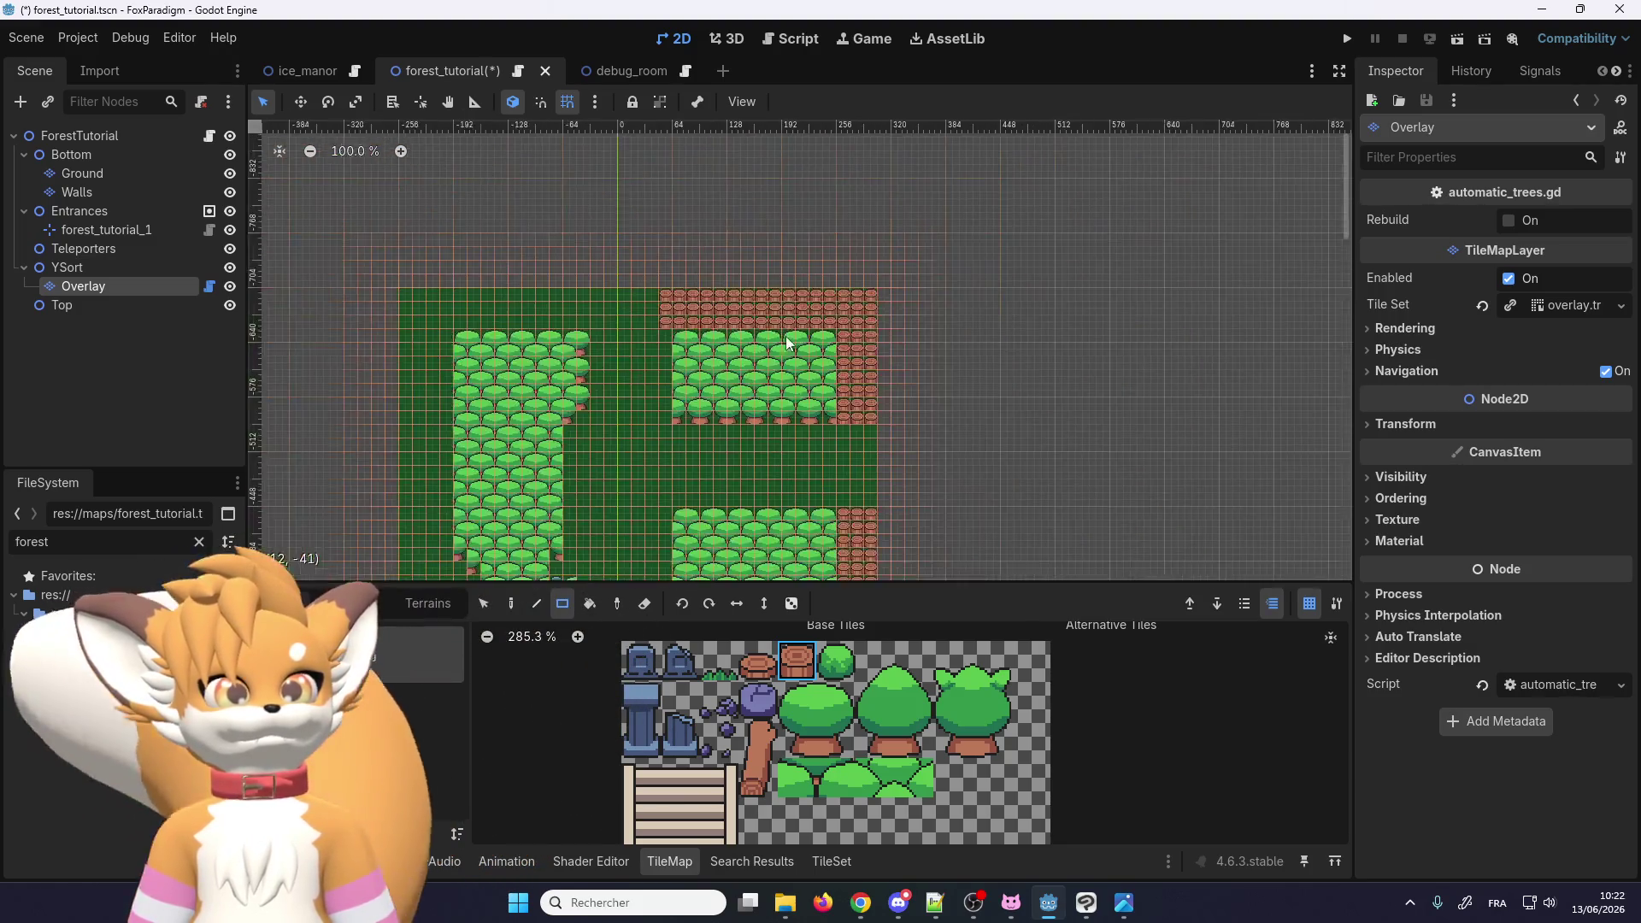
scroll(674, 319, "up", 5)
Step: Extend the top trunk band further left and fill a small 2x3 trunk patch
mouse_move(681, 315)
left_mouse_down()
mouse_move(385, 276)
mouse_move(506, 556)
mouse_move(488, 560)
left_mouse_up()
scroll(474, 256, "down", 7)
scroll(465, 522, "up", 5)
left_click_drag(458, 503, 443, 486)
scroll(669, 502, "up", 2)
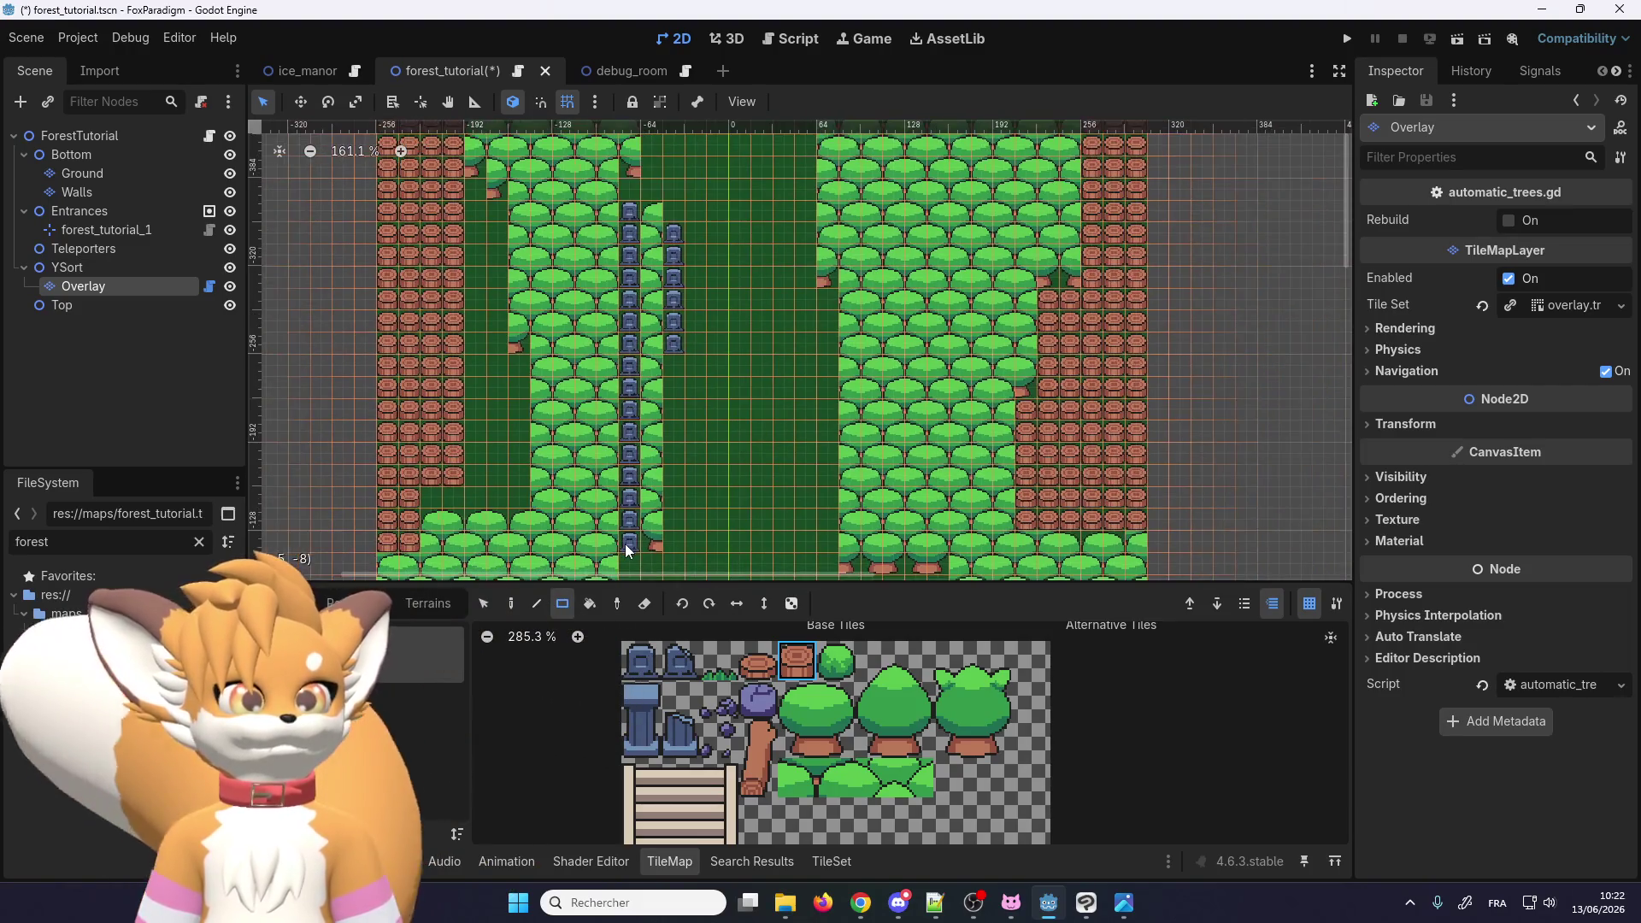
Step: Fill a tall two-wide trunk column, the left-side strip, and a 2x7 gap with trunks
mouse_move(625, 544)
left_mouse_down()
mouse_move(613, 214)
mouse_move(674, 240)
left_mouse_up()
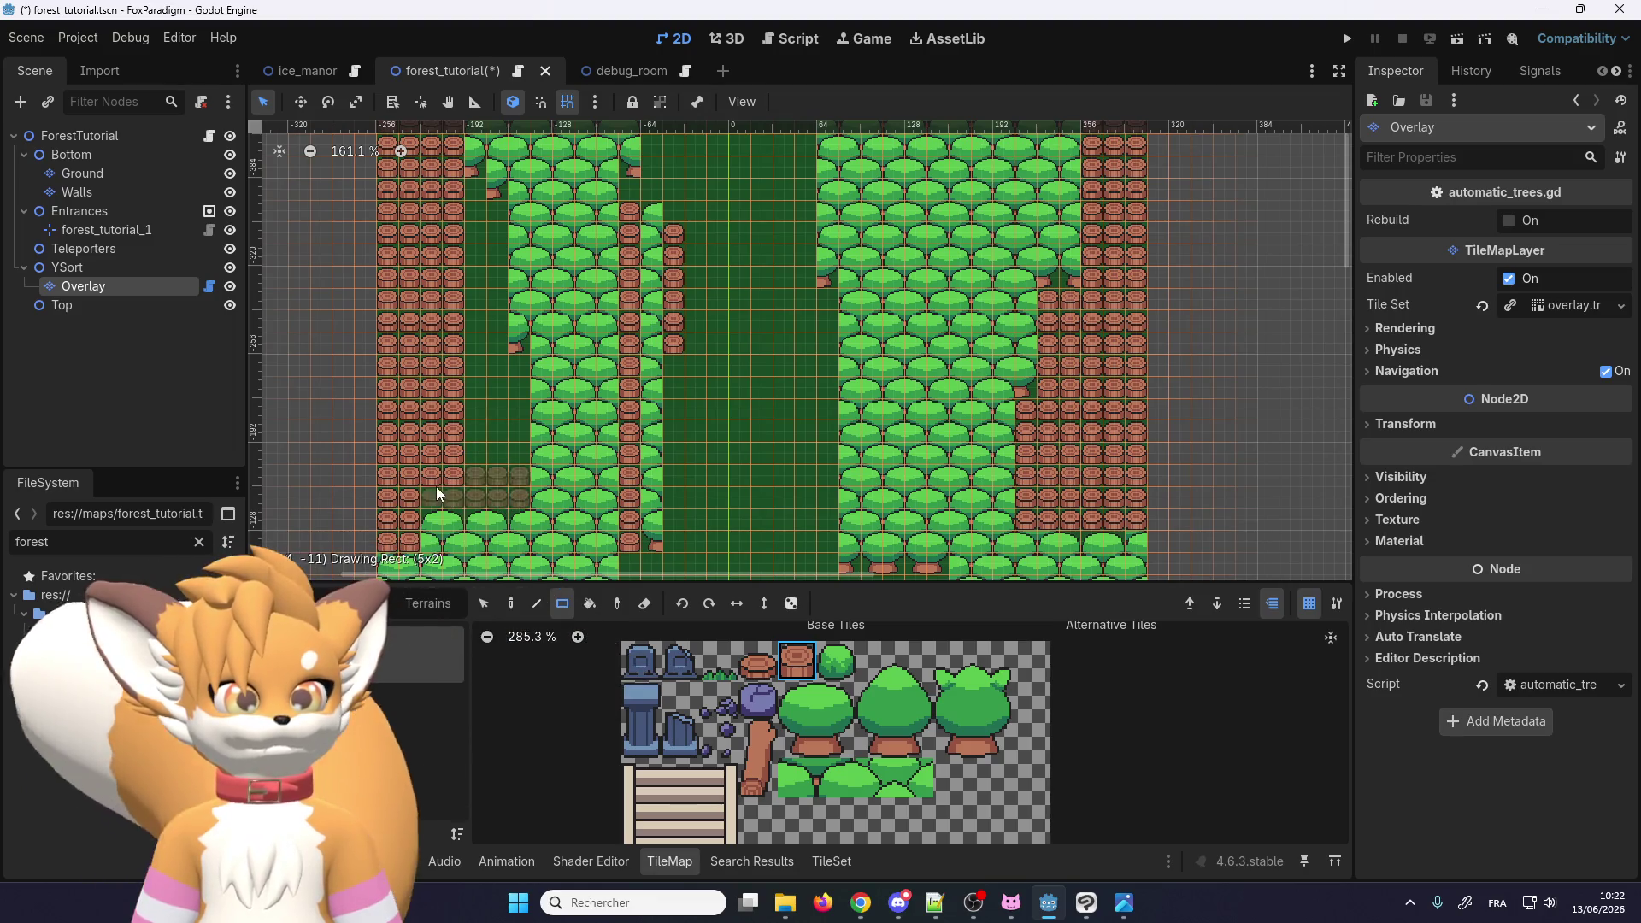
mouse_move(436, 485)
left_mouse_down()
mouse_move(442, 366)
mouse_move(426, 368)
mouse_move(489, 271)
left_mouse_up()
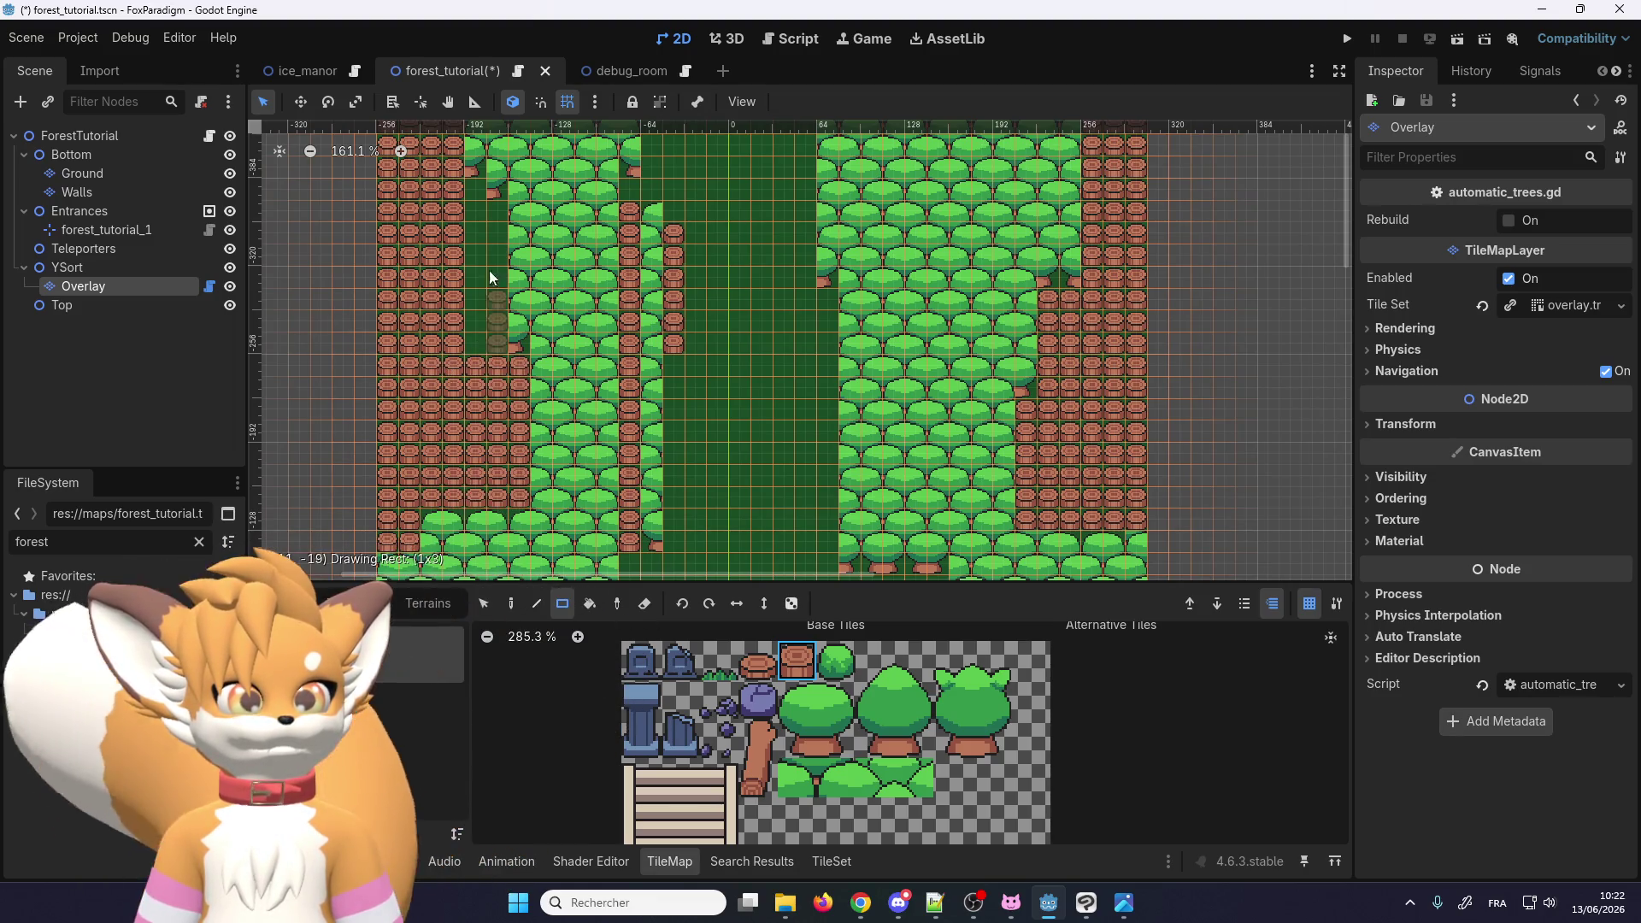
left_click_drag(470, 215, 471, 193)
scroll(598, 202, "down", 5)
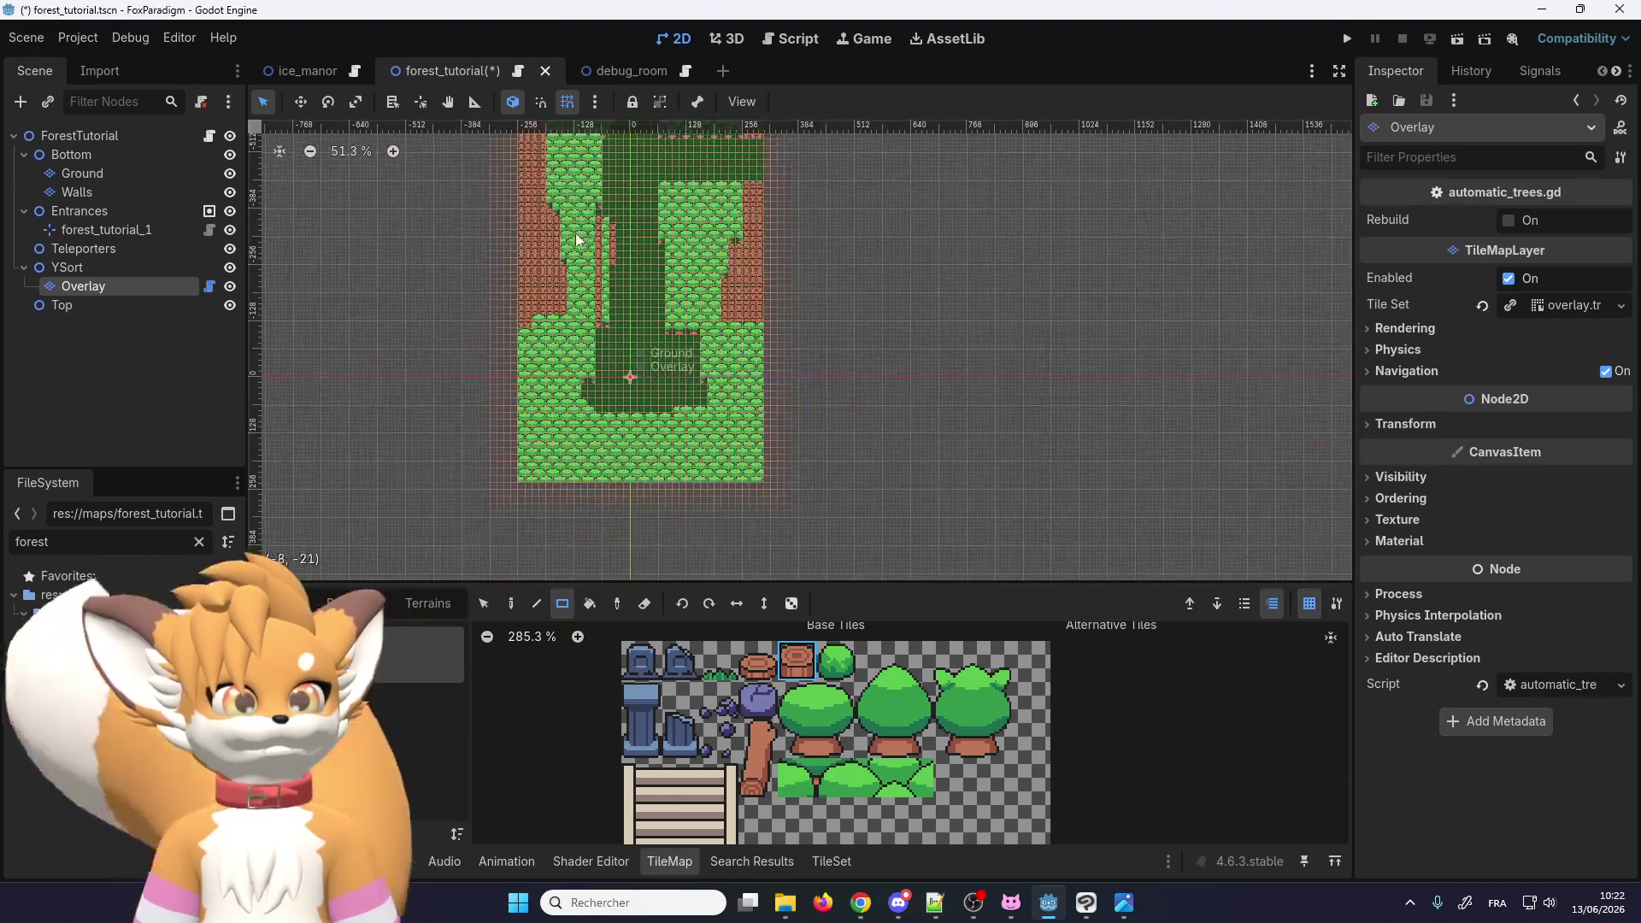
scroll(709, 388, "up", 6)
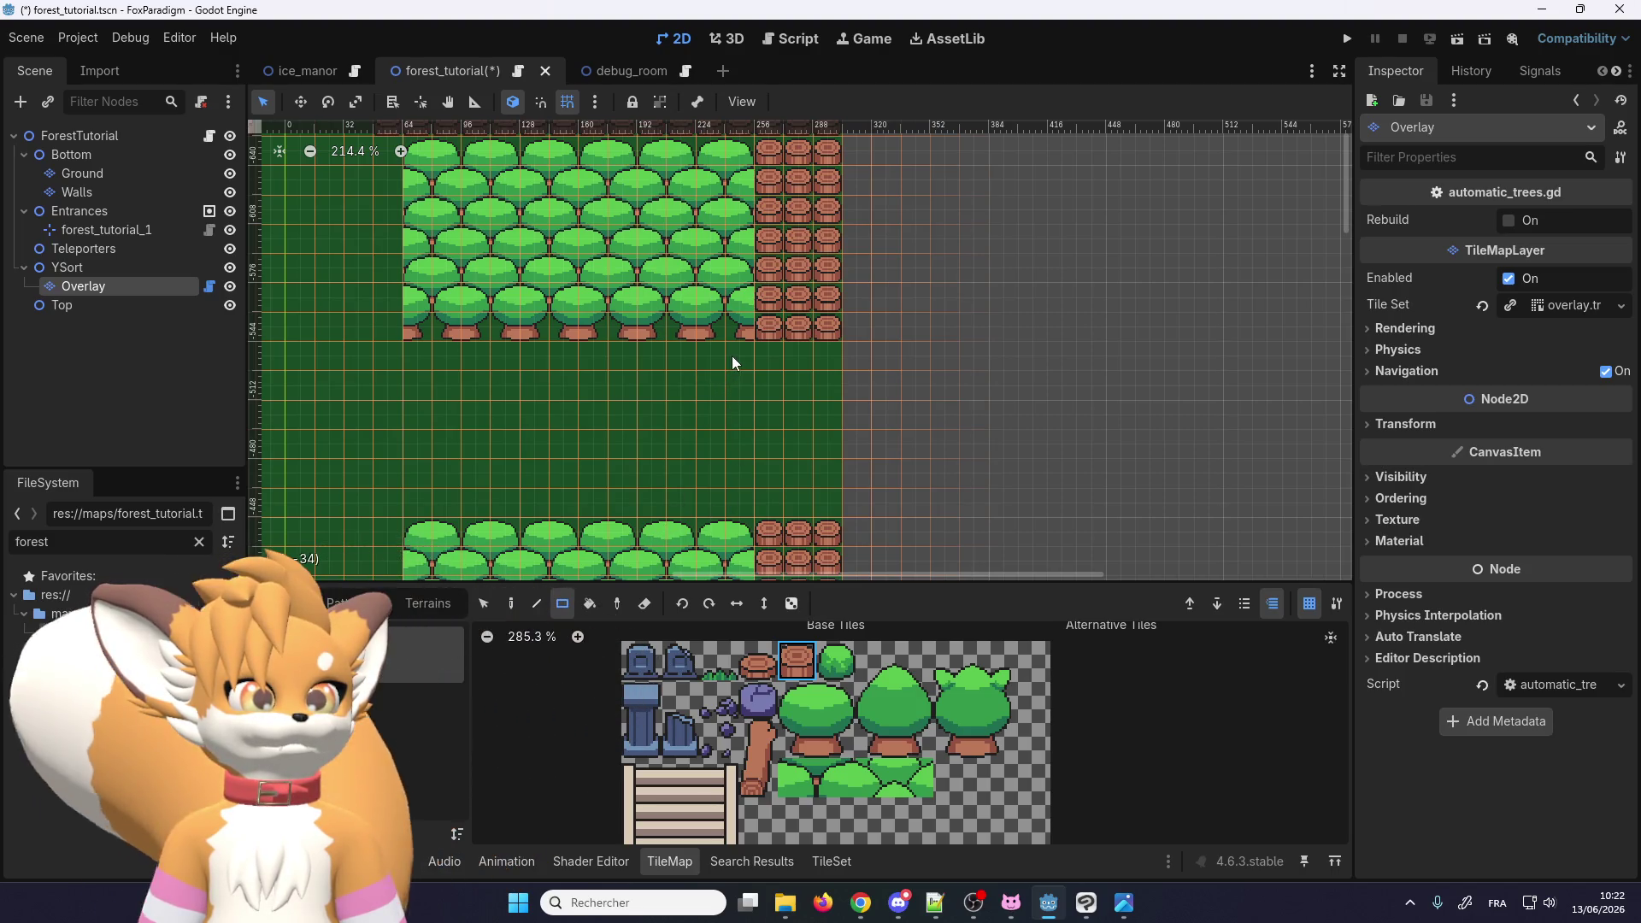
scroll(739, 363, "up", 2)
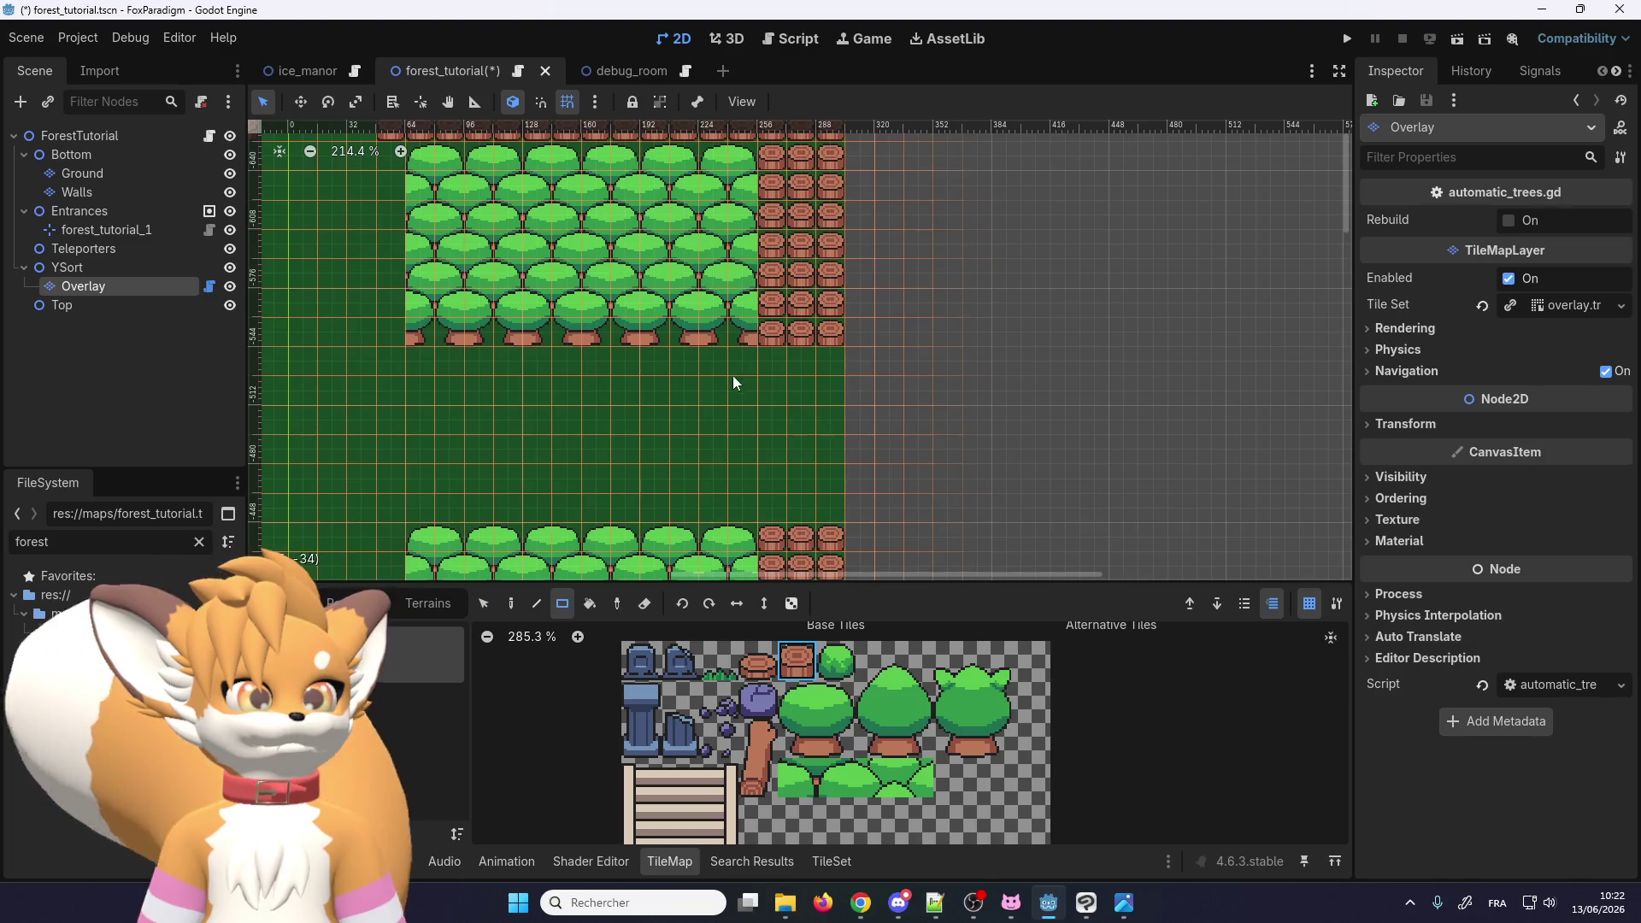
scroll(734, 382, "down", 4)
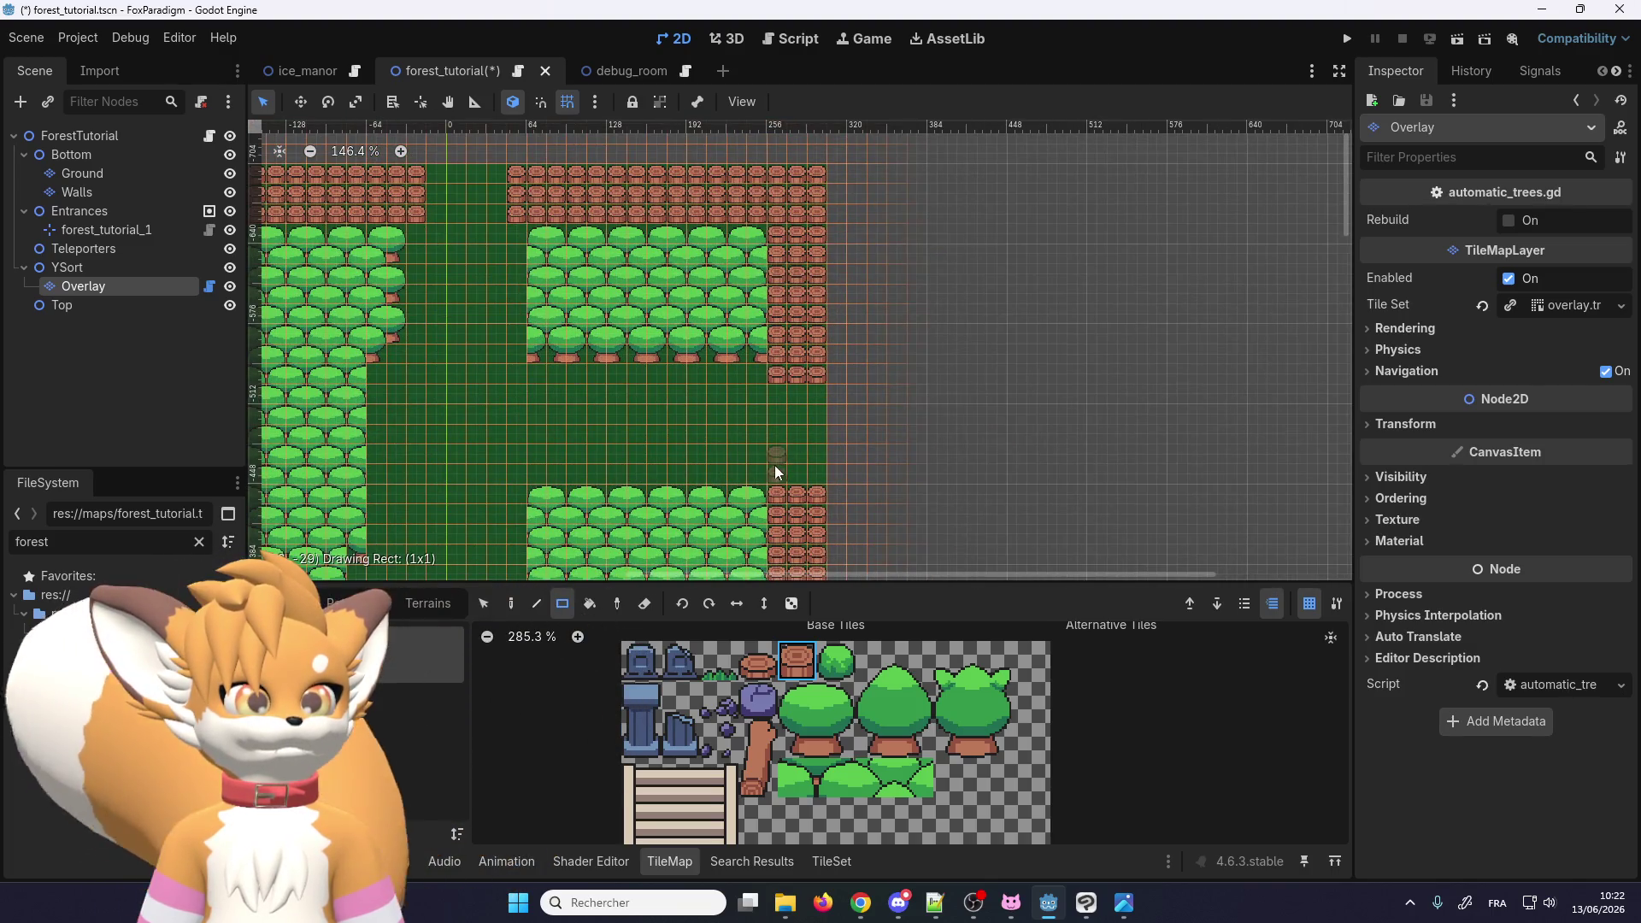
Step: Fill the small remaining gap with two rows of trunk tiles
left_click_drag(775, 466, 814, 467)
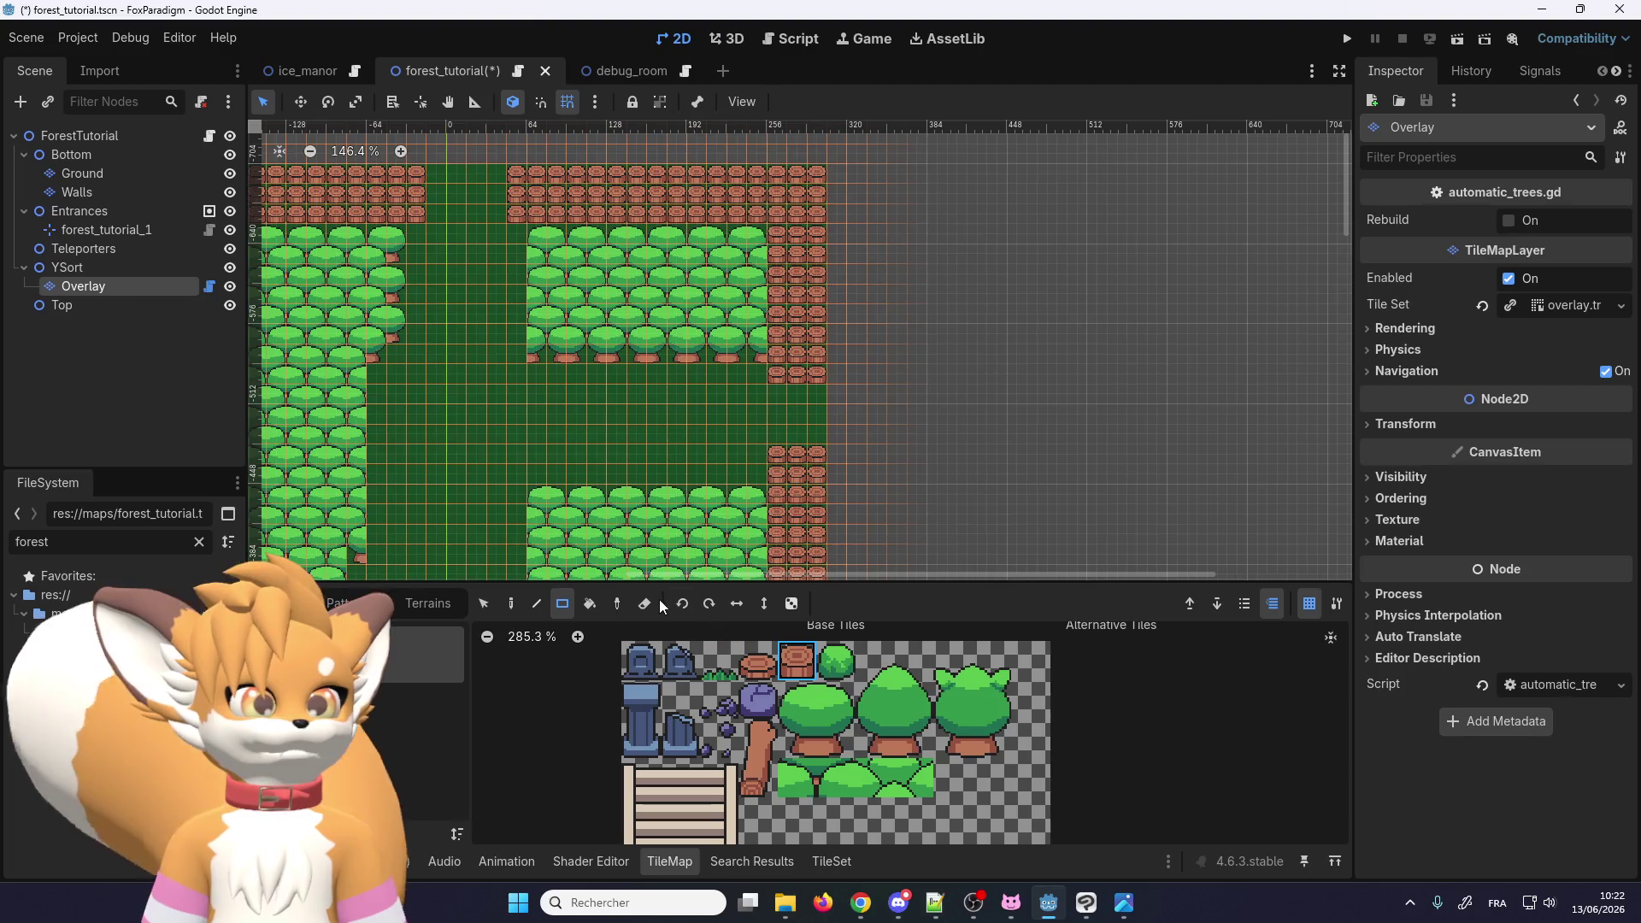
scroll(714, 417, "down", 5)
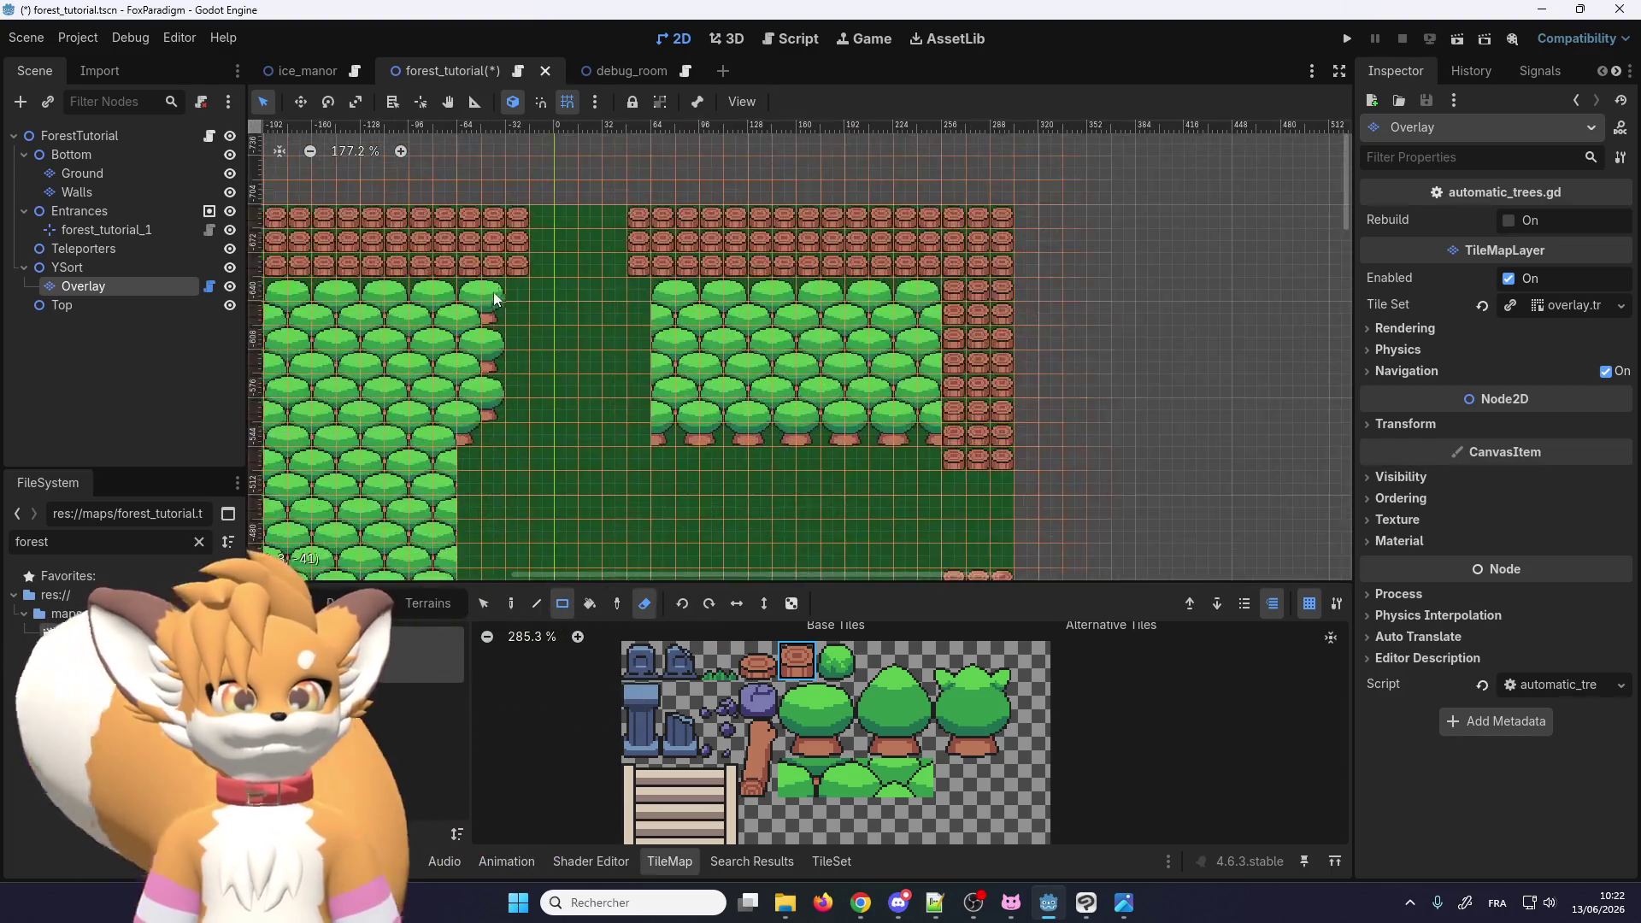
scroll(659, 260, "up", 9)
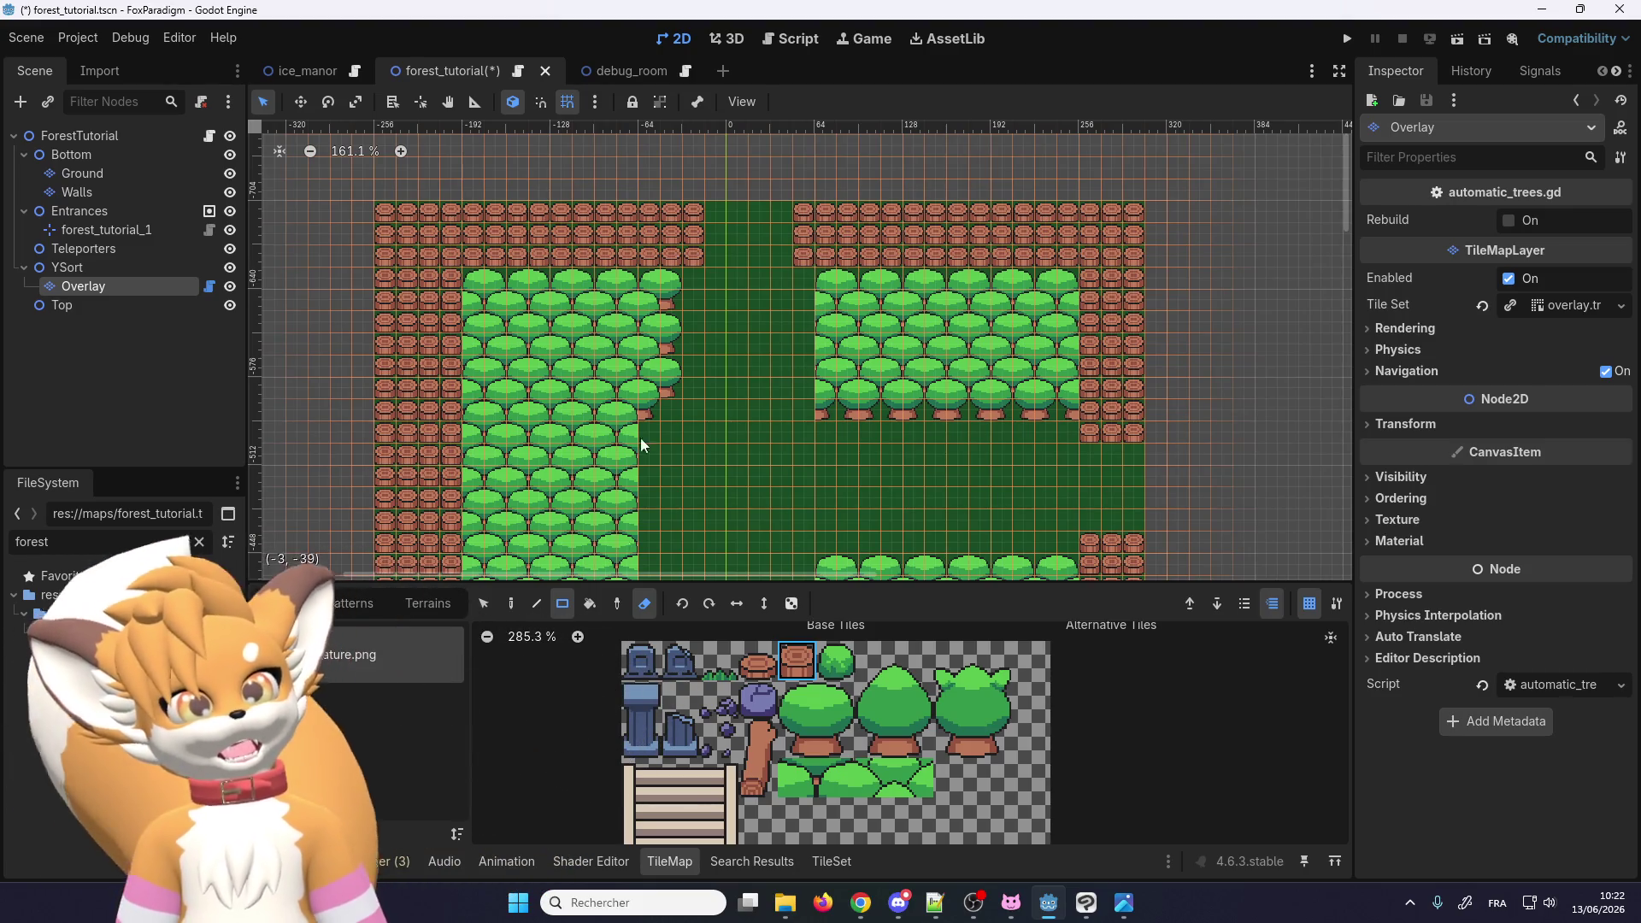
Step: Select a block of tree tiles with the Selection Tool and try moving it, leaving it in place
left_click(490, 611)
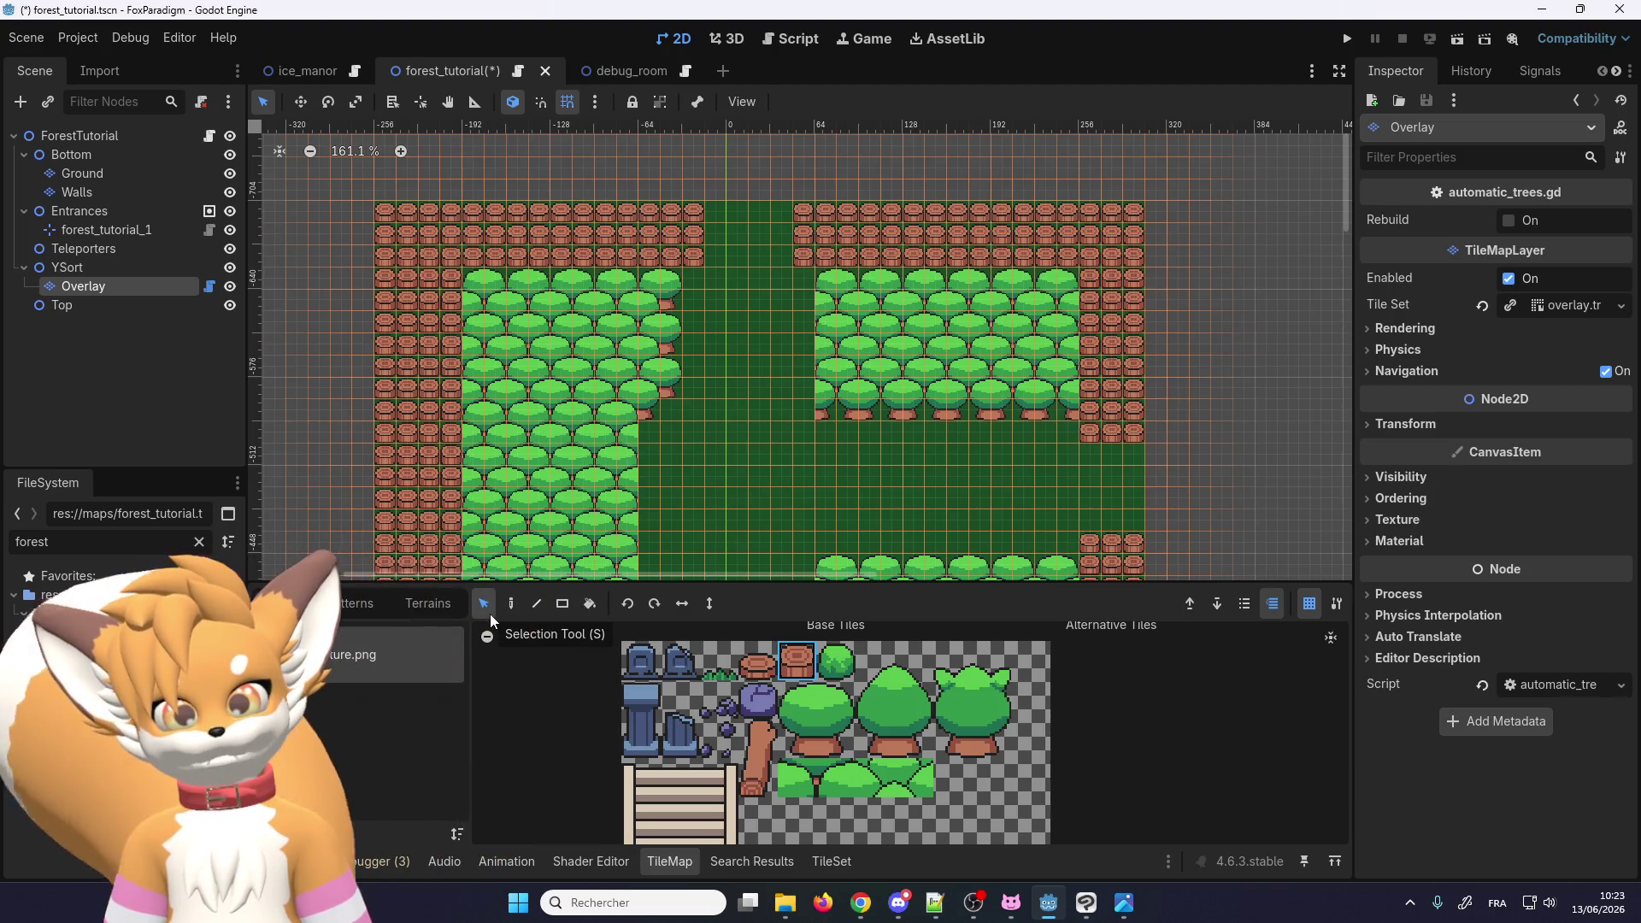
scroll(640, 387, "down", 2)
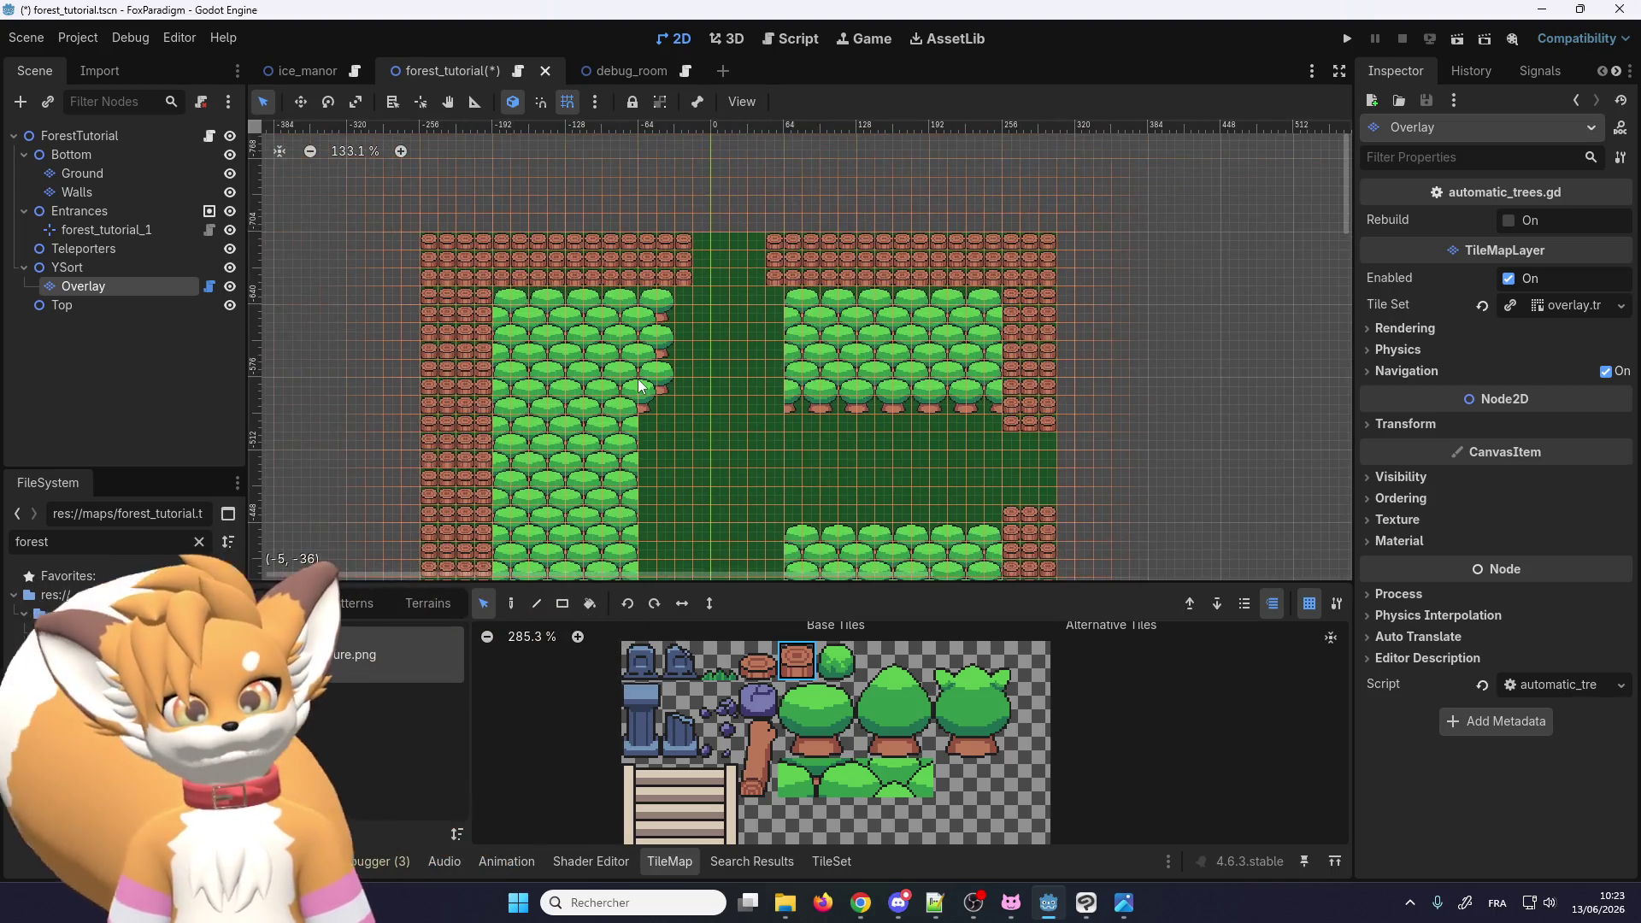
scroll(802, 432, "up", 8)
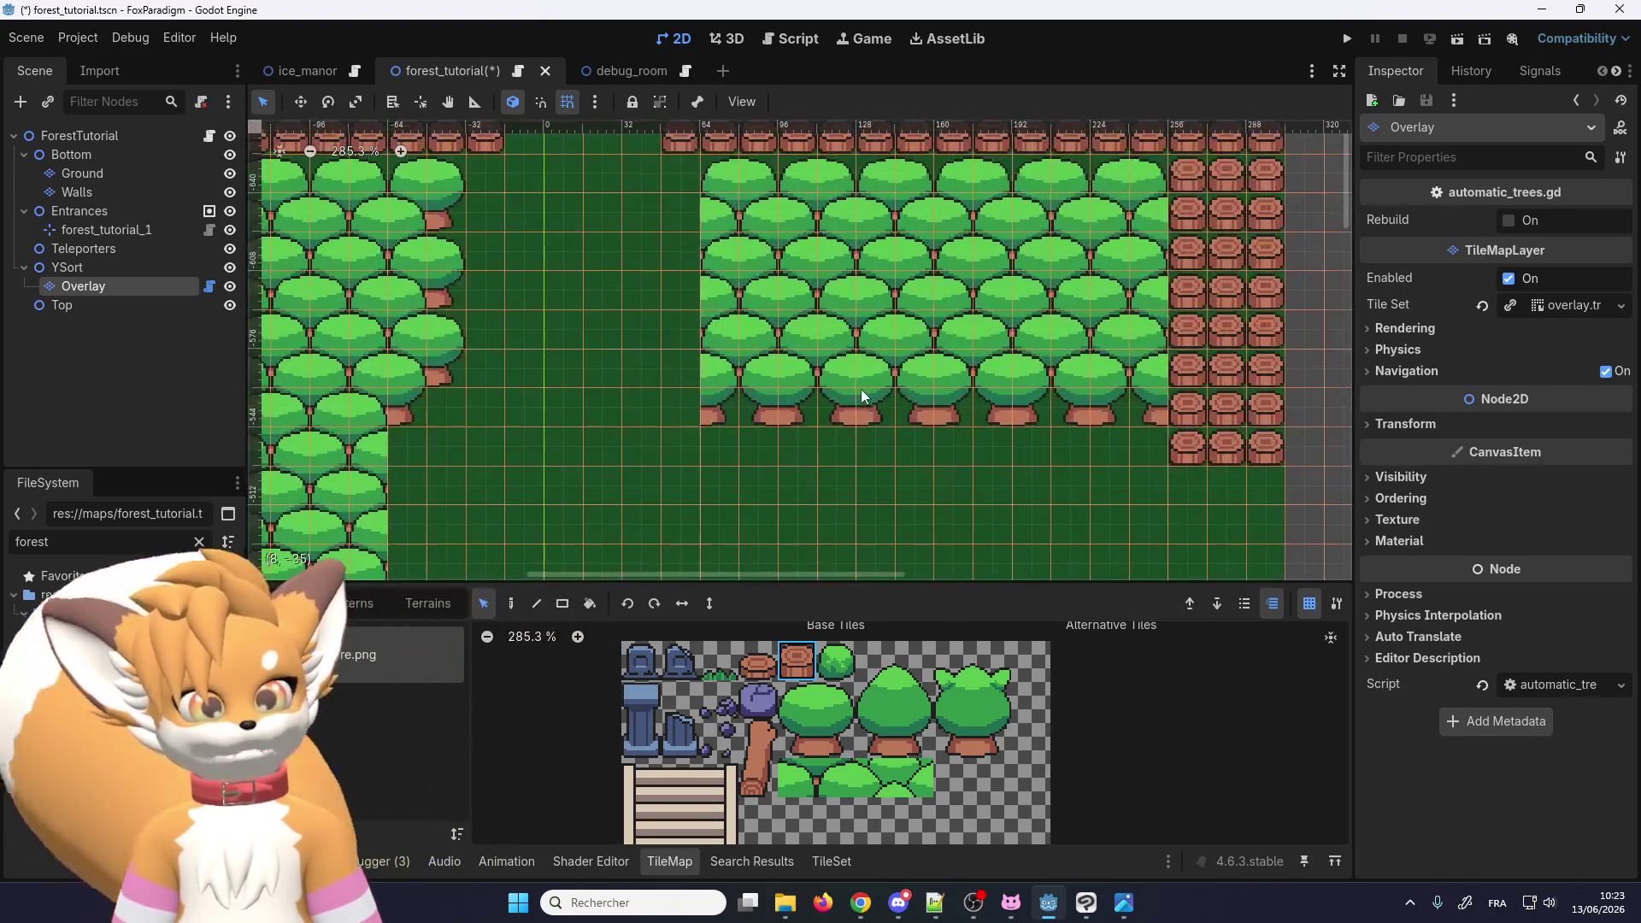
left_click_drag(751, 289, 805, 334)
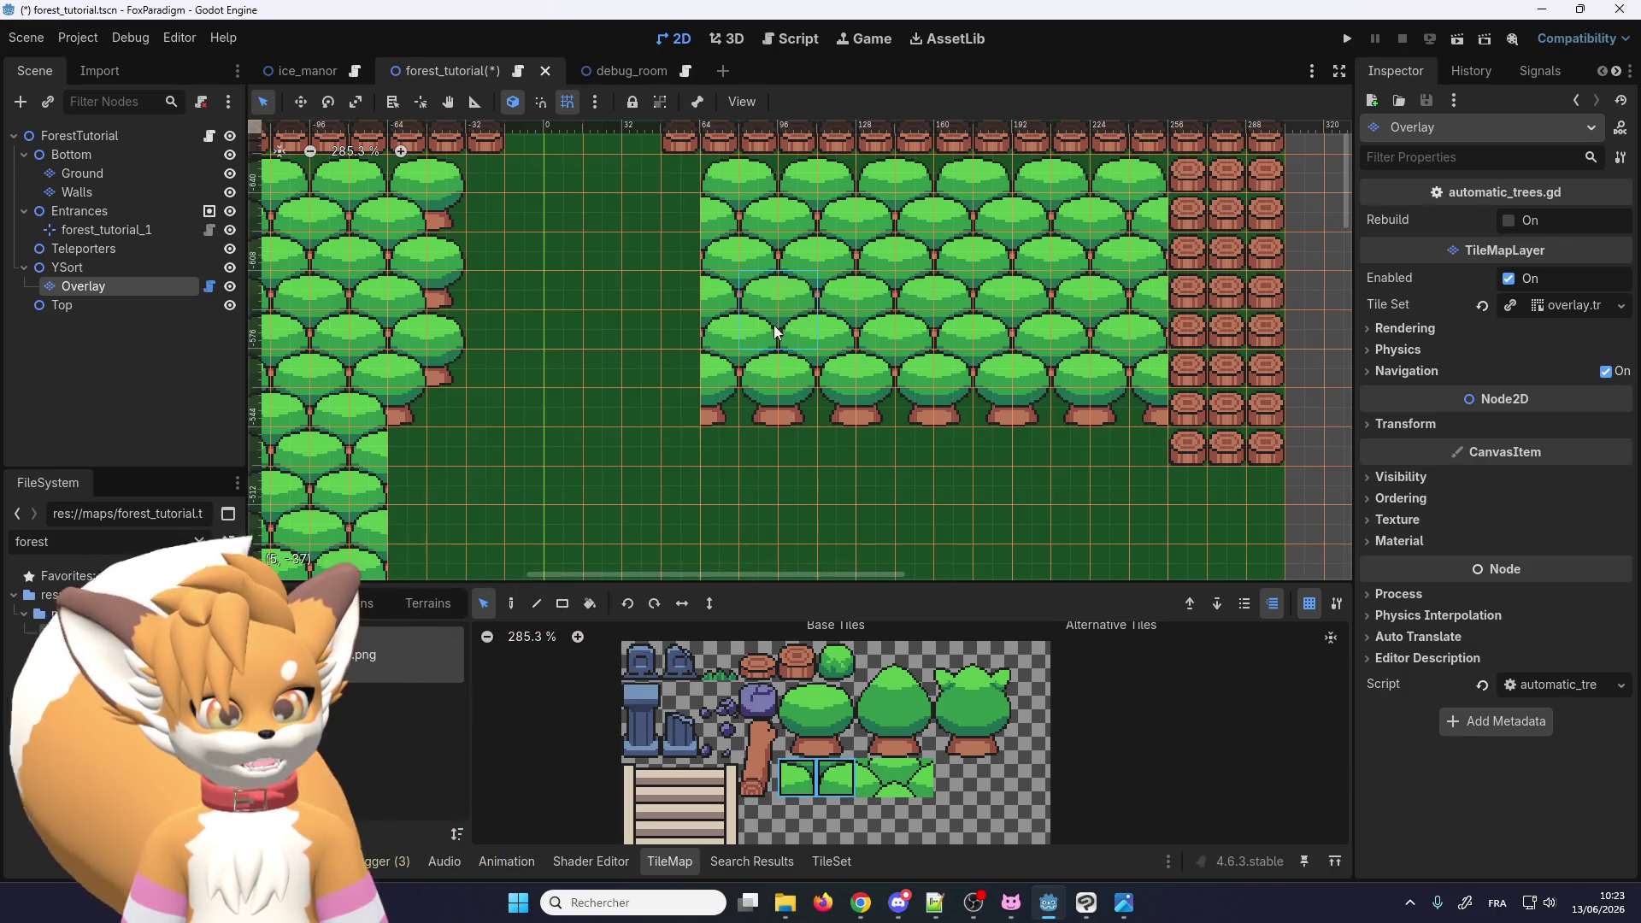
mouse_move(704, 340)
left_mouse_down()
mouse_move(795, 312)
mouse_move(742, 339)
left_mouse_up()
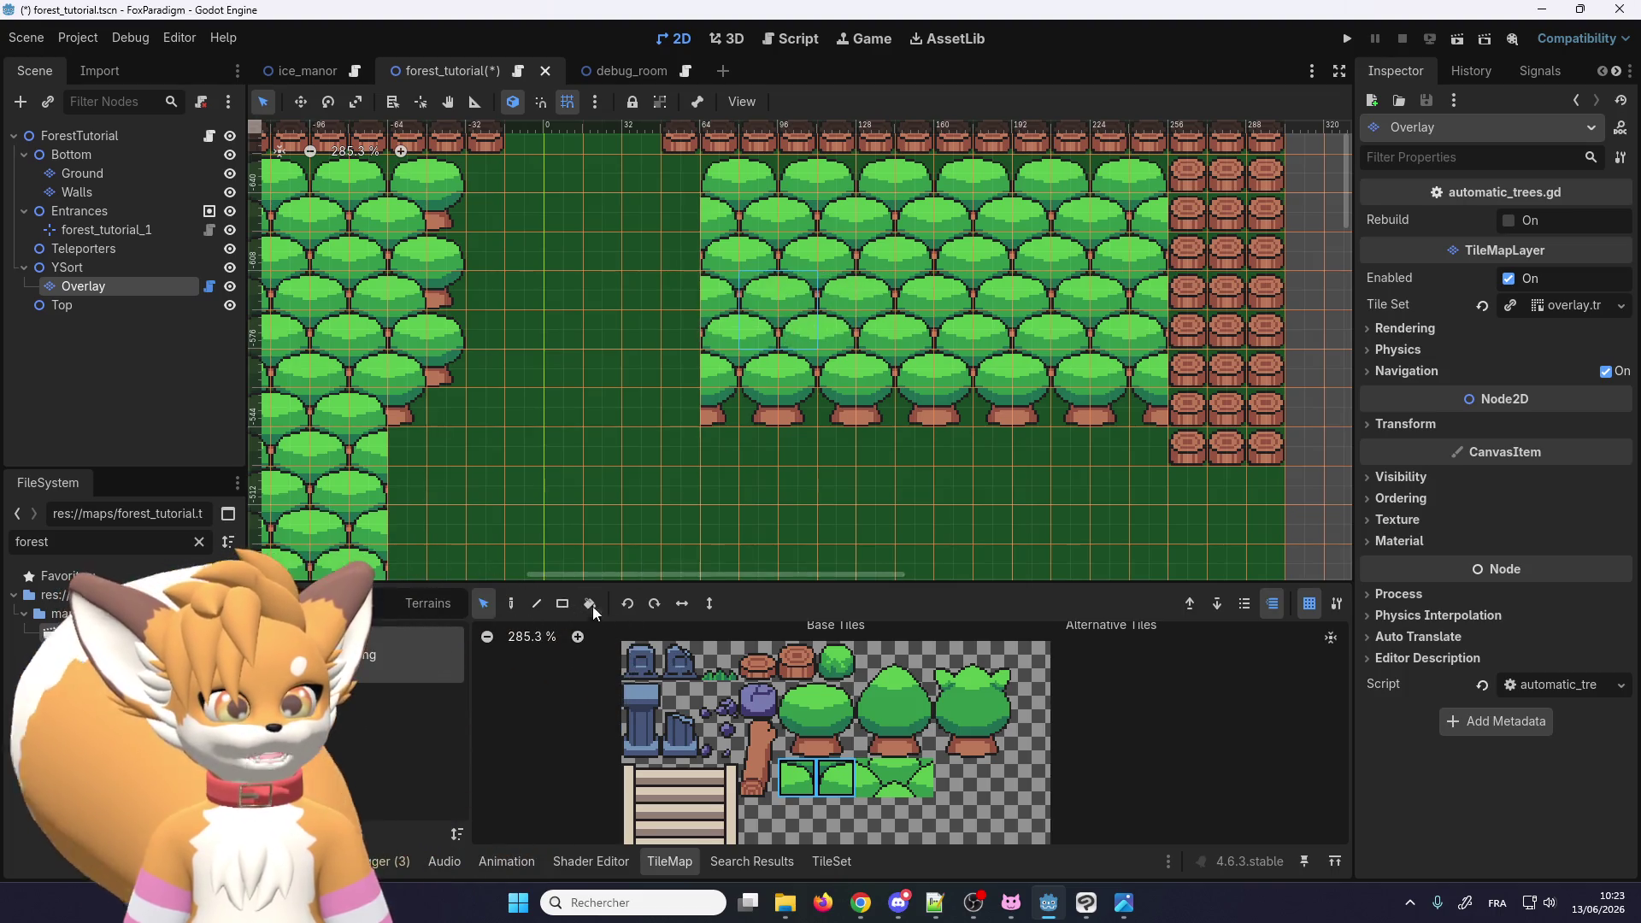
Step: Paint two rows of tree canopy across the middle clearing, then undo them with Ctrl+Z
left_click(689, 663)
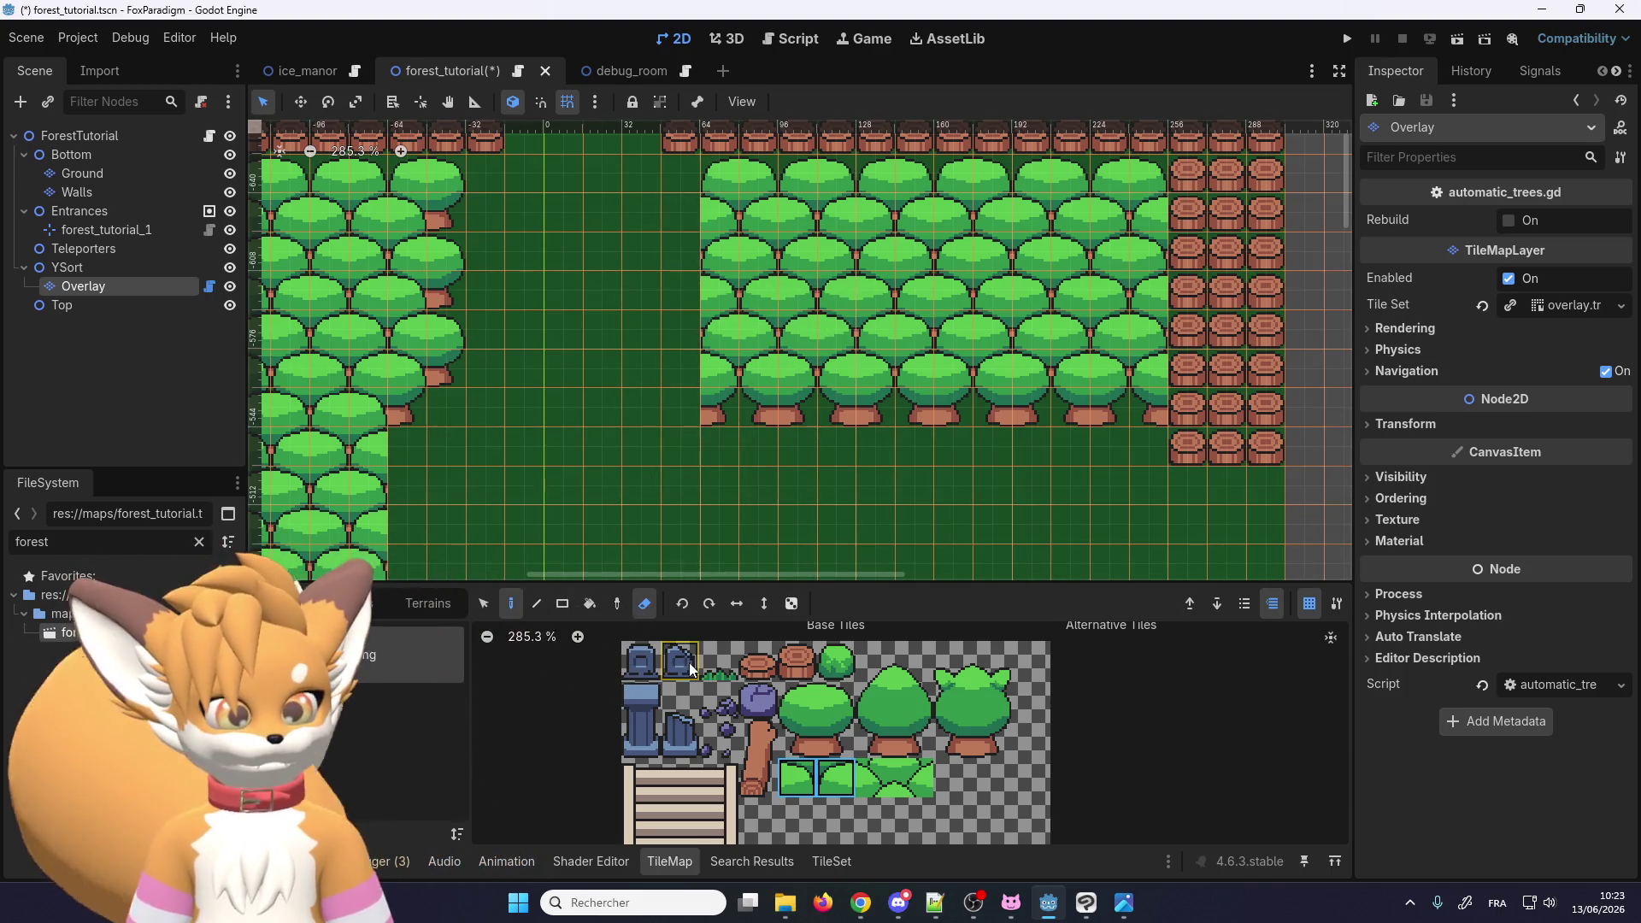
left_click(644, 605)
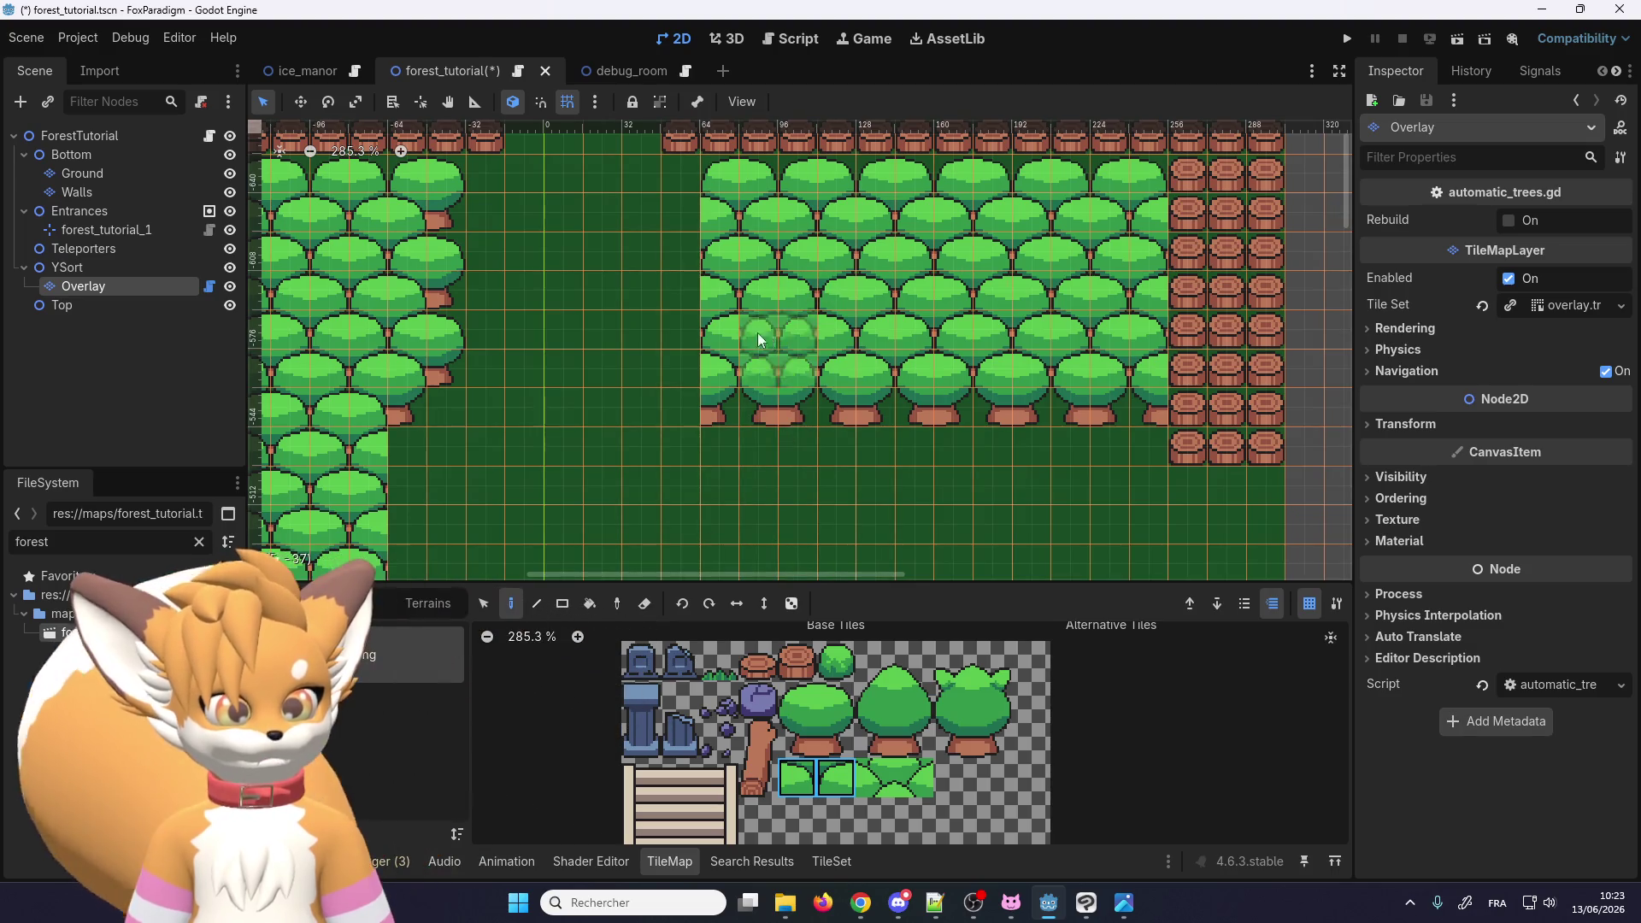
scroll(557, 381, "down", 2)
left_click_drag(667, 465, 1057, 467)
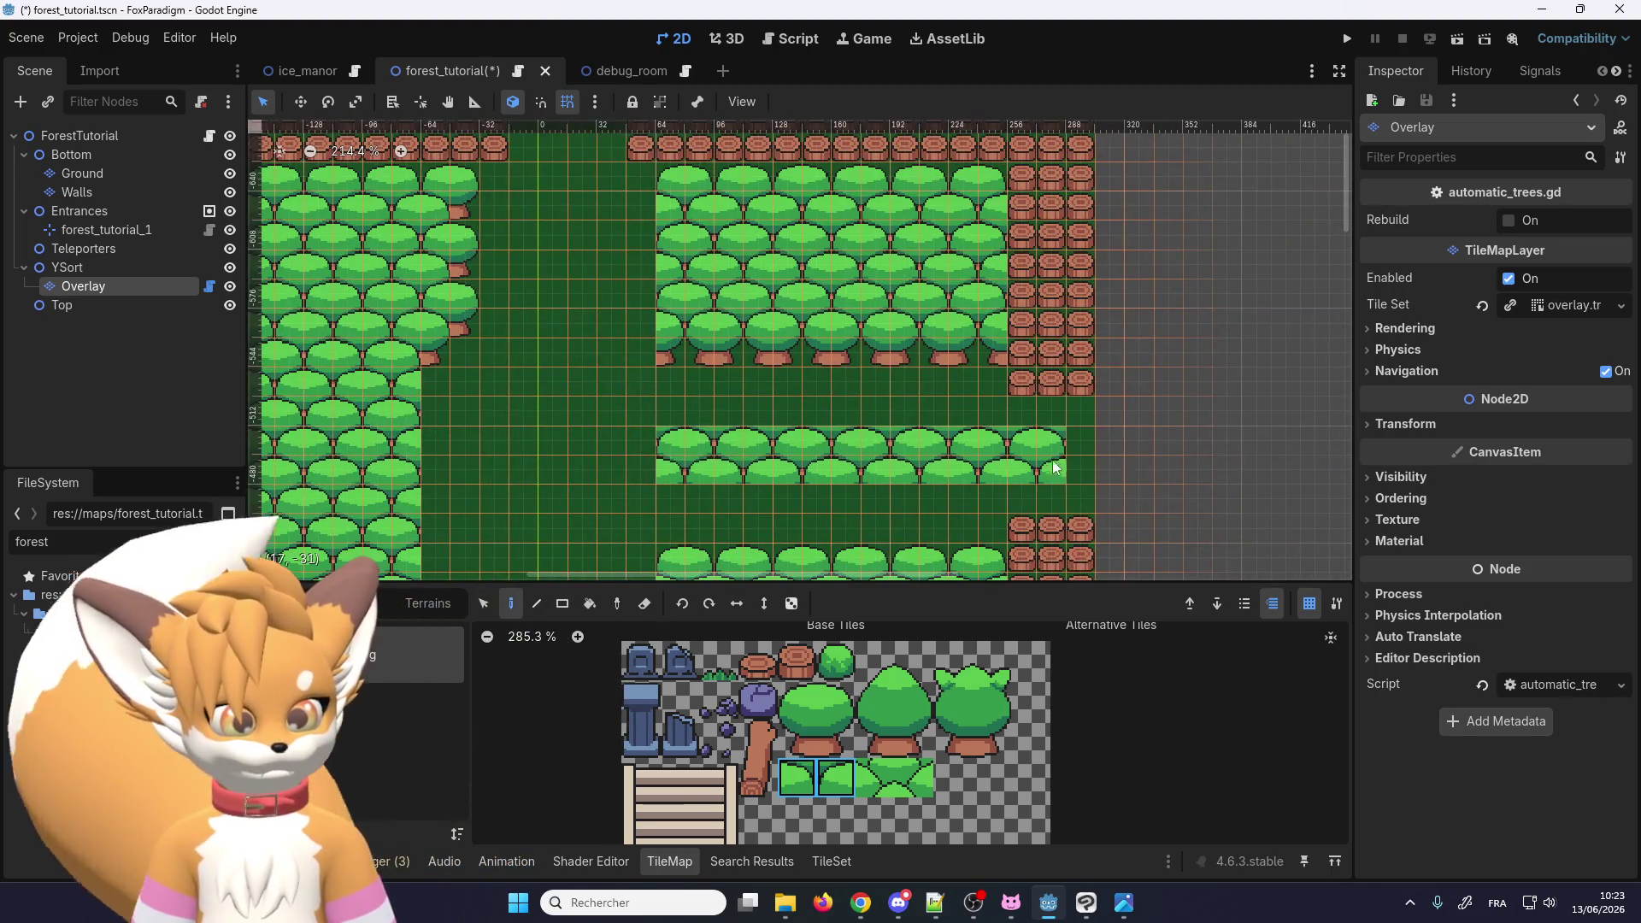
mouse_move(969, 511)
left_mouse_down()
mouse_move(615, 513)
mouse_move(636, 468)
mouse_move(1051, 415)
left_mouse_up()
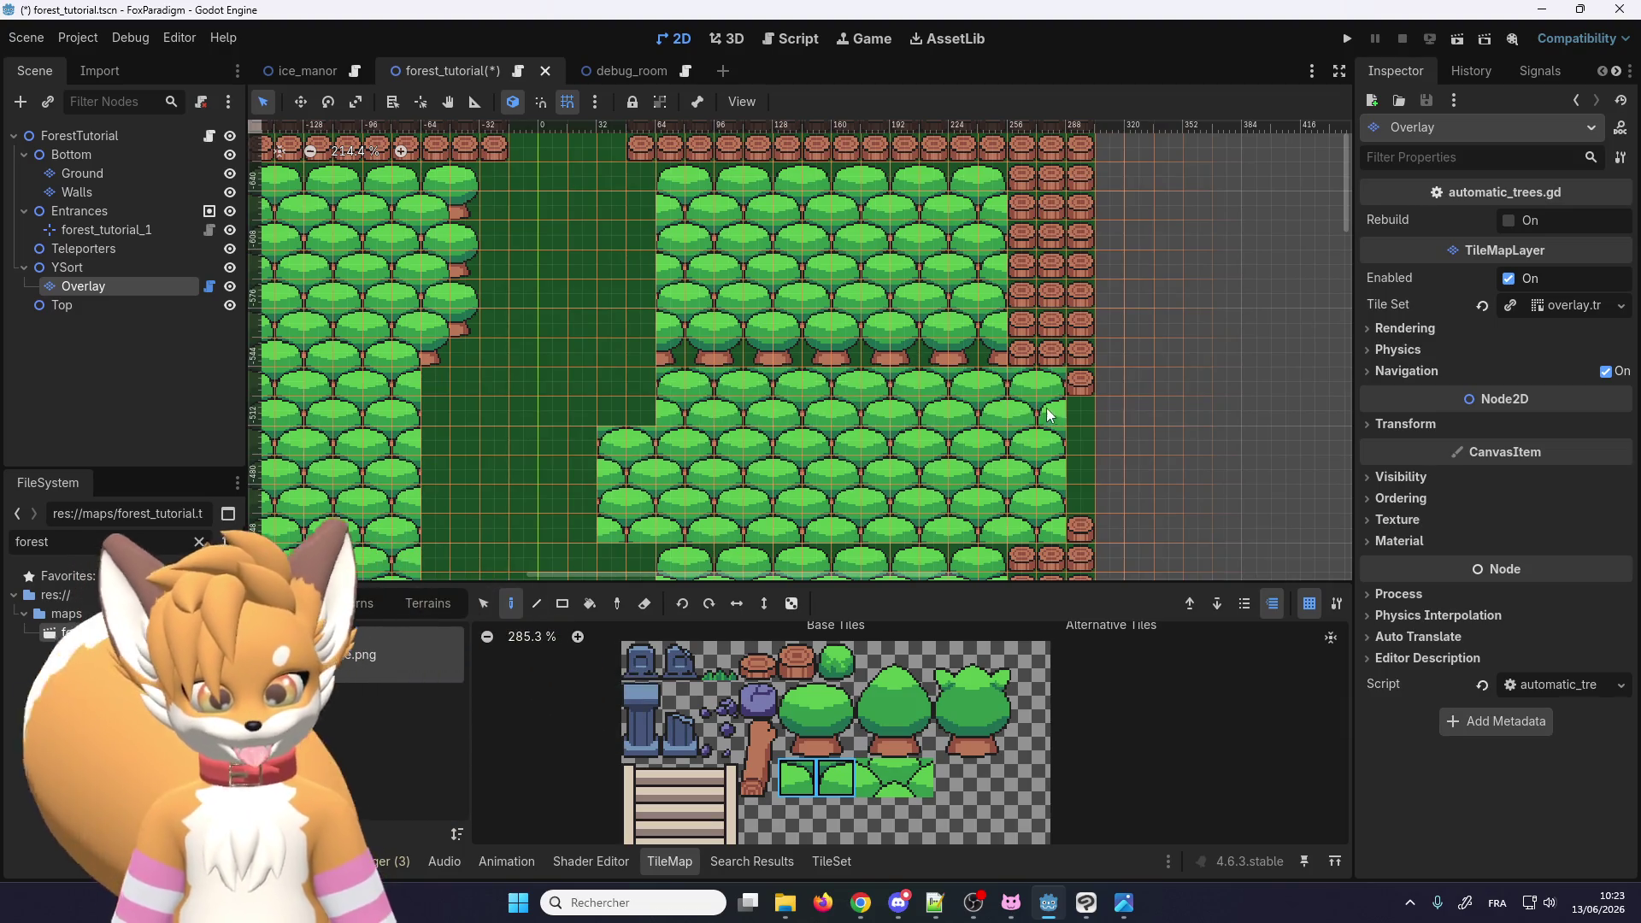
key("ctrl+z")
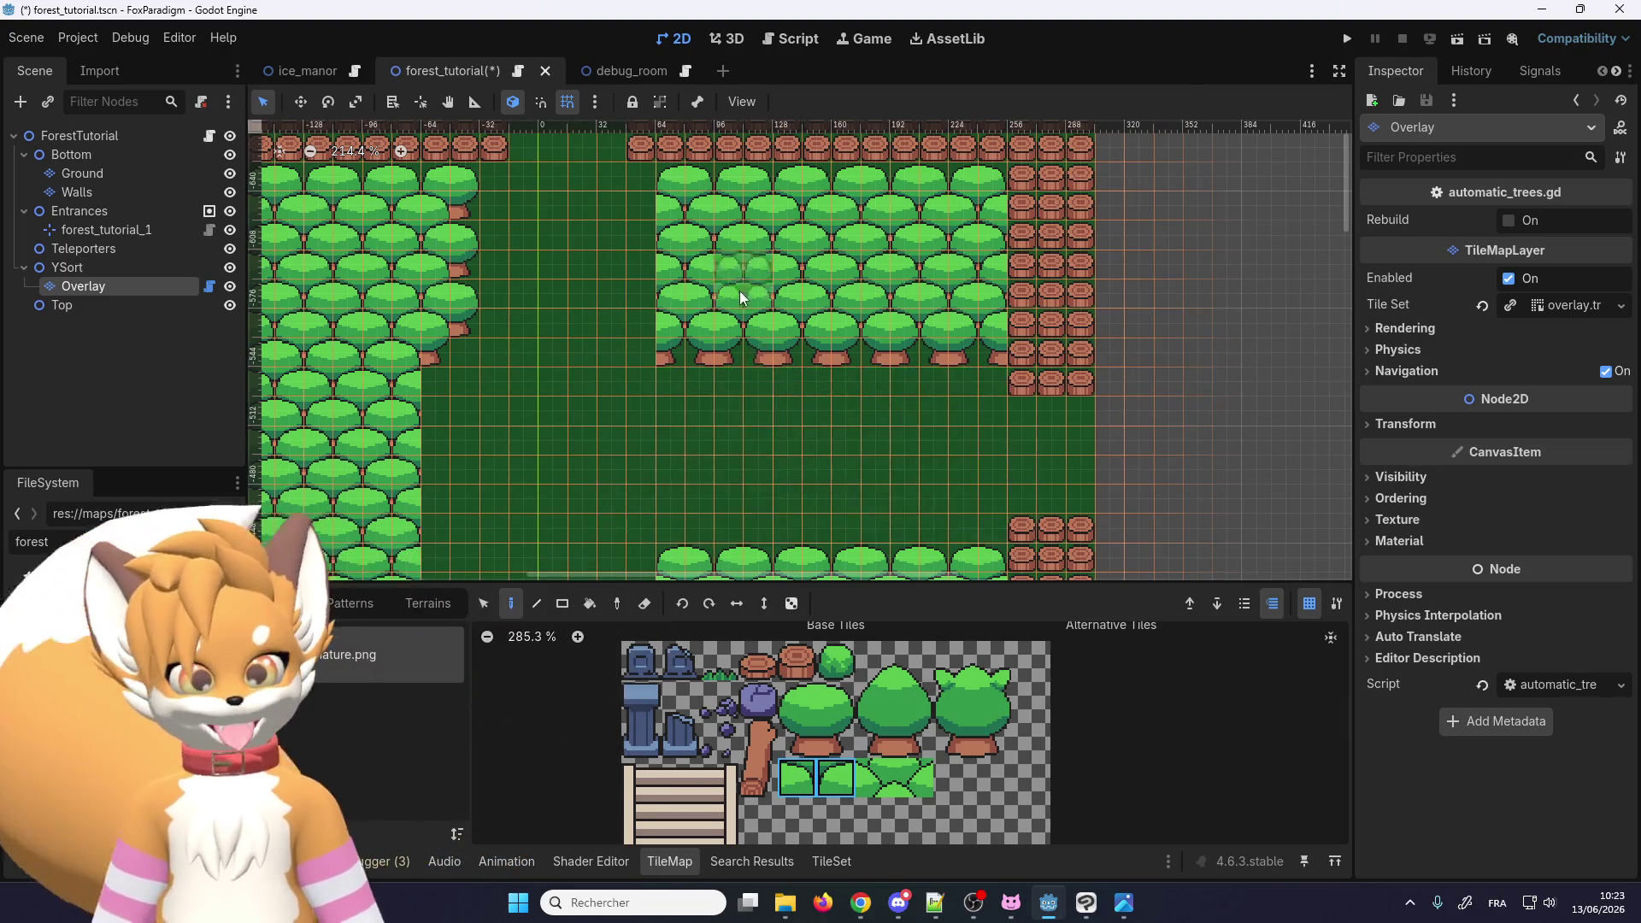
Step: Paint a trial block of tree tiles right of the map, then undo it with Ctrl+Z
scroll(740, 291, "down", 5)
scroll(935, 333, "up", 4)
mouse_move(986, 340)
left_mouse_down()
mouse_move(1223, 347)
mouse_move(908, 410)
mouse_move(1113, 401)
mouse_move(872, 347)
mouse_move(842, 368)
left_mouse_up()
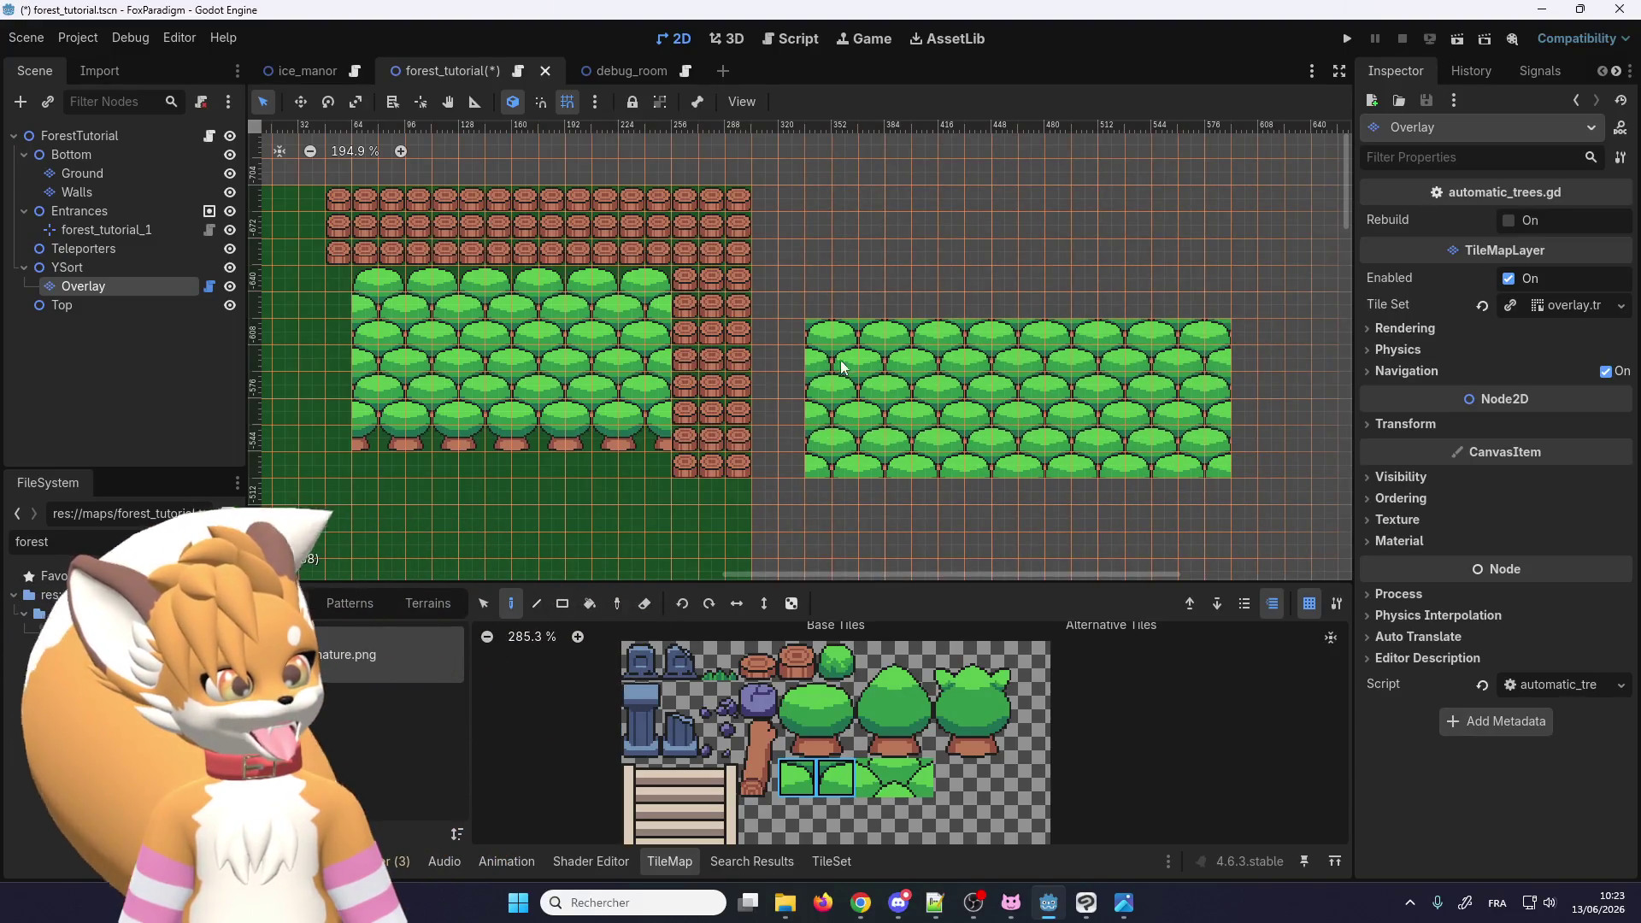
left_click_drag(1135, 257, 1192, 285)
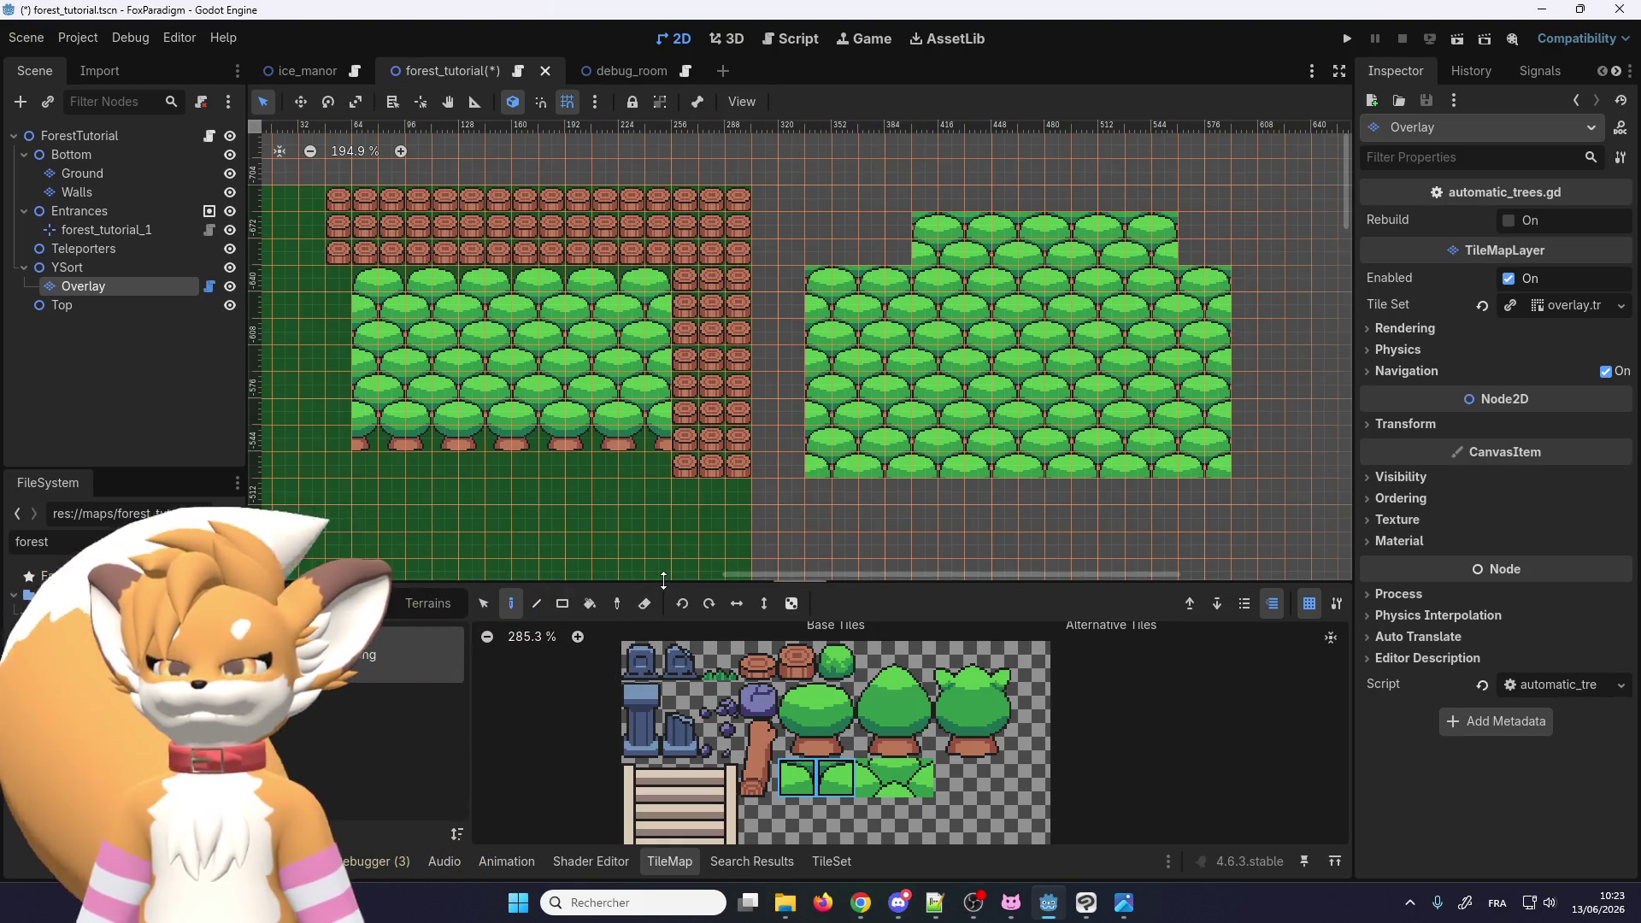
key("ctrl+z")
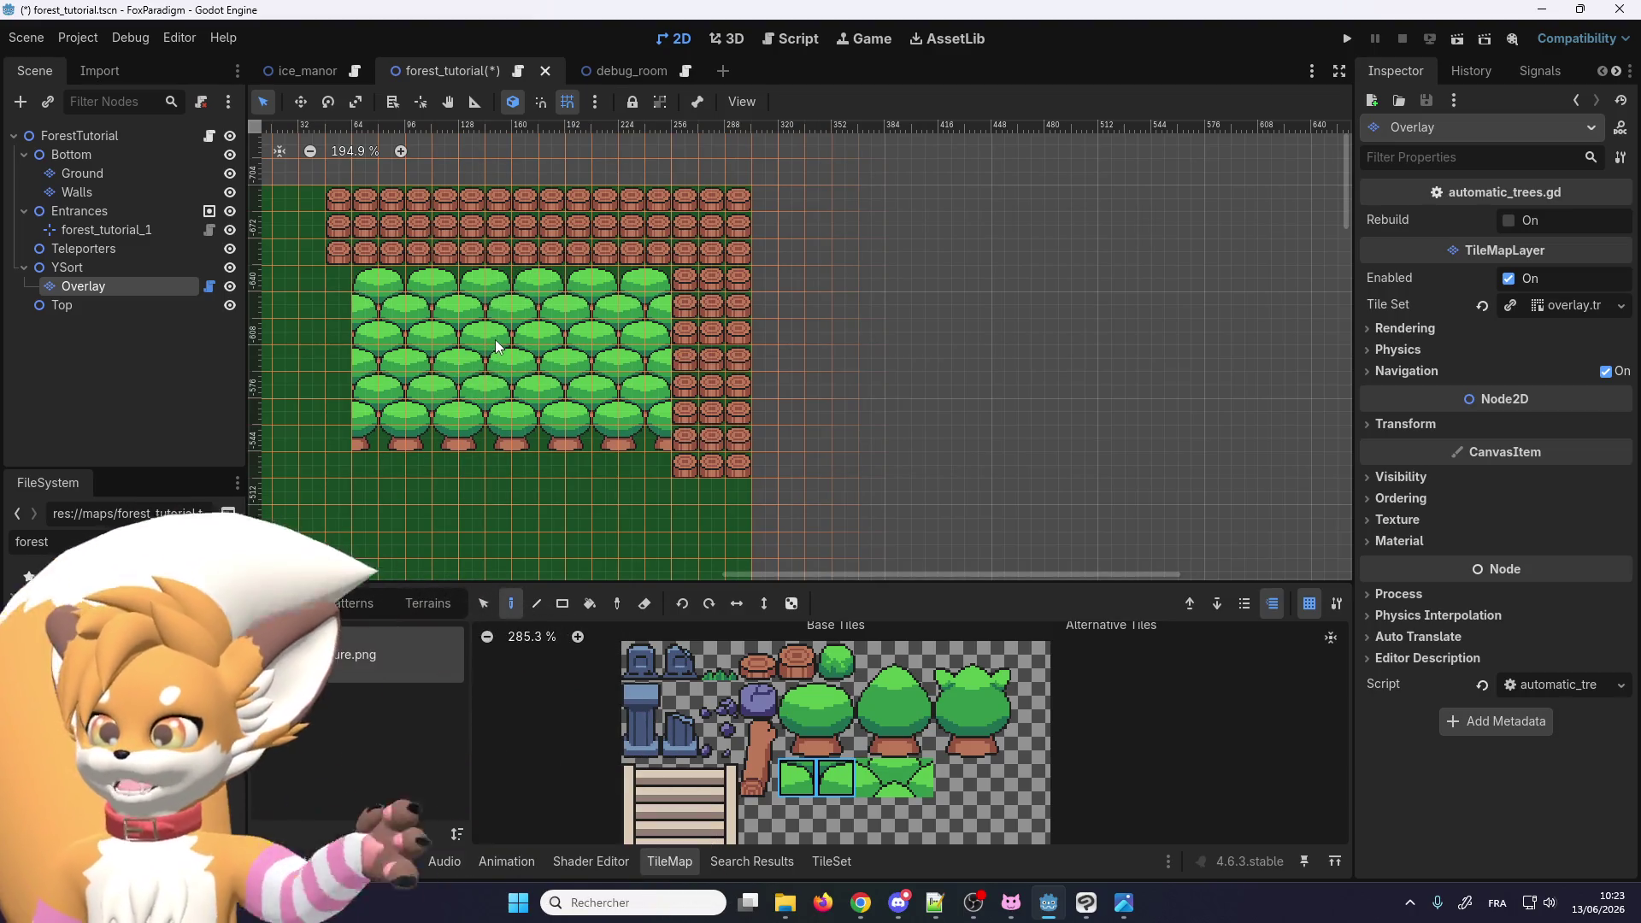
scroll(459, 461, "down", 5)
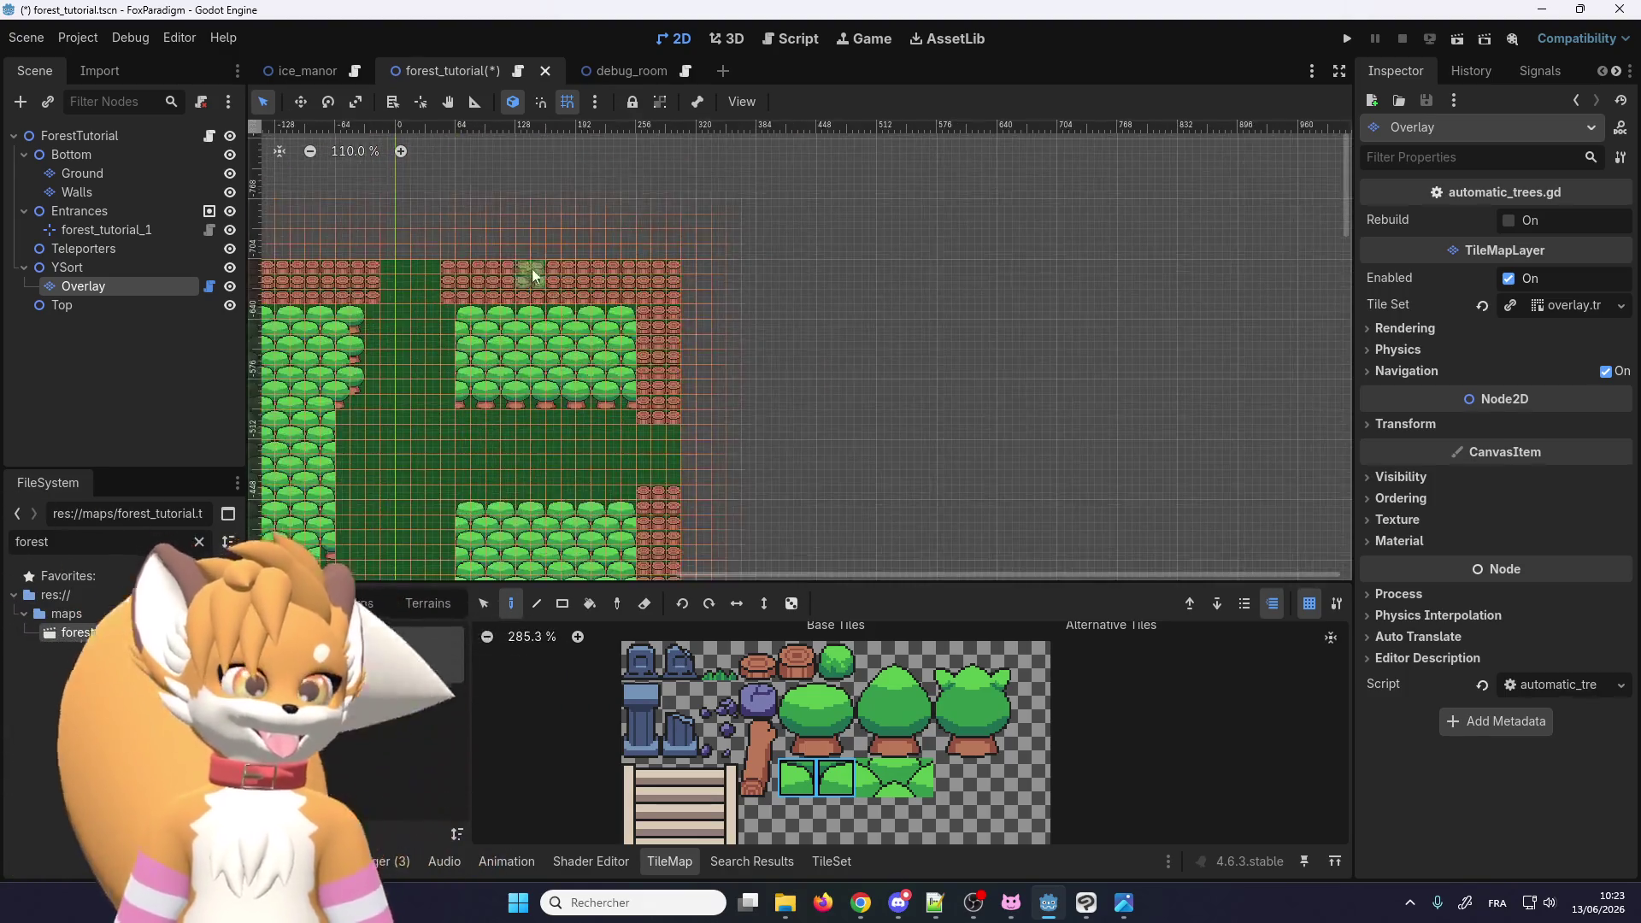
scroll(371, 264, "left", 3)
scroll(733, 255, "up", 10)
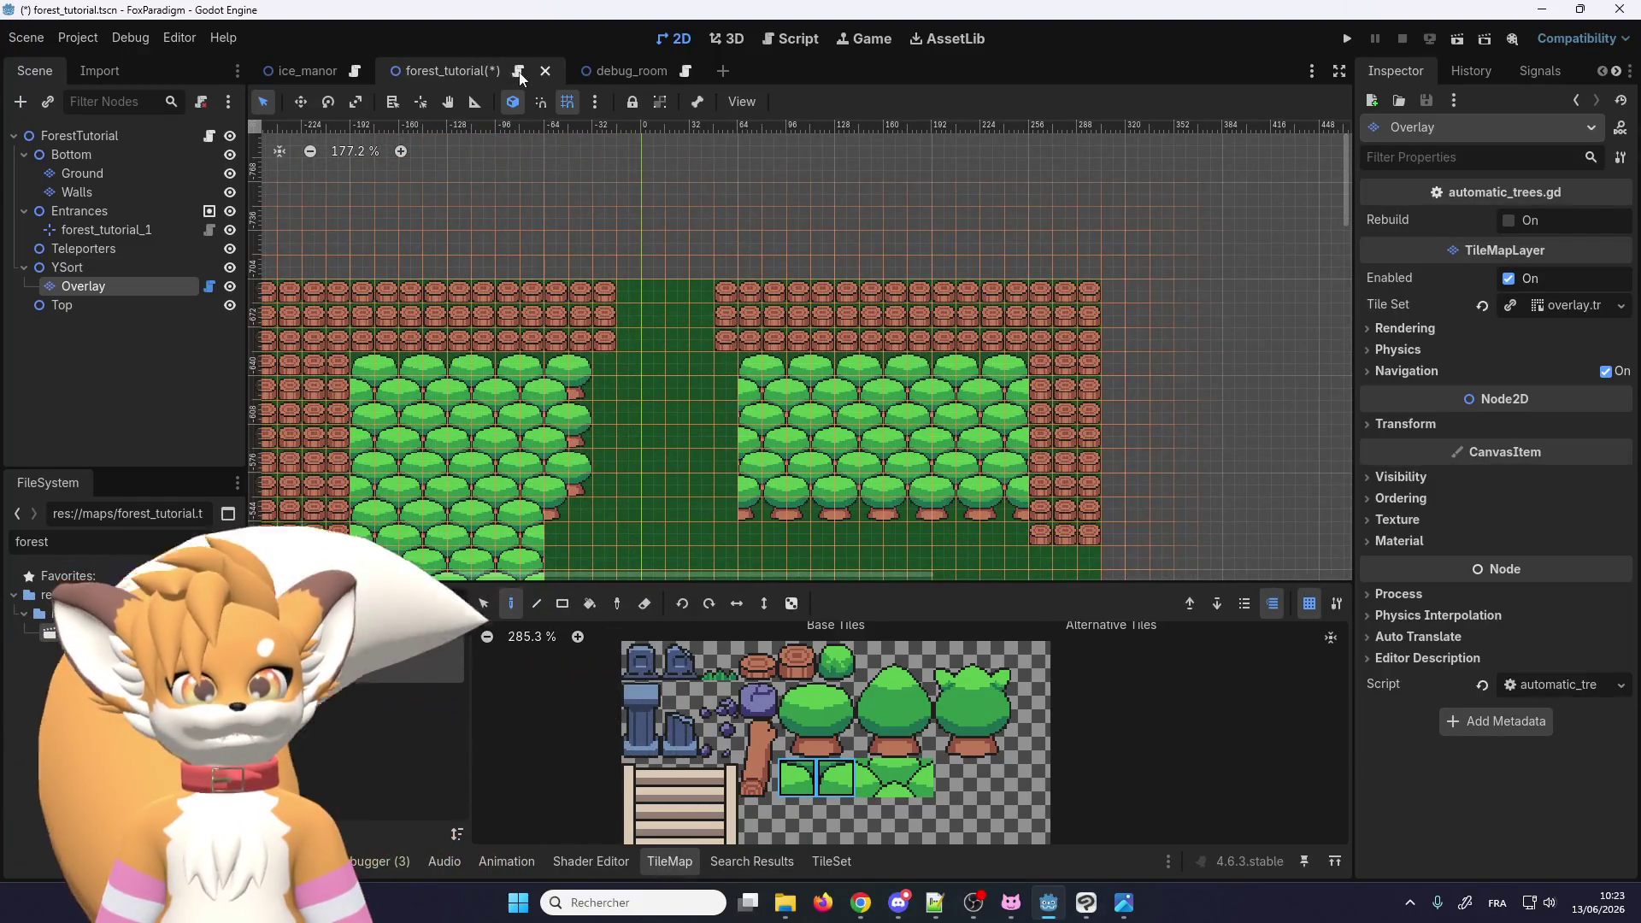
Step: Open the scene's script, return to 2D, and toggle Rebuild on the Overlay layer to regenerate trees
left_click(519, 75)
left_click(658, 42)
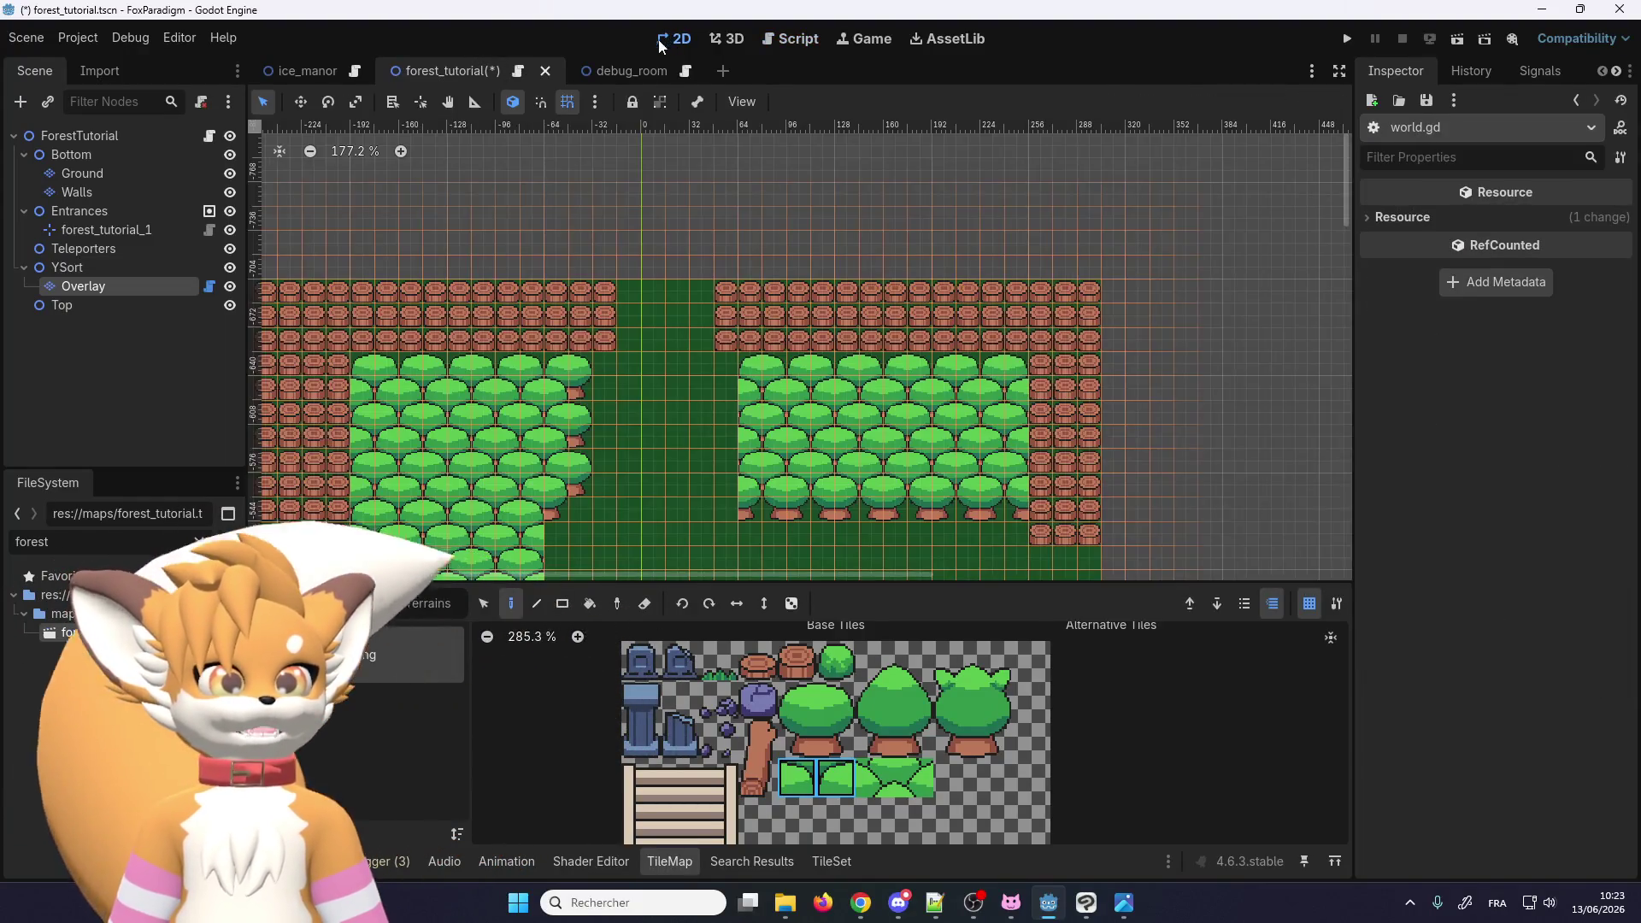
left_click(137, 291)
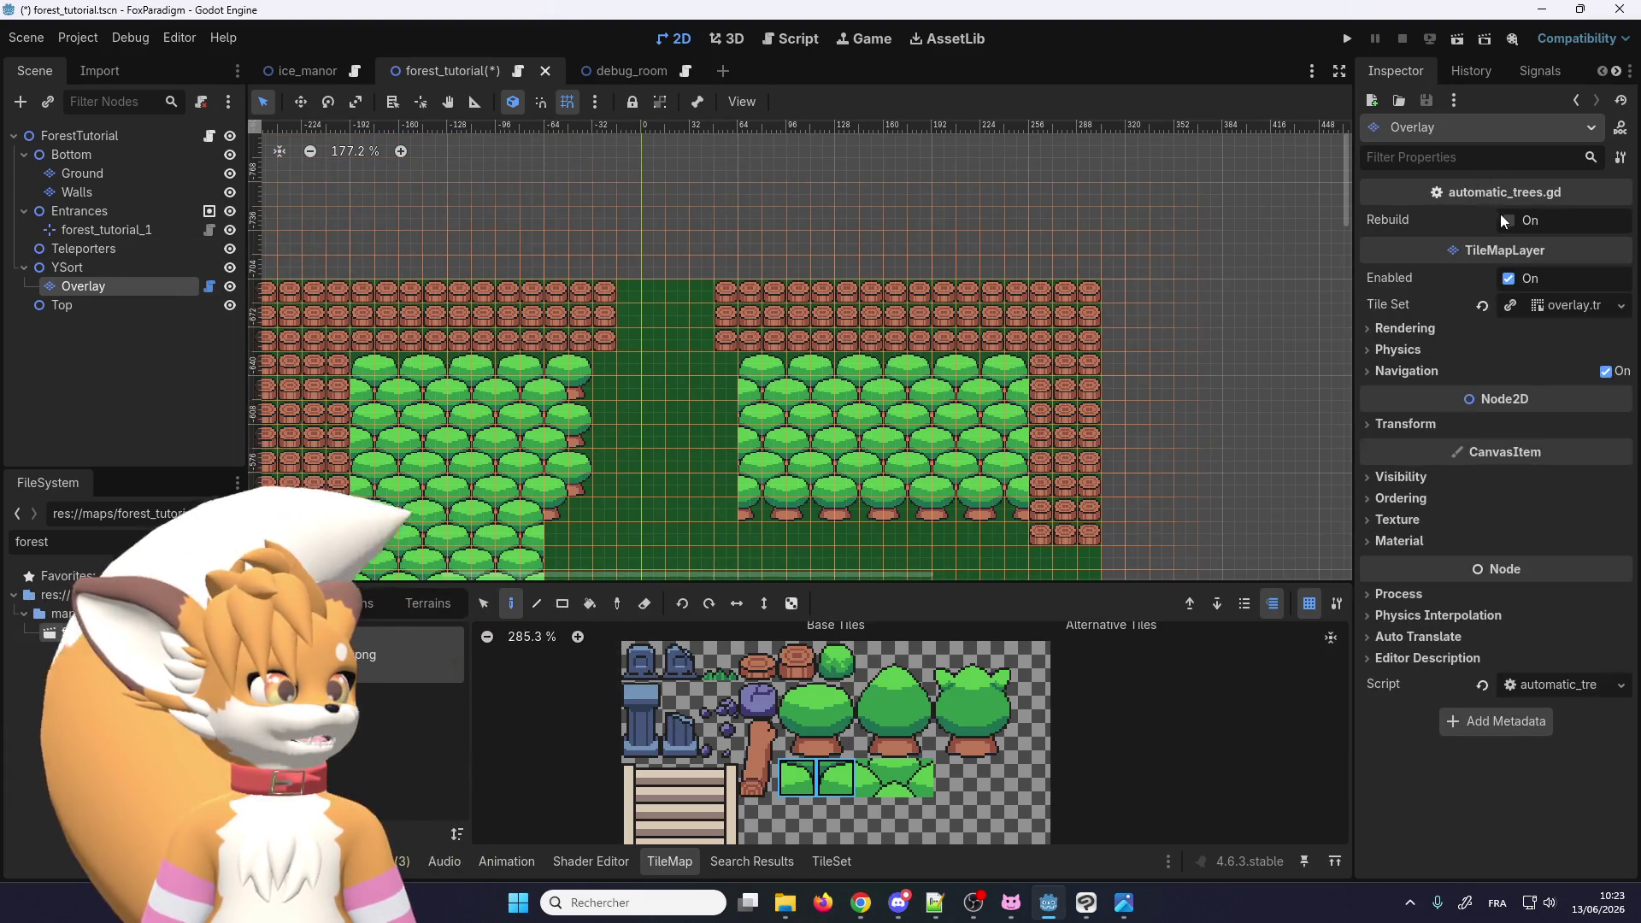
left_click(1510, 221)
Step: Paint canopy tiles over the right column of trunks
scroll(891, 223, "down", 5)
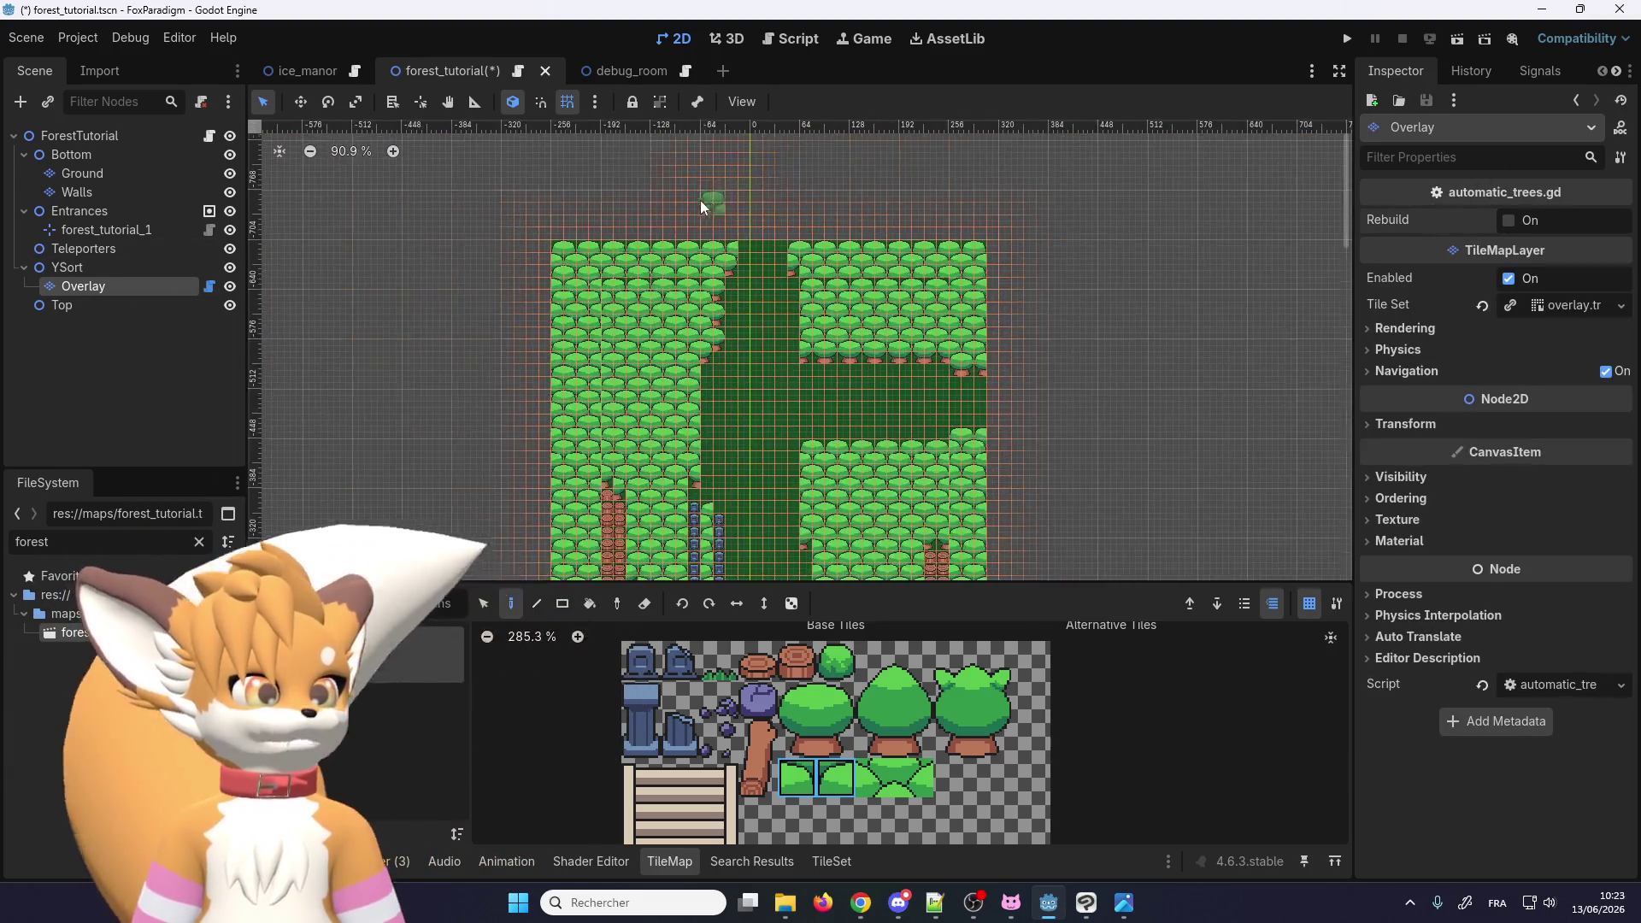
scroll(697, 456, "up", 3)
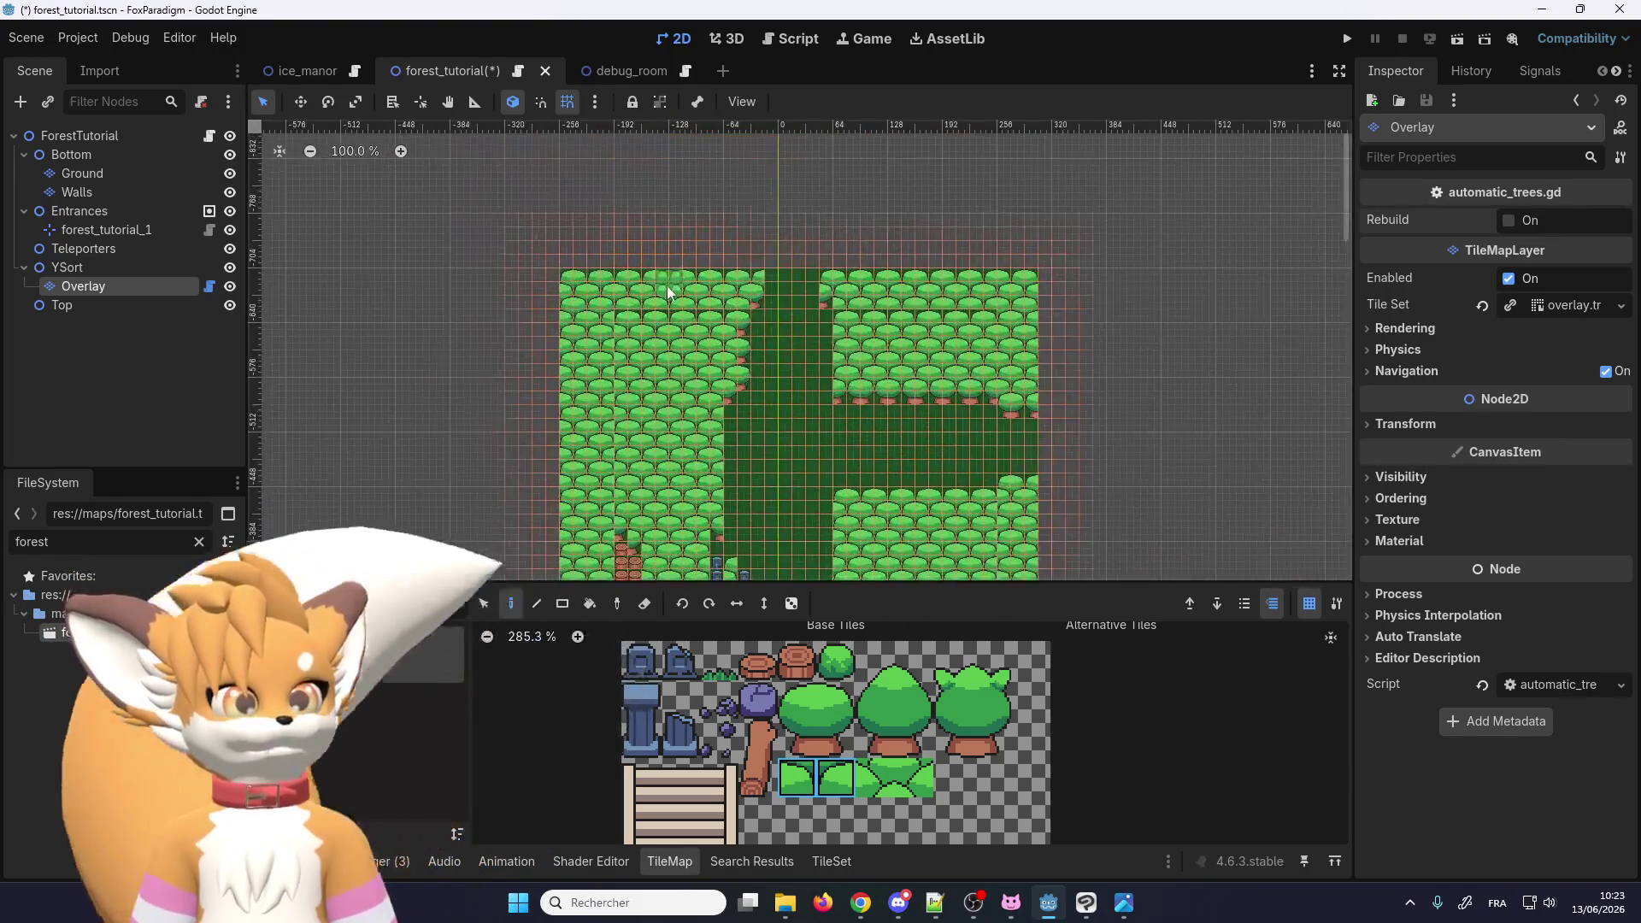
scroll(667, 286, "up", 3)
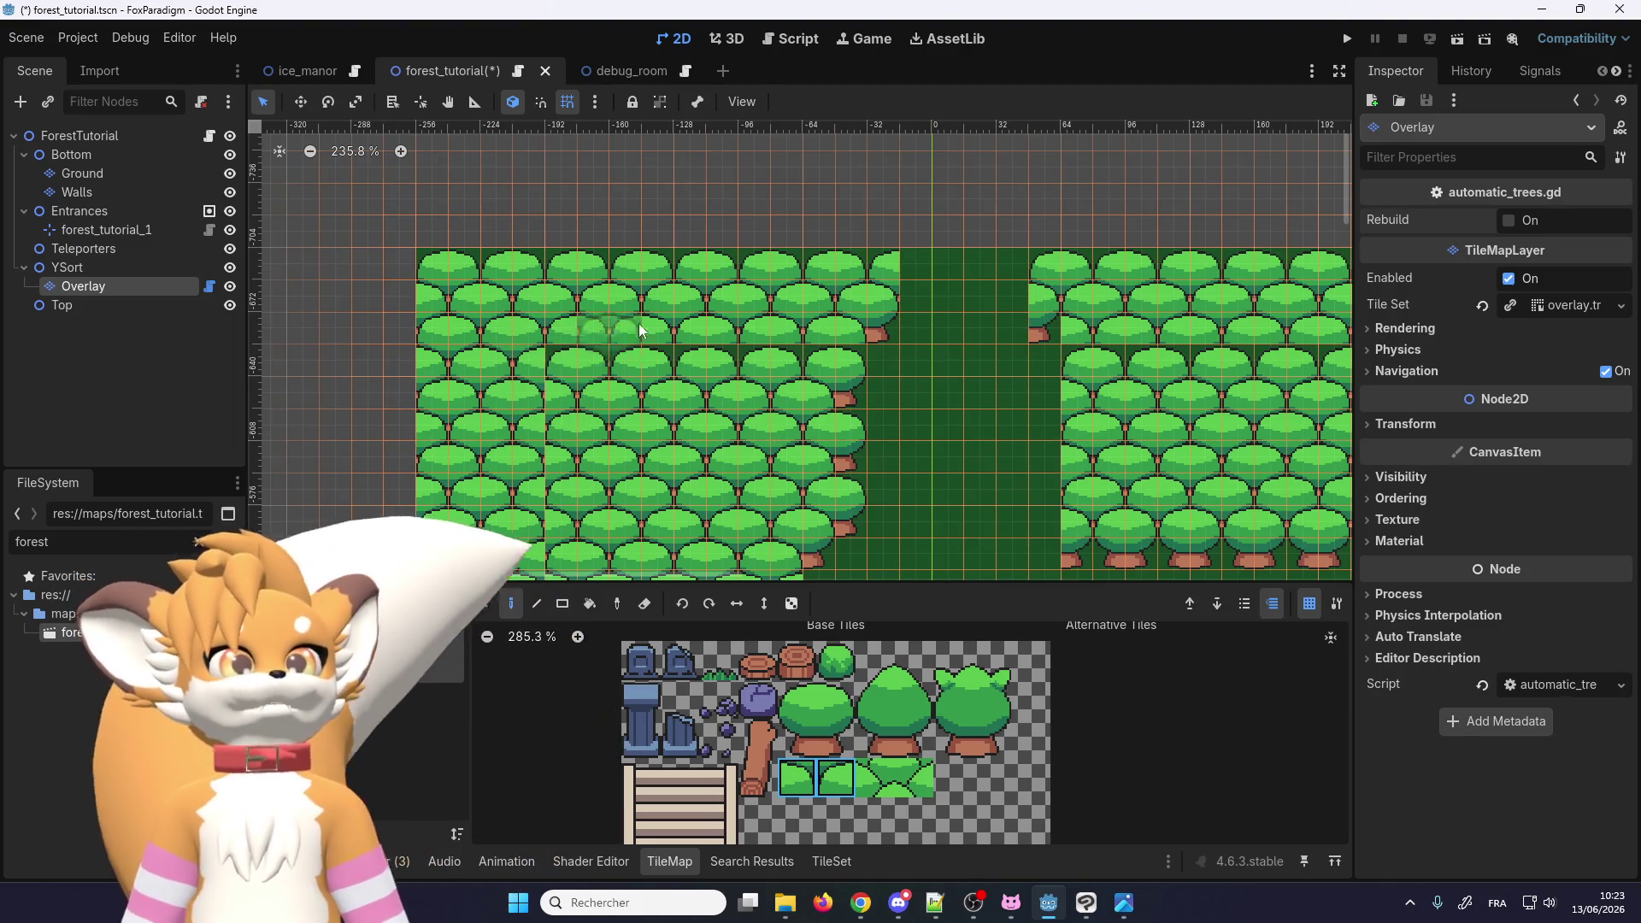
scroll(626, 317, "down", 2)
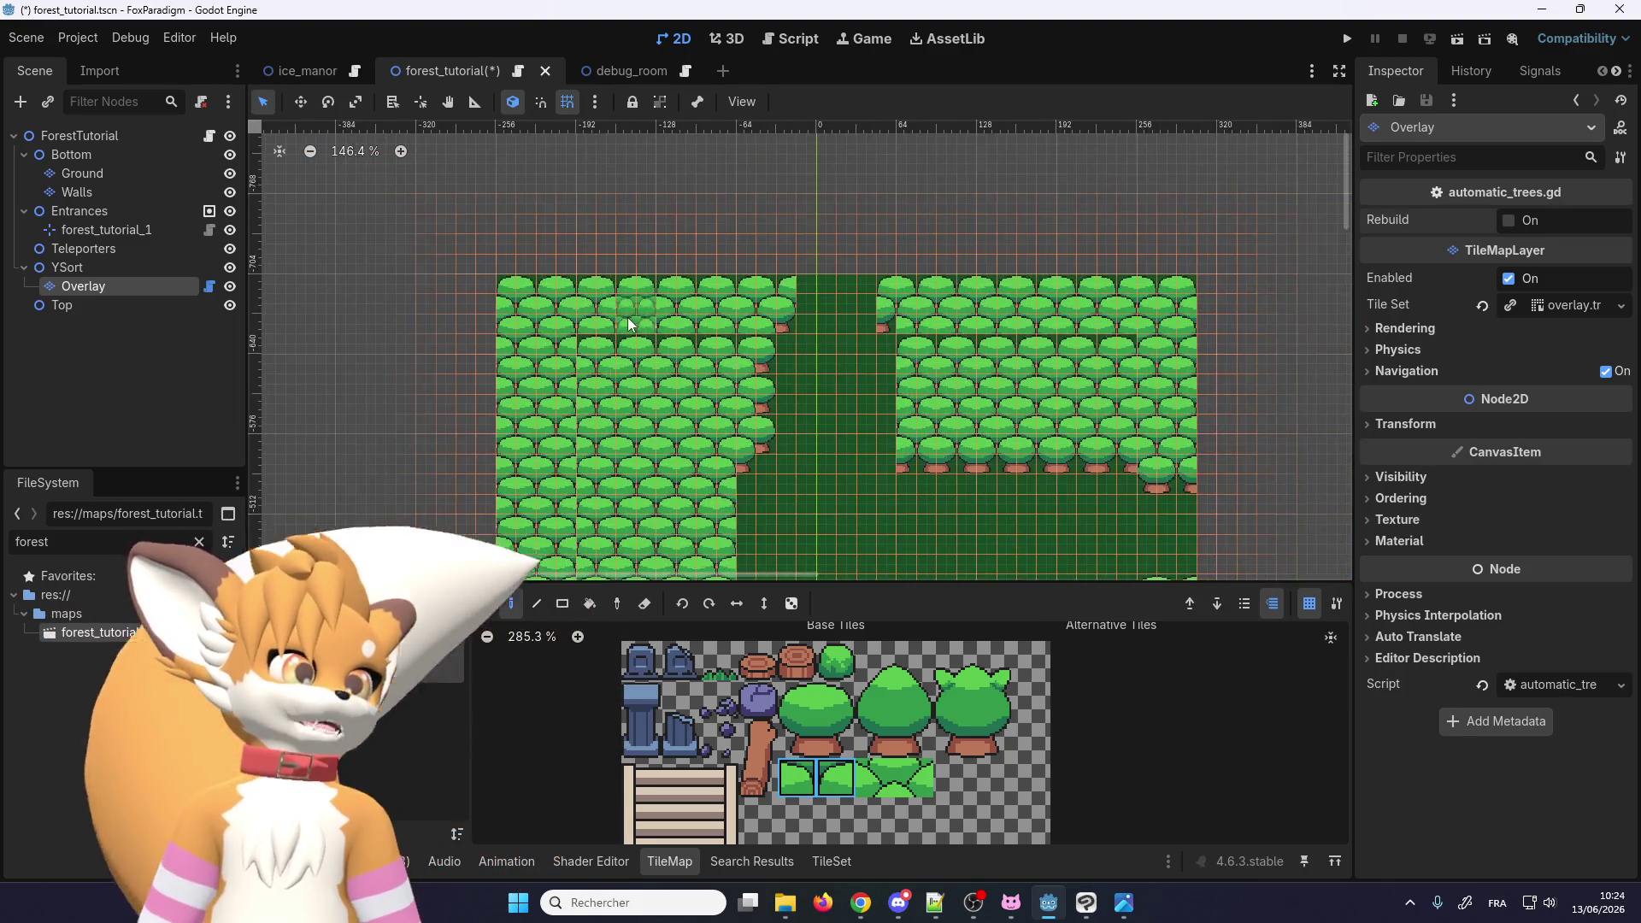
scroll(632, 358, "up", 2)
scroll(632, 358, "up", 1)
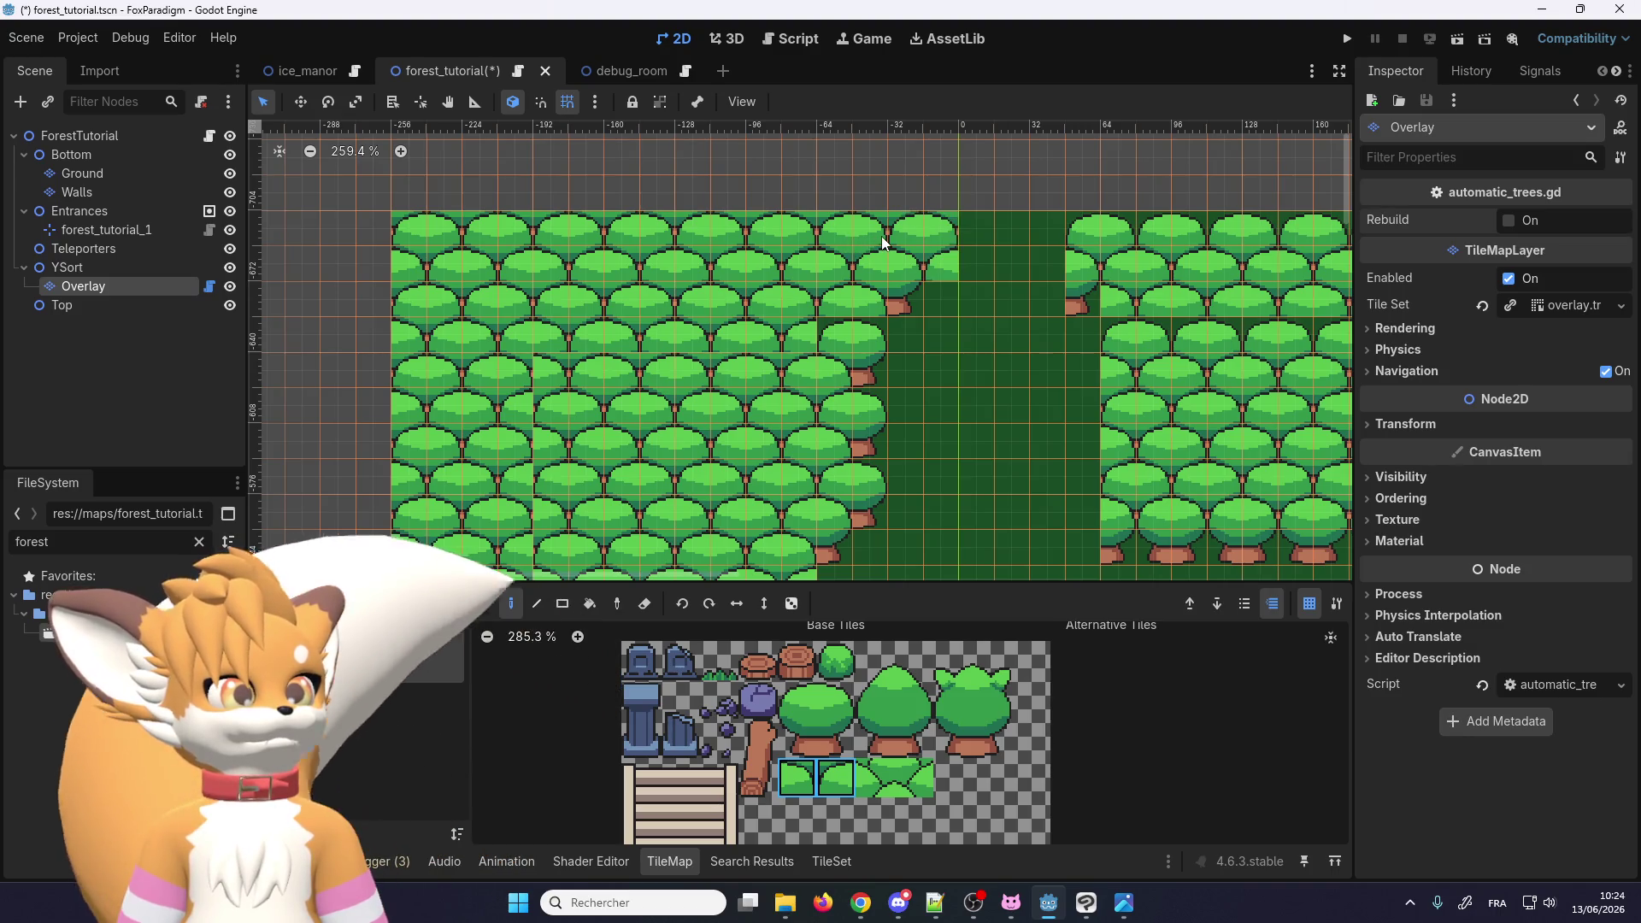
scroll(698, 256, "down", 5)
scroll(1007, 260, "up", 2)
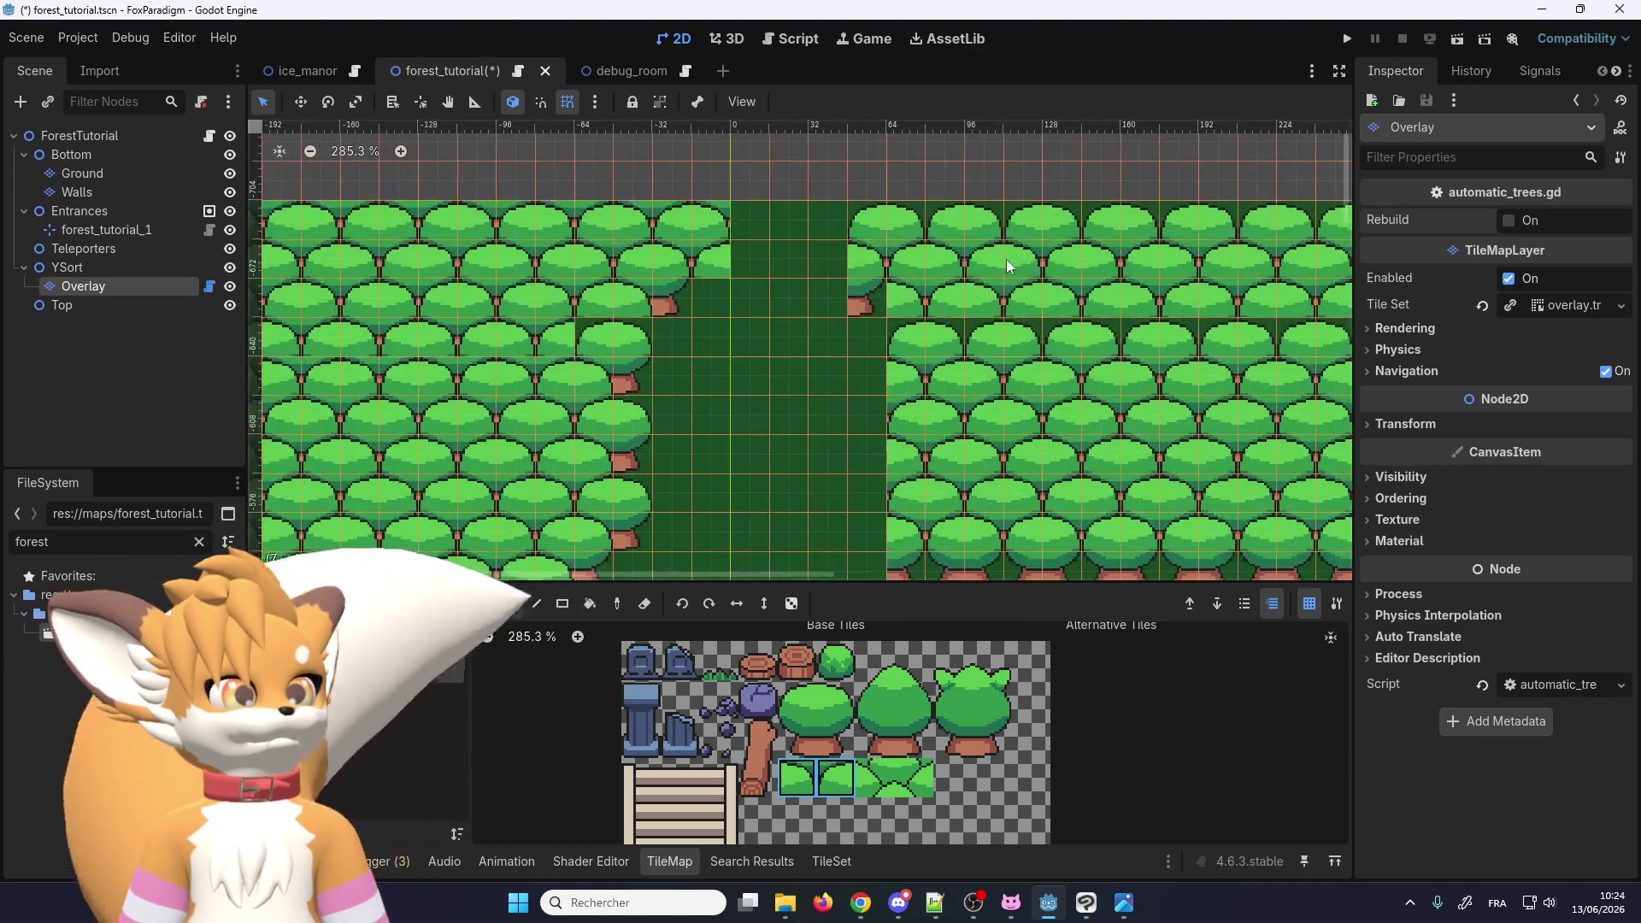
scroll(665, 261, "down", 4)
scroll(1125, 299, "up", 4)
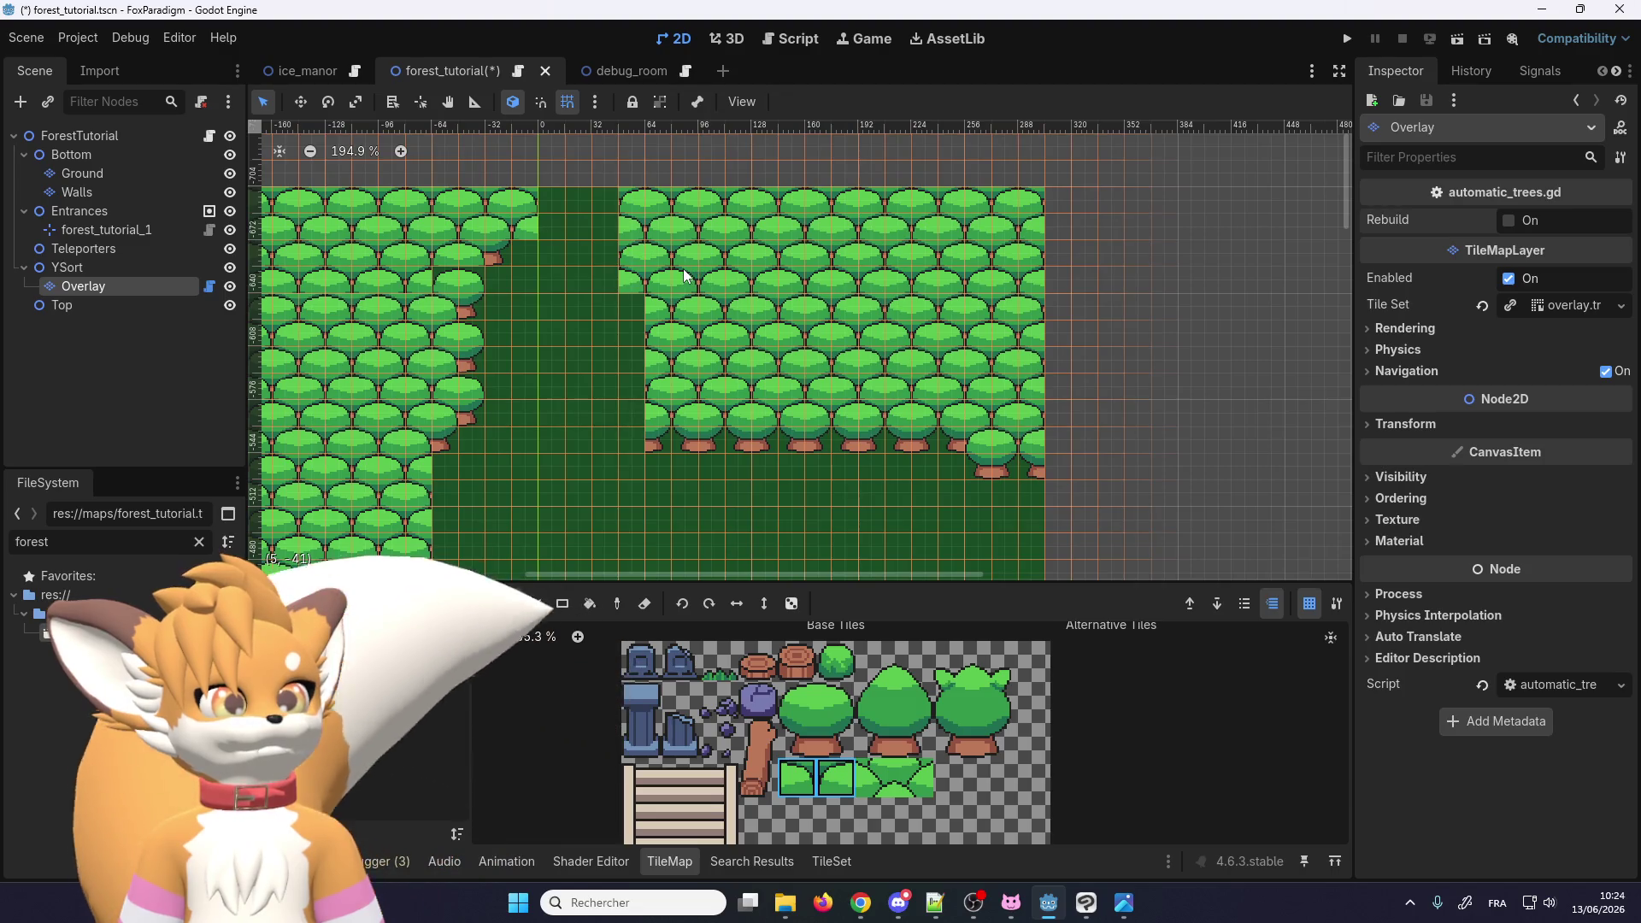
scroll(833, 198, "up", 6)
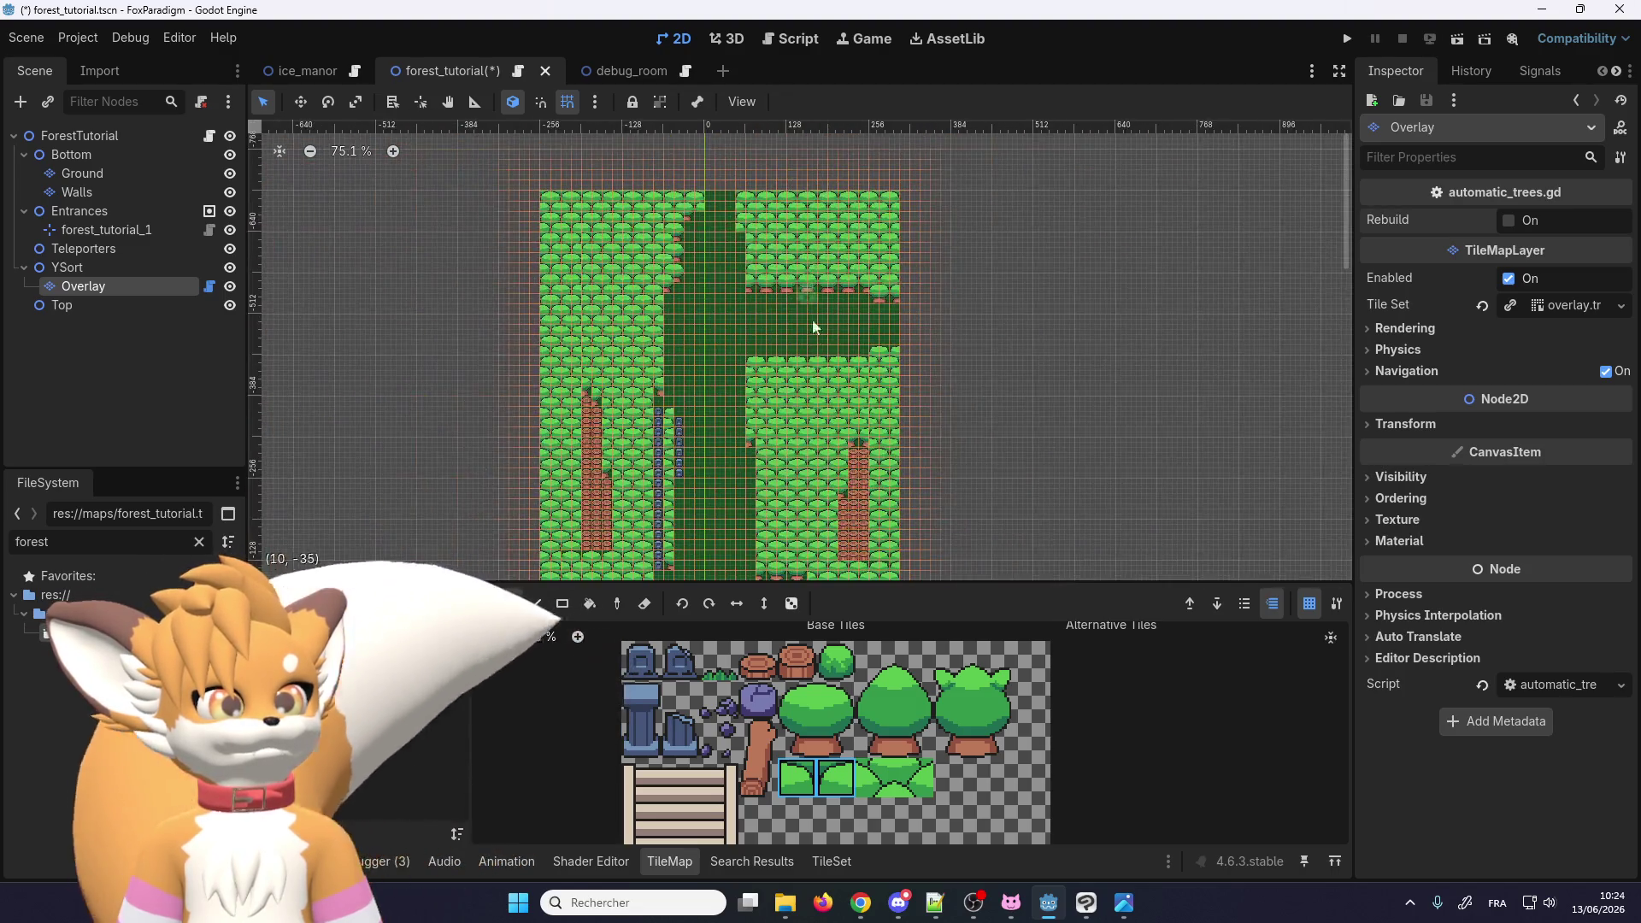
scroll(897, 545, "down", 10)
scroll(861, 471, "up", 4)
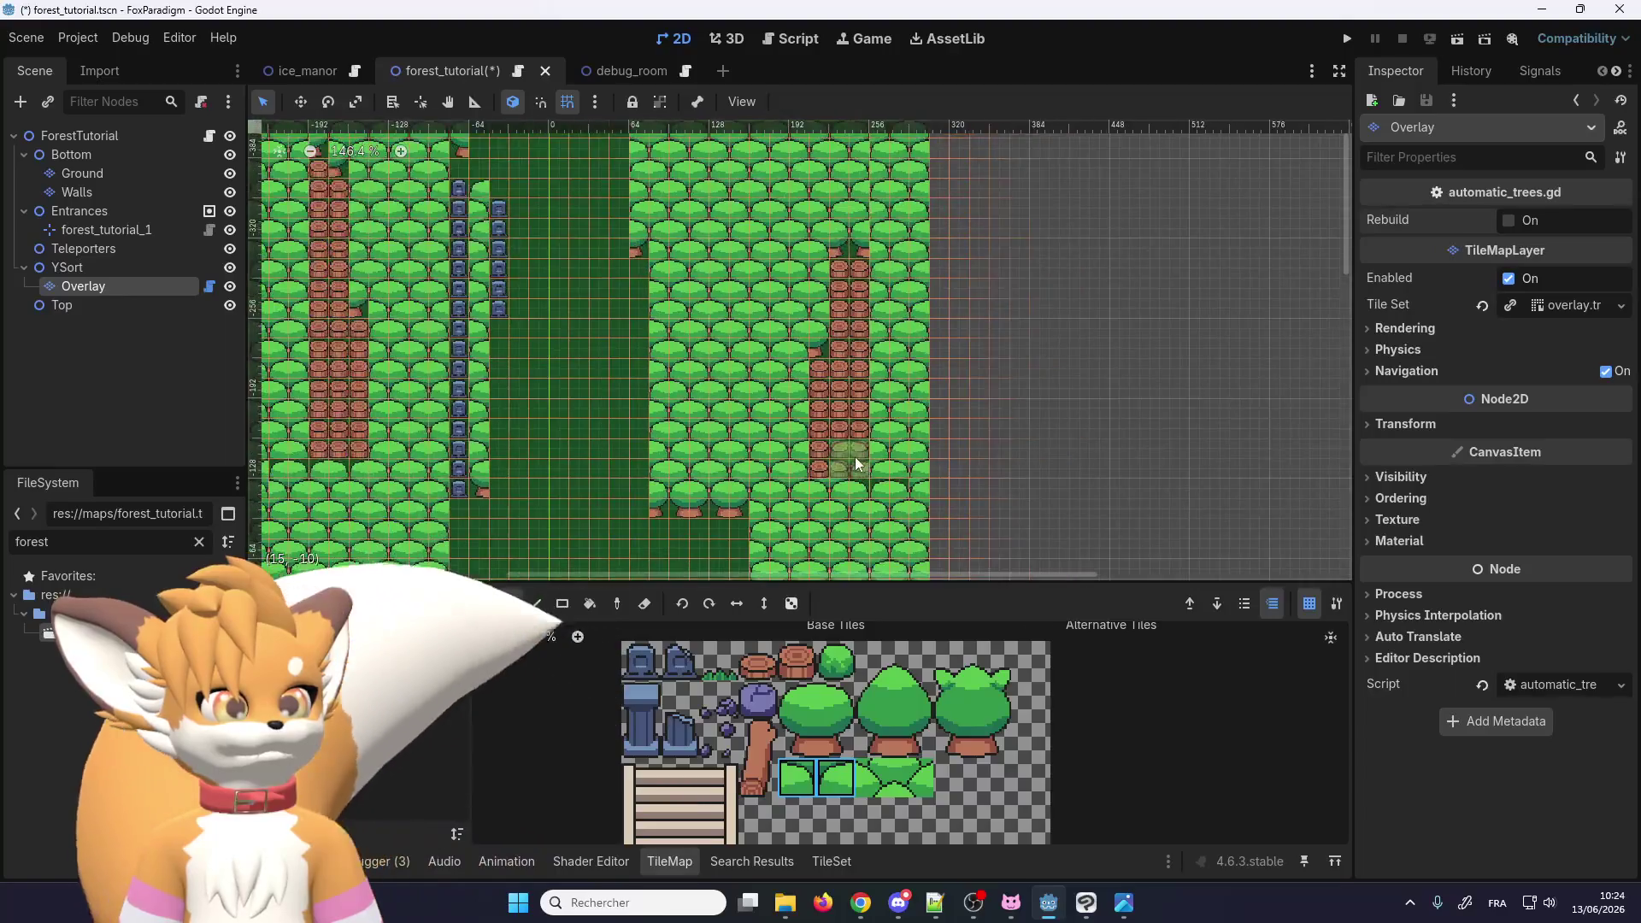
scroll(855, 456, "down", 3)
scroll(855, 457, "up", 3)
scroll(814, 459, "down", 4)
left_click_drag(843, 481, 848, 419)
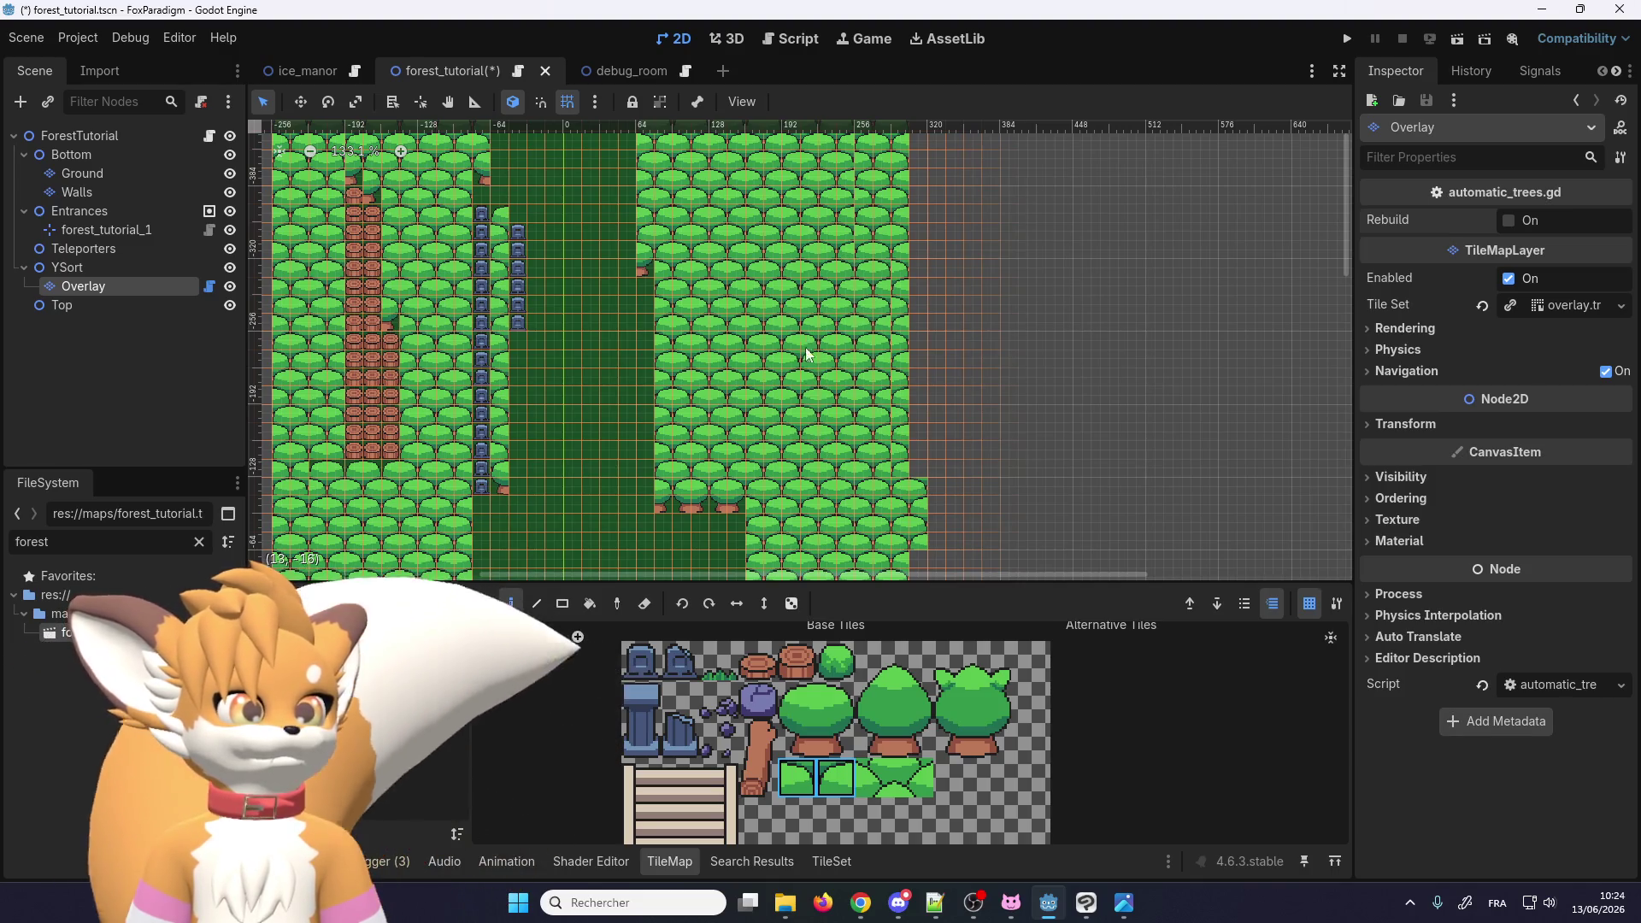
Step: Paint canopy tiles up the right-edge column toward its top
scroll(817, 355, "up", 4)
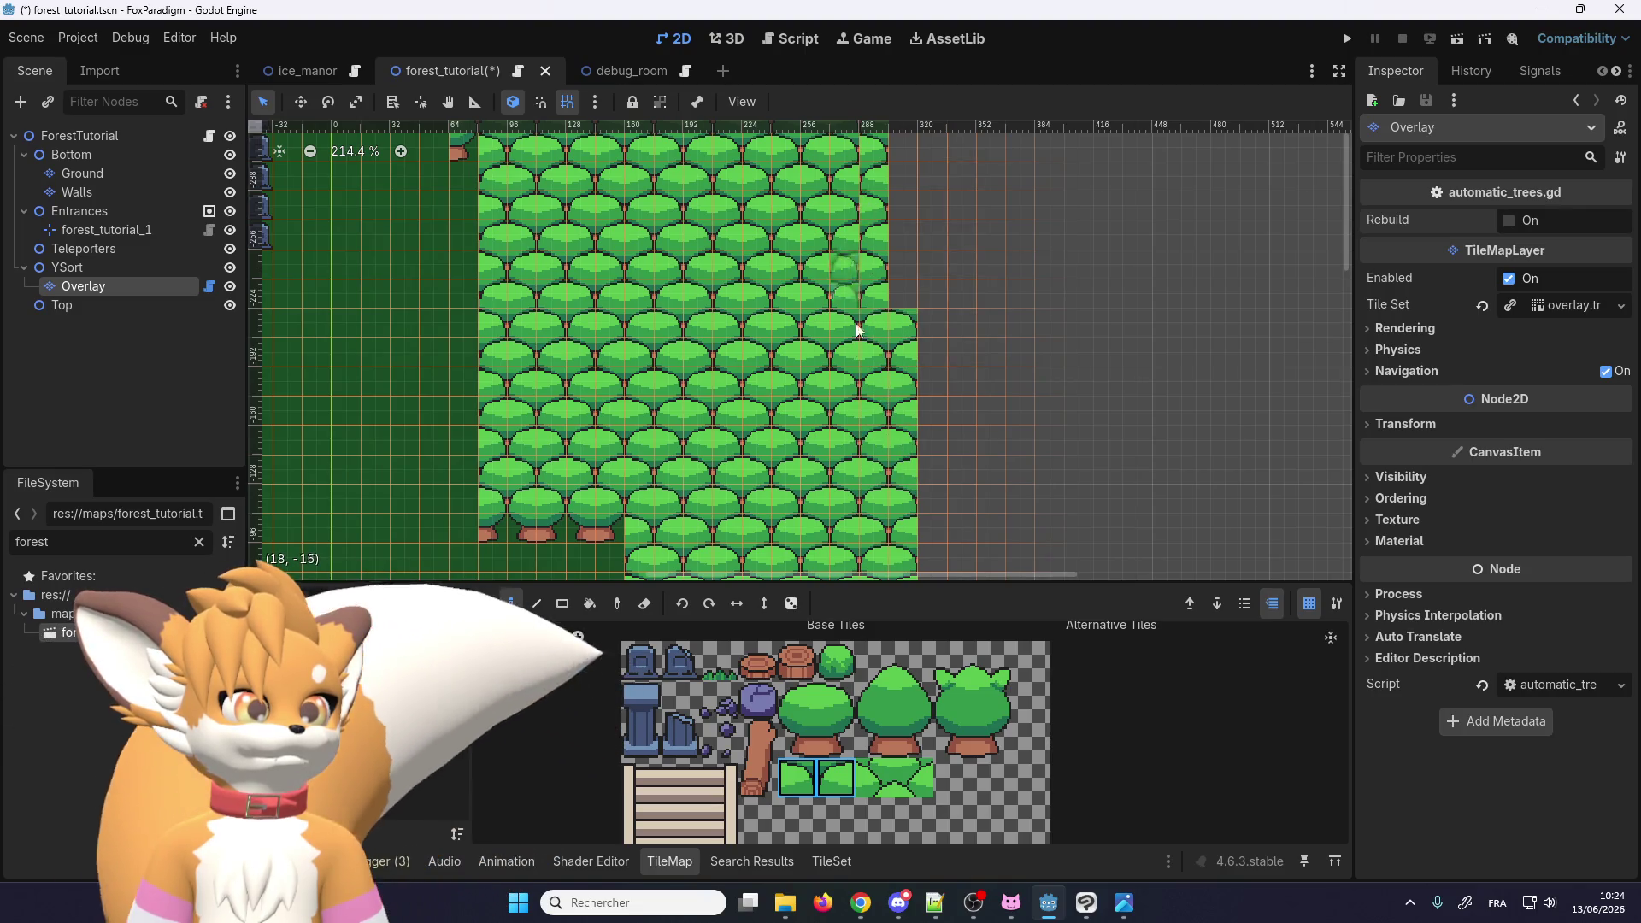
scroll(890, 192, "right", 1)
scroll(804, 502, "up", 3)
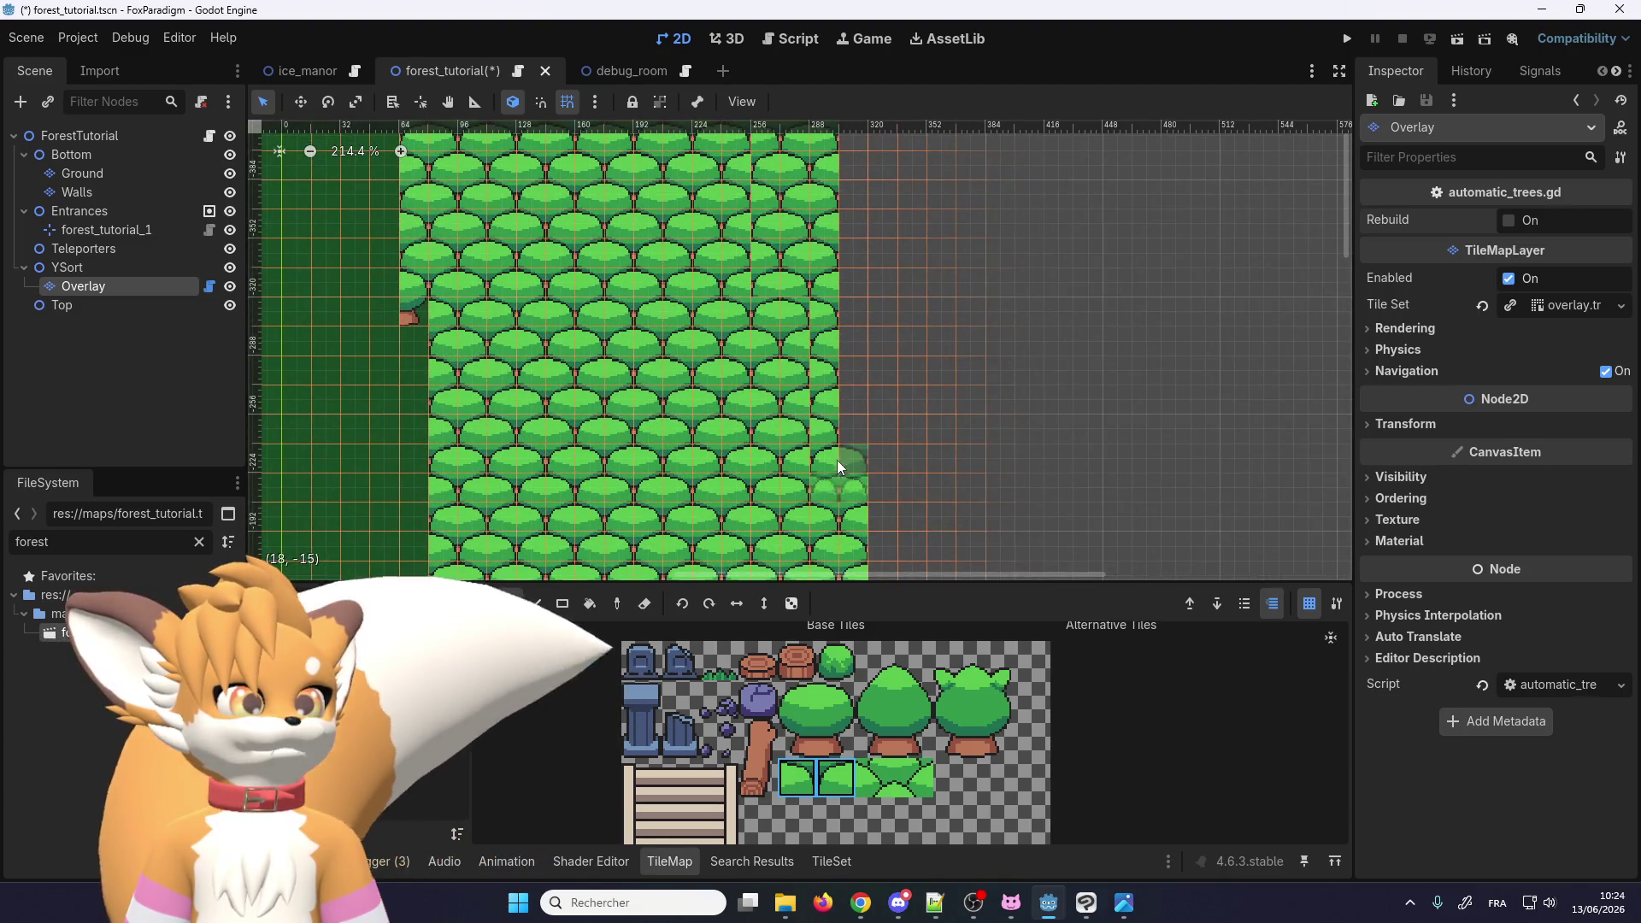
left_click_drag(838, 465, 849, 362)
scroll(822, 335, "down", 2)
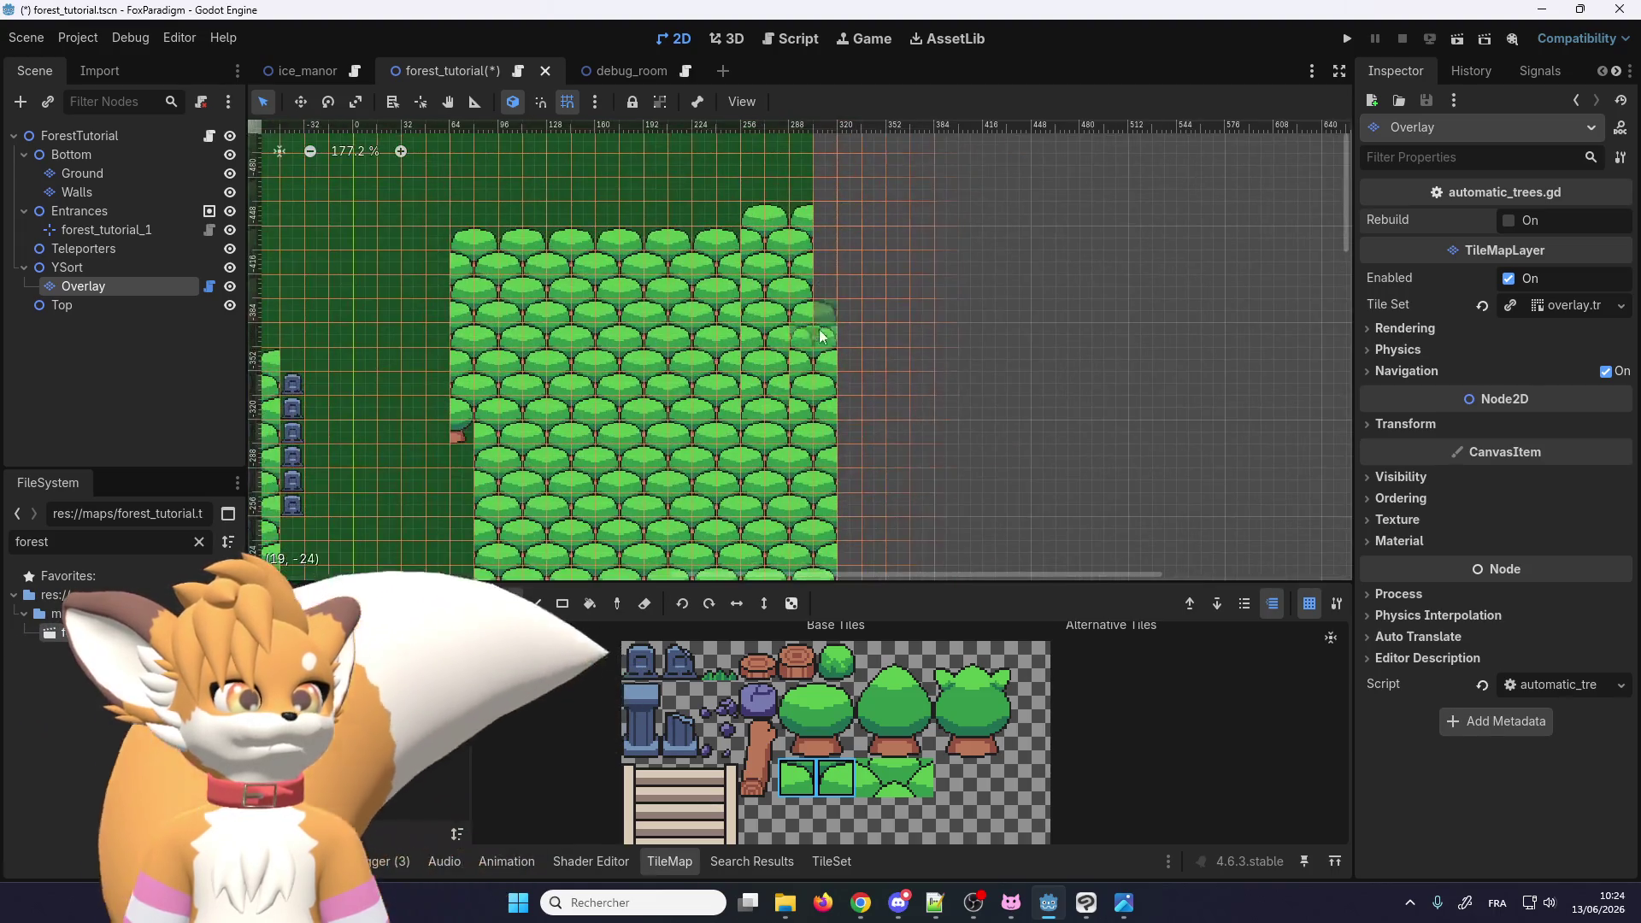
left_click_drag(802, 323, 801, 227)
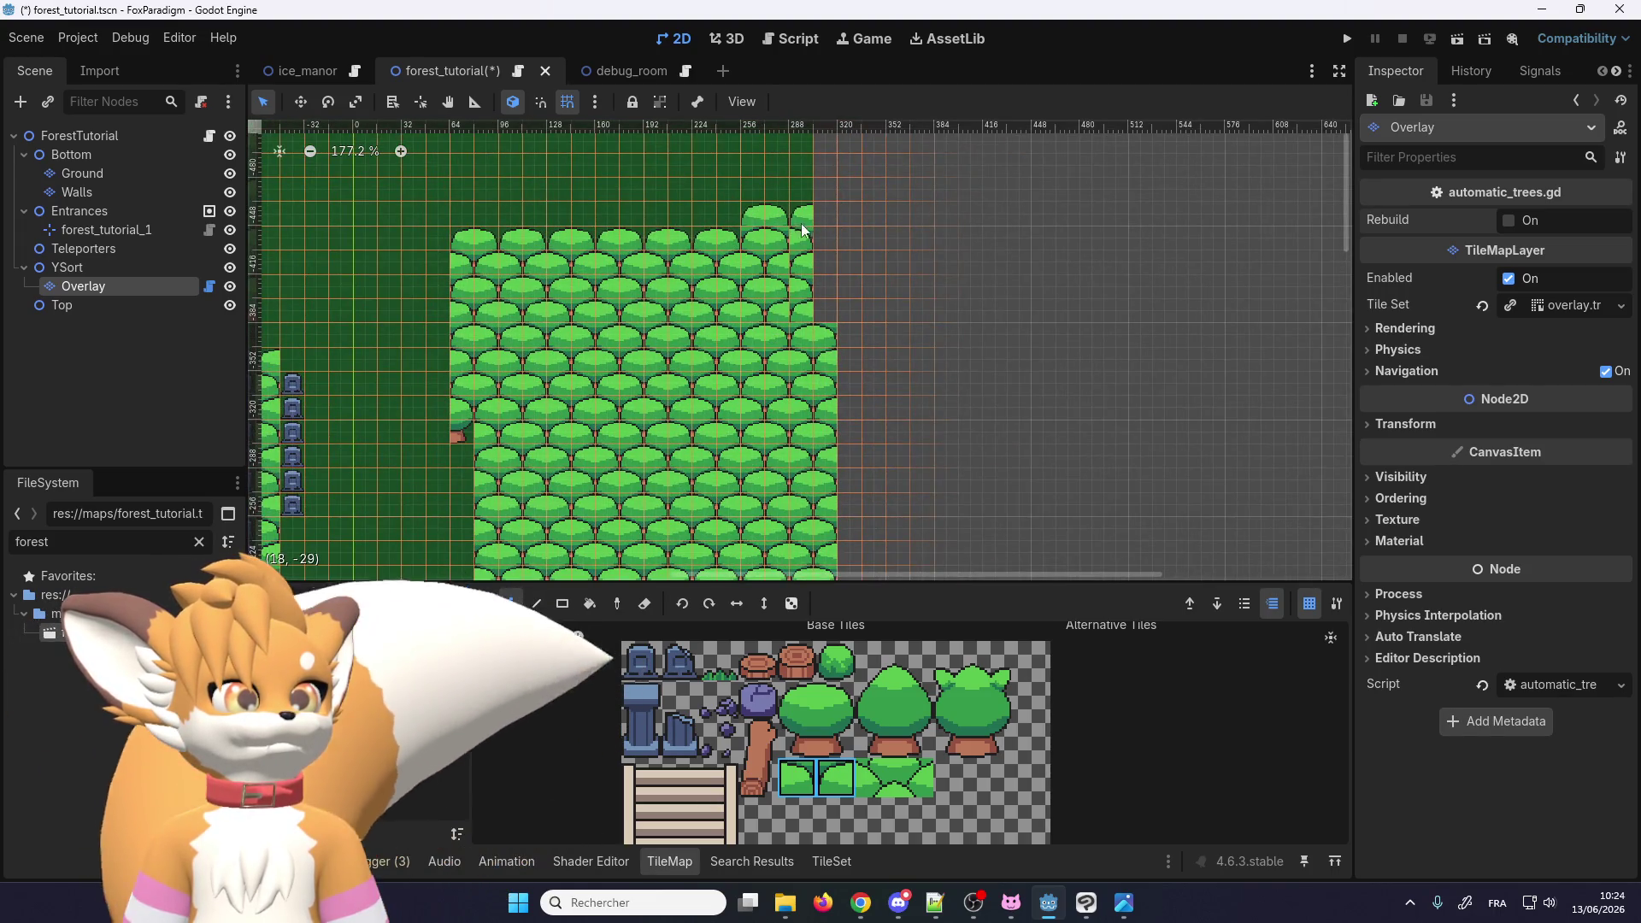
Step: Paint canopy down the right column and add one more tree tile at its bottom
scroll(831, 257, "down", 7)
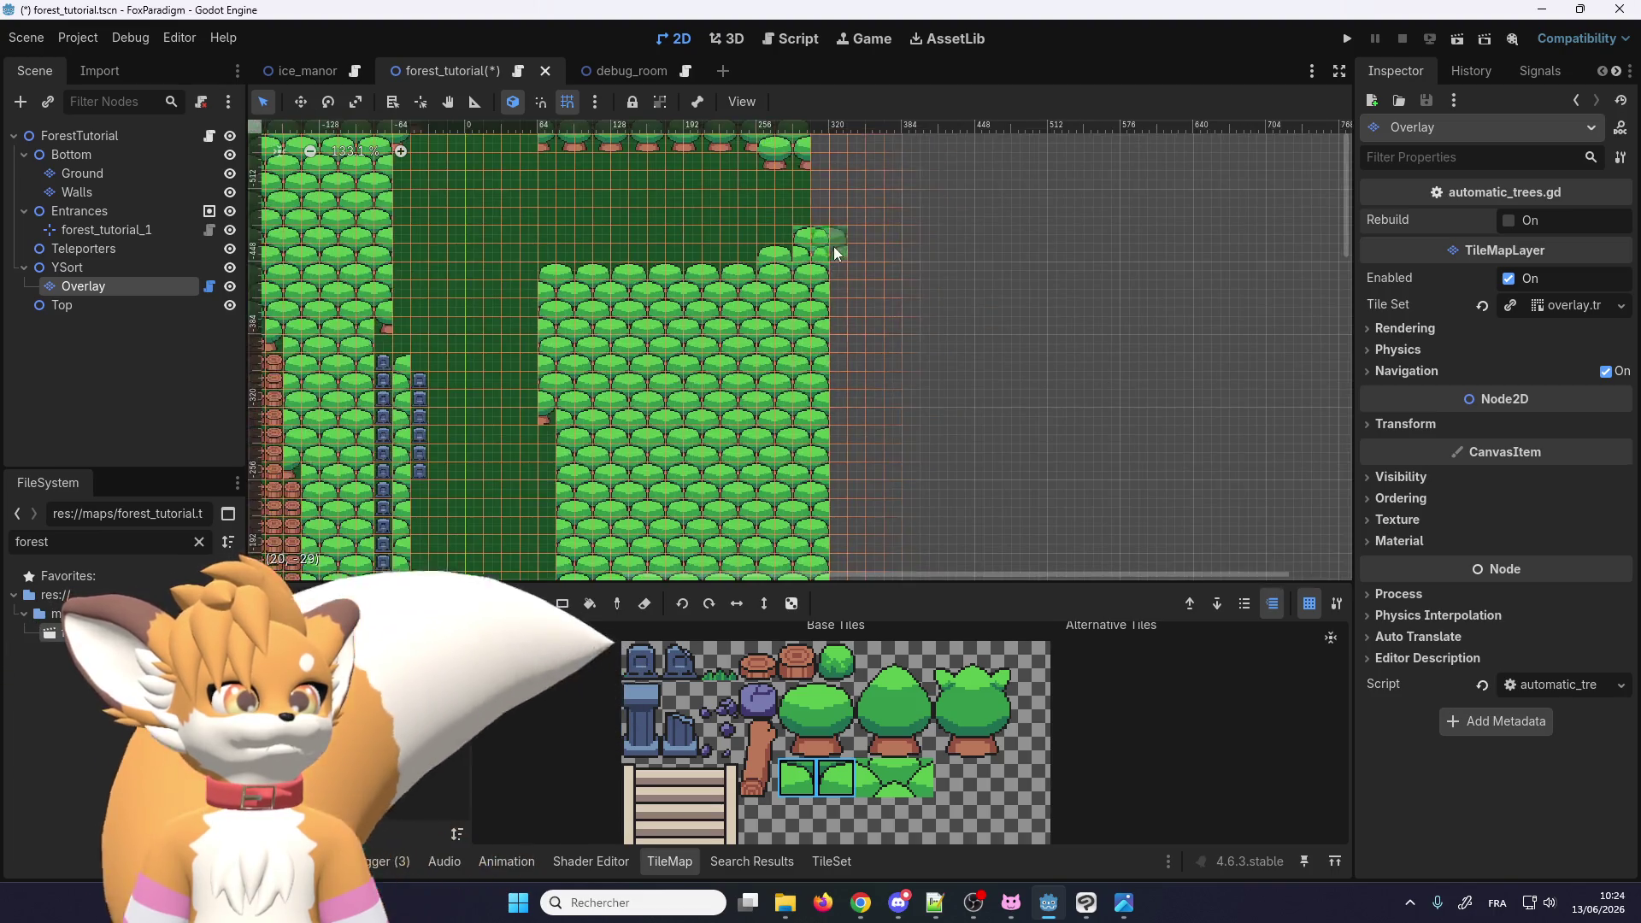
scroll(829, 314, "up", 3)
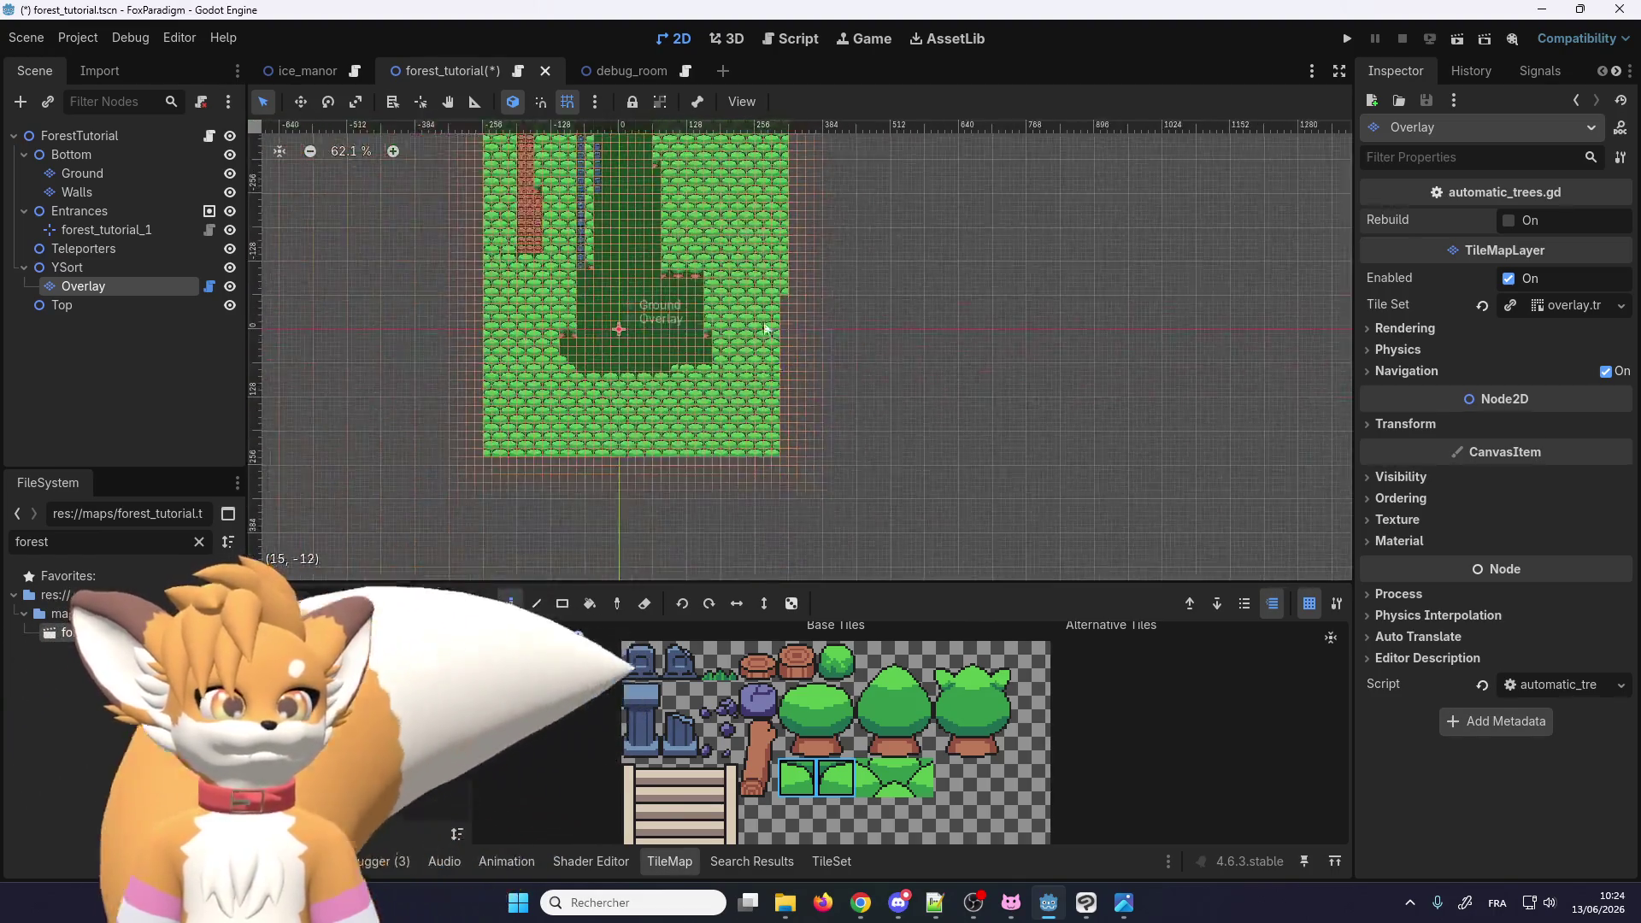
left_click_drag(762, 174, 765, 448)
left_click(761, 494)
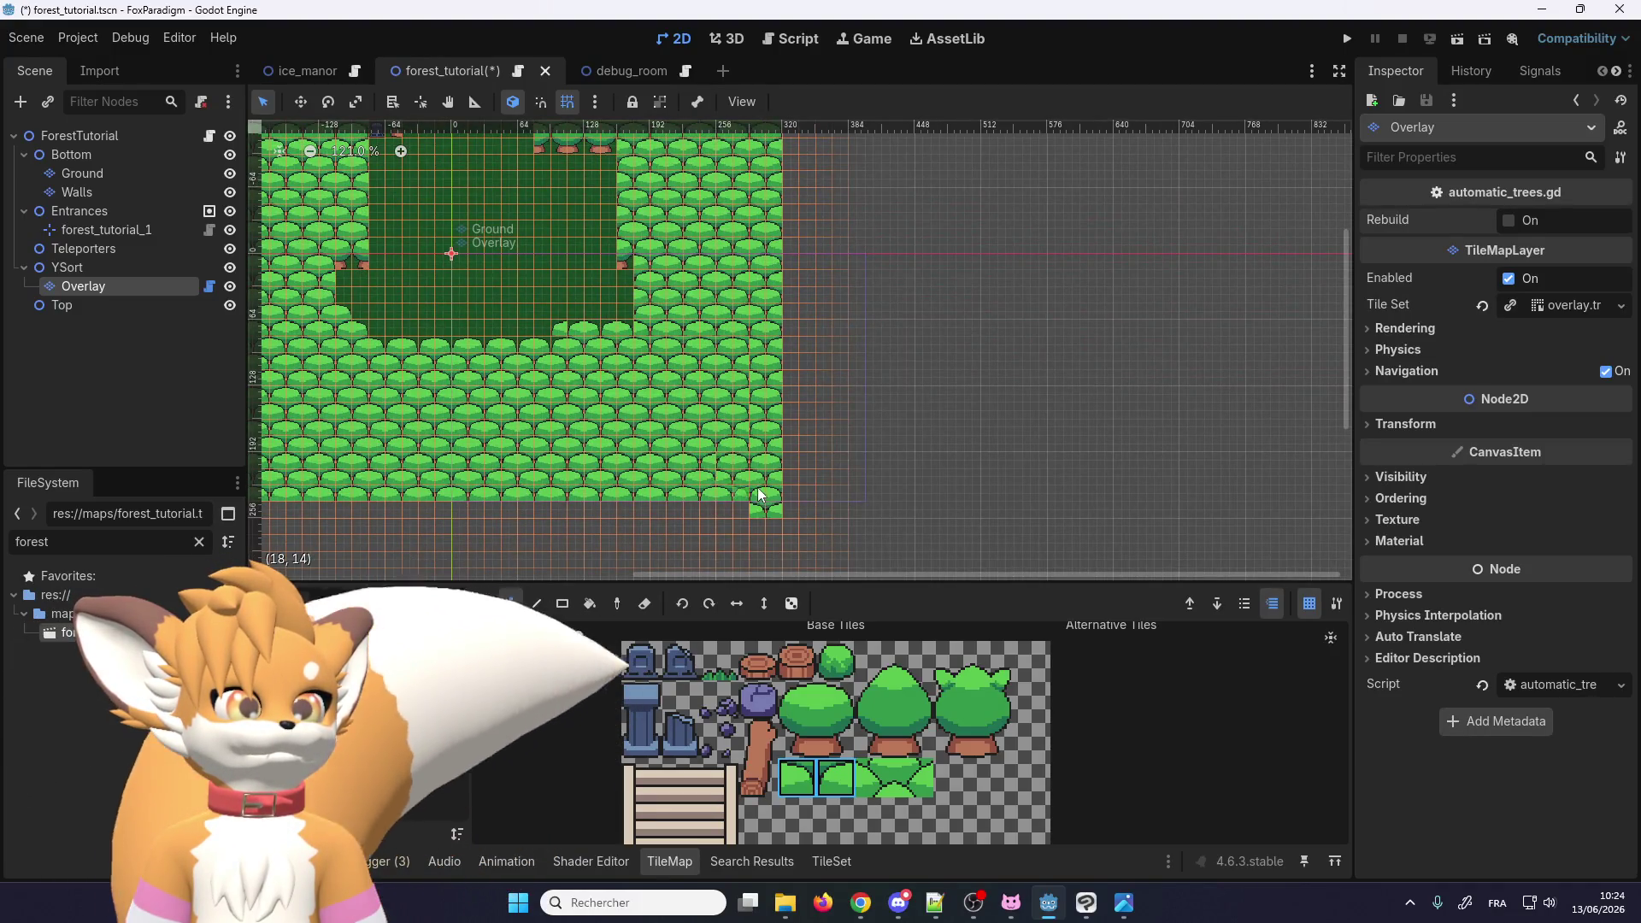
scroll(764, 484, "up", 11)
scroll(984, 423, "down", 10)
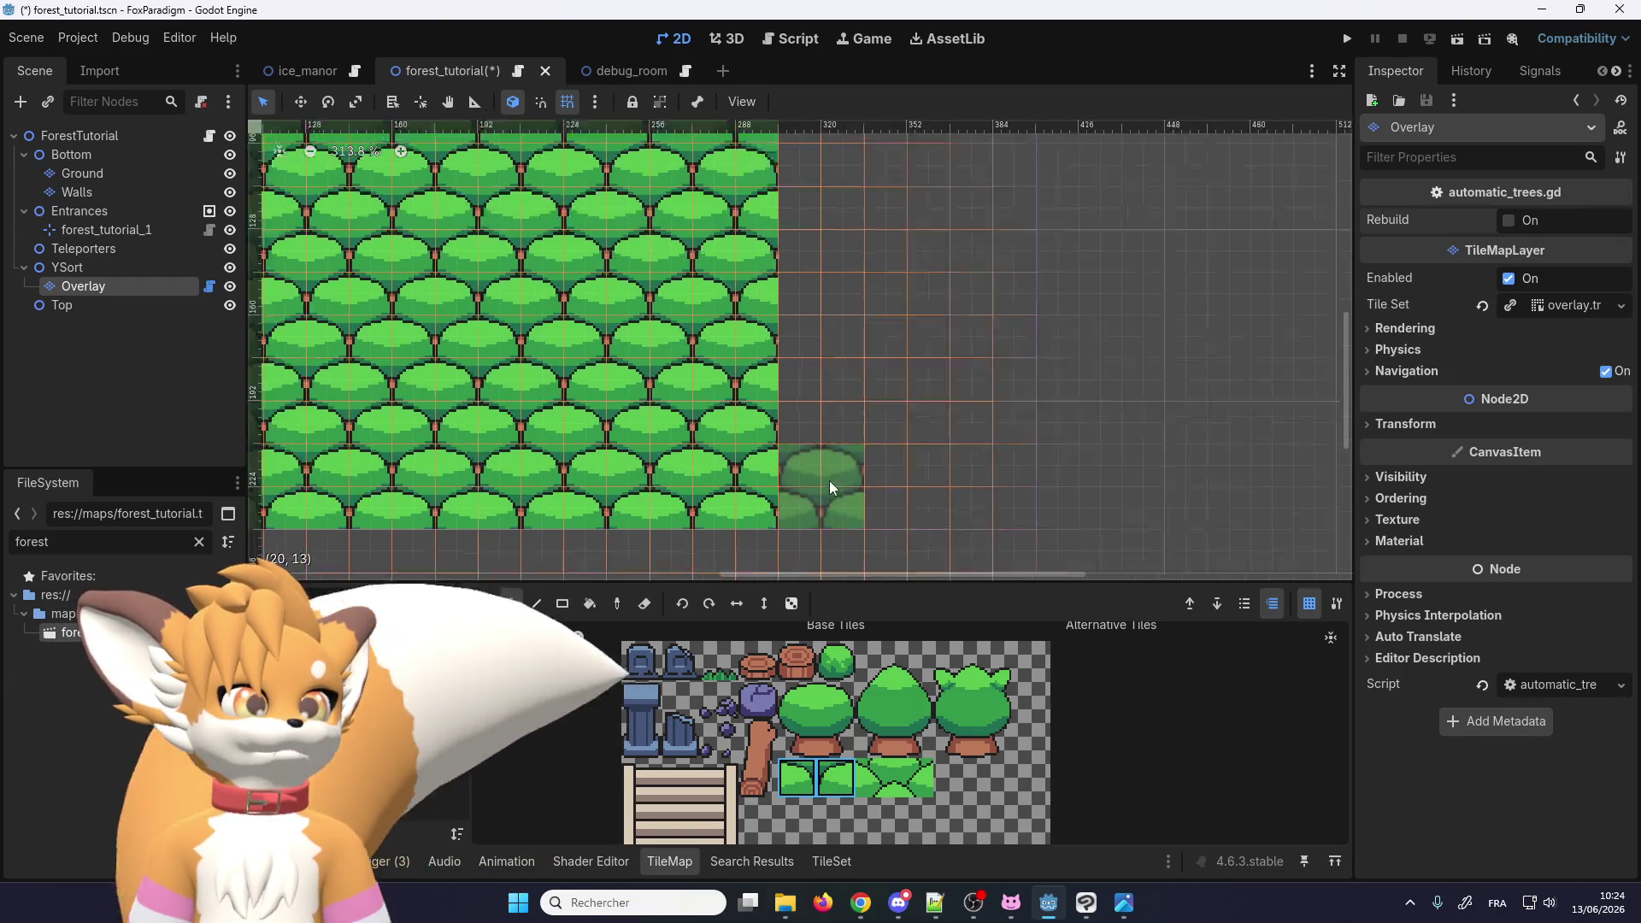
scroll(812, 253, "up", 4)
scroll(832, 322, "down", 9)
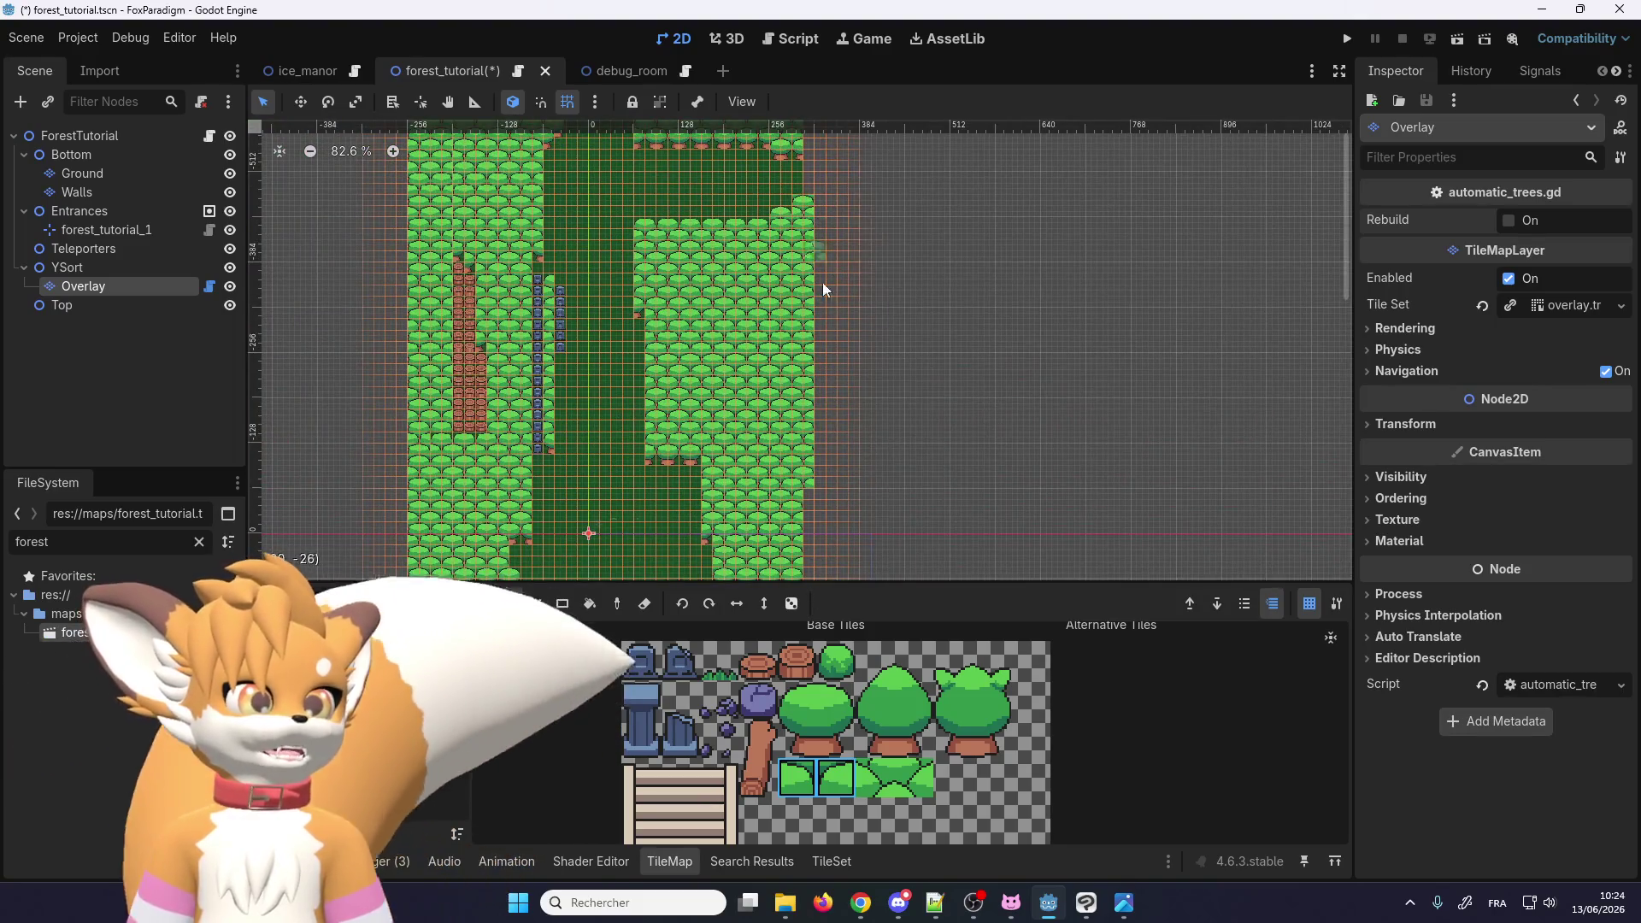
Step: Erase a 5x28 block of tree tiles along the right edge with the Rect eraser
left_click(563, 604)
left_click(646, 604)
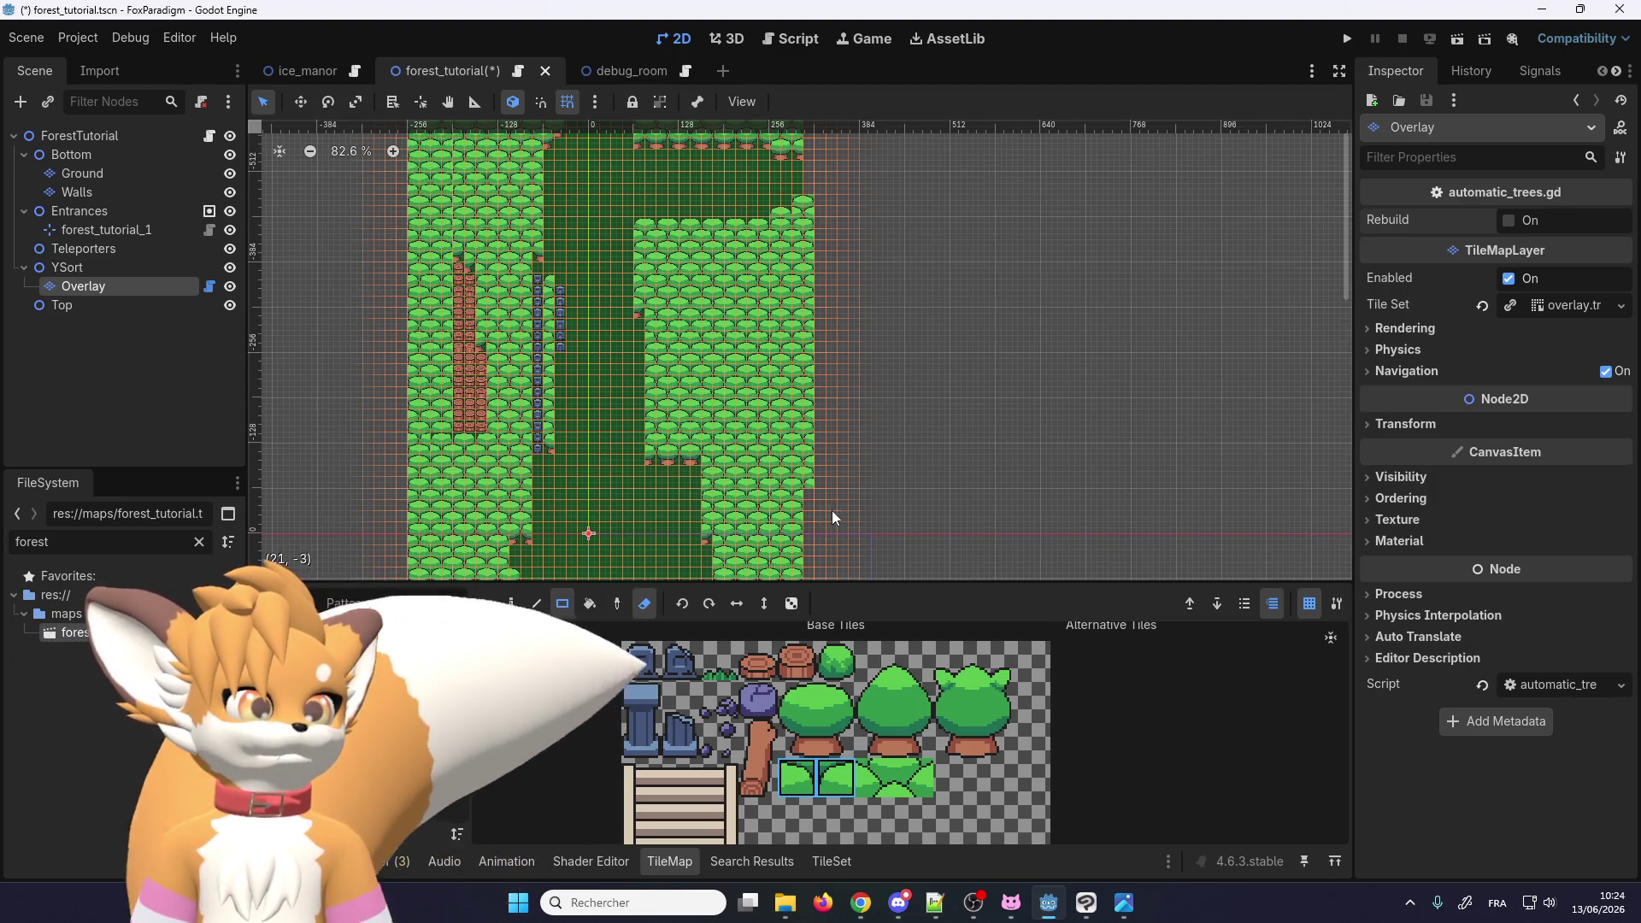
mouse_move(833, 510)
left_mouse_down()
mouse_move(794, 207)
mouse_move(808, 195)
left_mouse_up()
scroll(829, 212, "down", 3)
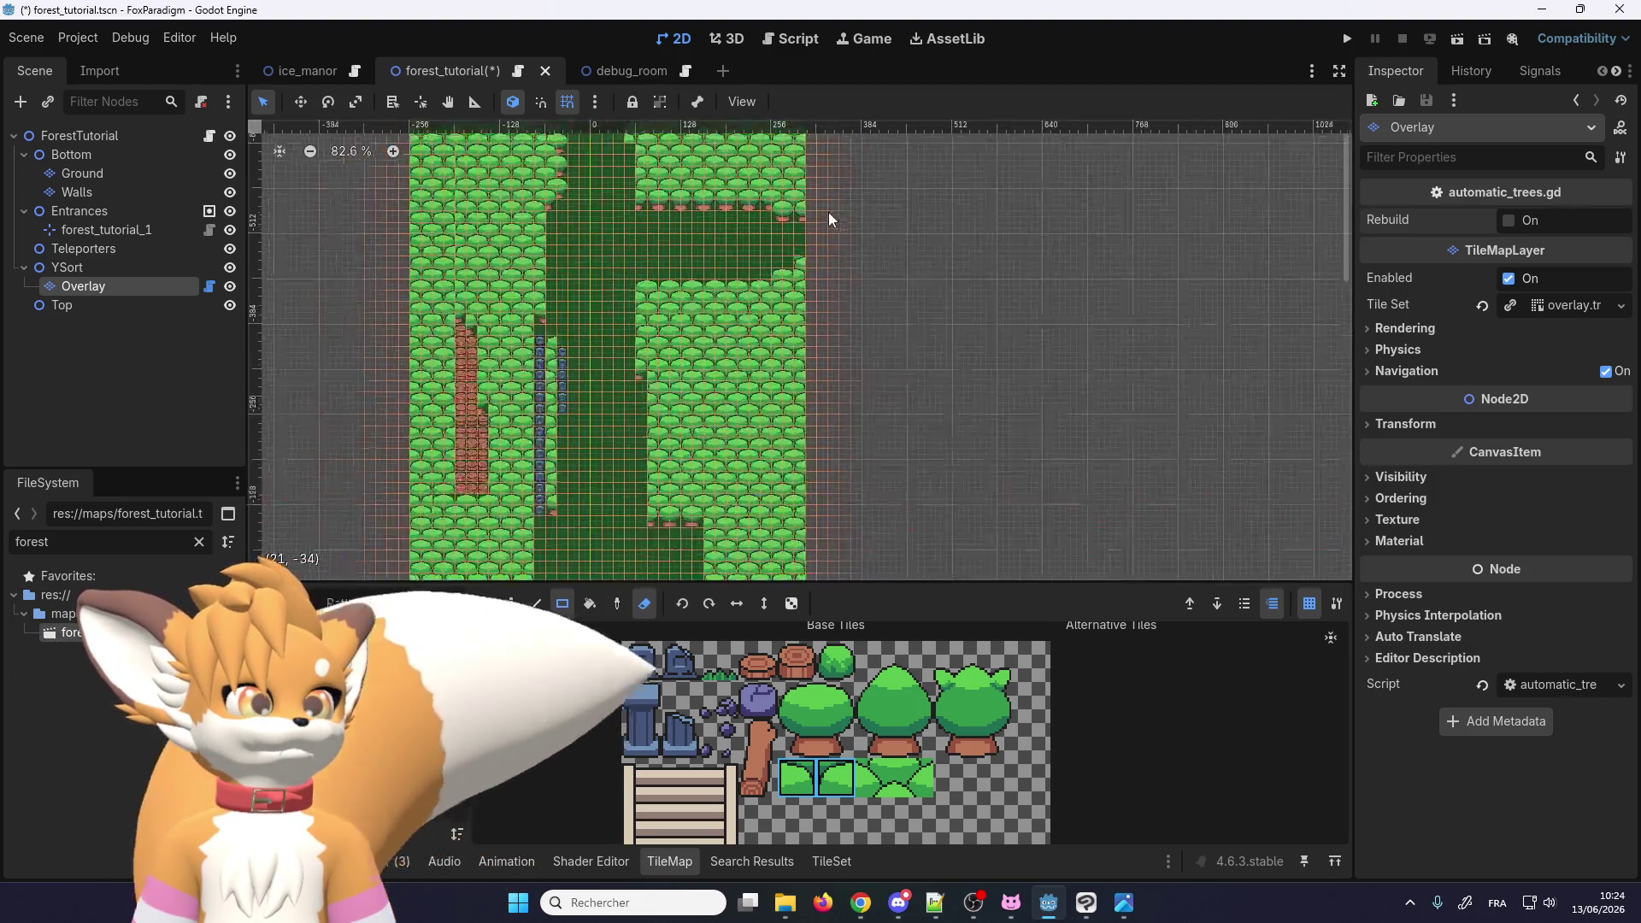
scroll(814, 171, "up", 5)
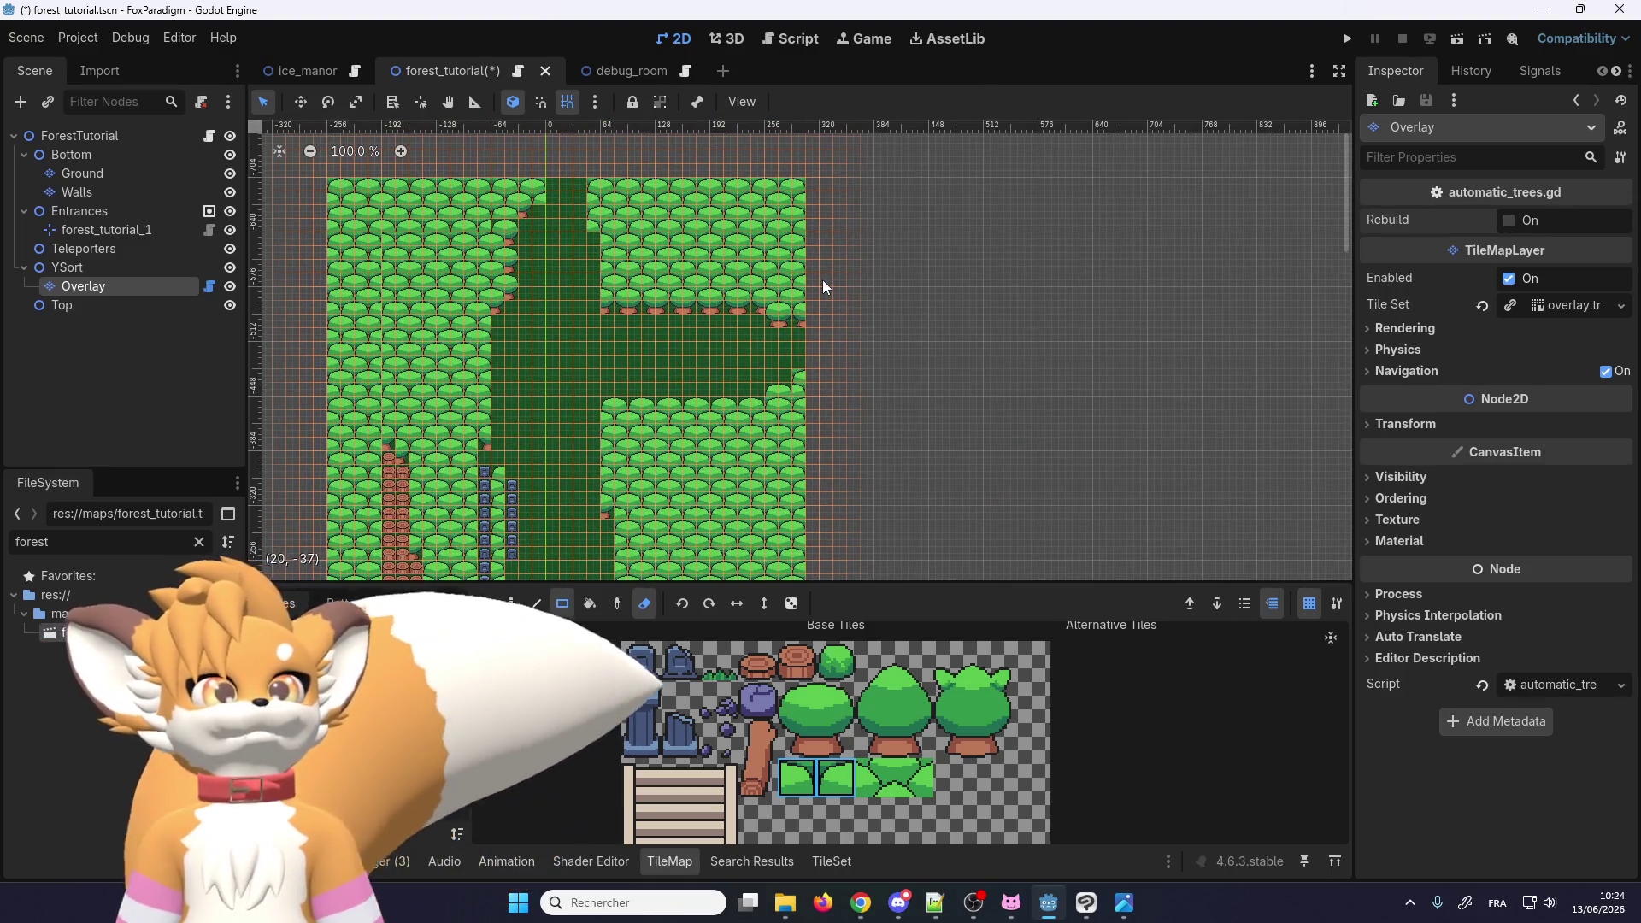
scroll(816, 259, "down", 3)
scroll(561, 261, "down", 3)
scroll(565, 292, "up", 5)
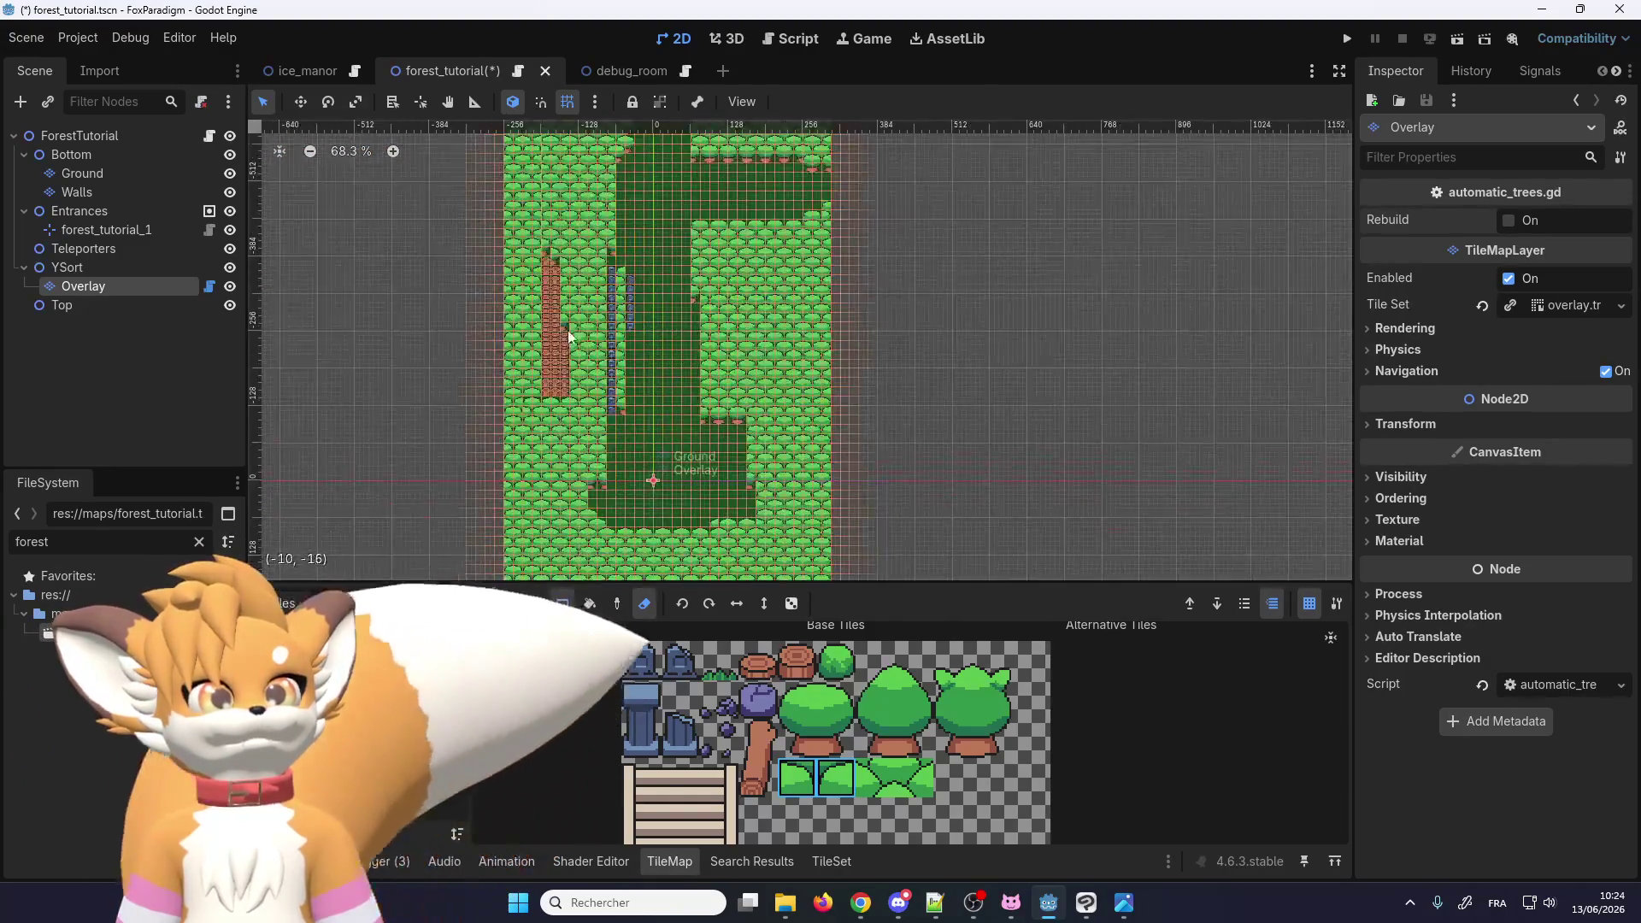
scroll(558, 271, "down", 2)
scroll(554, 258, "up", 6)
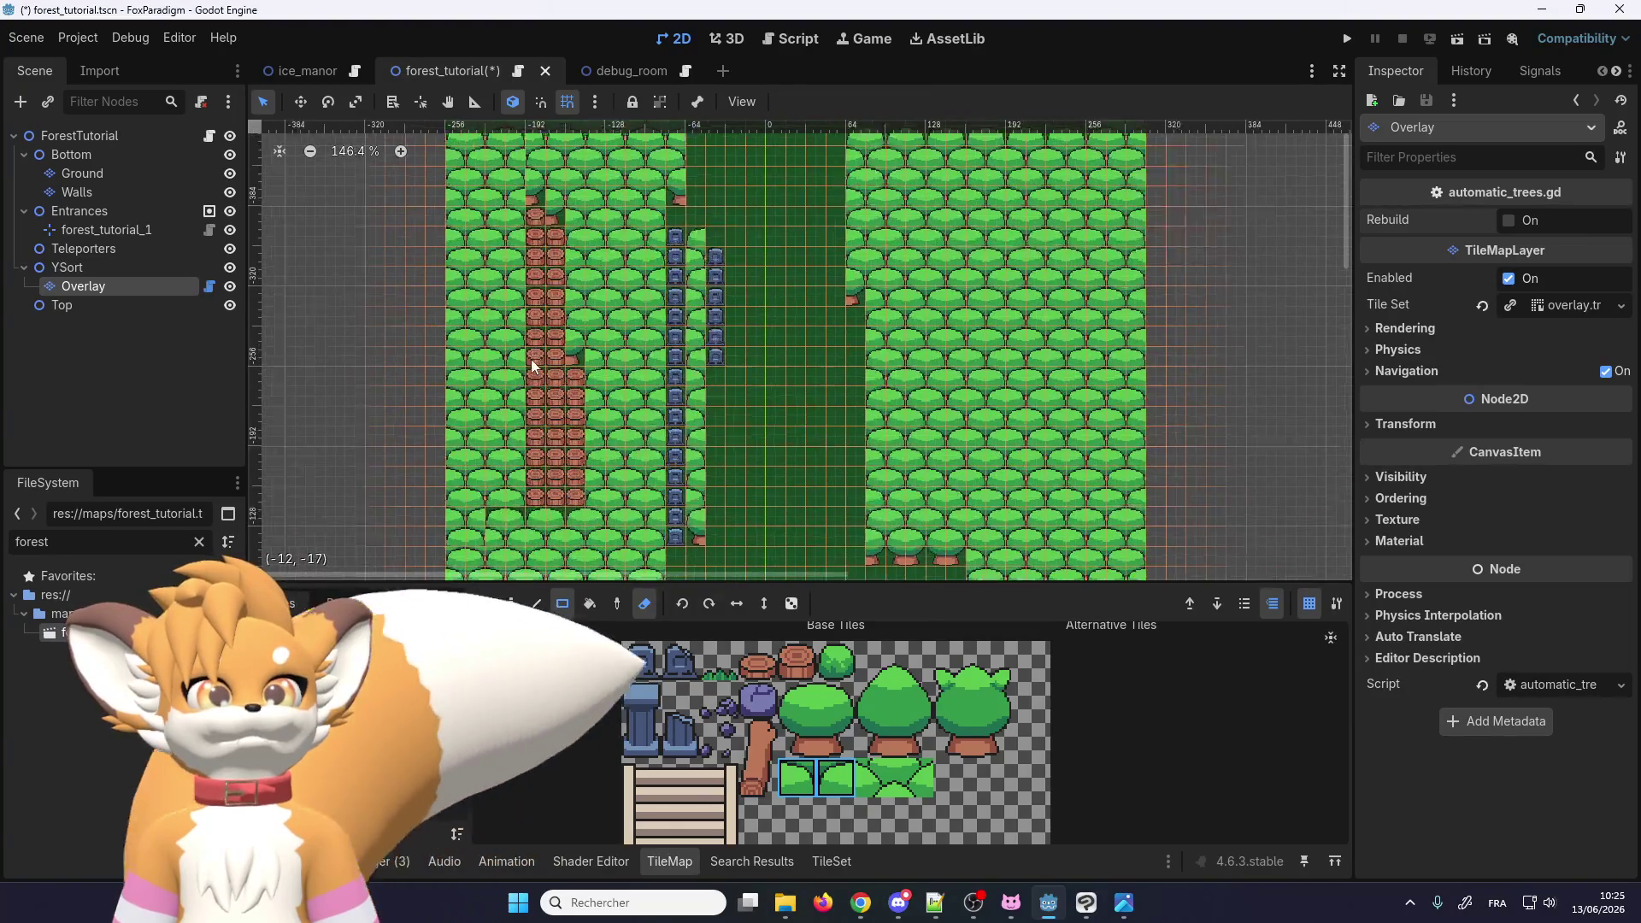
scroll(683, 555, "up", 1)
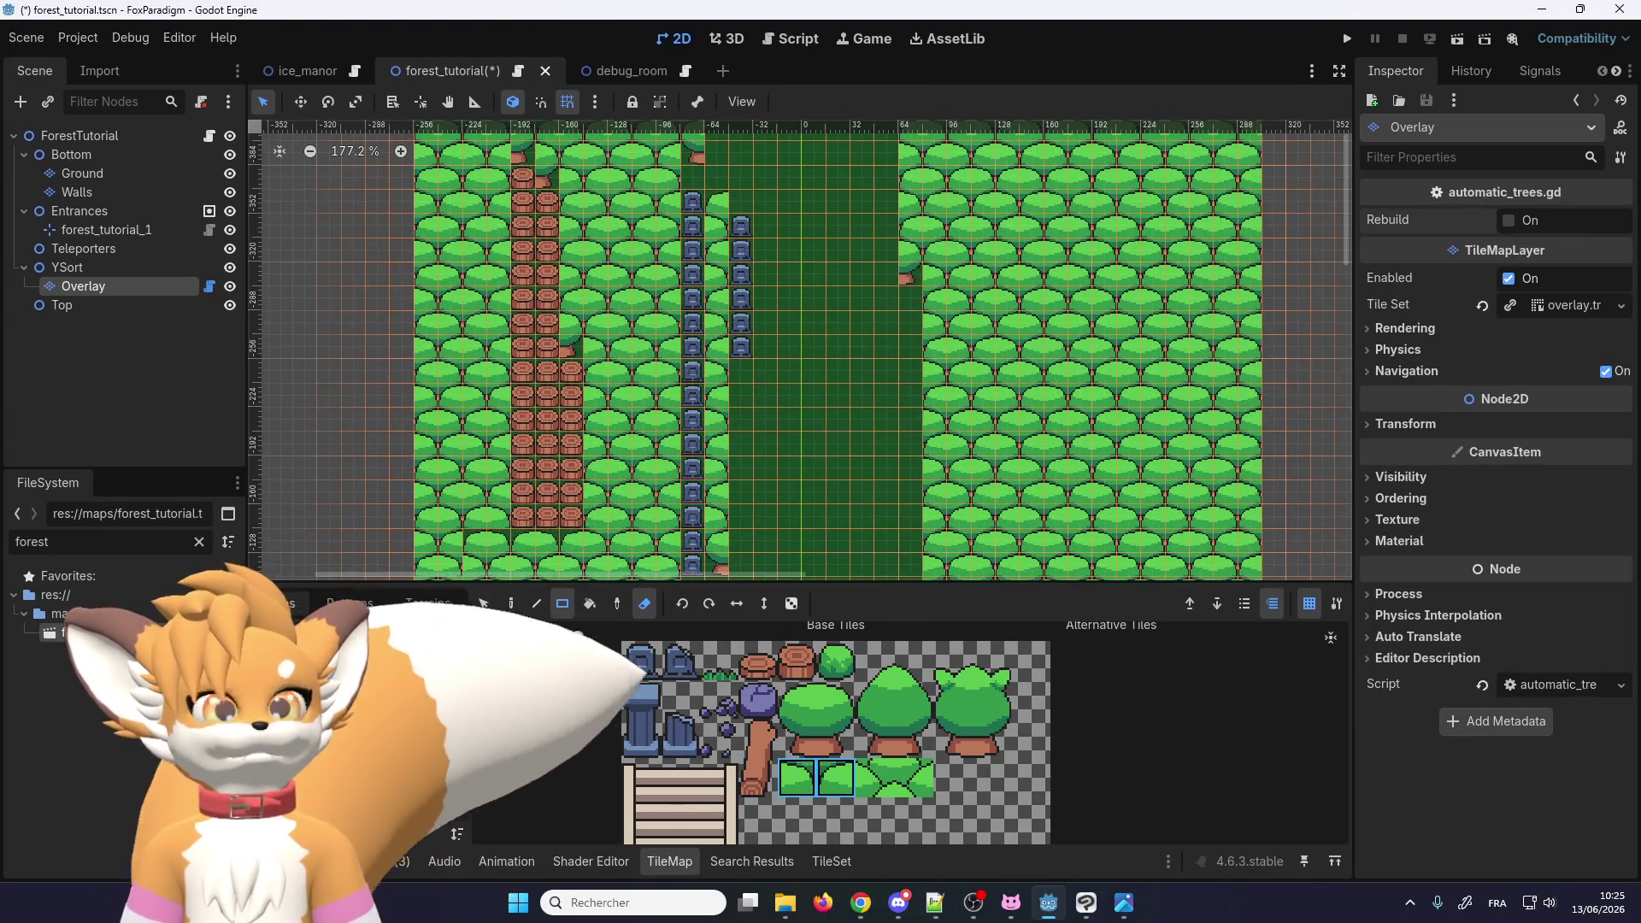
left_click(512, 604)
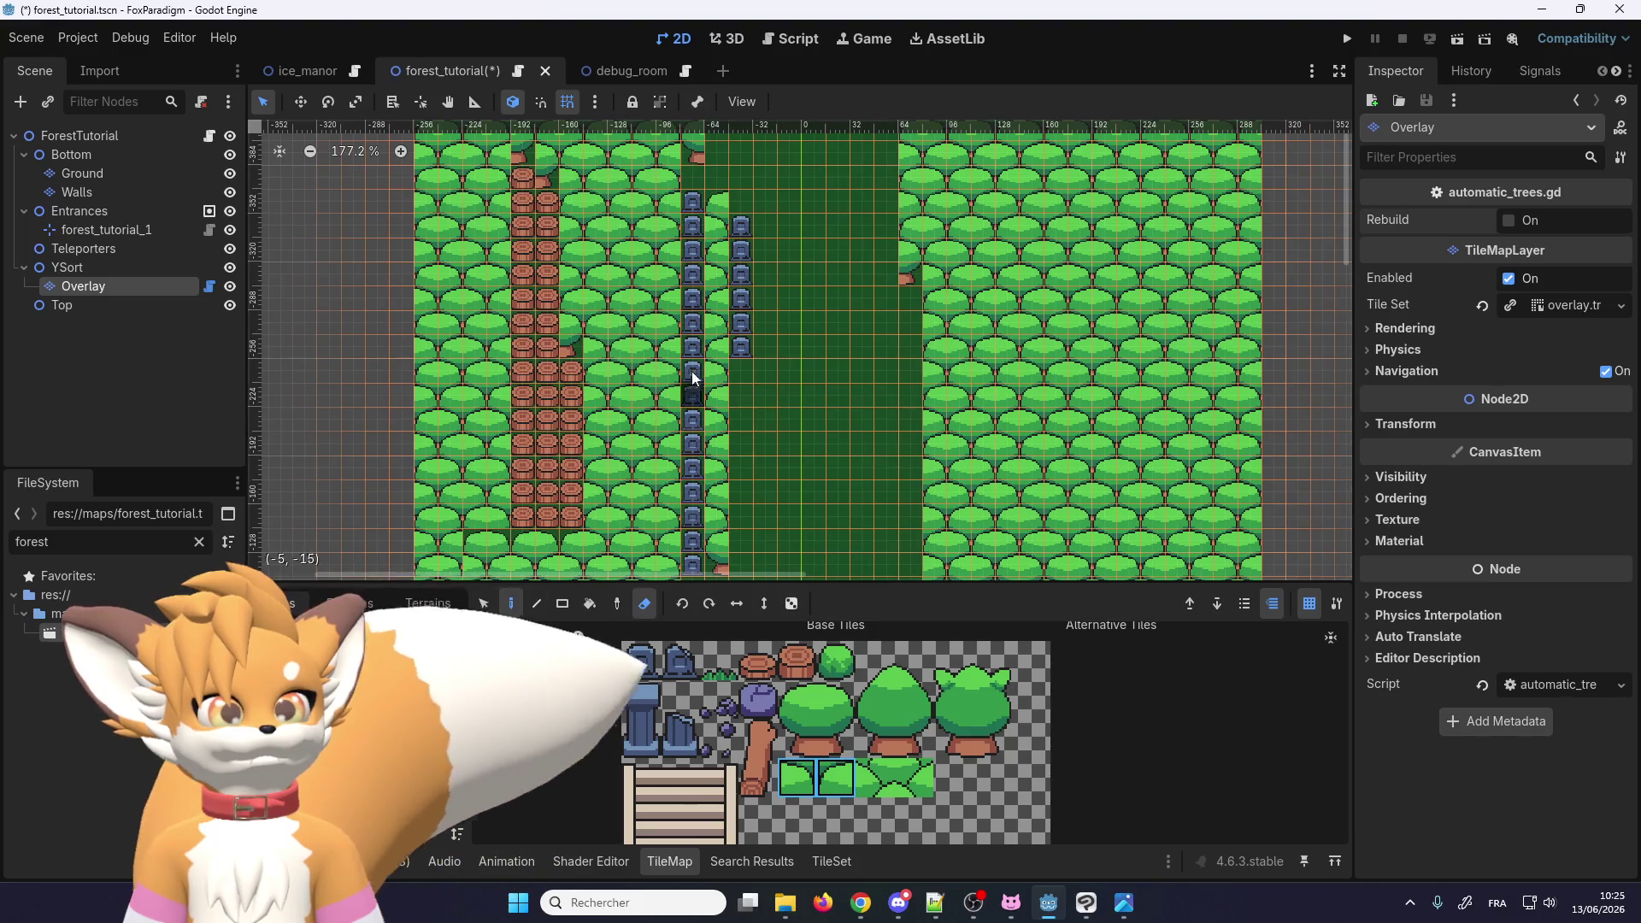
Step: Select the two-cell stacked tree tile and paint a tree over the first gravestone pair
left_click(645, 604)
scroll(720, 519, "up", 1)
scroll(720, 519, "up", 5)
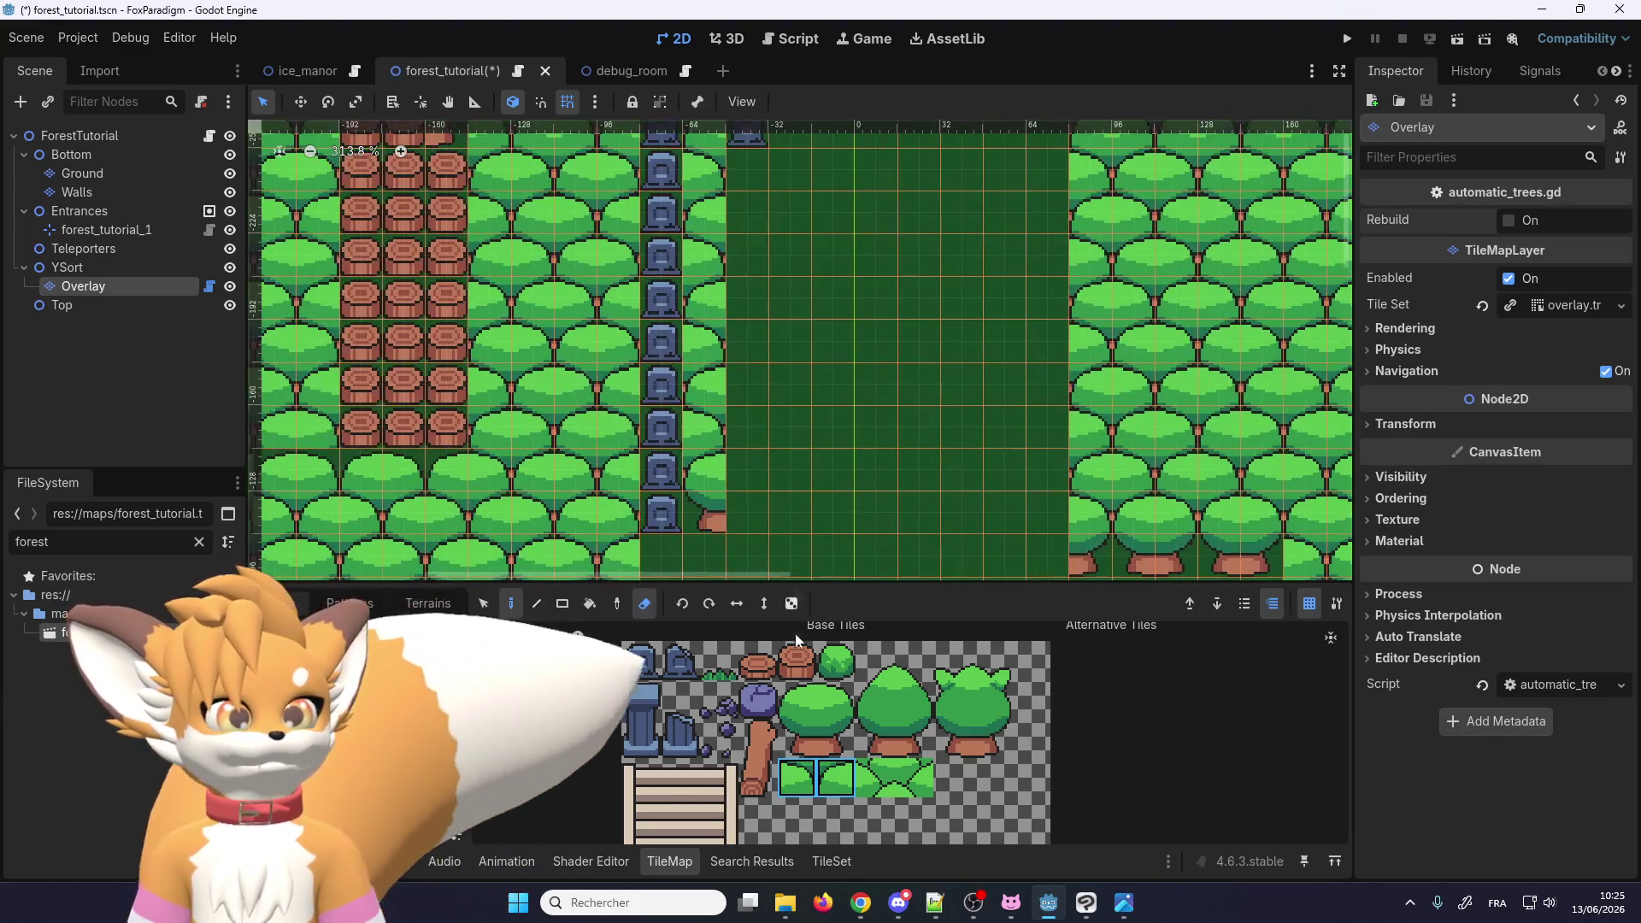
scroll(758, 522, "down", 9)
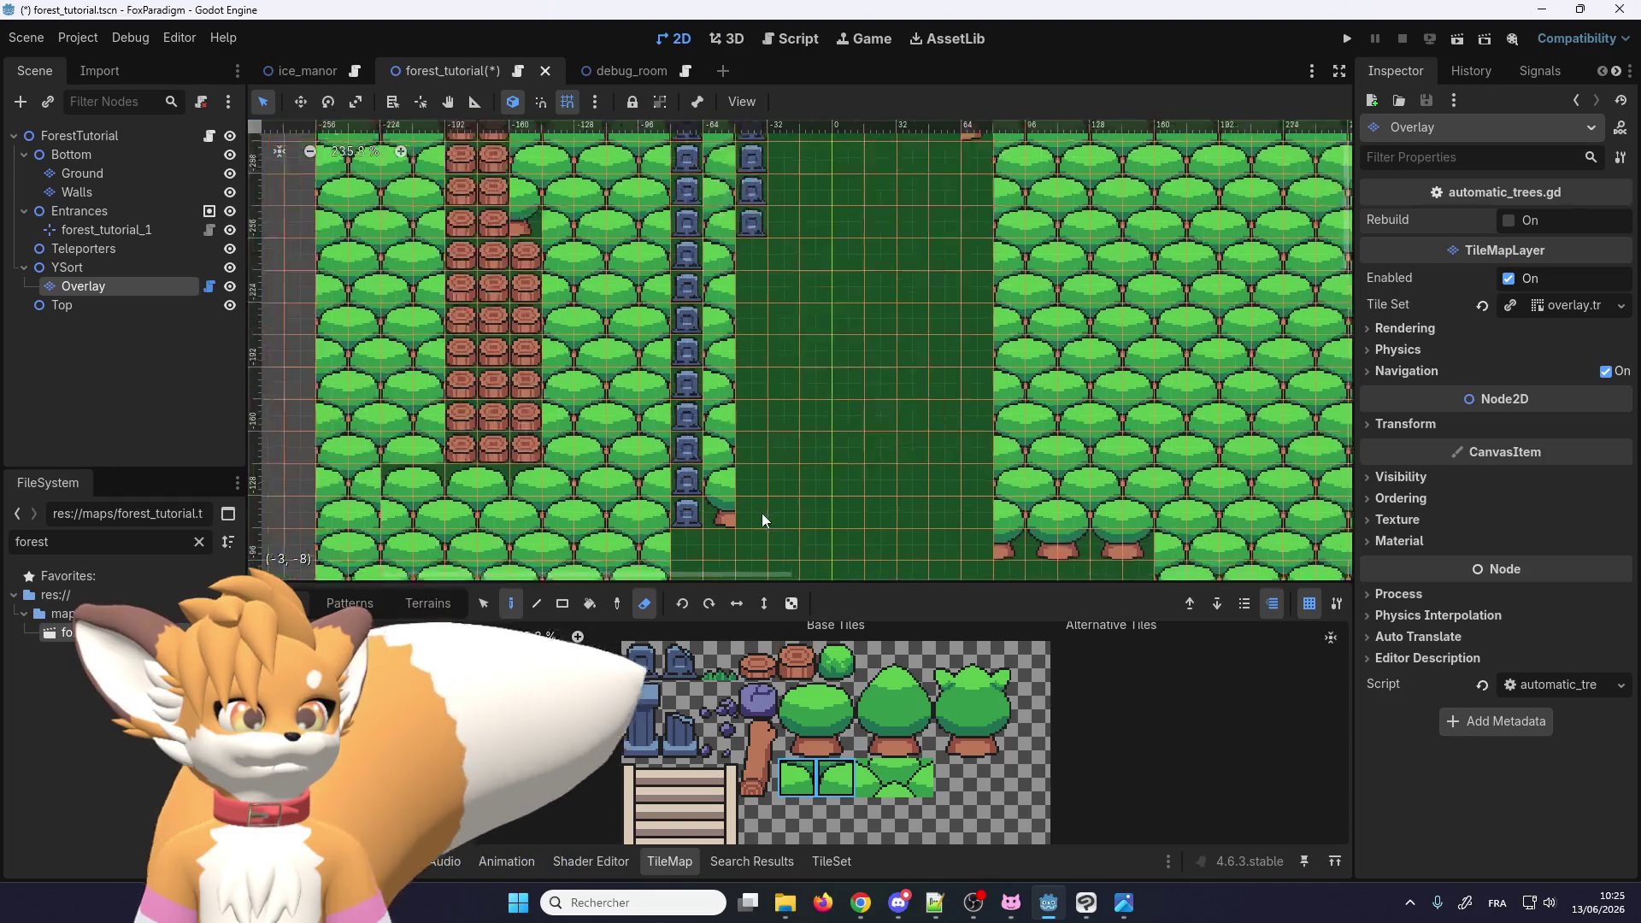
scroll(710, 448, "up", 7)
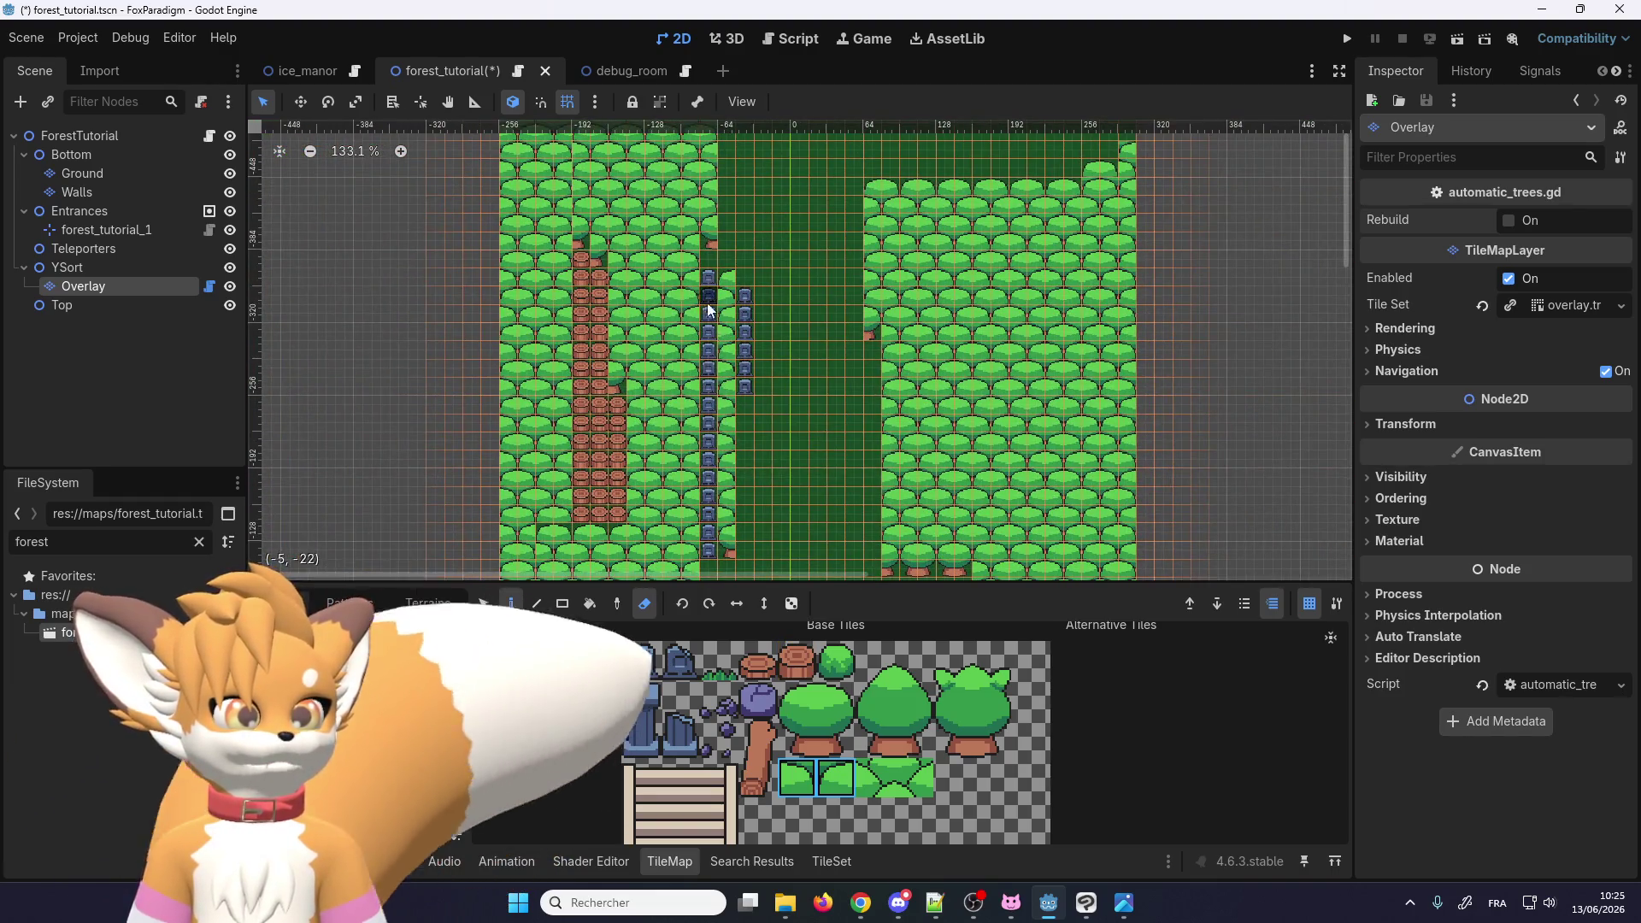
left_click_drag(840, 720, 837, 741)
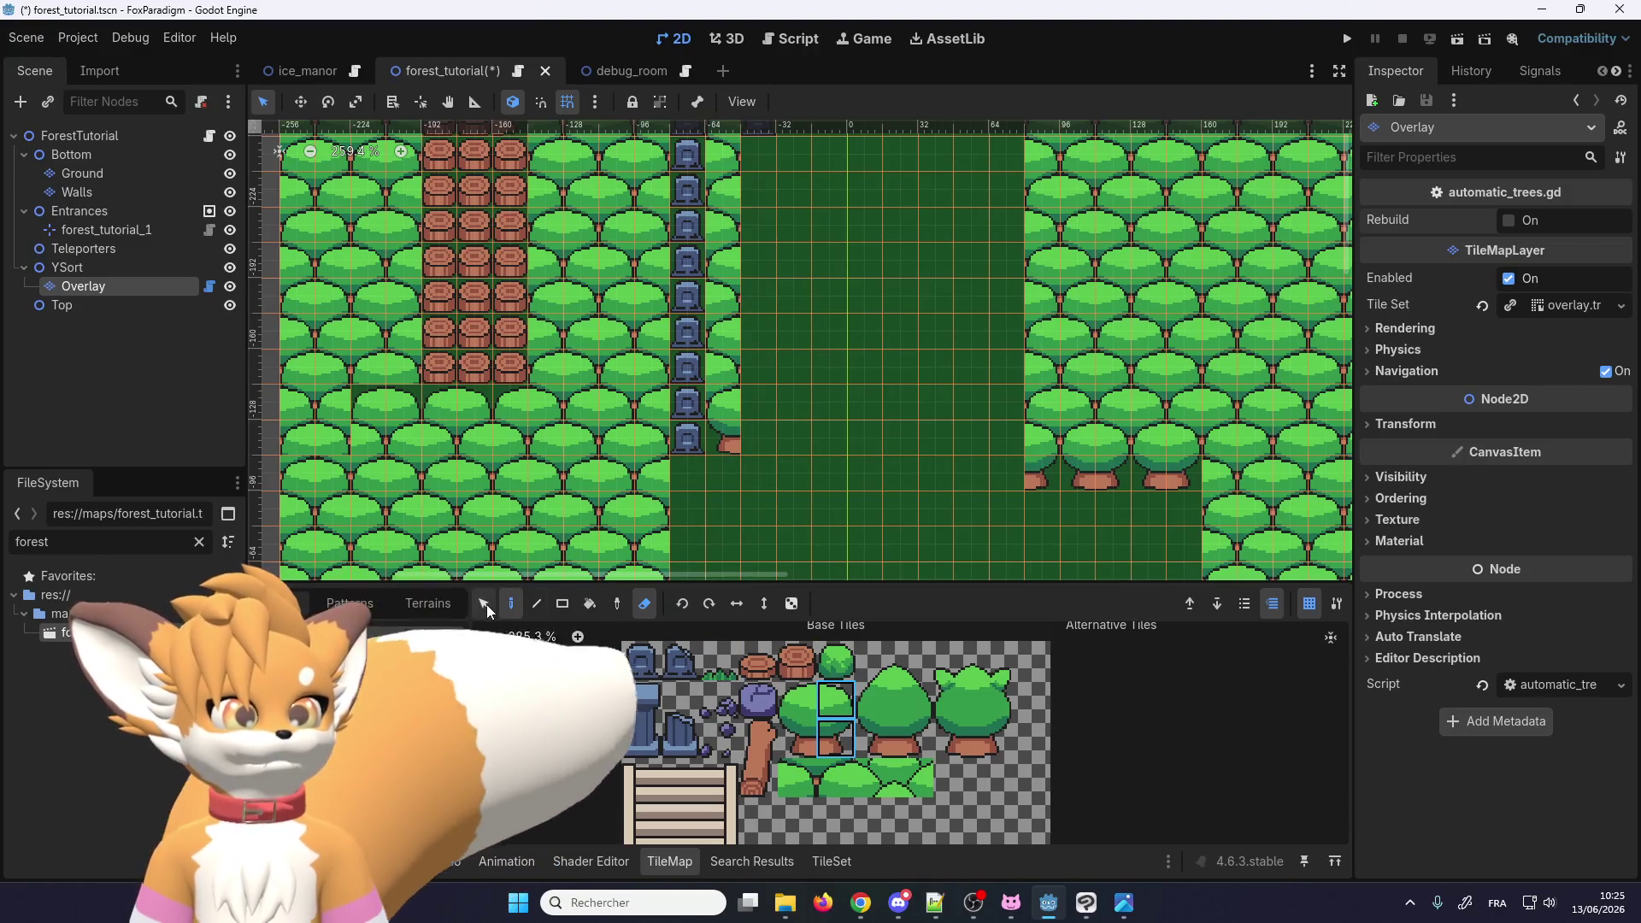
left_click(644, 604)
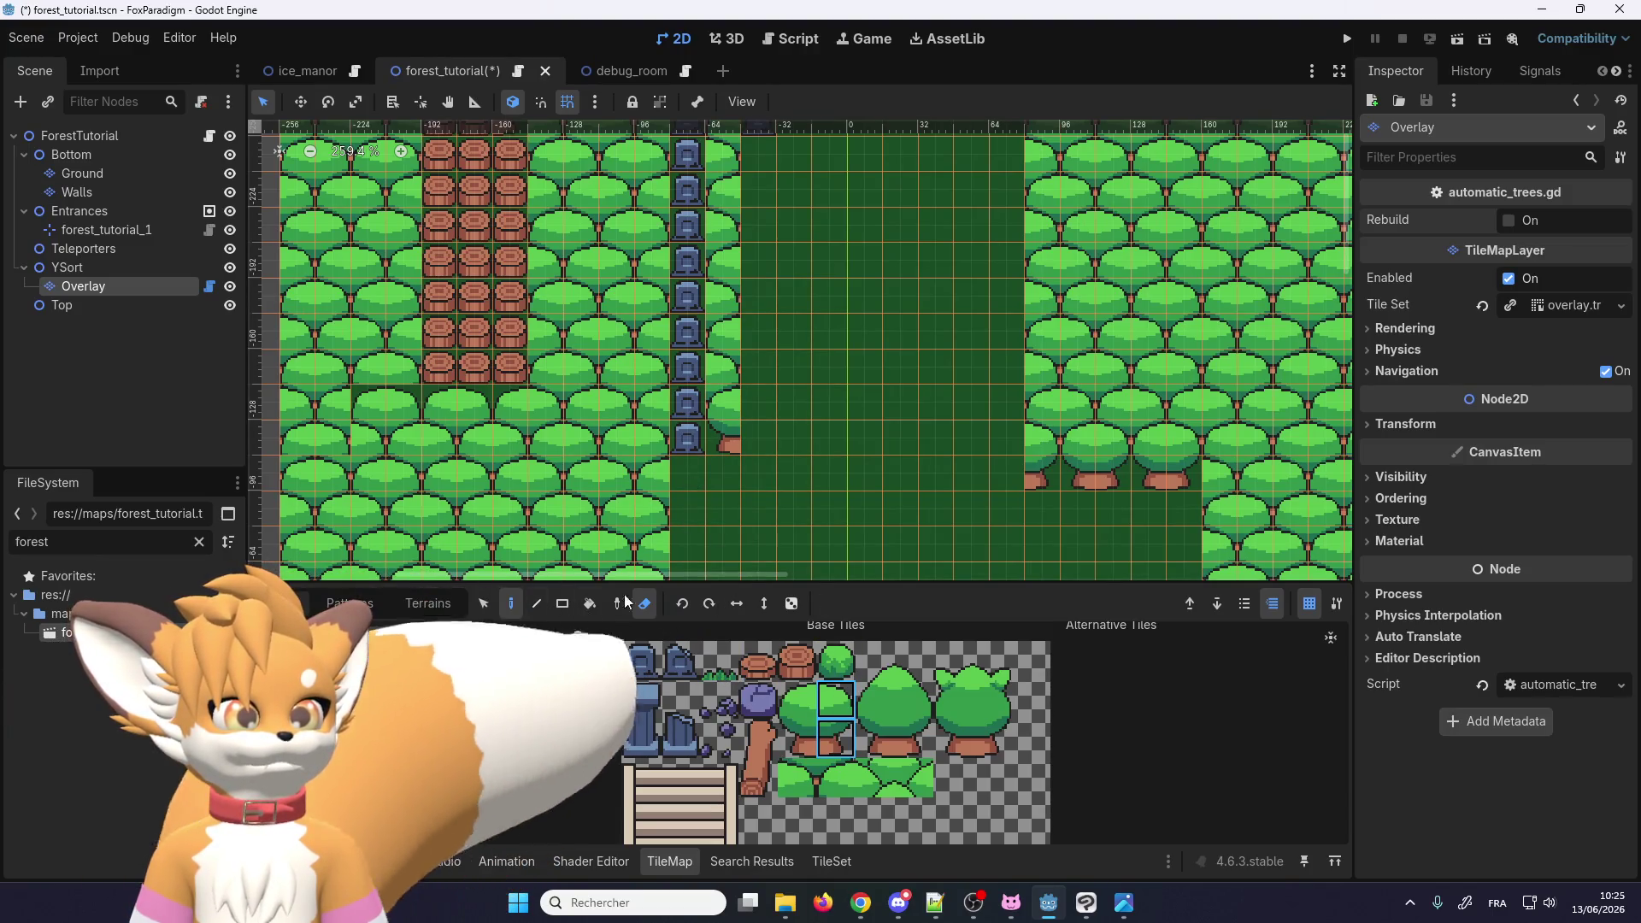
left_click(693, 417)
Step: Paint trees over the lower gravestones and up the gravestone column beside the path
scroll(694, 416, "up", 1)
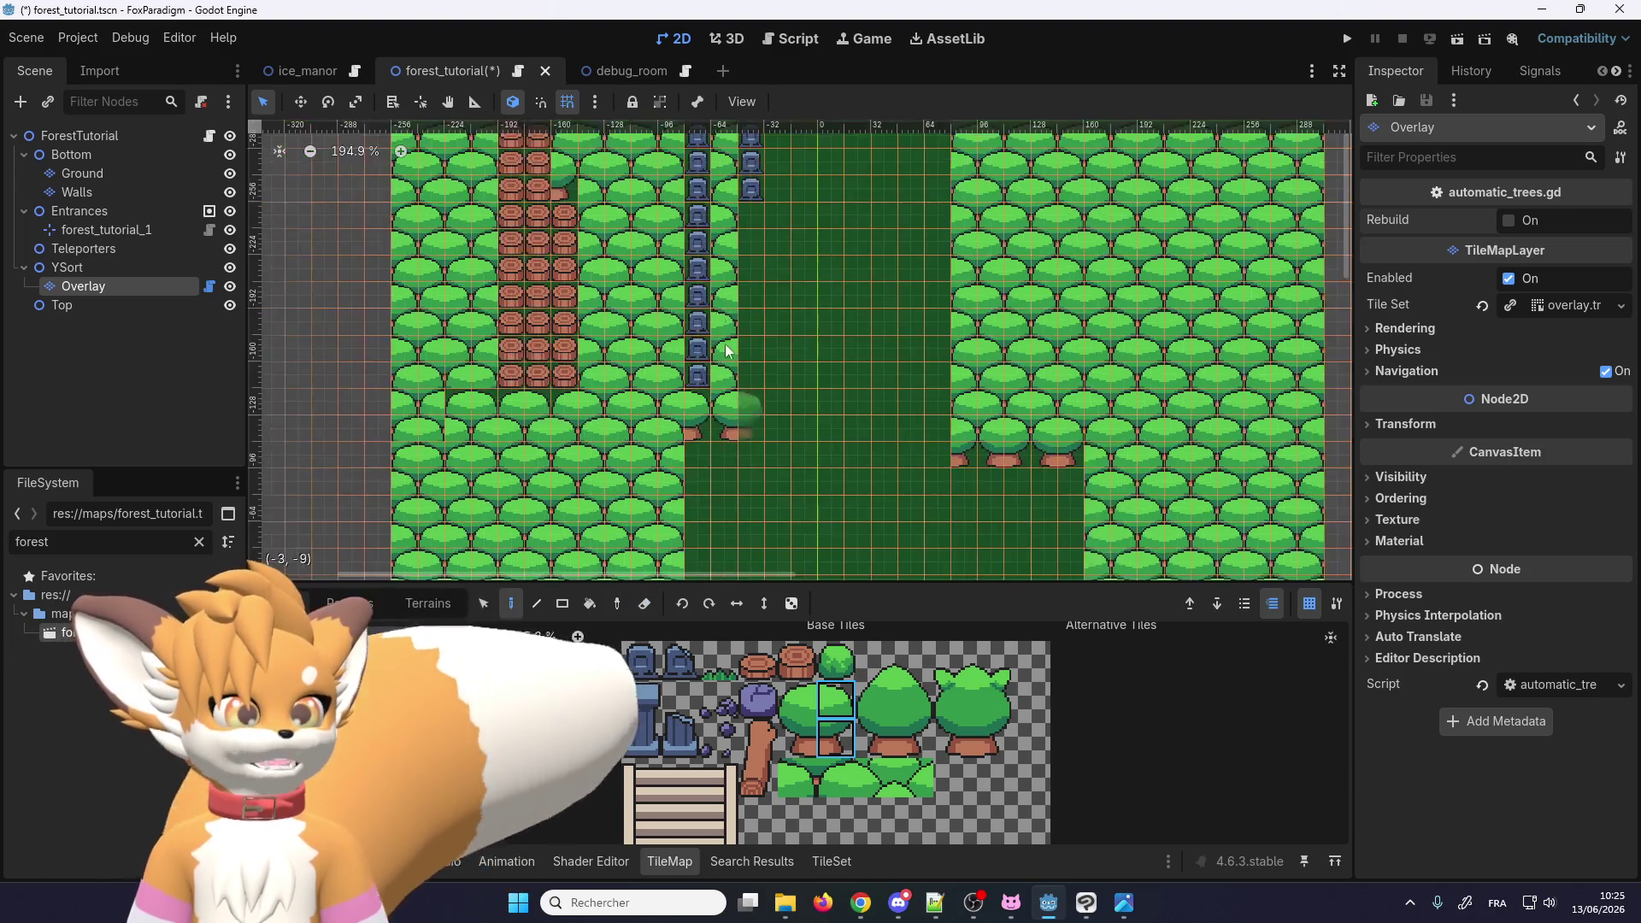
left_click(788, 490)
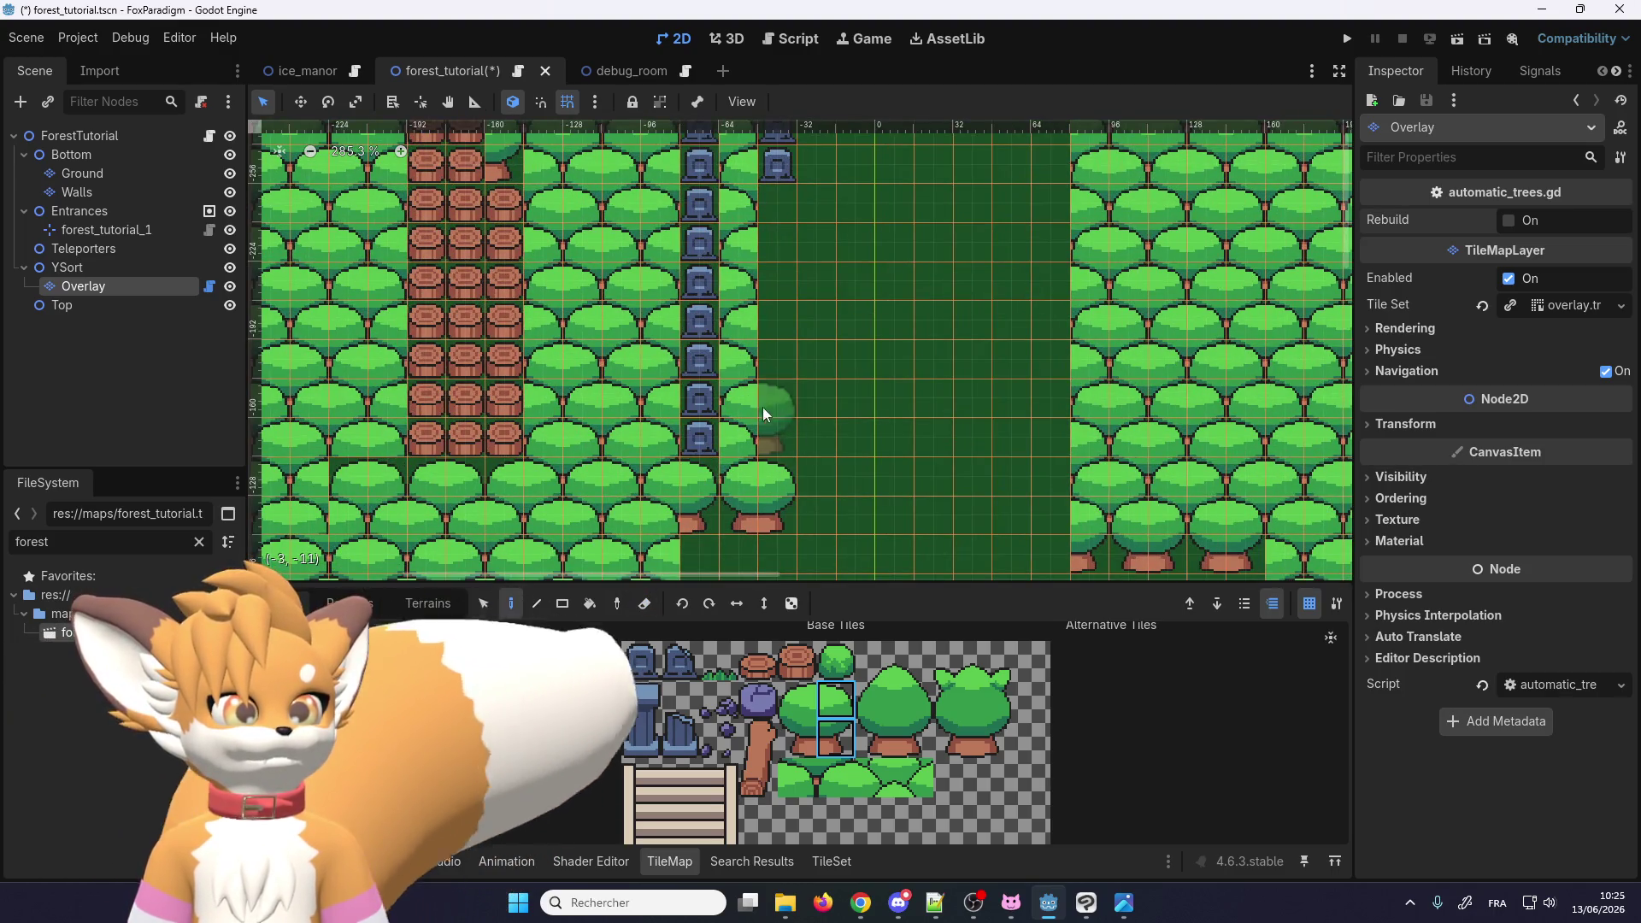
left_click(702, 413)
left_click(788, 412)
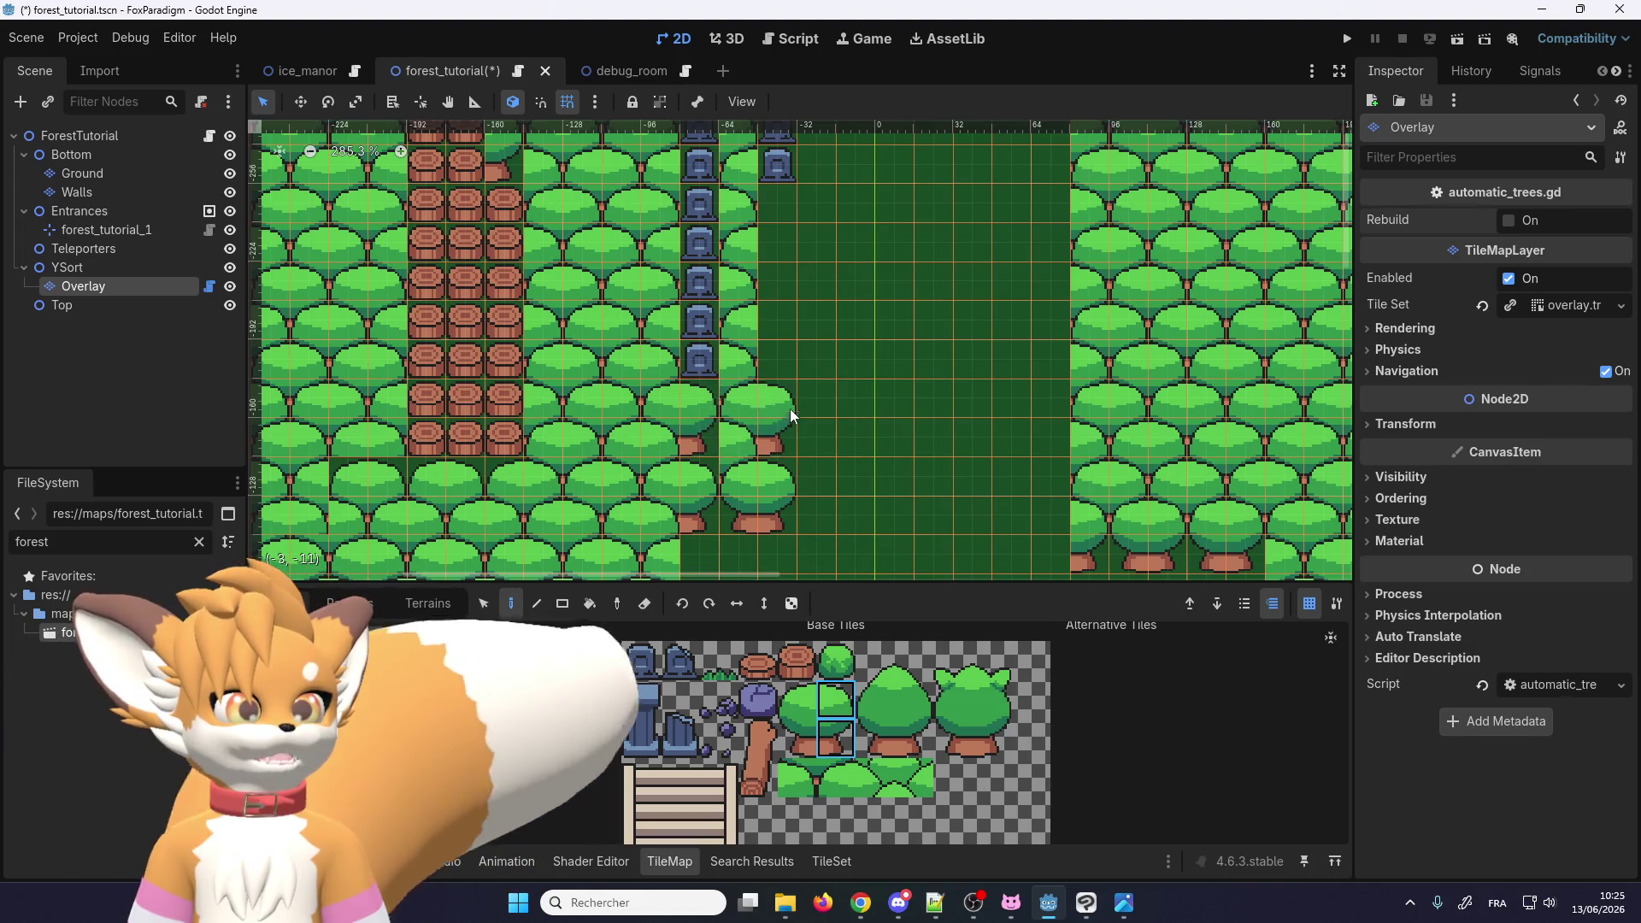
left_click(788, 322)
left_click(781, 256)
scroll(811, 466, "down", 3)
scroll(785, 170, "up", 5)
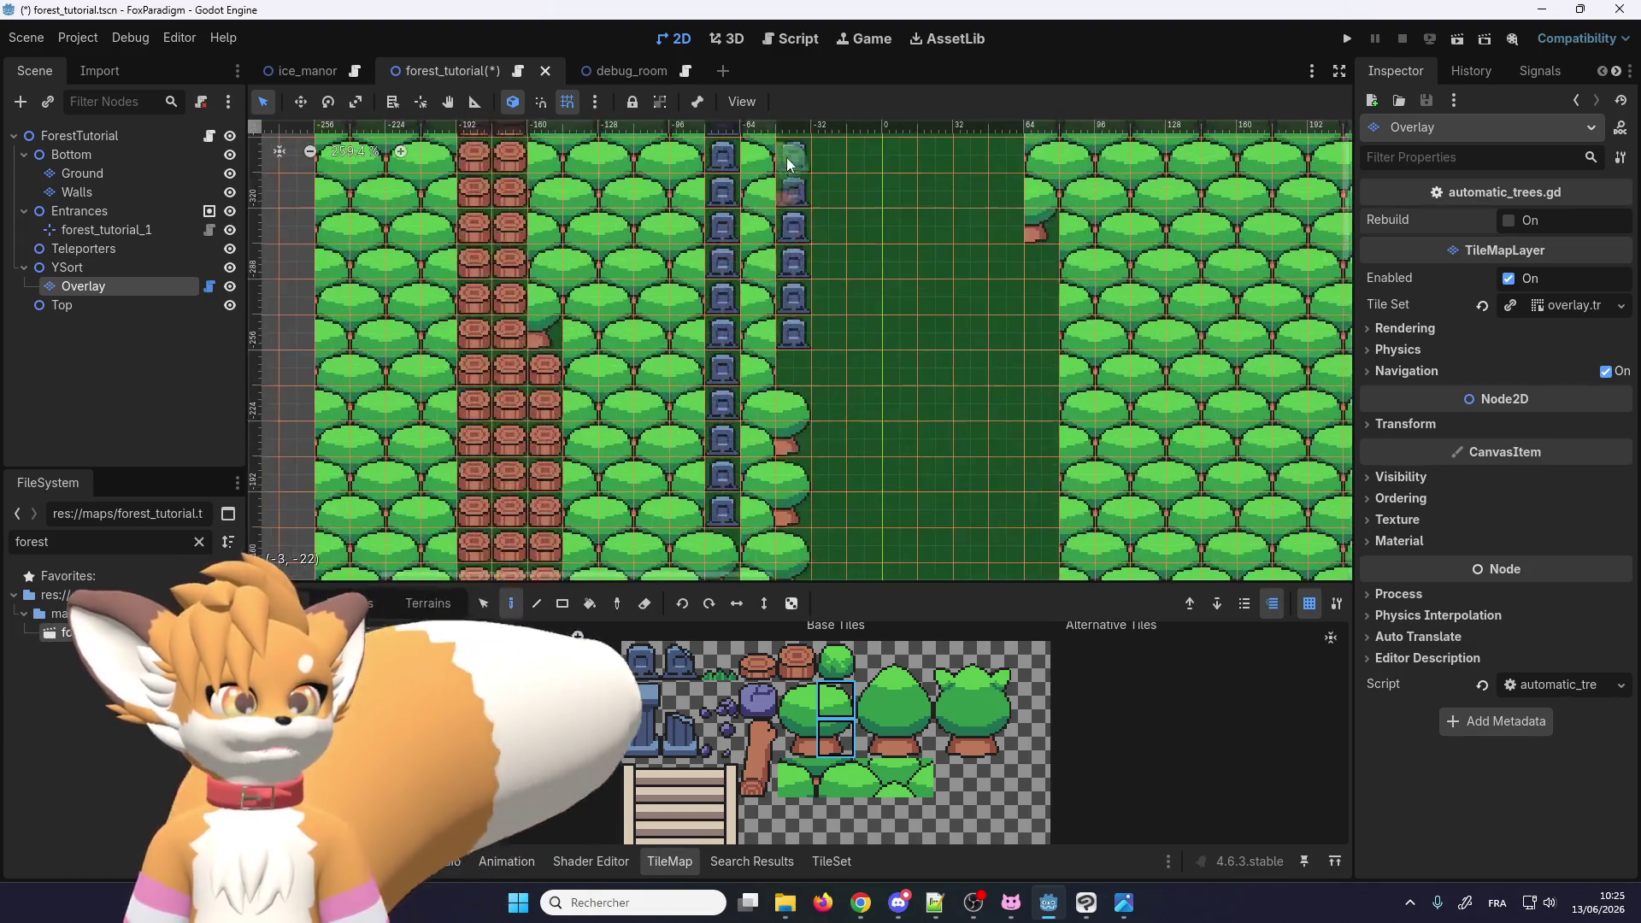
Step: Cover the upper gravestones, including the last pair, with tree tiles
left_click(775, 253)
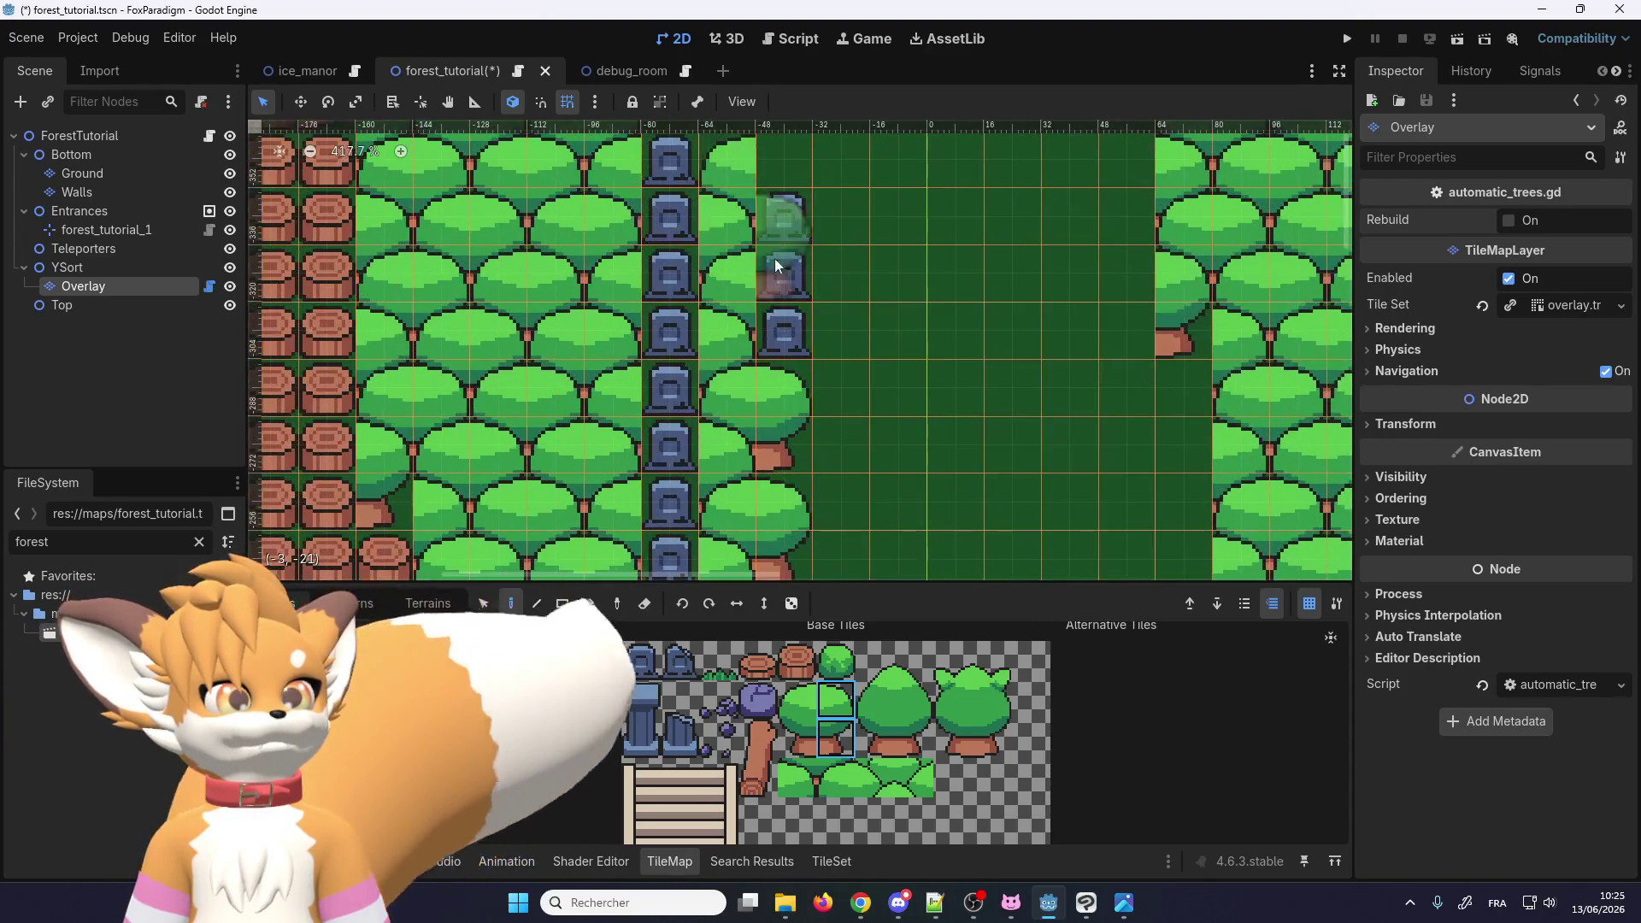
left_click(787, 206)
left_click(791, 163)
scroll(732, 405, "down", 1)
scroll(729, 343, "down", 1)
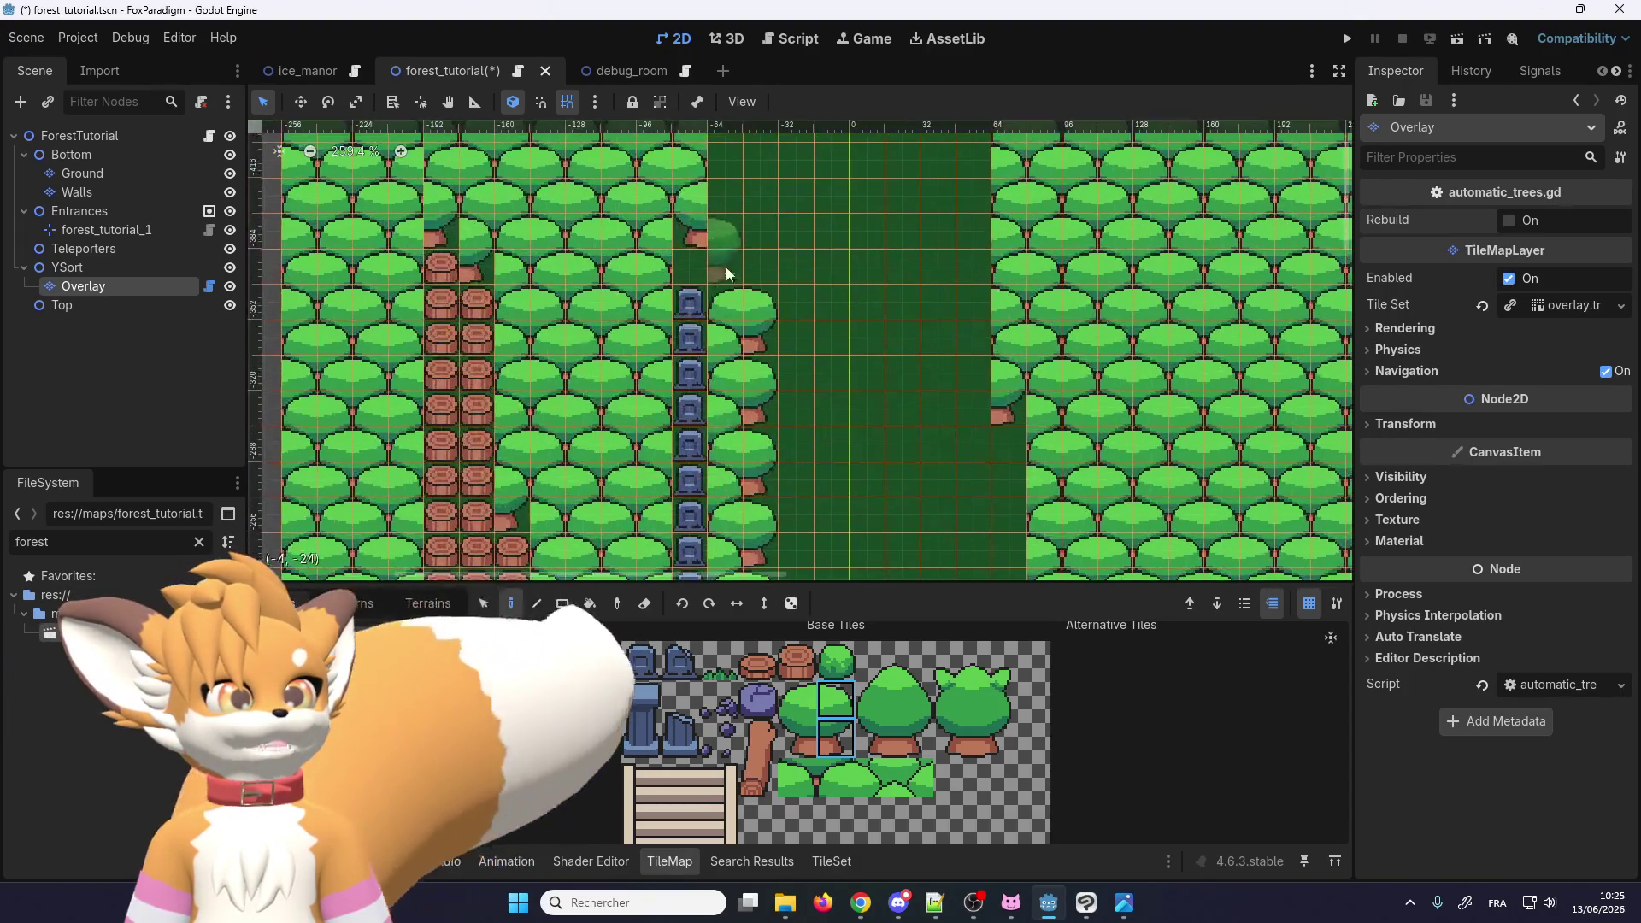
left_click(695, 321)
scroll(694, 377, "down", 2)
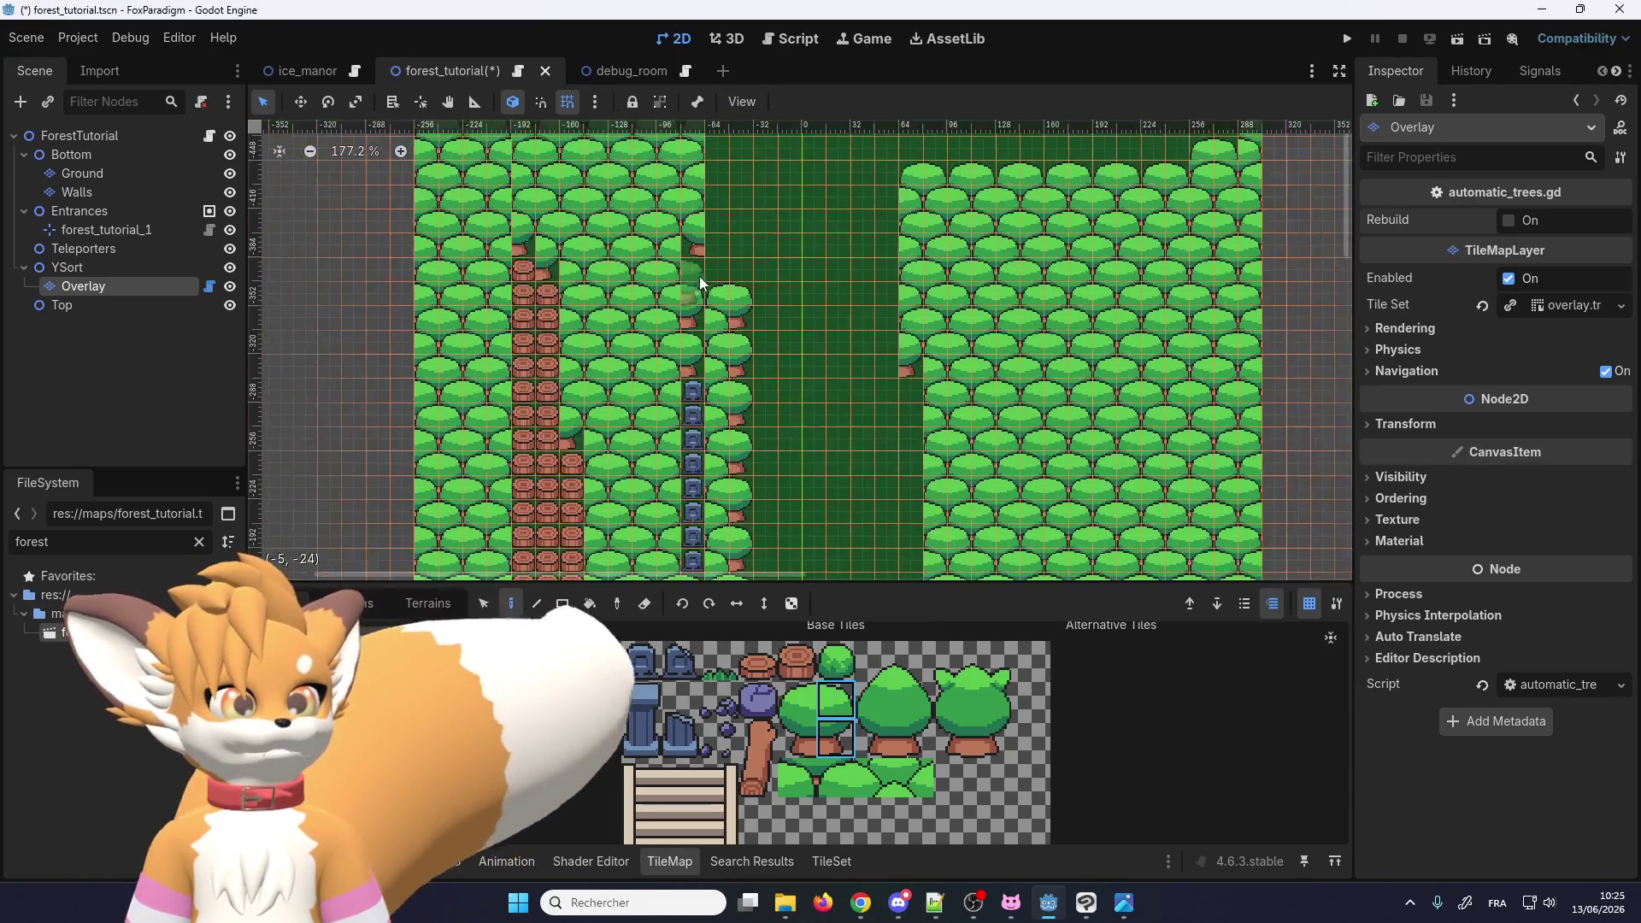
Step: Pick the small grass foliage tile and paint it over the three leftover gravestones
left_click(802, 777)
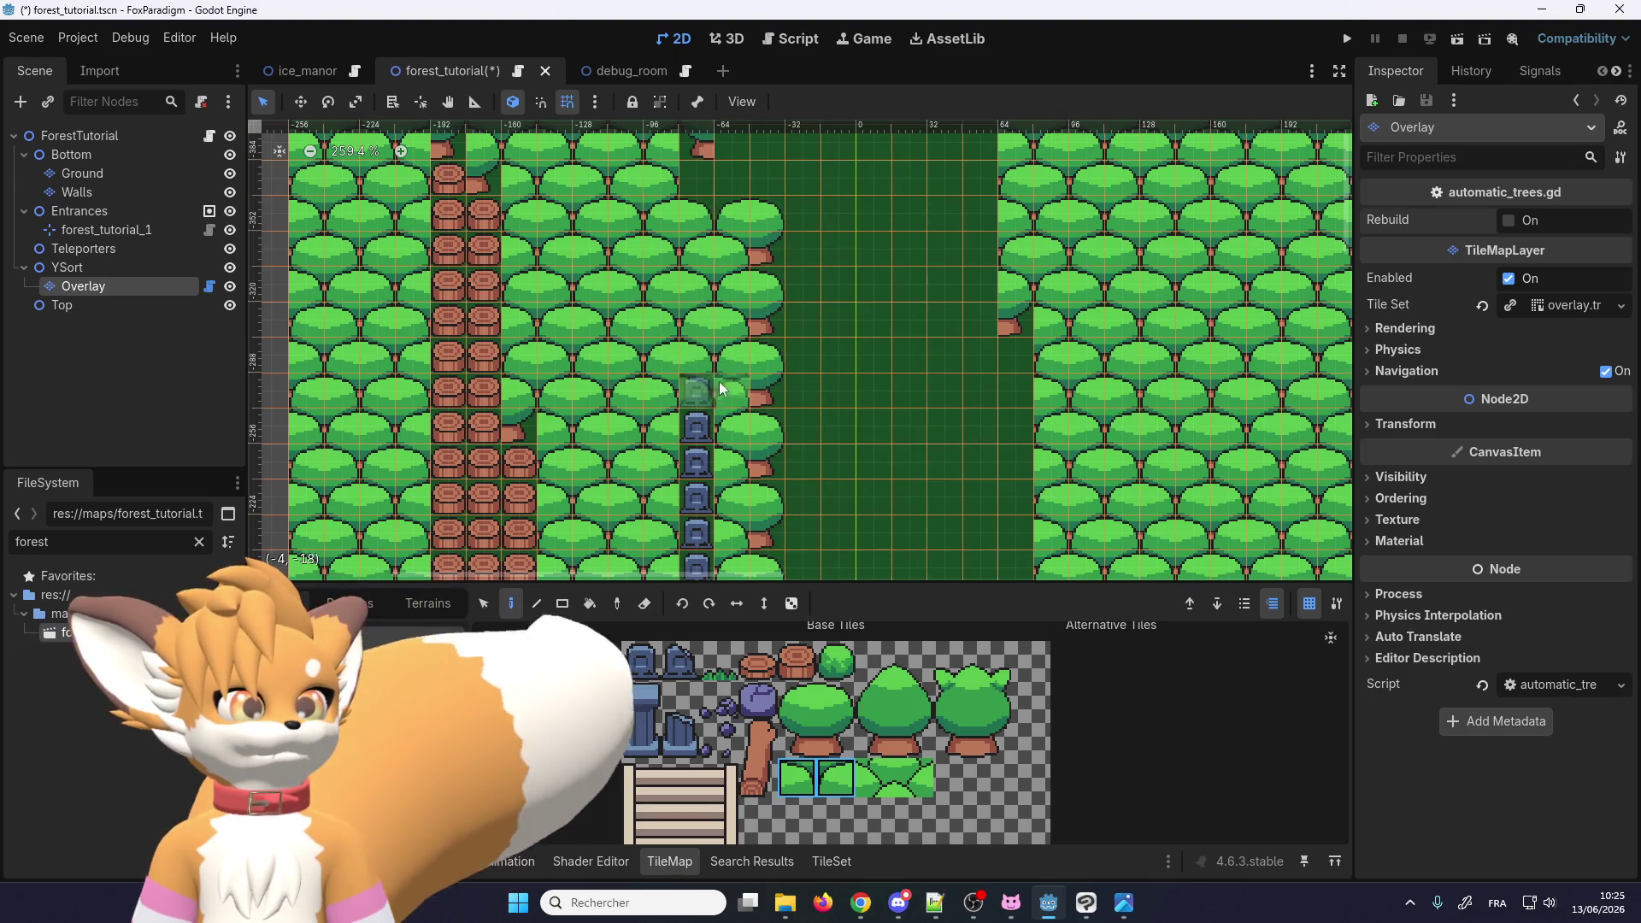
left_click(714, 361)
scroll(720, 432, "down", 4)
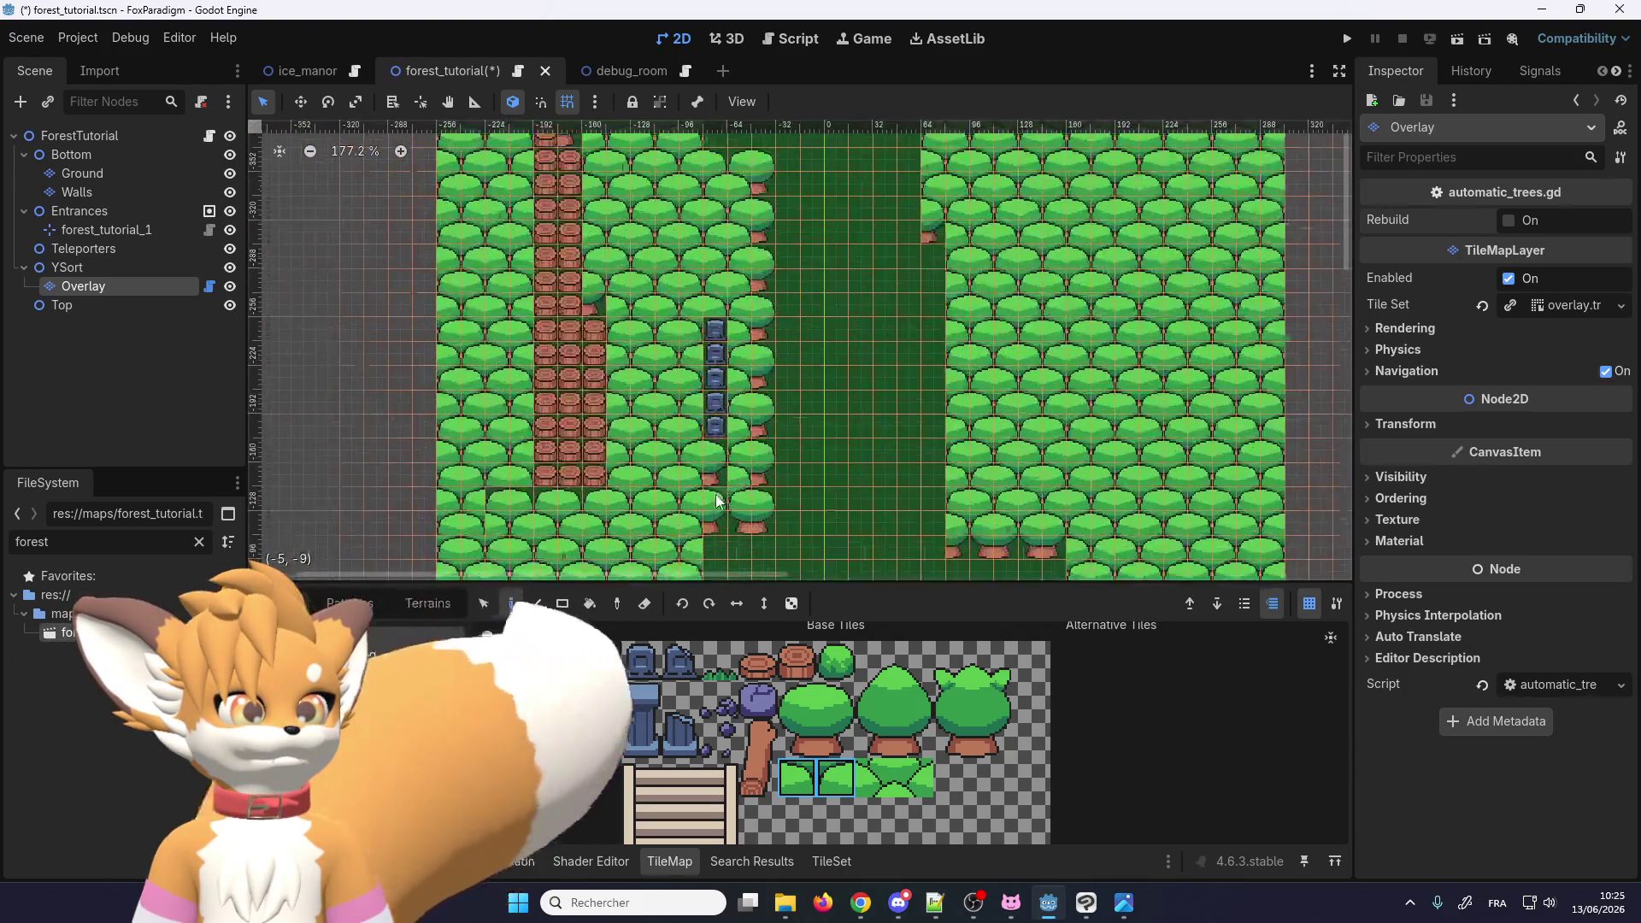
left_click_drag(721, 309, 685, 342)
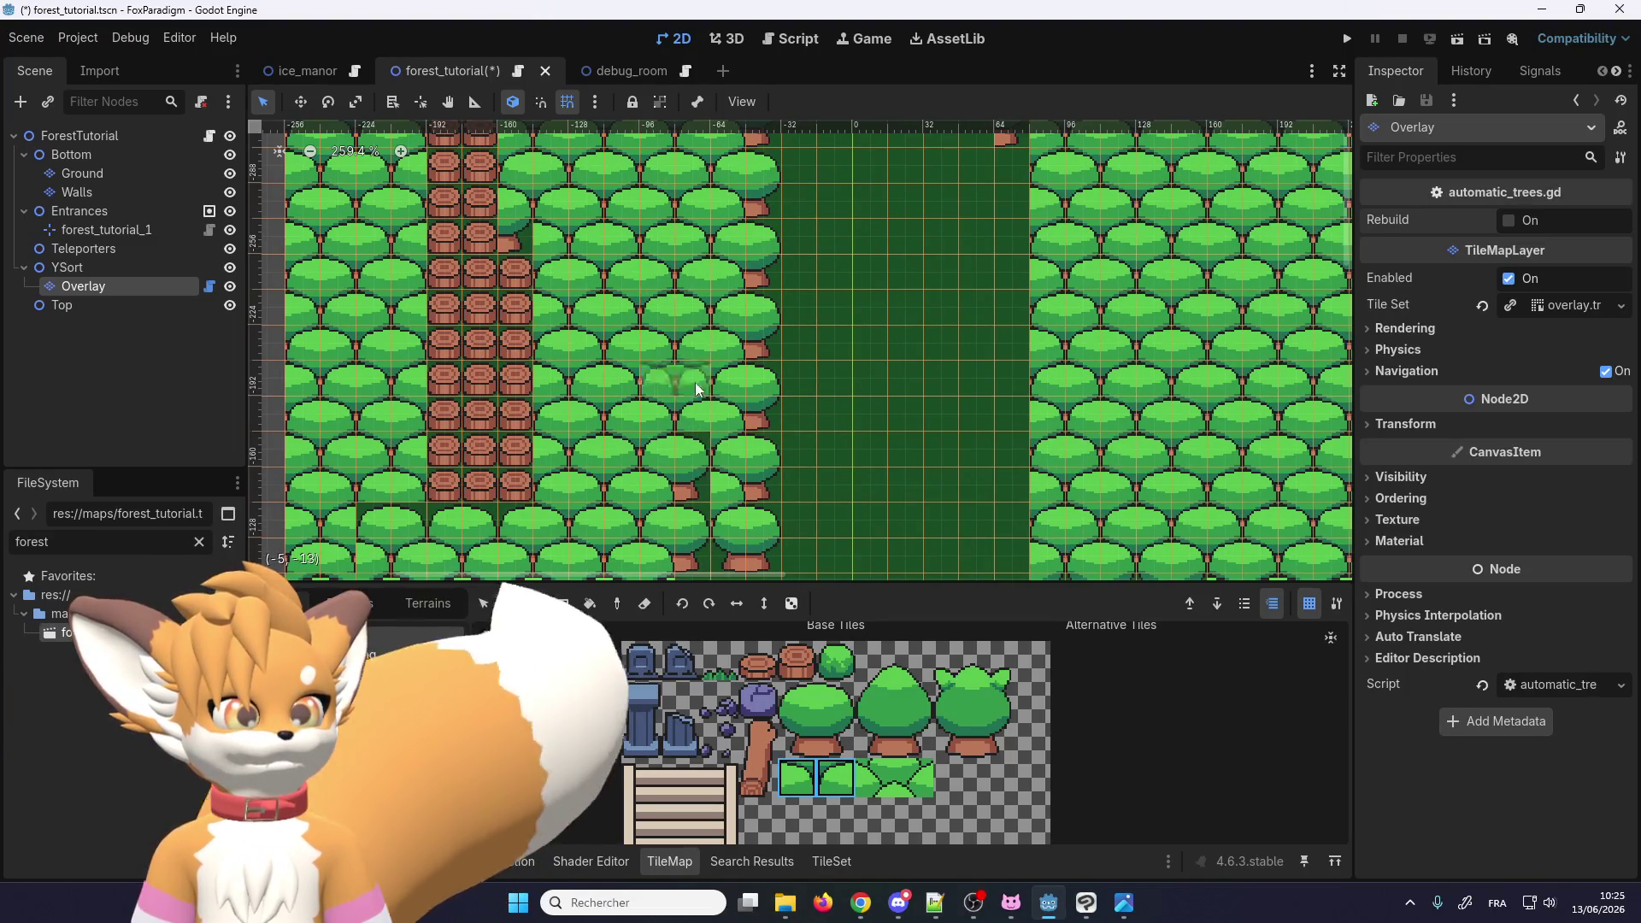
scroll(695, 385, "down", 2)
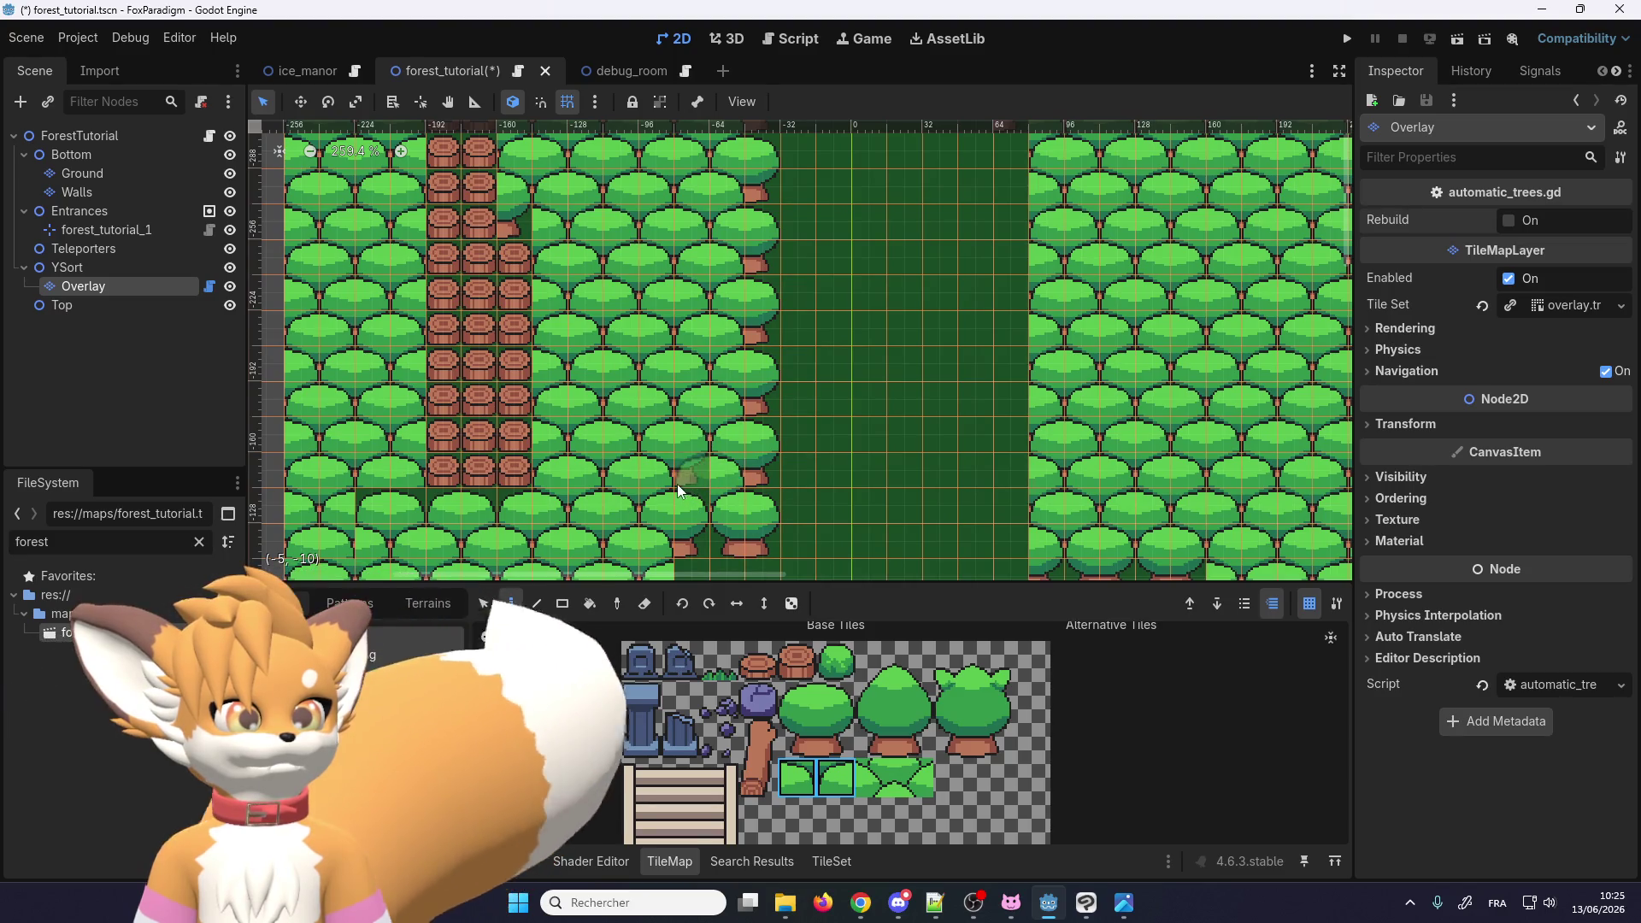
scroll(701, 481, "down", 1, "ctrl")
scroll(715, 483, "down", 10)
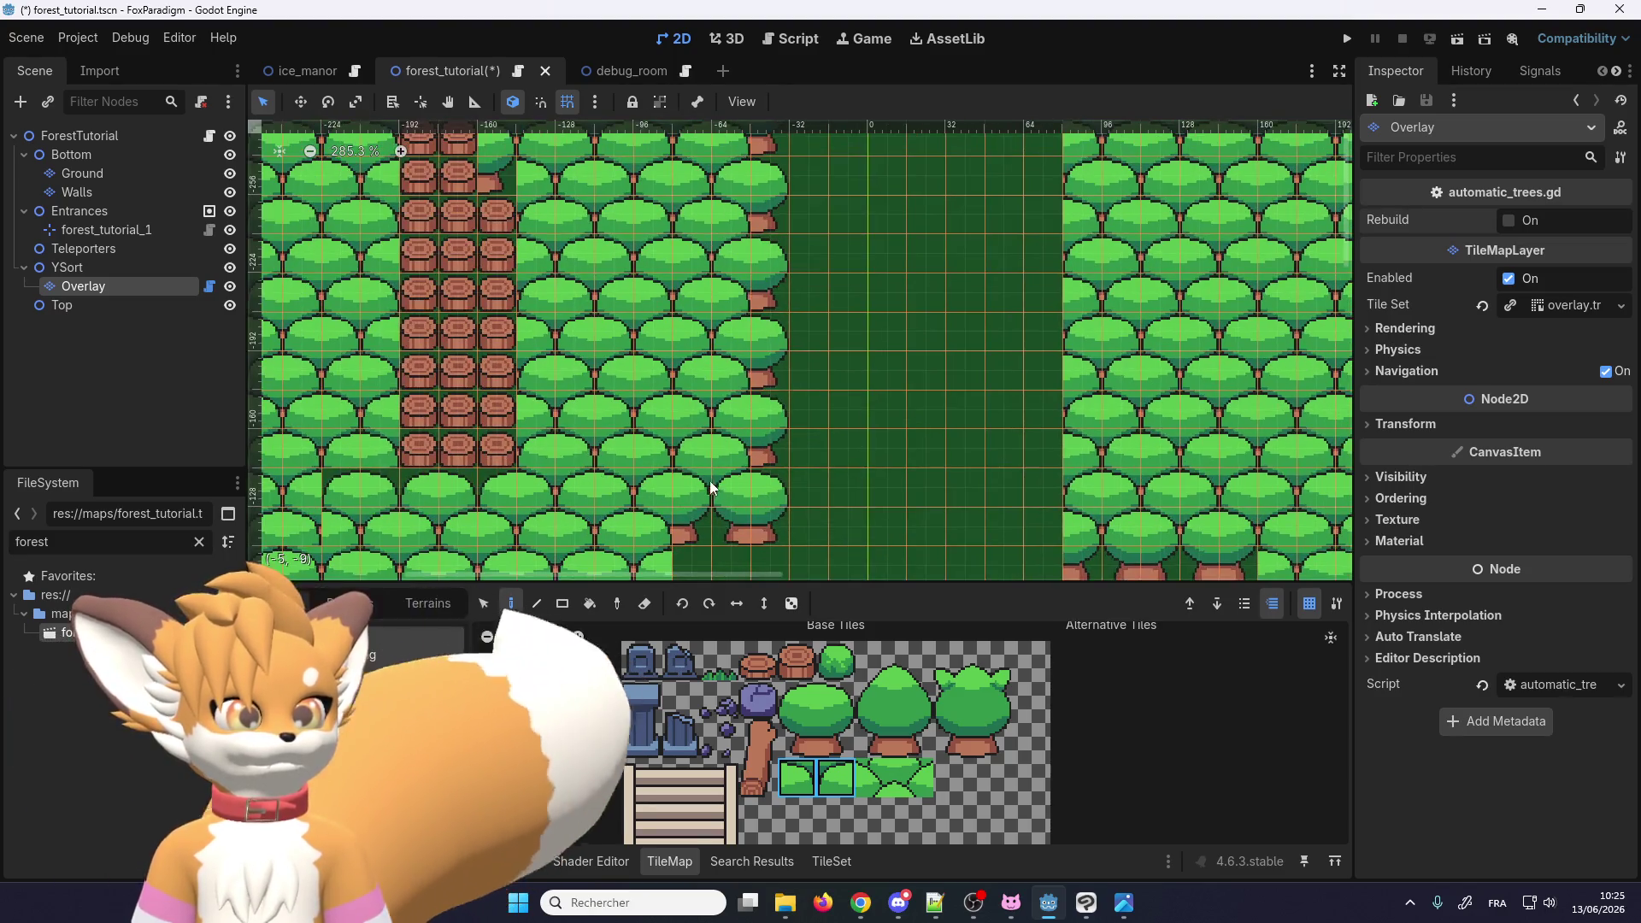
scroll(763, 530, "up", 6)
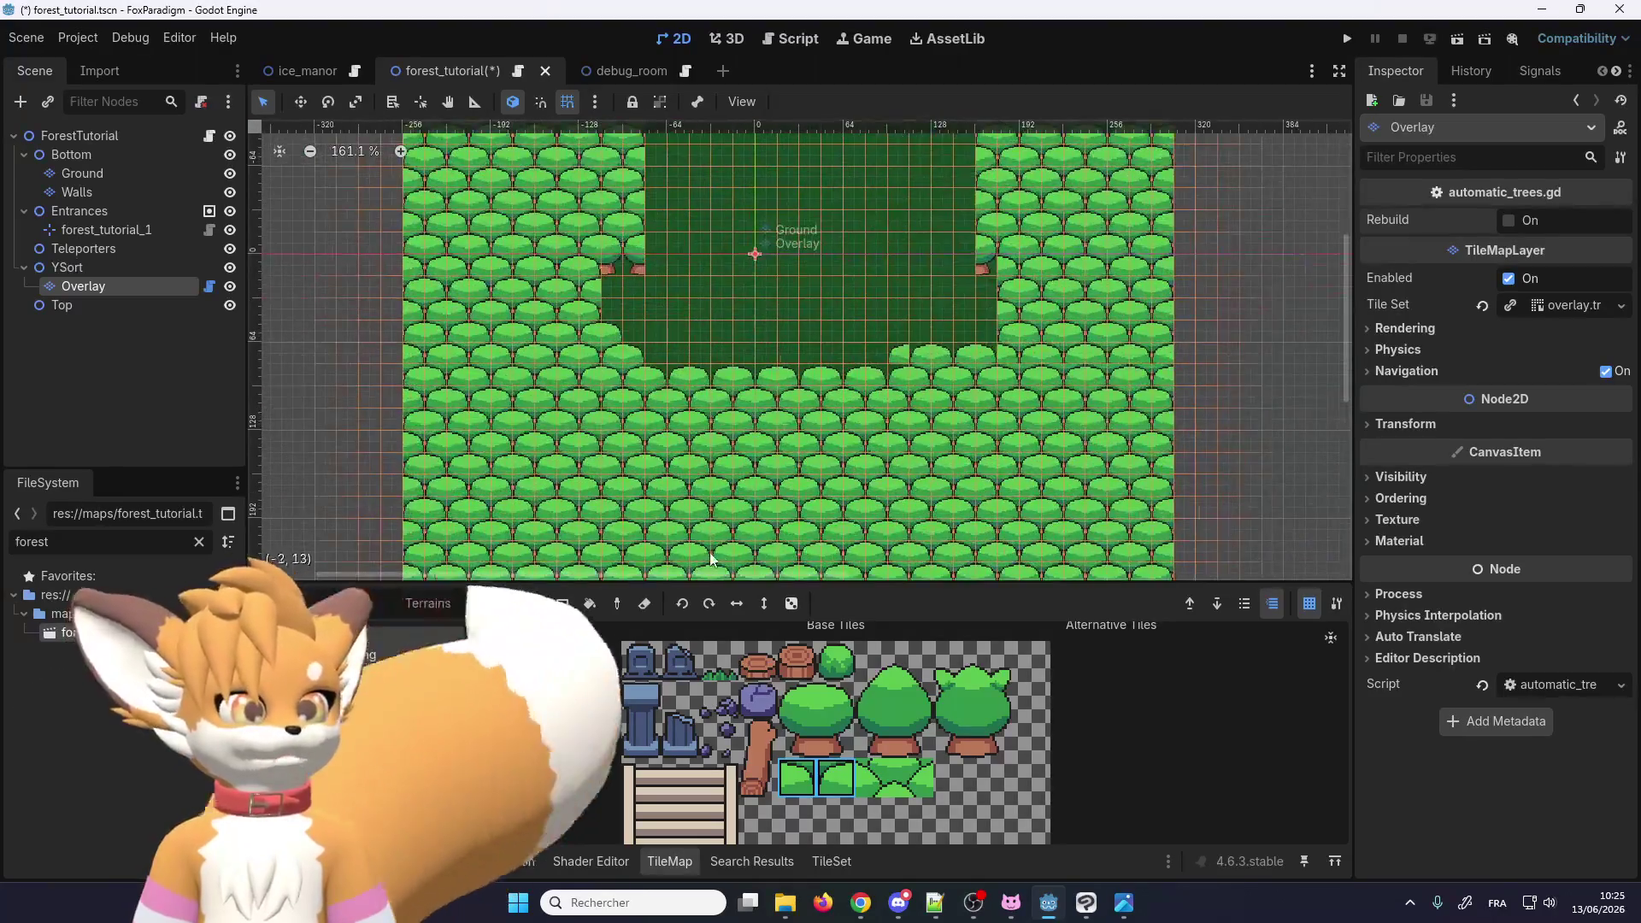
Step: Fill the empty cells in the clearing's tree border at its lower-right corner
scroll(856, 350, "up", 7)
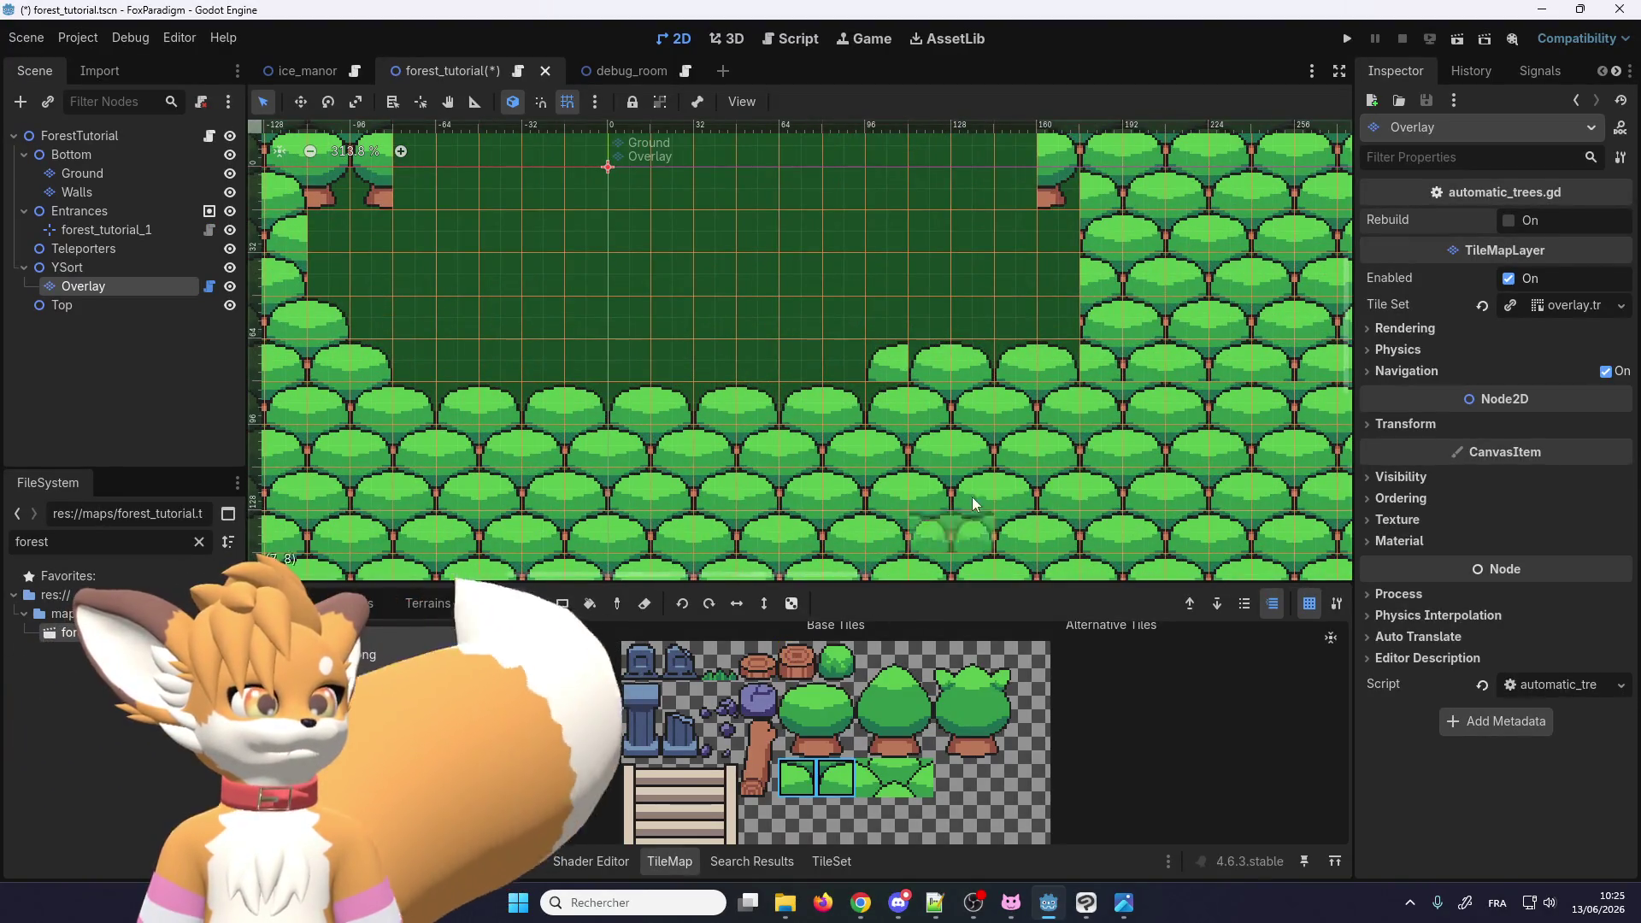
scroll(972, 496, "right", 3)
scroll(1070, 365, "up", 1)
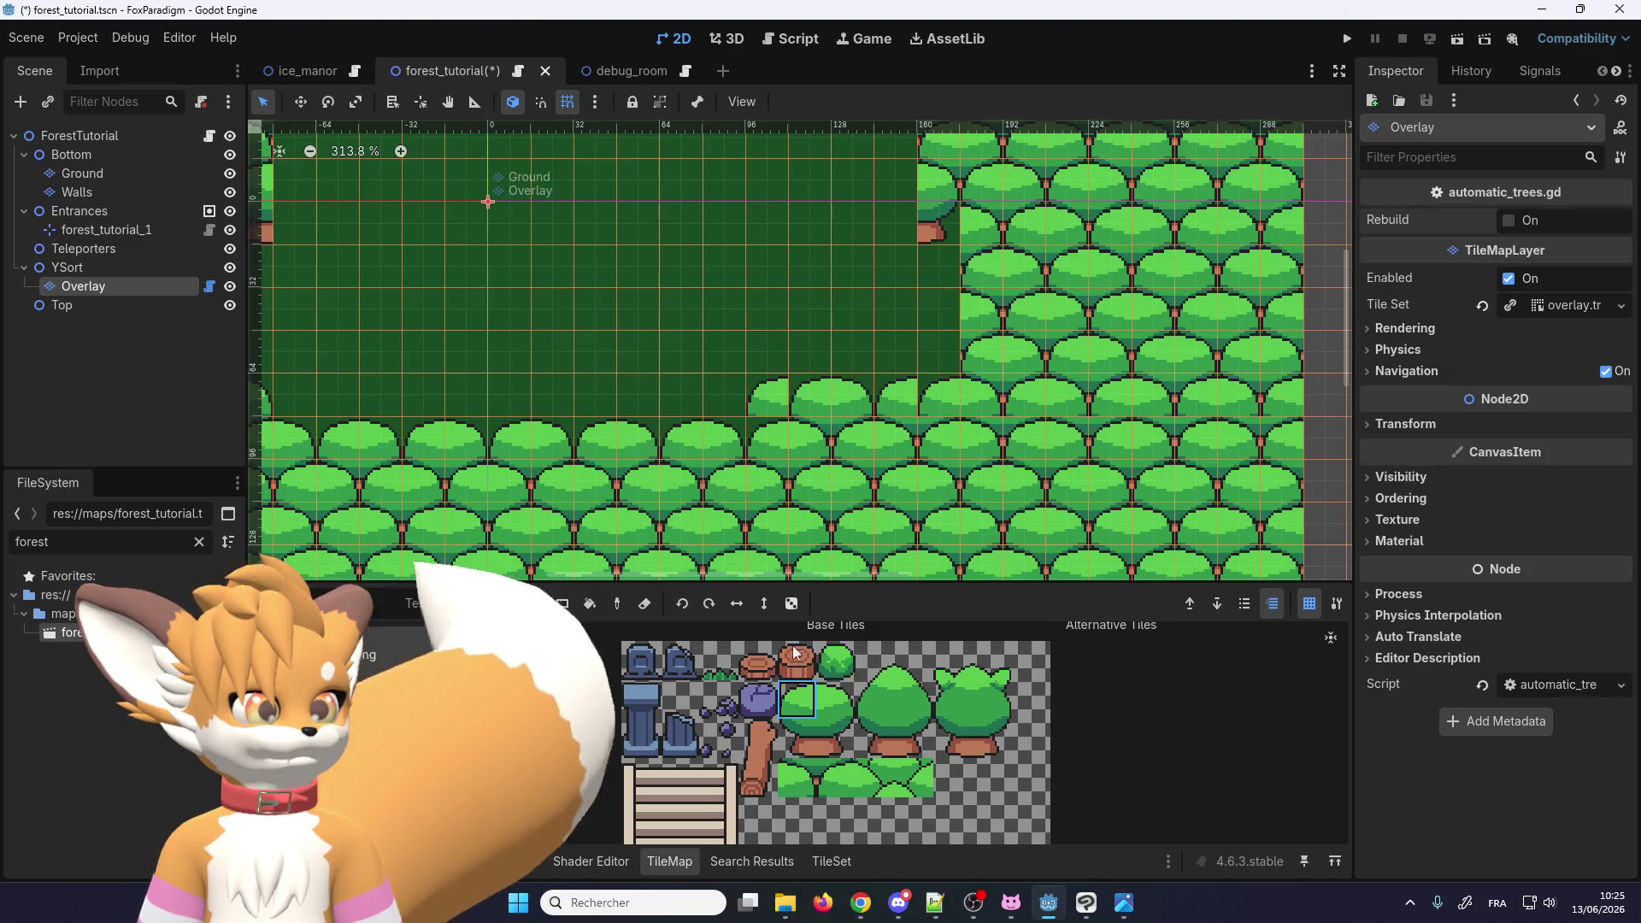
left_click(768, 398)
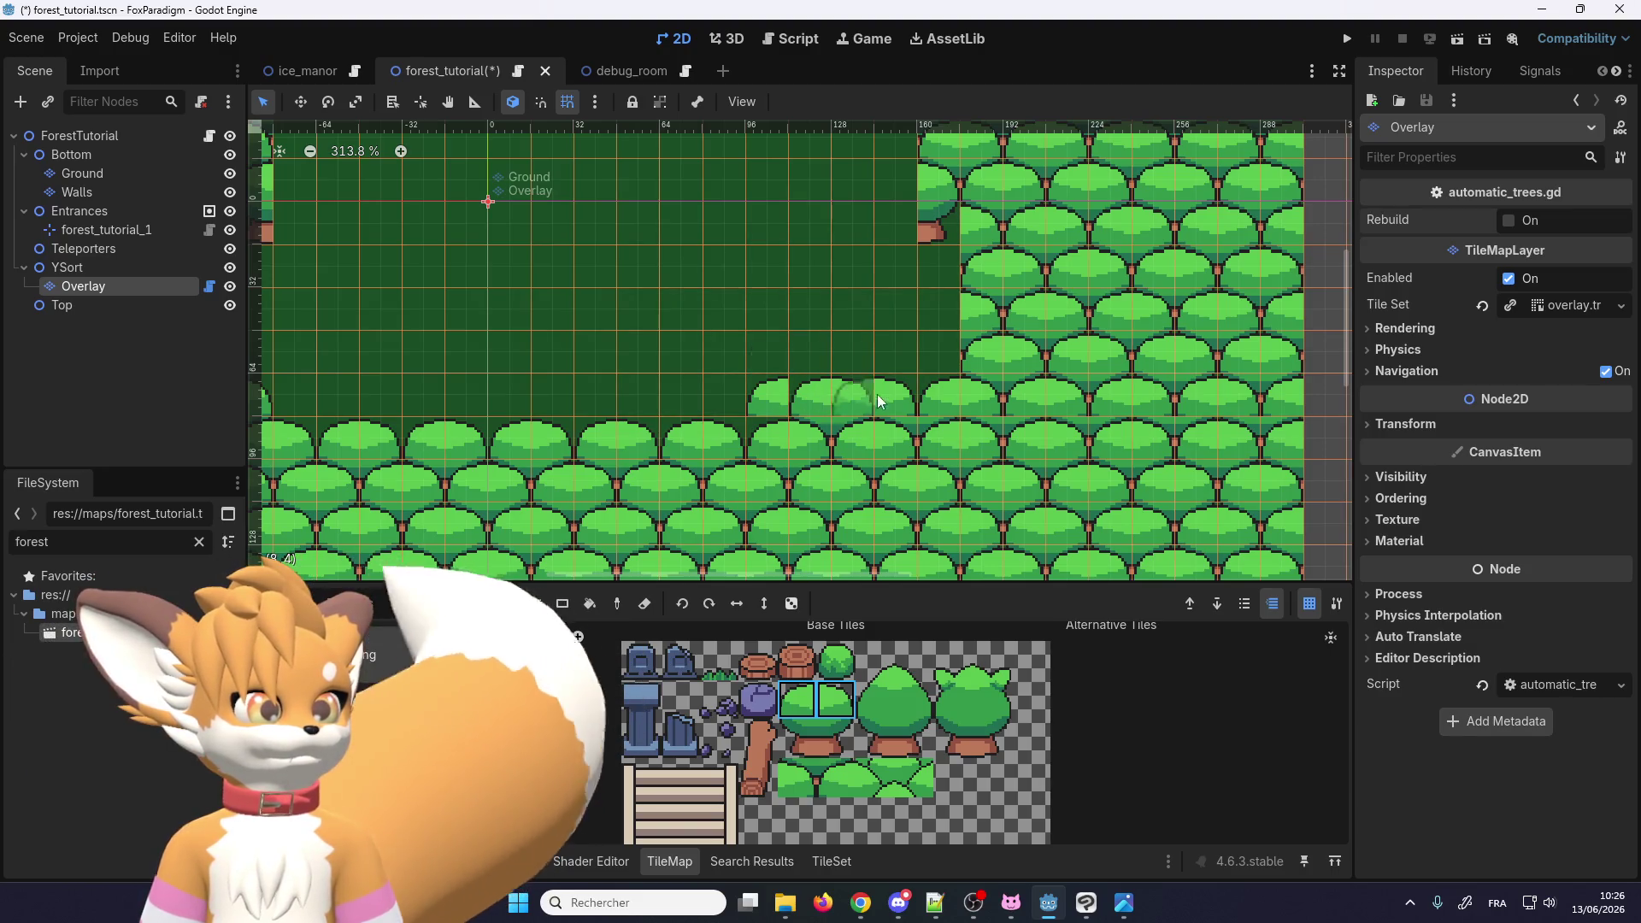
left_click(927, 399)
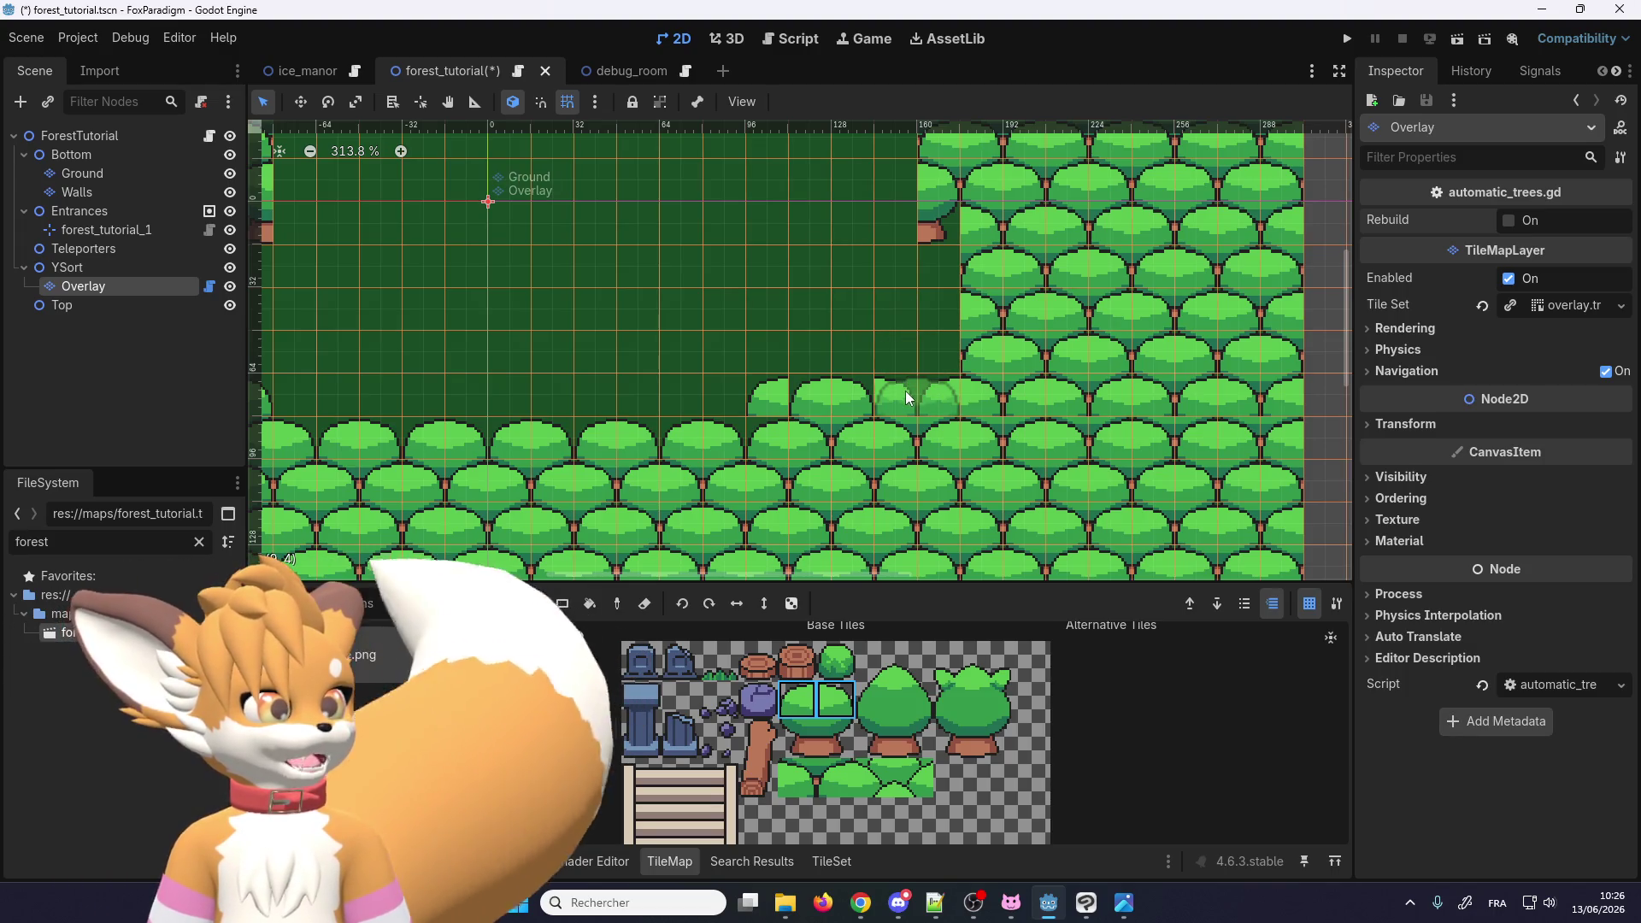
Step: Select the two bottom-row bush tiles in the overlay tileset atlas as the brush
scroll(940, 394, "right", 5)
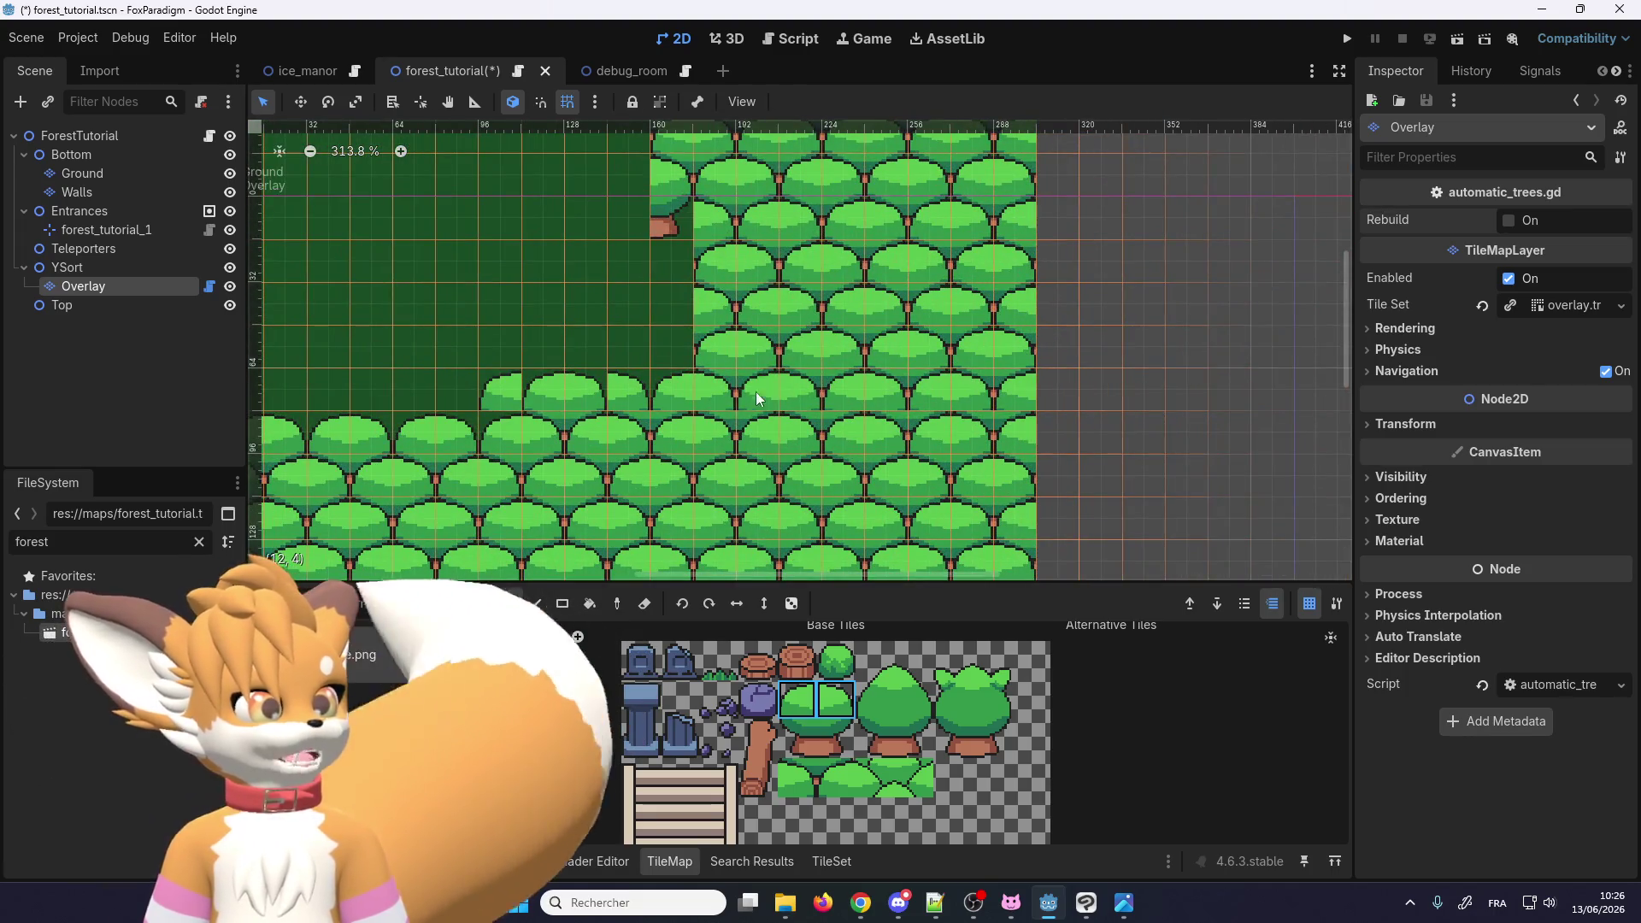
scroll(832, 396, "down", 2)
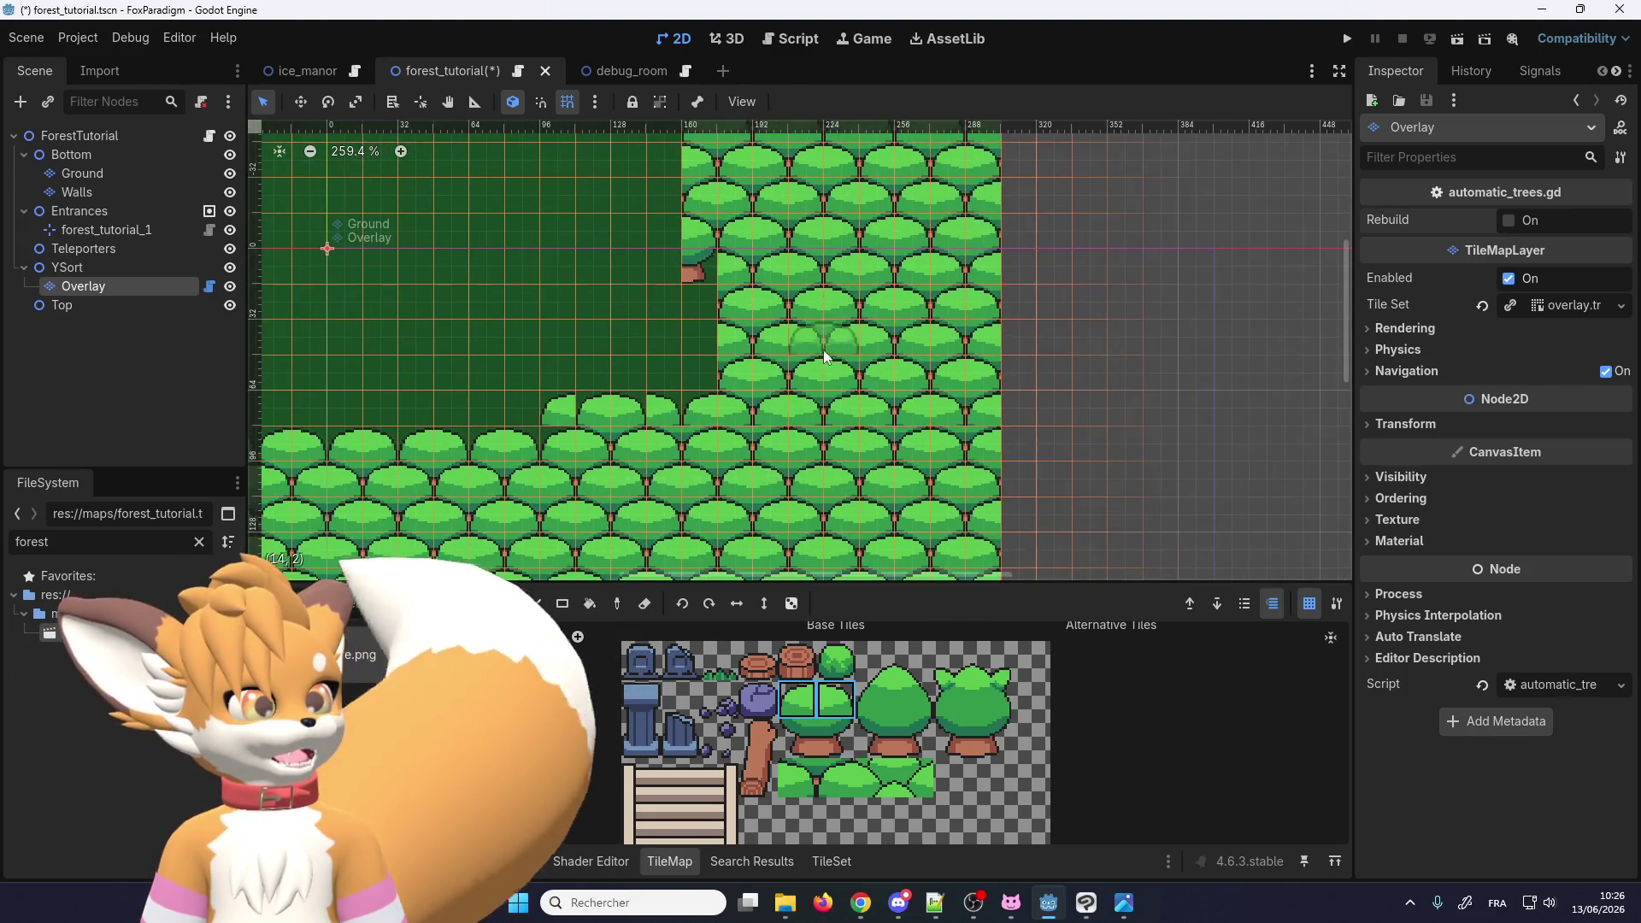
scroll(668, 417, "down", 3)
scroll(735, 384, "up", 2)
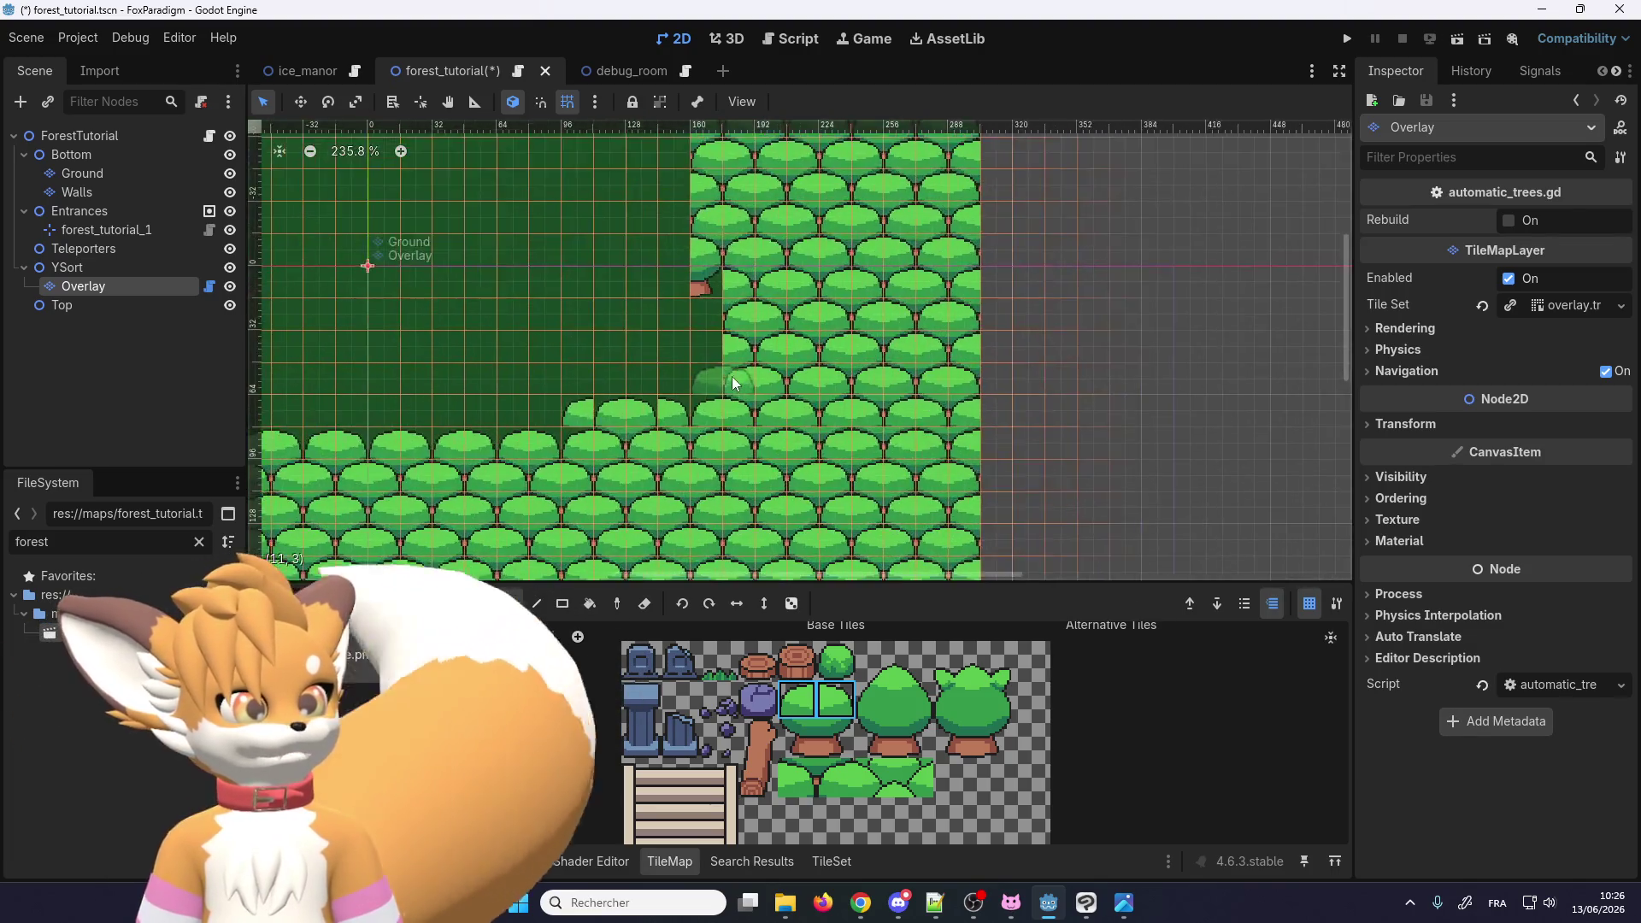
scroll(735, 384, "up", 2)
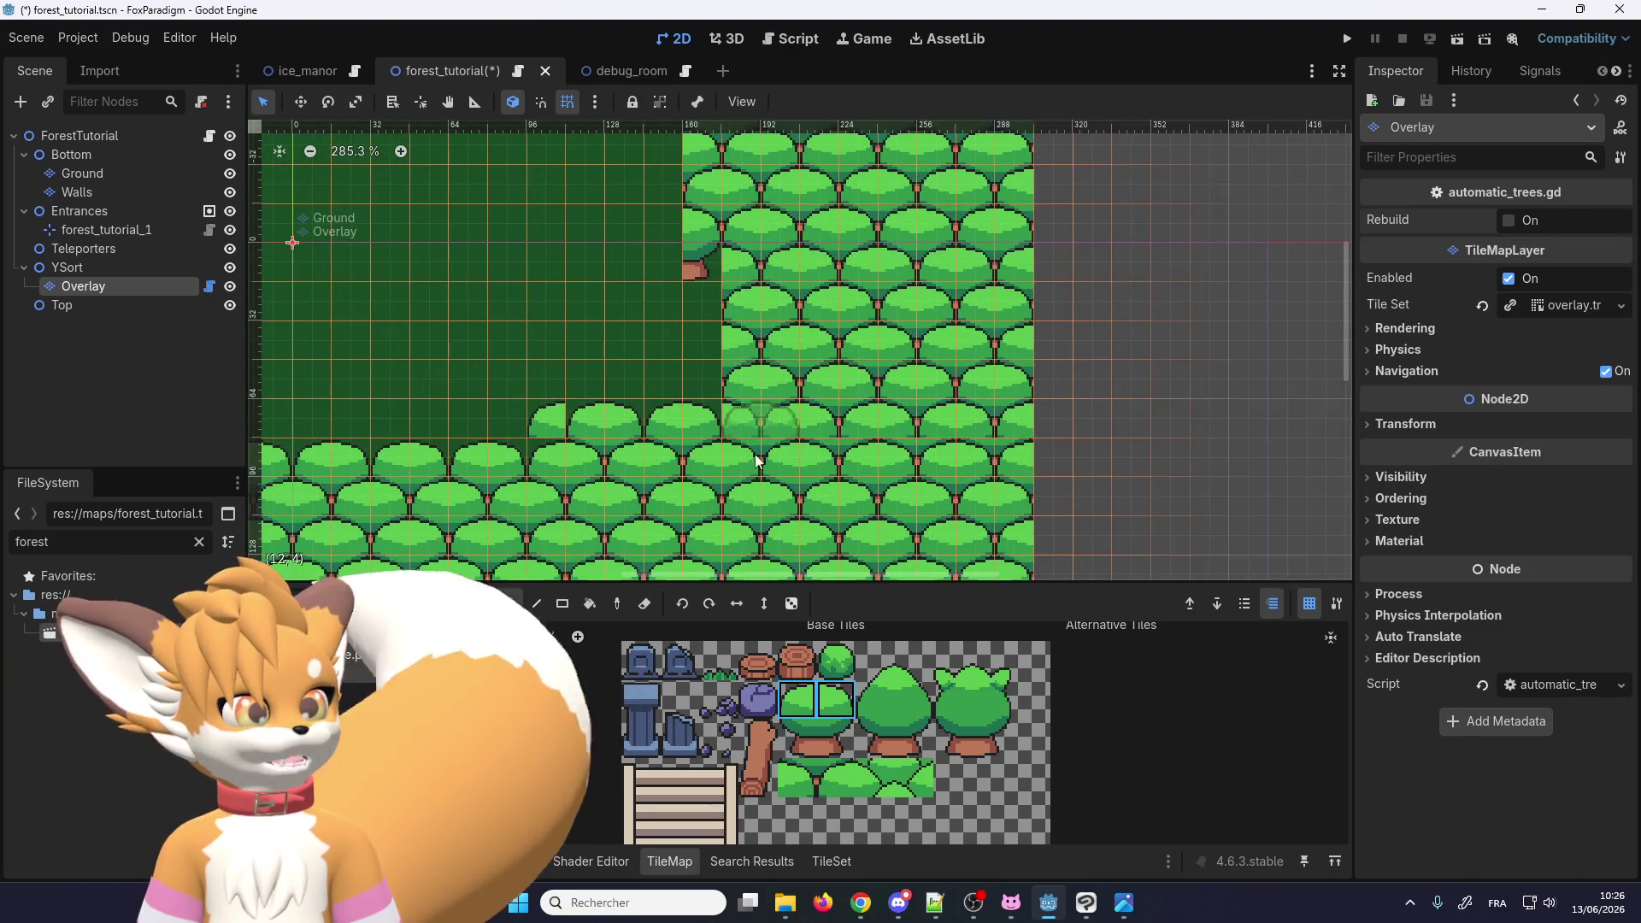
left_click_drag(800, 783, 835, 785)
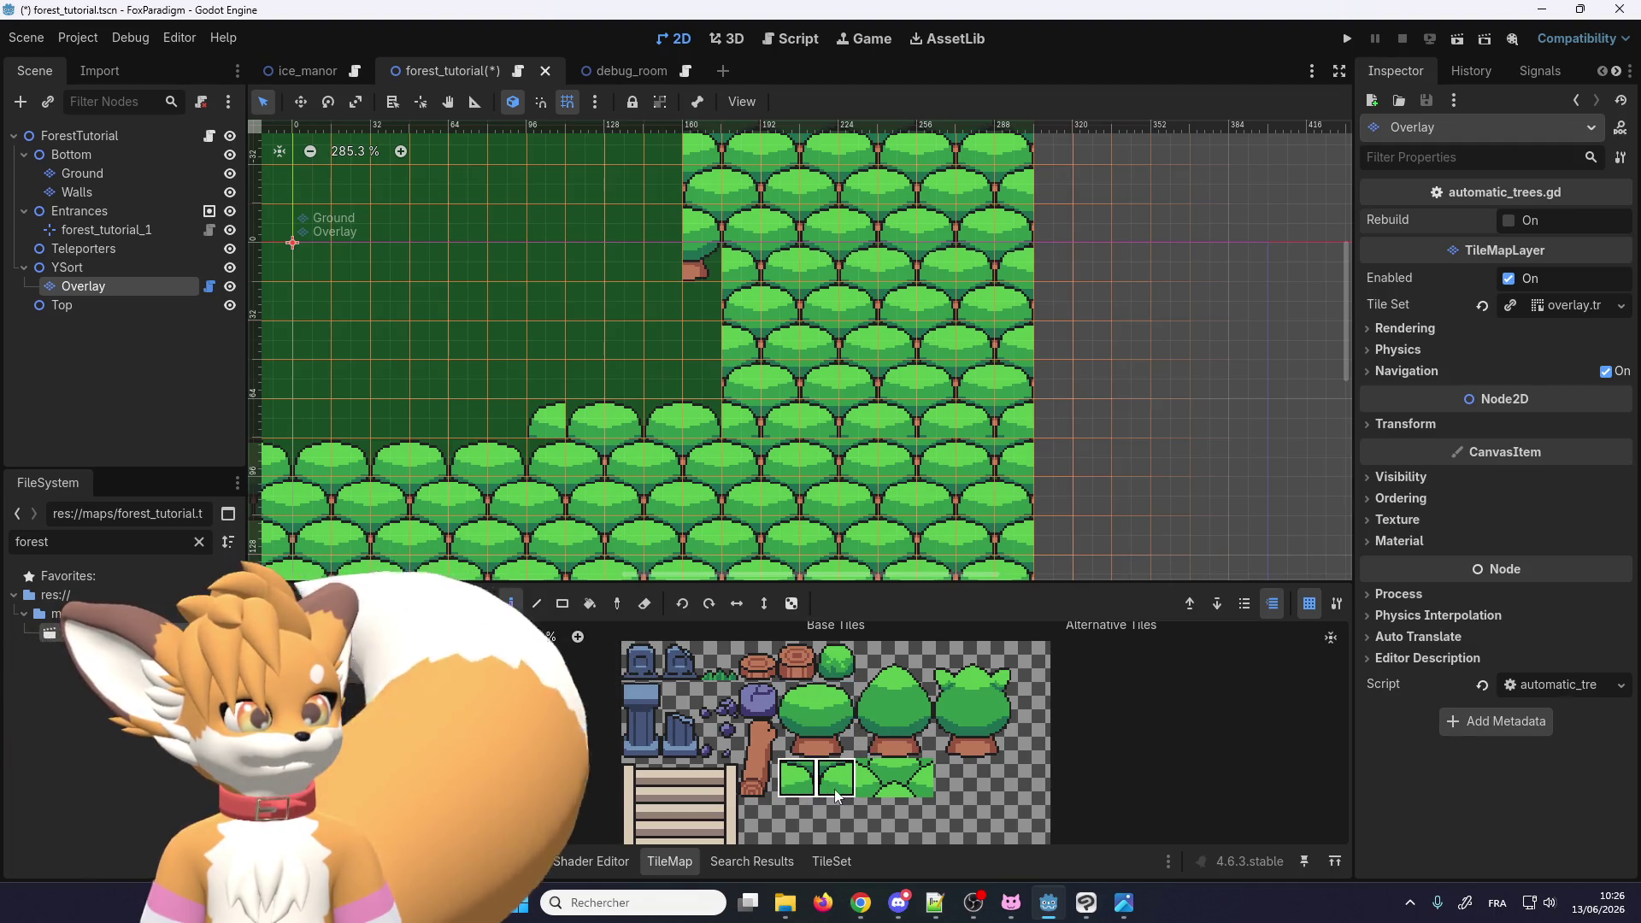
Step: Erase the tree row between the right tree block and the lower rows using the Rect eraser
left_click(563, 605)
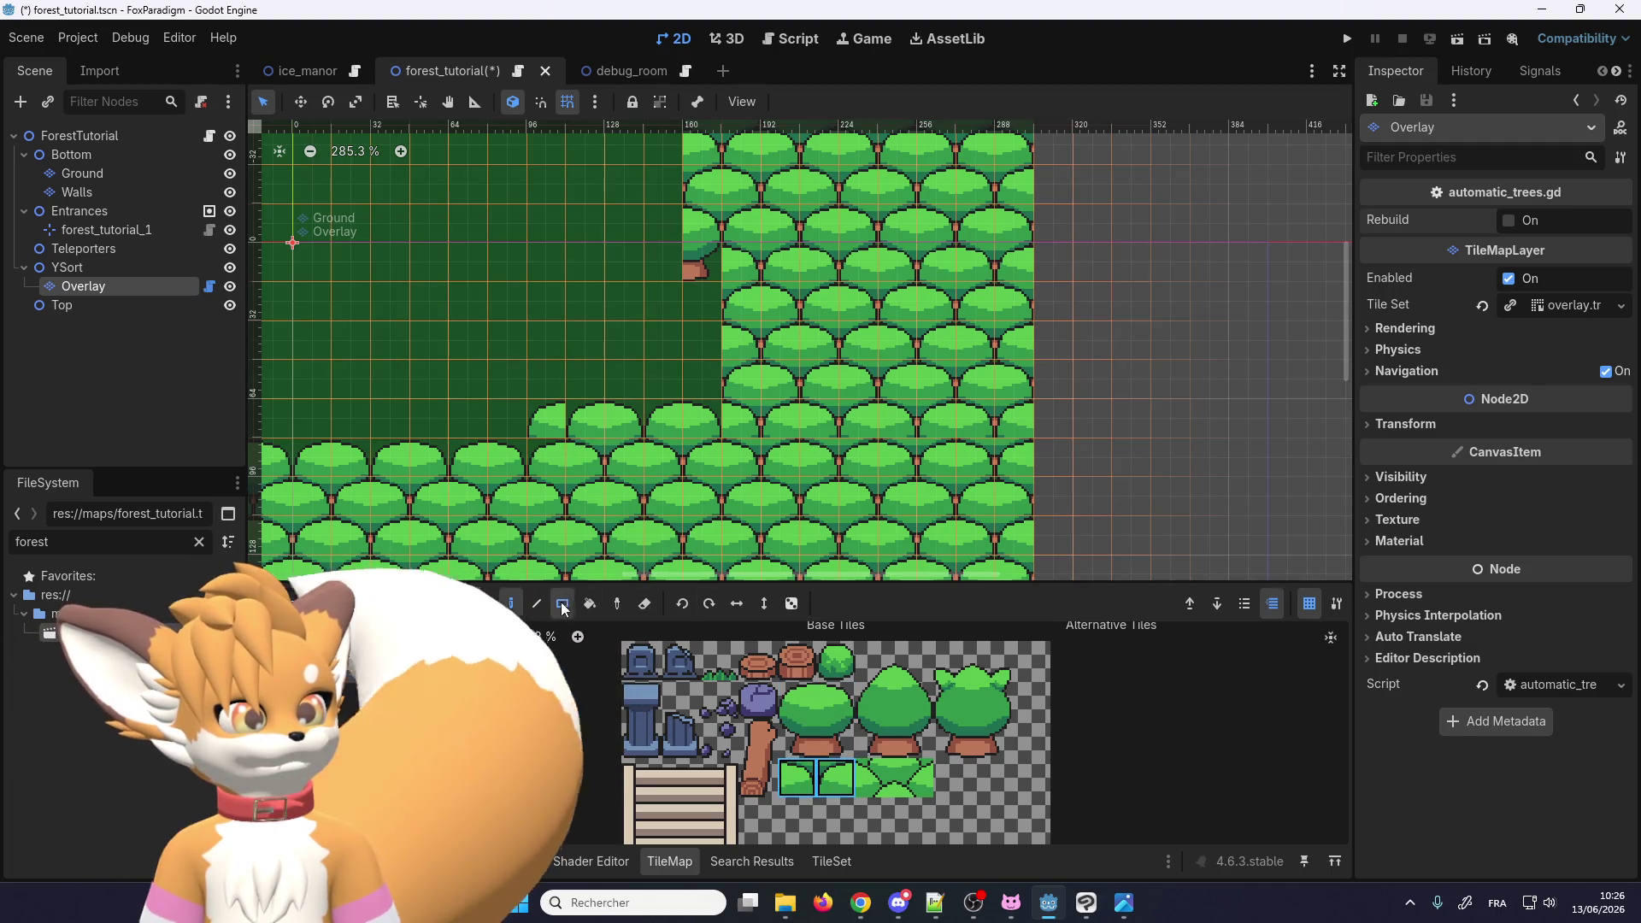
left_click(645, 604)
left_click_drag(522, 417, 1023, 413)
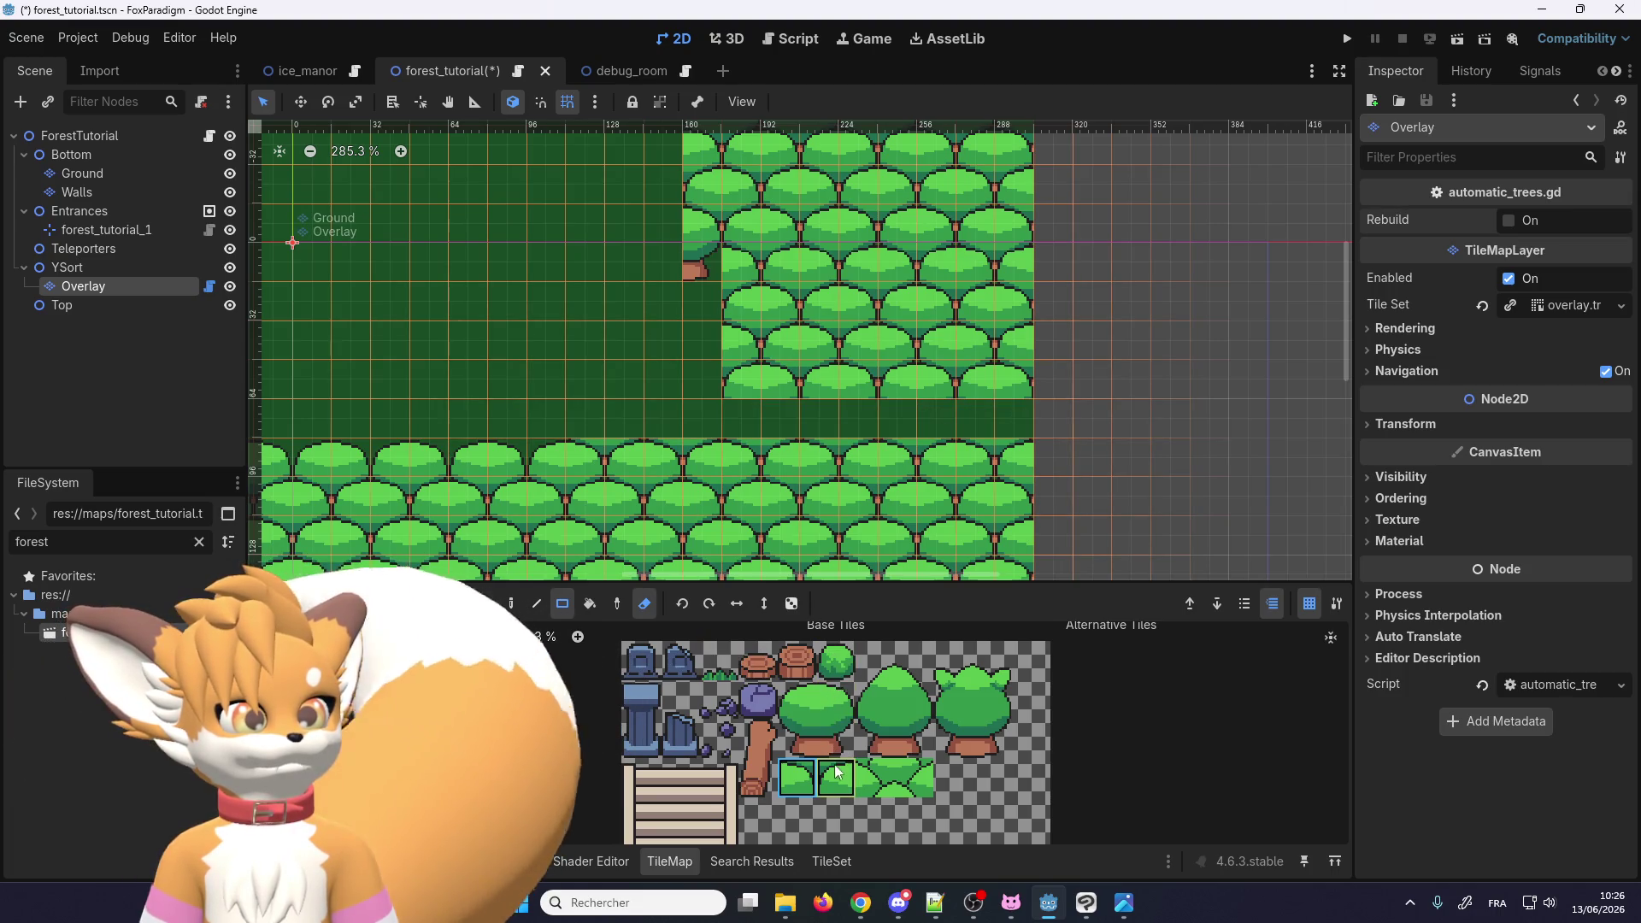
scroll(782, 475, "down", 3)
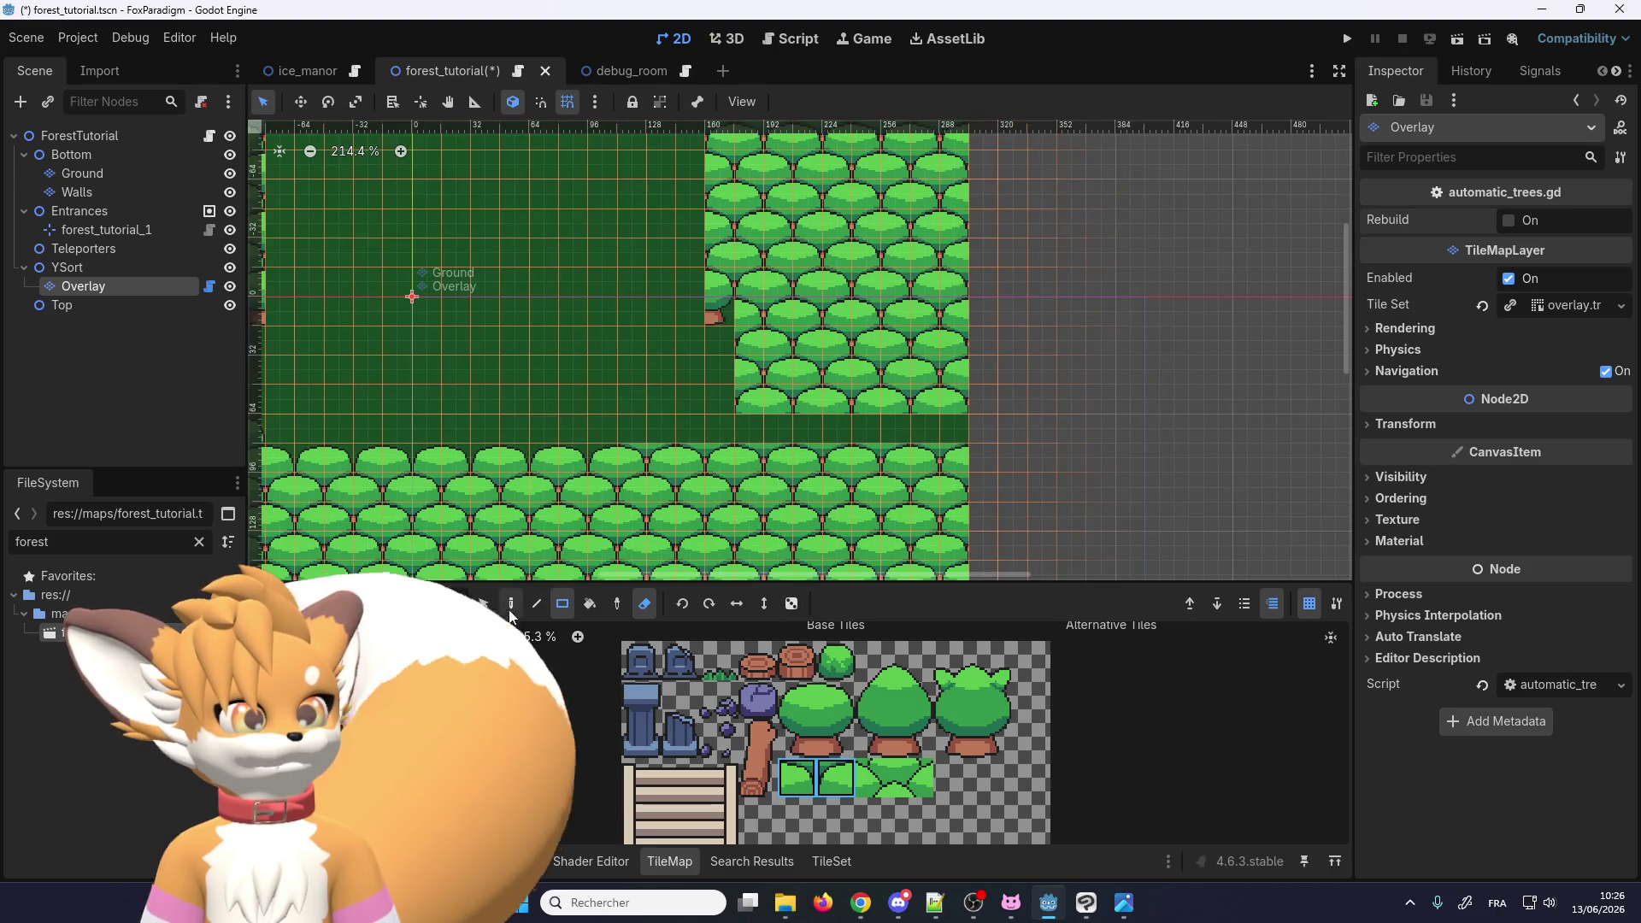
Step: Pick the lower row's last tree tile as the brush and switch to single-cell painting
key("s")
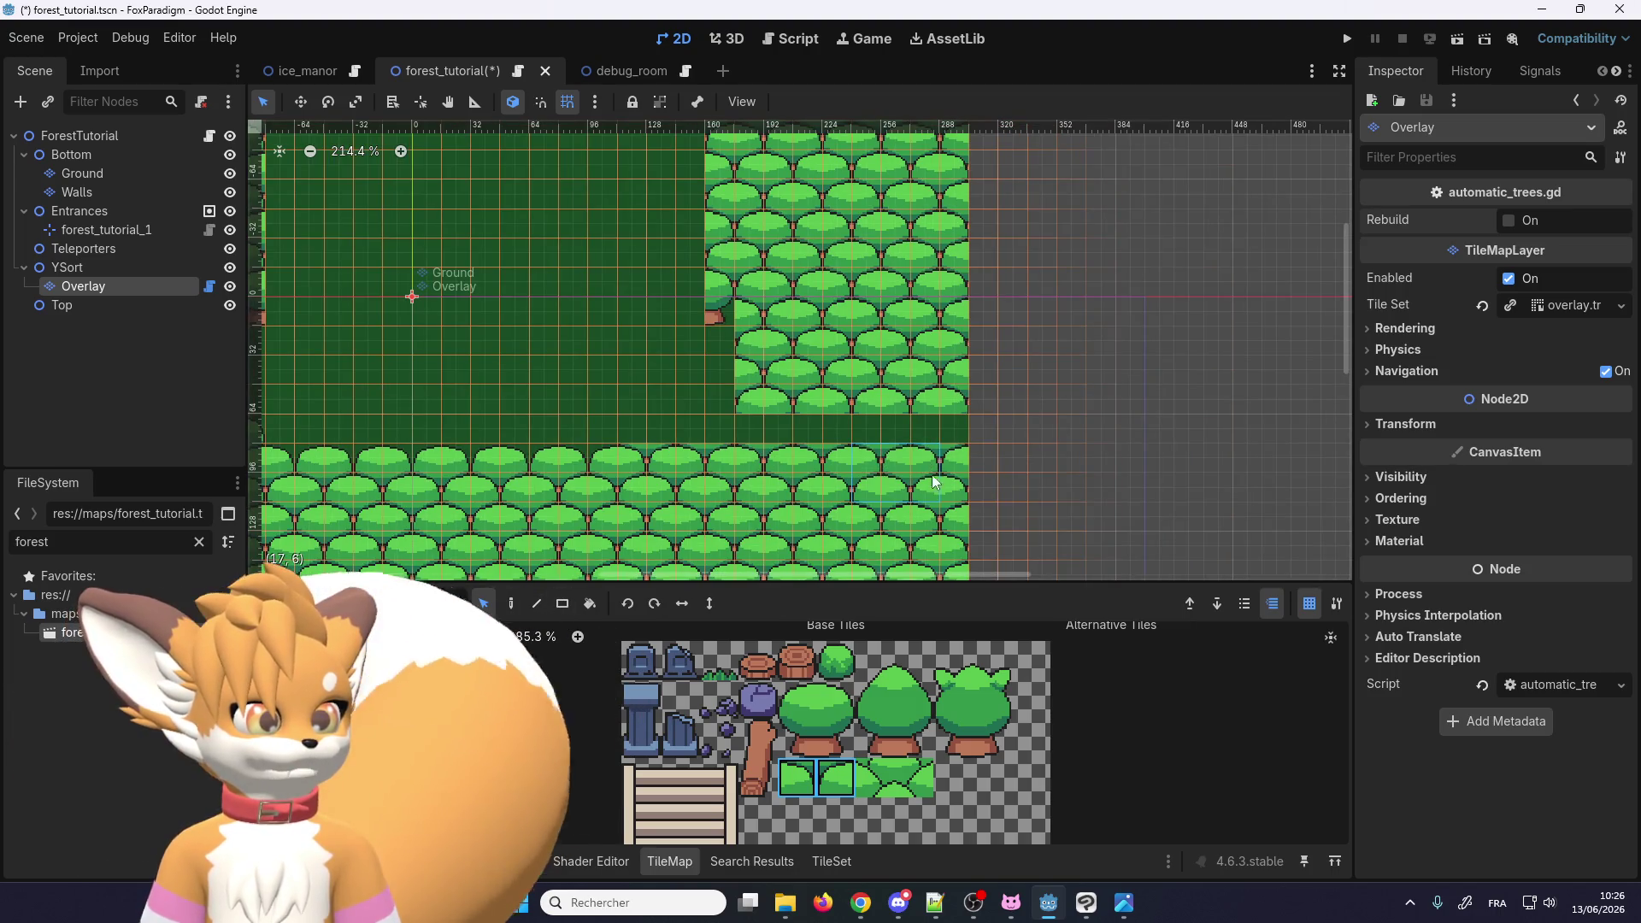
left_click(927, 470)
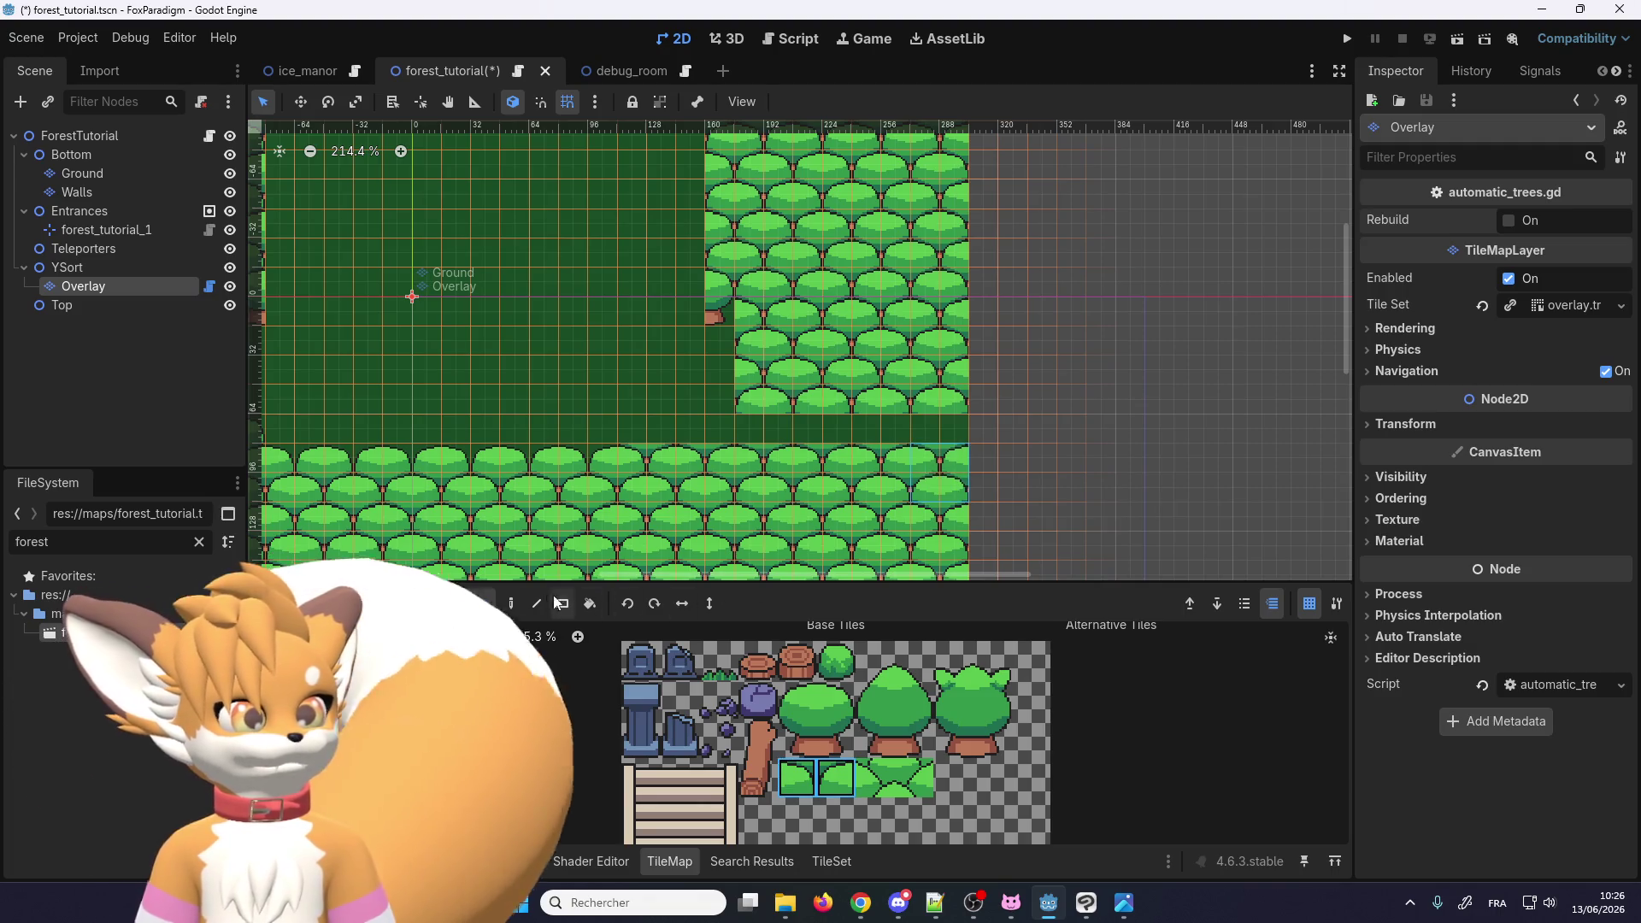
key("d")
scroll(935, 402, "up", 1)
left_click(935, 402)
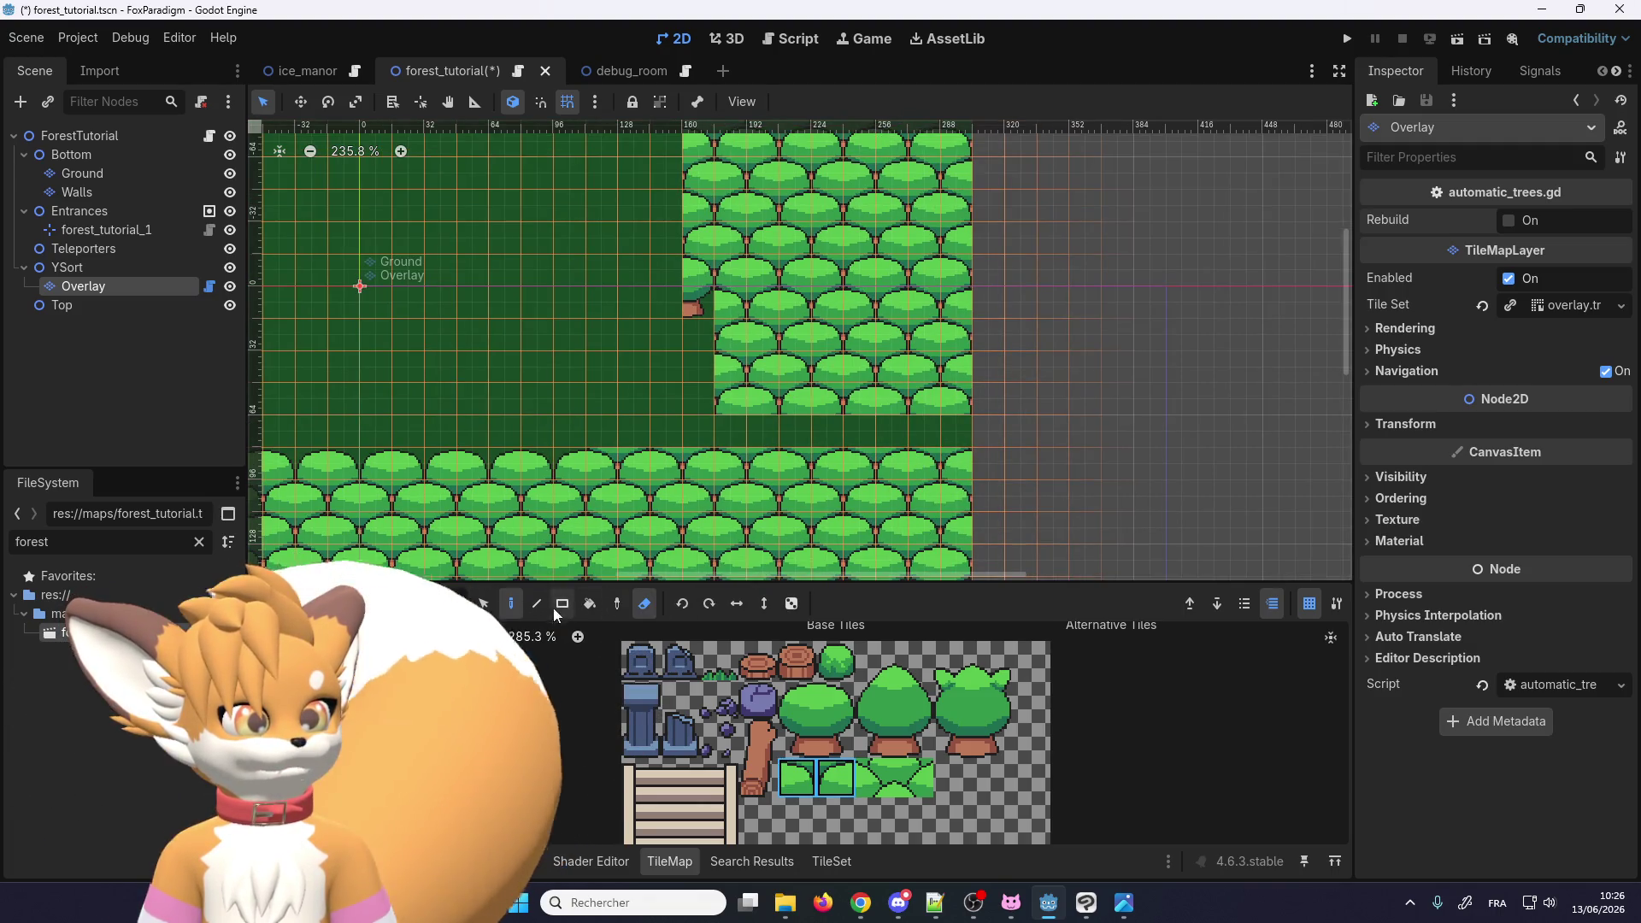
key("e")
Step: Paint tree canopy tiles across the emptied row from right to left, plus the remaining gap cell
left_click(936, 412)
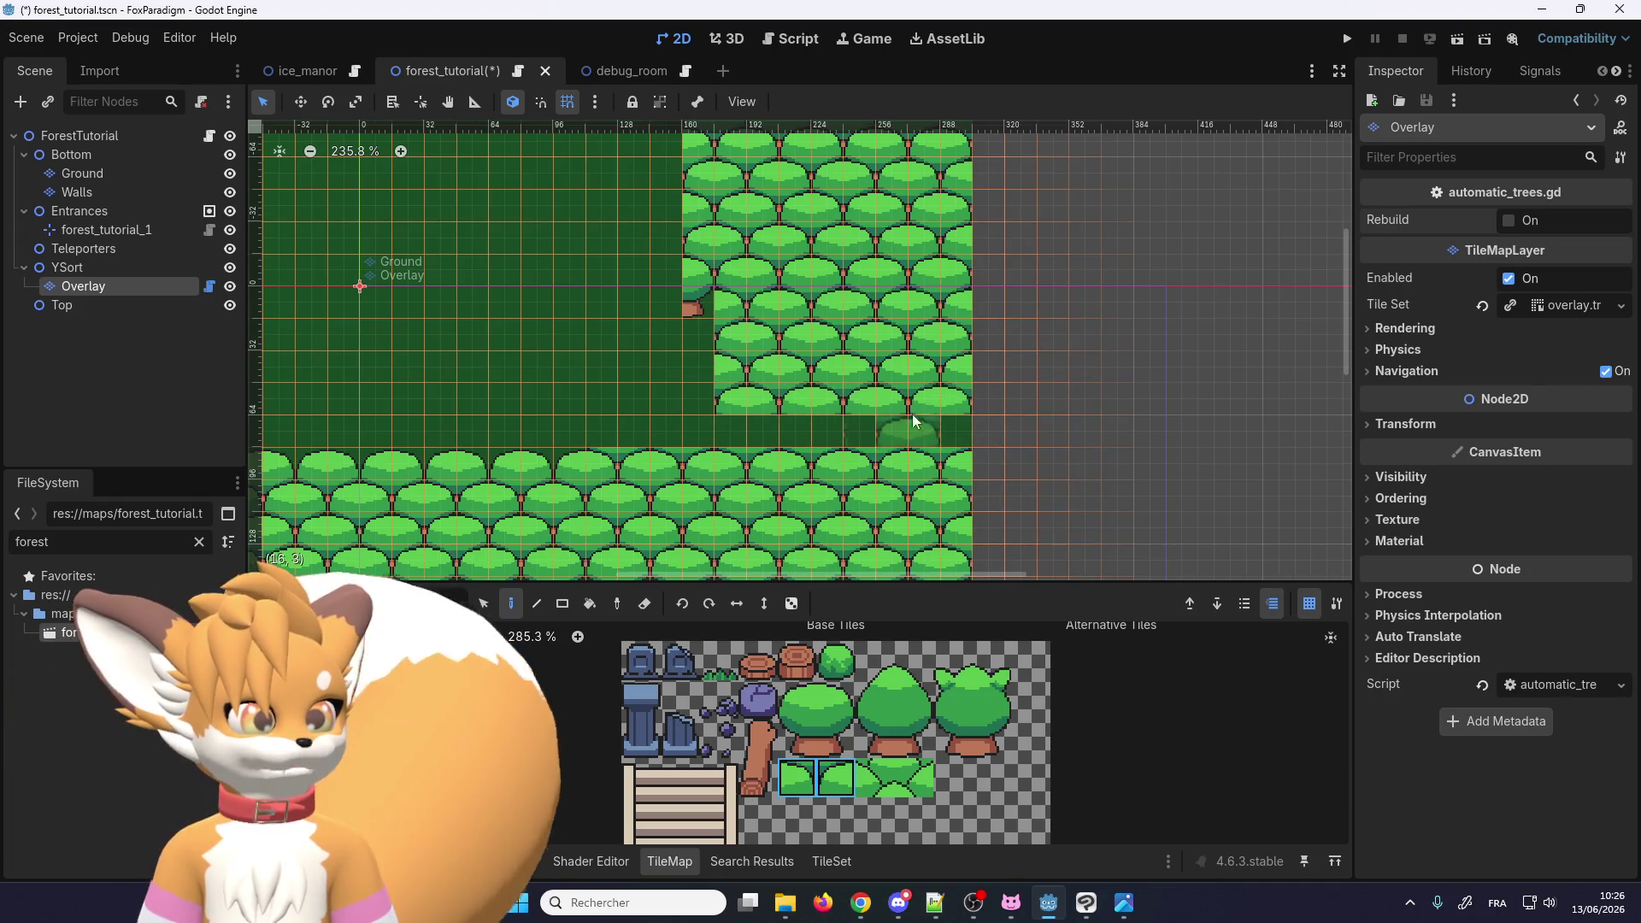
left_click(869, 418)
left_click(812, 417)
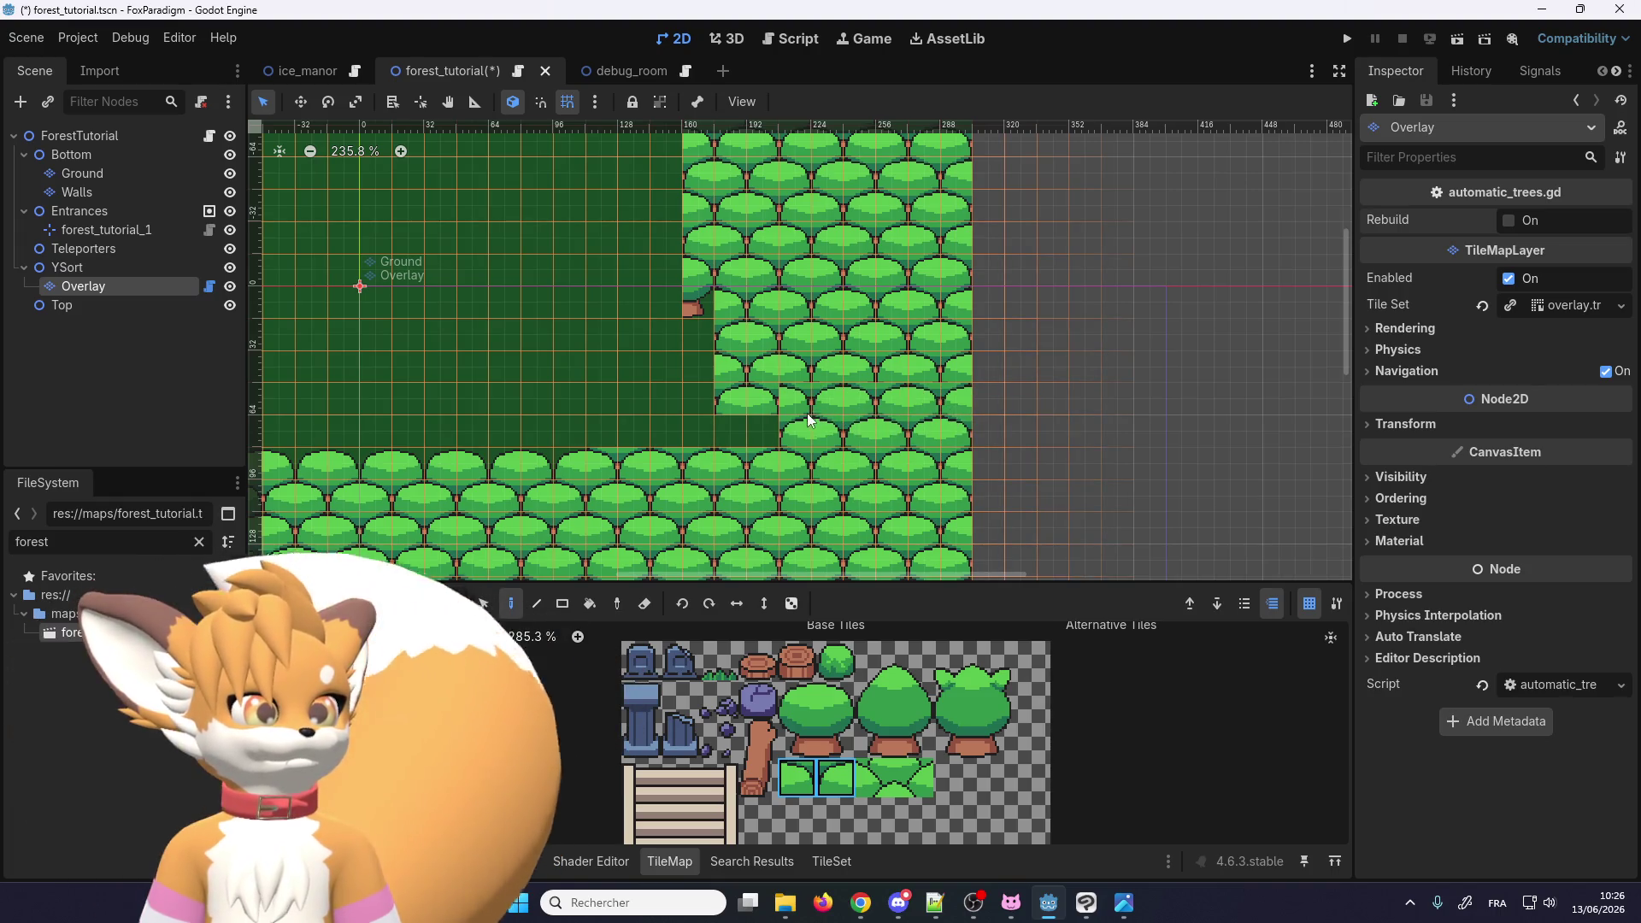
left_click(746, 420)
left_click(684, 427)
left_click(617, 417)
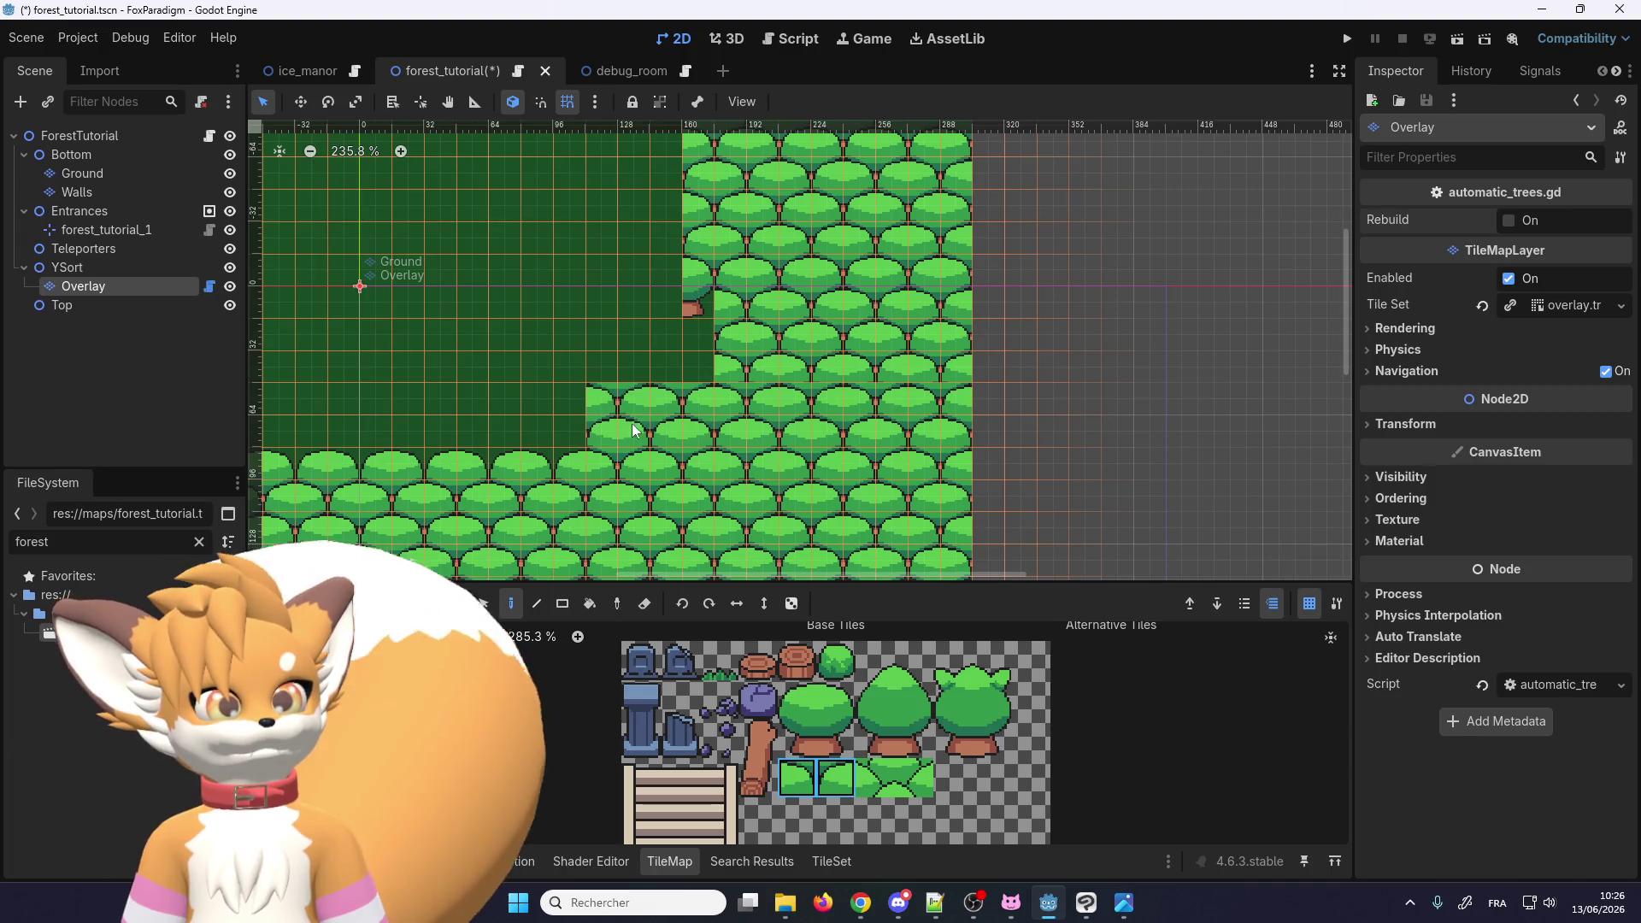
scroll(855, 402, "up", 2)
left_click(942, 391)
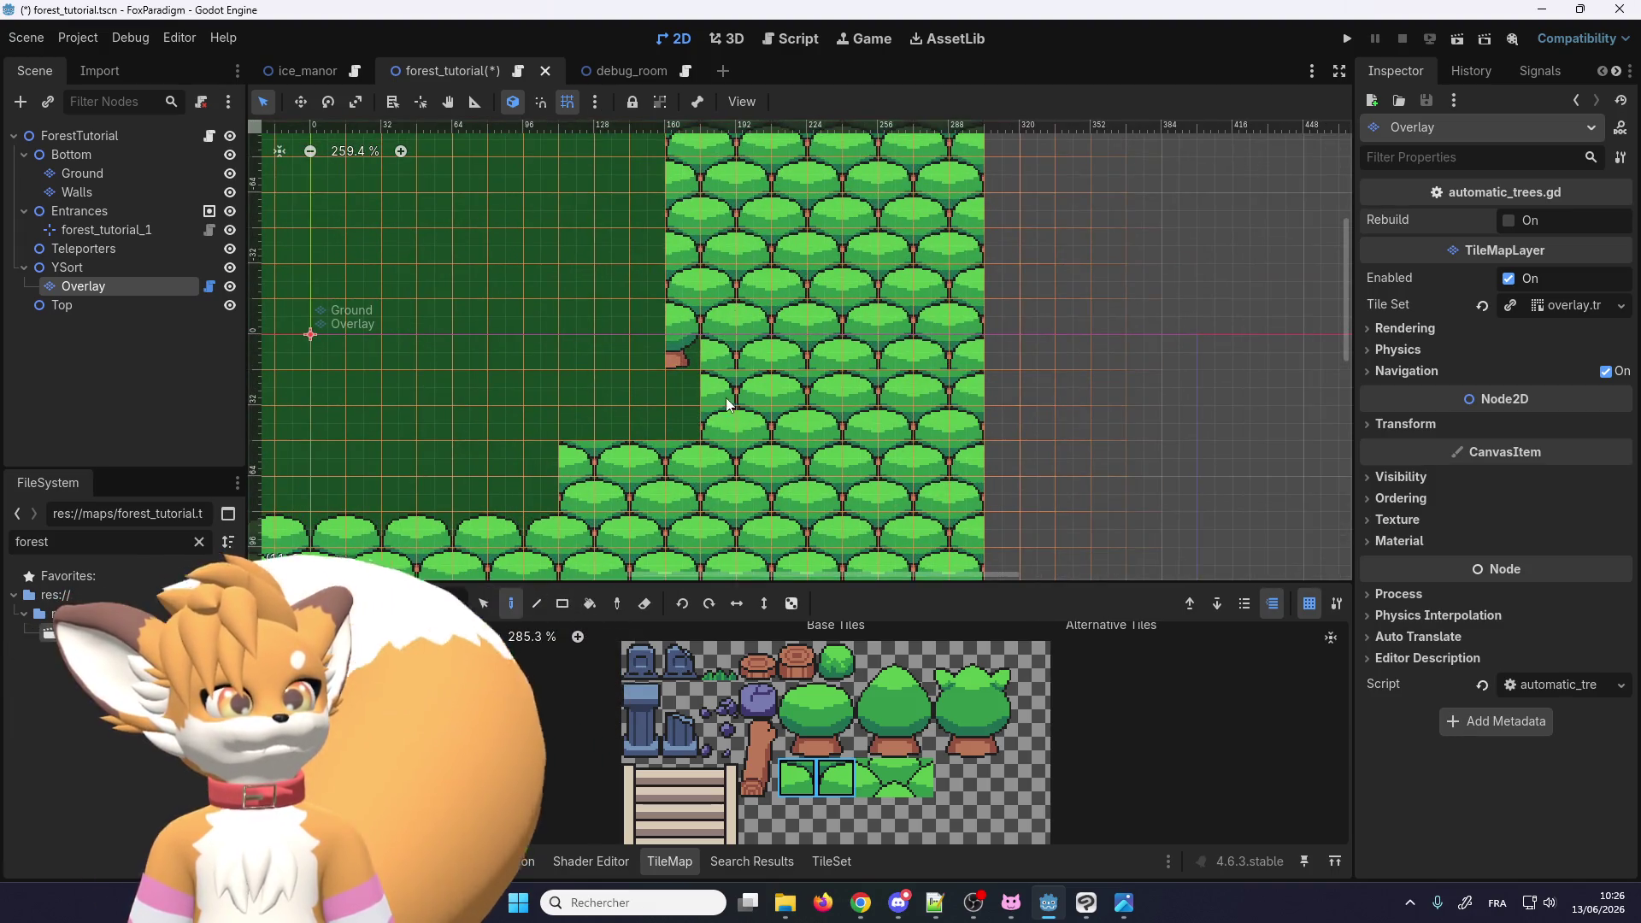
scroll(641, 487, "down", 3)
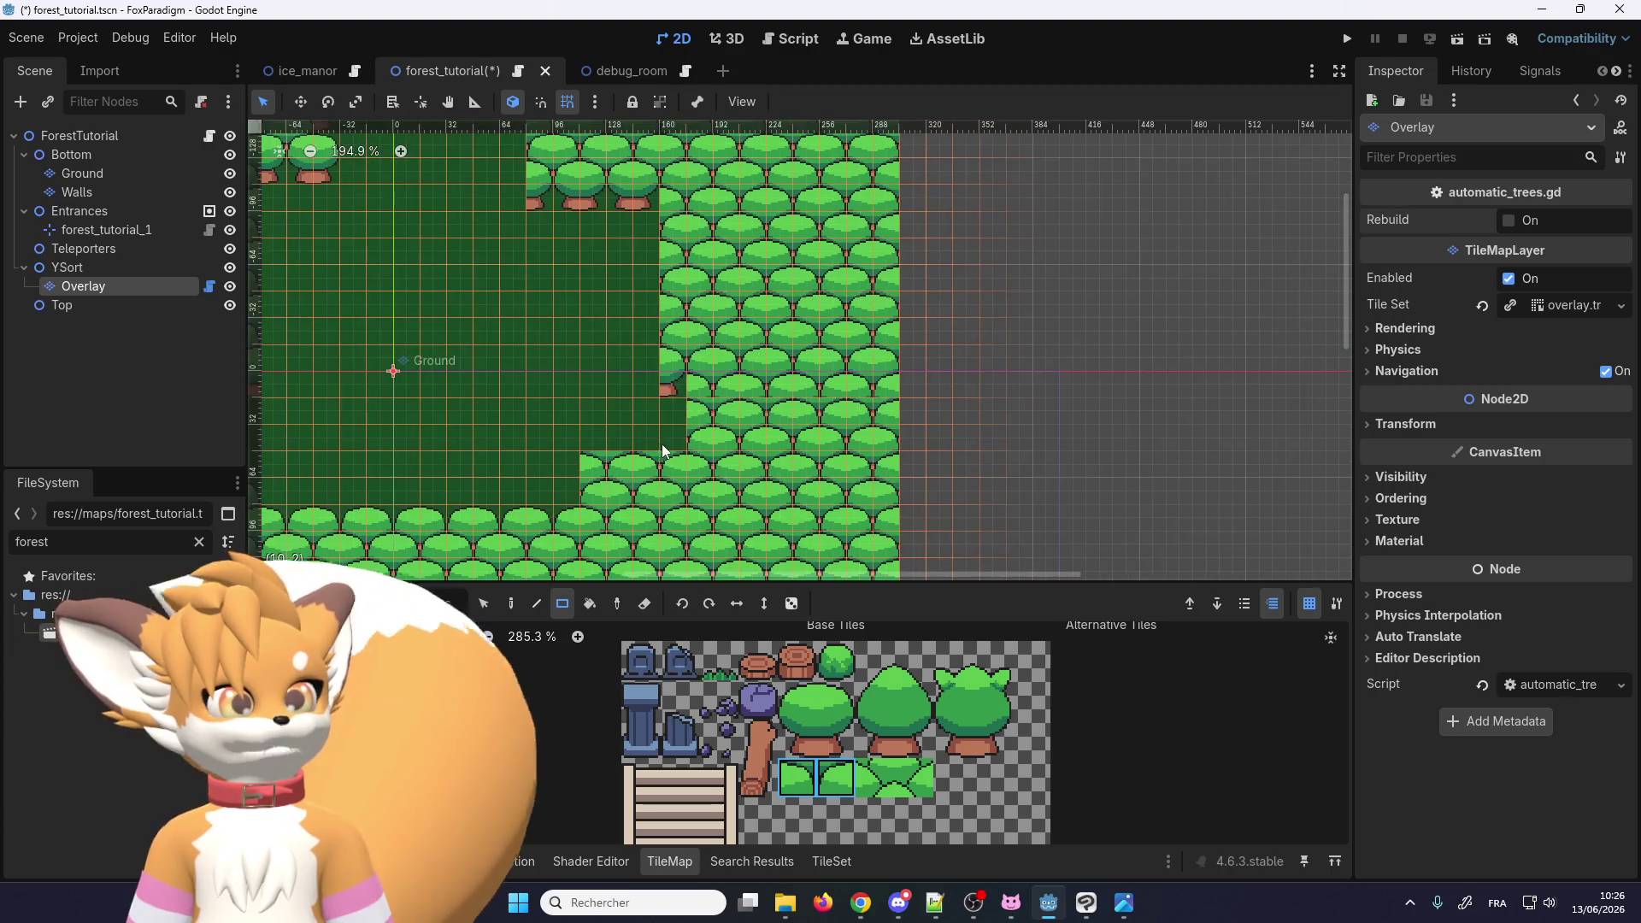
Step: Fill a 9x9 rectangle of tree canopy tiles on the map's right side
mouse_move(889, 446)
left_mouse_down()
mouse_move(885, 402)
mouse_move(675, 233)
left_mouse_up()
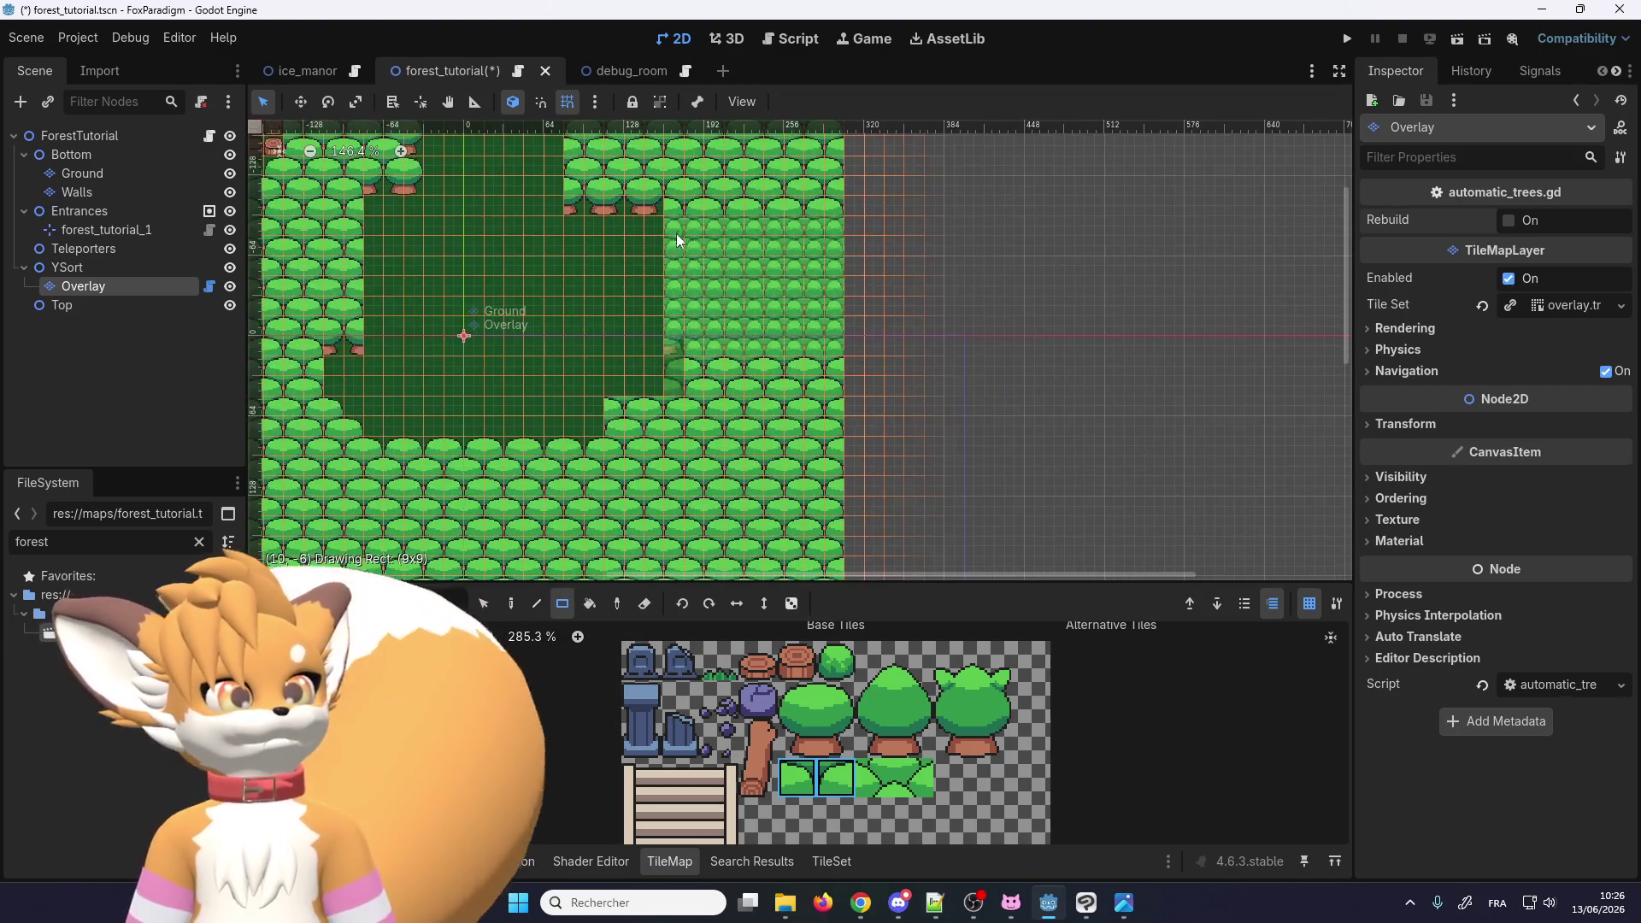
scroll(684, 273, "up", 1)
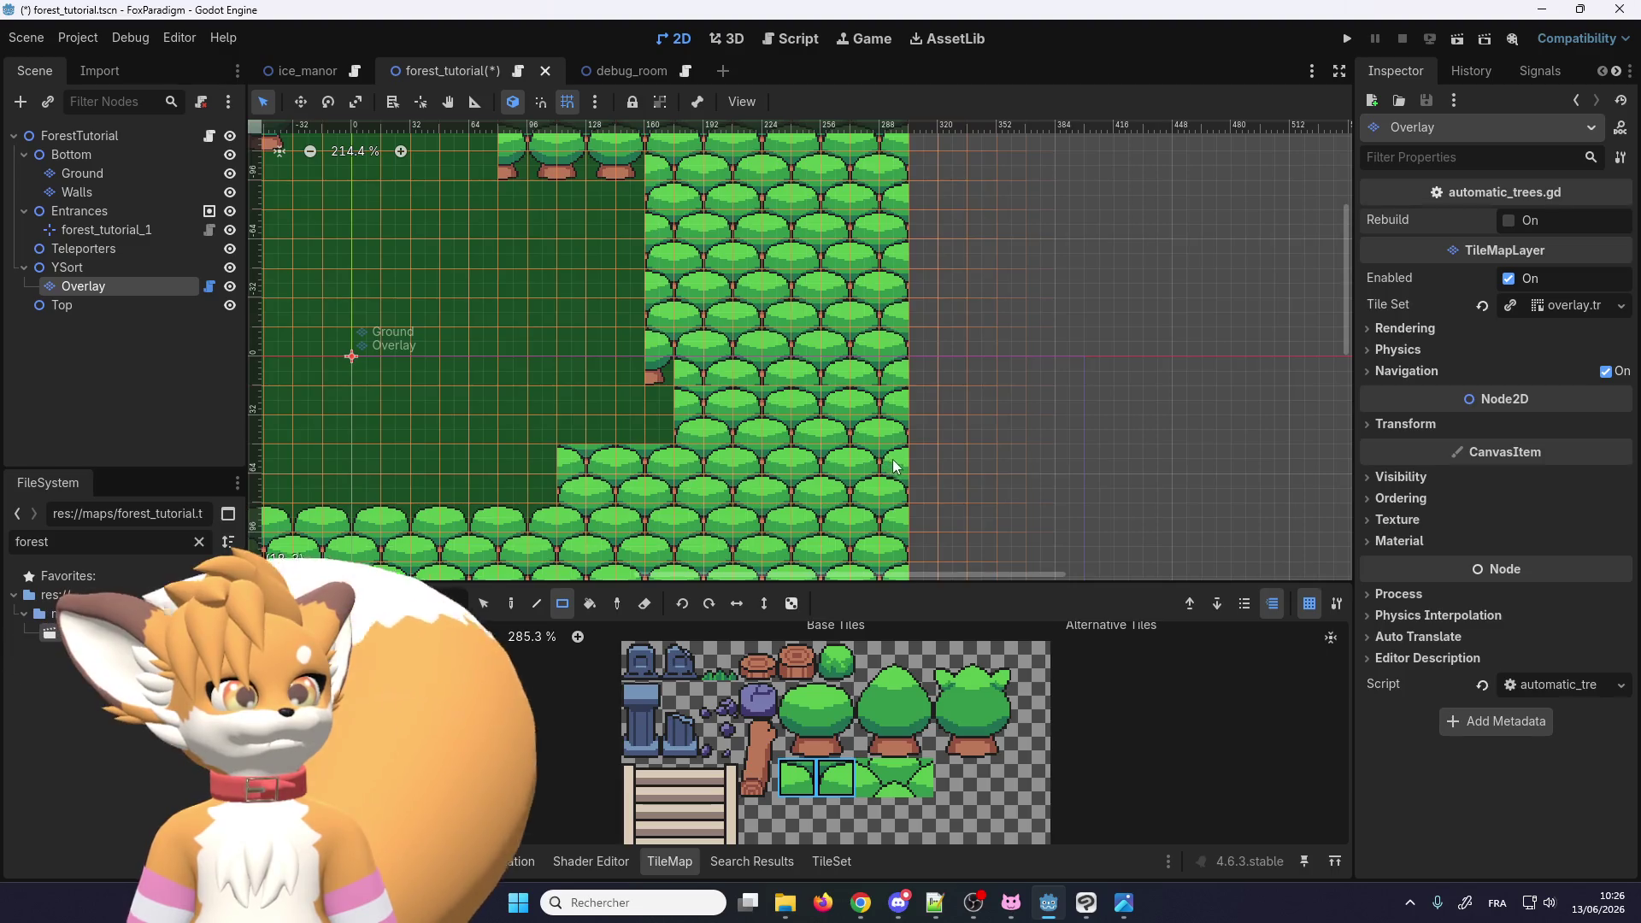
scroll(868, 437, "down", 6)
scroll(855, 726, "down", 3)
scroll(881, 225, "up", 3)
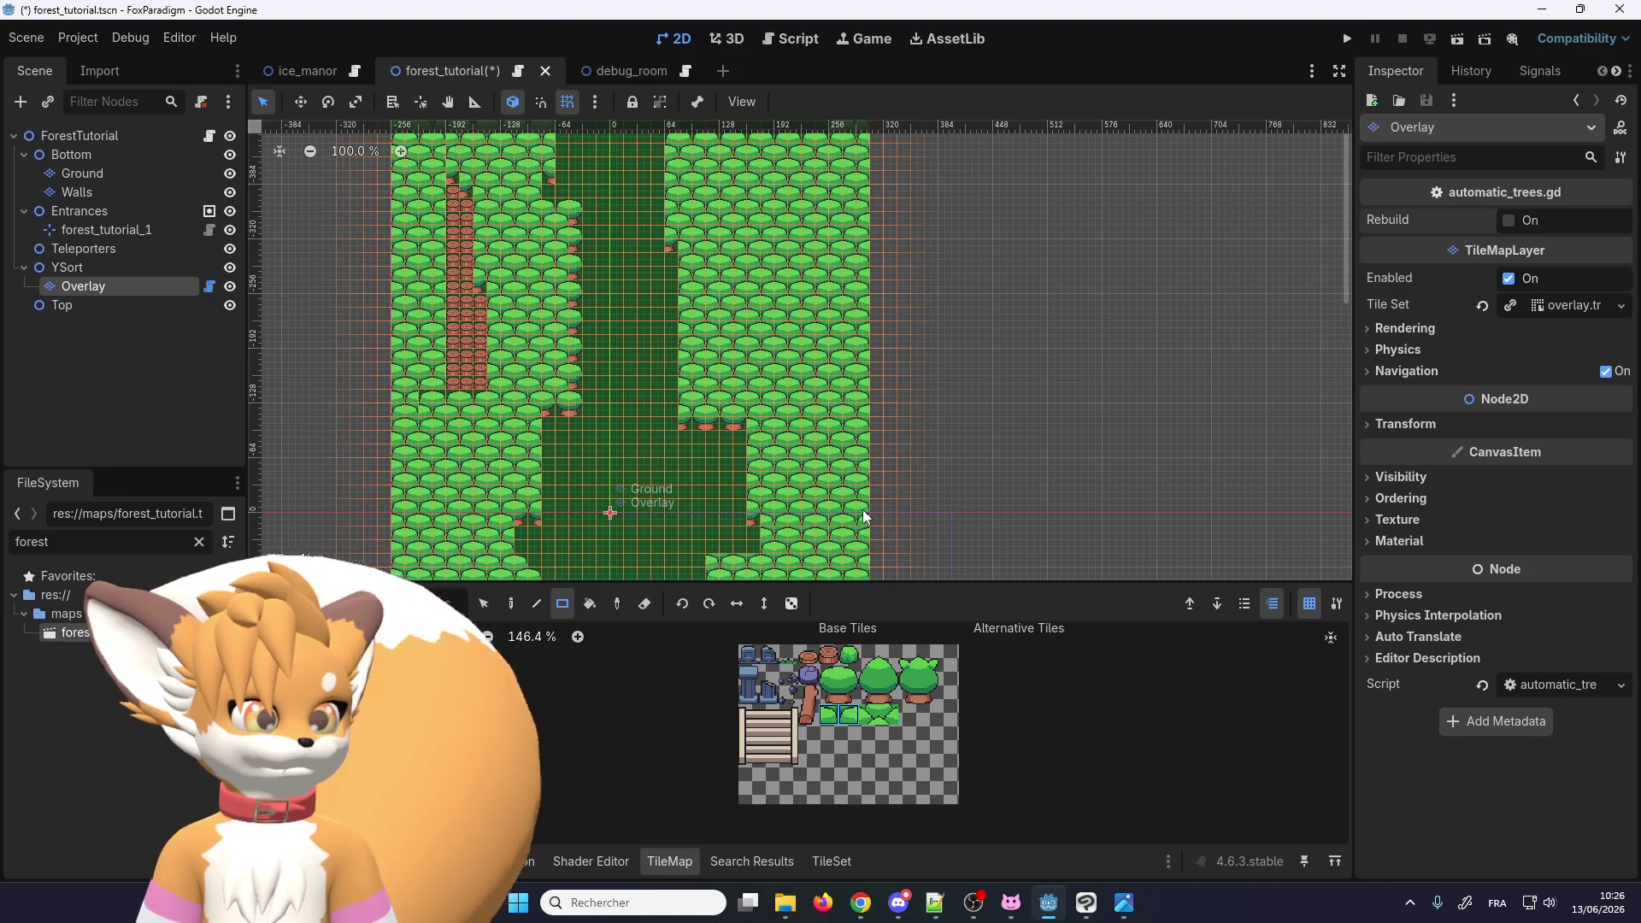
scroll(862, 518, "down", 1)
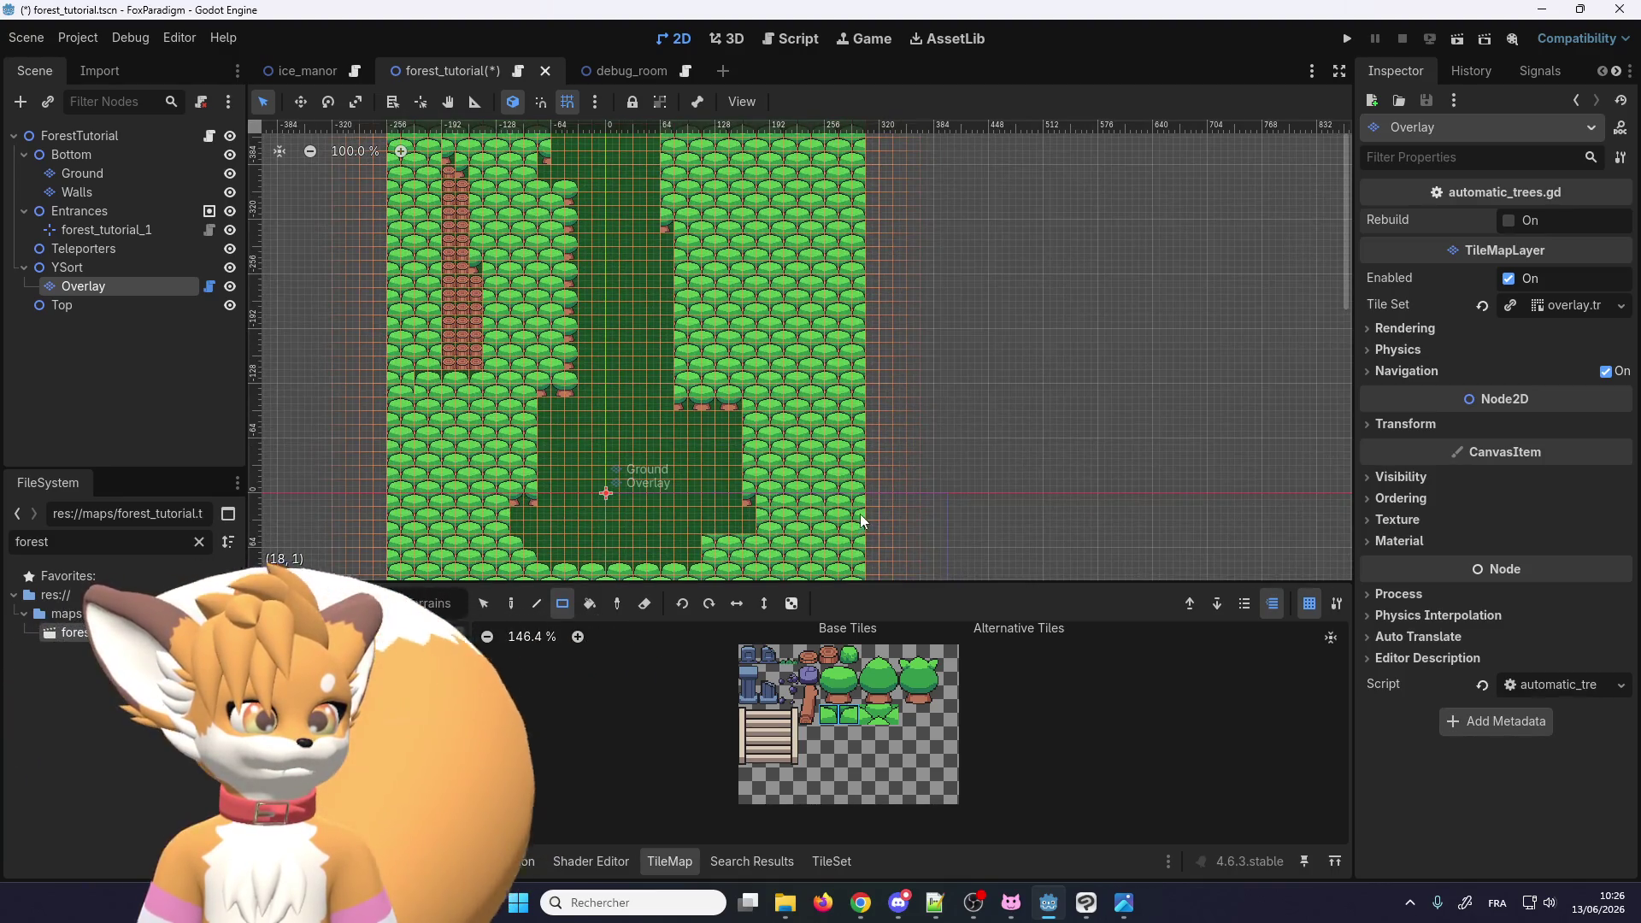
Step: Fill an 8x19 strip of tree canopy tiles along the right edge
left_click_drag(861, 516, 772, 268)
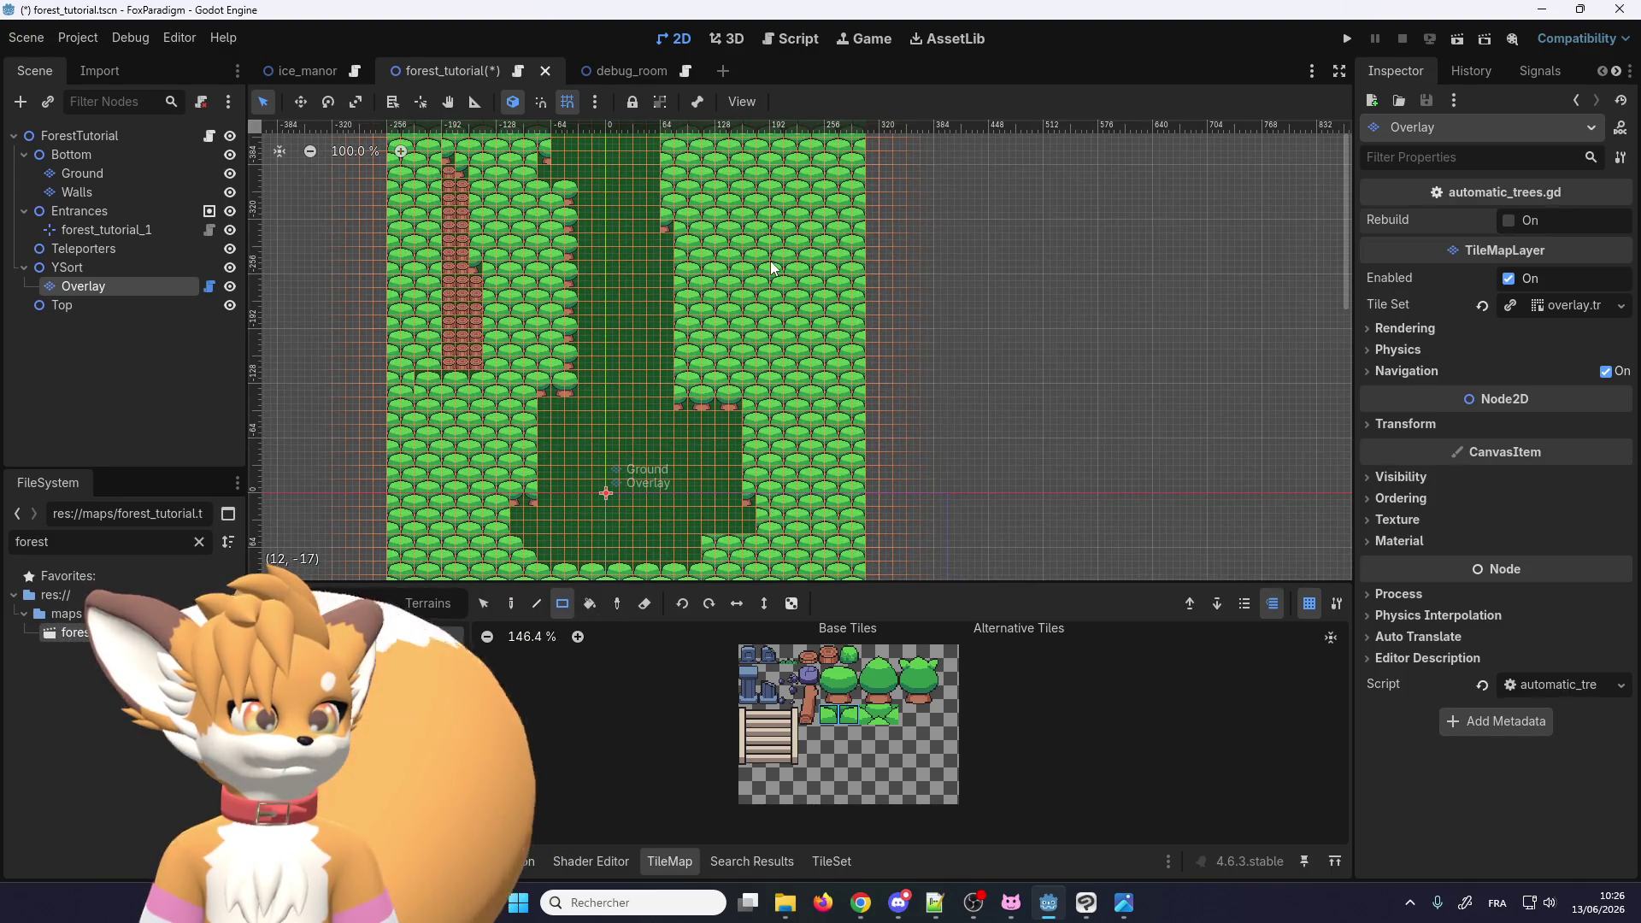
scroll(863, 470, "up", 5)
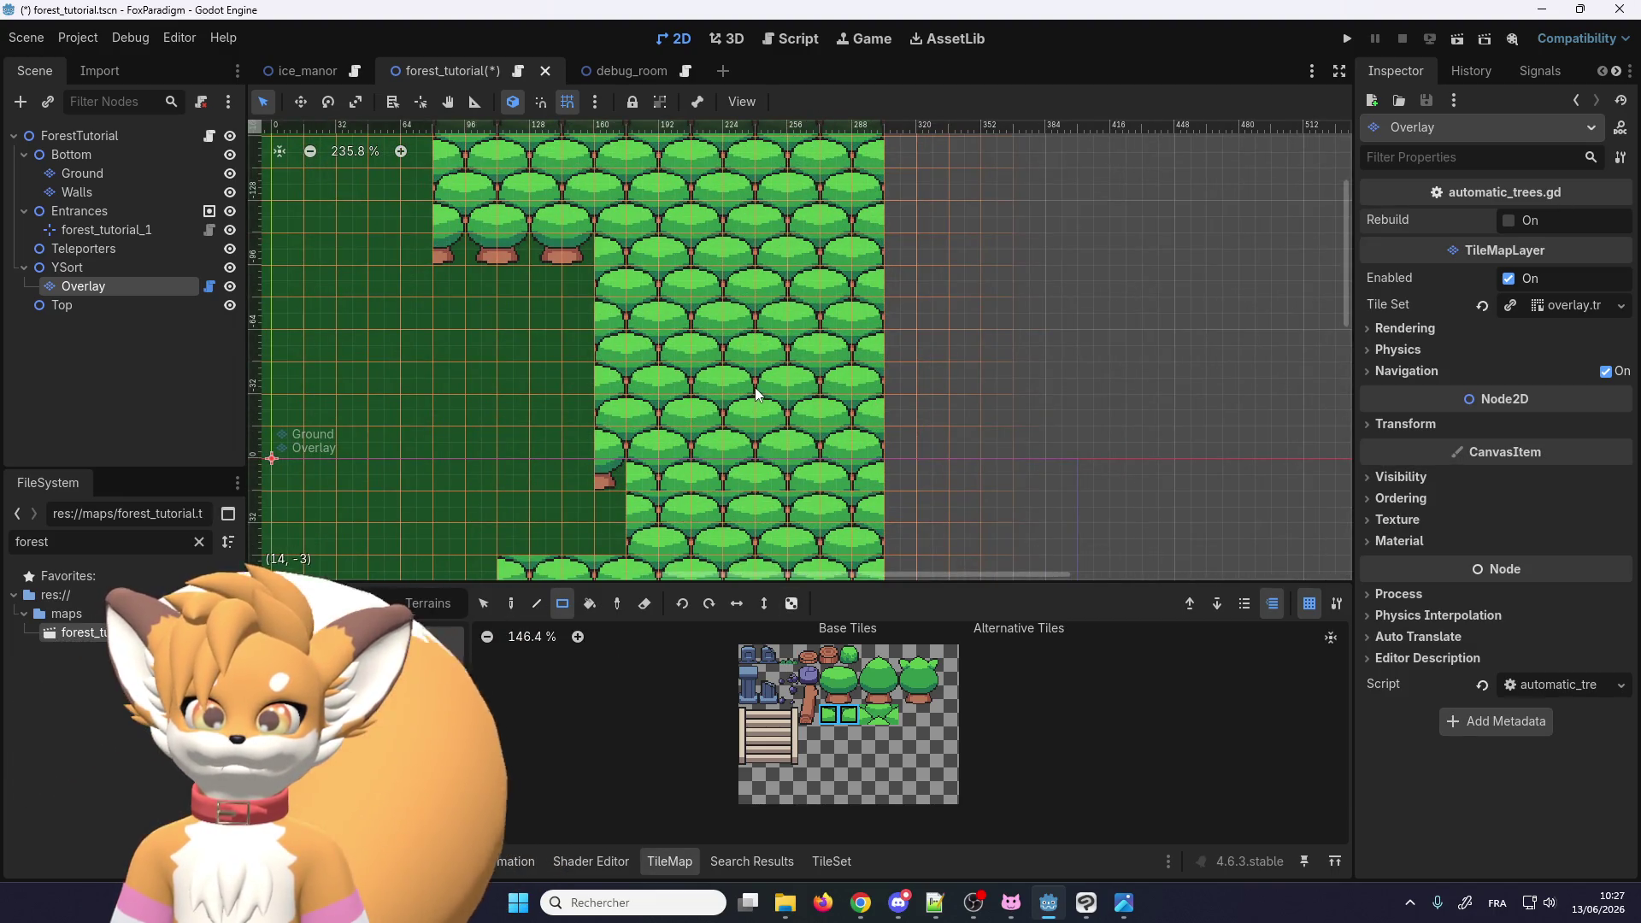
scroll(779, 333, "down", 1)
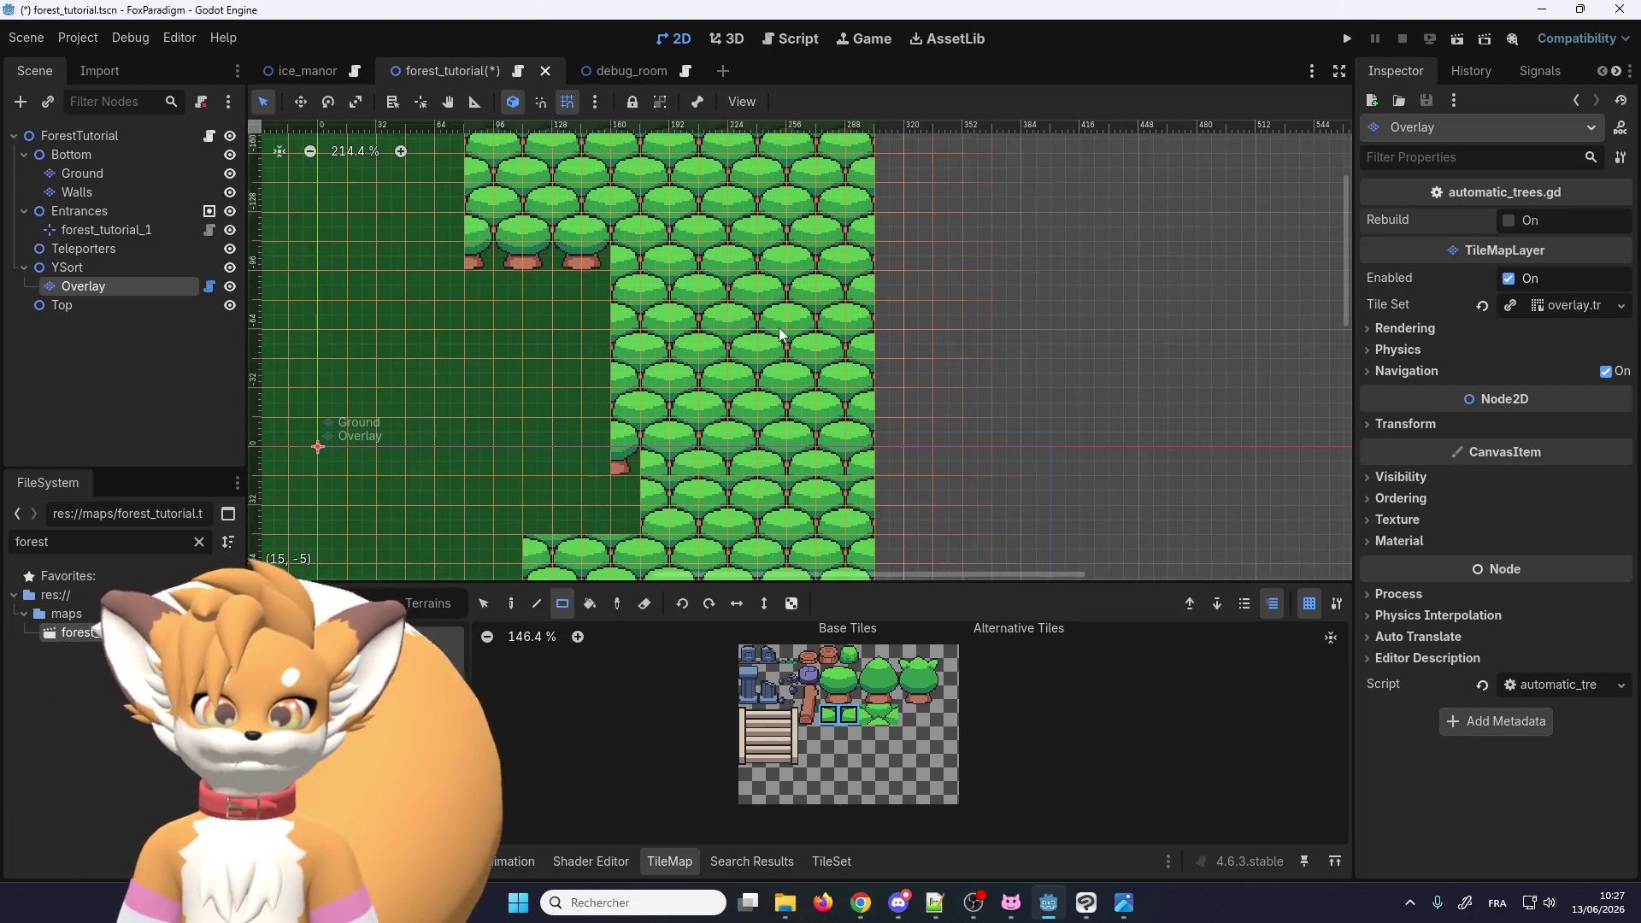
scroll(779, 326, "up", 3)
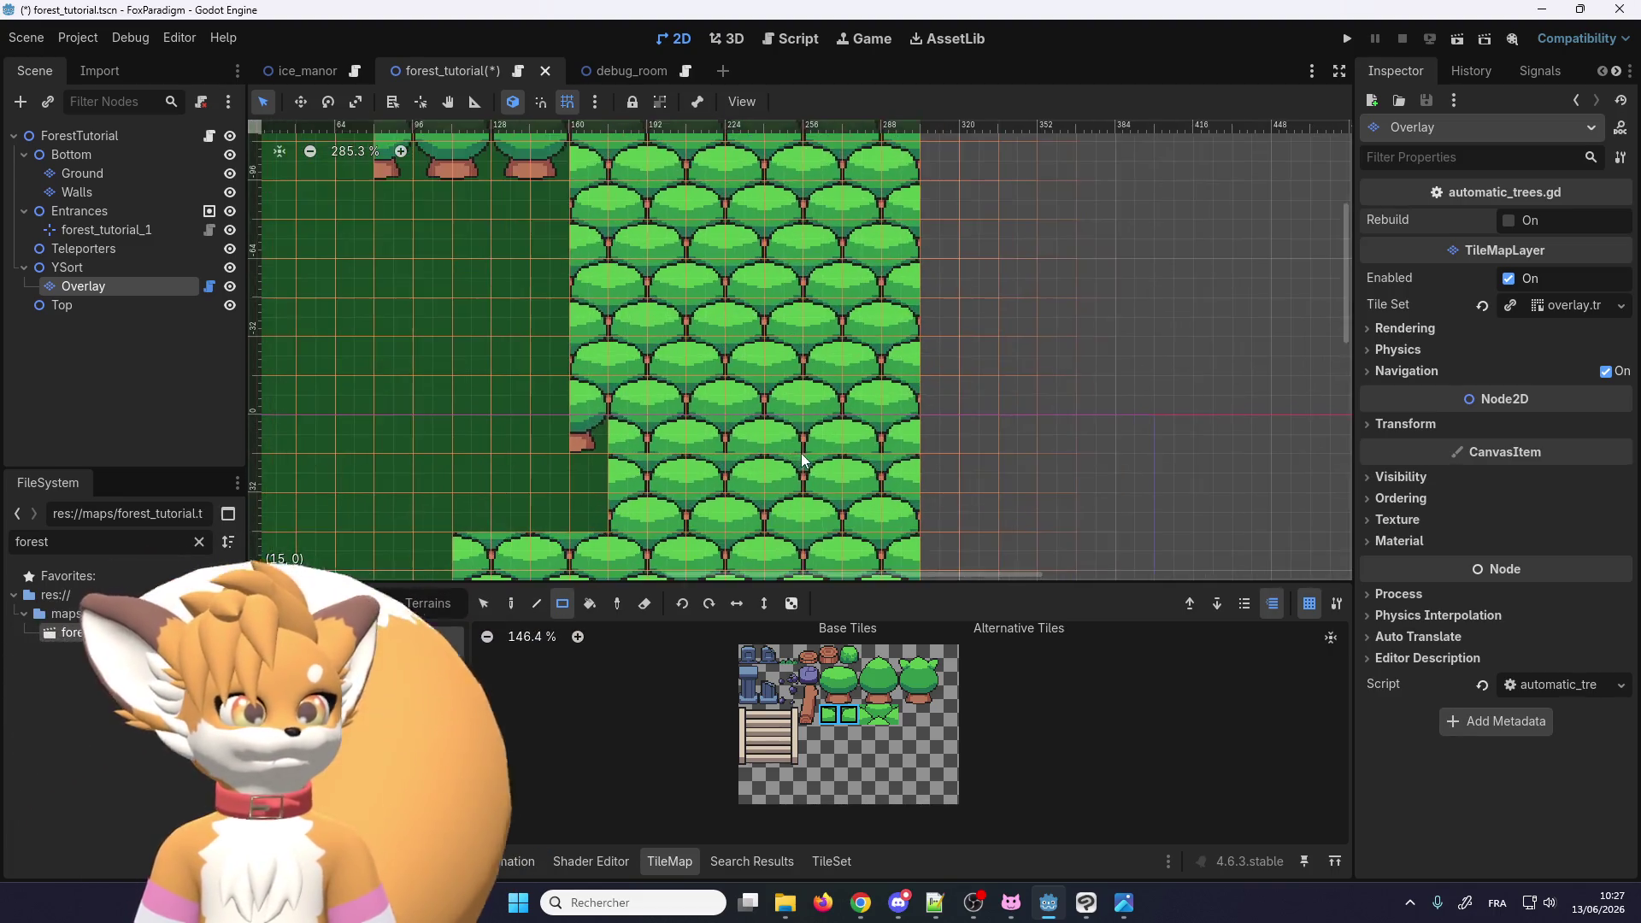
scroll(795, 458, "up", 5)
scroll(718, 479, "down", 3)
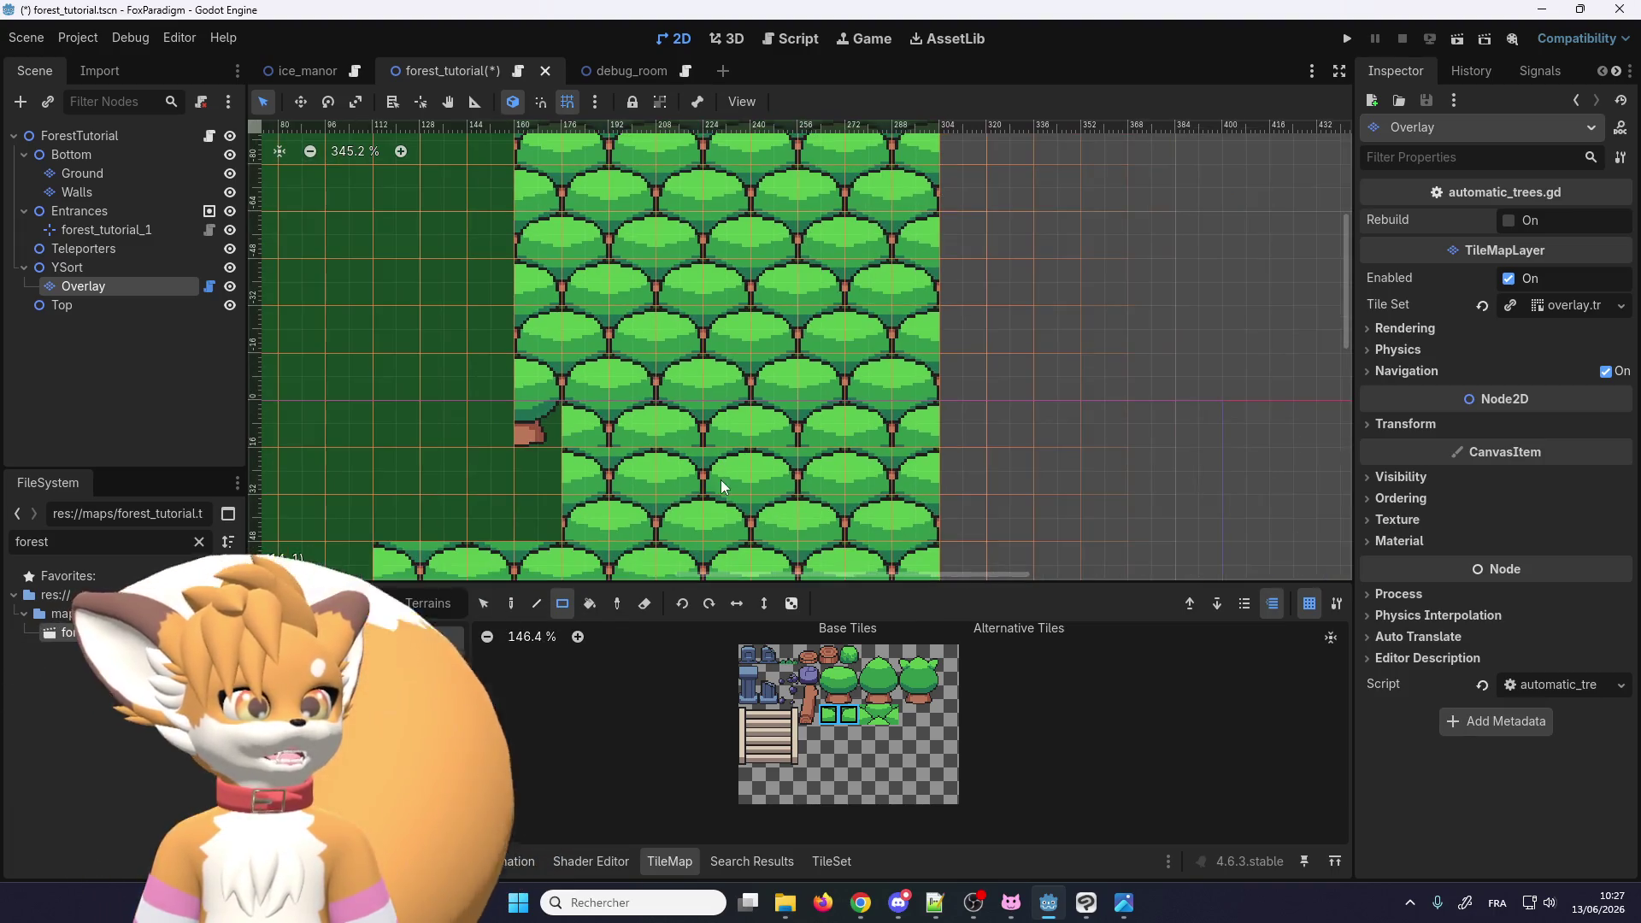
scroll(676, 427, "down", 6)
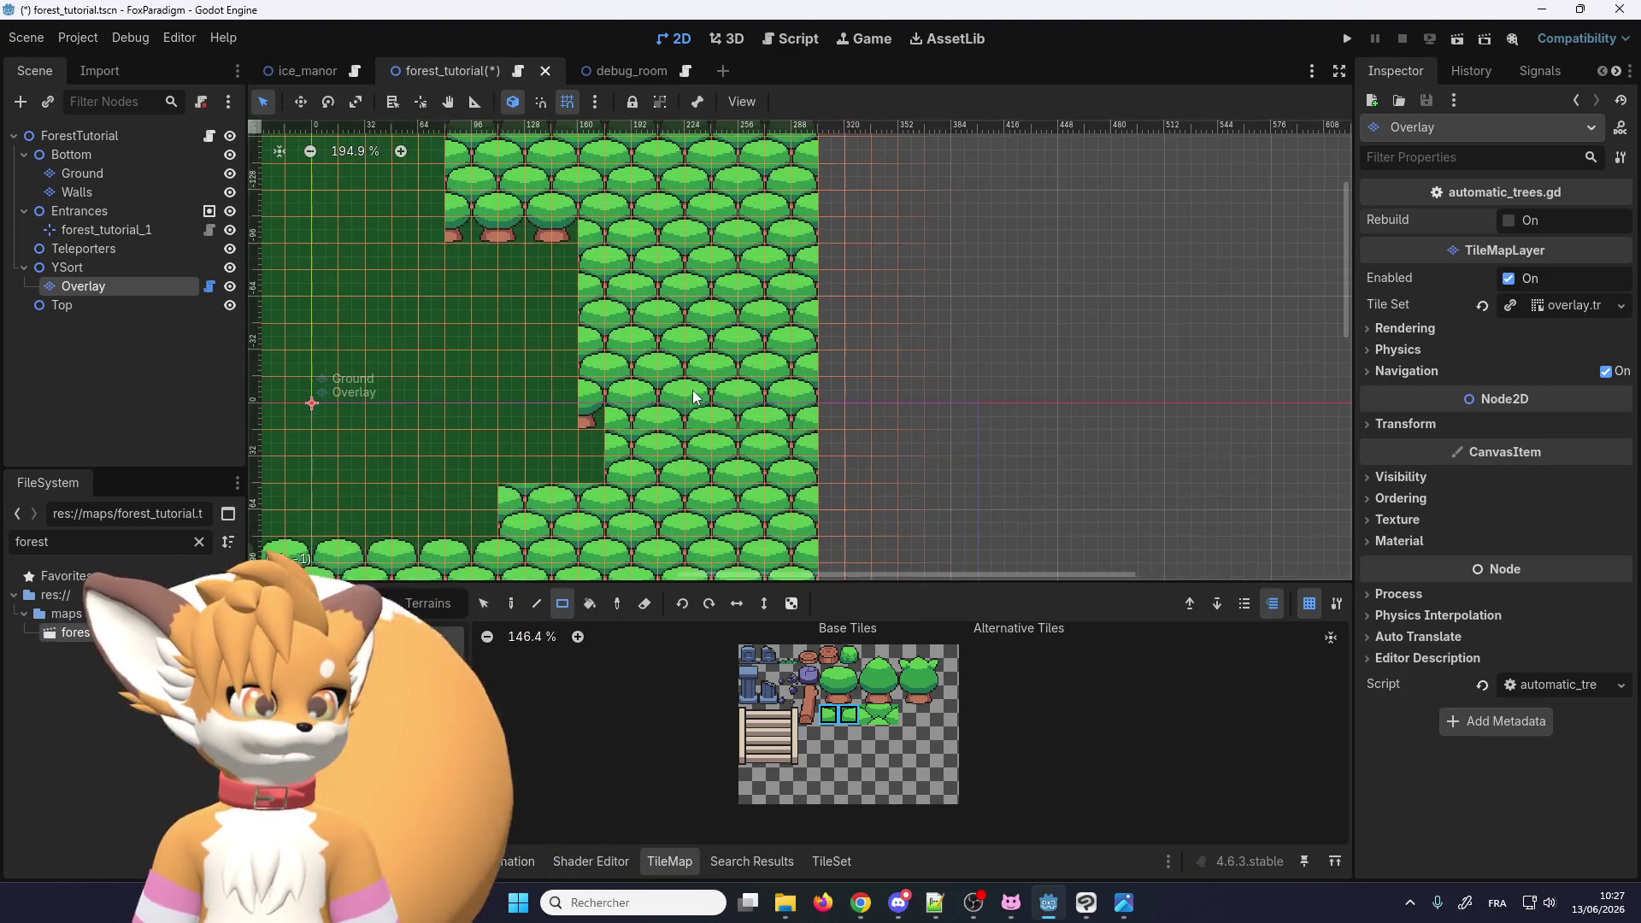
scroll(744, 527, "down", 5)
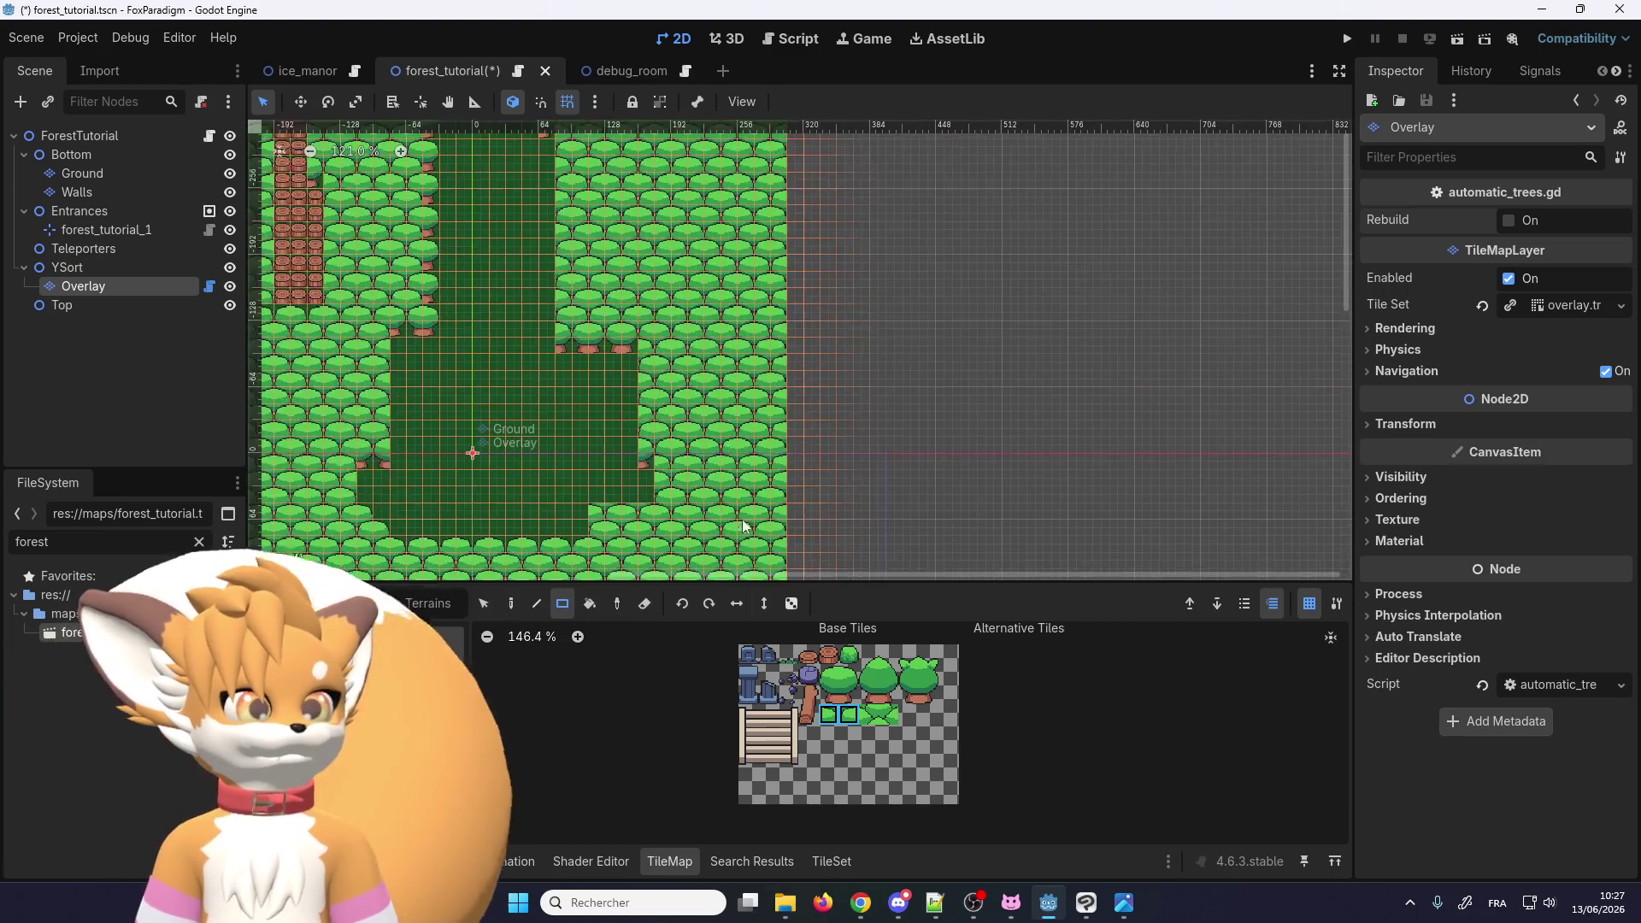
scroll(743, 527, "down", 6)
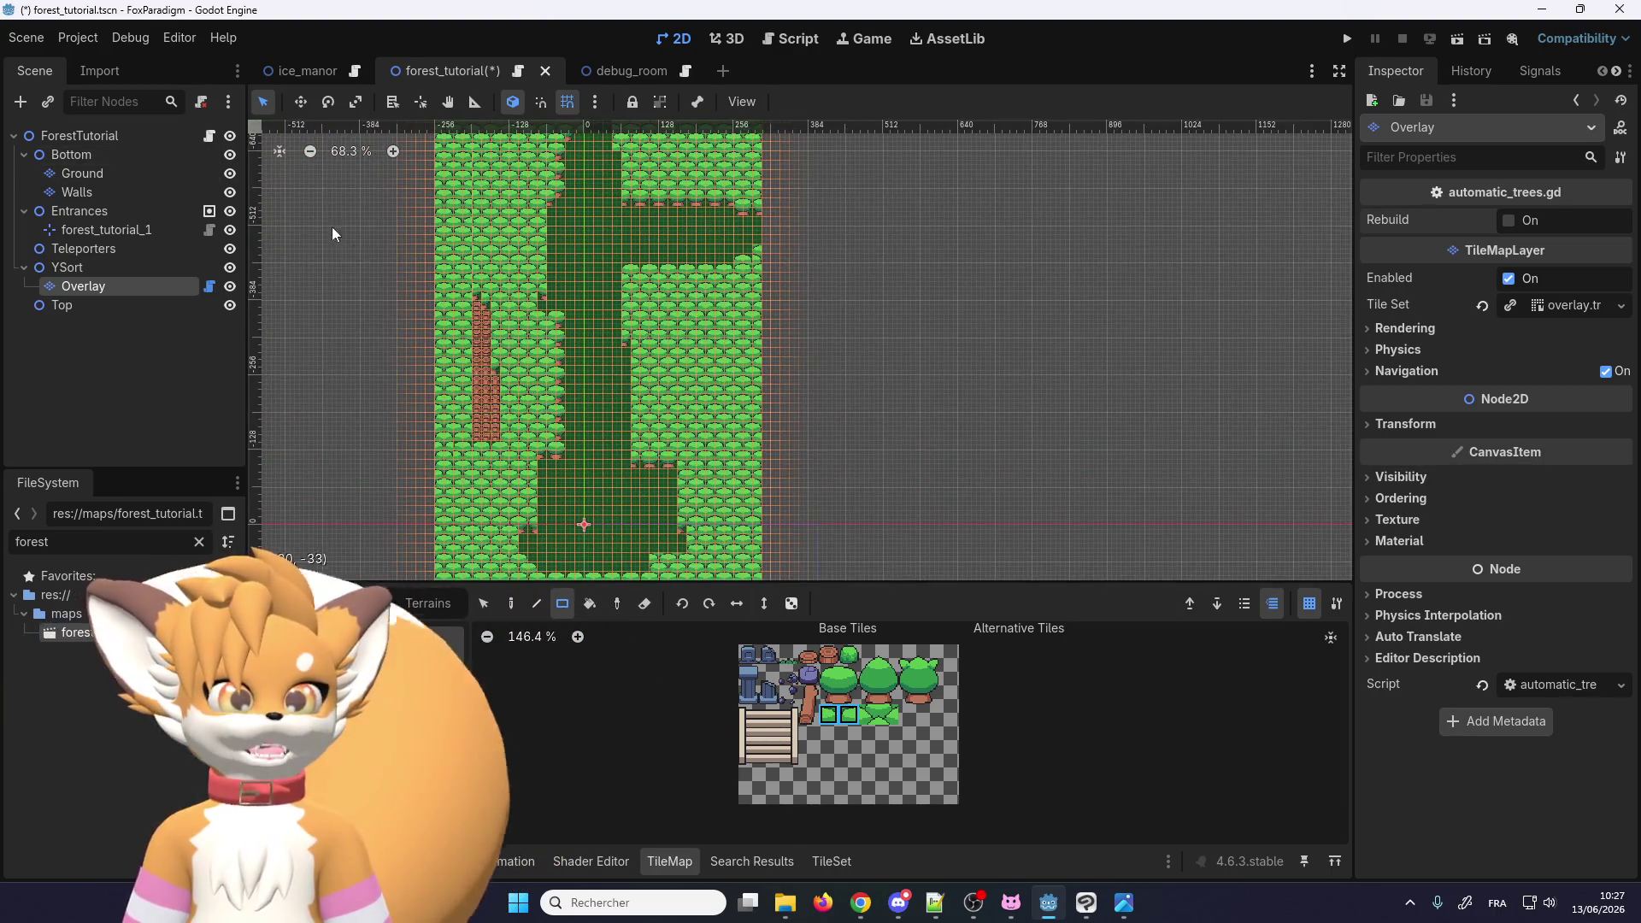
left_click(484, 604)
scroll(614, 507, "up", 1)
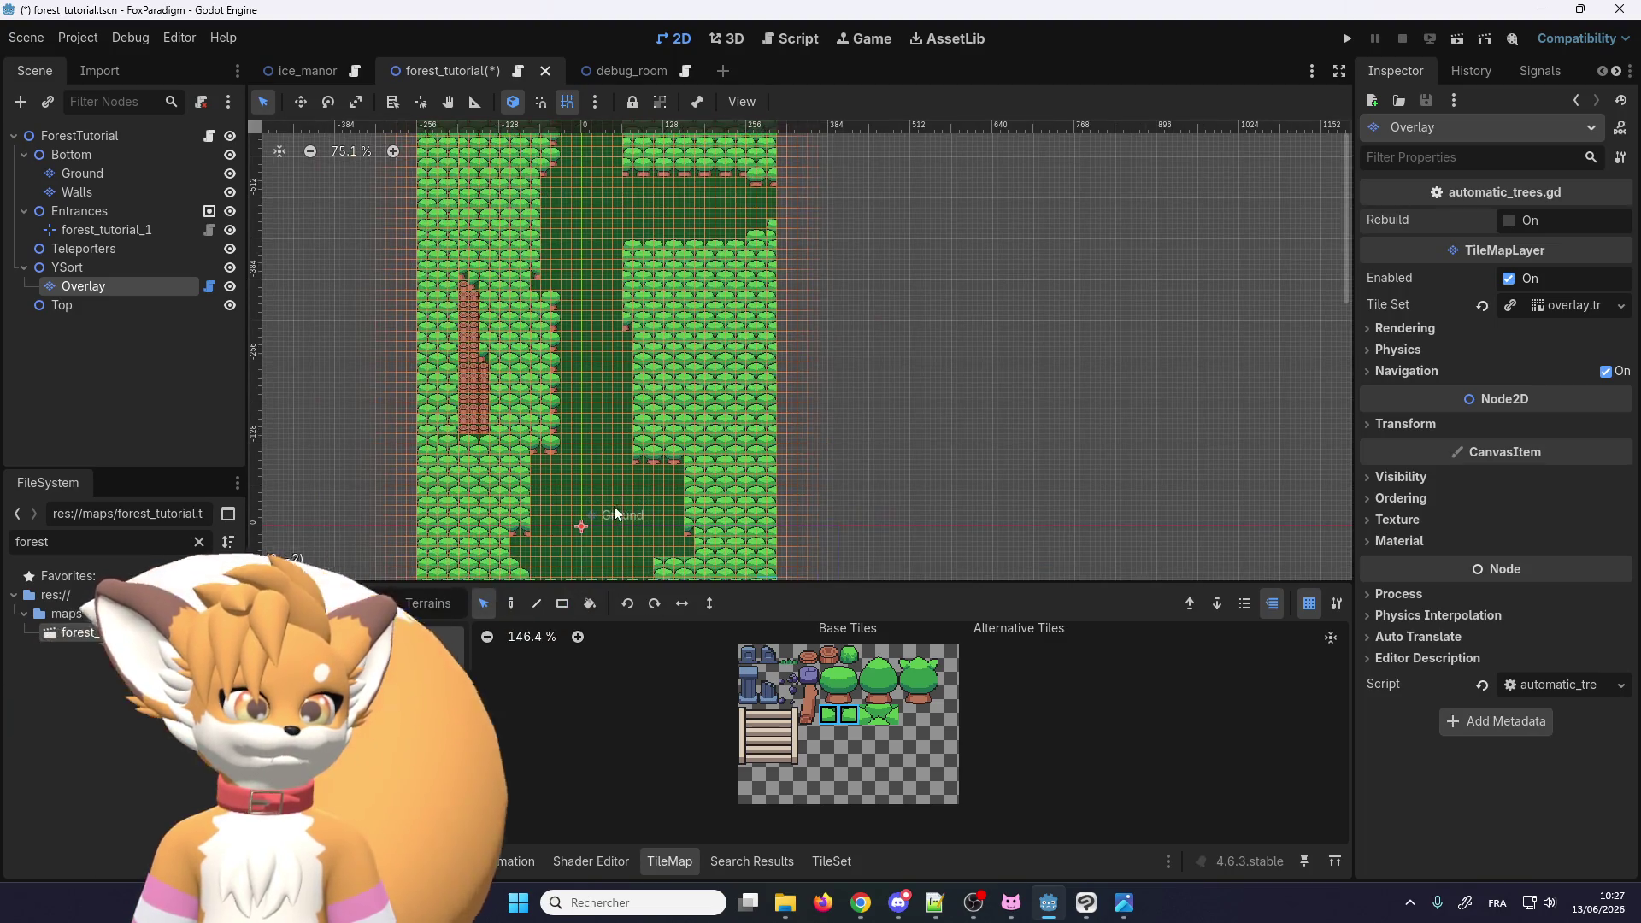
Step: Select a patch of tree tiles on the map, then undo the accidental one-tile shift
mouse_move(612, 209)
left_mouse_down()
mouse_move(880, 438)
mouse_move(901, 541)
left_mouse_up()
scroll(774, 338, "up", 4)
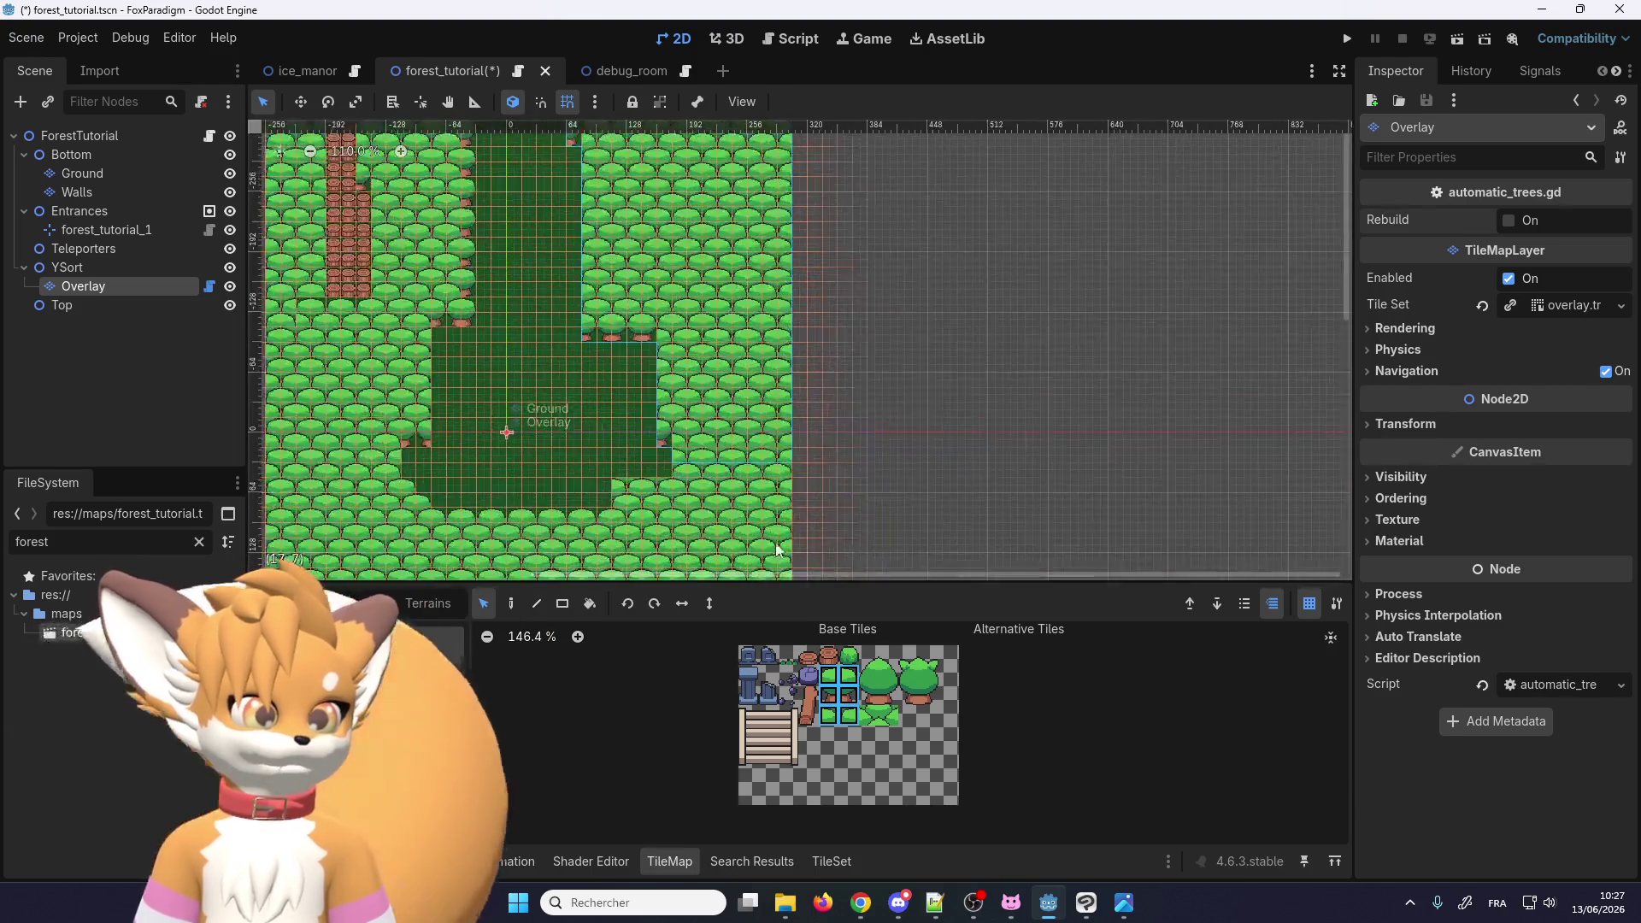
scroll(776, 539, "up", 5)
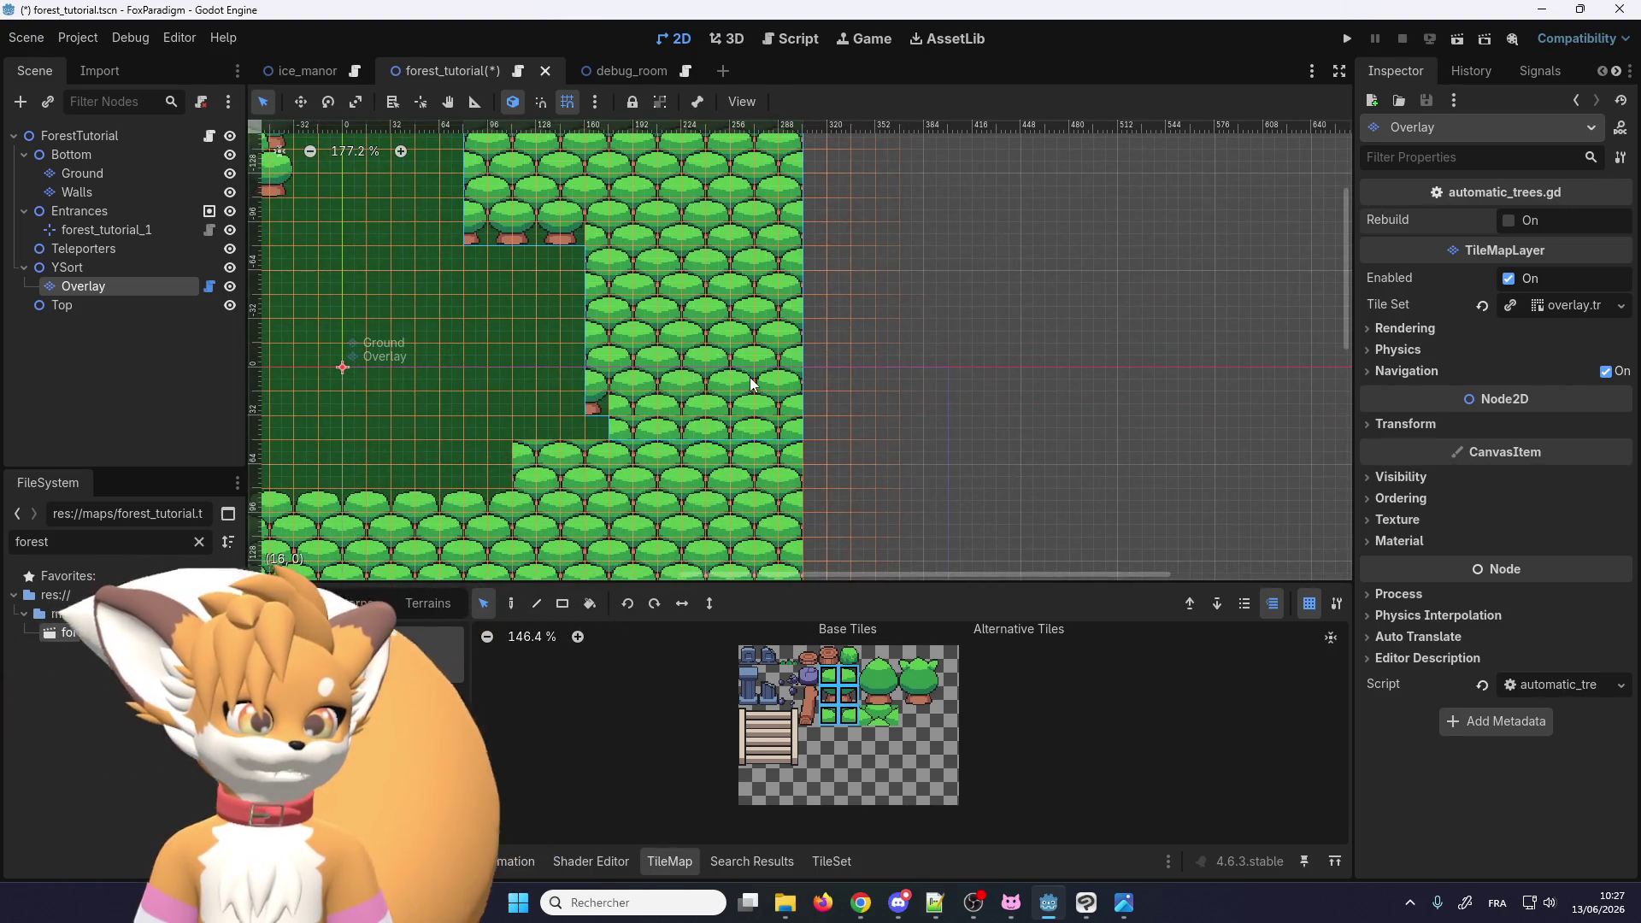
left_click(750, 377)
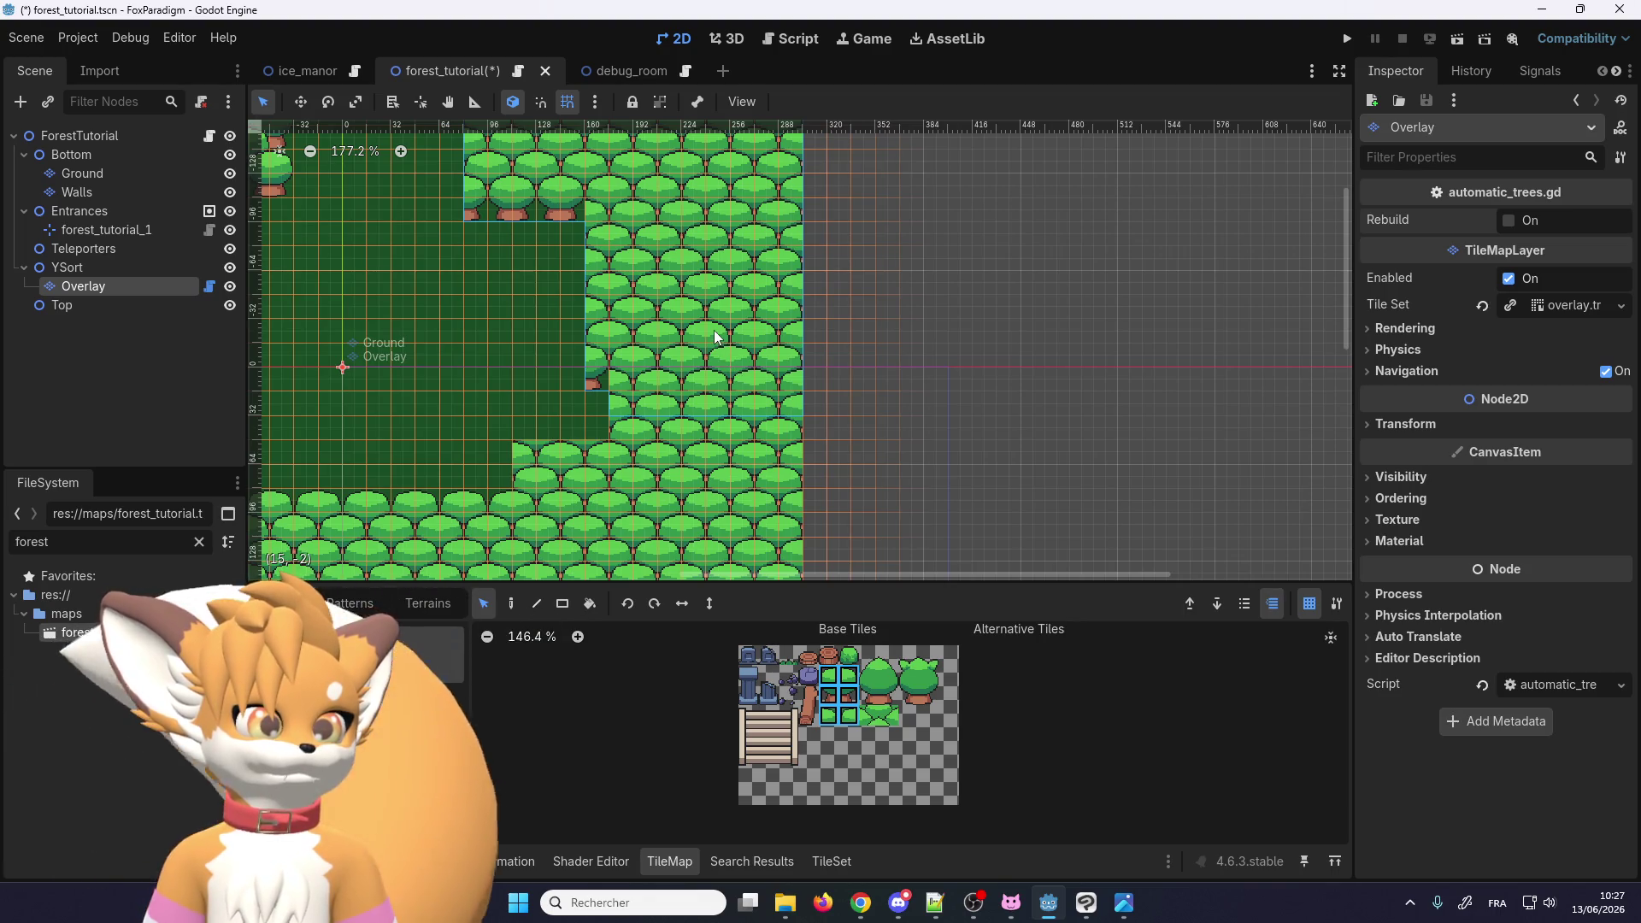
key("ctrl+z")
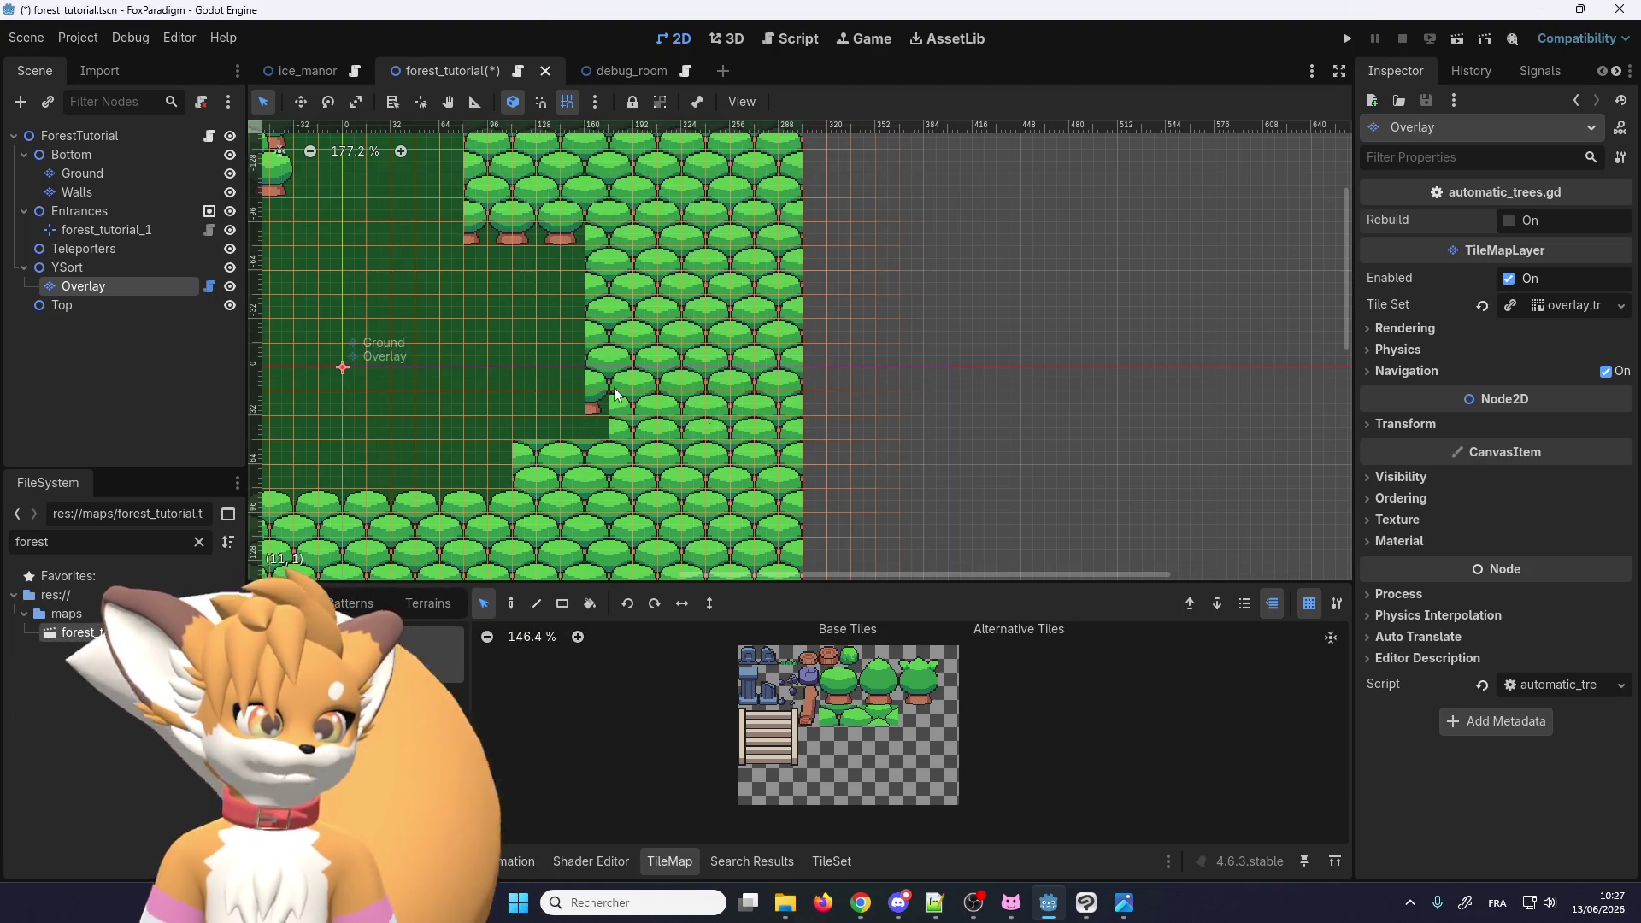
Step: Pick a two-tile tree piece from the tileset atlas to paint with
scroll(615, 395, "up", 3)
left_click(843, 679)
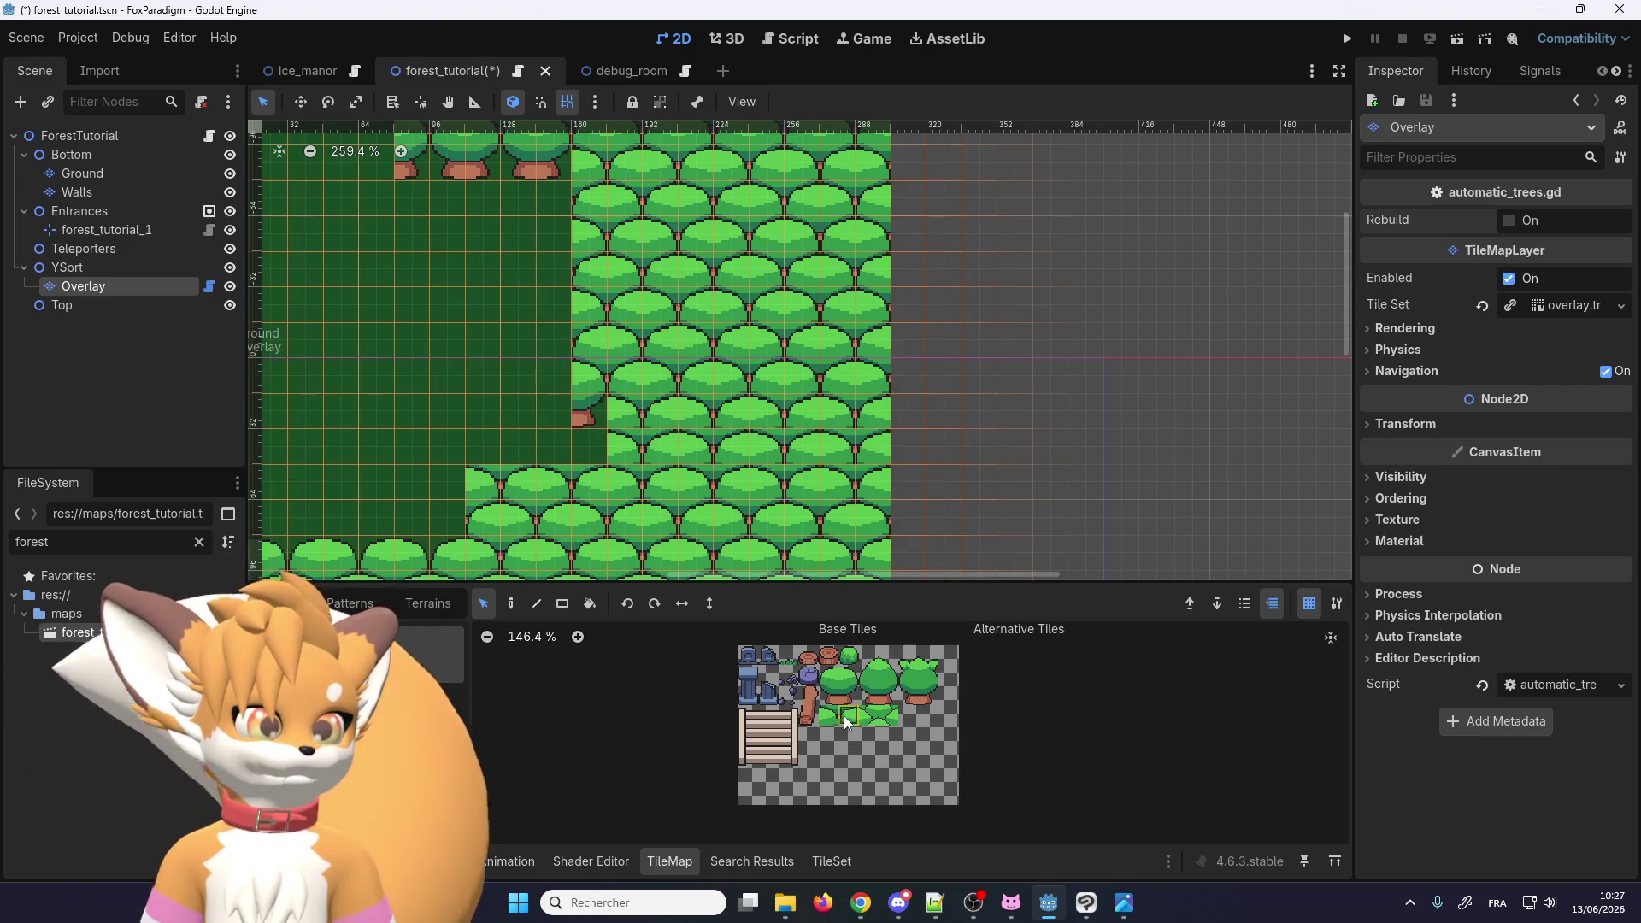
left_click_drag(843, 715, 826, 716)
scroll(643, 453, "up", 1)
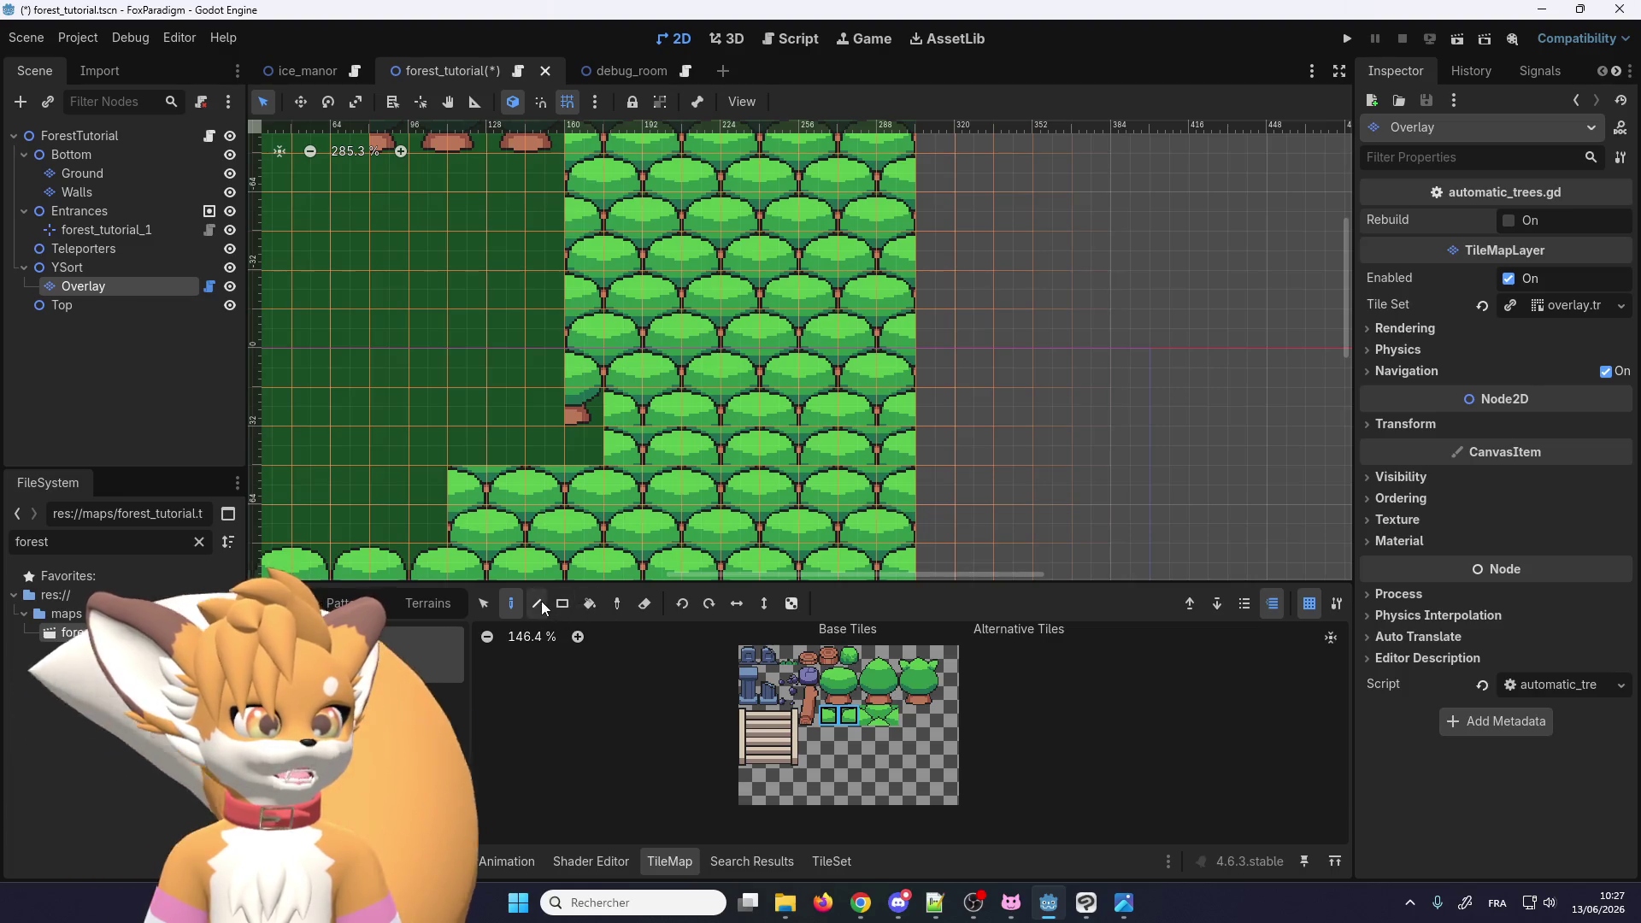
scroll(662, 443, "up", 2)
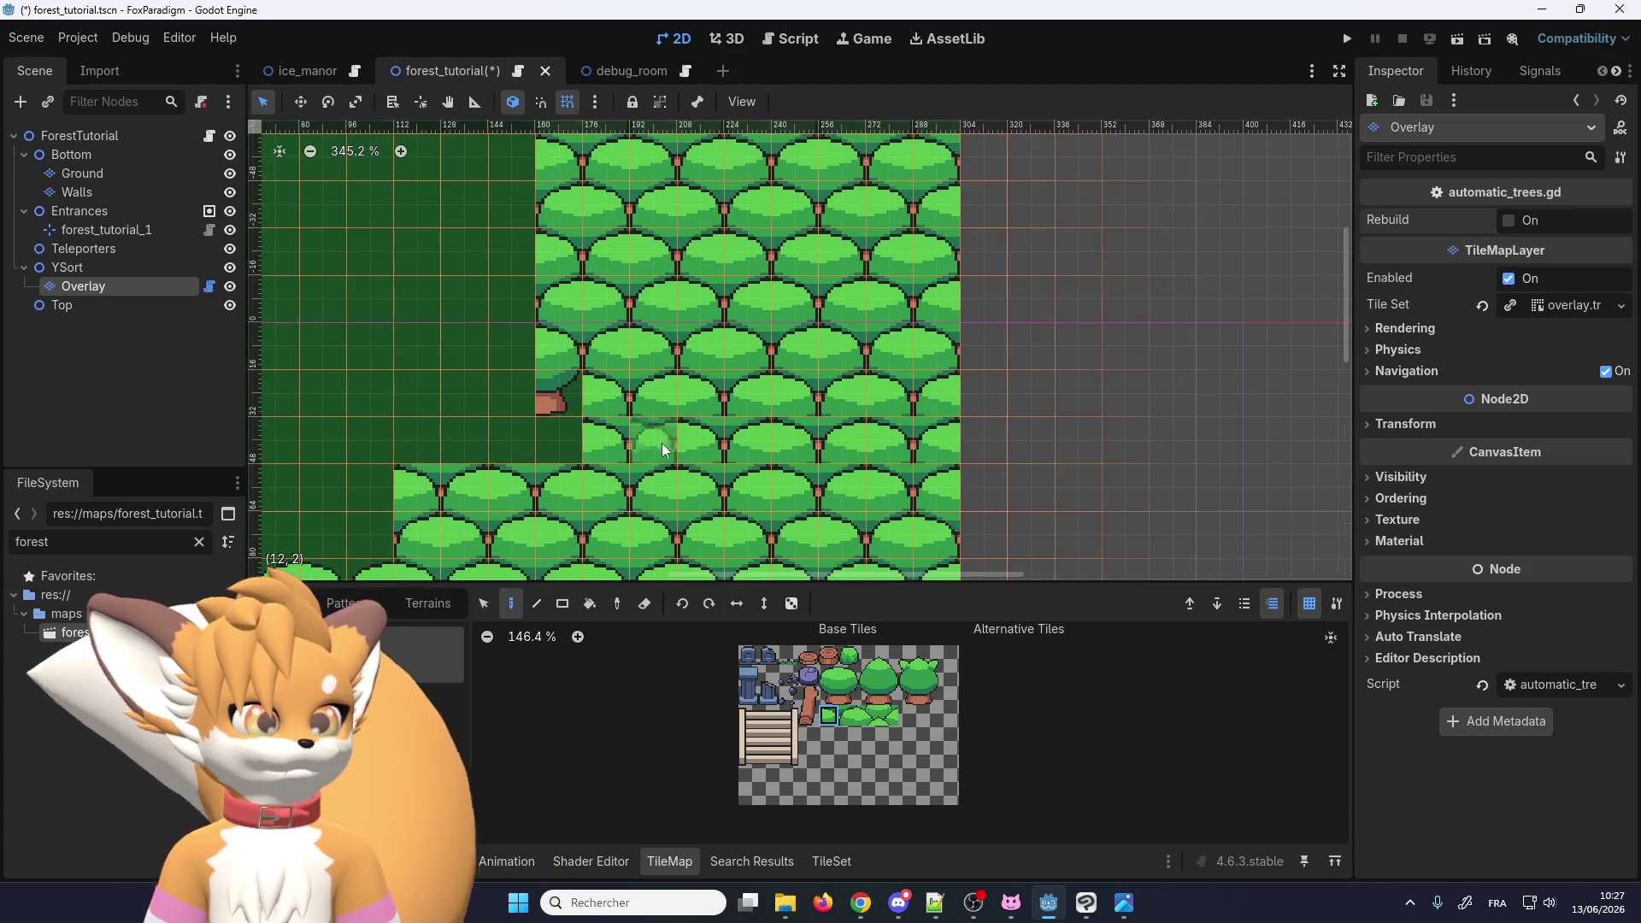
Step: Paint tree tiles into the gaps along the stepped forest edge
left_click(659, 442)
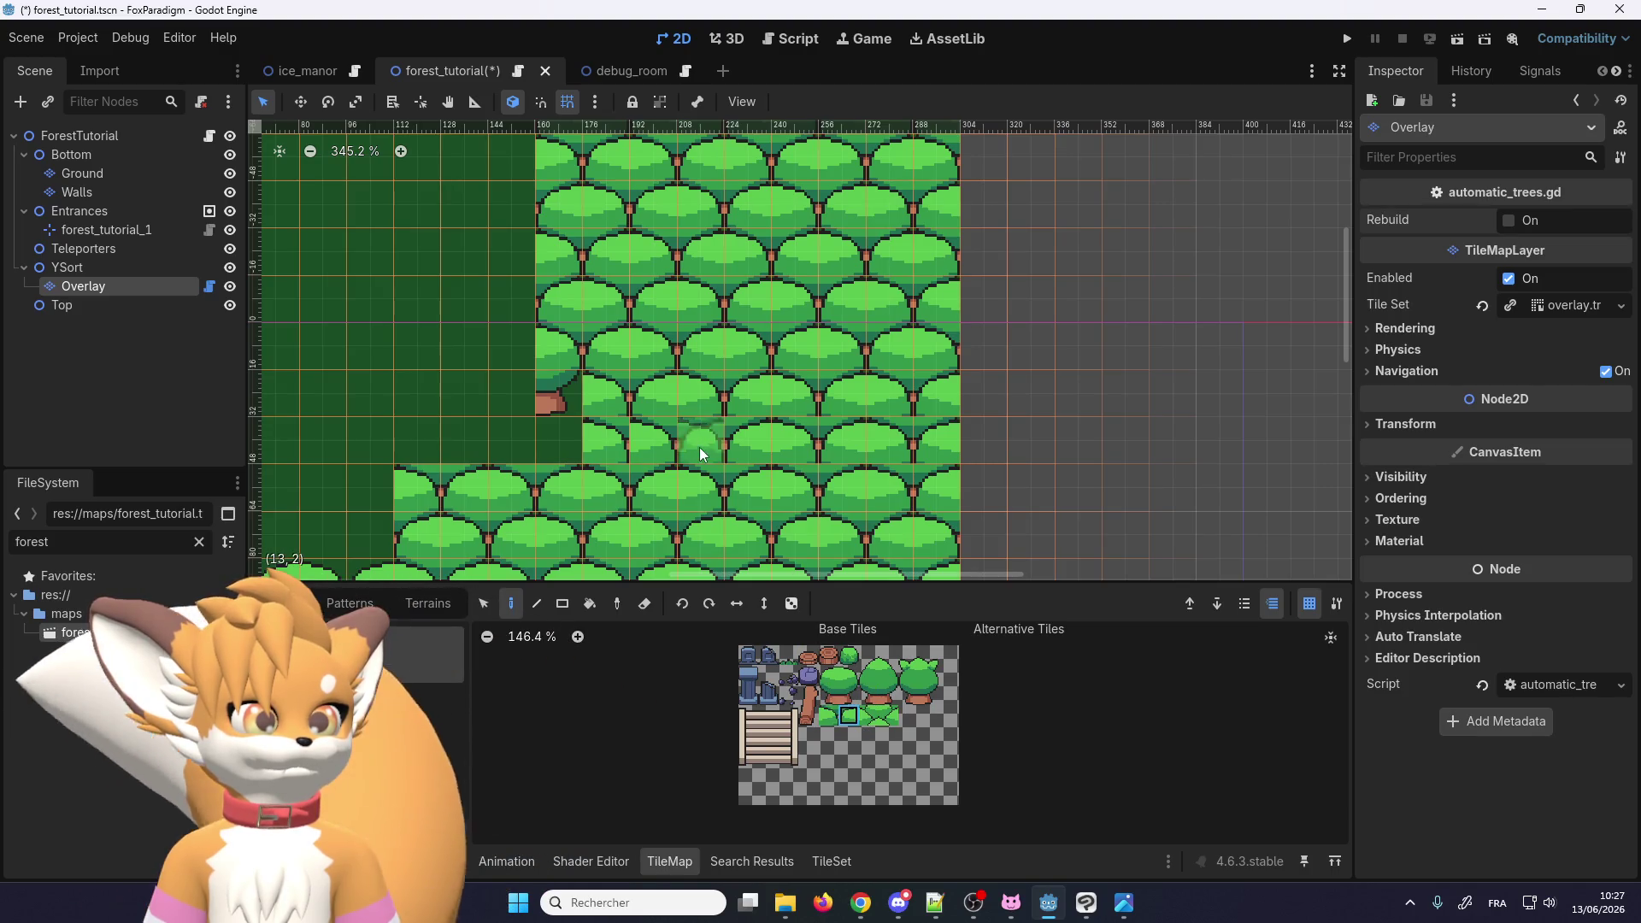
left_click(700, 448)
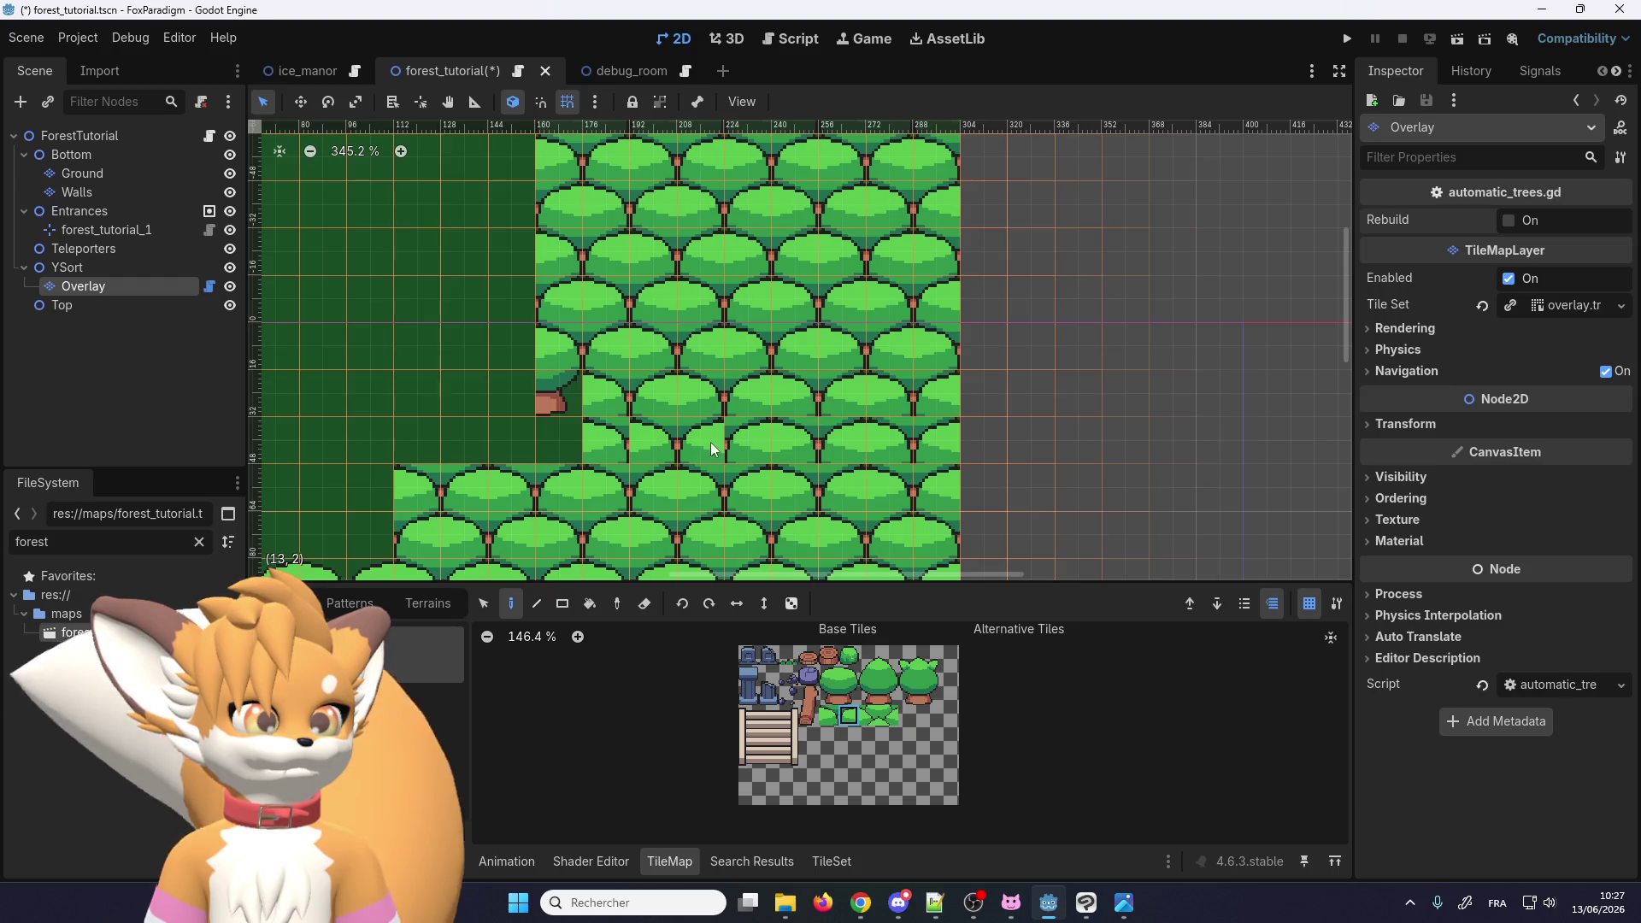
left_click(649, 459)
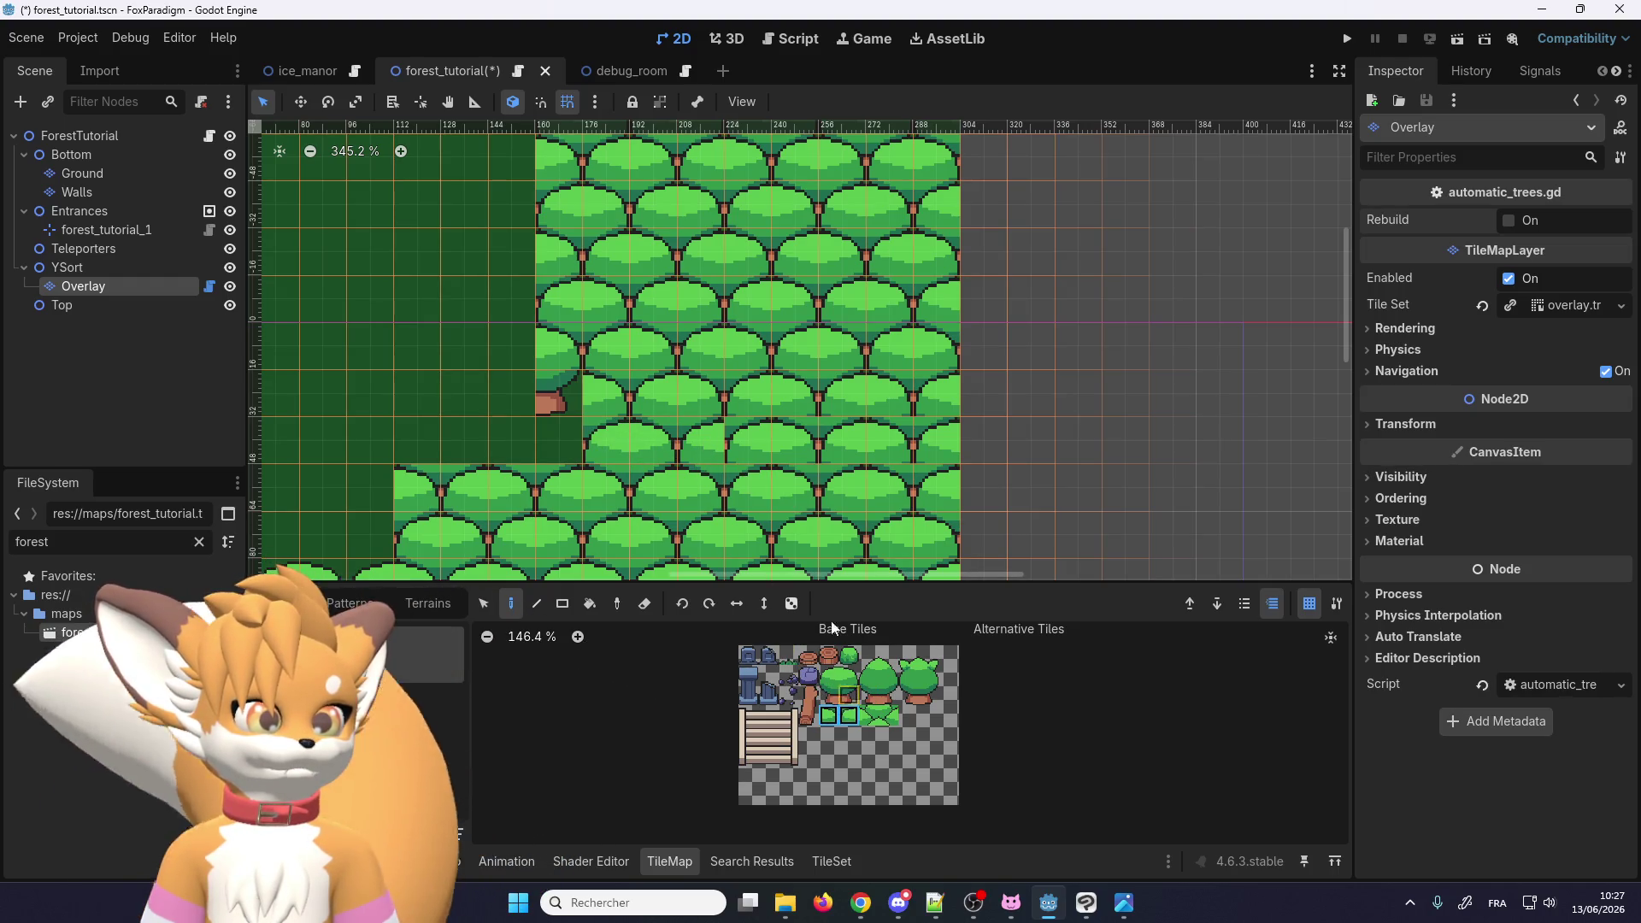
left_click(867, 440)
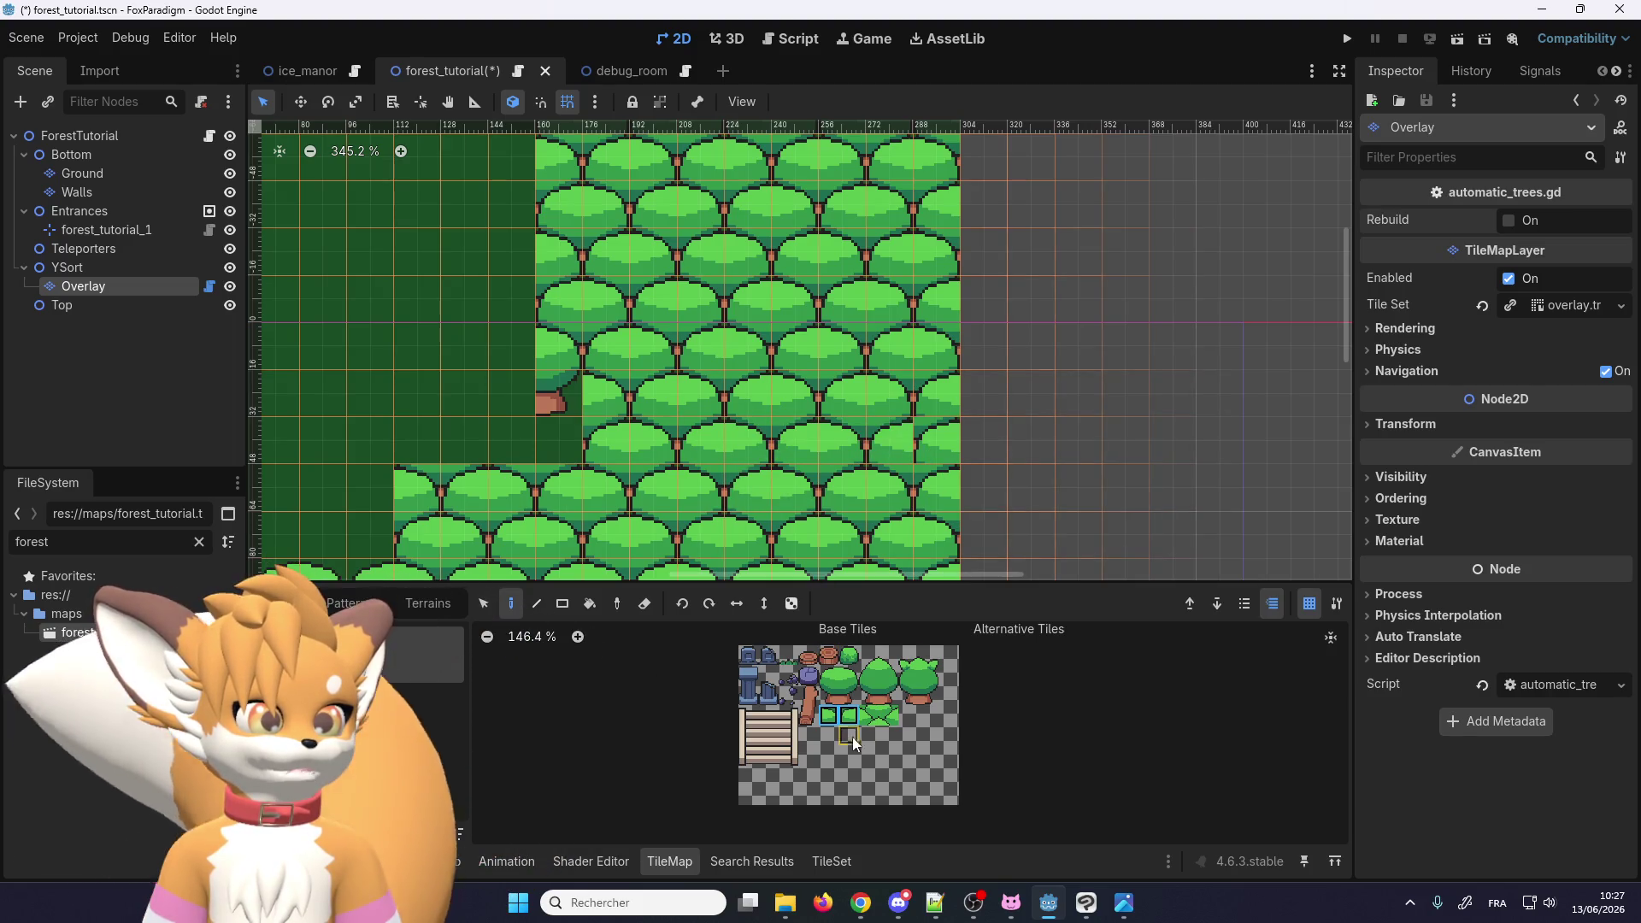
Step: Paint two full trees with trunks at the clearing's edge and corner
left_click(825, 715)
scroll(924, 252, "down", 1)
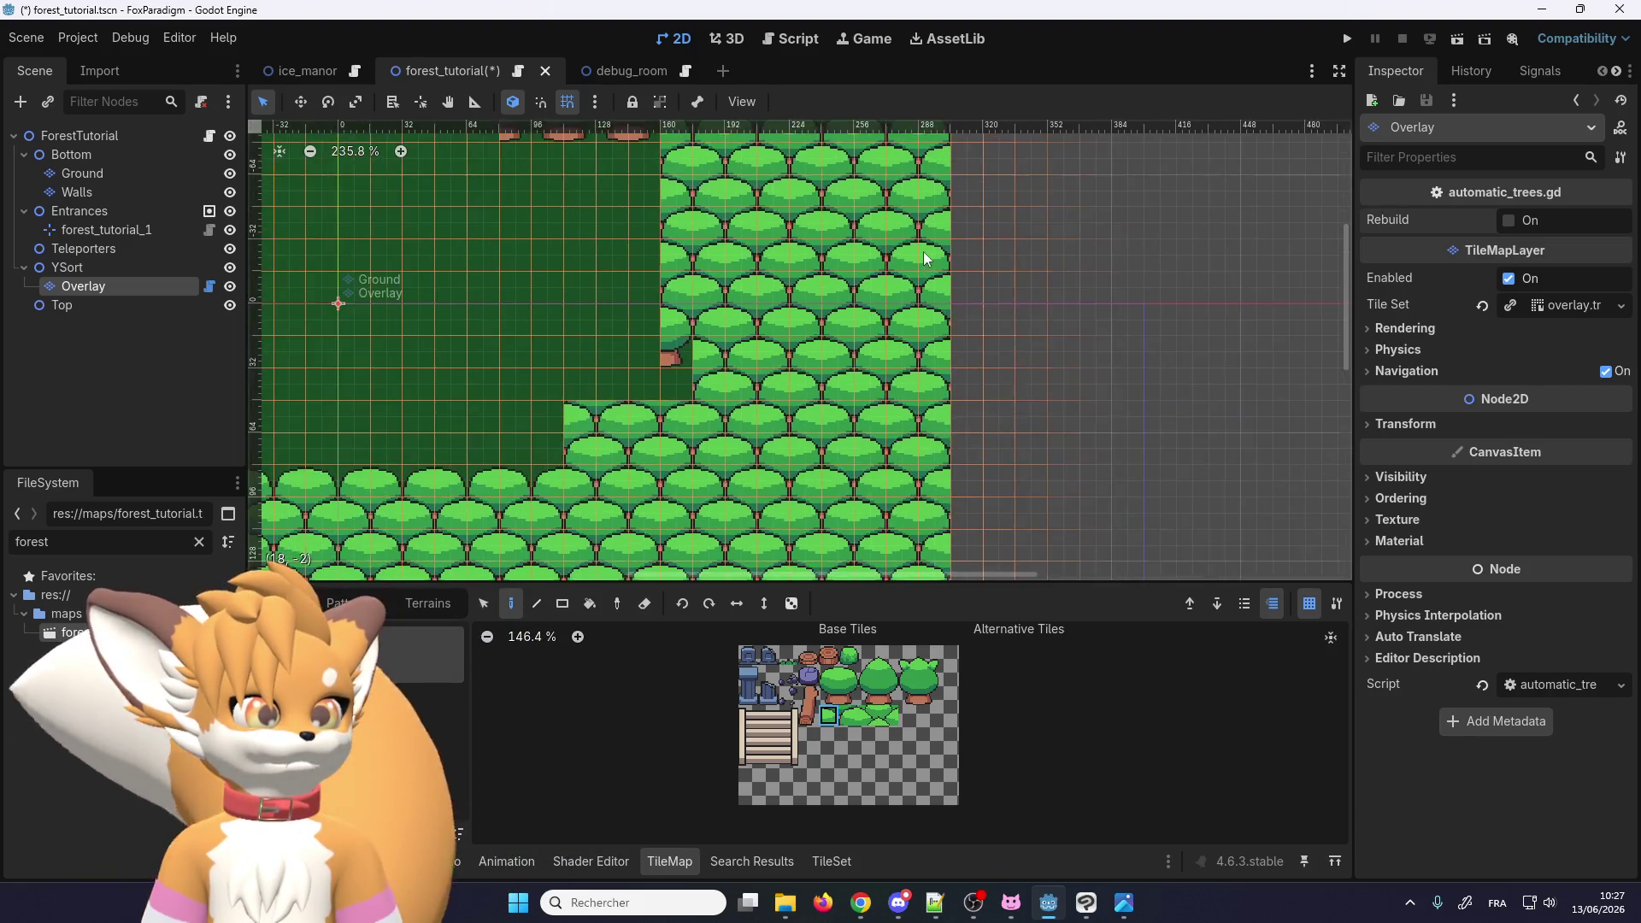
scroll(923, 251, "left", 3)
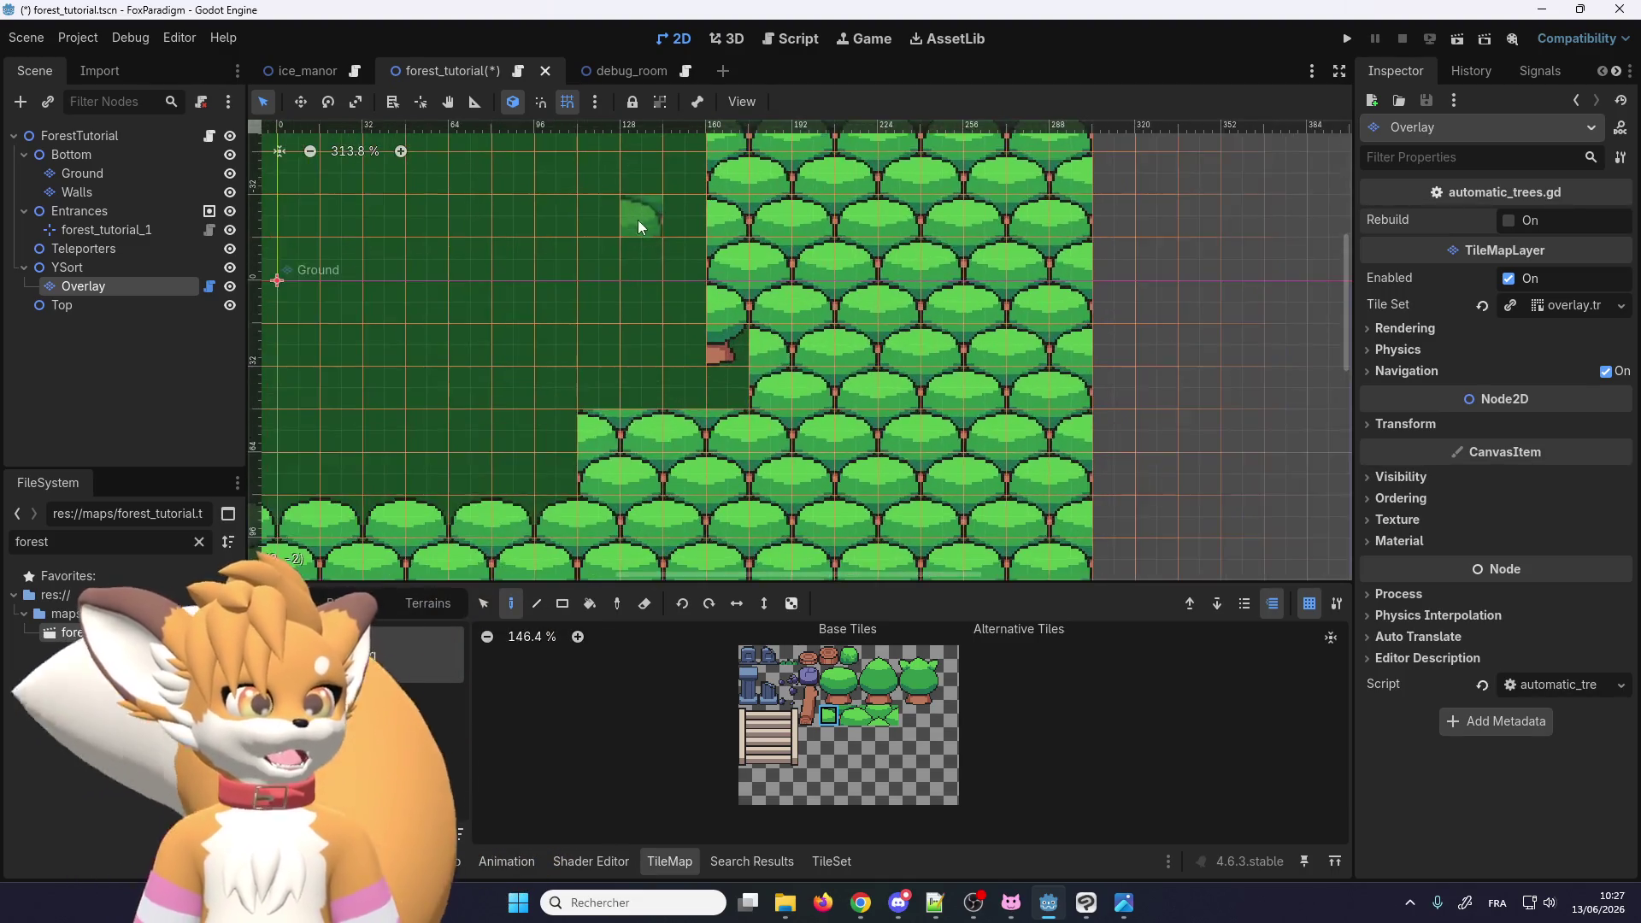
scroll(637, 219, "up", 3)
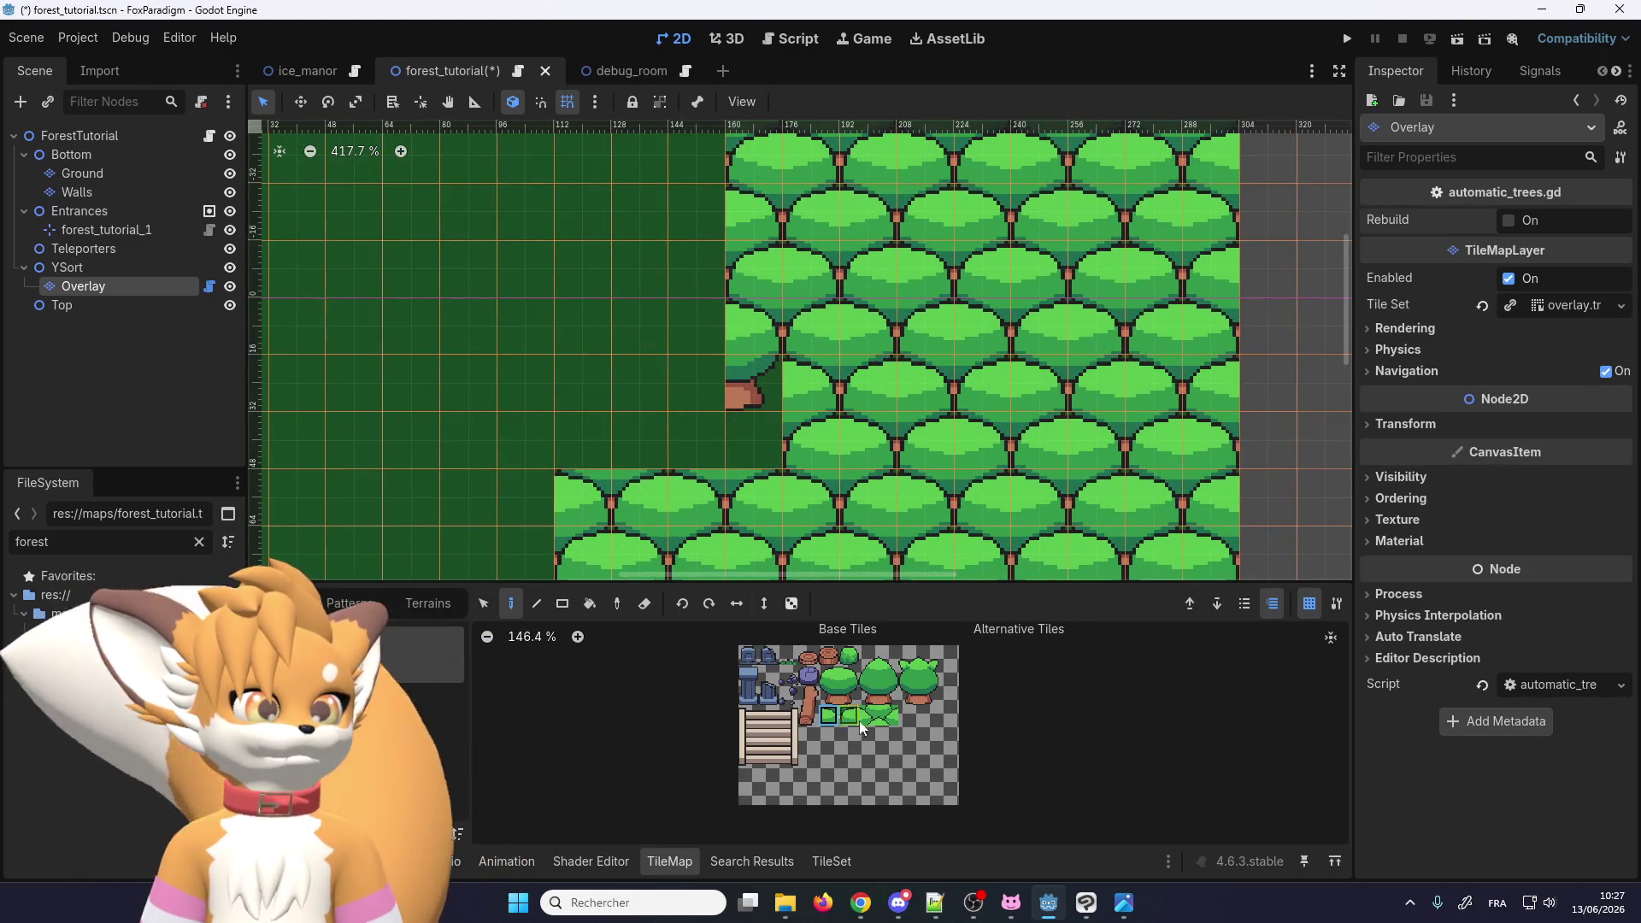
left_click_drag(837, 698, 827, 676)
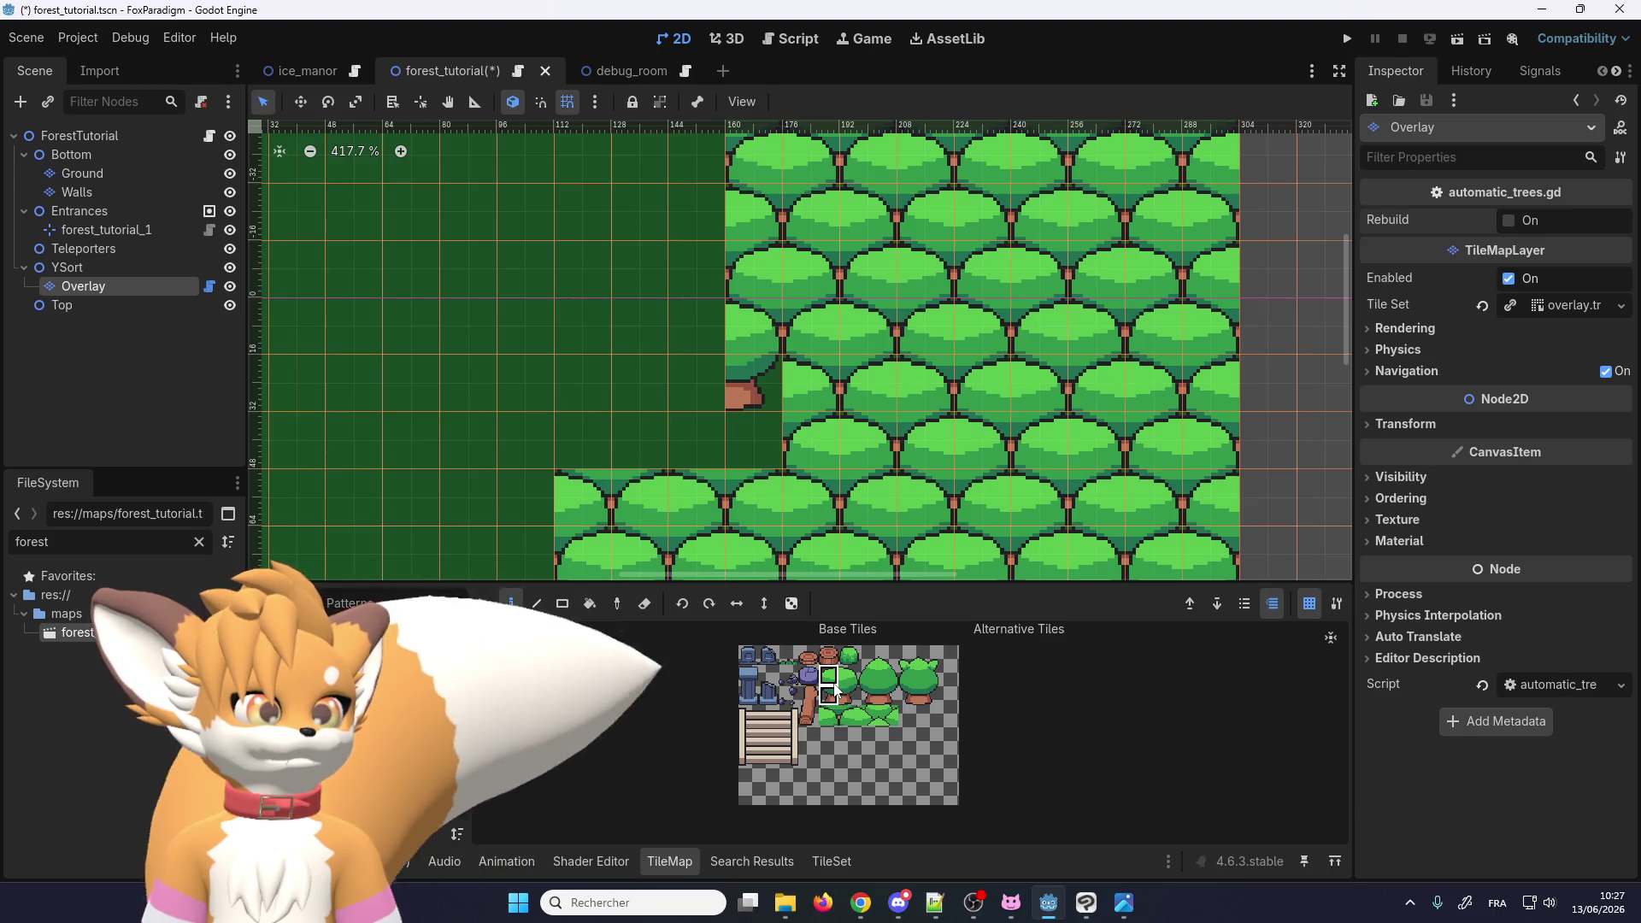
left_click(764, 399)
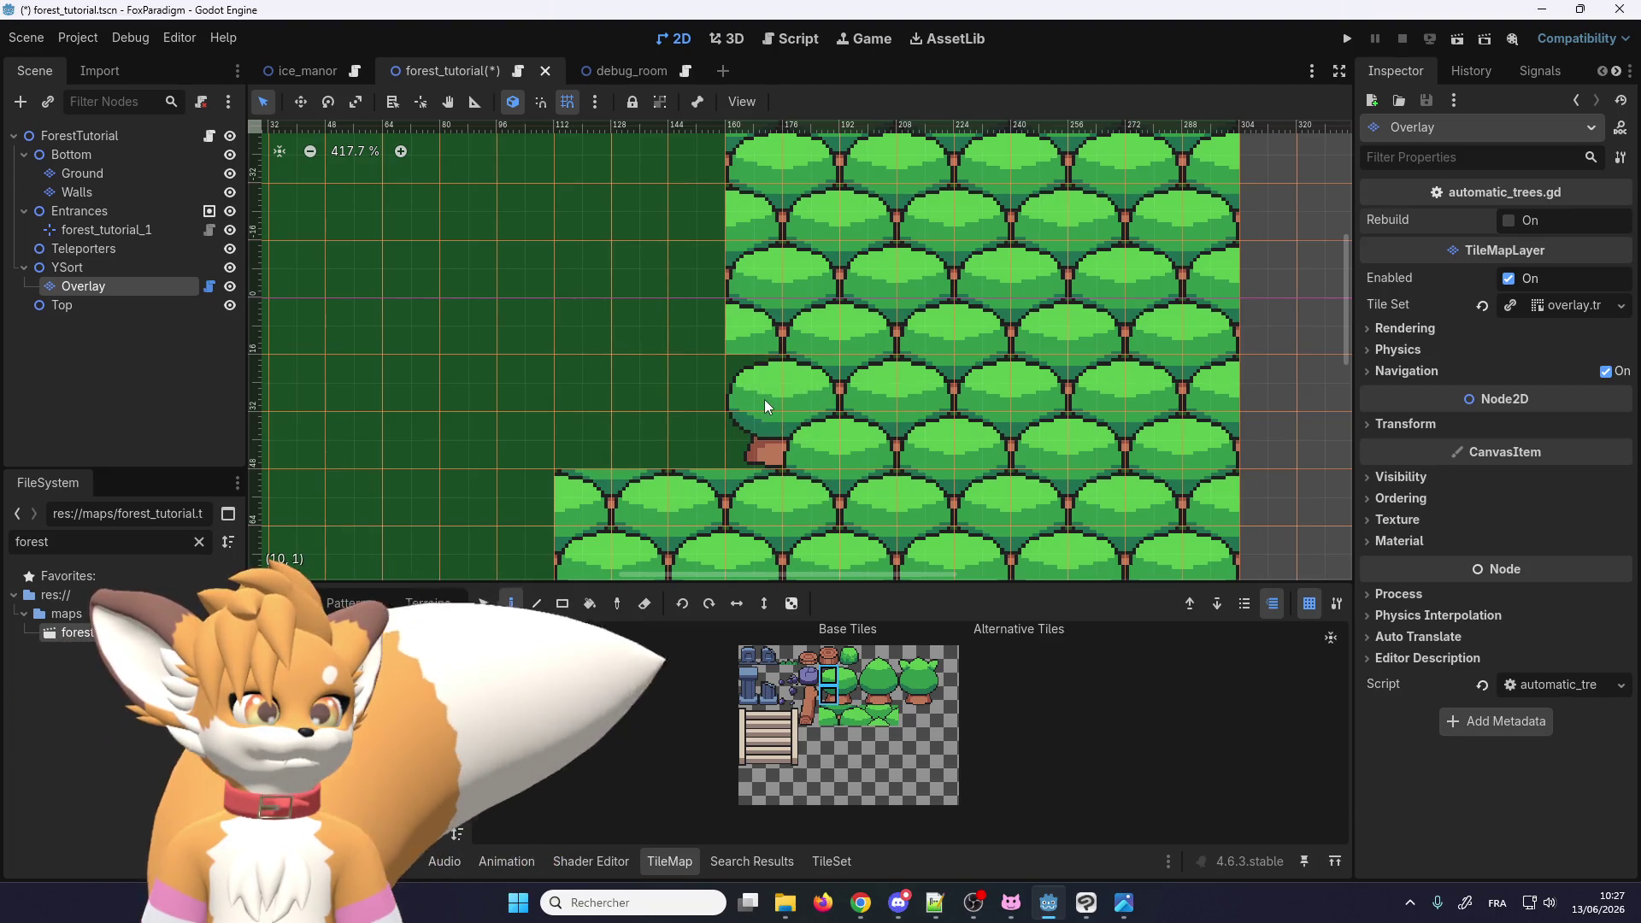
left_click(711, 376)
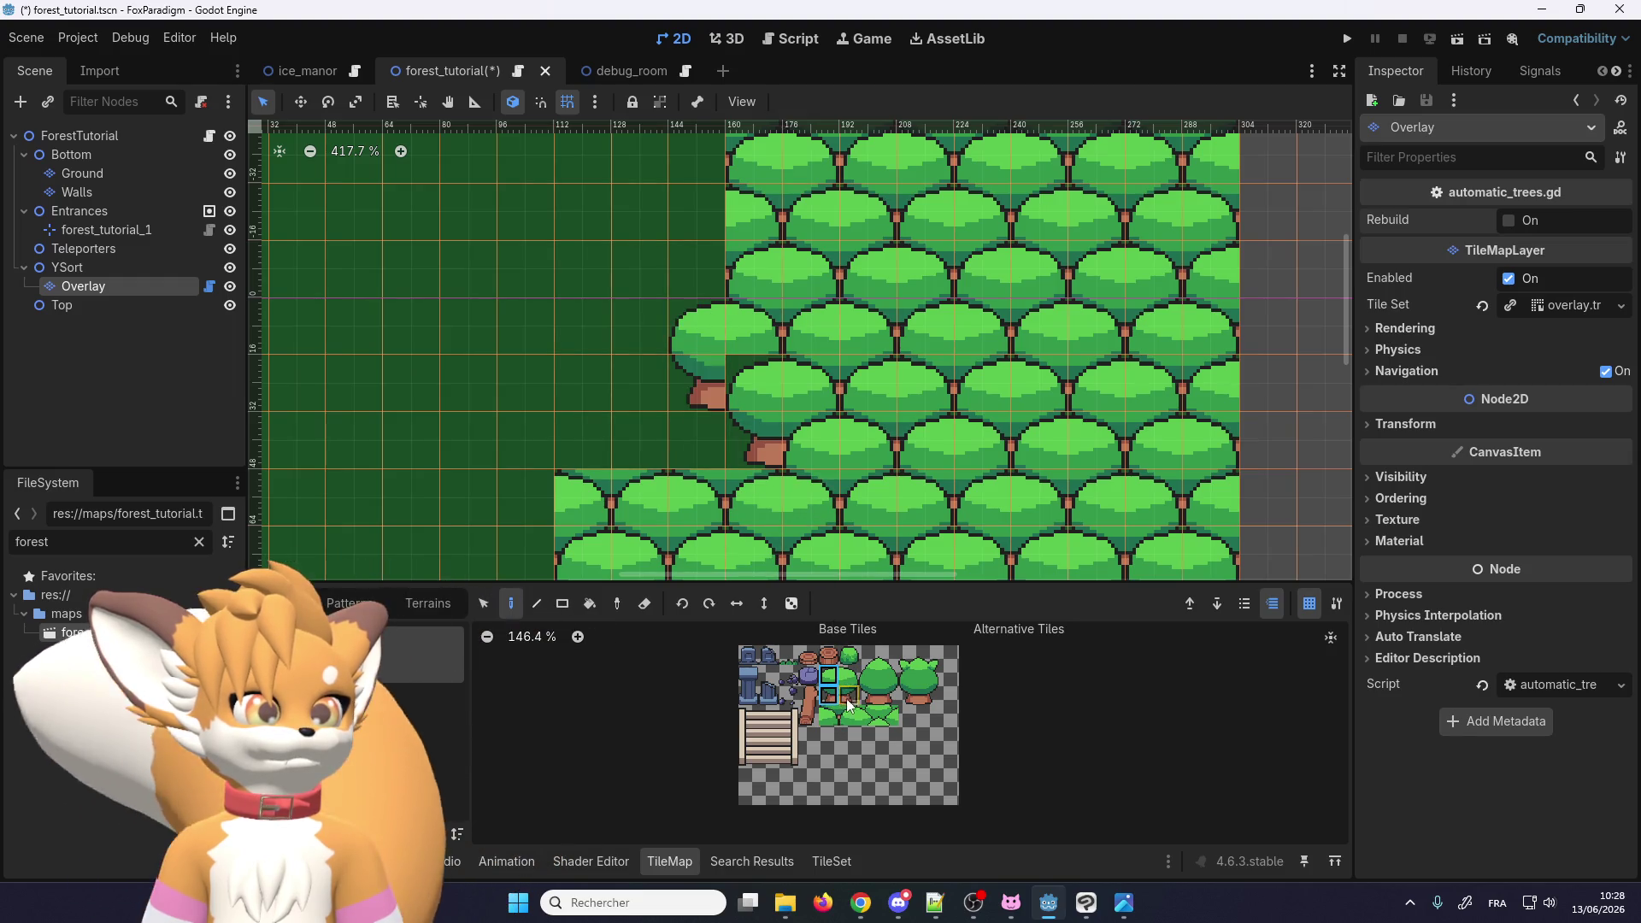
Step: Add a single canopy tile beside the newly painted tree
left_click(830, 717)
left_click(757, 384)
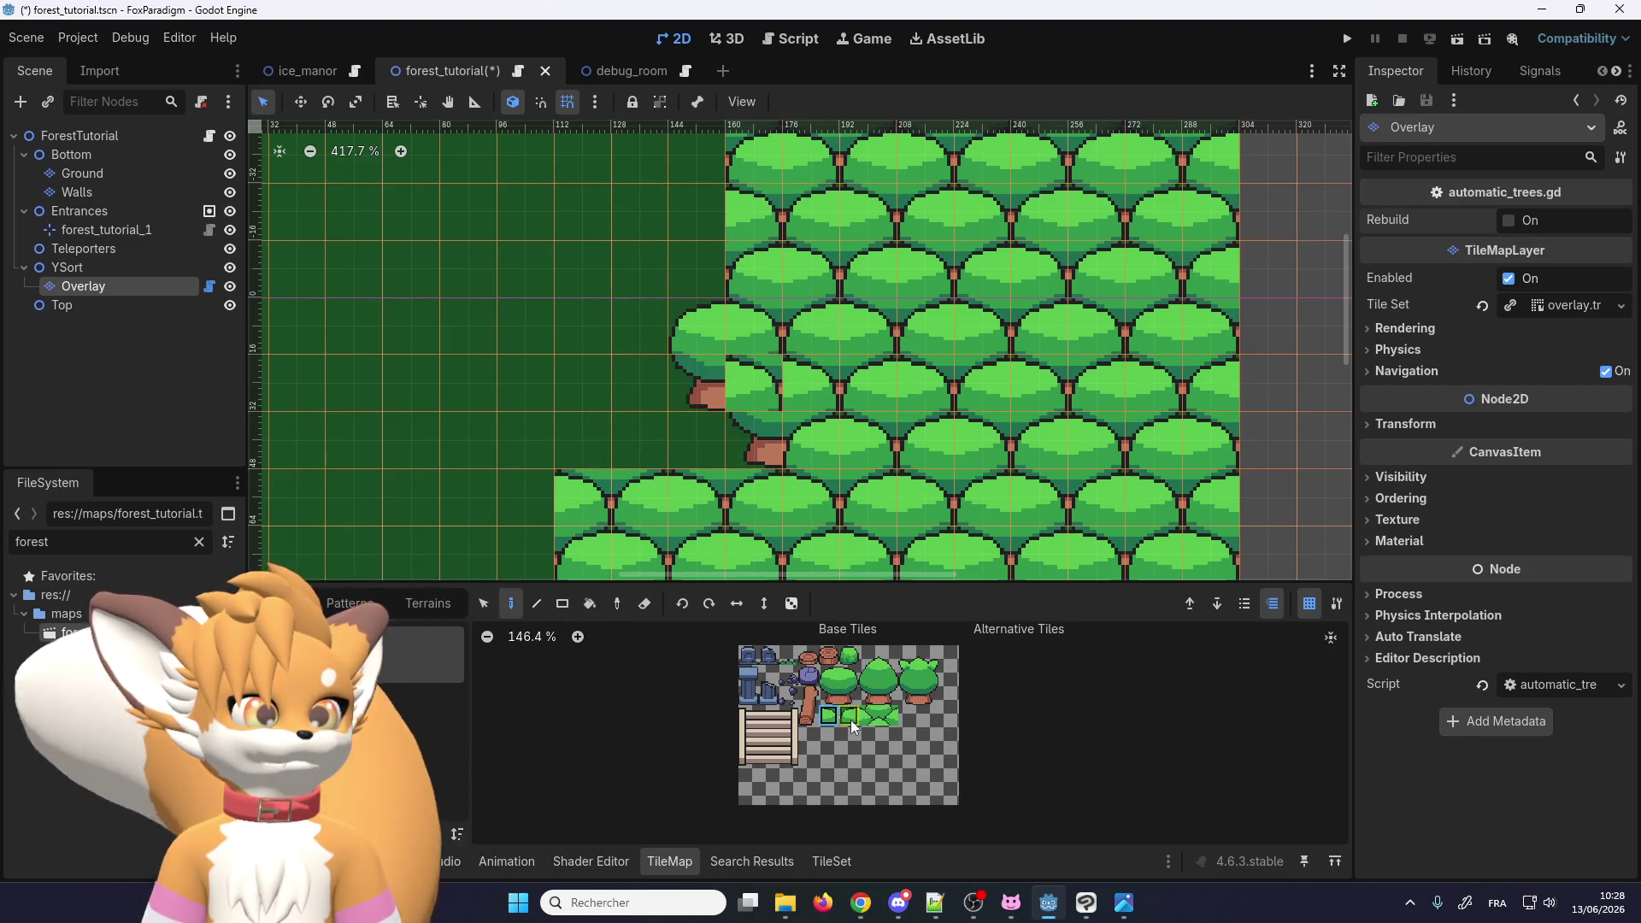
scroll(957, 429, "down", 2)
scroll(720, 231, "up", 1)
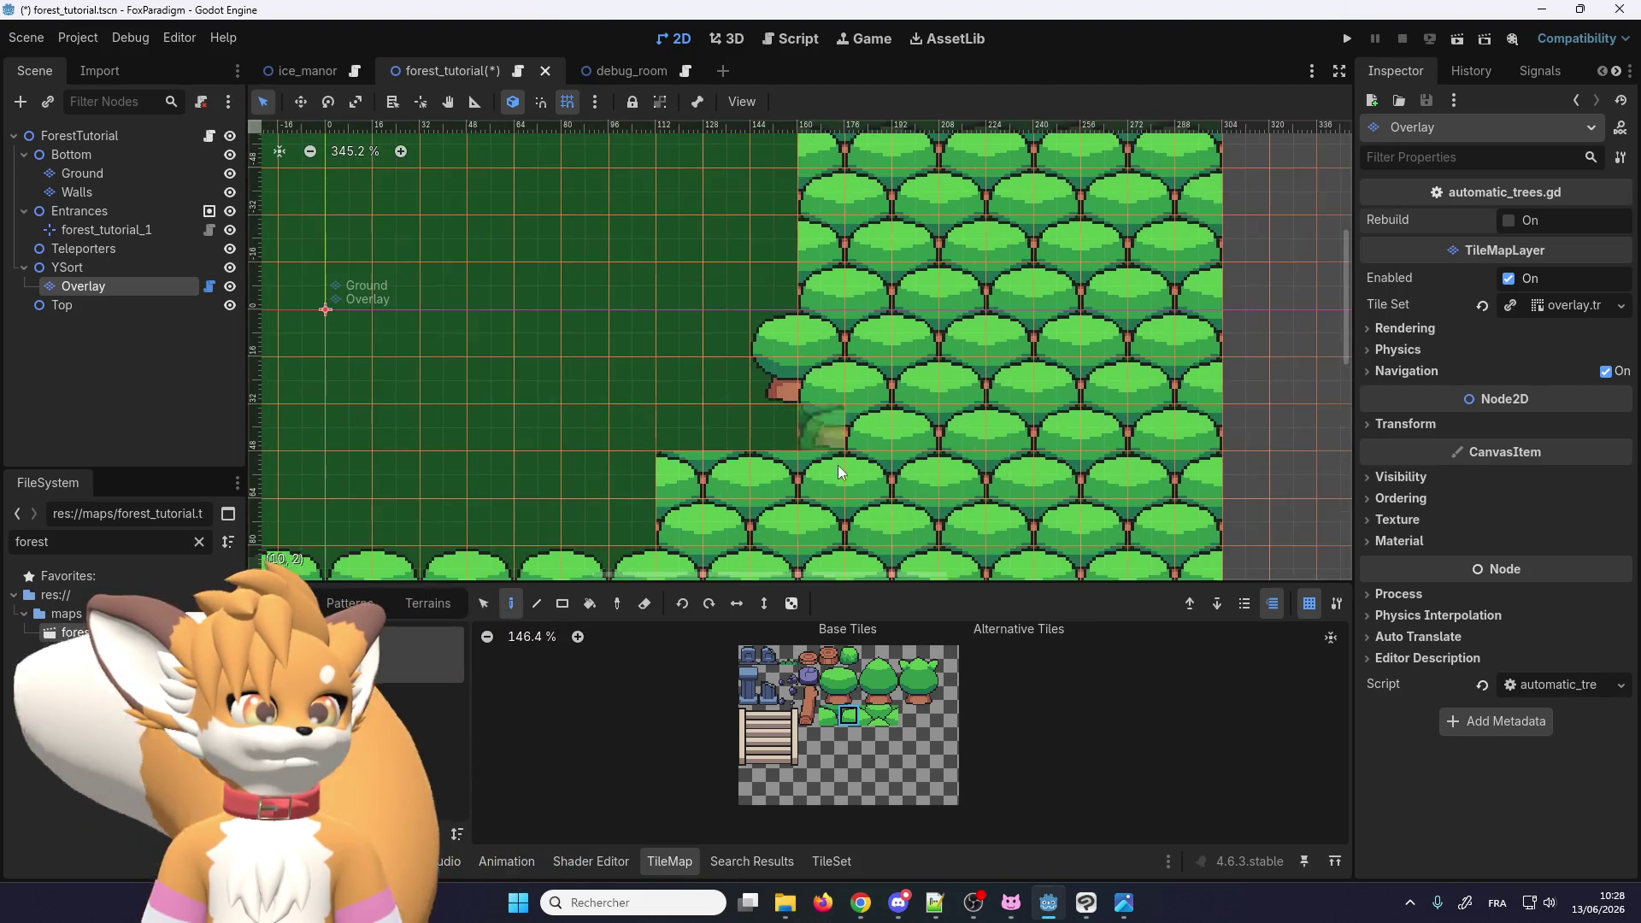
Step: Paint trunked trees at the clearing's inner corner, along its edge and at the lower corner
left_click_drag(853, 673, 828, 679)
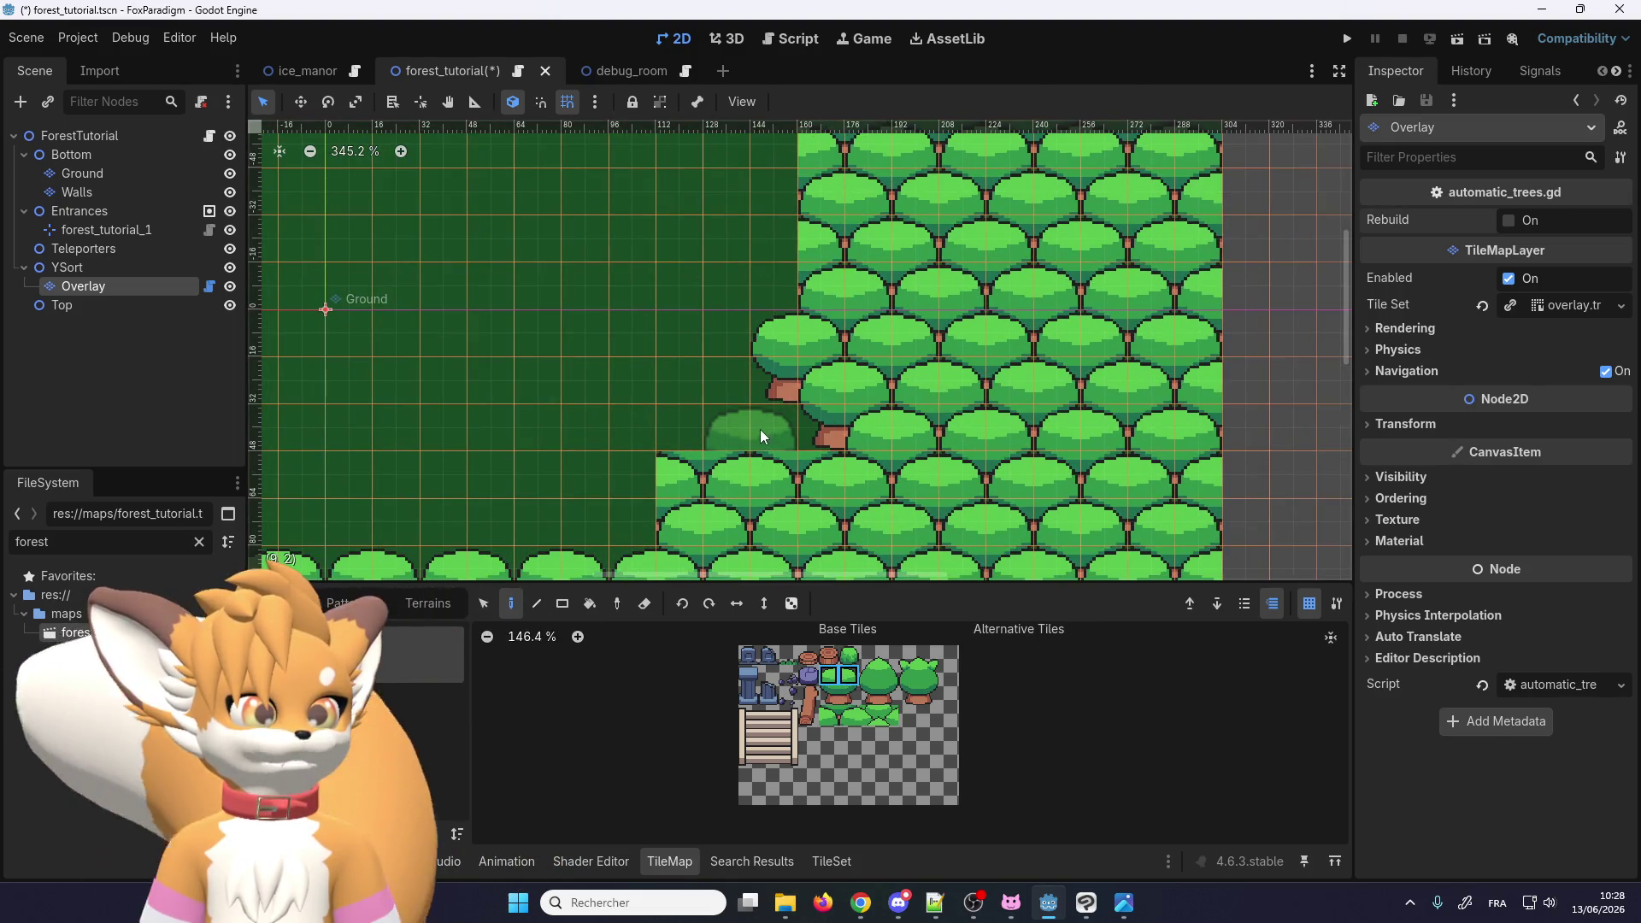
left_click(726, 430)
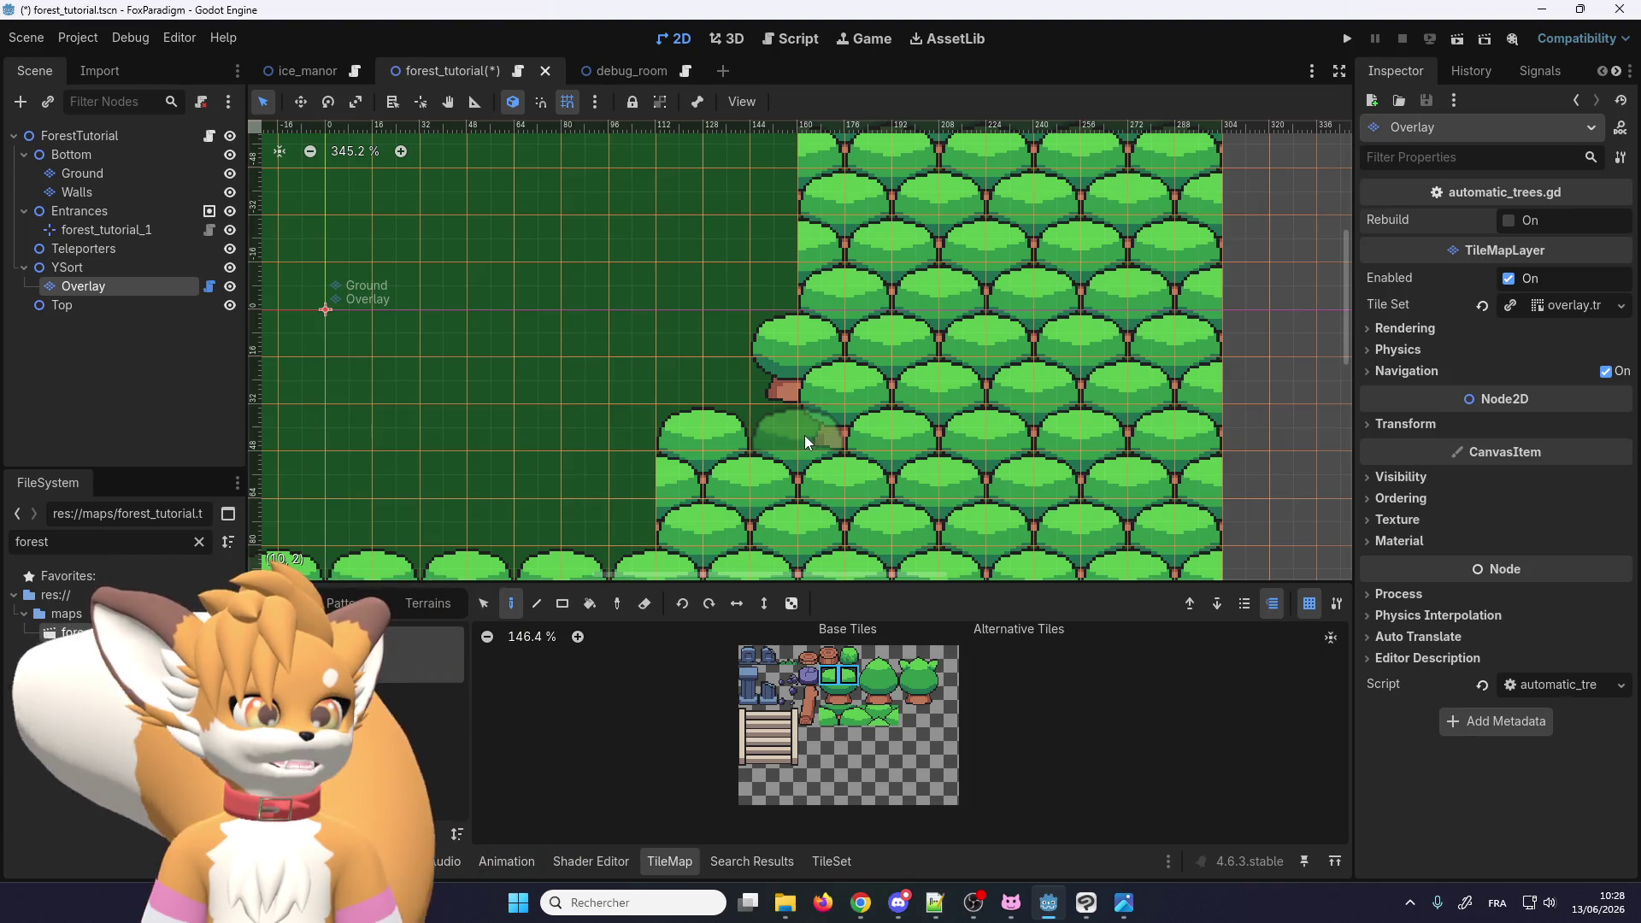
left_click(807, 443)
left_click(829, 716)
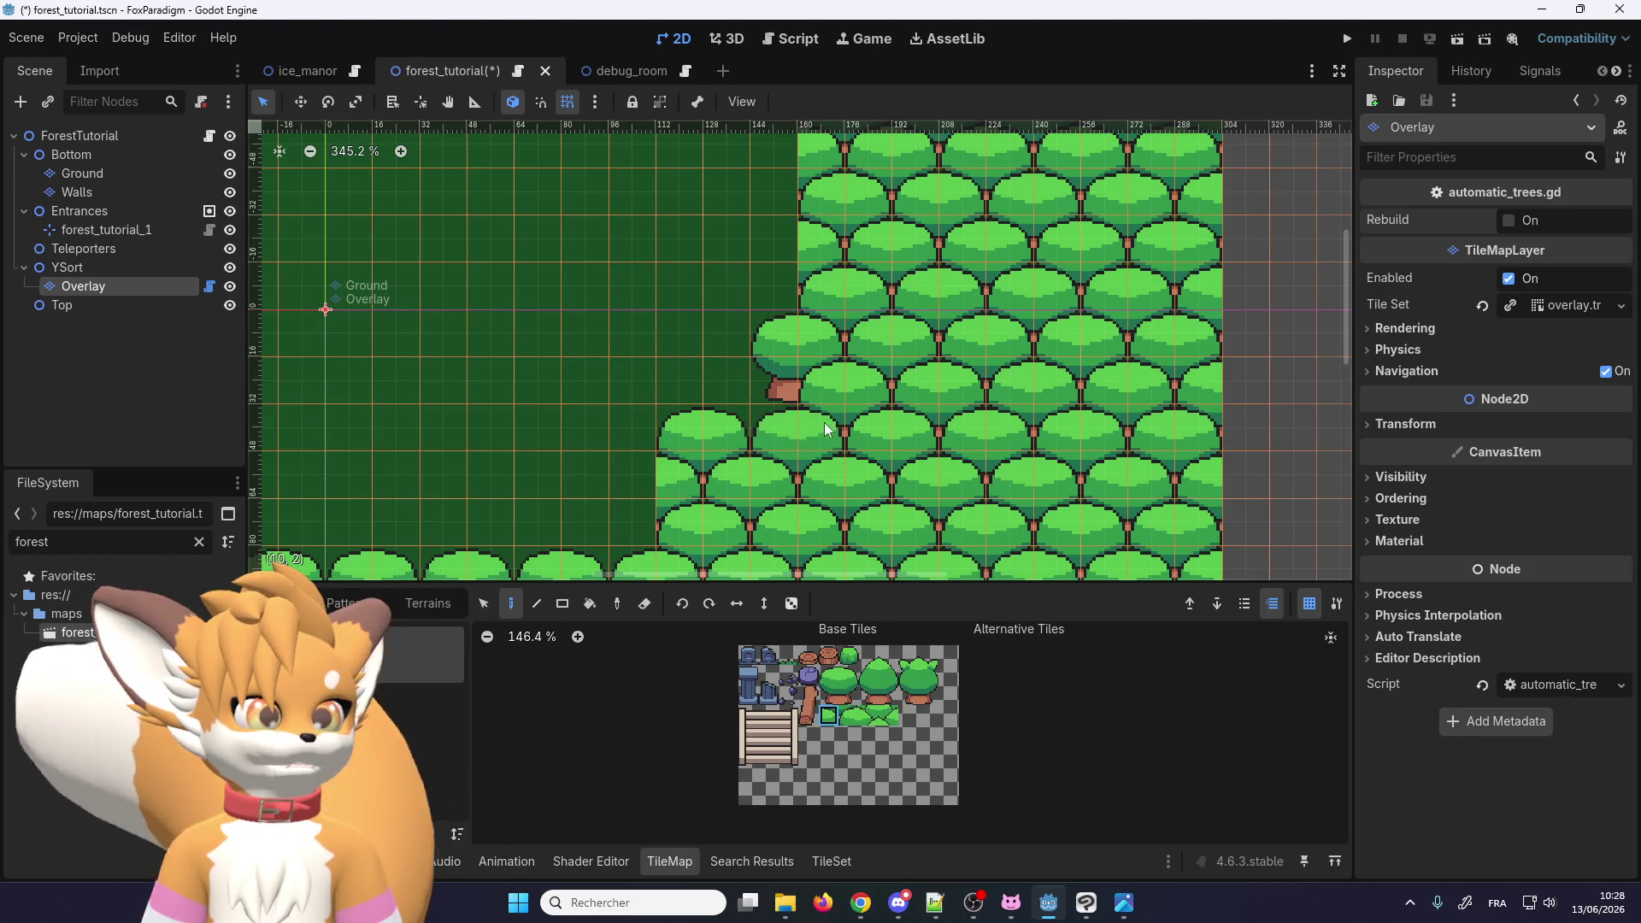
left_click(814, 270)
scroll(770, 342, "down", 1)
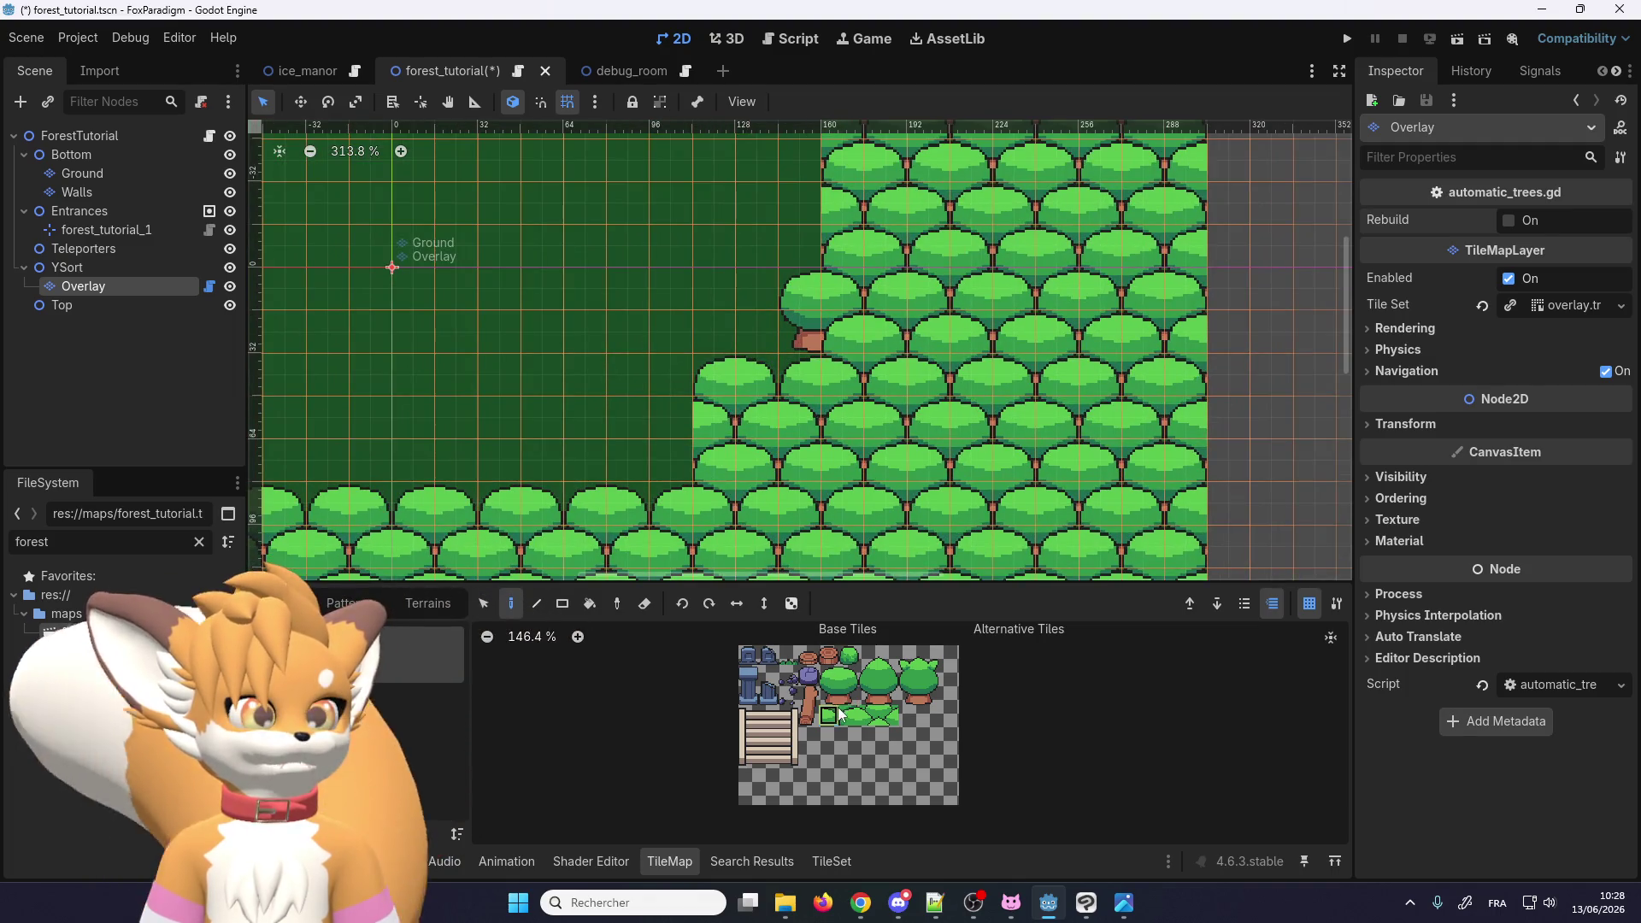
left_click(650, 463)
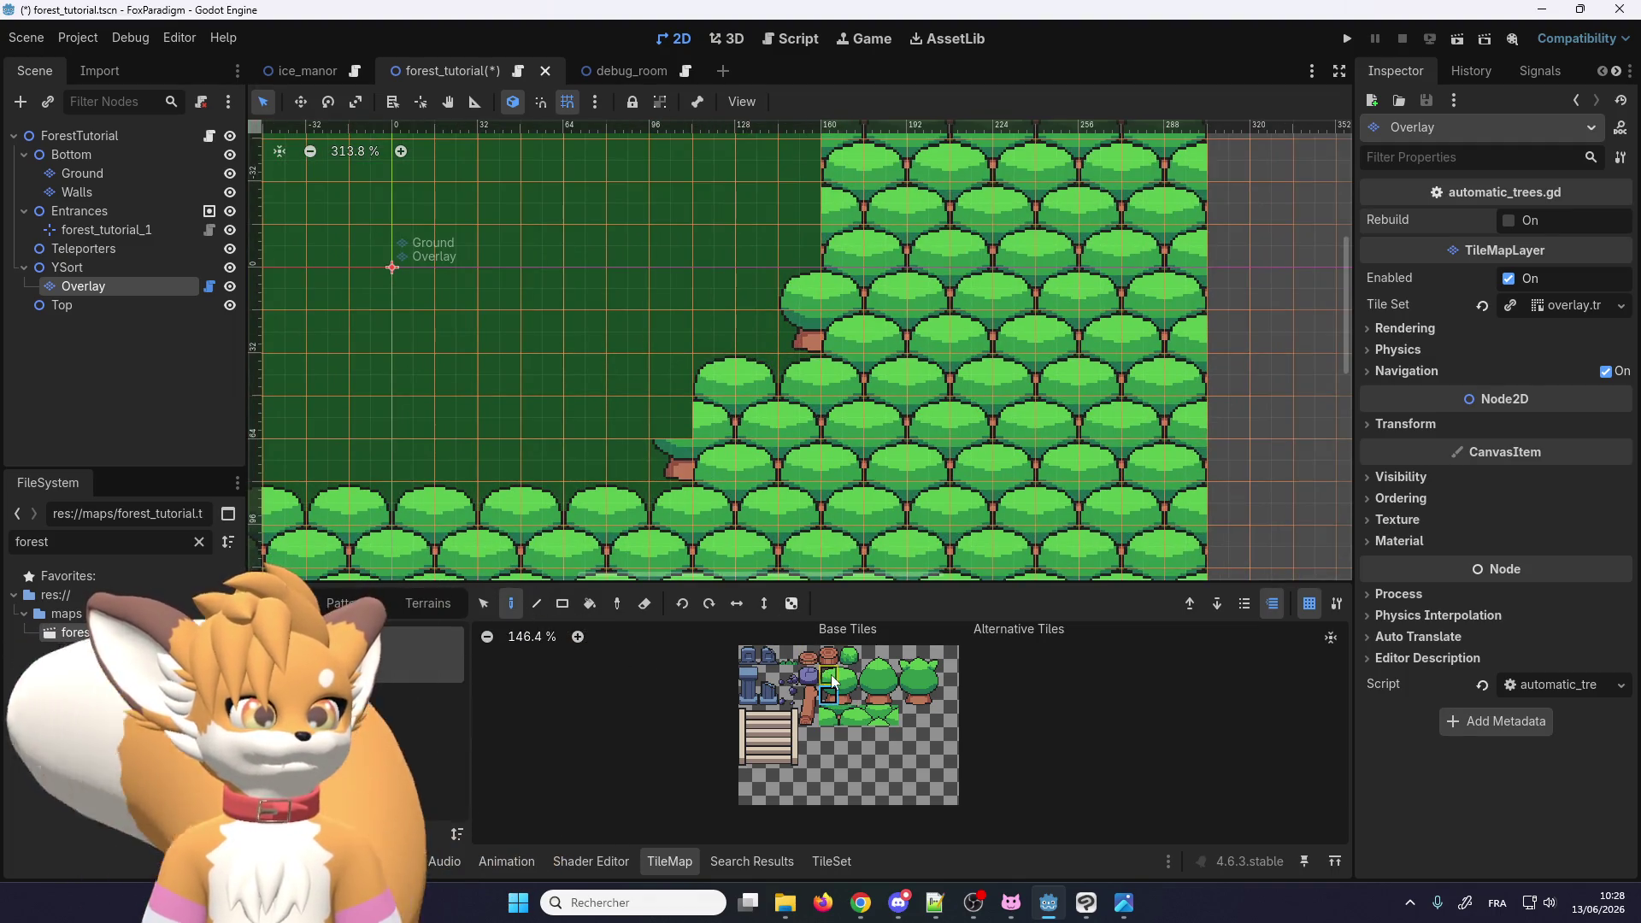
Step: Paint a short column of trees along the clearing edge
scroll(759, 211, "down", 8)
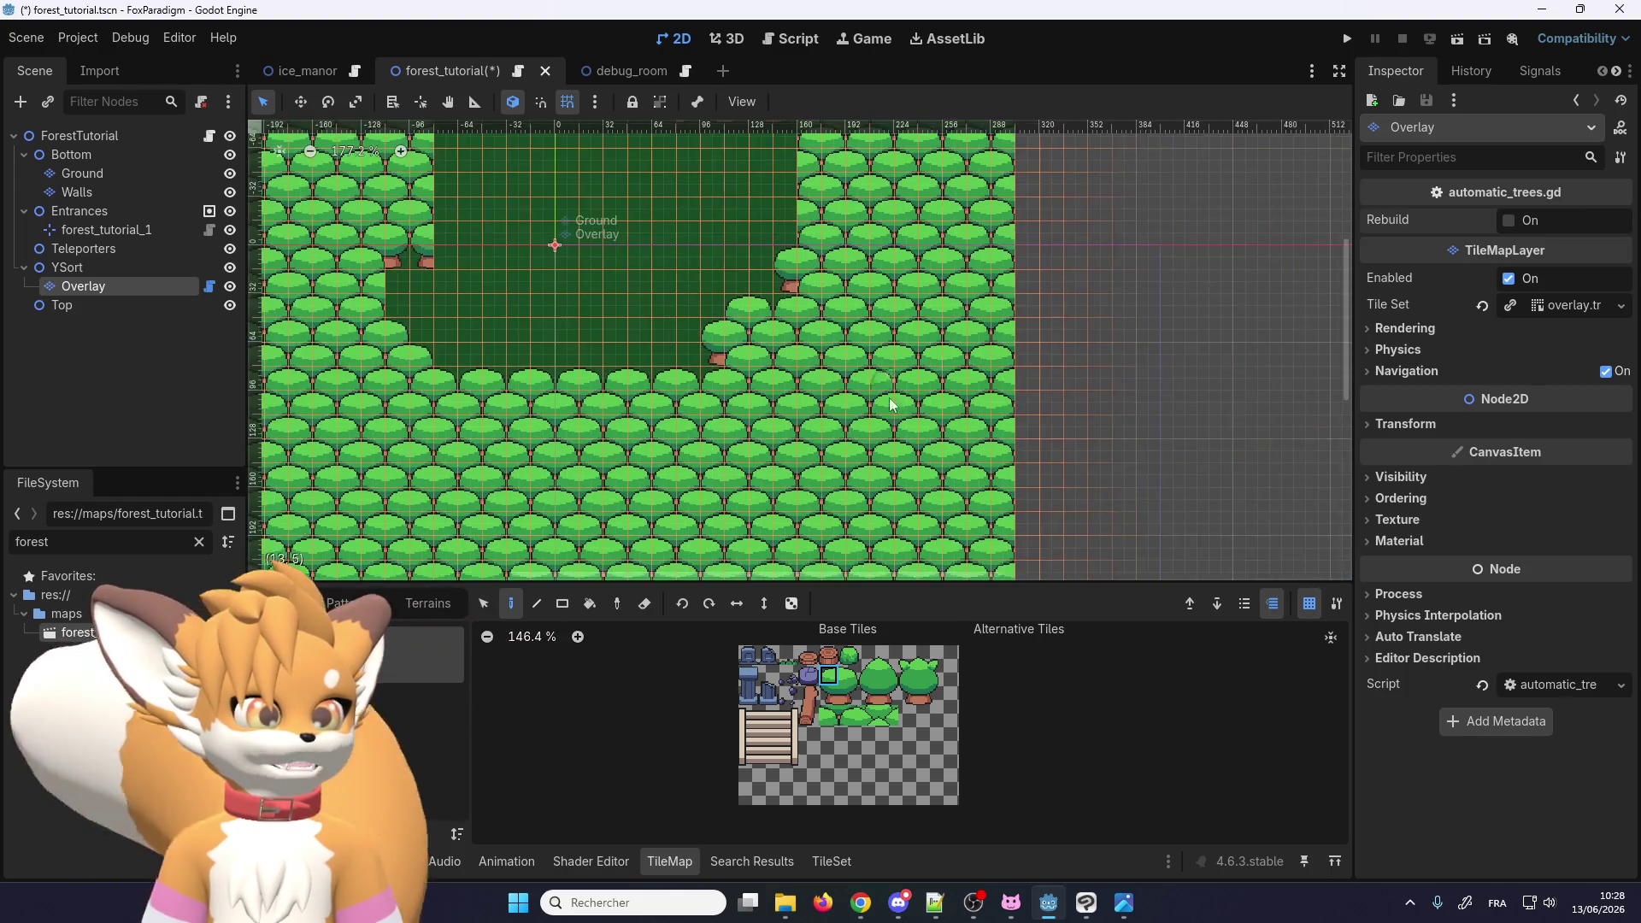
scroll(631, 283, "up", 8)
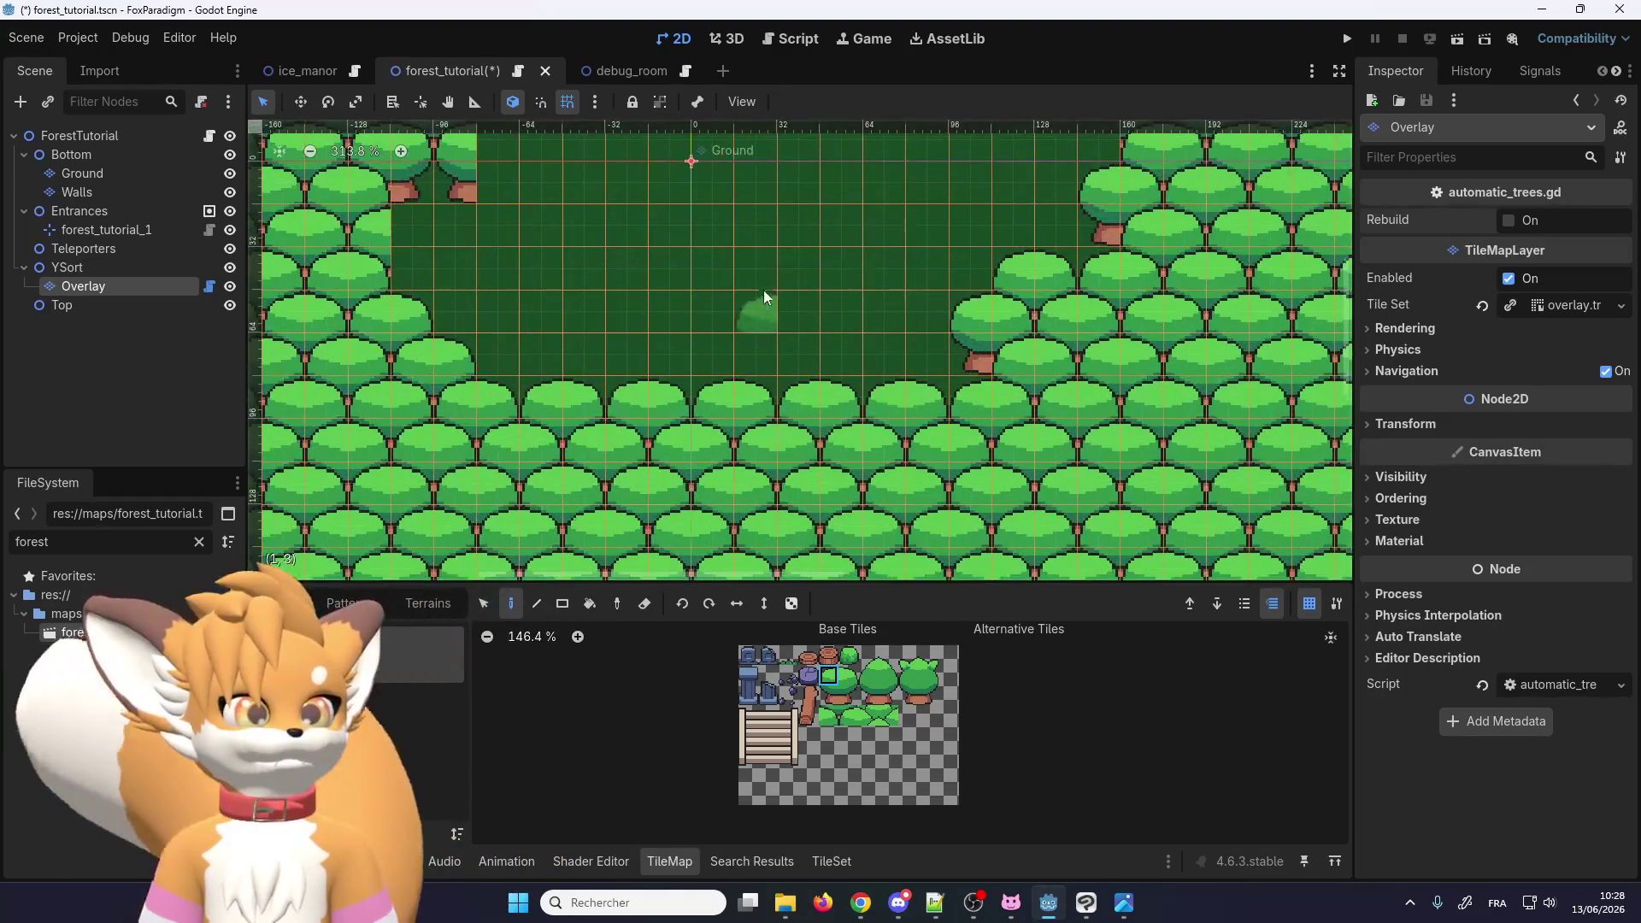
scroll(625, 268, "down", 6)
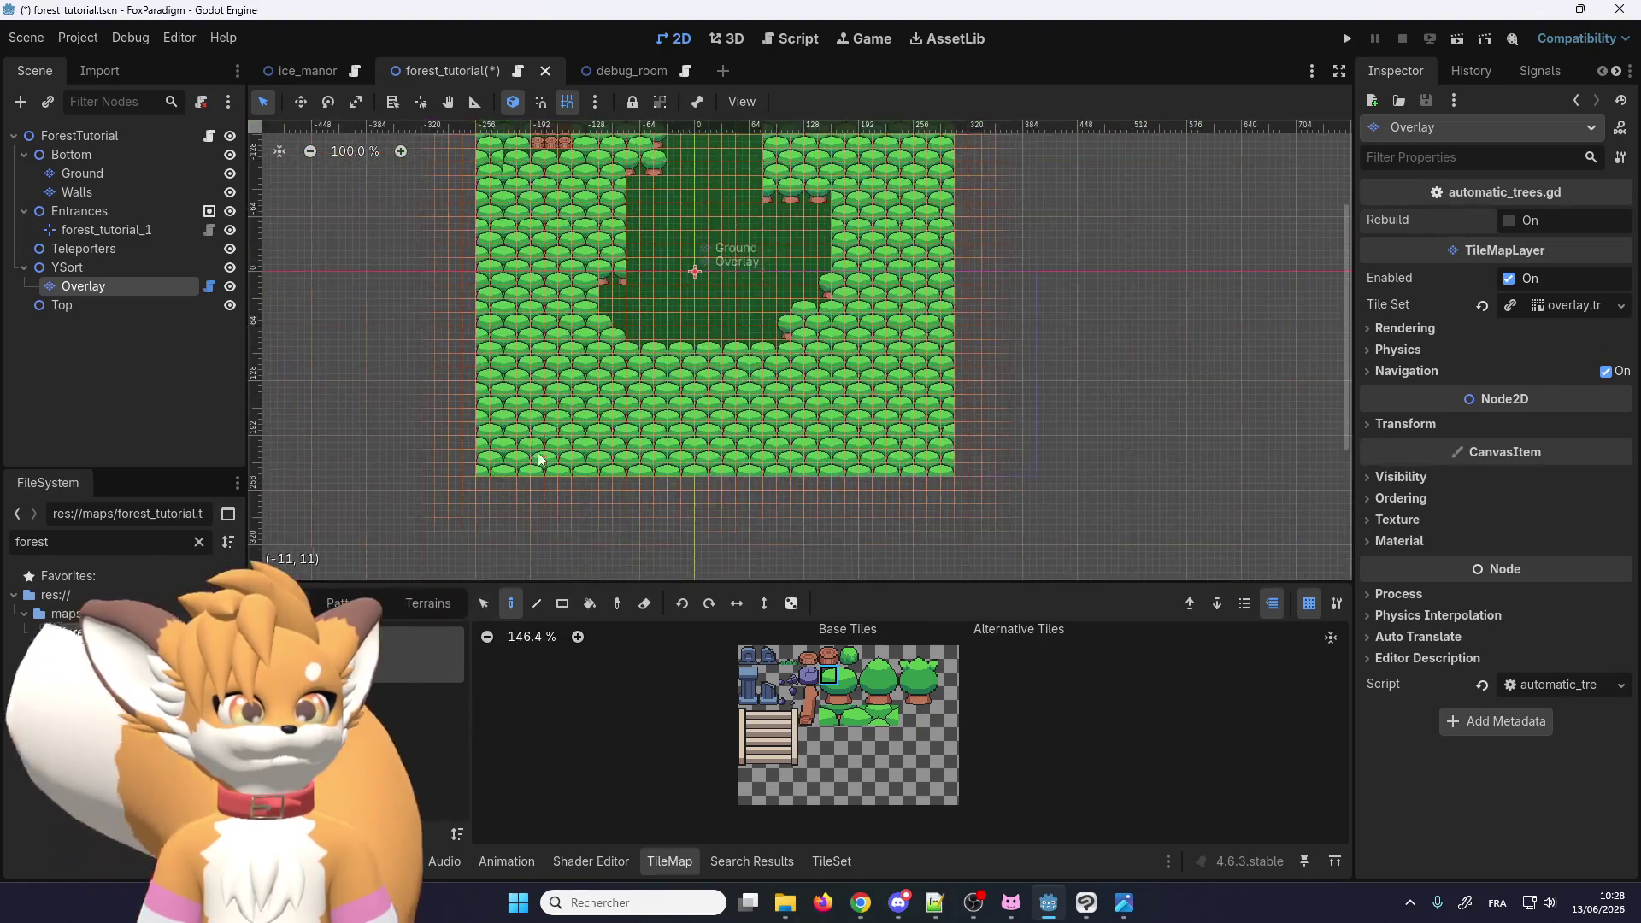
scroll(512, 329, "up", 3)
scroll(688, 247, "up", 8)
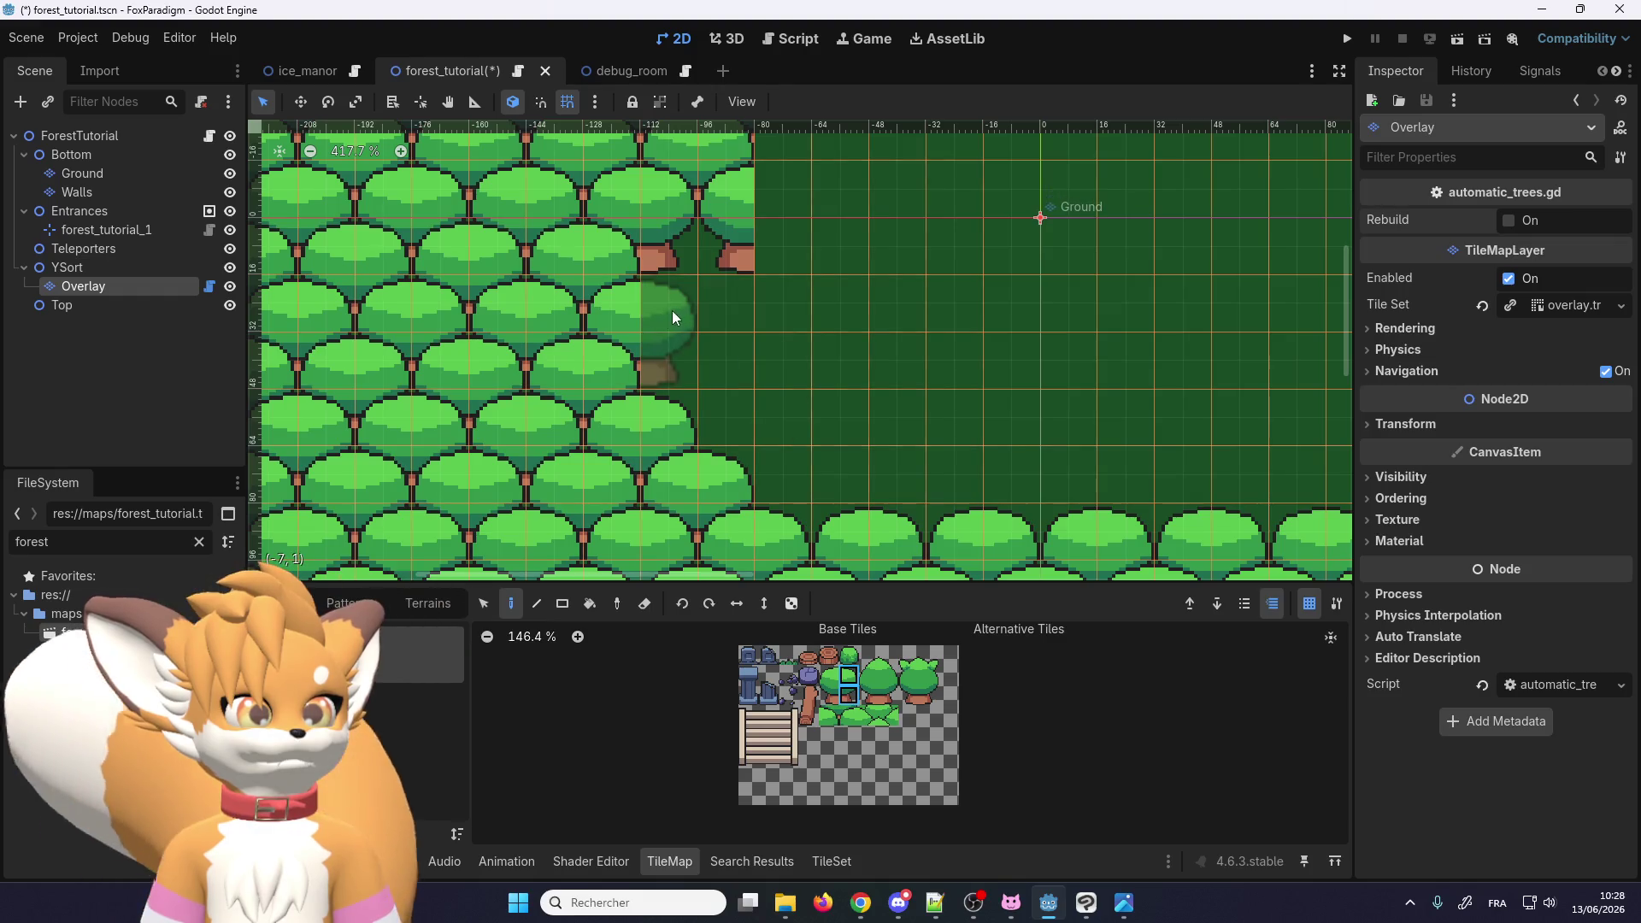
scroll(704, 428, "down", 5)
scroll(756, 322, "up", 4)
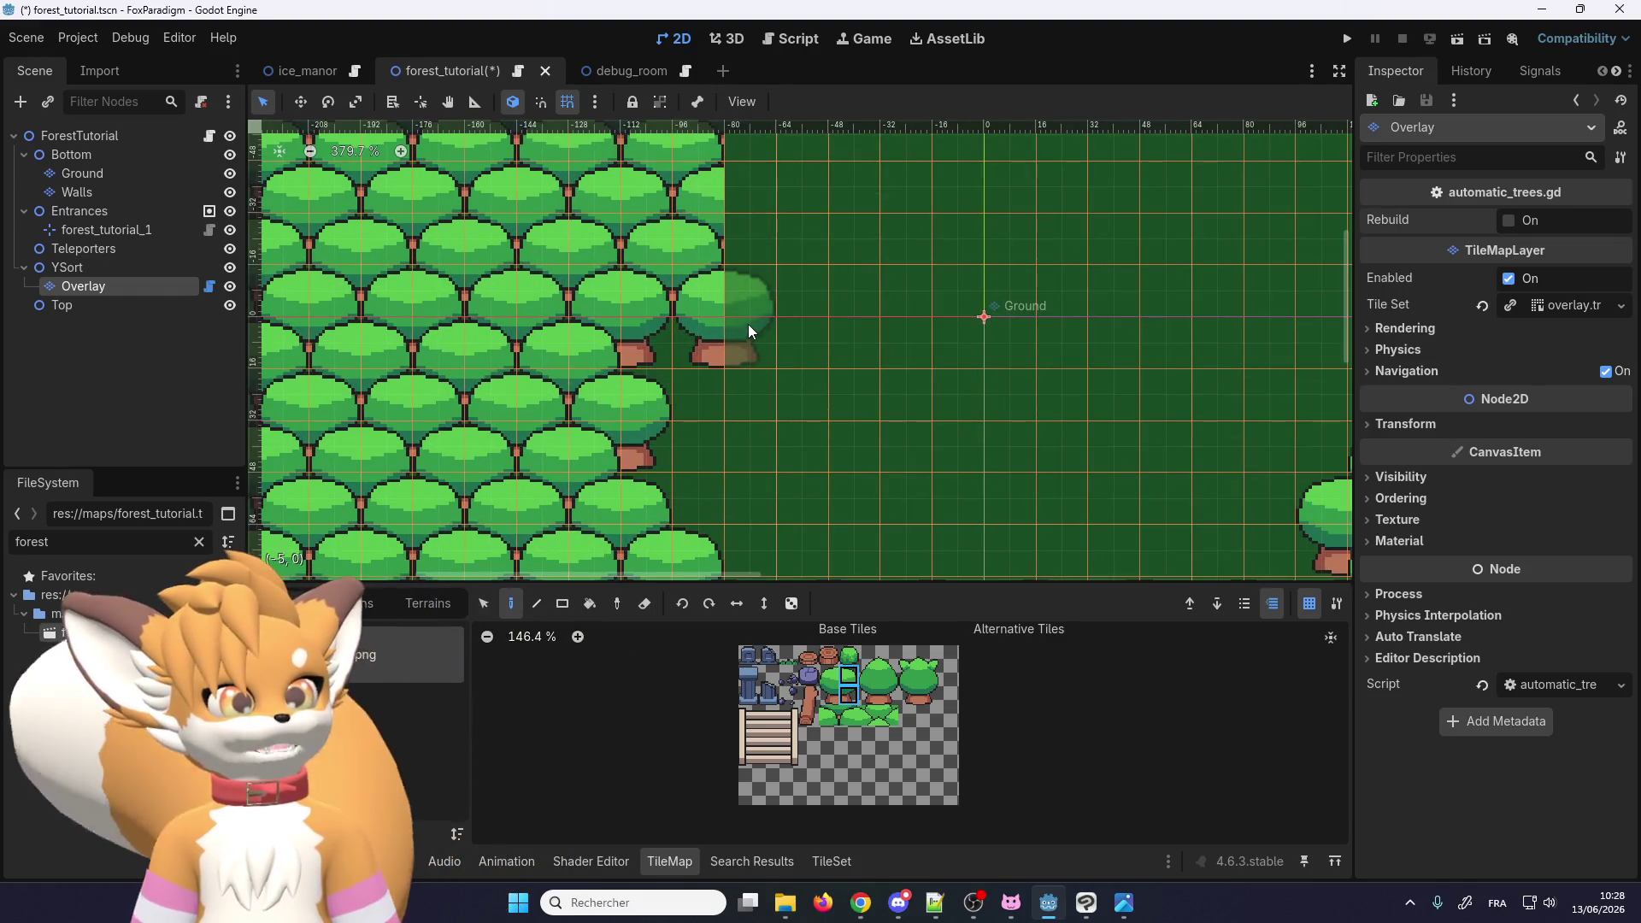
scroll(734, 330, "down", 3)
scroll(630, 400, "up", 1)
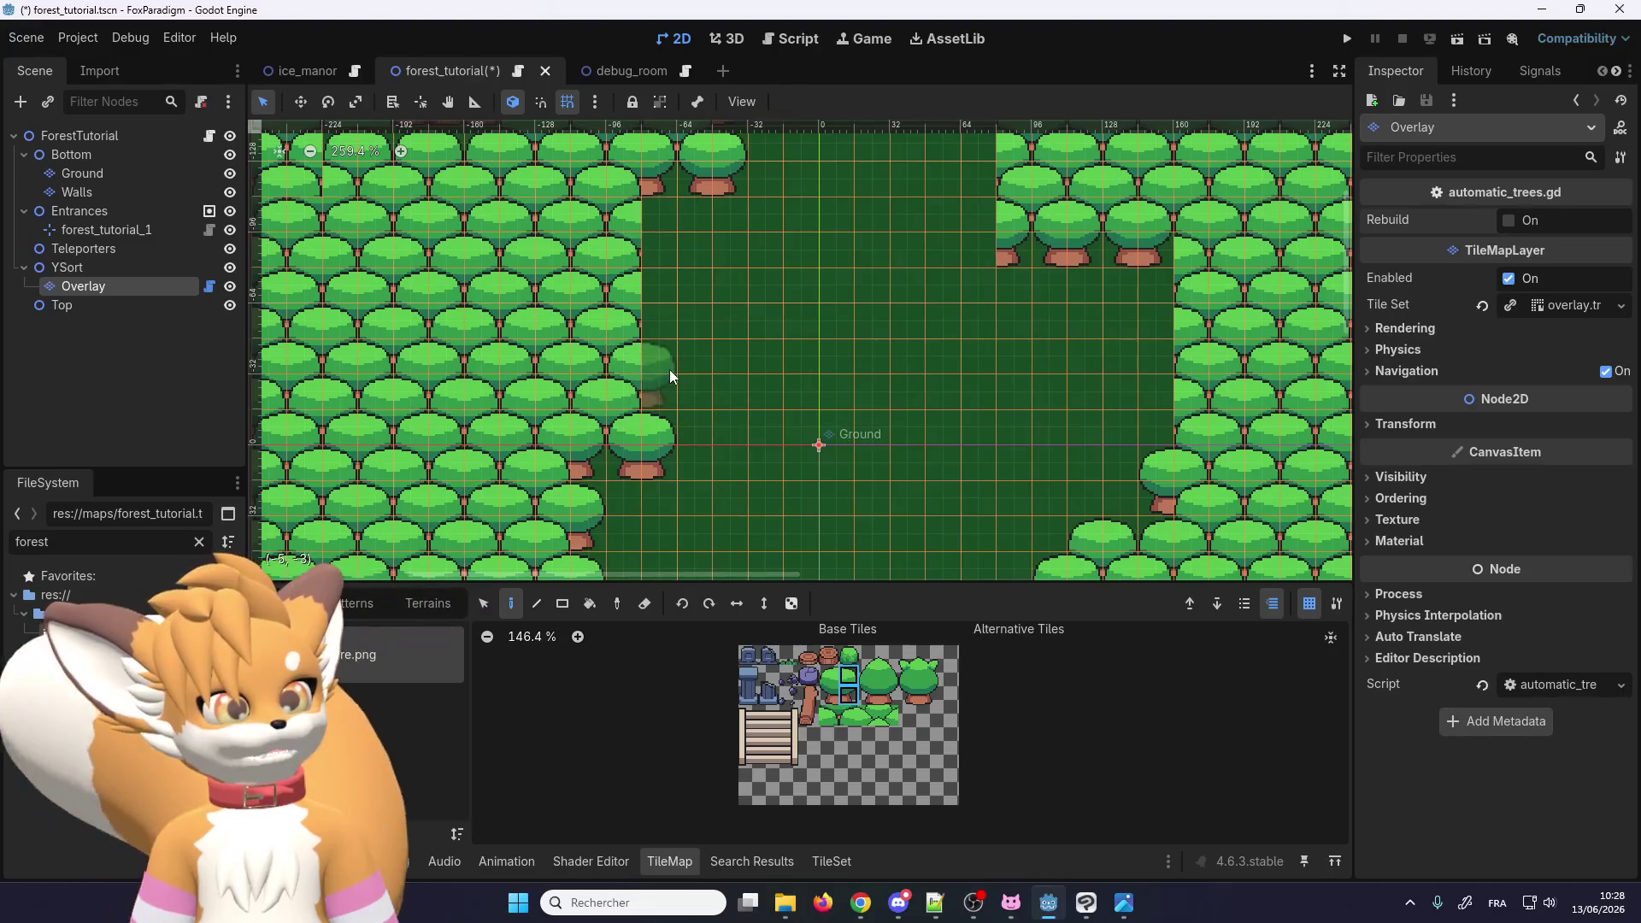
mouse_move(670, 370)
left_mouse_down()
mouse_move(673, 229)
mouse_move(674, 386)
left_mouse_up()
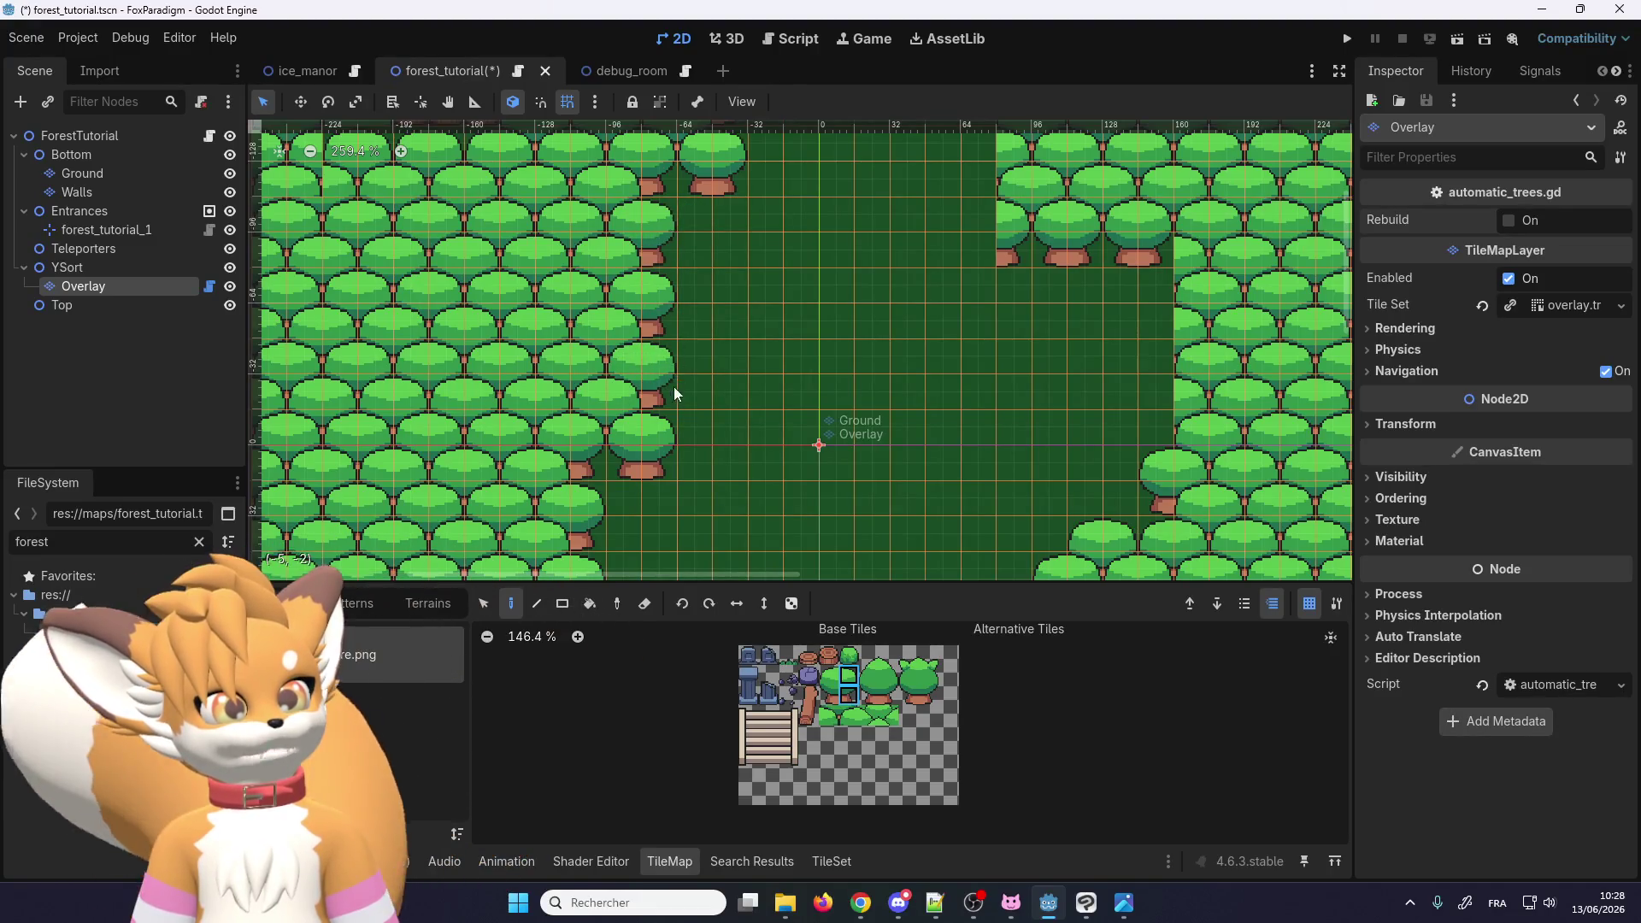
Step: Select the stacked canopy-and-trunk tile pair, then leave Godot to view the tileset image
scroll(702, 387, "down", 4)
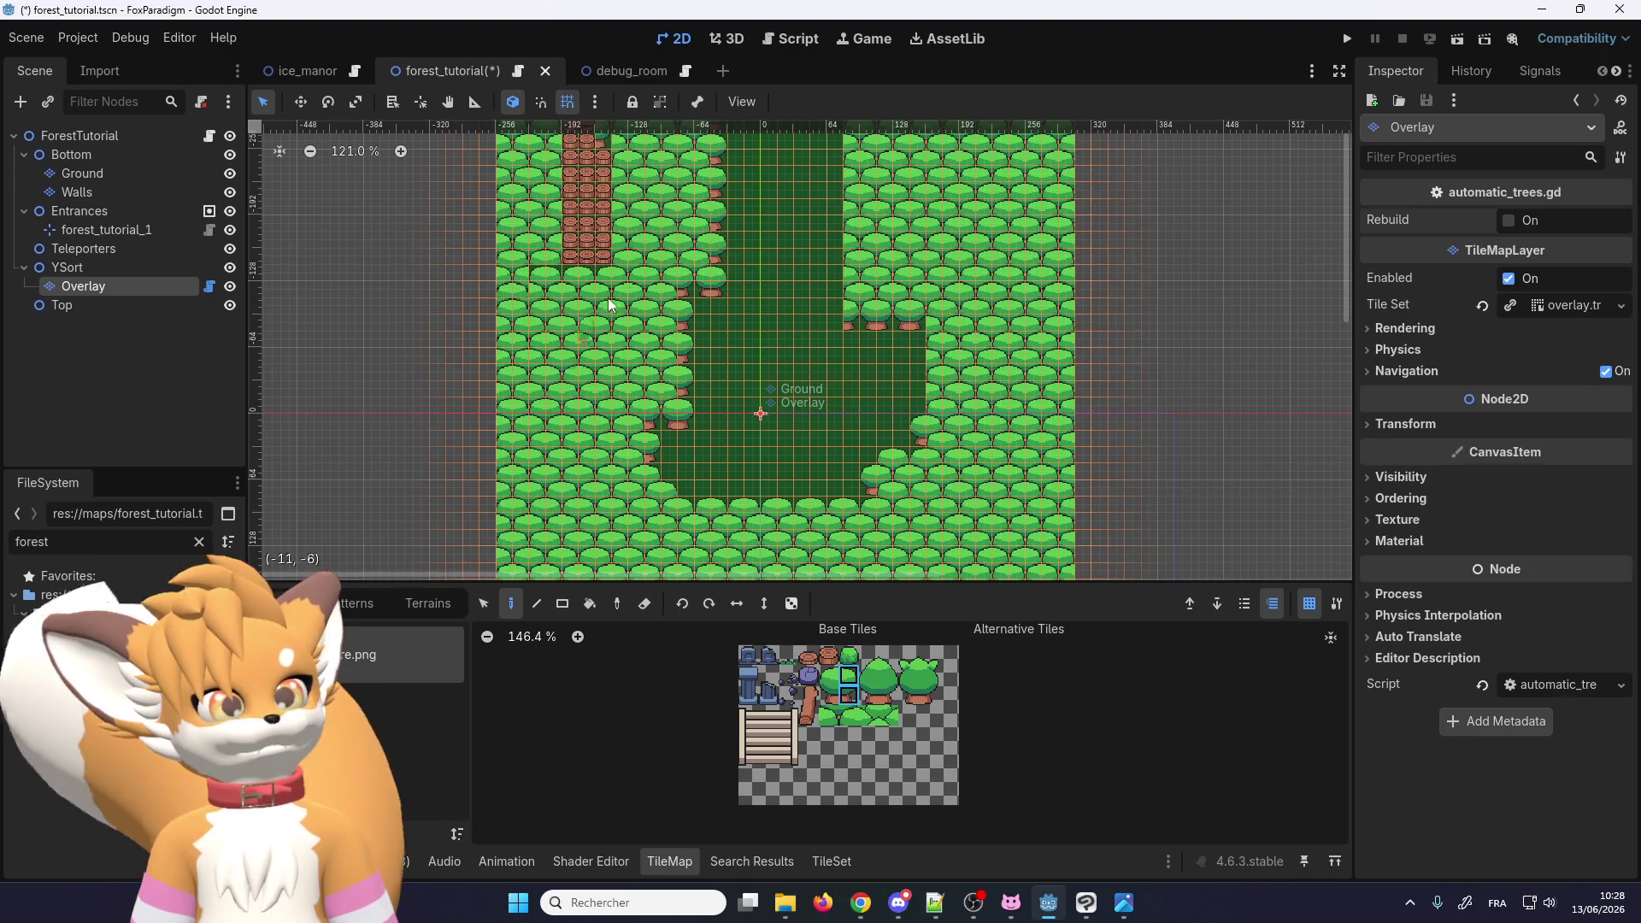
scroll(591, 266, "up", 4)
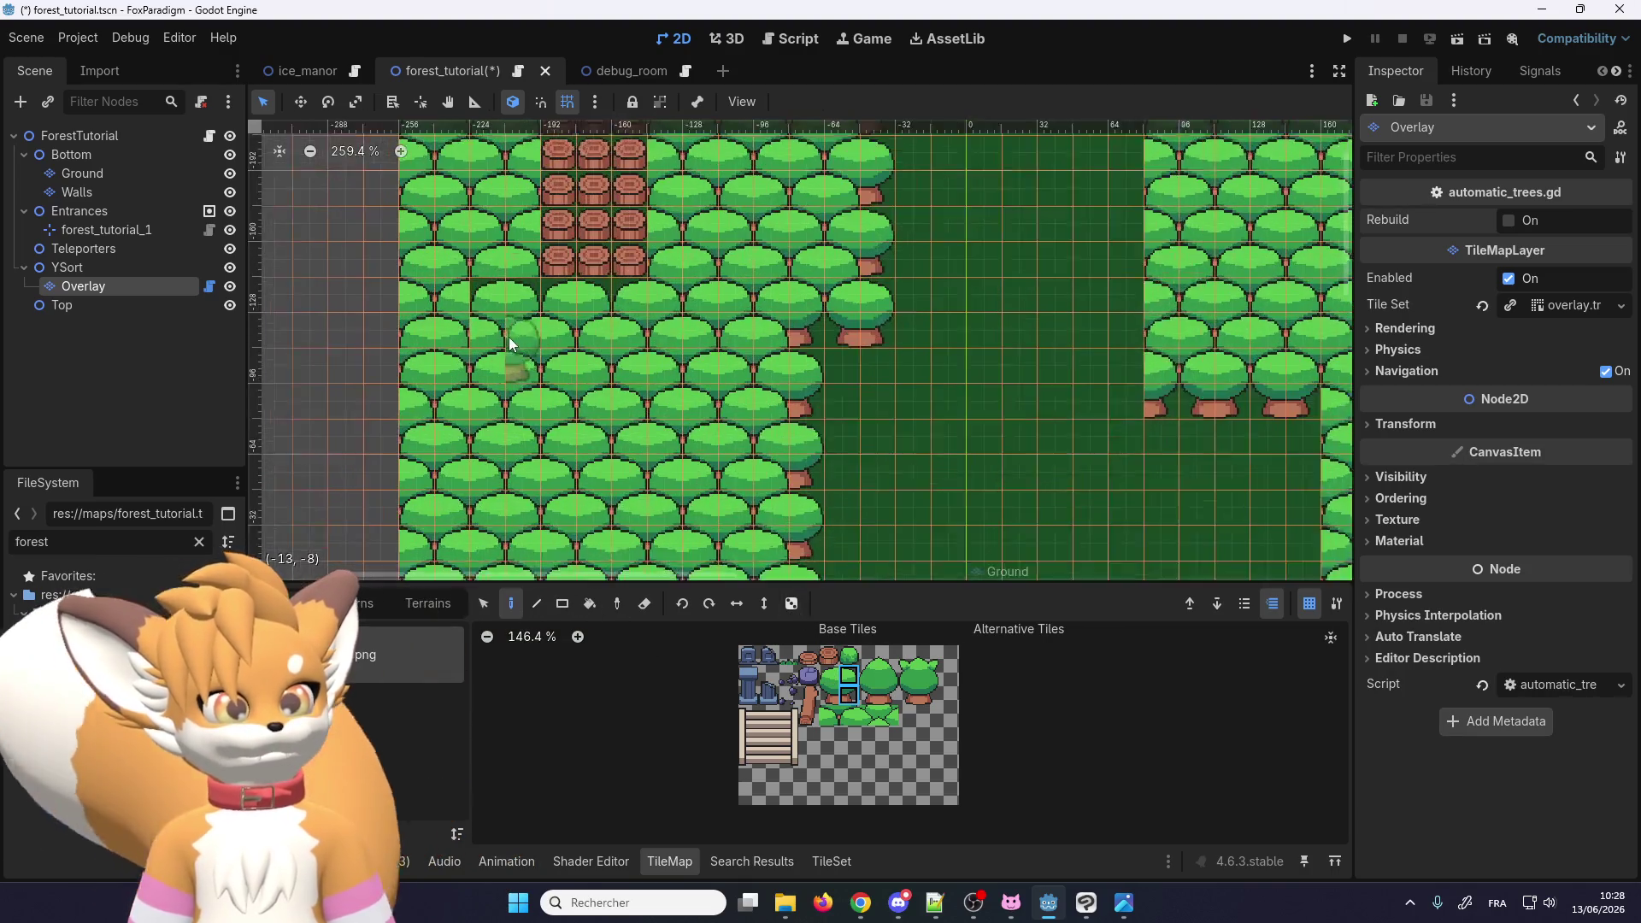
scroll(651, 317, "down", 3)
scroll(800, 296, "up", 4)
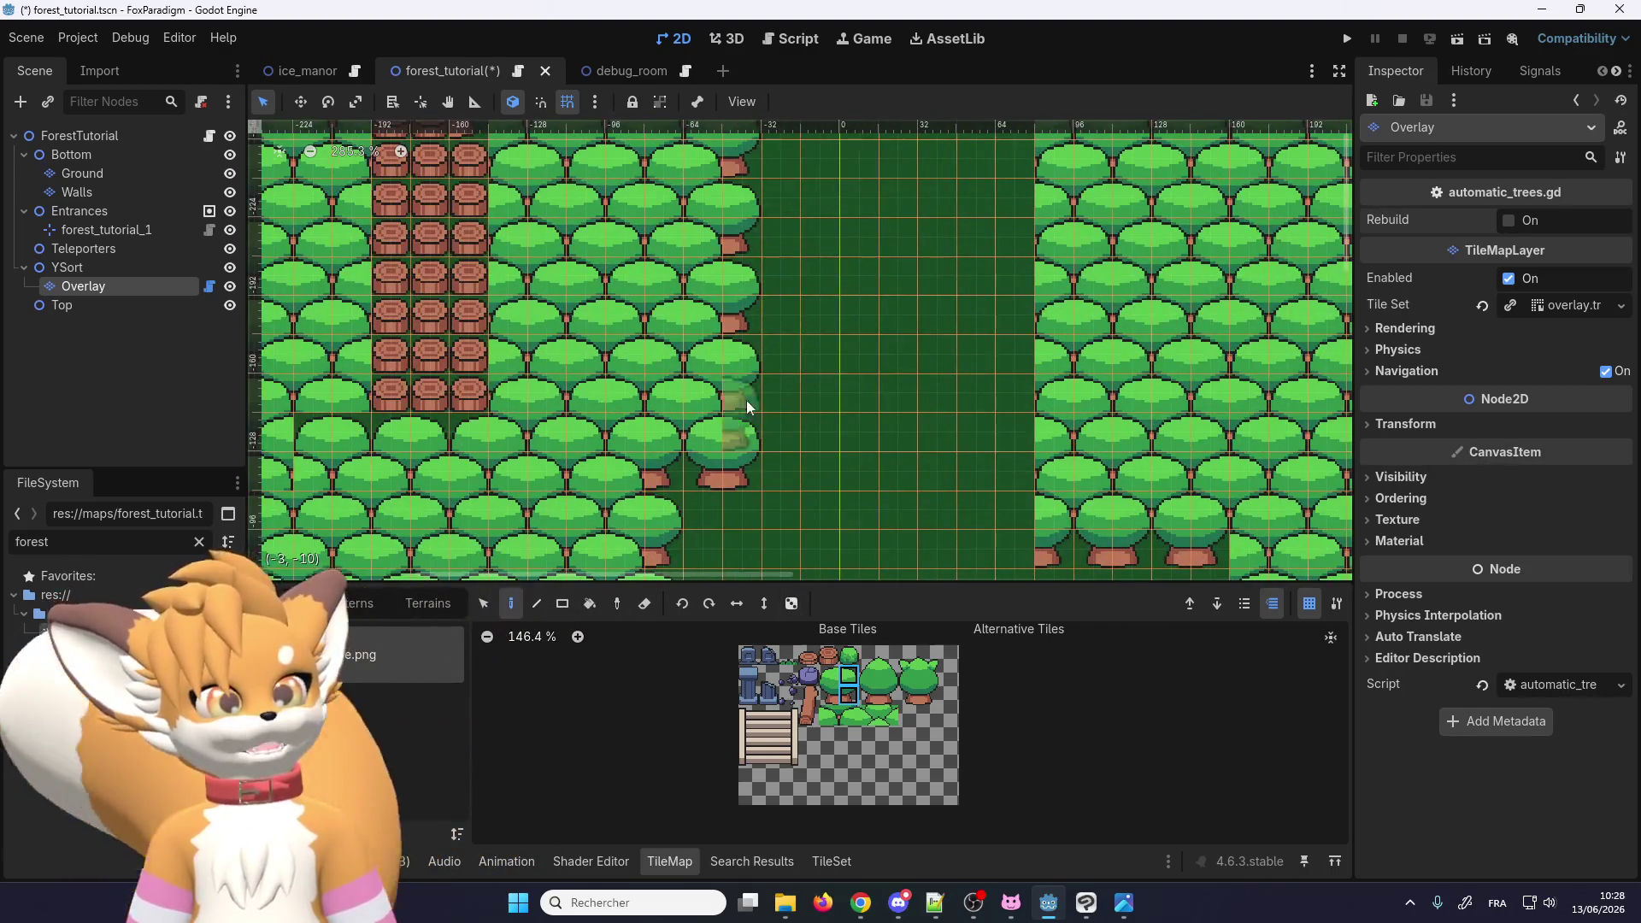
scroll(746, 400, "down", 4)
scroll(980, 489, "up", 3)
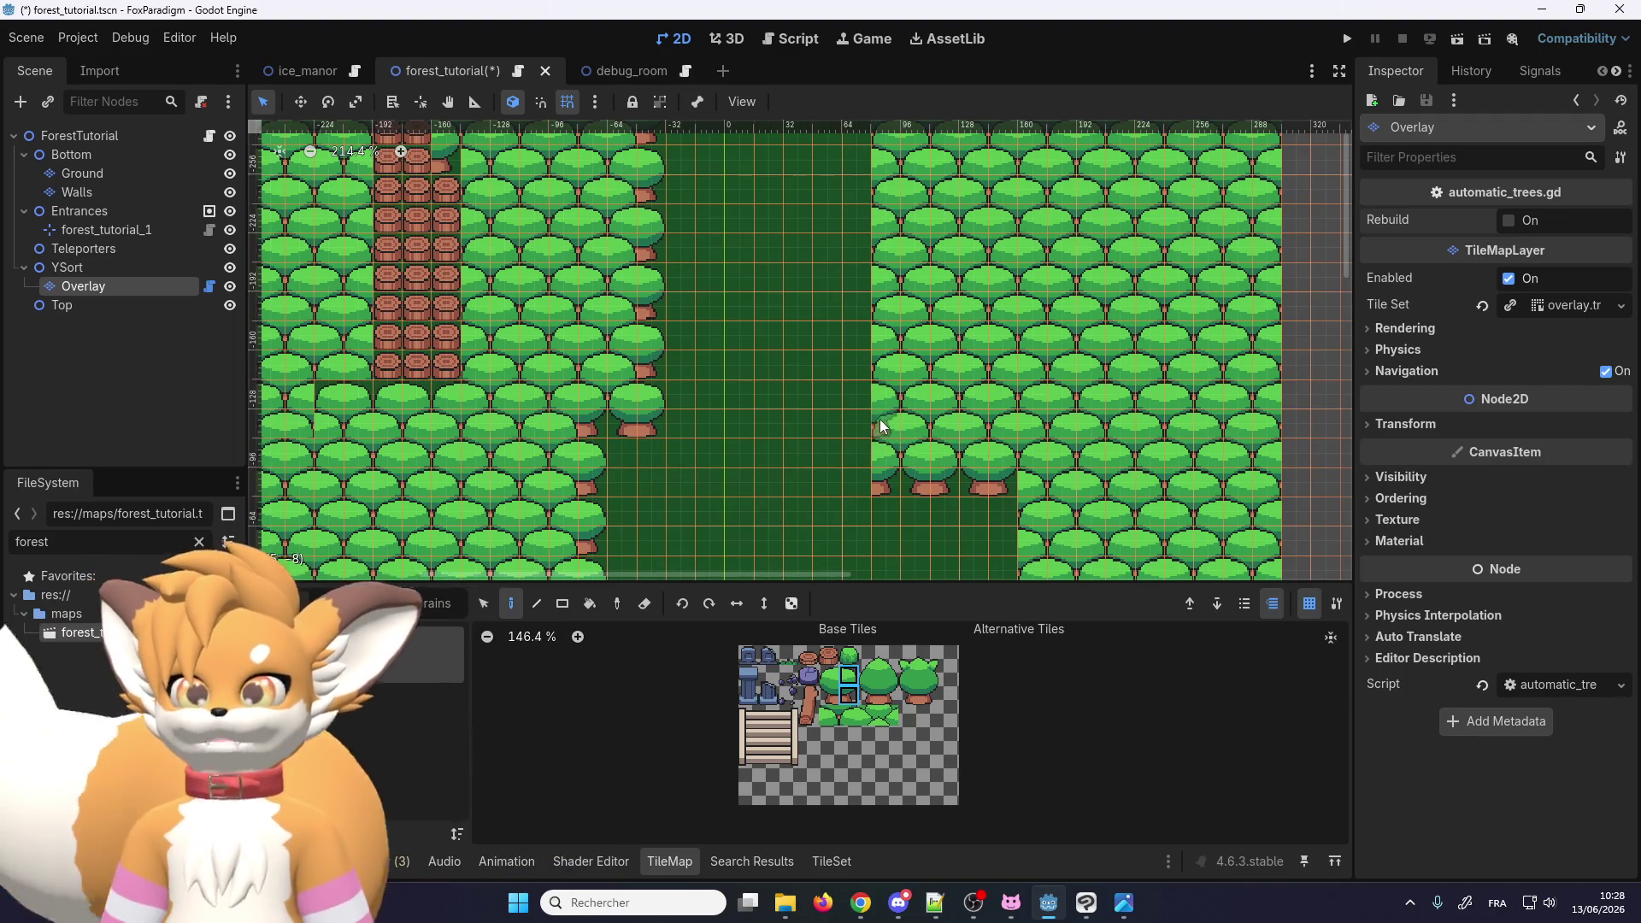
scroll(866, 443, "up", 3)
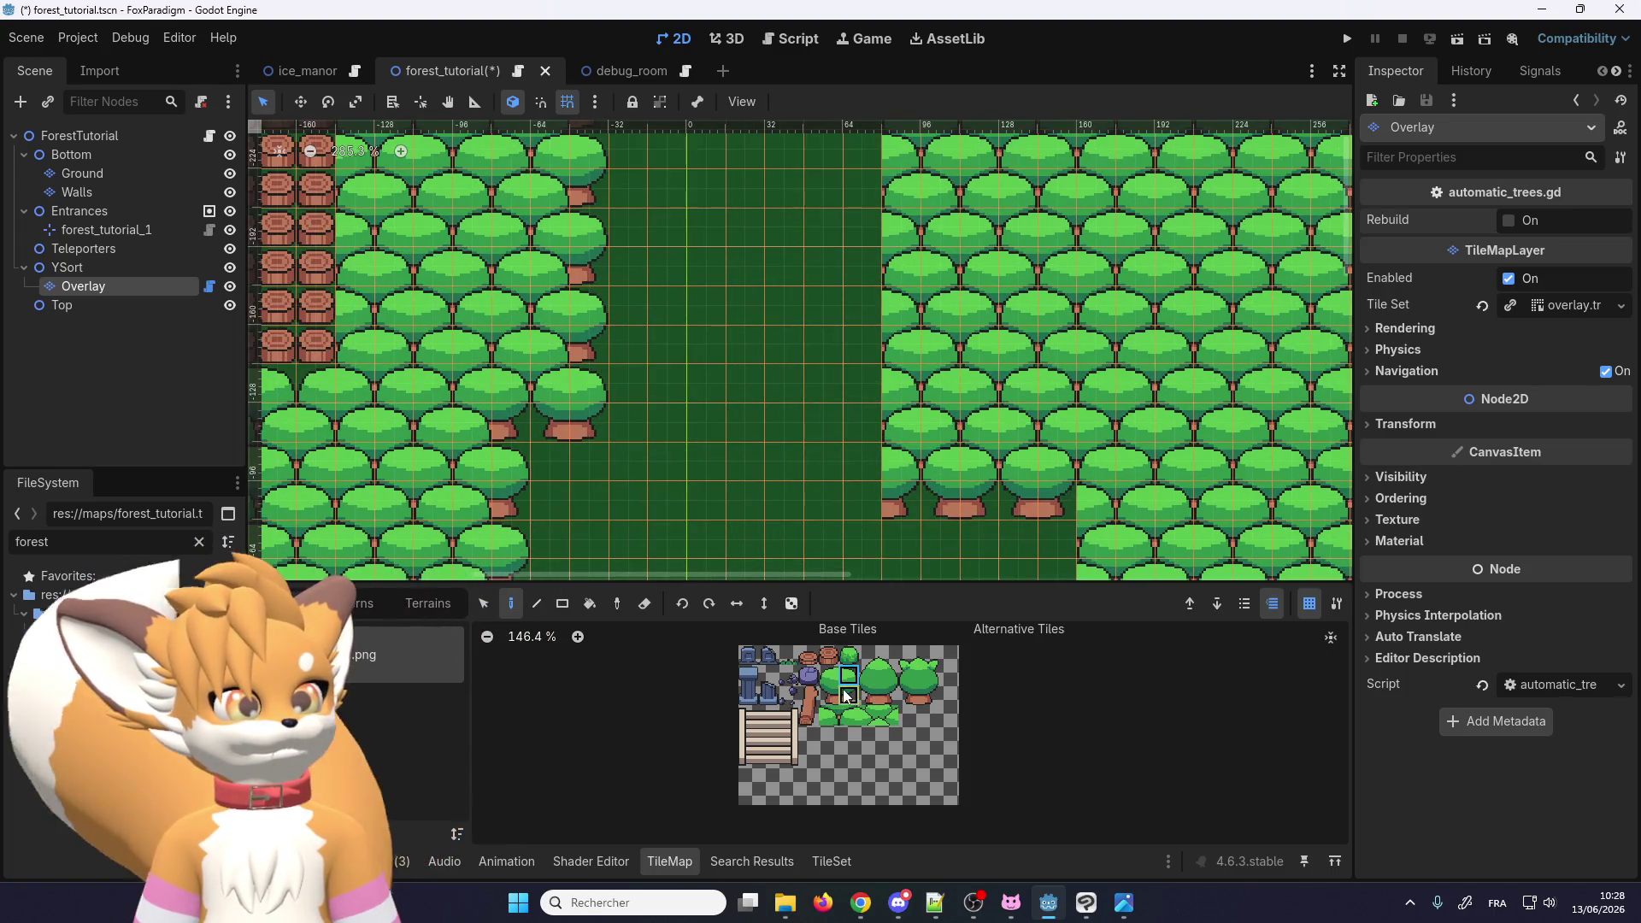
left_click_drag(833, 705, 834, 669)
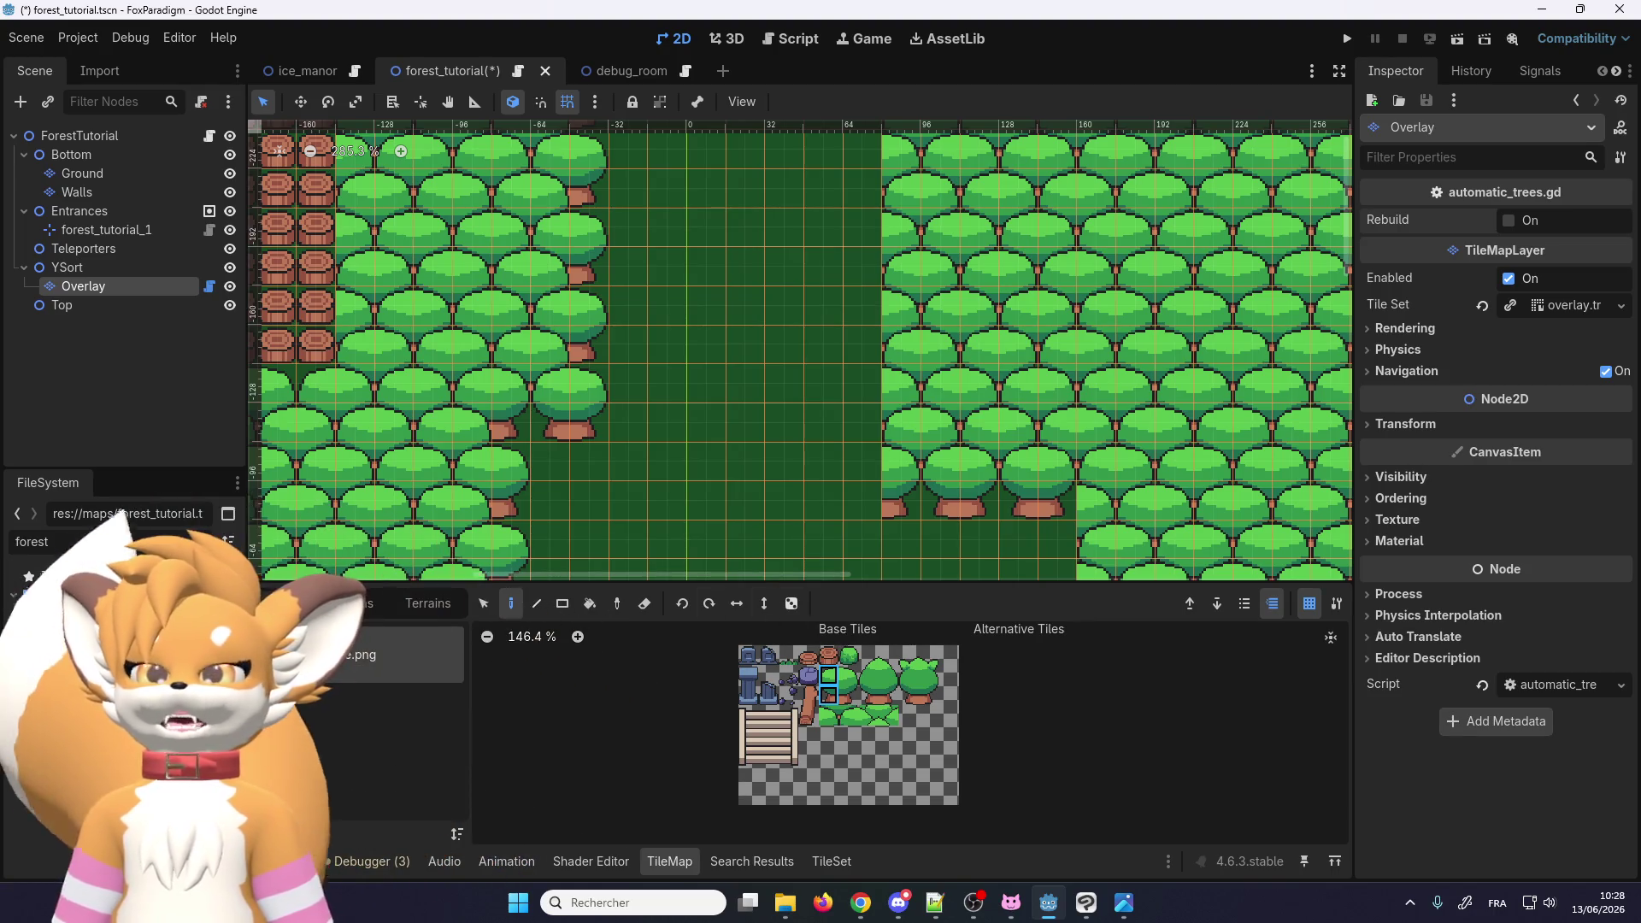
key("super+e")
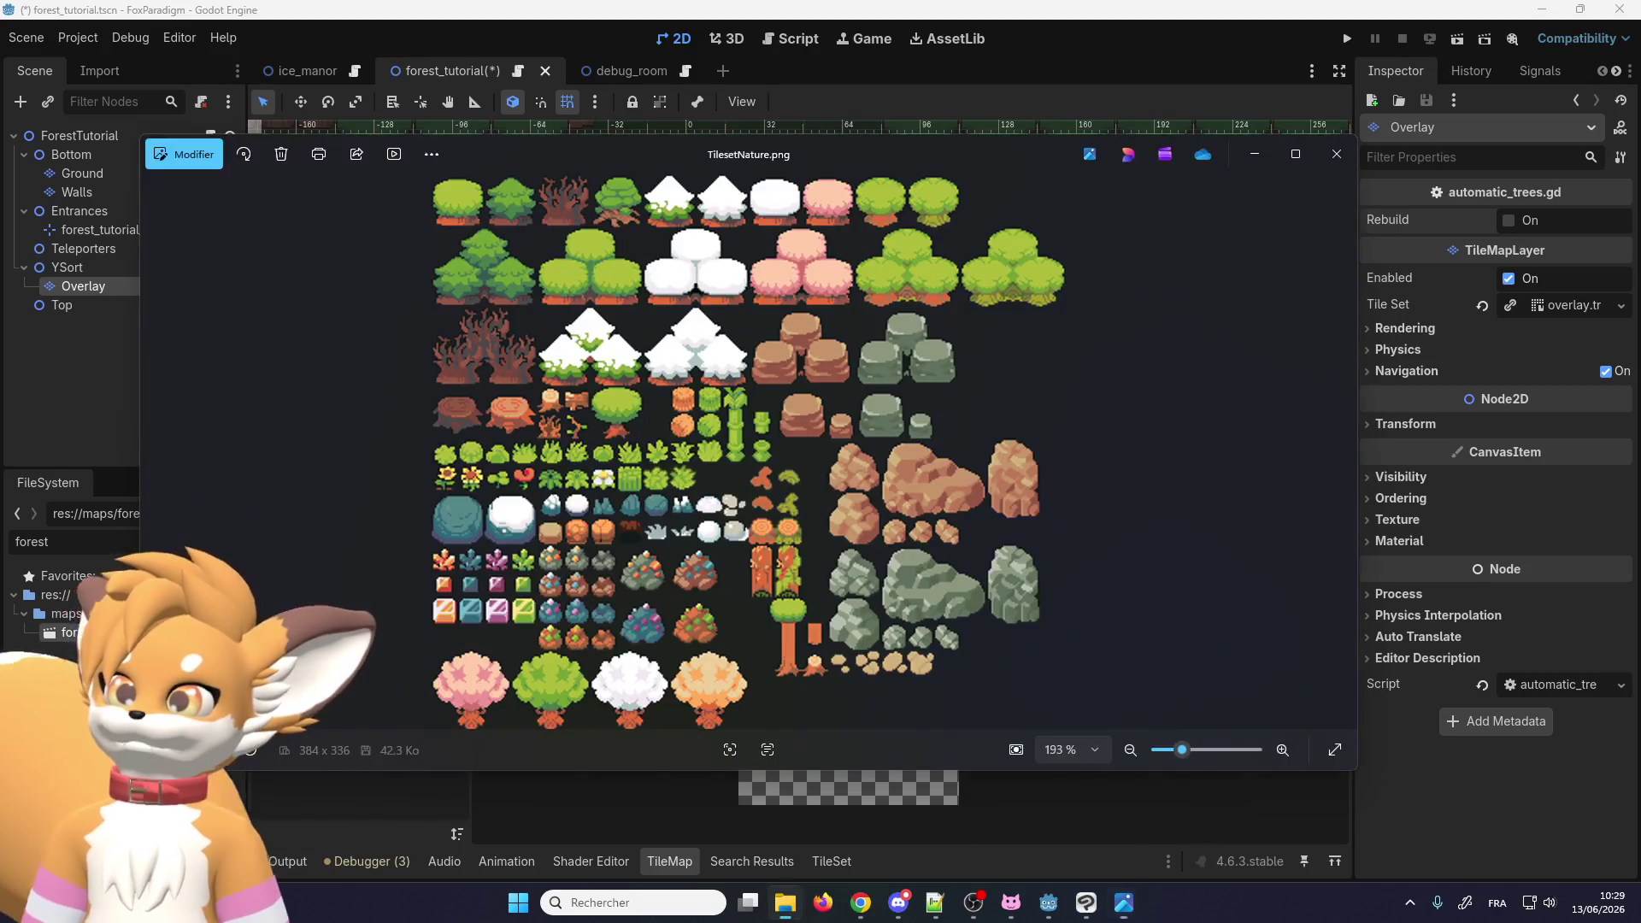
Step: Zoom TilesetNature.png to about 501% to inspect the large tree sprites, then close it
scroll(982, 265, "up", 8)
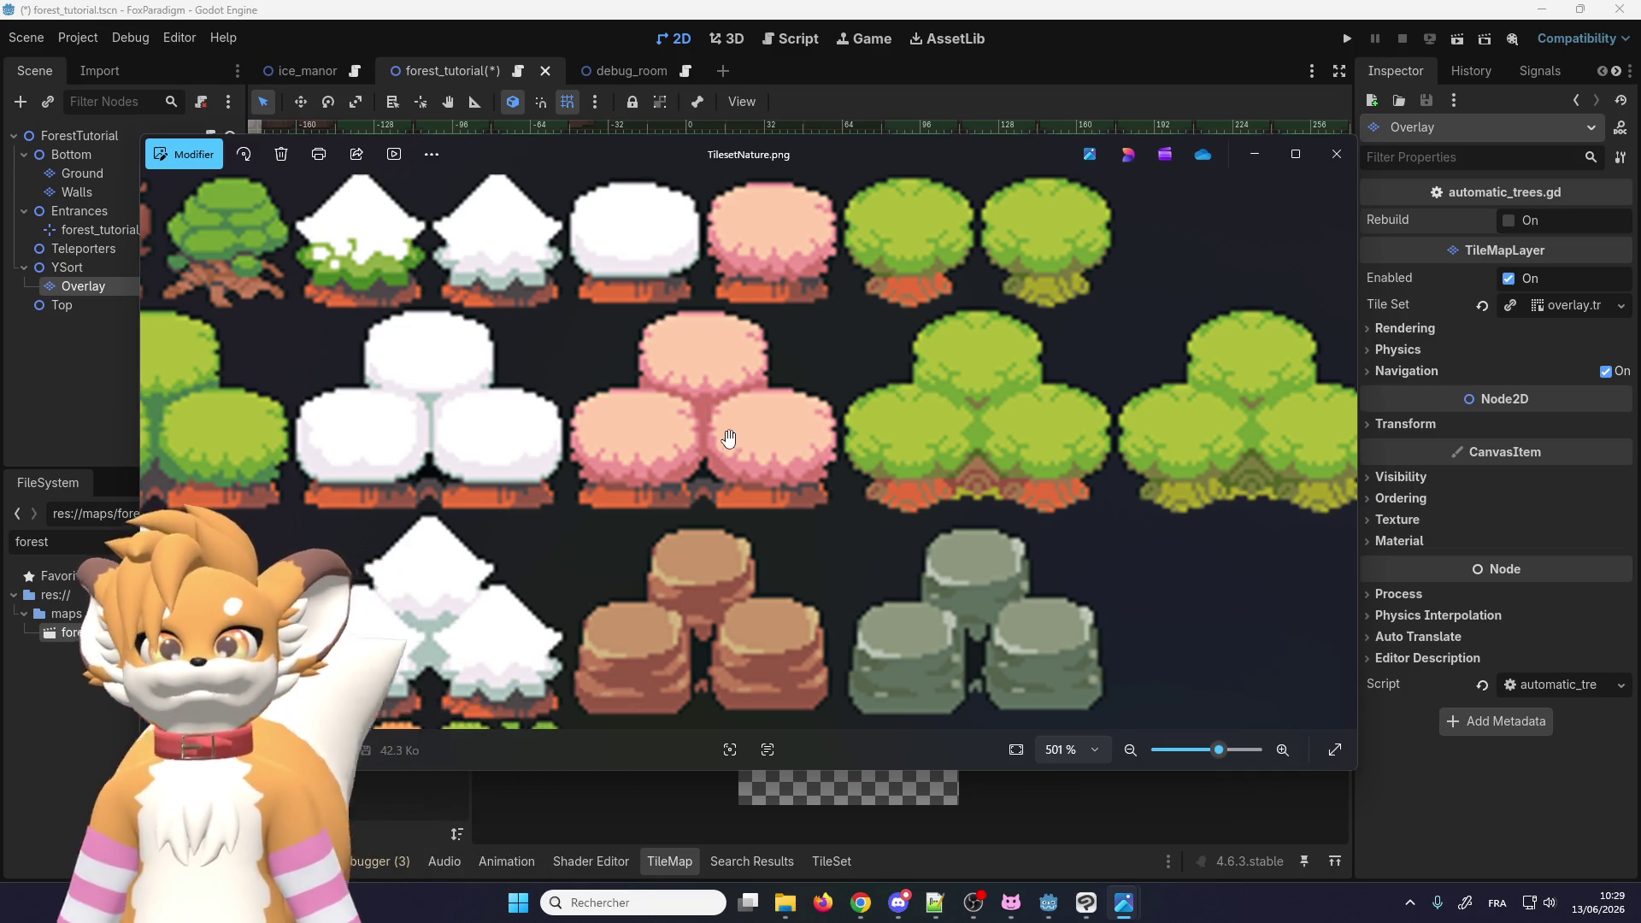
mouse_move(497, 404)
left_mouse_down()
mouse_move(774, 371)
mouse_move(839, 414)
mouse_move(657, 462)
mouse_move(602, 508)
mouse_move(484, 508)
left_mouse_up()
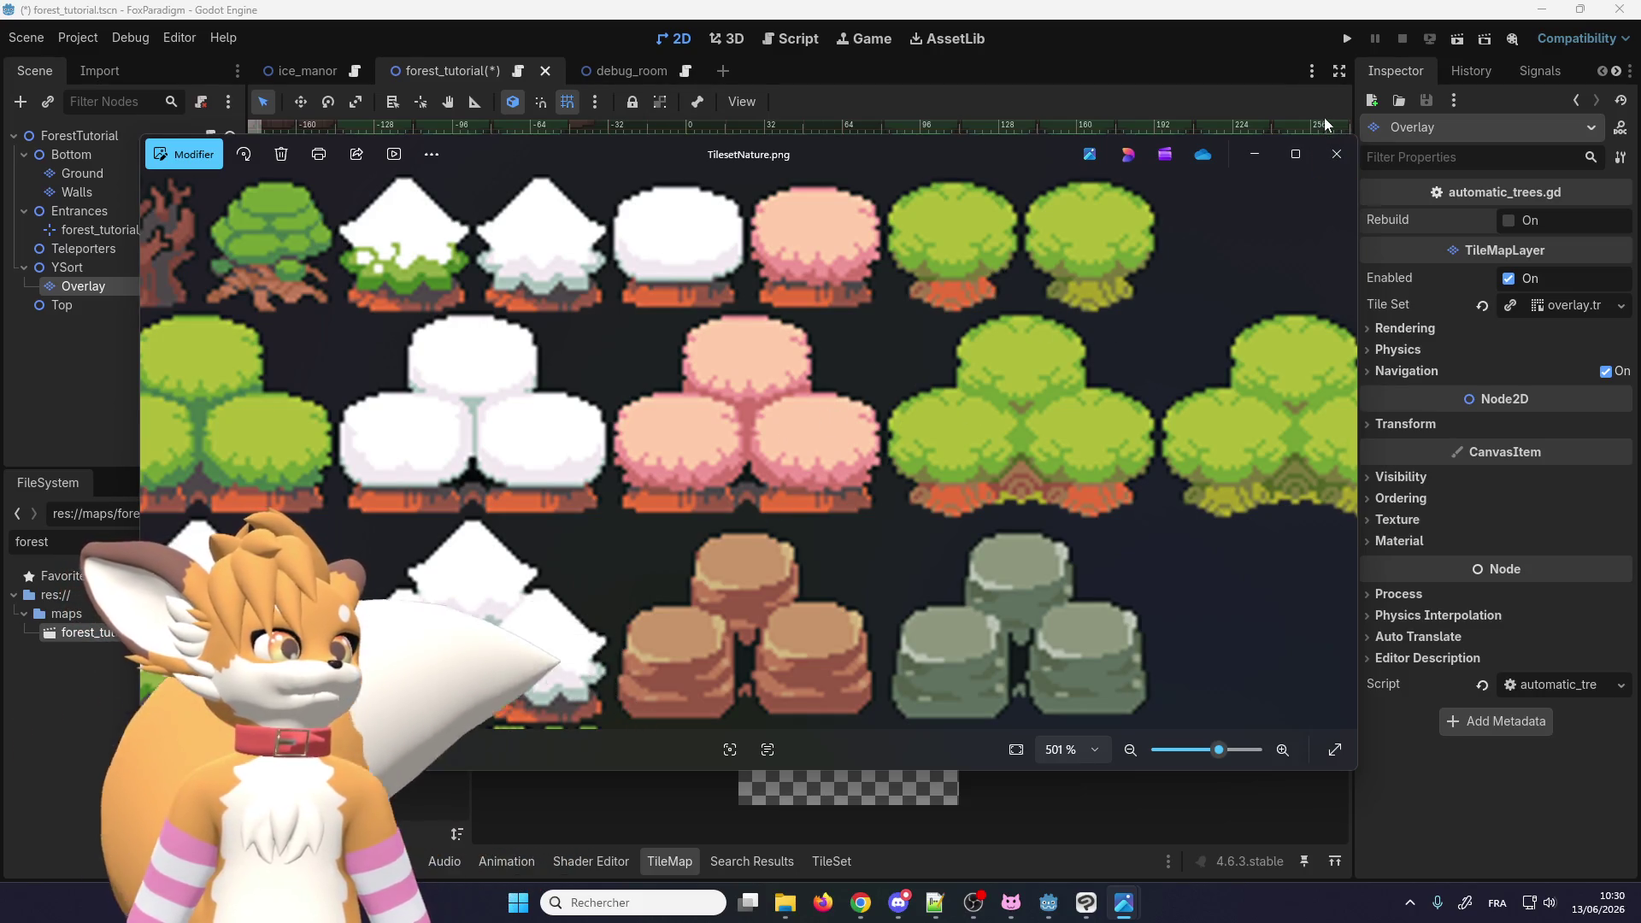
left_click(1336, 155)
Step: Select the two-tile vertical canopy-and-trunk tree piece from the atlas for the right block's edge
scroll(769, 411, "up", 1)
scroll(673, 389, "up", 1)
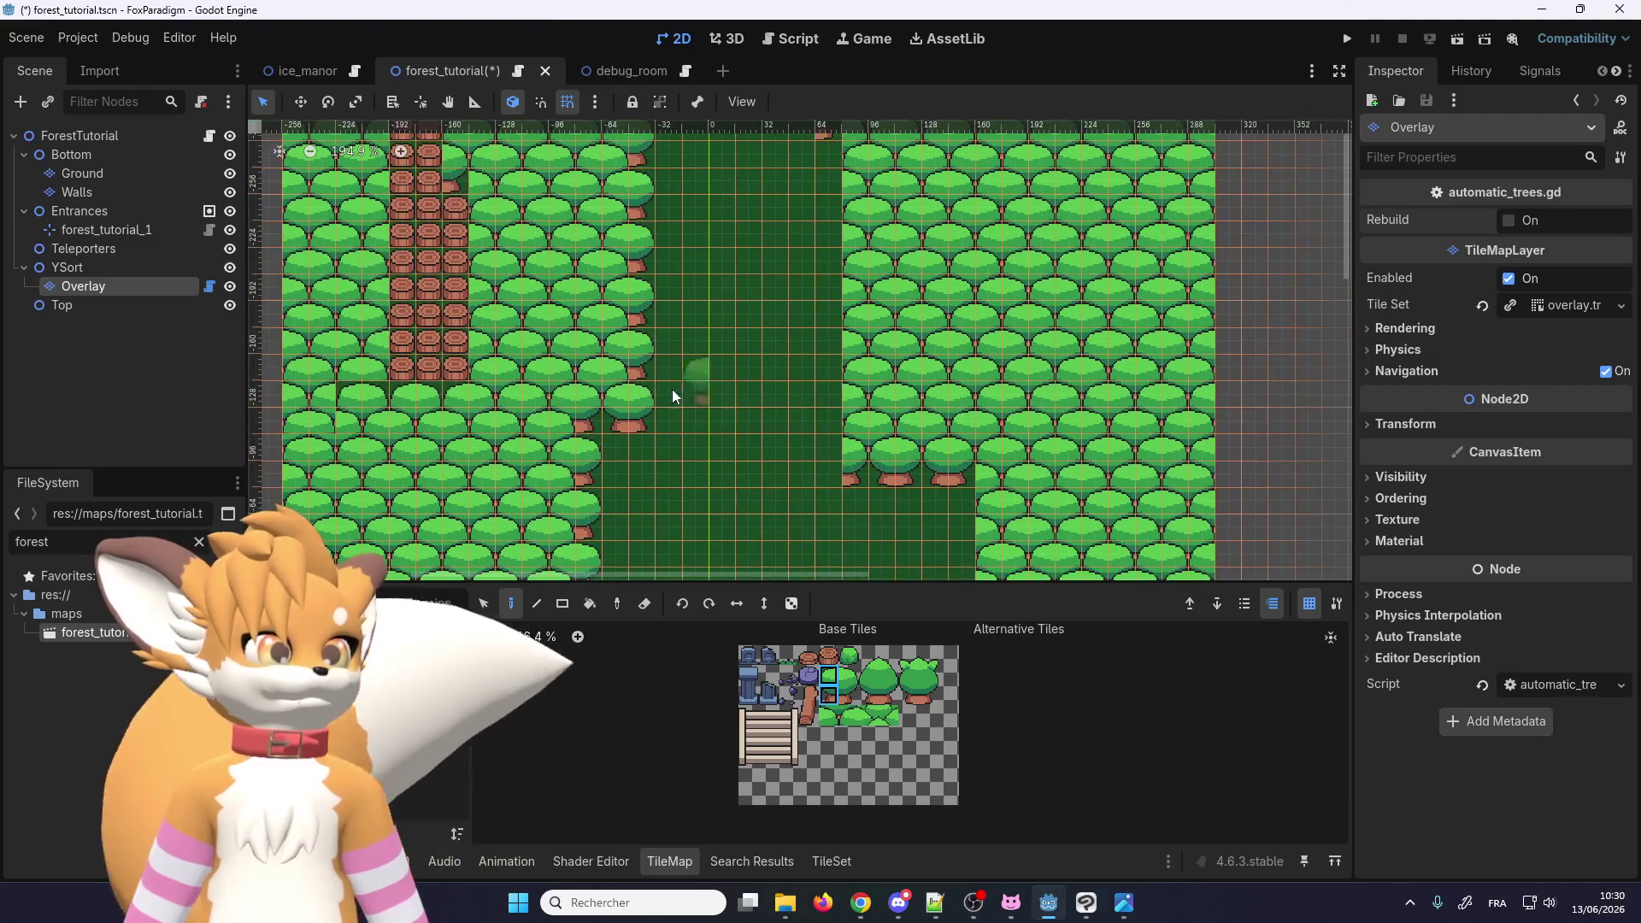
scroll(594, 411, "up", 1)
scroll(599, 416, "up", 1)
scroll(684, 430, "up", 1)
scroll(667, 376, "up", 2)
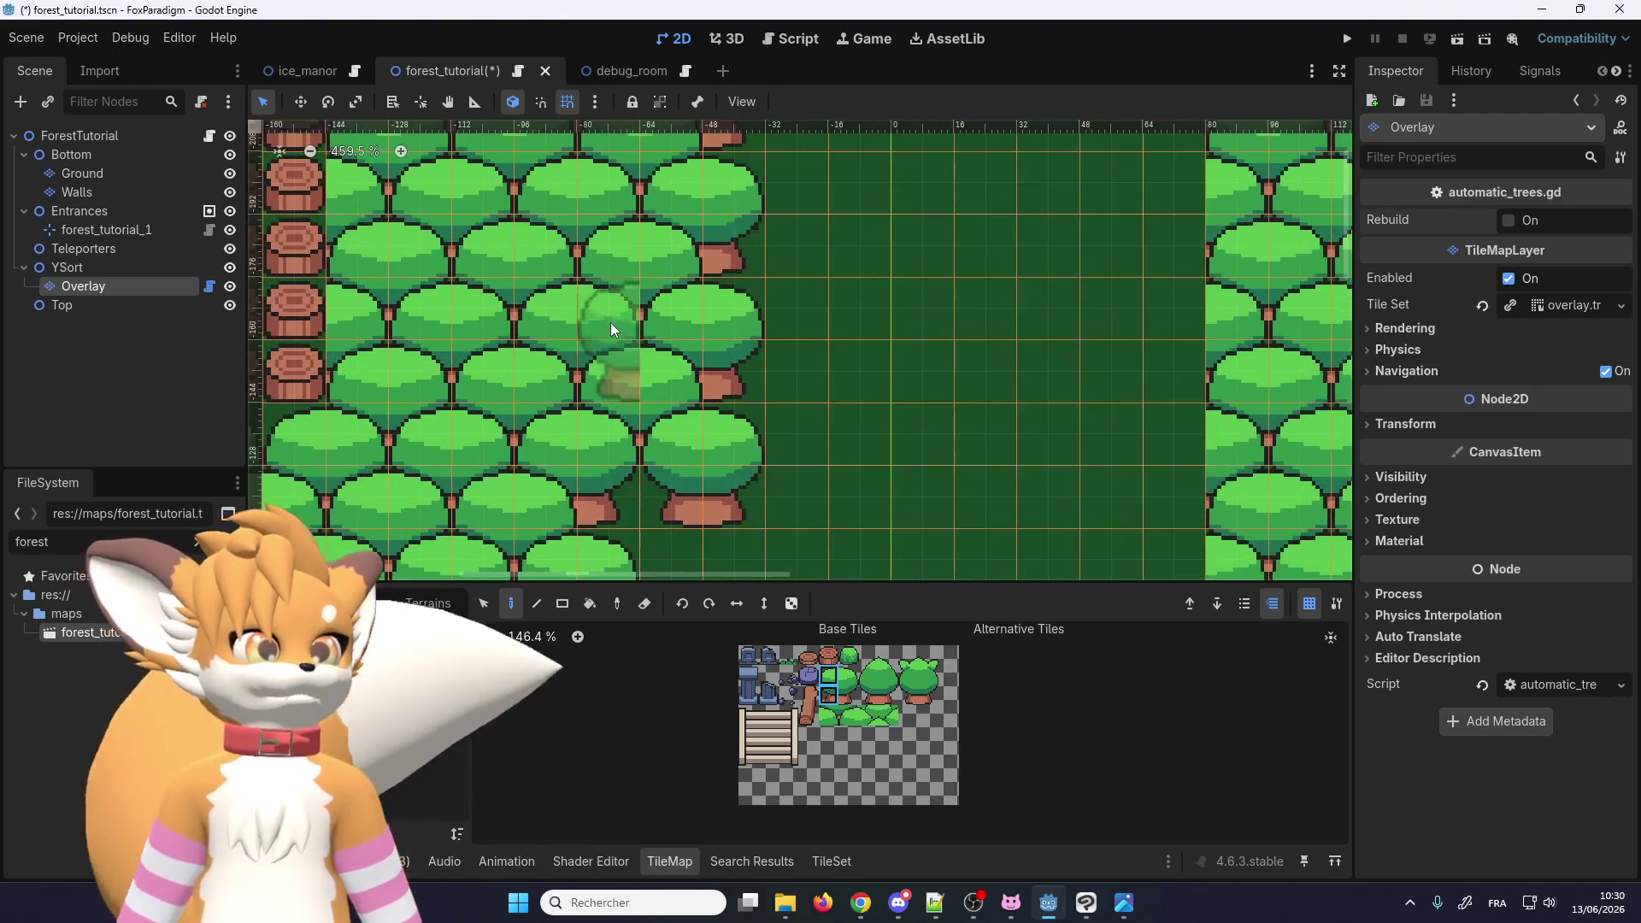
scroll(778, 367, "down", 1)
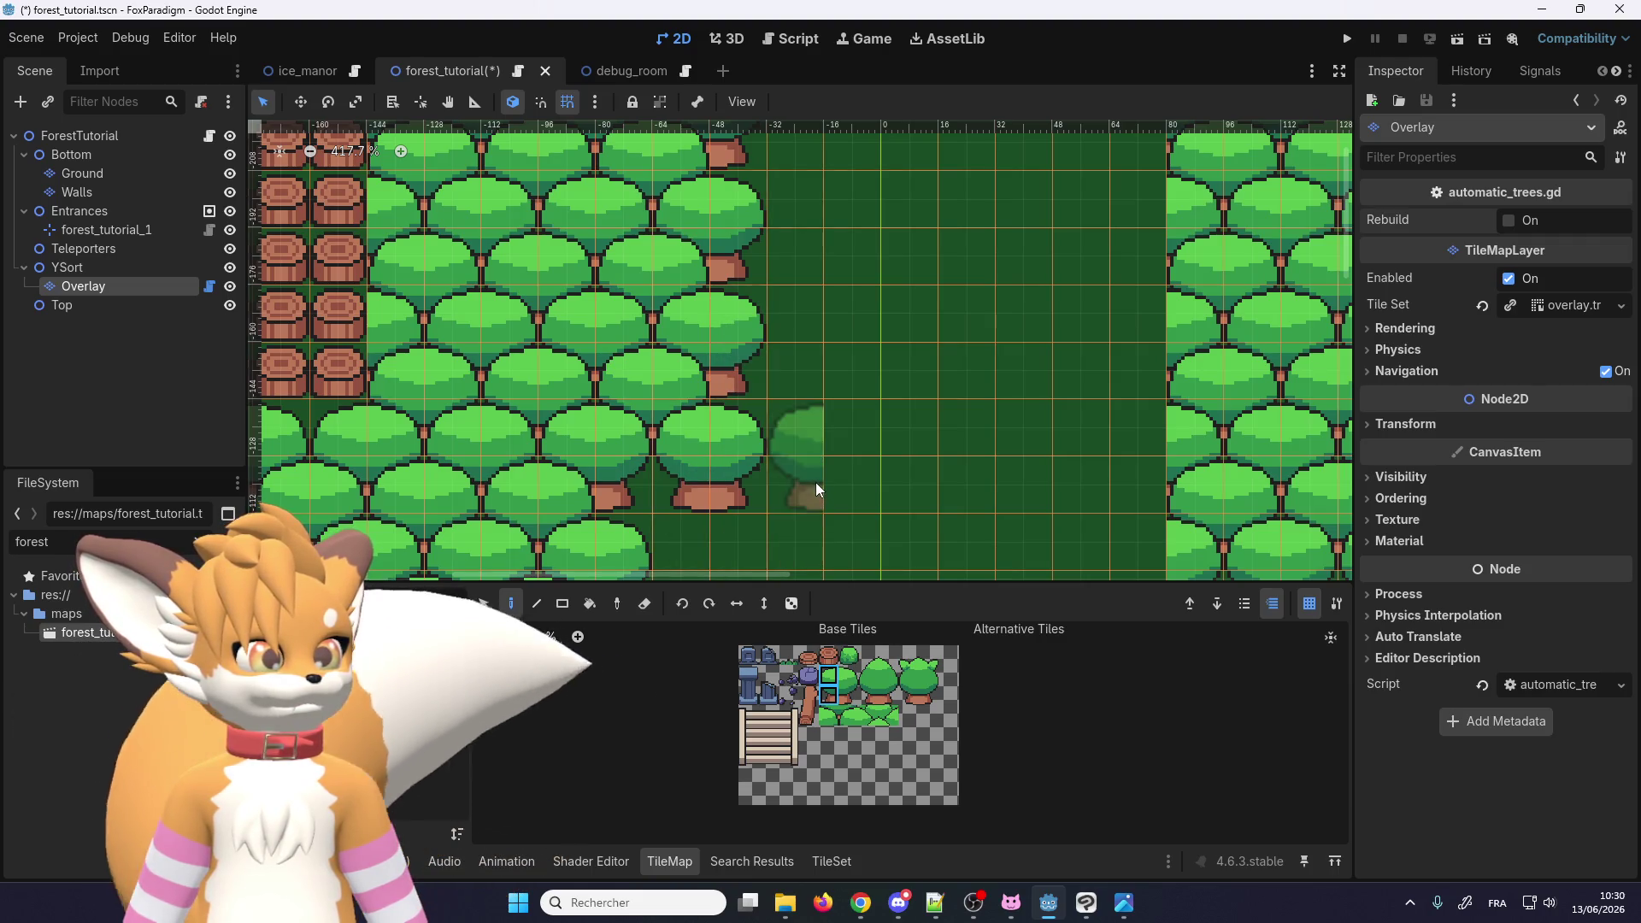
scroll(702, 430, "down", 3)
scroll(846, 396, "down", 3)
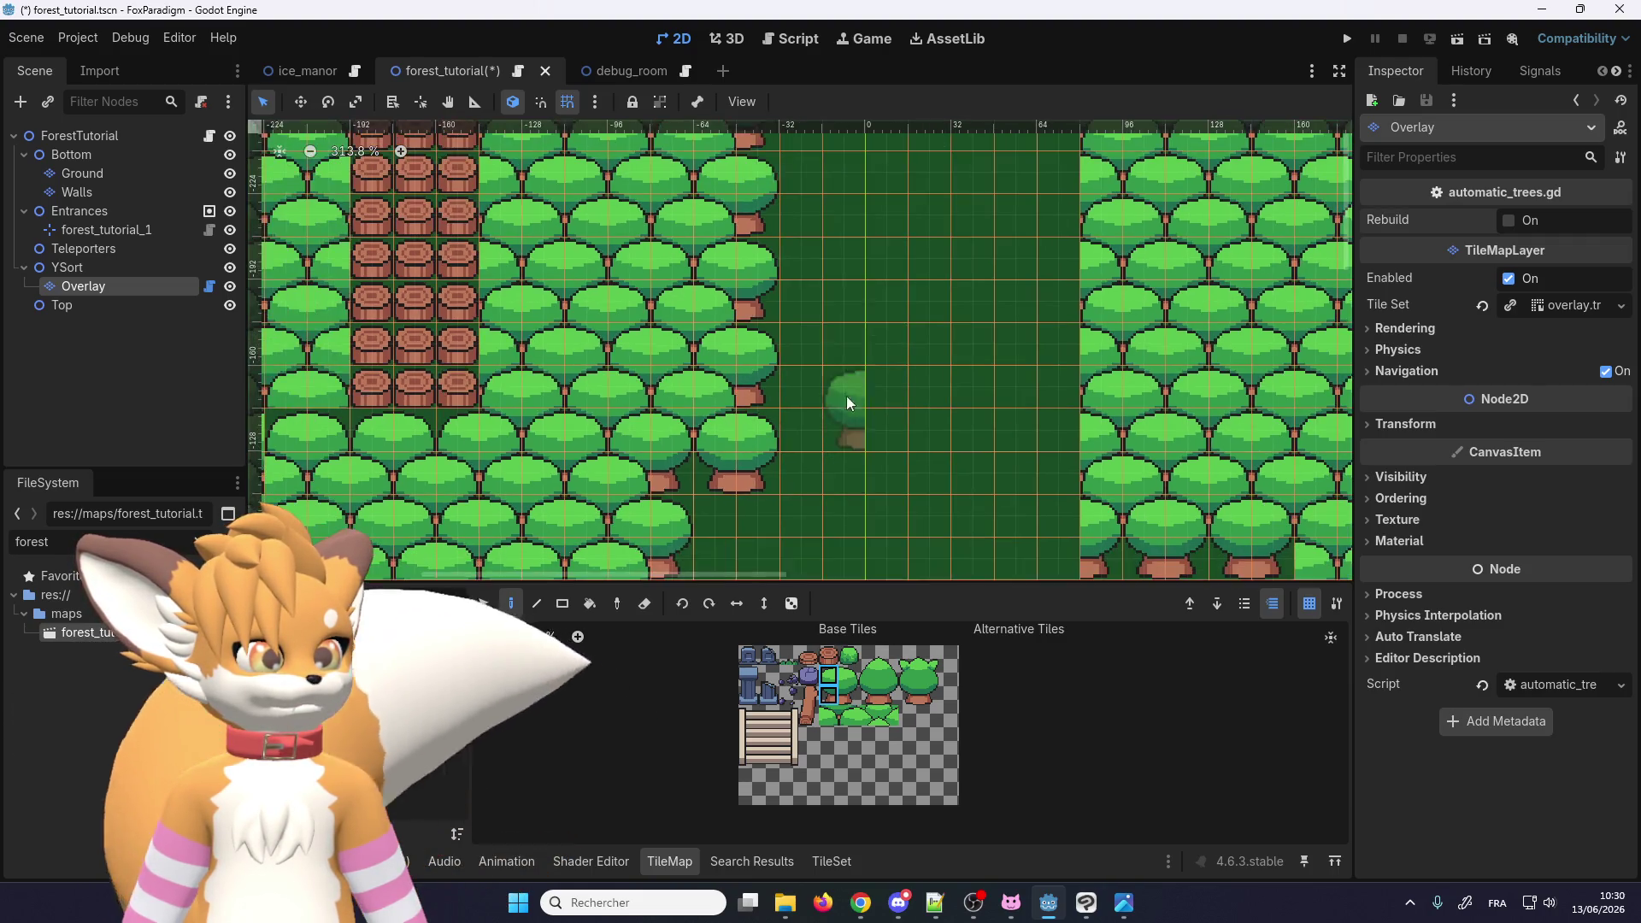
scroll(796, 384, "down", 2)
scroll(821, 389, "up", 3)
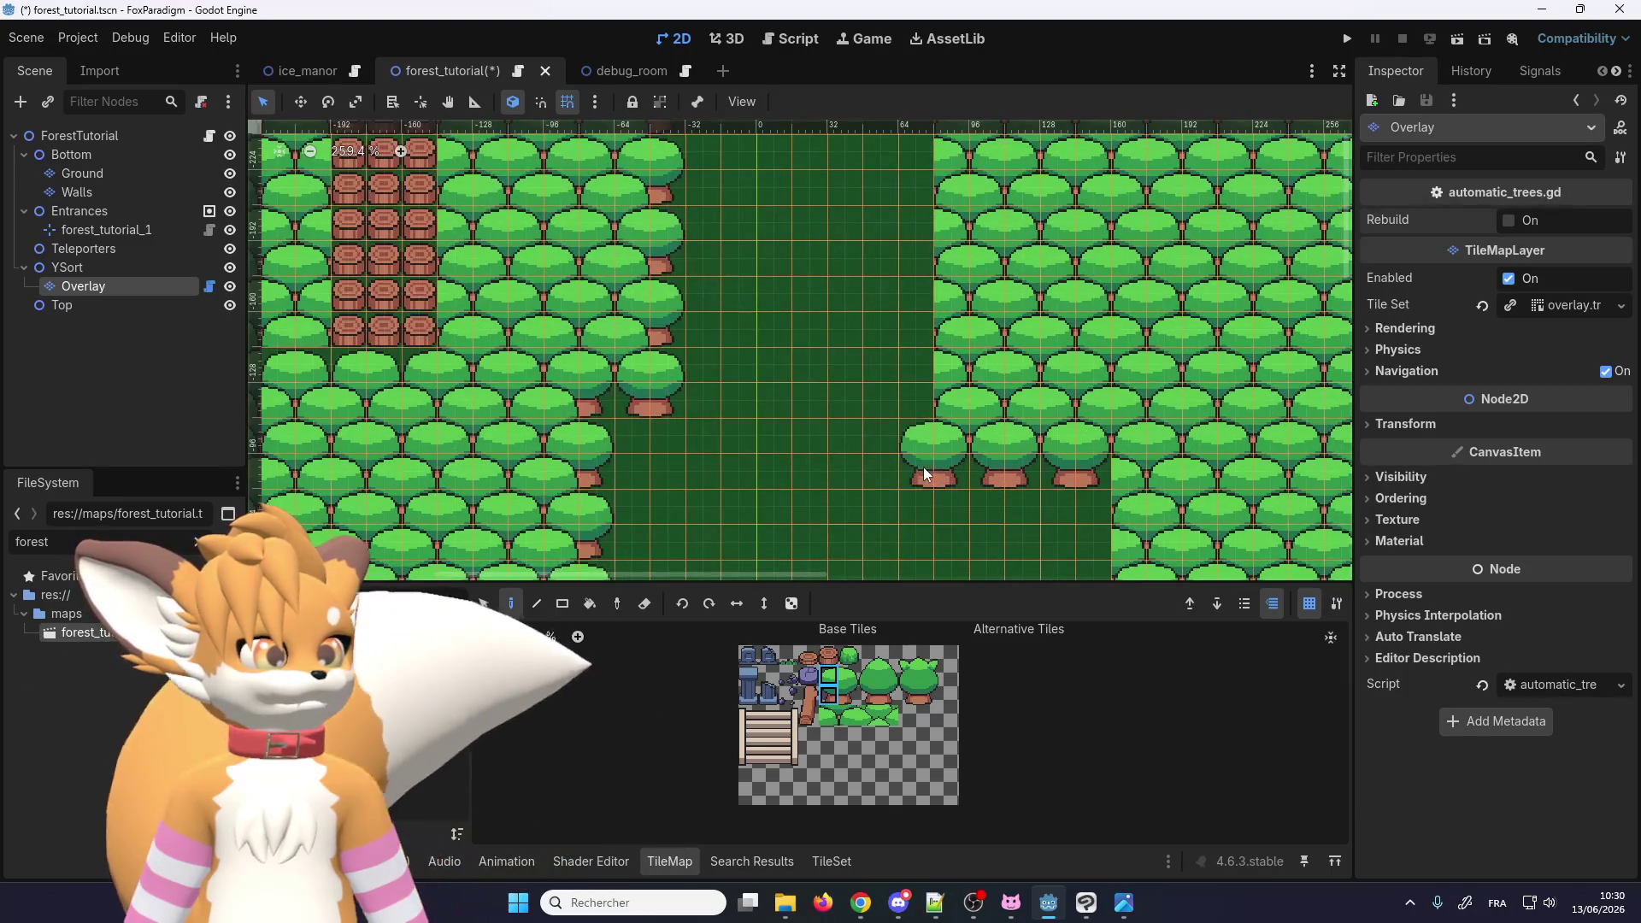
scroll(922, 299, "up", 2)
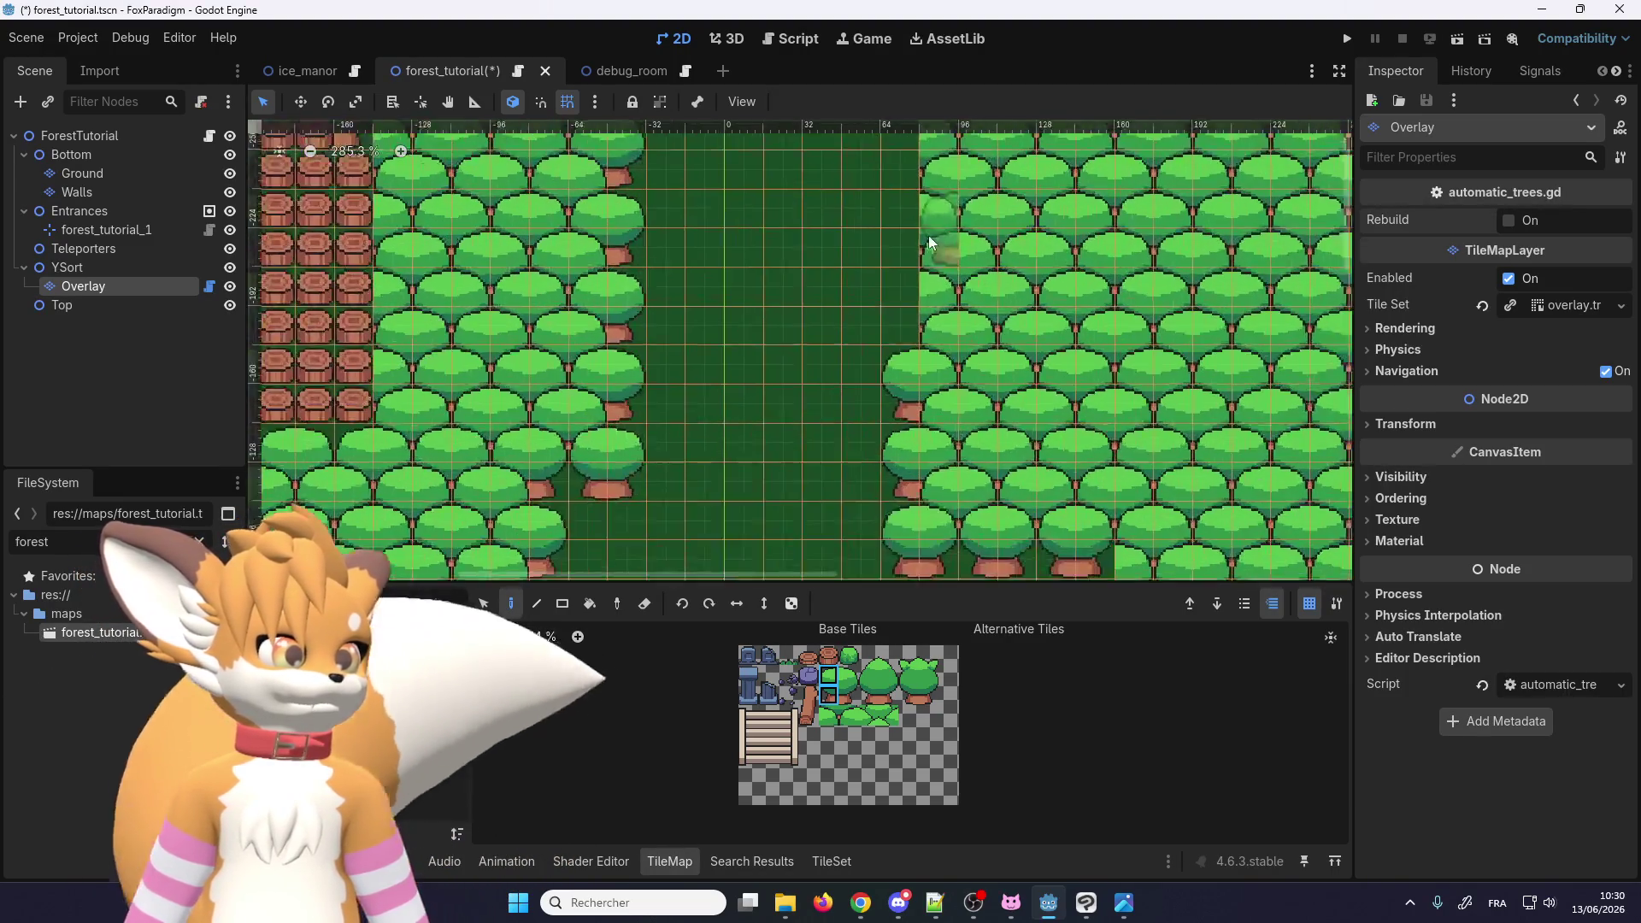
scroll(895, 183, "down", 1)
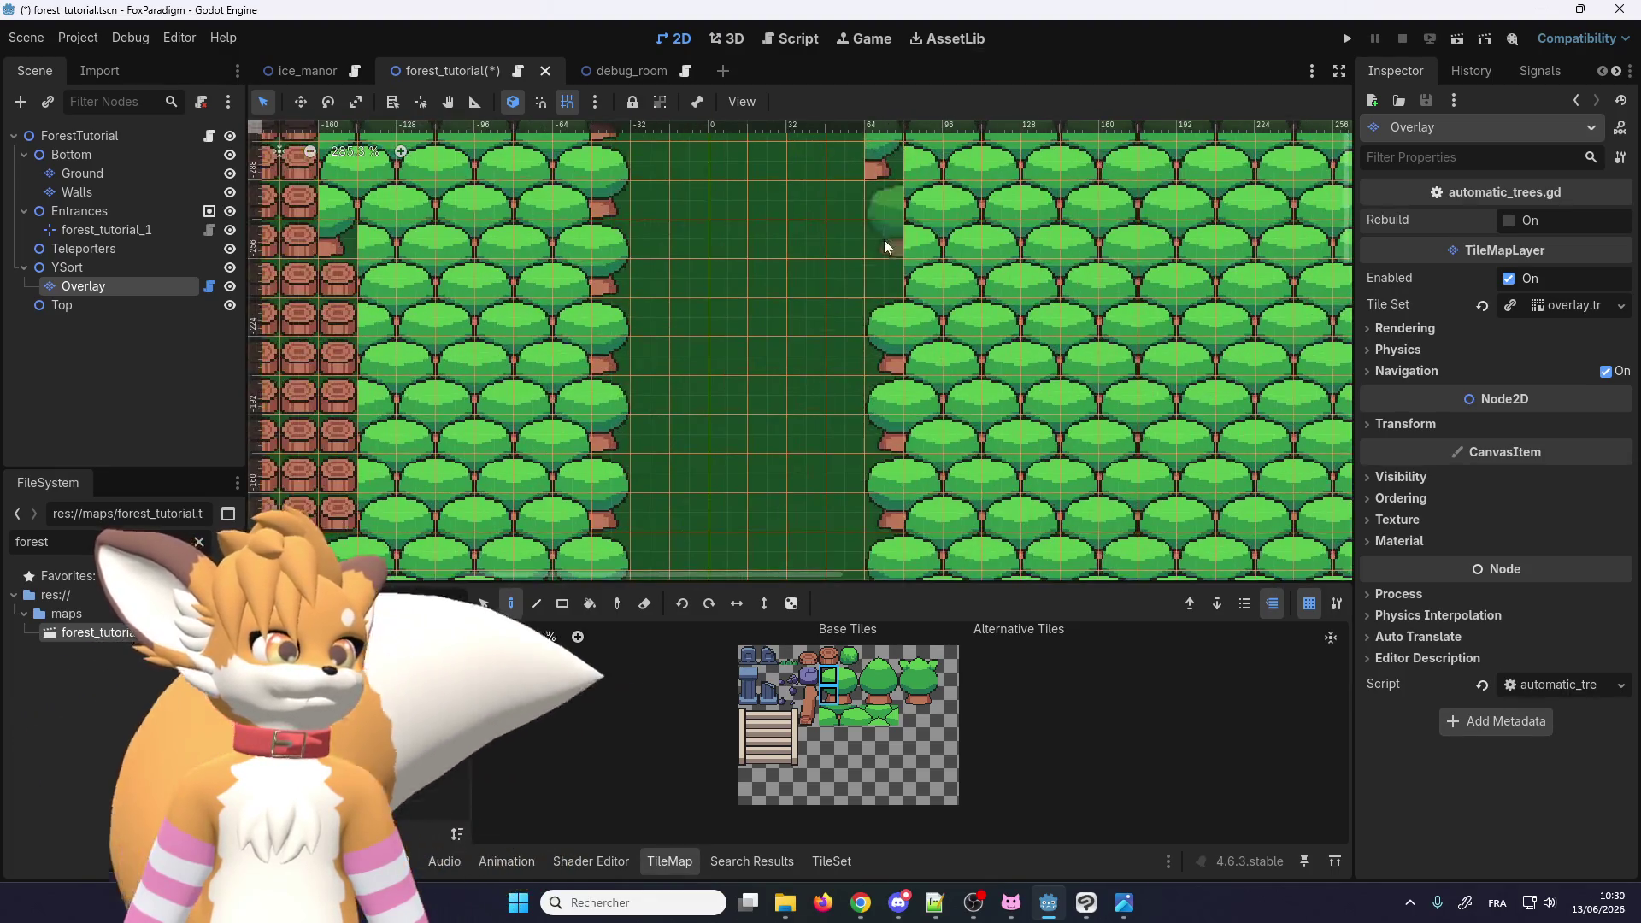
scroll(874, 374, "down", 4)
scroll(818, 291, "up", 5)
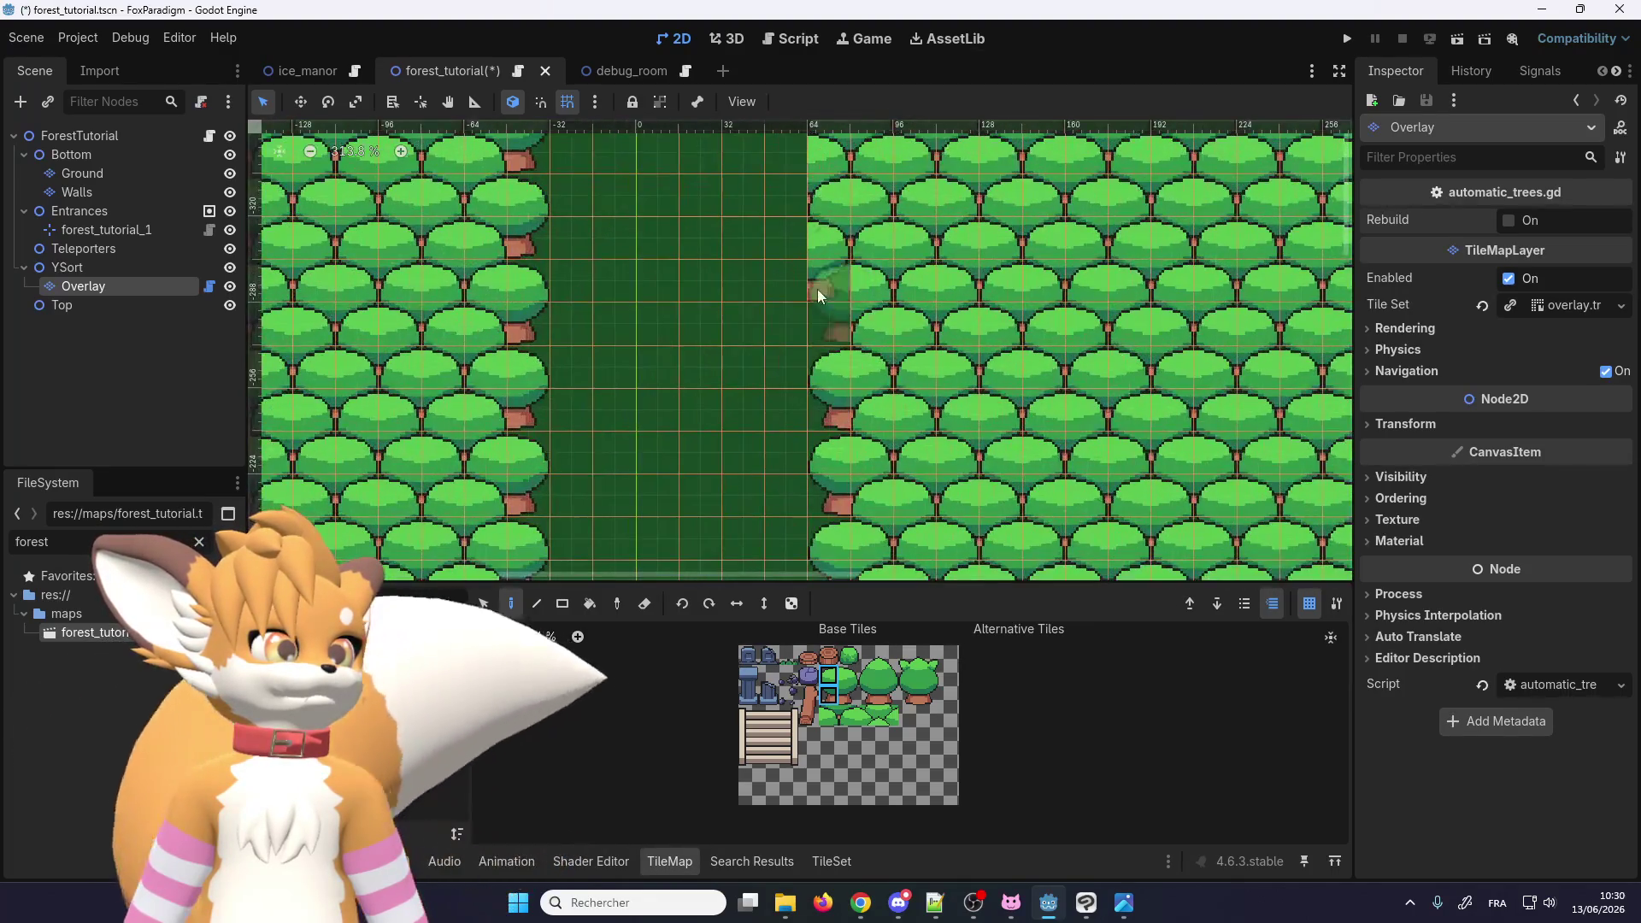
scroll(818, 302, "down", 5)
scroll(833, 230, "up", 9)
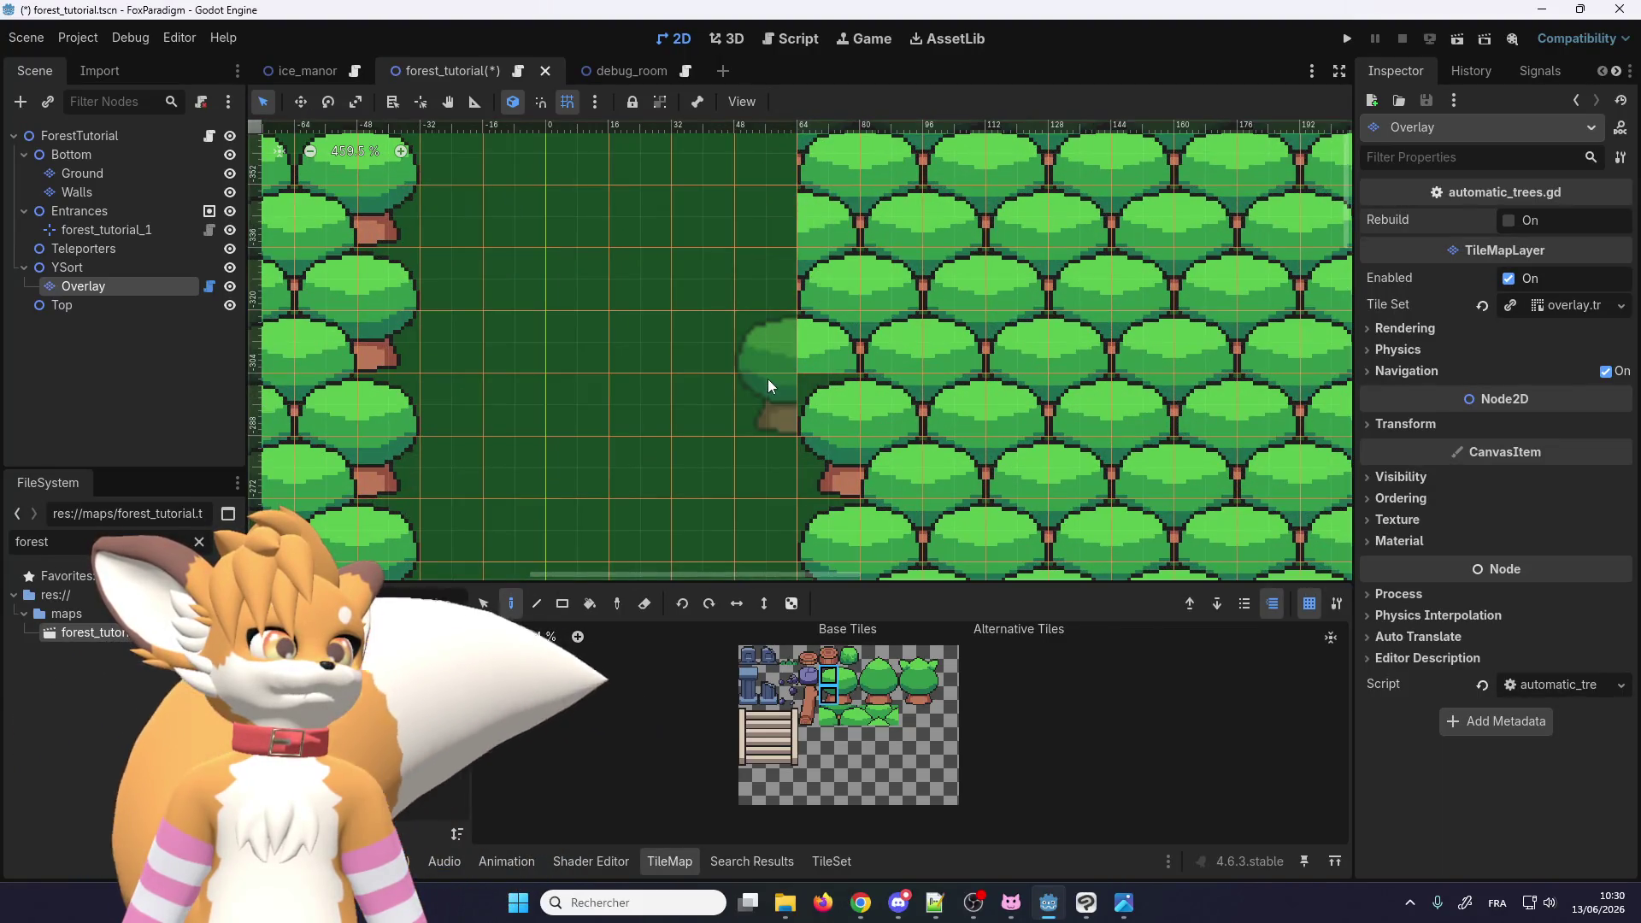
left_click(828, 718)
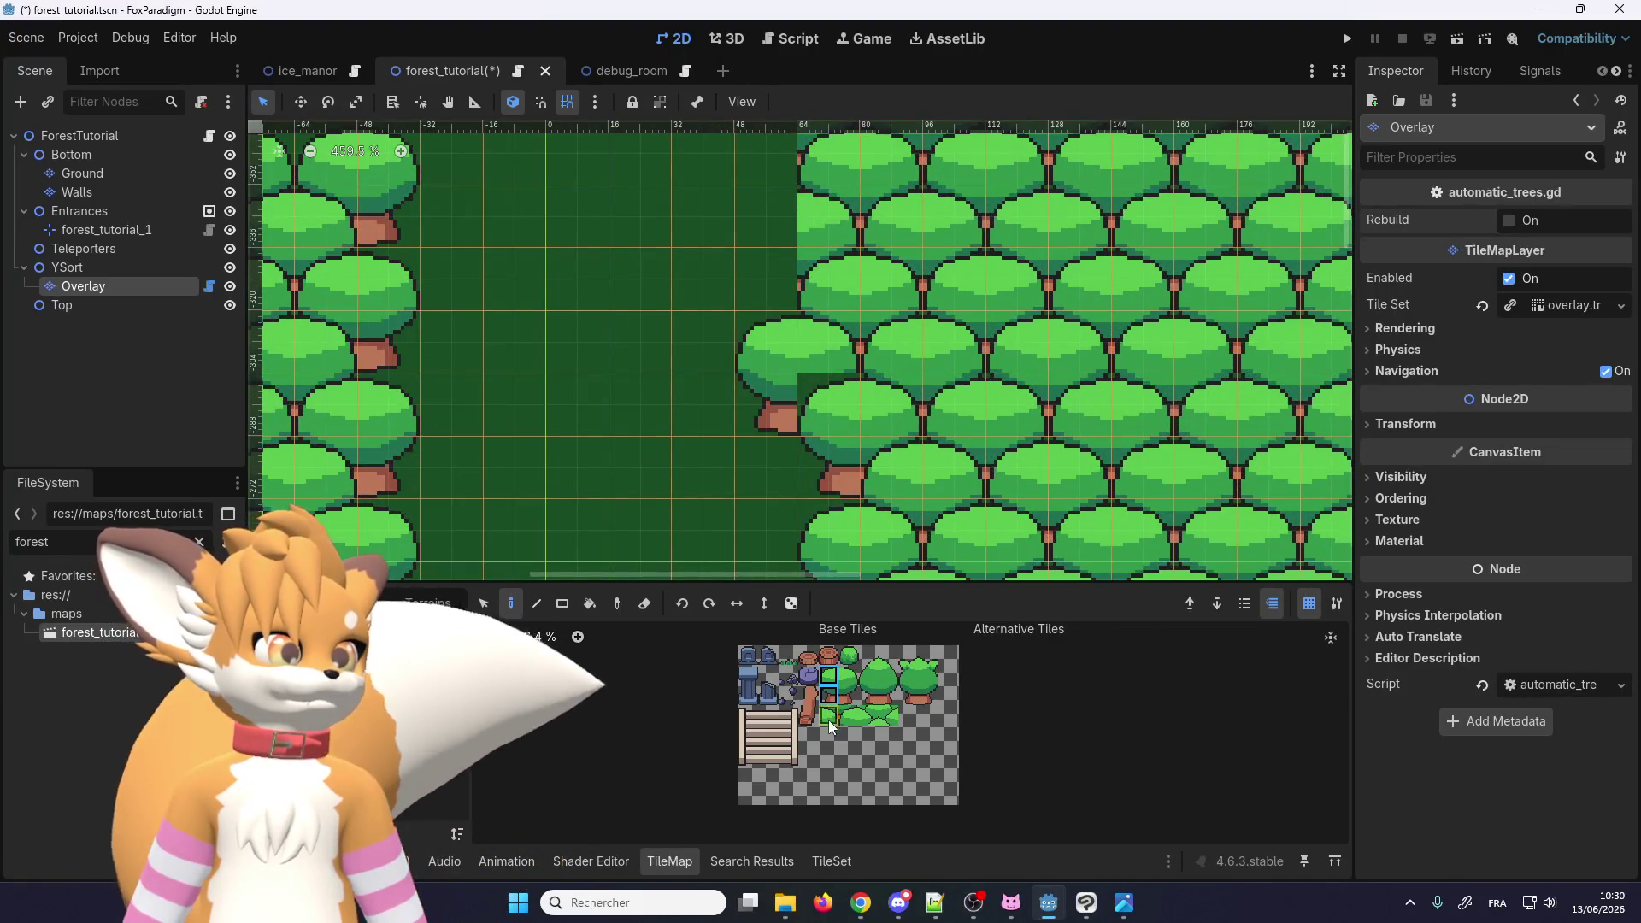
scroll(832, 367, "up", 4)
left_click(849, 716)
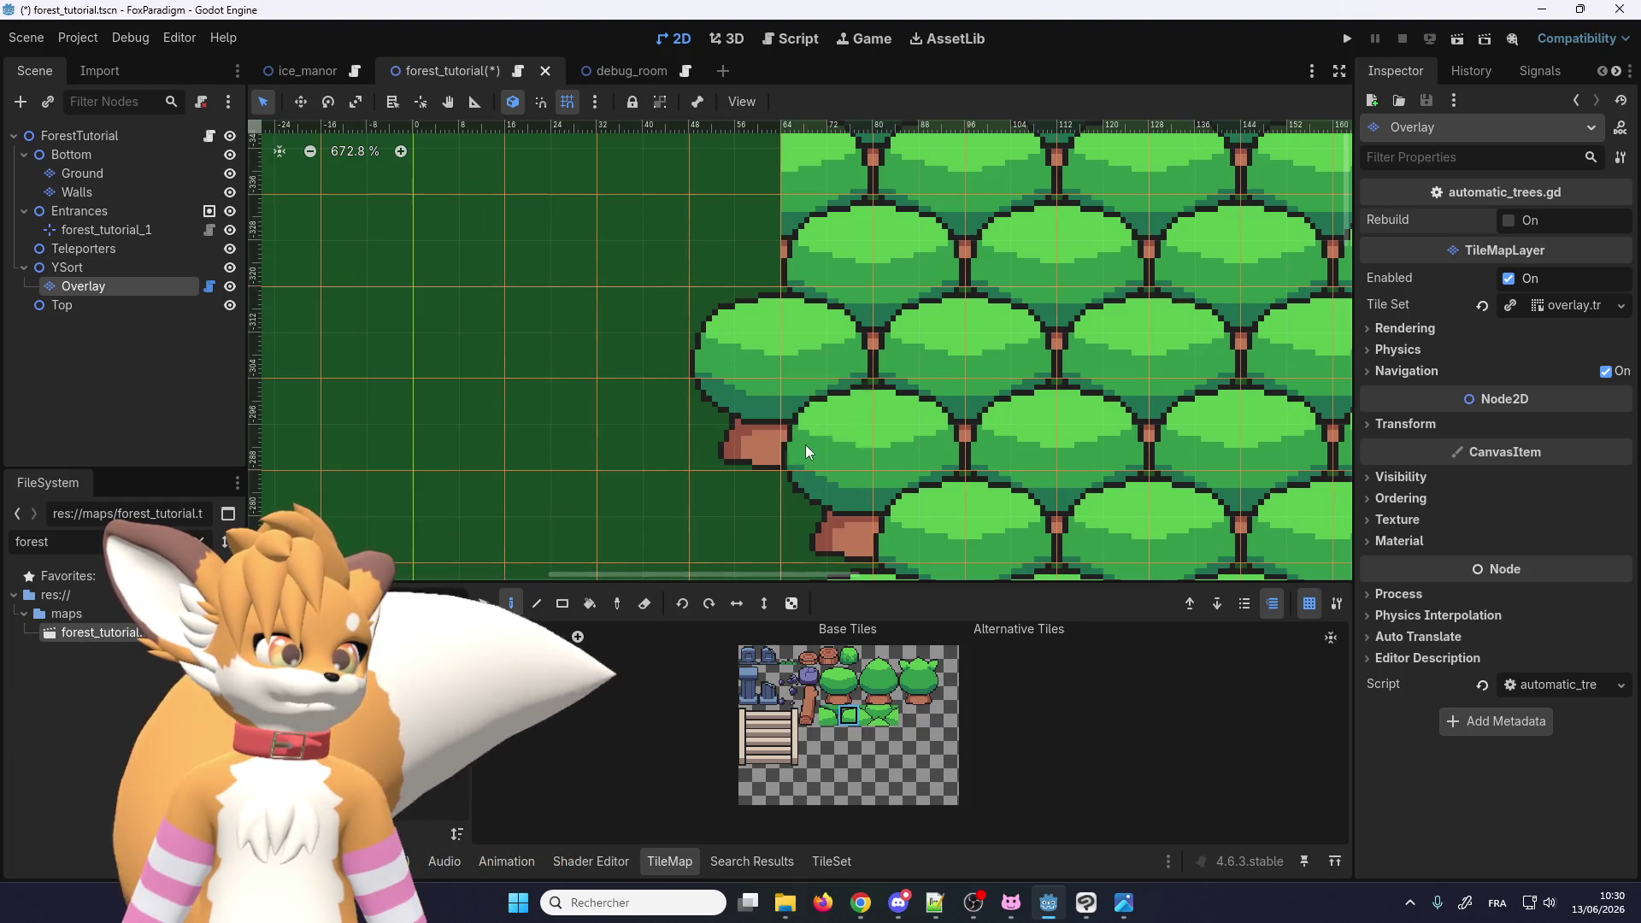
scroll(855, 176, "down", 4)
scroll(855, 176, "up", 5)
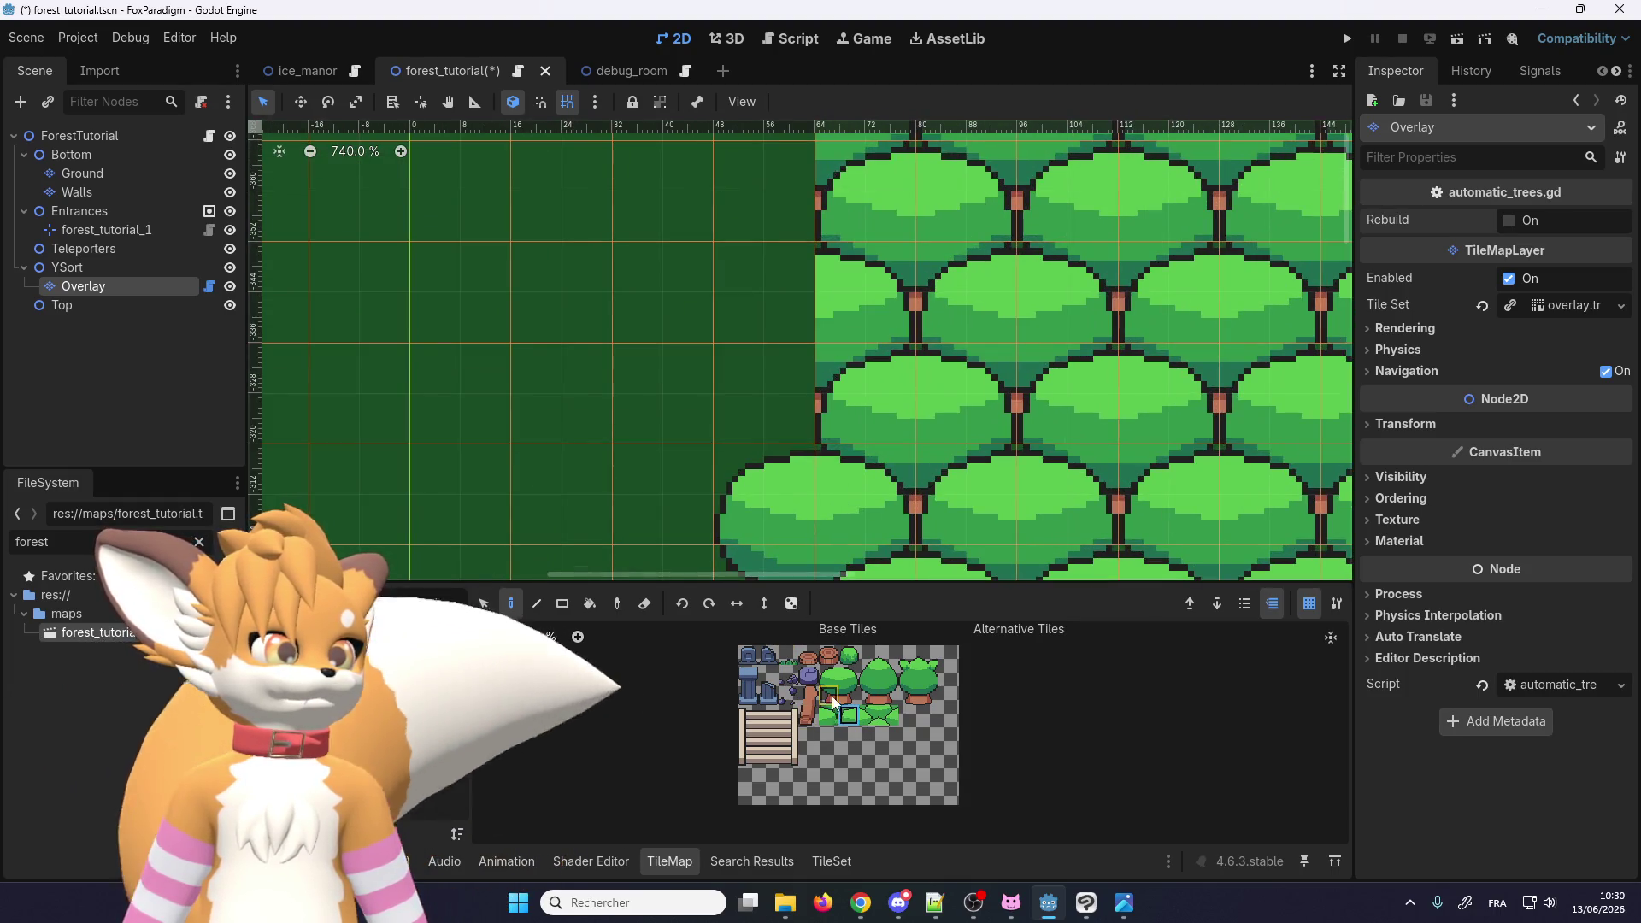
left_click_drag(832, 697, 829, 677)
scroll(757, 304, "down", 5)
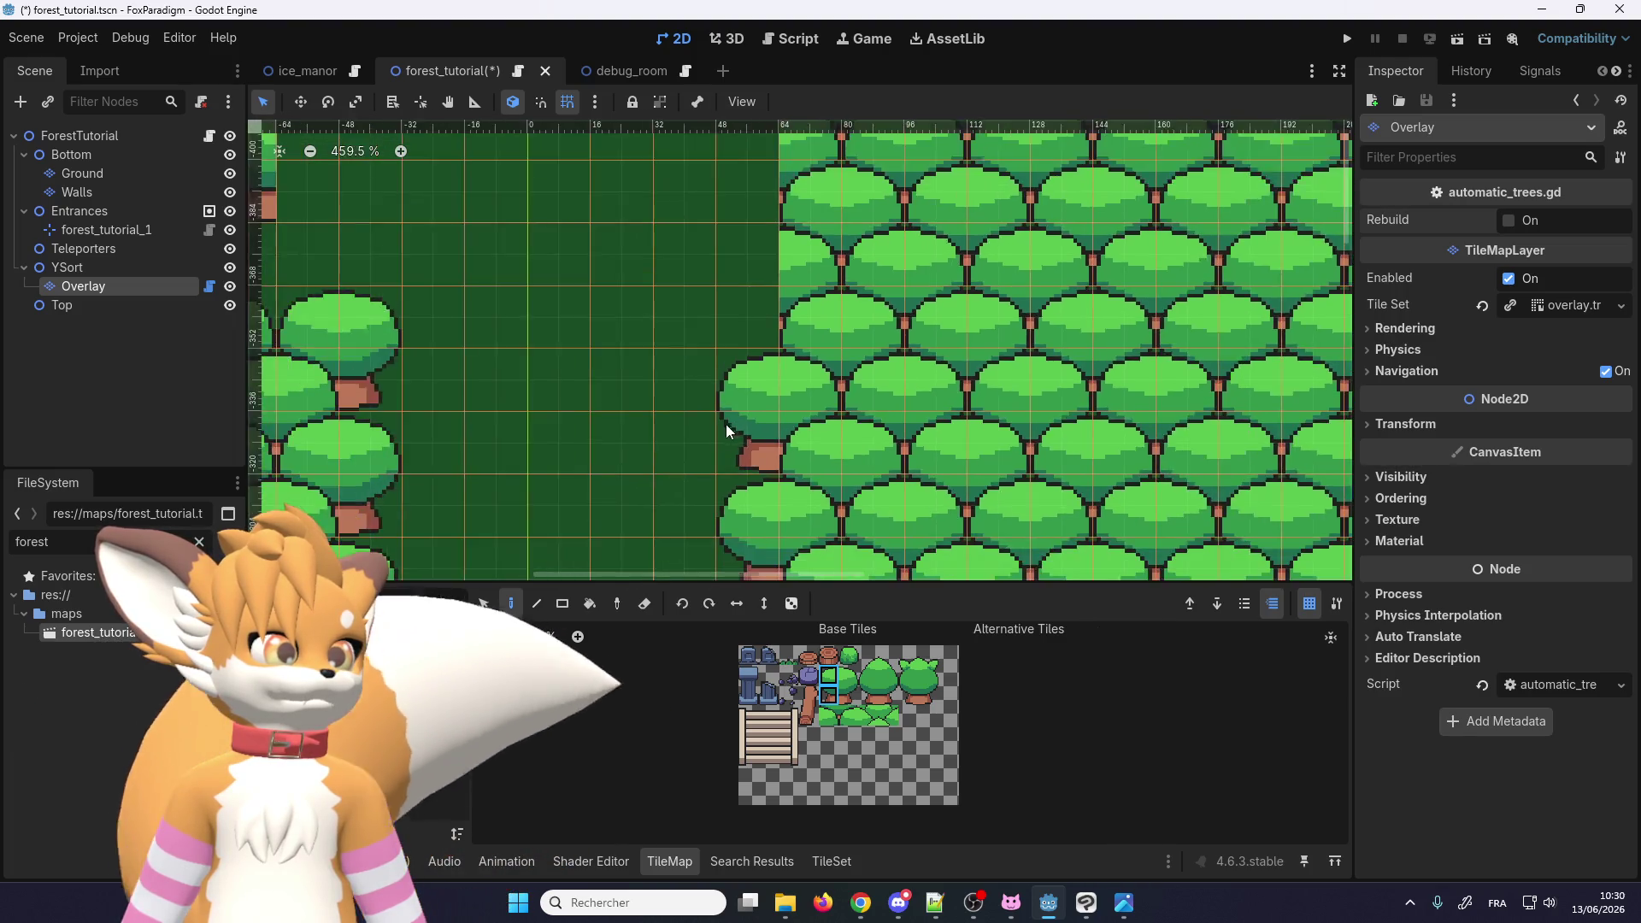
scroll(744, 389, "down", 13)
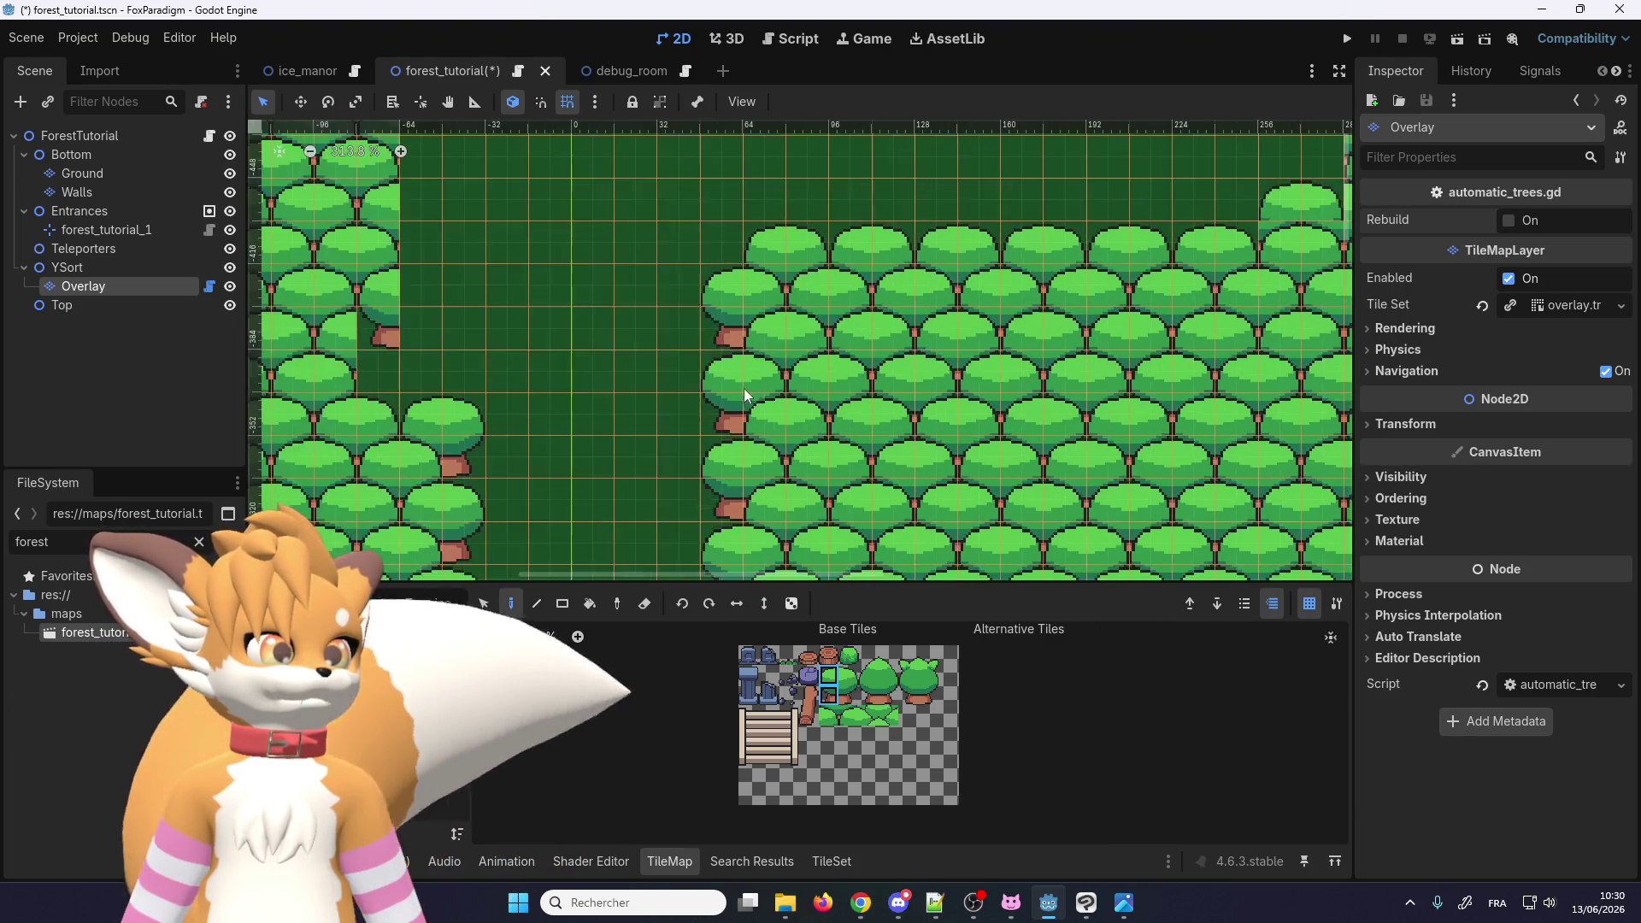
scroll(983, 246, "up", 12)
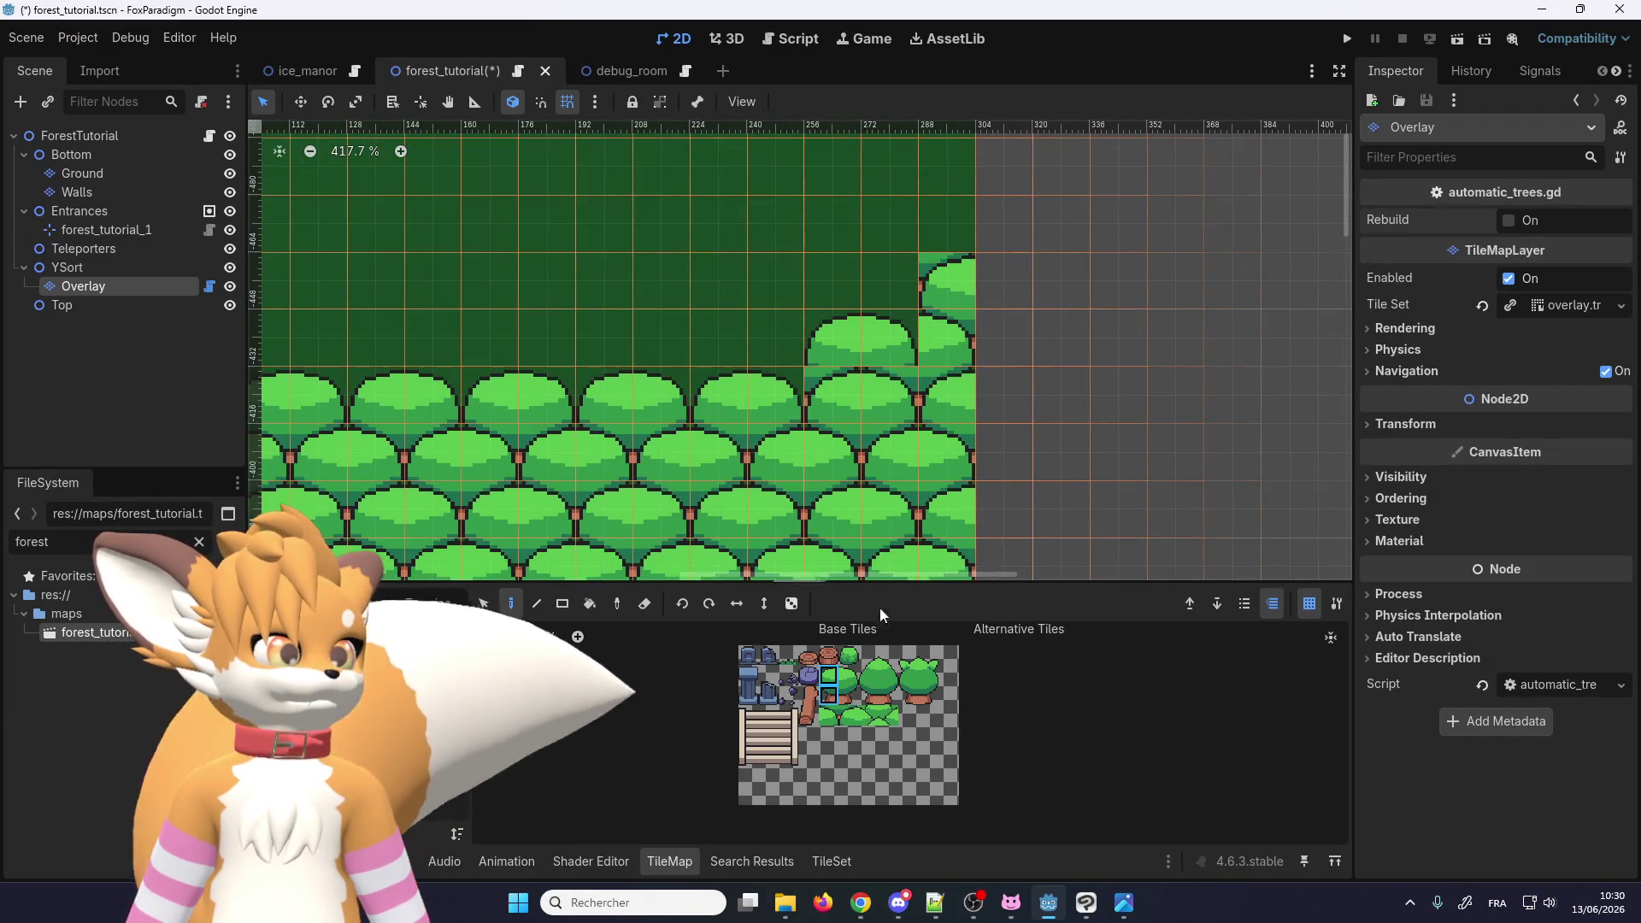
Step: Erase the stray tree tiles above the bottom rows at the block's right end
left_click(646, 605)
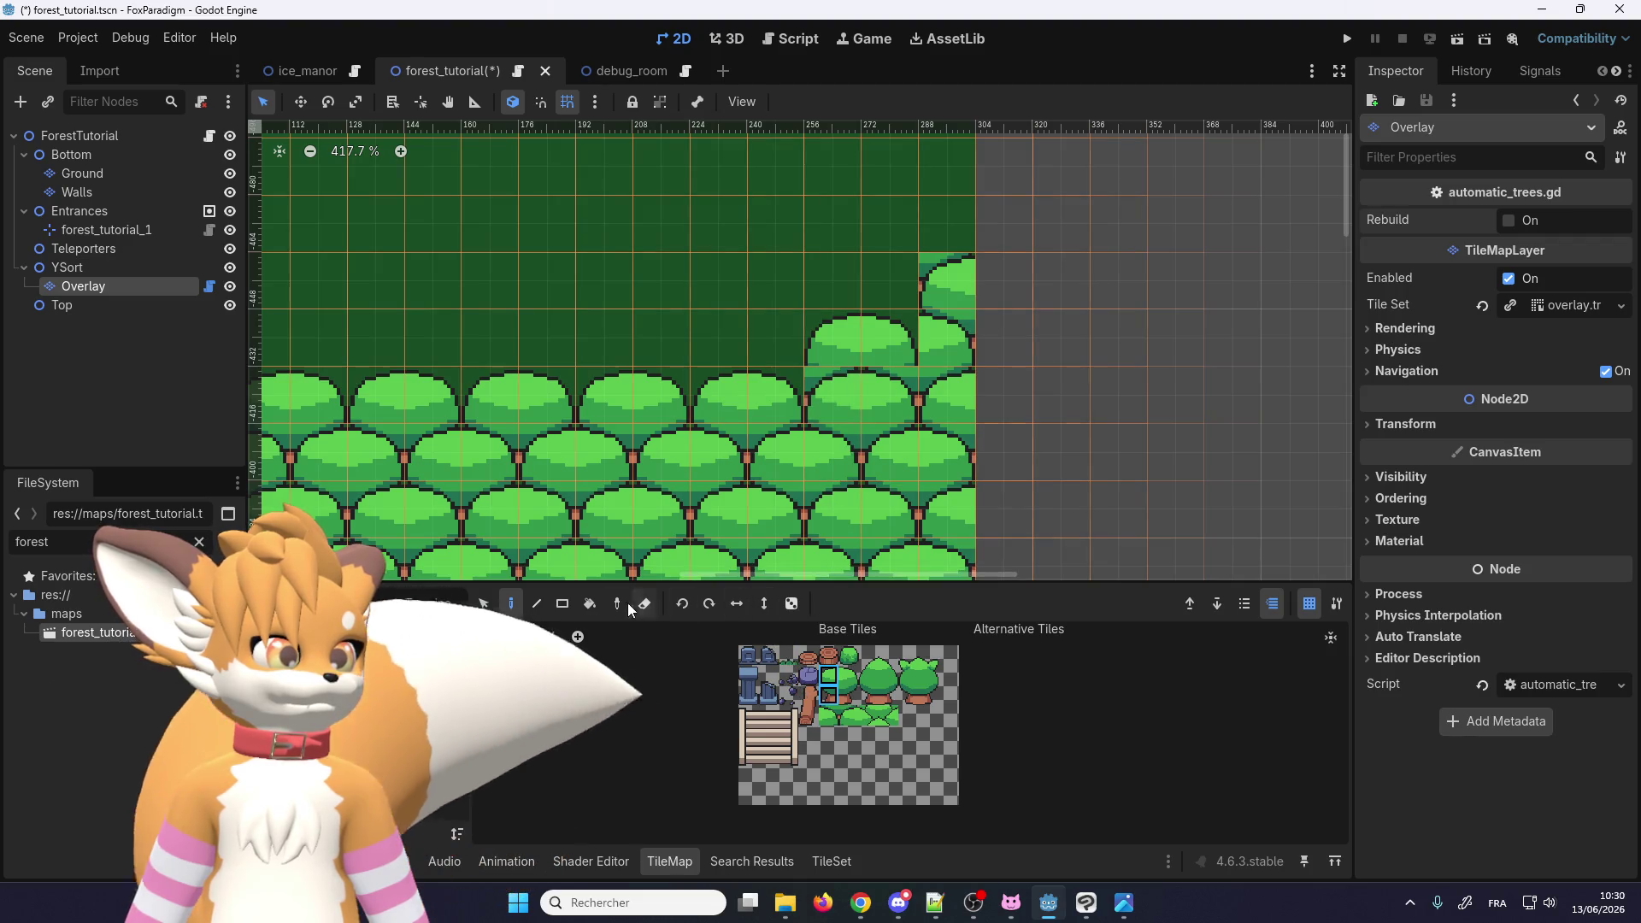
mouse_move(846, 346)
left_mouse_down()
mouse_move(864, 348)
mouse_move(899, 292)
left_mouse_up()
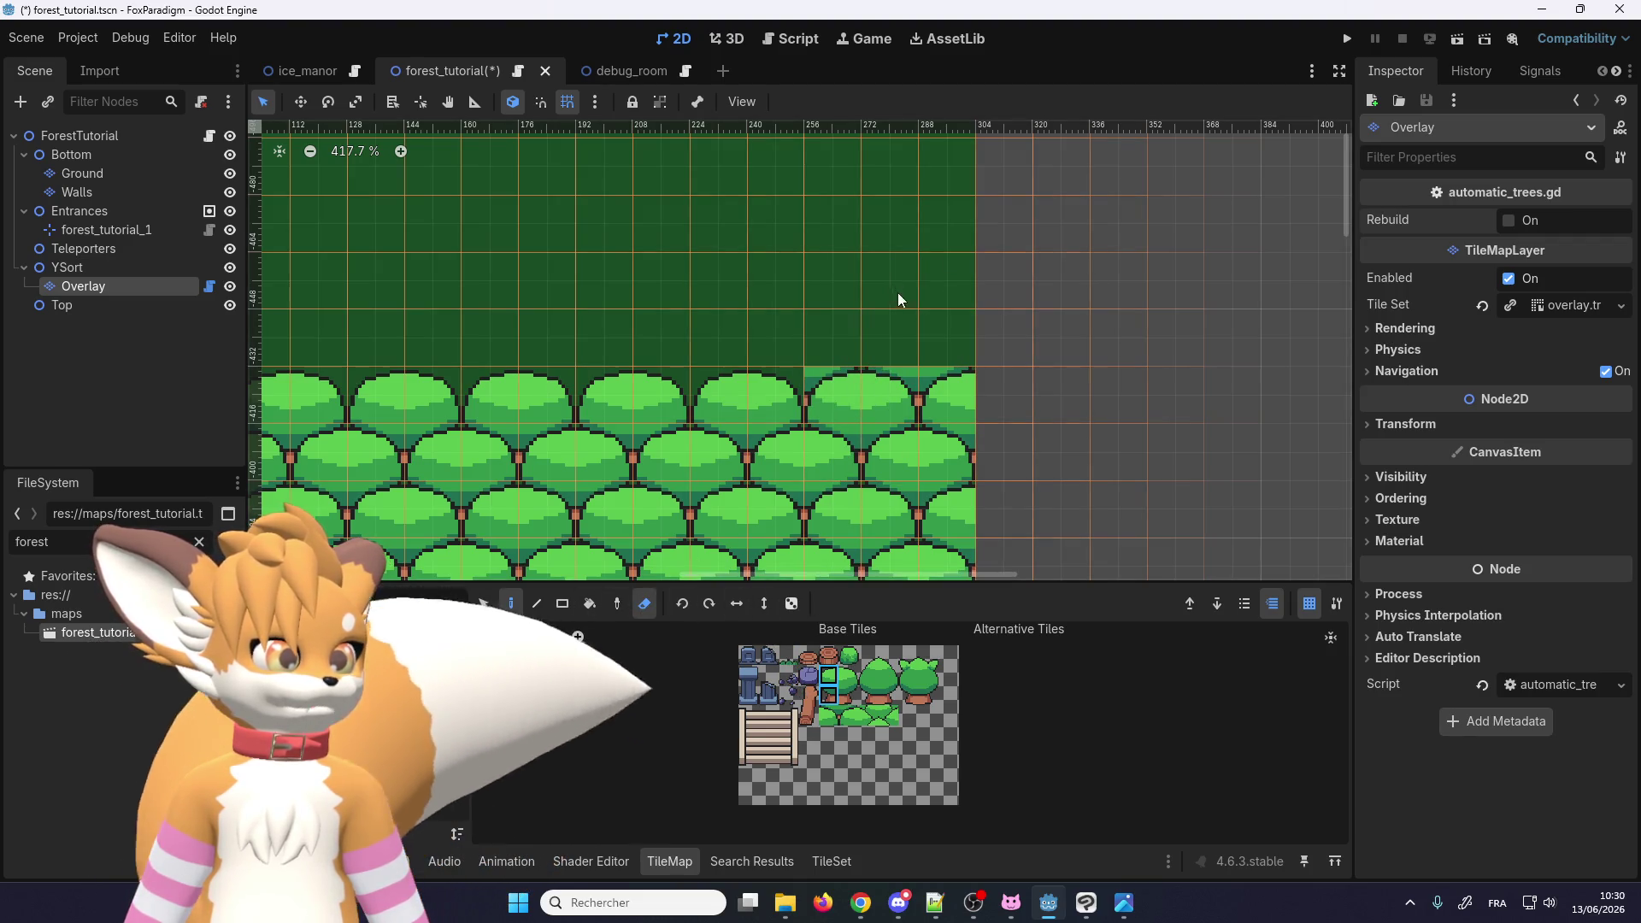
left_click_drag(827, 676, 848, 676)
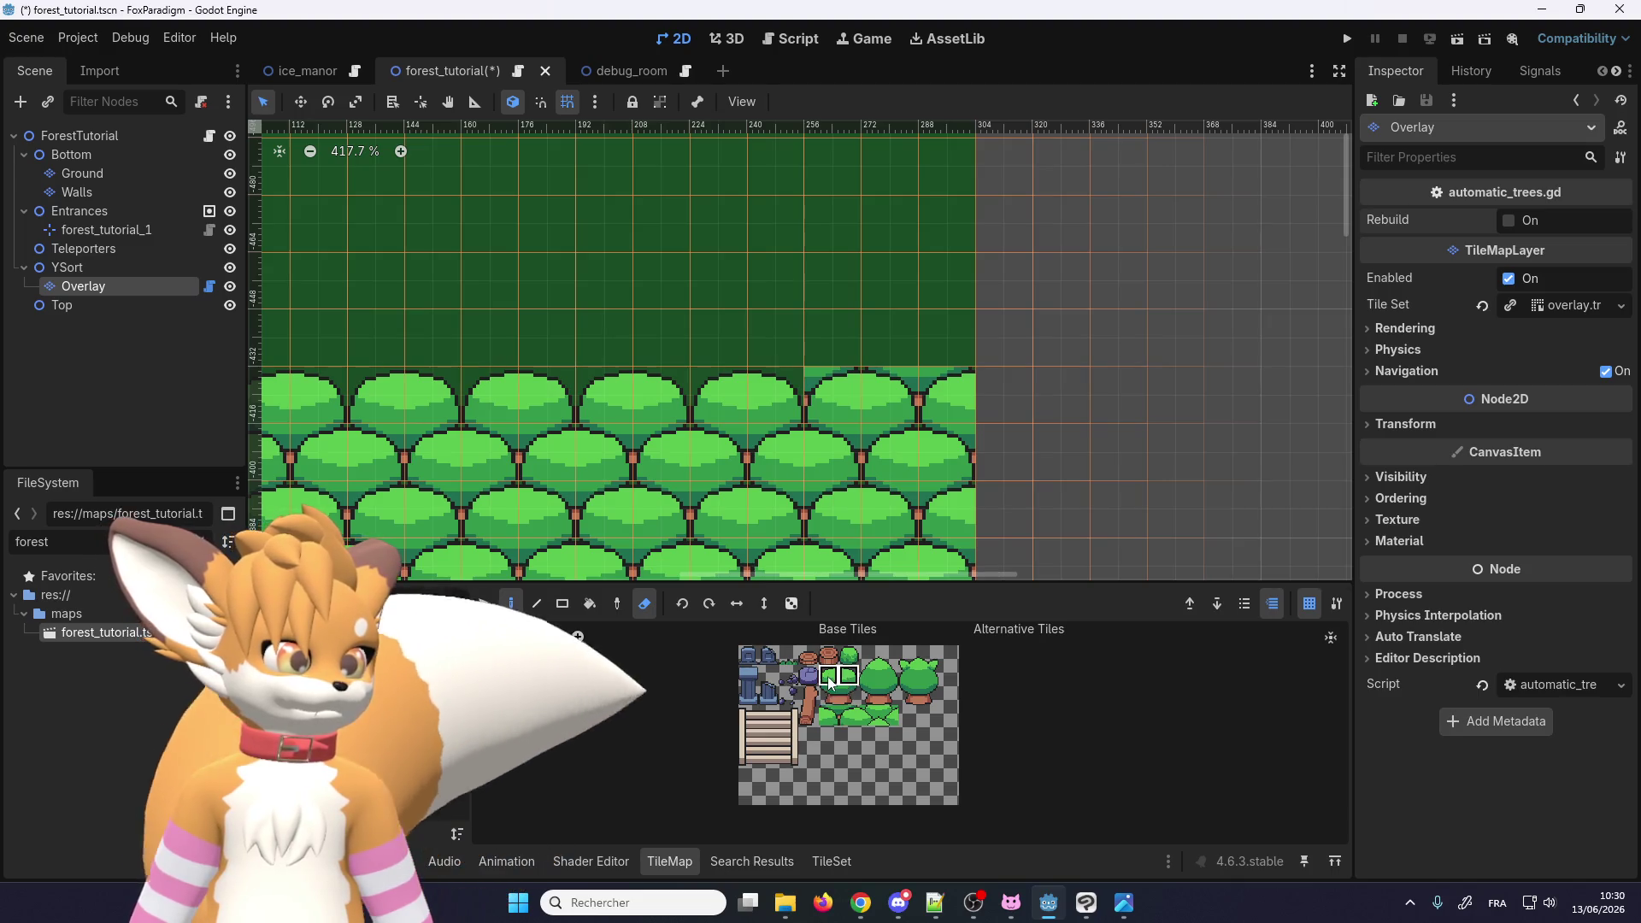
Step: Paint two canopy tiles above the top tree row at the right end
left_click(644, 604)
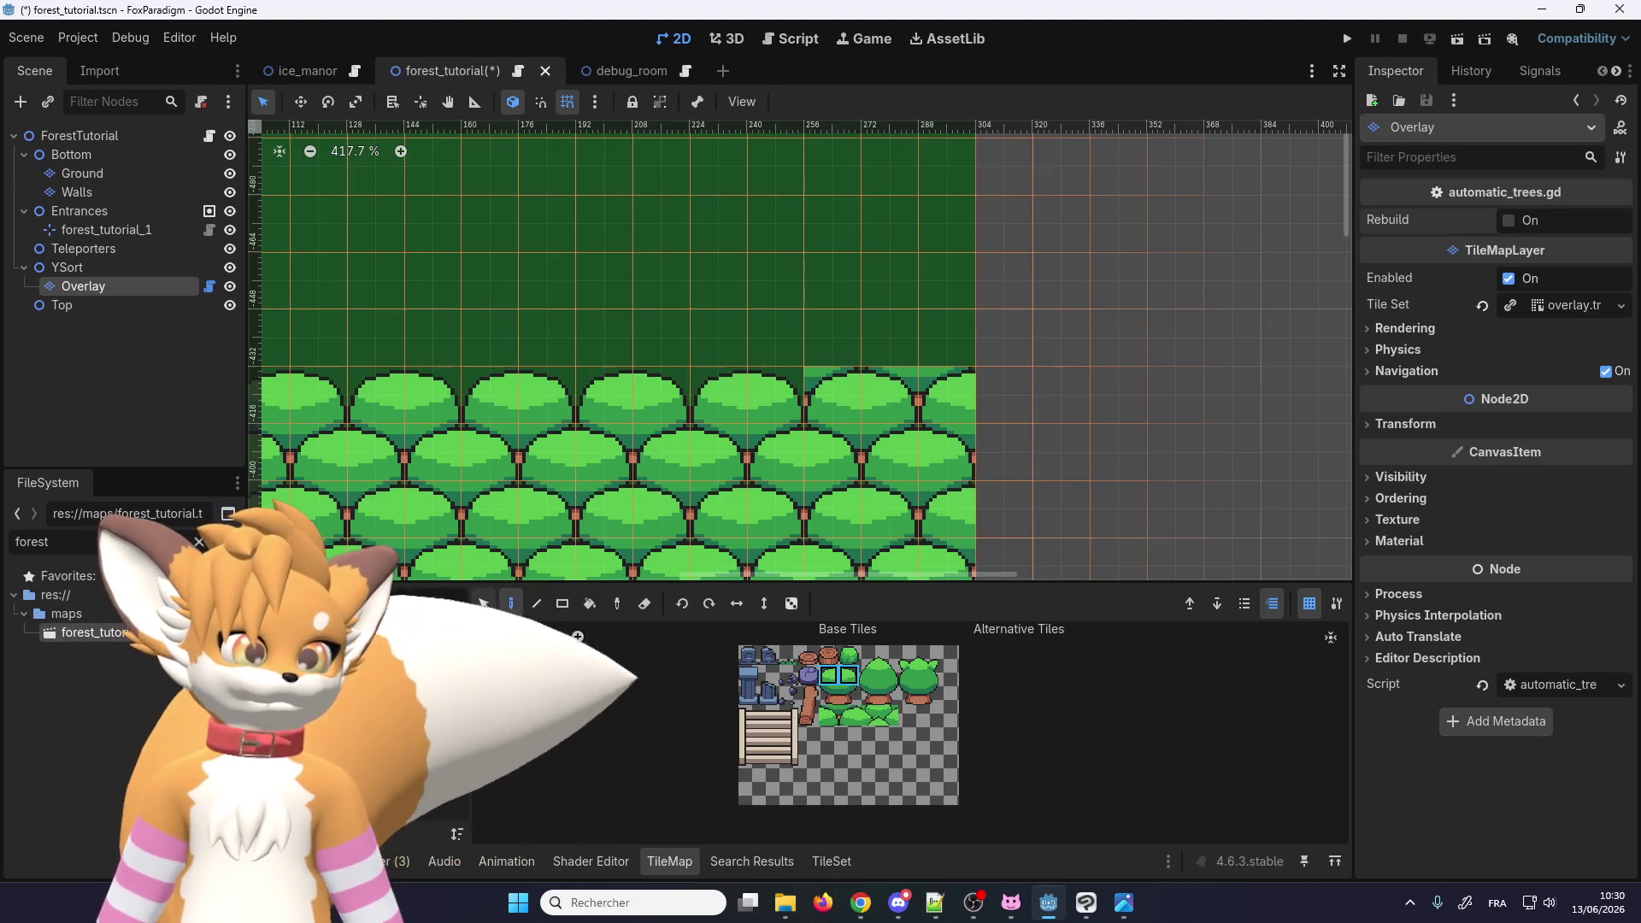
left_click(907, 316)
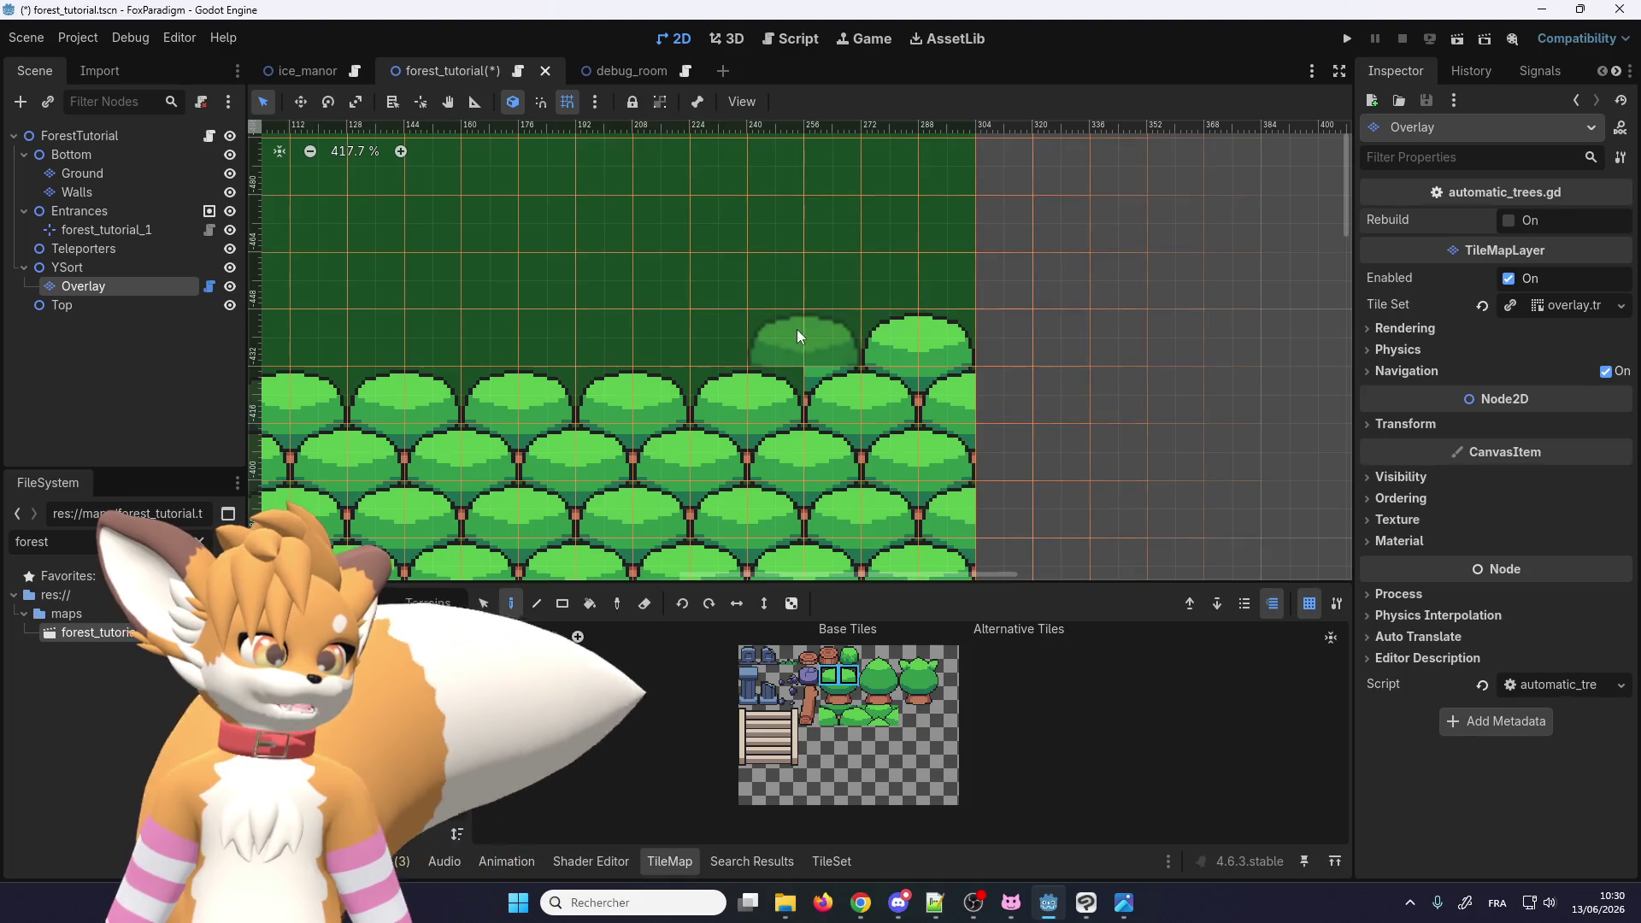
left_click(787, 330)
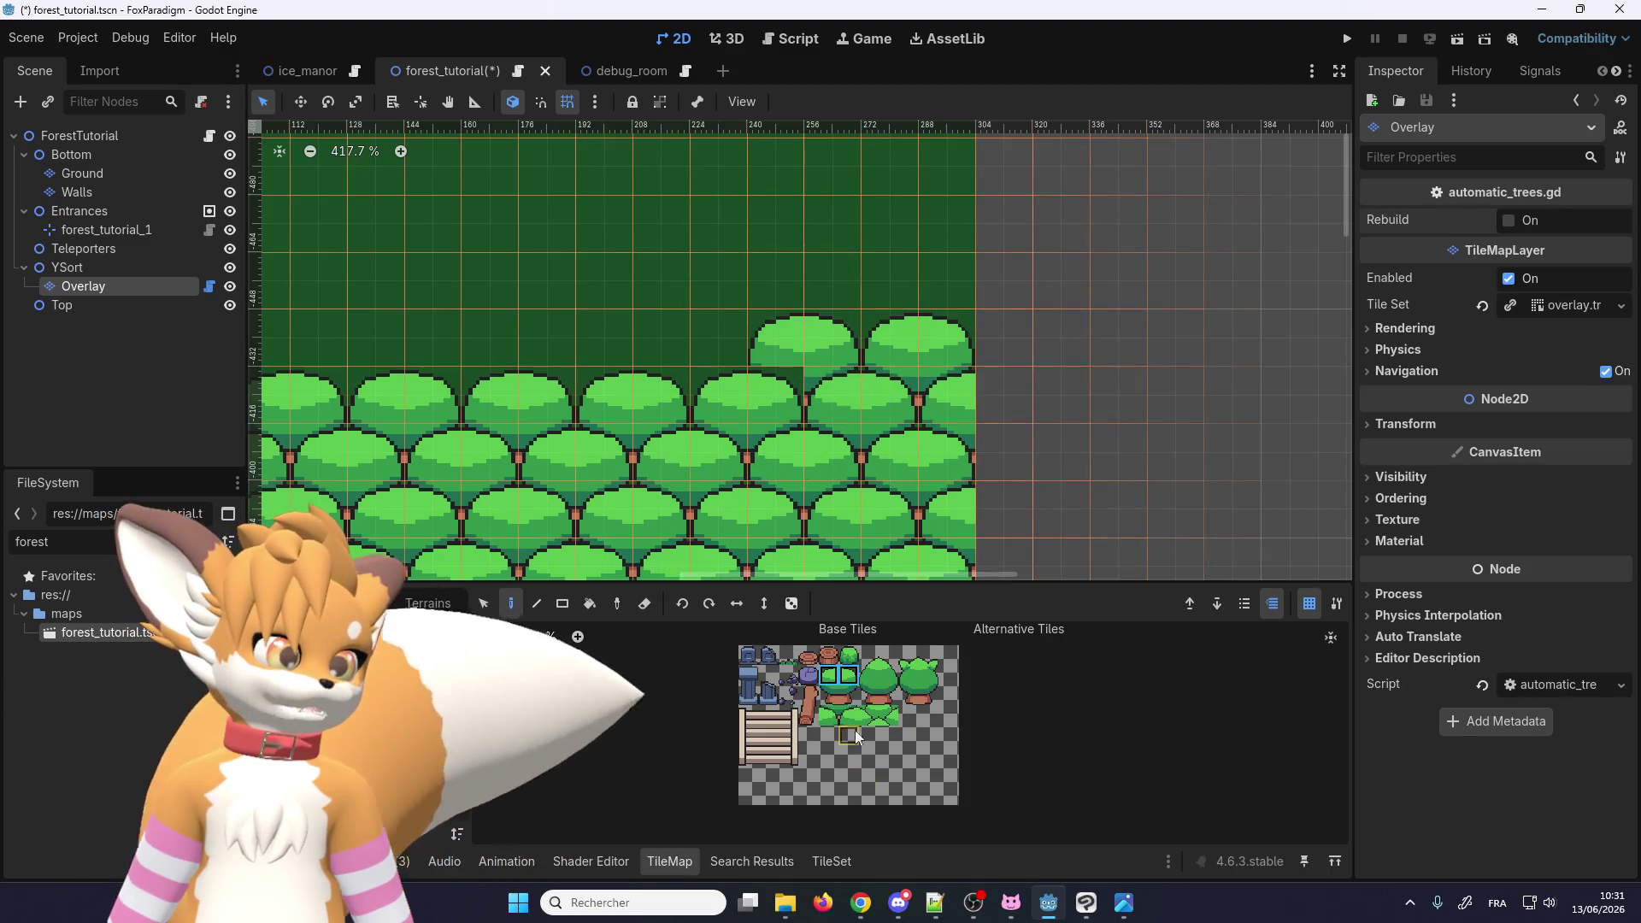
left_click(829, 718)
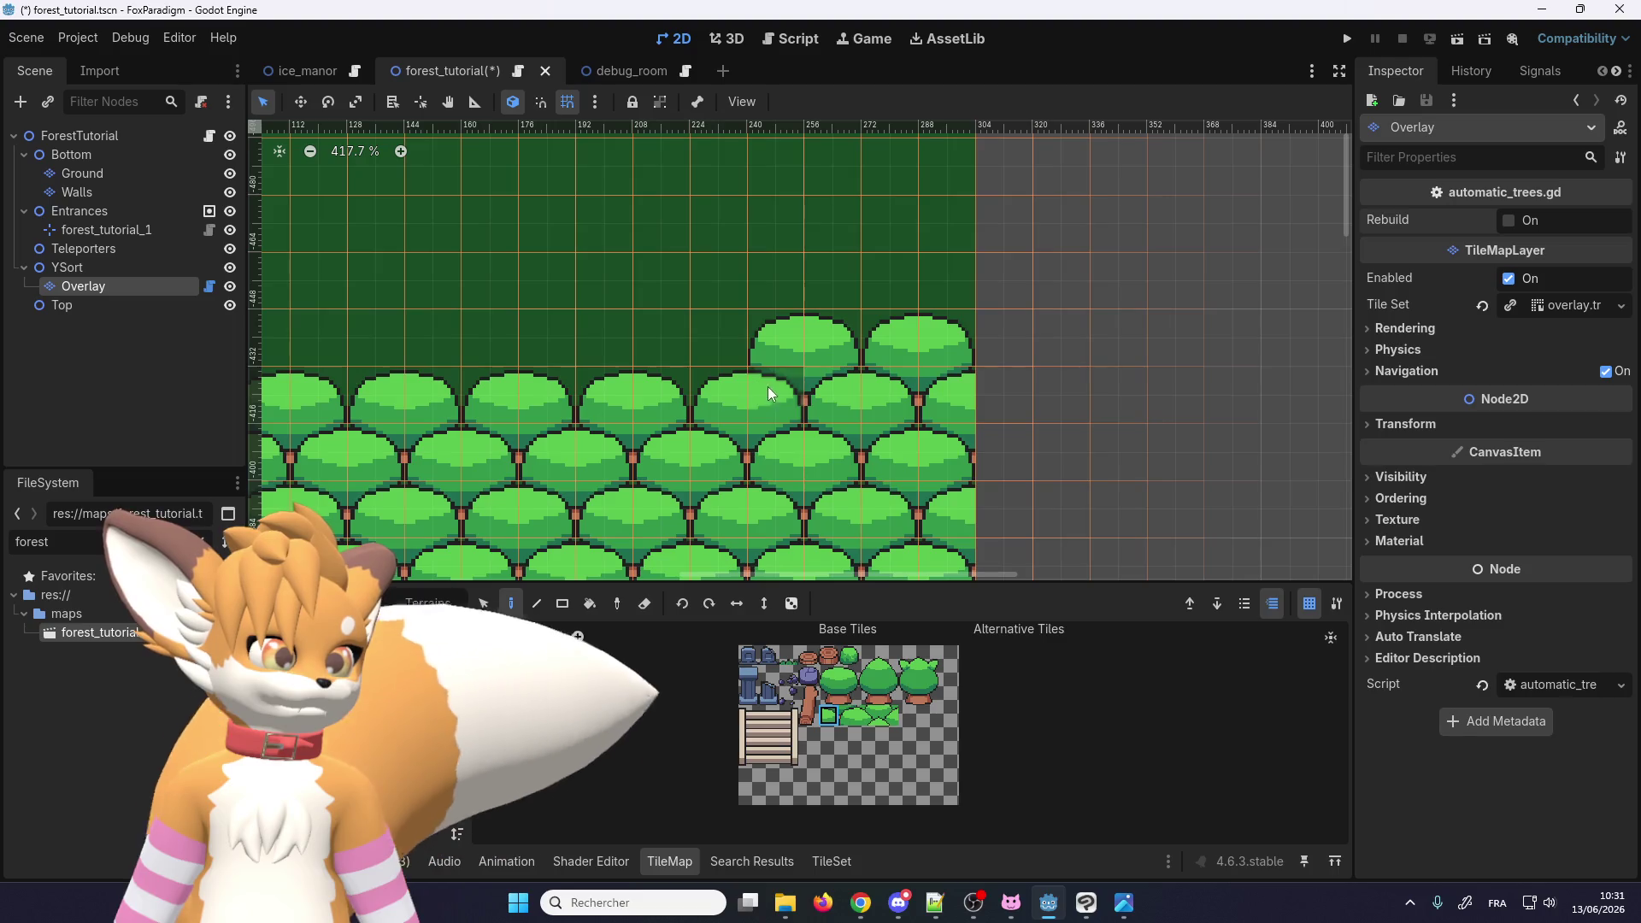
scroll(804, 478, "down", 4)
scroll(779, 495, "down", 3)
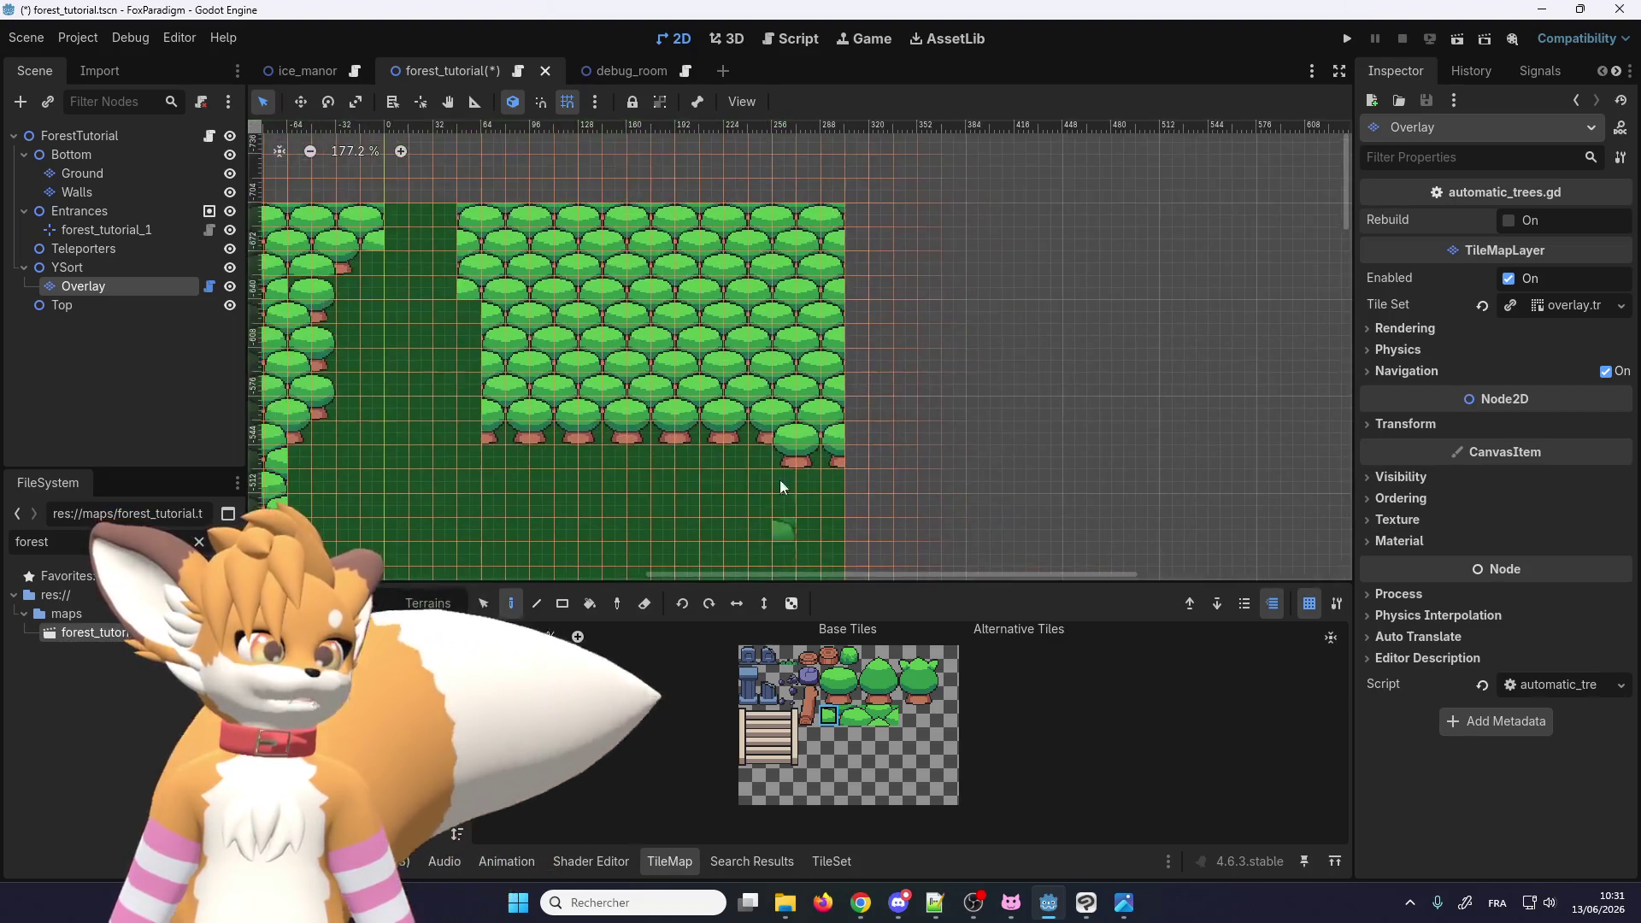
Step: Paint a column of two-tile tree pieces along the path edge
scroll(780, 480, "up", 4)
scroll(830, 344, "down", 2)
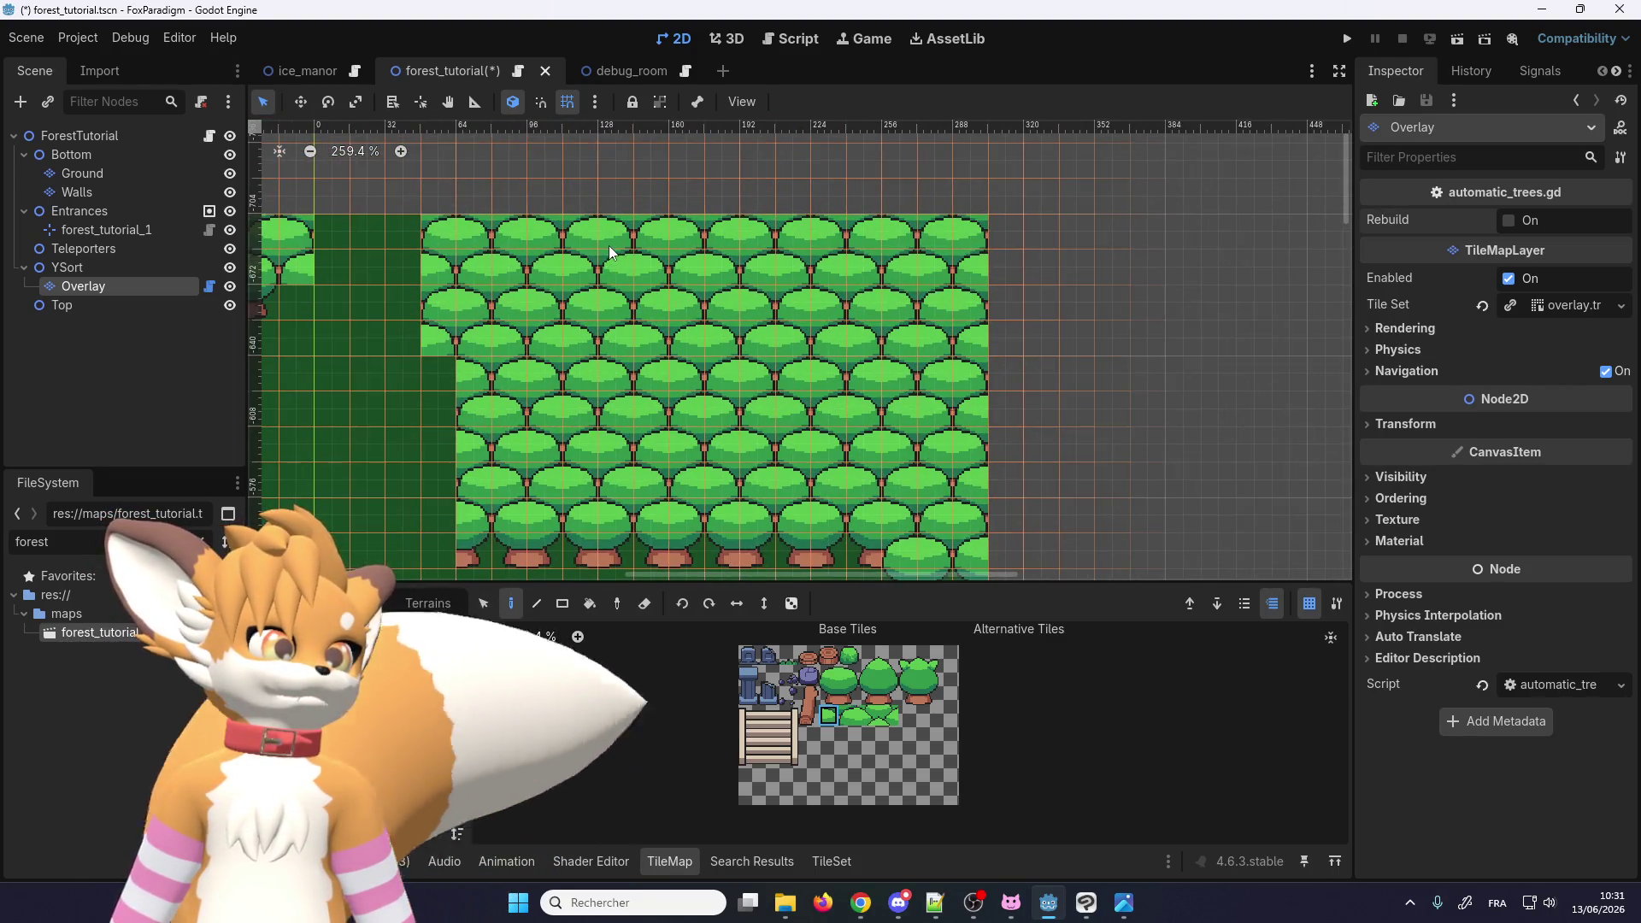
scroll(609, 245, "left", 1)
scroll(494, 462, "up", 5)
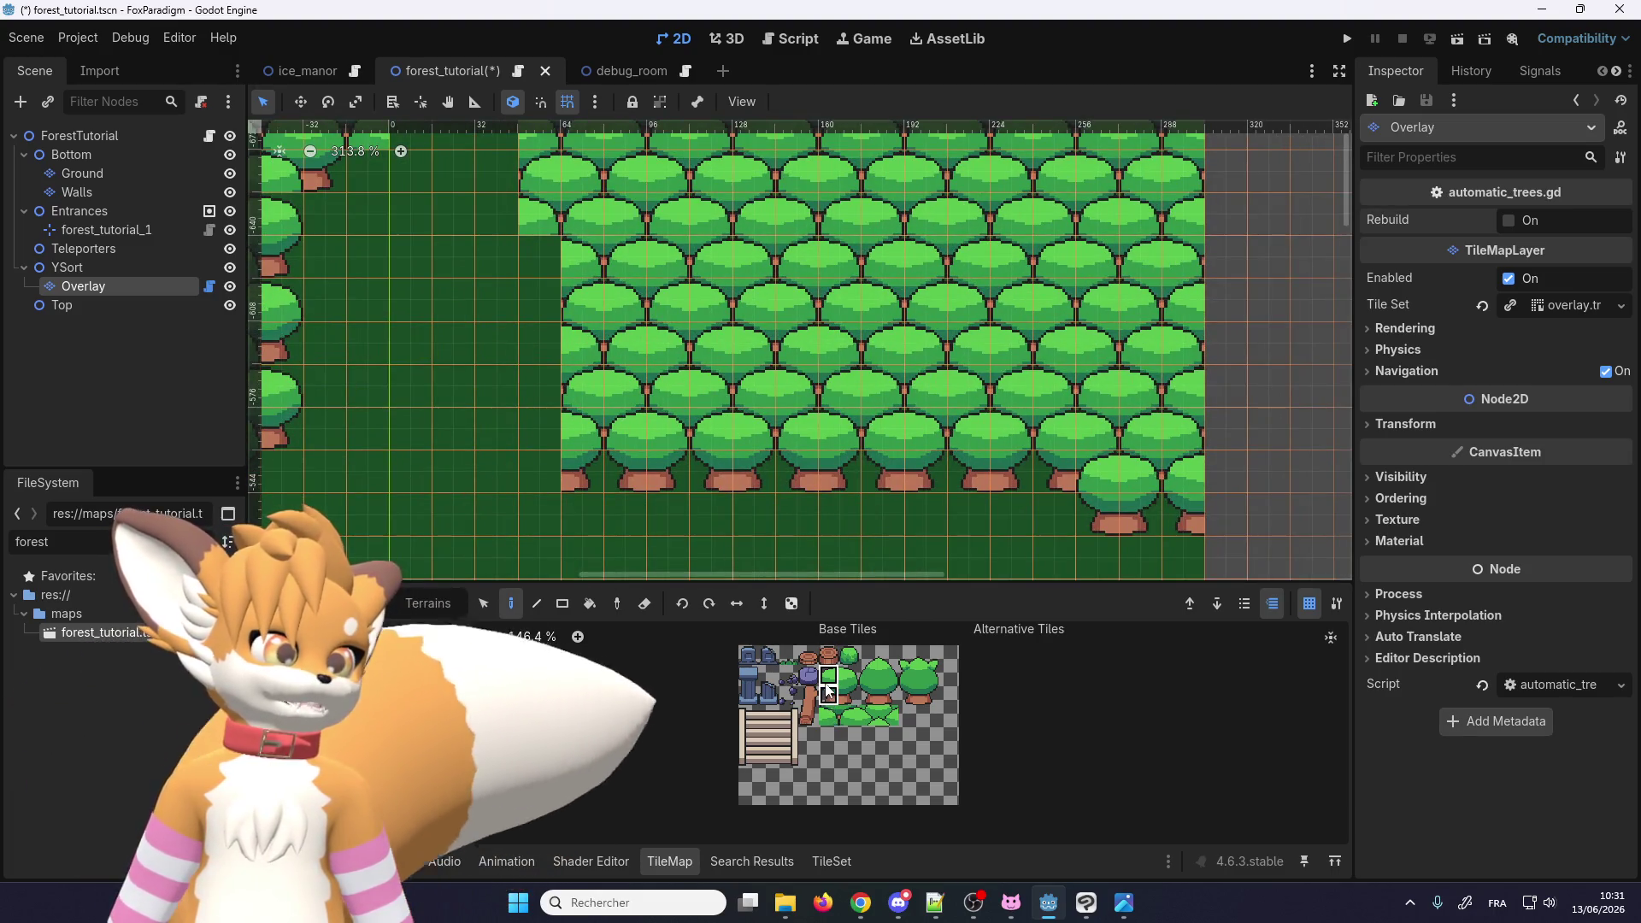
left_click_drag(829, 676, 830, 693)
left_click_drag(531, 446, 525, 278)
Step: Add a trunk tile beneath the tree edge
scroll(638, 434, "down", 4)
scroll(637, 433, "up", 6)
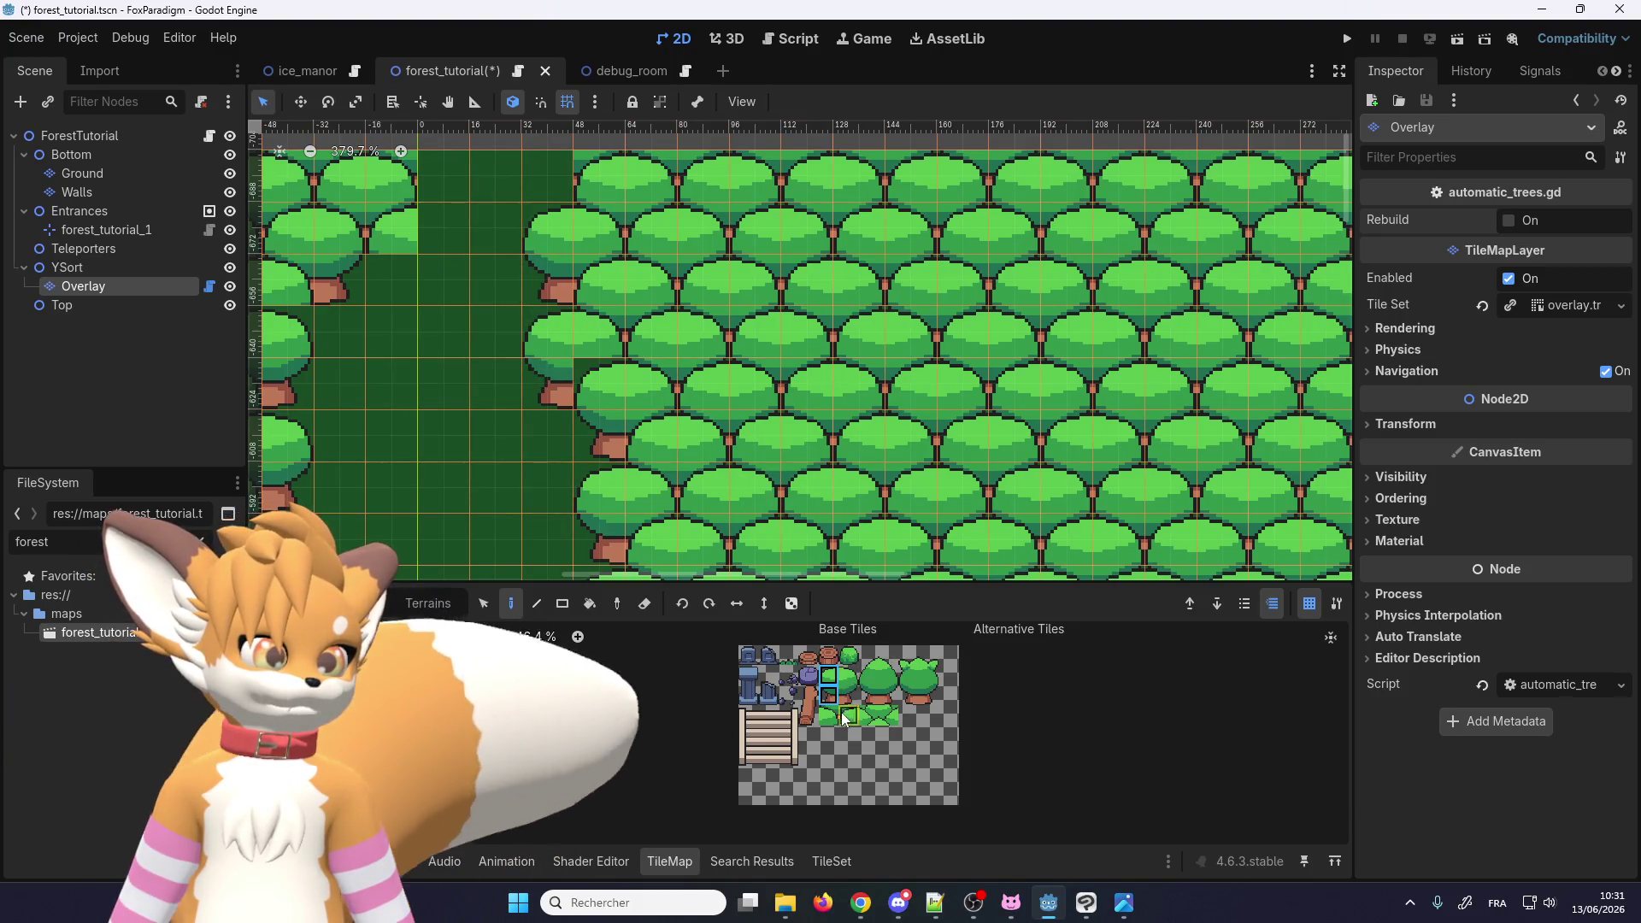
scroll(620, 266, "up", 2)
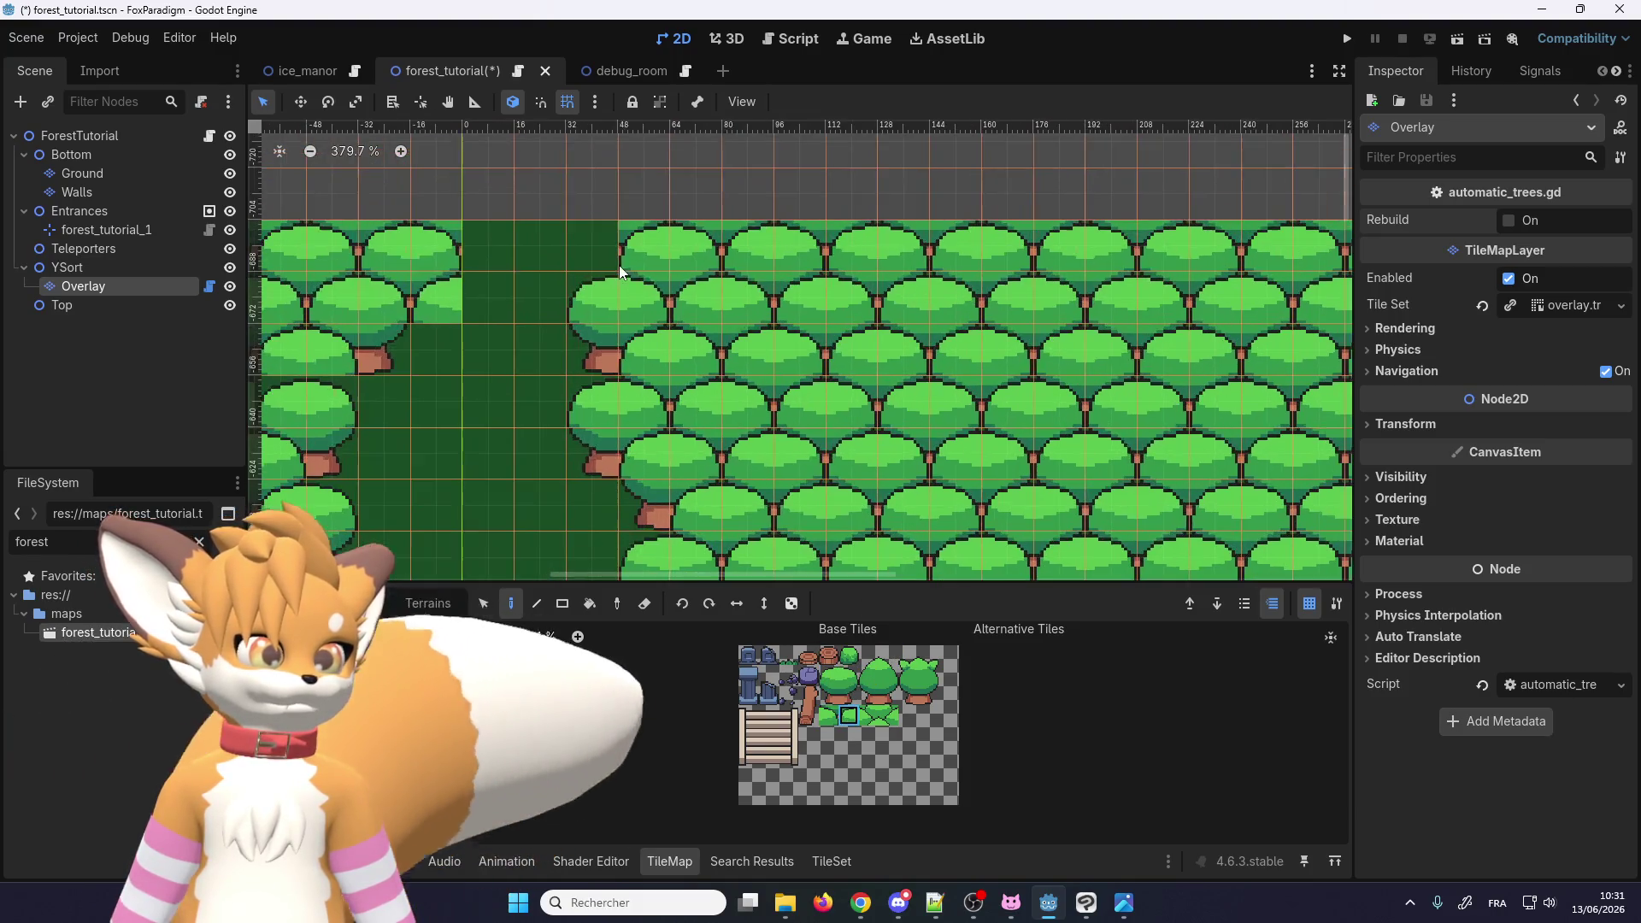
scroll(666, 248, "up", 1)
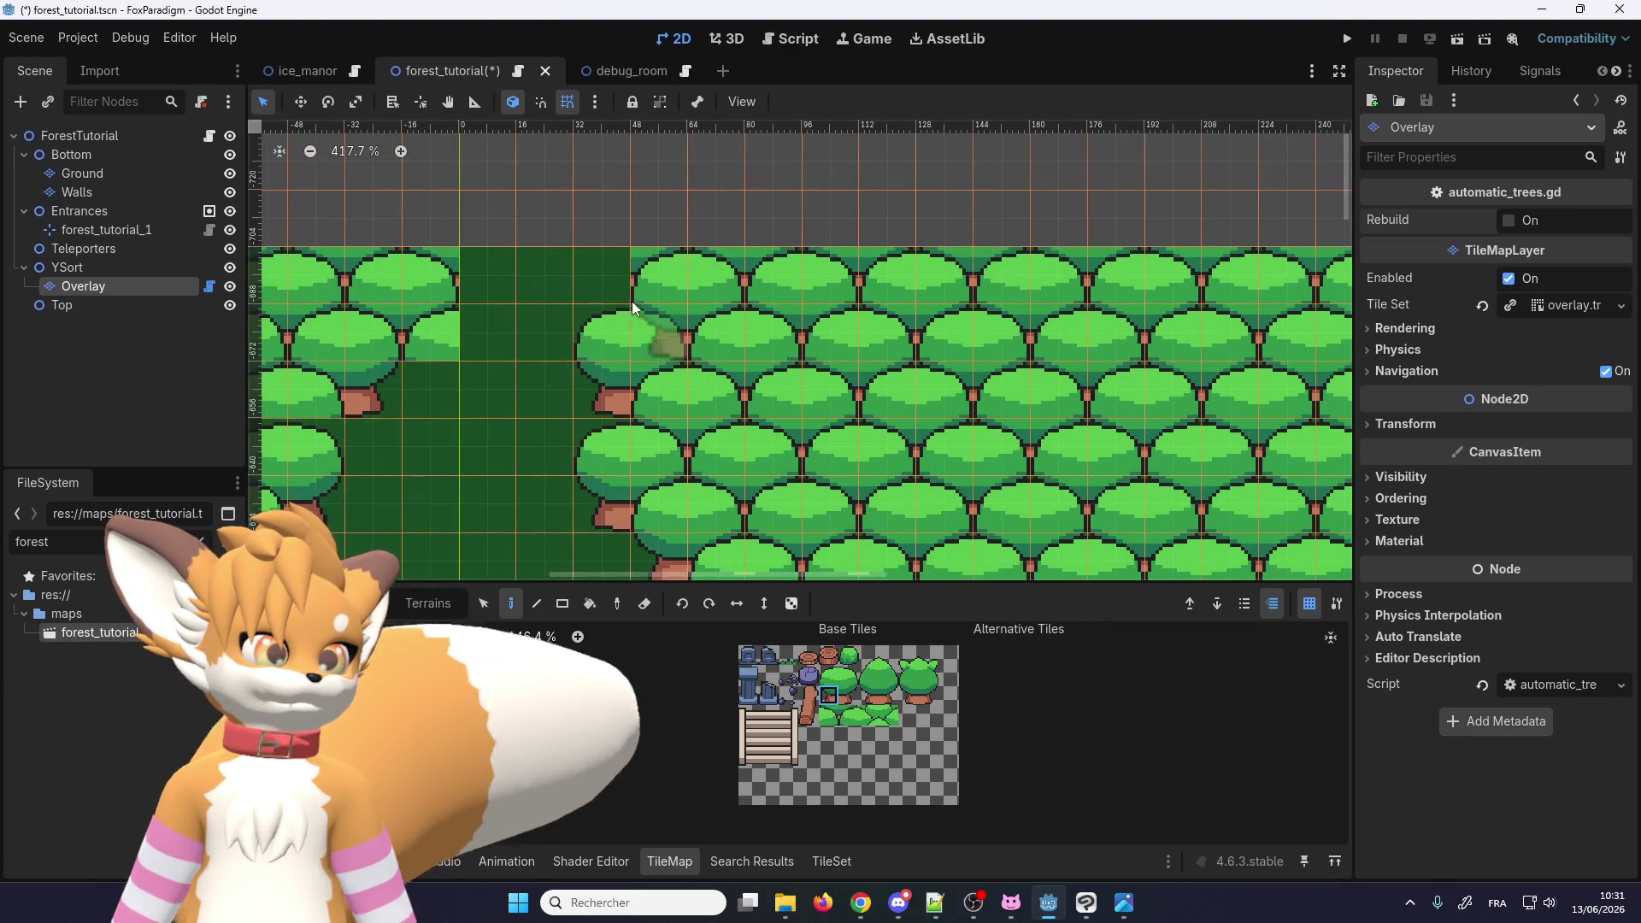
scroll(779, 314, "up", 1)
left_click(849, 693)
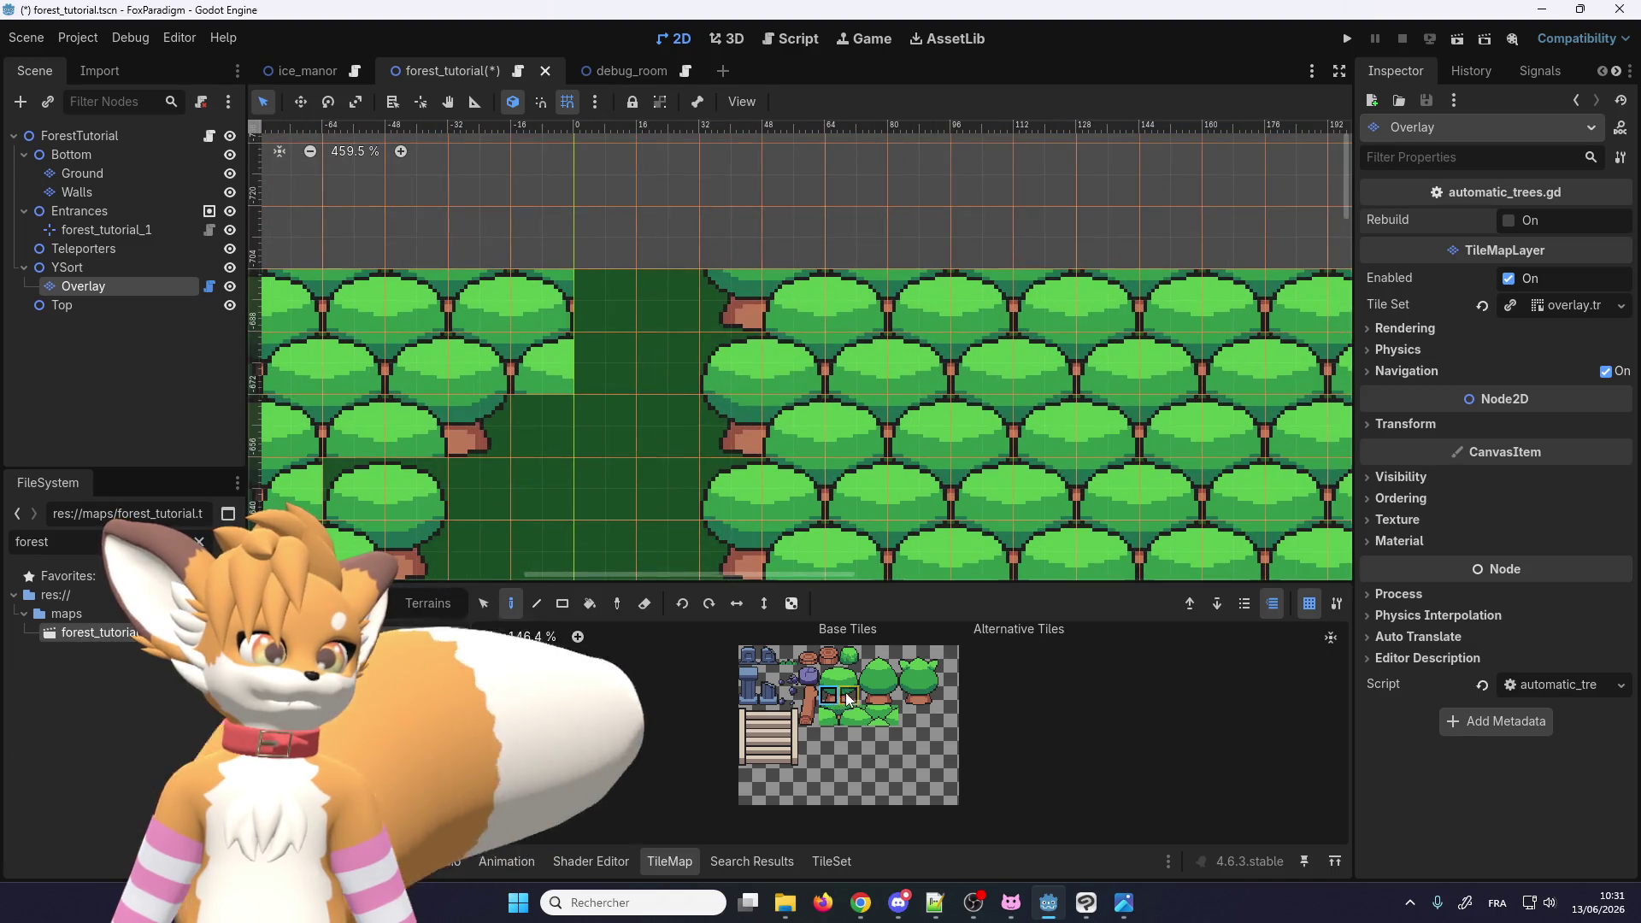
left_click(610, 317)
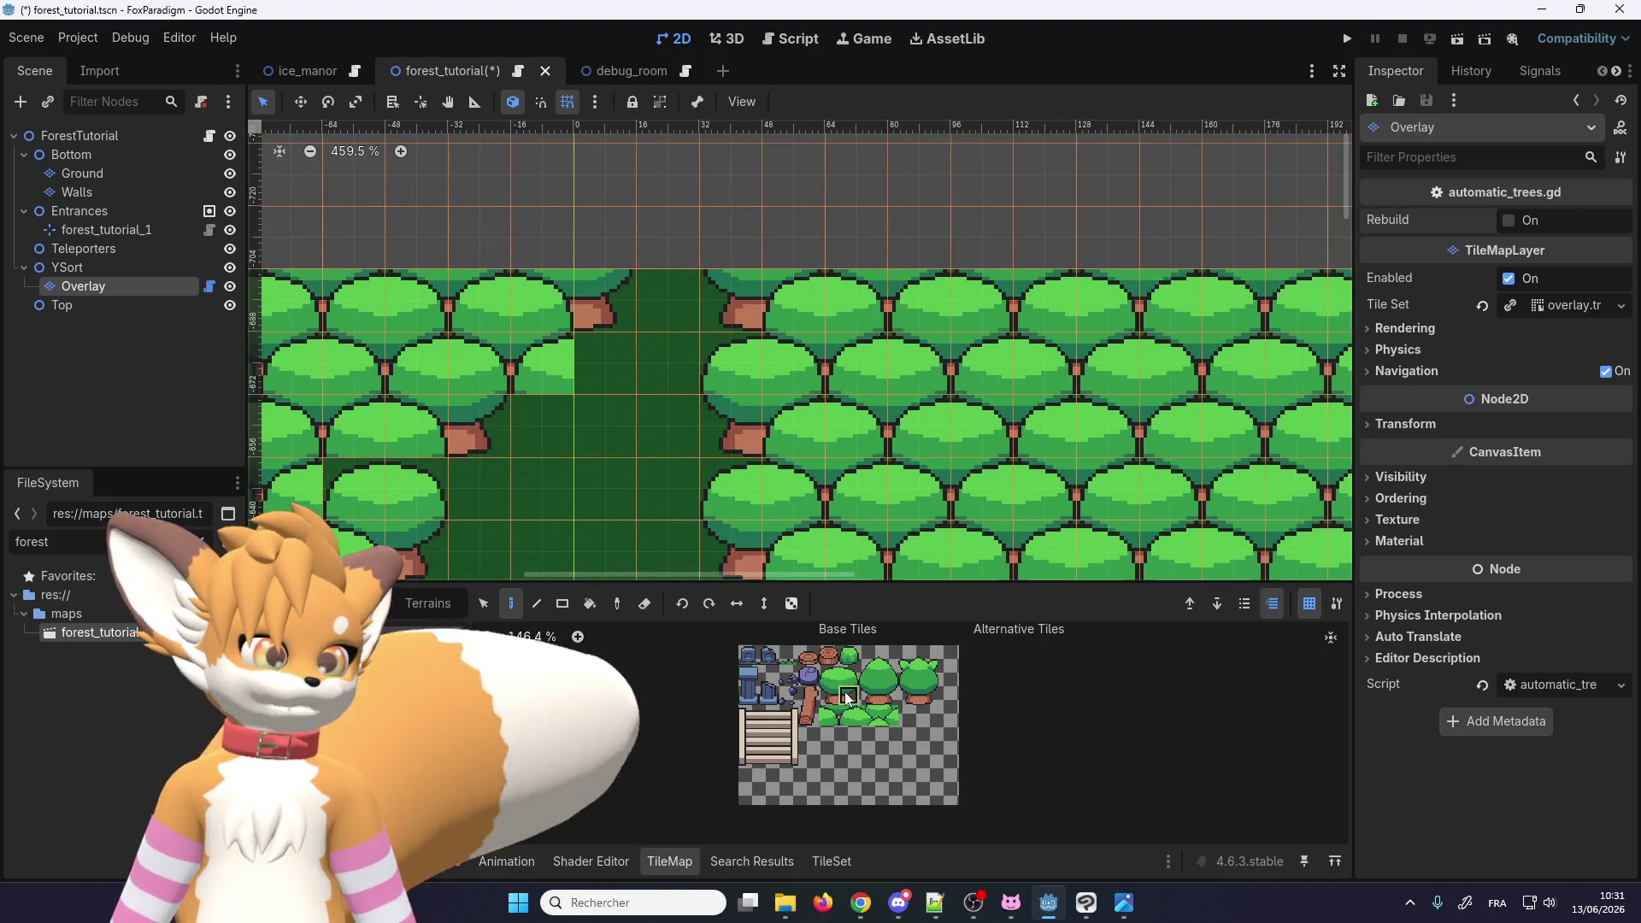
Step: Paint two full trees, canopy plus trunk, beside the path gap
left_click_drag(849, 693, 849, 676)
scroll(694, 211, "down", 3)
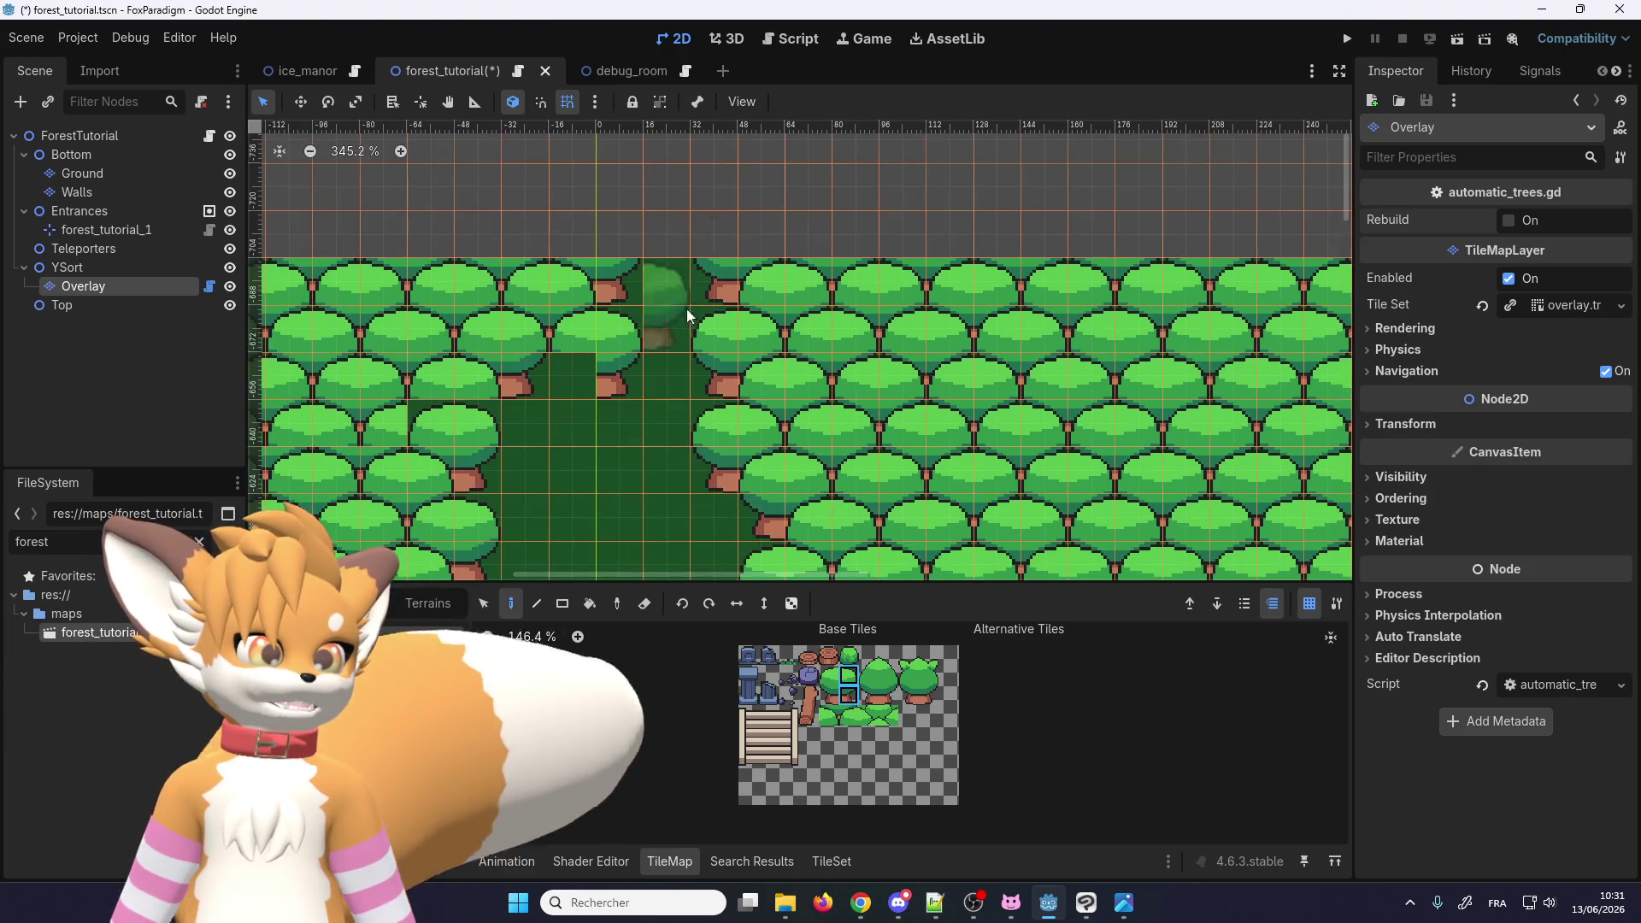
scroll(718, 319, "down", 9)
scroll(711, 304, "up", 5)
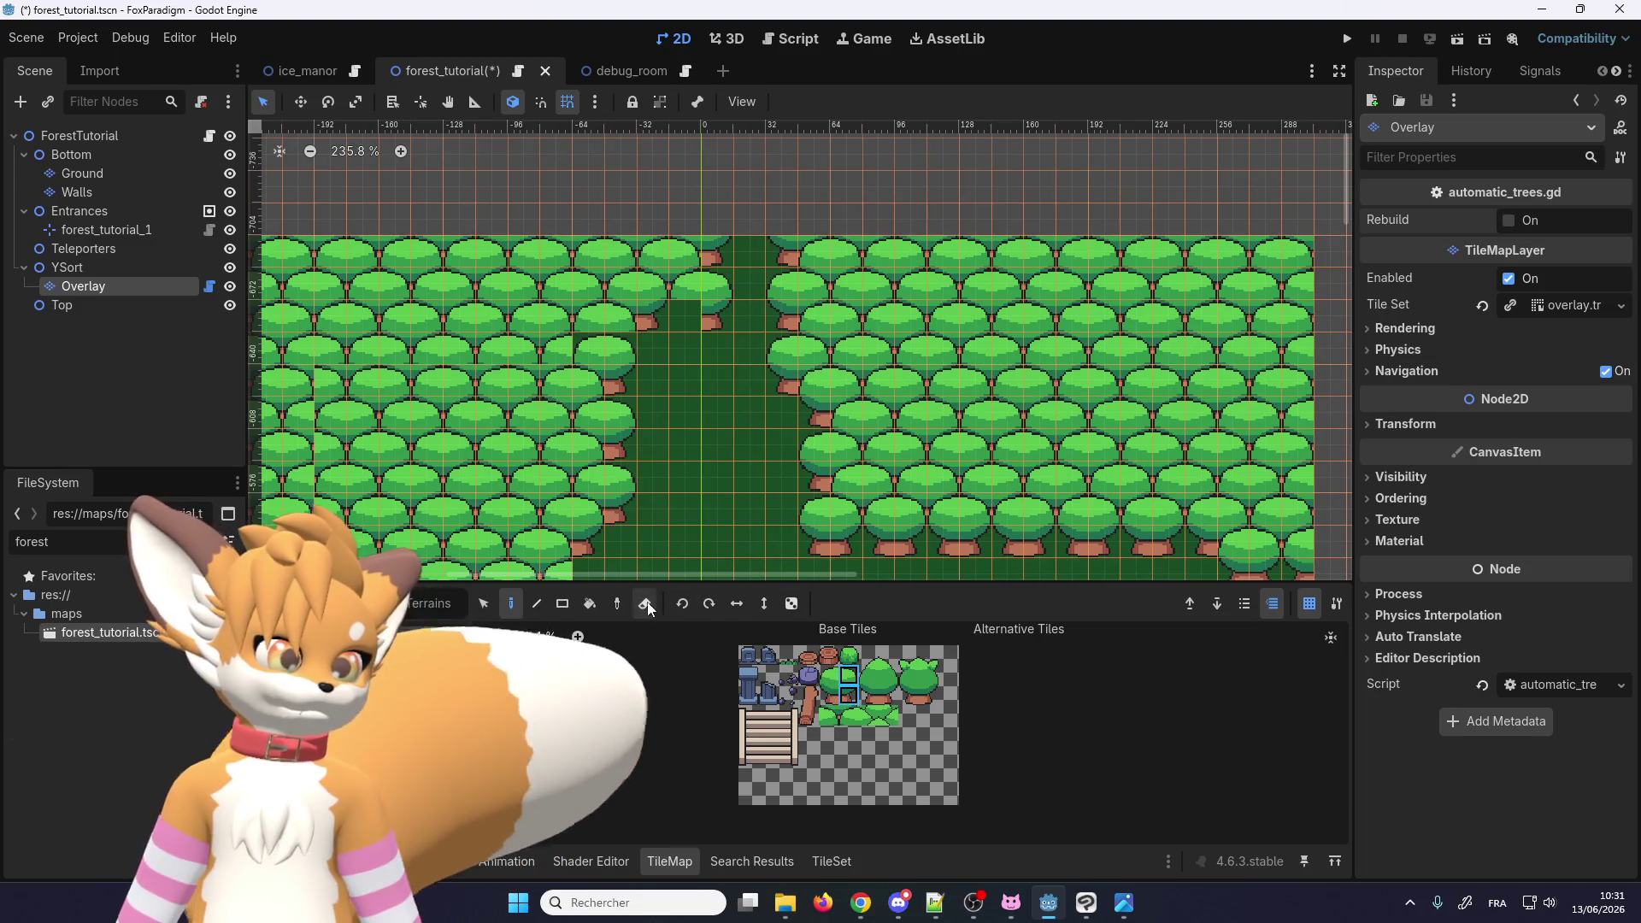
key("e")
scroll(710, 307, "up", 1)
scroll(708, 286, "up", 4)
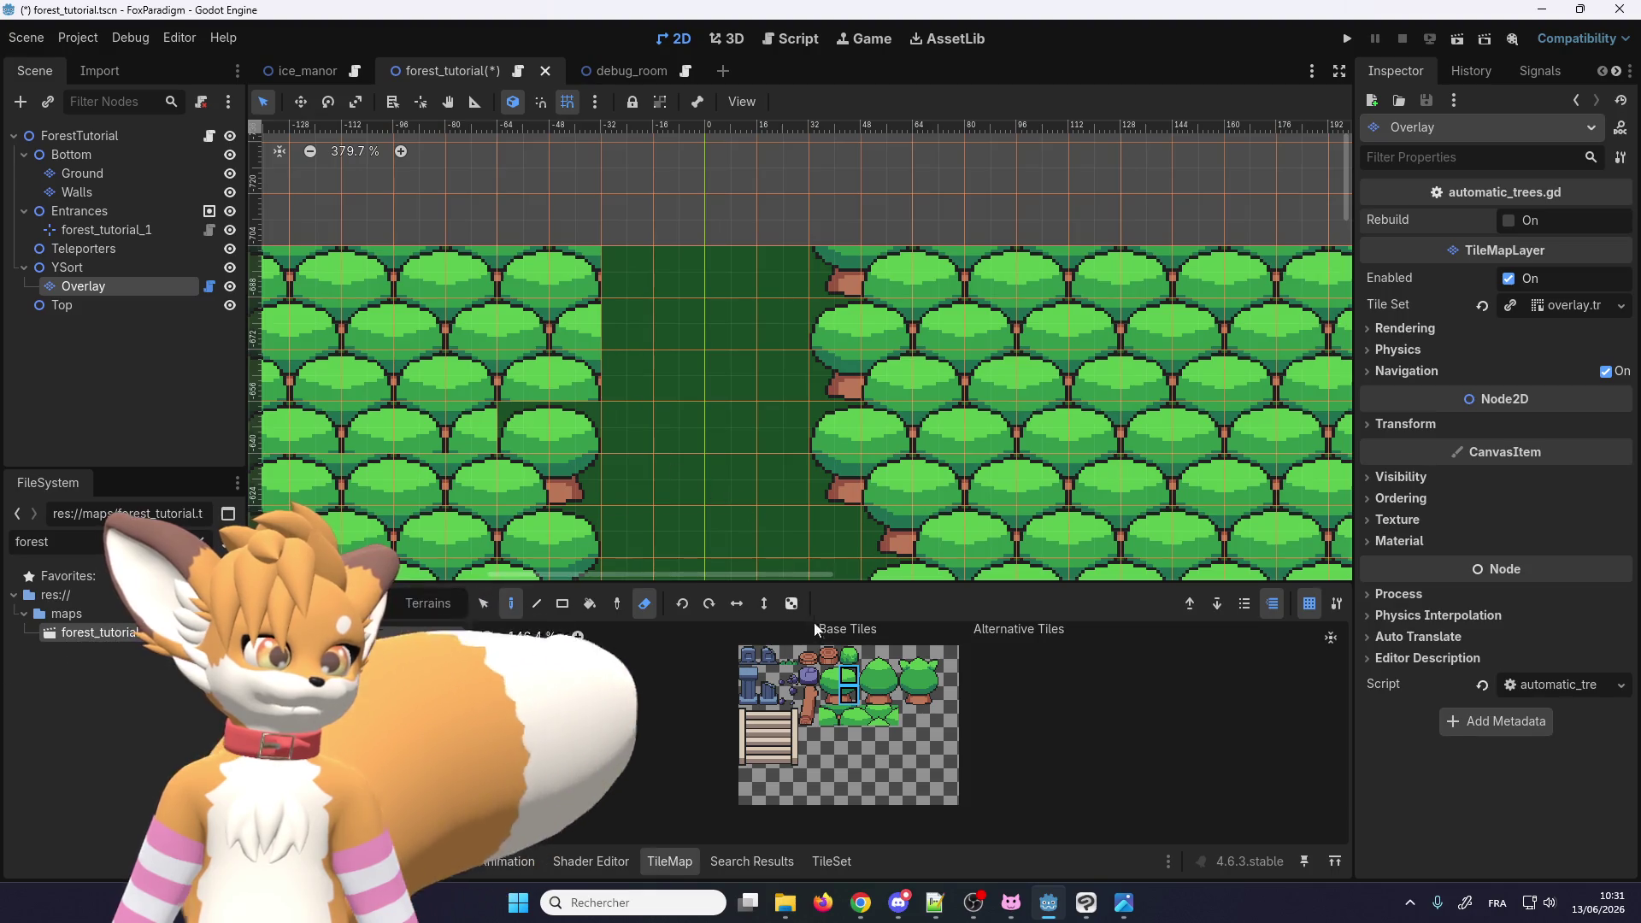
key("e")
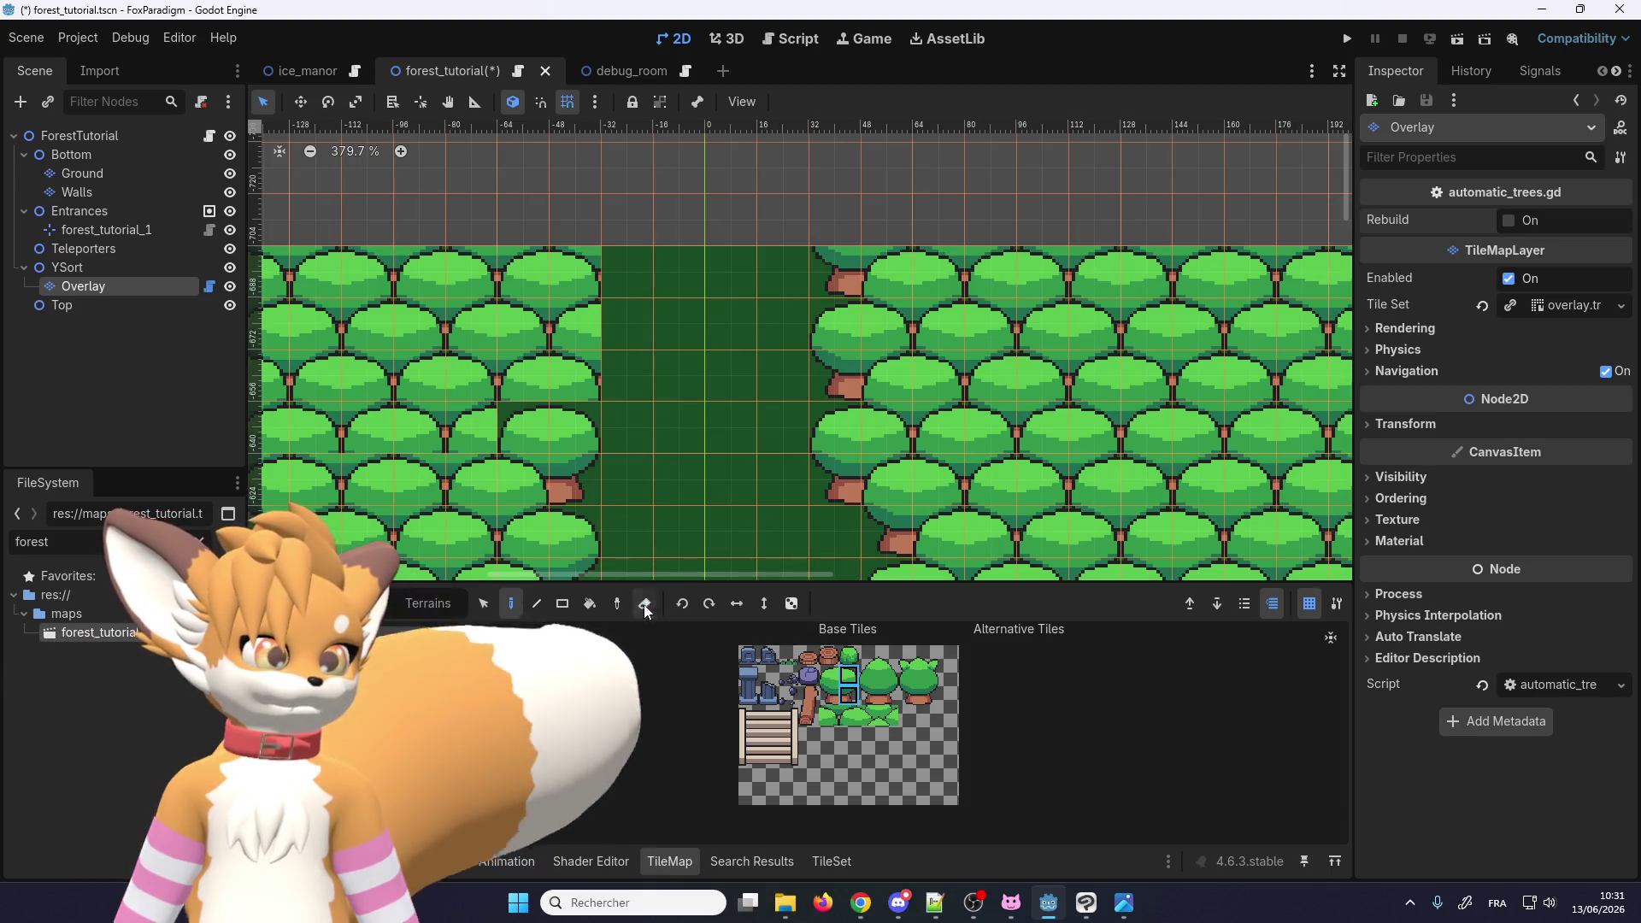
left_click(632, 359)
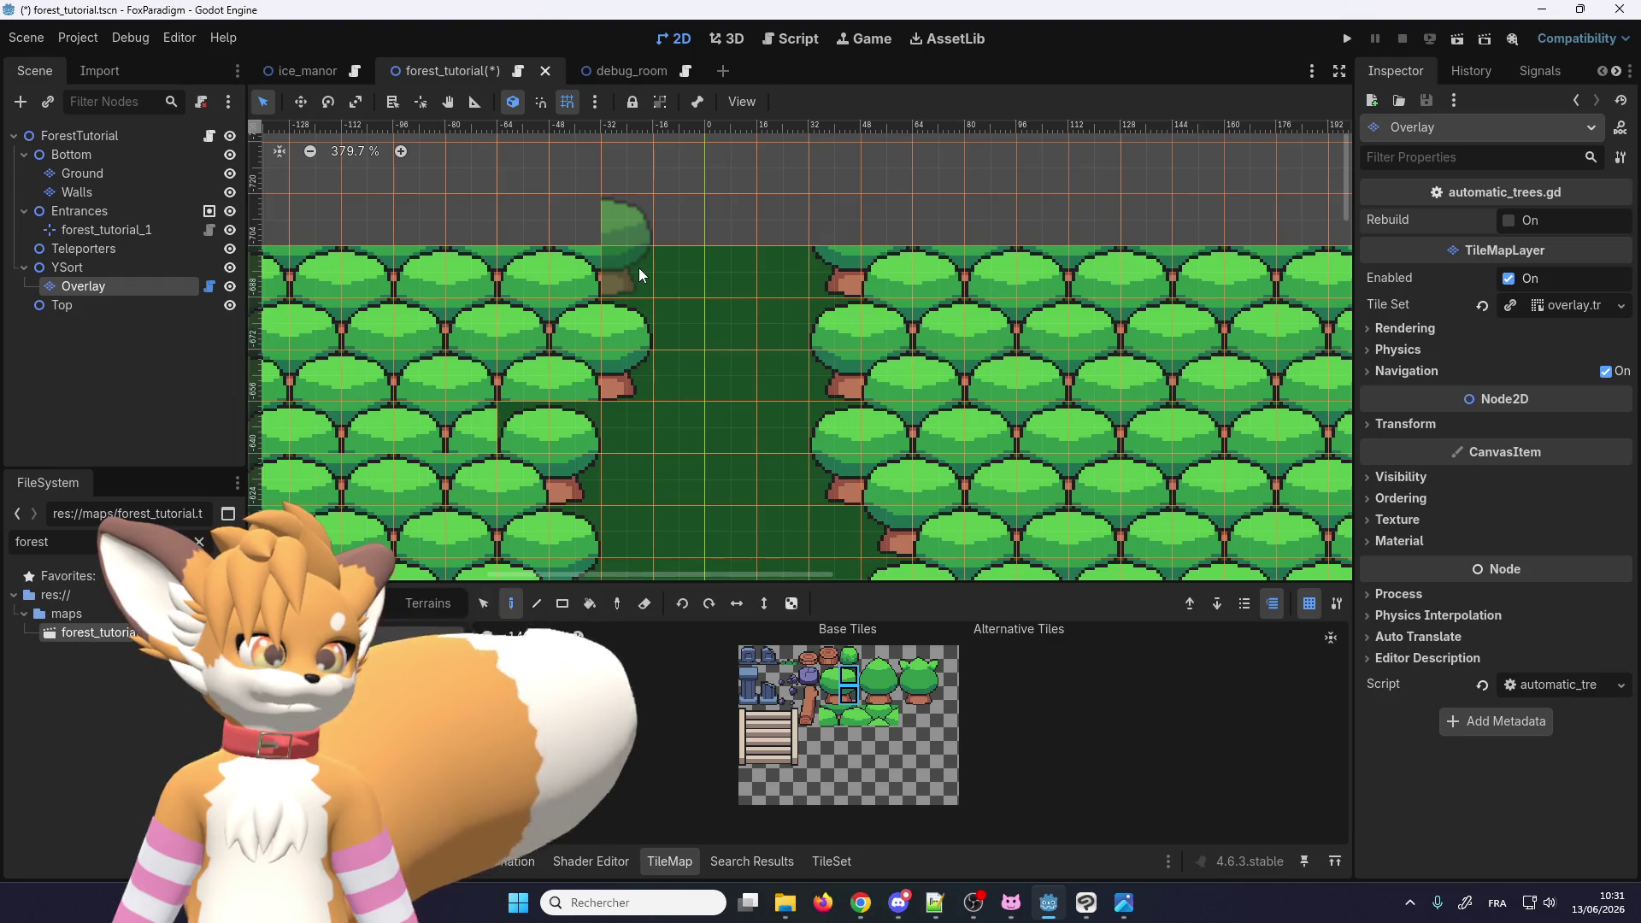
left_click(638, 272)
Step: Erase the raised stray tree above the gap
scroll(732, 302, "up", 1)
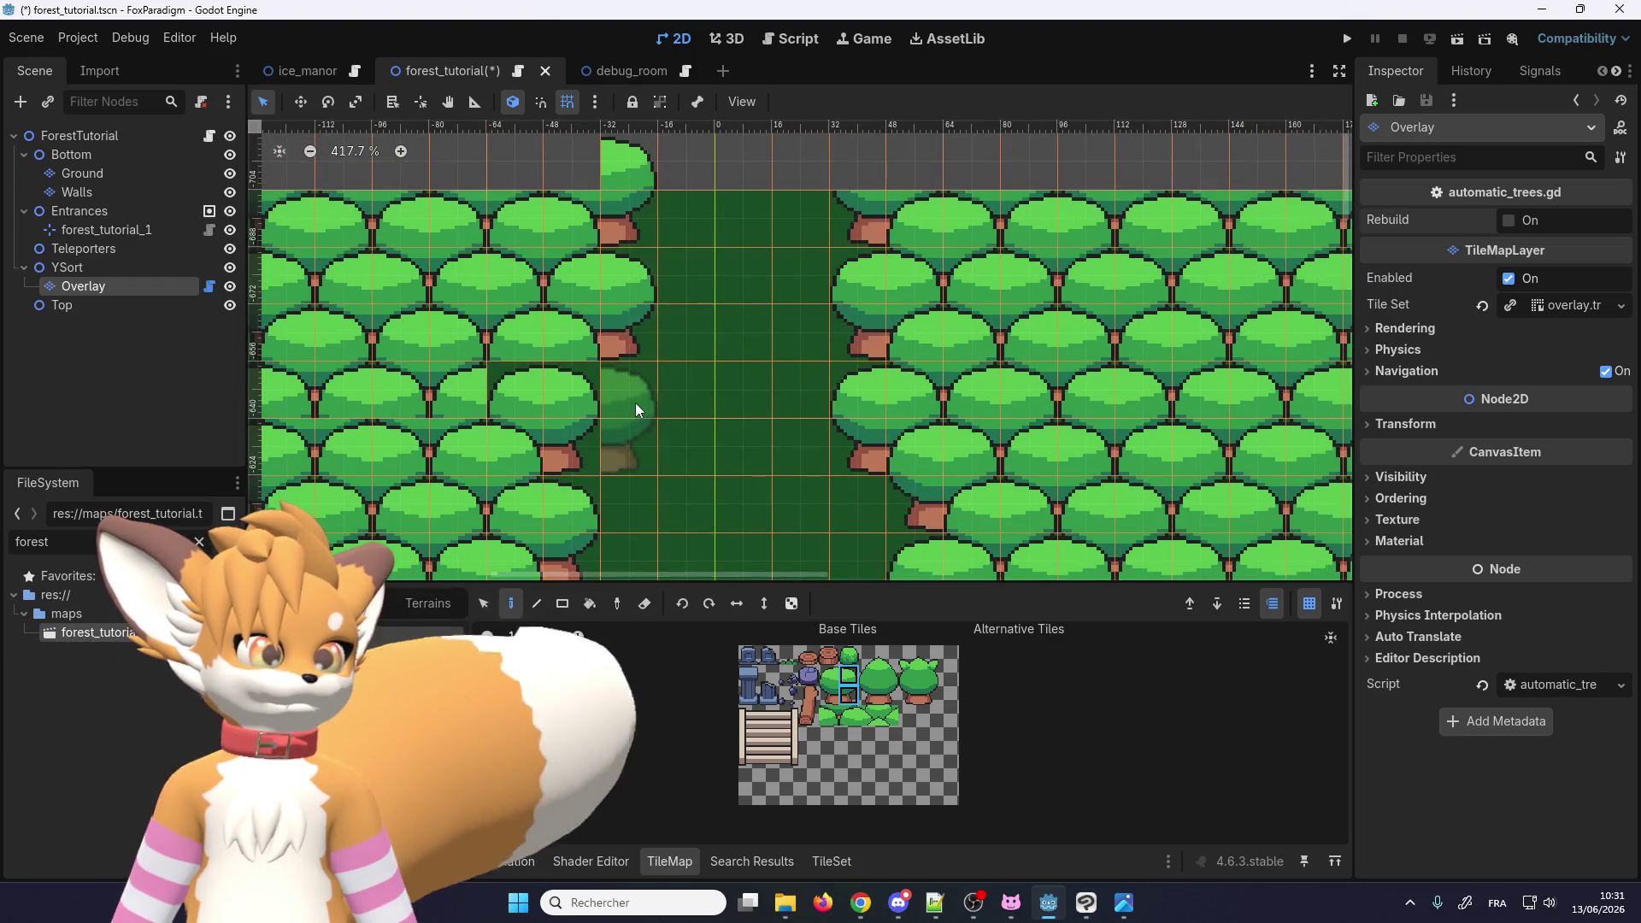
scroll(699, 276, "down", 5)
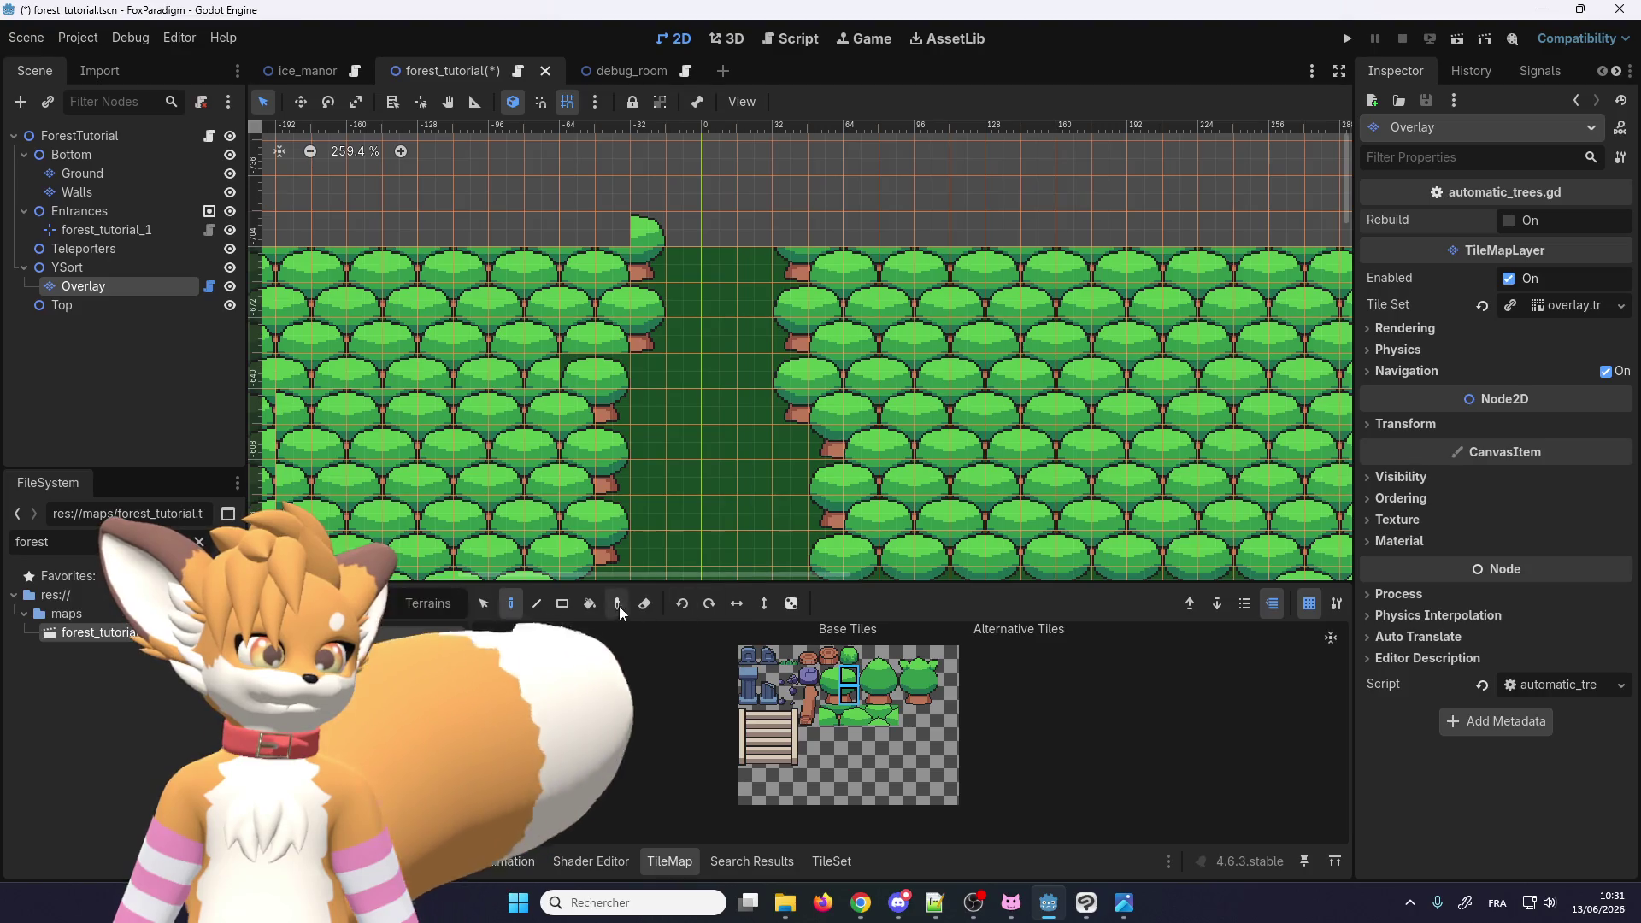
left_click(646, 604)
left_click(664, 227)
scroll(704, 358, "down", 1)
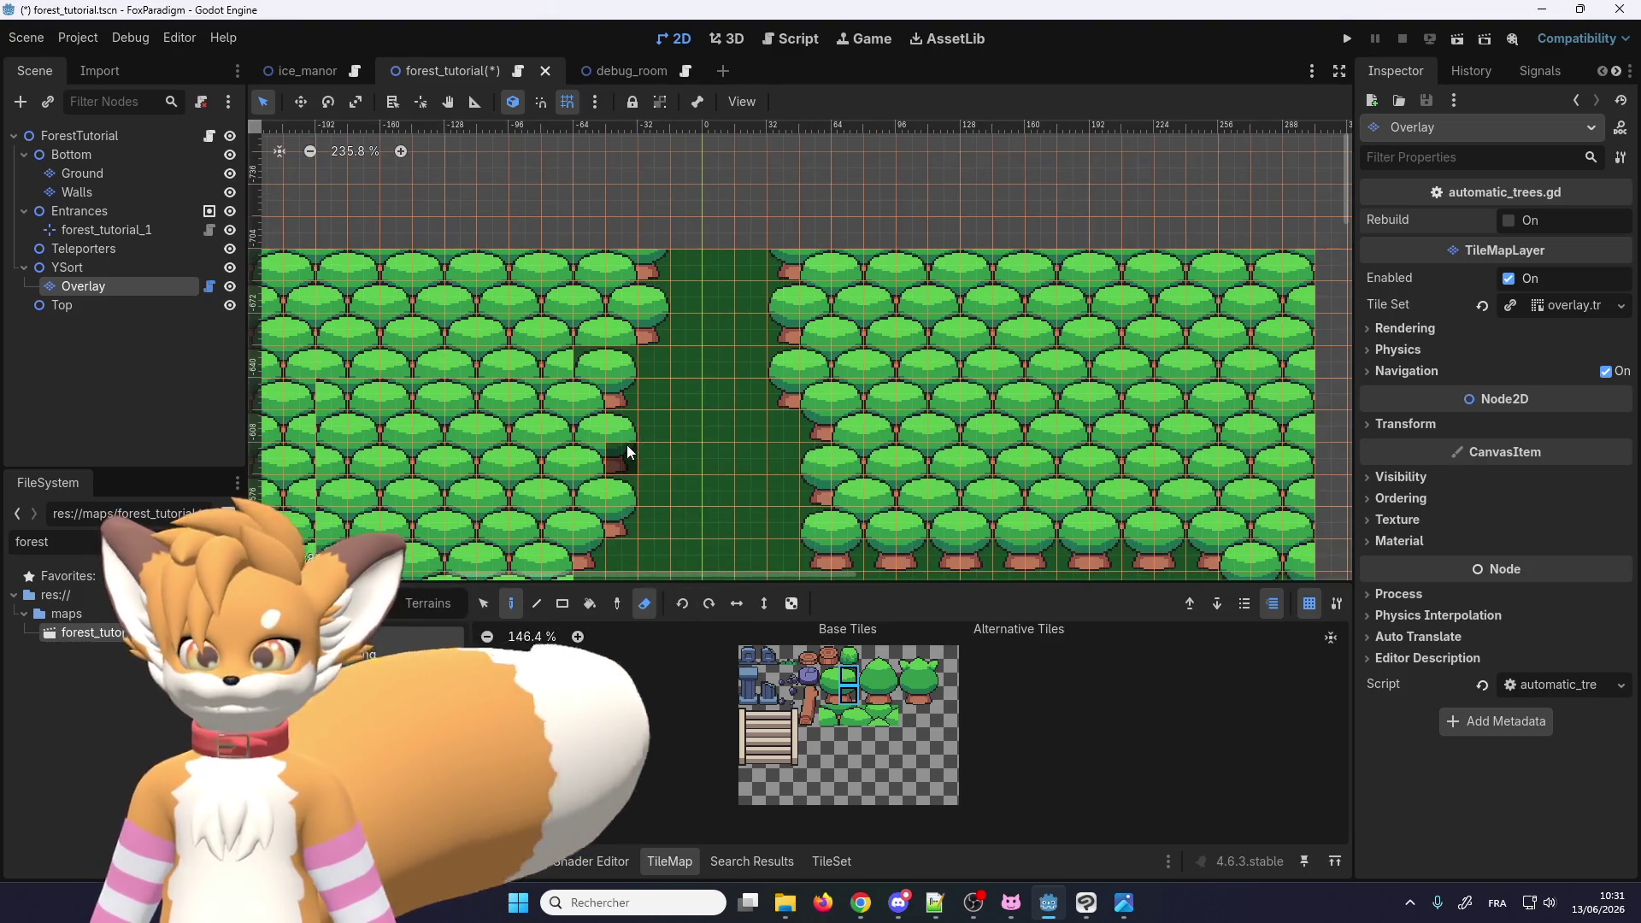
scroll(626, 451, "up", 3)
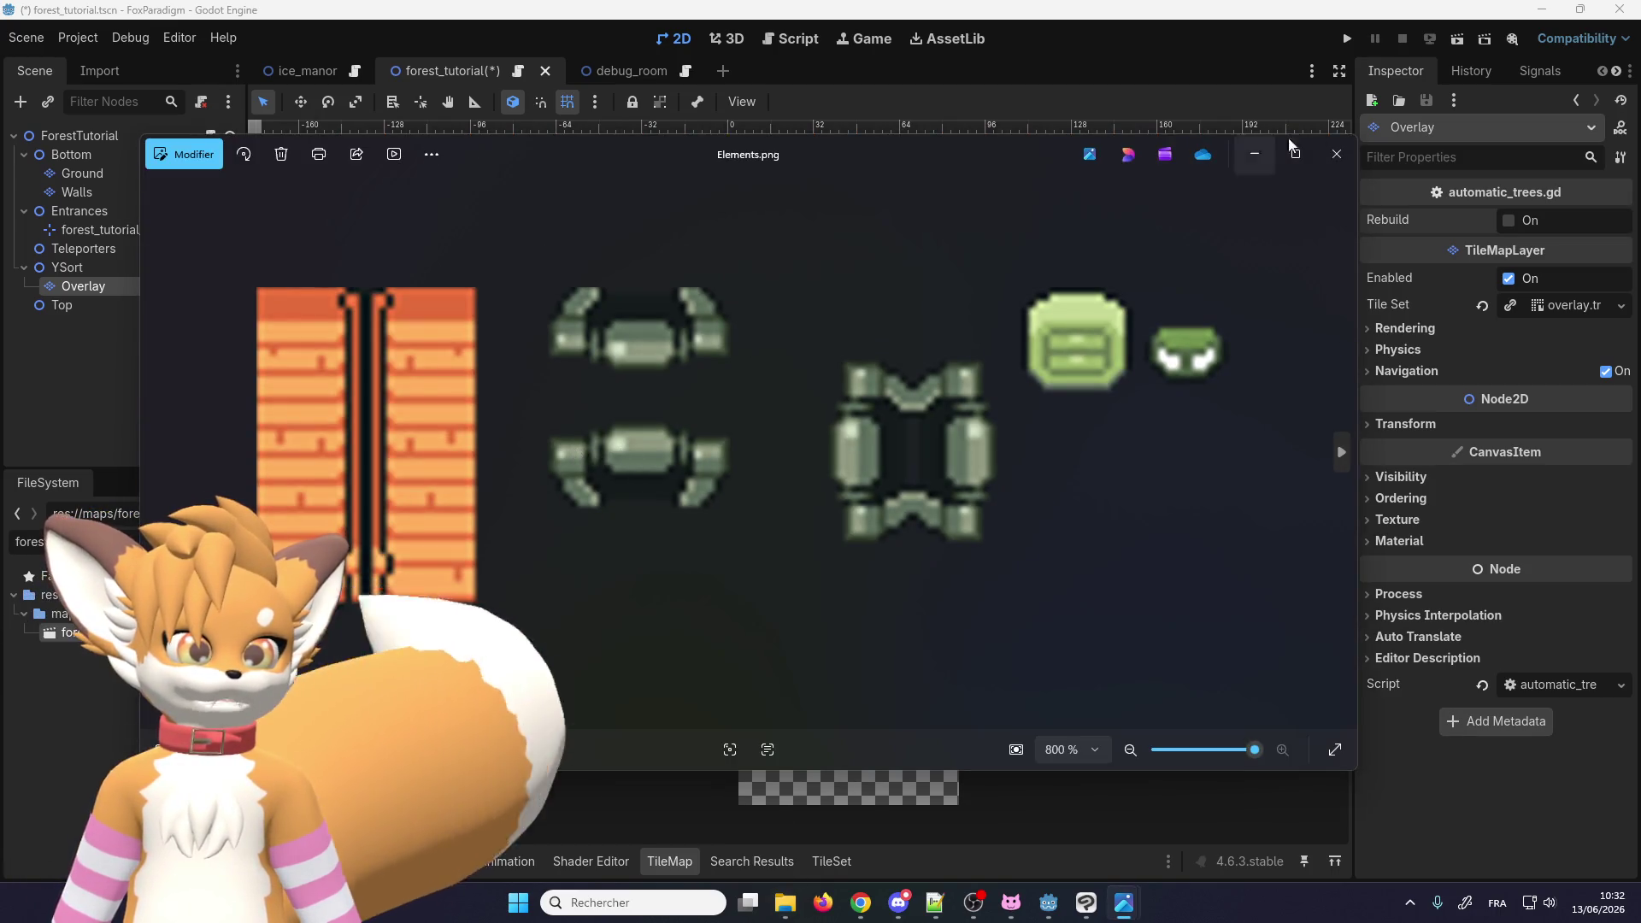
left_click(1320, 163)
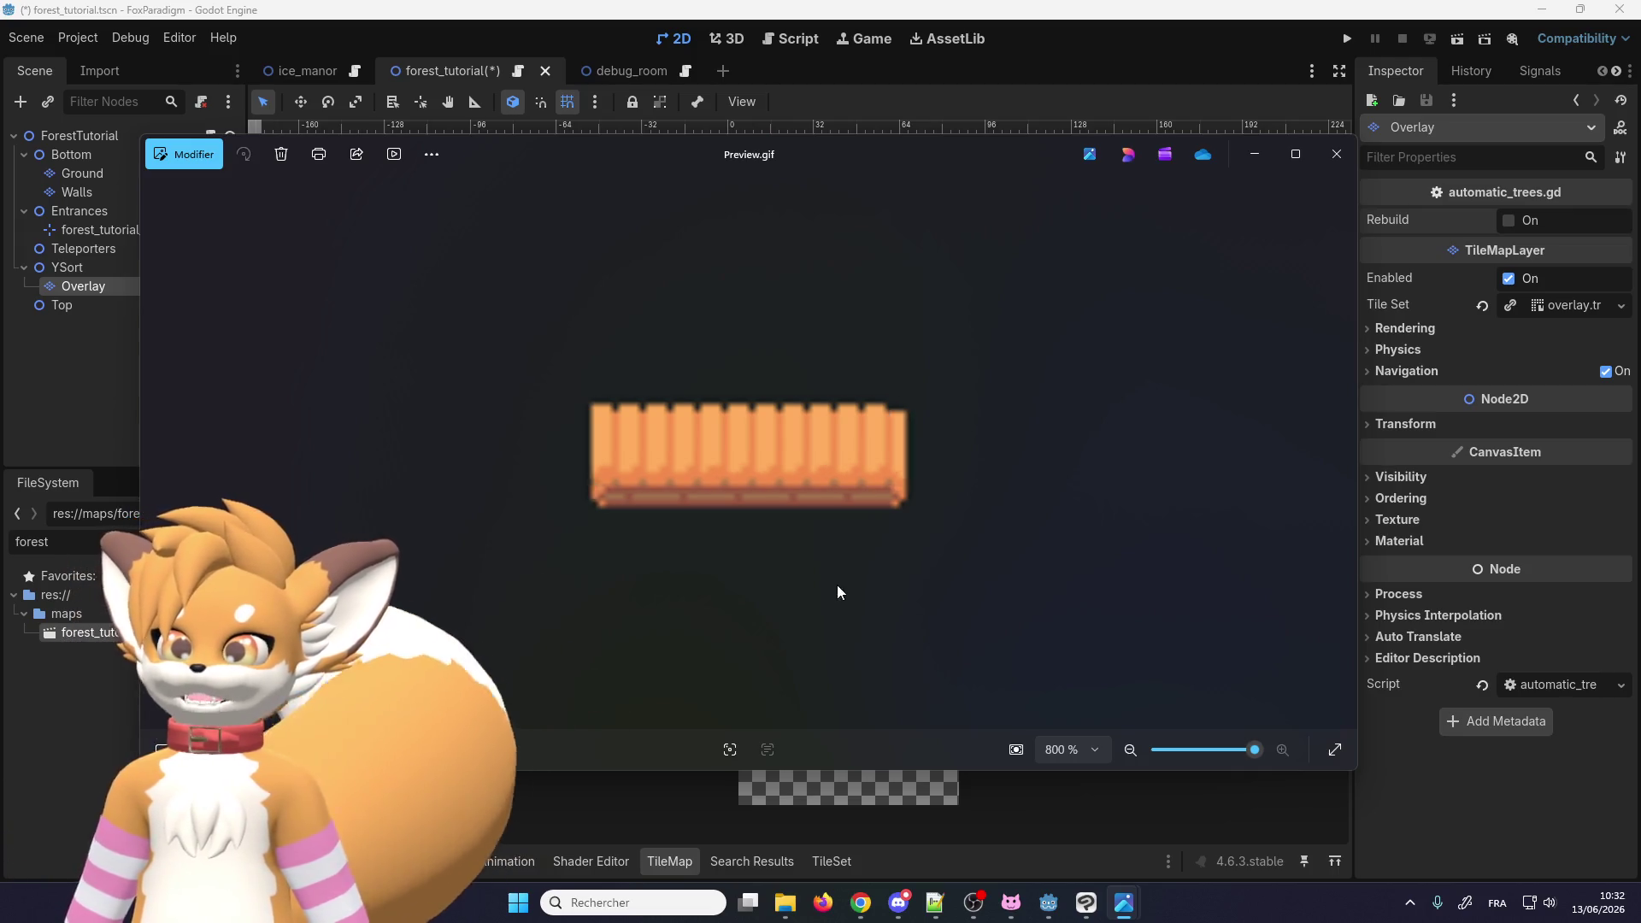
left_click(1321, 156)
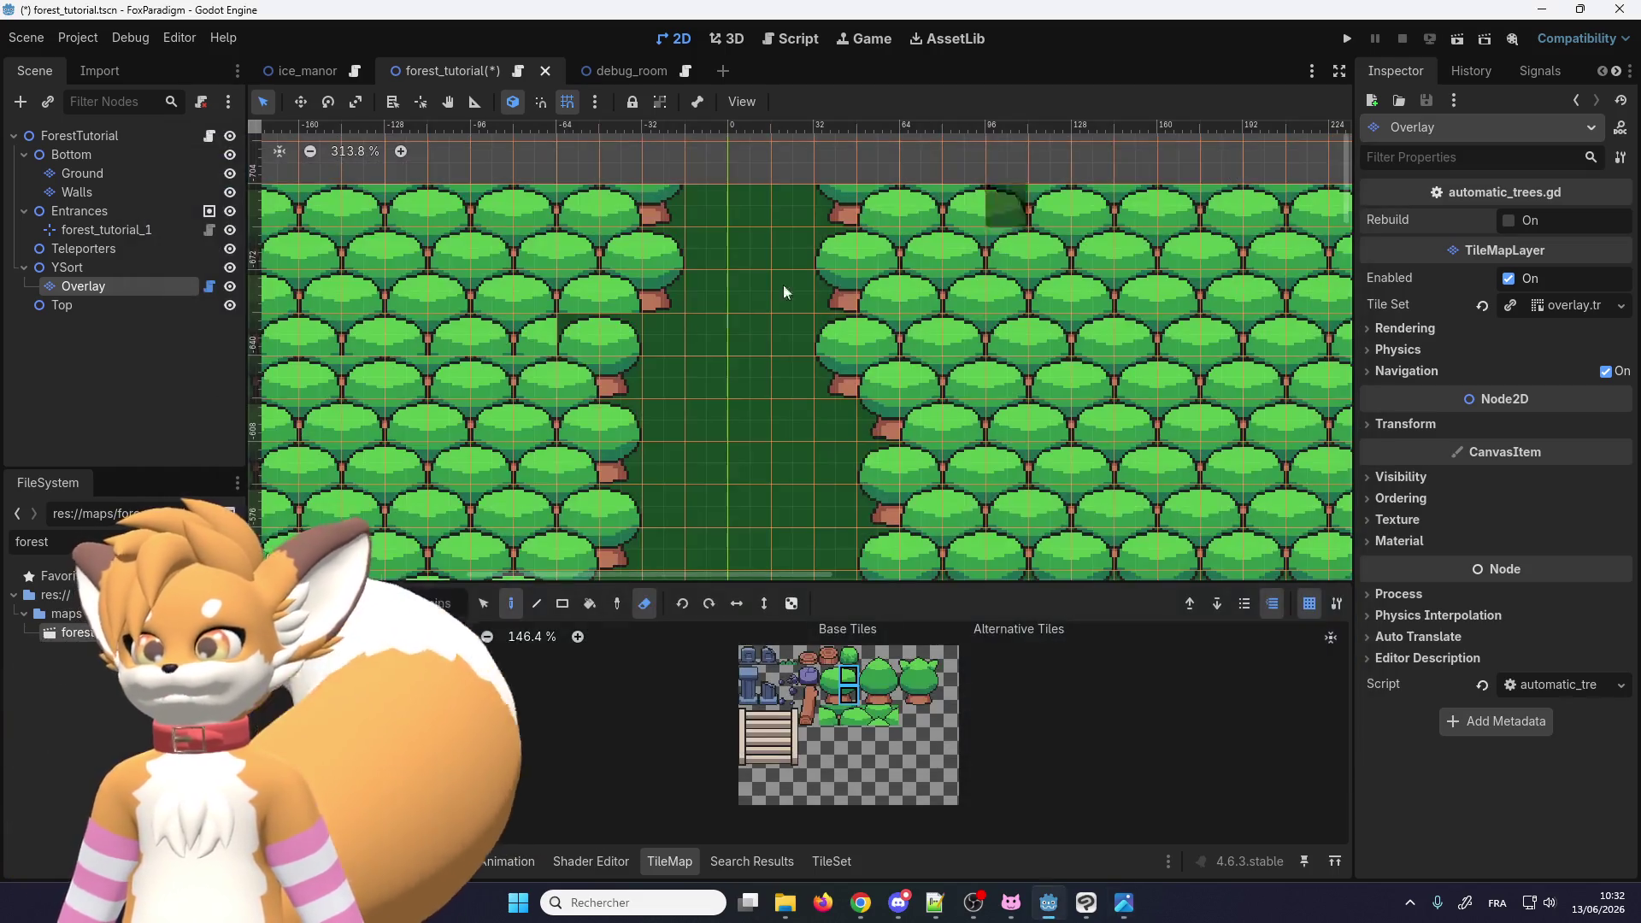
Step: Erase trees along the top-left rows of the Overlay map
scroll(680, 272, "down", 5)
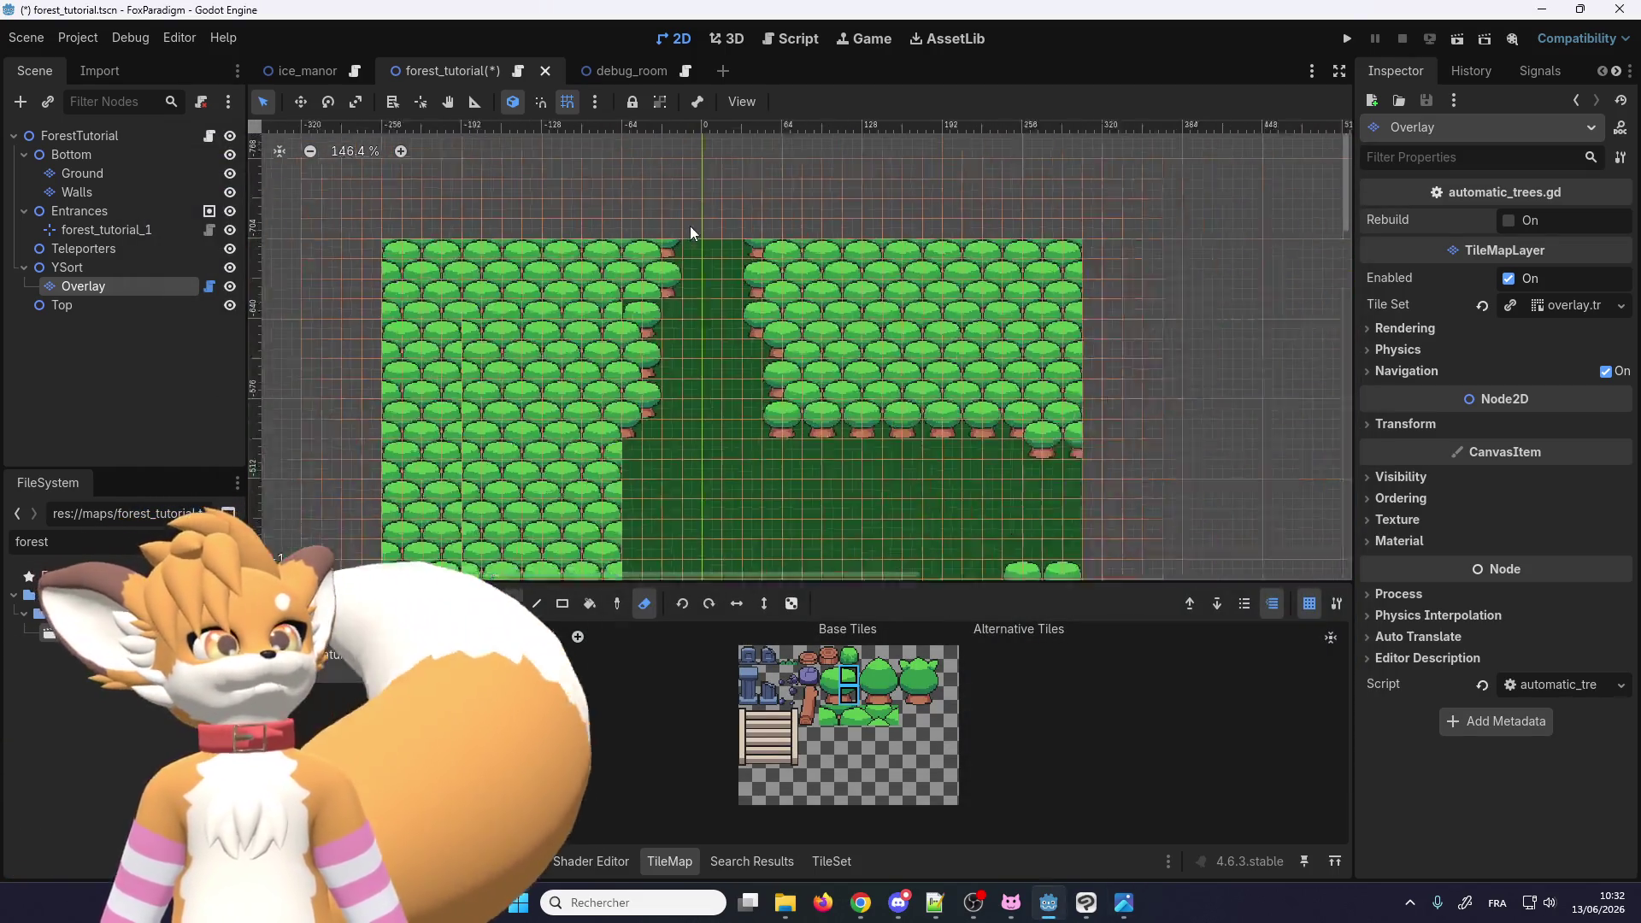
scroll(691, 231, "up", 4)
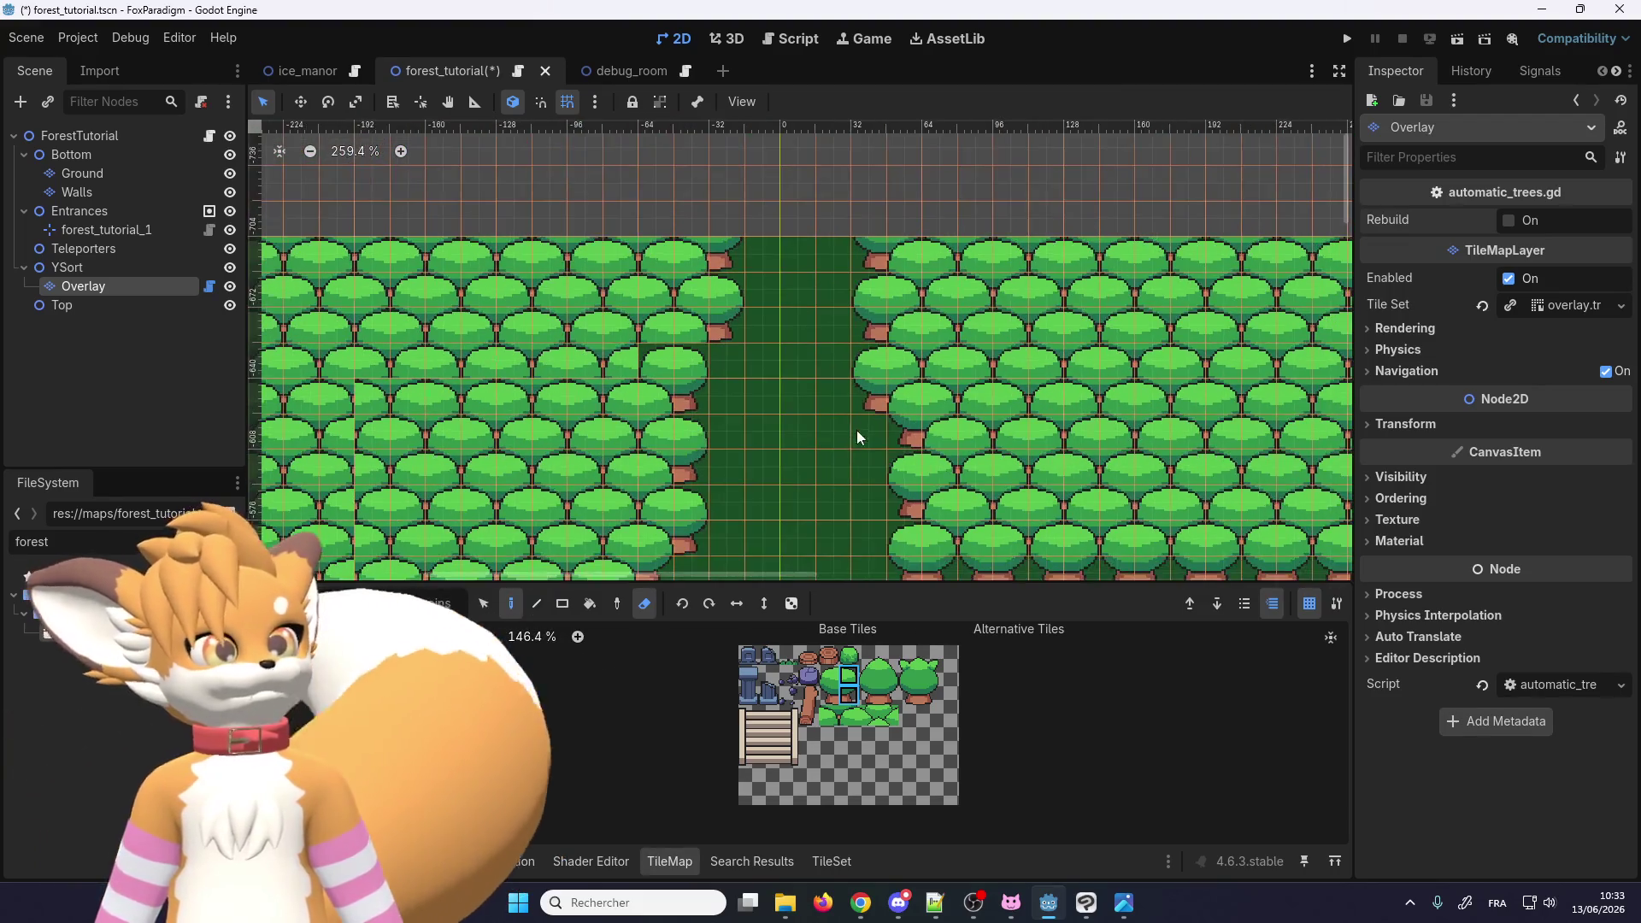
scroll(648, 345, "left", 3)
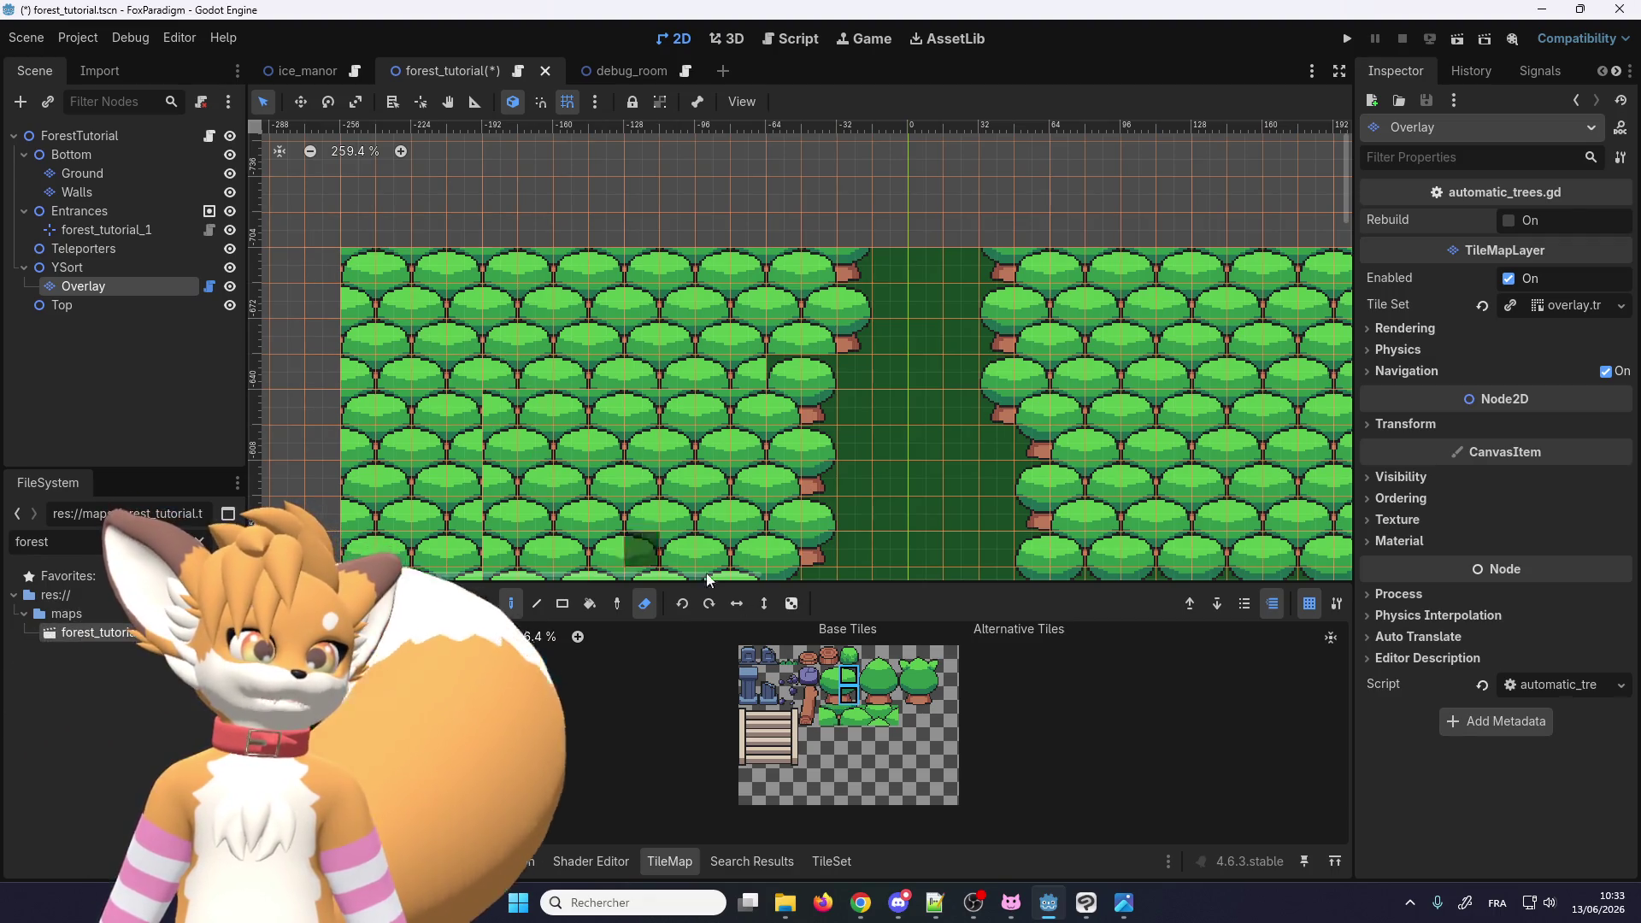
left_click(844, 707, "shift")
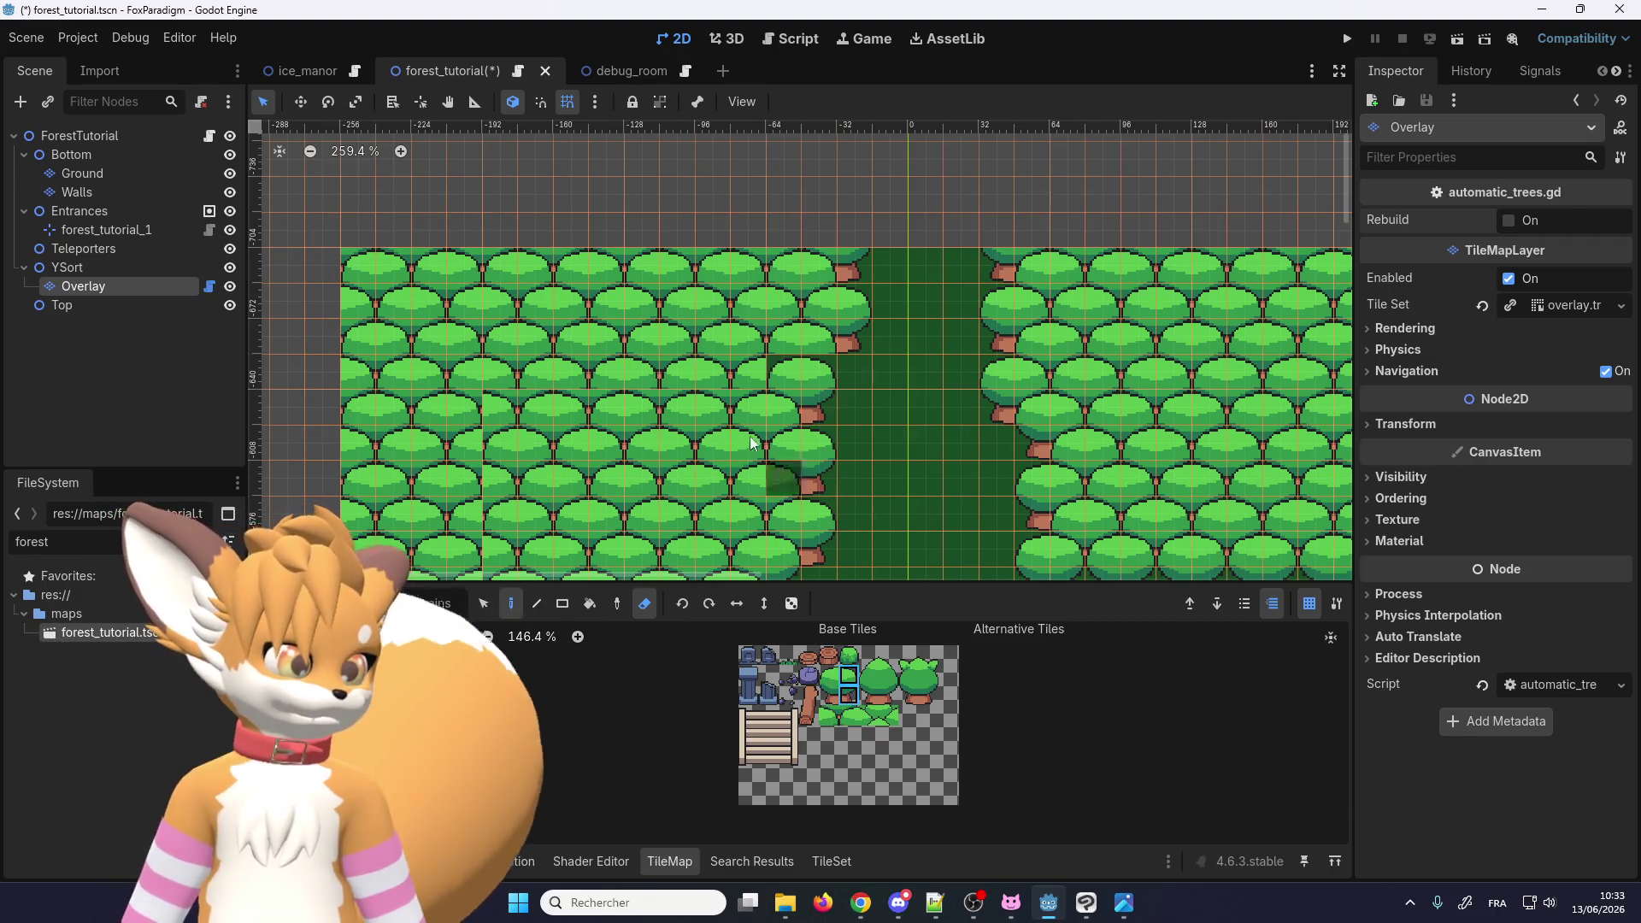
scroll(497, 266, "down", 3)
scroll(624, 259, "down", 2)
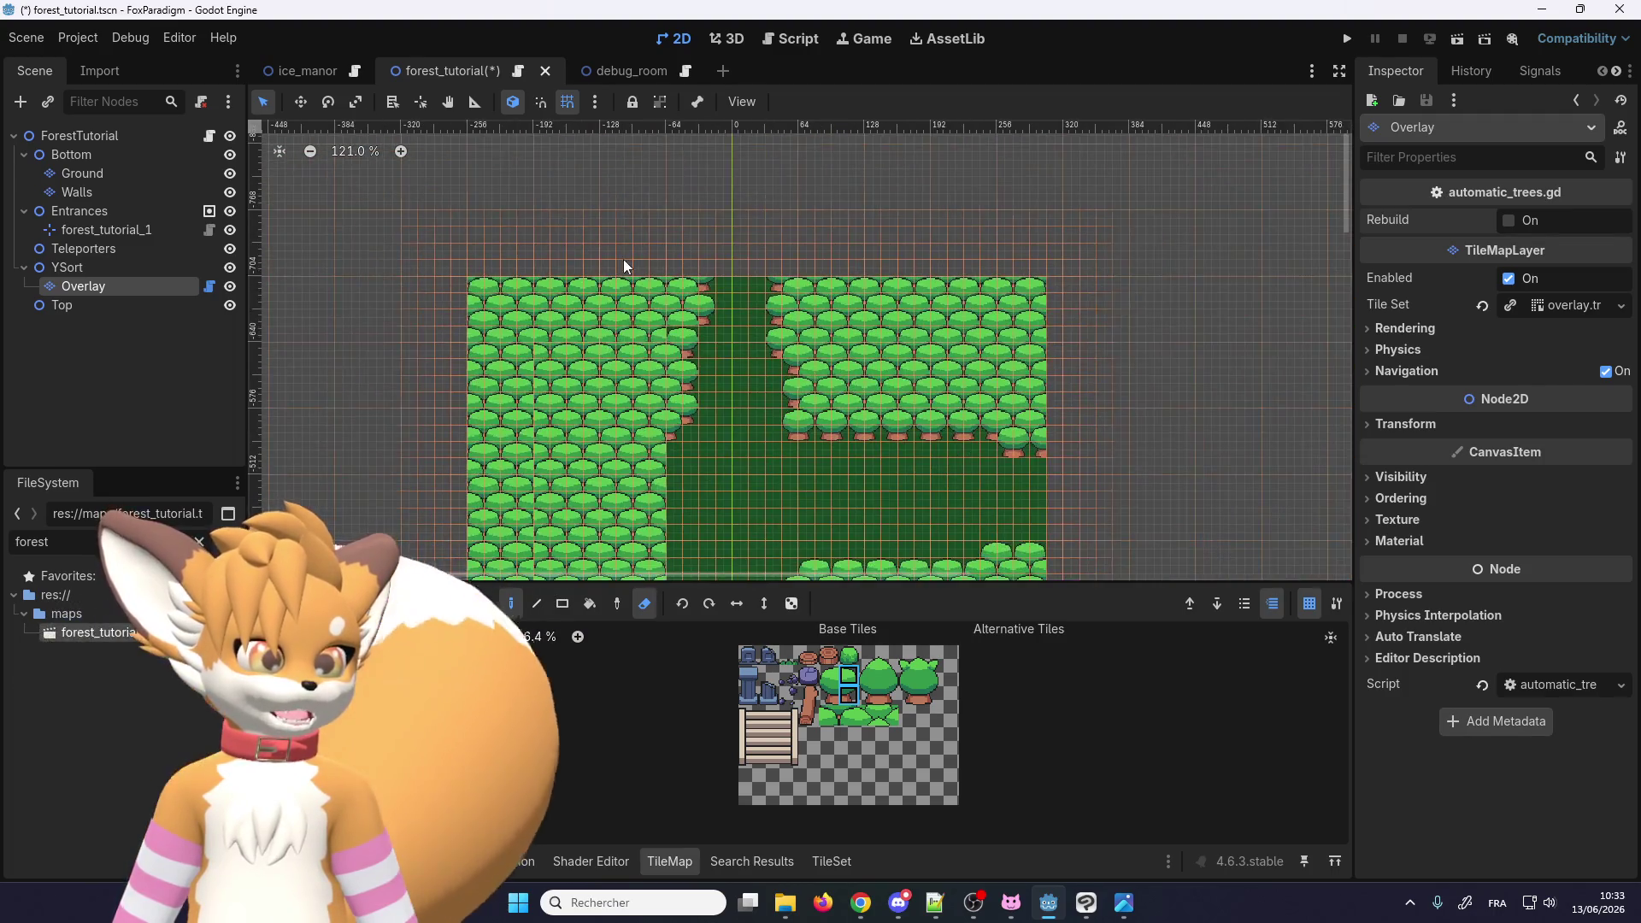
scroll(652, 473, "down", 2)
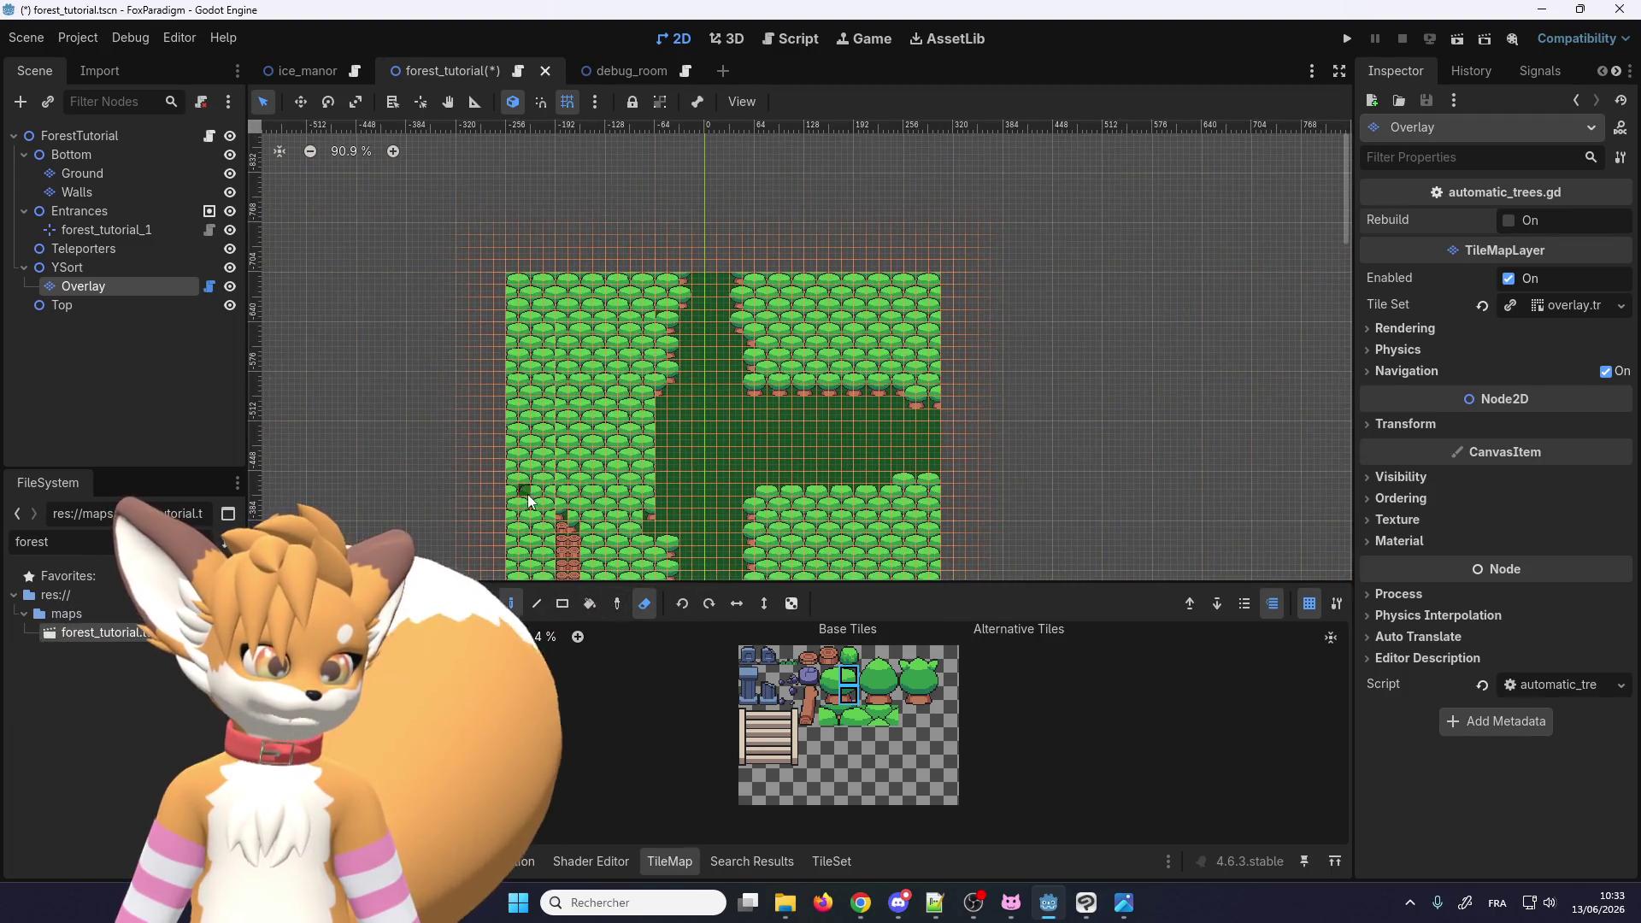
mouse_move(642, 281)
left_mouse_down()
mouse_move(546, 311)
mouse_move(599, 277)
left_mouse_up()
Step: Rectangle-erase the tree blocks at the map's top-left and left side
left_click(563, 604)
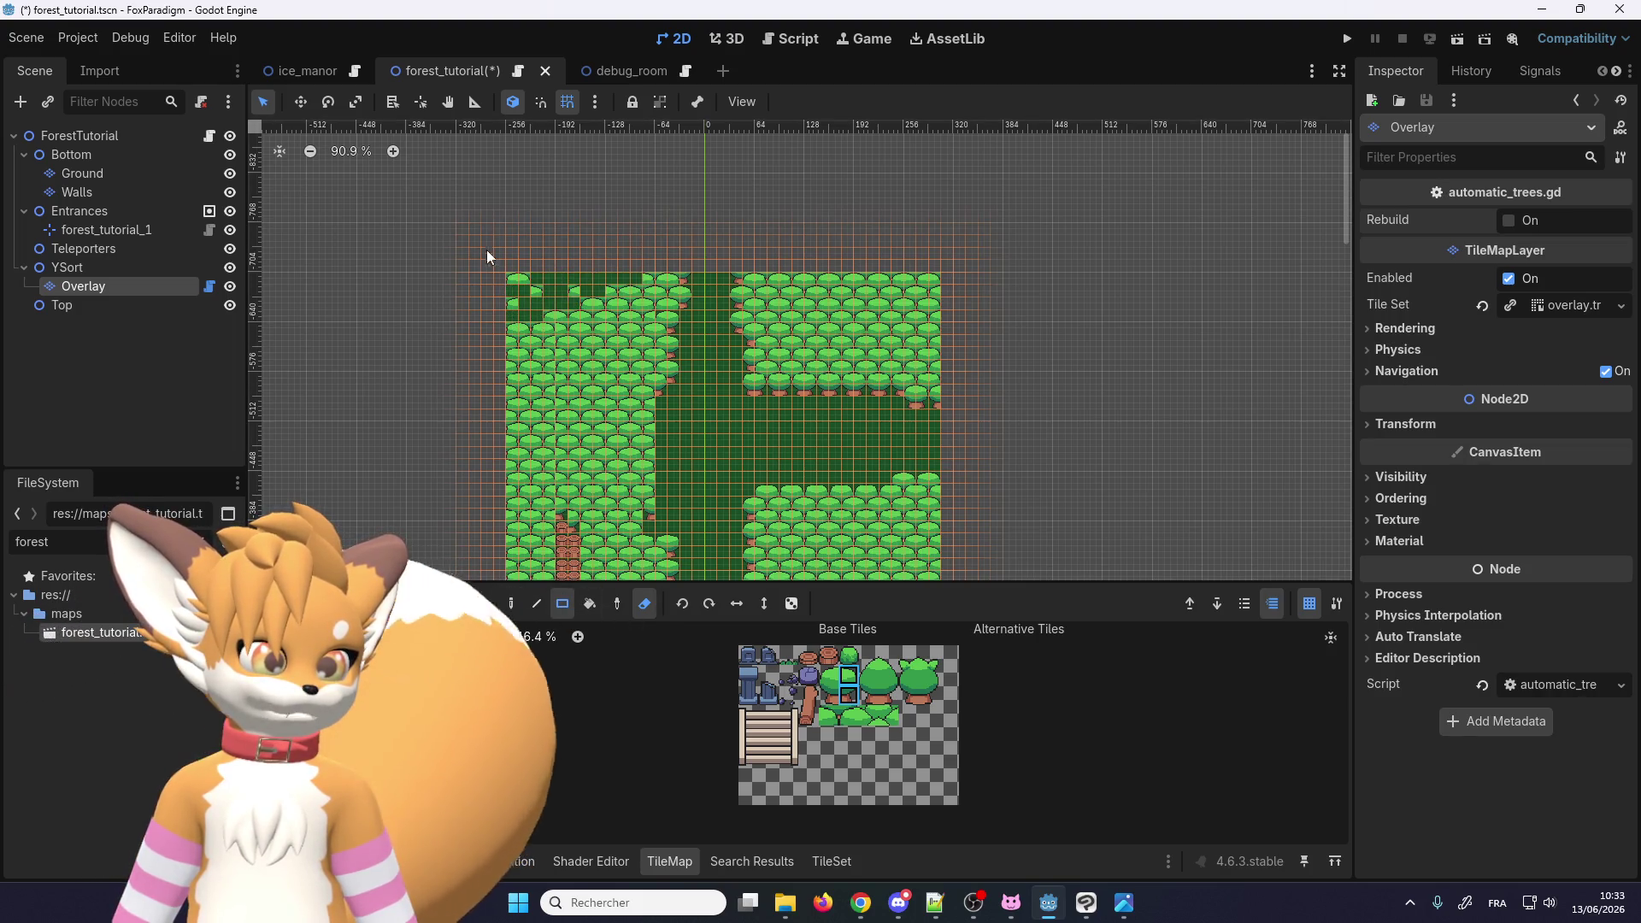
mouse_move(487, 250)
left_mouse_down()
mouse_move(642, 439)
mouse_move(637, 461)
left_mouse_up()
scroll(565, 210, "down", 4)
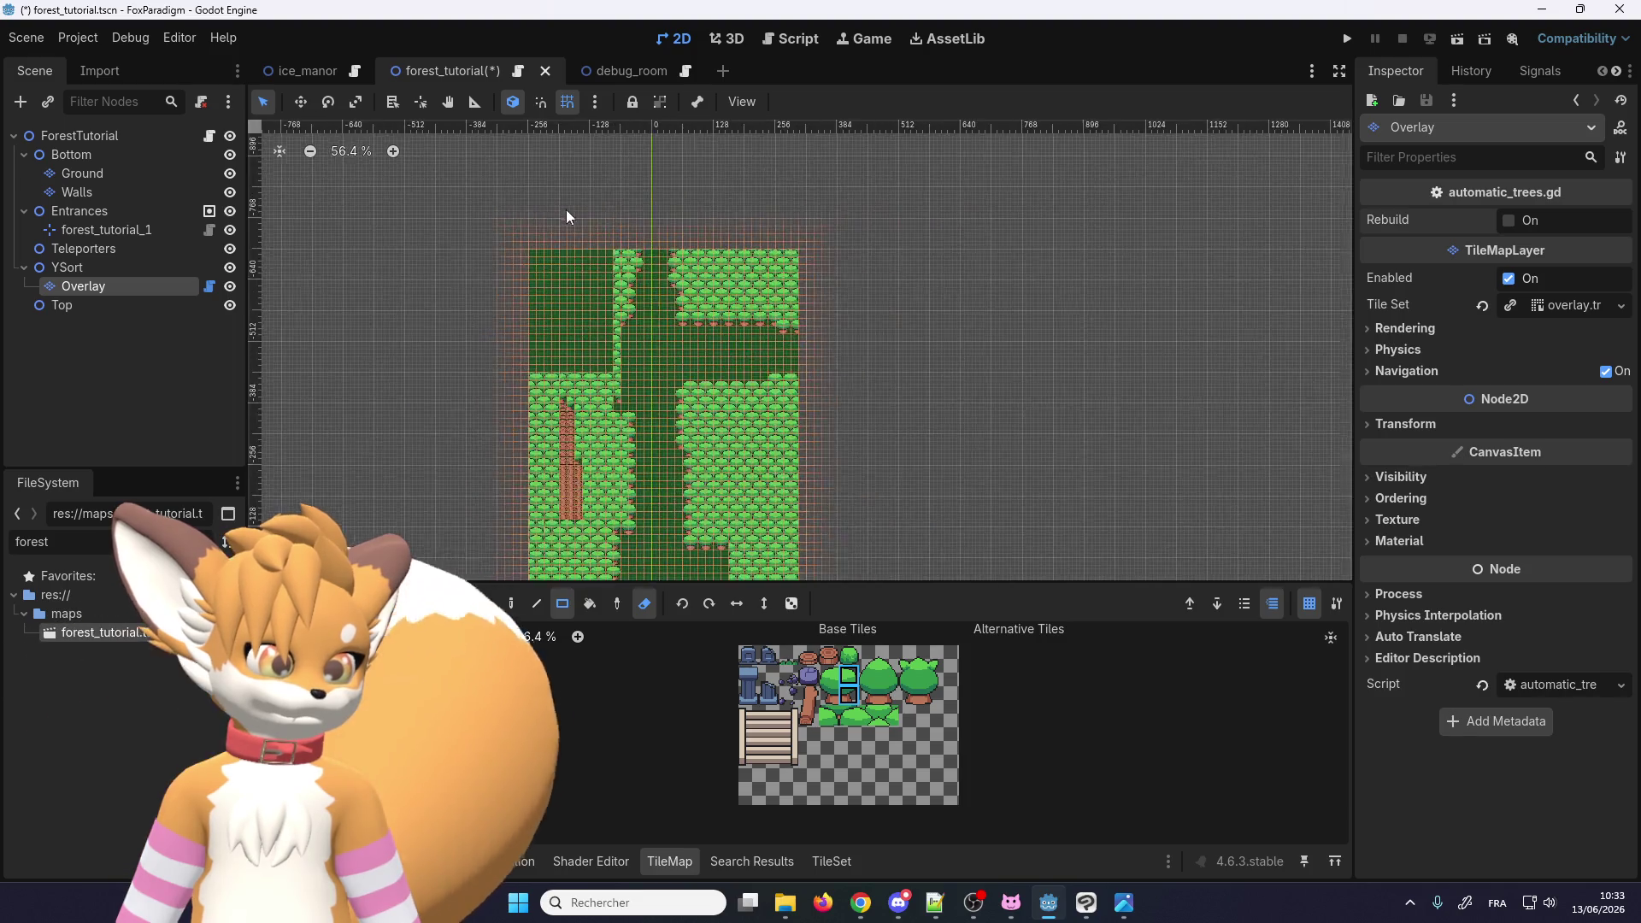
scroll(642, 522, "up", 4)
left_click_drag(468, 293, 587, 520)
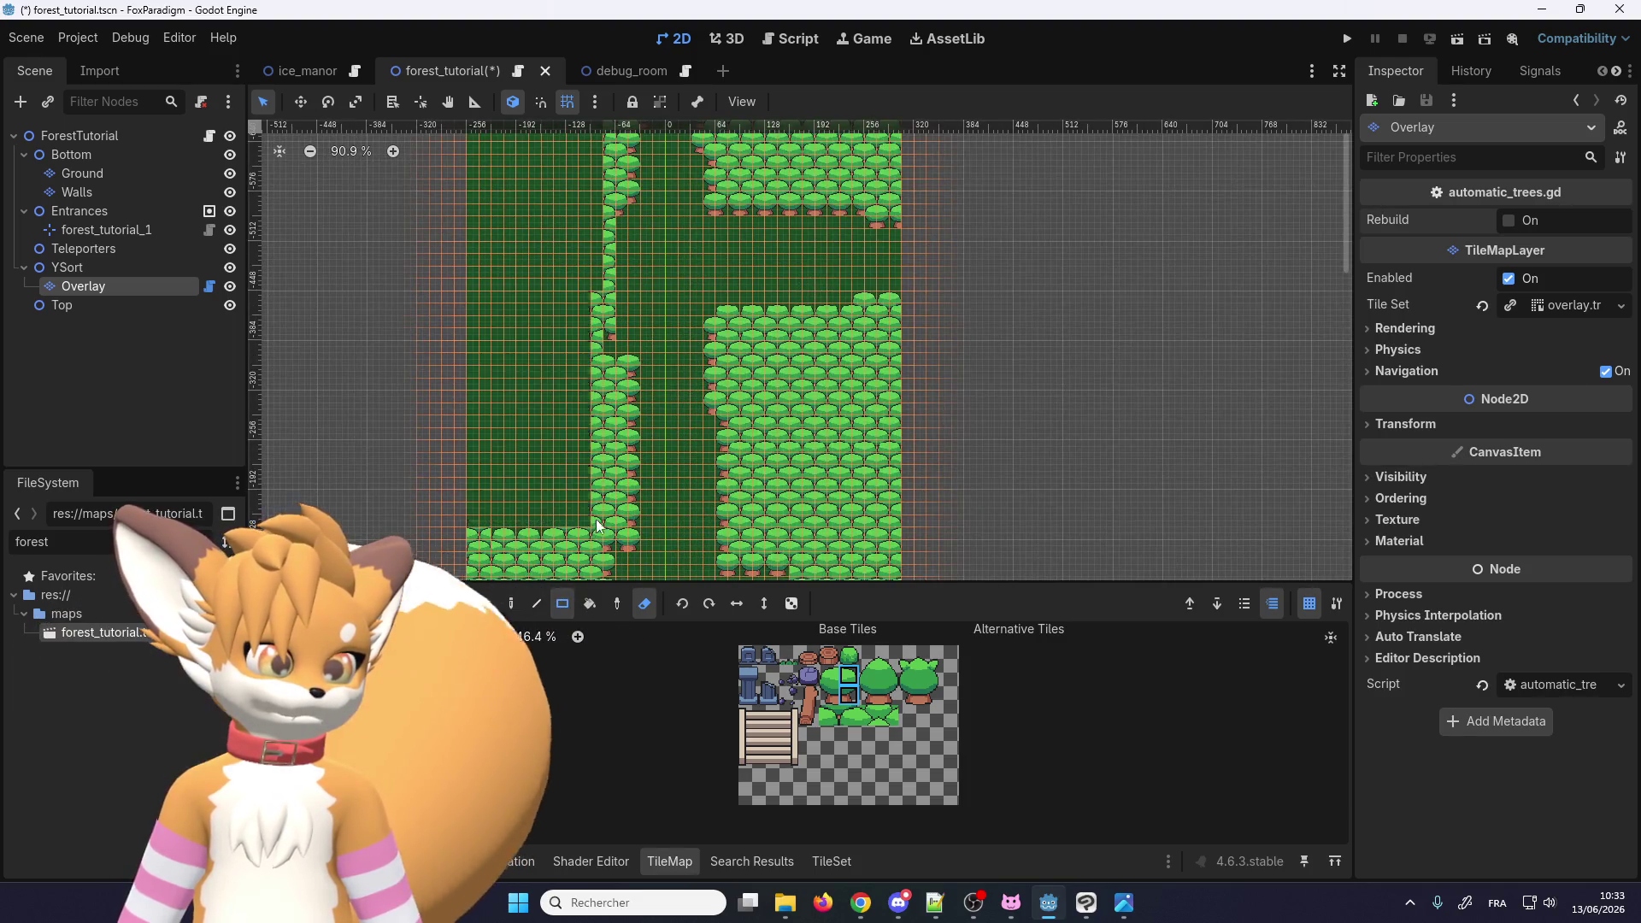
scroll(515, 329, "up", 2)
scroll(514, 330, "up", 3)
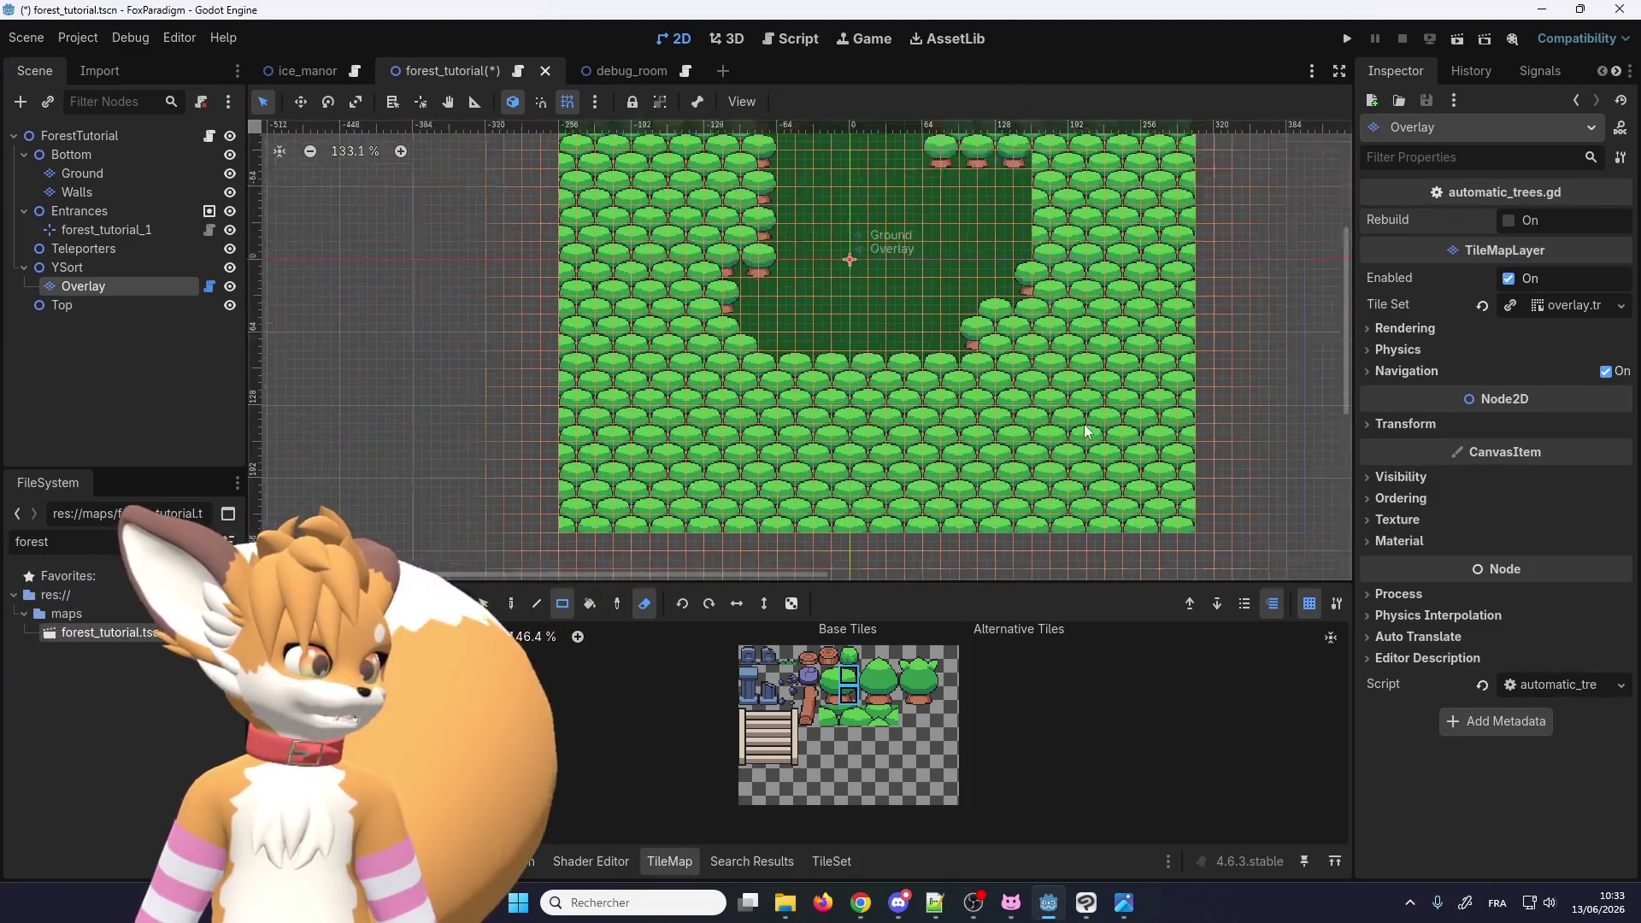
scroll(1089, 224, "up", 7)
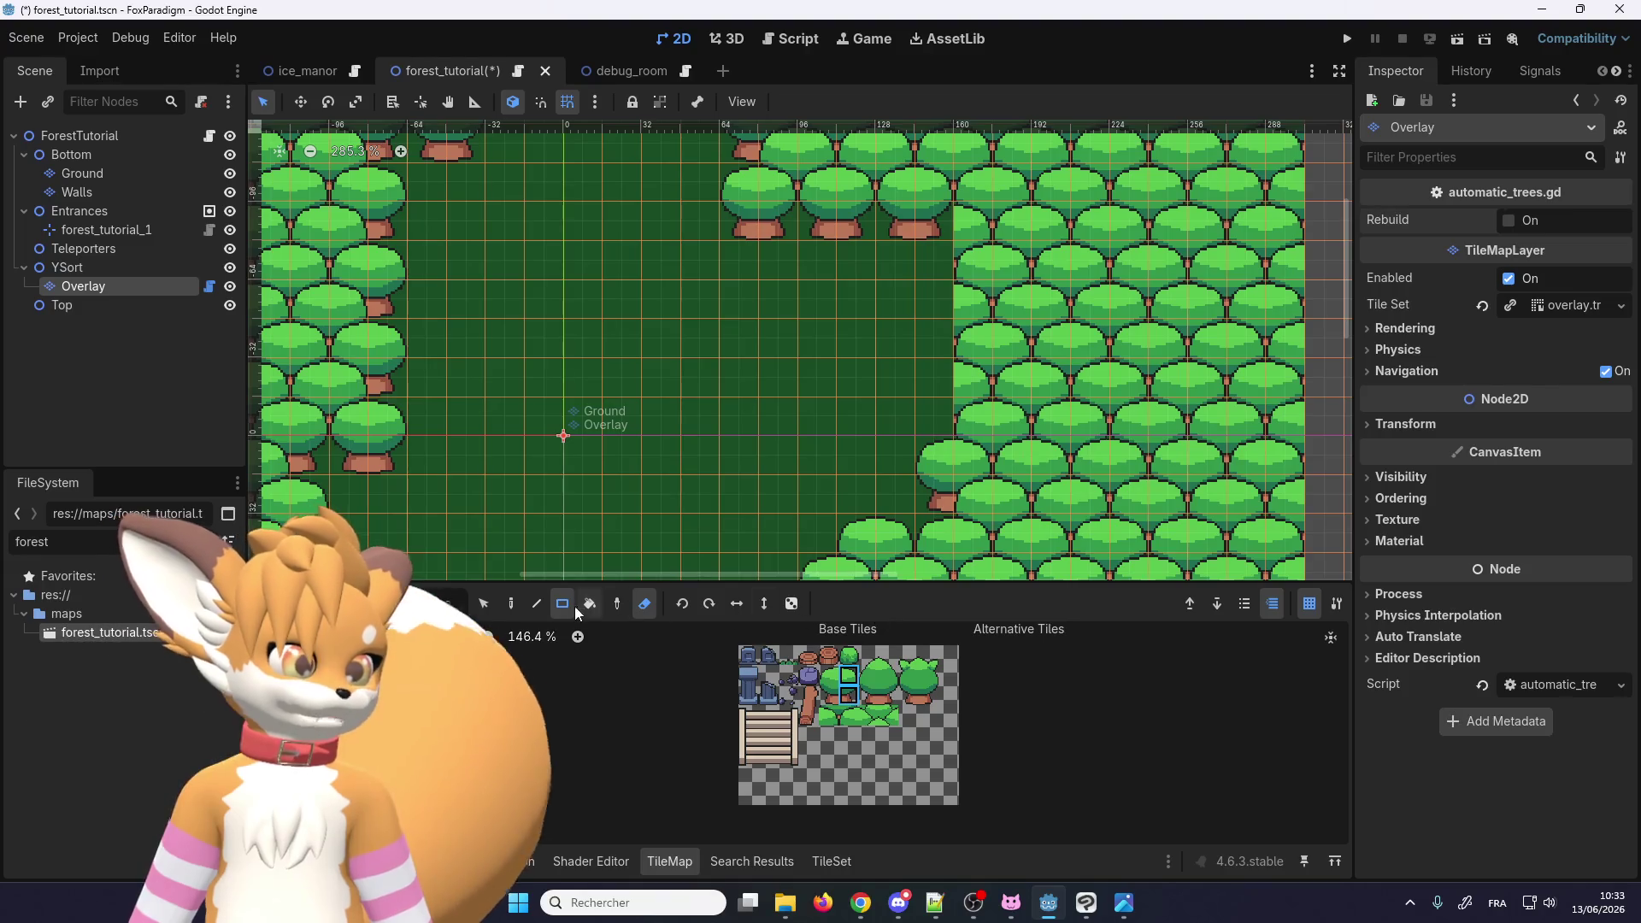
Step: Paint a column of trees along the clearing edge and a canopy-edge tile at its corner
key("d")
scroll(848, 701, "up", 4)
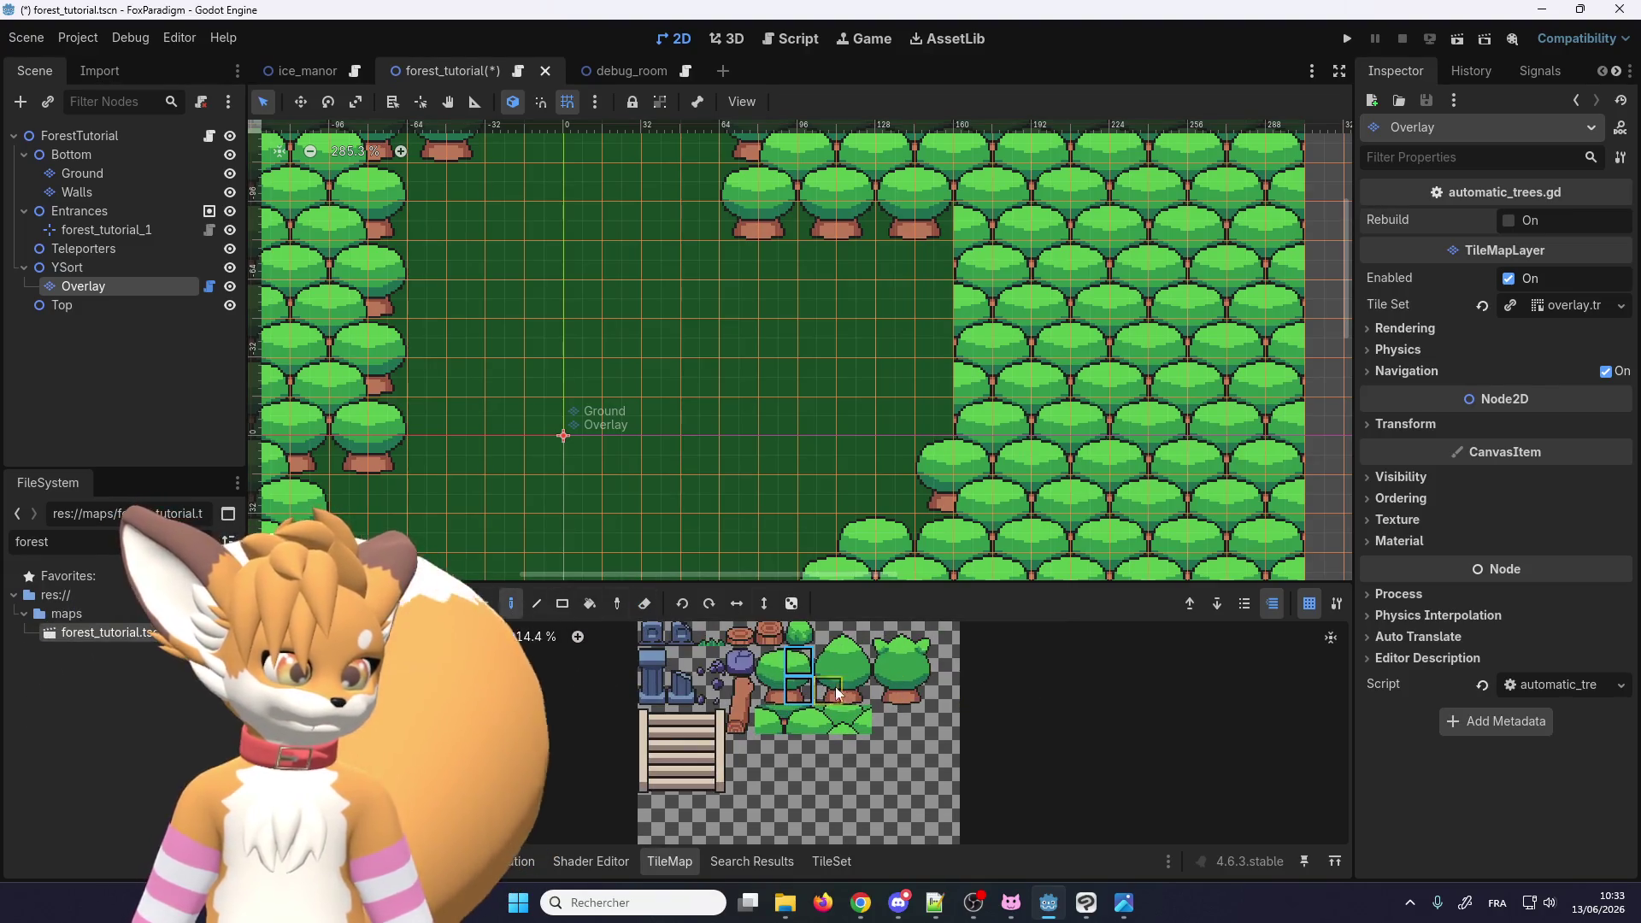
mouse_move(931, 375)
left_mouse_down()
mouse_move(952, 321)
mouse_move(939, 244)
left_mouse_up()
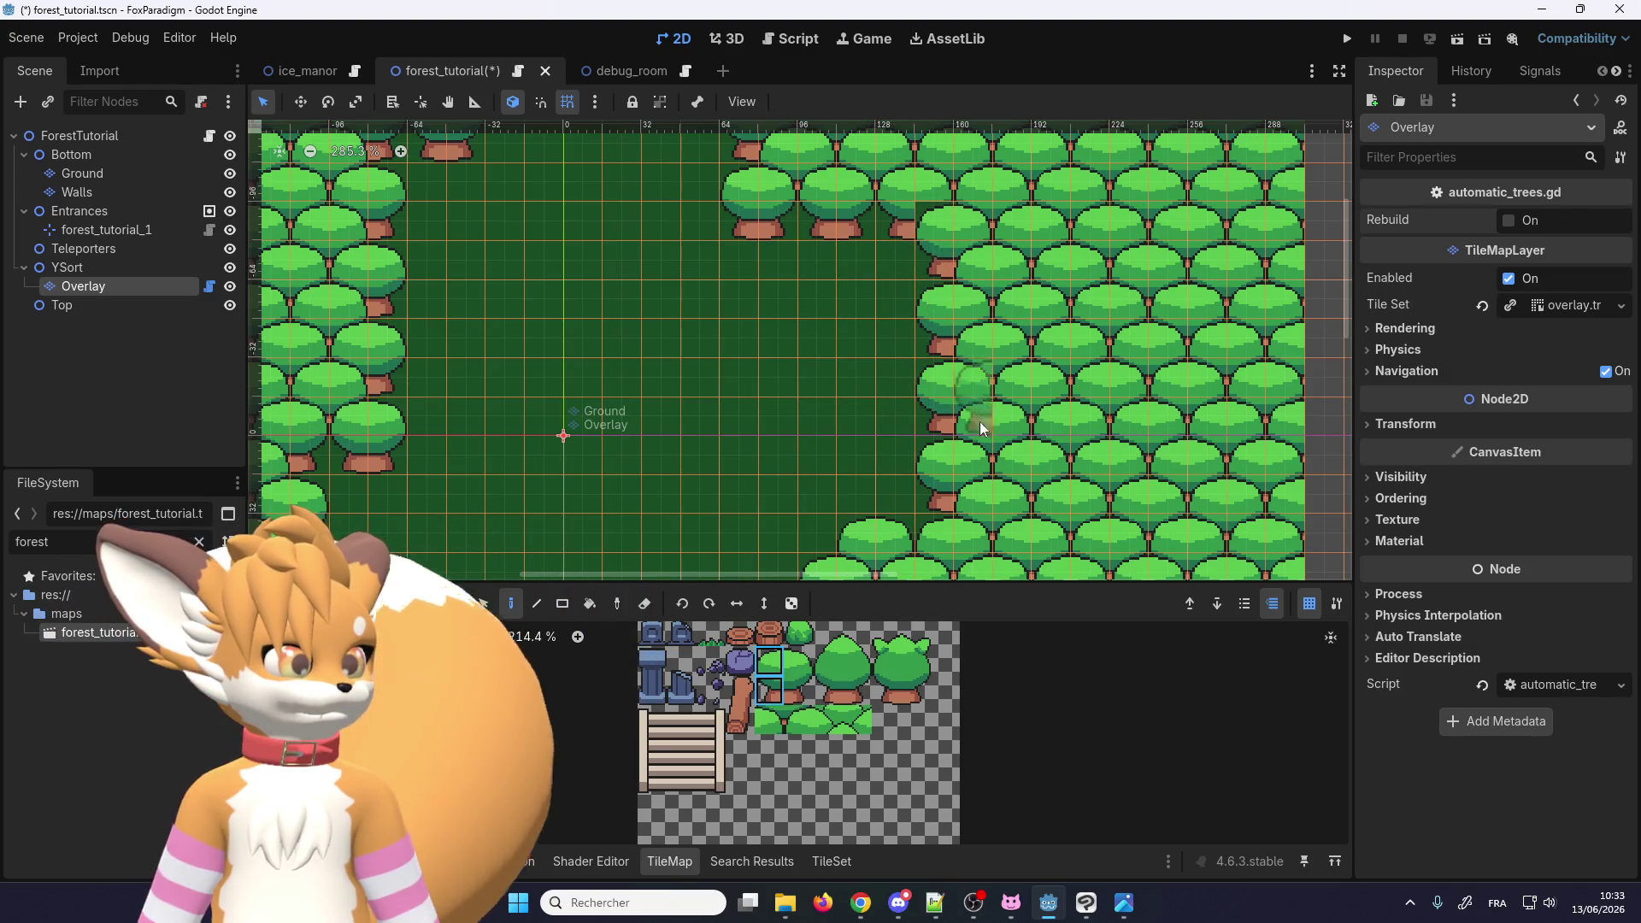
left_click(770, 722)
left_click(930, 209)
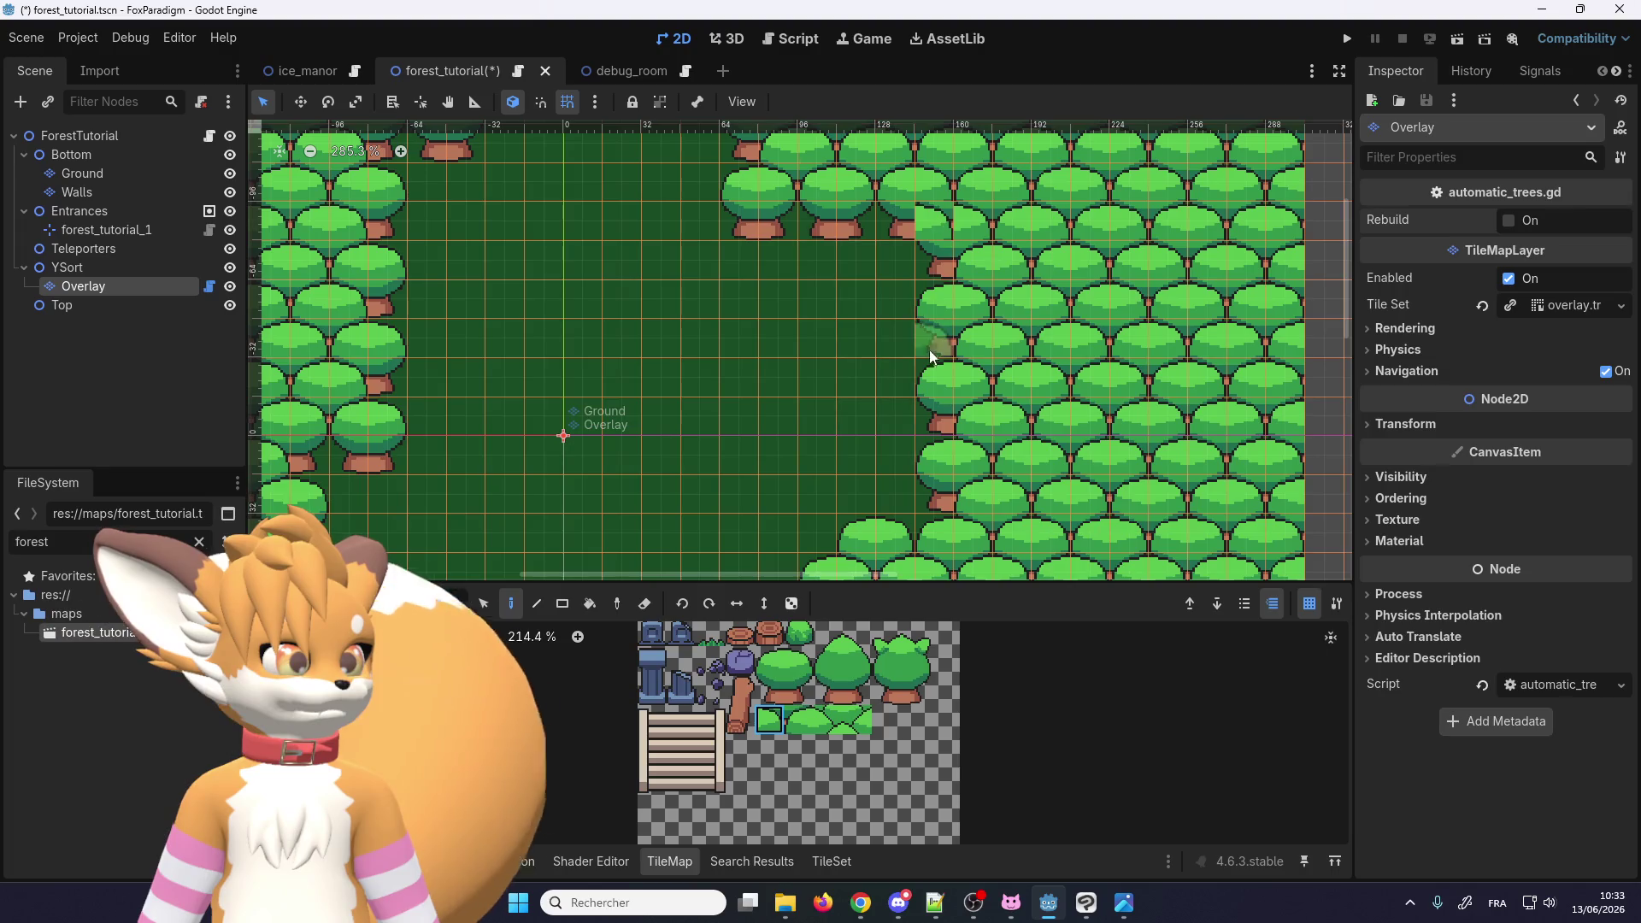
Step: Erase the stray tree tiles at the clearing edge
left_click(798, 721)
scroll(955, 393, "down", 2)
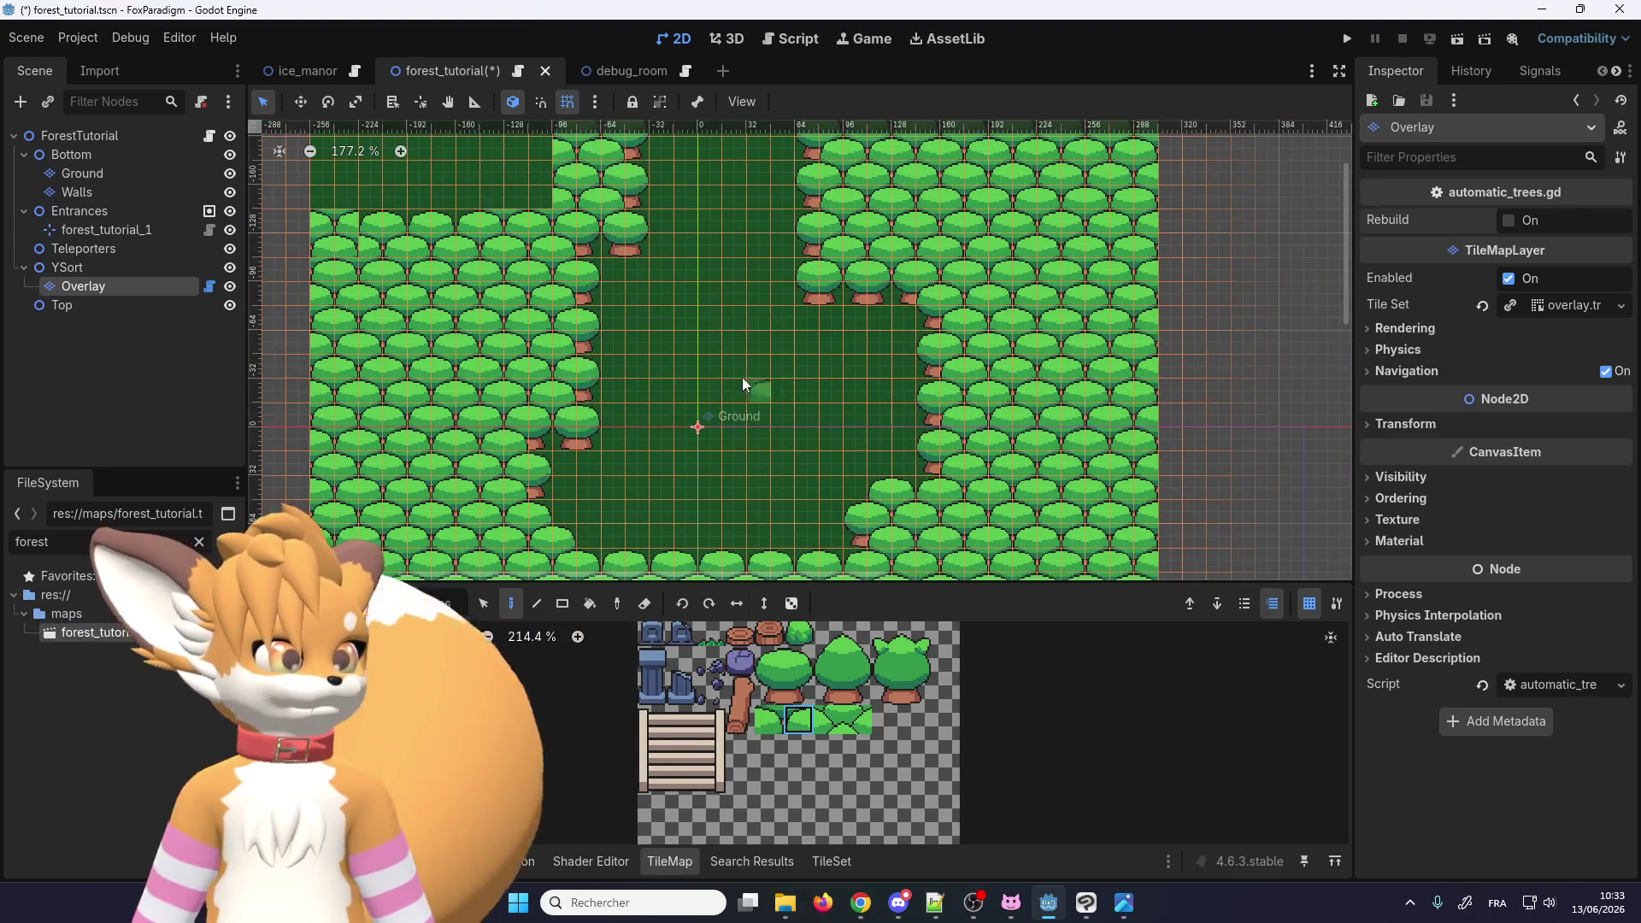
scroll(572, 276, "up", 2)
scroll(643, 256, "down", 2)
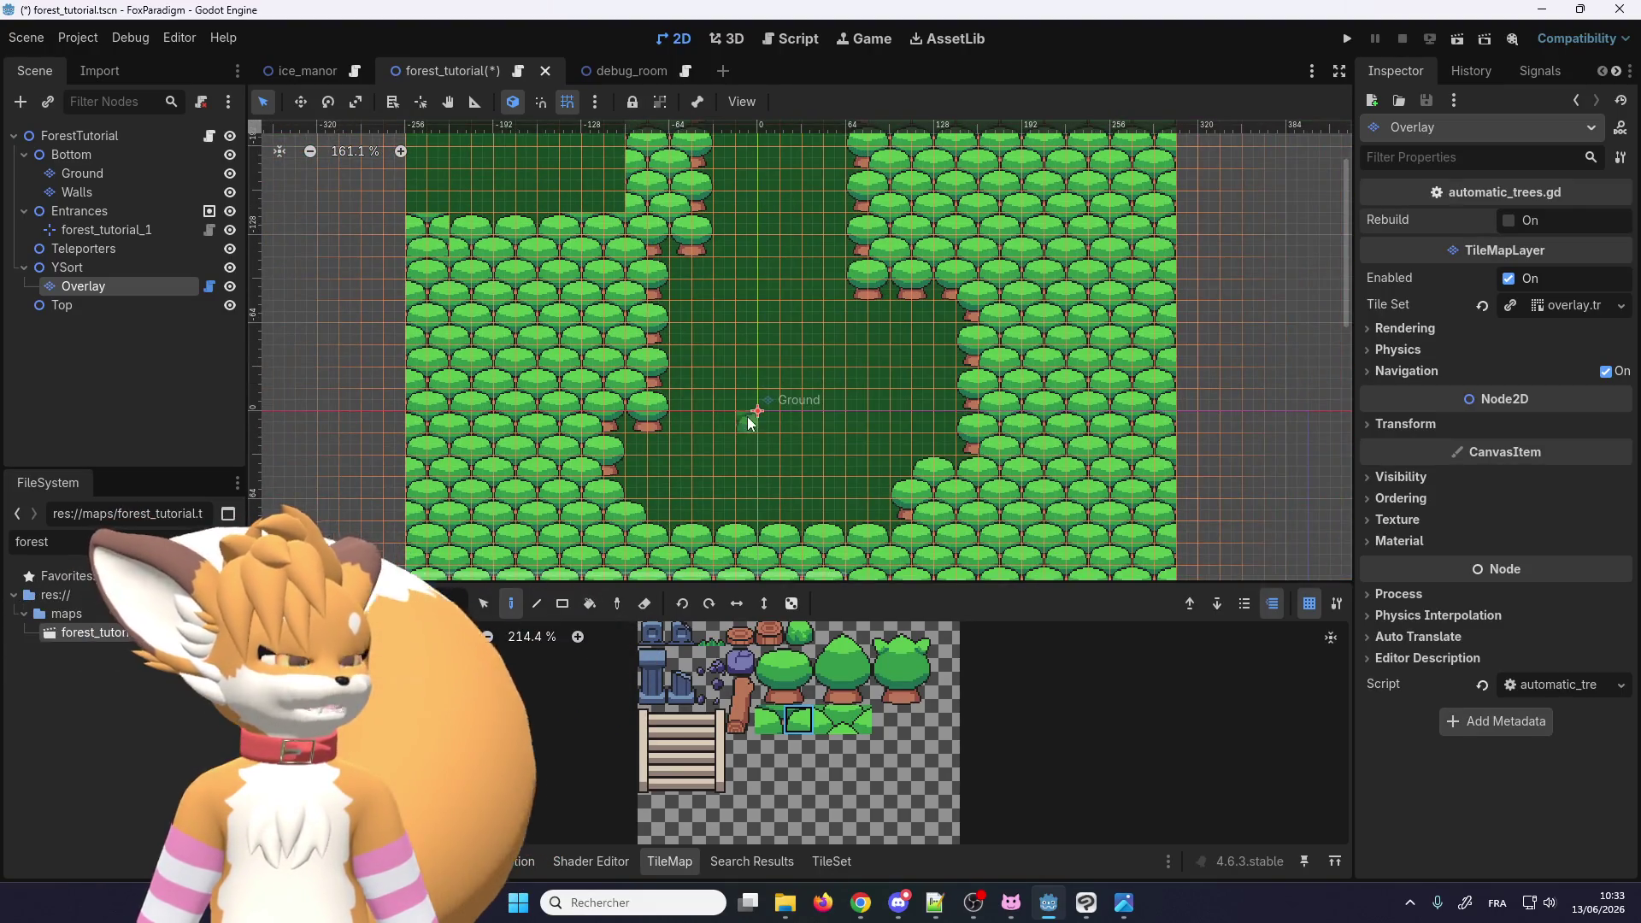
scroll(732, 342, "up", 3)
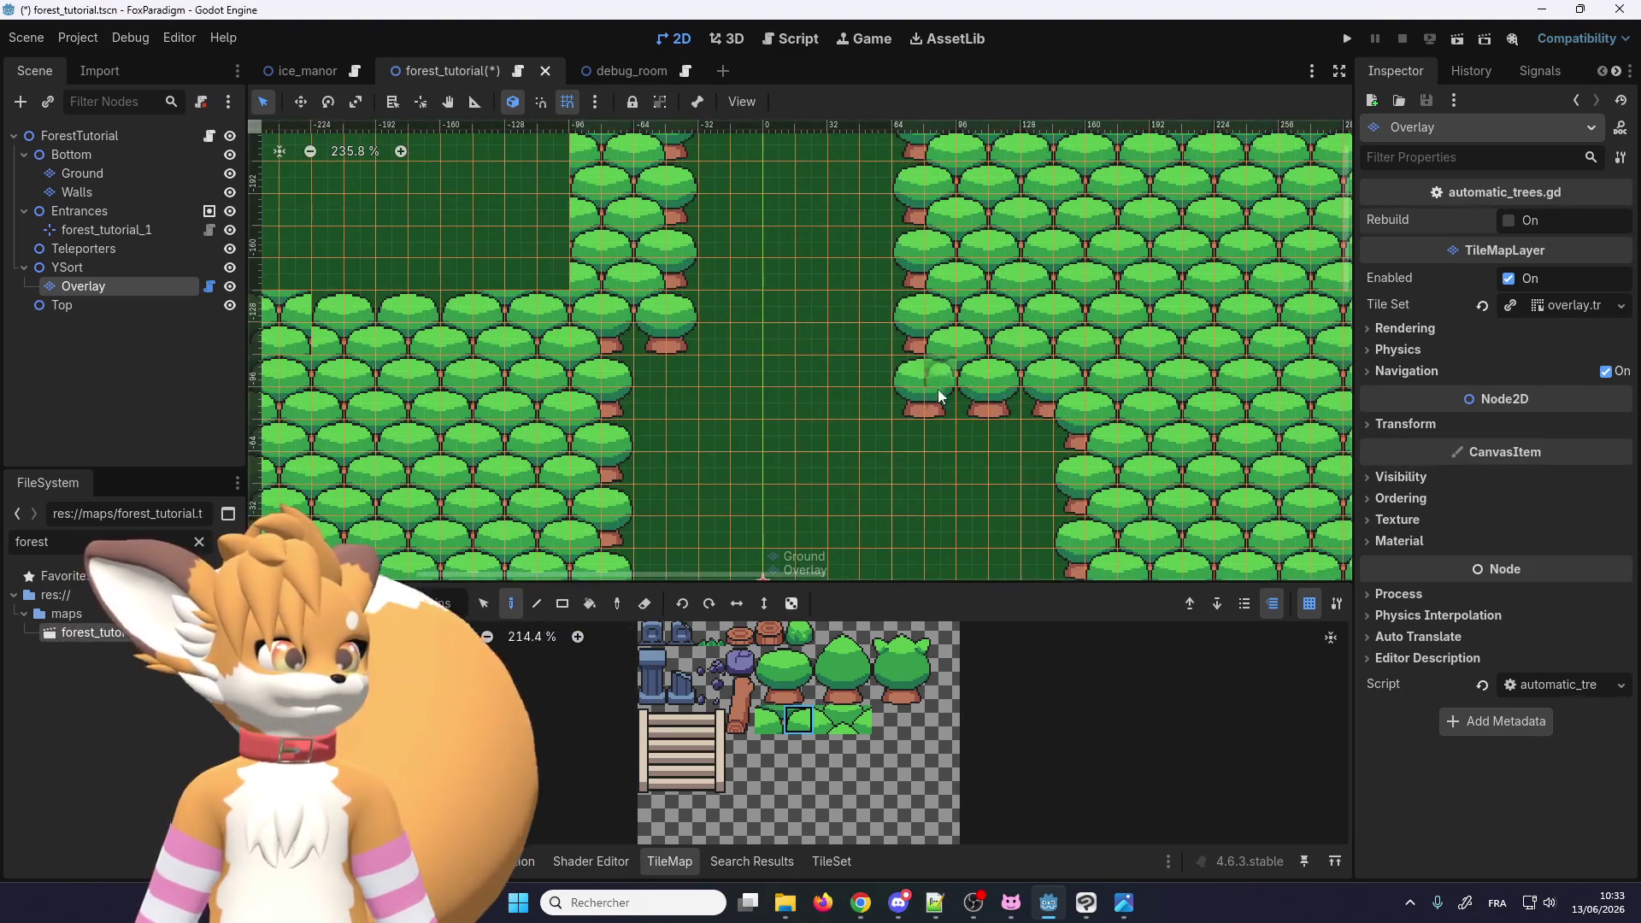
scroll(1035, 405, "up", 3)
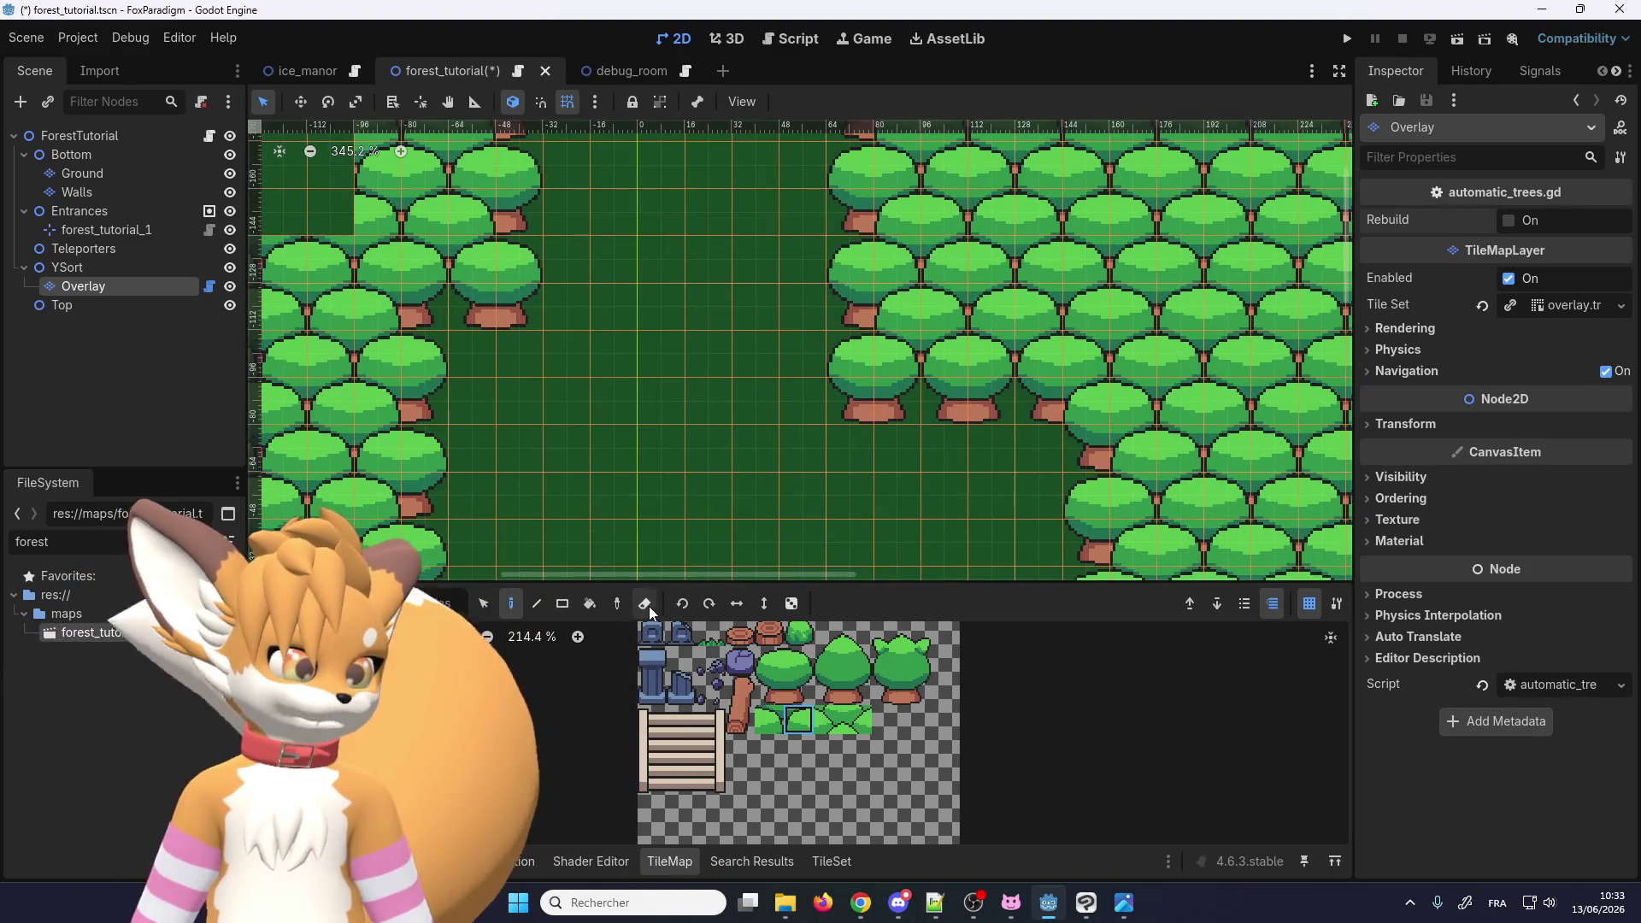
key("e")
mouse_move(889, 418)
left_mouse_down()
mouse_move(857, 417)
mouse_move(891, 361)
left_mouse_up()
left_click(889, 357)
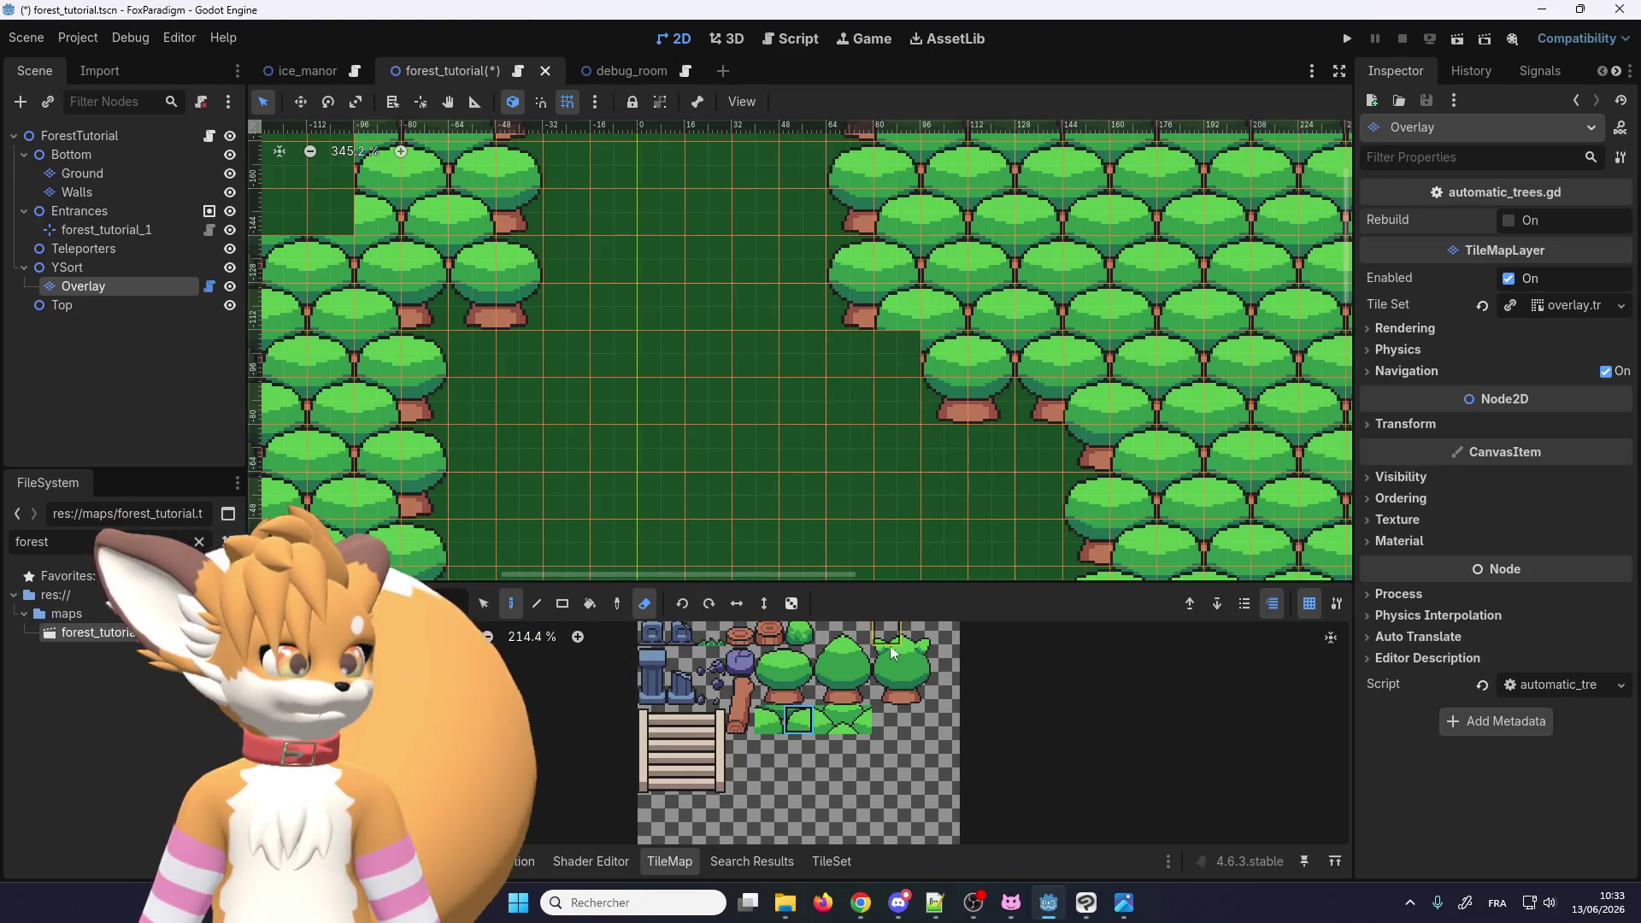
Step: Paint a full 2x3 tree at the clearing edge, then pick the canopy-edge tiles
left_click(483, 604)
left_click(513, 604)
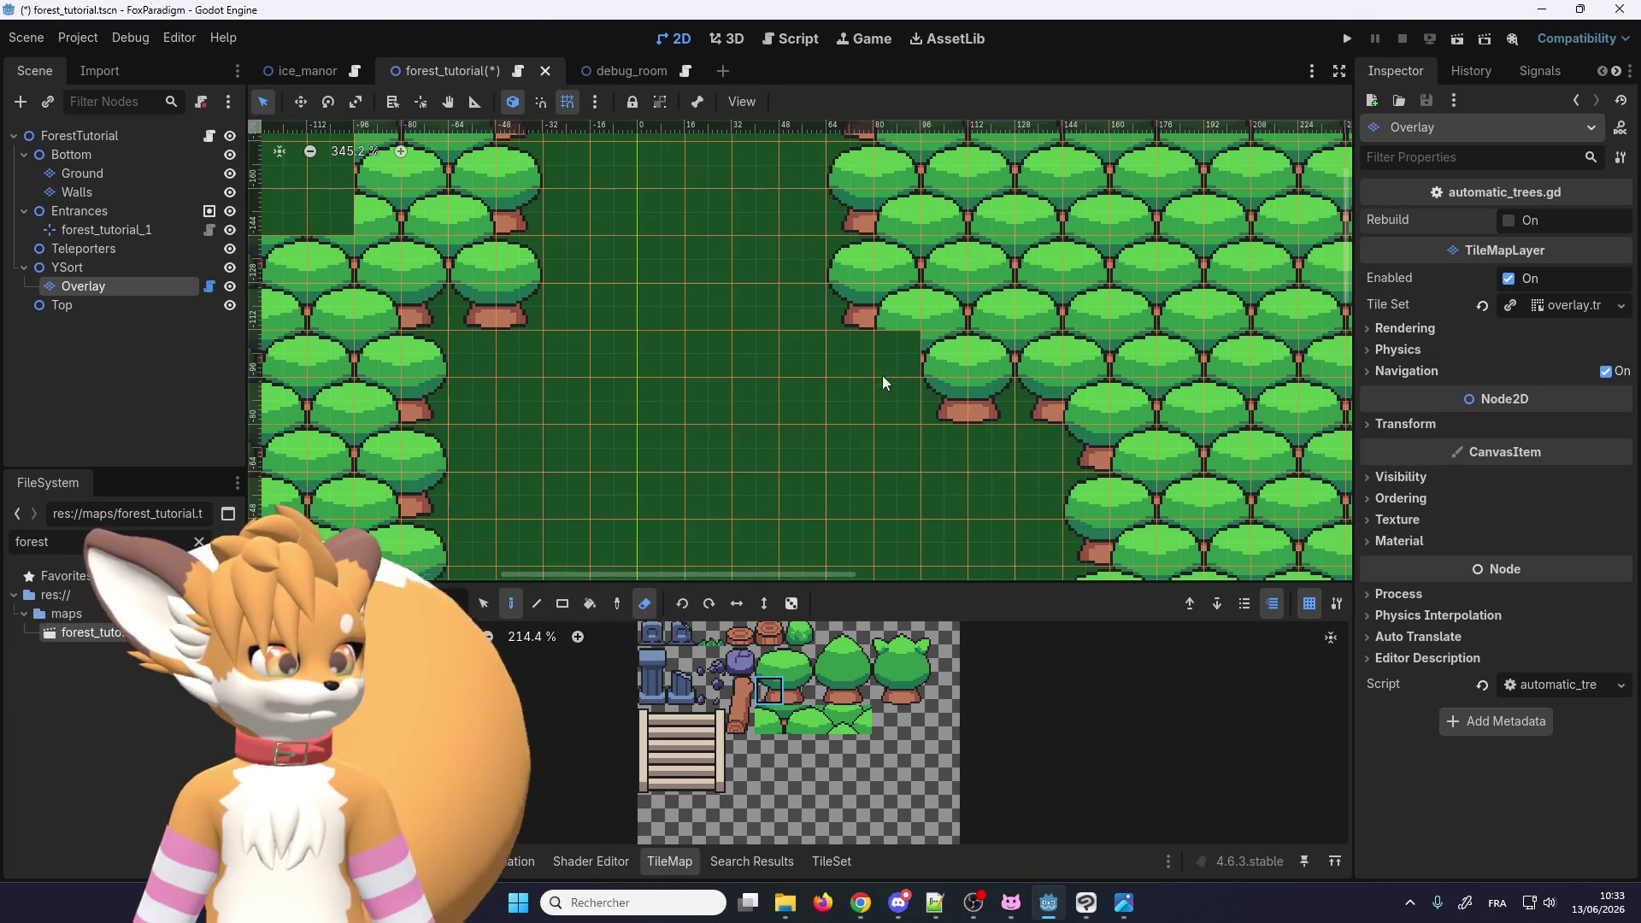
scroll(846, 307, "down", 5)
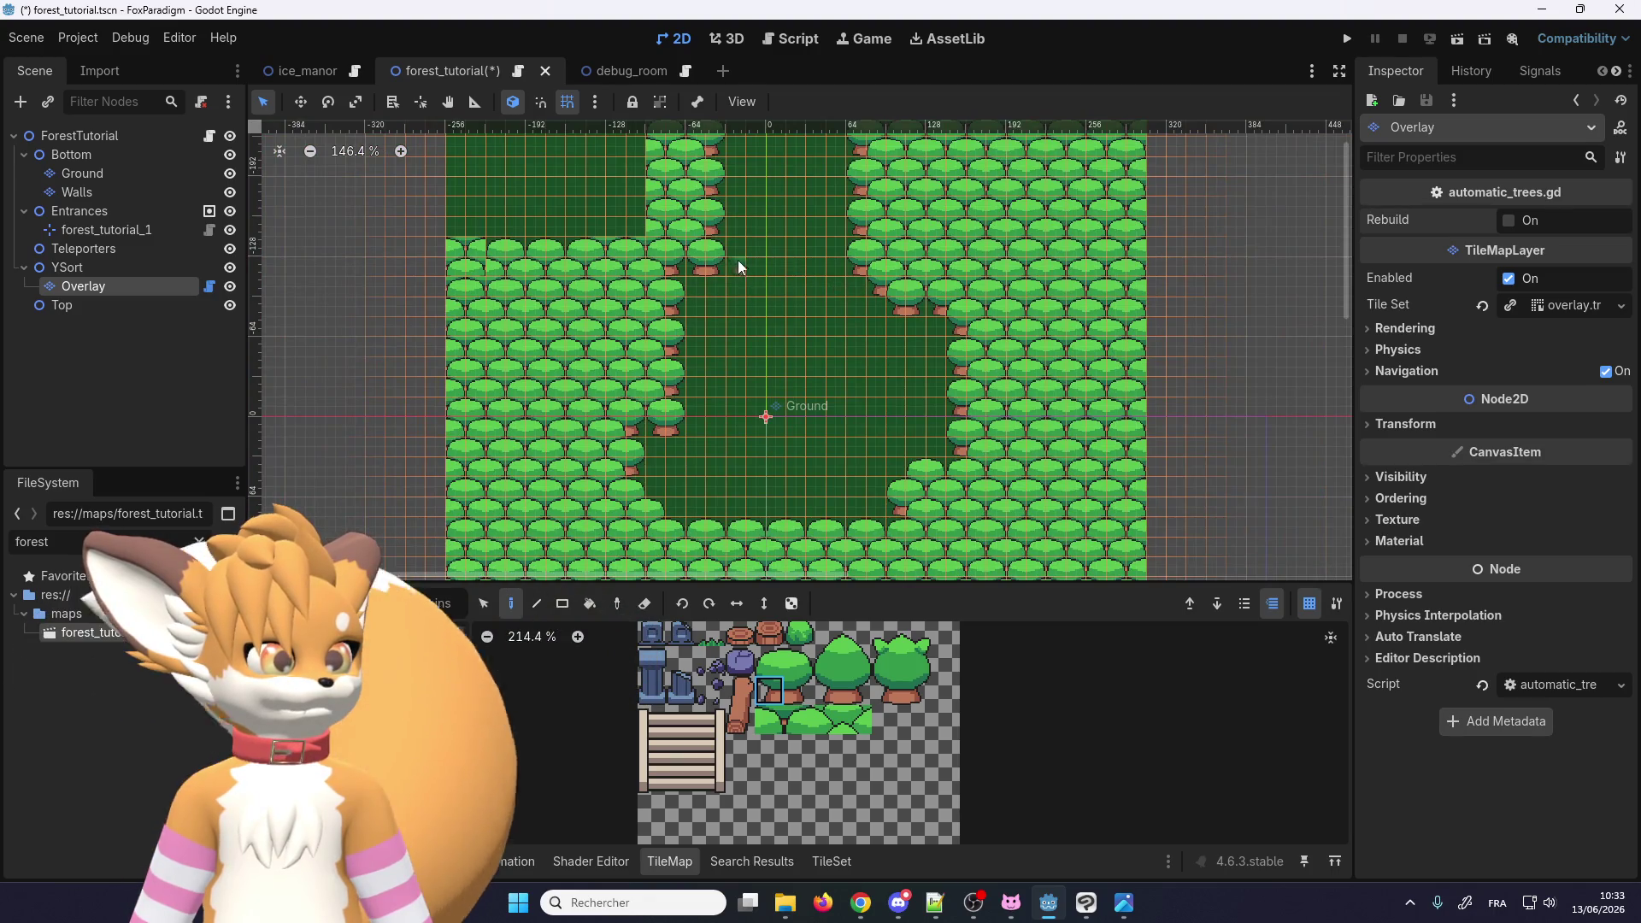
scroll(727, 257, "up", 3)
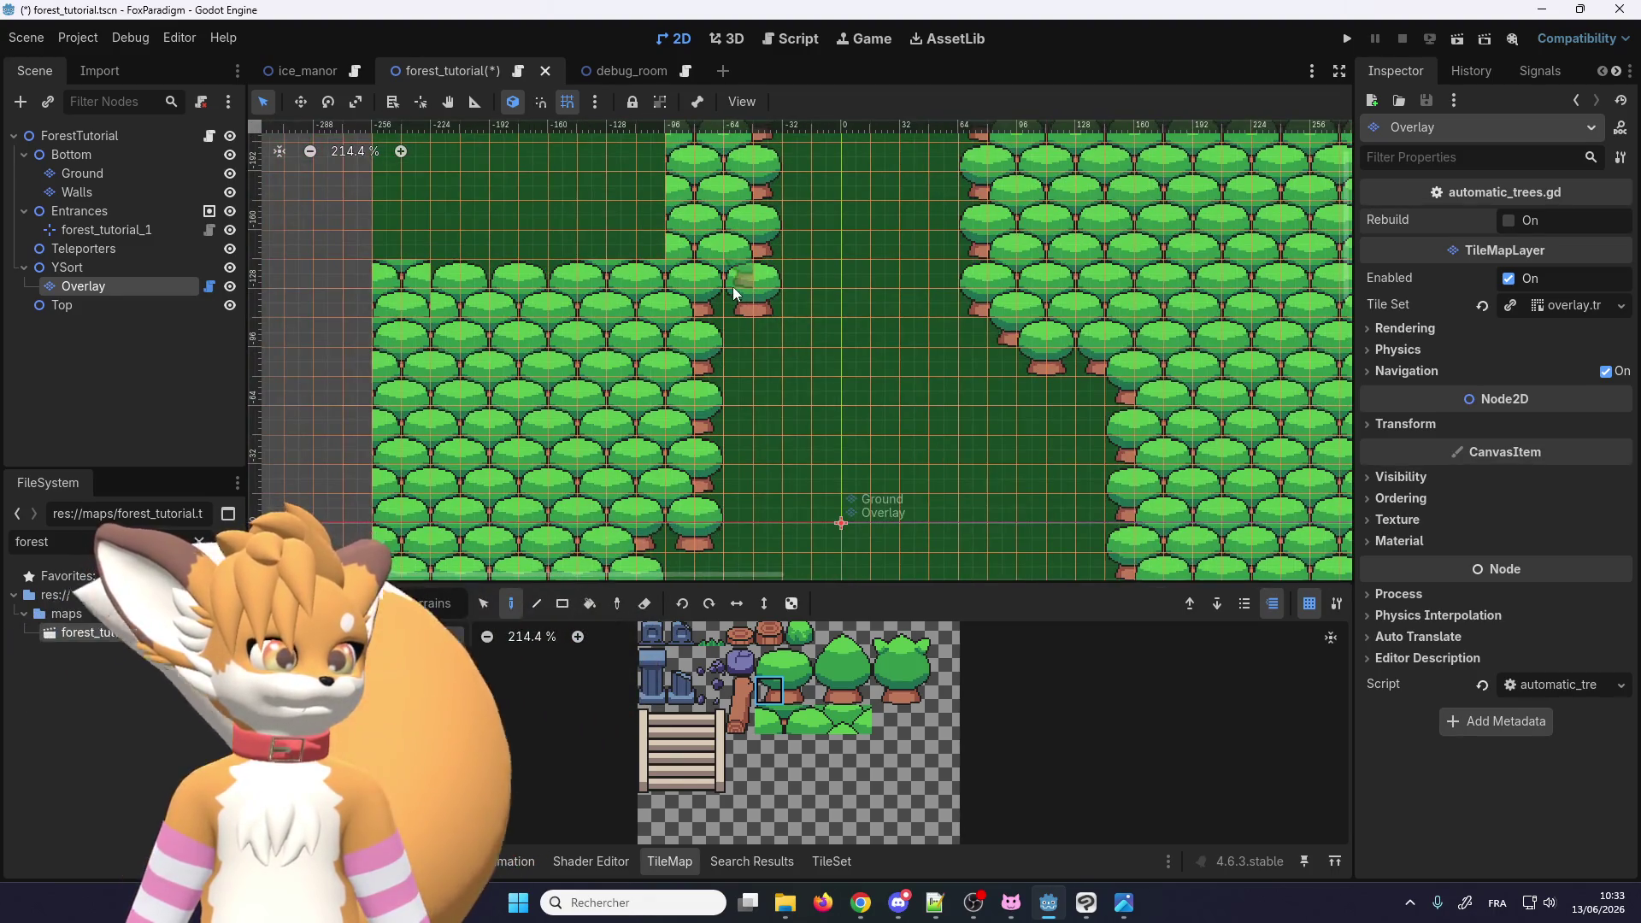
scroll(731, 288, "up", 3)
scroll(734, 371, "down", 3)
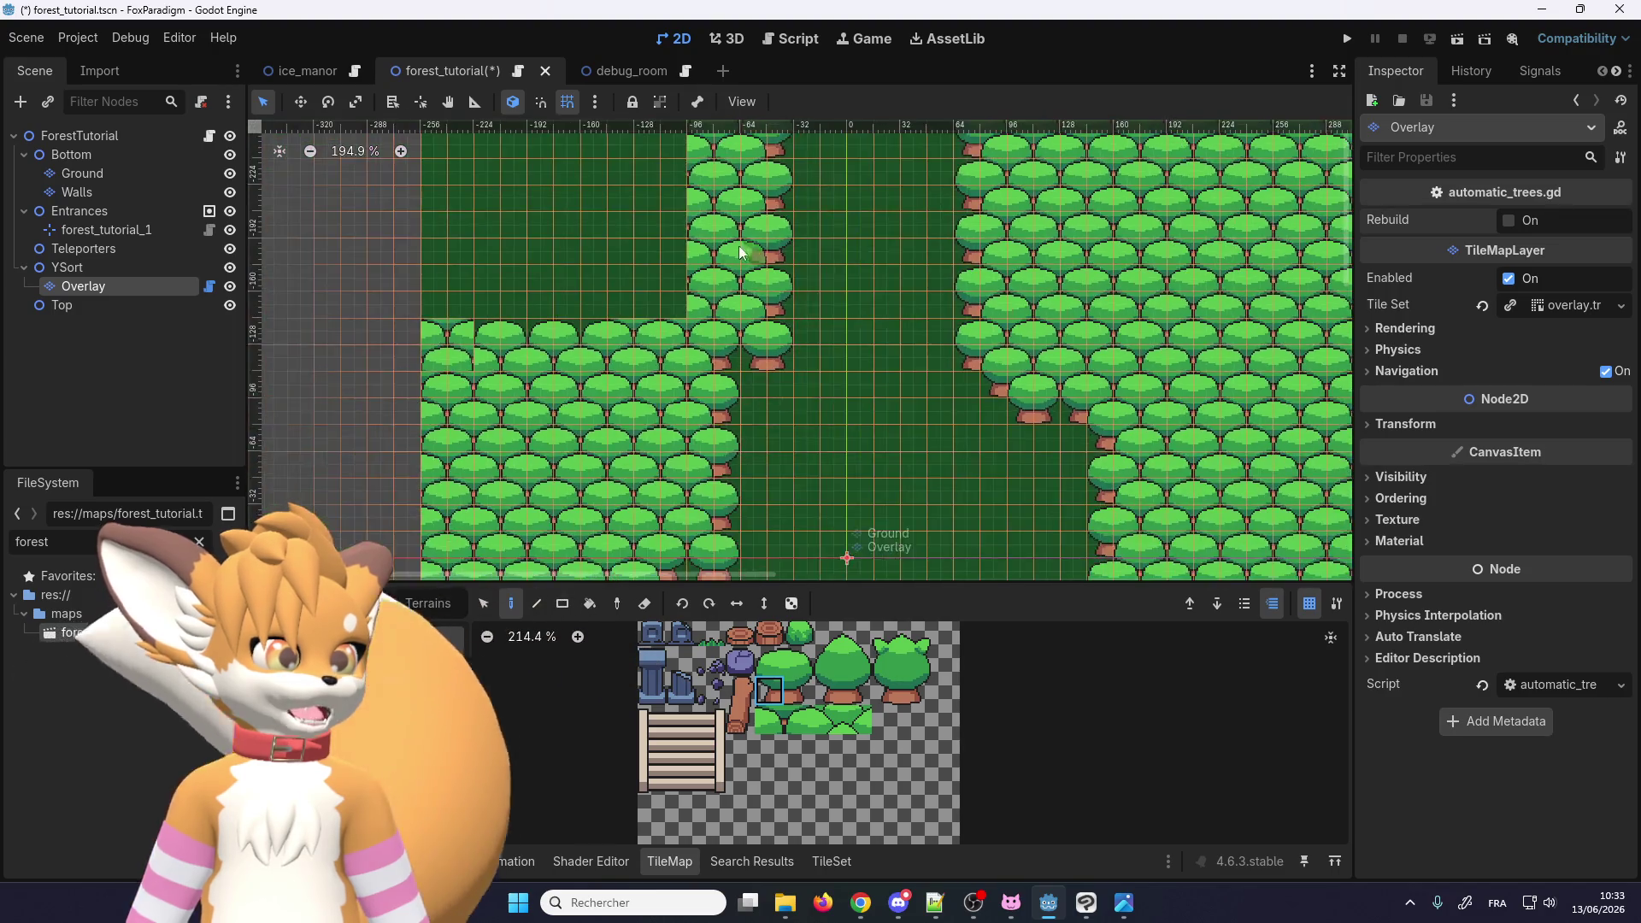
scroll(731, 268, "up", 2)
left_click_drag(799, 697, 769, 658)
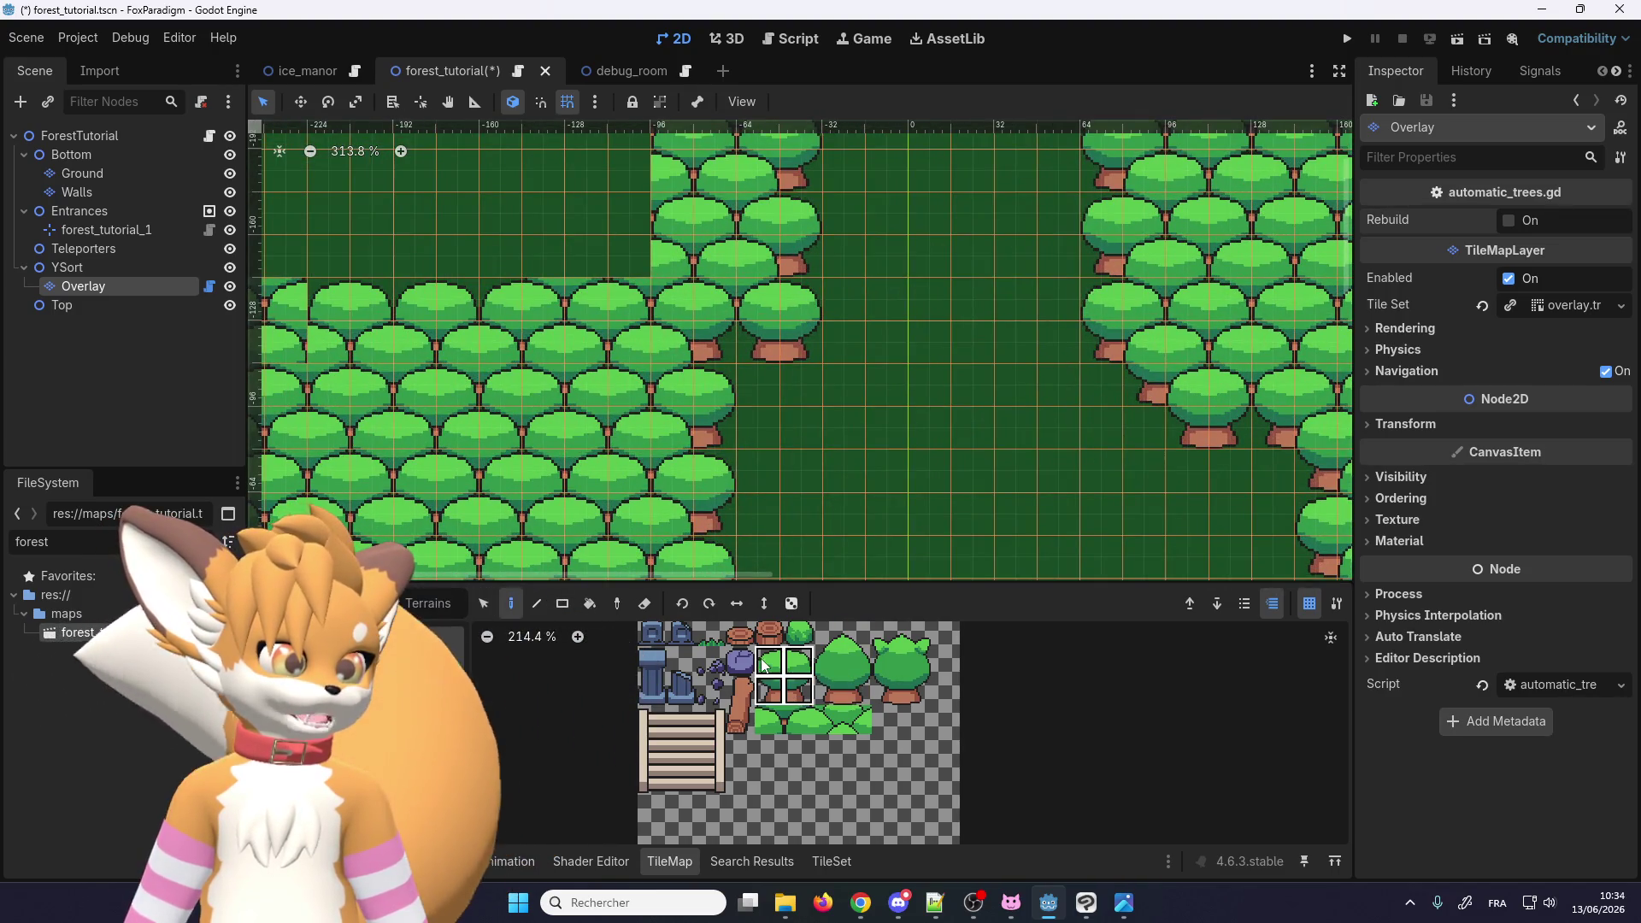
left_click(724, 370)
left_click(770, 719)
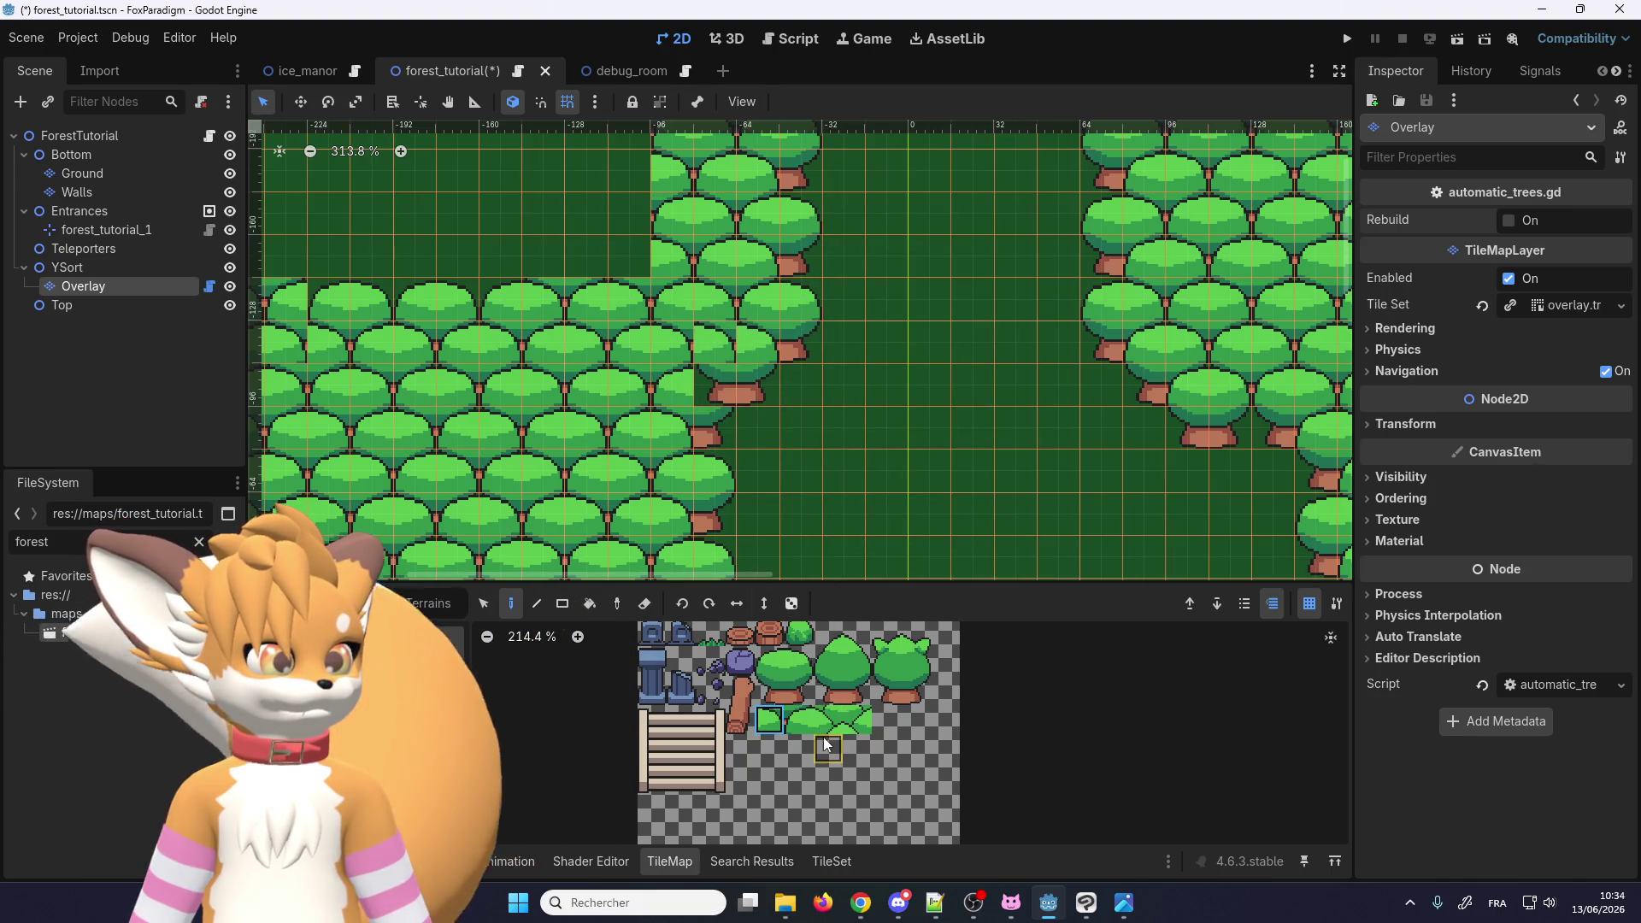
left_click(799, 720)
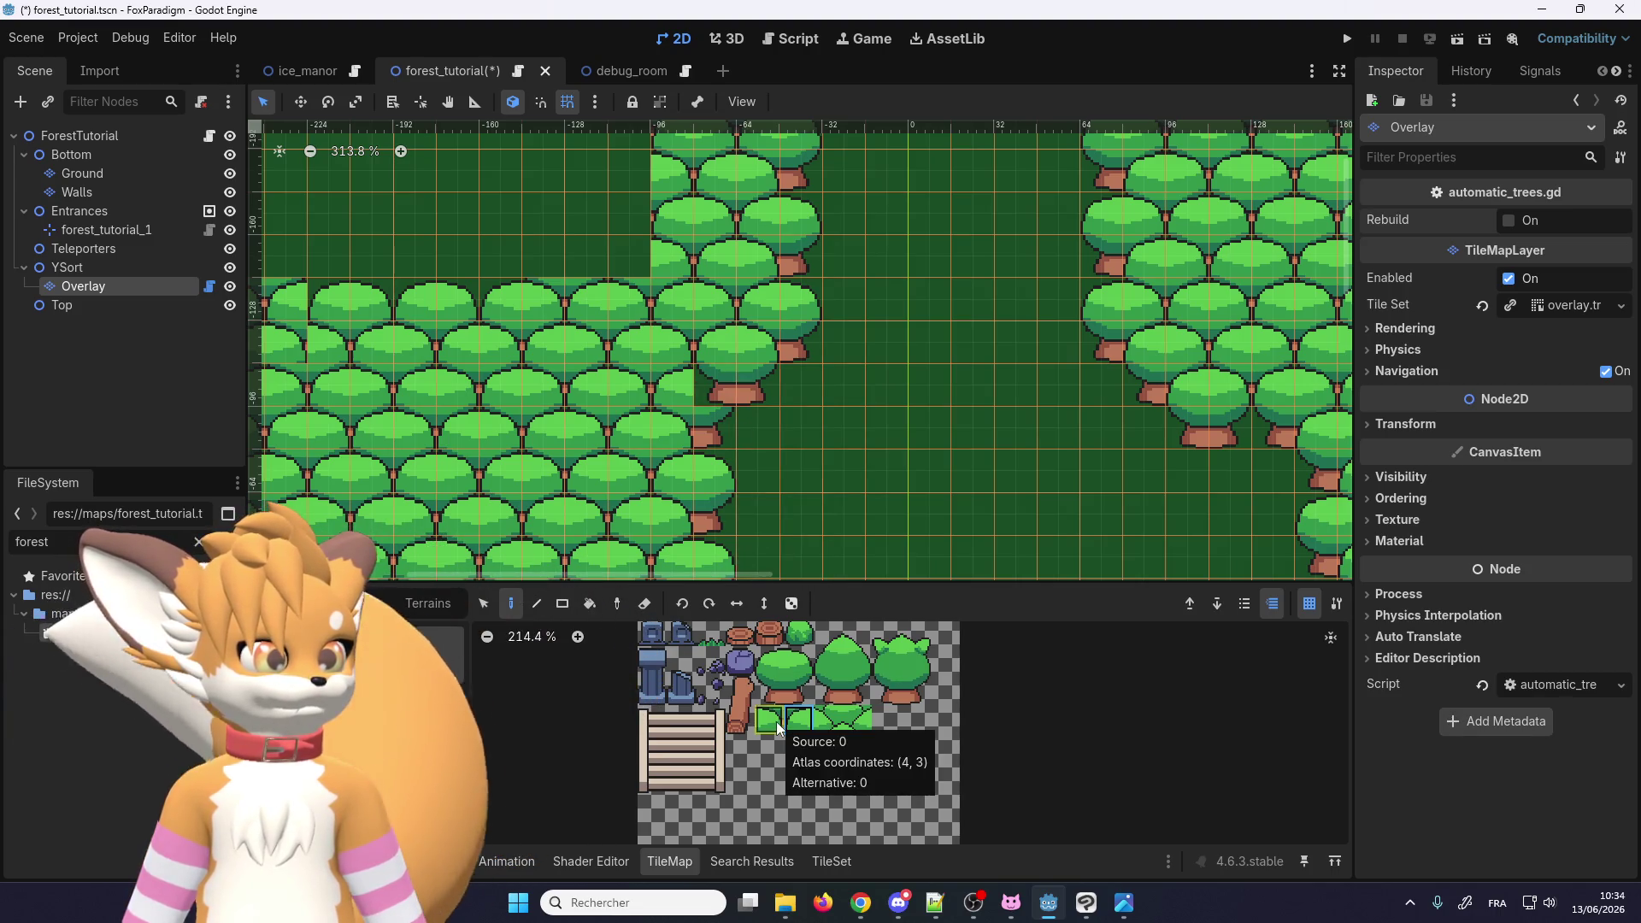
Step: Zoom into the TileMap atlas and select the second tree-top canopy-edge tile
scroll(810, 742, "up", 2)
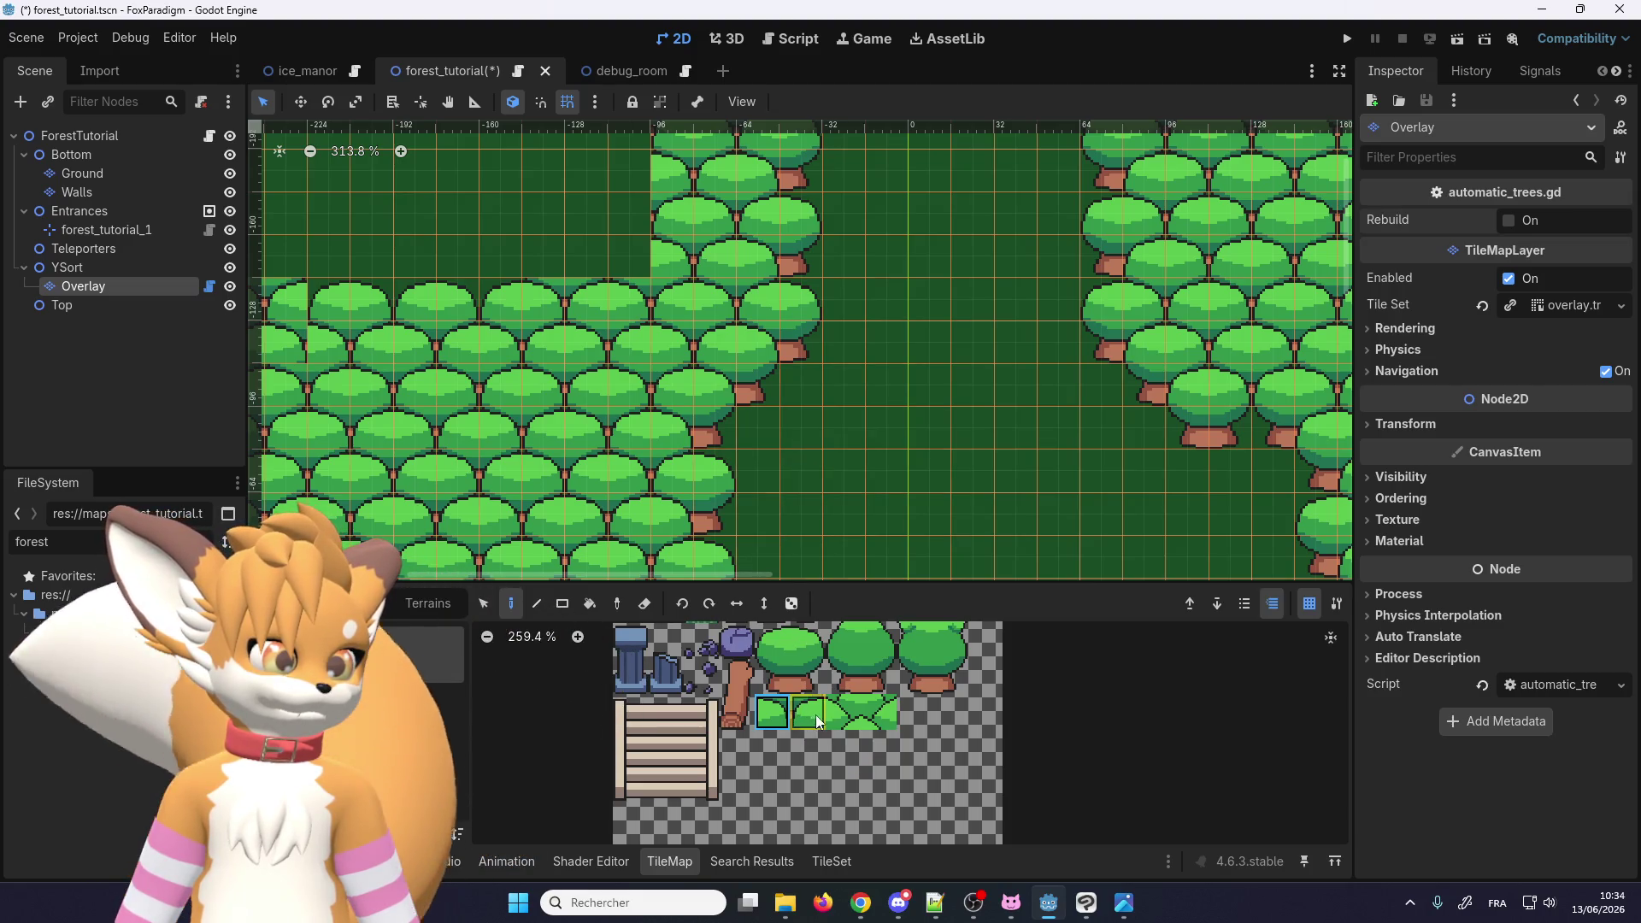
scroll(816, 725, "up", 1)
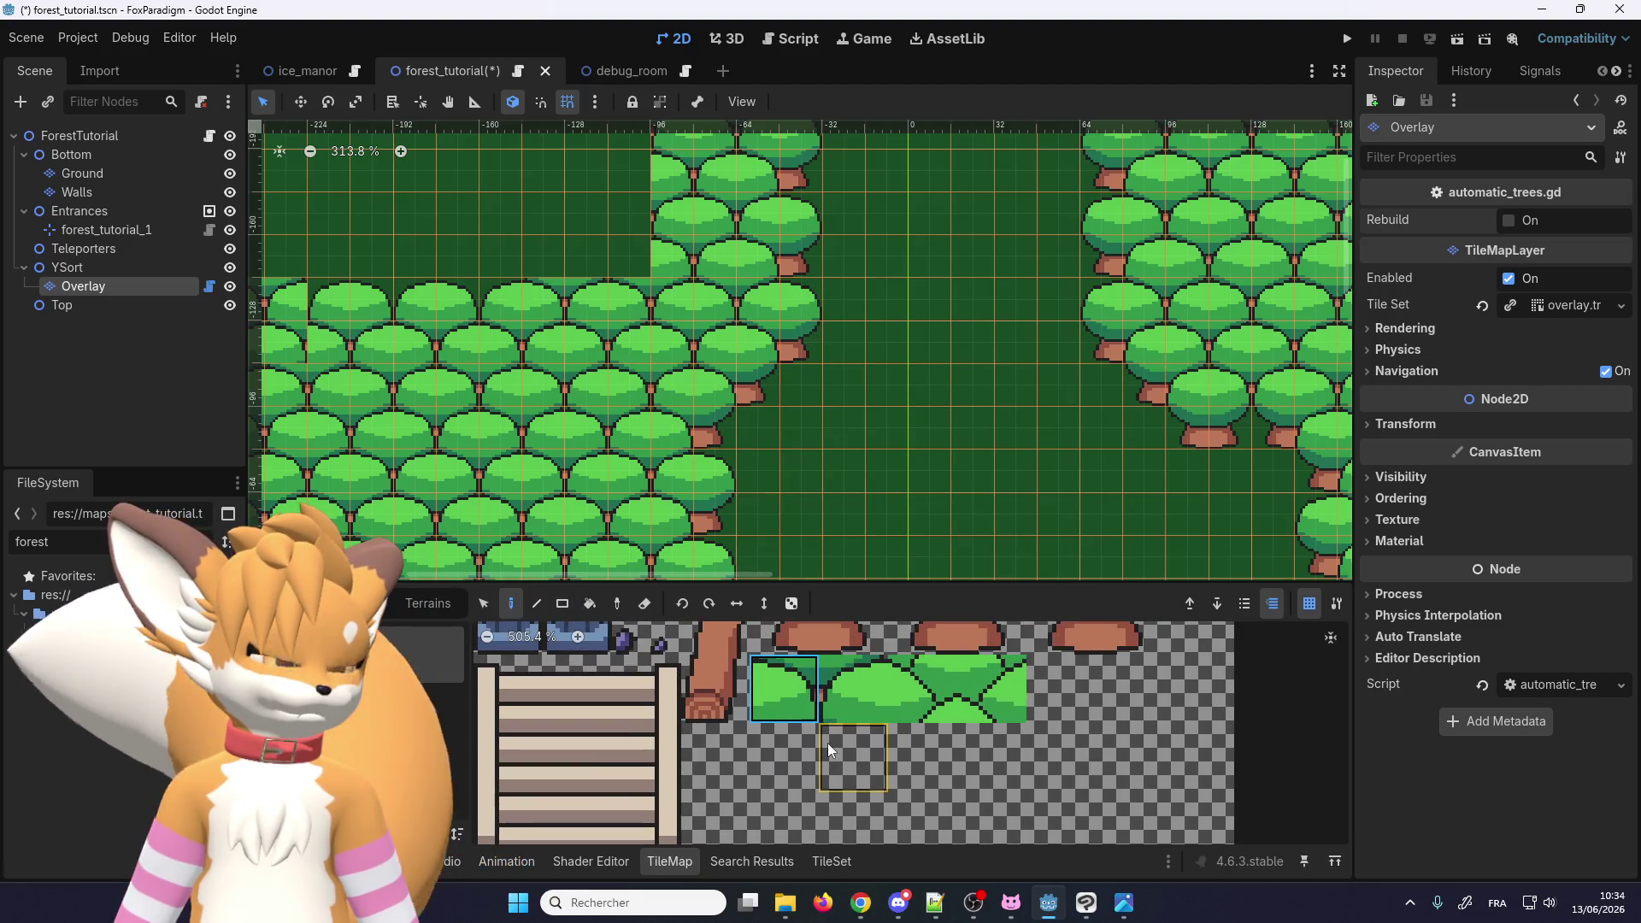
scroll(828, 742, "up", 1)
left_click(830, 699)
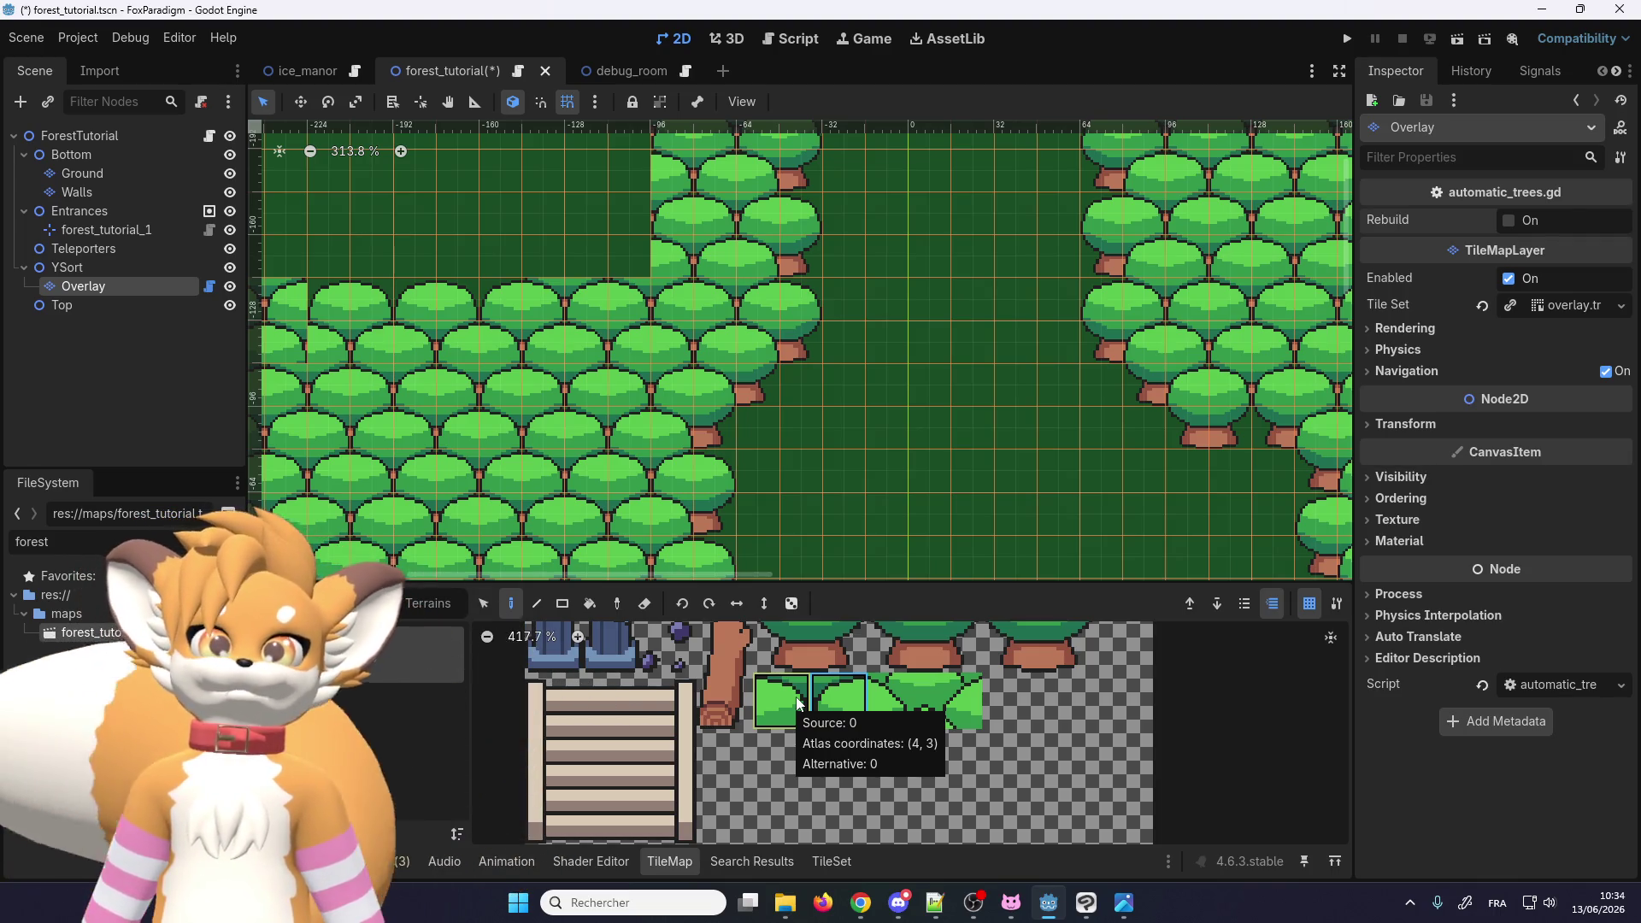
scroll(497, 557, "down", 5)
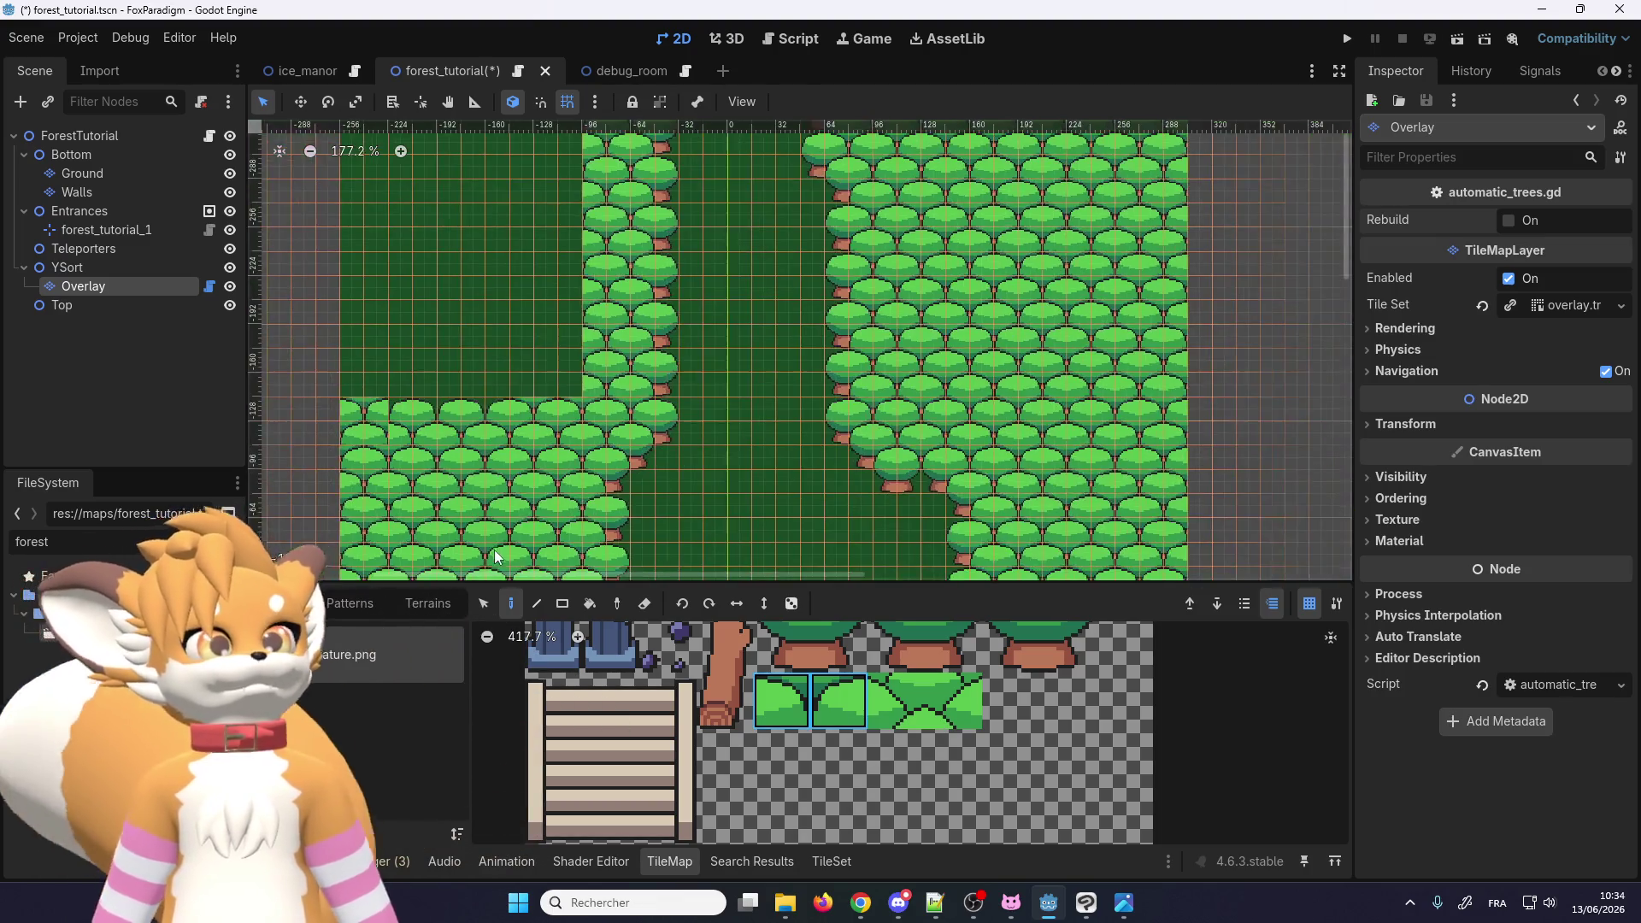
Step: Rectangle-erase the top row of the lower-left tree block
scroll(486, 295, "up", 1)
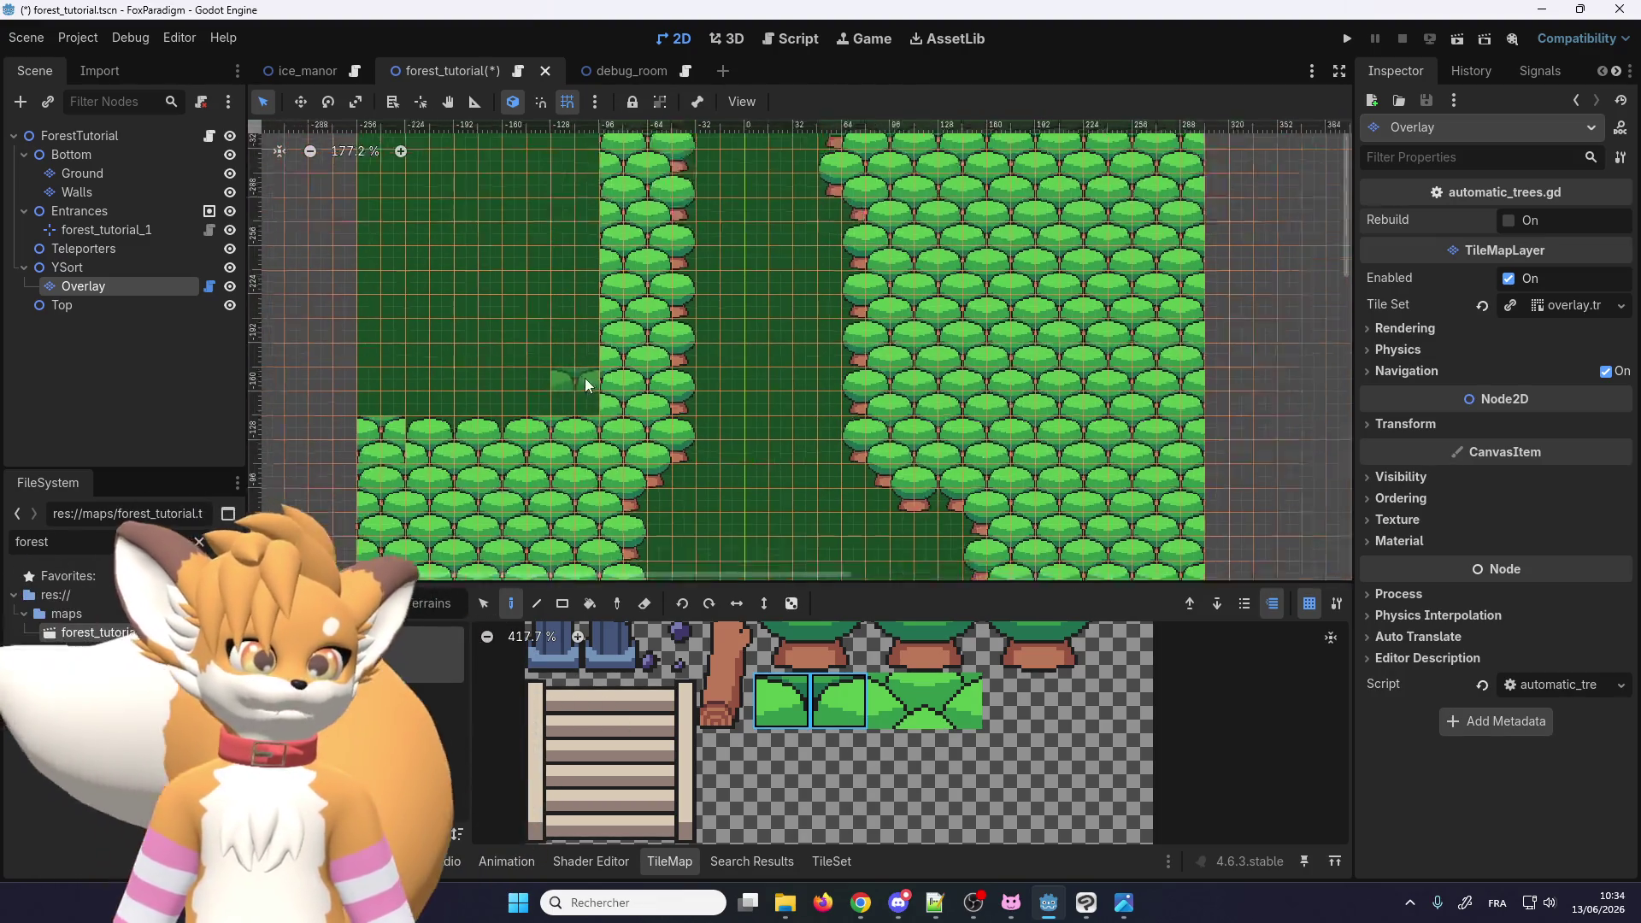
left_click(645, 604)
left_click(563, 605)
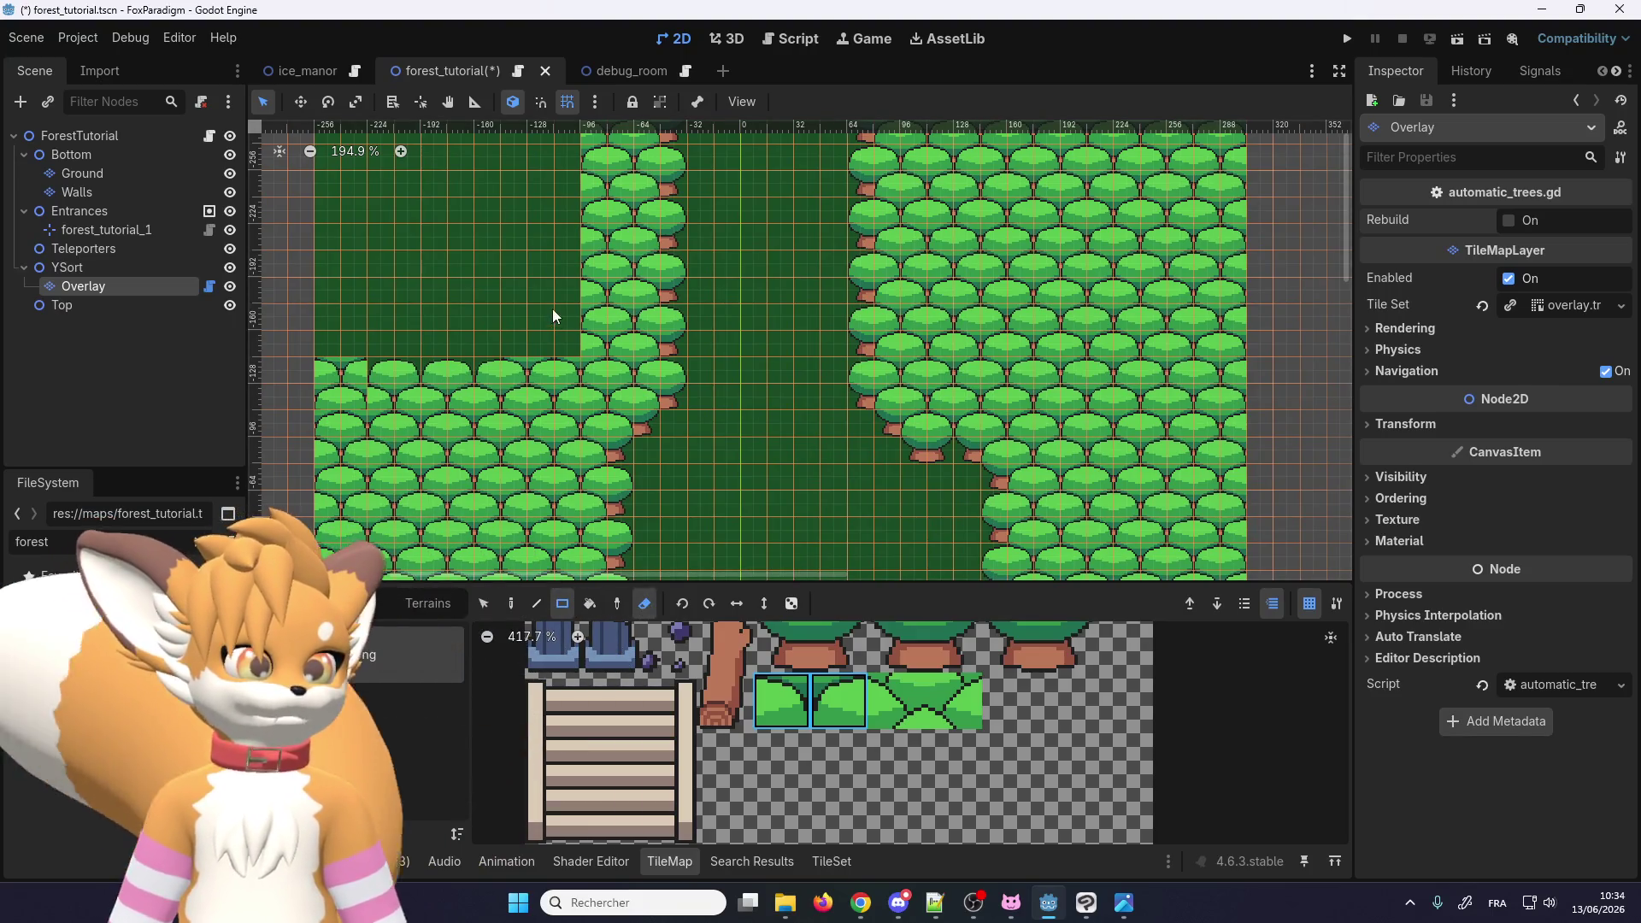
mouse_move(569, 369)
left_mouse_down()
mouse_move(437, 433)
mouse_move(294, 431)
left_mouse_up()
Step: Select both canopy-edge tiles together in the atlas and switch over to Chrome
scroll(547, 316, "down", 2)
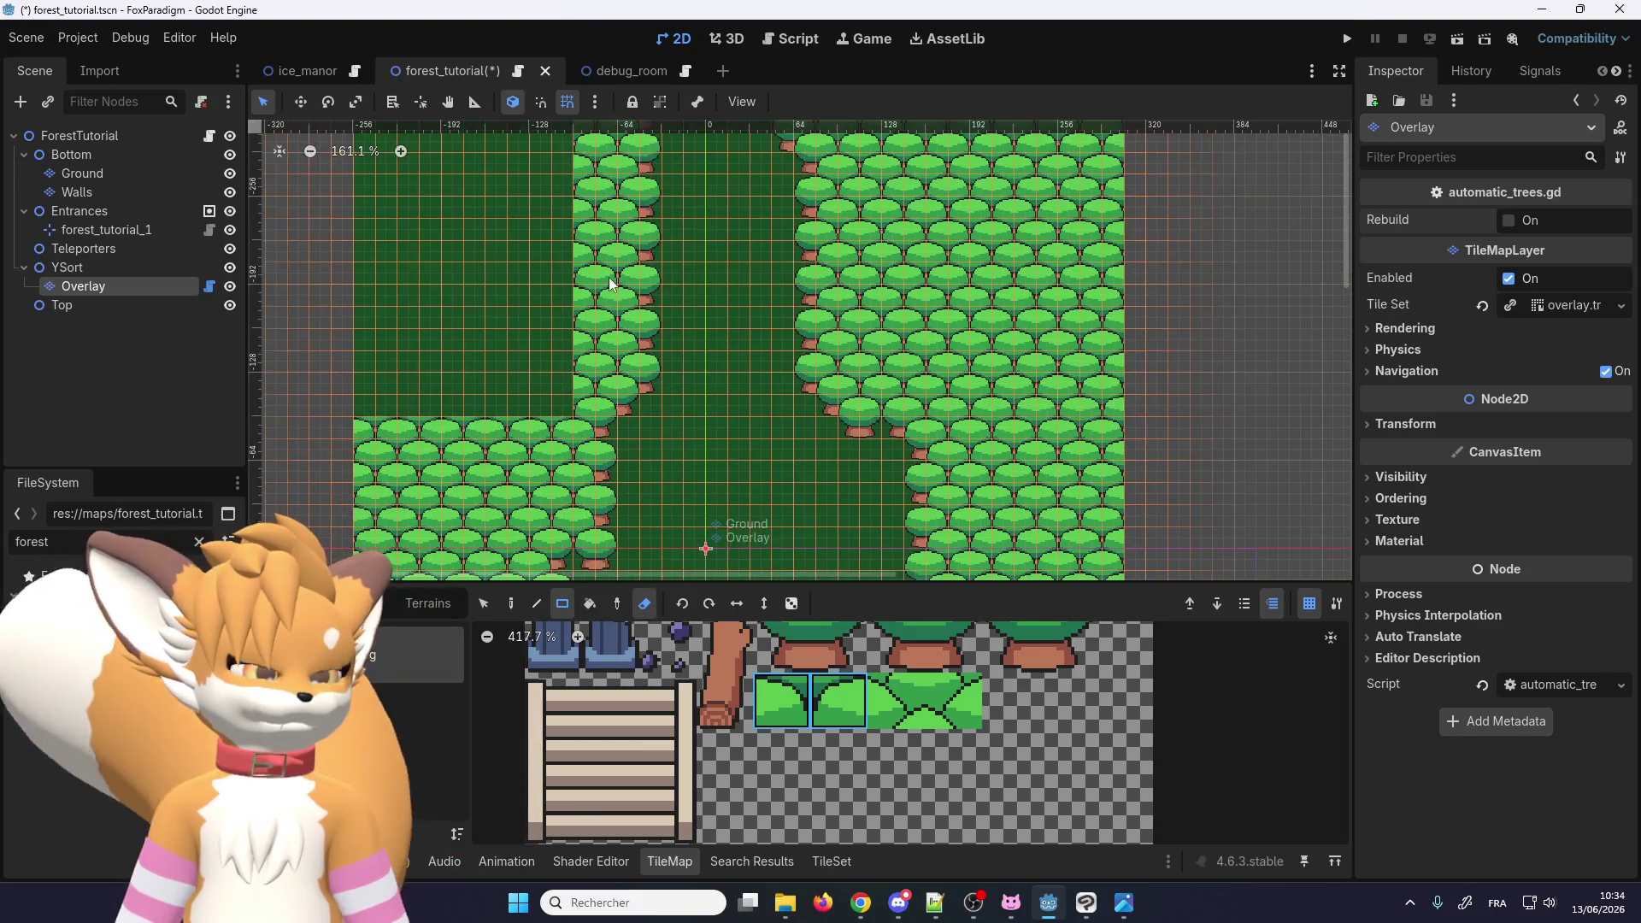
left_click(810, 730)
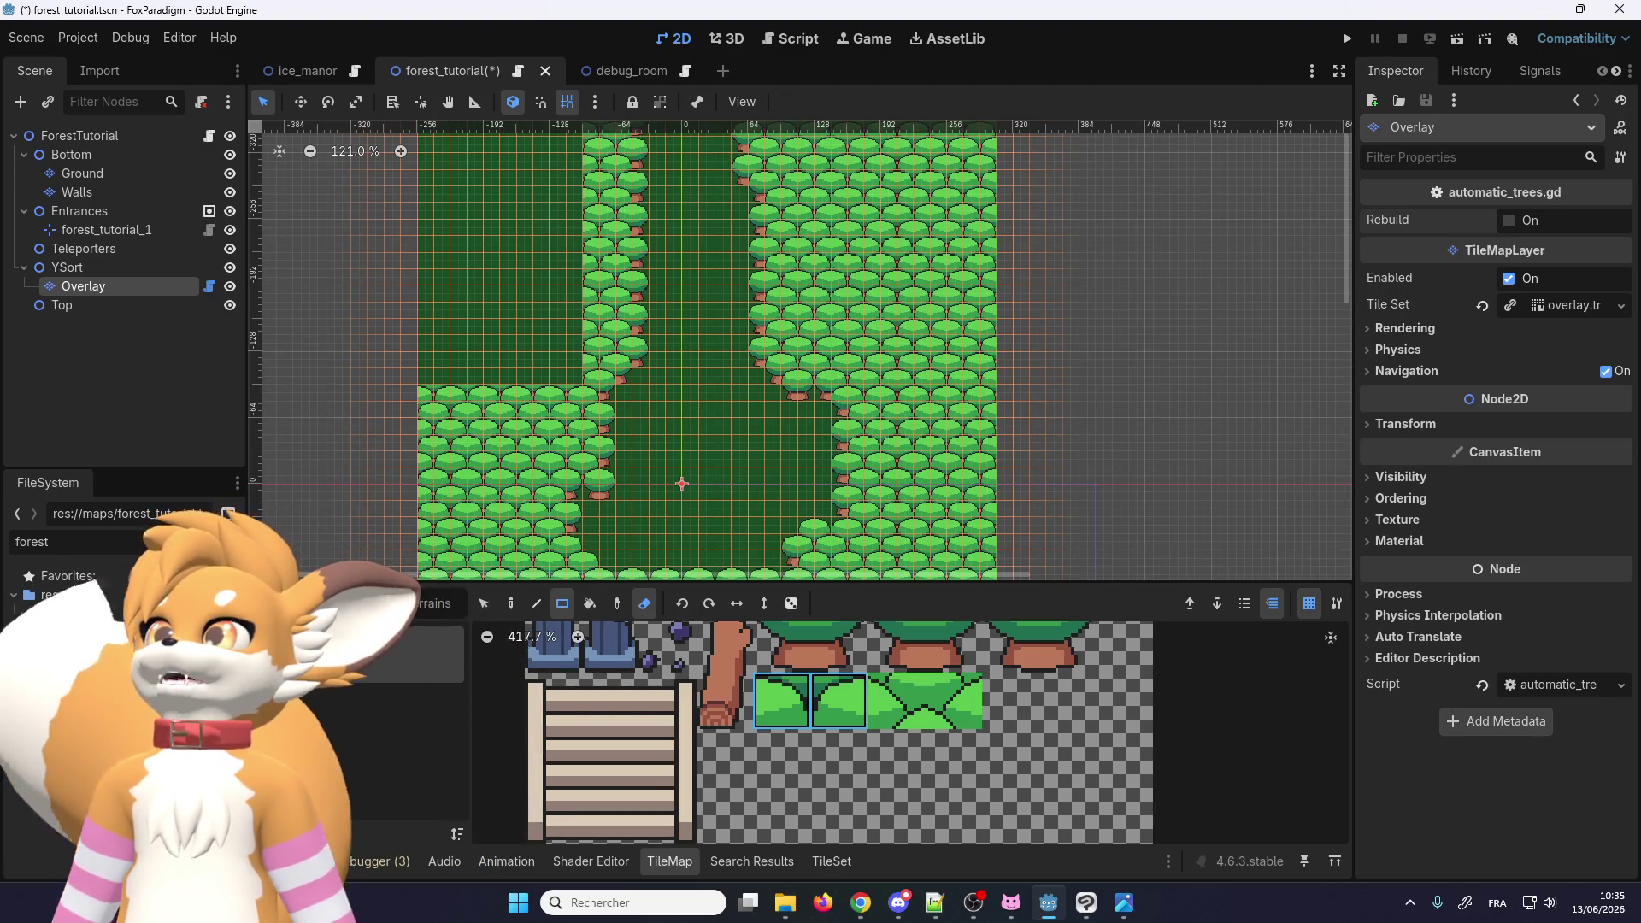
key("alt+Tab")
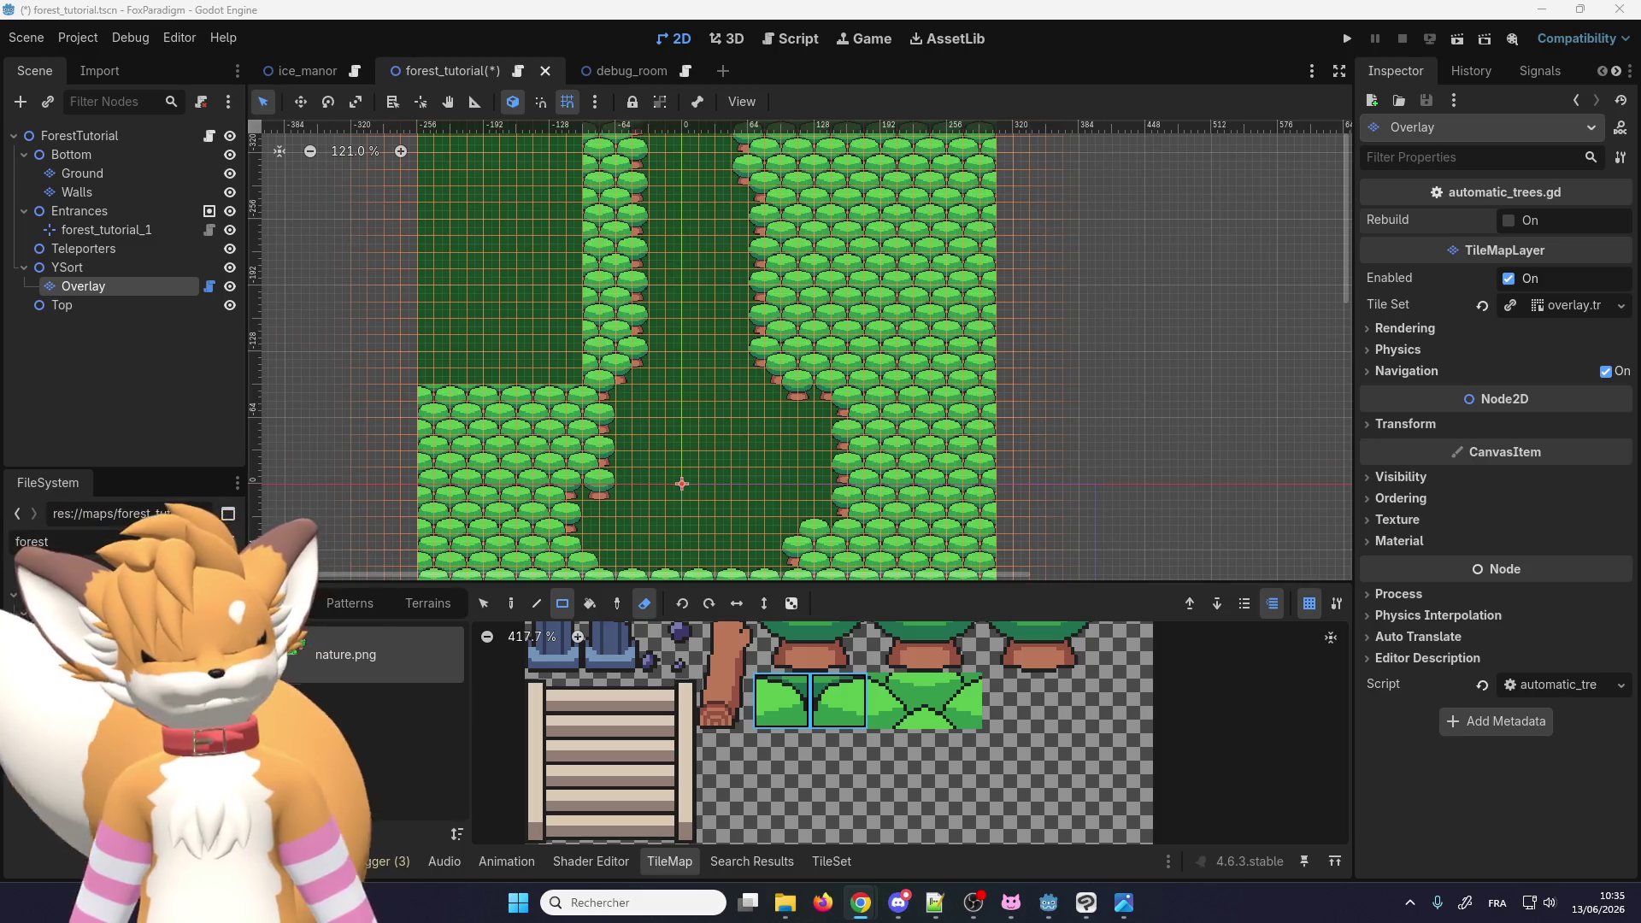
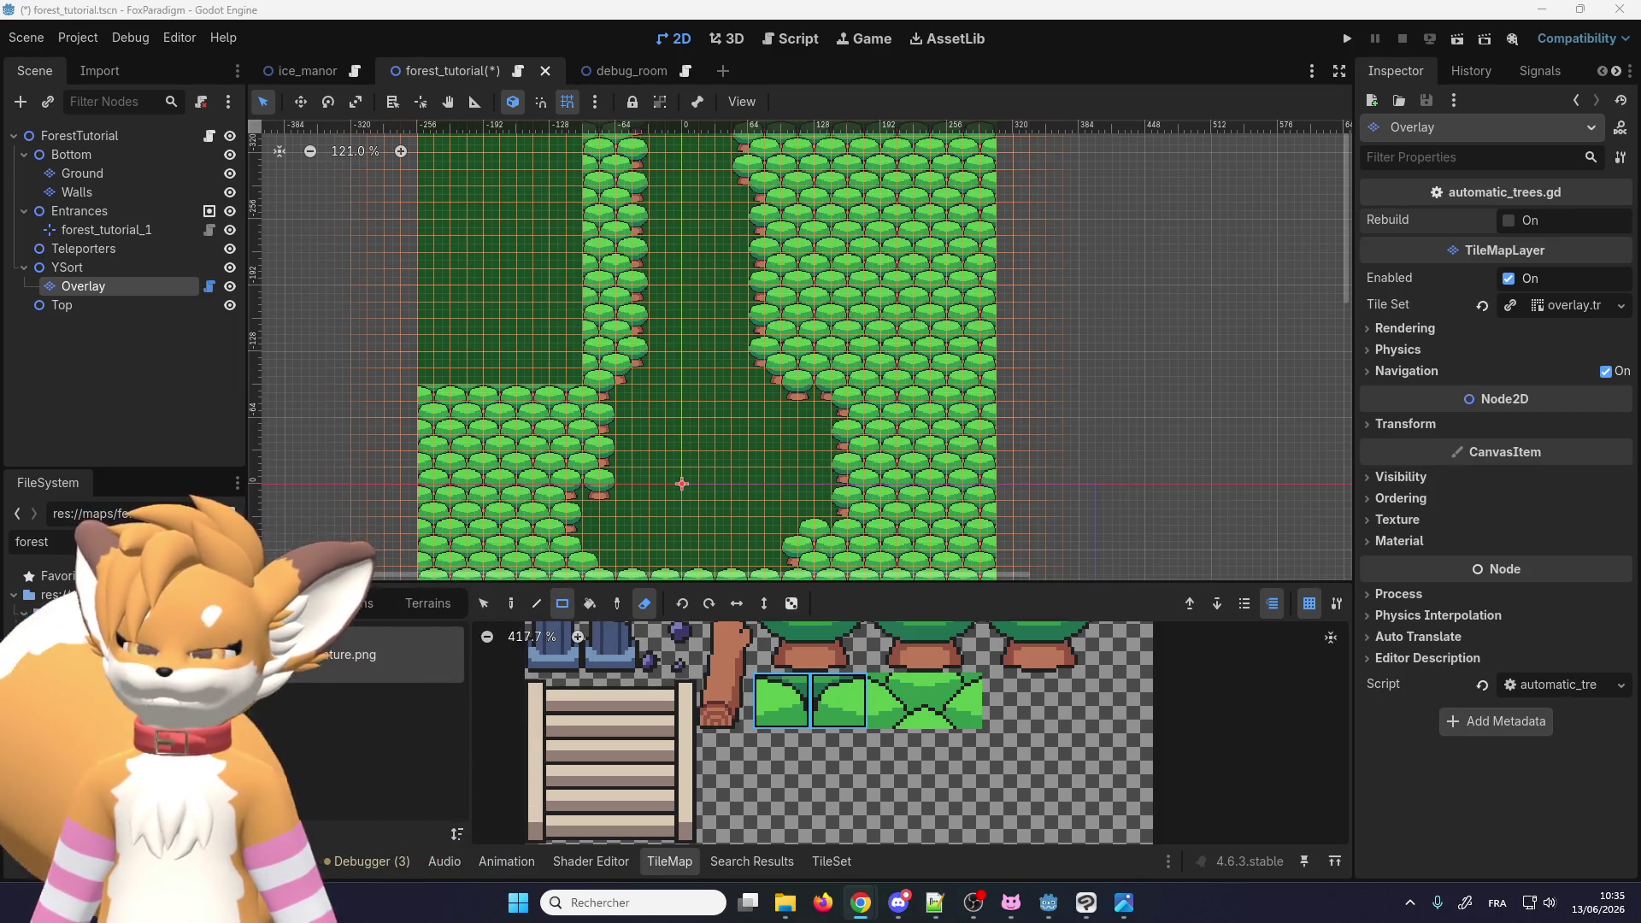
Step: Check the forest_tutorial map in Godot, then bring up the floor_grass_3 tiles in Clip Studio Paint
key("alt+Tab")
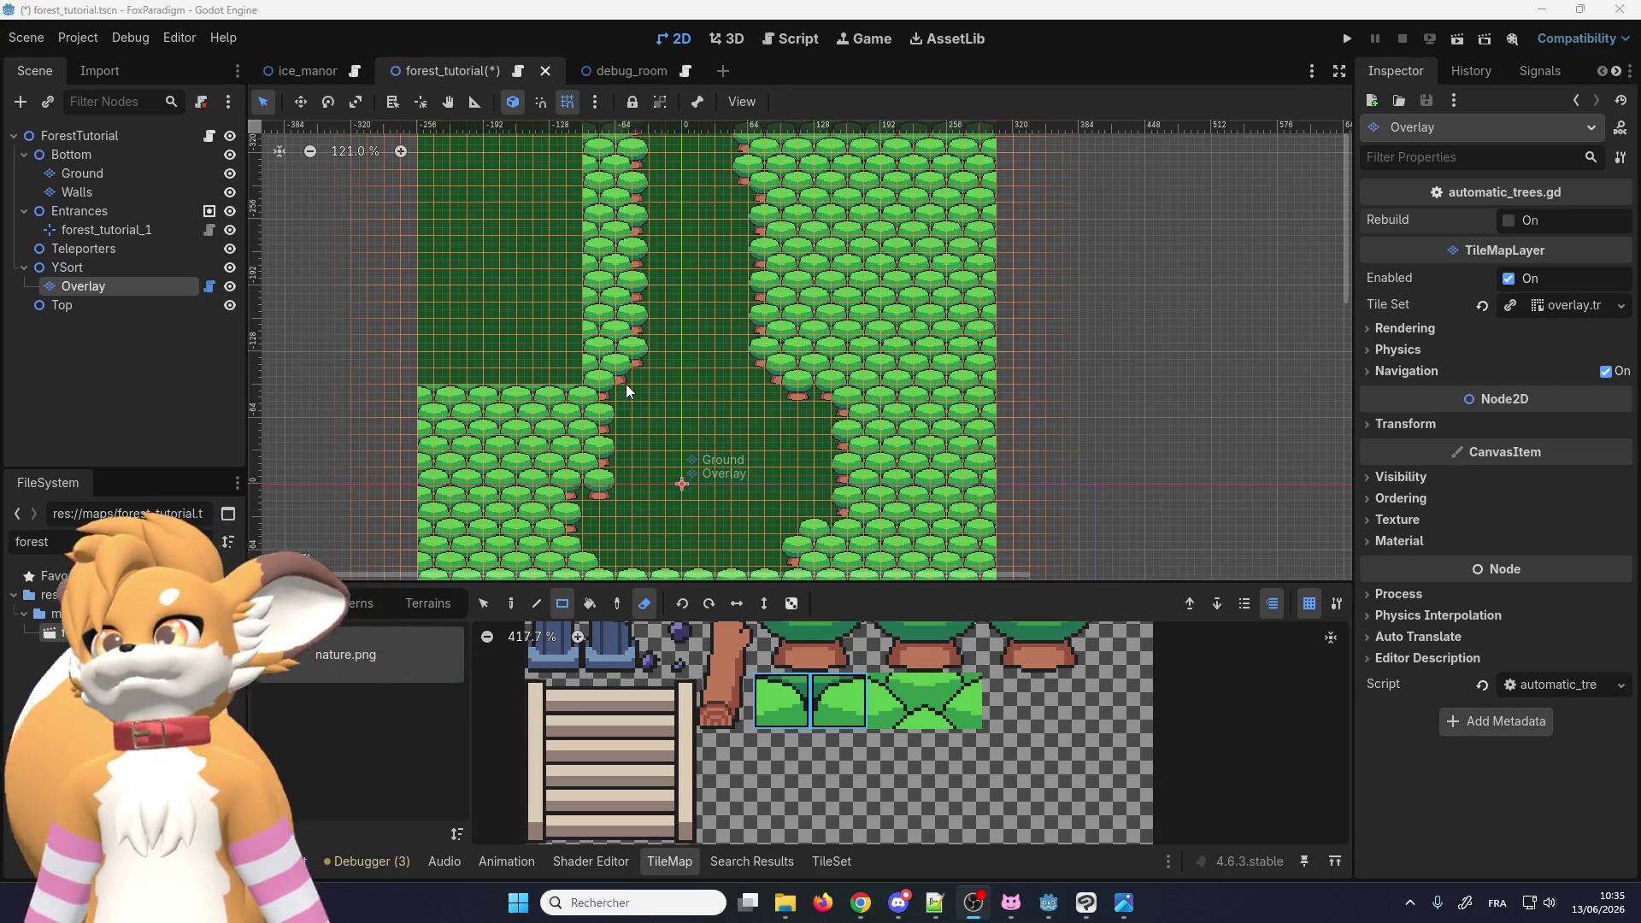
scroll(603, 397, "down", 1)
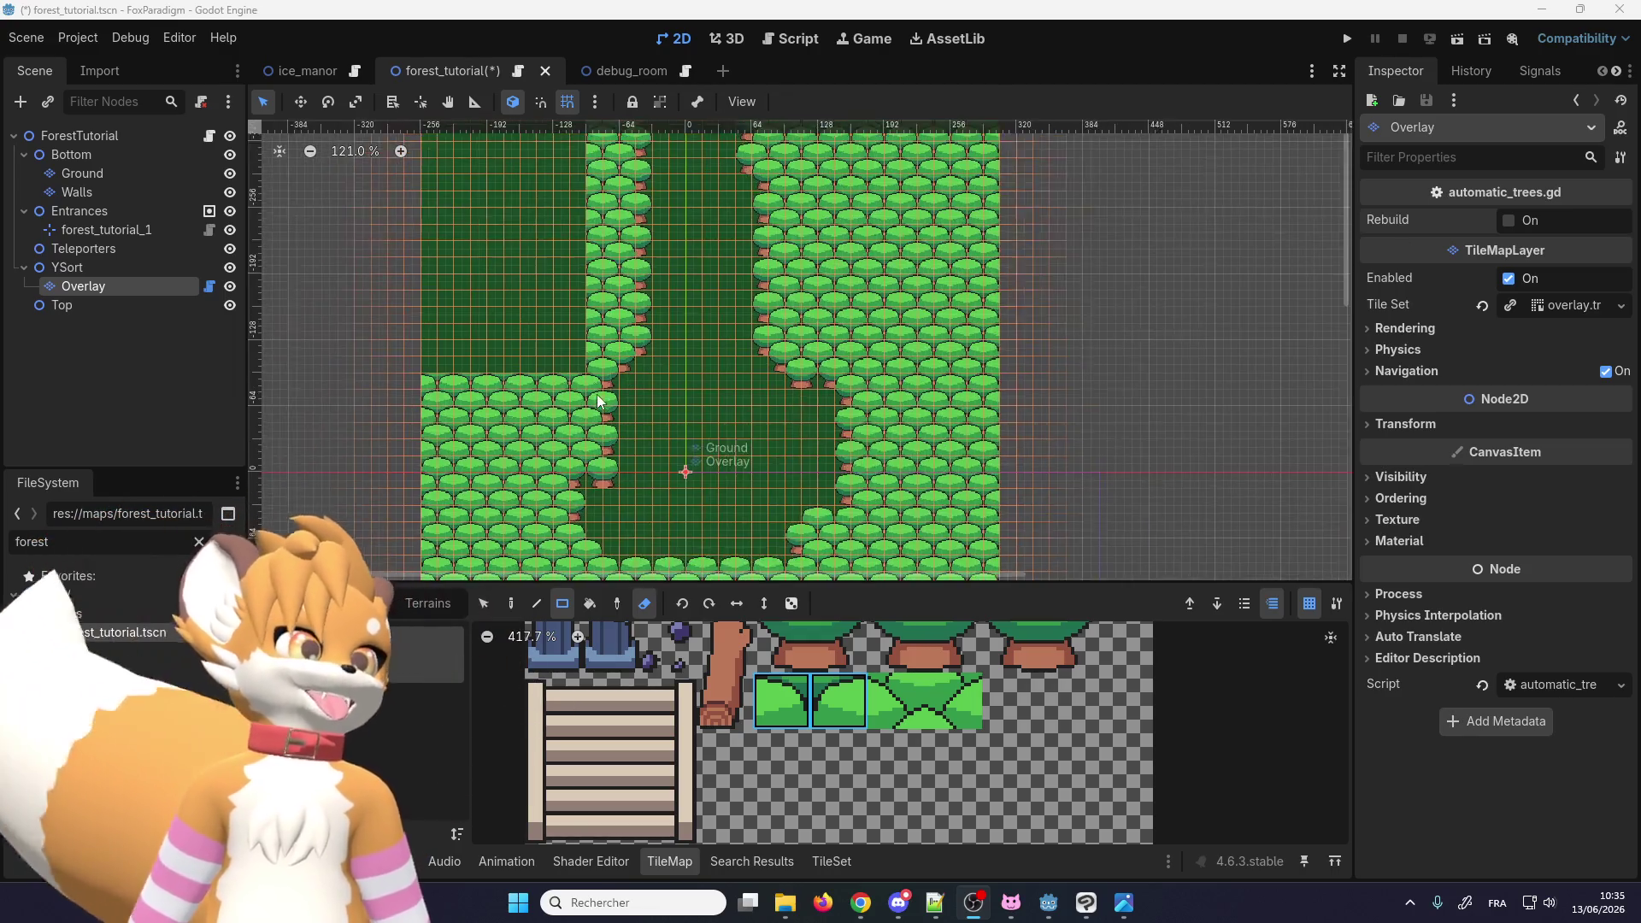
scroll(561, 337, "up", 2)
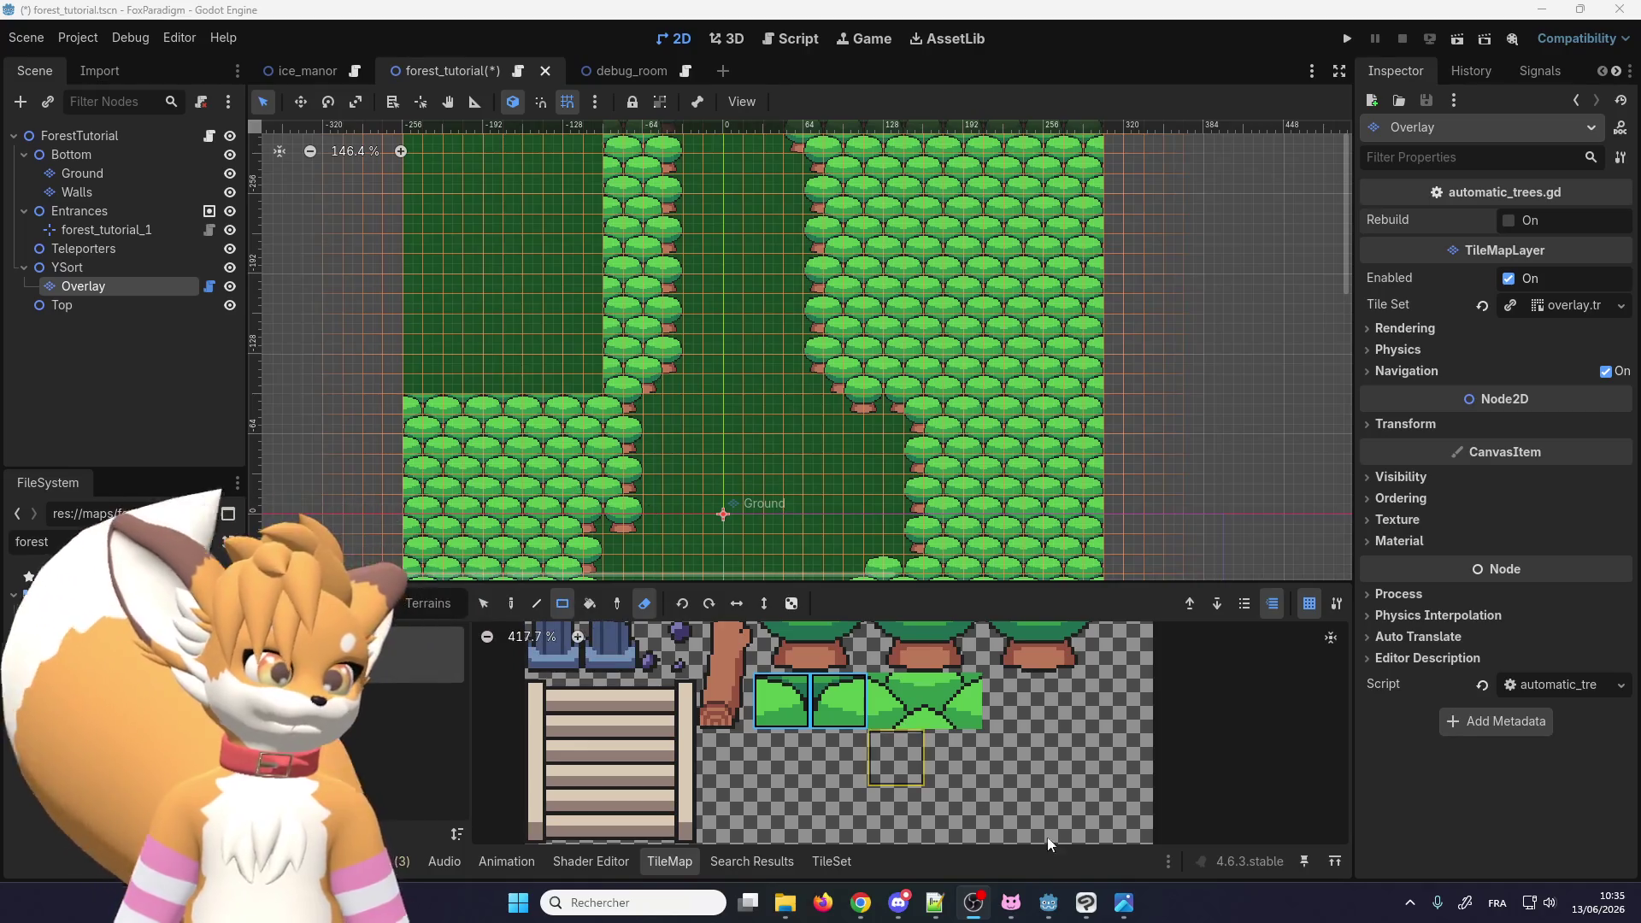
left_click(1082, 901)
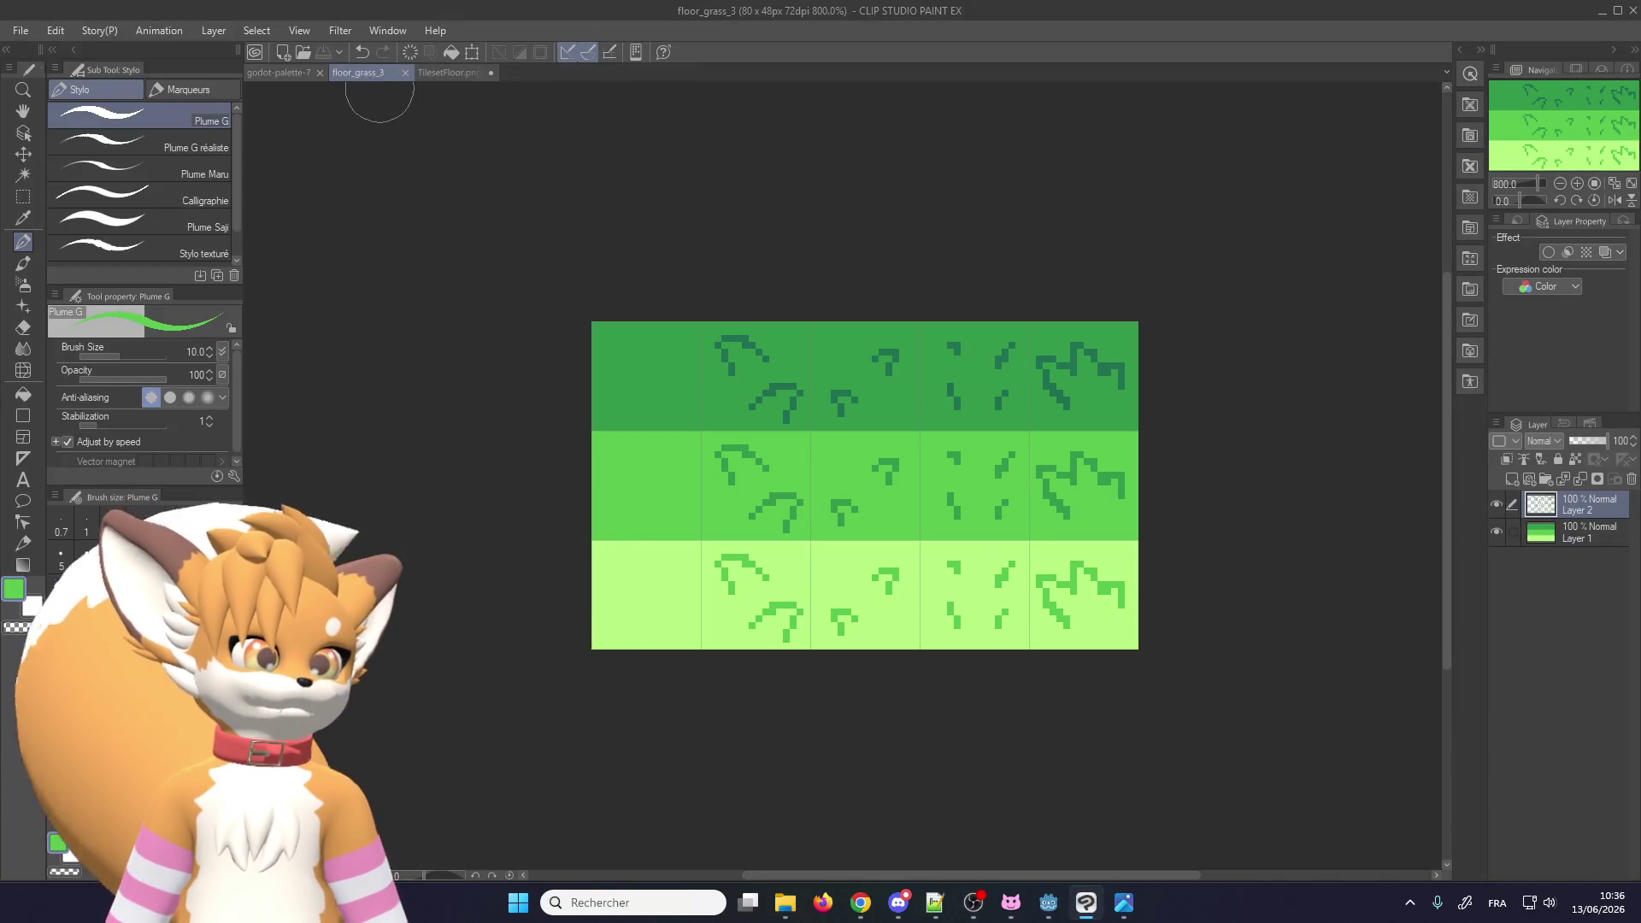
Step: Close the TilesetFloor.png image in Clip Studio Paint, answering the save prompt
left_click(429, 72)
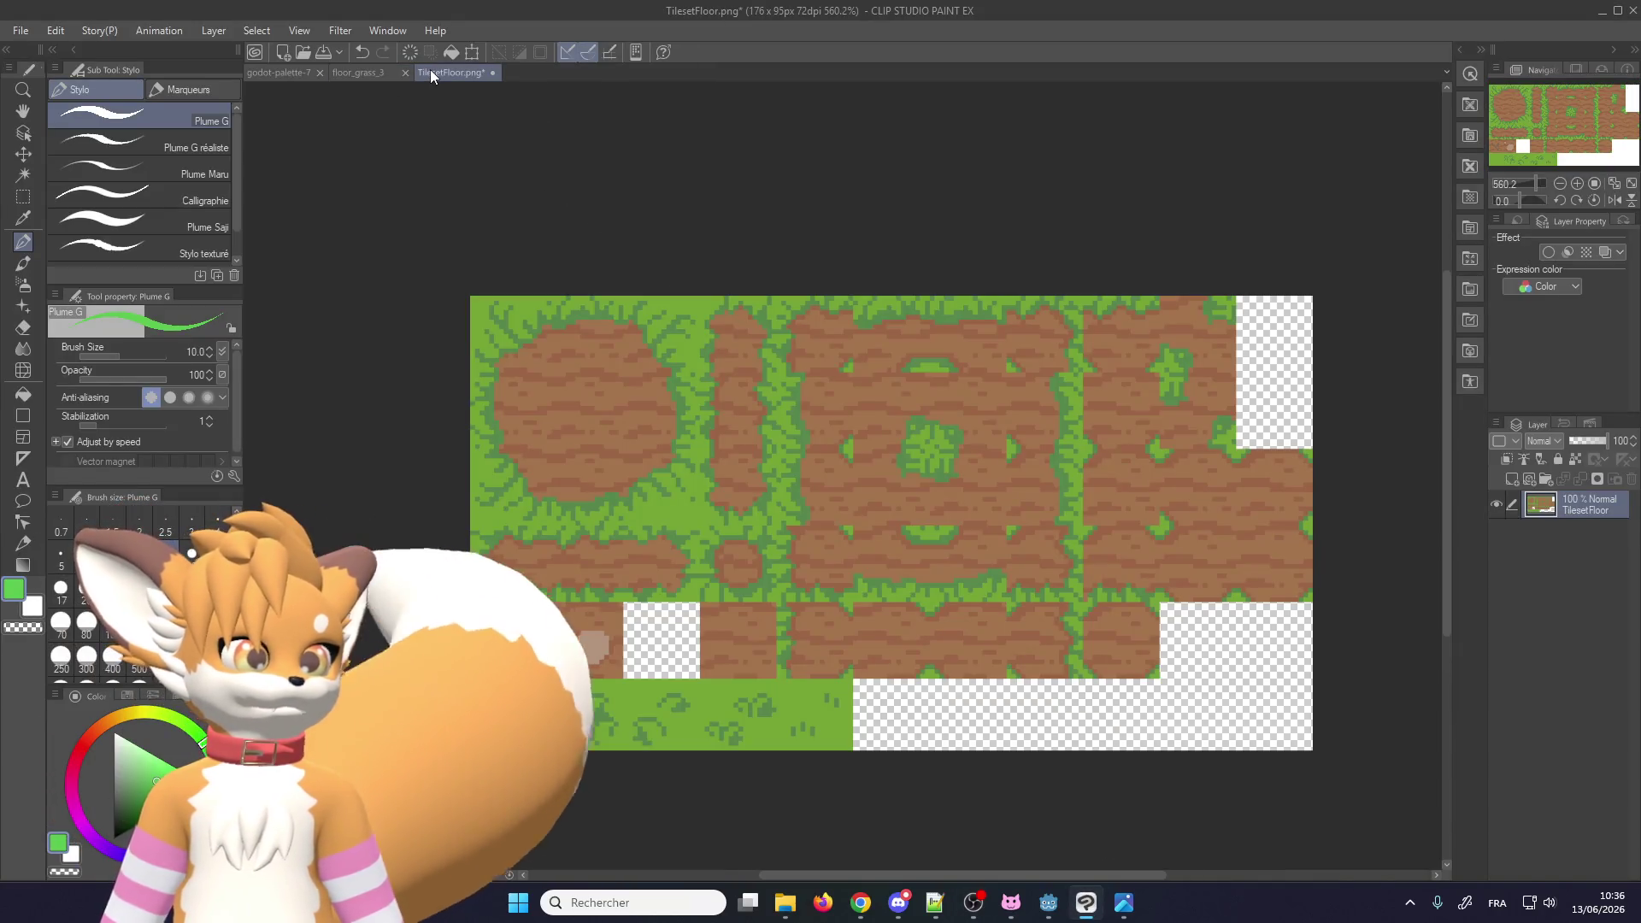
left_click(486, 72)
left_click(859, 334)
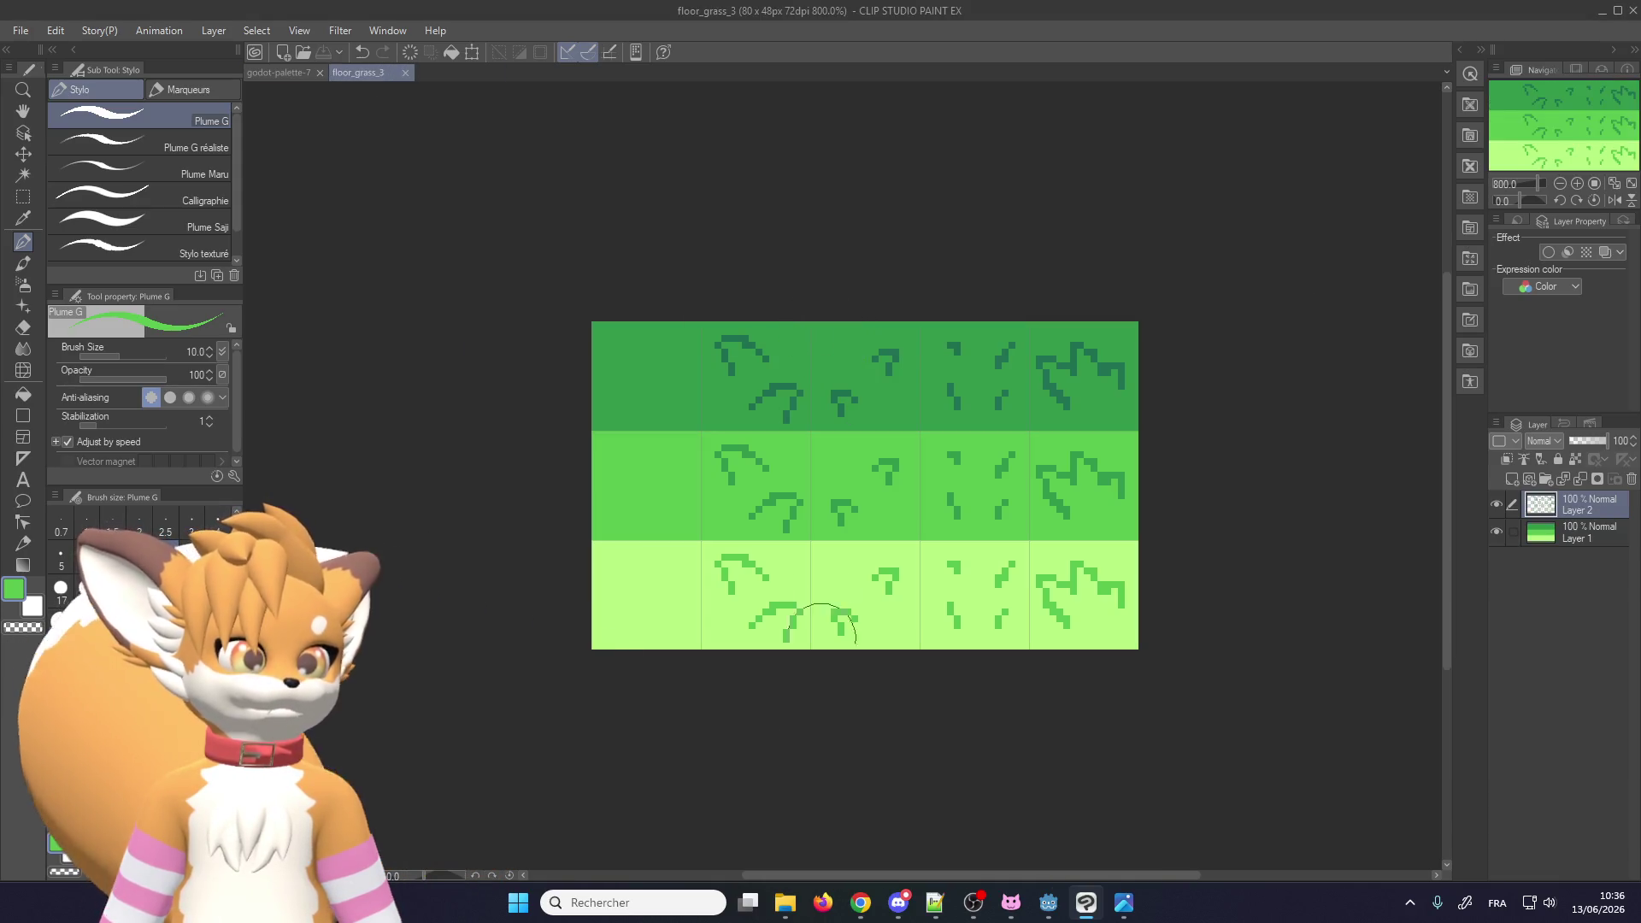
Step: Look over the godot-palette-7 and floor_grass_3 images, then return to the Godot editor
left_click(783, 906)
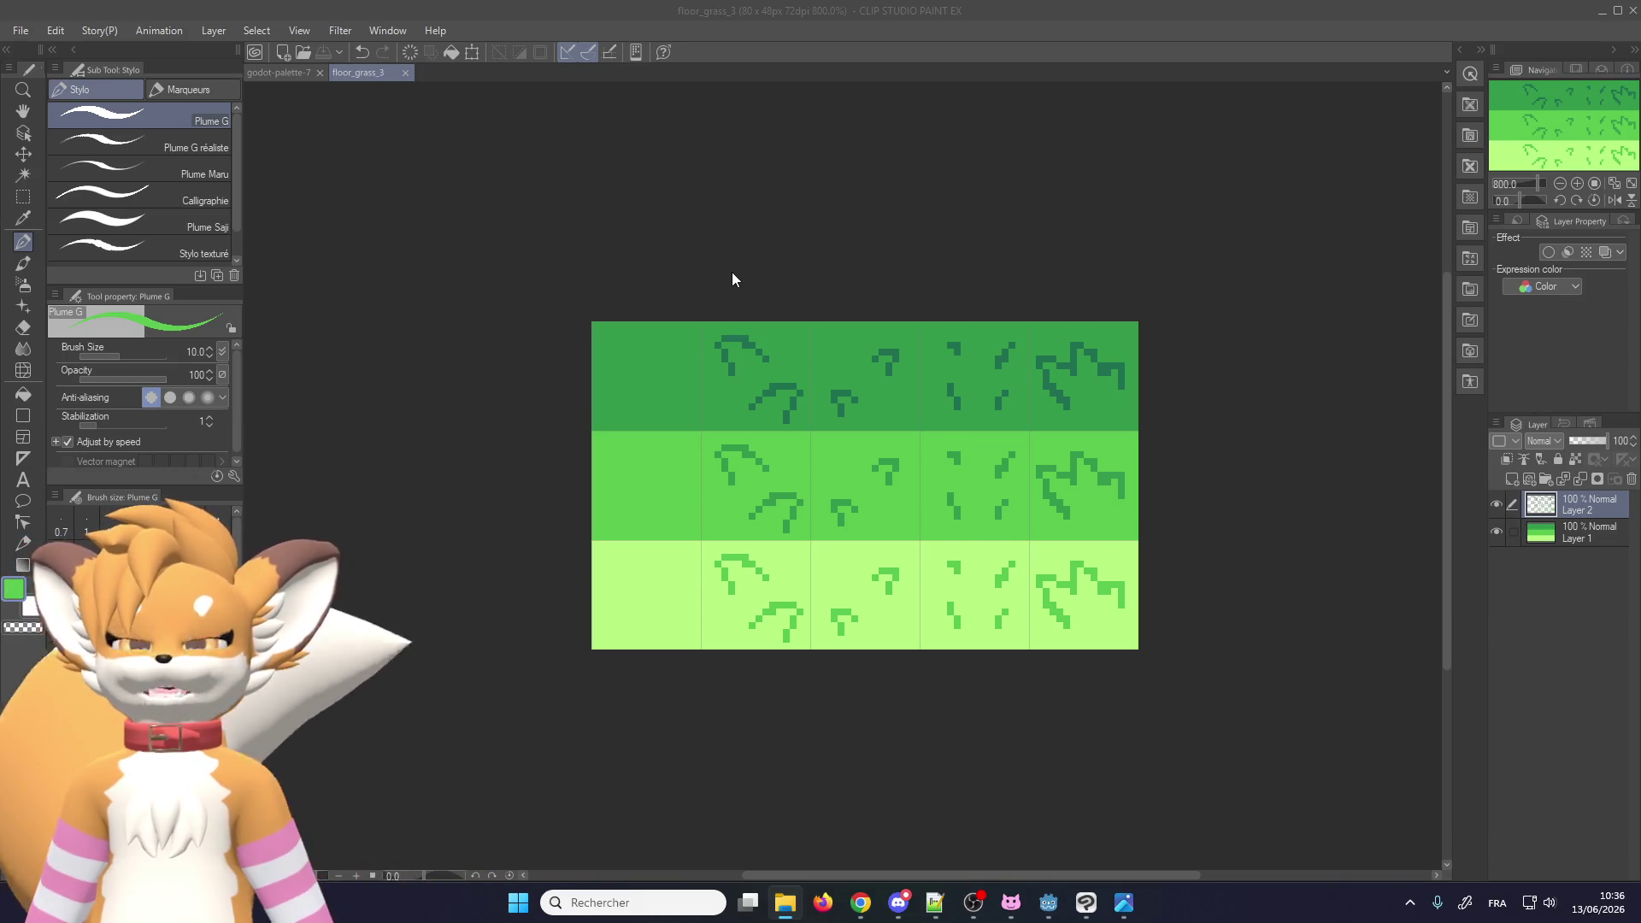
left_click(303, 73)
left_click(365, 76)
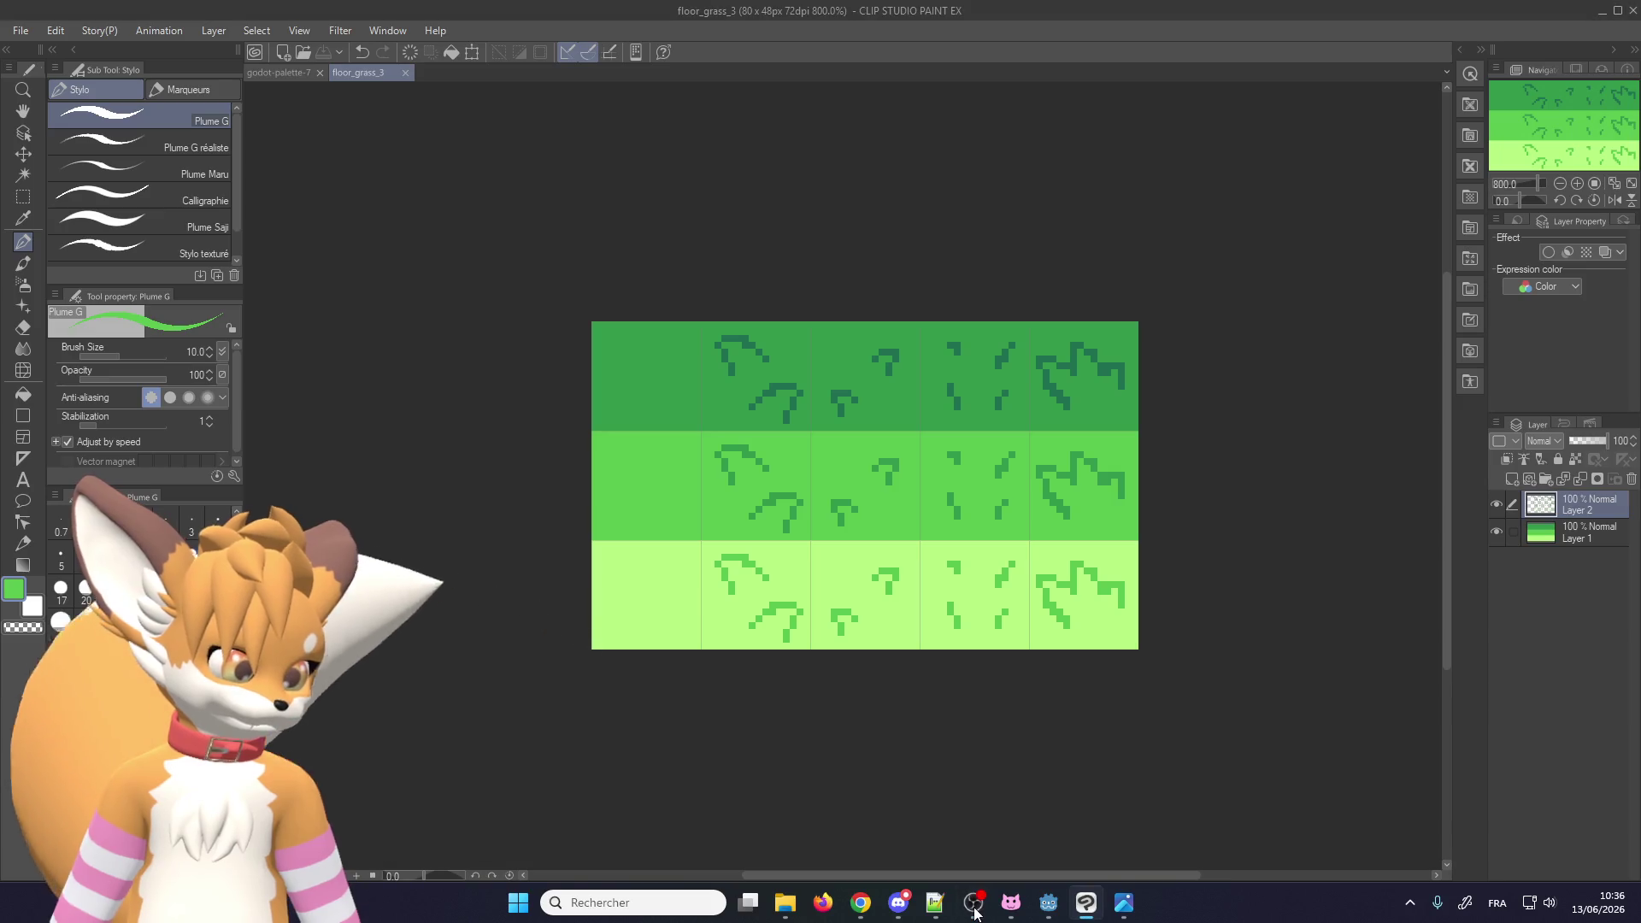
left_click(1052, 906)
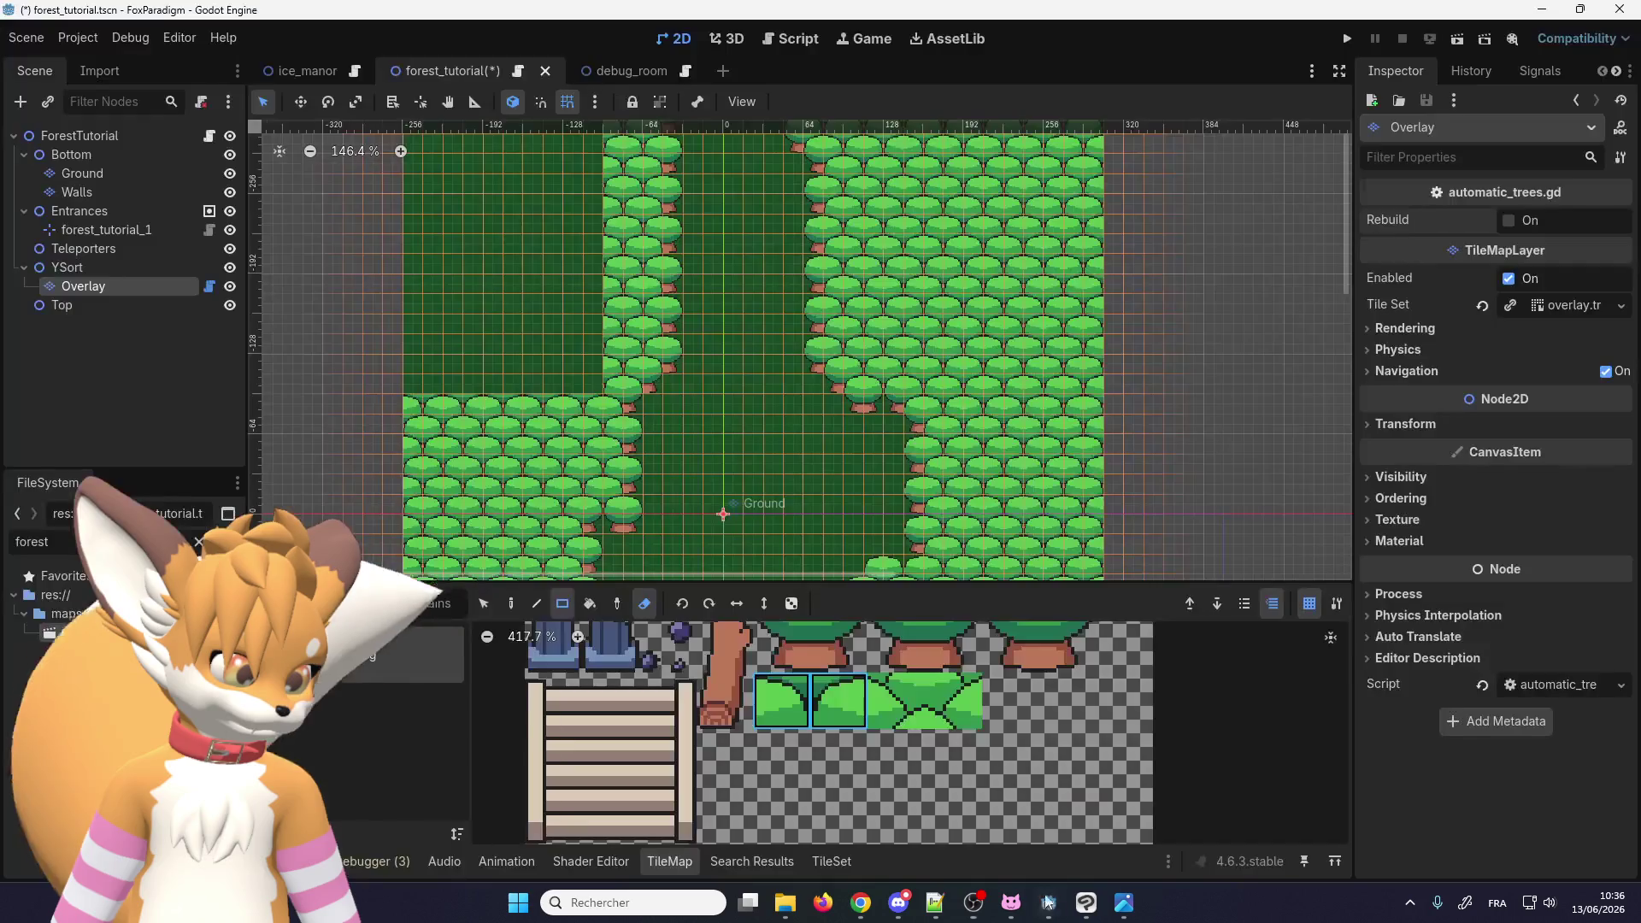
Step: Inspect the ice_manor level, return to forest_tutorial, and bring up nature.png in Clip Studio Paint
left_click(309, 76)
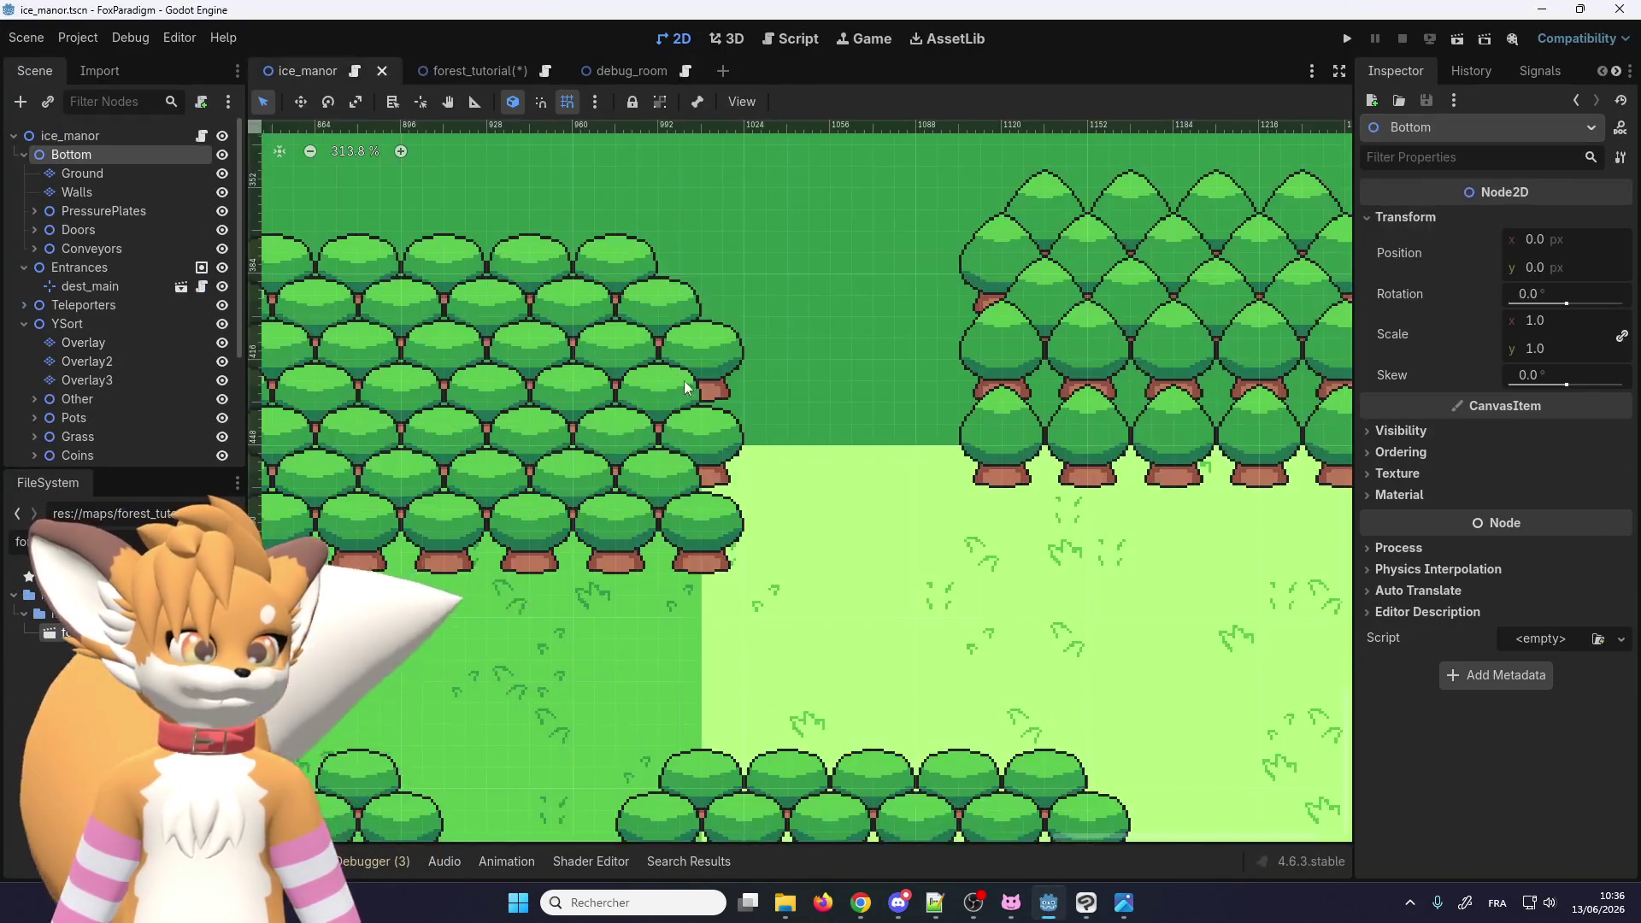
scroll(500, 262, "down", 5)
scroll(500, 262, "up", 10)
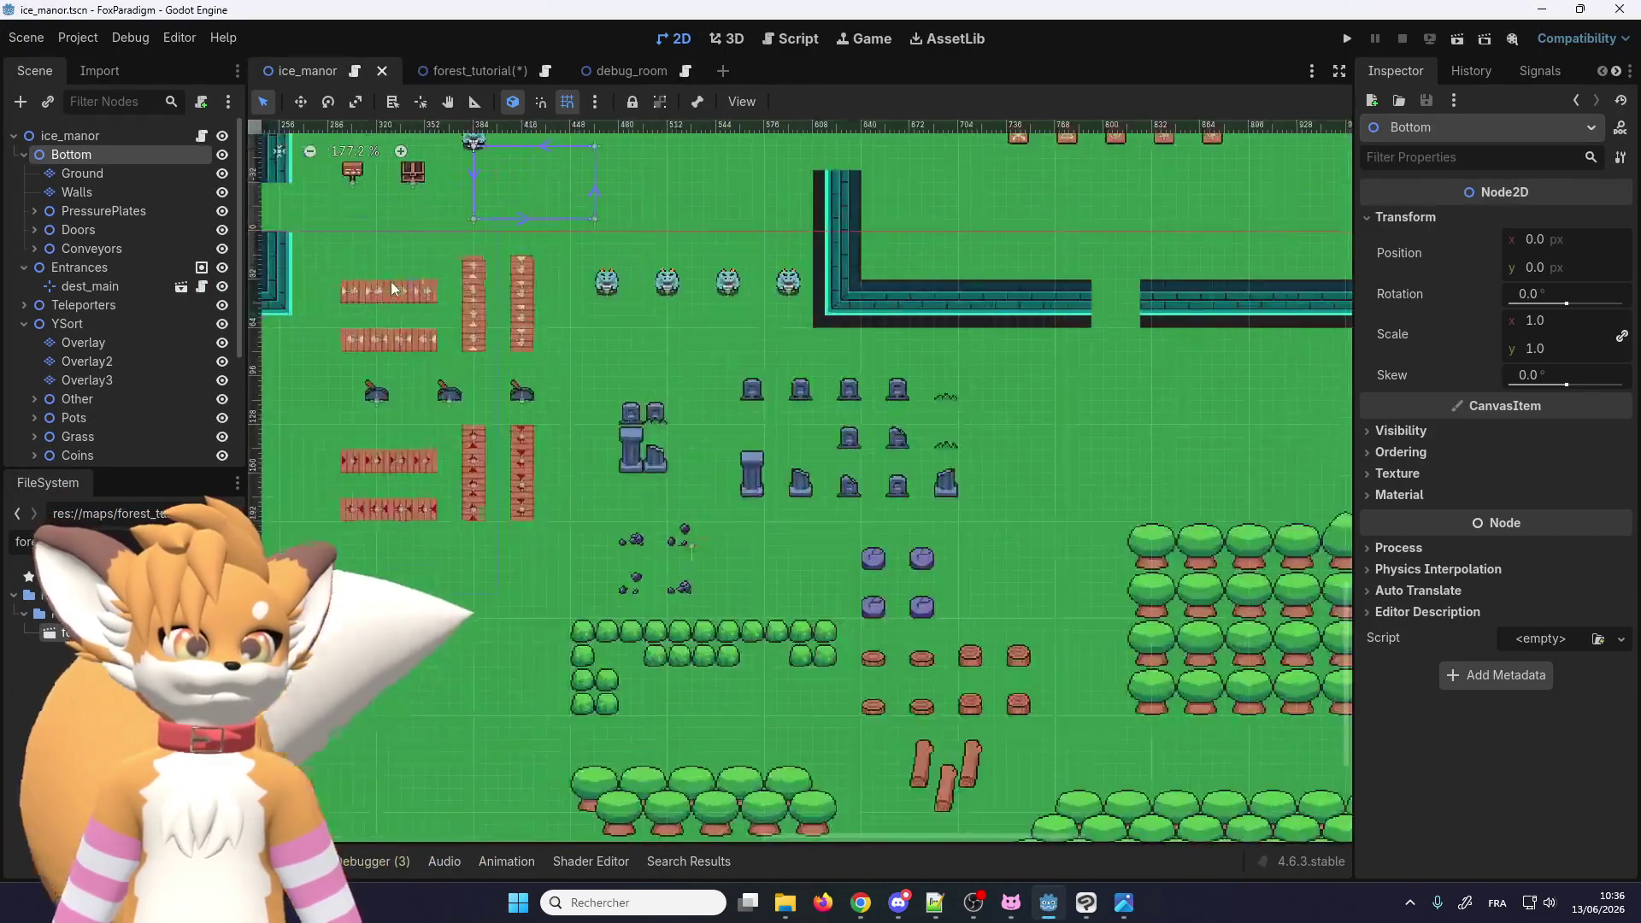
scroll(445, 365, "up", 4)
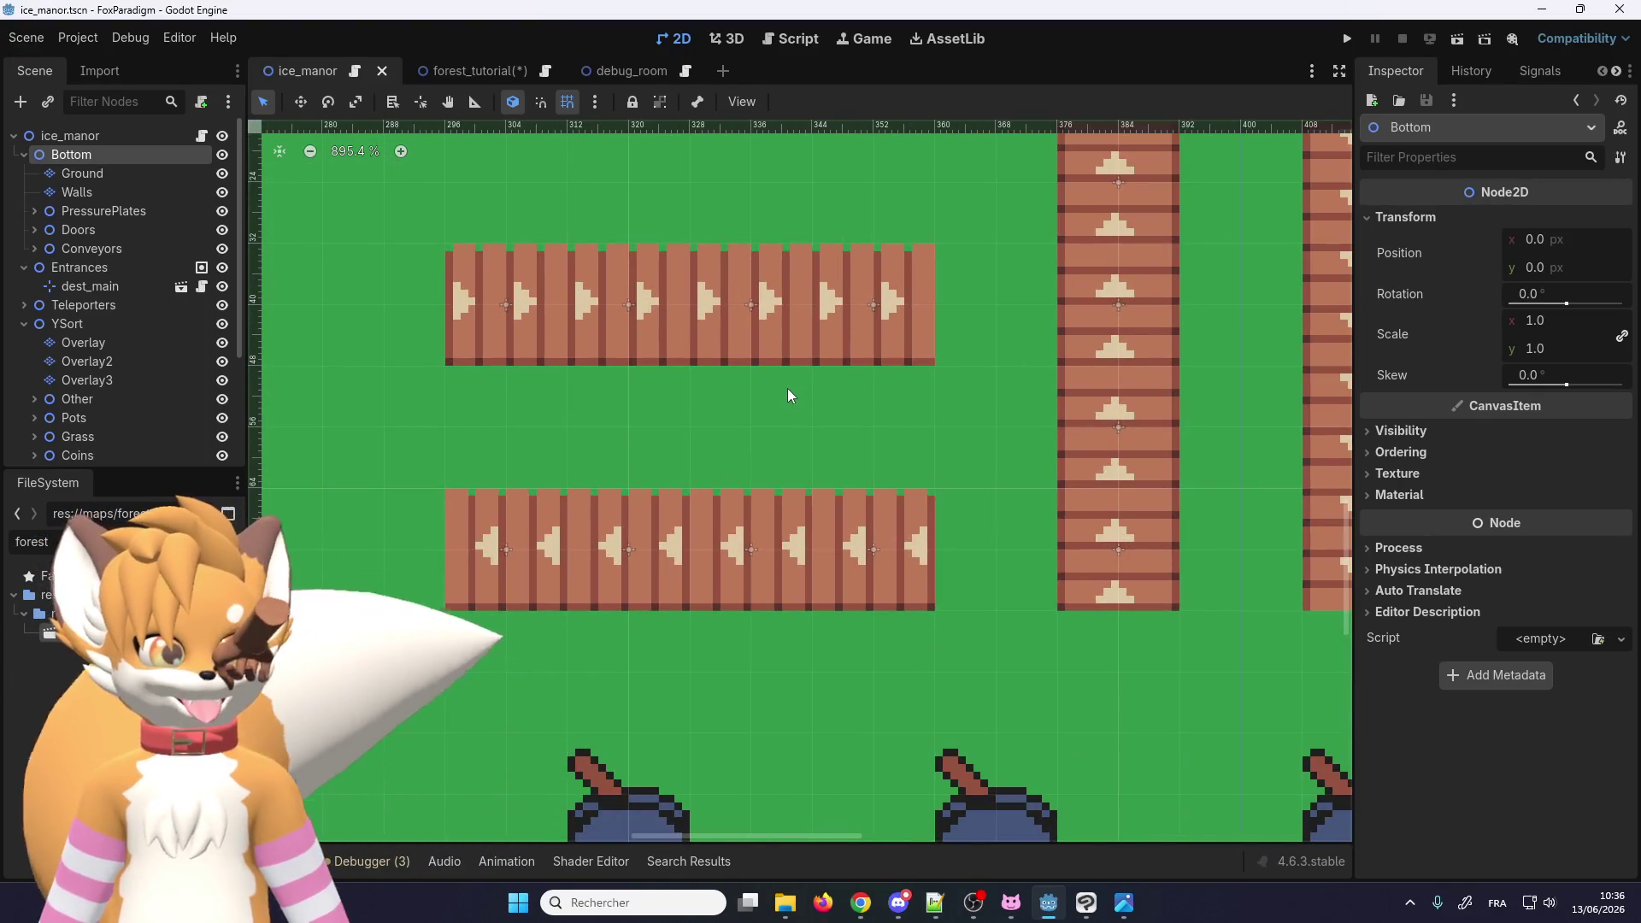
scroll(788, 389, "down", 1)
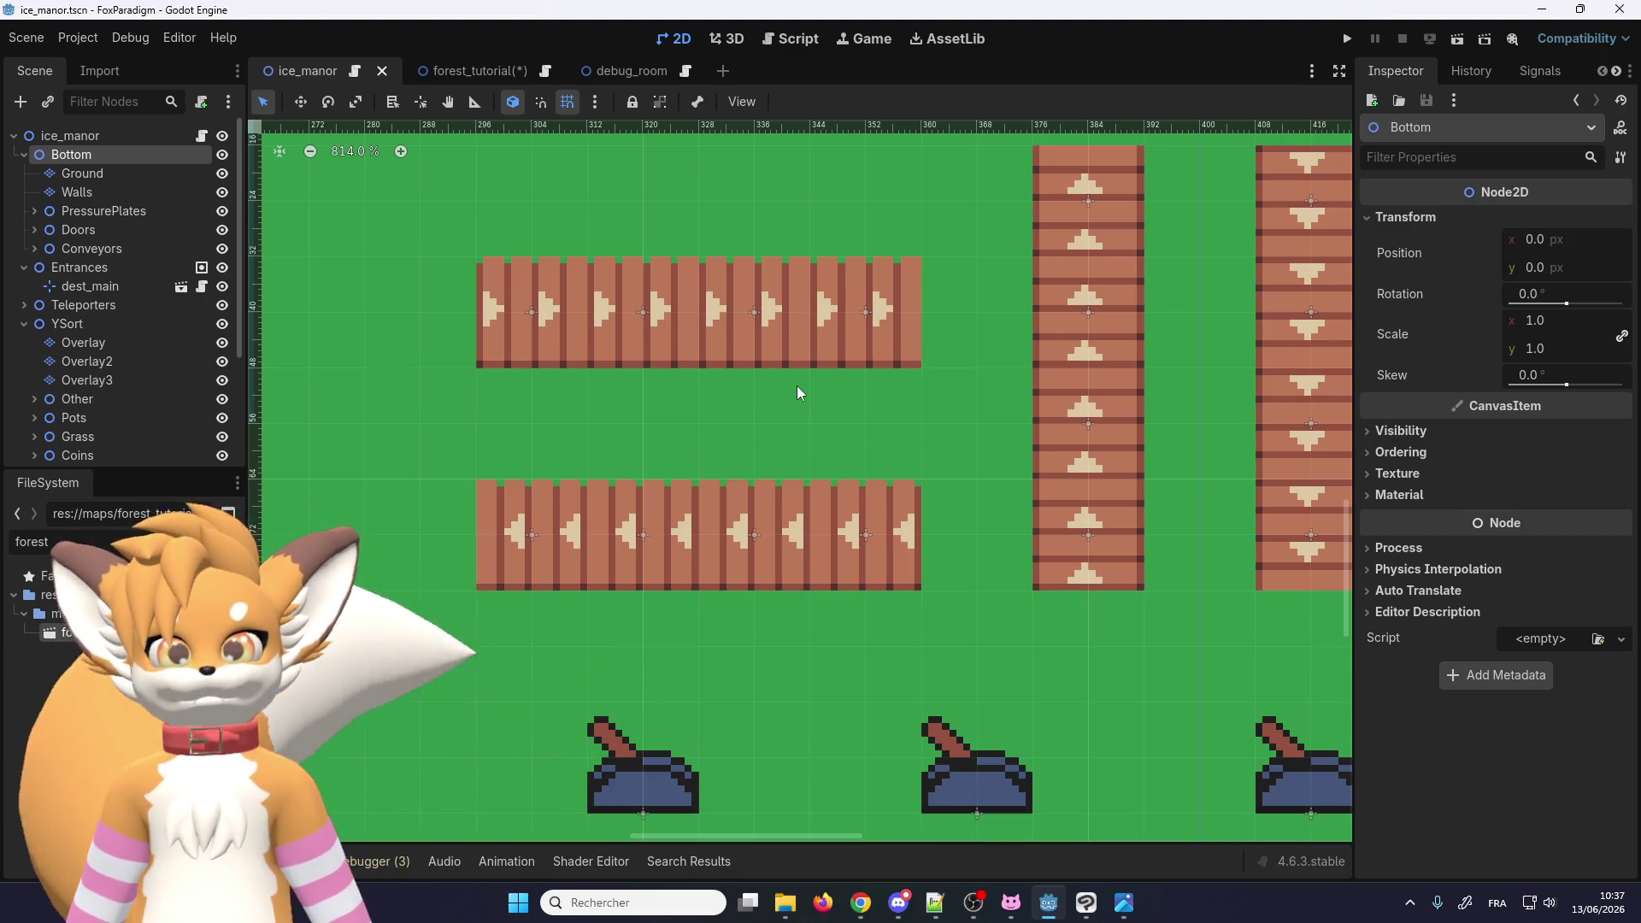
scroll(827, 368, "down", 10)
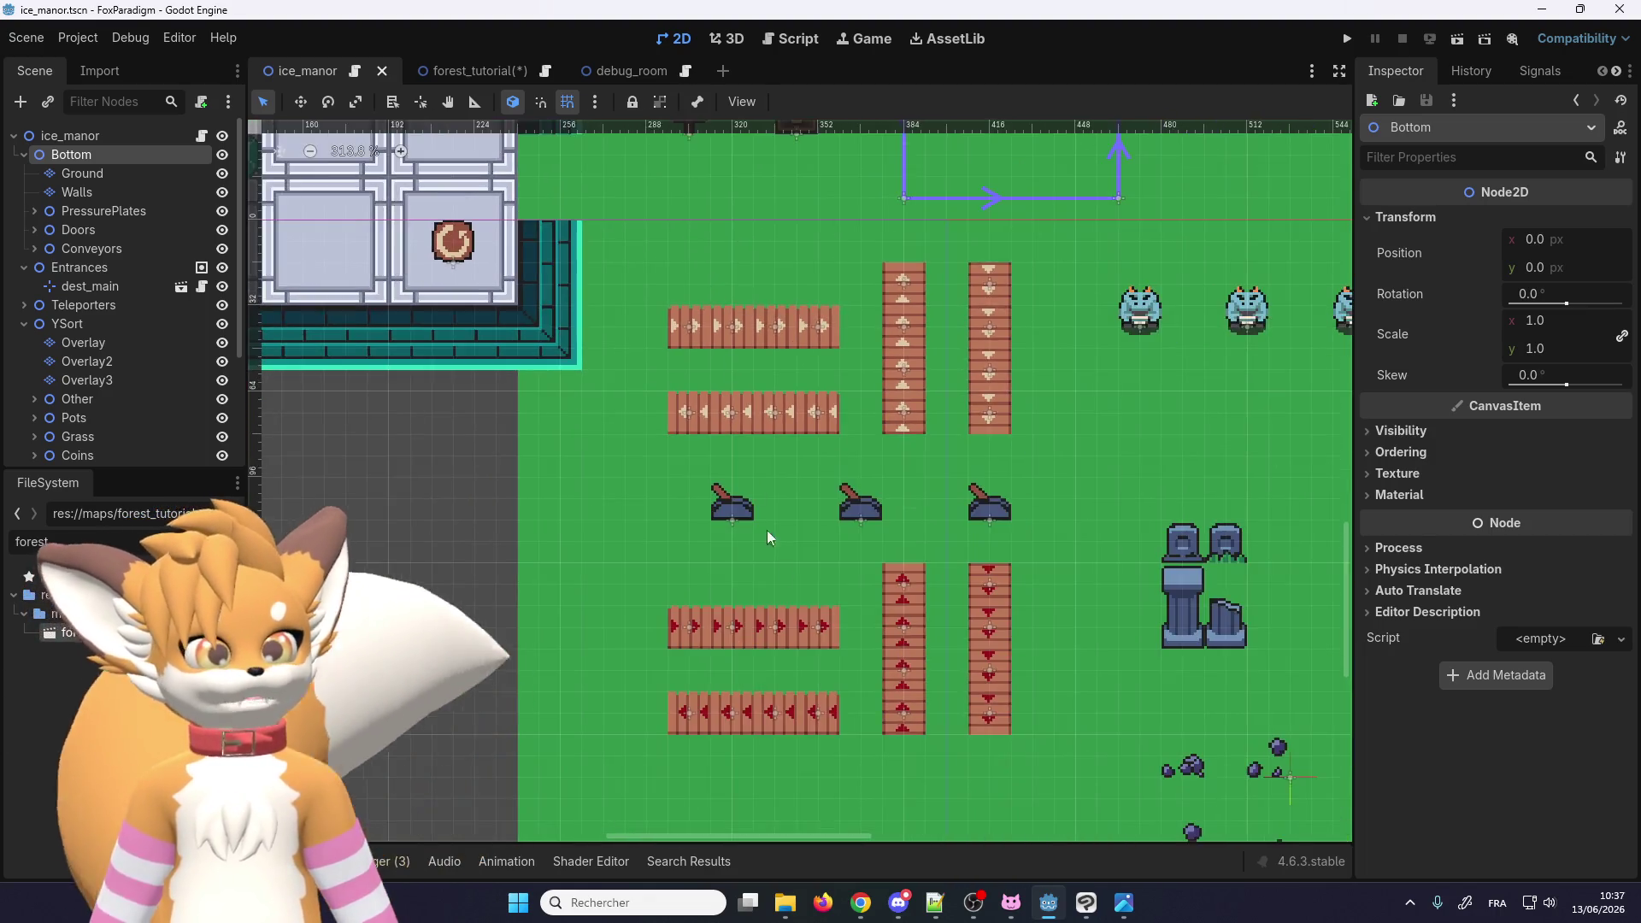
scroll(824, 596, "up", 4)
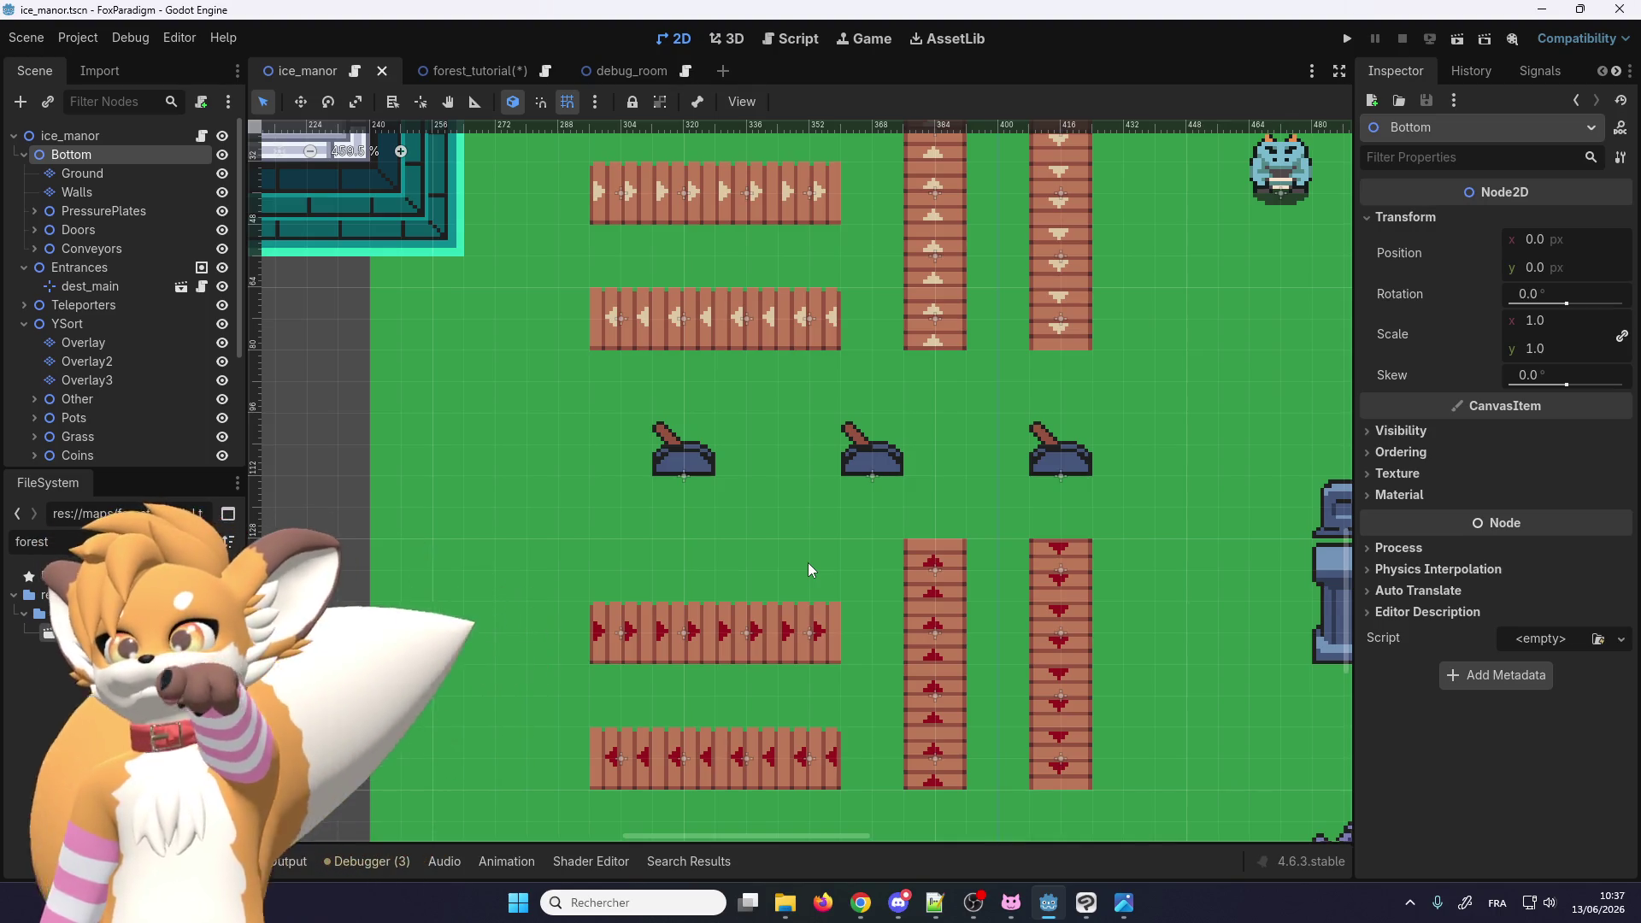
scroll(694, 585, "up", 1)
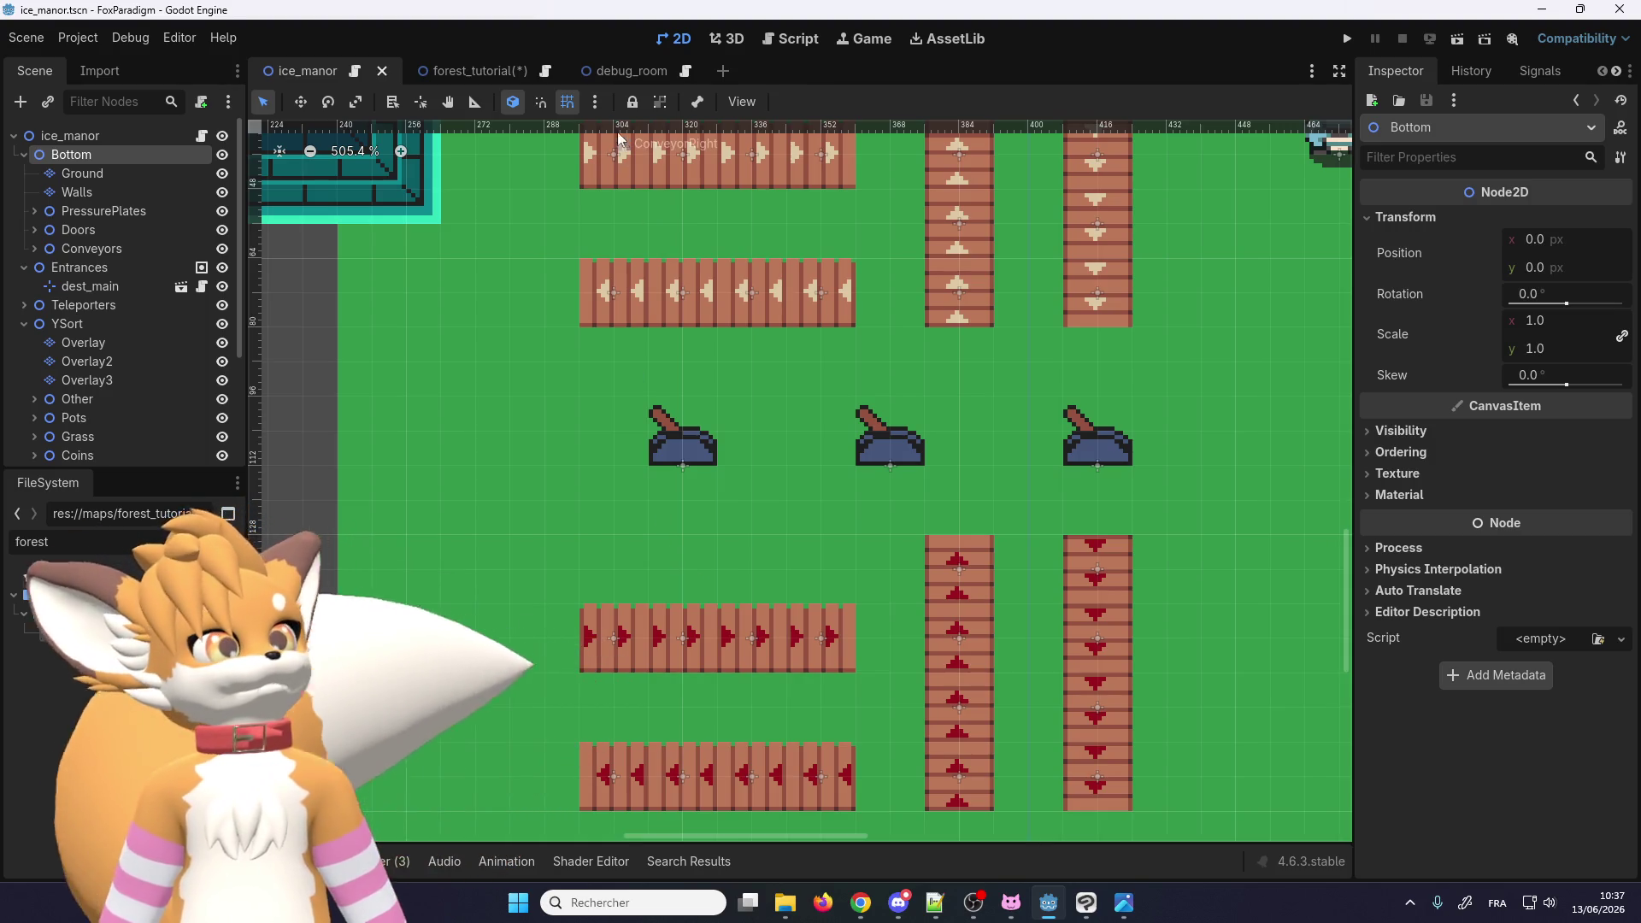
left_click(483, 81)
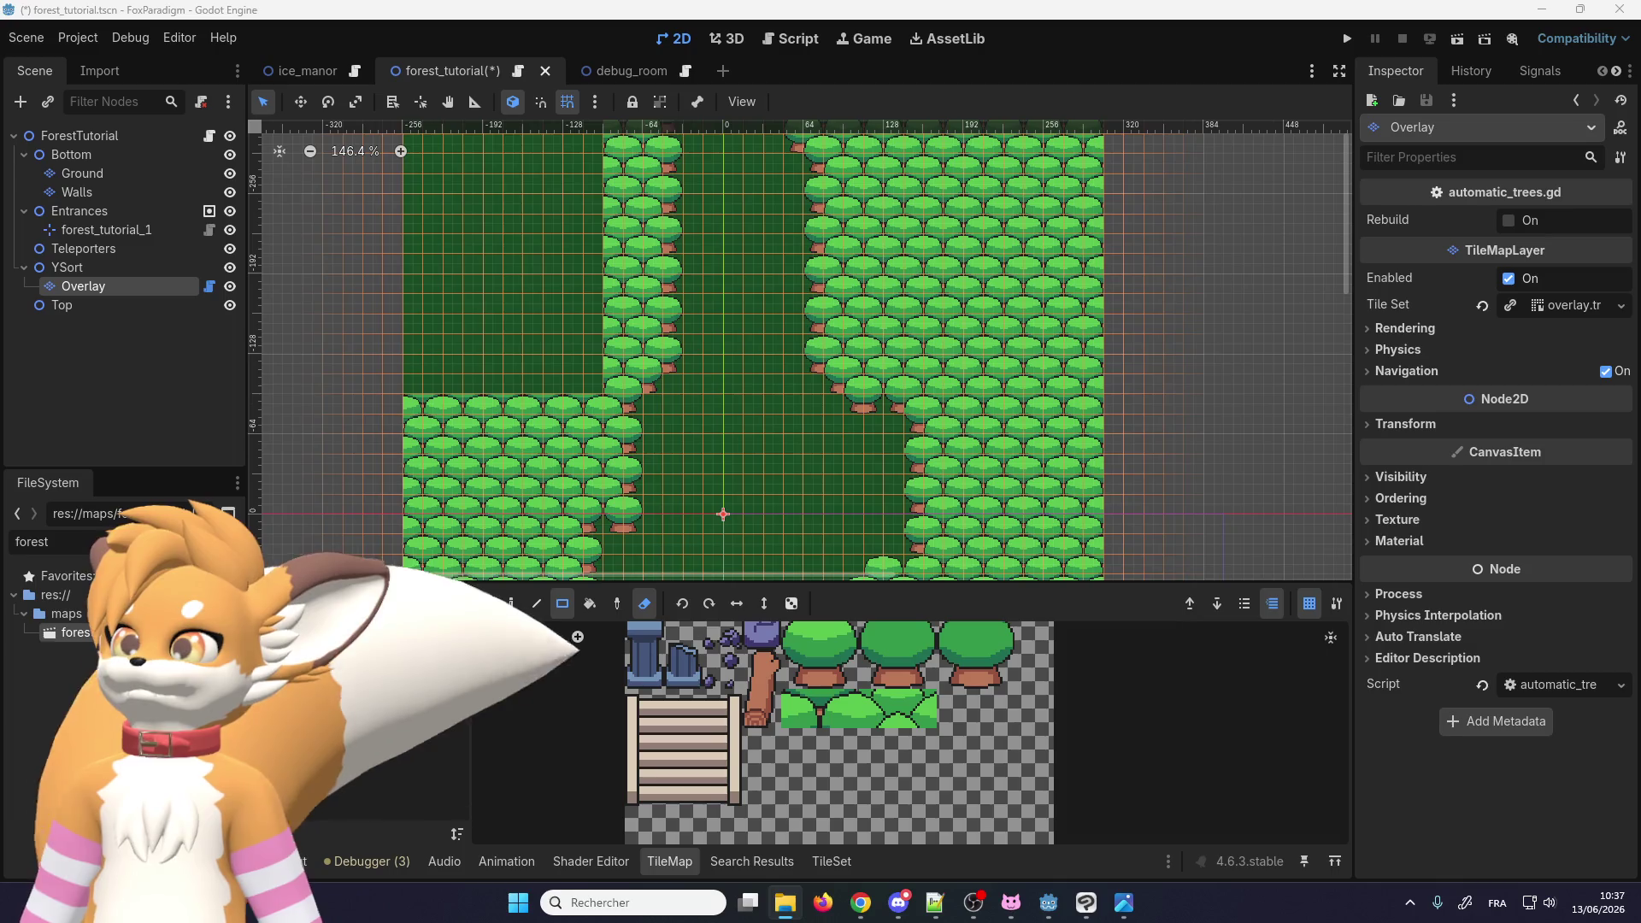
left_click(1086, 903)
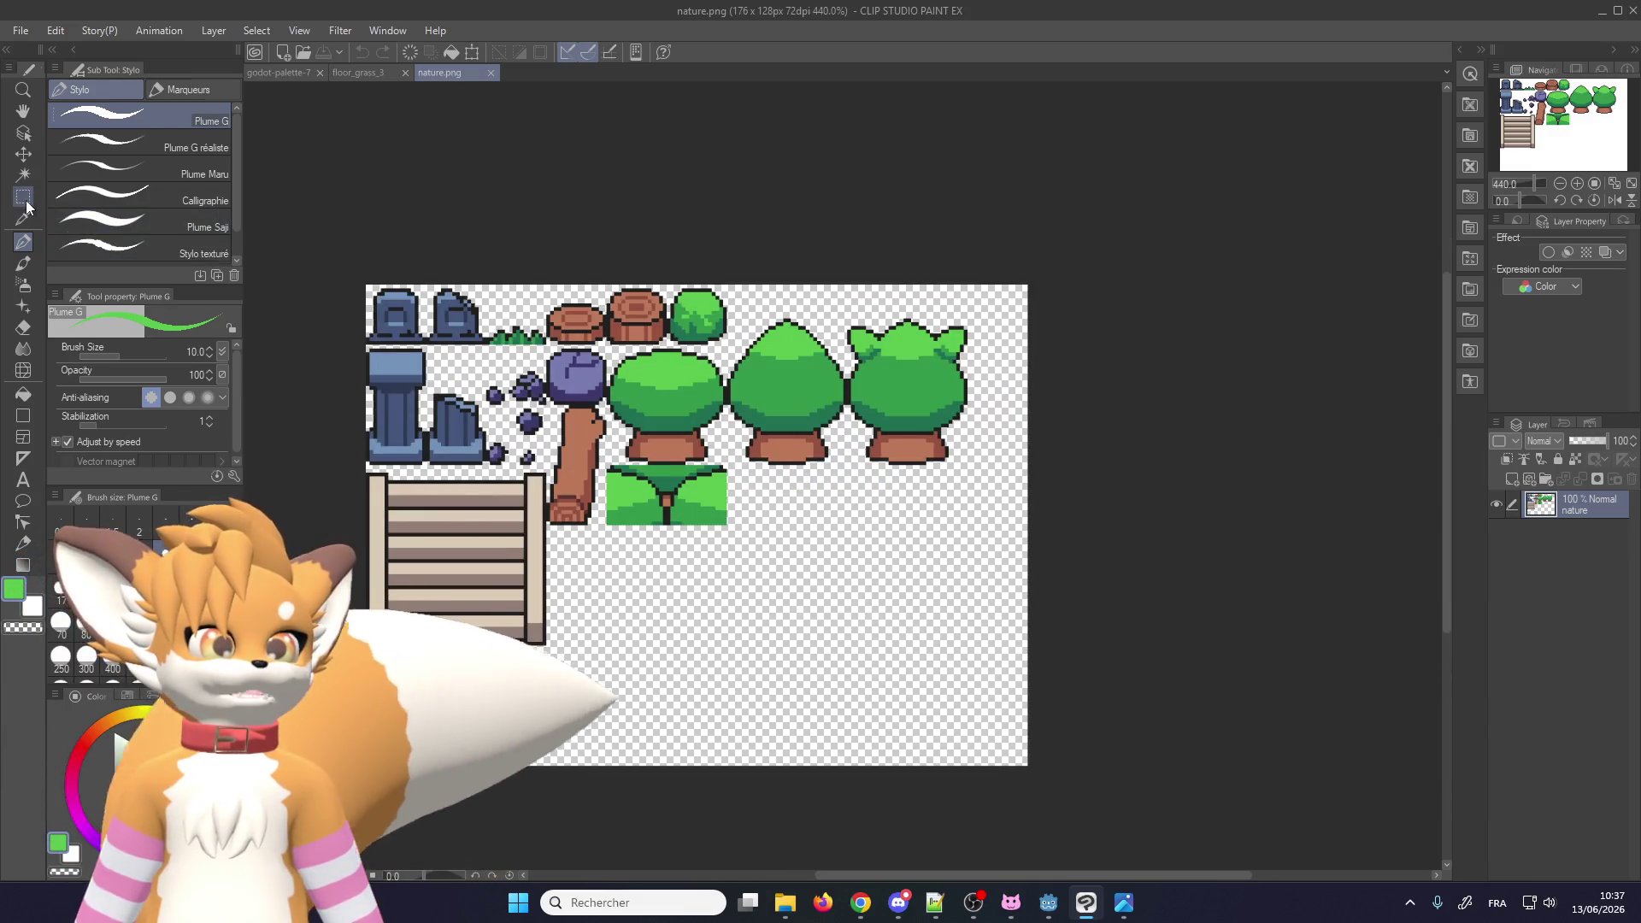
Step: Copy the grass bush block under the trees and place the copy below the original
key("m")
scroll(790, 528, "up", 2)
mouse_move(495, 531)
left_mouse_down()
mouse_move(659, 479)
mouse_move(690, 432)
left_mouse_up()
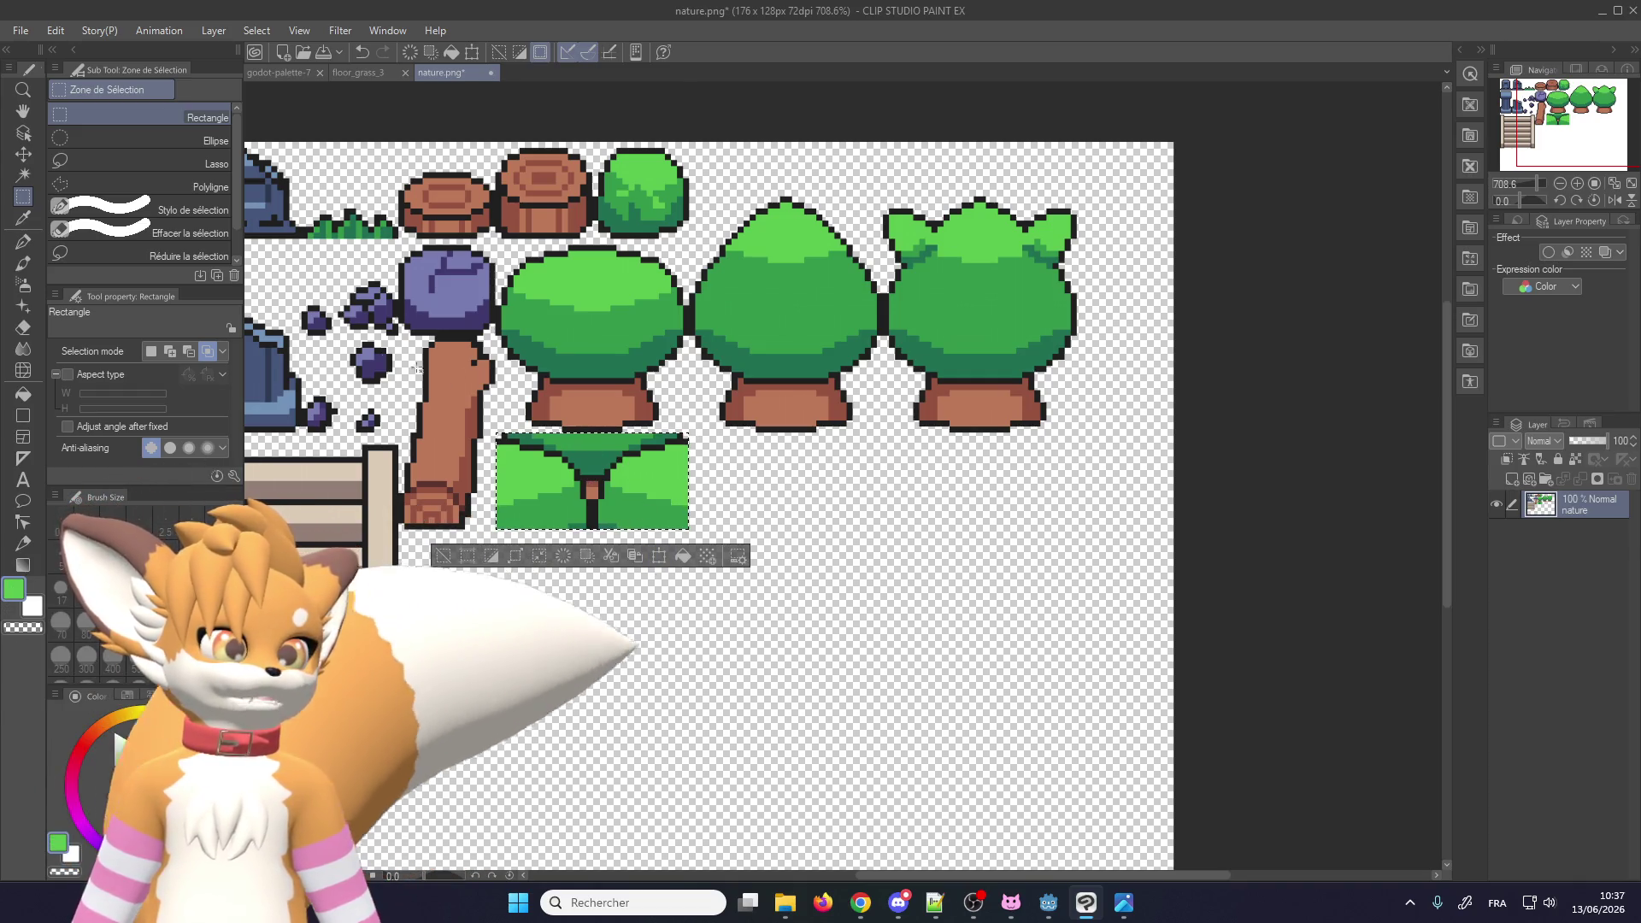
key("ctrl+c")
key("ctrl+v")
left_click(25, 159)
scroll(496, 385, "up", 1)
mouse_move(556, 506)
left_mouse_down()
mouse_move(556, 628)
mouse_move(676, 630)
left_mouse_up()
scroll(682, 630, "up", 1)
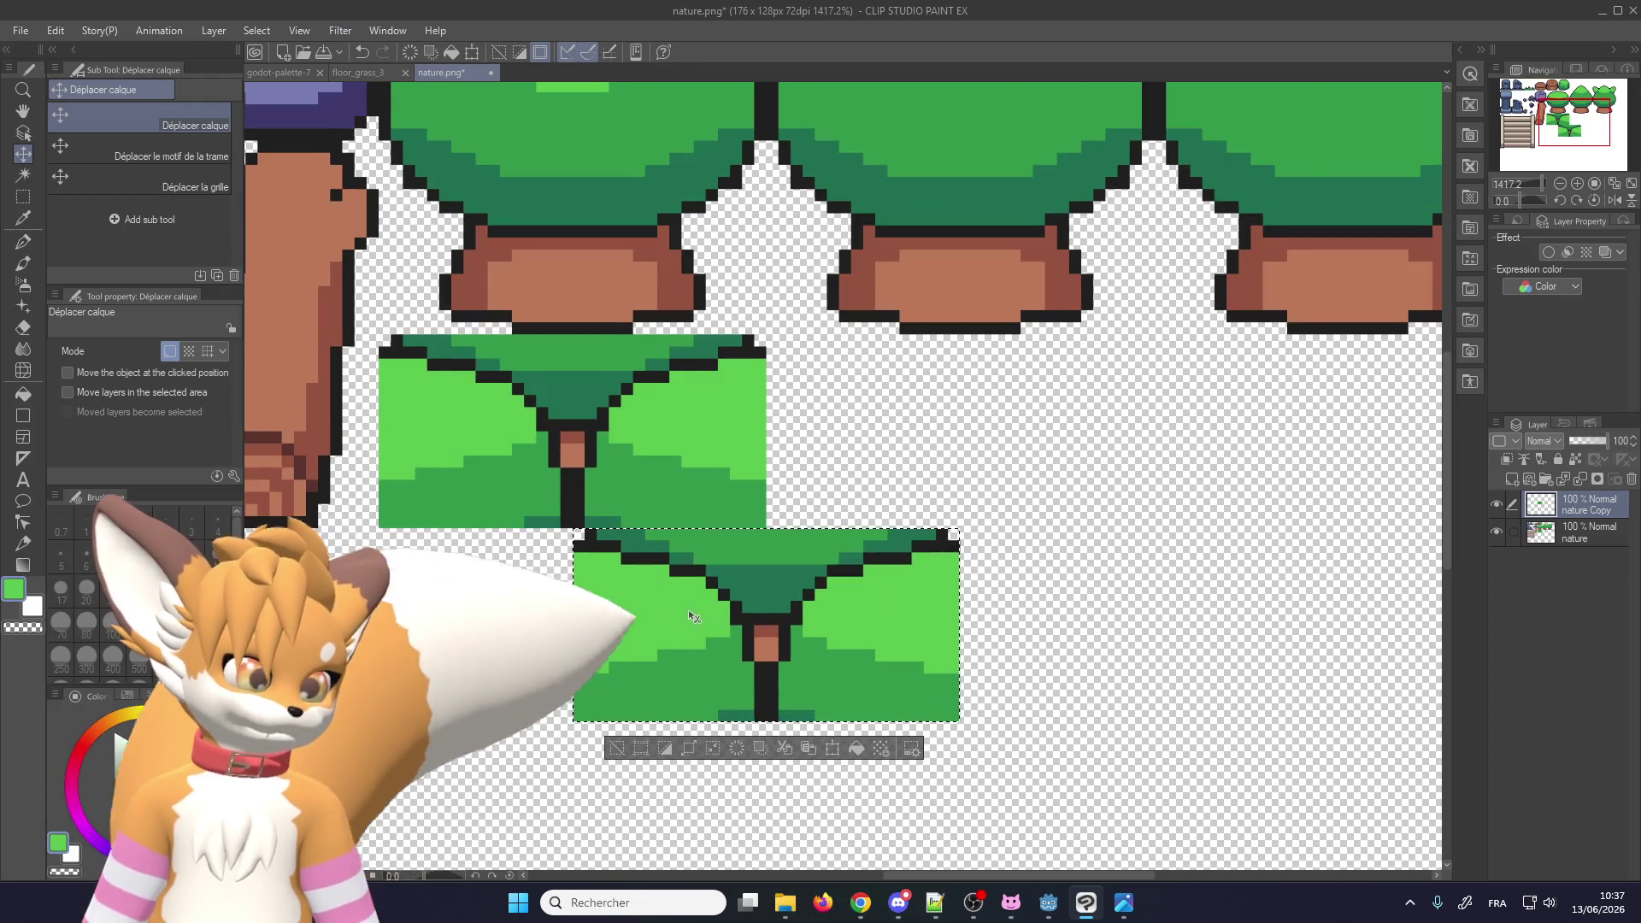
scroll(678, 611, "up", 1)
scroll(680, 511, "up", 2)
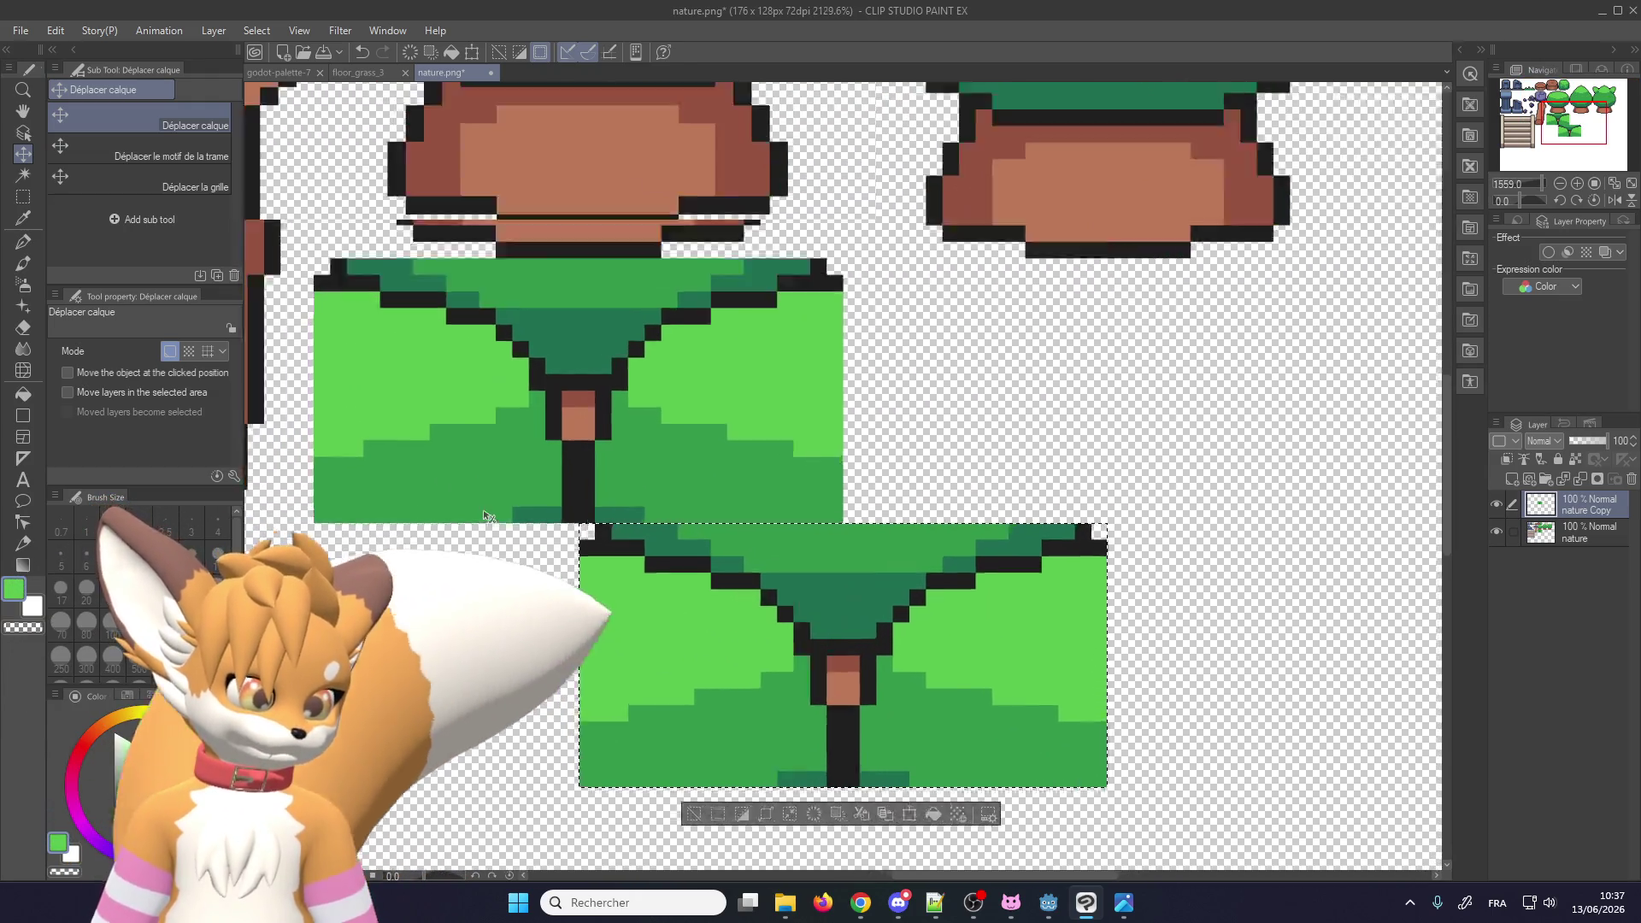
scroll(679, 511, "down", 2)
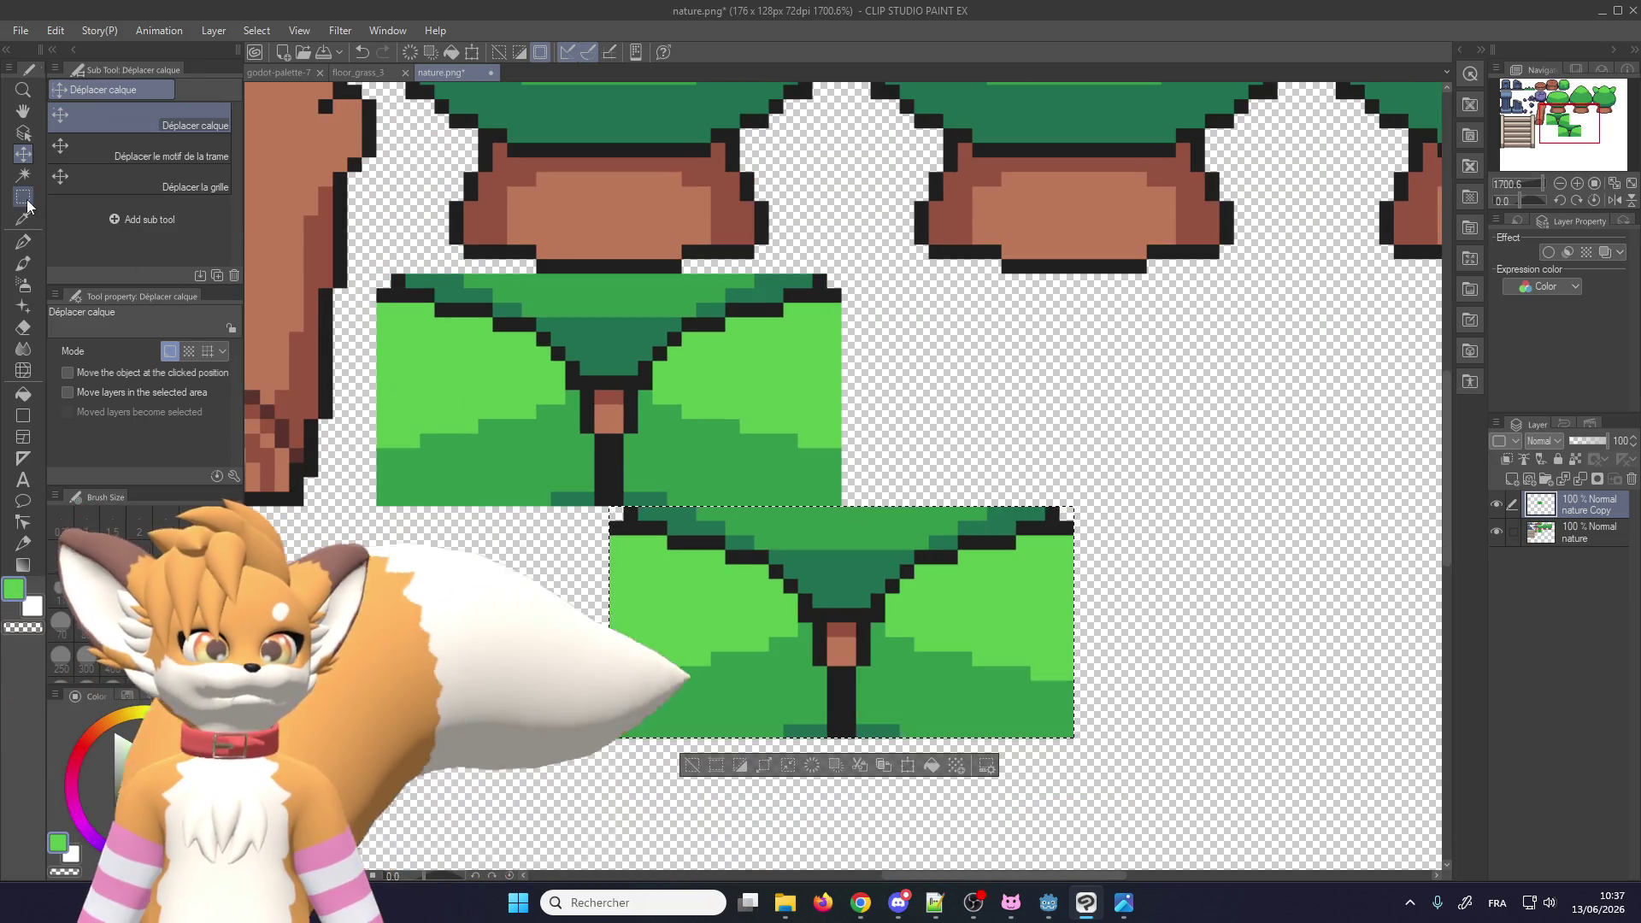
Step: Clear part of the copied bush and paste a piece shifted left onto the lower bush
key("m")
scroll(915, 567, "up", 1)
mouse_move(976, 667)
left_mouse_down()
mouse_move(869, 485)
mouse_move(800, 414)
mouse_move(735, 425)
left_mouse_up()
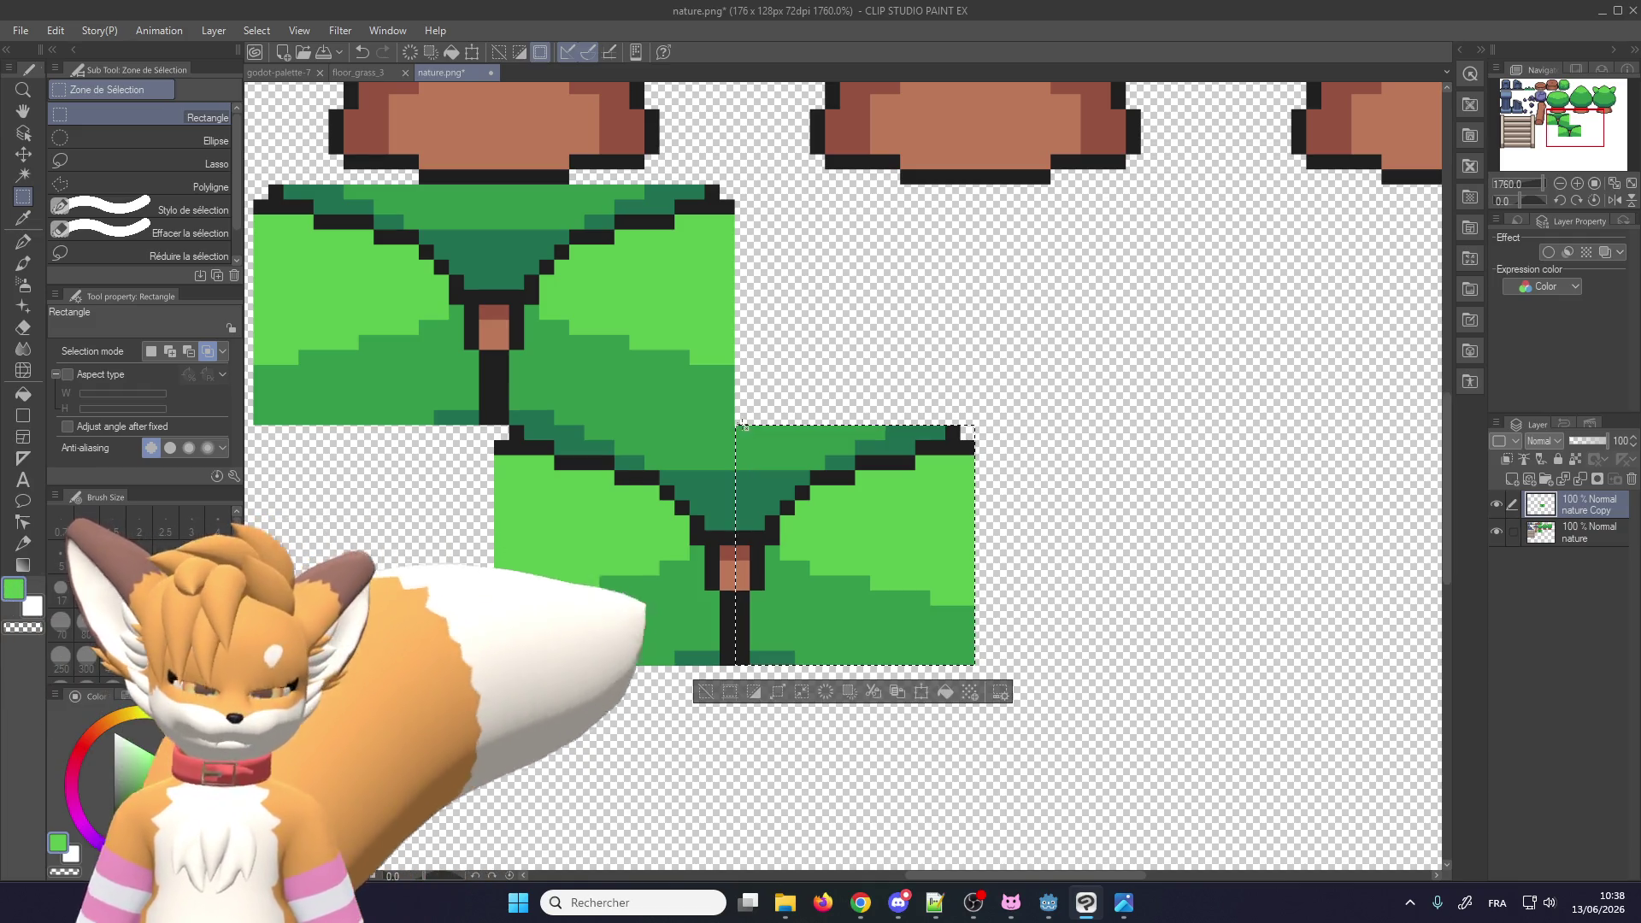
key("Delete")
key("ctrl+v")
scroll(851, 588, "down", 1)
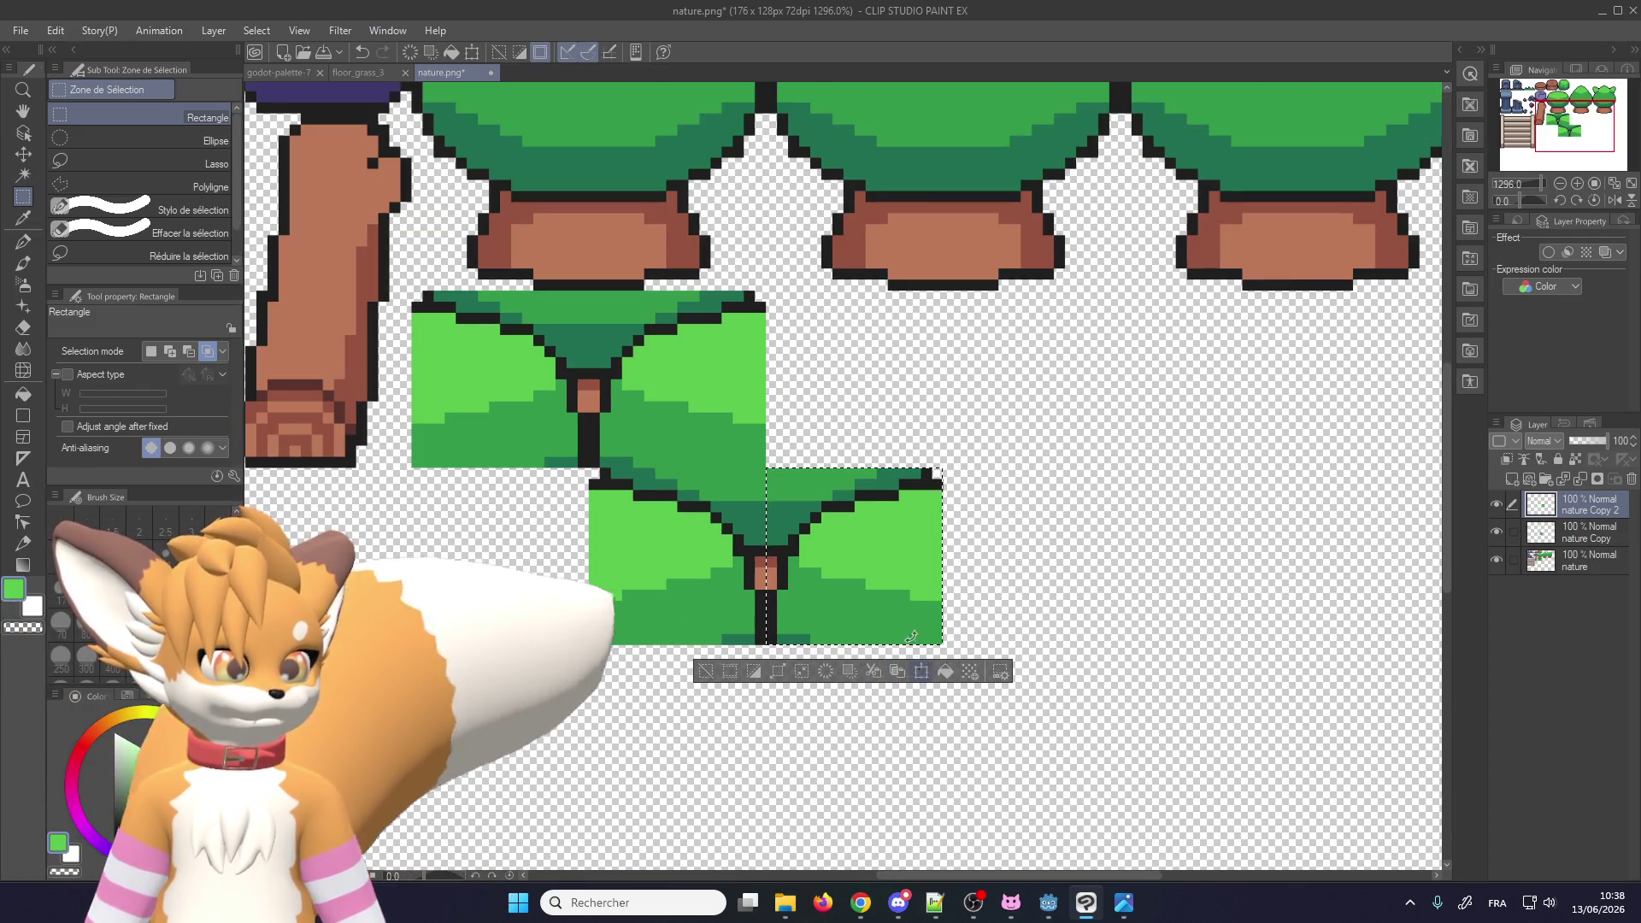
key("ctrl+t")
left_click_drag(610, 534, 432, 534)
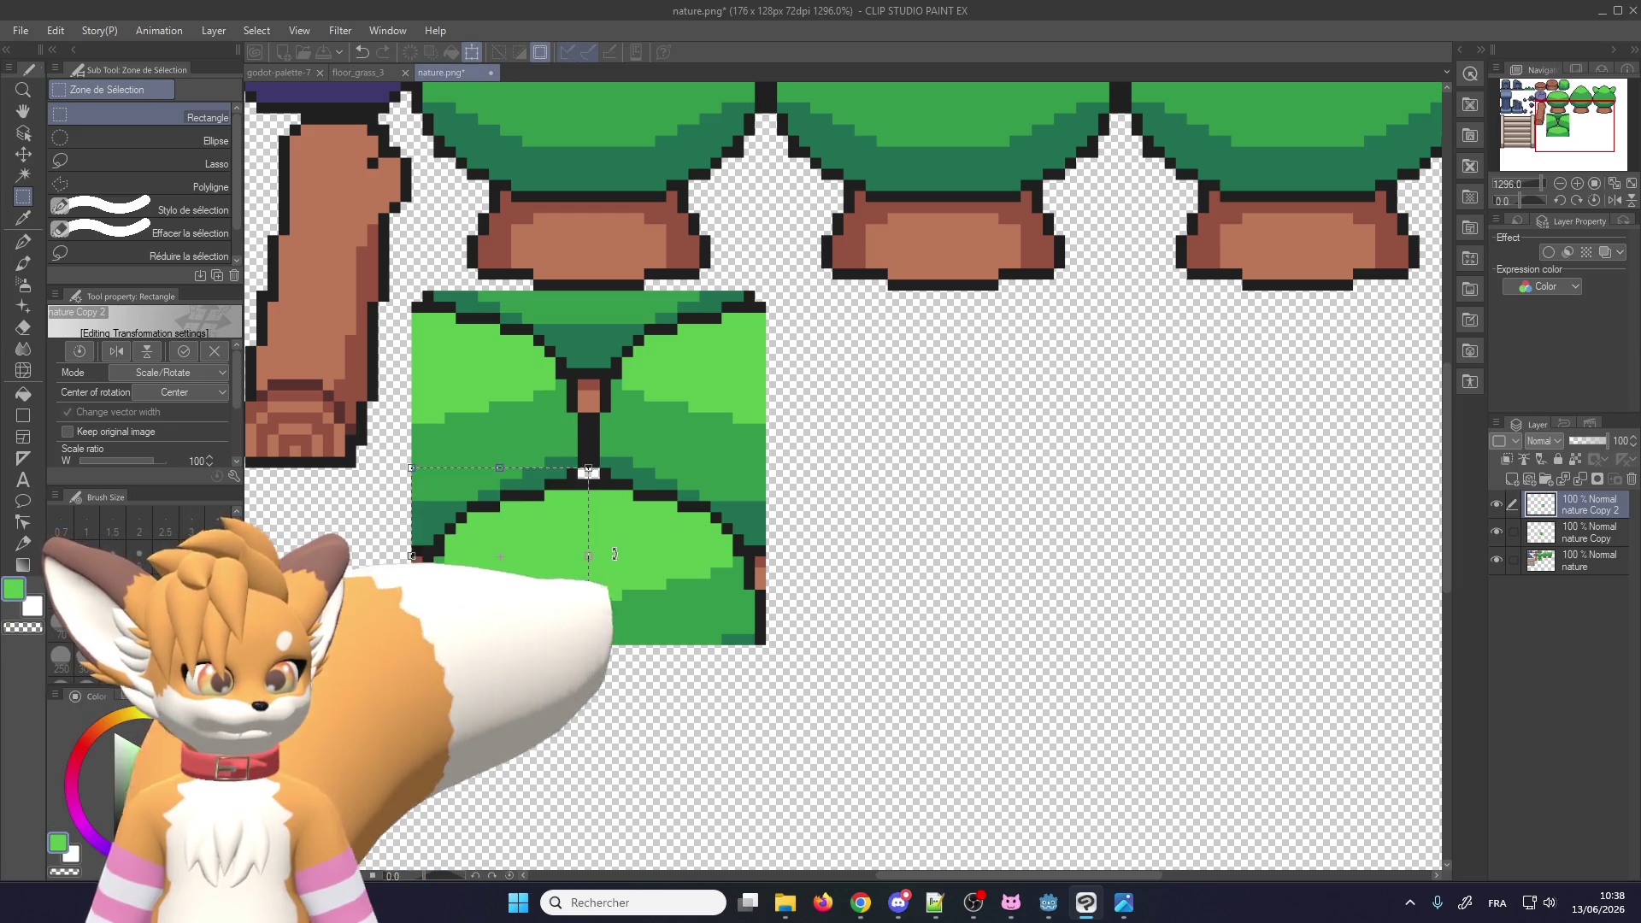
scroll(647, 693, "down", 1)
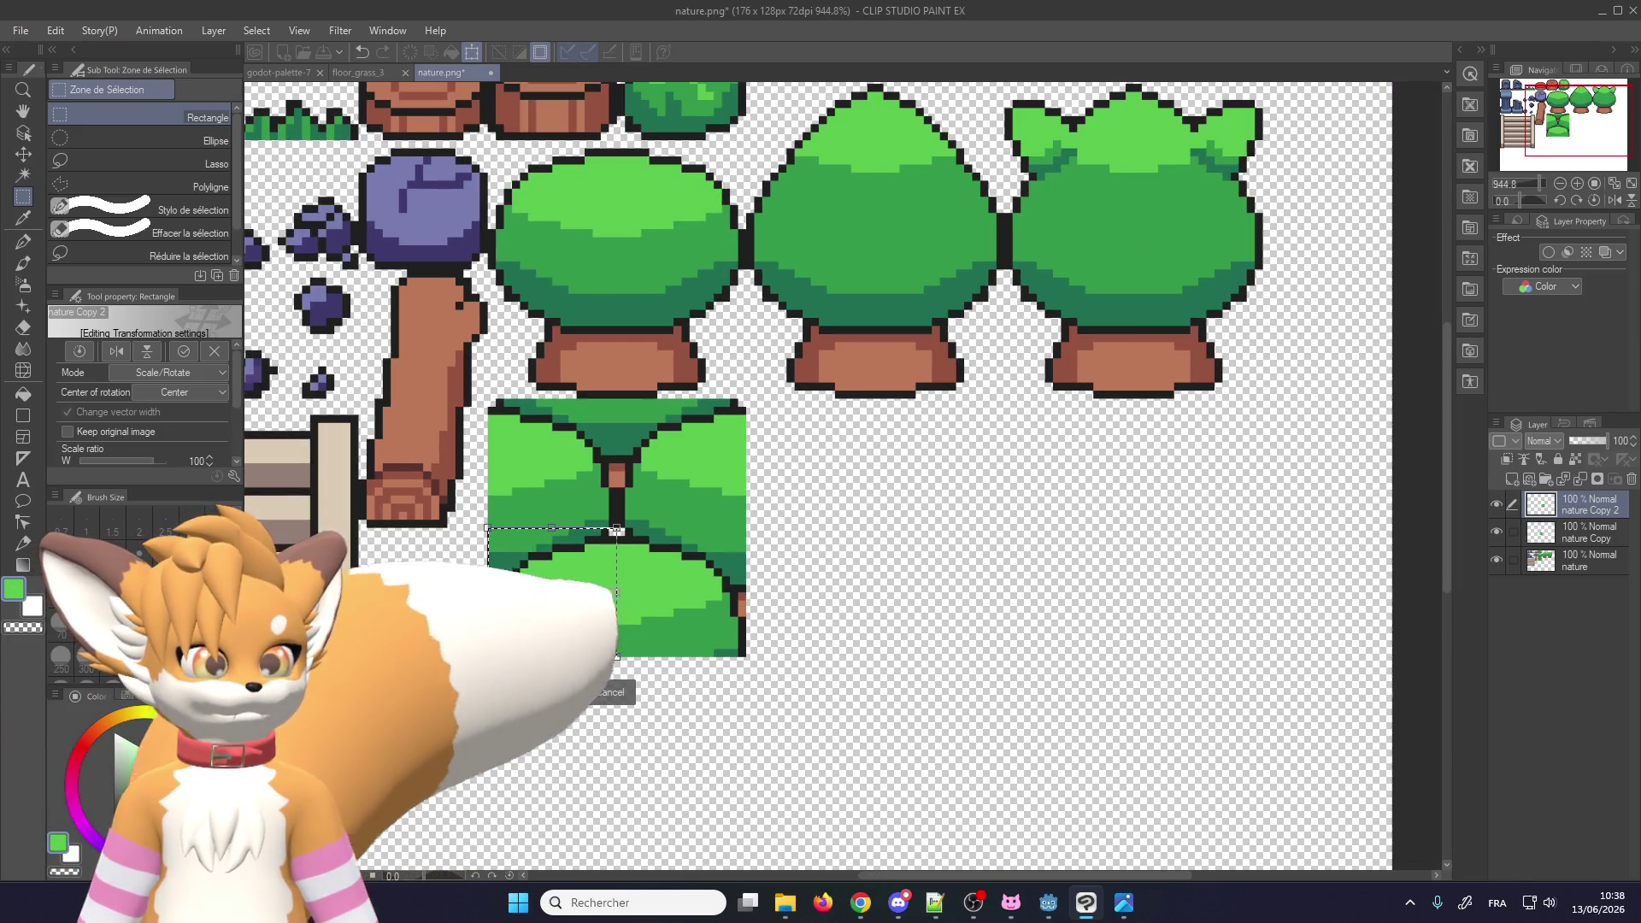
key("Return")
Step: Compare the bush halves by toggling layer visibility, then merge the lower half into nature Copy
scroll(686, 613, "down", 2)
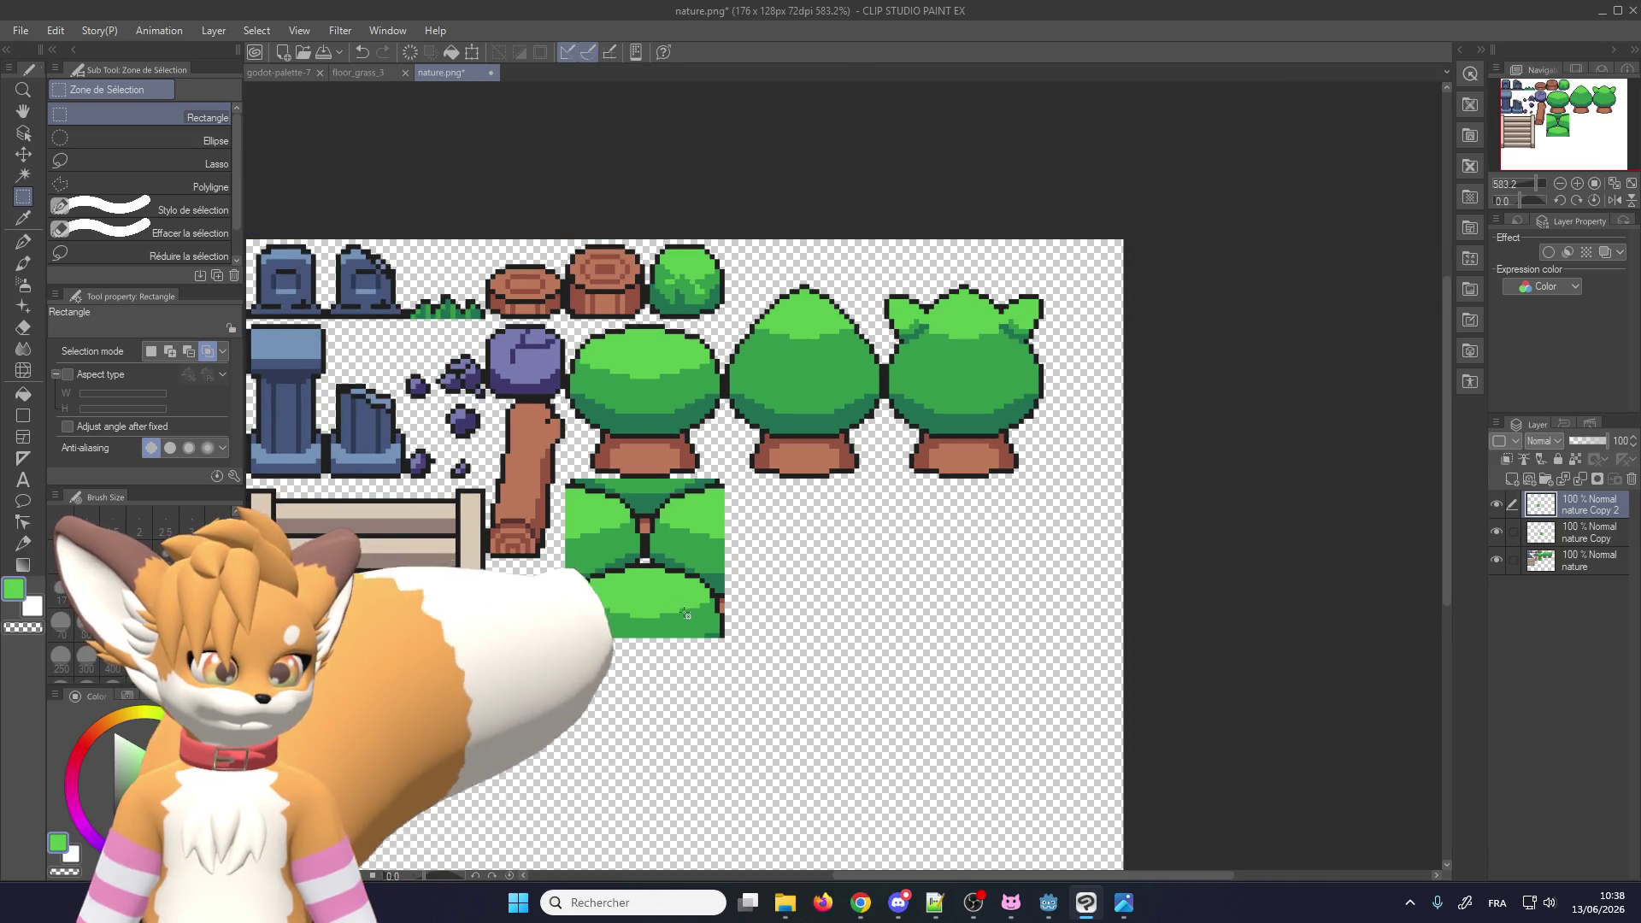
scroll(601, 633, "up", 1)
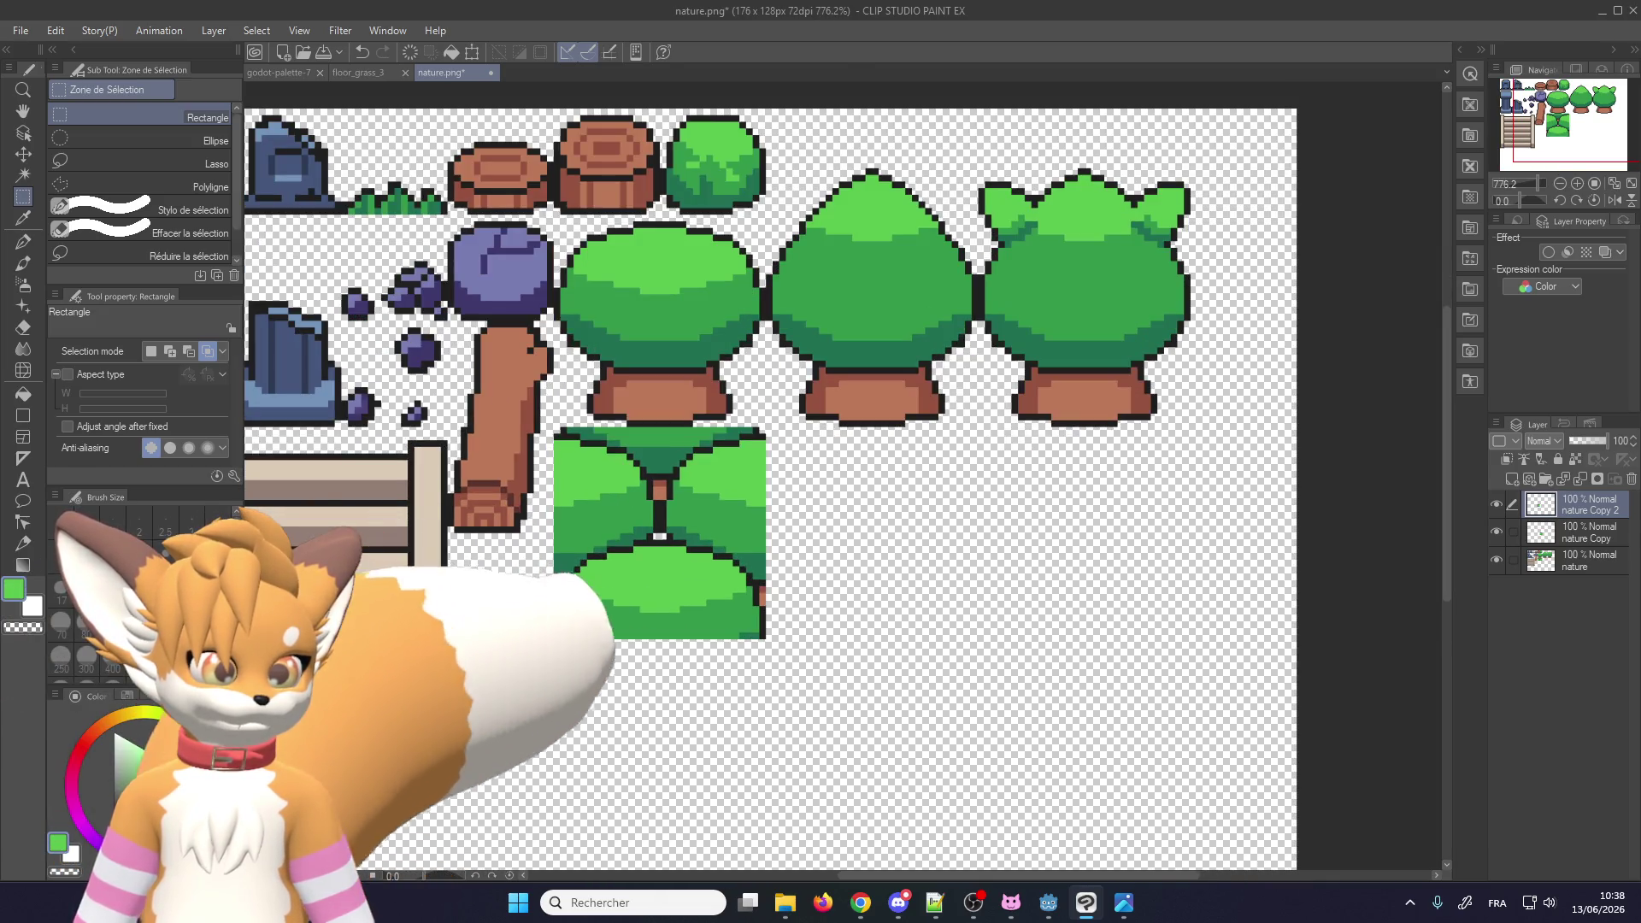
mouse_move(553, 640)
left_mouse_down()
mouse_move(744, 514)
mouse_move(763, 507)
mouse_move(766, 527)
left_mouse_up()
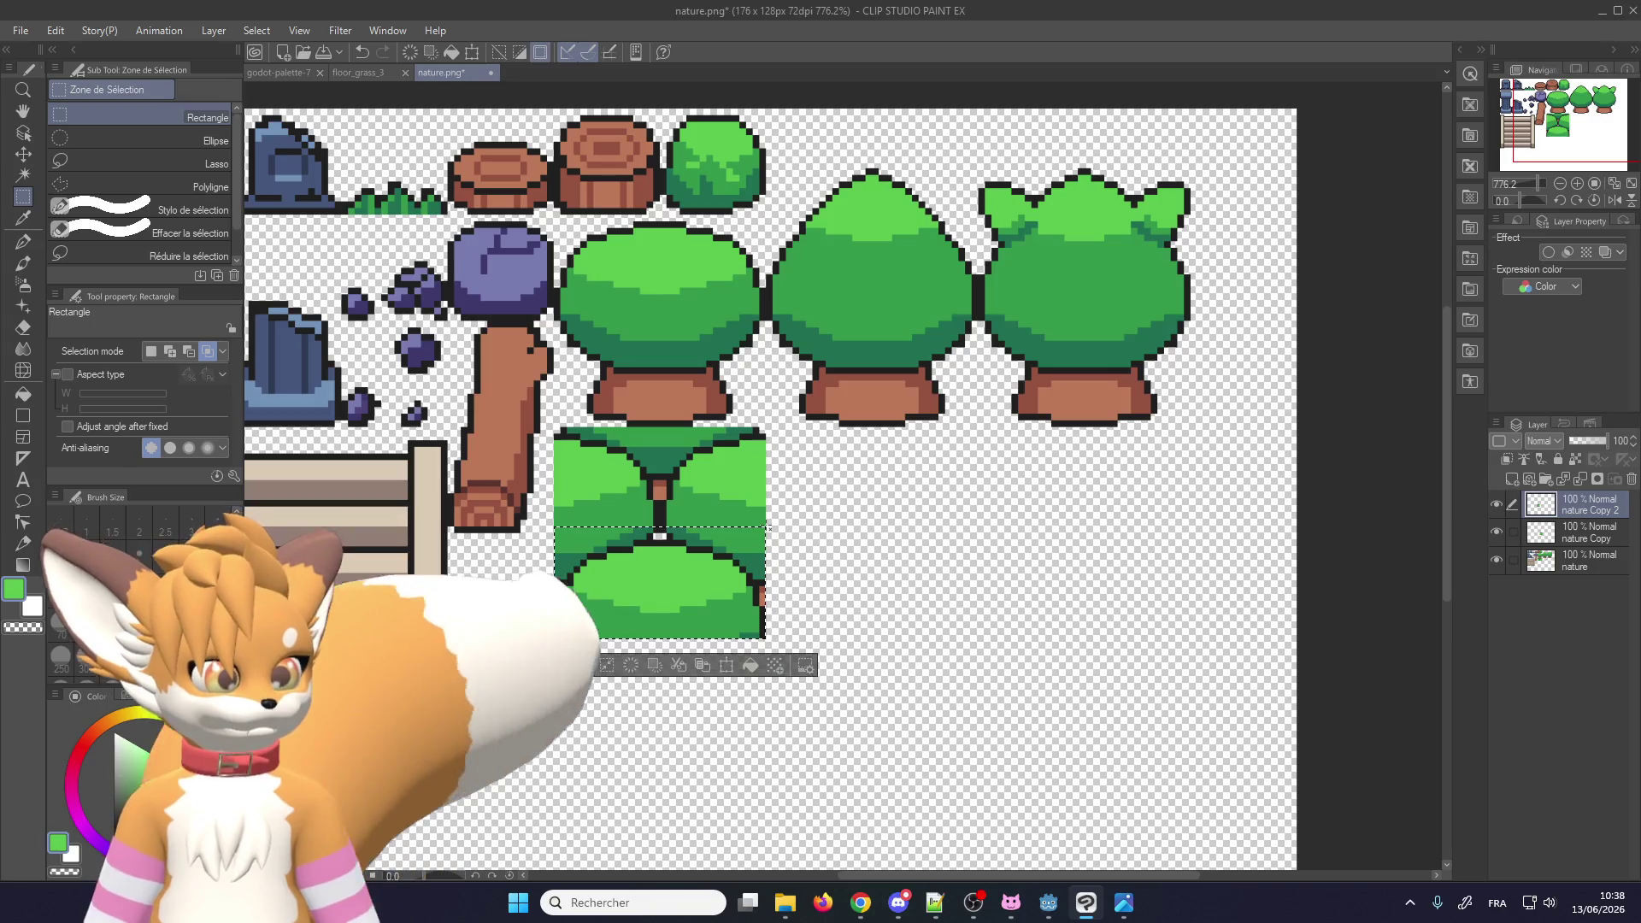
scroll(634, 595, "up", 2)
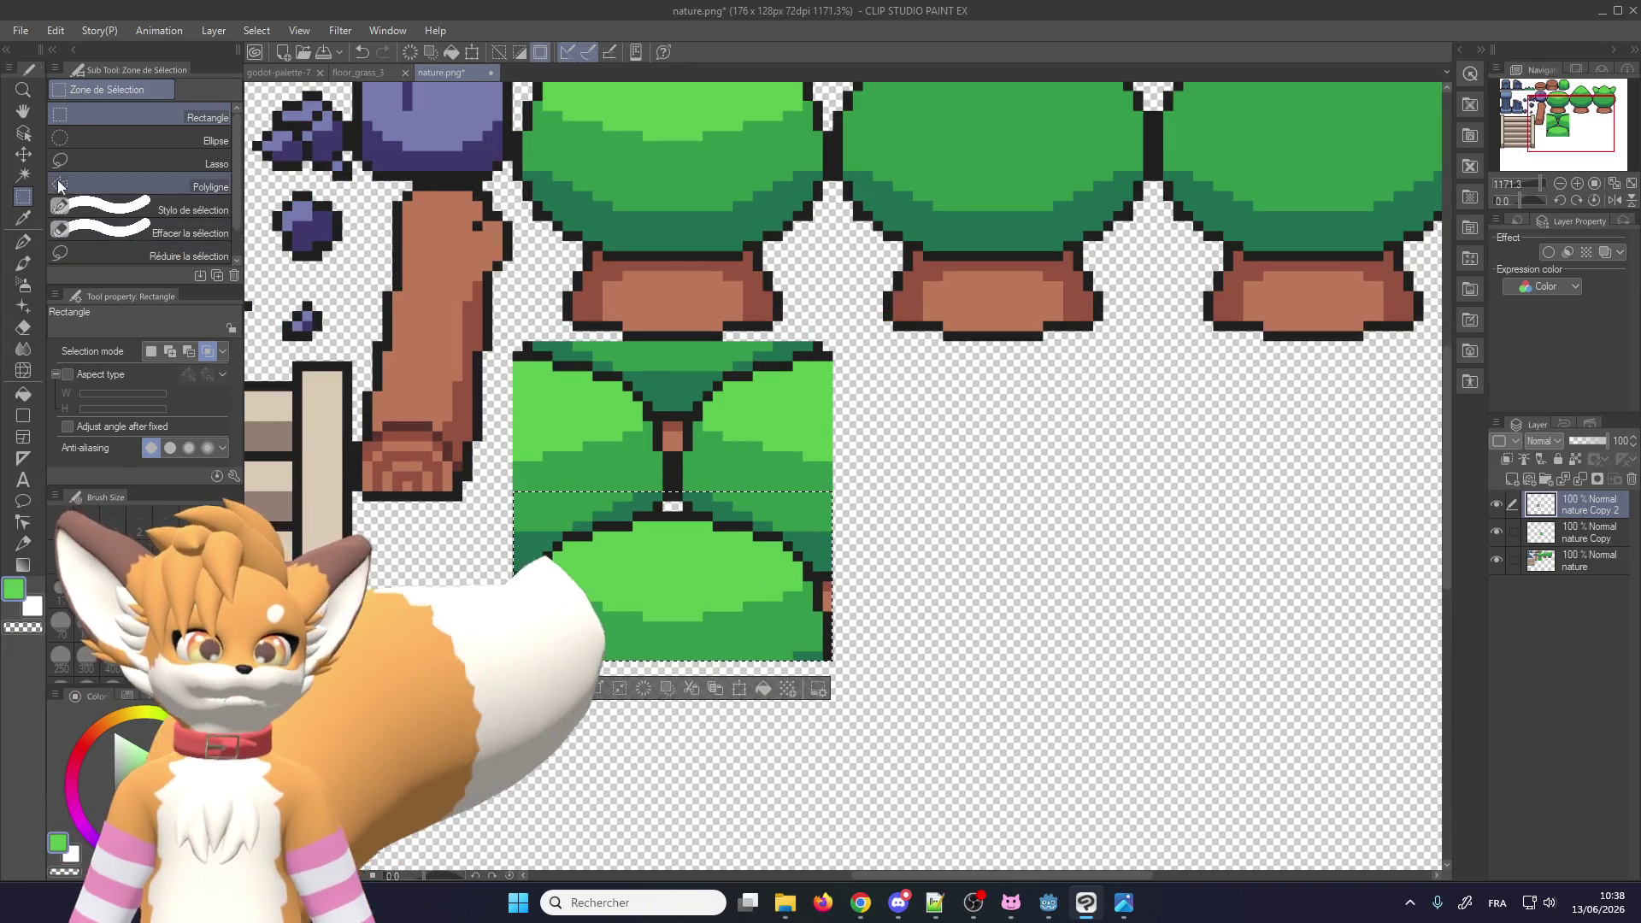
scroll(350, 514, "up", 1)
scroll(564, 491, "up", 5)
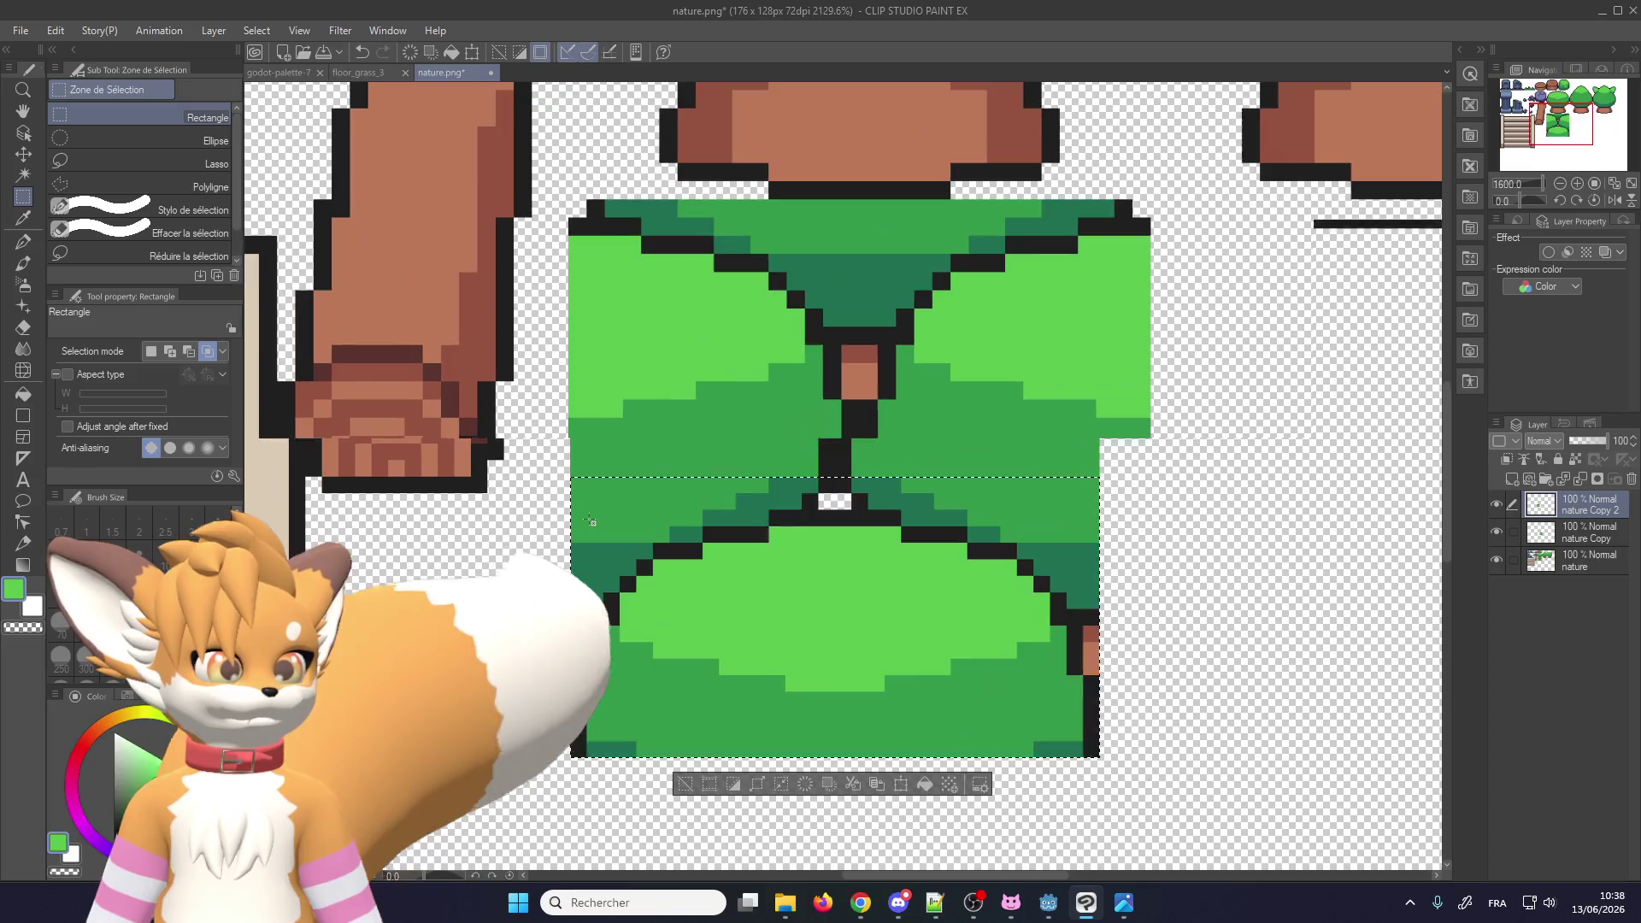
left_click(563, 491)
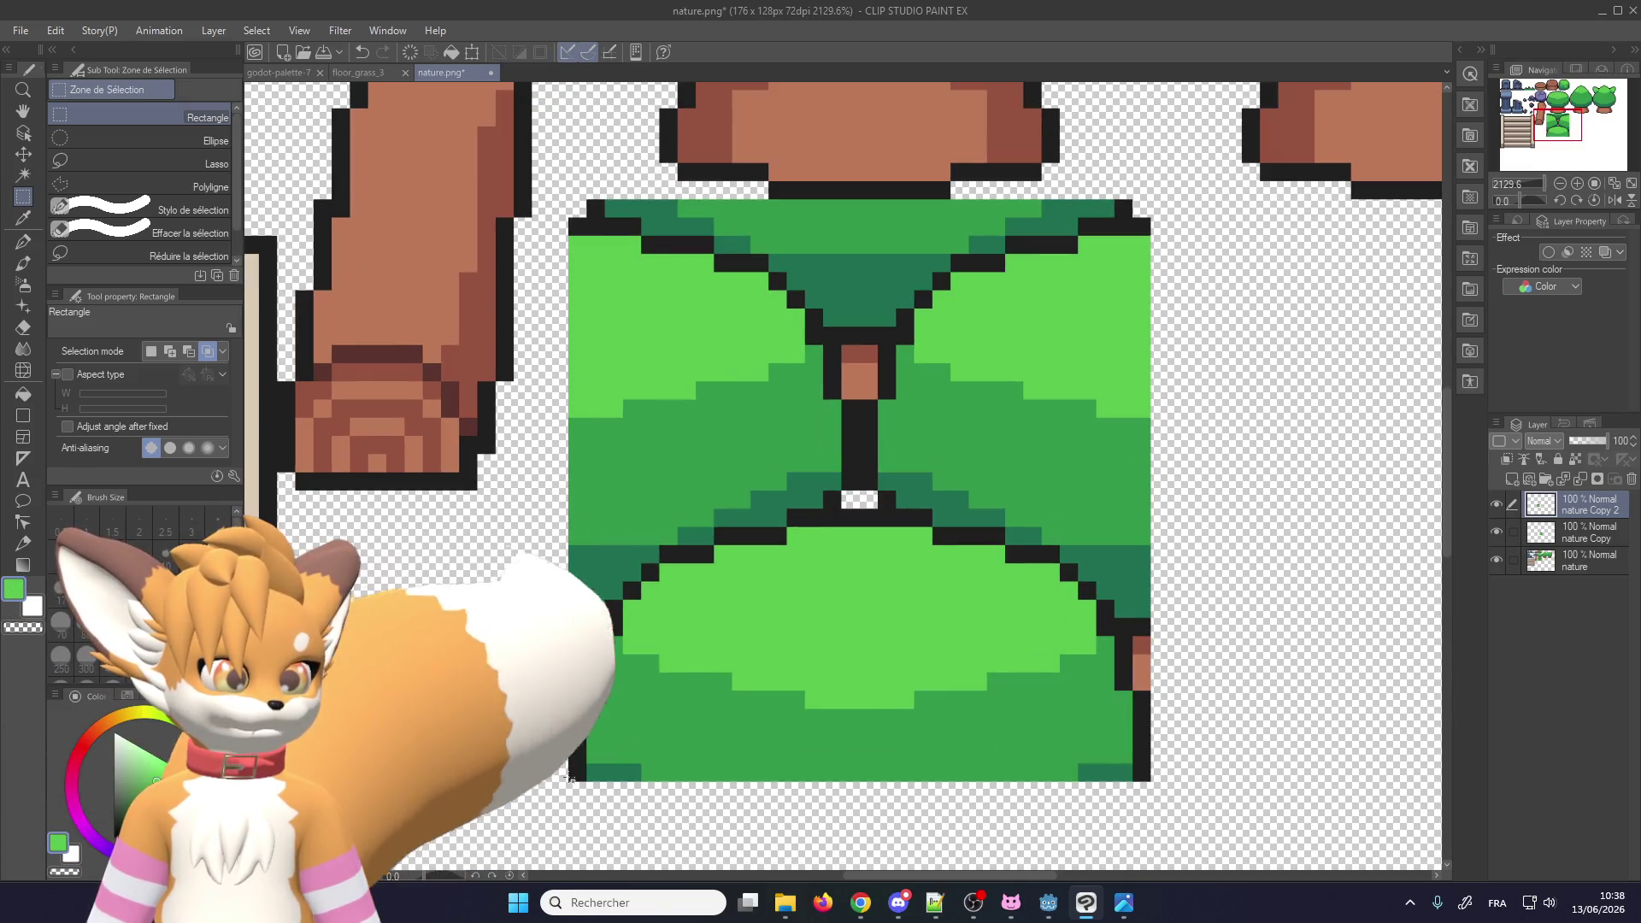
left_click(1495, 505)
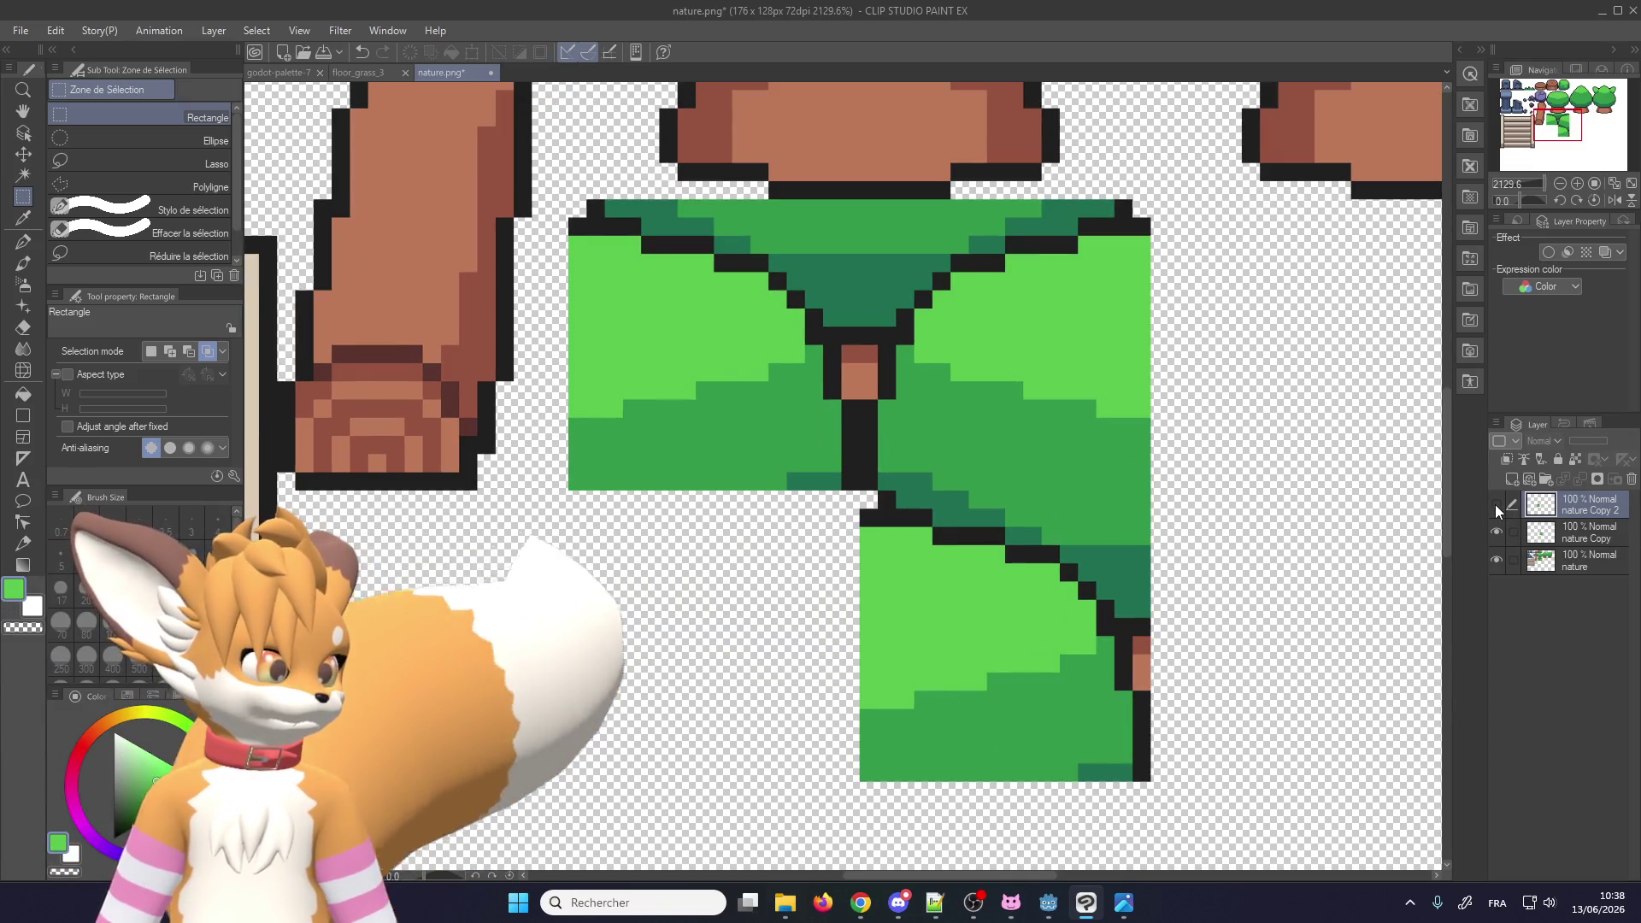
left_click(1496, 530)
left_click(1496, 530)
left_click(1497, 505)
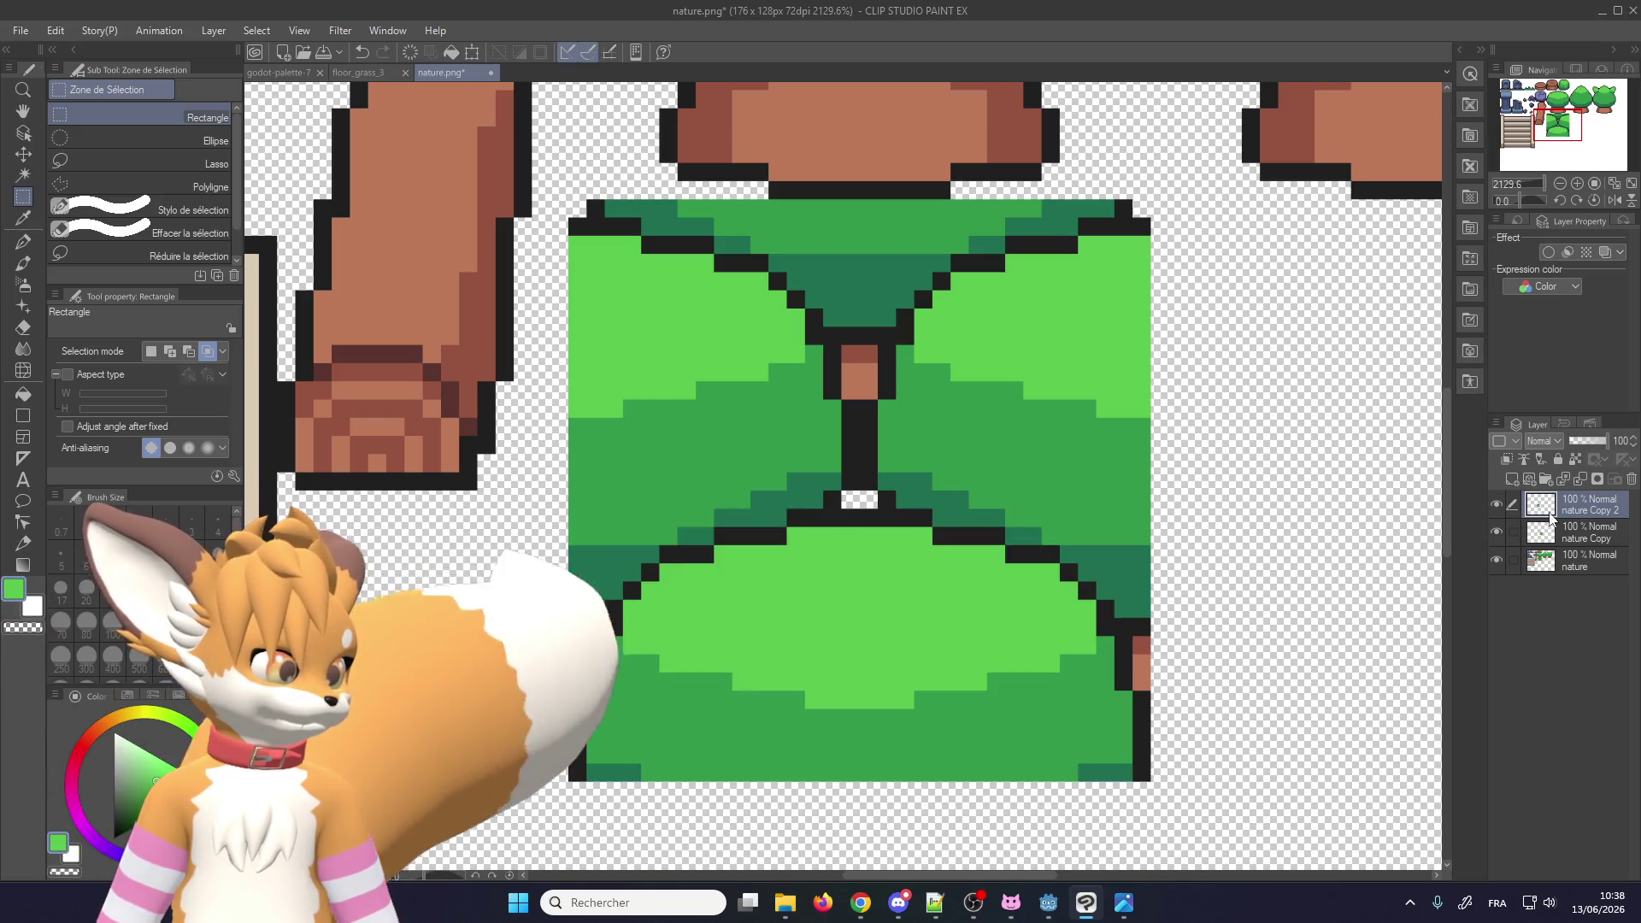
left_click(1578, 482)
scroll(675, 474, "down", 2)
left_click(23, 154)
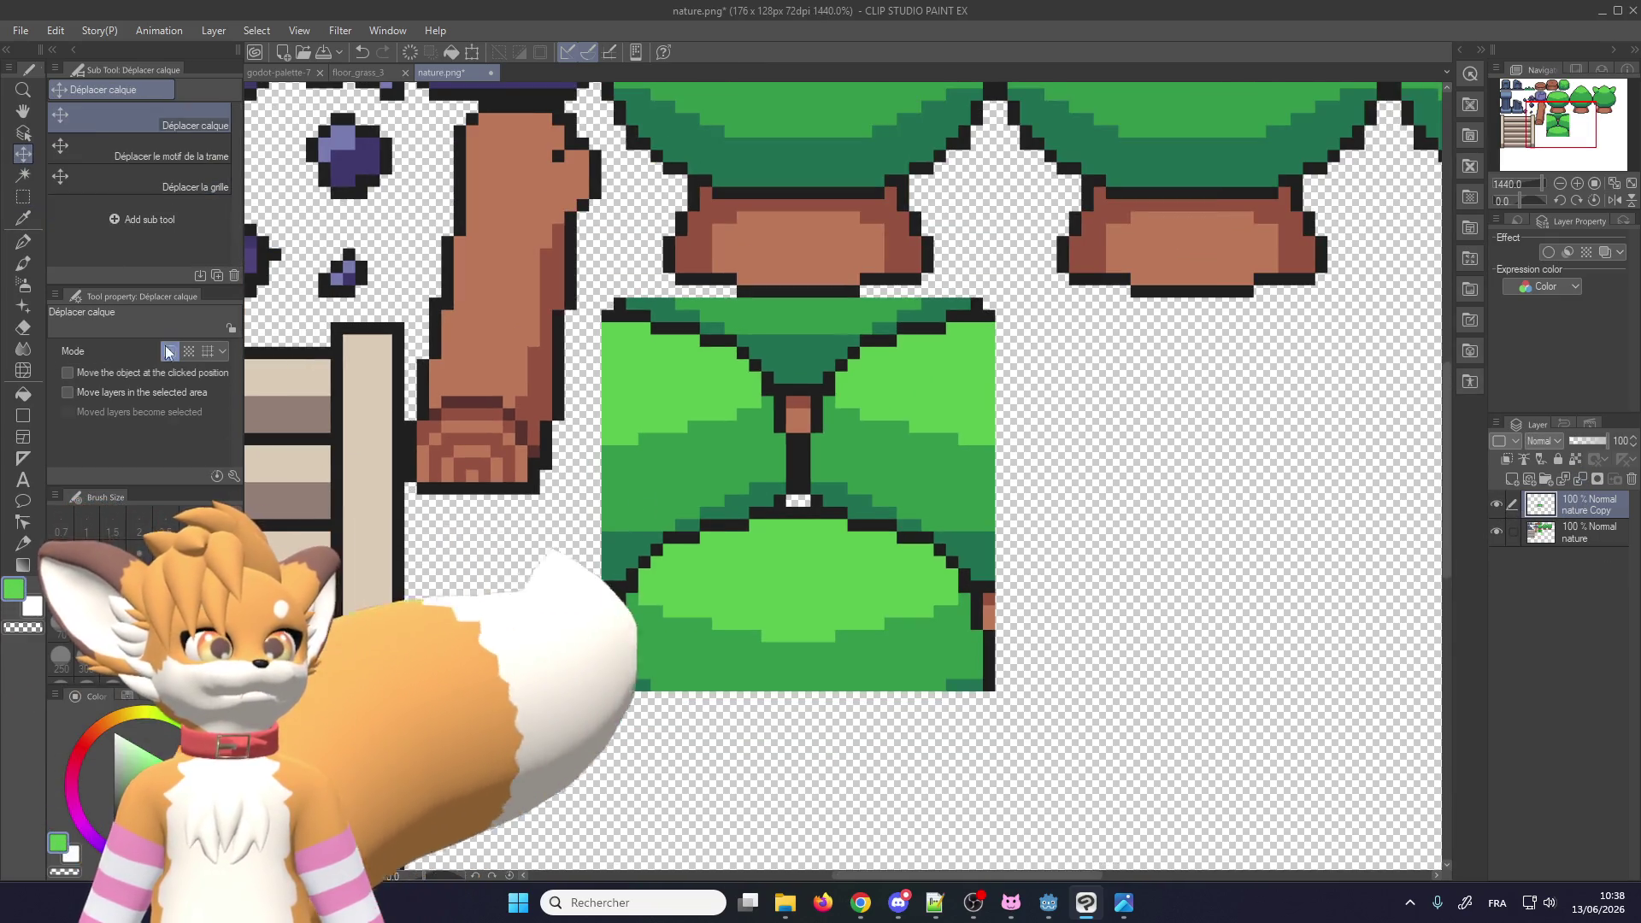
Step: Move the round bush tile under the third tree with the canvas grid turned on
scroll(693, 630, "down", 3)
mouse_move(694, 630)
left_mouse_down()
mouse_move(828, 607)
mouse_move(883, 534)
mouse_move(799, 518)
mouse_move(1003, 517)
left_mouse_up()
scroll(883, 533, "up", 1)
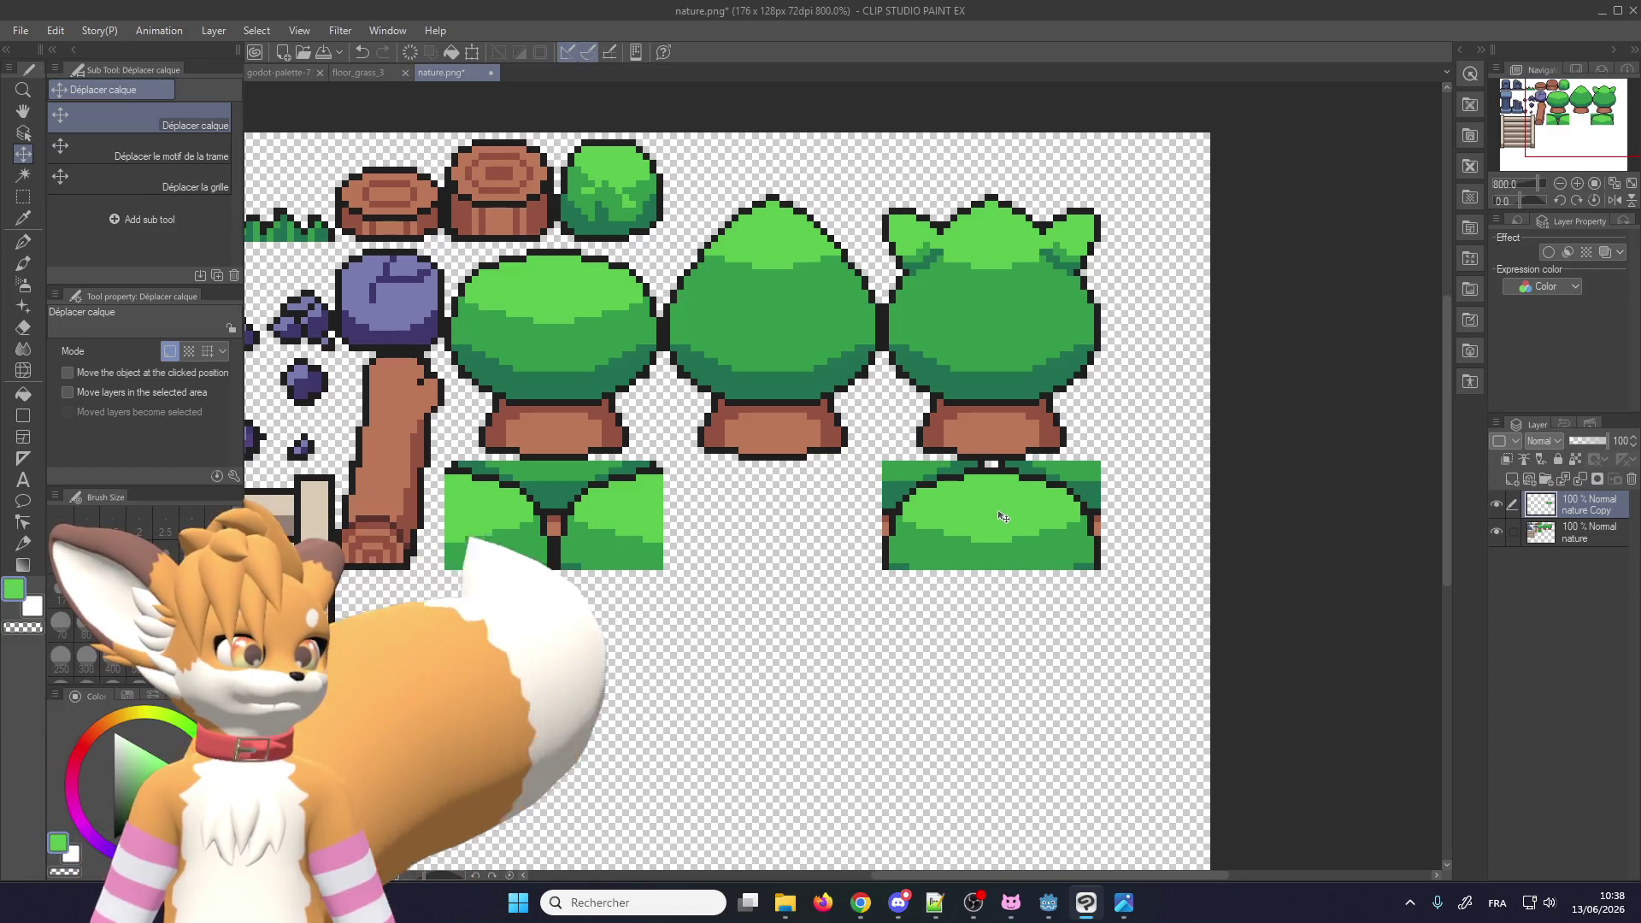
left_click(310, 32)
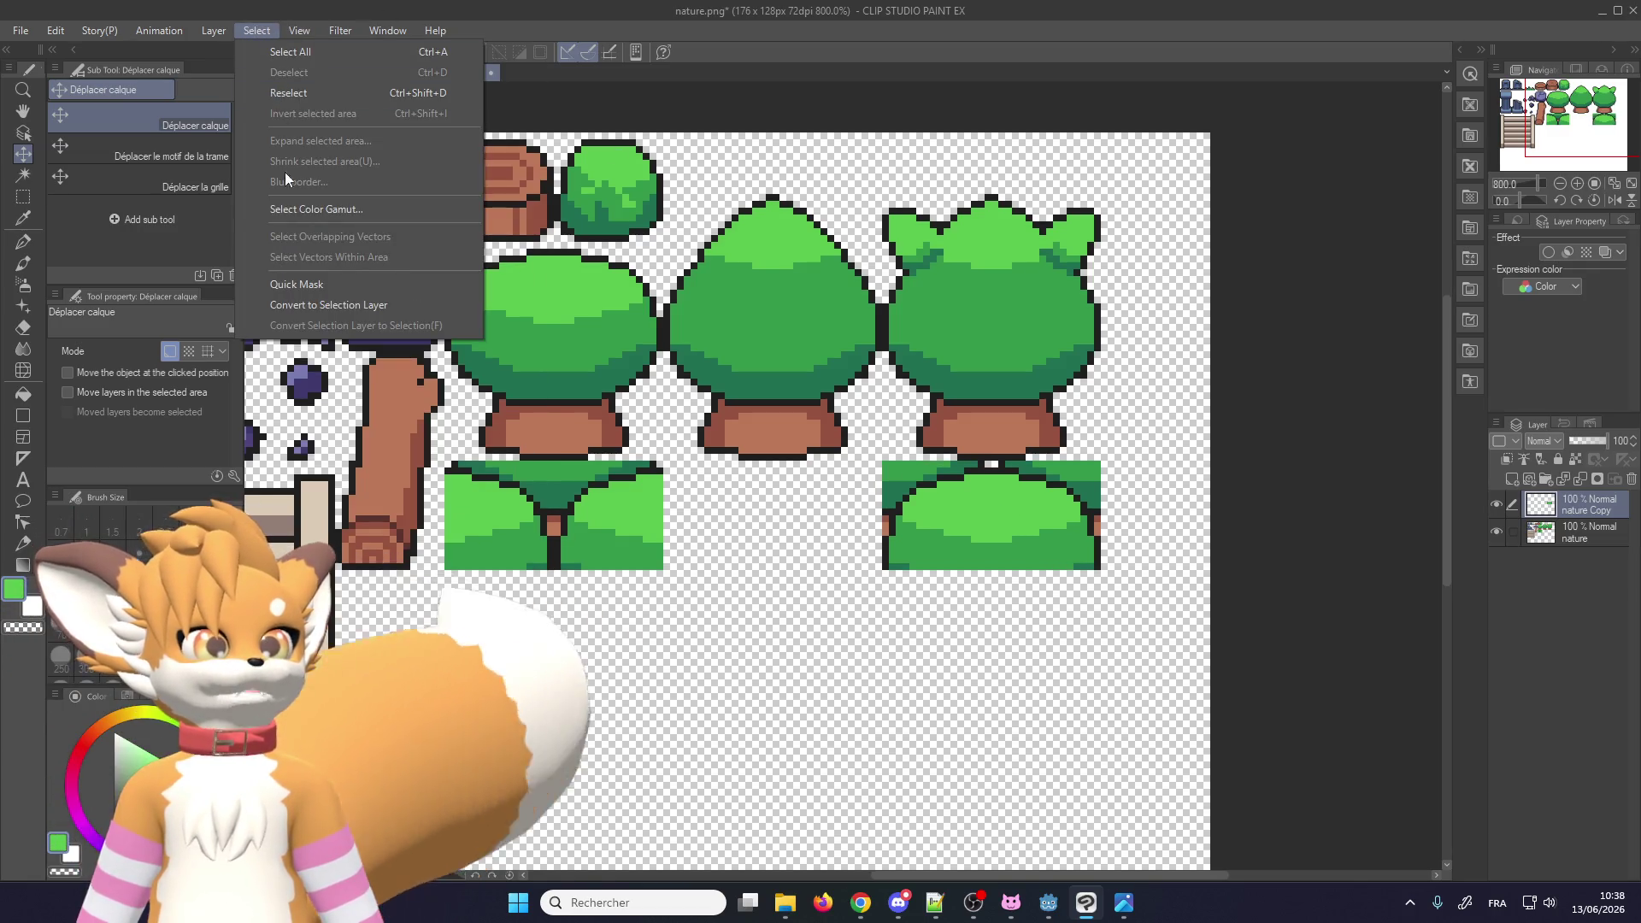
left_click(334, 392)
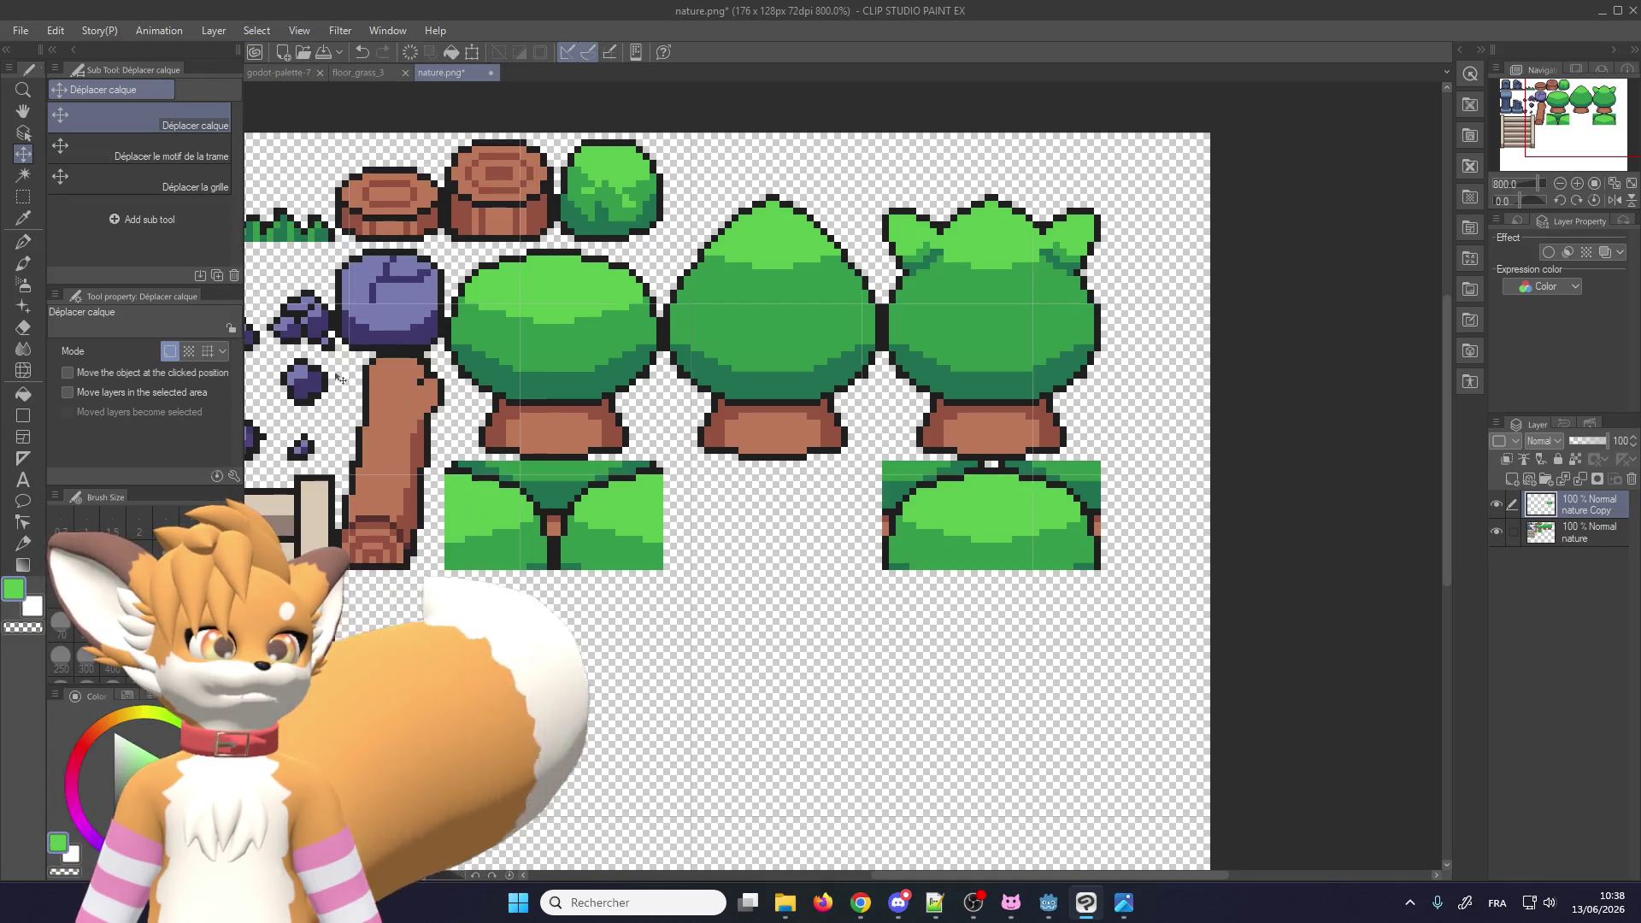
scroll(1016, 477, "up", 2)
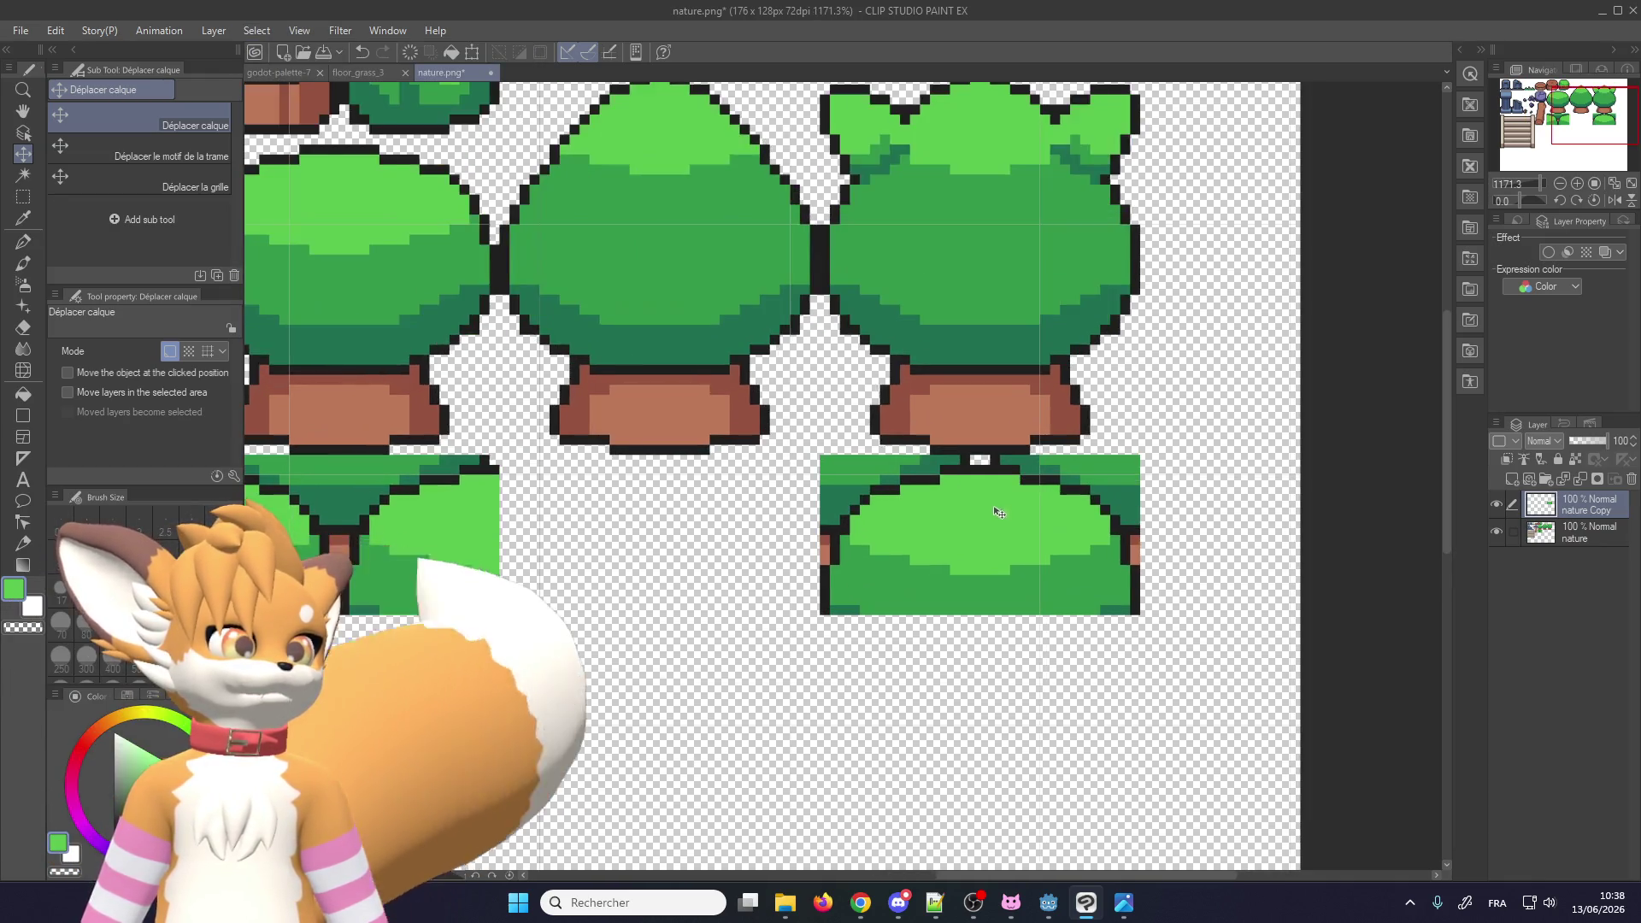
left_click_drag(982, 532, 971, 530)
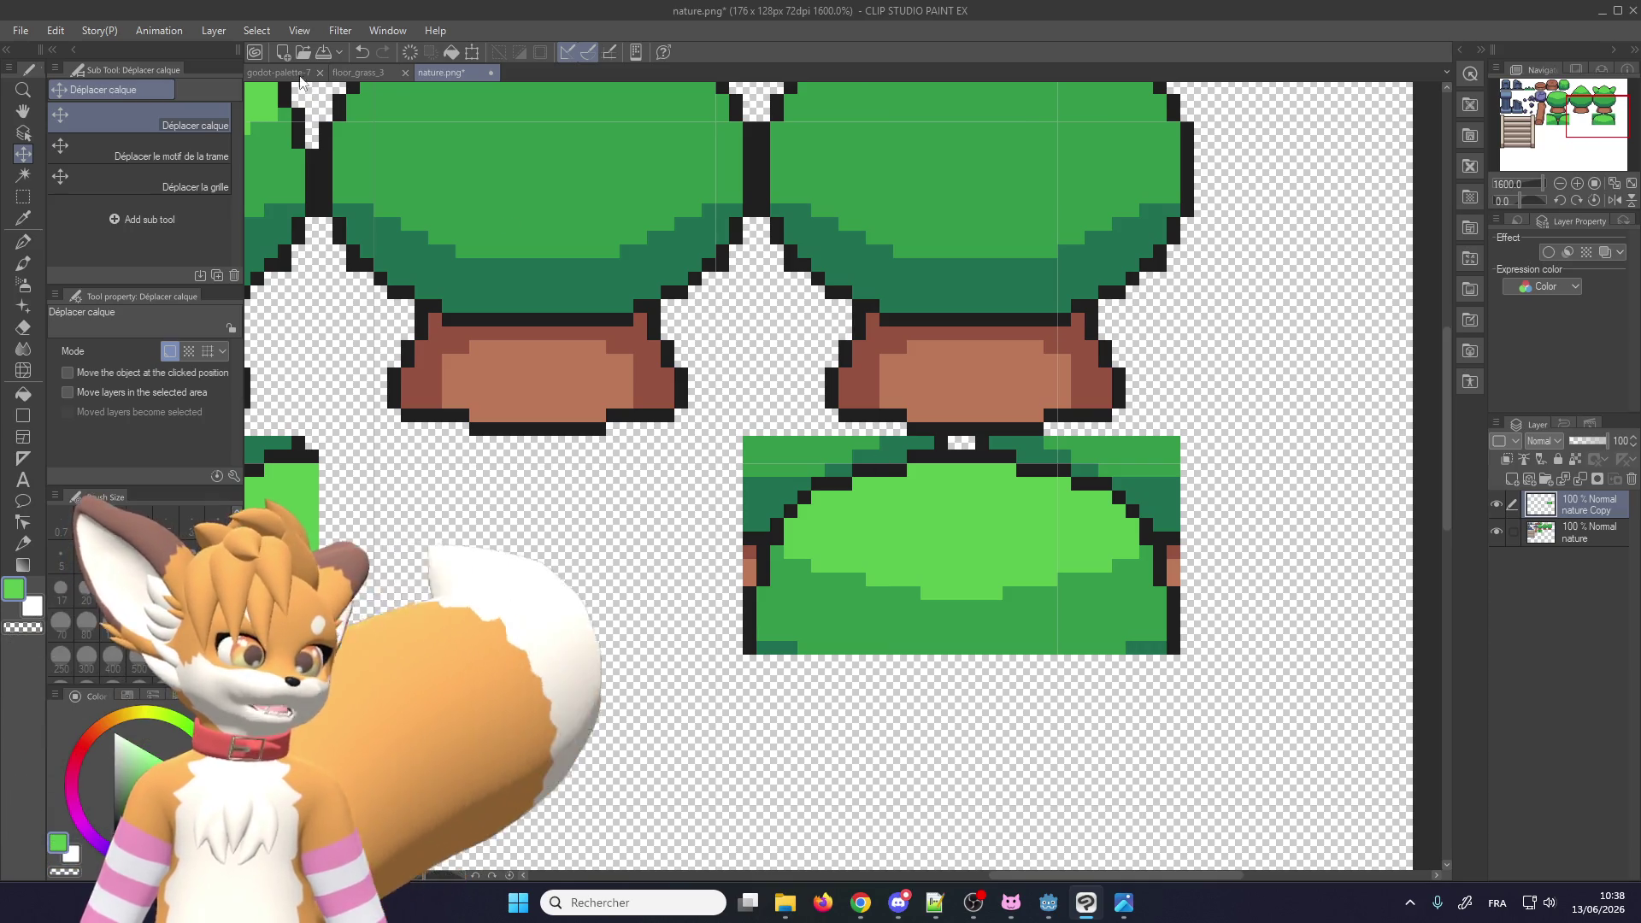
Step: Set the grid gap to 16 pixels and nudge the bush tile into alignment
left_click(247, 33)
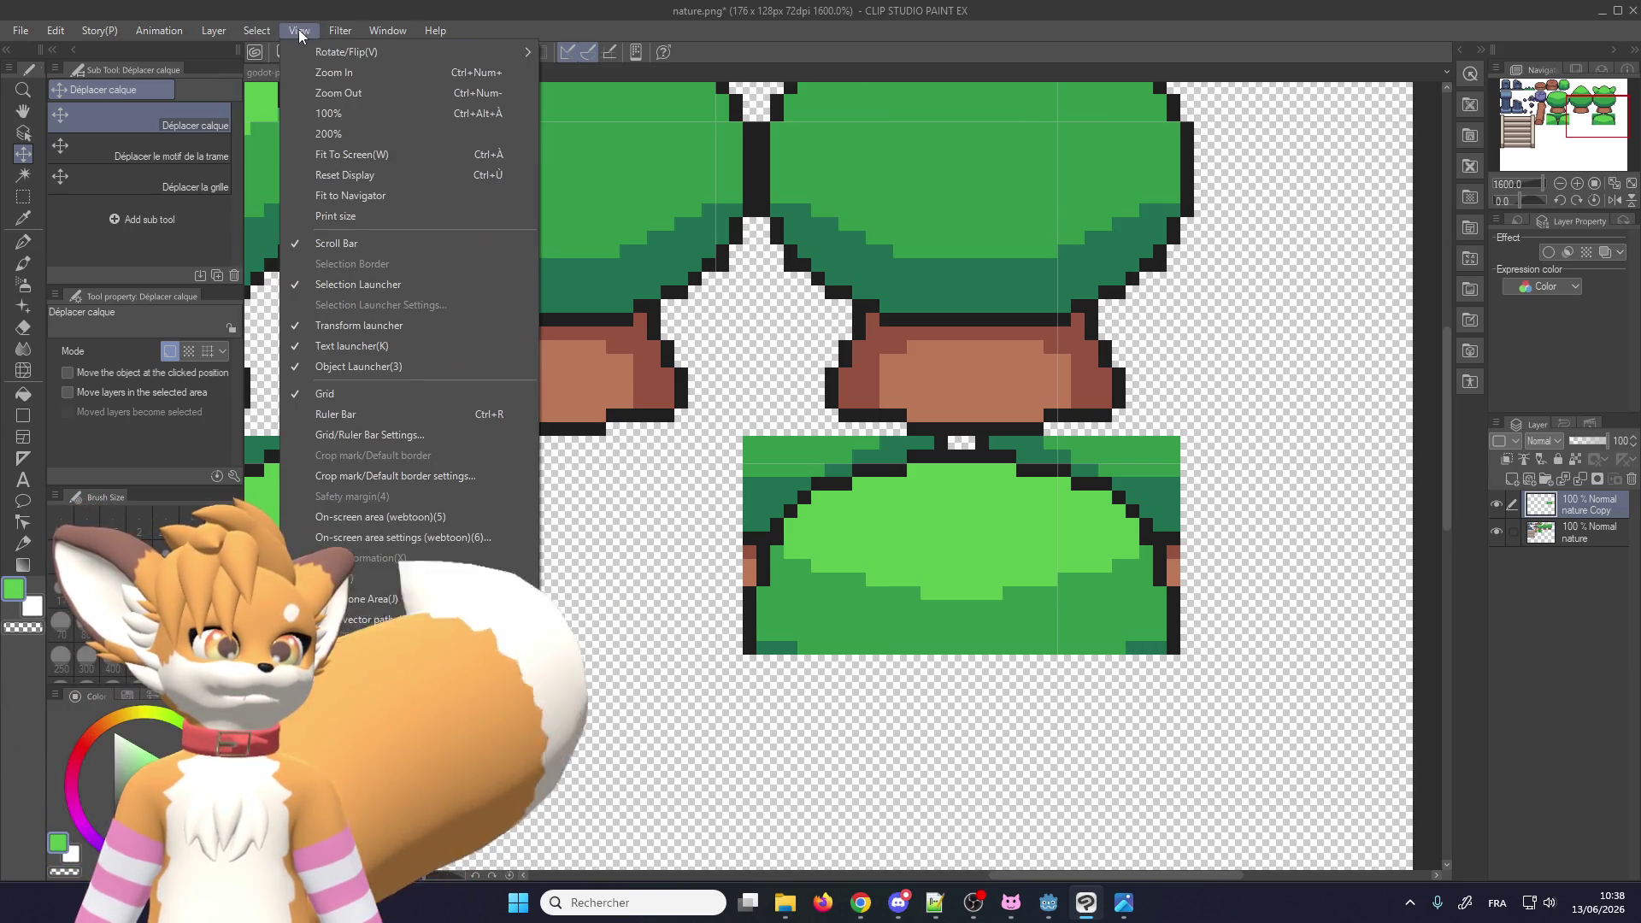
left_click(367, 434)
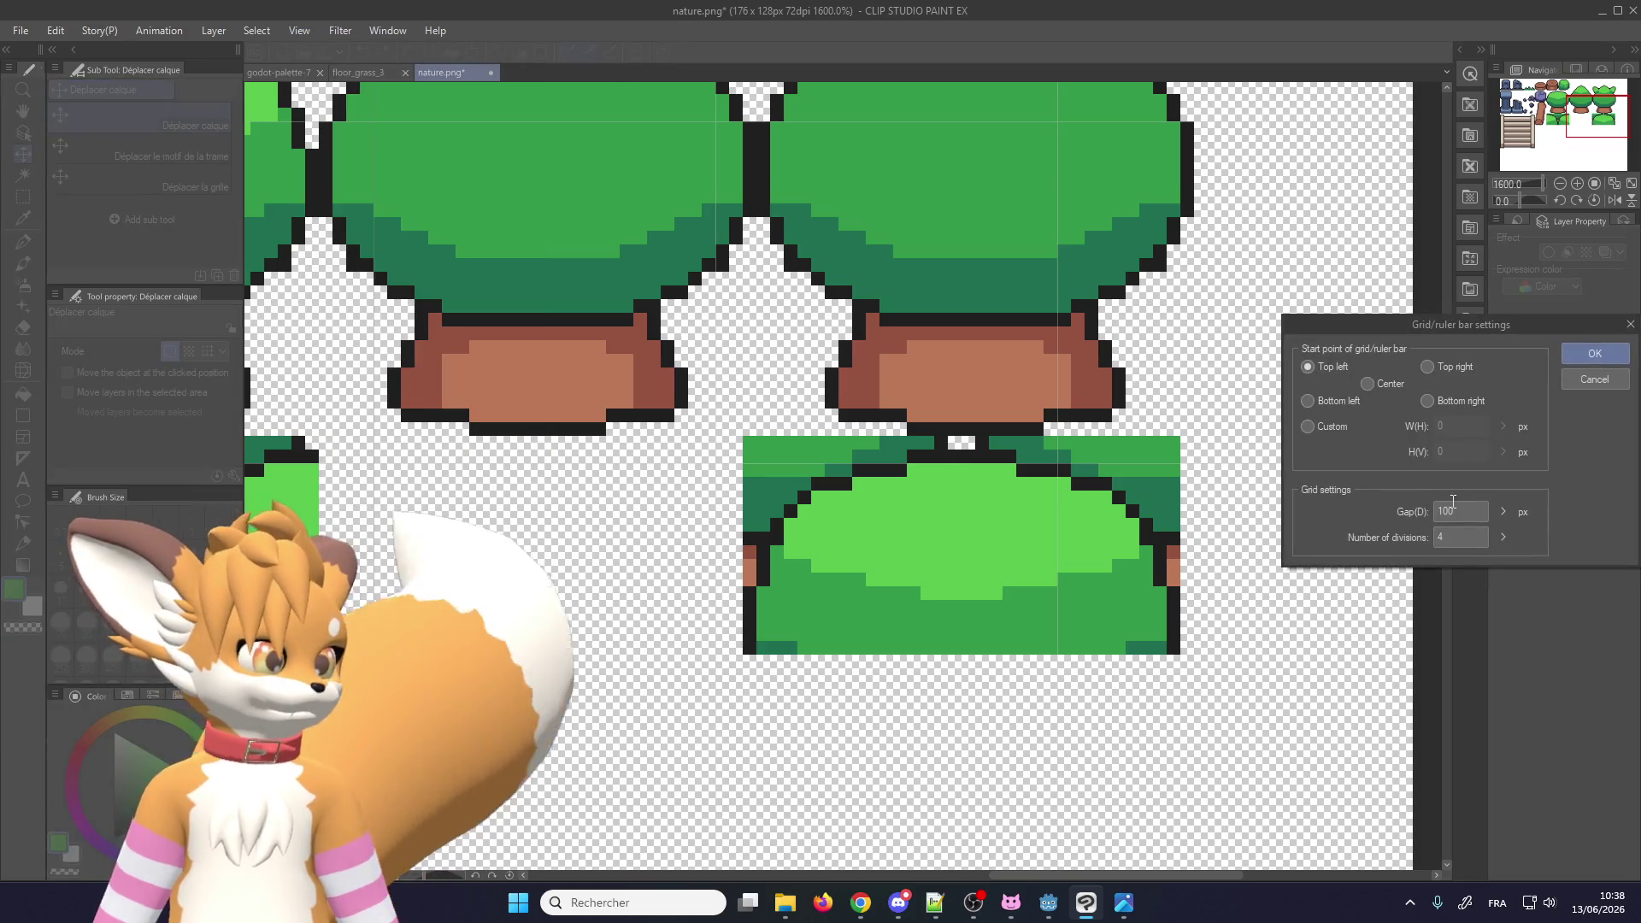
type("16")
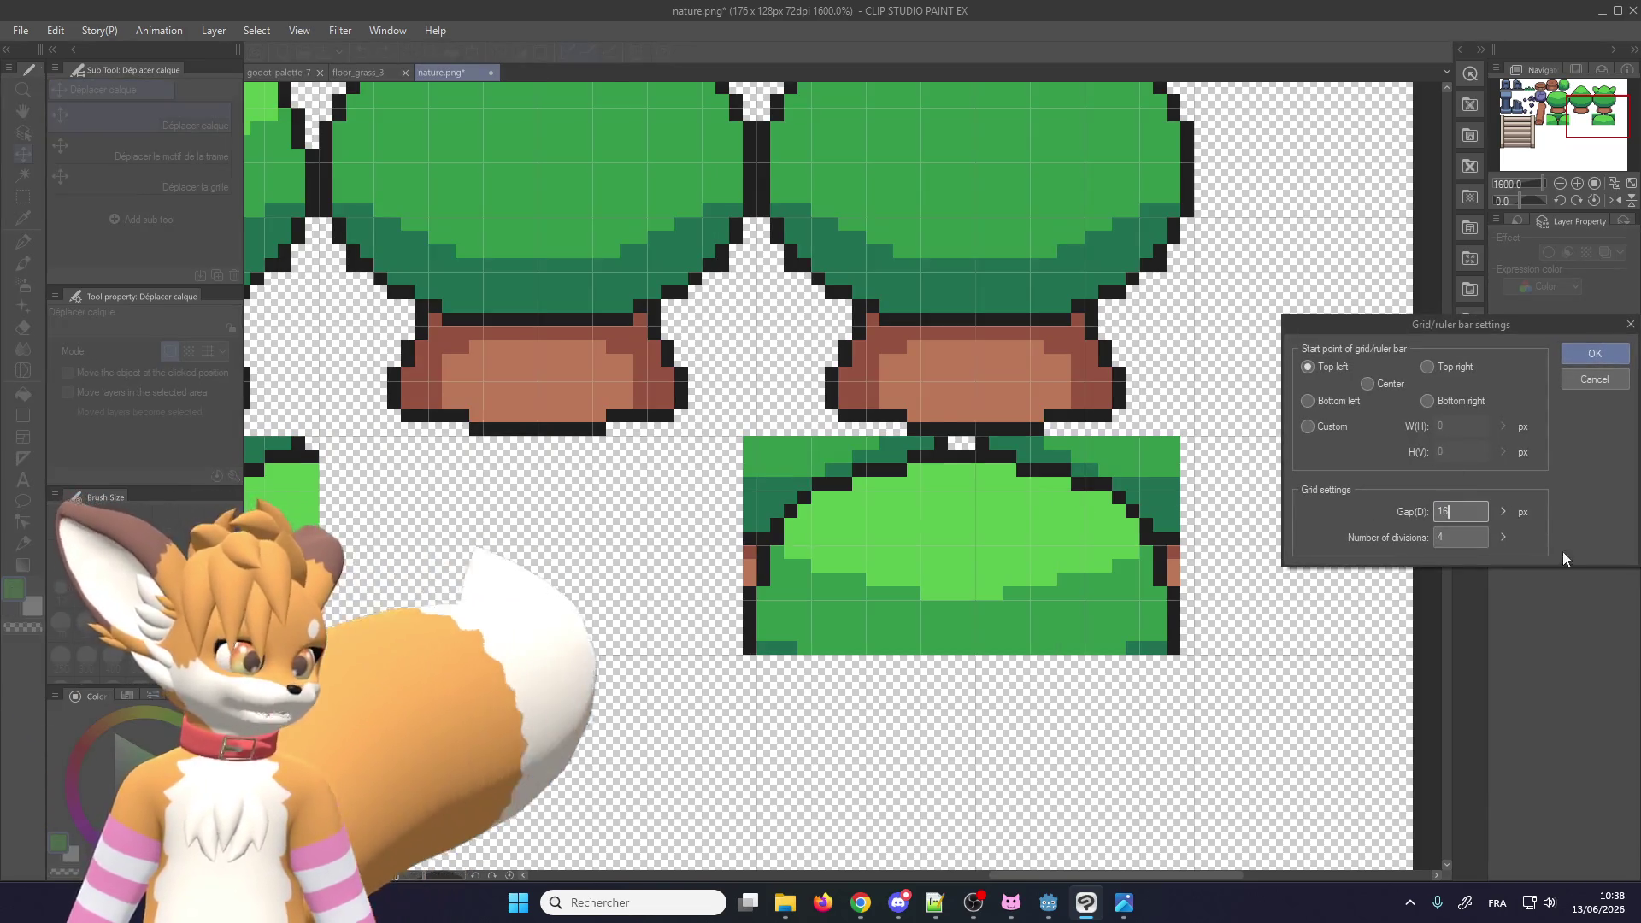
key("Tab")
type("1")
key("Return")
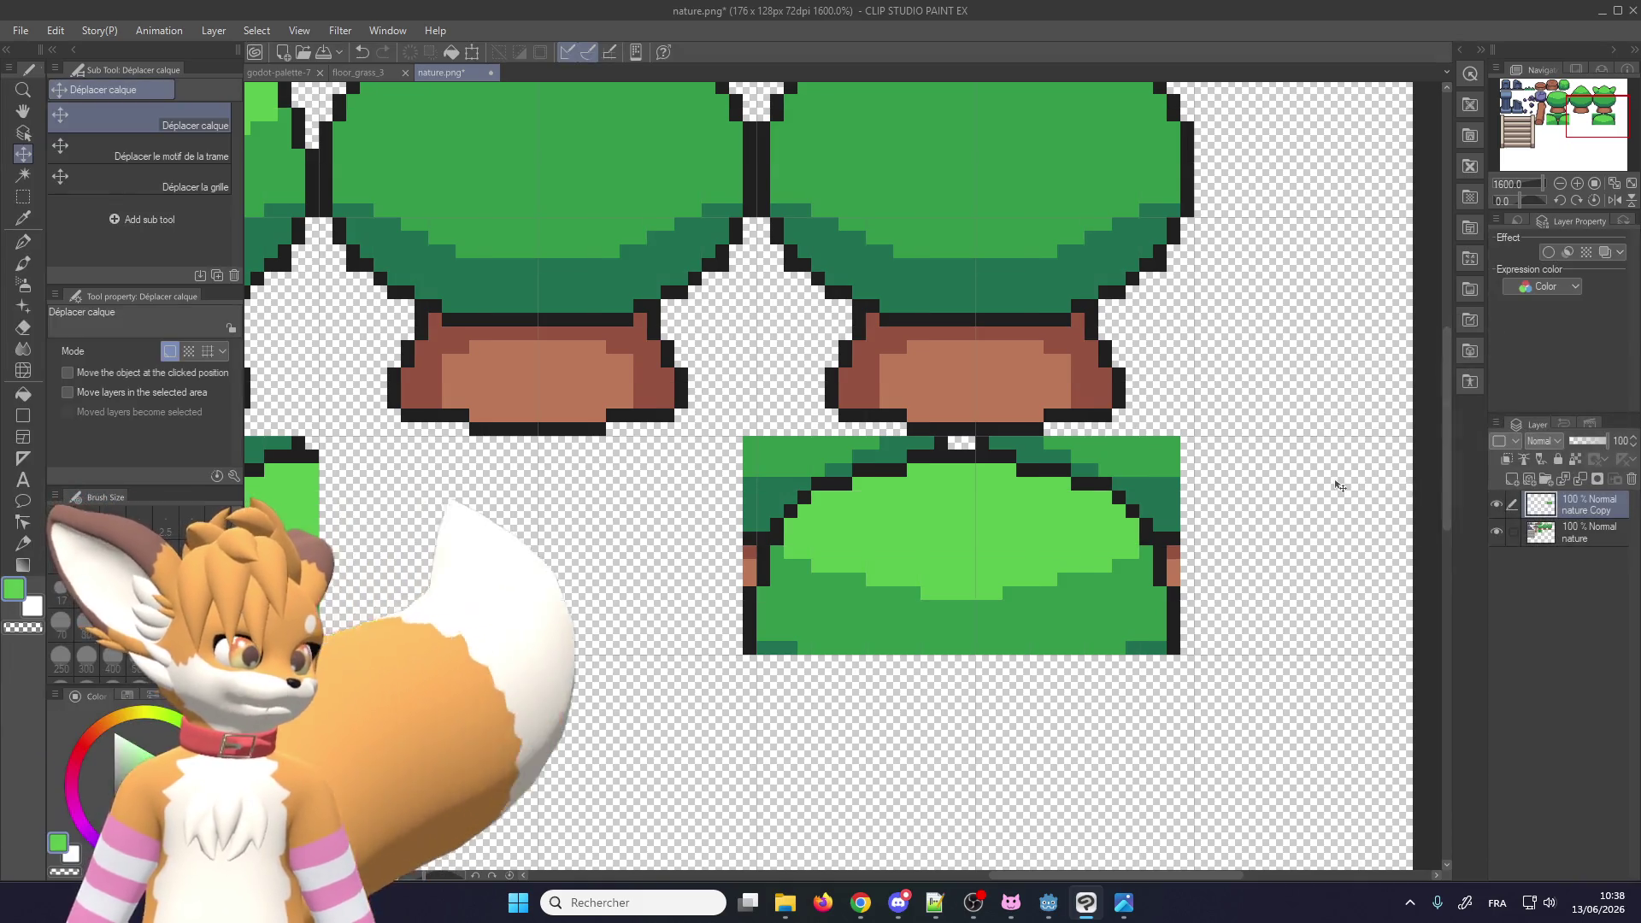
mouse_move(909, 489)
left_mouse_down()
mouse_move(950, 488)
mouse_move(921, 488)
left_mouse_up()
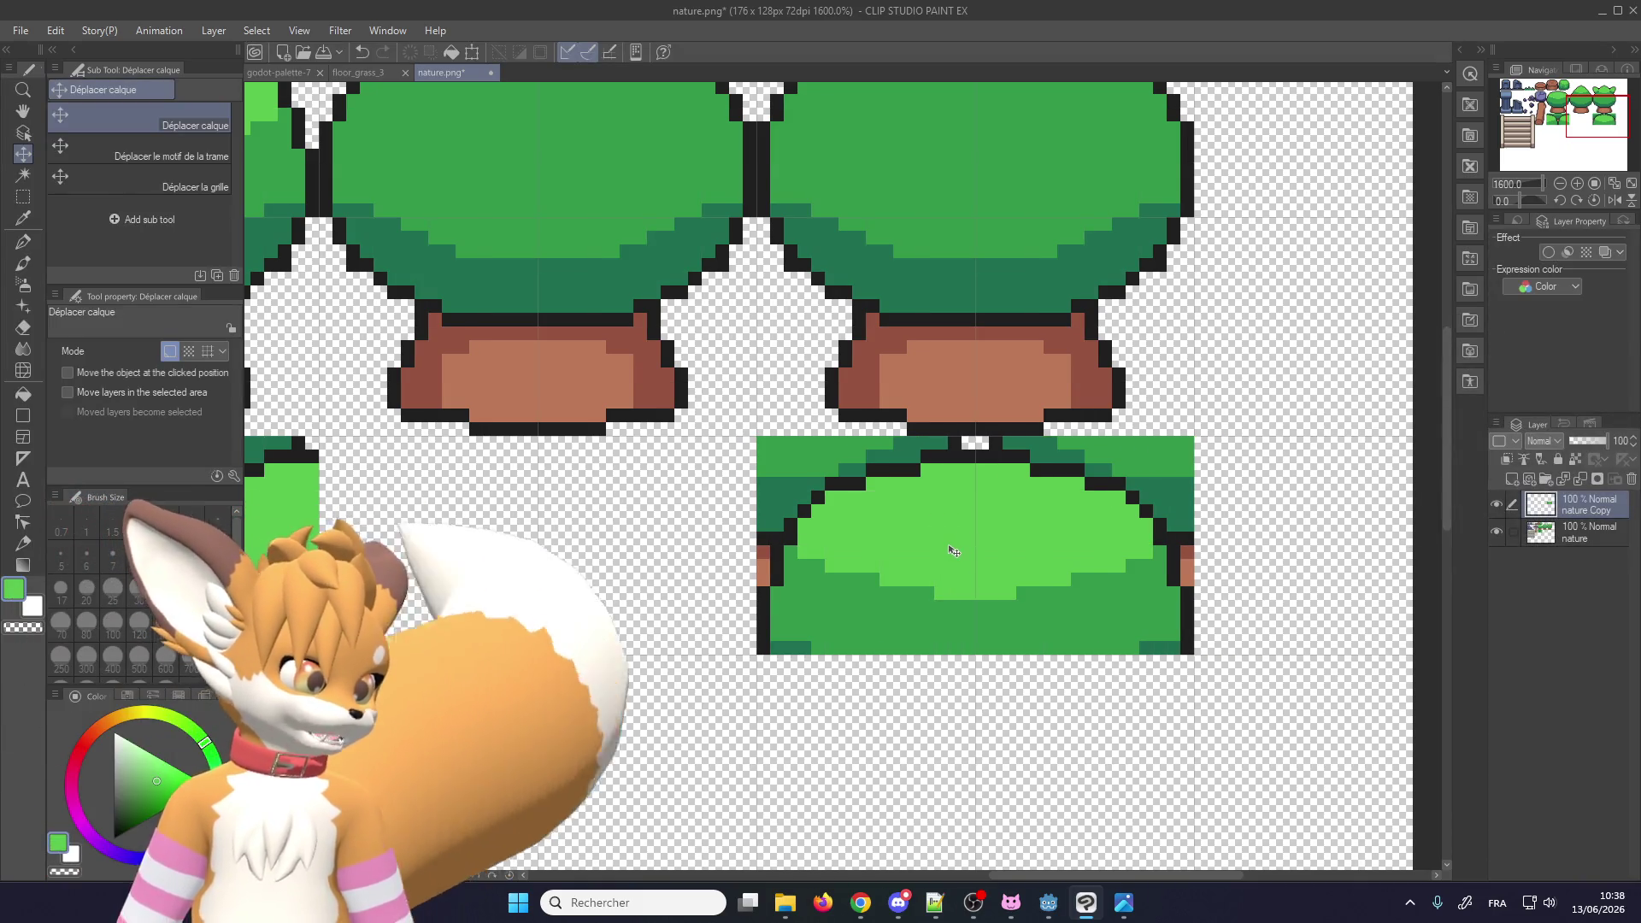
scroll(954, 547, "down", 3)
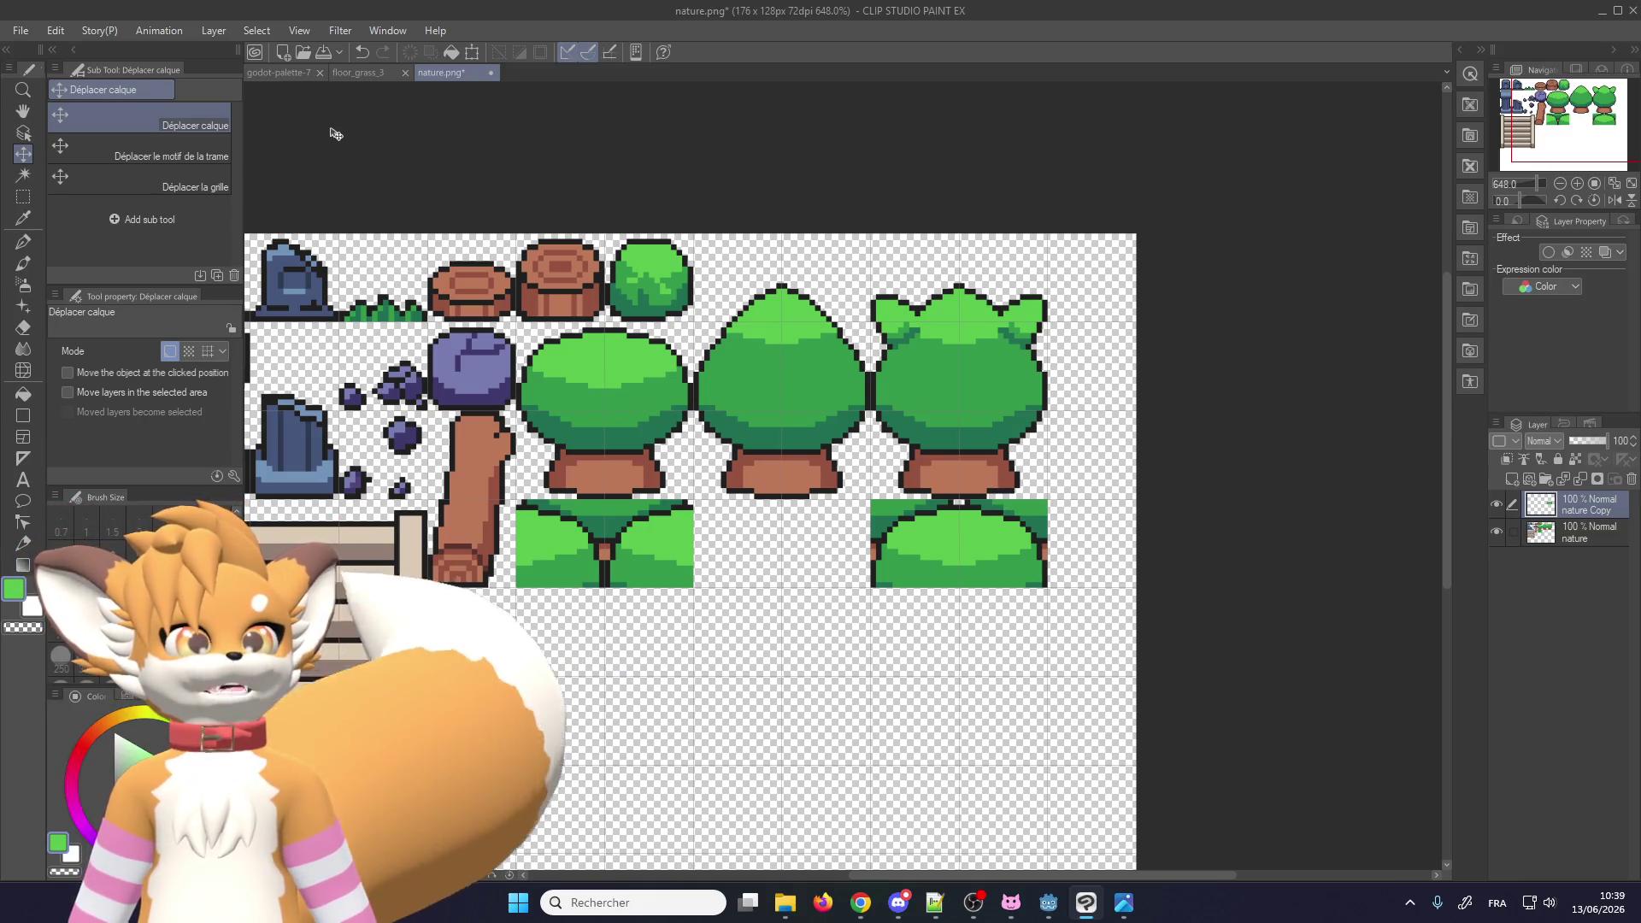
Step: Save over nature.png without layer information, close the image, and return to Godot
key("ctrl+s")
left_click(642, 429)
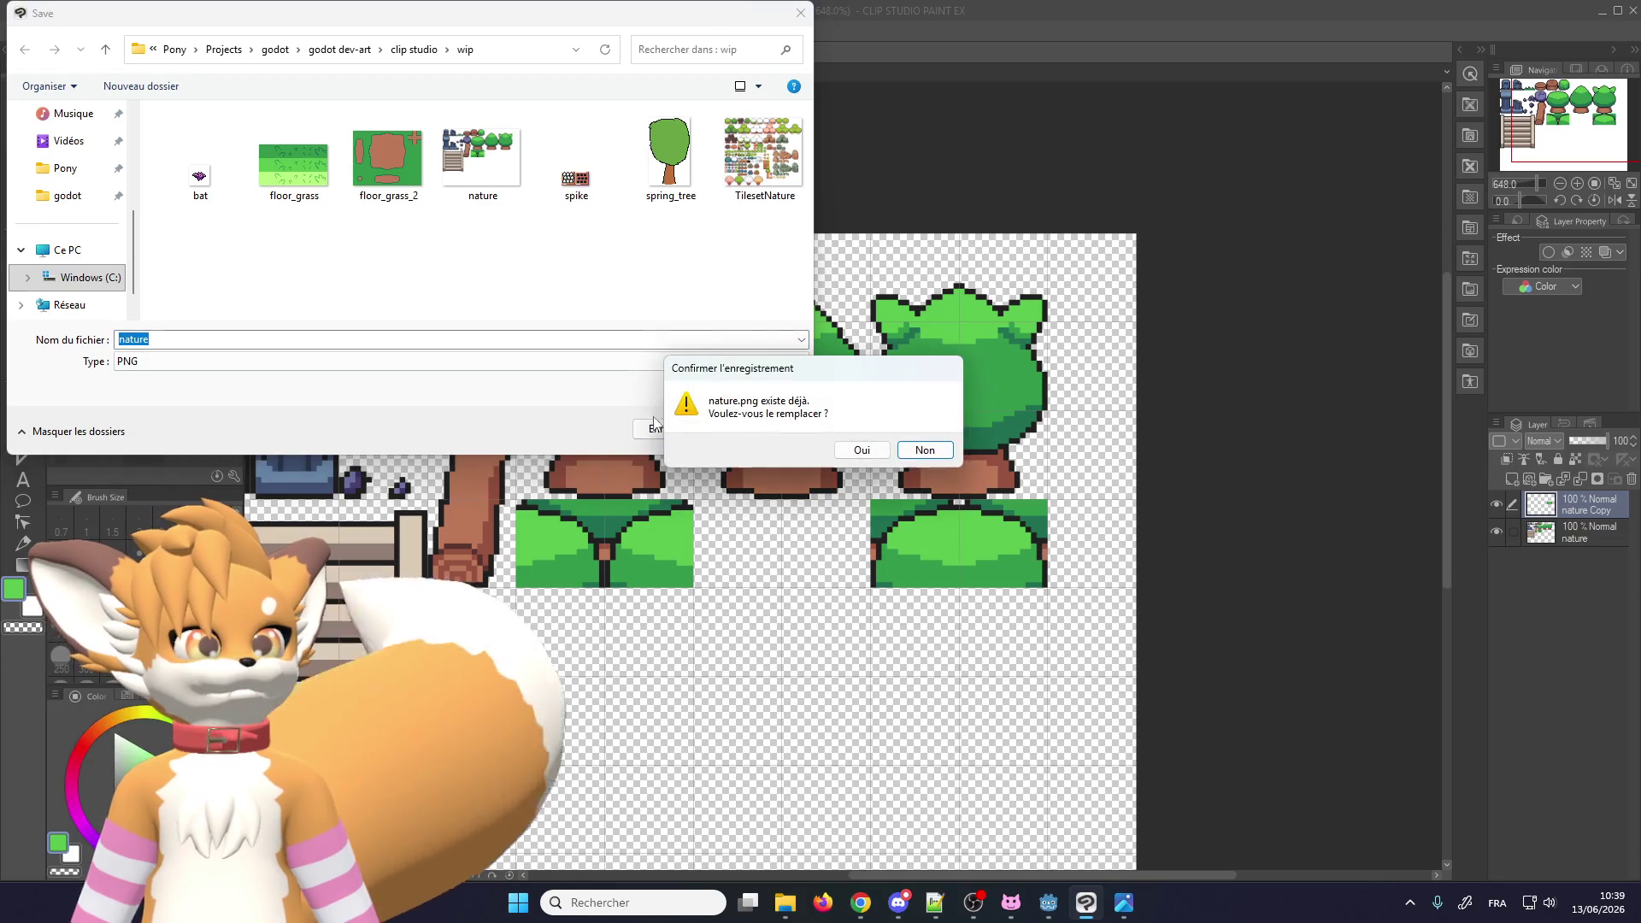
left_click(852, 447)
left_click(866, 337)
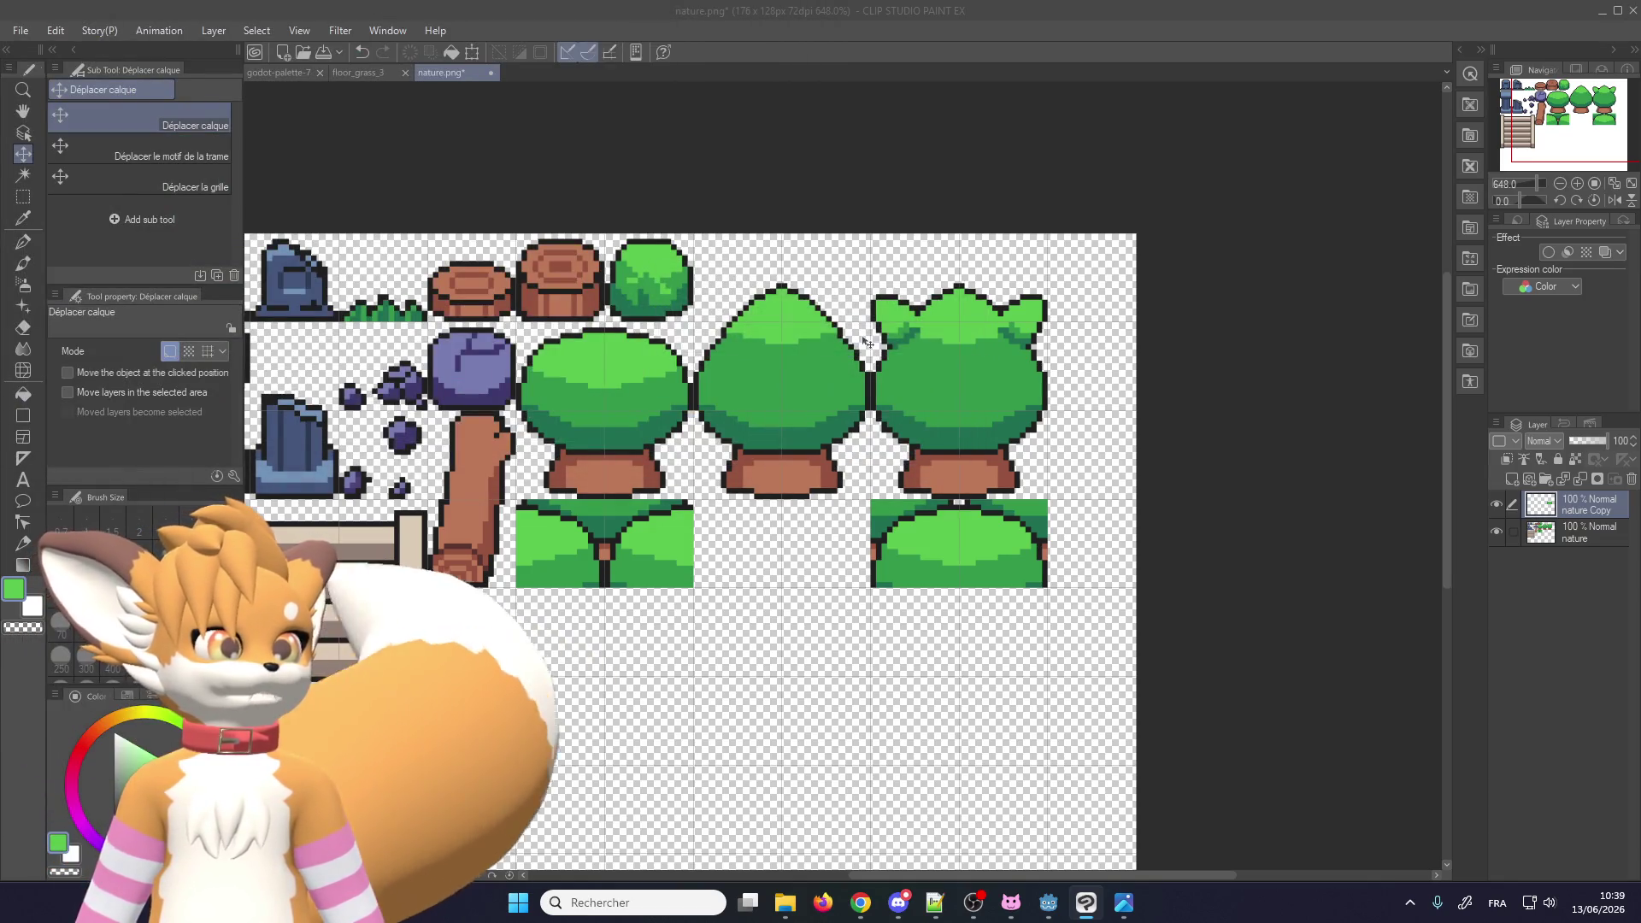
left_click(491, 75)
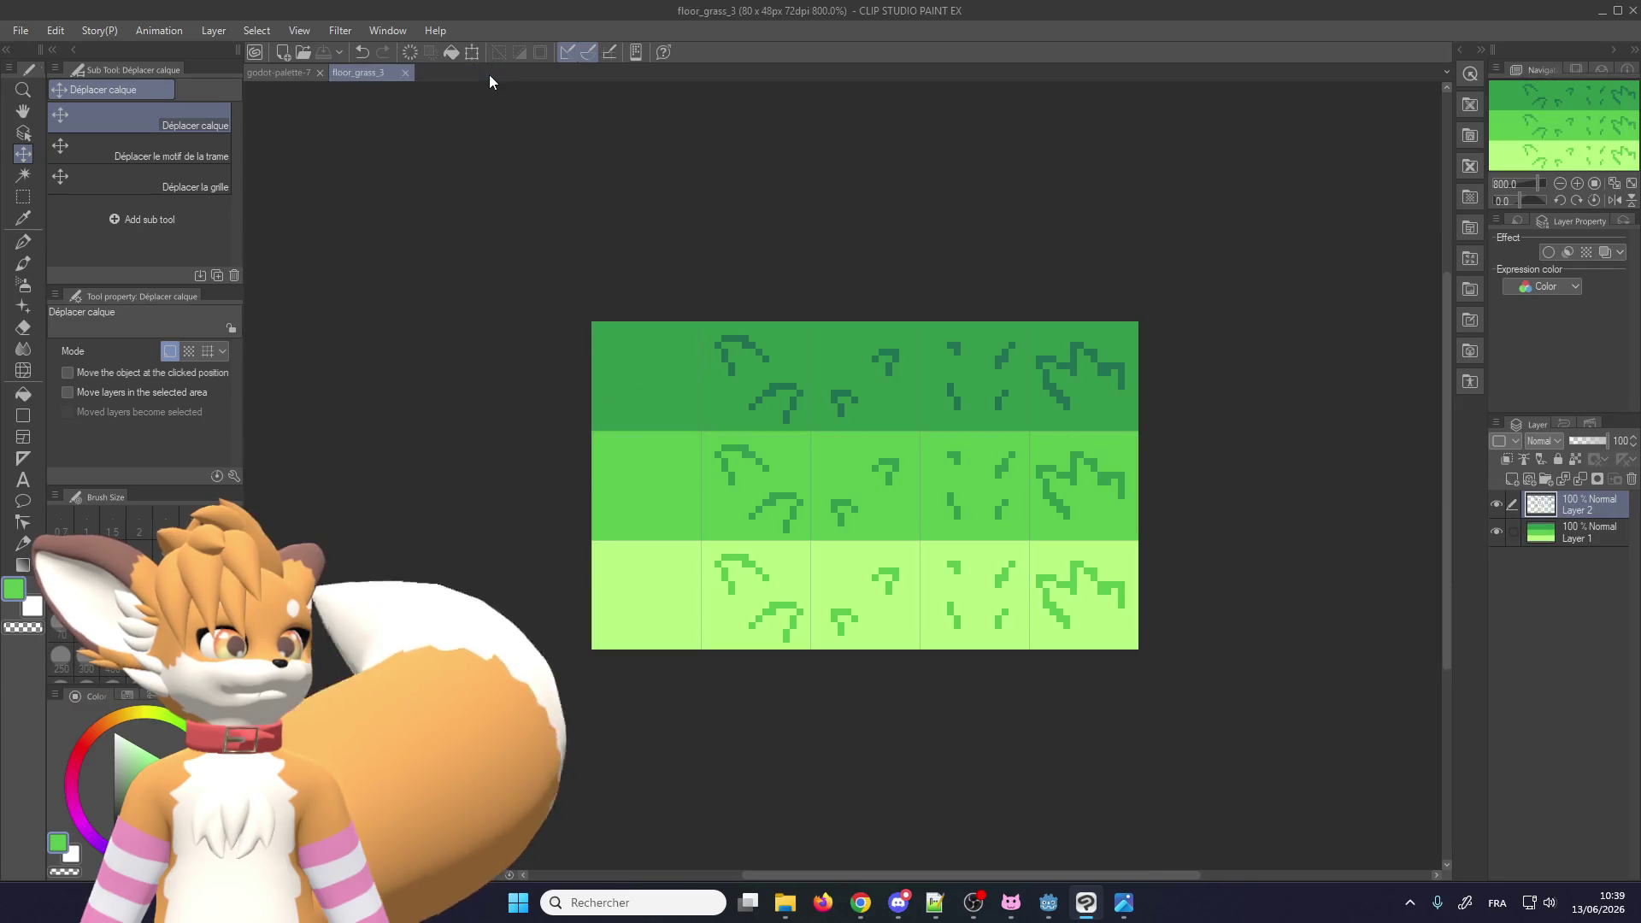
left_click(1596, 15)
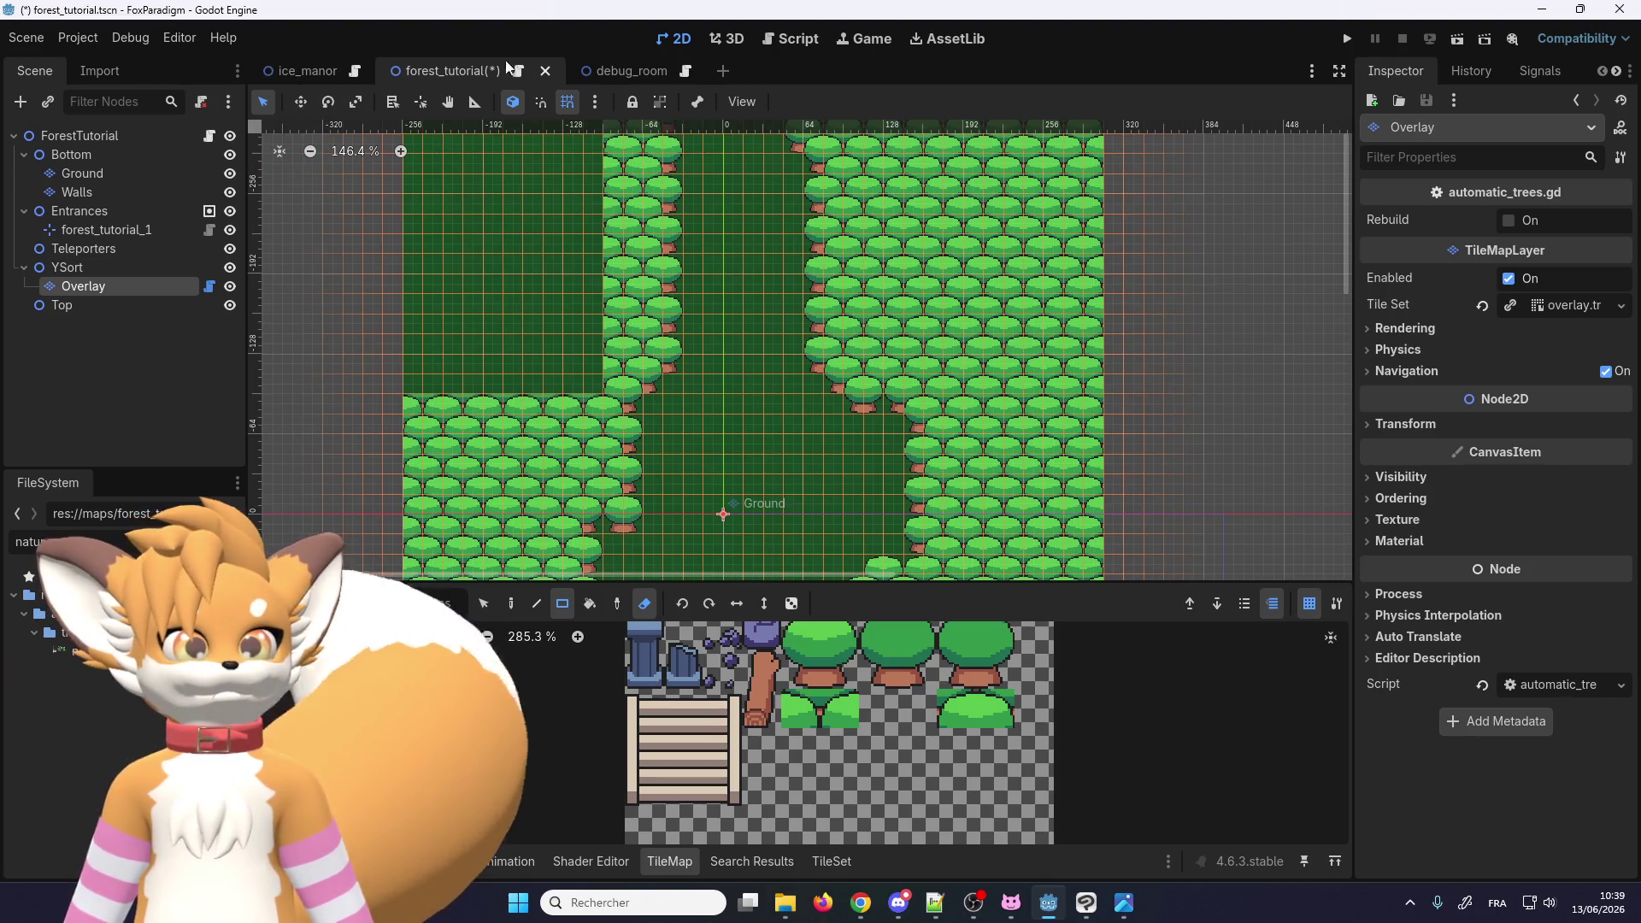
Step: In ice_manor, select the ConveyorRight conveyor and open its scene for editing
left_click(303, 75)
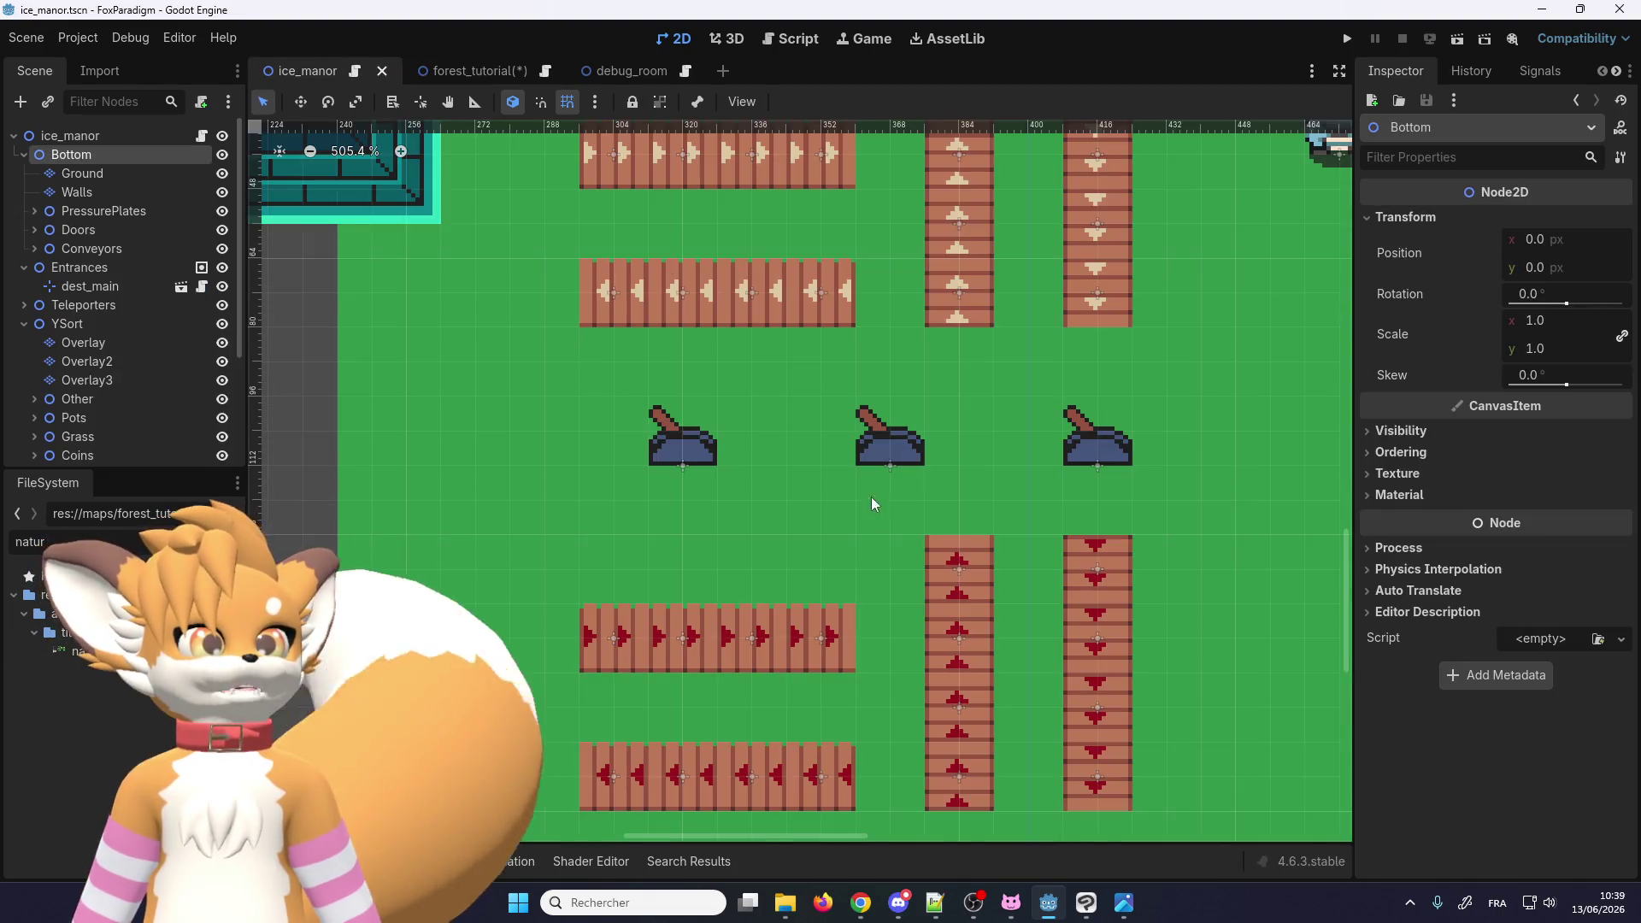
scroll(872, 502, "down", 2)
scroll(788, 325, "up", 1)
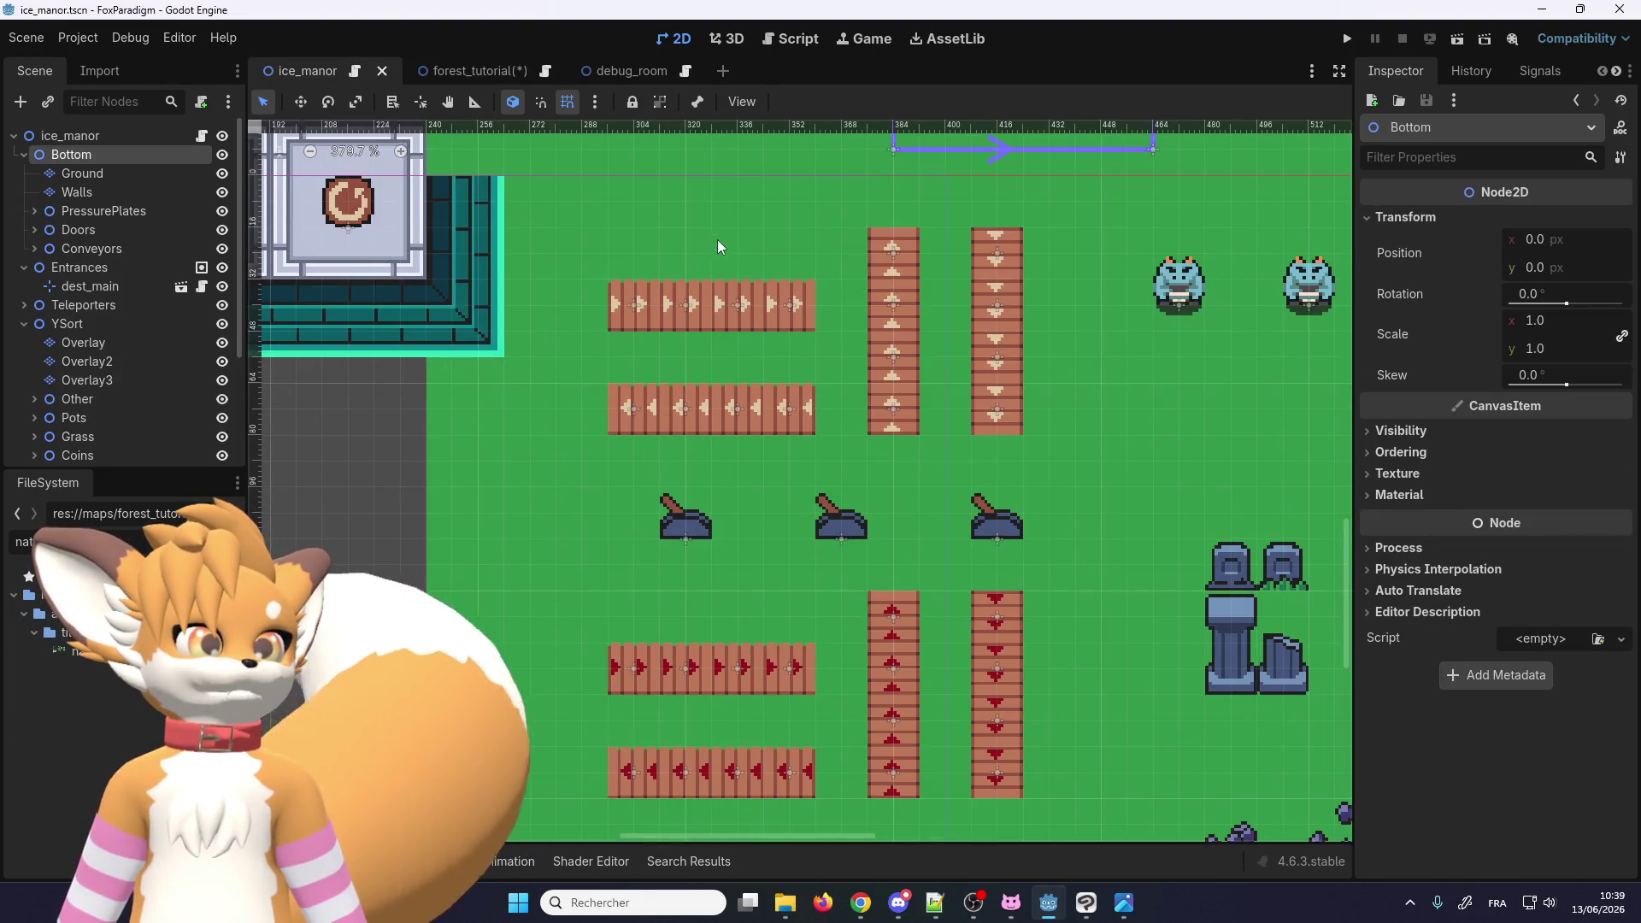
scroll(718, 247, "up", 2)
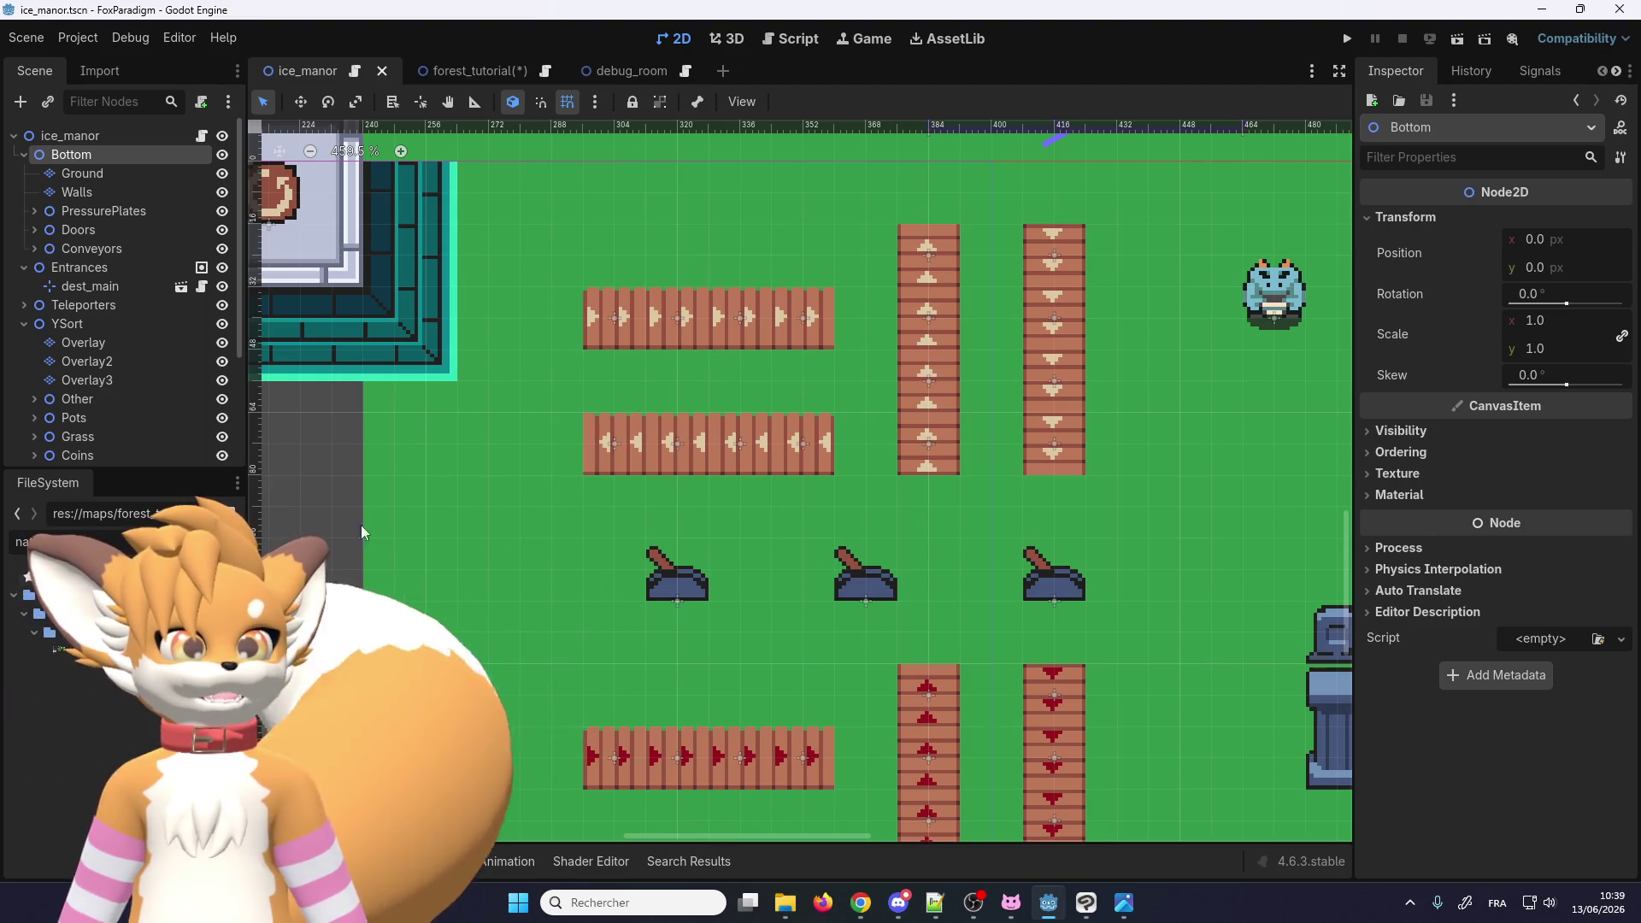
left_click(618, 322)
left_click(182, 270)
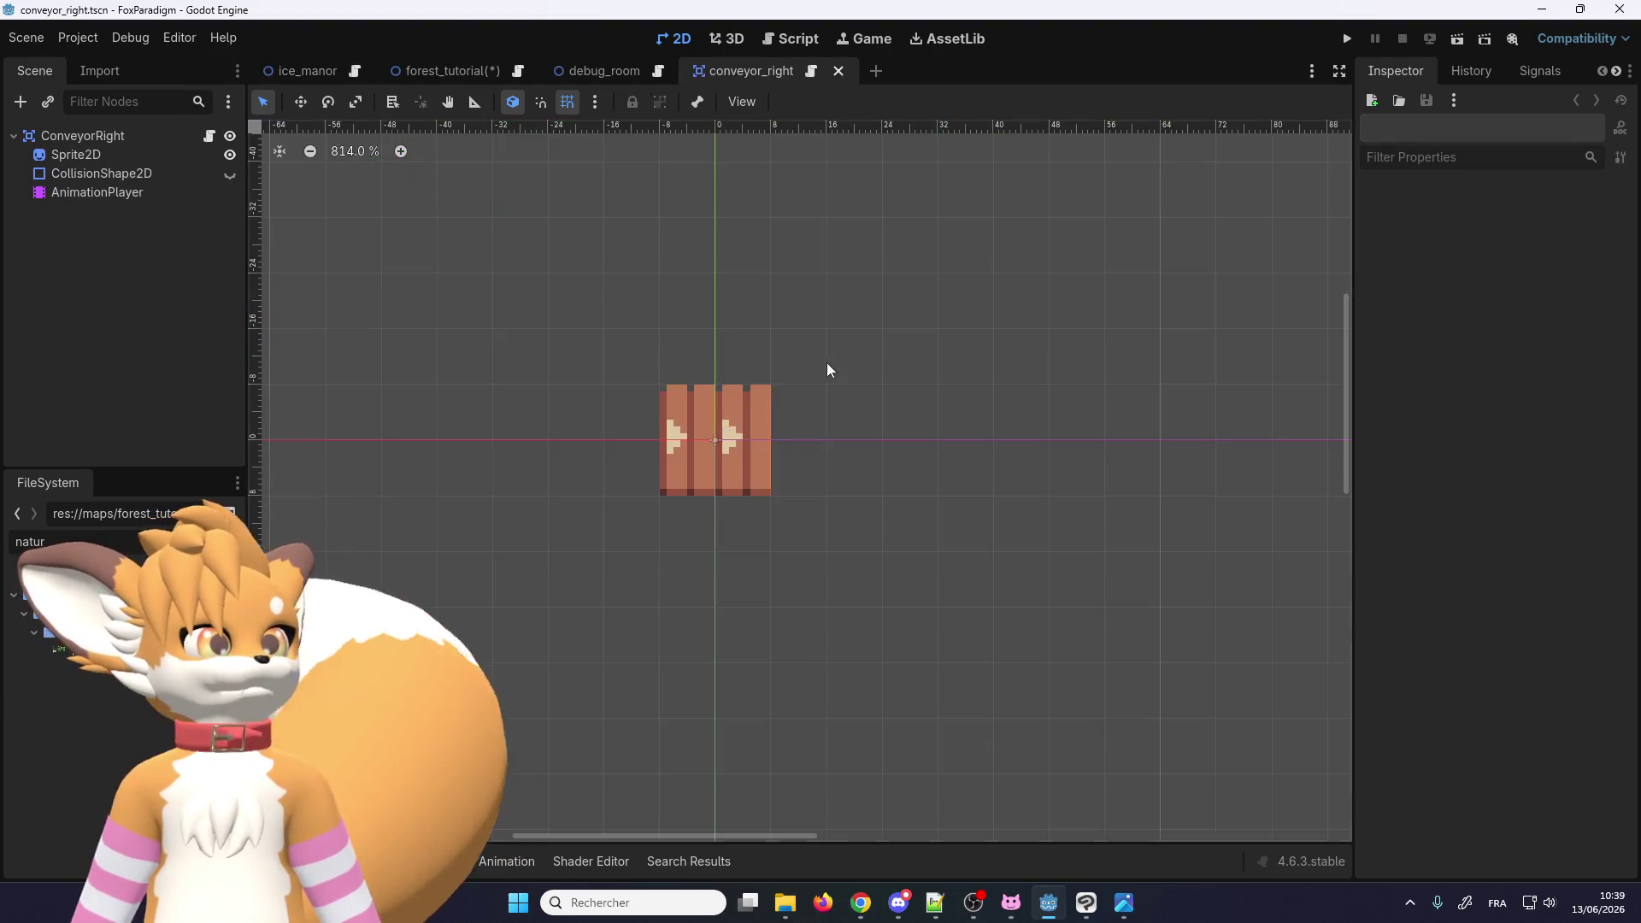
Step: Select the conveyor's Sprite2D node, resetting Hframes and then undoing that change
scroll(829, 367, "down", 3)
scroll(736, 410, "up", 1)
left_click(749, 417)
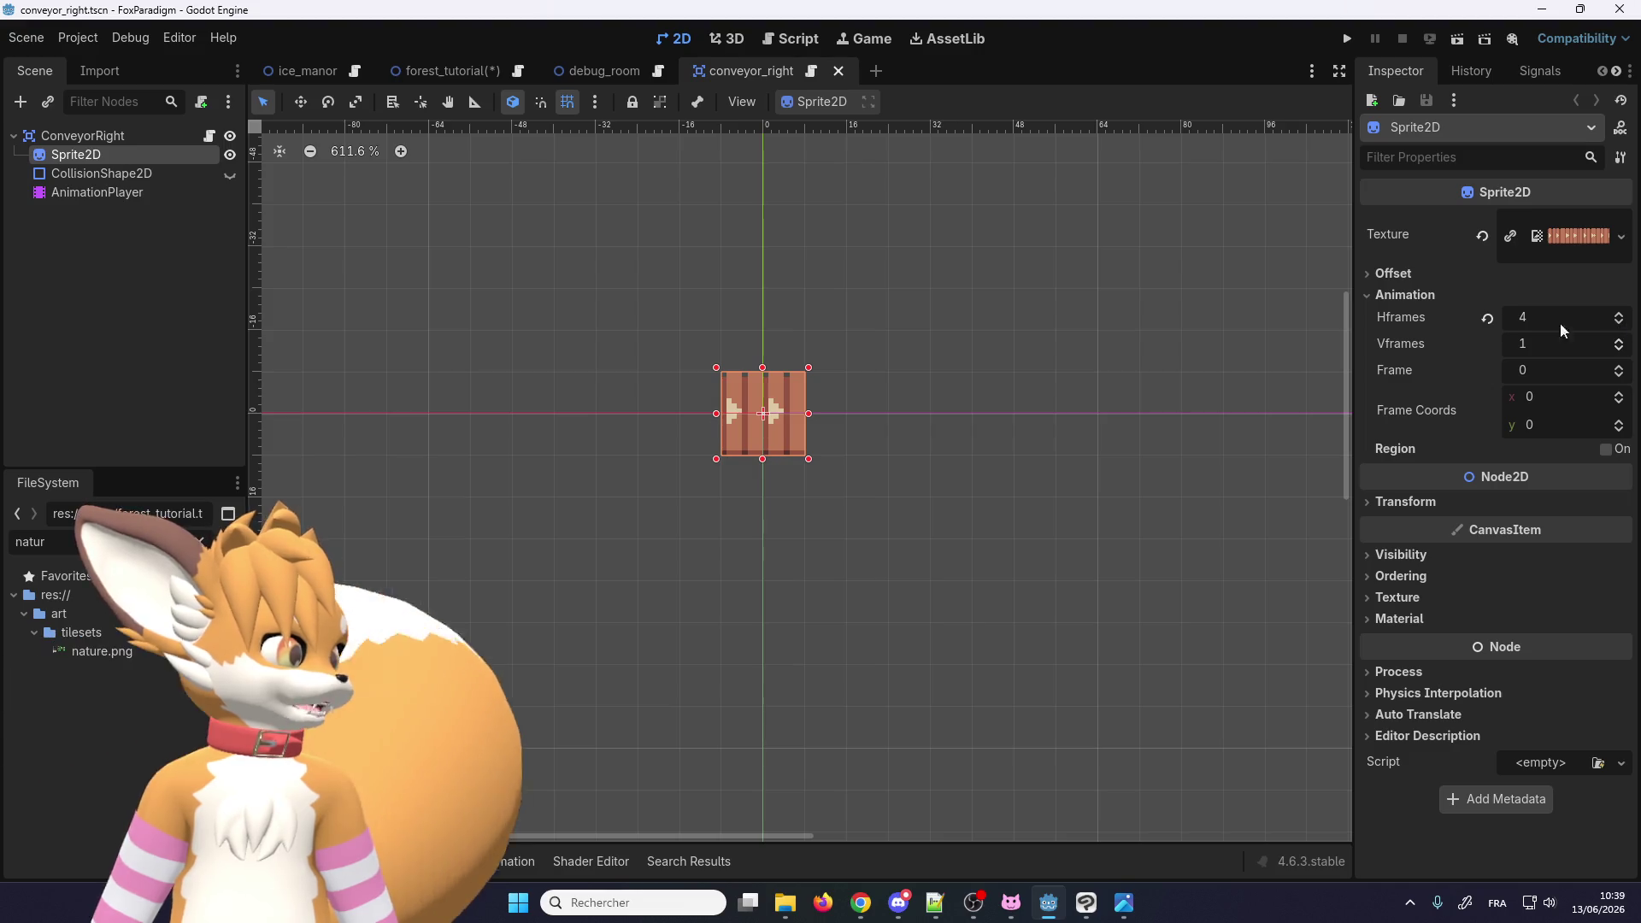
left_click(1488, 318)
key("ctrl+z")
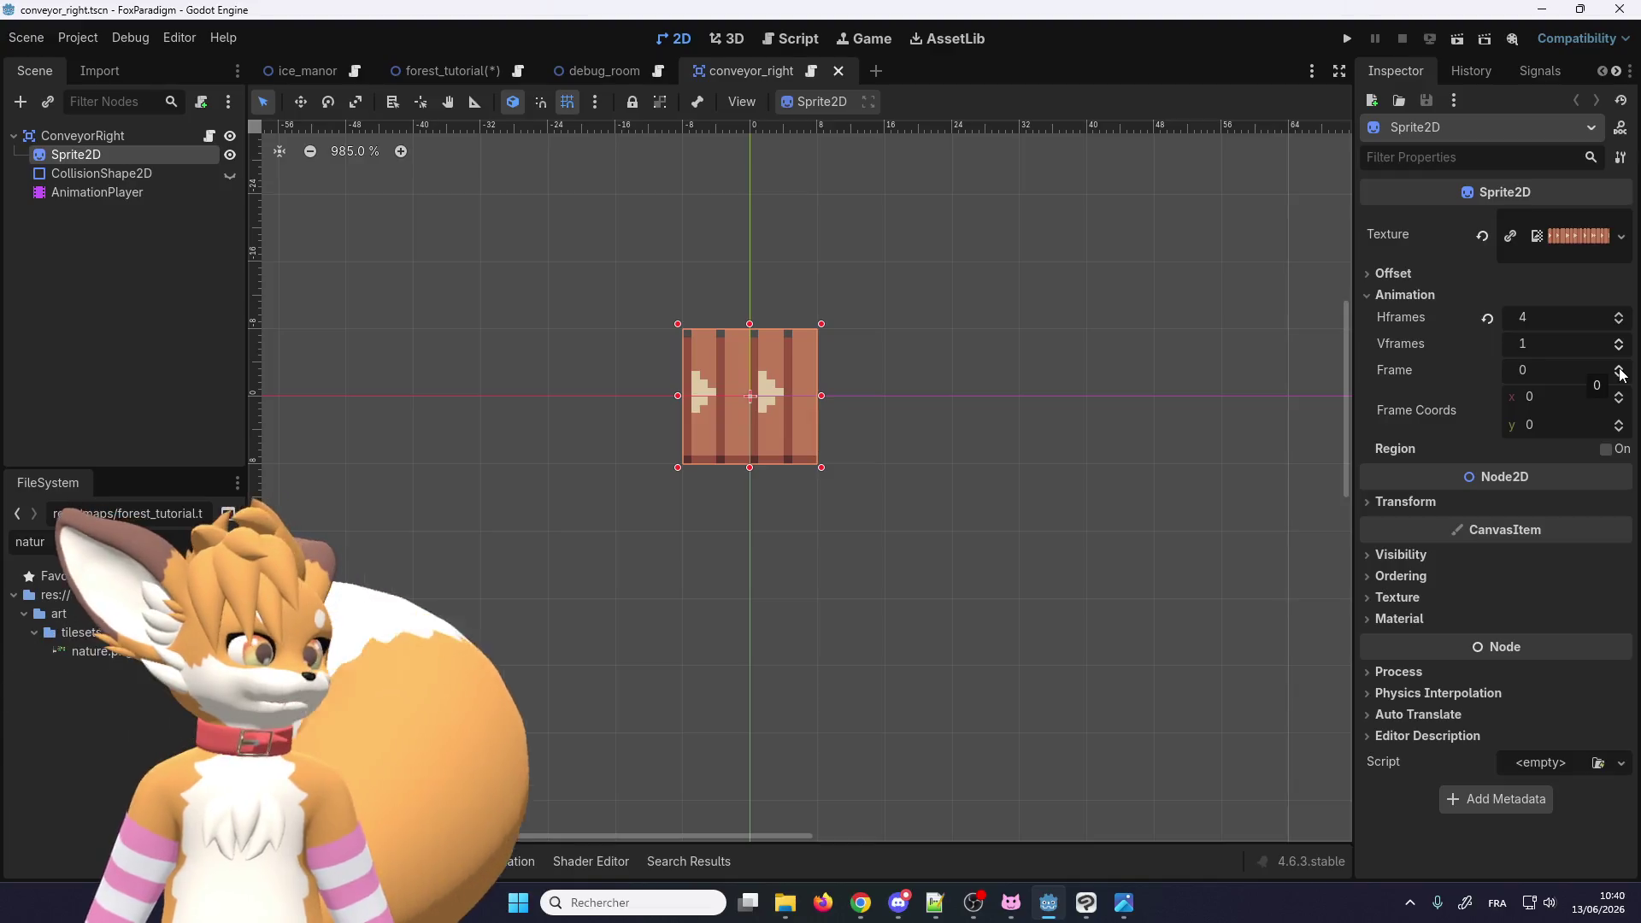
left_click(924, 448)
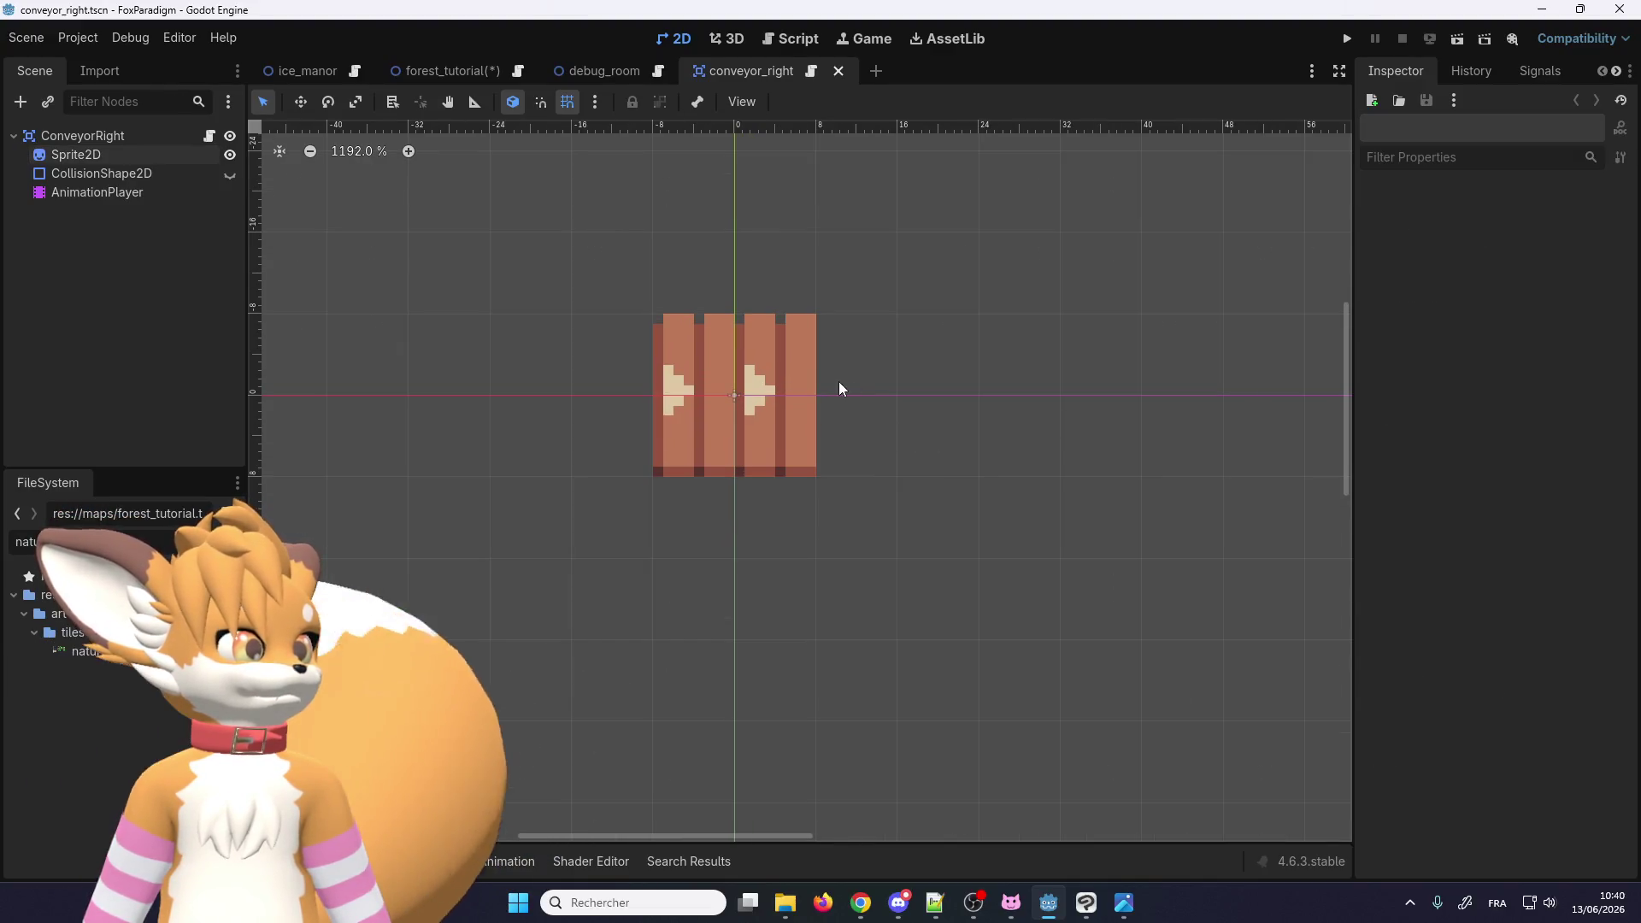
left_click(812, 392)
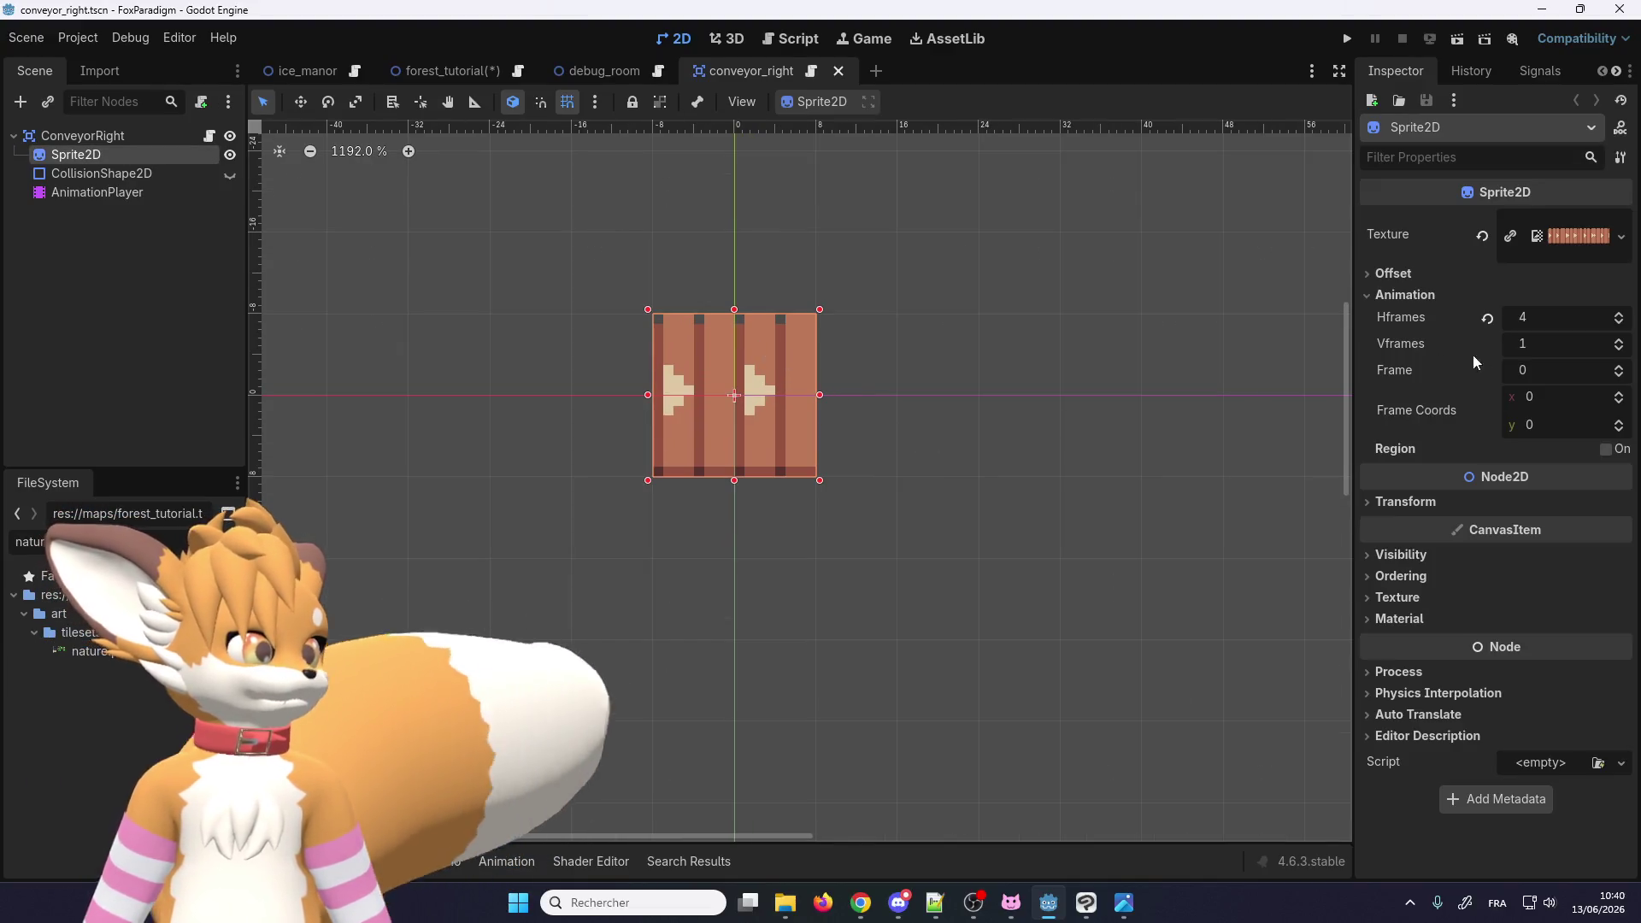
Step: Step the sprite's Frame up to 3, then back down to 0
left_click(1620, 368)
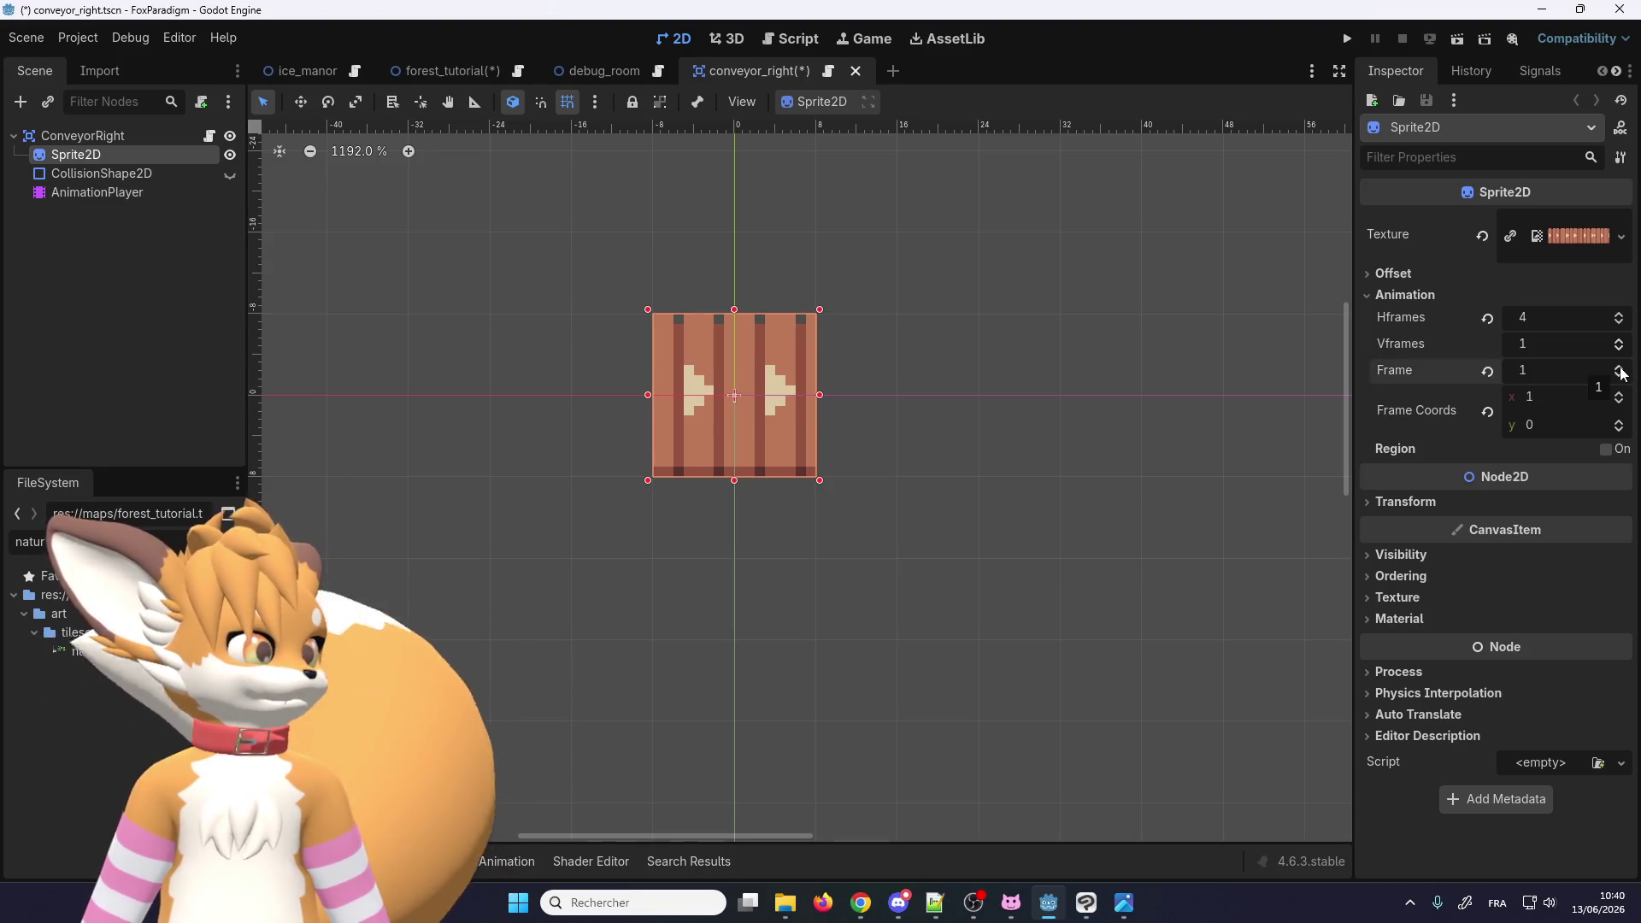
left_click(1620, 369)
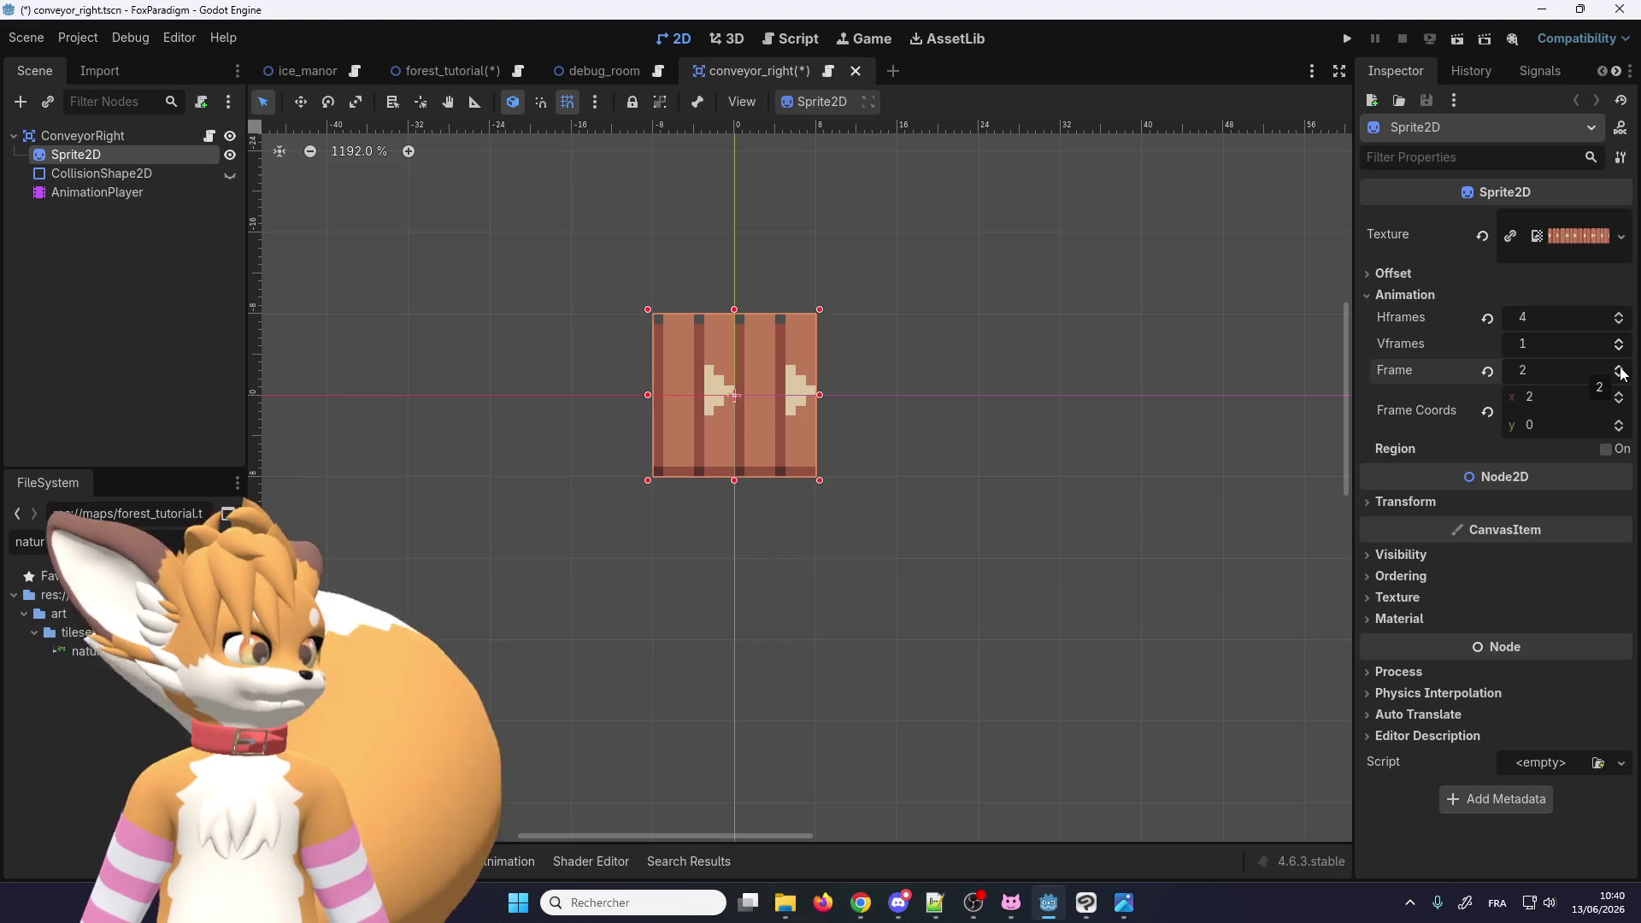
left_click(1620, 369)
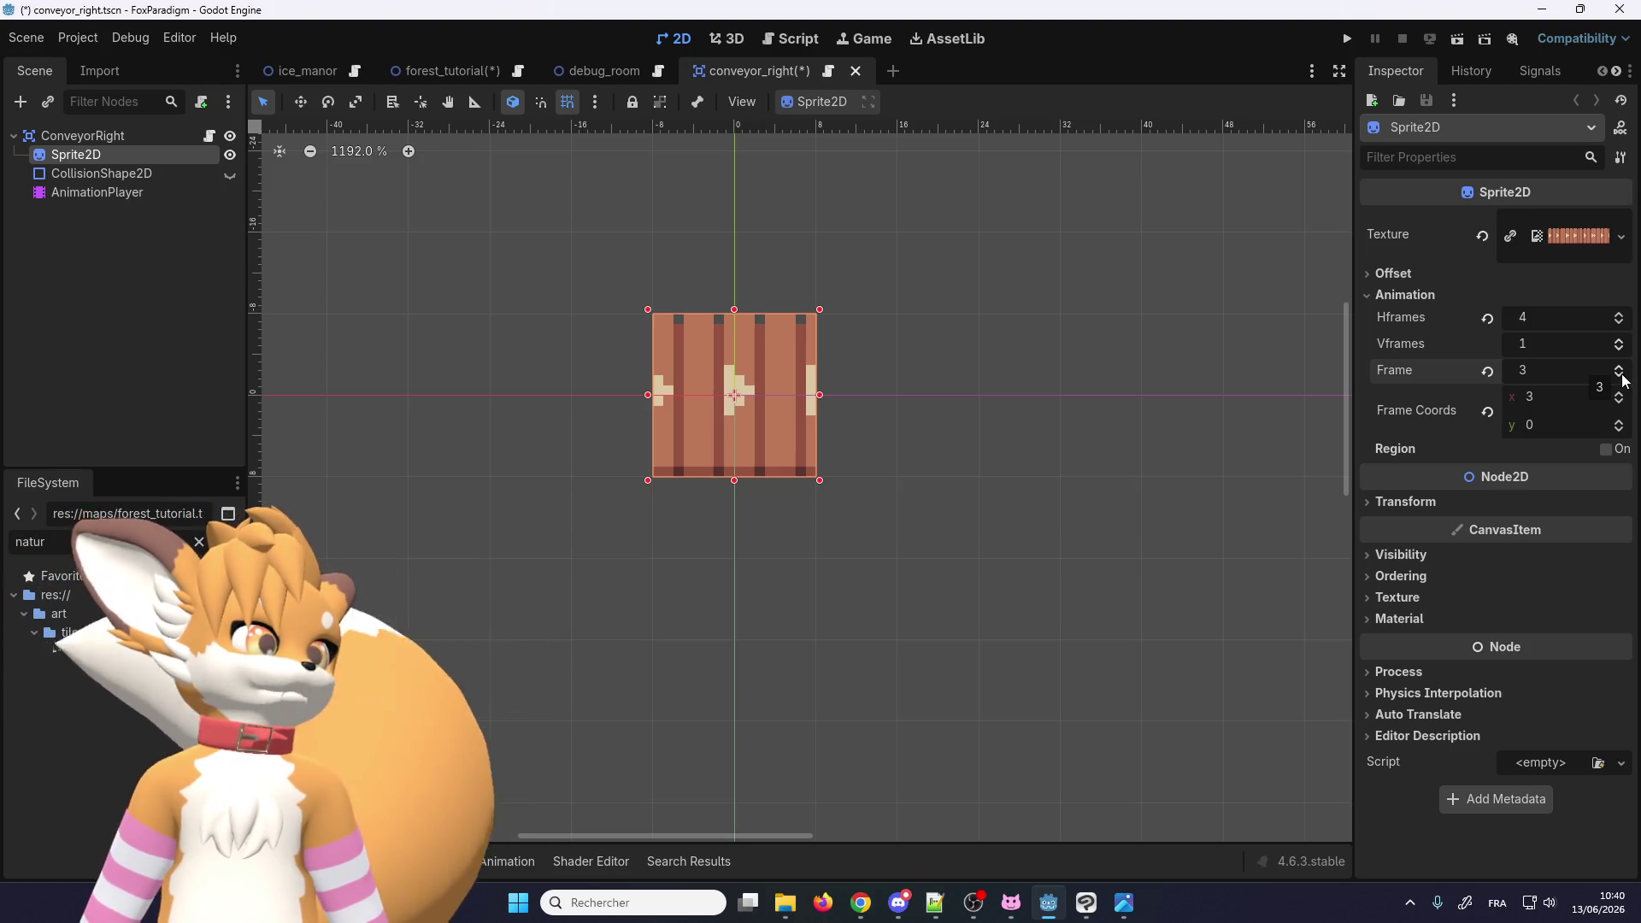
left_click(1622, 376)
left_click(1622, 375)
left_click(1621, 376)
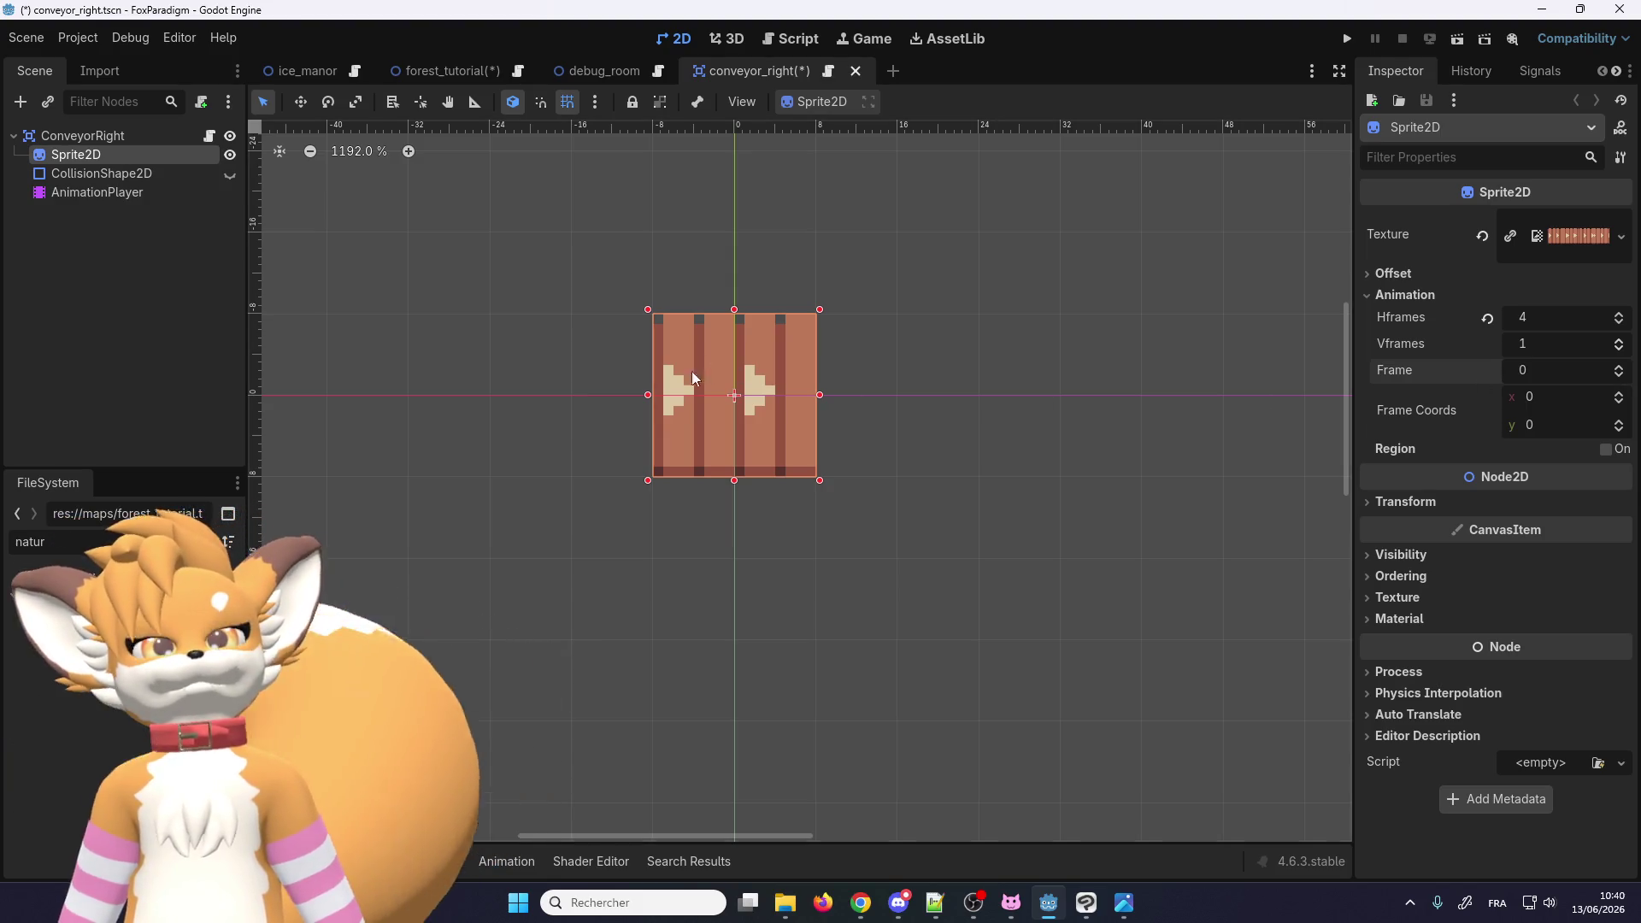
Step: Deselect the sprite and run the project to test the conveyor
left_click(978, 480)
scroll(906, 449, "down", 2)
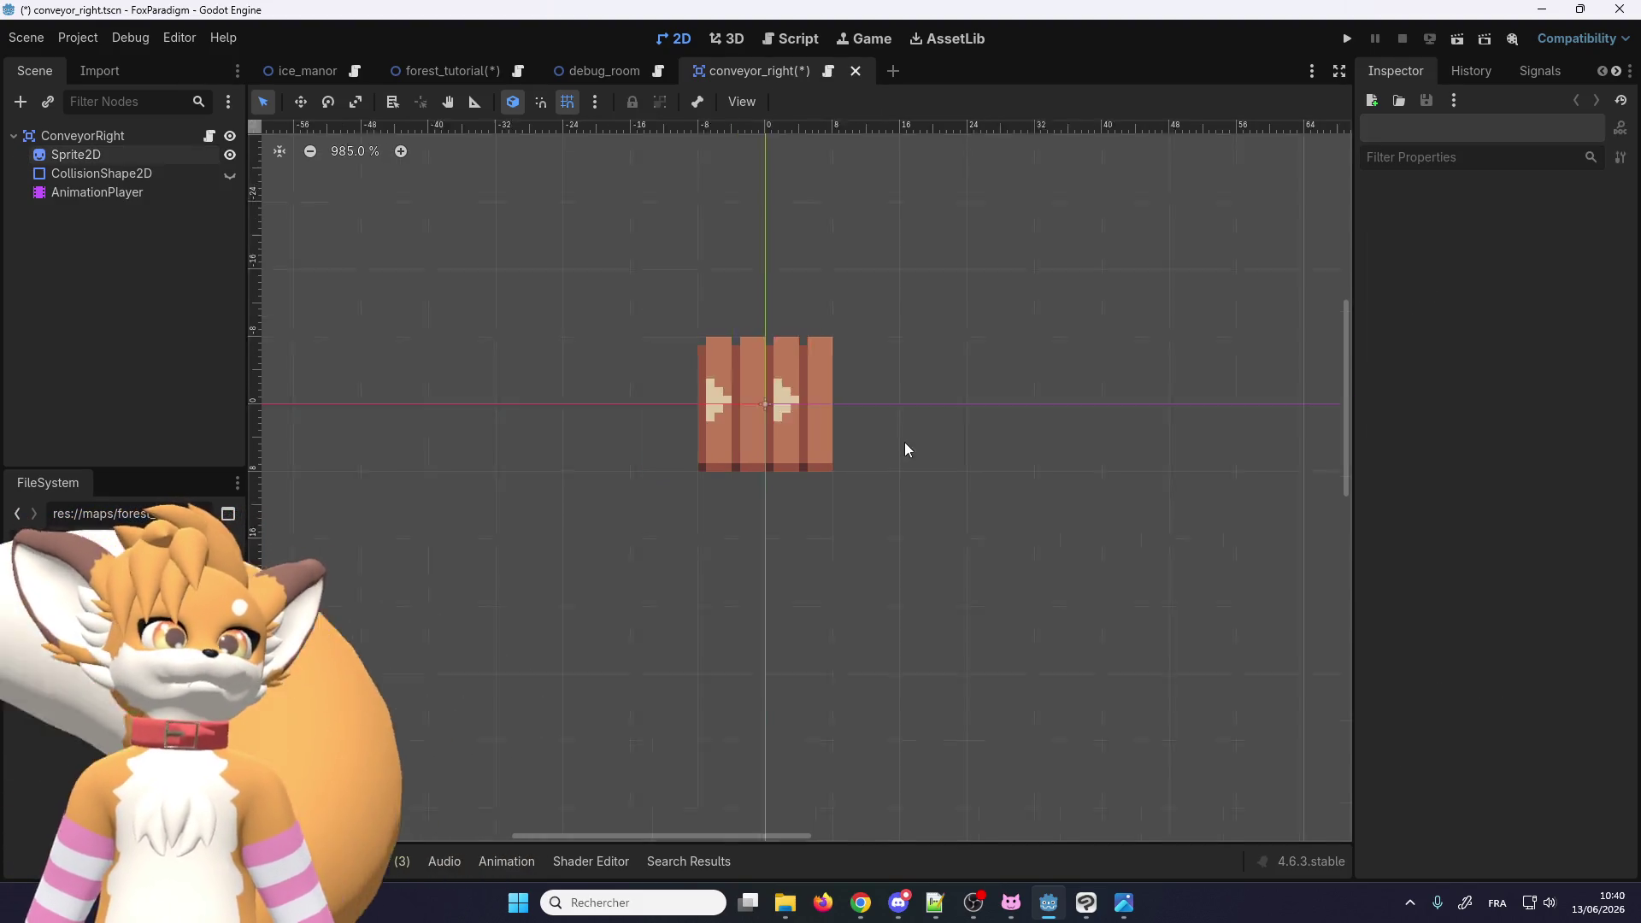
scroll(906, 450, "down", 1)
left_click(1347, 38)
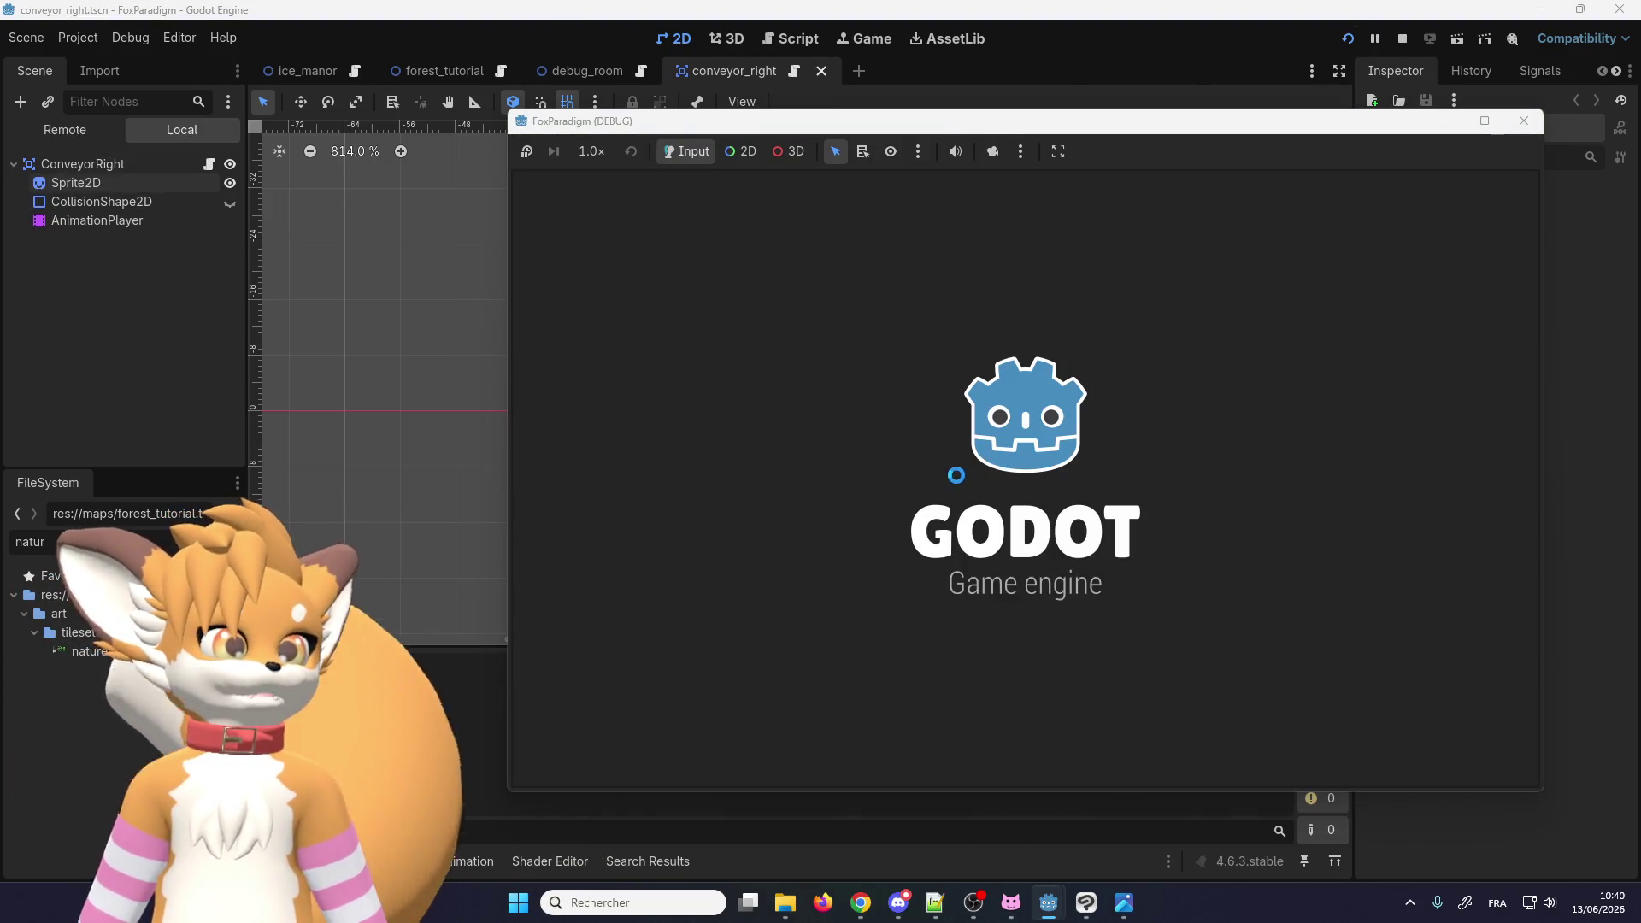
Step: Skip the title and save screens, walk the fox left and up to the cannon, then stop the game
key("Return")
key("Return")
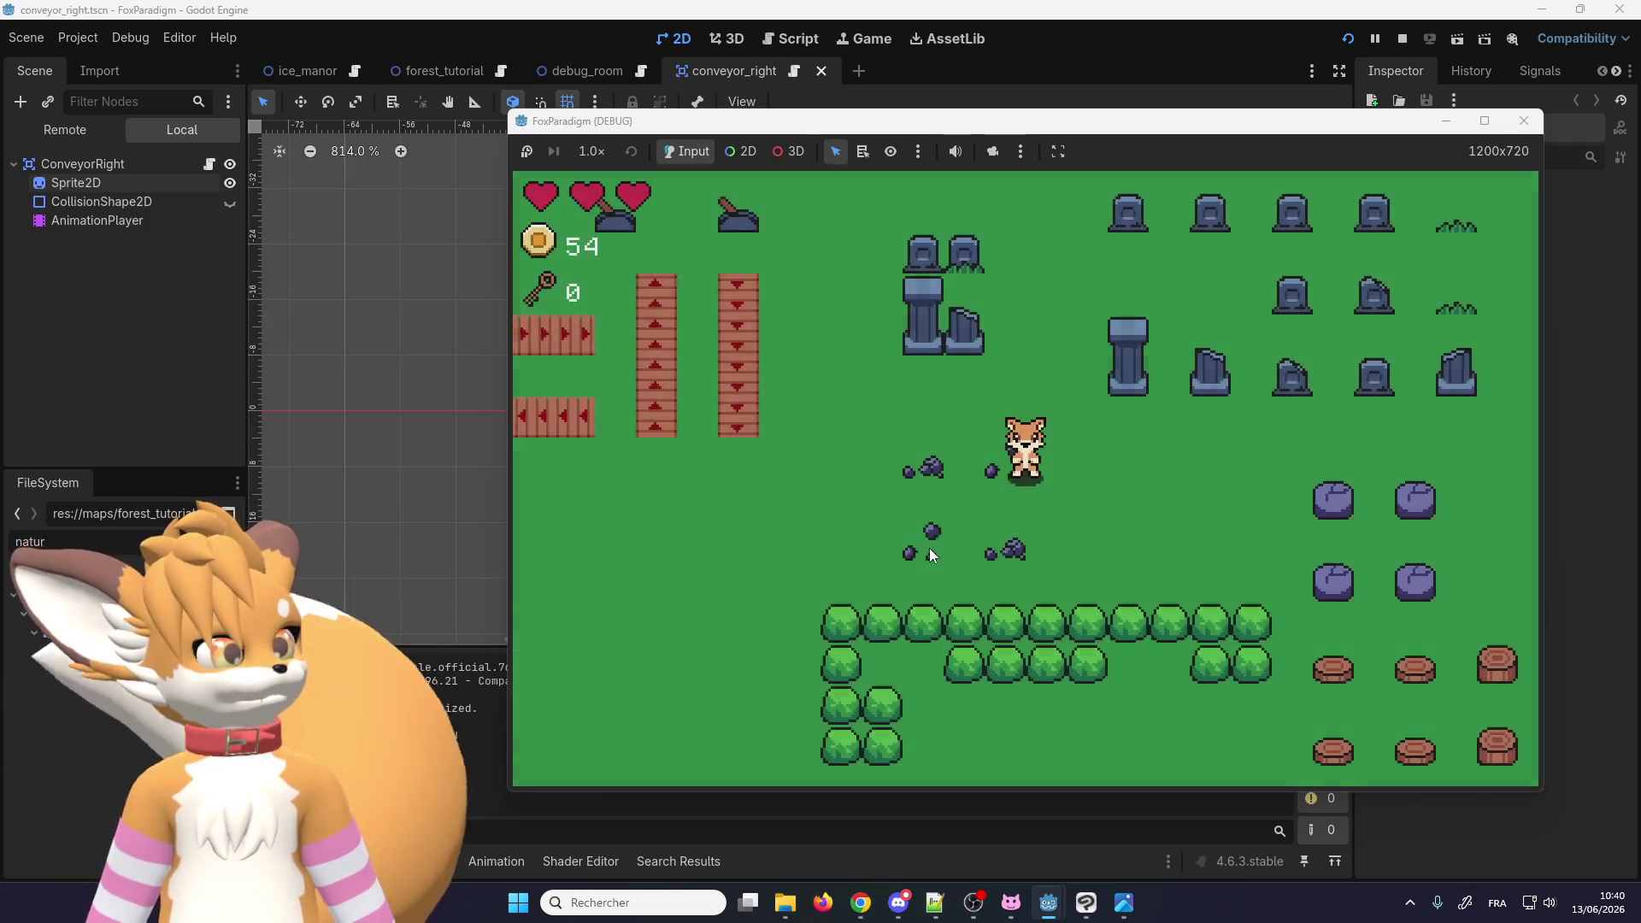
key("Left")
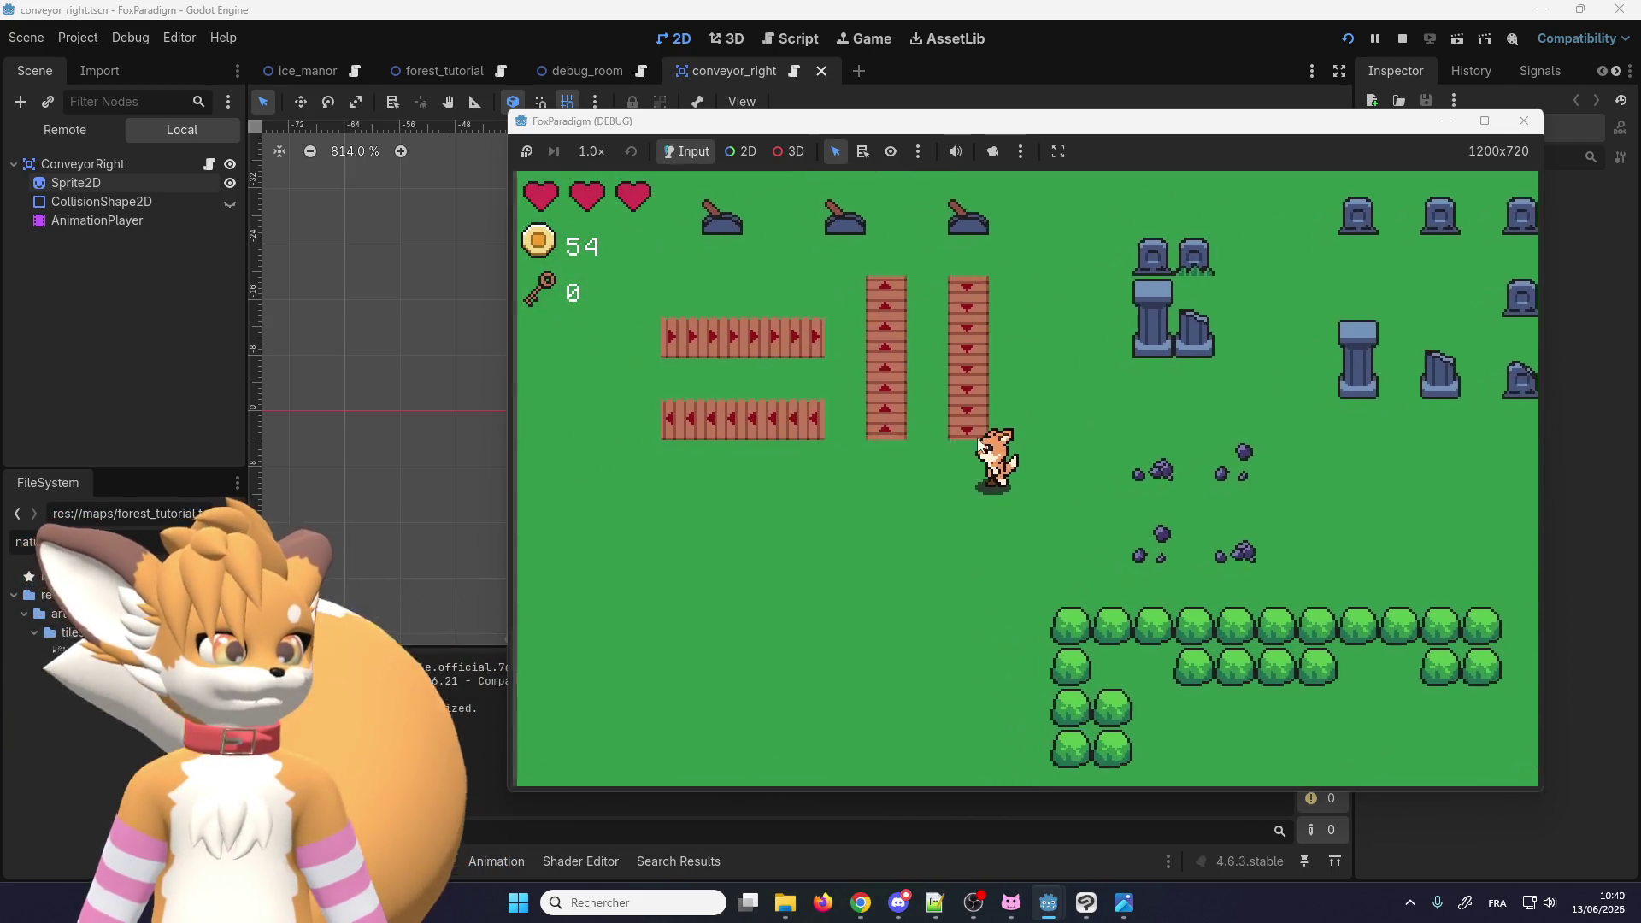
key("Up")
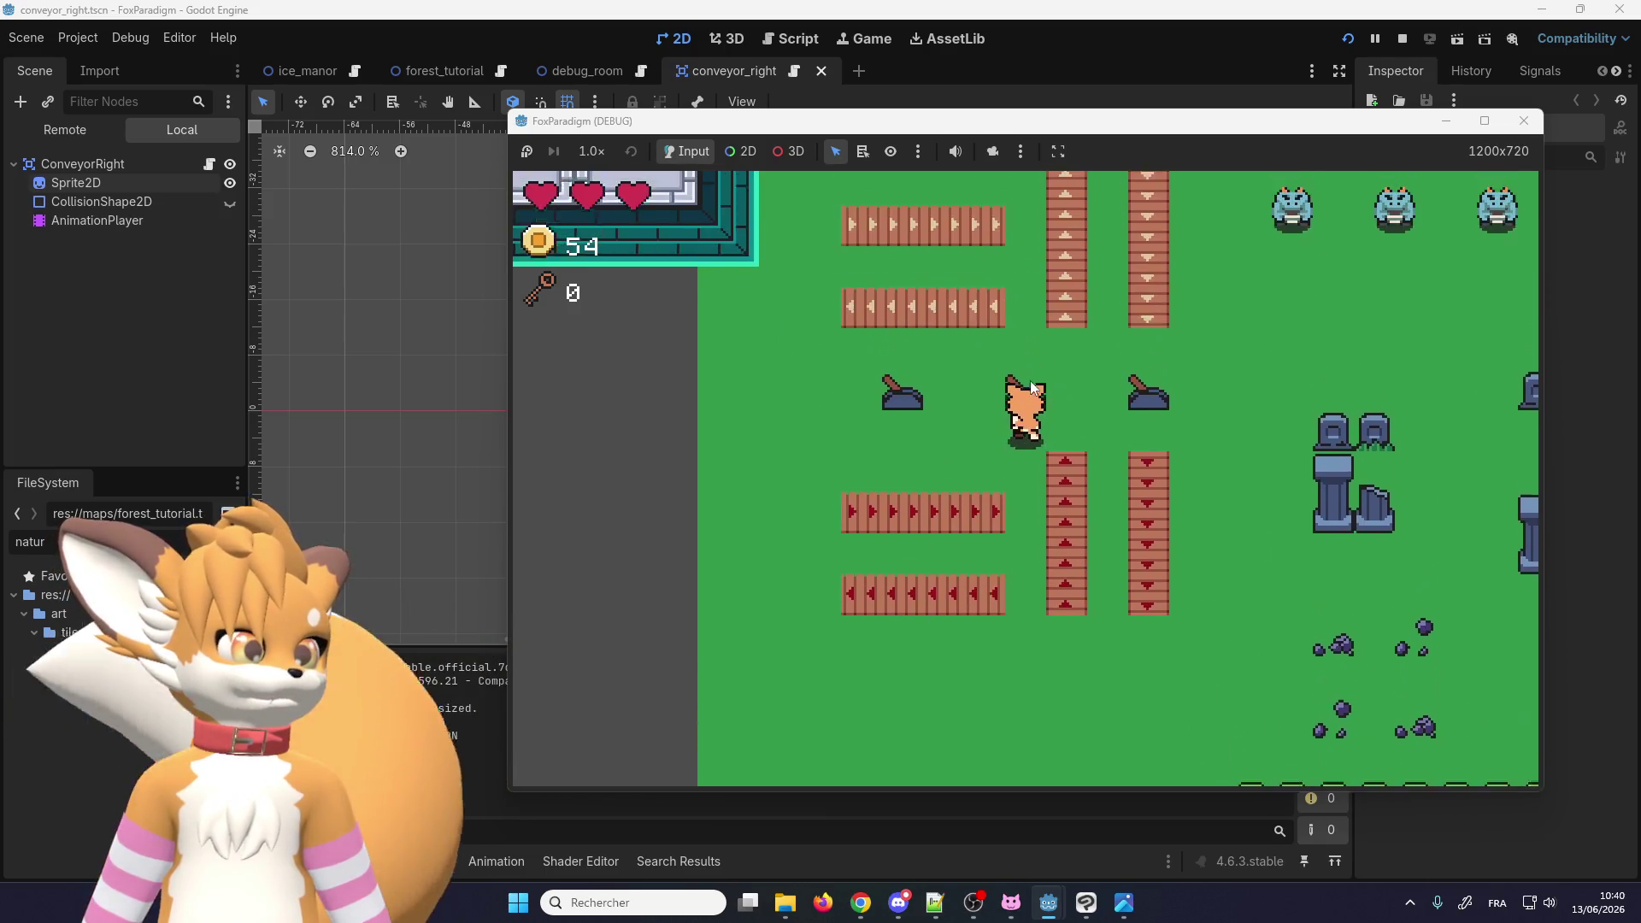
key("Left")
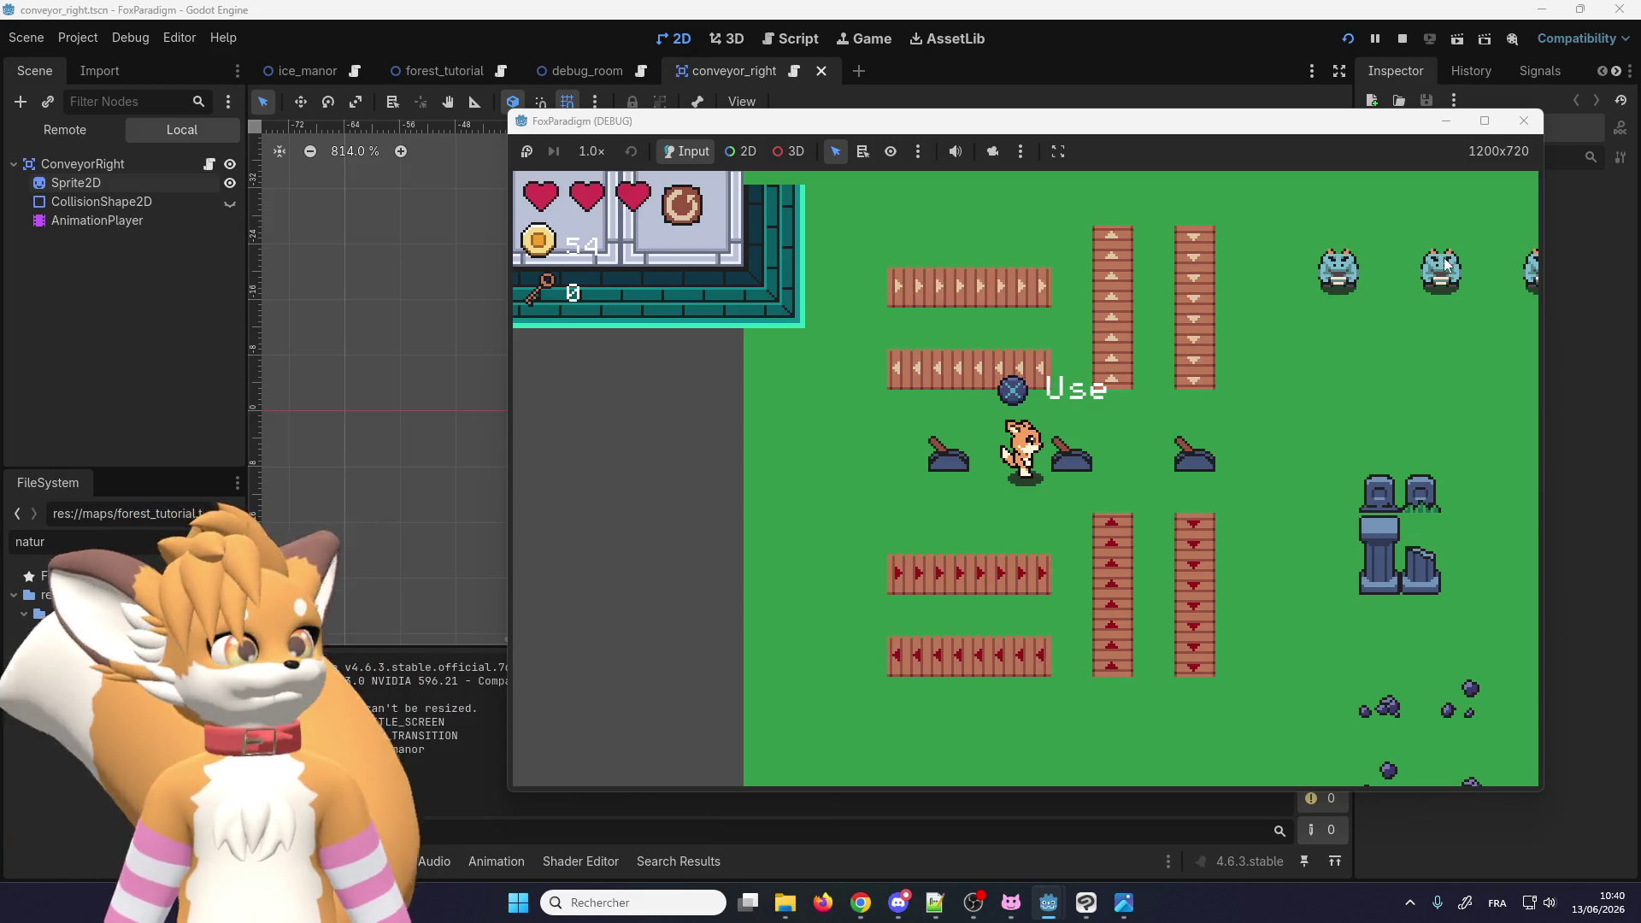
left_click(1524, 120)
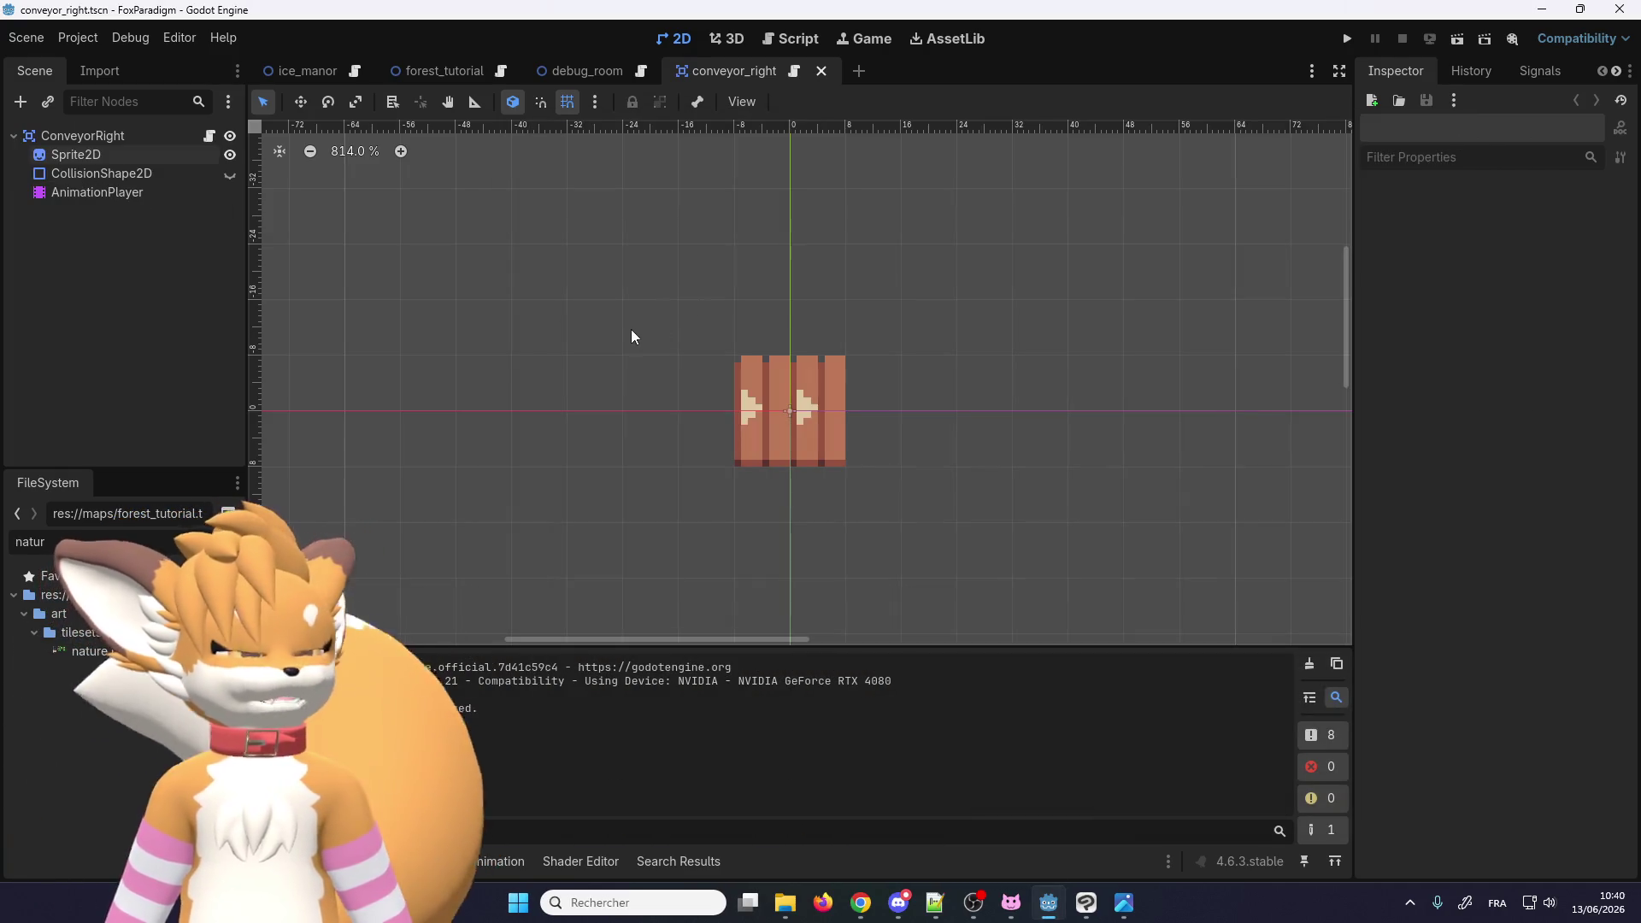
Step: Close the conveyor_right scene and switch via ice_manor back to forest_tutorial
scroll(683, 274, "down", 3)
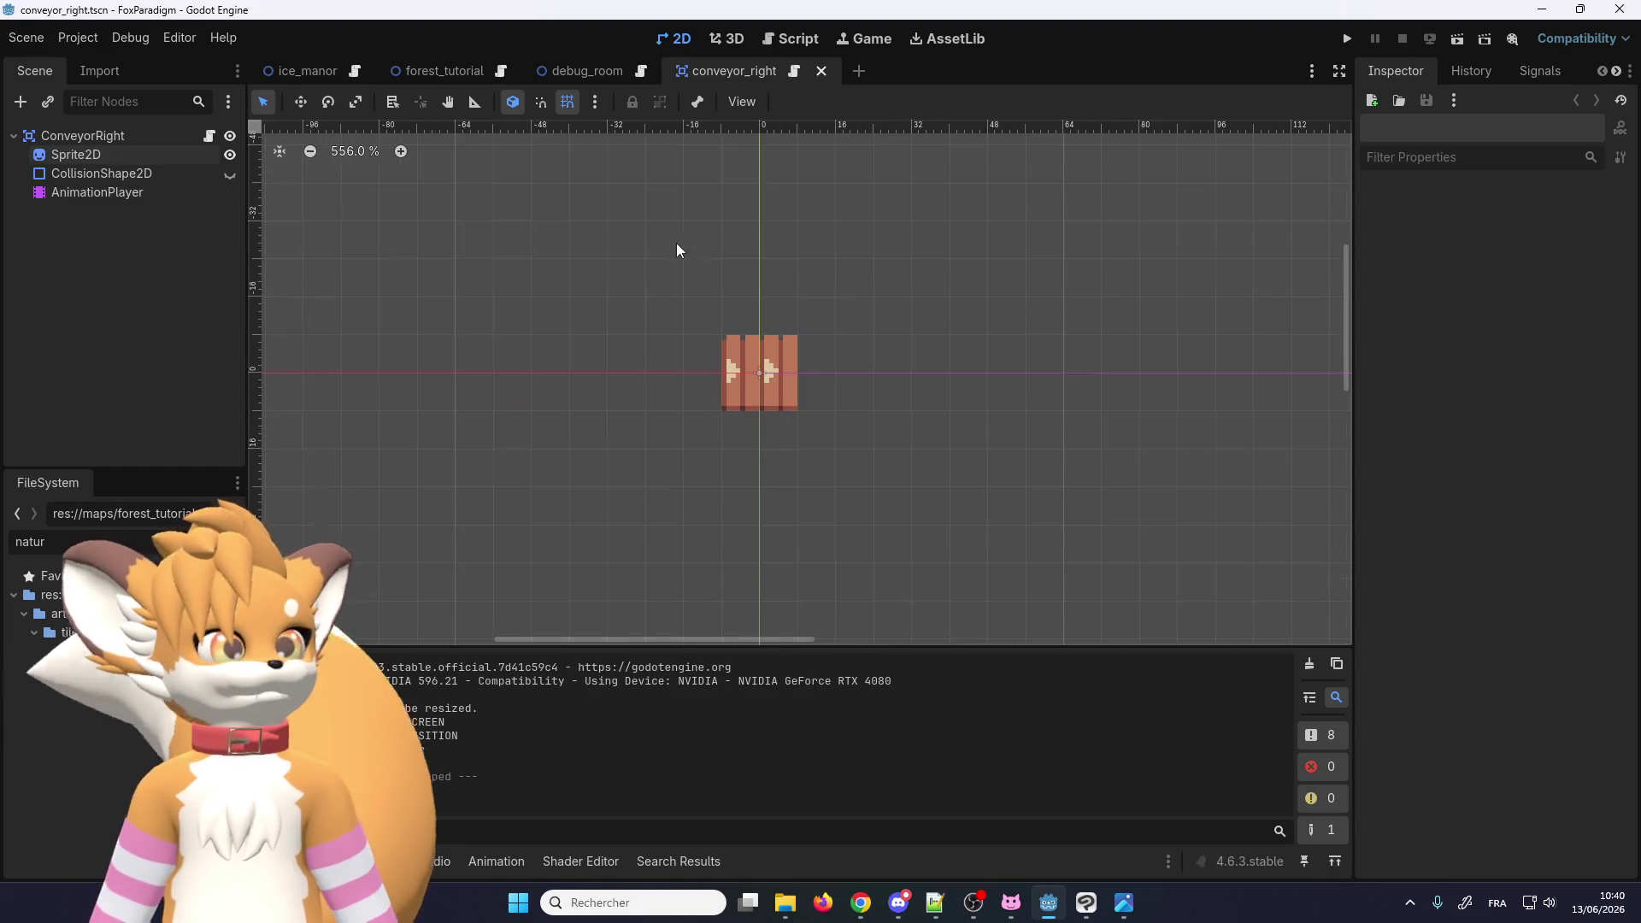
scroll(740, 291, "up", 2)
left_click(822, 72)
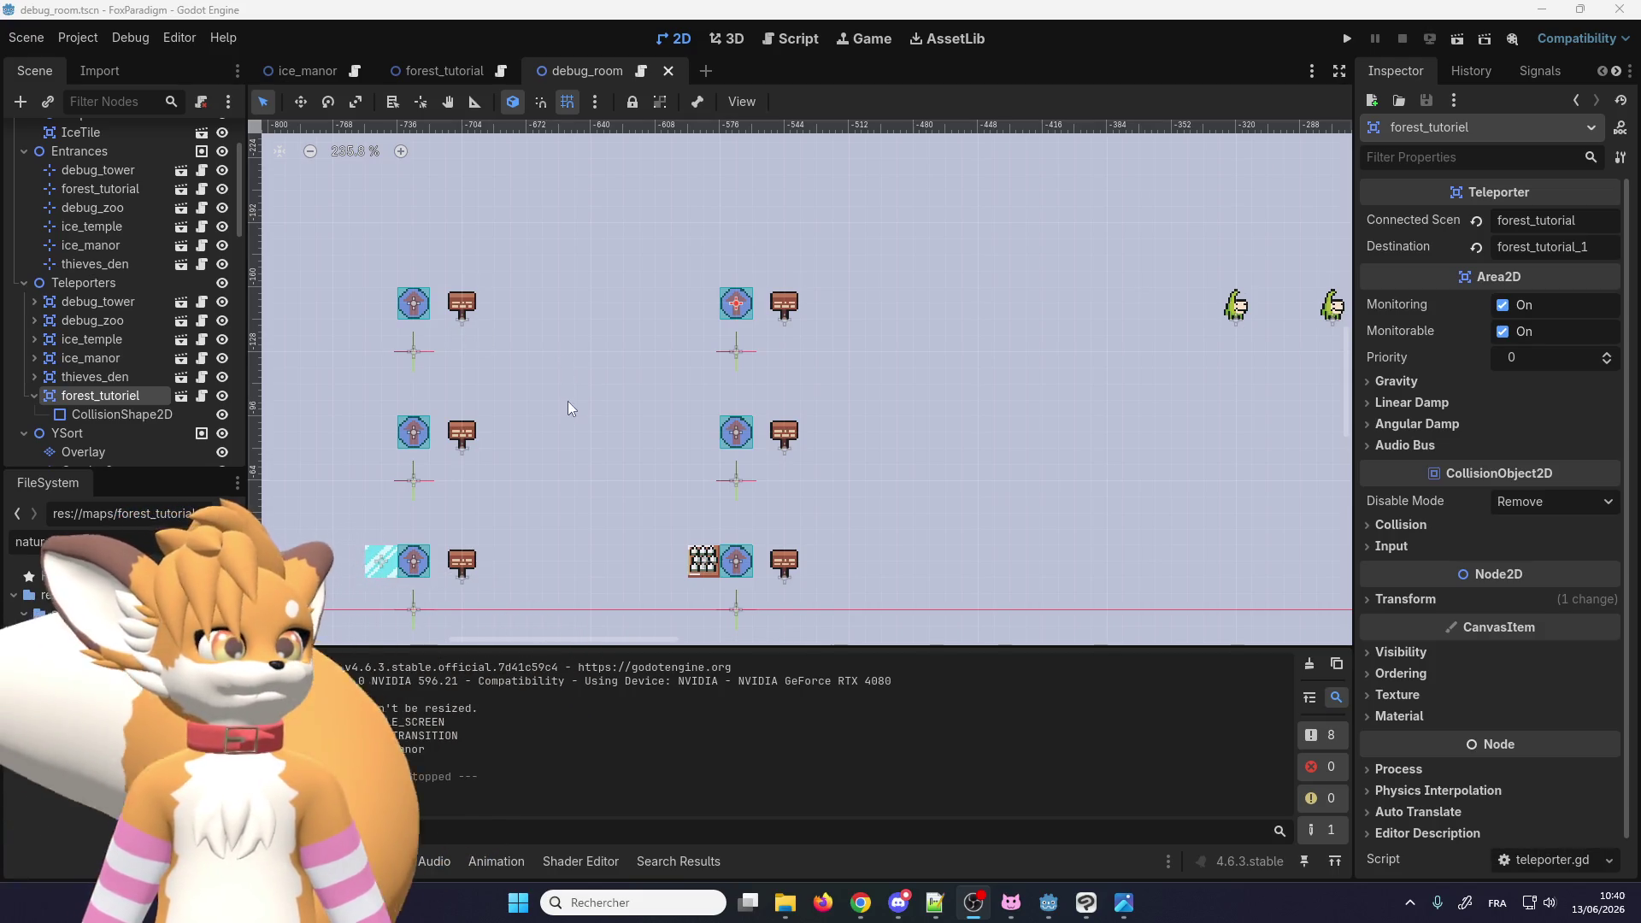
left_click(303, 71)
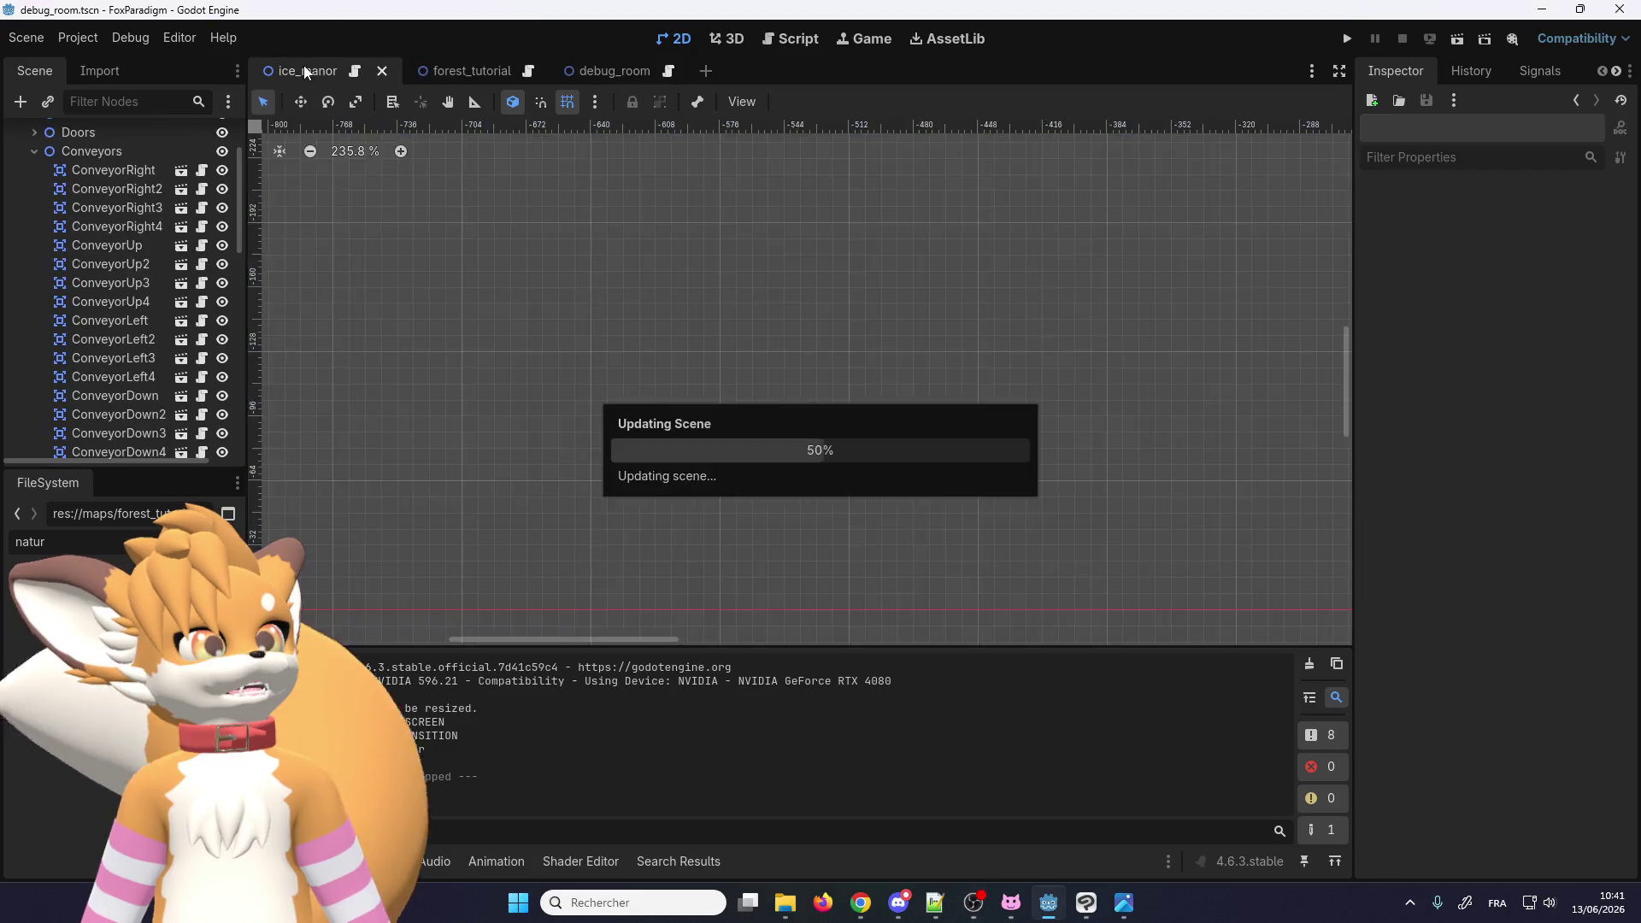
left_click(472, 74)
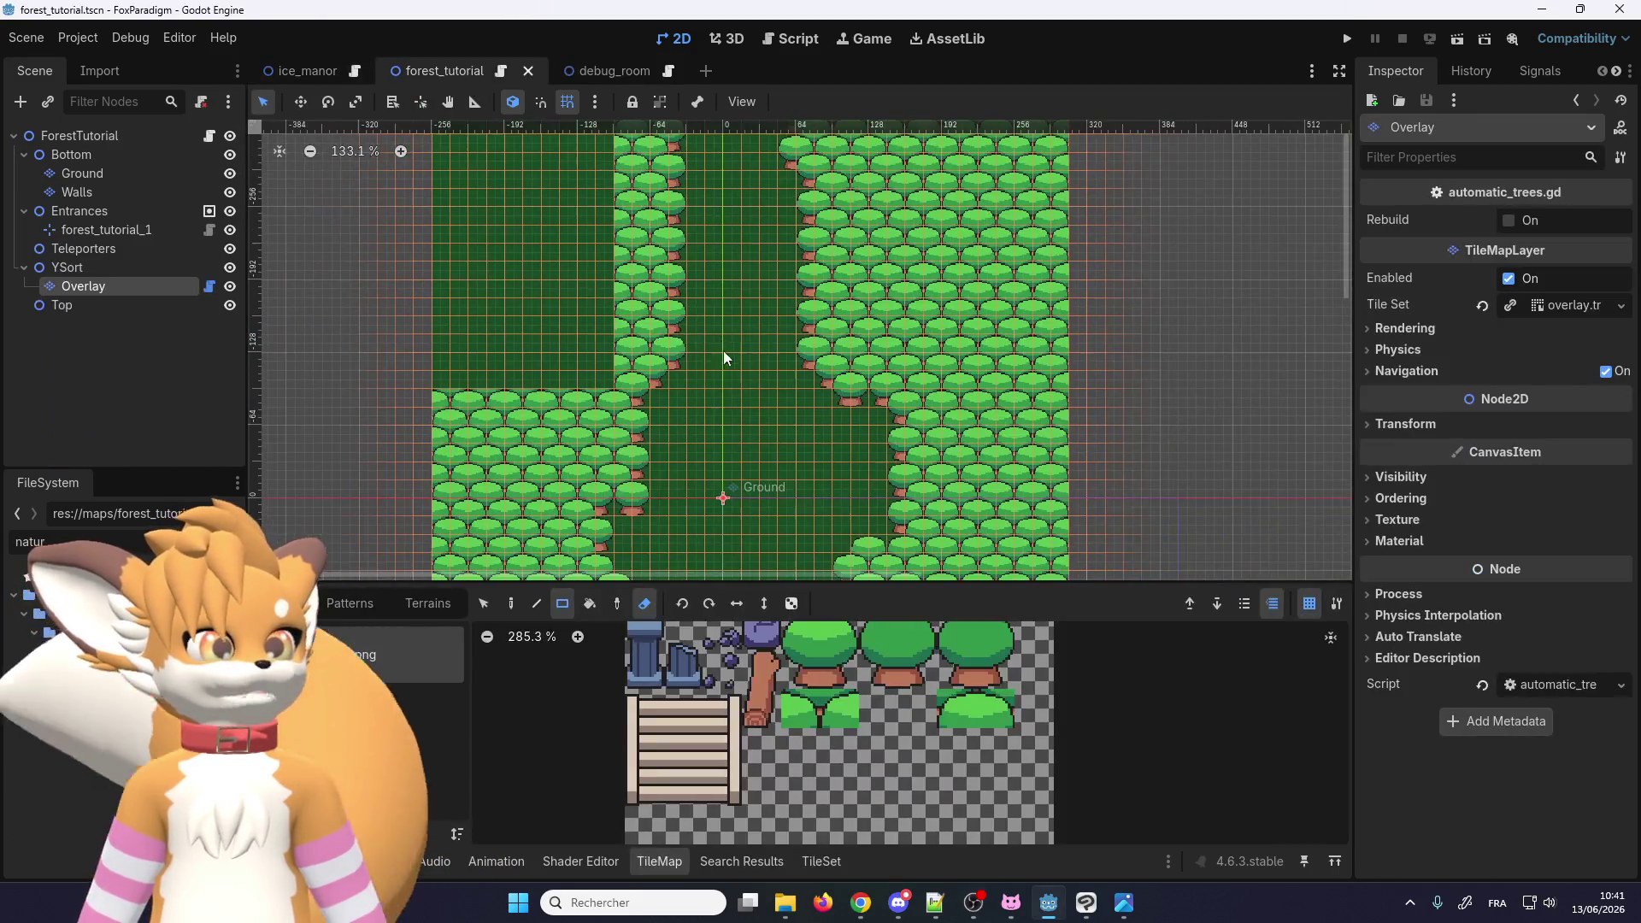
Step: Select the pair of small bush tiles in the Overlay atlas and switch to the Paint tool
left_click_drag(957, 718, 998, 723)
scroll(796, 449, "down", 2)
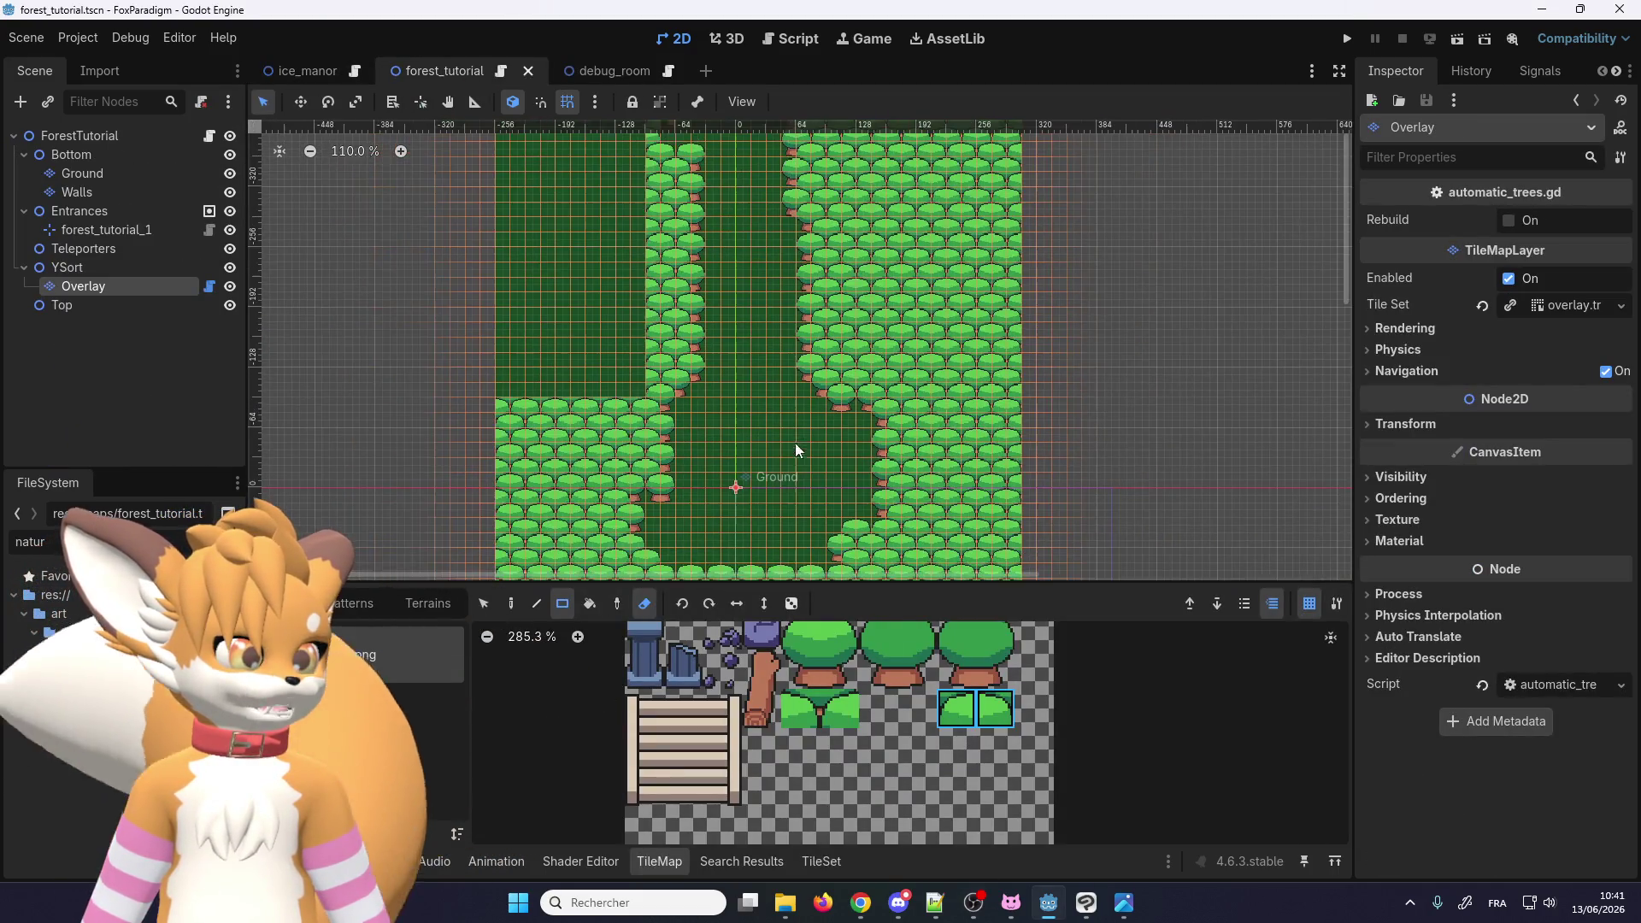
key("d")
scroll(528, 403, "up", 7)
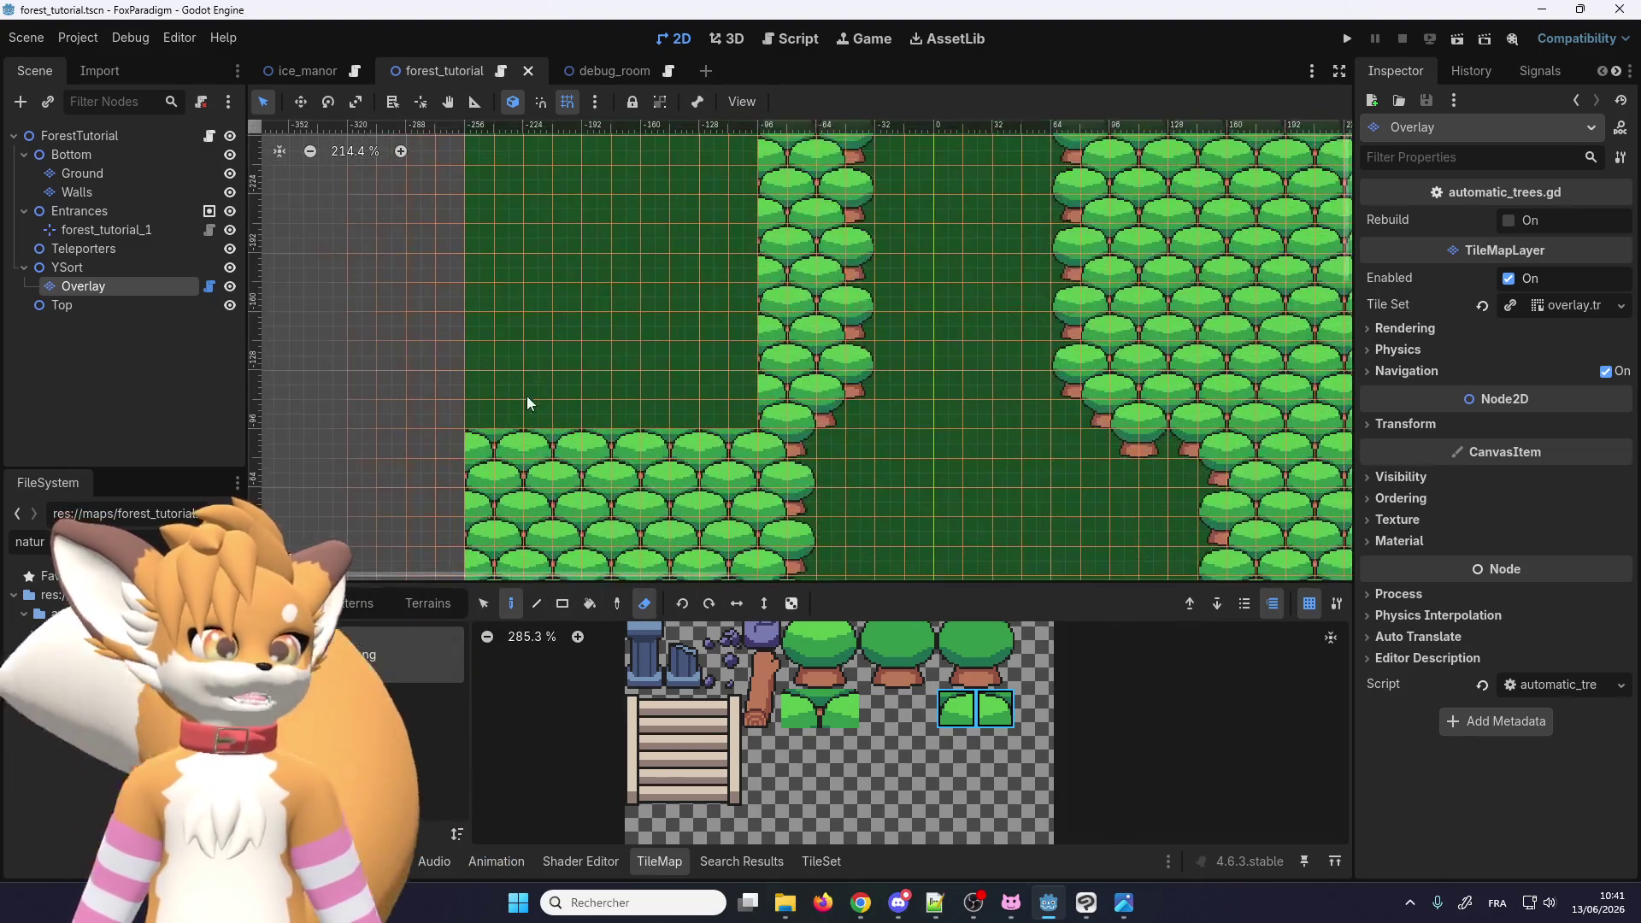
scroll(641, 633, "up", 2)
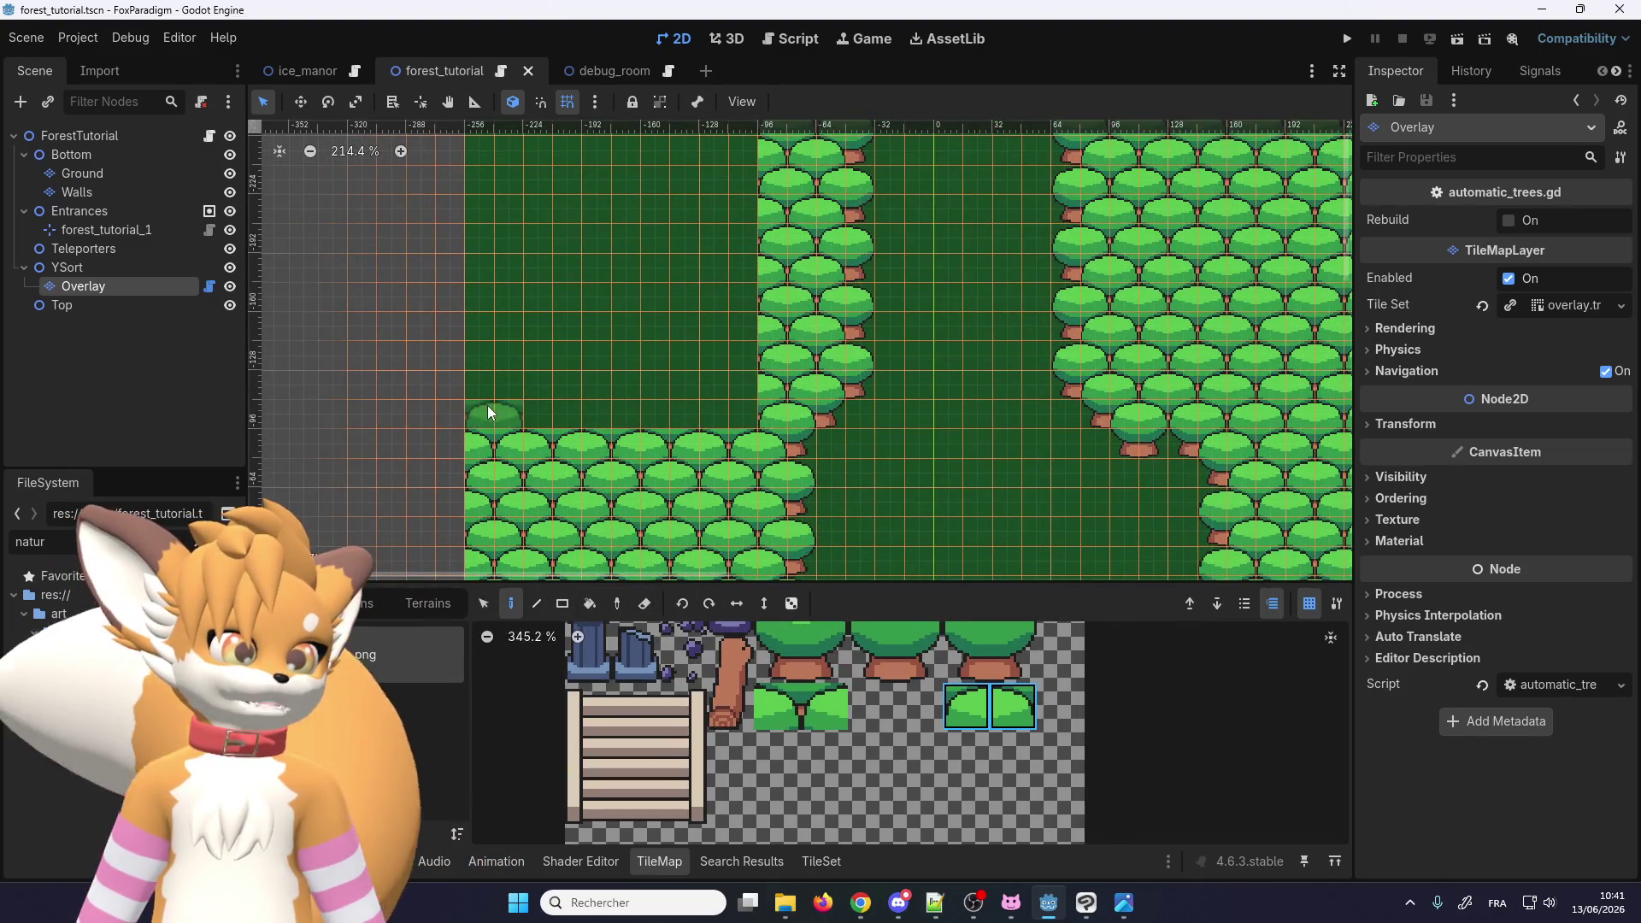
scroll(612, 308, "up", 3)
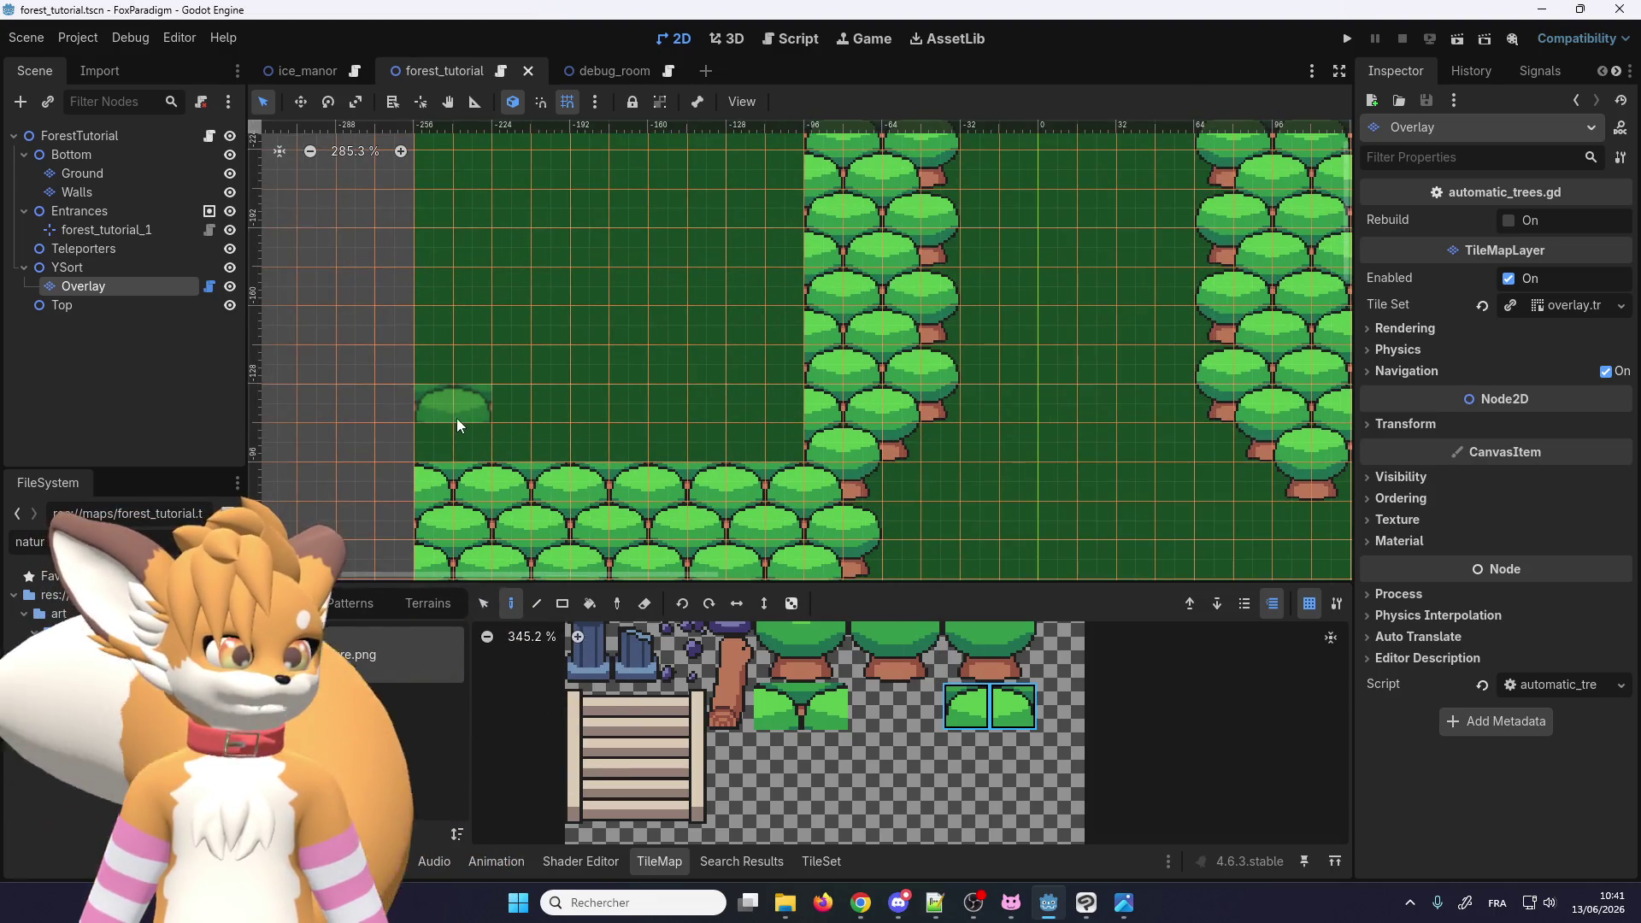
scroll(818, 452, "right", 2)
left_click(966, 706)
scroll(1075, 333, "up", 2)
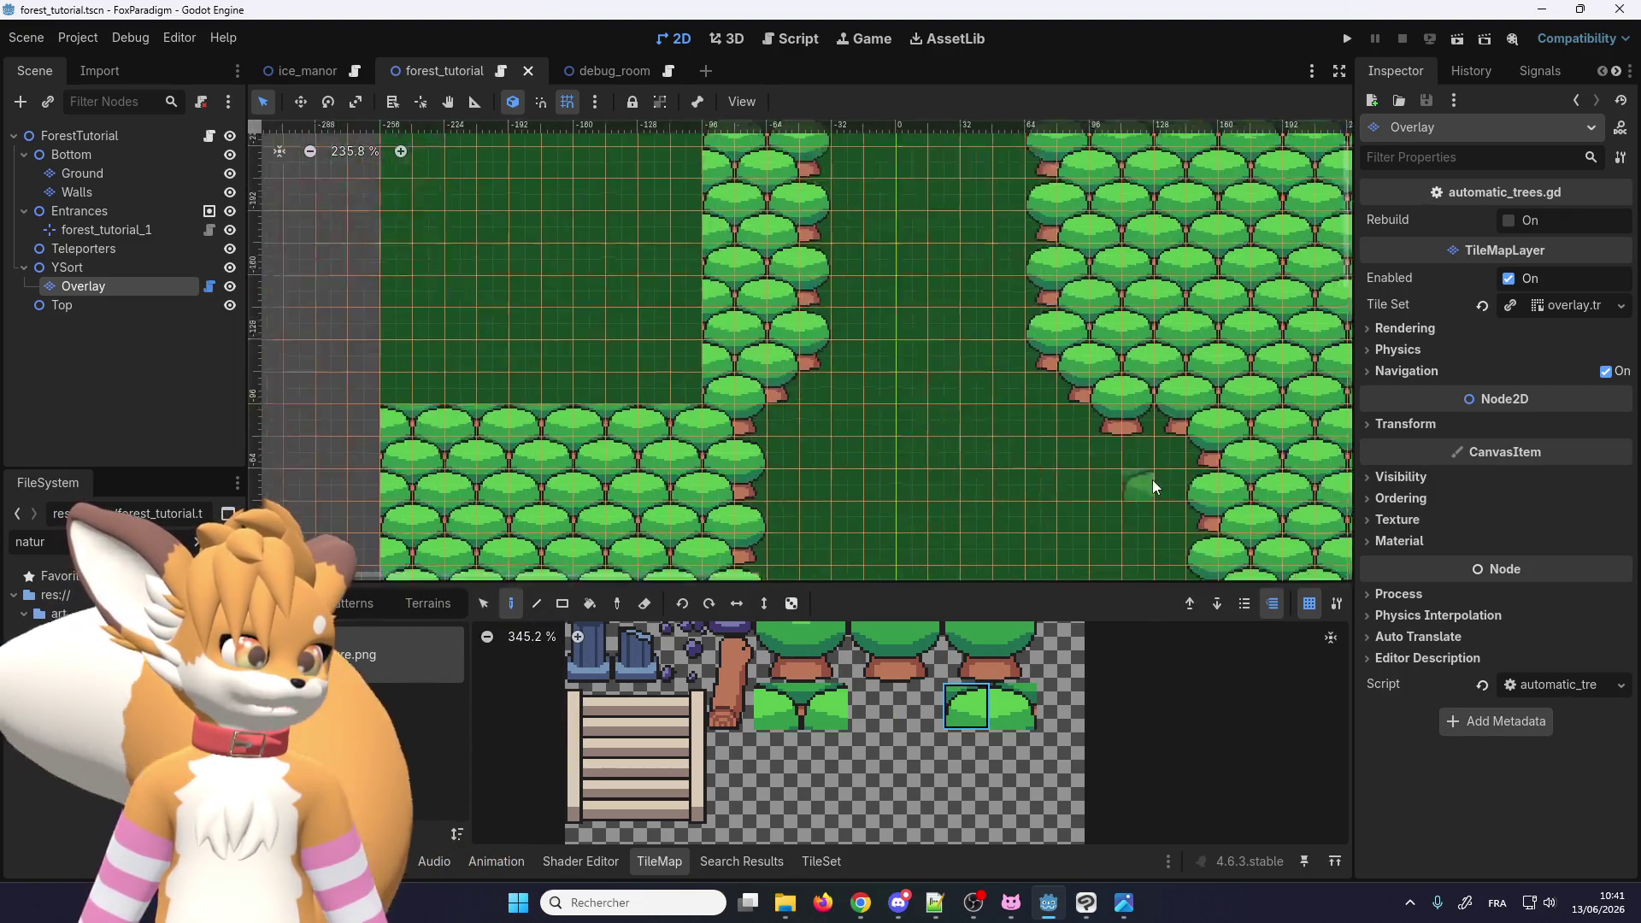
scroll(949, 464, "down", 3)
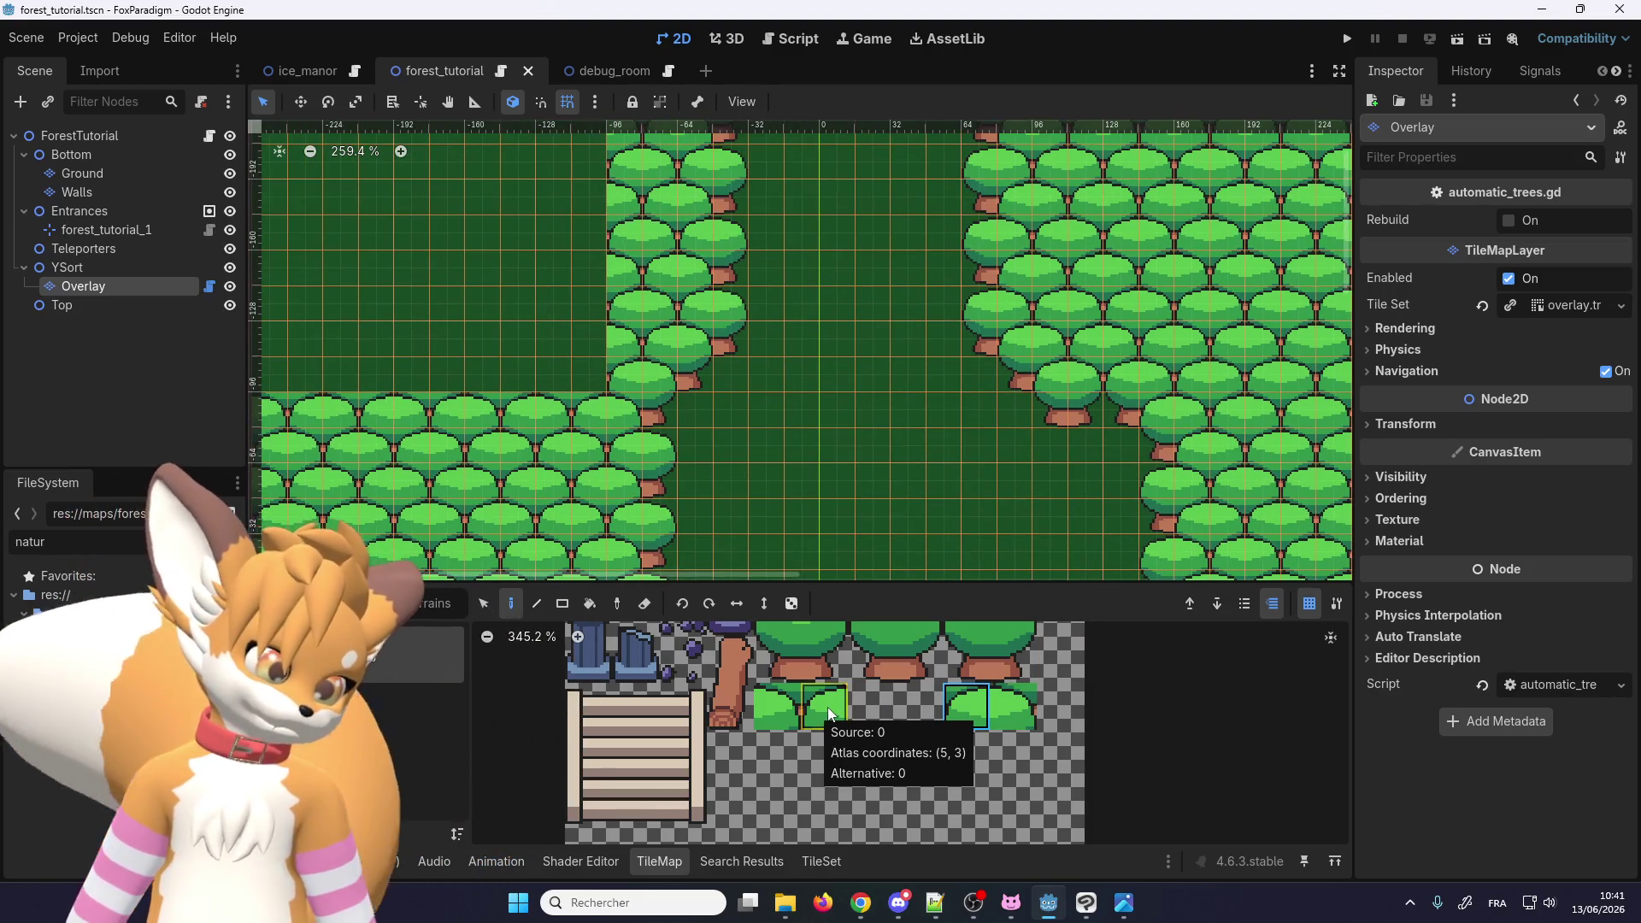
scroll(756, 282, "down", 4)
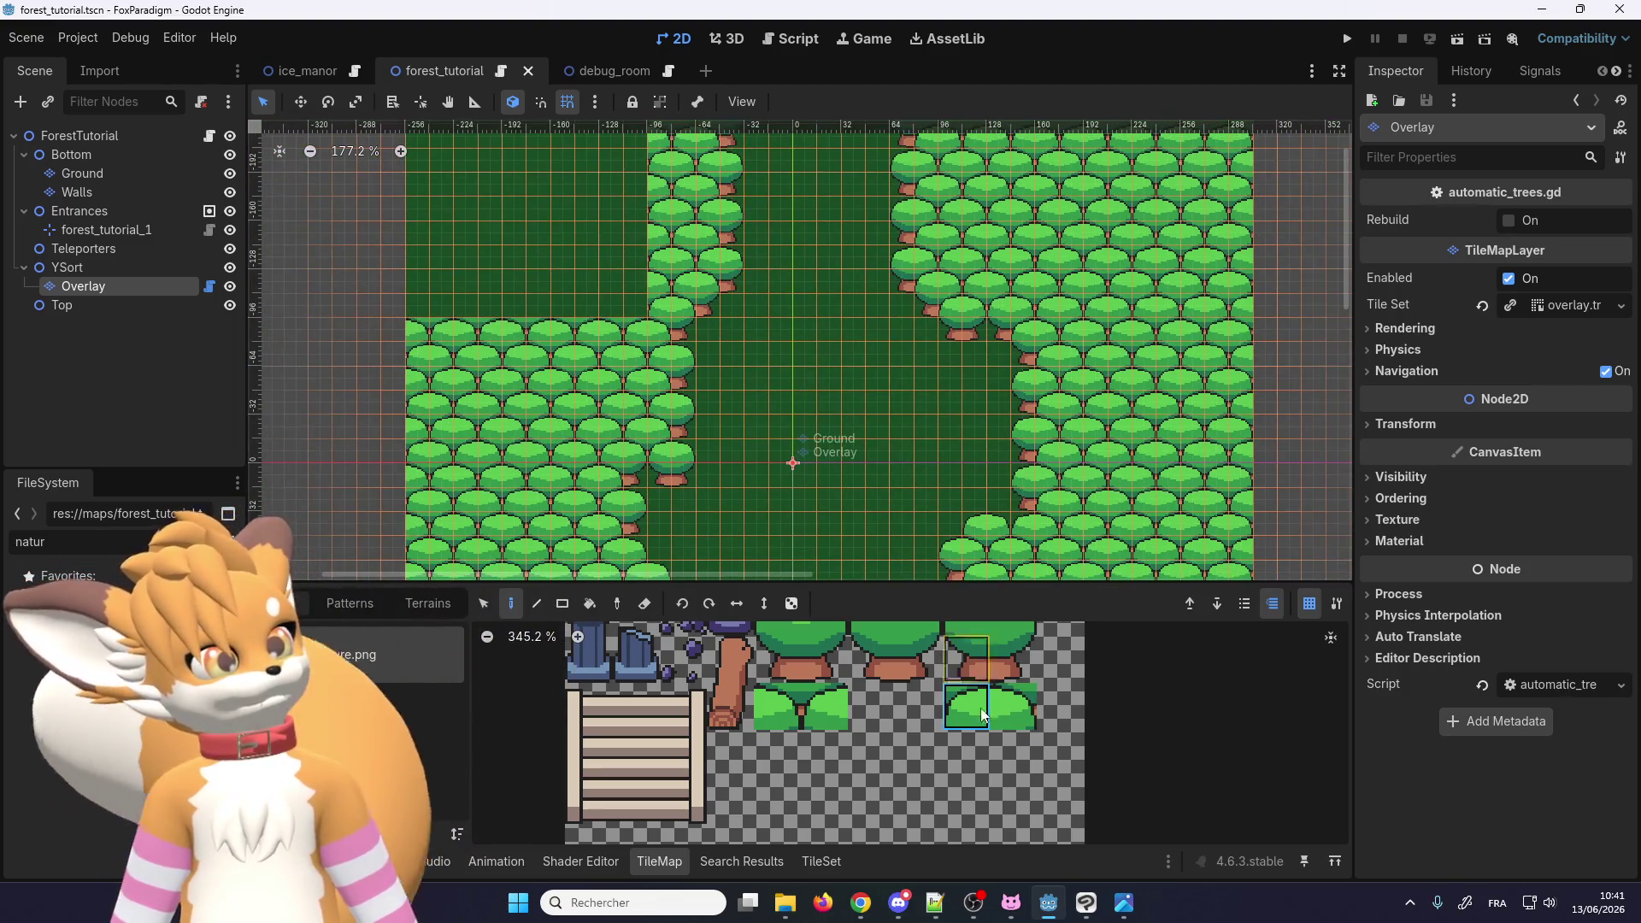
left_click(812, 716)
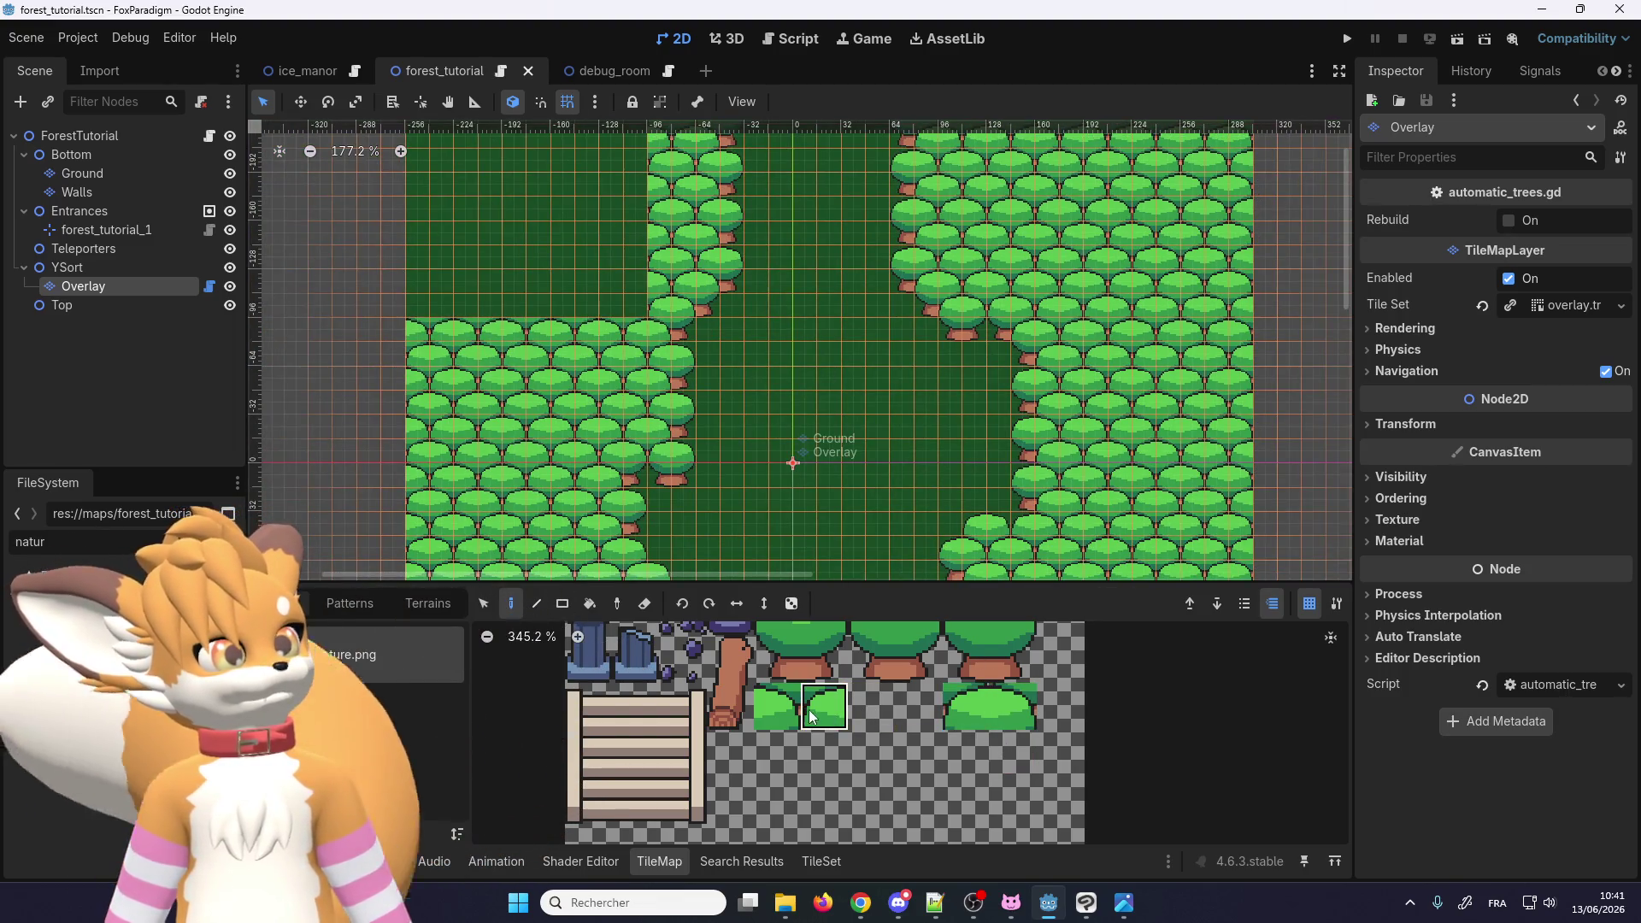
left_click_drag(812, 716, 776, 715)
scroll(650, 427, "up", 5)
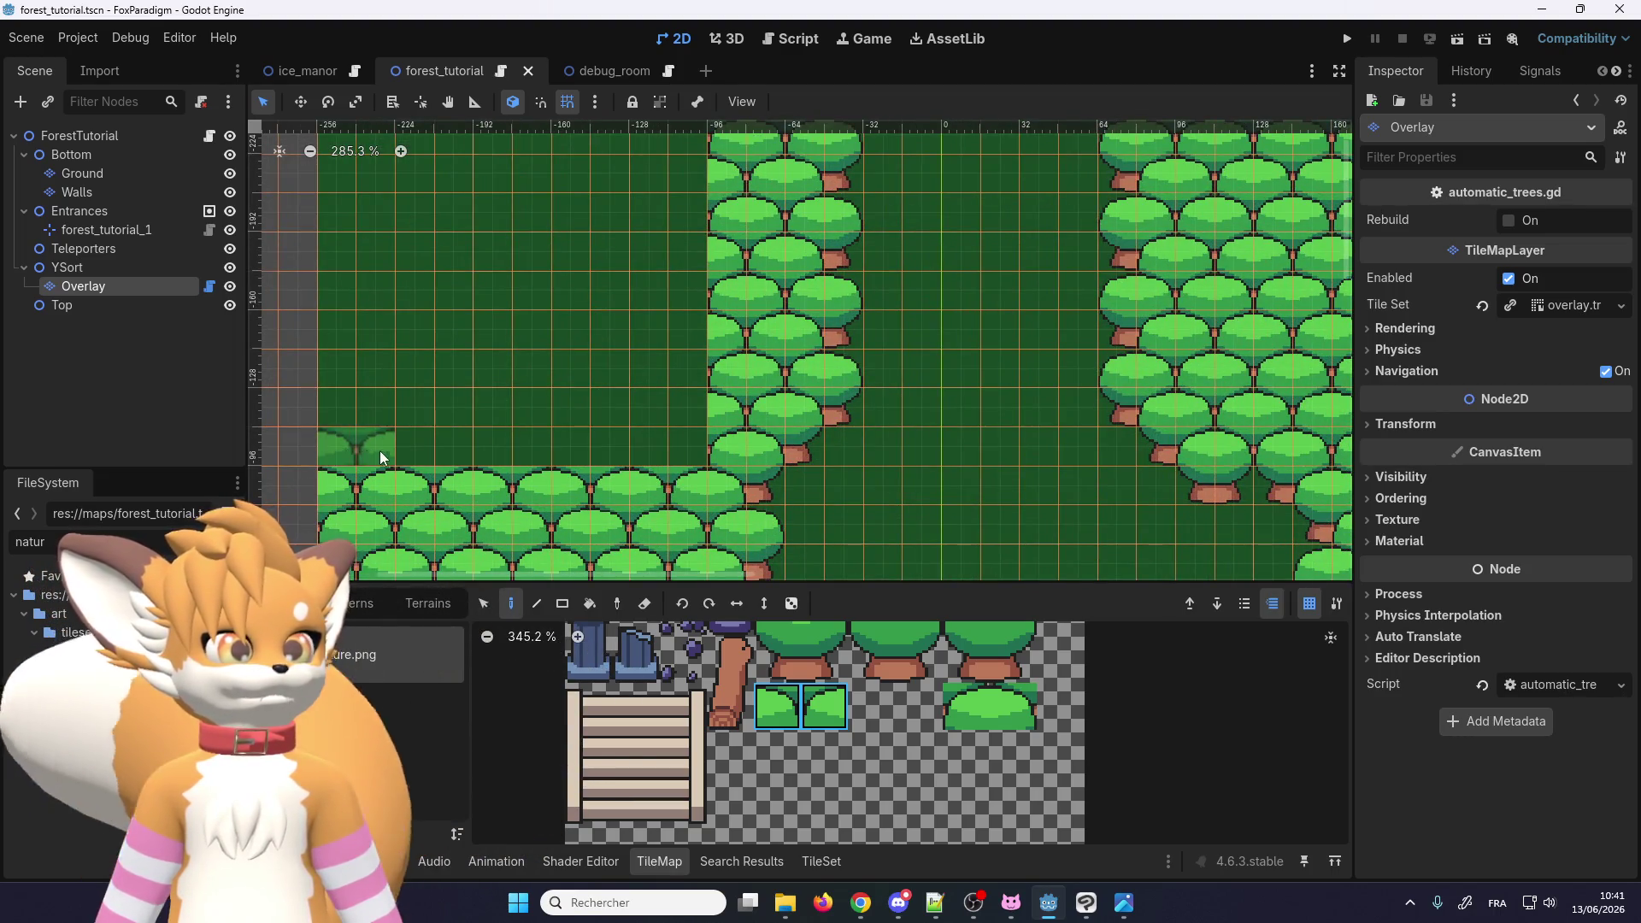
Step: Paint two rows of bush tiles along the tree line on the Overlay layer
left_click(430, 457)
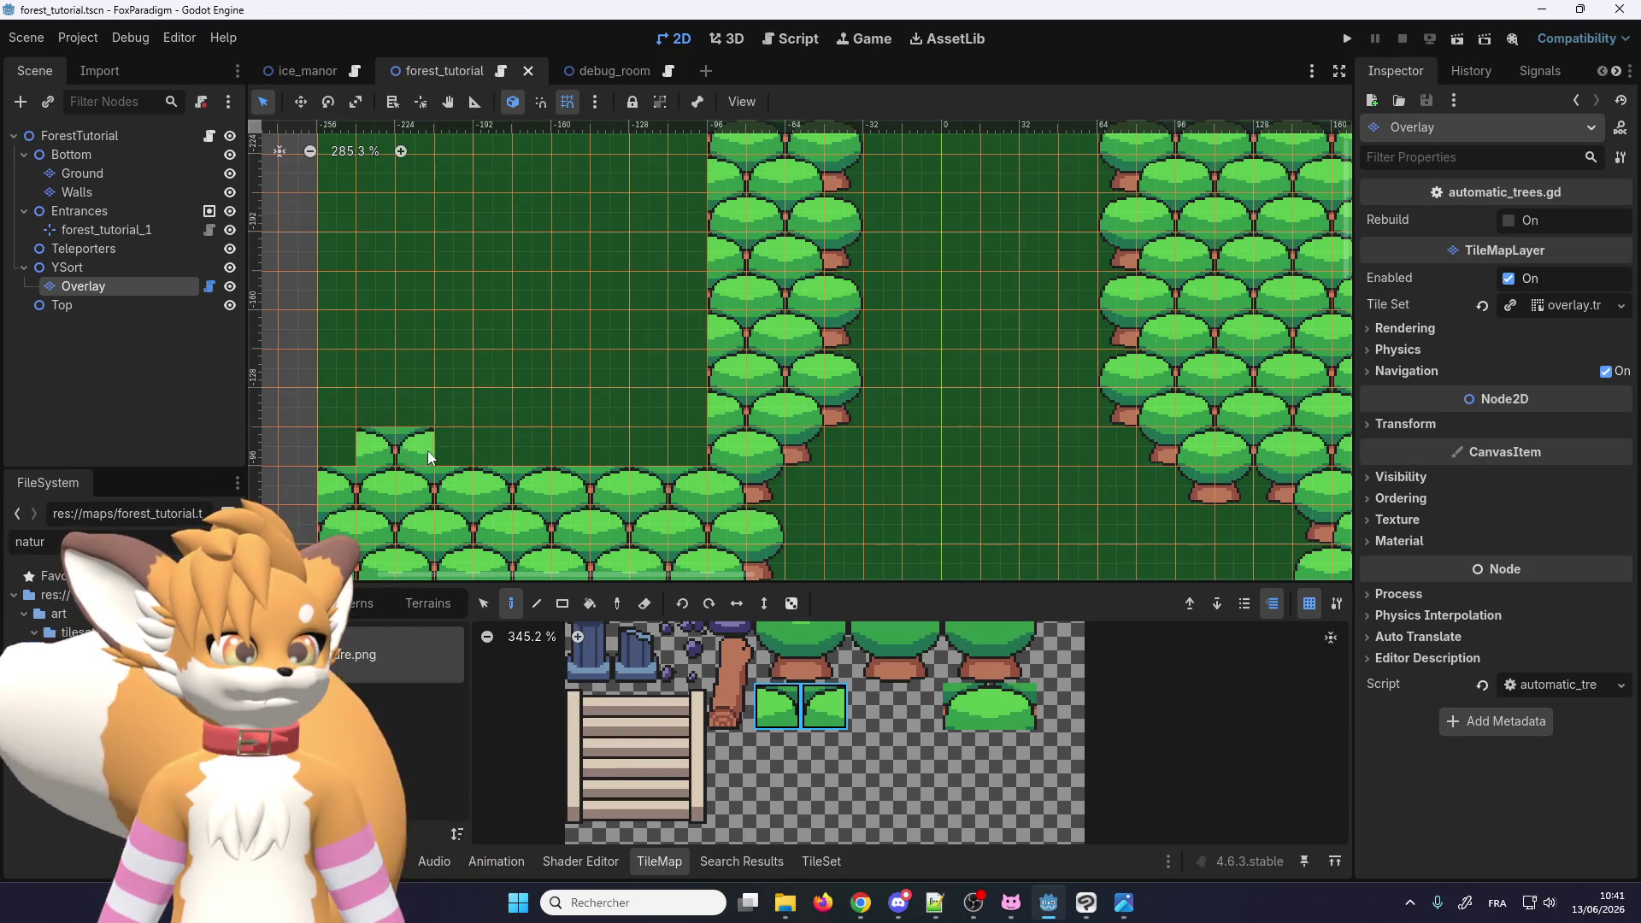
left_click_drag(430, 457, 697, 447)
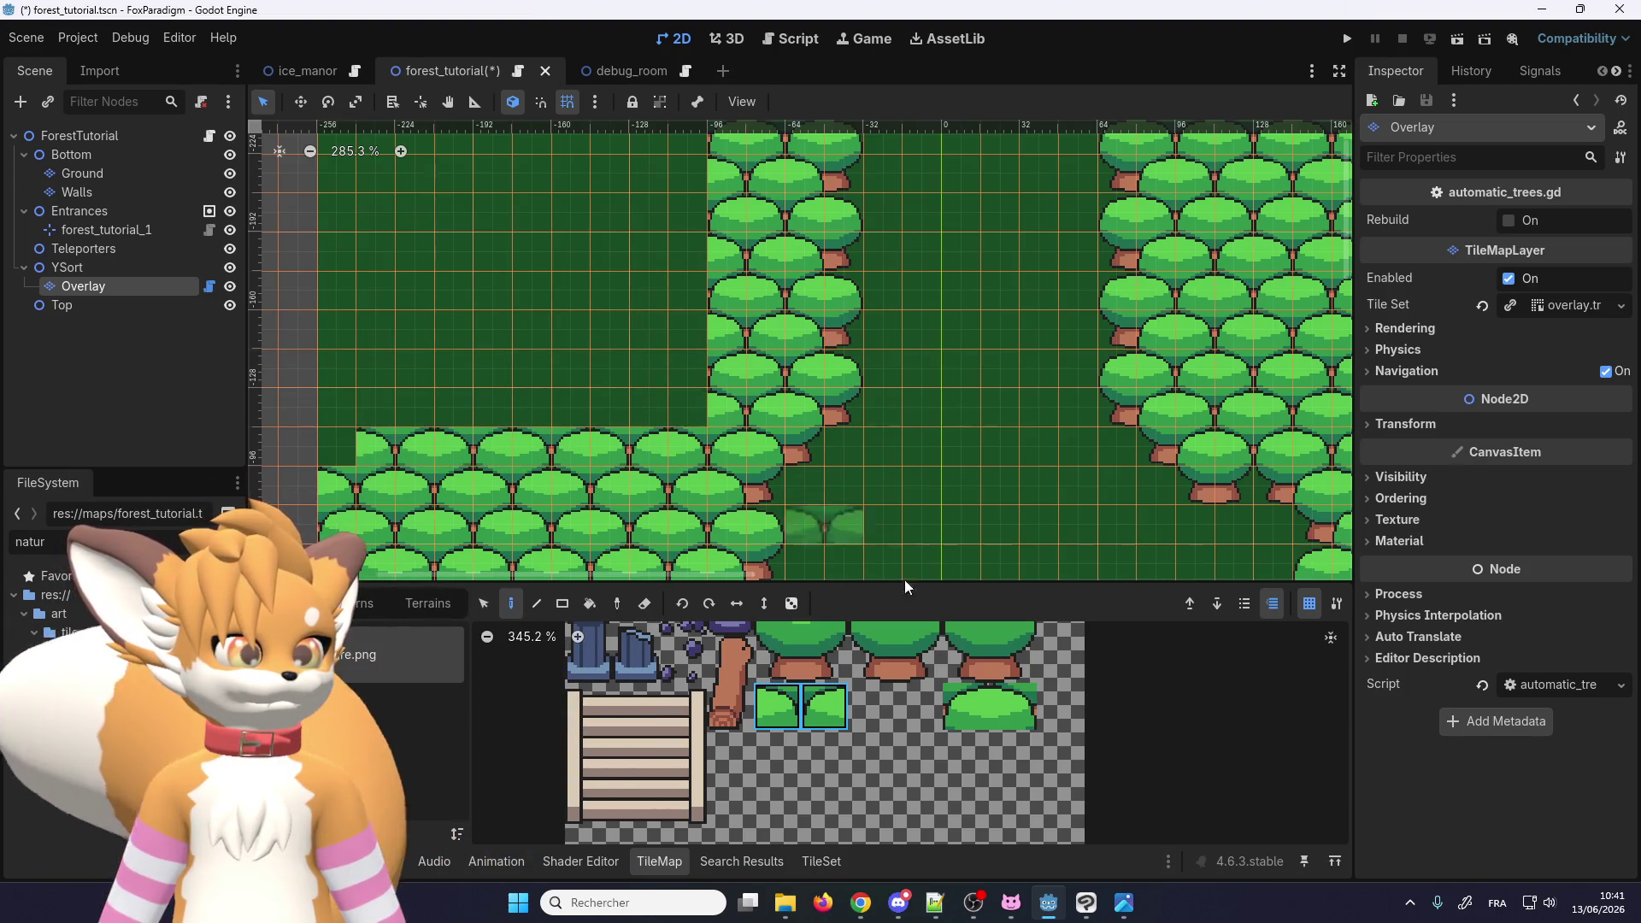
left_click_drag(962, 708, 1013, 707)
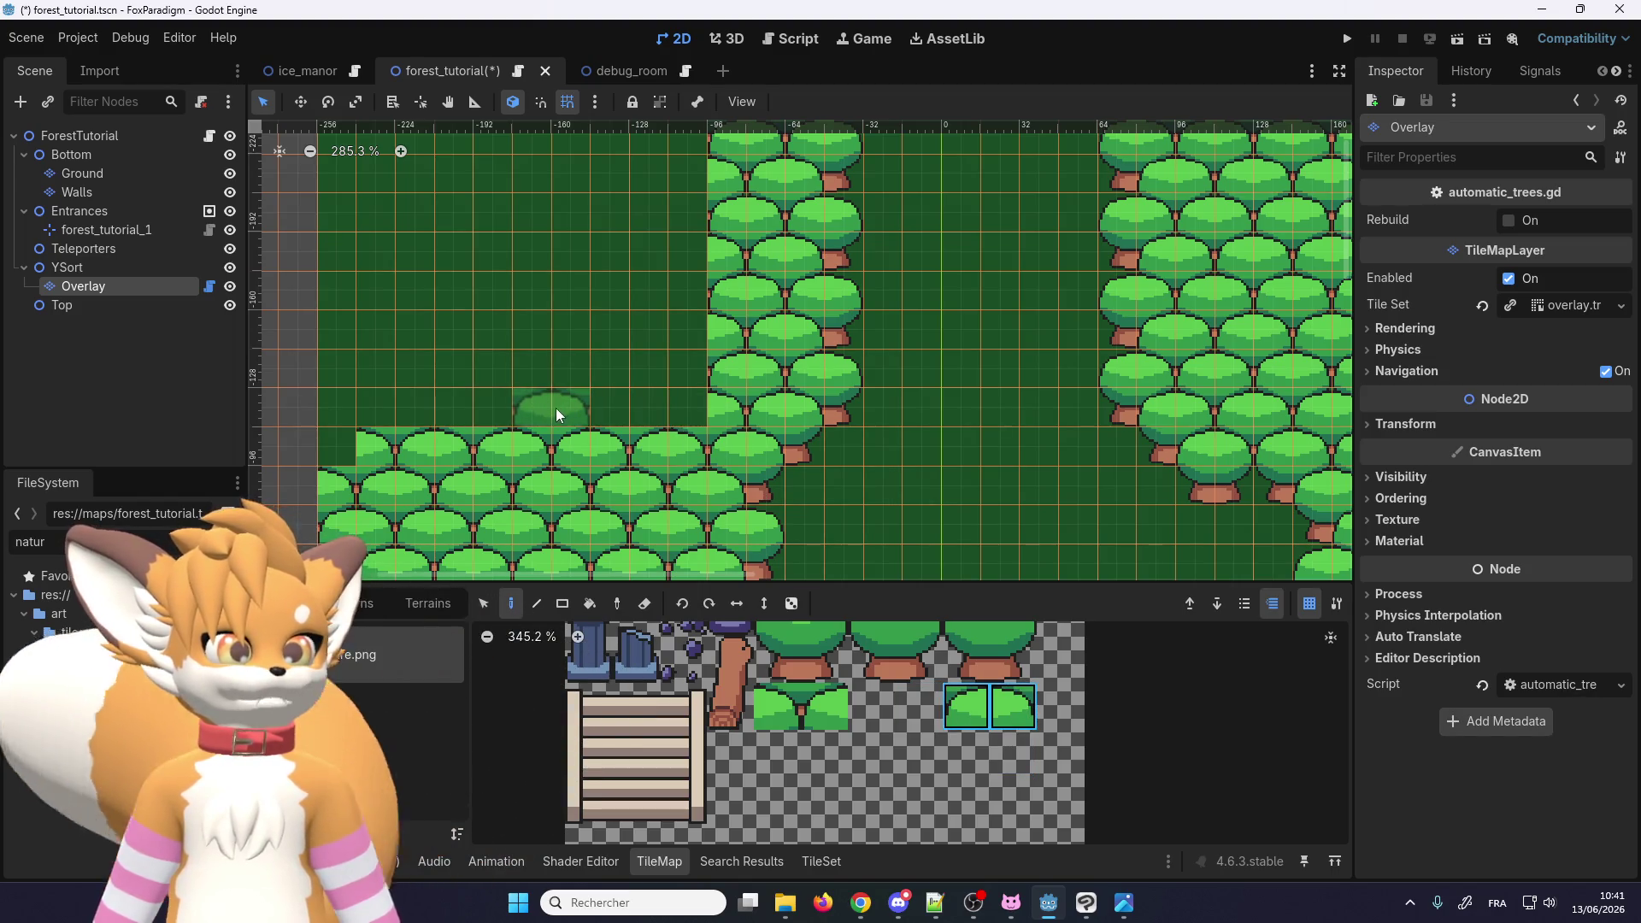
left_click_drag(825, 707, 780, 708)
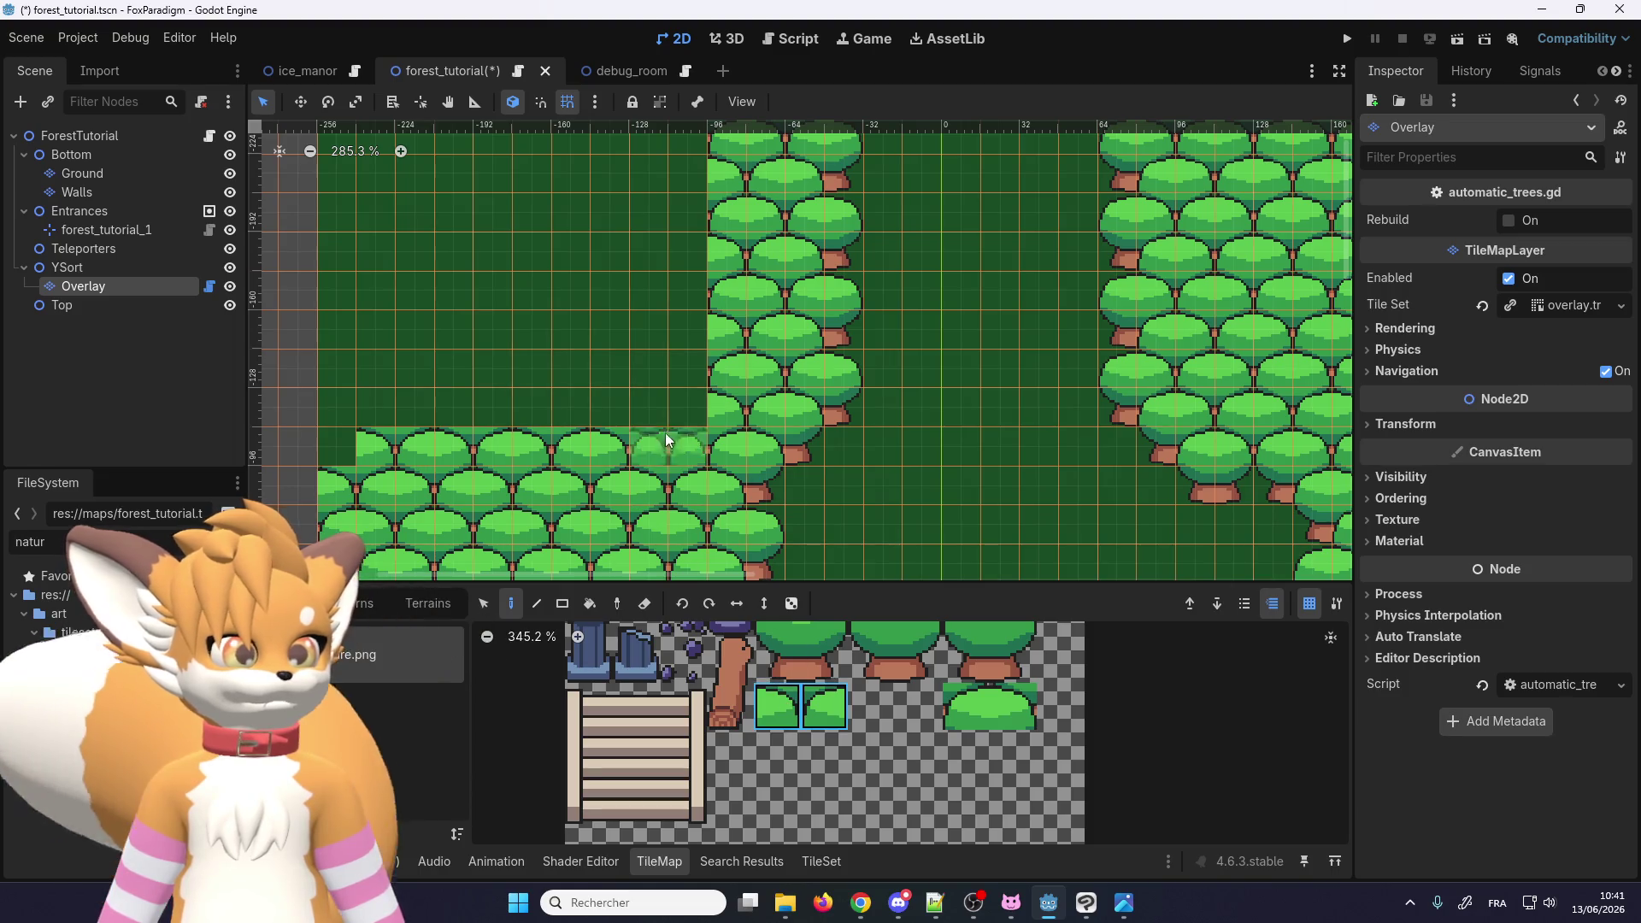
left_click_drag(658, 417, 325, 413)
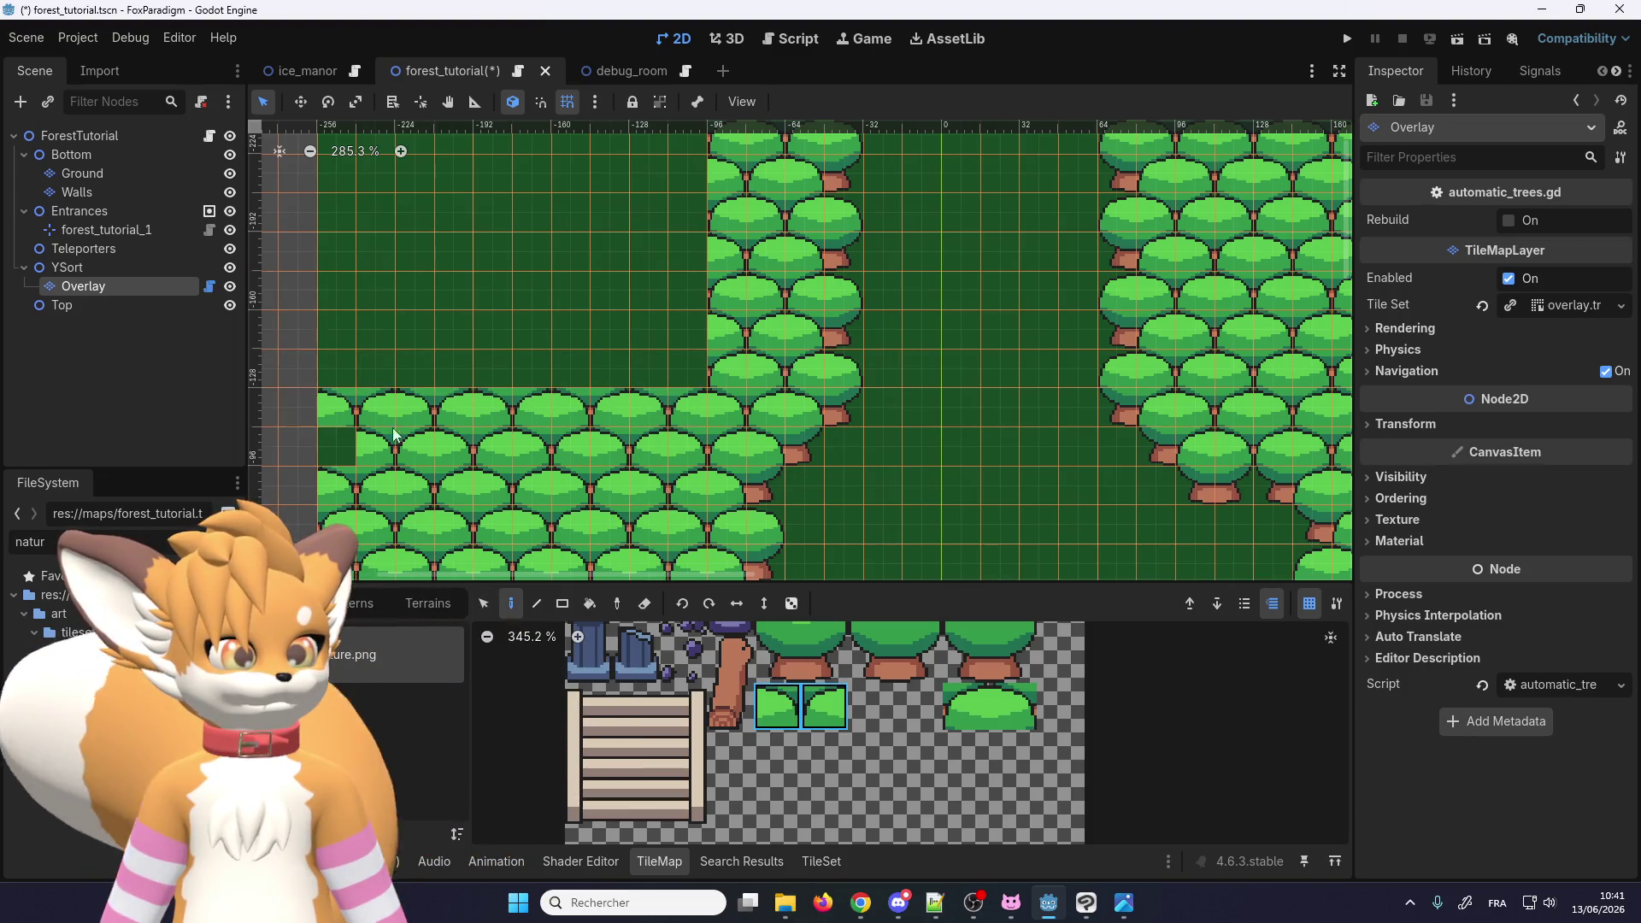
scroll(661, 459, "down", 2)
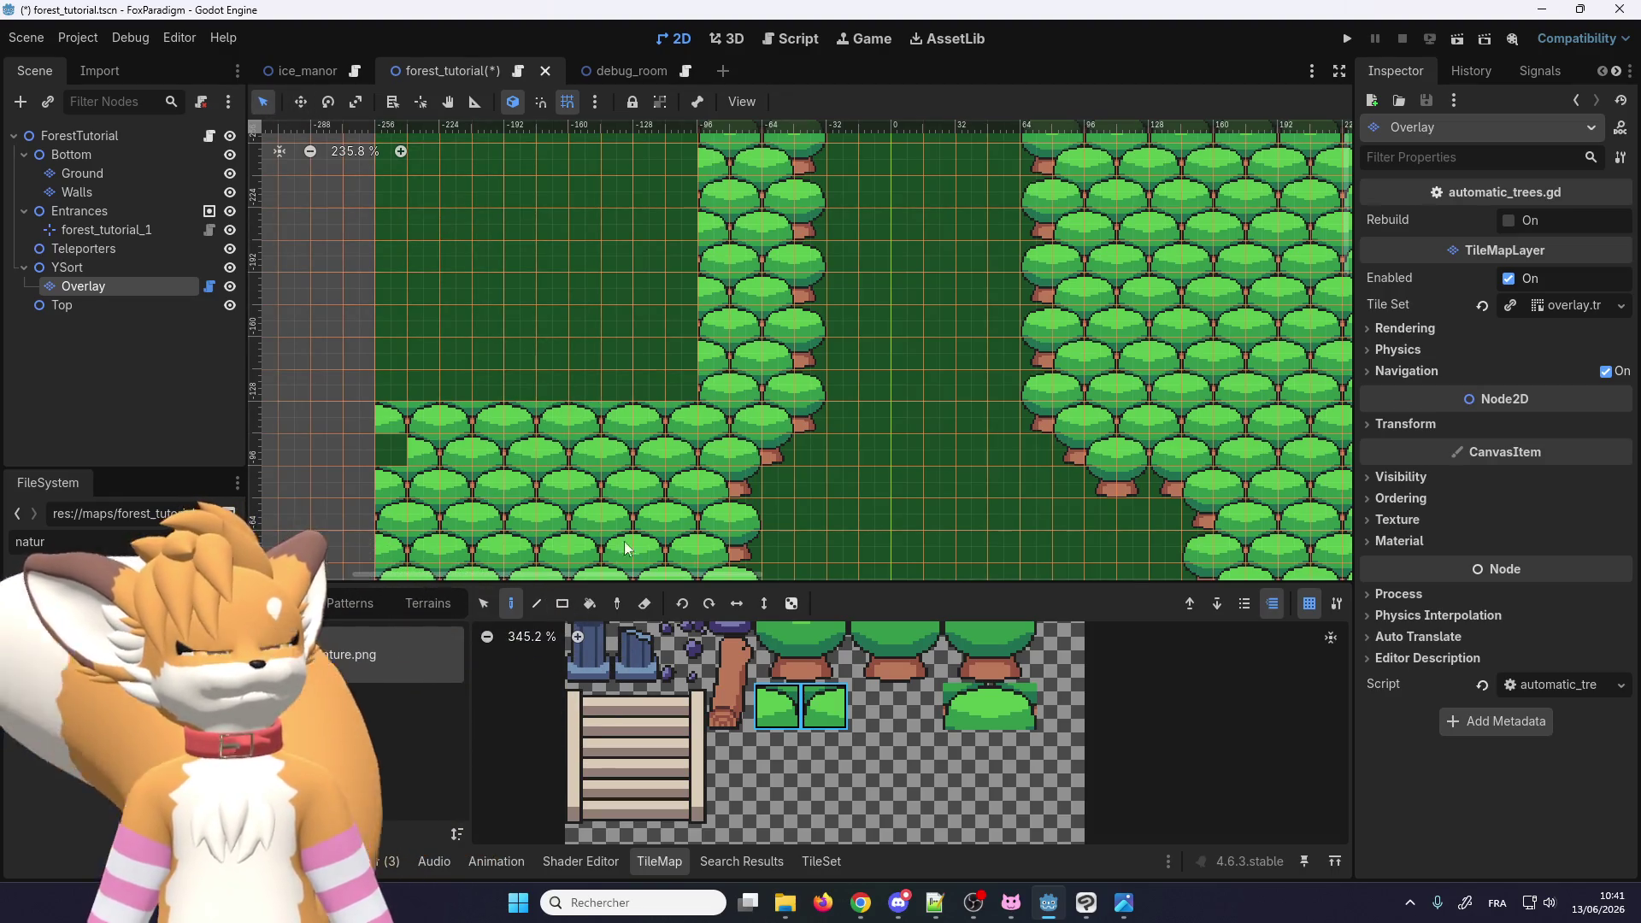
Step: Pick the two-tile tree in the atlas and paint a first row of trees
left_click(485, 603)
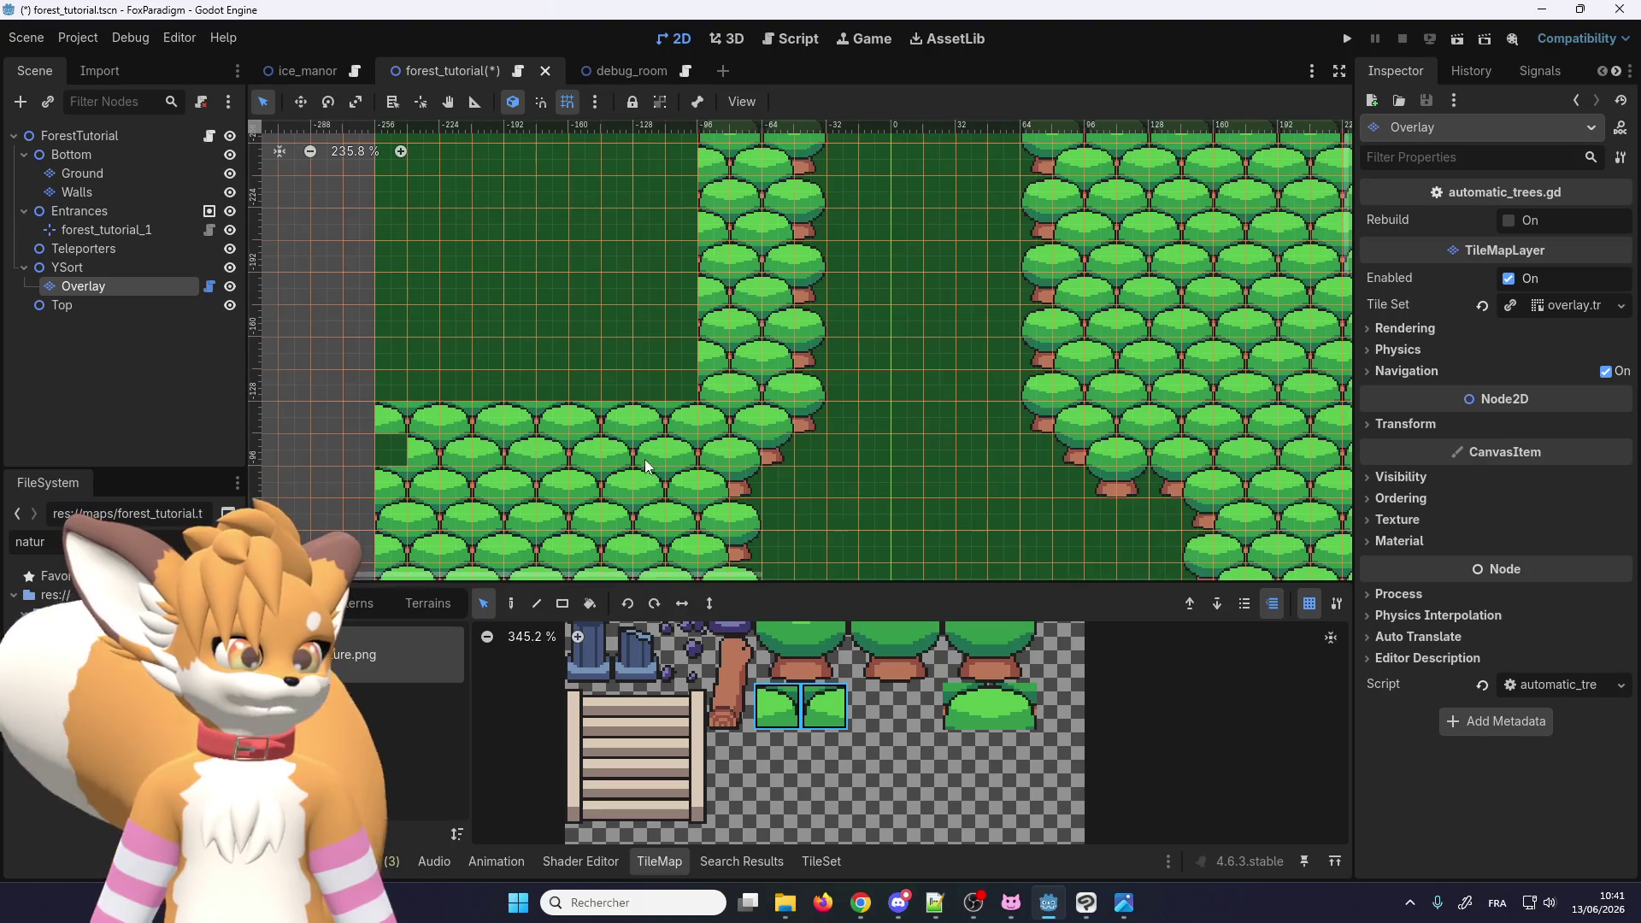
left_click(675, 440)
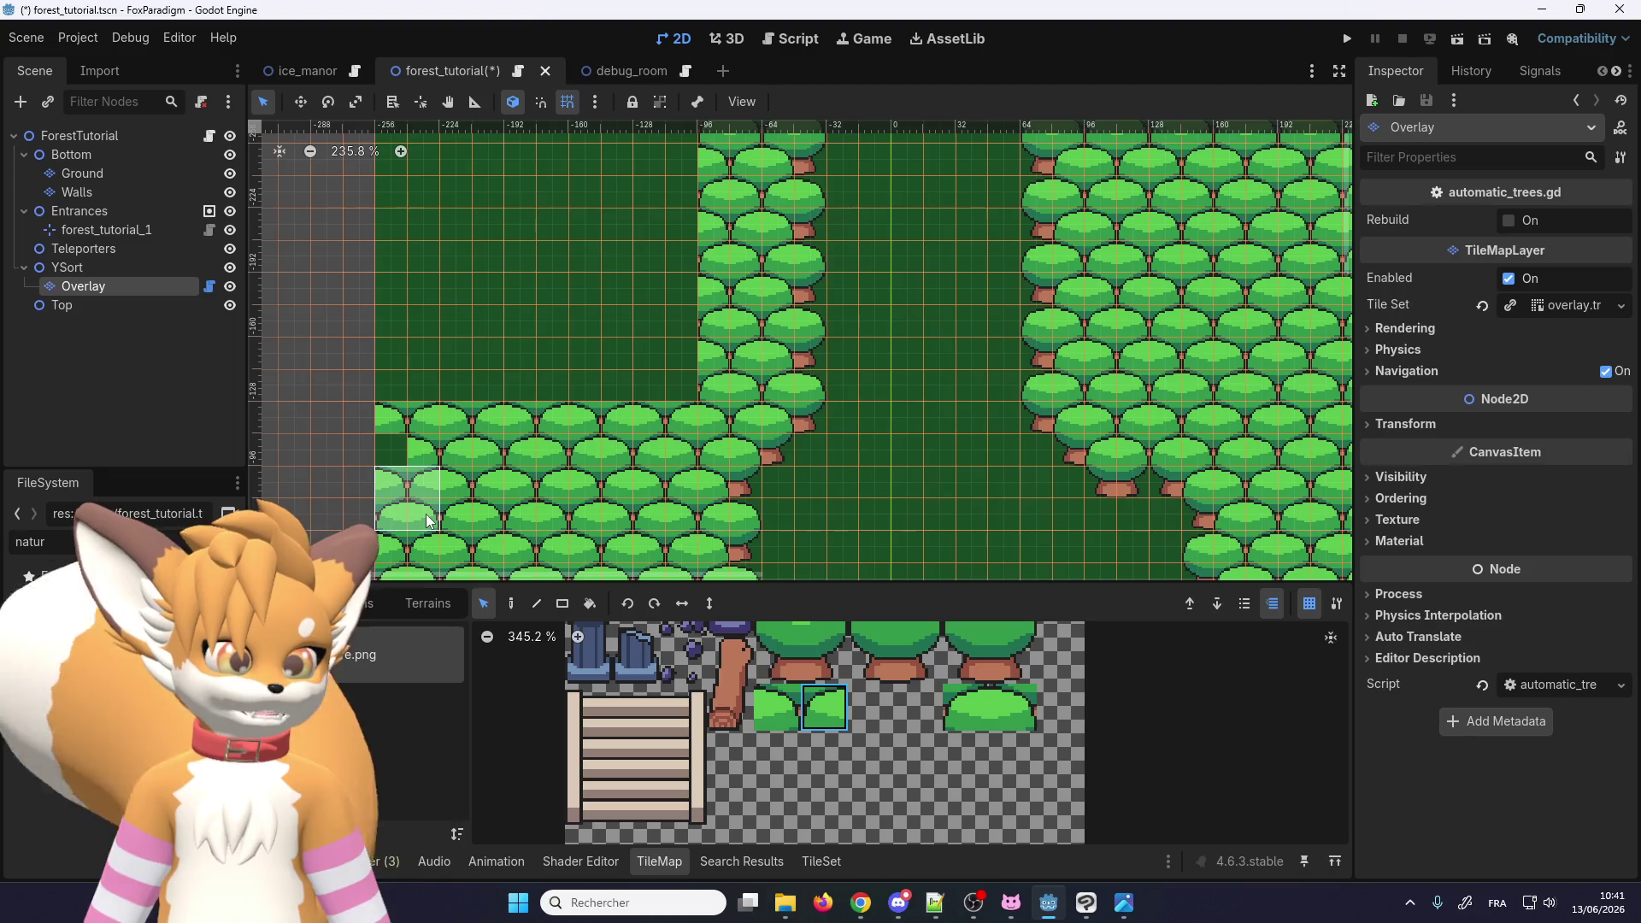
left_click_drag(778, 708, 824, 708)
left_click(537, 604)
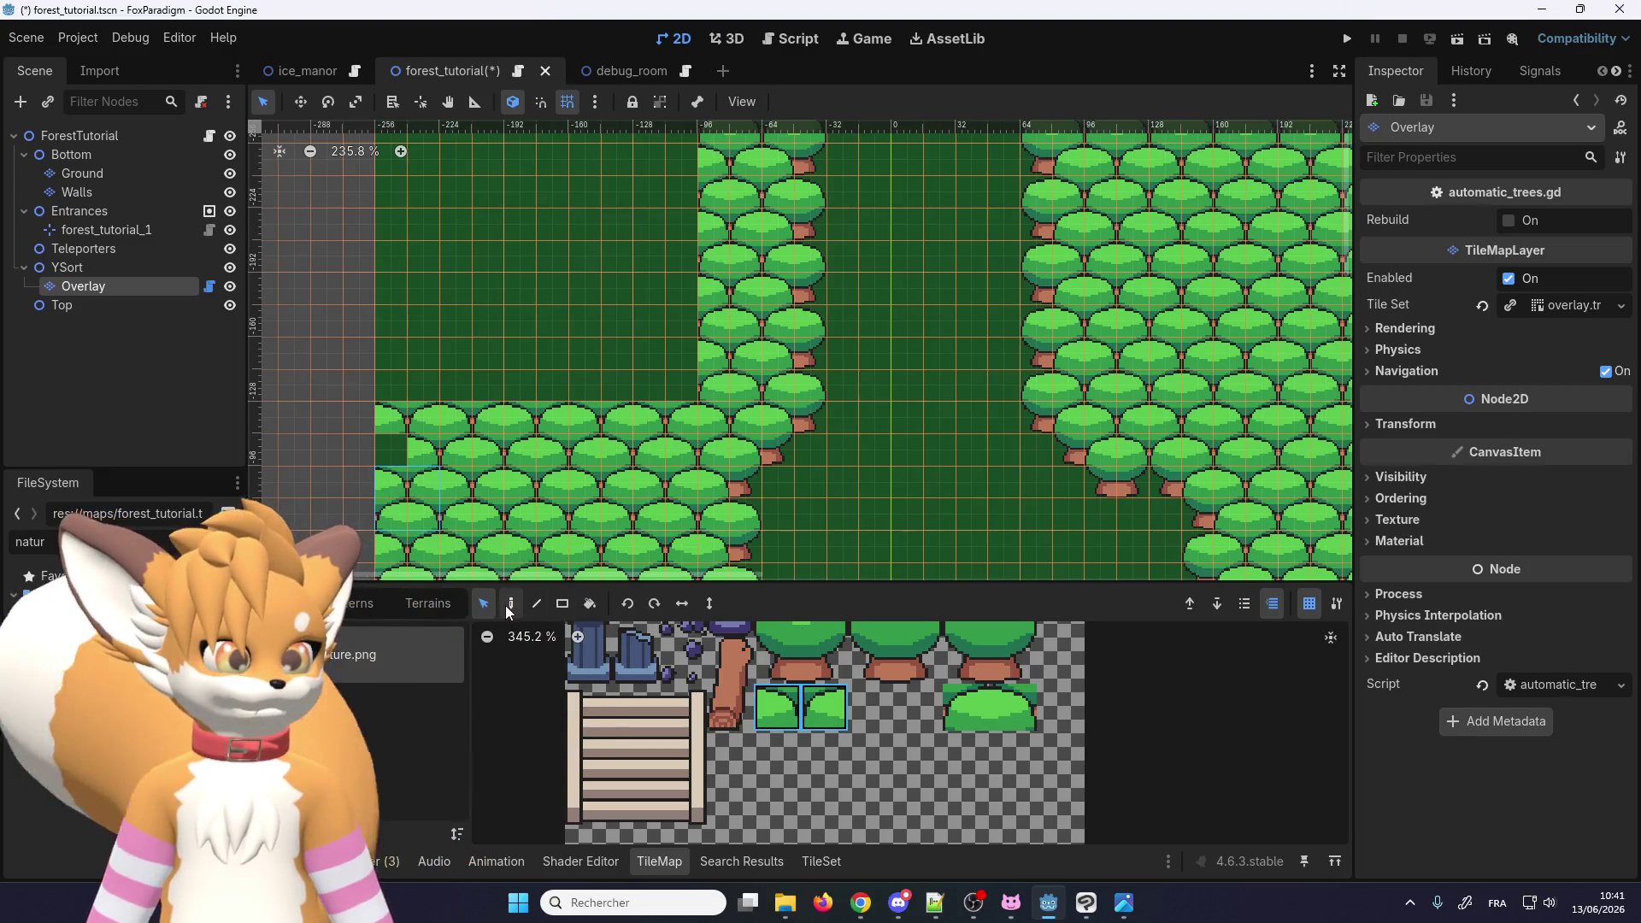
left_click(509, 604)
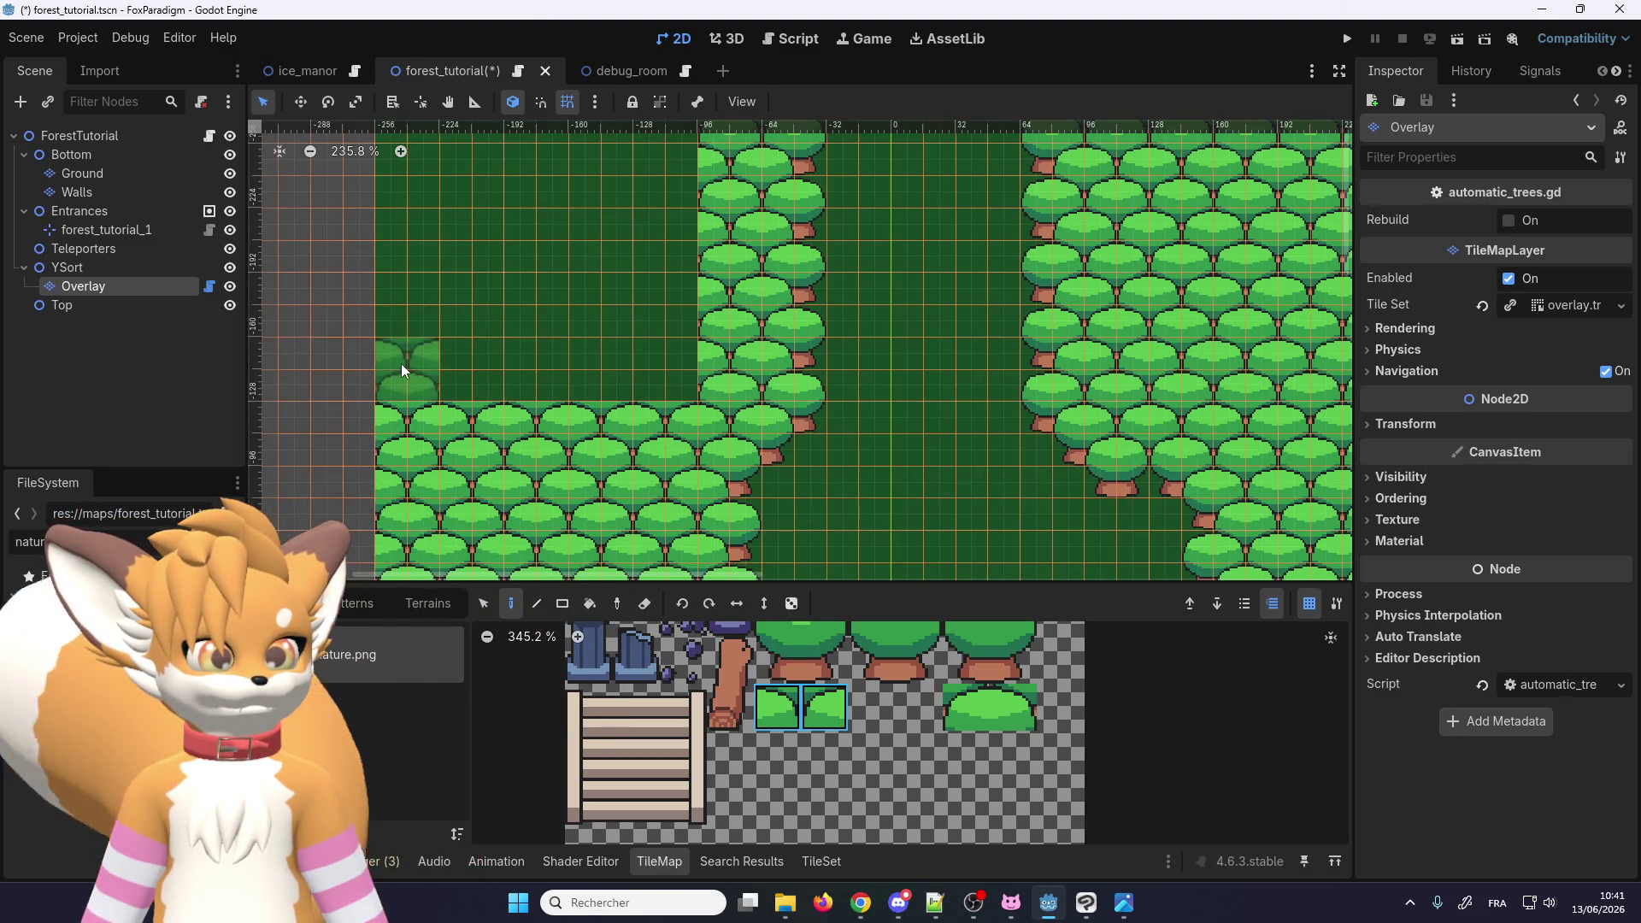
mouse_move(402, 363)
left_mouse_down()
mouse_move(689, 363)
mouse_move(665, 295)
mouse_move(362, 304)
left_mouse_up()
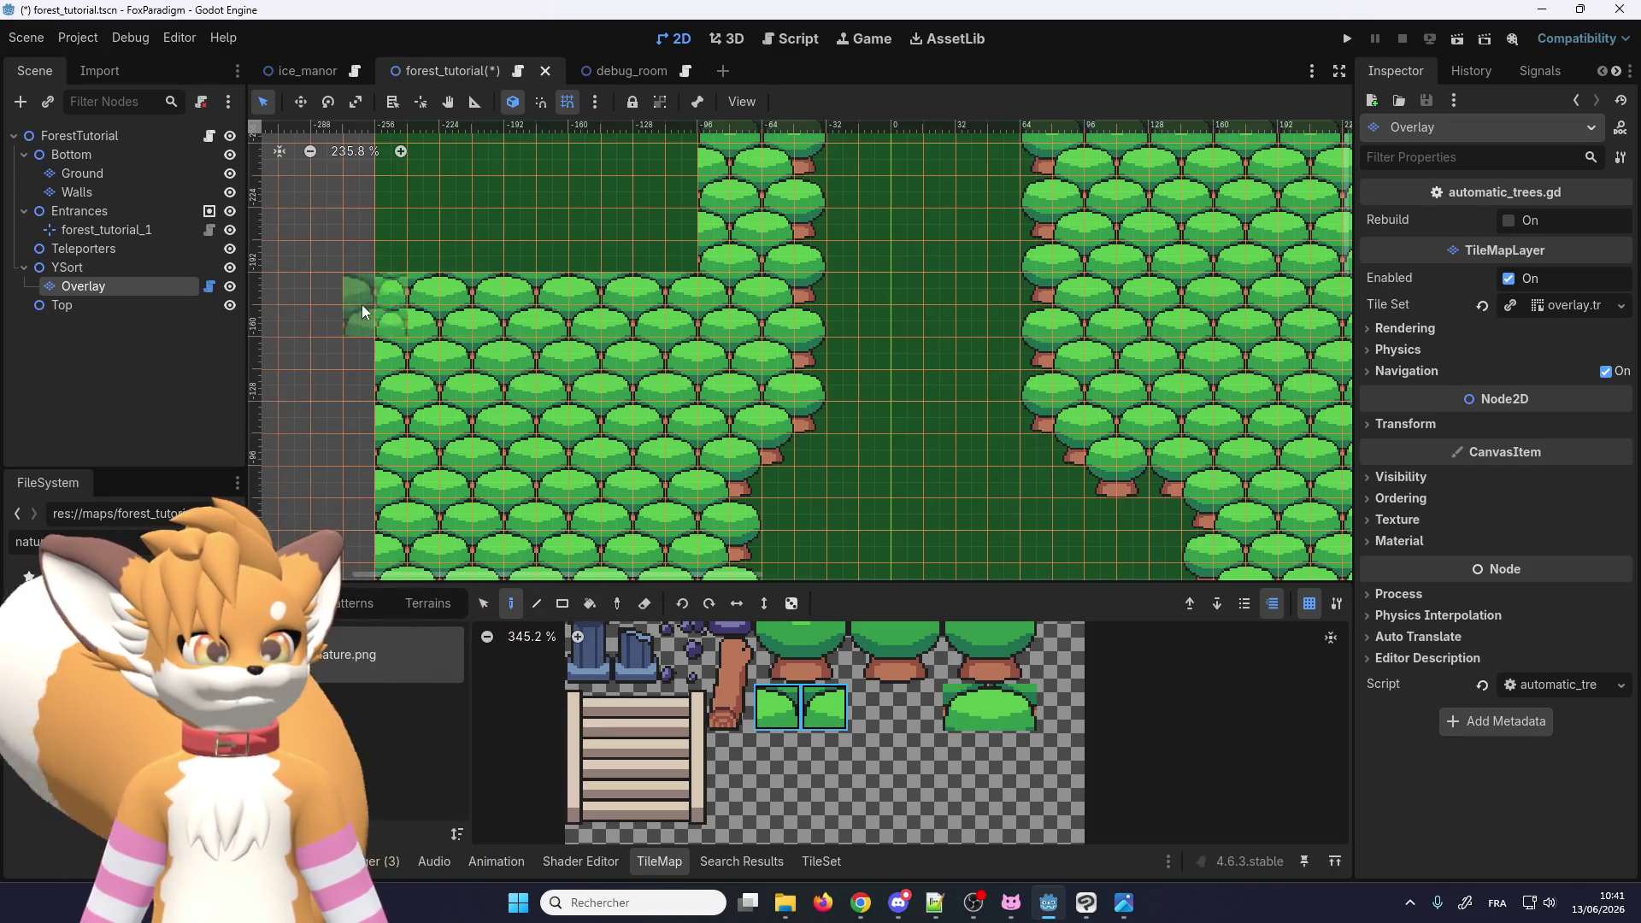
Step: Paint rows of trees along the lower edge and in the wooded area above
scroll(362, 304, "down", 1)
scroll(516, 311, "up", 5)
left_click_drag(501, 519, 723, 515)
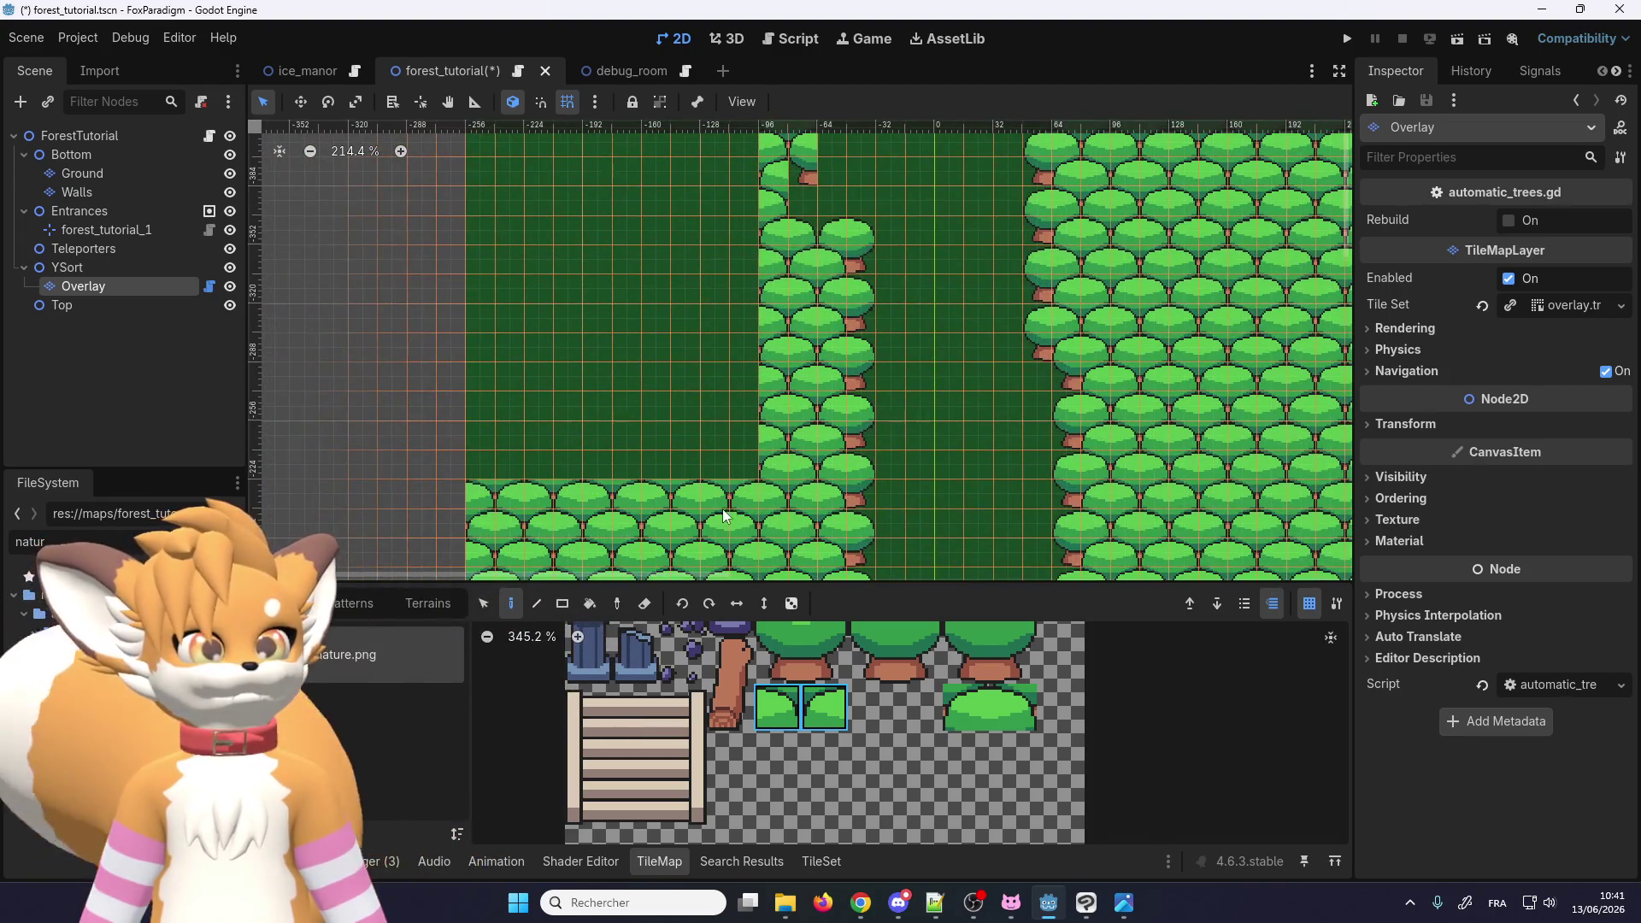
mouse_move(732, 433)
left_mouse_down()
mouse_move(474, 438)
mouse_move(727, 318)
mouse_move(481, 311)
left_mouse_up()
scroll(545, 424, "up", 4)
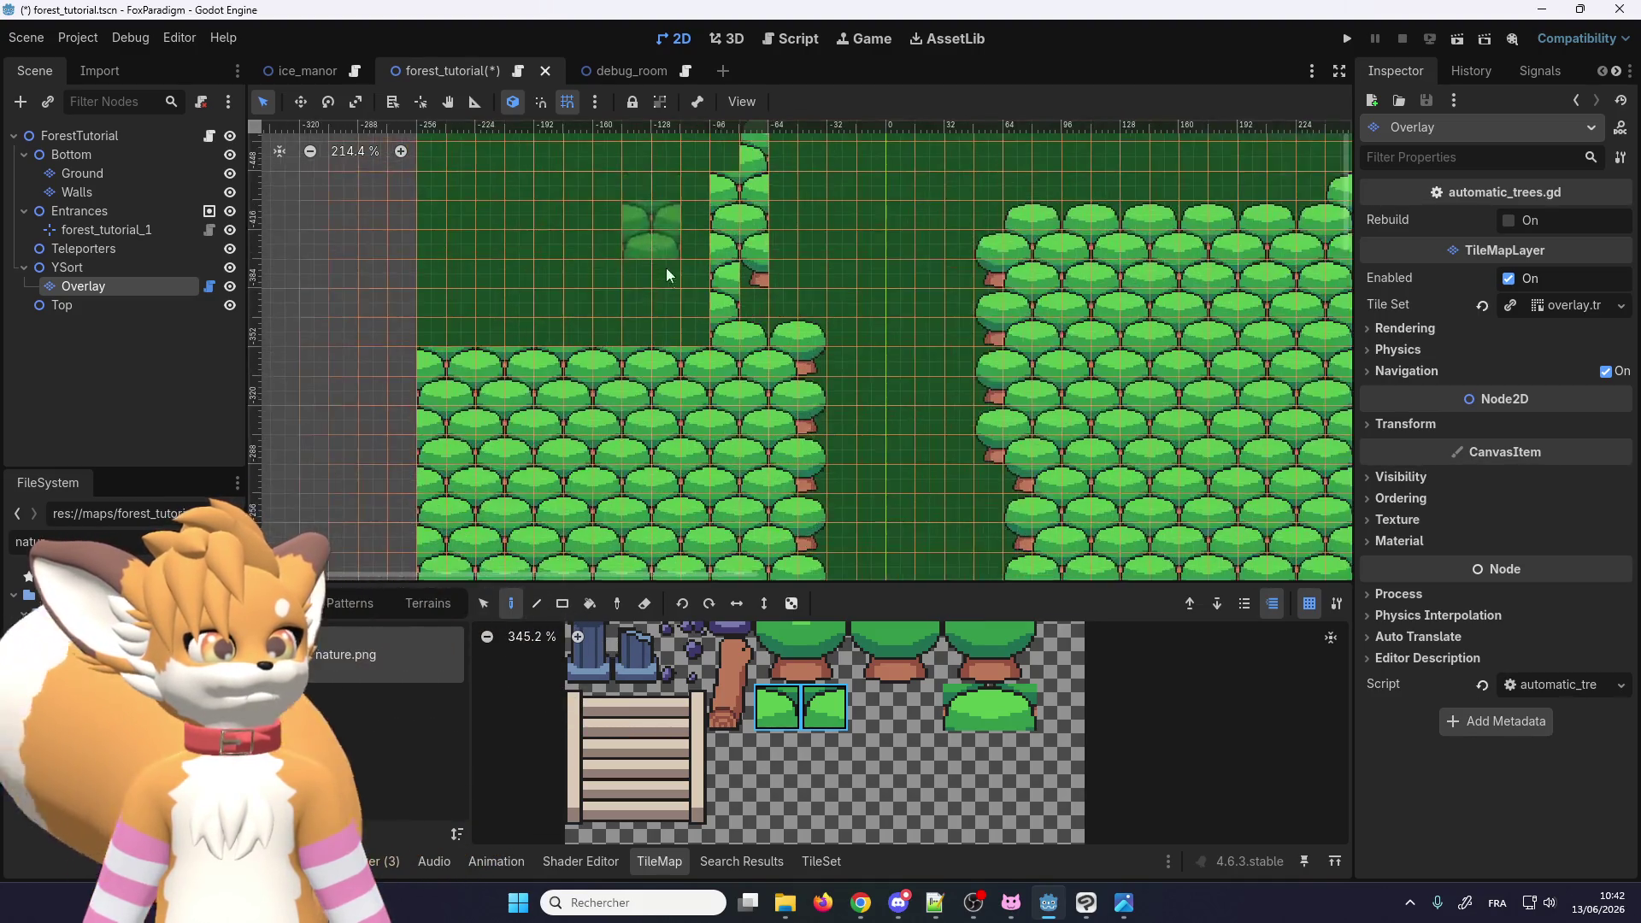
mouse_move(362, 325)
left_mouse_down()
mouse_move(597, 337)
mouse_move(674, 242)
mouse_move(357, 245)
left_mouse_up()
scroll(477, 341, "up", 5)
scroll(447, 335, "left", 2)
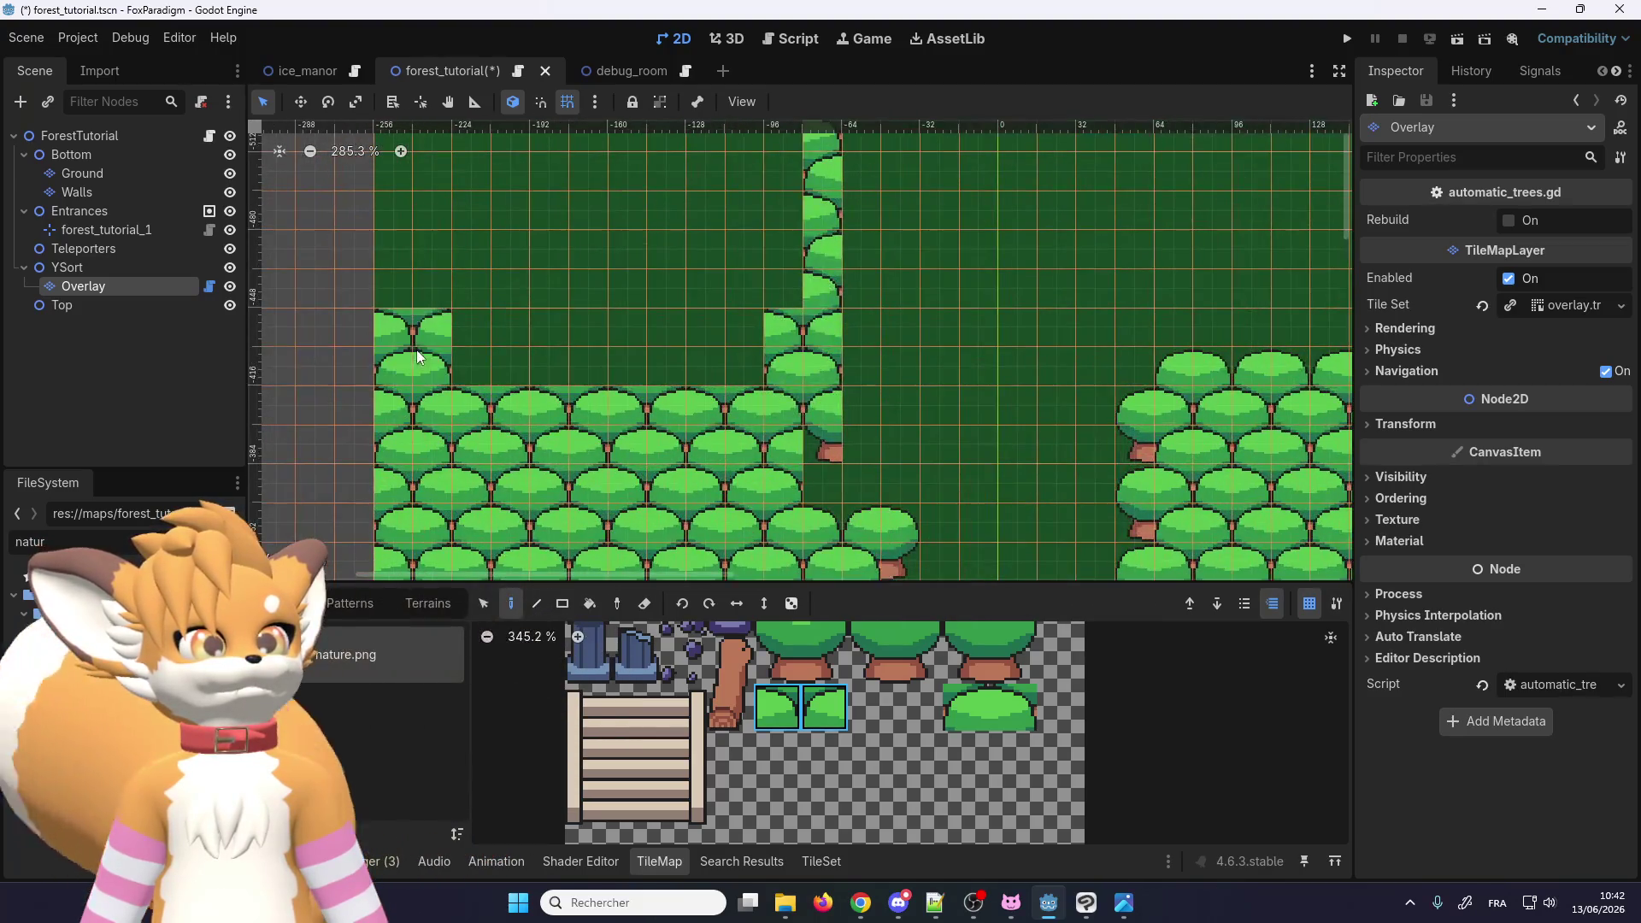
left_click_drag(417, 350, 706, 357)
scroll(525, 469, "up", 2)
scroll(444, 277, "up", 1)
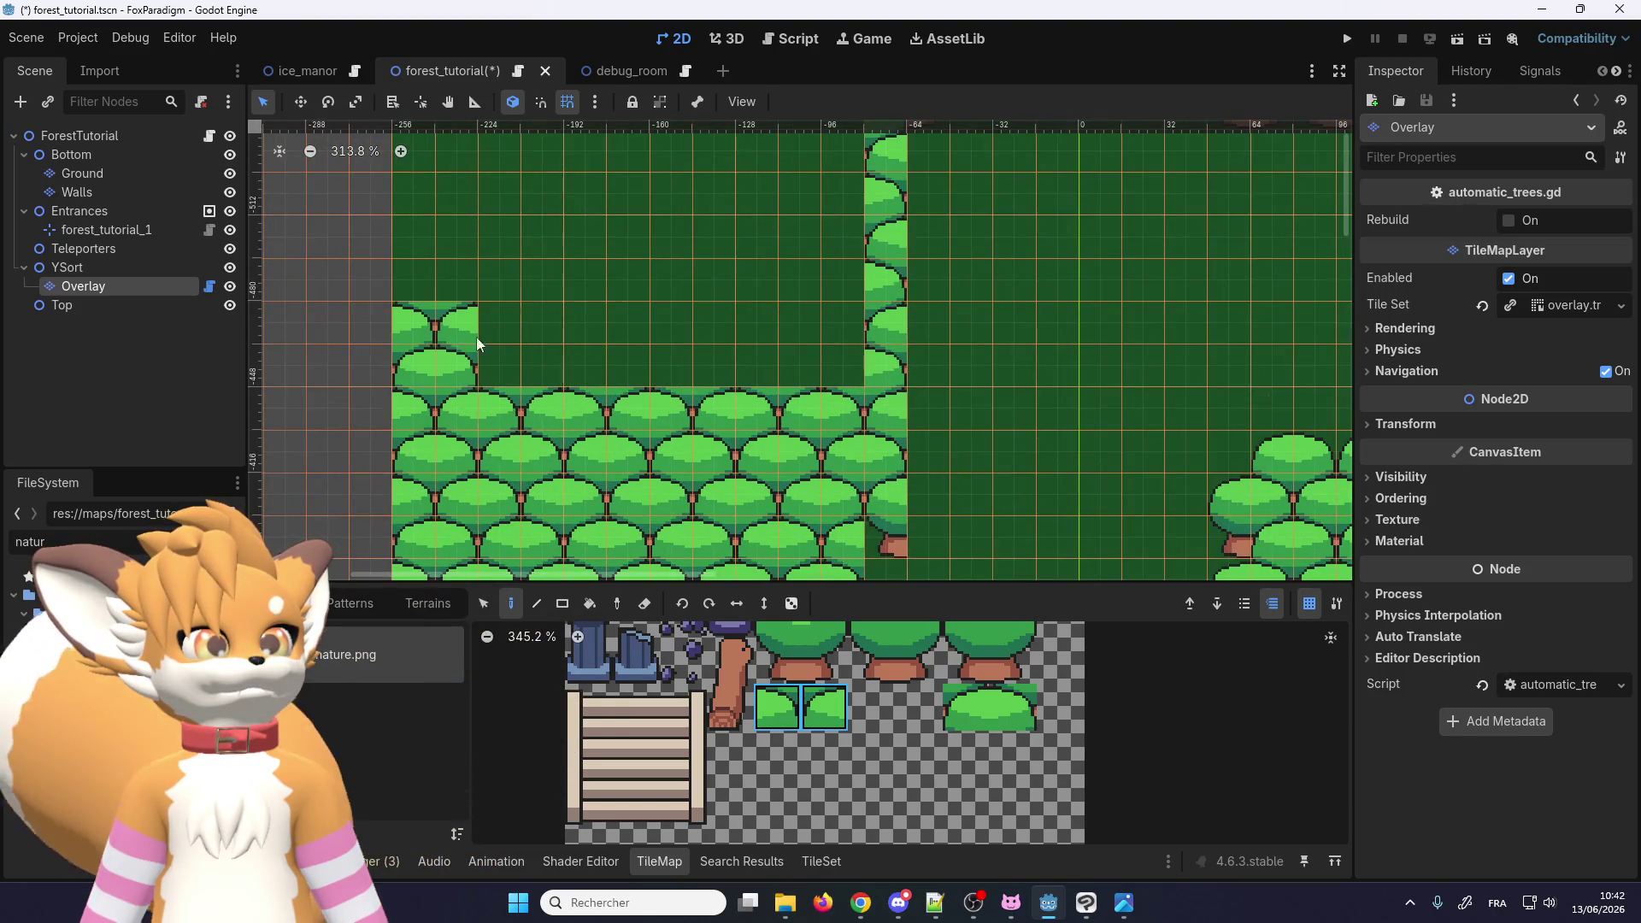
left_click_drag(477, 343, 792, 340)
Step: Add more tree rows to close the gap in the forest border
scroll(696, 377, "up", 3)
scroll(598, 257, "left", 1)
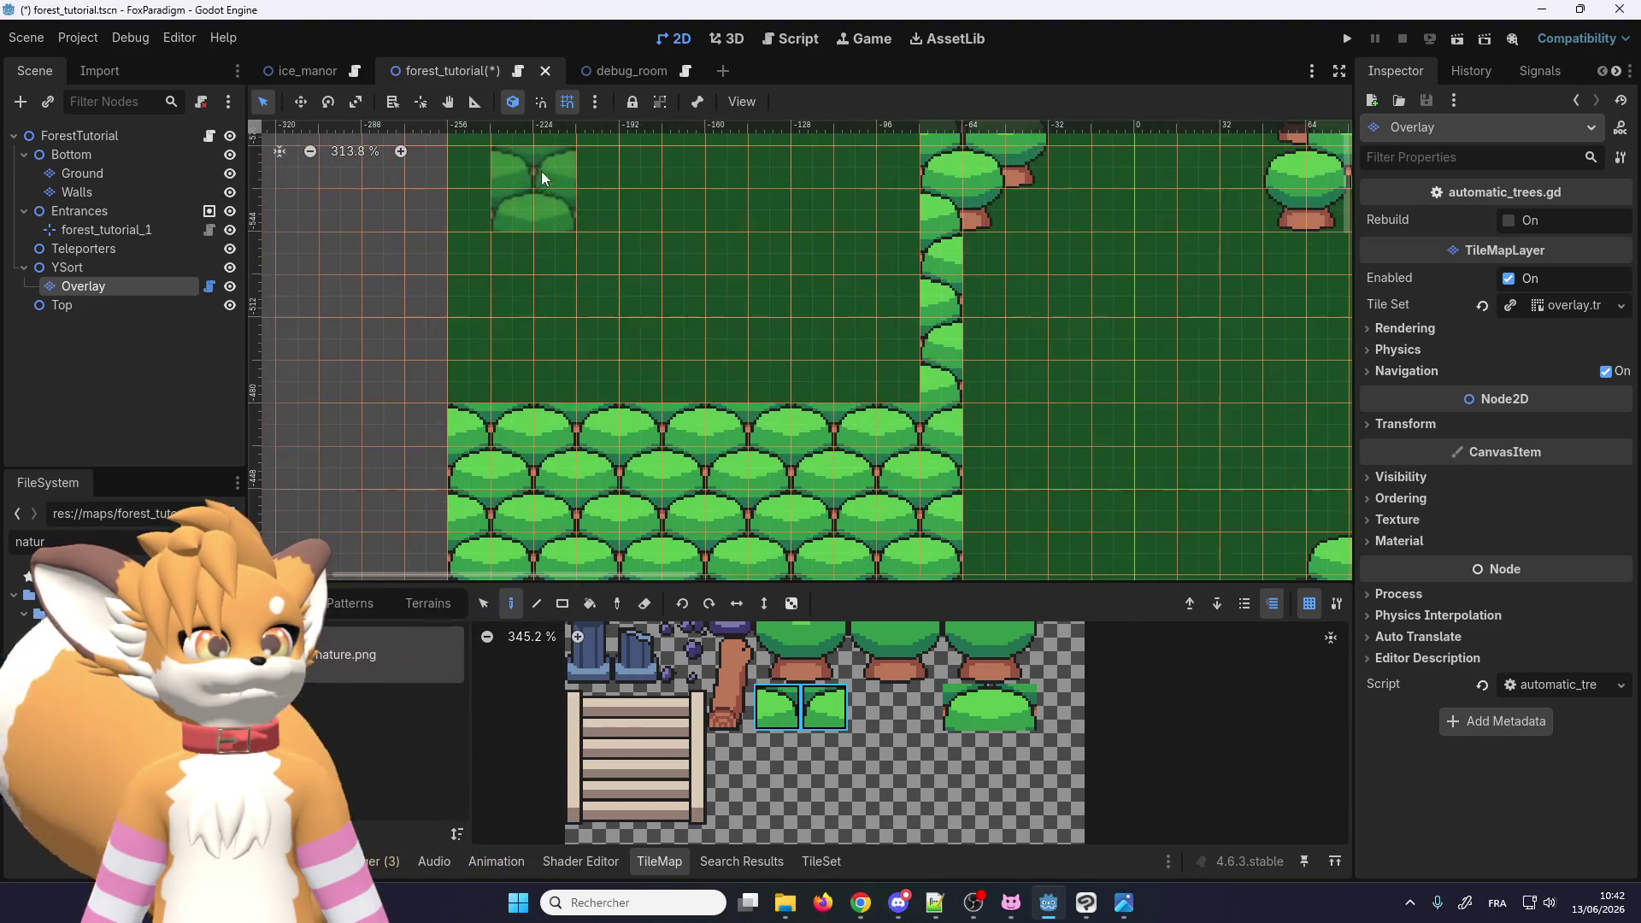
left_click_drag(477, 354, 837, 332)
scroll(598, 308, "up", 5)
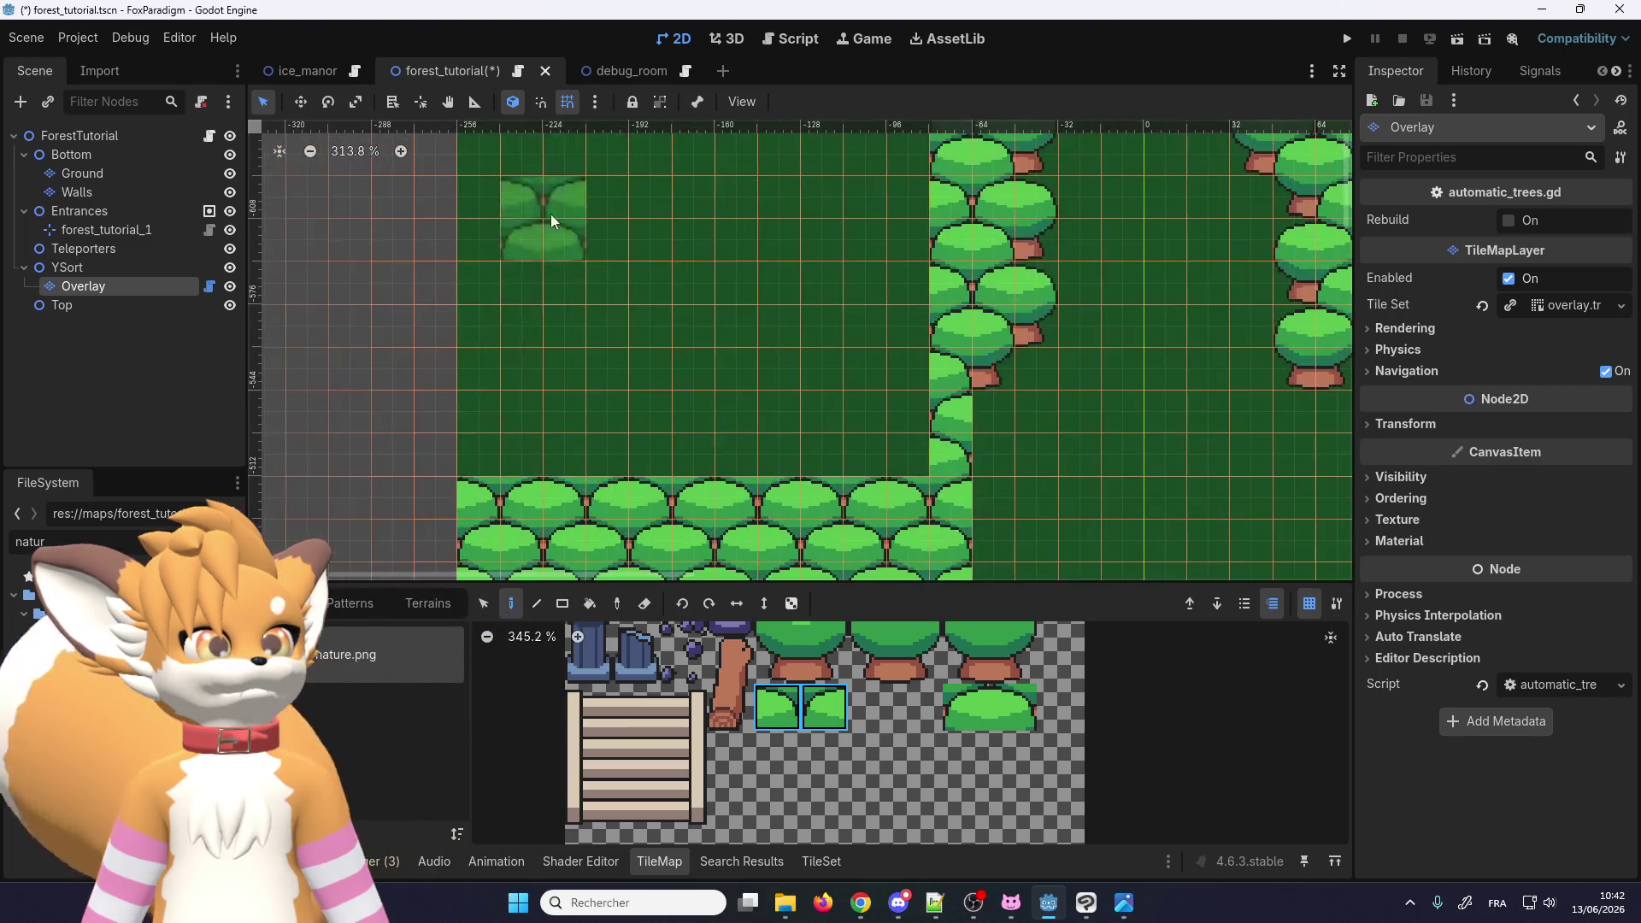
left_click_drag(484, 439, 897, 423)
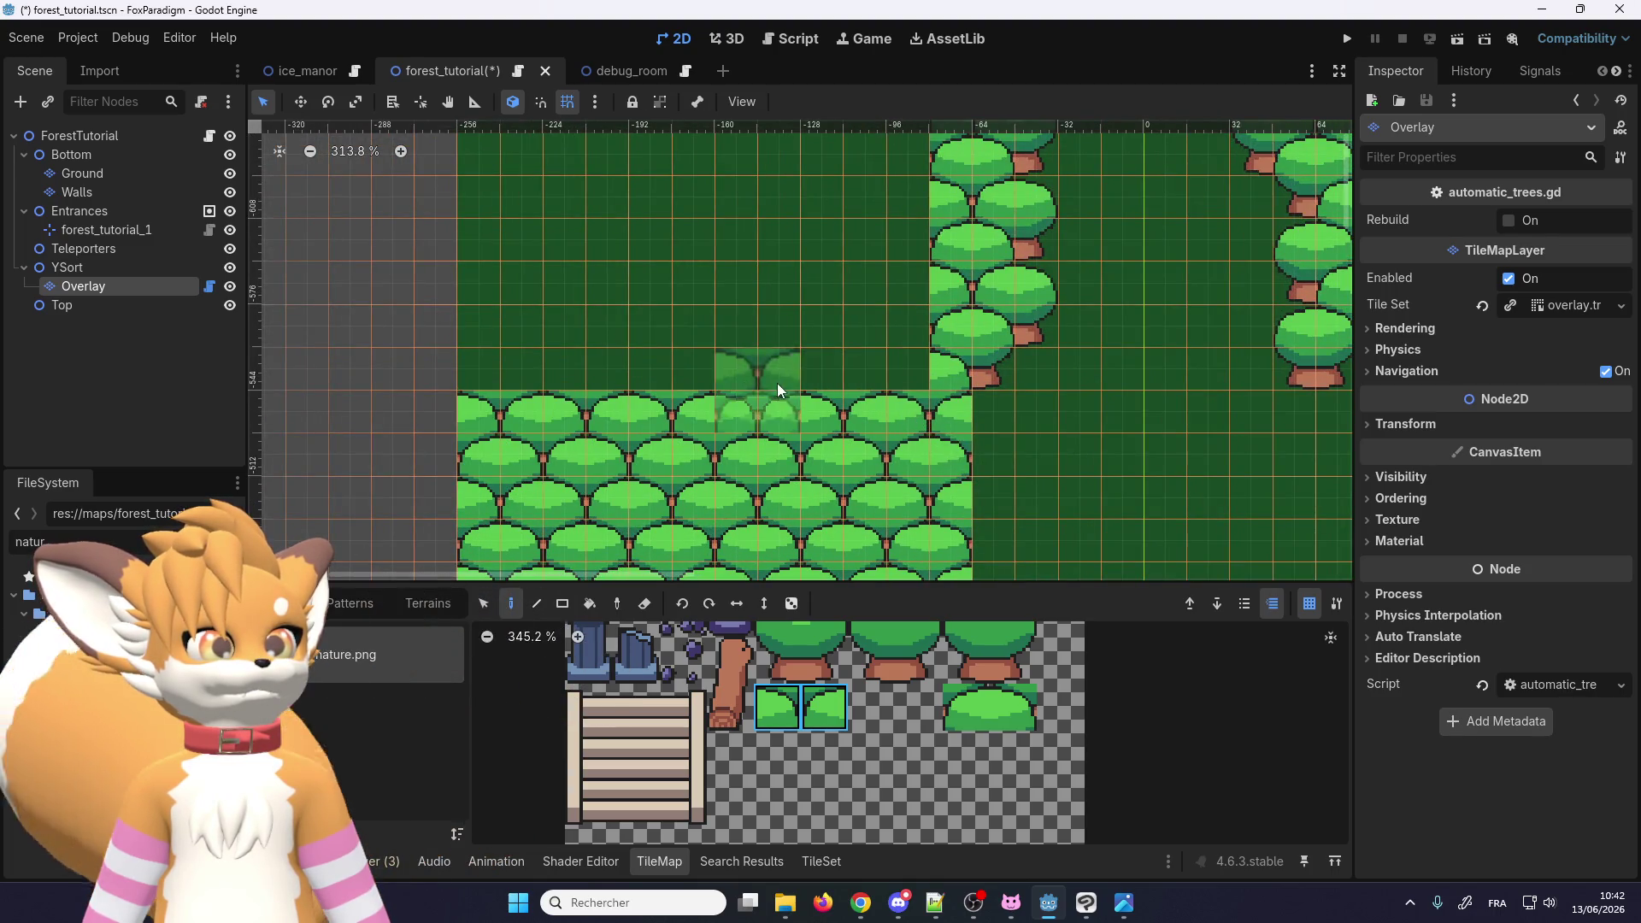
left_click_drag(499, 347, 906, 338)
scroll(720, 218, "up", 3)
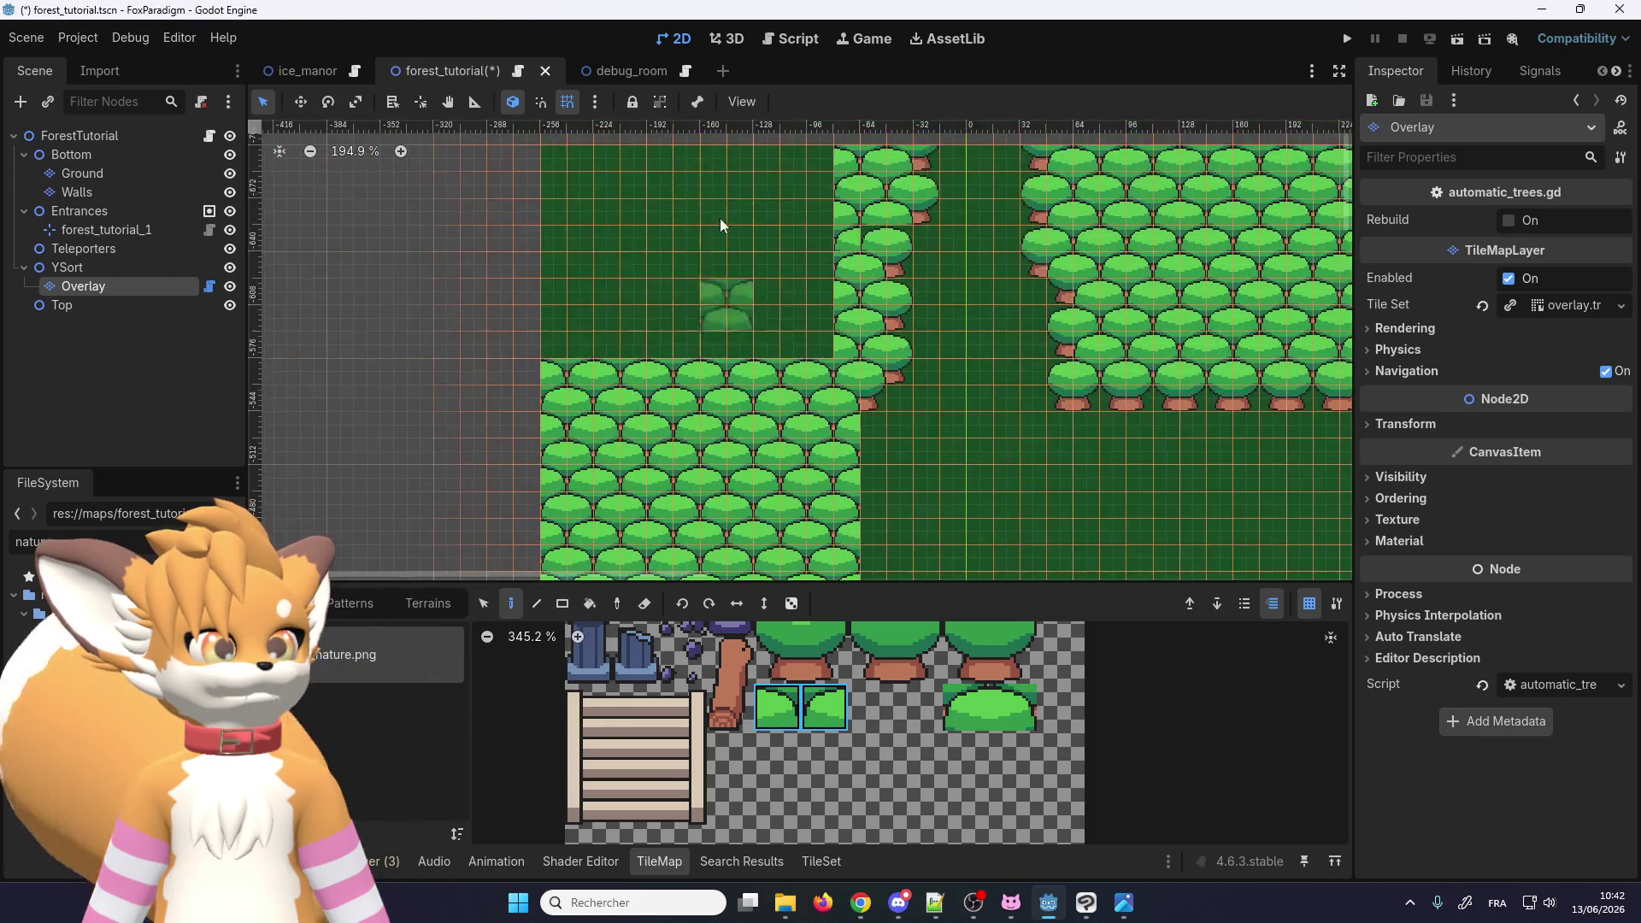
left_click_drag(492, 481, 904, 466)
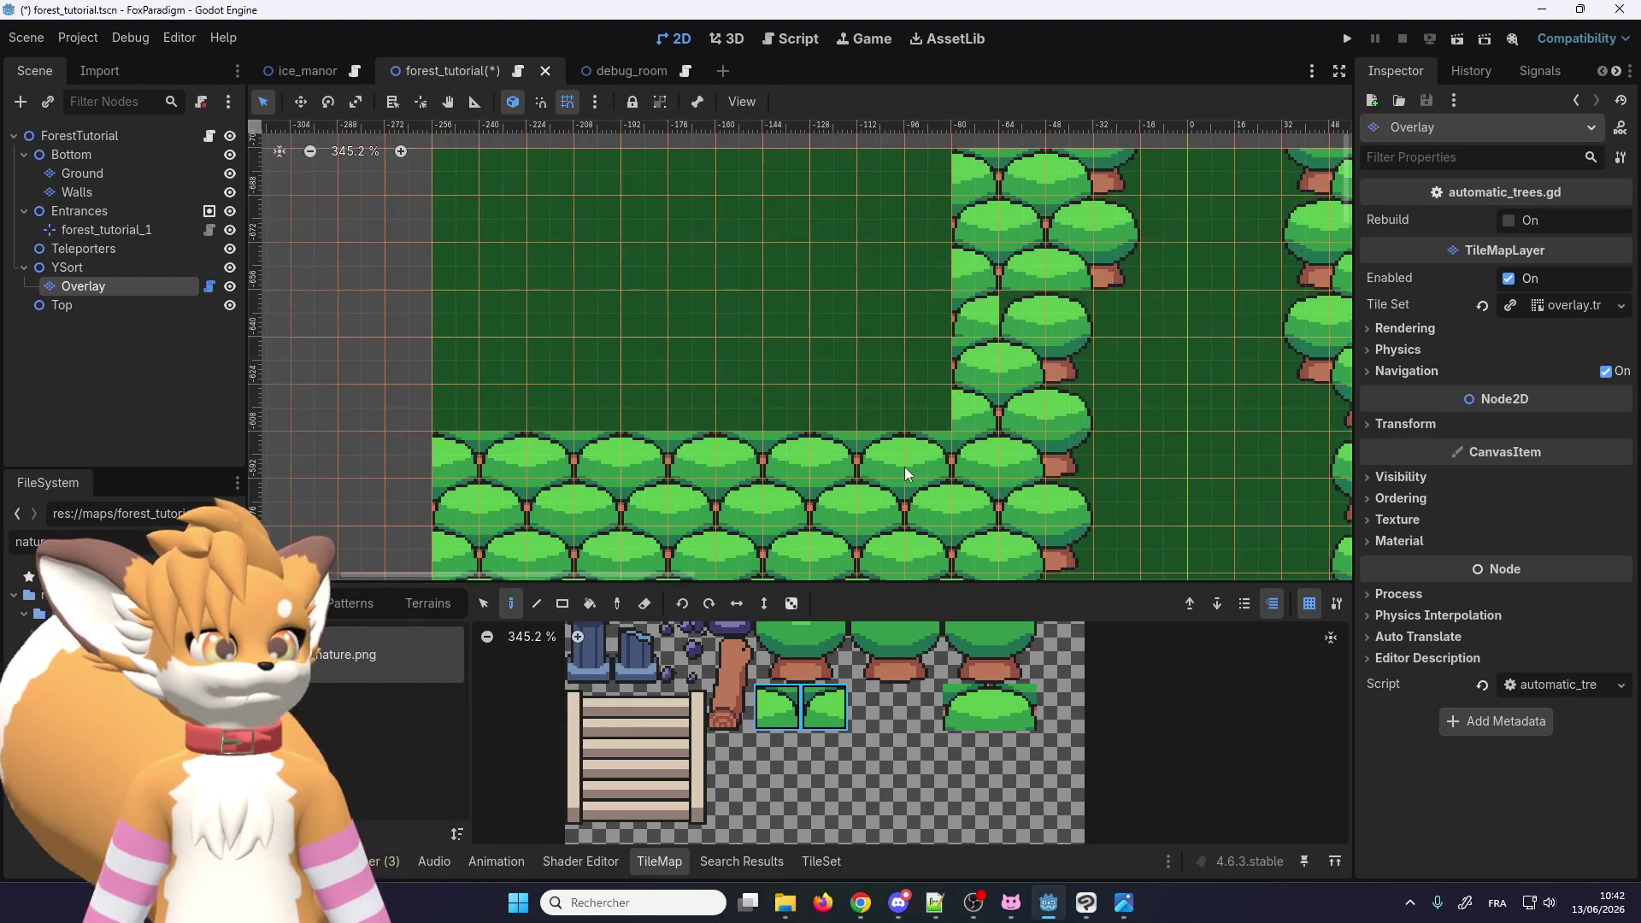
left_click_drag(899, 363, 481, 393)
left_click_drag(453, 329, 926, 274)
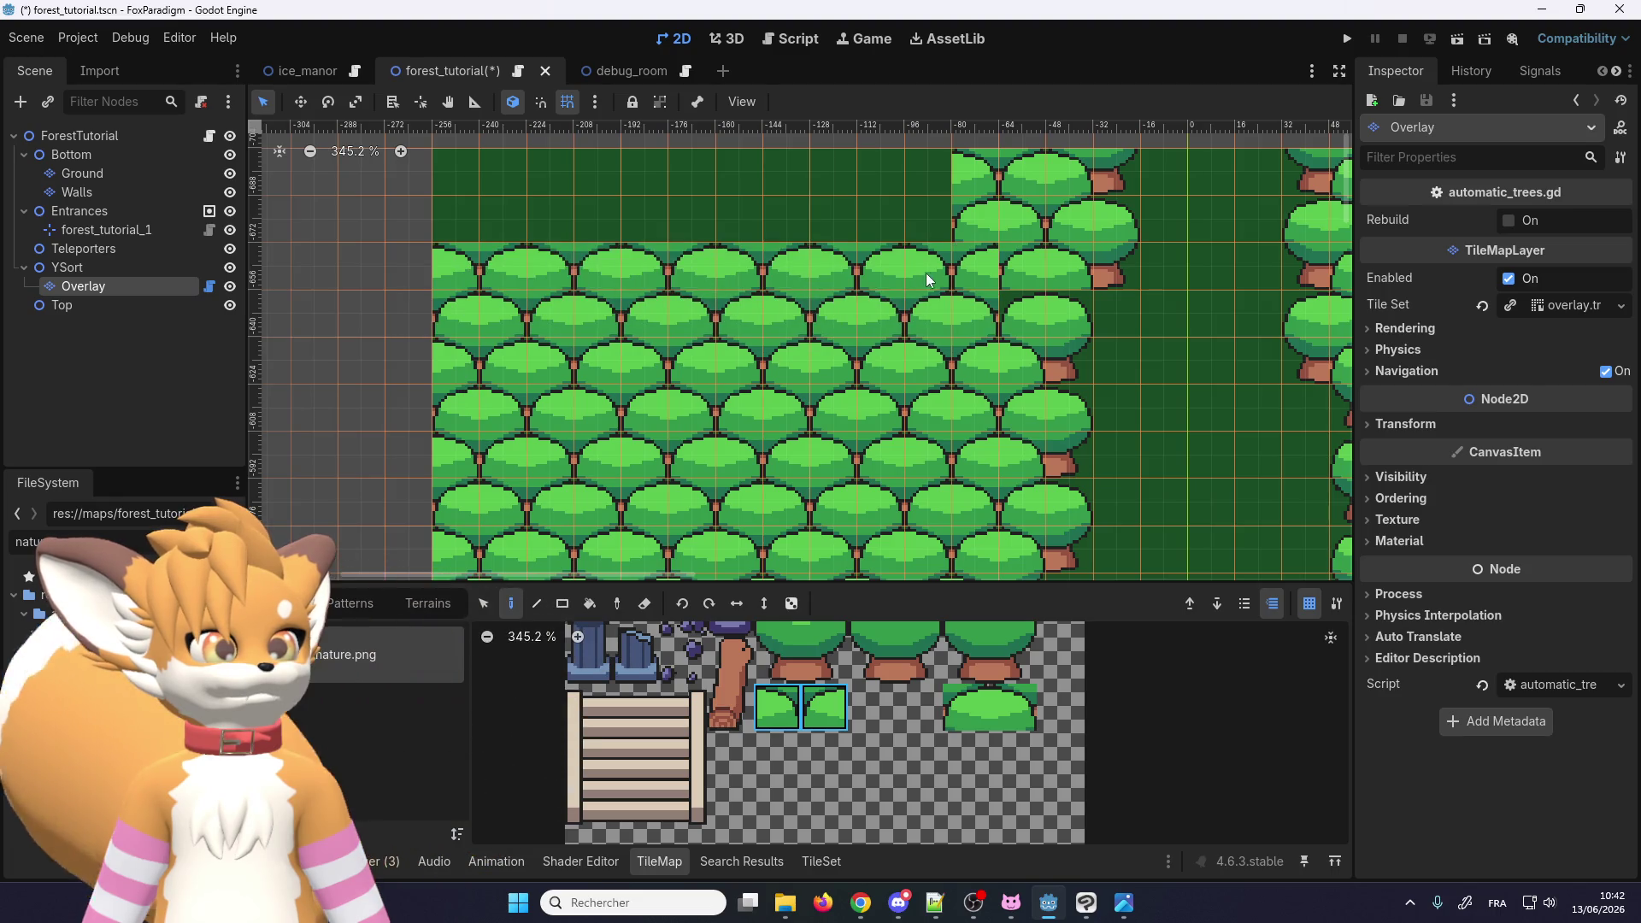
scroll(761, 431, "down", 2)
left_click_drag(499, 359, 939, 333)
scroll(1014, 421, "up", 1)
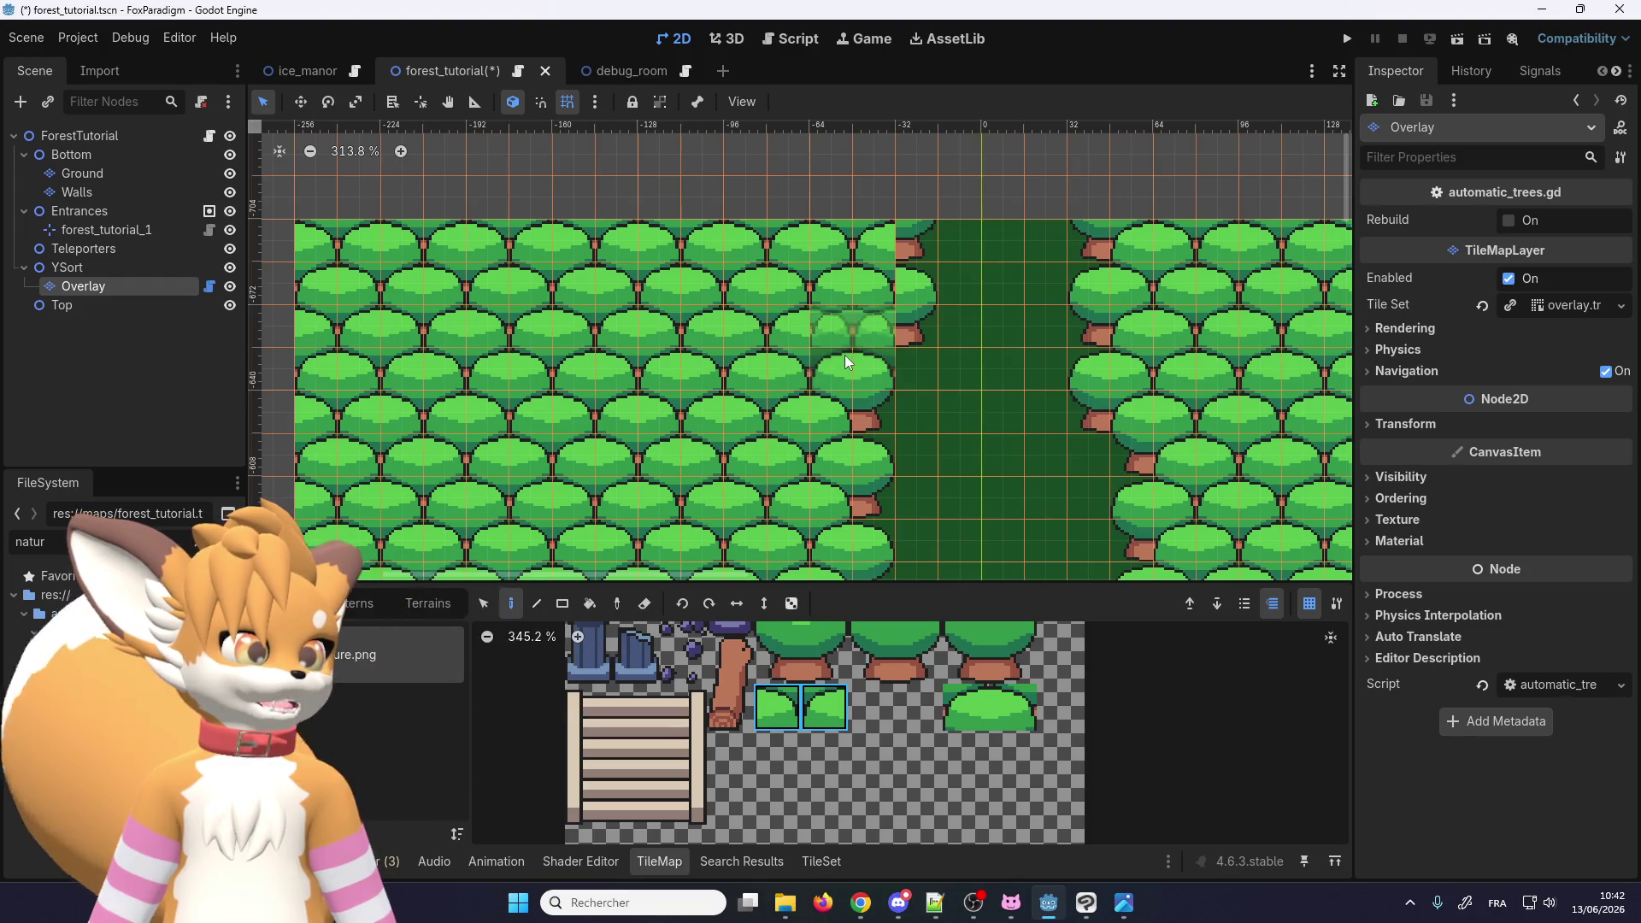
scroll(954, 166, "up", 3)
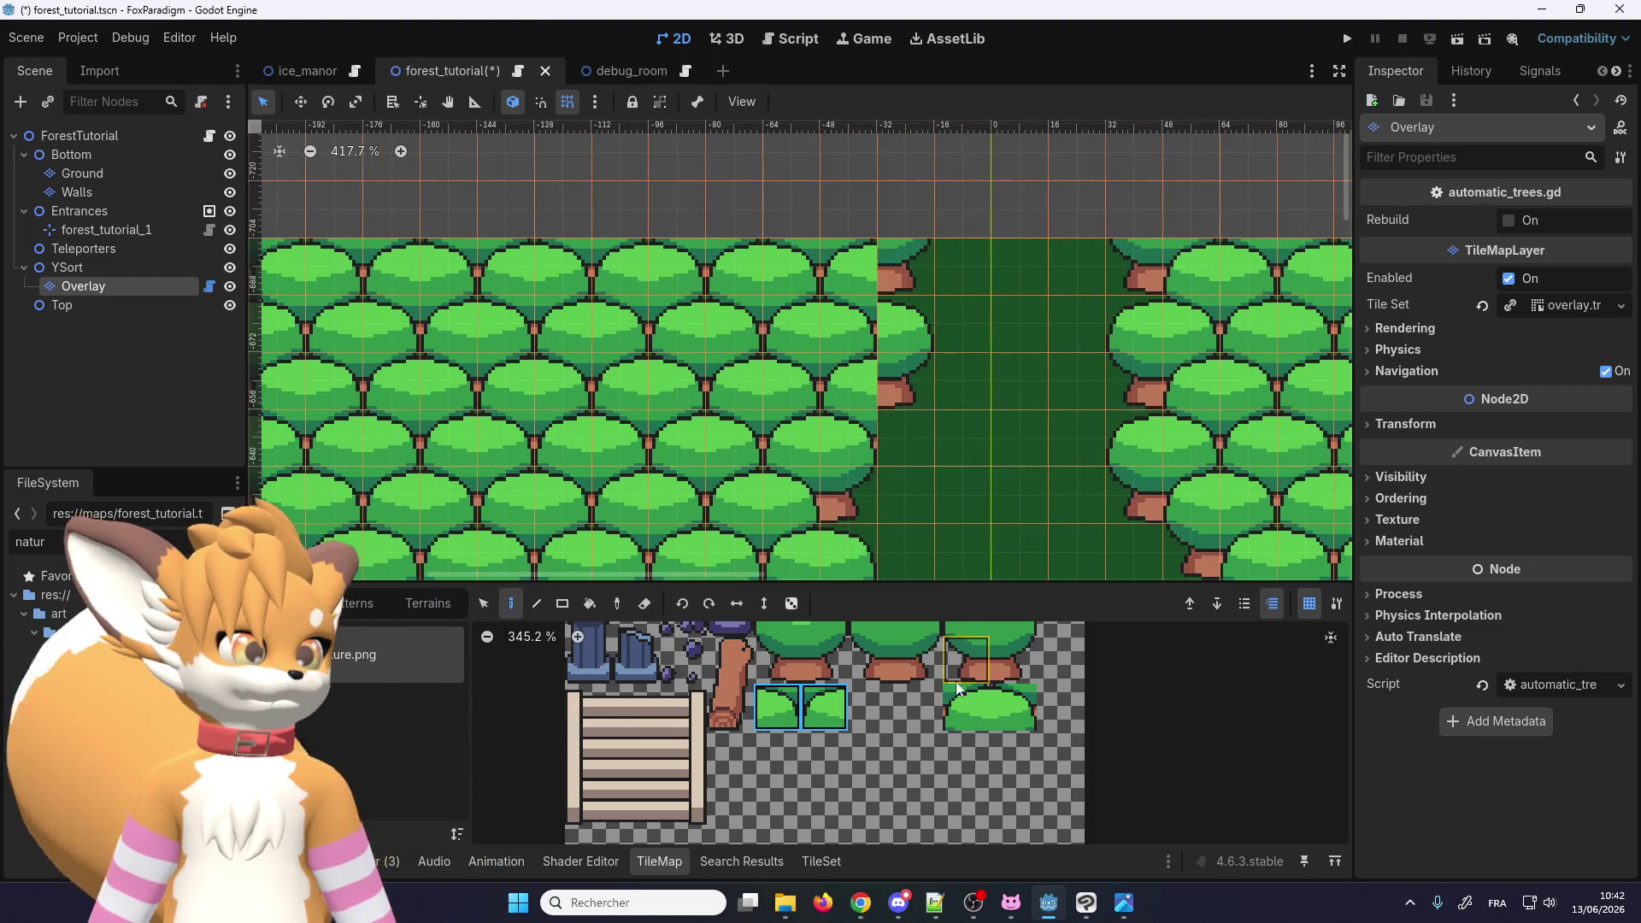
Step: Replace the tree with the small bush tile in the atlas, then zoom out over the map
left_click(826, 637)
scroll(827, 636, "down", 2)
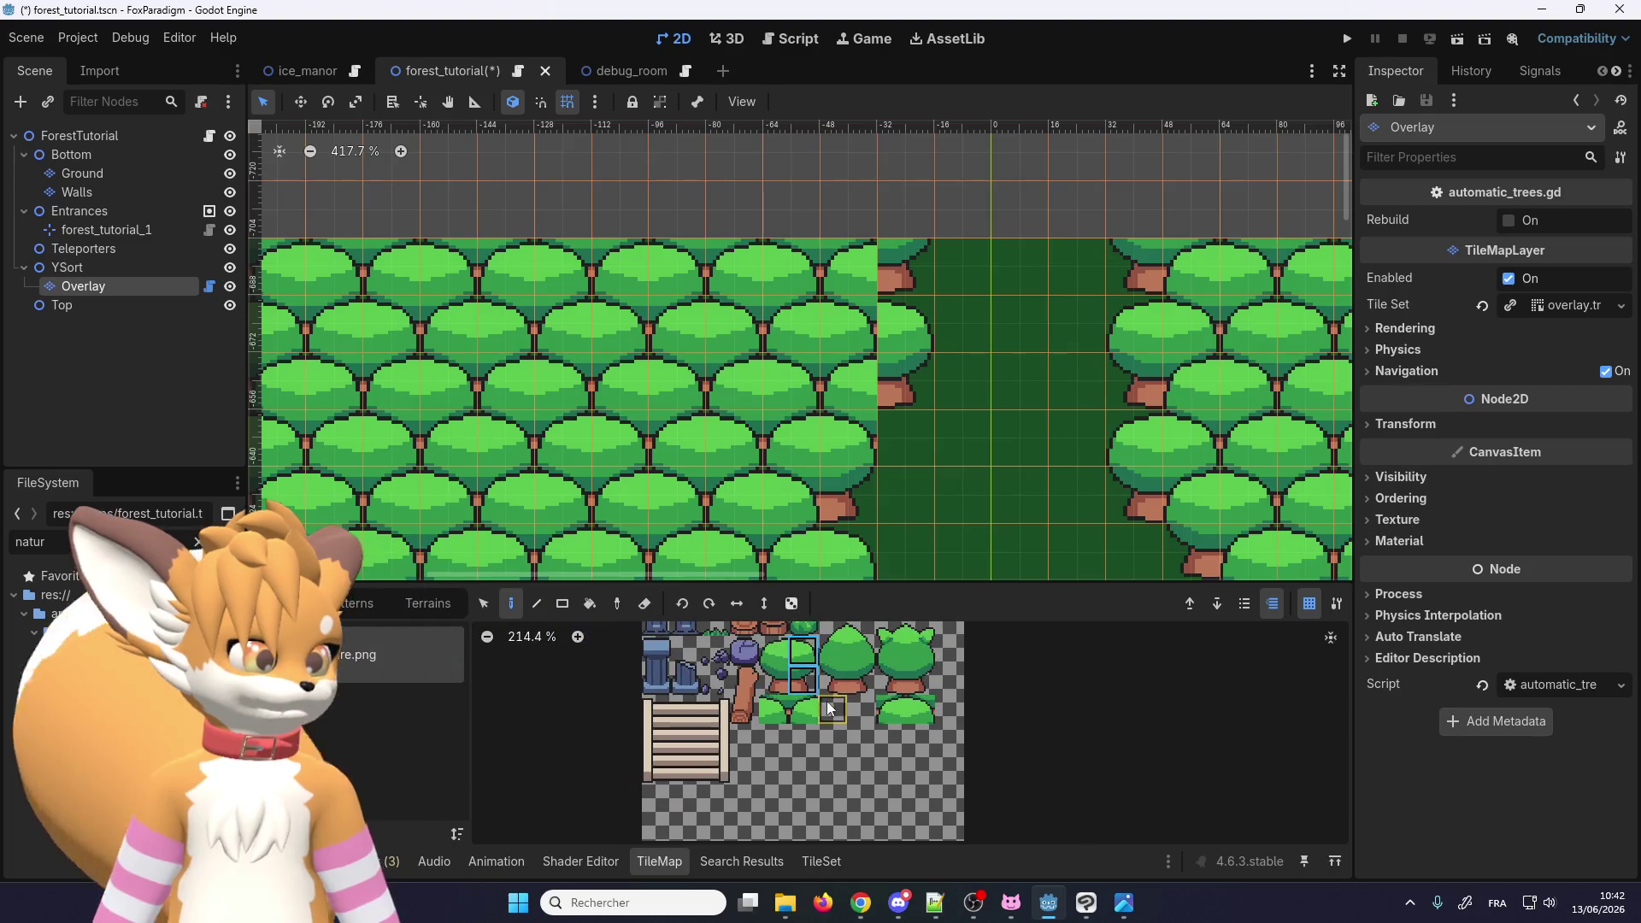
scroll(929, 291, "up", 2)
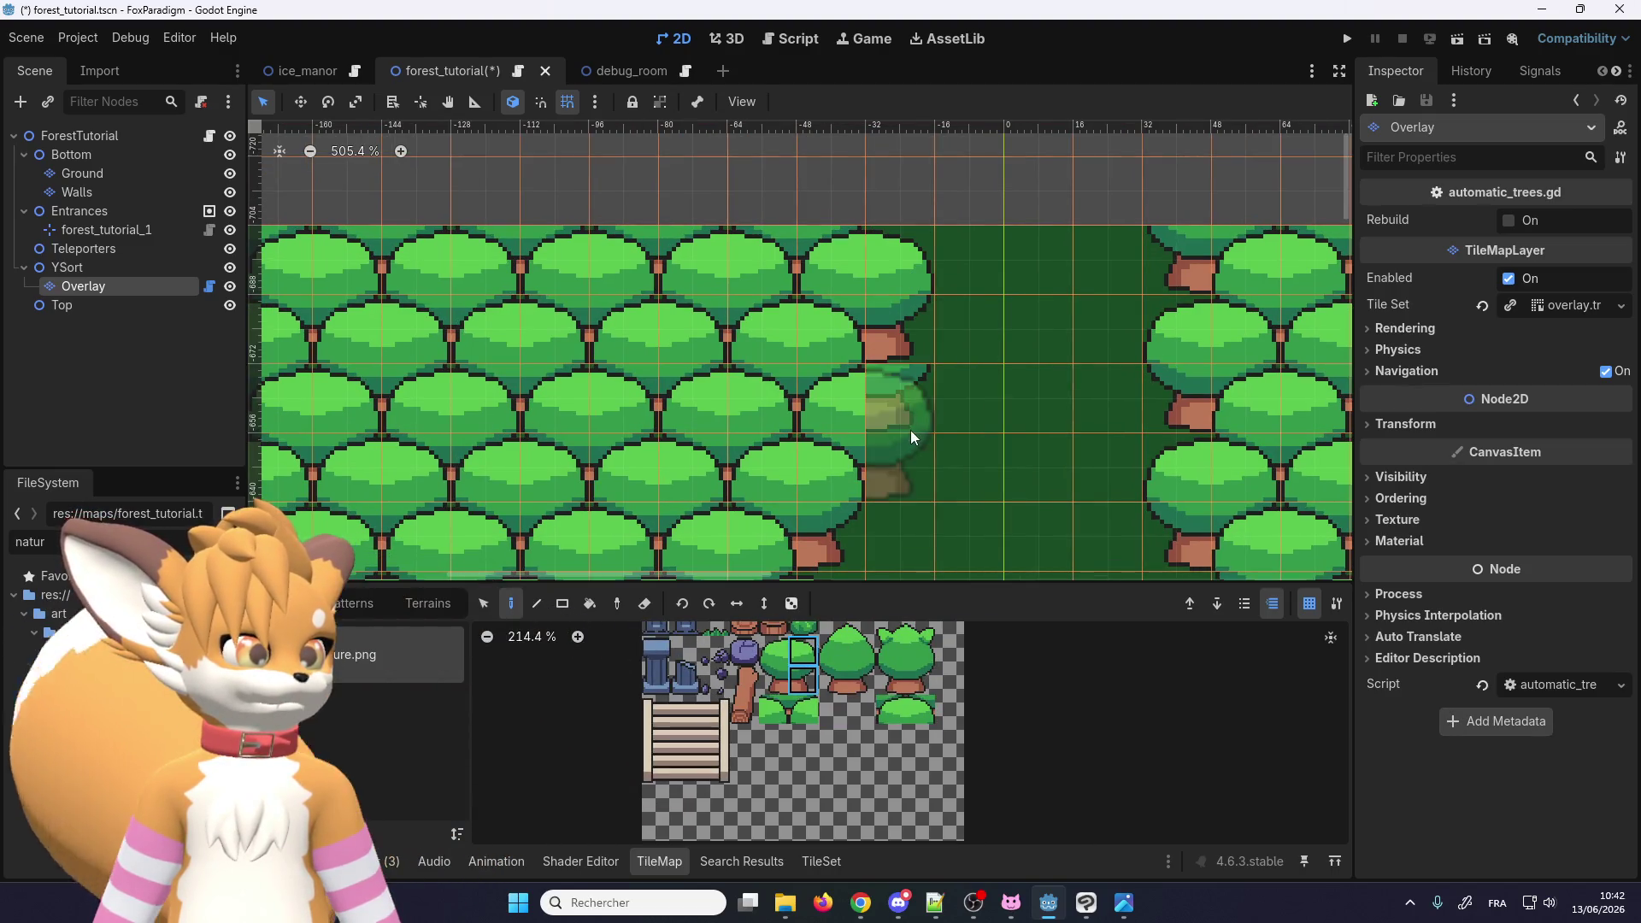
scroll(911, 429, "down", 4)
scroll(818, 343, "down", 3)
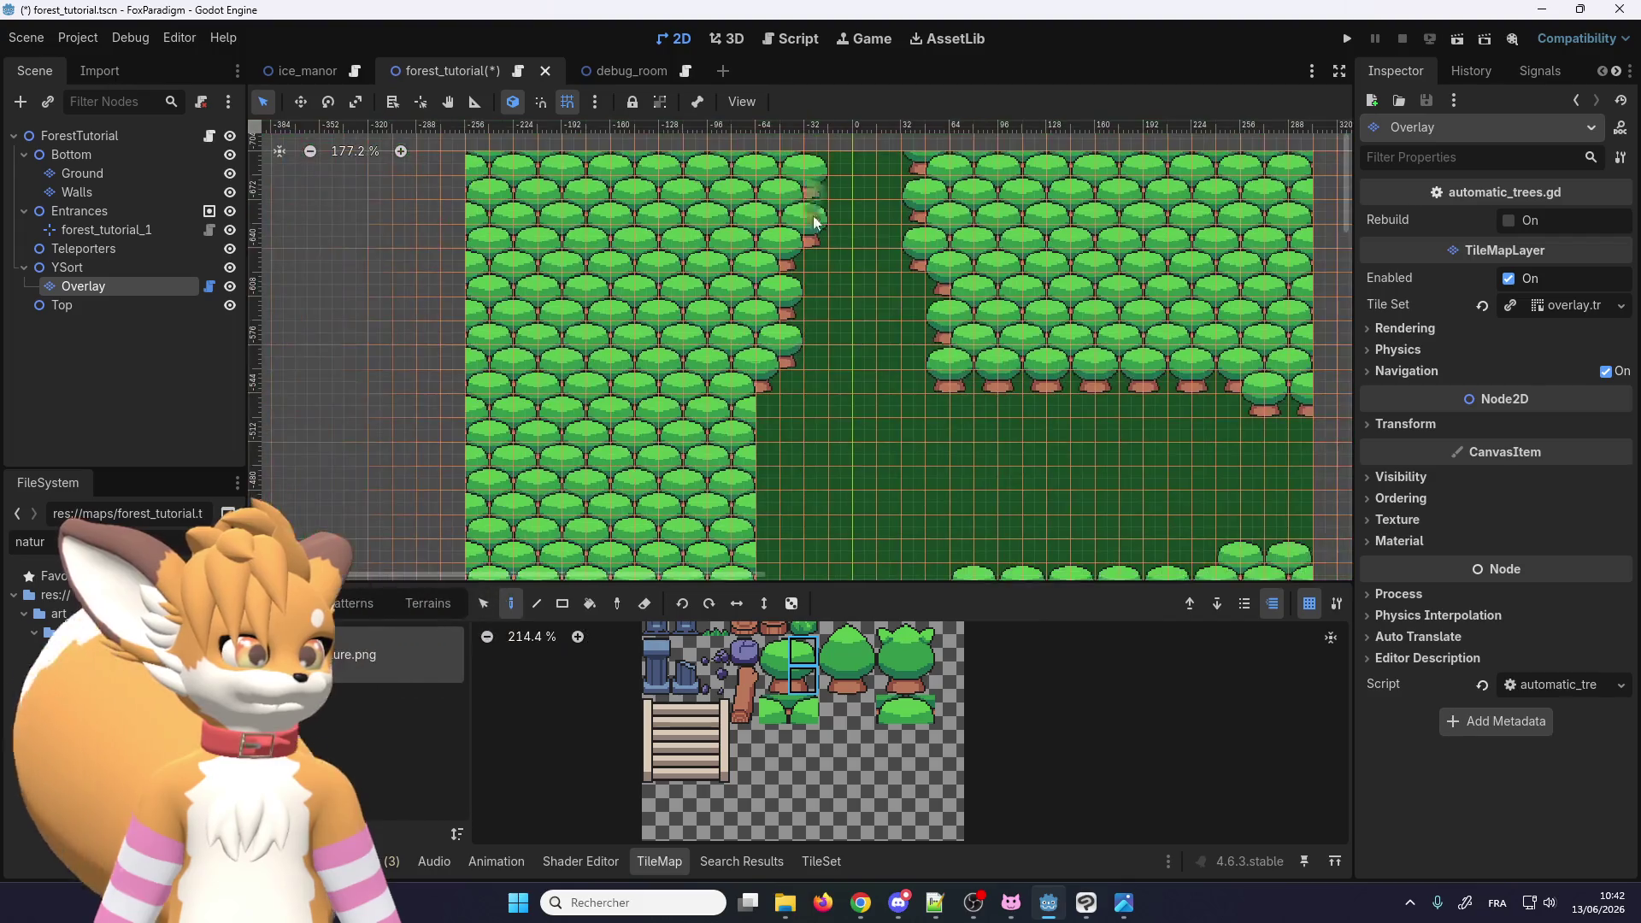
scroll(782, 429, "down", 1)
scroll(753, 449, "down", 1)
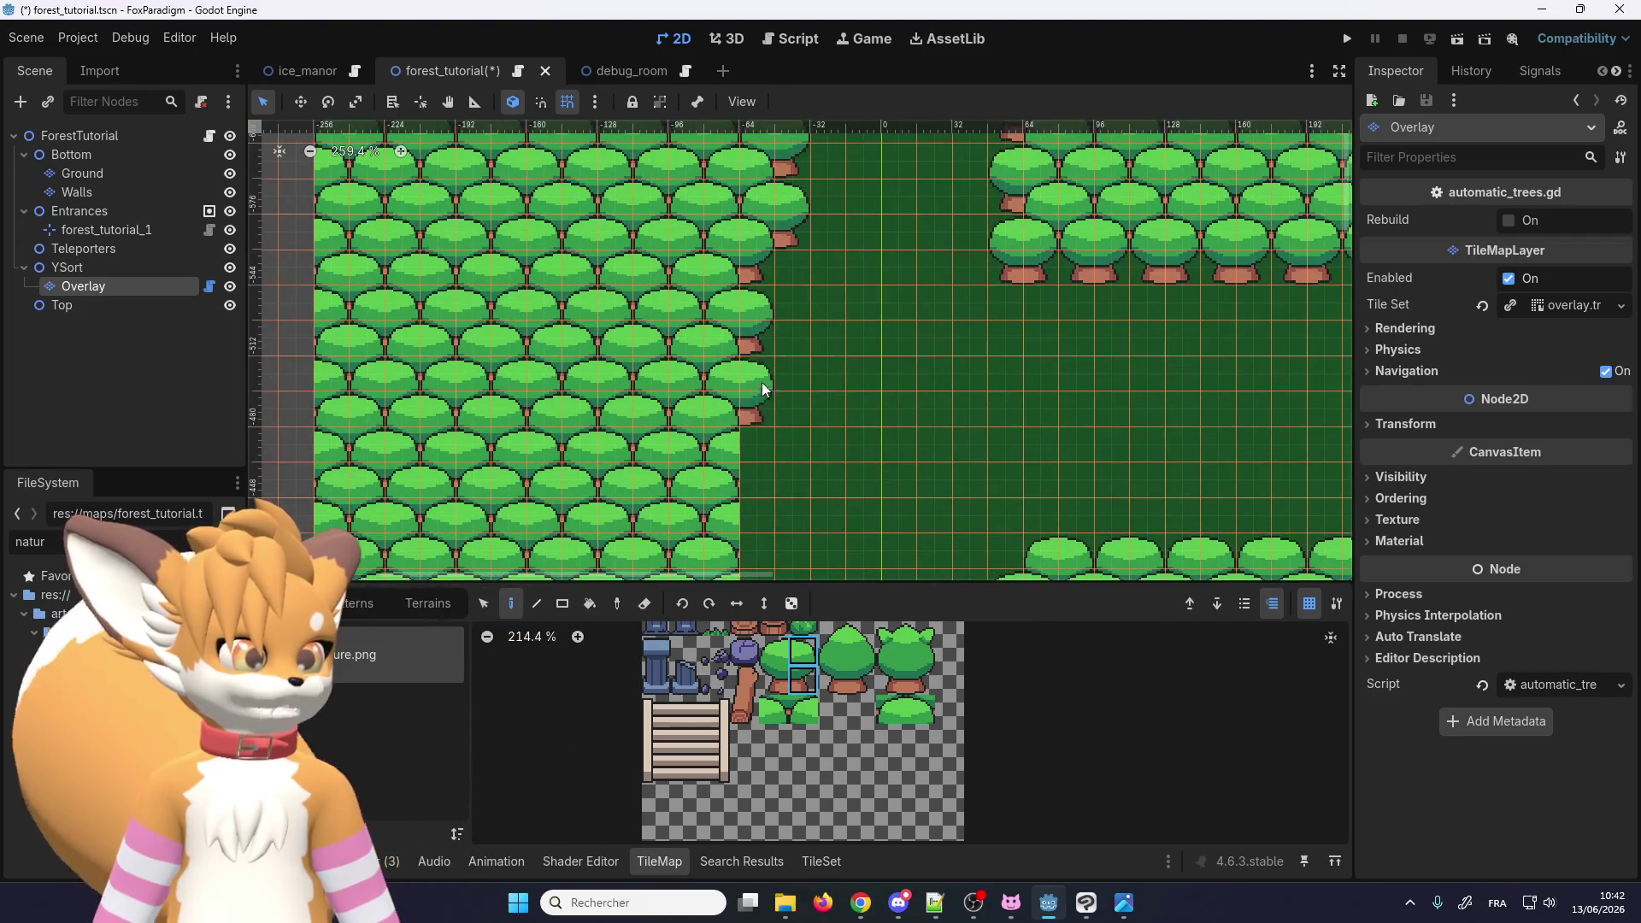
scroll(760, 401, "up", 1)
scroll(769, 466, "up", 1)
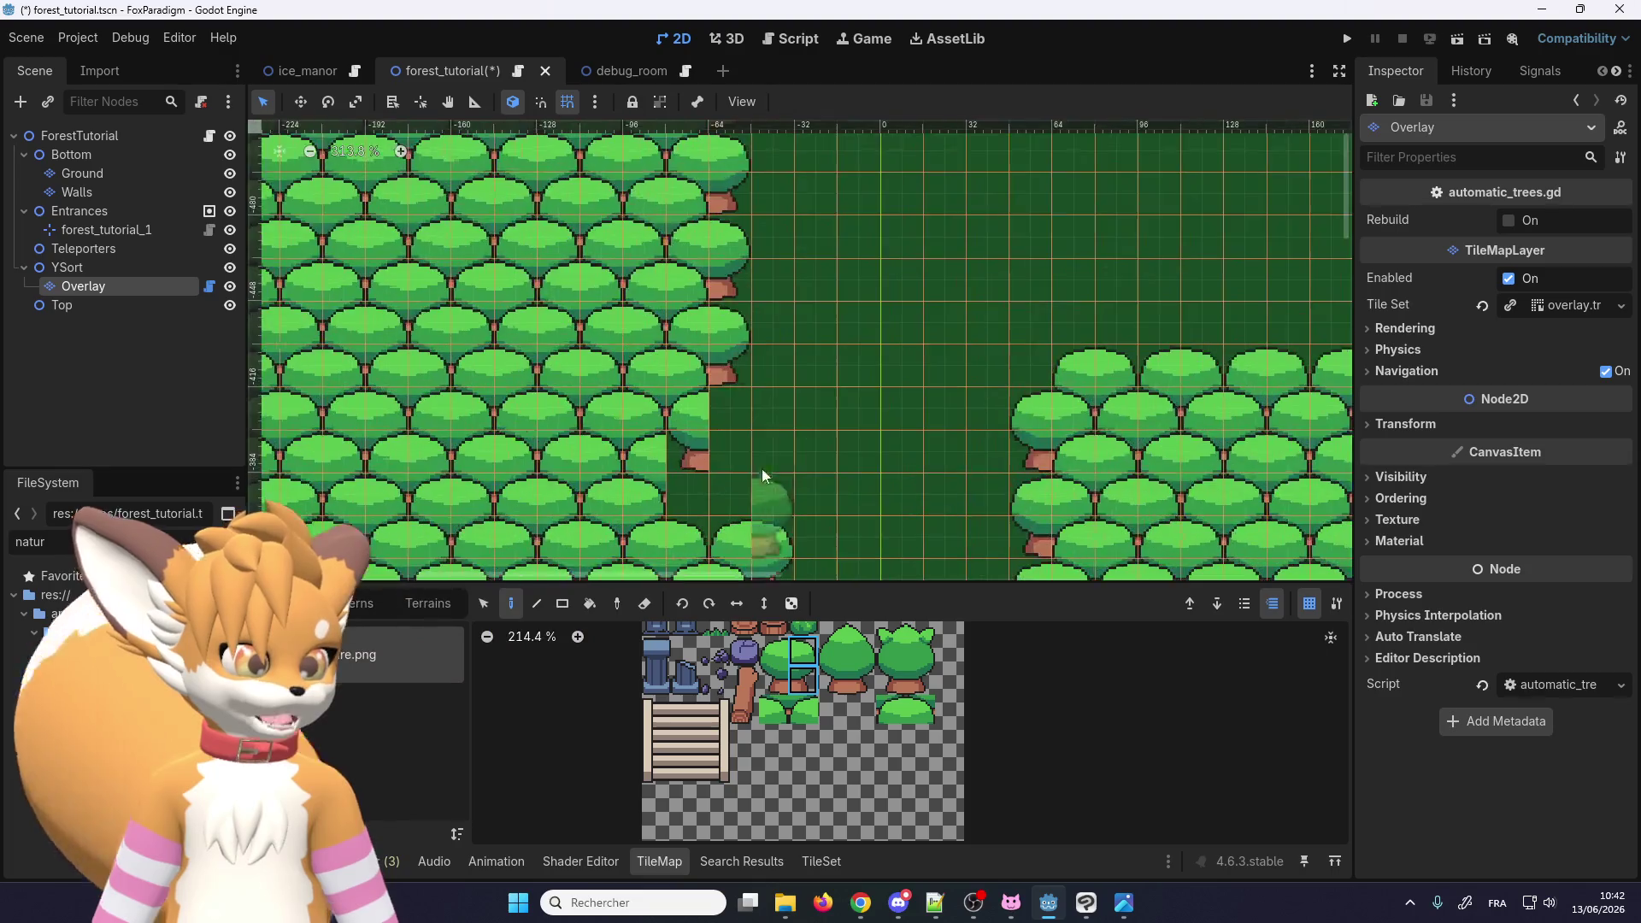
scroll(731, 410, "down", 3)
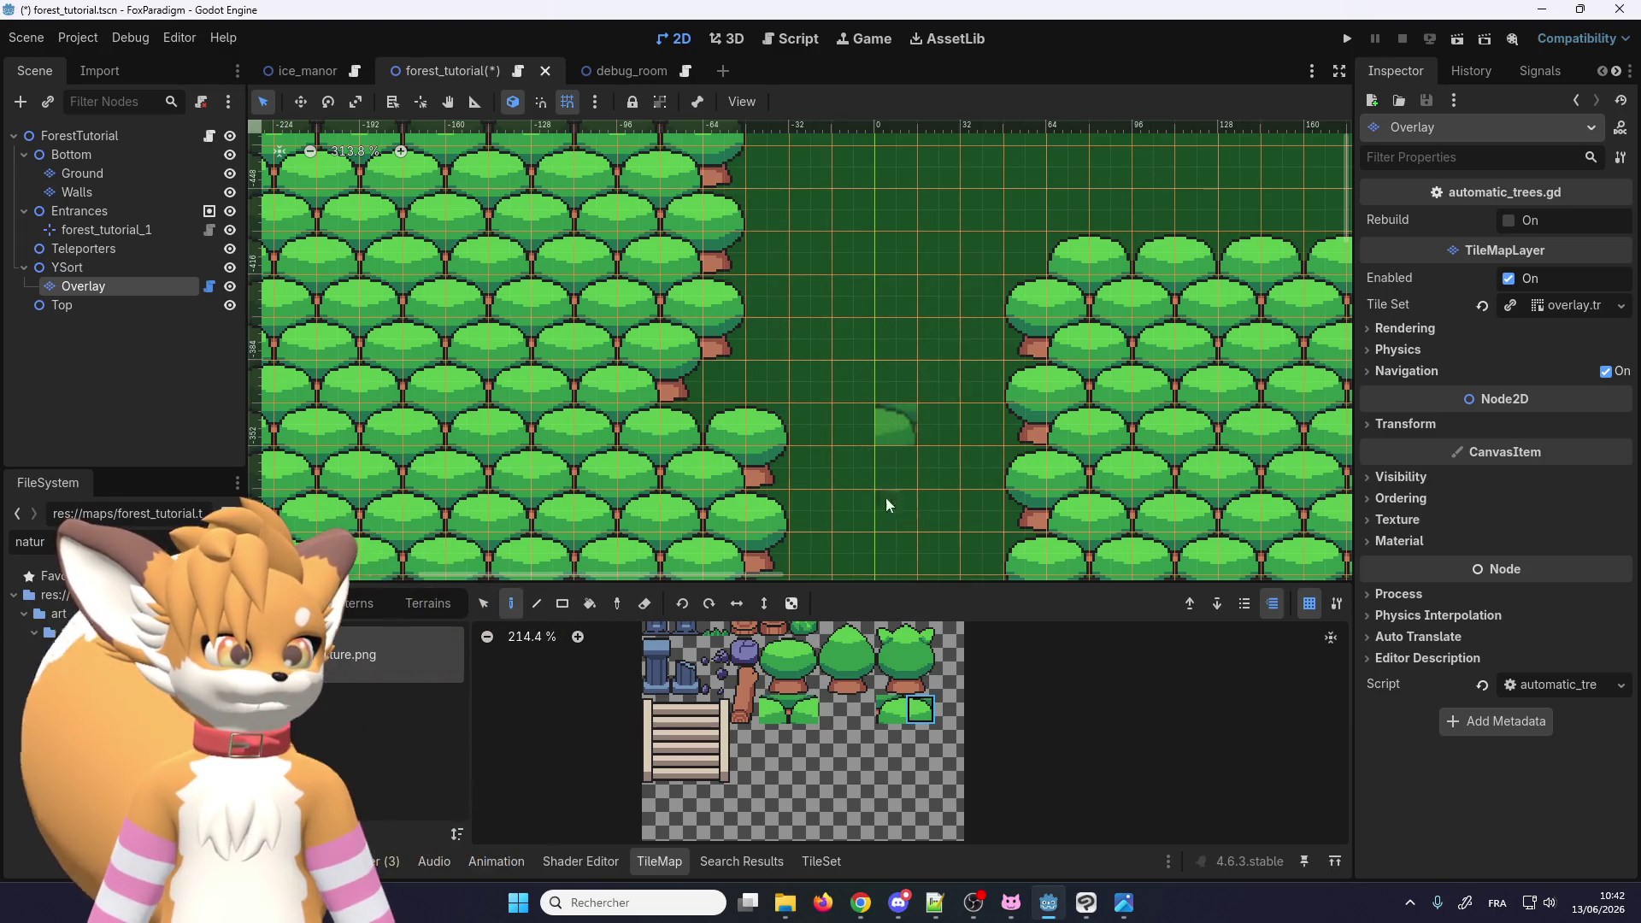
left_click(775, 721)
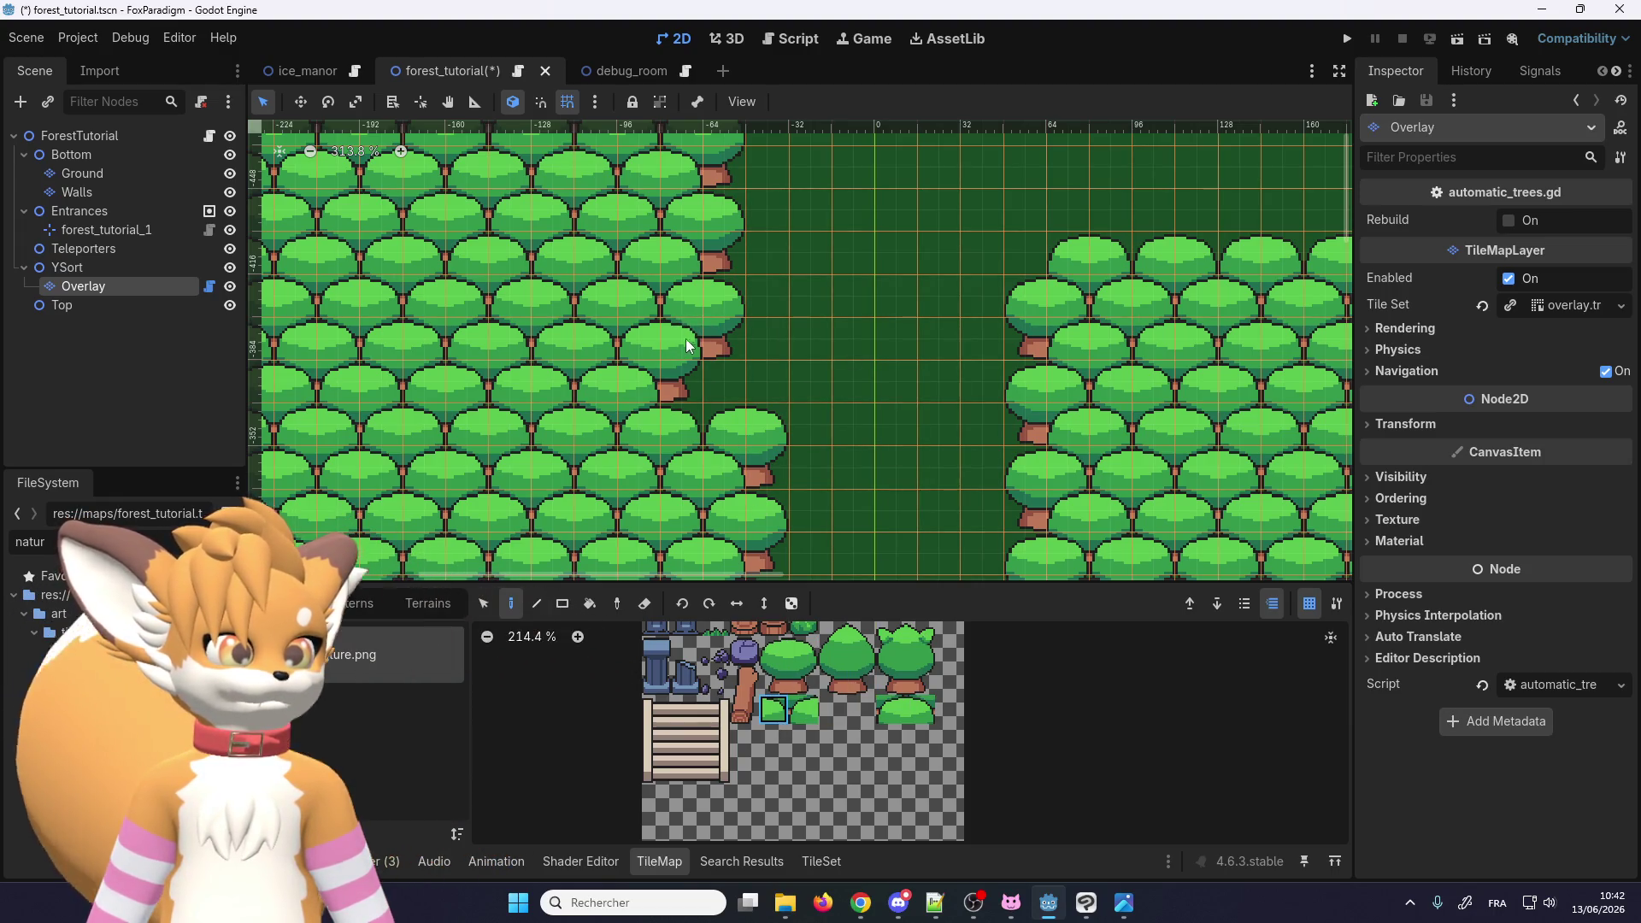
scroll(694, 214, "down", 10)
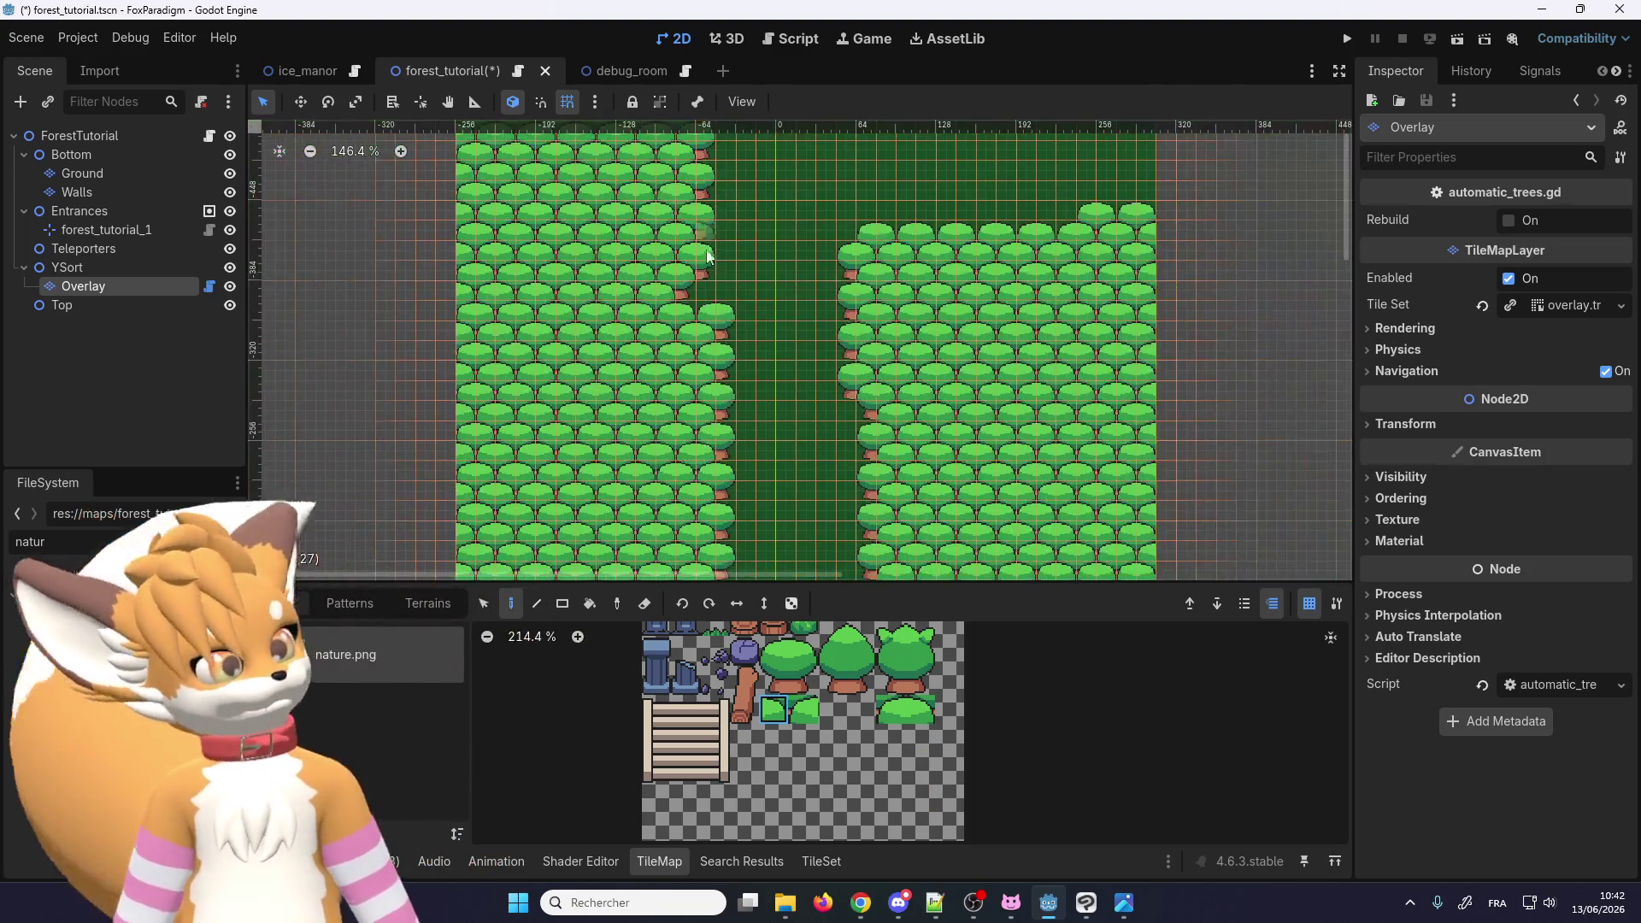
scroll(681, 231, "down", 3)
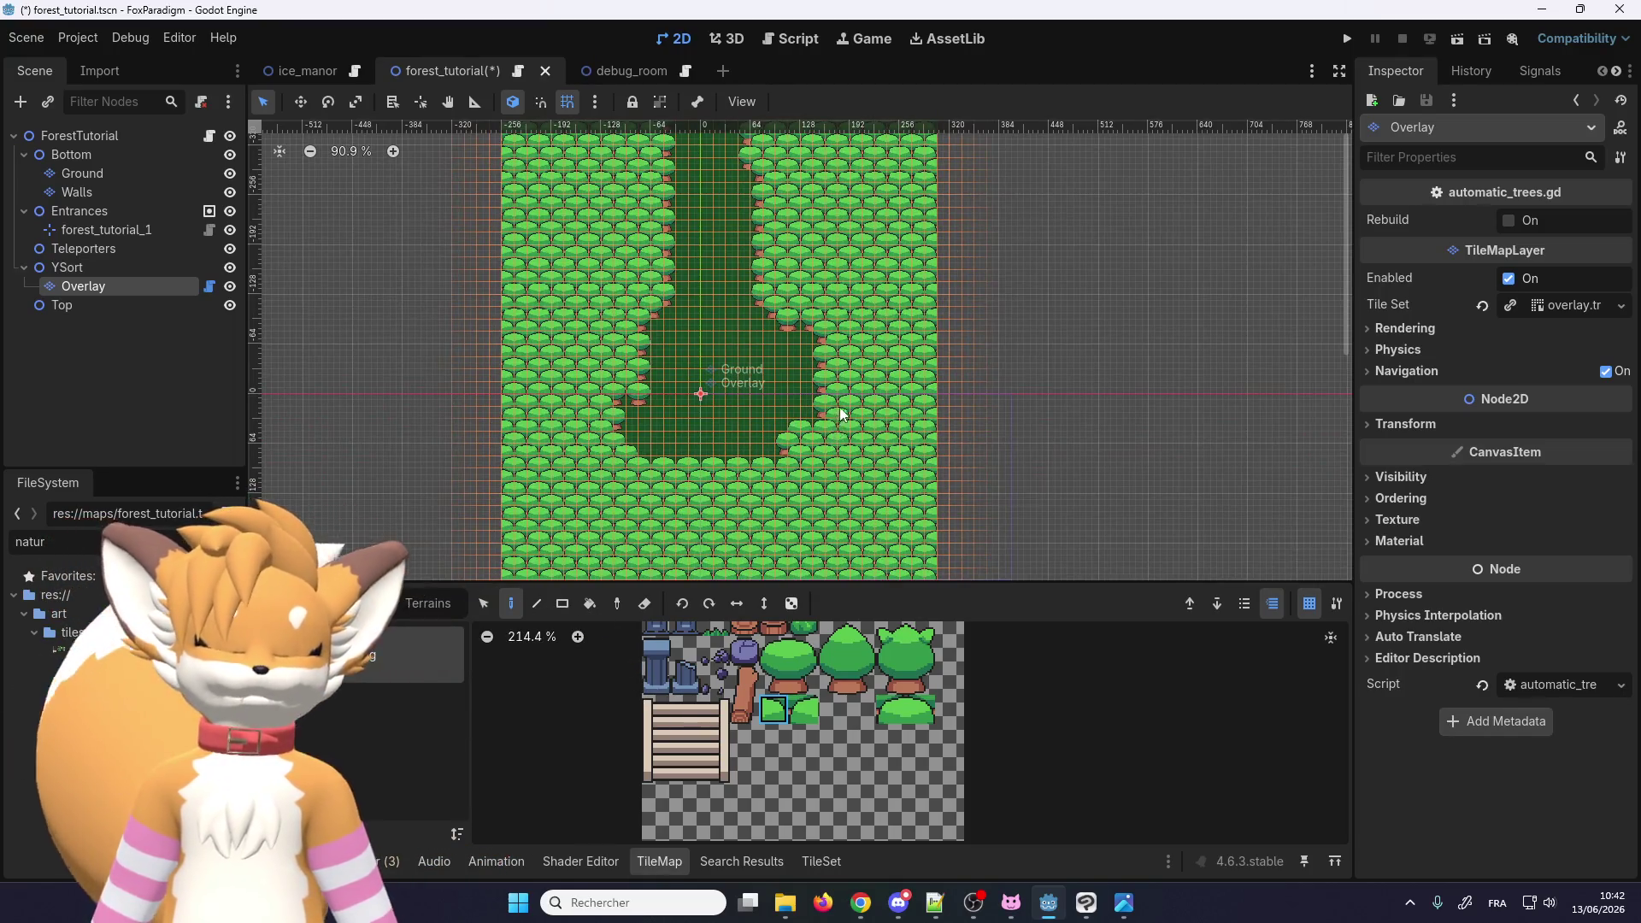
Step: Save the forest_tutorial scene with Ctrl+S and zoom around to review the painted forest
key("ctrl+s")
scroll(768, 155, "down", 6)
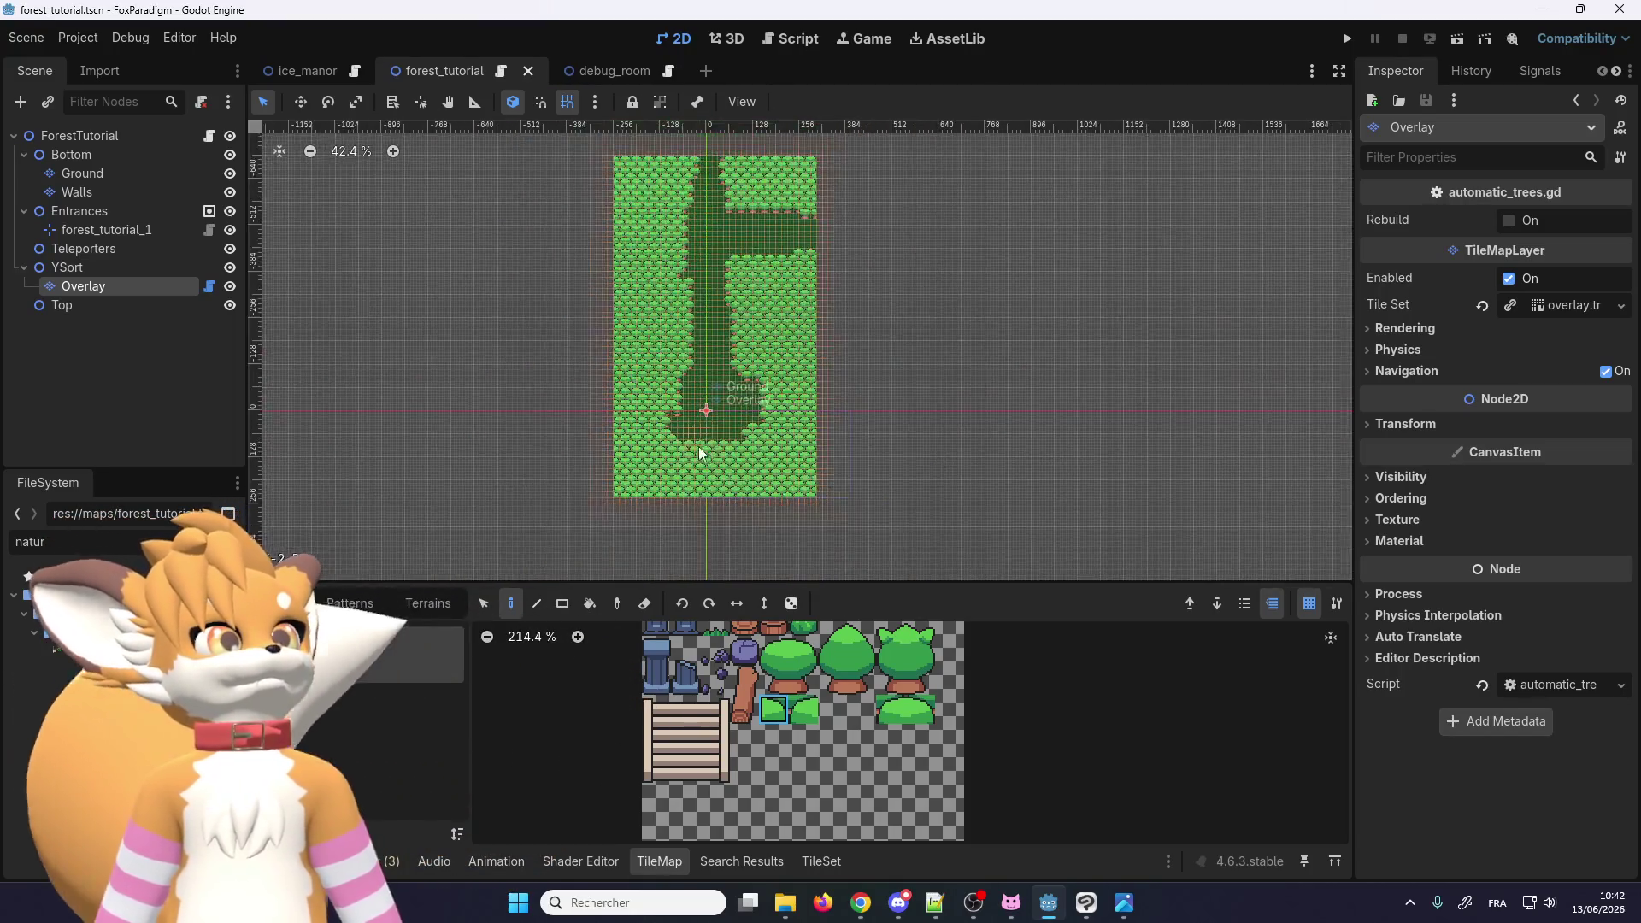
scroll(777, 163, "up", 12)
scroll(740, 162, "down", 6)
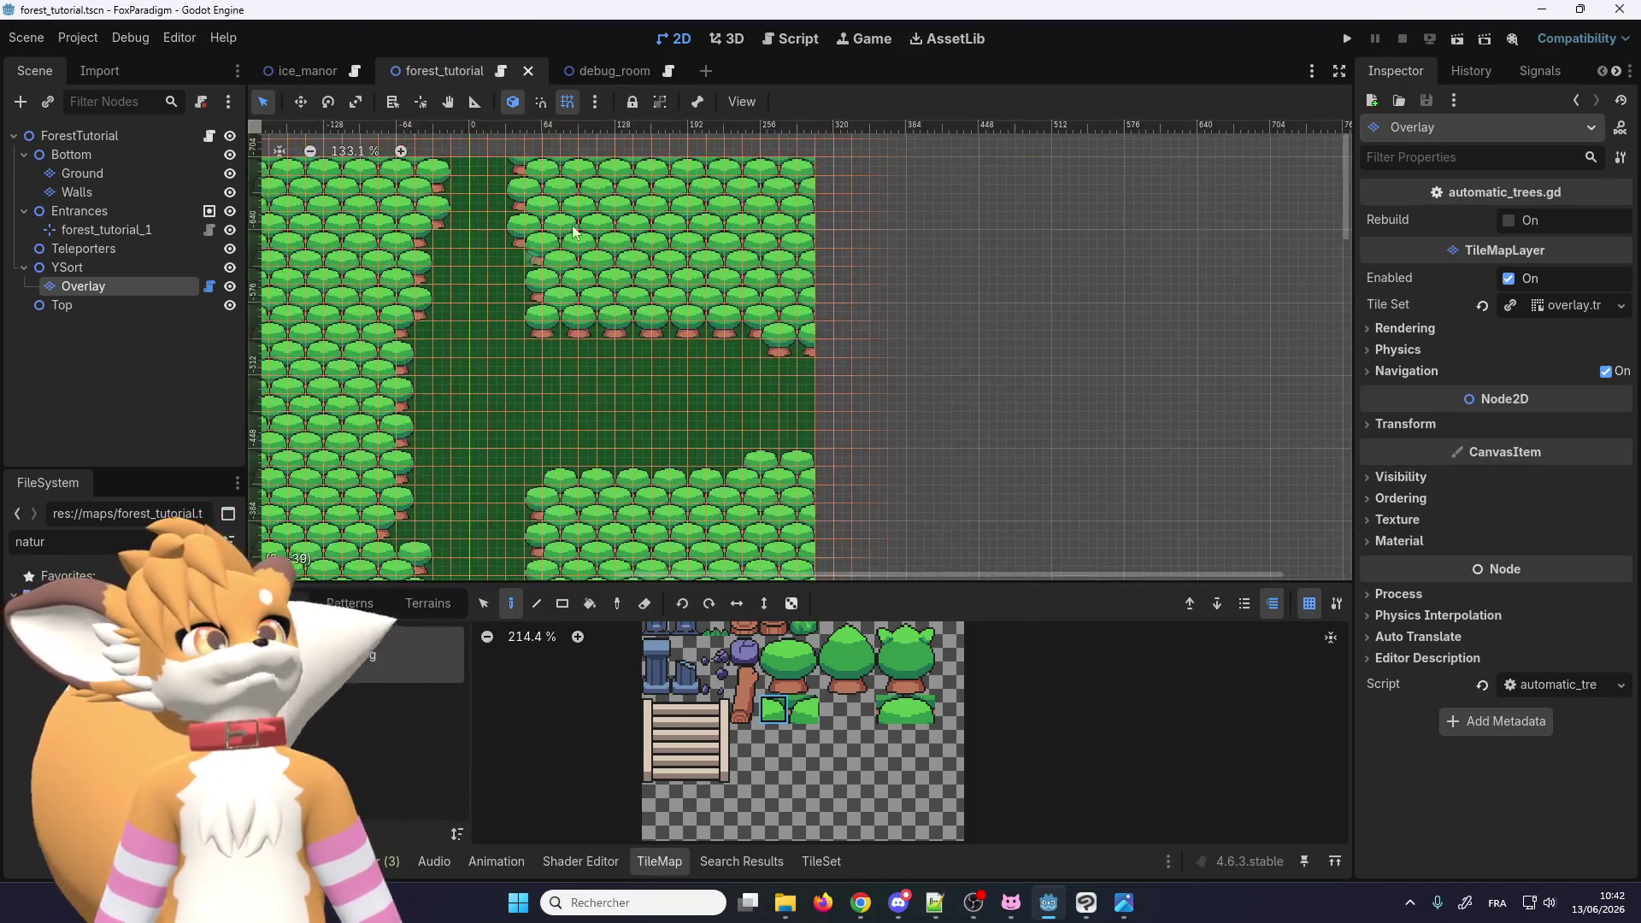
scroll(623, 254, "up", 4)
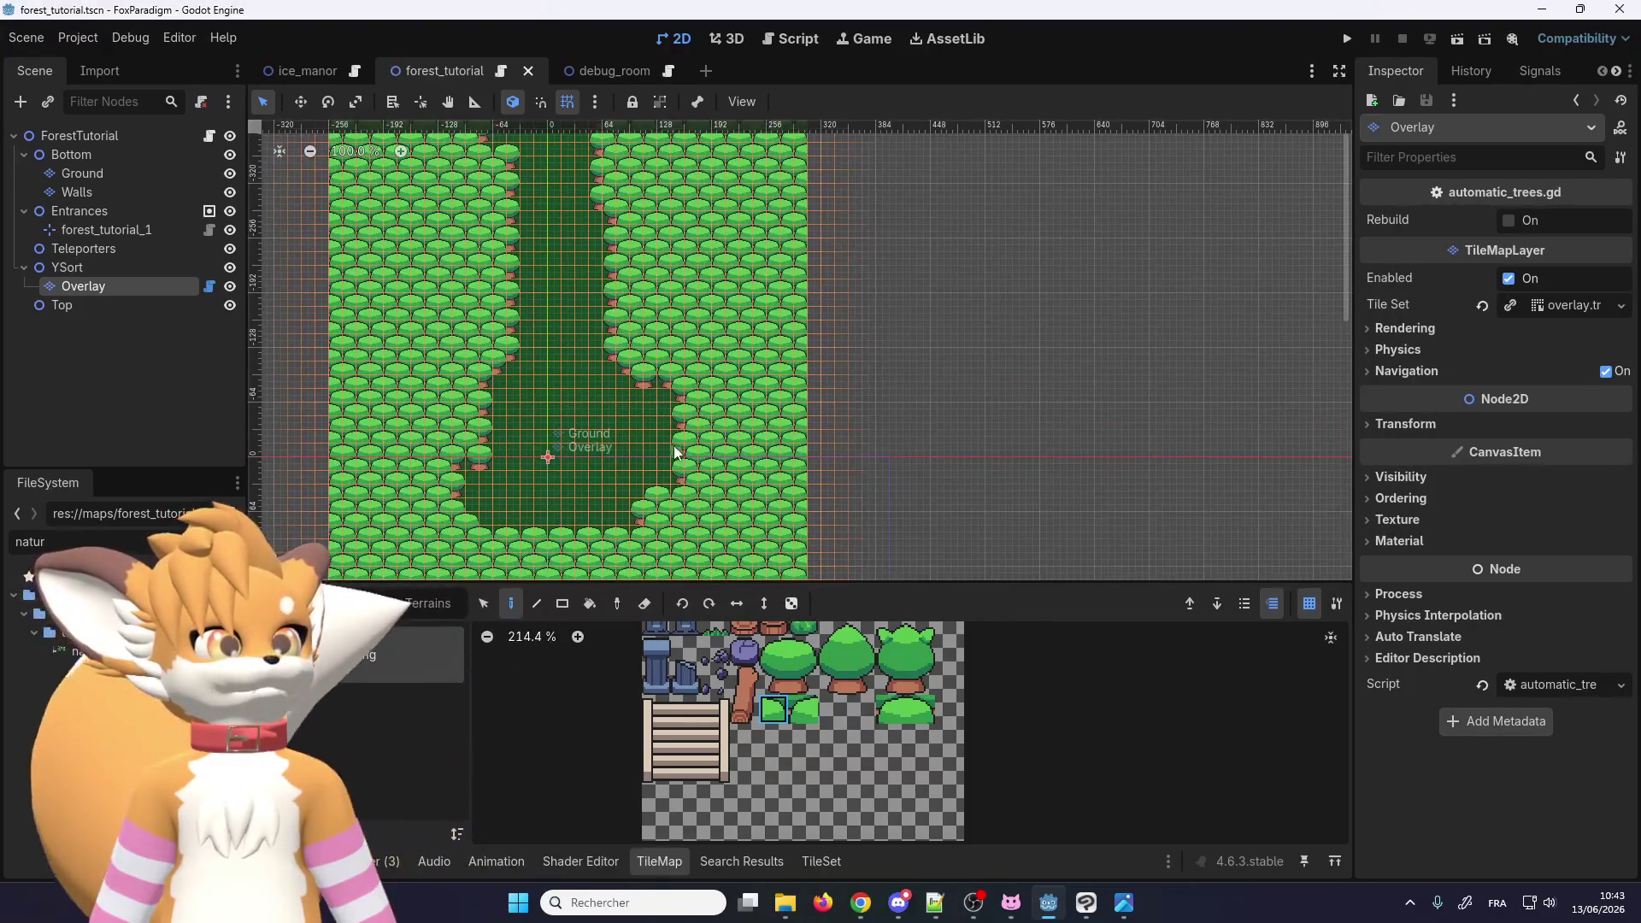
scroll(674, 445, "down", 3)
scroll(526, 263, "up", 5)
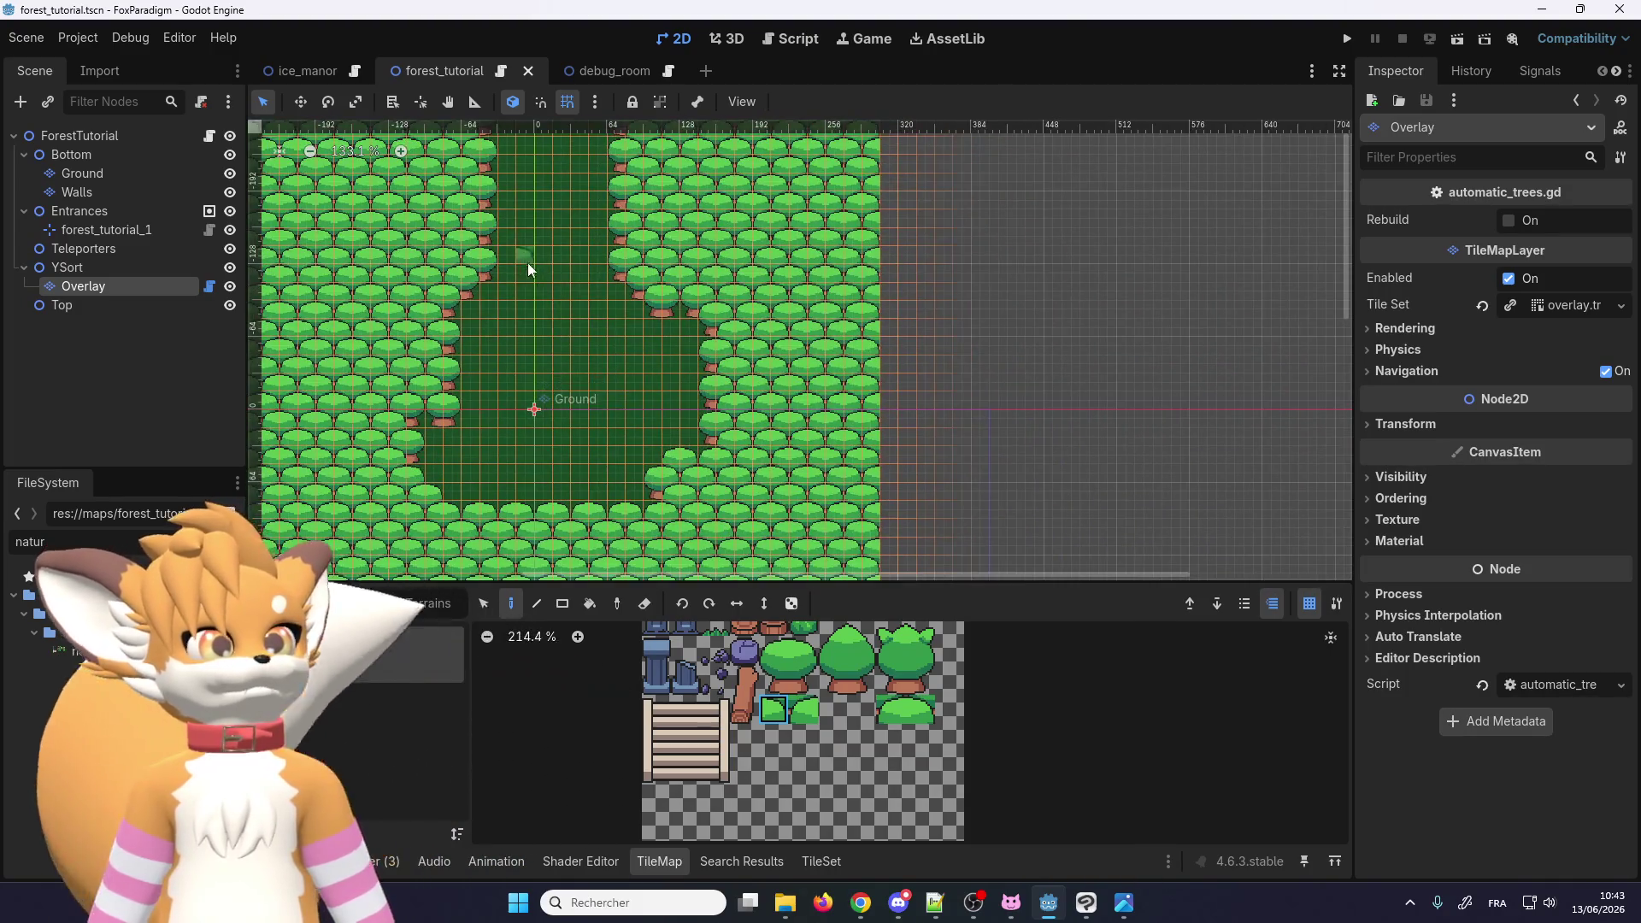
scroll(527, 263, "down", 5)
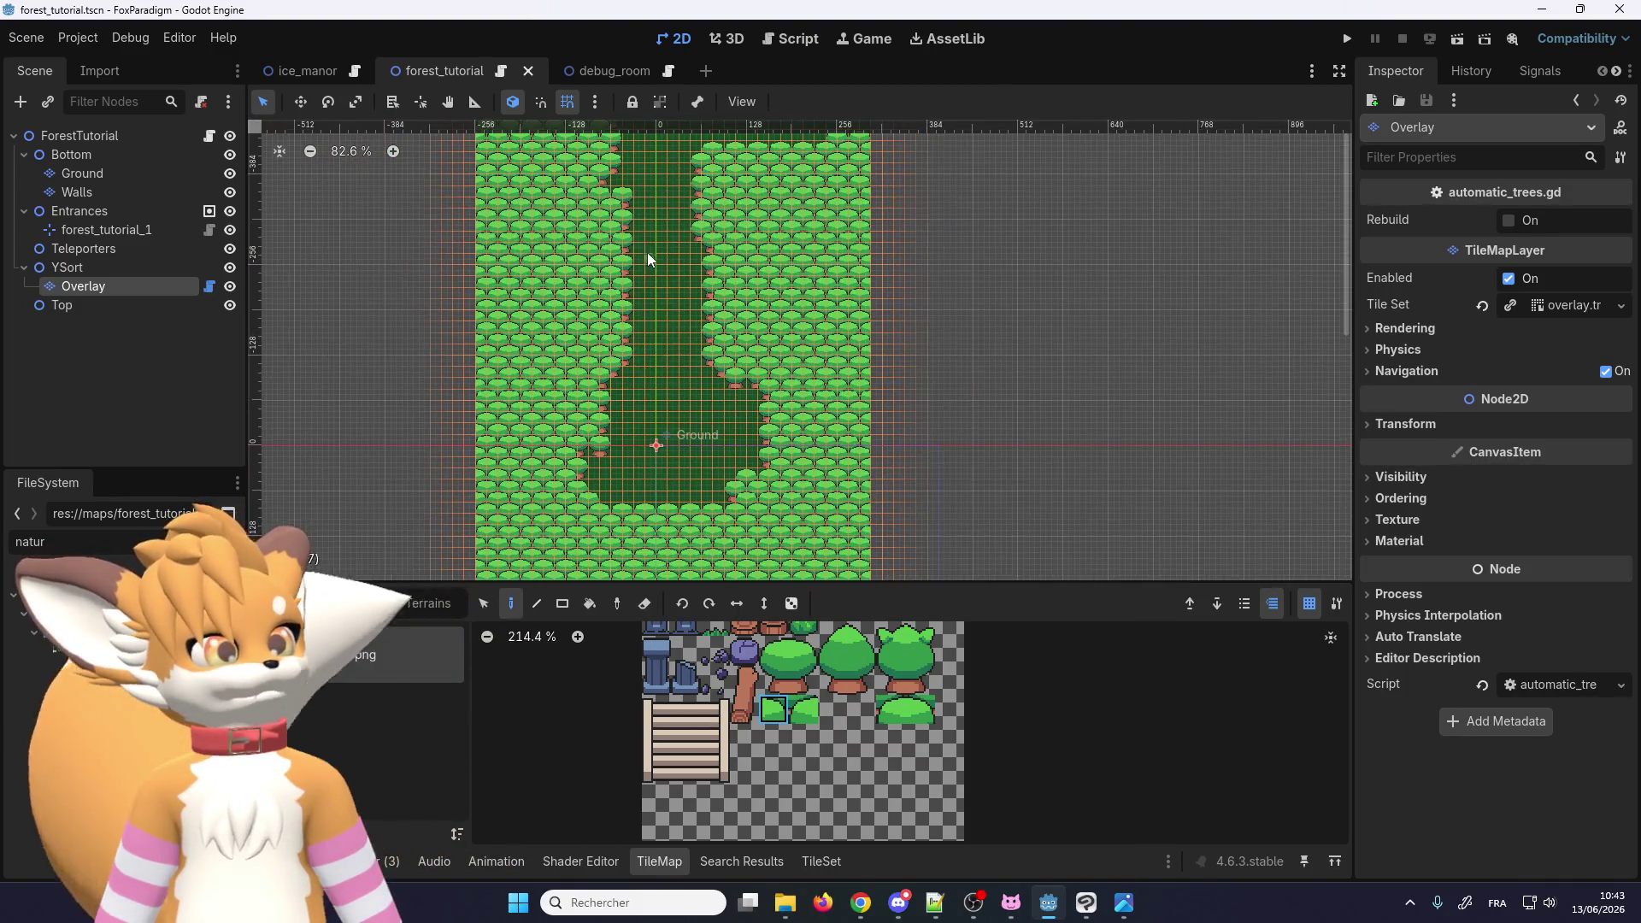
scroll(648, 253, "up", 2)
scroll(698, 420, "down", 2)
left_click(1347, 39)
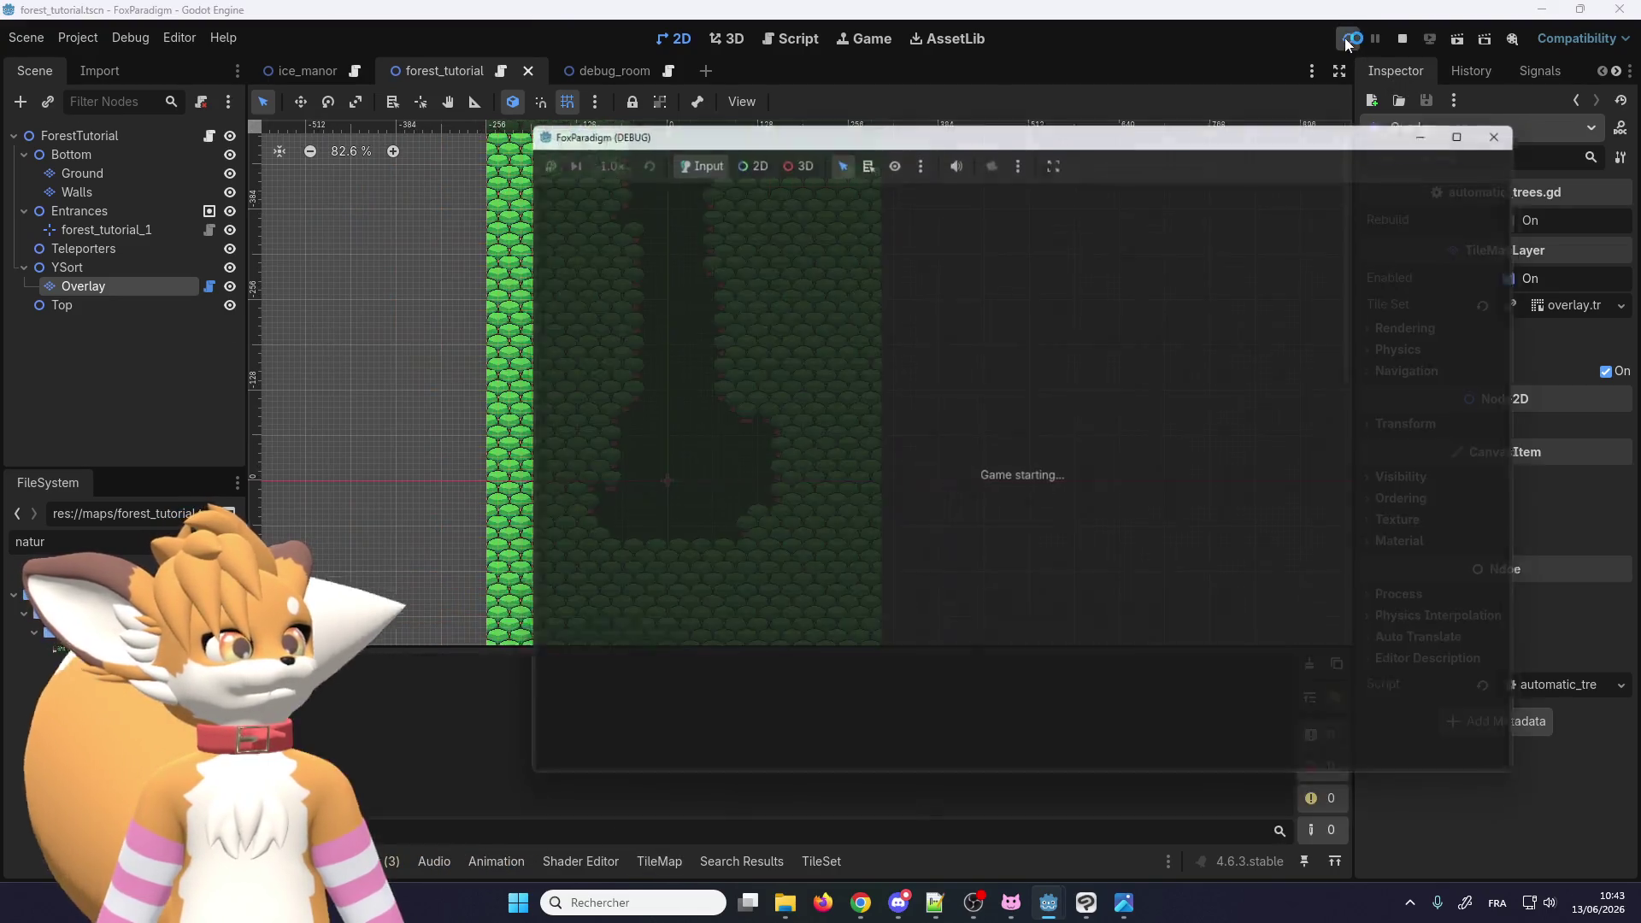
Step: Copy the Ice Manor save into the second save slot
key("Return")
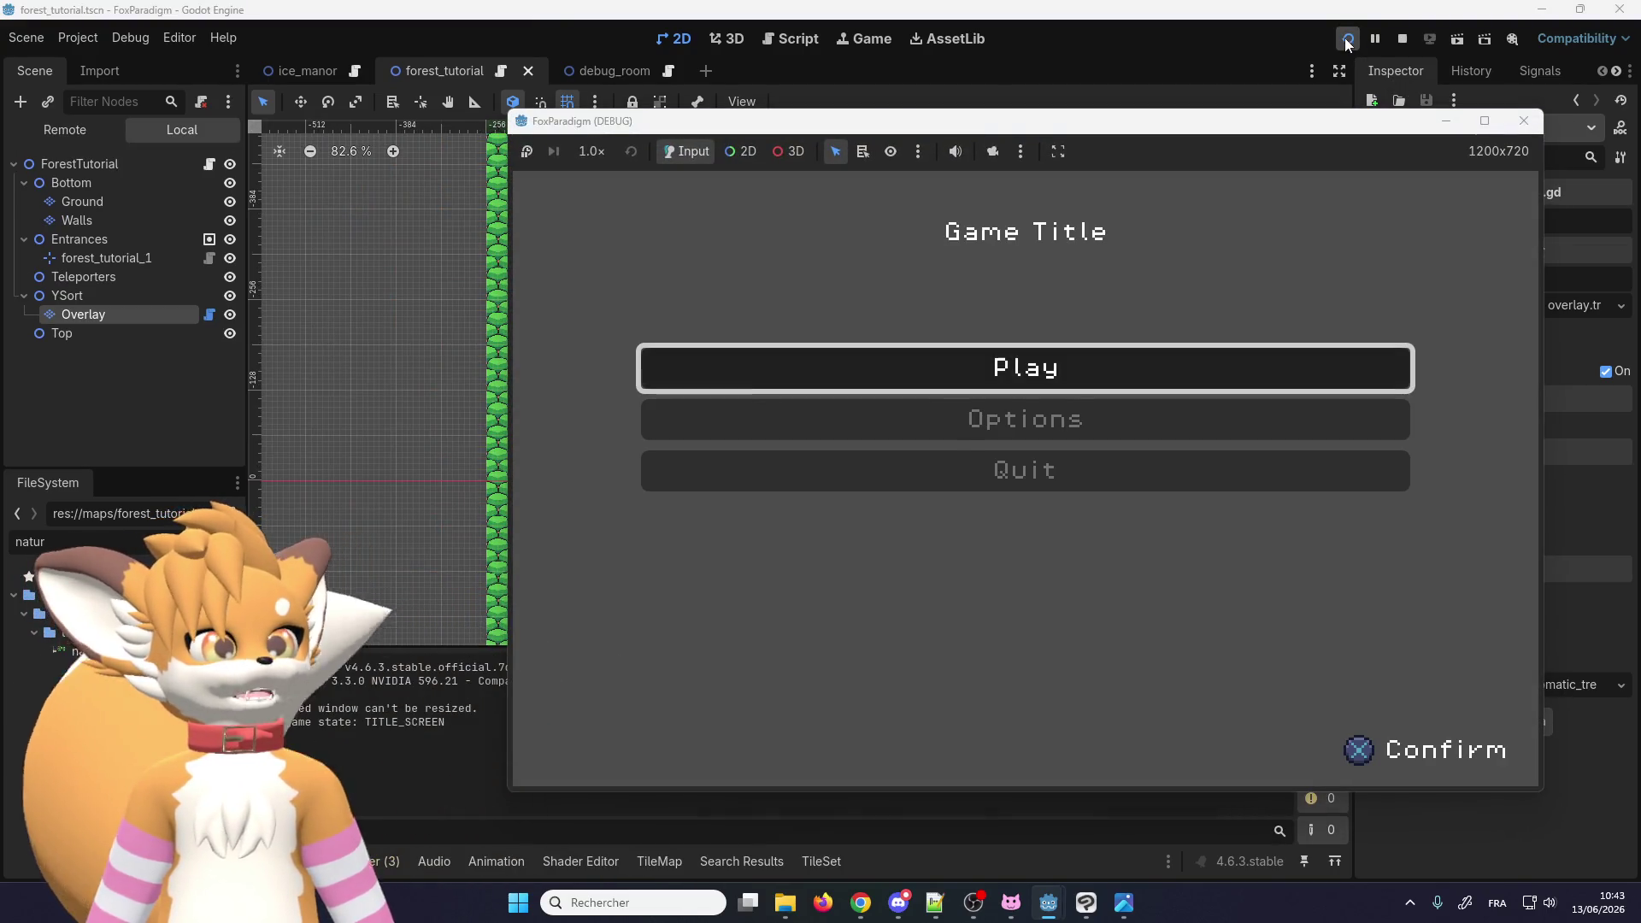
key("Down")
key("Return")
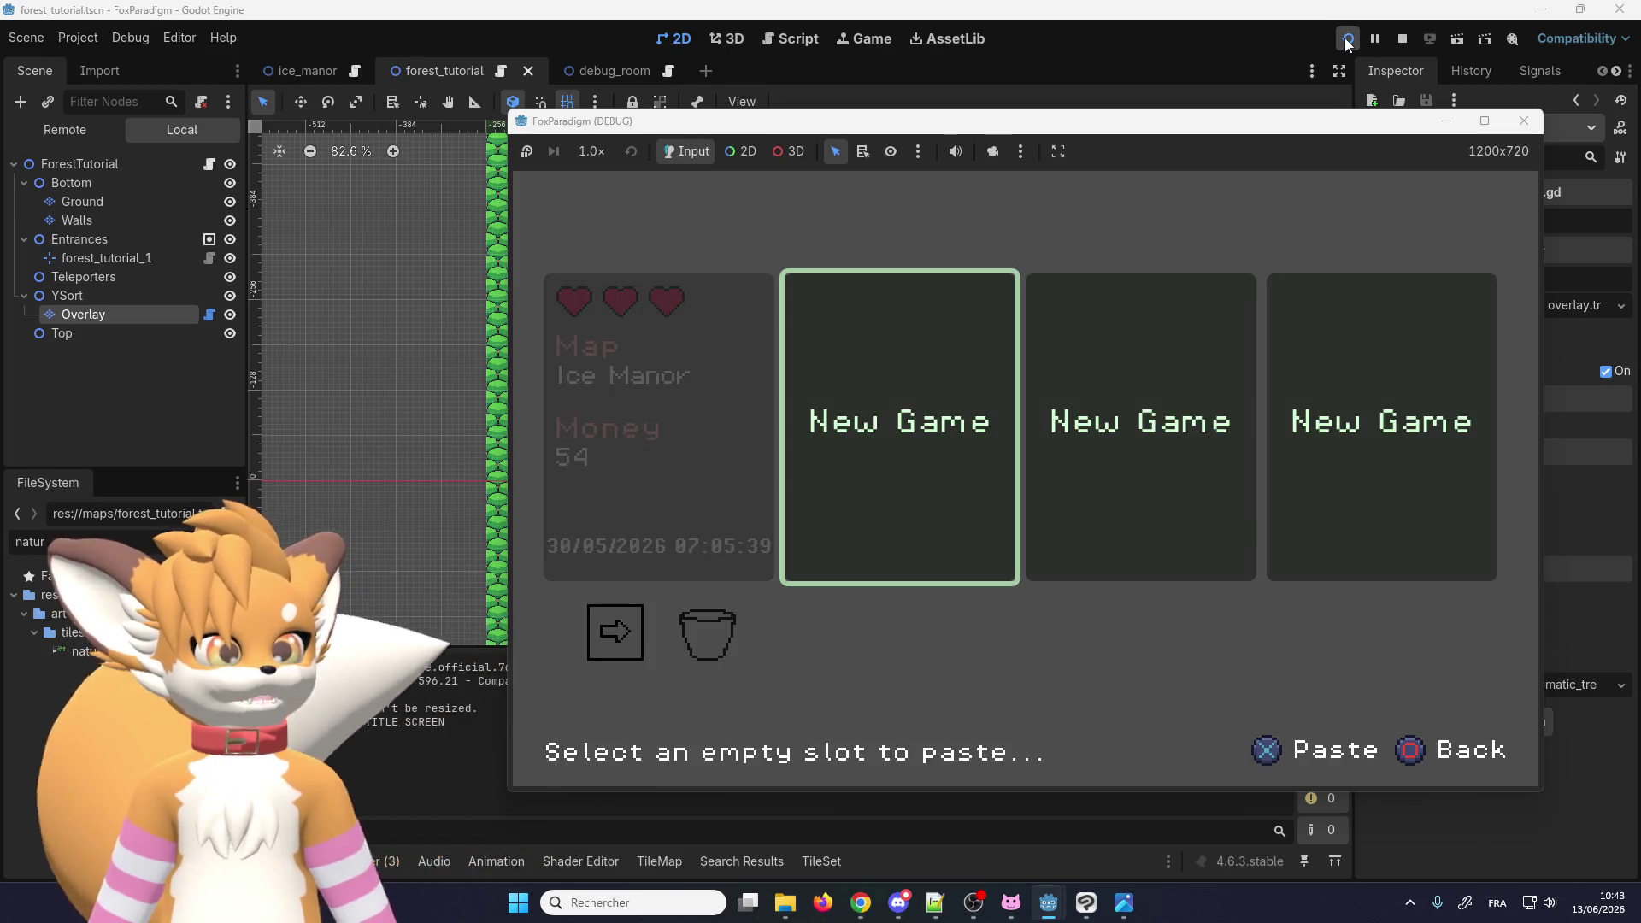
key("Return")
key("Return")
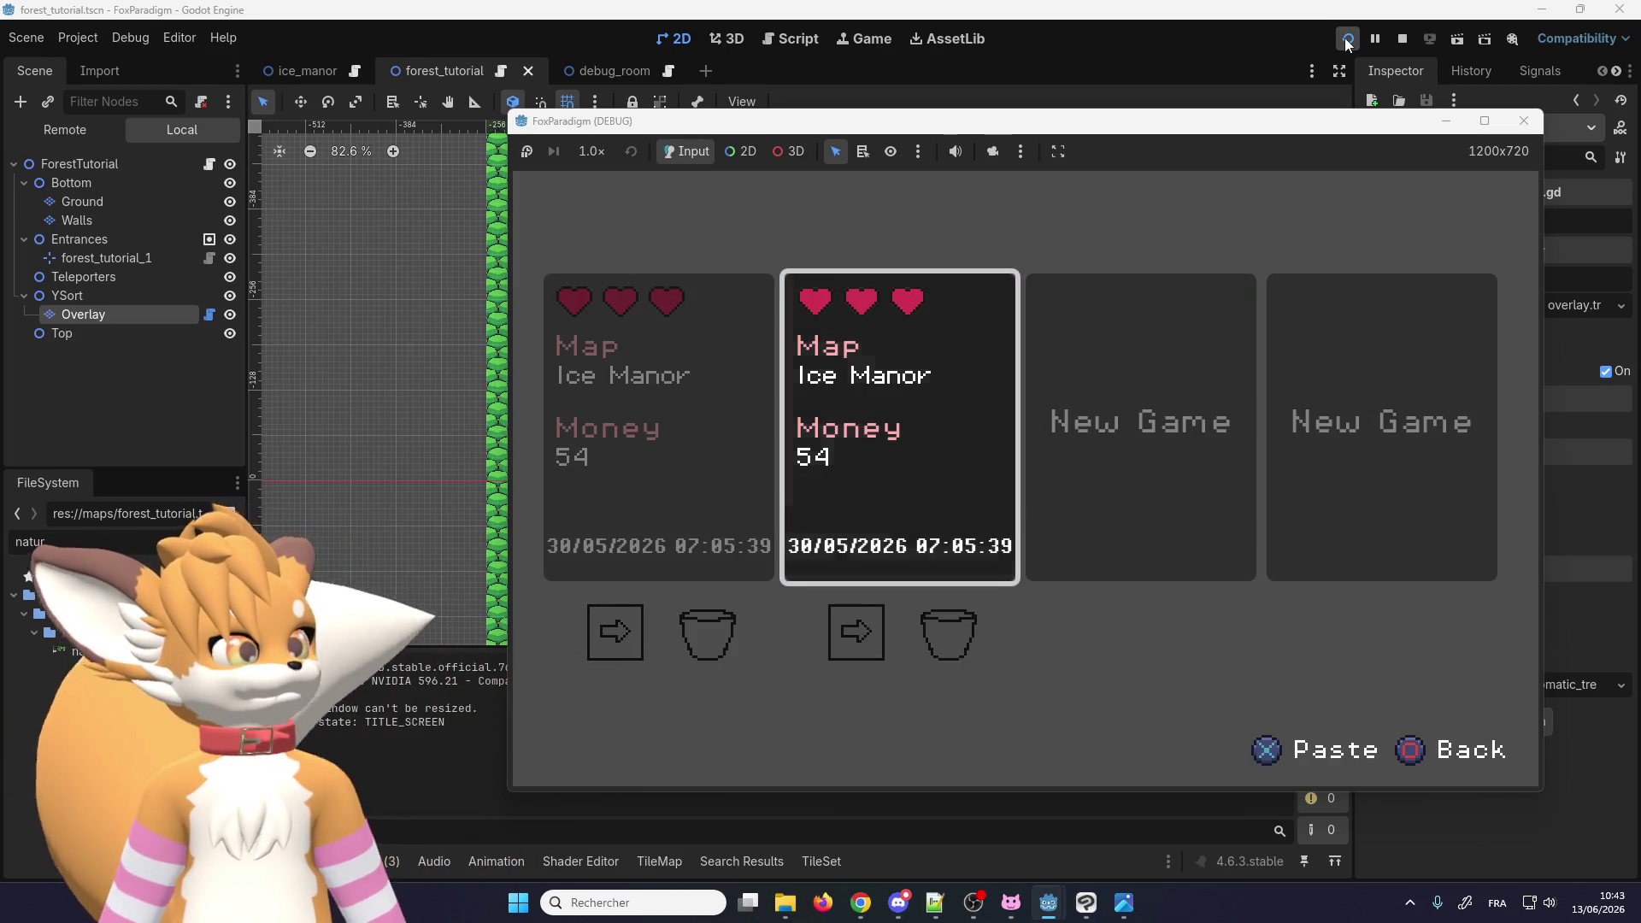
Step: Walk the fox to the teleporter into the forest and briefly check the pause menu
key("Left")
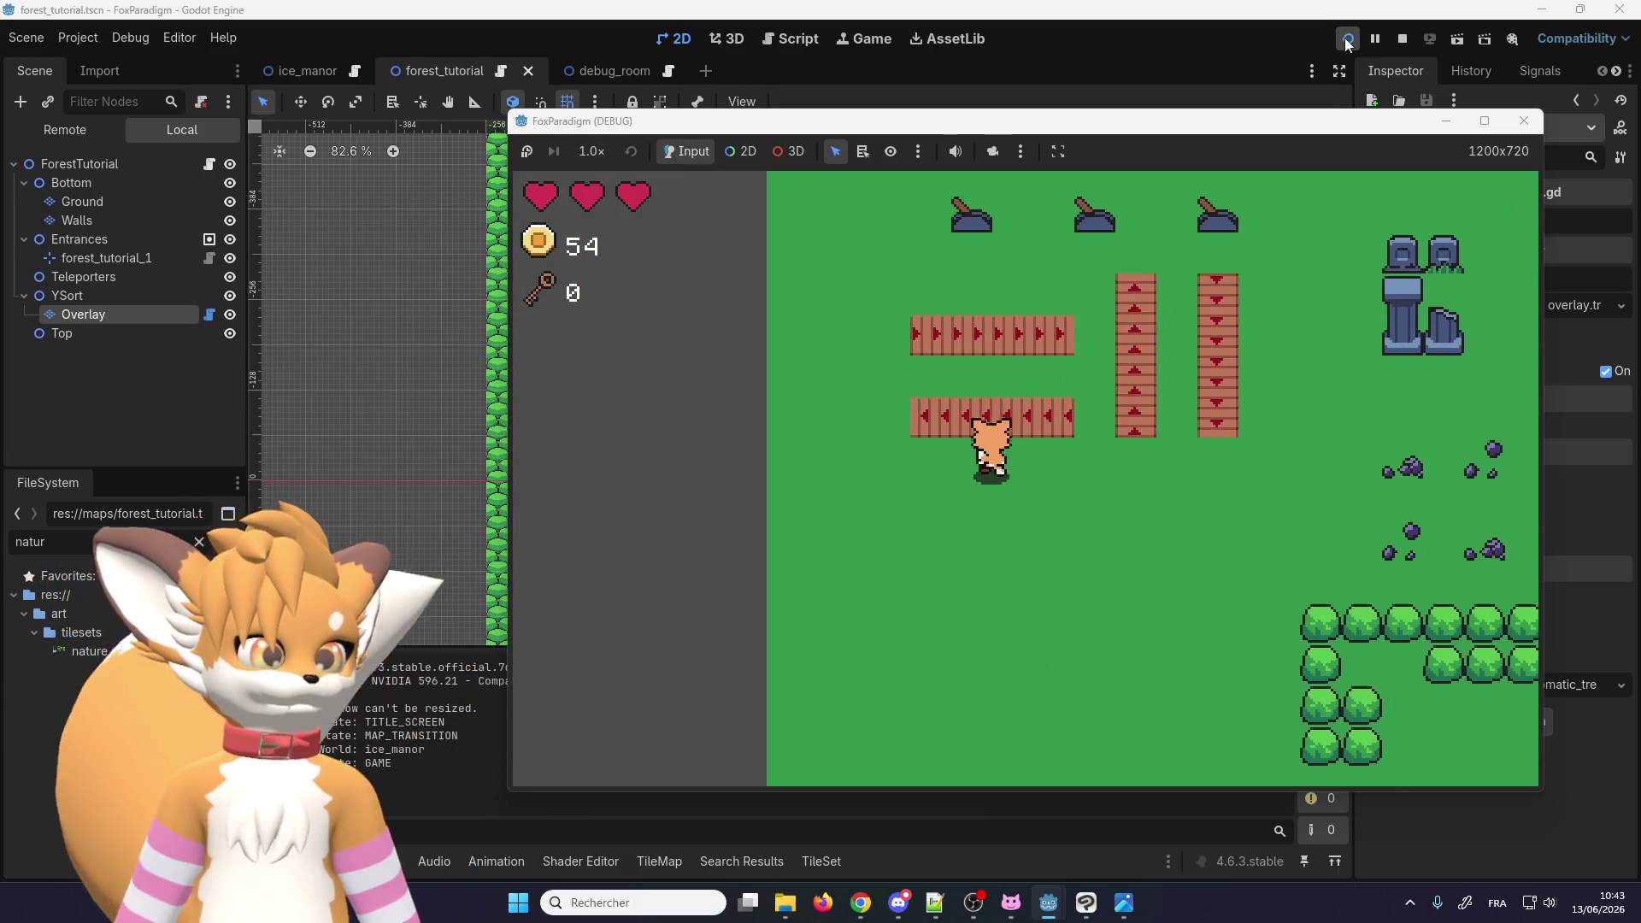
key("Up")
key("Up")
key("Left")
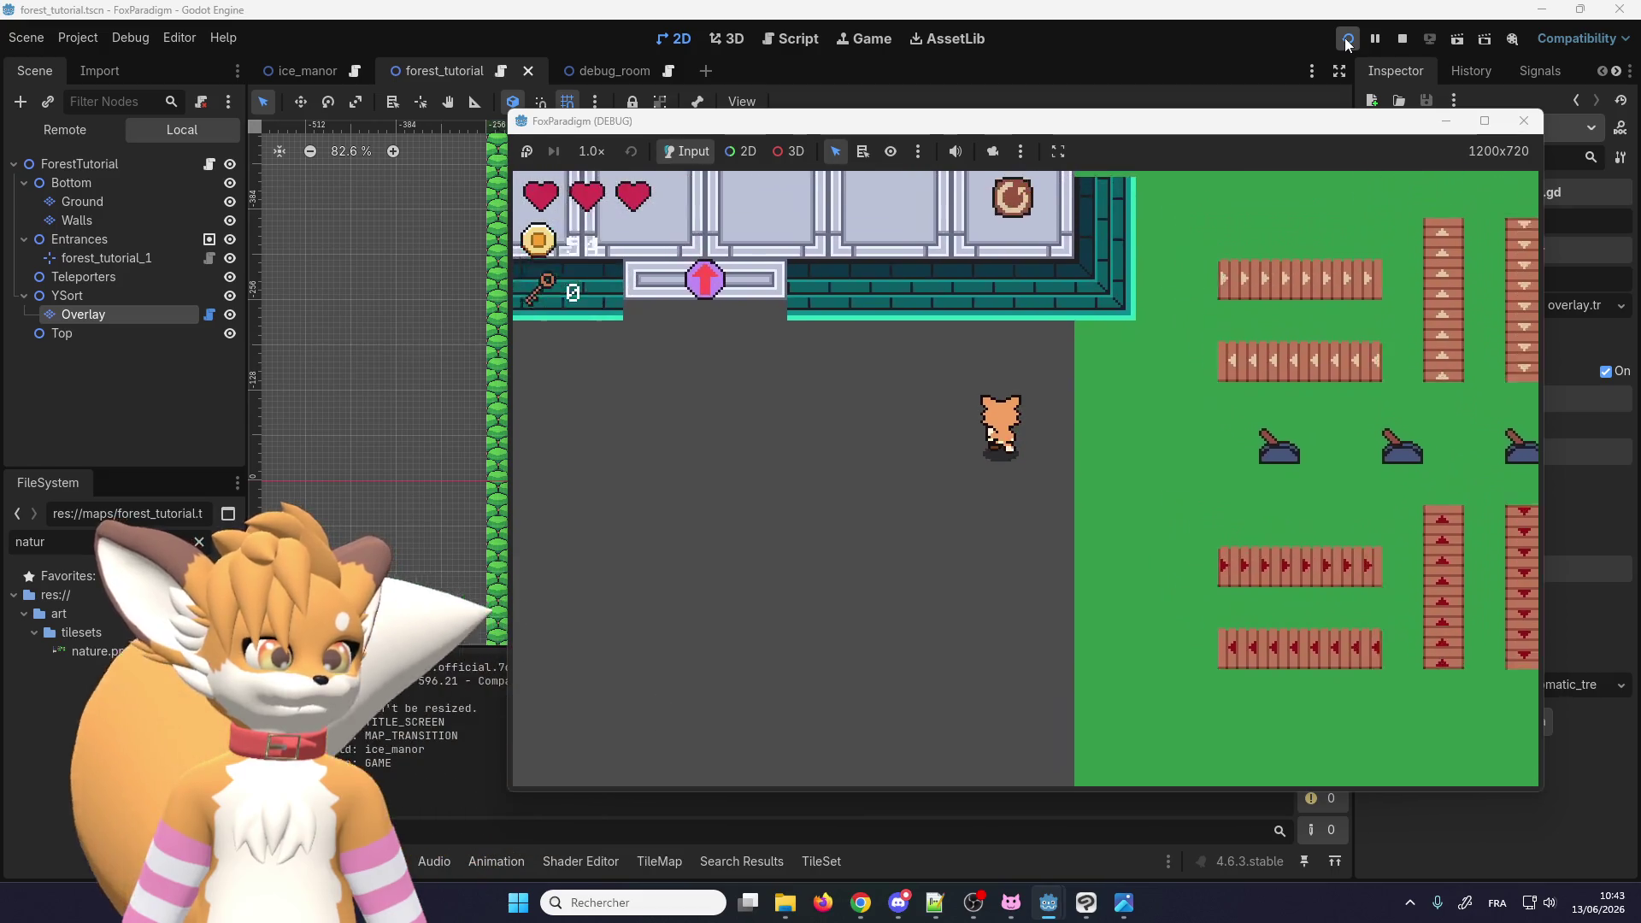
key("Up")
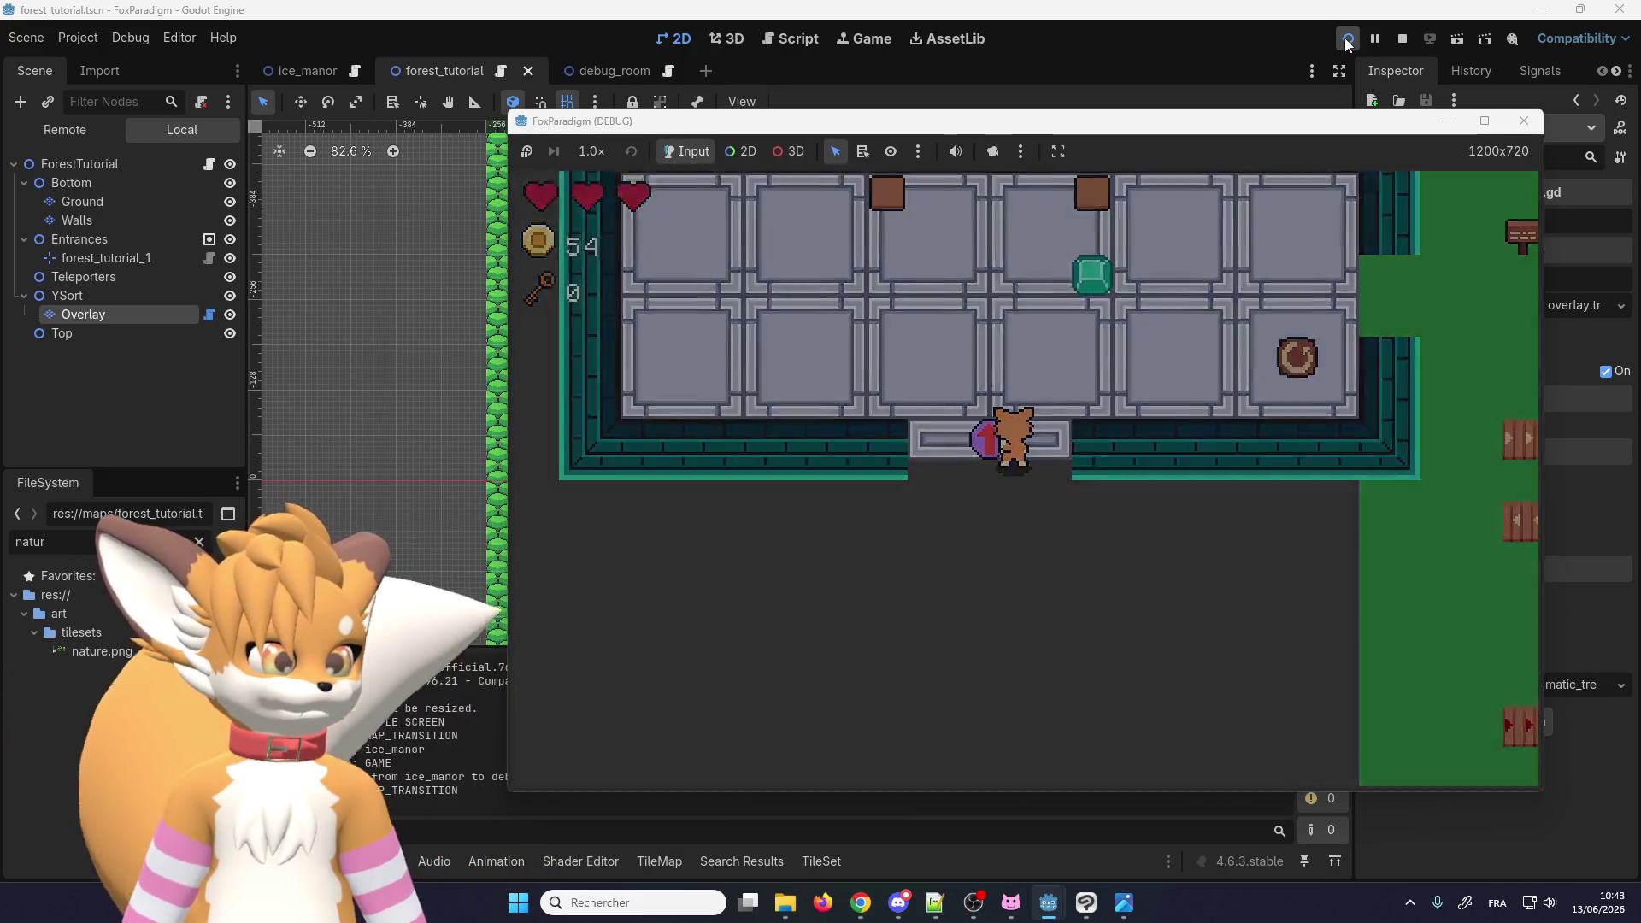
key("Right")
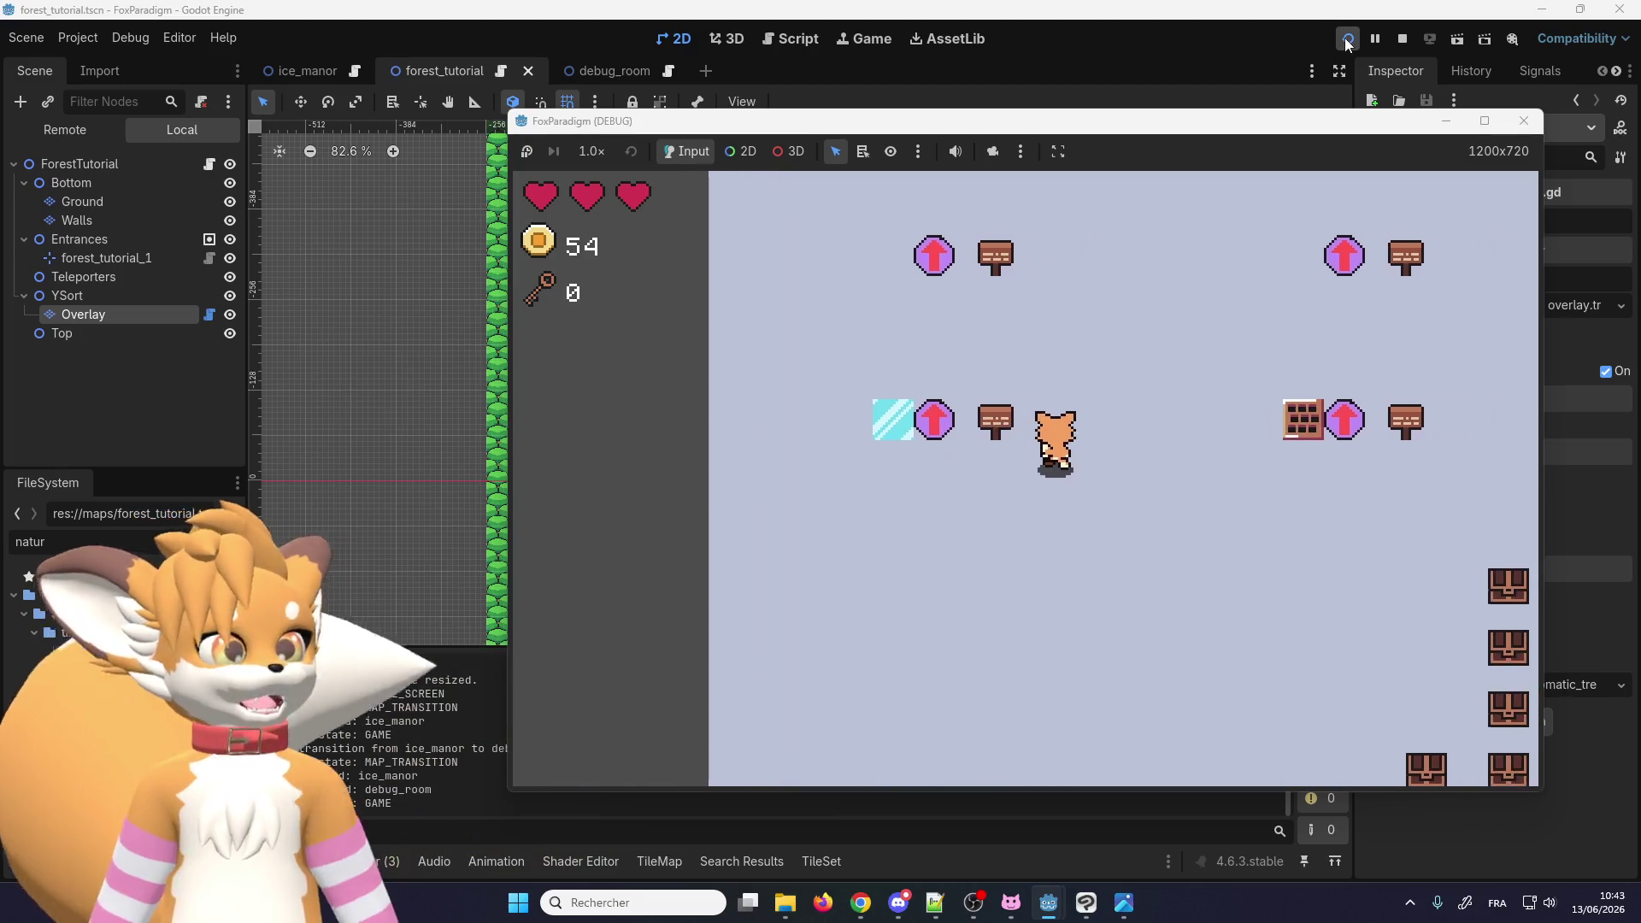
key("Up")
key("Up")
key("Right")
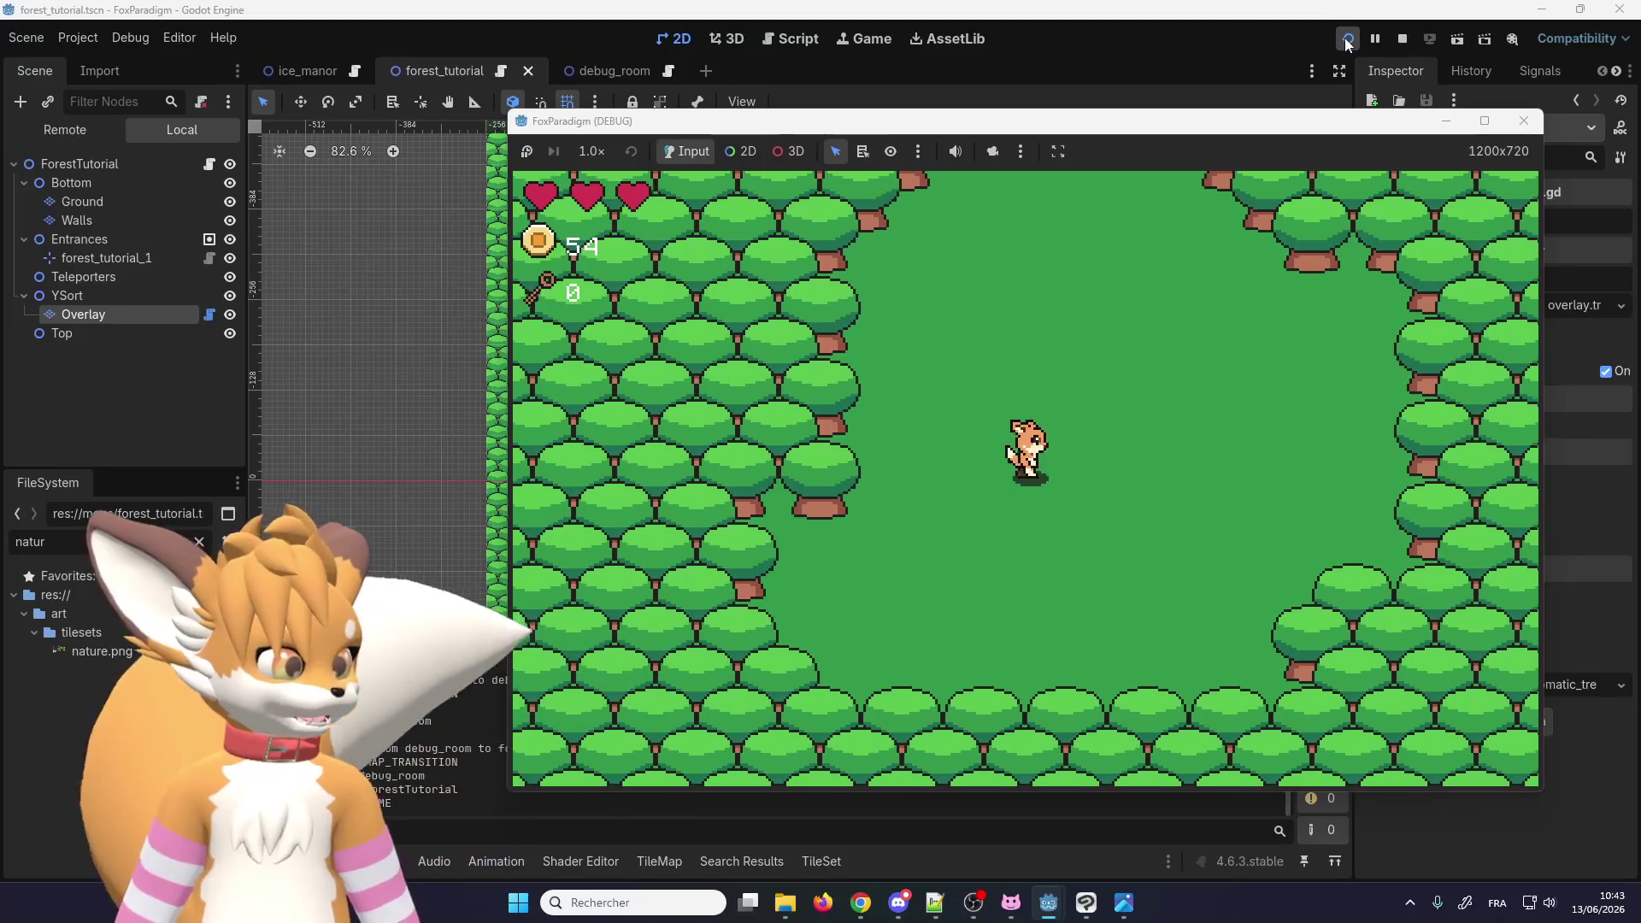
key("Escape")
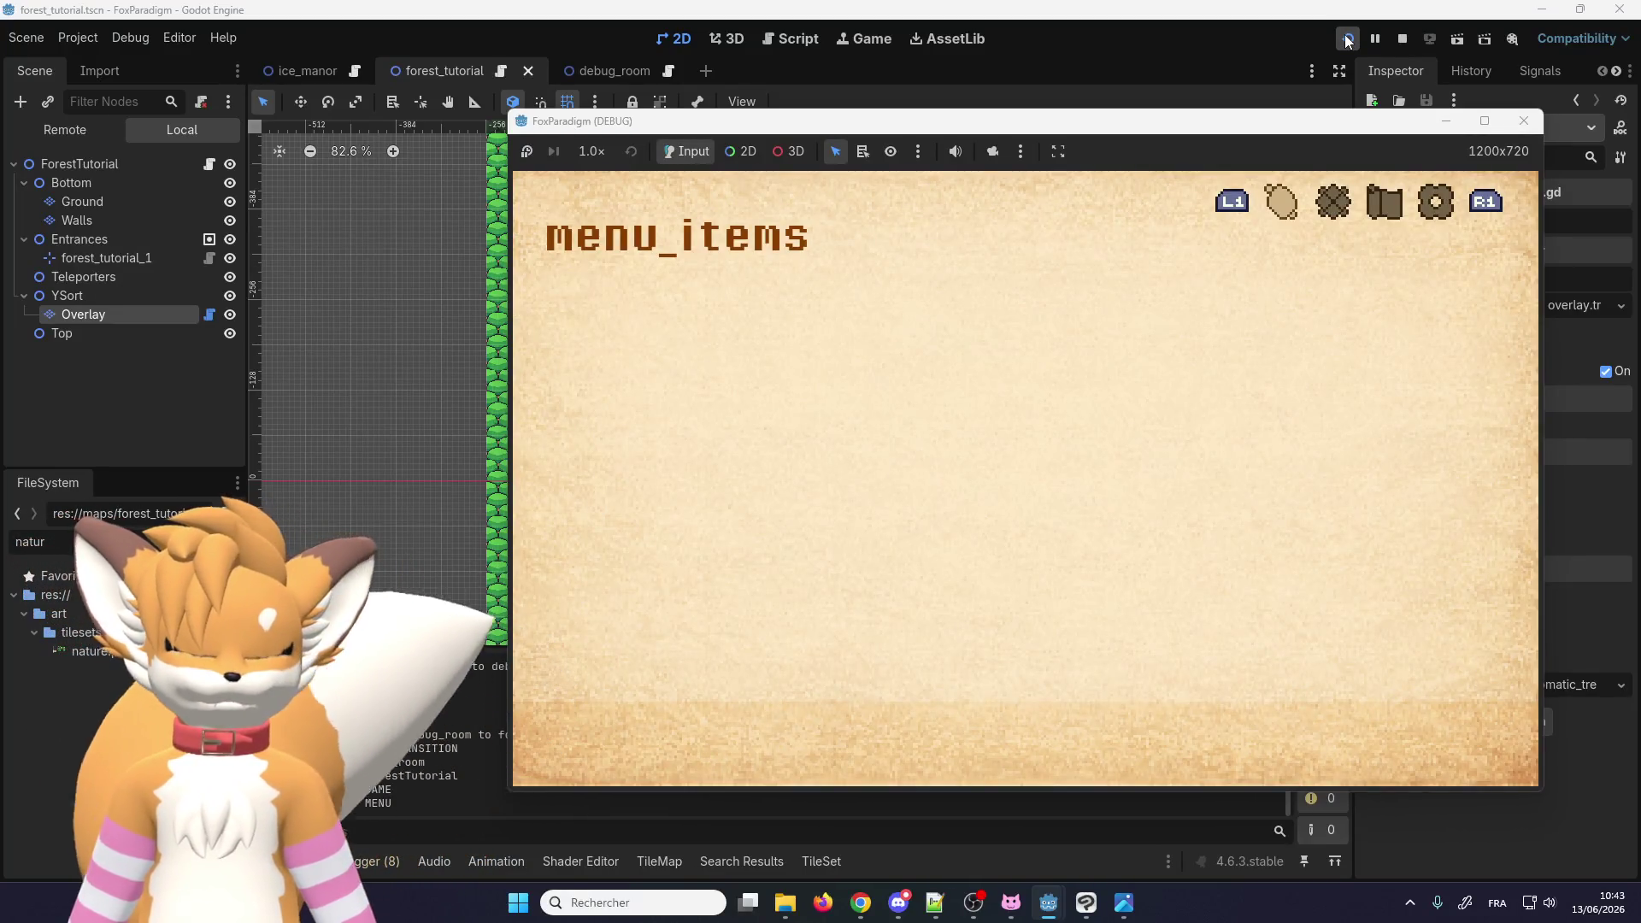
key("q")
key("Escape")
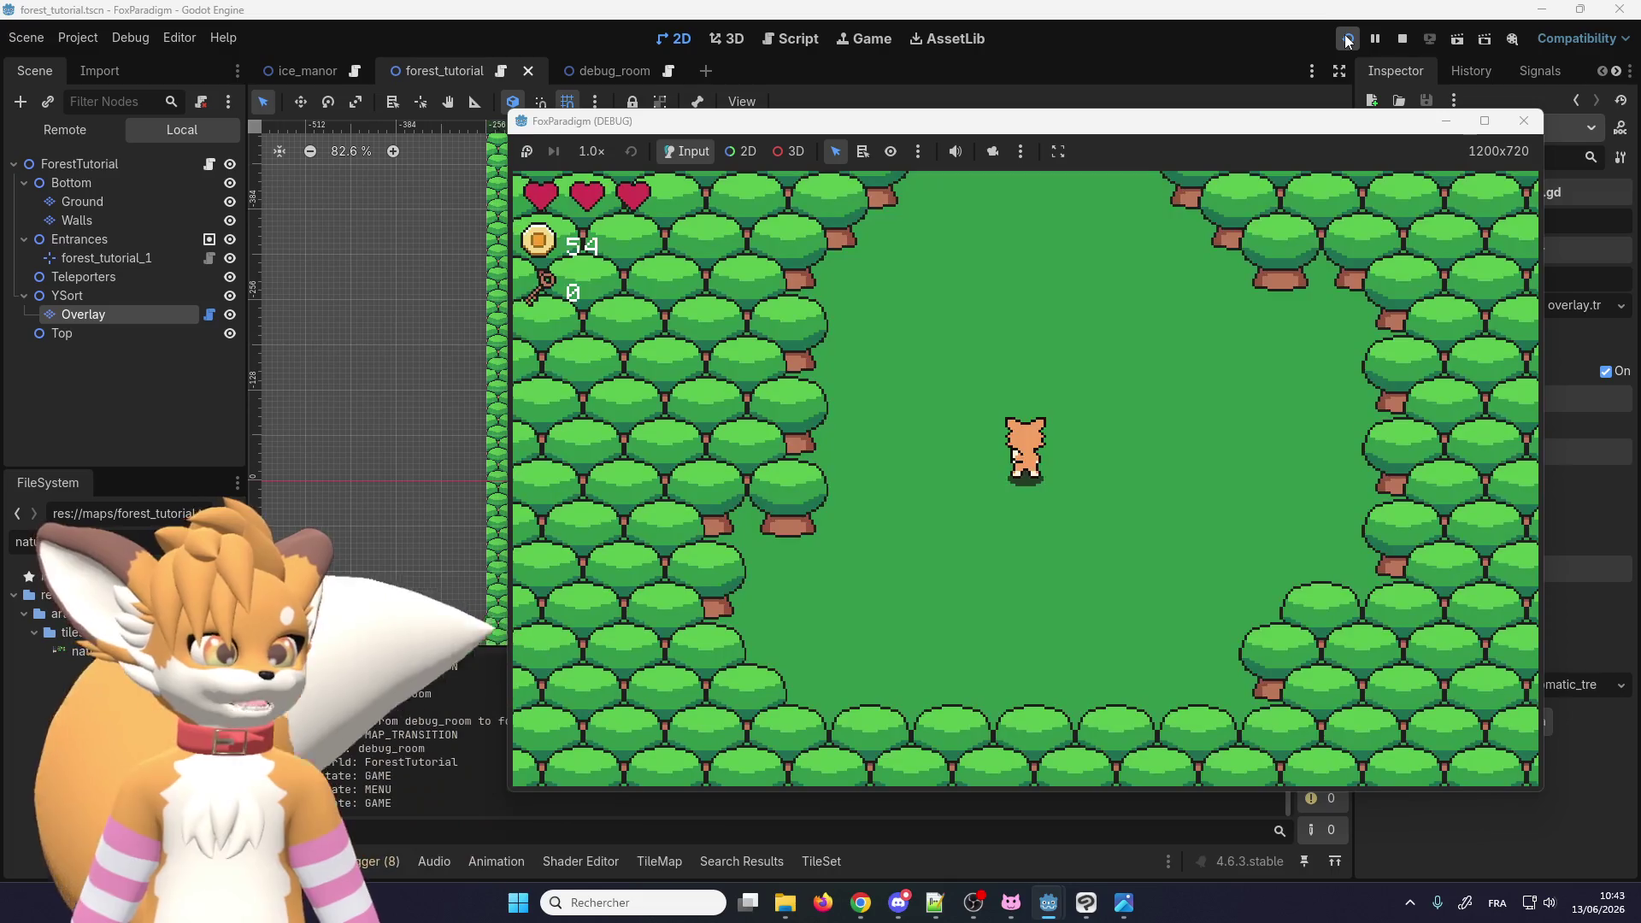
Step: Walk the fox up and right through the clearing into the trees
key("Up")
key("Right")
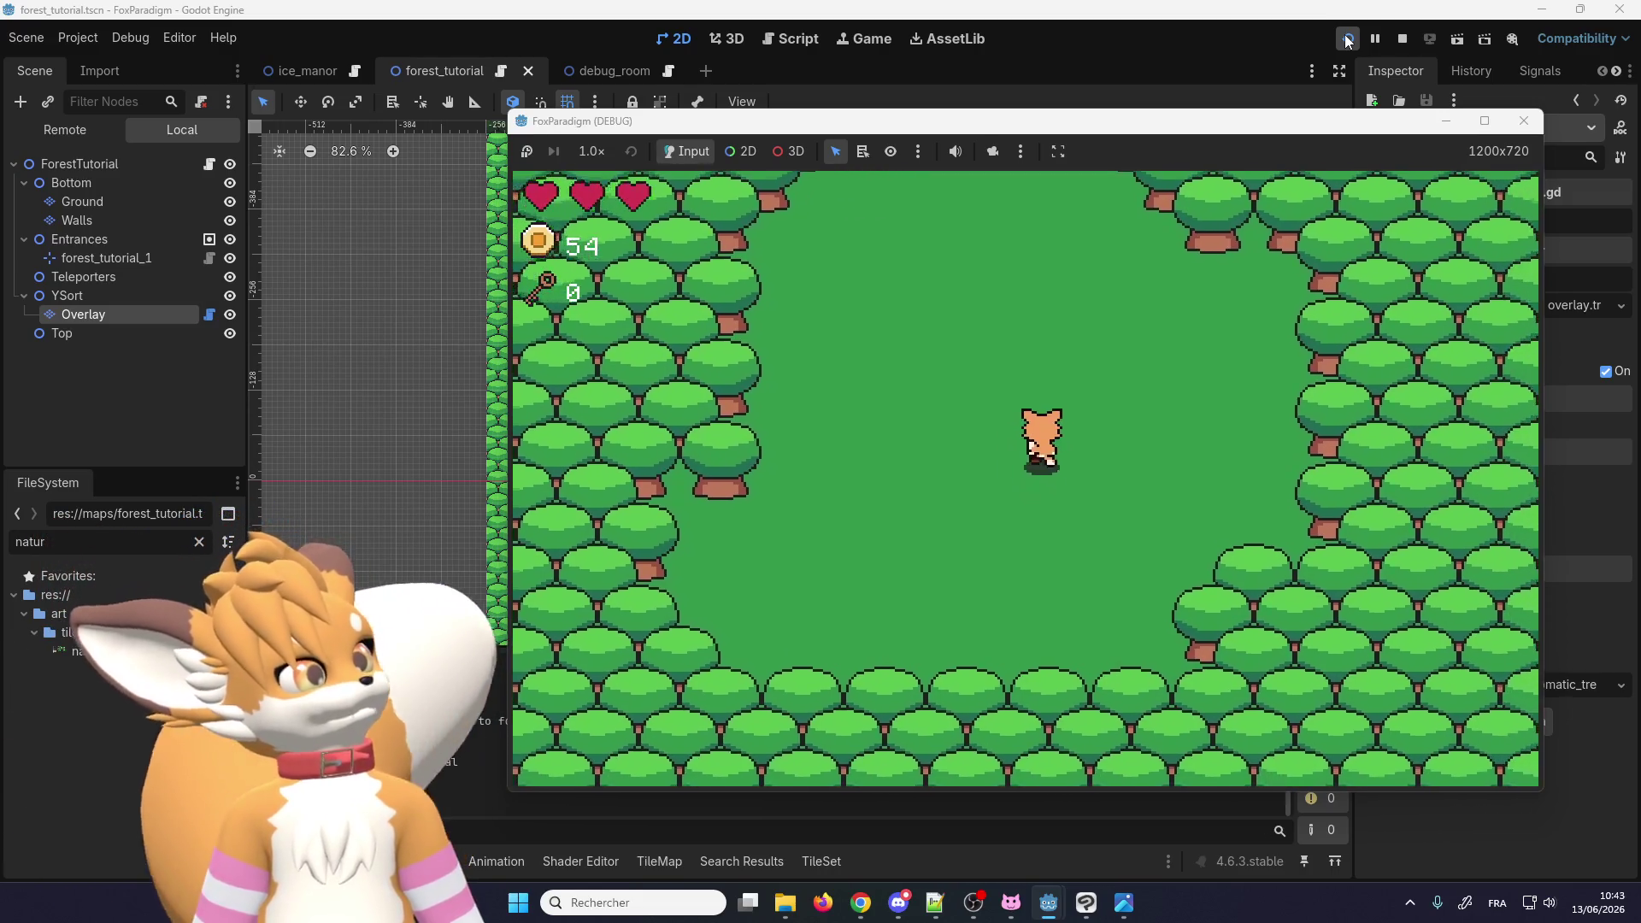
key("Right")
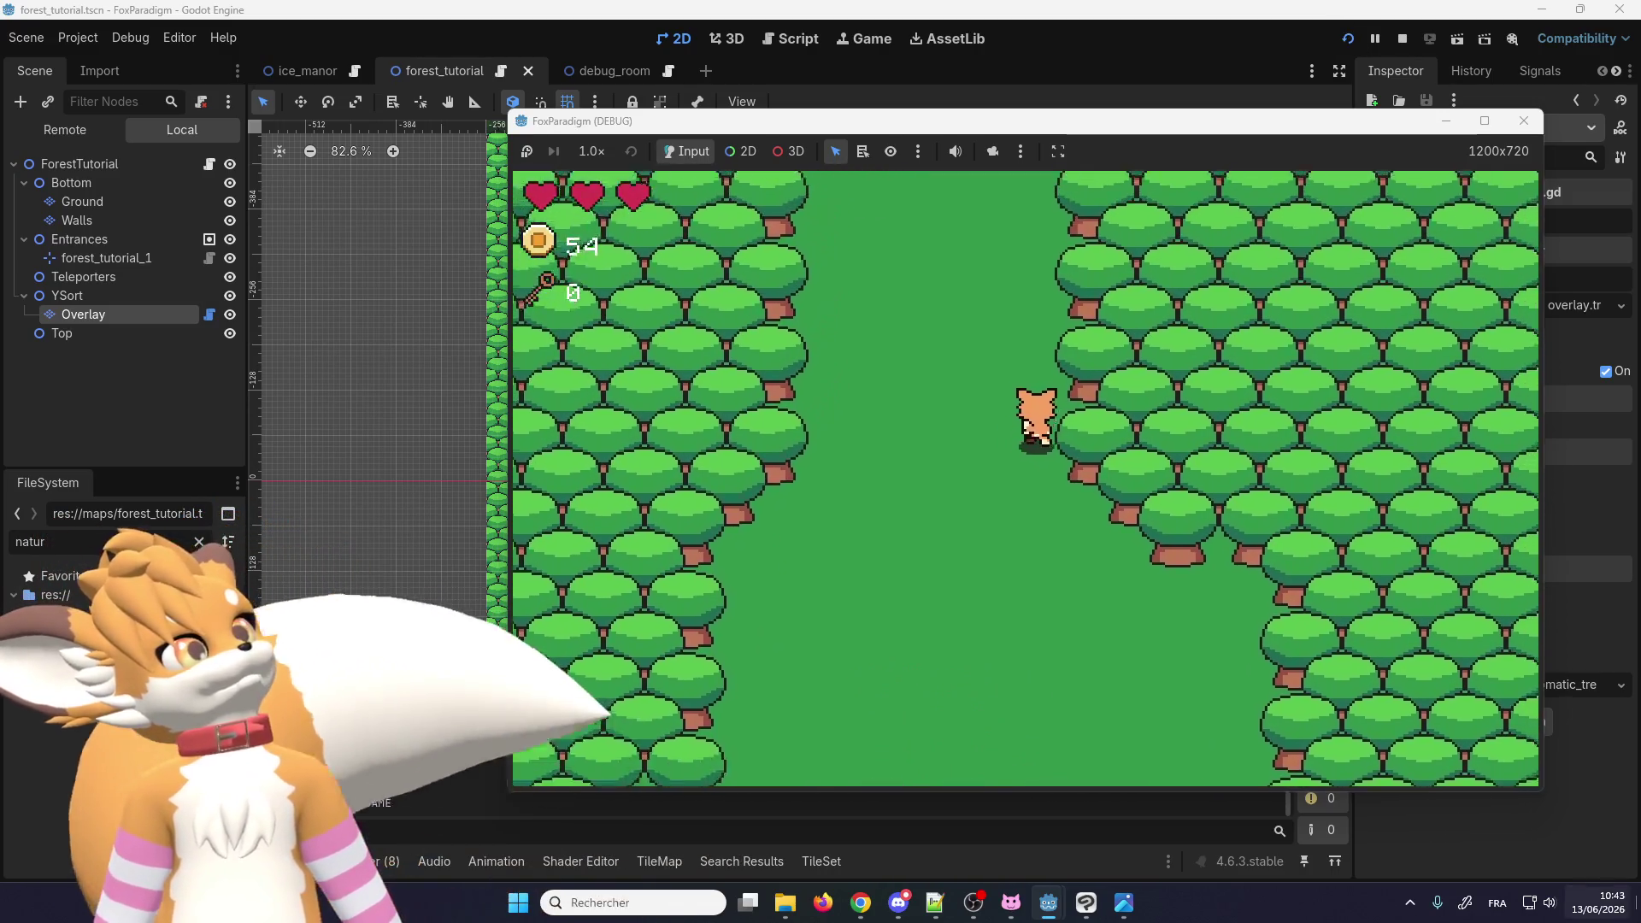
key("Up")
key("Left")
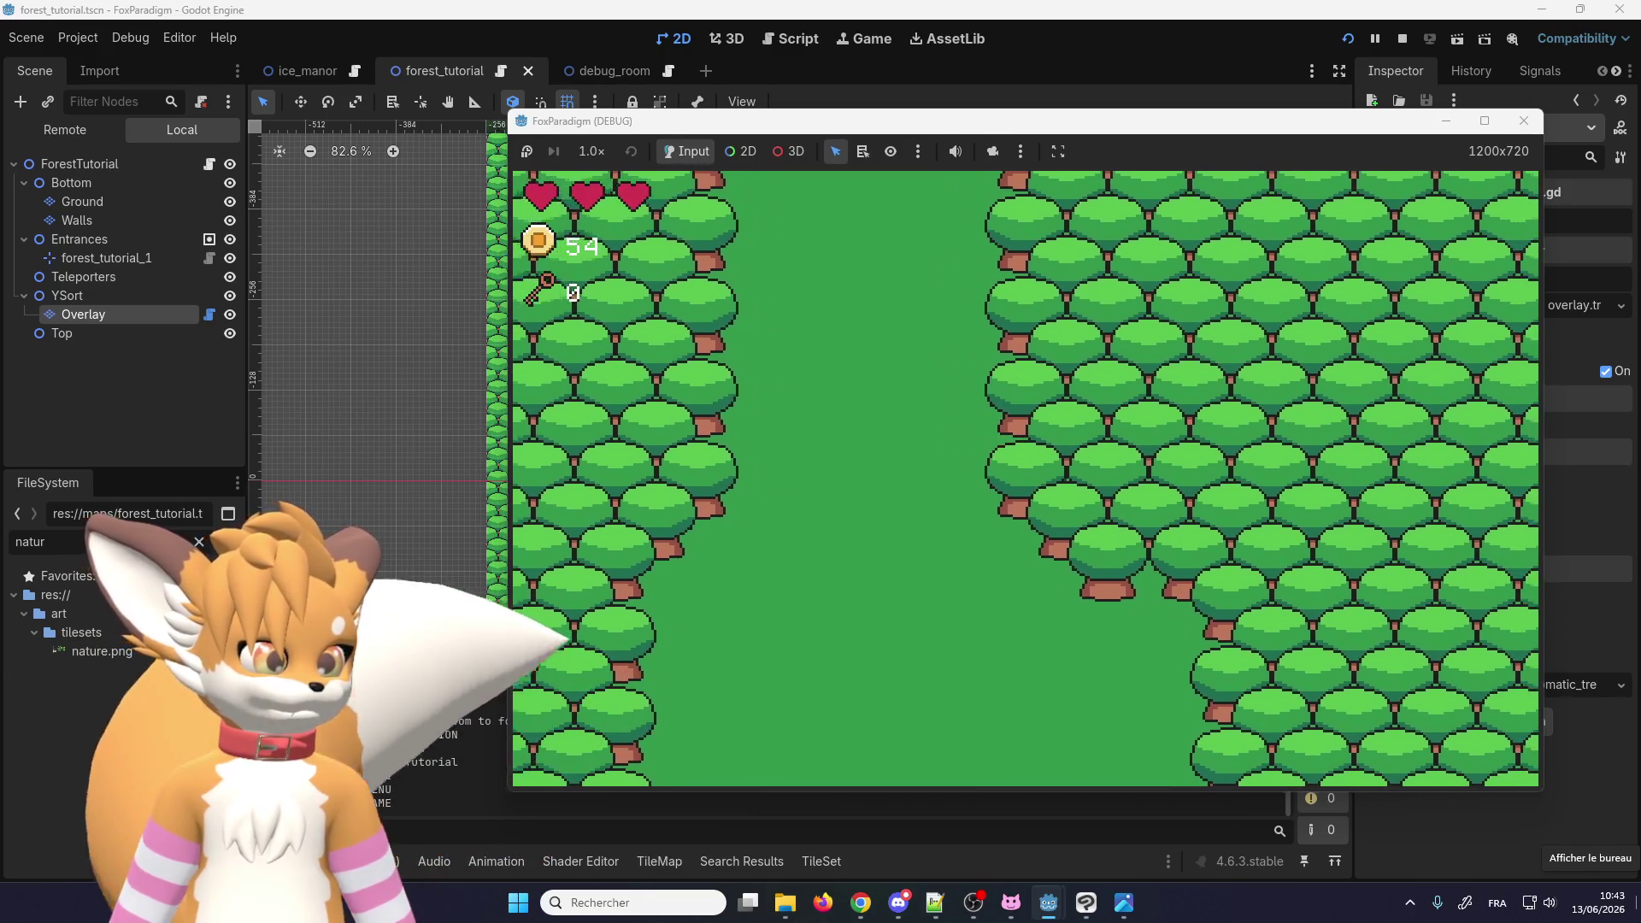
key("Right")
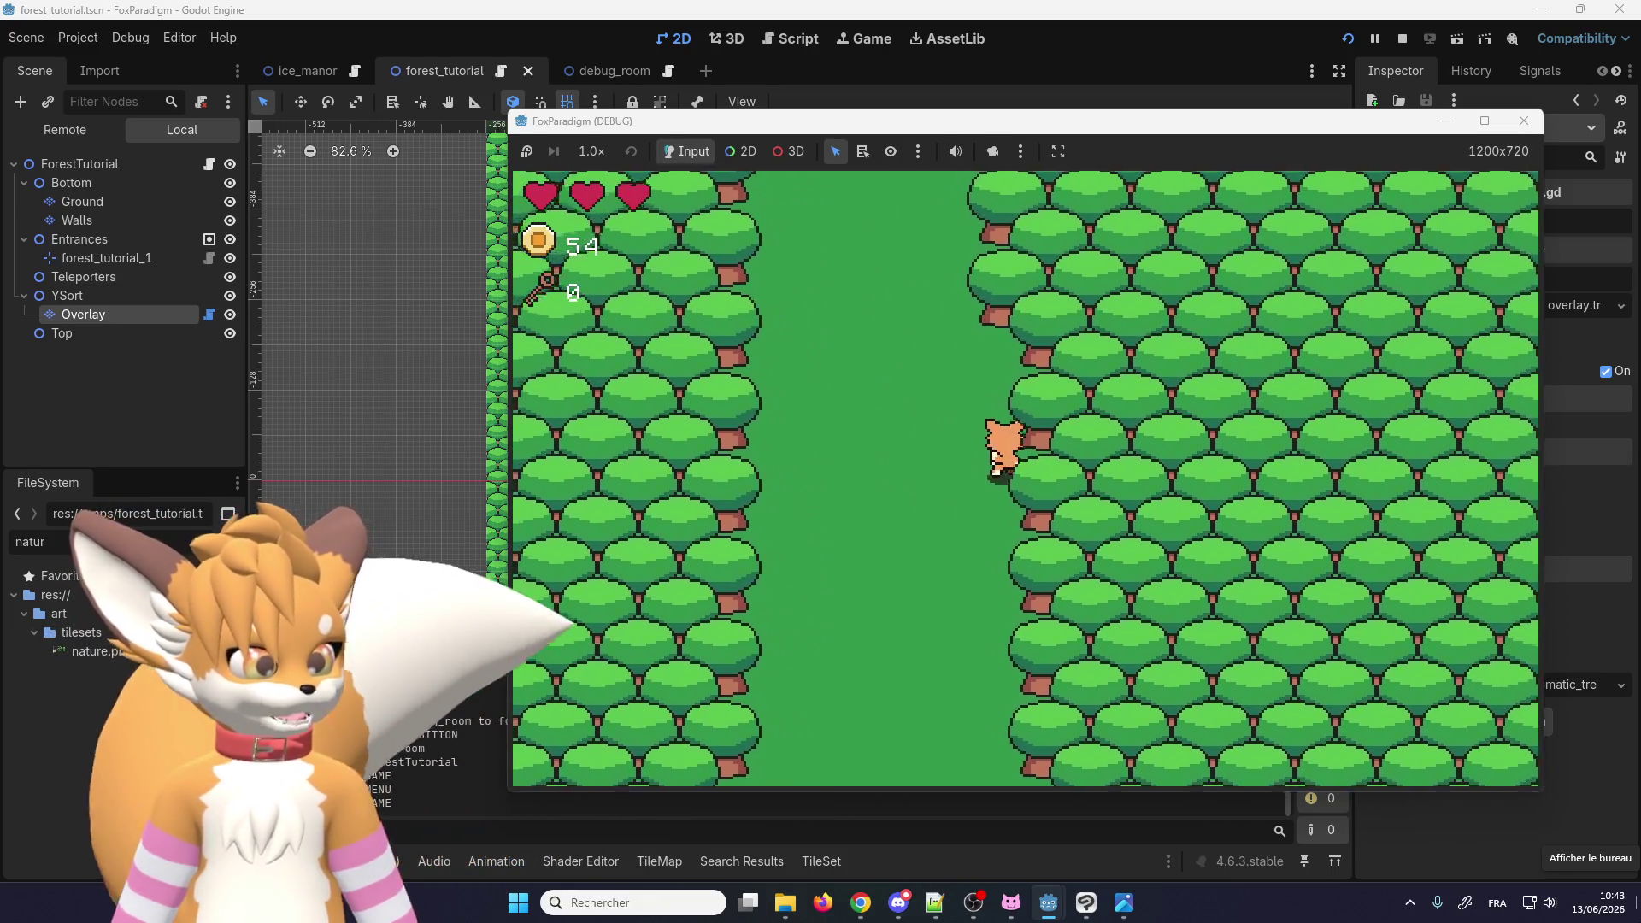
key("Up")
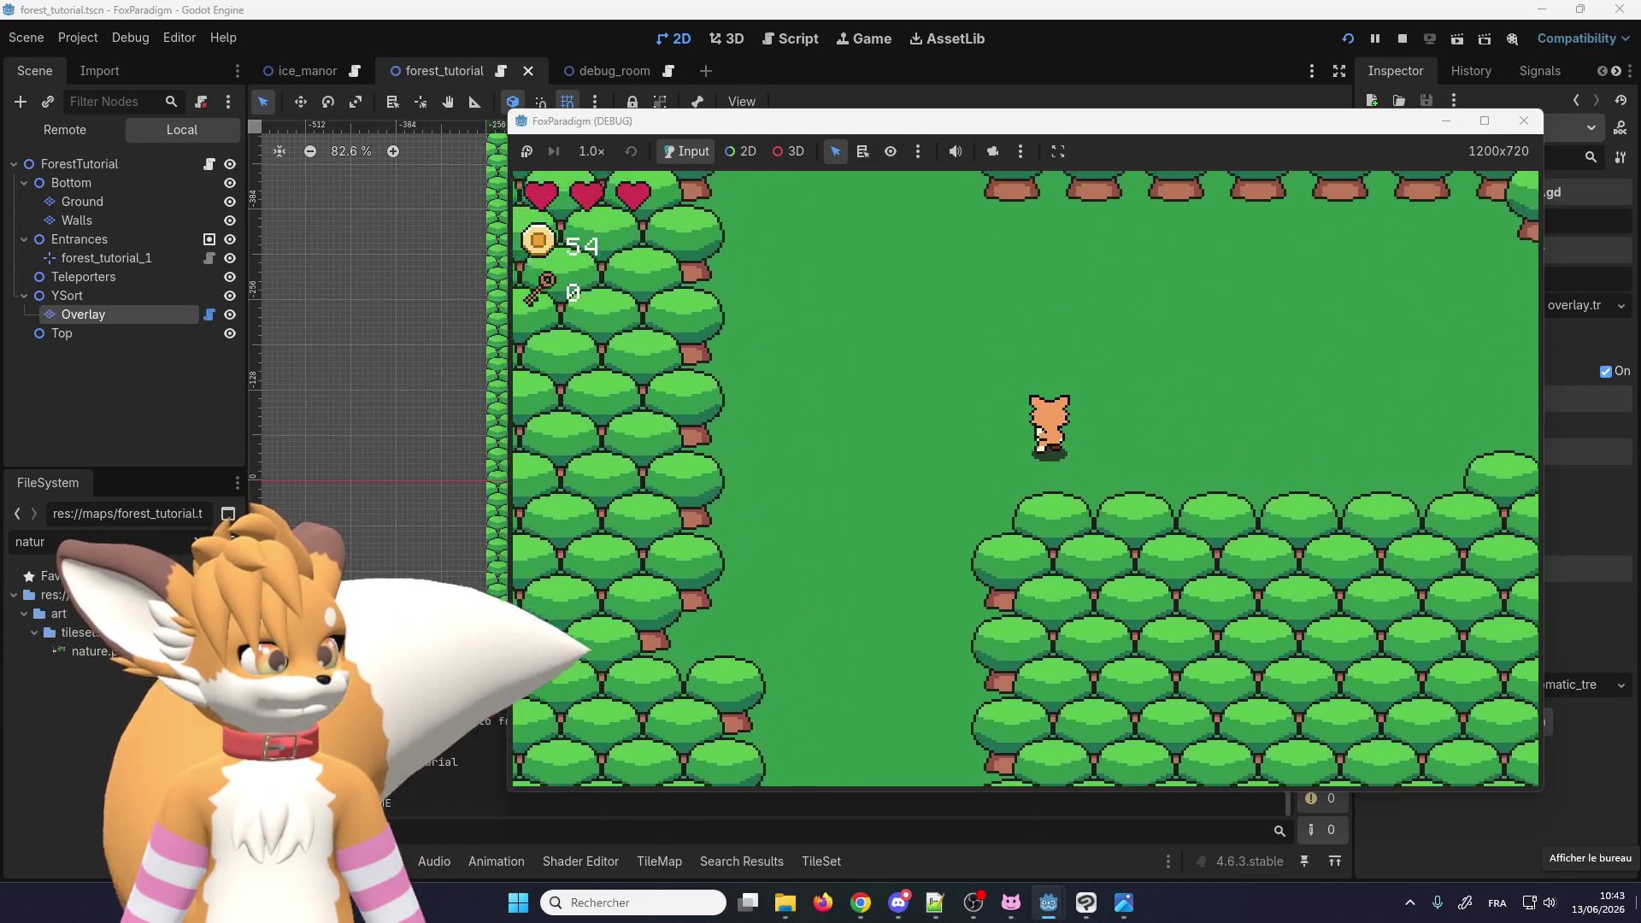
key("Up")
key("Right")
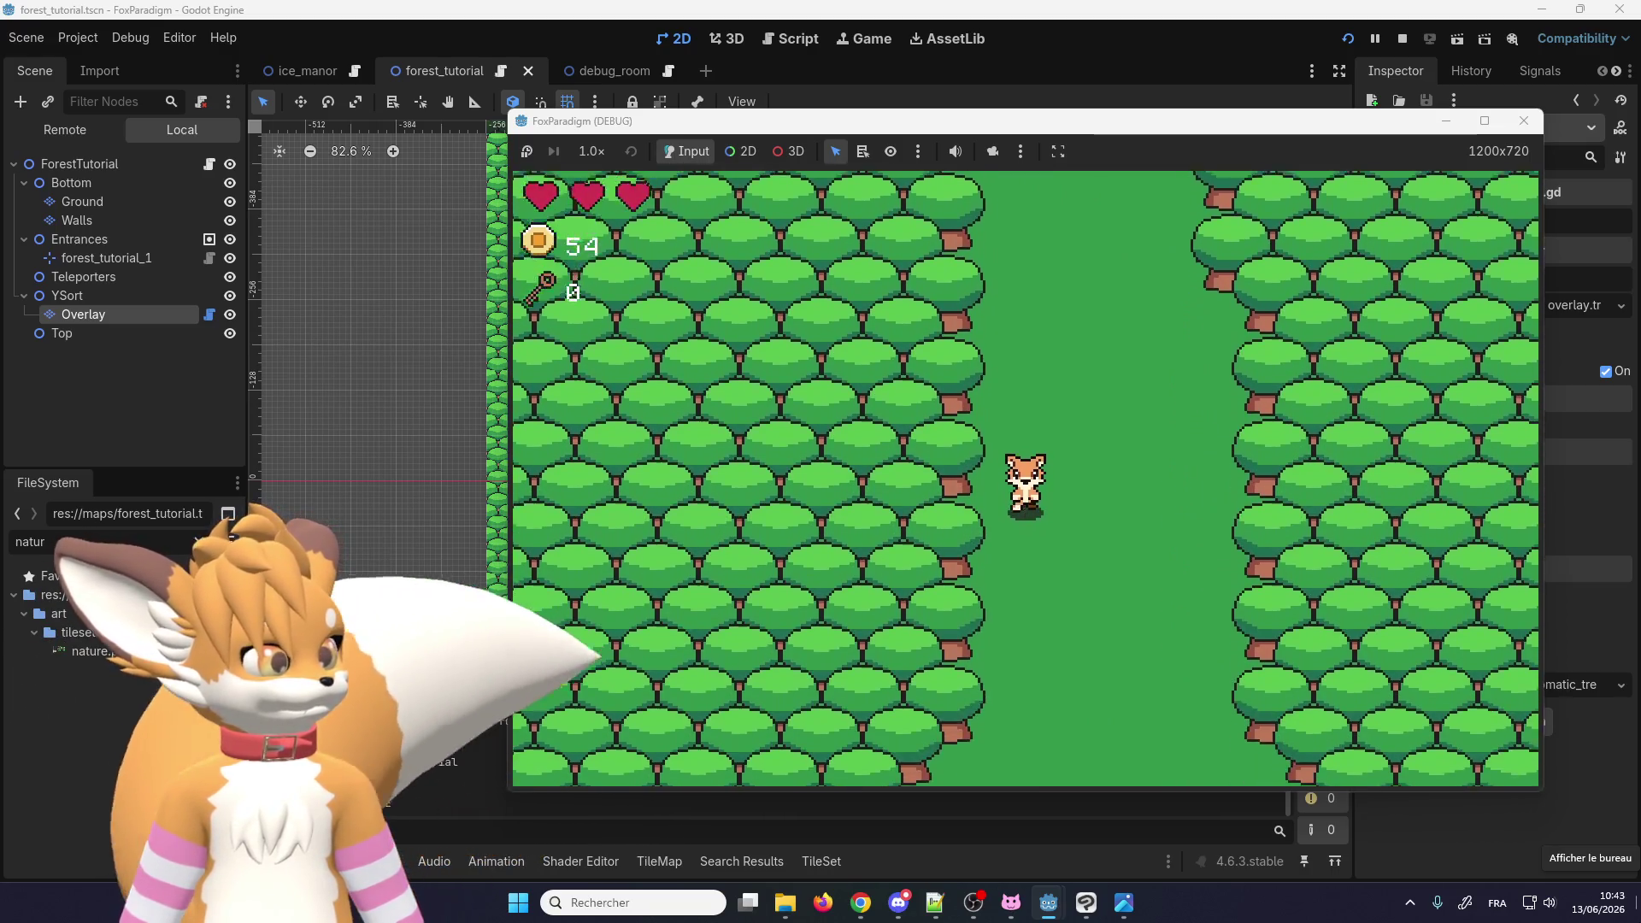
Step: Walk the fox down and along the treeline, then stop the running game
key("Down")
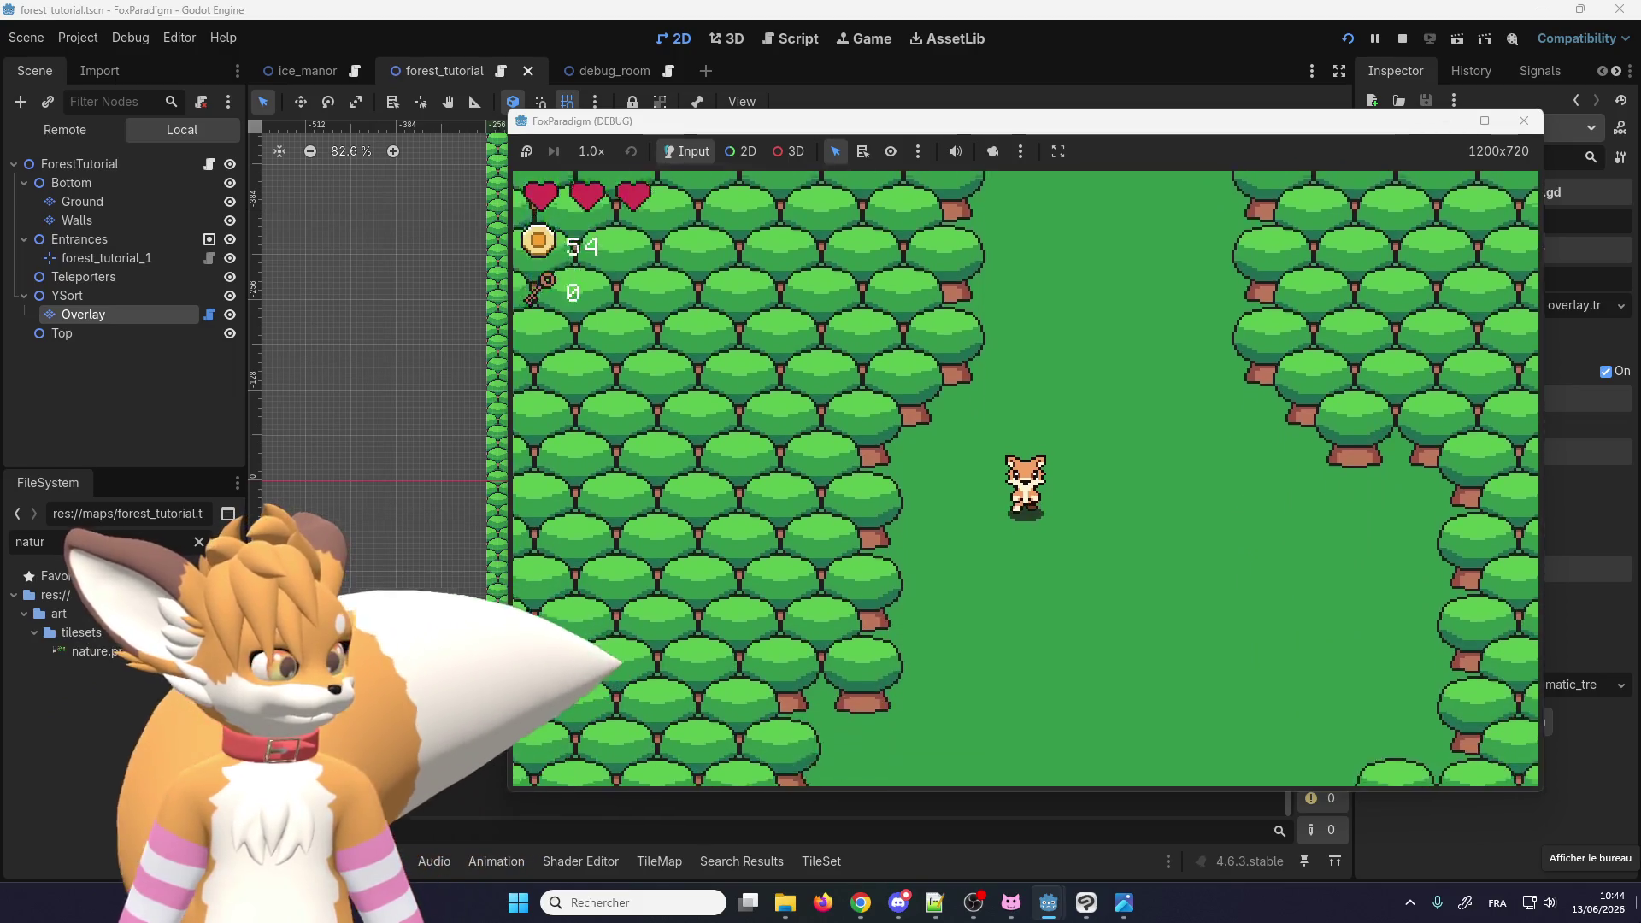
key("Down")
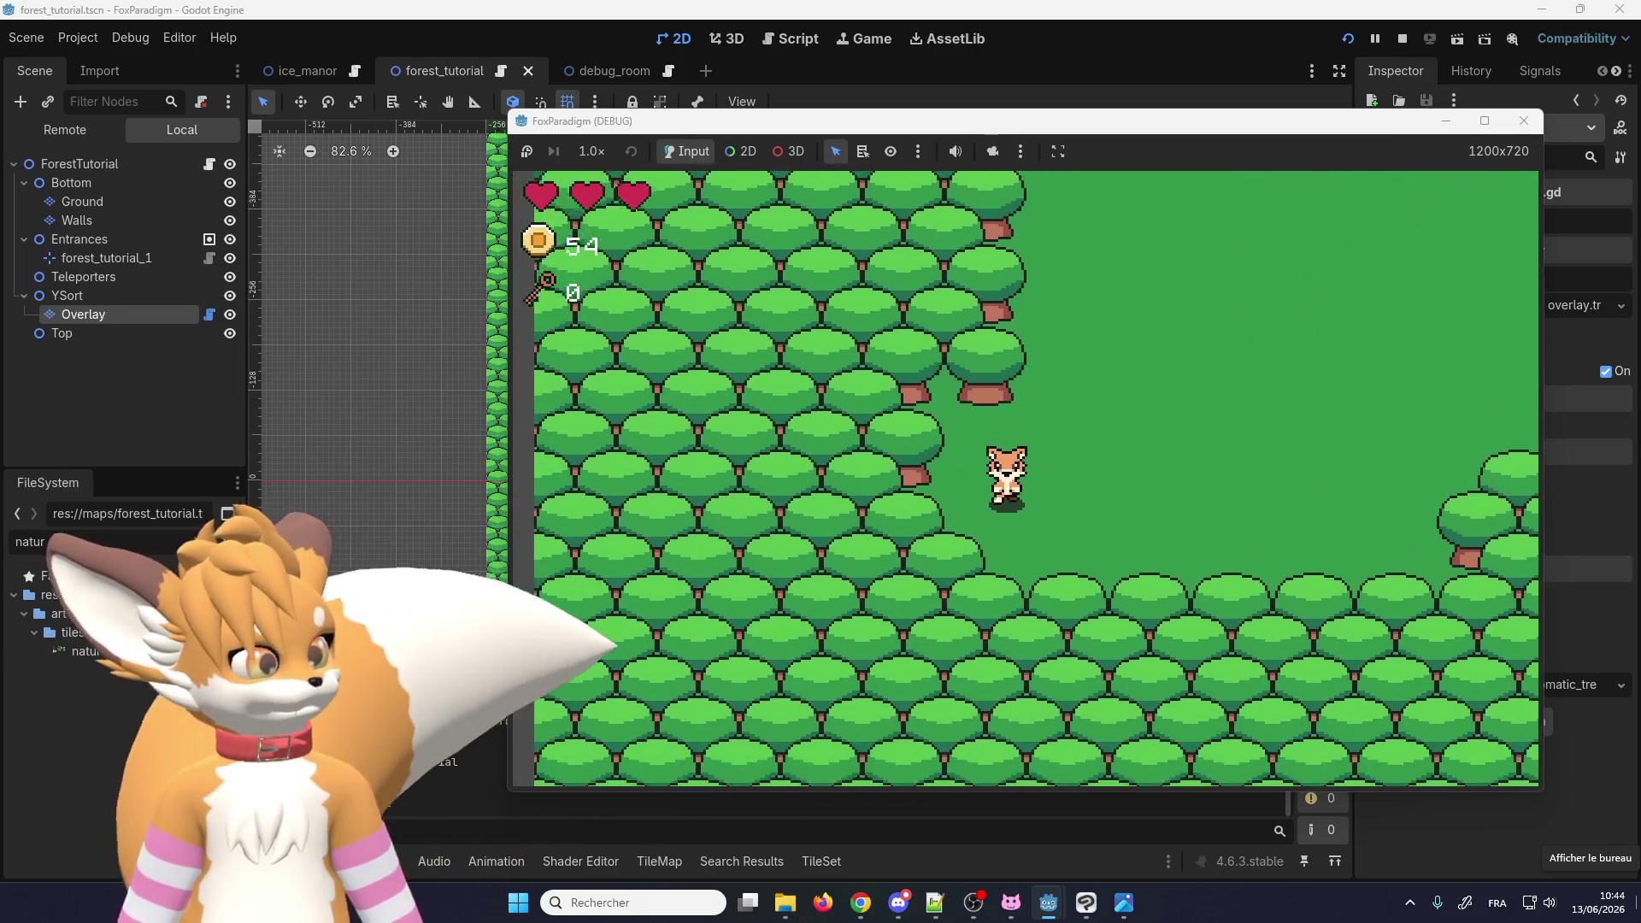
key("Up")
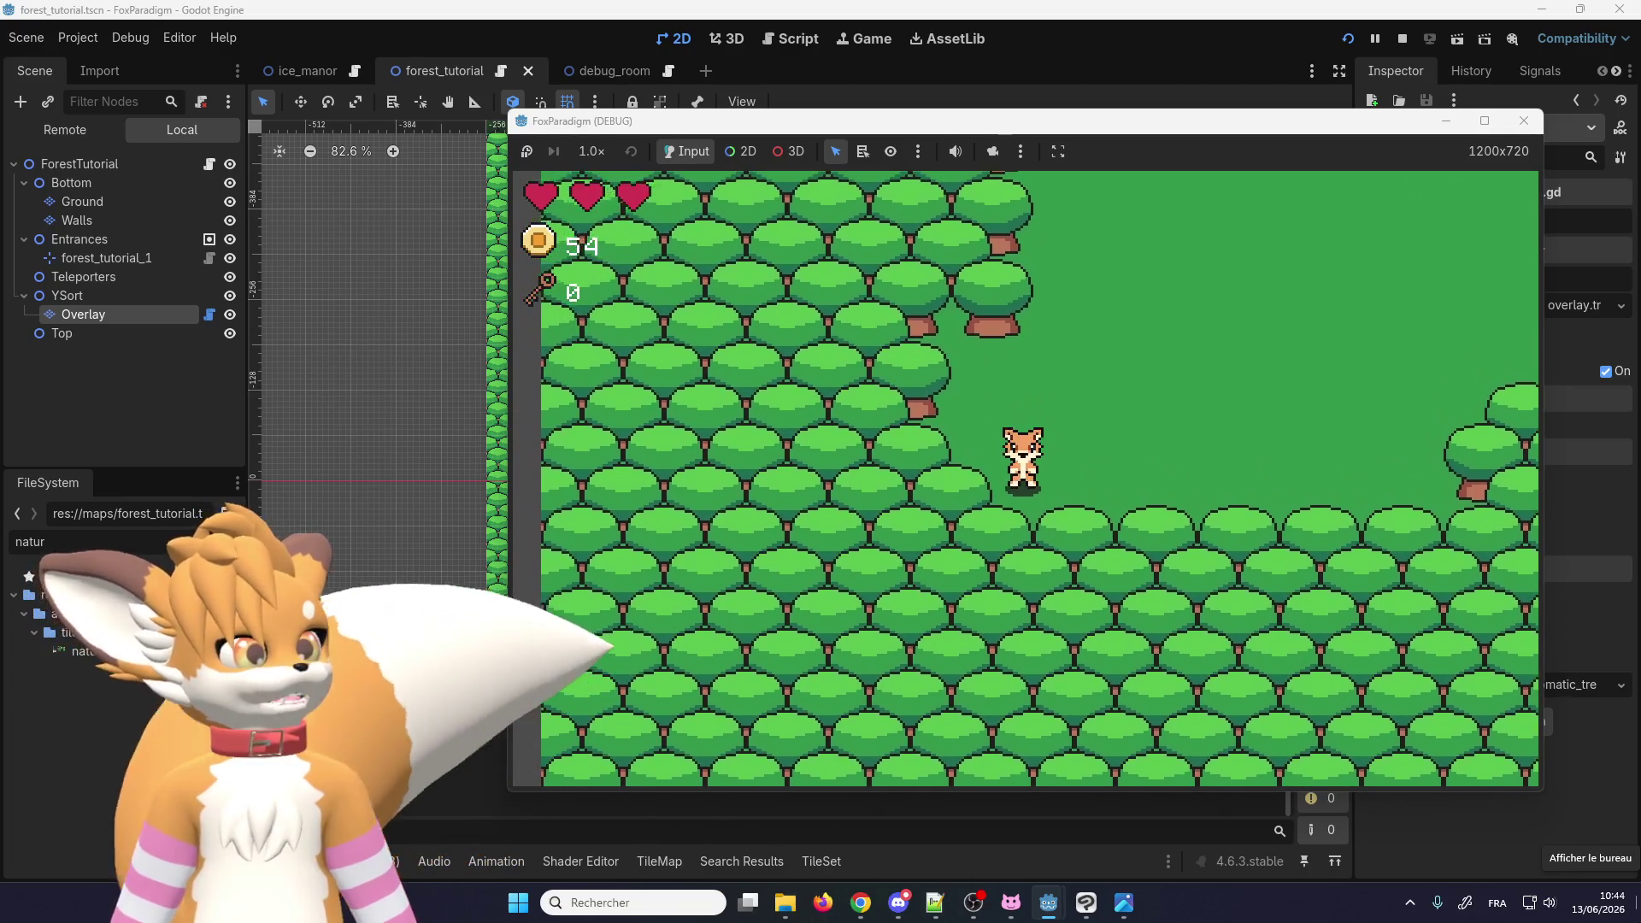
key("Down")
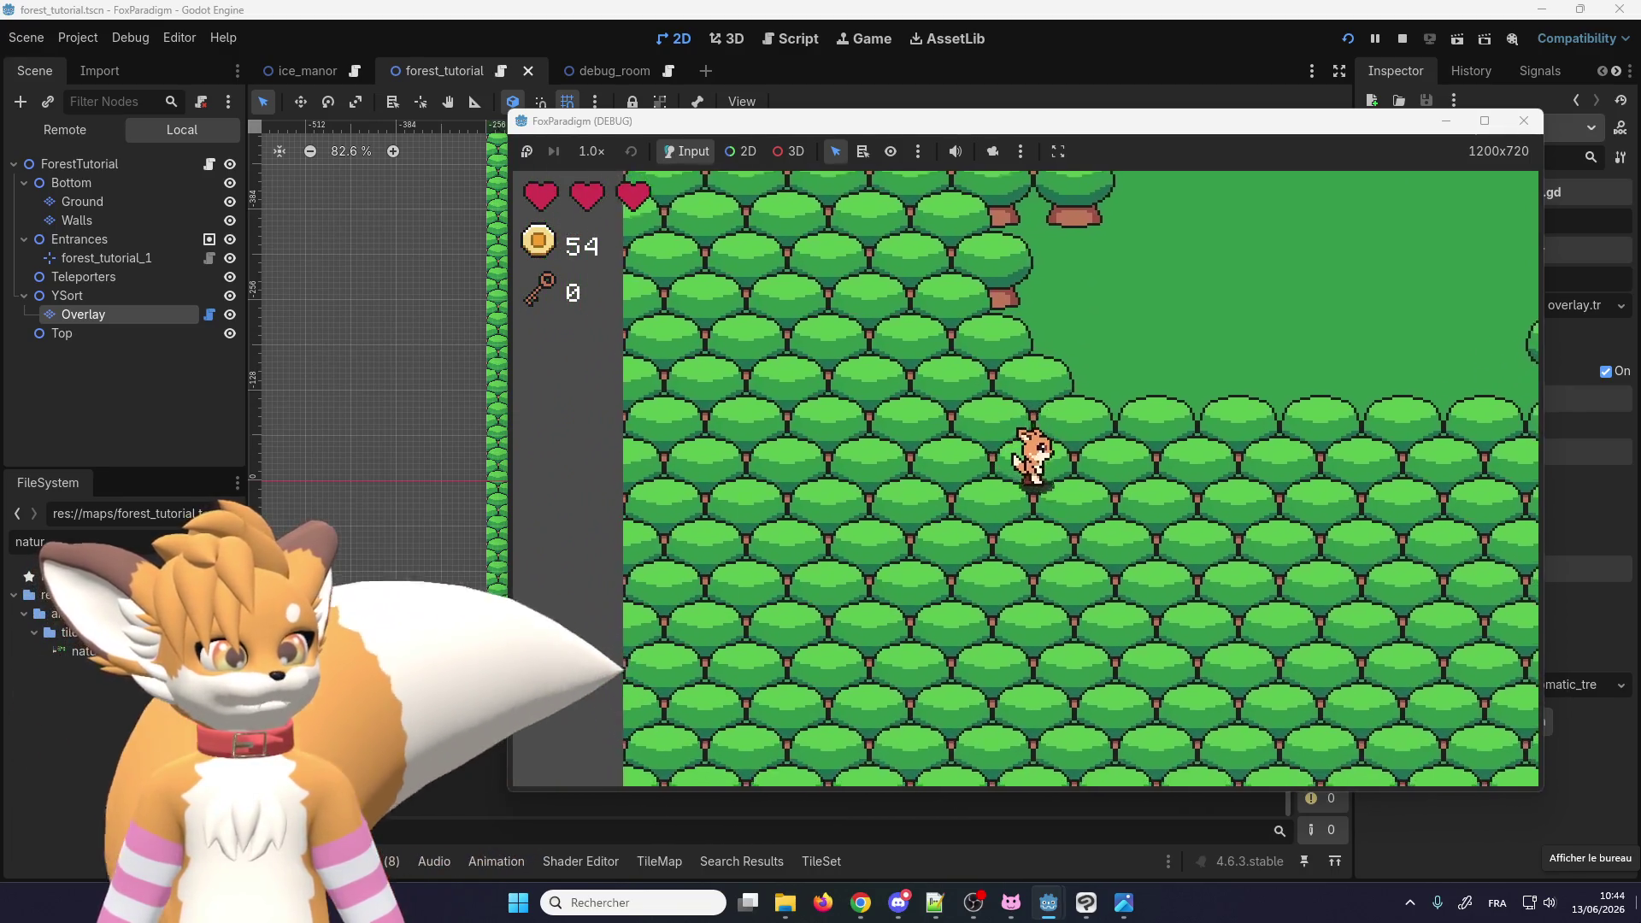
key("Up")
key("Left")
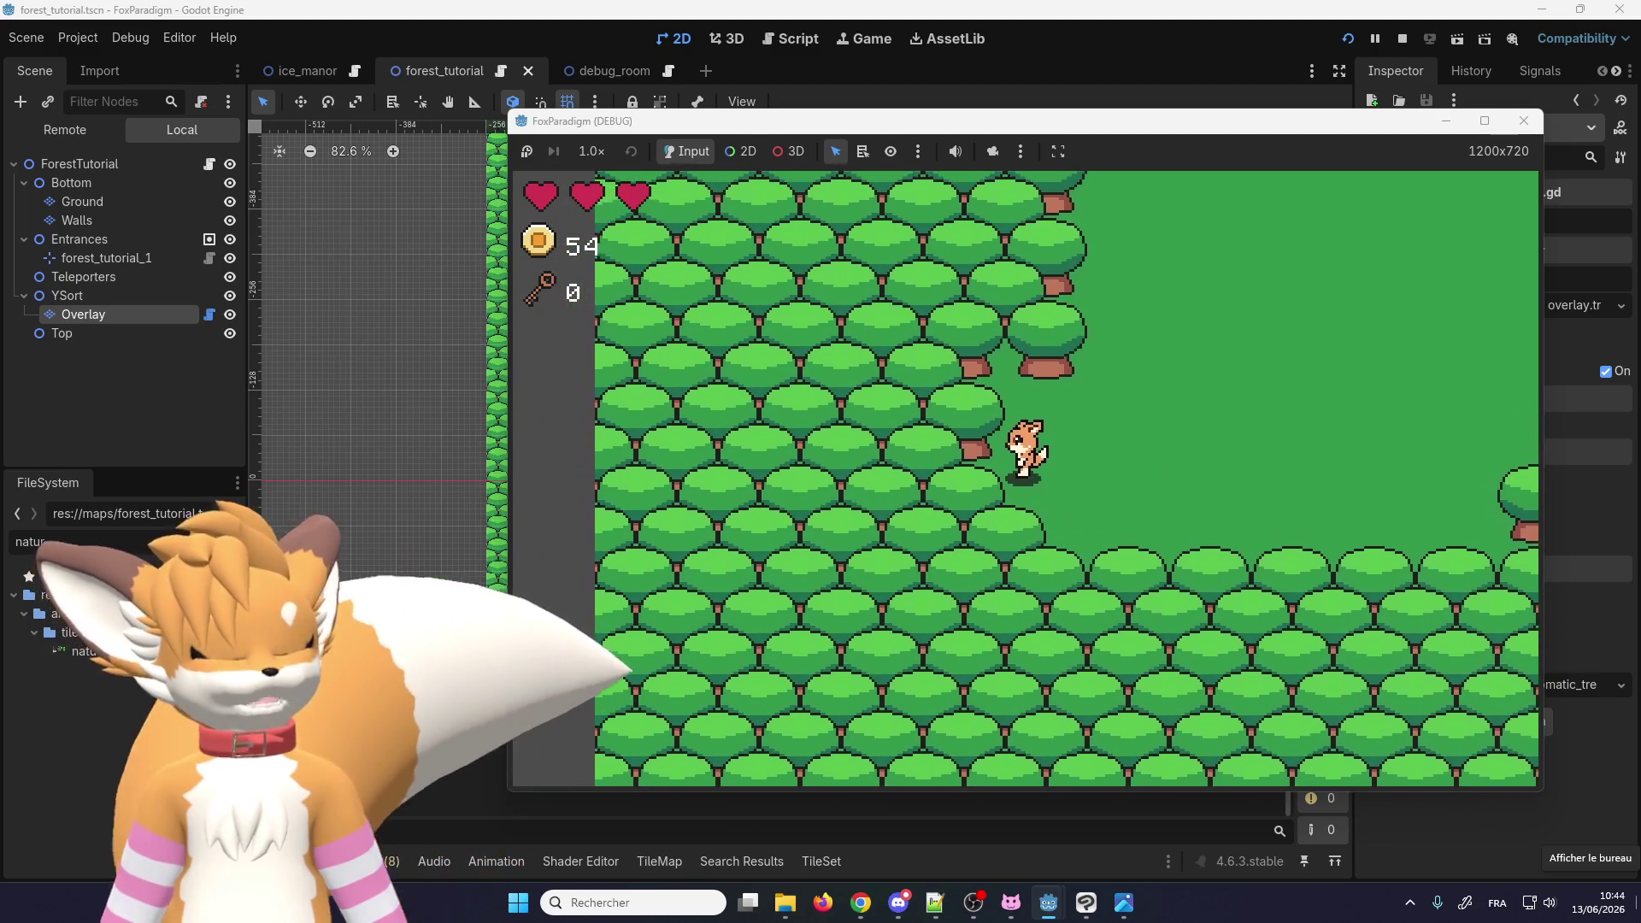
key("Right")
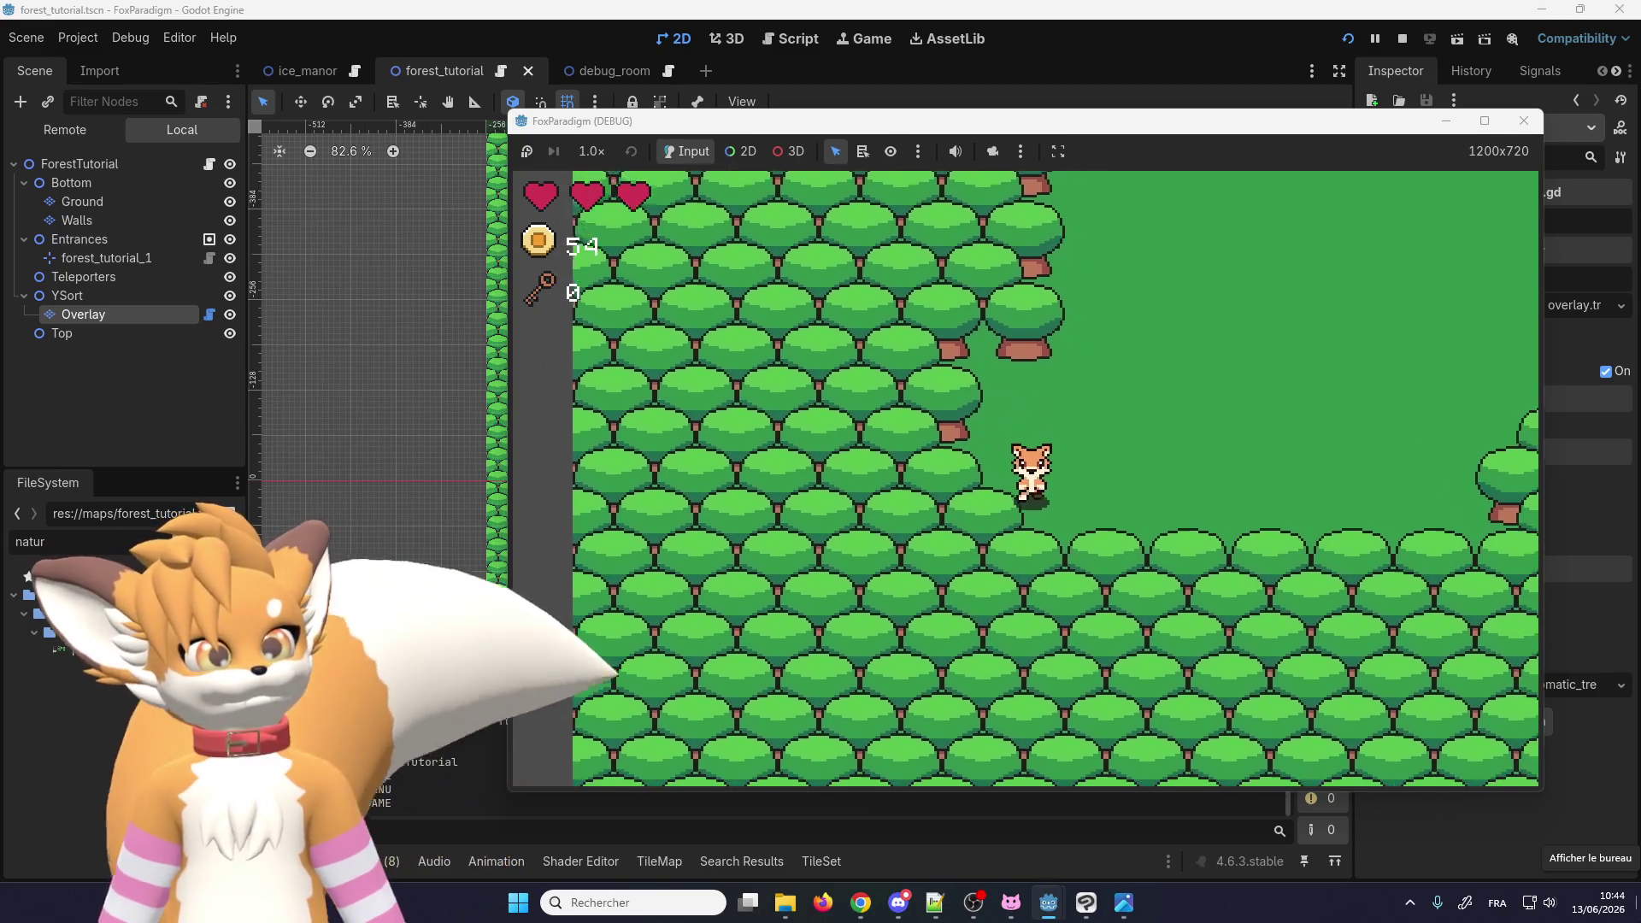
key("Down")
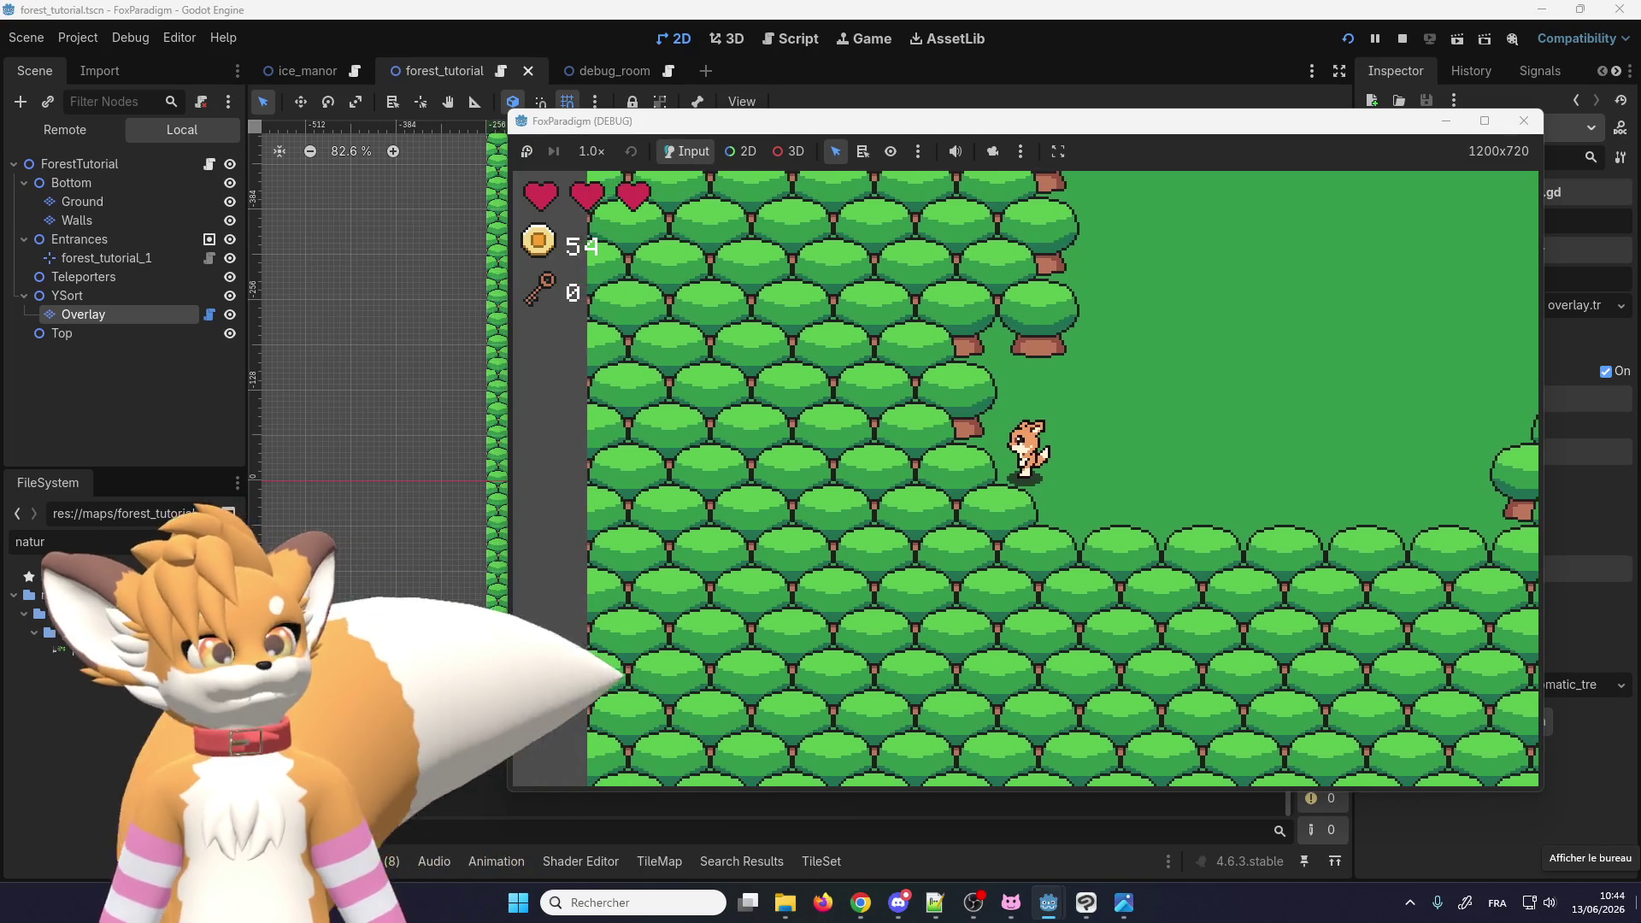
key("Left")
key("Up")
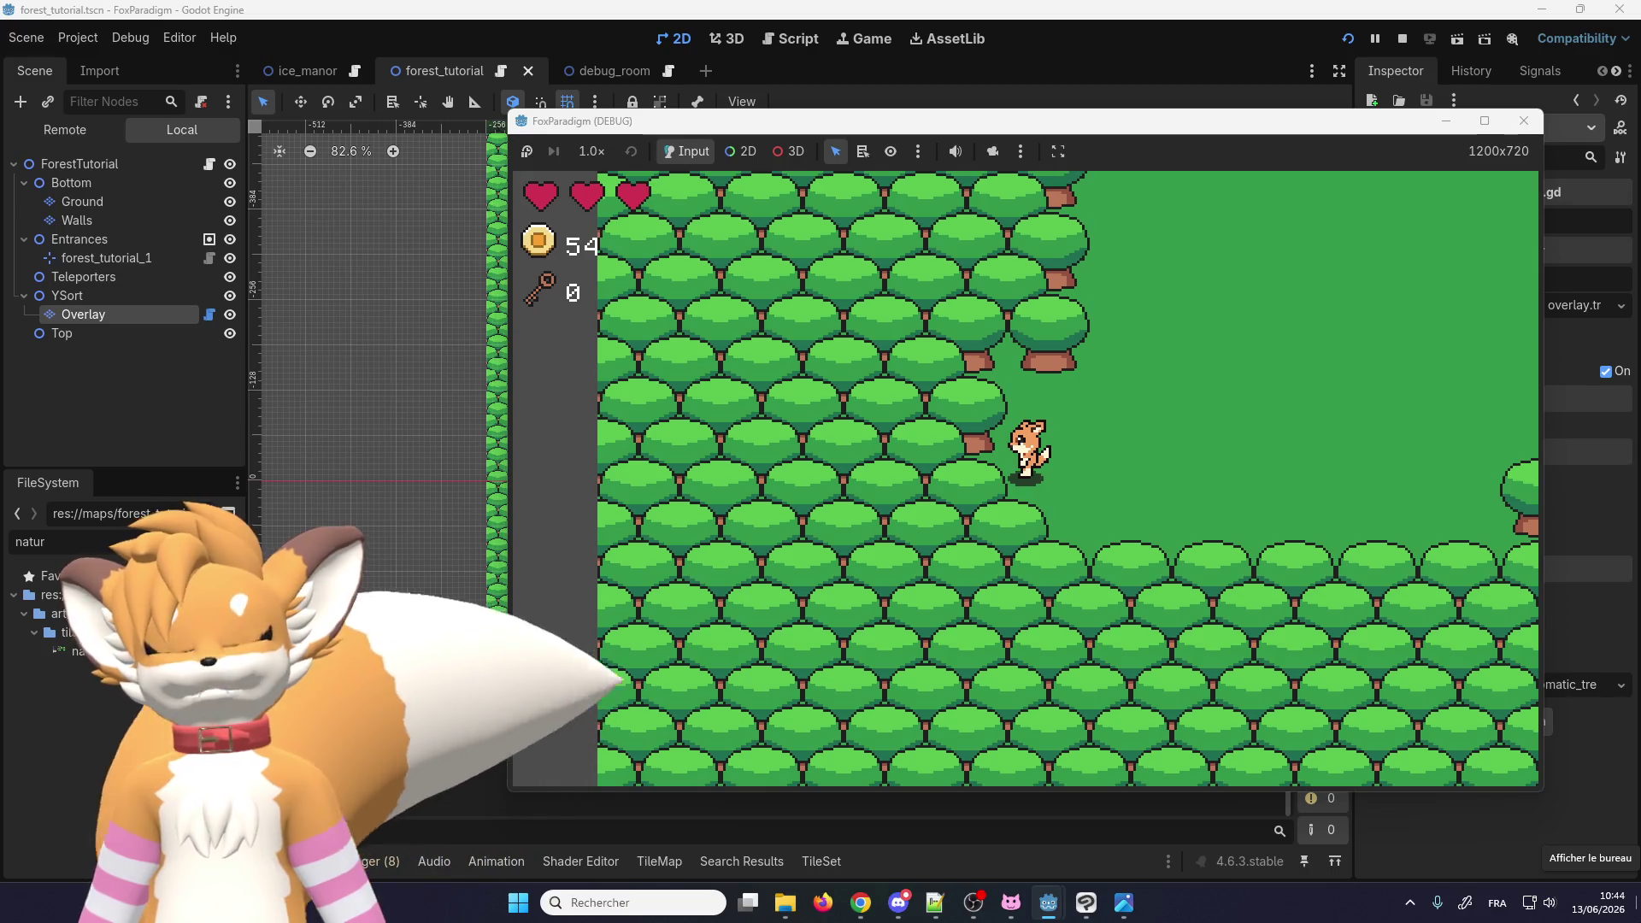
key("Right")
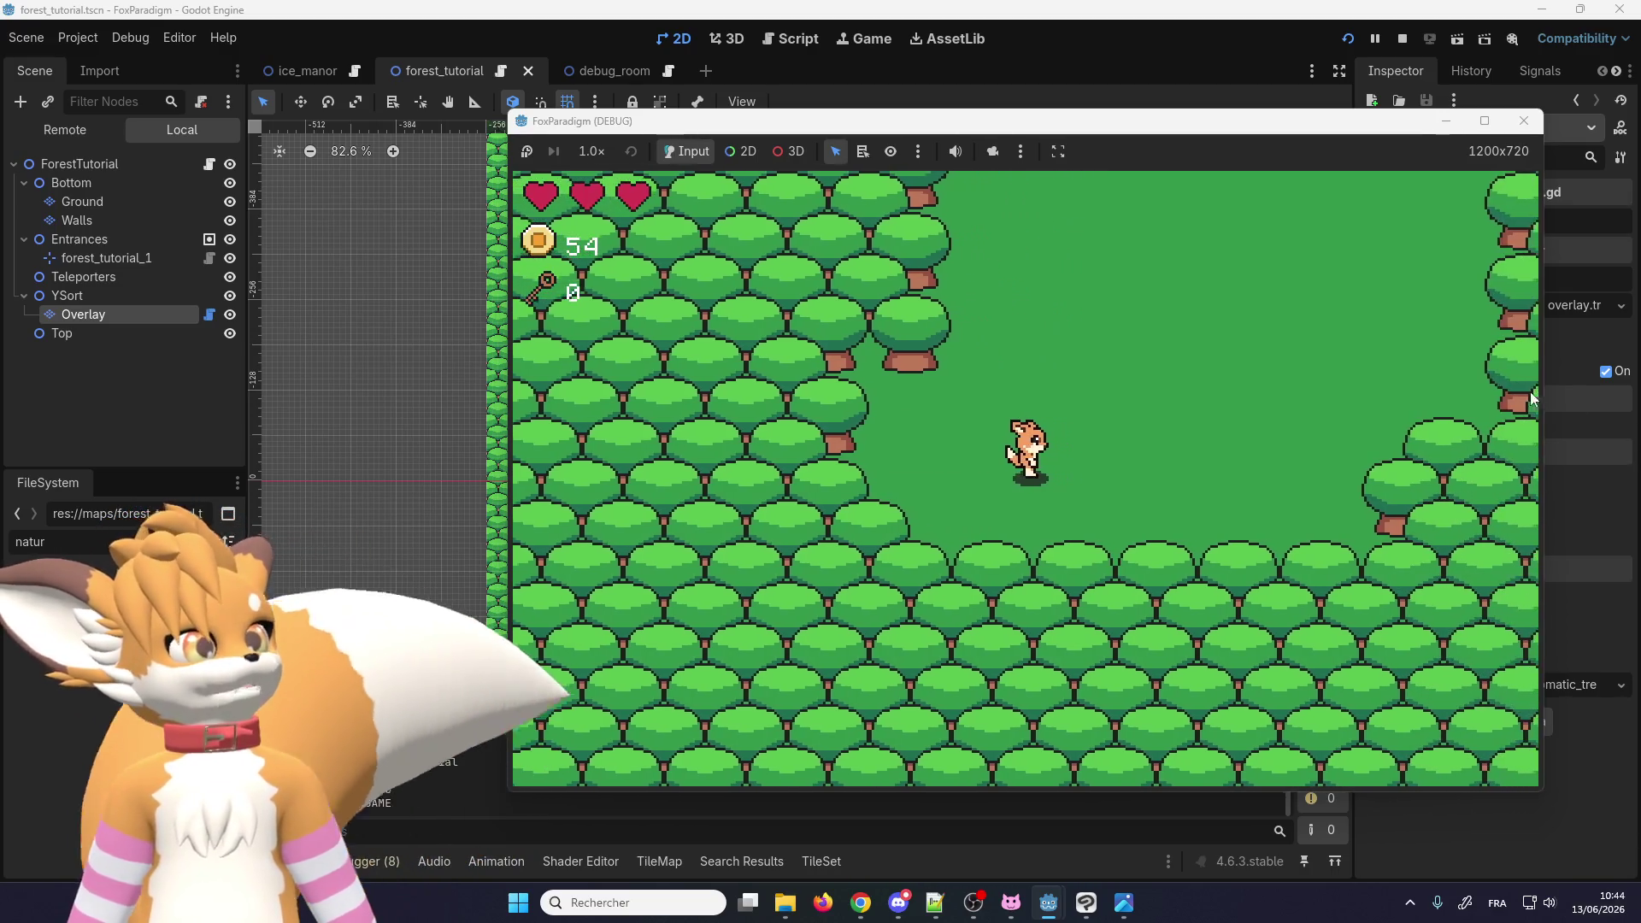
left_click(1524, 121)
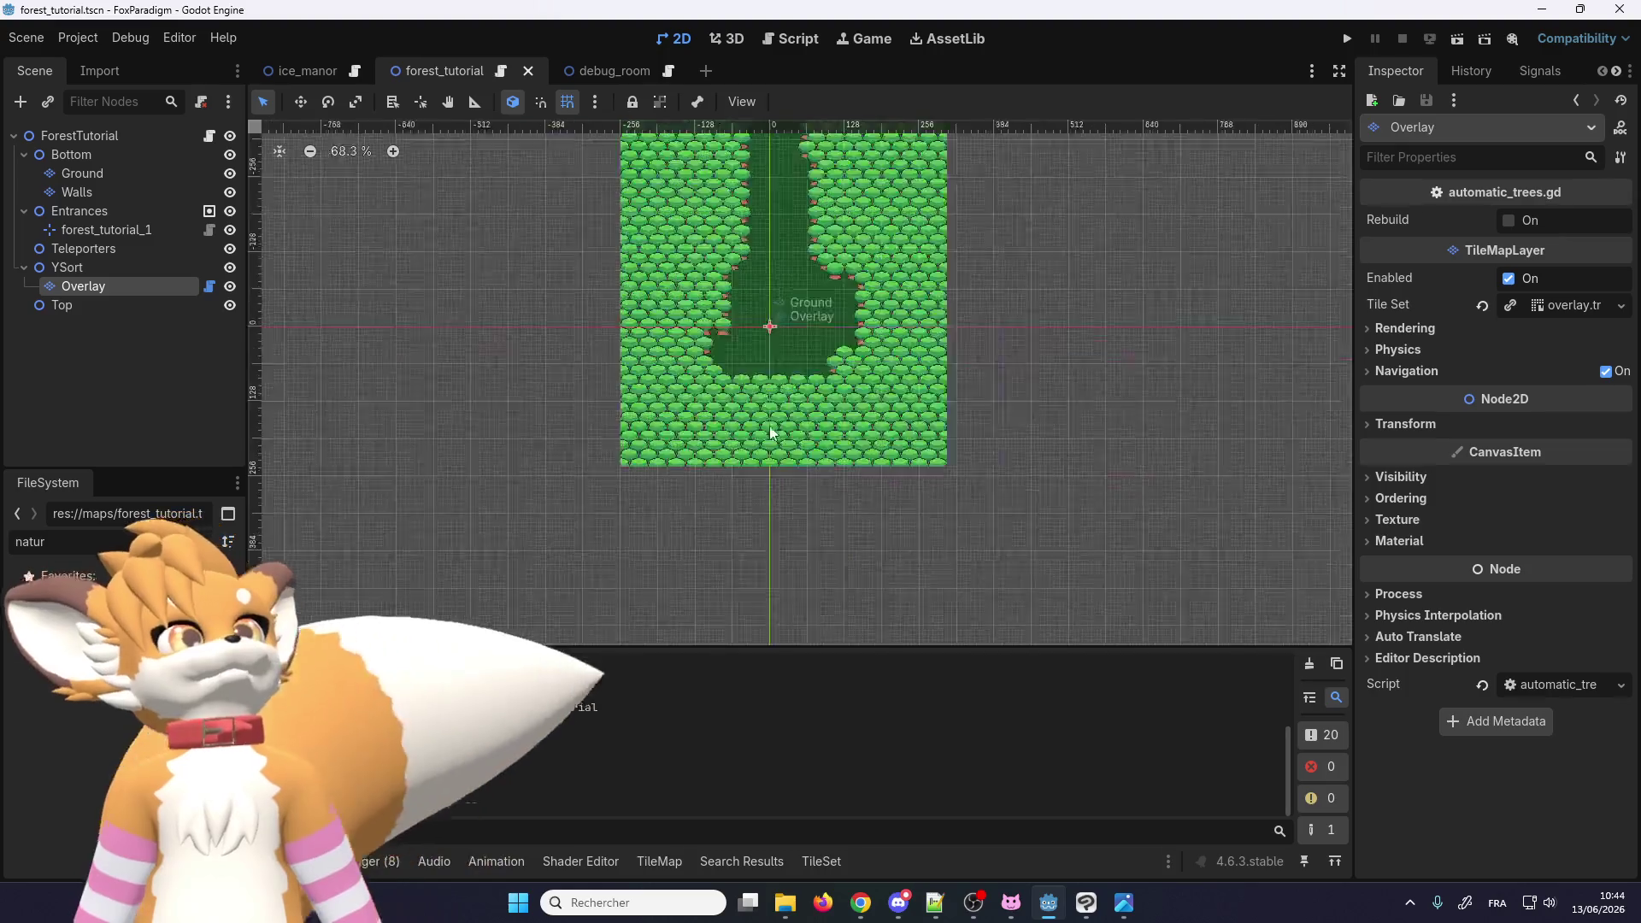
Step: Reselect the Overlay layer and move the TileSet tab before the TileMap tab
scroll(752, 282, "up", 5)
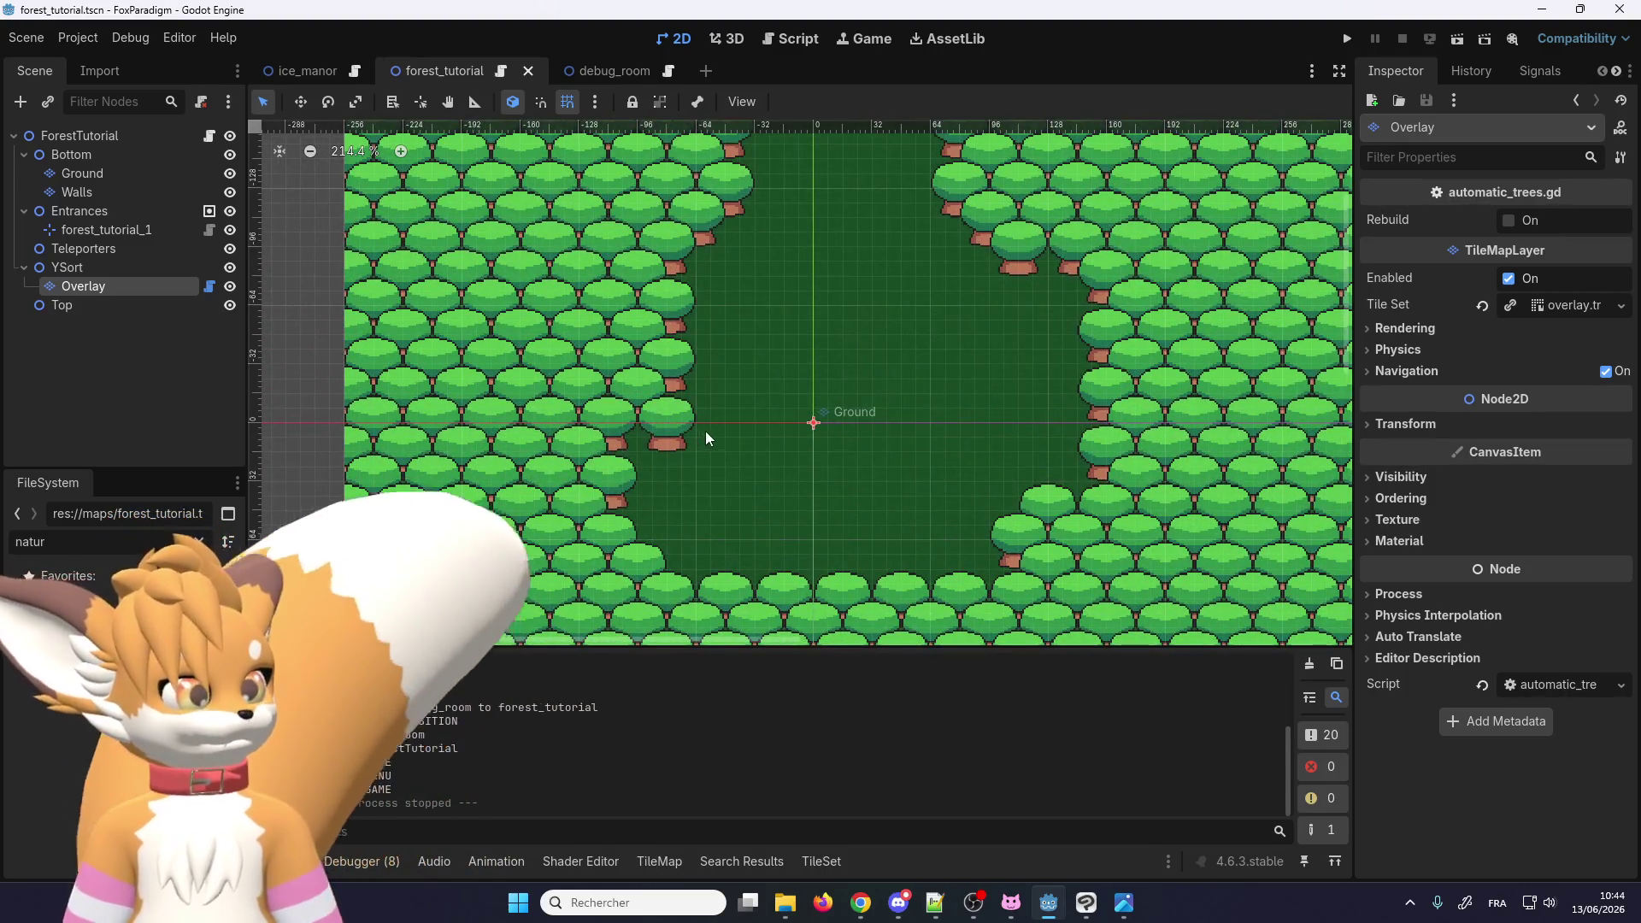
scroll(705, 431, "down", 1)
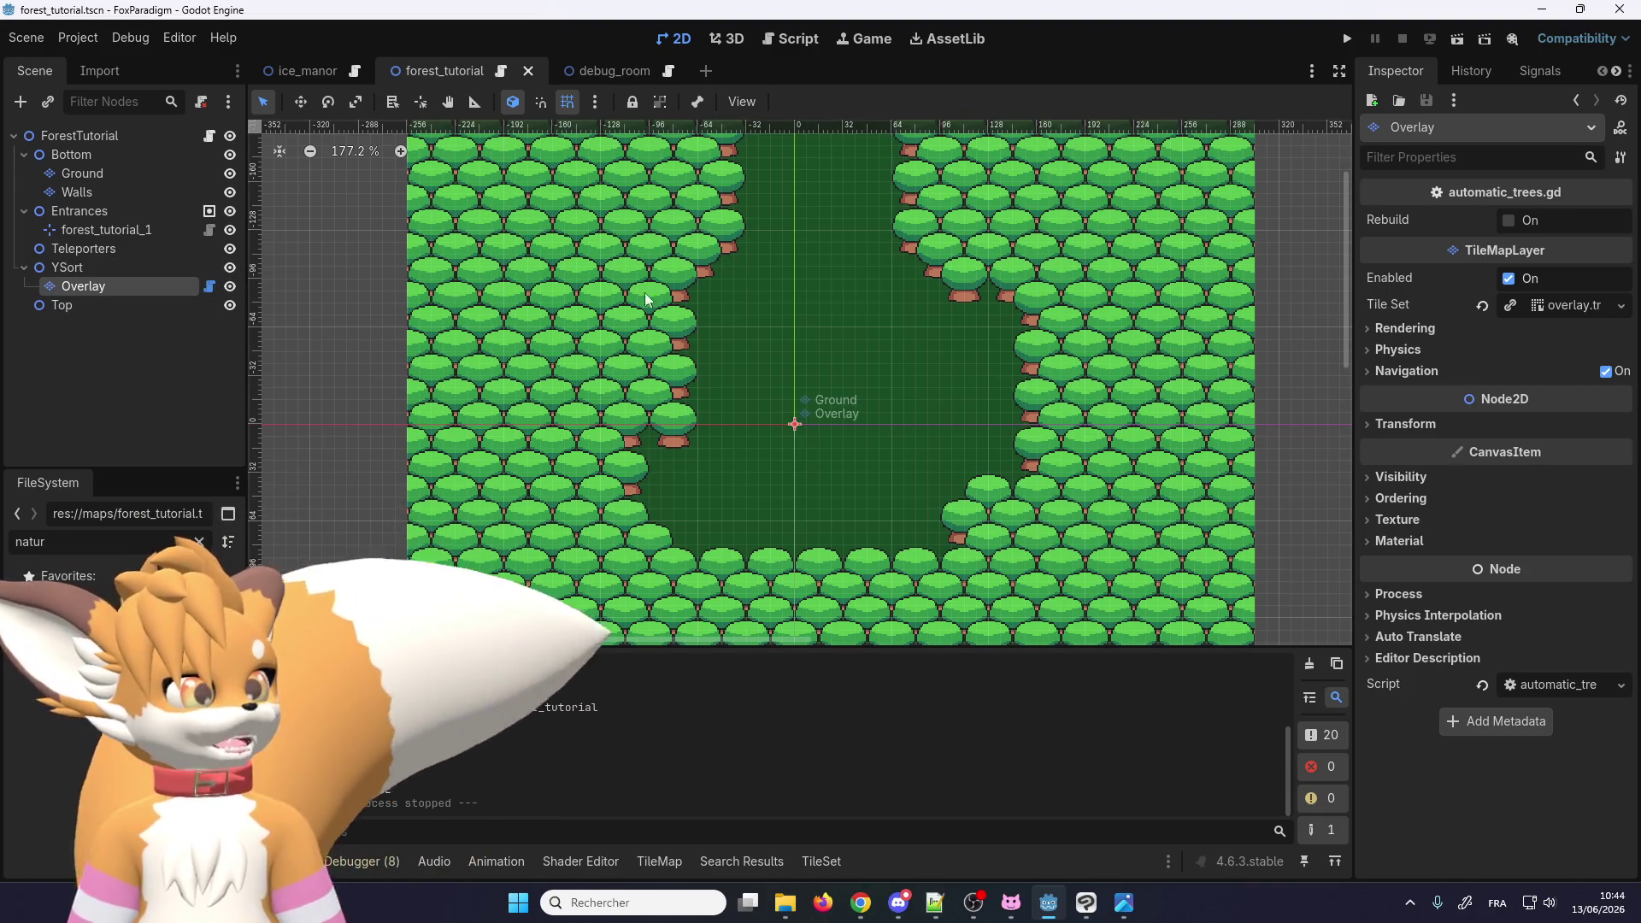
scroll(621, 347, "down", 2)
scroll(727, 483, "up", 3)
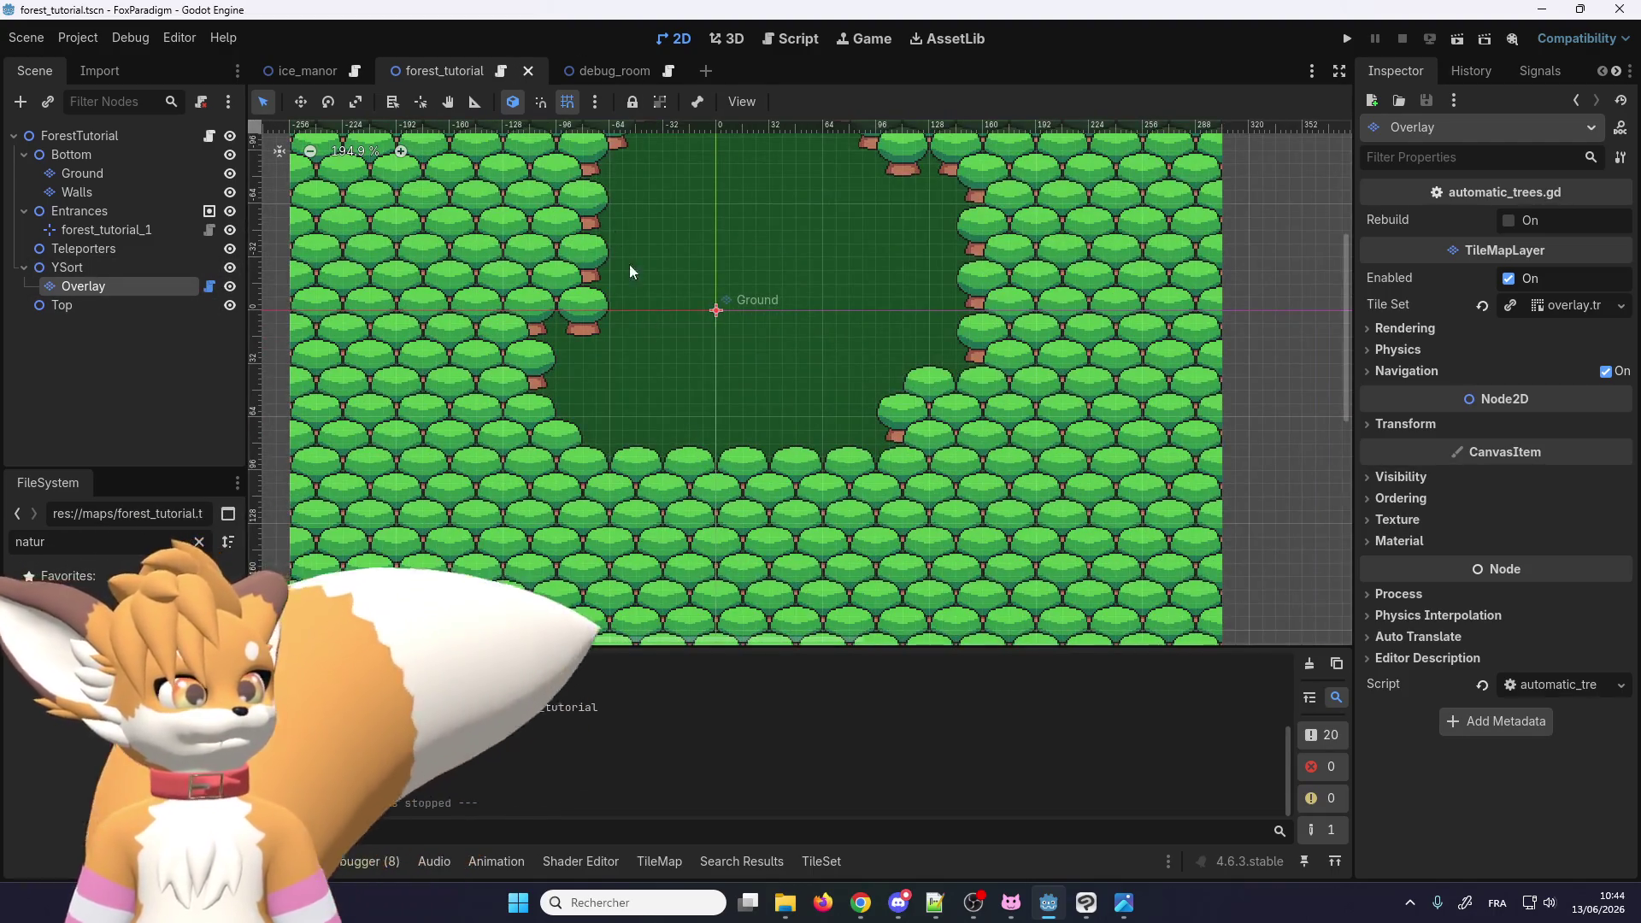
left_click(116, 267)
left_click(111, 285)
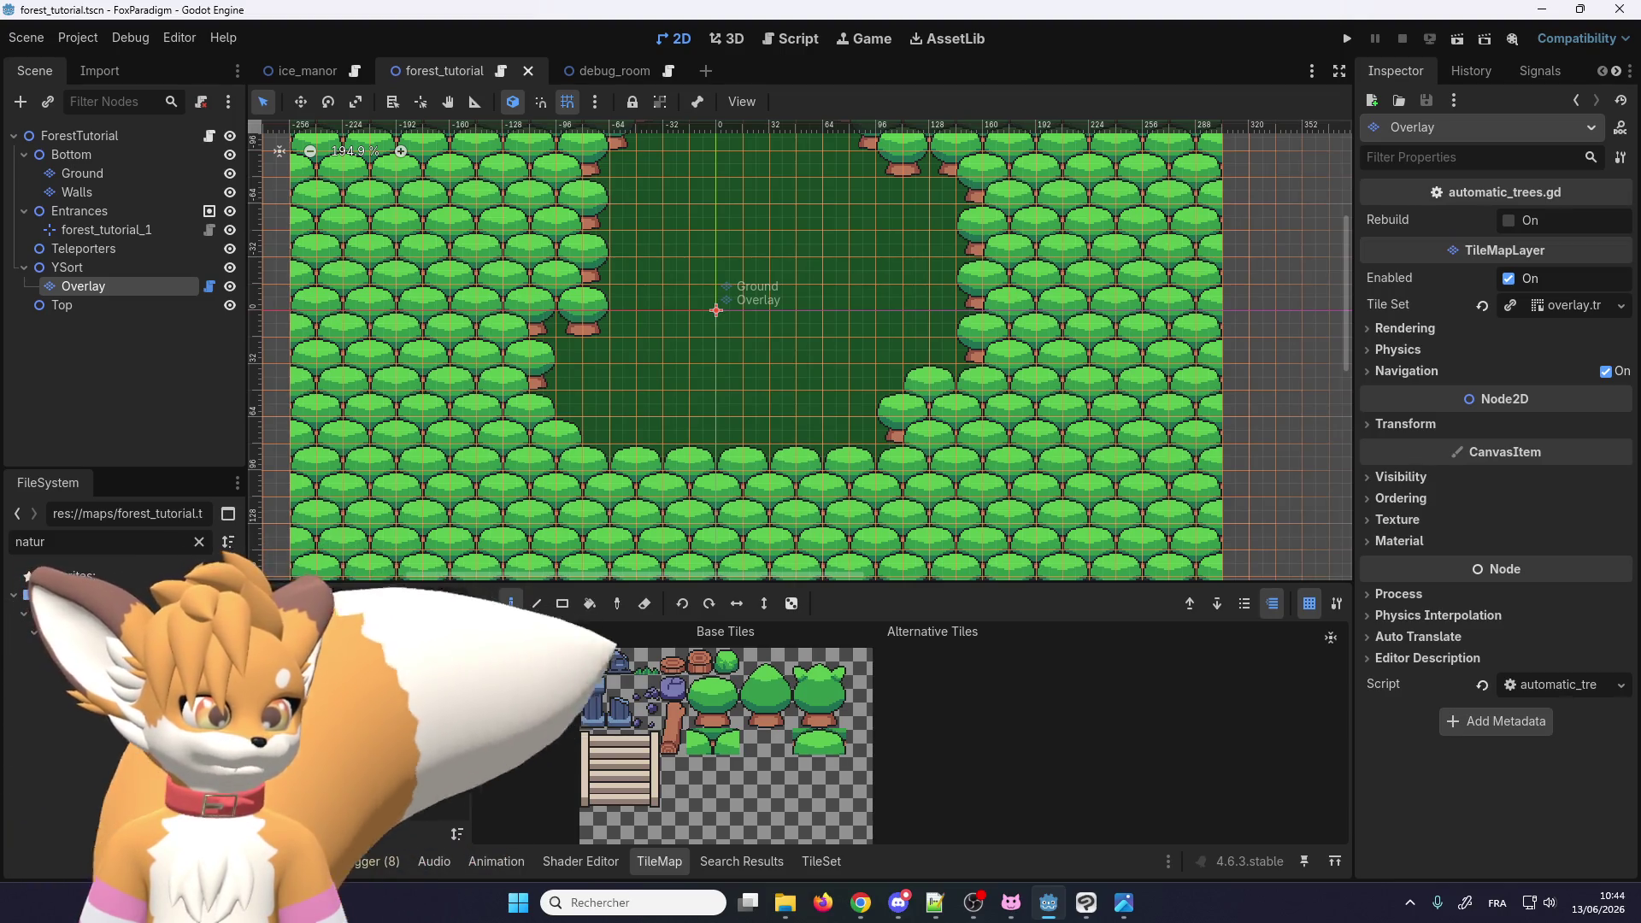
left_click_drag(823, 862, 660, 862)
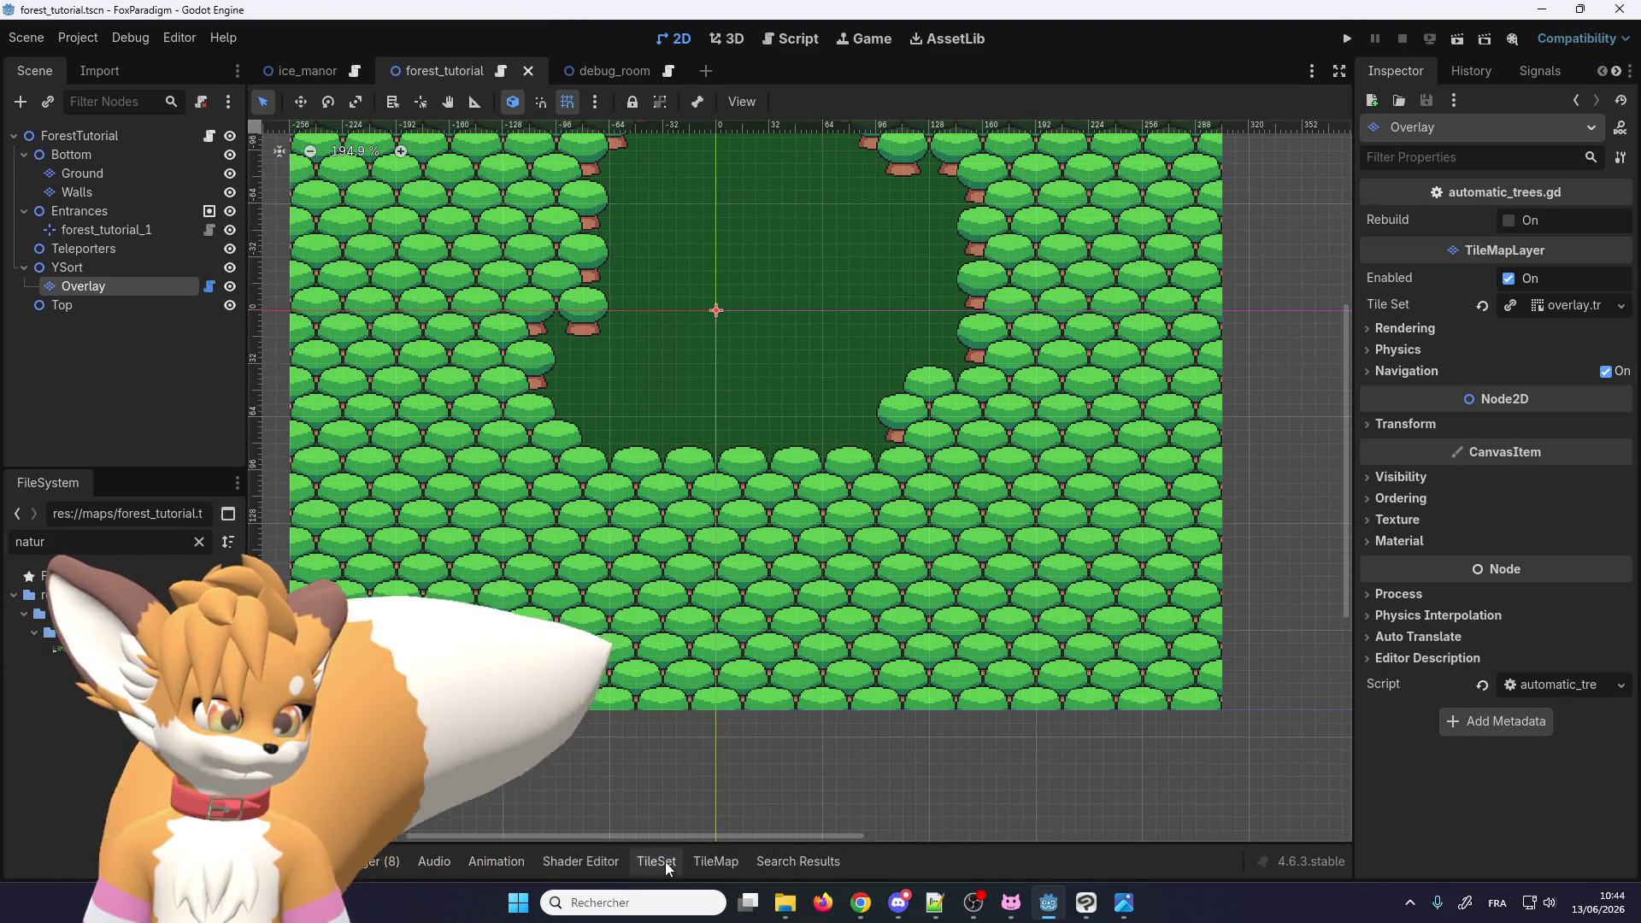
Step: In the TileSet panel, set painting to Physics Layer 0 and inspect the bush tile's collision
left_click(658, 862)
left_click(588, 631)
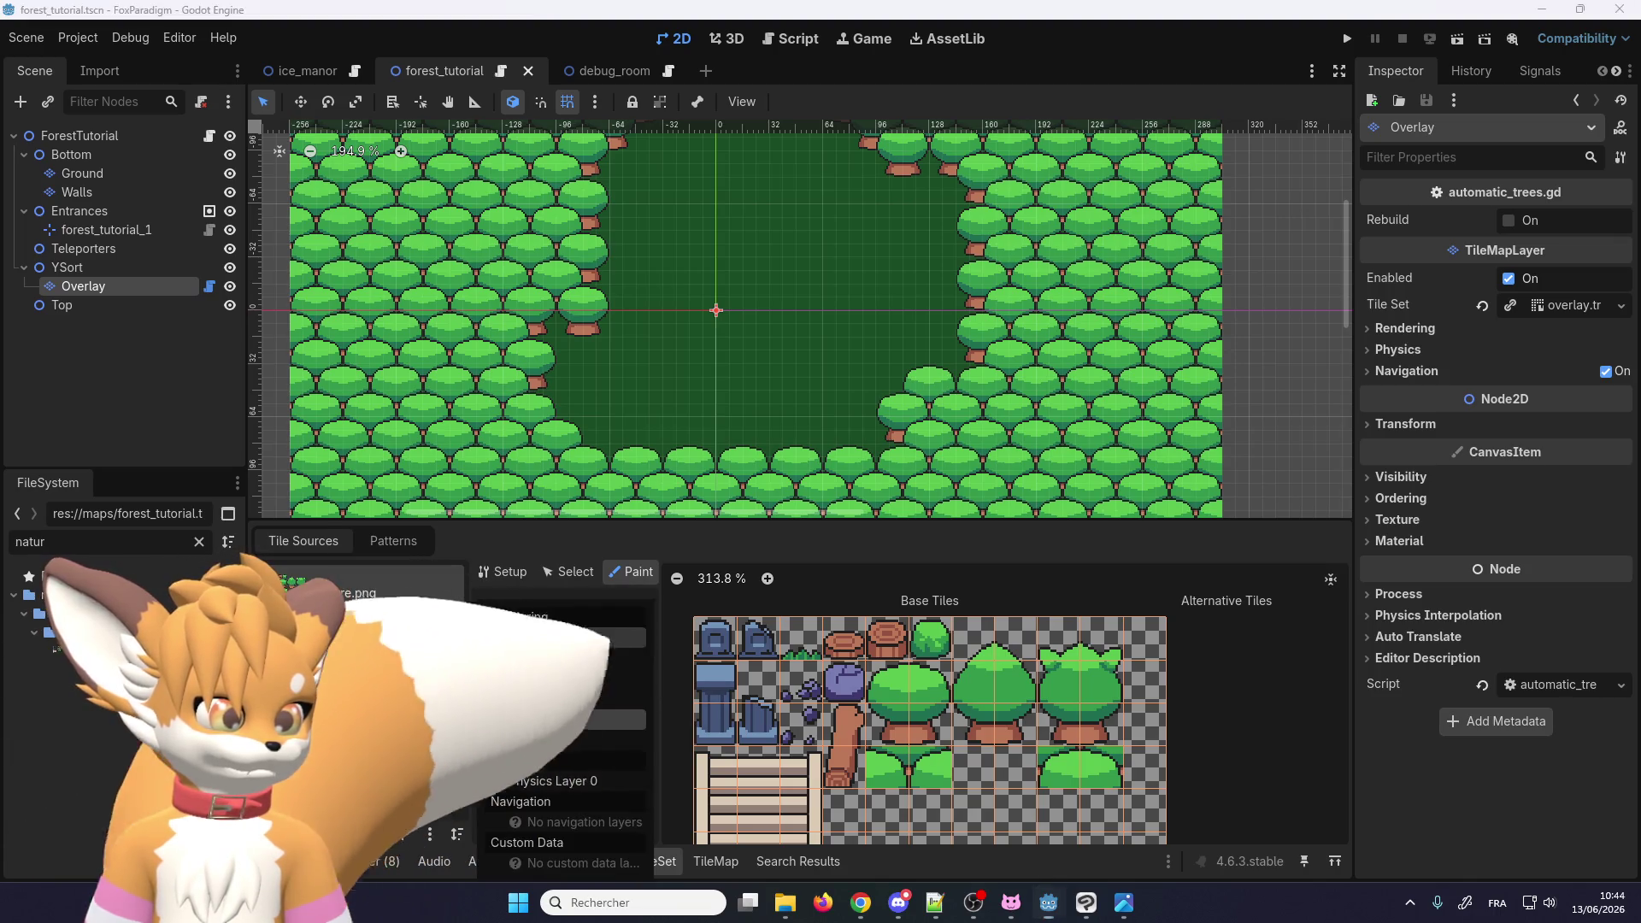
left_click(583, 768)
scroll(896, 727, "up", 3)
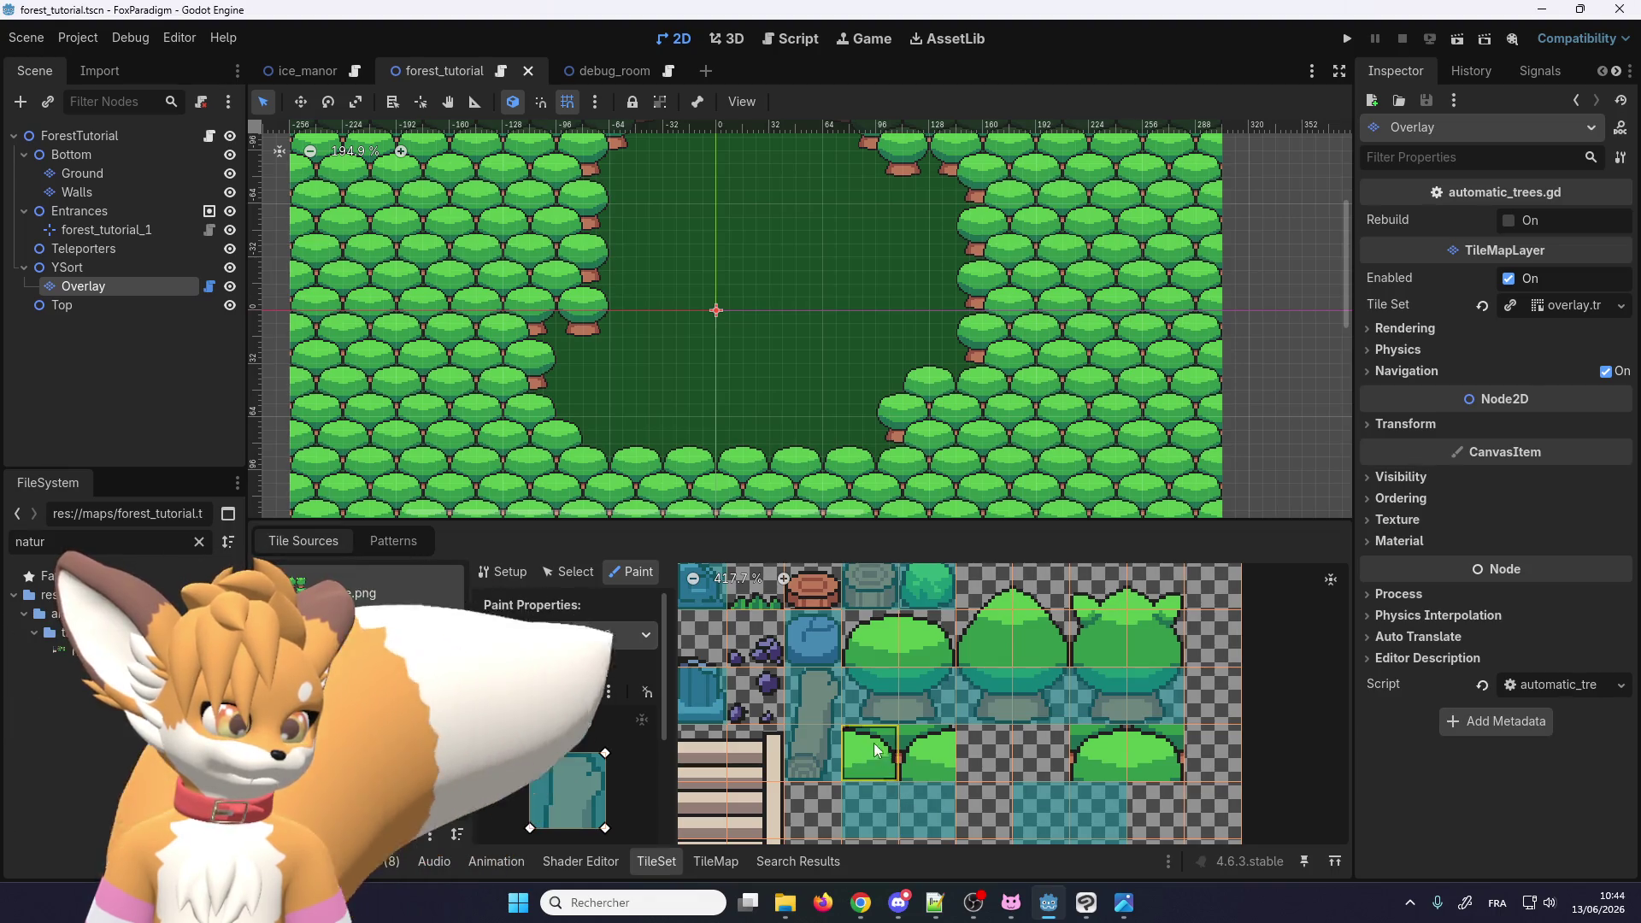
scroll(870, 721, "down", 10)
scroll(914, 682, "up", 6)
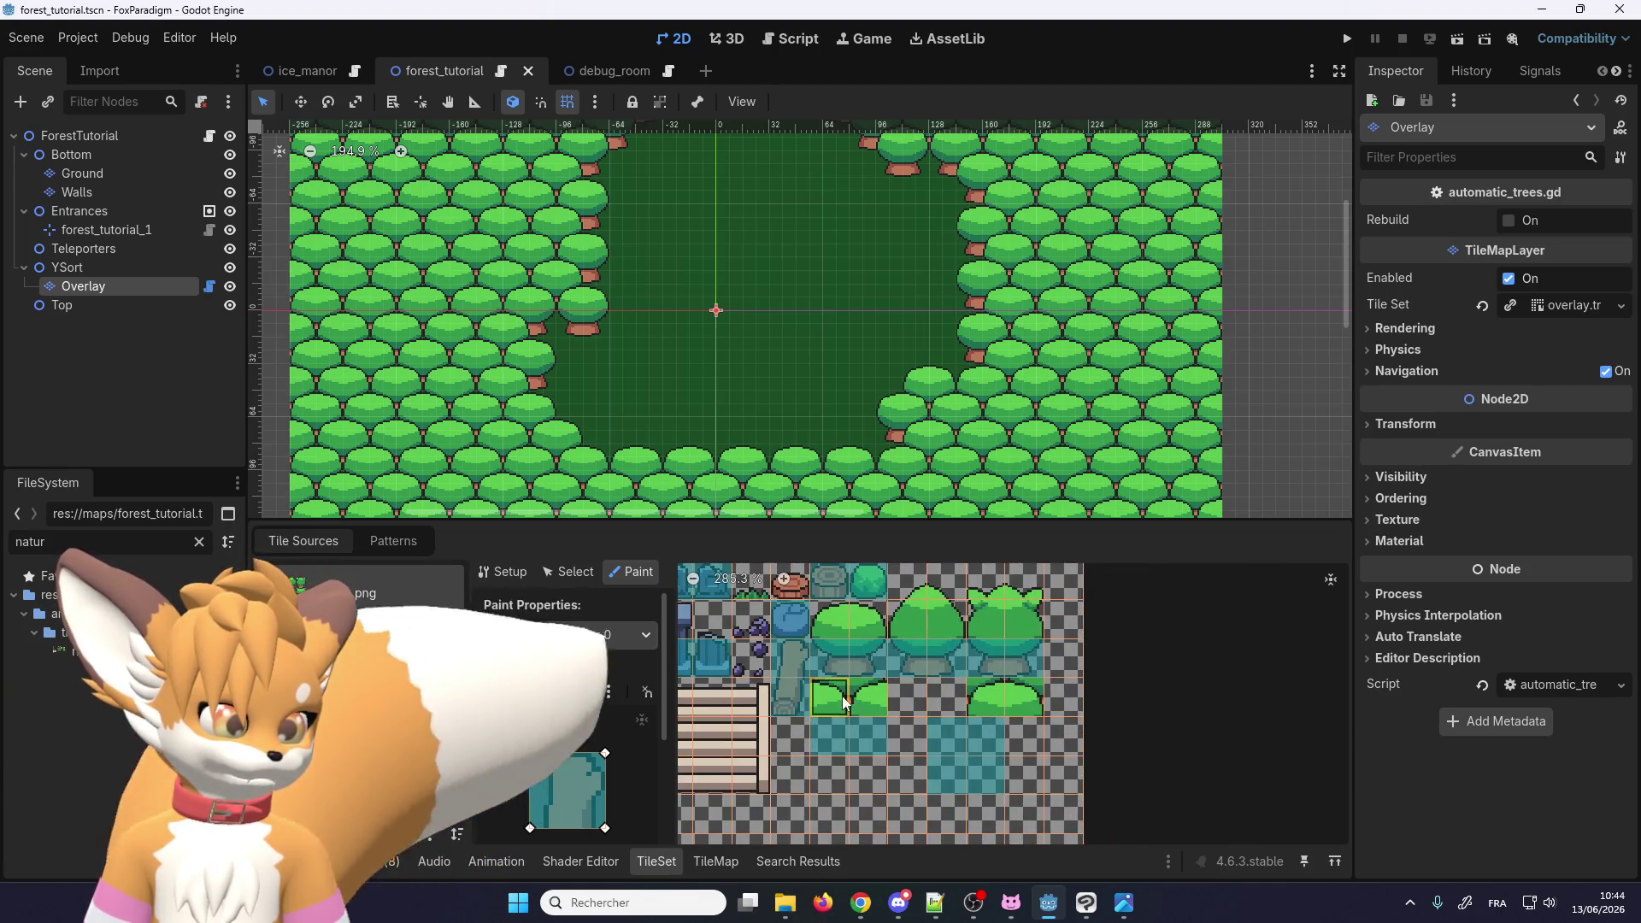
left_click(836, 702)
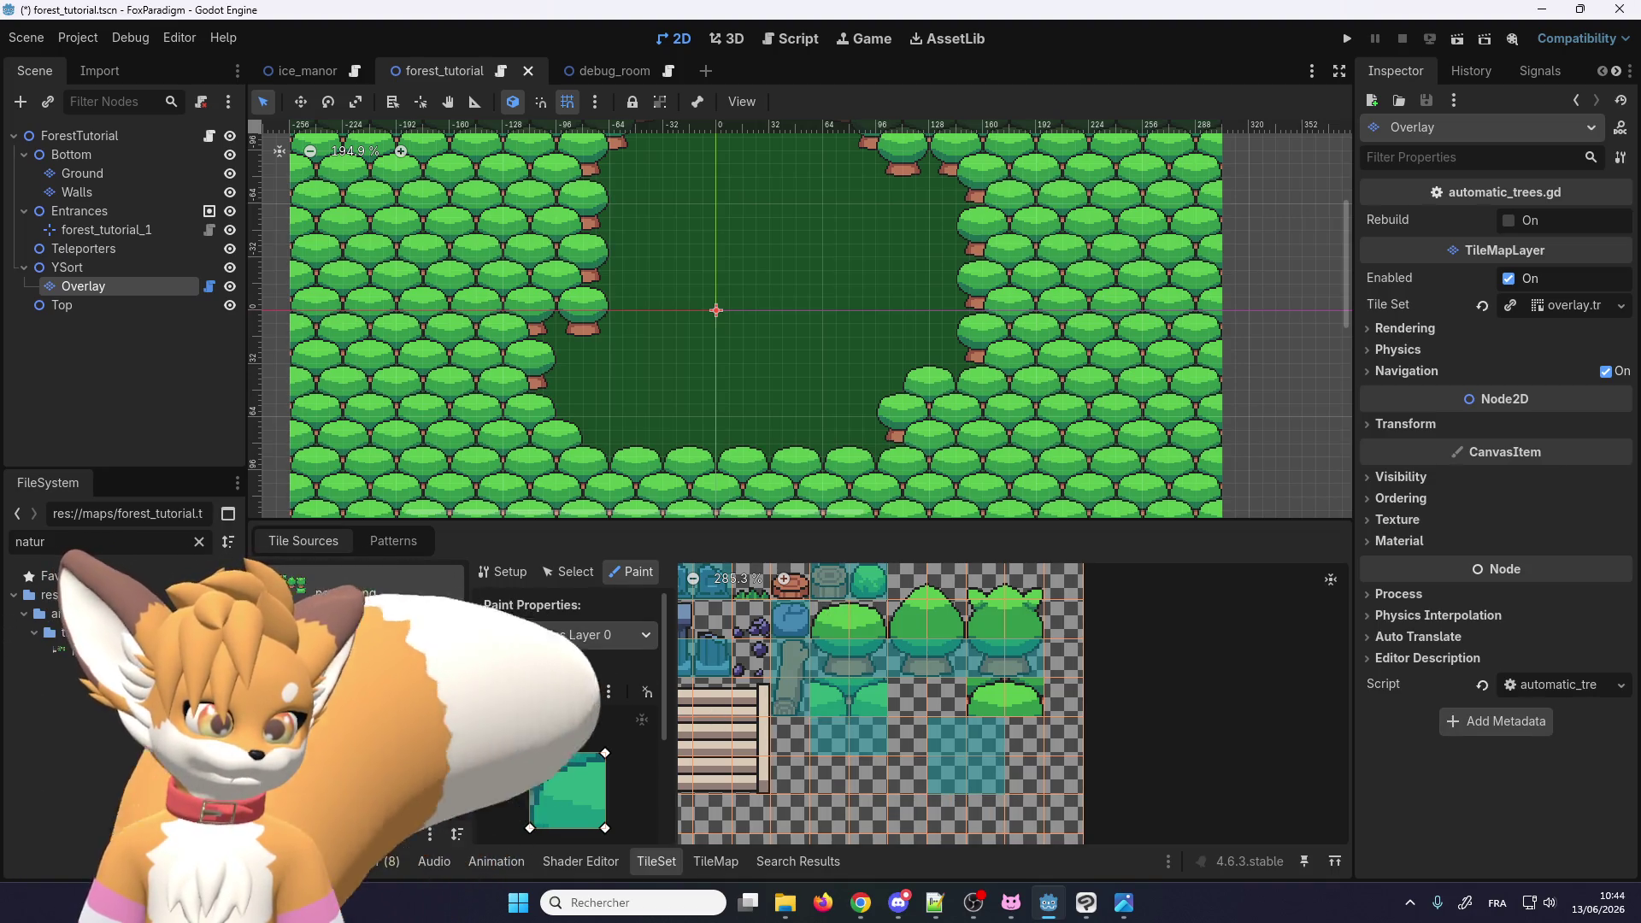
Step: Clear the paint collision shape and apply it to both bush tiles
left_click(609, 693)
left_click(647, 739)
left_click(839, 740)
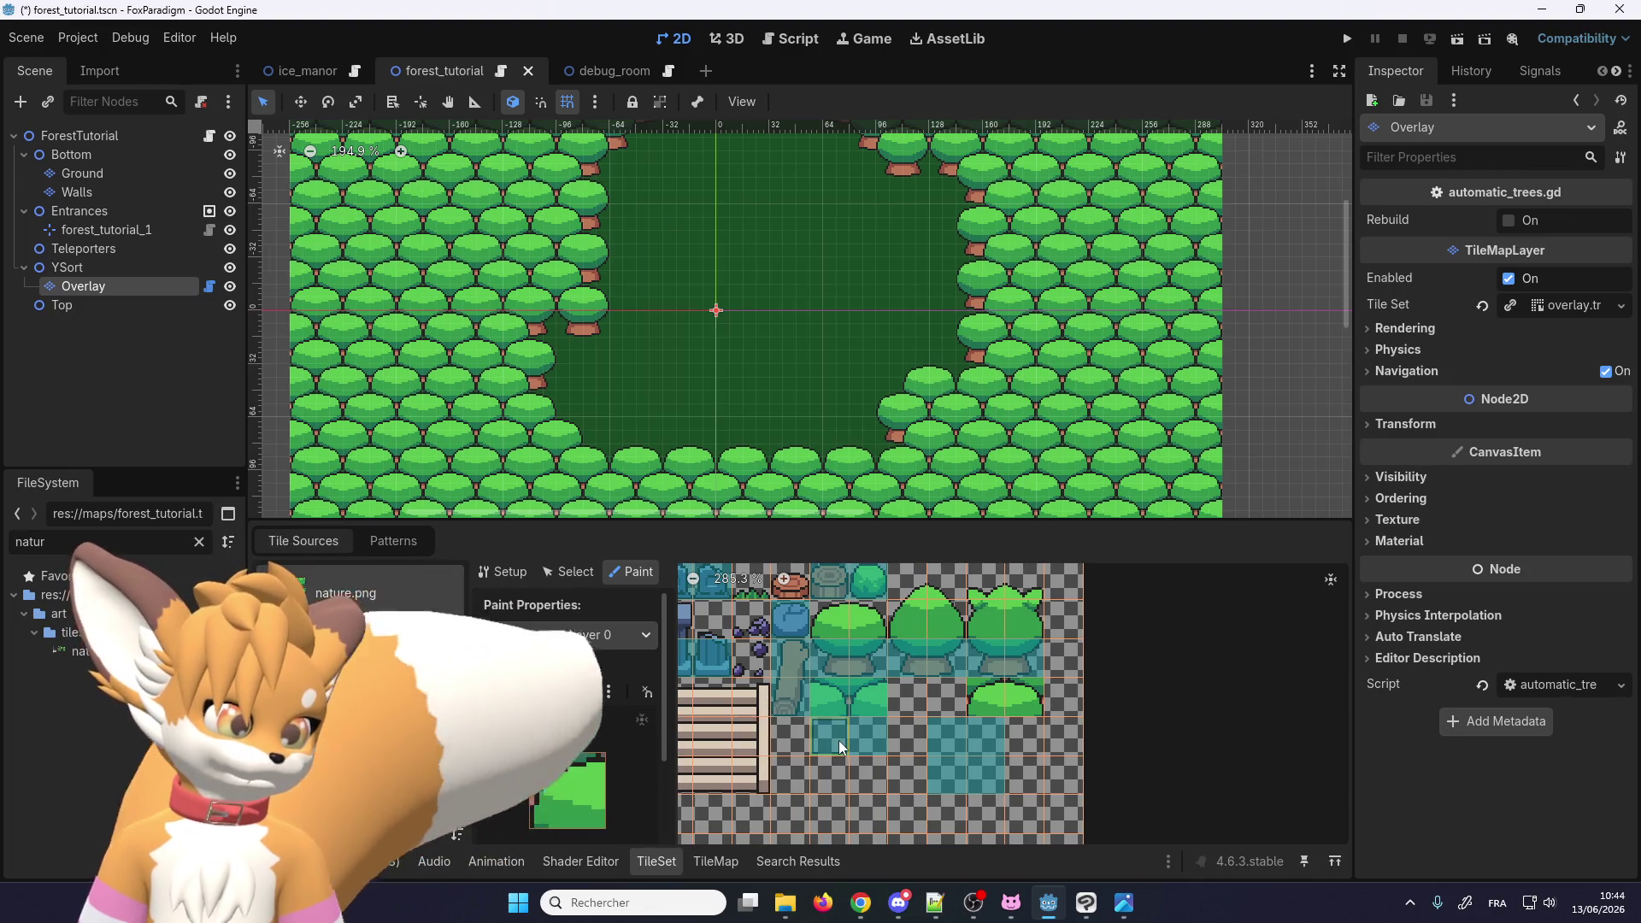
left_click(966, 769)
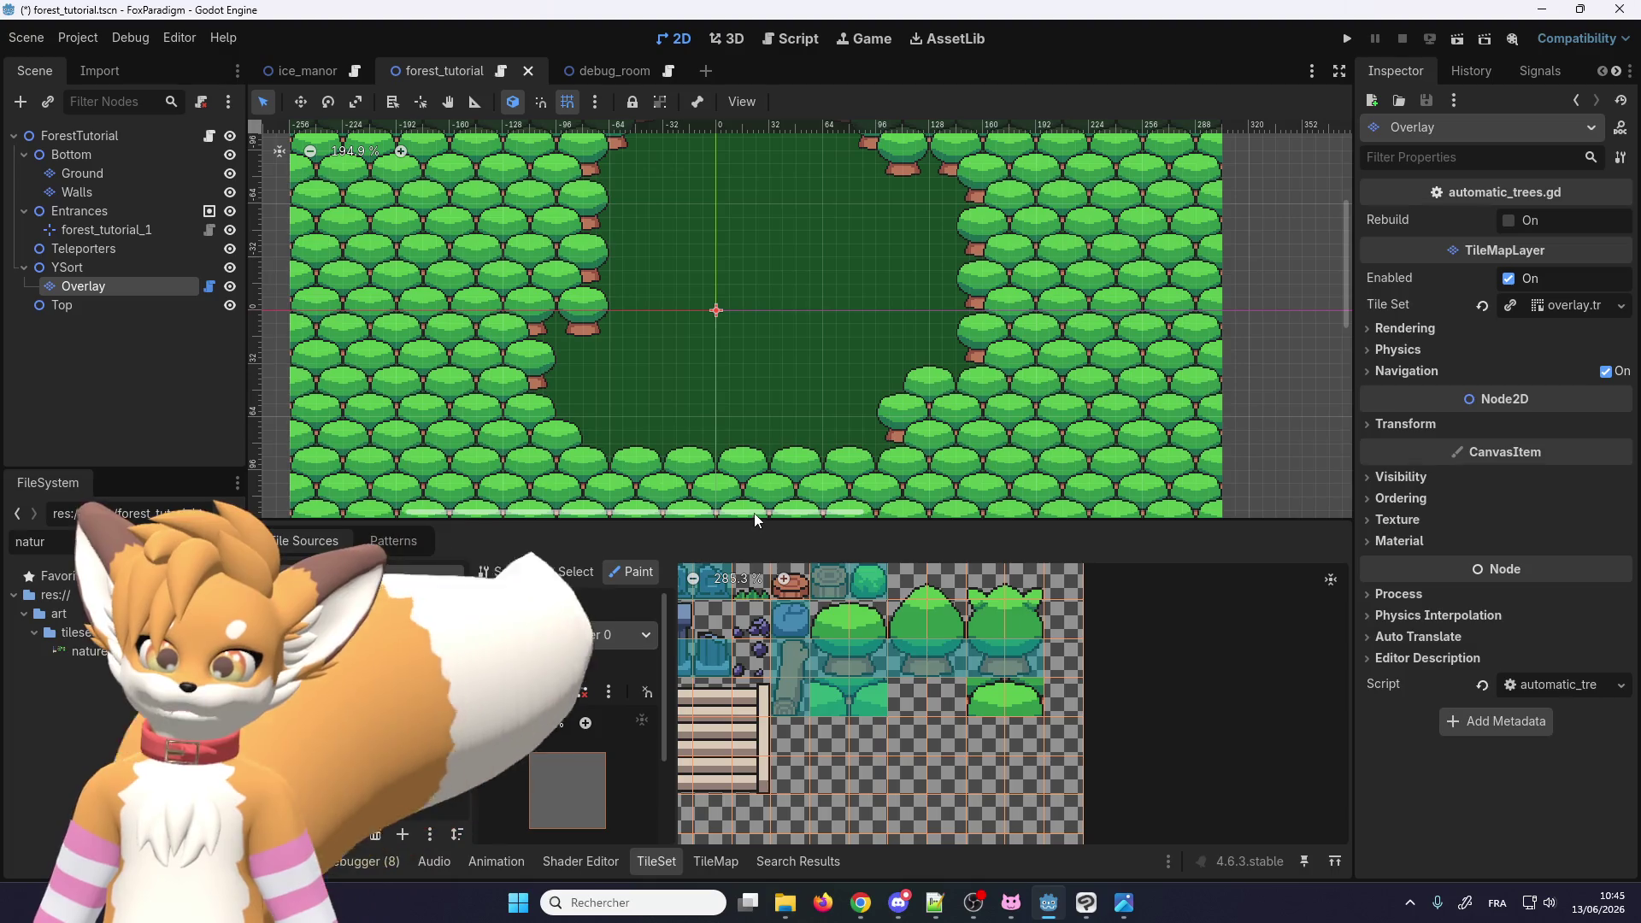
left_click(1347, 38)
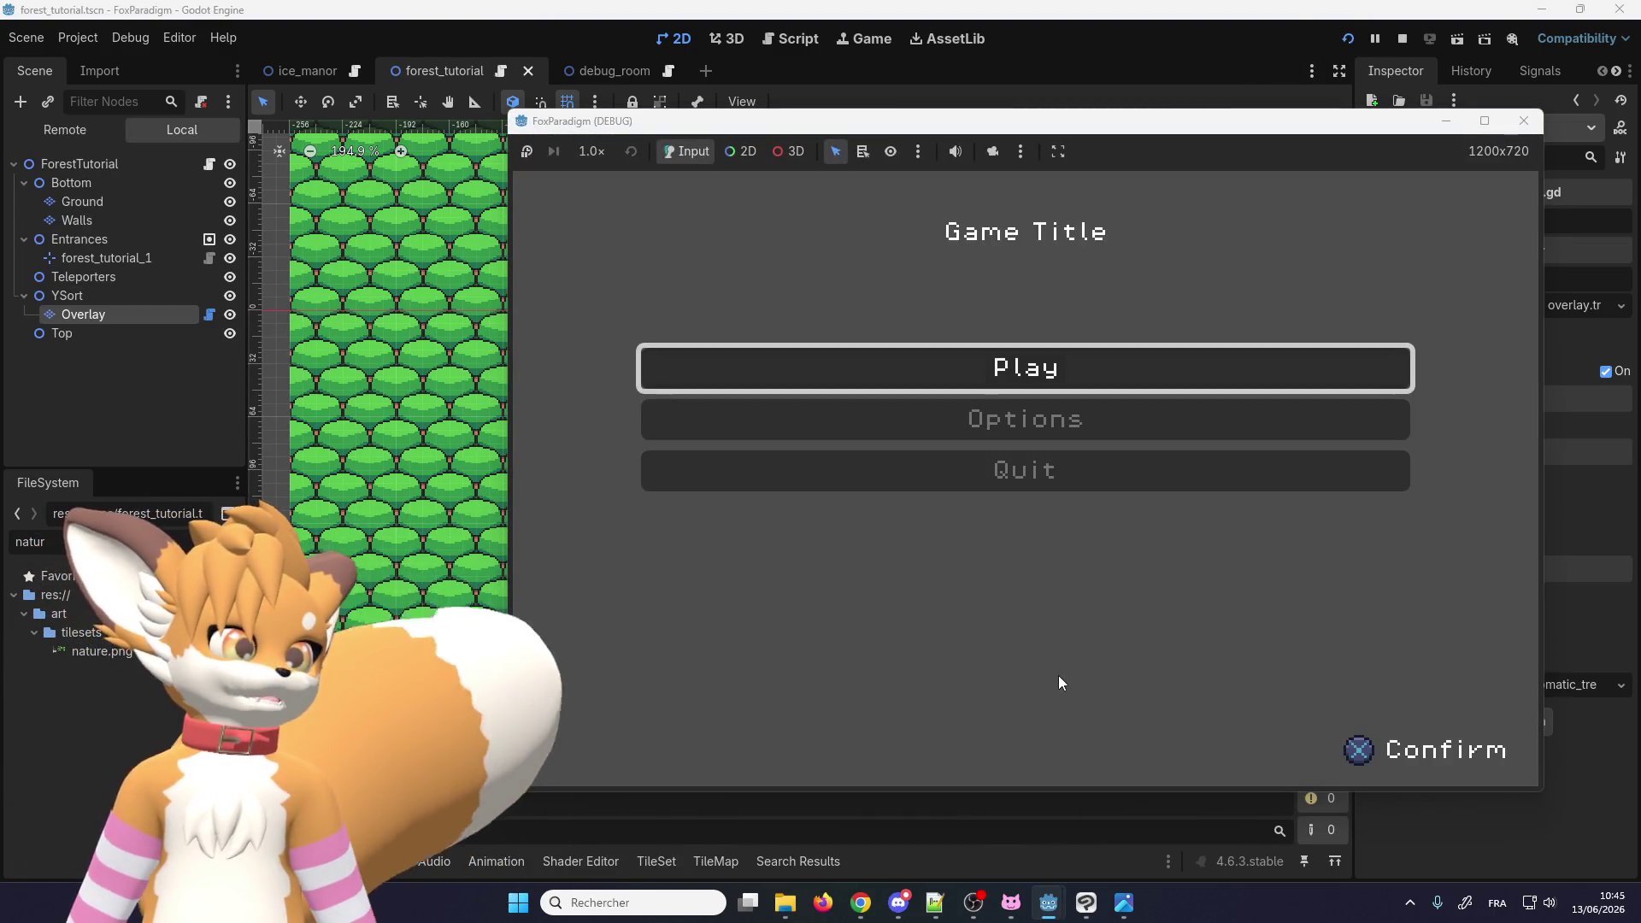
Step: Start the game, then choose Save and Quit from the pause menu
key("Return")
key("Return")
key("Escape")
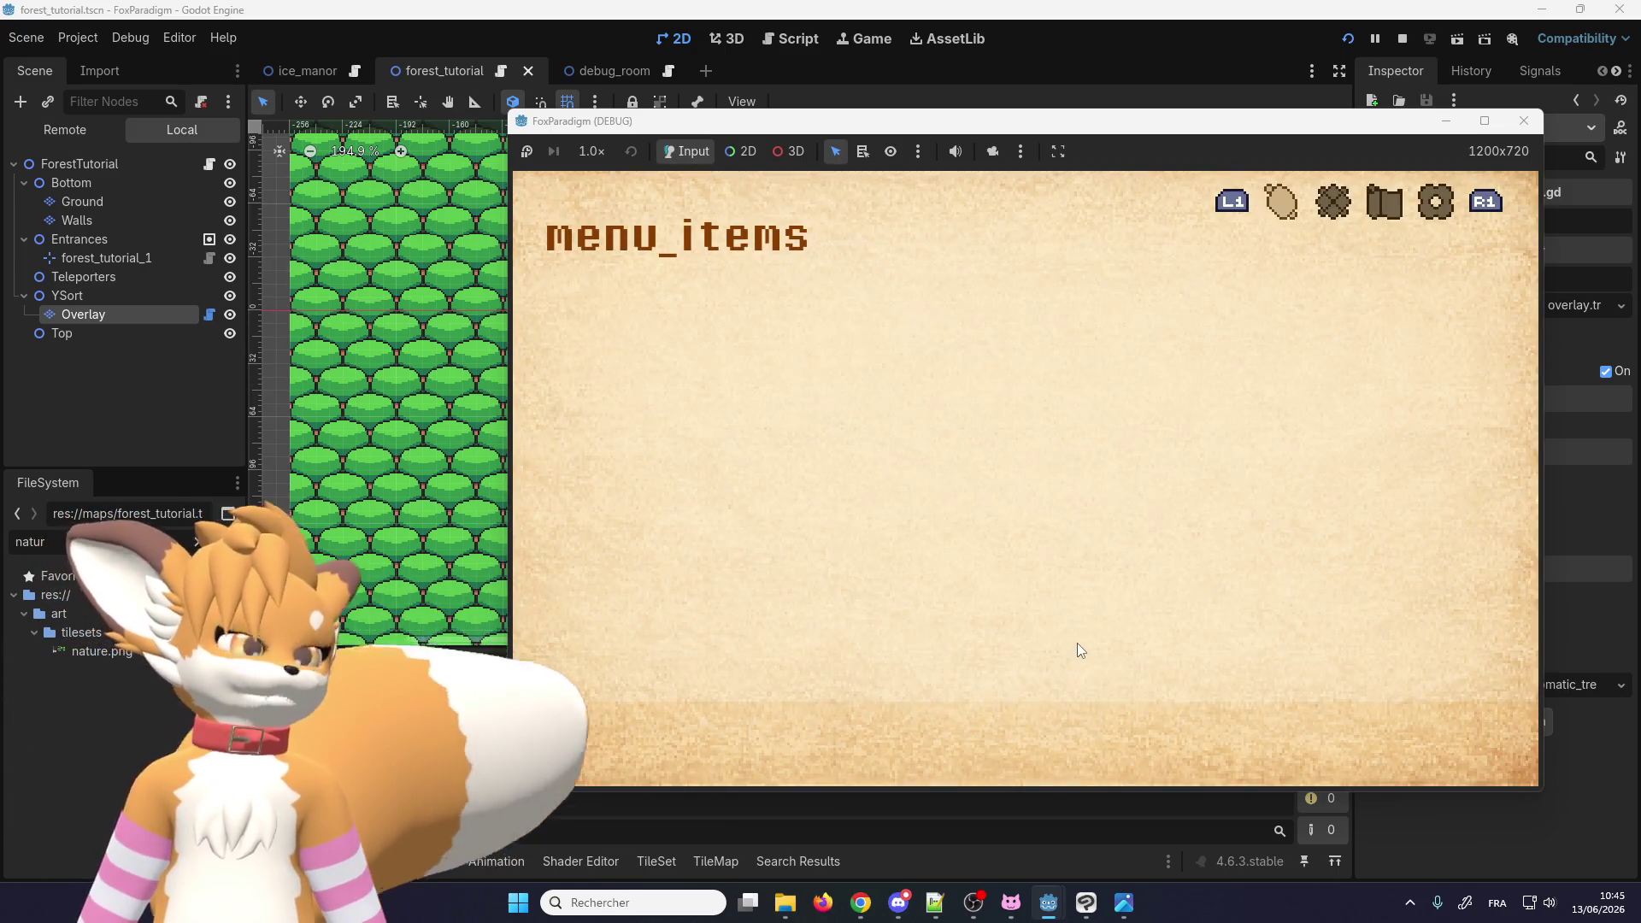
key("q")
key("Down")
key("Down")
key("Return")
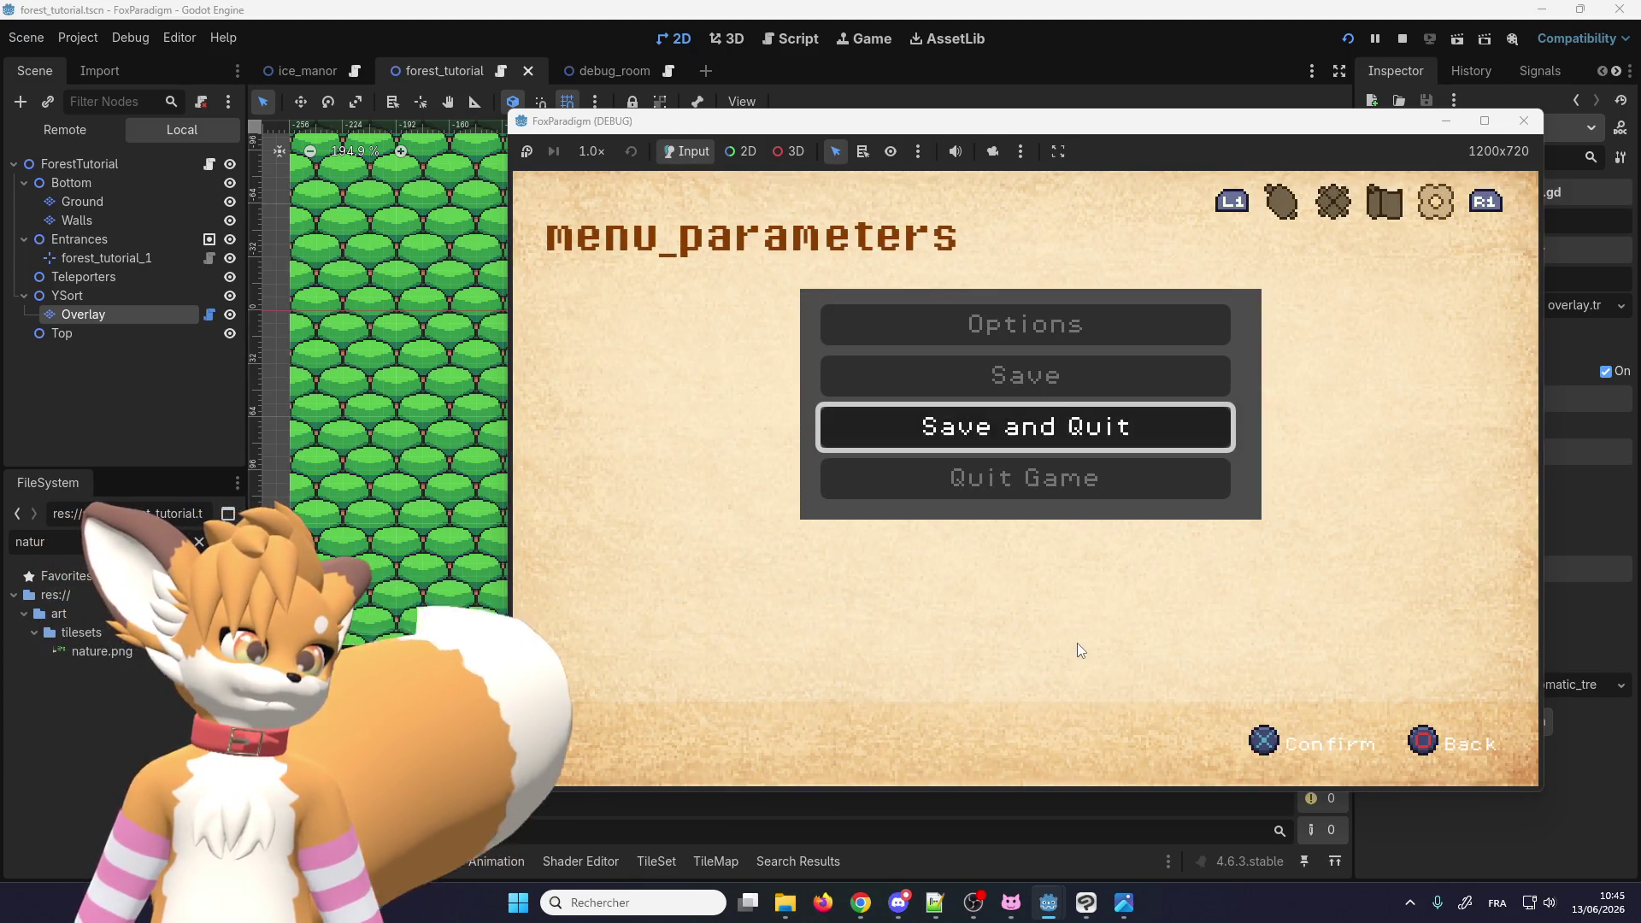
Step: Press Play and load the Forest Tutorial save slot
key("Return")
key("Right")
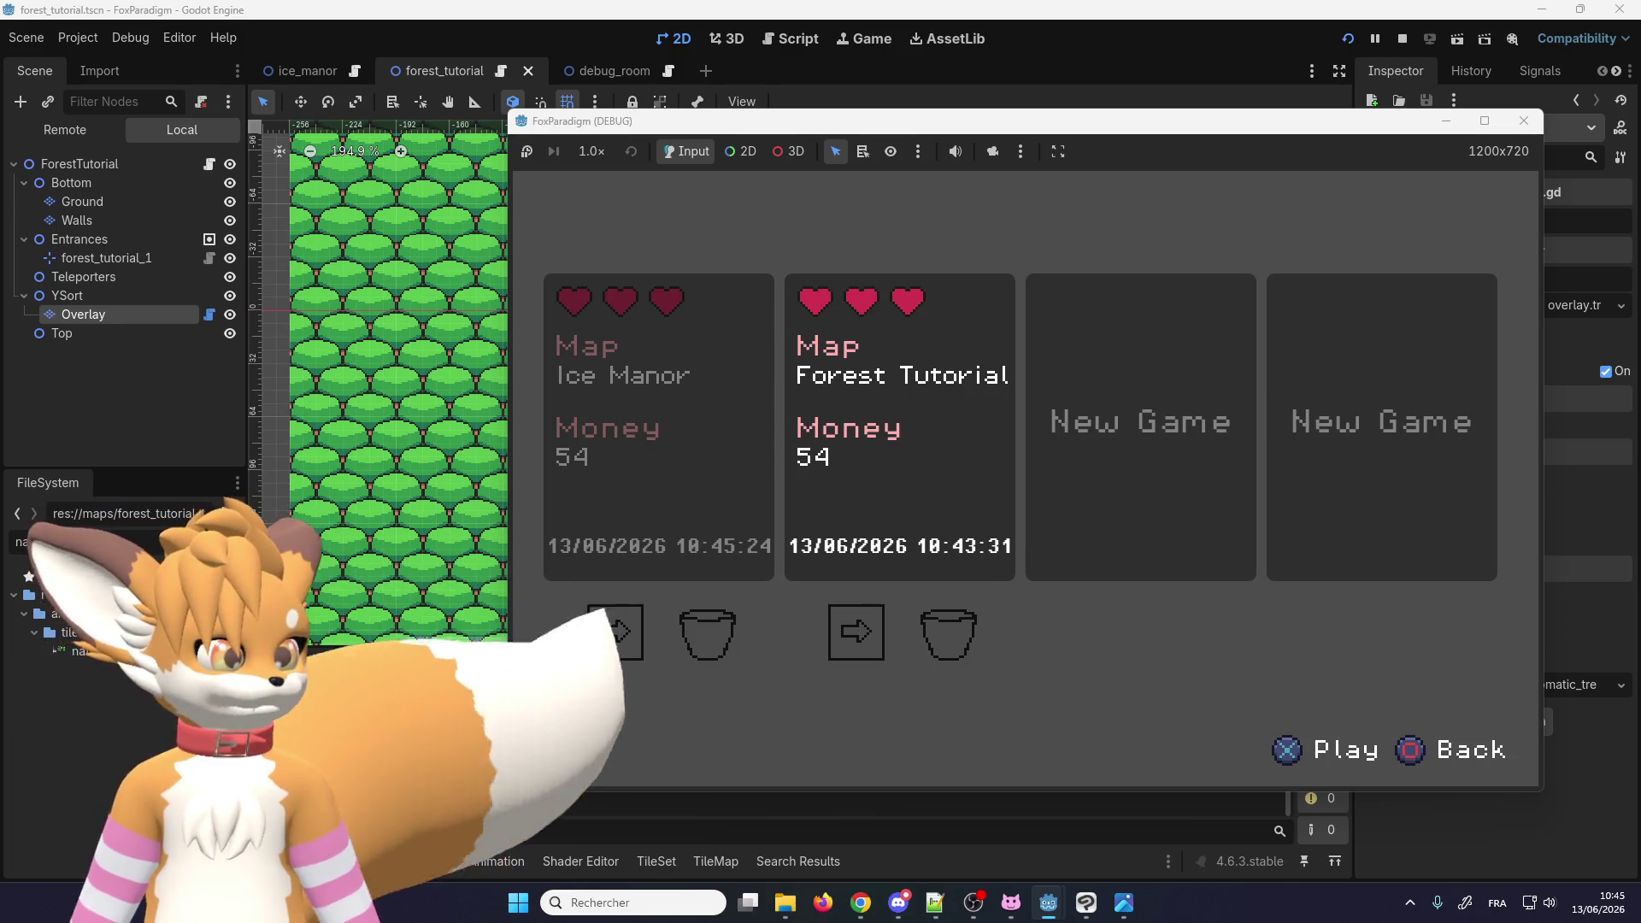
key("Return")
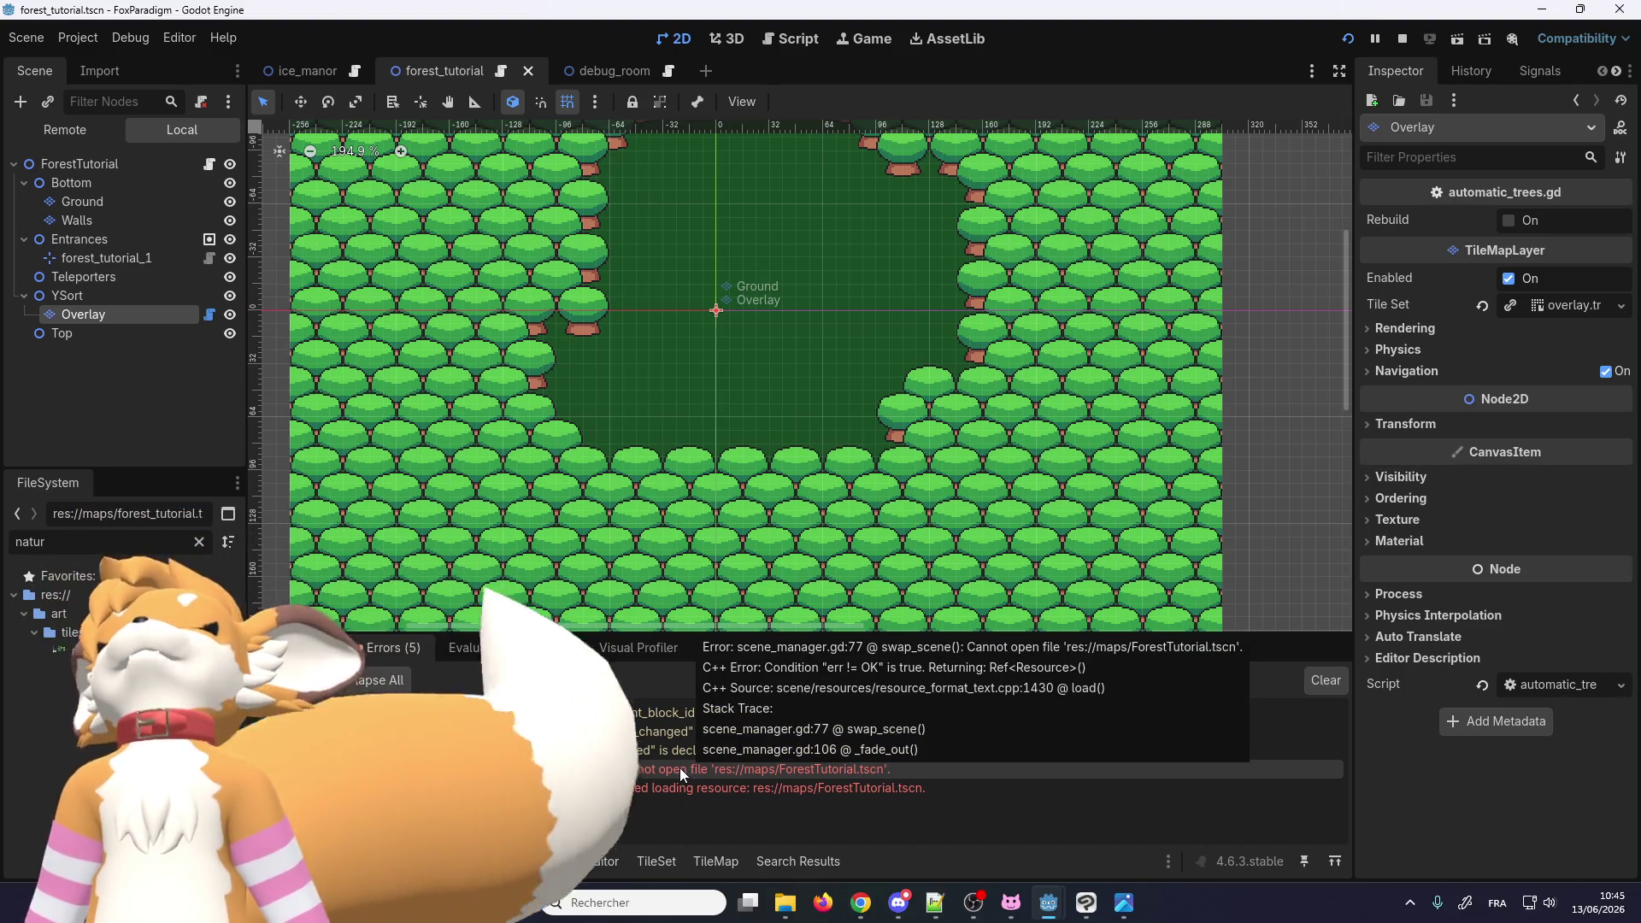
Step: Rename the scene's root node to forest_tutorial
left_click(127, 161)
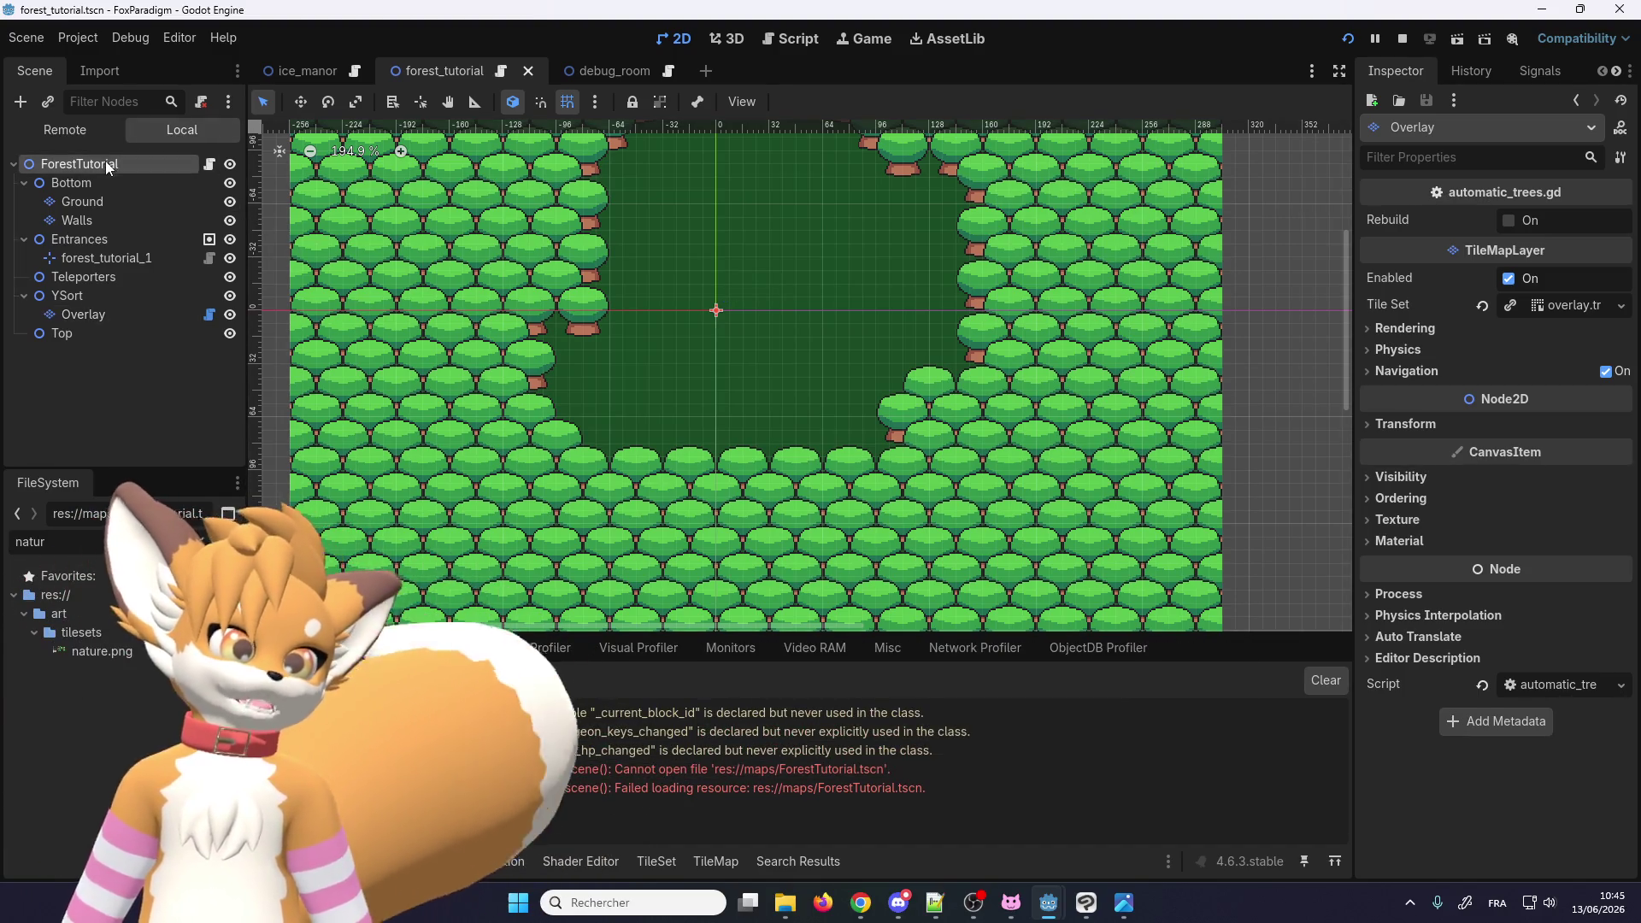
left_click(96, 163)
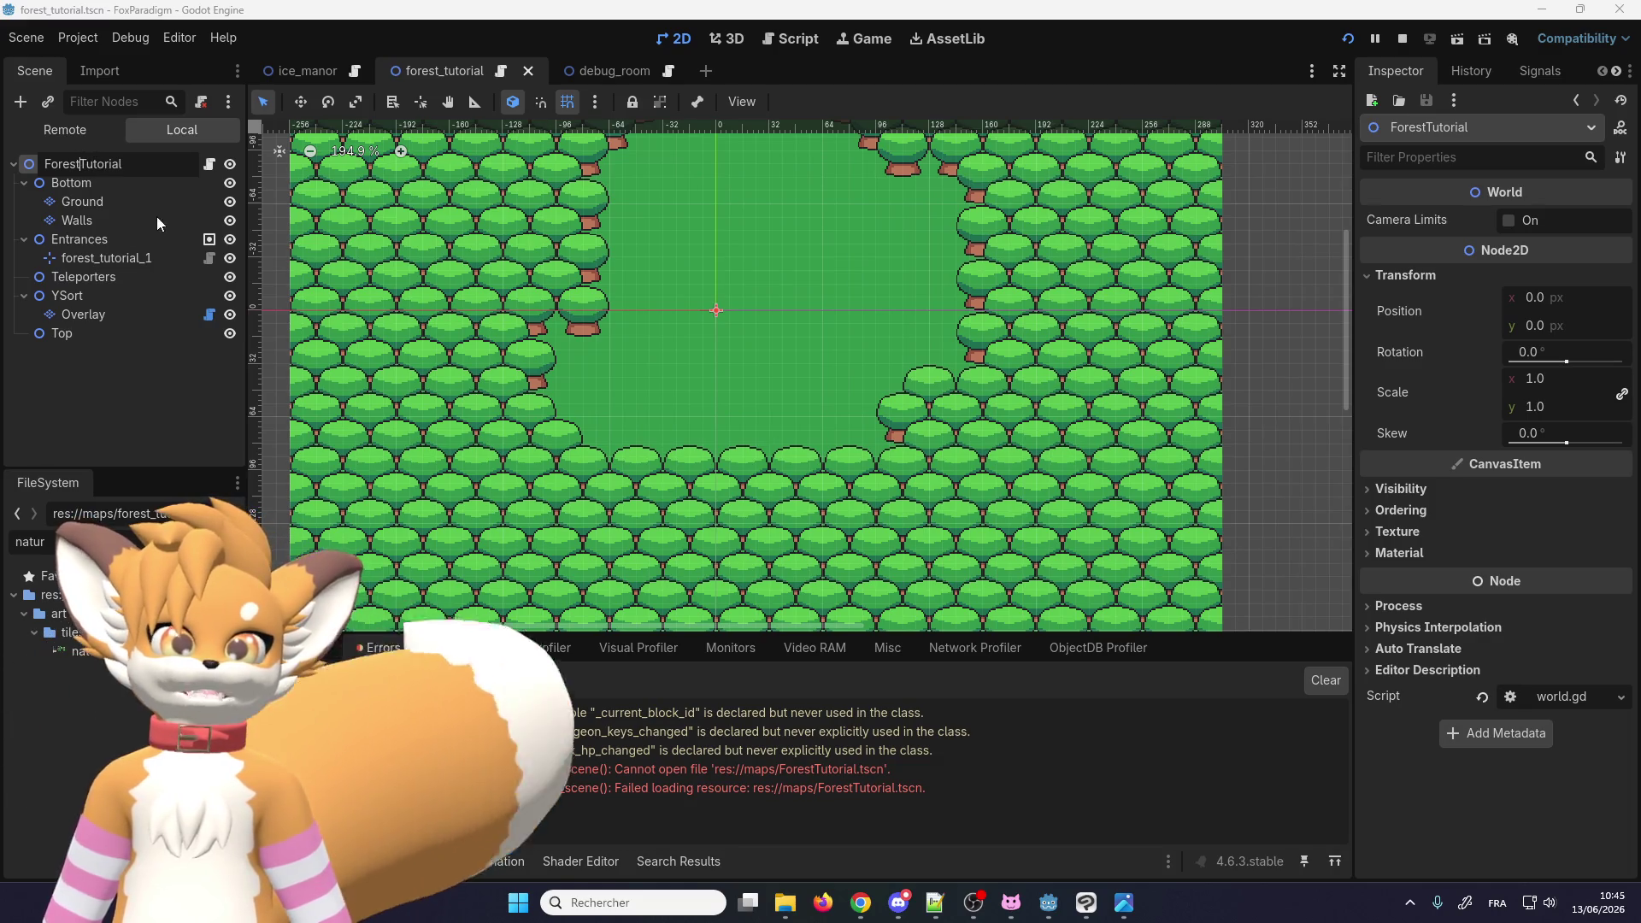
key("BackSpace")
type("_t")
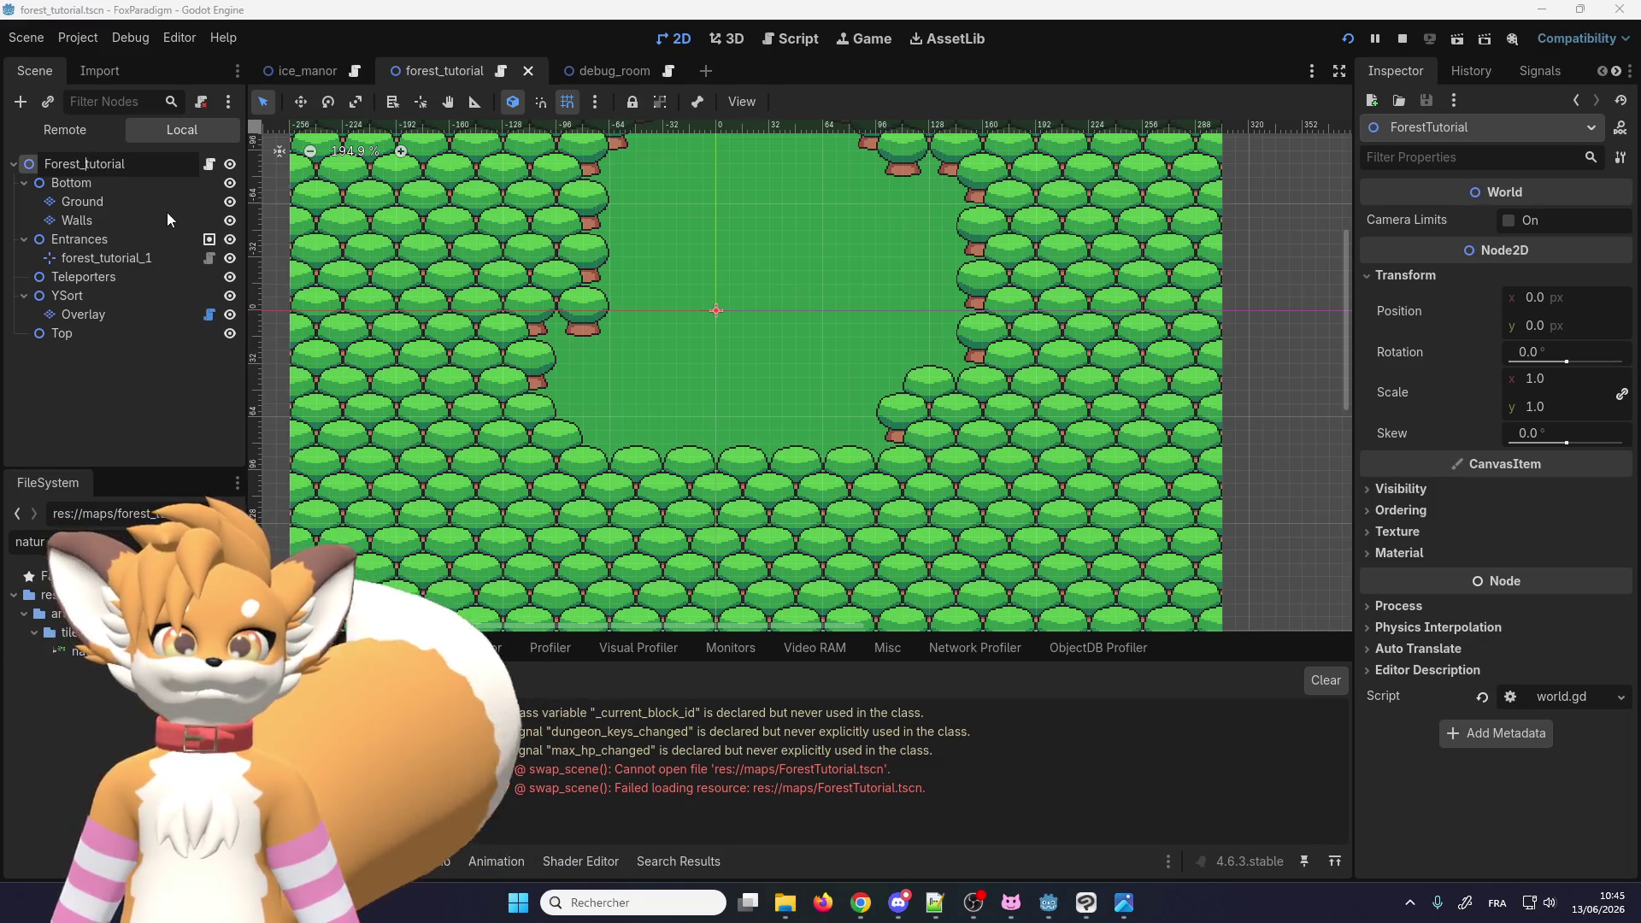
key("Delete")
type("f")
key("Return")
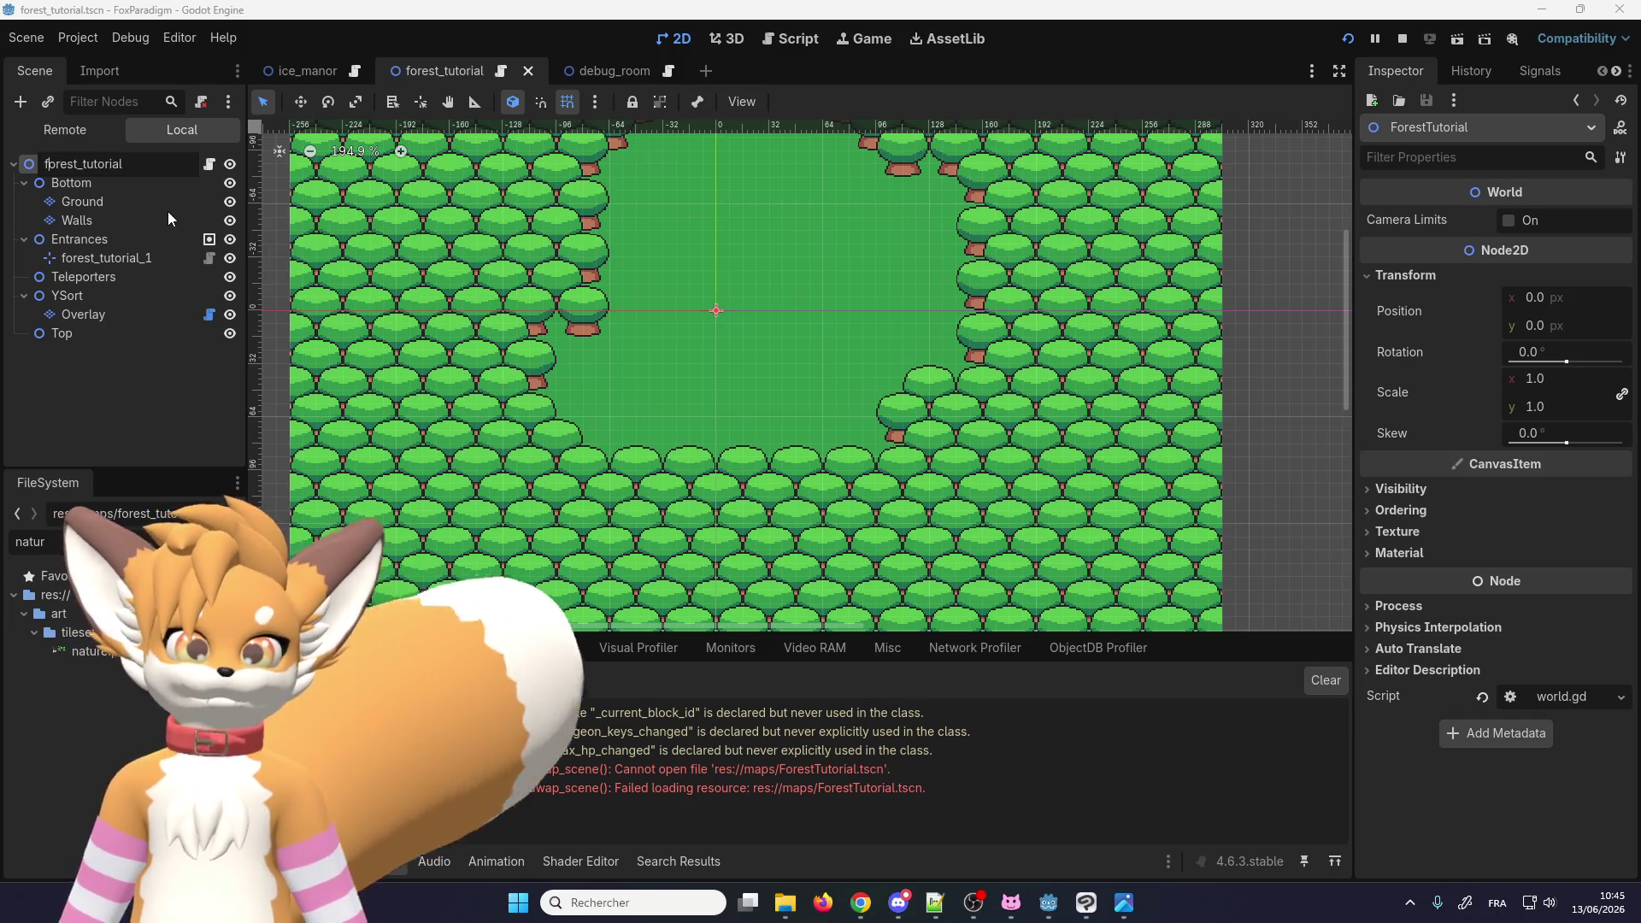
key("Return")
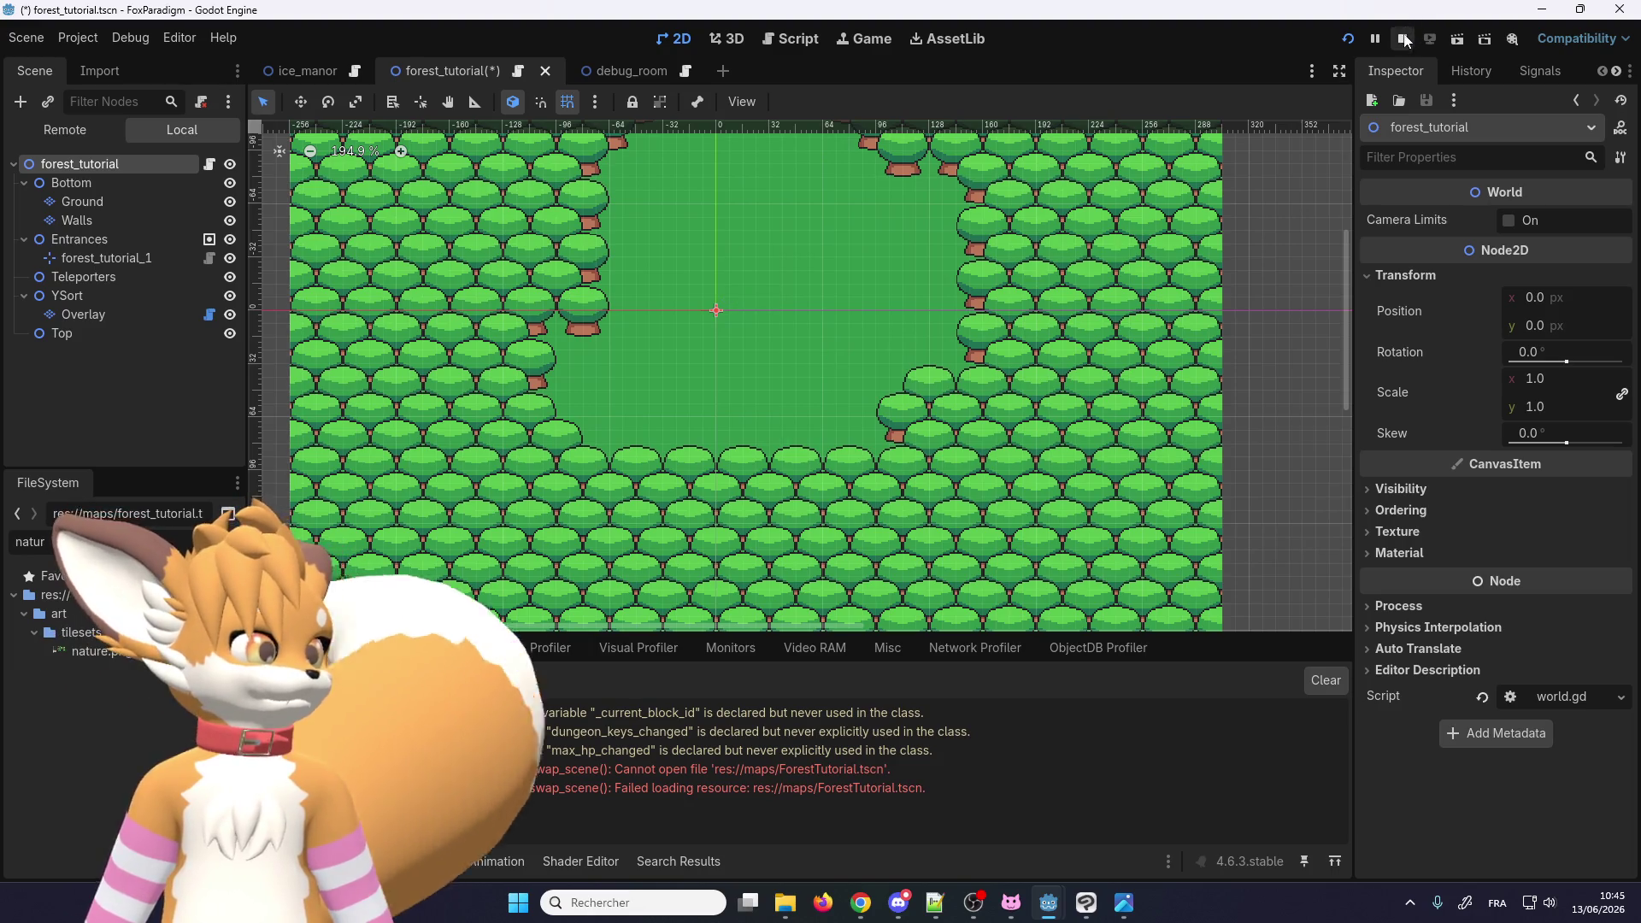
Step: Stop the running game and save the scene with the root named forest_tutorial
key("F8")
left_click(104, 173)
left_click(104, 140)
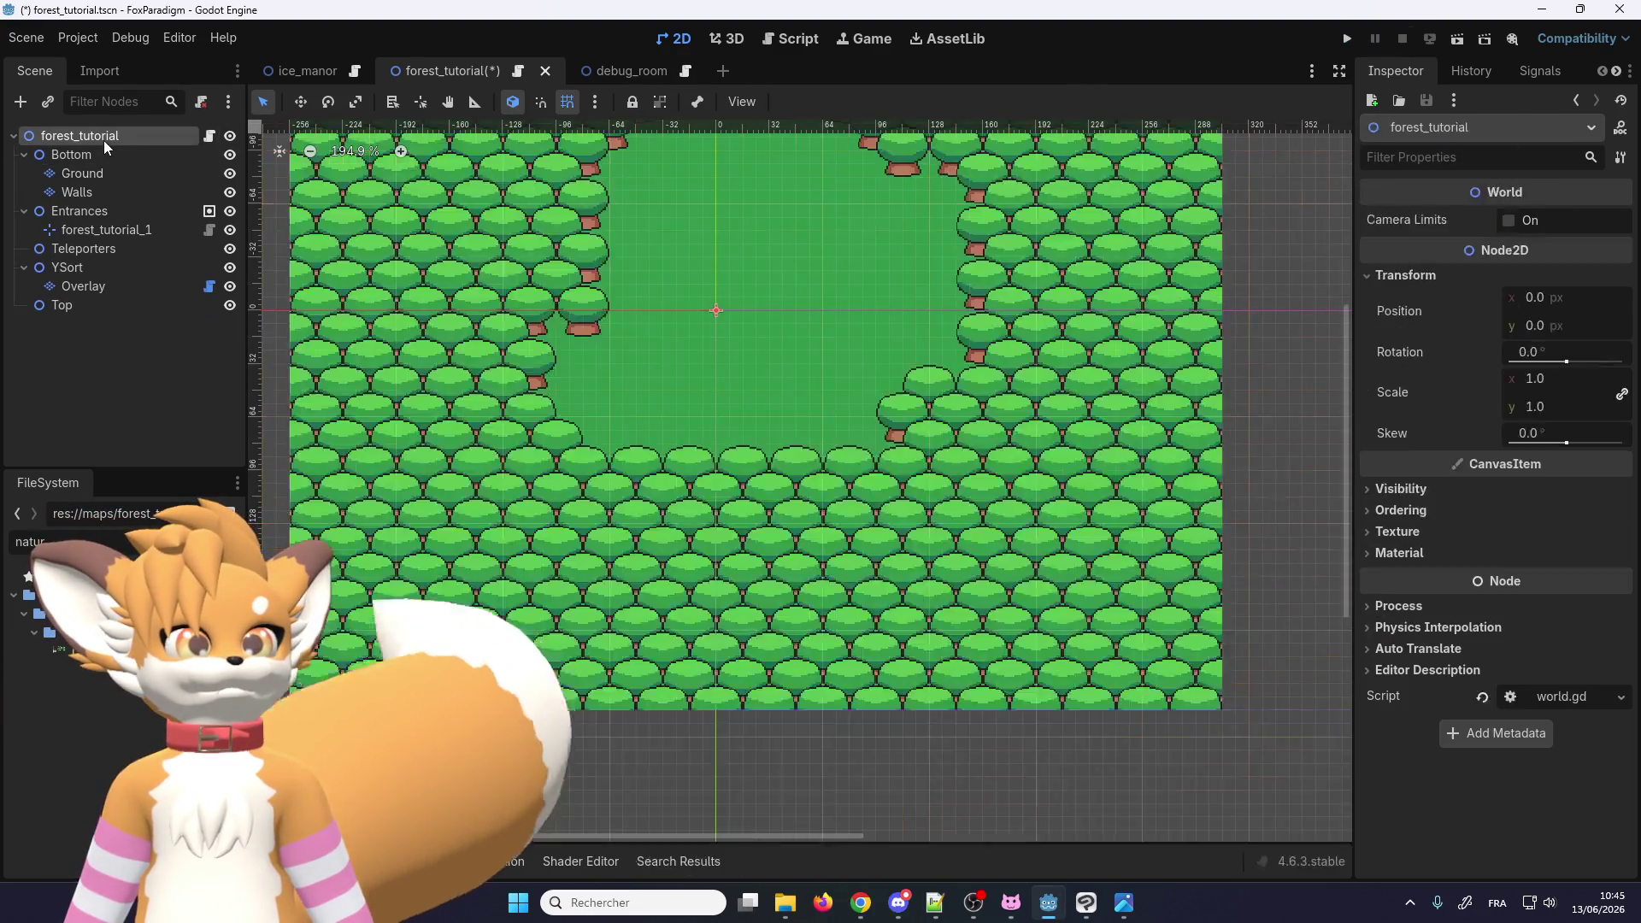
key("ctrl+z")
key("ctrl+s")
key("ctrl+shift+z")
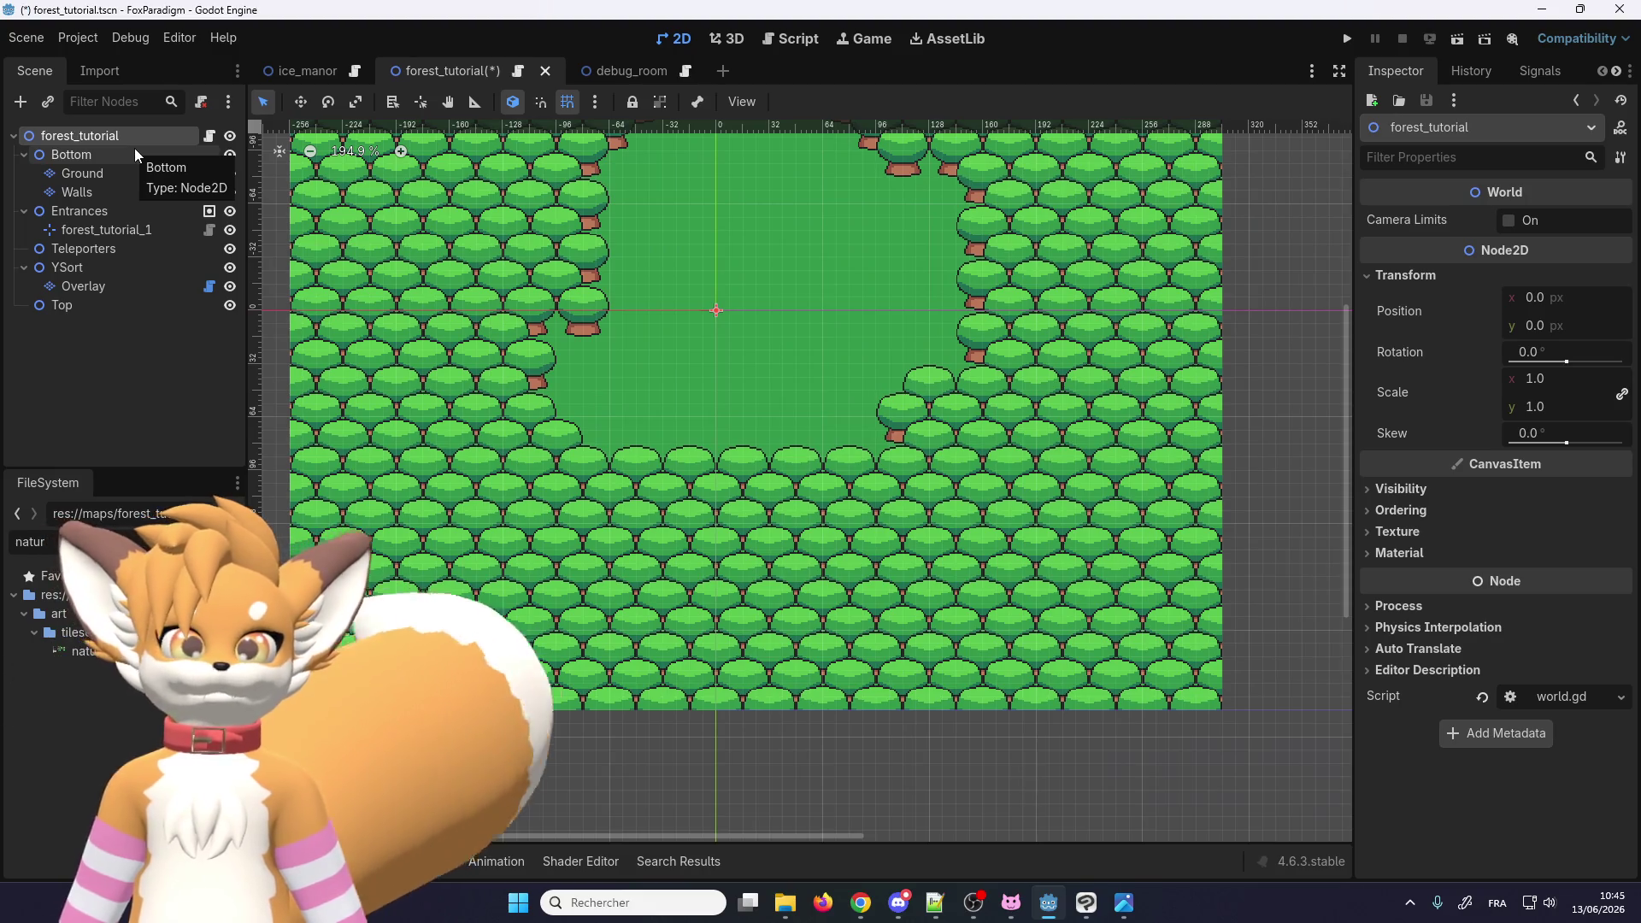
key("ctrl+s")
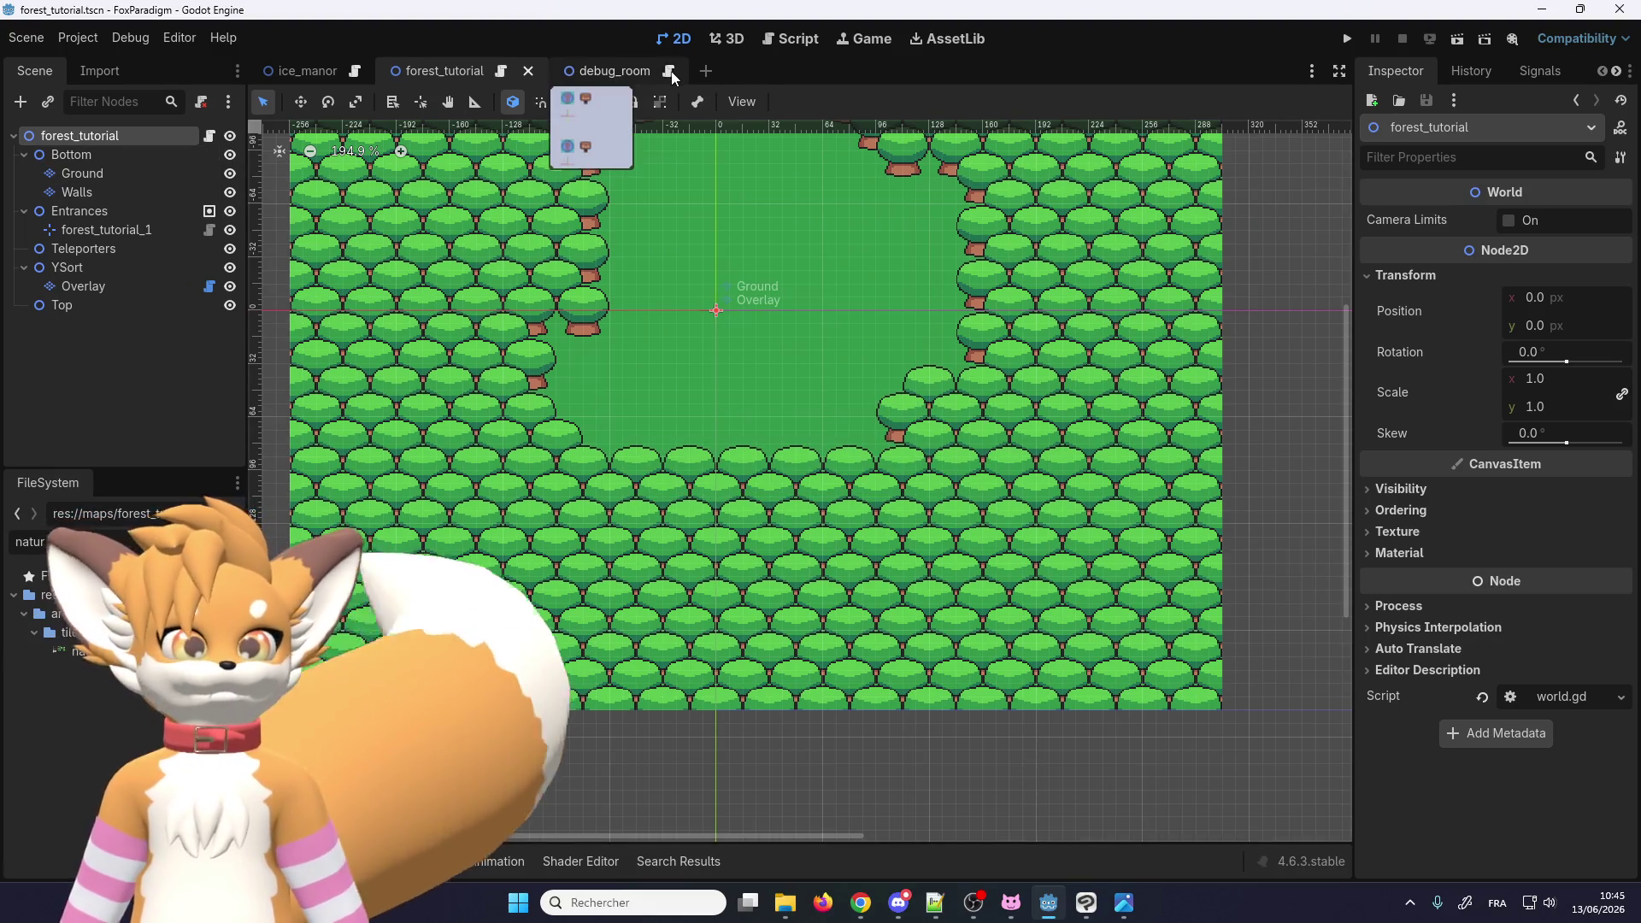
Step: Relaunch the game and load the Forest Tutorial save slot
key("F5")
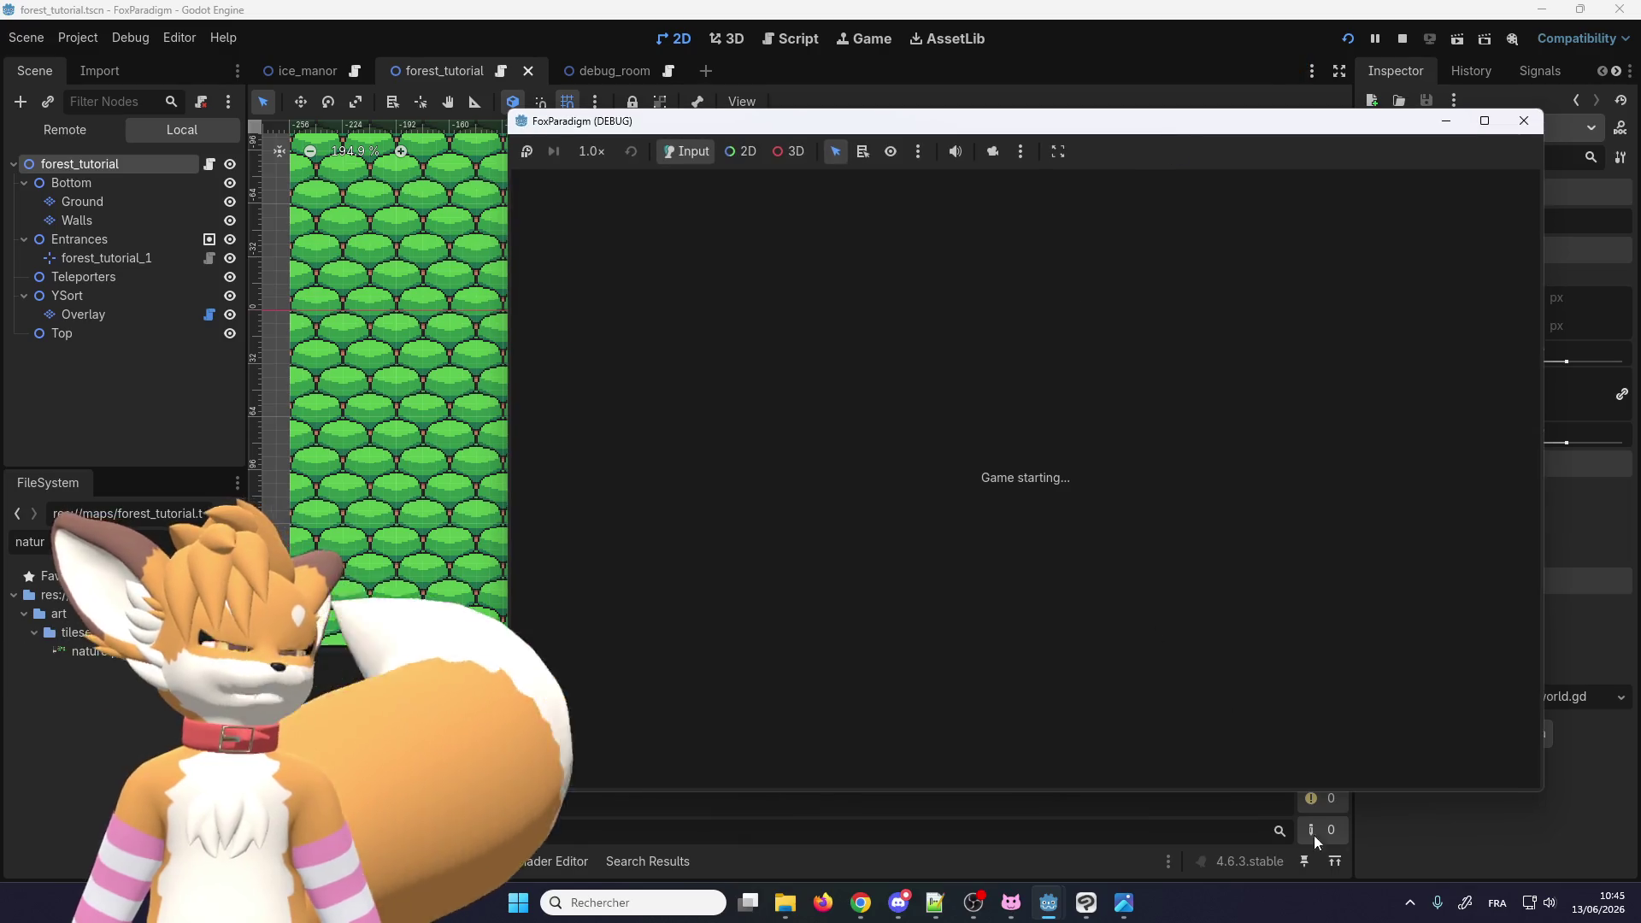
key("Return")
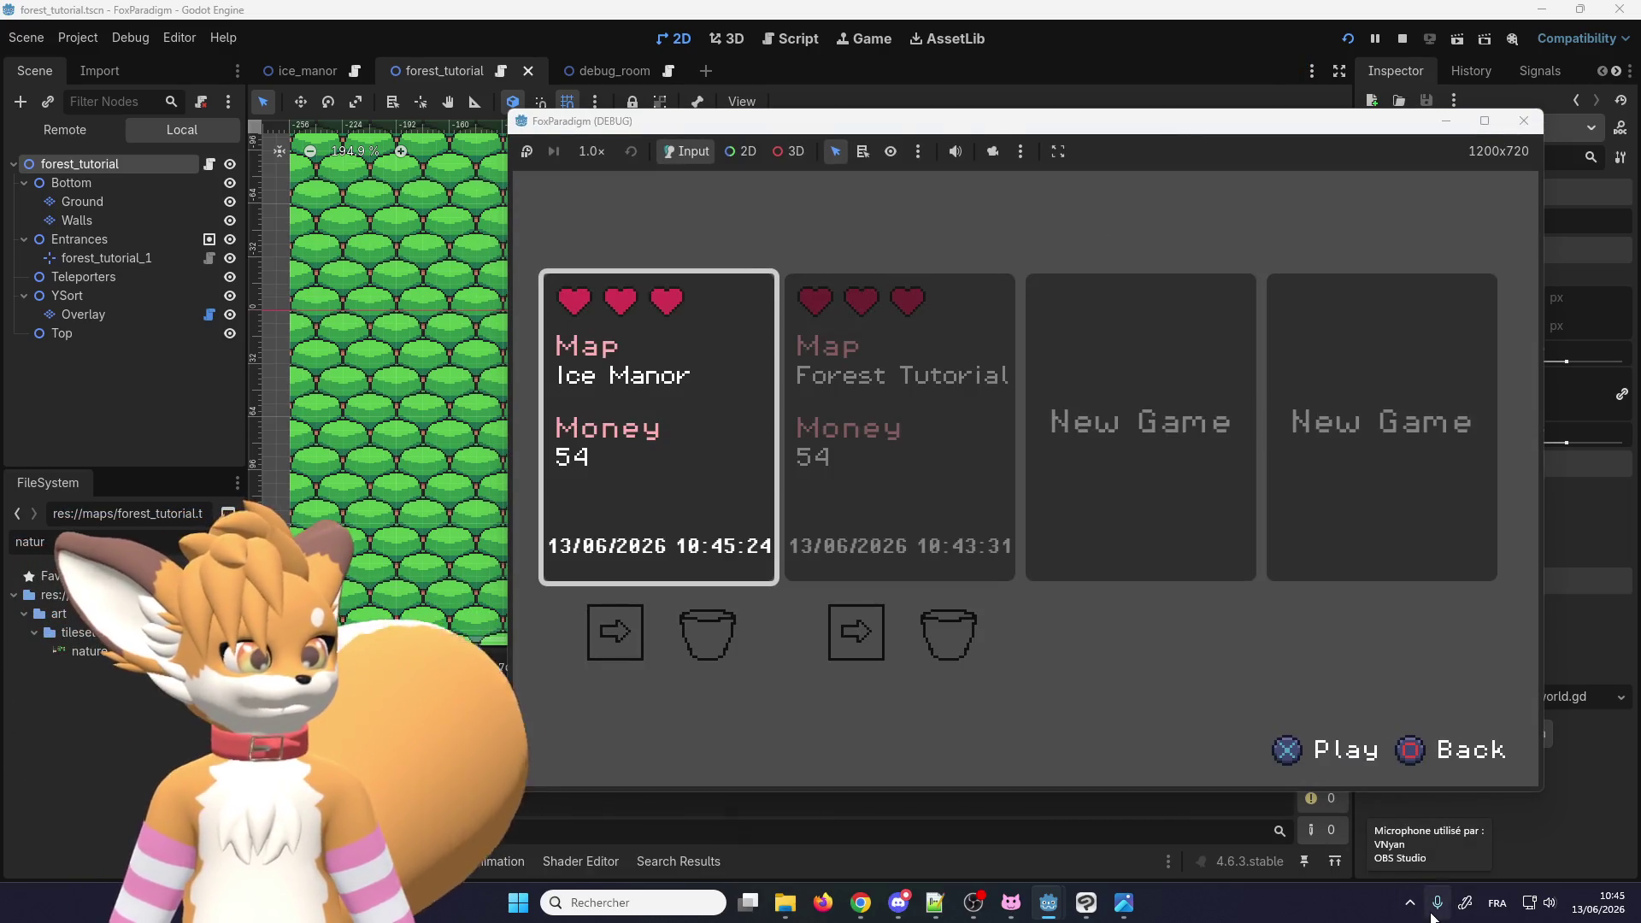
key("Right")
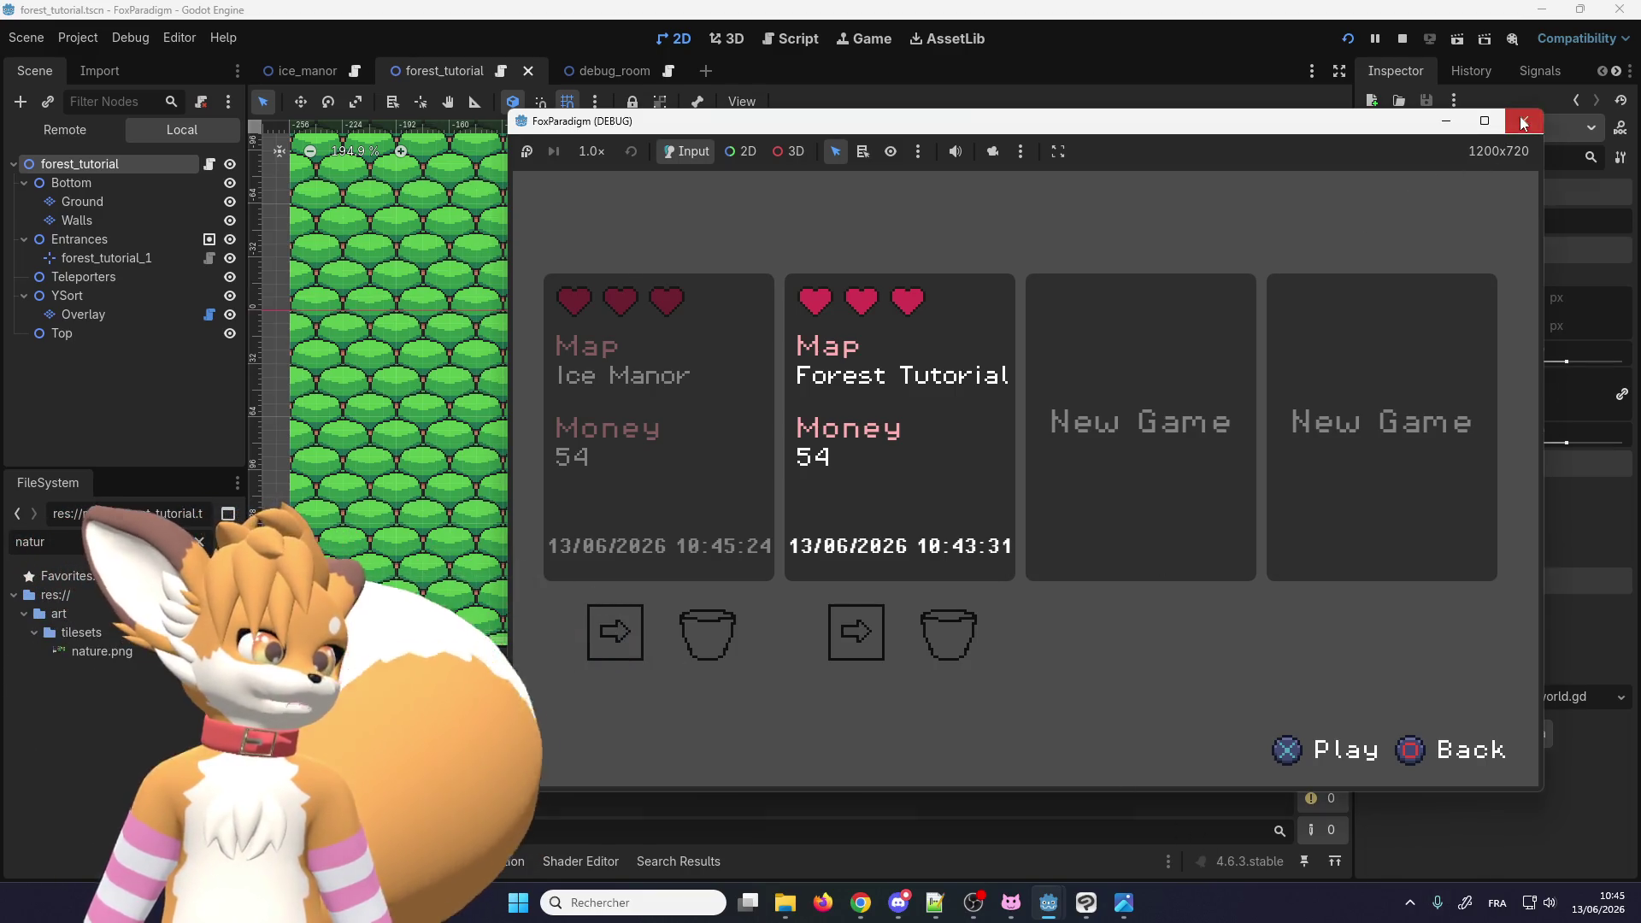
left_click(1523, 124)
left_click(1351, 39)
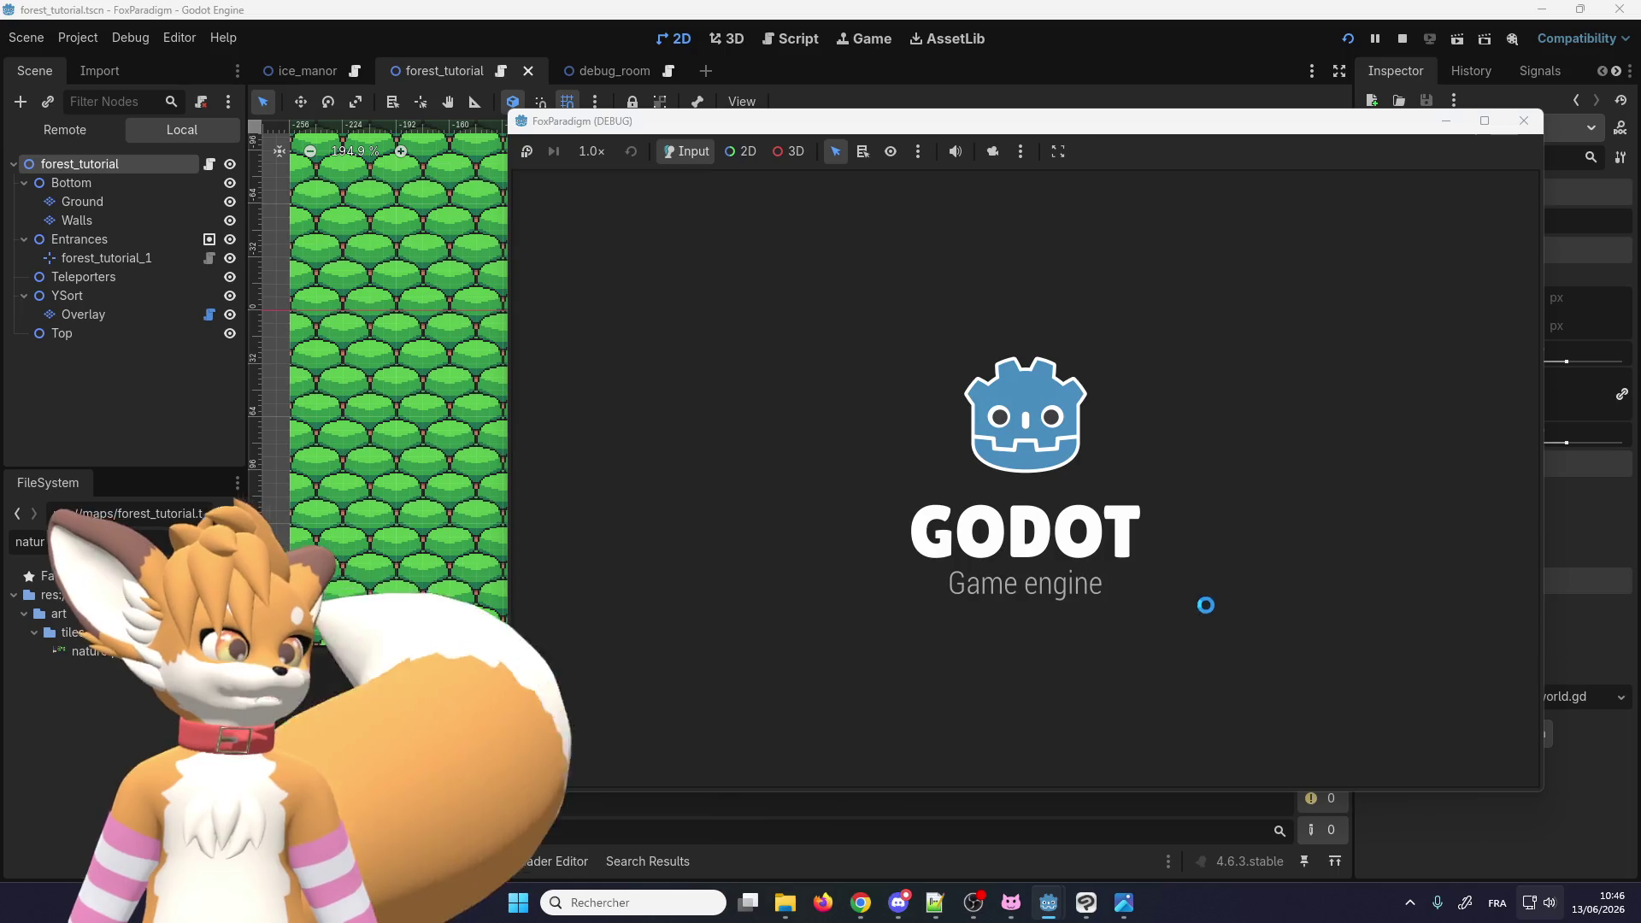
key("Return")
key("Return")
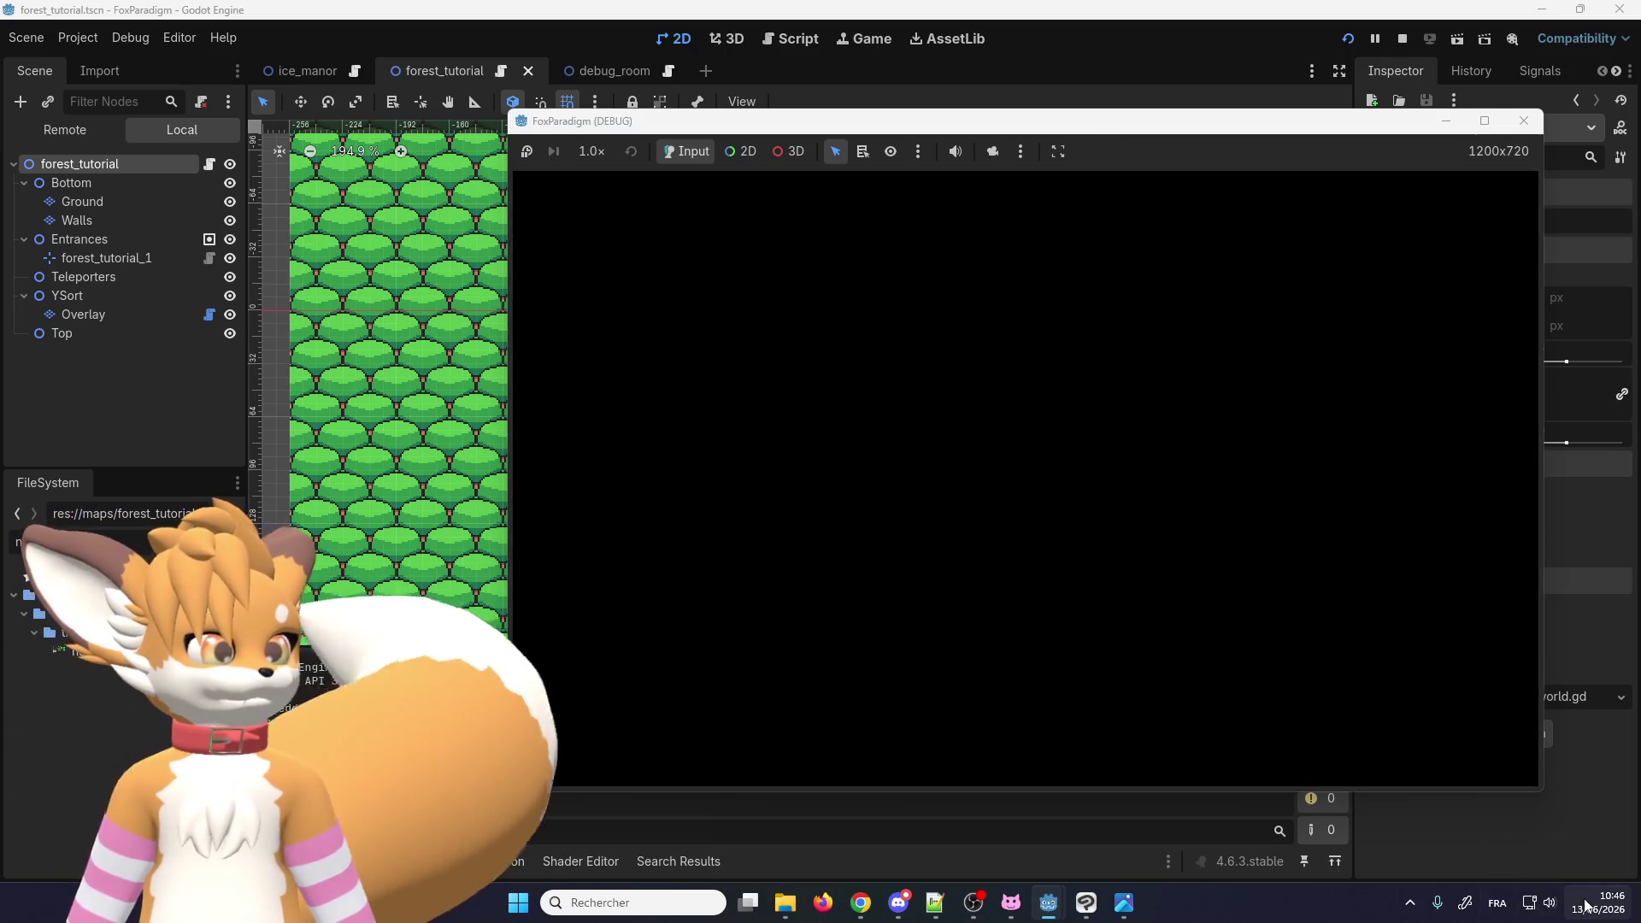
Step: Walk the fox through the level to the building and through its door
key("Up")
key("Left")
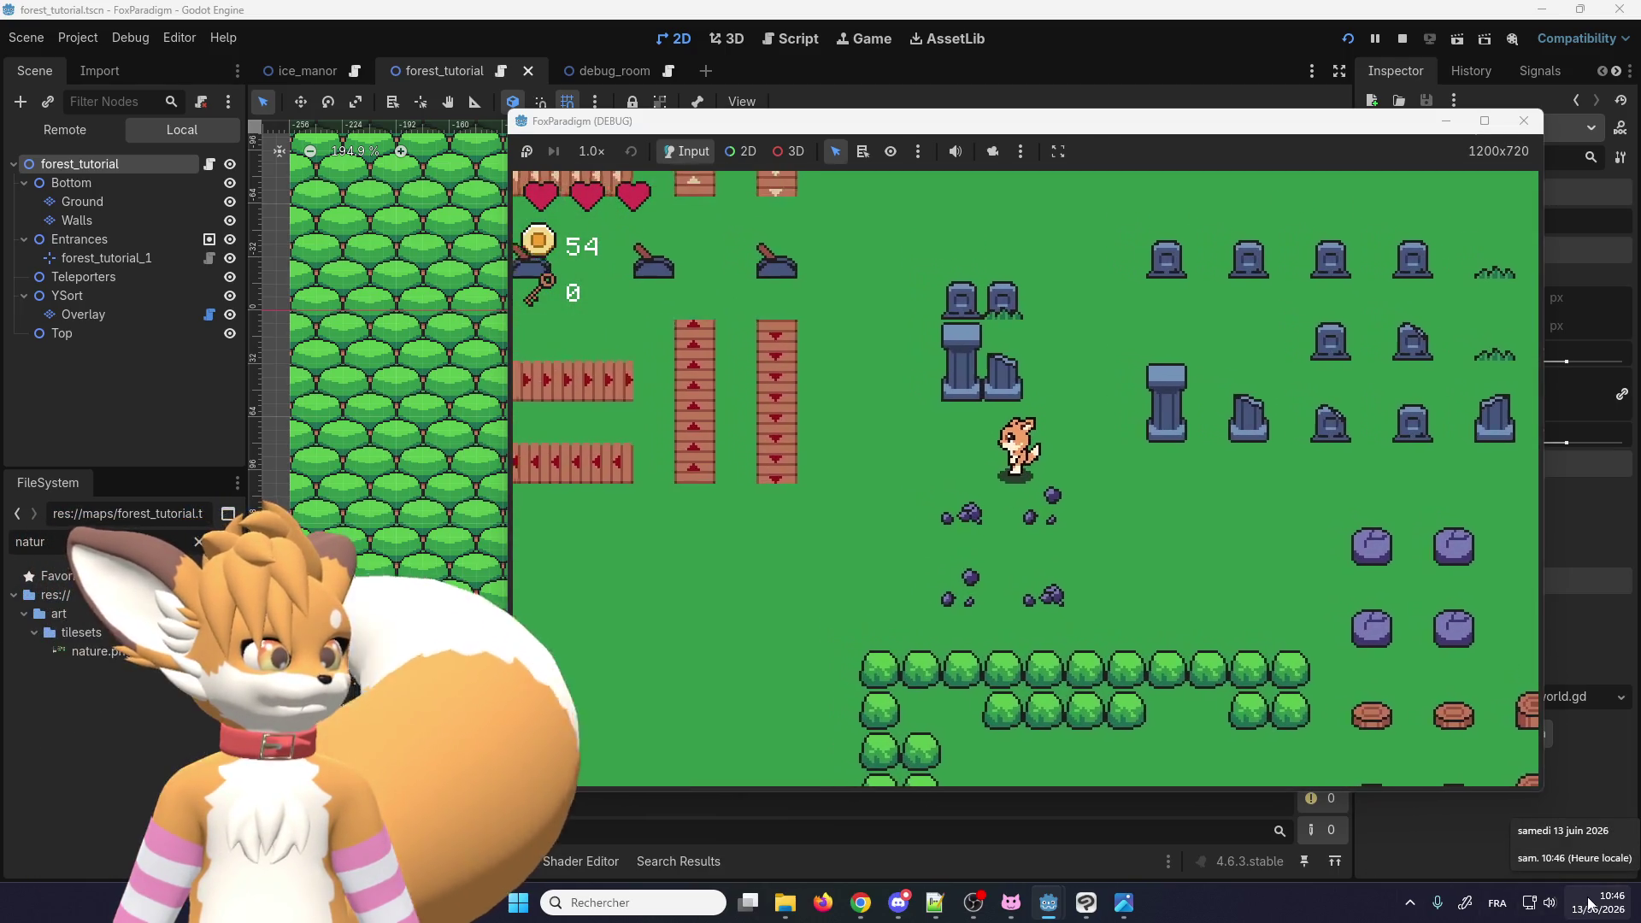
key("Left")
key("Down")
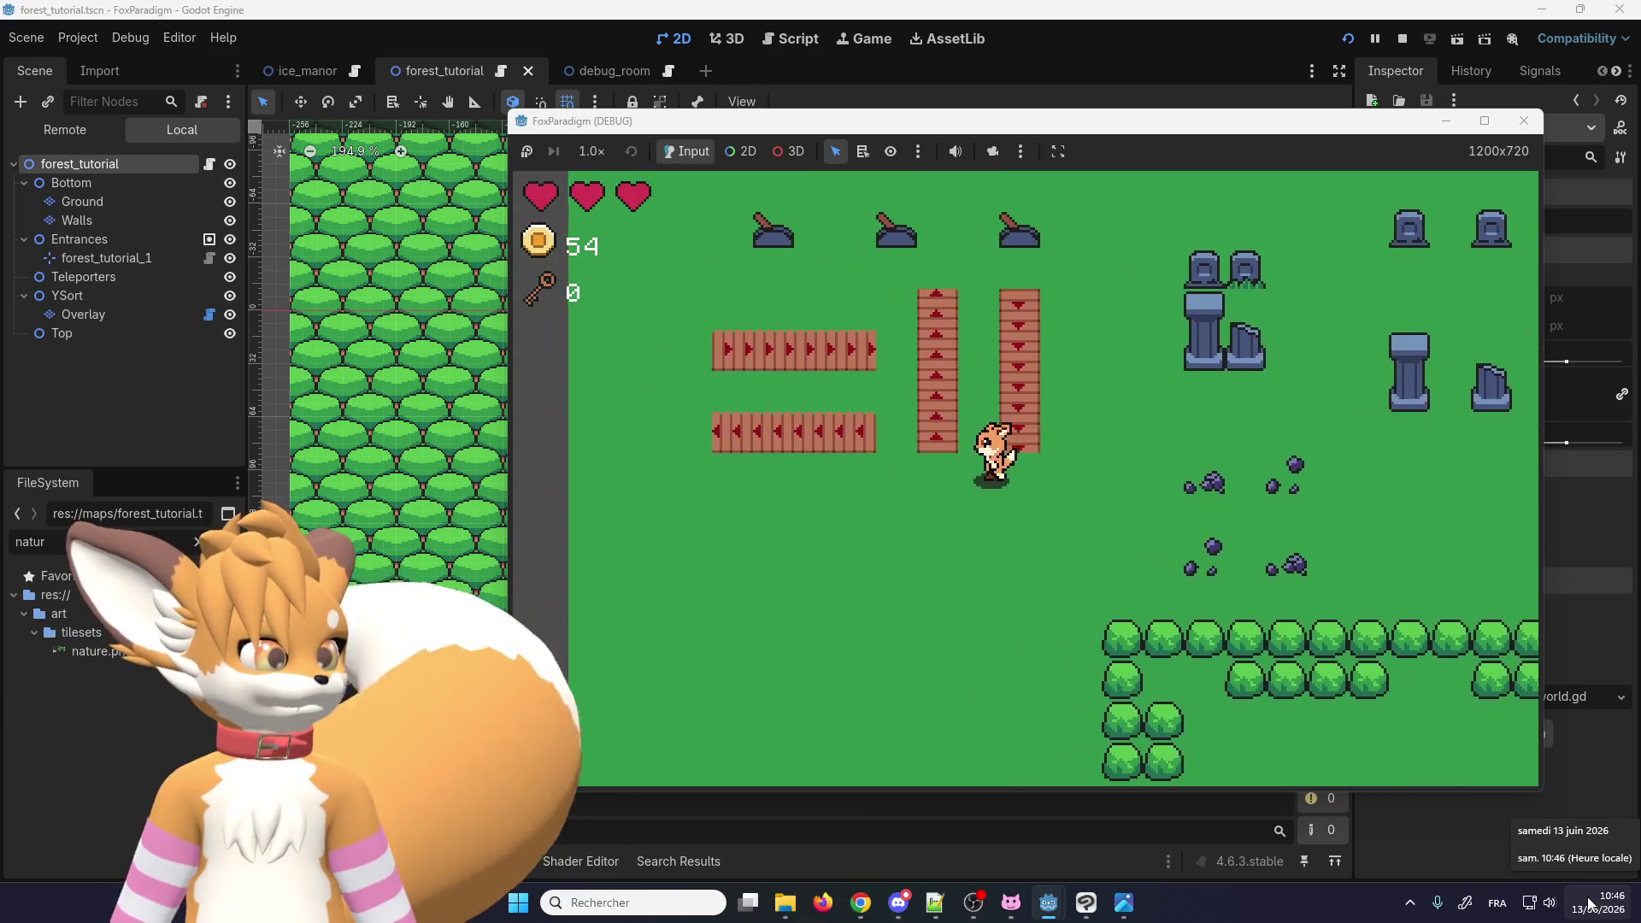
key("Left")
key("Up")
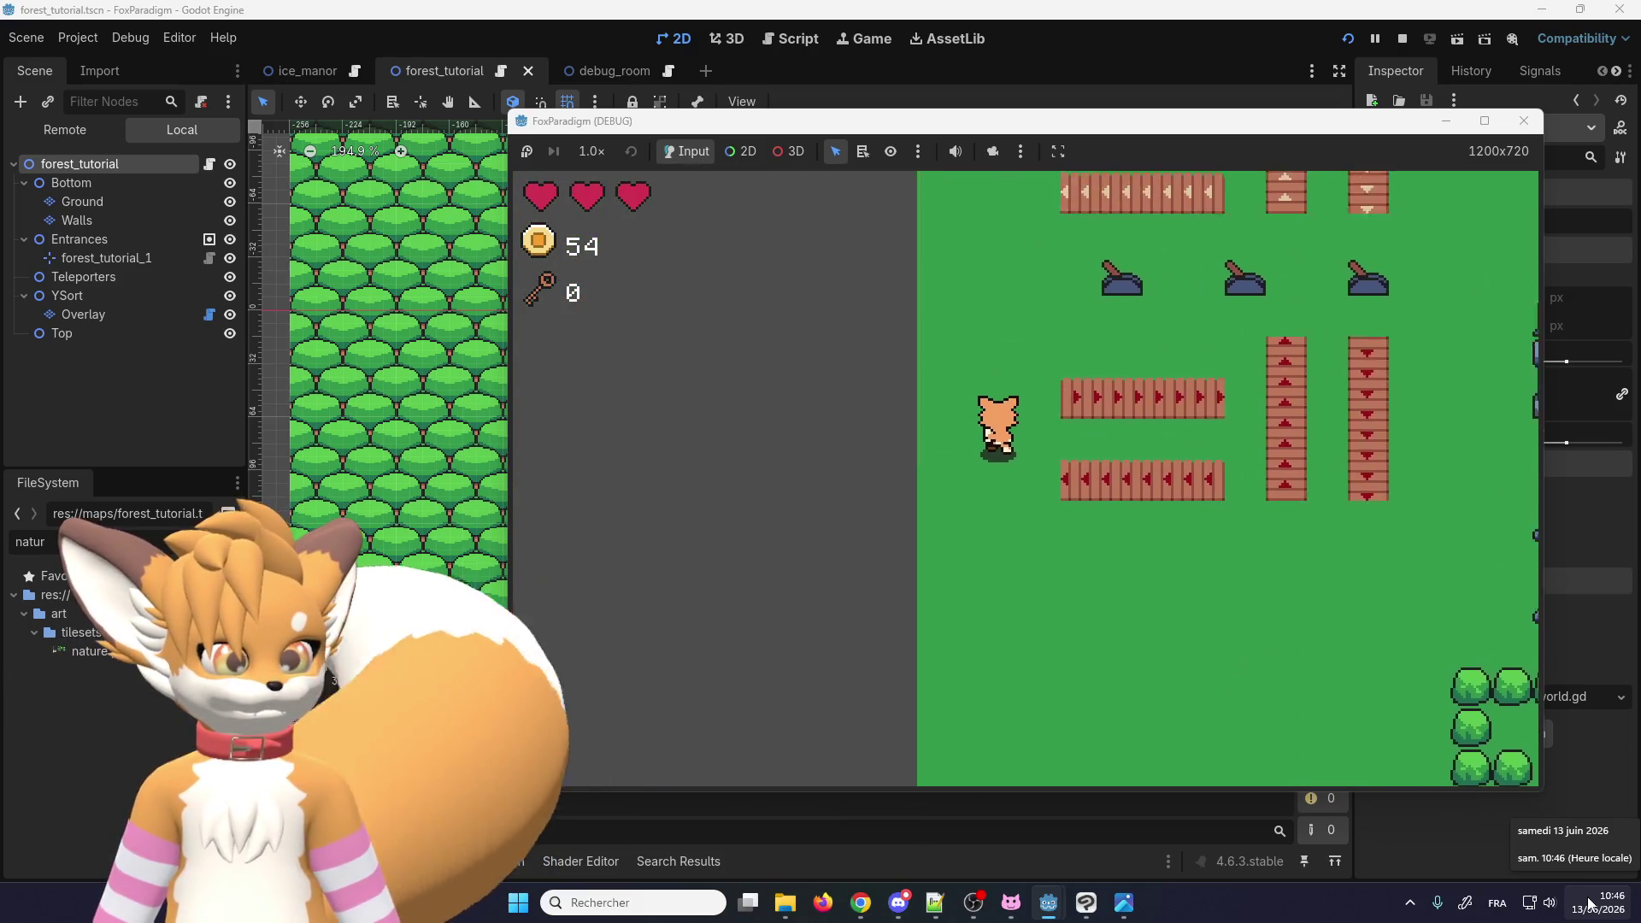
key("Up")
key("Left")
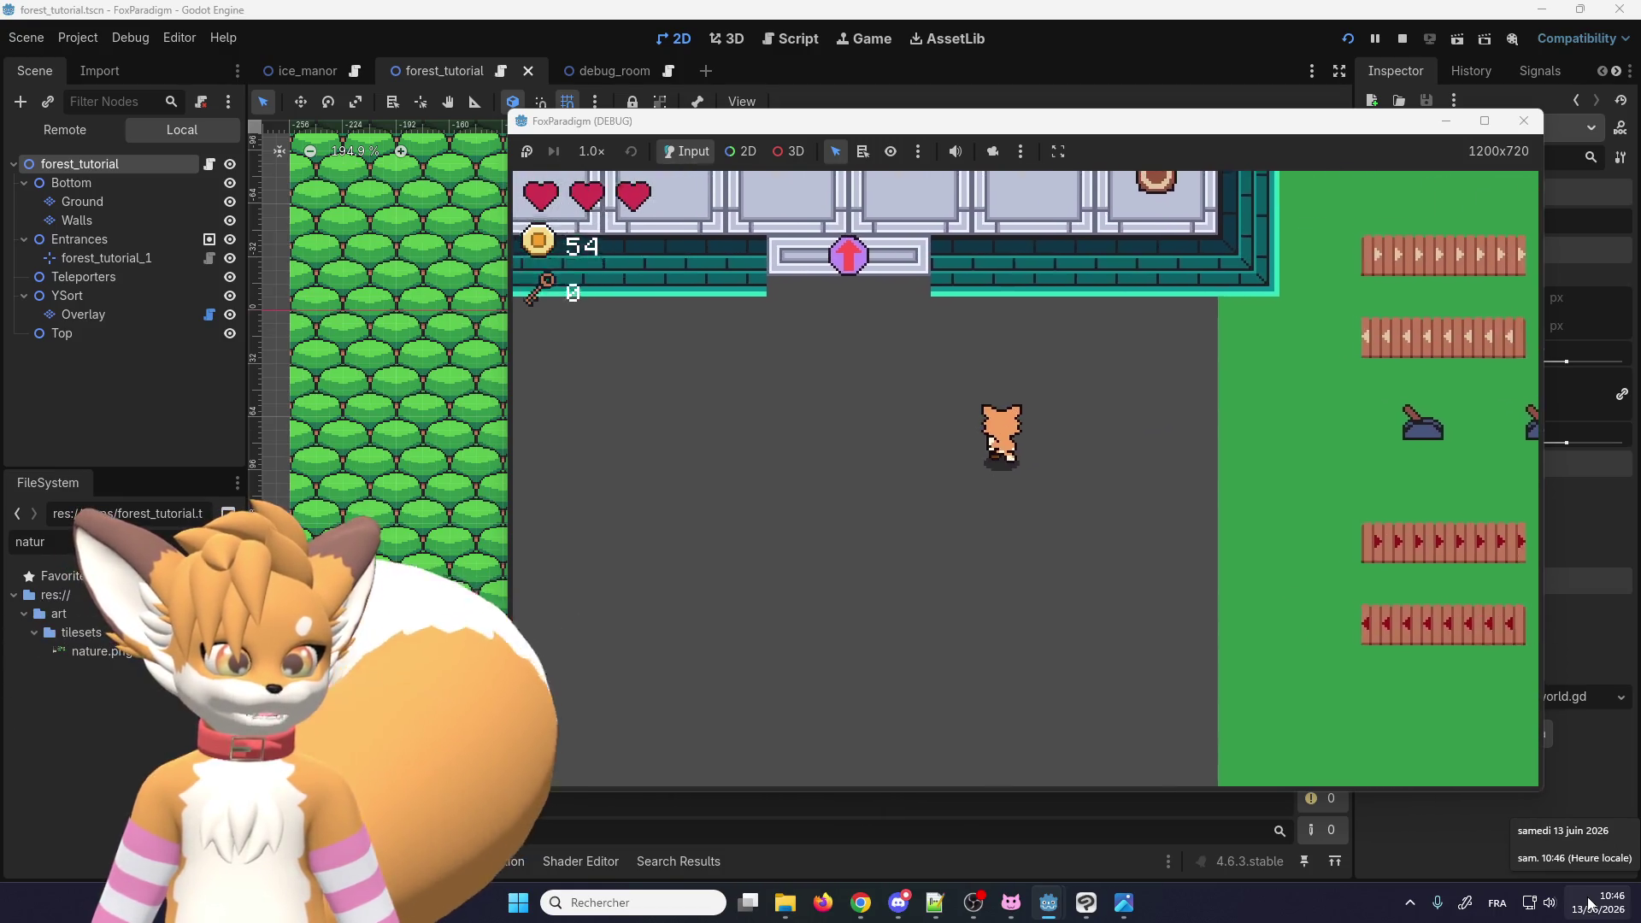
key("Up")
key("Right")
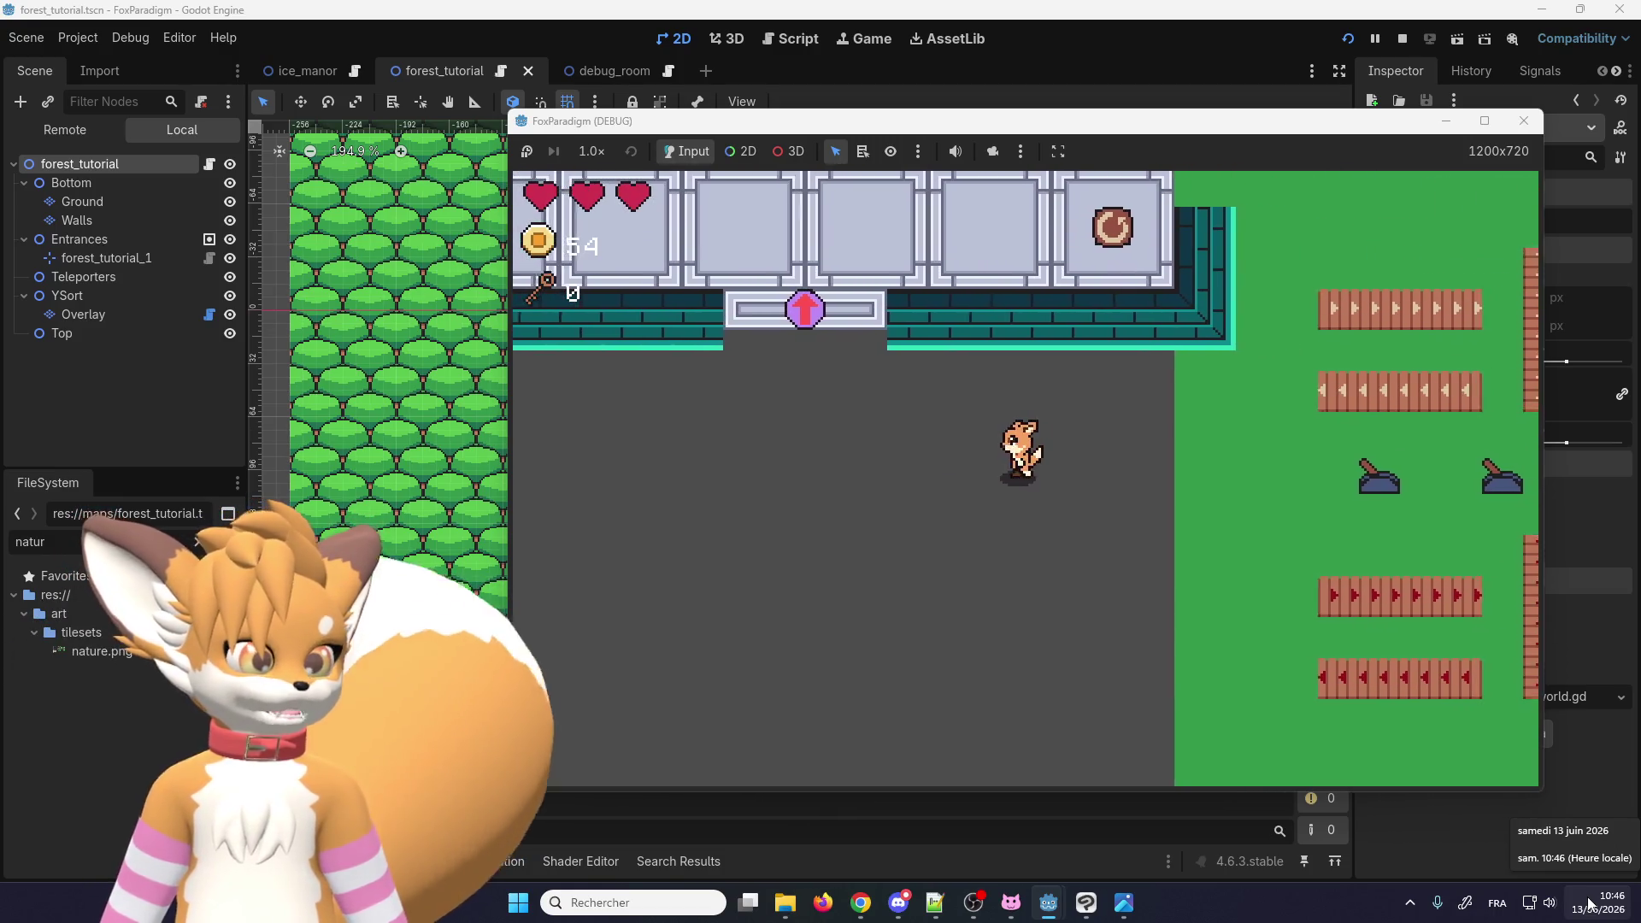
key("Left")
key("Up")
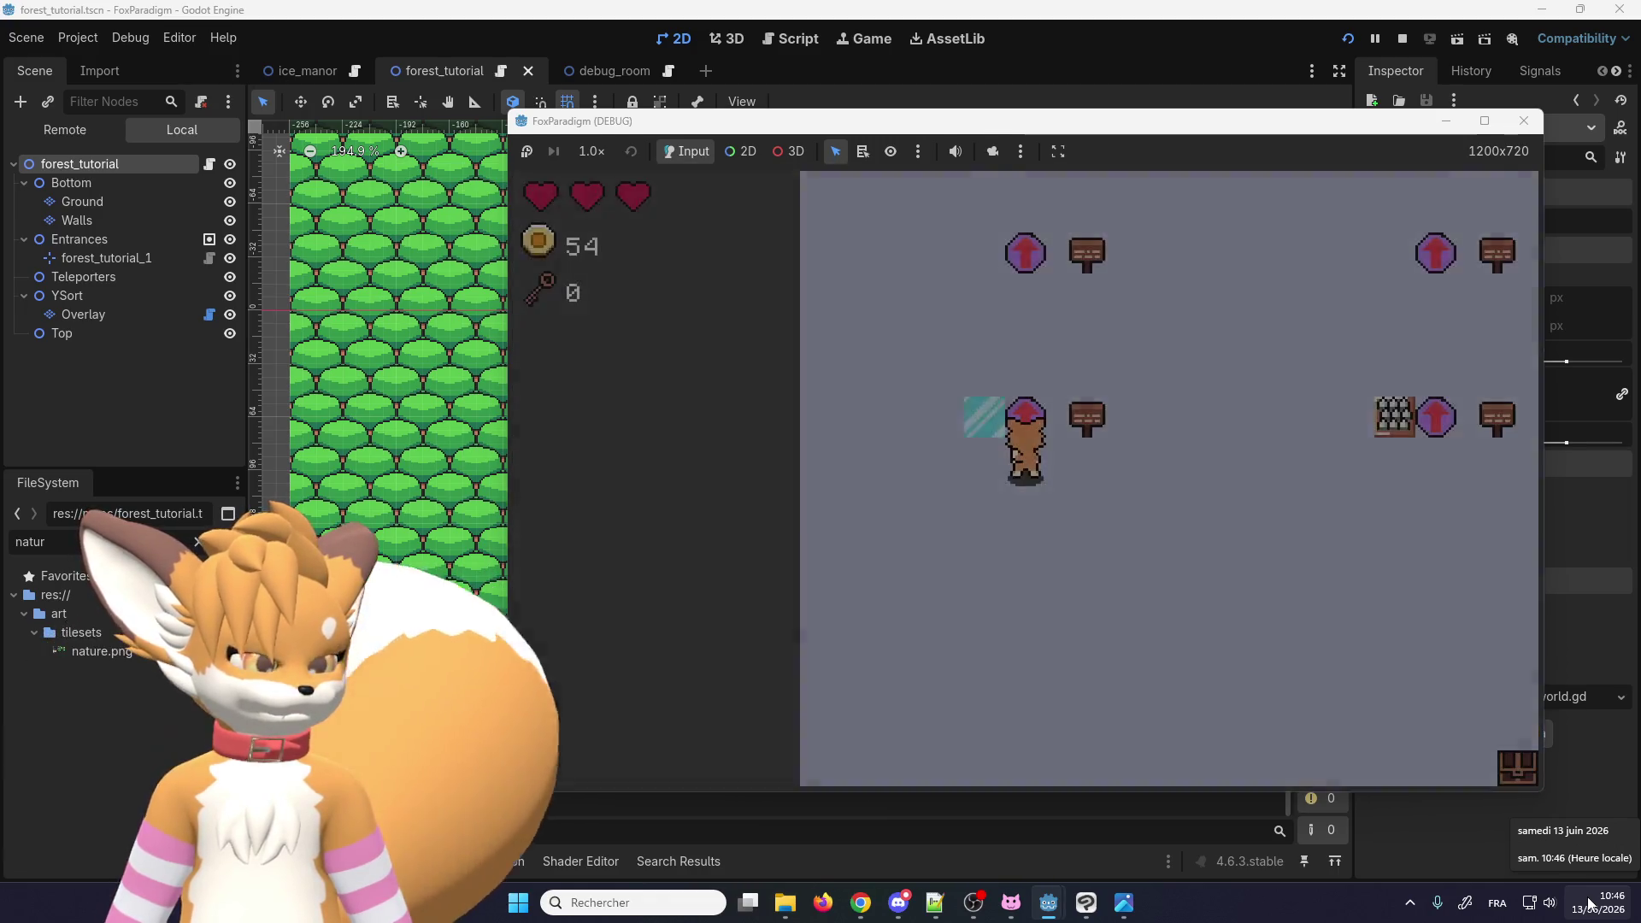
Step: Step the fox onto the teleporter and walk it through the forest clearing
key("Right")
key("Up")
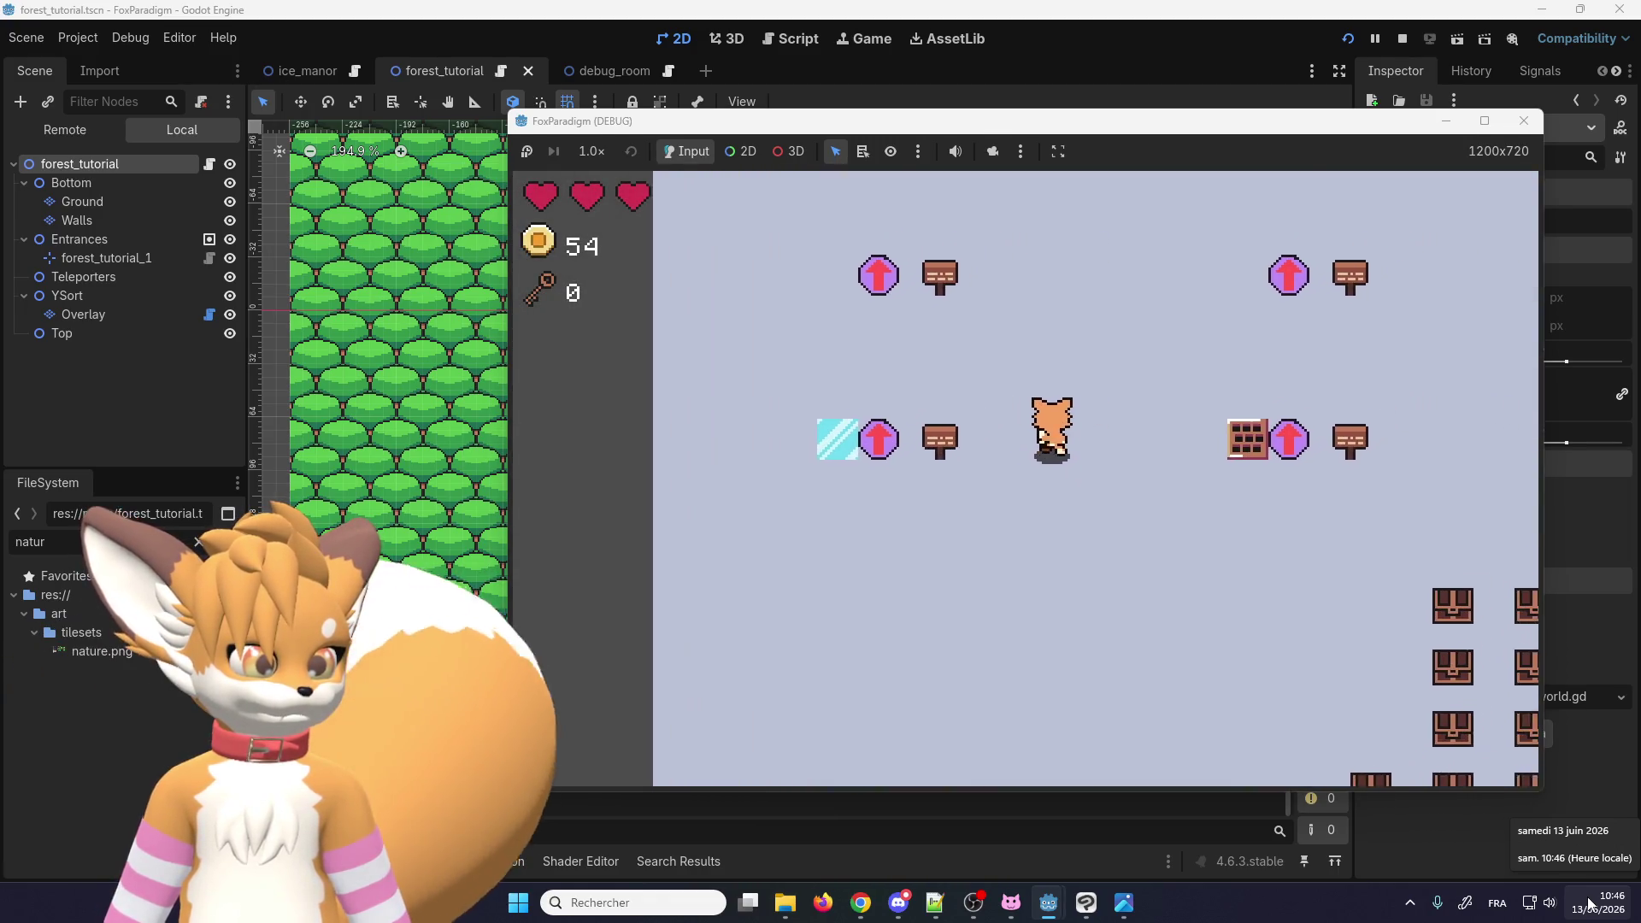
key("Right")
key("Up")
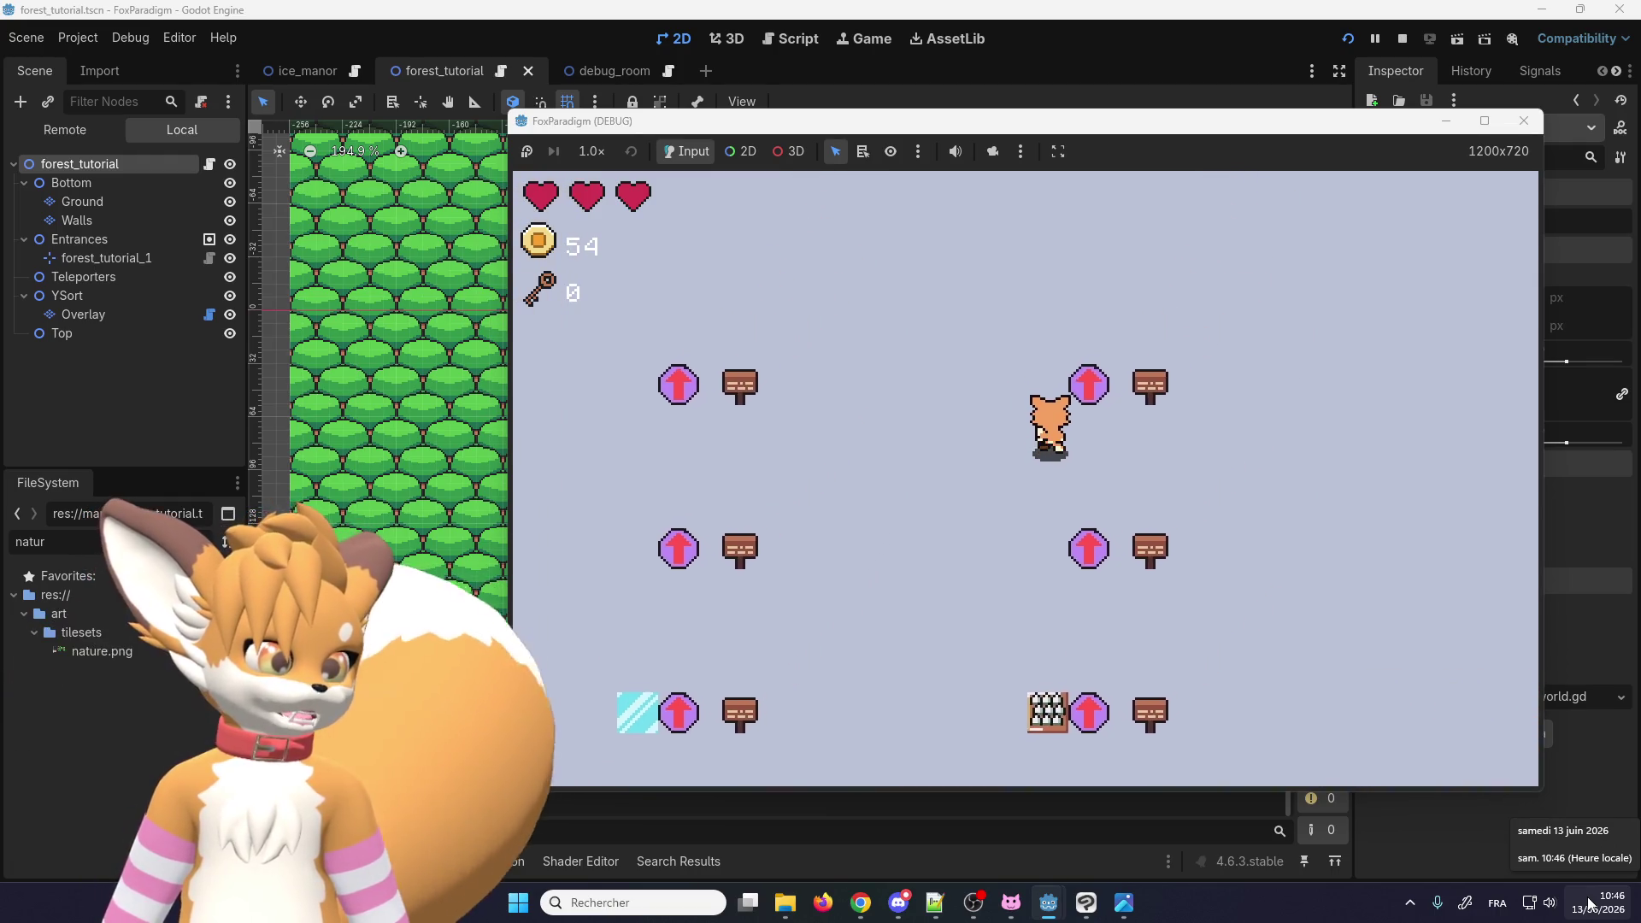
key("Down")
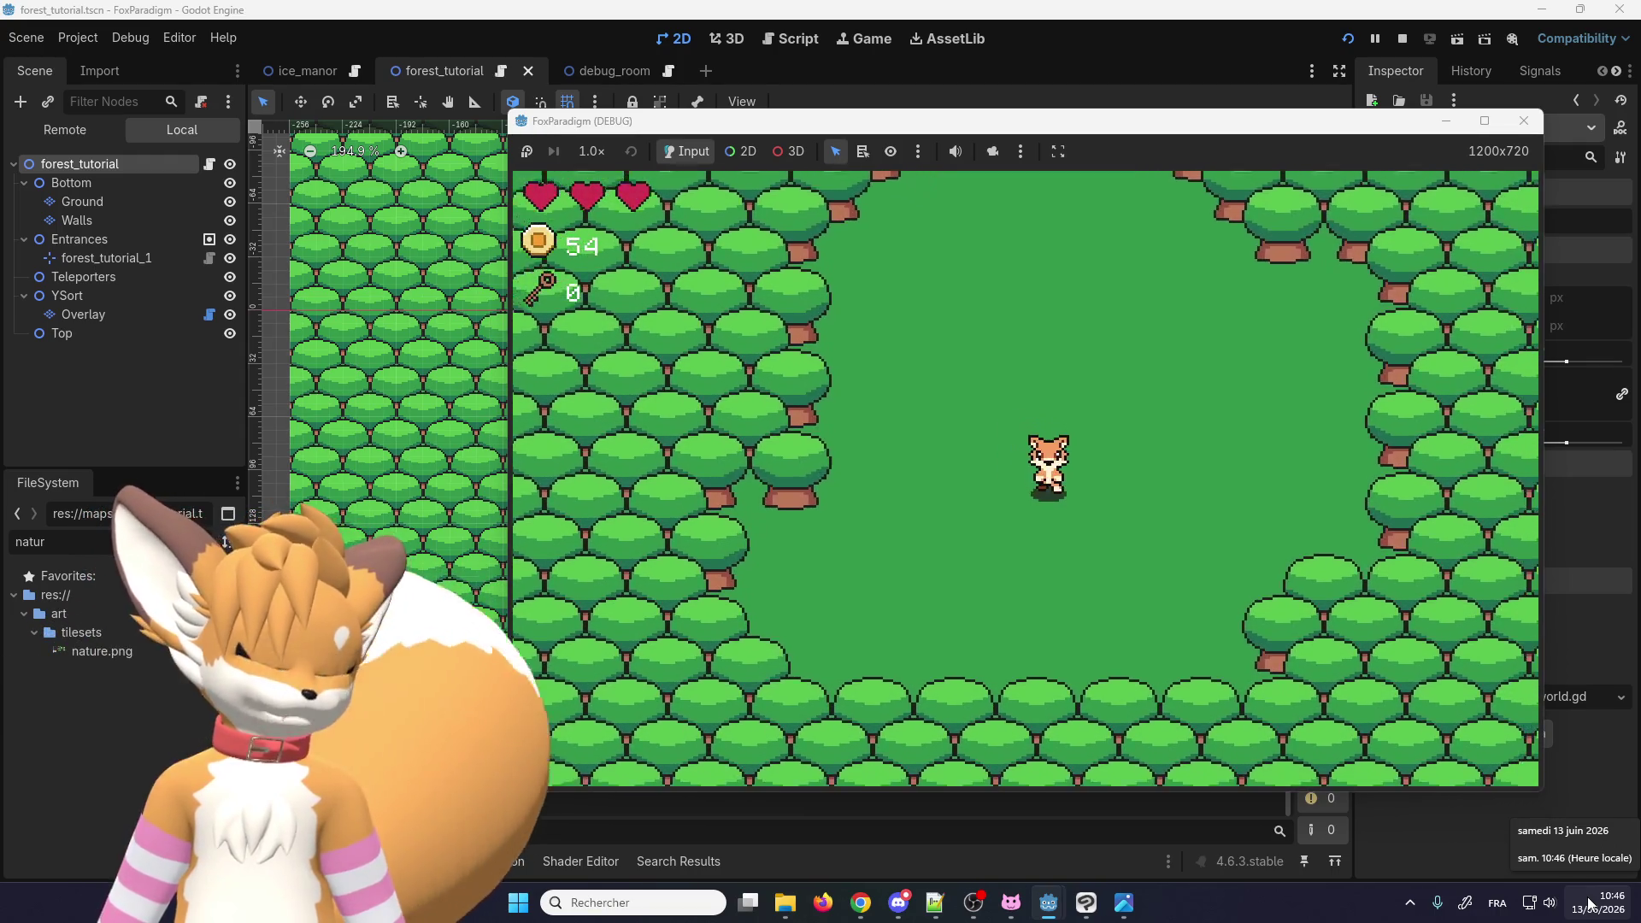
key("Right")
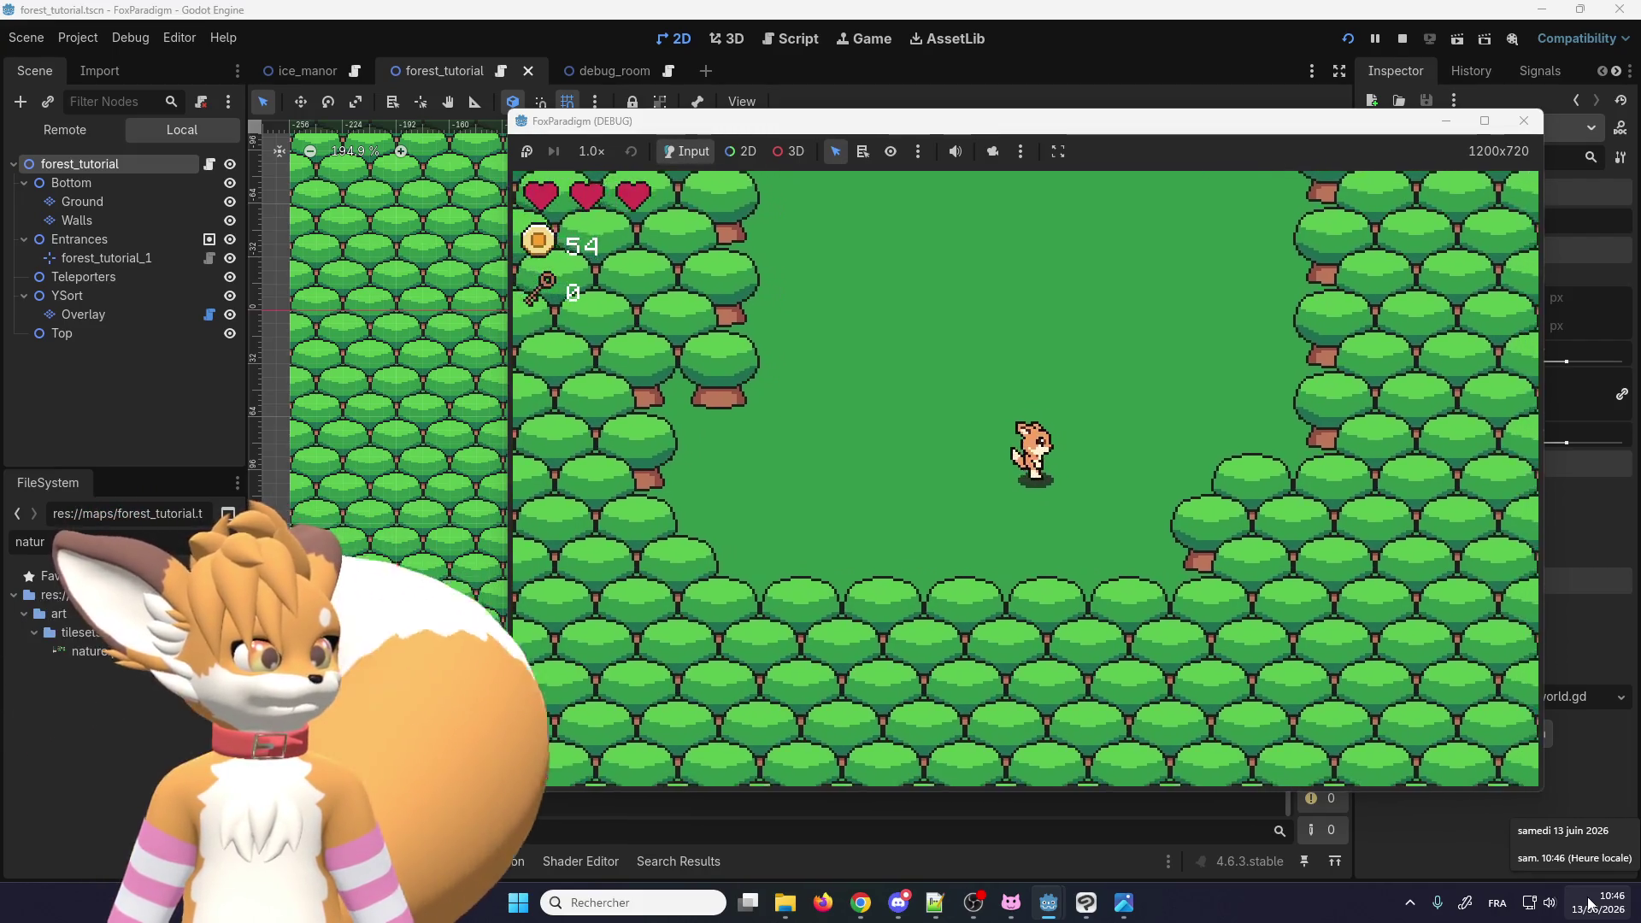
Step: Choose Save and Quit from the in-game menu and stop the game
key("Escape")
key("q")
key("Down")
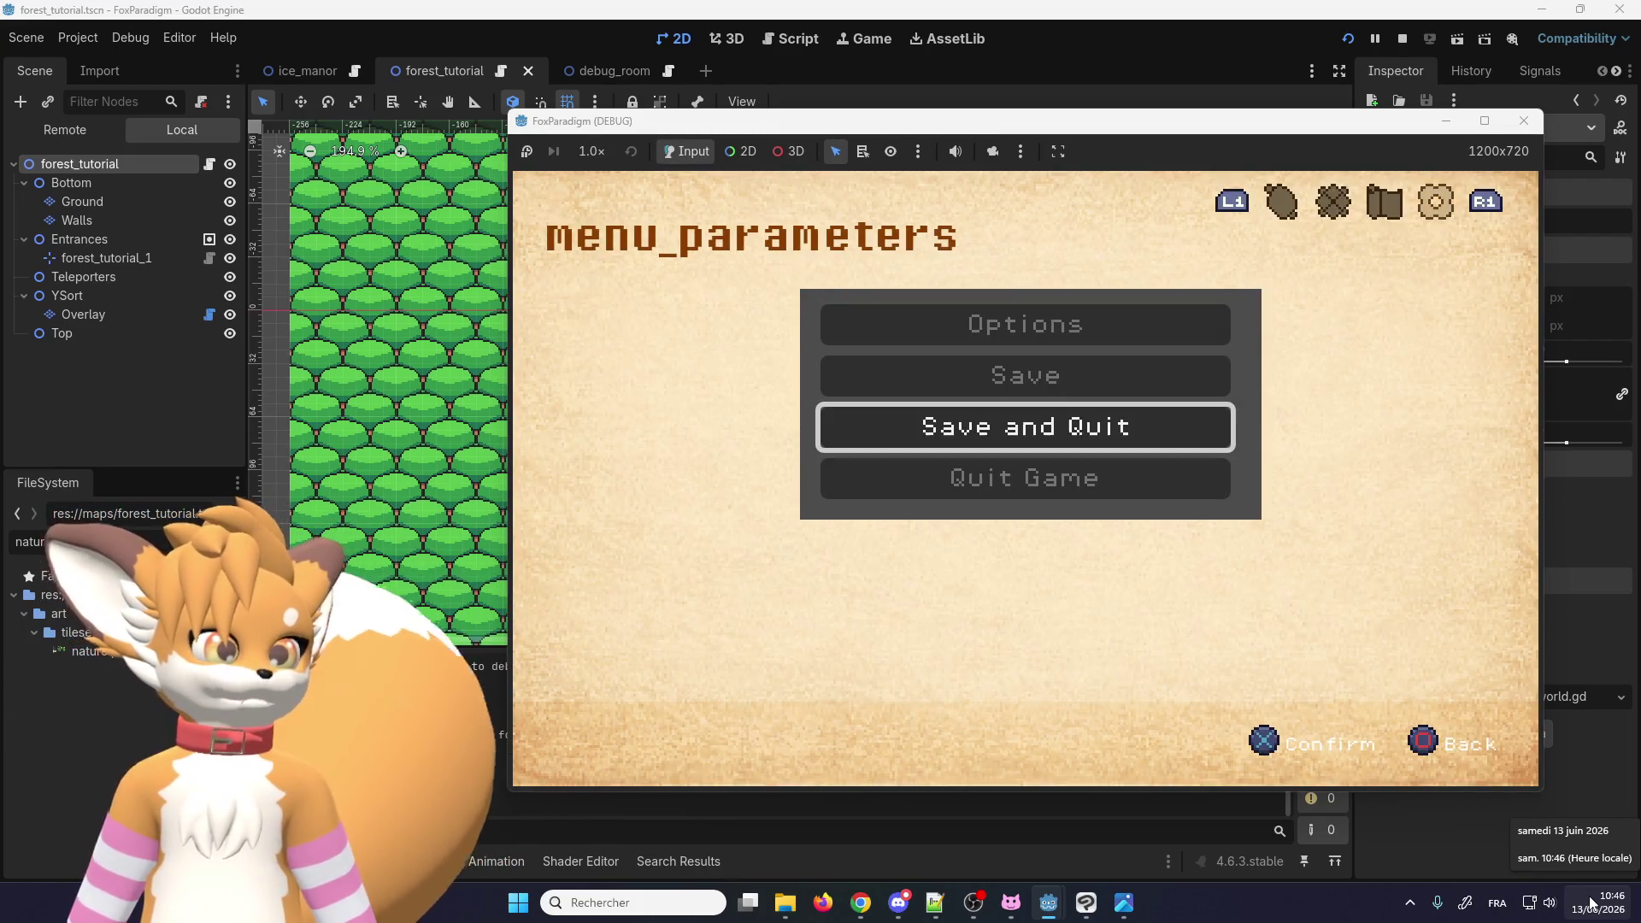
key("Return")
key("Down")
key("Down")
key("Return")
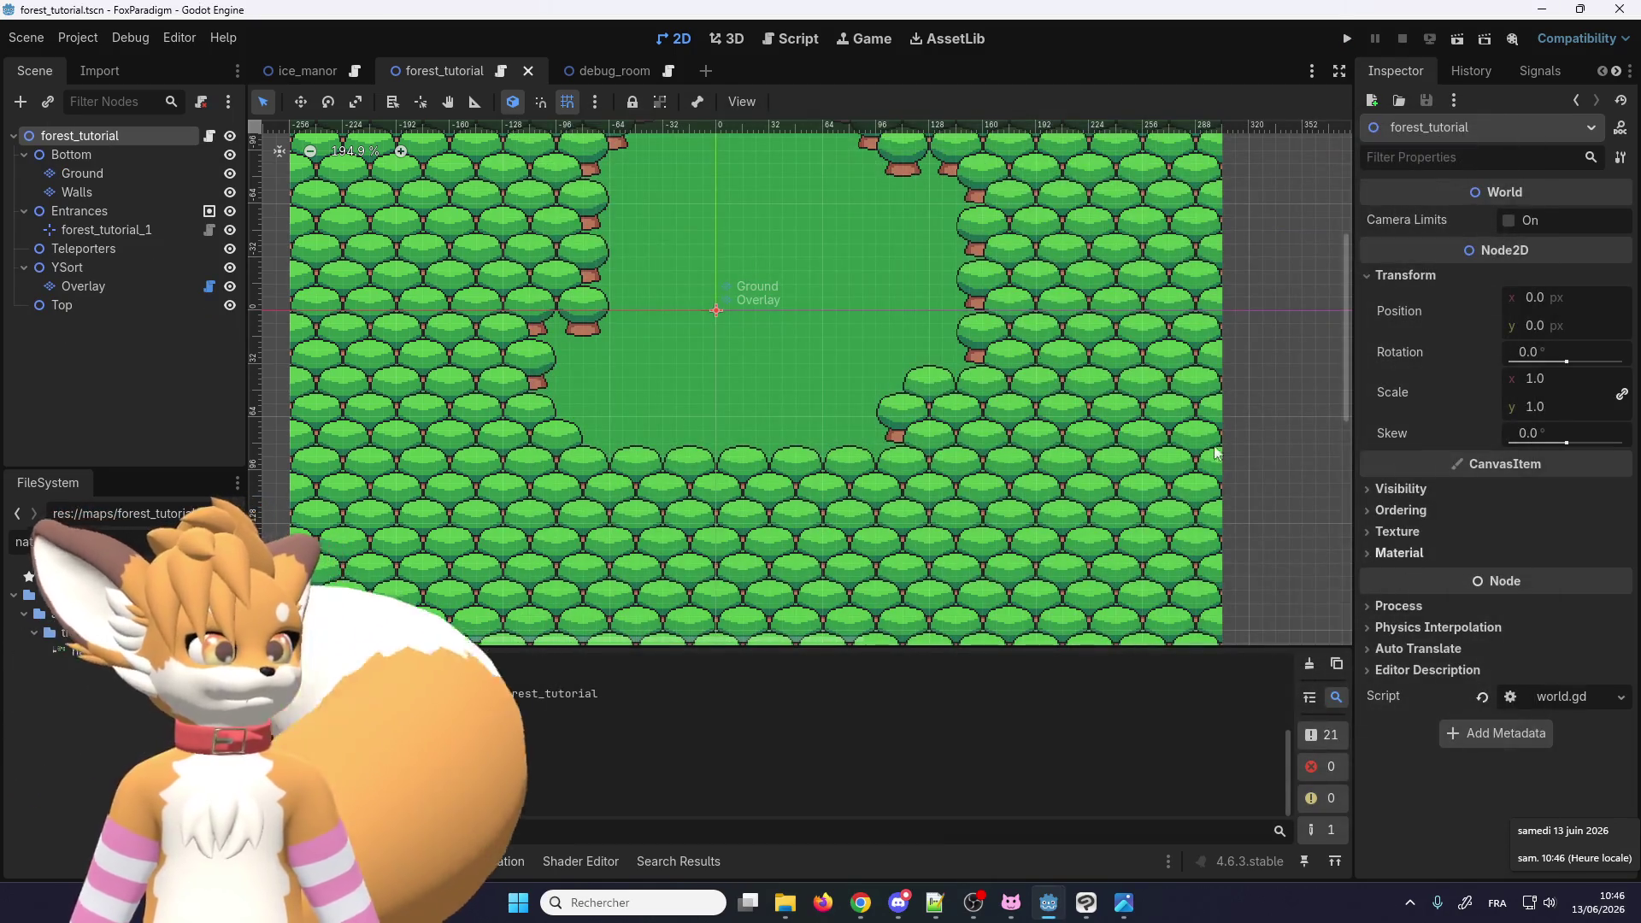
Step: Paint a Y Sort Origin of 24 onto the two small bush tiles of the Overlay tileset
scroll(1217, 453, "down", 2)
scroll(684, 319, "up", 4)
left_click(104, 296)
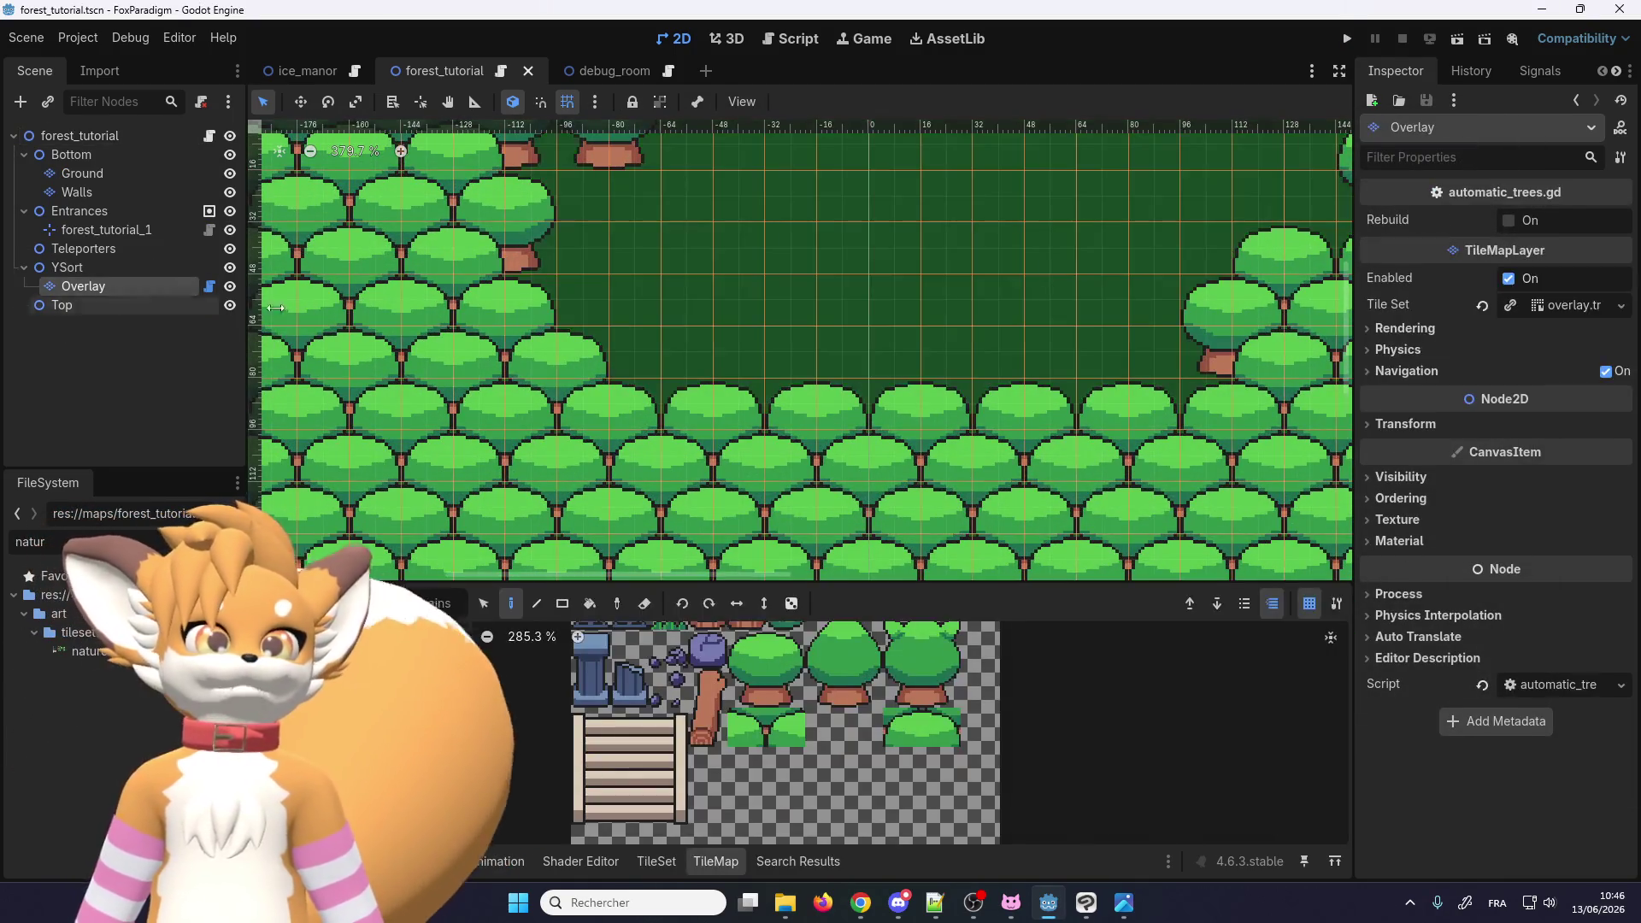
left_click(659, 862)
left_click(620, 633)
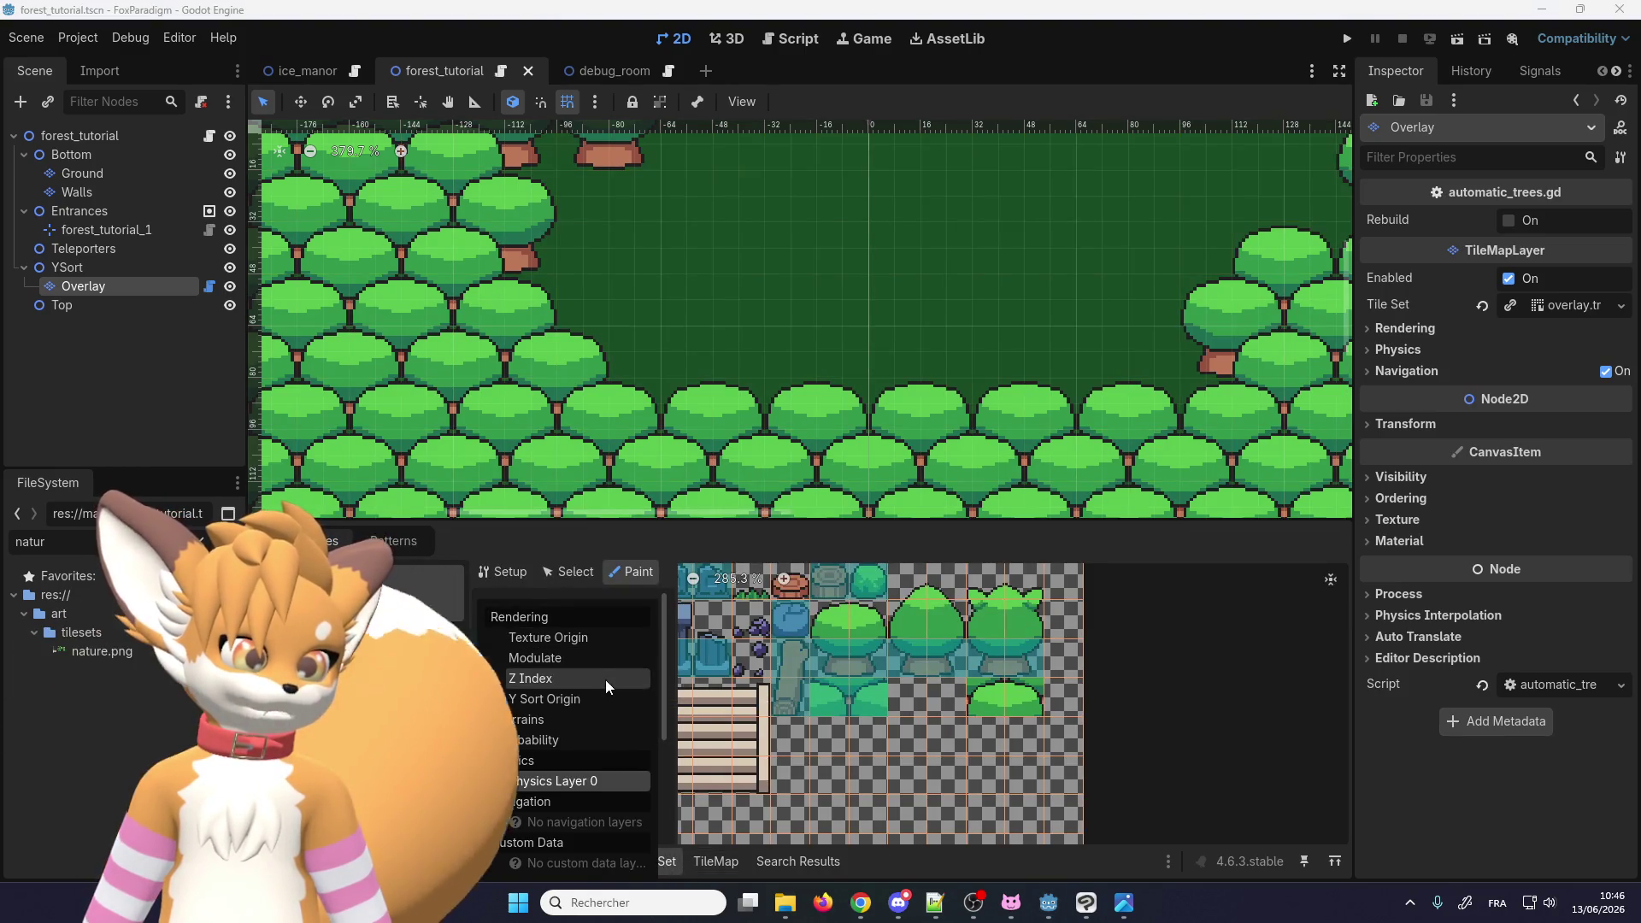
left_click(564, 699)
scroll(827, 692, "up", 4)
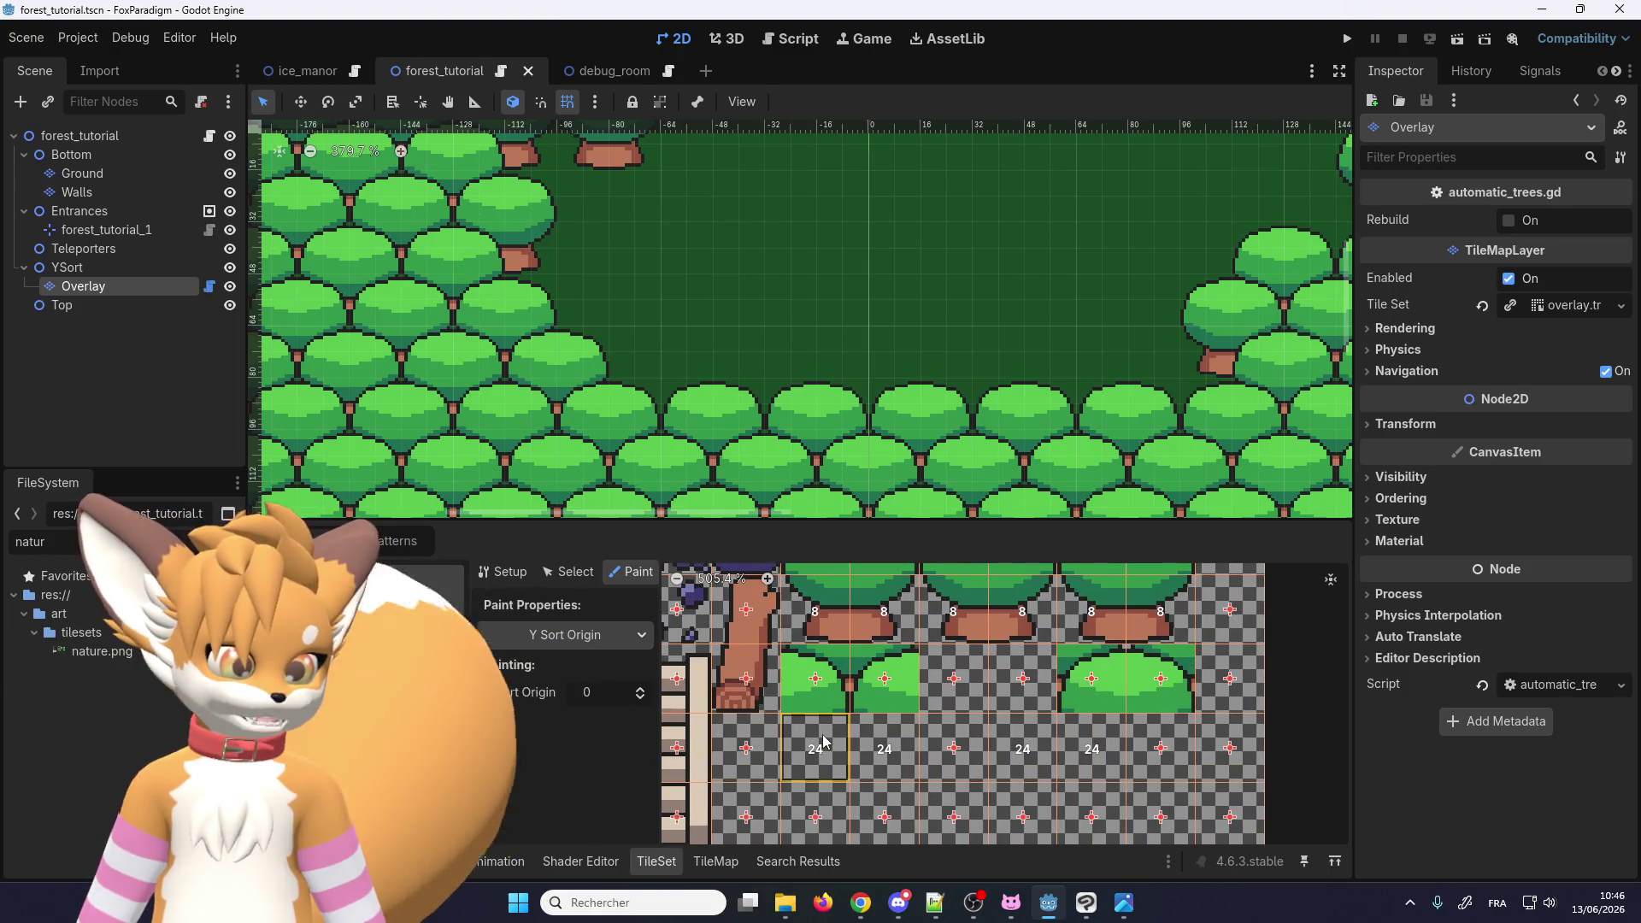
scroll(956, 701, "down", 2)
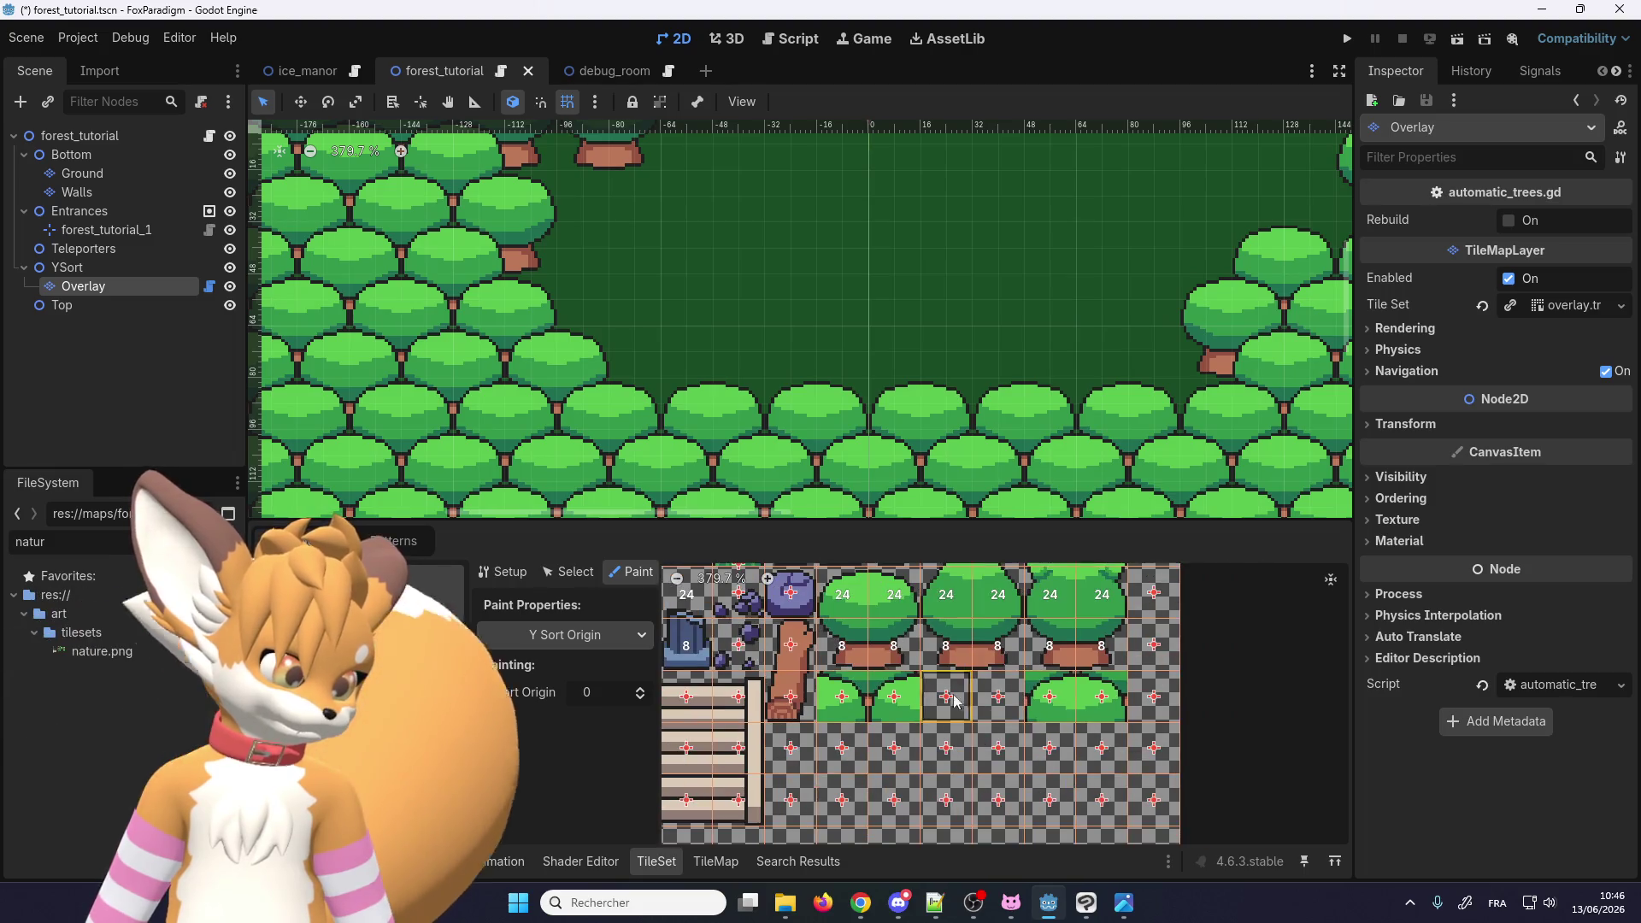
type("24")
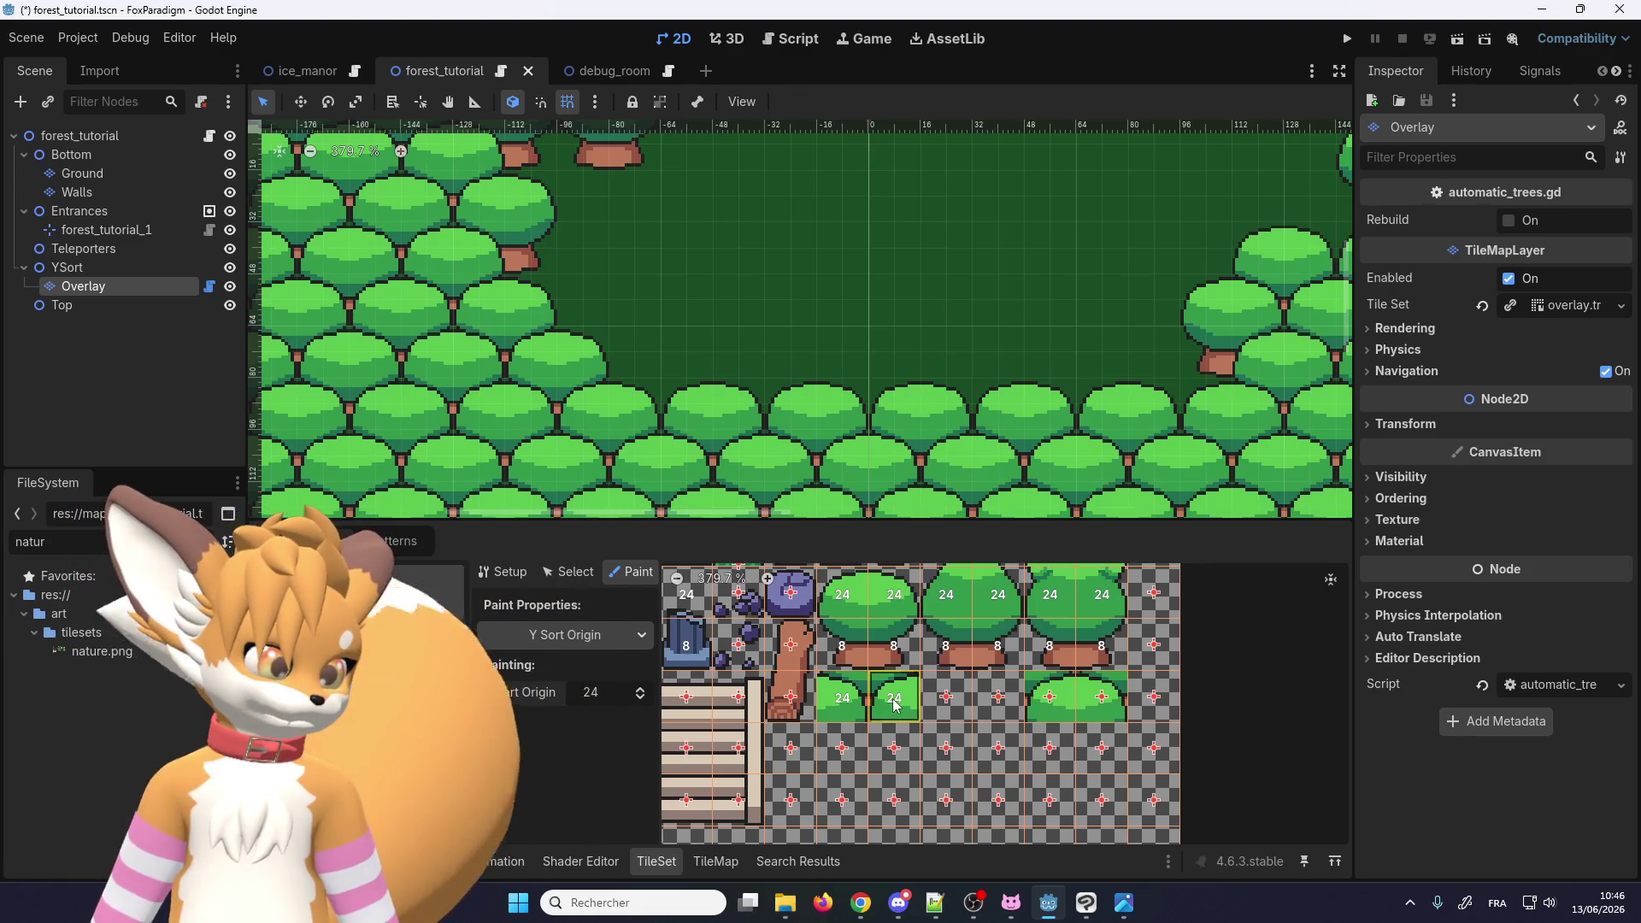
left_click_drag(1050, 699, 1102, 701)
Step: Switch the painted tile property to Probability, then to Physics Layer 0
scroll(1057, 737, "down", 2)
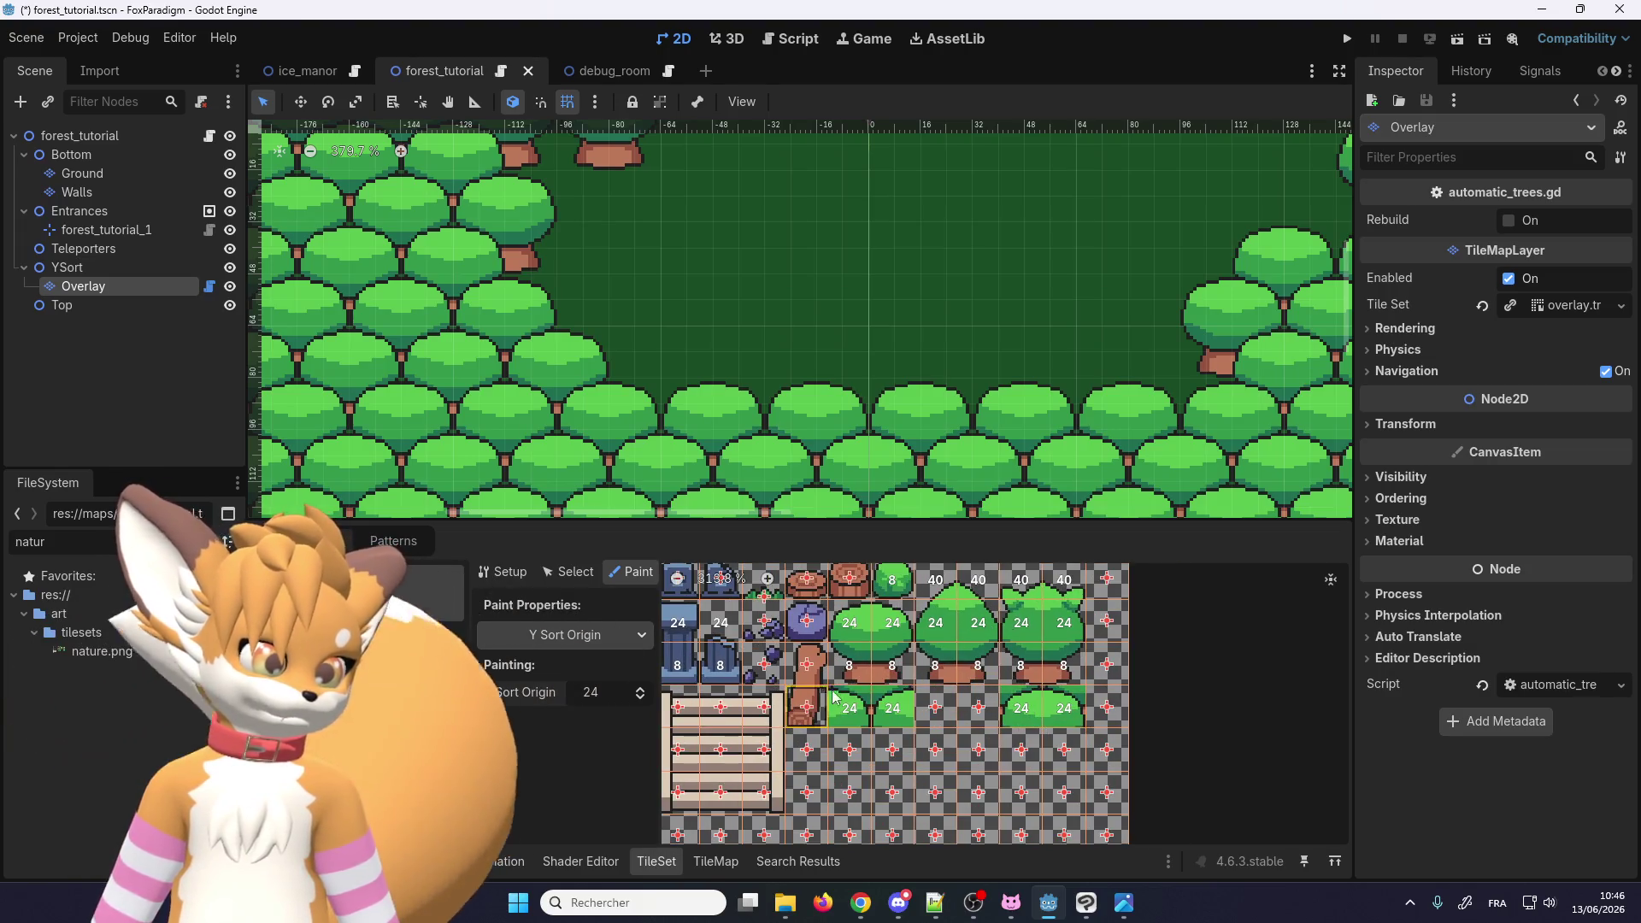
left_click(605, 642)
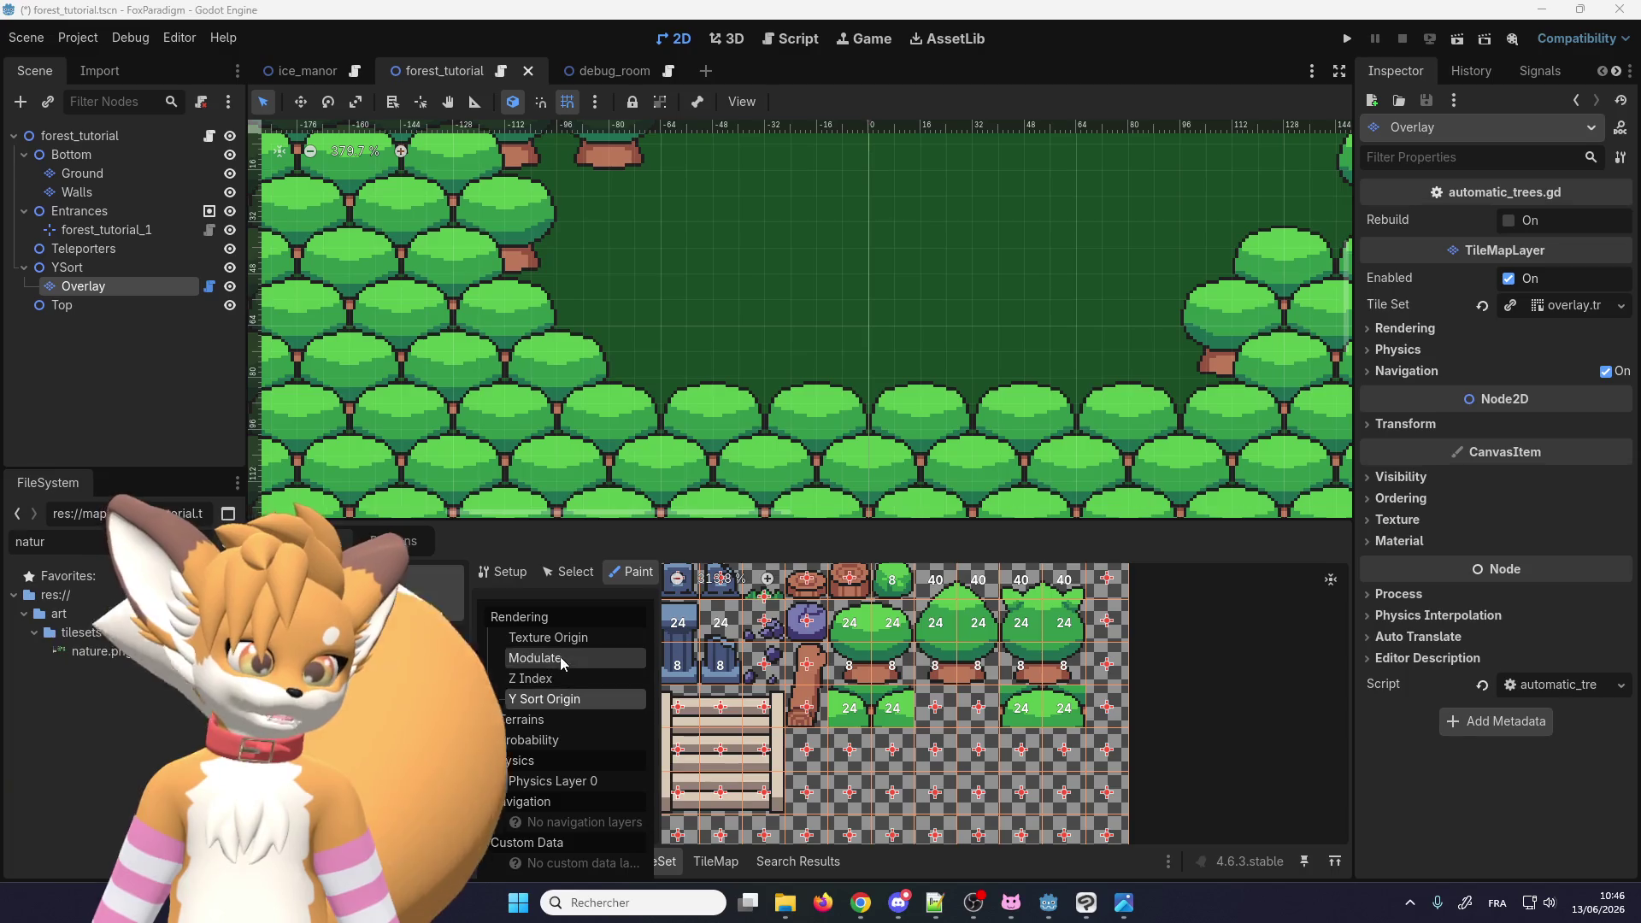
left_click(552, 740)
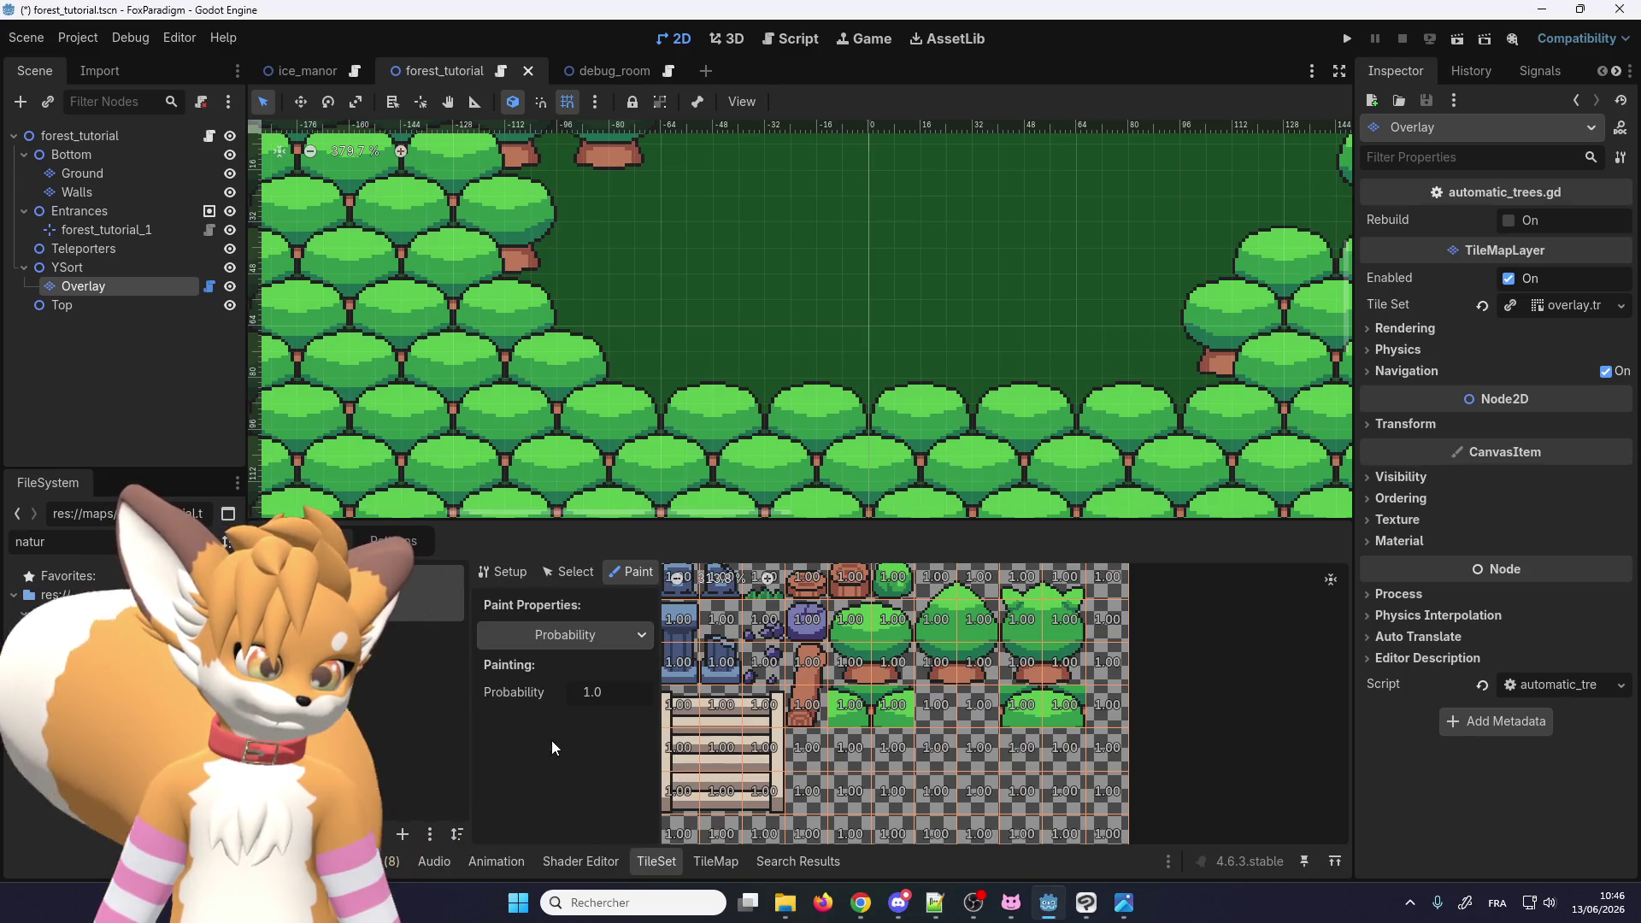
left_click(598, 636)
left_click(551, 781)
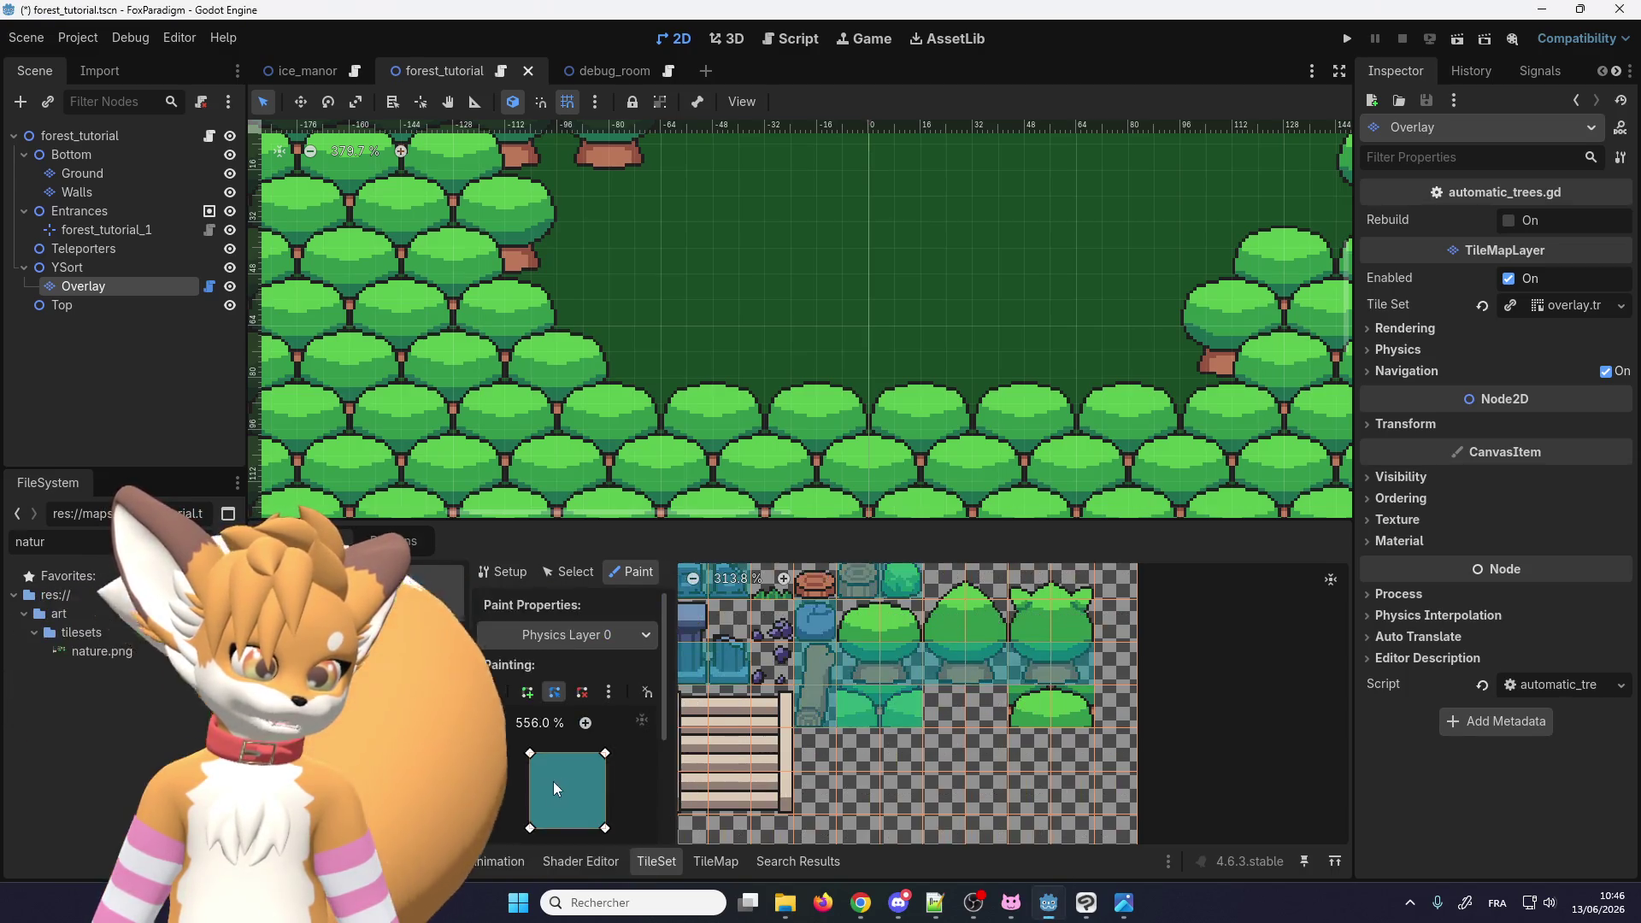
Step: Show the tiles' Y Sort Origin values (40, 24, 8) in the TileSet Paint view
scroll(964, 765, "down", 1)
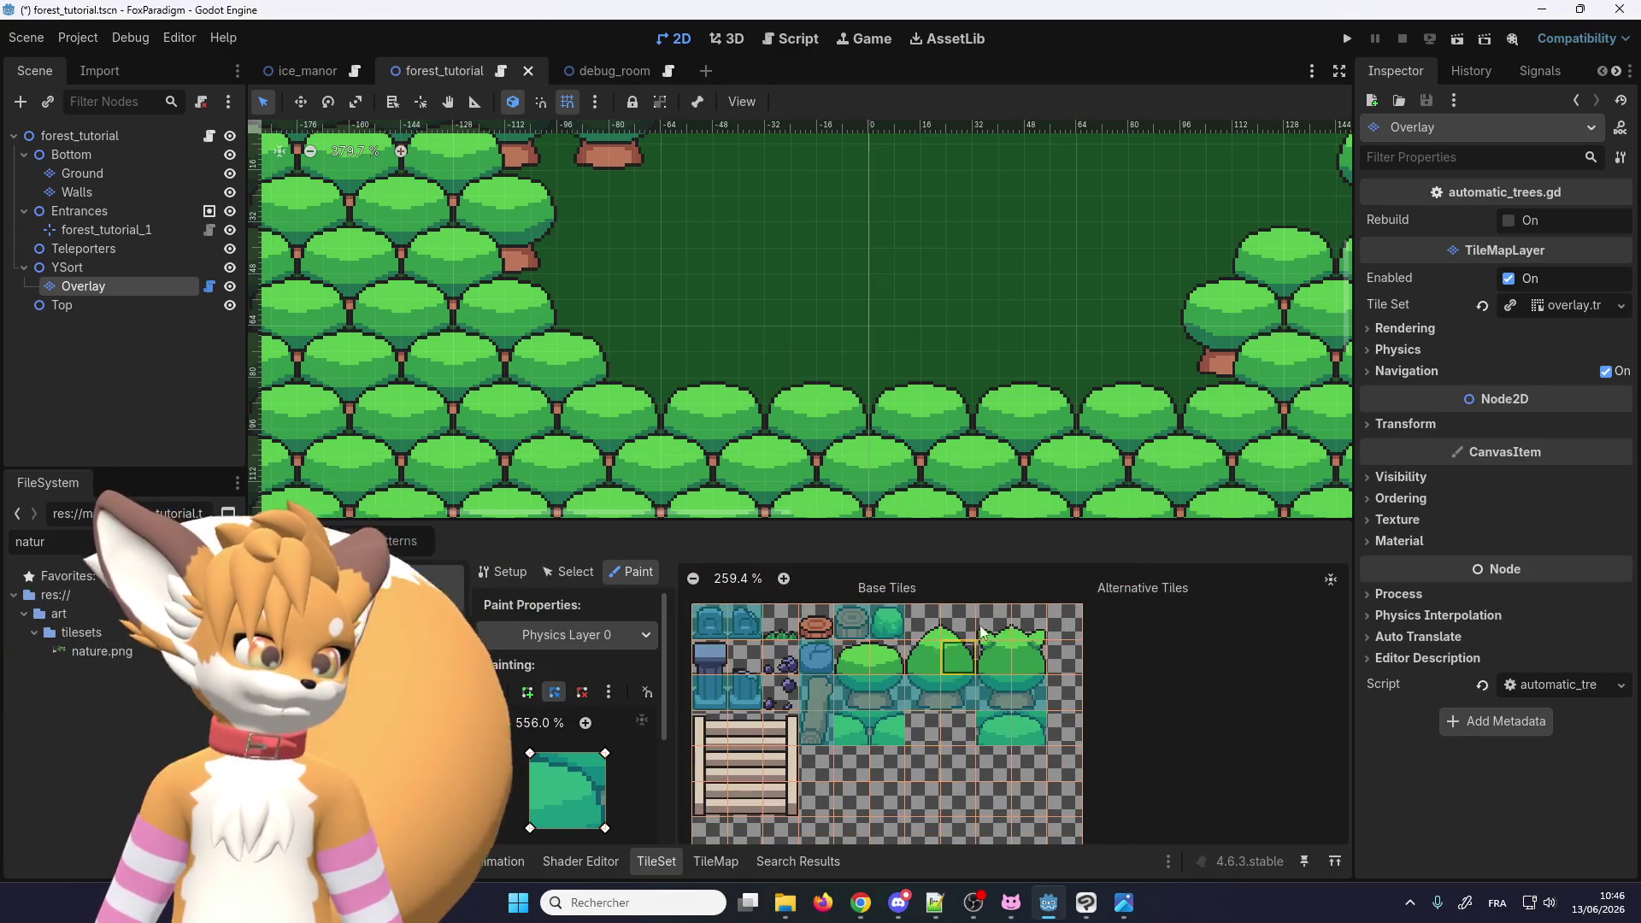
scroll(983, 678, "up", 1)
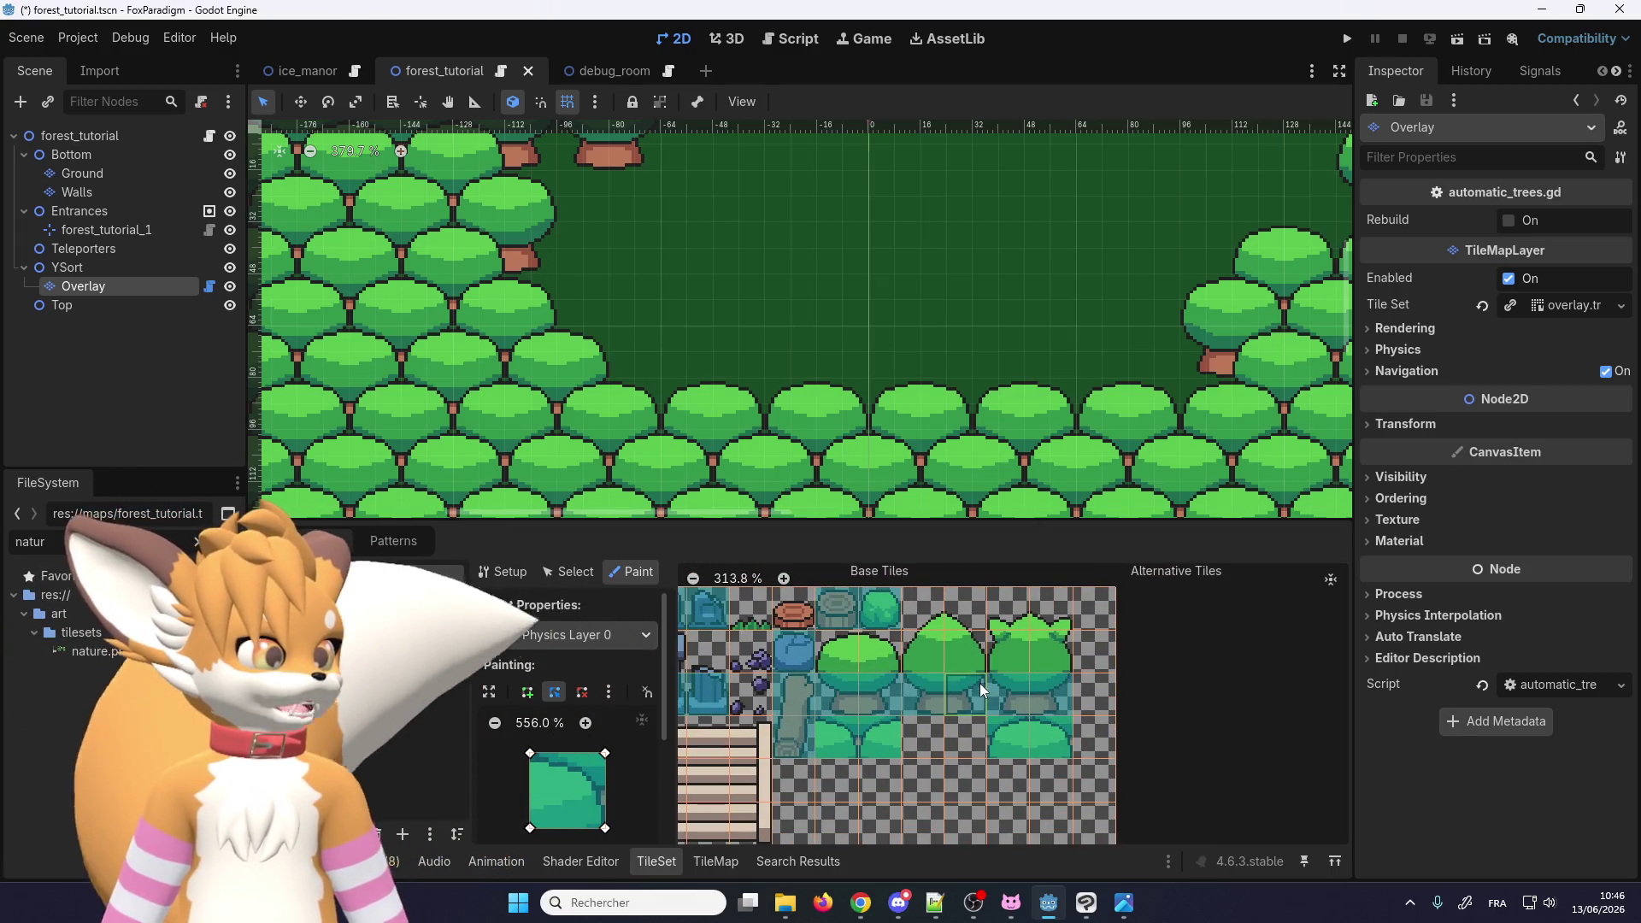
left_click(584, 643)
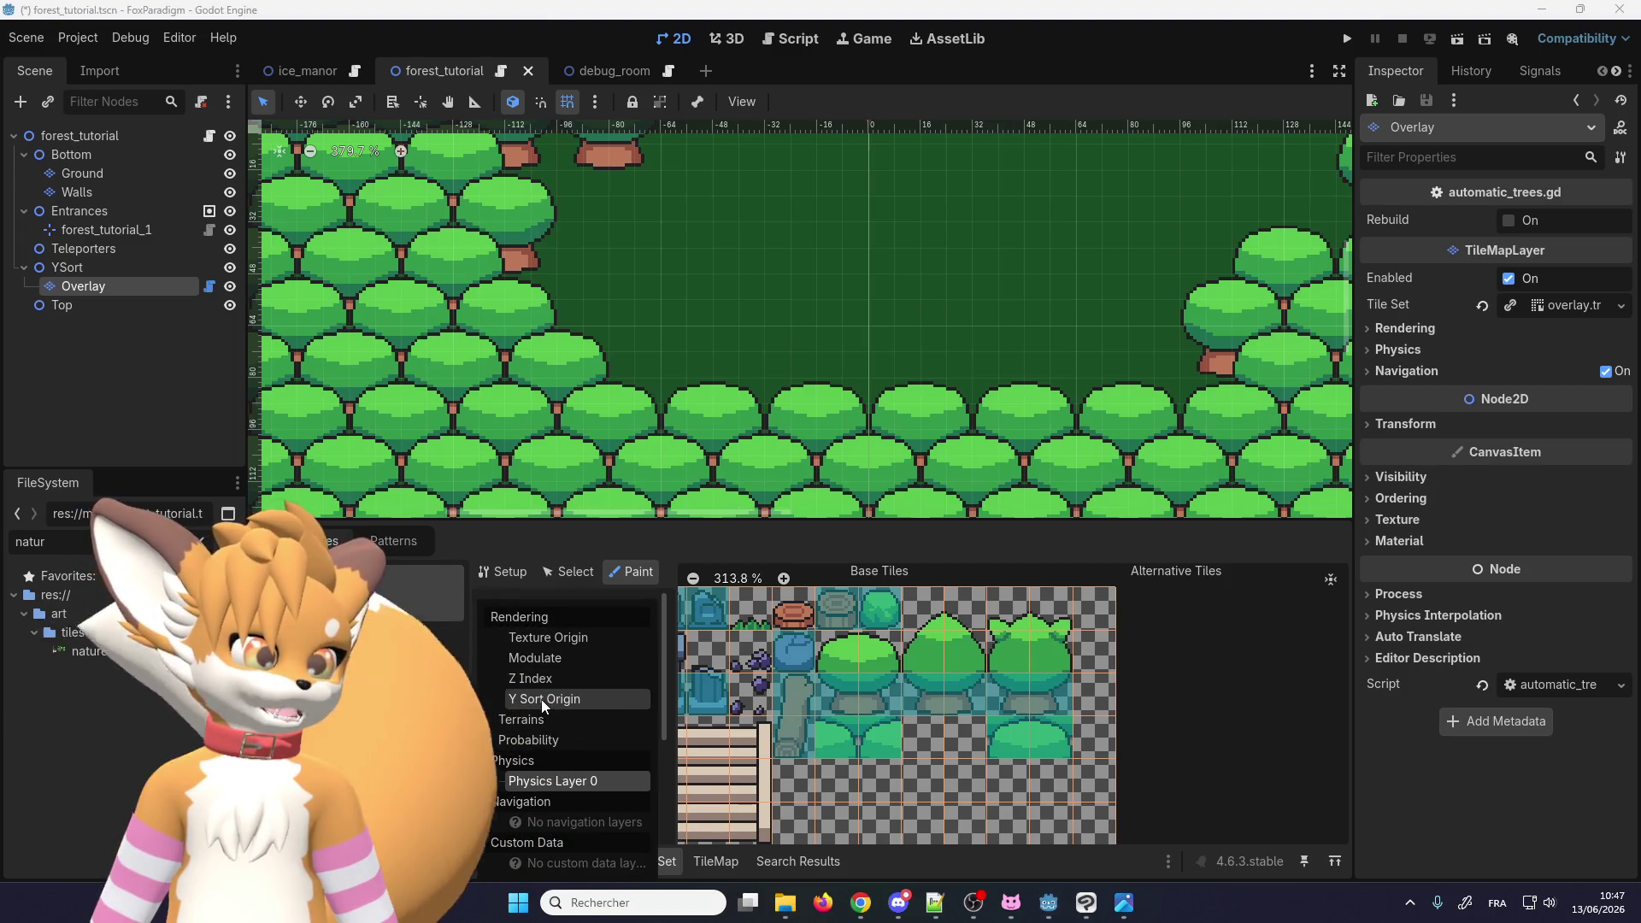
left_click(544, 699)
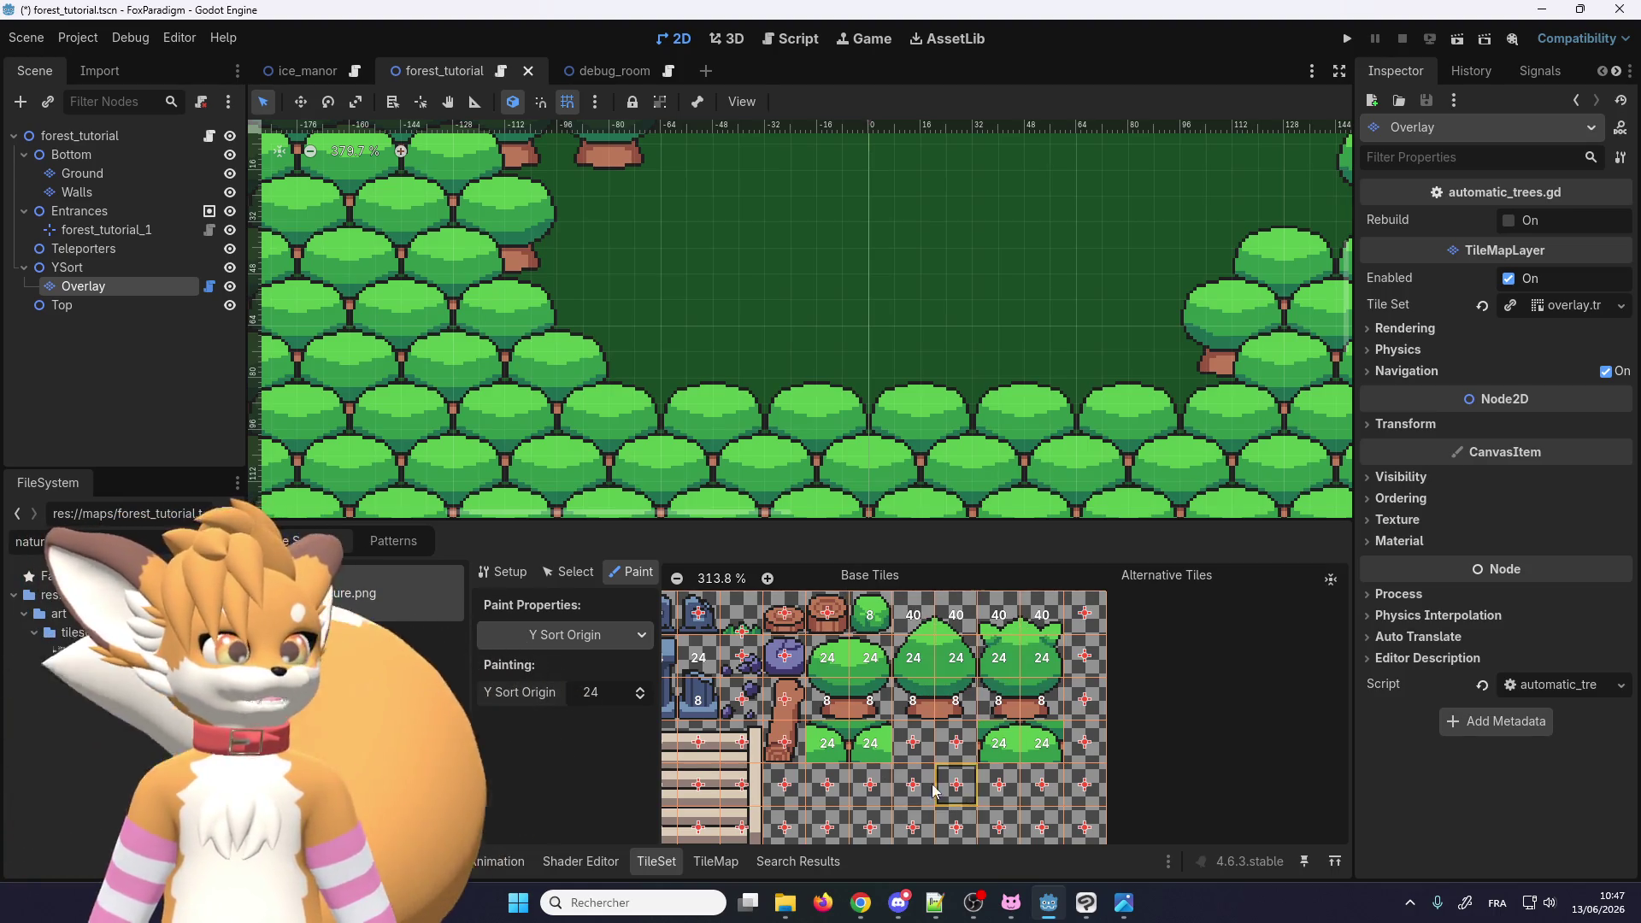
Step: Run the project to test the forest
scroll(1069, 753, "down", 1)
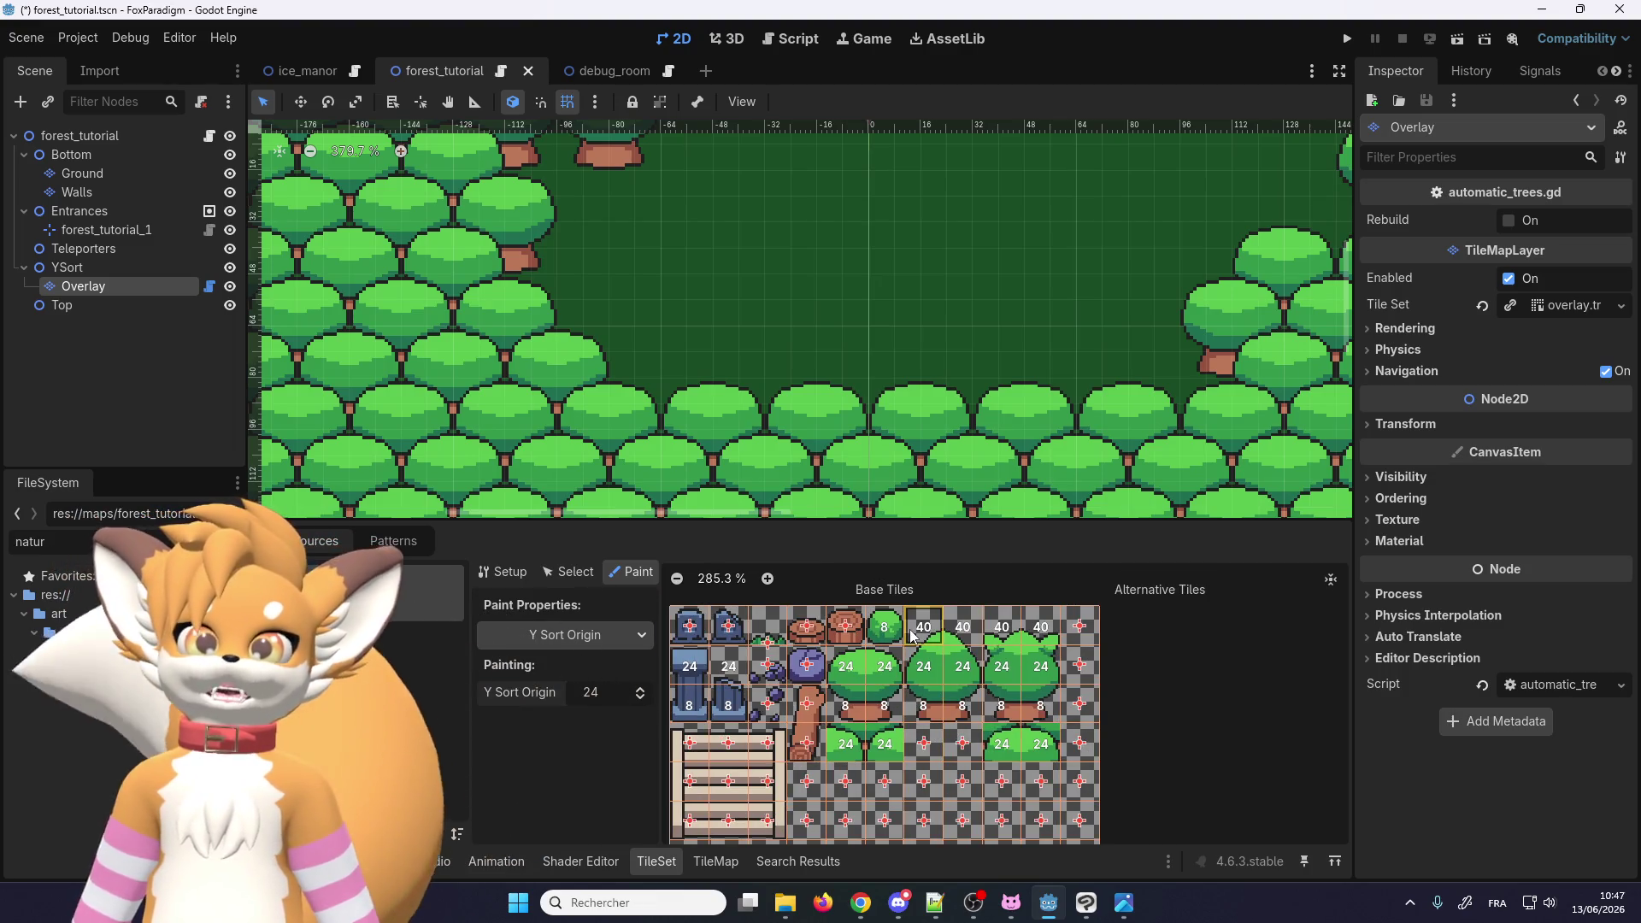
scroll(916, 667, "up", 2)
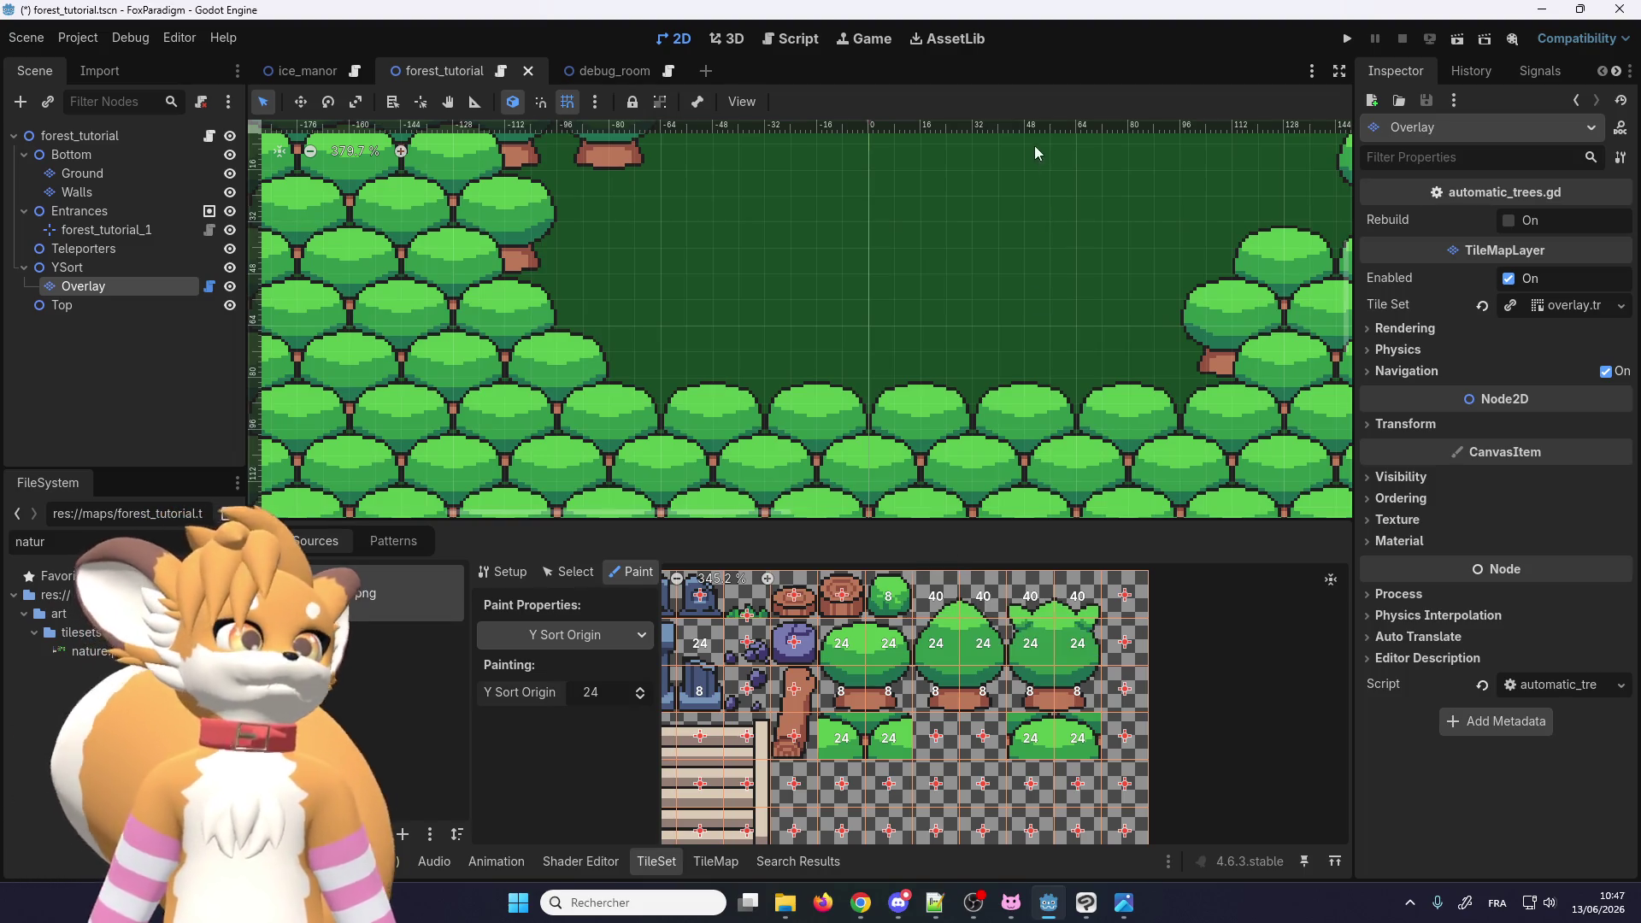
left_click(1347, 41)
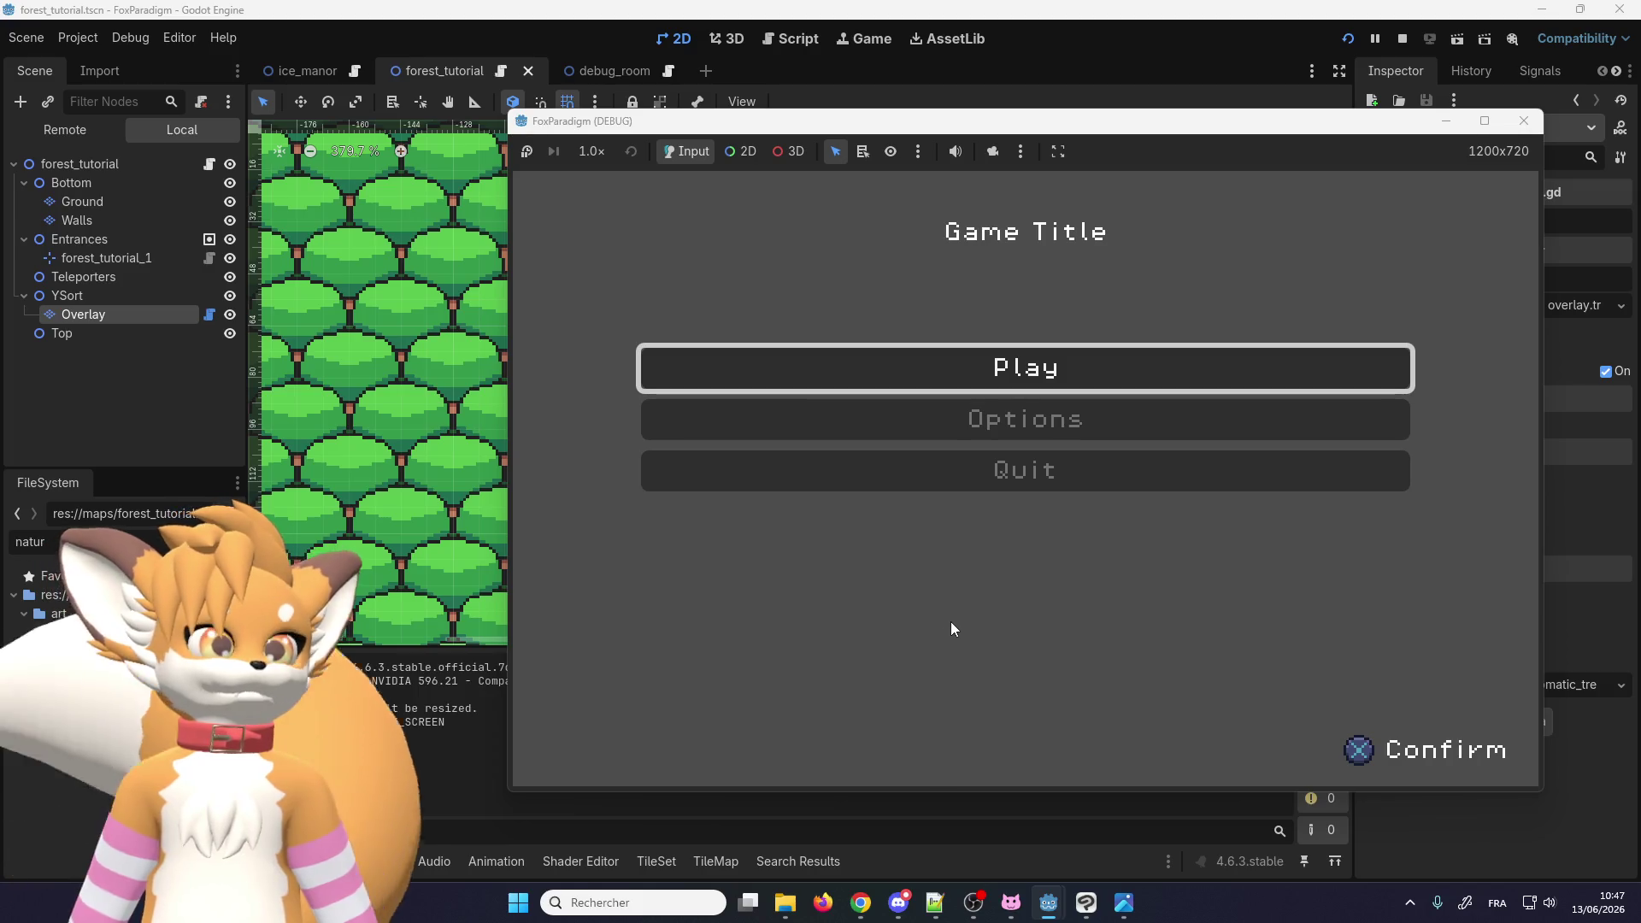
Step: Load the first save slot and walk the fox around the forest clearing
key("Return")
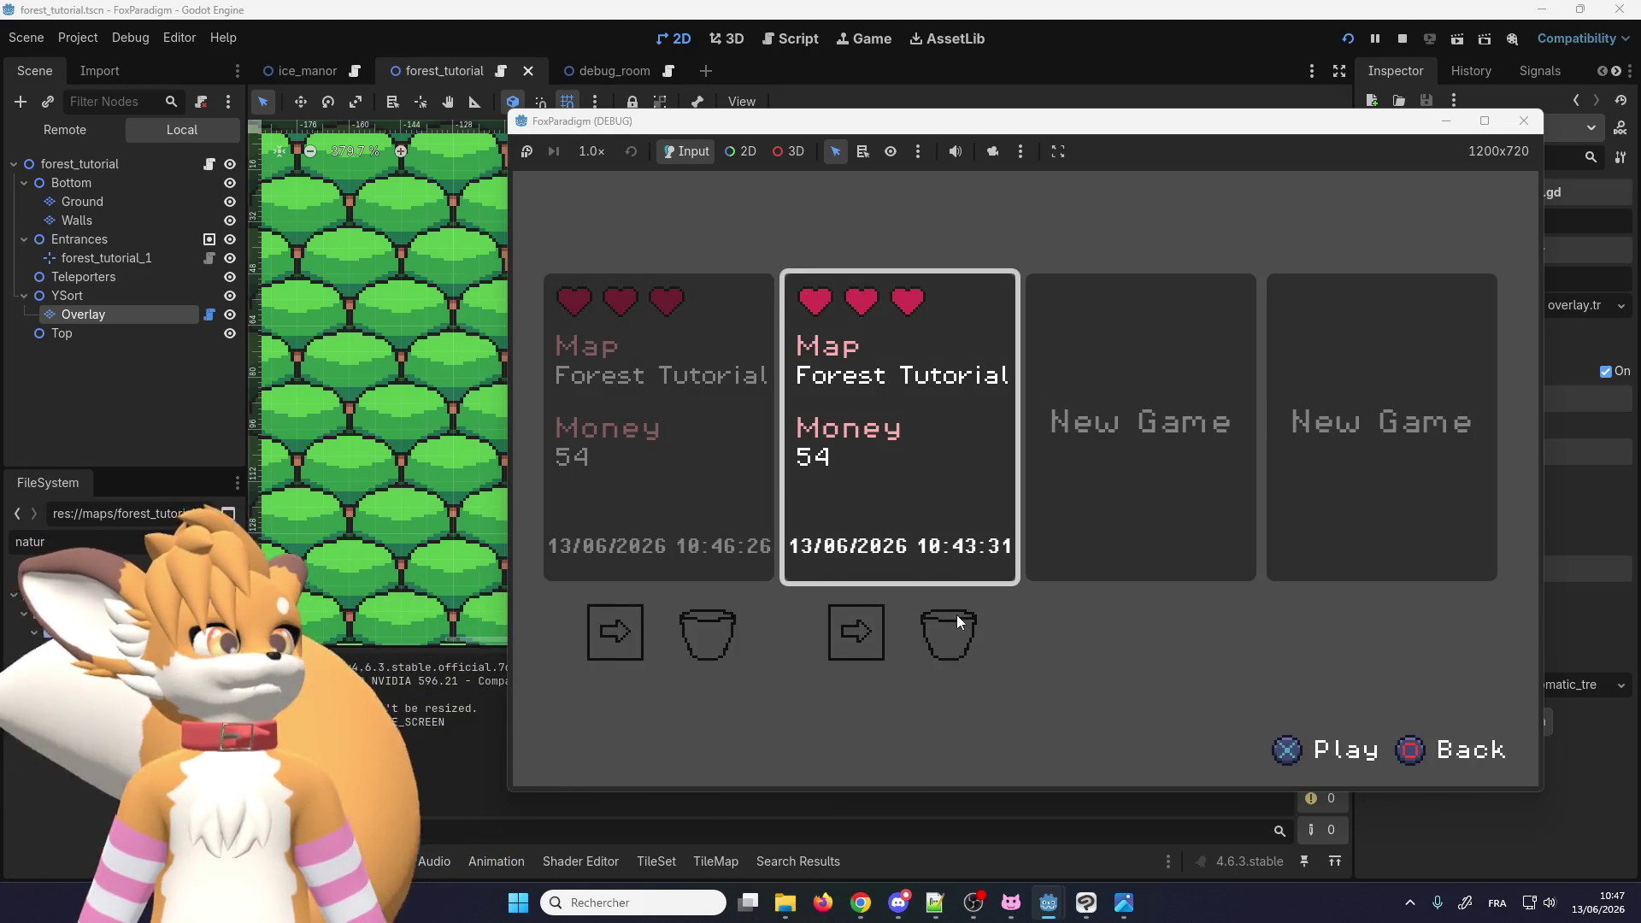
key("Left")
key("Return")
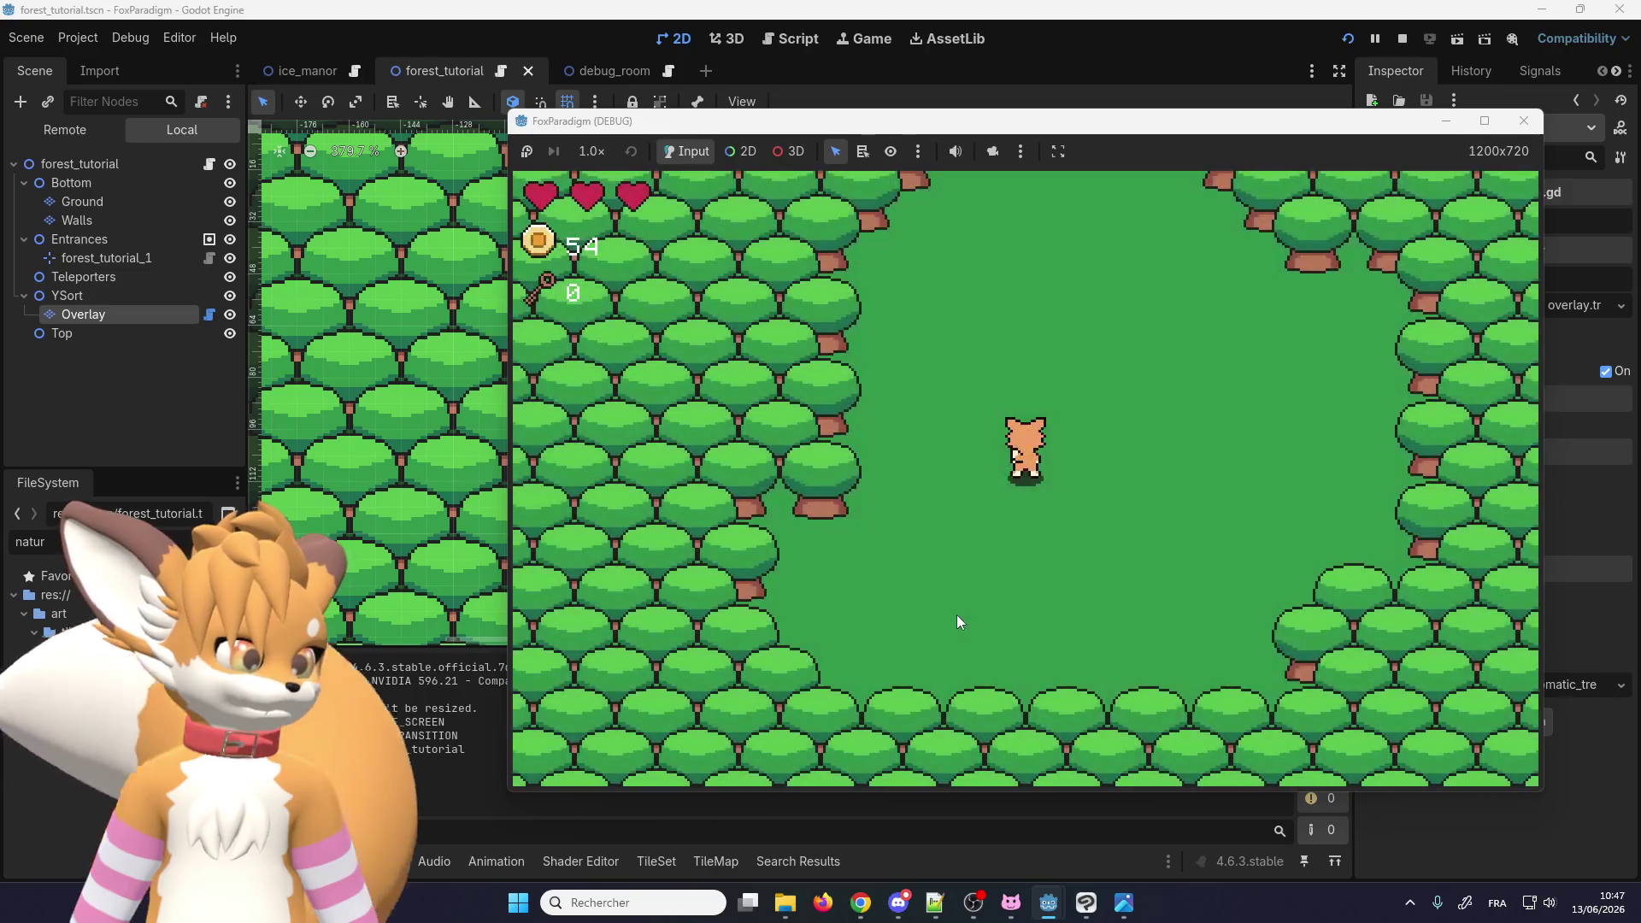
key("Down")
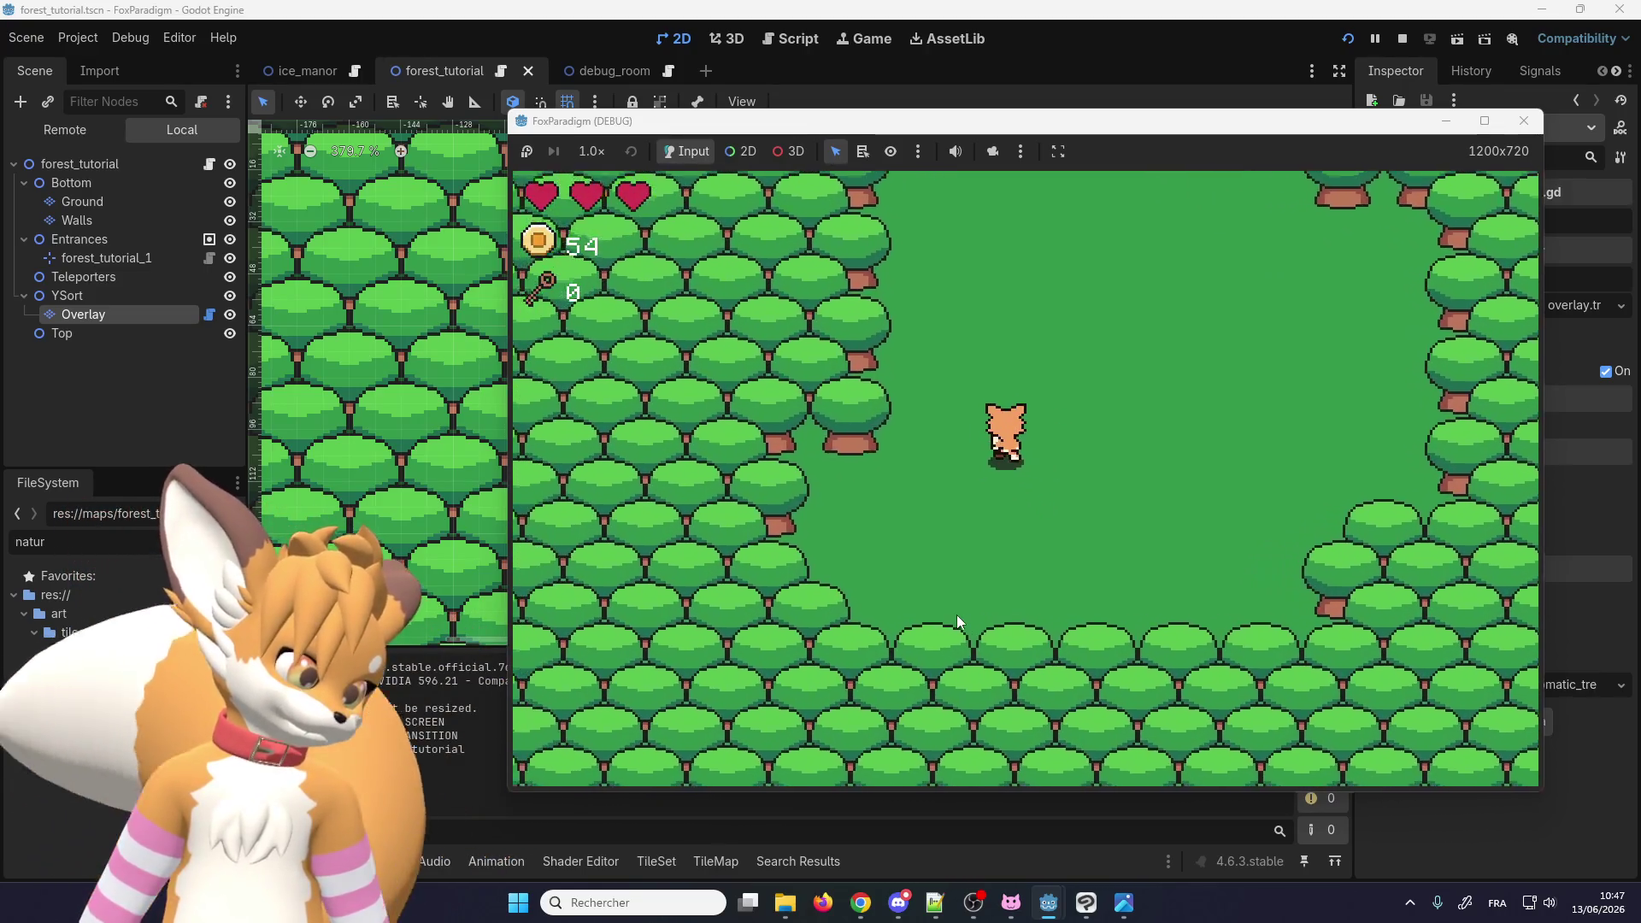
key("Up")
key("Left")
key("Down")
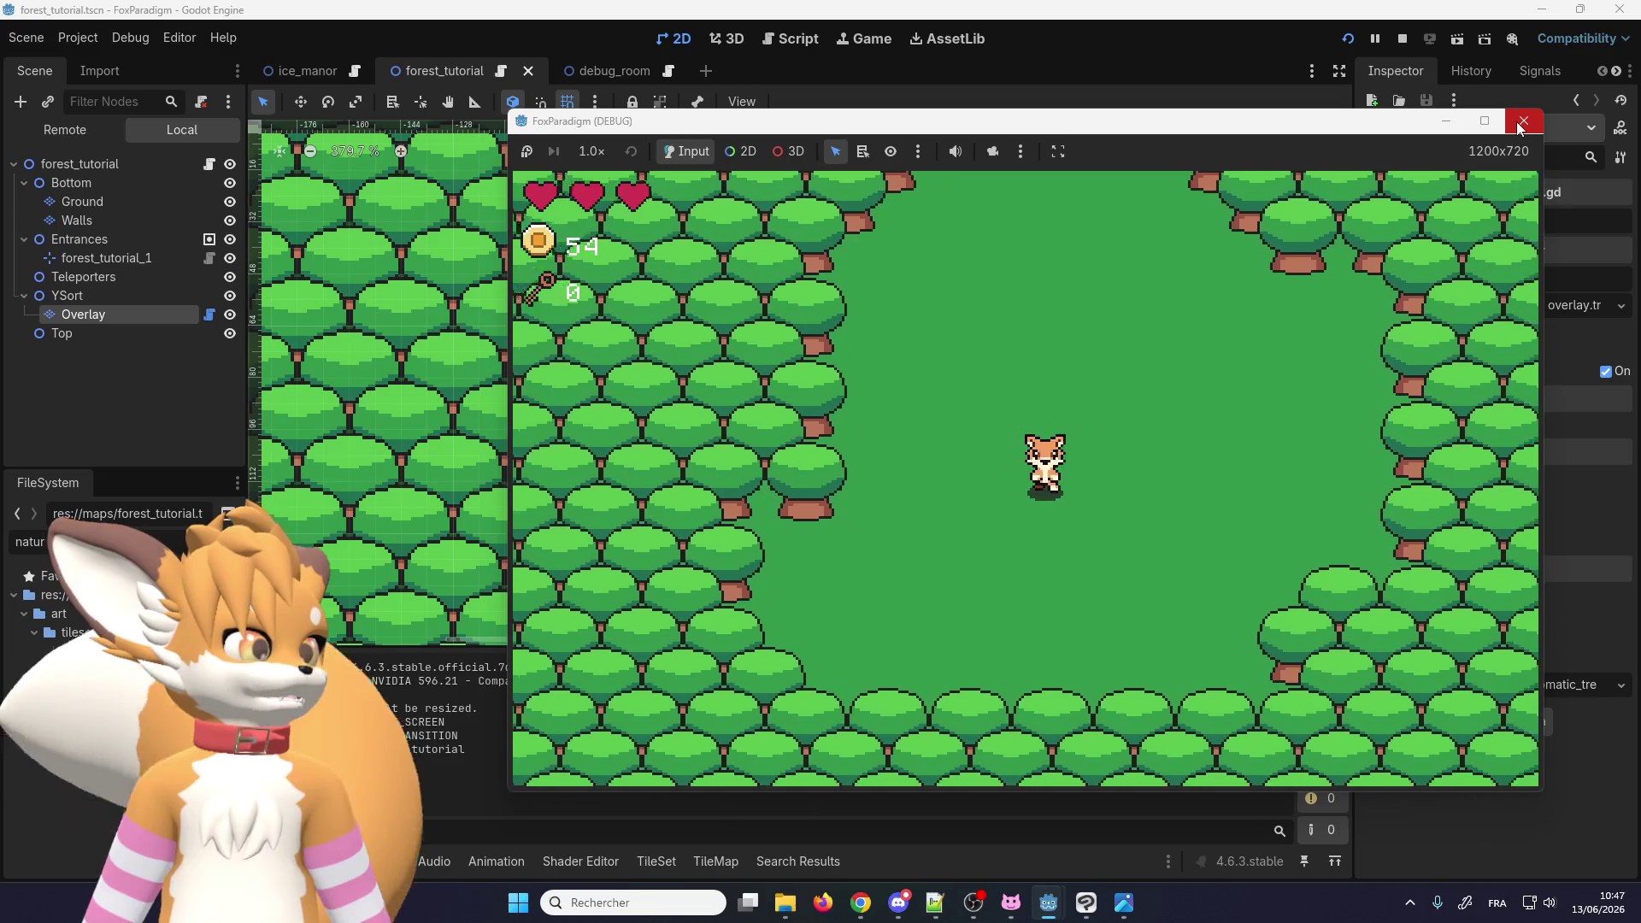
key("Left")
key("Up")
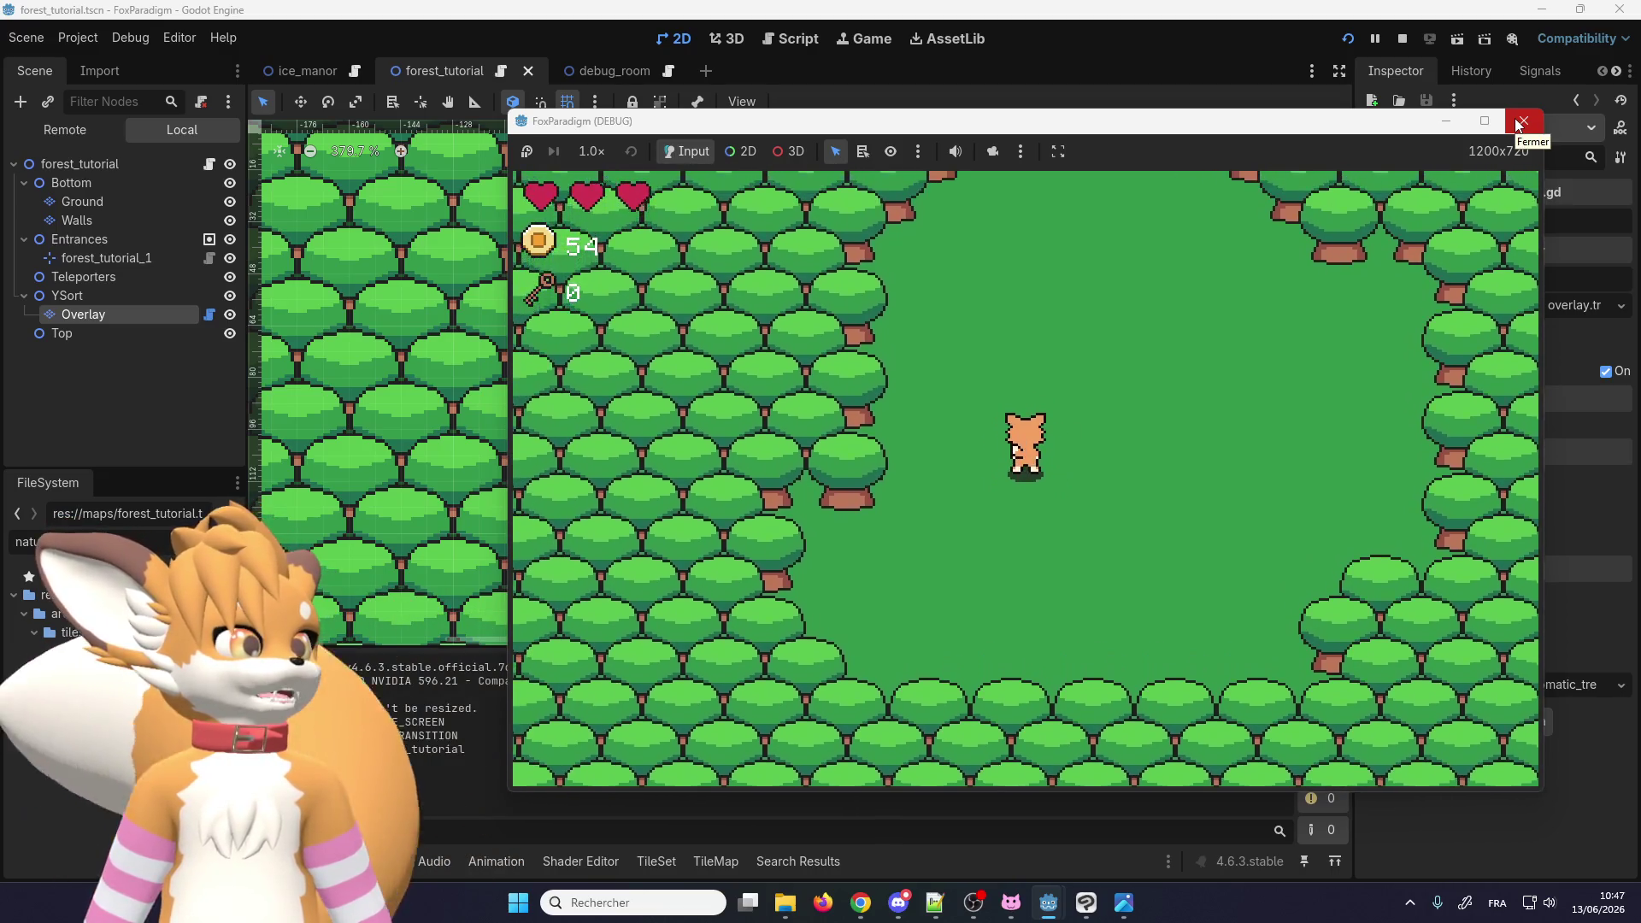
key("Right")
key("Down")
Step: Walk the fox up into the trees and along their edge, then return to the editor
key("Up")
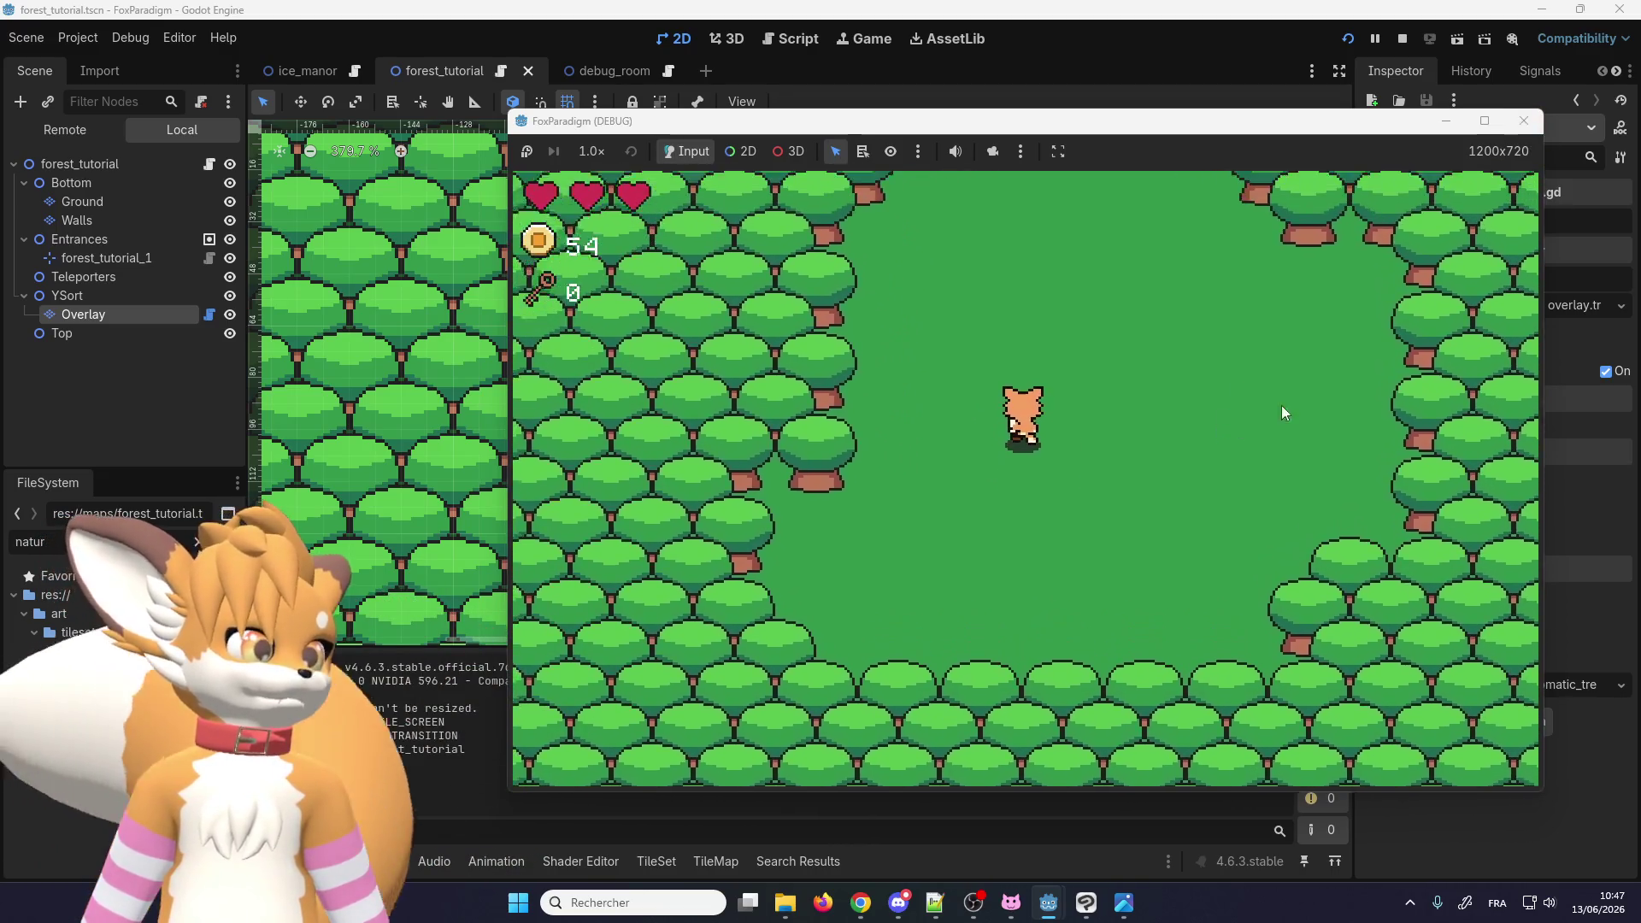
key("Right")
key("Down")
key("Down")
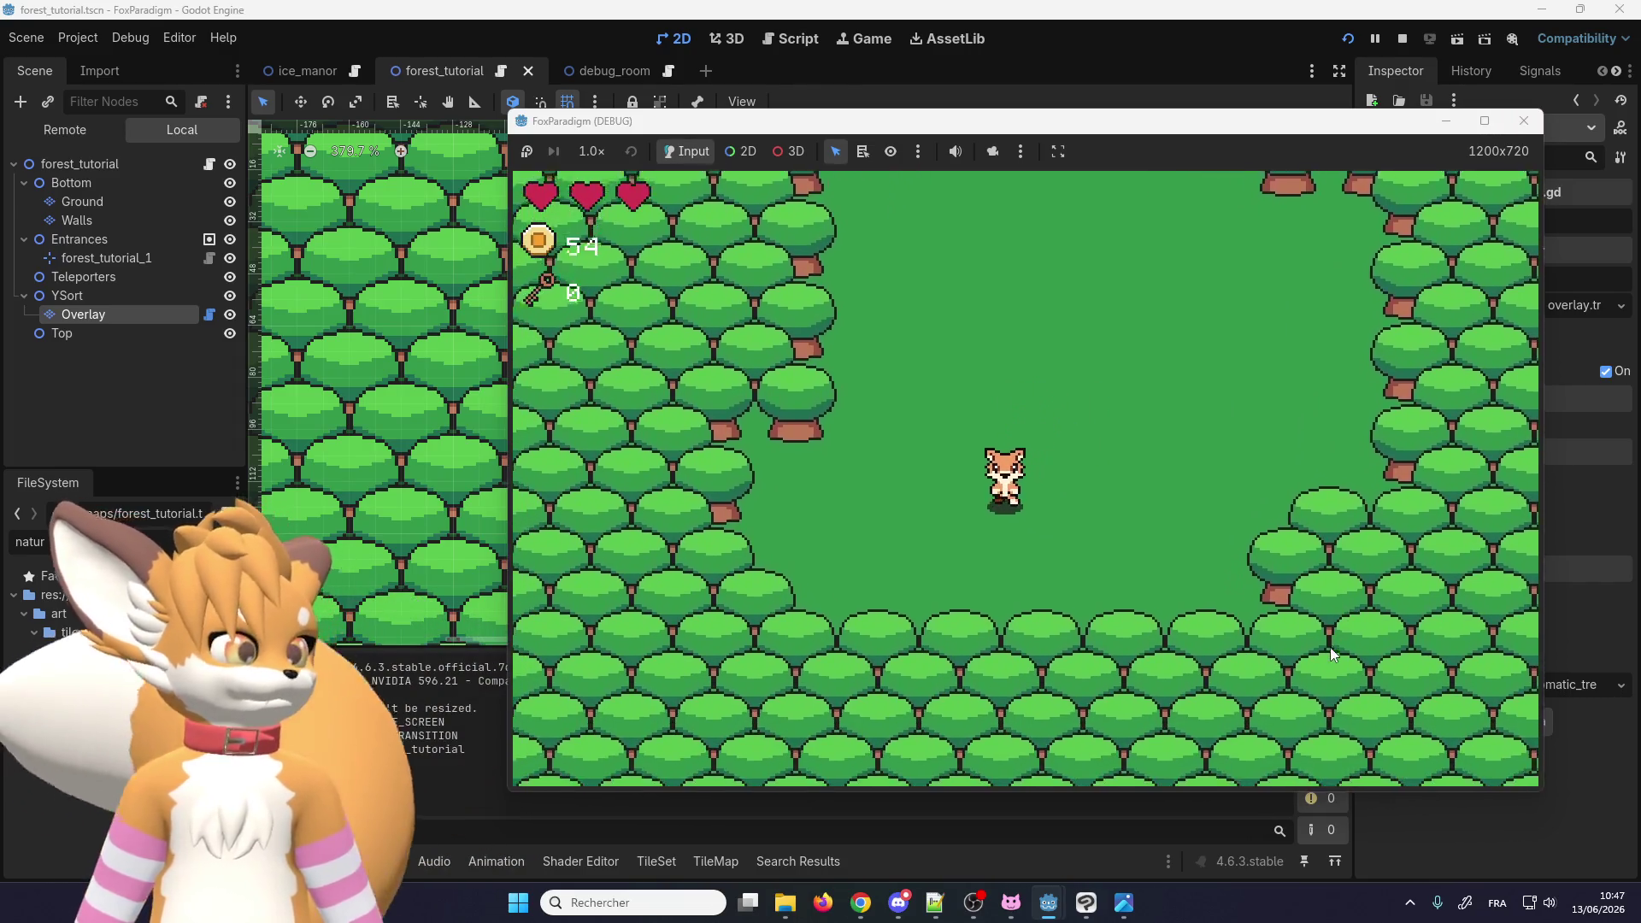
key("Left")
key("Left")
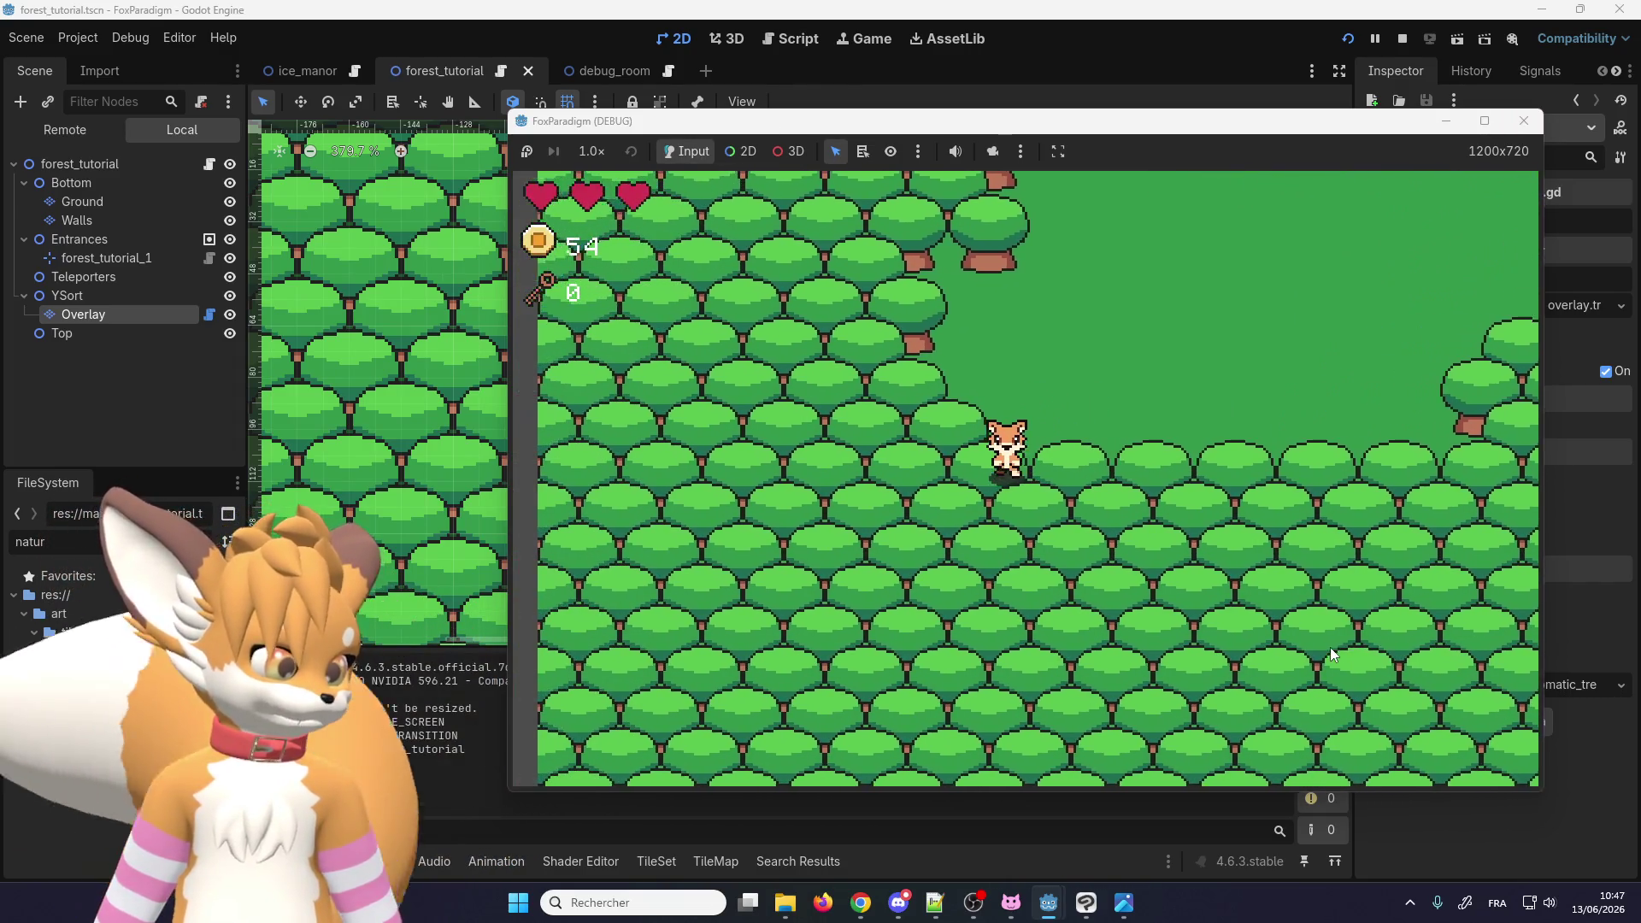
key("Up")
key("Up")
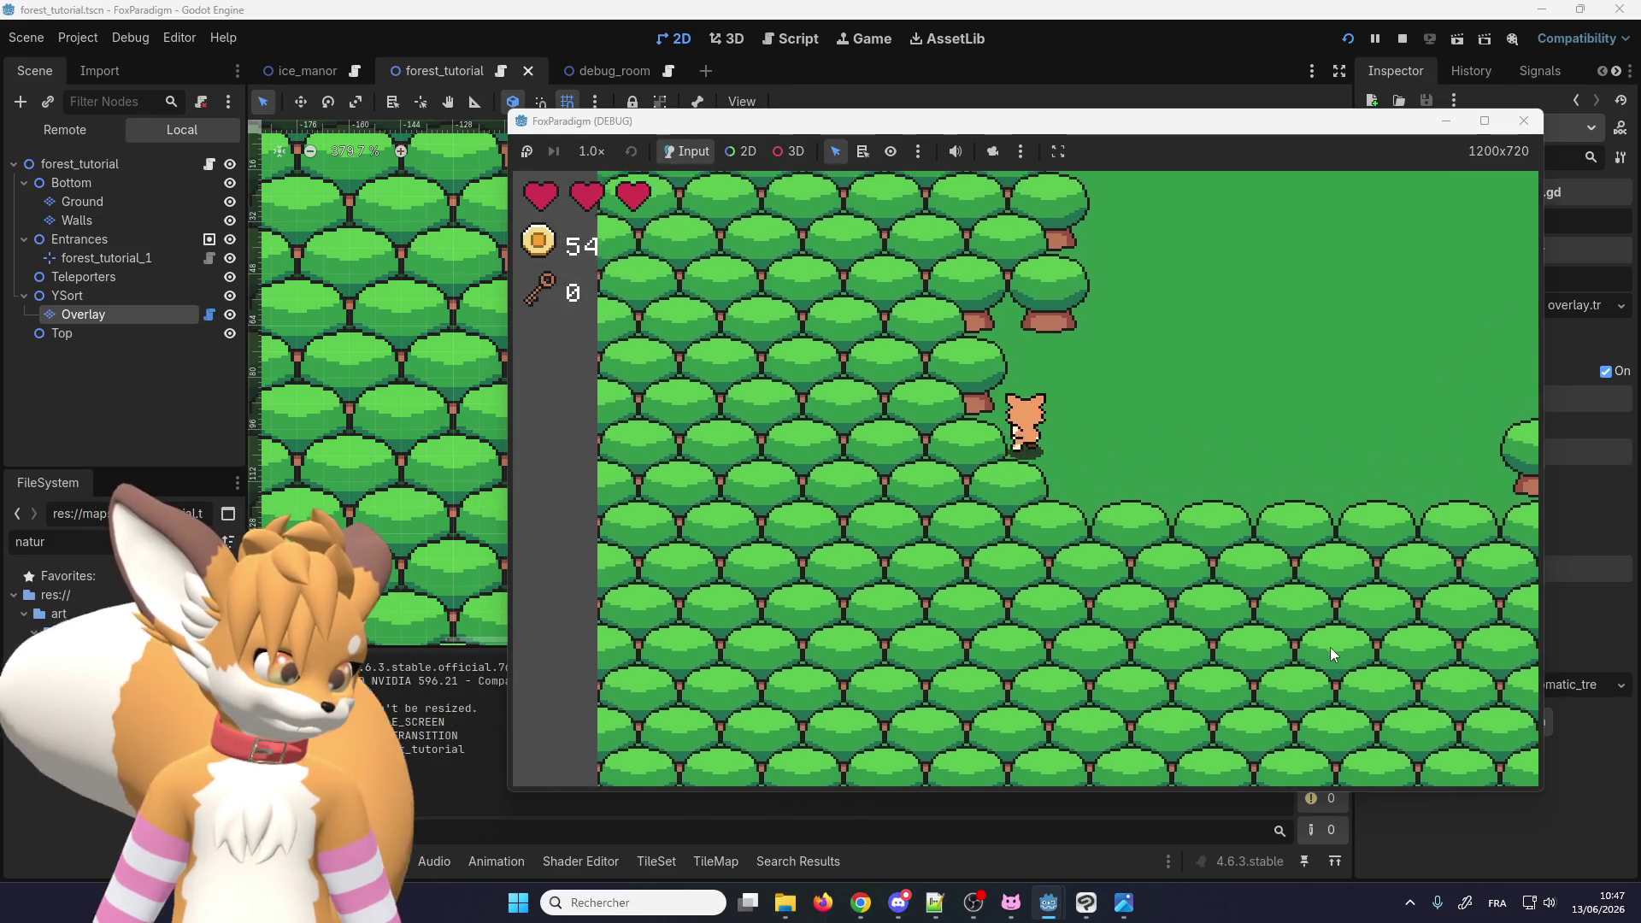
key("Up")
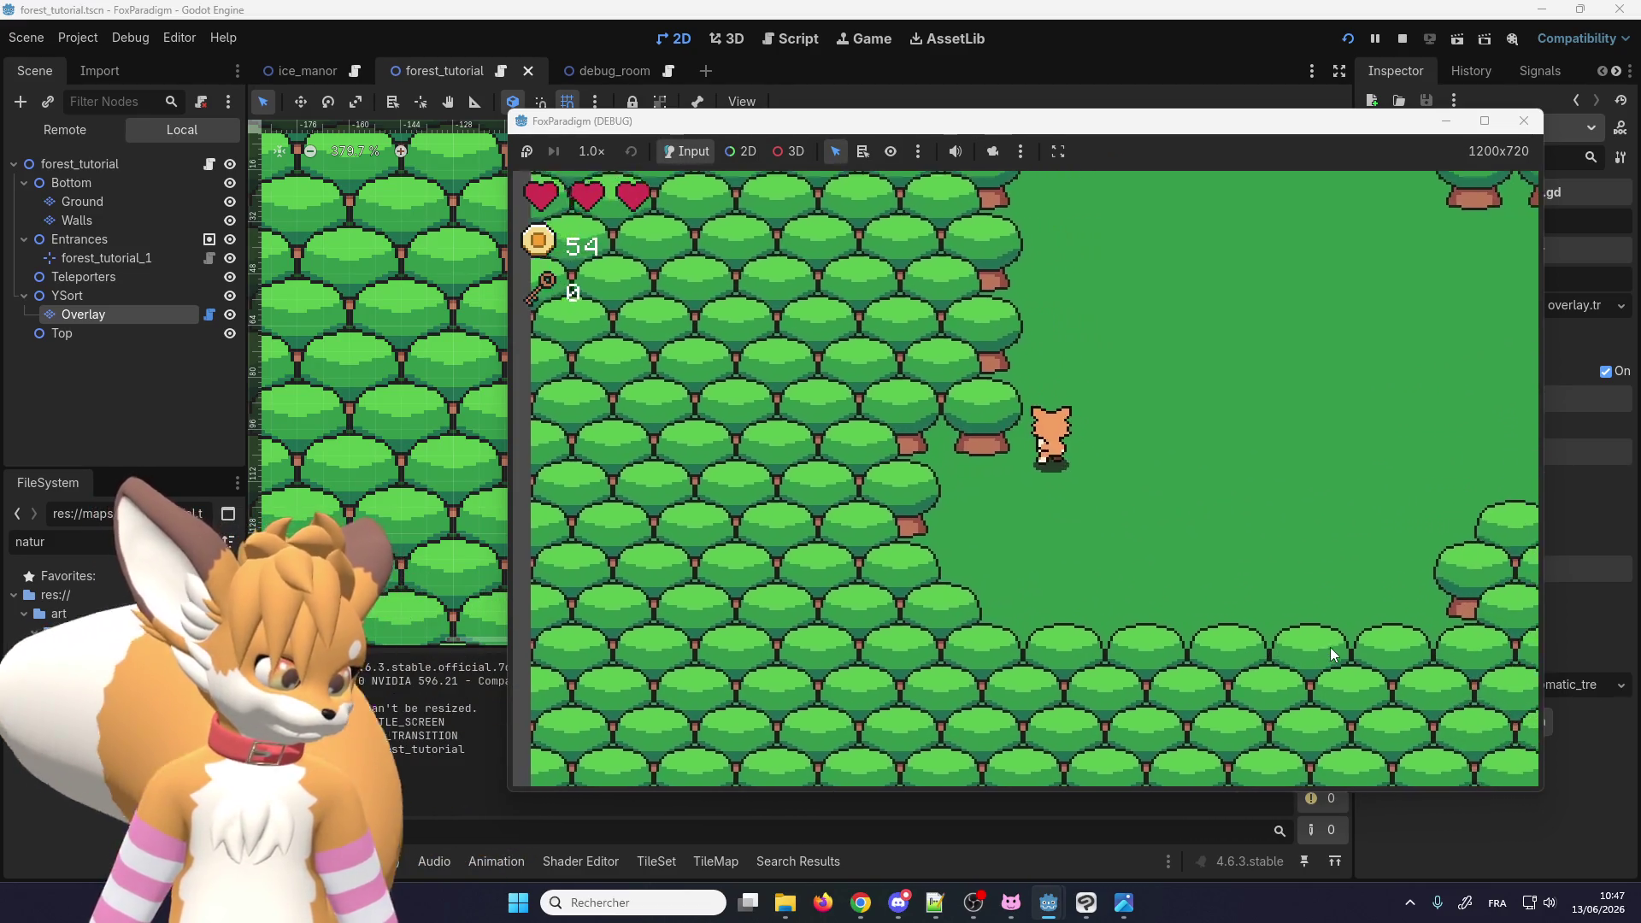
key("Right")
key("Up")
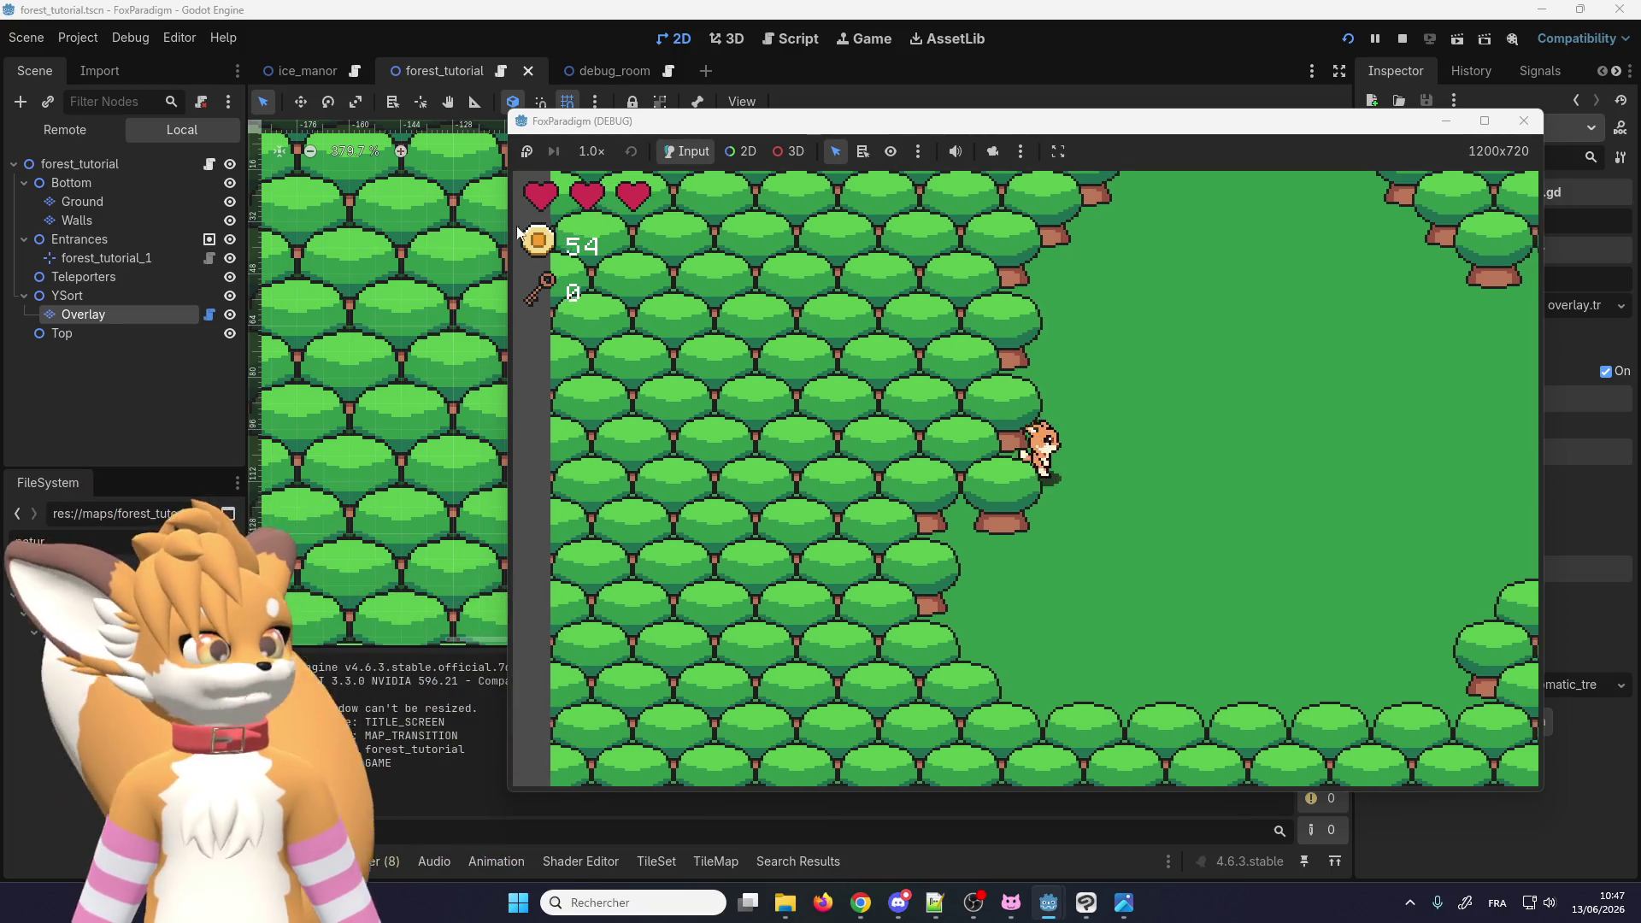
key("Right")
left_click(82, 304)
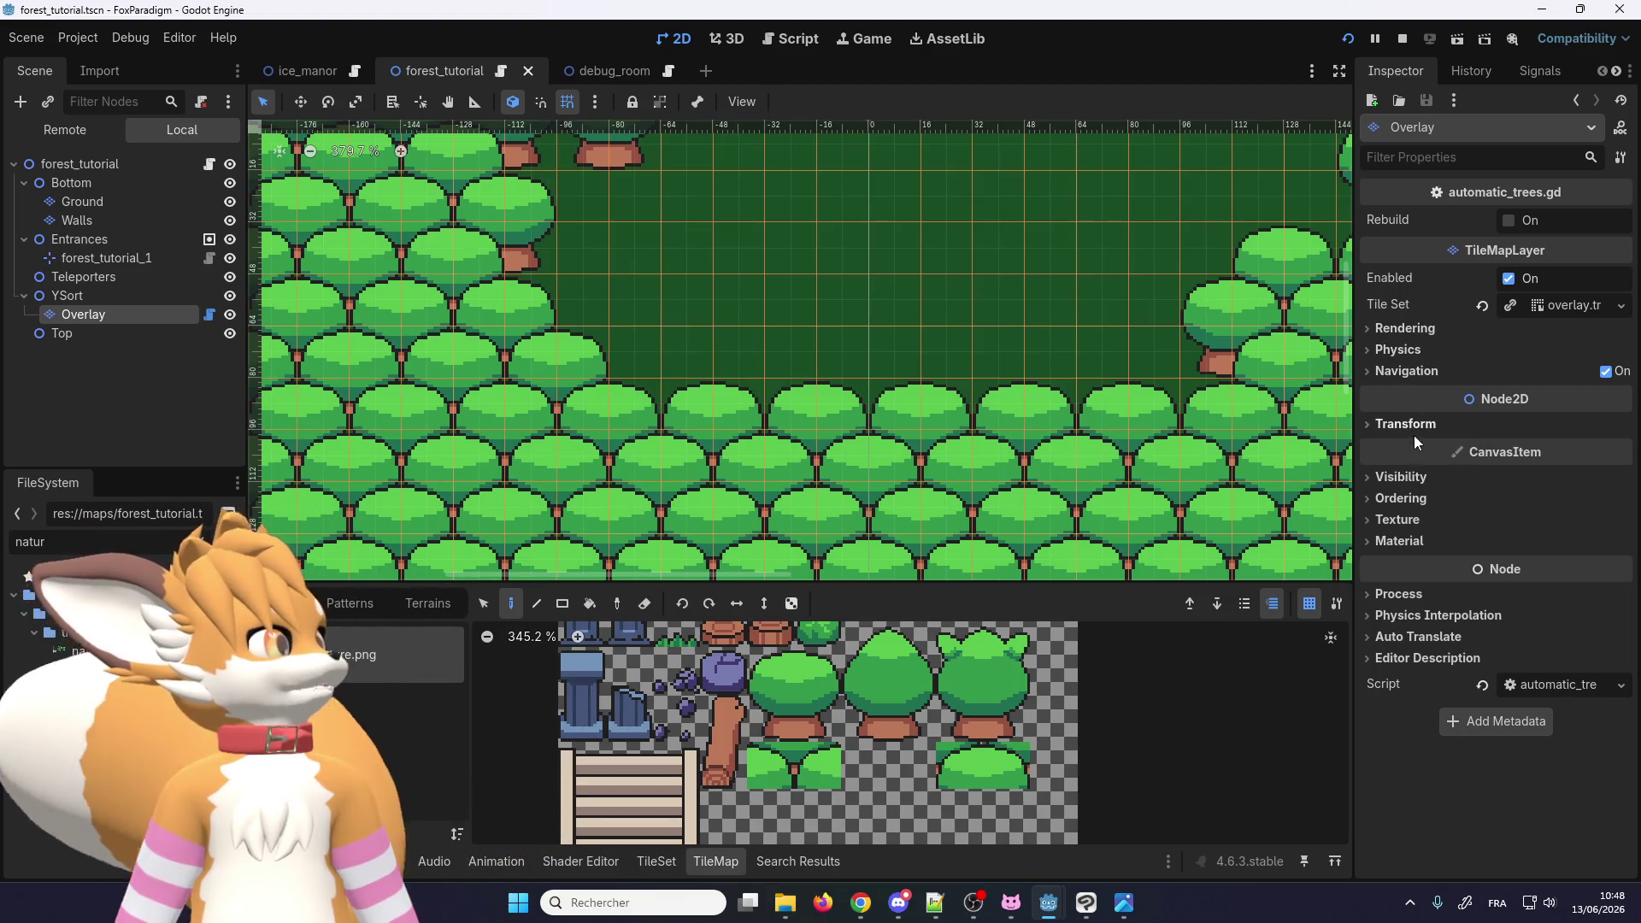
Step: Check Y Sort Enabled under the Overlay layer's CanvasItem Ordering settings
left_click(1412, 477)
left_click(1411, 476)
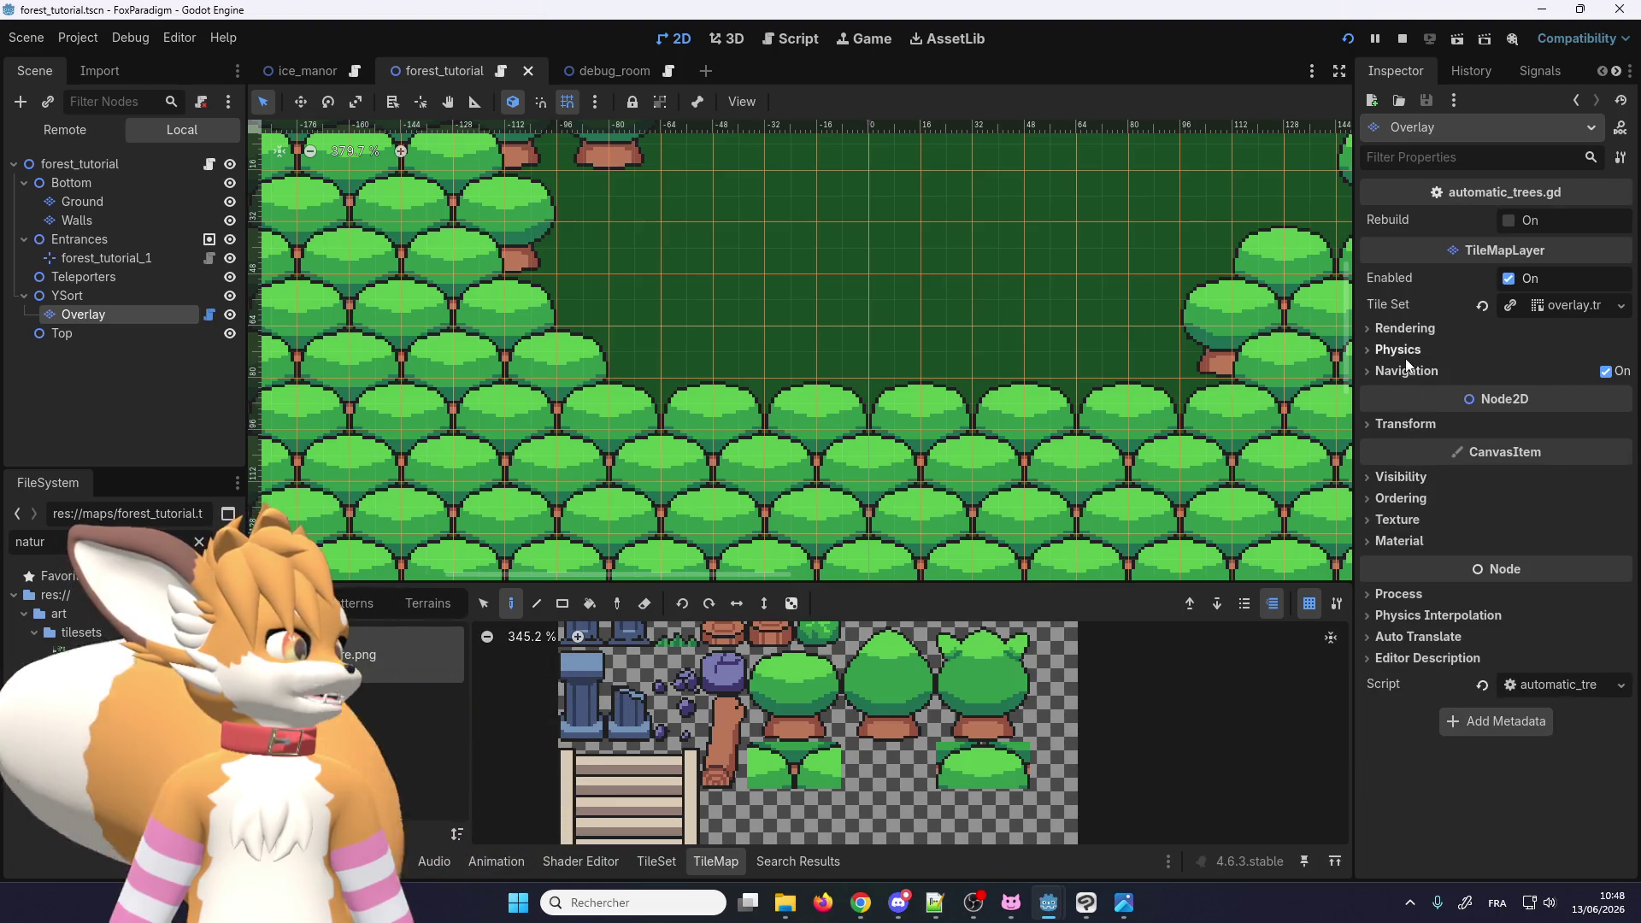
left_click(1402, 499)
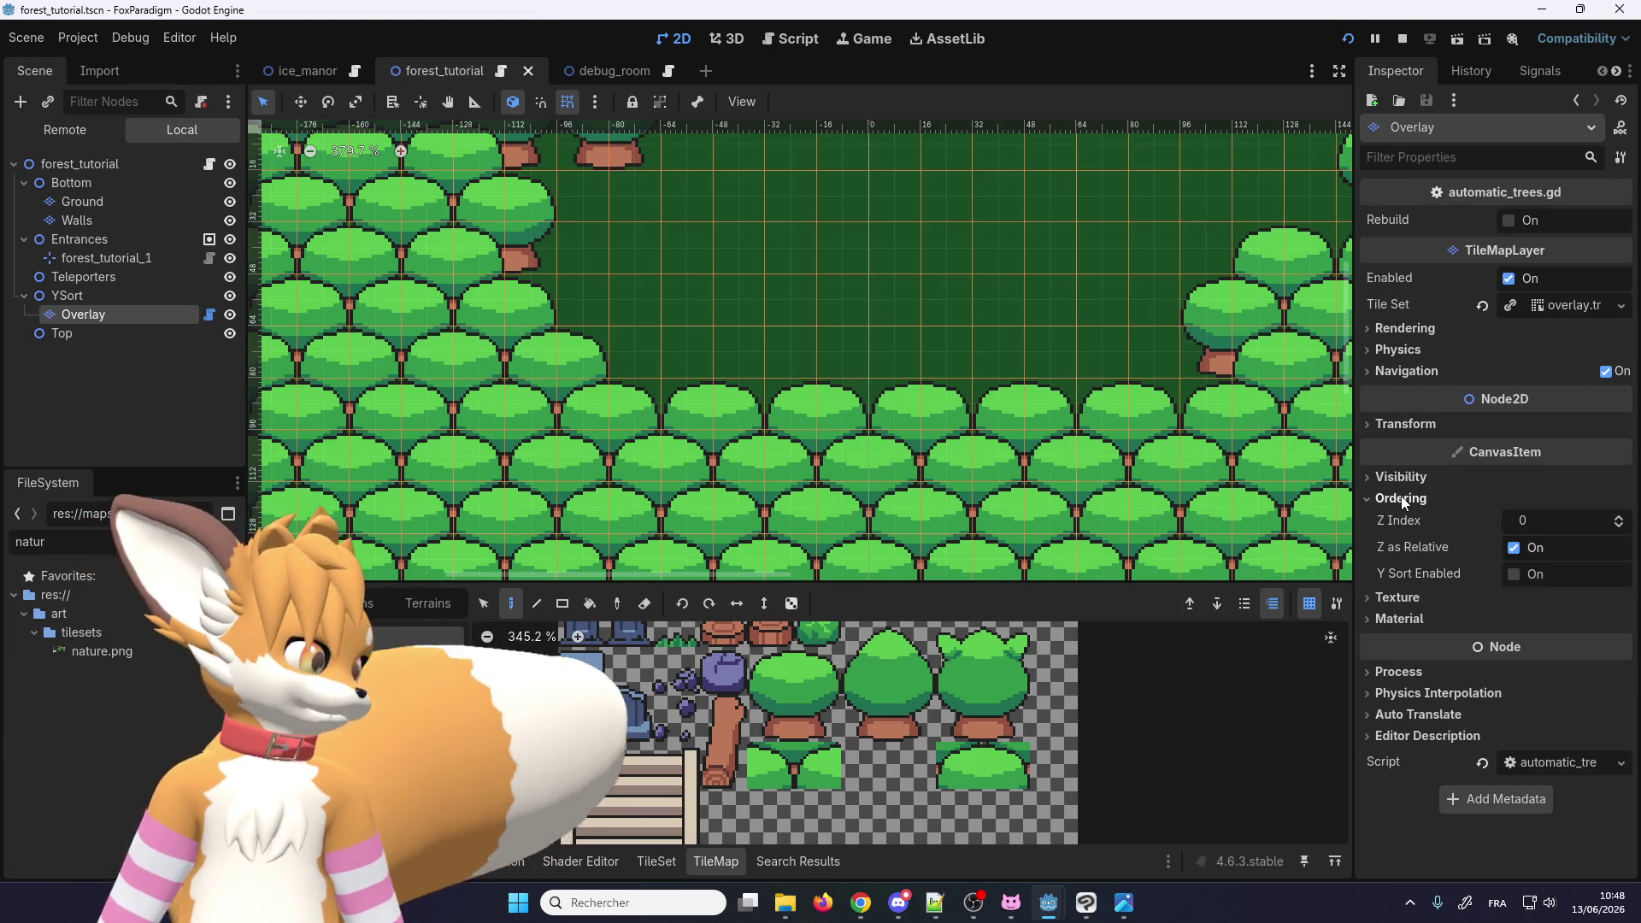
left_click(1514, 574)
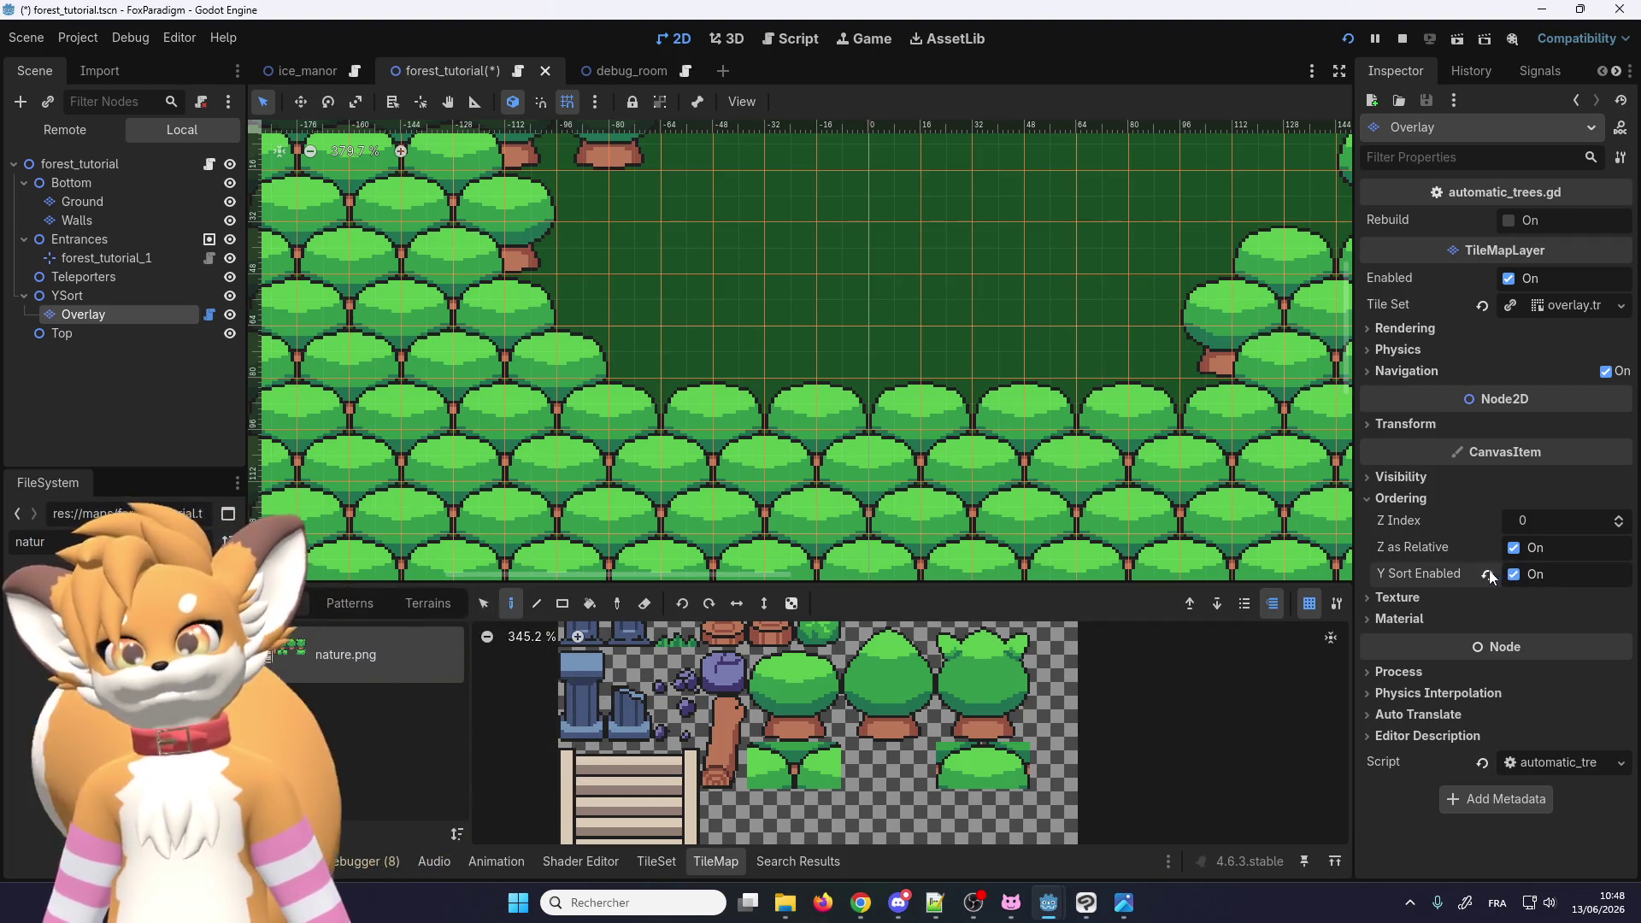
Step: Walk the fox down past the trees, along the treeline, then up into them
mouse_move(1048, 913)
left_click(1111, 812)
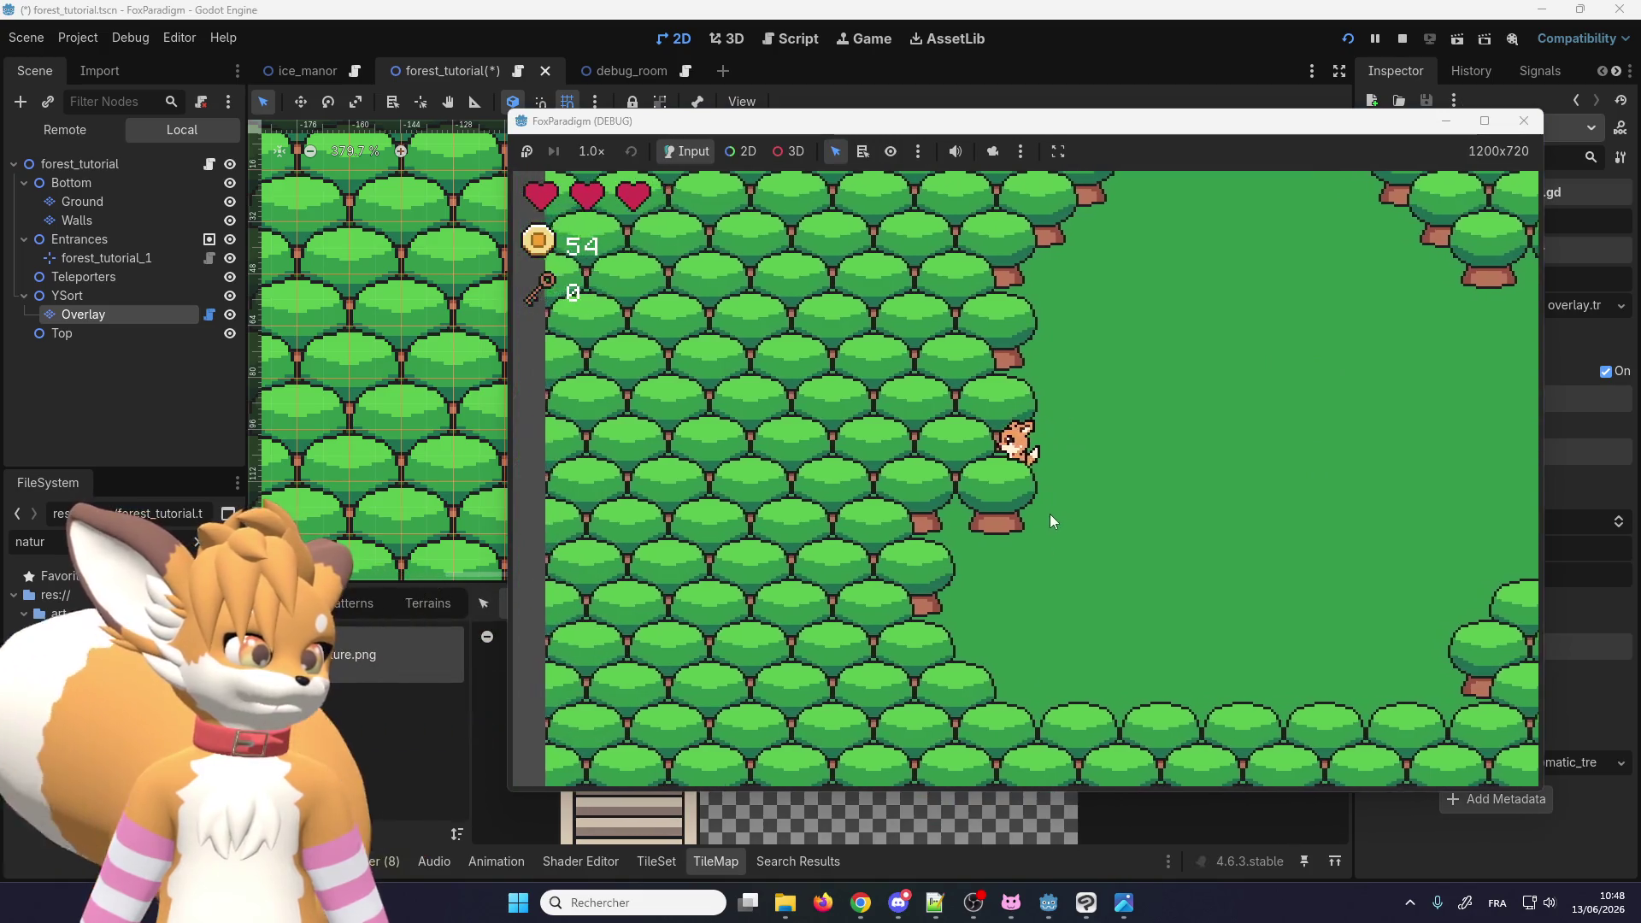
key("Left")
key("Down")
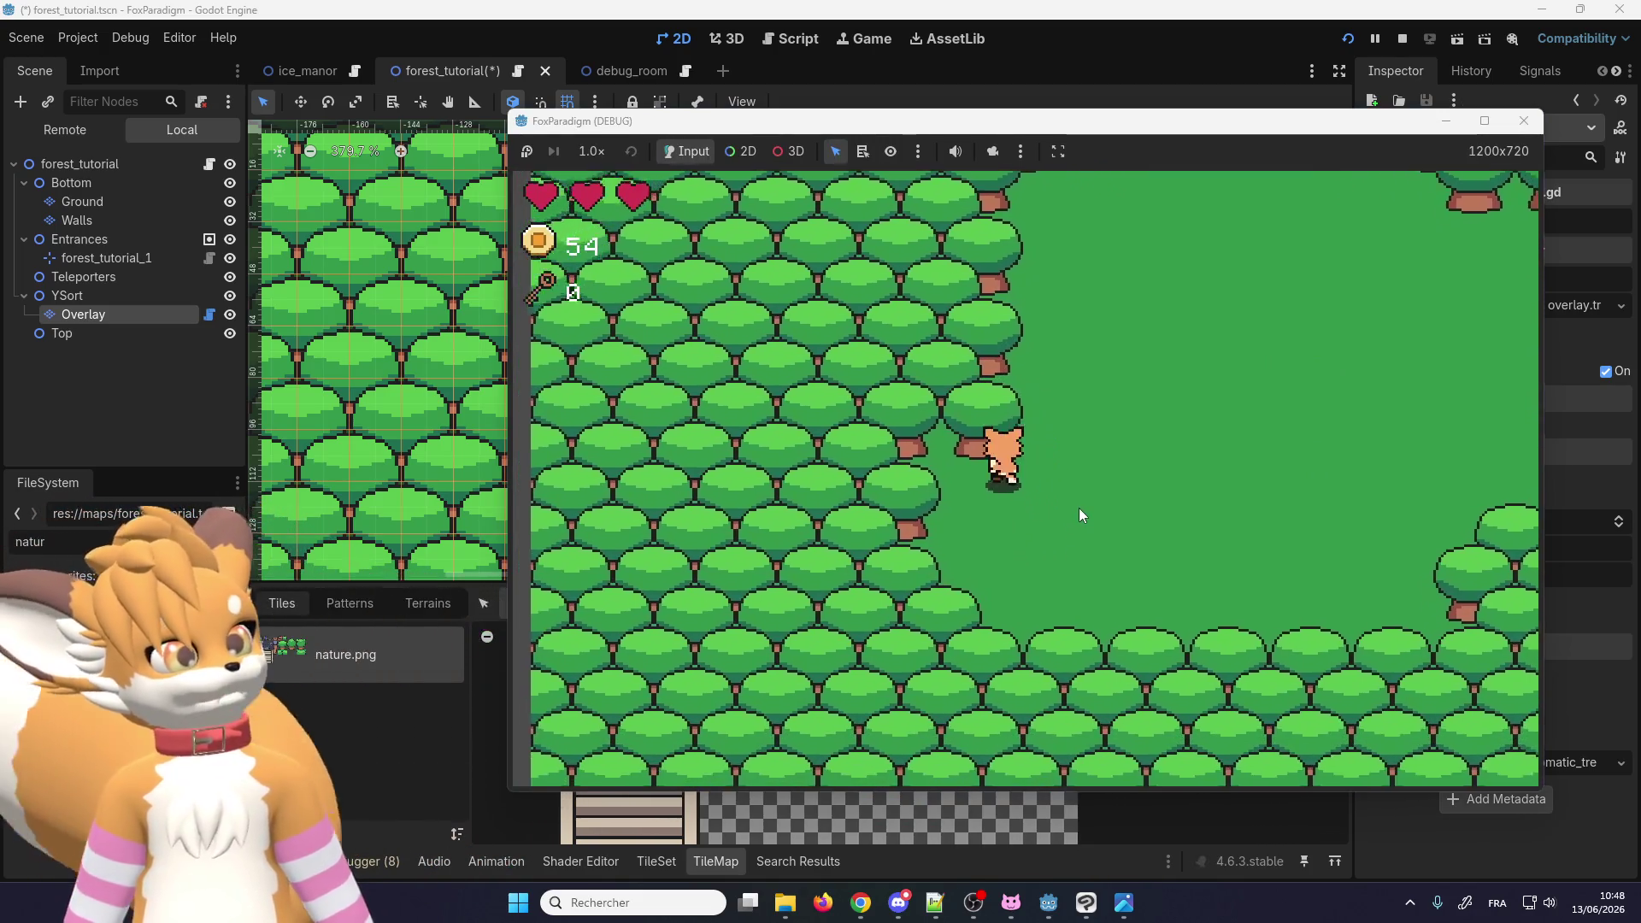
key("Down")
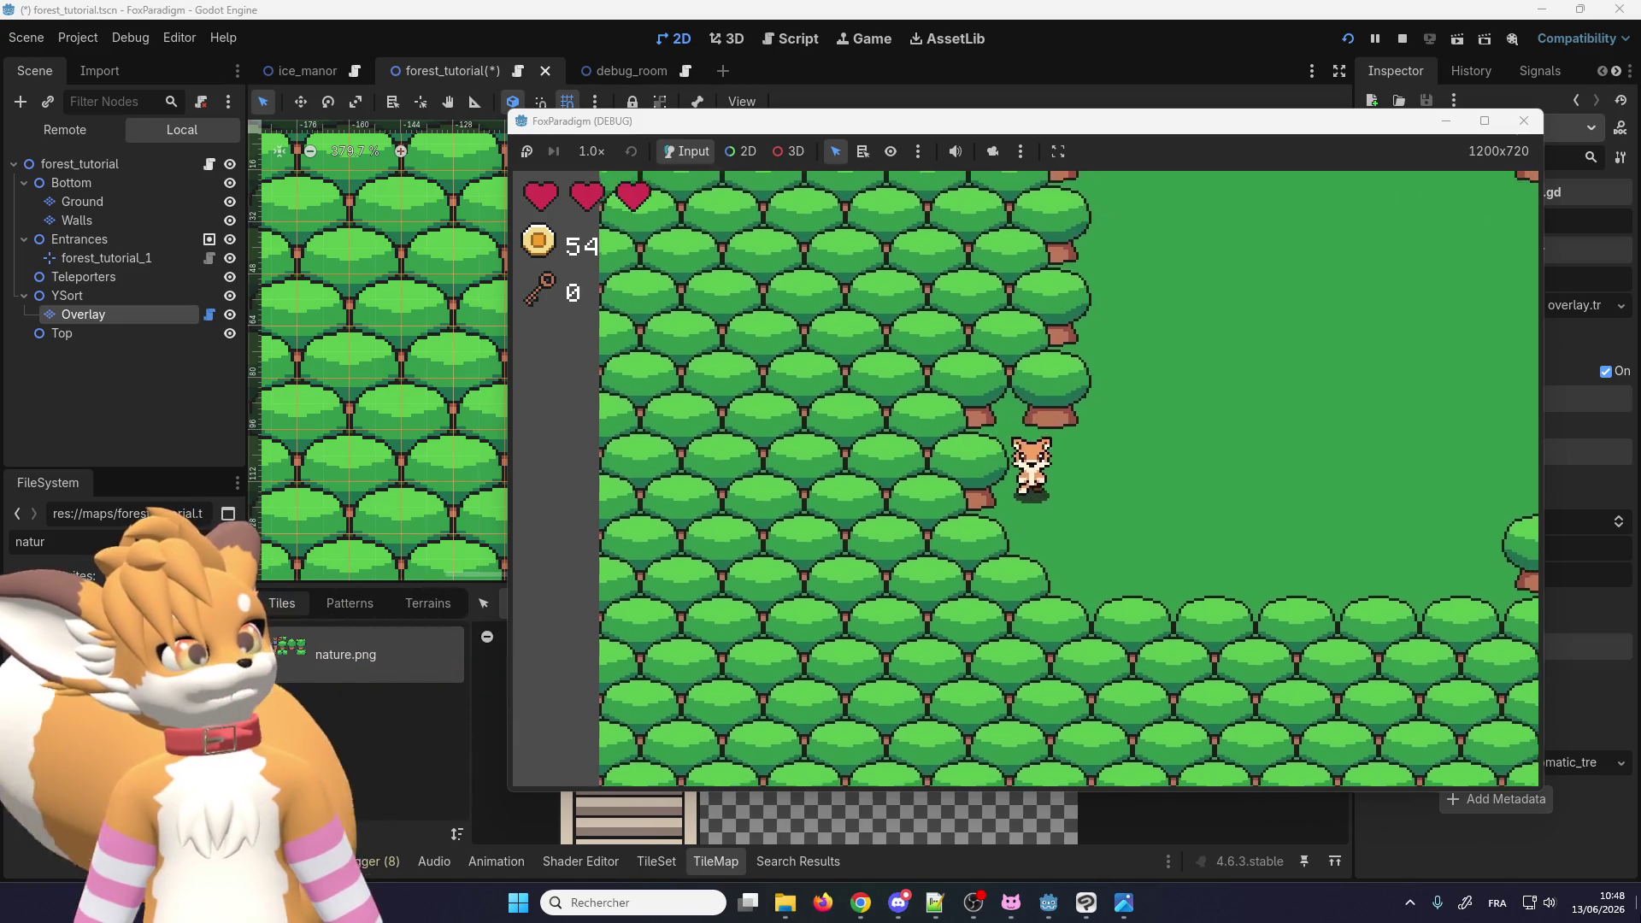
key("Right")
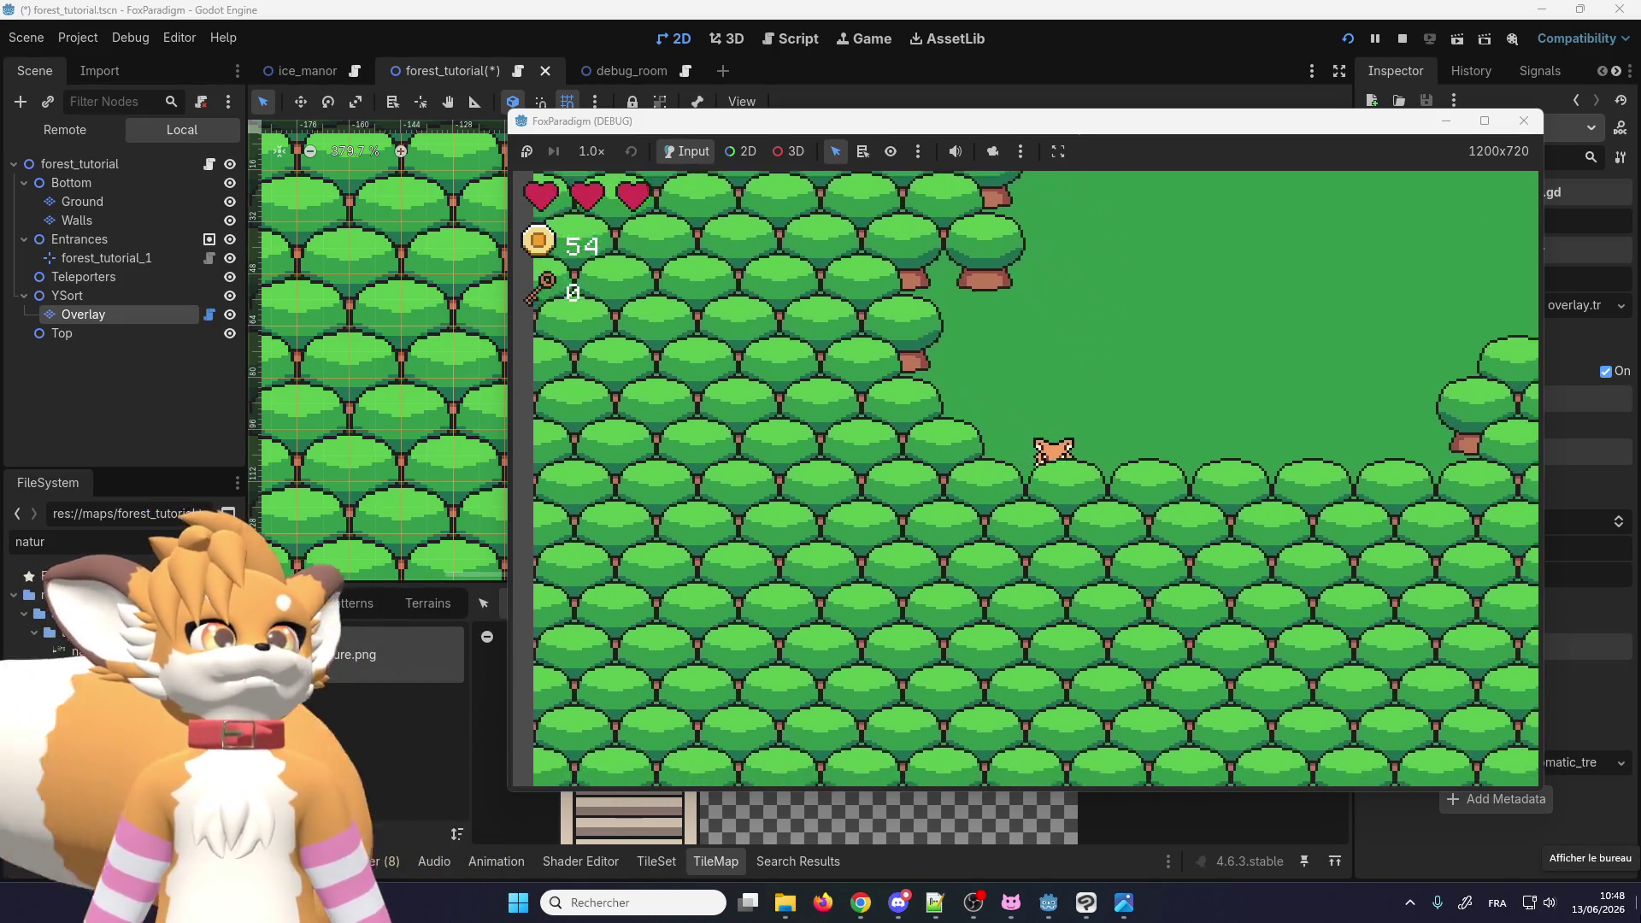
key("Left")
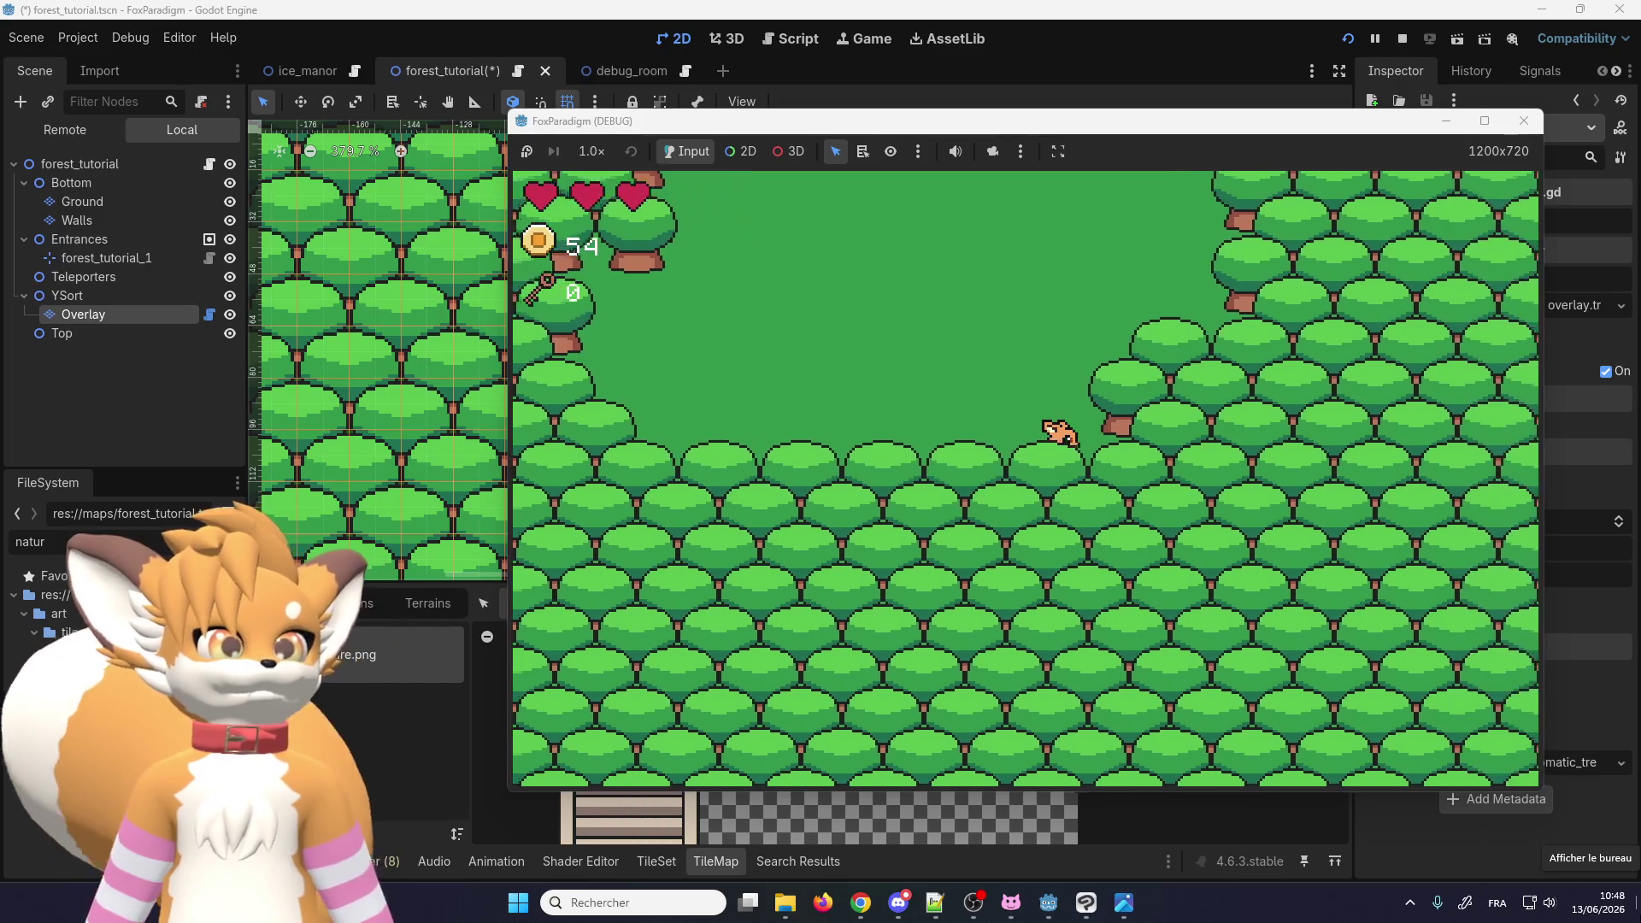
key("Up")
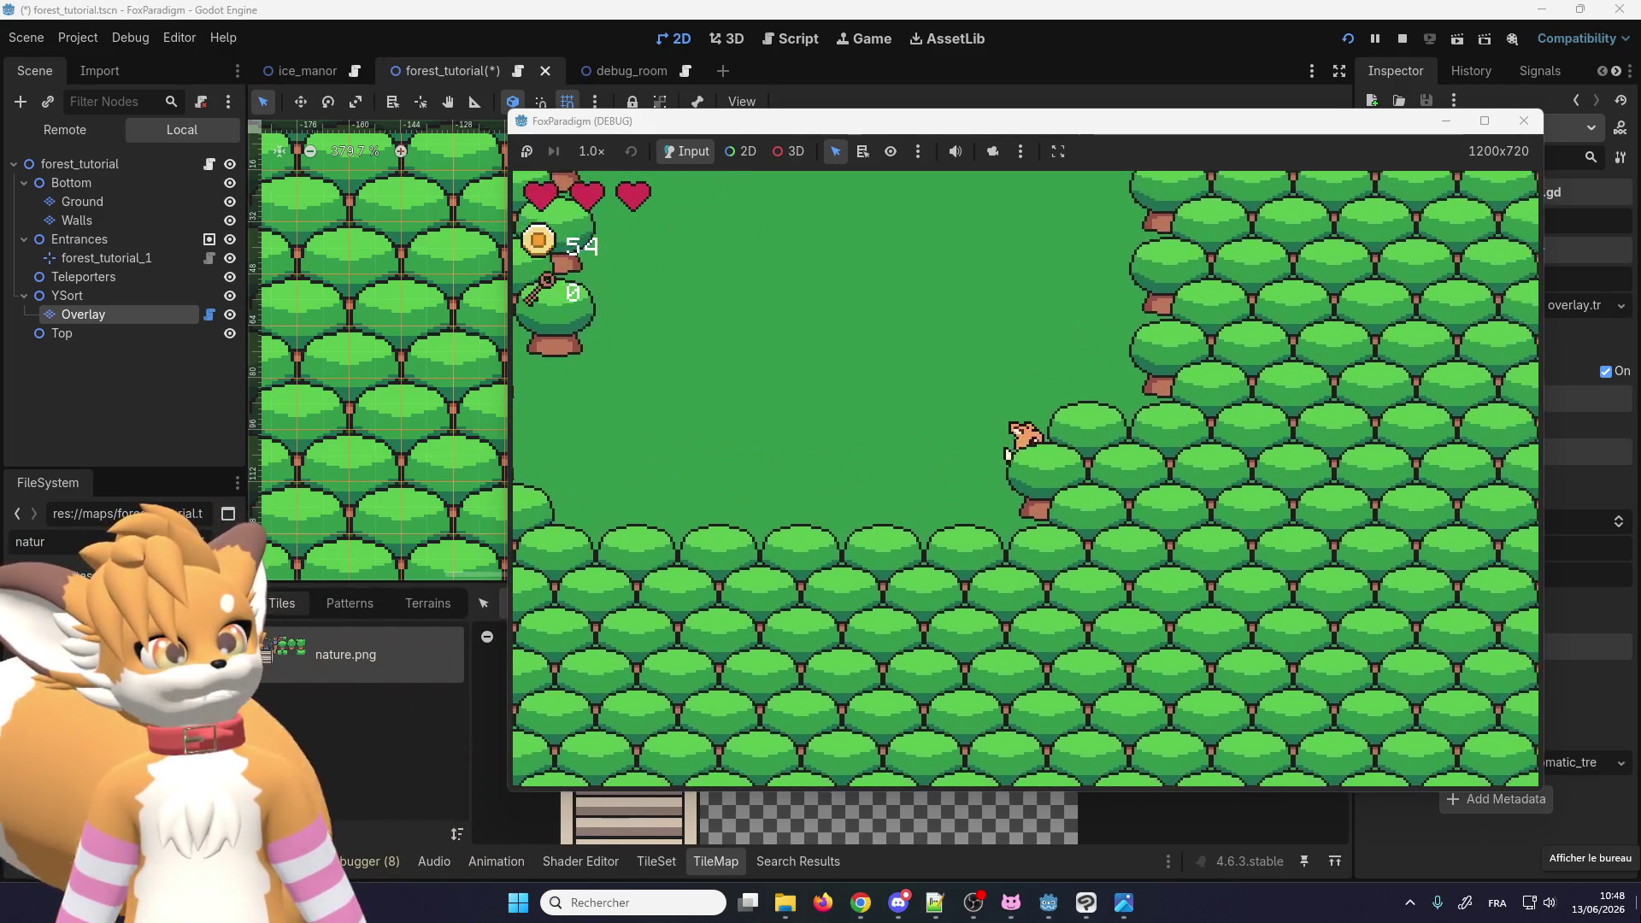
key("Up")
key("Right")
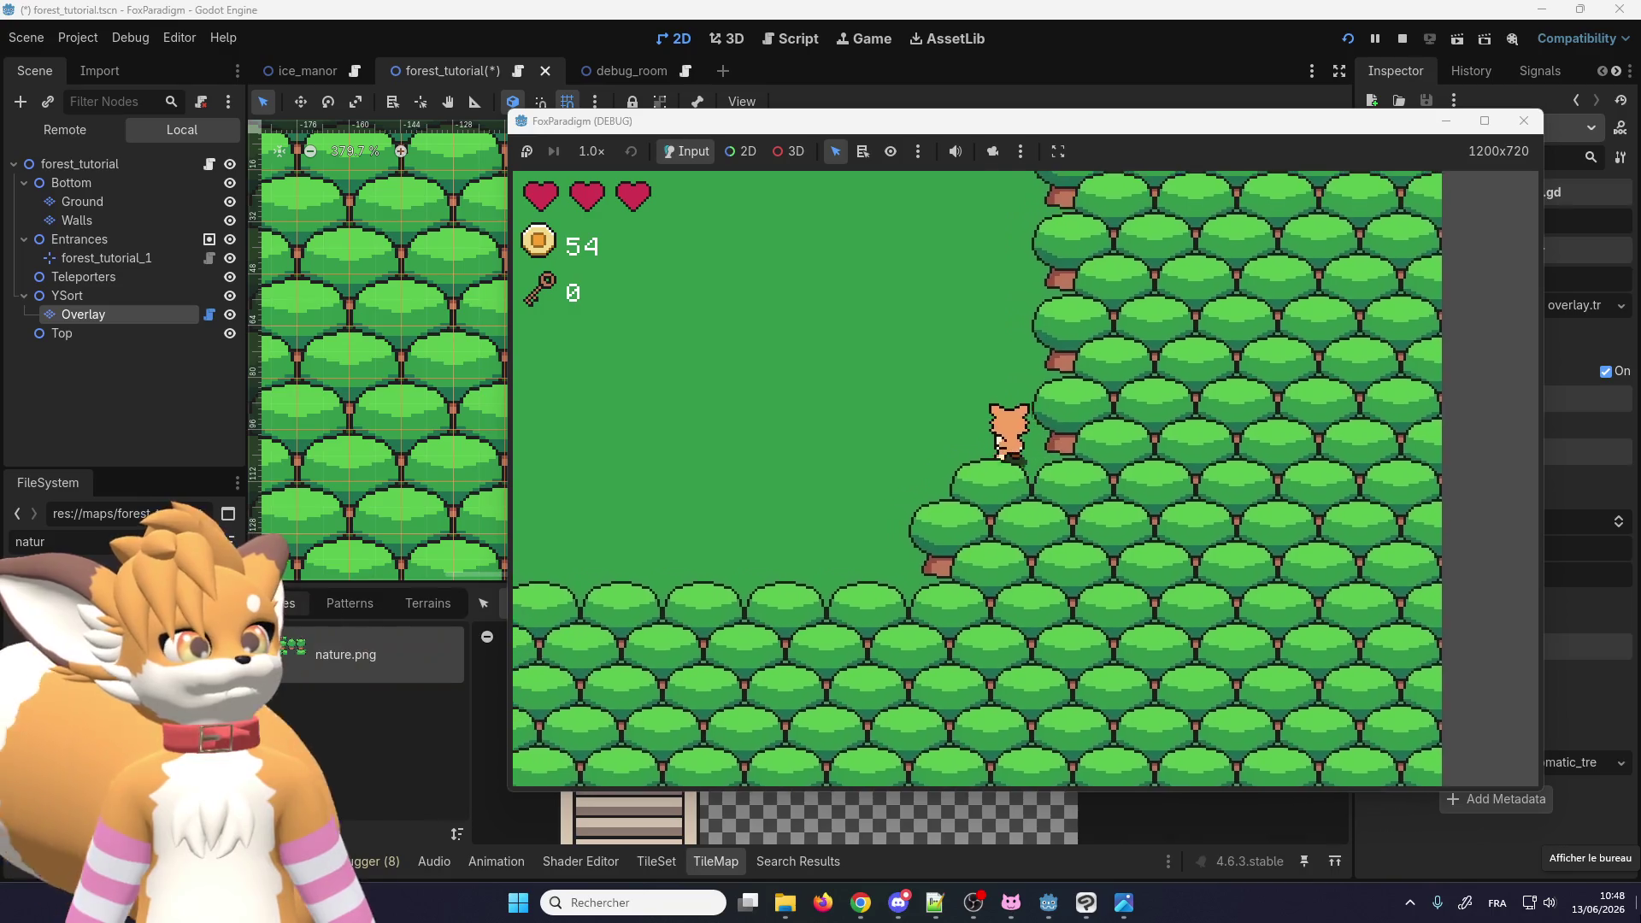
Step: Walk the fox up the grass corridor beside the tree wall and back down
key("Left")
key("Up")
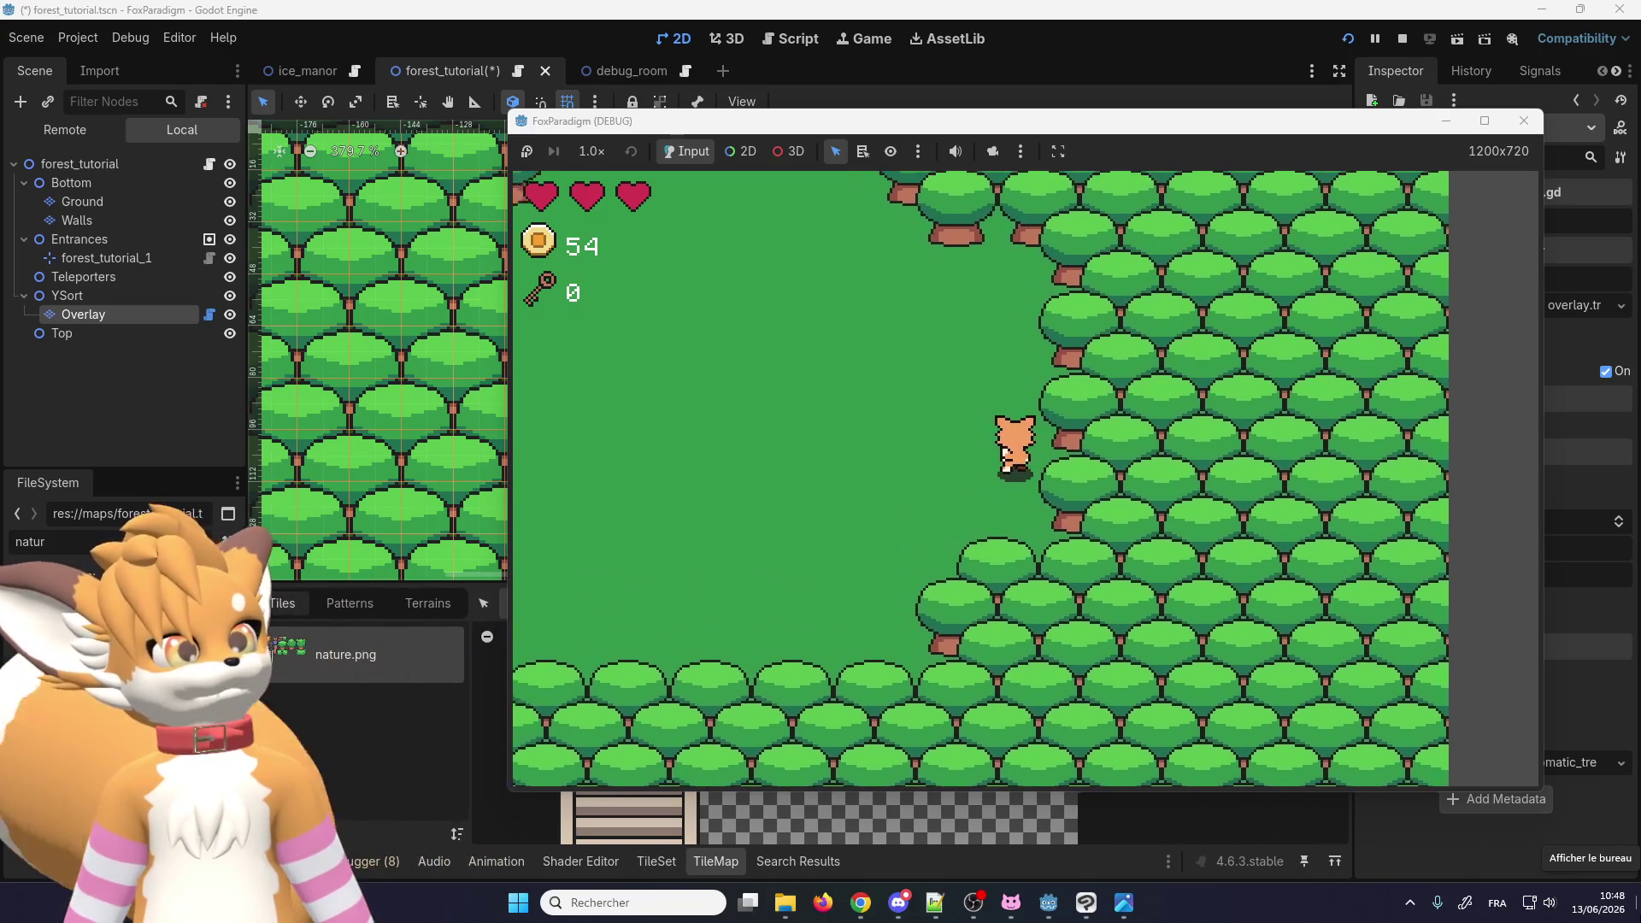
key("Up")
key("Up")
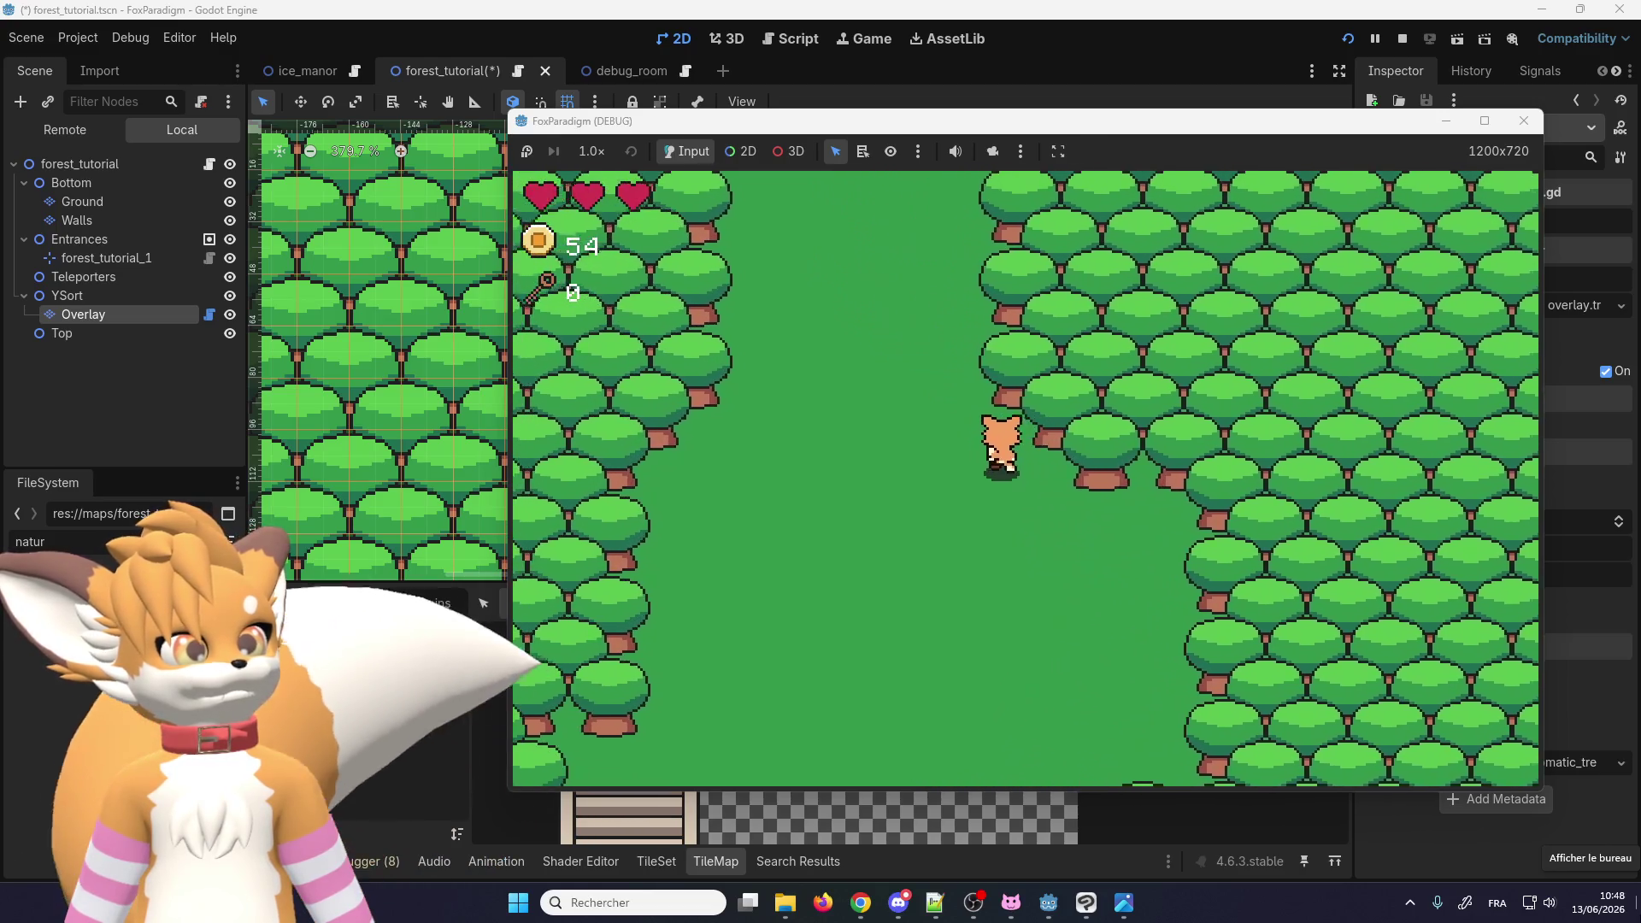
key("Up")
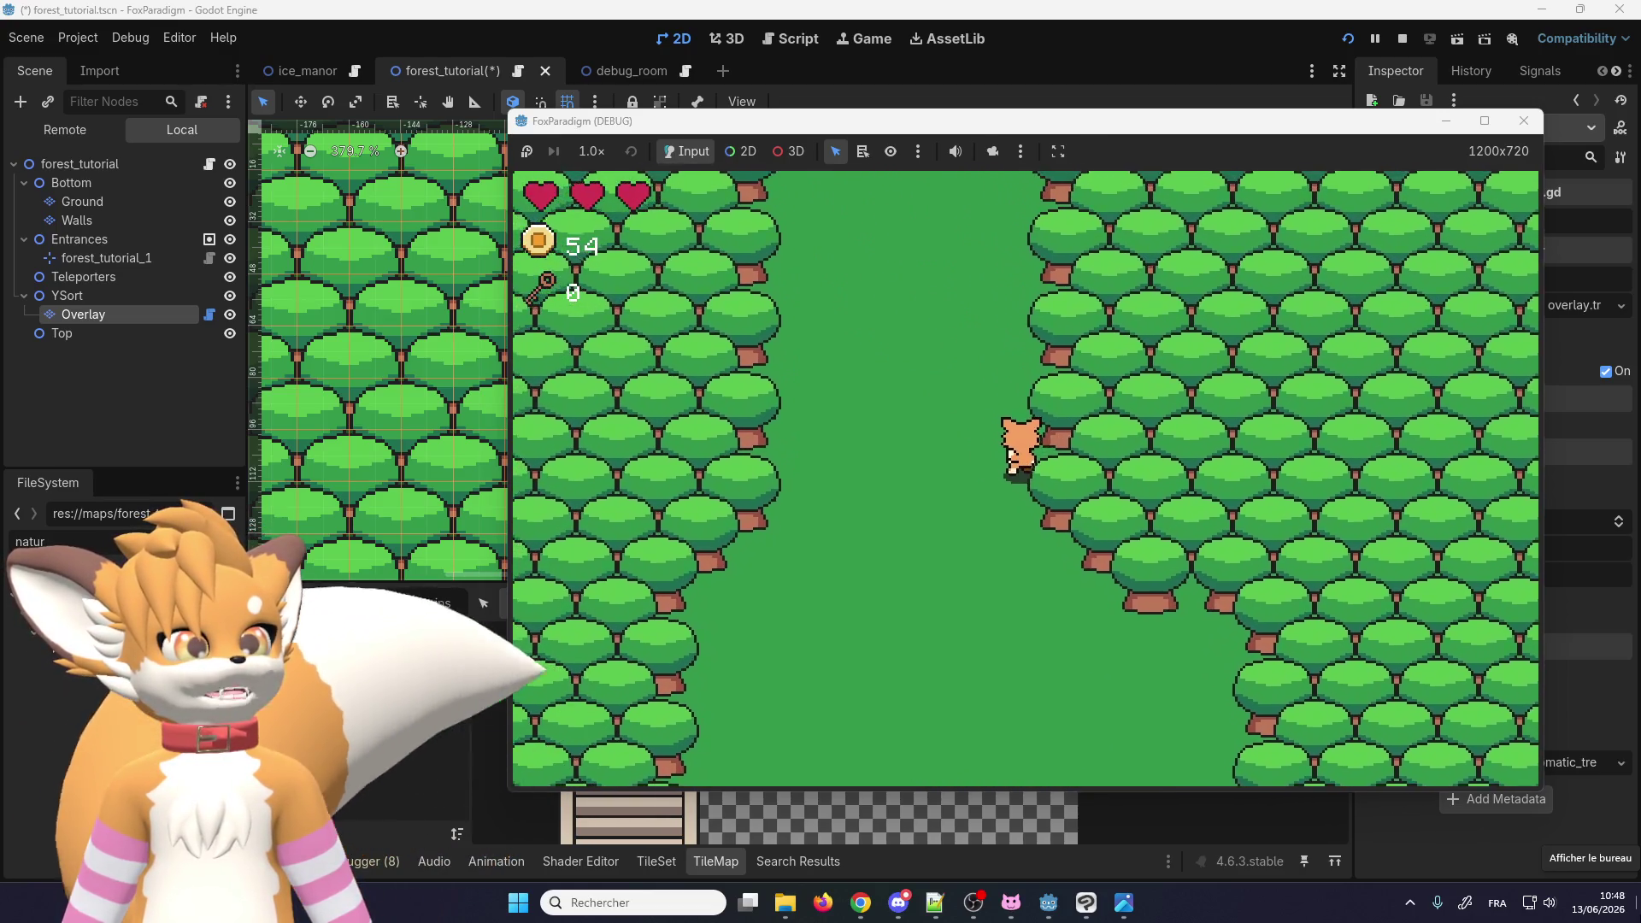
key("Up")
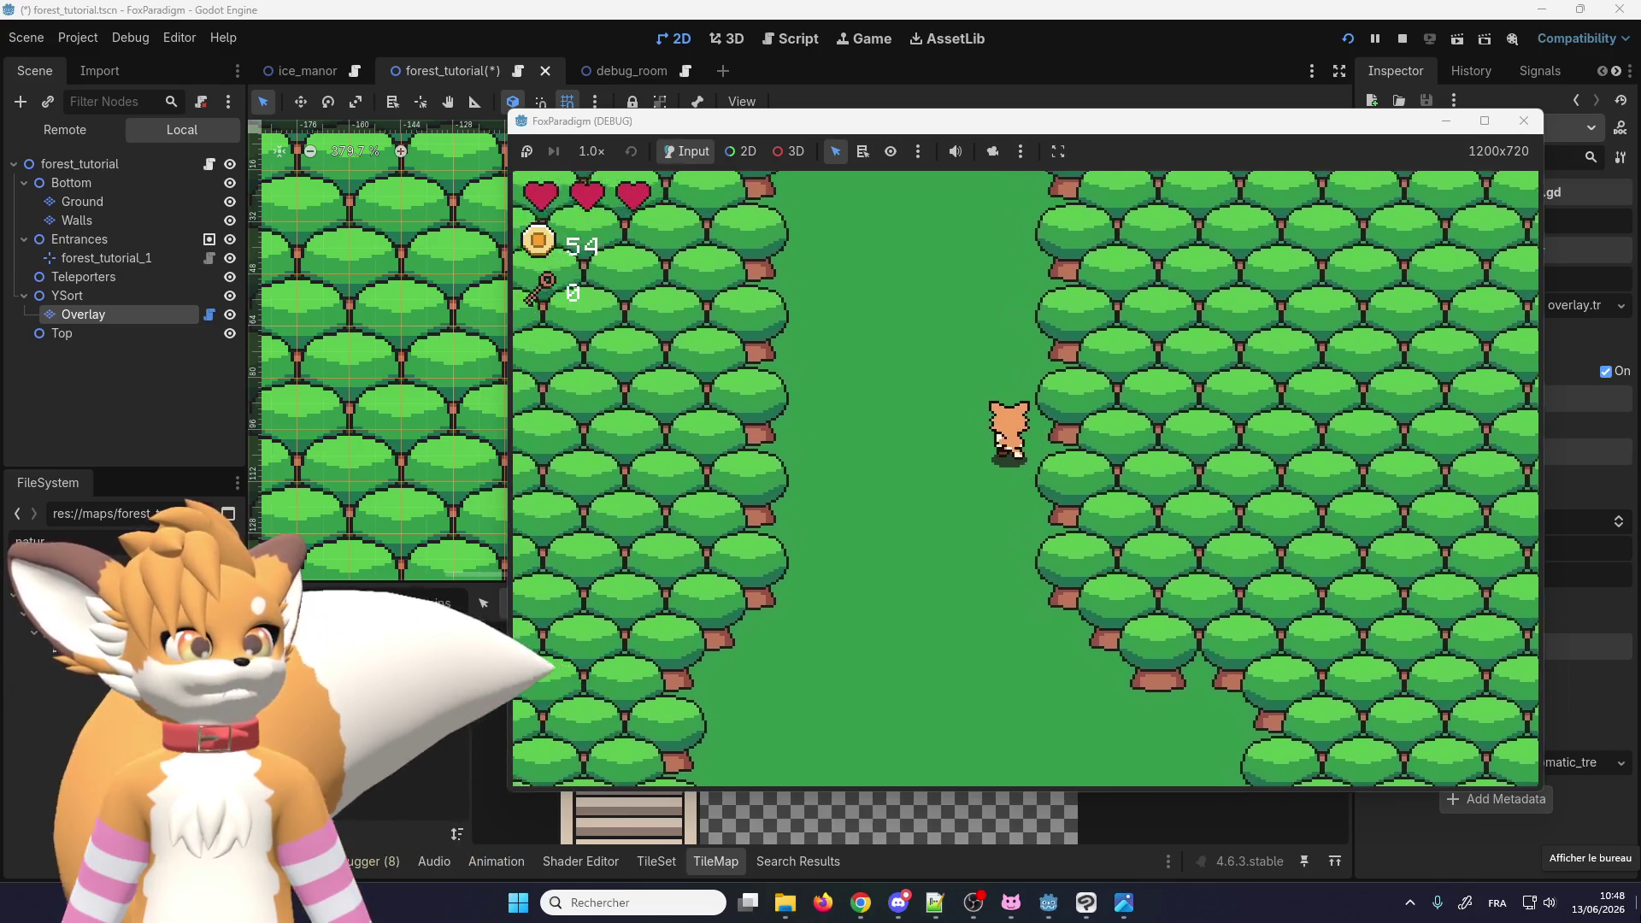
key("Up")
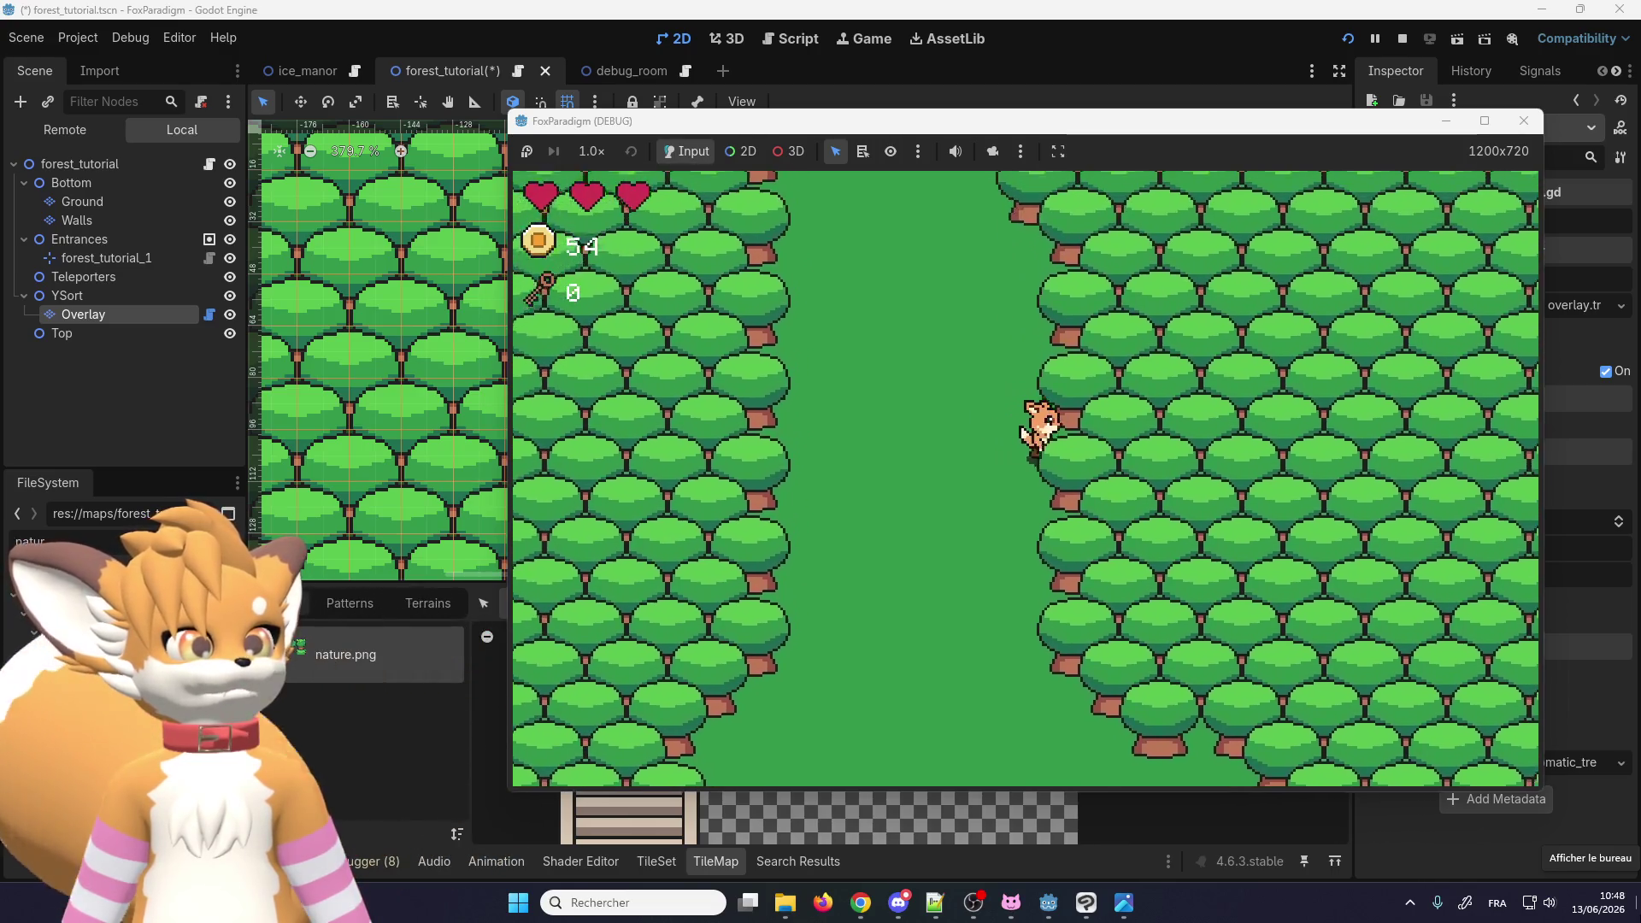
key("Up")
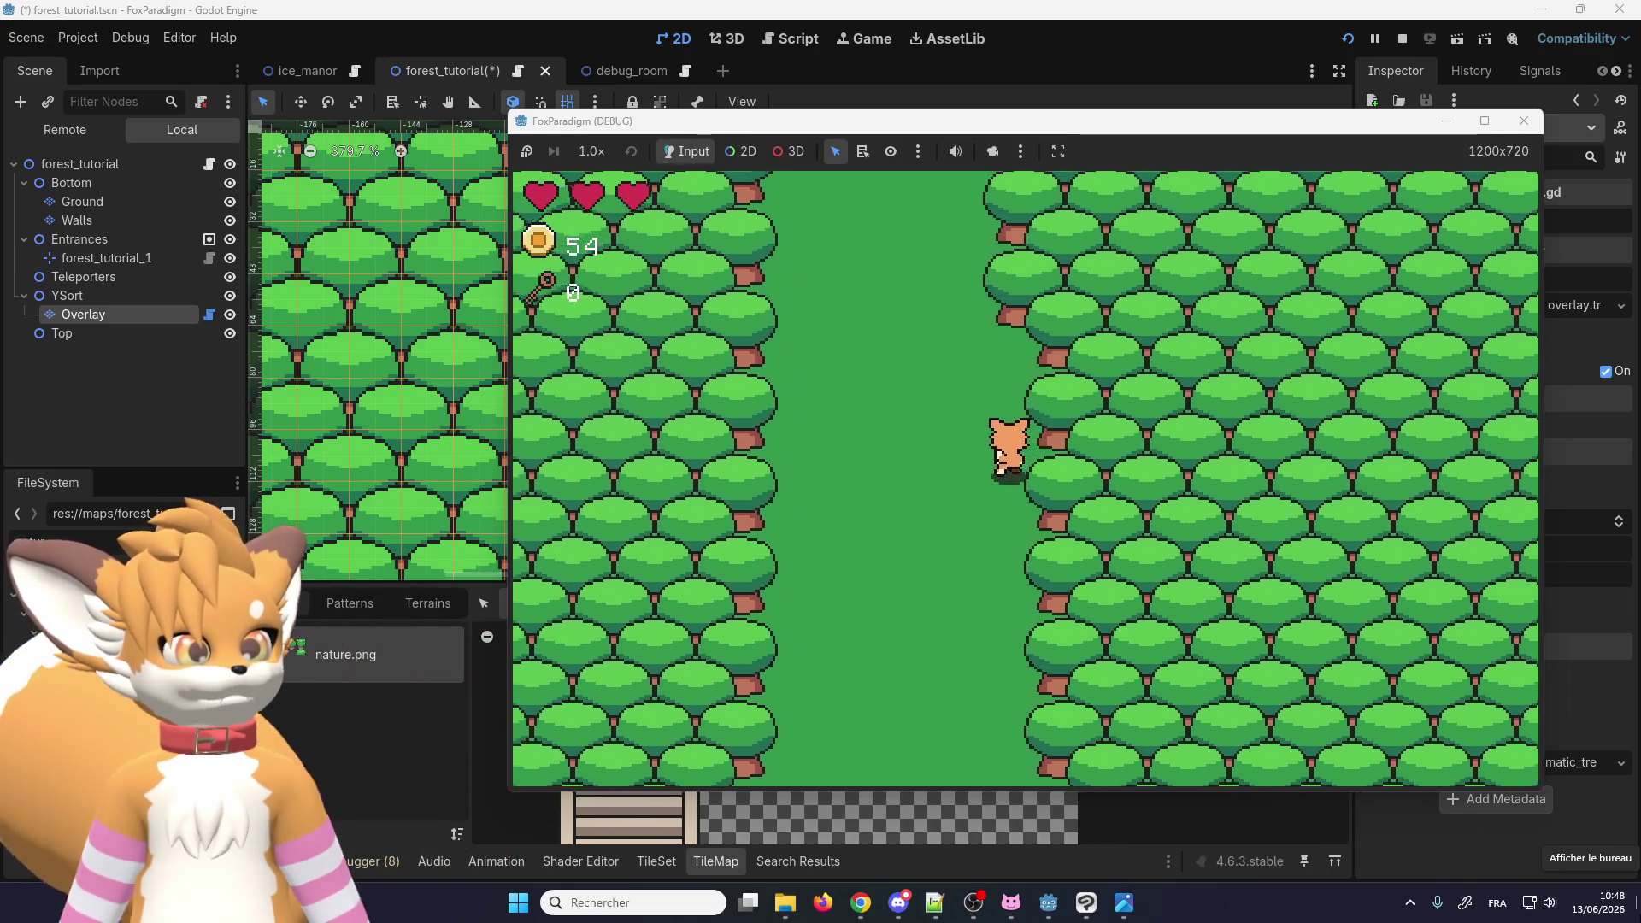
key("Left")
key("Down")
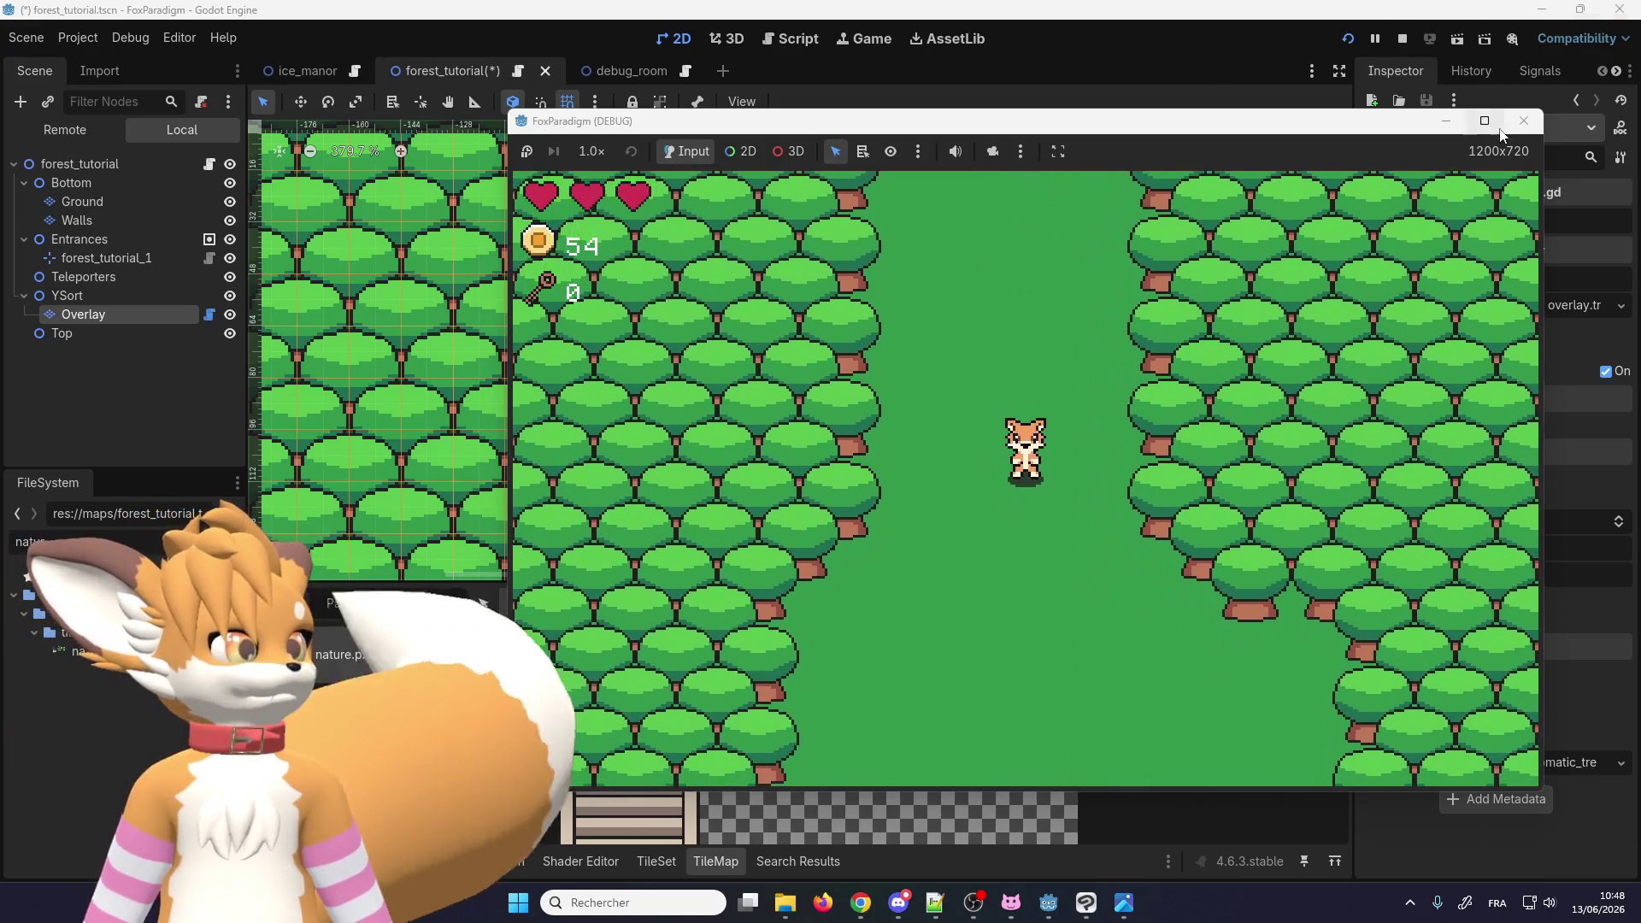
Step: Close the running game and save the forest_tutorial scene
left_click(1524, 121)
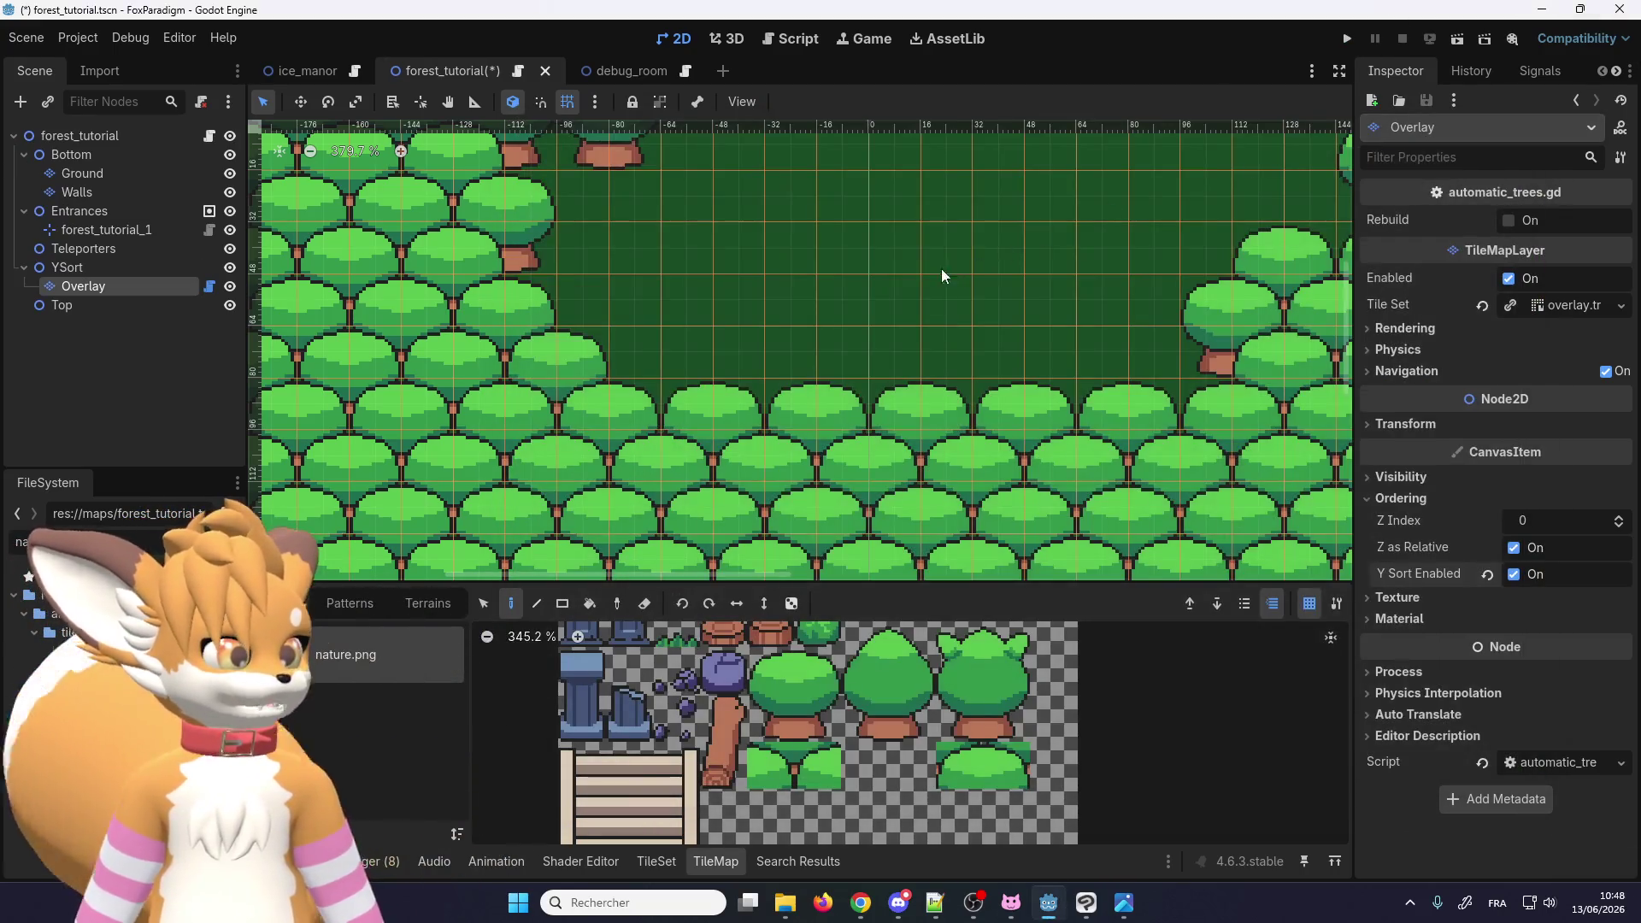
scroll(942, 316, "down", 5)
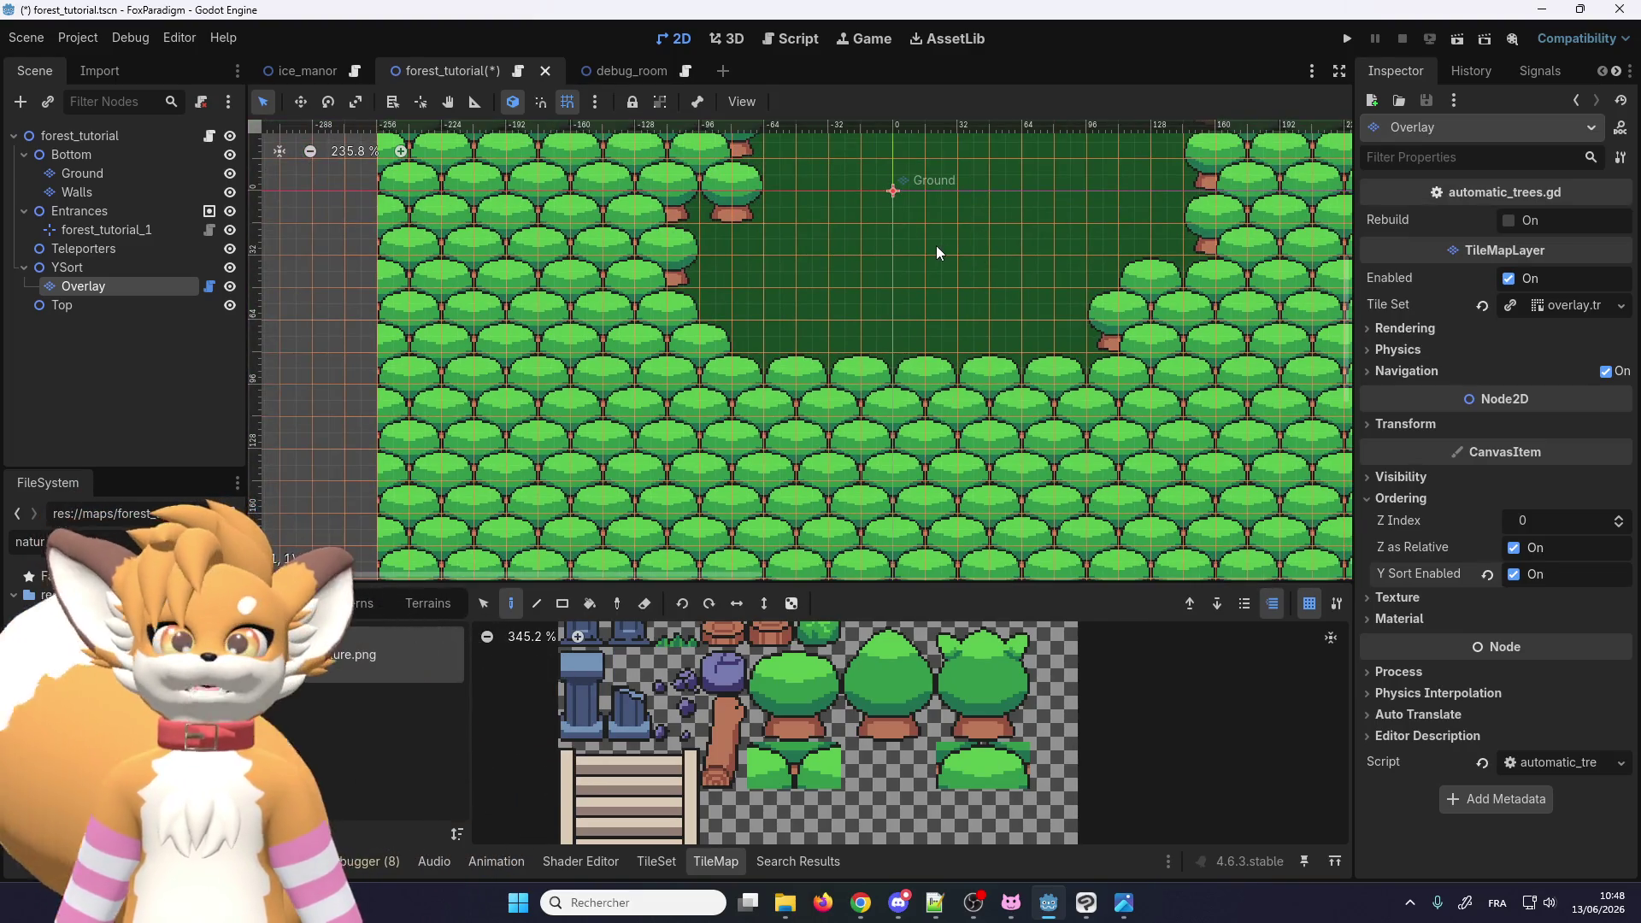
key("ctrl+s")
scroll(757, 300, "down", 3)
scroll(977, 237, "up", 4)
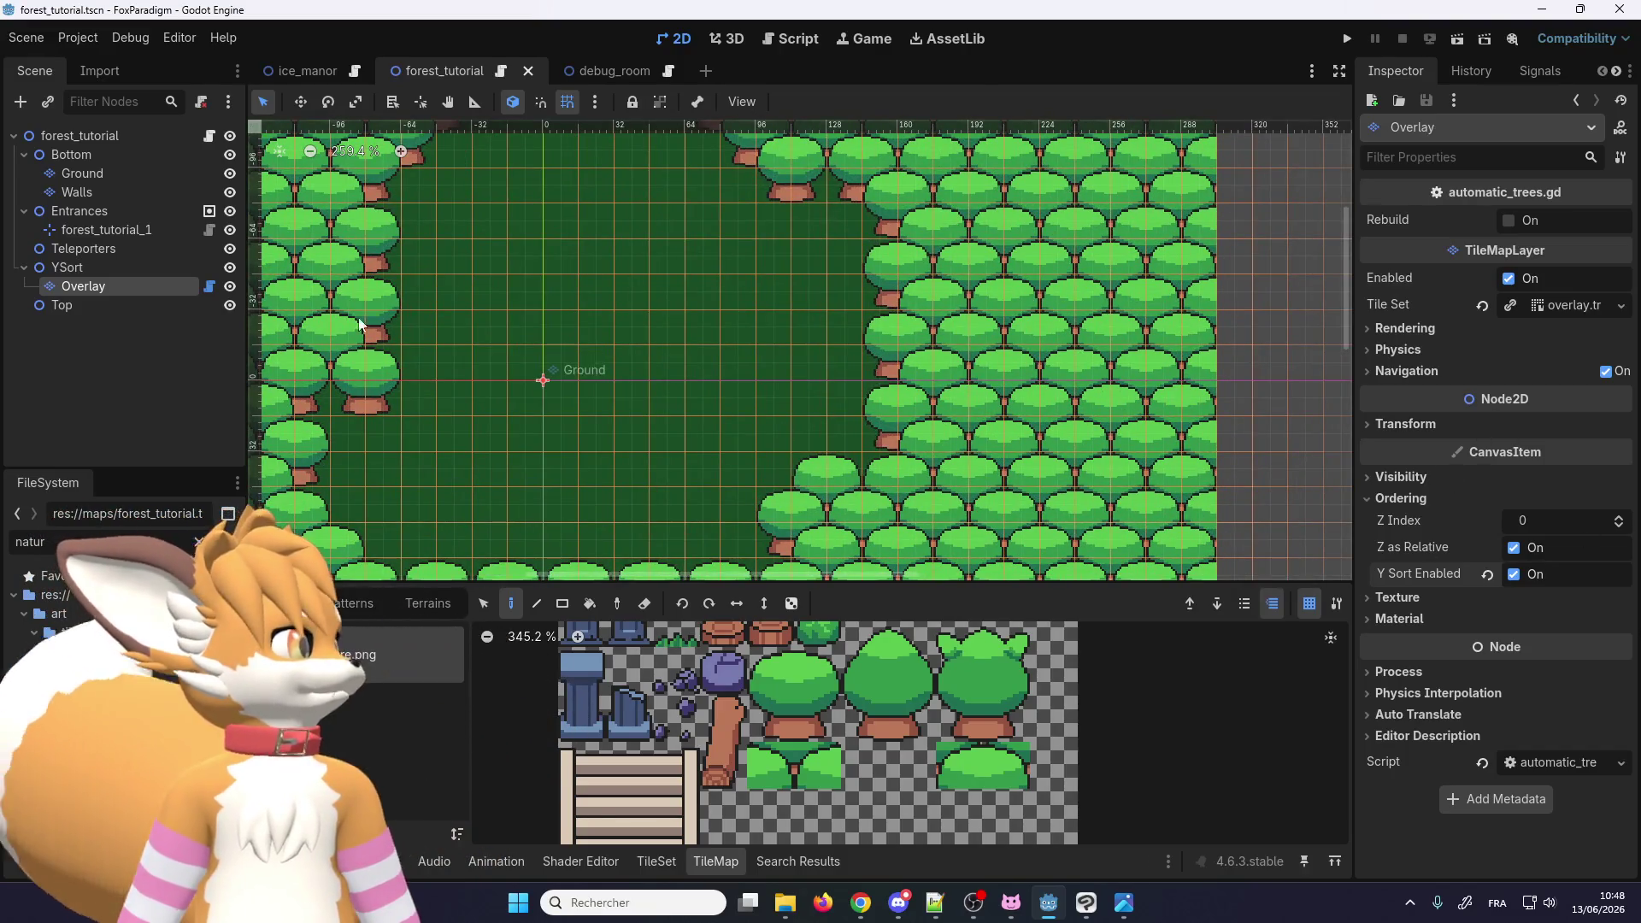
Step: Select the two small bush tiles in the TileMap atlas
left_click(961, 769)
left_click_drag(961, 765, 1007, 765)
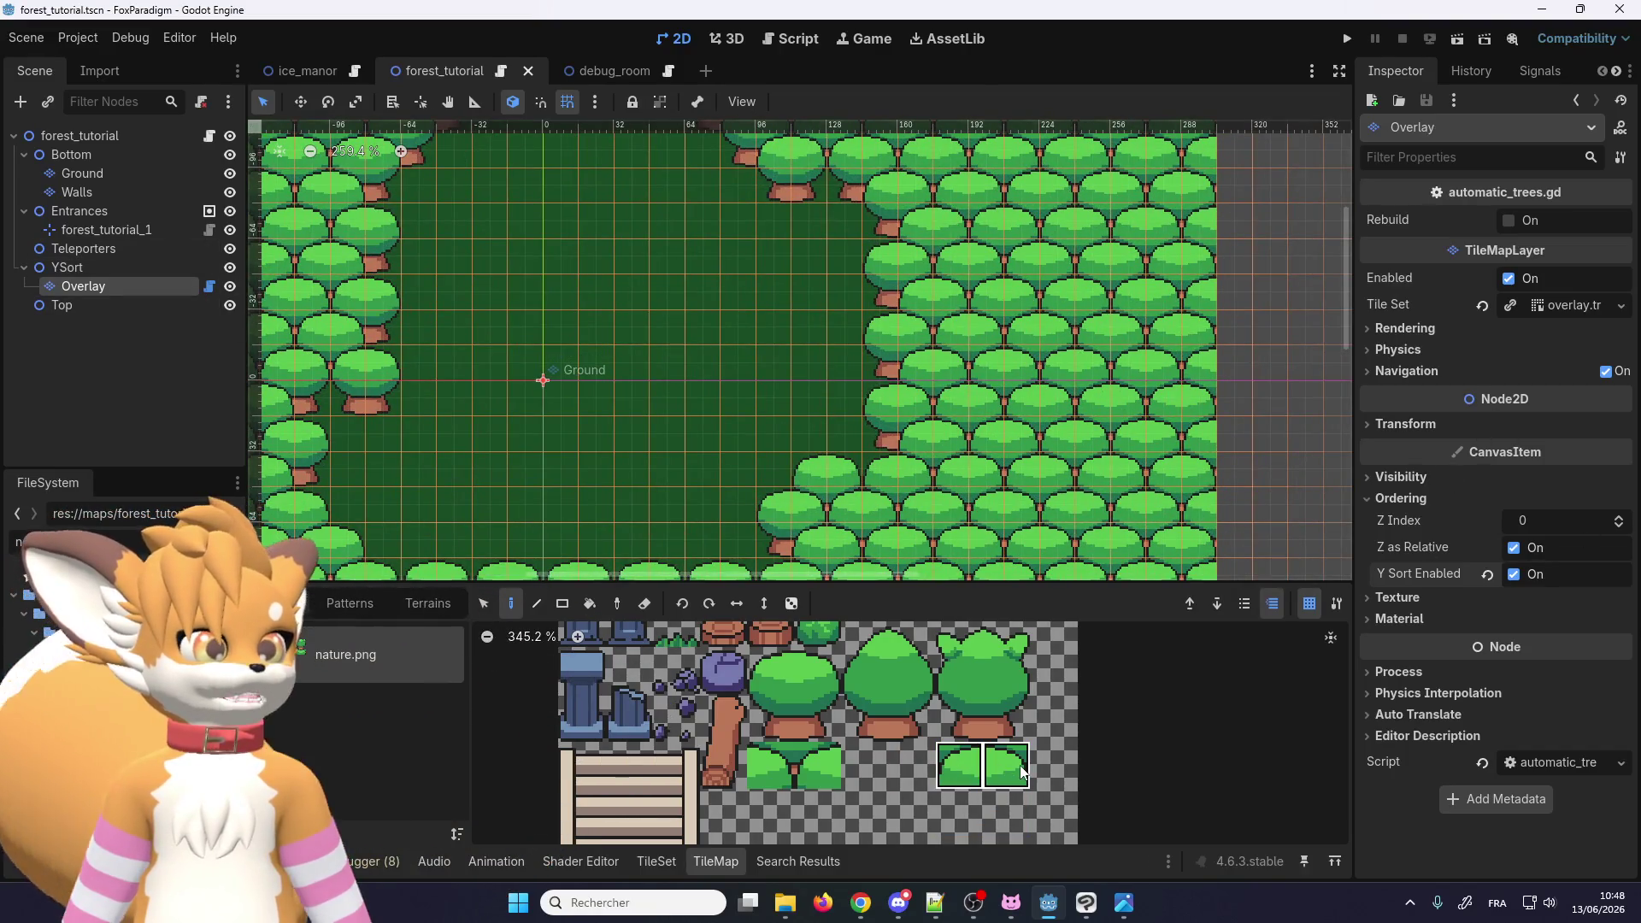
scroll(883, 402, "down", 1)
scroll(872, 400, "up", 3)
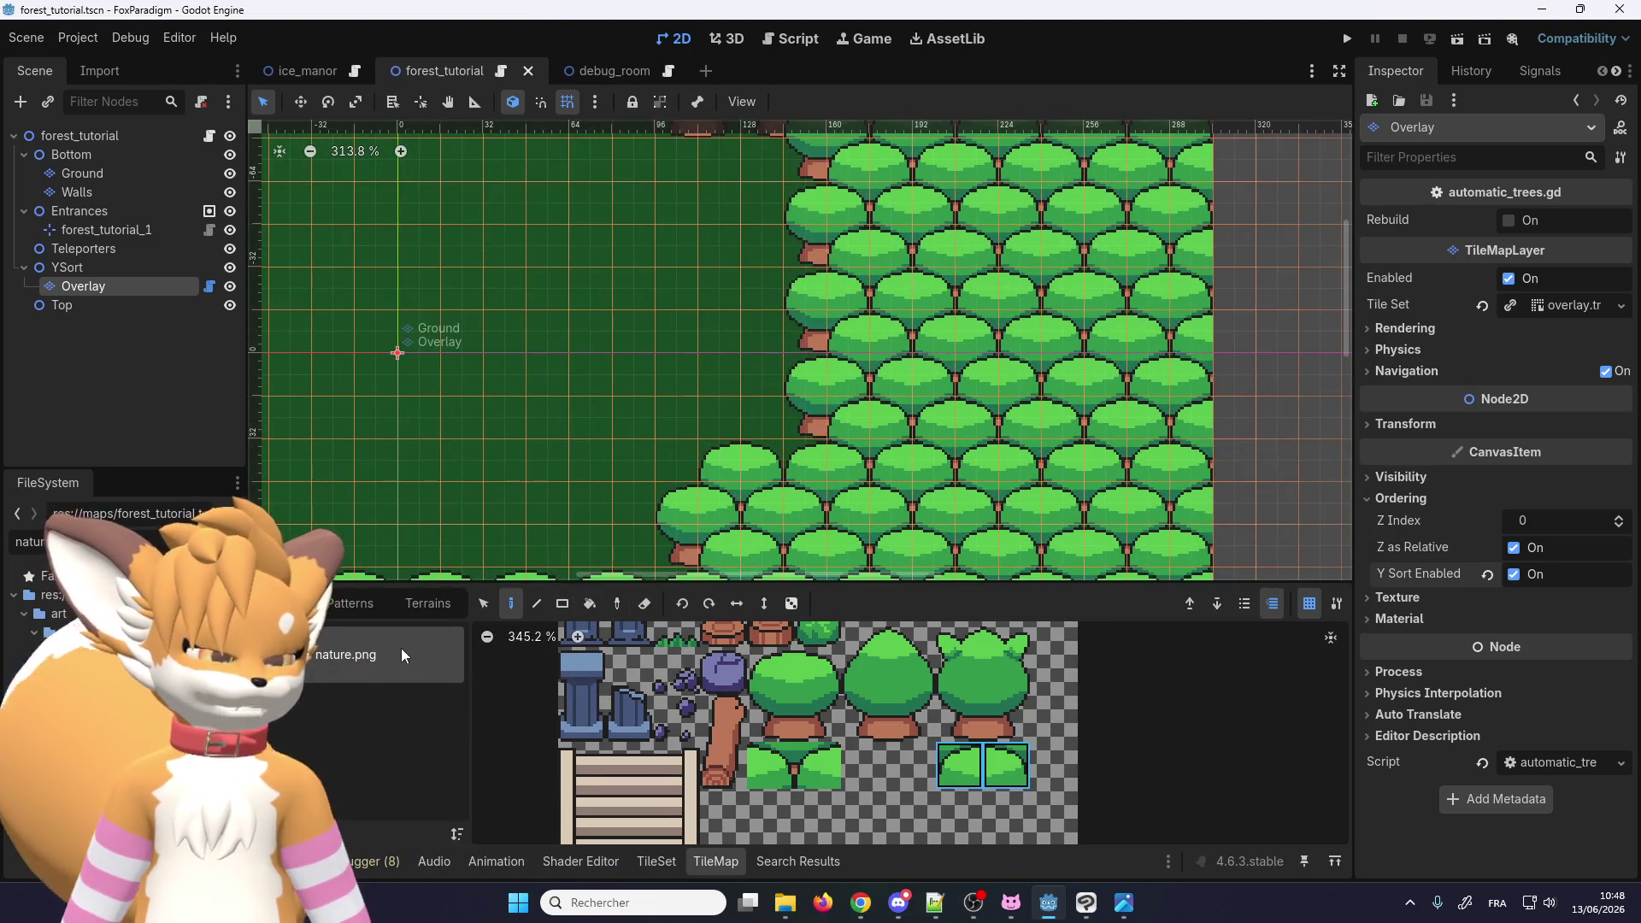
scroll(692, 332, "down", 1)
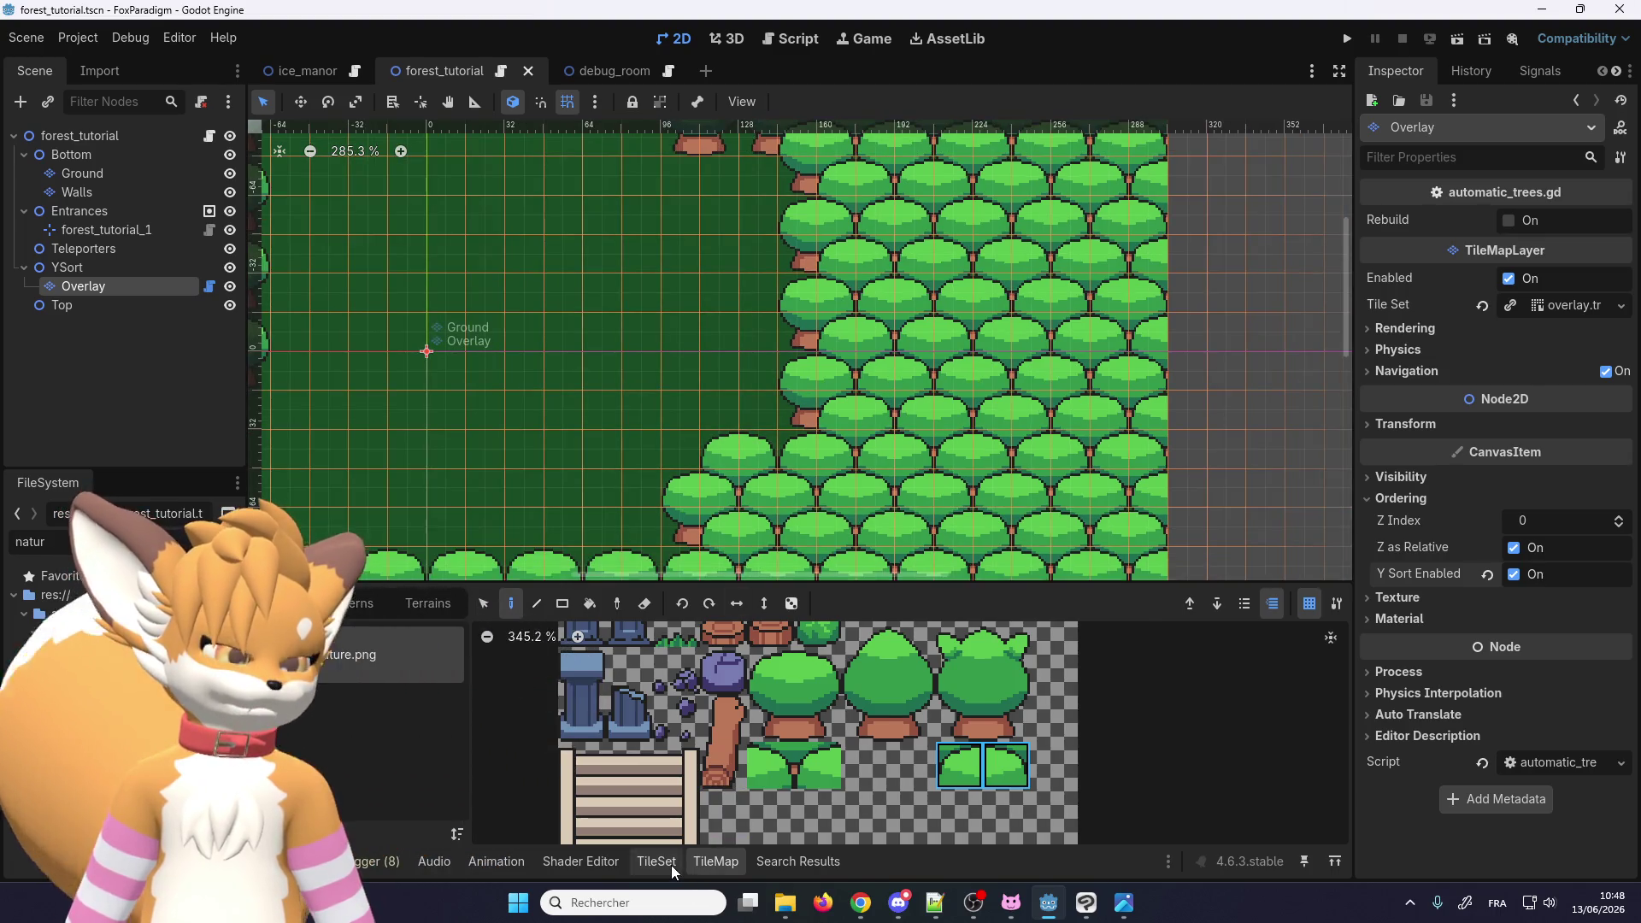
Step: Set the TileSet Paint property to Physics Layer 0
left_click(656, 862)
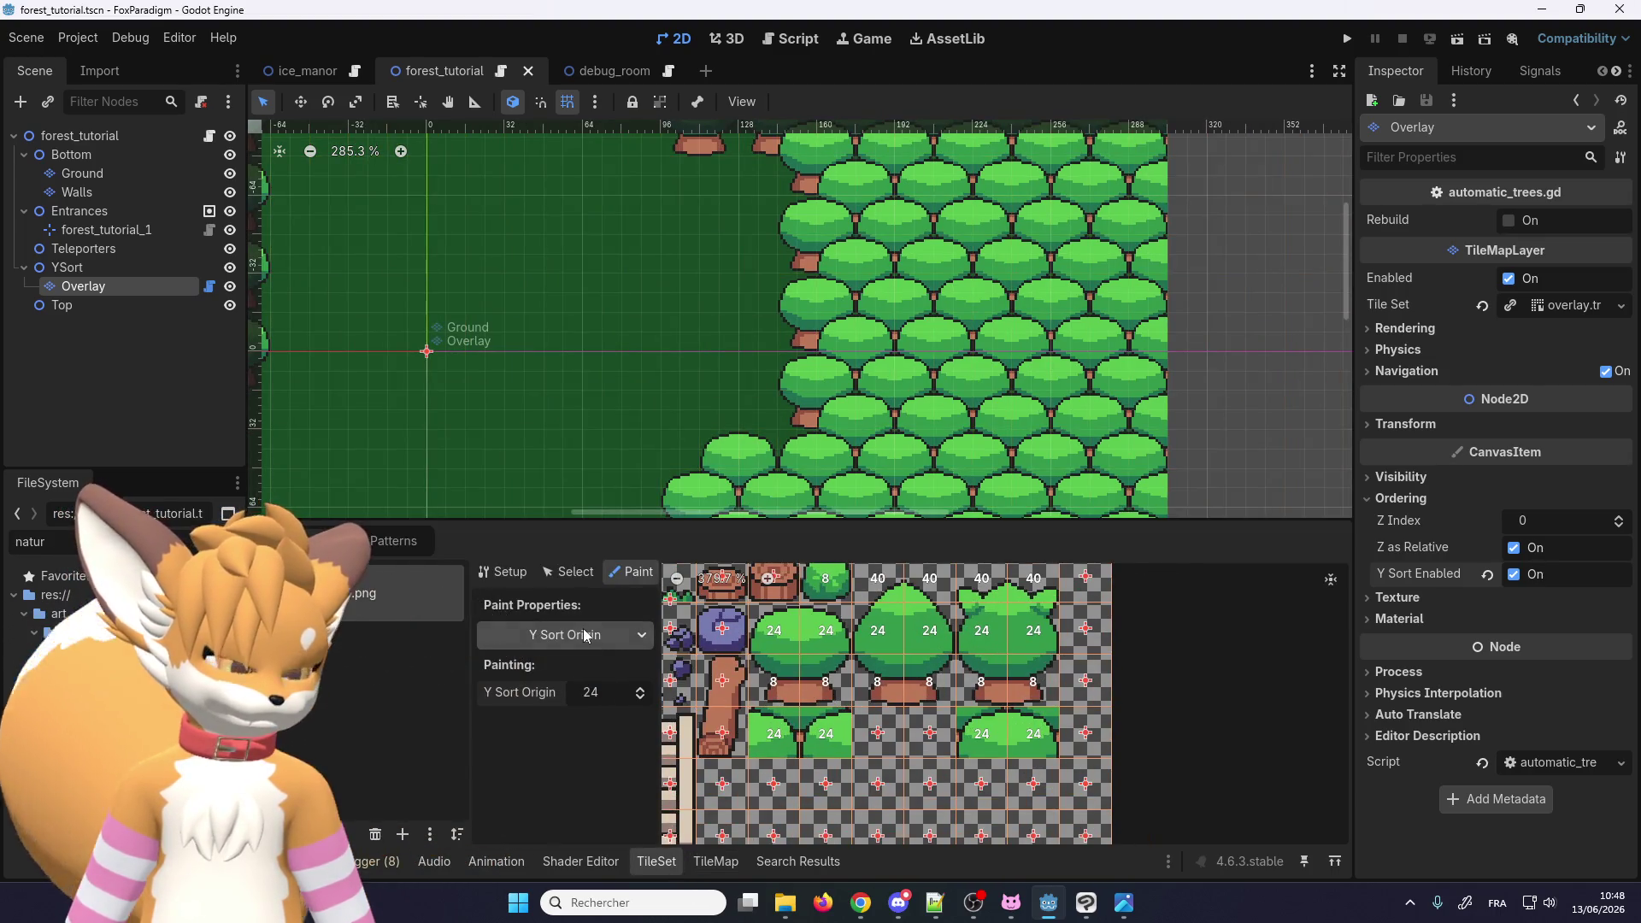
left_click(588, 642)
left_click(564, 743)
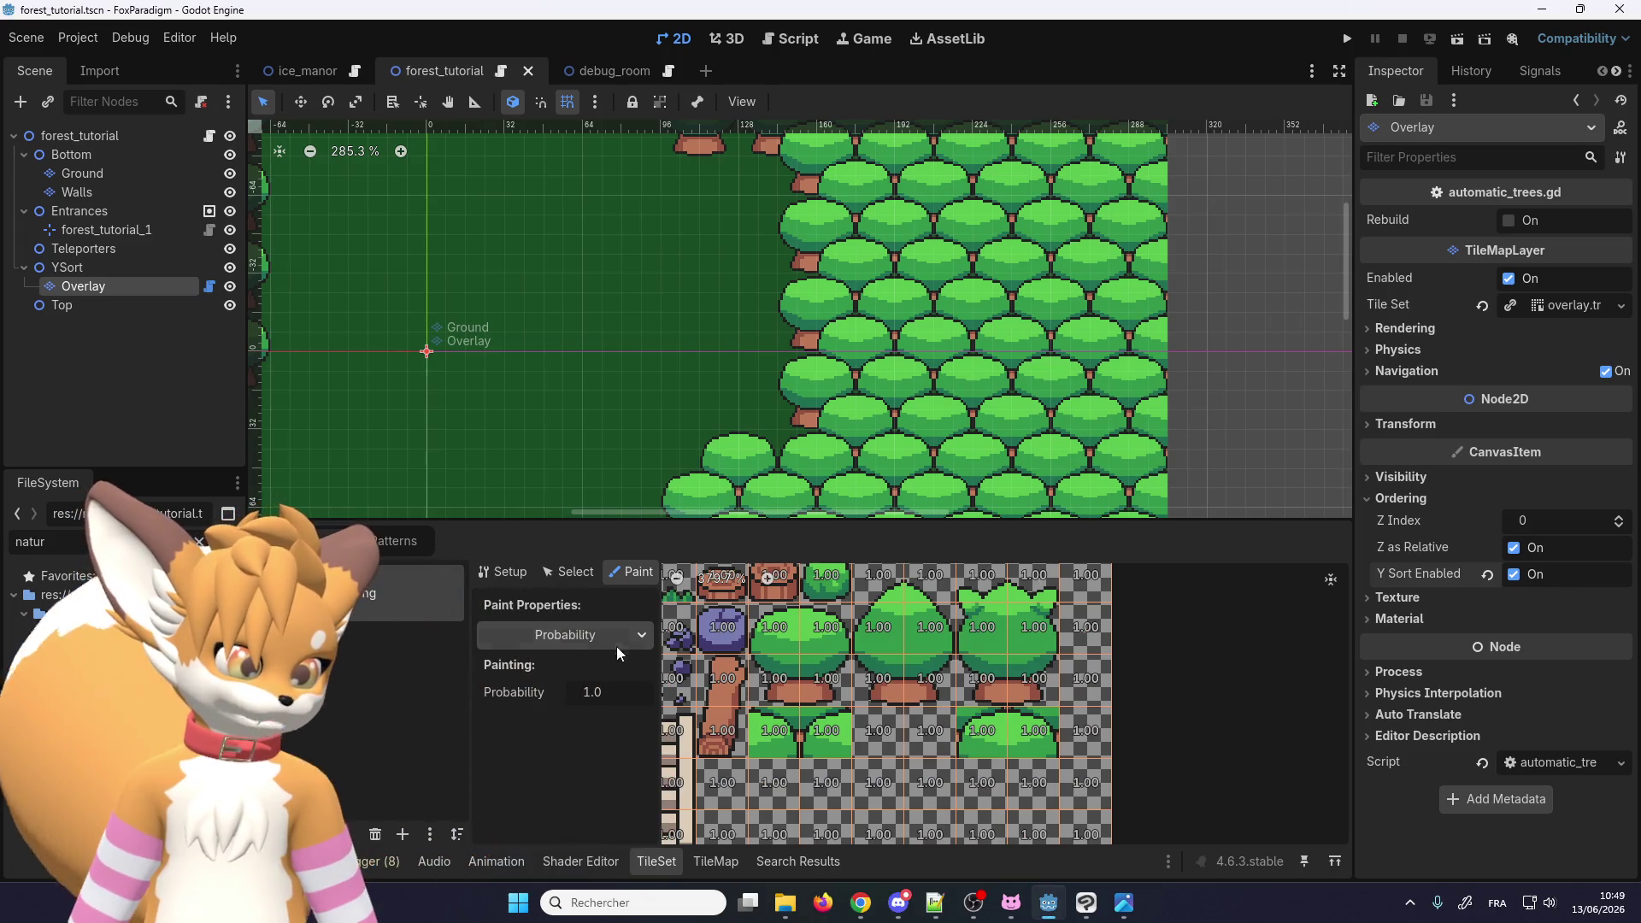
left_click(617, 640)
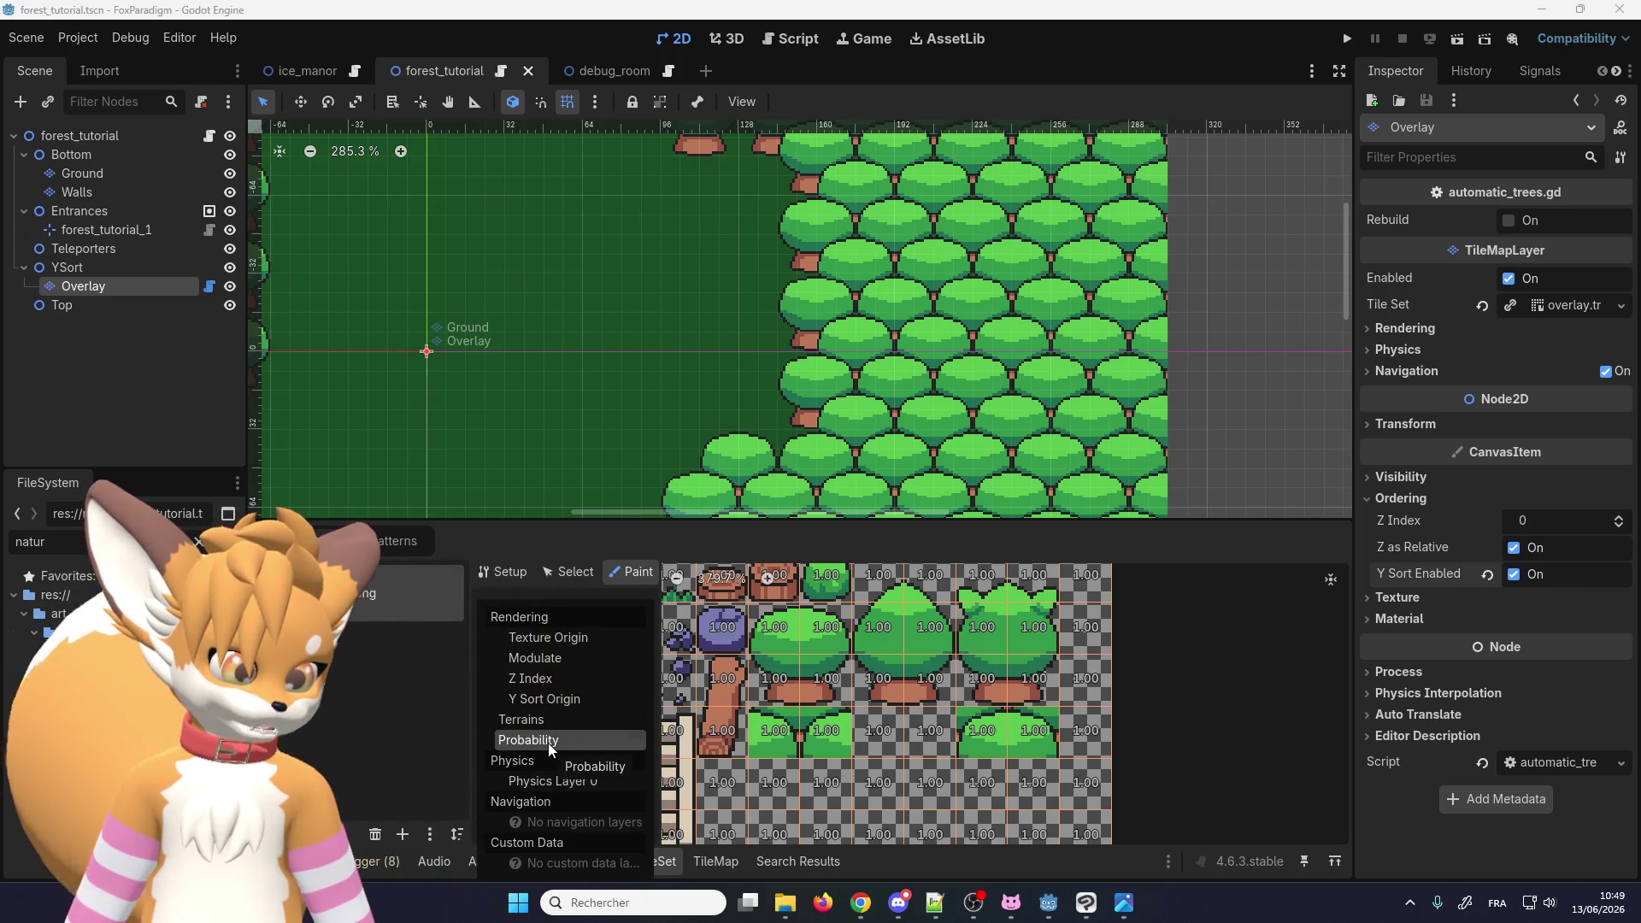
scroll(884, 736, "down", 3)
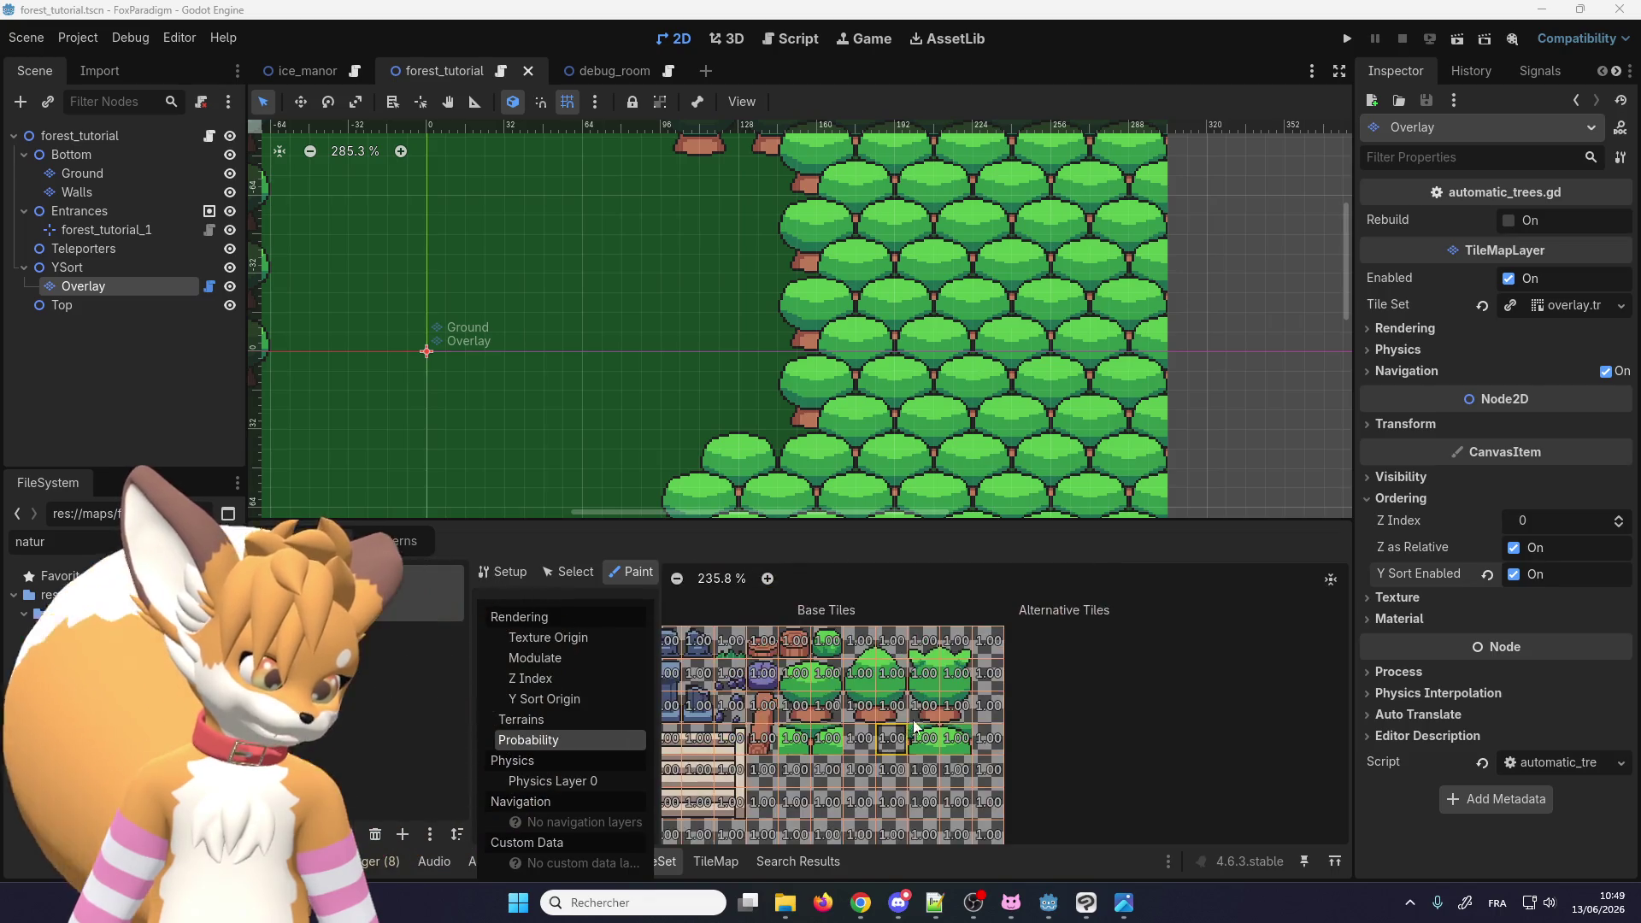
scroll(994, 747, "up", 2)
scroll(993, 748, "up", 1)
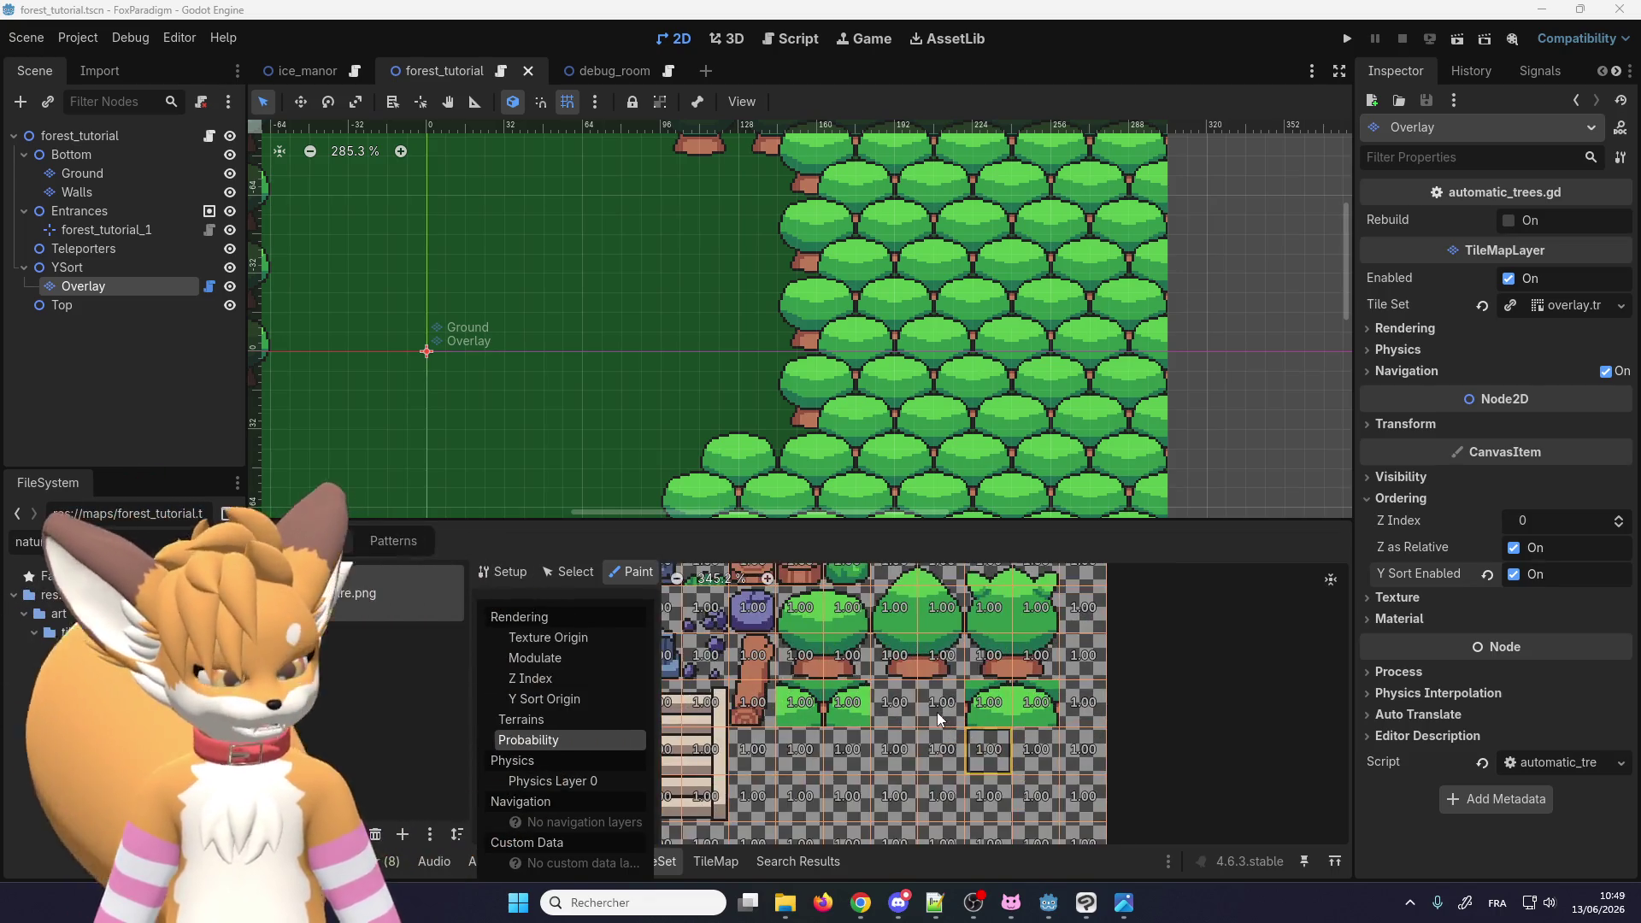
scroll(937, 711, "up", 2)
scroll(946, 686, "down", 3)
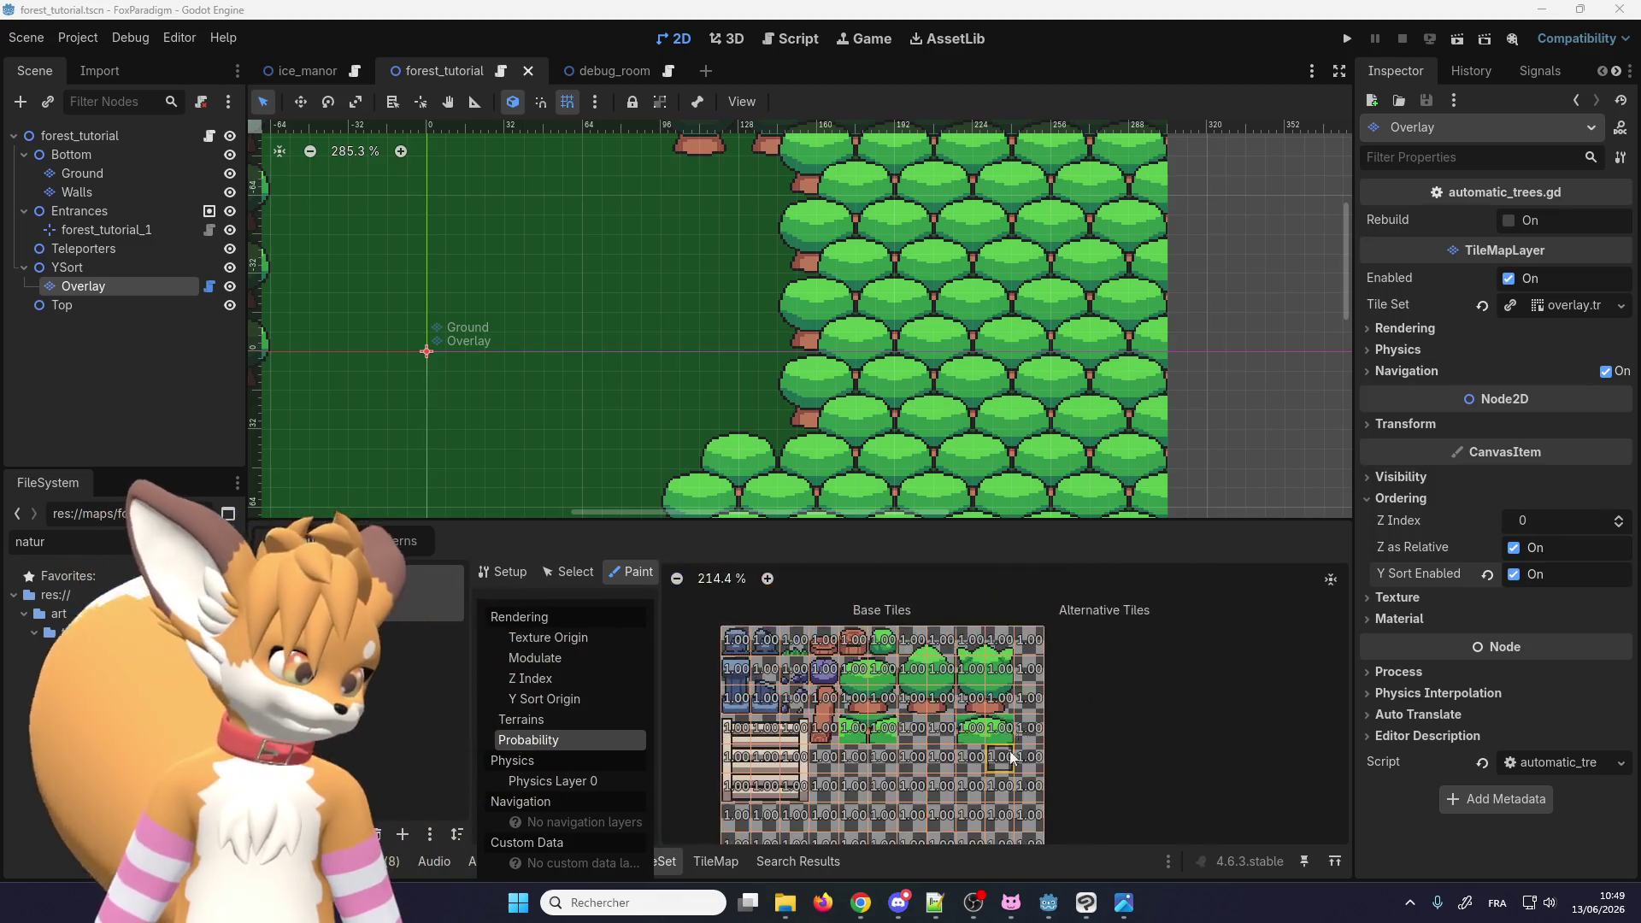
scroll(997, 725, "up", 3)
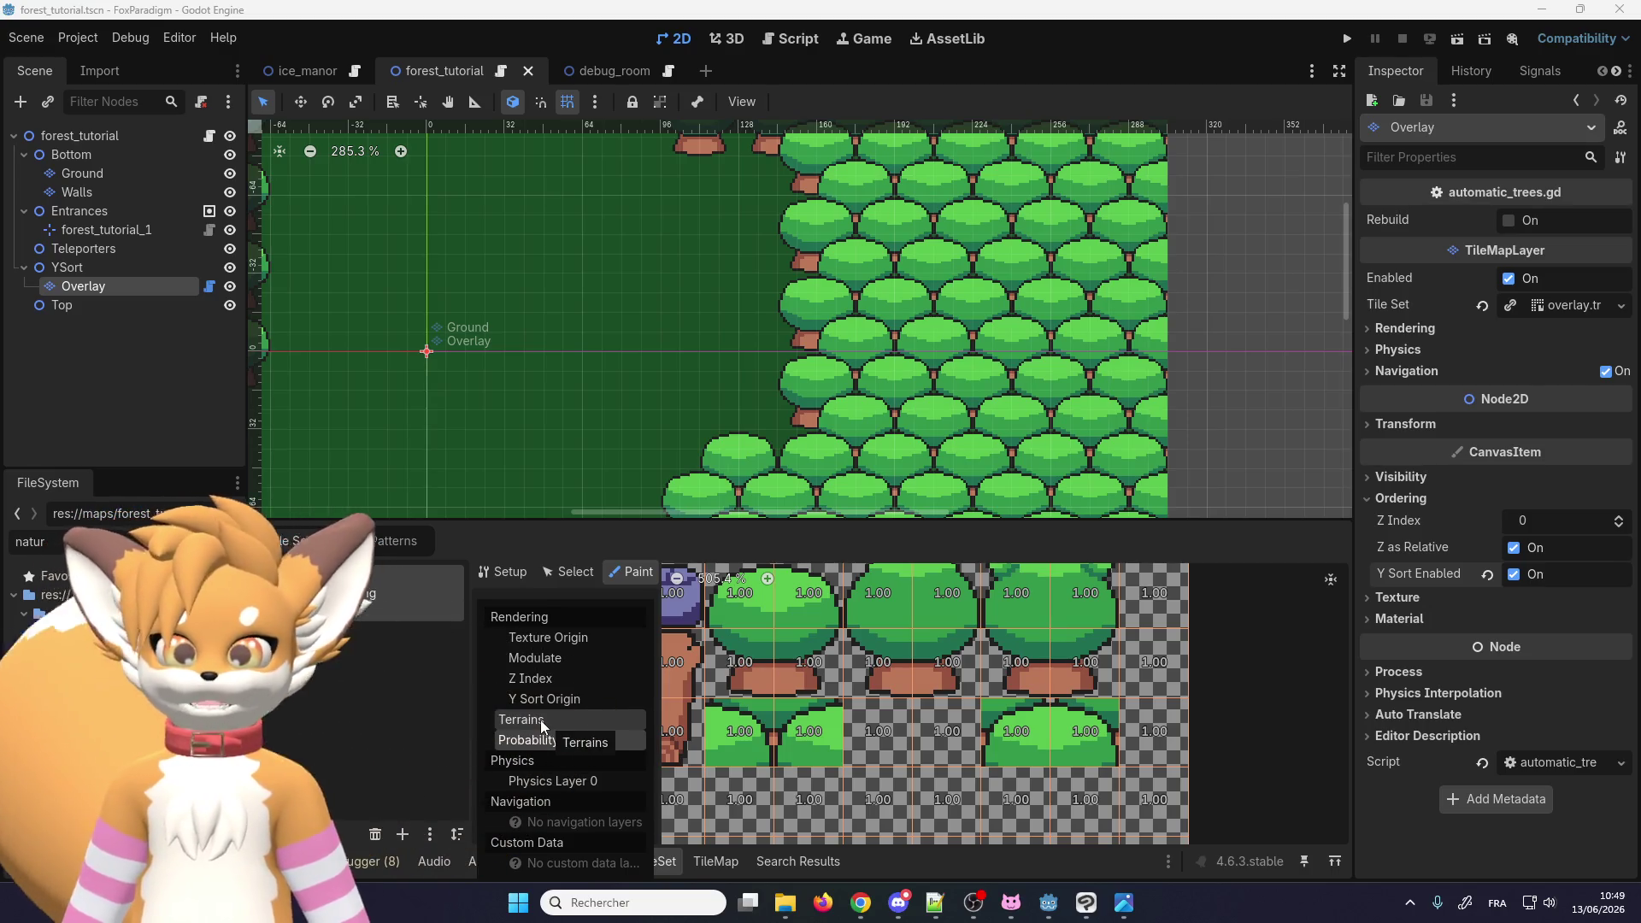
left_click(542, 778)
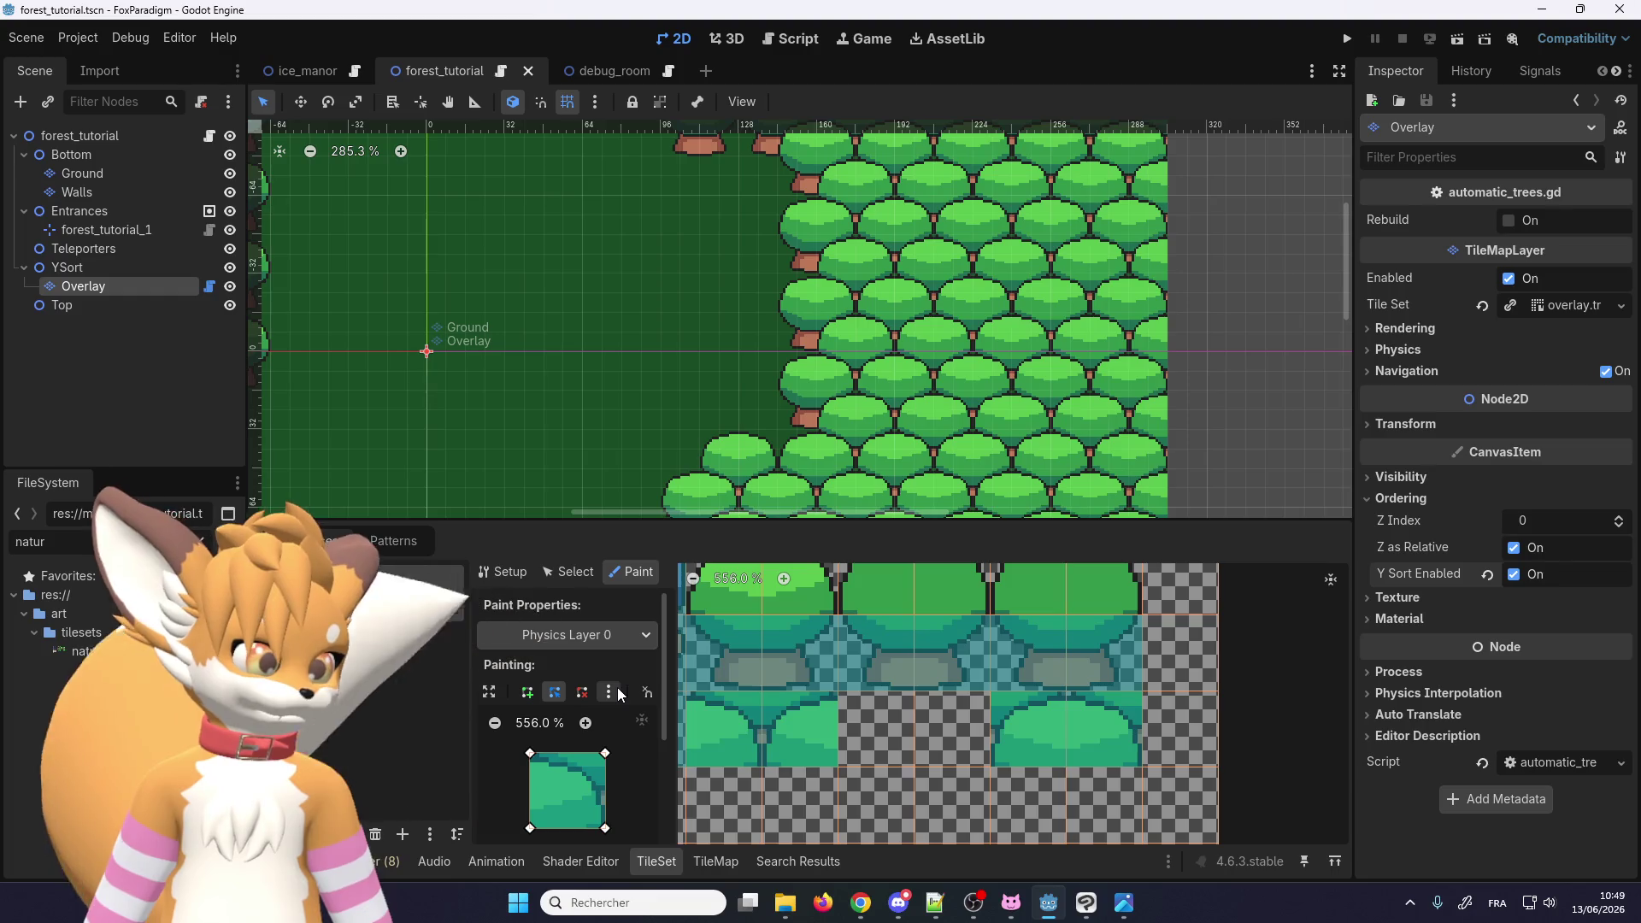
Step: Clear the collision polygon and paint it onto the rightmost small bush tile
left_click(647, 693)
left_click(649, 736)
left_click(995, 742)
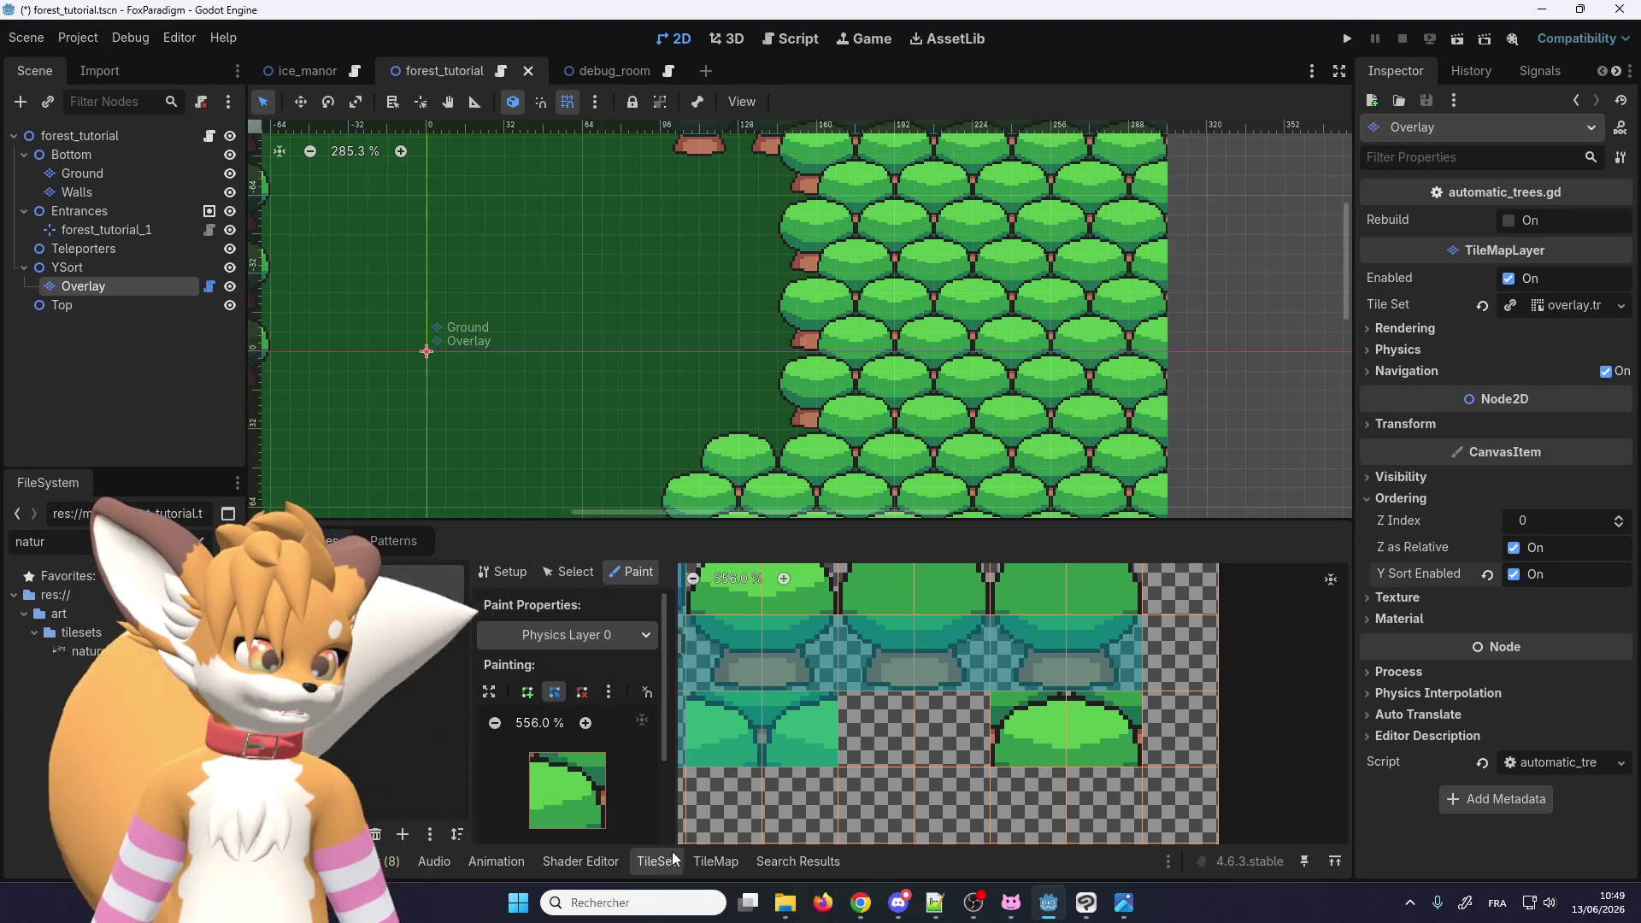
Step: Return to the TileMap panel and run the project to test the saved forest_tutorial map
left_click(715, 861)
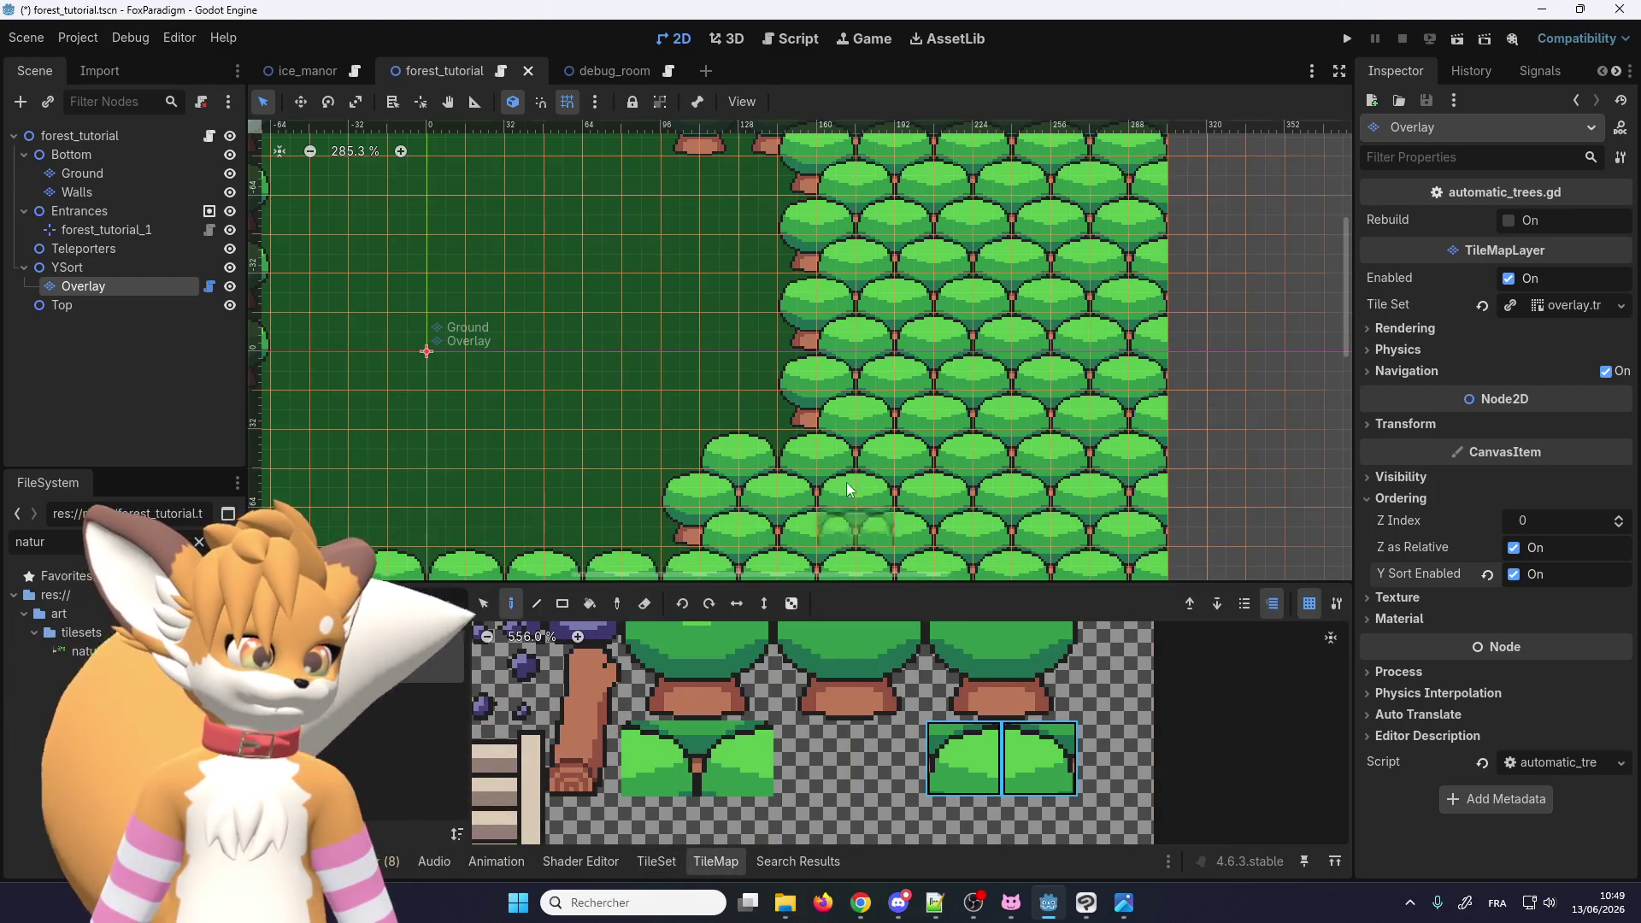
scroll(846, 482, "down", 2)
scroll(793, 374, "up", 2)
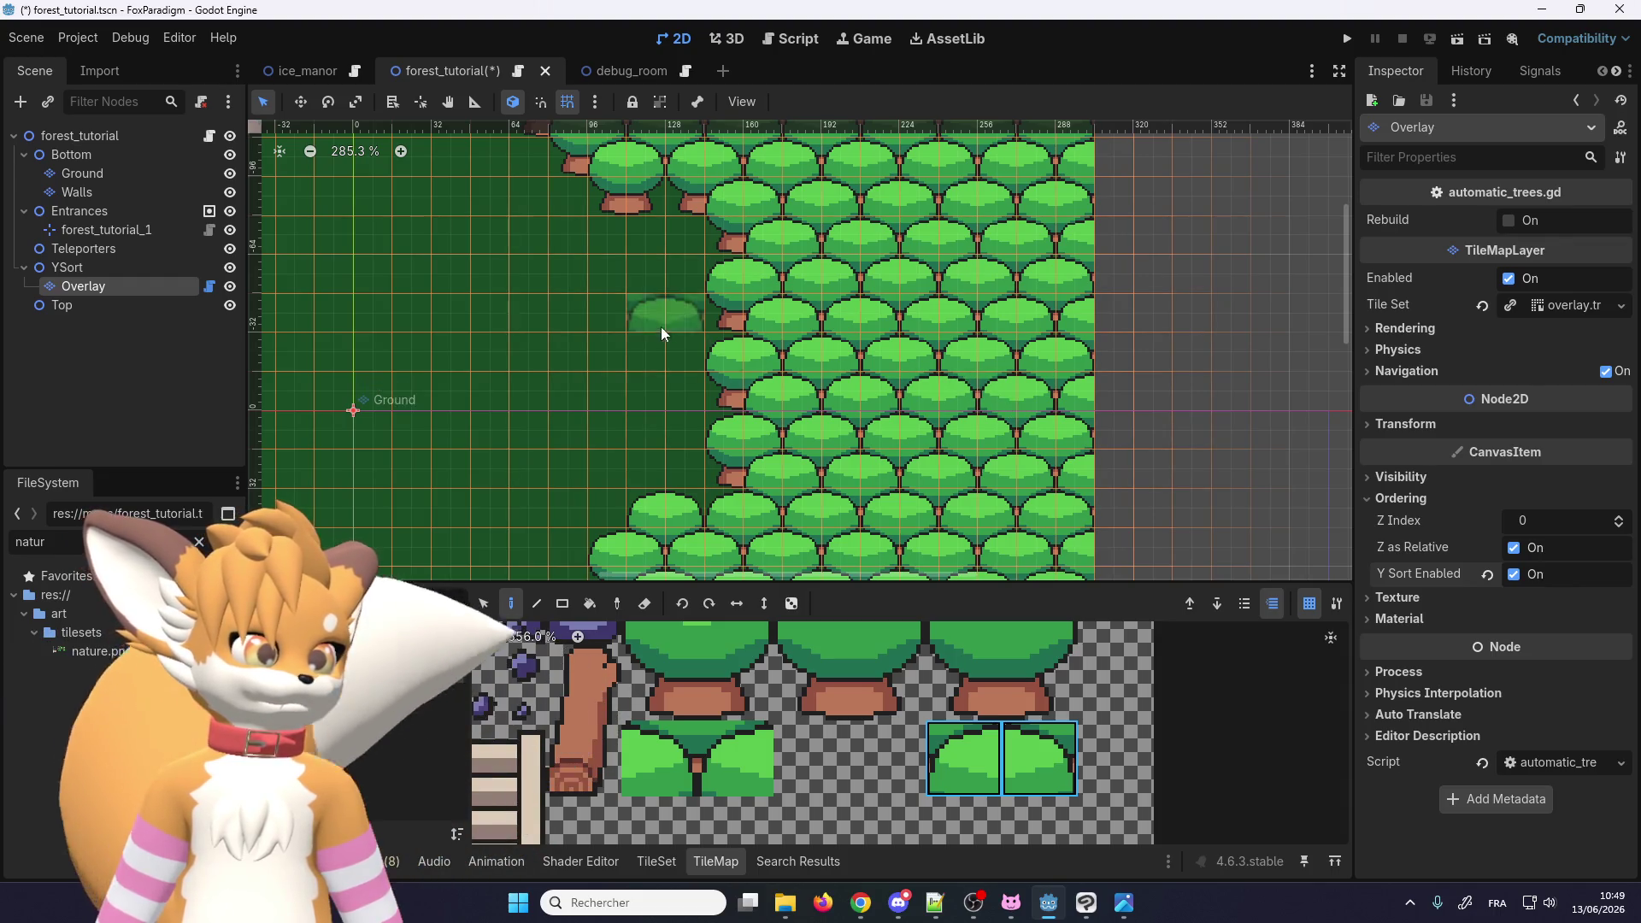
left_click(1346, 41)
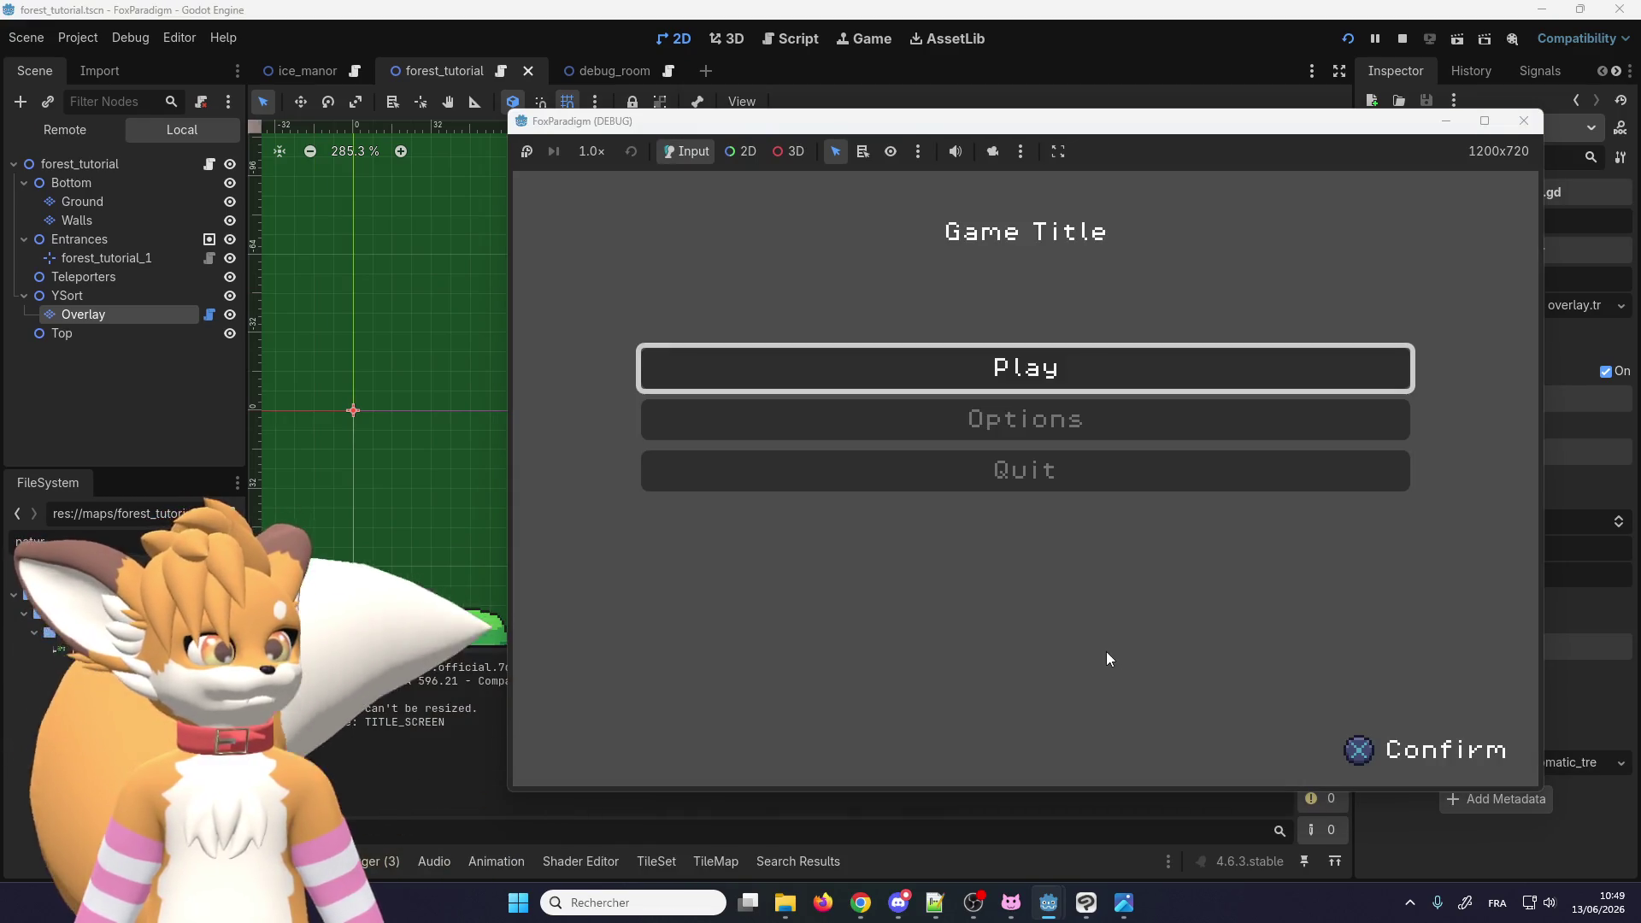
Step: Skip the title and save screens into the forest, then walk the fox right, down, left and up
key("Return")
key("Return")
key("Right")
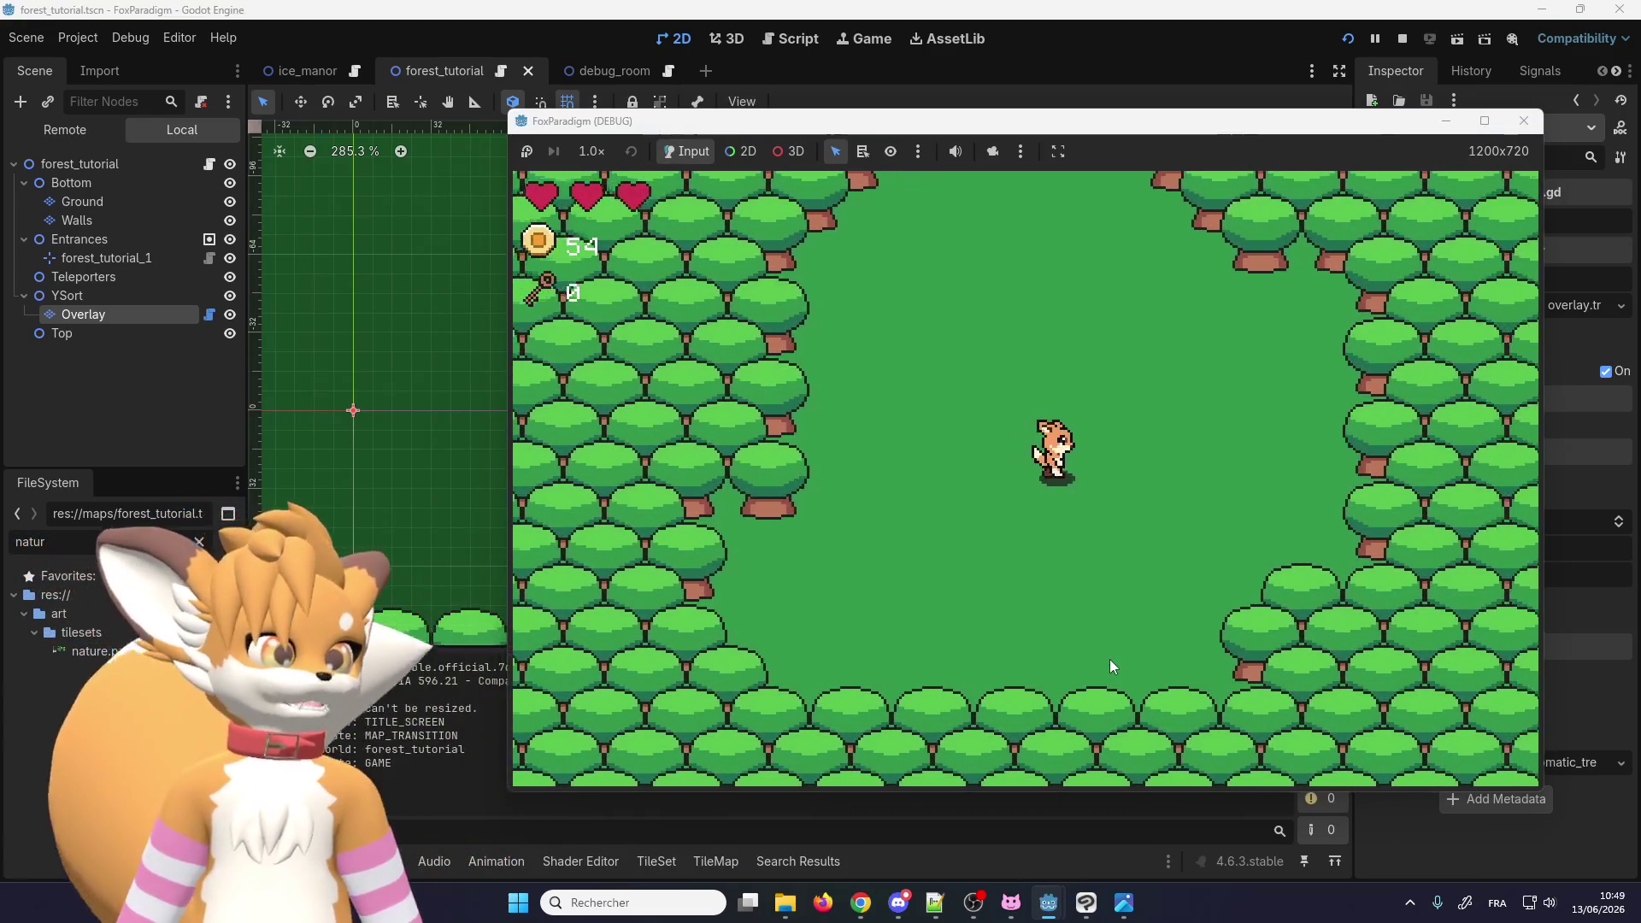
key("Down")
key("Left")
key("Up")
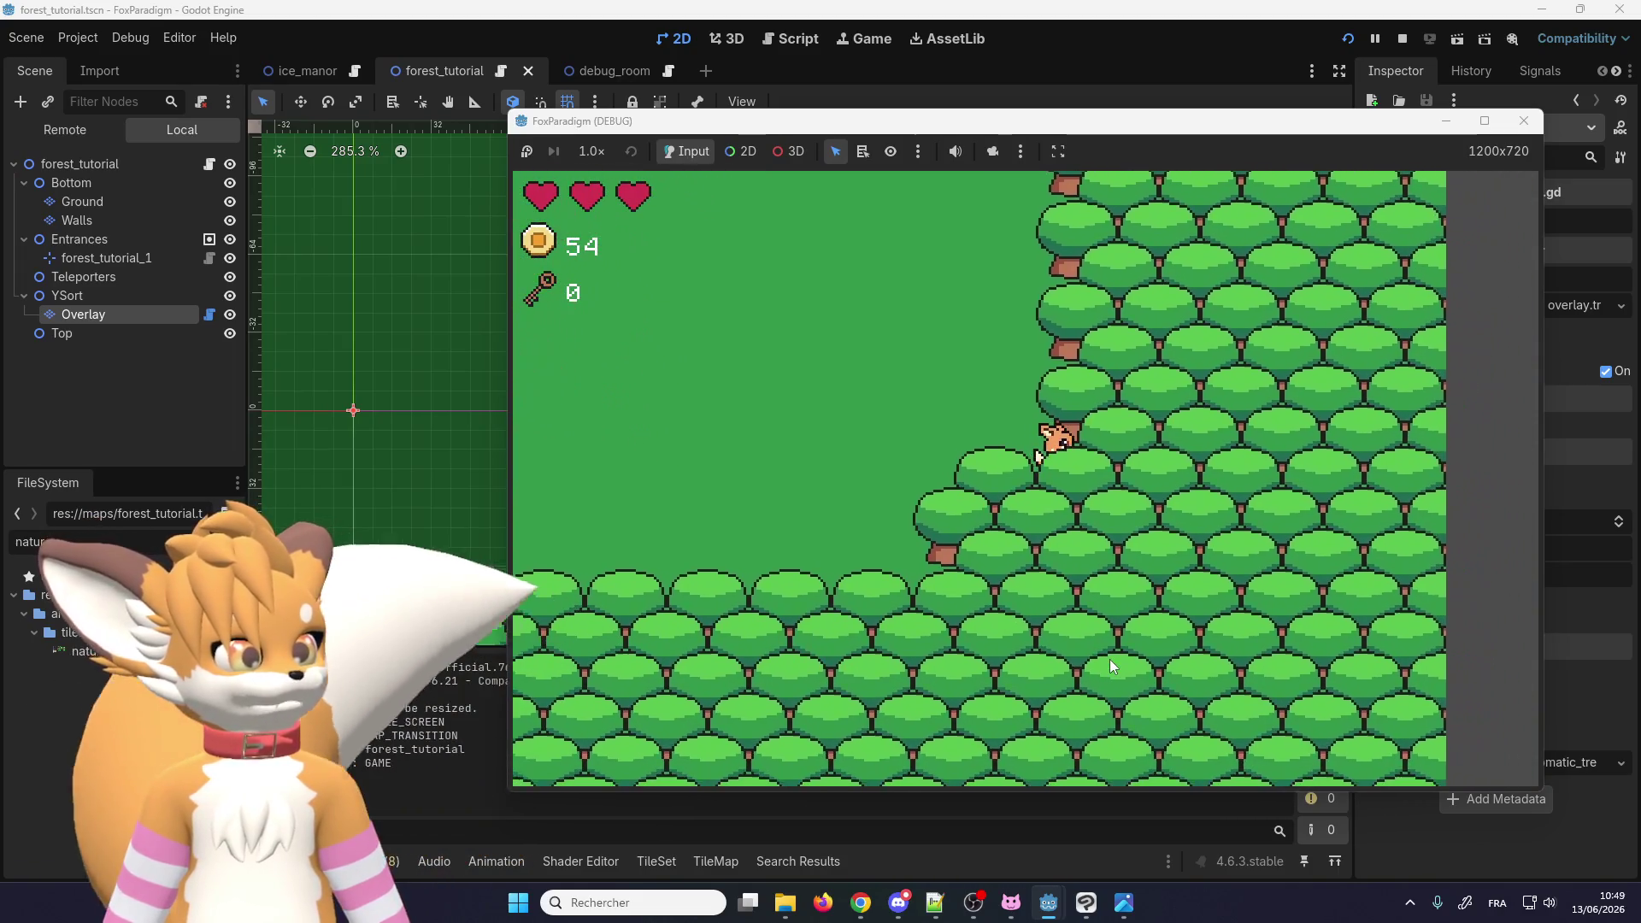
Step: Walk the fox up and down along the tree line to check it passes behind the trees
key("Up")
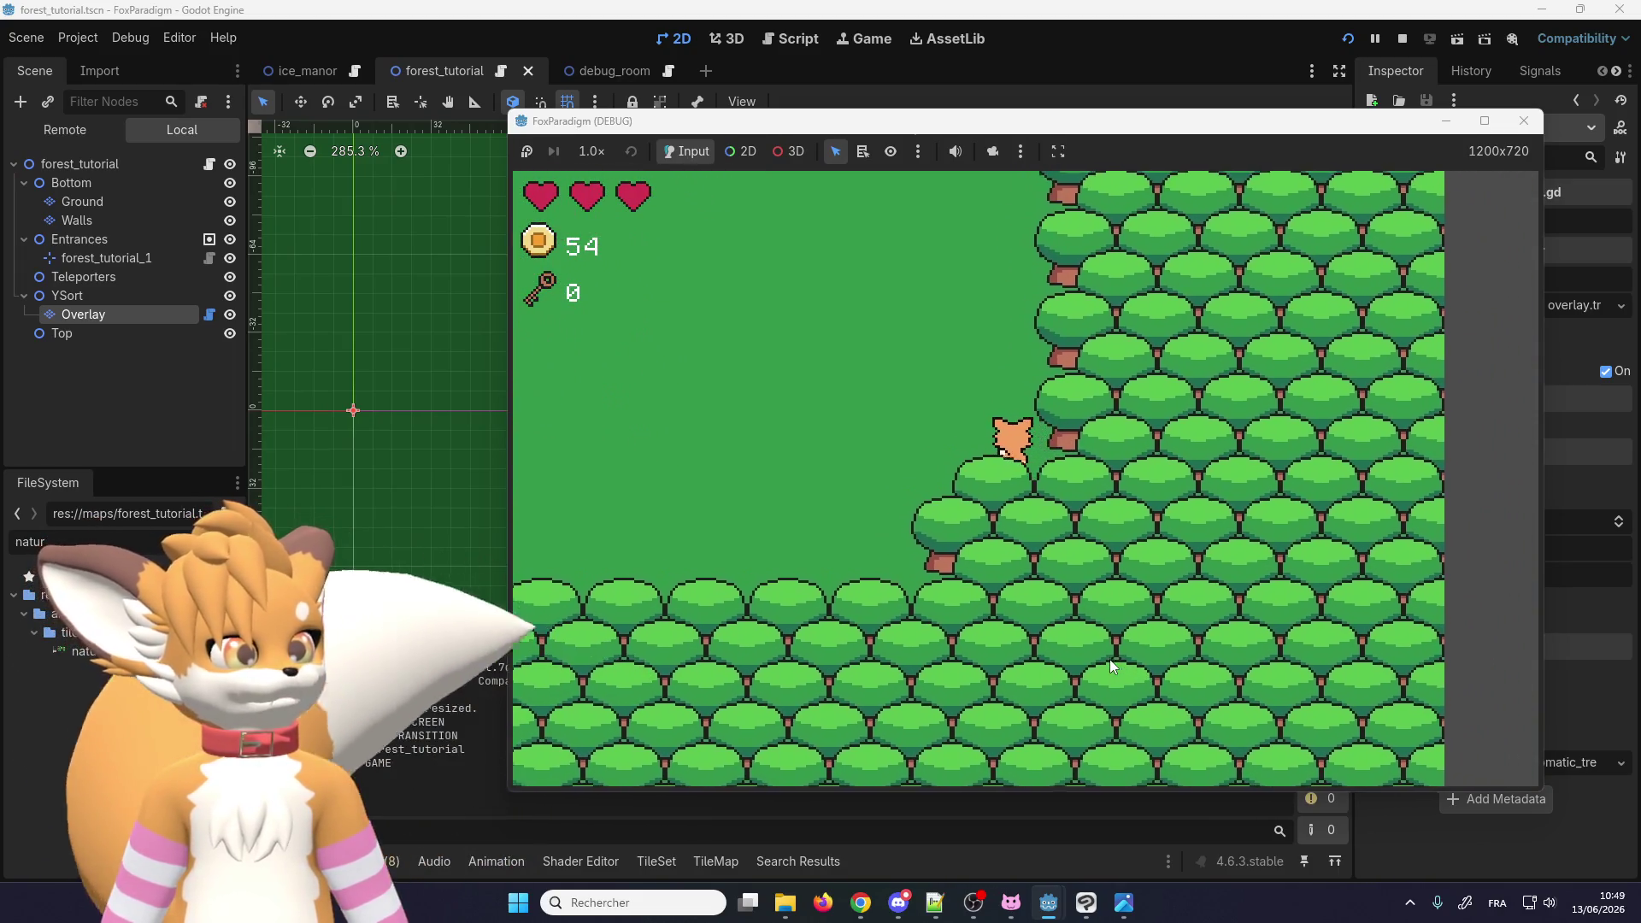
key("Up")
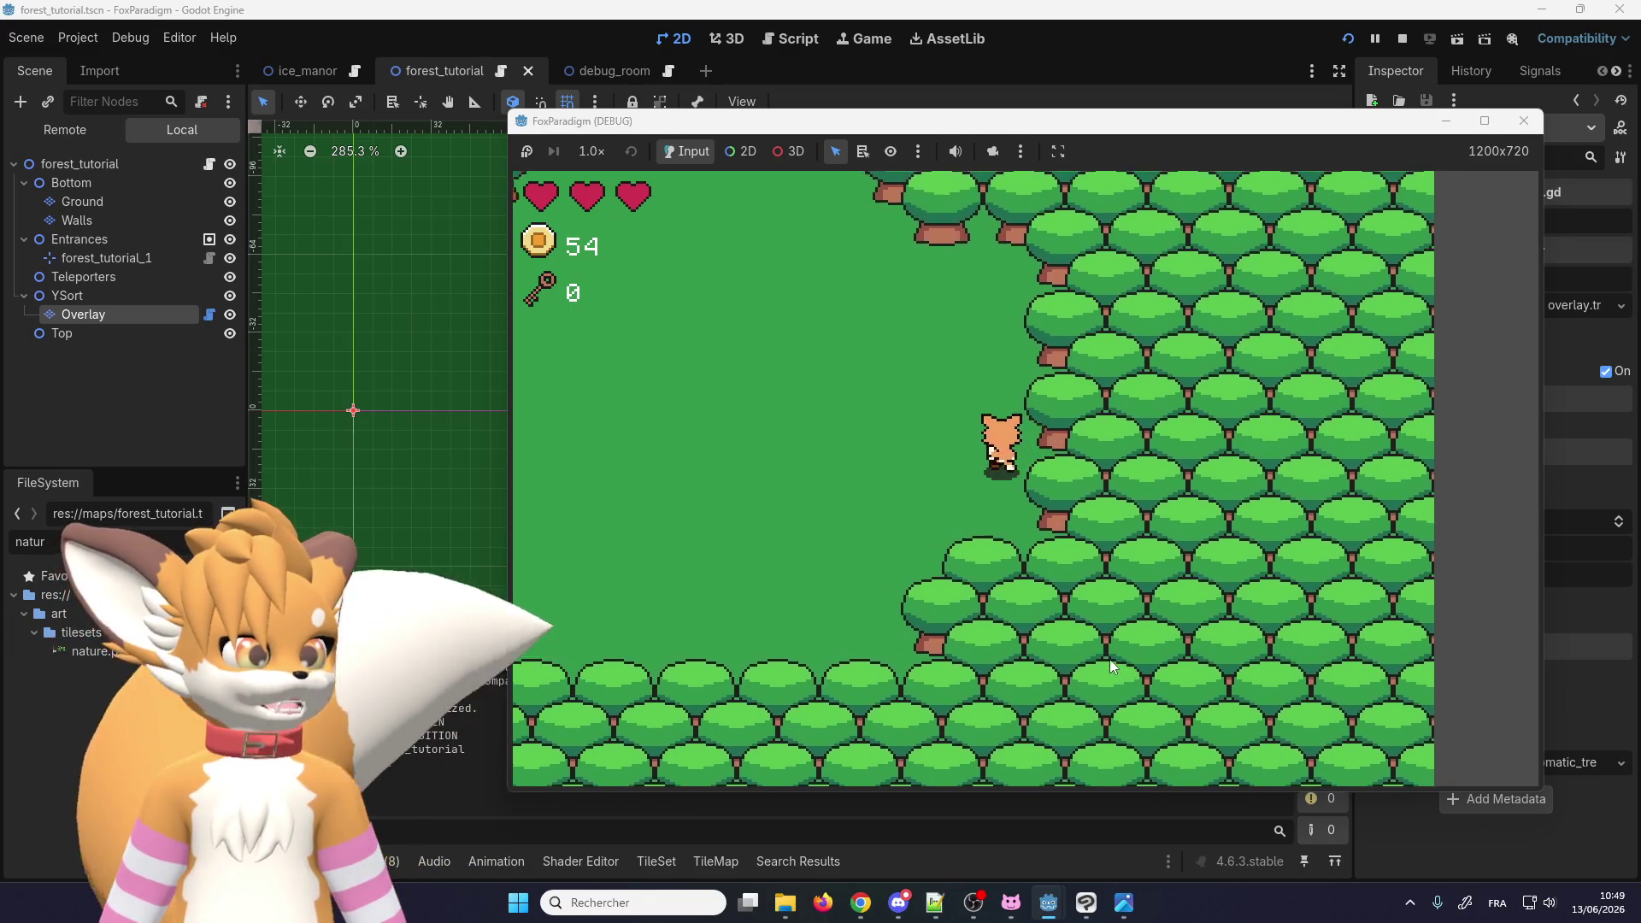
key("Up")
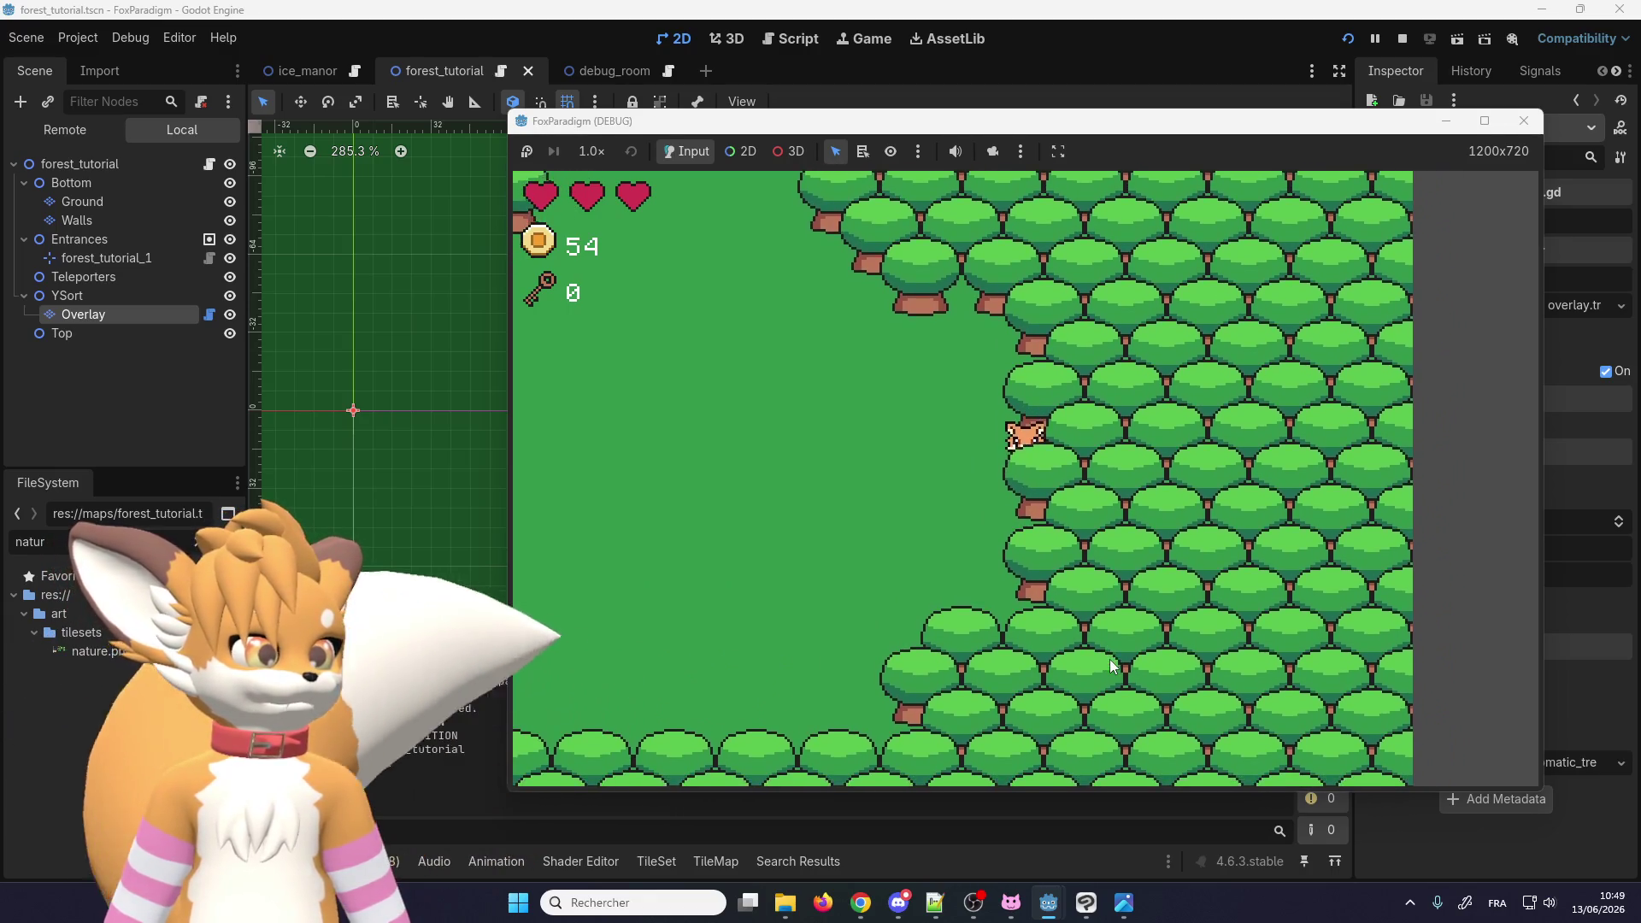
key("Down")
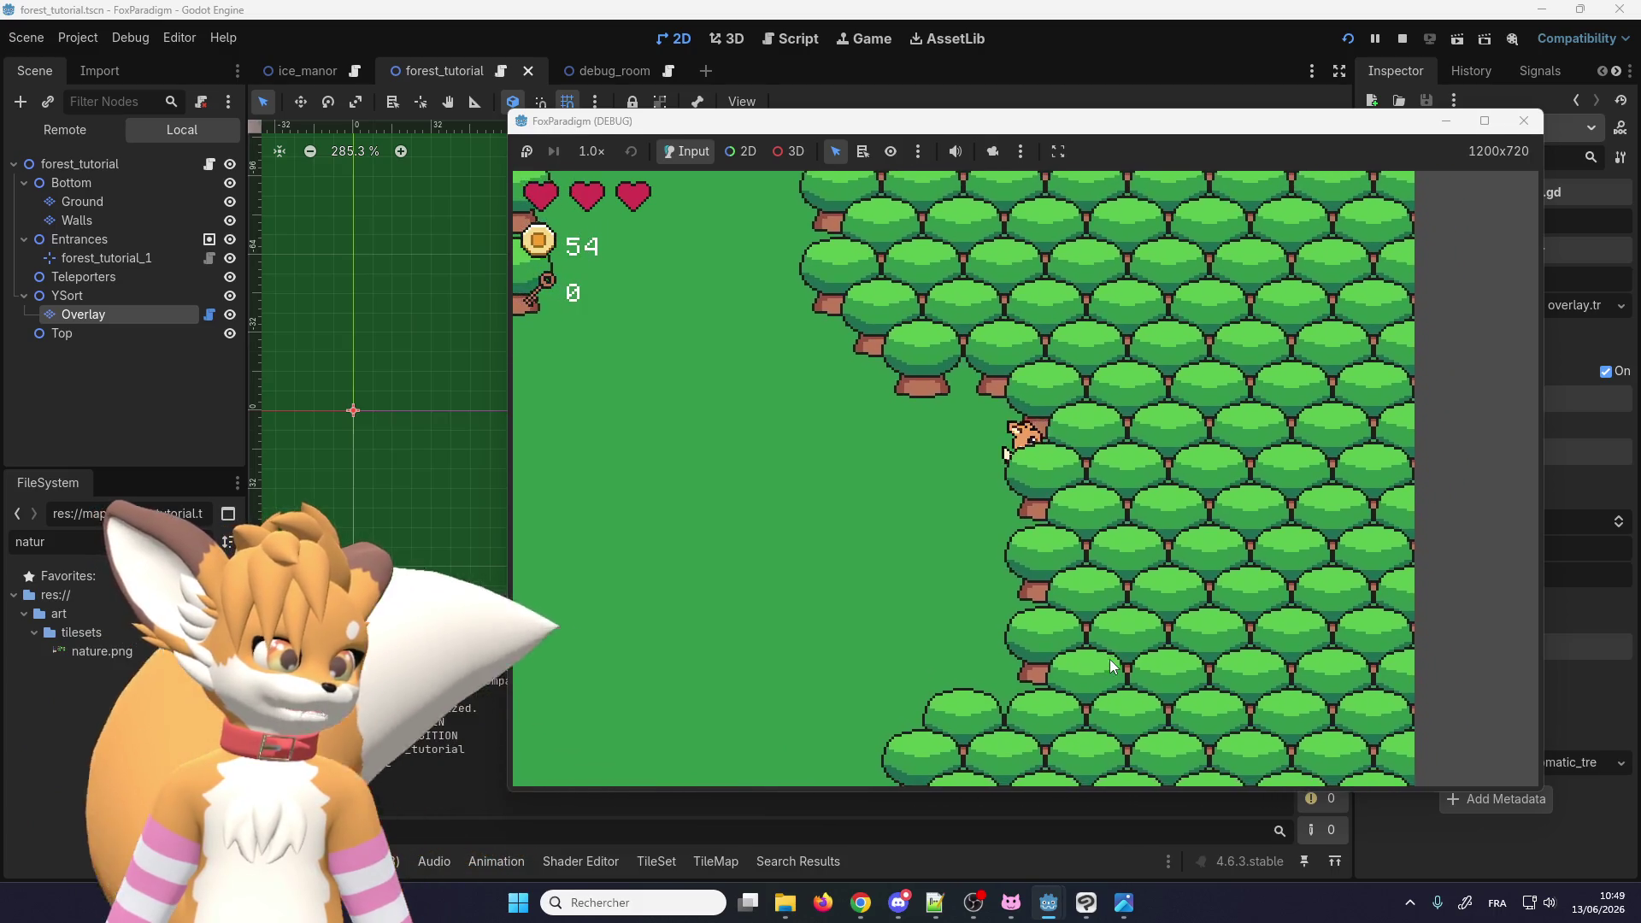
key("Down")
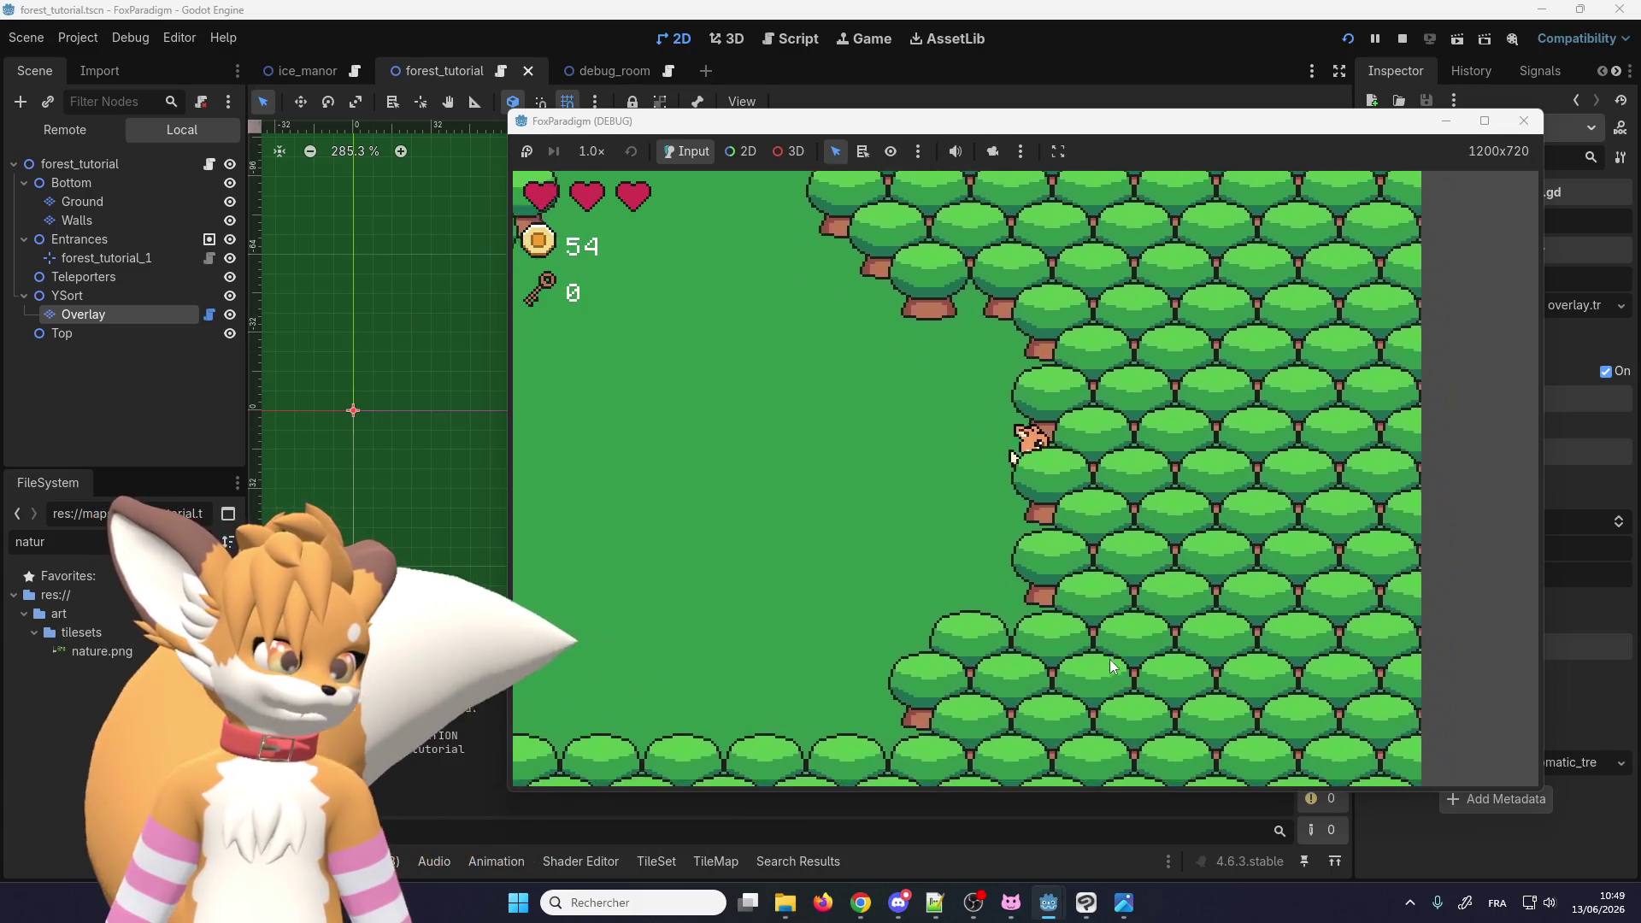
key("Down")
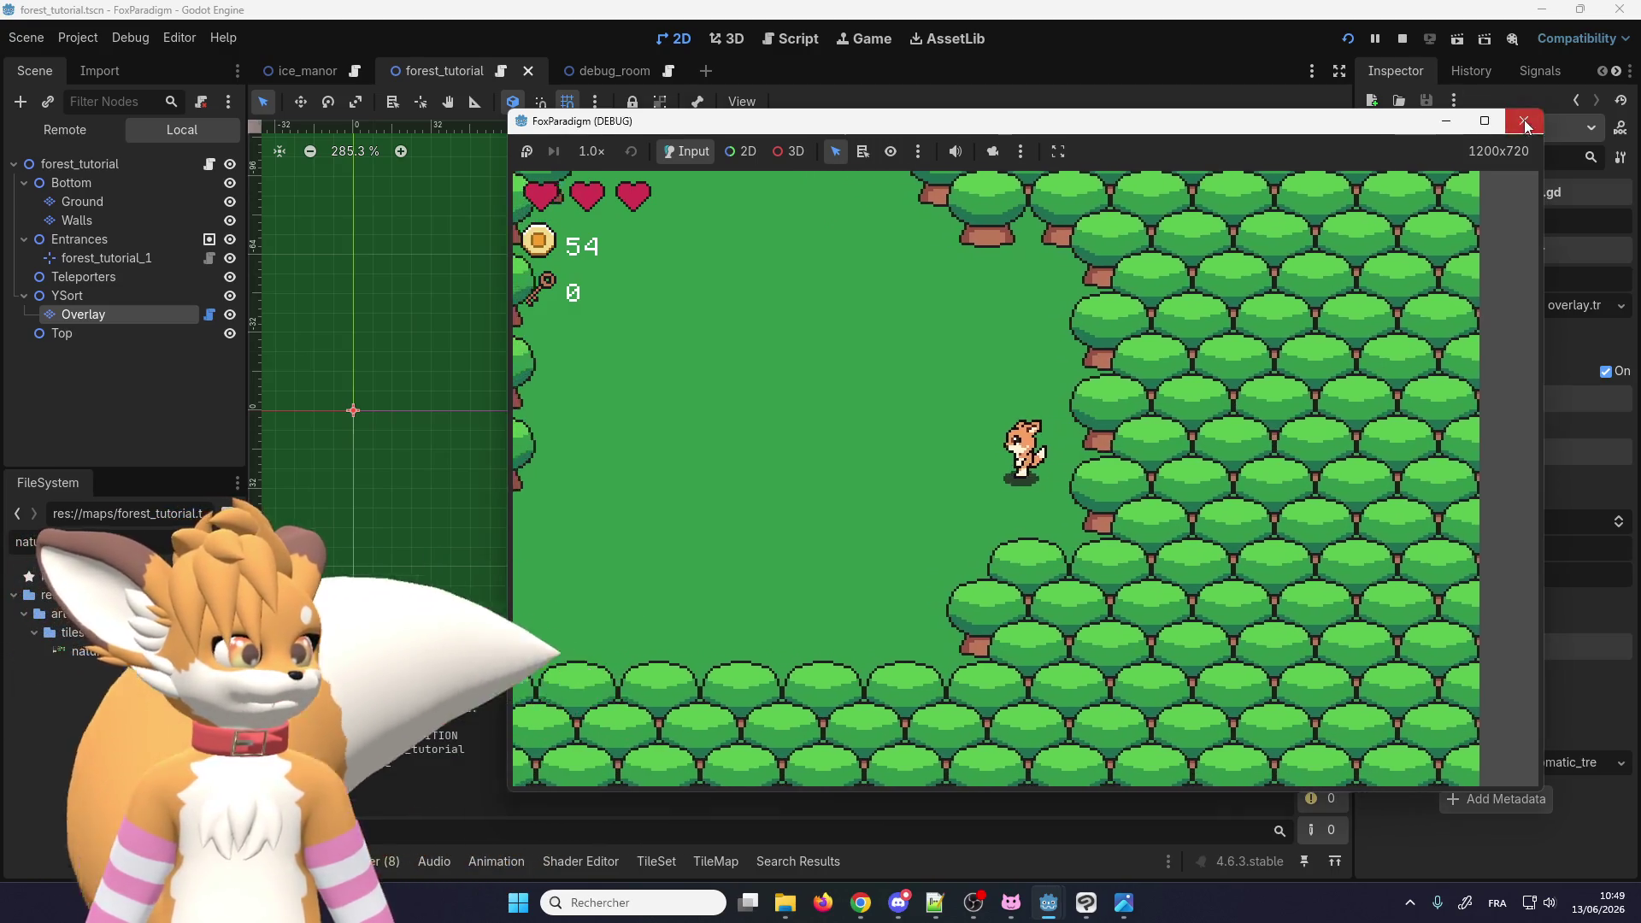
Step: Close the game, enable Visible Collision Shapes in the Debug menu, and relaunch the project
left_click(1402, 39)
scroll(863, 388, "down", 1)
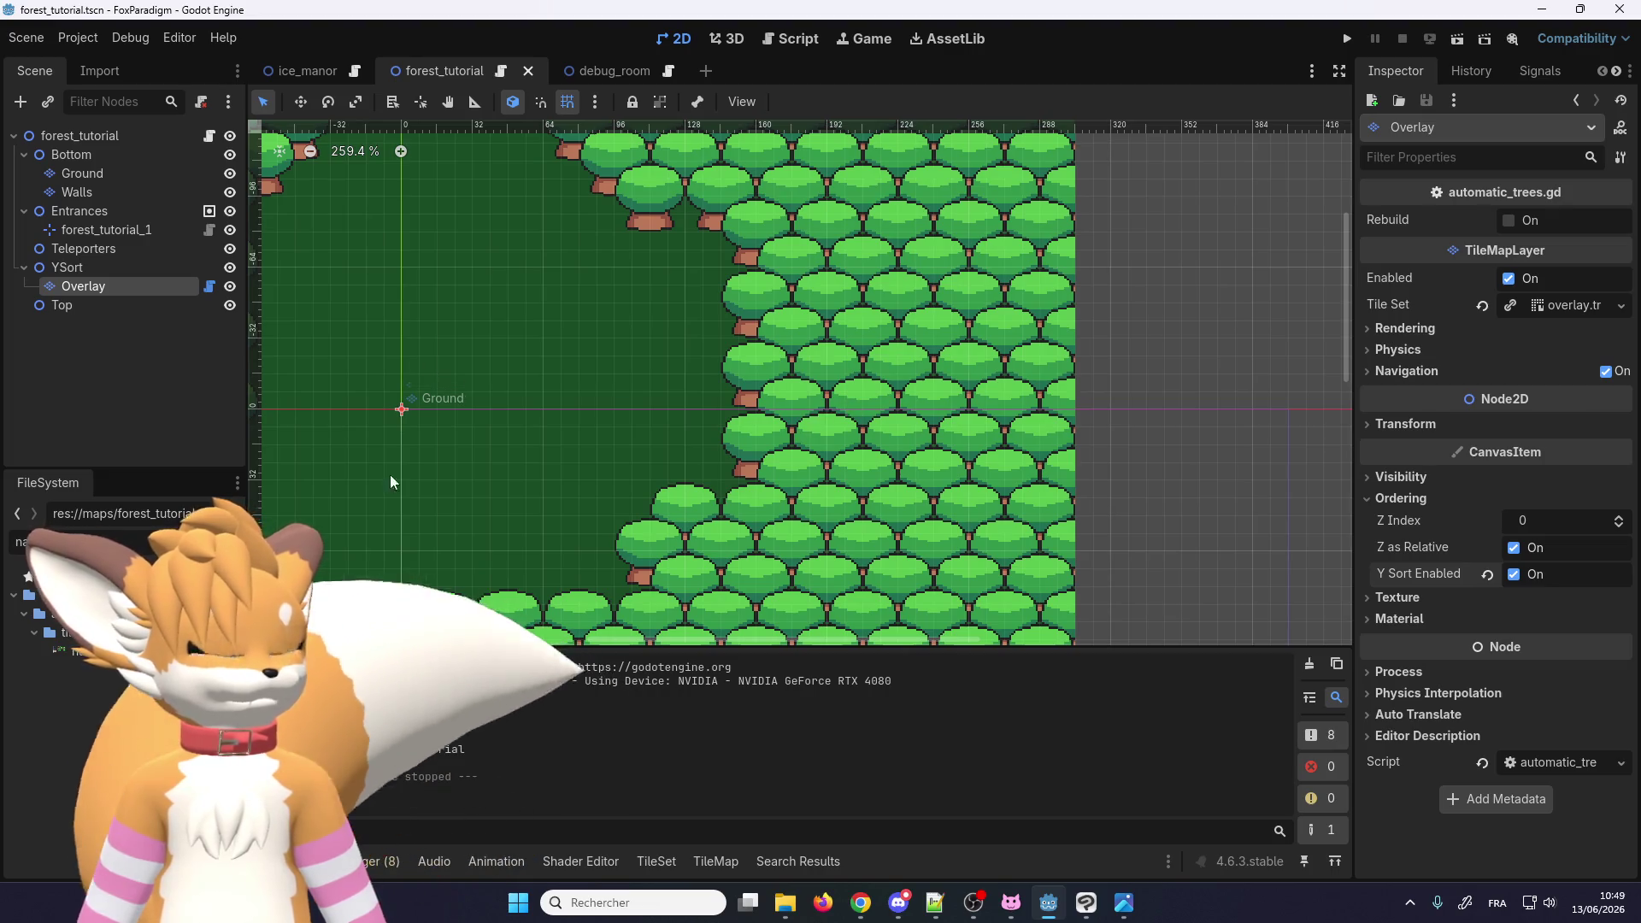
left_click(120, 39)
mouse_move(95, 46)
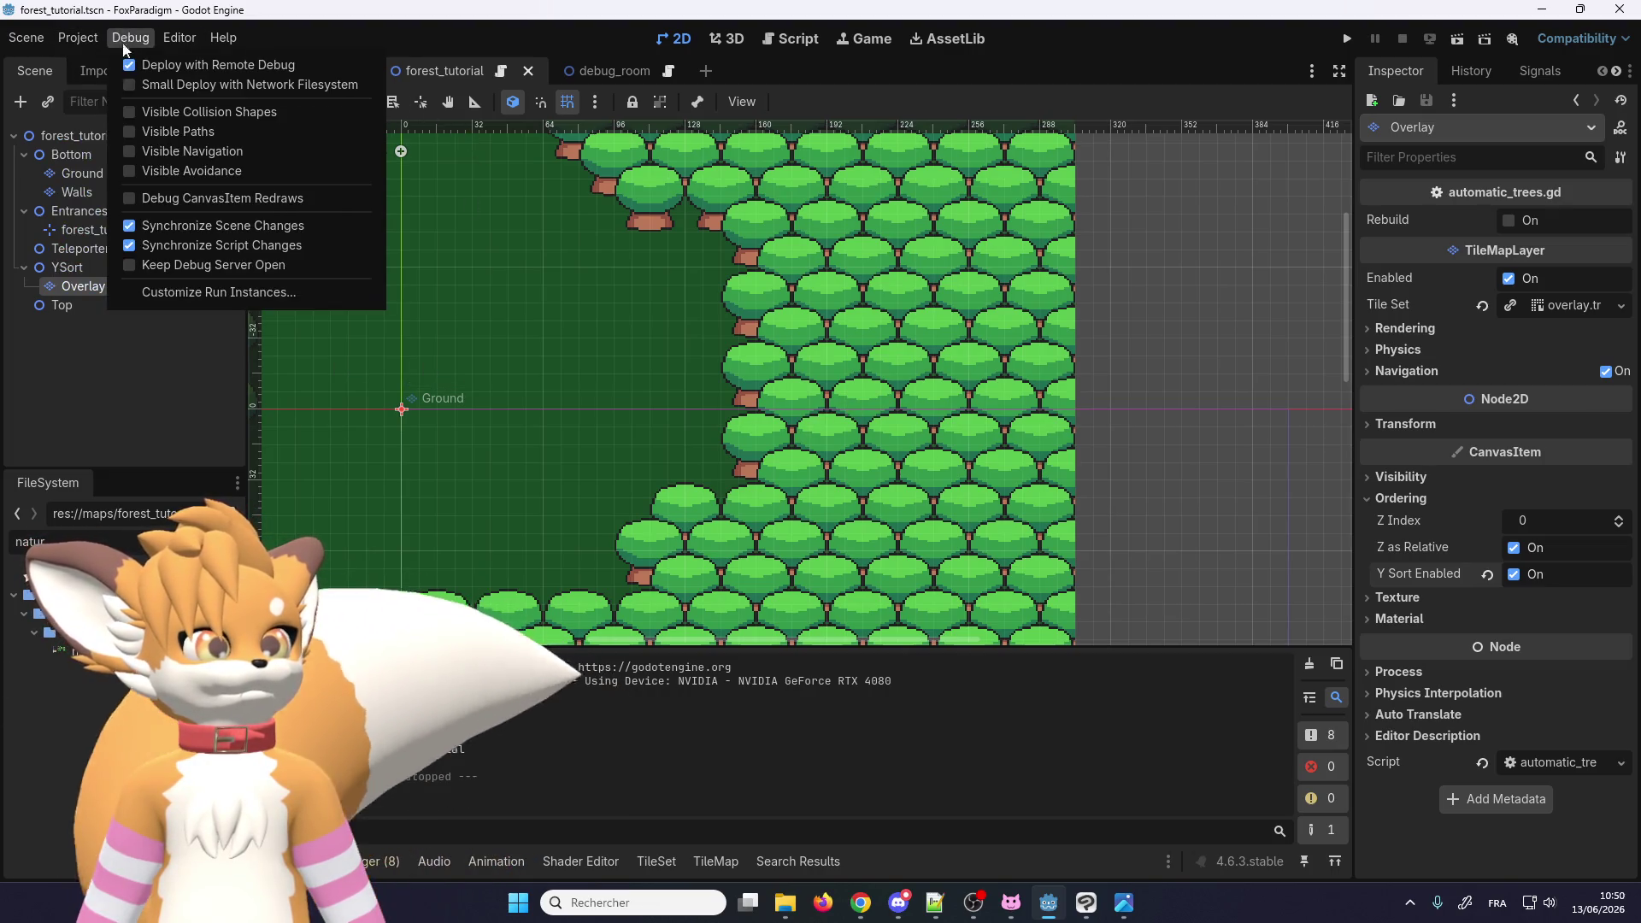
left_click(168, 113)
left_click(1348, 39)
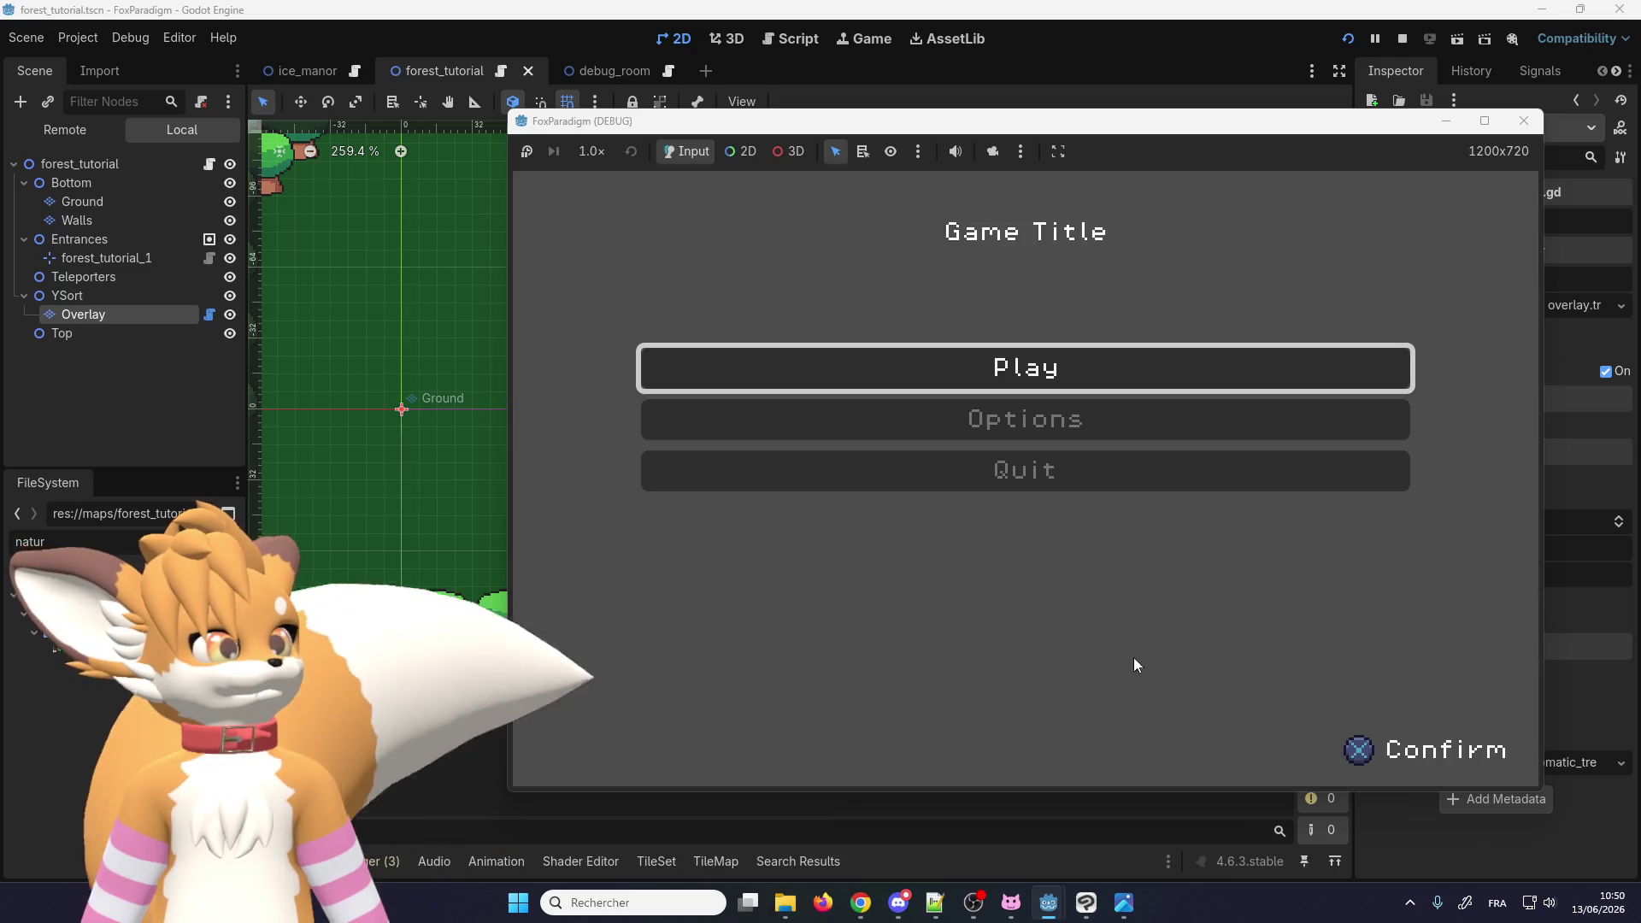
Step: Enter the forest with collision shapes shown, walk the fox into the tree wall, then close the game
key("Return")
key("Return")
key("Right")
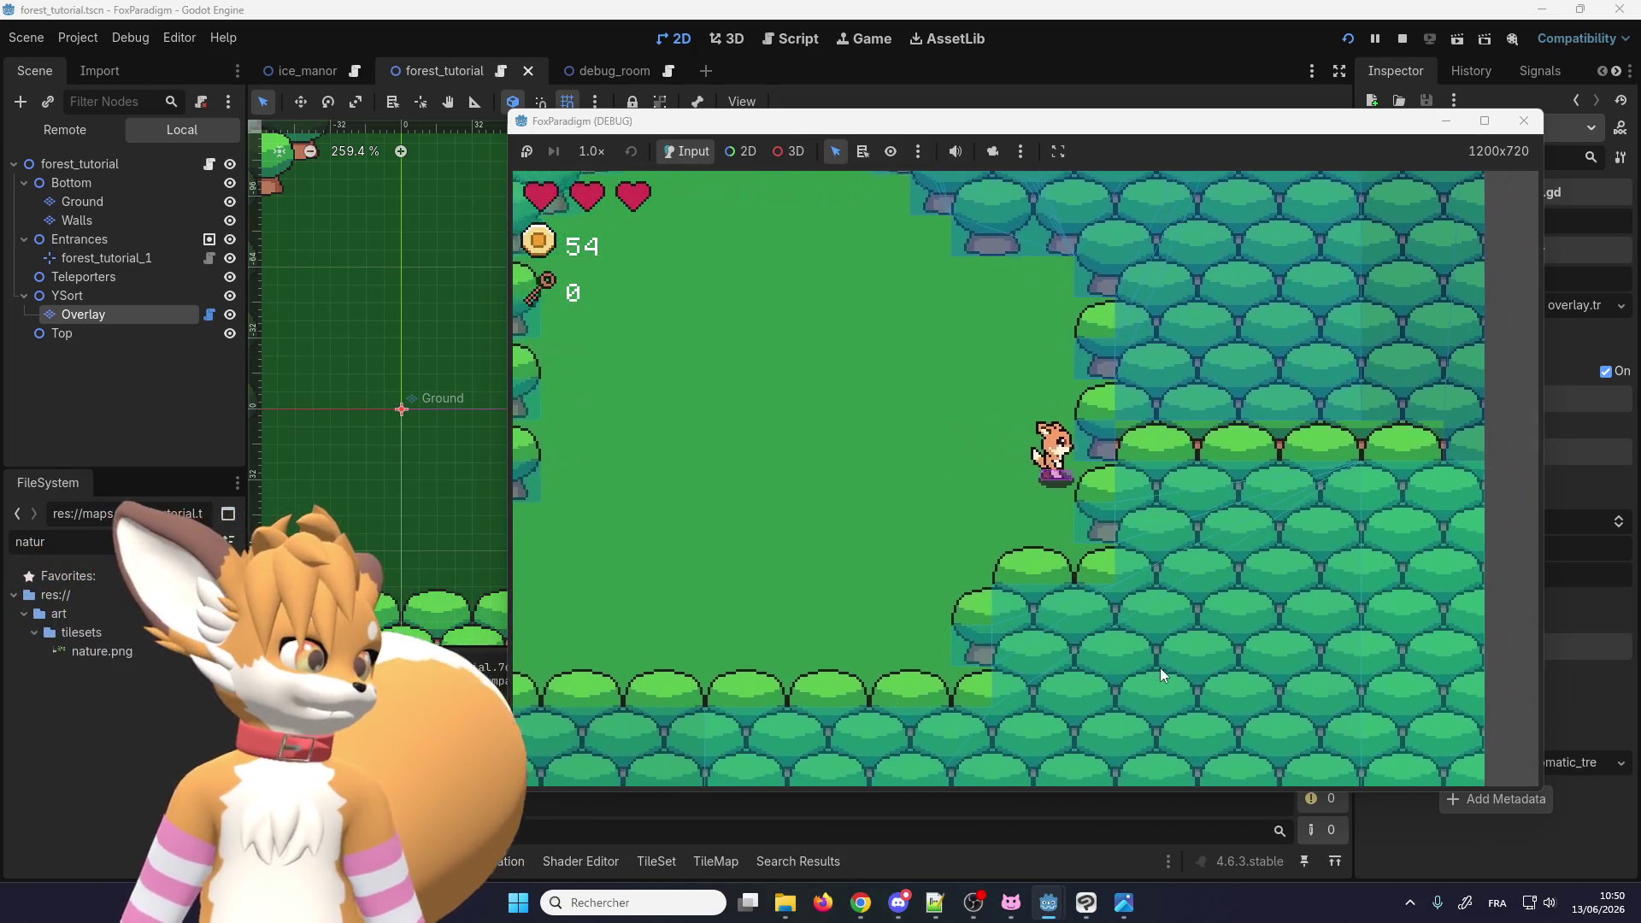
key("Right")
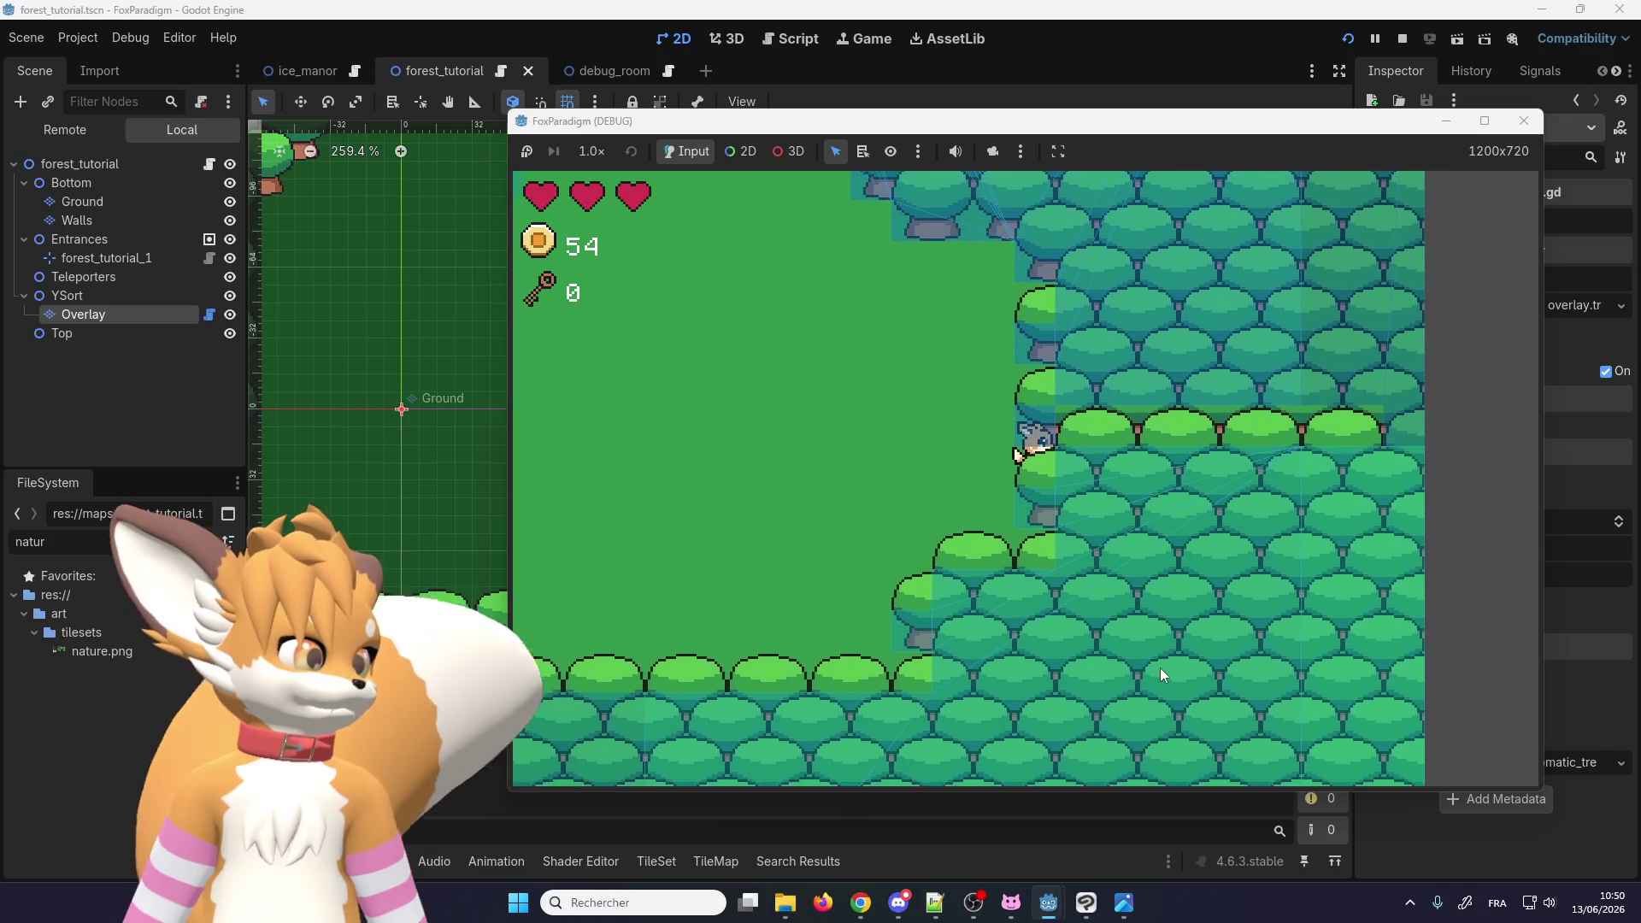
key("Up")
key("Left")
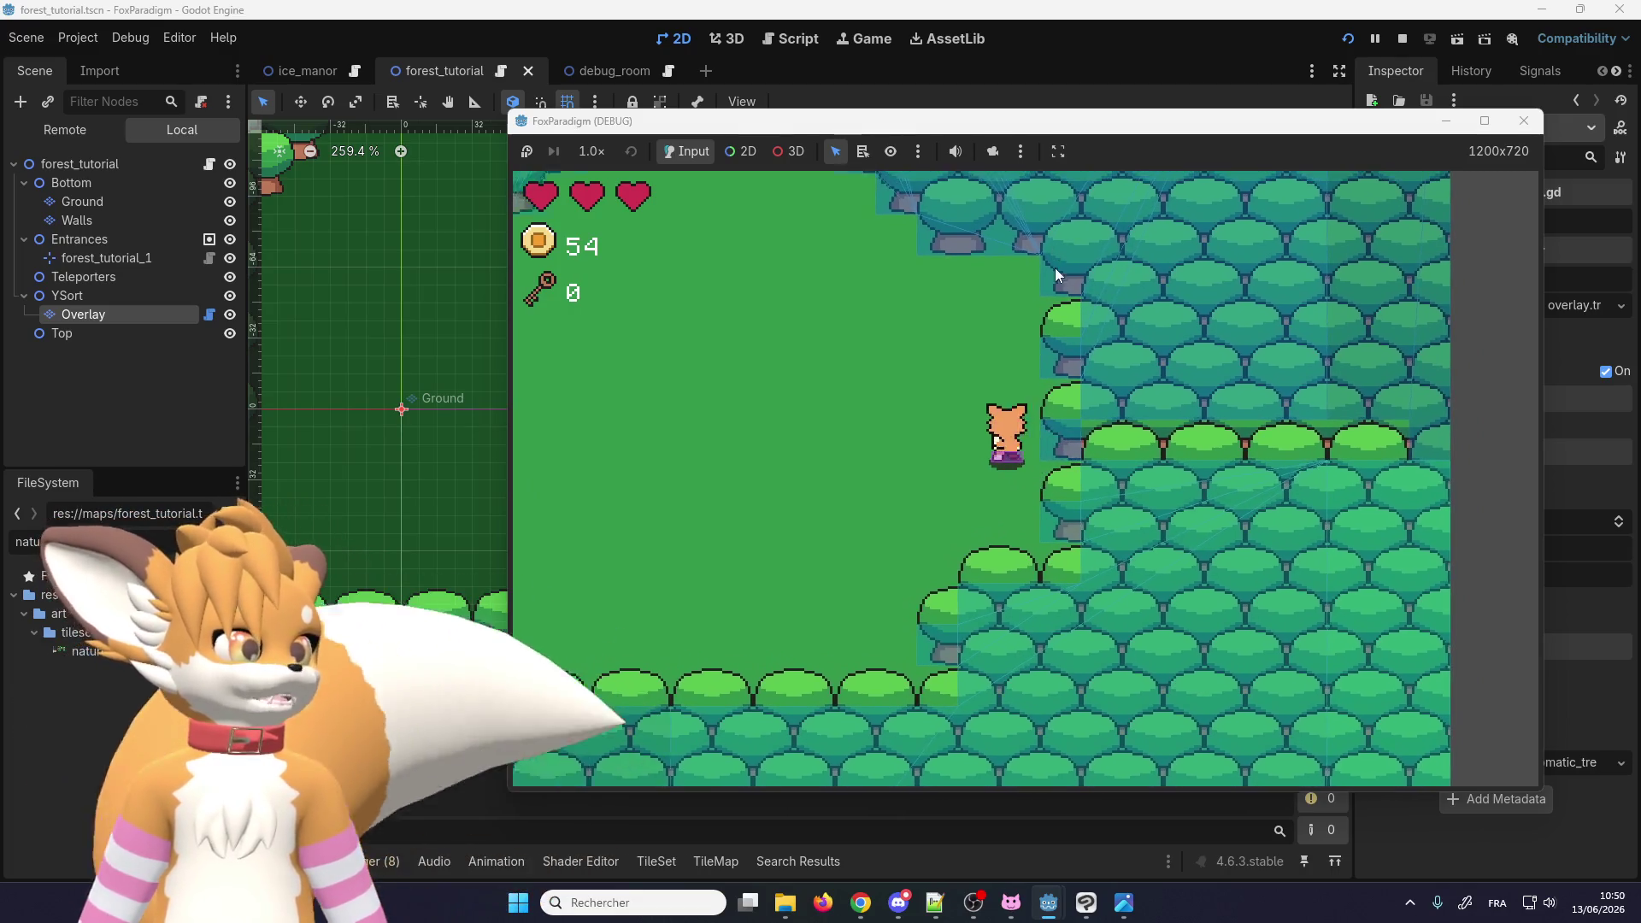
left_click(1512, 125)
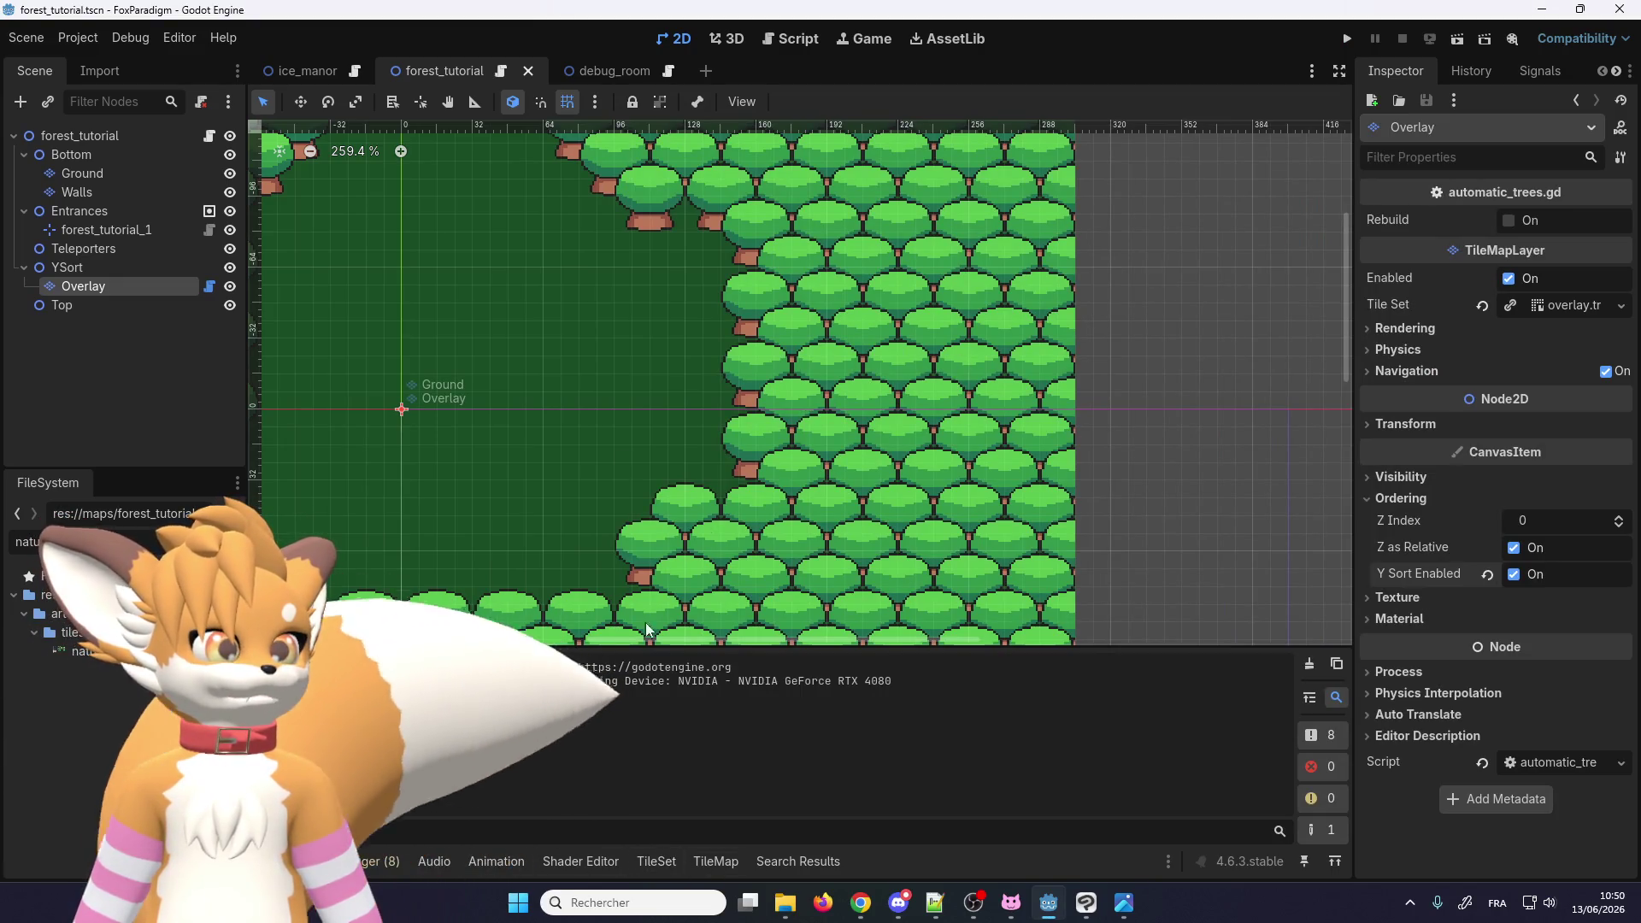
left_click(89, 40)
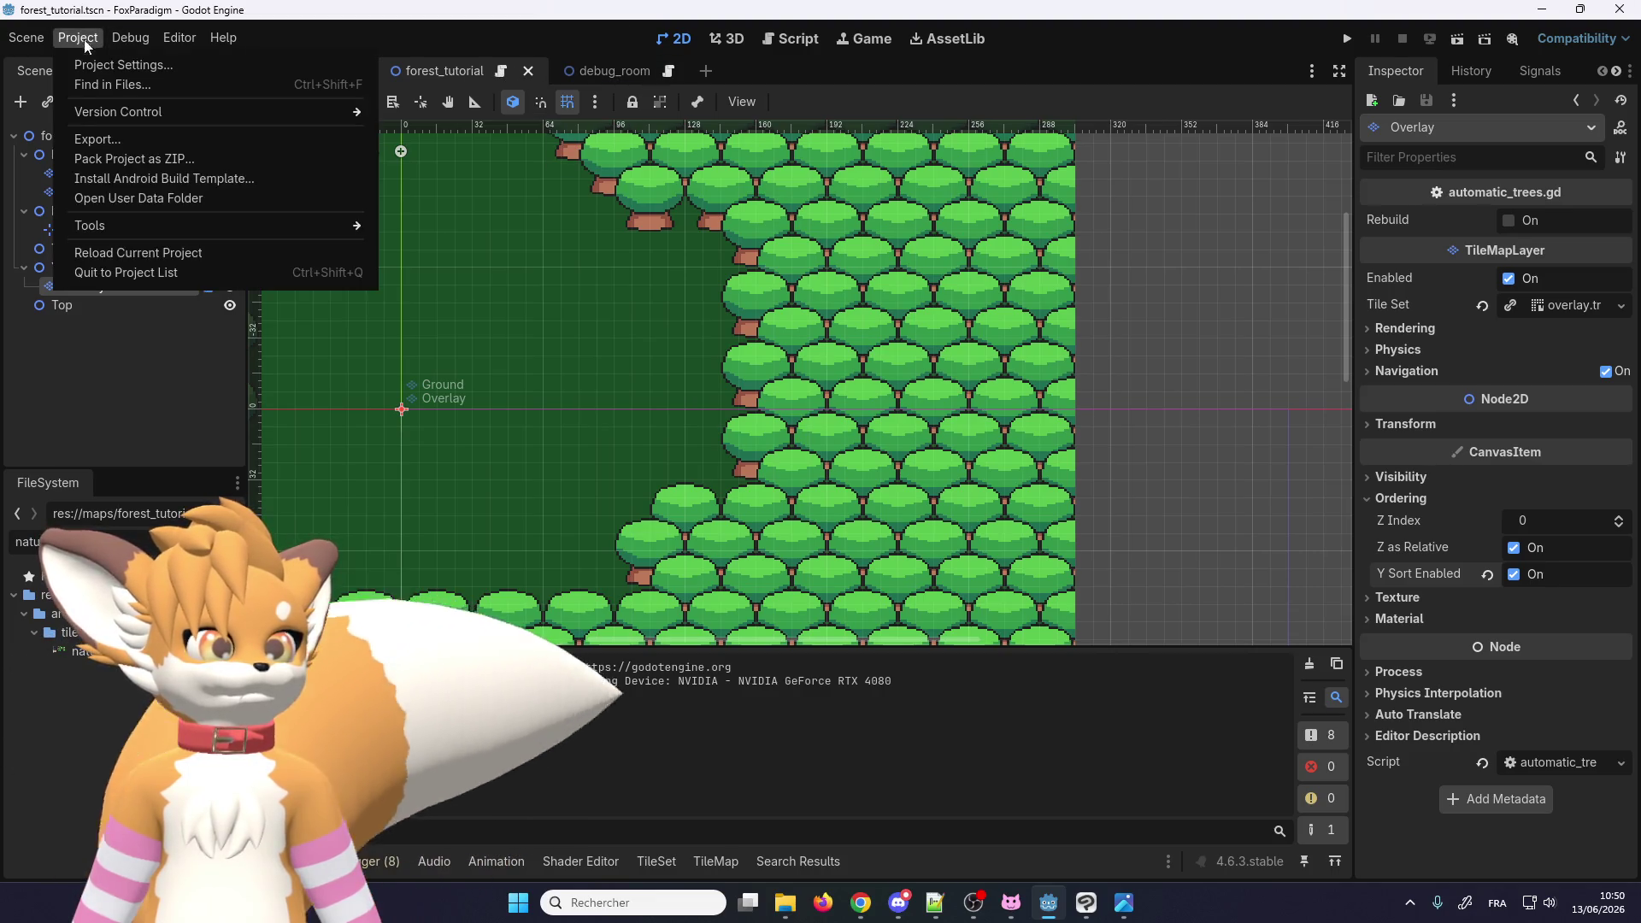
mouse_move(130, 38)
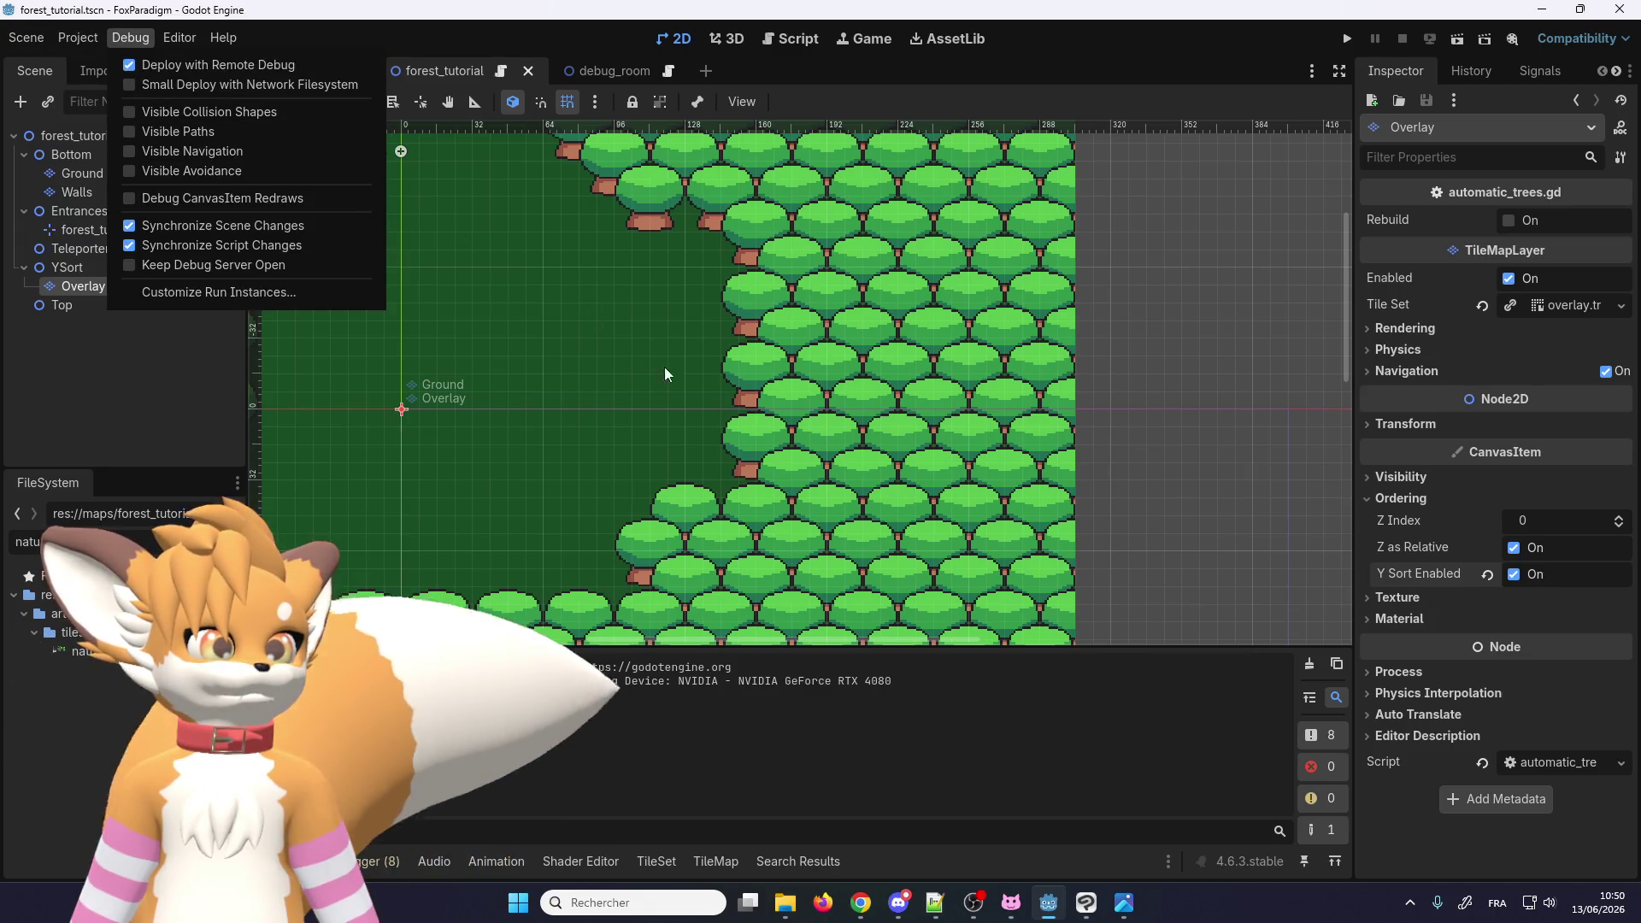
left_click(607, 38)
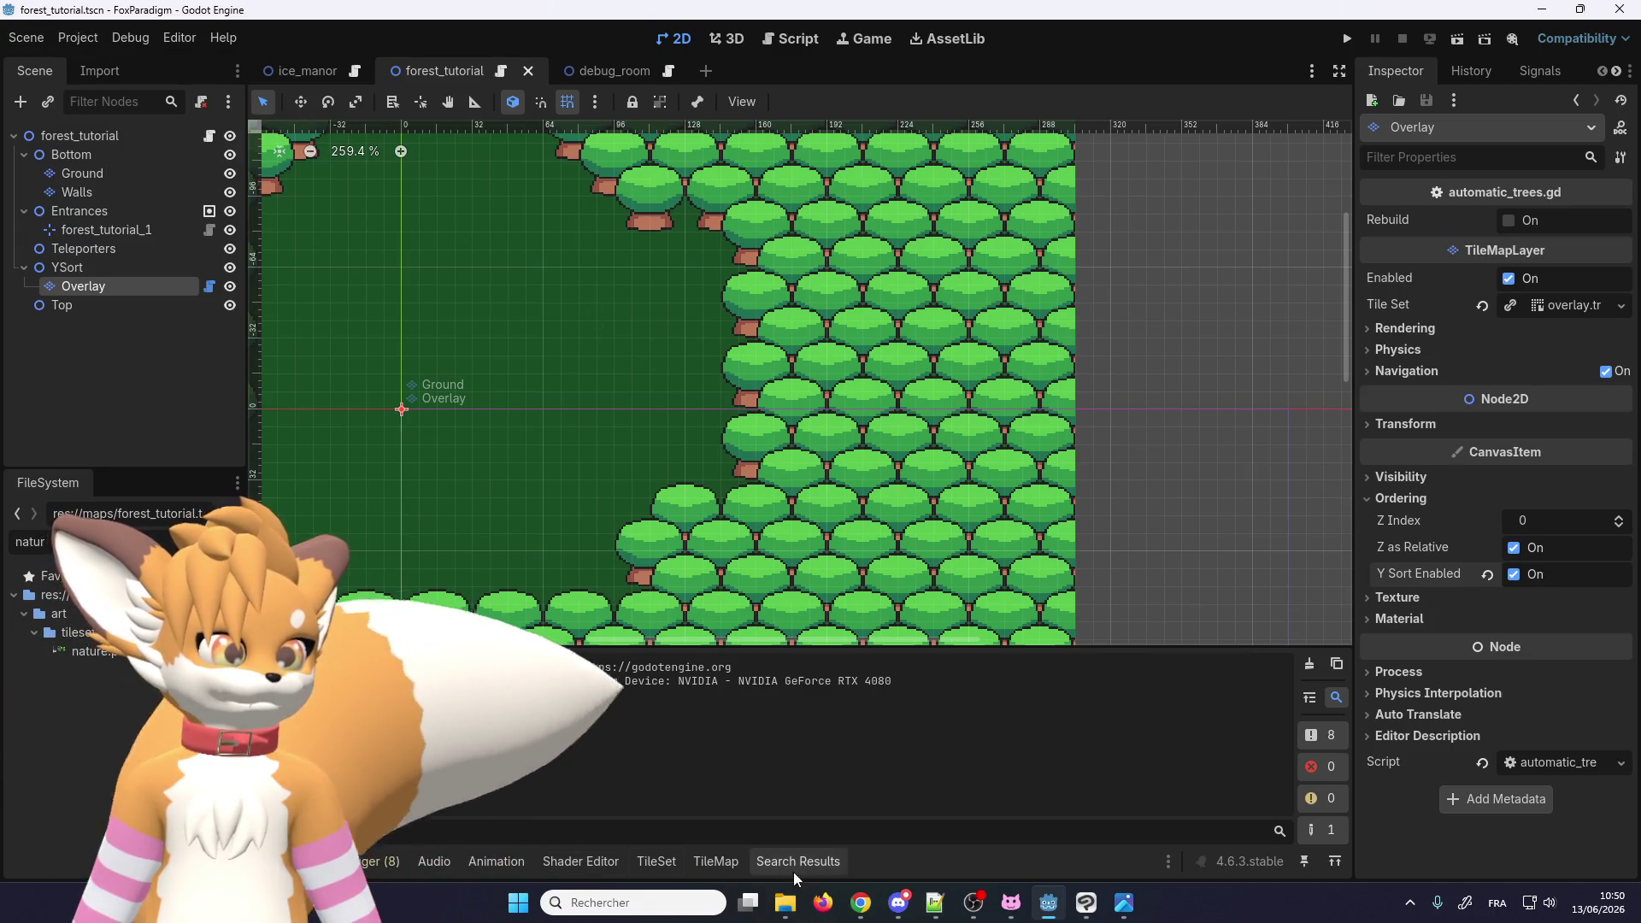
Step: Paint the two-tile tree piece and another tree tile on the Overlay layer, then save and run the game
left_click(716, 861)
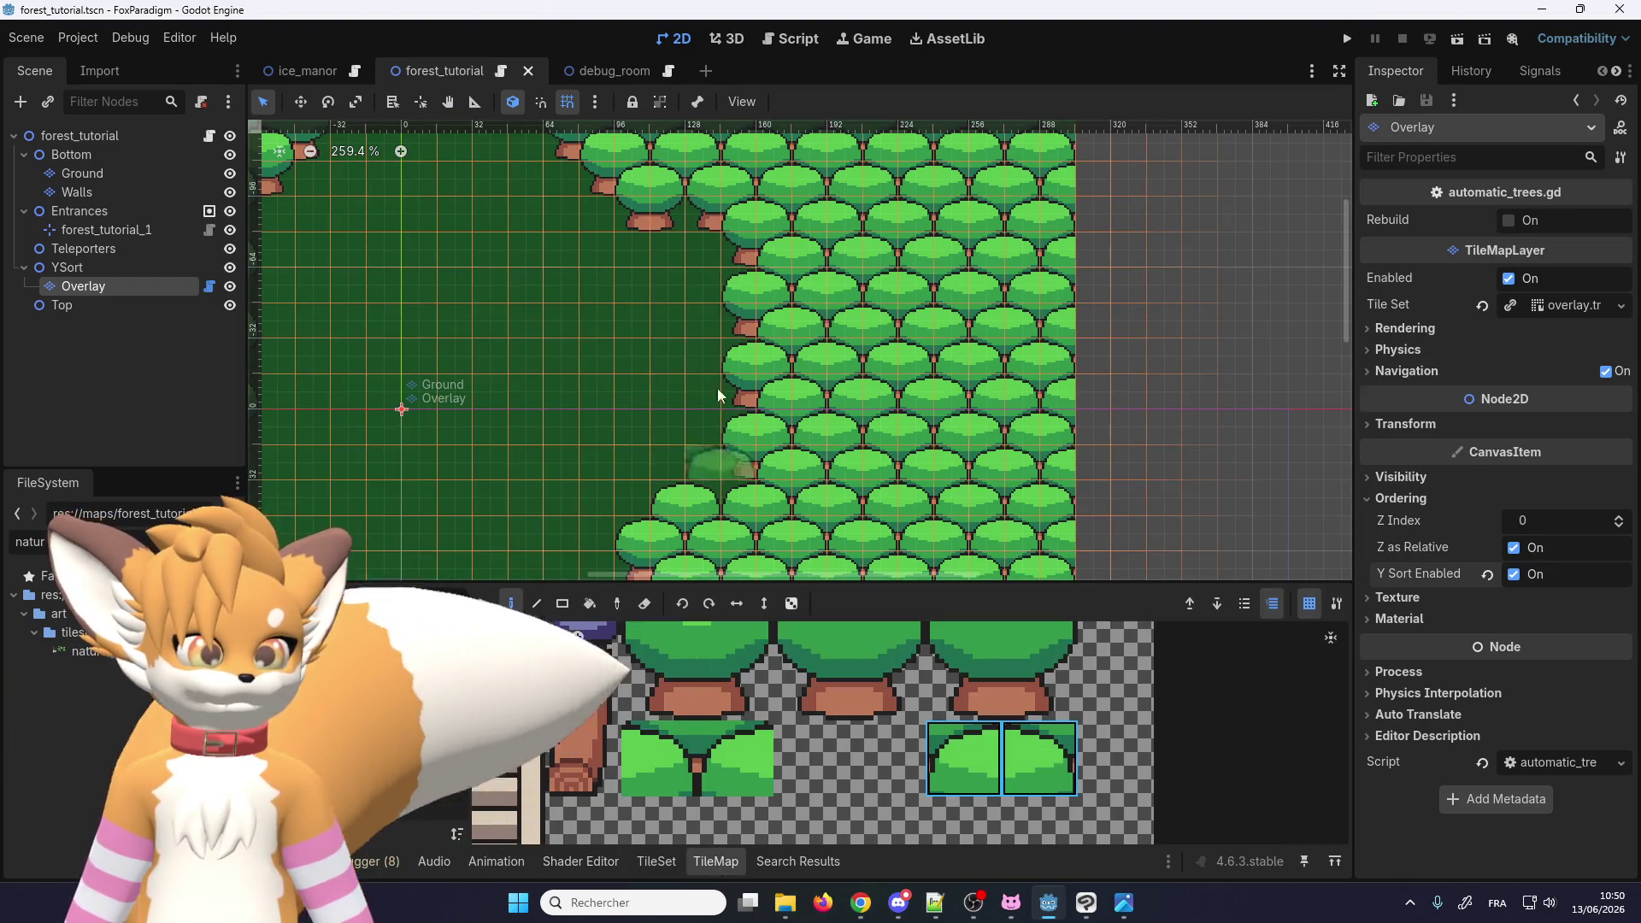
scroll(716, 388, "down", 1)
scroll(859, 335, "up", 6)
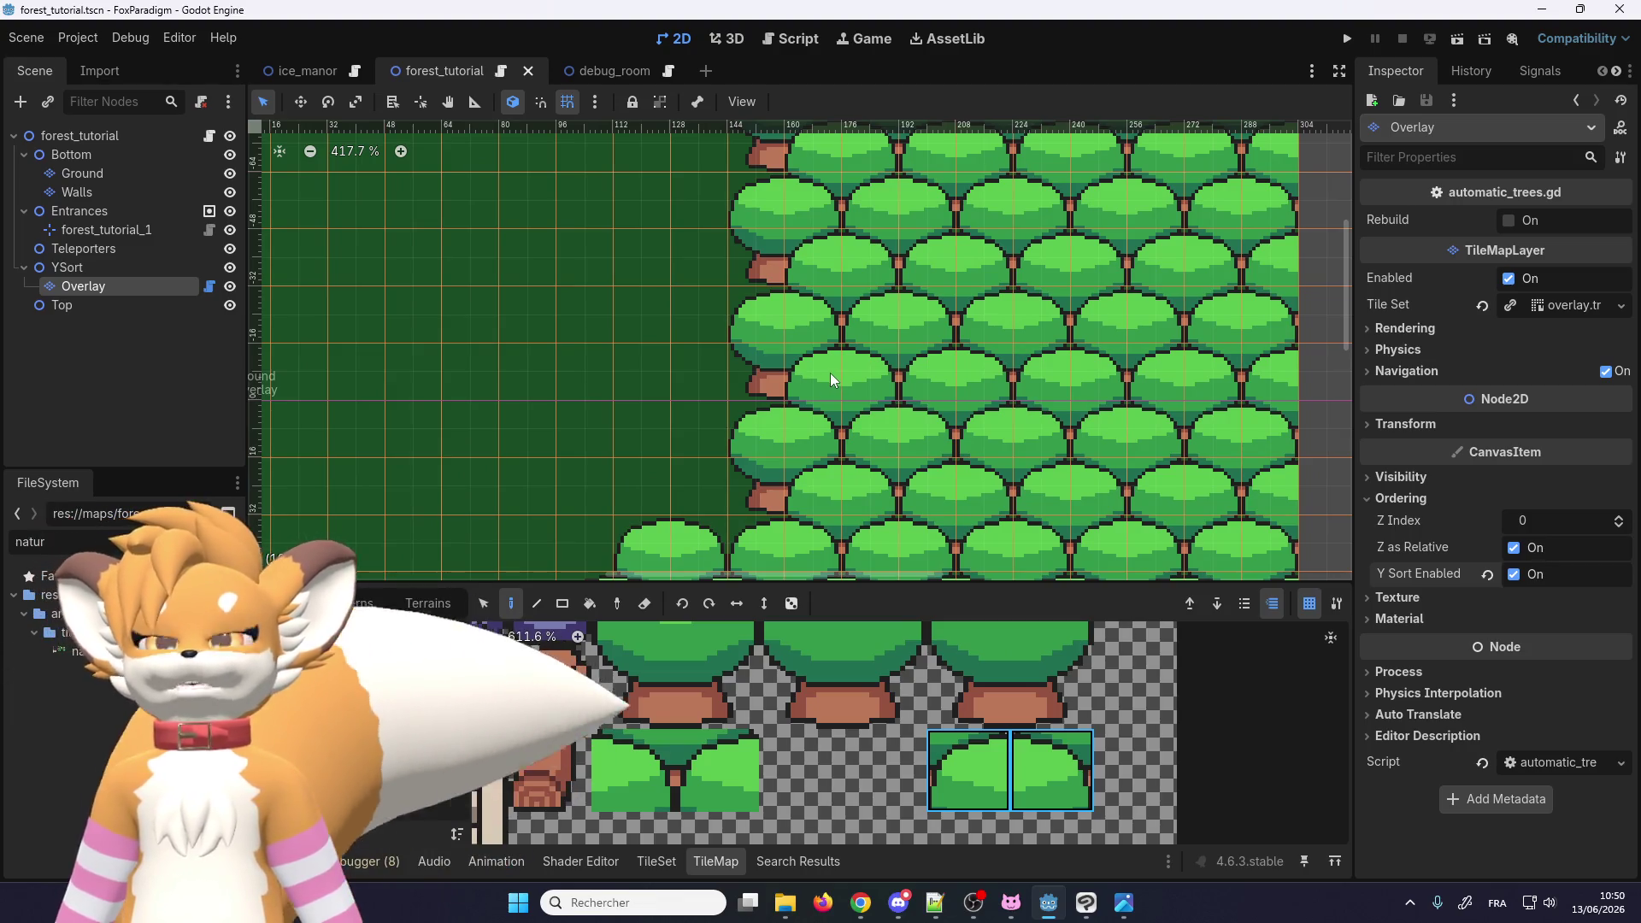
scroll(828, 372, "down", 3)
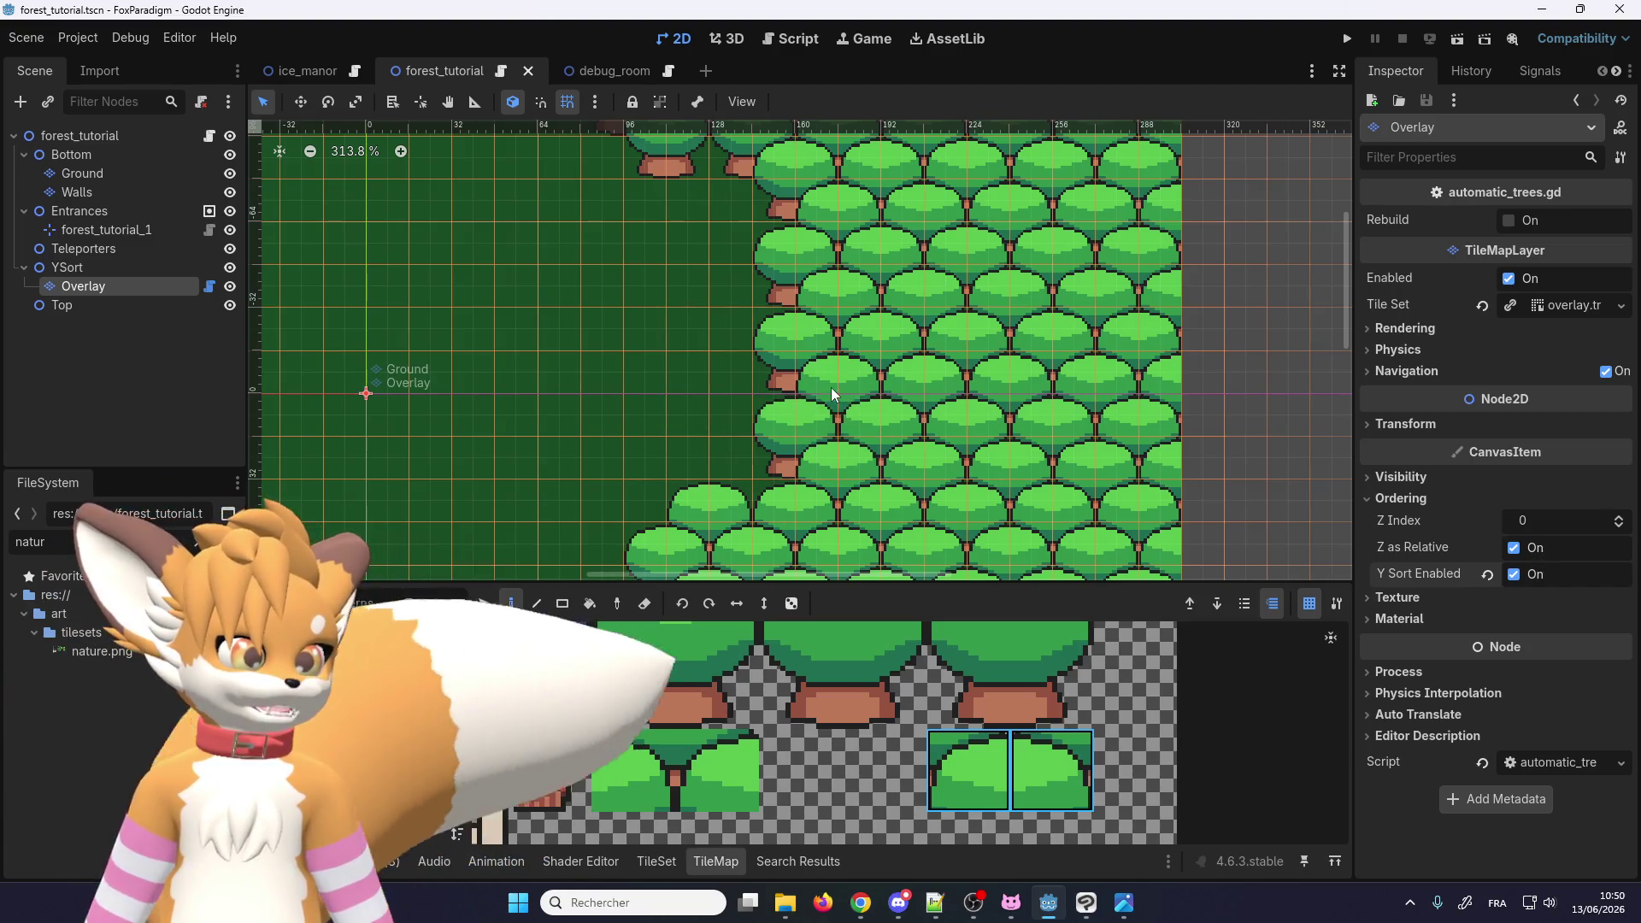
left_click(849, 422)
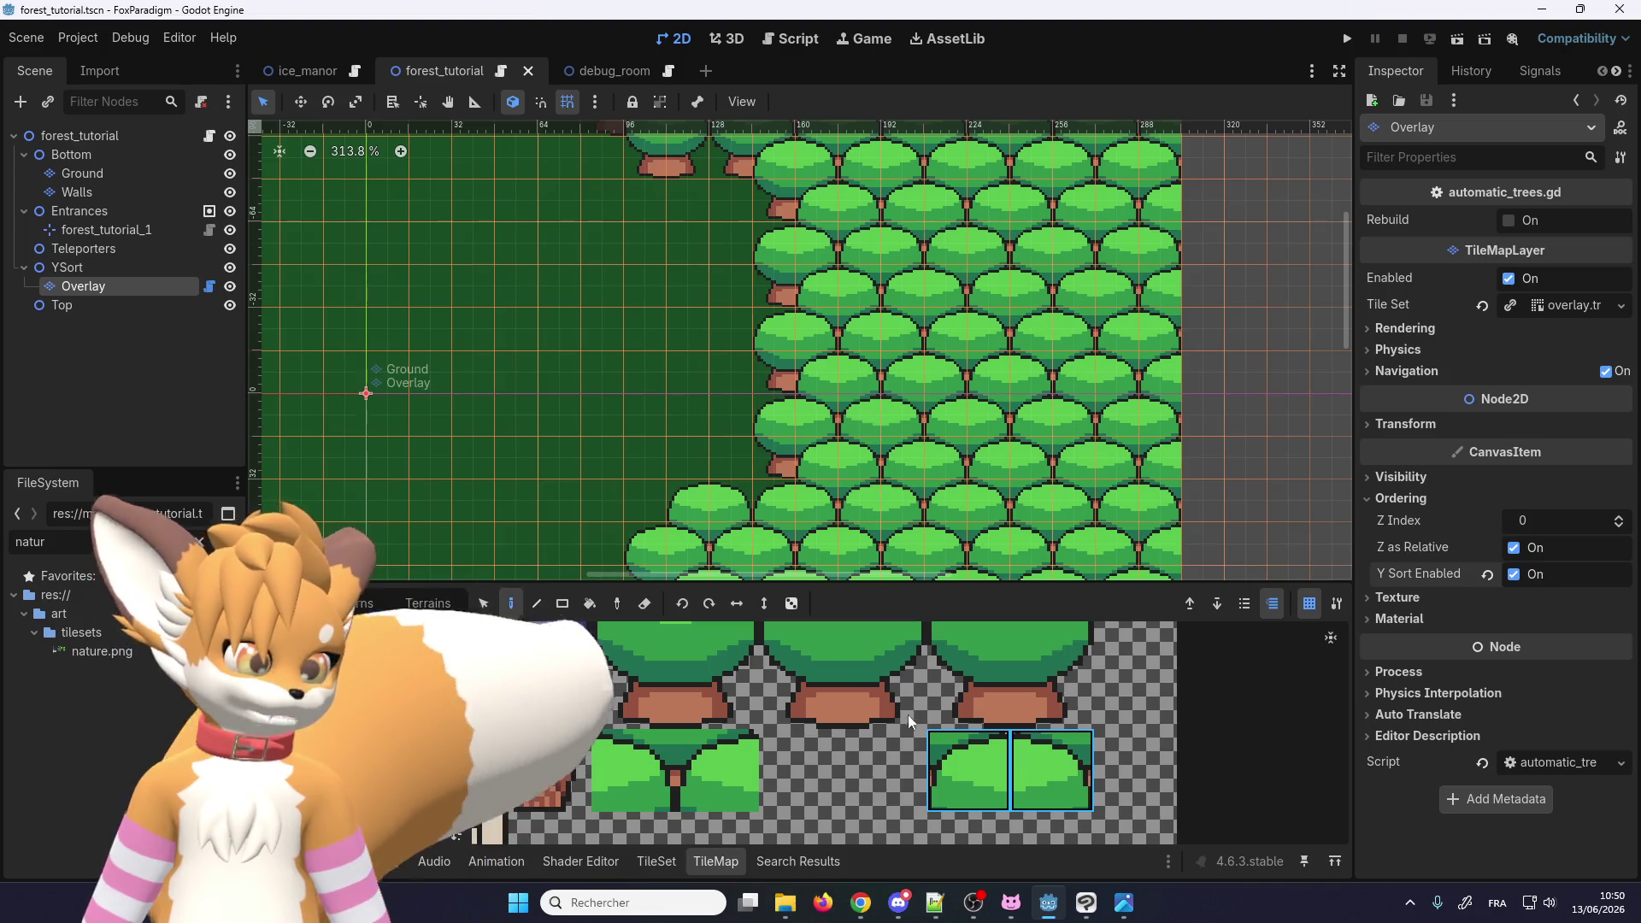
scroll(884, 762, "down", 2)
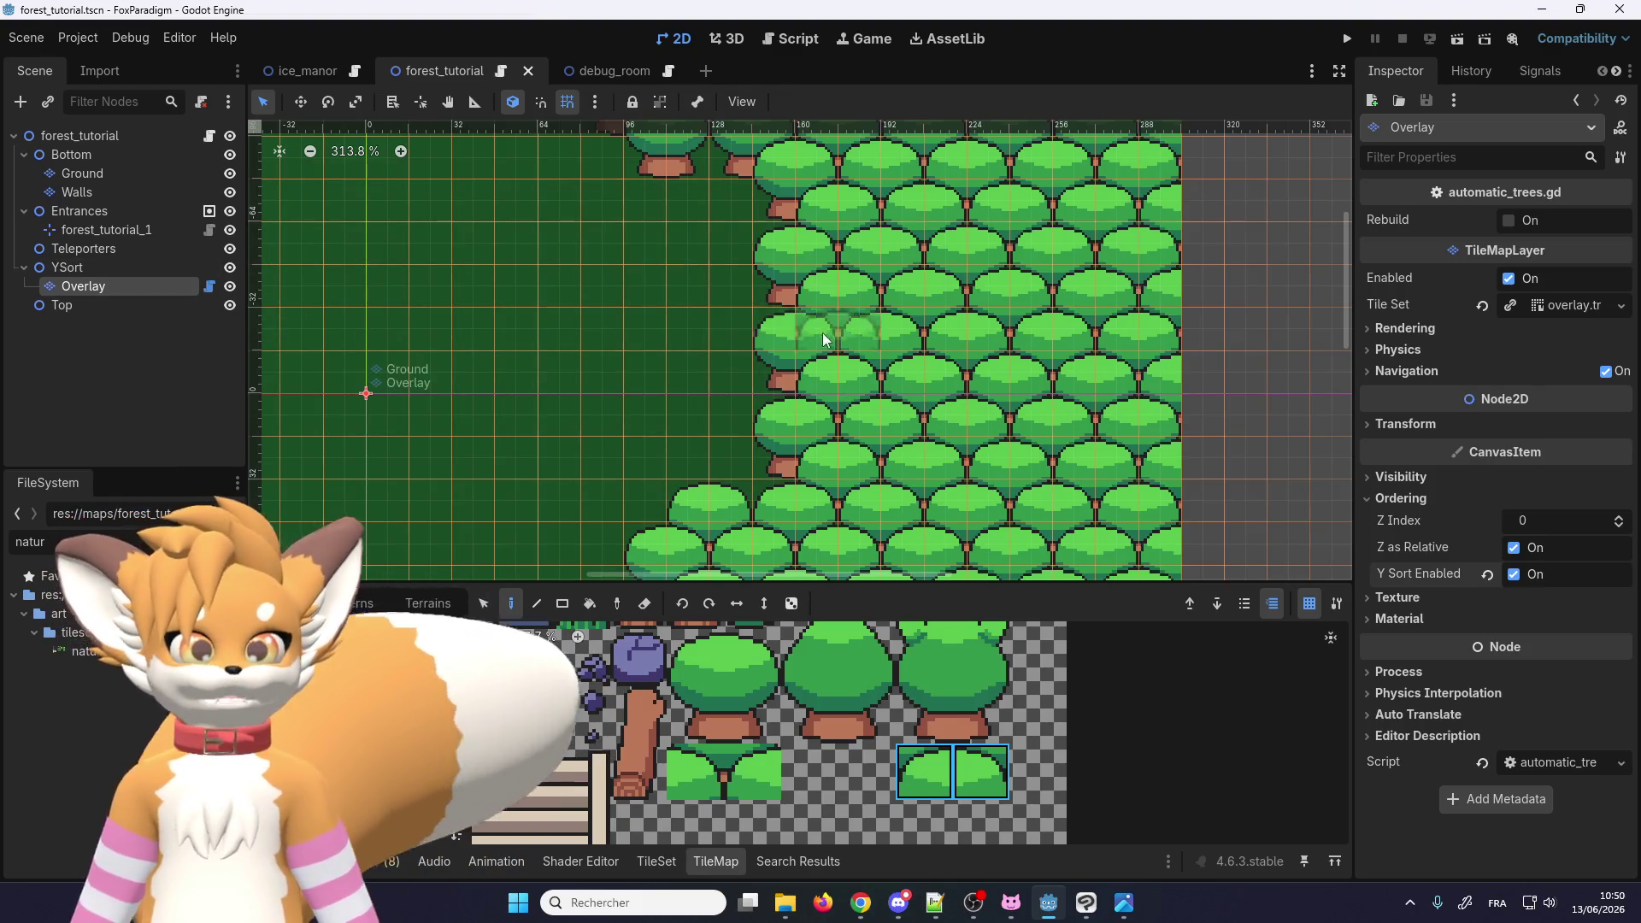
left_click(1033, 425)
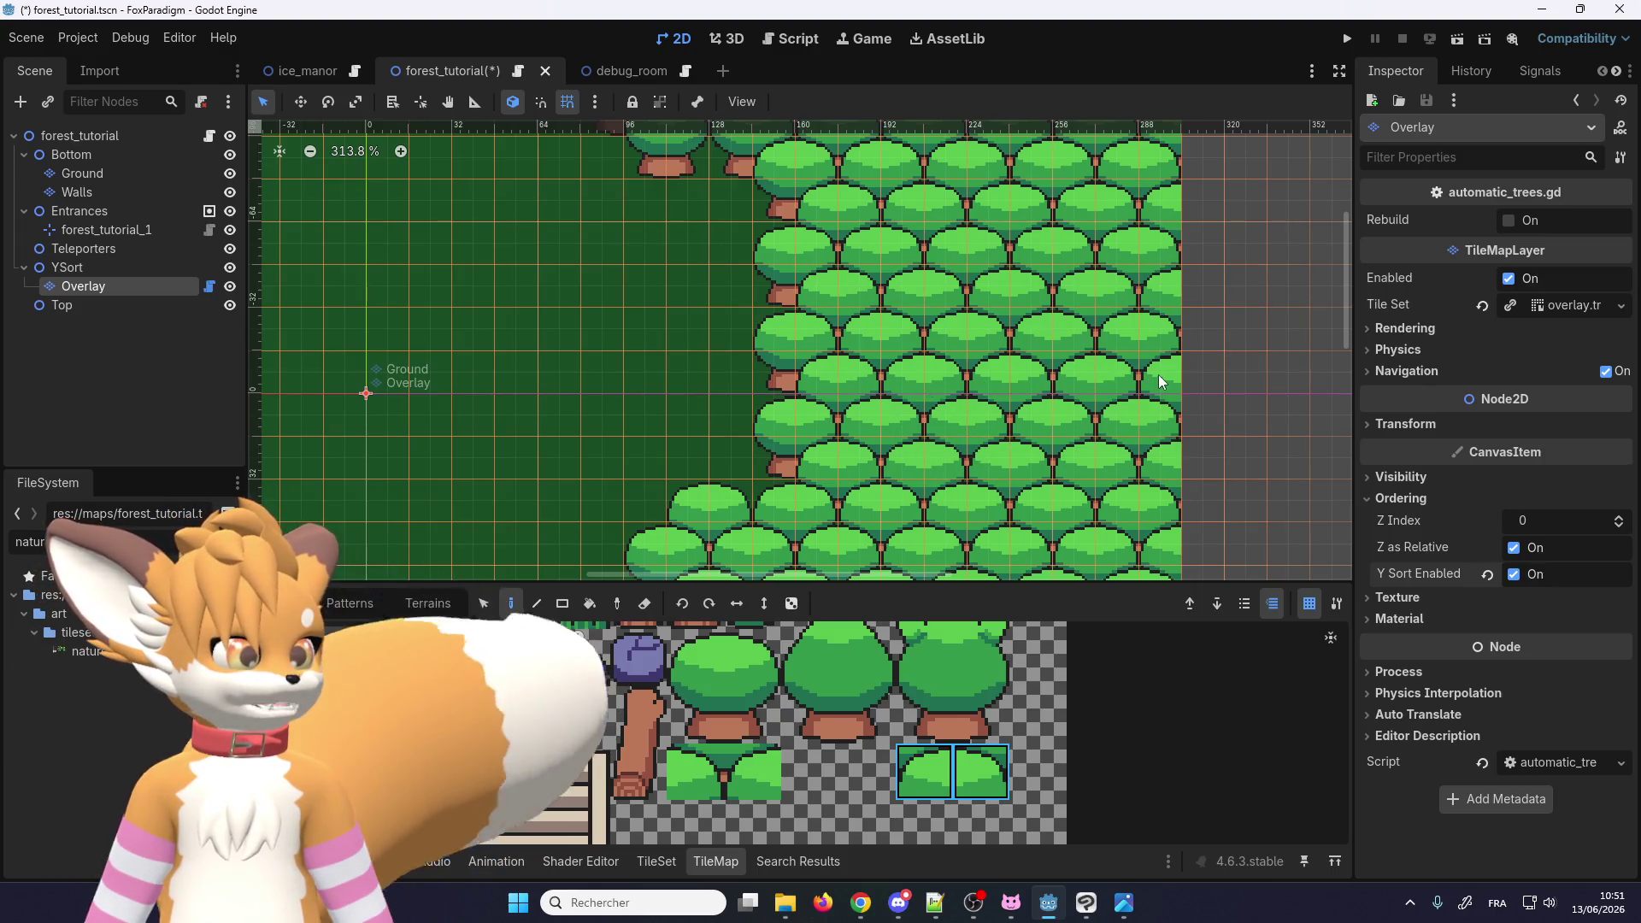
left_click(1347, 39)
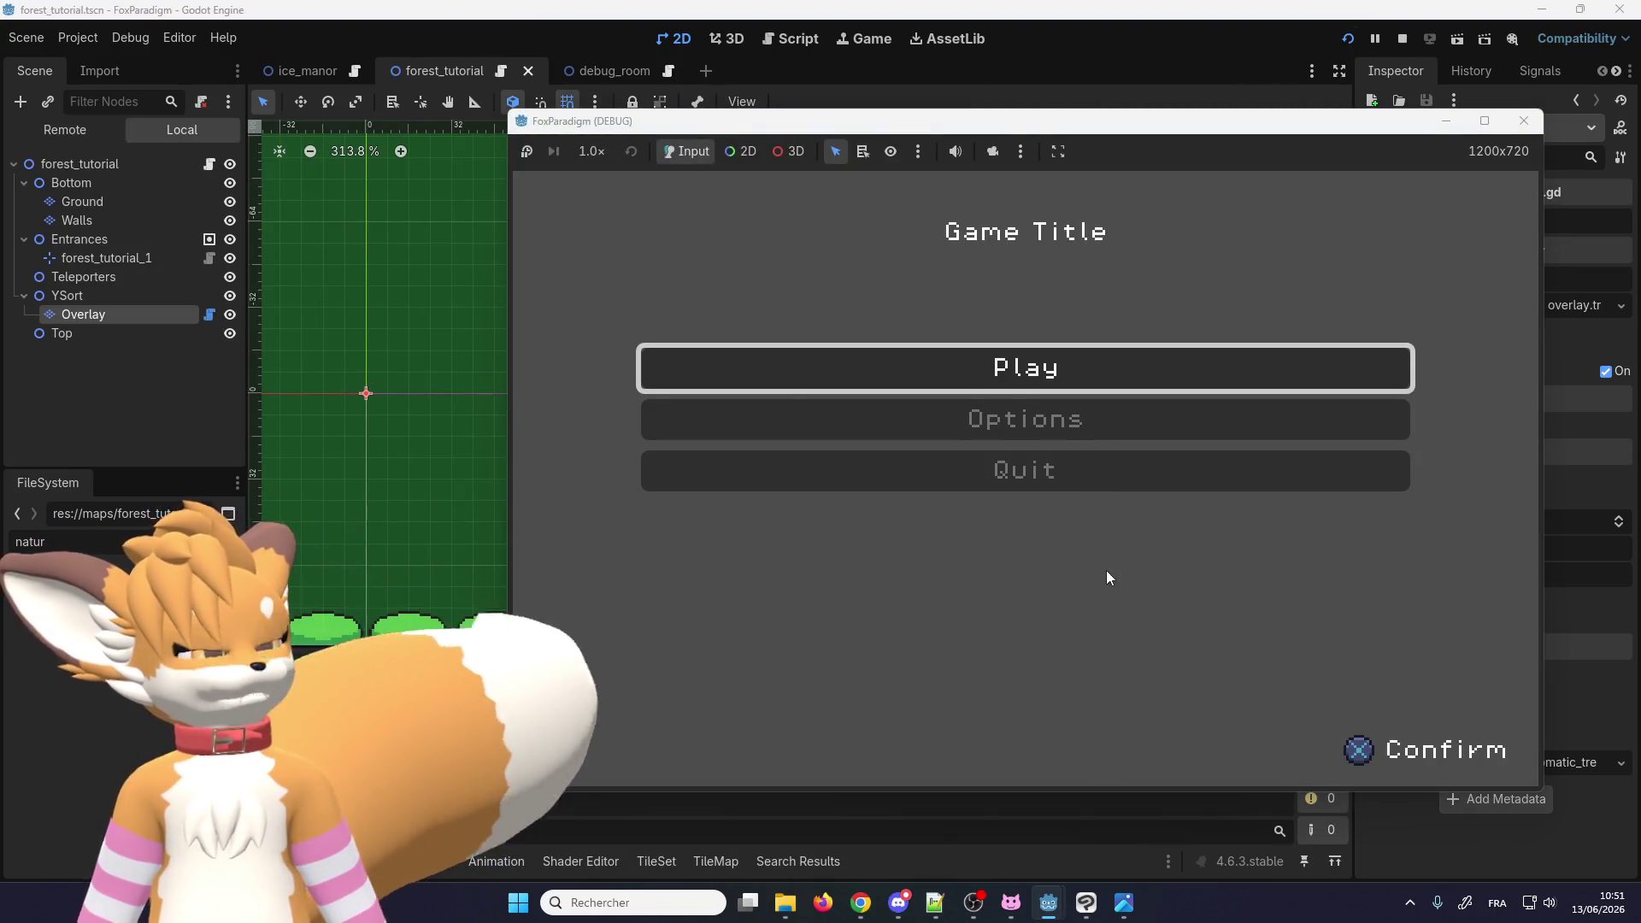
Step: Start the game, walk the fox into and along the tree line to confirm it goes behind trees, then close it
key("Return")
key("Return")
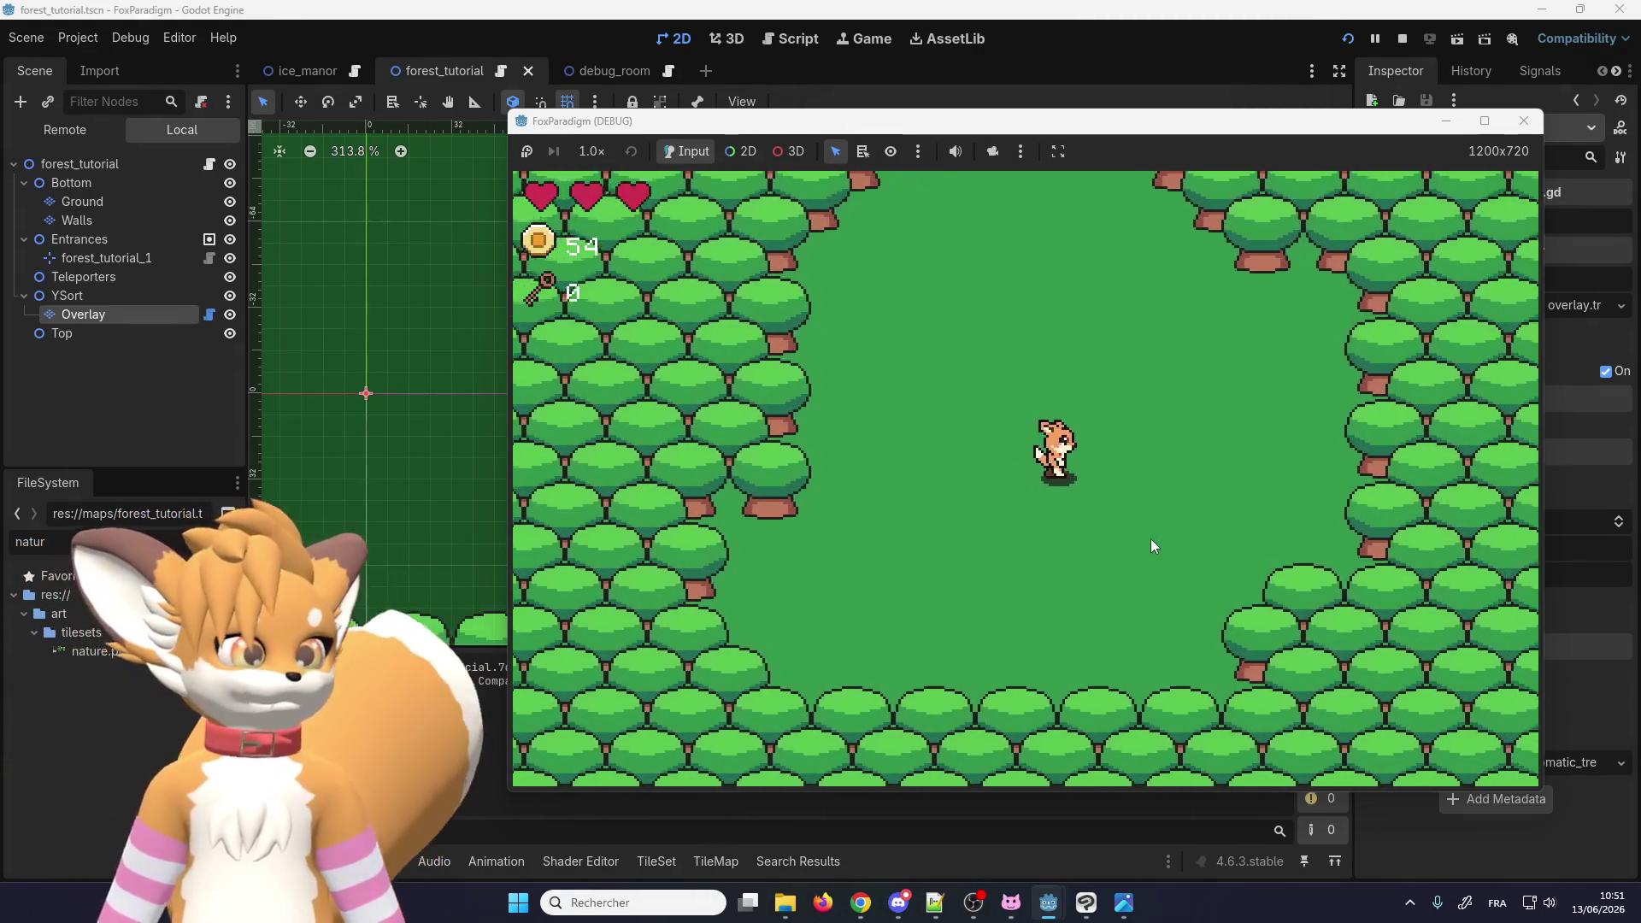
key("Right")
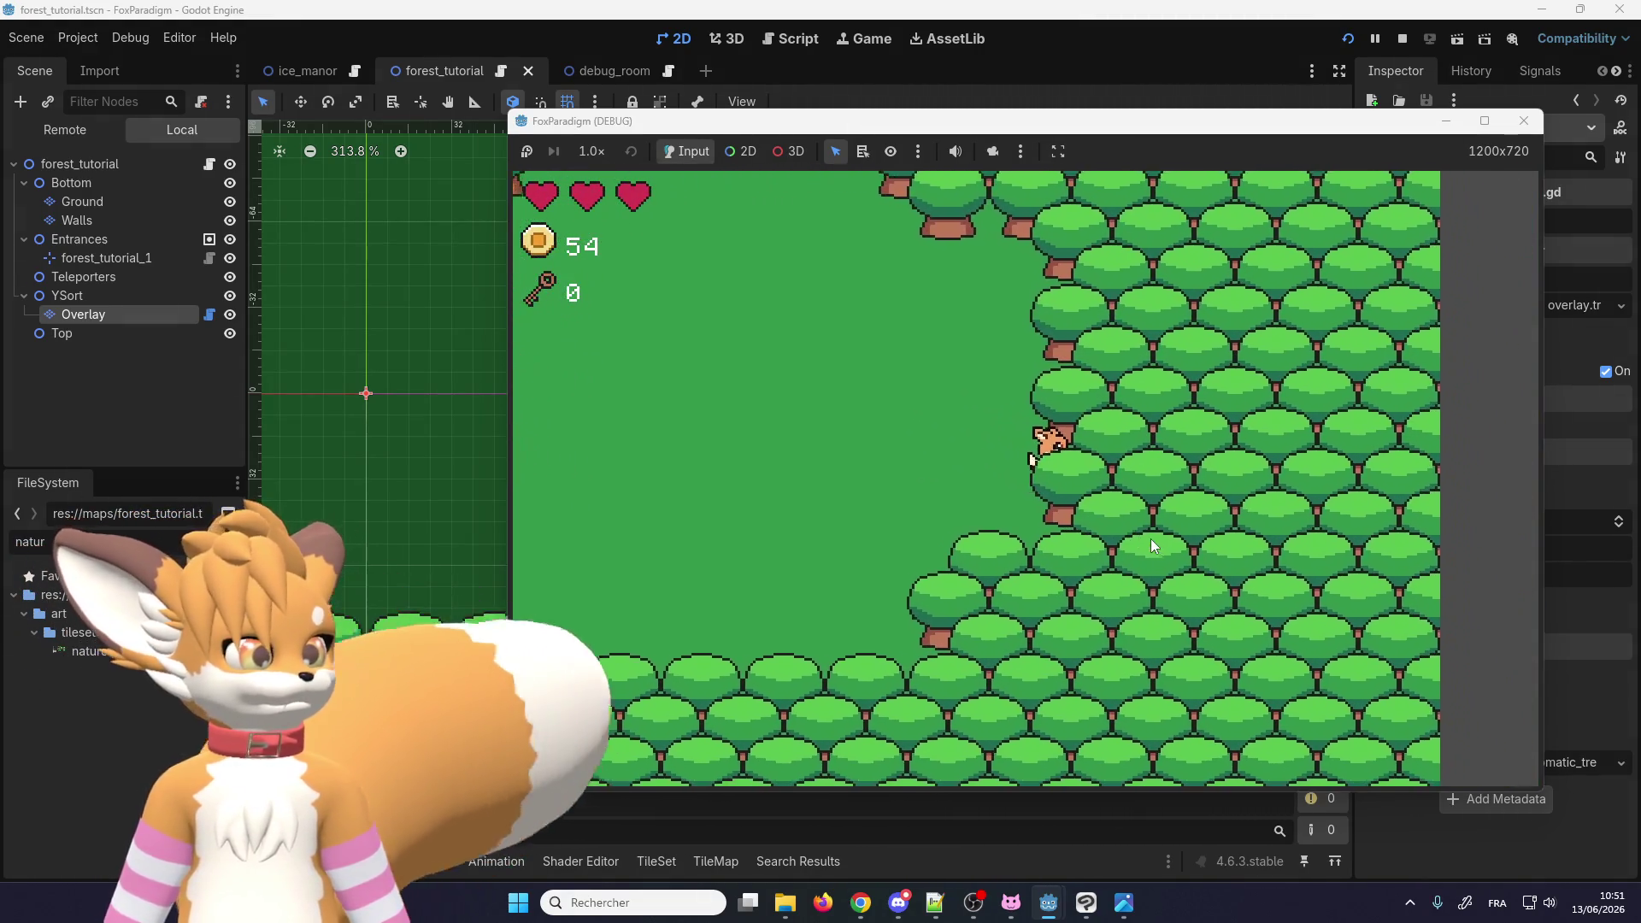
key("Left")
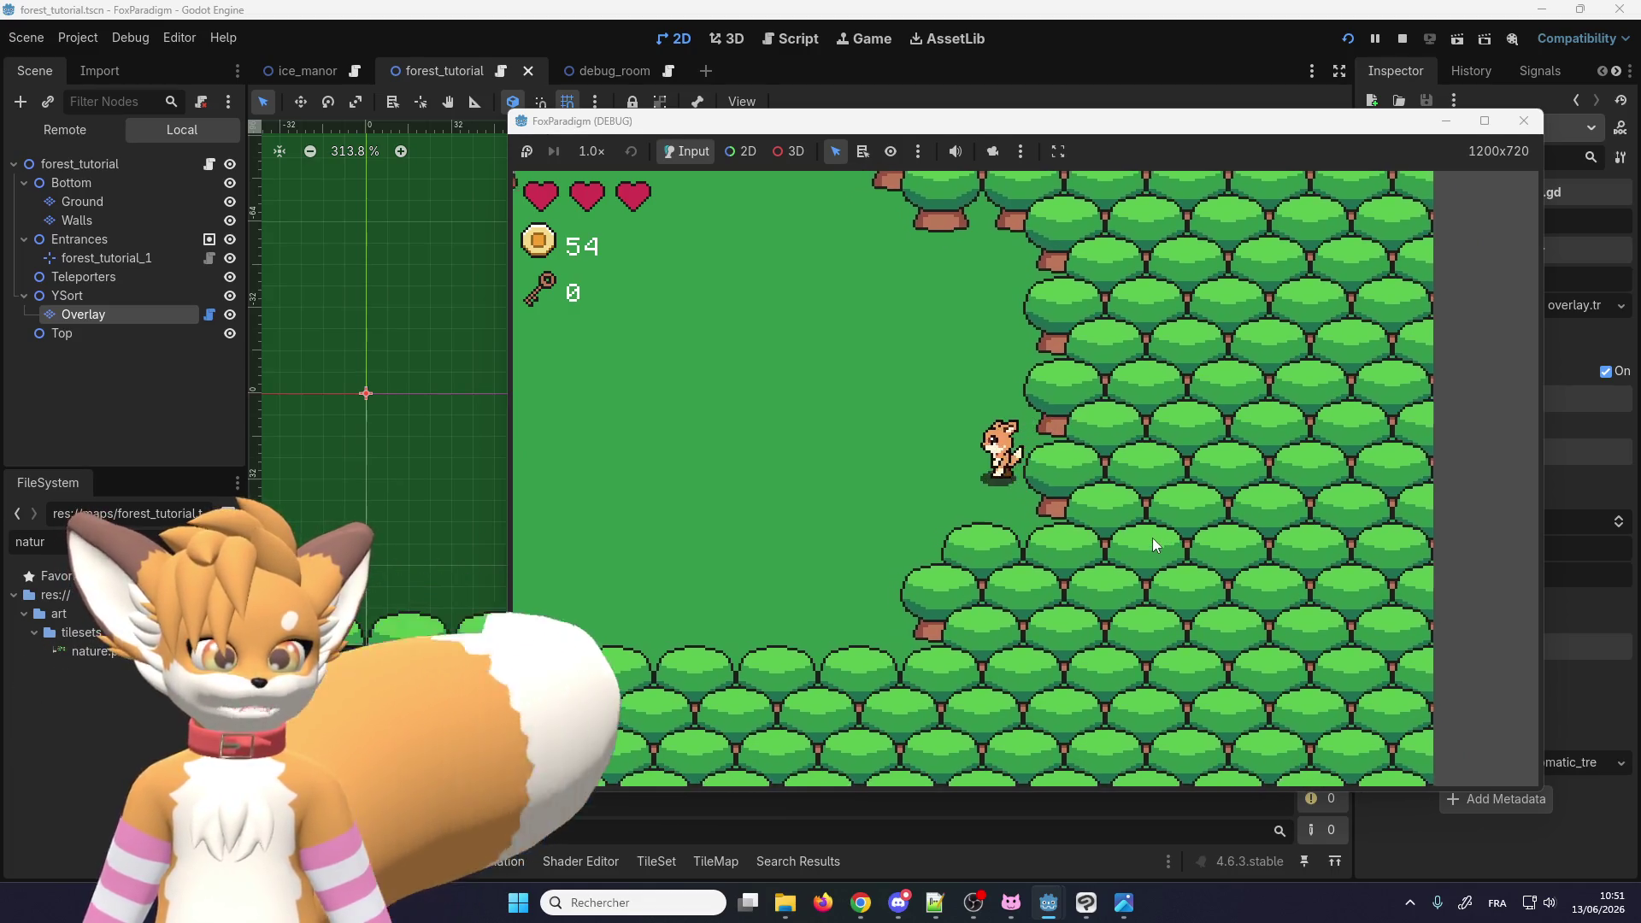
key("Down")
key("Right")
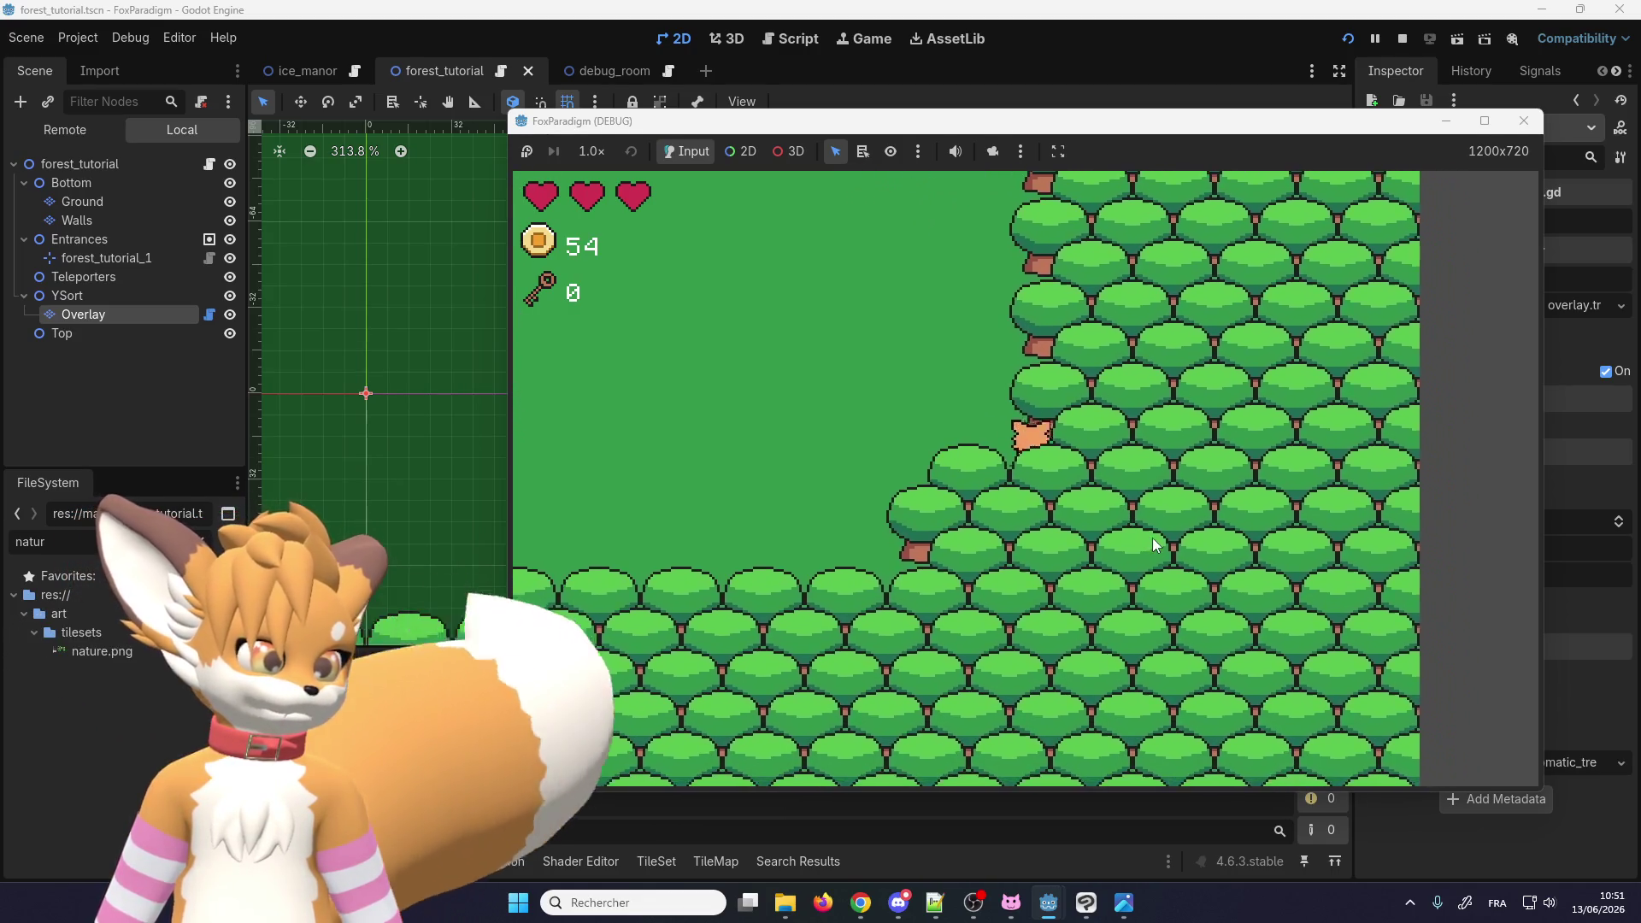
key("Up")
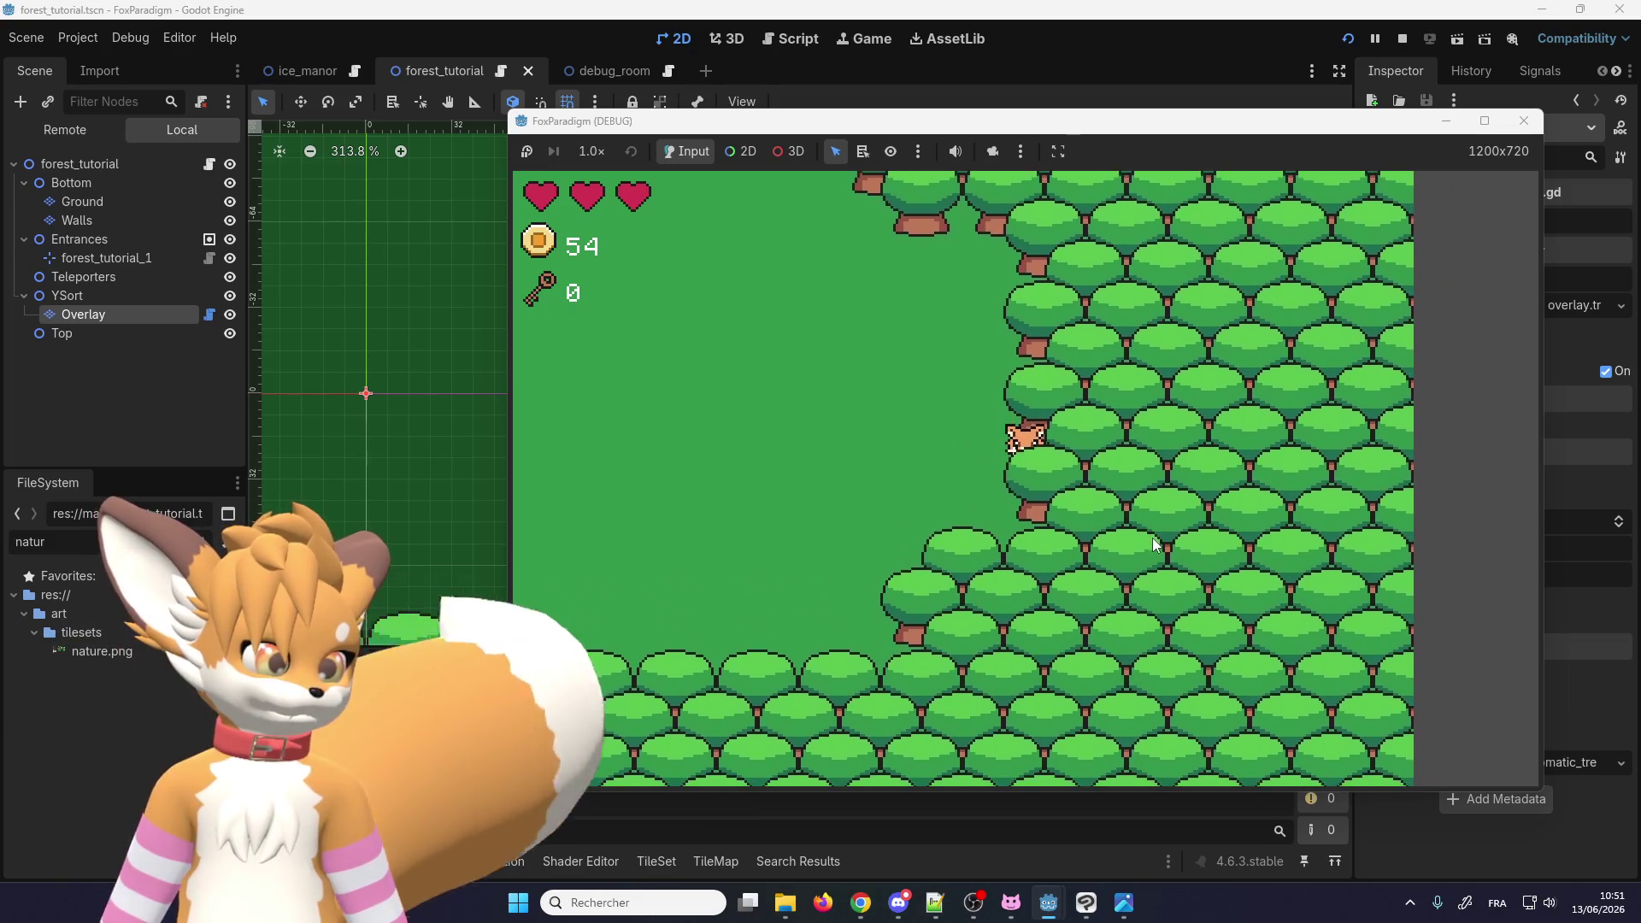
key("Up")
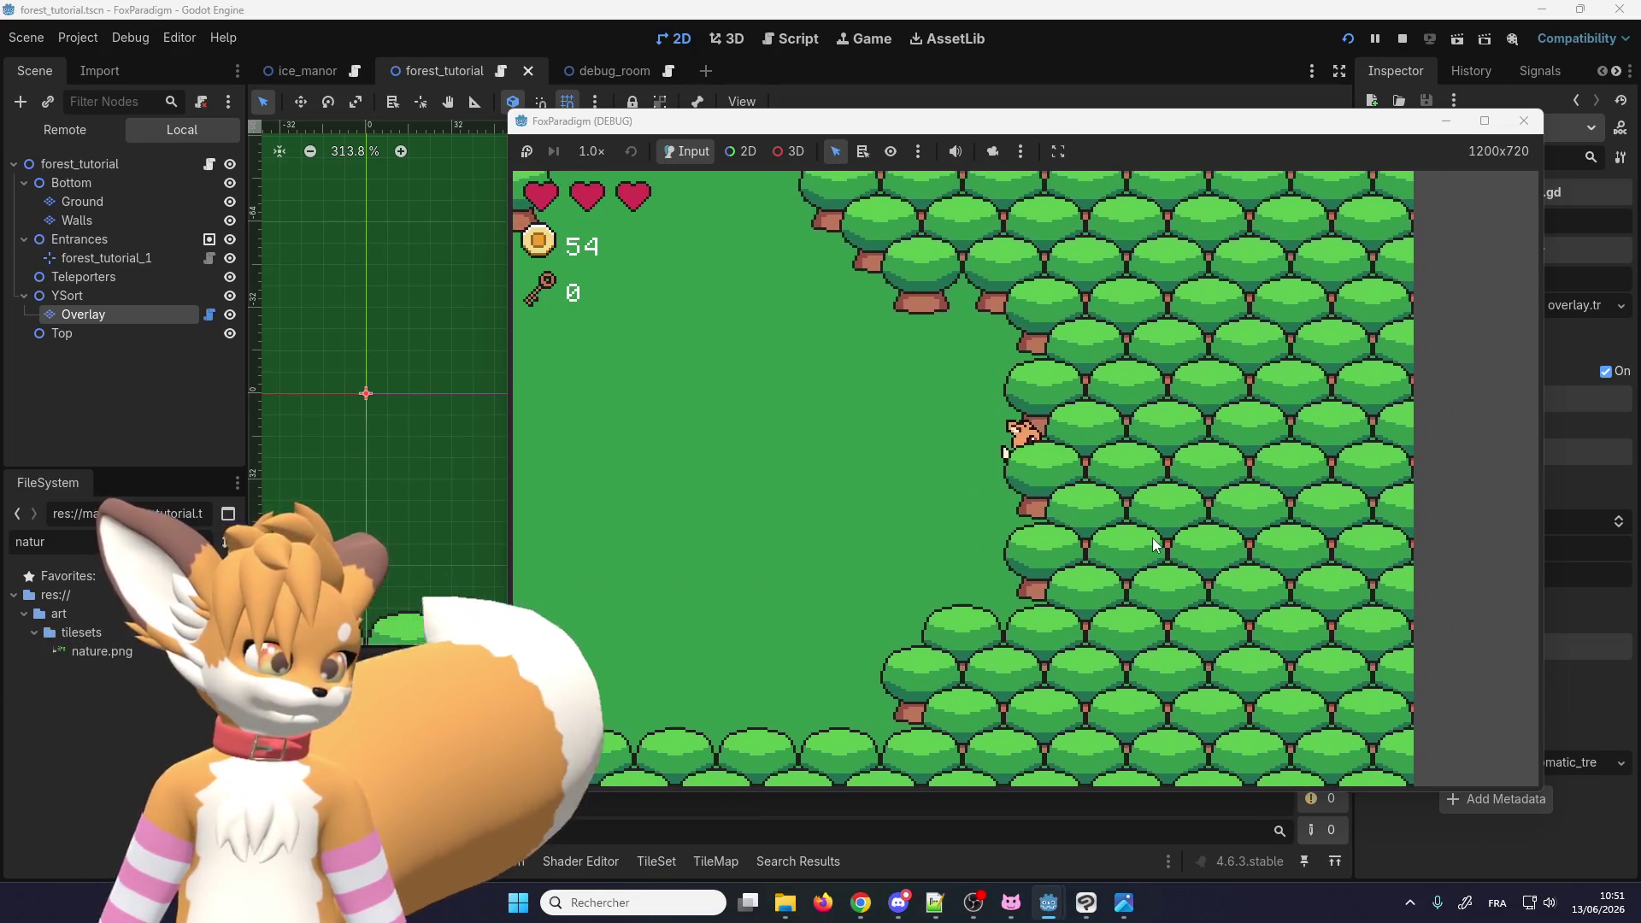
key("Down")
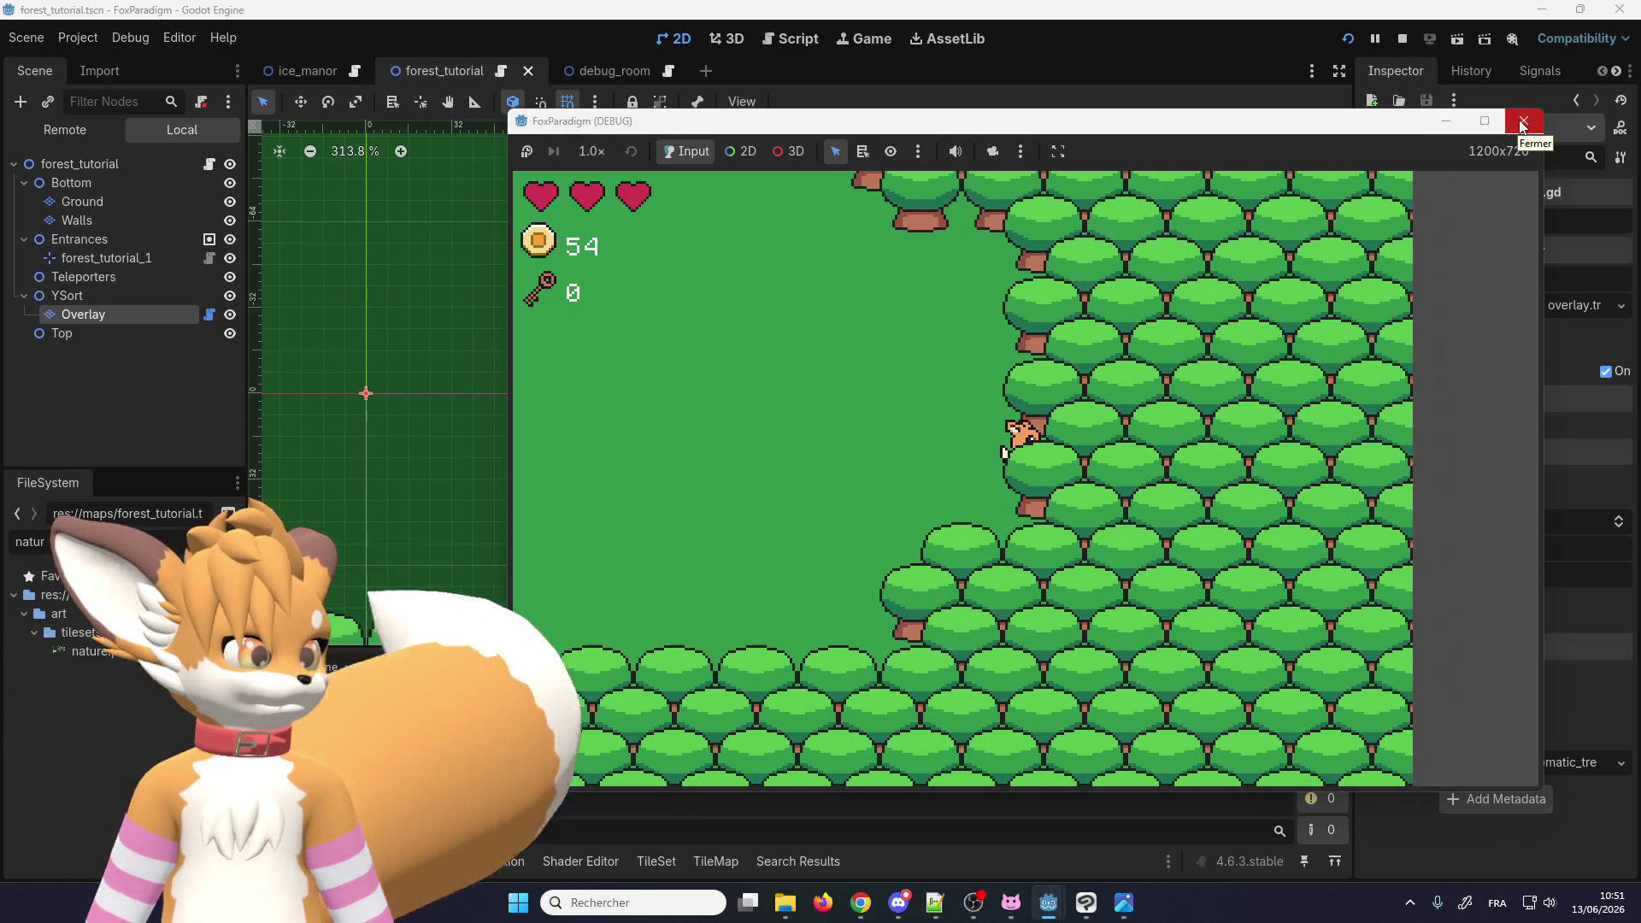
left_click(1523, 126)
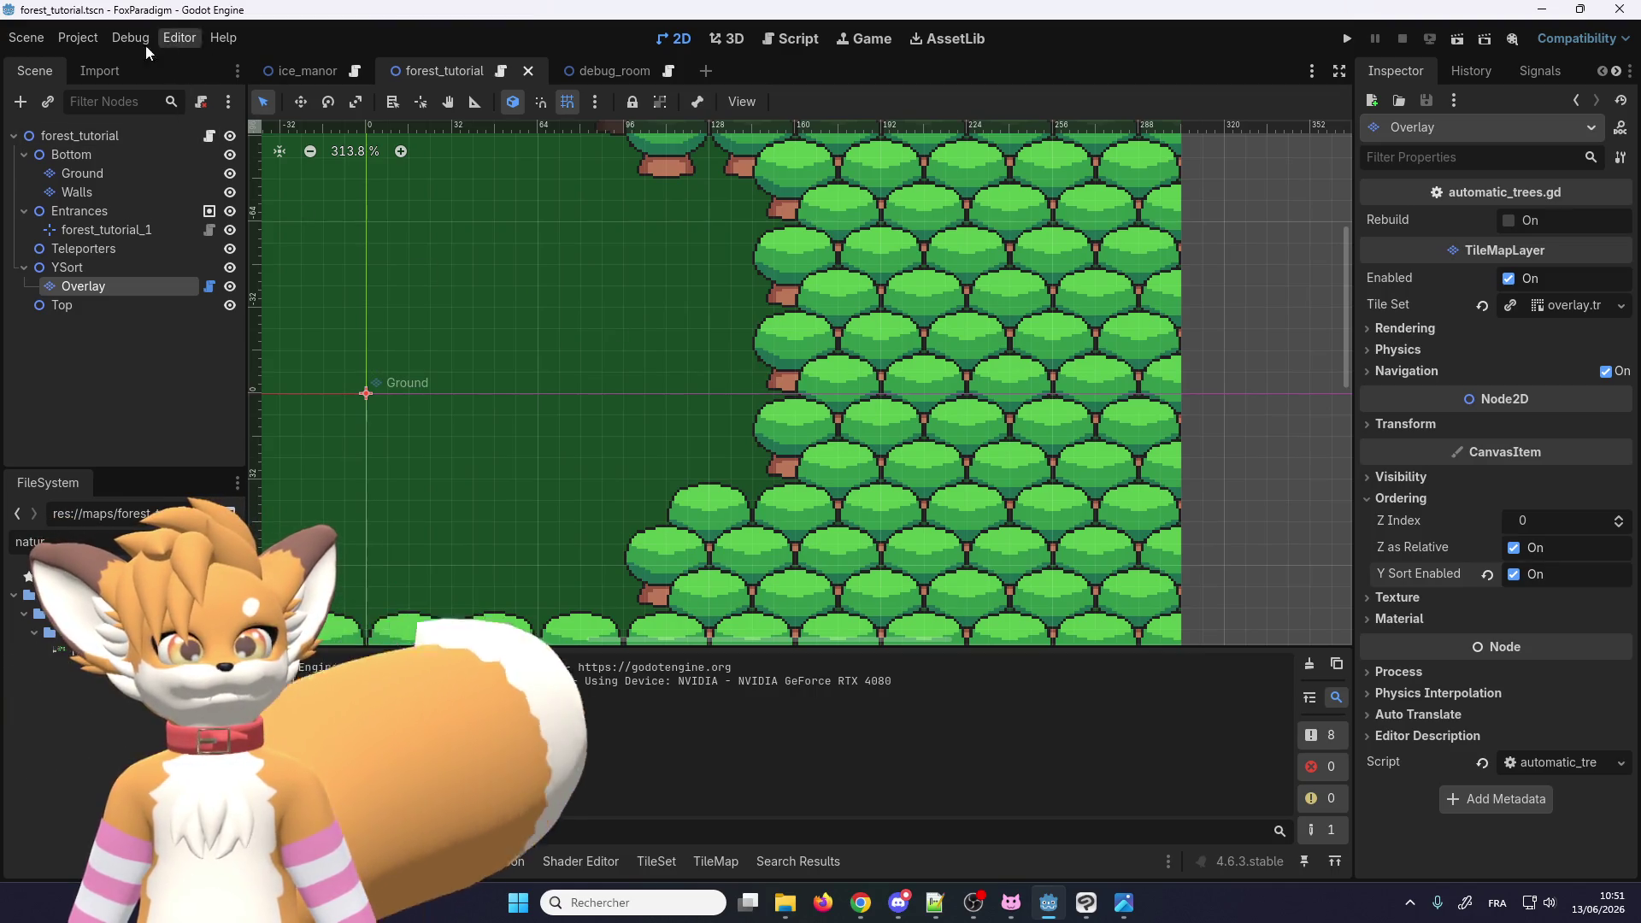
Step: Open and dismiss the Debug menu, zoom out, and rerun with F5 to show _pick_tree_tile's unused-parameter warnings
left_click(139, 39)
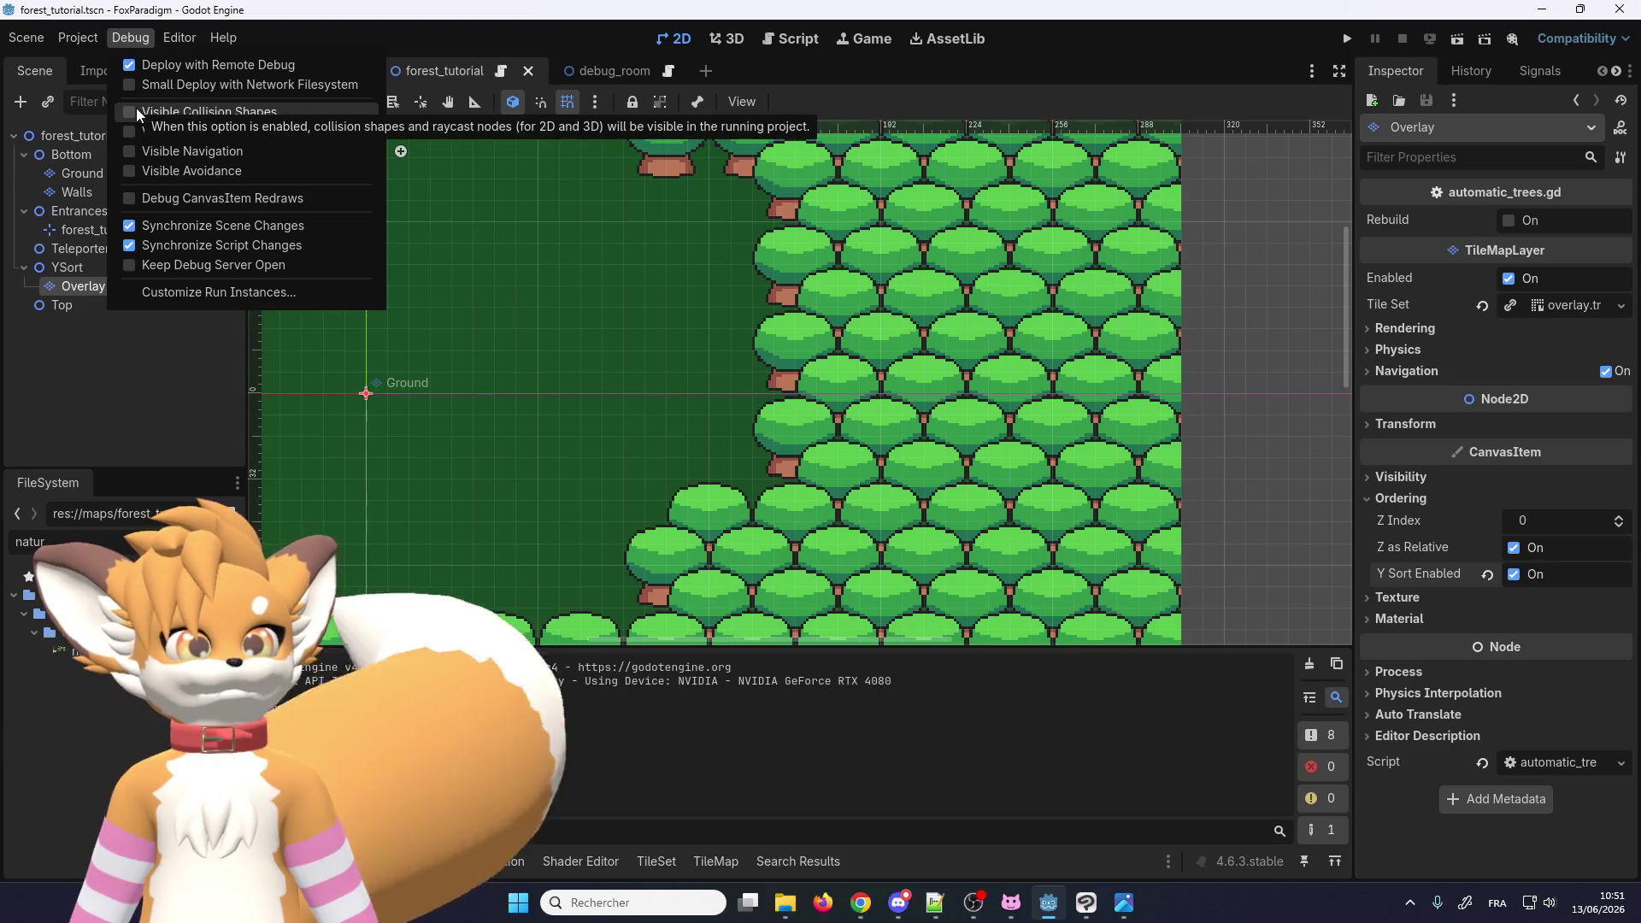
left_click(136, 111)
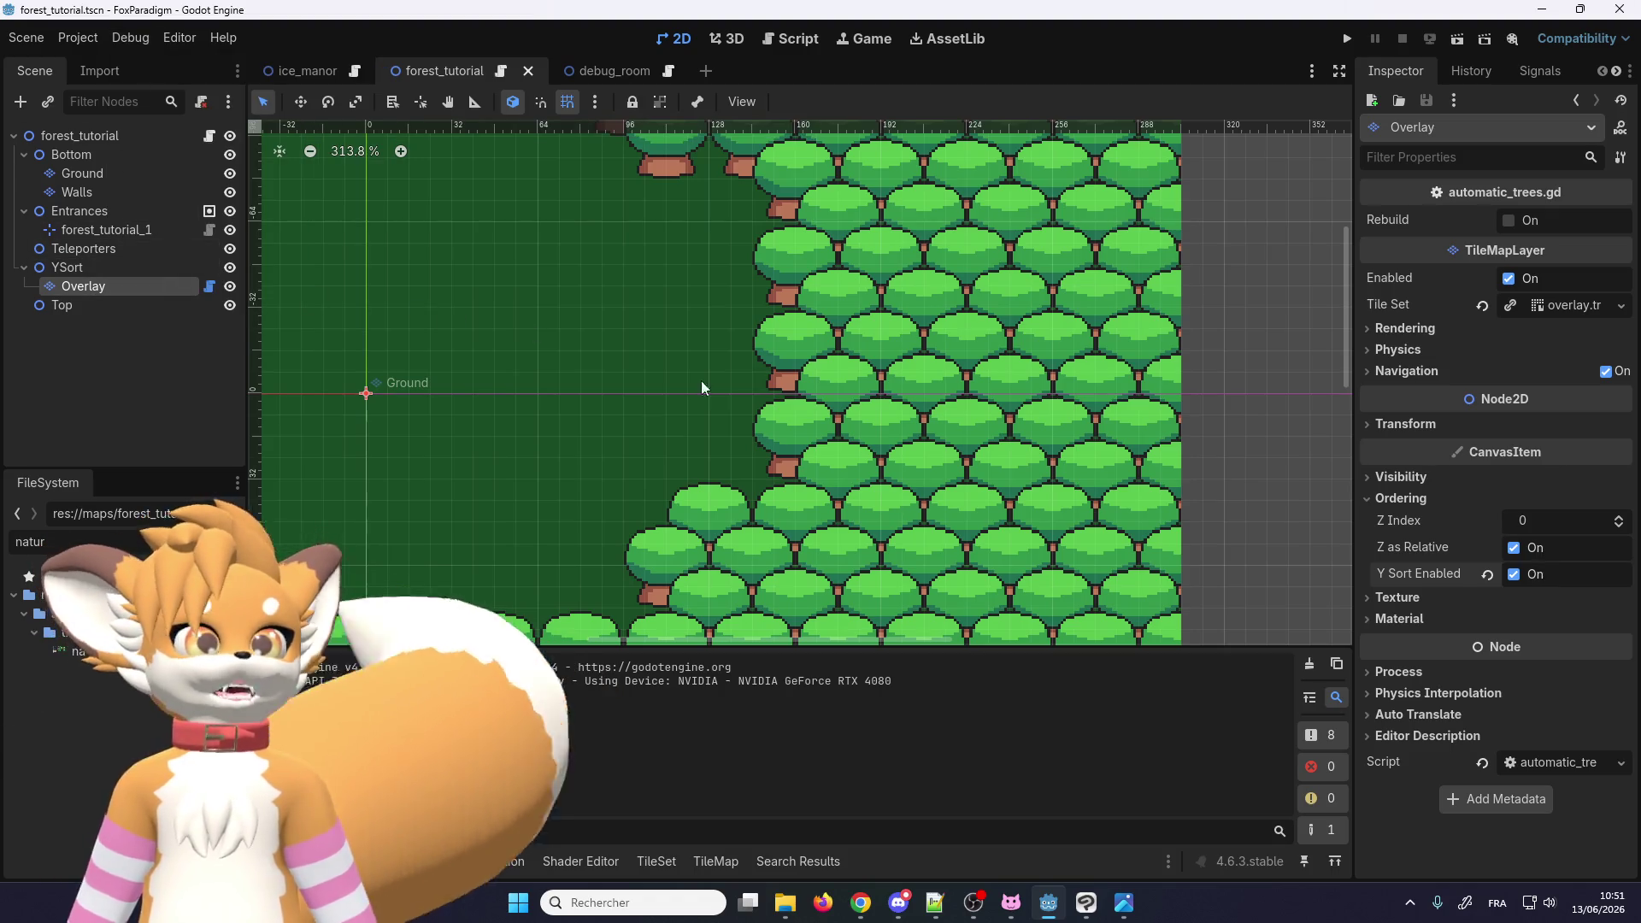
scroll(749, 464, "down", 3)
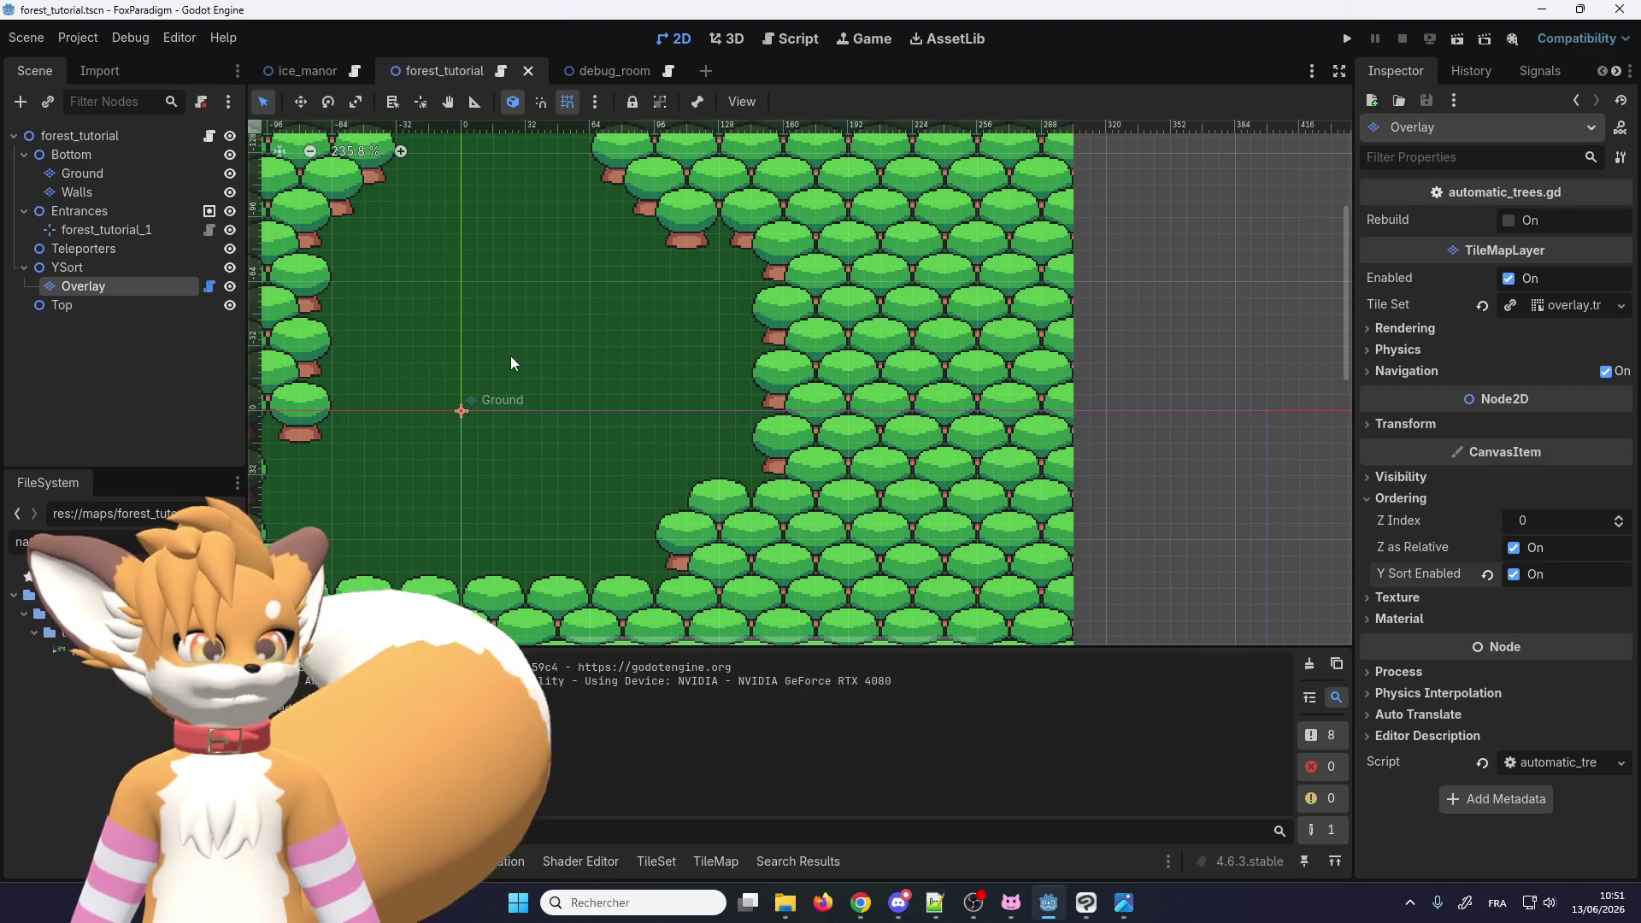
key("F5")
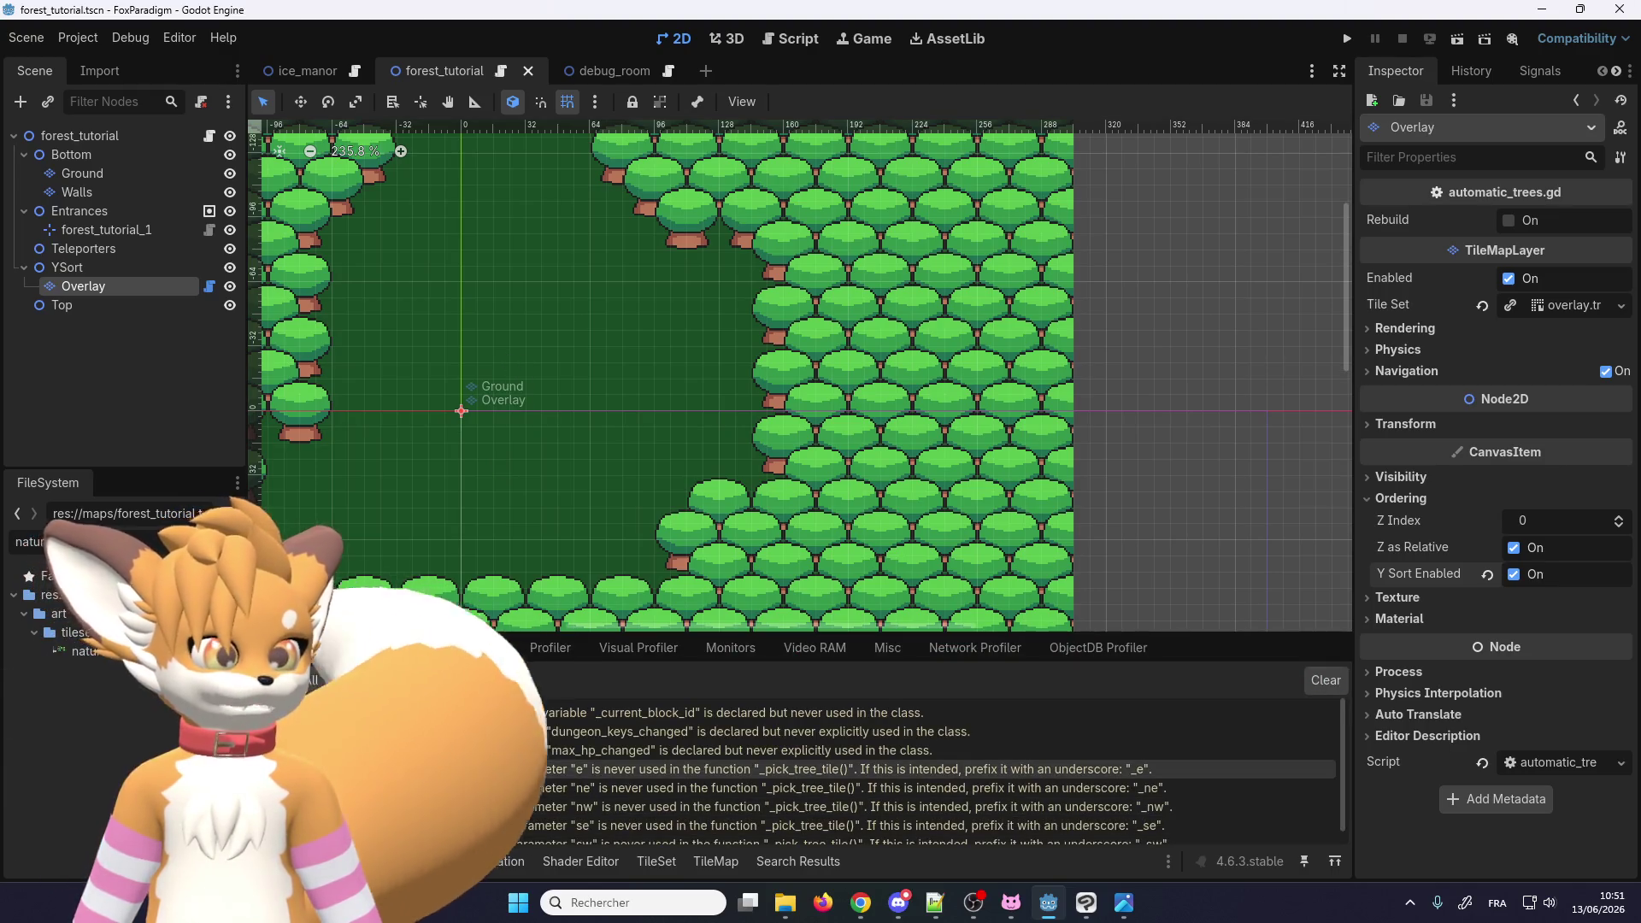
scroll(495, 761, "down", 1)
double_click(541, 755)
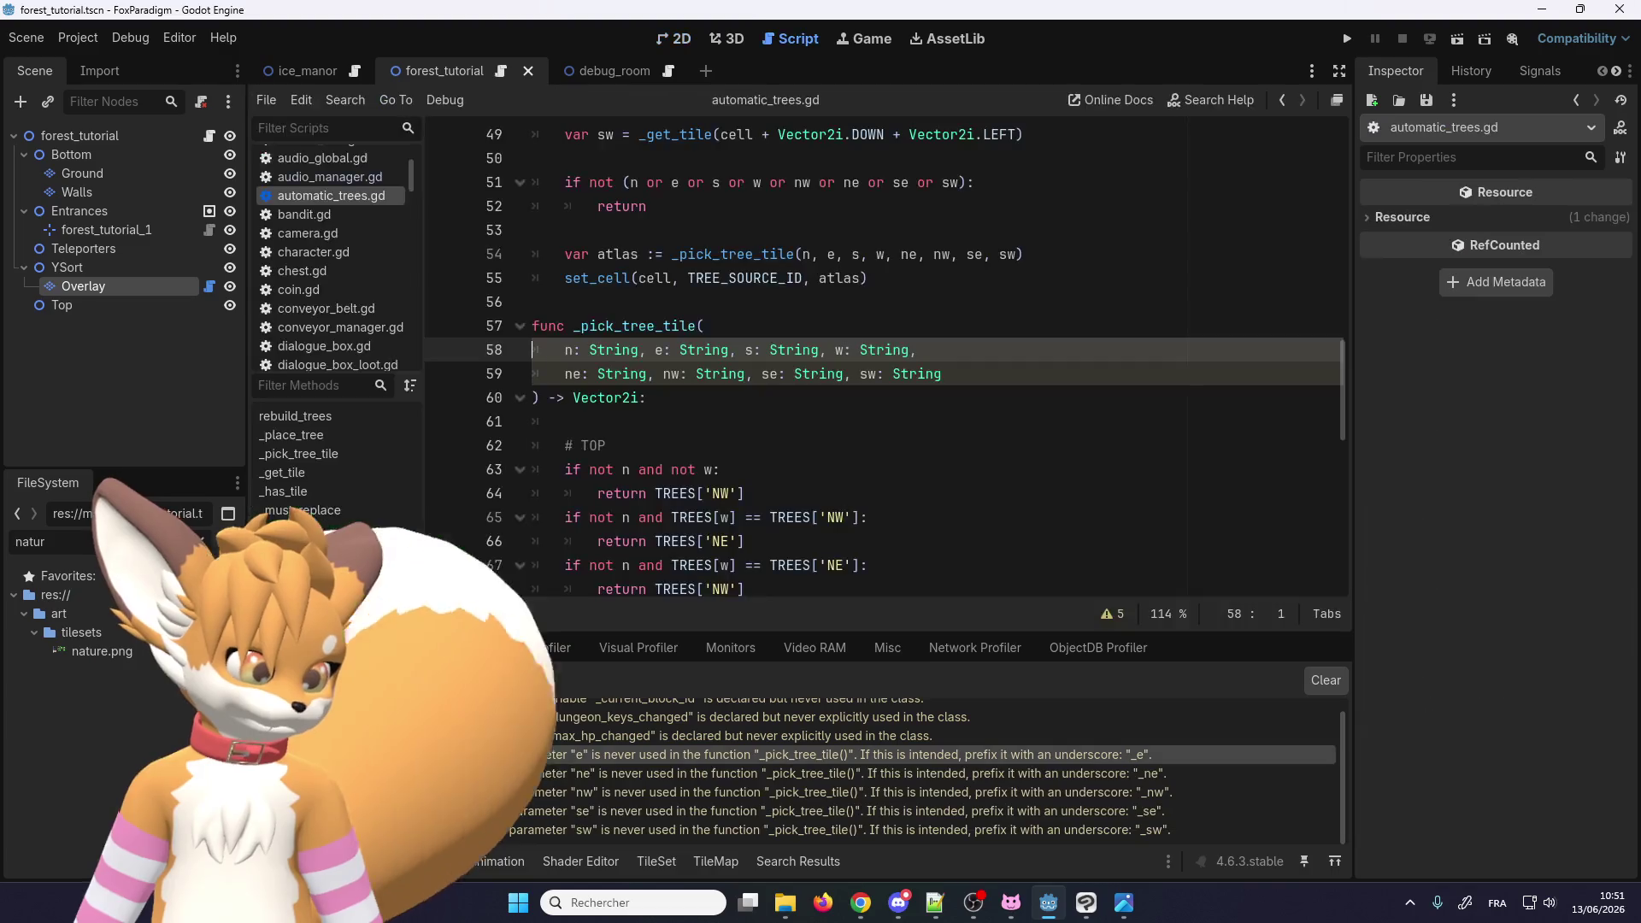
scroll(656, 420, "down", 3)
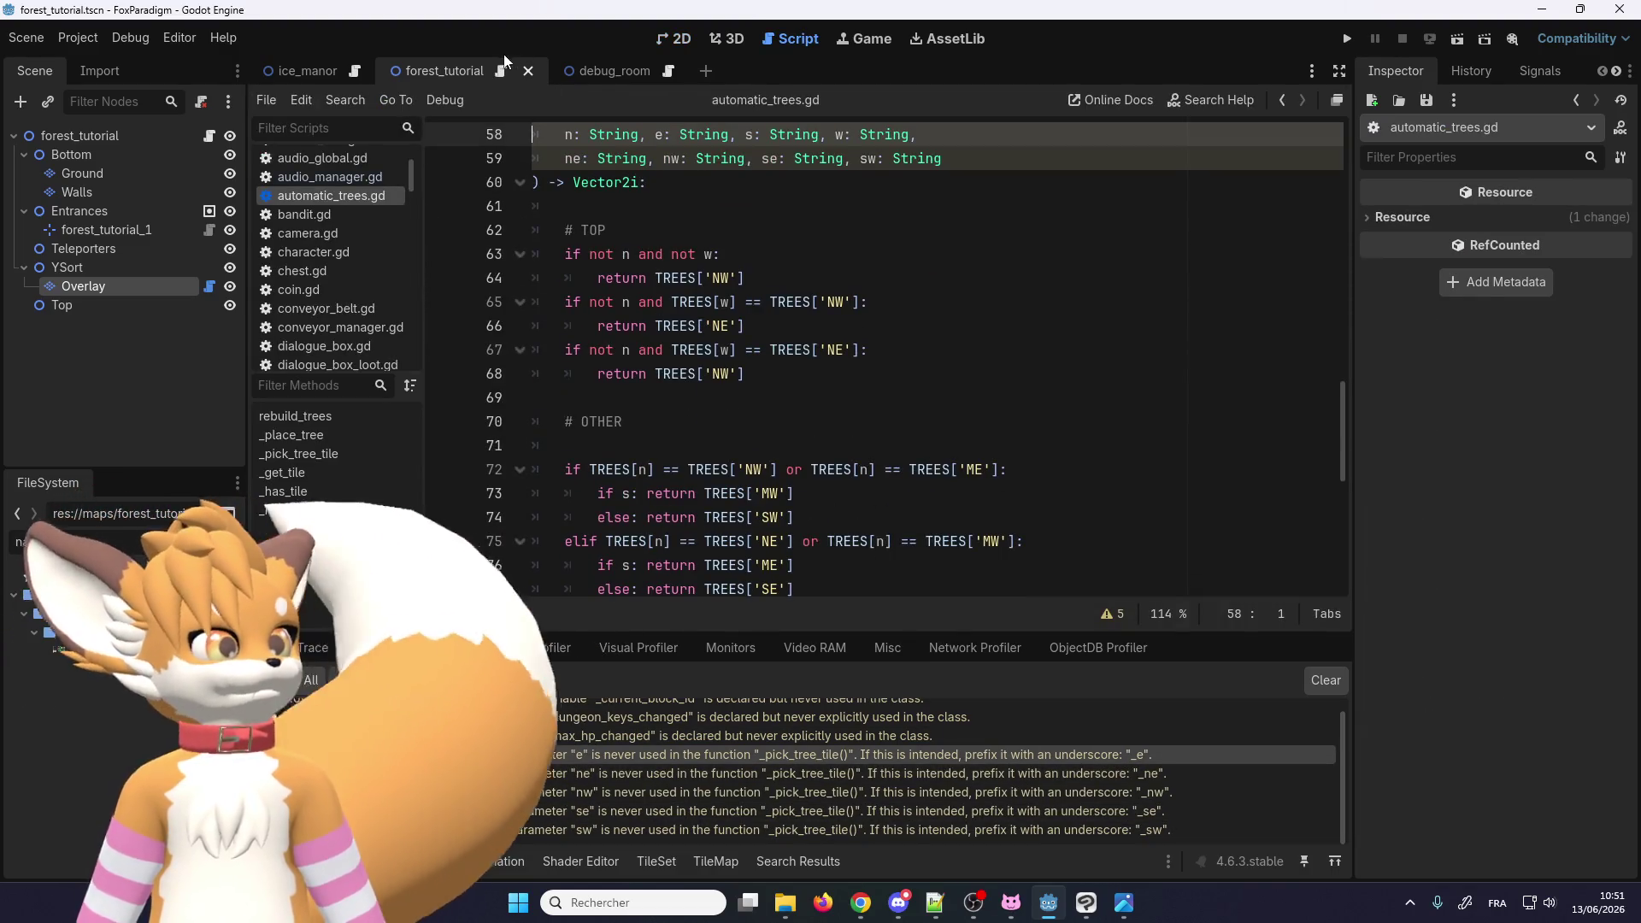
left_click(671, 40)
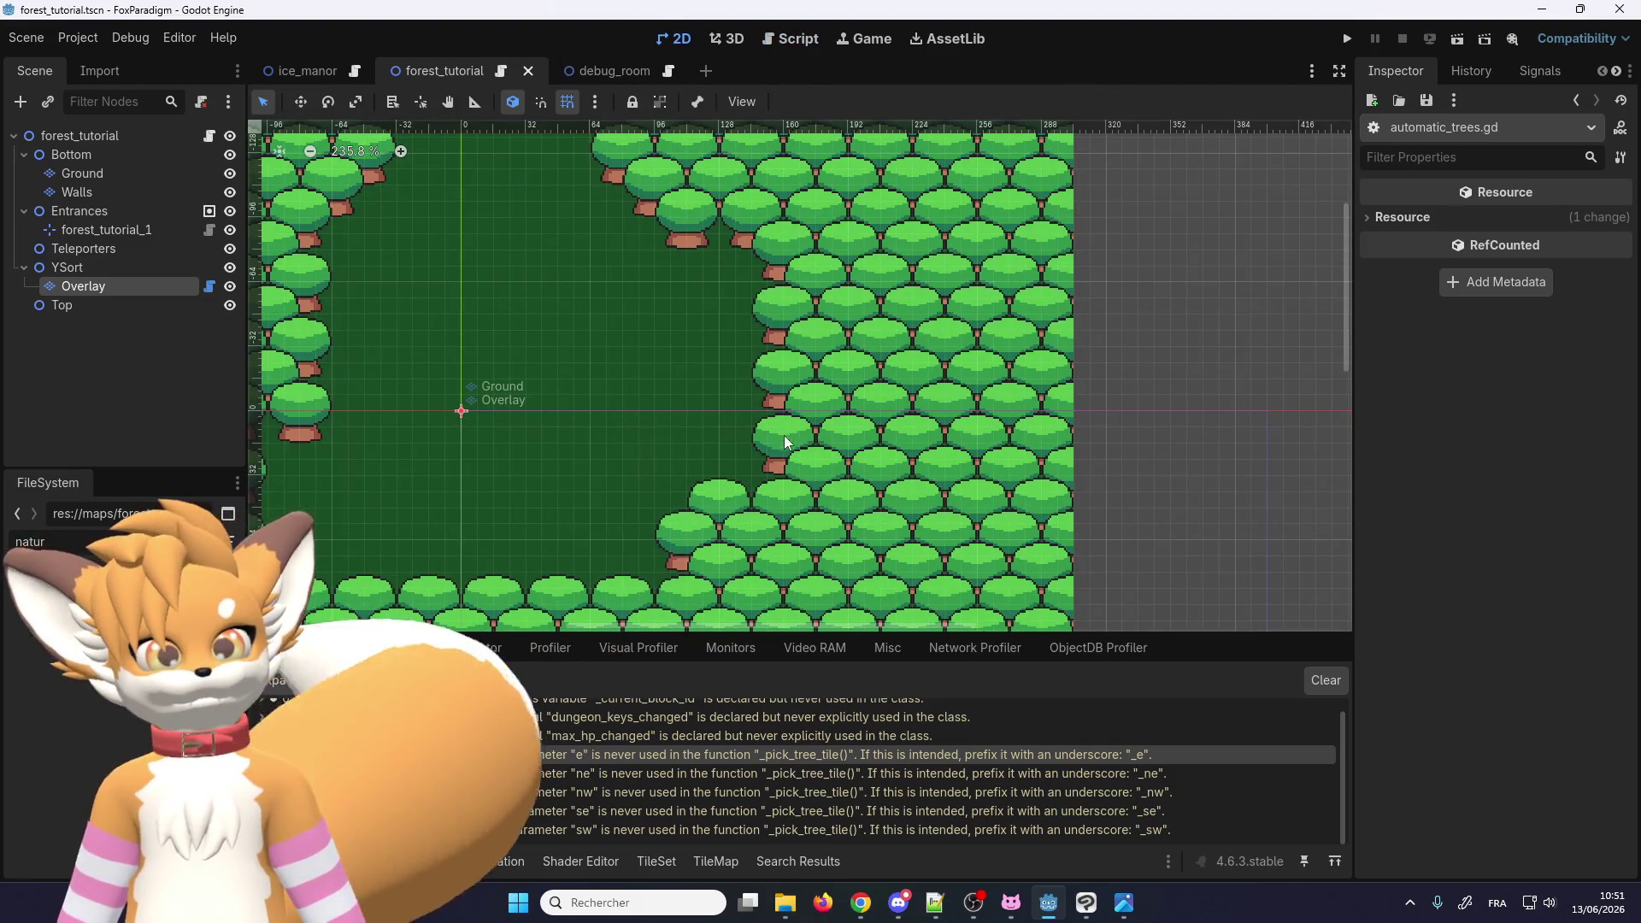
scroll(777, 424, "up", 2)
scroll(764, 326, "up", 1)
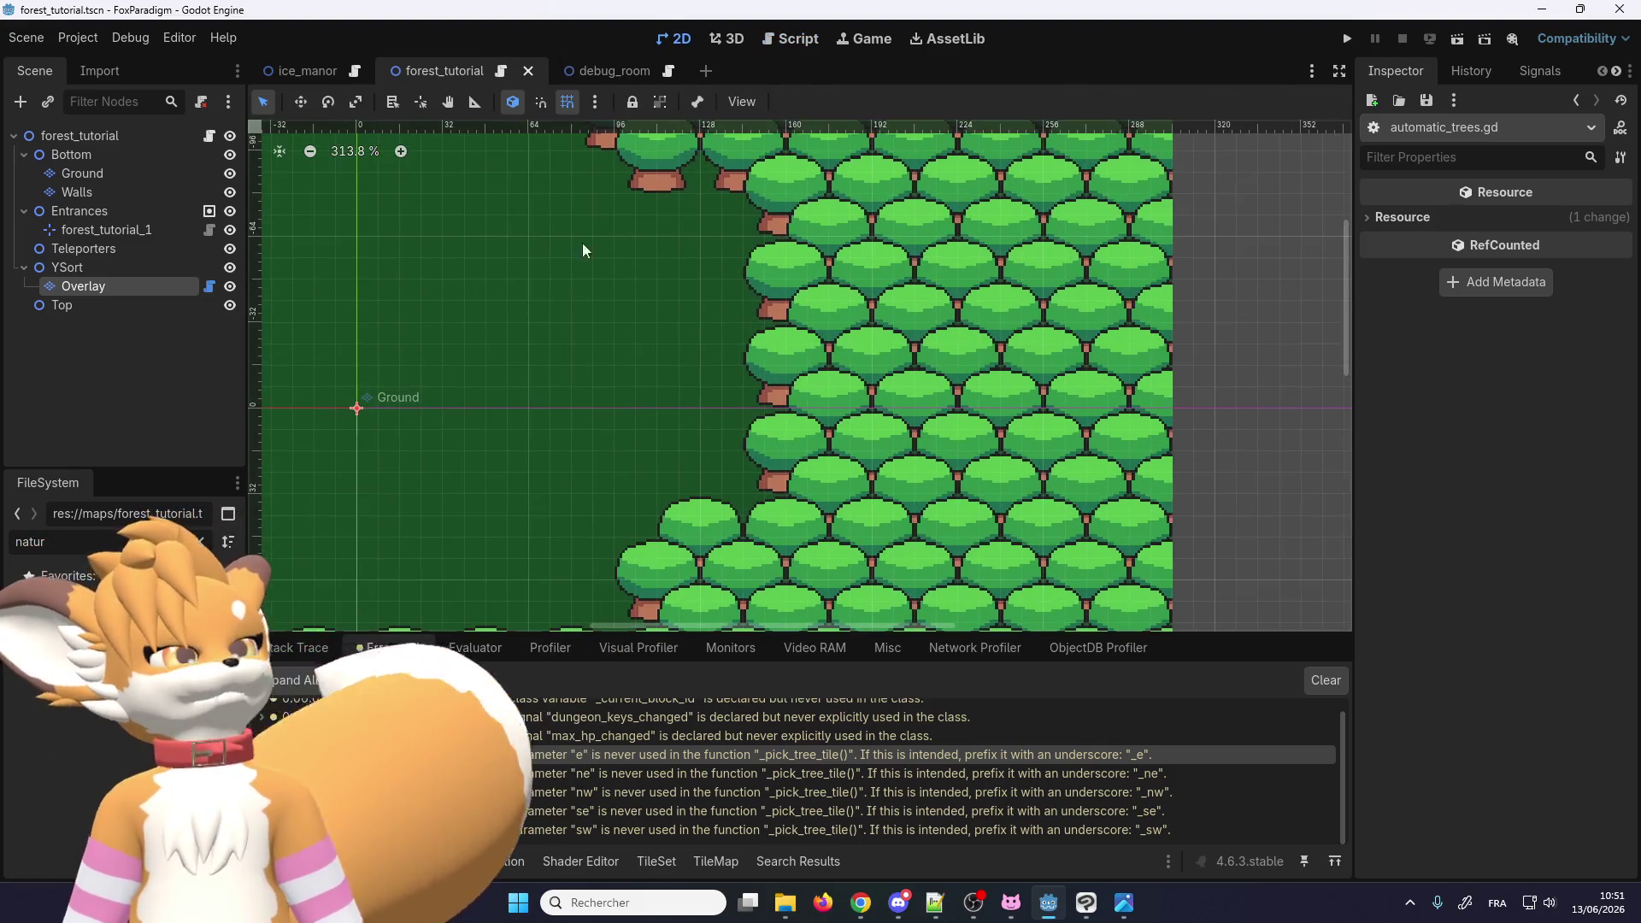
Step: Add a TileMapLayer child under YSort, found by searching 'tilema' in the Create Node dialog
left_click(115, 272)
right_click(105, 266)
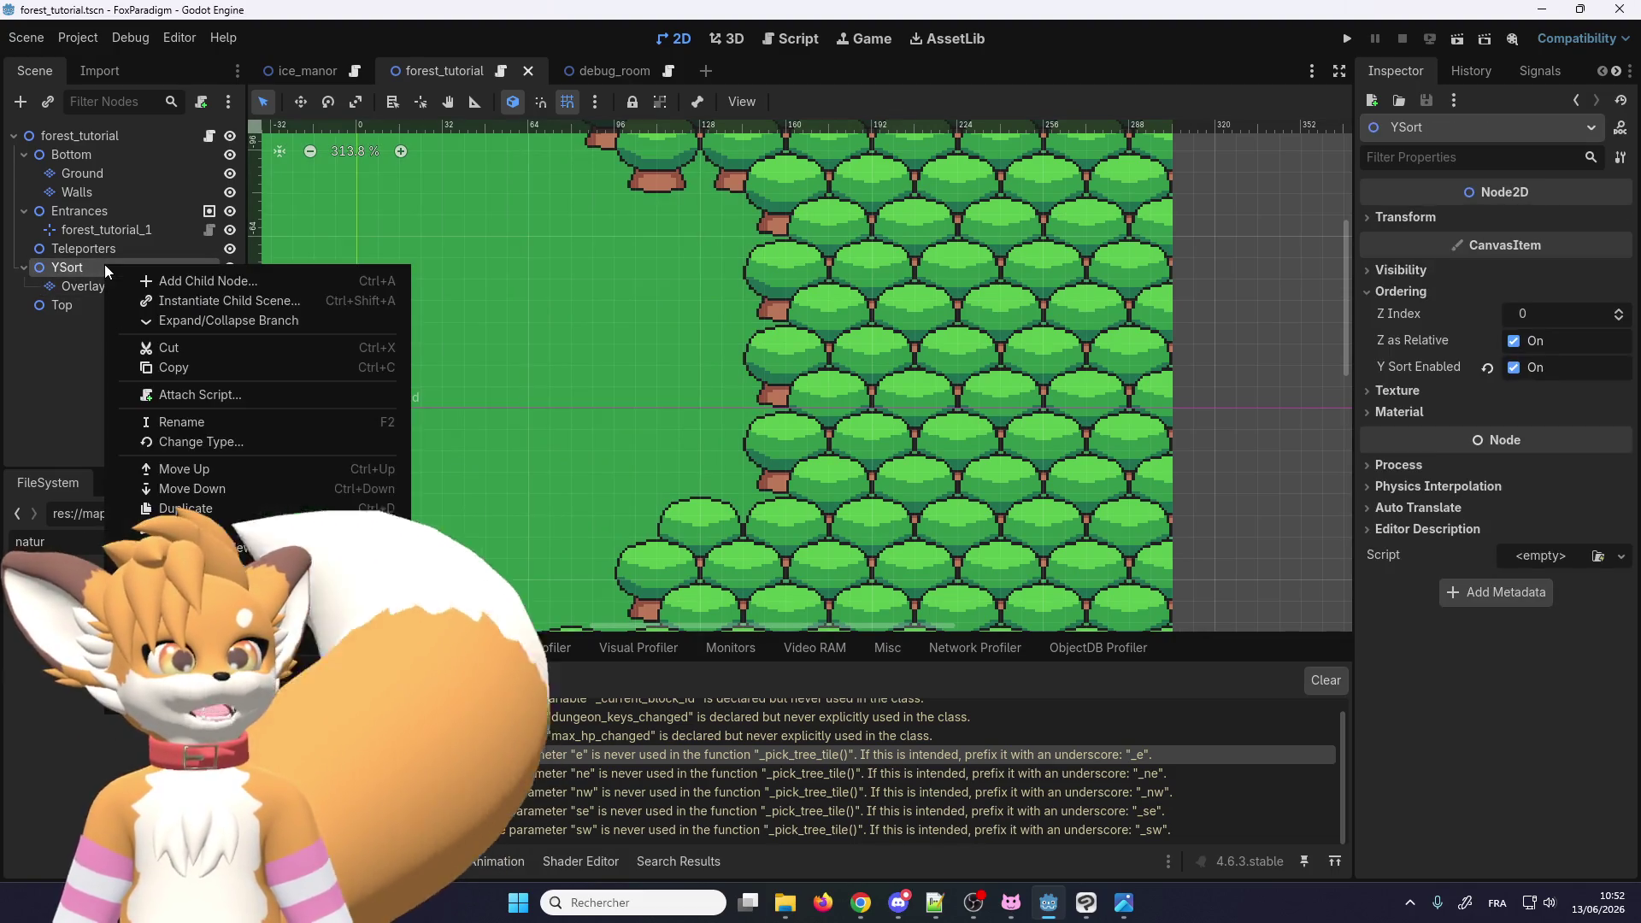
left_click(135, 279)
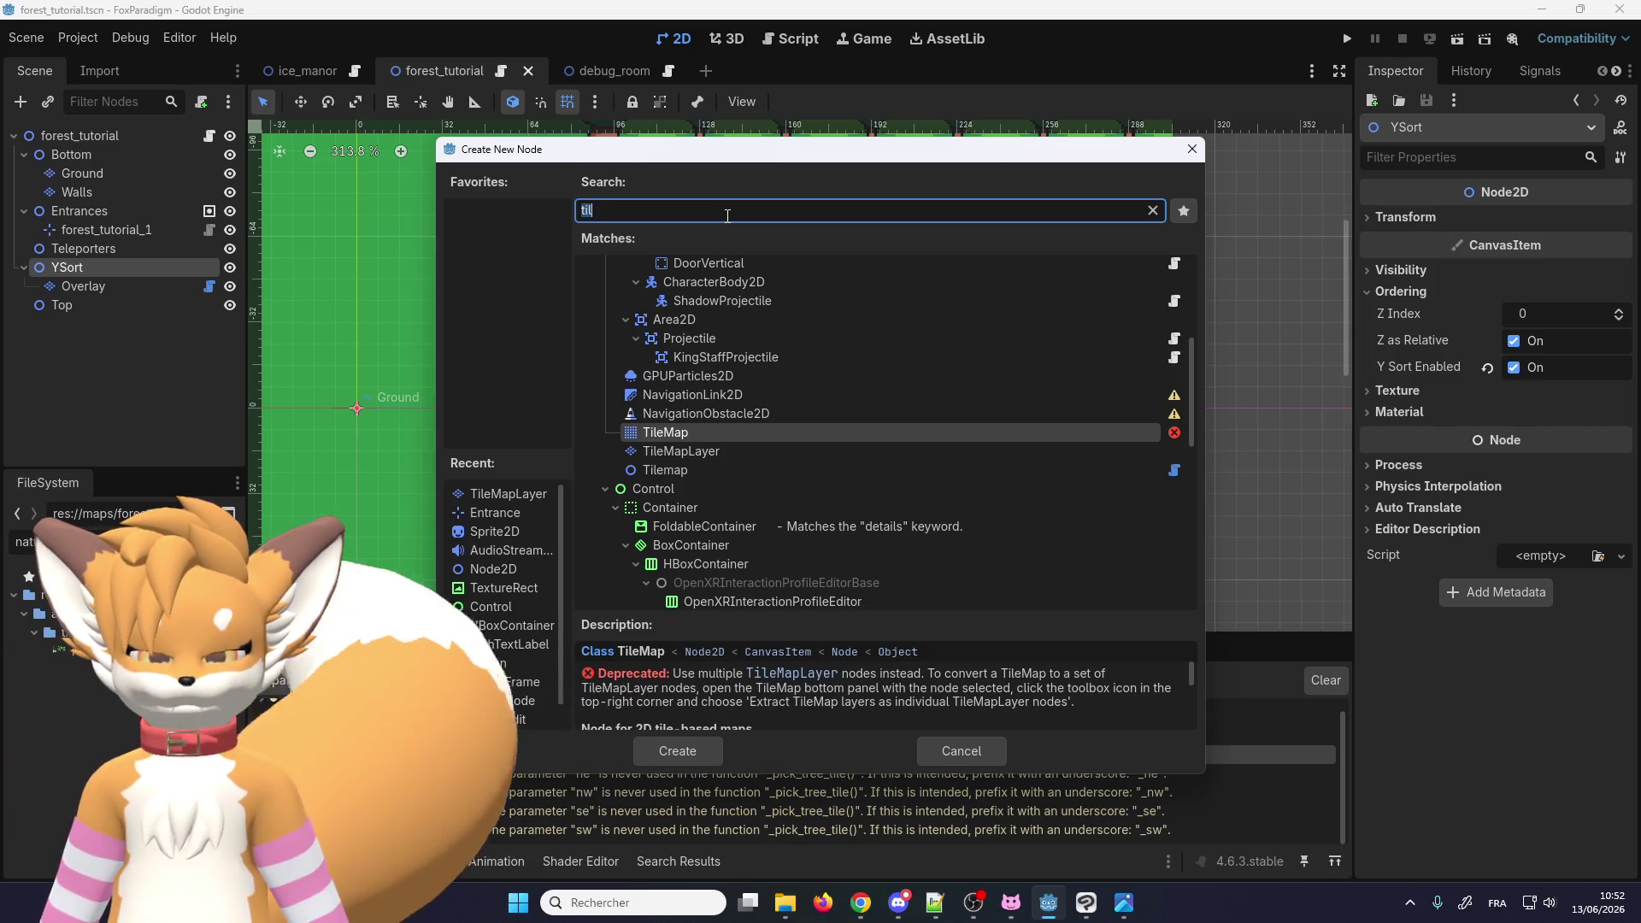
type("tilema")
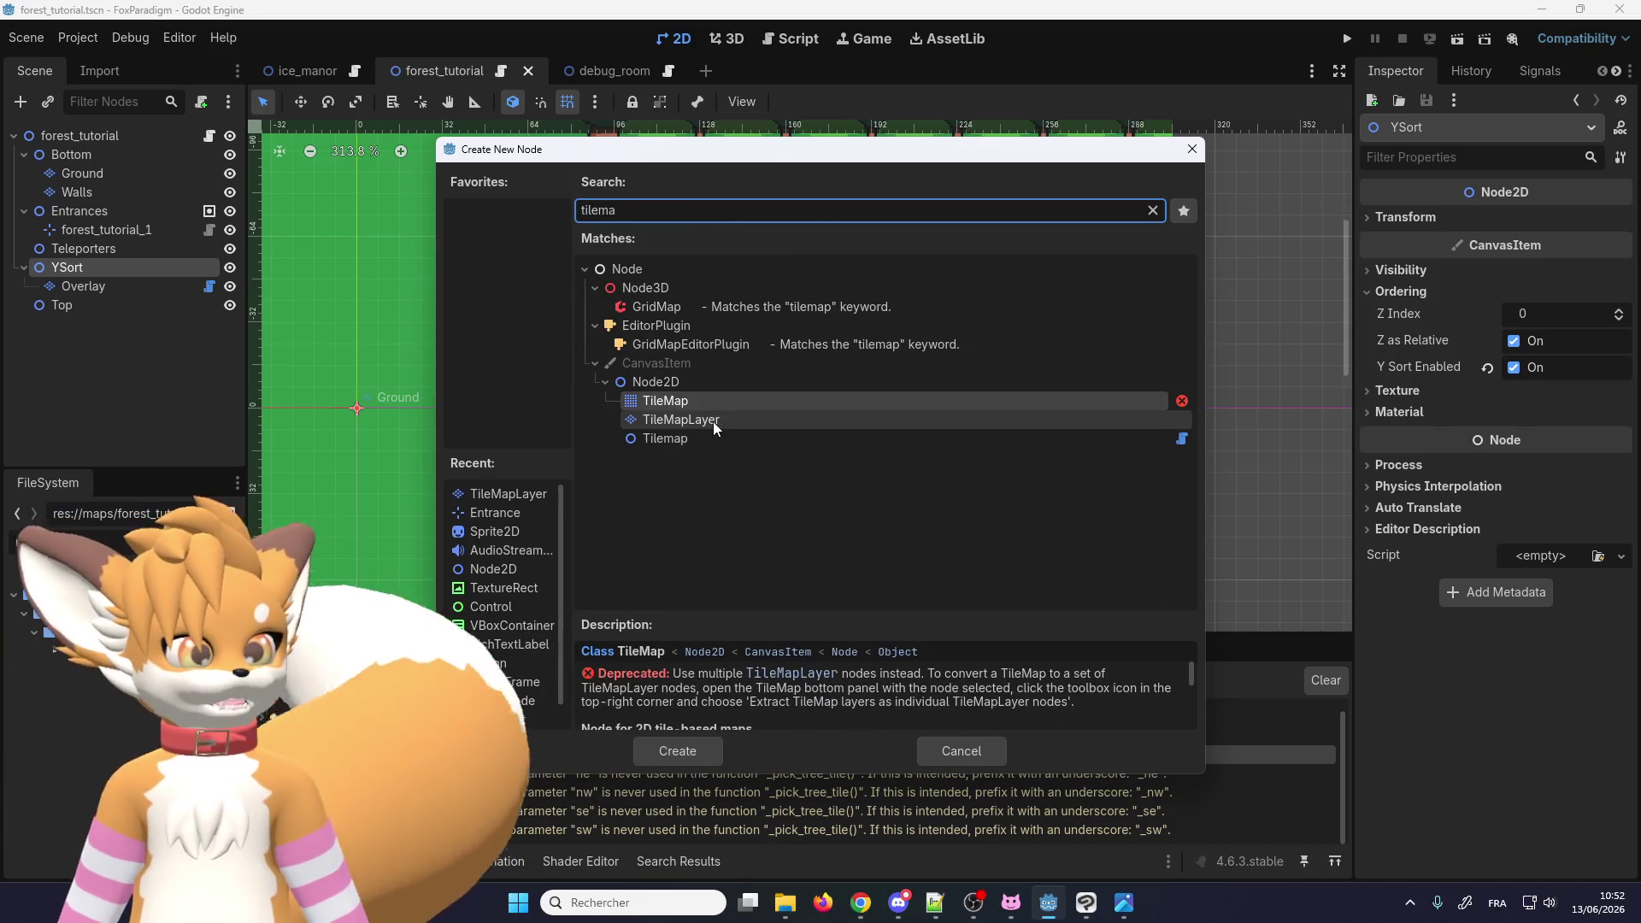
double_click(714, 418)
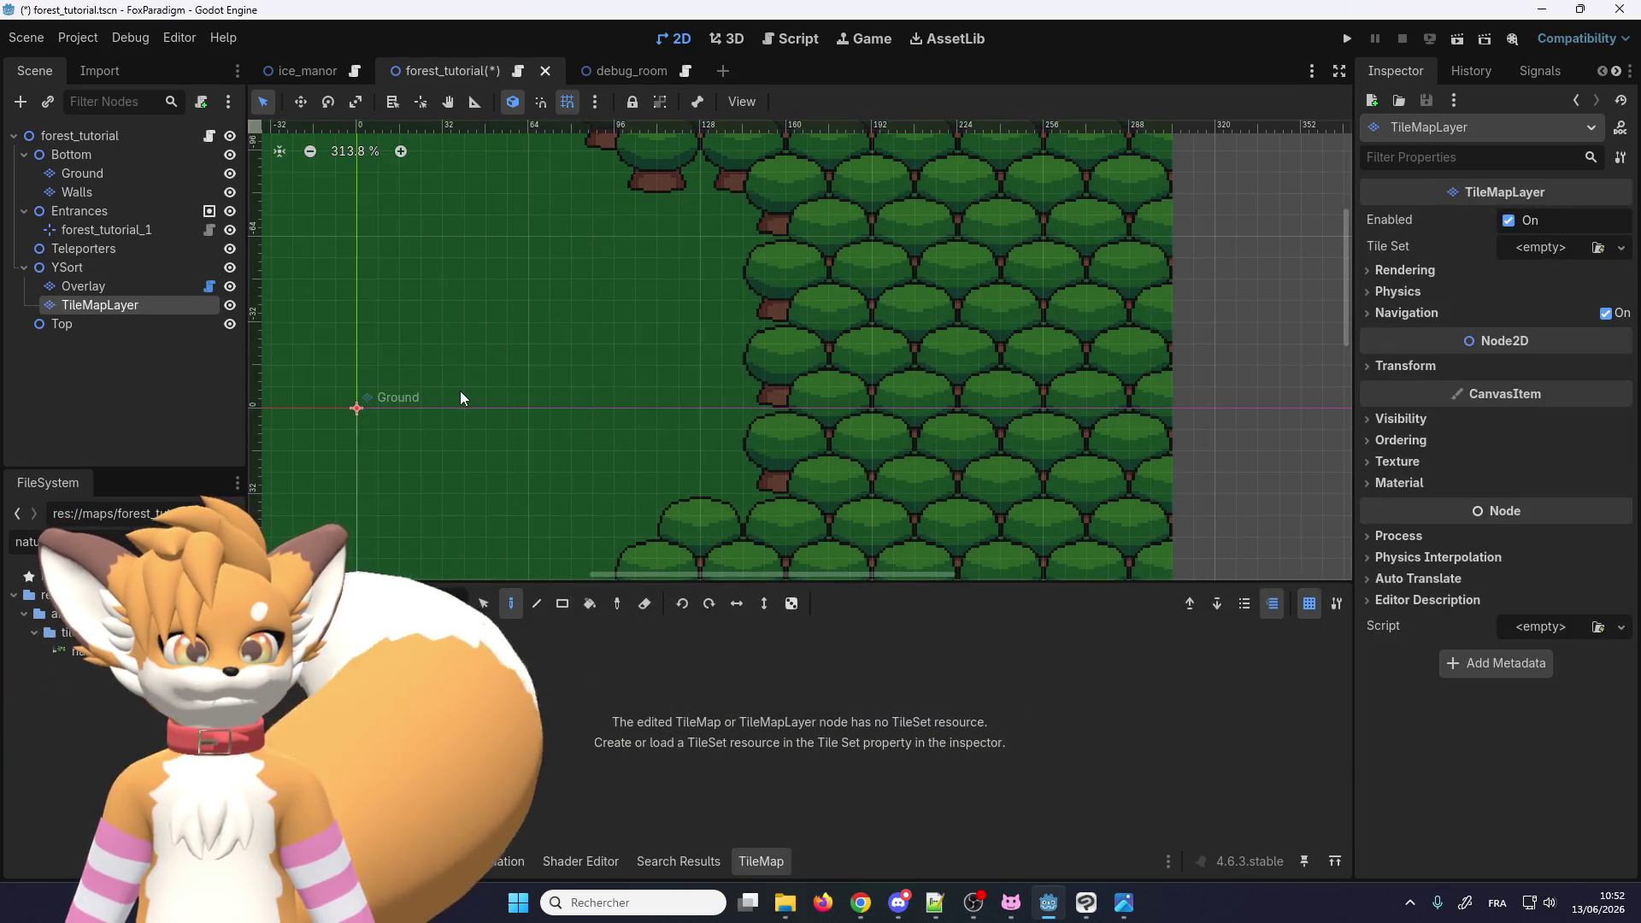
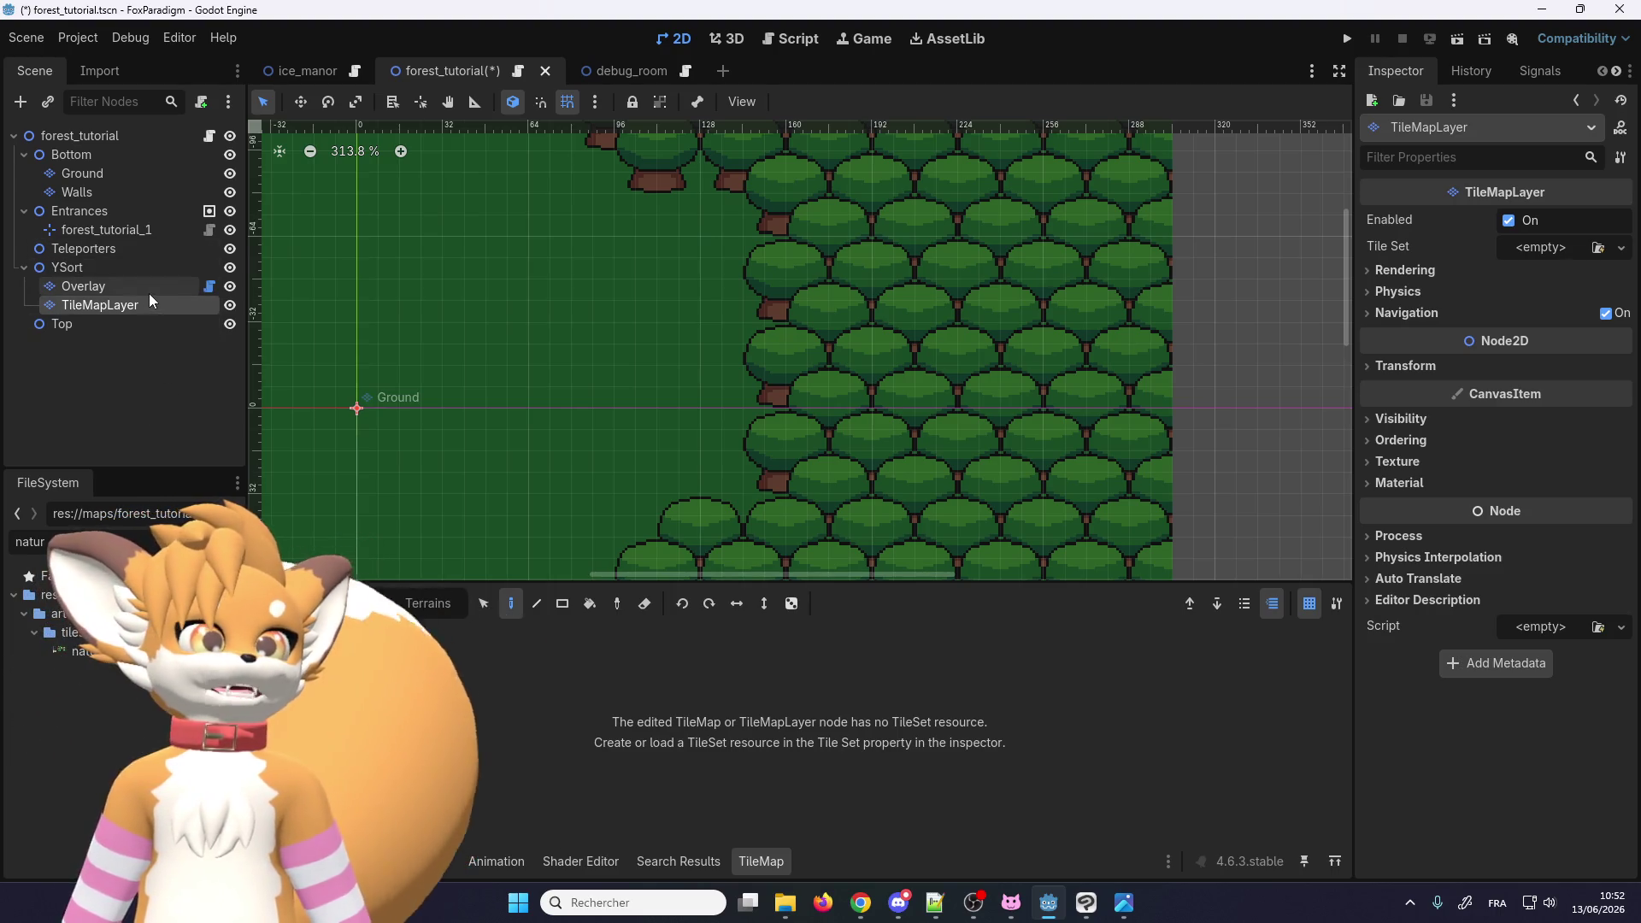
Step: Assign the overlay.tres tile set to the new TileMapLayer with Quick Load
left_click(145, 291)
left_click(137, 322)
left_click(136, 308)
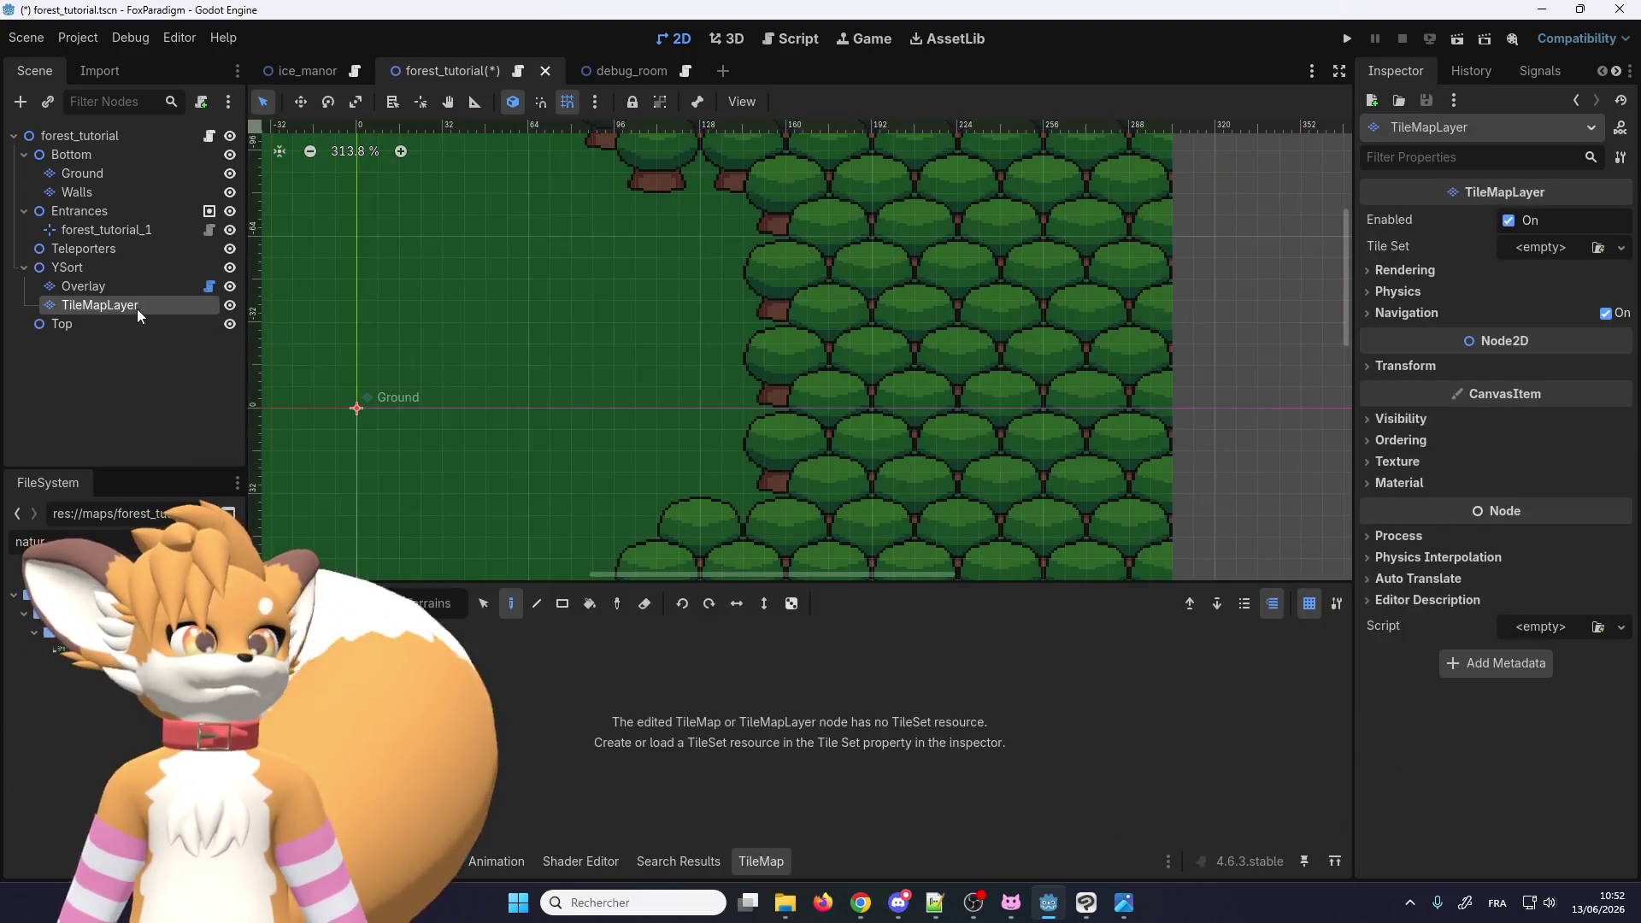
scroll(1016, 407, "down", 2)
left_click(1564, 248)
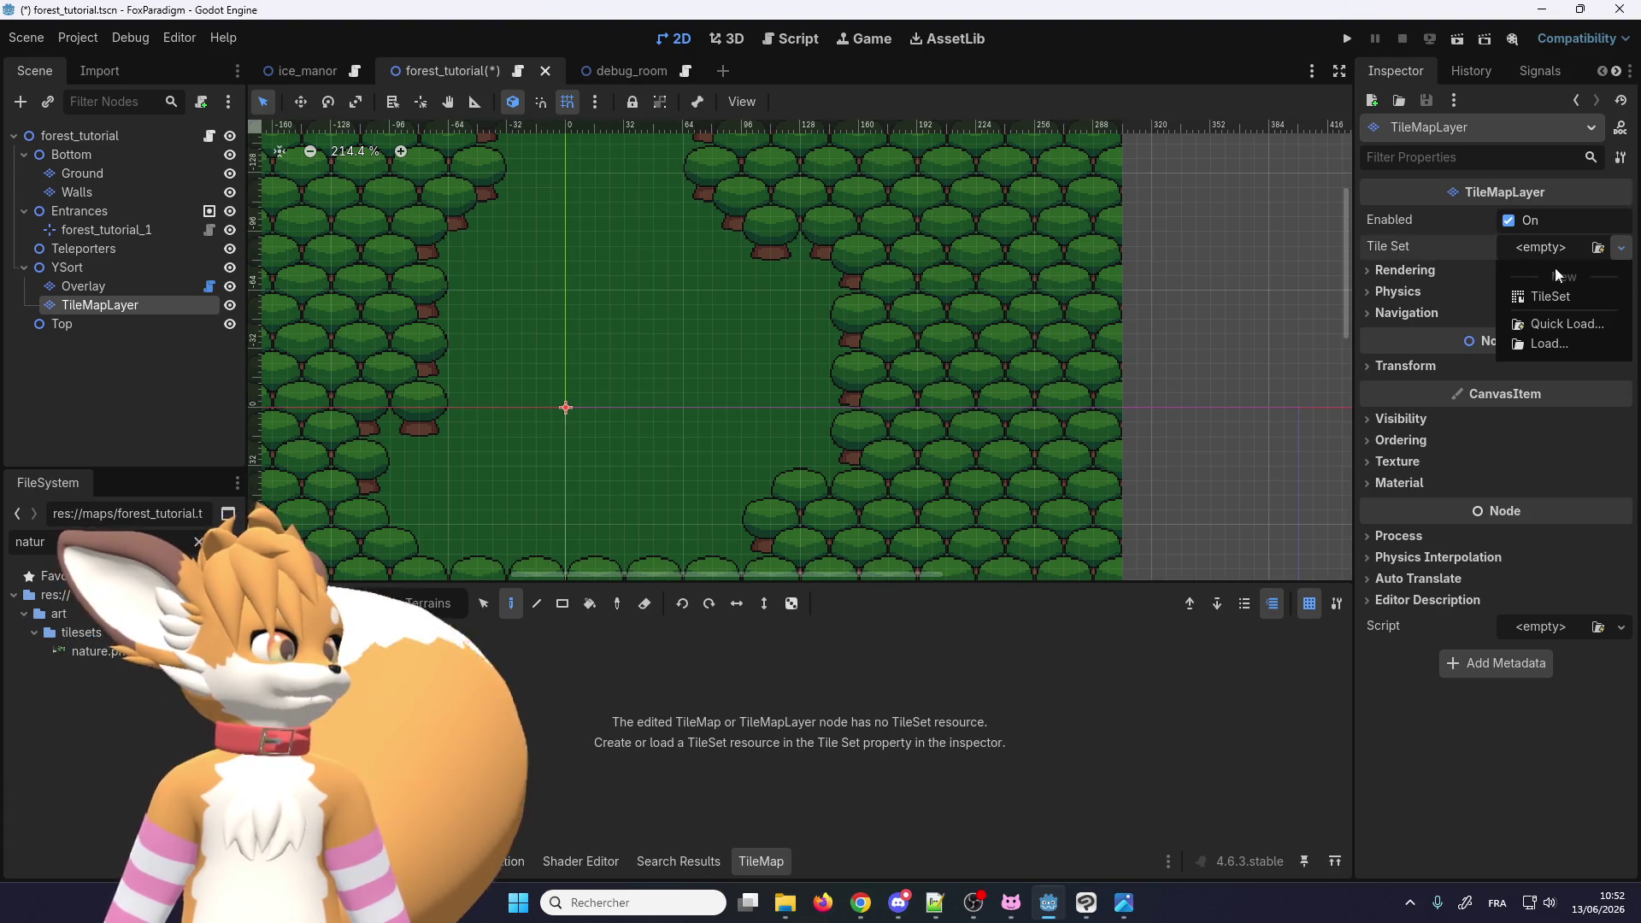
left_click(1539, 329)
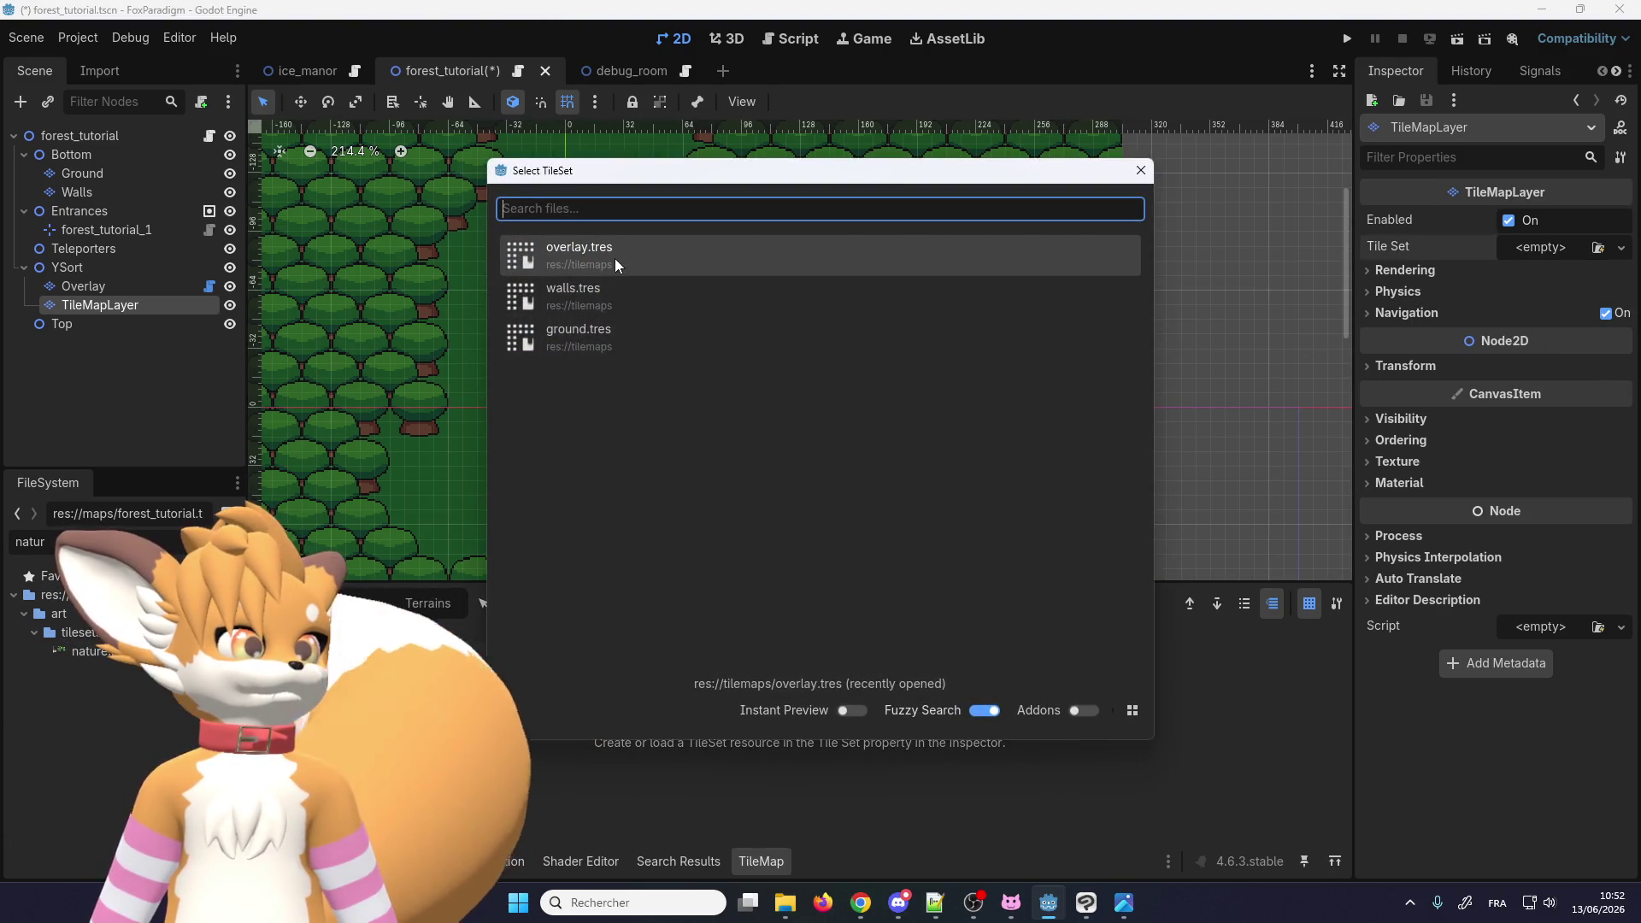
left_click(614, 258)
left_click(615, 258)
Step: Rename the new layer to Overlay, which Godot makes Overlay2
left_click(125, 291)
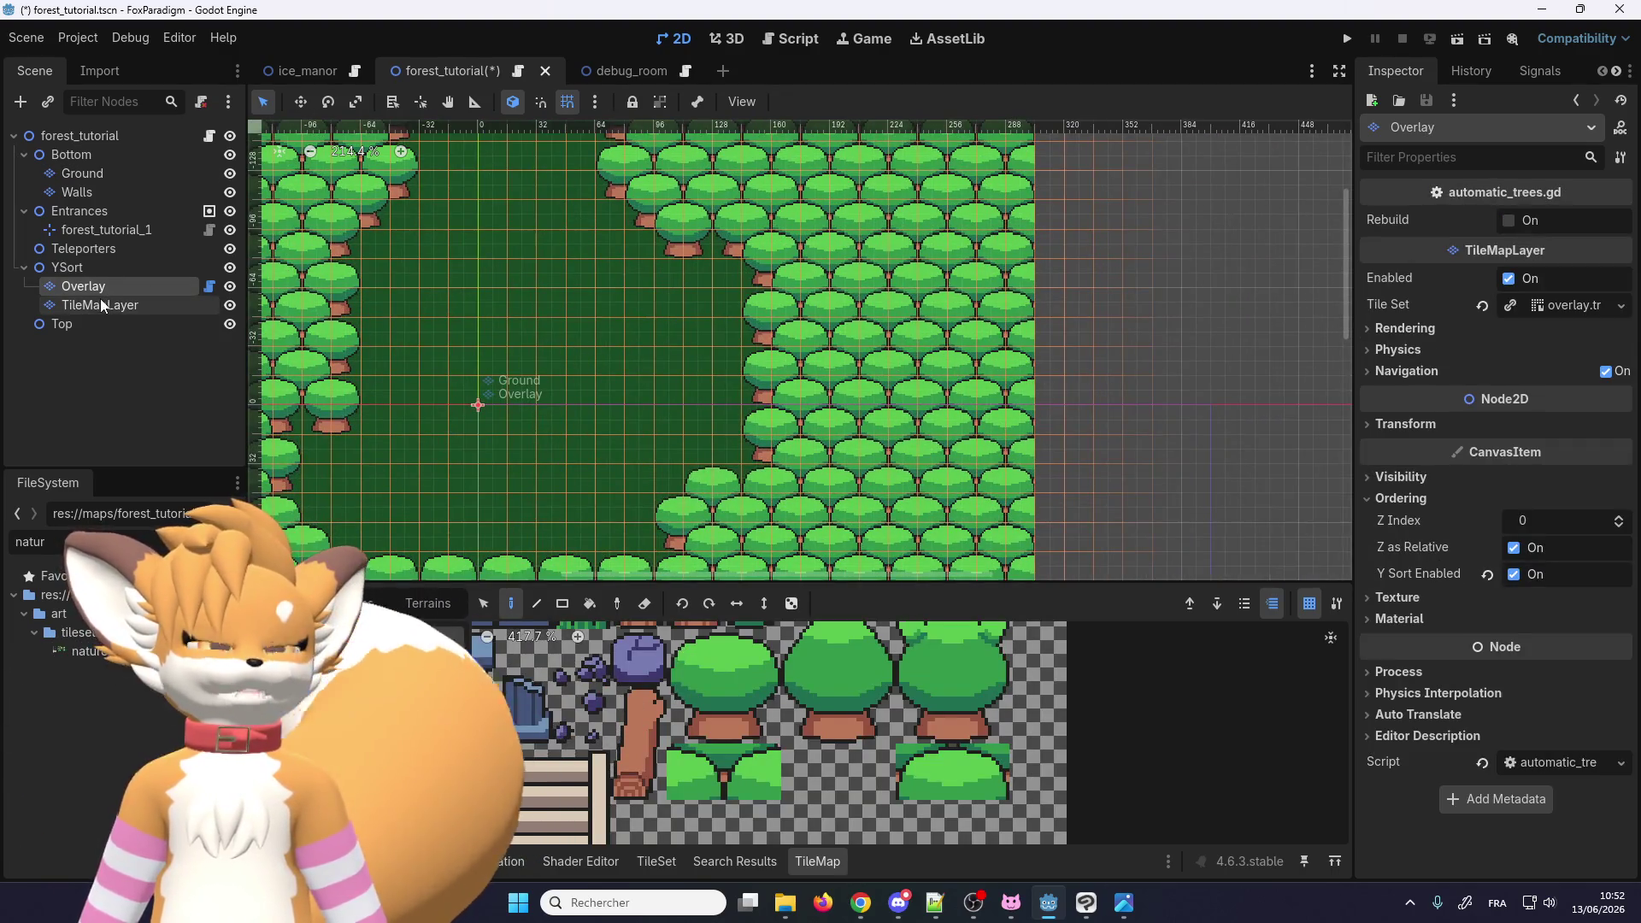
left_click(117, 310)
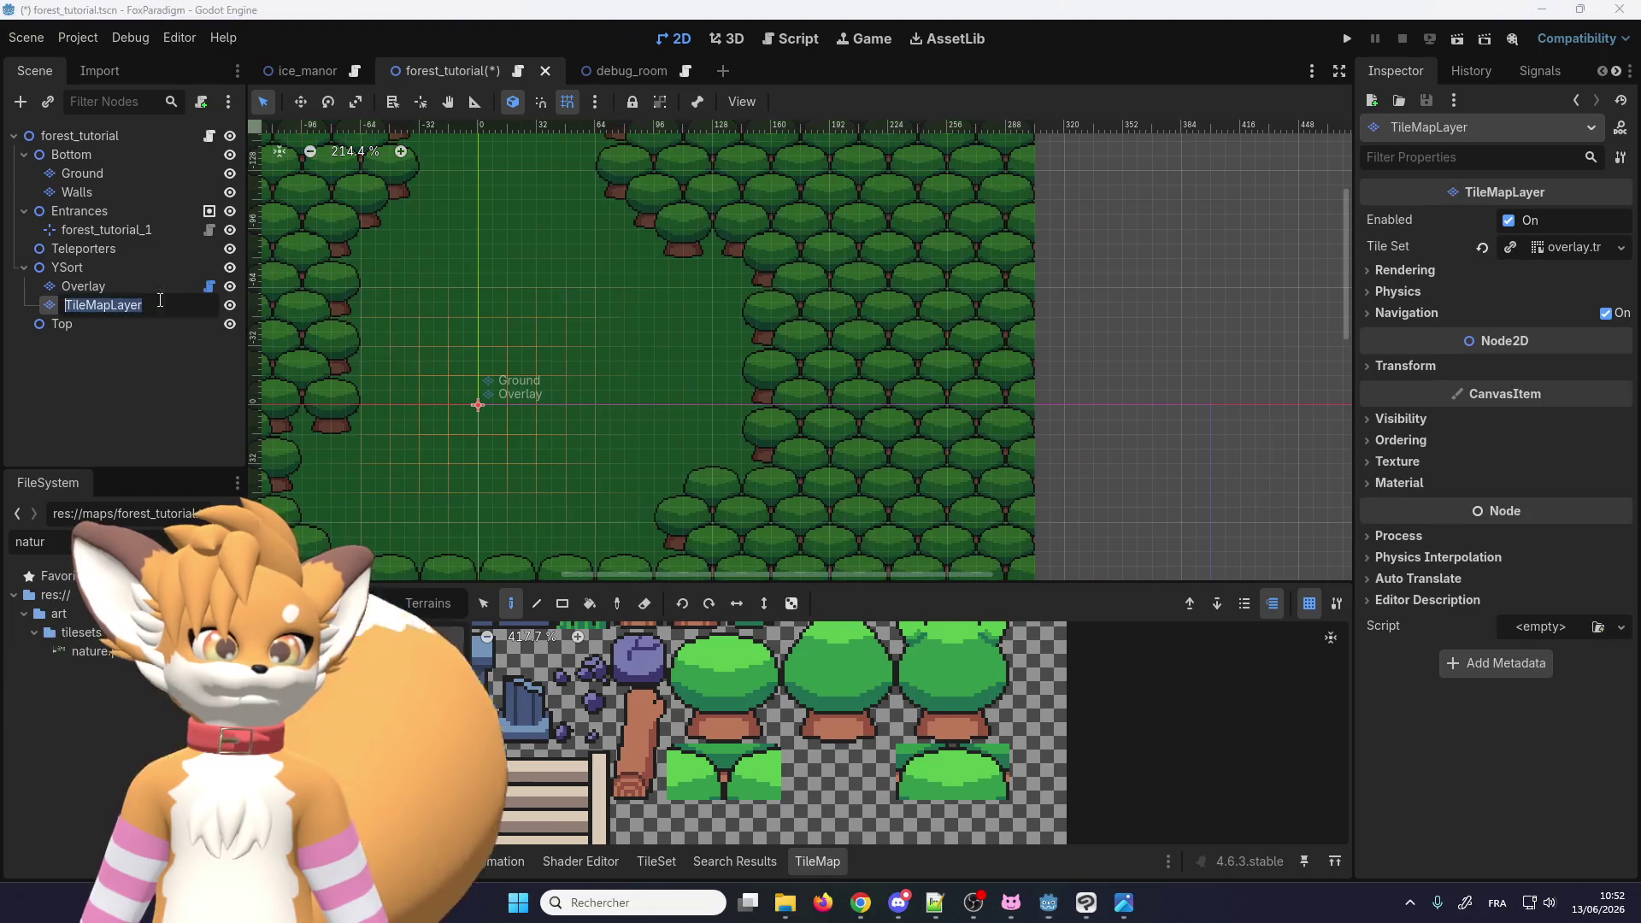
key("F2")
type("Overlay")
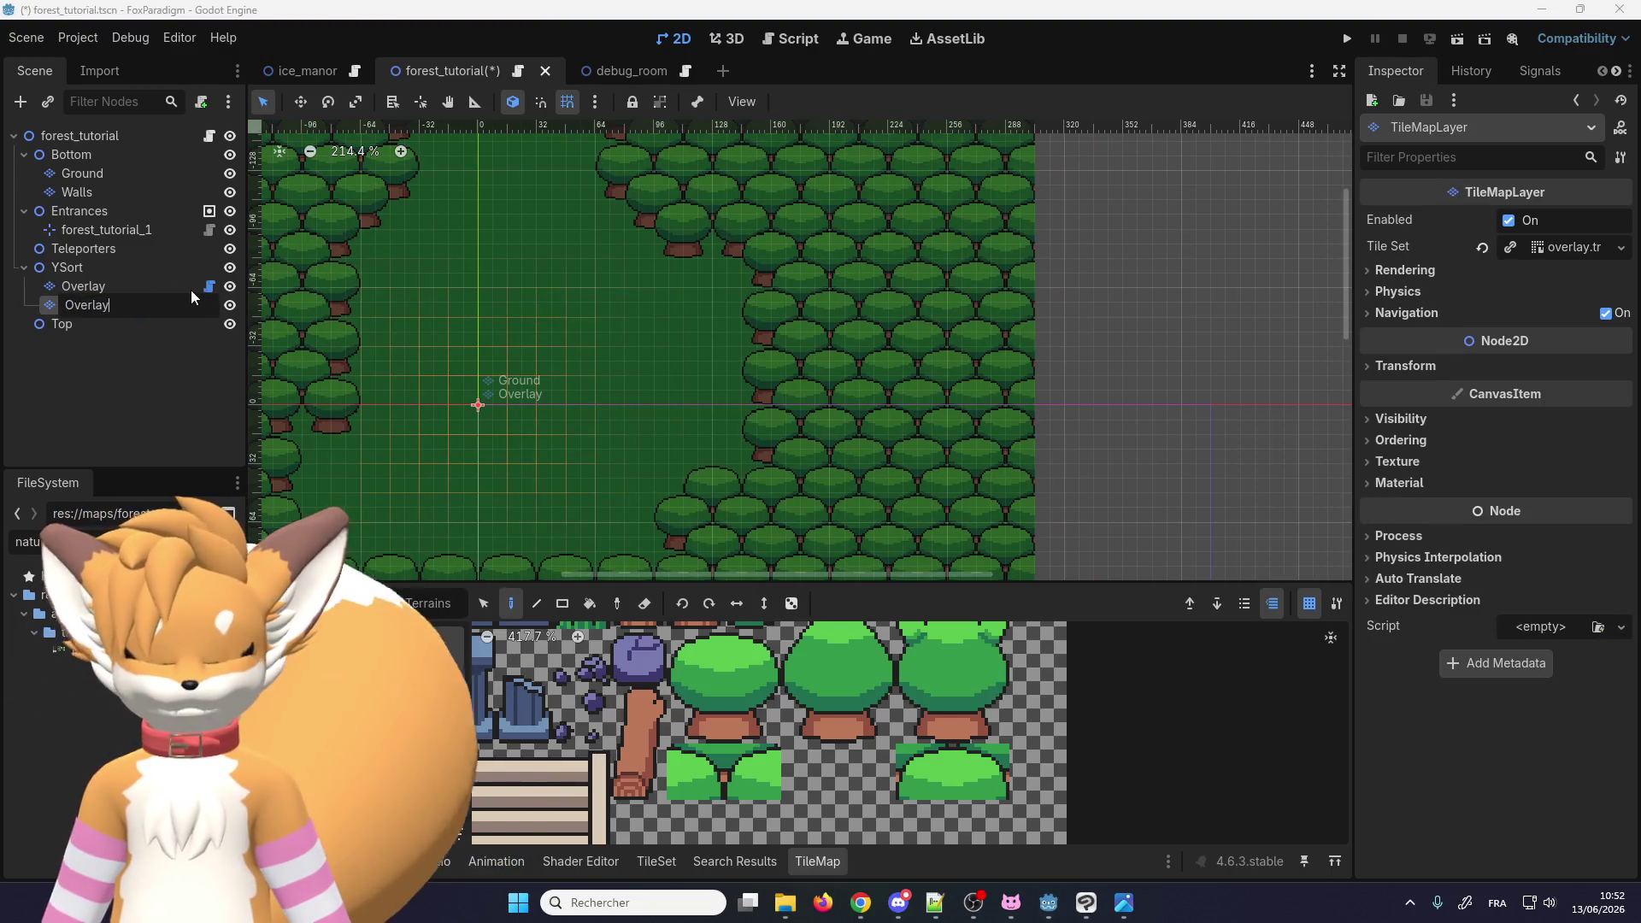
key("Return")
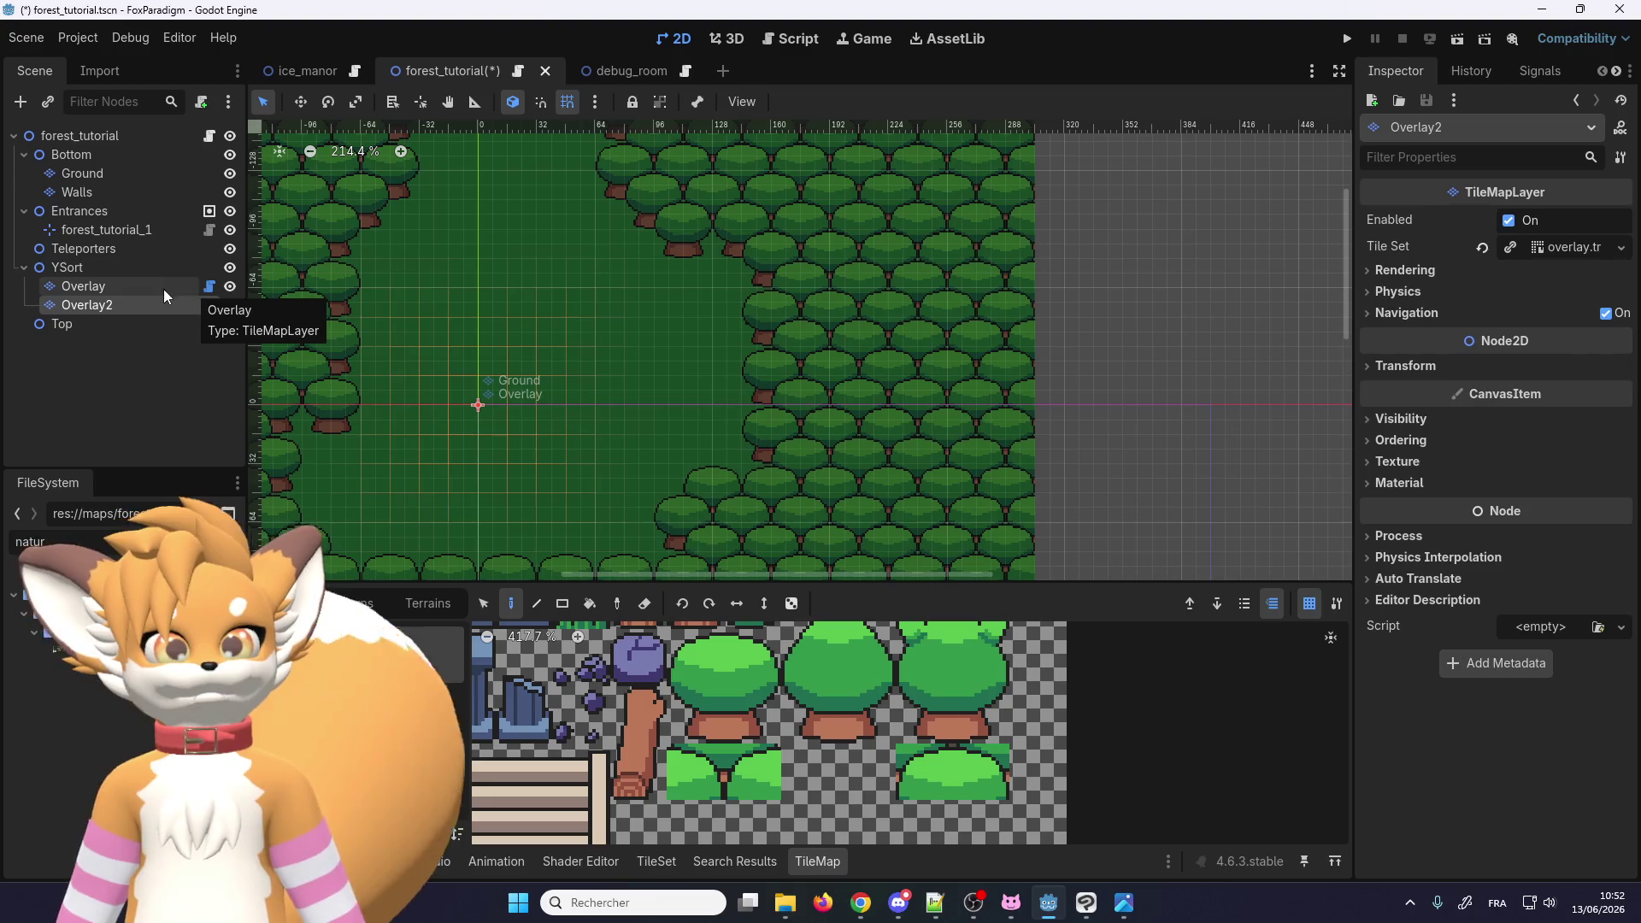
left_click(146, 294)
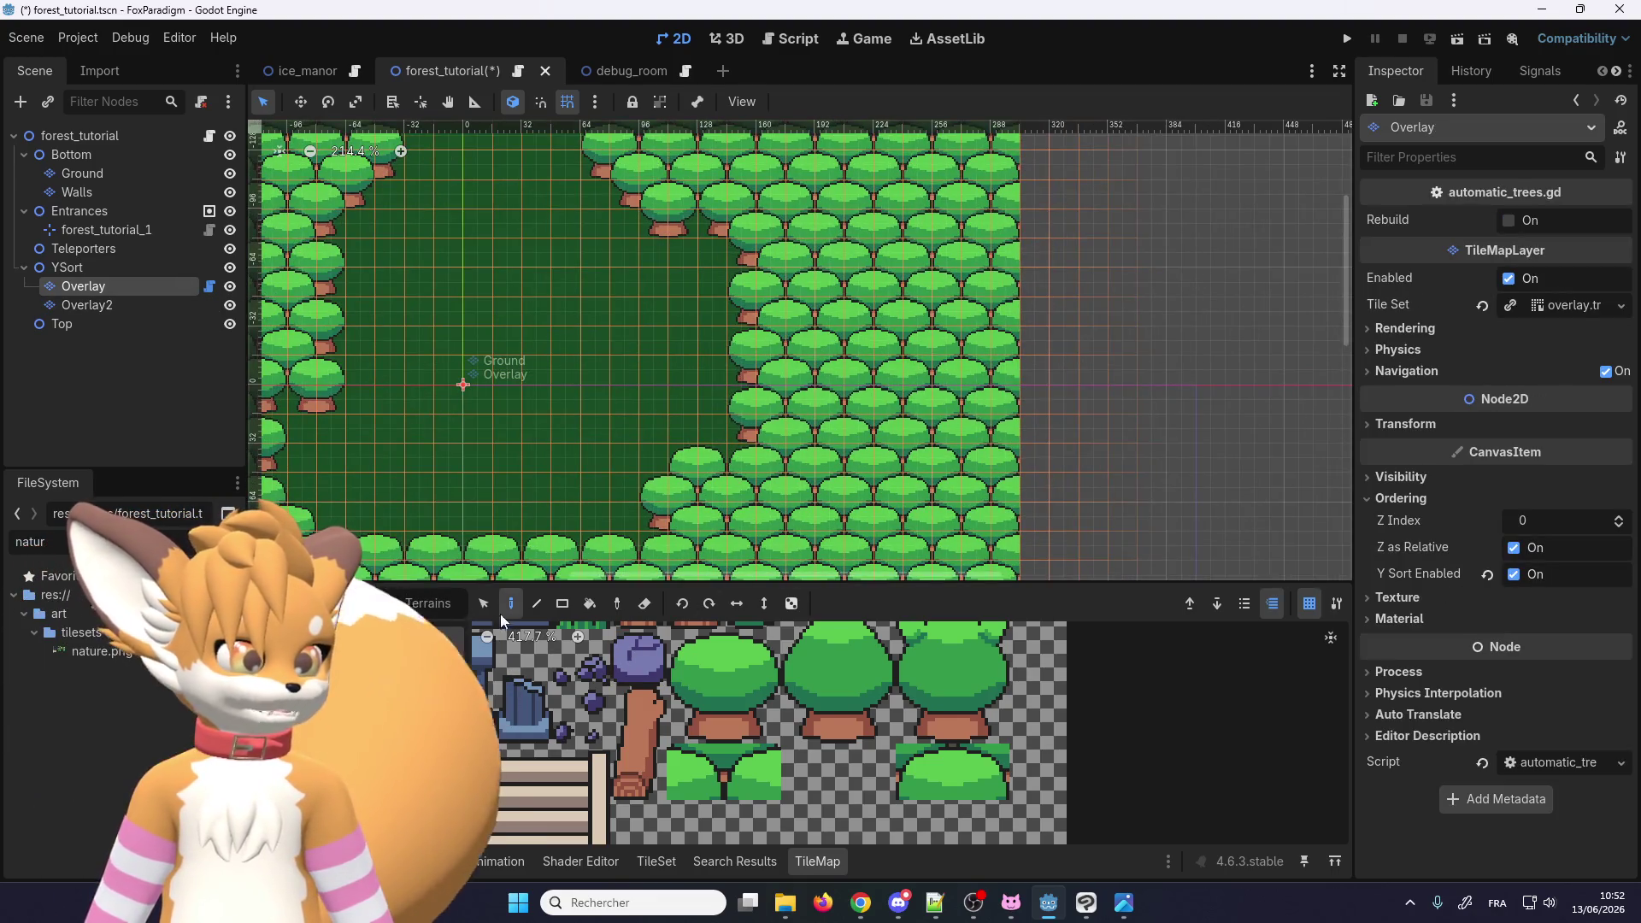
Step: Select the two small bush tiles in the nature.png atlas as the brush, in rectangle mode
left_click_drag(748, 773, 691, 772)
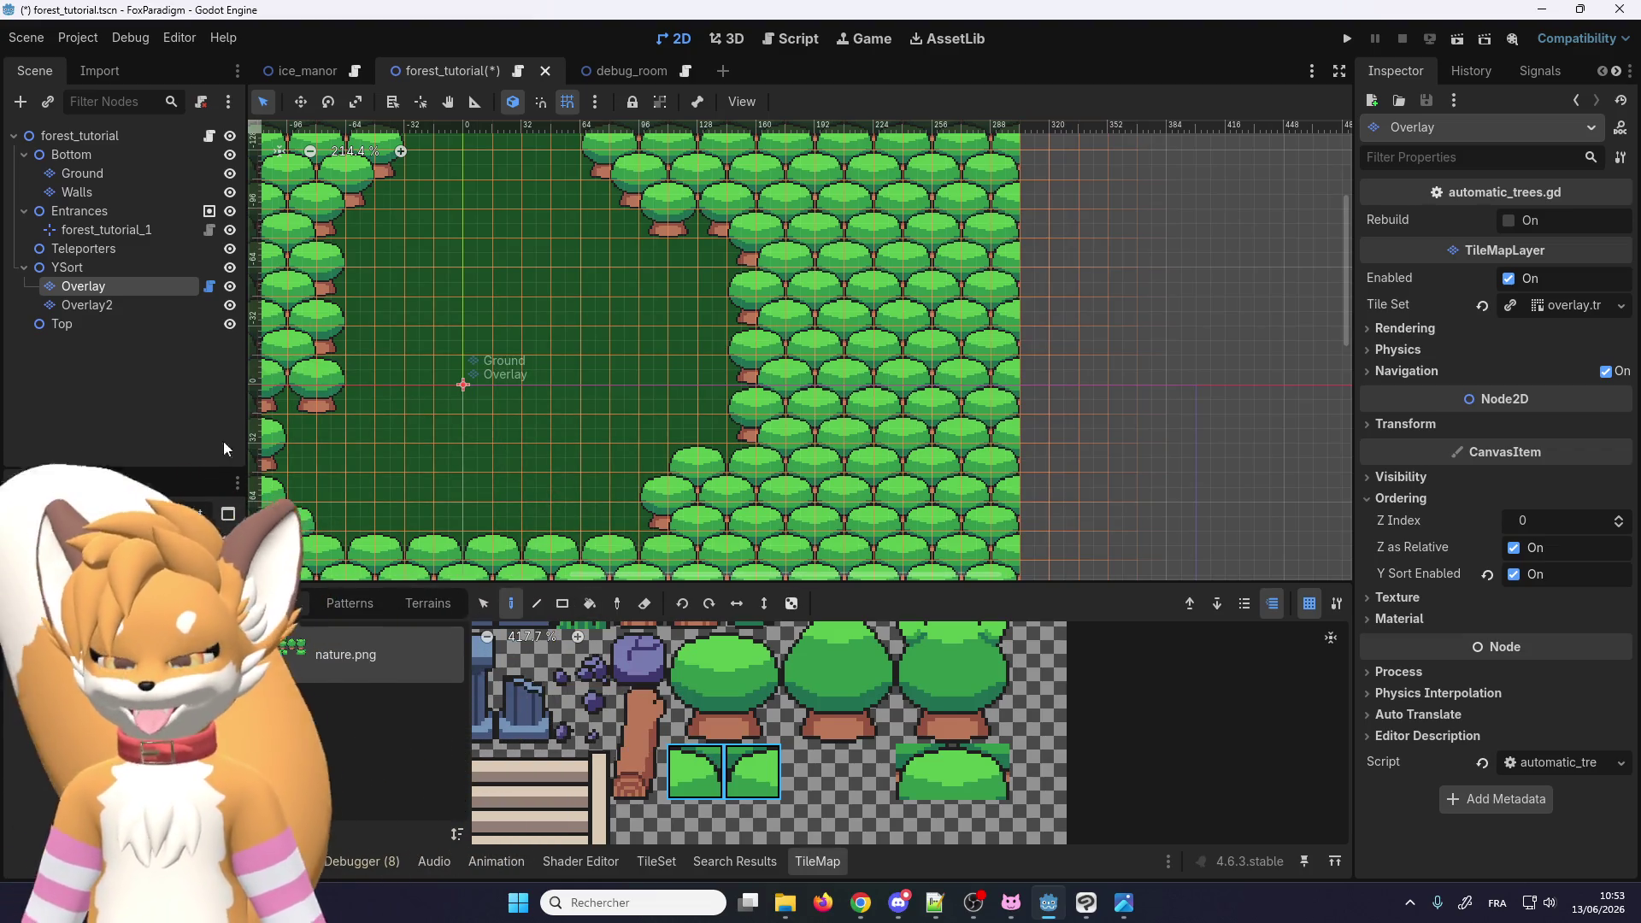
key("r")
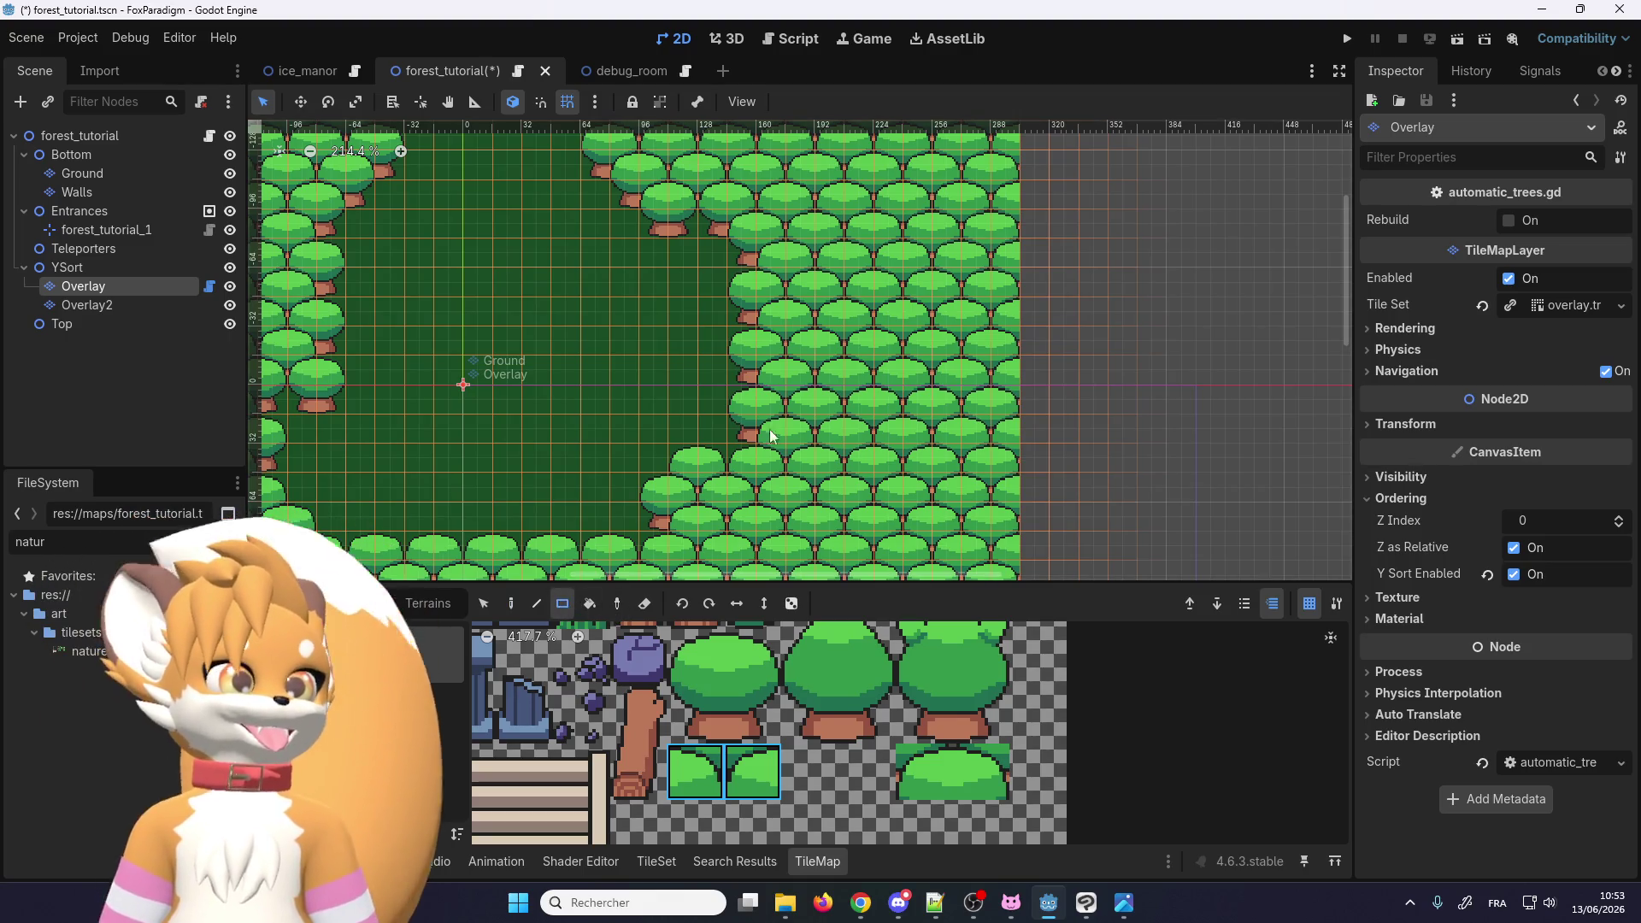
Step: Copy a 2x2 block of trees from the right-hand forest edge and paste it lower down
scroll(808, 437, "up", 3)
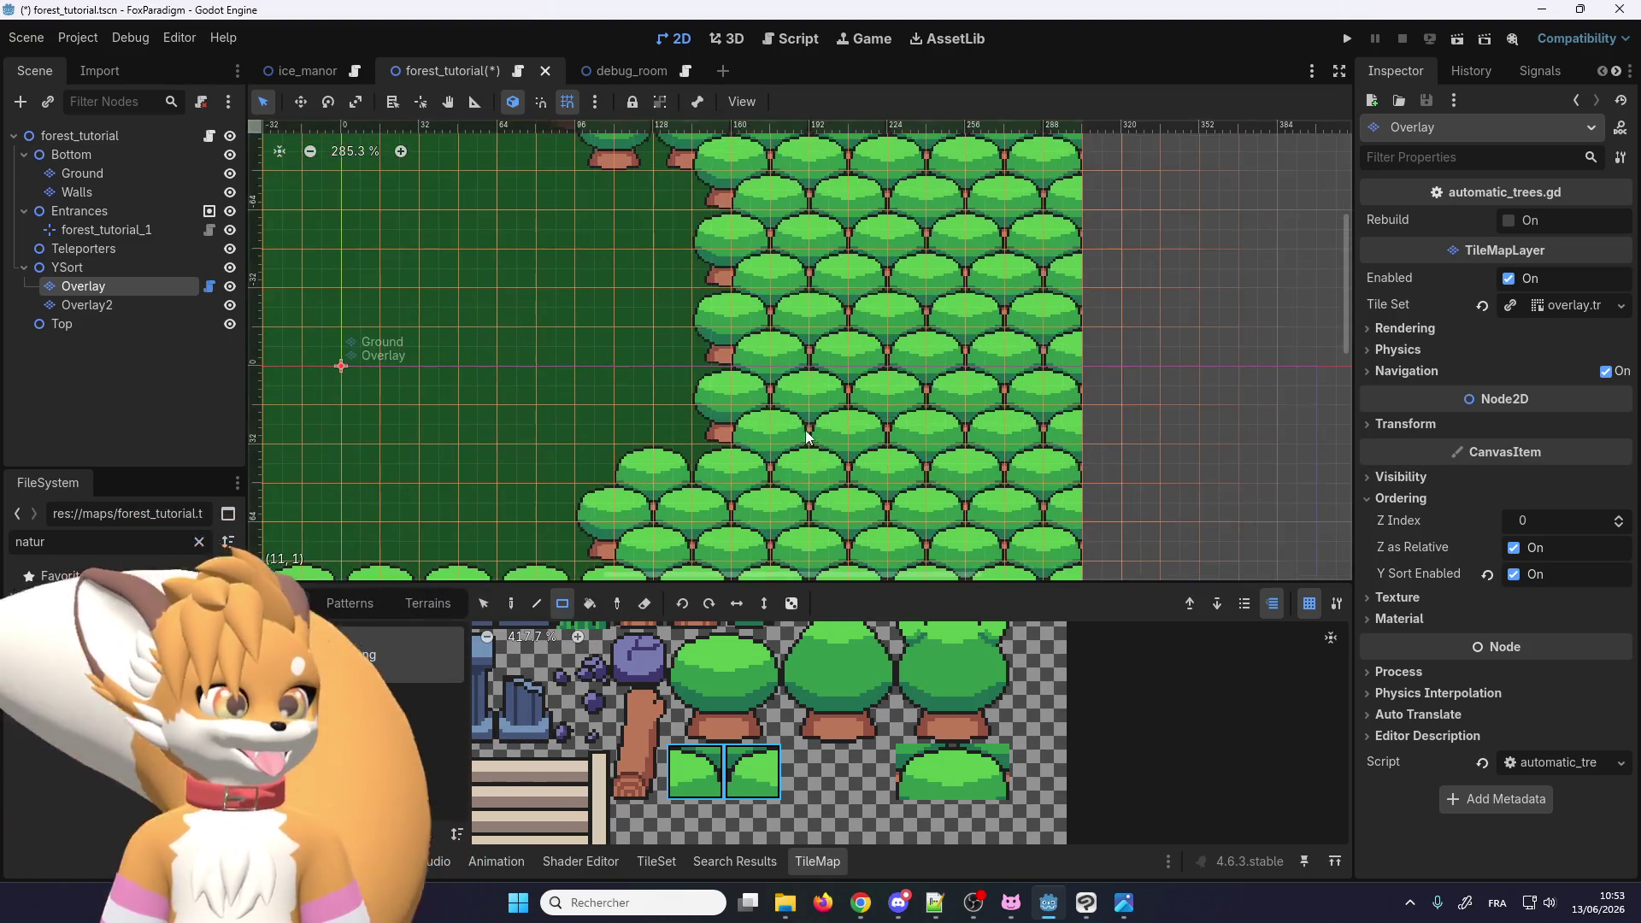
scroll(808, 437, "up", 1)
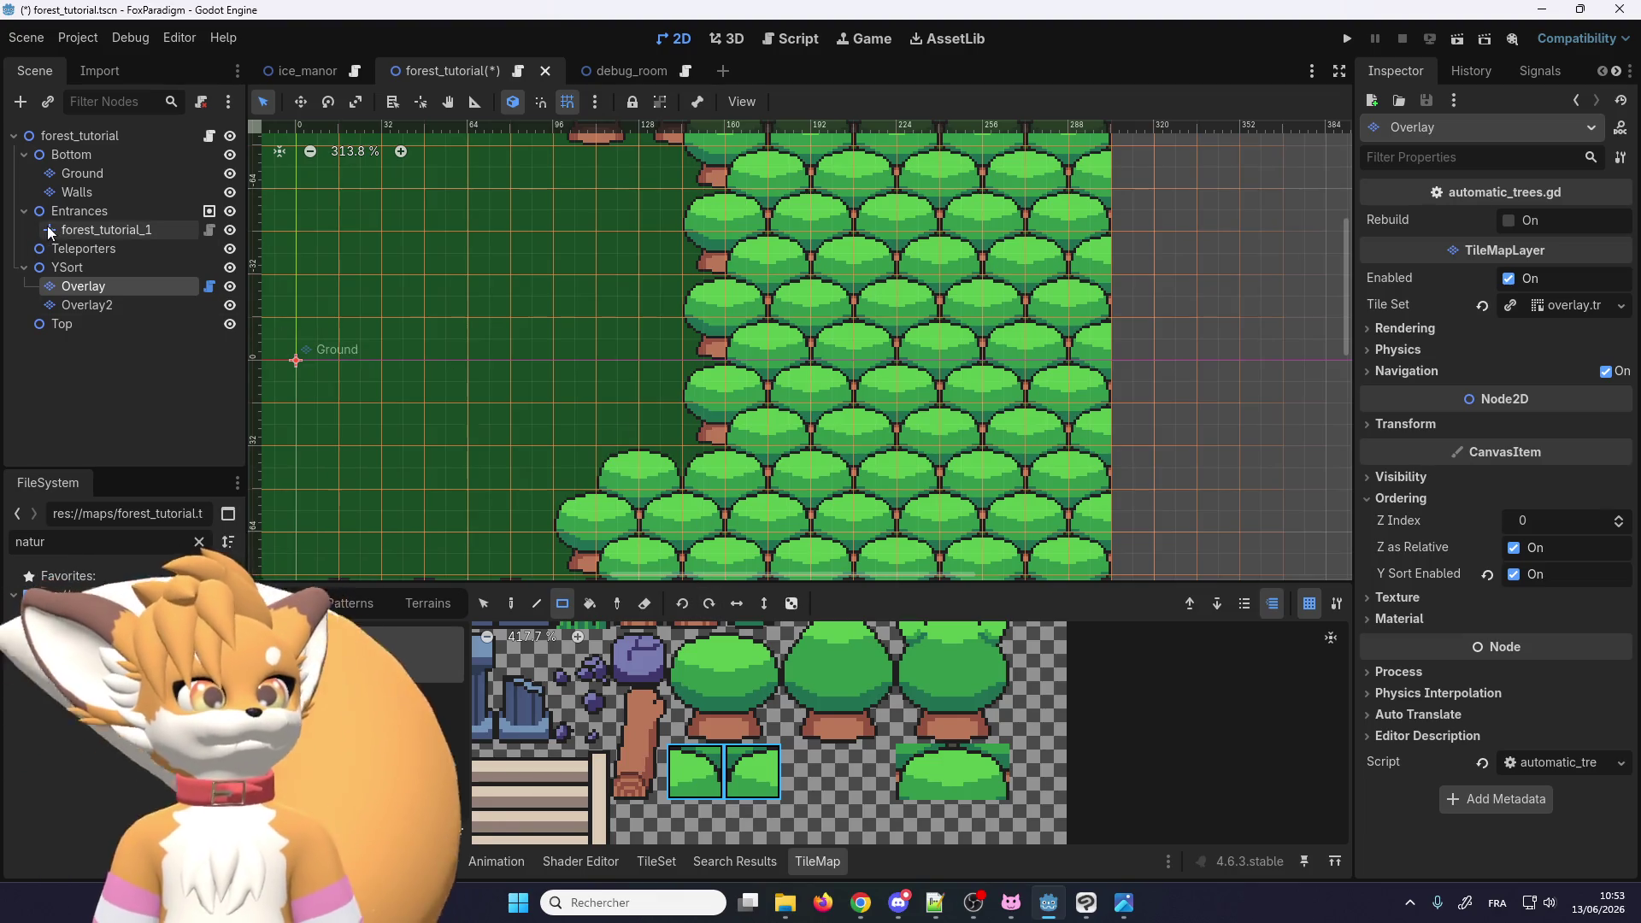
scroll(557, 395, "down", 4)
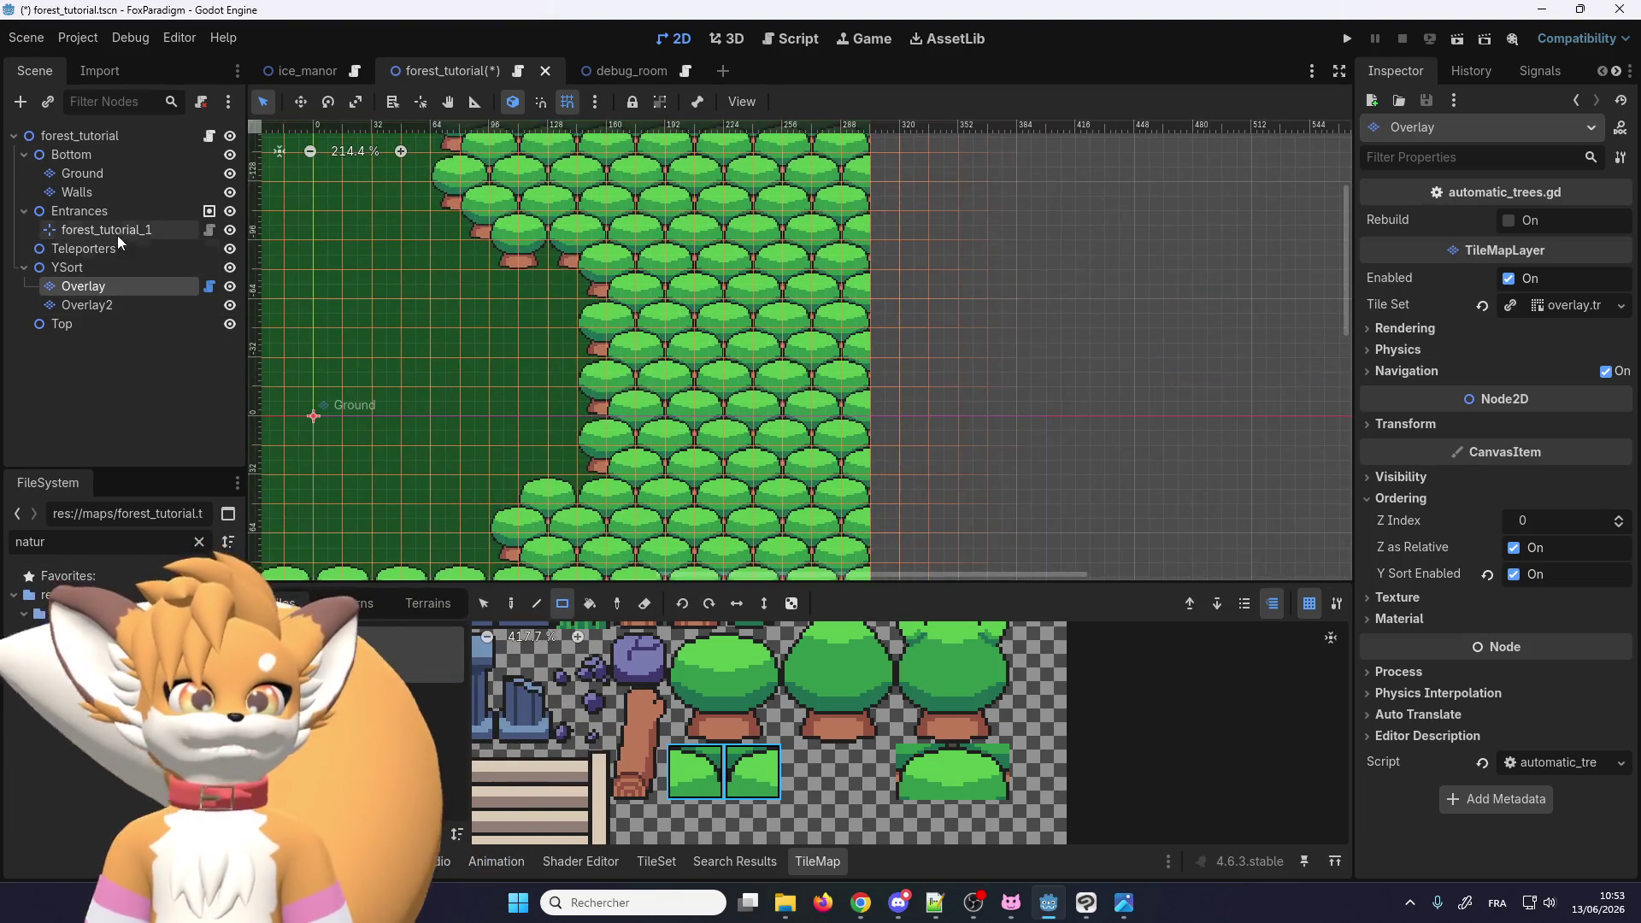
left_click_drag(816, 230, 731, 296)
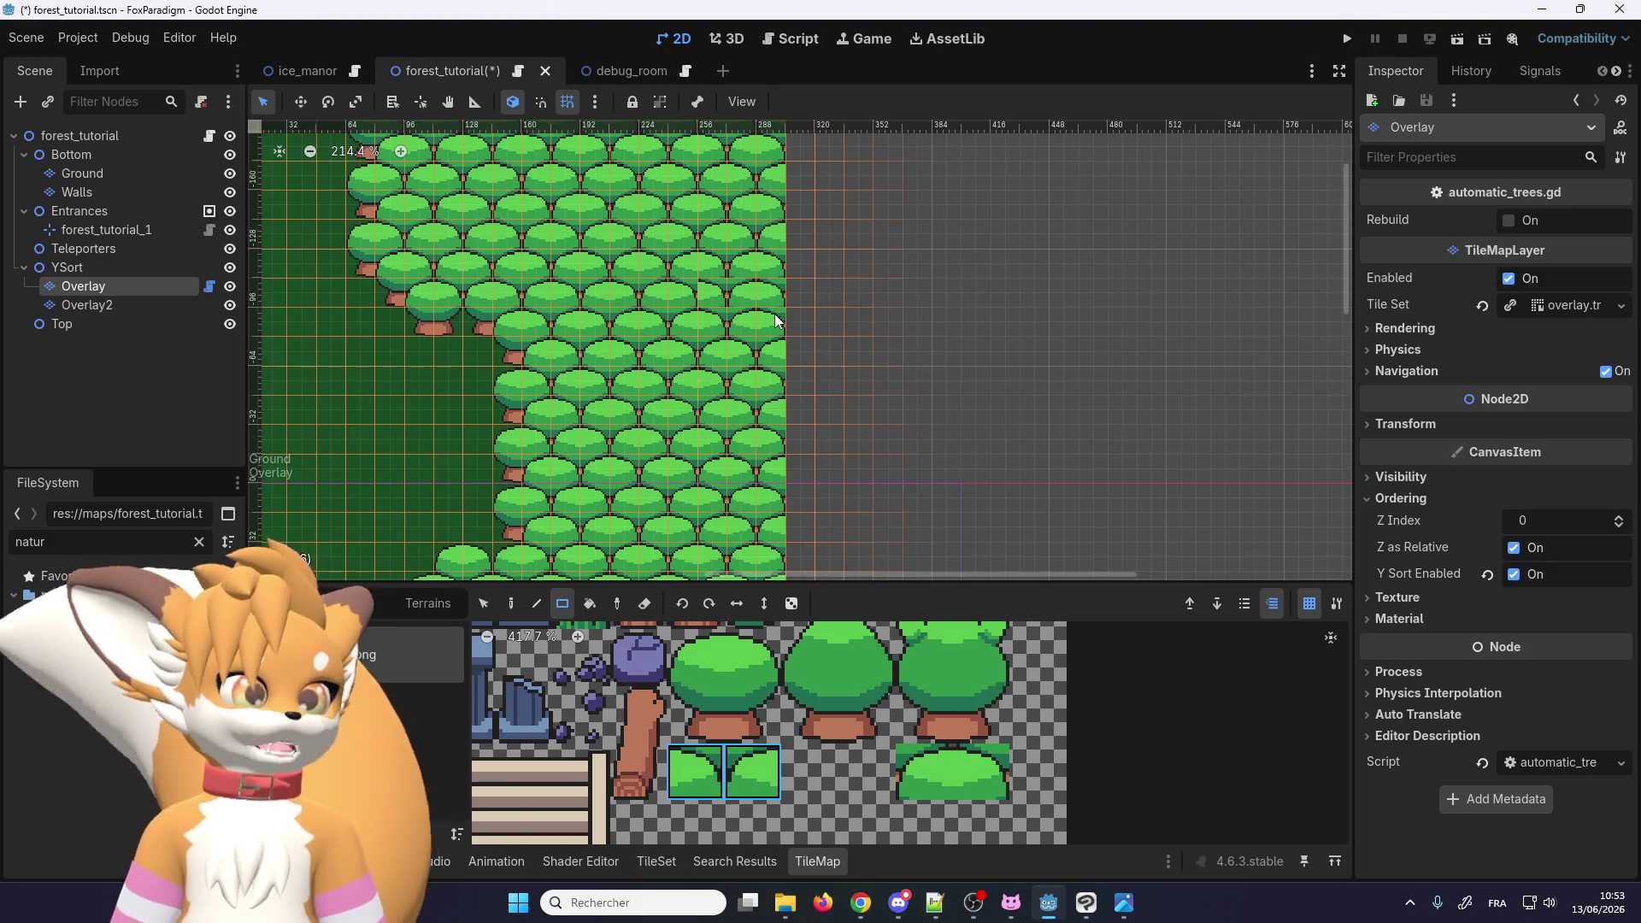
key("s")
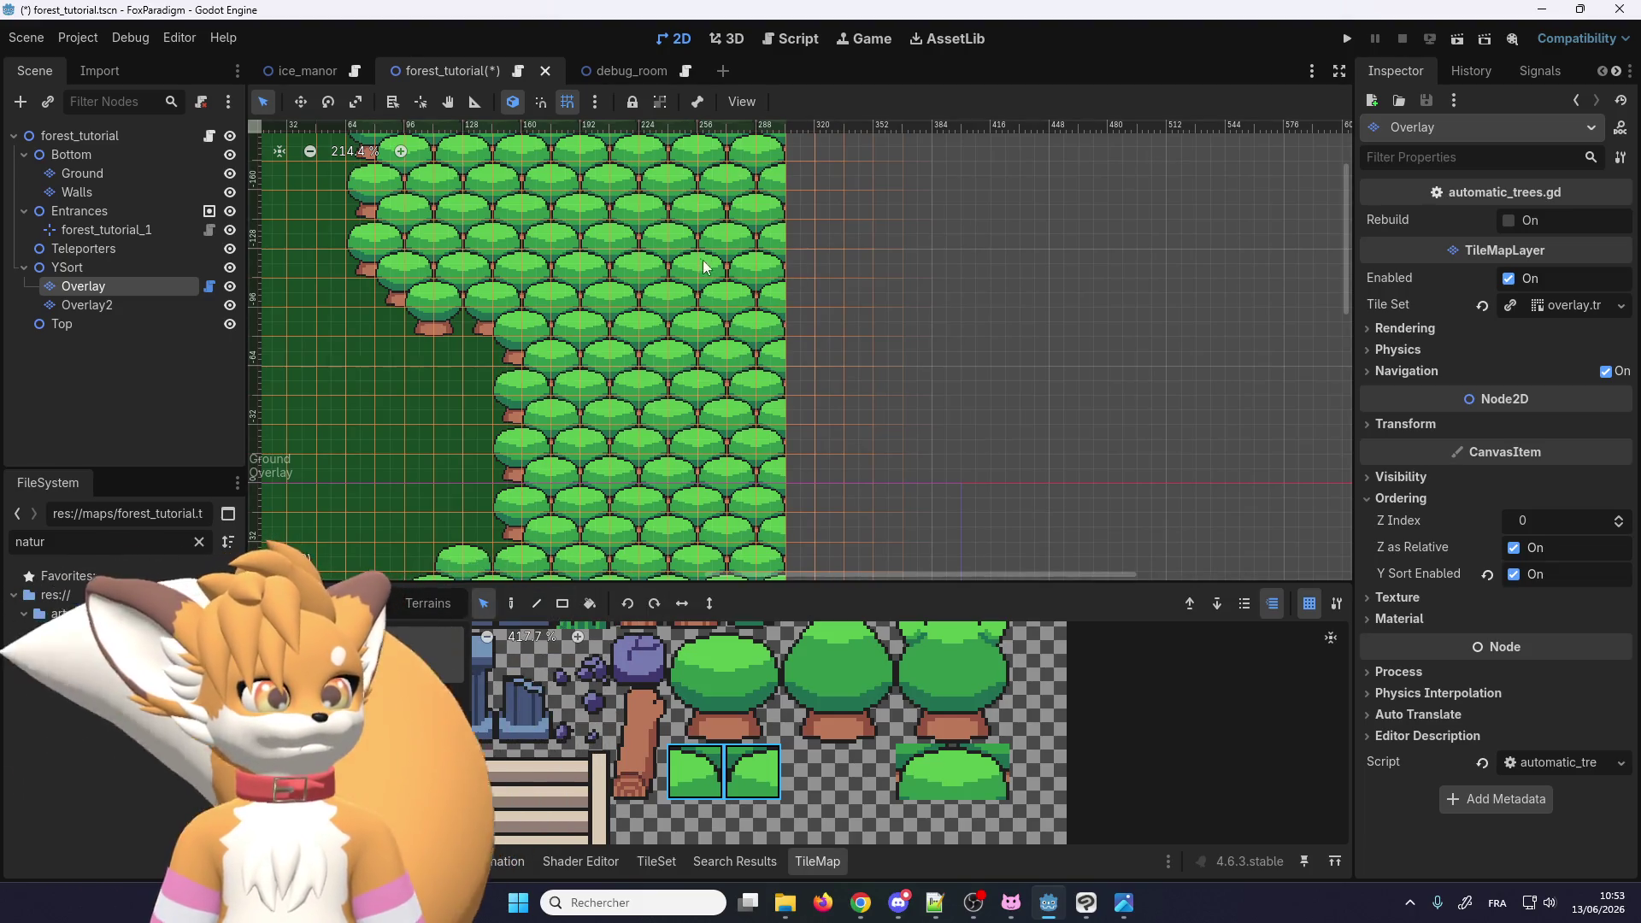
left_click_drag(706, 266, 745, 300)
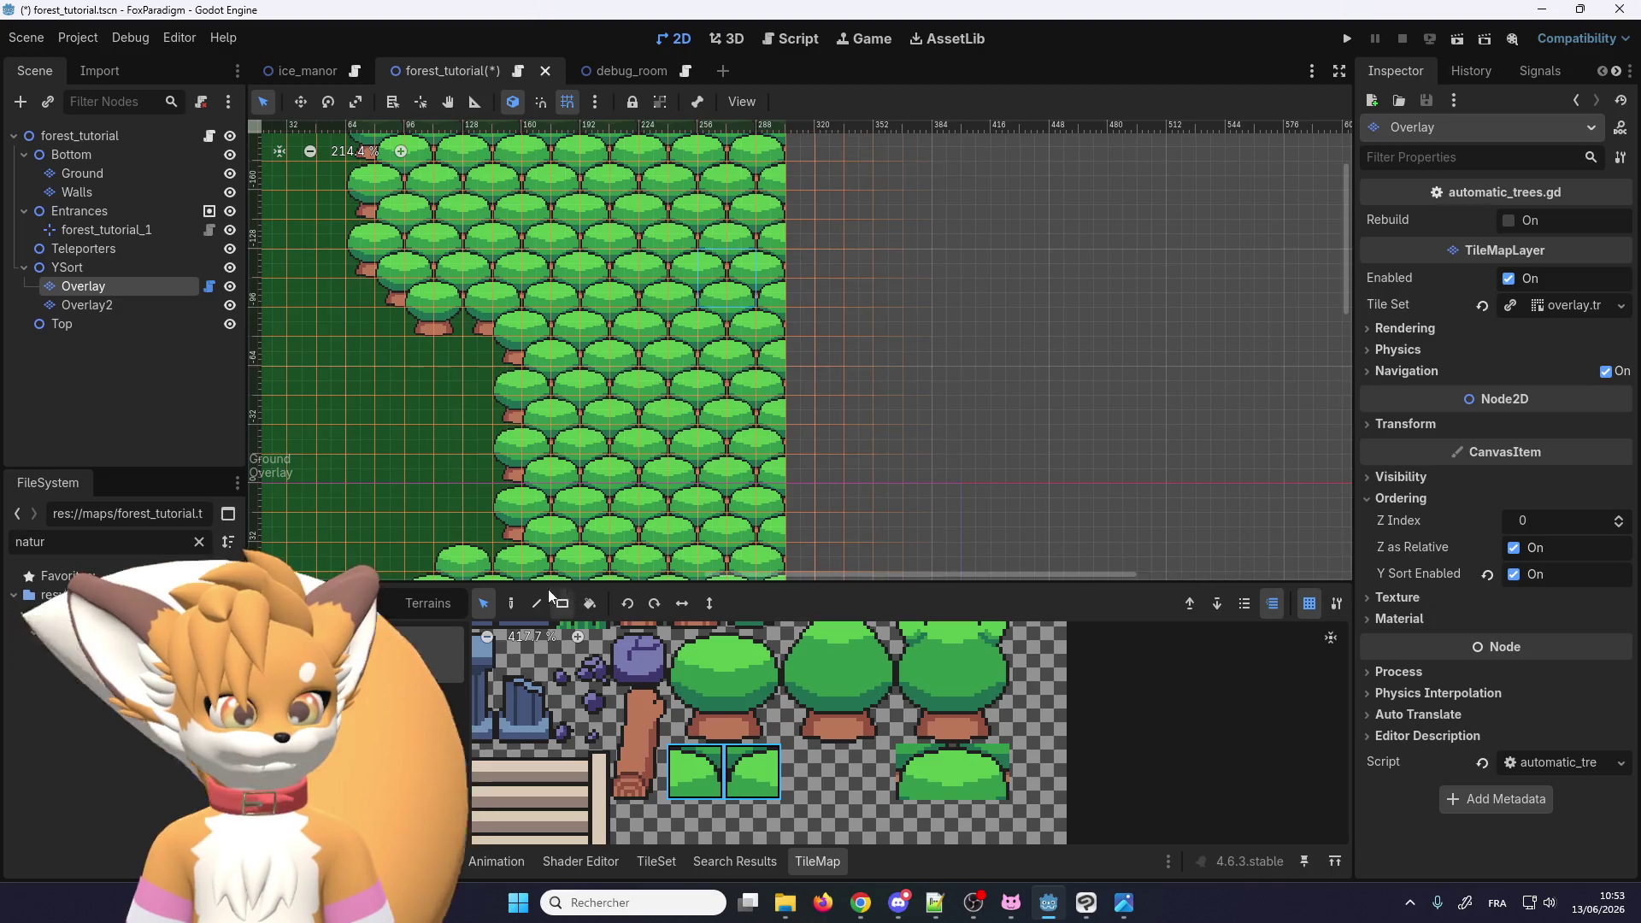
key("ctrl+c")
key("ctrl+v")
scroll(593, 500, "up", 5)
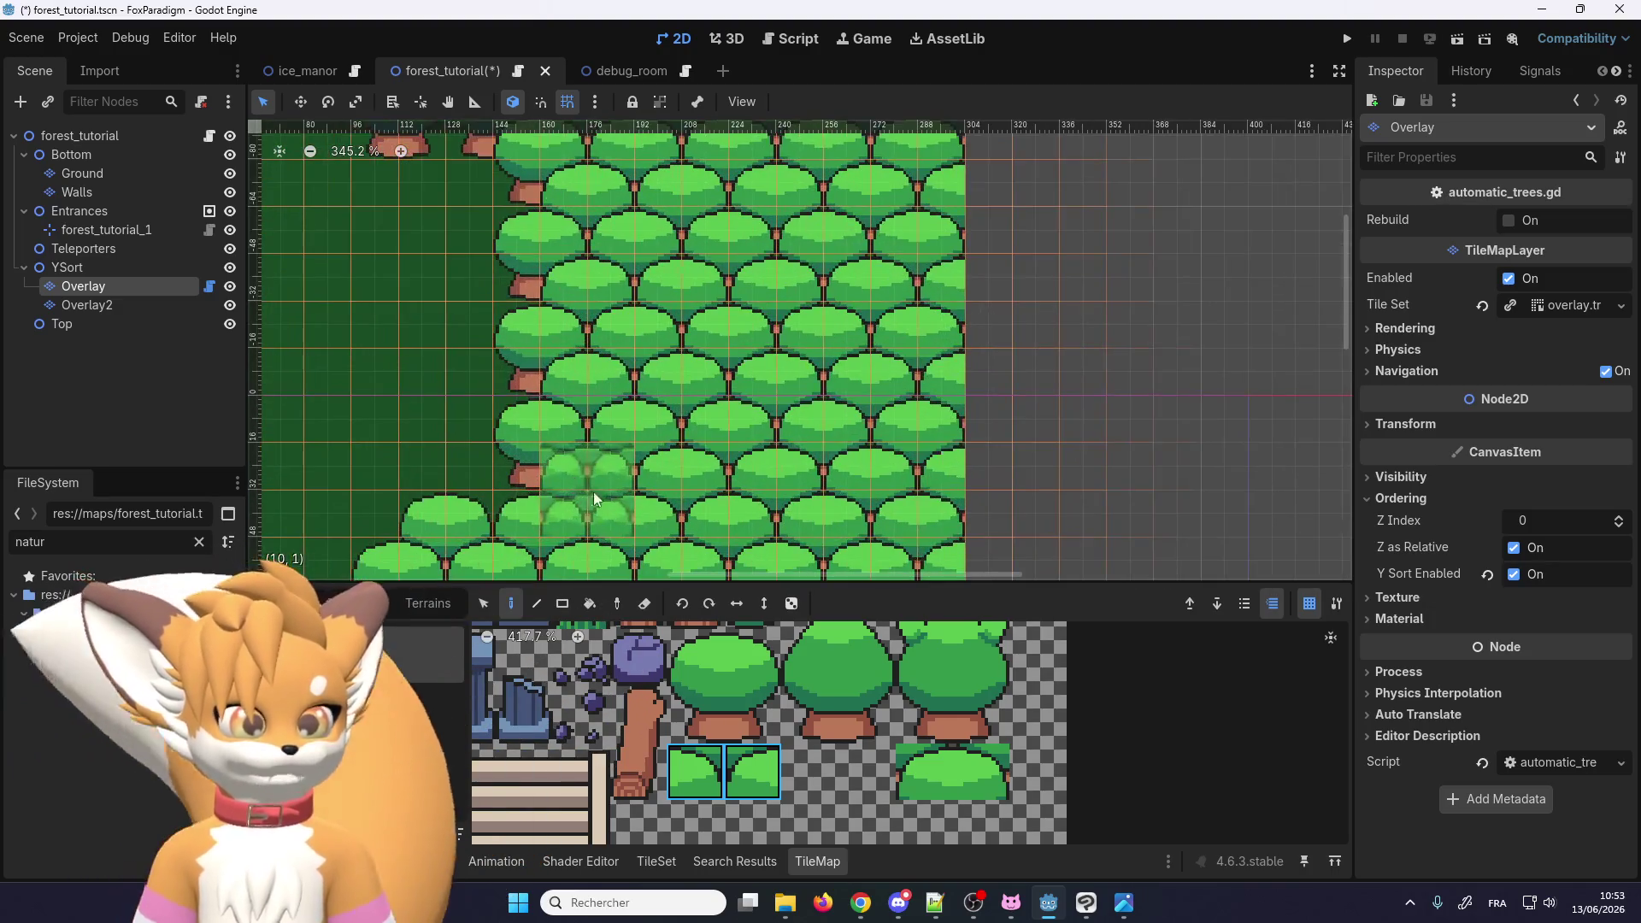
left_click(593, 491)
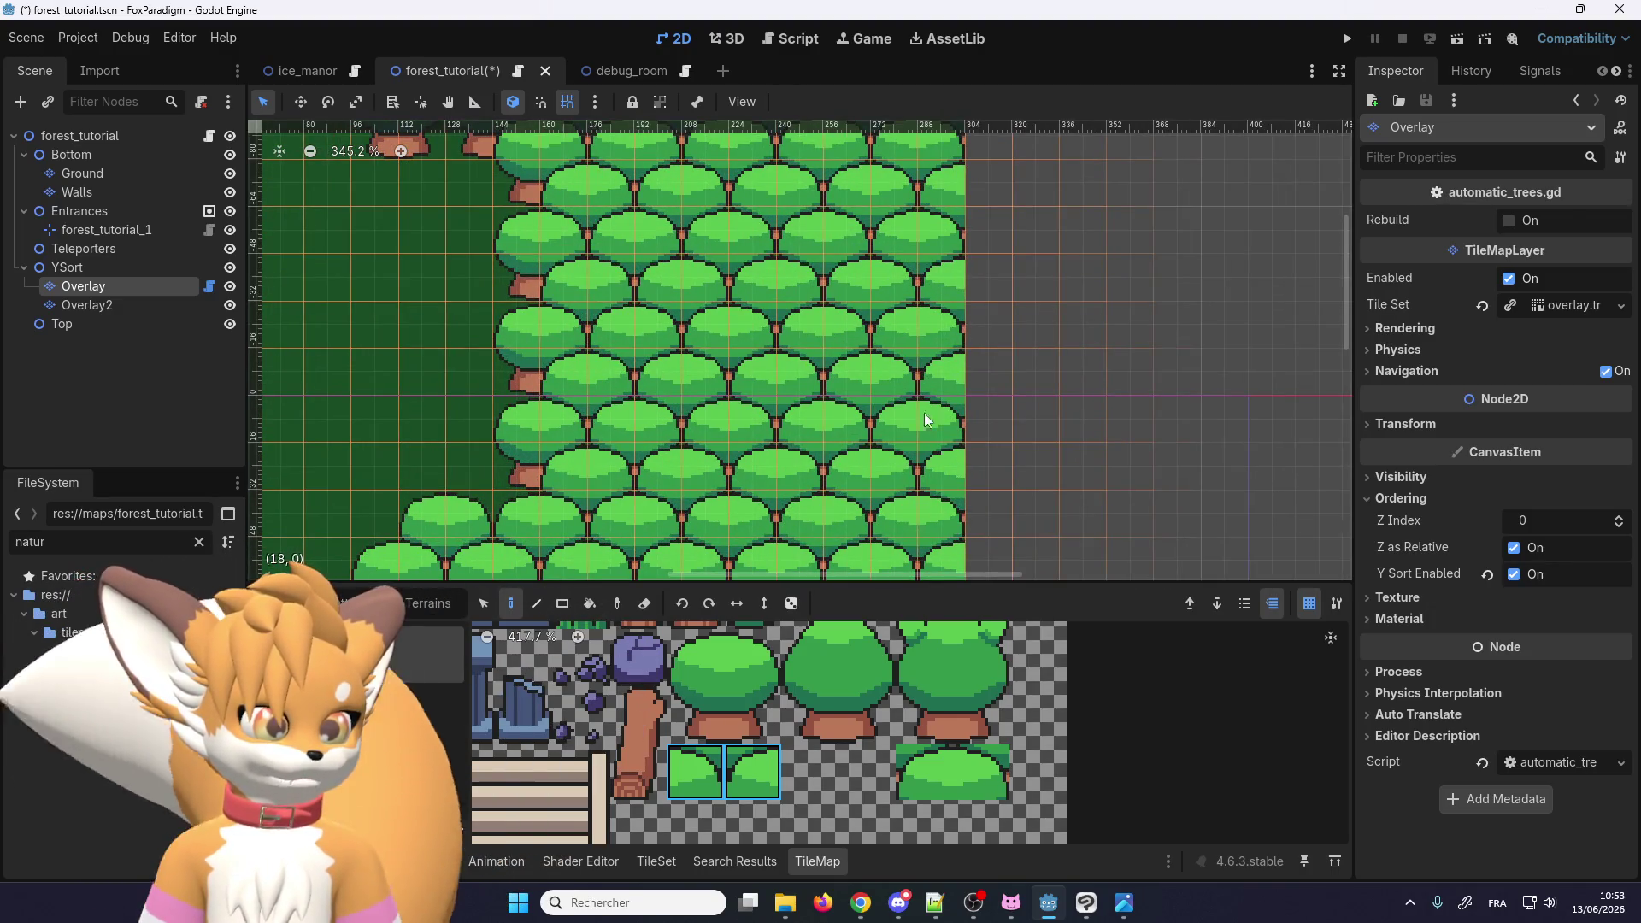
Step: Fill trunk gaps with tree tiles and erase stray trees along the forest's left edge
left_click(596, 382)
left_click(605, 280)
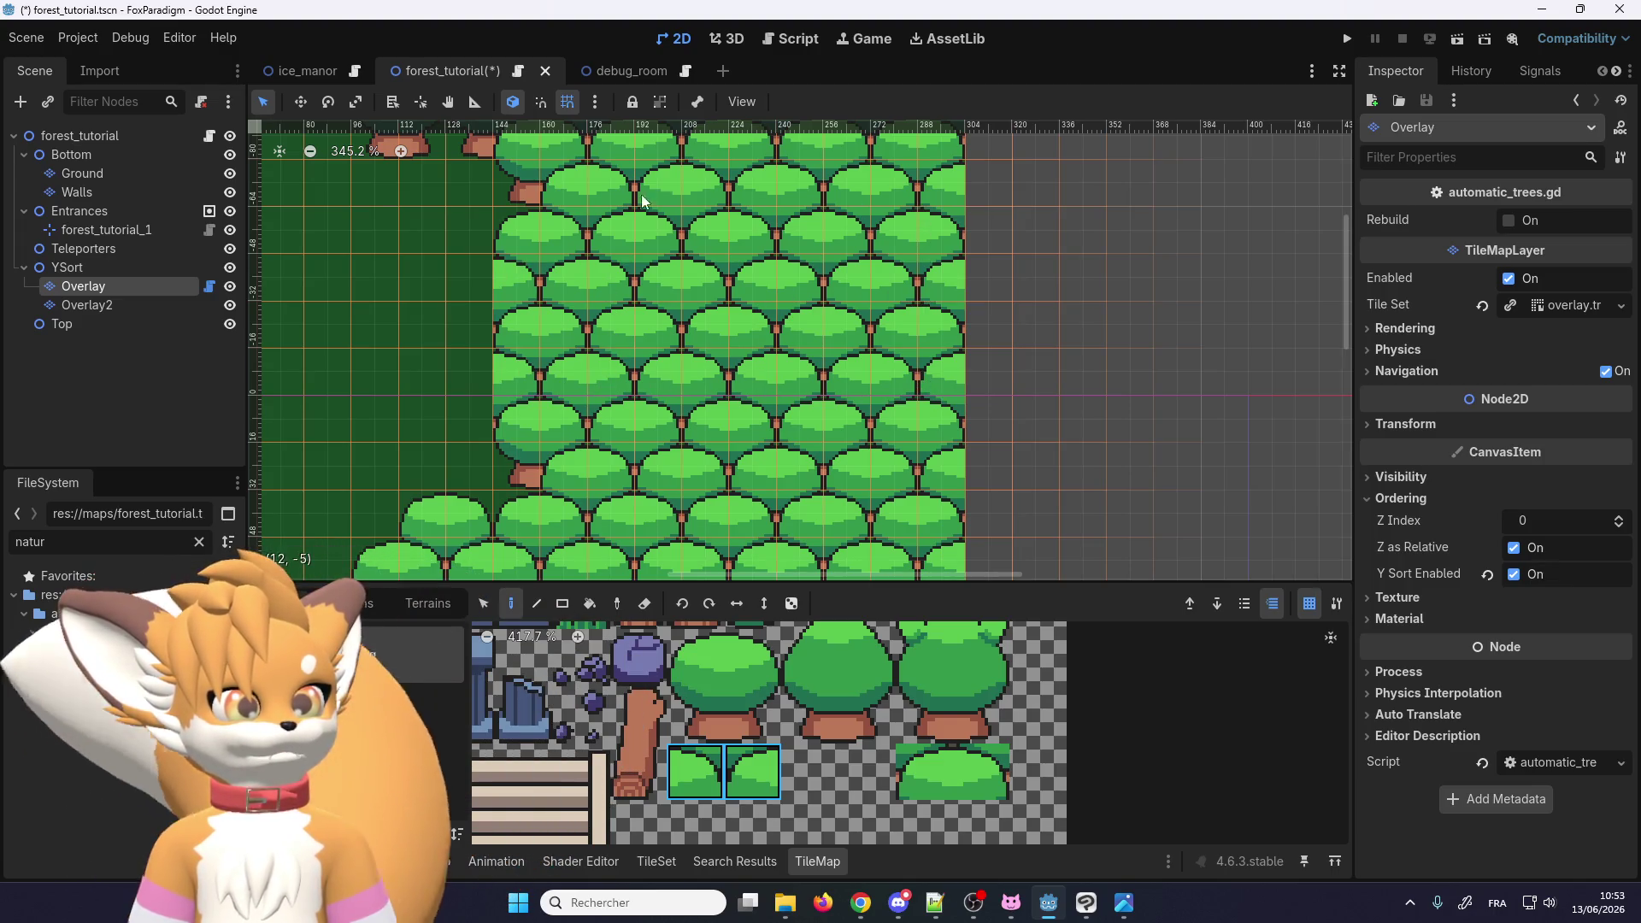
scroll(649, 259, "down", 1)
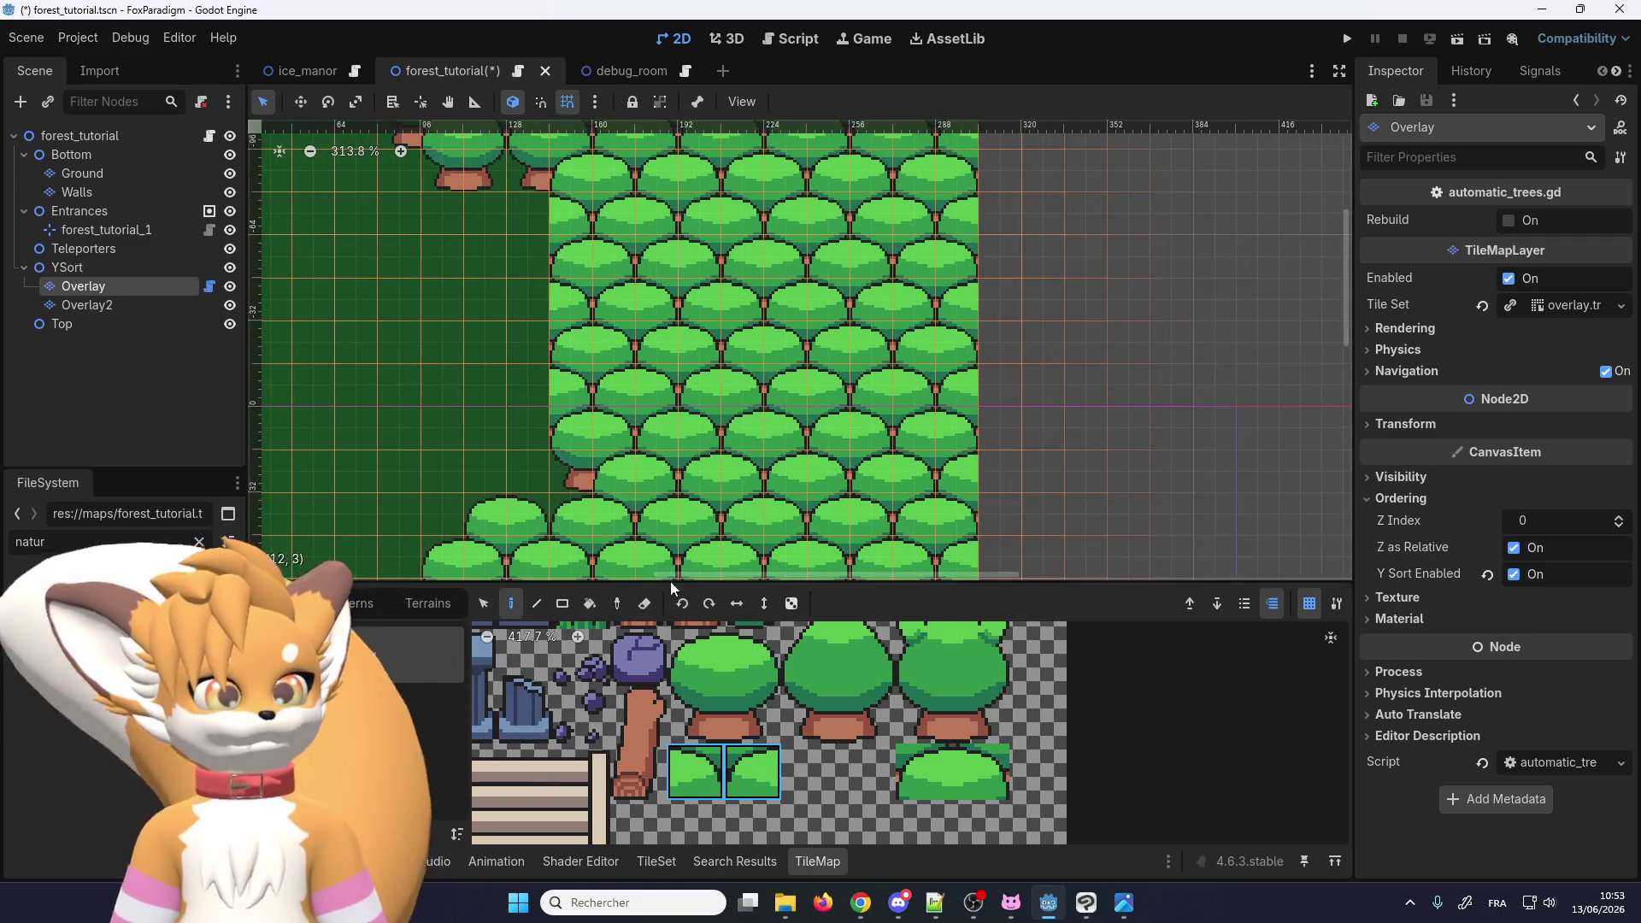
scroll(607, 679, "down", 3)
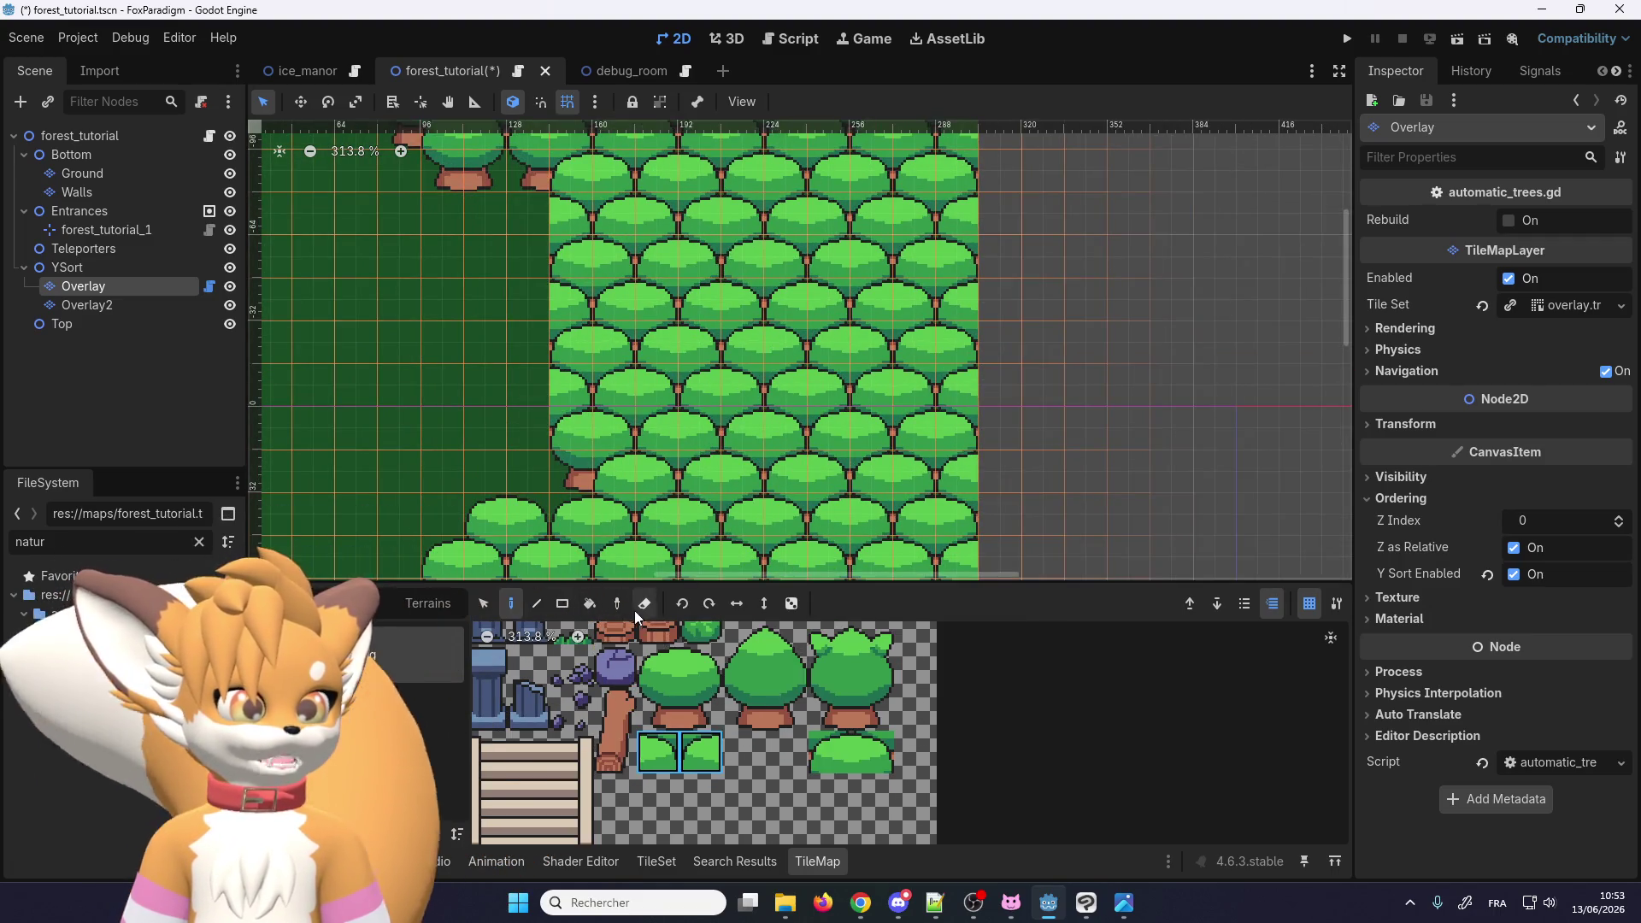
left_click(636, 607)
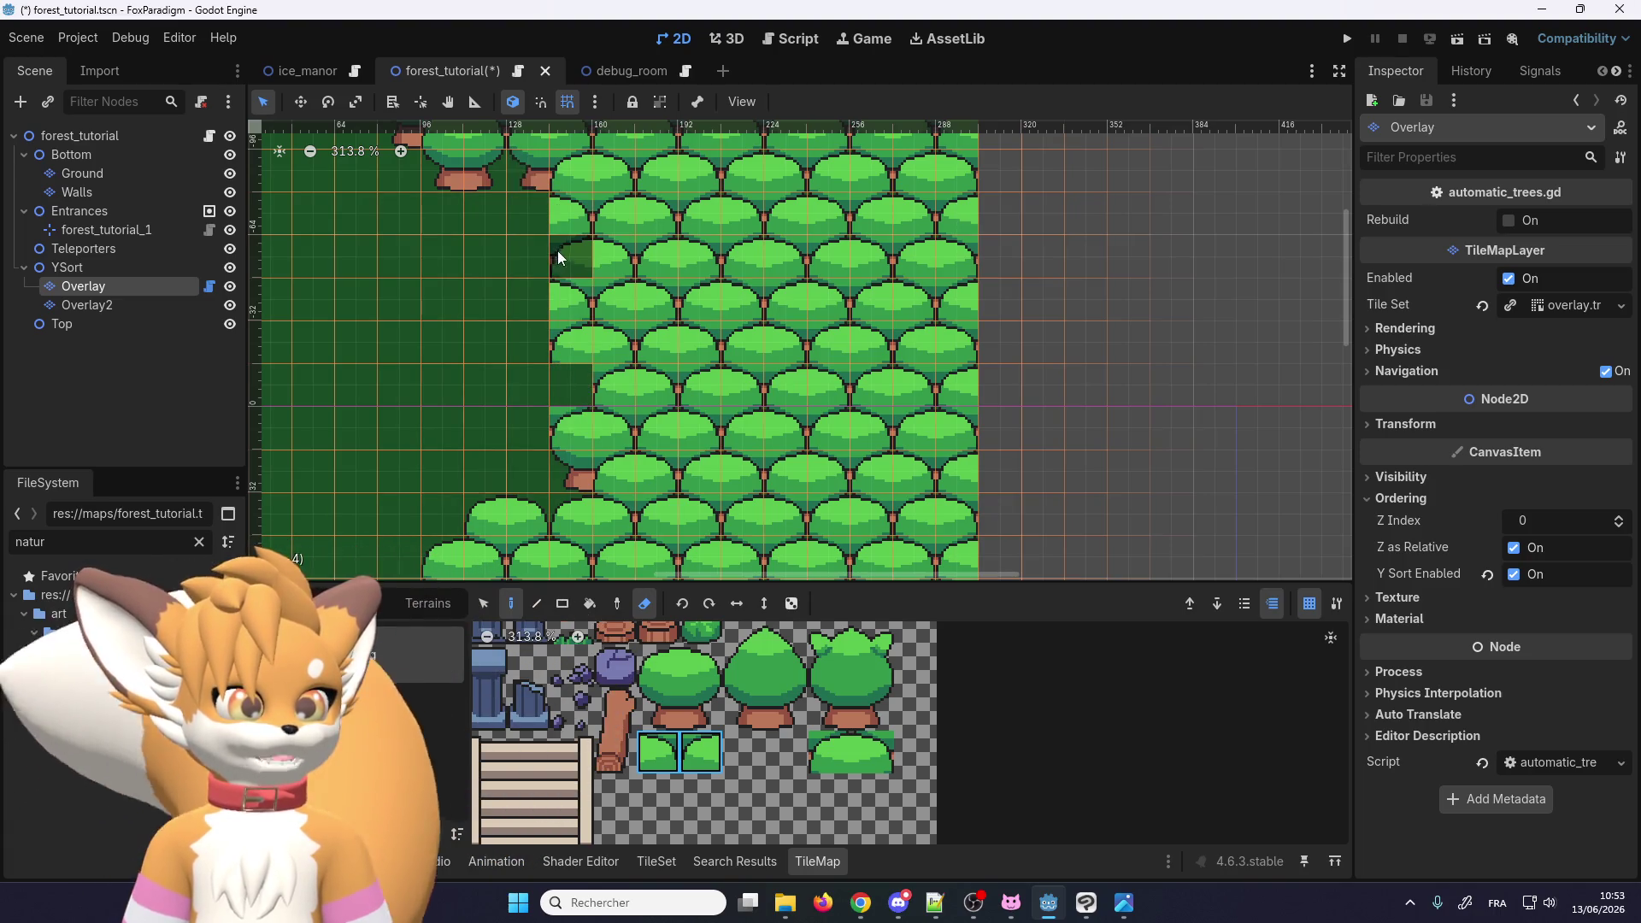
mouse_move(557, 250)
left_mouse_down()
mouse_move(566, 289)
mouse_move(572, 215)
mouse_move(596, 382)
left_mouse_up()
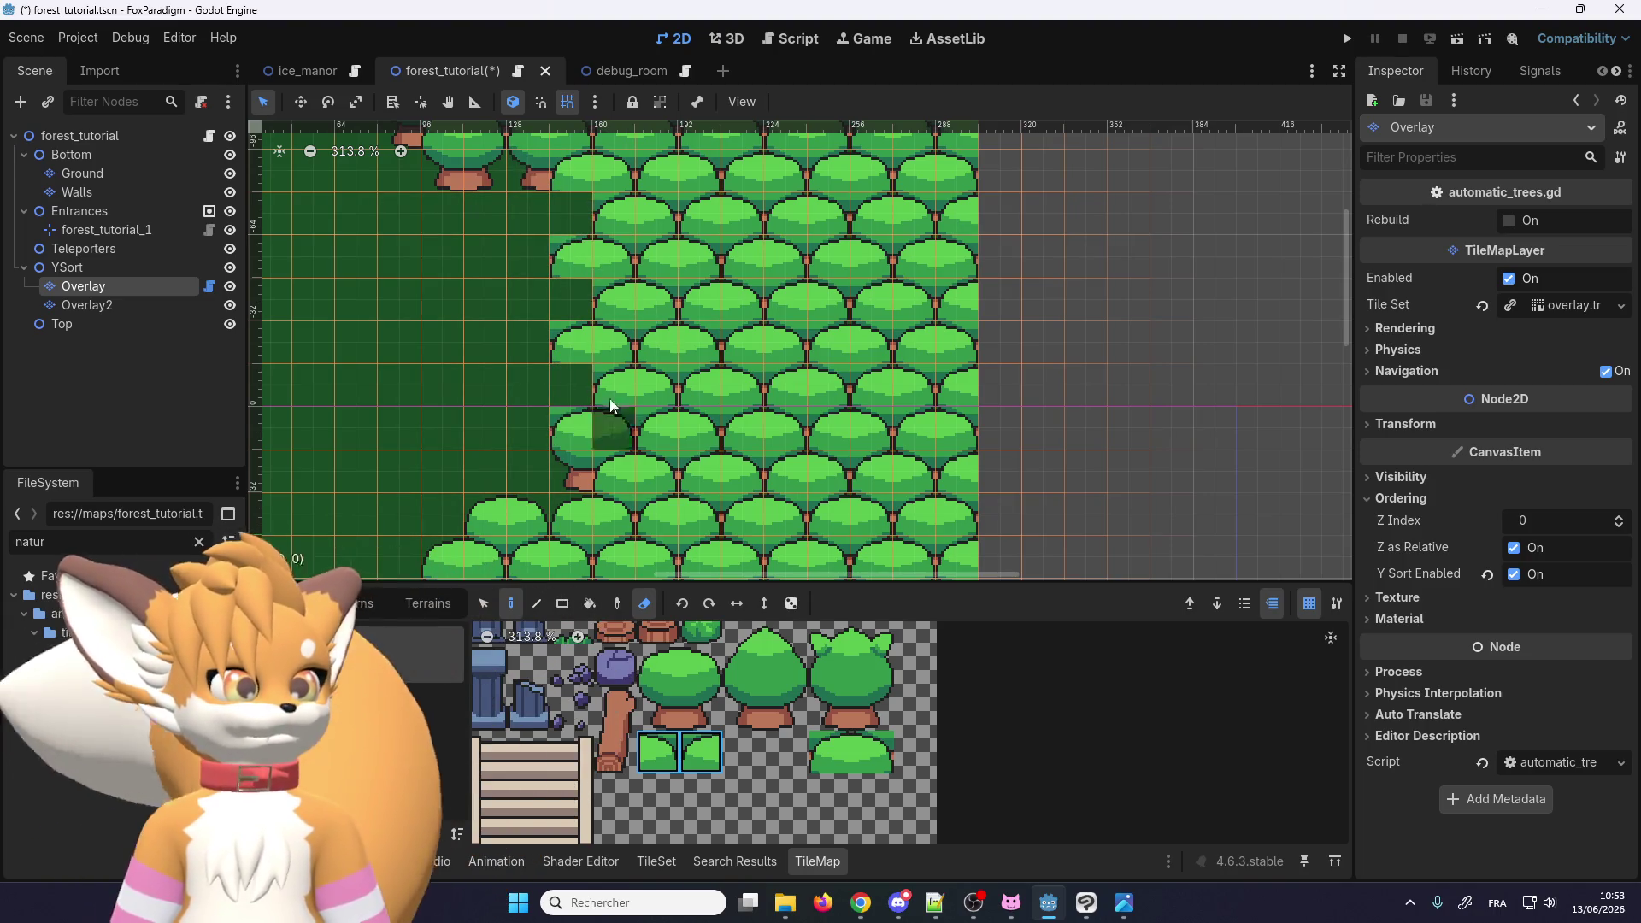
Step: Pick the top tree tile and the trunk tile beneath it from the atlas
left_click(655, 671)
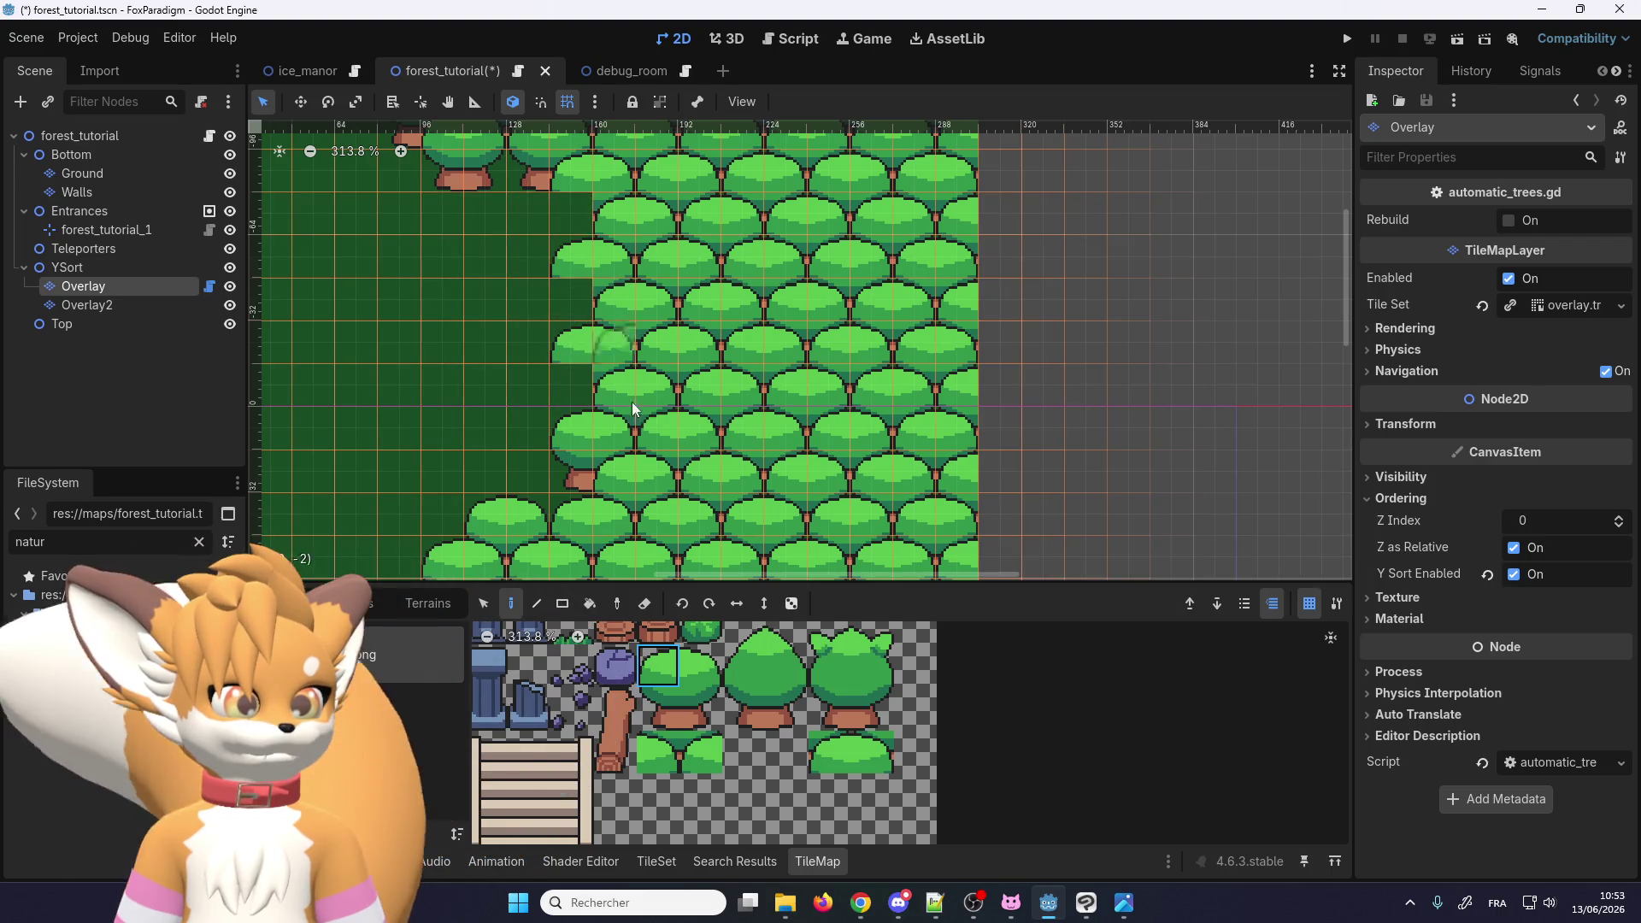
left_click(662, 708)
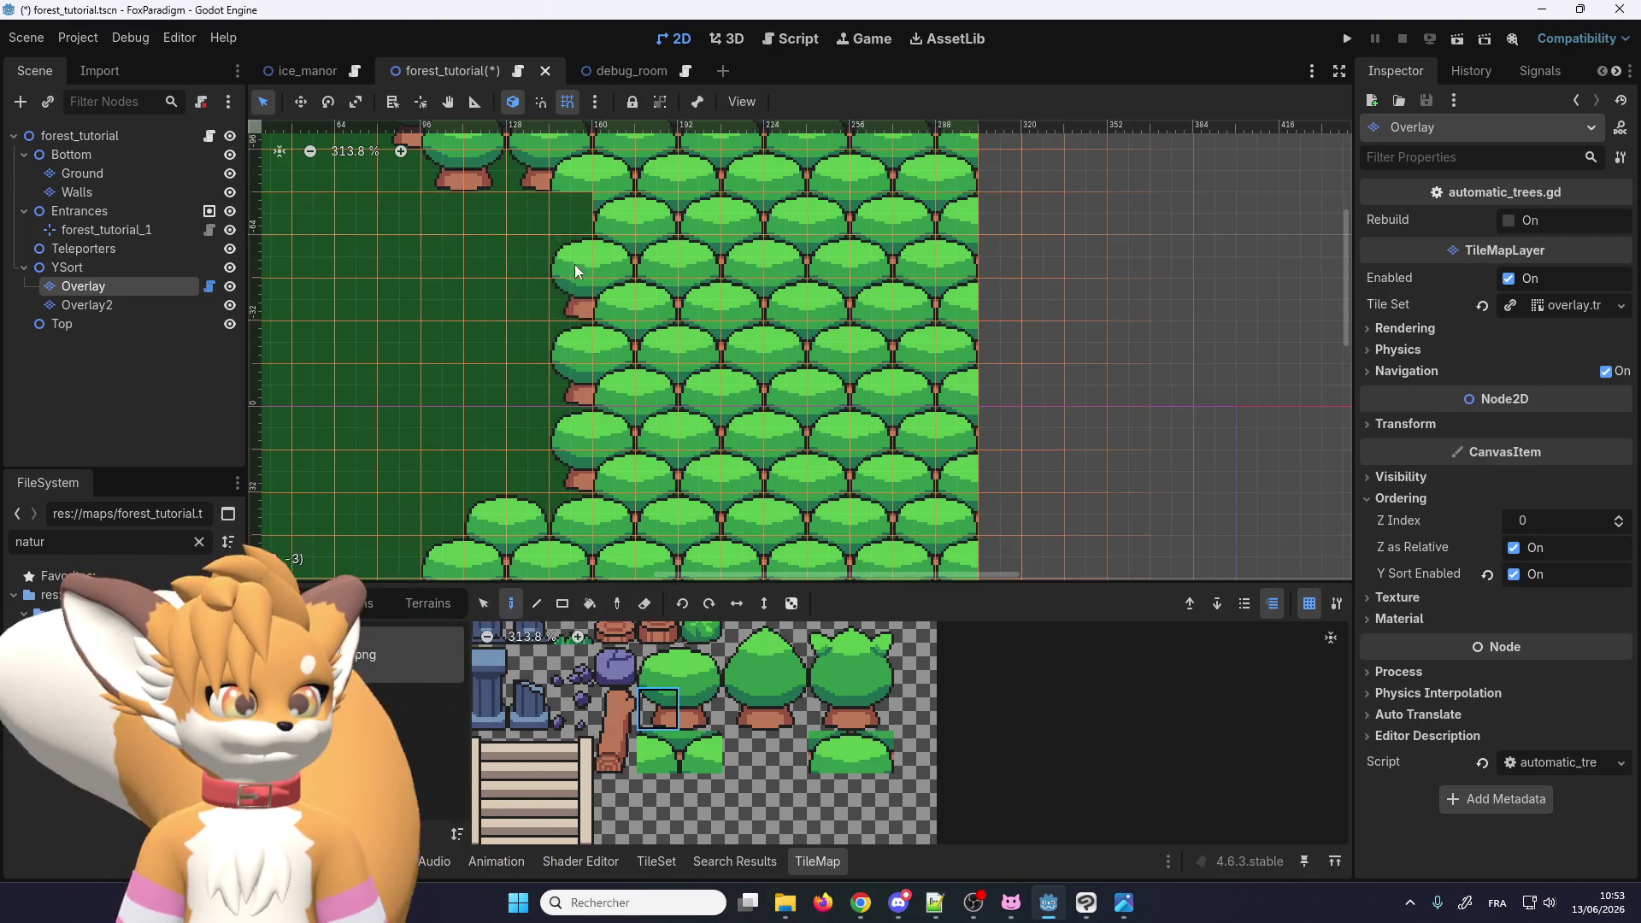
scroll(590, 243, "down", 1)
left_click(89, 41)
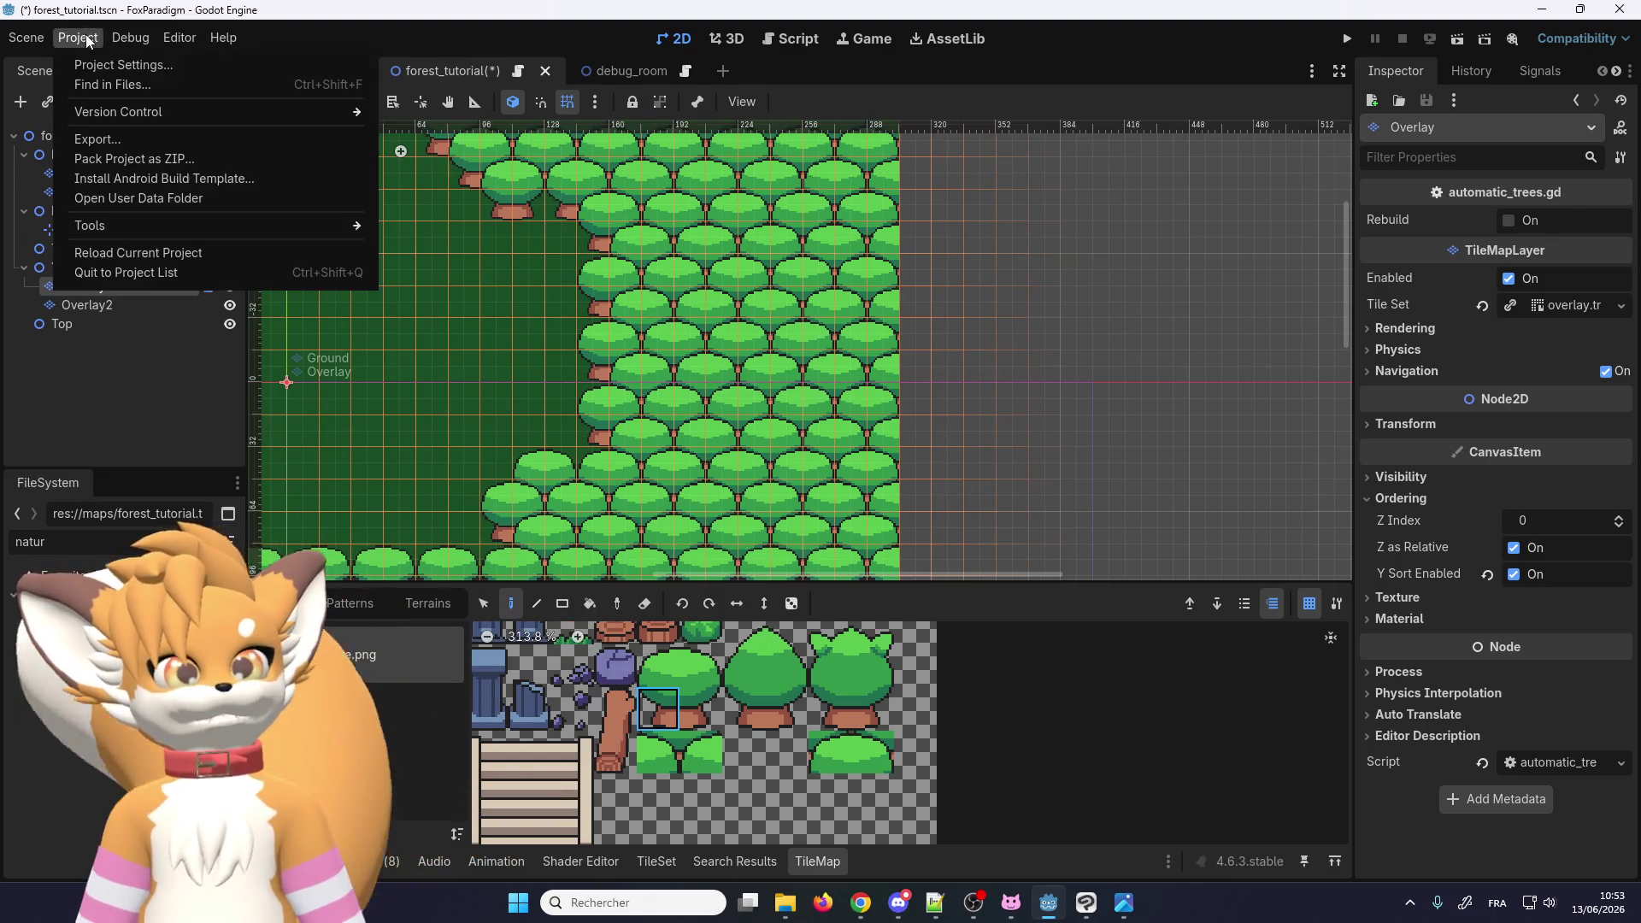
Step: Run the game, load the first save, walk the player through the forest, then close it
mouse_move(128, 39)
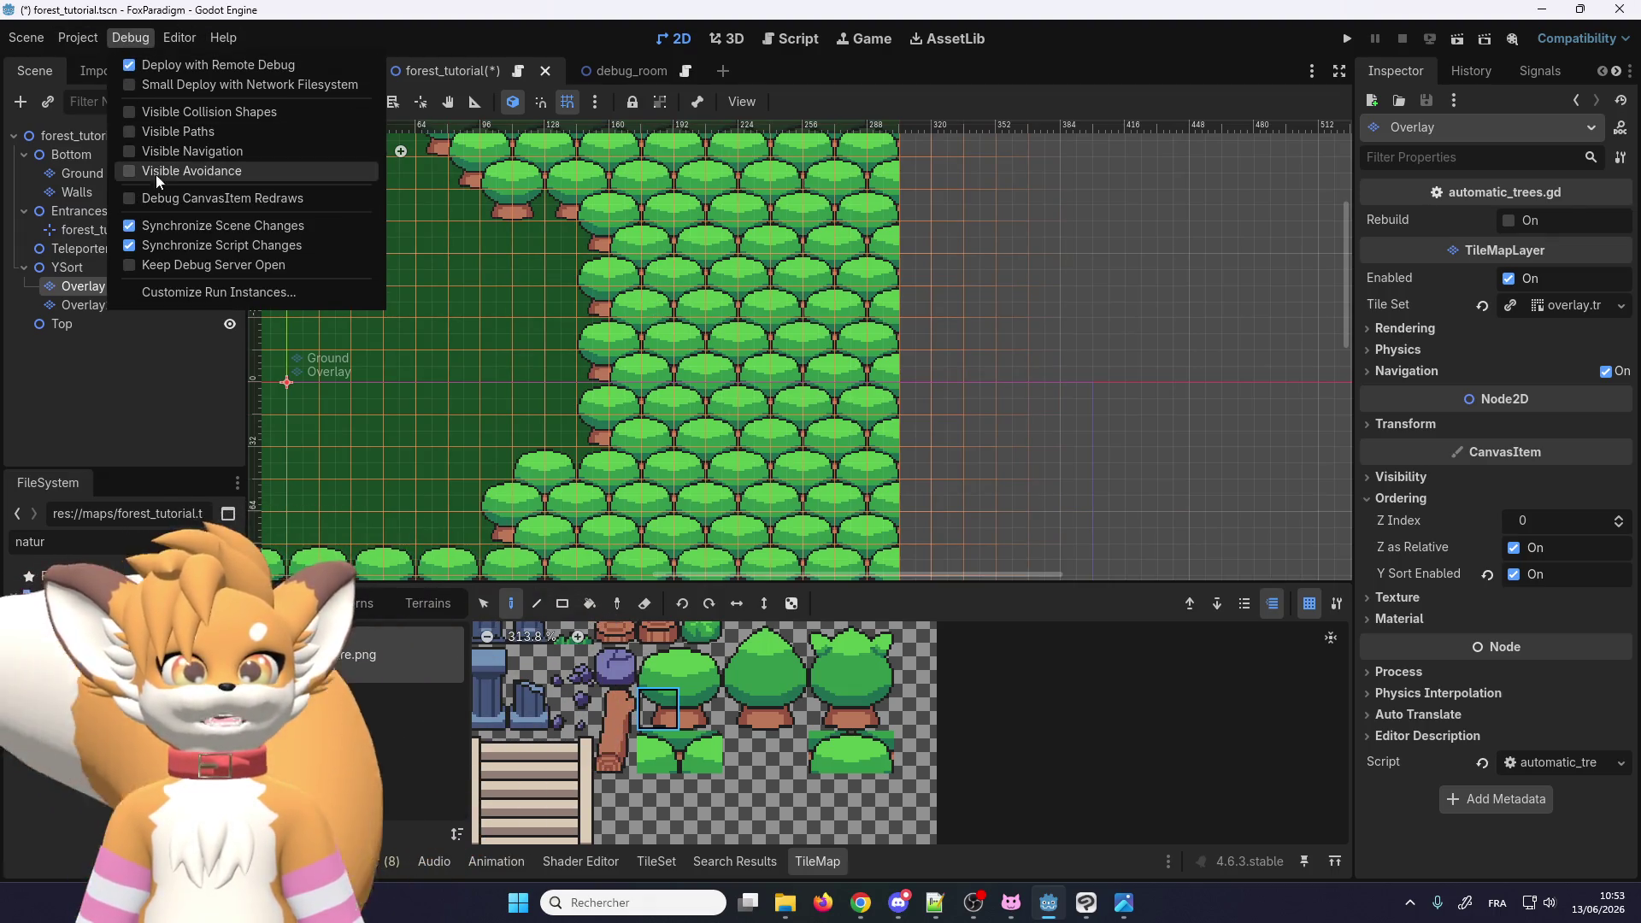
left_click(1348, 39)
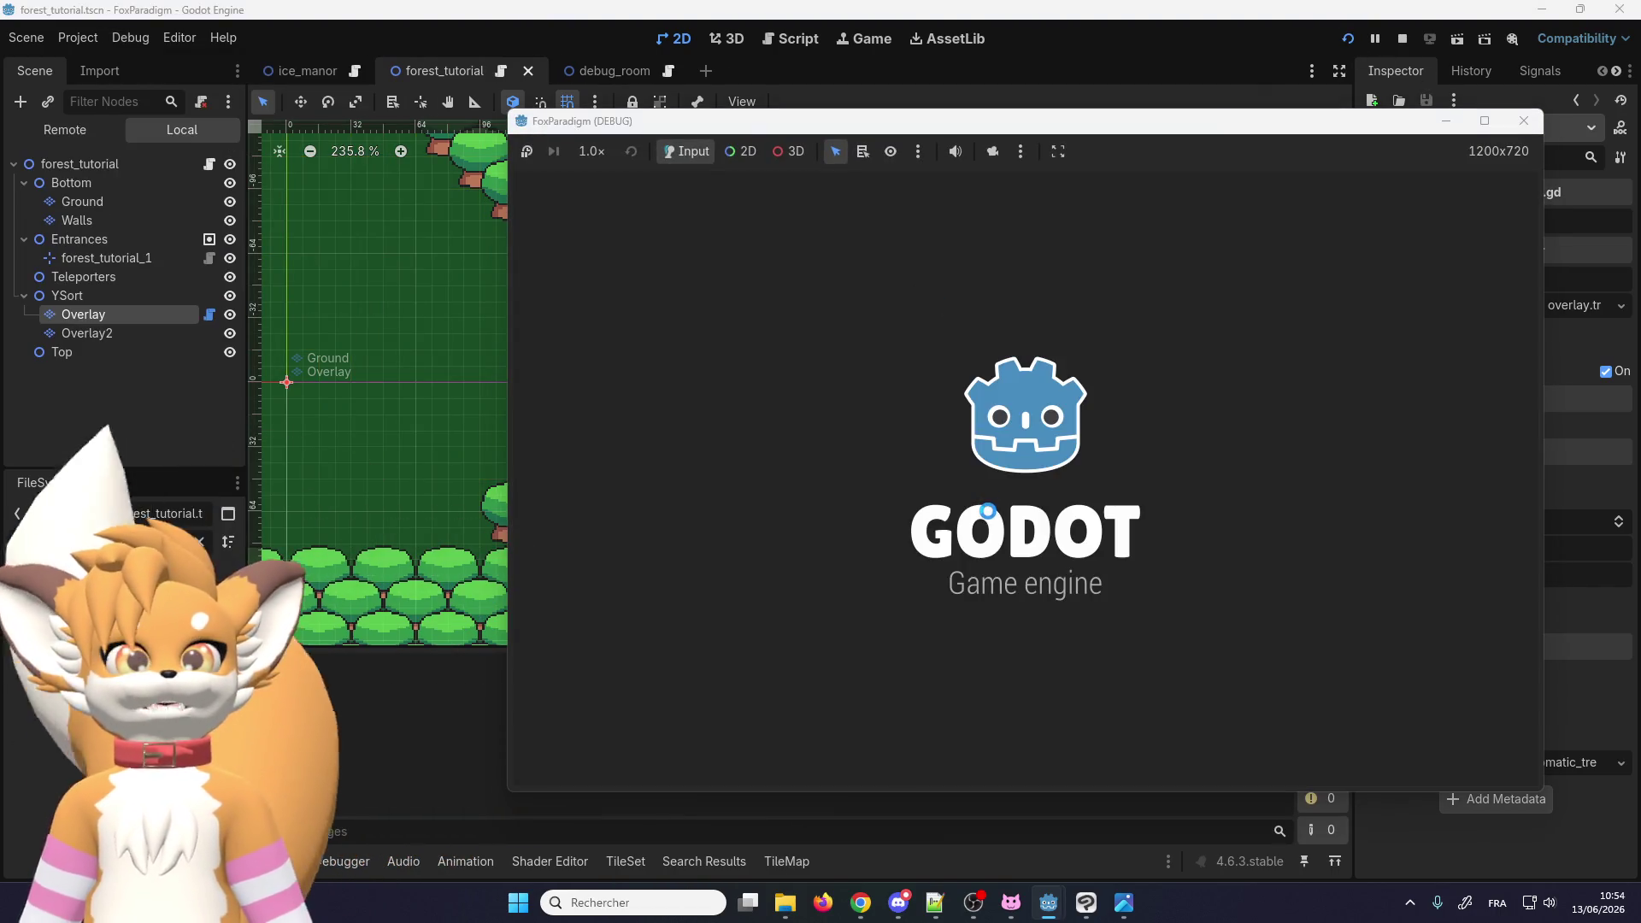
key("Return")
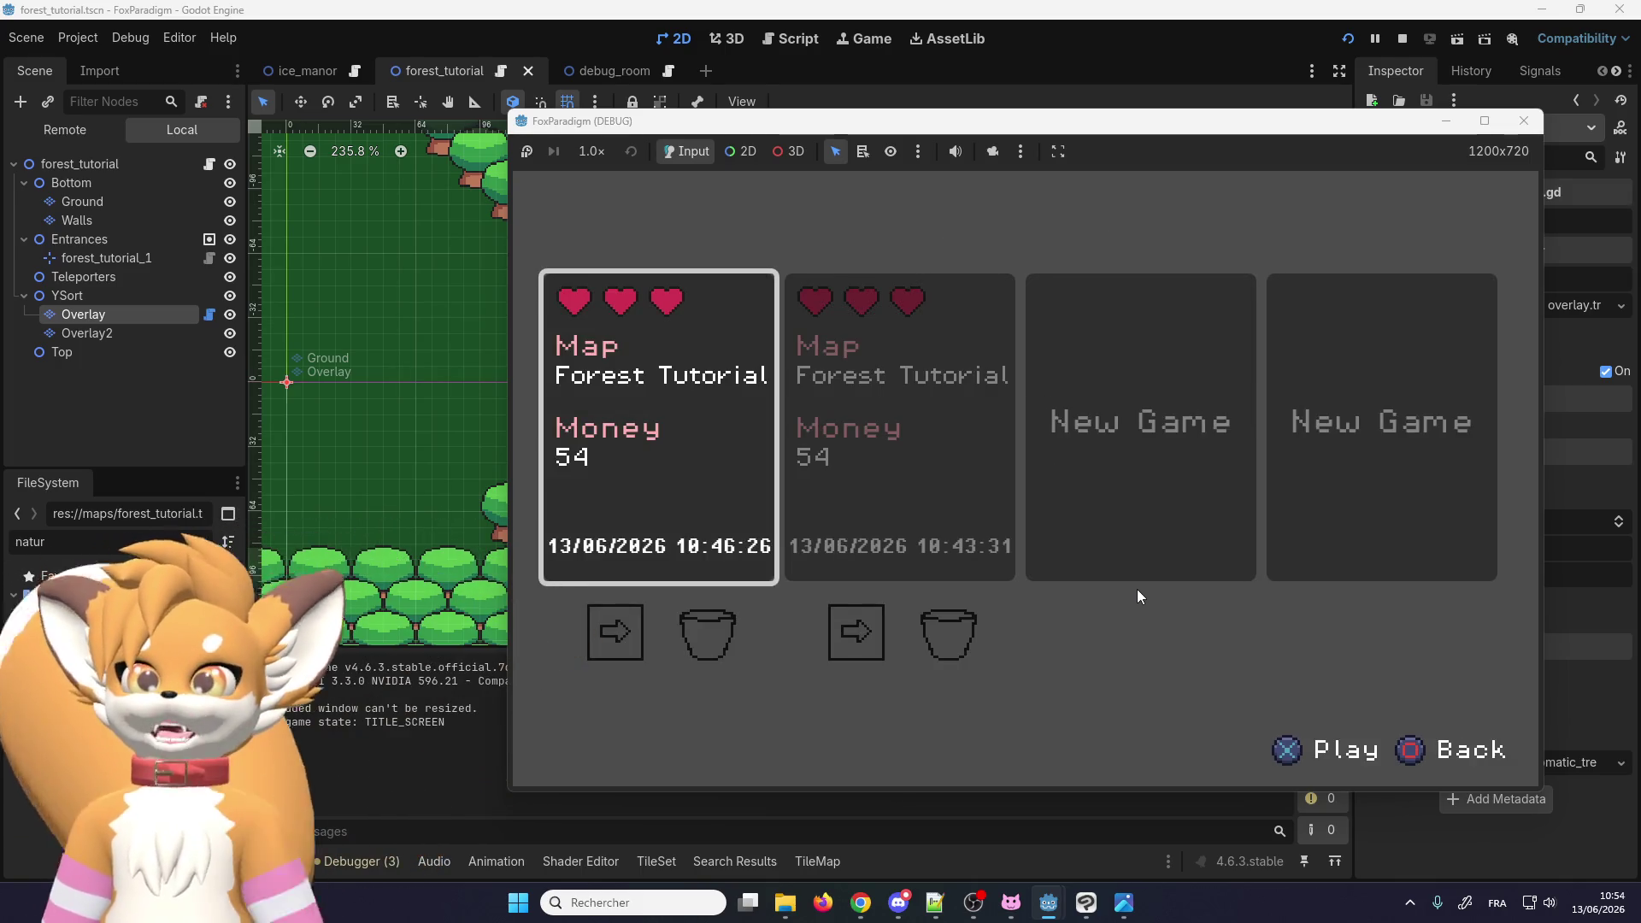
key("Return")
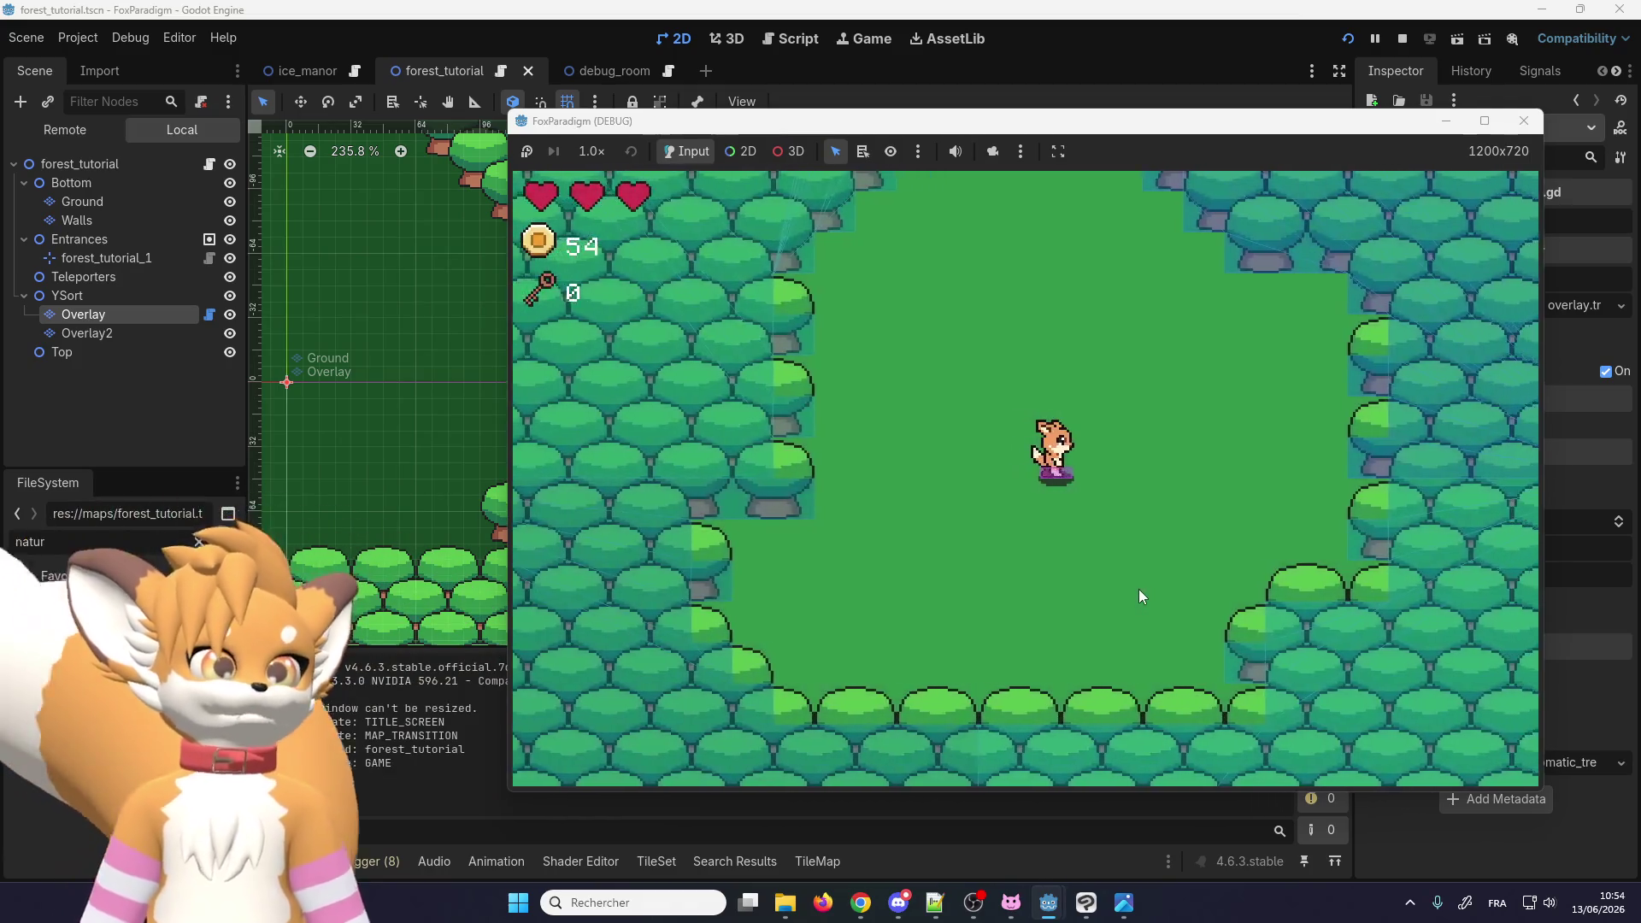
key("Right")
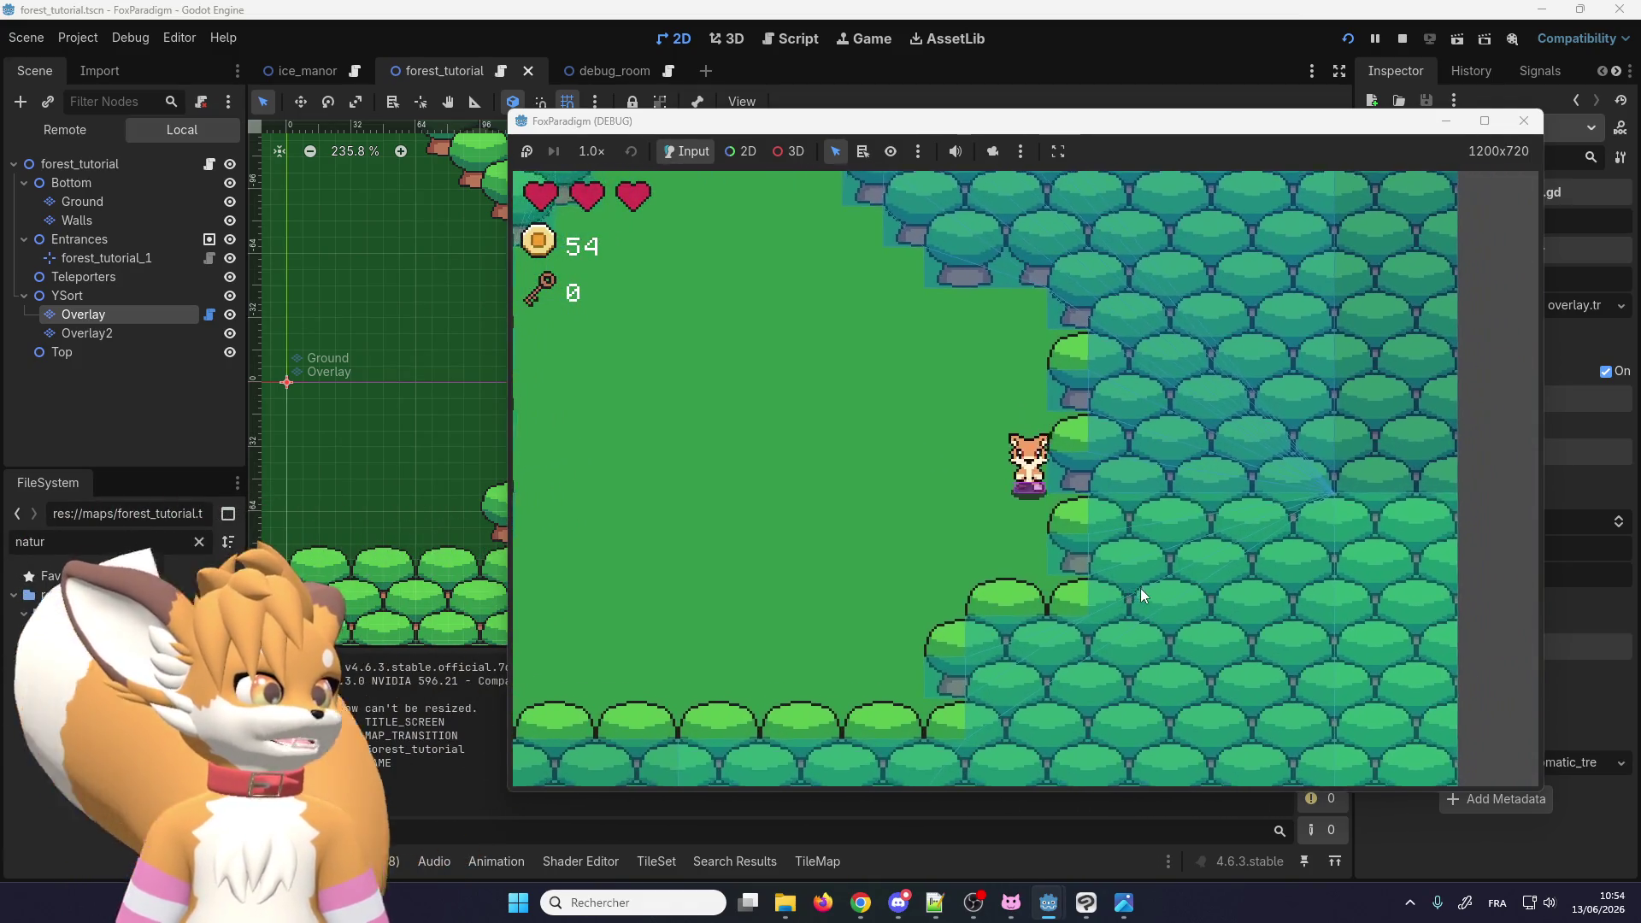
key("Down")
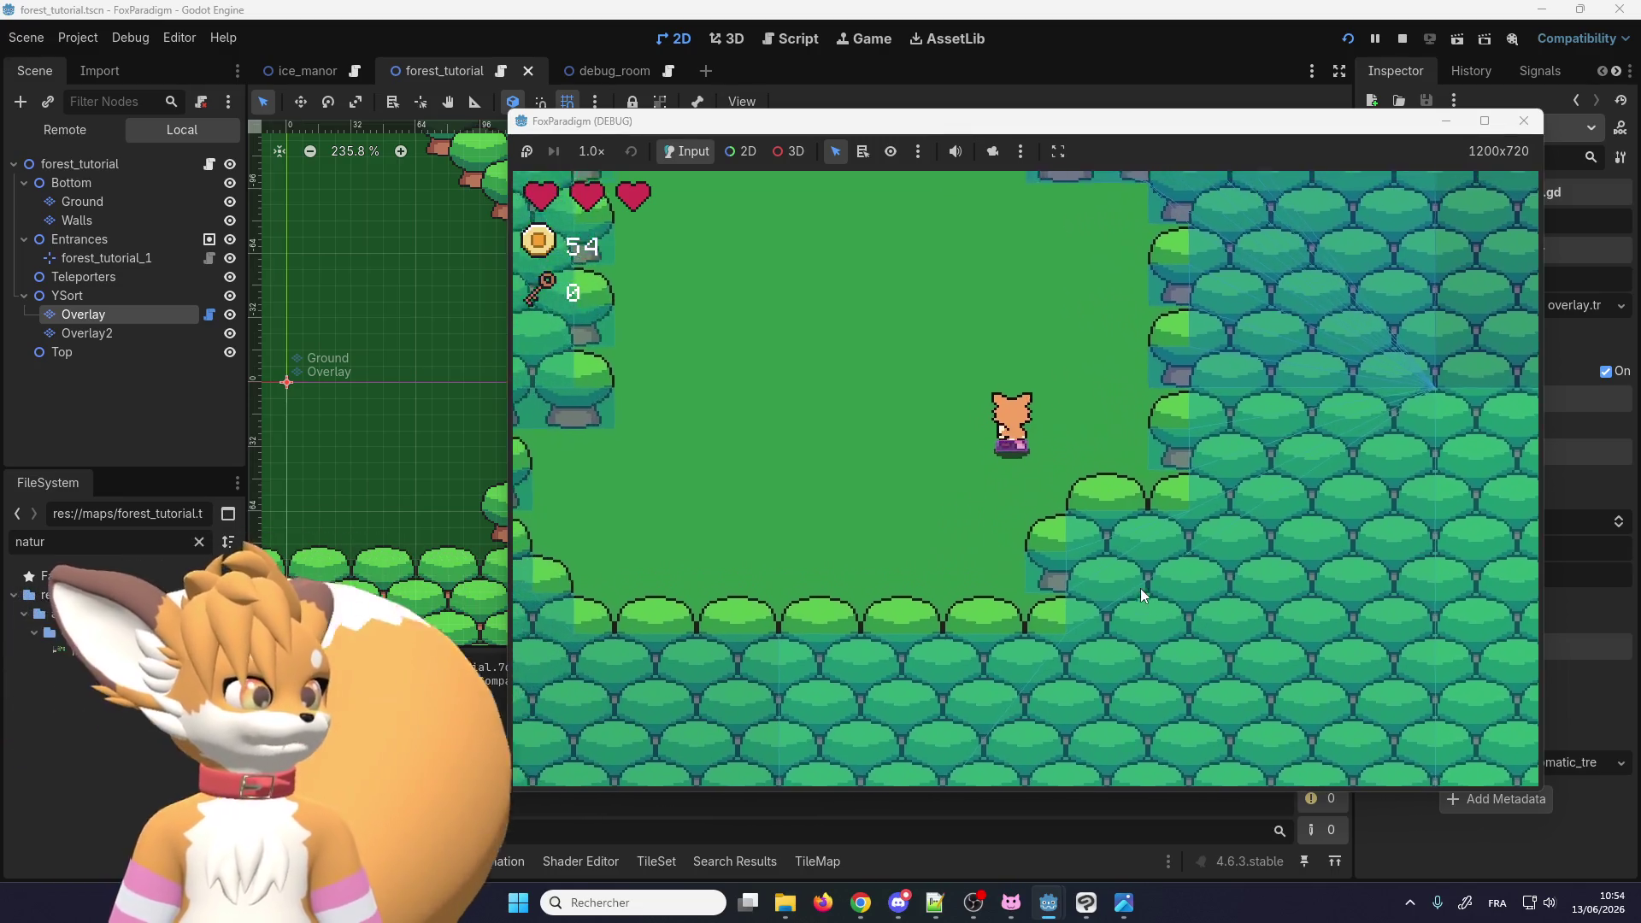
key("Up")
key("Left")
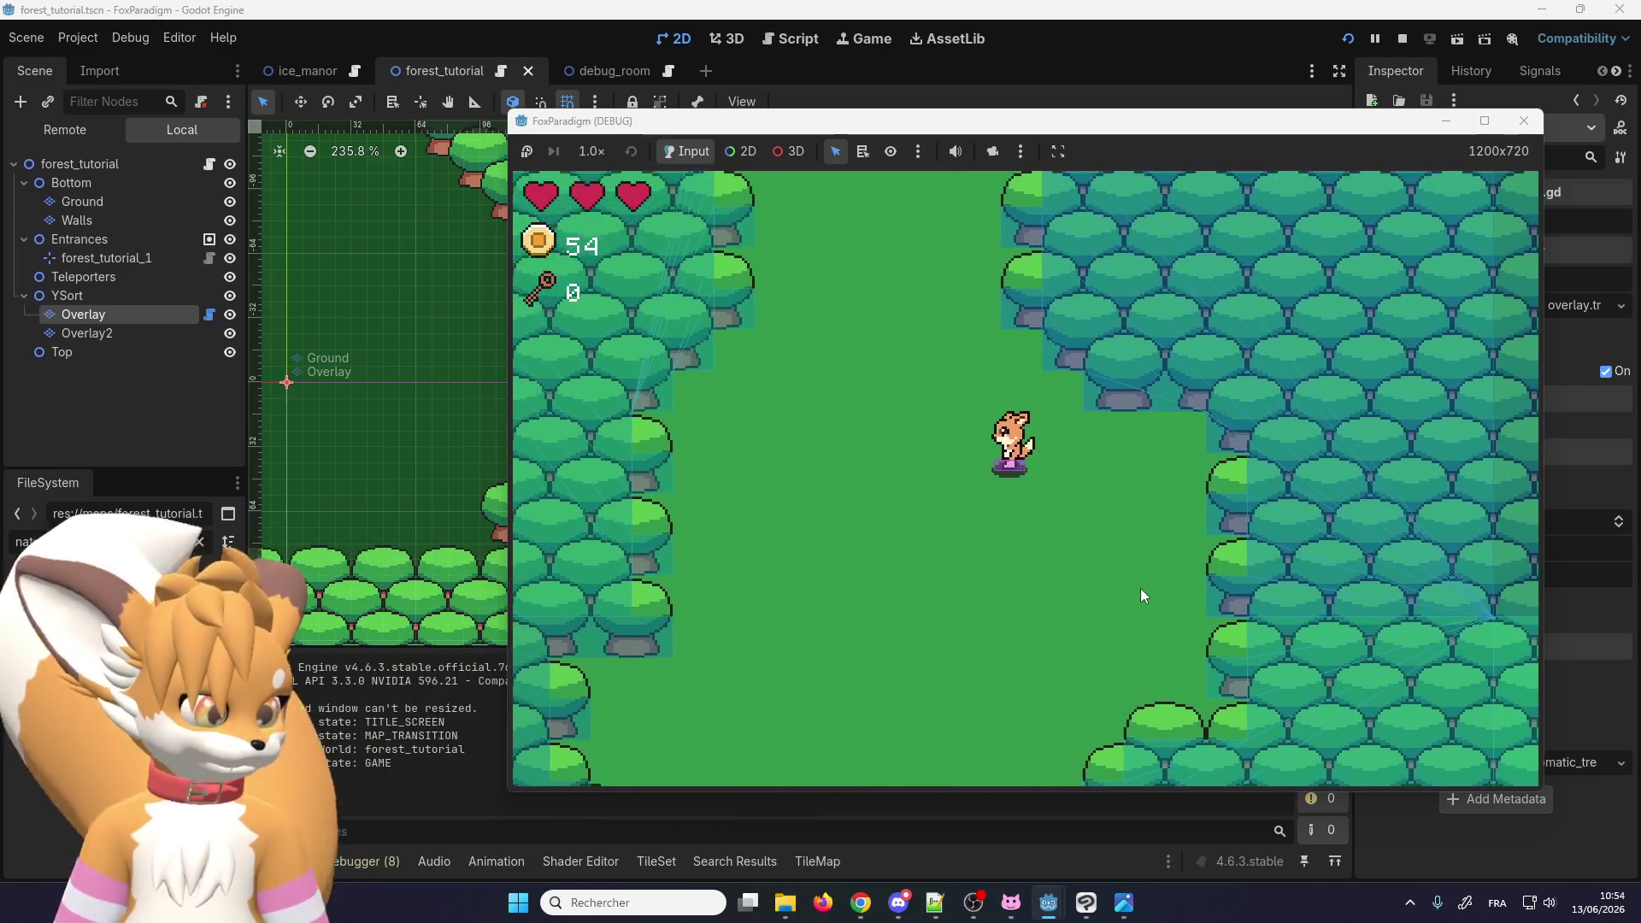
left_click(1521, 124)
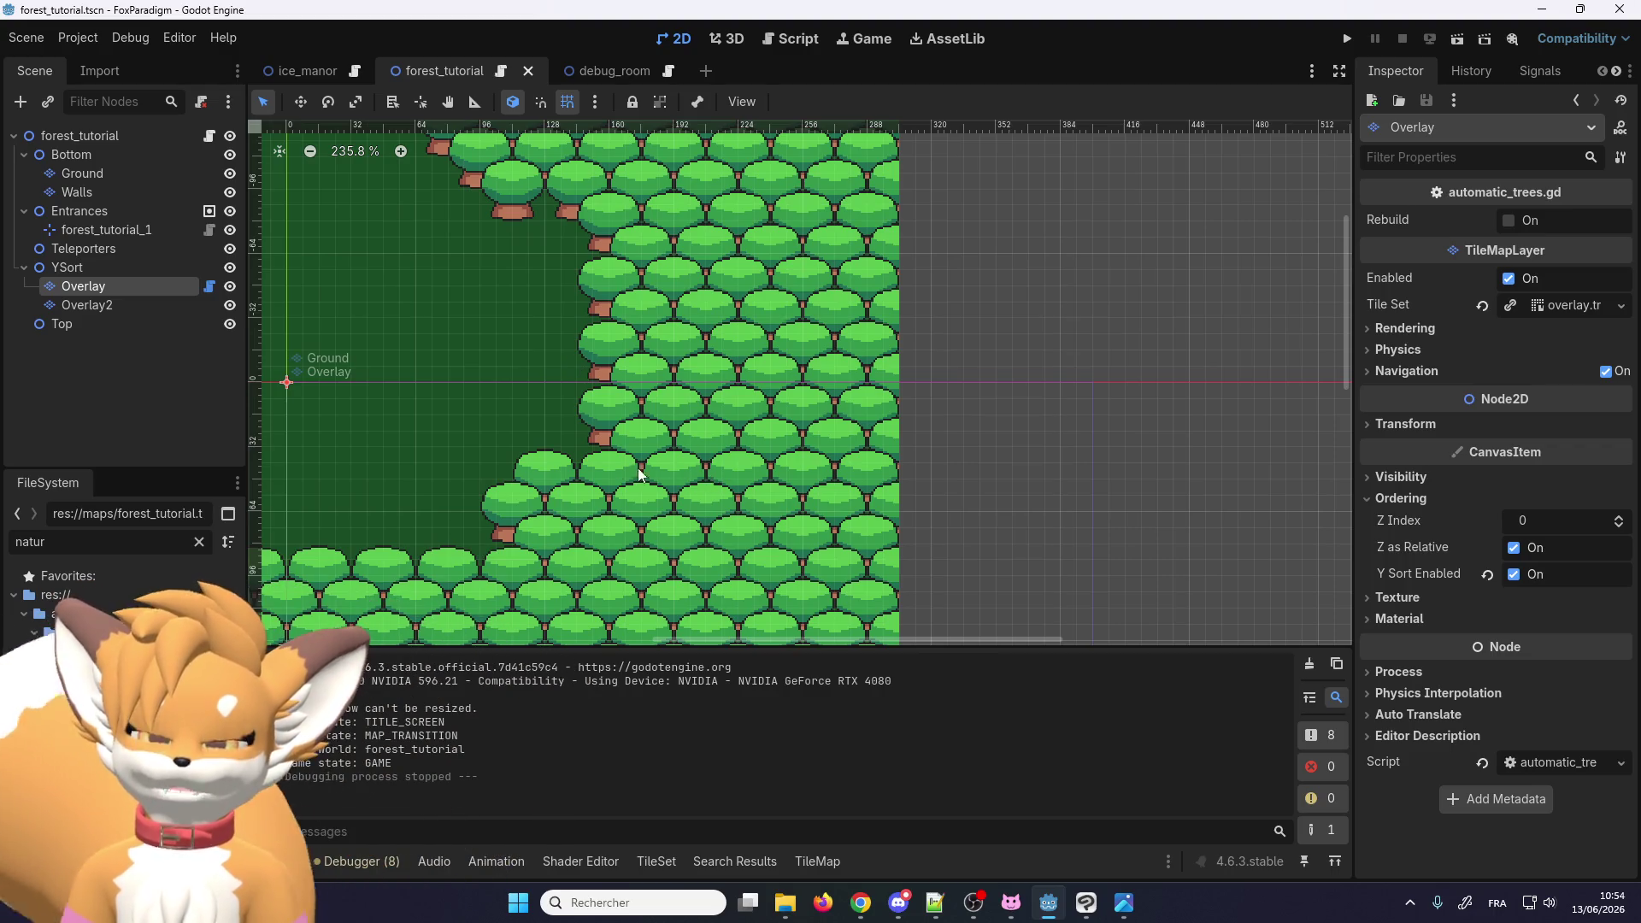
scroll(590, 452, "up", 2)
scroll(592, 447, "up", 6)
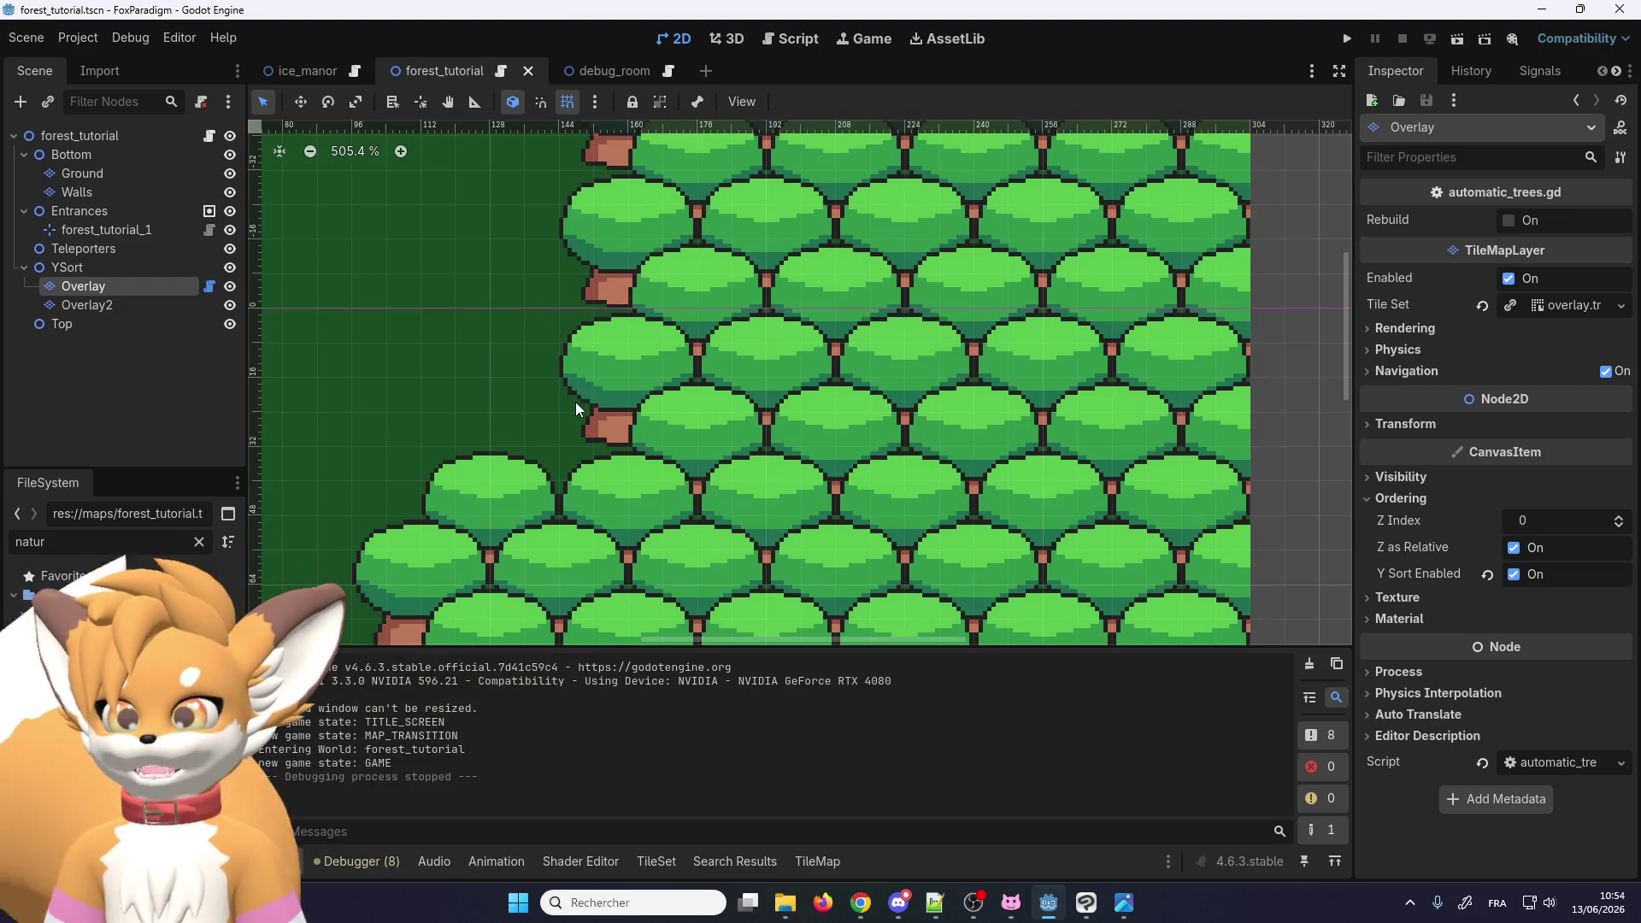
scroll(565, 409, "down", 5)
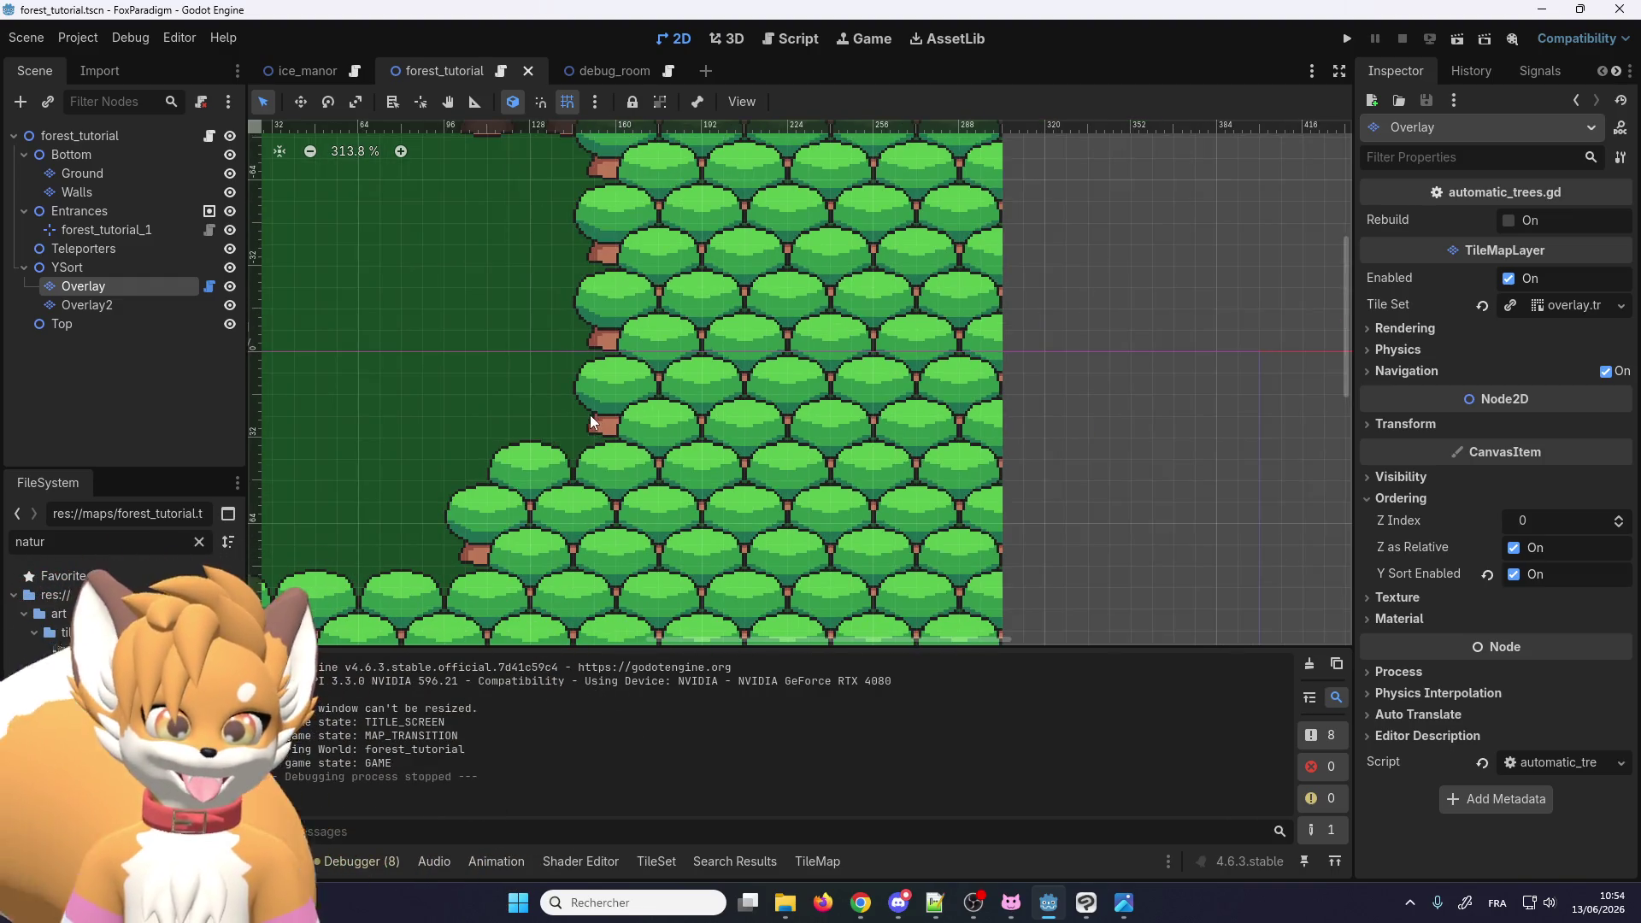
scroll(592, 413, "up", 4)
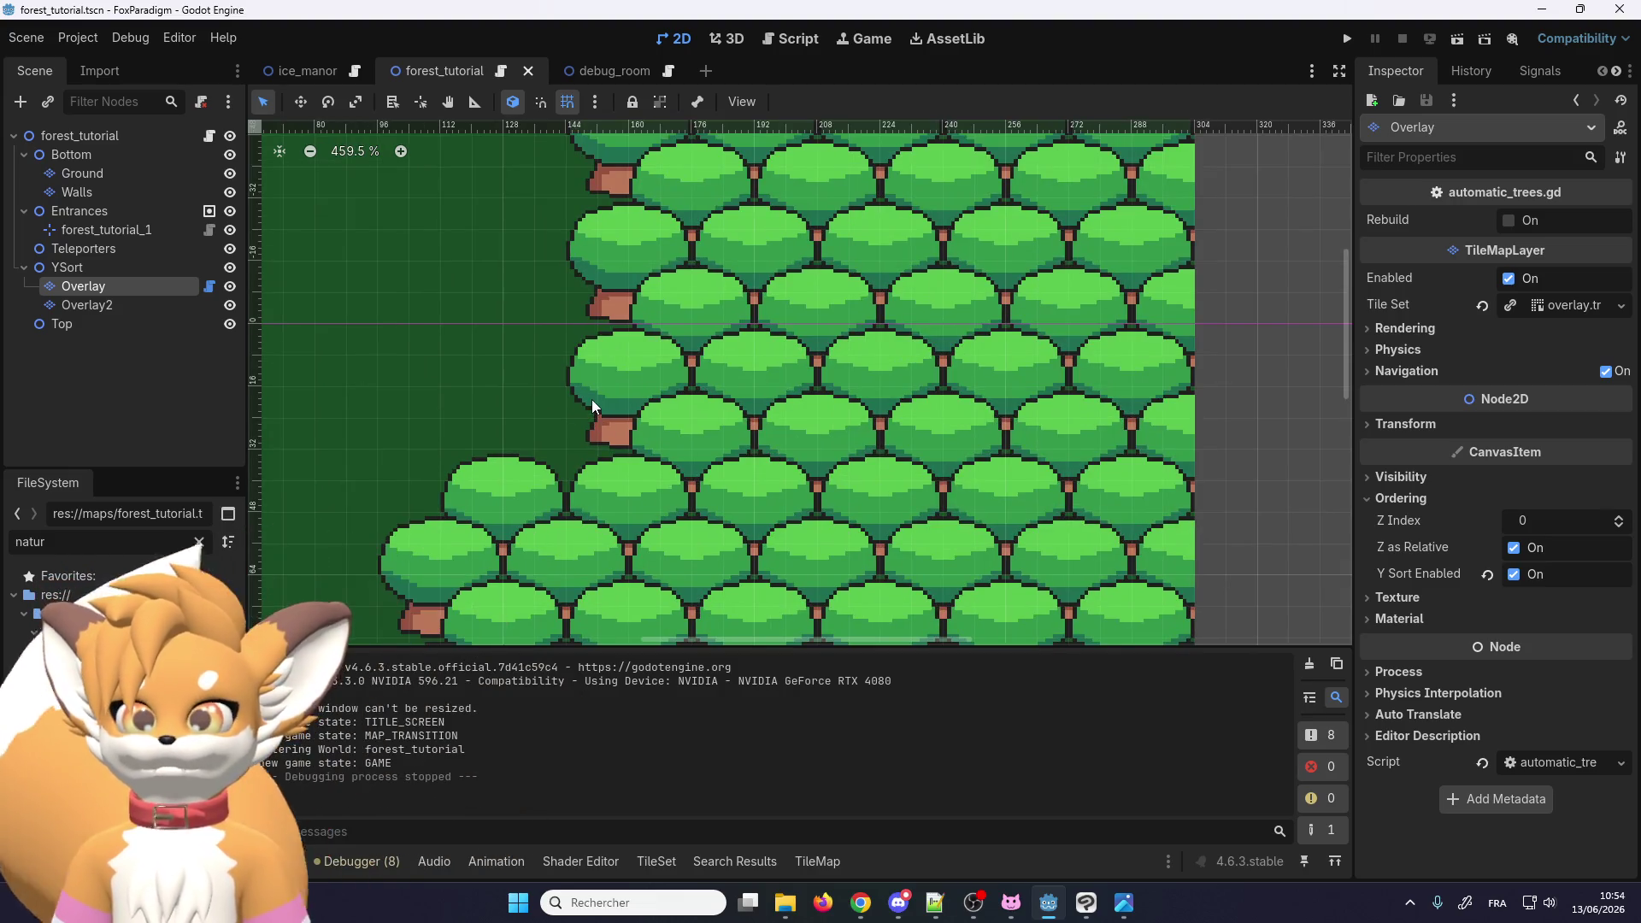
scroll(571, 423, "down", 1)
scroll(572, 423, "up", 3)
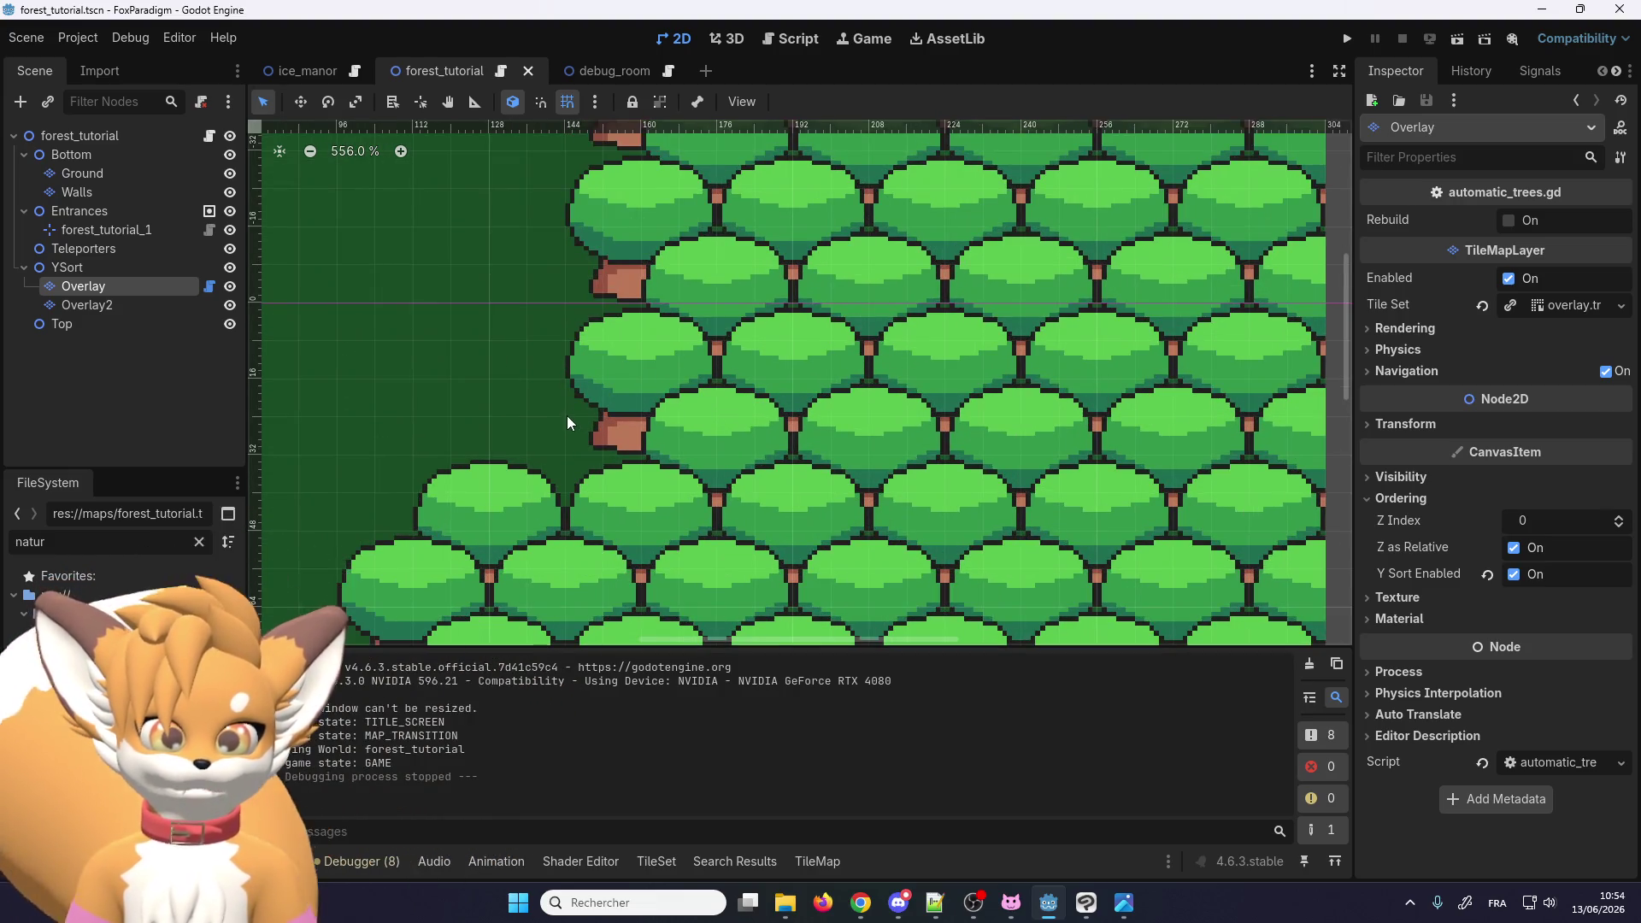
scroll(577, 346, "down", 2)
scroll(565, 467, "up", 3)
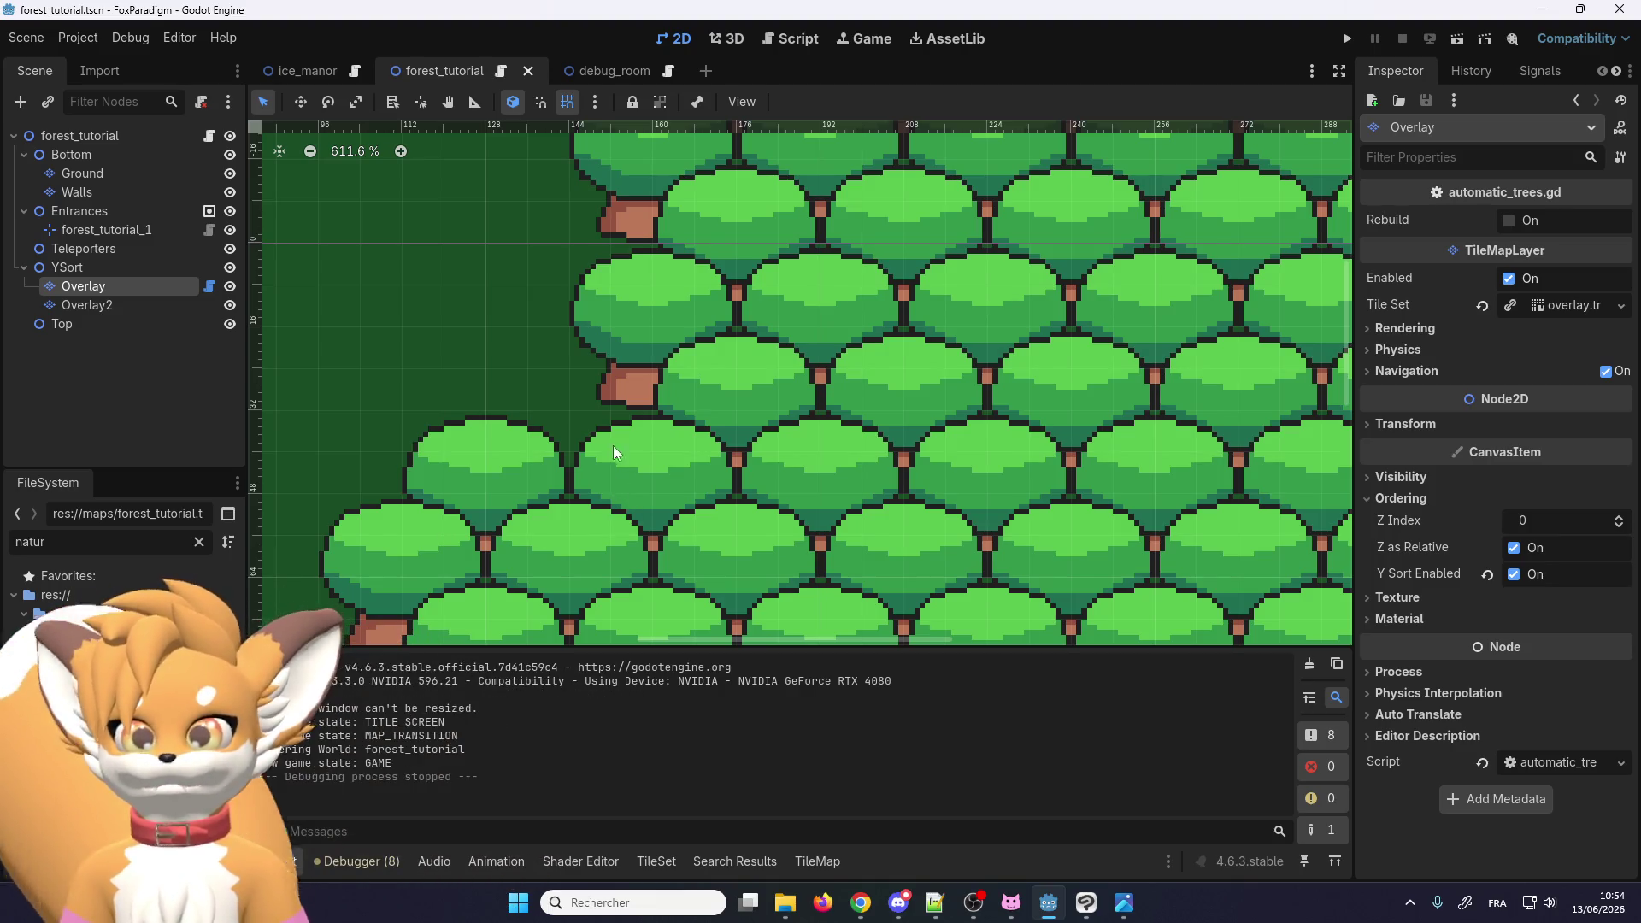
scroll(649, 446, "down", 4)
scroll(648, 218, "up", 4)
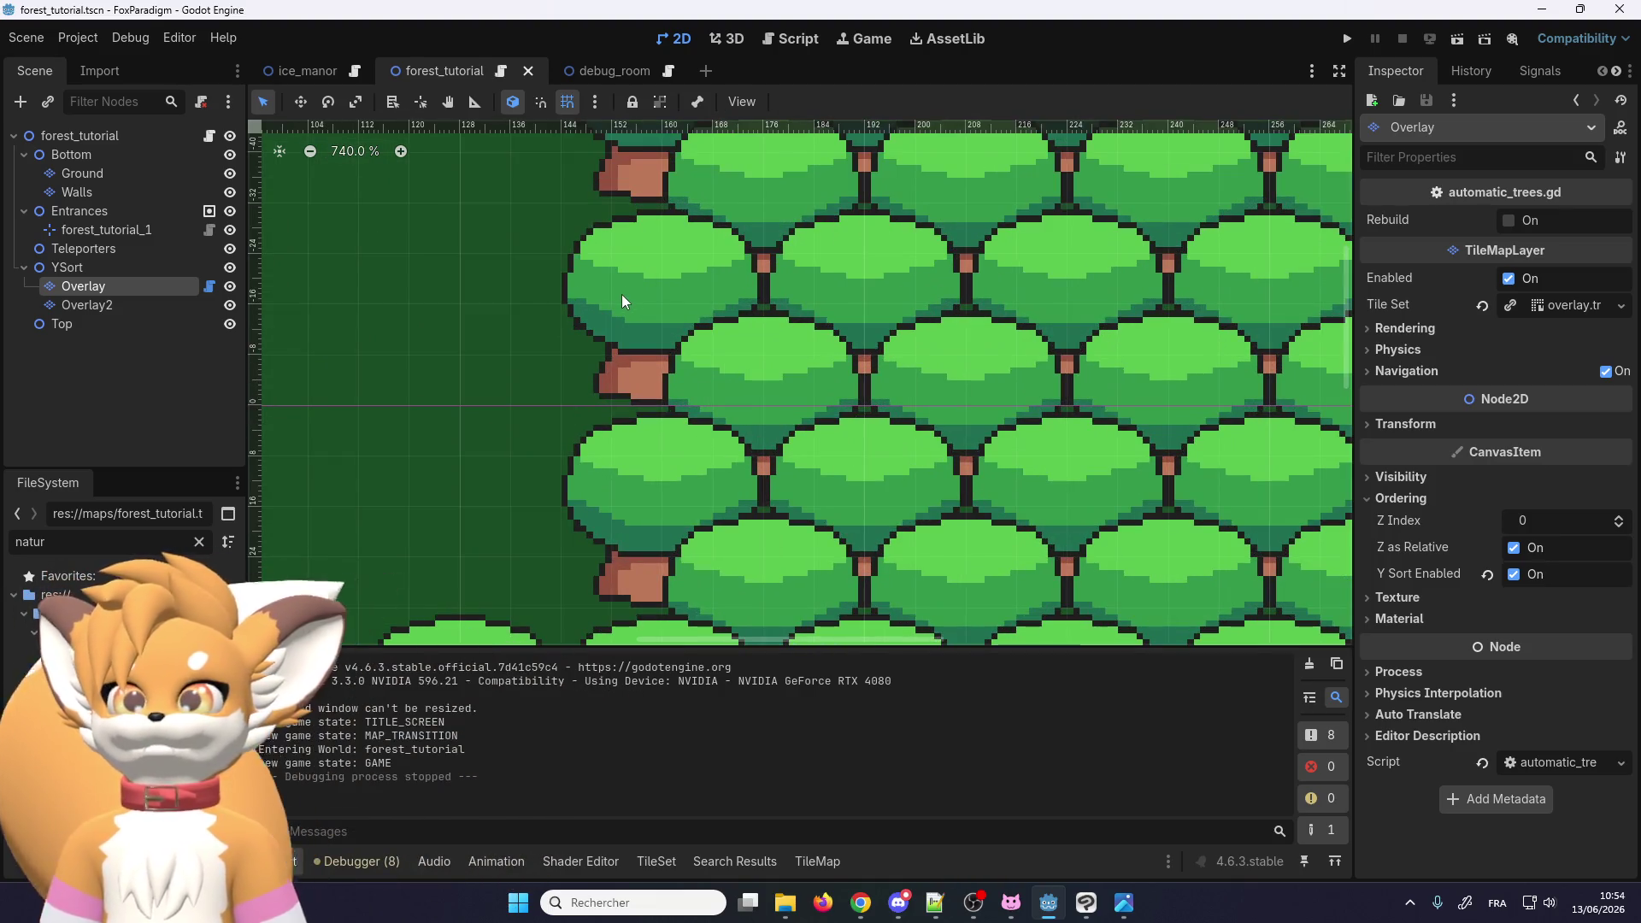
scroll(591, 461, "up", 3)
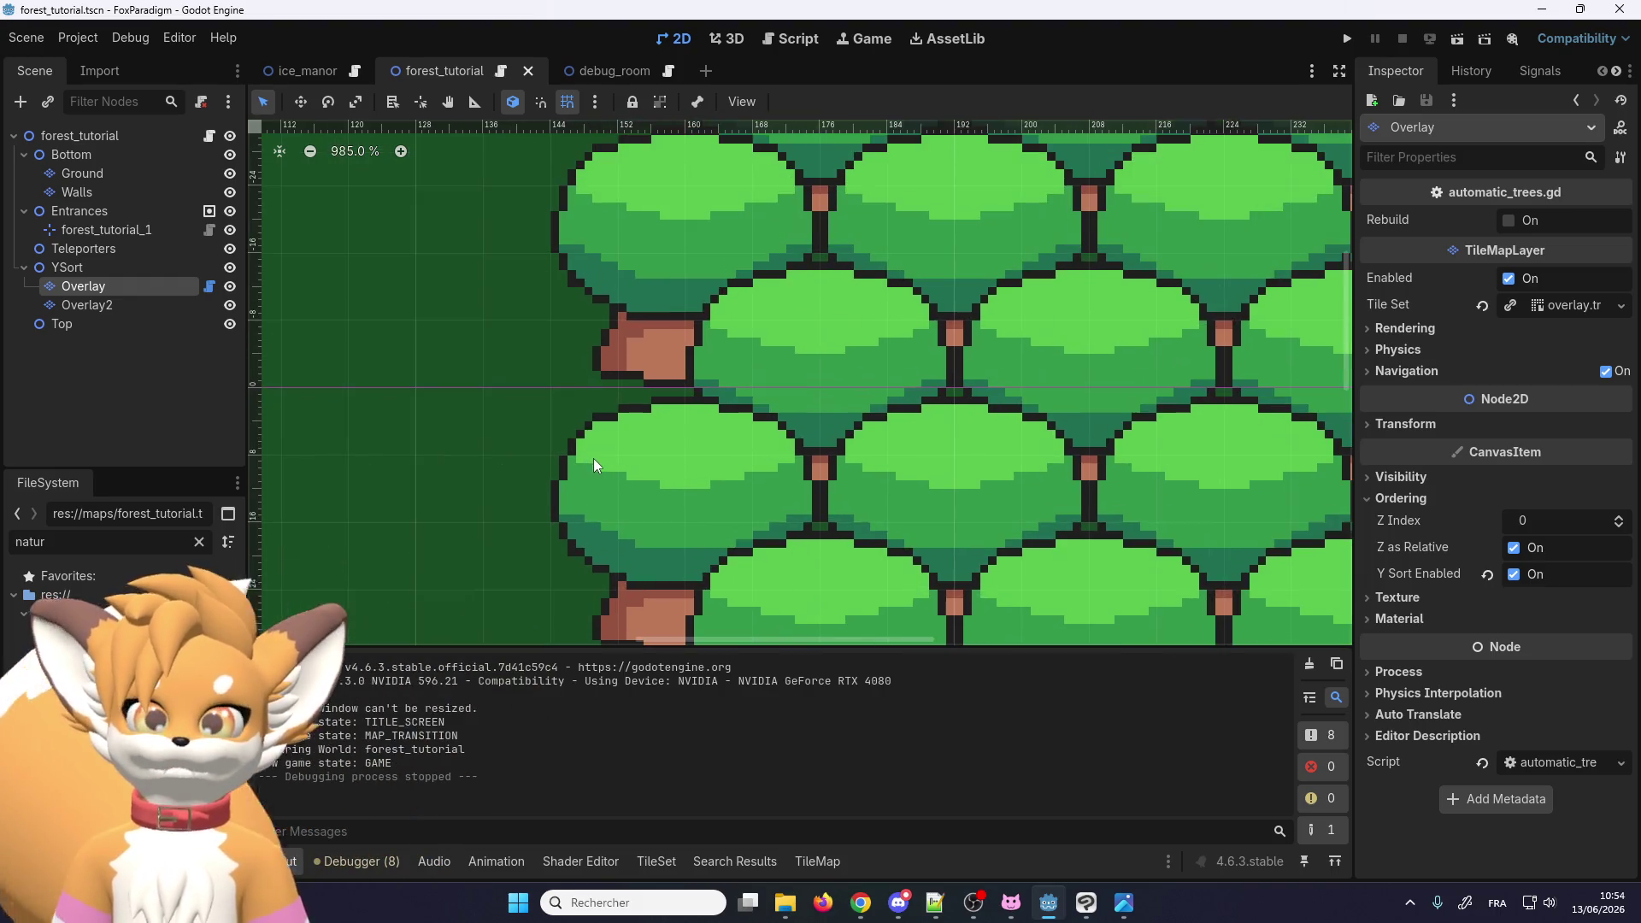
scroll(593, 458, "down", 4)
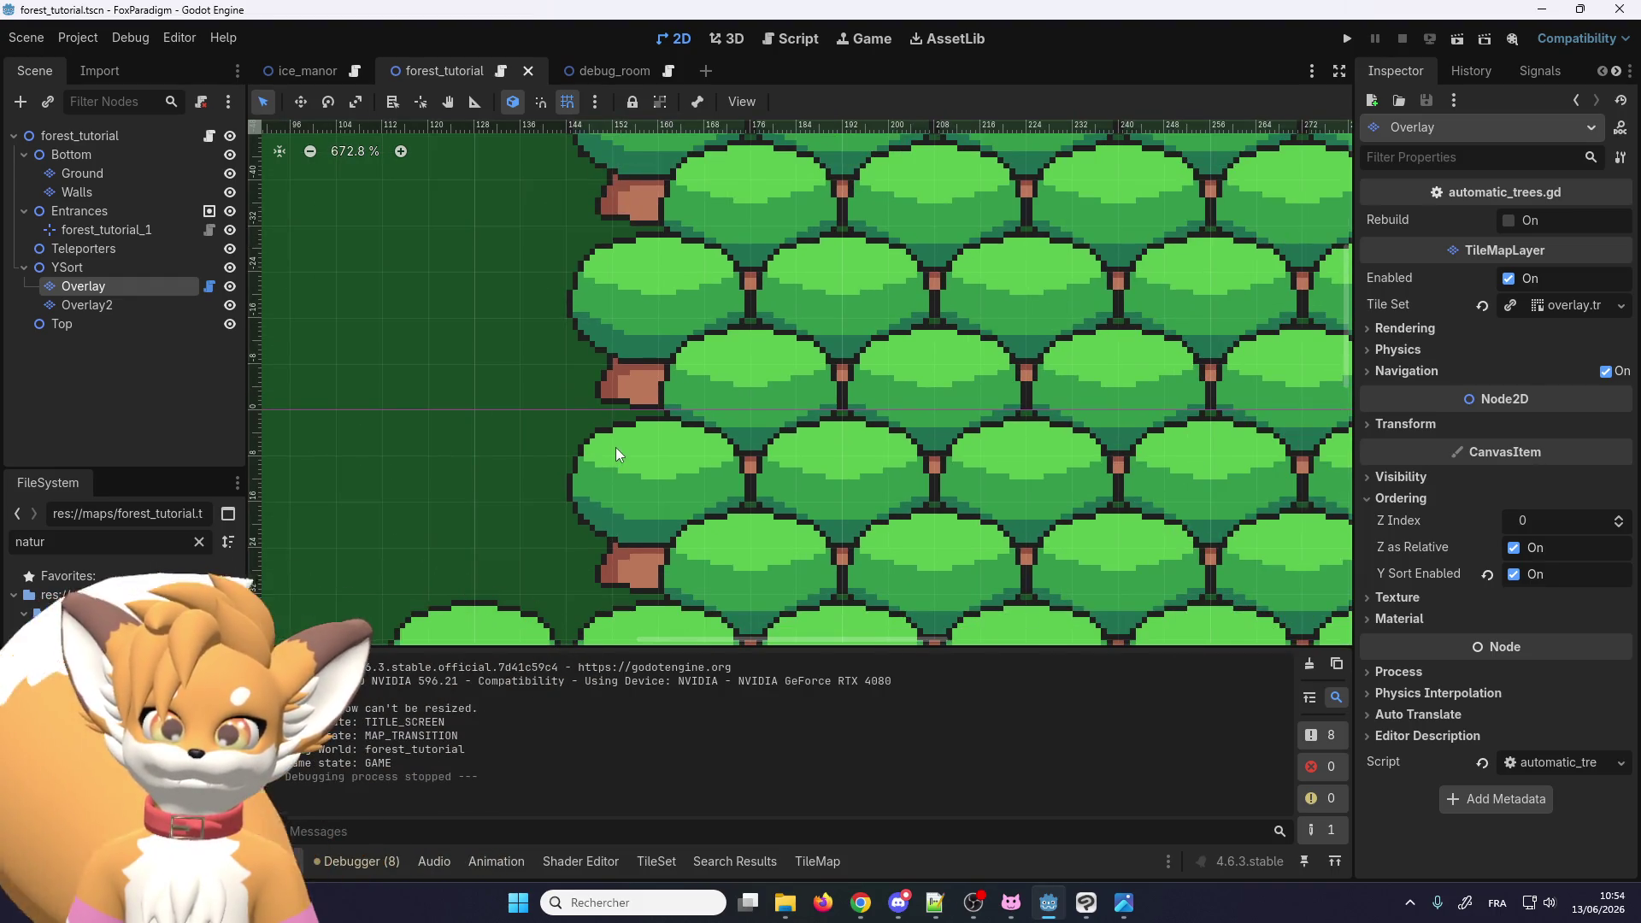
scroll(615, 446, "up", 2)
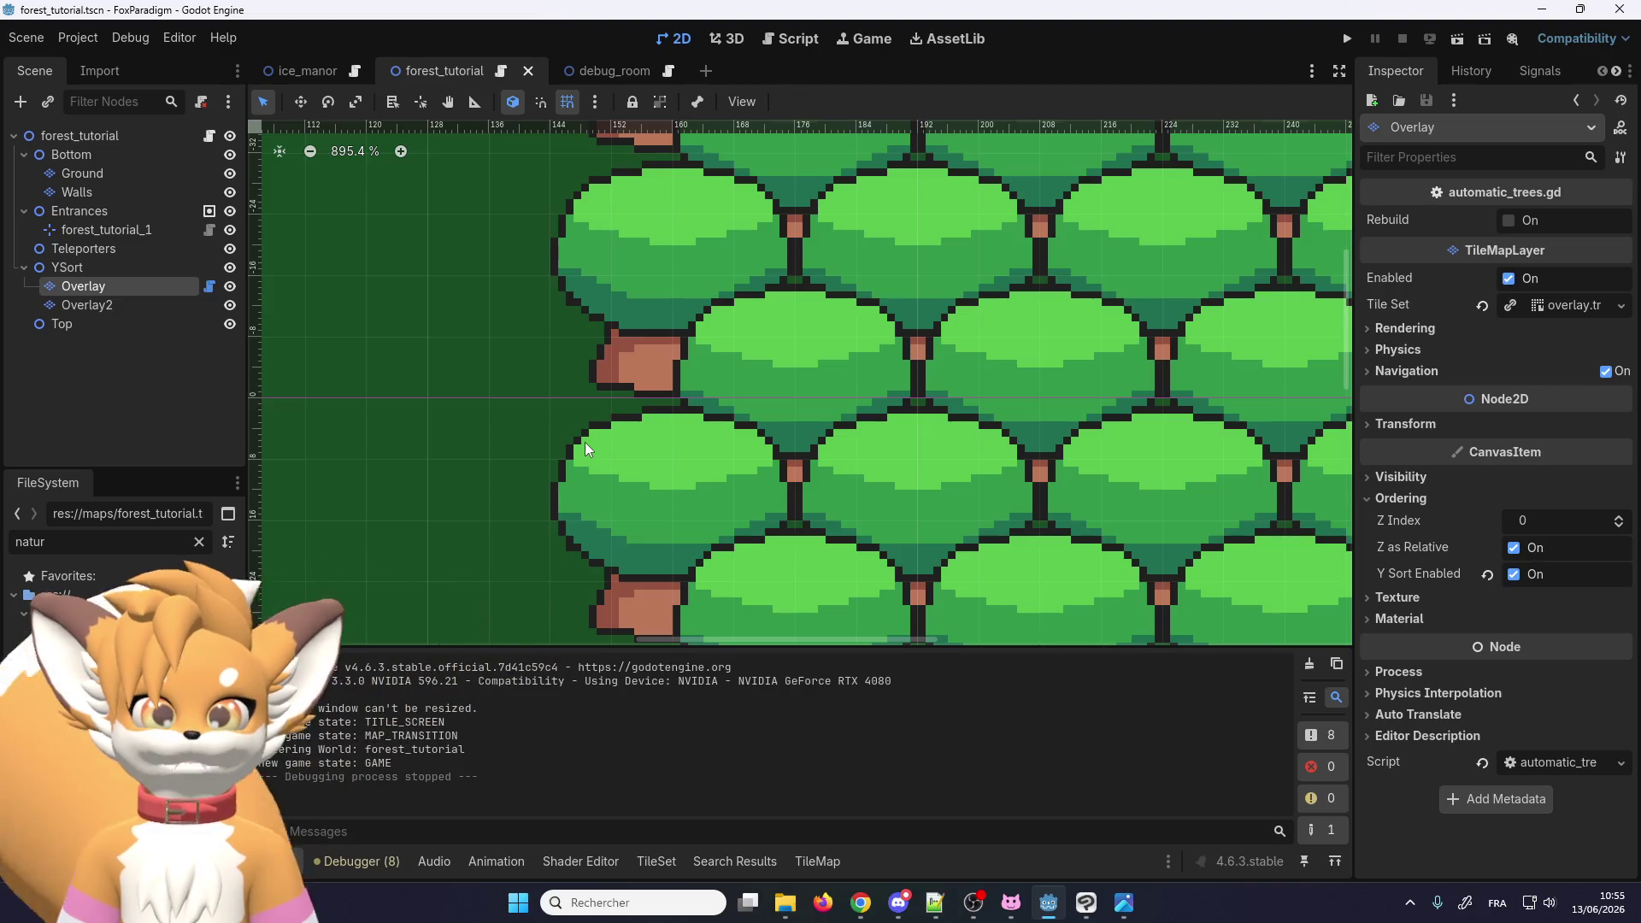
scroll(509, 497, "down", 1)
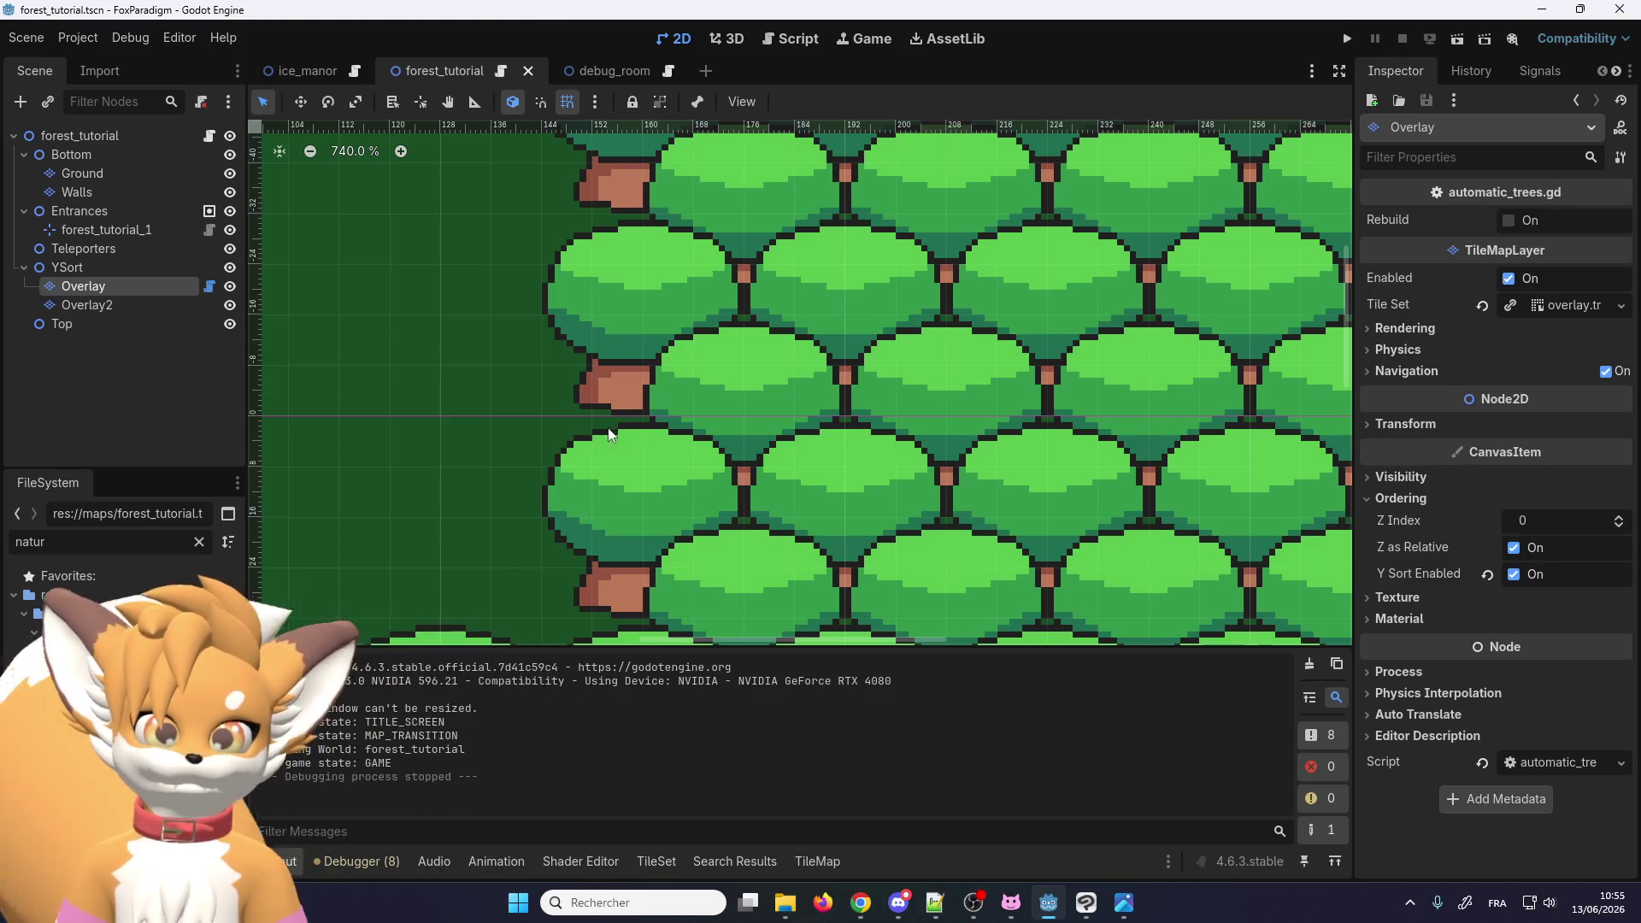
scroll(608, 427, "down", 3)
scroll(624, 443, "down", 2)
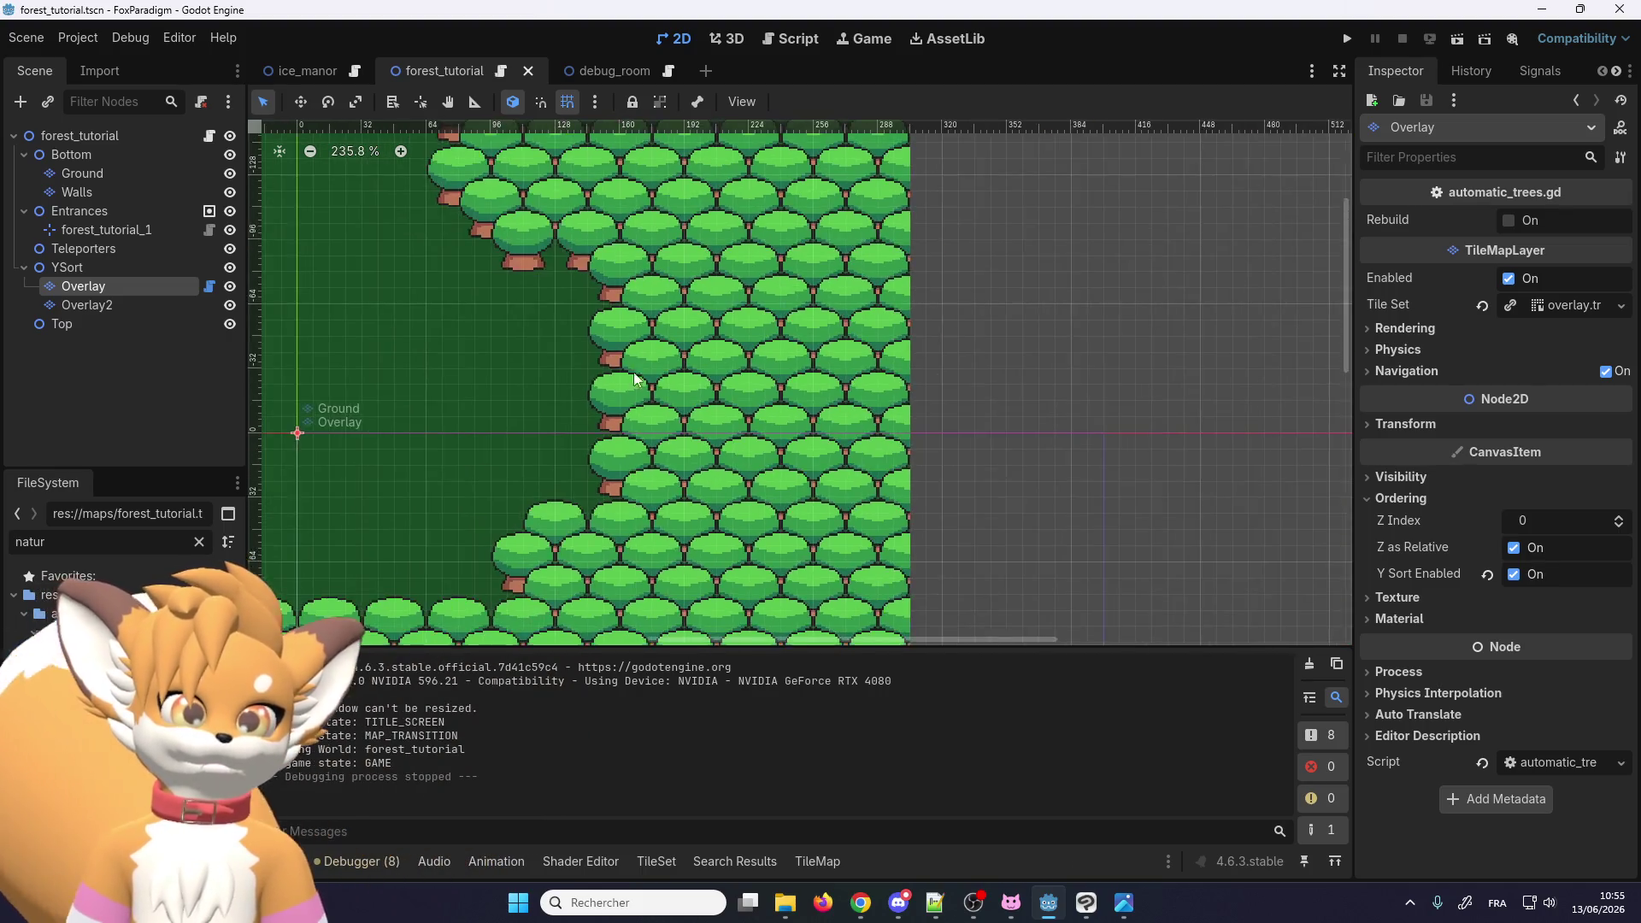
scroll(478, 459, "down", 1)
scroll(527, 475, "up", 3)
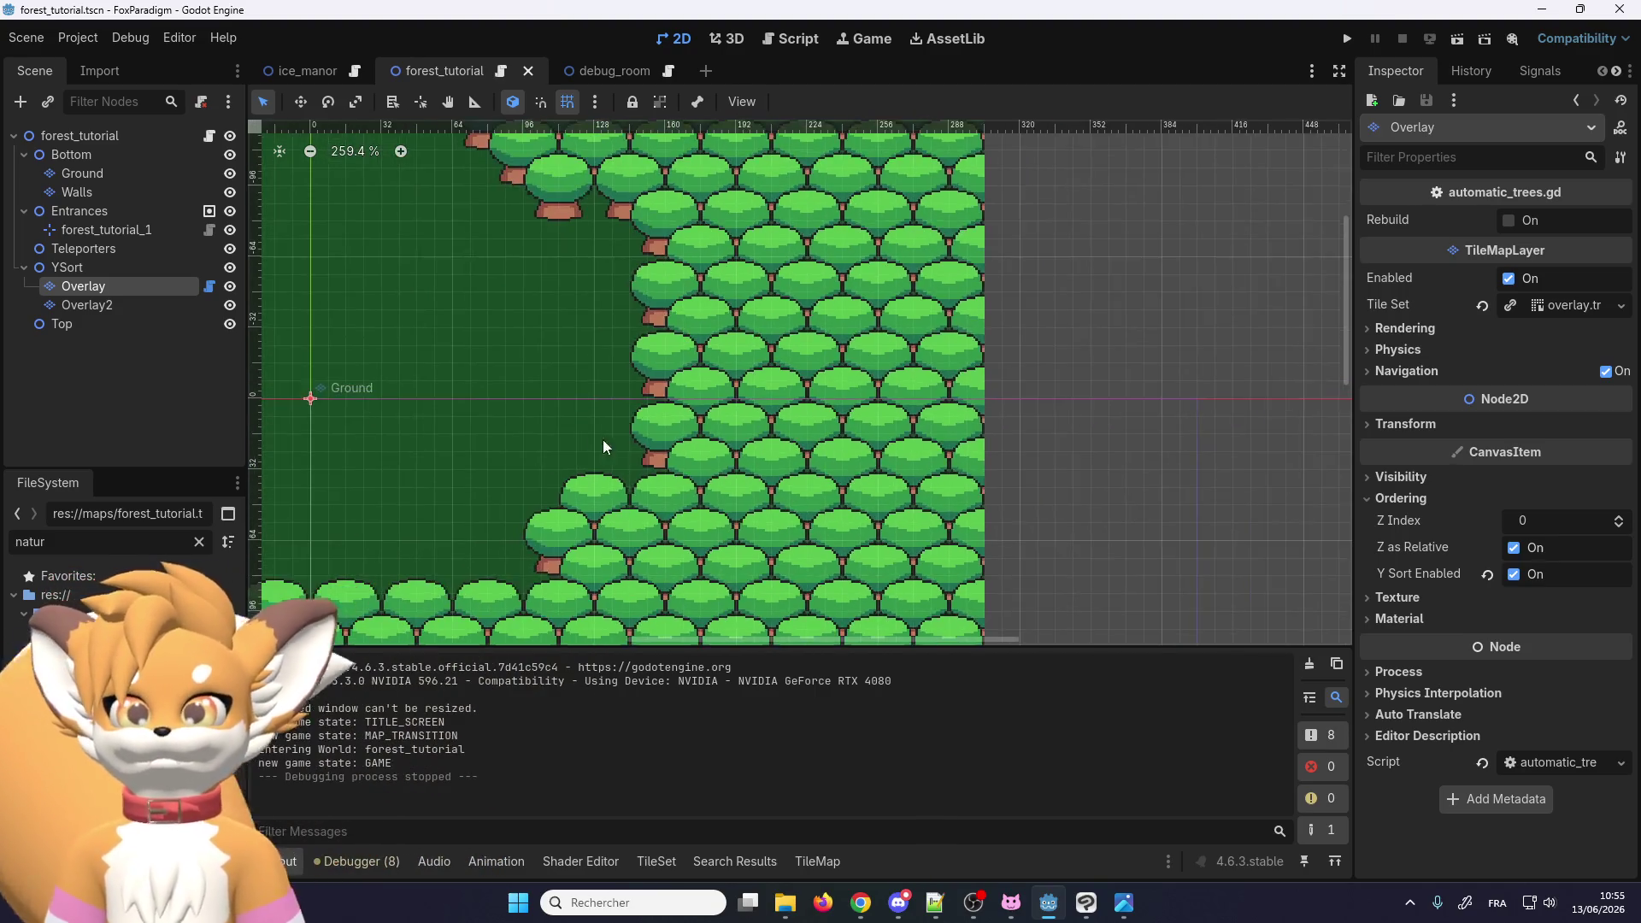
scroll(624, 448, "down", 5)
scroll(686, 414, "up", 3)
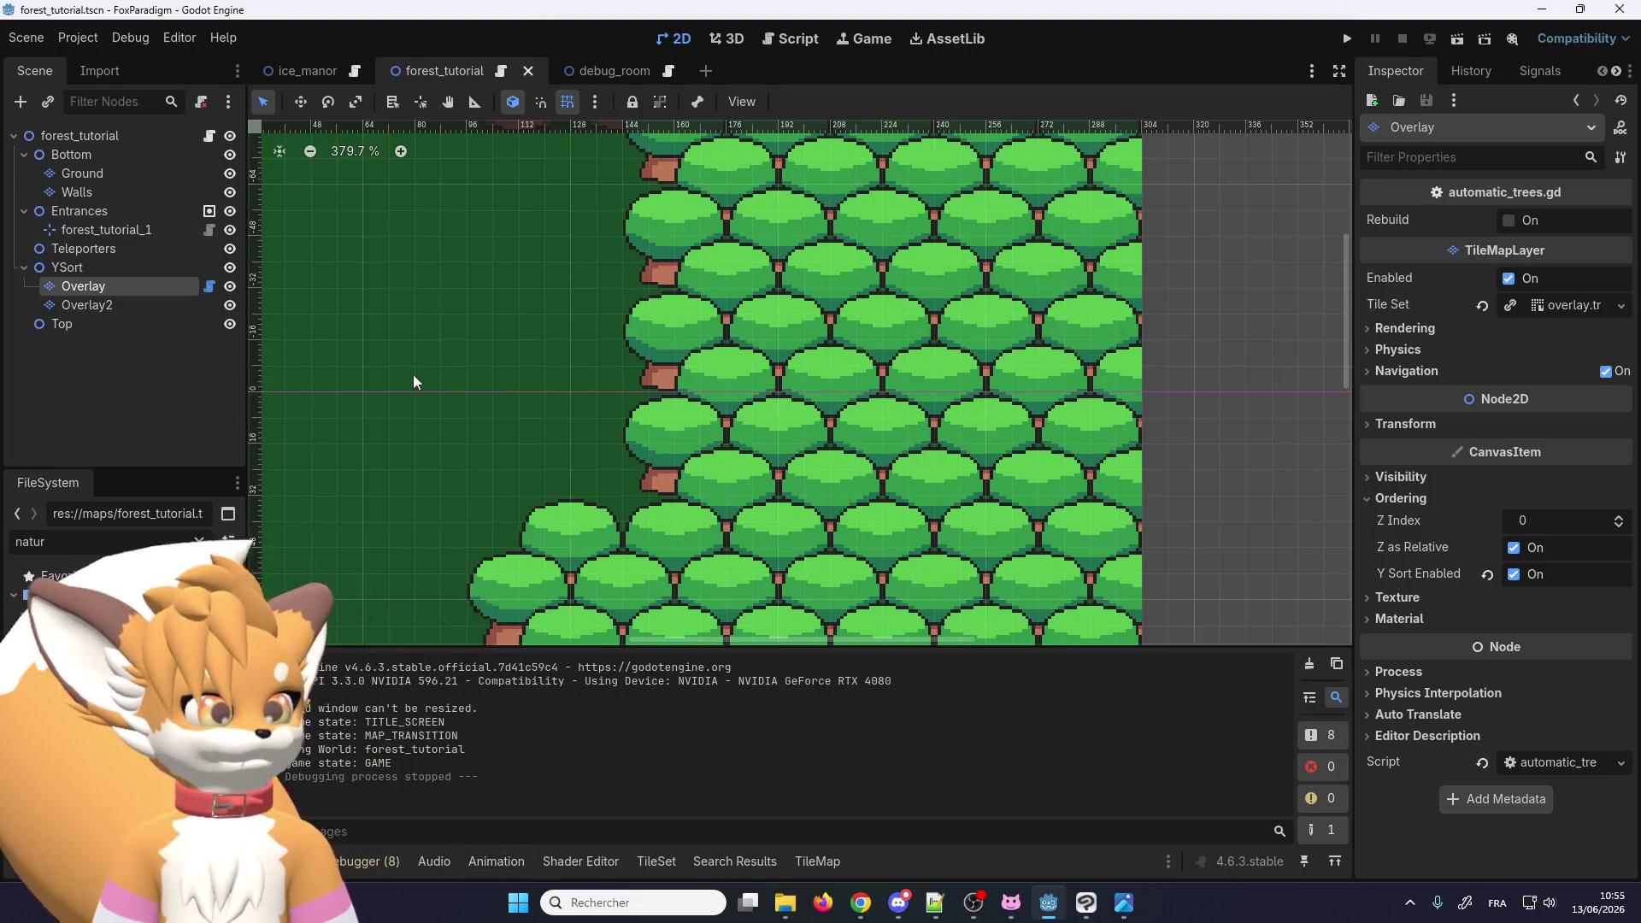
scroll(650, 321, "down", 1)
scroll(802, 321, "up", 1)
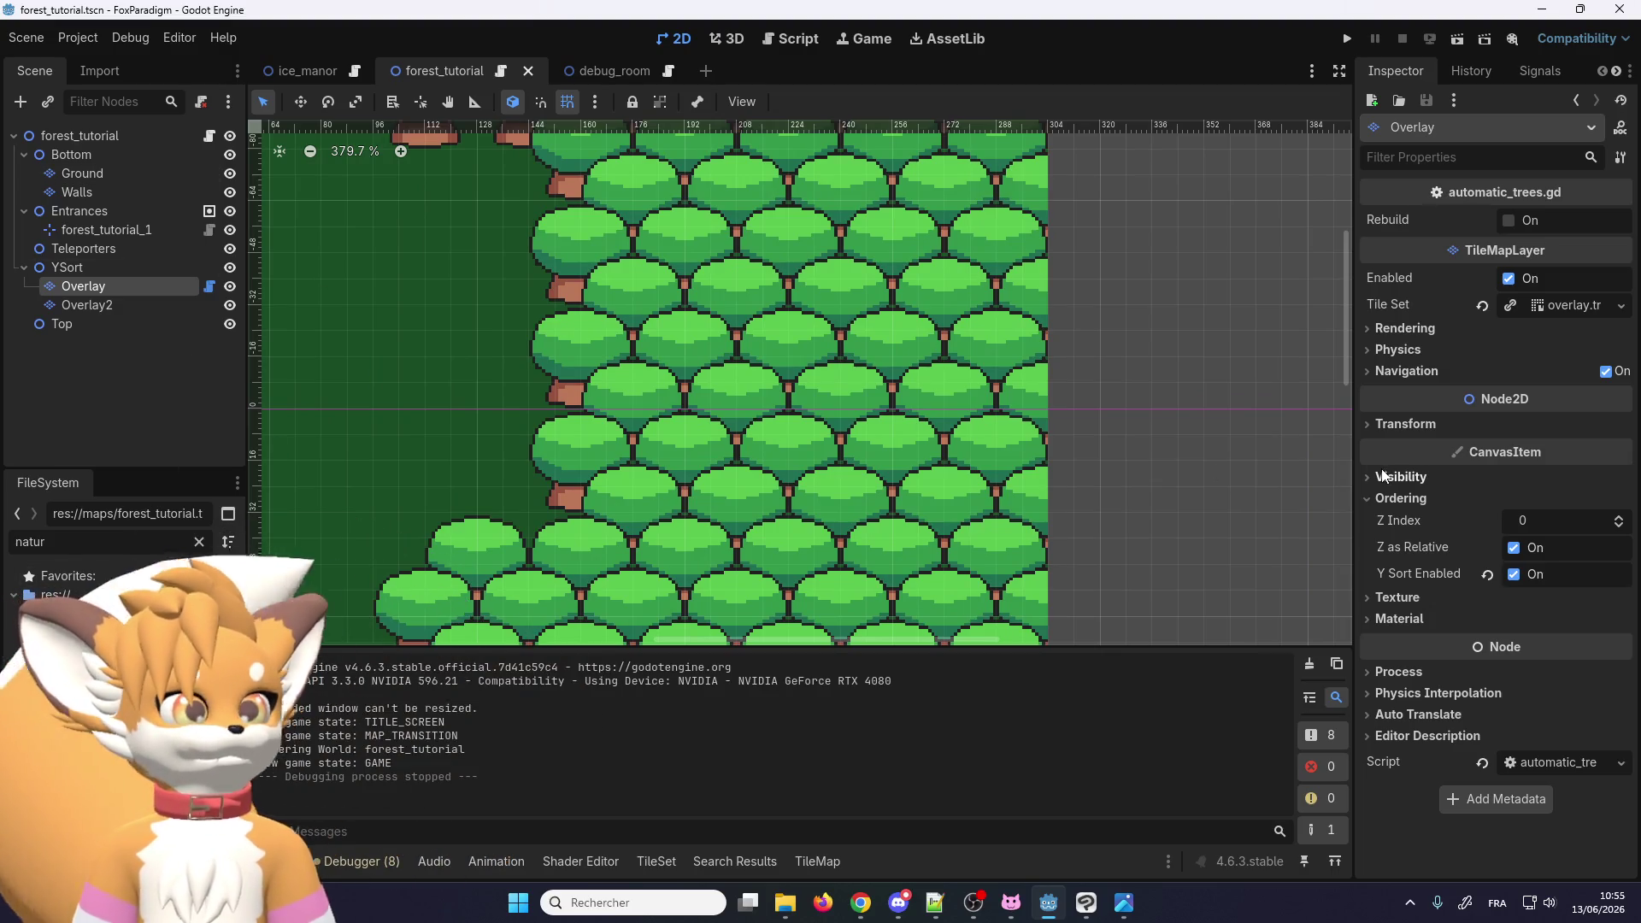
left_click(124, 248)
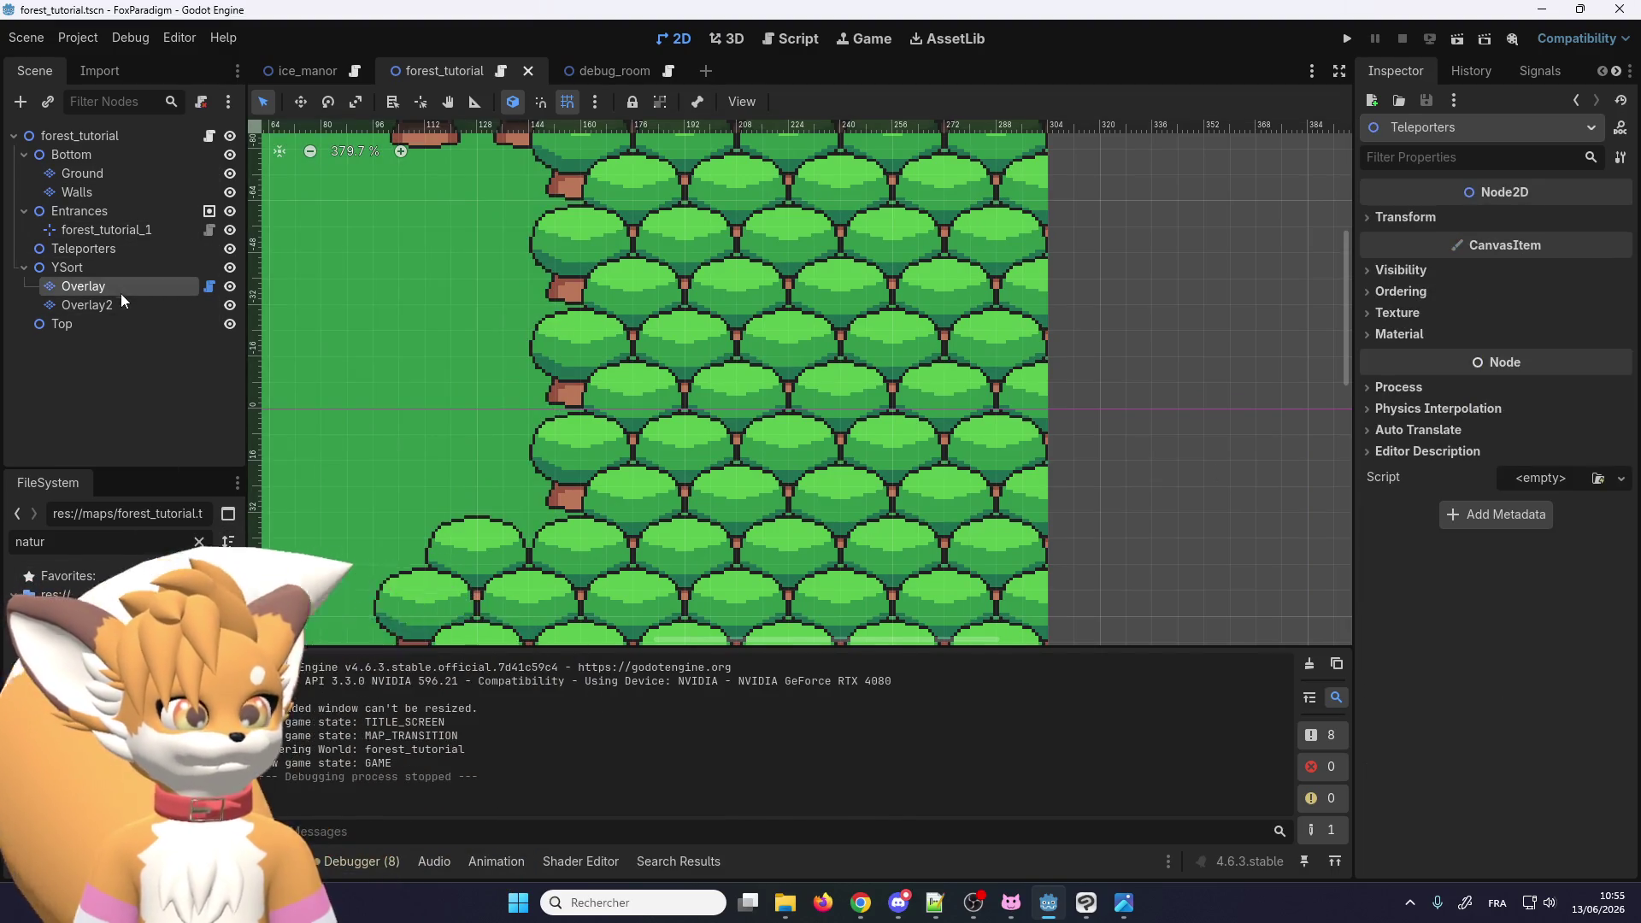
Step: Reselect the Overlay layer so its tile atlas shows in the TileMap panel
left_click(120, 291)
scroll(651, 438, "down", 1)
scroll(651, 432, "up", 4)
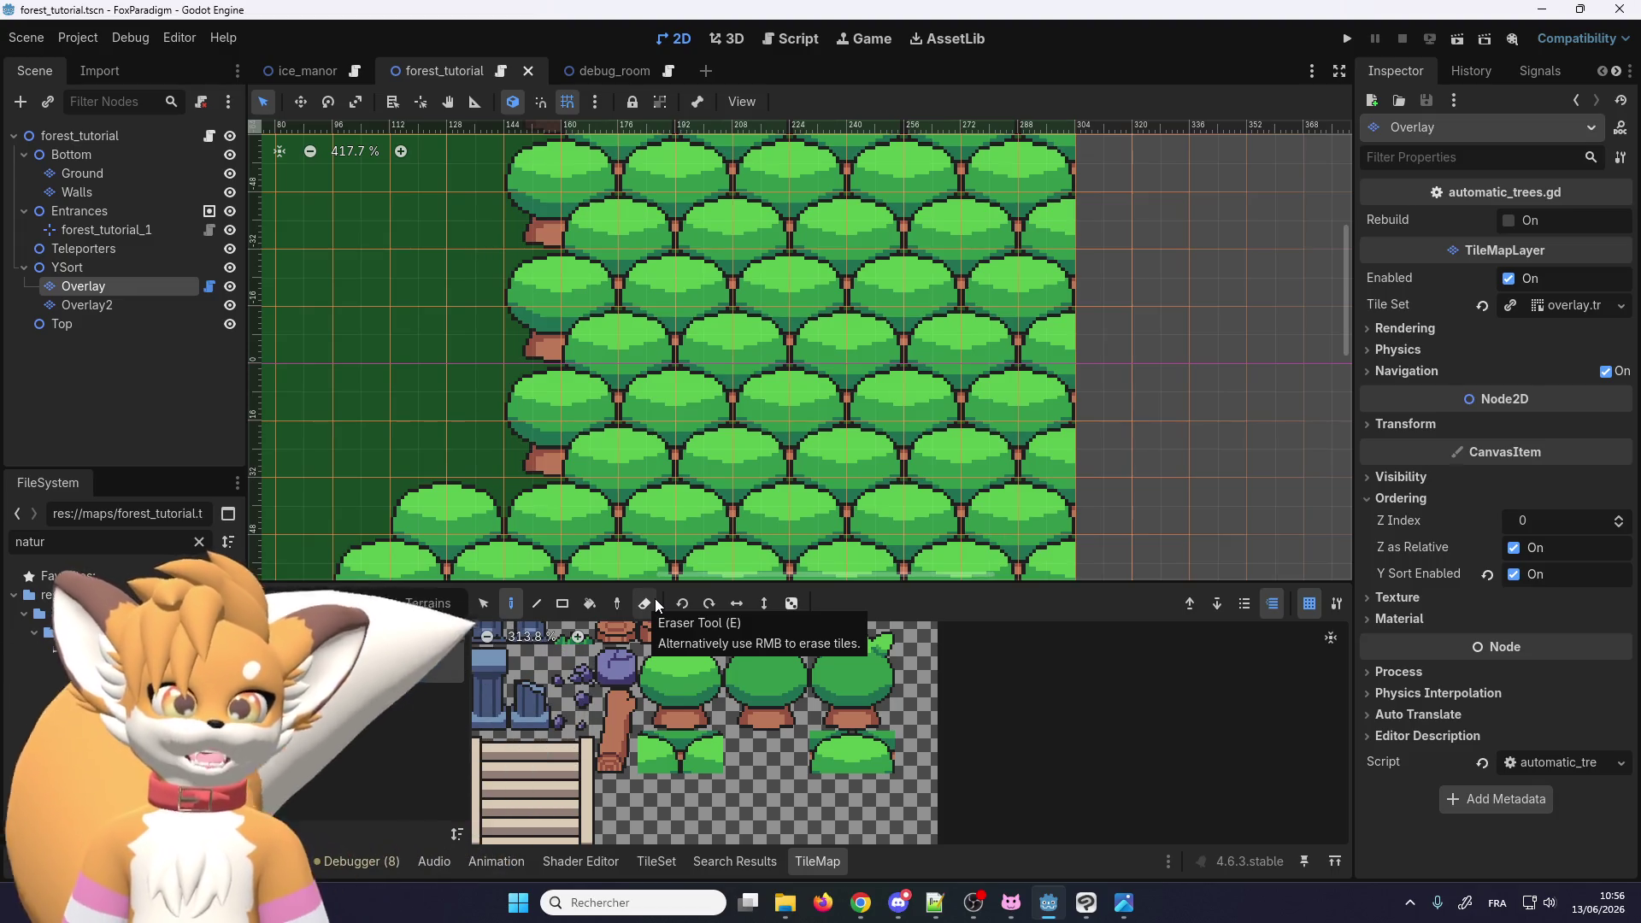
Step: With the eraser, remove the tree row from cell (7,5) to the map's right edge
scroll(724, 359, "up", 5)
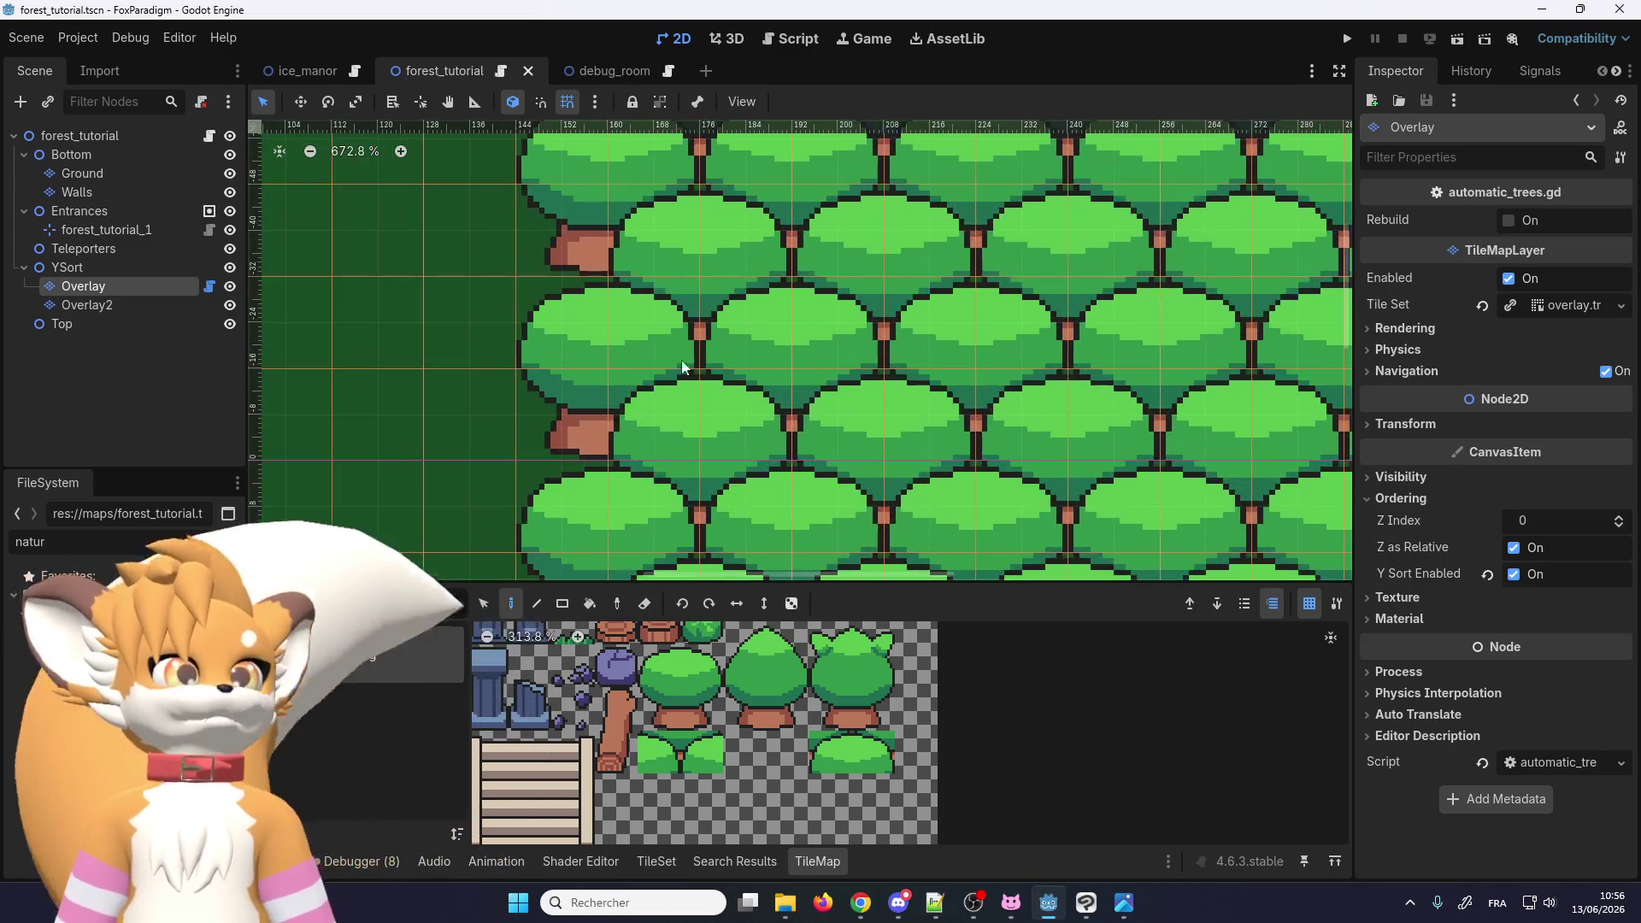
left_click(644, 604)
scroll(633, 475, "down", 2)
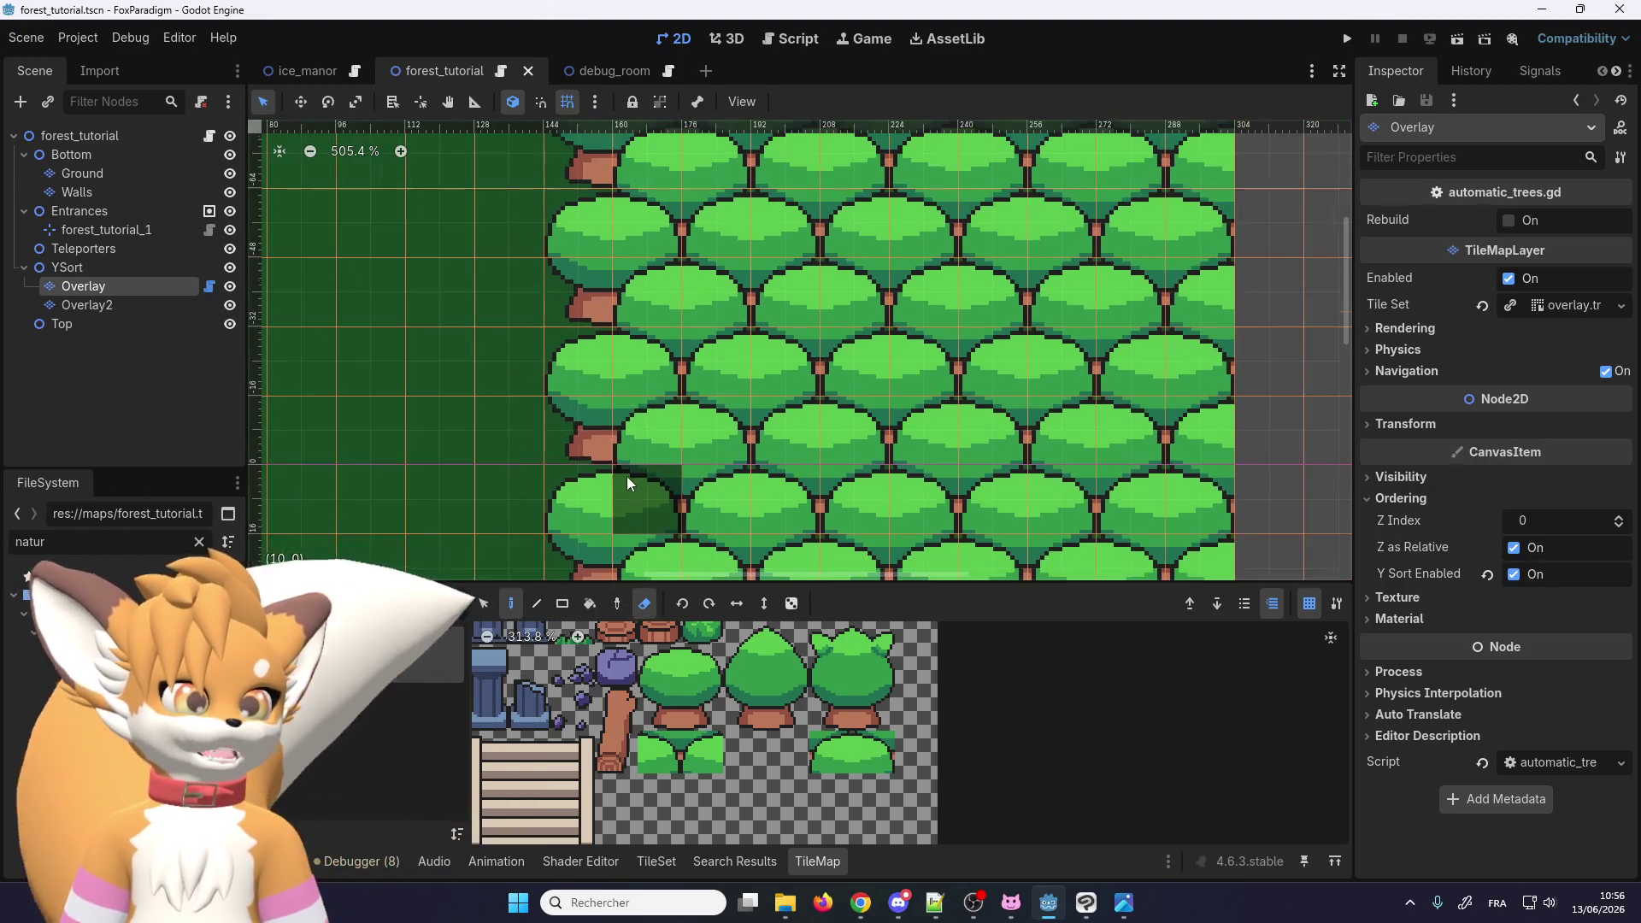
scroll(568, 417, "down", 2)
scroll(570, 414, "down", 3)
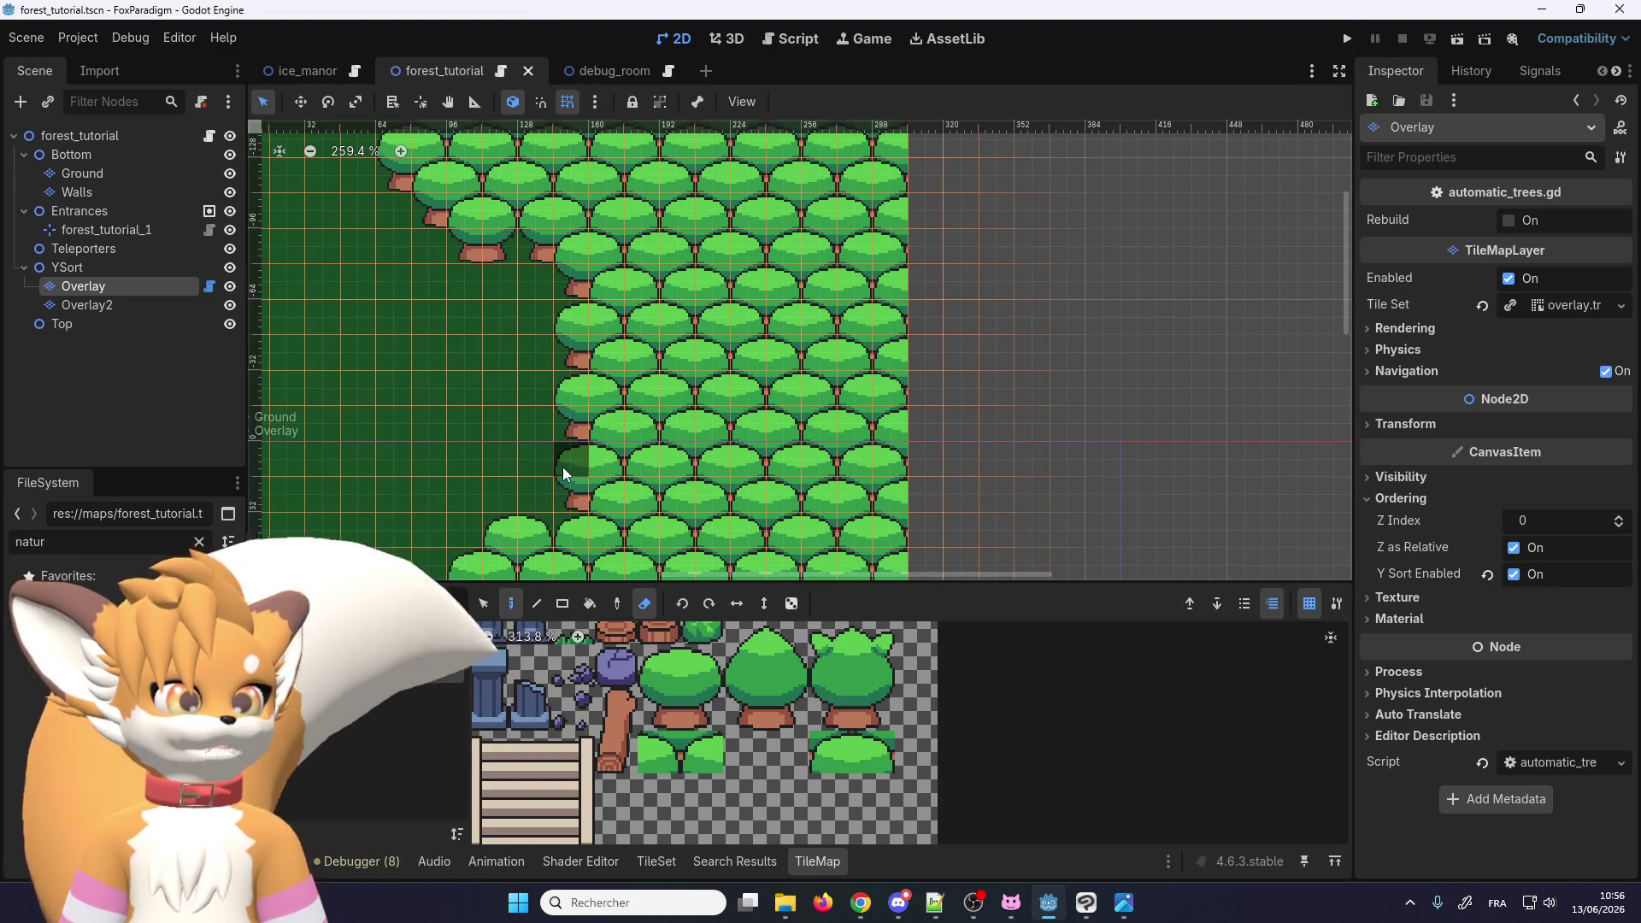
scroll(646, 377, "down", 2)
scroll(637, 410, "up", 3)
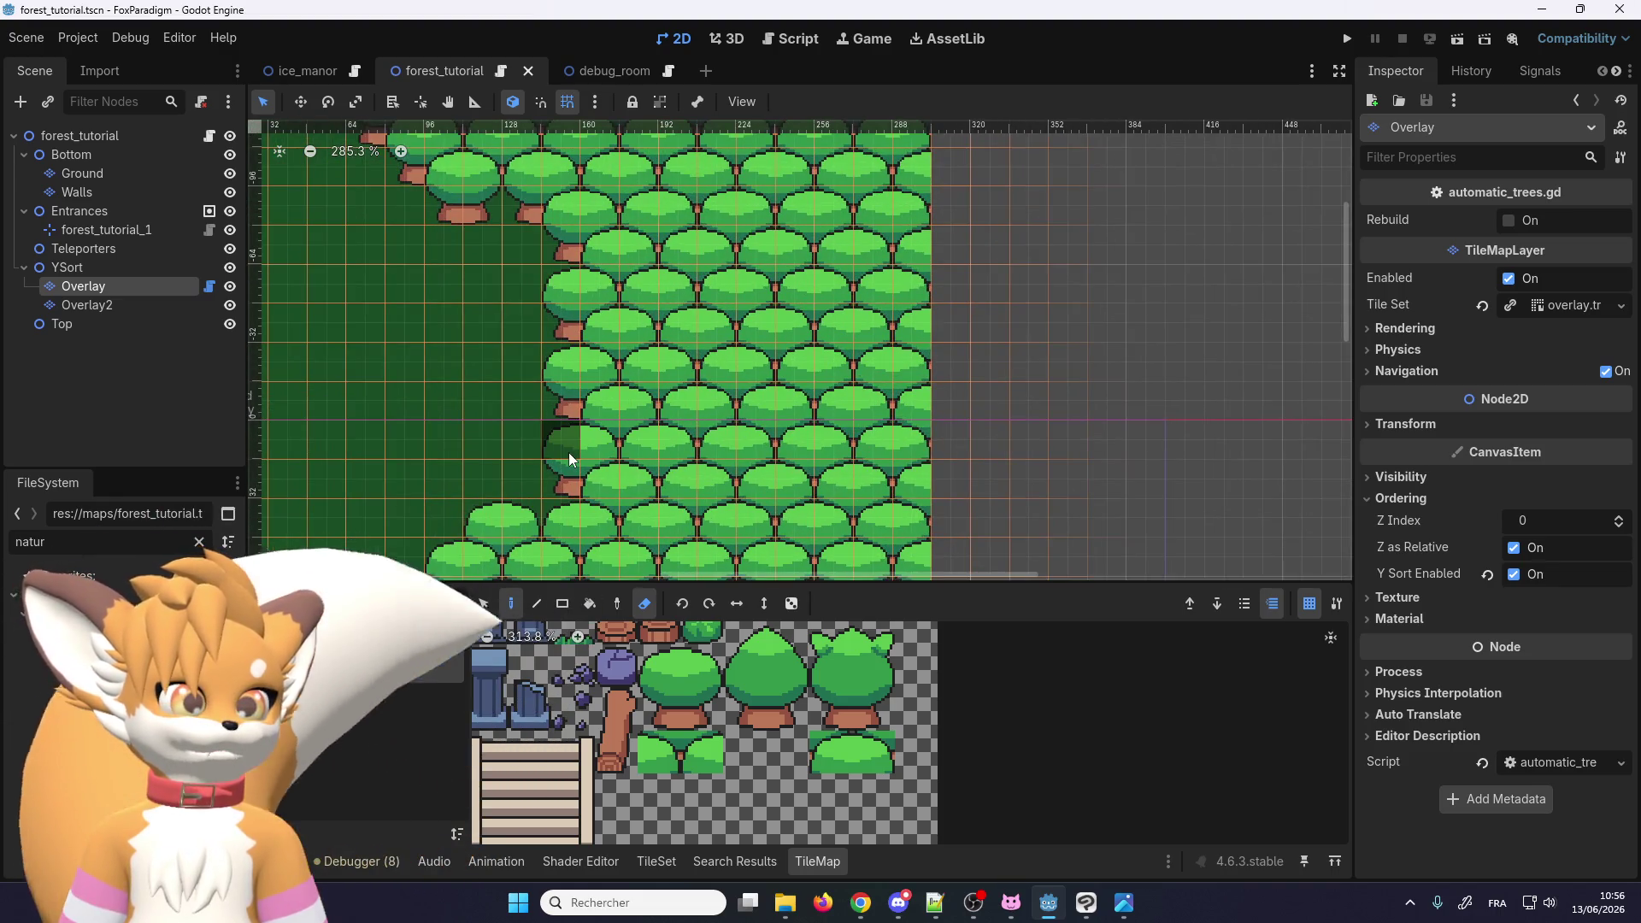
scroll(684, 402, "down", 4)
scroll(727, 385, "down", 10)
scroll(671, 419, "up", 12)
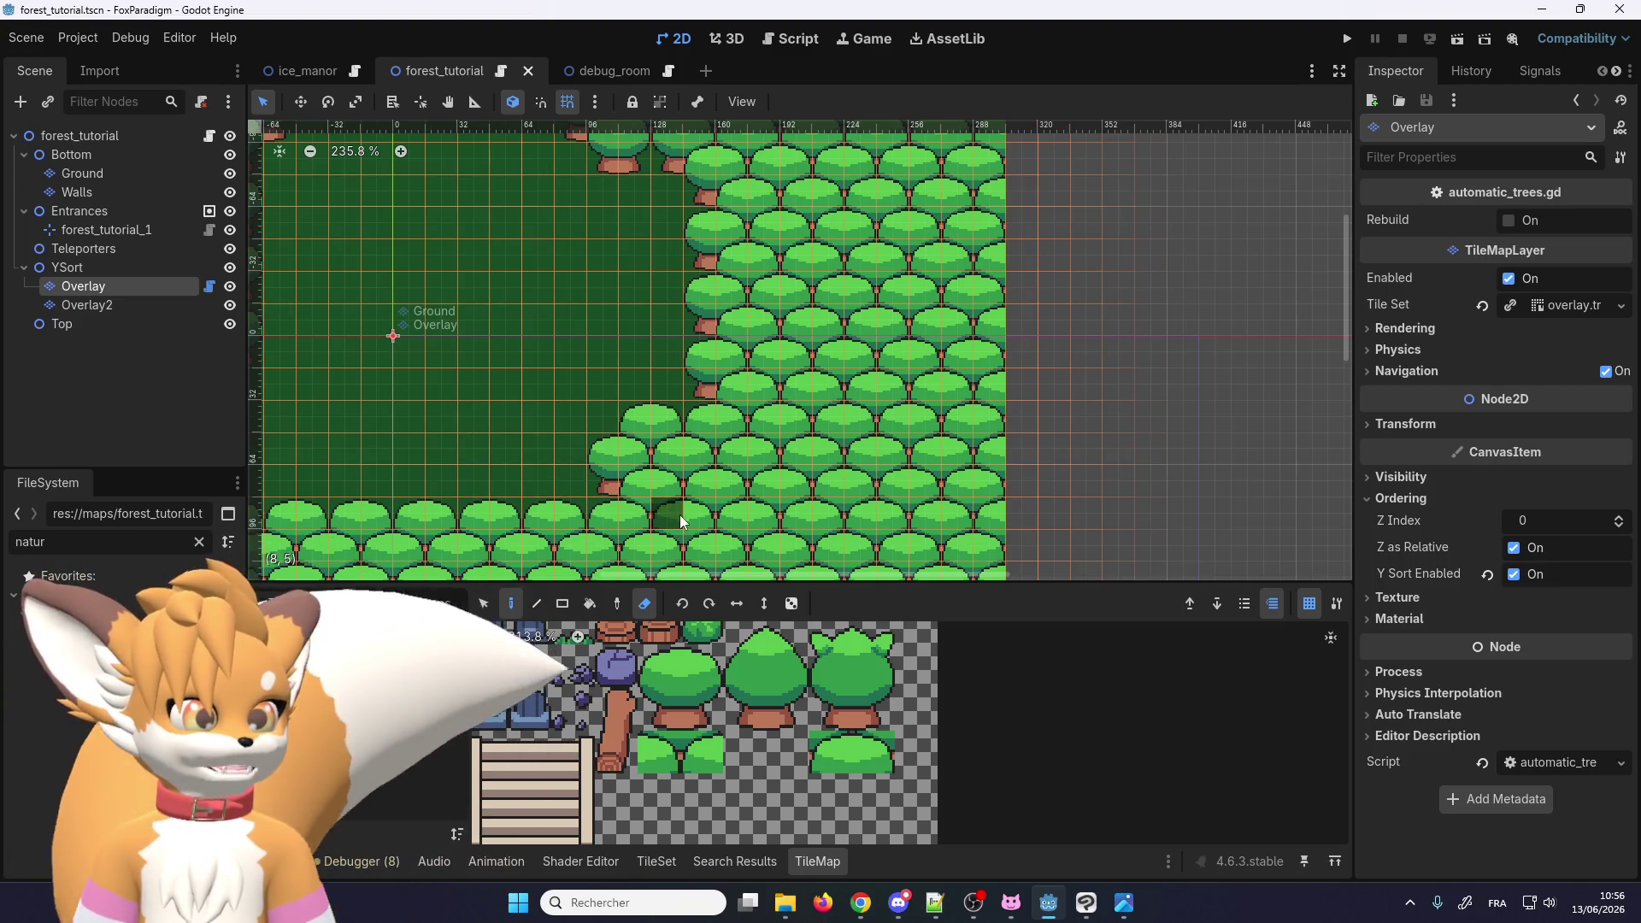
left_click(636, 516)
mouse_move(651, 515)
left_mouse_down()
mouse_move(992, 513)
mouse_move(817, 503)
left_mouse_up()
scroll(705, 501, "down", 2)
scroll(705, 501, "up", 4)
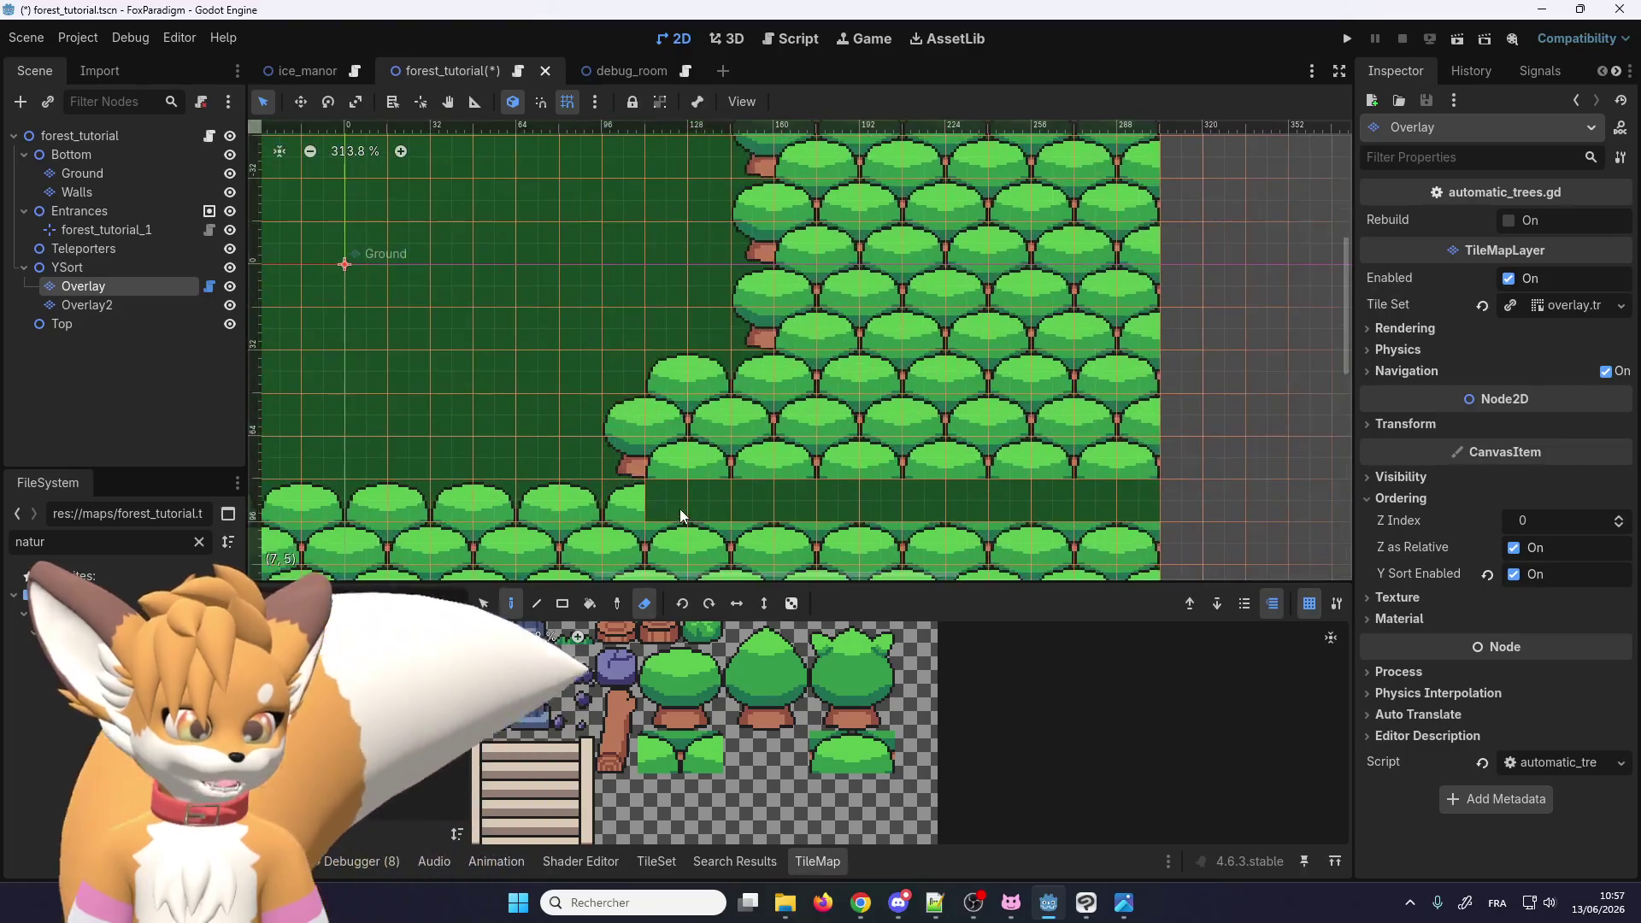
scroll(698, 485, "down", 1)
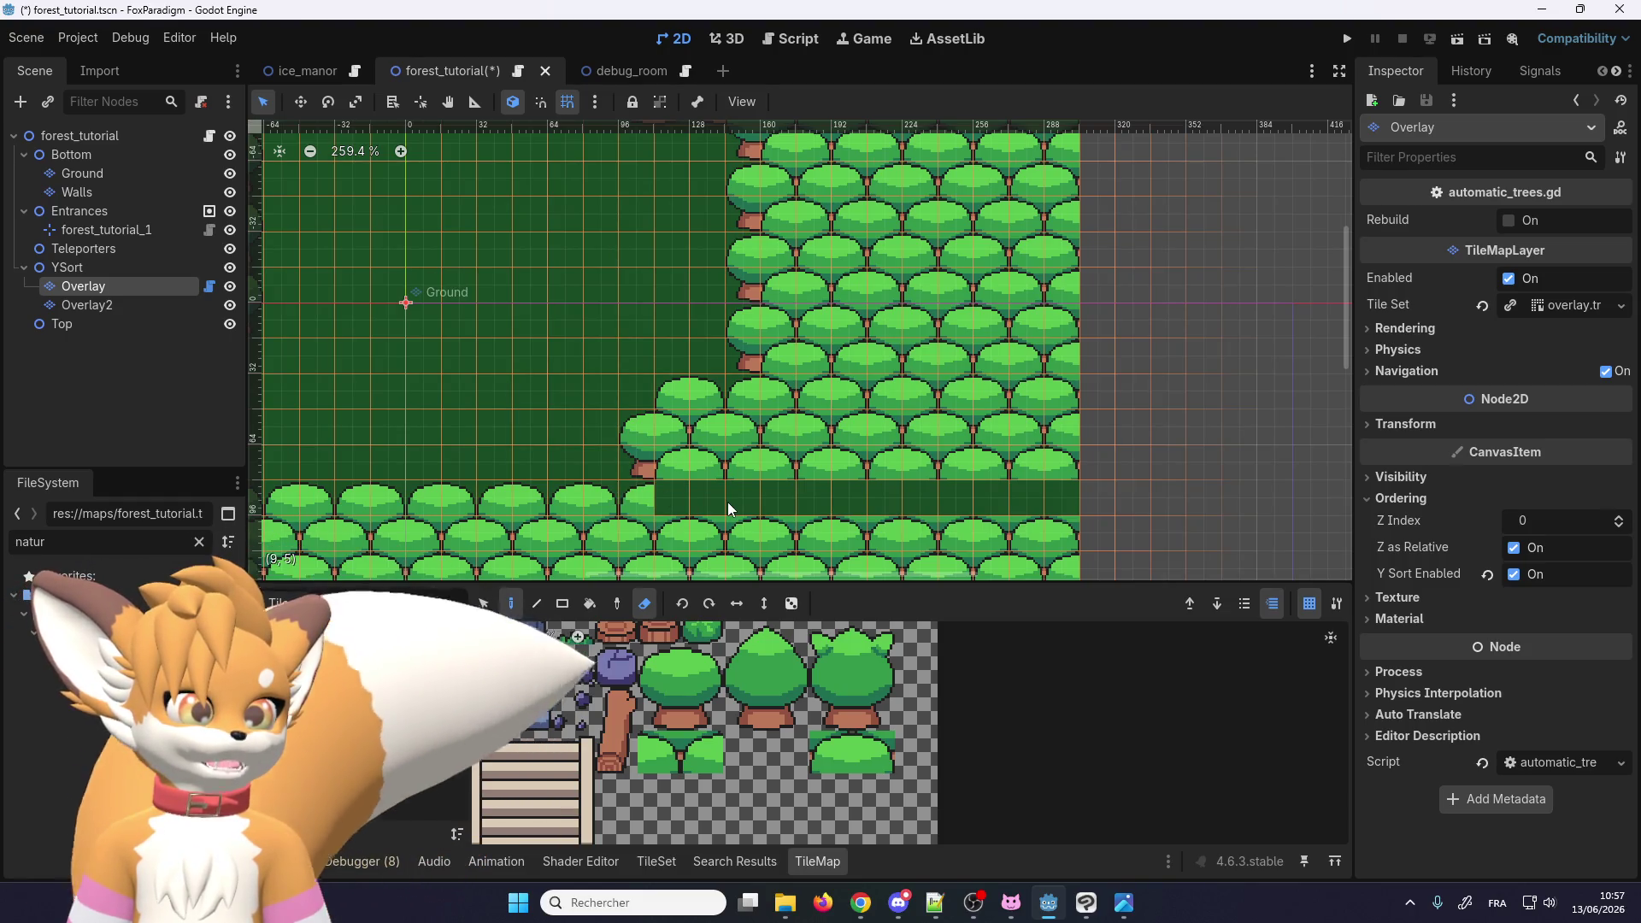
Step: On Overlay2, paint the two bush tiles in a row along the cleared strip
left_click(121, 311)
left_click_drag(807, 752, 865, 753)
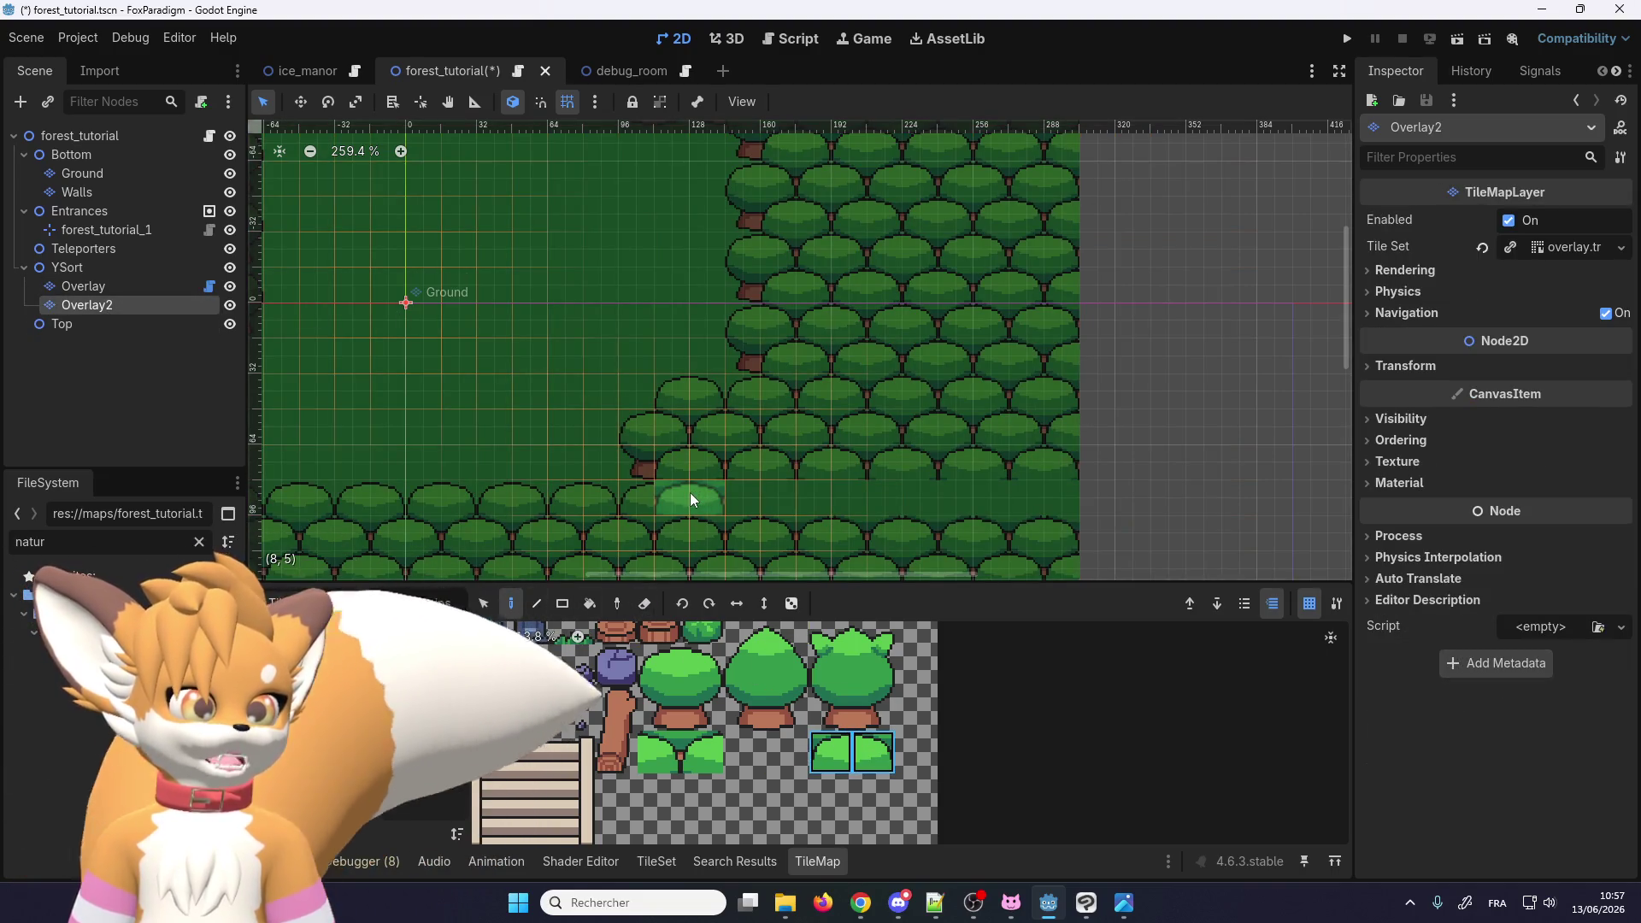
left_click_drag(724, 501, 1031, 493)
Step: Switch the brush to the right bush tile and save the forest_tutorial scene
left_click(830, 753)
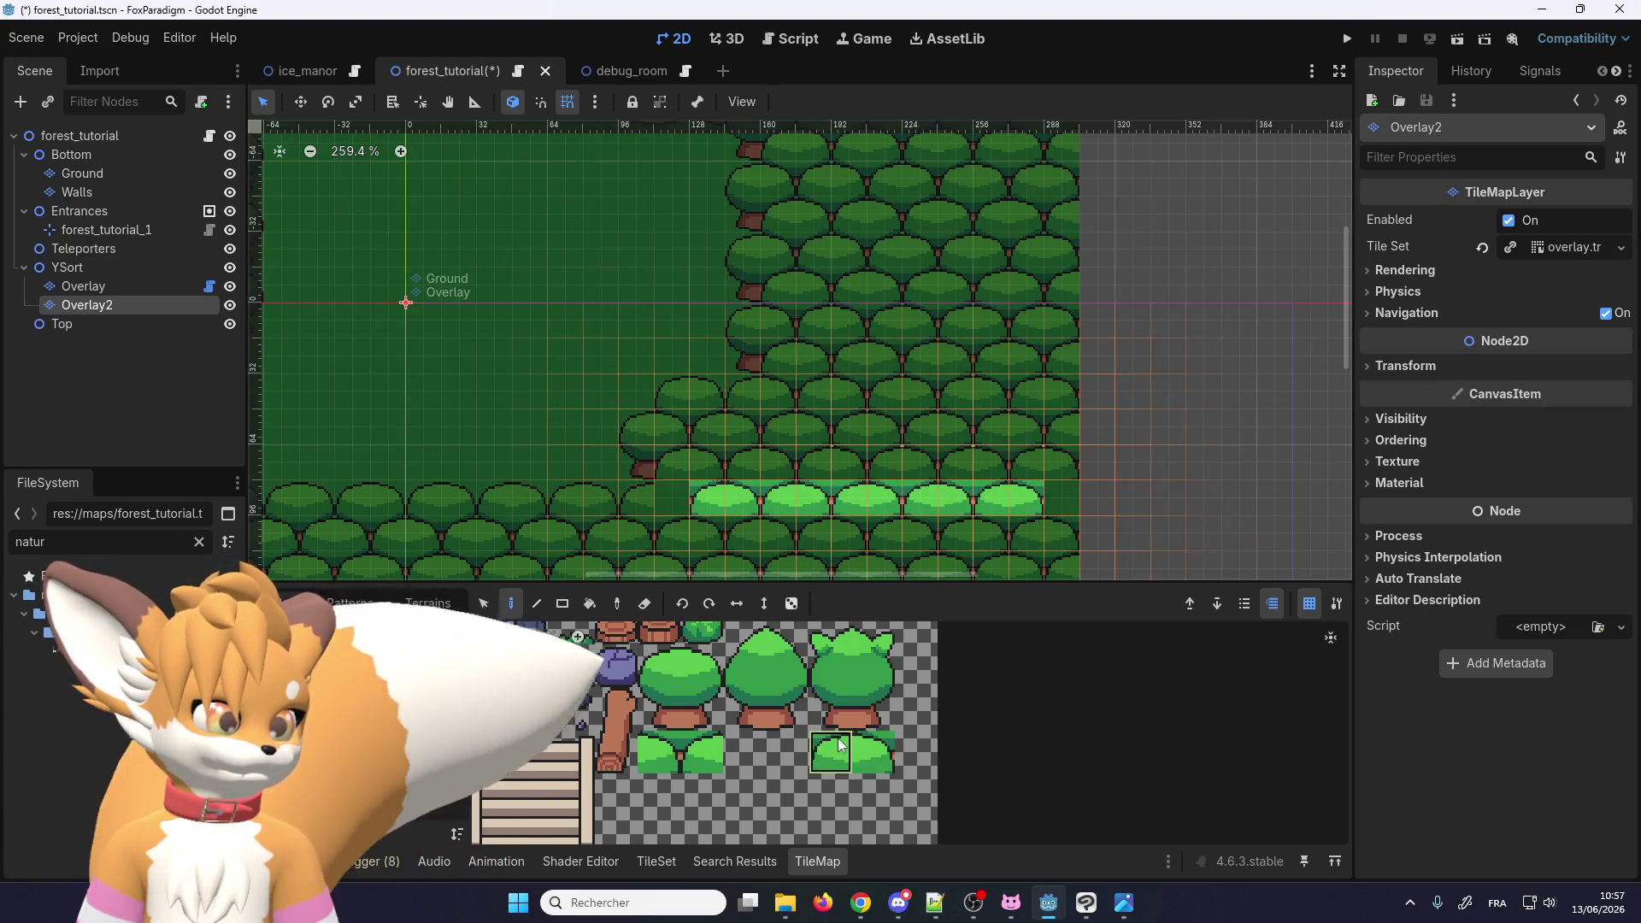
left_click(872, 750)
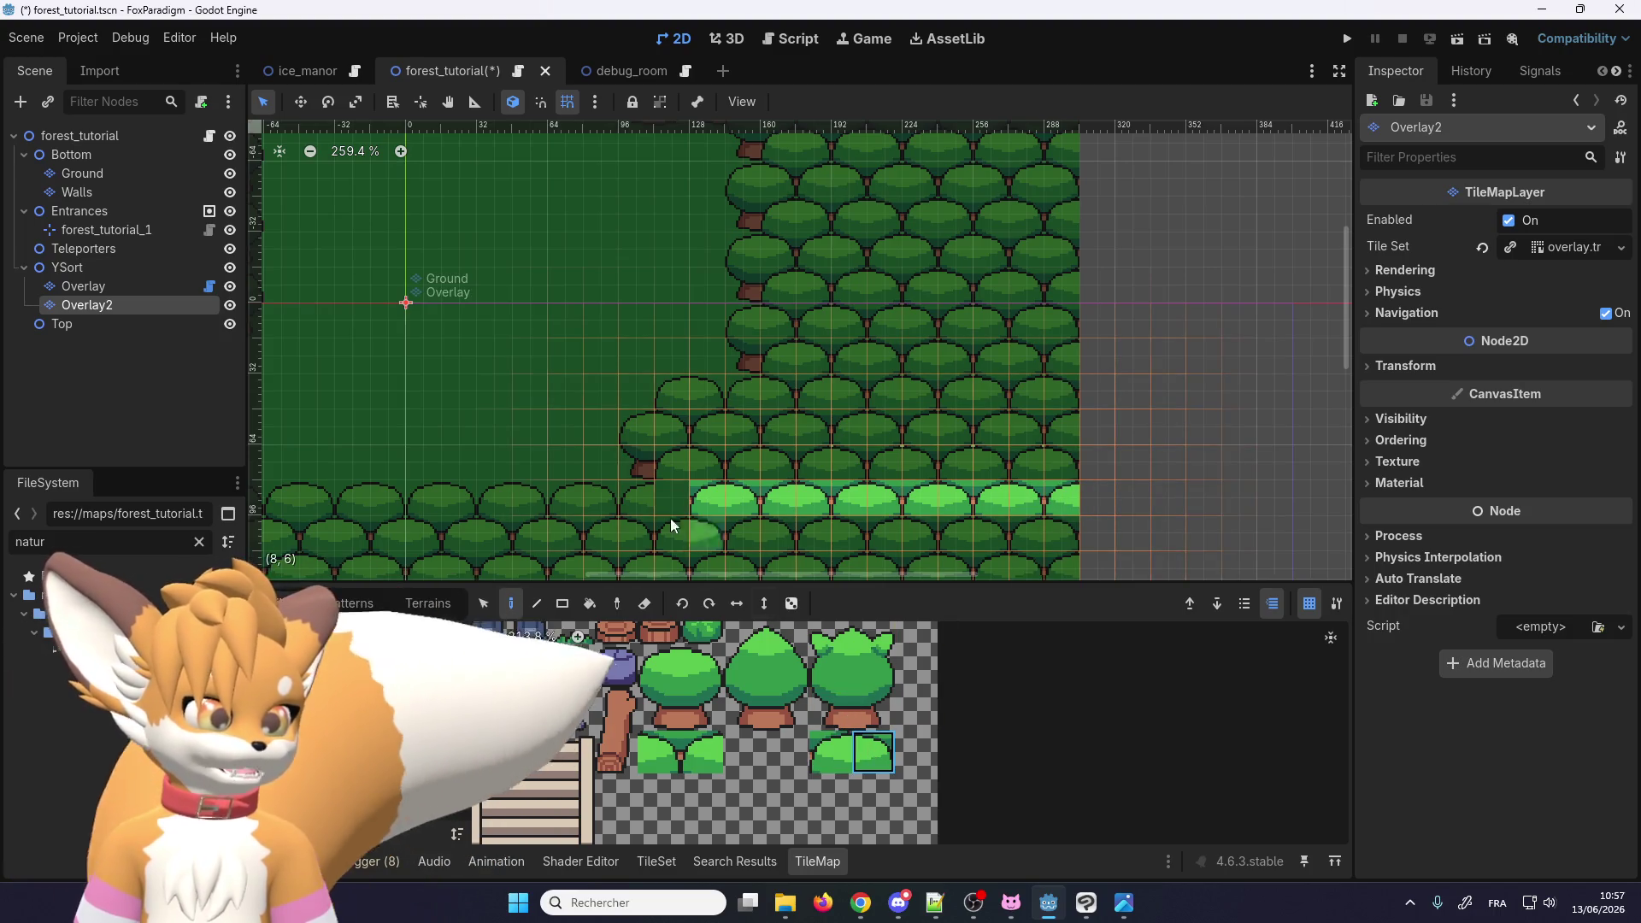
scroll(737, 365, "down", 2)
scroll(978, 484, "up", 2)
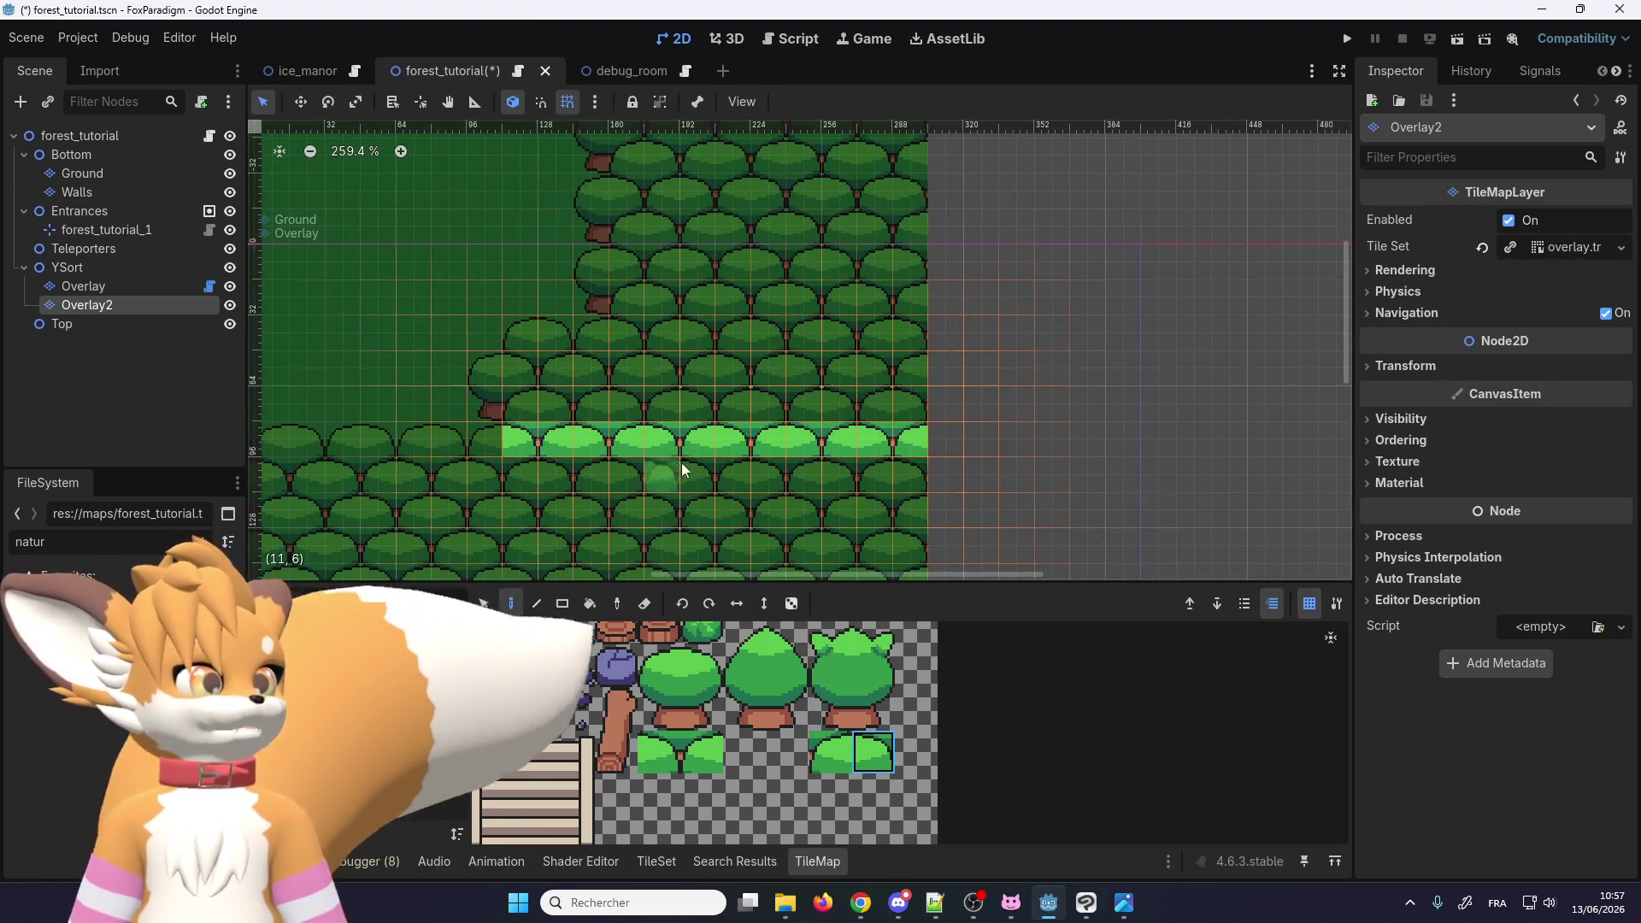
scroll(680, 466, "down", 3)
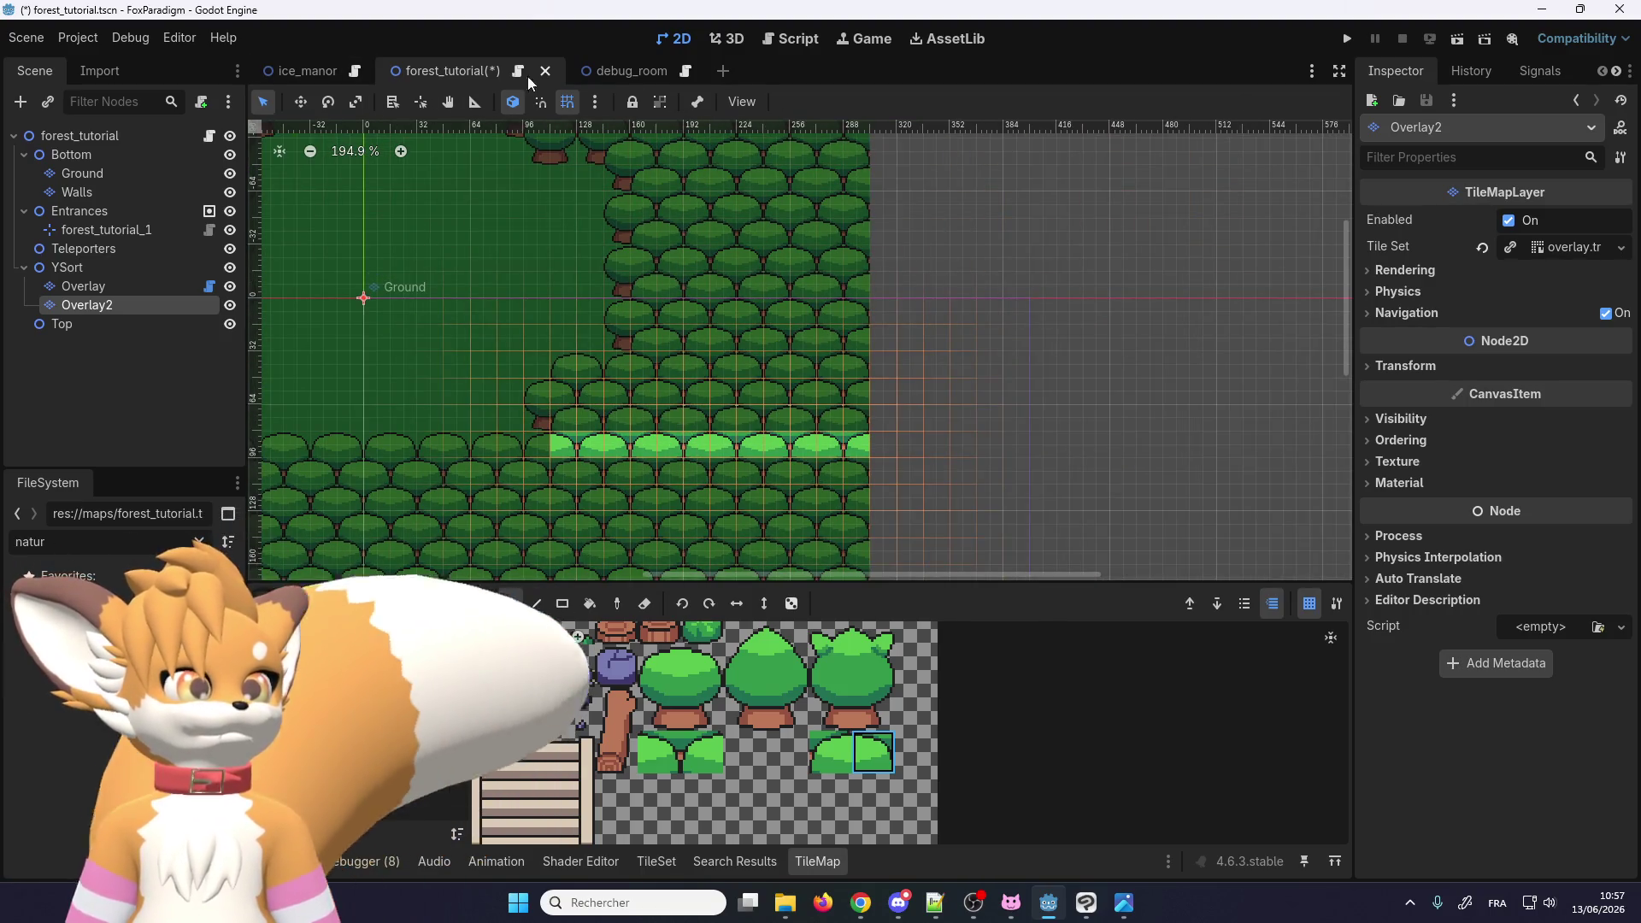
key("ctrl+s")
Step: Run the game, load save slot 1, walk the fox along the tree row, then close it
key("F5")
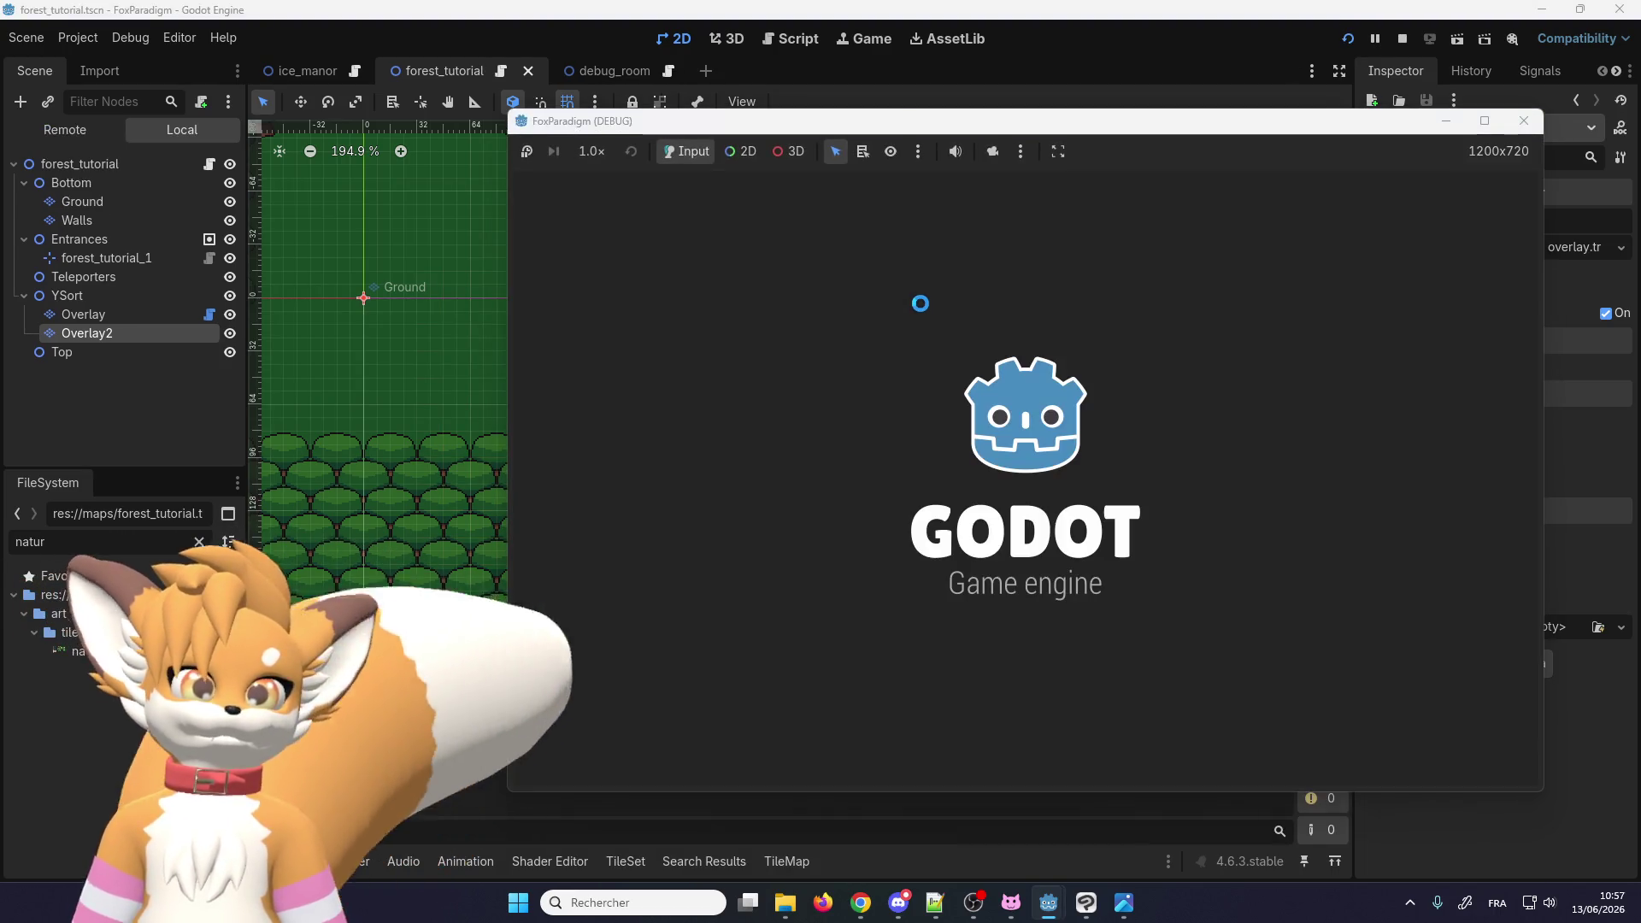
key("Return")
key("Return")
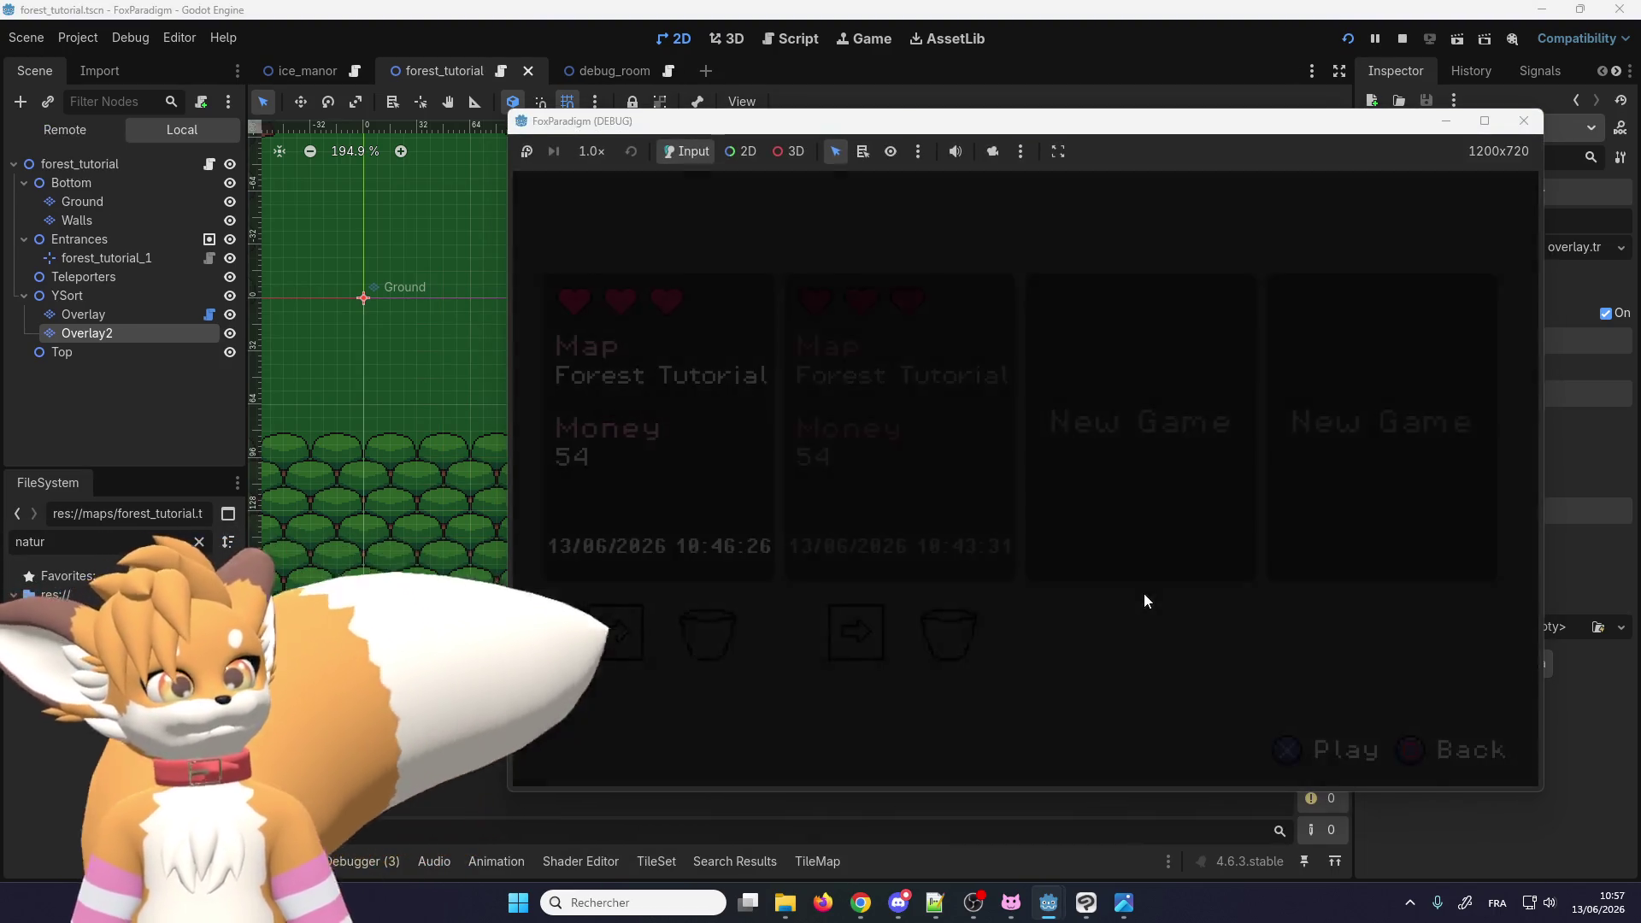
key("Down")
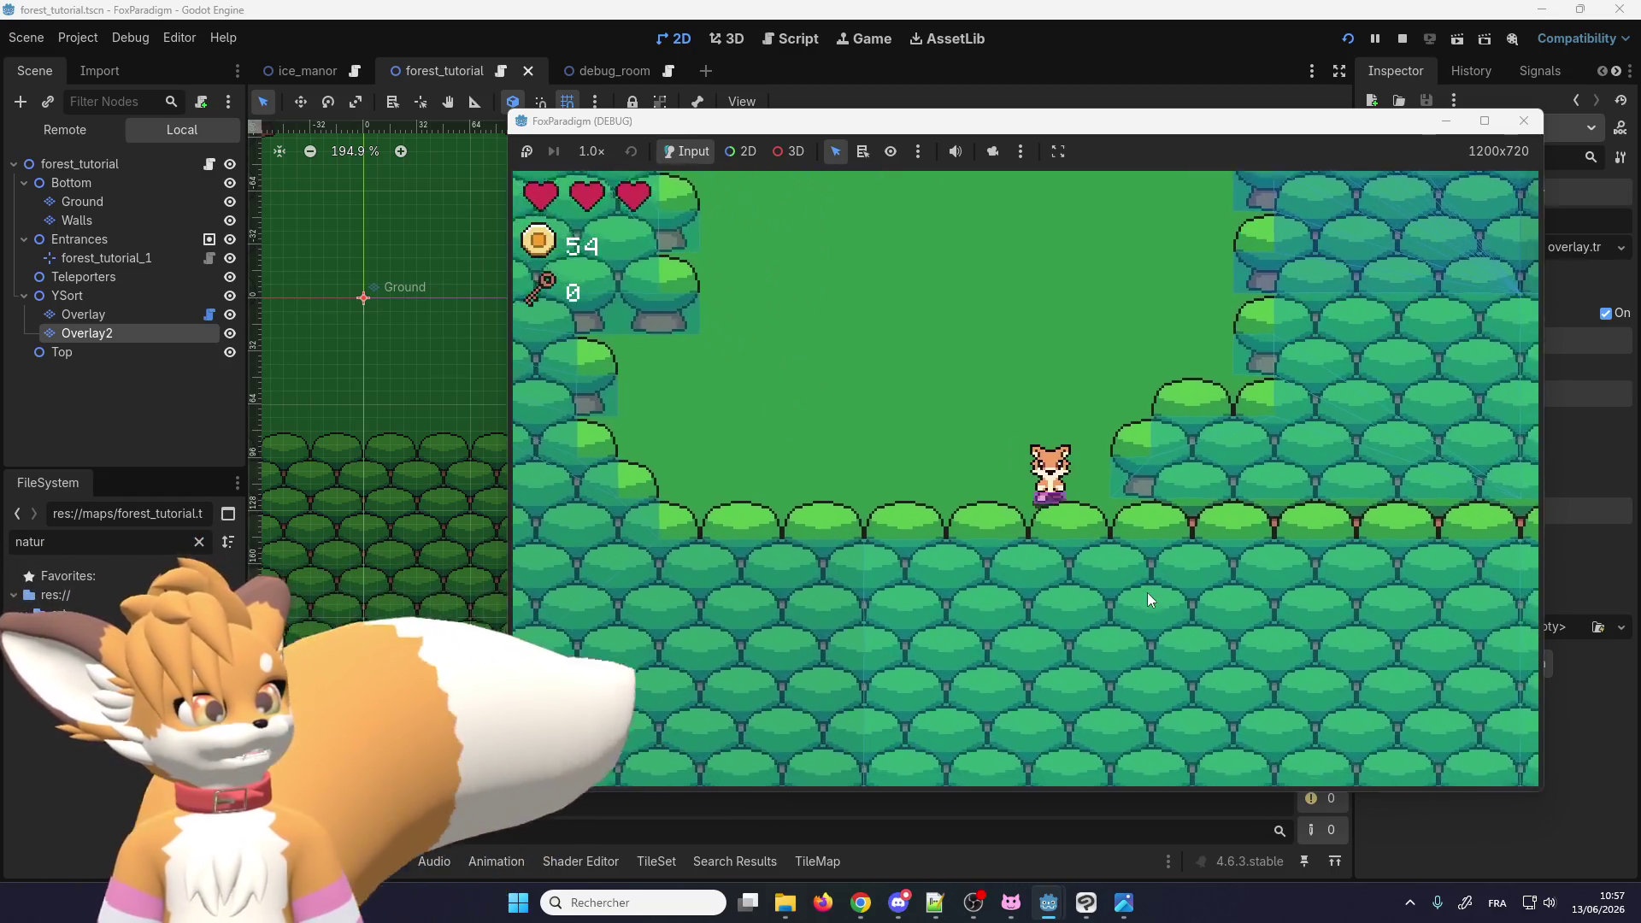
key("Left")
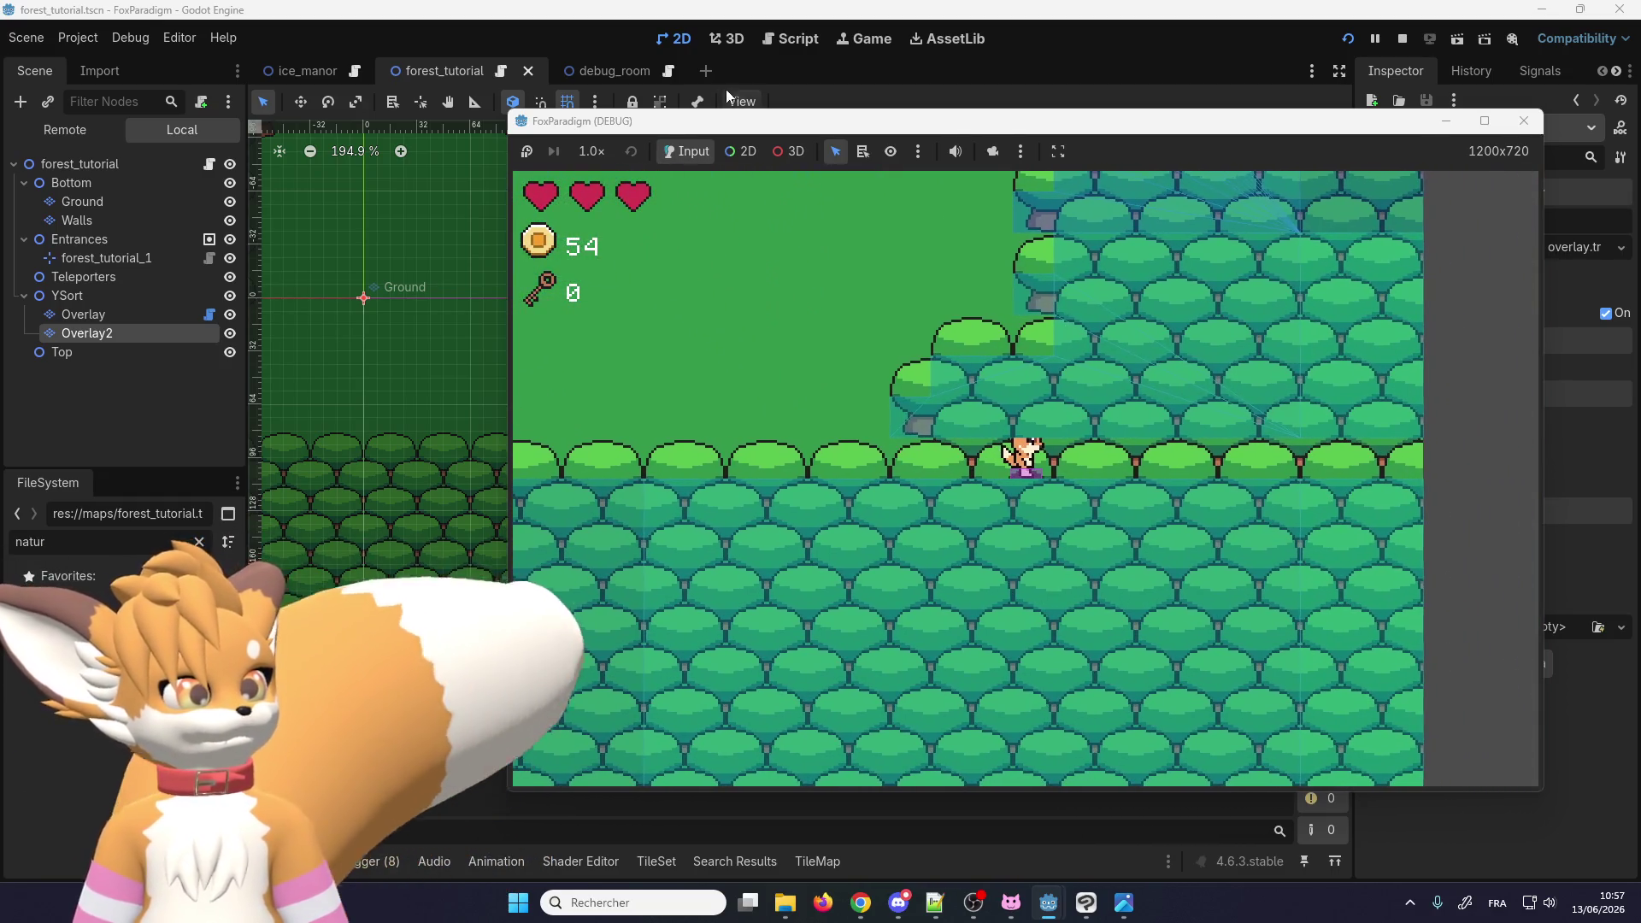
key("Right")
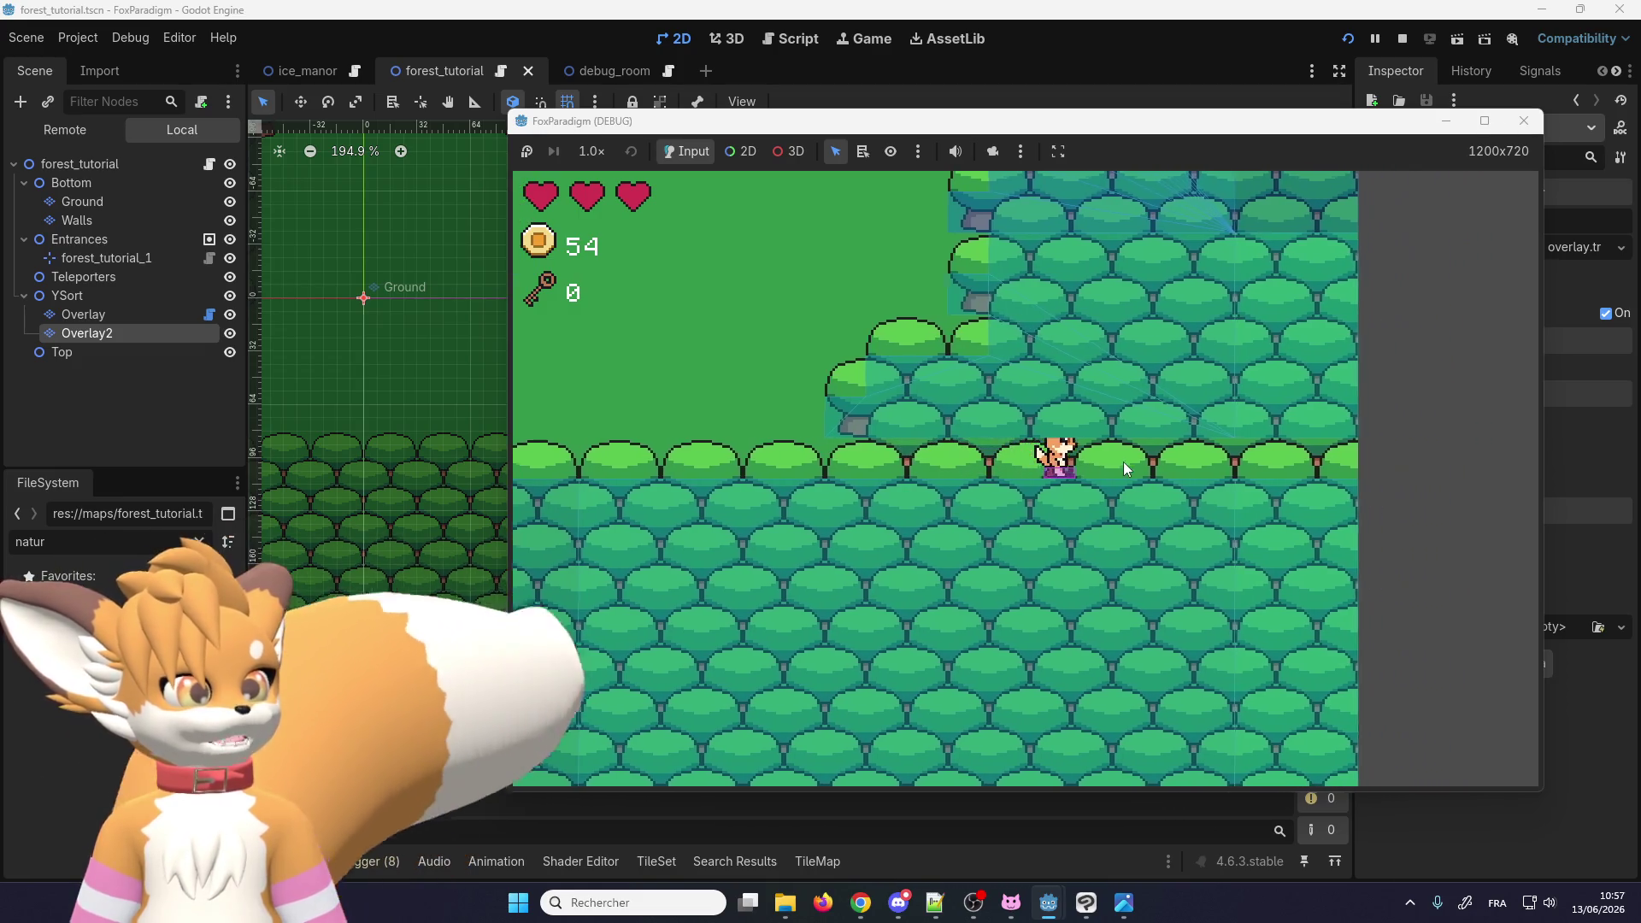
key("Left")
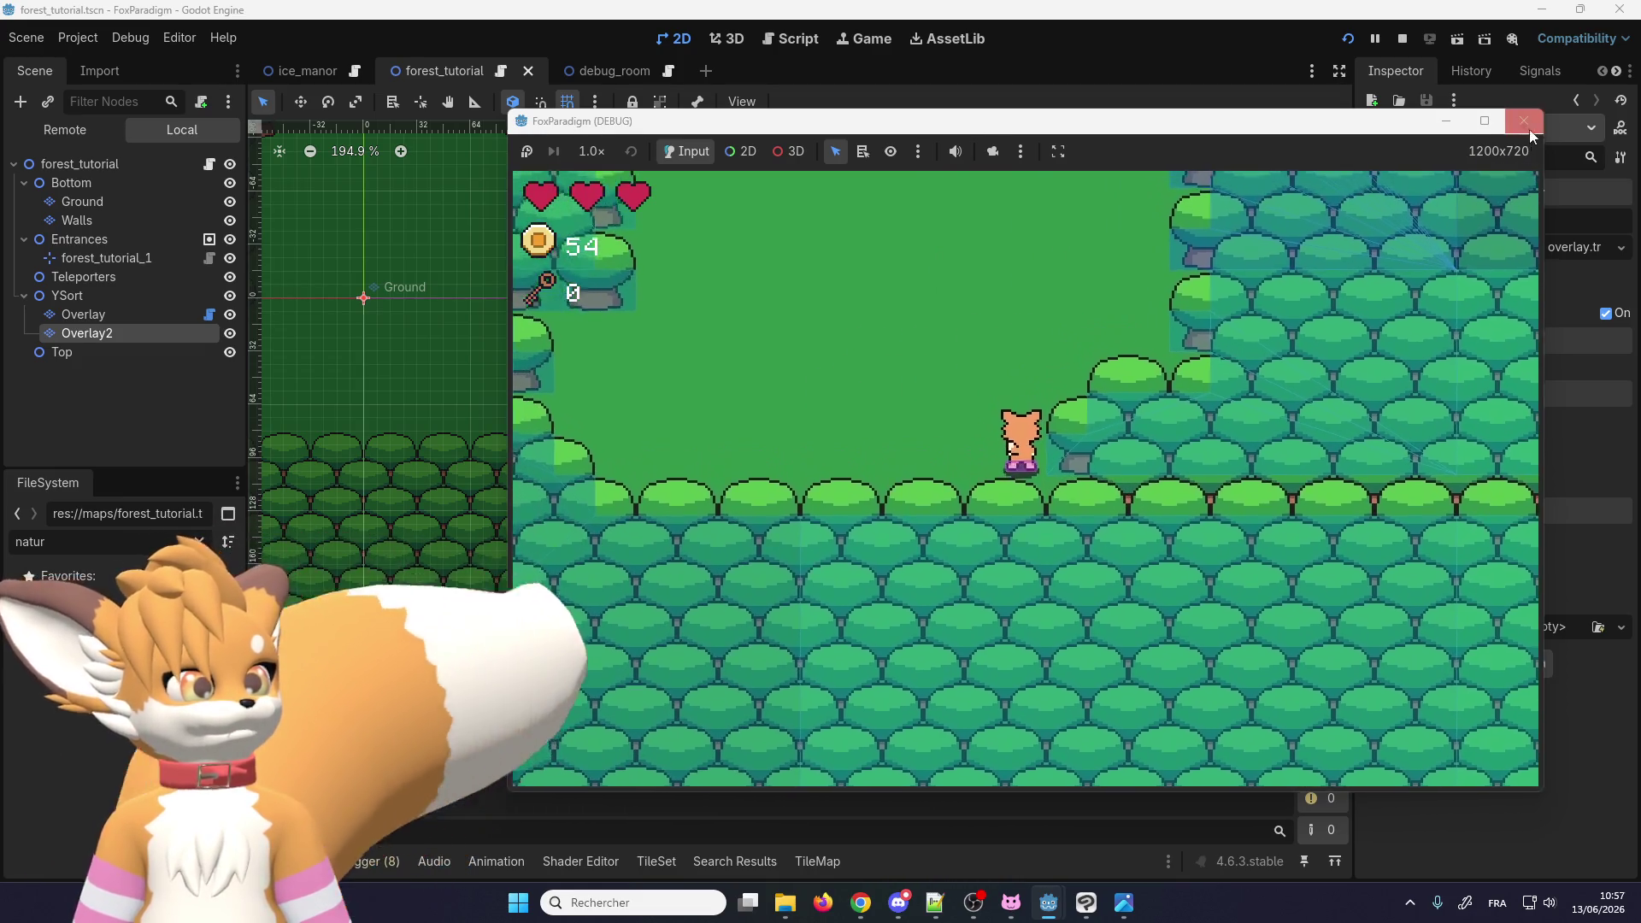
left_click(1524, 122)
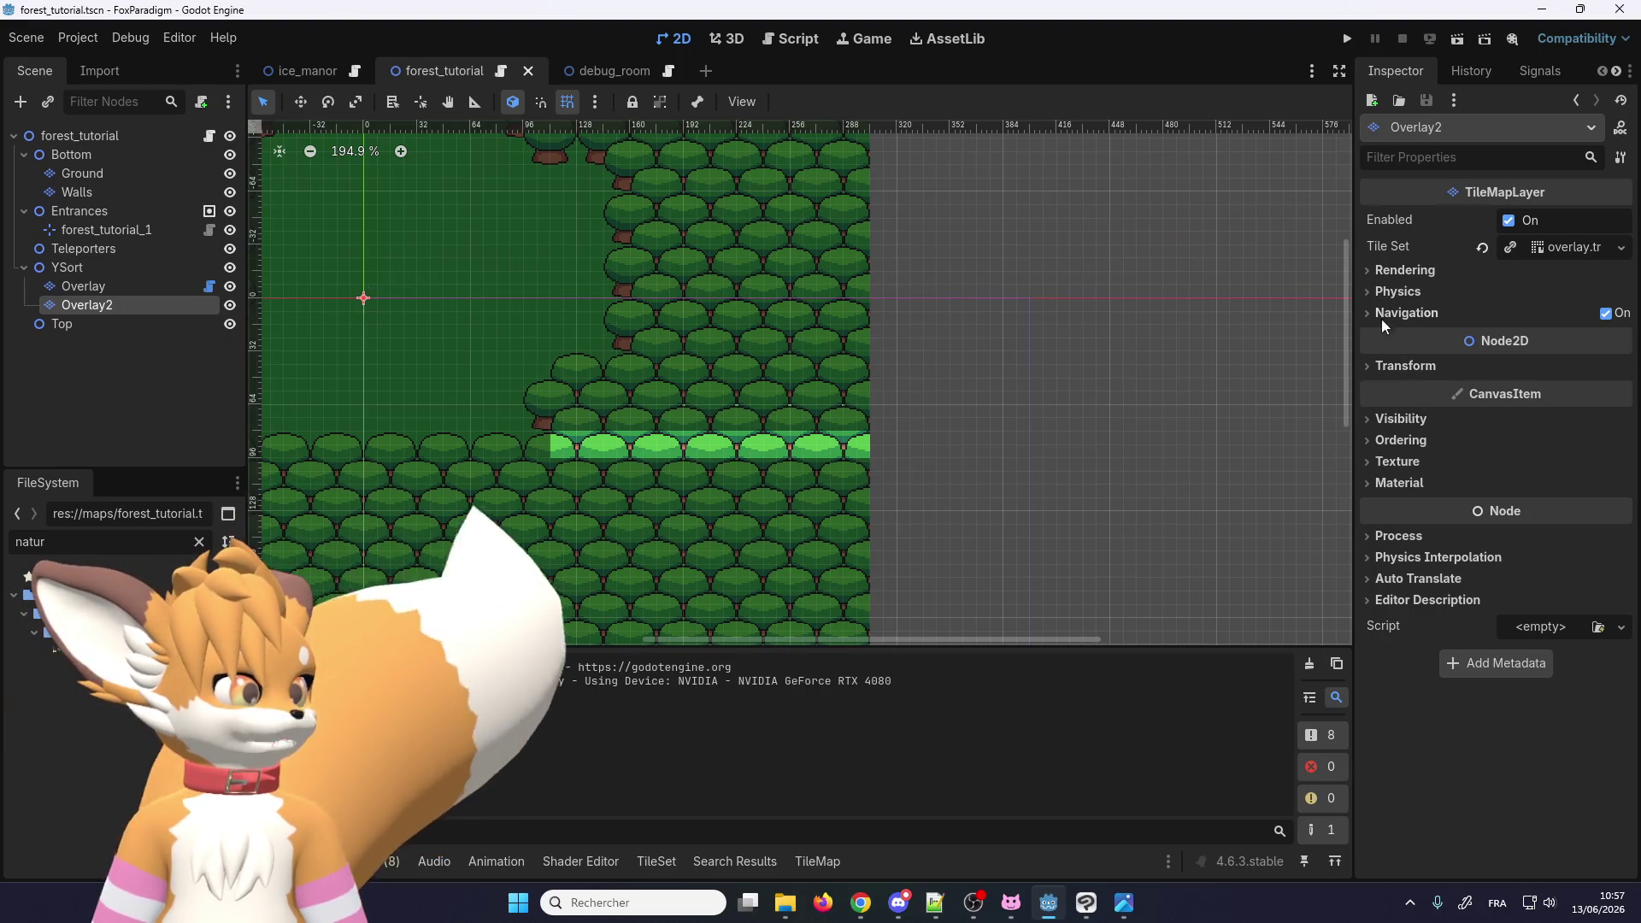
Step: Enable Y Sort under Ordering for the Overlay2 layer
left_click(133, 38)
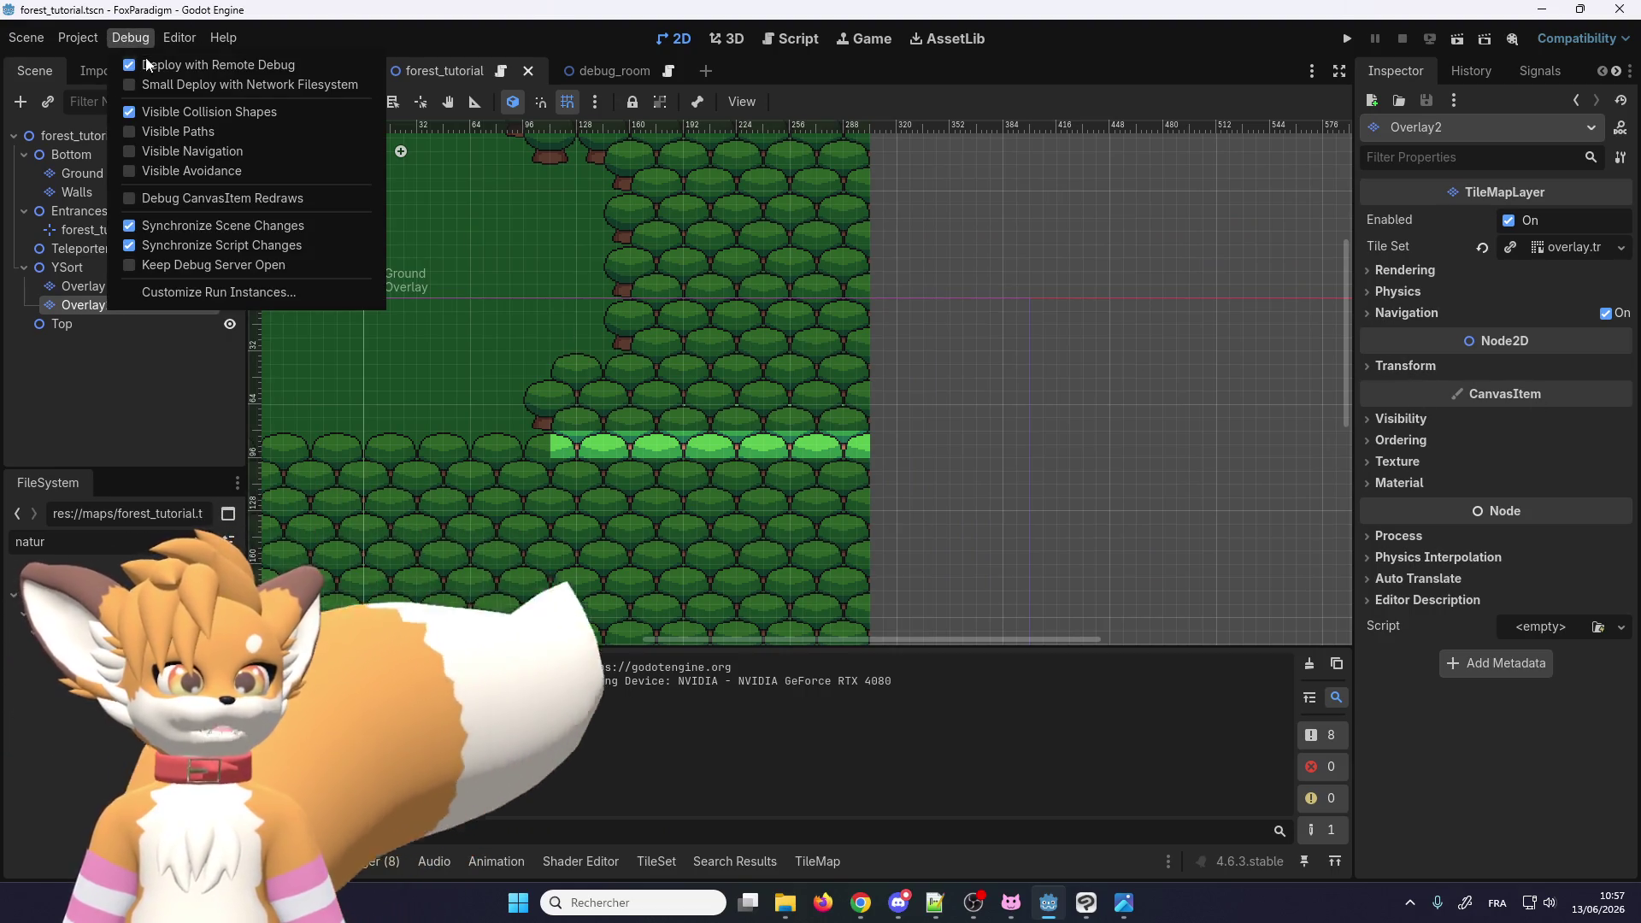
left_click(90, 306)
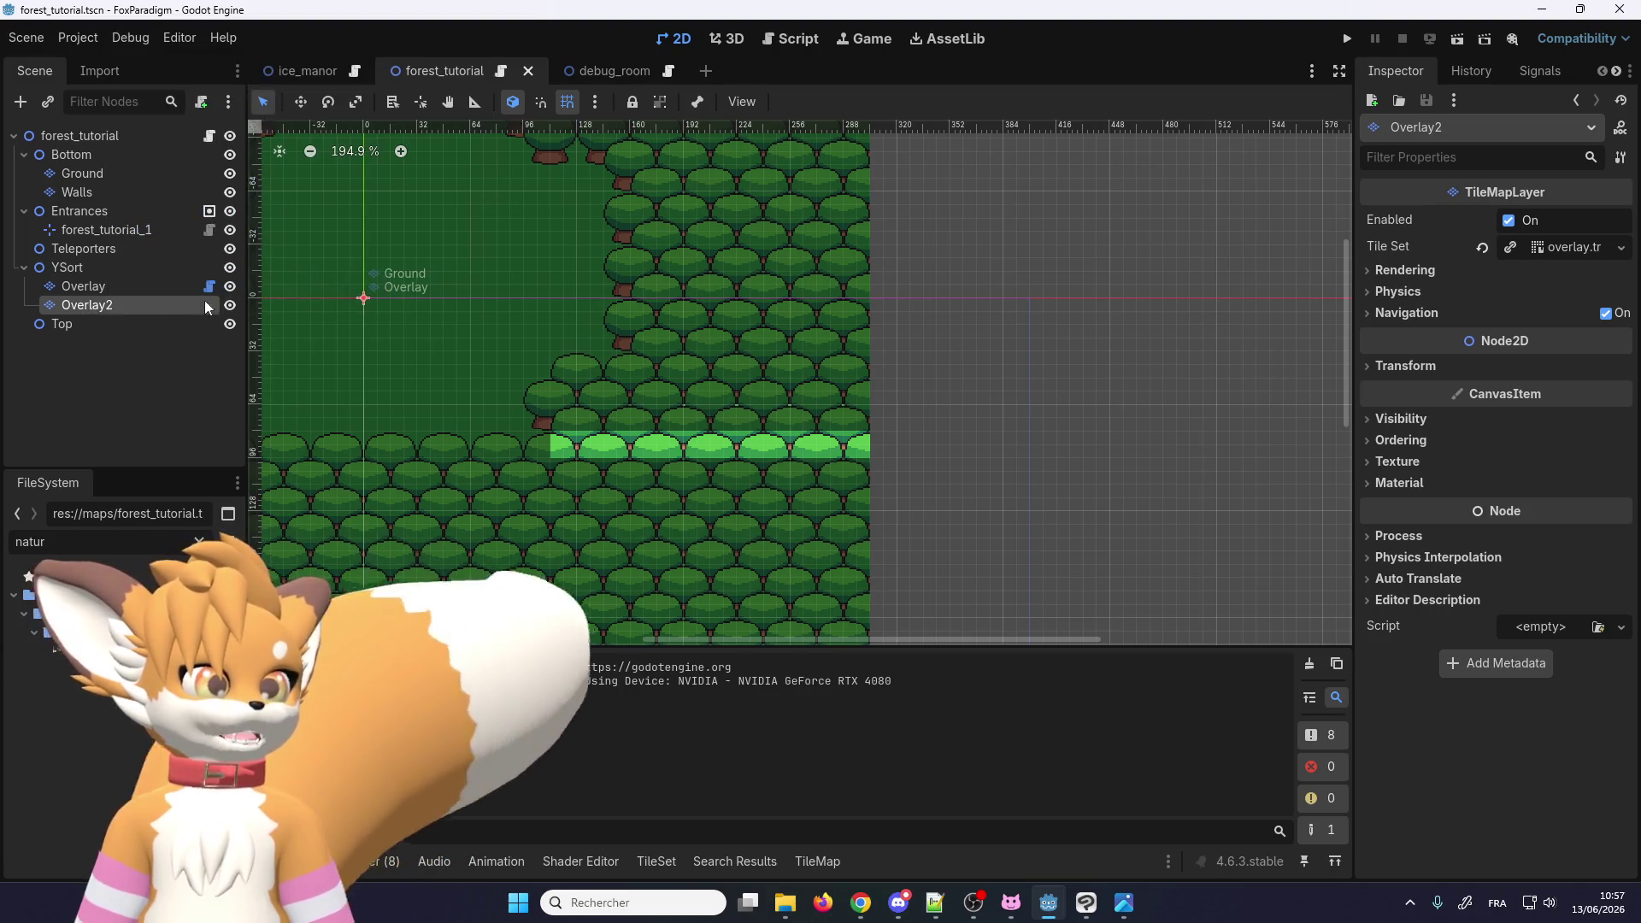
left_click(1401, 441)
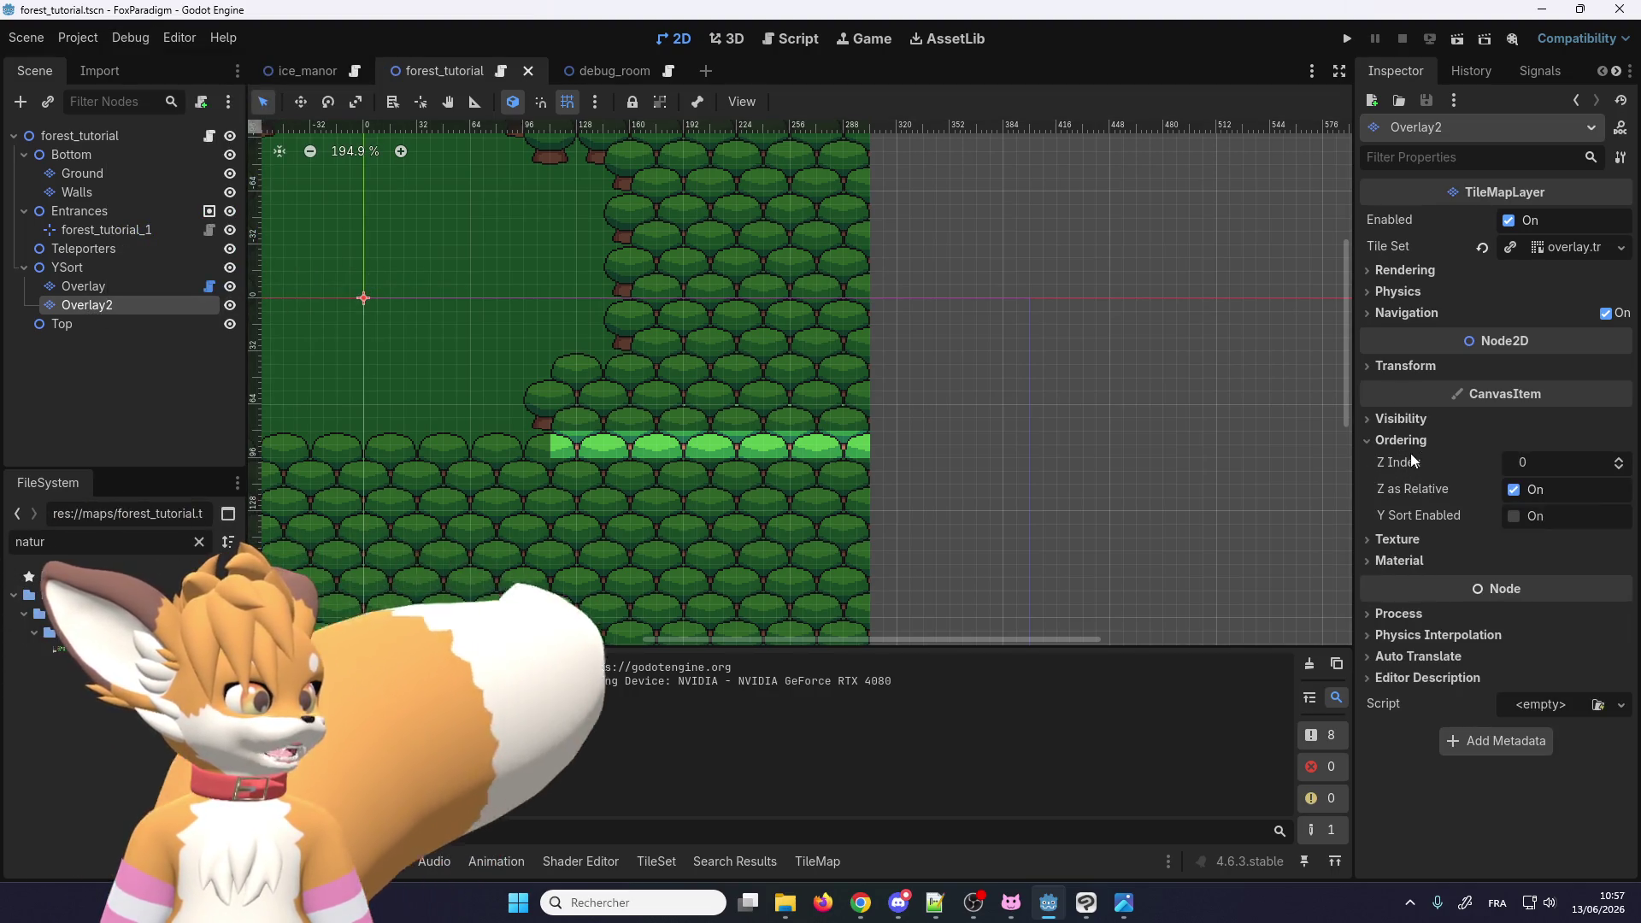
left_click(1514, 516)
scroll(1142, 325, "left", 3)
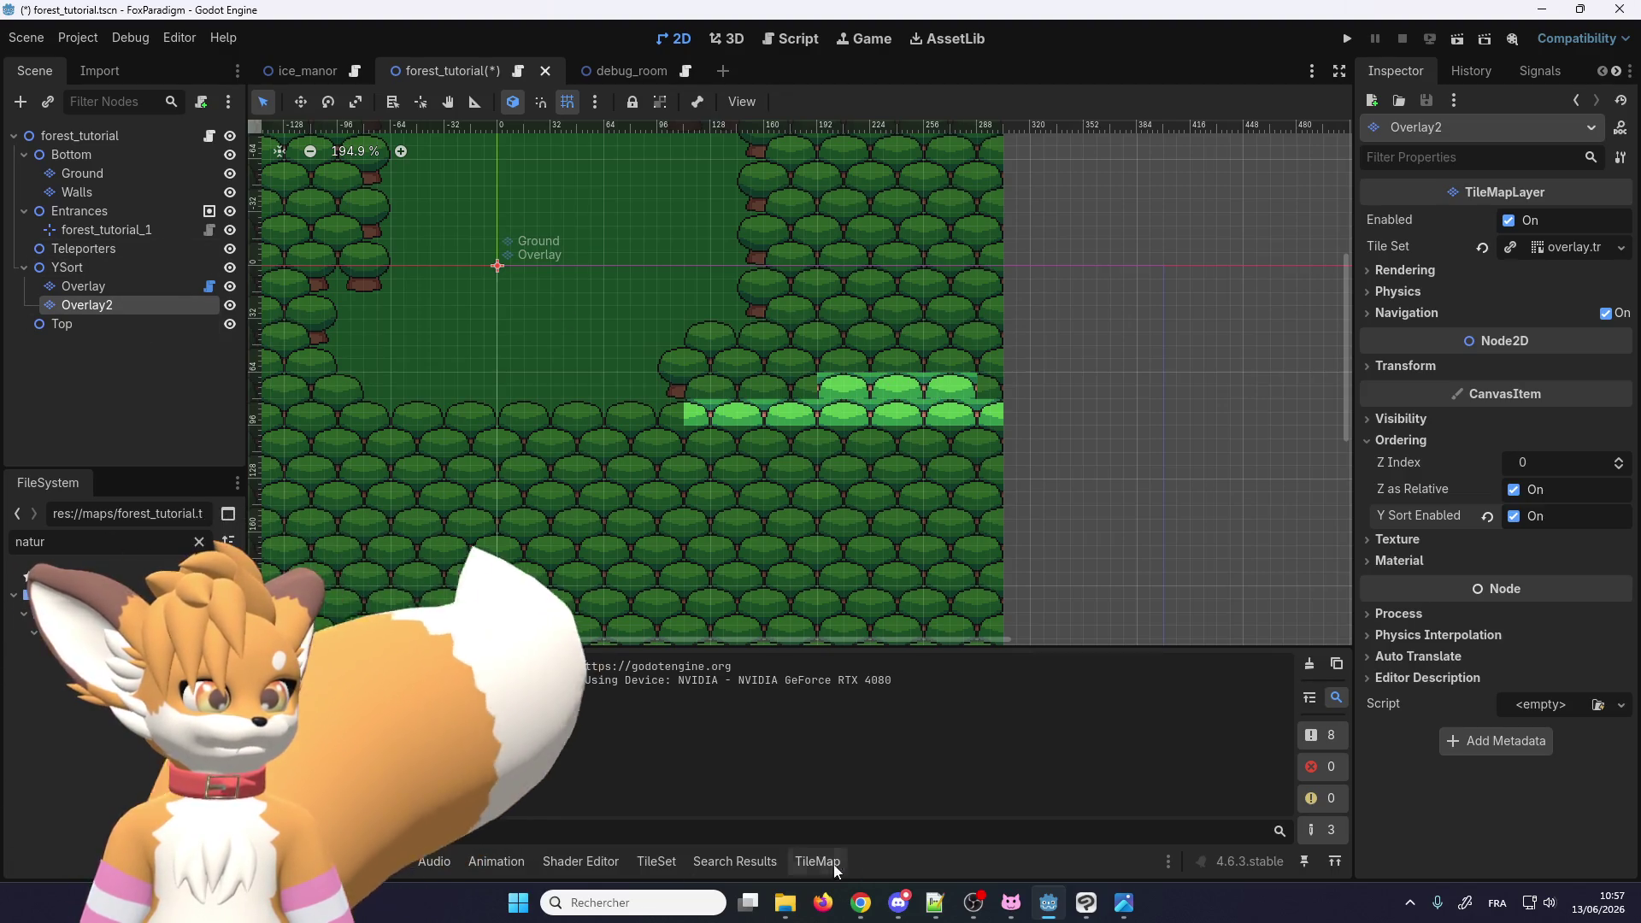
Step: Erase the upper row of bright grass tiles on Overlay2
left_click(757, 863)
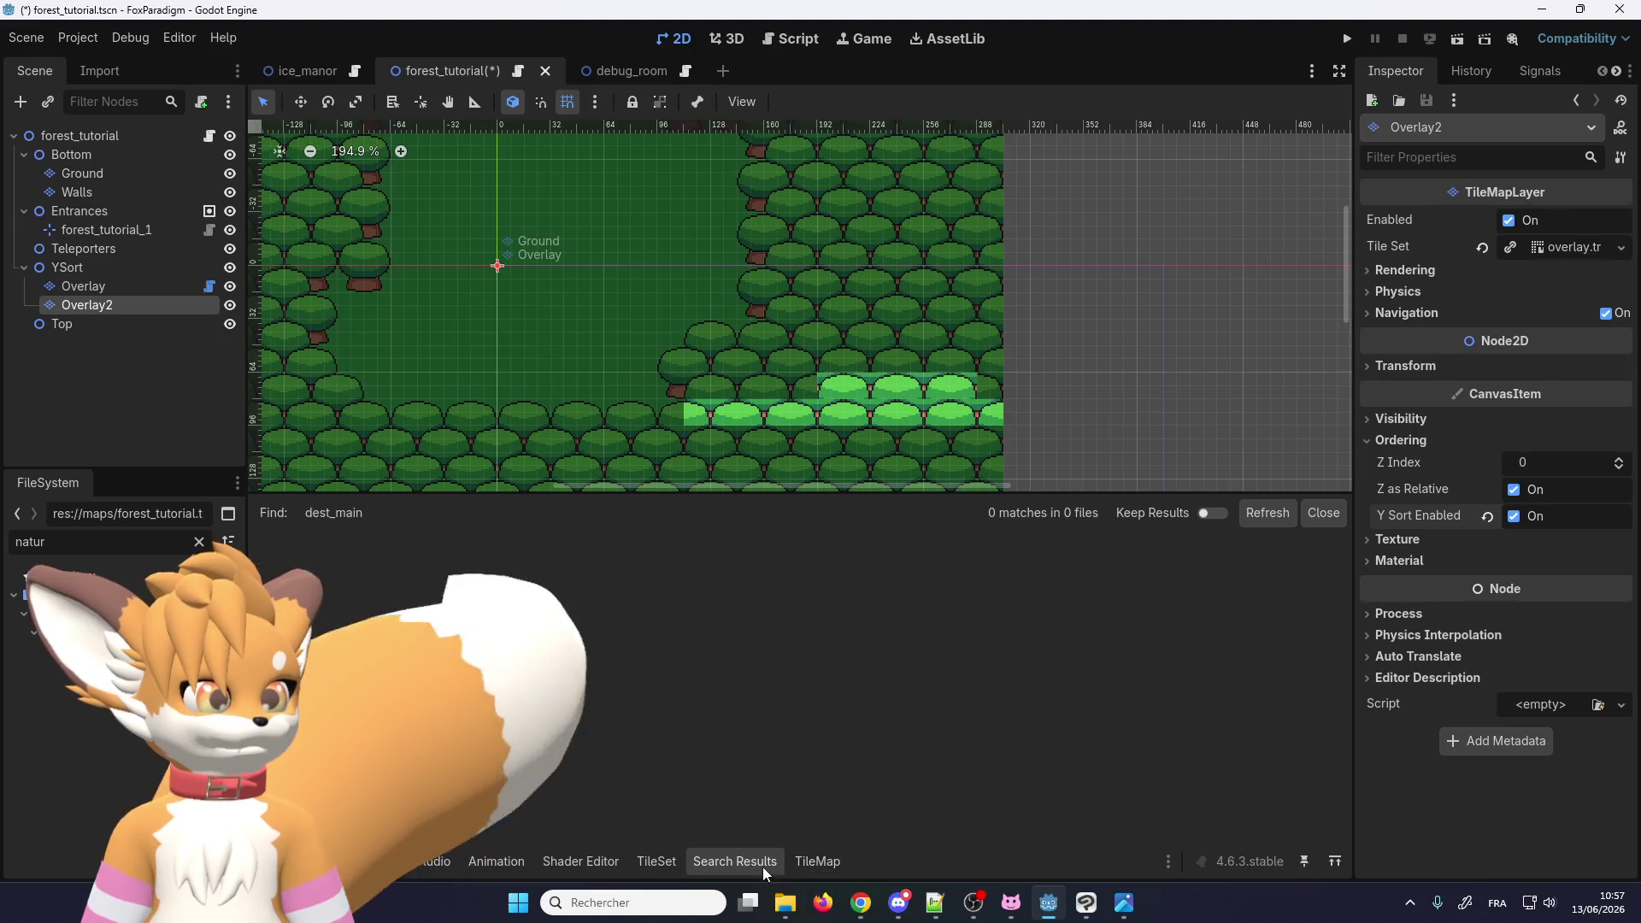
left_click(763, 865)
left_click(135, 283)
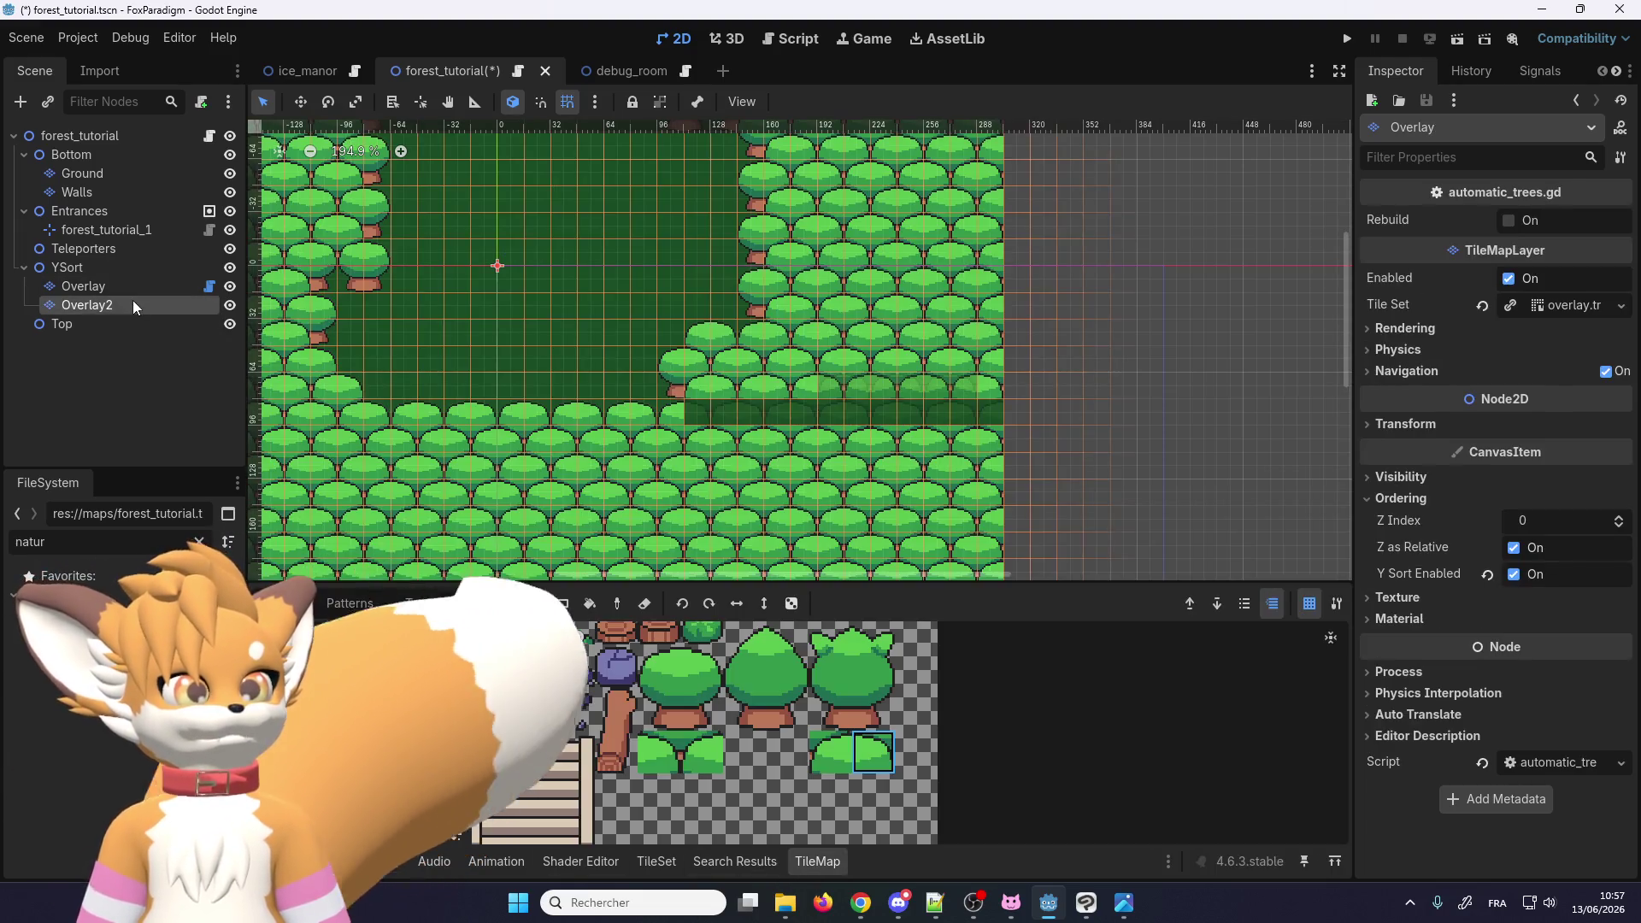
left_click(131, 302)
scroll(729, 709, "down", 3)
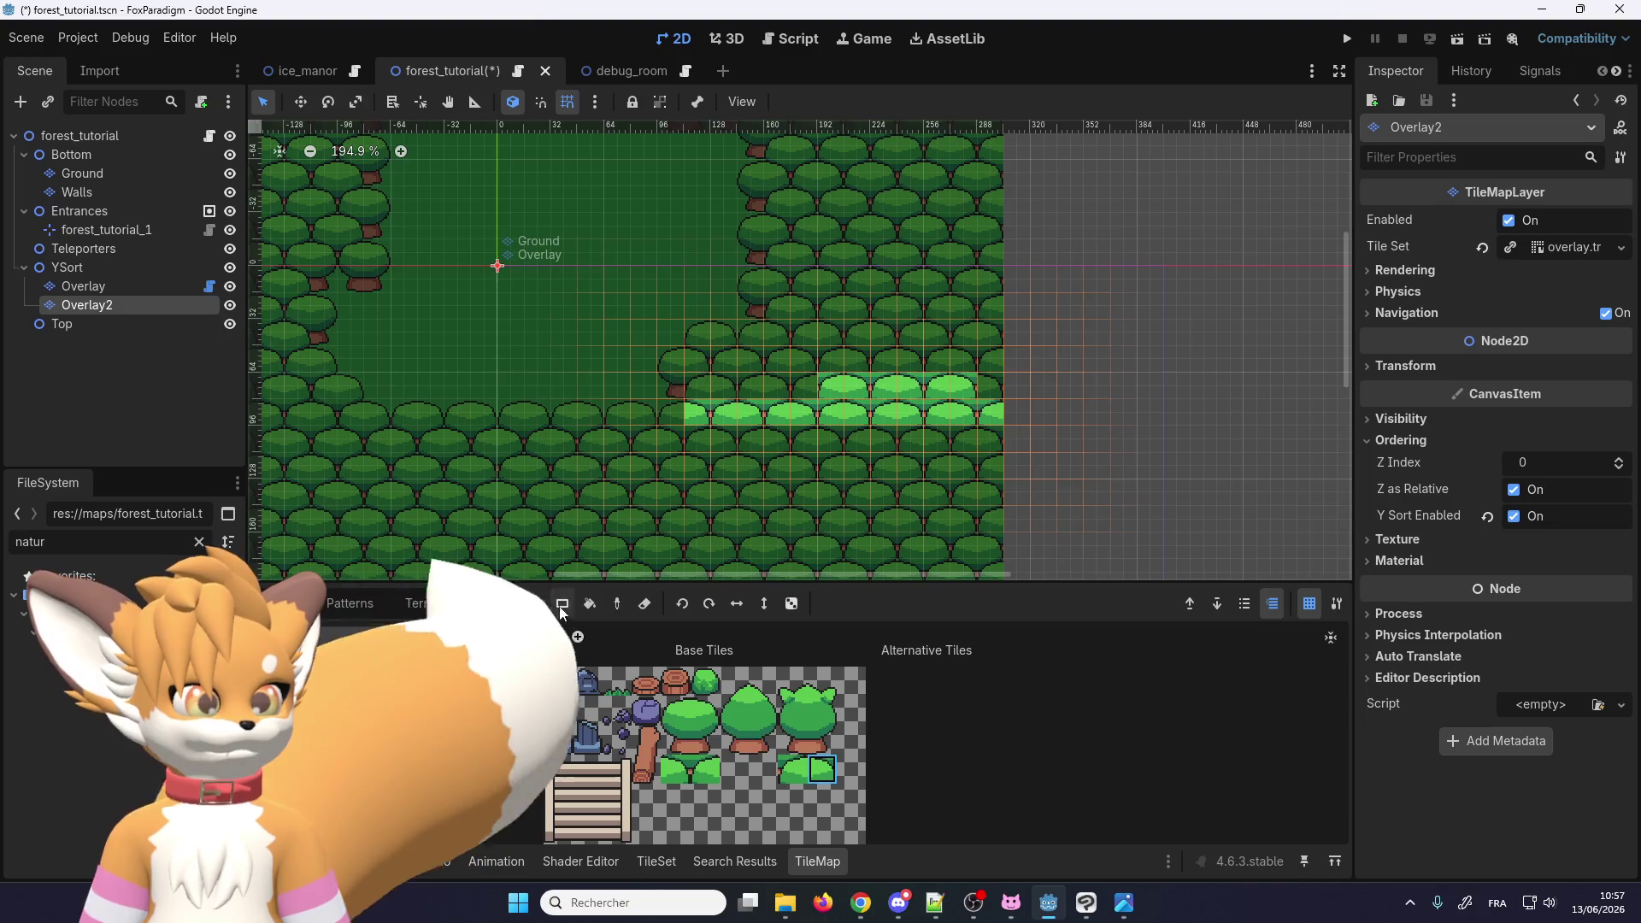
key("e")
scroll(769, 380, "up", 1)
left_click_drag(850, 381, 1026, 385)
scroll(836, 496, "down", 2)
scroll(812, 522, "down", 2)
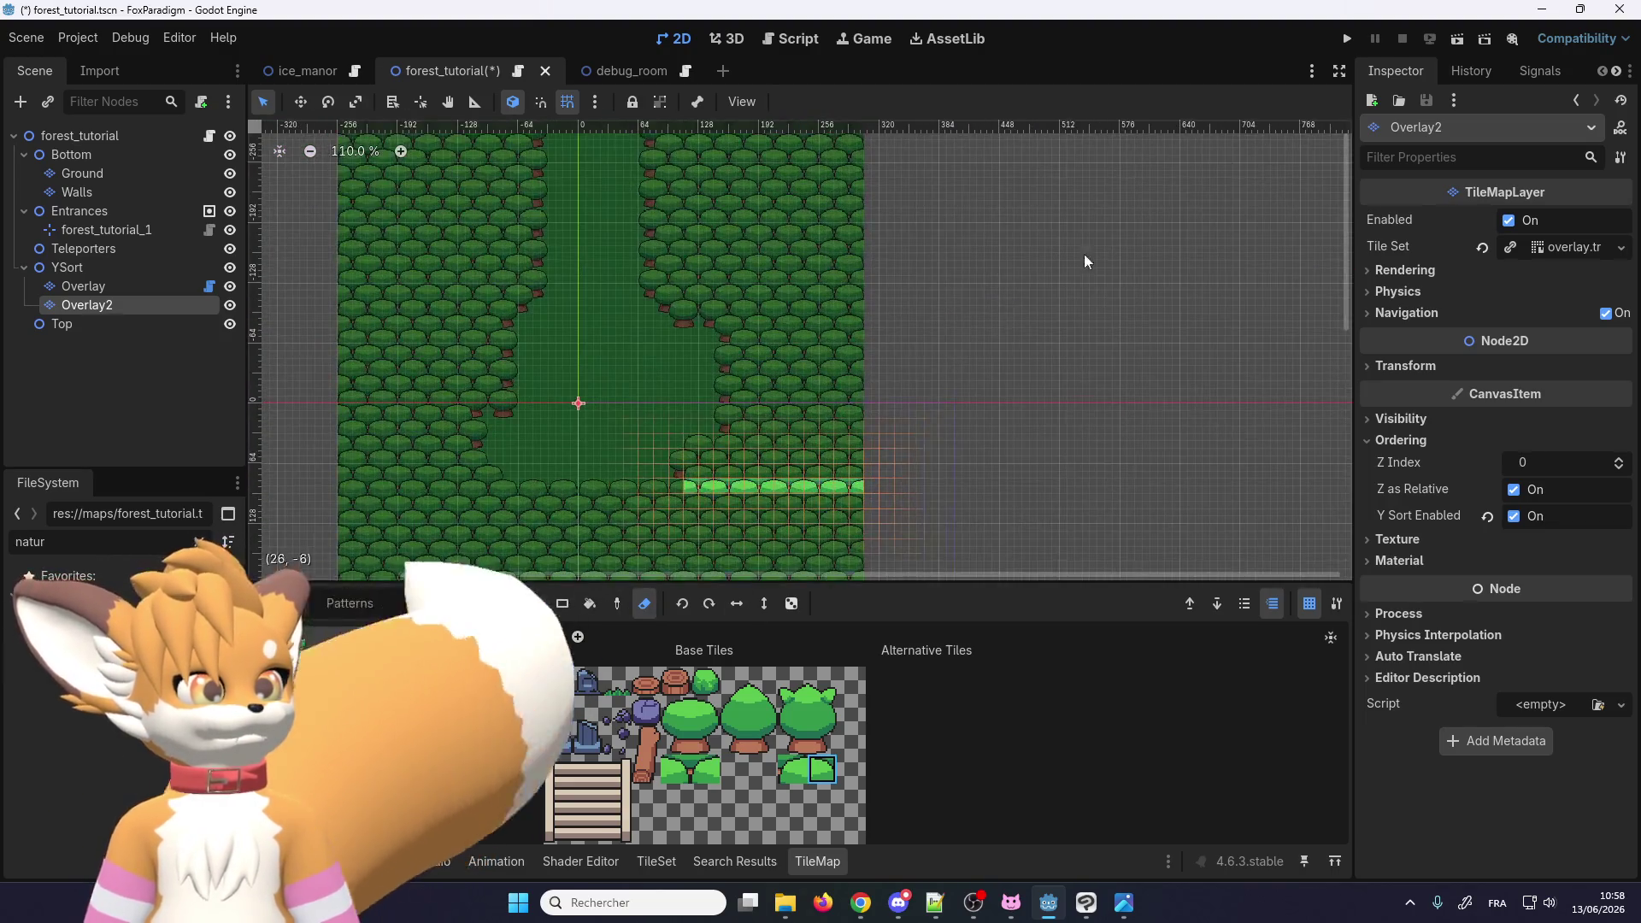
left_click(1346, 39)
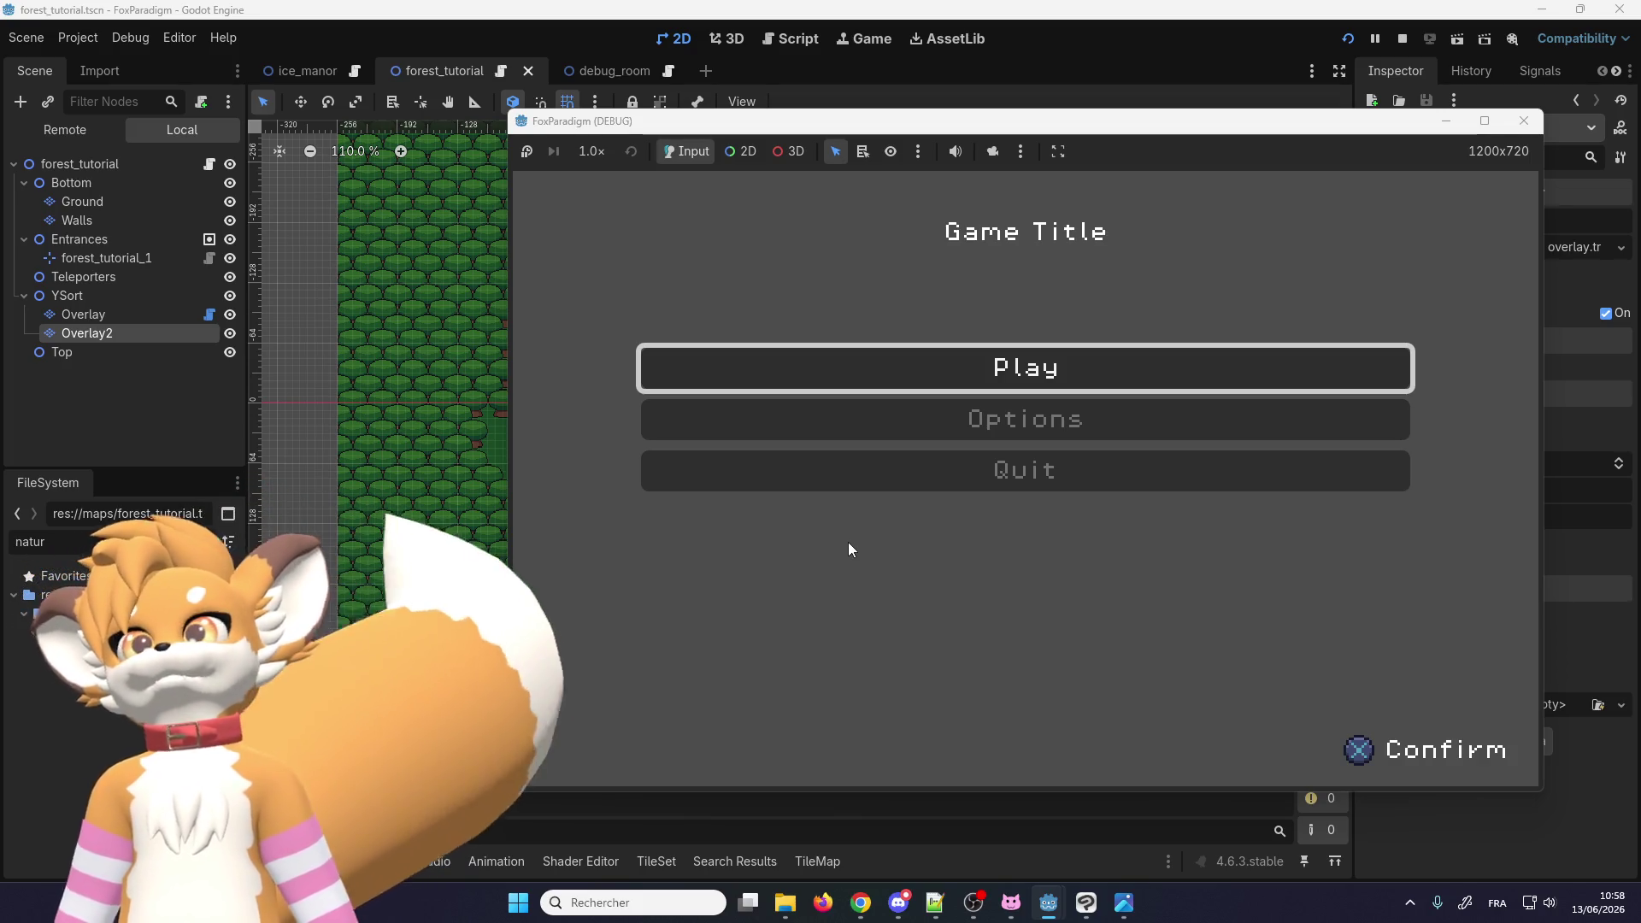
Step: Load the first save slot and walk the fox down into the tree line and back out
key("Return")
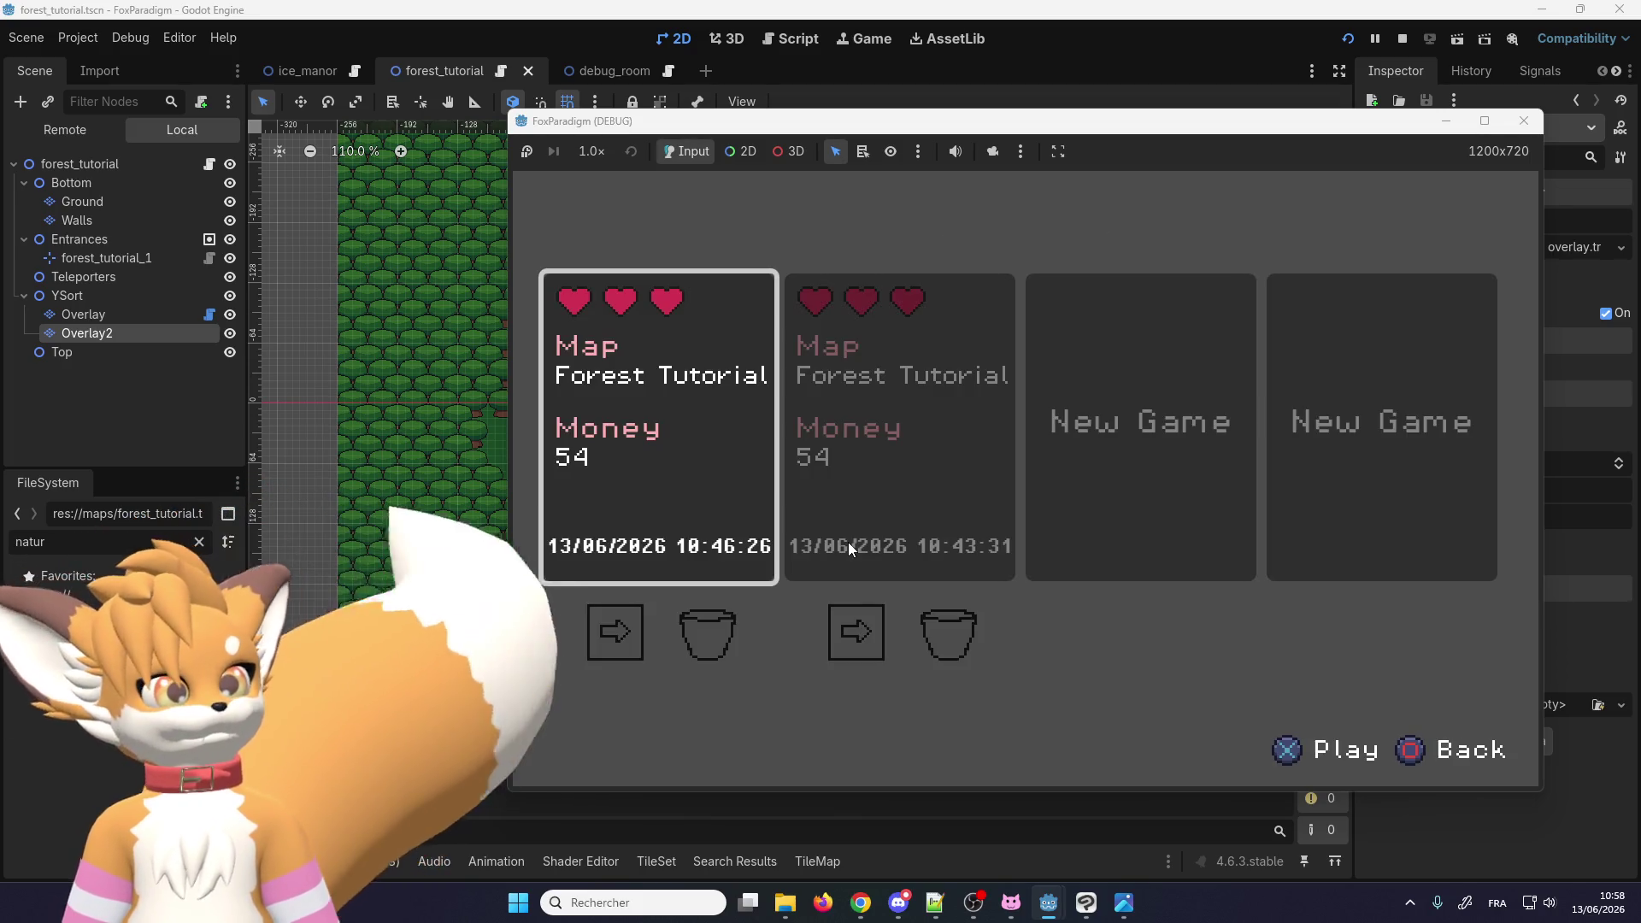
key("Return")
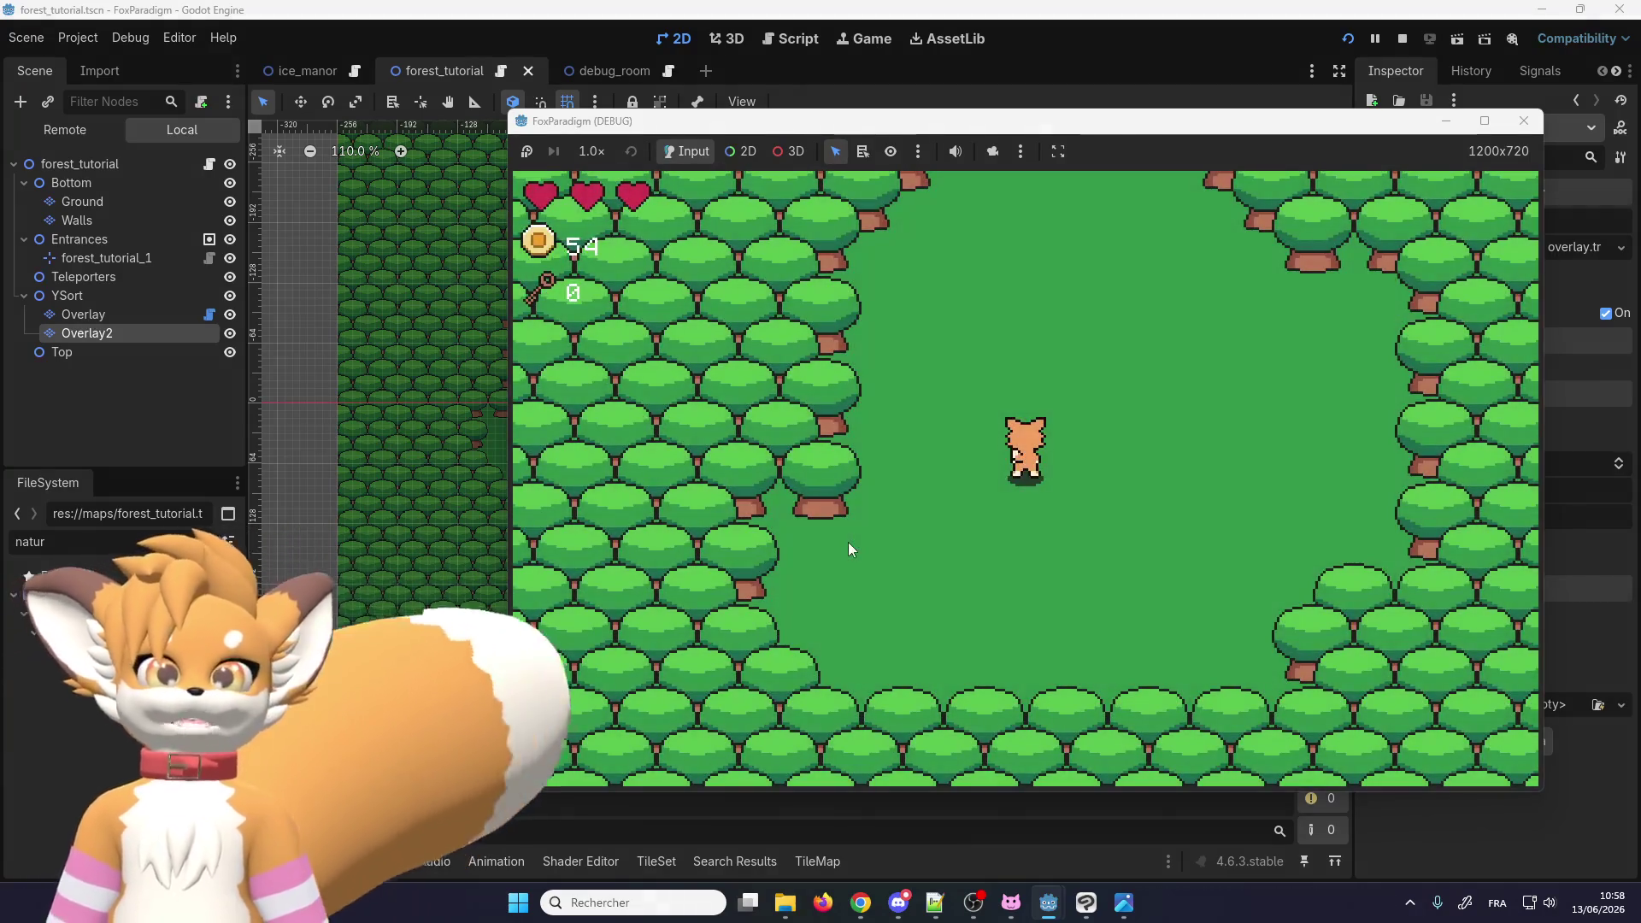
key("Down")
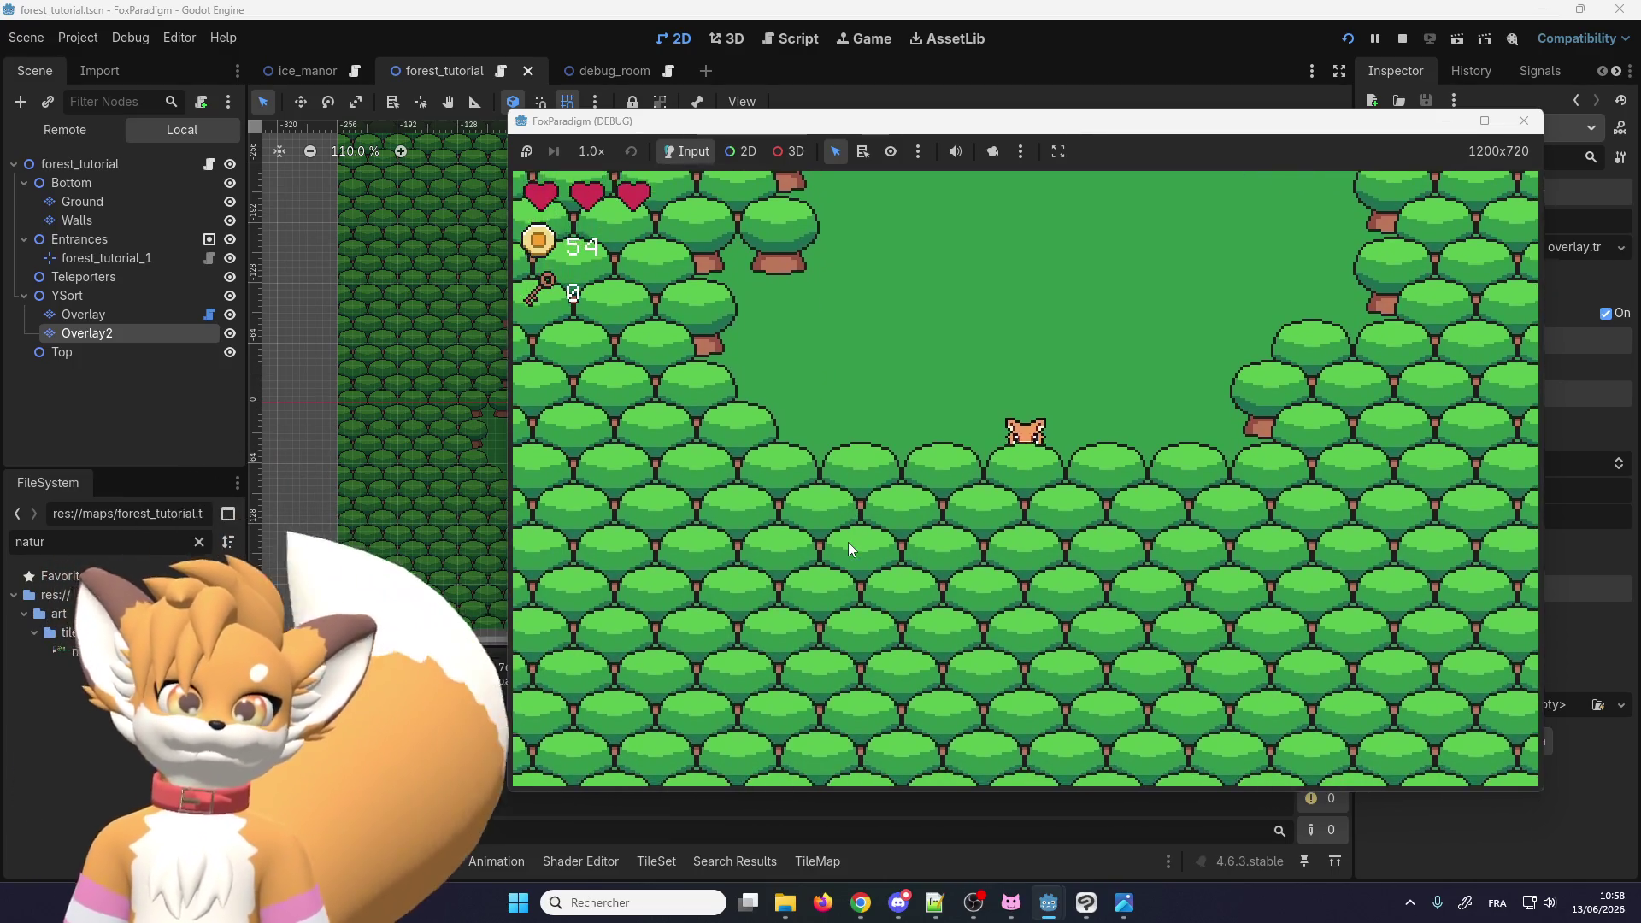
key("Up")
key("Left")
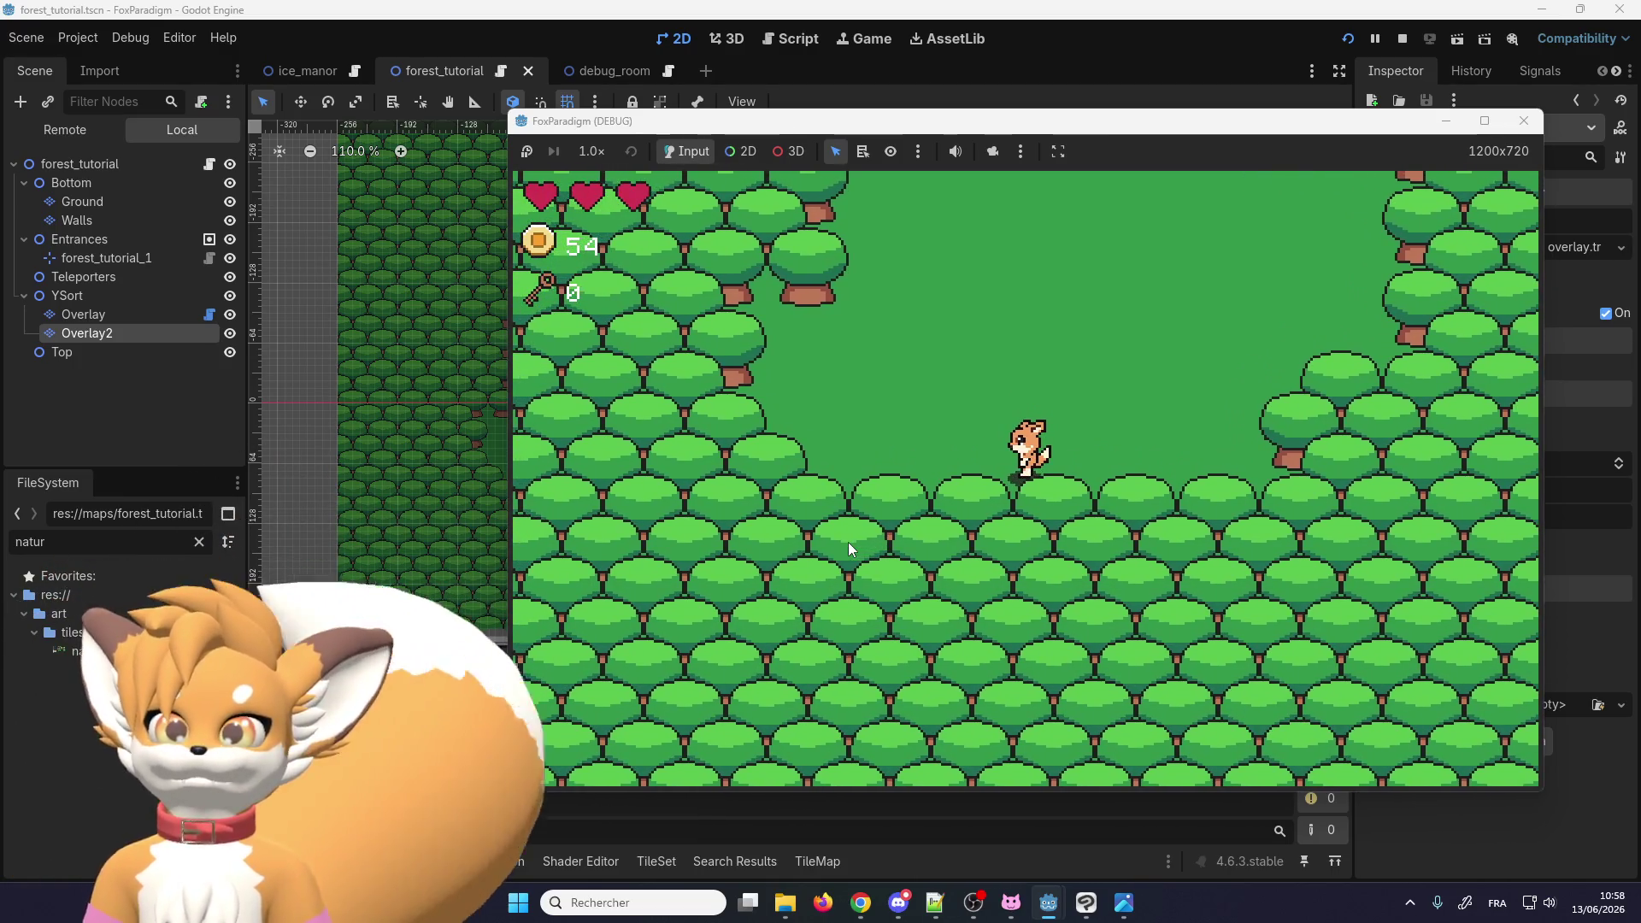
key("Down")
key("Up")
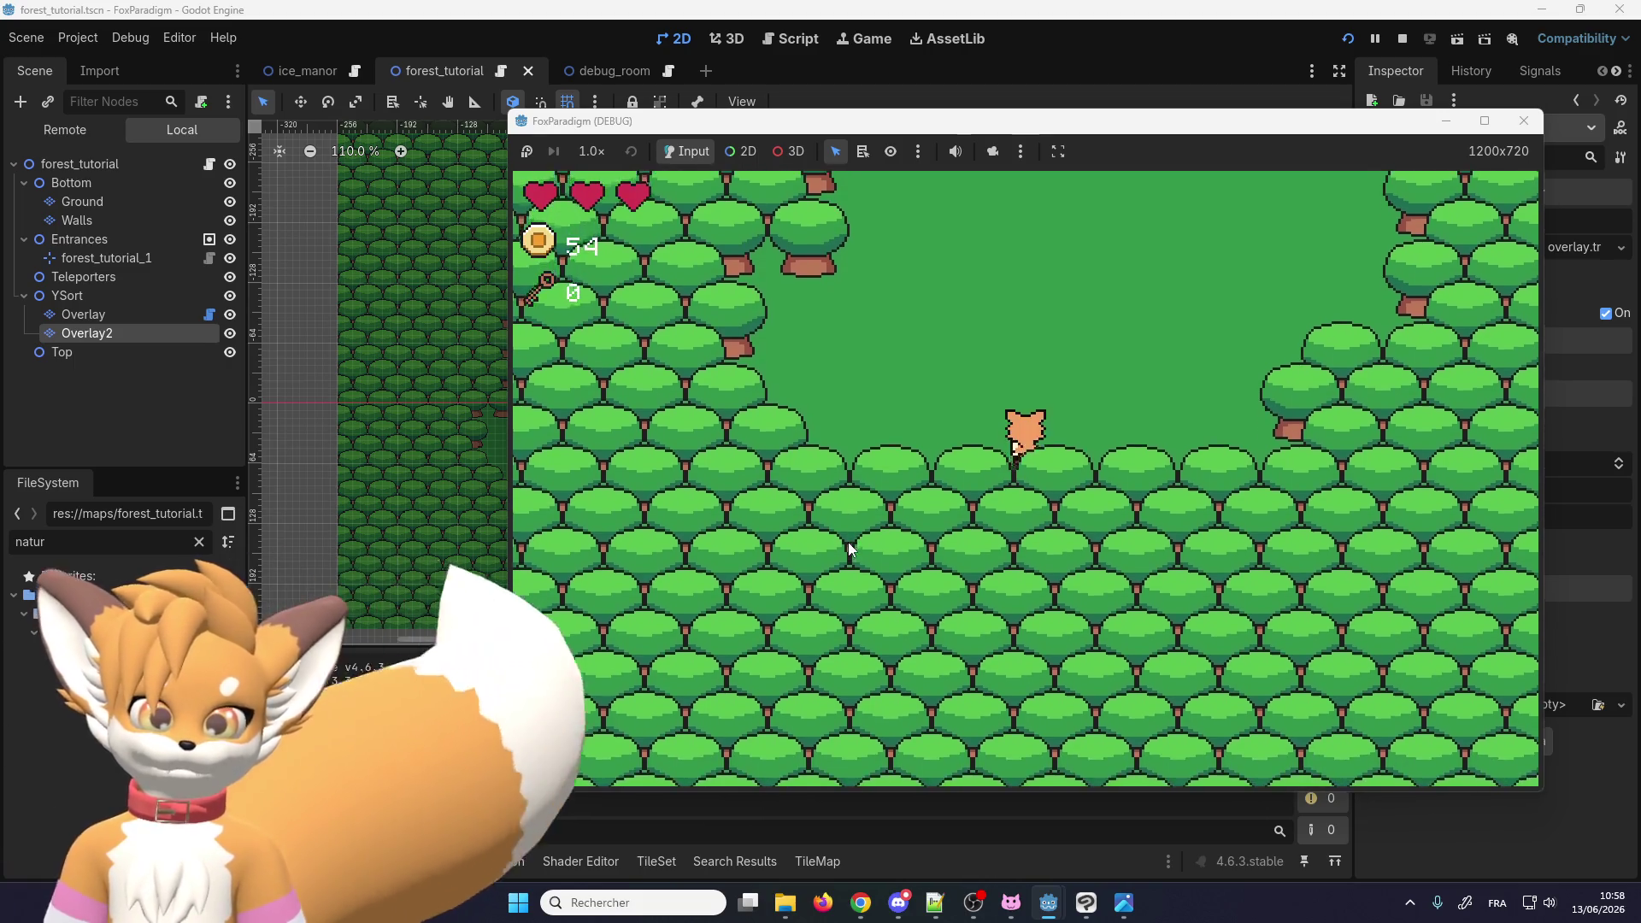
key("Right")
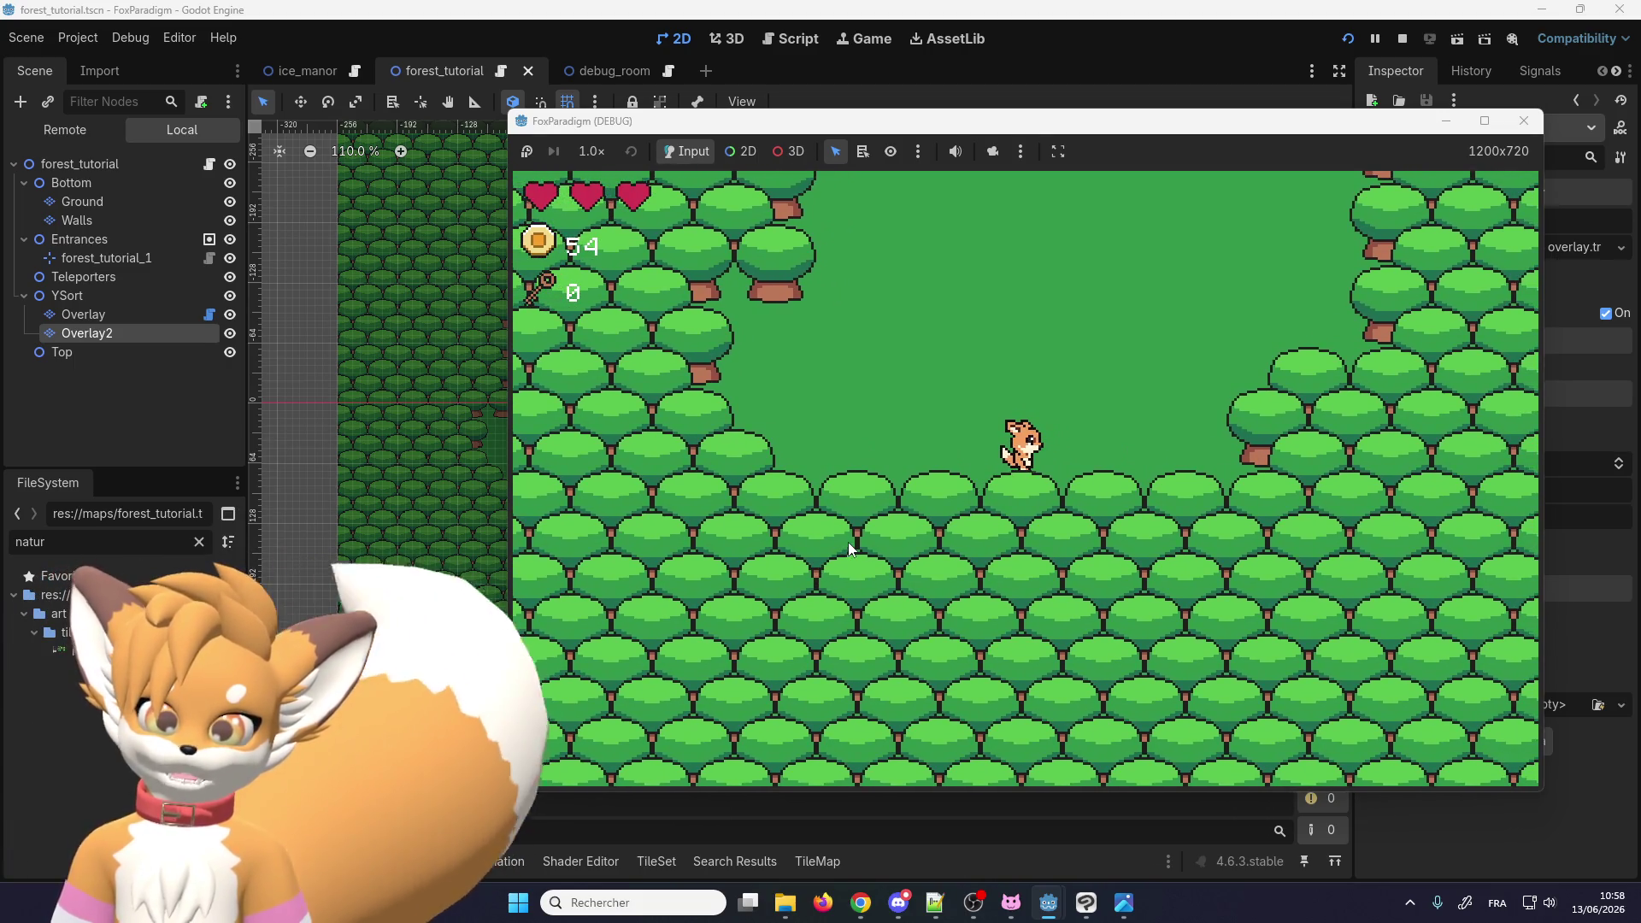
key("Right")
key("Down")
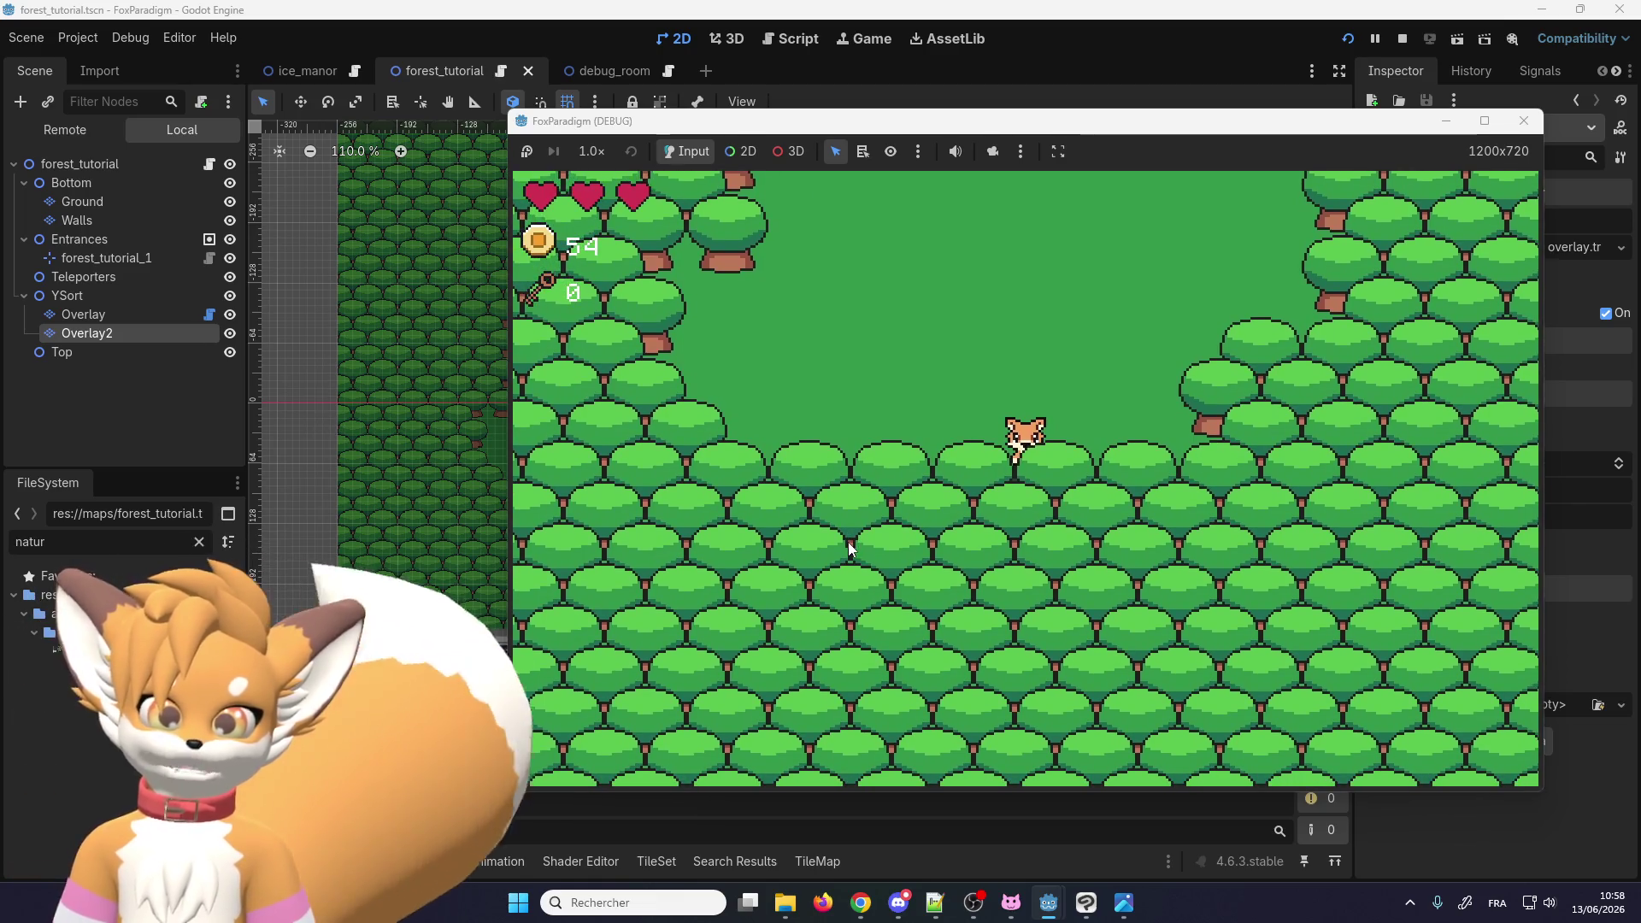
Step: Walk the fox right behind the trees out to the map's right edge
key("Right")
key("Up")
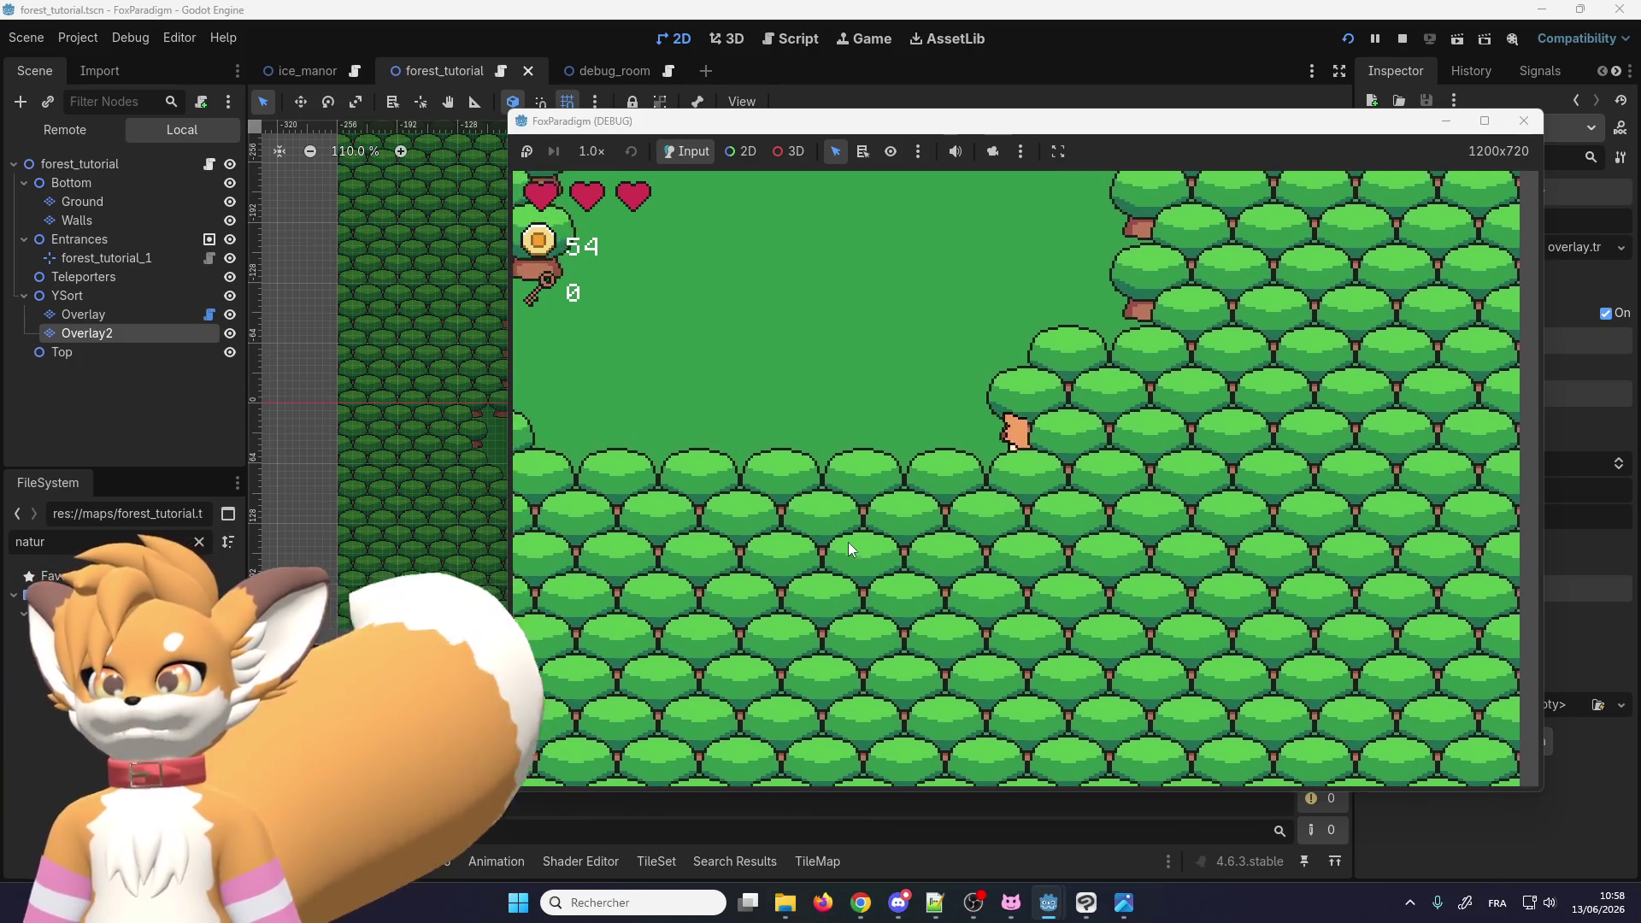
key("Right")
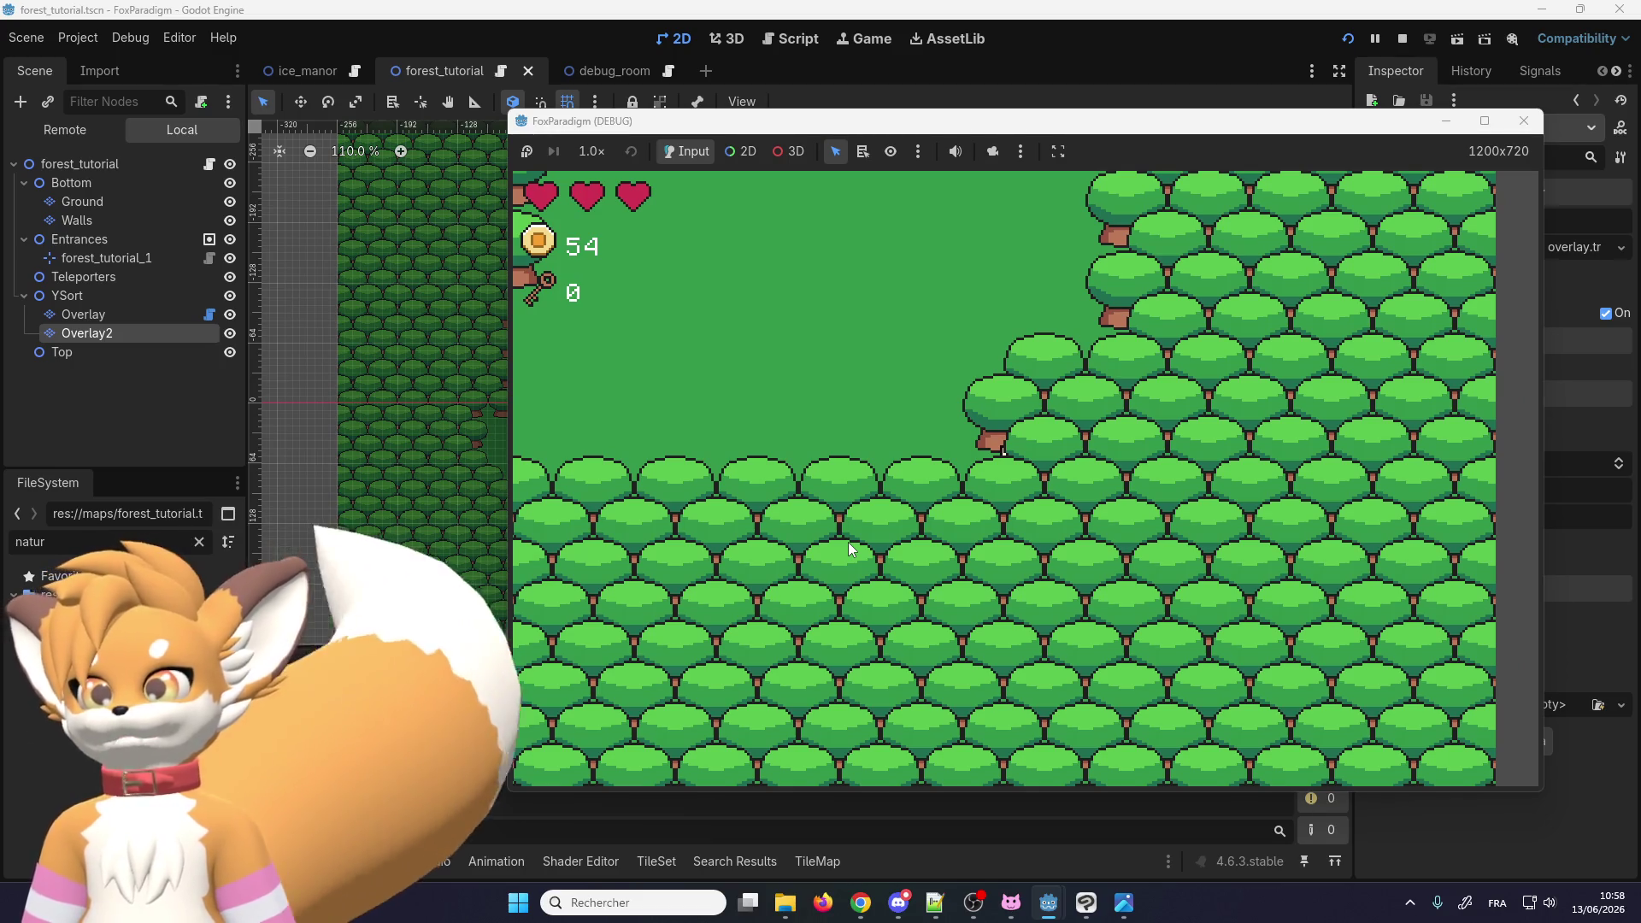
key("Left")
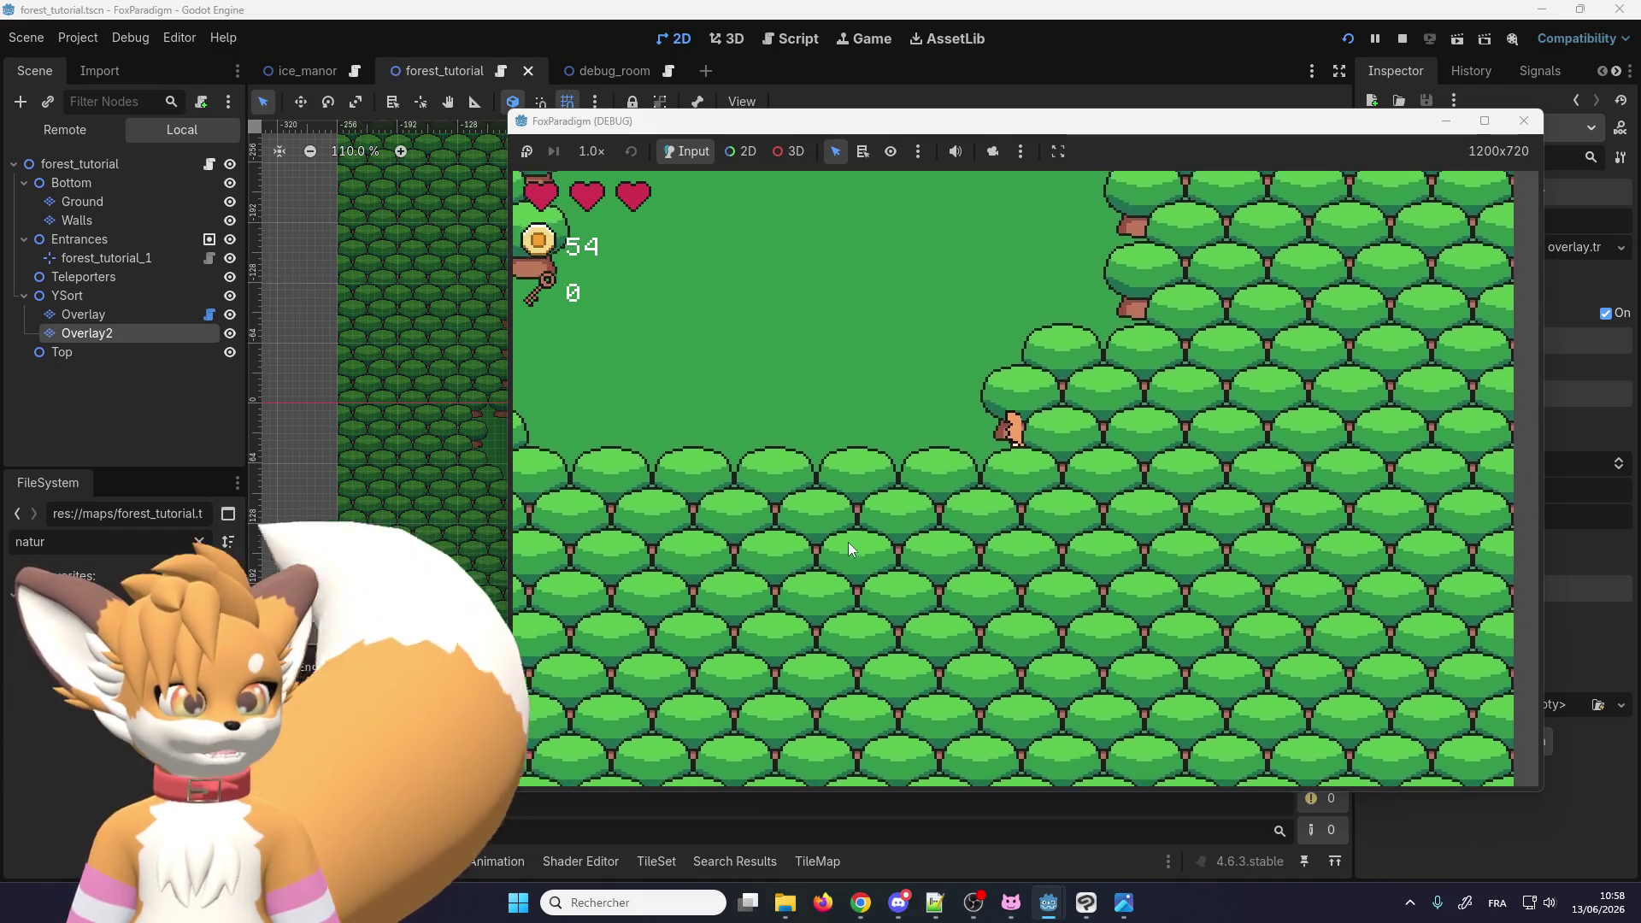
key("Right")
key("Left")
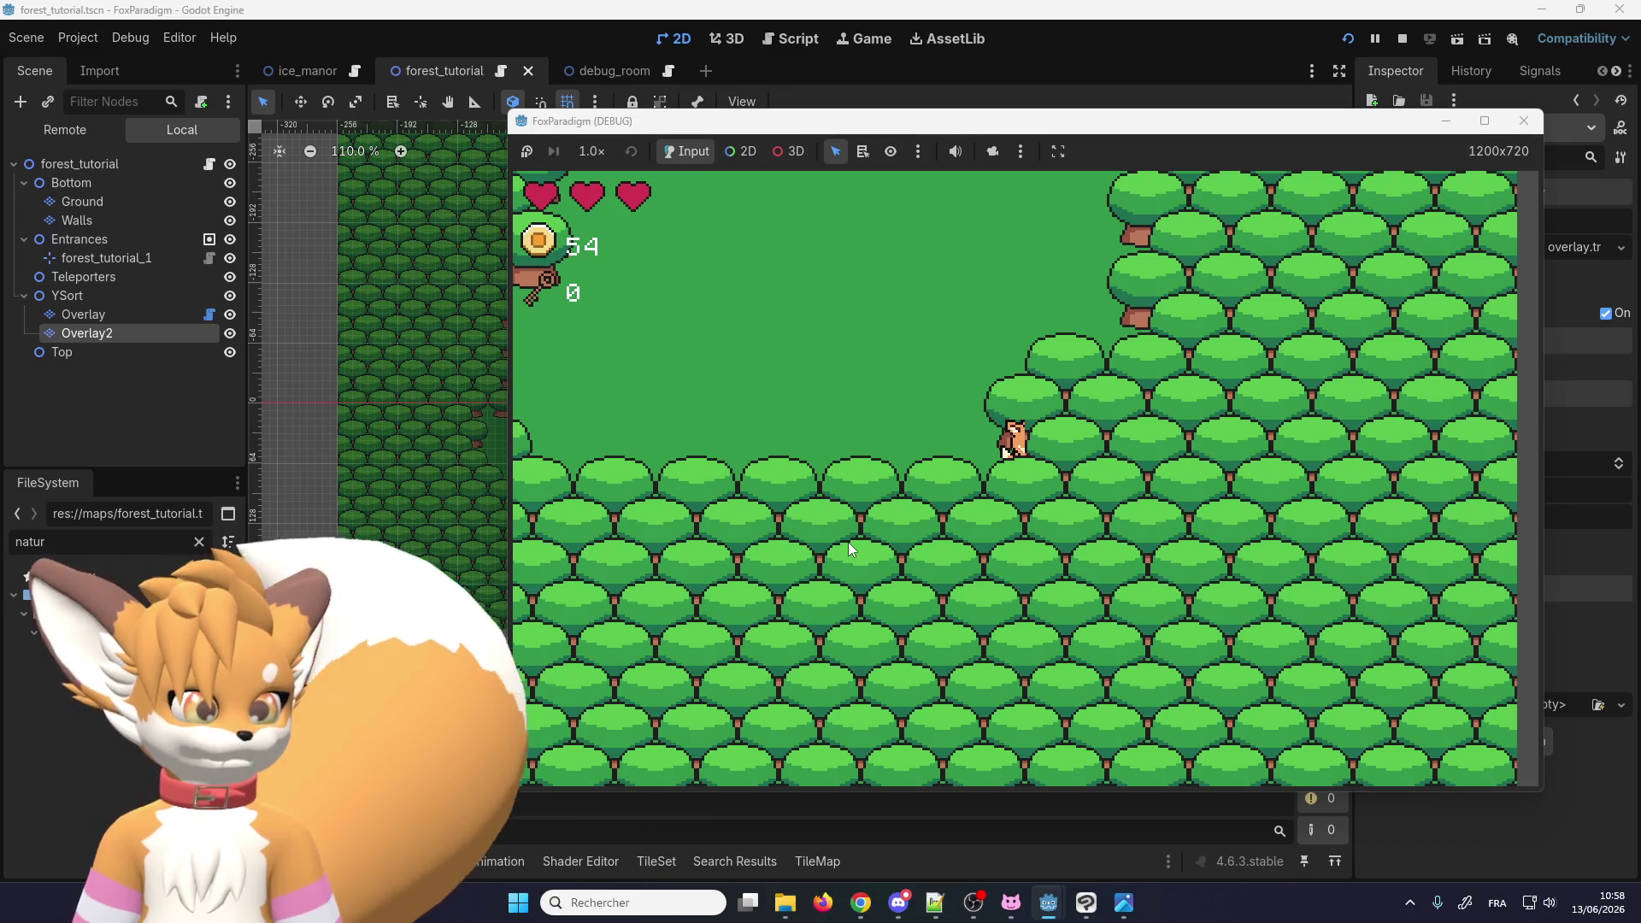
key("Right")
key("Up")
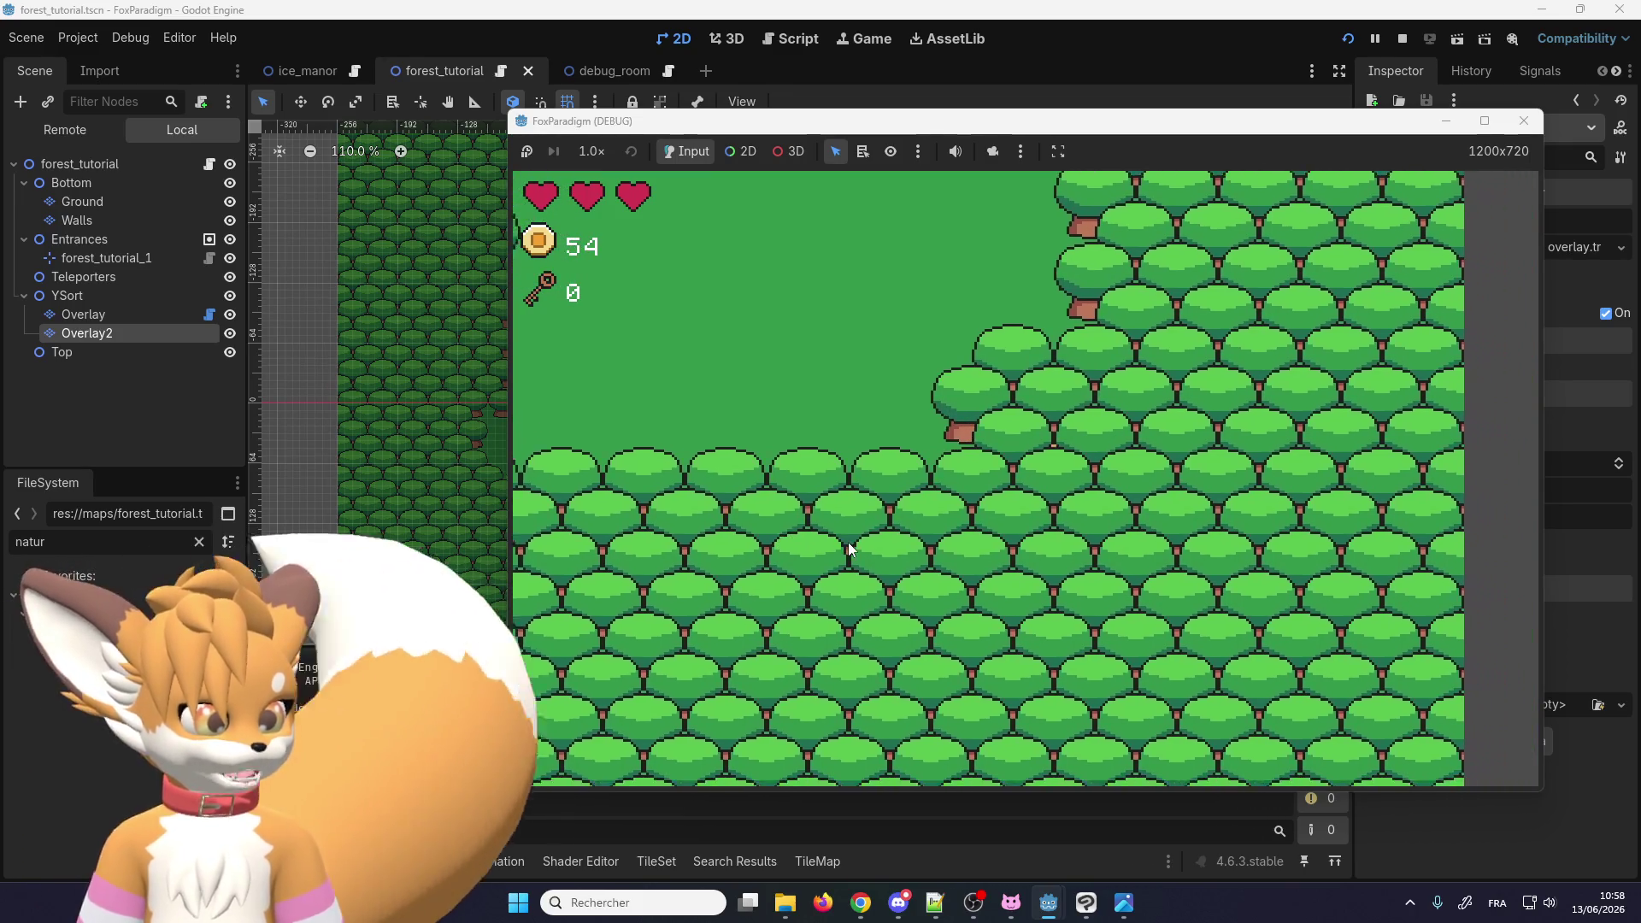
key("Right")
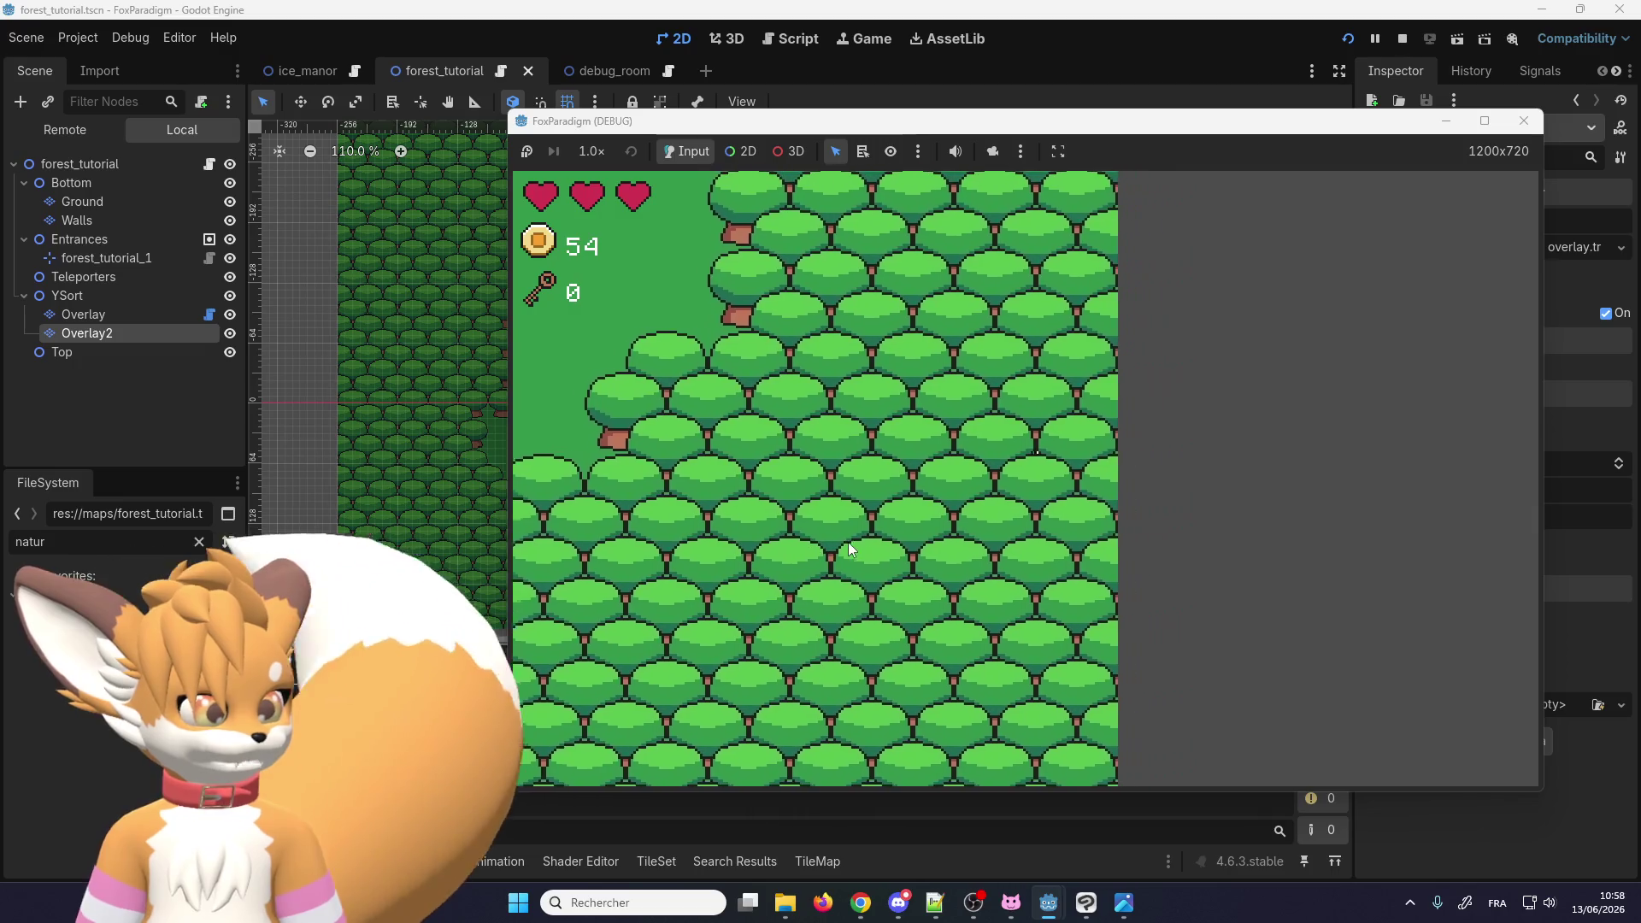
key("Right")
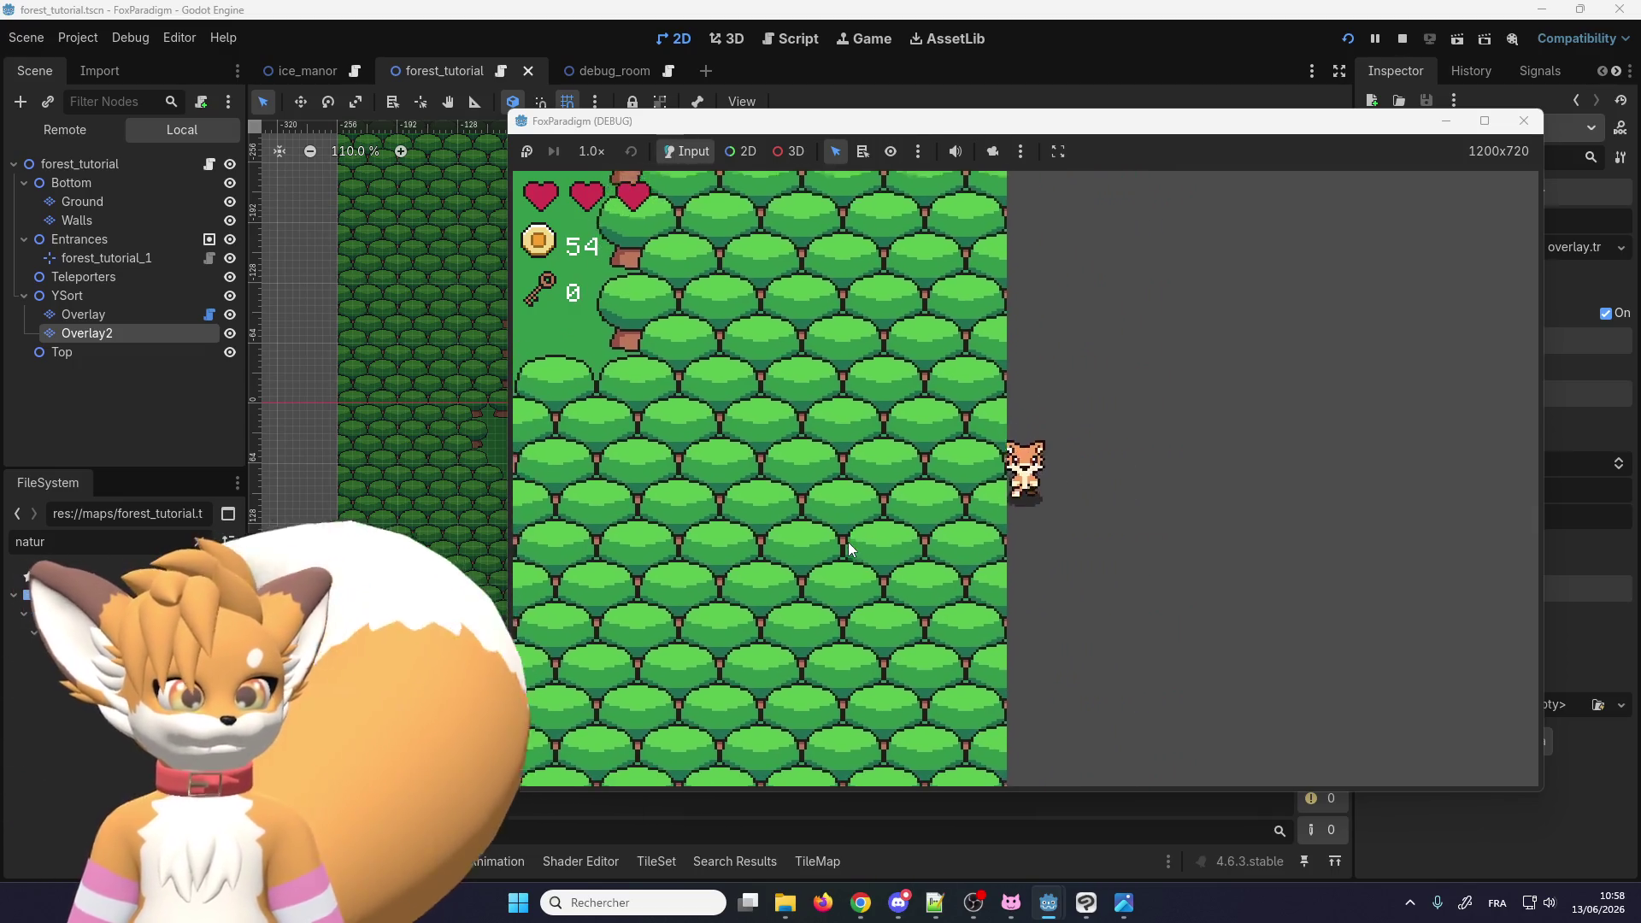
Step: Walk the fox back left and up out of the trees into the clearing
key("Left")
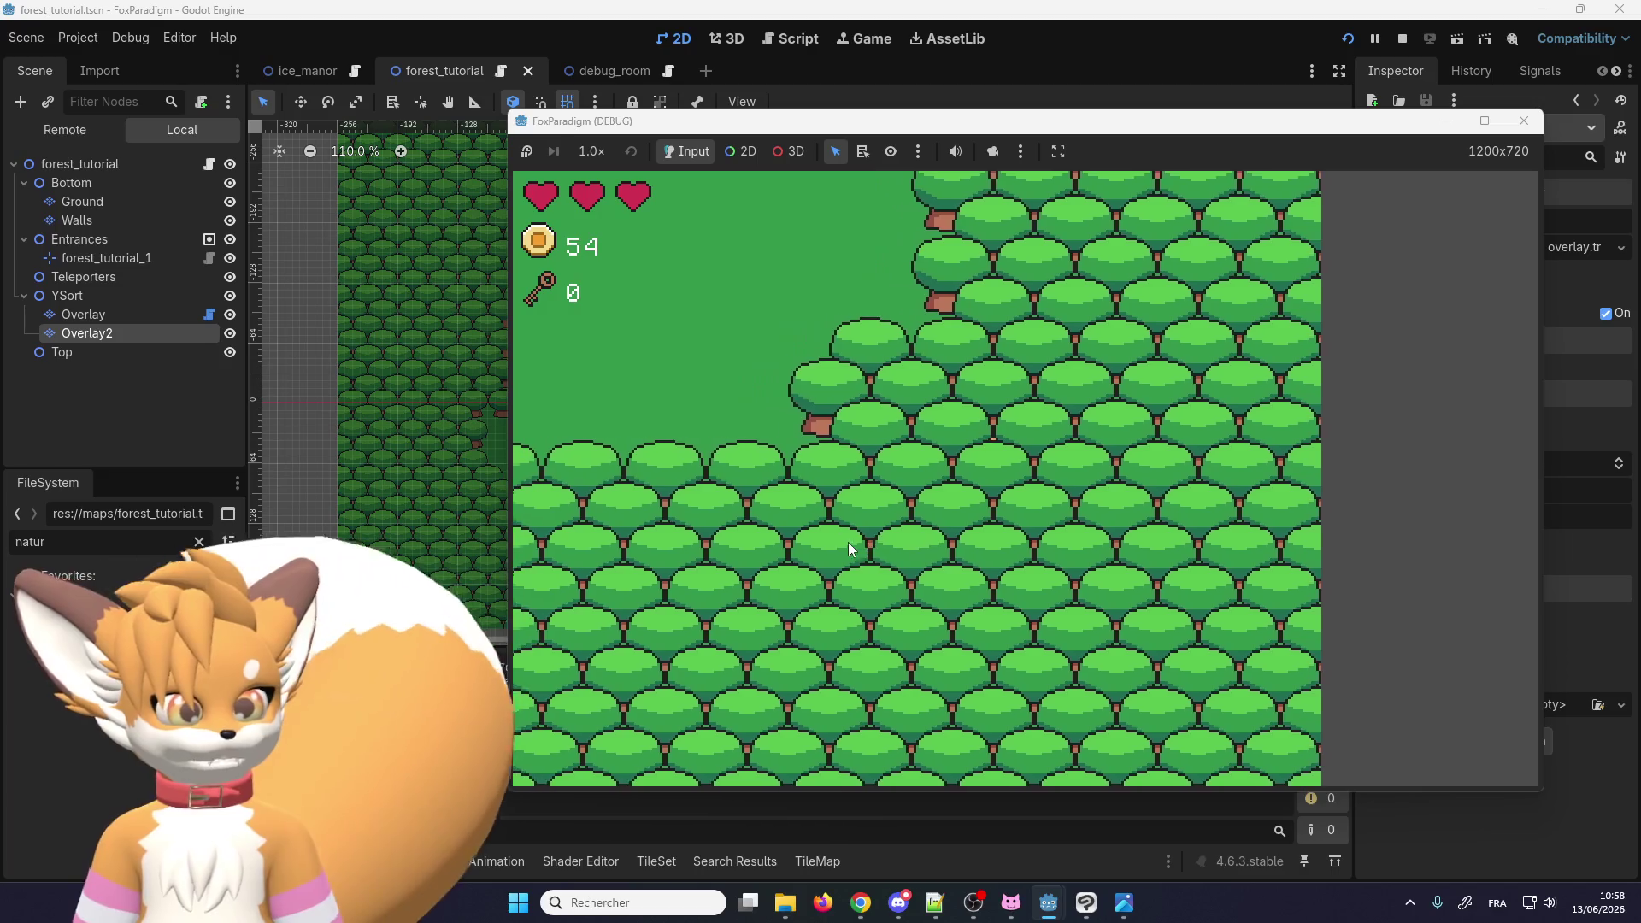
key("Up")
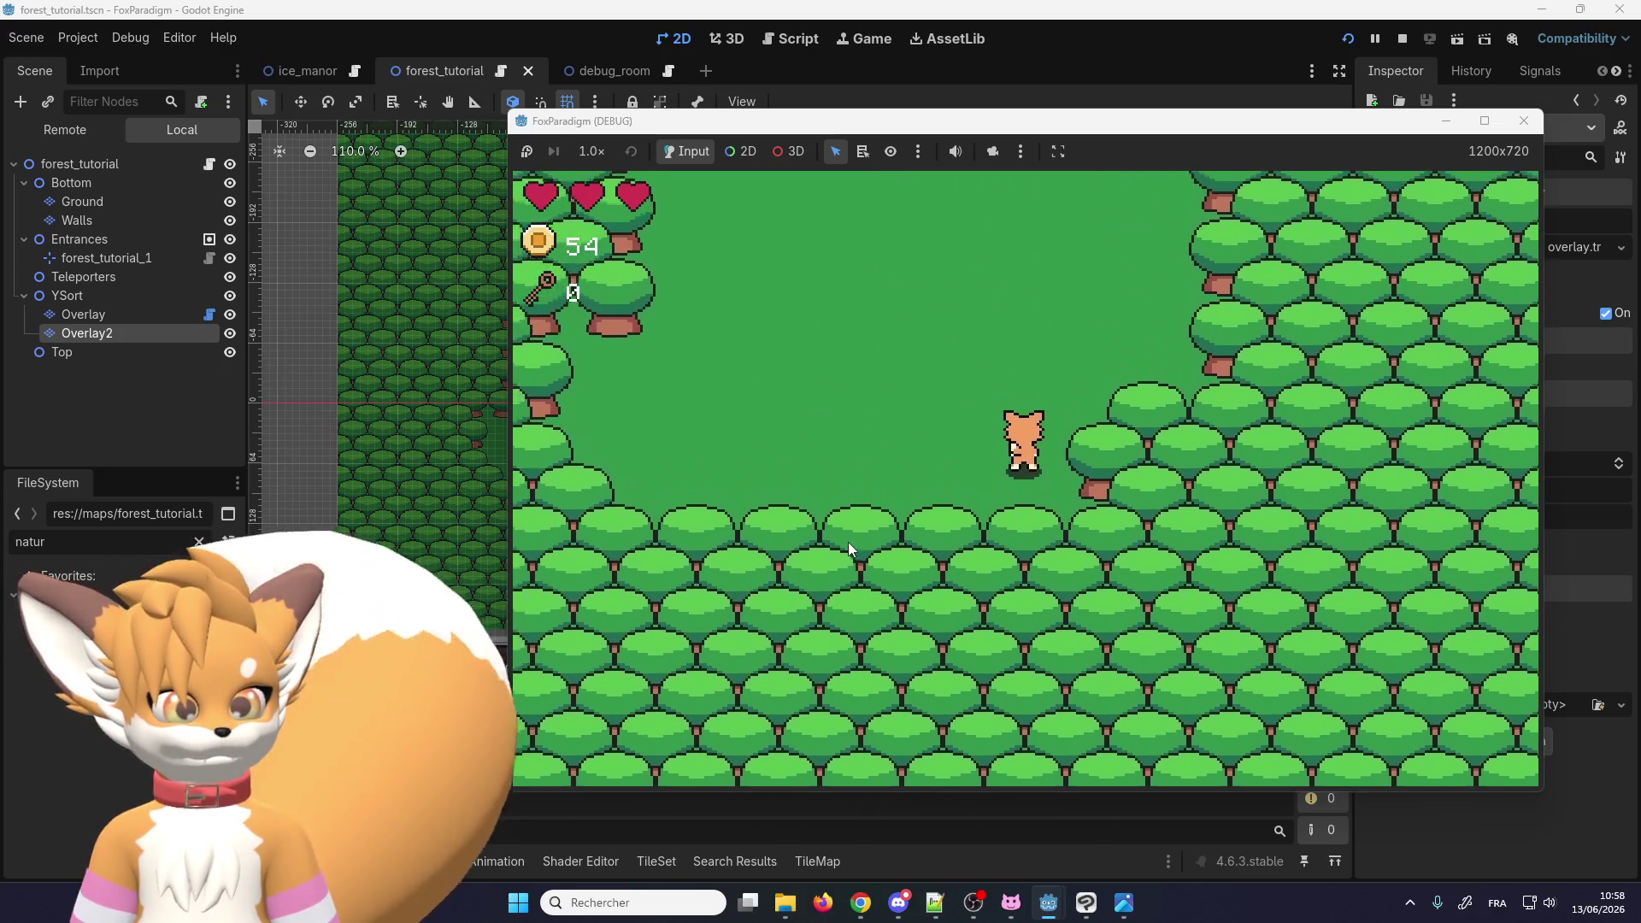
key("Down")
key("Right")
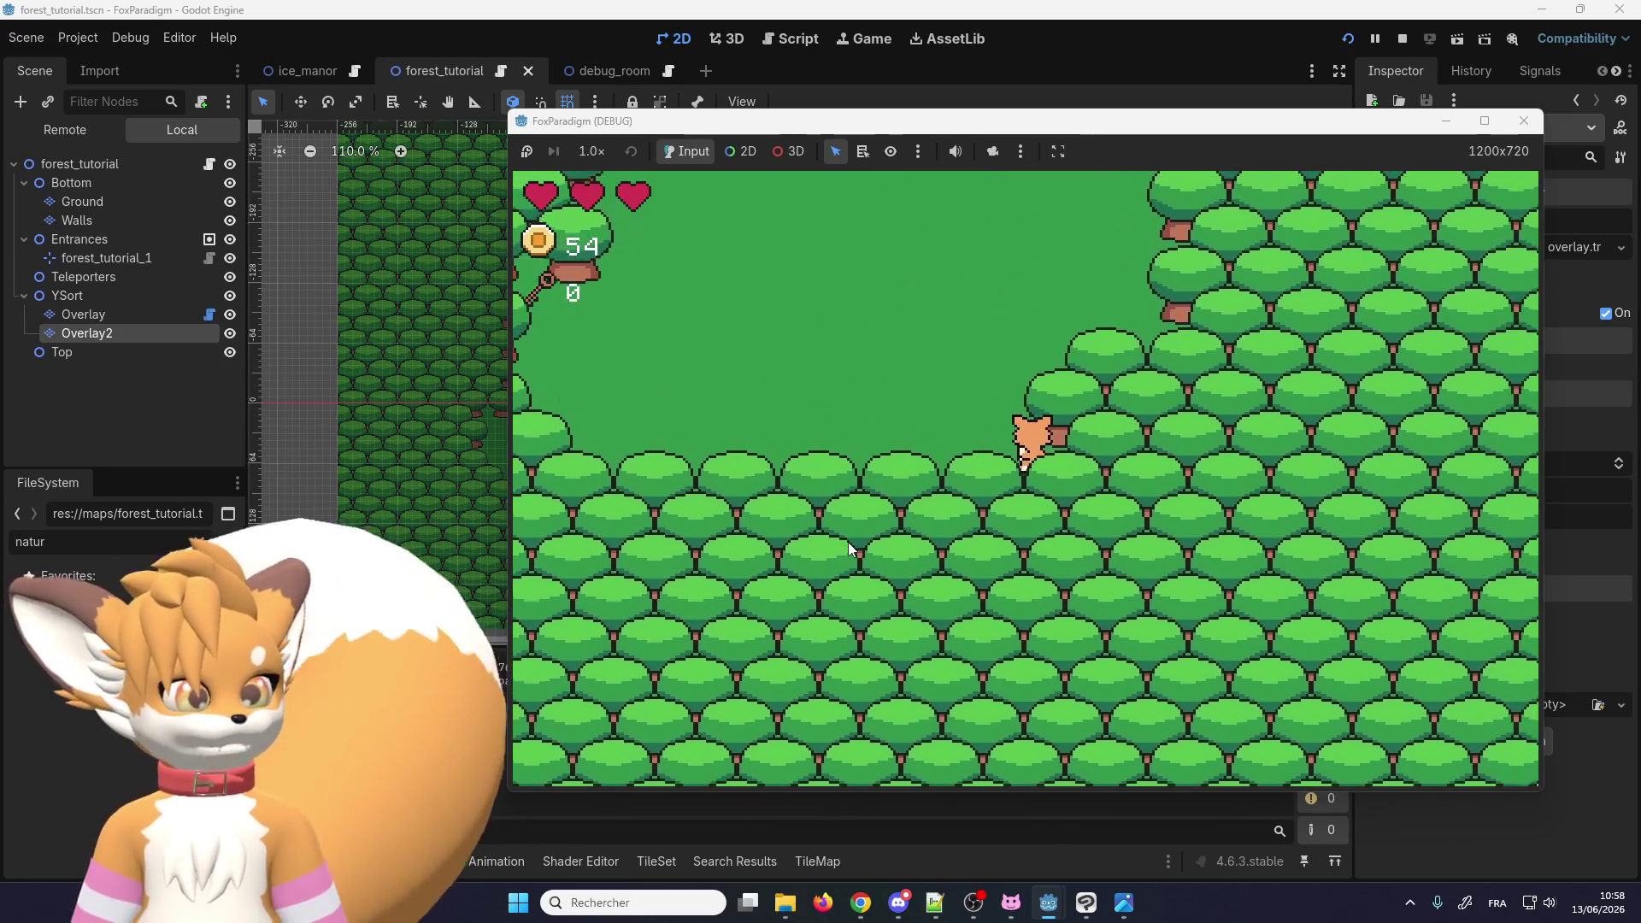
key("Left")
key("Up")
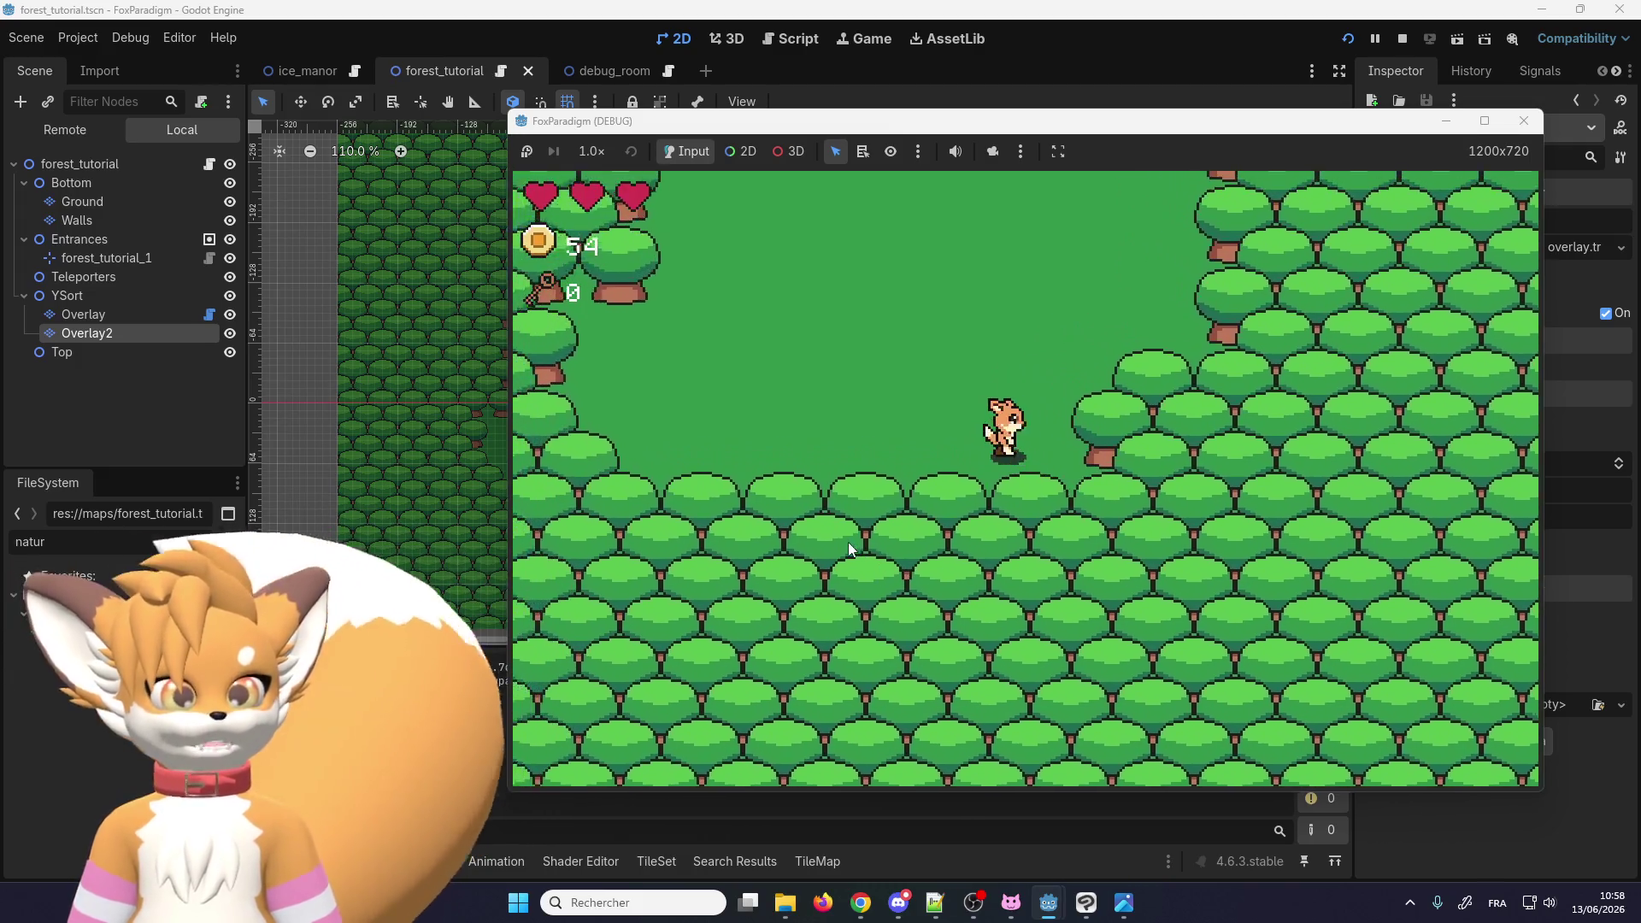
key("super")
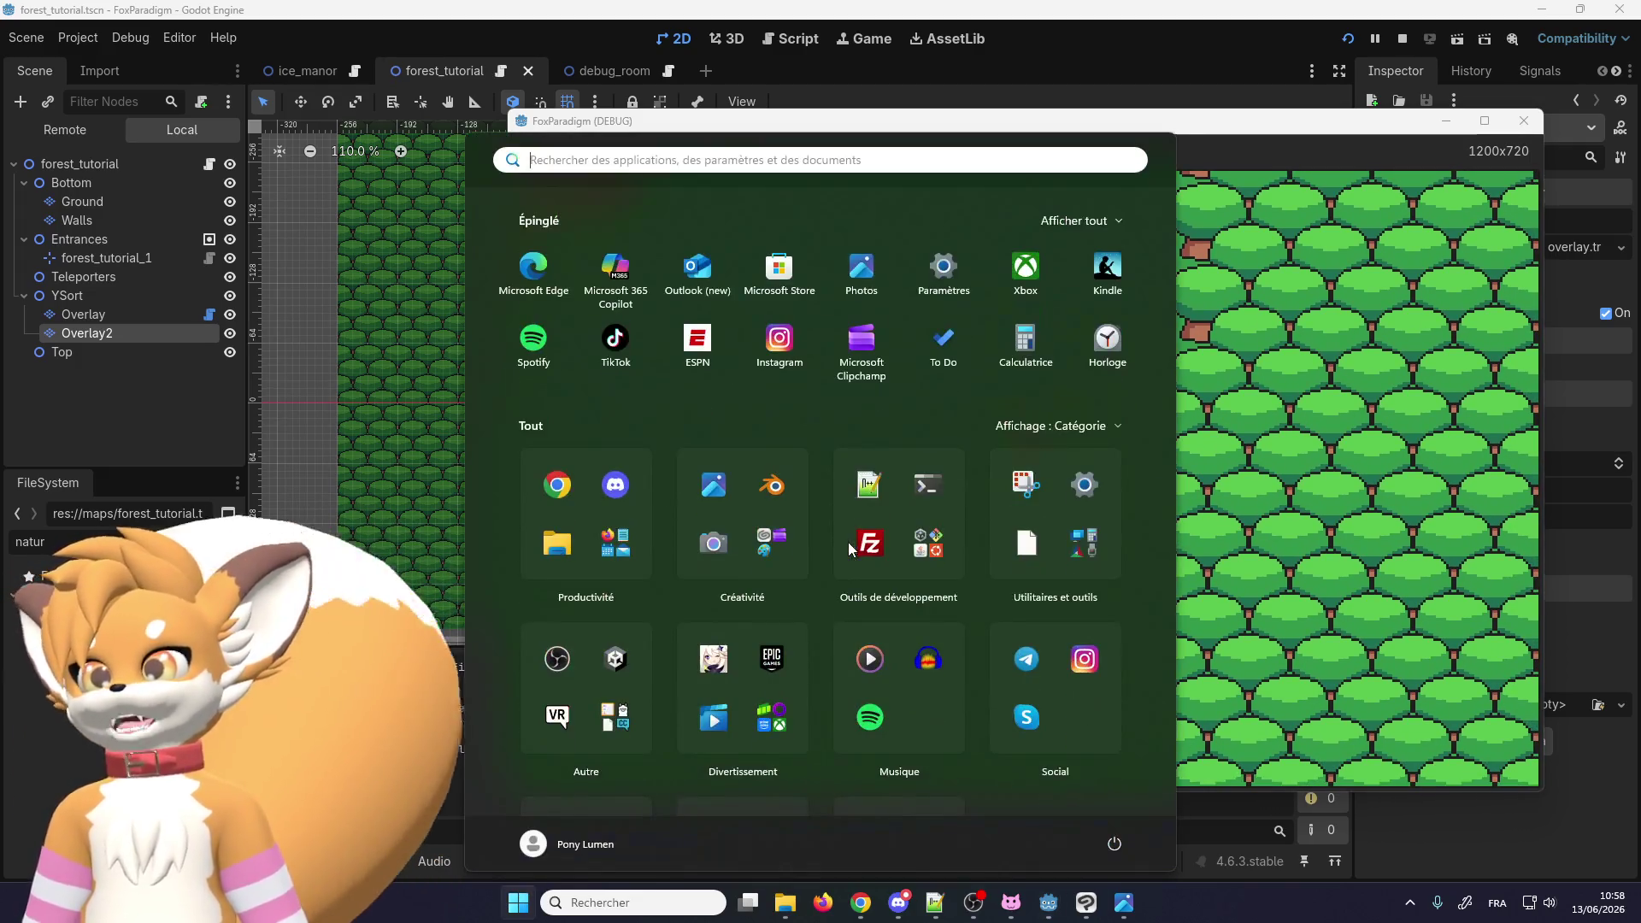
Step: Dismiss the Start menu so the running FoxParadigm game window shows again
key("Escape")
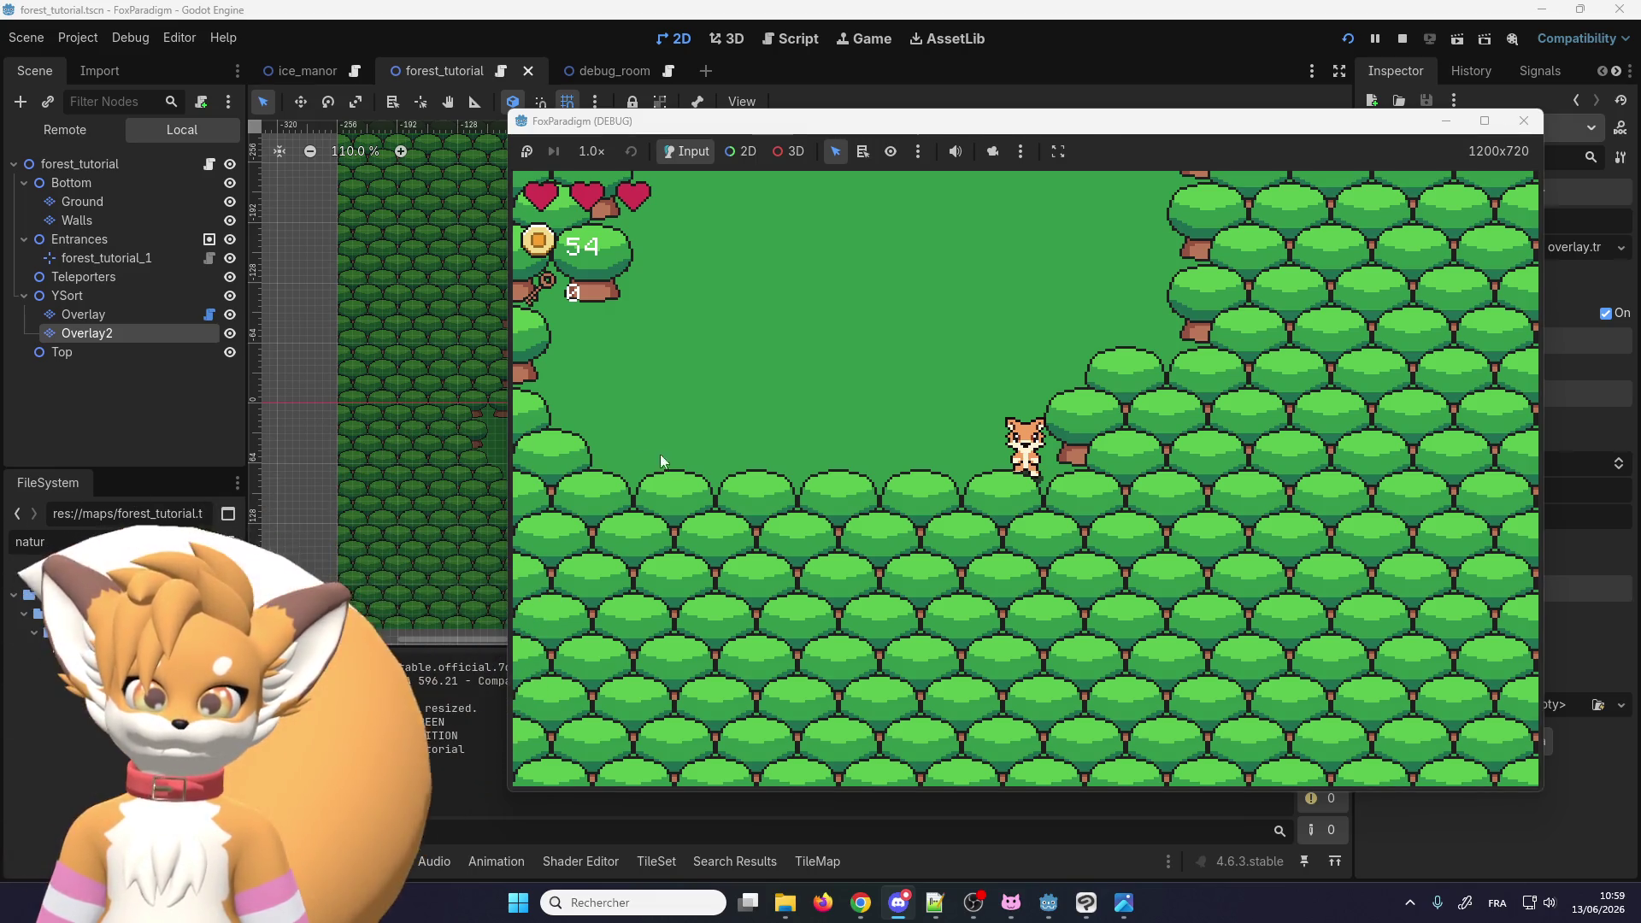
Step: Walk the fox into the lower tree line to check overlap, then close the test game
left_click(1001, 128)
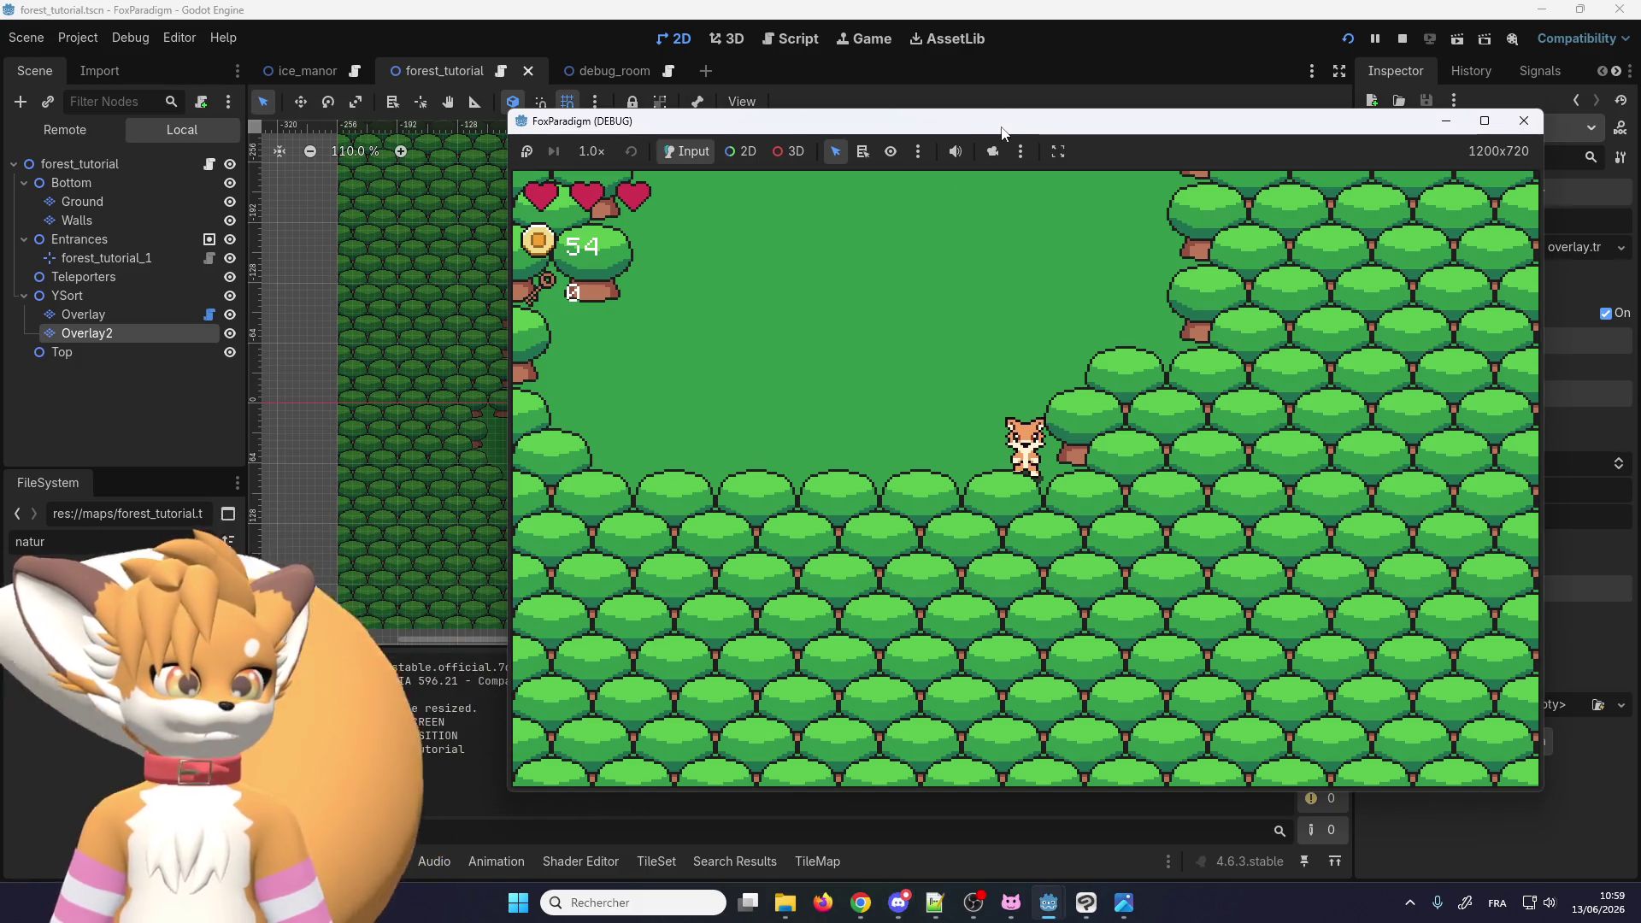
key("Down")
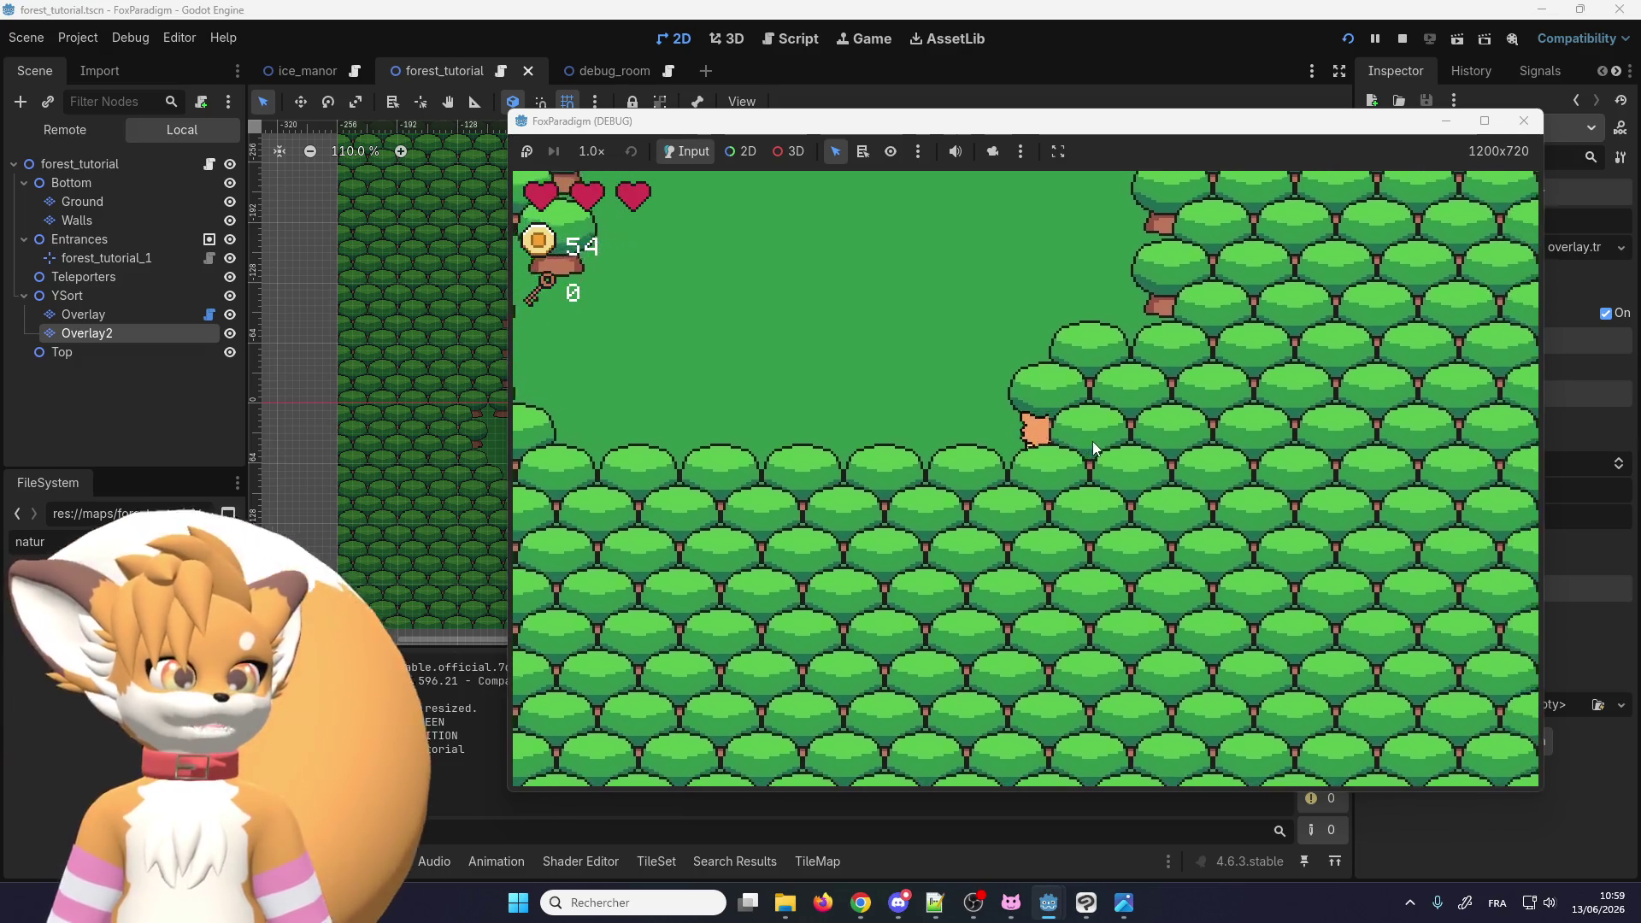
key("Left")
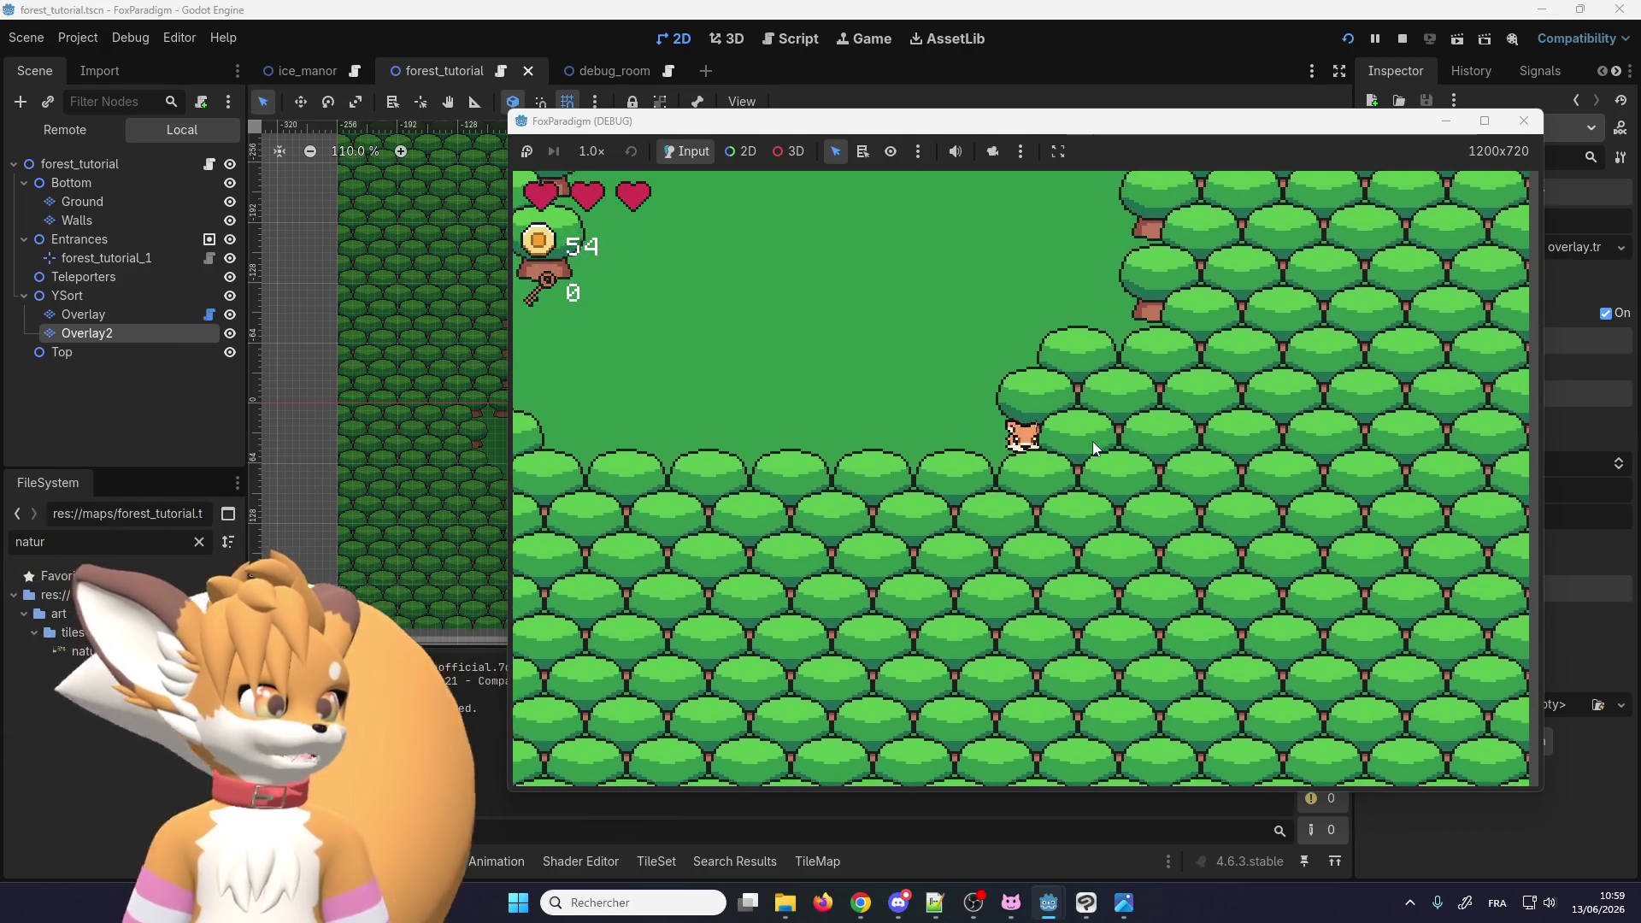
key("Left")
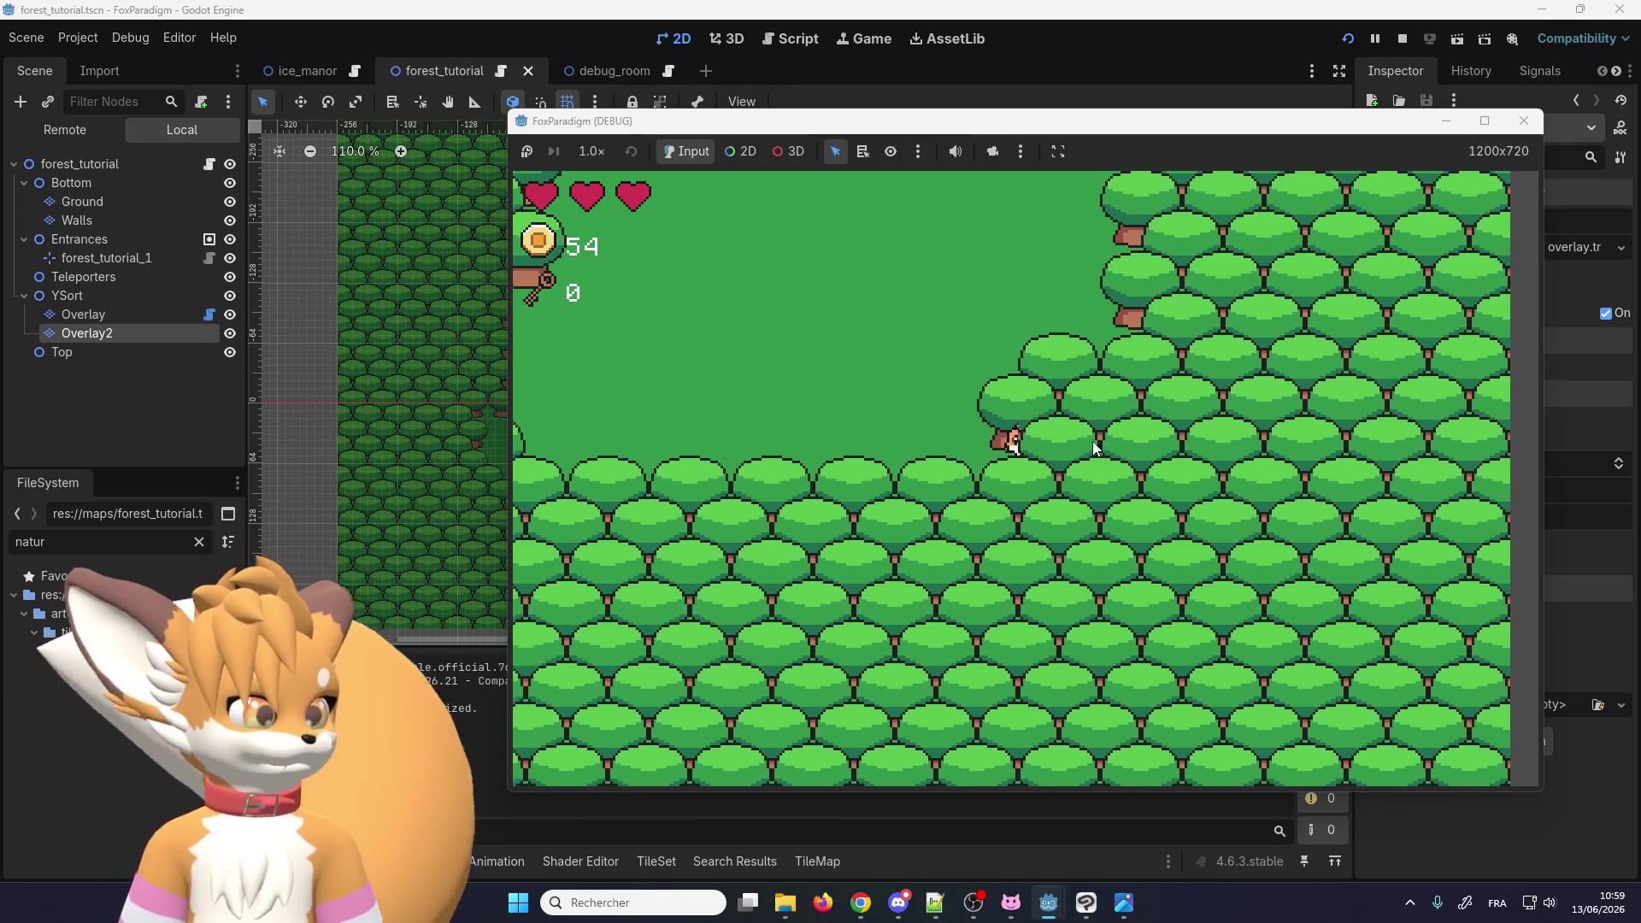
key("Up")
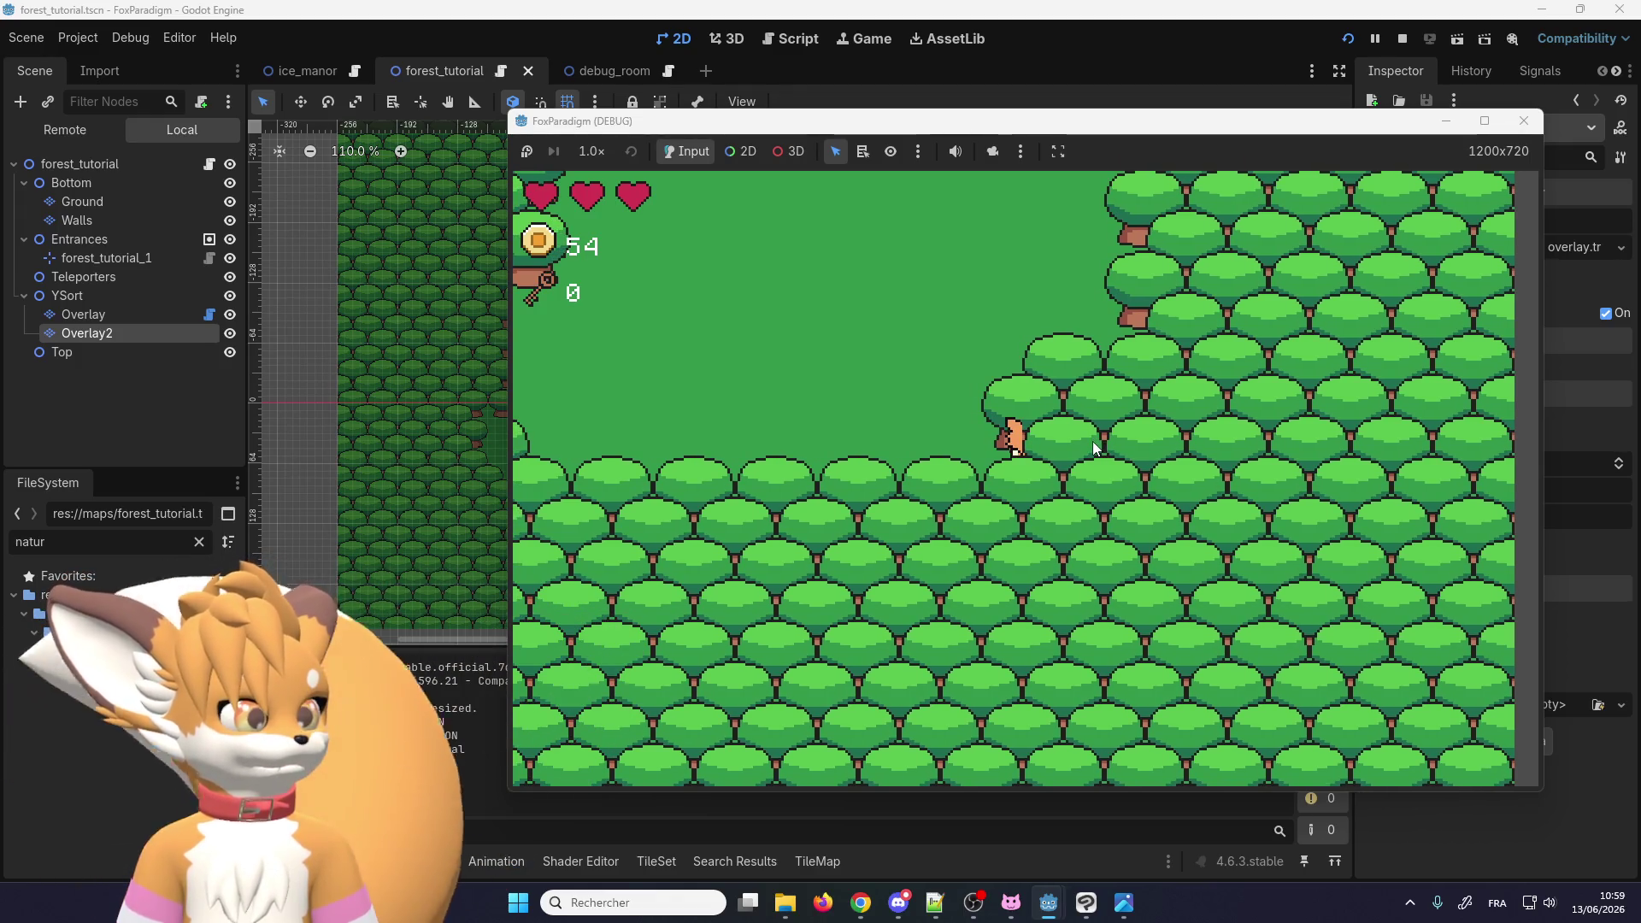
key("Right")
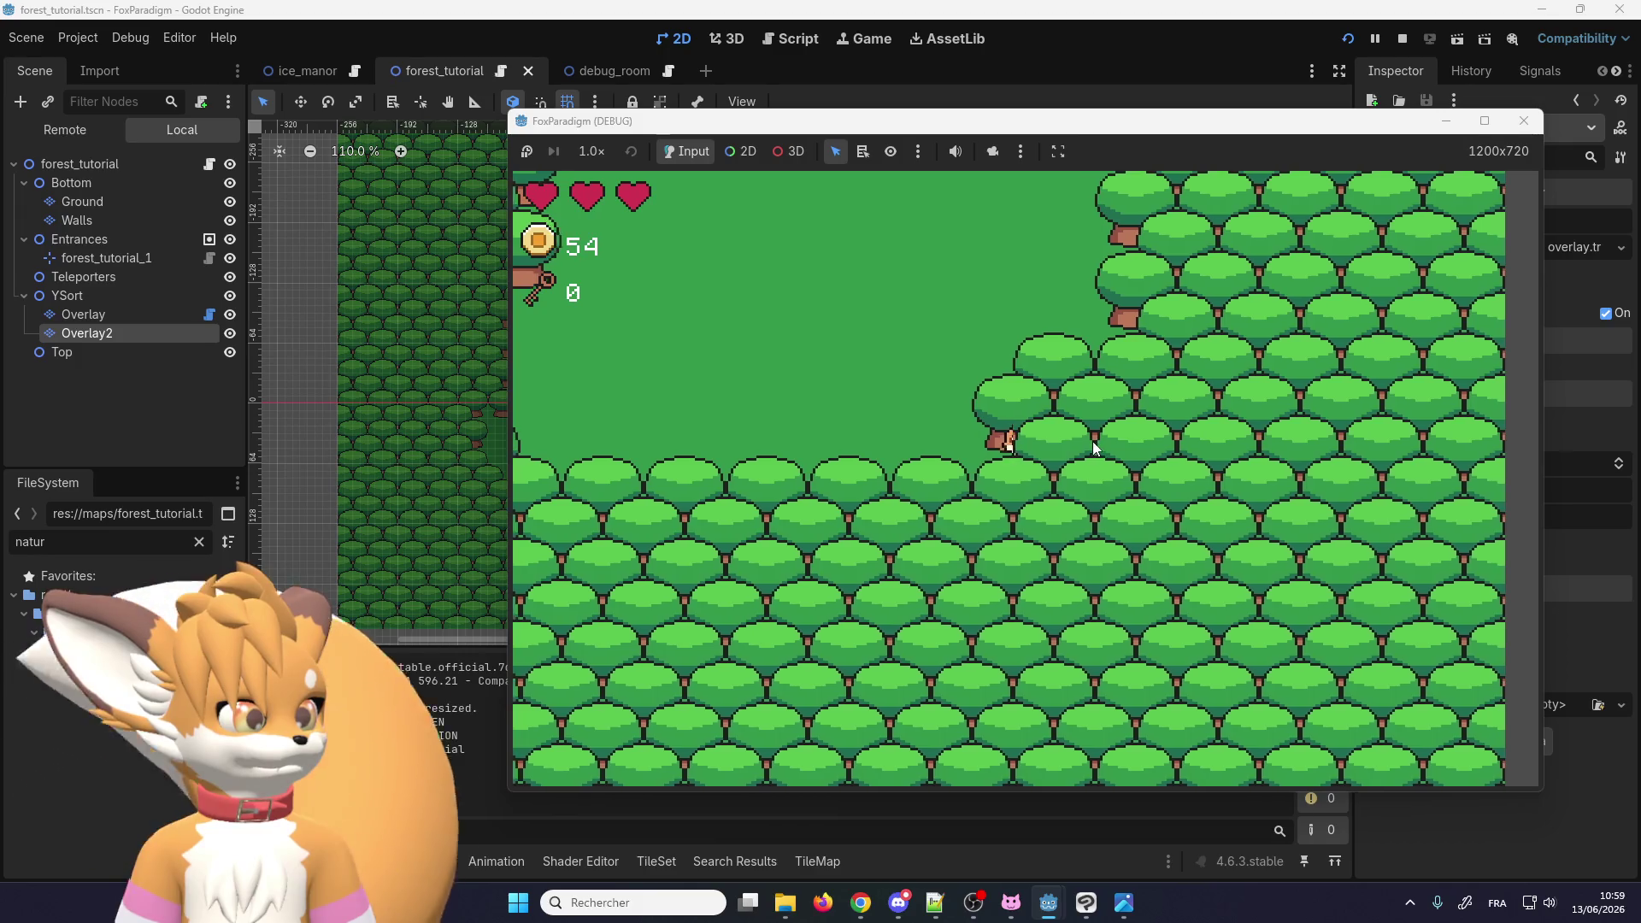
key("Right")
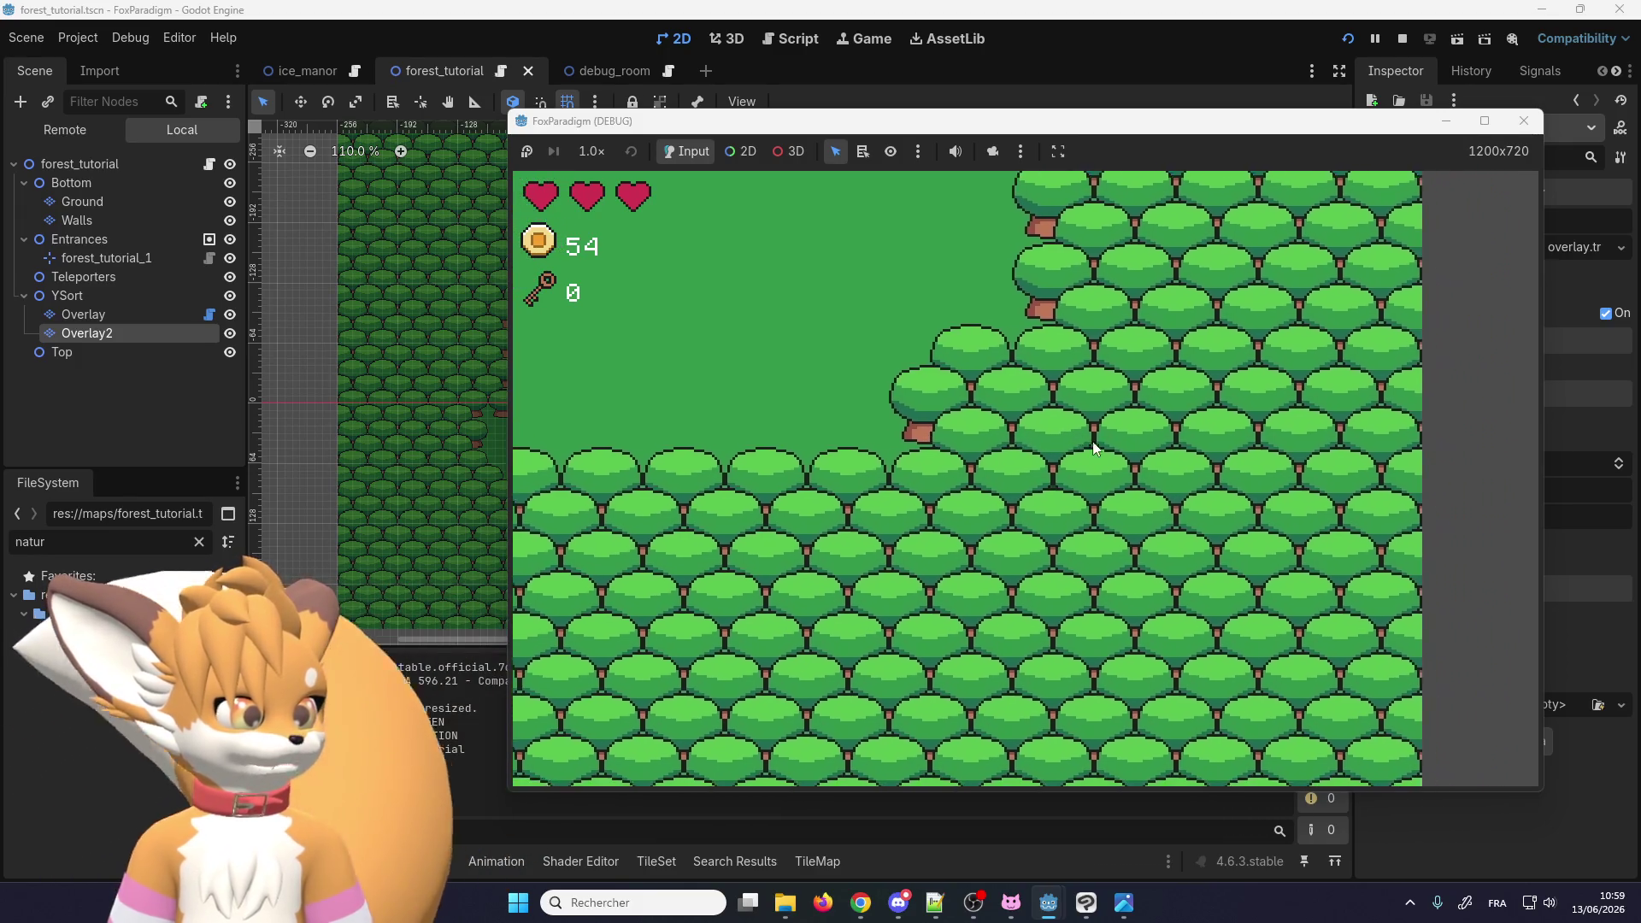
key("Left")
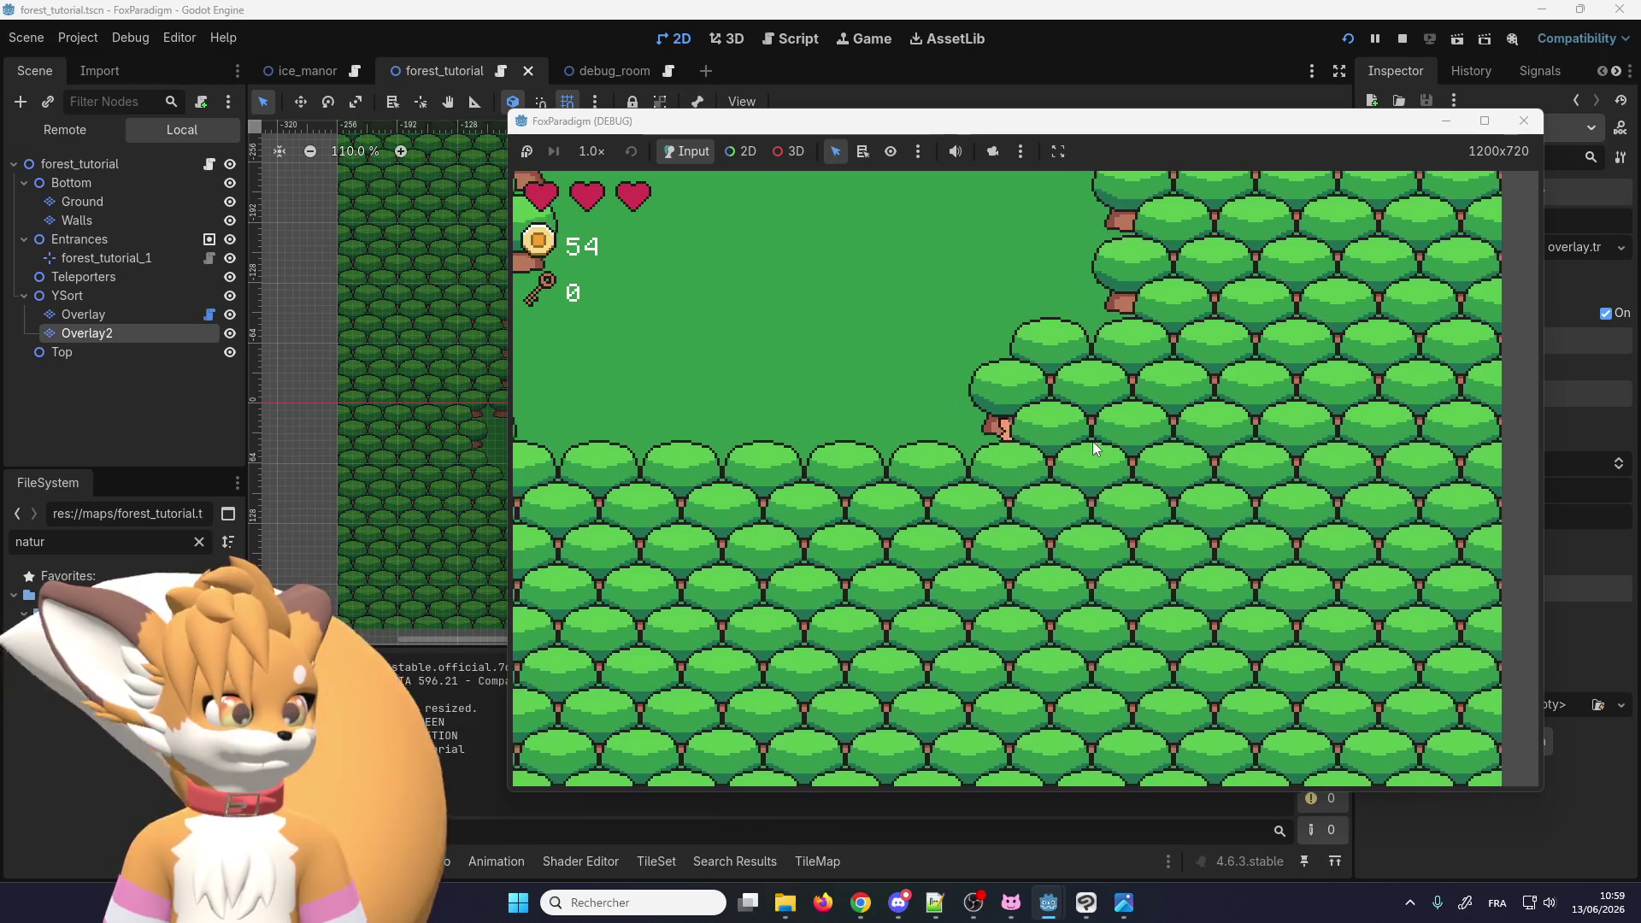
key("Up")
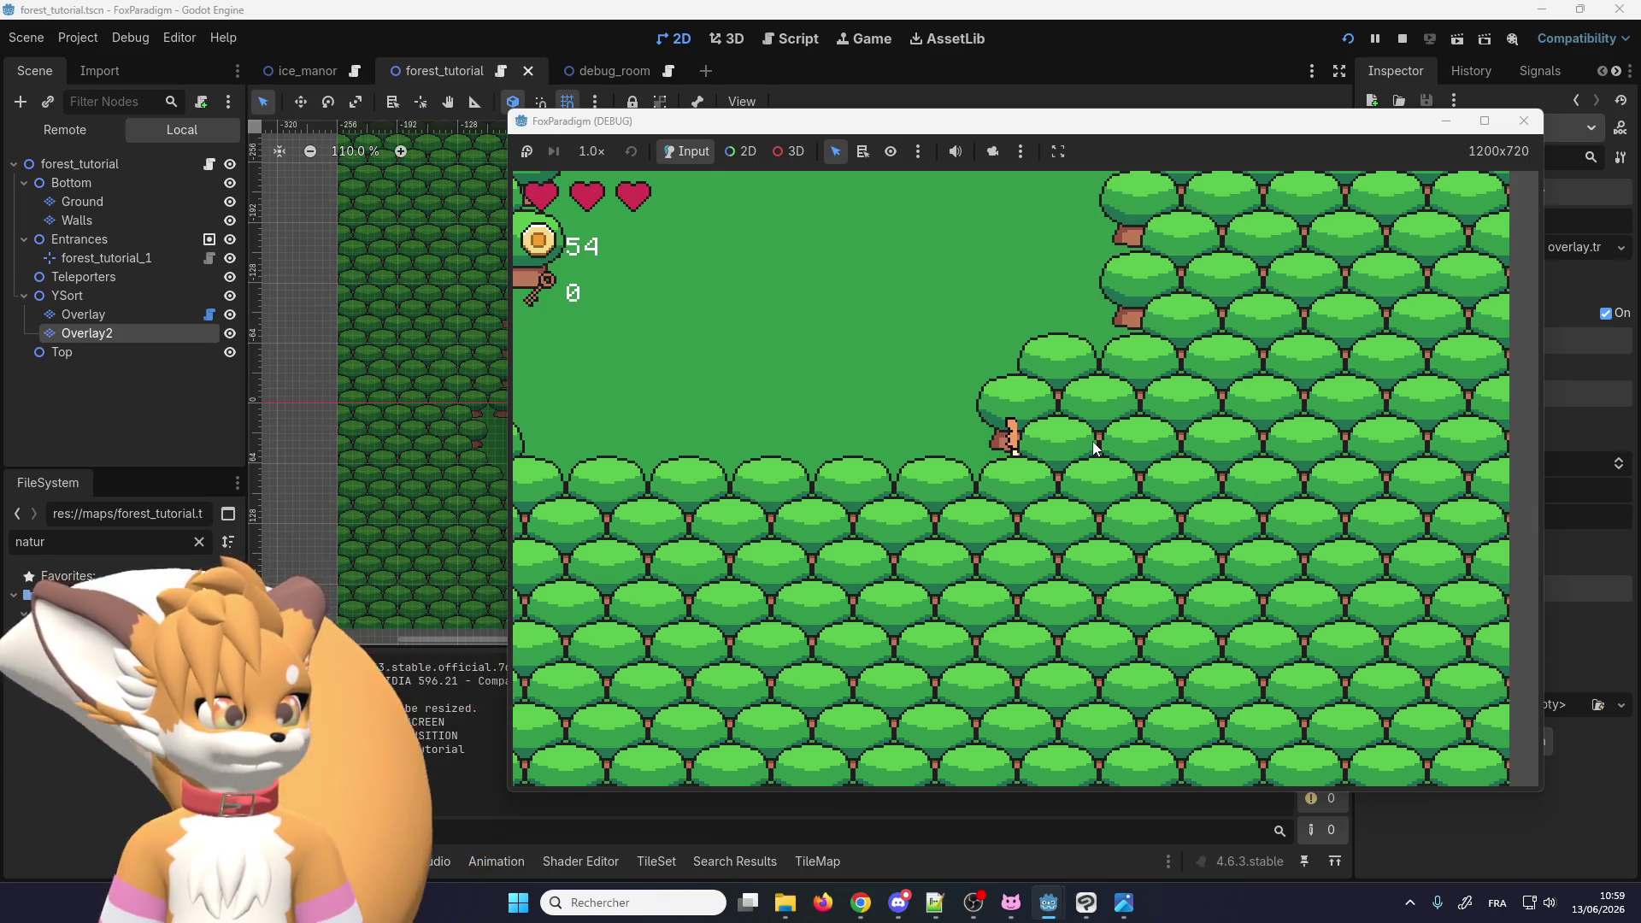
key("Left")
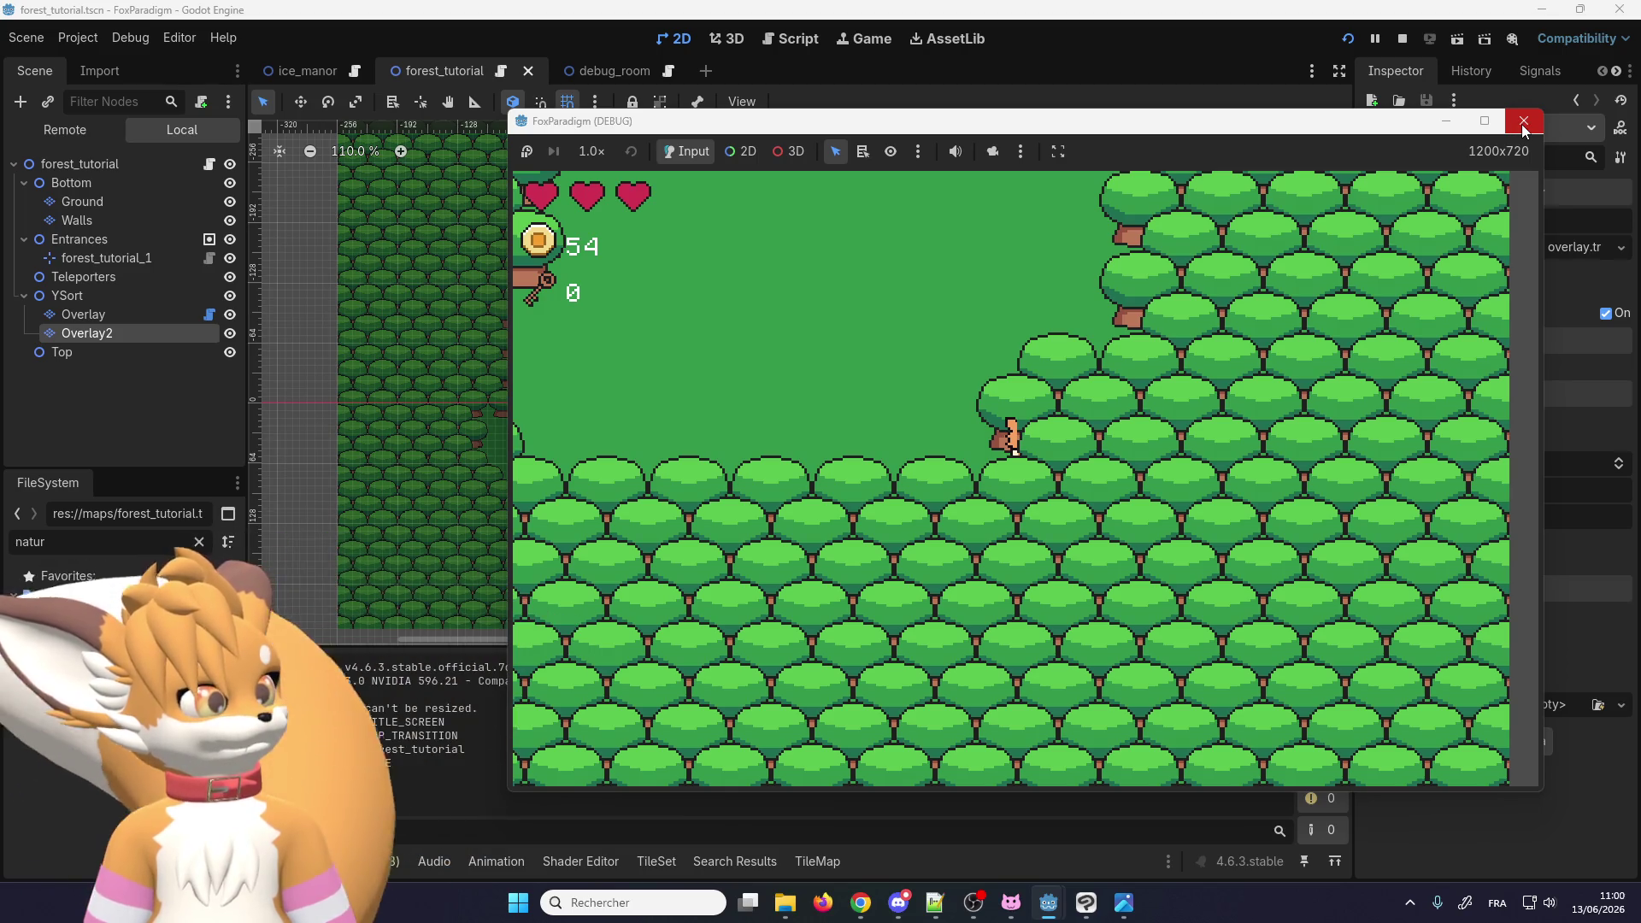
left_click(1524, 125)
Step: Collapse the output panel and return to the forest_tutorial scene for tile painting
scroll(684, 478, "up", 5)
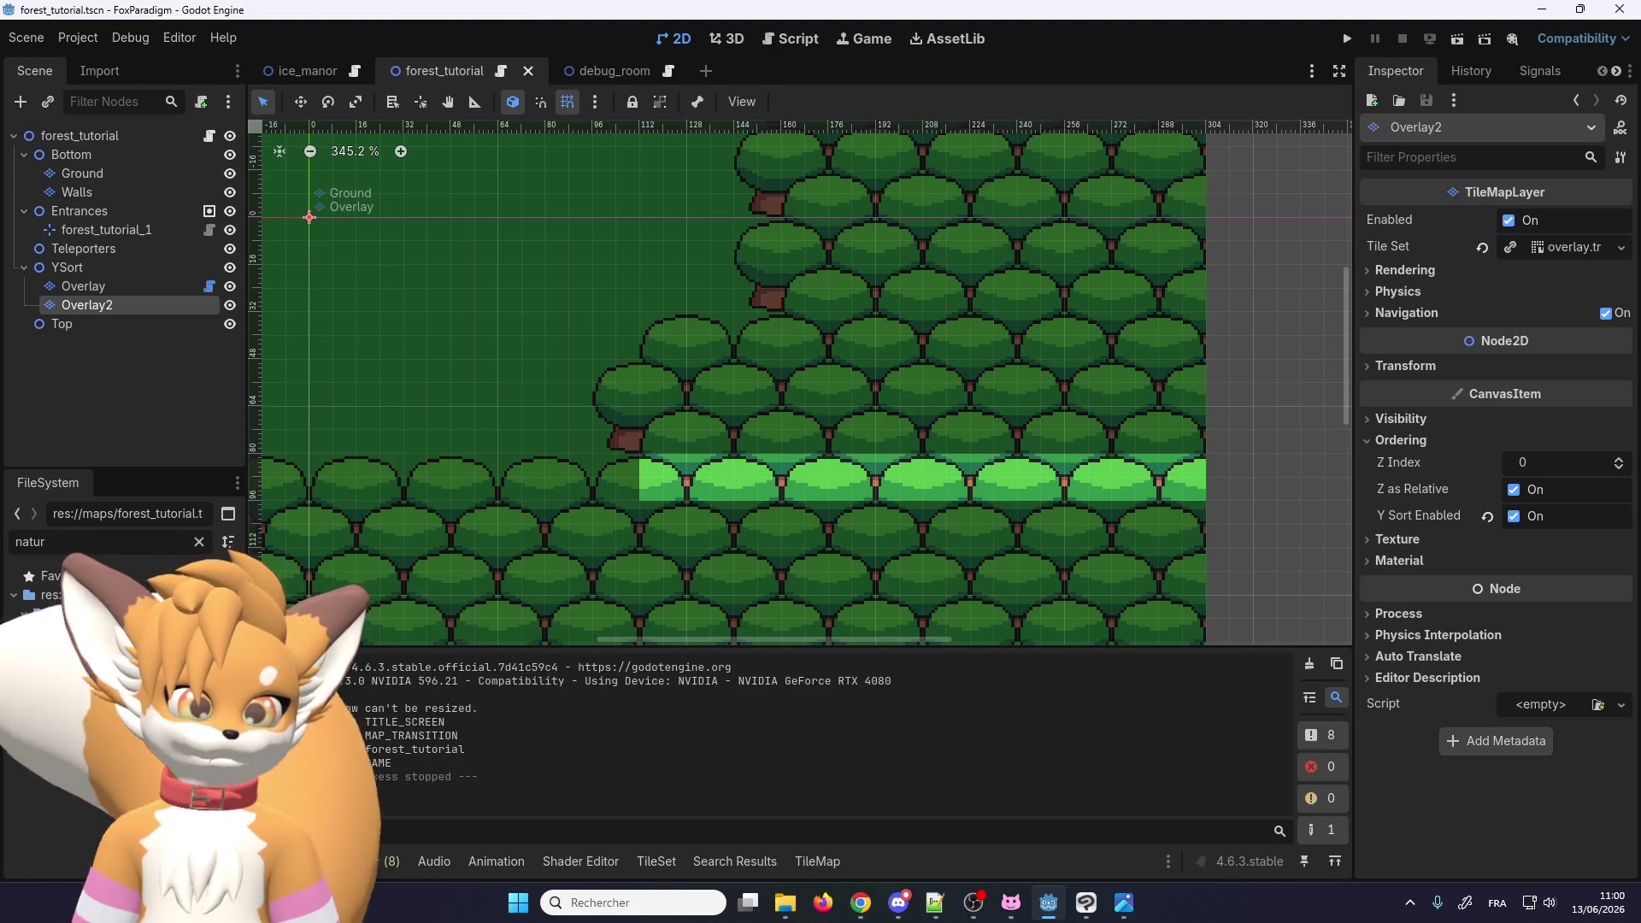
key("ctrl+j")
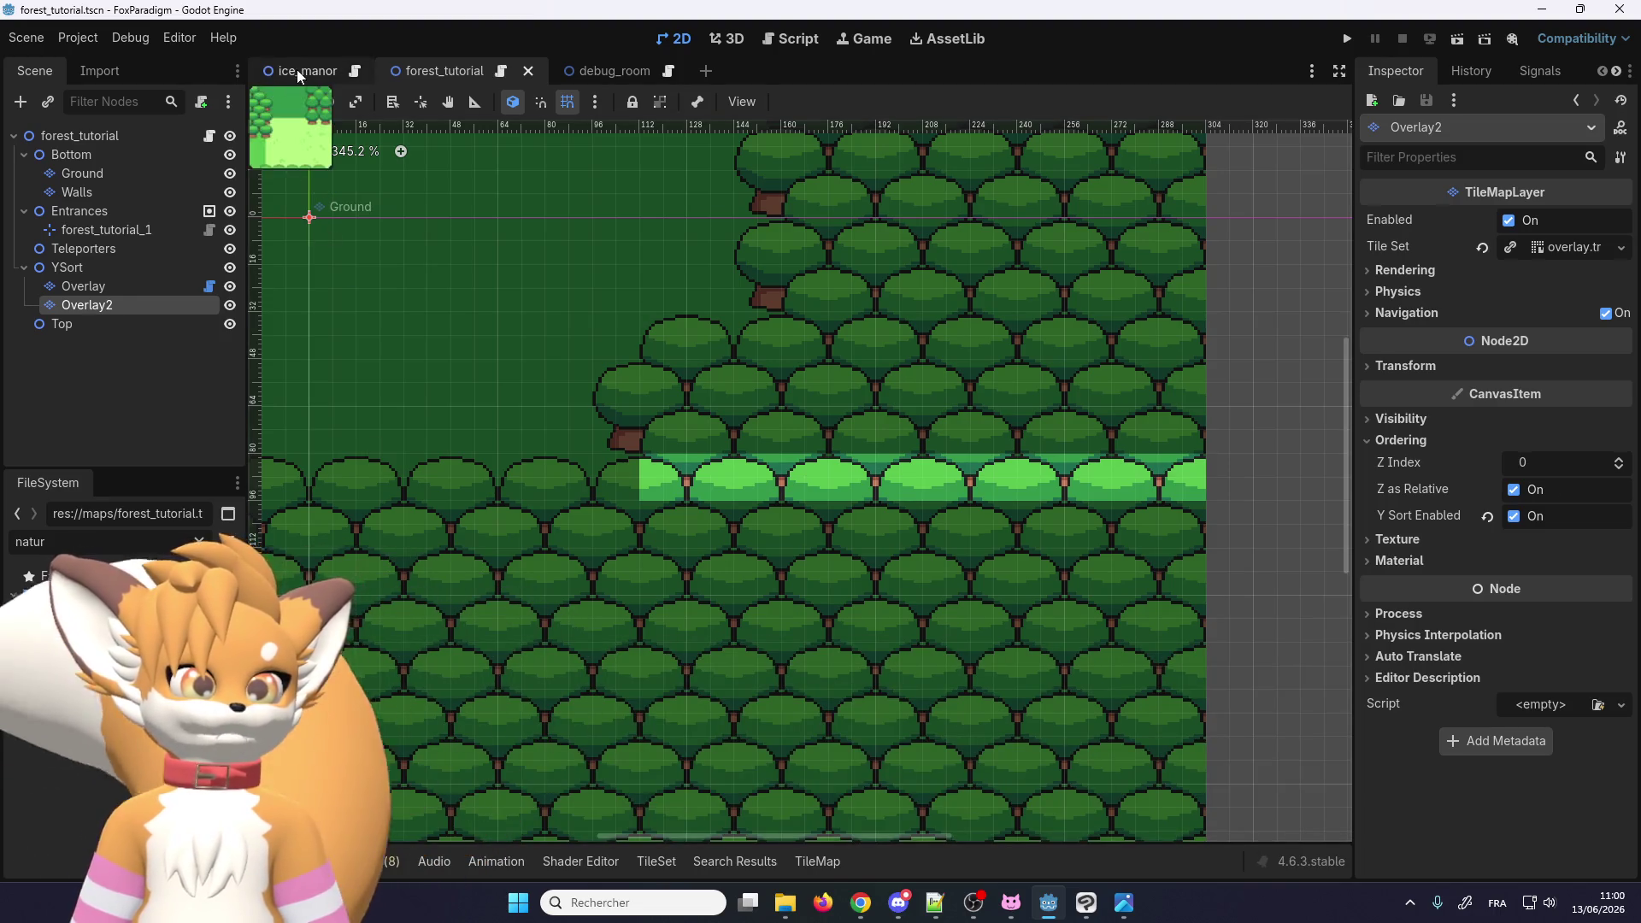
left_click(303, 71)
left_click(440, 71)
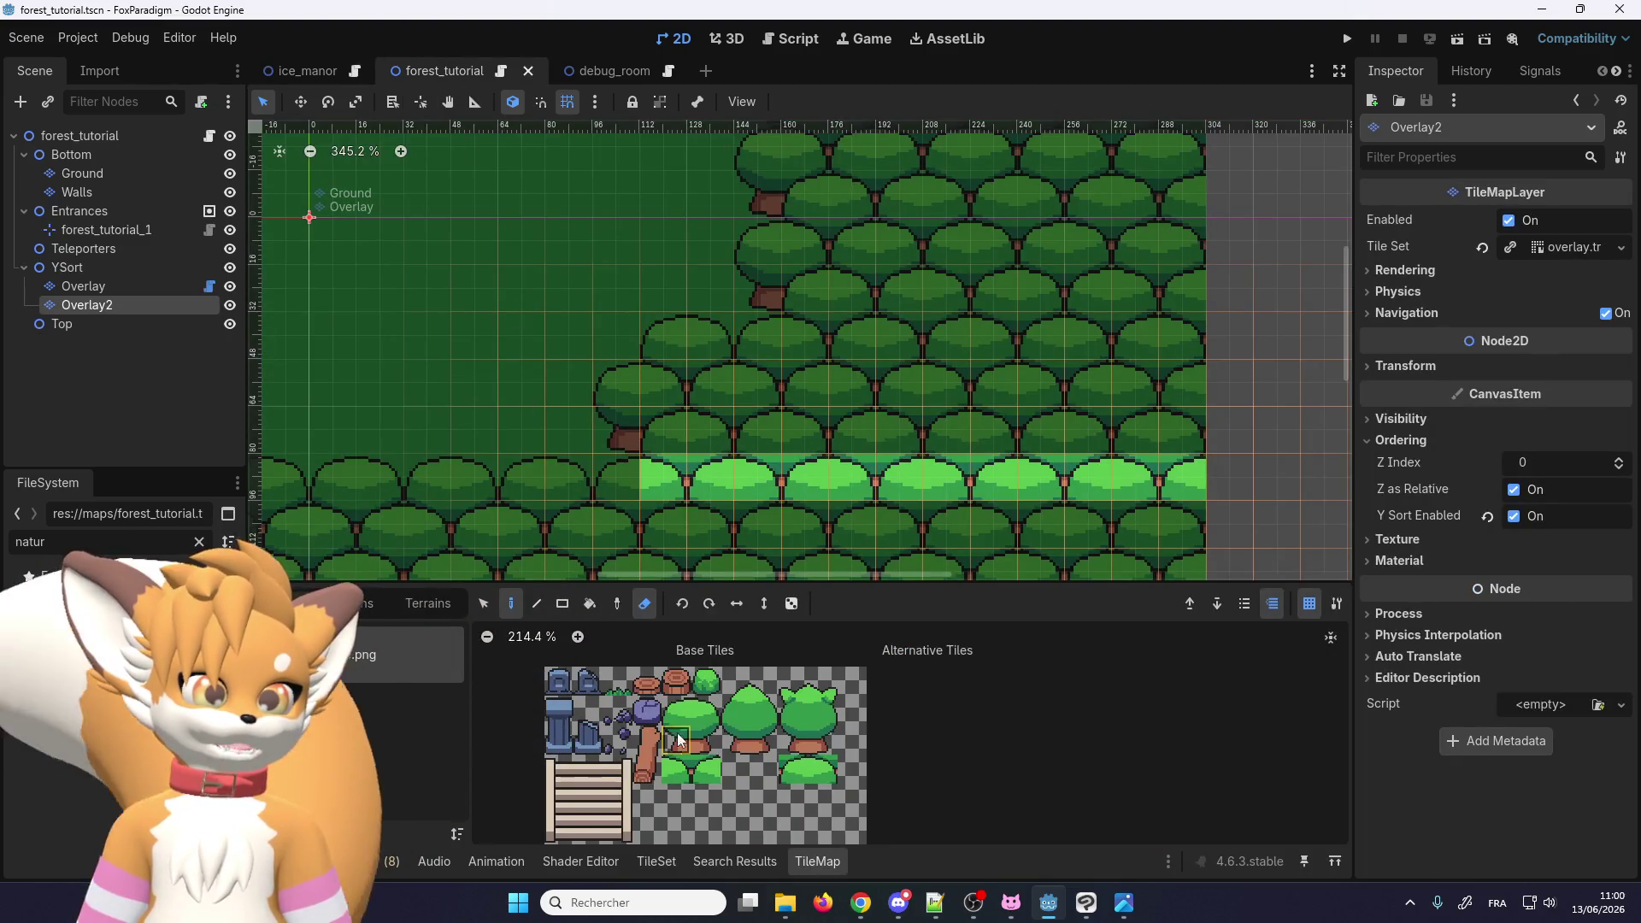
Step: Paint a tree tile from the atlas at the tree line edge
left_click_drag(682, 717, 707, 715)
scroll(667, 494, "up", 1)
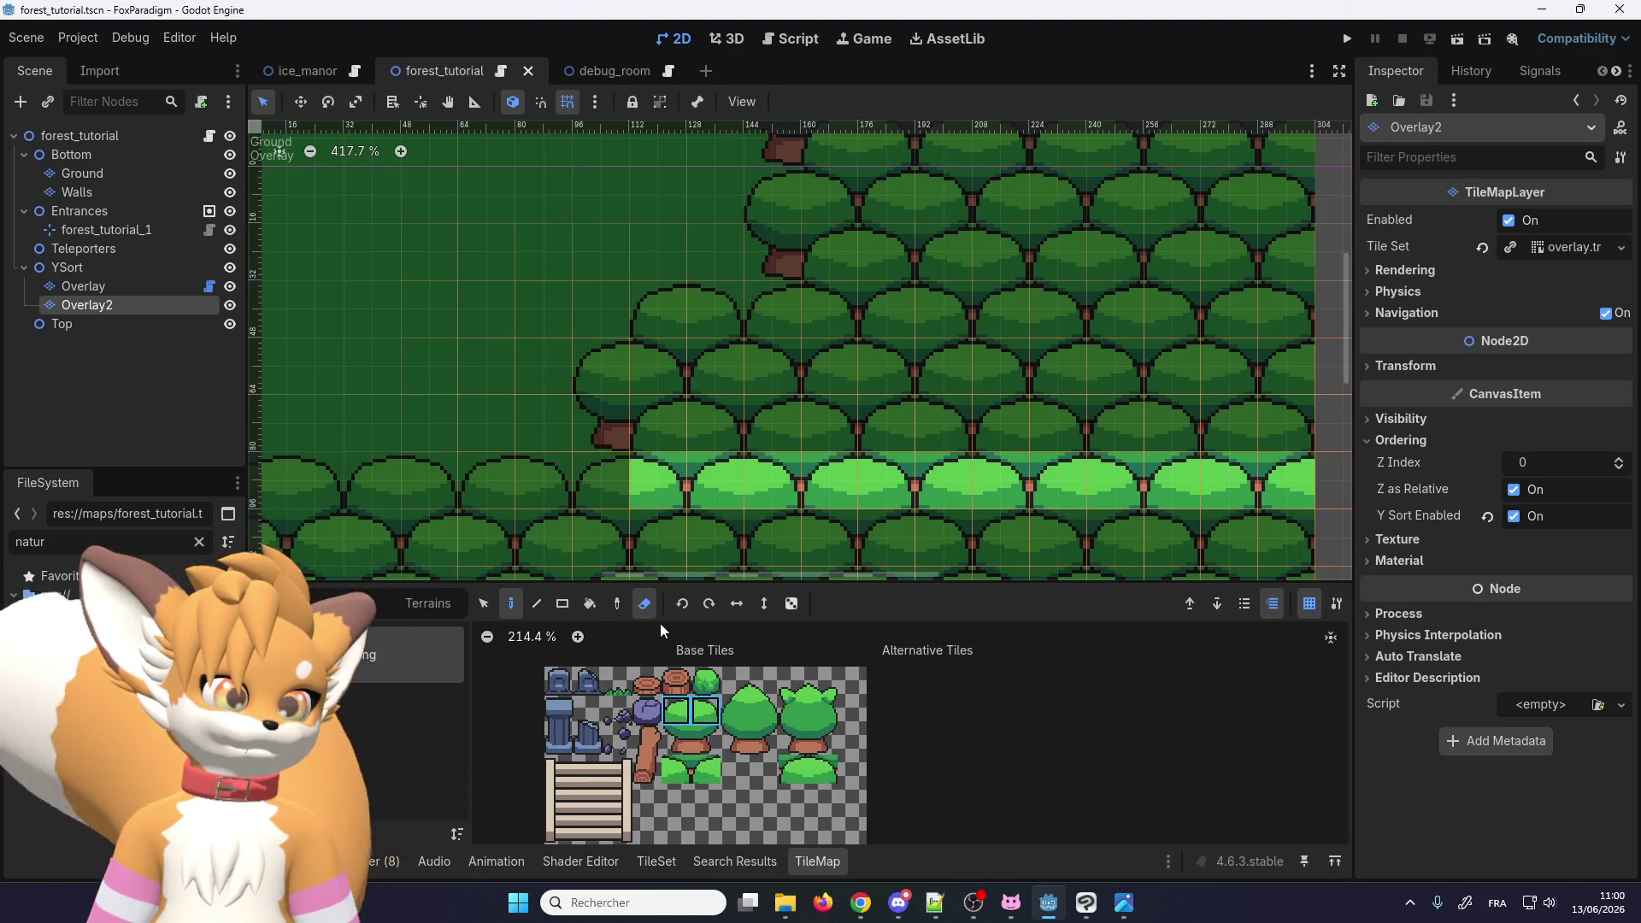
left_click(694, 710)
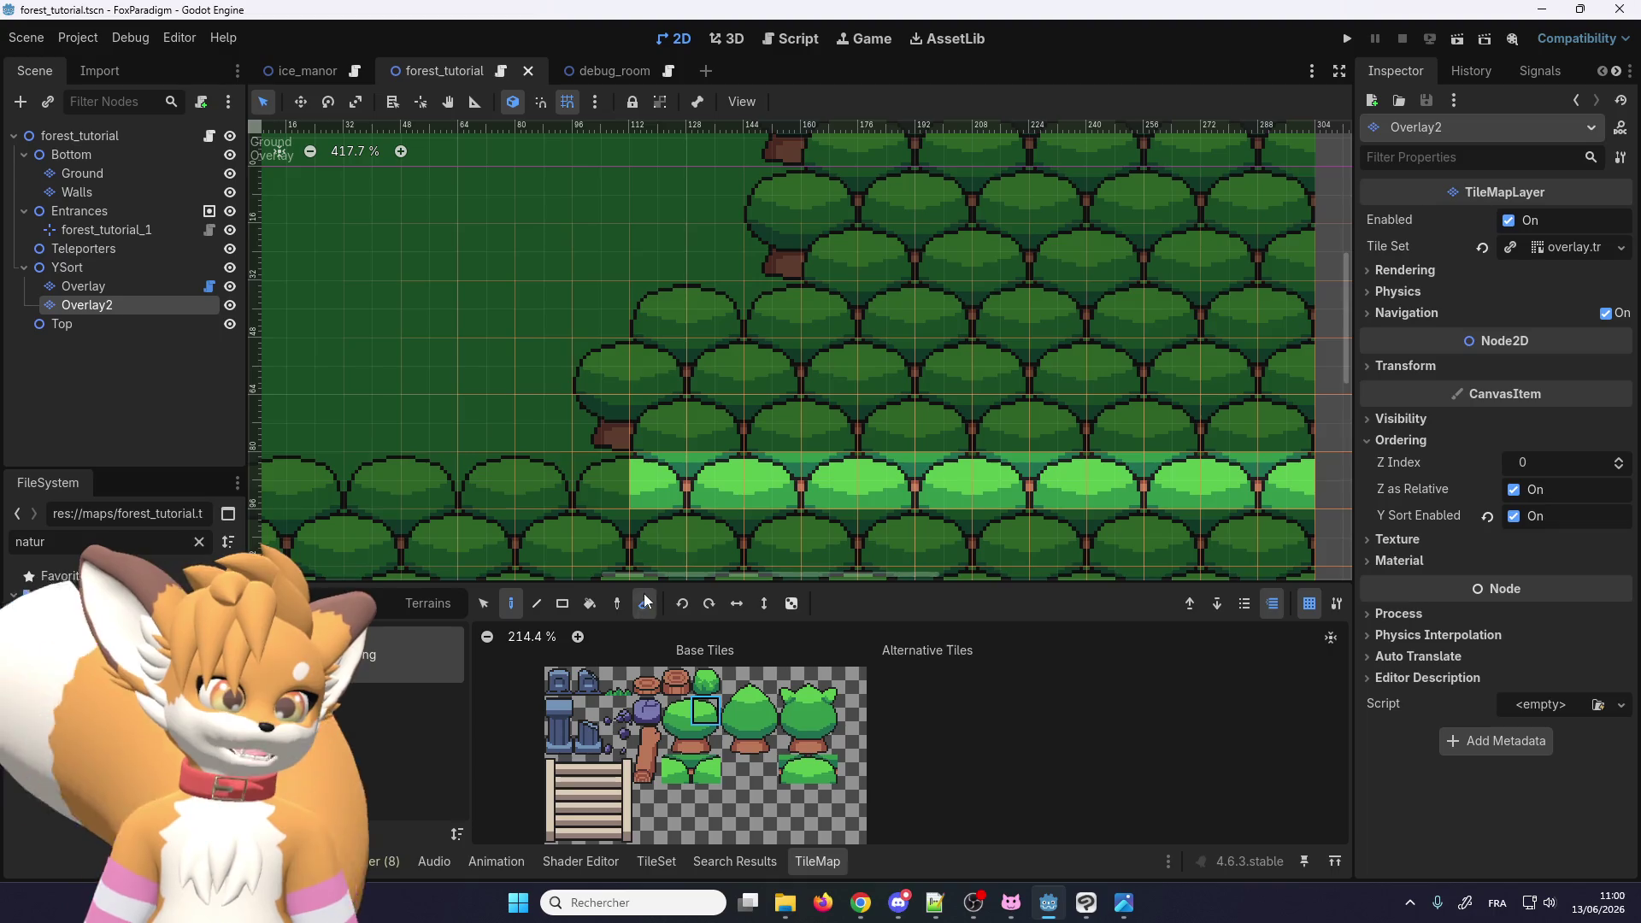
left_click(662, 487)
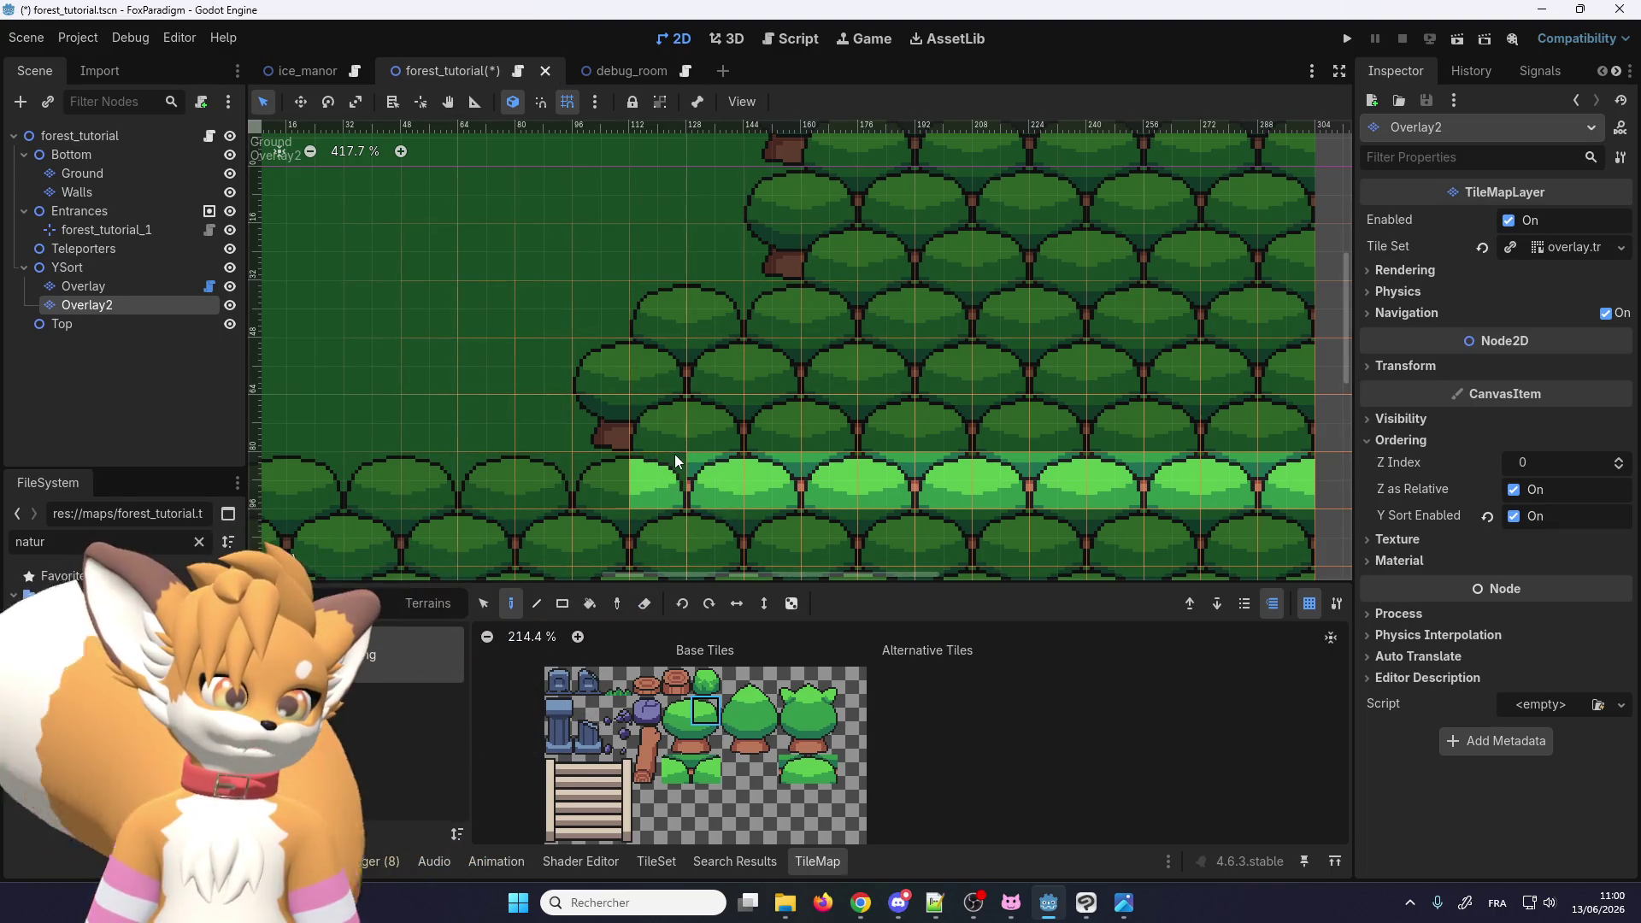
Step: Switch to the Overlay layer and pick the bush tile and its neighbour from the atlas
left_click(128, 287)
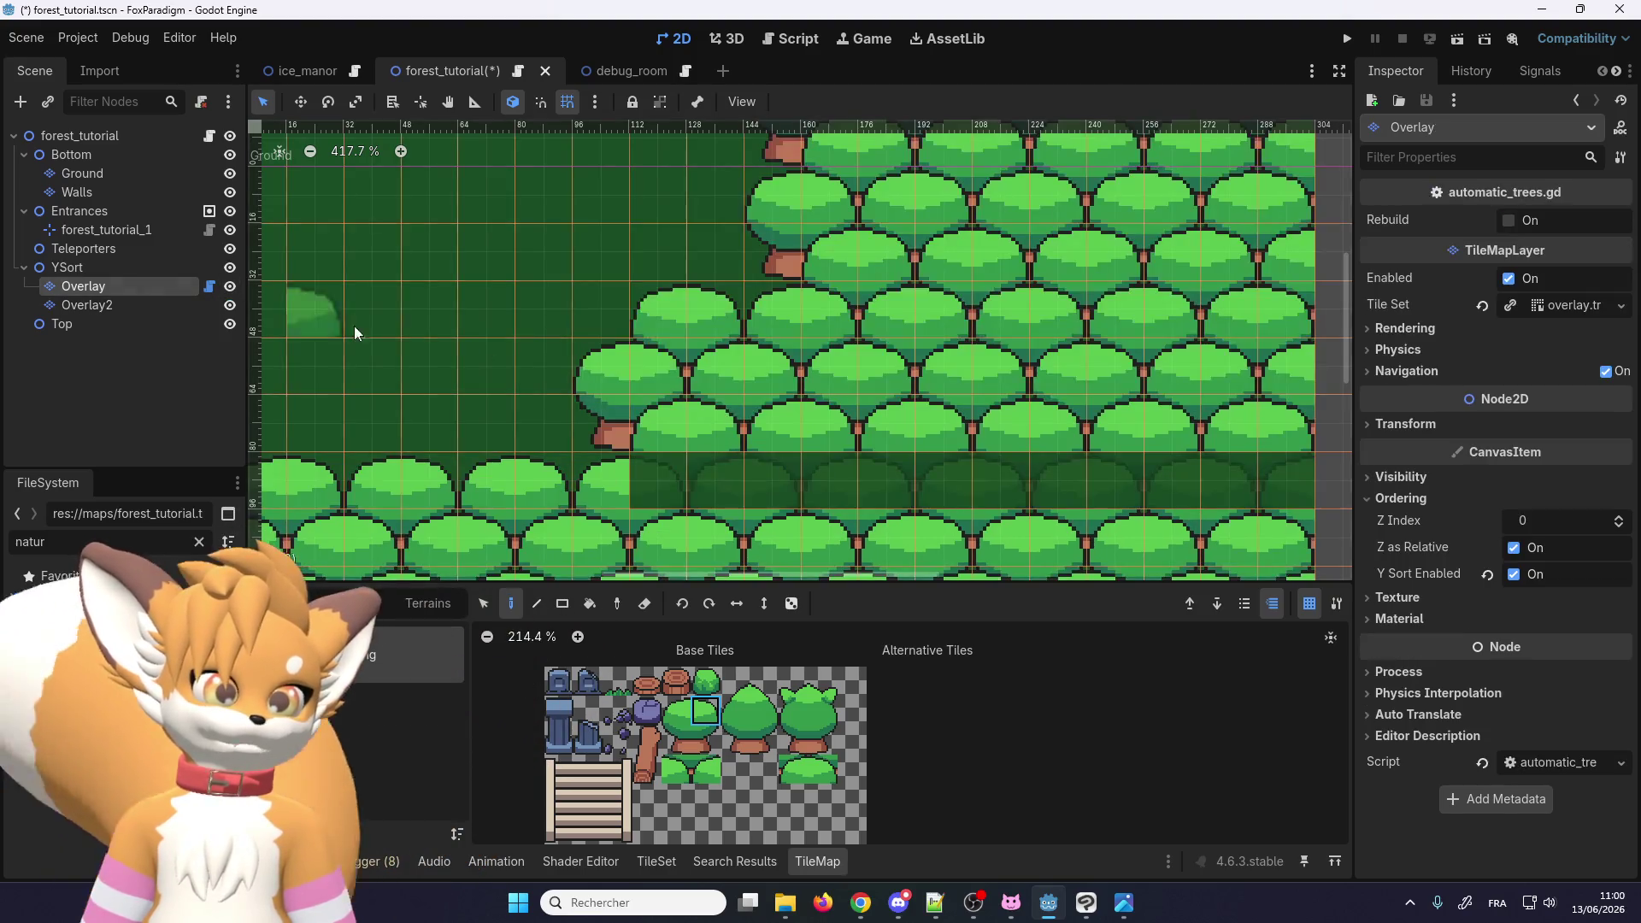
left_click(796, 772)
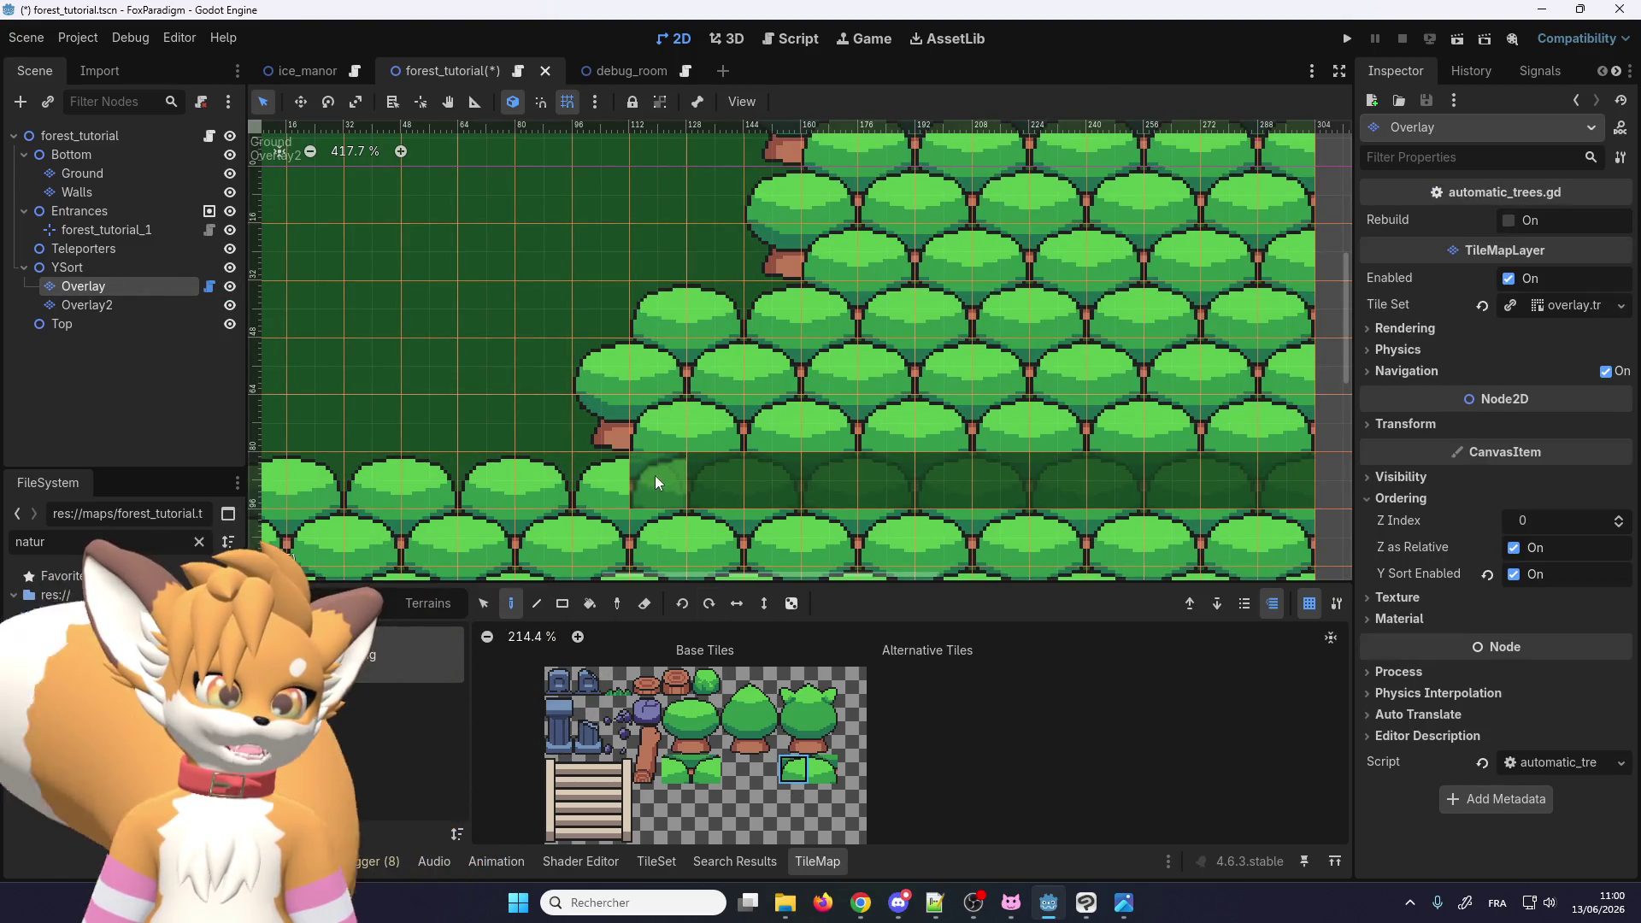
left_click(823, 769)
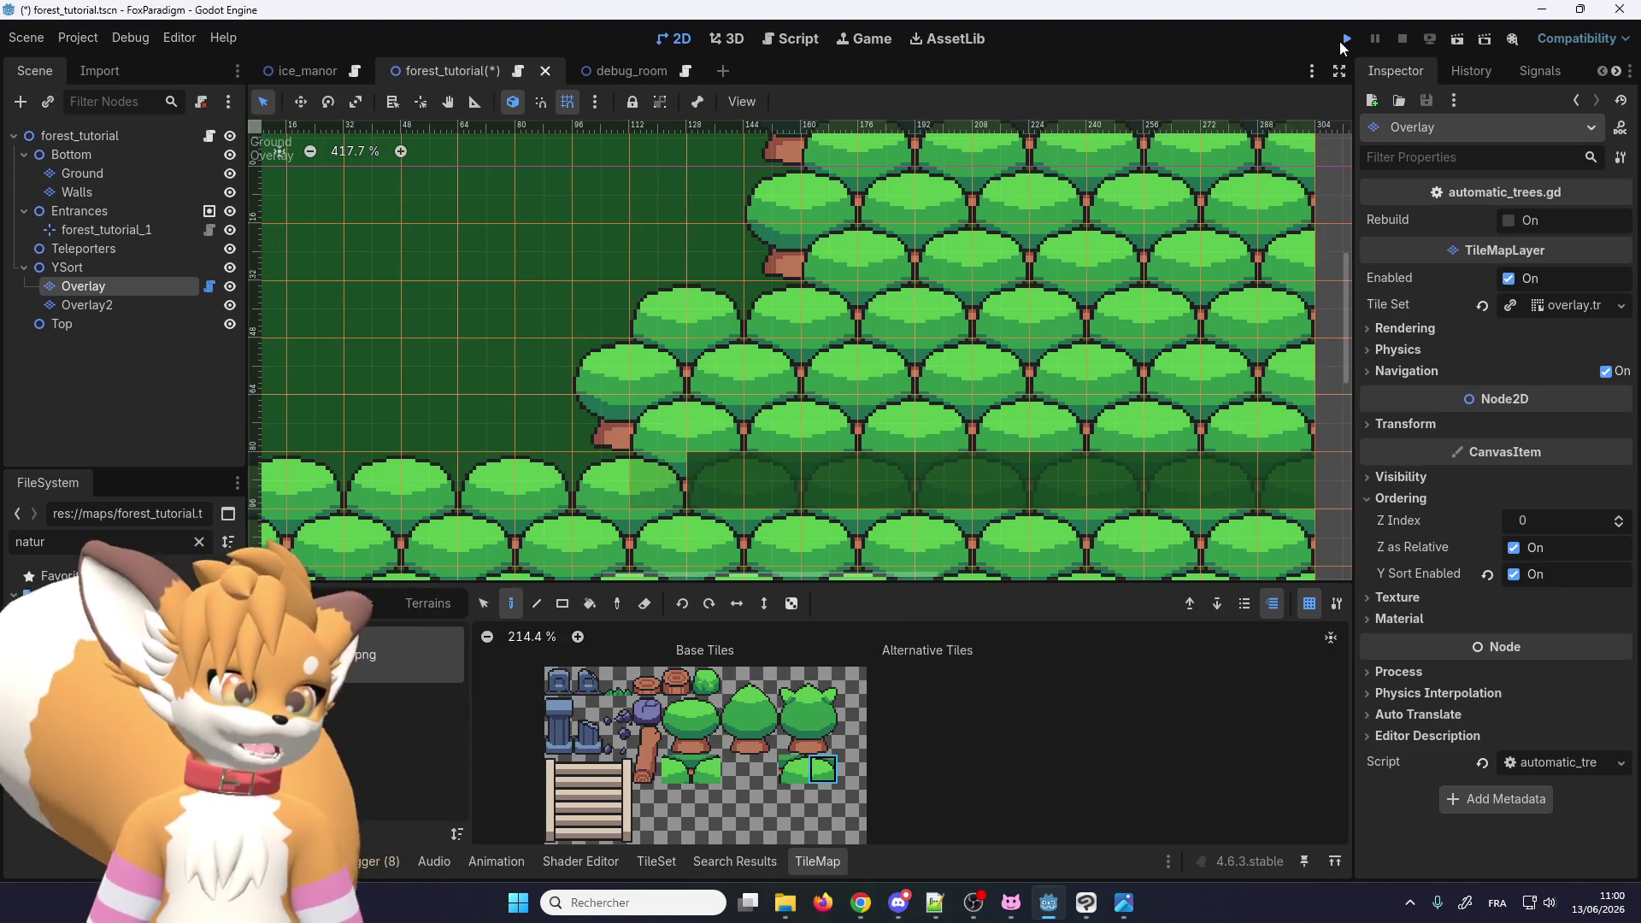
Step: Save the scene, run the game, and load the first save slot
left_click(1344, 40)
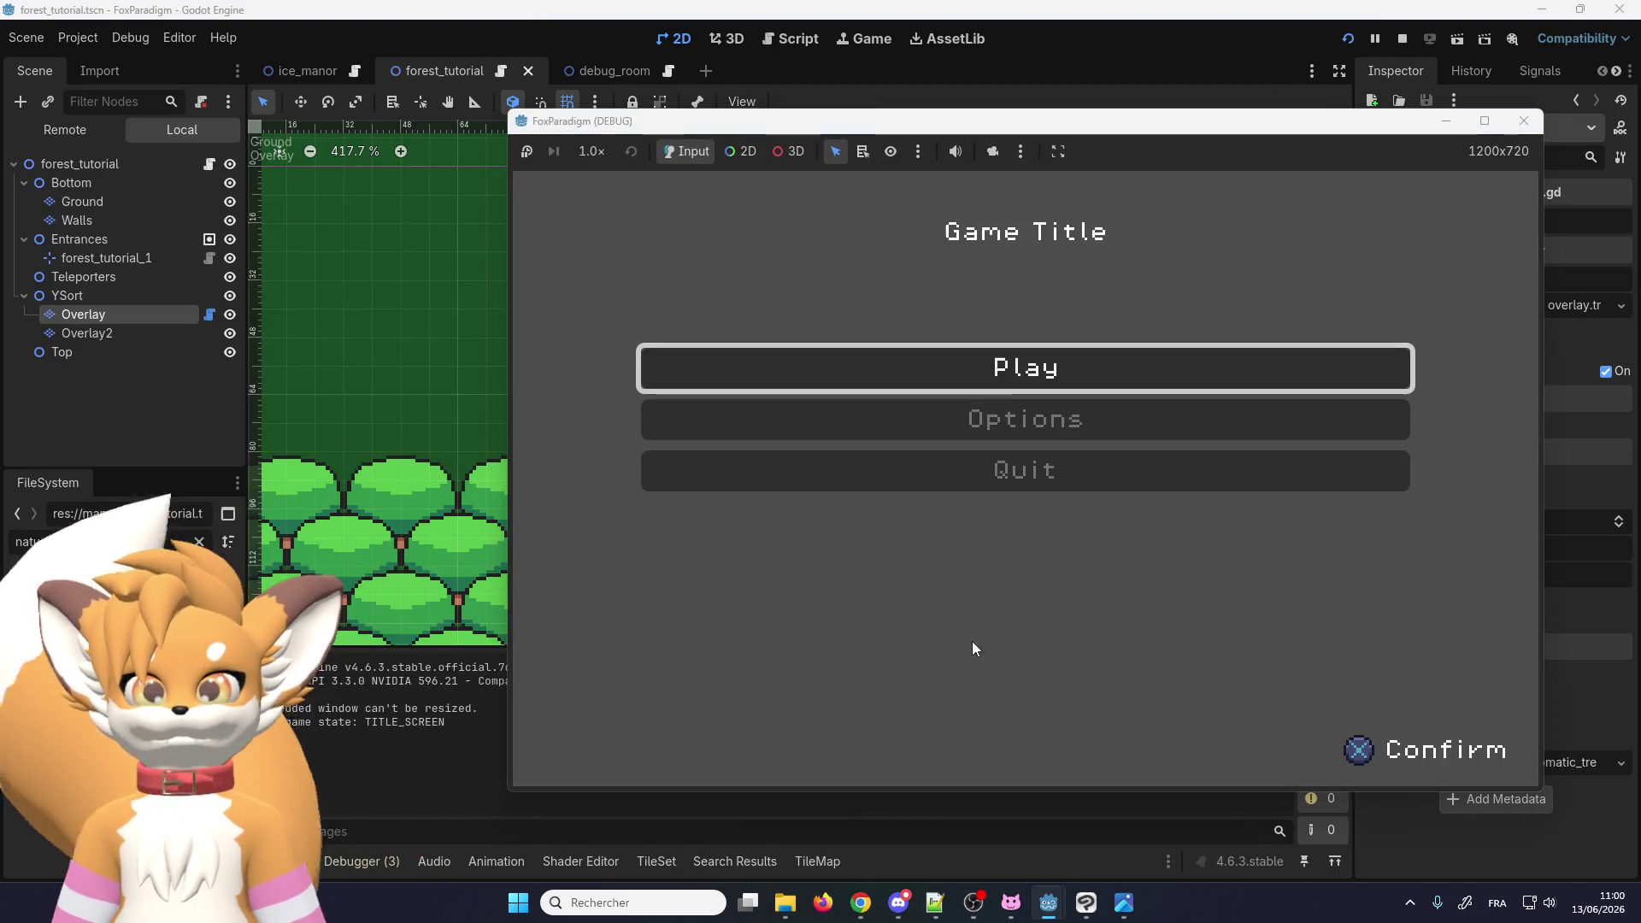
key("Return")
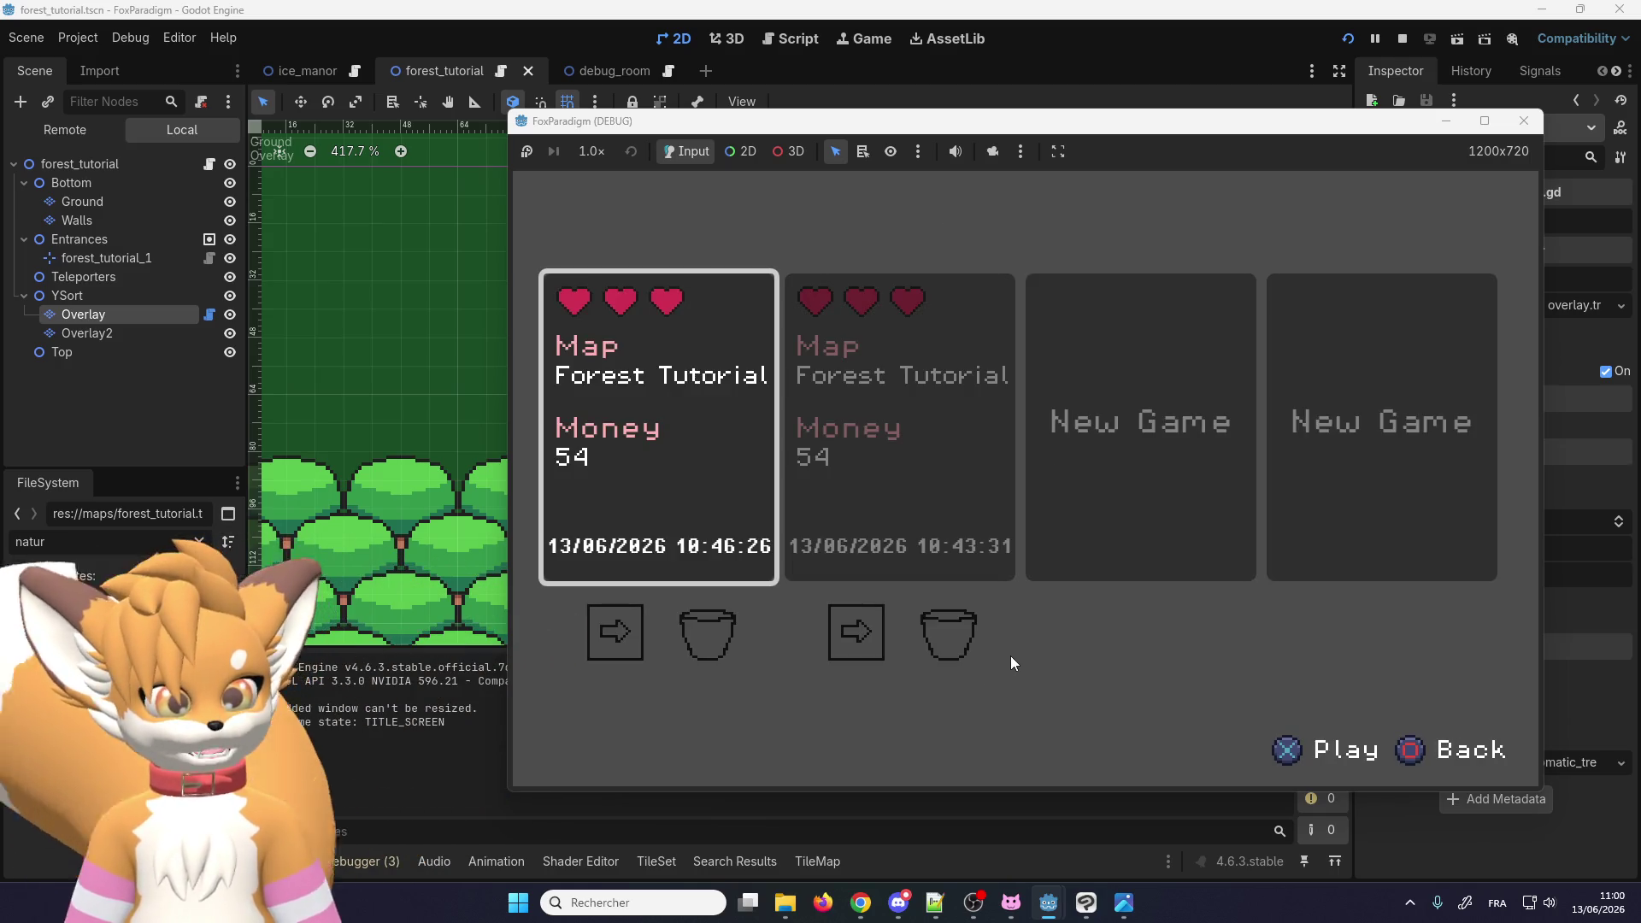
key("Return")
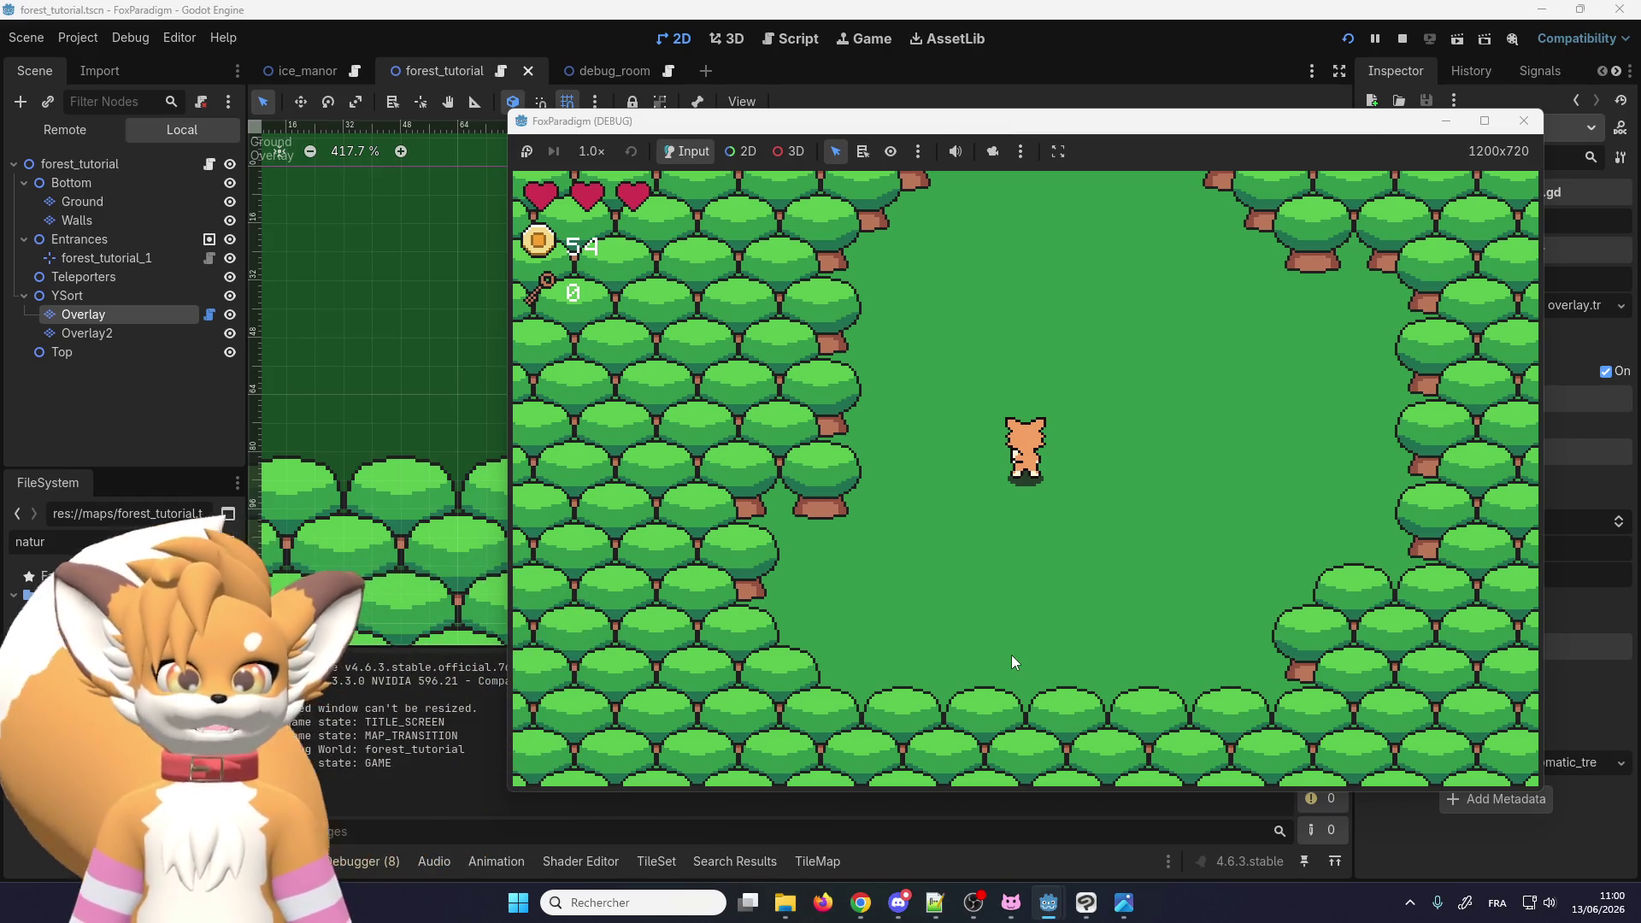
Step: Walk the fox down and right up to the edited tree edge
key("Down")
key("Right")
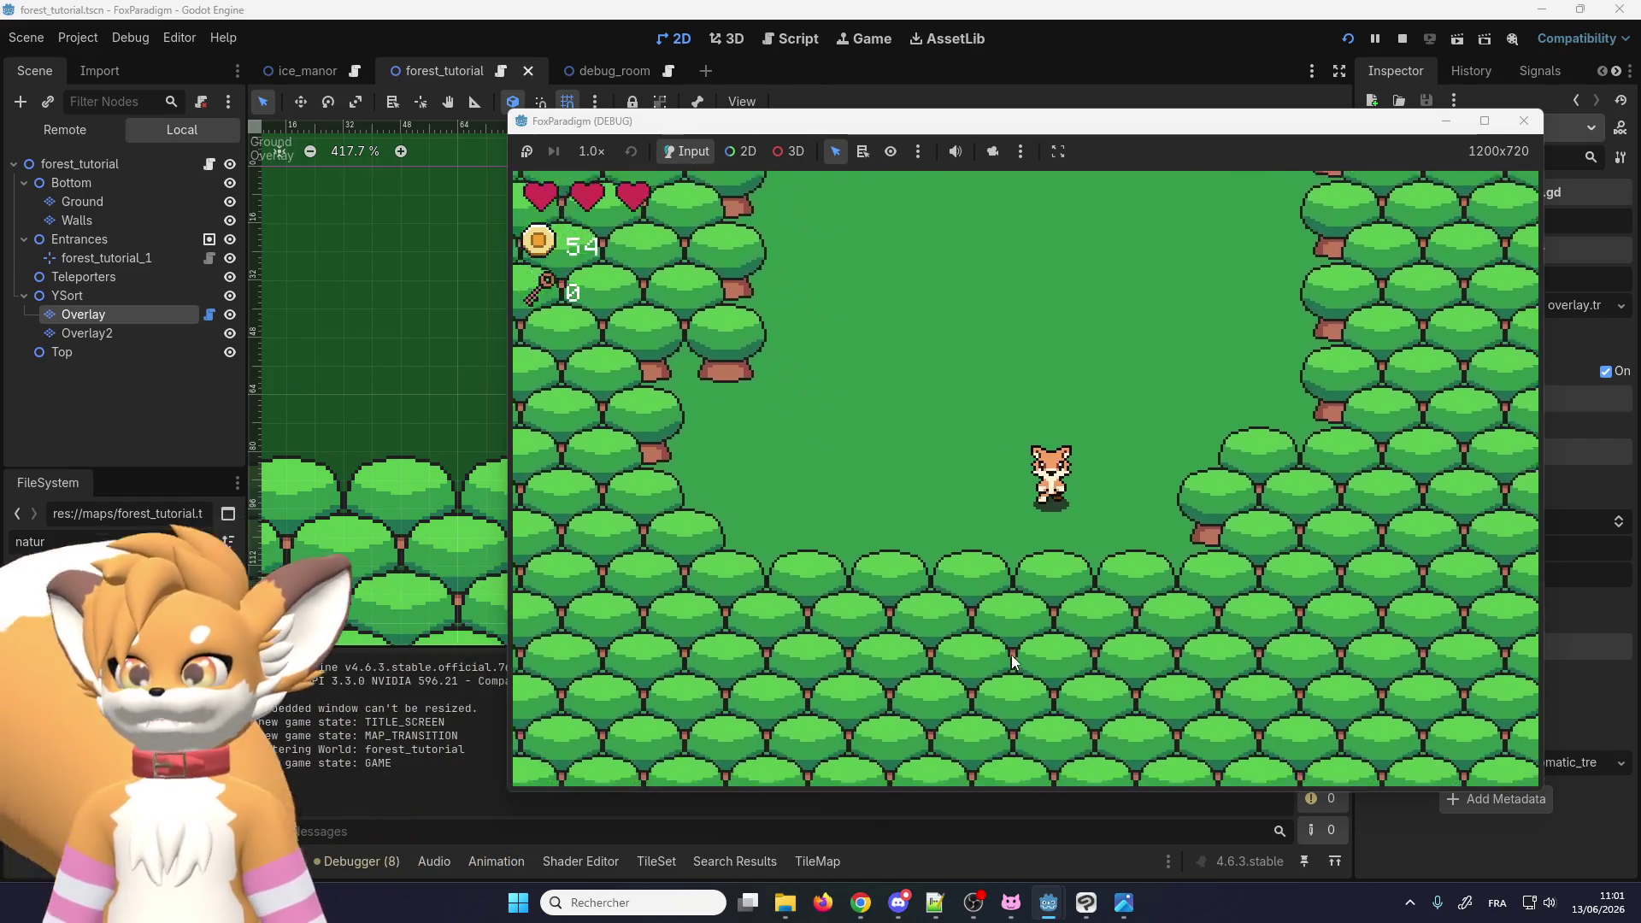
key("Right")
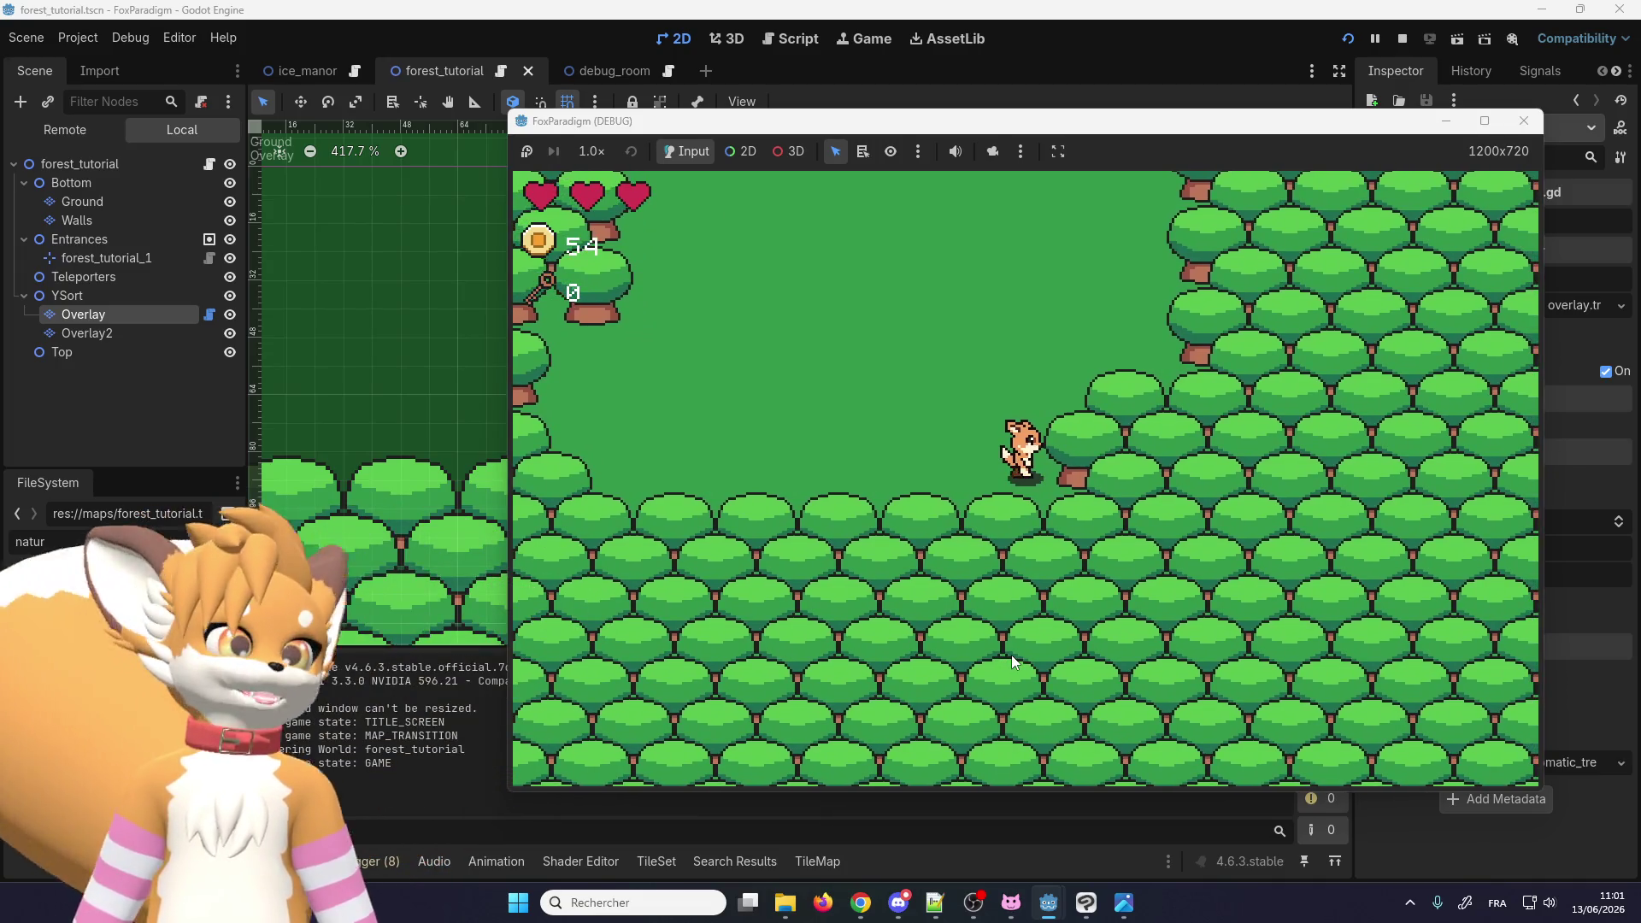
key("Down")
key("Right")
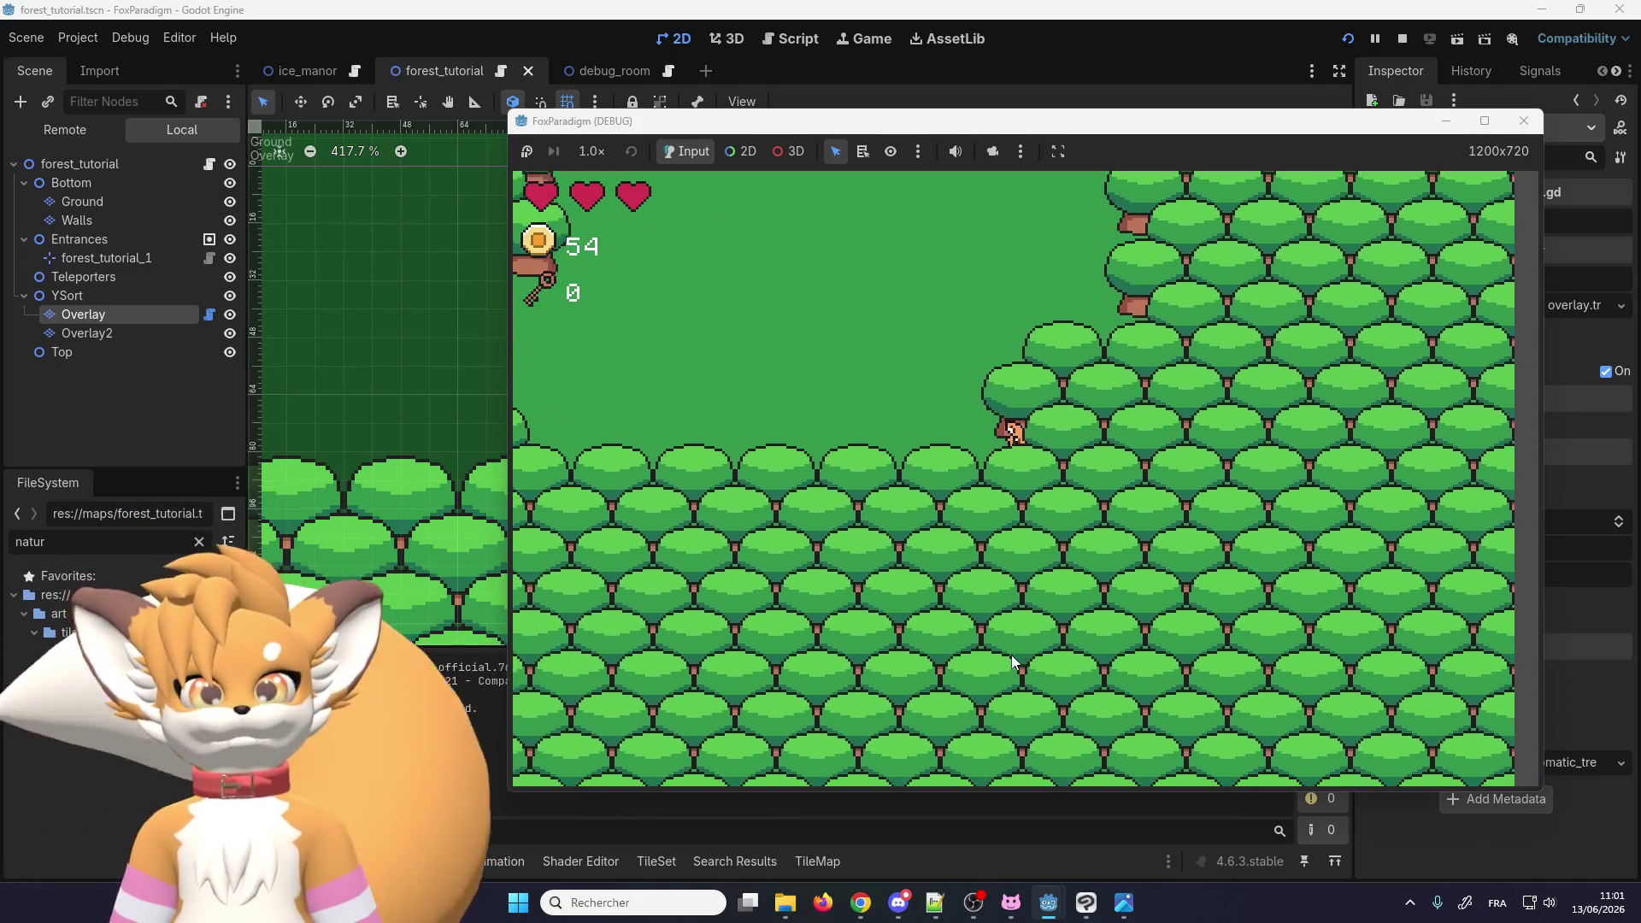
key("Up")
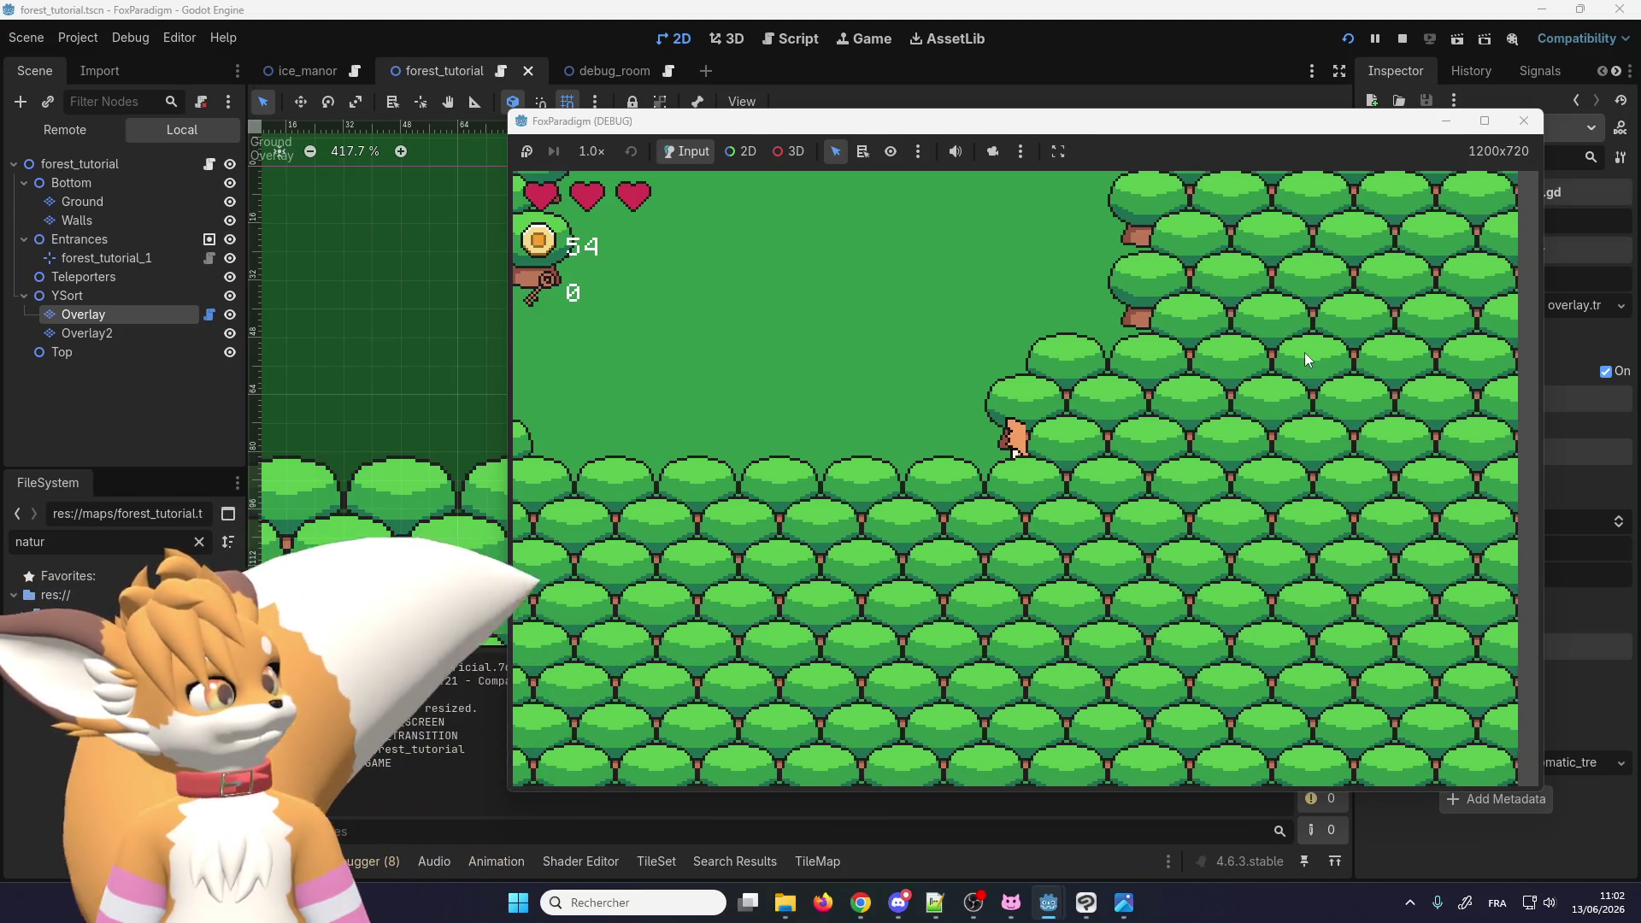
Step: Stop the FoxParadigm test game and zoom the 2D canvas out
left_click(1523, 121)
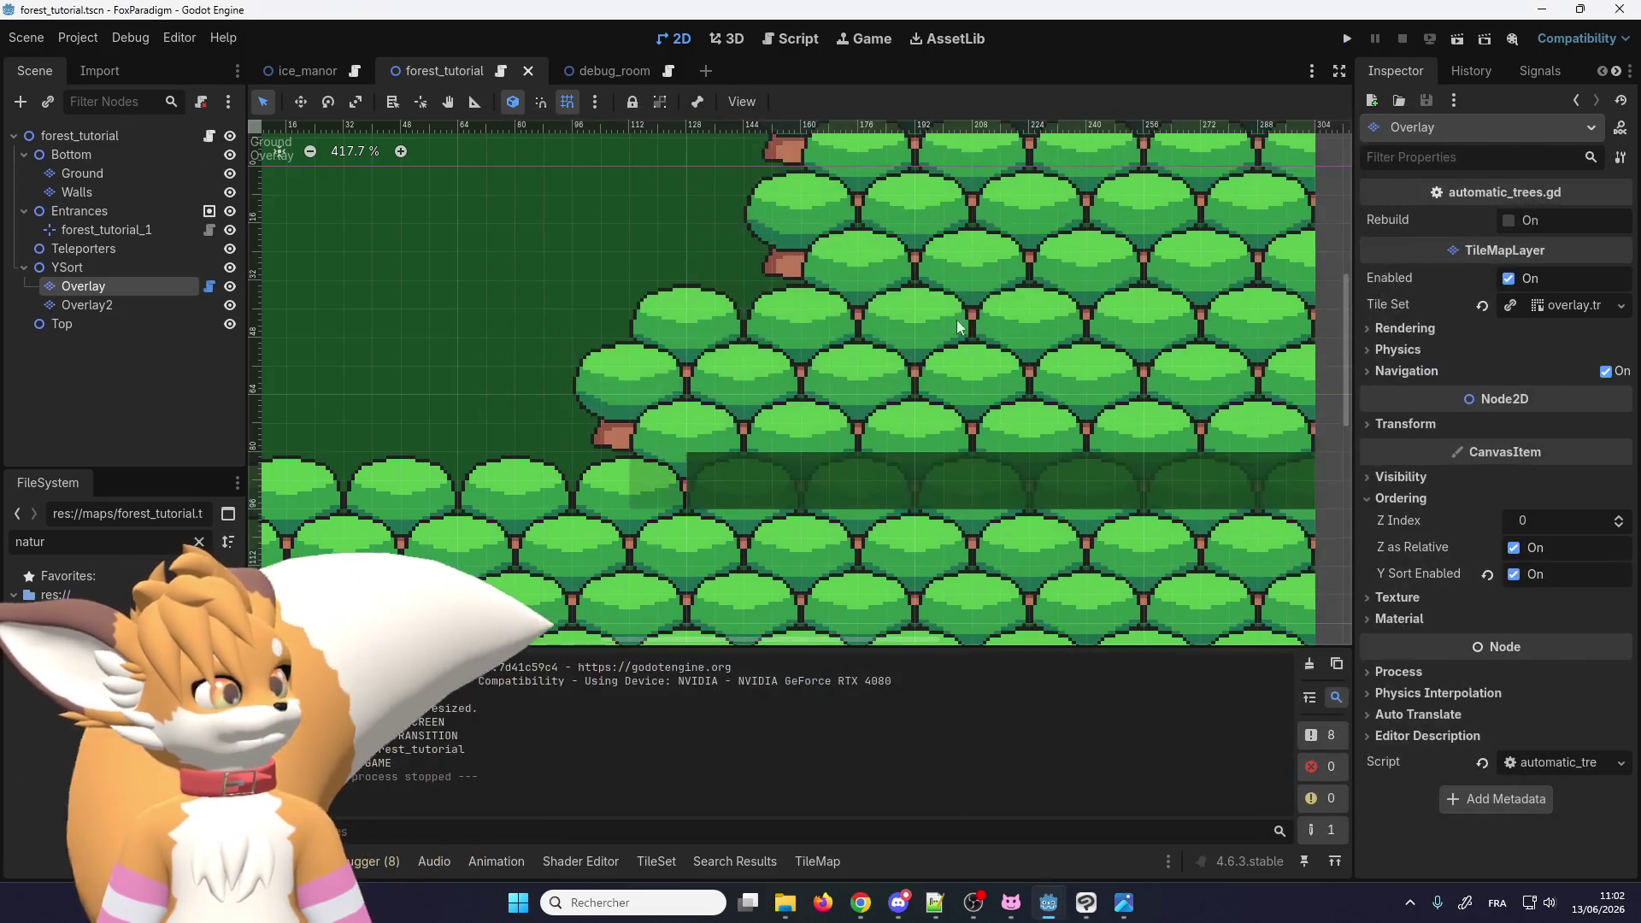
scroll(788, 421, "down", 1)
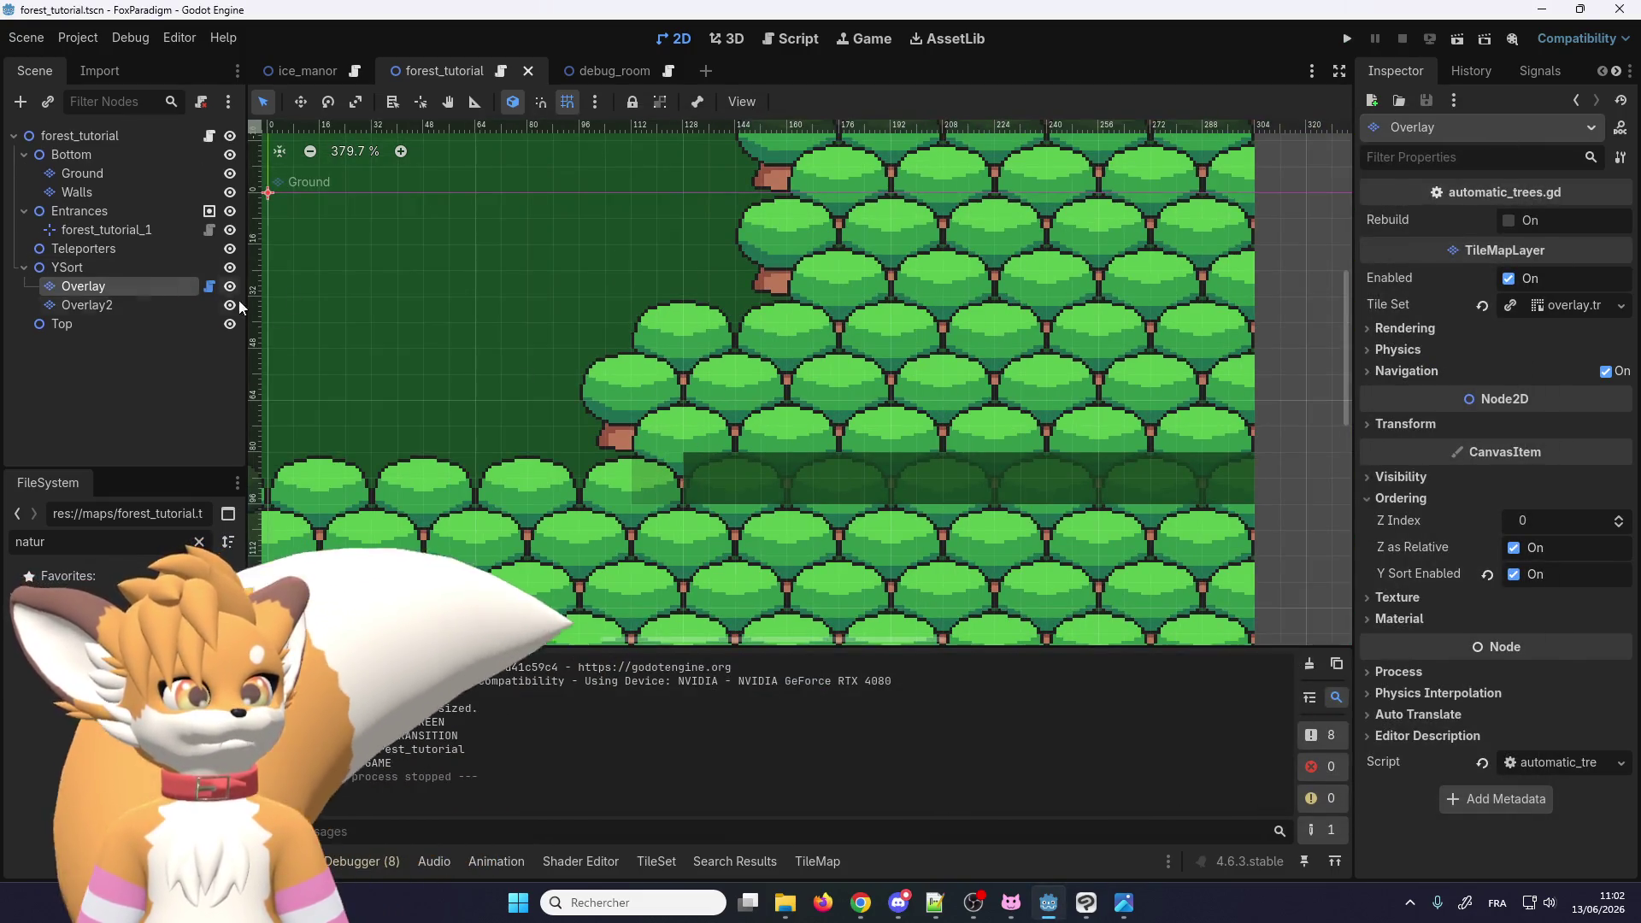
Step: Pan to the right-hand forest edge and reselect the Overlay layer via Teleporters
scroll(725, 421, "down", 2)
scroll(724, 420, "up", 1)
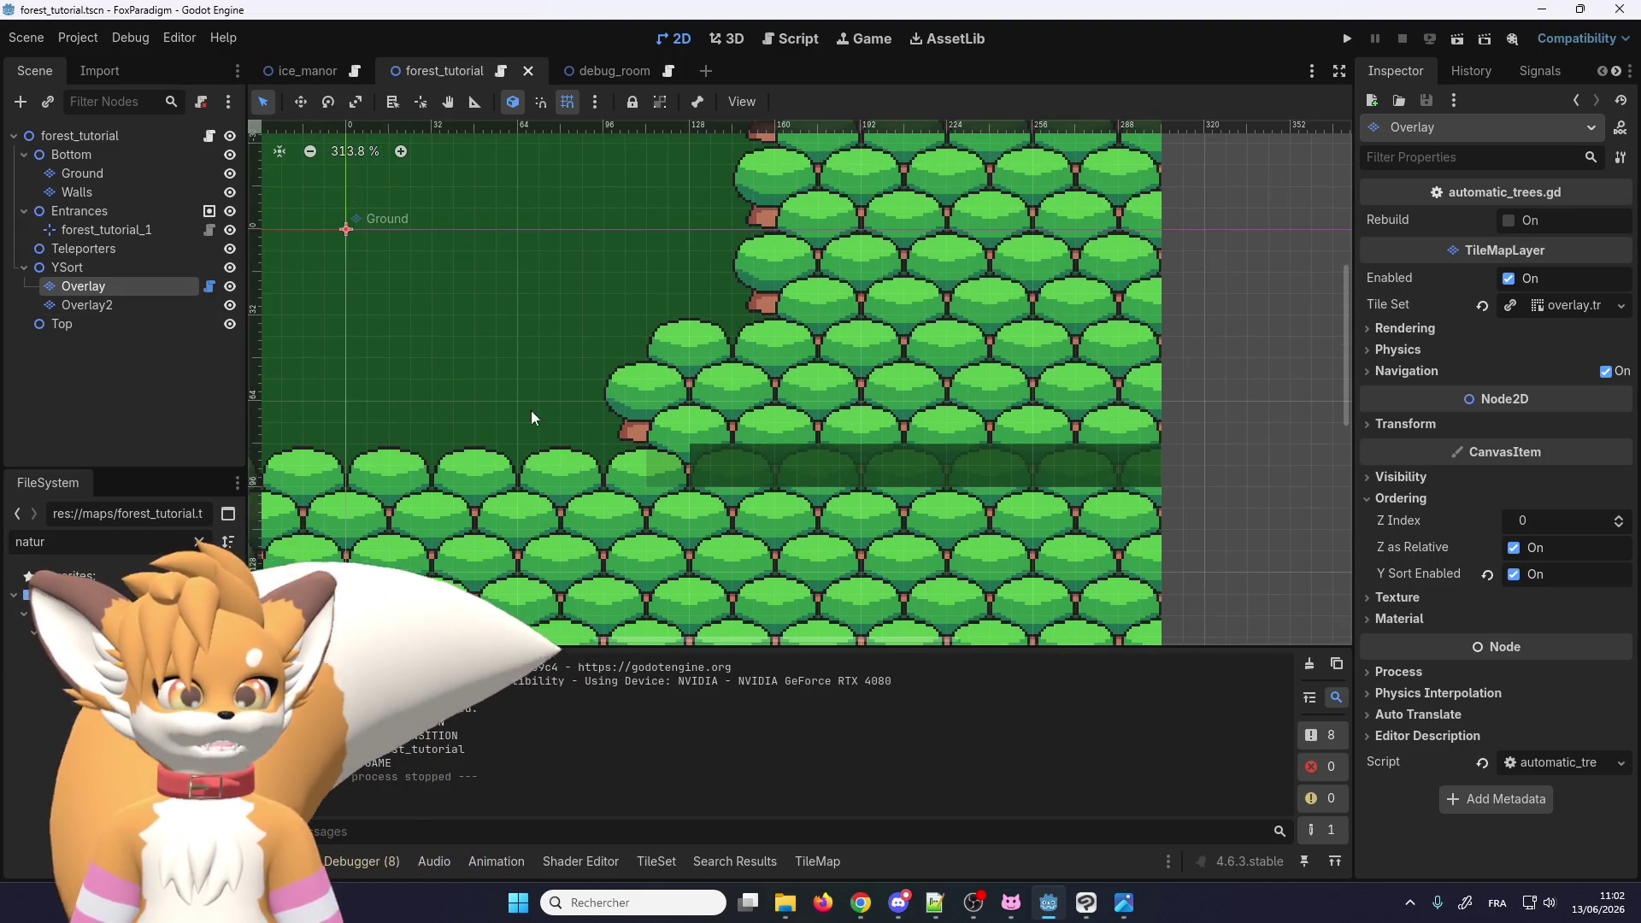
mouse_move(578, 422)
left_mouse_down()
mouse_move(783, 468)
mouse_move(756, 412)
mouse_move(759, 434)
left_mouse_up()
scroll(760, 433, "up", 2)
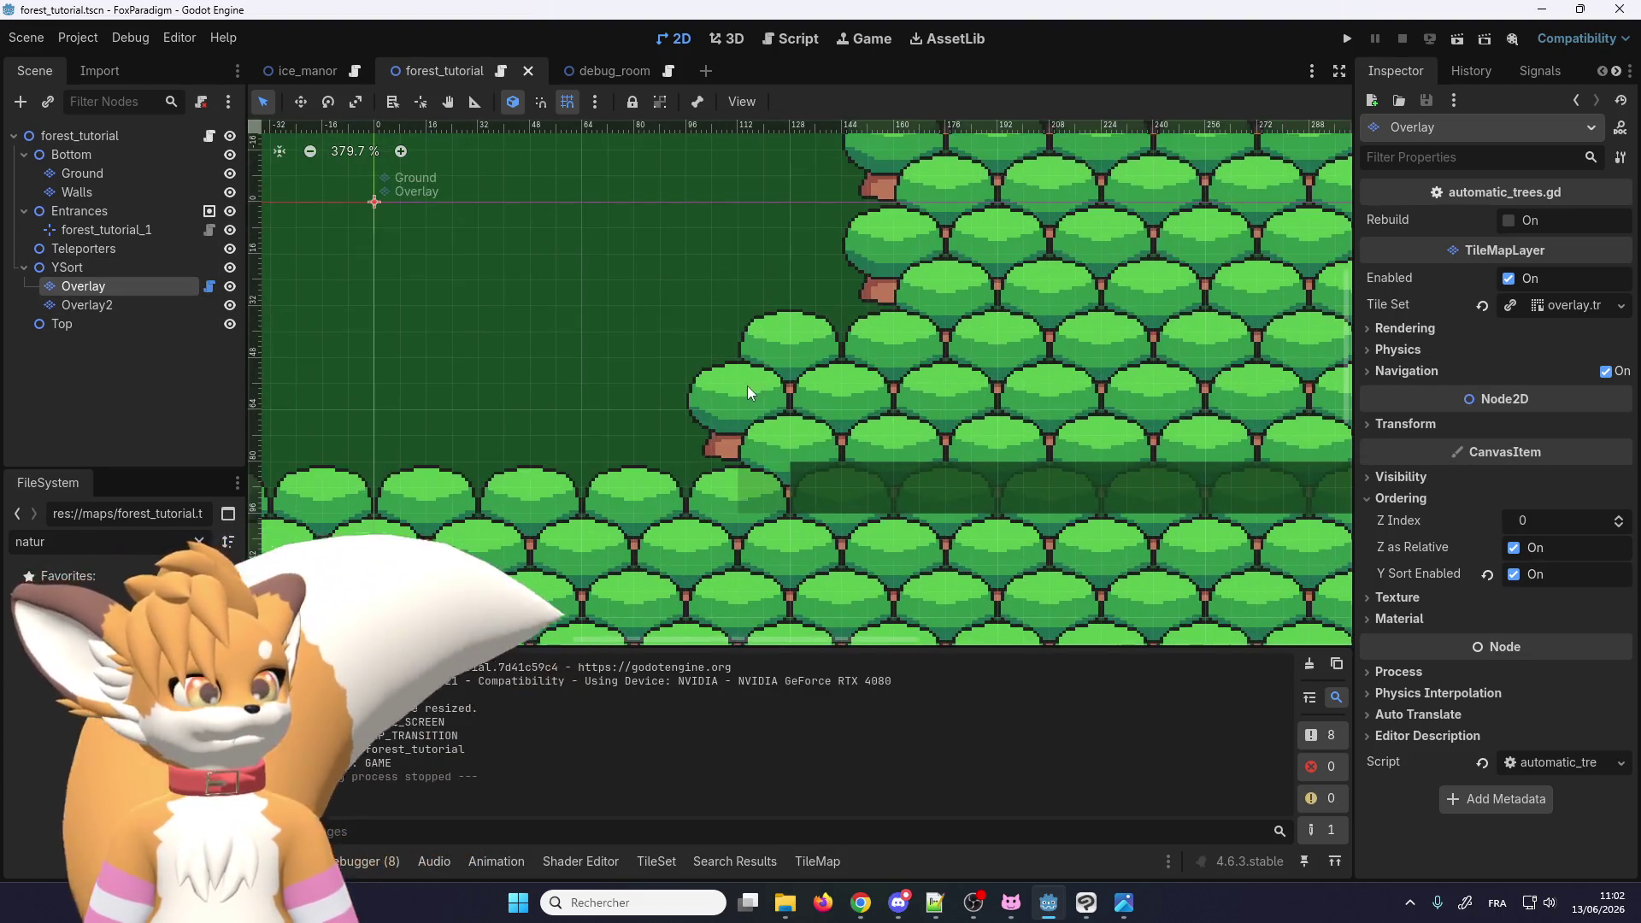
left_click(156, 248)
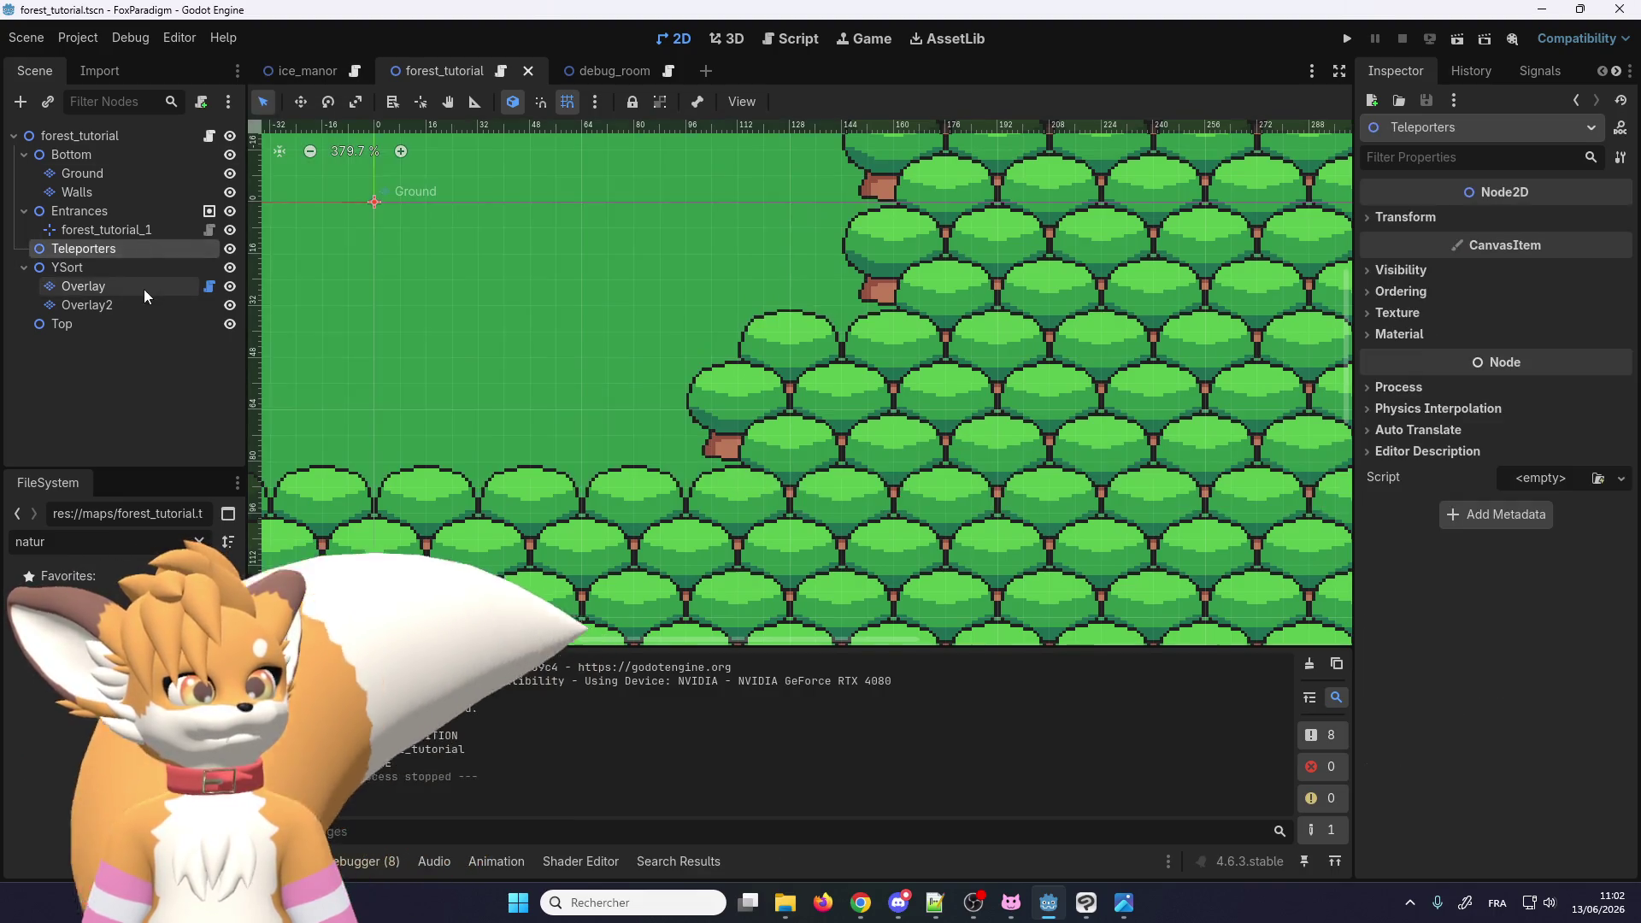
left_click(144, 289)
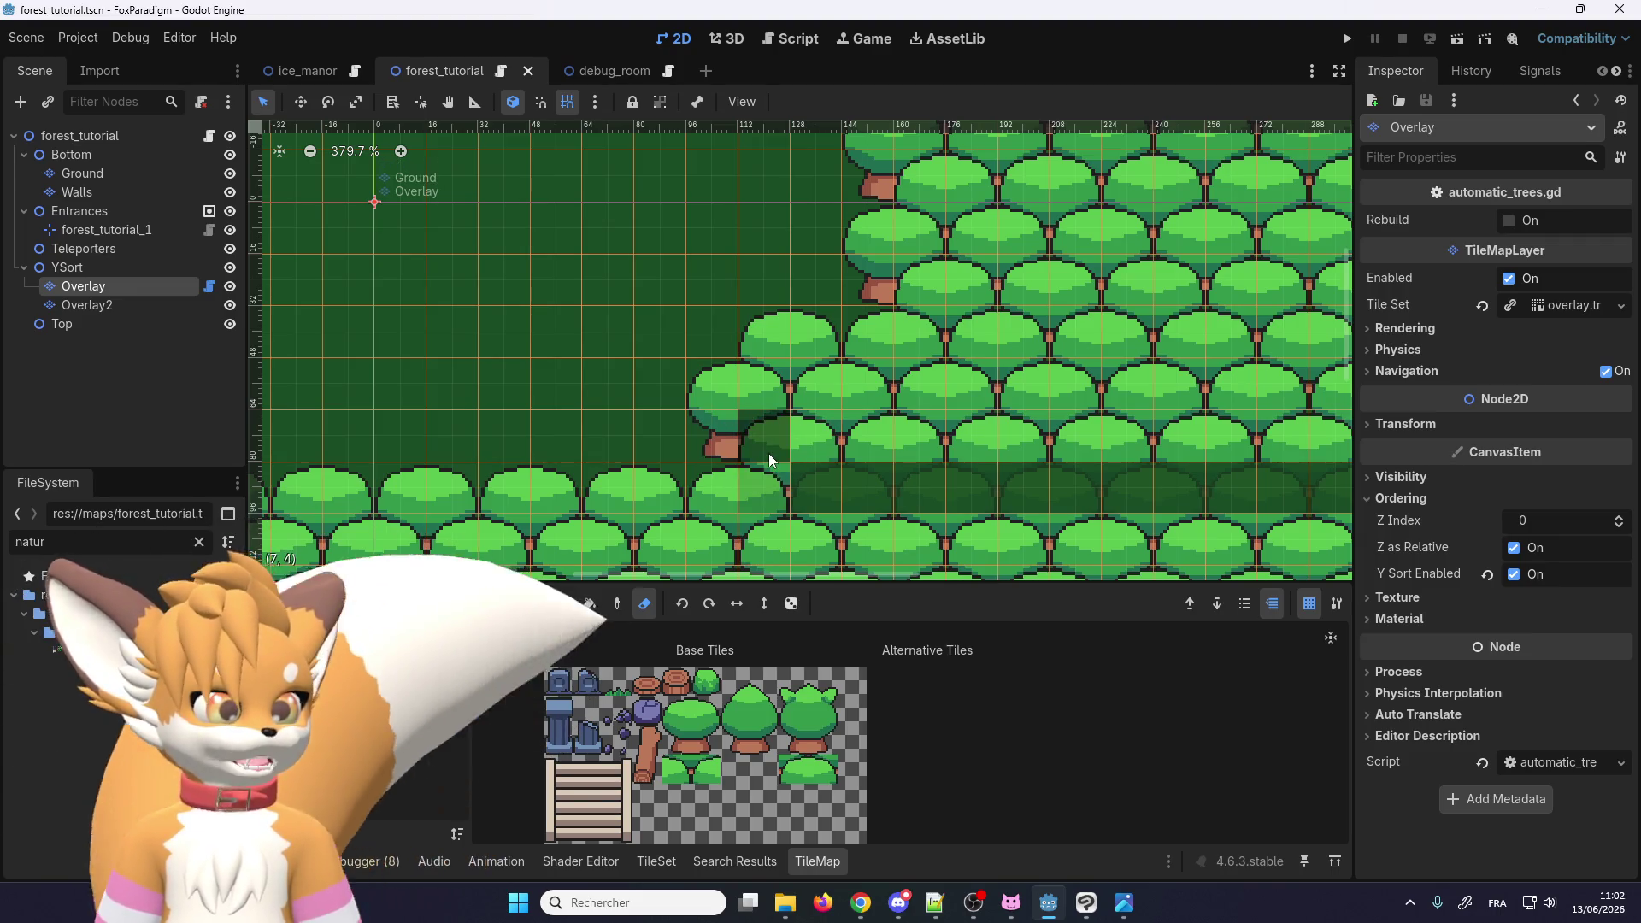
Step: Replace an edge tree tile with the two-tile tree that has a trunk
left_click(768, 453)
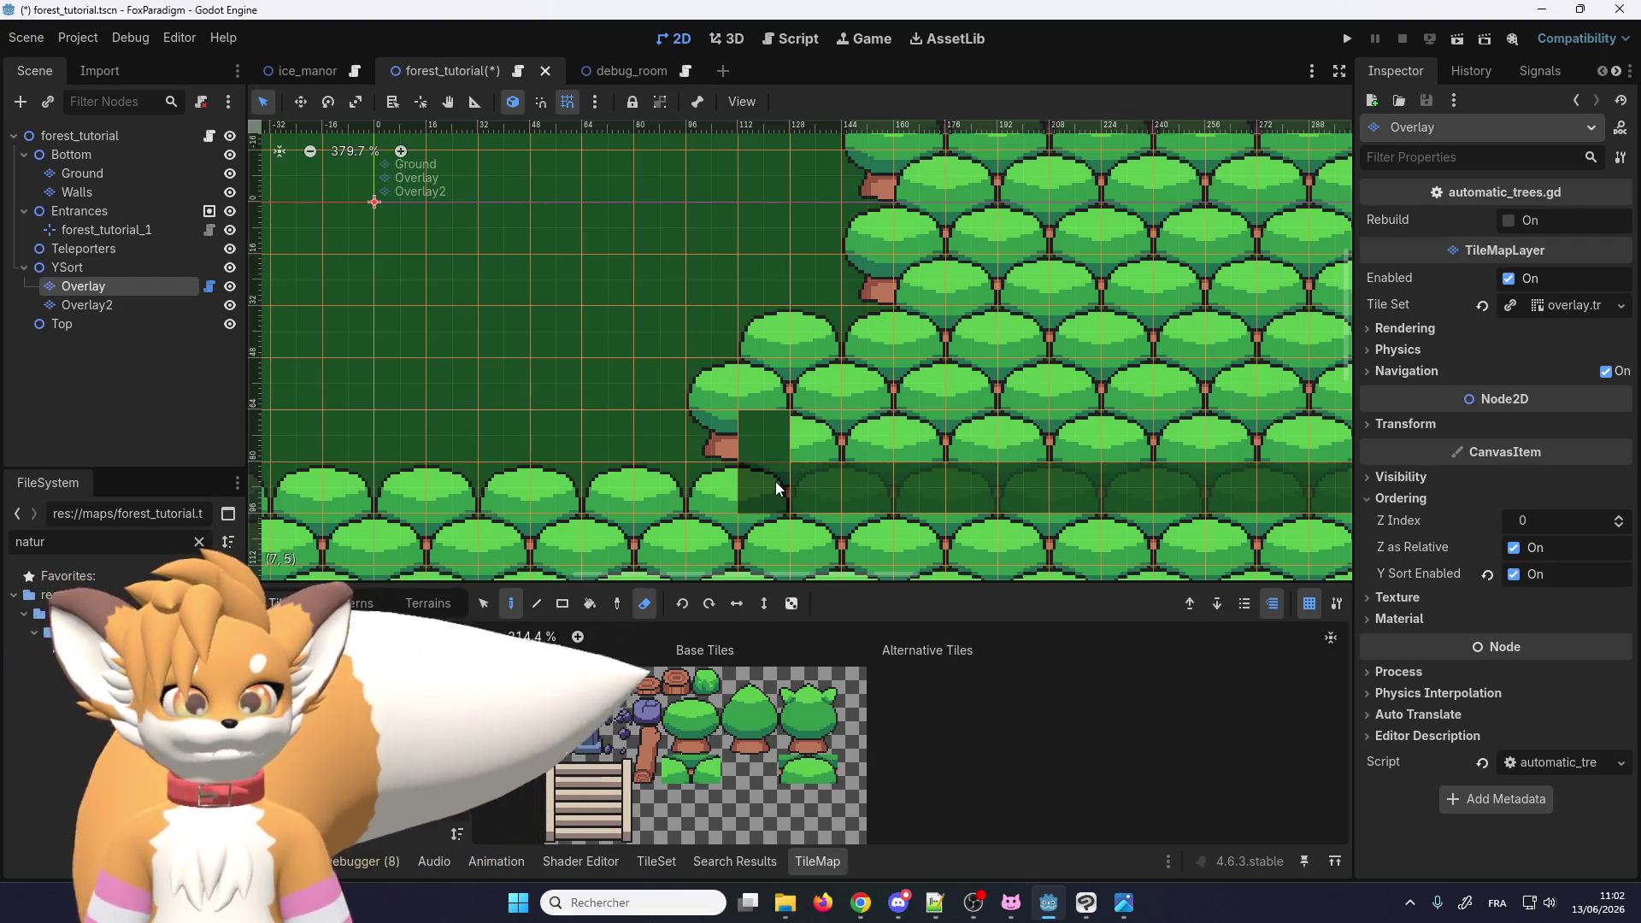
key("ctrl+z")
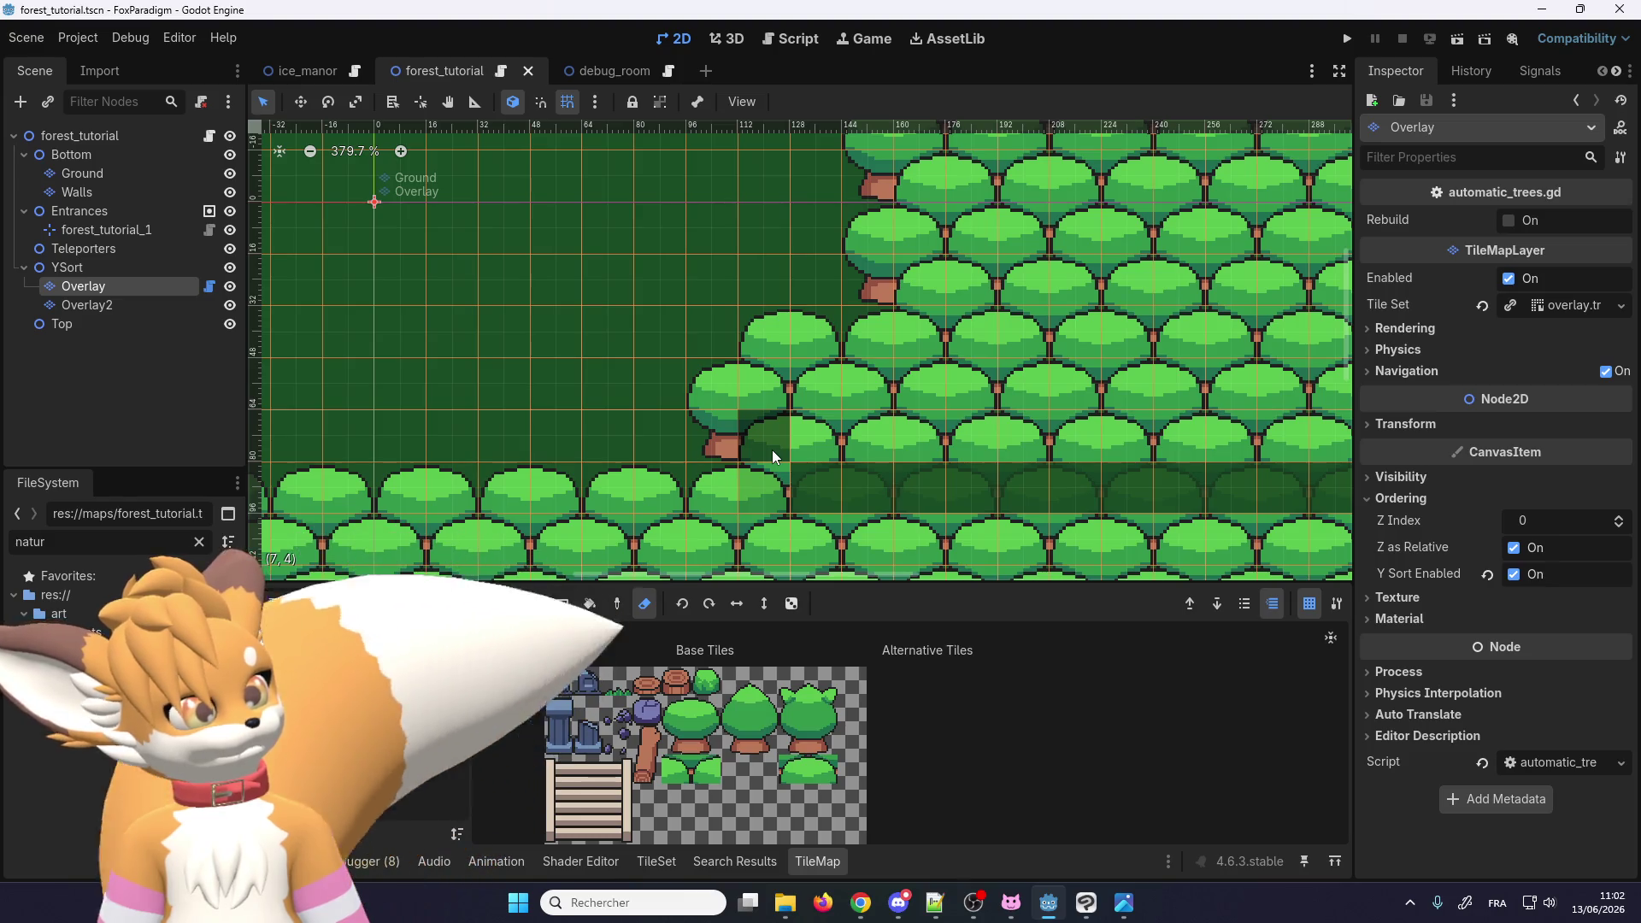
left_click(817, 453)
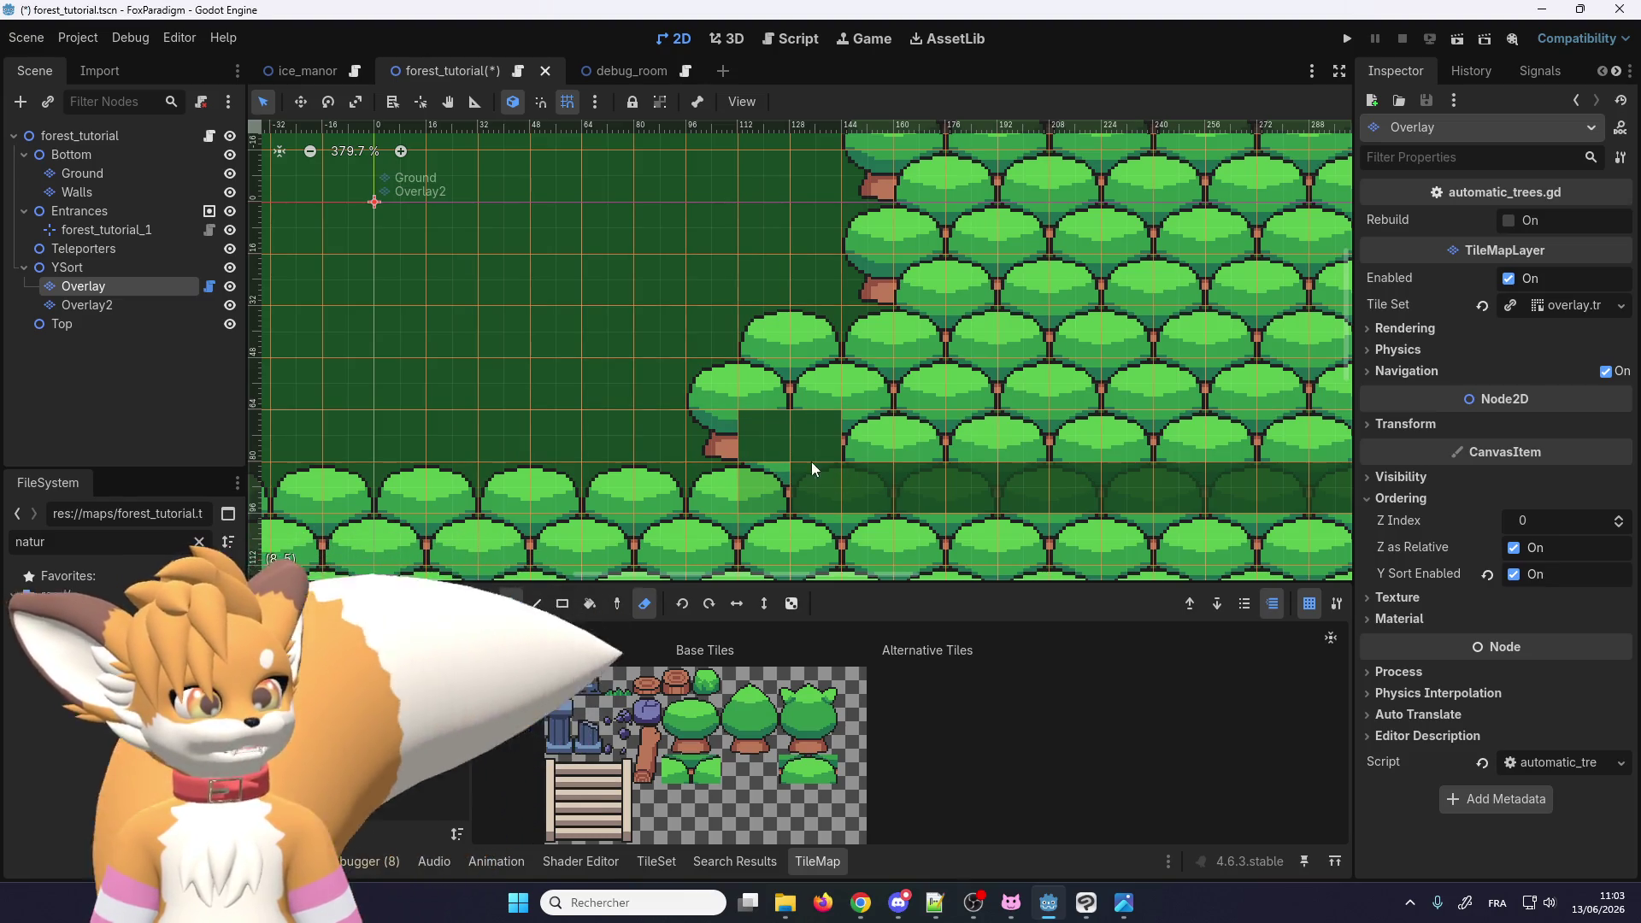
left_click_drag(706, 742, 706, 711)
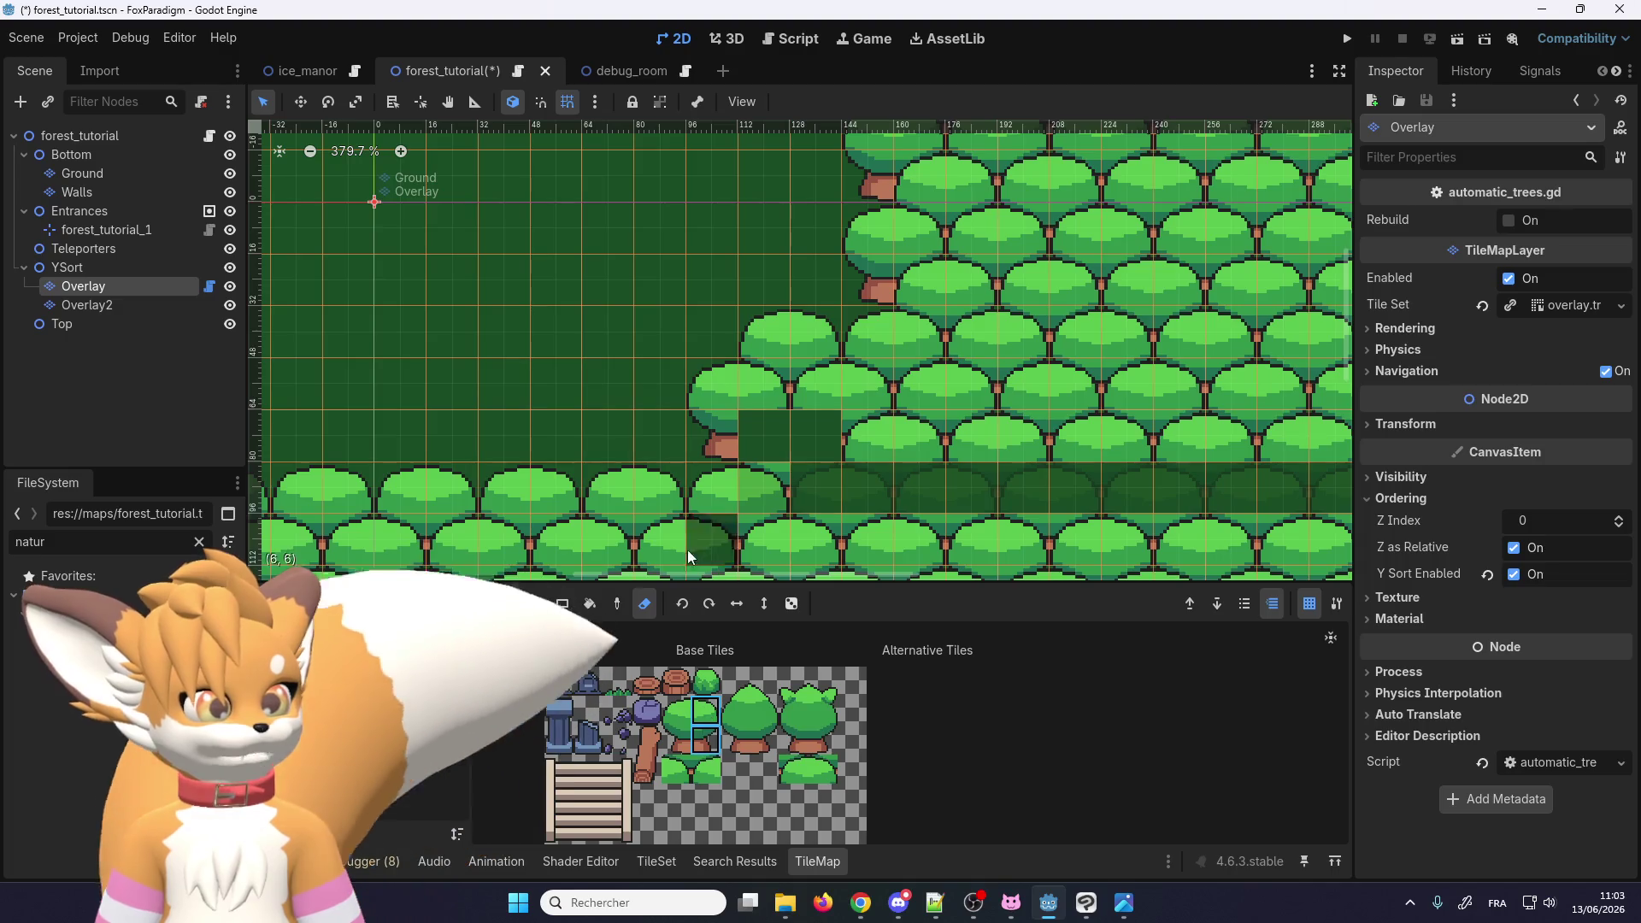
left_click(644, 609)
left_click(780, 412)
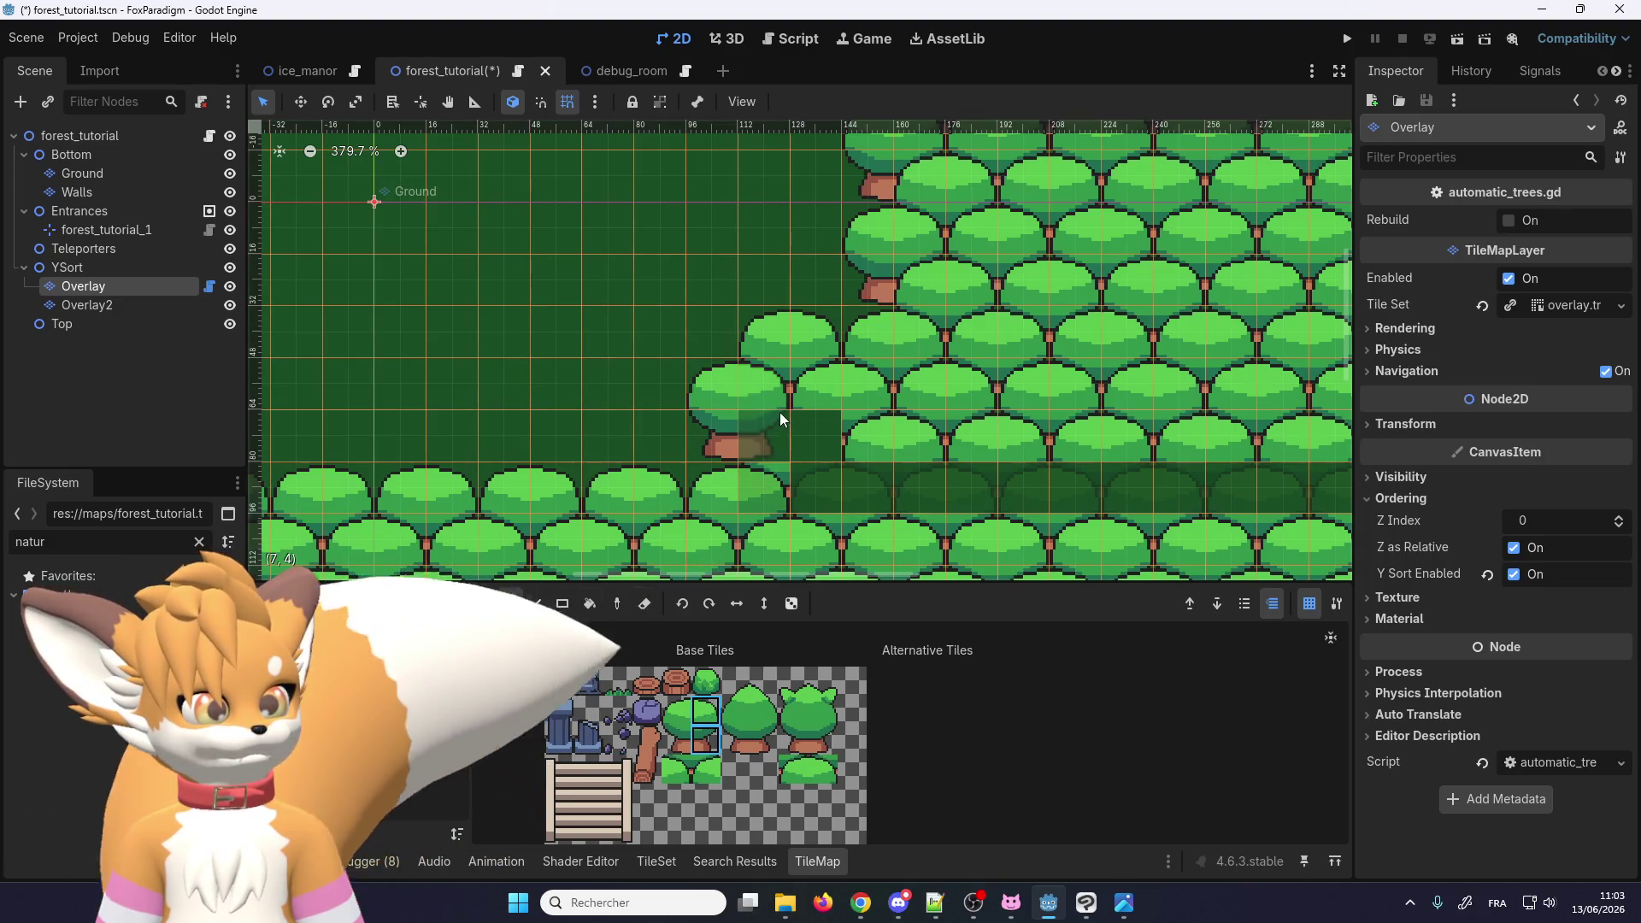
Step: Erase an edge tile and paint trunk tiles under the edge trees
right_click(783, 436)
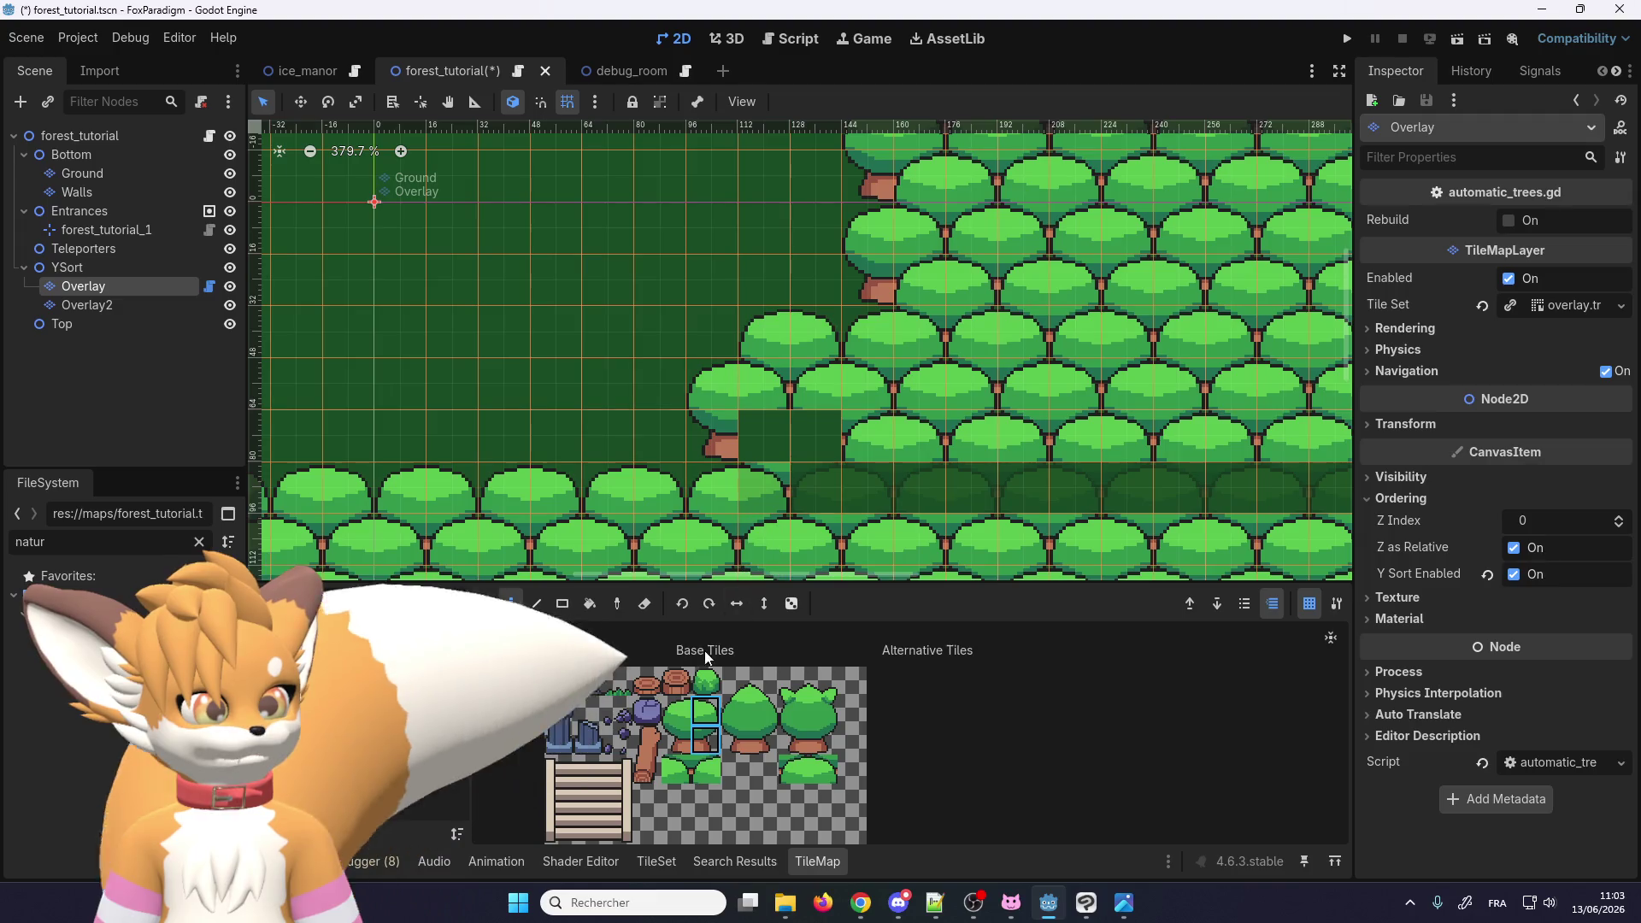
left_click(772, 439)
left_click(676, 740)
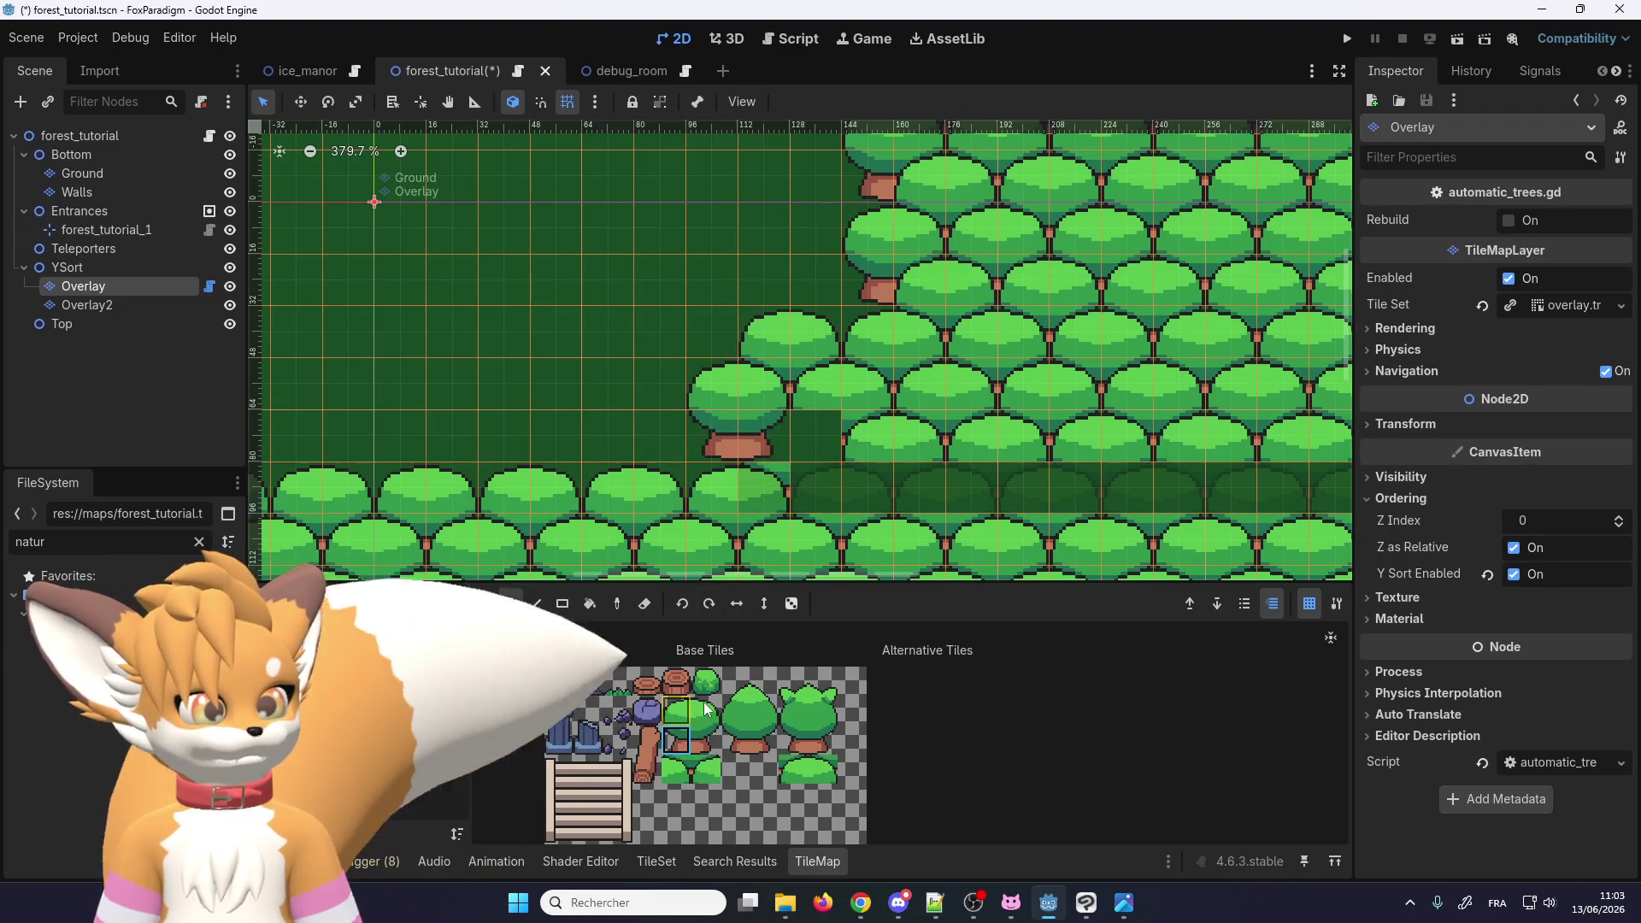
left_click(838, 444)
scroll(839, 444, "down", 2)
scroll(854, 410, "up", 3)
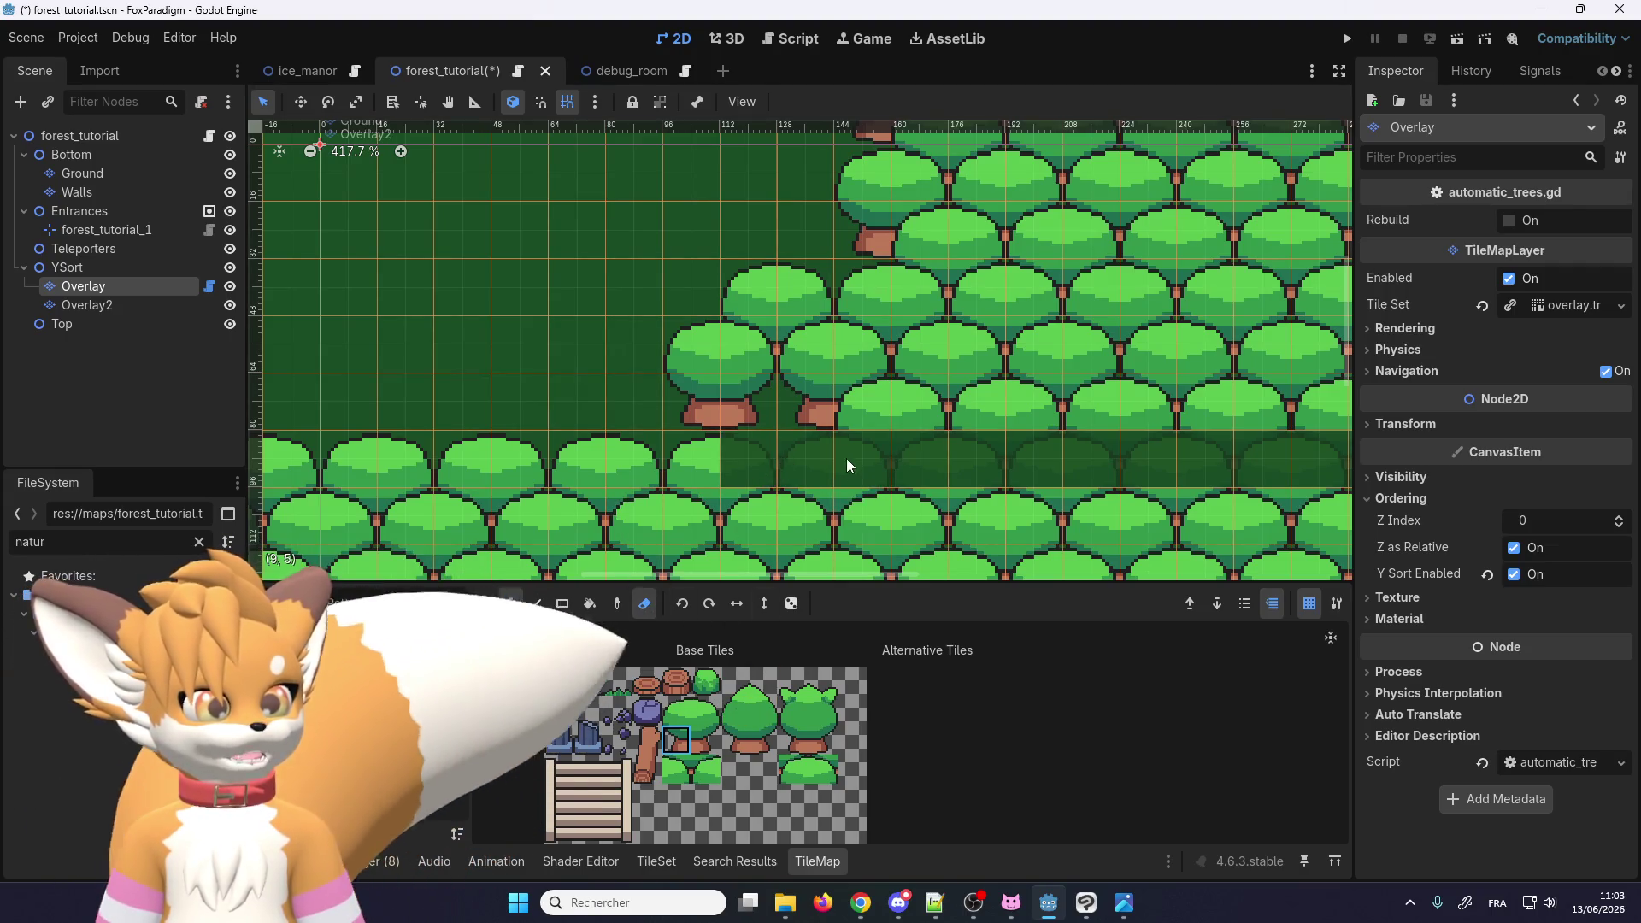
scroll(843, 453, "down", 1)
scroll(887, 444, "up", 1)
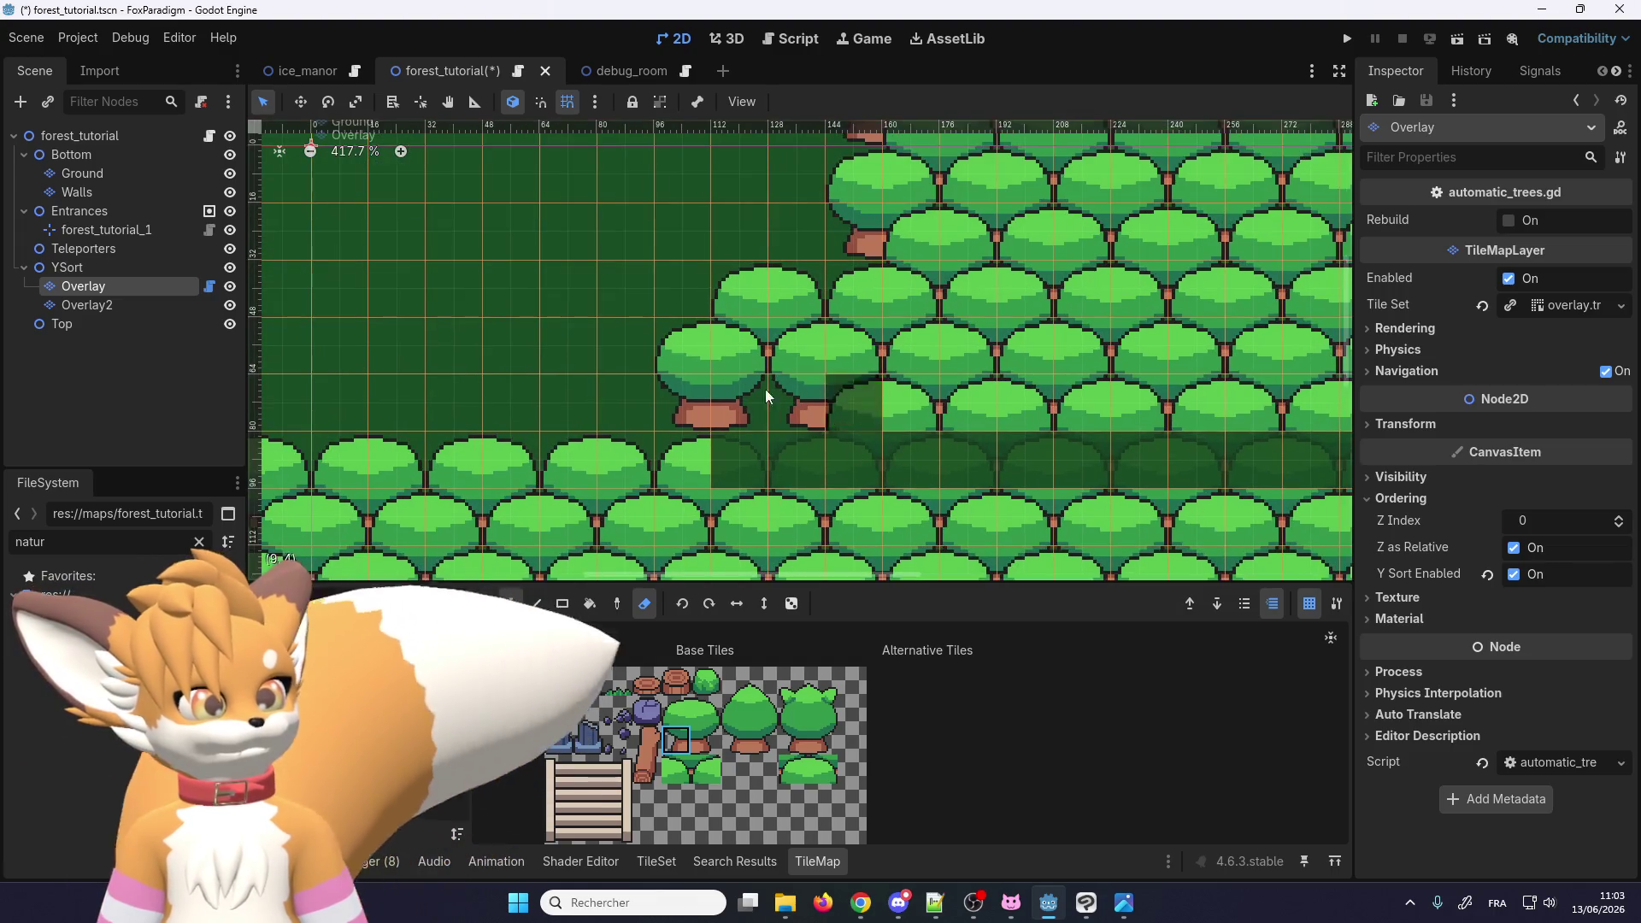
Step: Select Overlay2, pick a different tile, then save and run the game
left_click(150, 301)
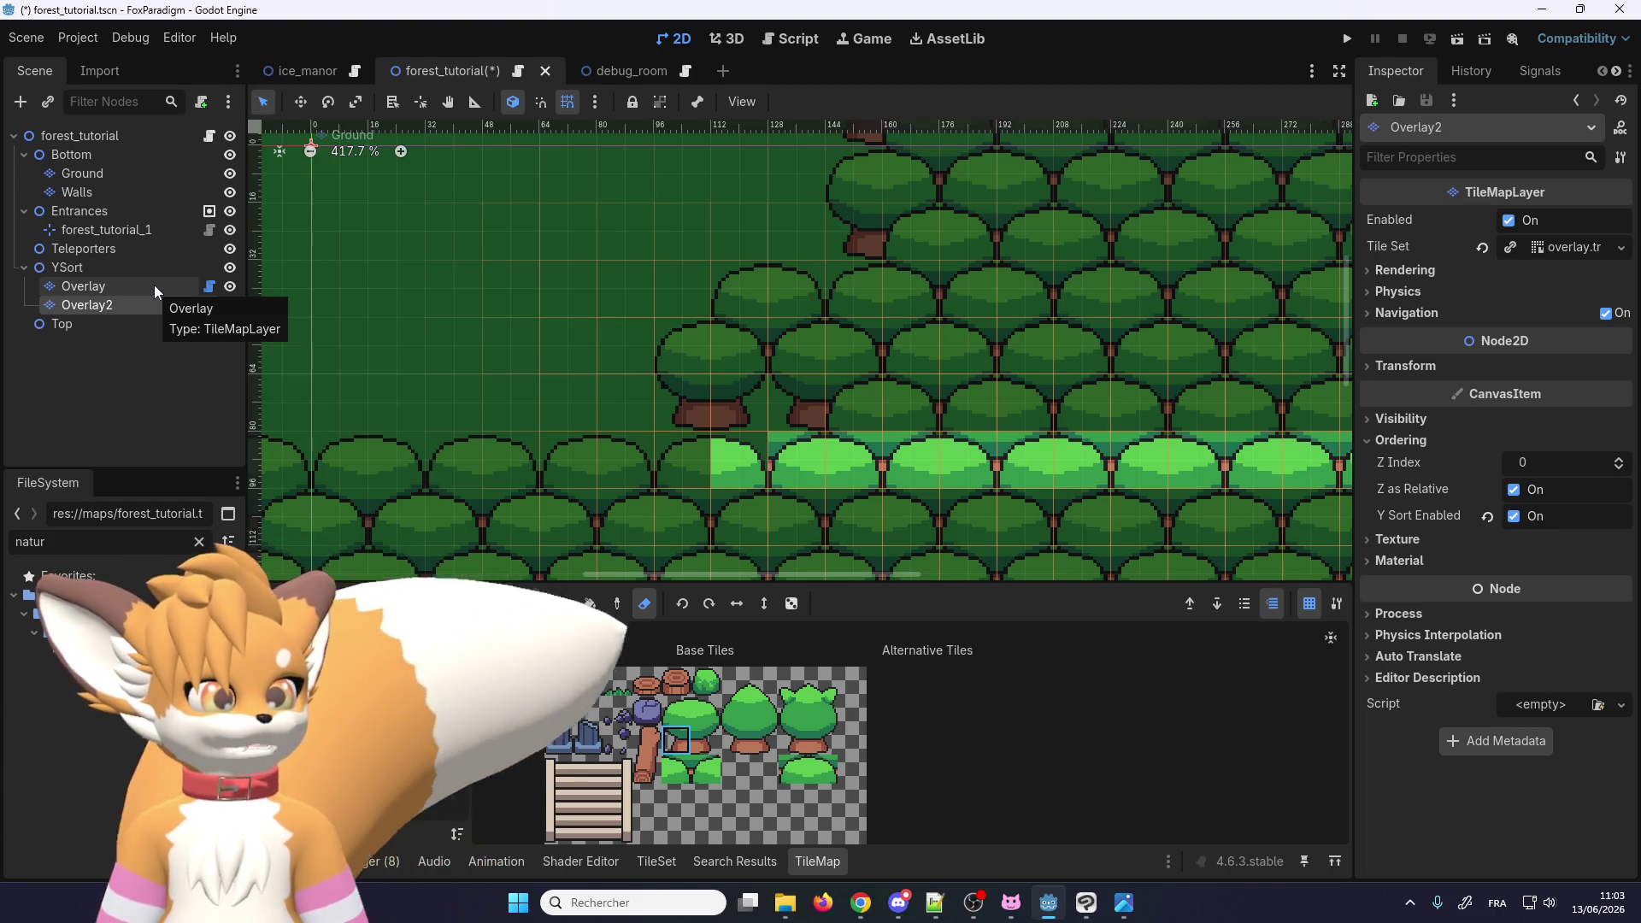
scroll(890, 480, "up", 2)
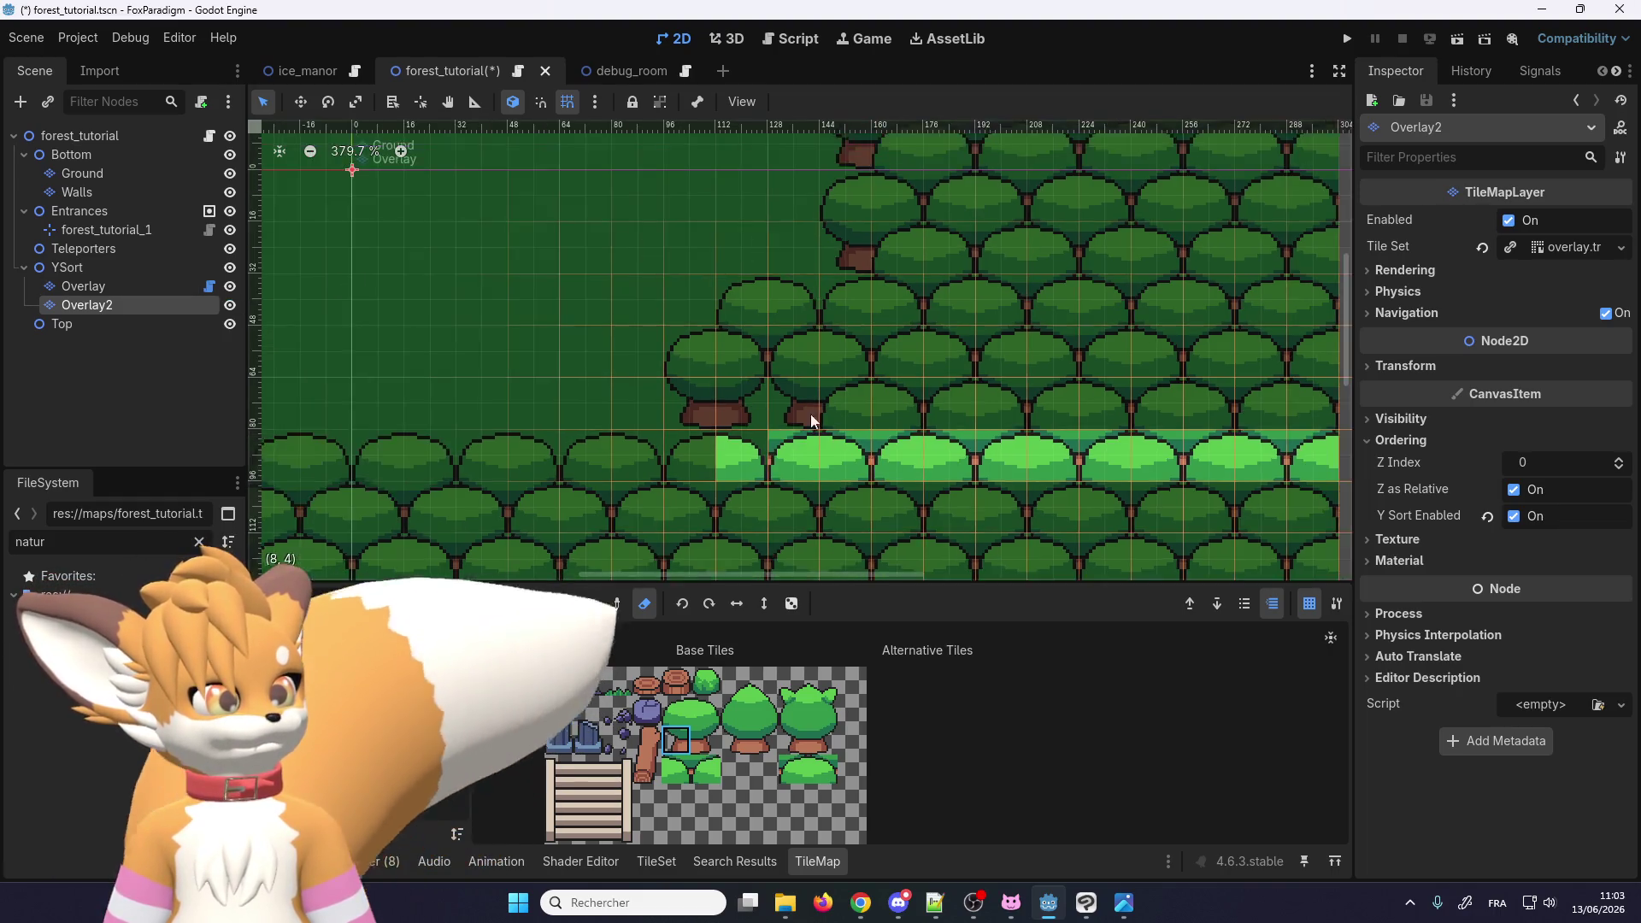
left_click(679, 721)
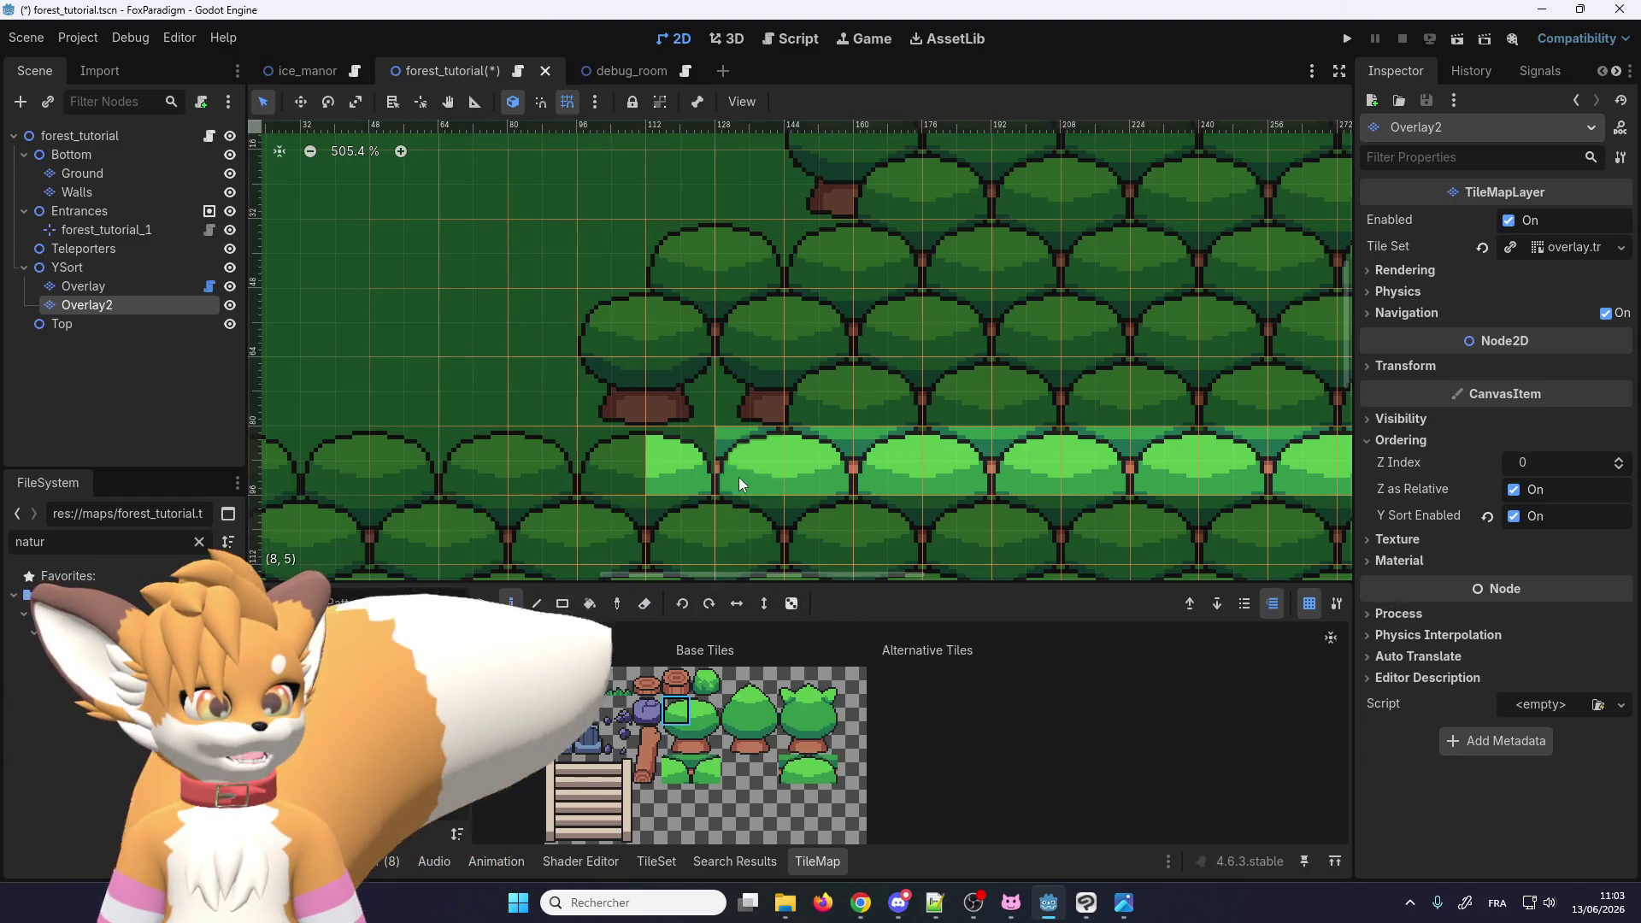
scroll(726, 445, "down", 2)
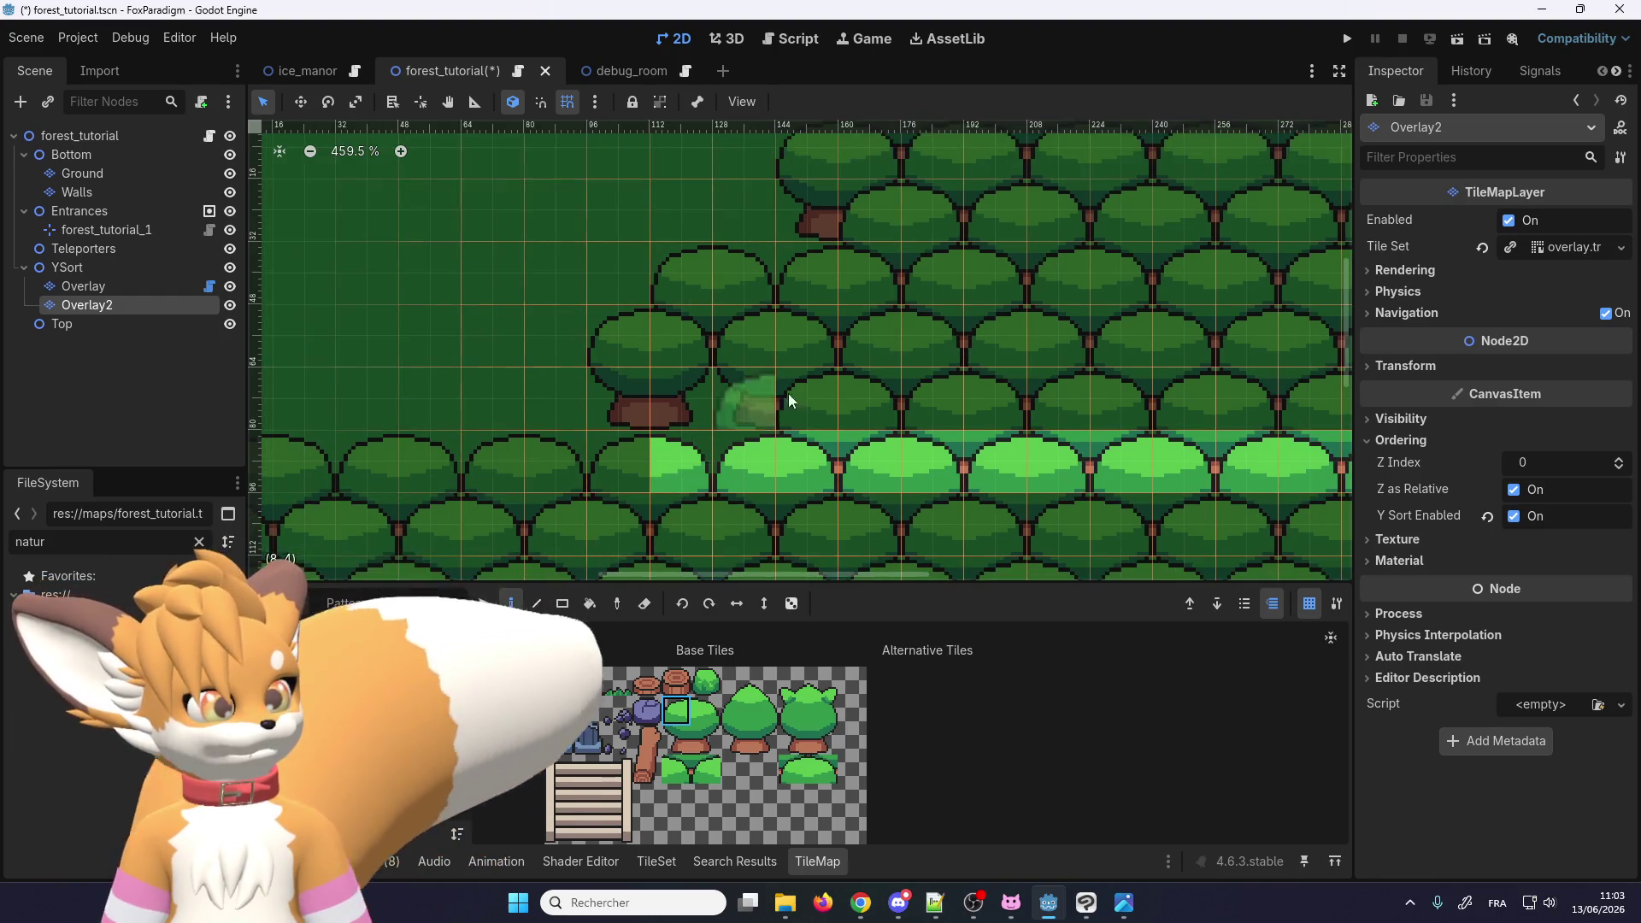
scroll(868, 359, "down", 1)
left_click(1348, 39)
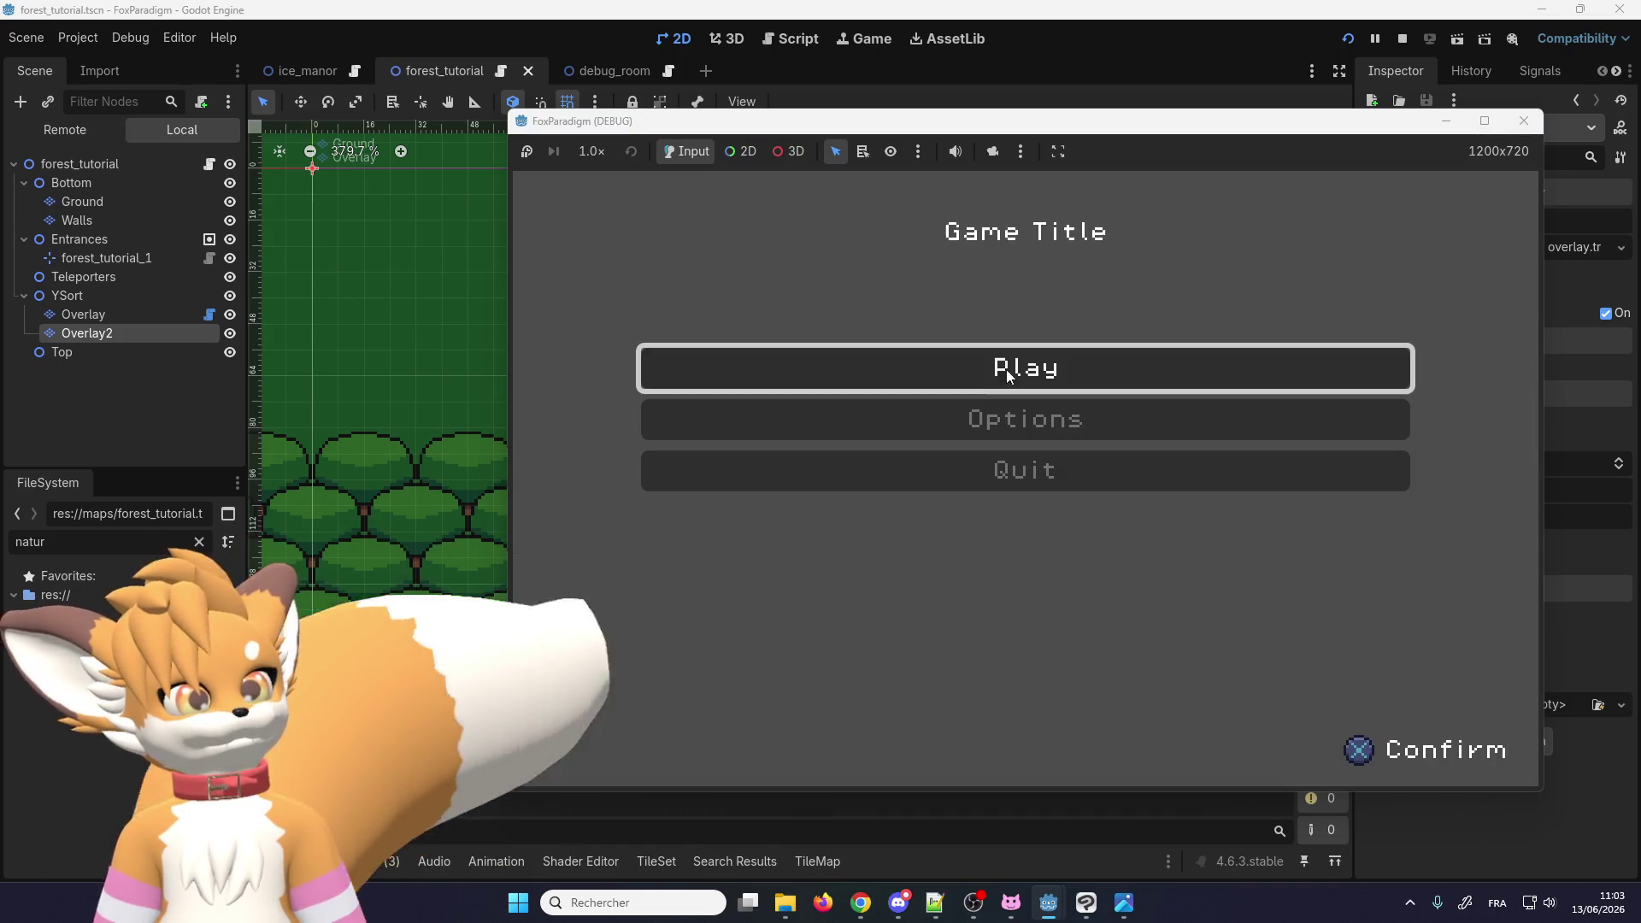
Step: Enter gameplay, walk the fox against the newly trunked tree edge, then close the game
key("Return")
key("Return")
key("Down")
key("Right")
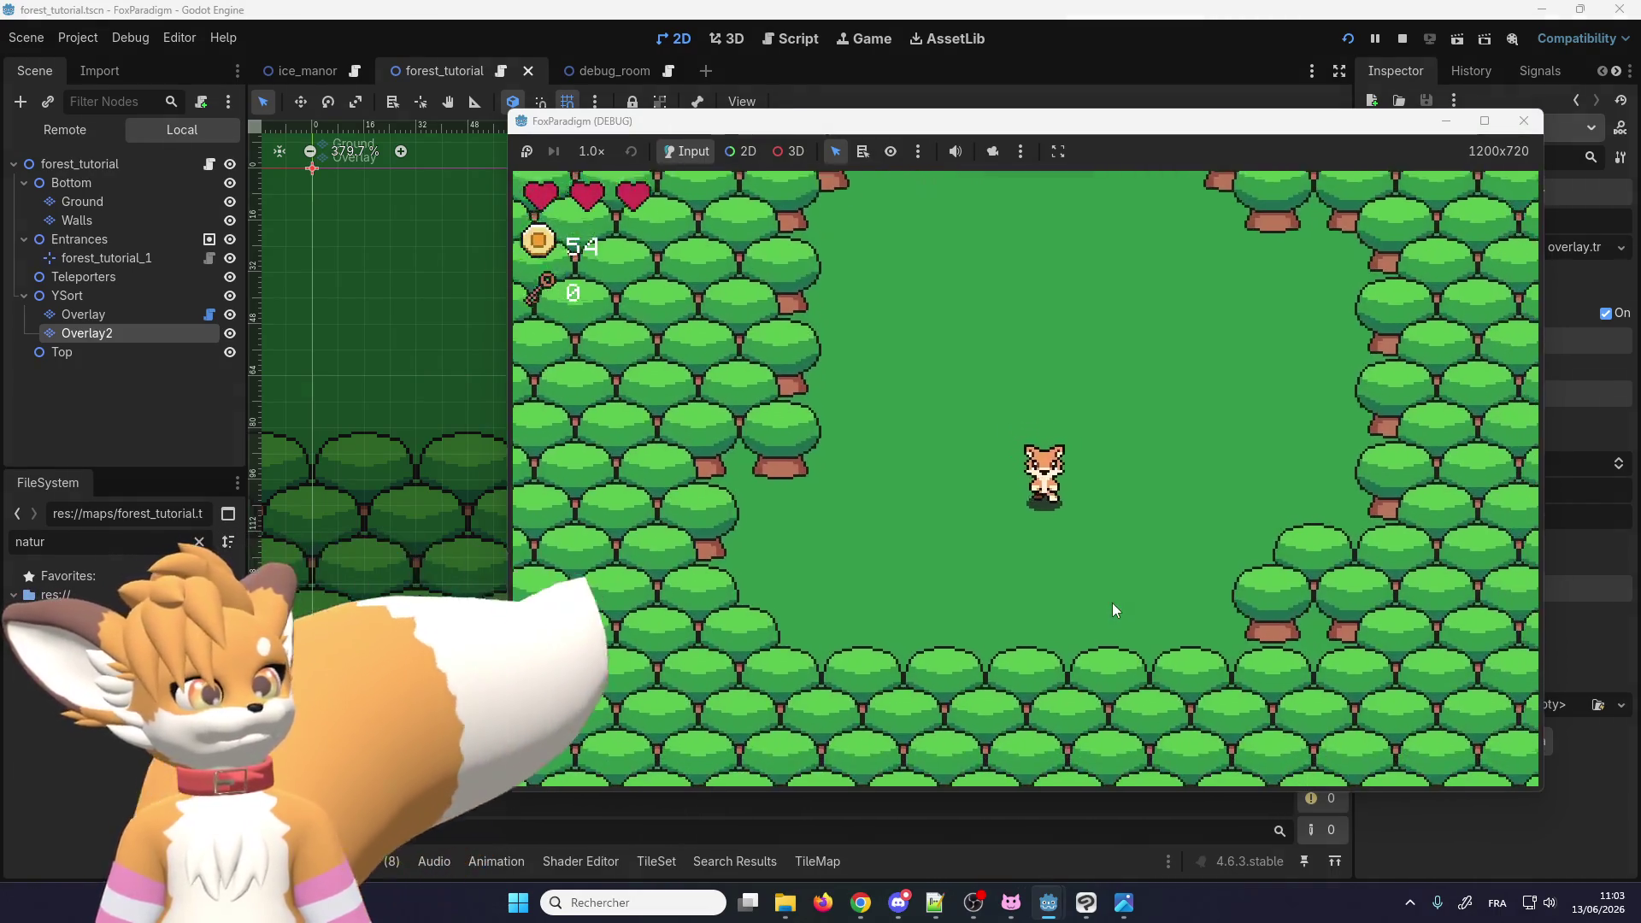
key("Down")
key("Right")
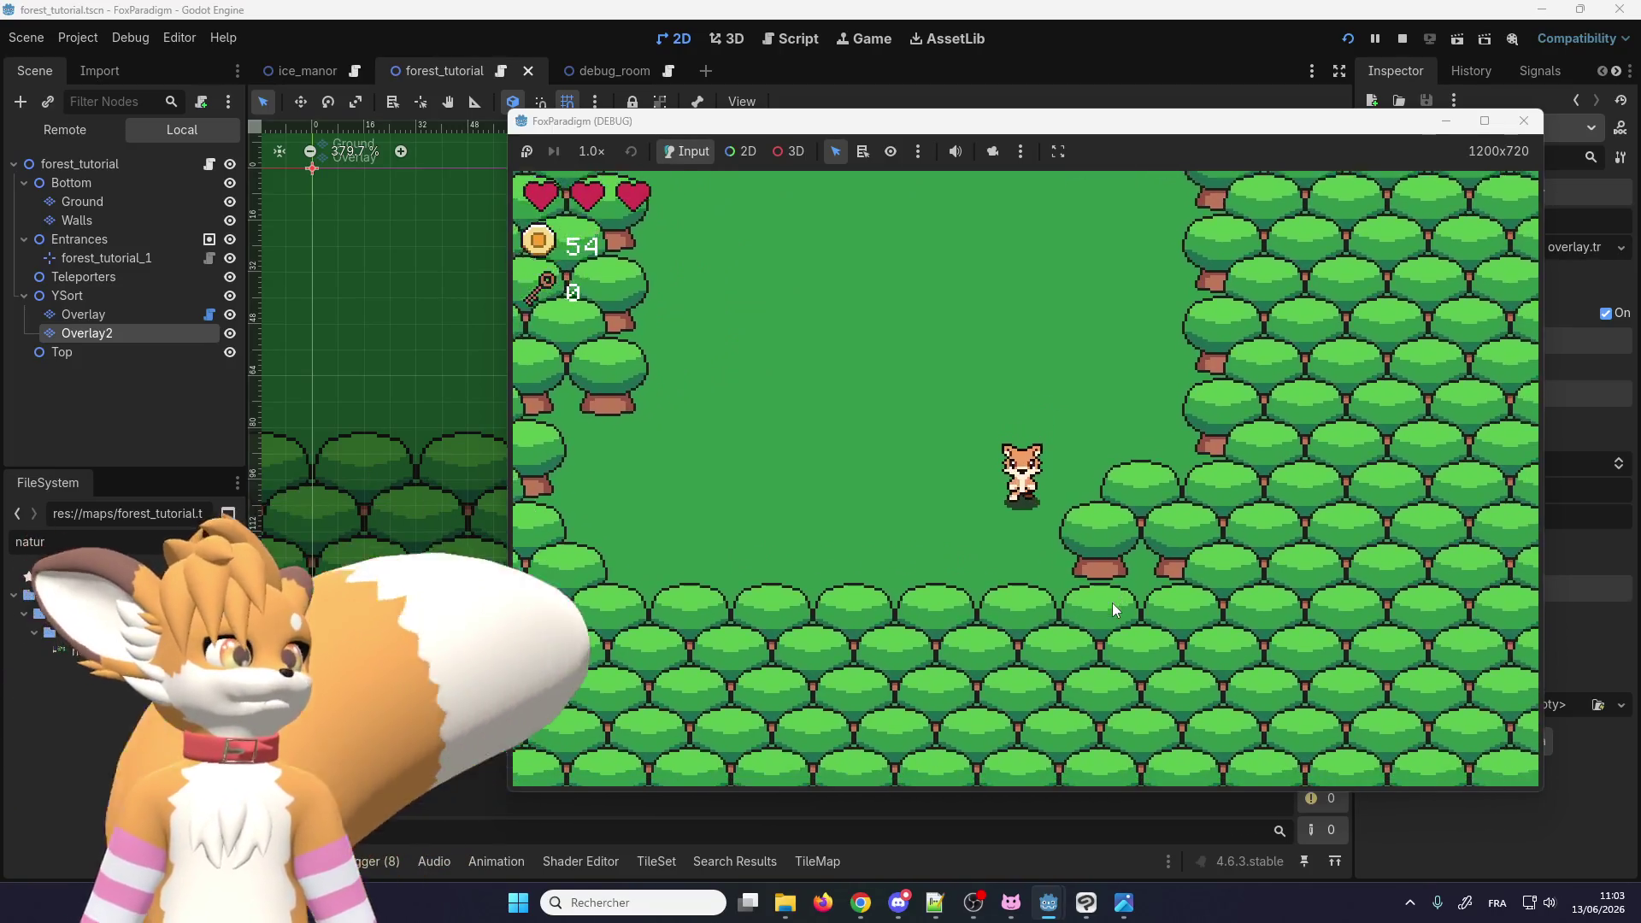
key("Right")
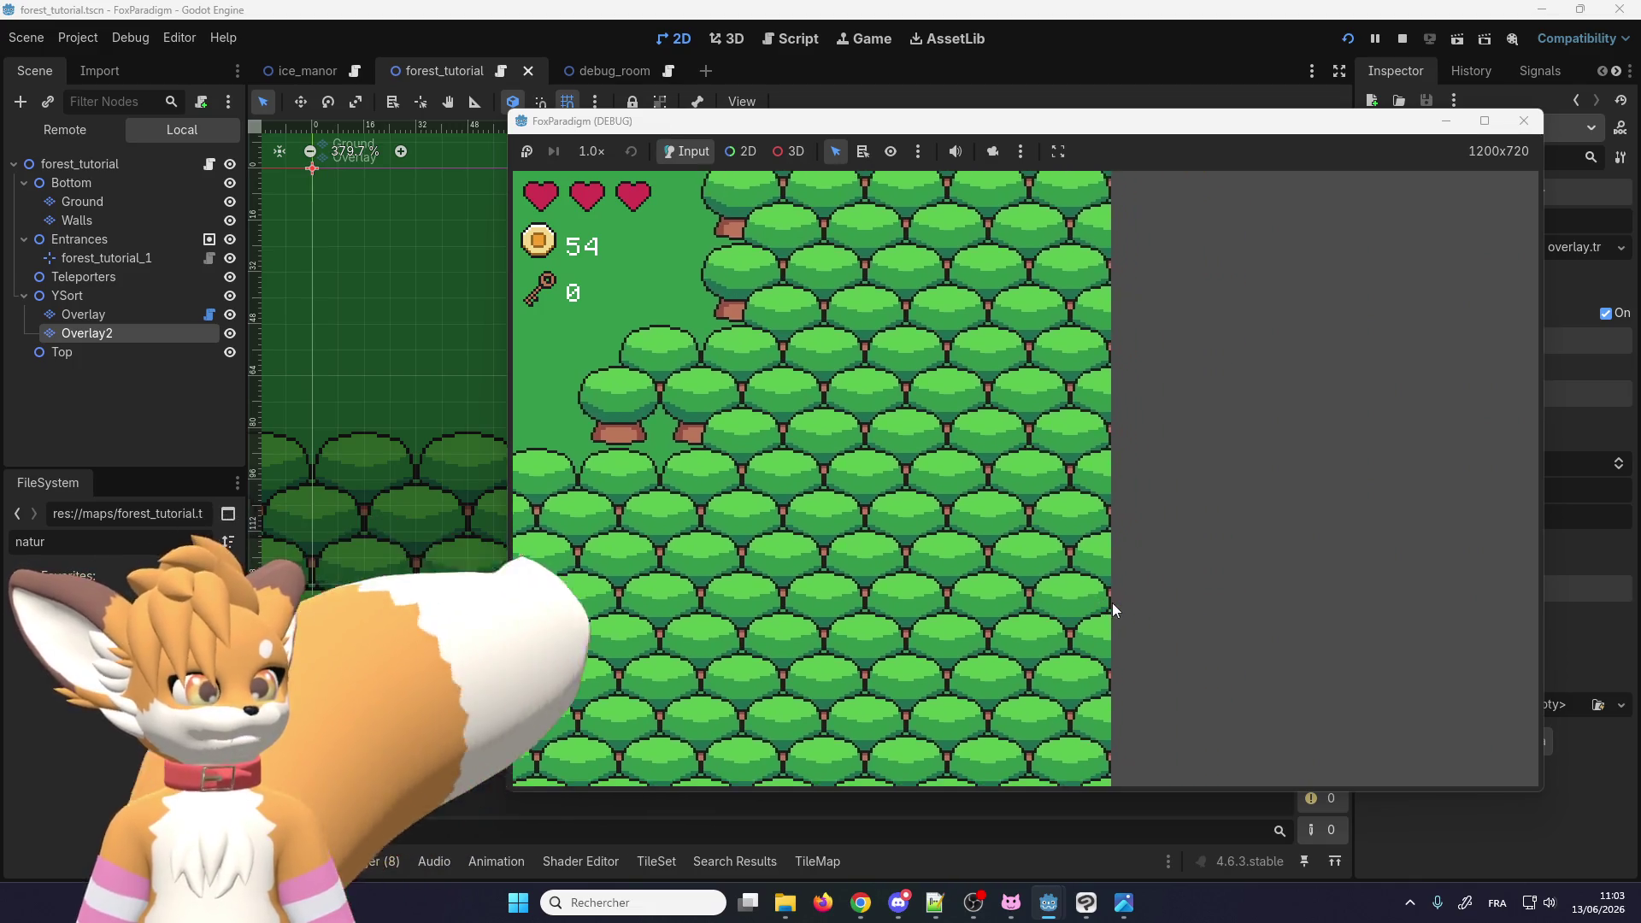
key("Left")
key("Left")
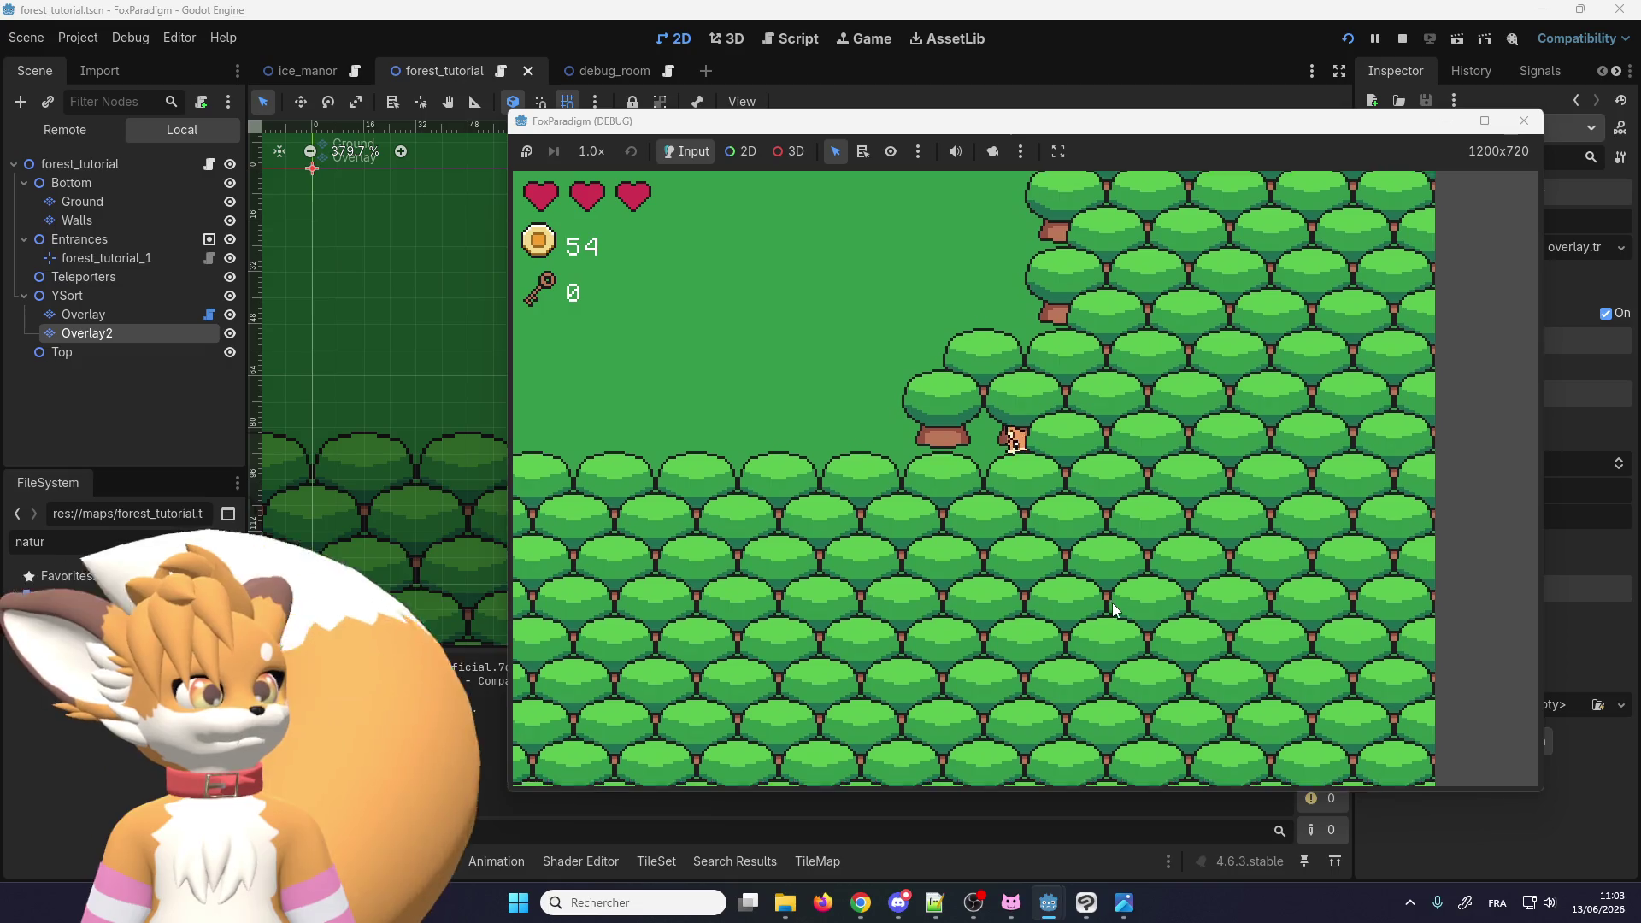
key("Up")
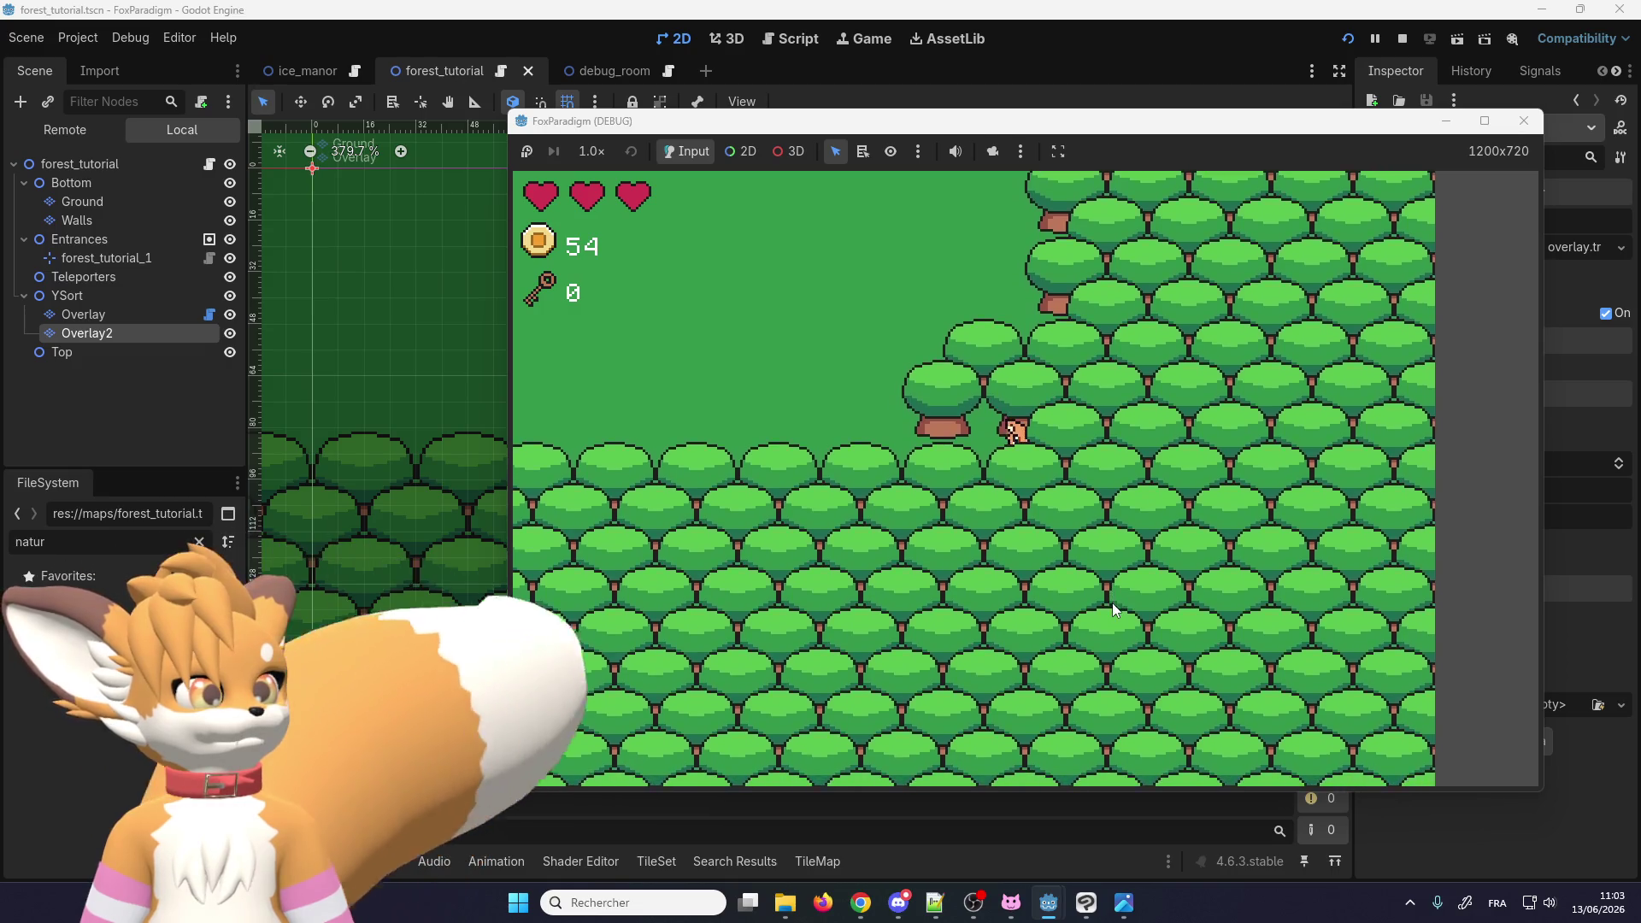
key("Up")
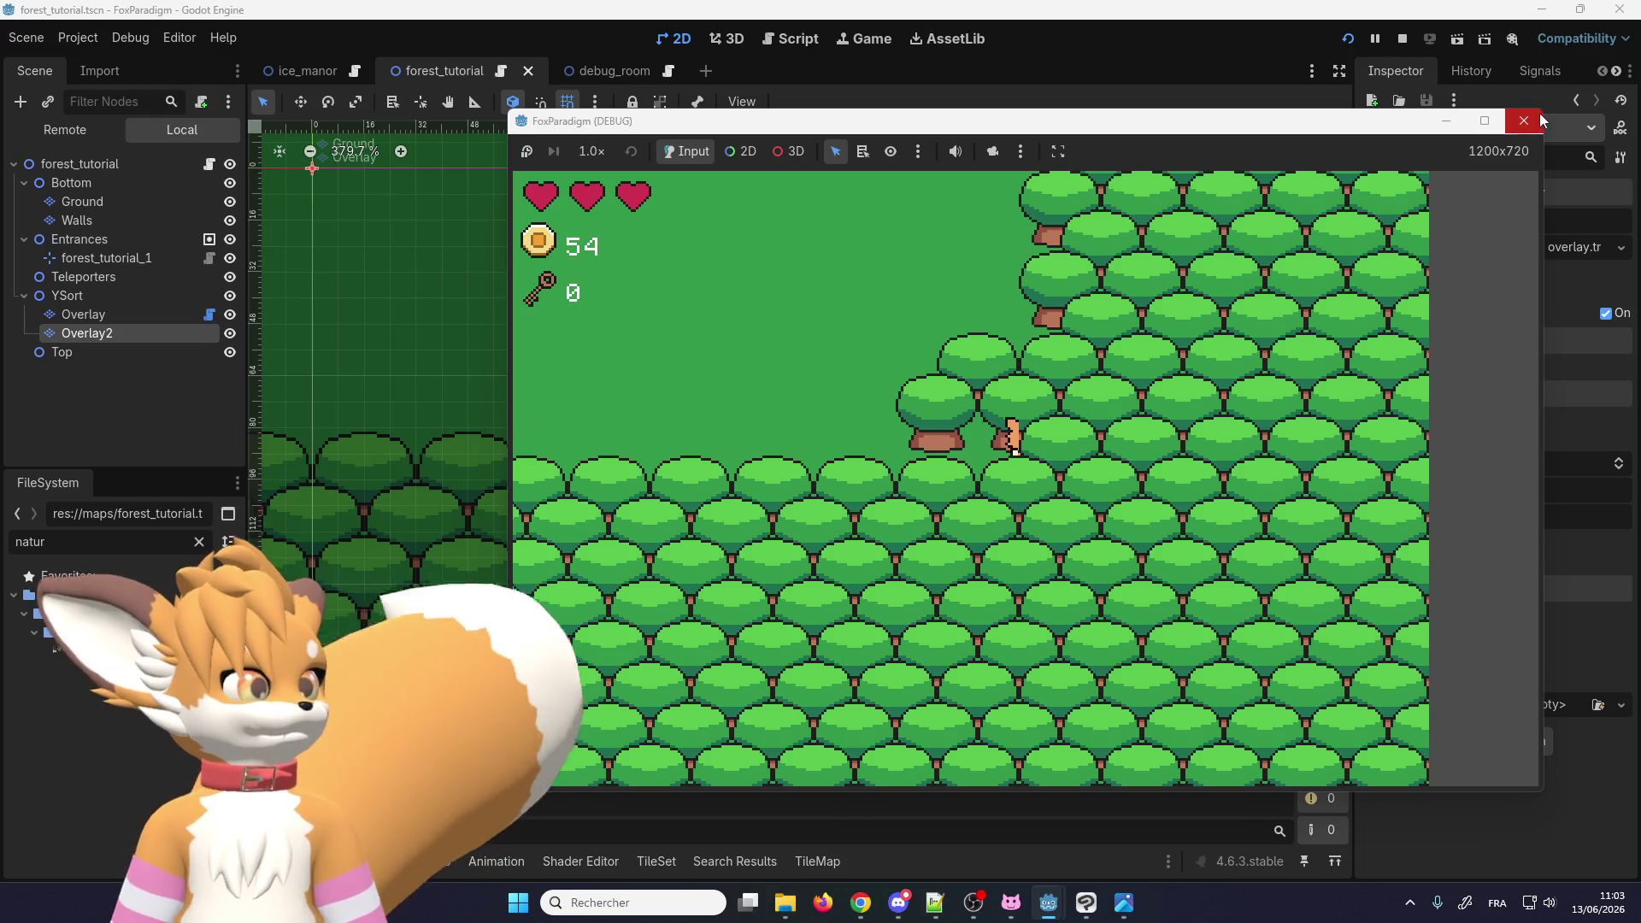
key("Left")
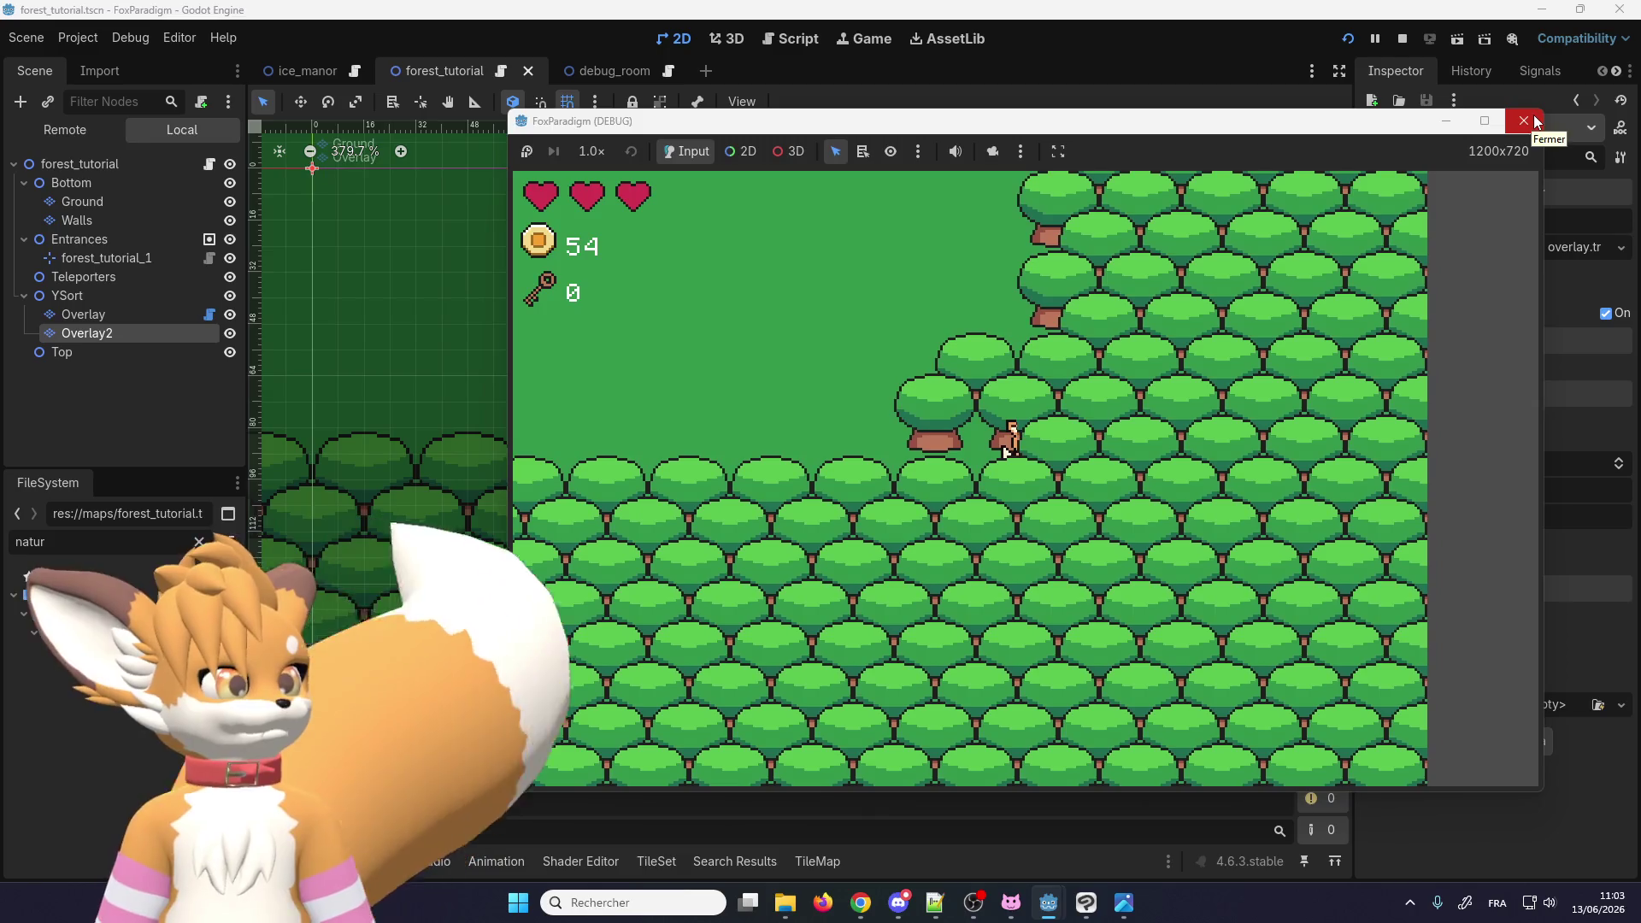
left_click(1530, 121)
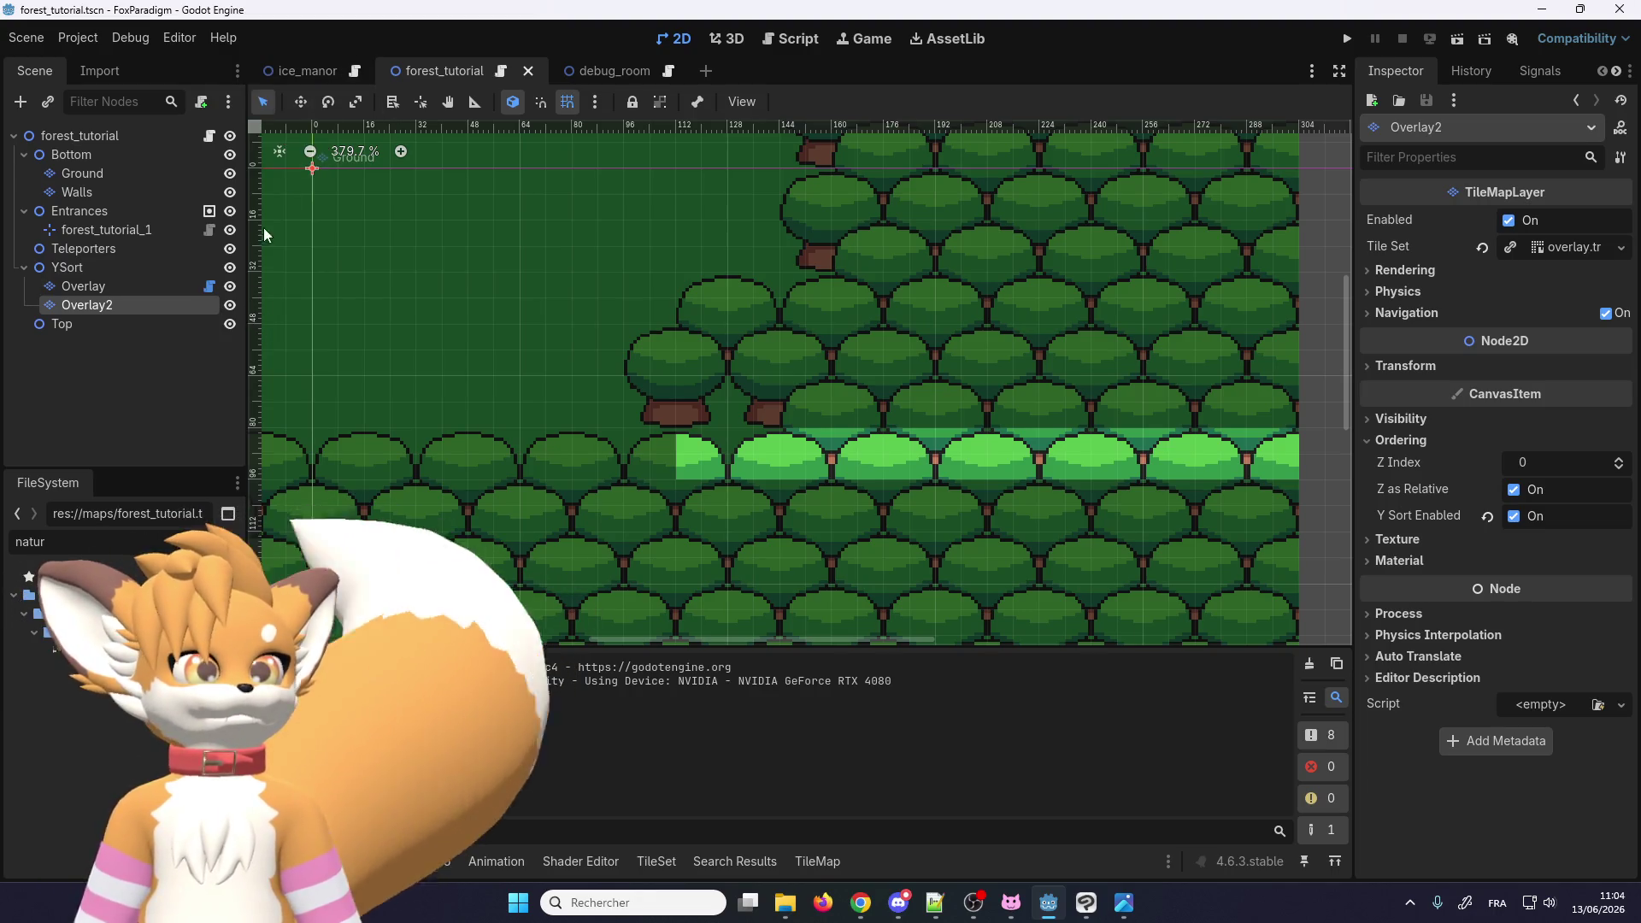
Step: Pick the neighbouring atlas tile and paint a tree tile on the Overlay layer
scroll(607, 369, "down", 1)
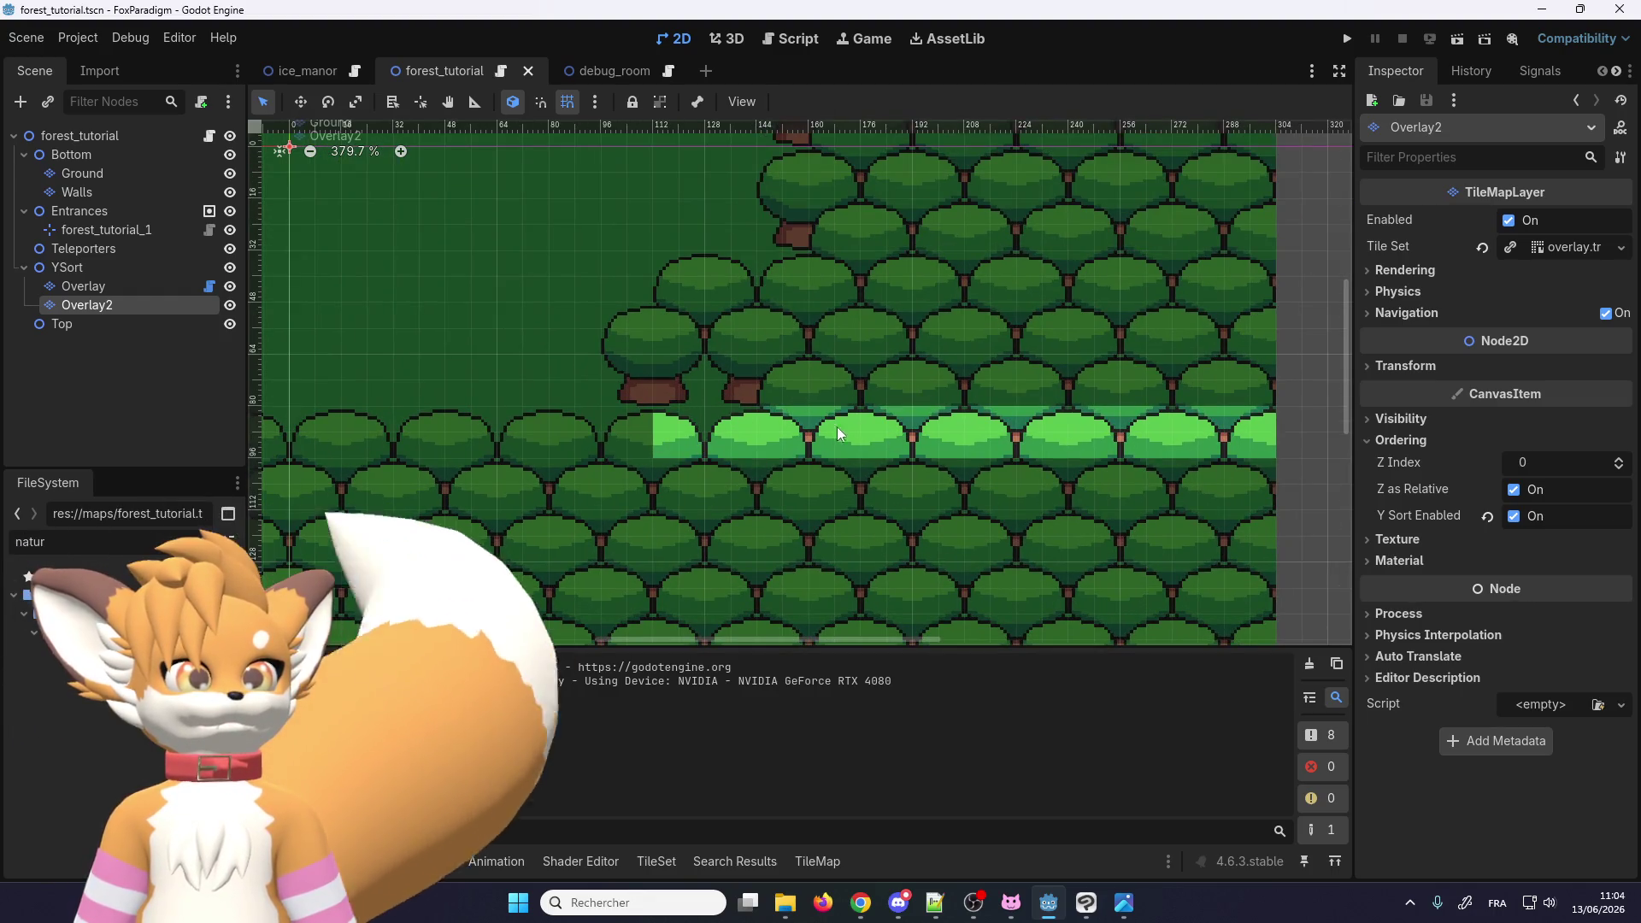
left_click(145, 286)
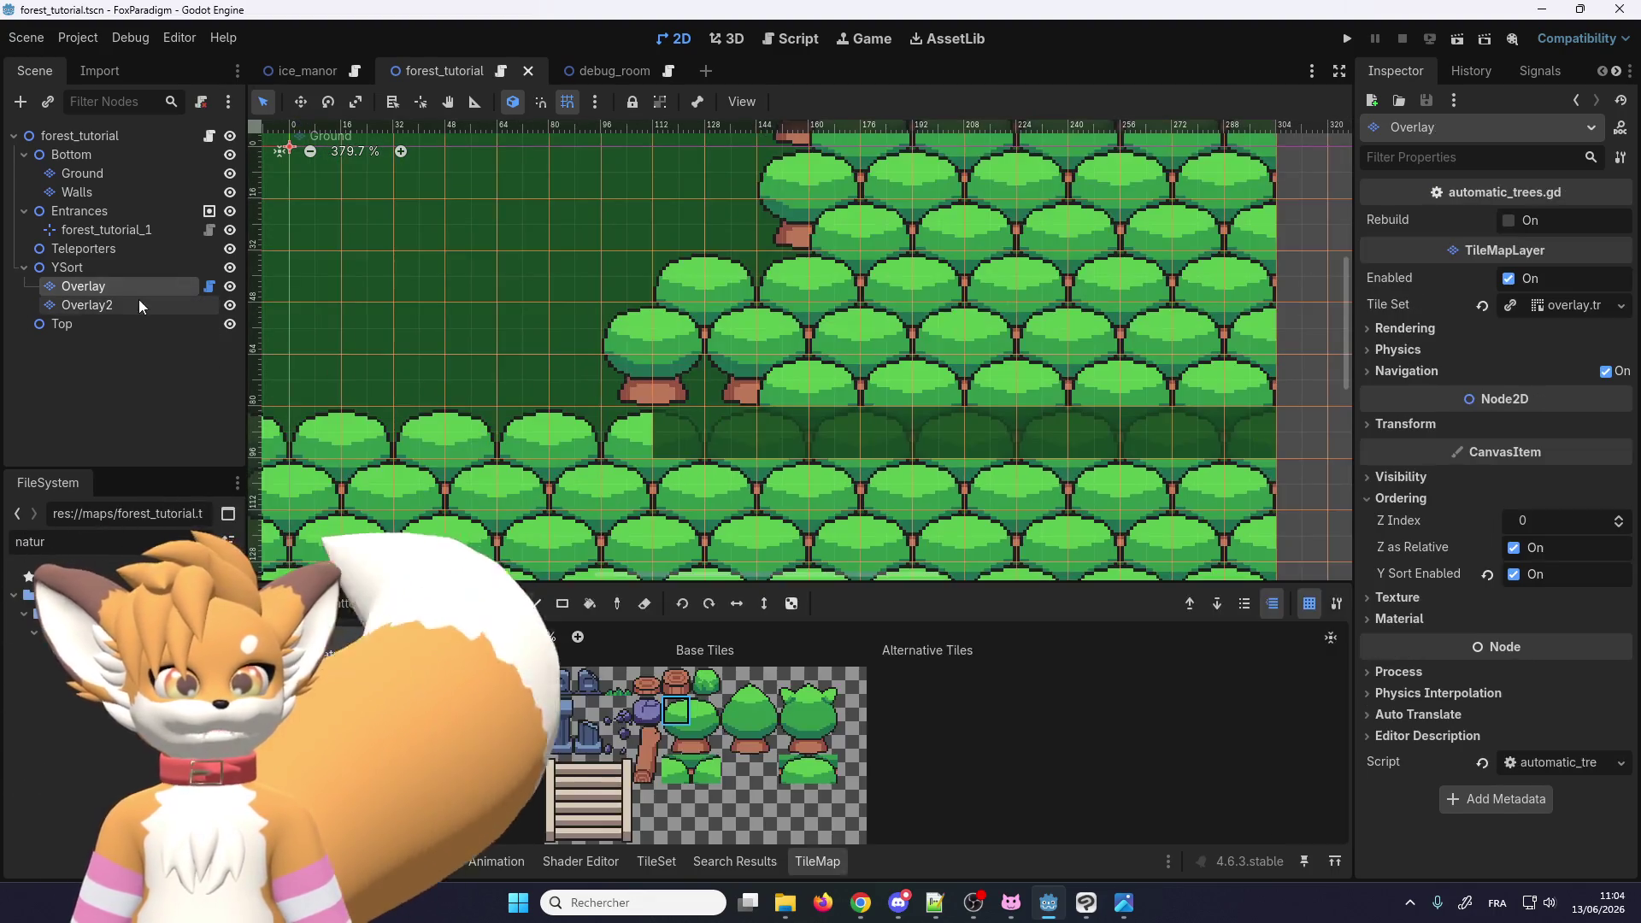
left_click(139, 301)
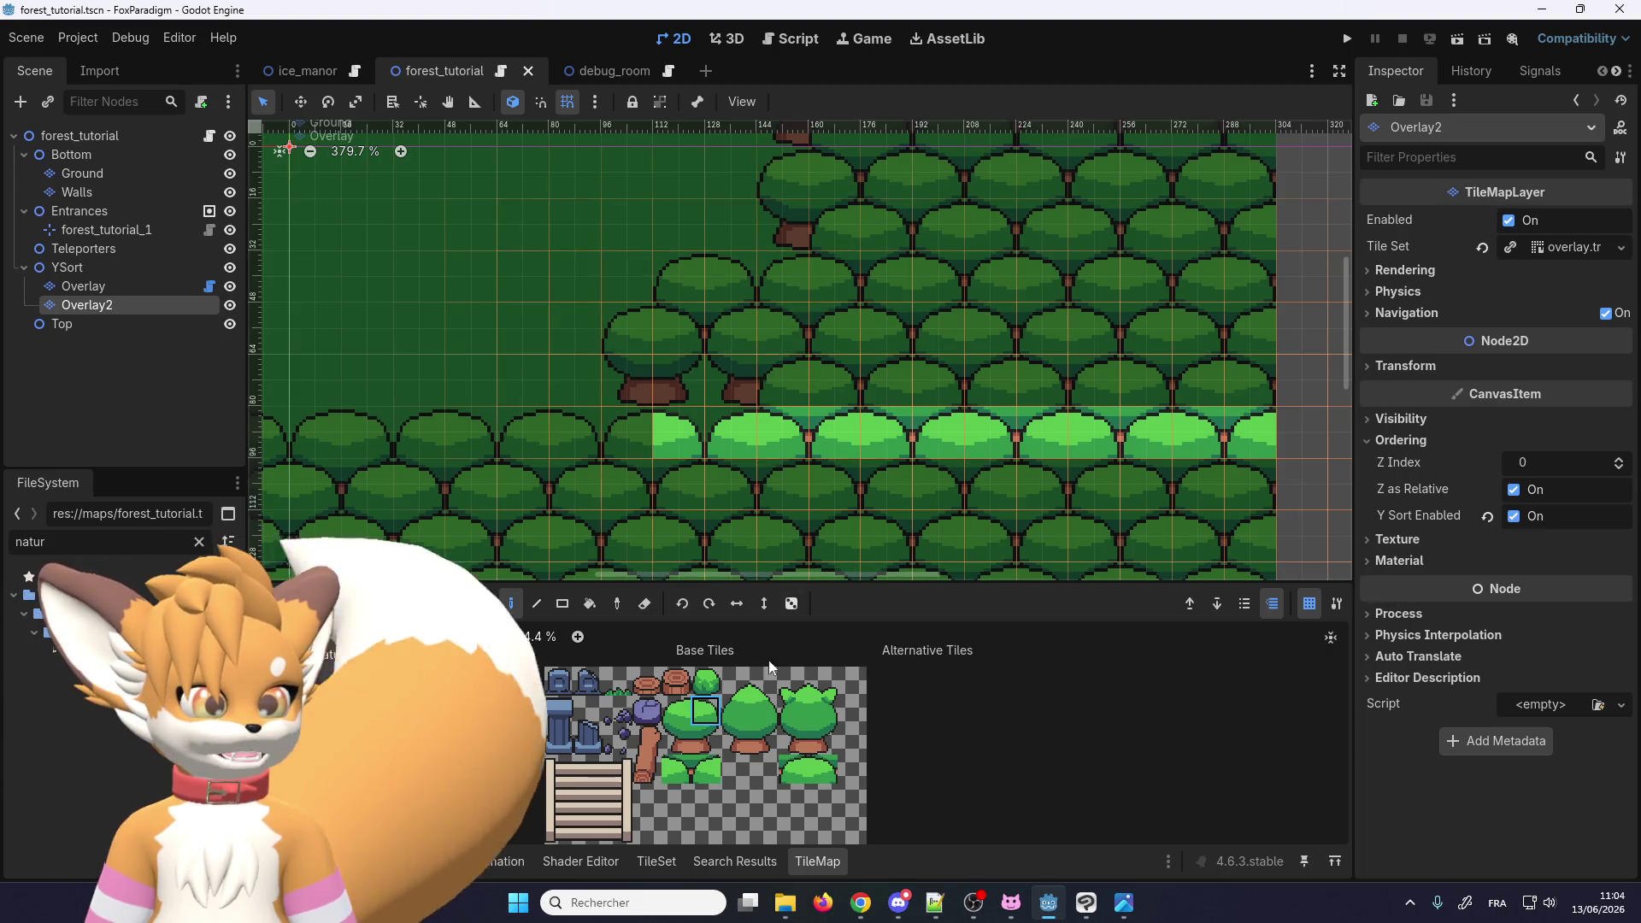
left_click(680, 709)
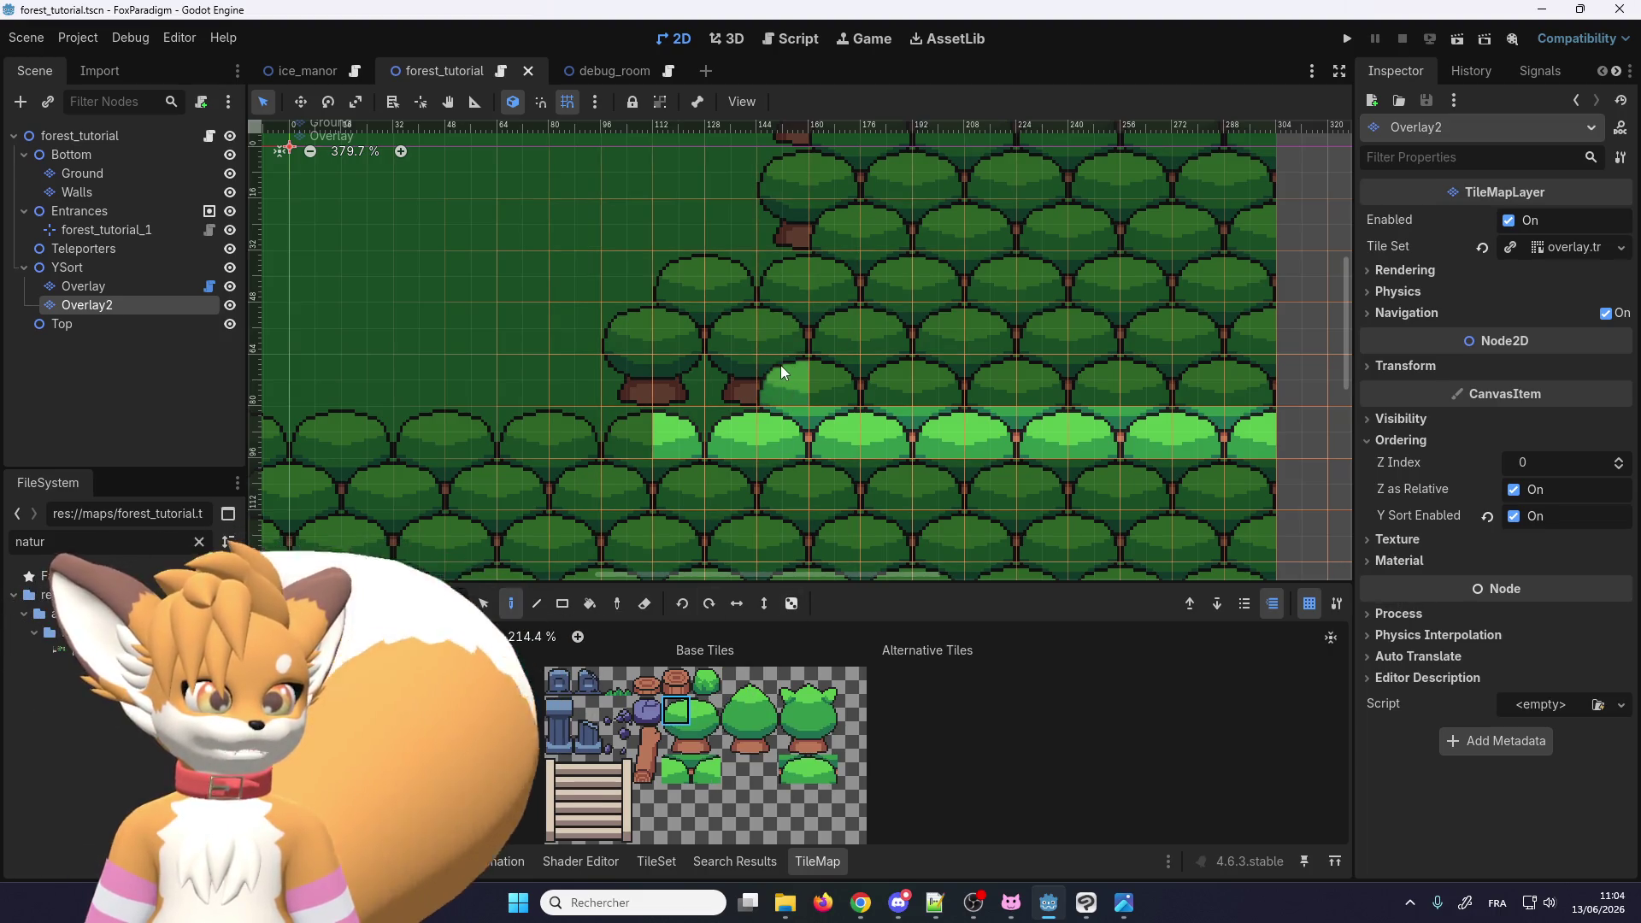
left_click(141, 286)
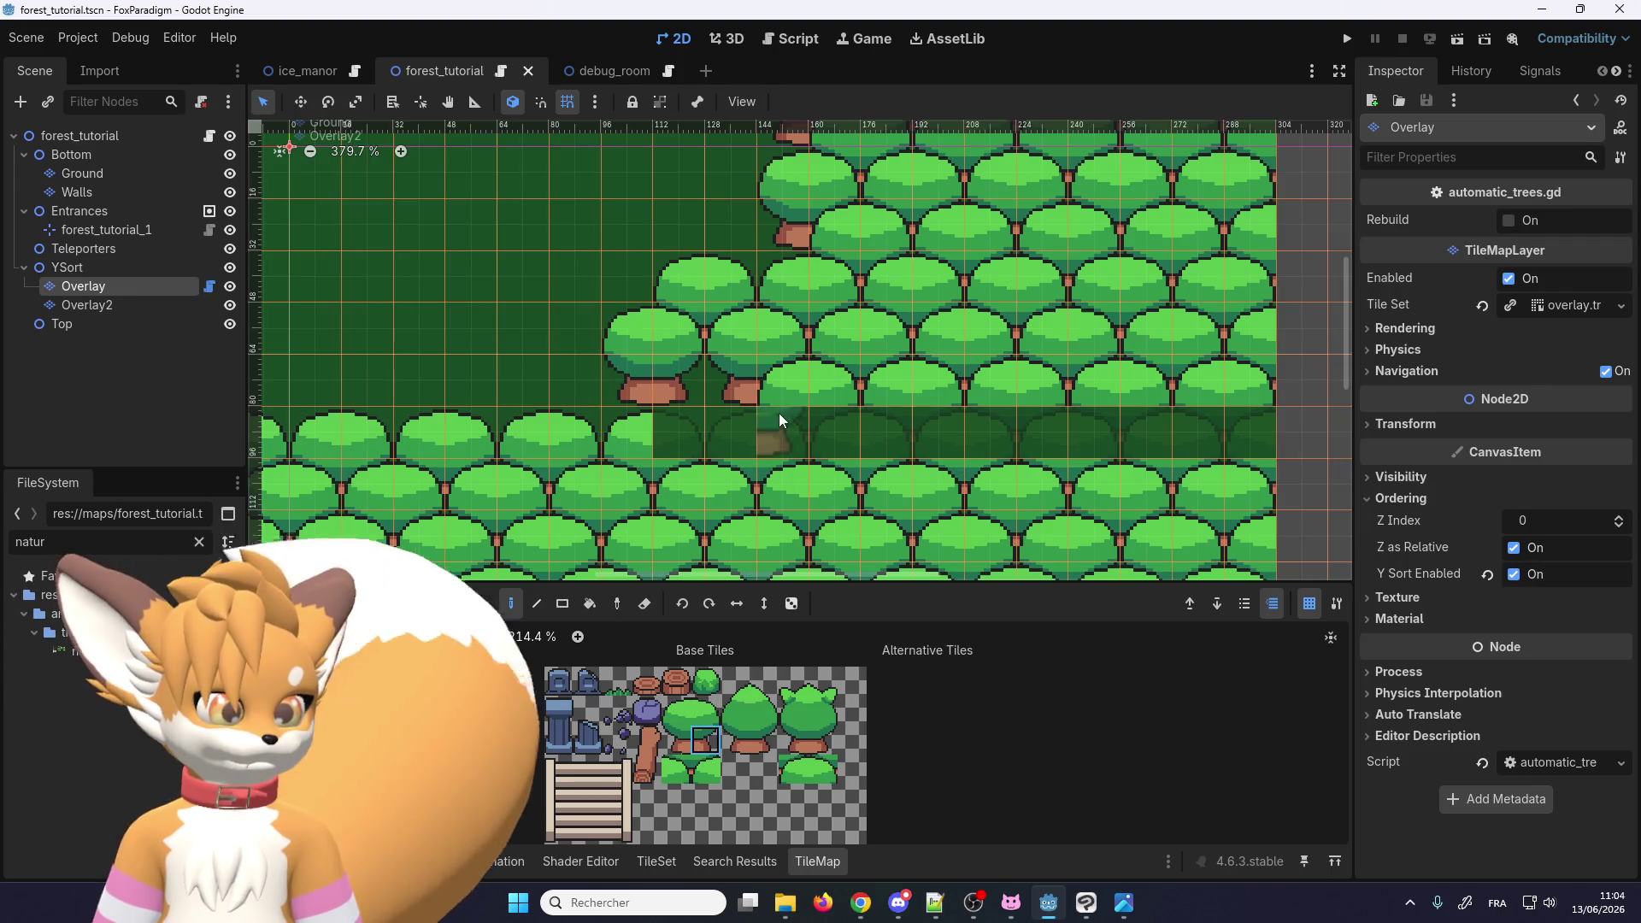
left_click(359, 378)
Step: Paint a canopy tile above the edge trunk on Overlay2, then save and run
left_click(121, 307)
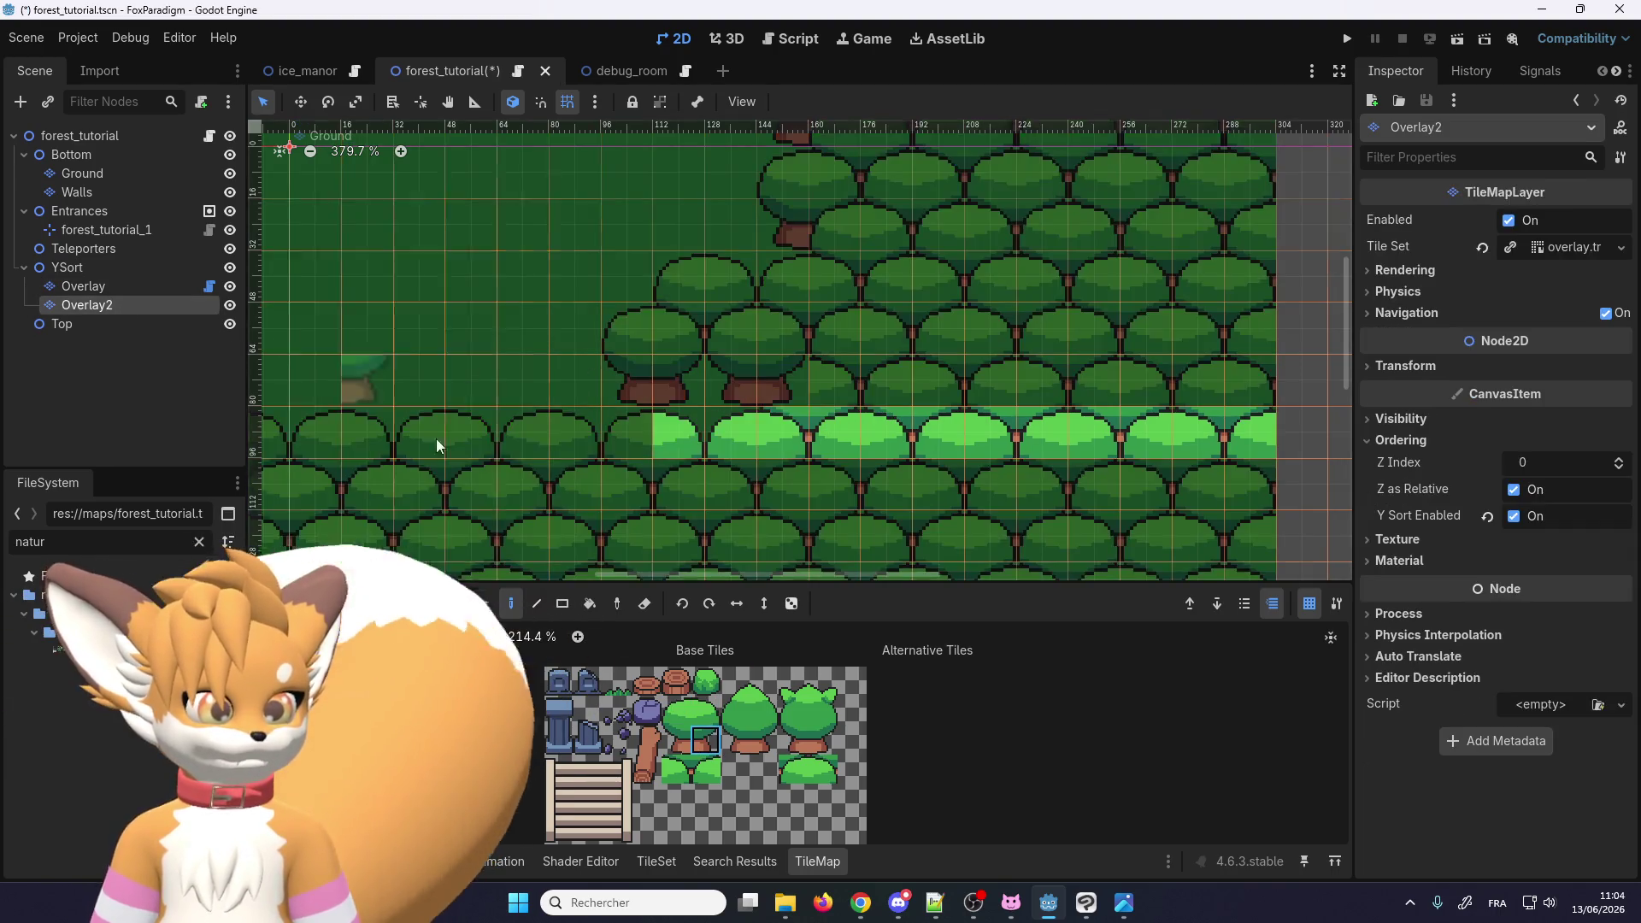
left_click(773, 382)
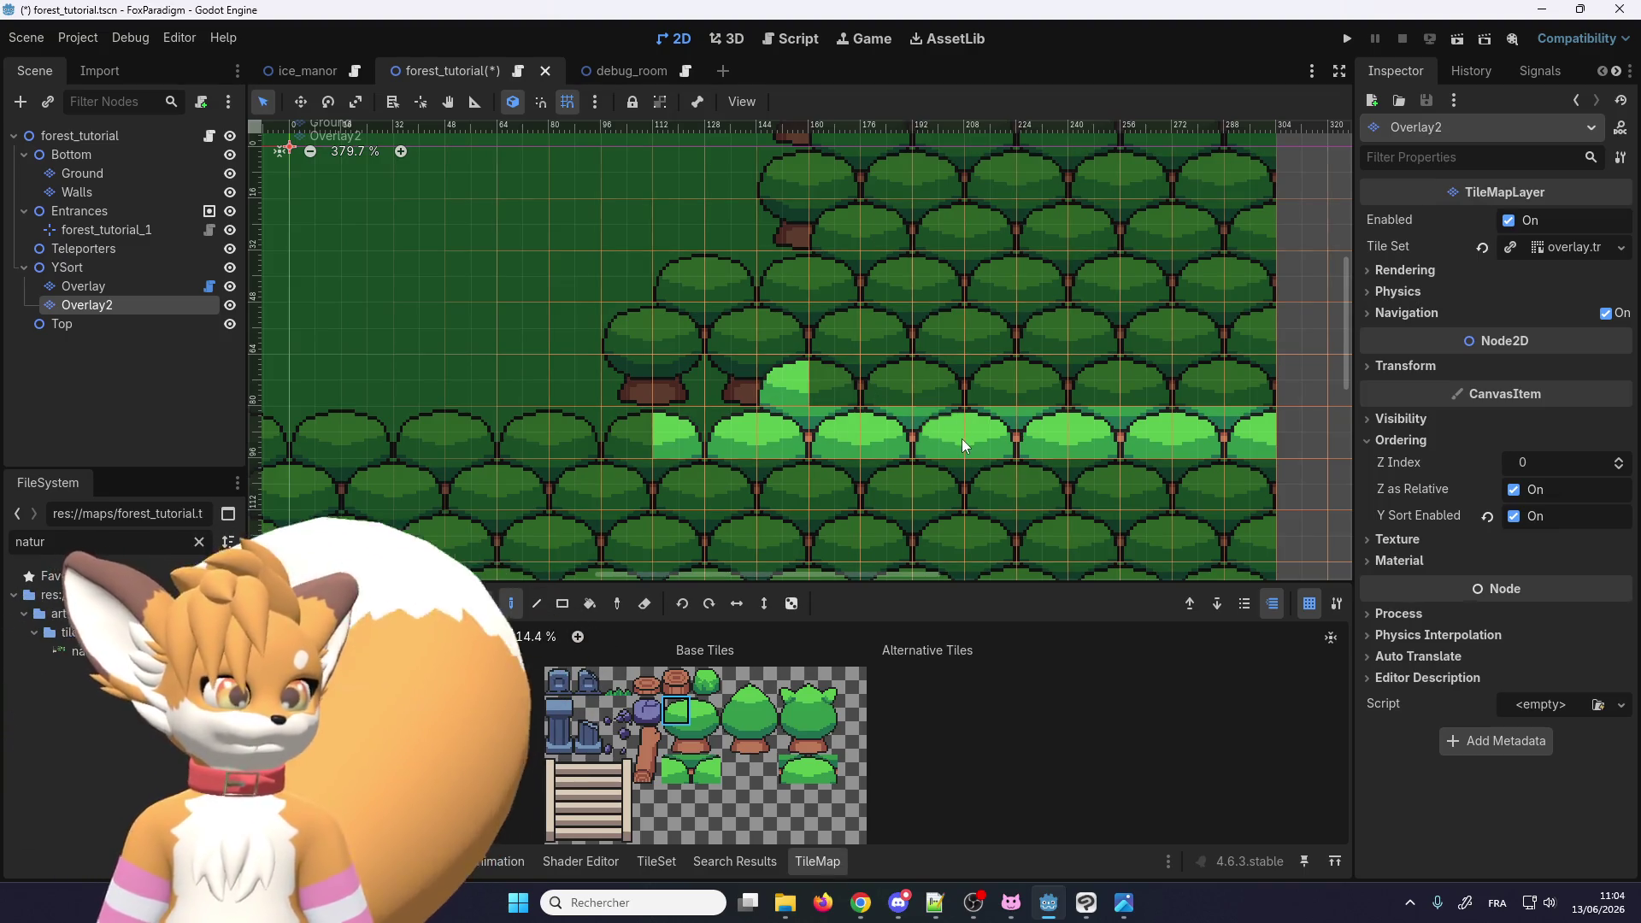
left_click(1343, 39)
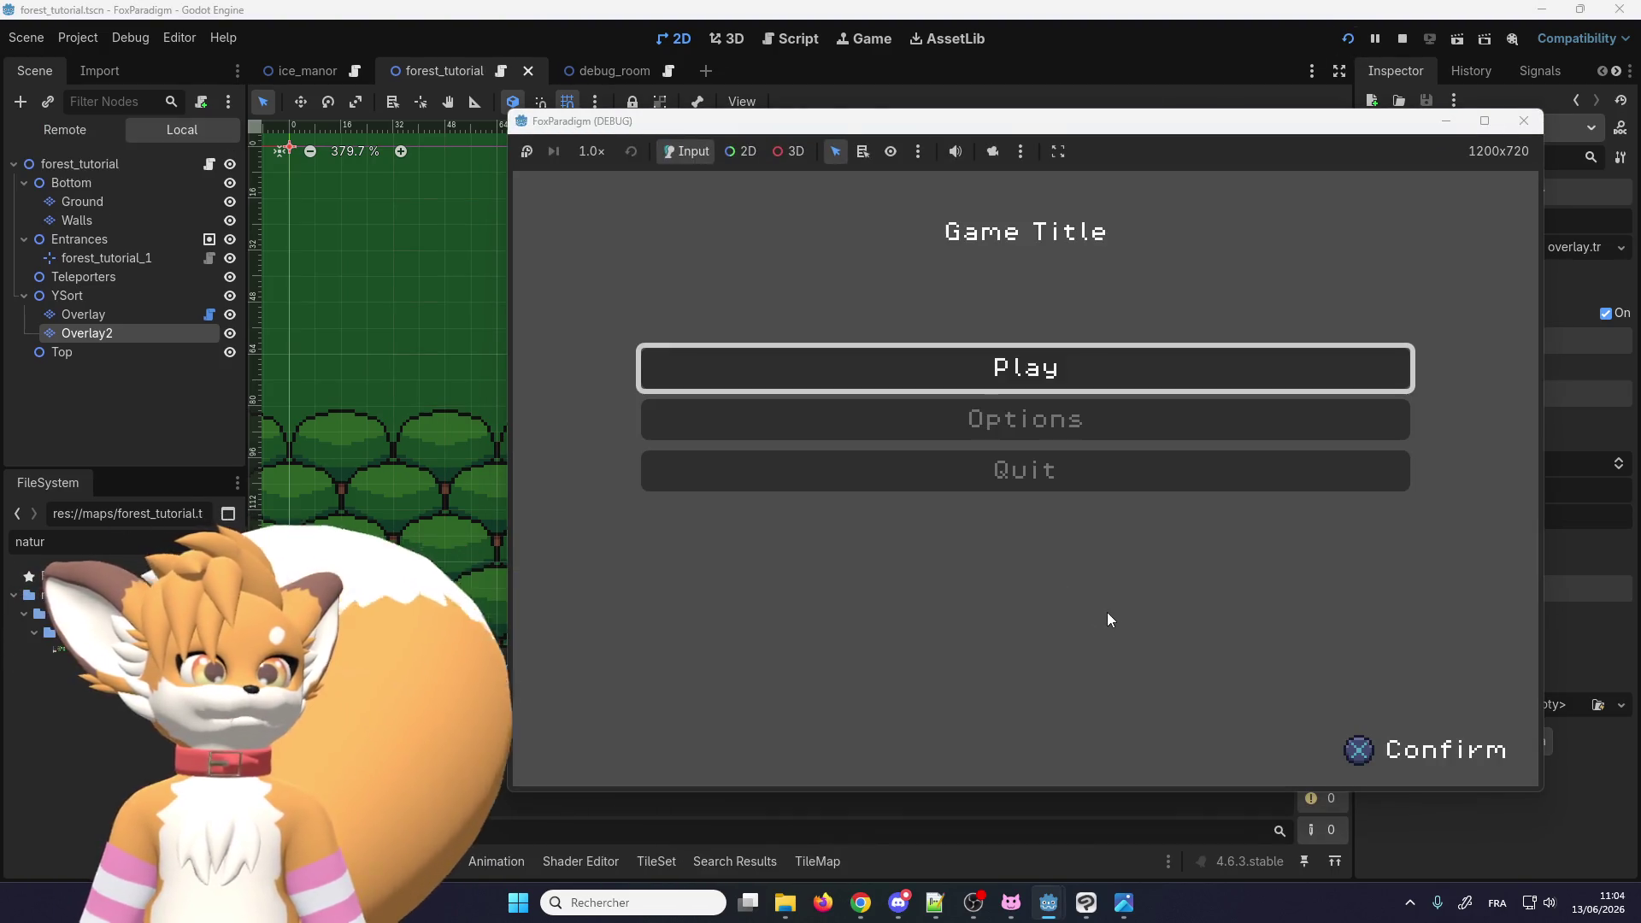
Step: Start gameplay and walk the fox right, down, and along the lower tree line
key("Return")
key("Return")
key("Right")
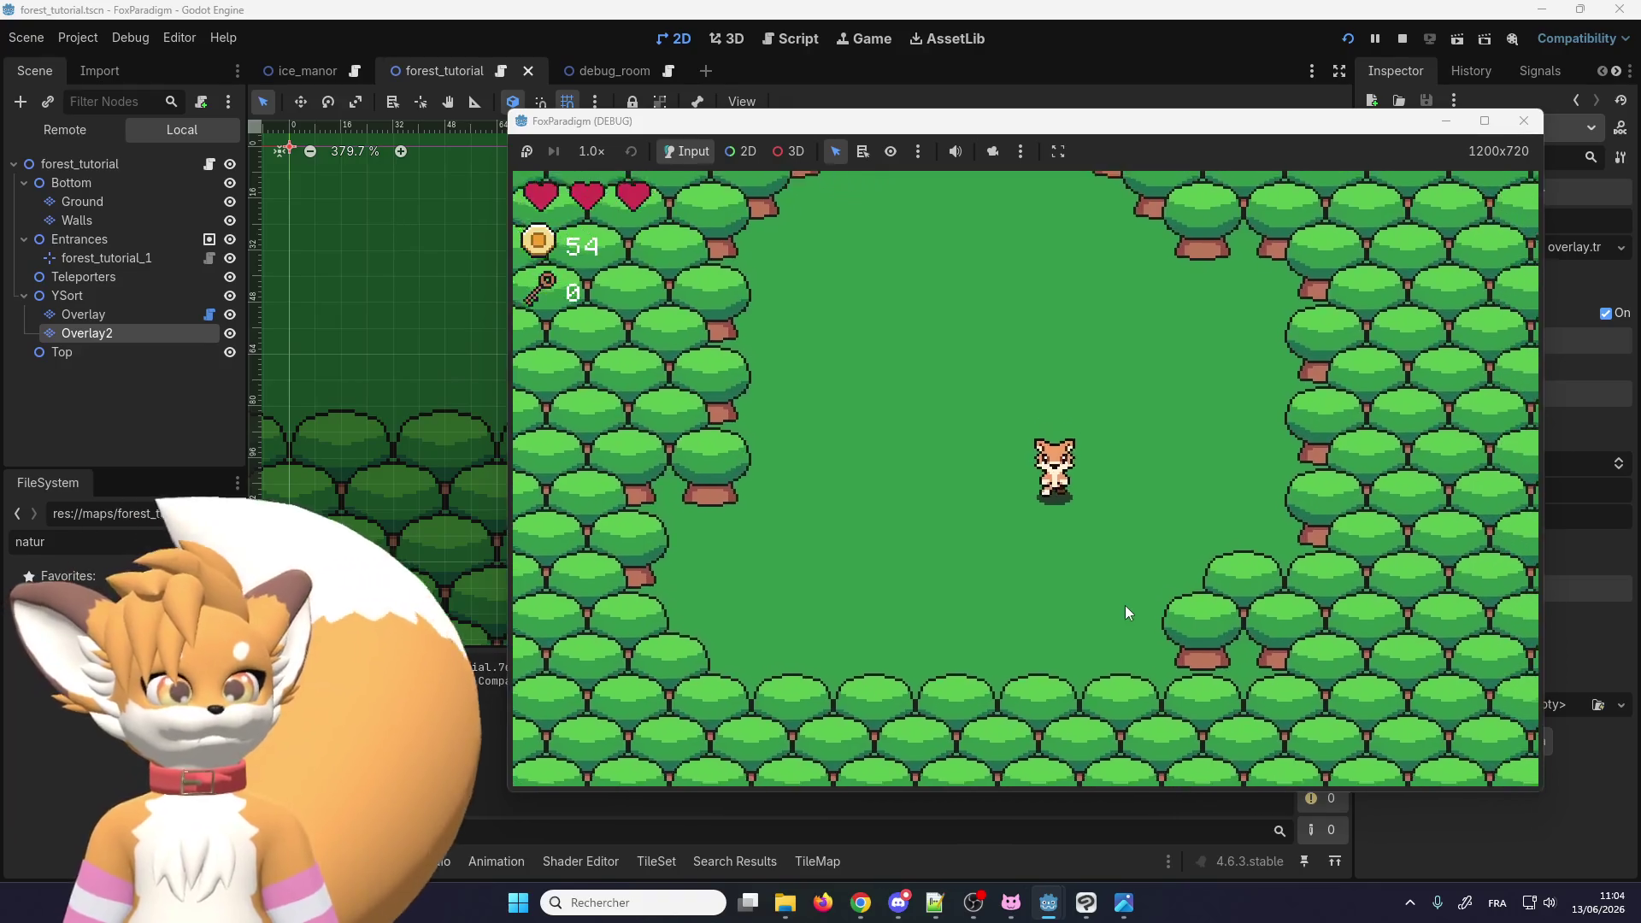
key("Down")
key("Left")
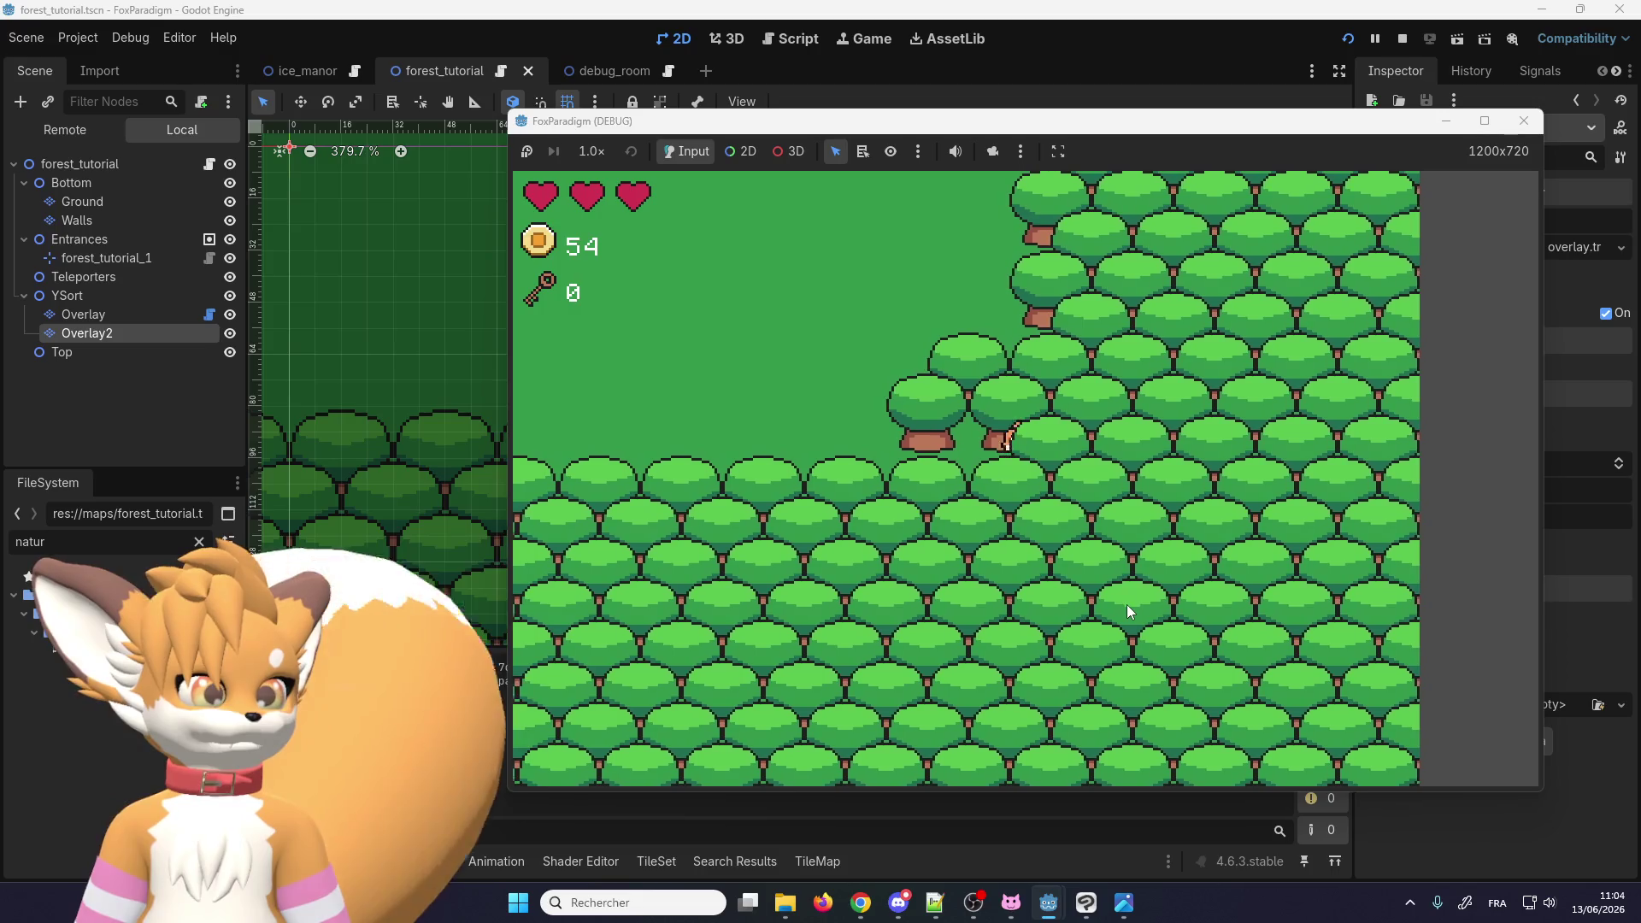
key("Left")
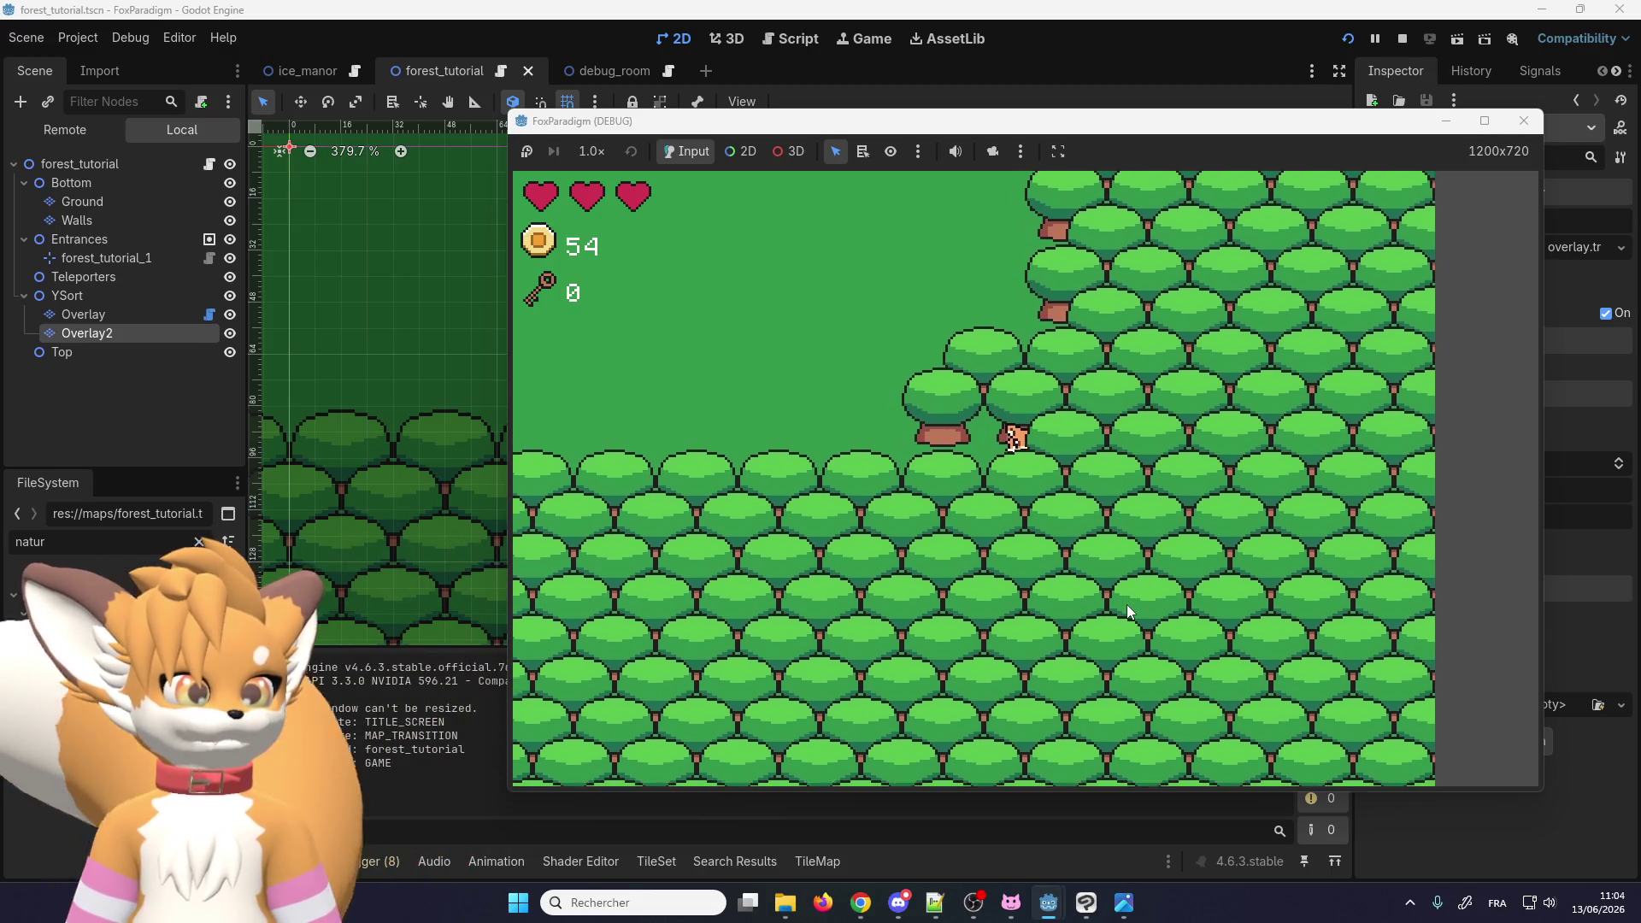
key("Right")
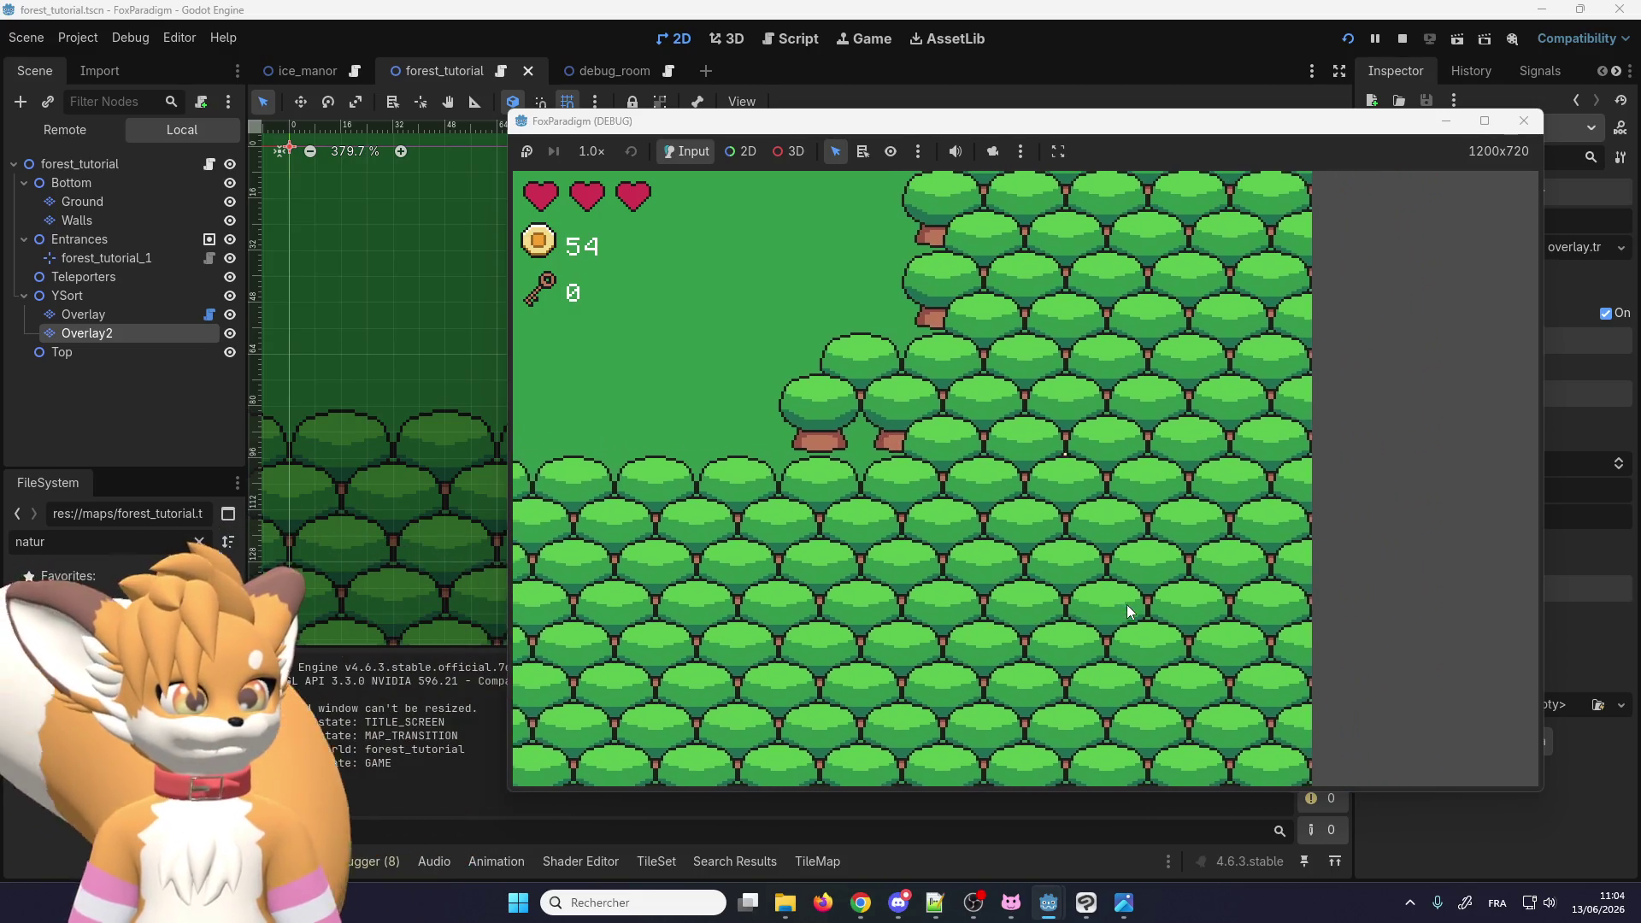
key("Left")
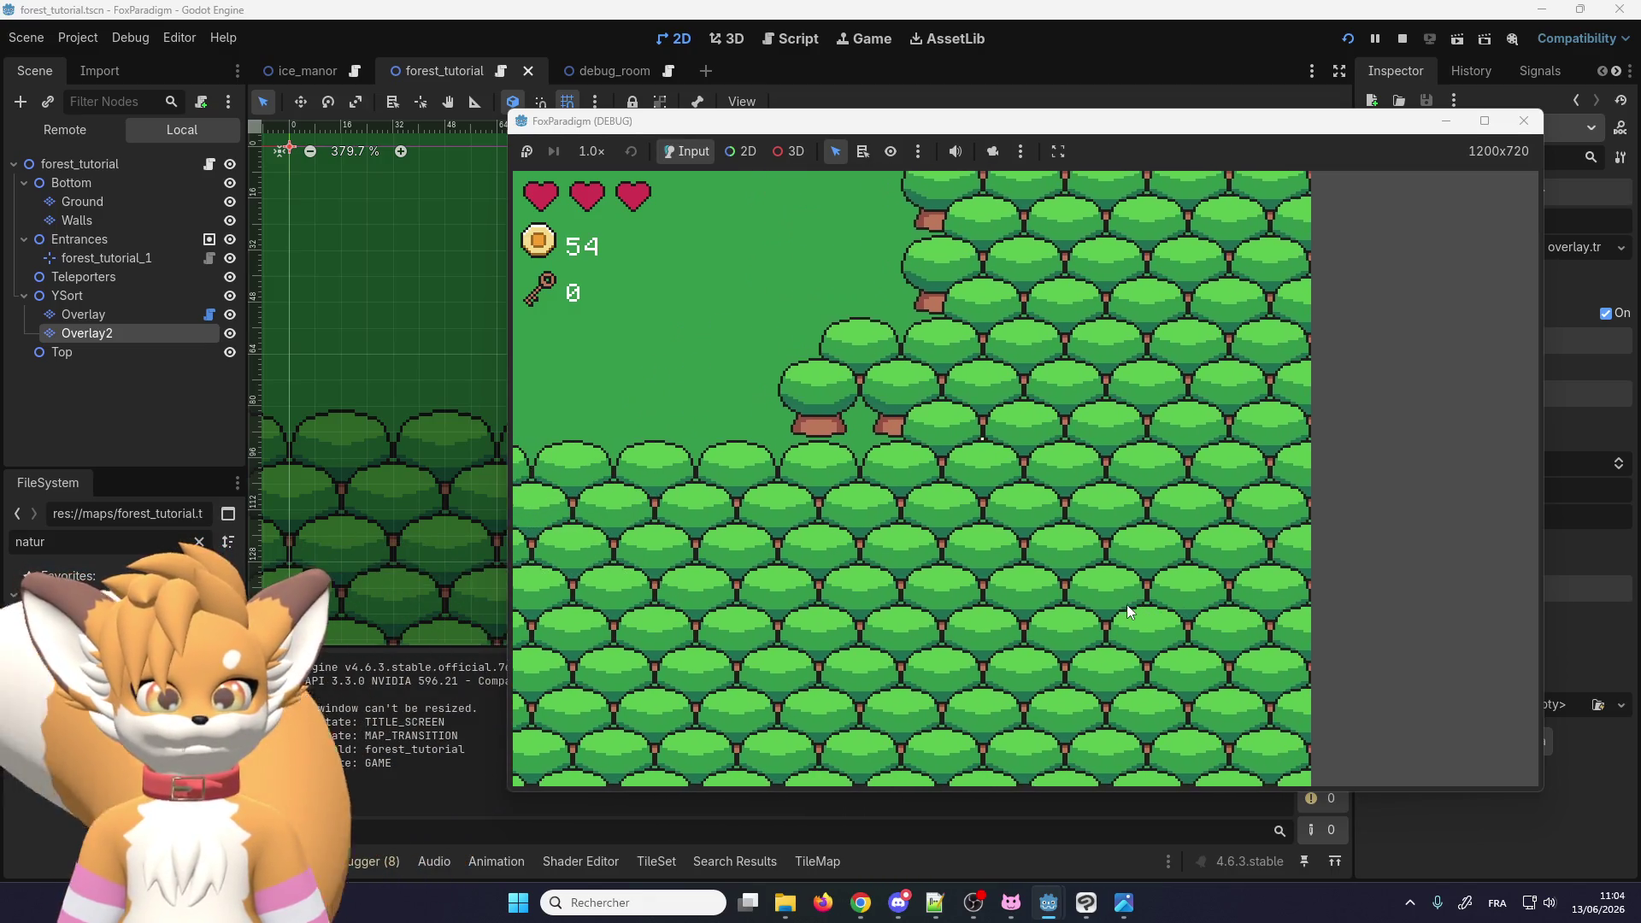
Step: Walk the fox left and up around the trees, then stop the game with F8
key("Left")
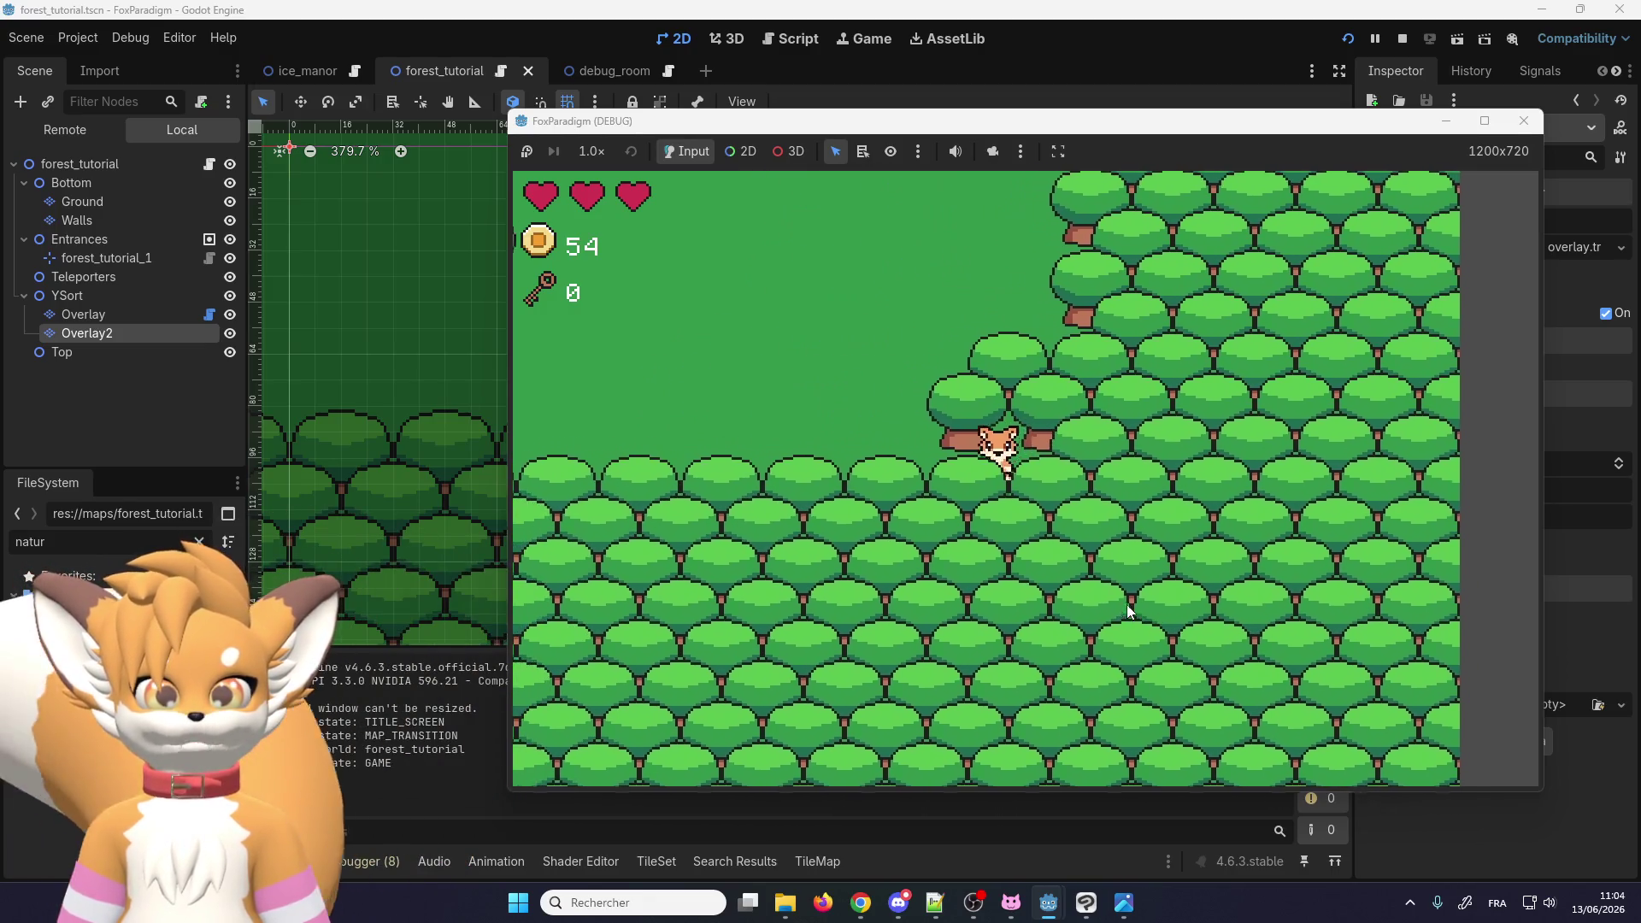
key("Left")
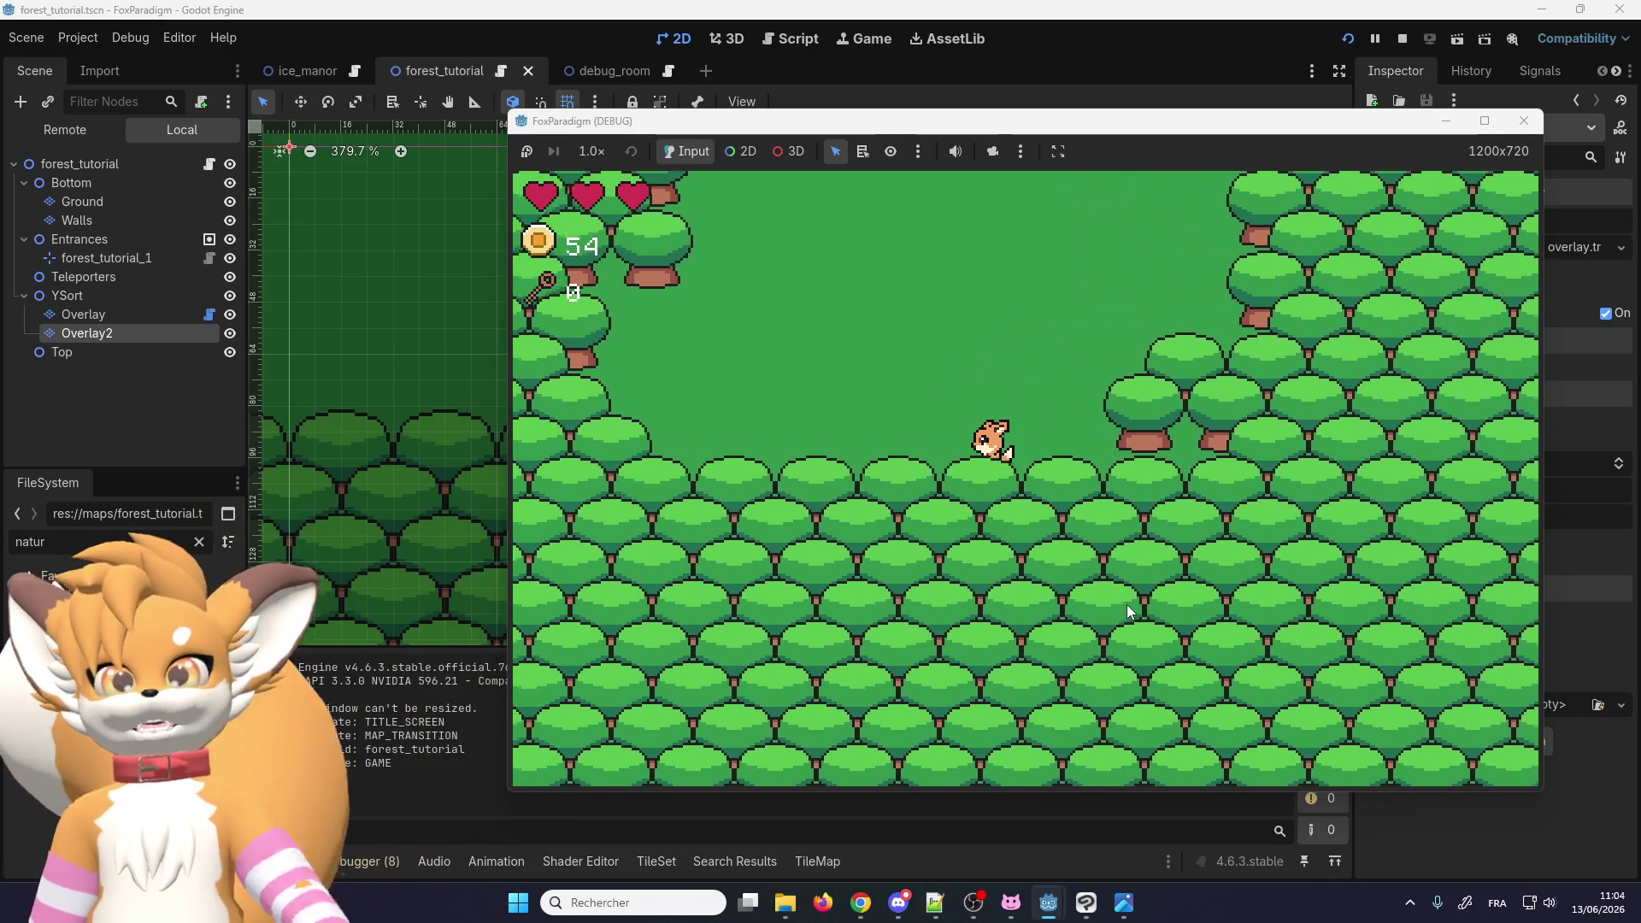
key("Left")
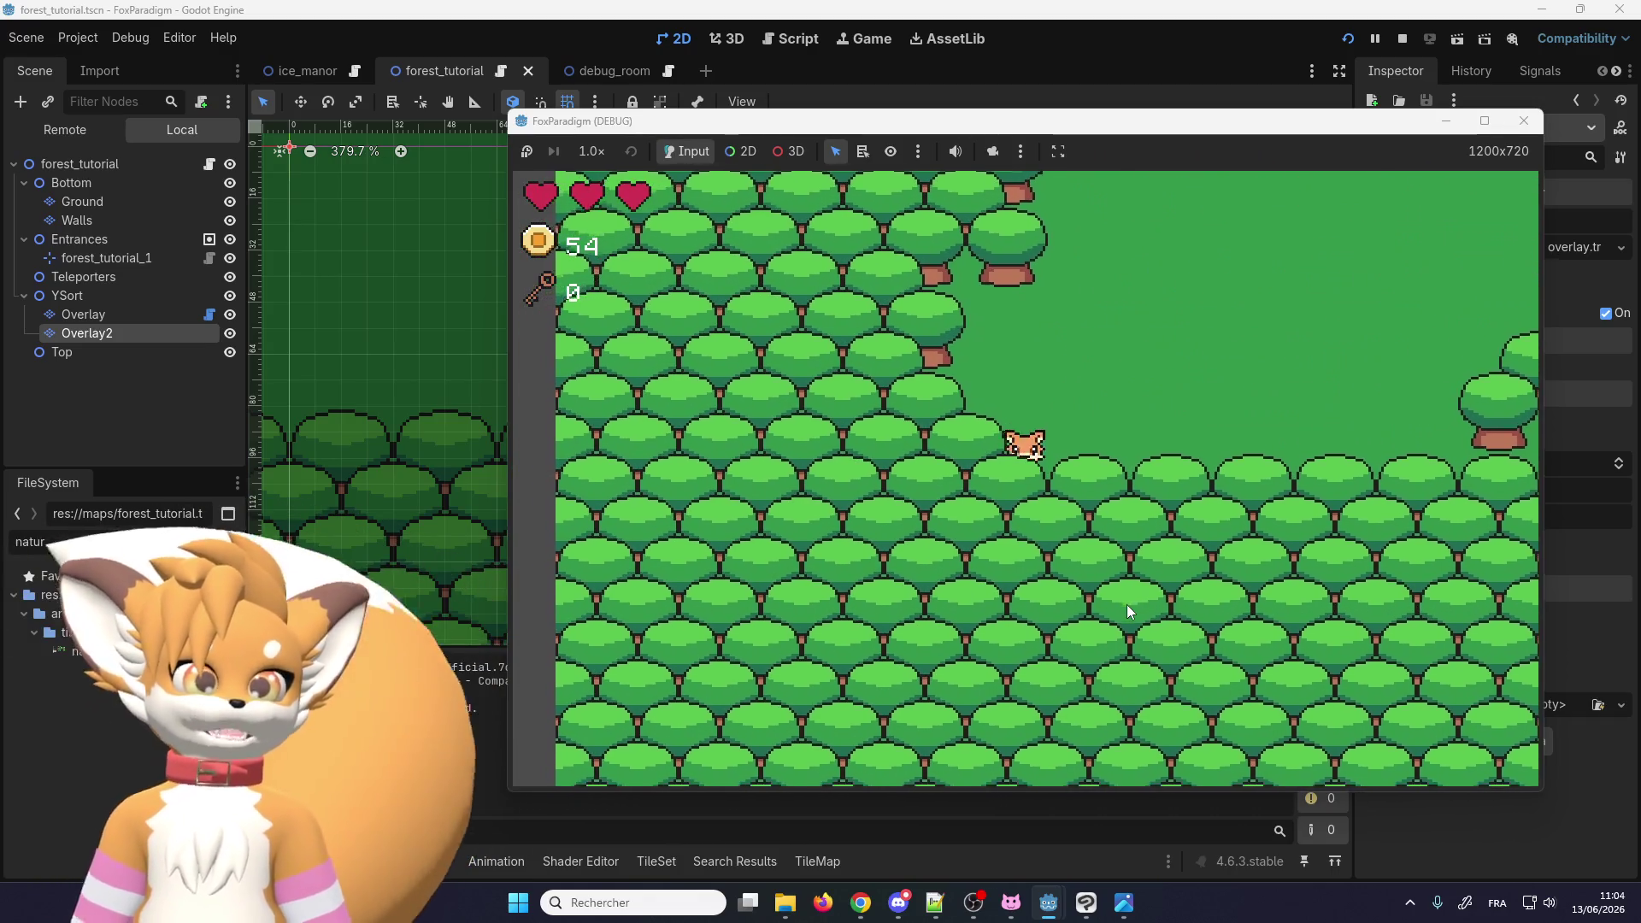
key("Up")
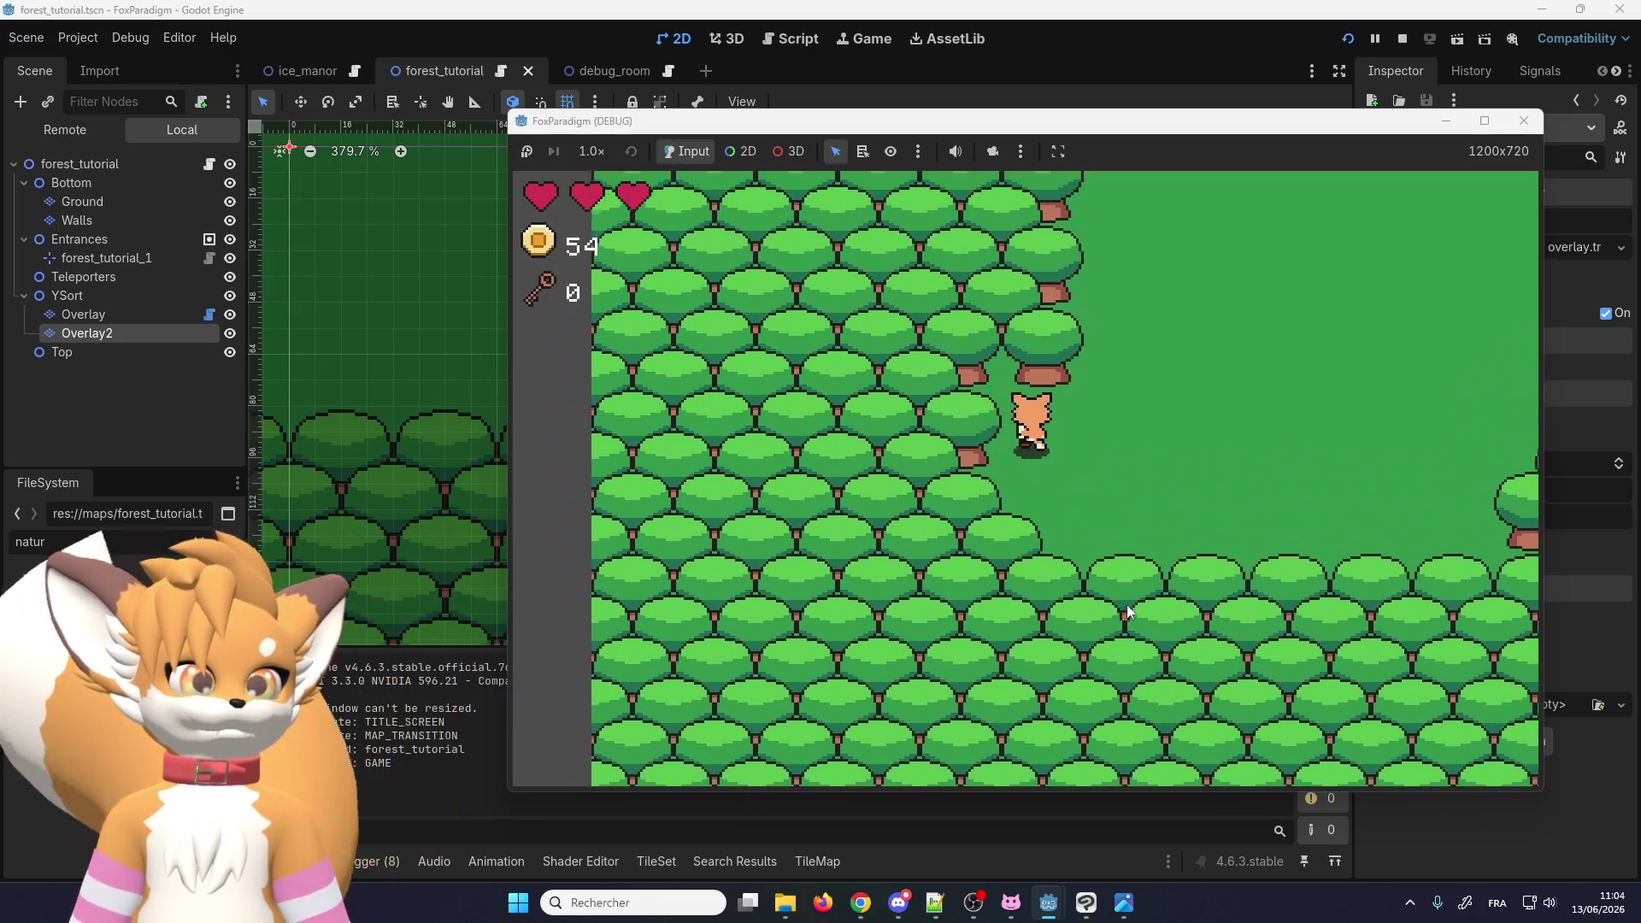
key("Right")
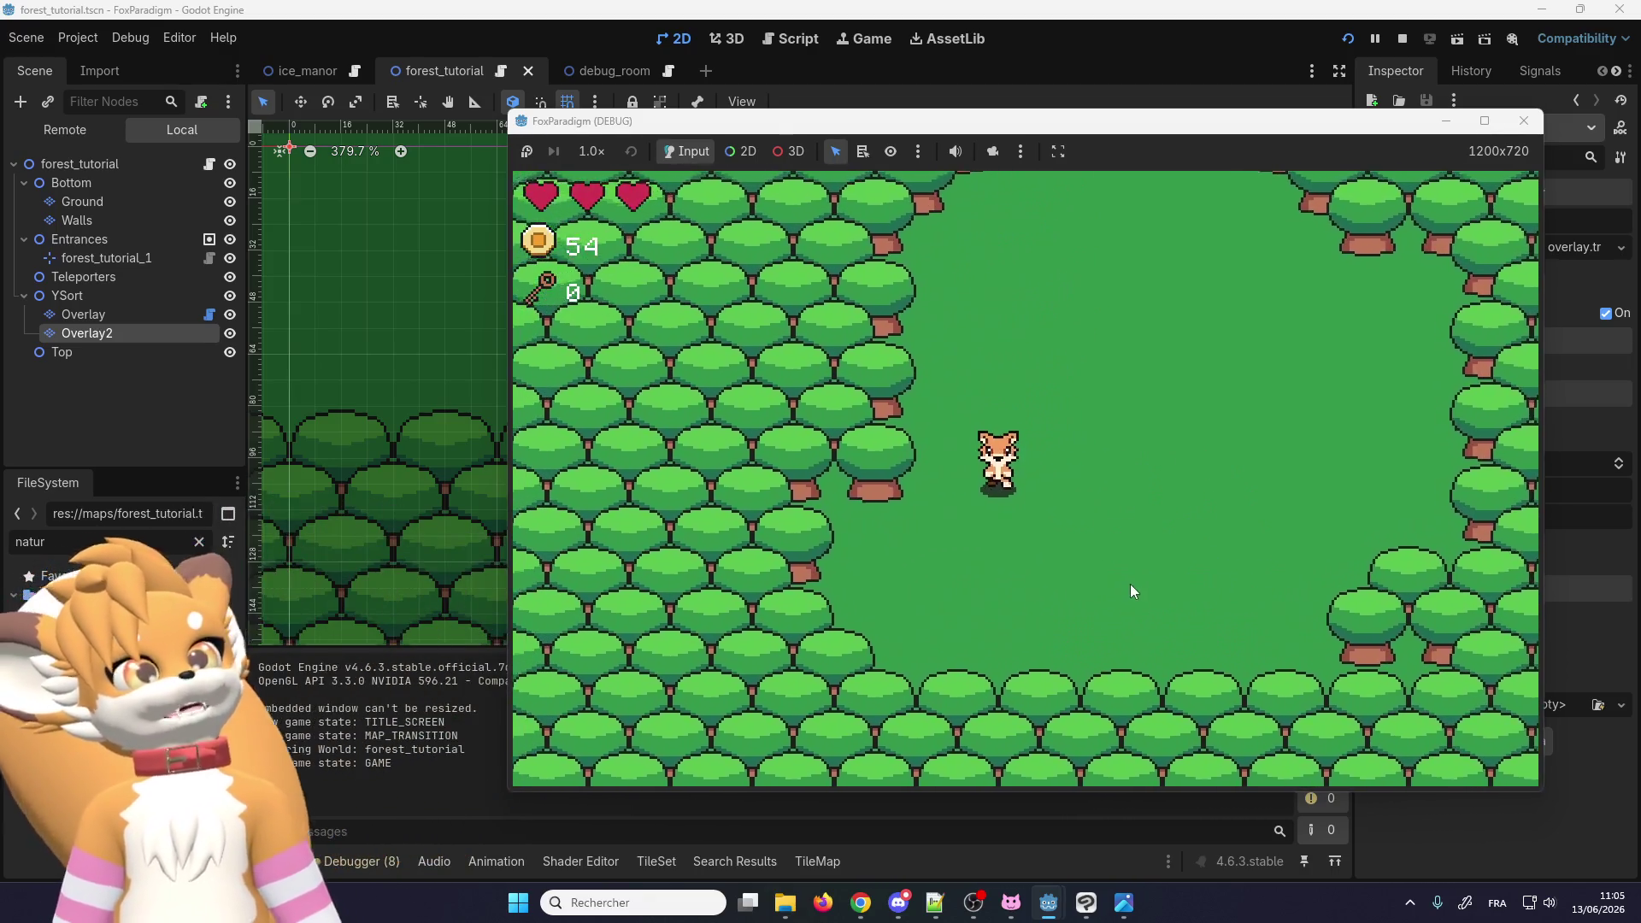
key("Down")
key("Left")
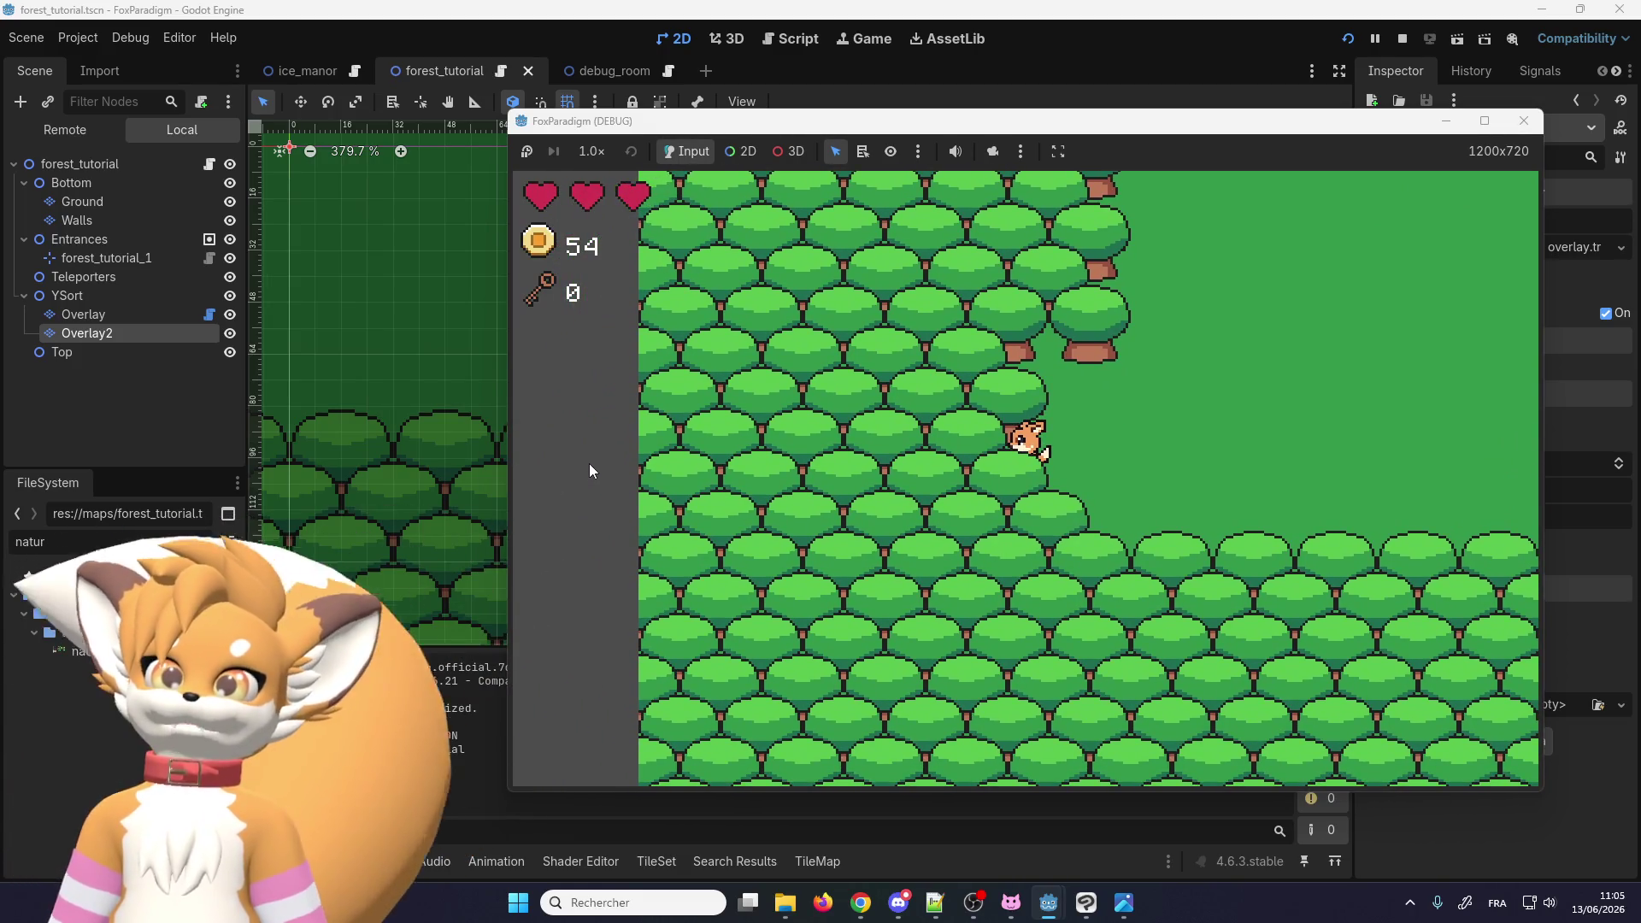
key("F8")
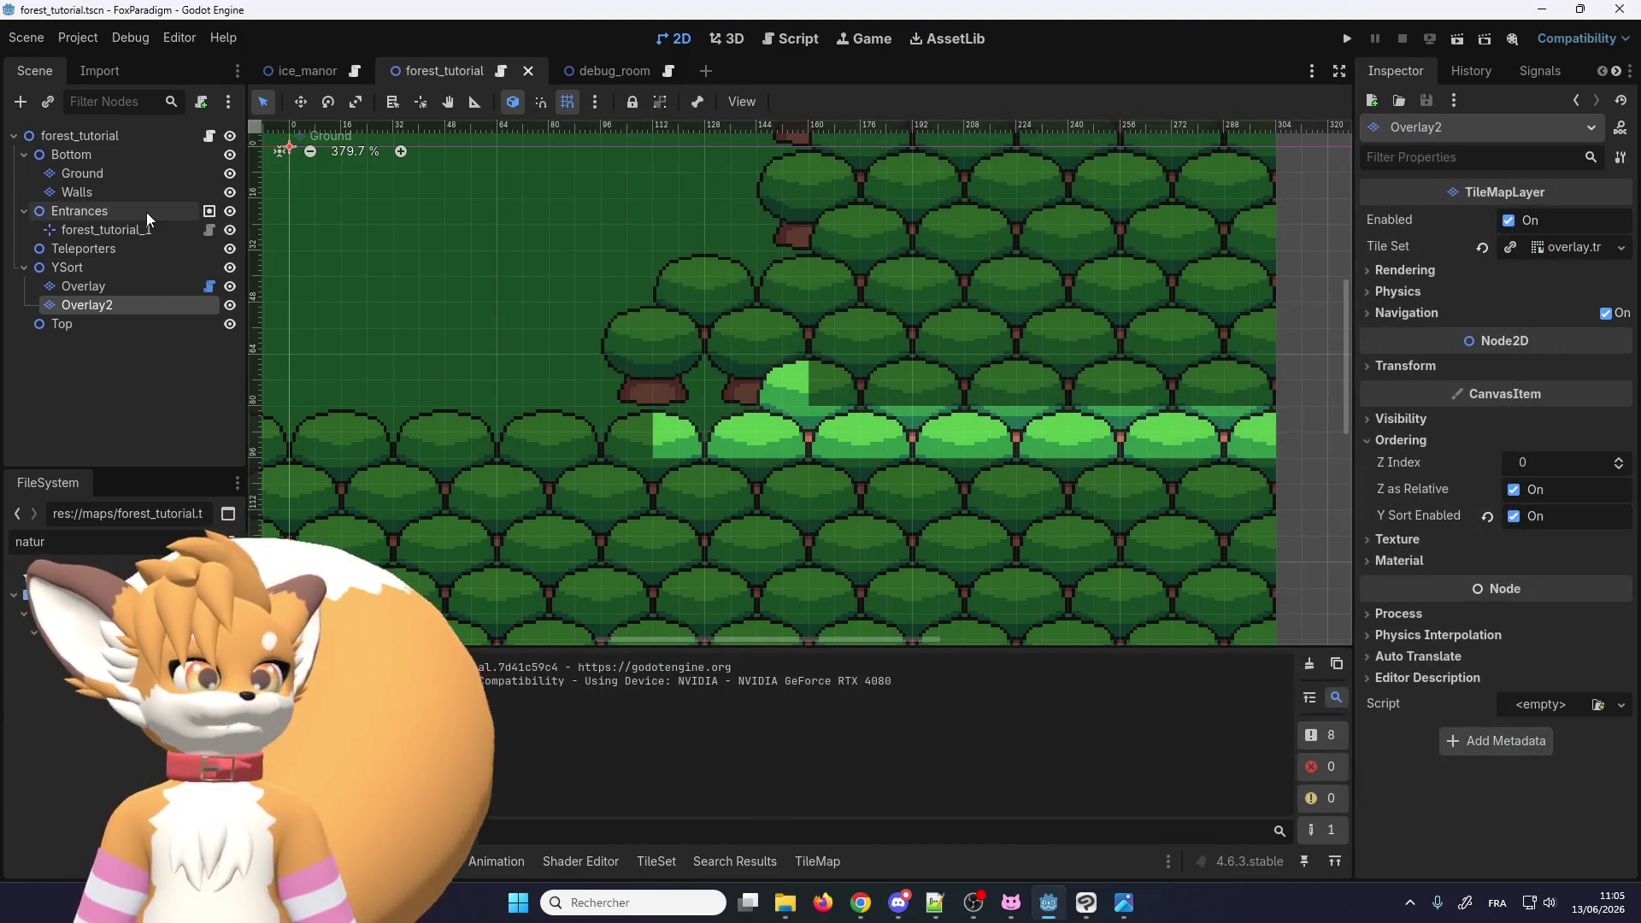
Step: Turn on Camera Limits for the forest_tutorial root node
left_click(116, 136)
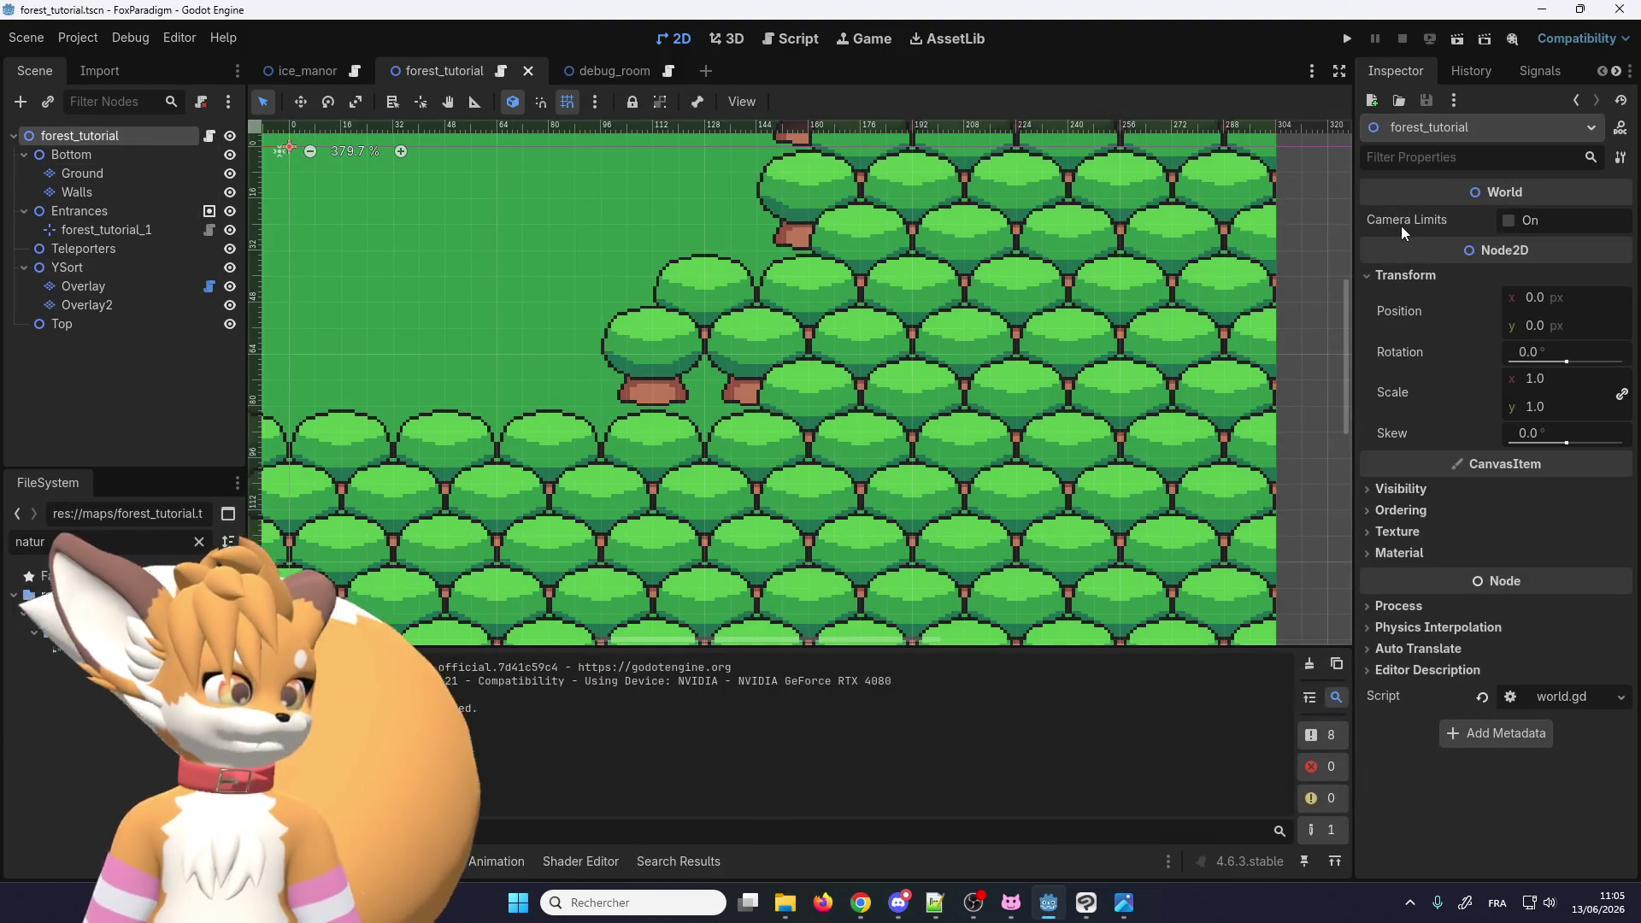
left_click(1510, 221)
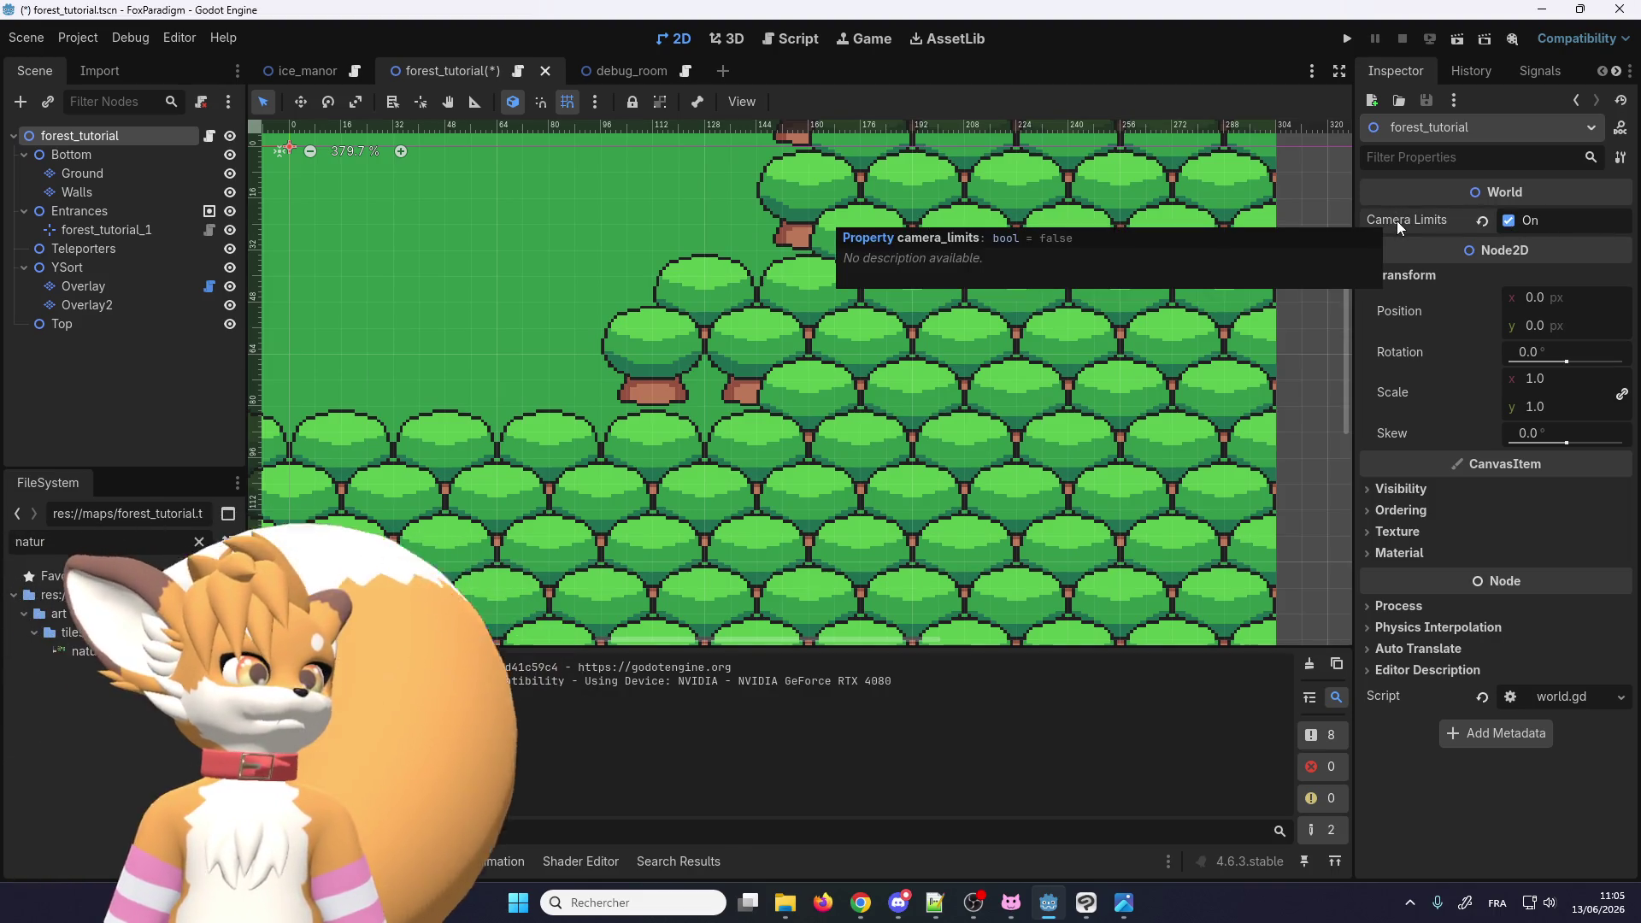
scroll(1069, 377, "down", 5)
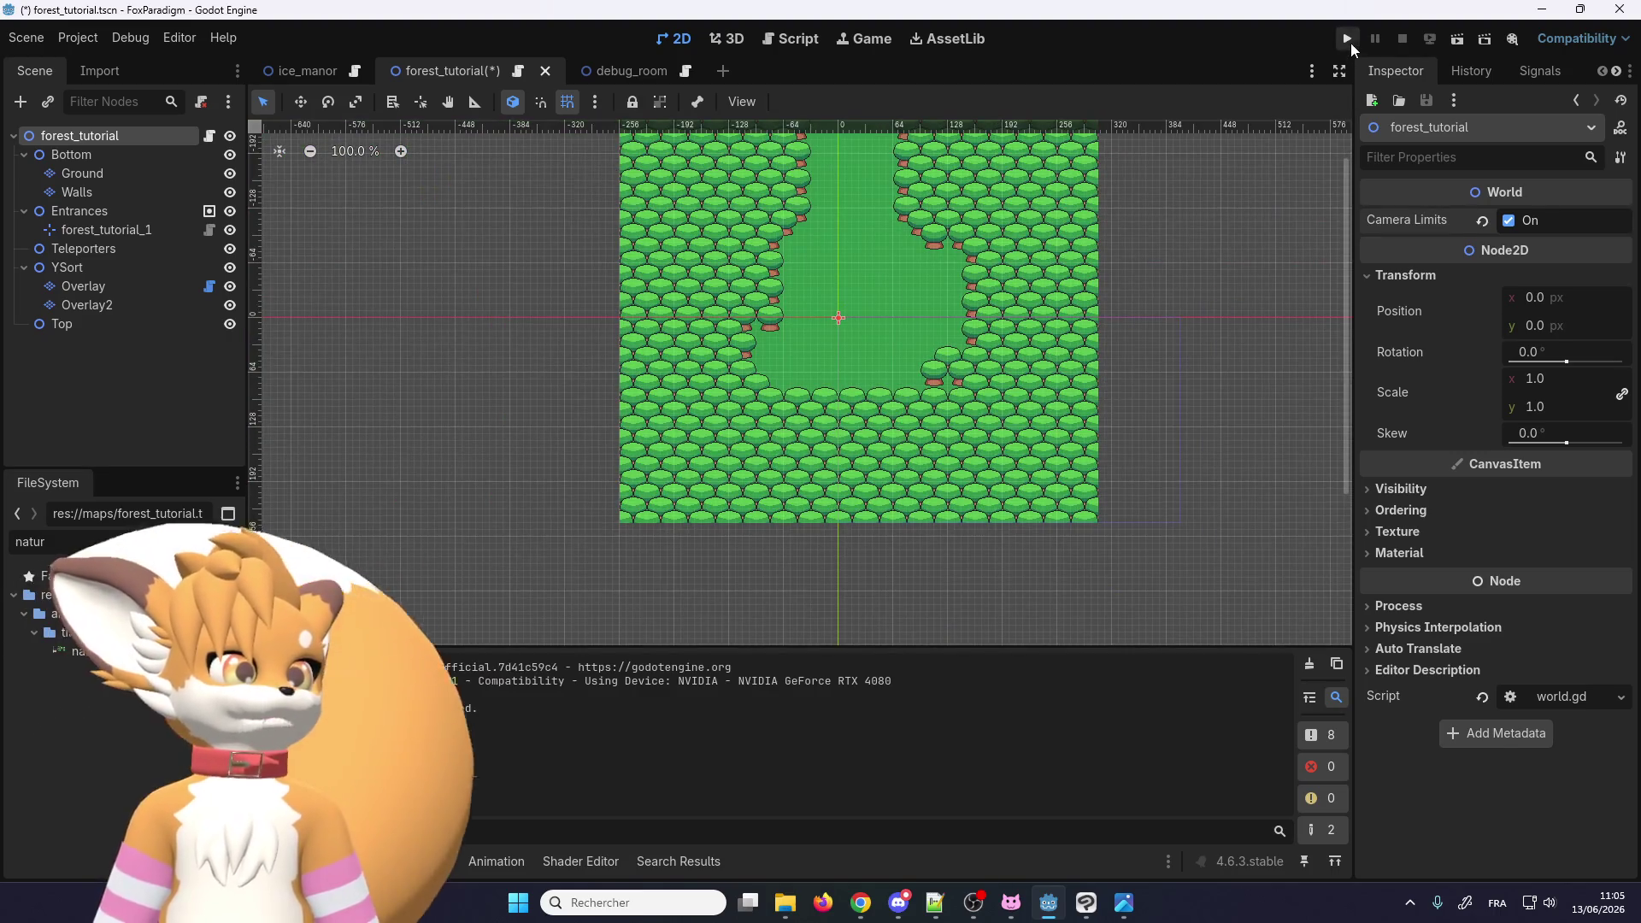
Step: Save and run the game, walk the fox left to the map edge, then close the game window
left_click(1349, 41)
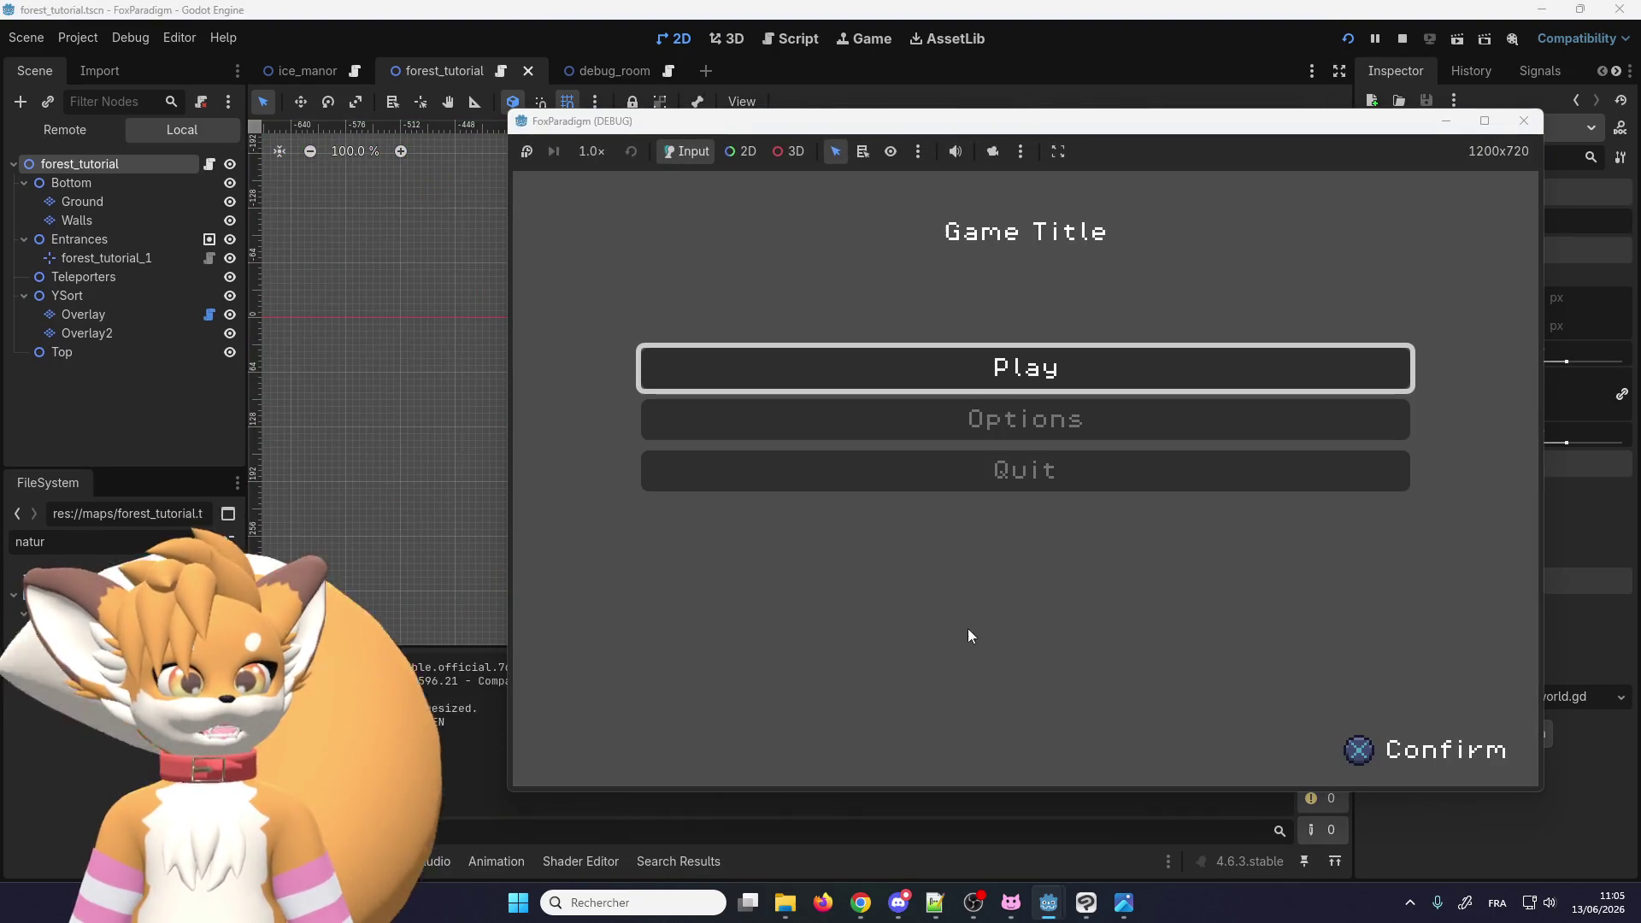
key("Return")
key("Return")
key("Left")
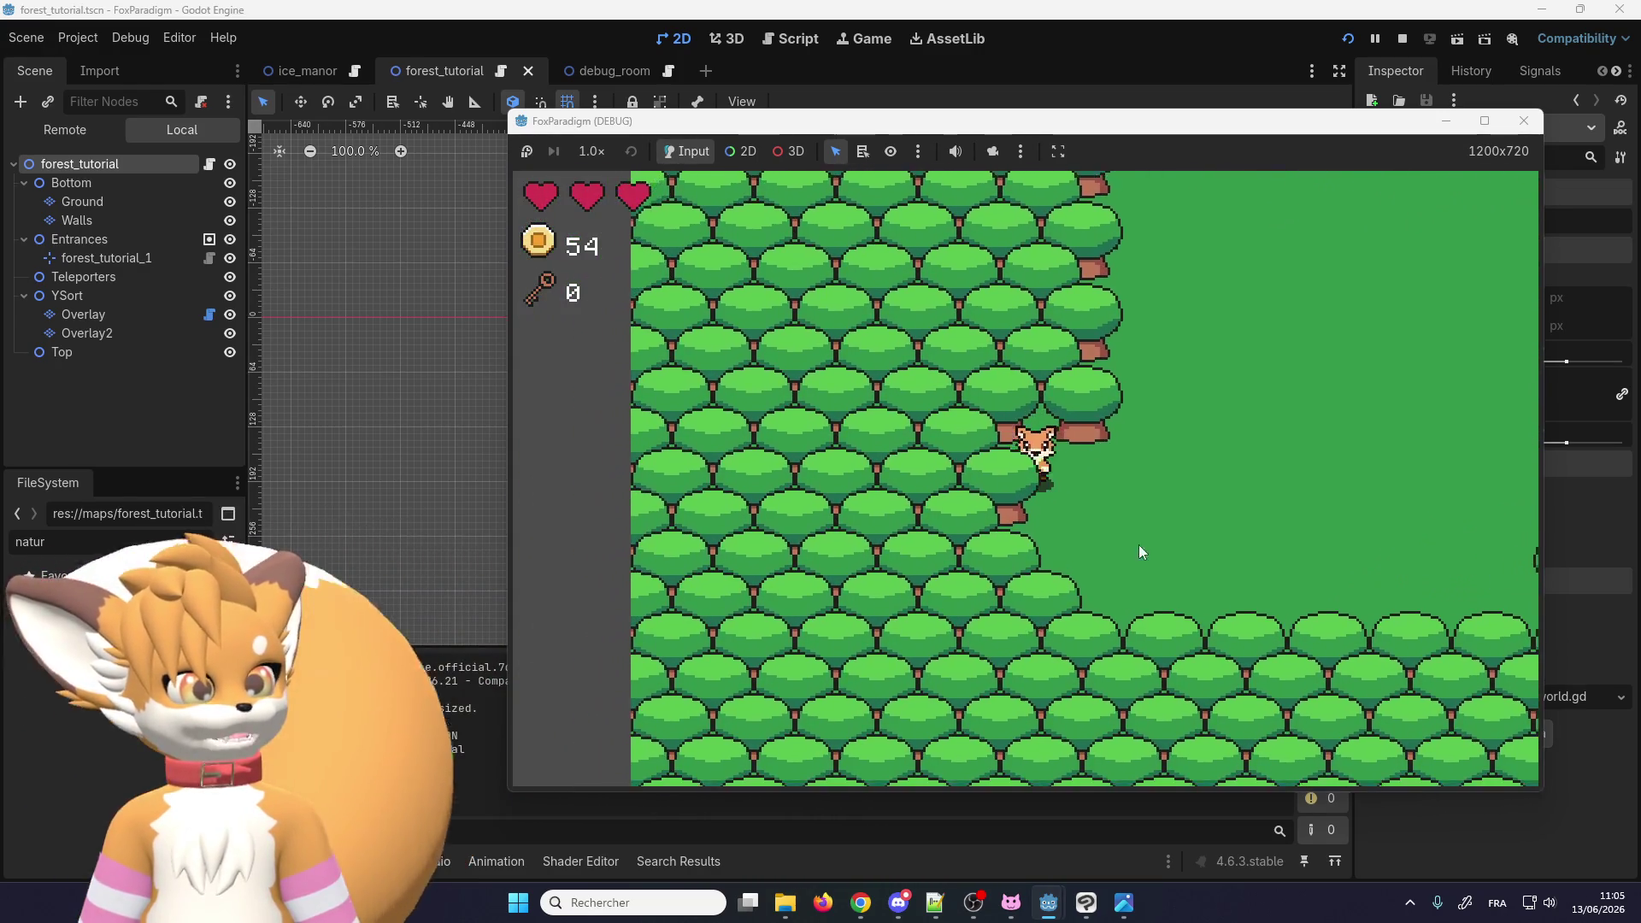
left_click(1523, 120)
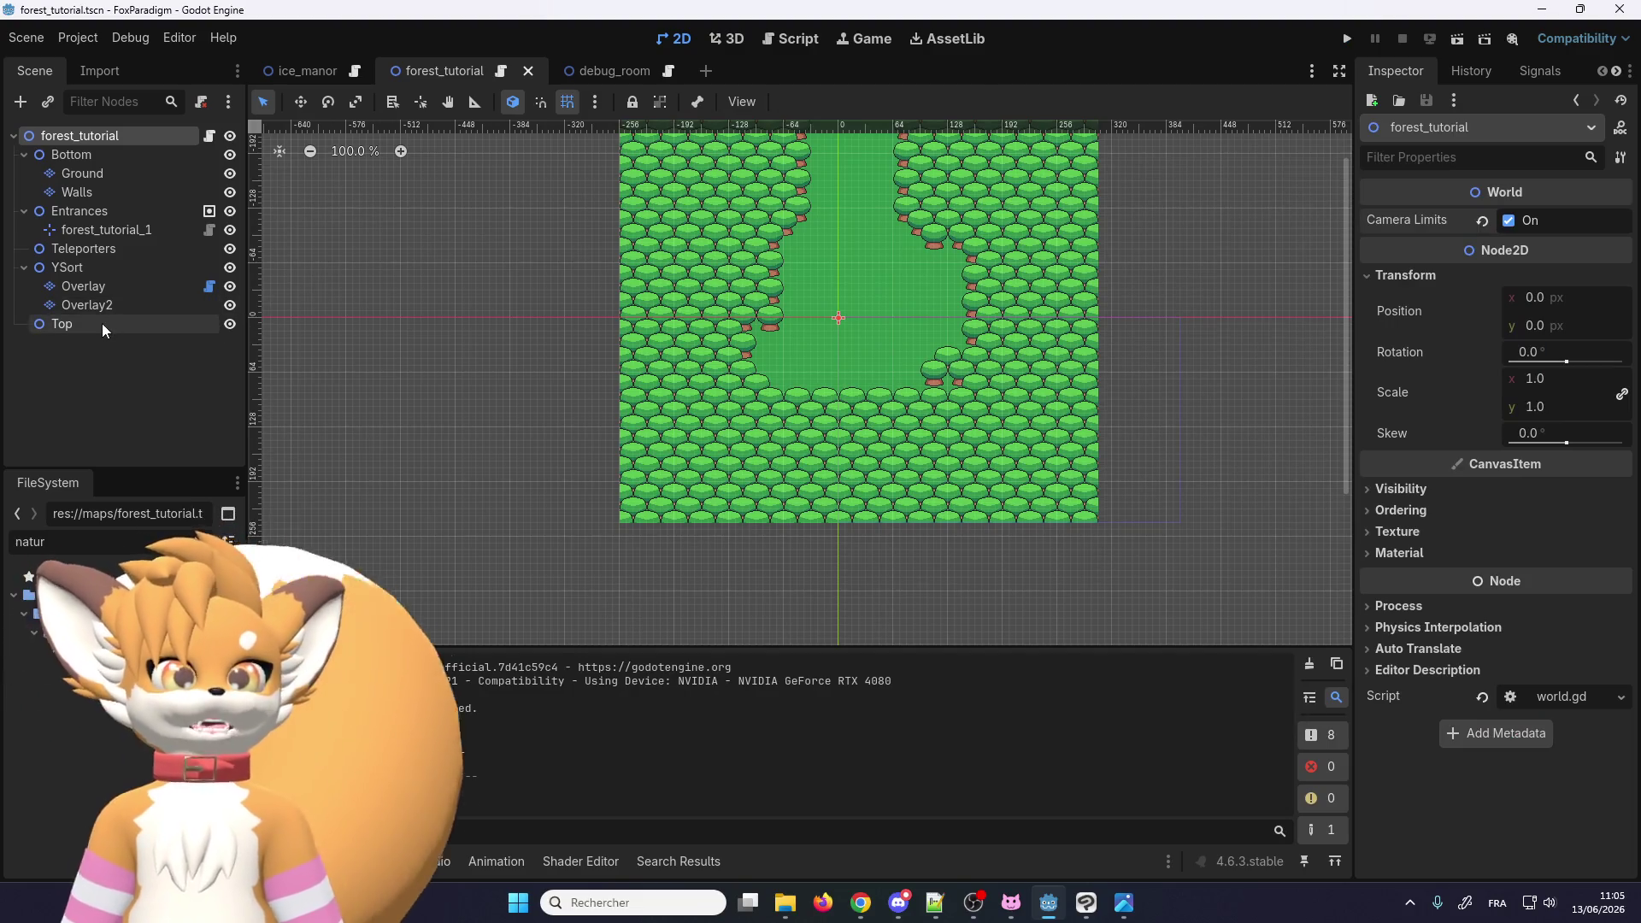
left_click(101, 325)
Step: Add a Node2D named Rooms under the root, with a Room node inside it
right_click(80, 141)
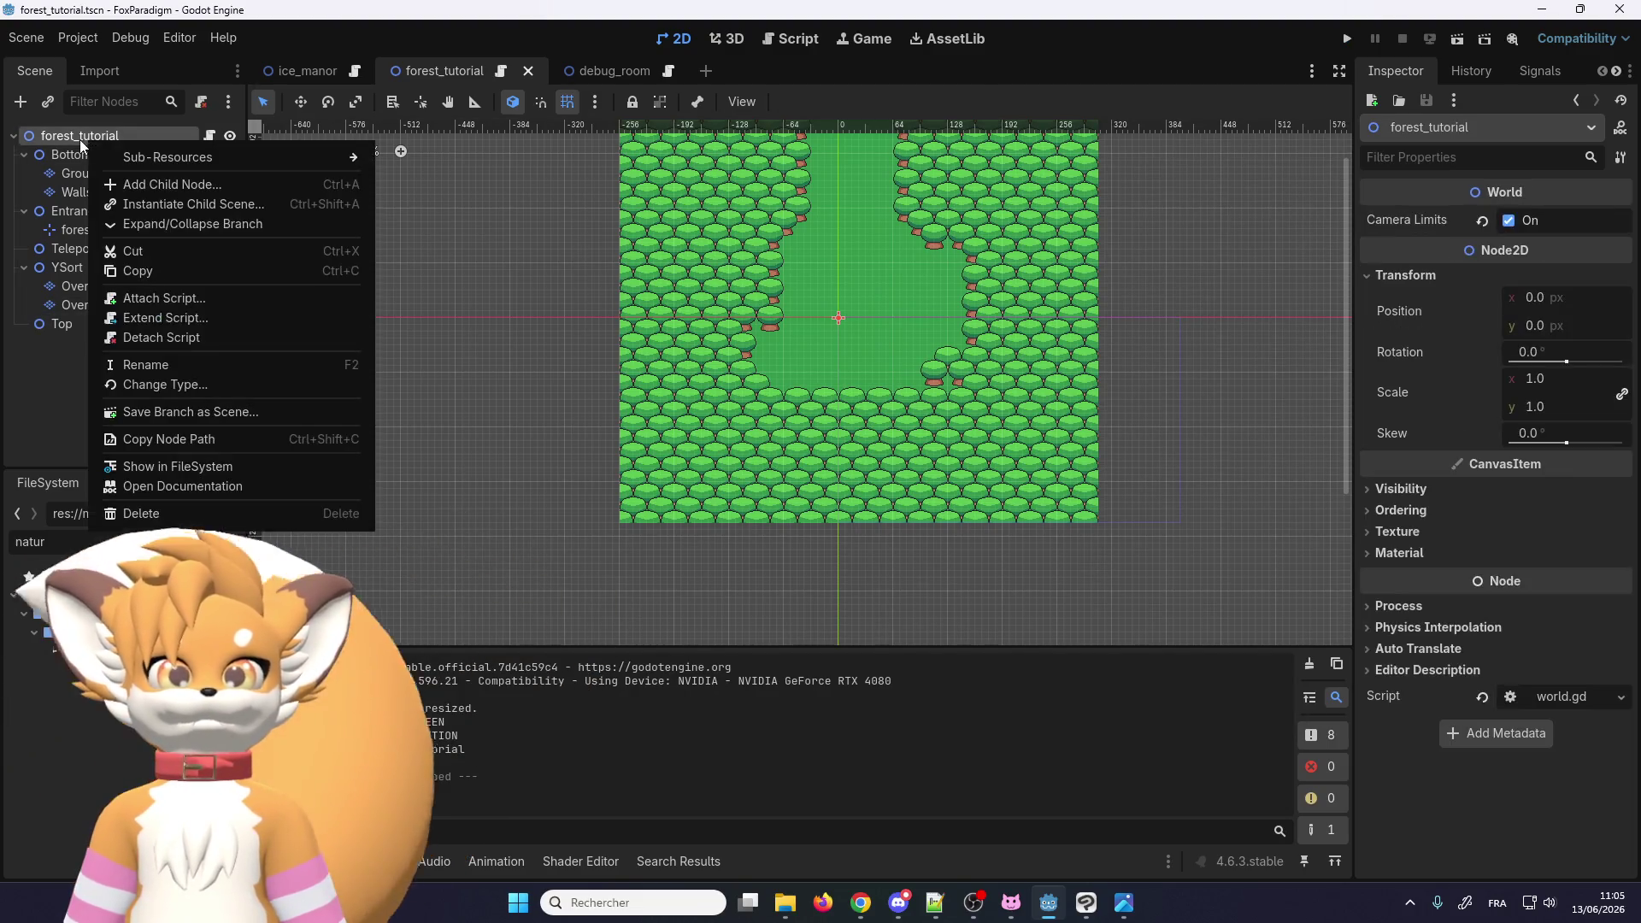
left_click(146, 186)
double_click(682, 376)
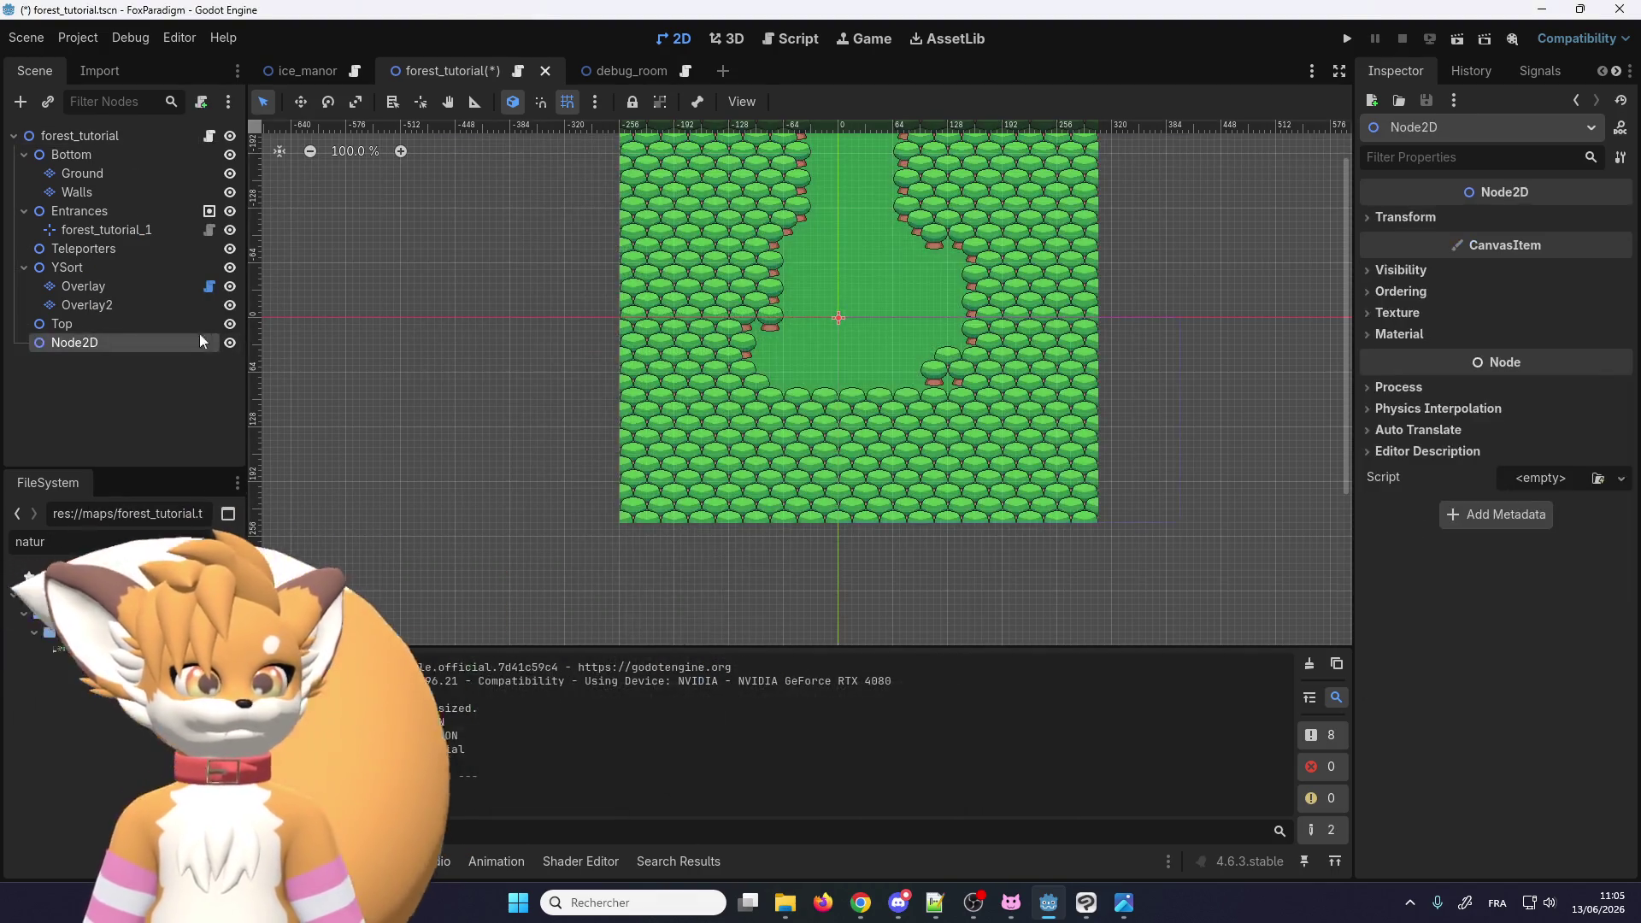
double_click(111, 339)
type("Rooms")
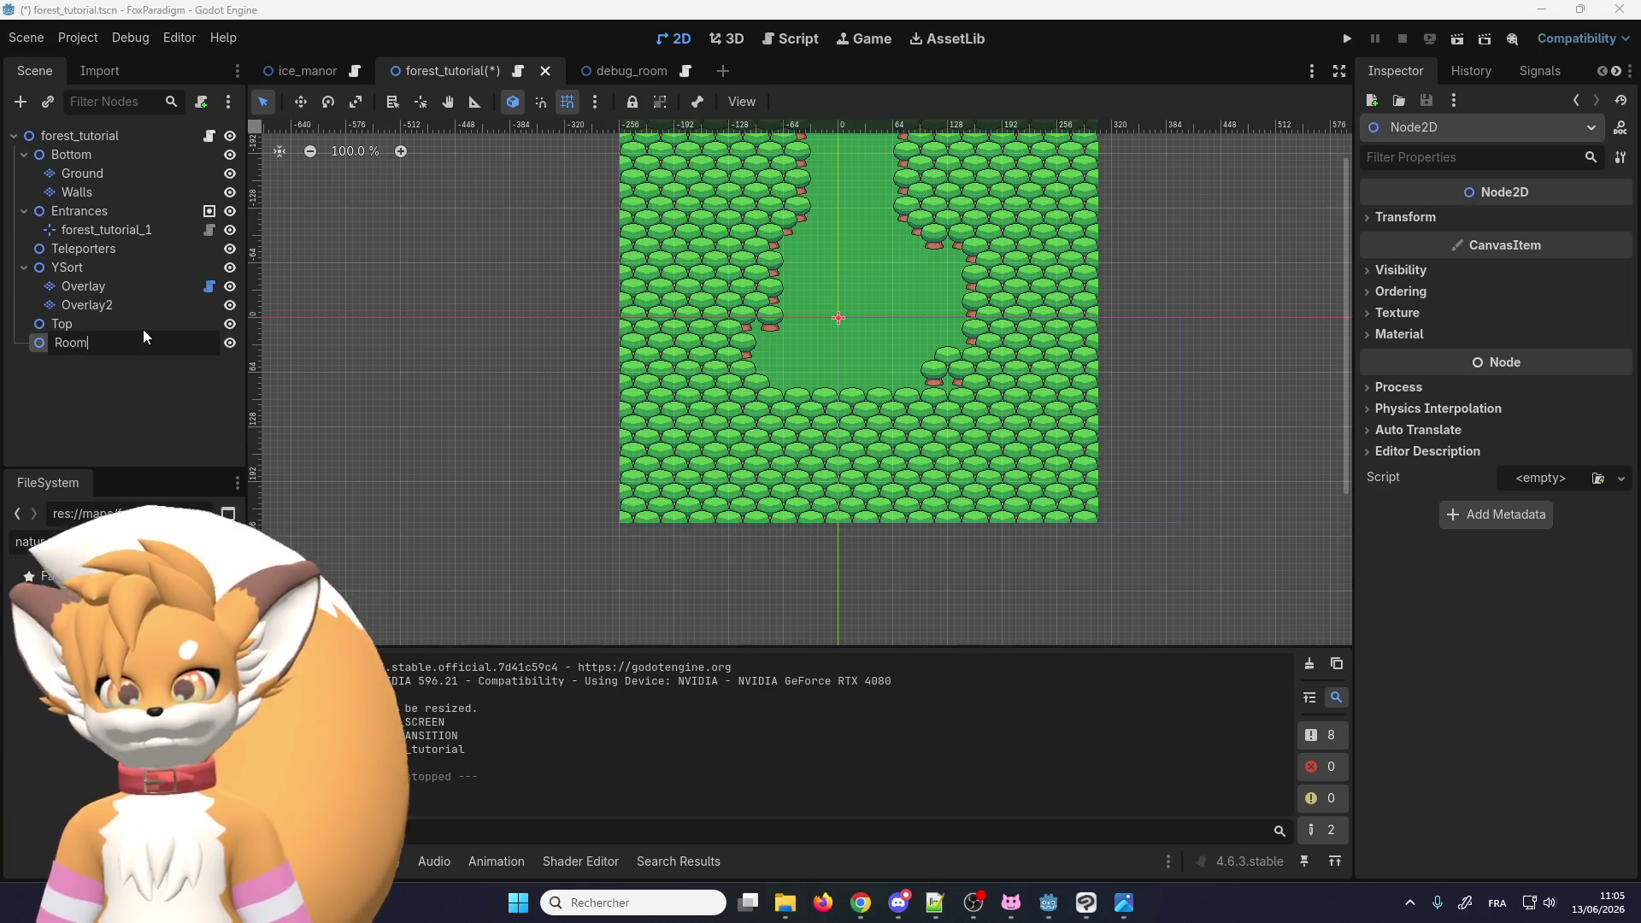
key("Return")
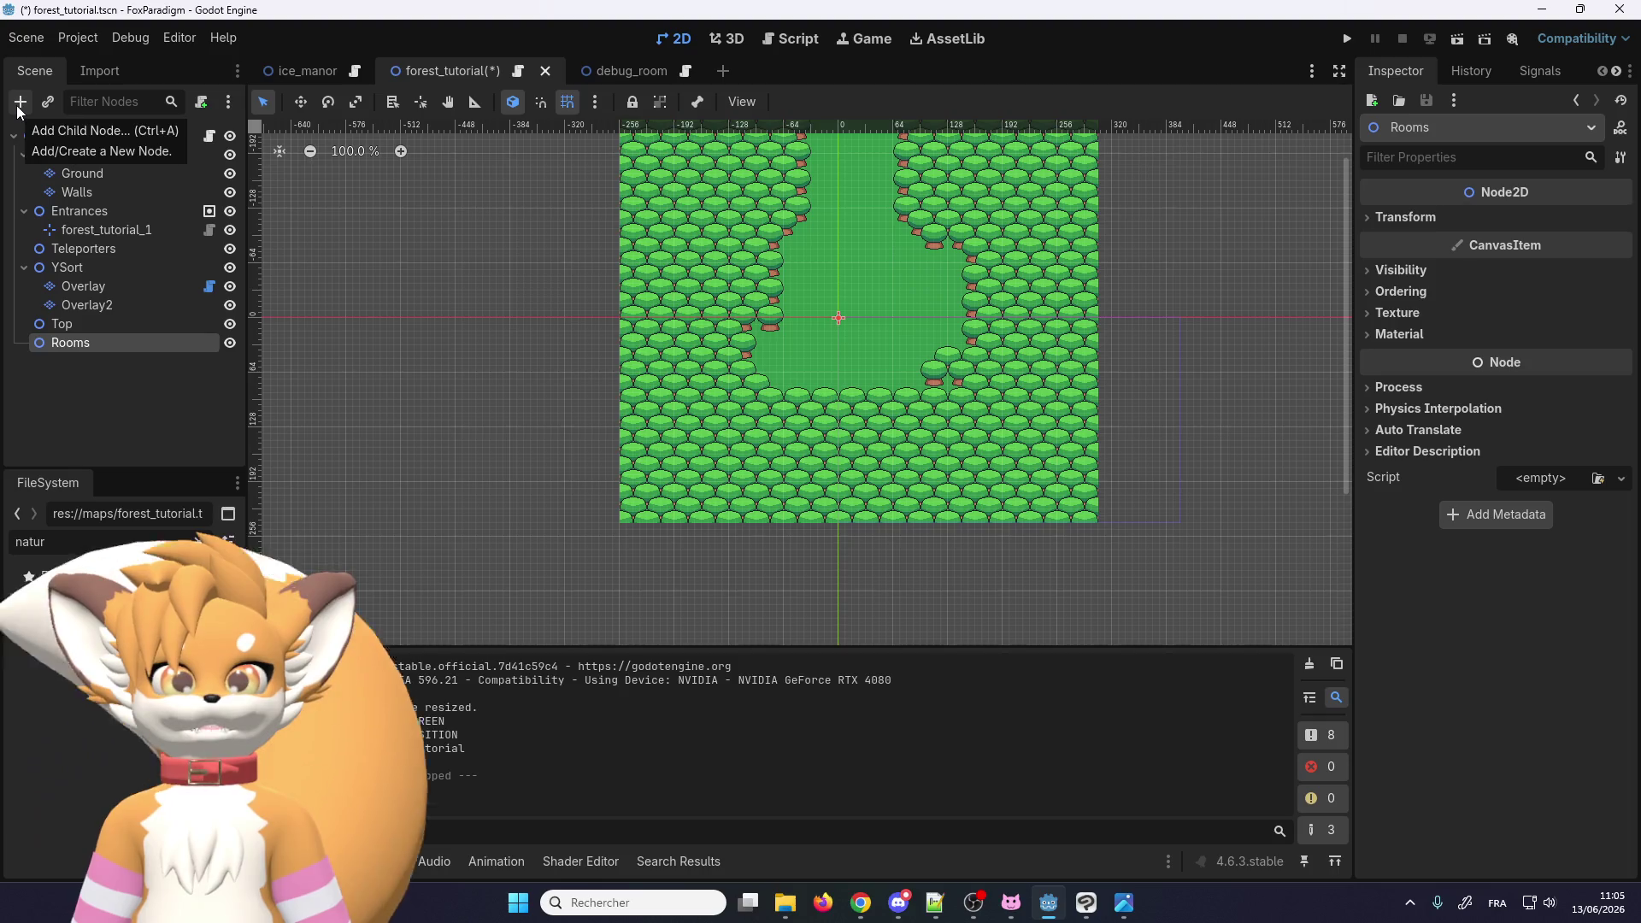
left_click(19, 104)
type("room")
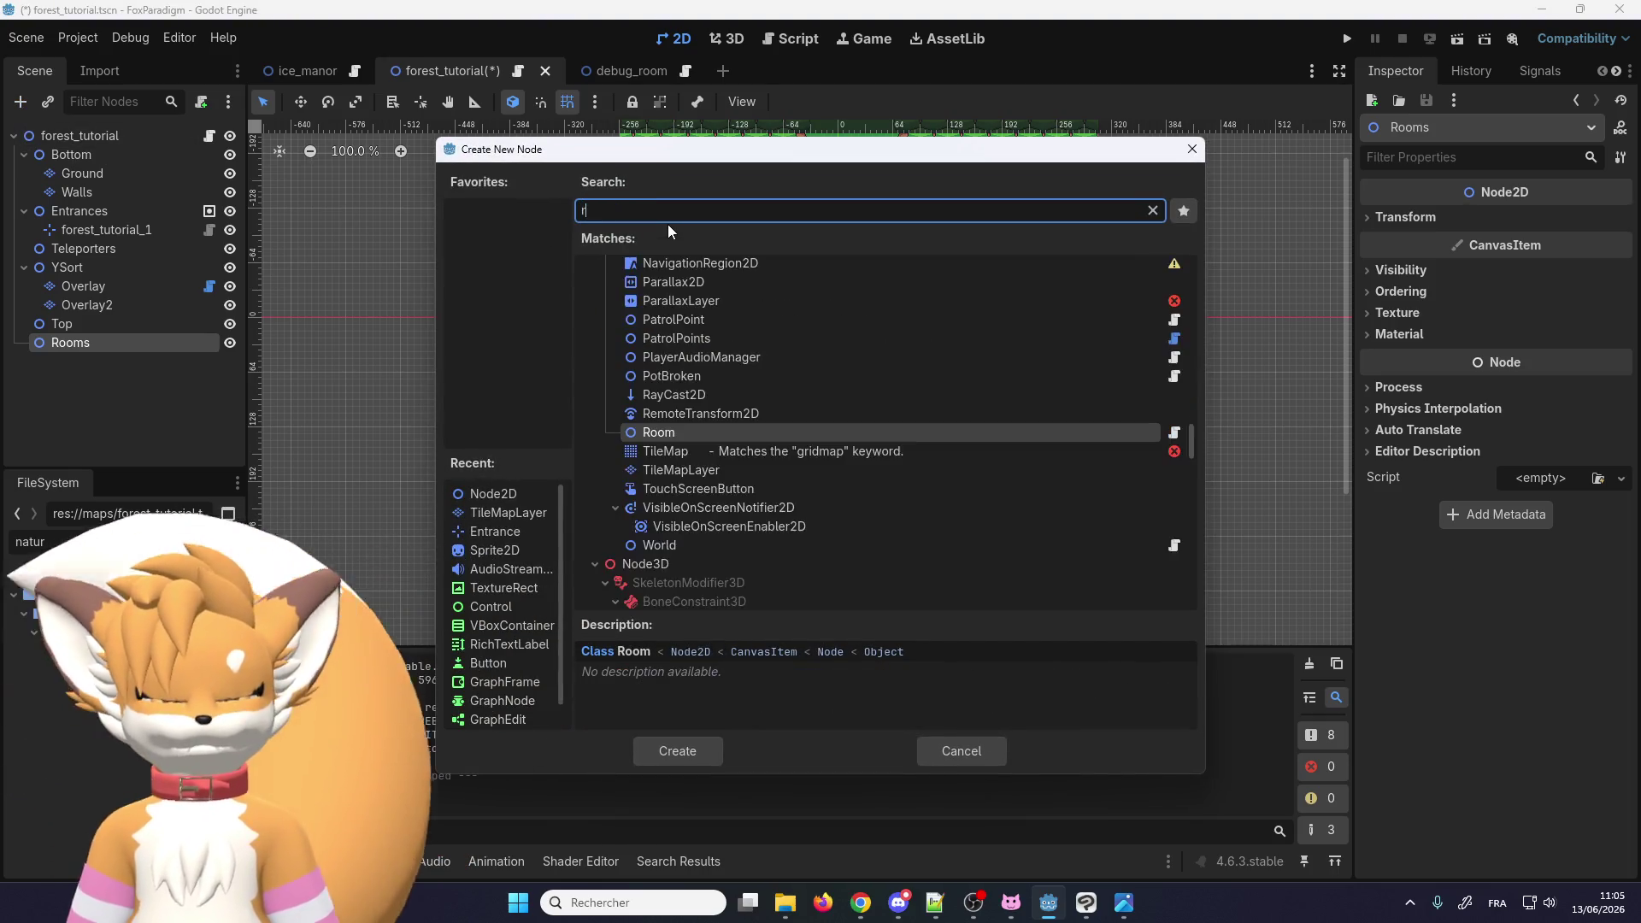
double_click(670, 343)
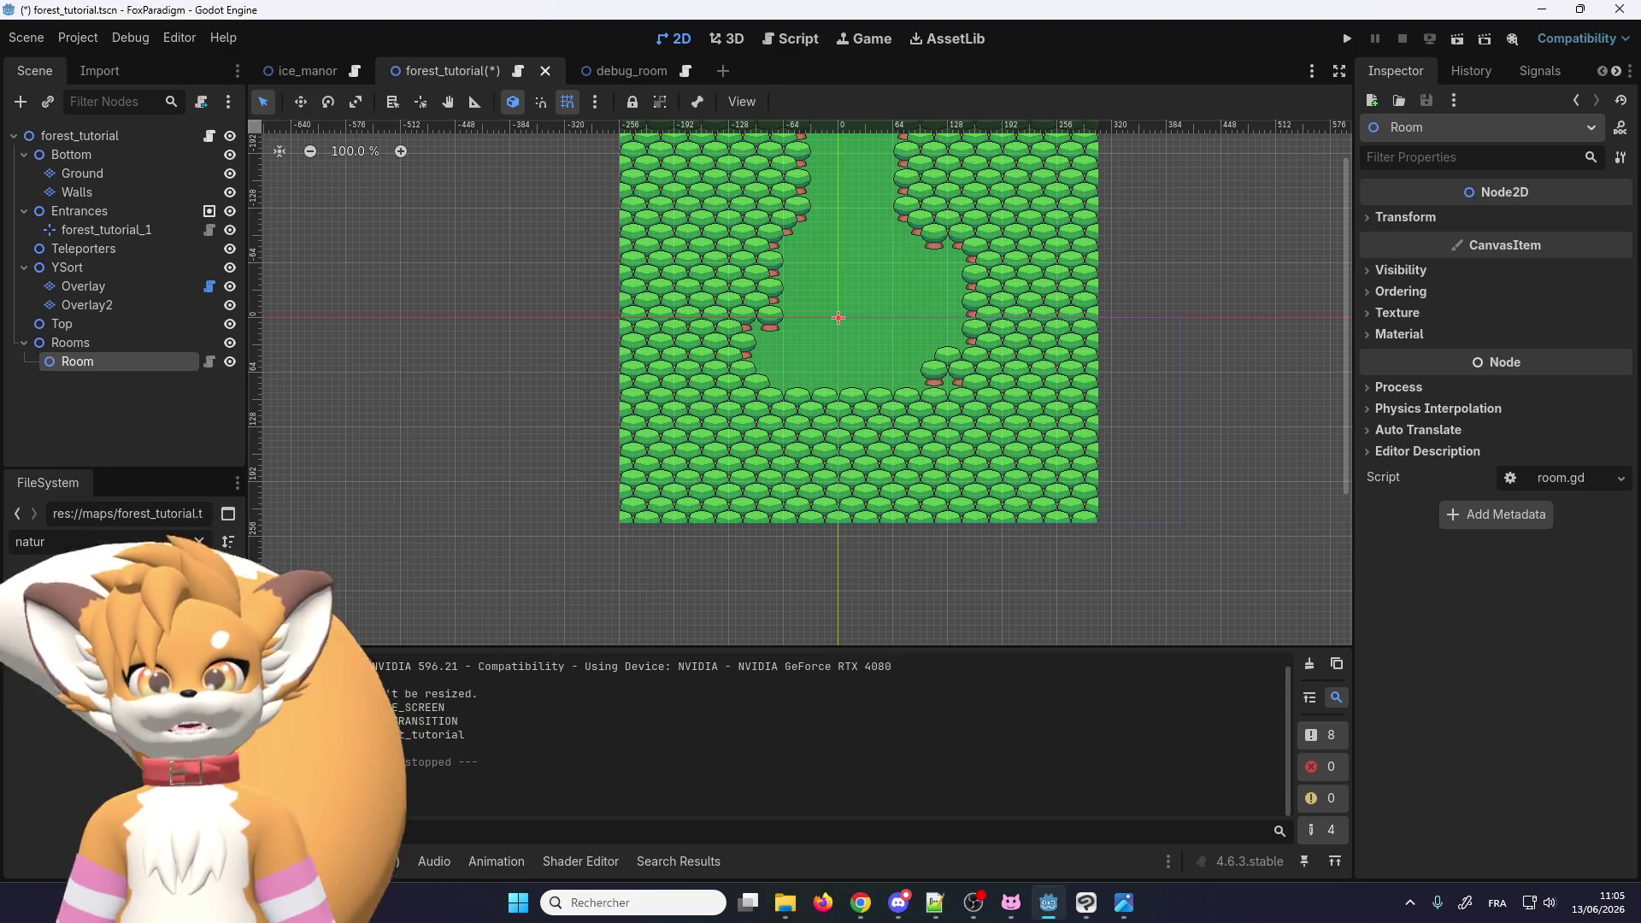
Step: Clear the FileSystem filter and open the ice_temple.tscn scene
left_click(200, 542)
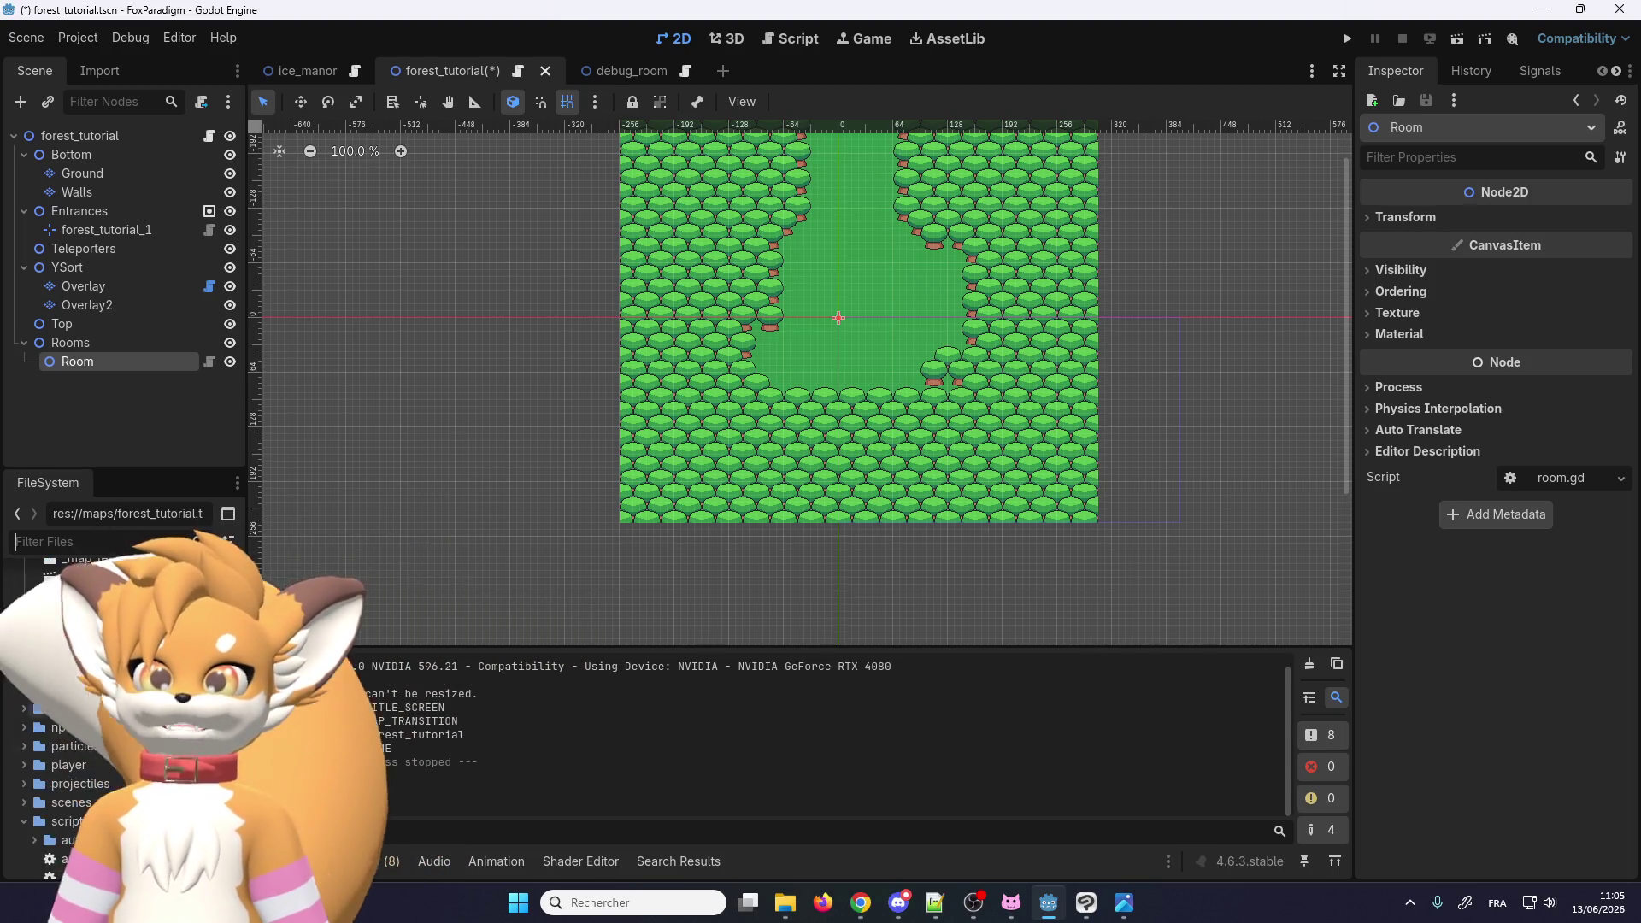
scroll(120, 701, "down", 5)
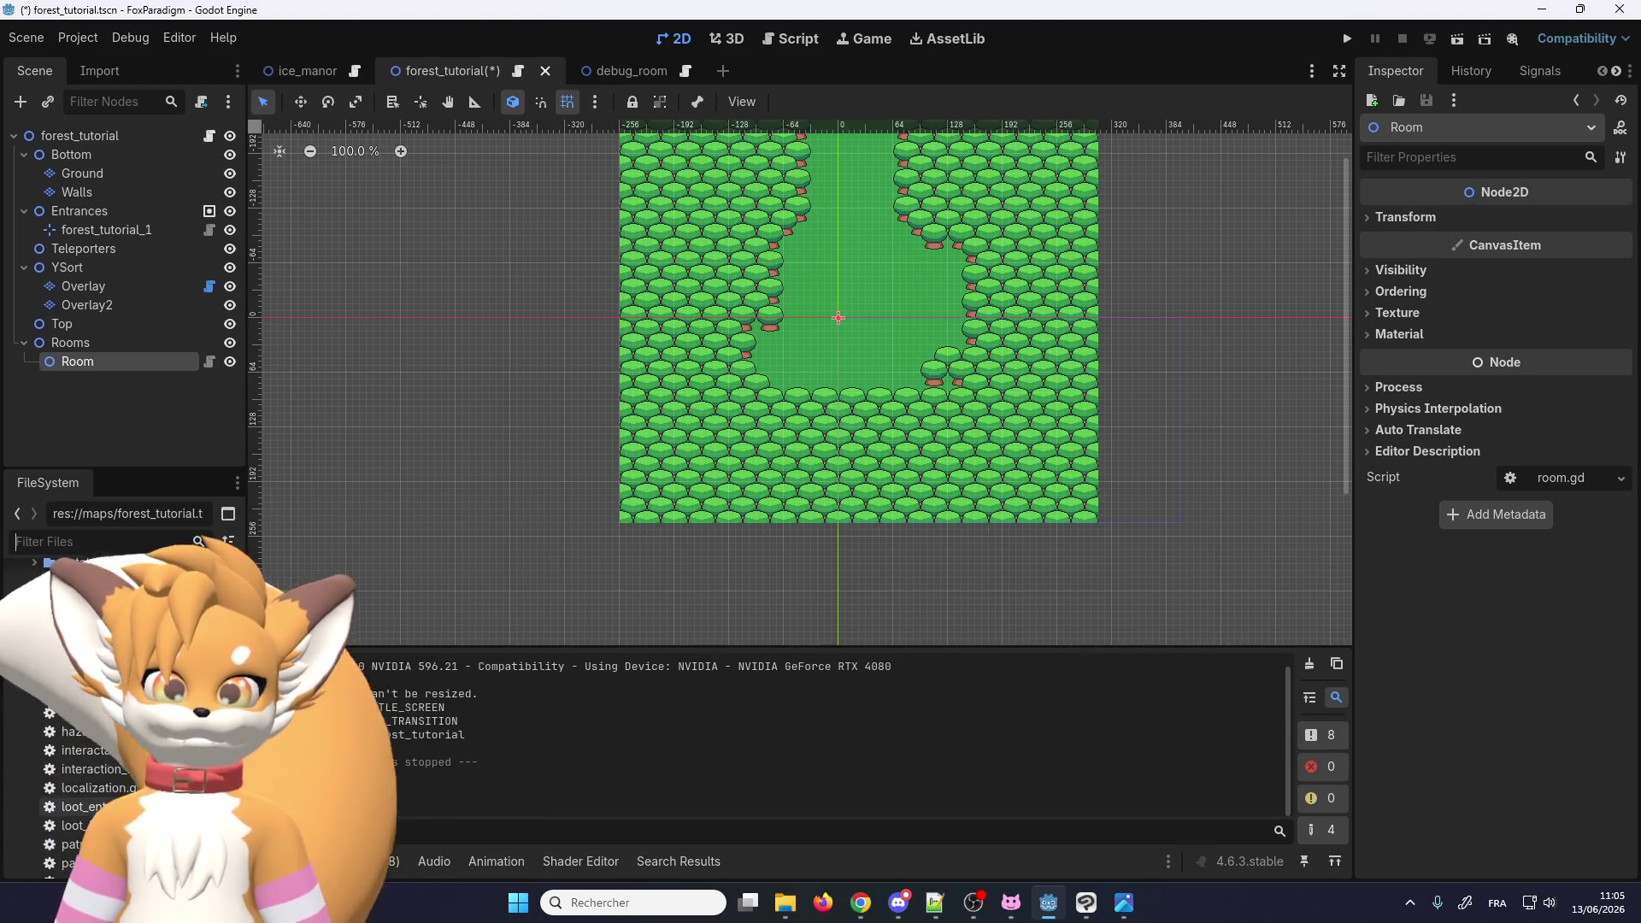
scroll(86, 725, "up", 5)
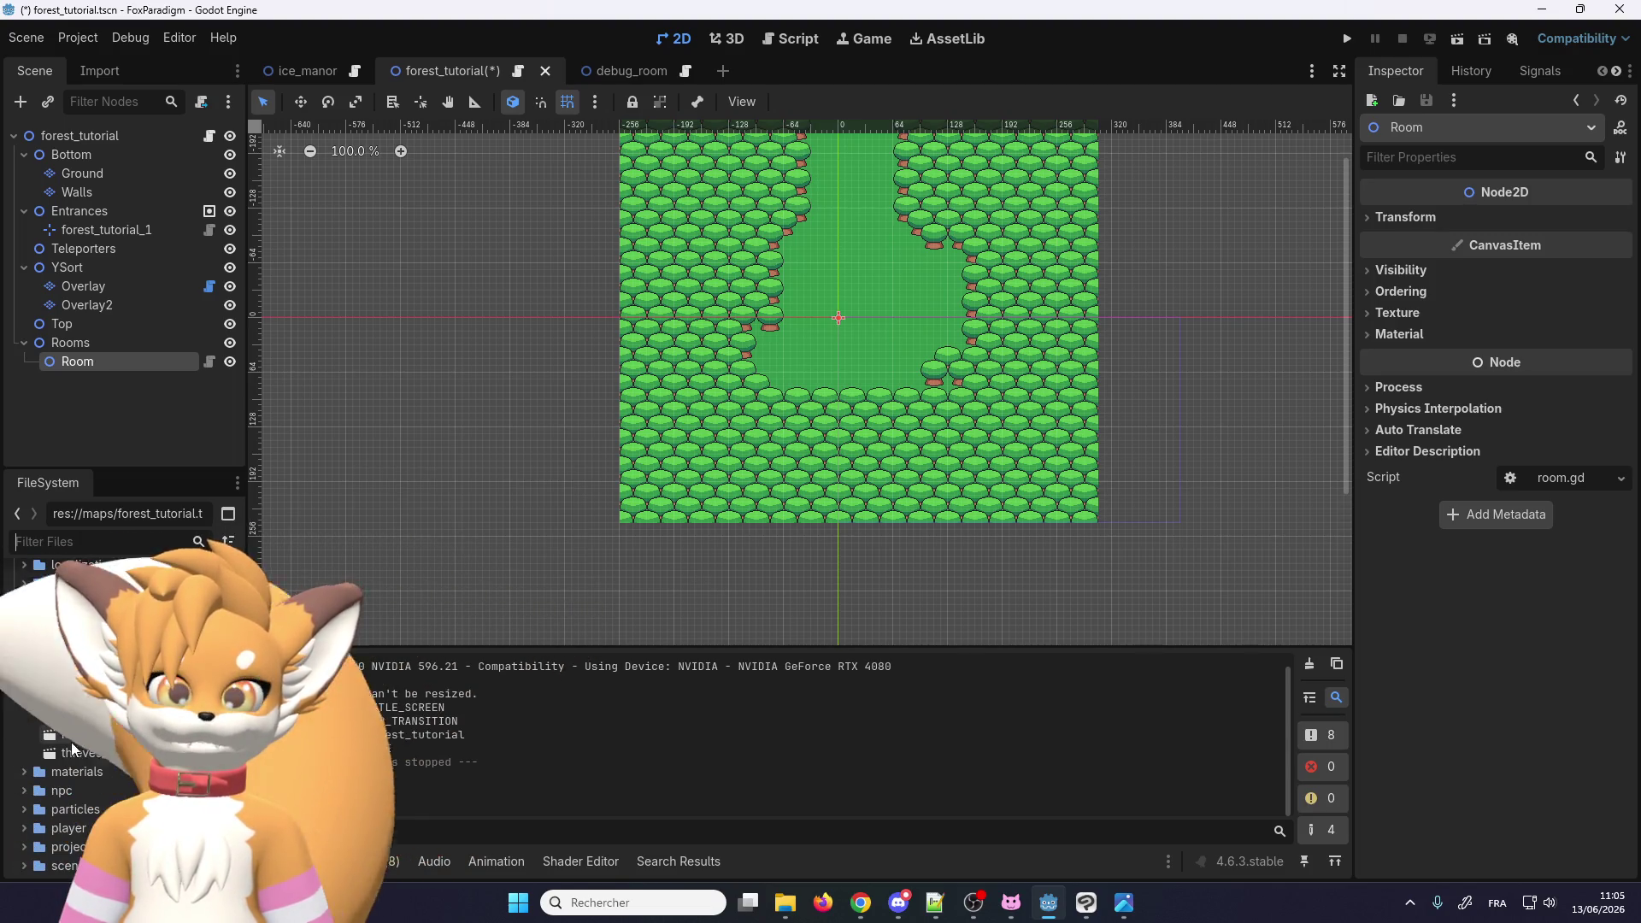
double_click(84, 732)
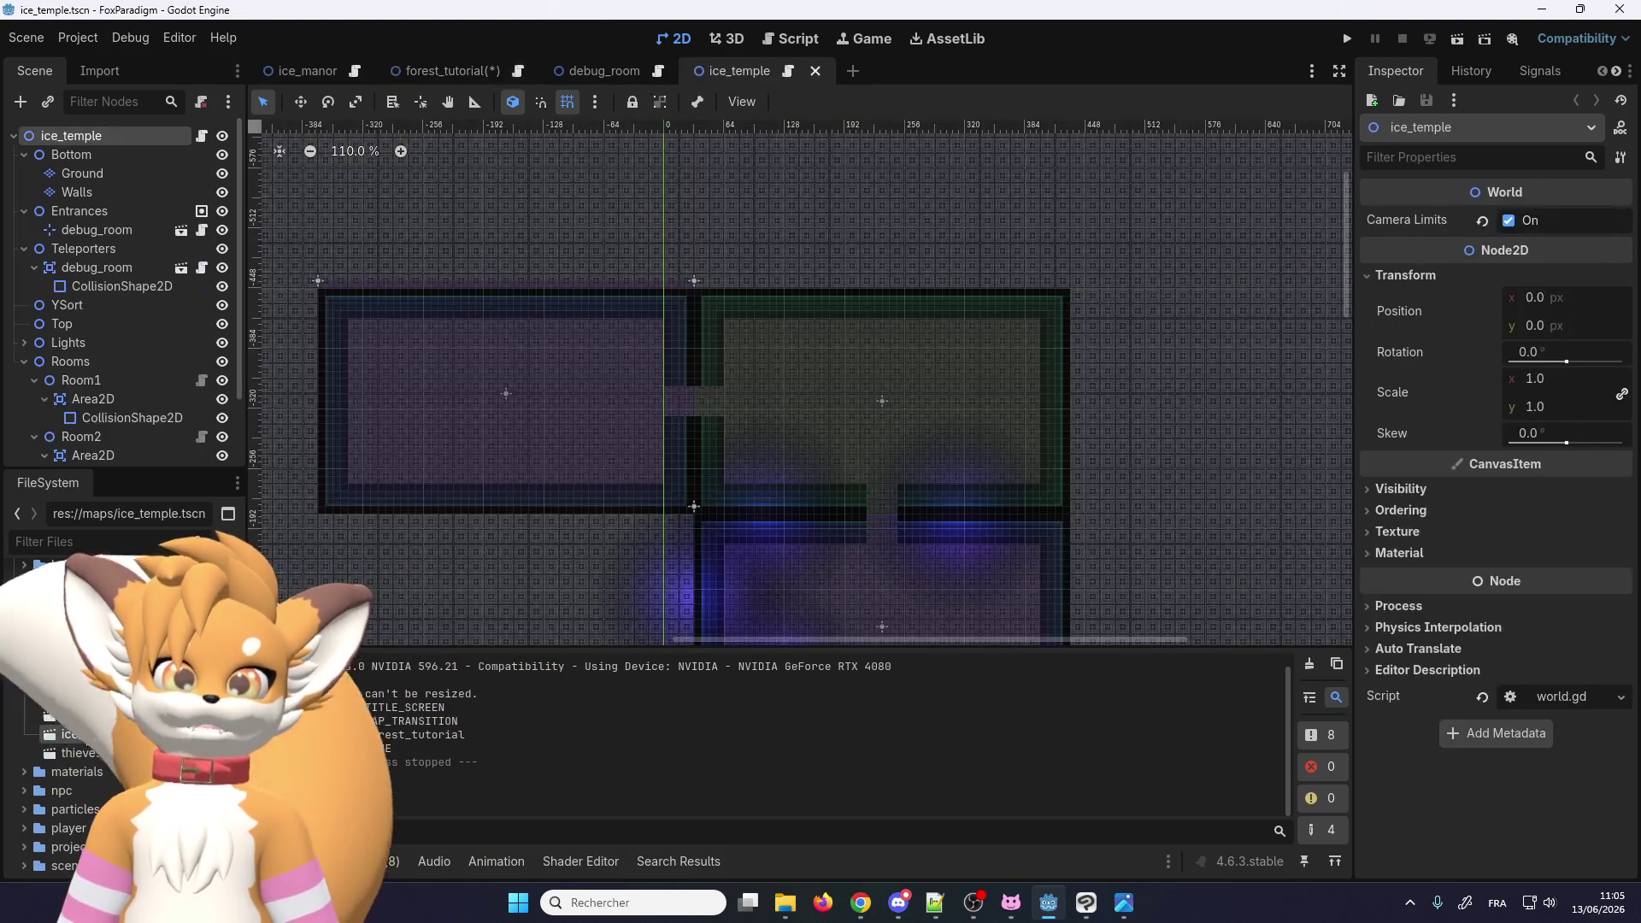
Step: Inspect Room3's Area2D collision mask (9) in ice_temple, then return to forest_tutorial
scroll(126, 282, "down", 2)
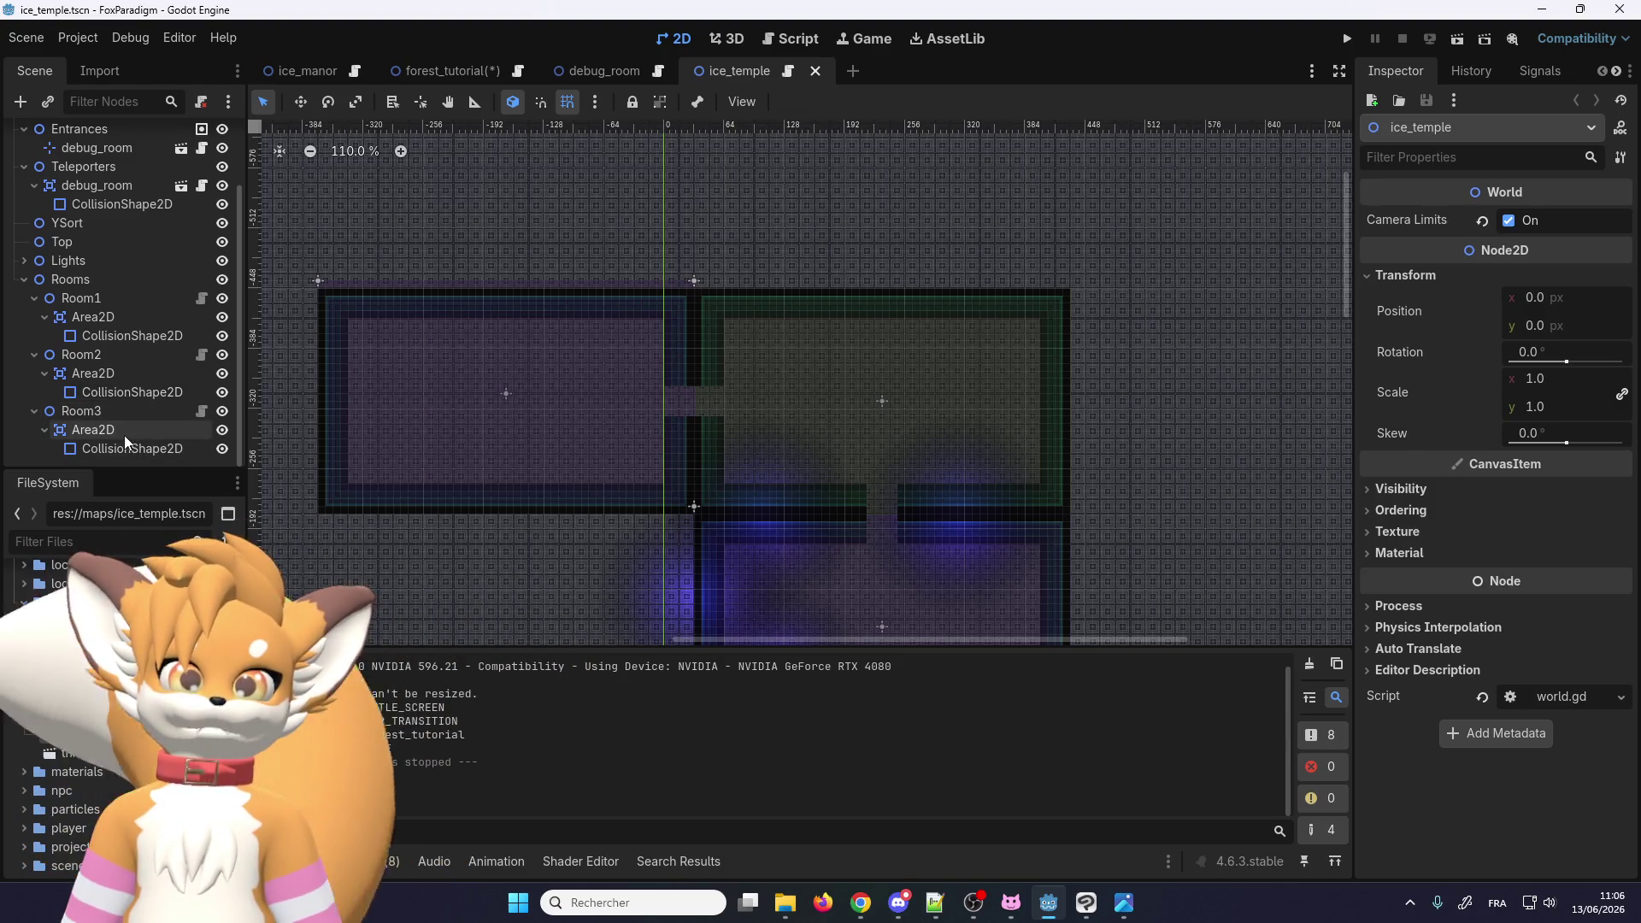
left_click(103, 432)
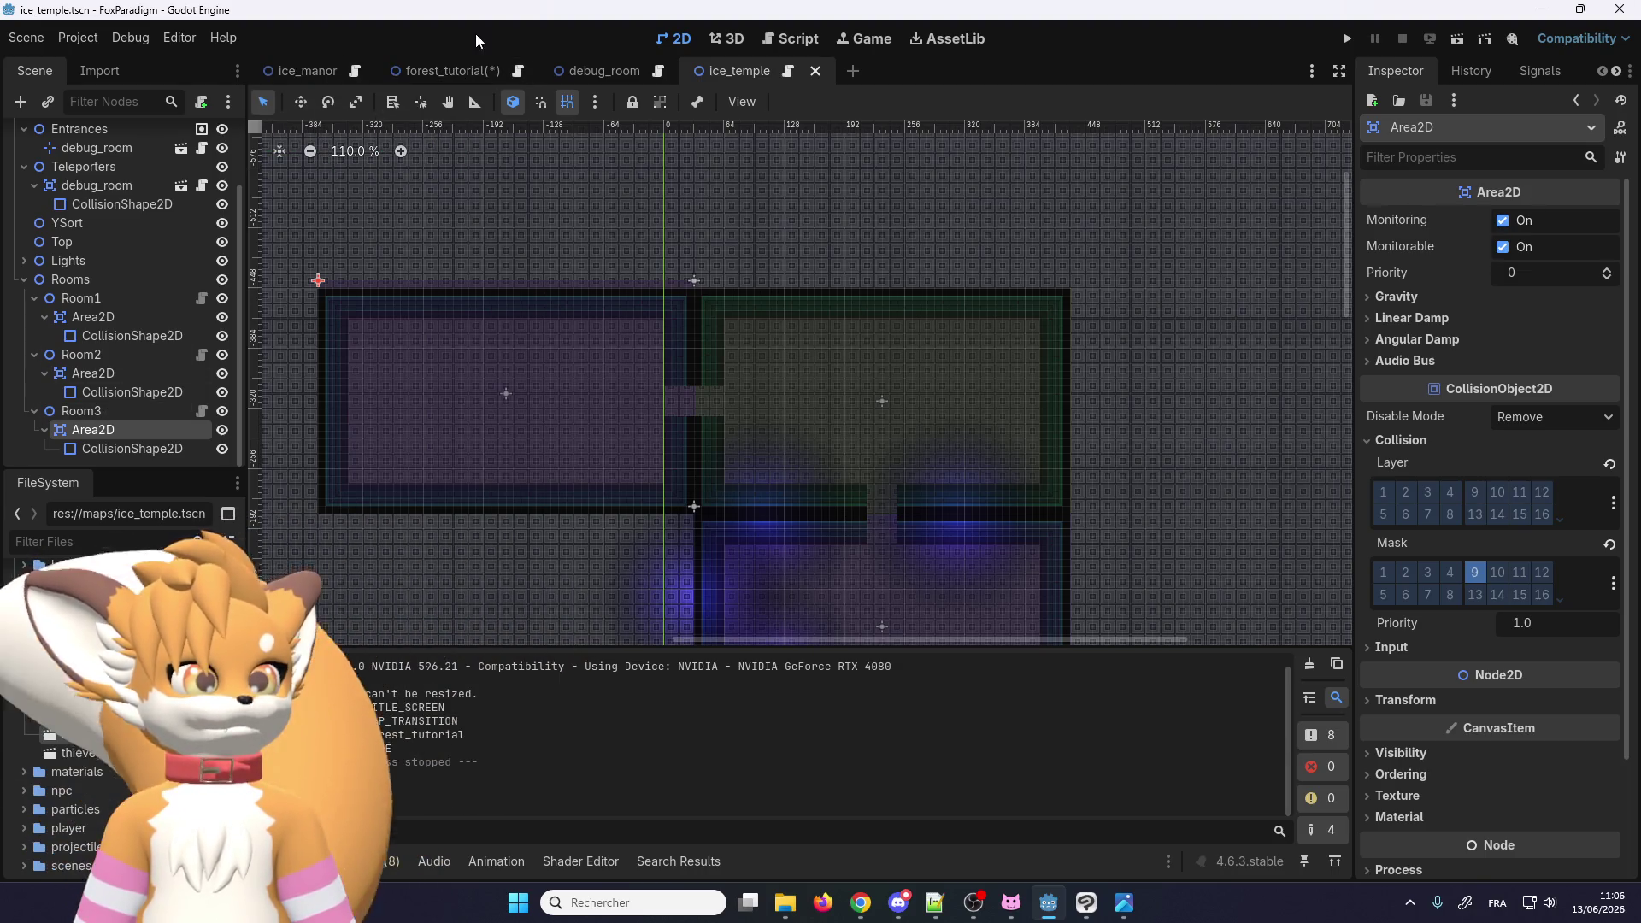
left_click(448, 72)
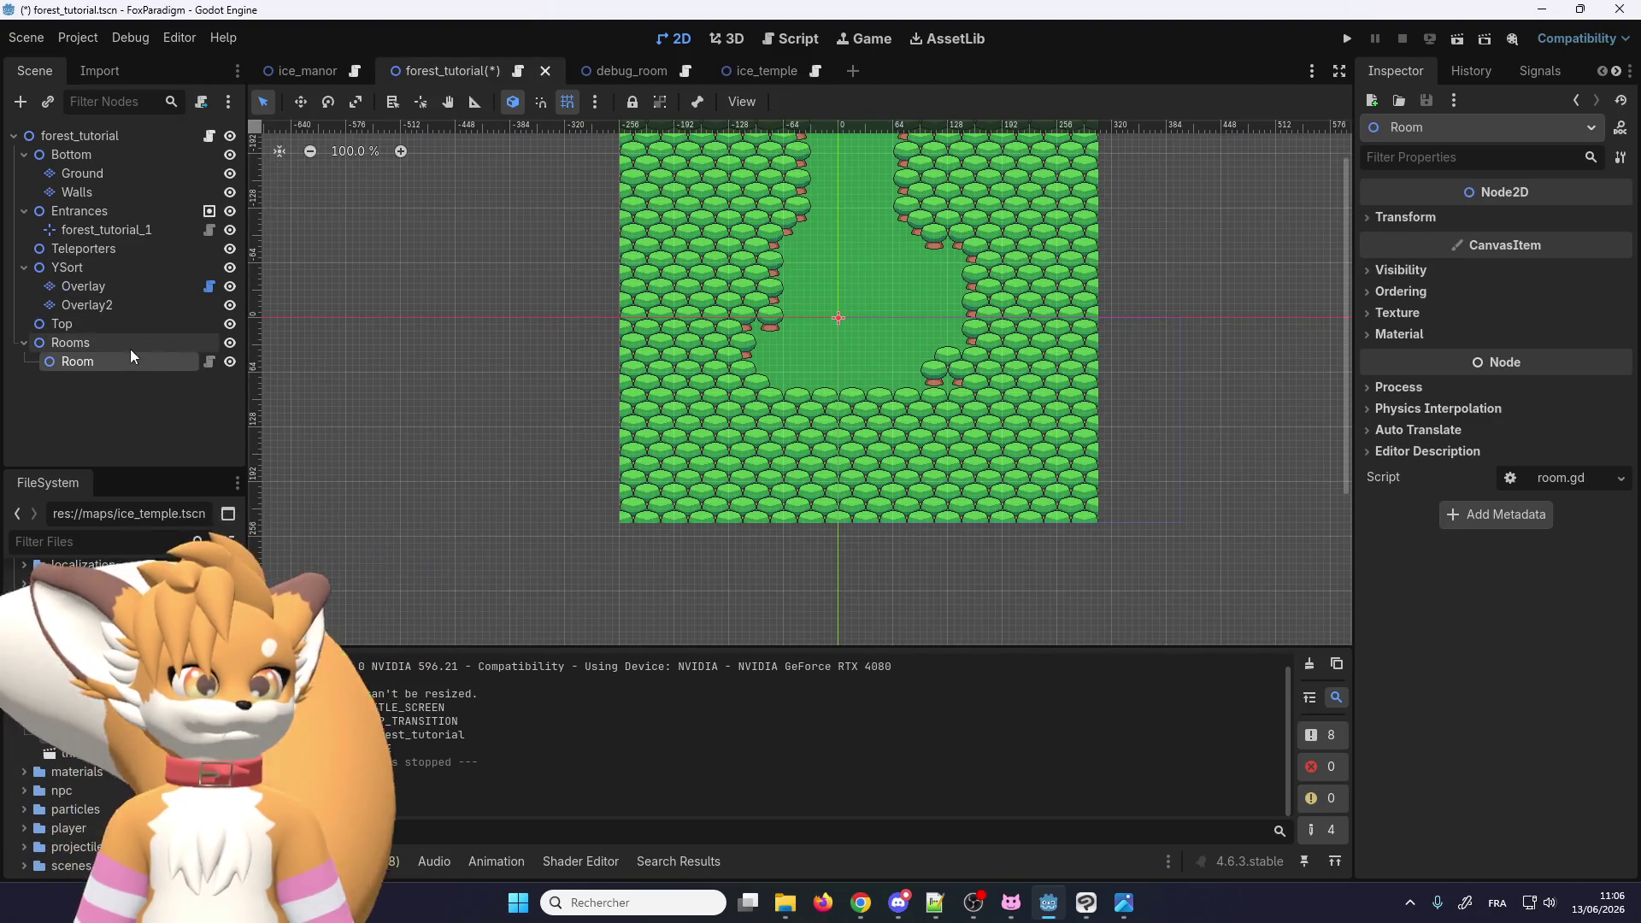
Step: Add an Area2D under the Room node and a CollisionShape2D under that Area2D
right_click(106, 362)
left_click(184, 402)
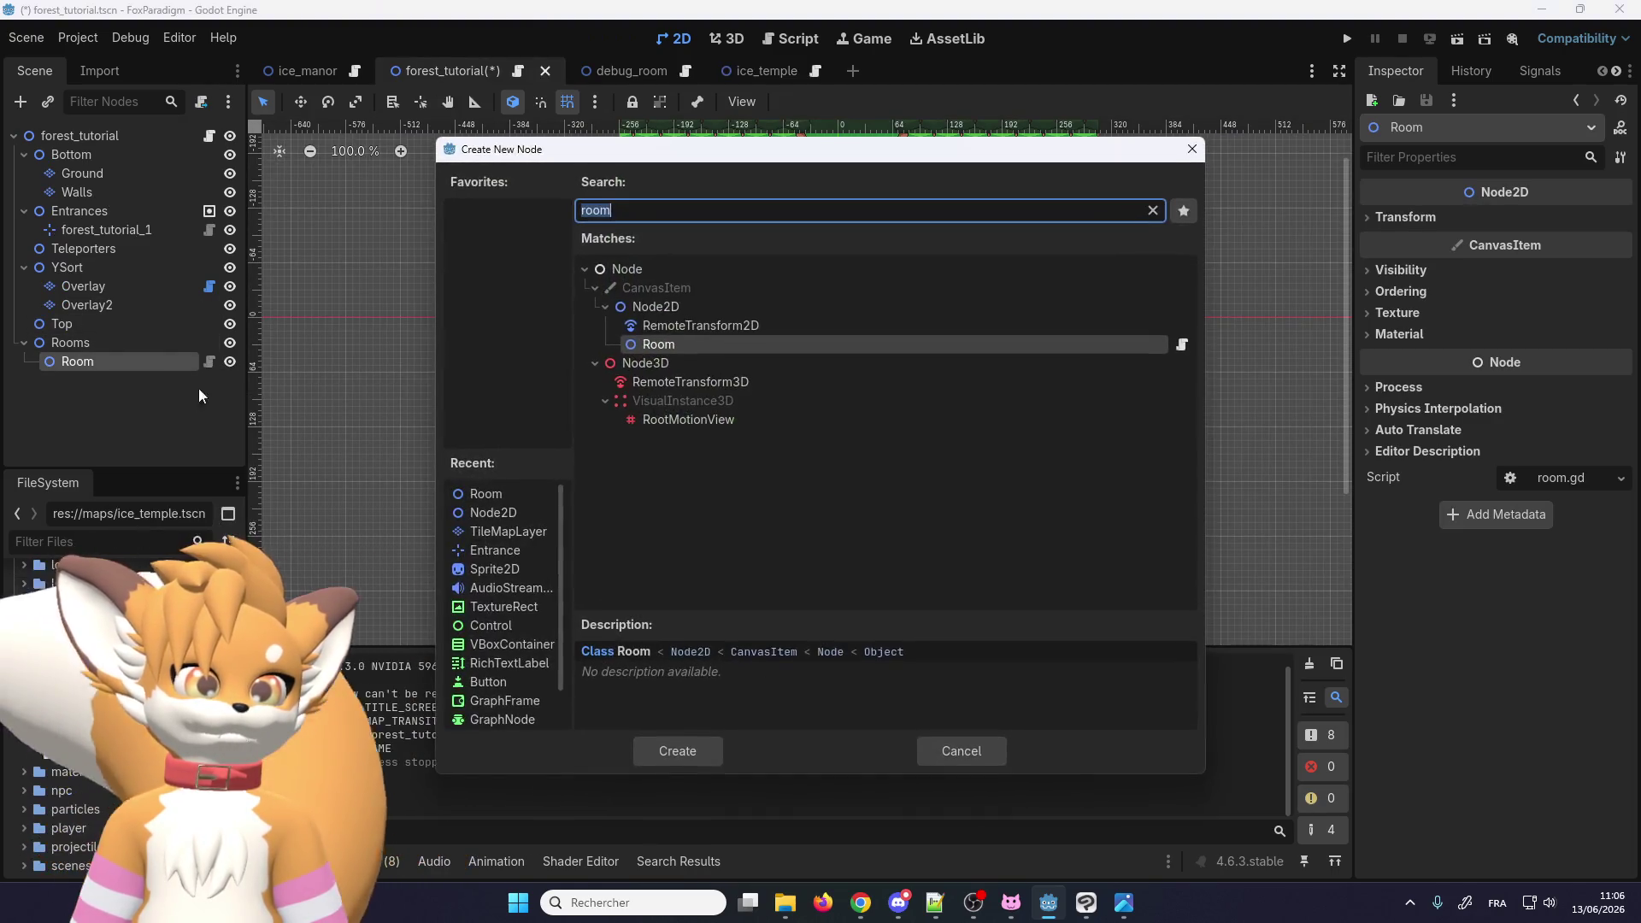
type("area")
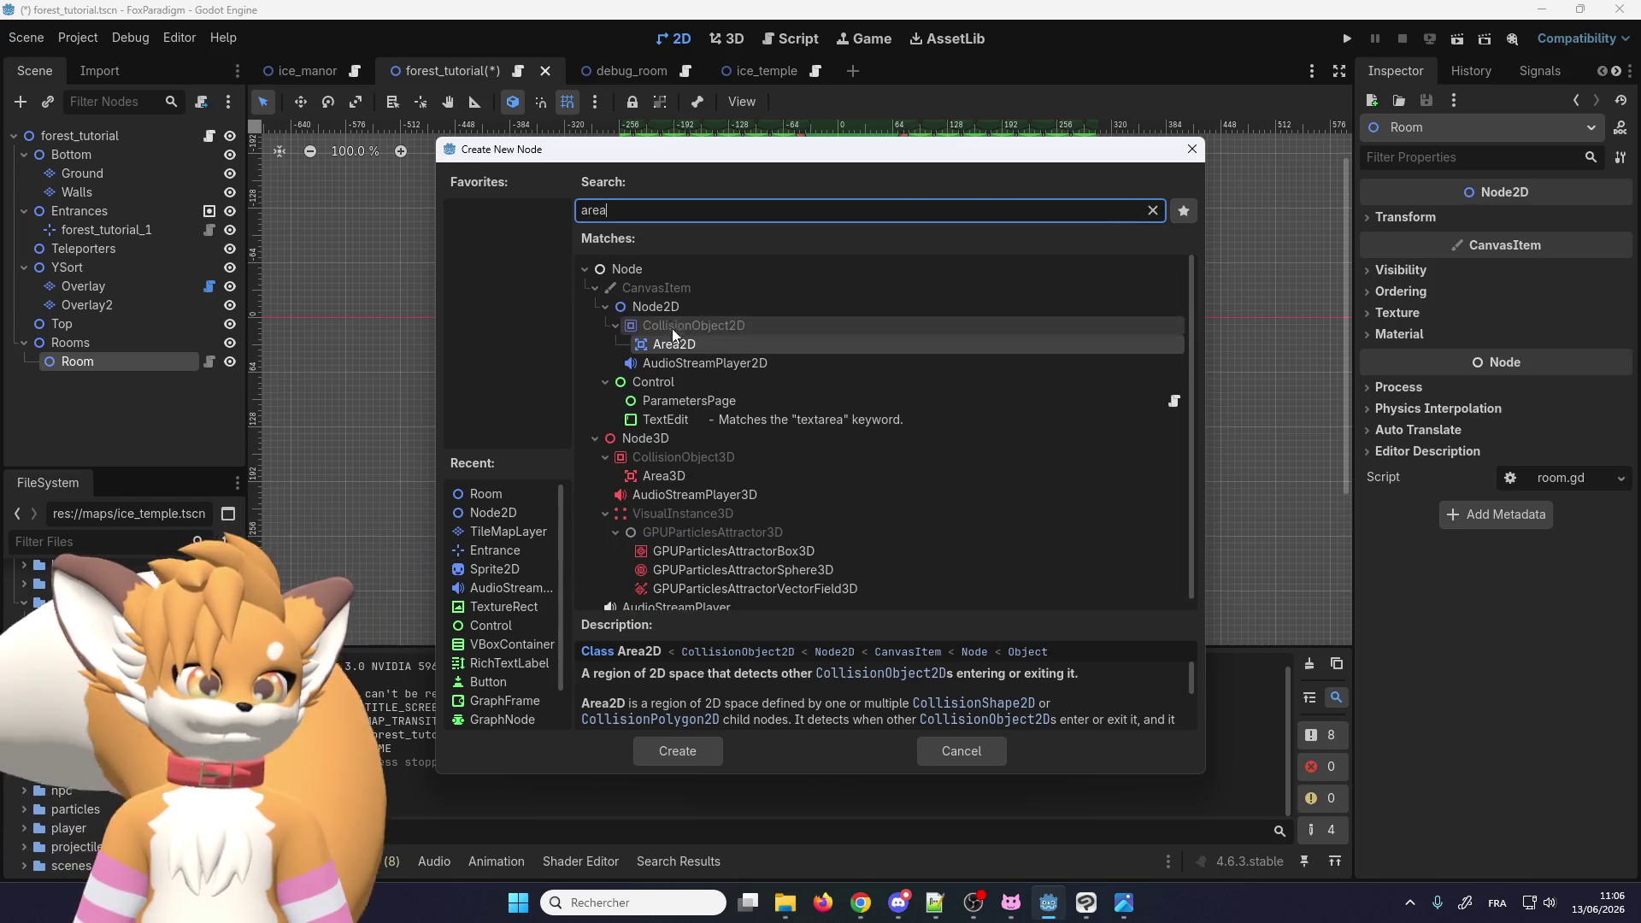
double_click(672, 346)
right_click(141, 383)
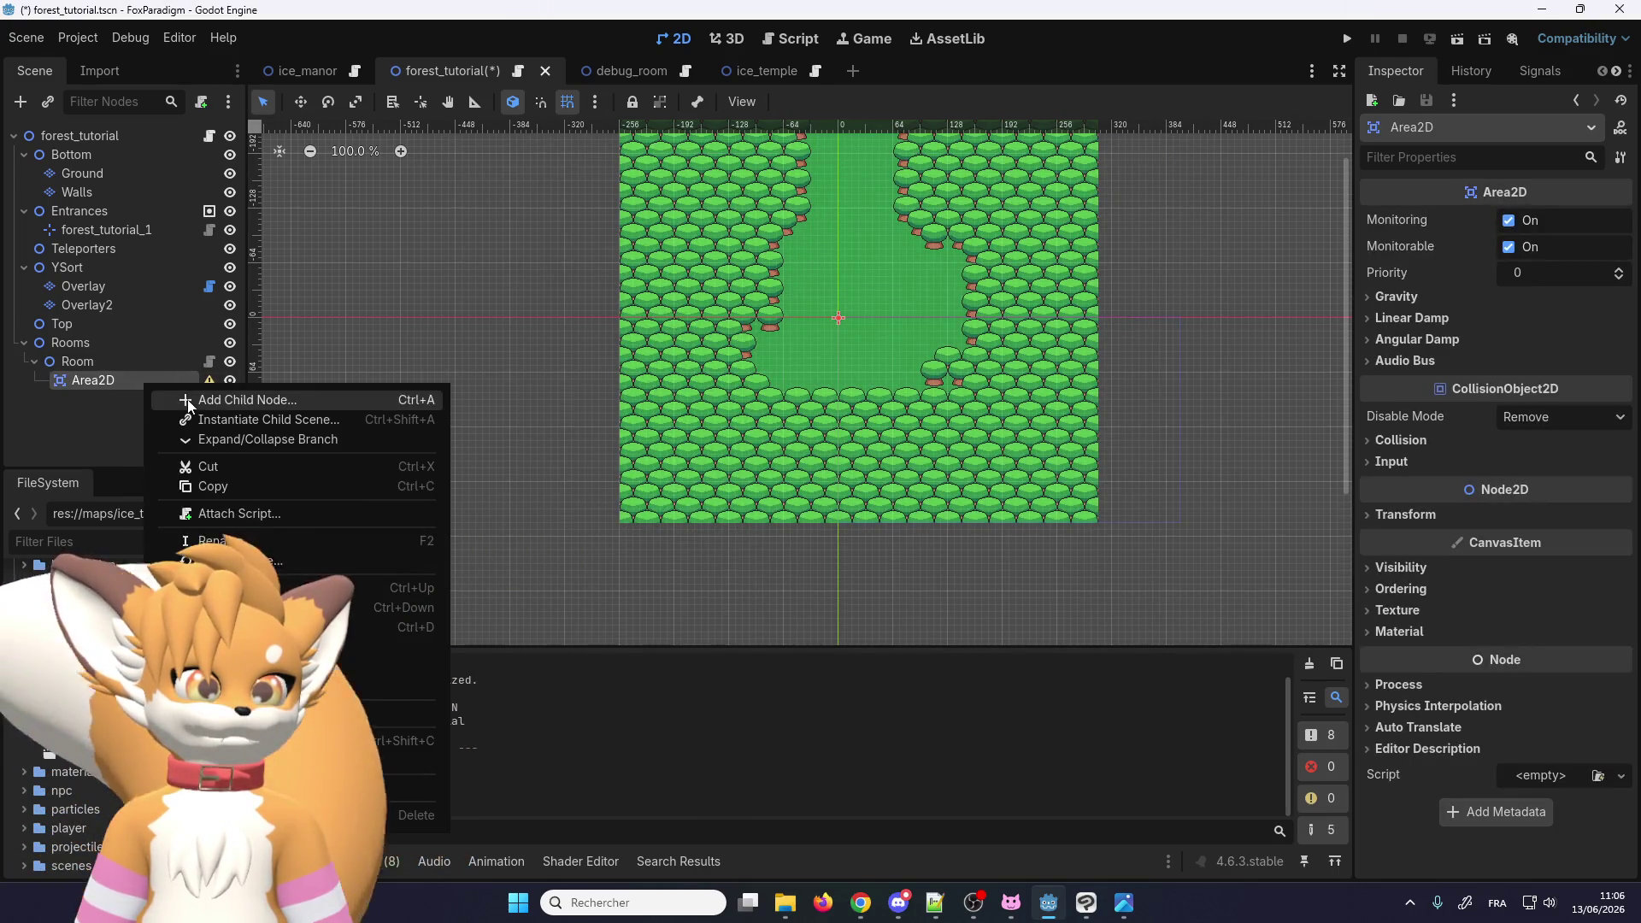
left_click(189, 401)
type("coli")
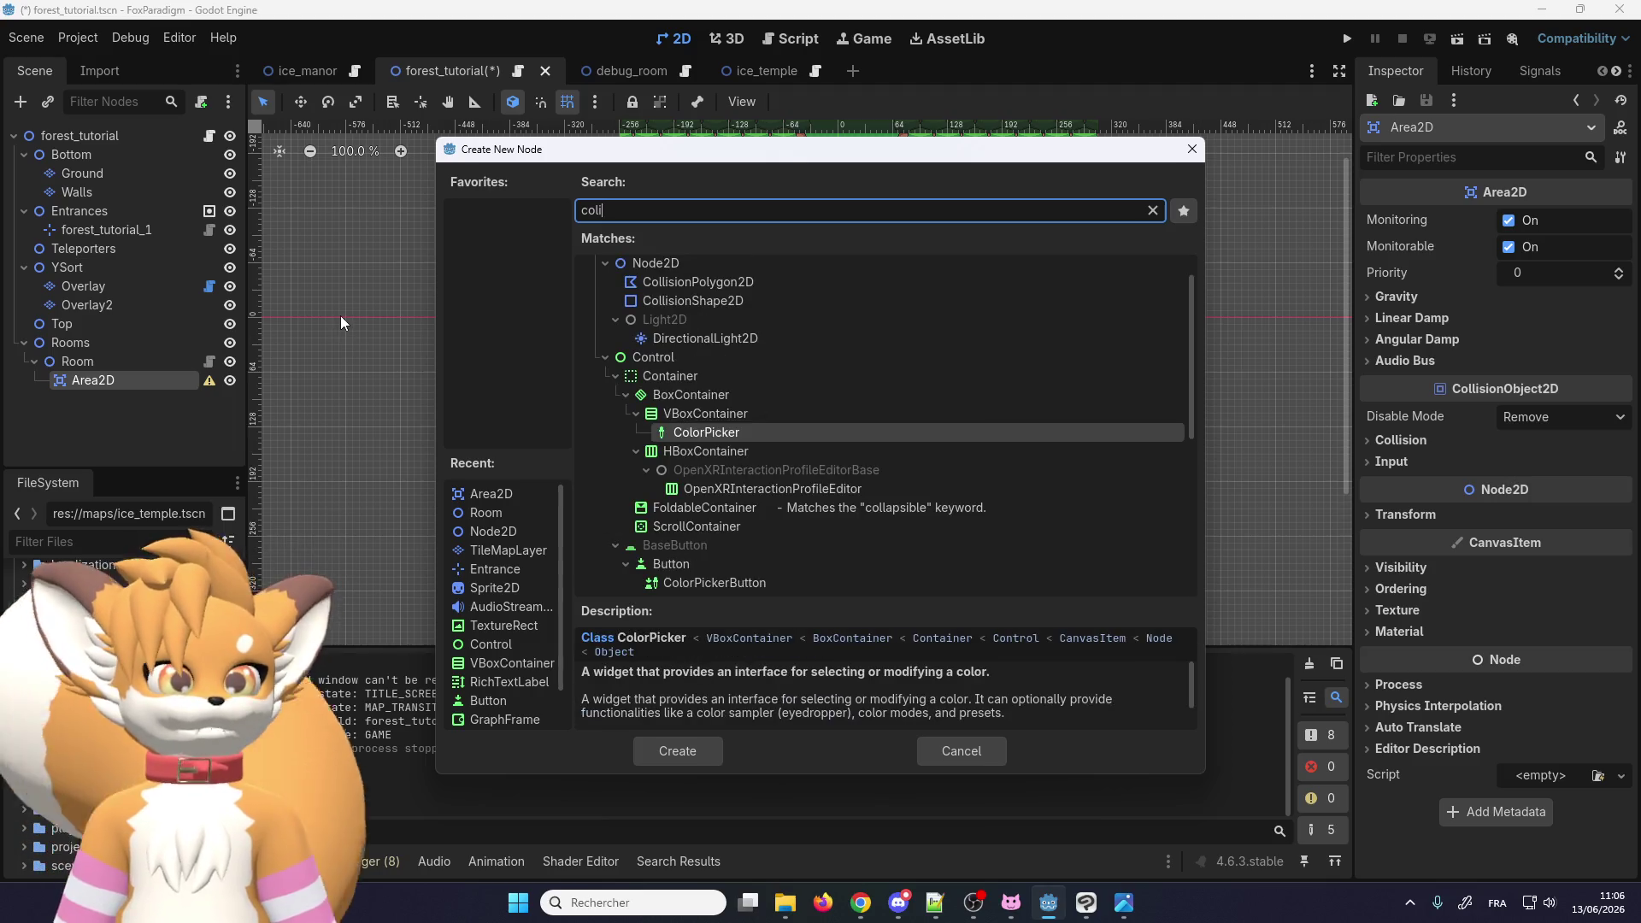
double_click(675, 301)
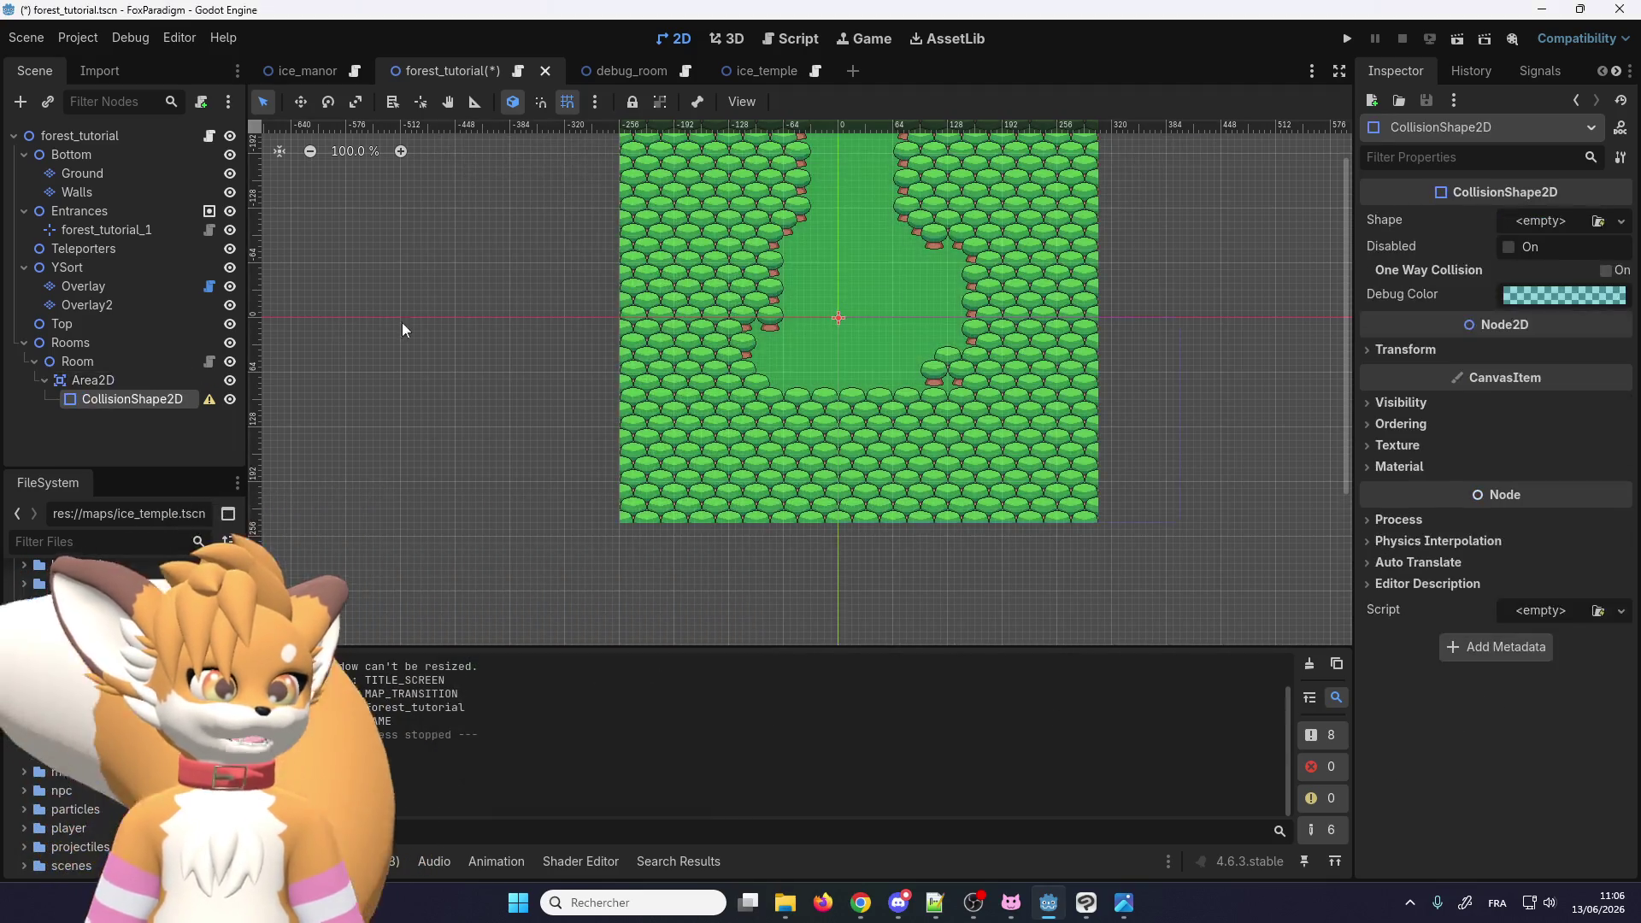
Step: Give the CollisionShape2D a new RectangleShape2D
left_click(1558, 224)
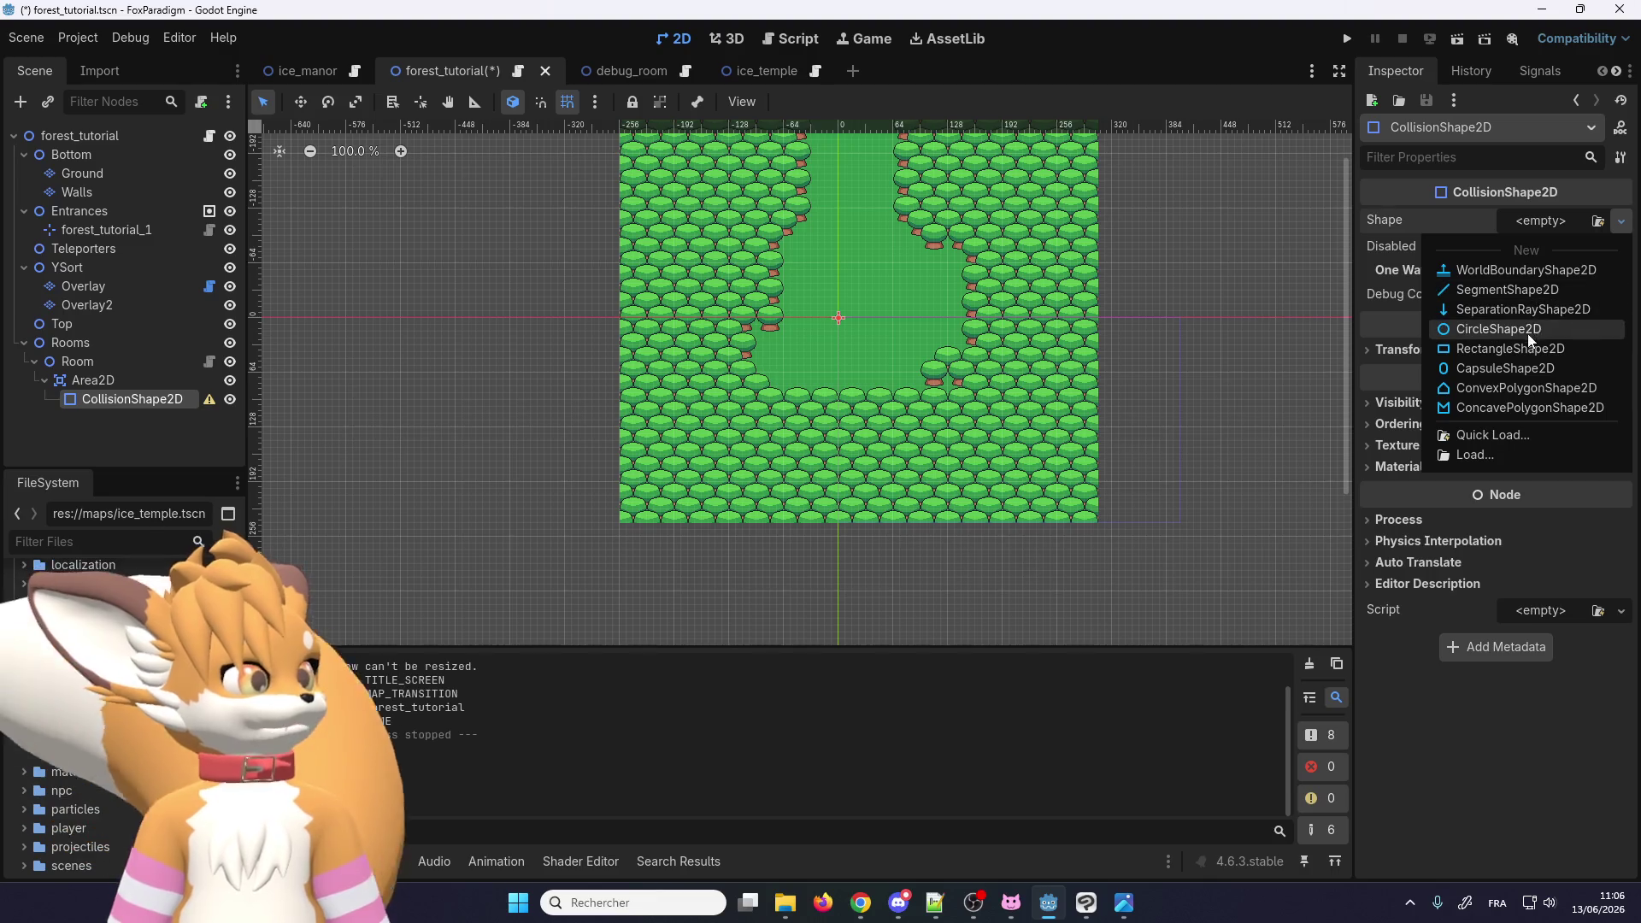
left_click(1510, 348)
scroll(786, 417, "down", 1)
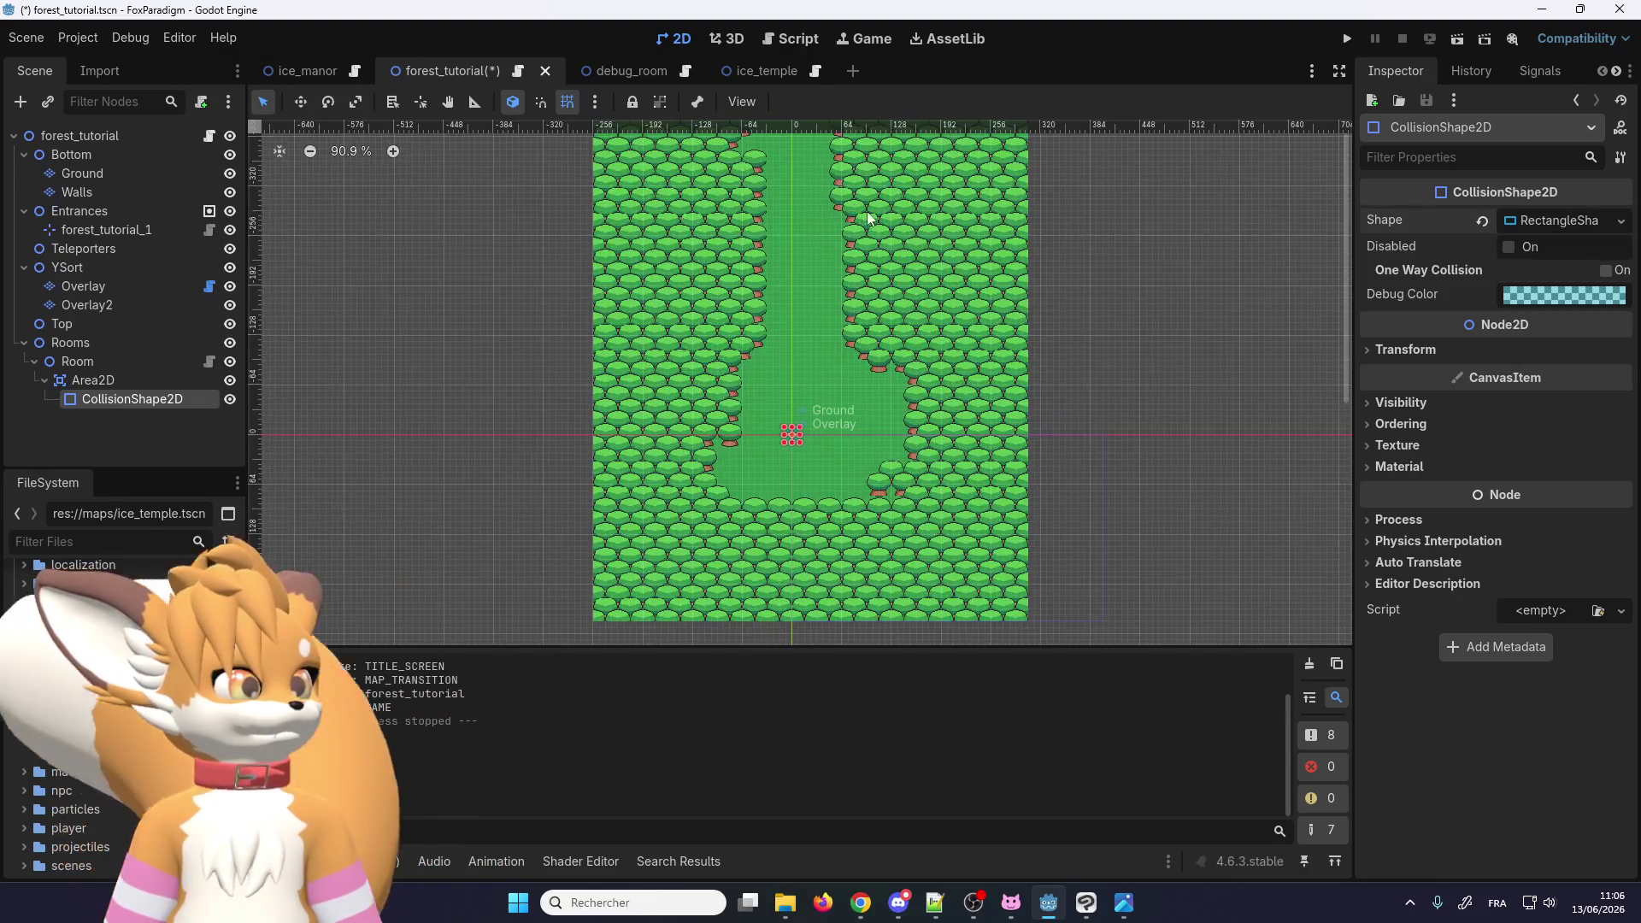
scroll(800, 382, "down", 3)
scroll(801, 413, "up", 5)
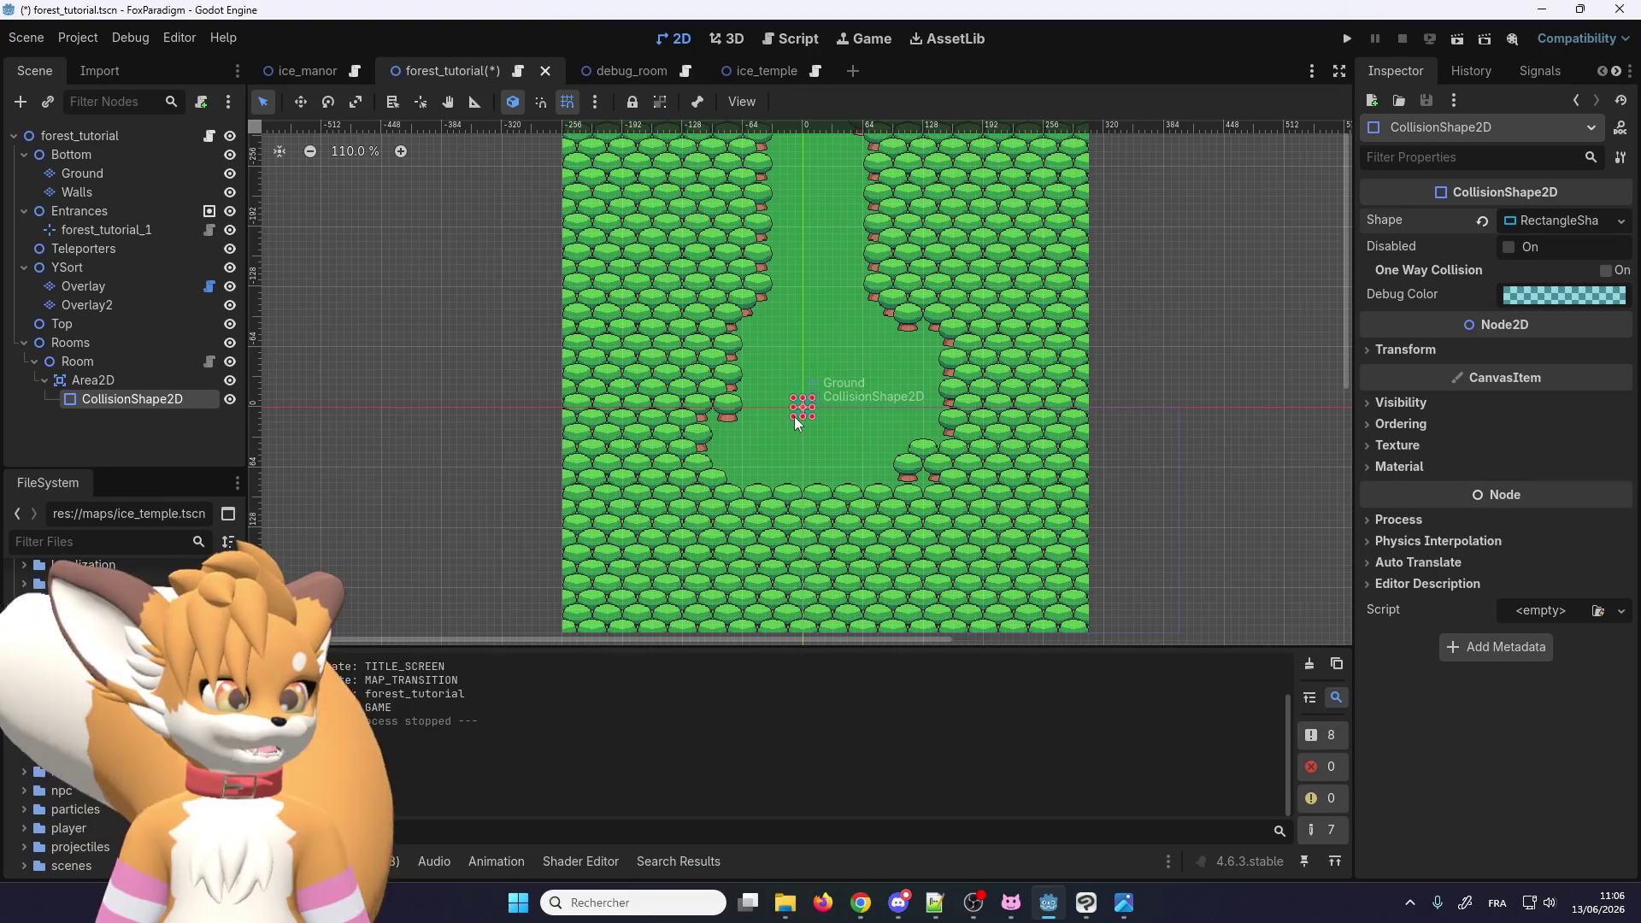
Step: Stretch the rectangle over the whole forest path, then compare with ice_temple's Room3
left_click_drag(793, 418, 568, 623)
scroll(598, 615, "up", 7)
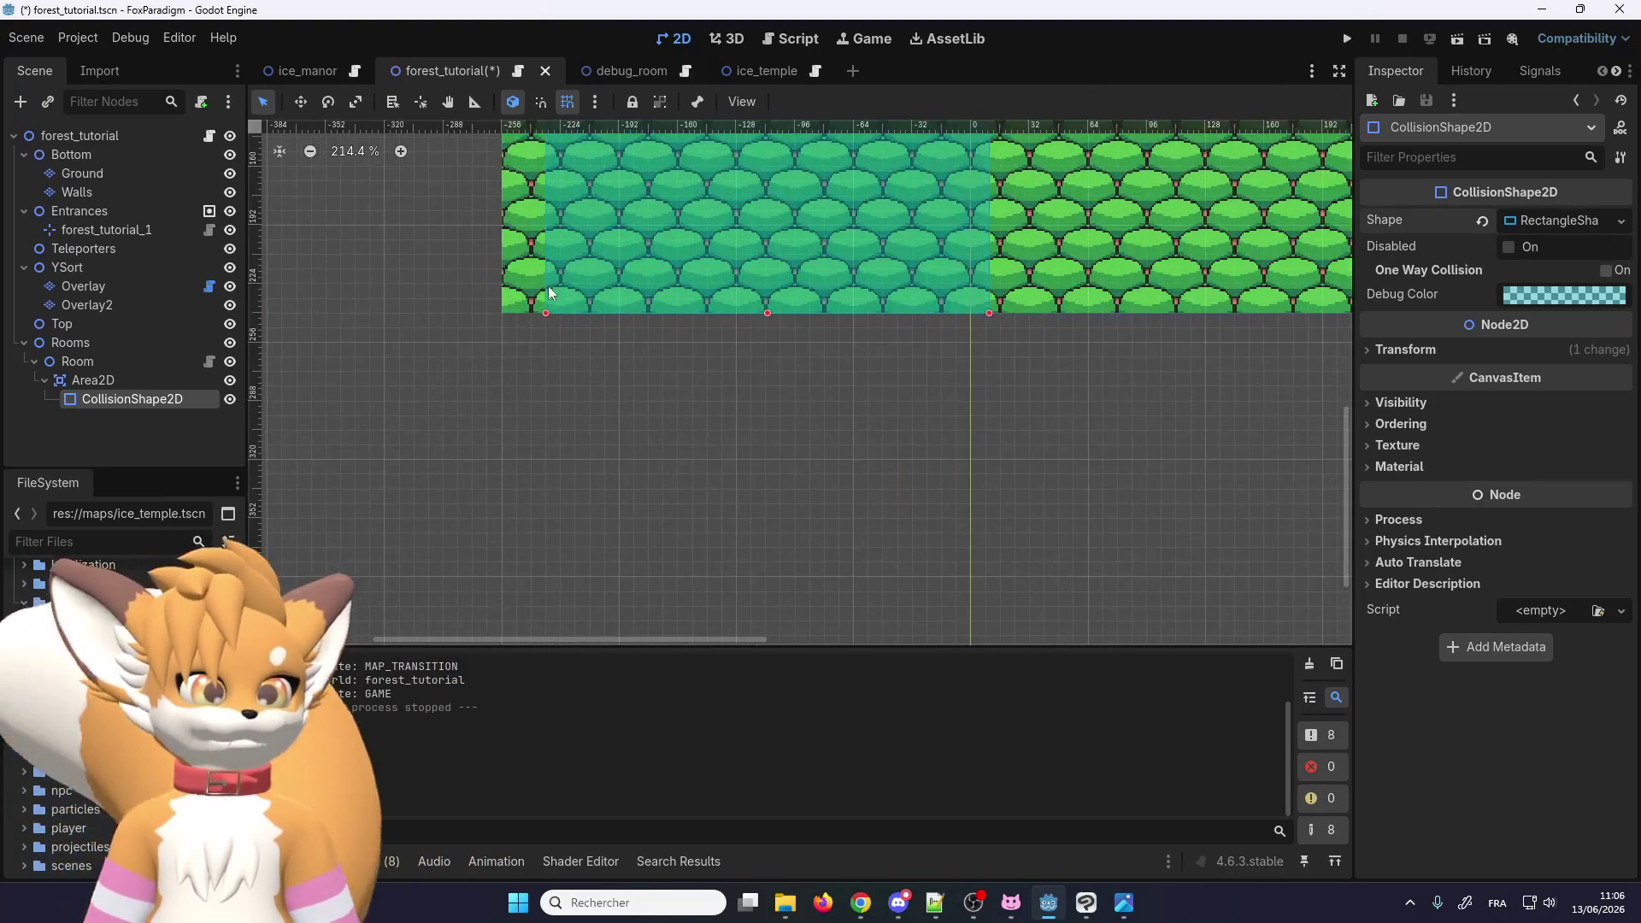
scroll(530, 513, "down", 13)
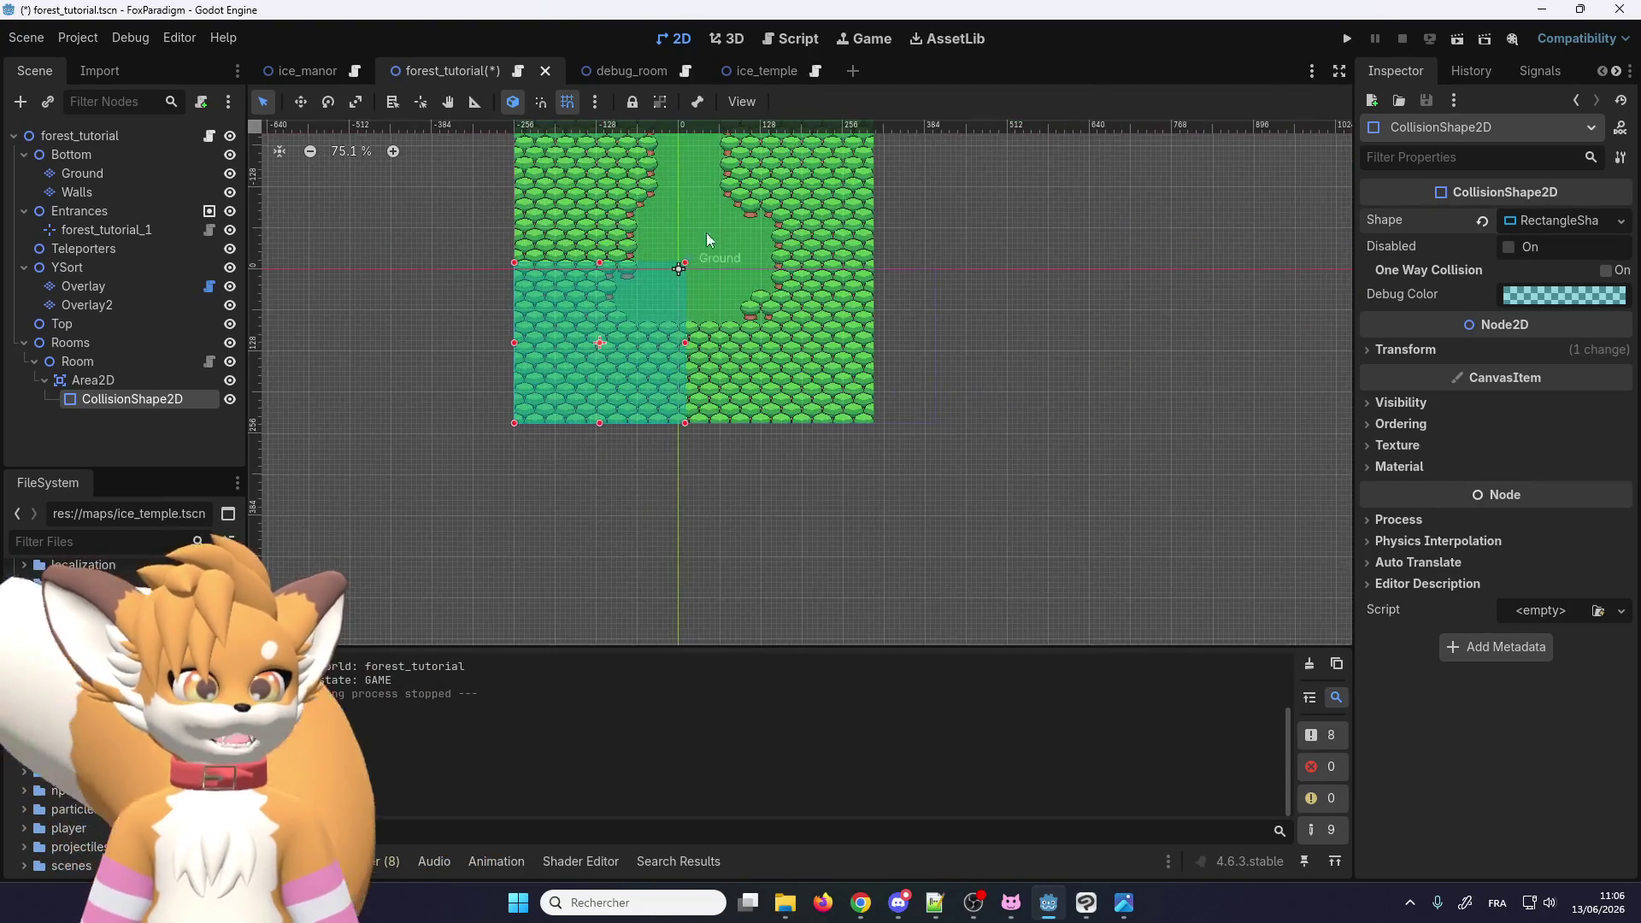
scroll(650, 376, "up", 5)
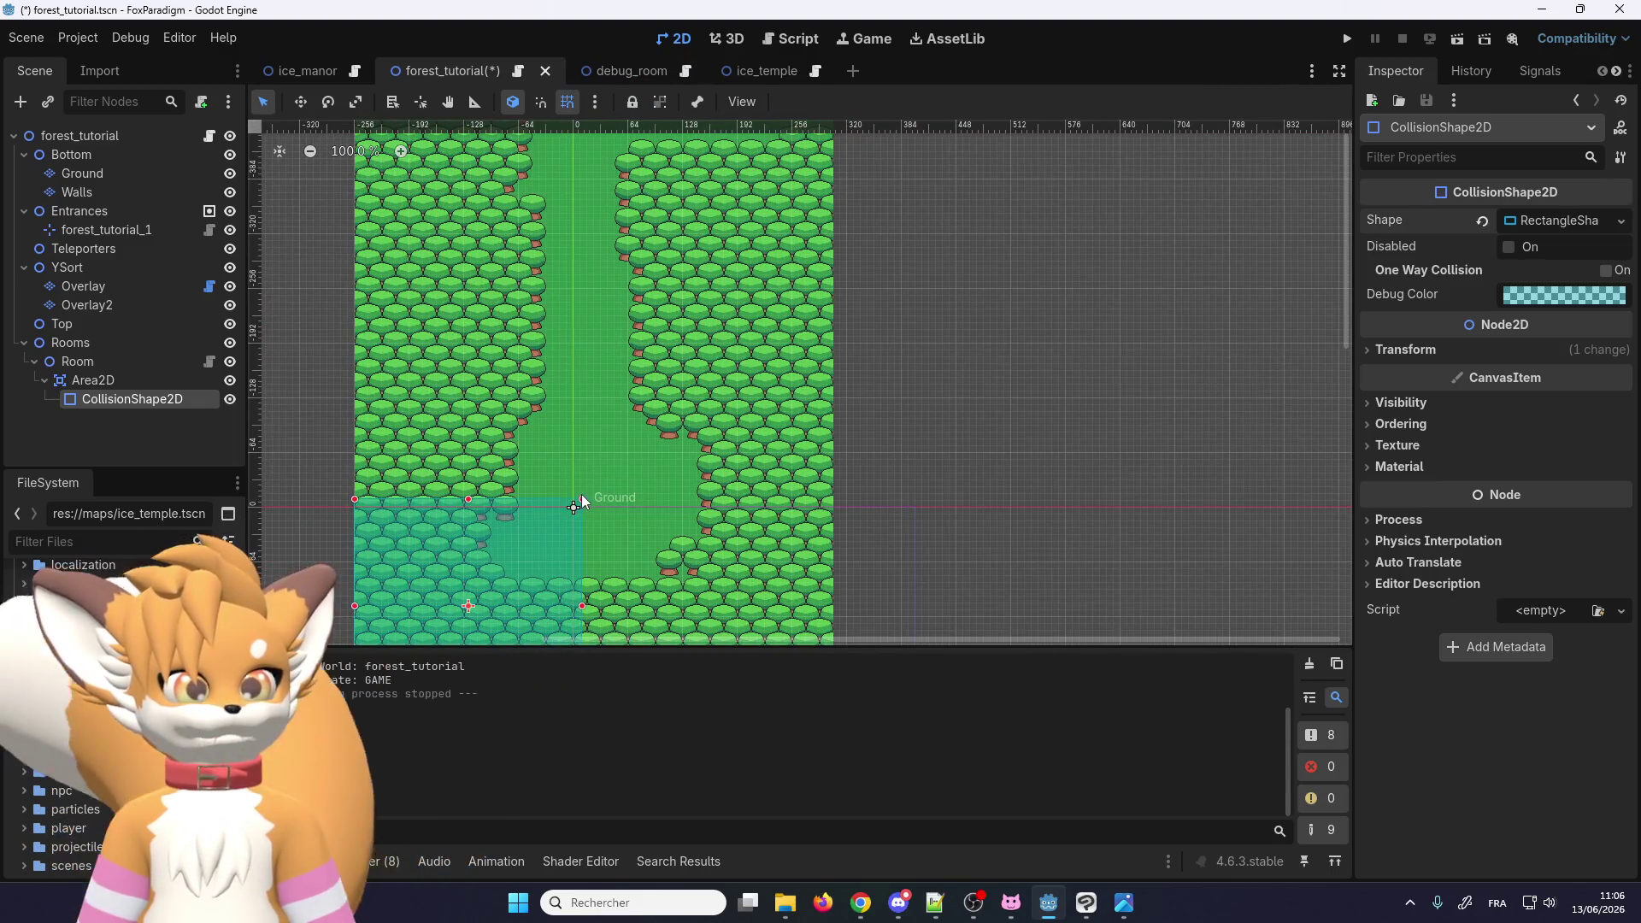
left_click_drag(583, 498, 786, 147)
scroll(802, 189, "down", 4)
scroll(725, 417, "up", 5)
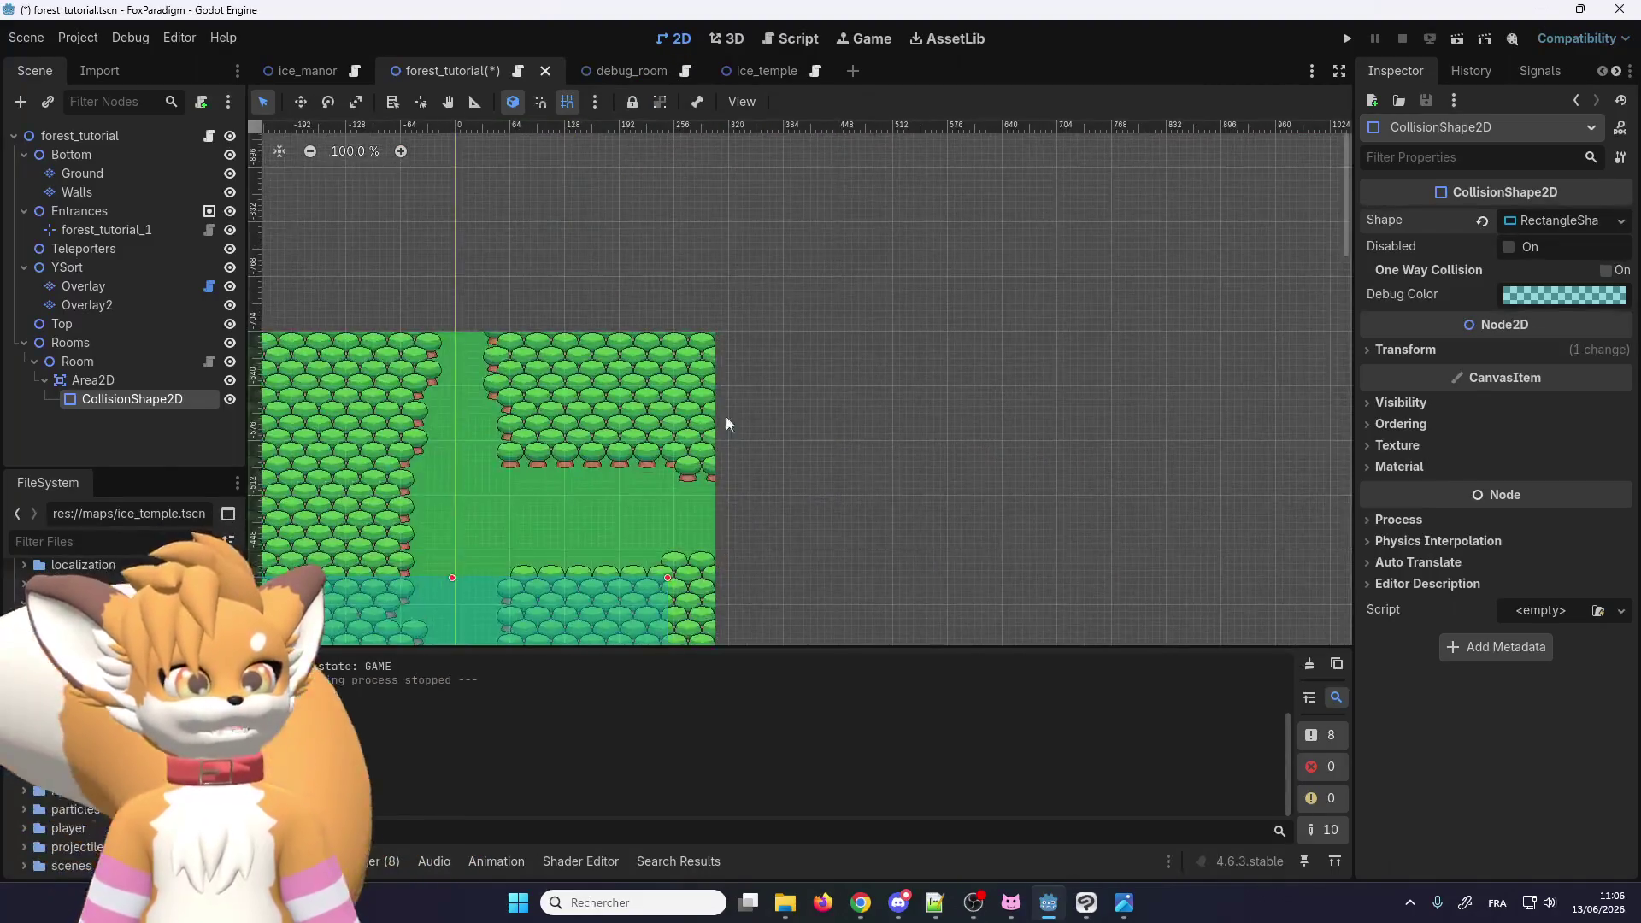
mouse_move(694, 449)
left_mouse_down()
mouse_move(764, 198)
mouse_move(746, 178)
left_mouse_up()
scroll(865, 218, "down", 9)
scroll(726, 427, "up", 5)
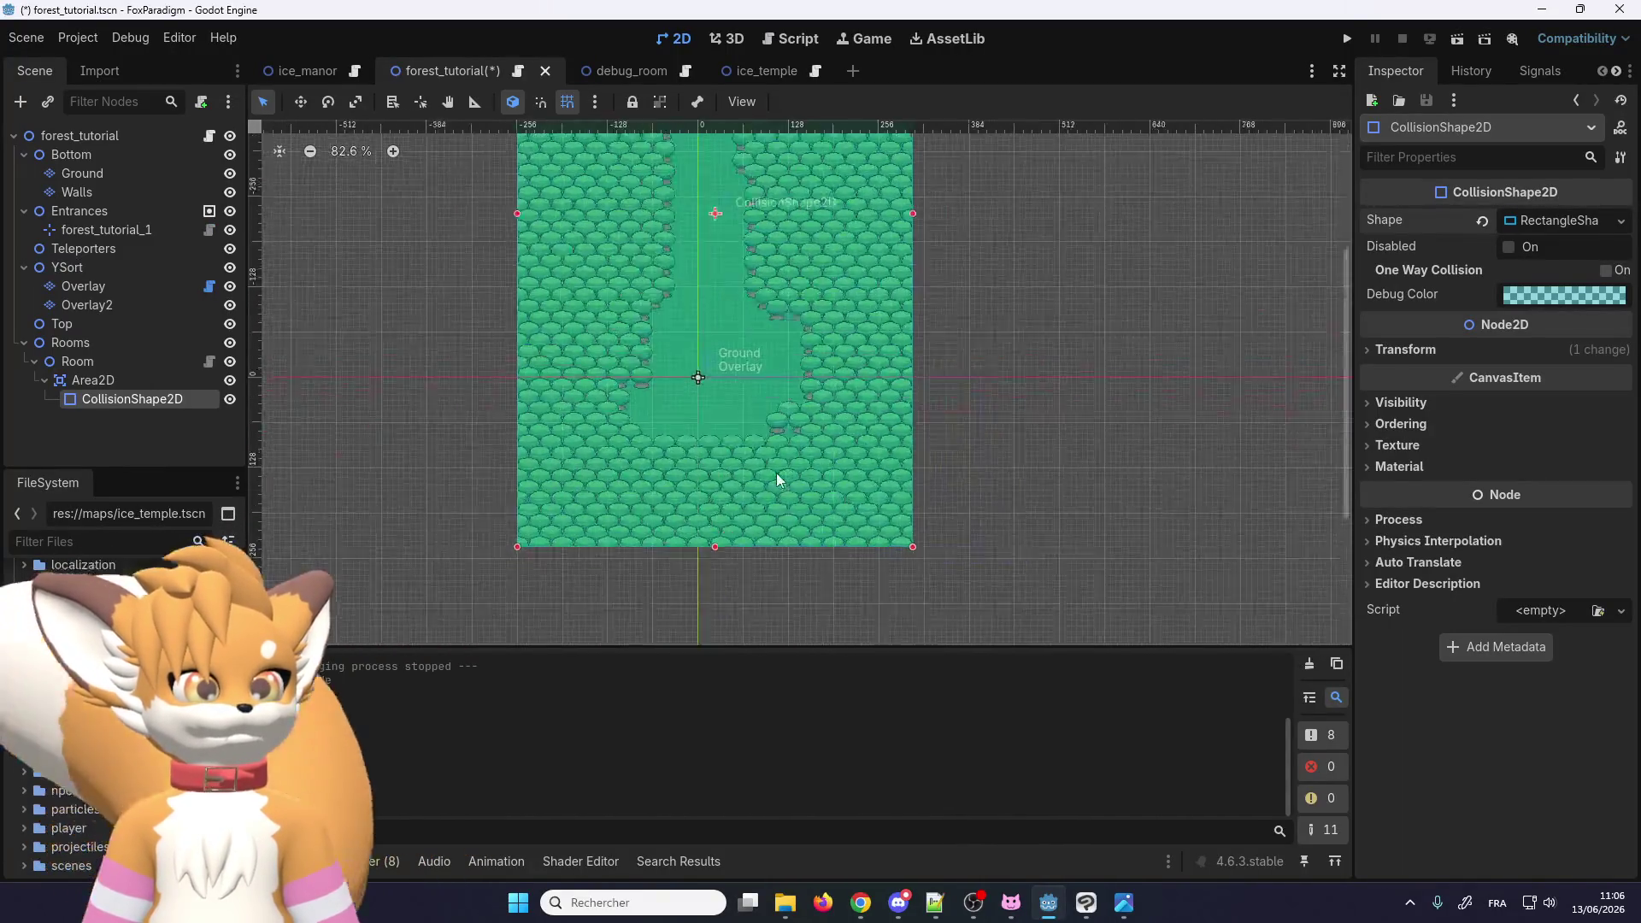
scroll(711, 557, "down", 3)
scroll(723, 450, "down", 2)
scroll(731, 279, "up", 3)
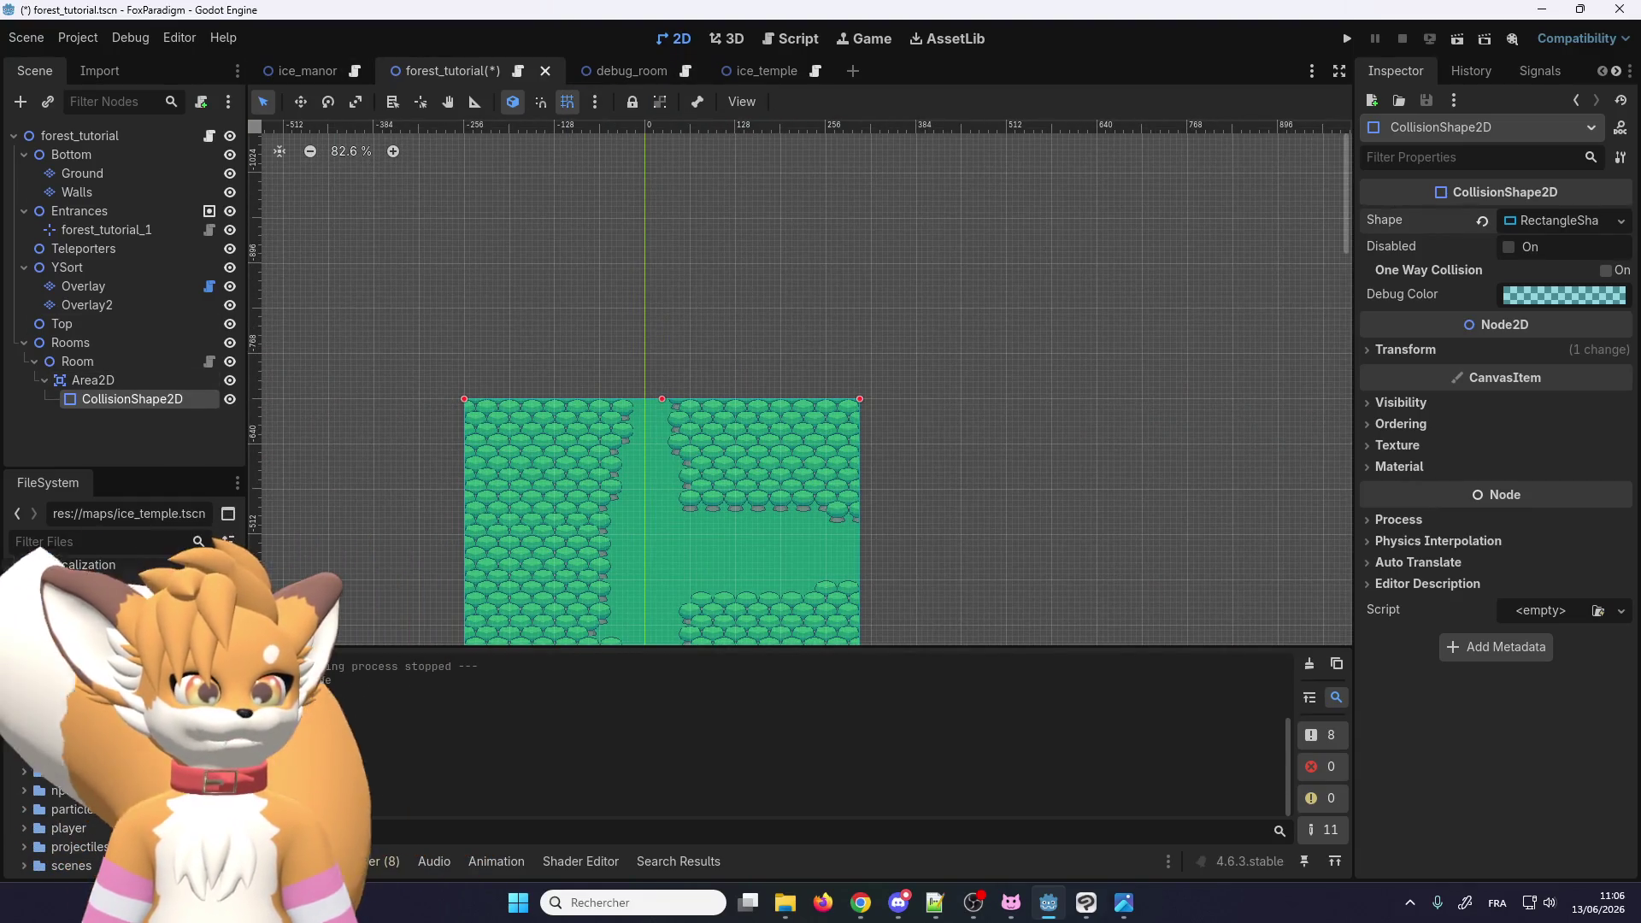
left_click(741, 71)
left_click(81, 411)
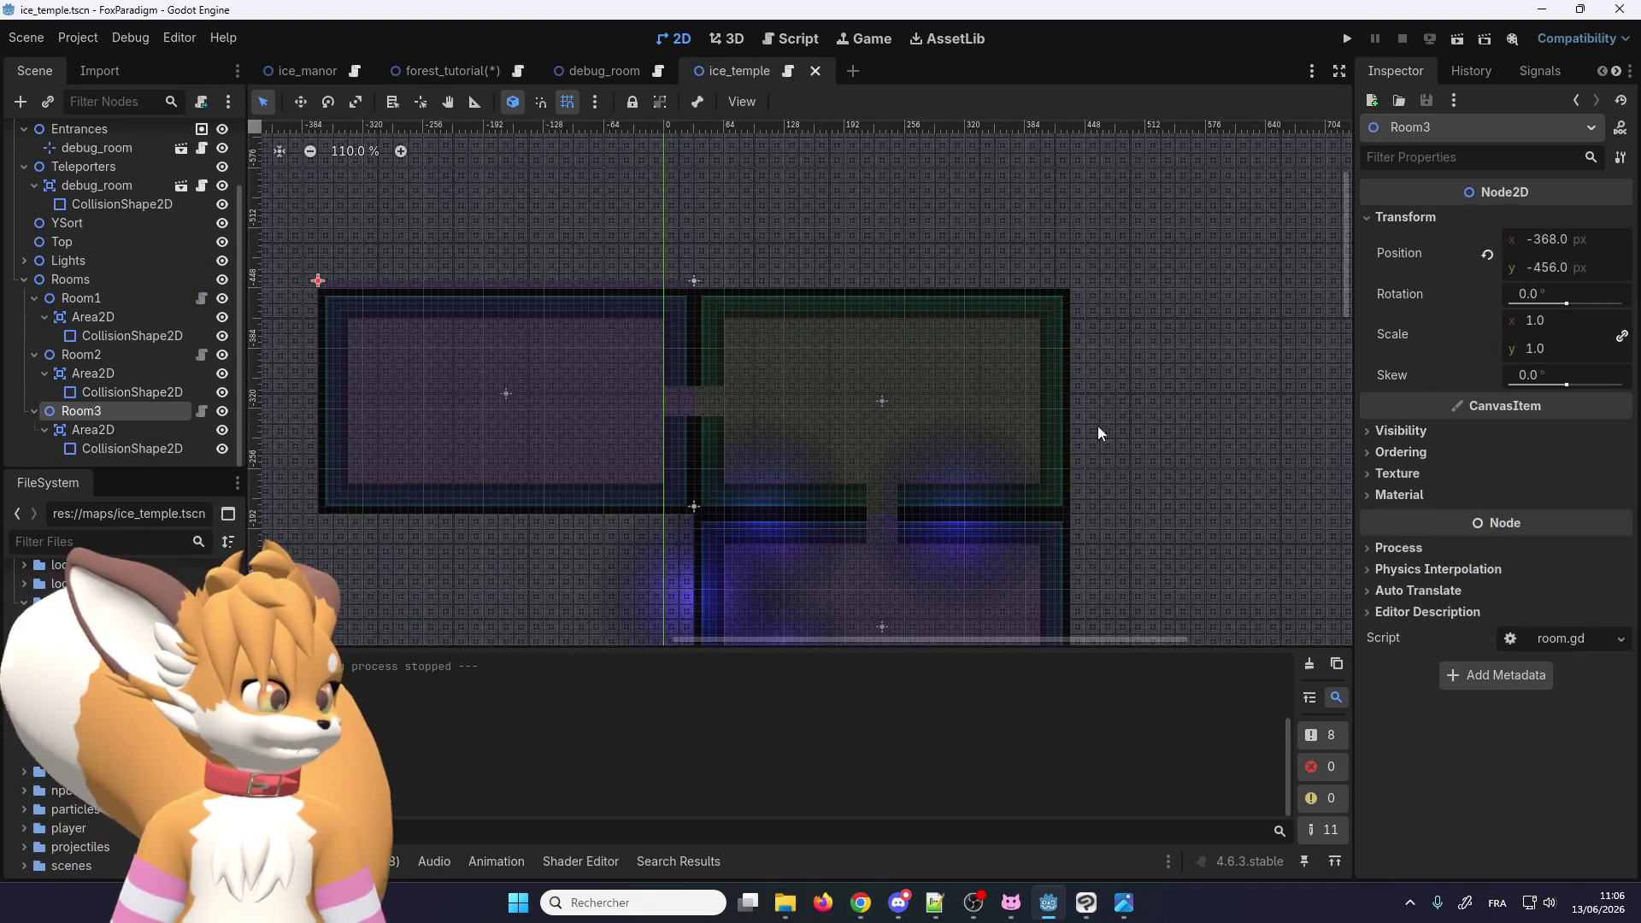
left_click(190, 430)
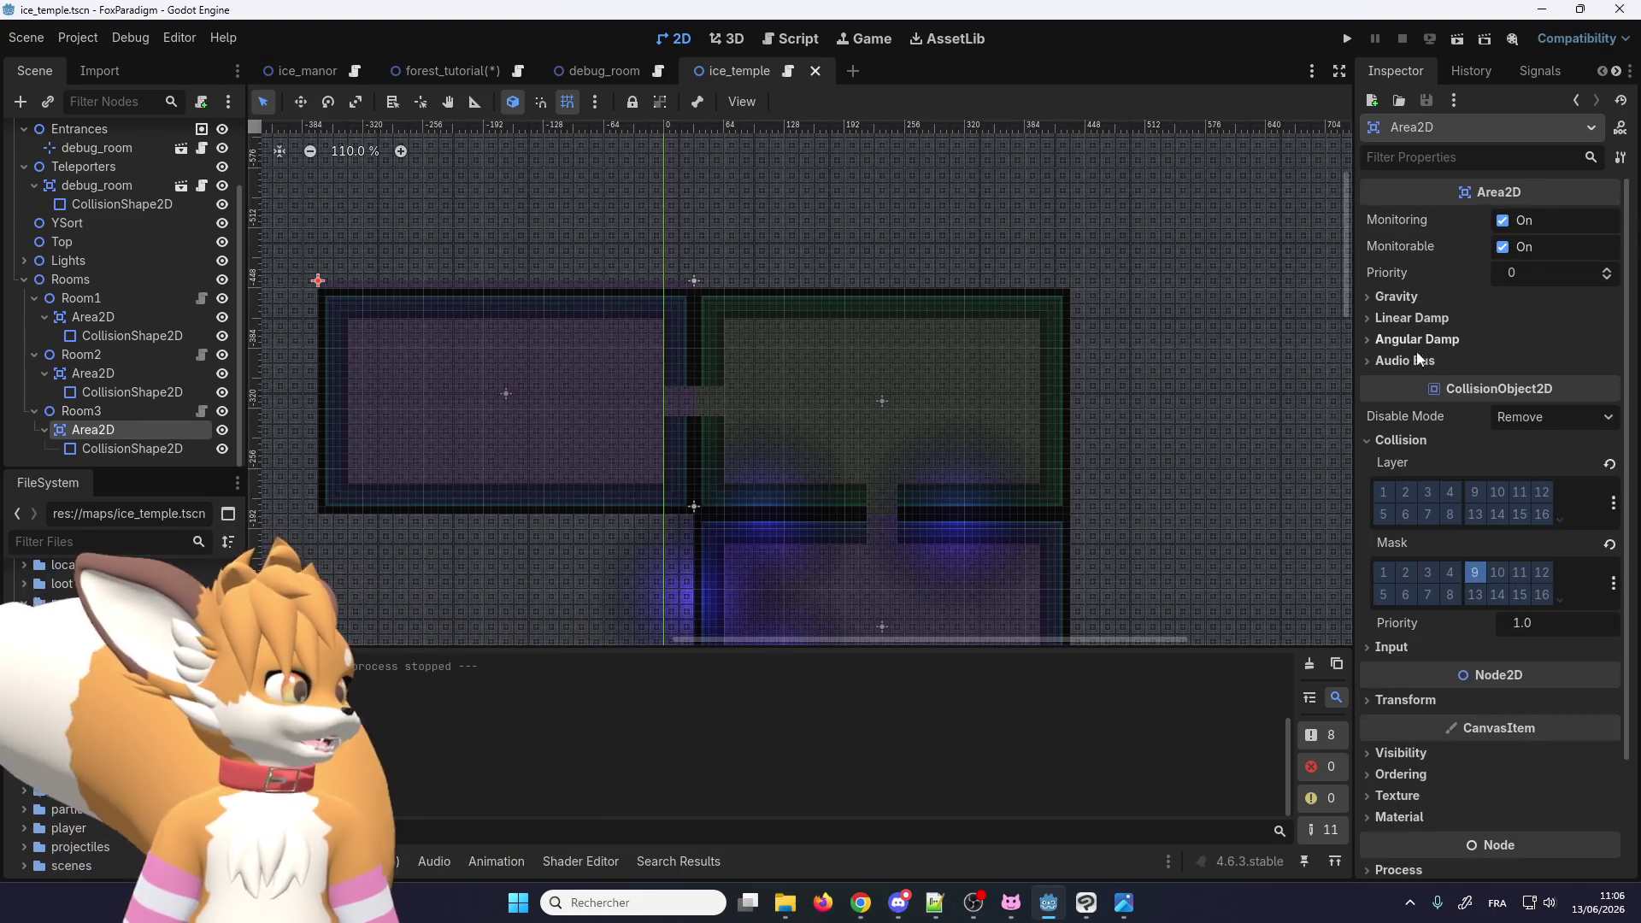
scroll(1419, 682, "down", 3)
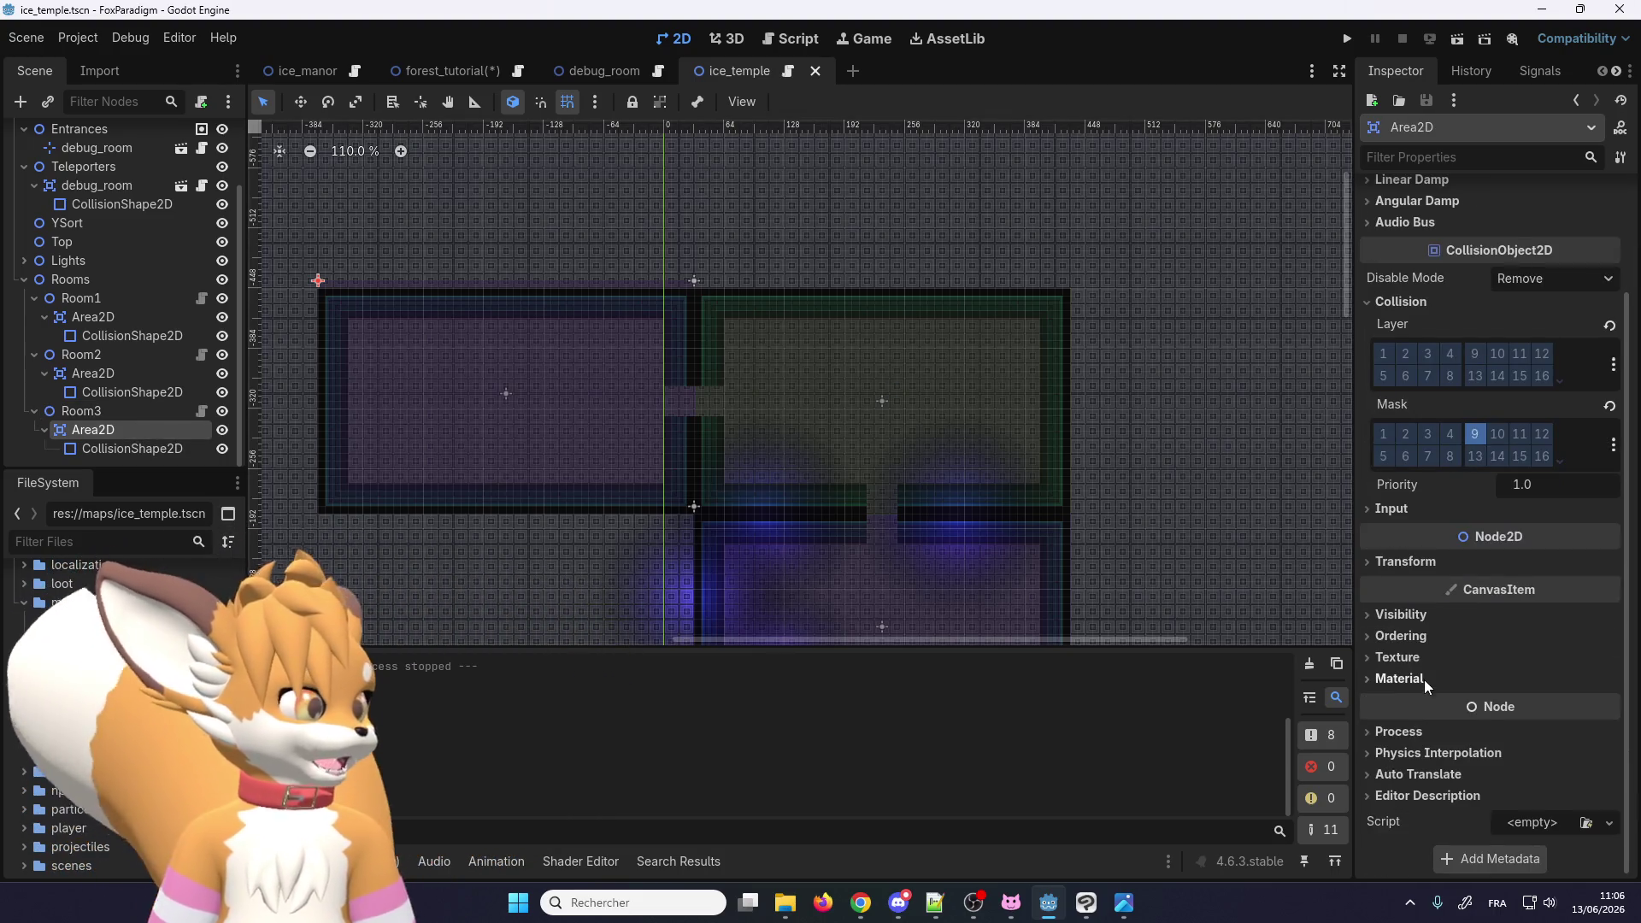
scroll(1536, 584, "up", 3)
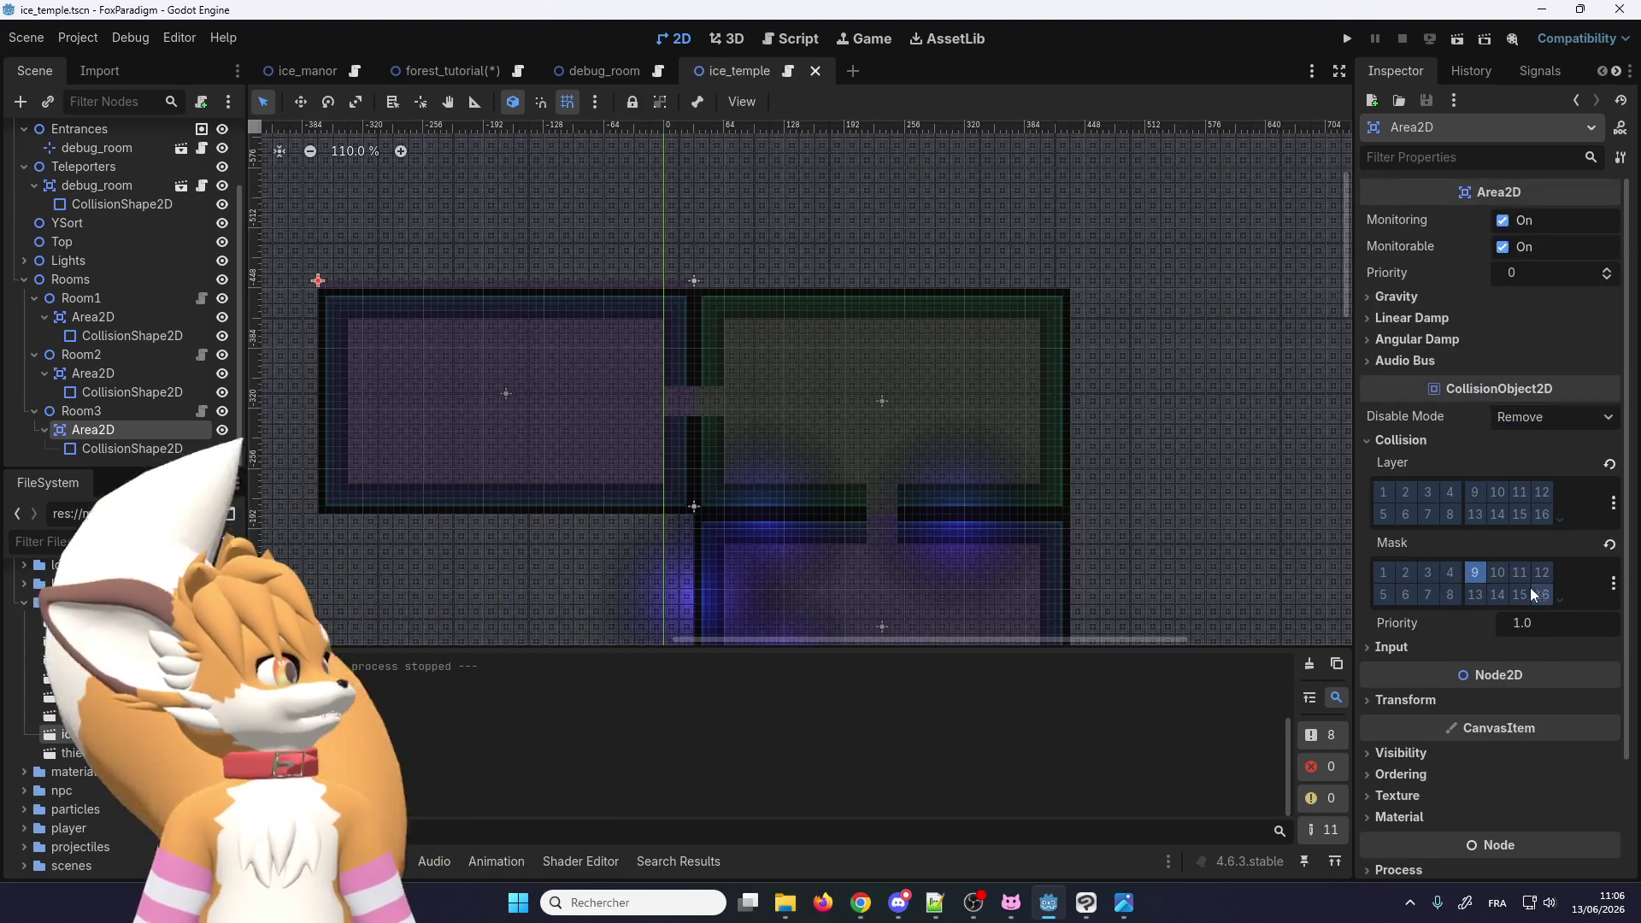
left_click(1392, 439)
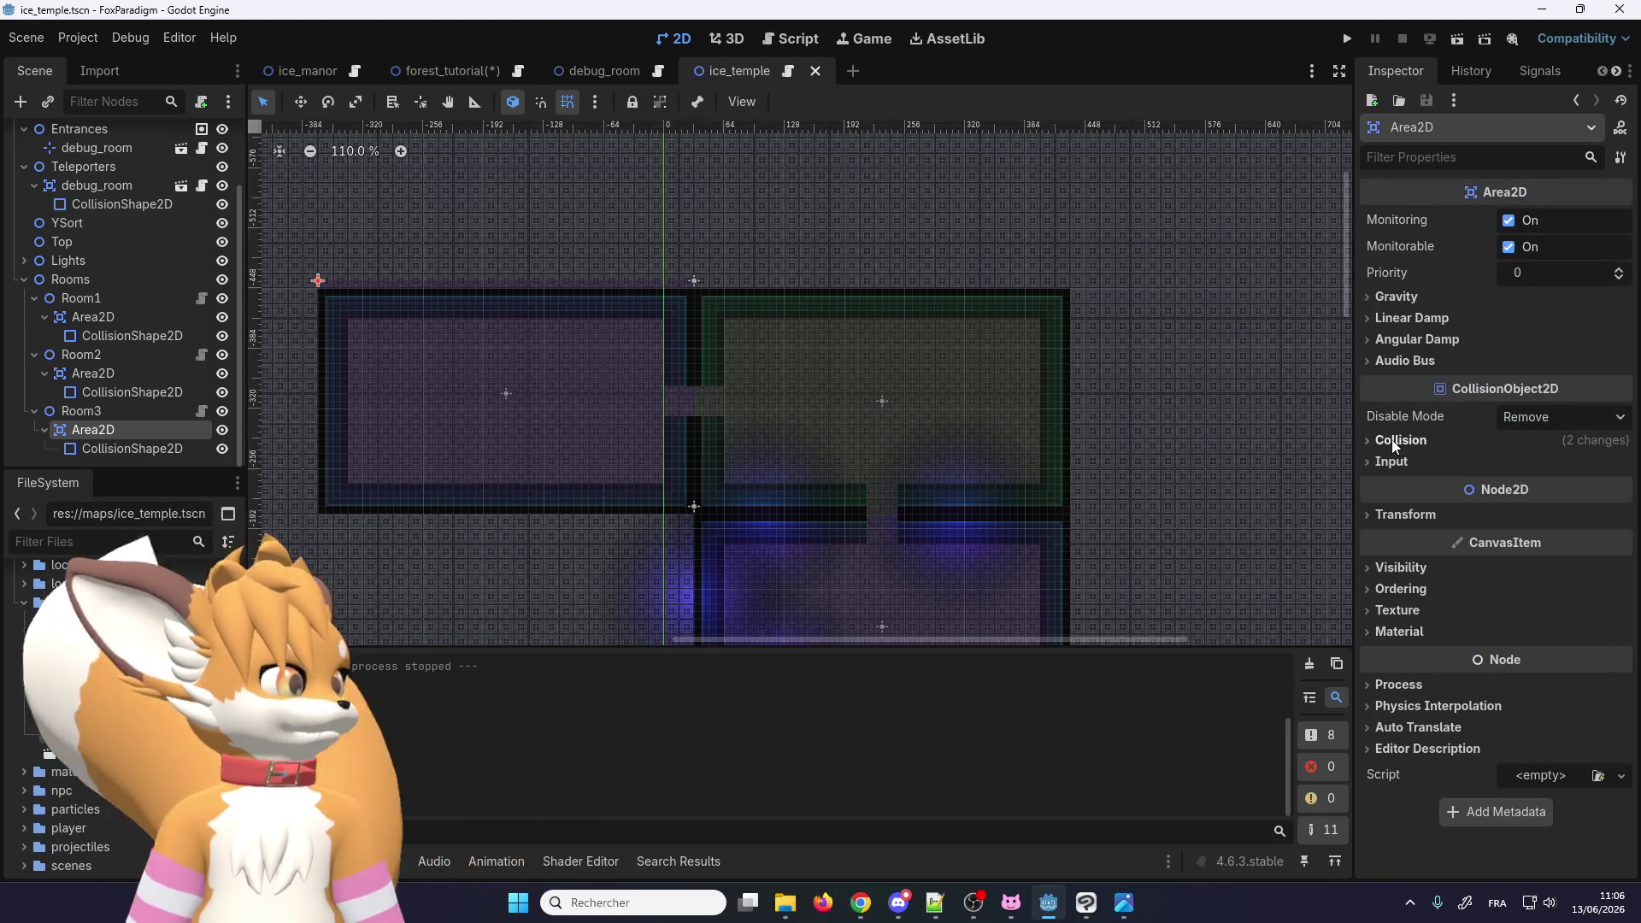
left_click(1392, 440)
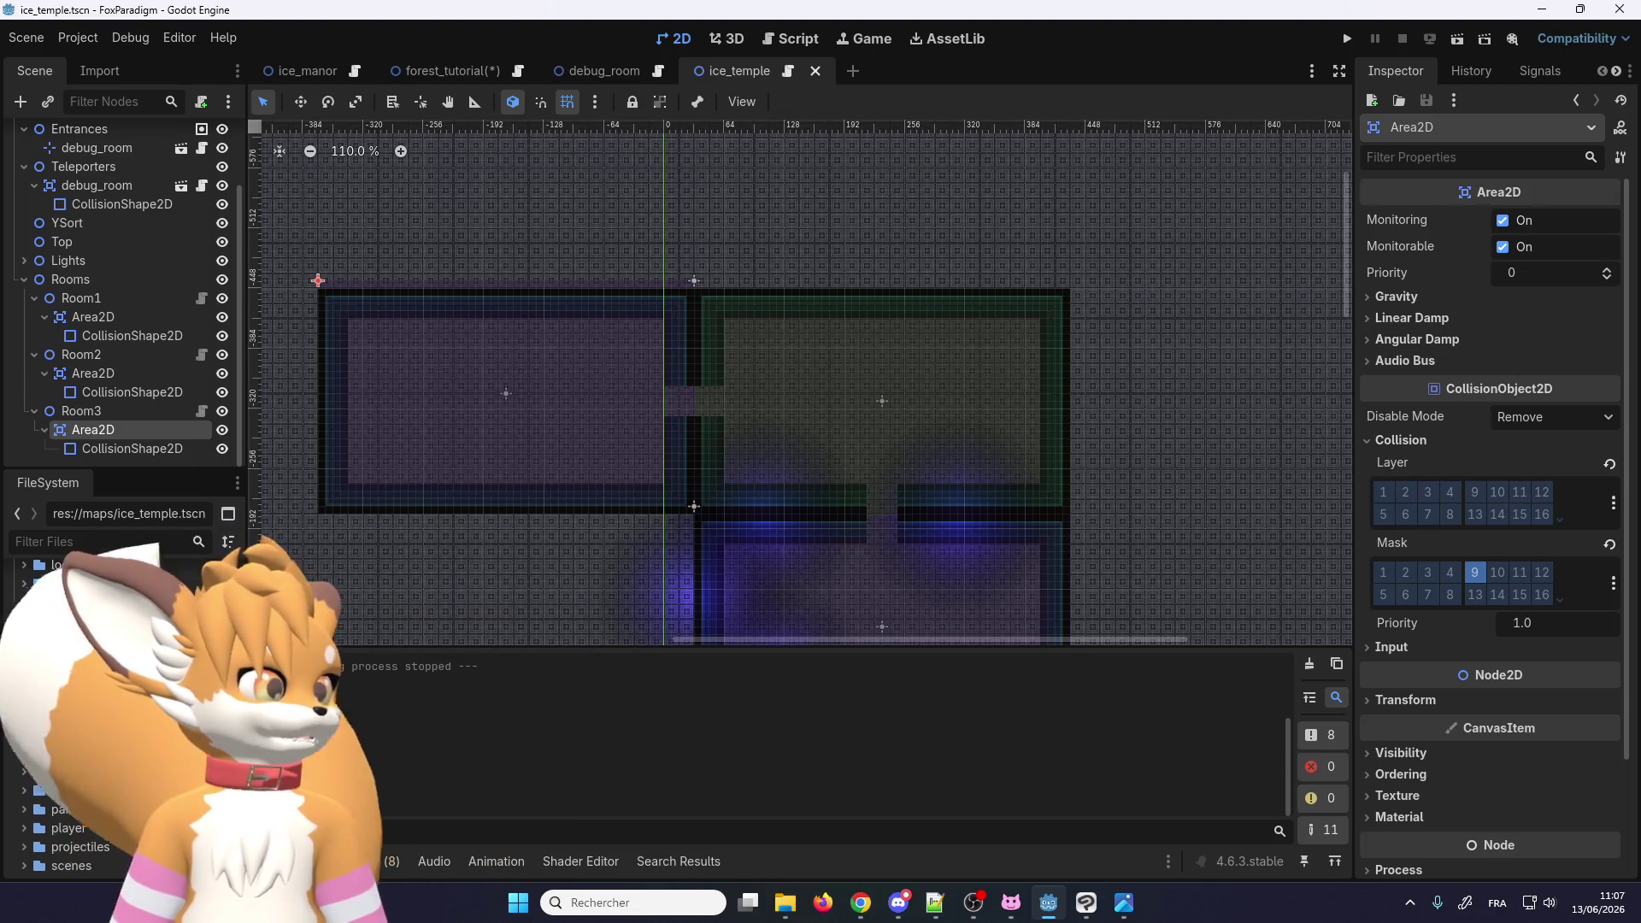
left_click(145, 449)
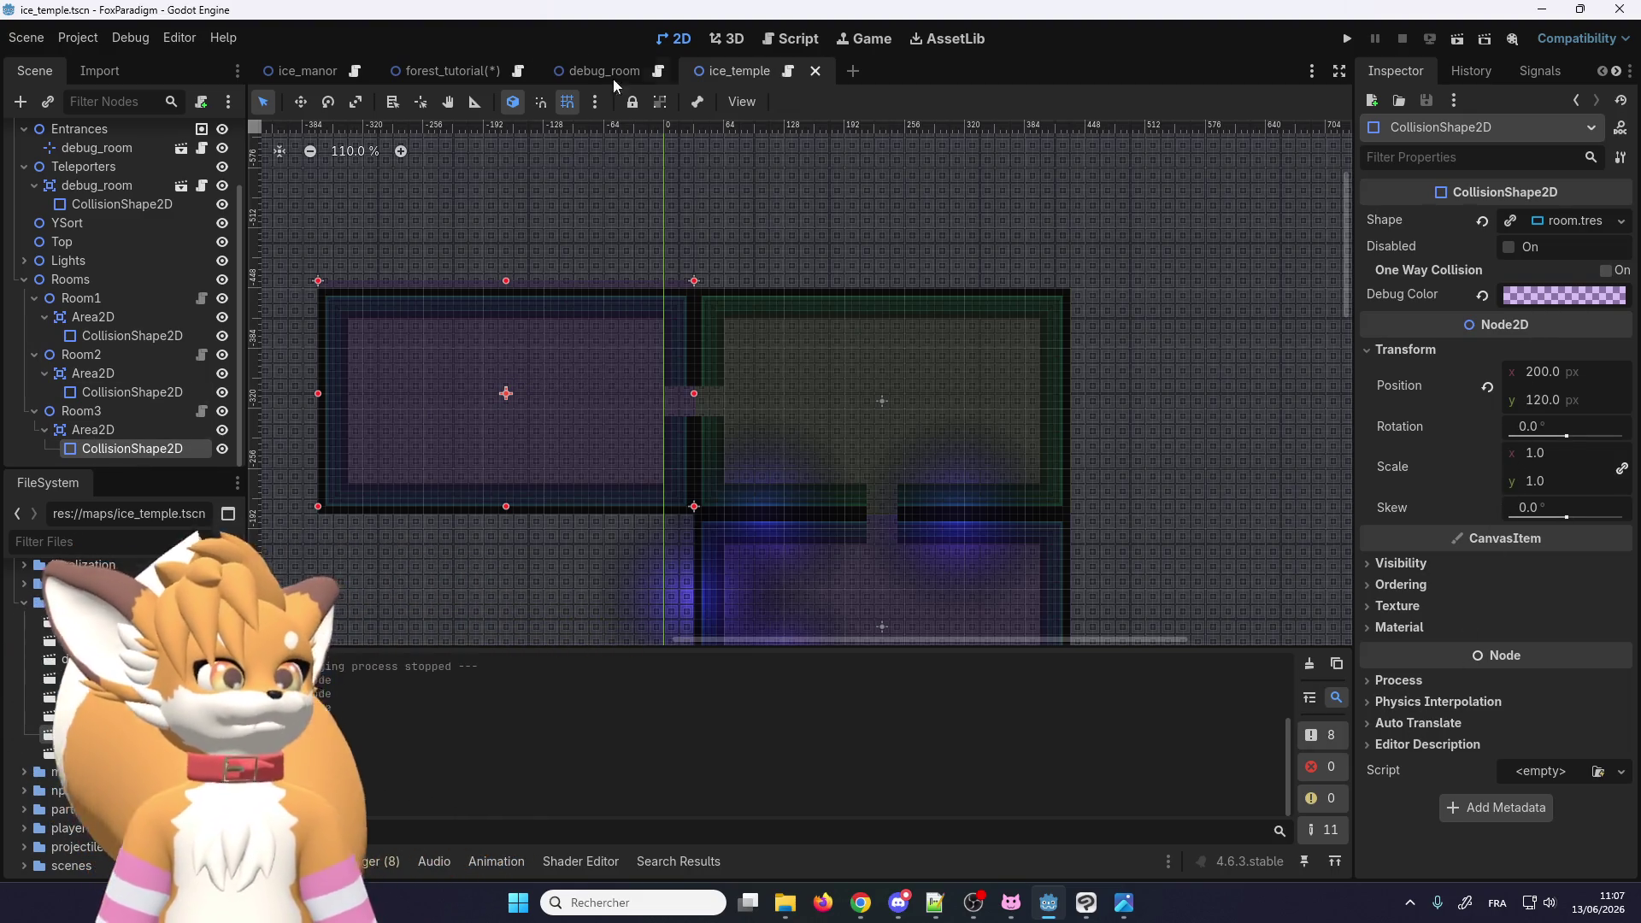
Step: Close the ice_temple scene and return to forest_tutorial
left_click(814, 72)
left_click(426, 72)
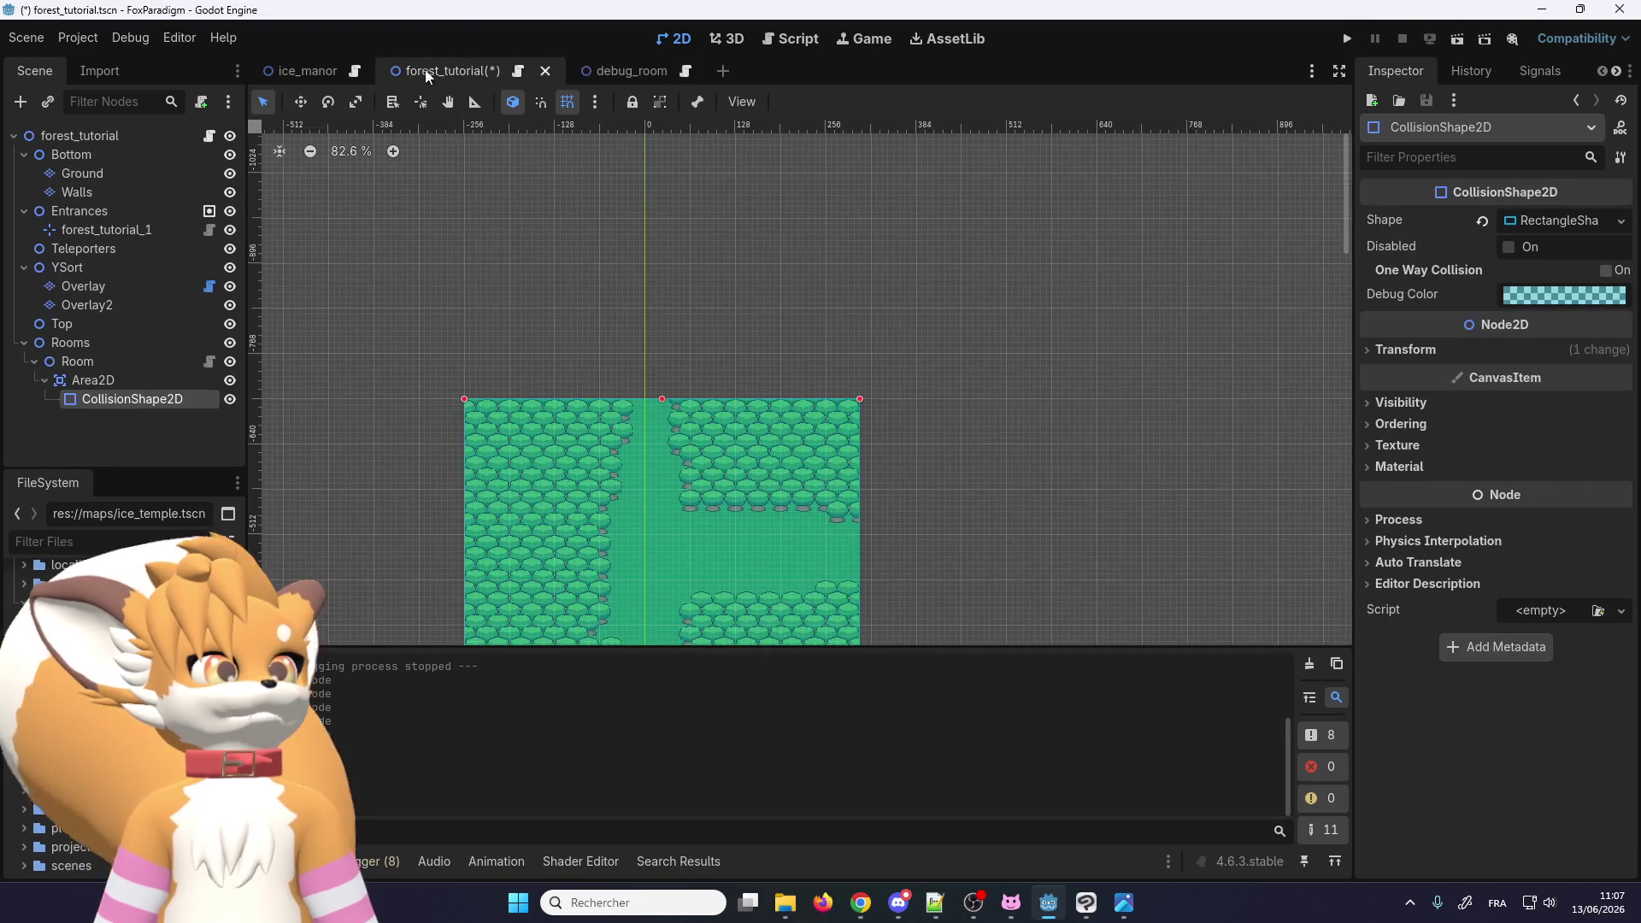
scroll(725, 223, "down", 3)
scroll(633, 489, "up", 2)
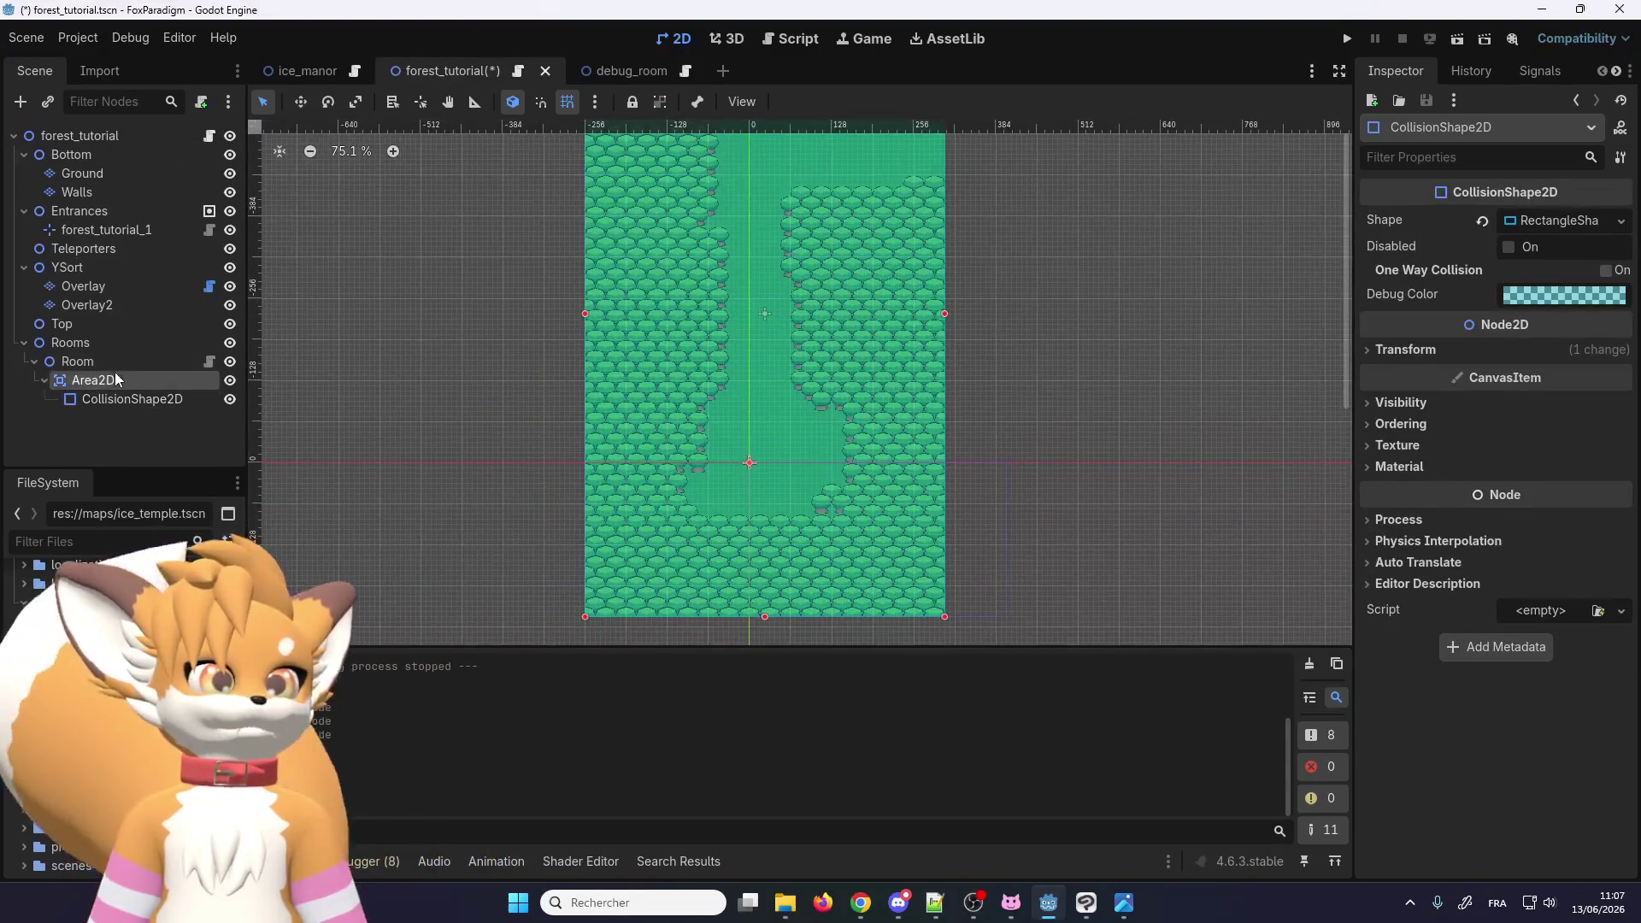
Step: Set the forest Room's Area2D collision mask to 9, then save and run the game
left_click(117, 380)
left_click(1409, 439)
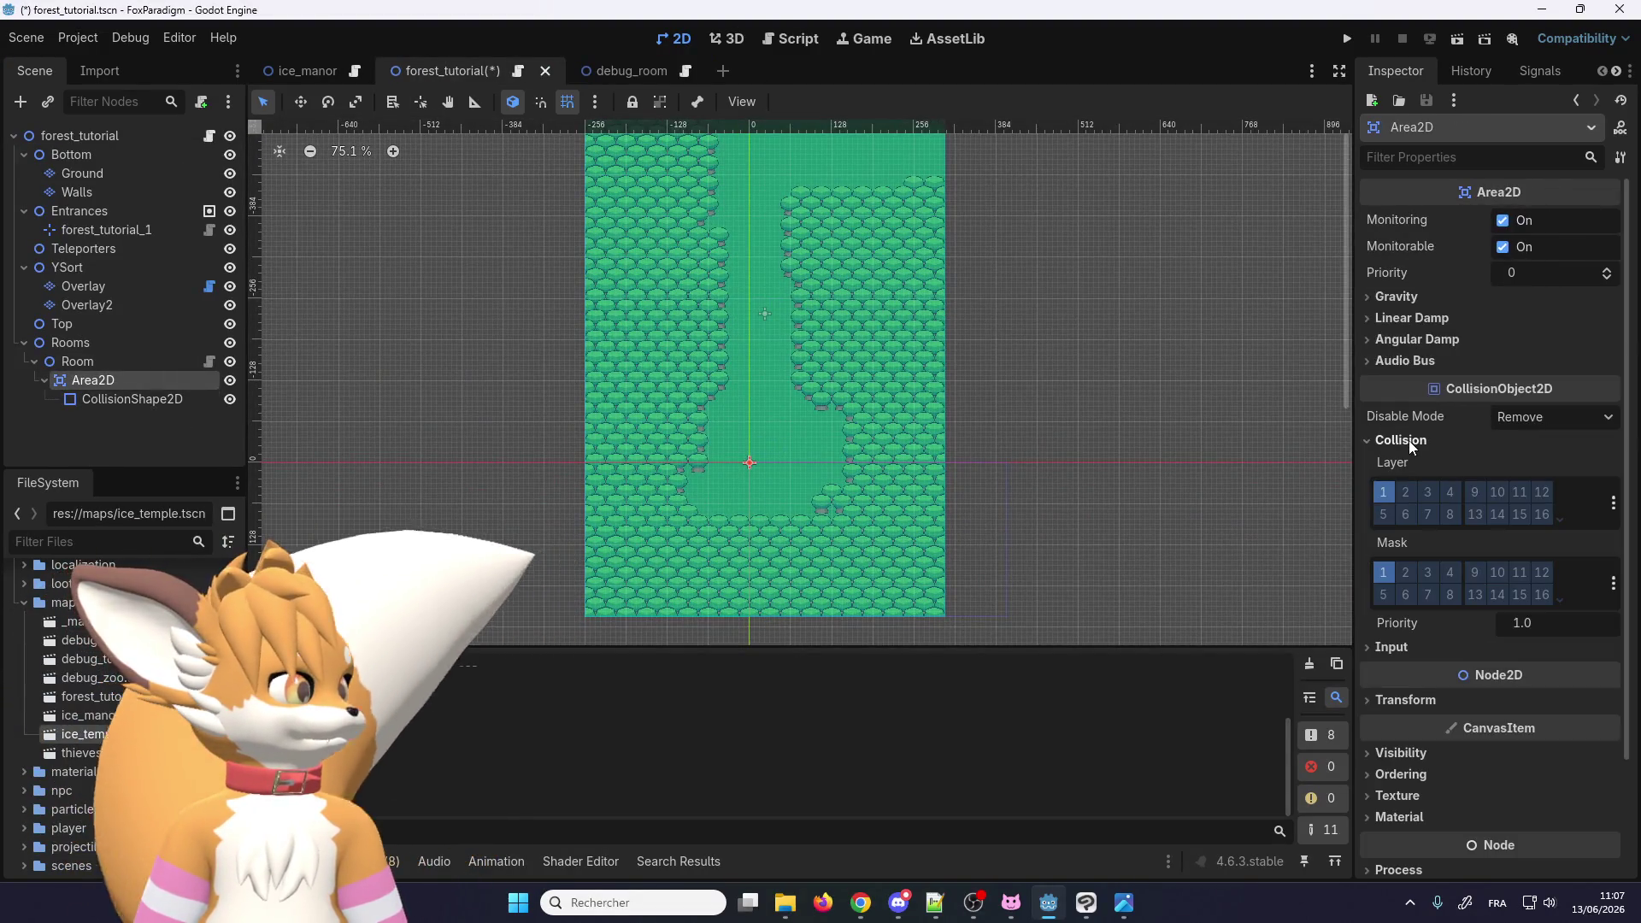
left_click(1473, 572)
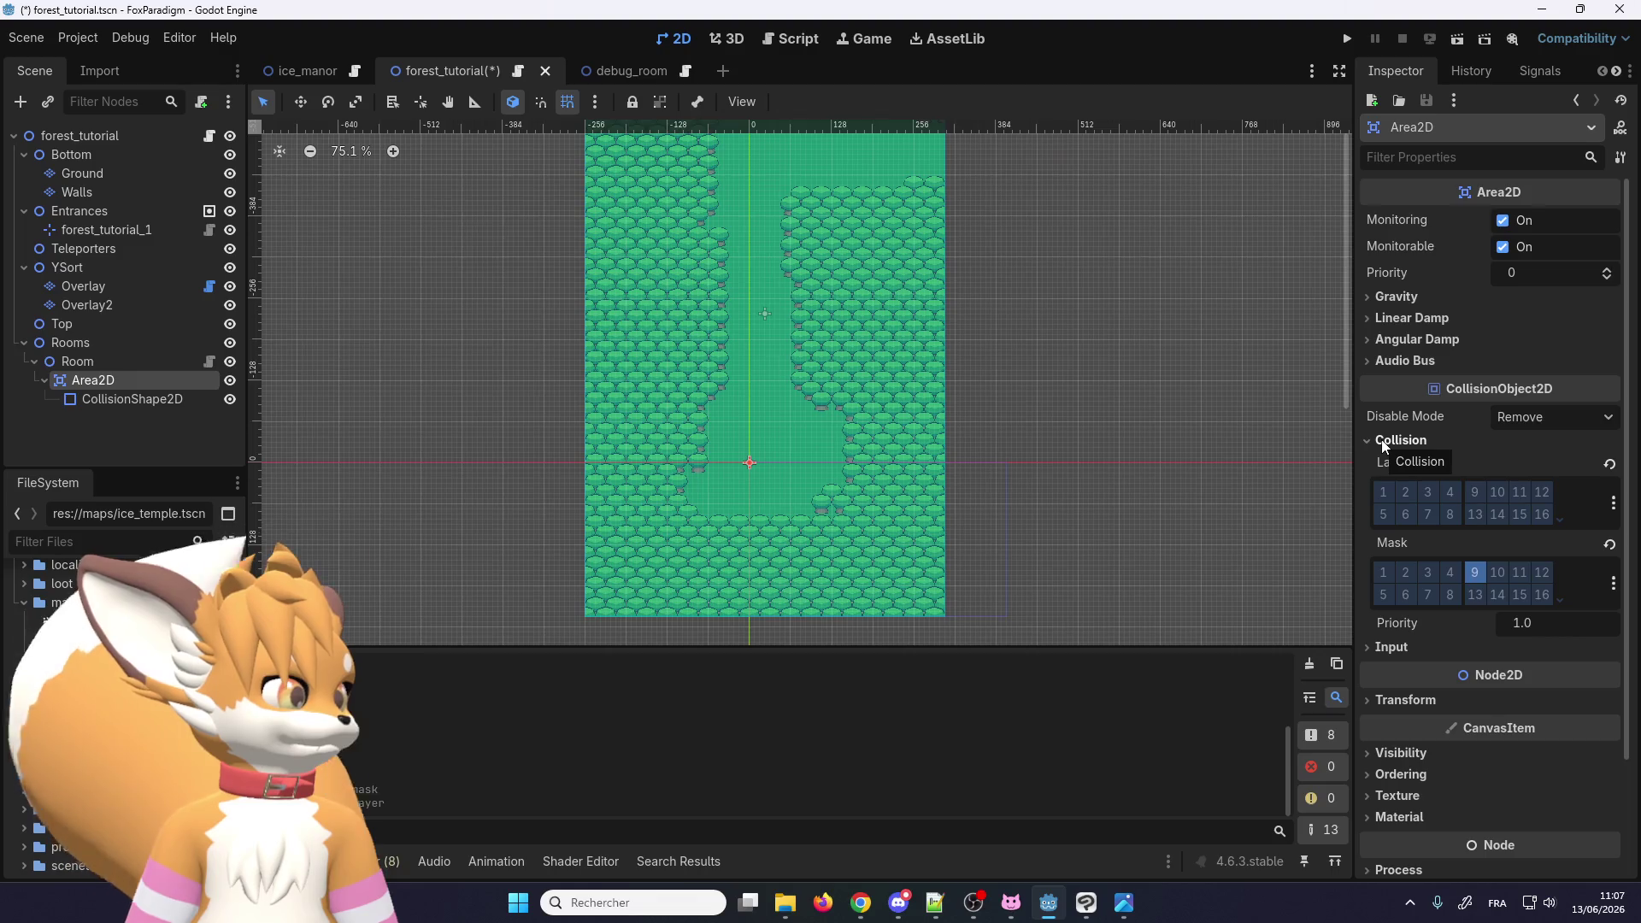
left_click(1346, 39)
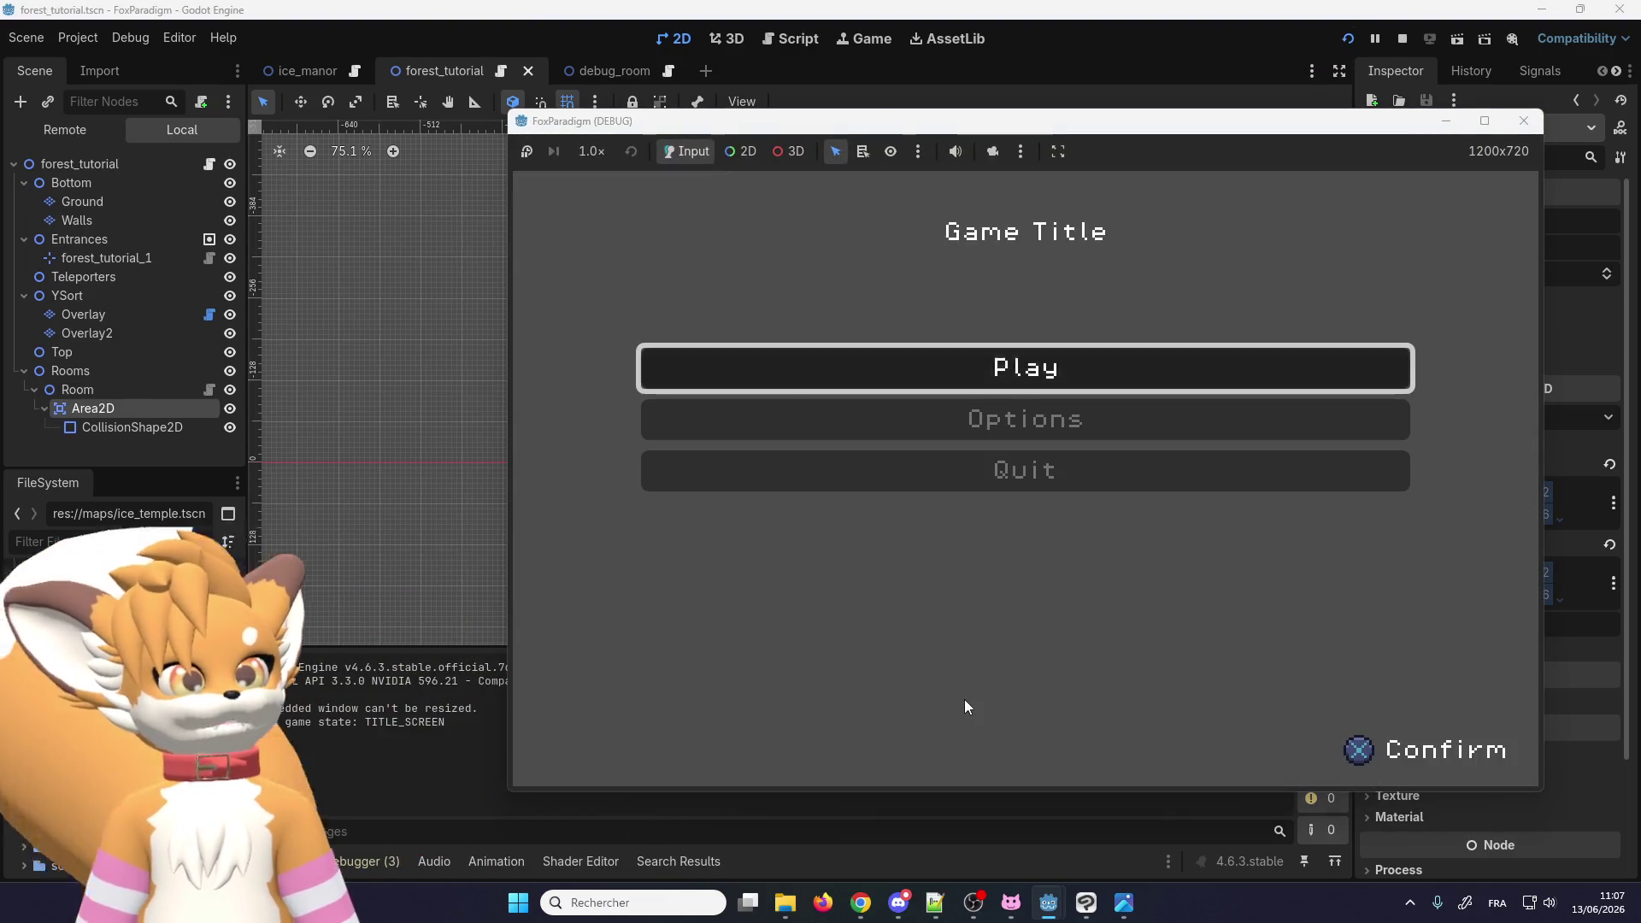
Step: Start the game and walk the fox north up the forest path
key("Return")
key("Return")
key("Down")
key("Left")
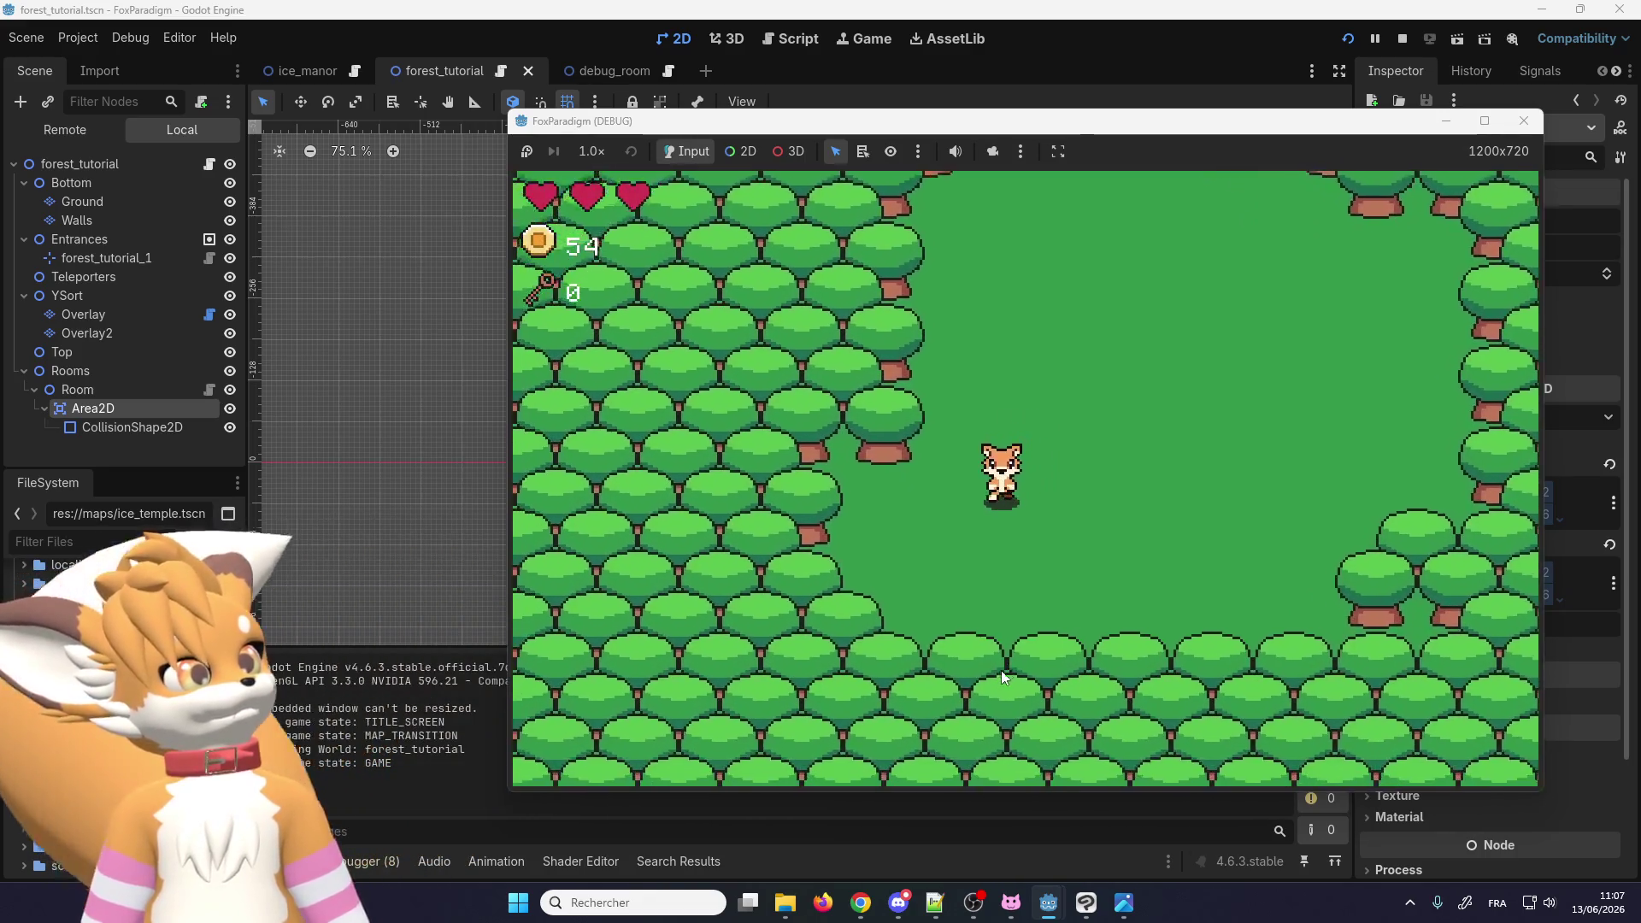
key("Down")
key("Right")
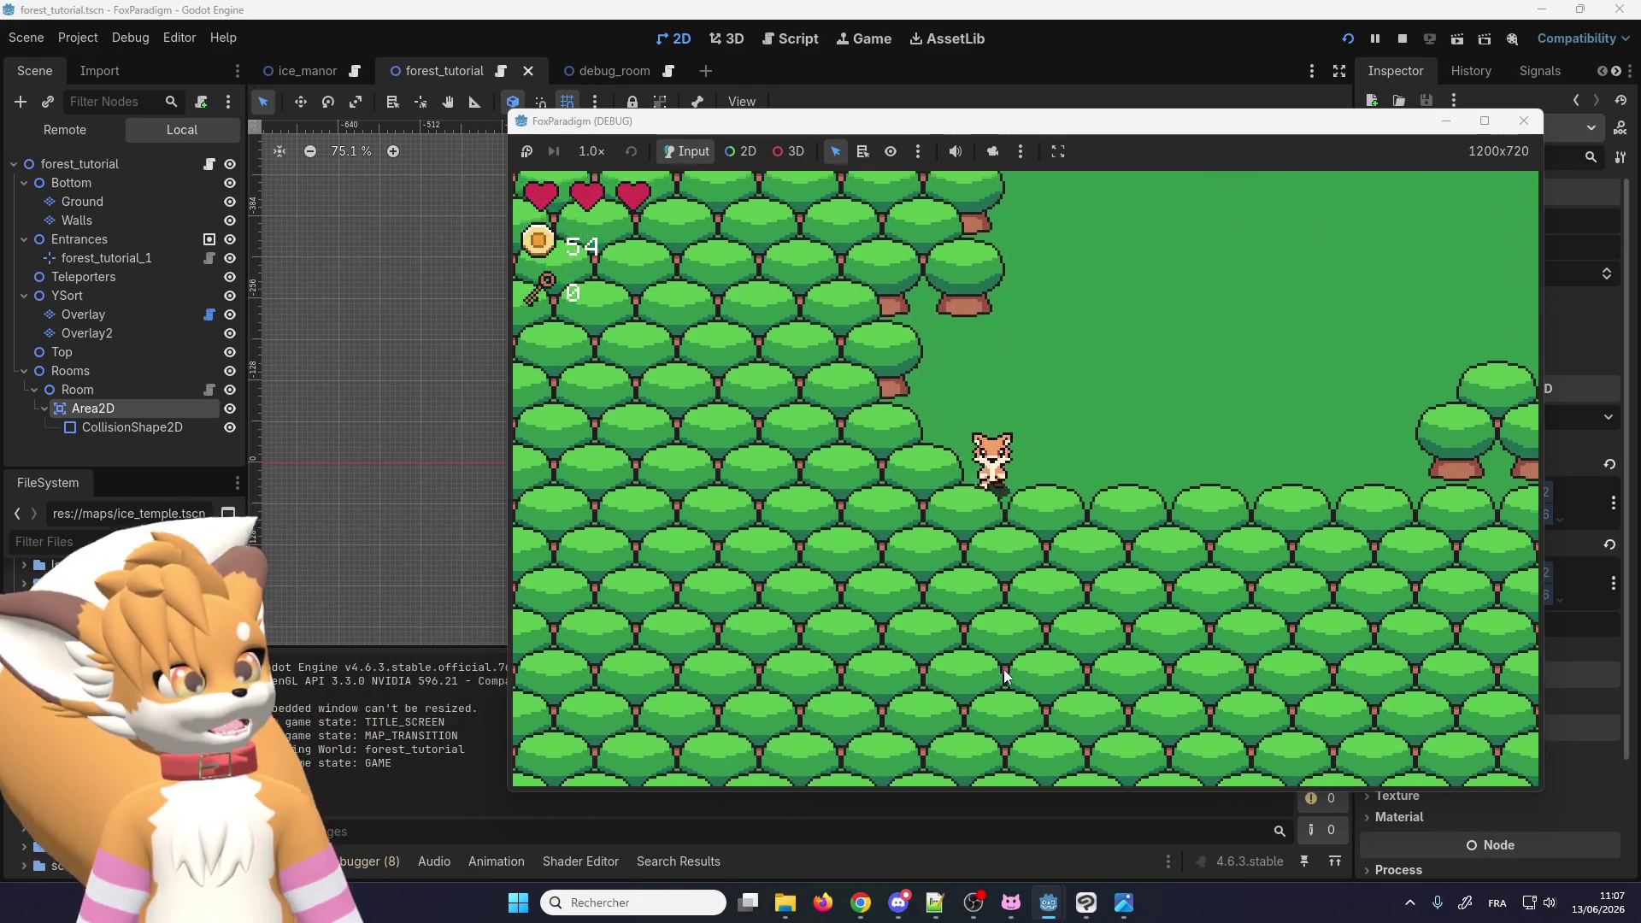
key("Left")
key("Up")
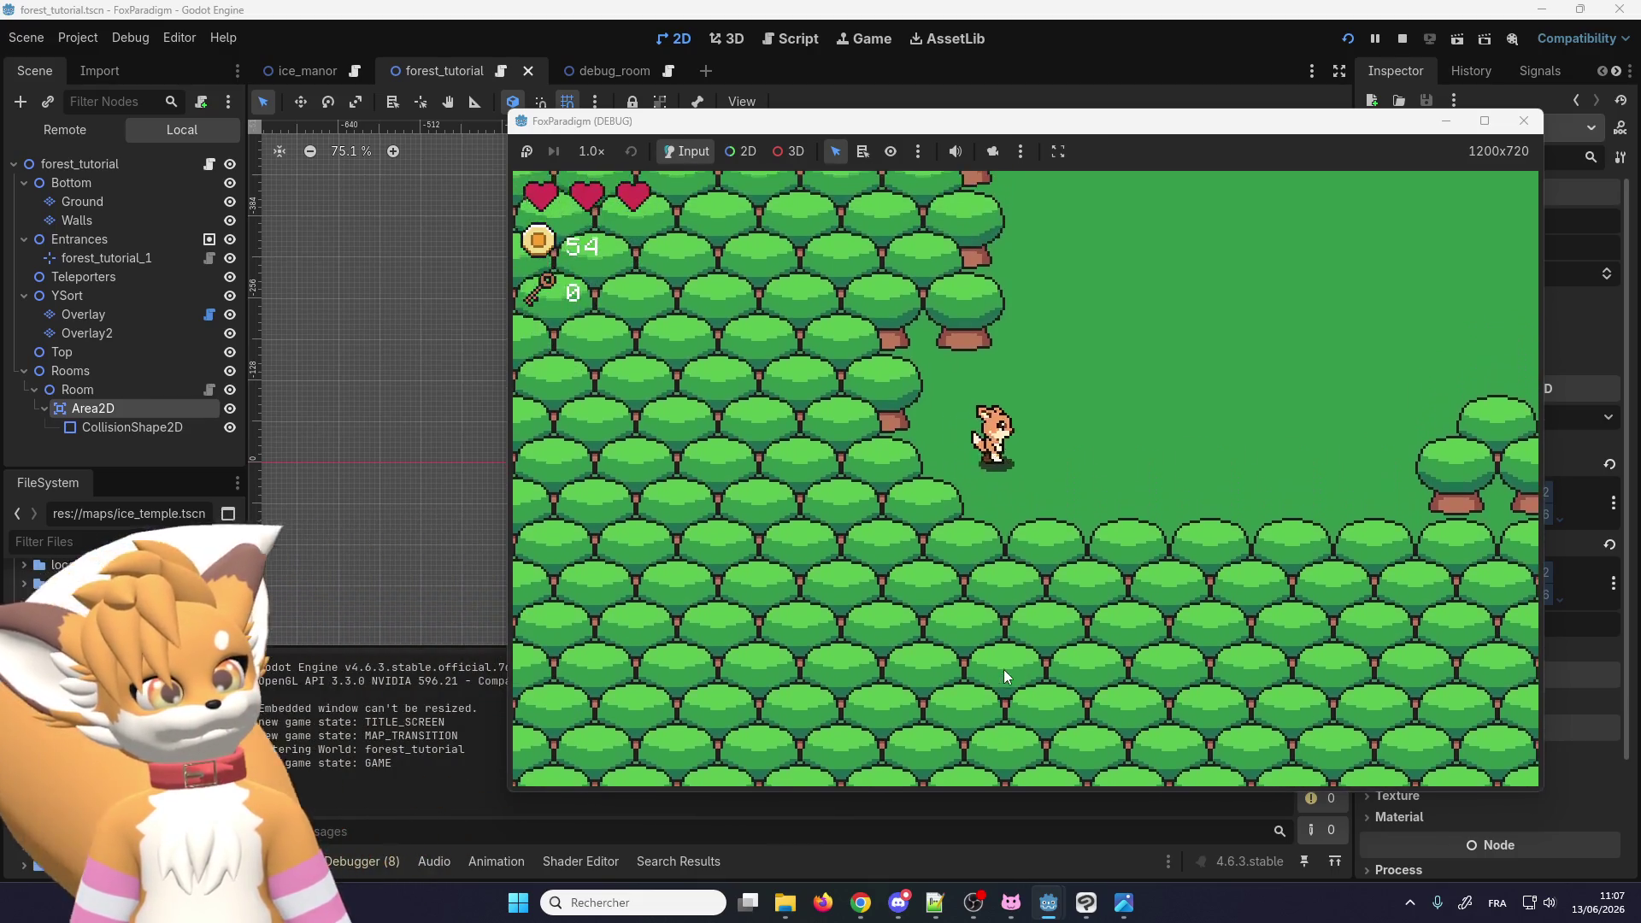
key("Right")
key("Right")
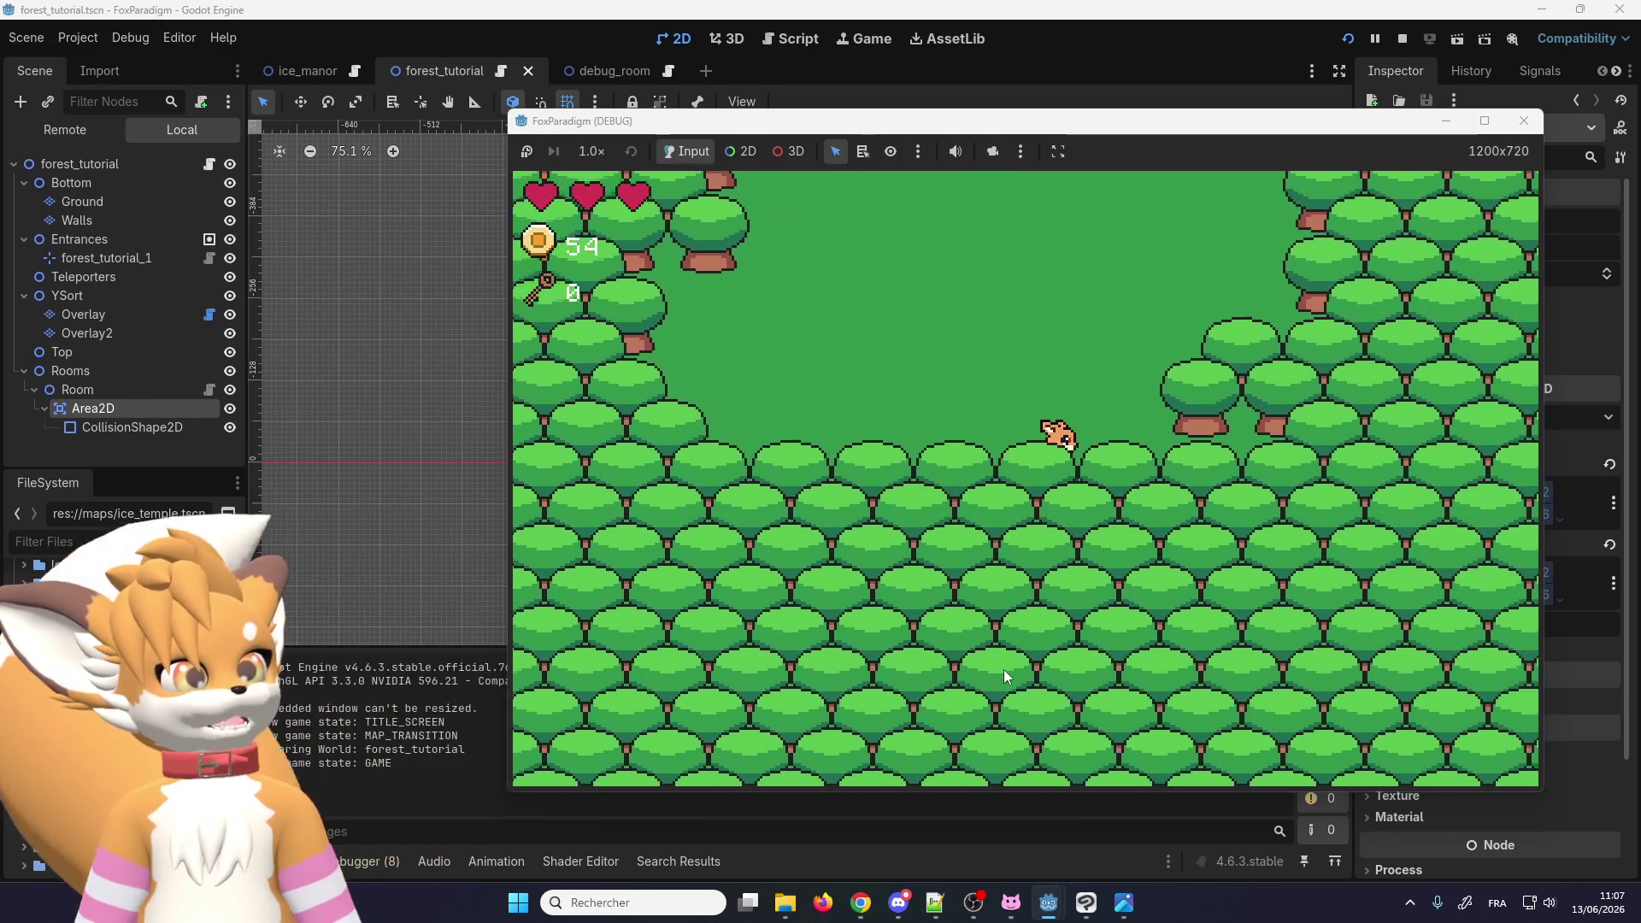
key("Up")
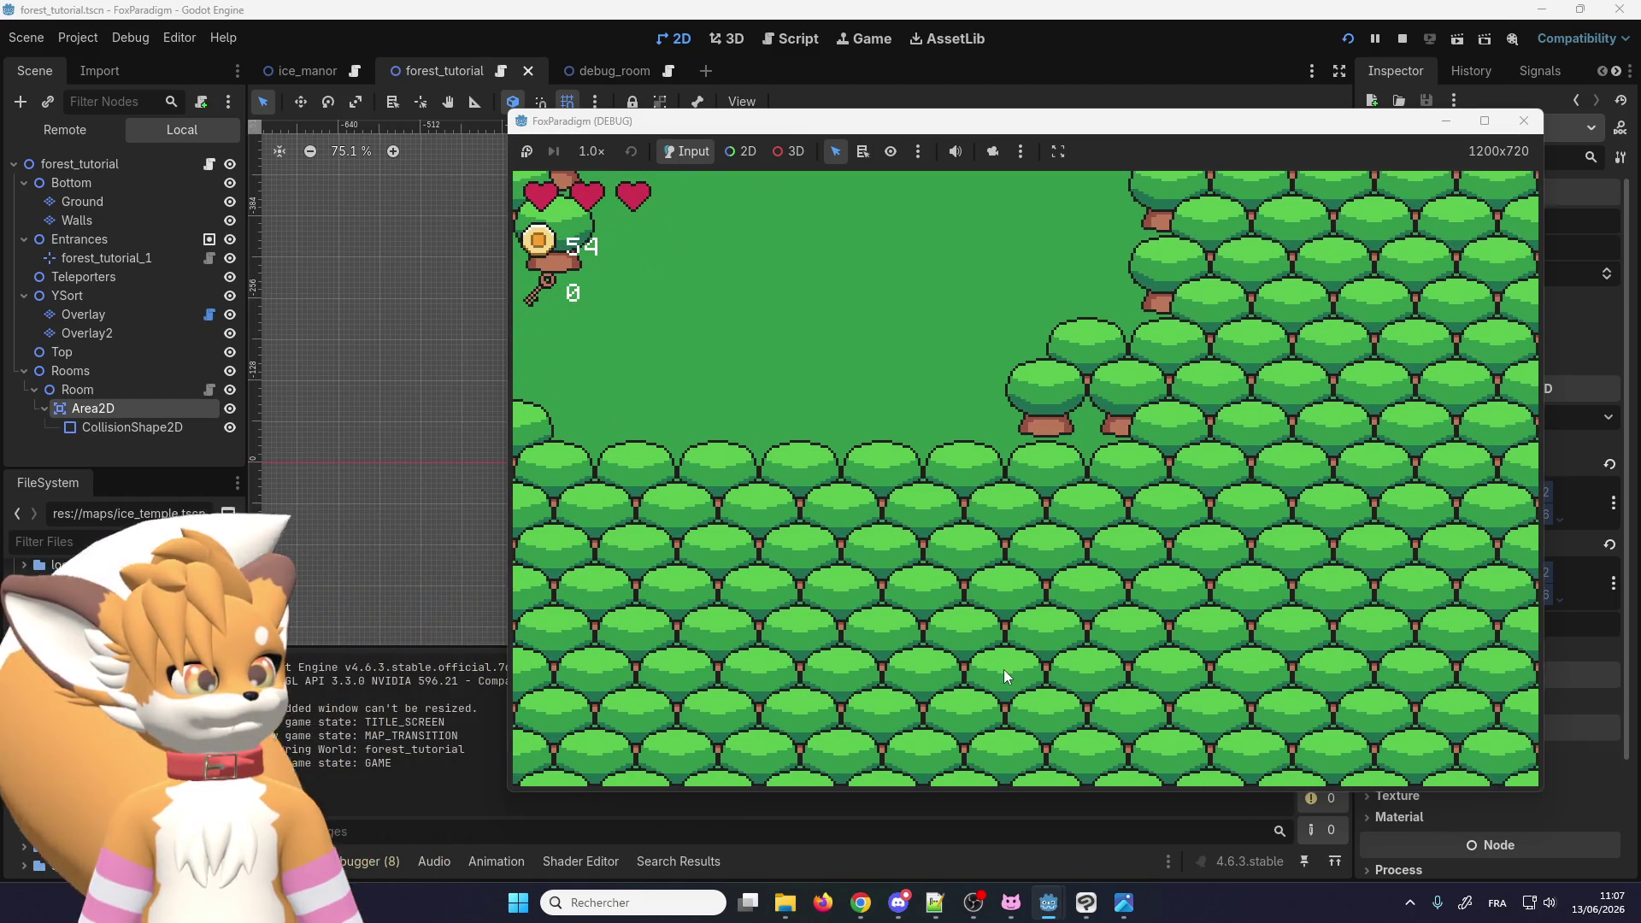
key("Left")
key("Up")
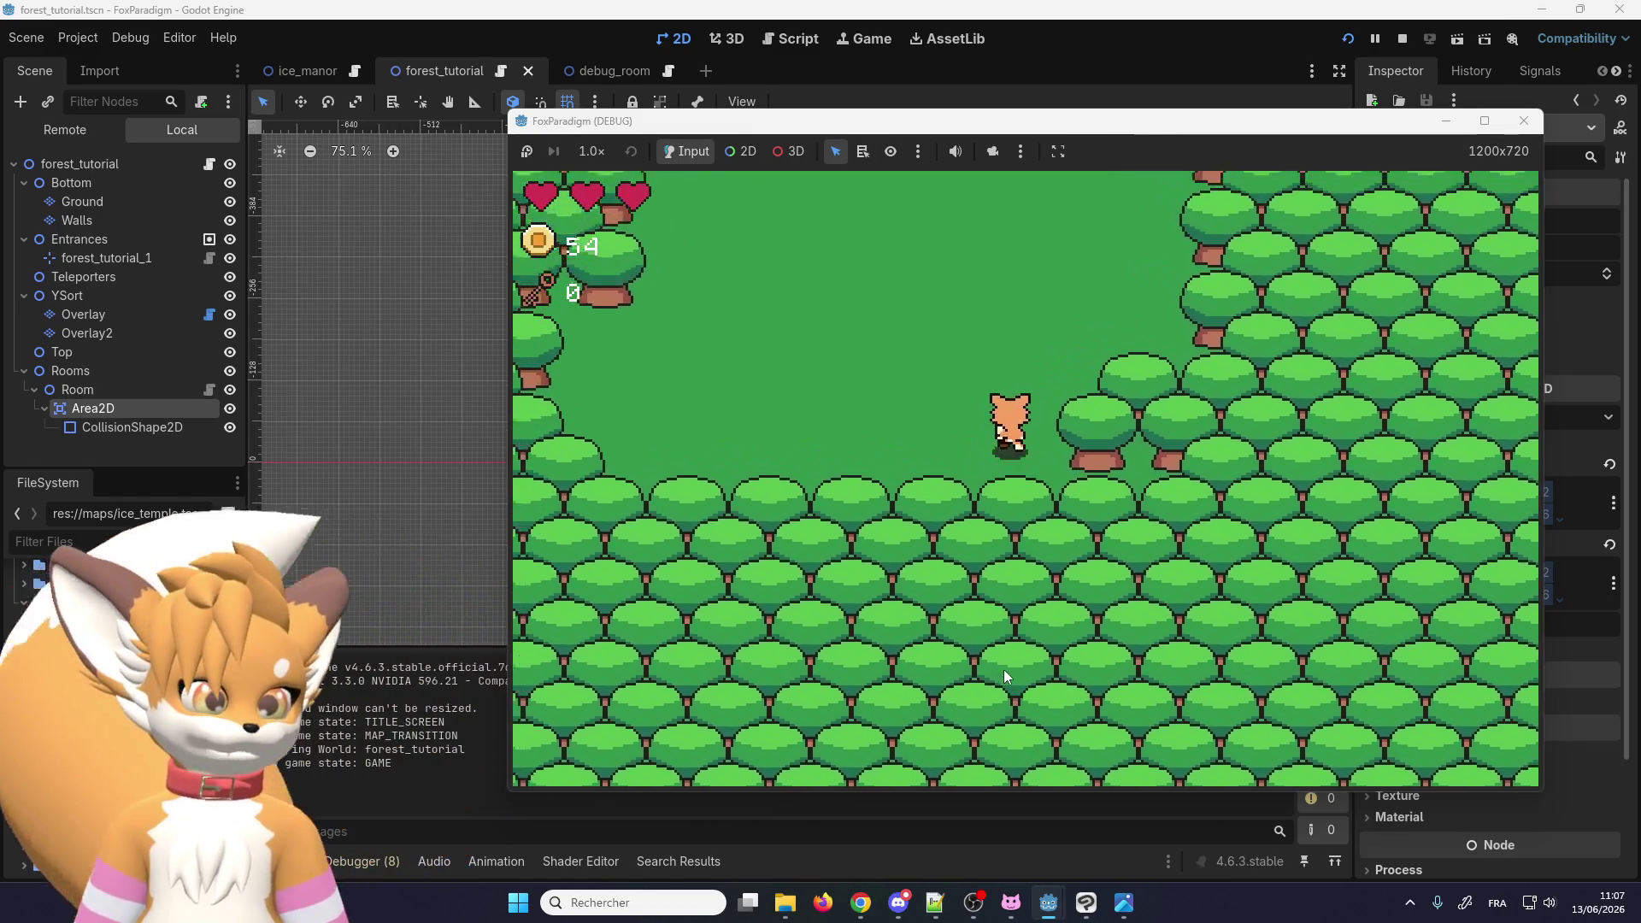
key("Up")
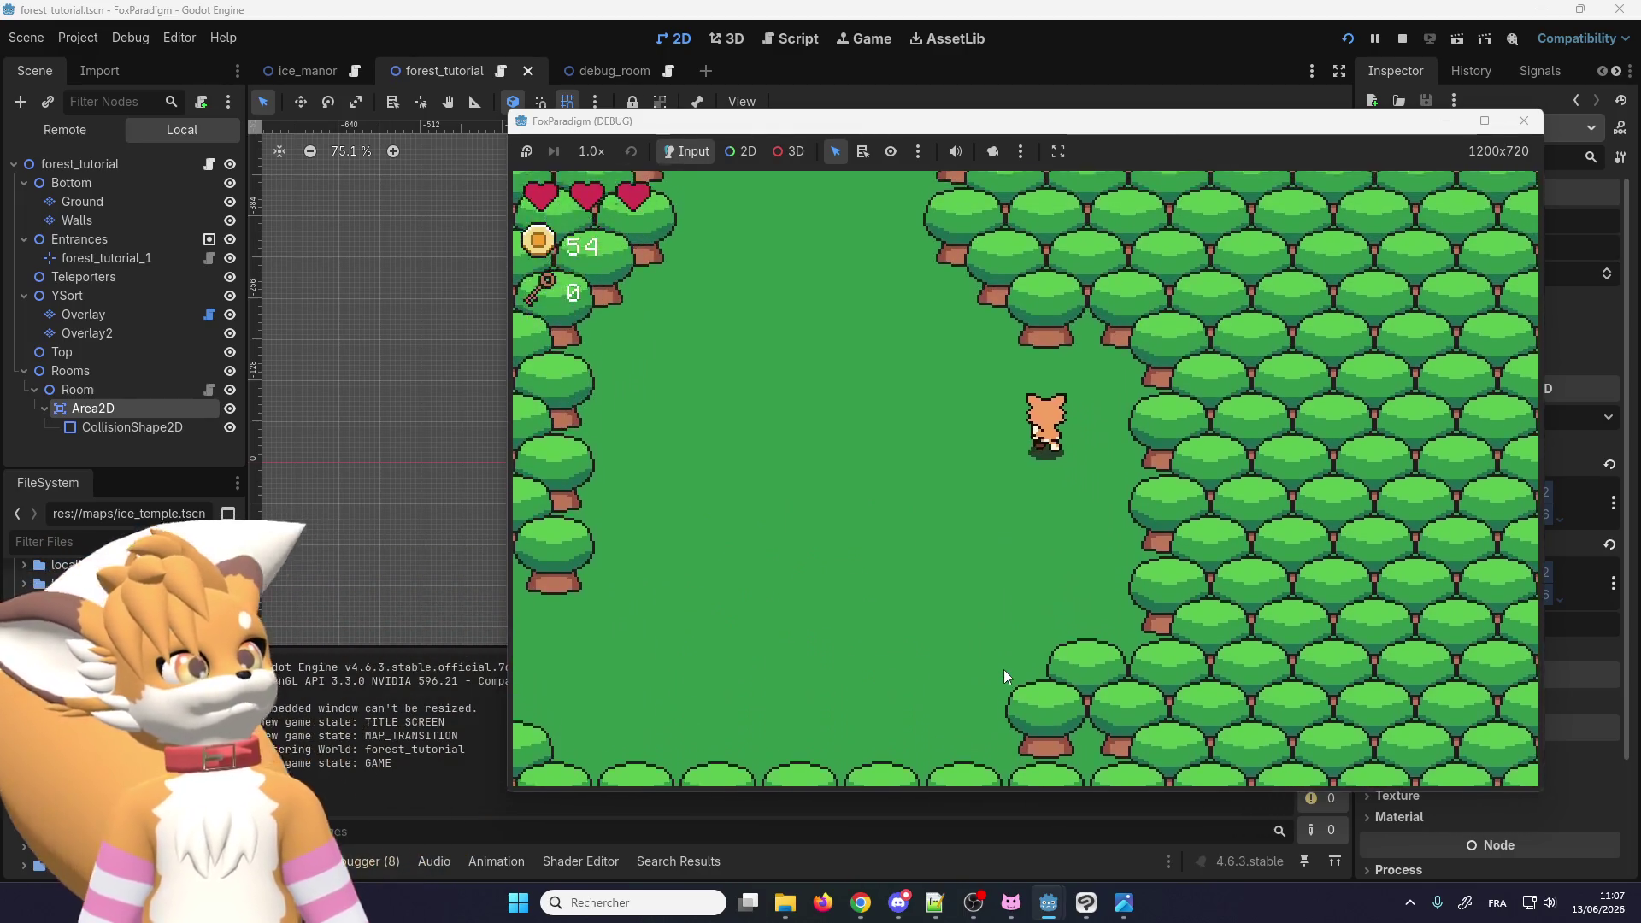
key("Up")
key("Up")
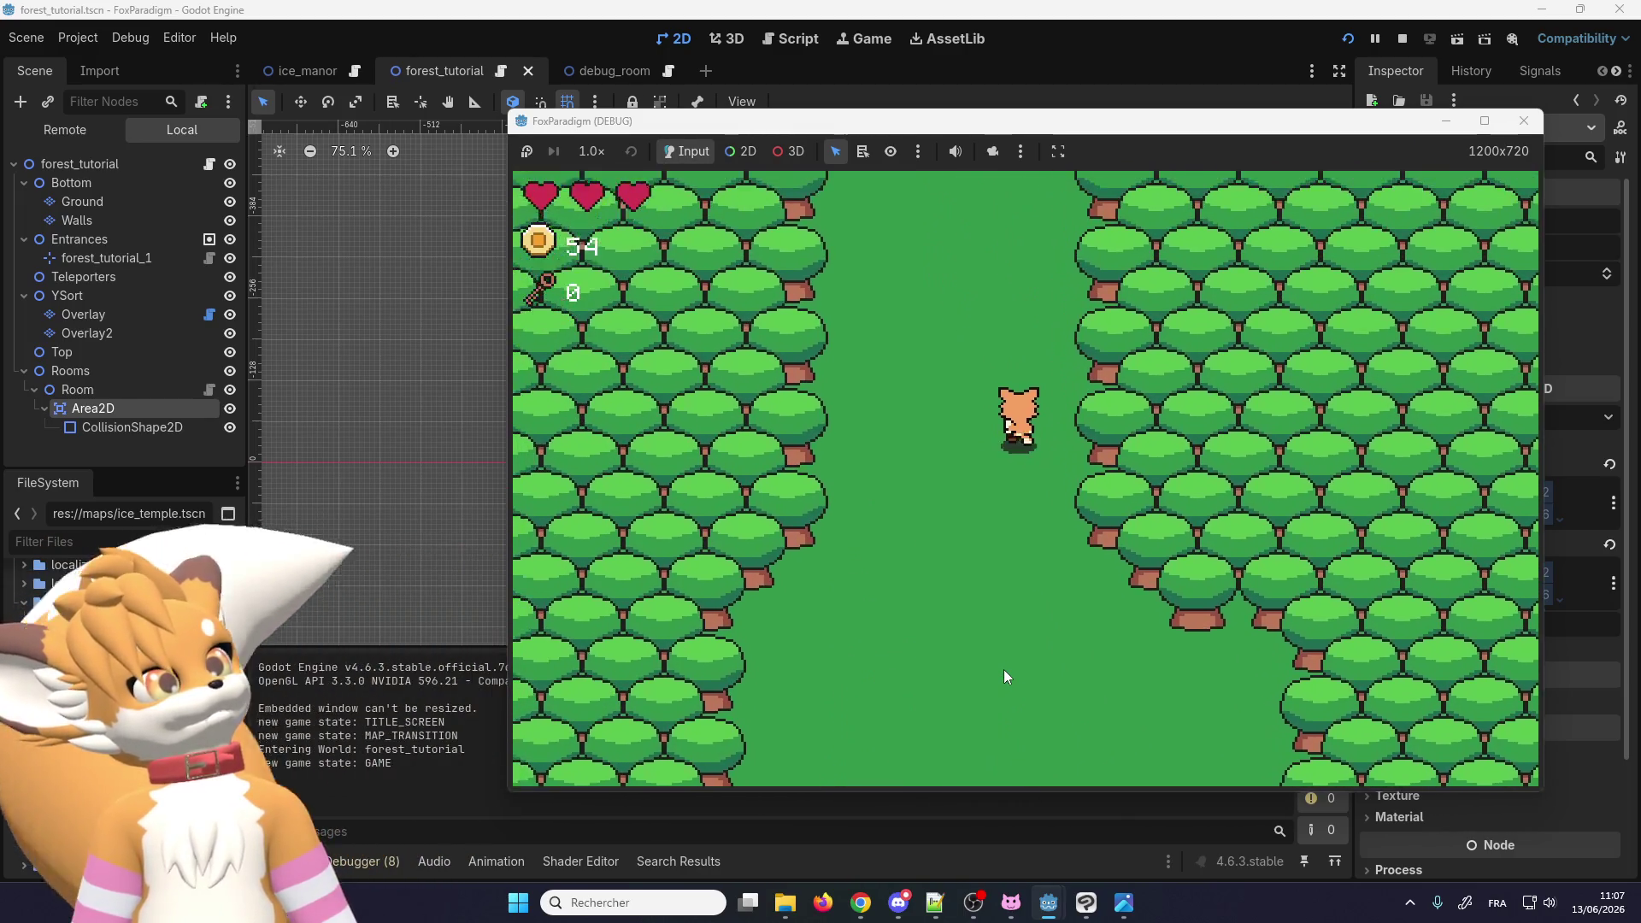
key("Up")
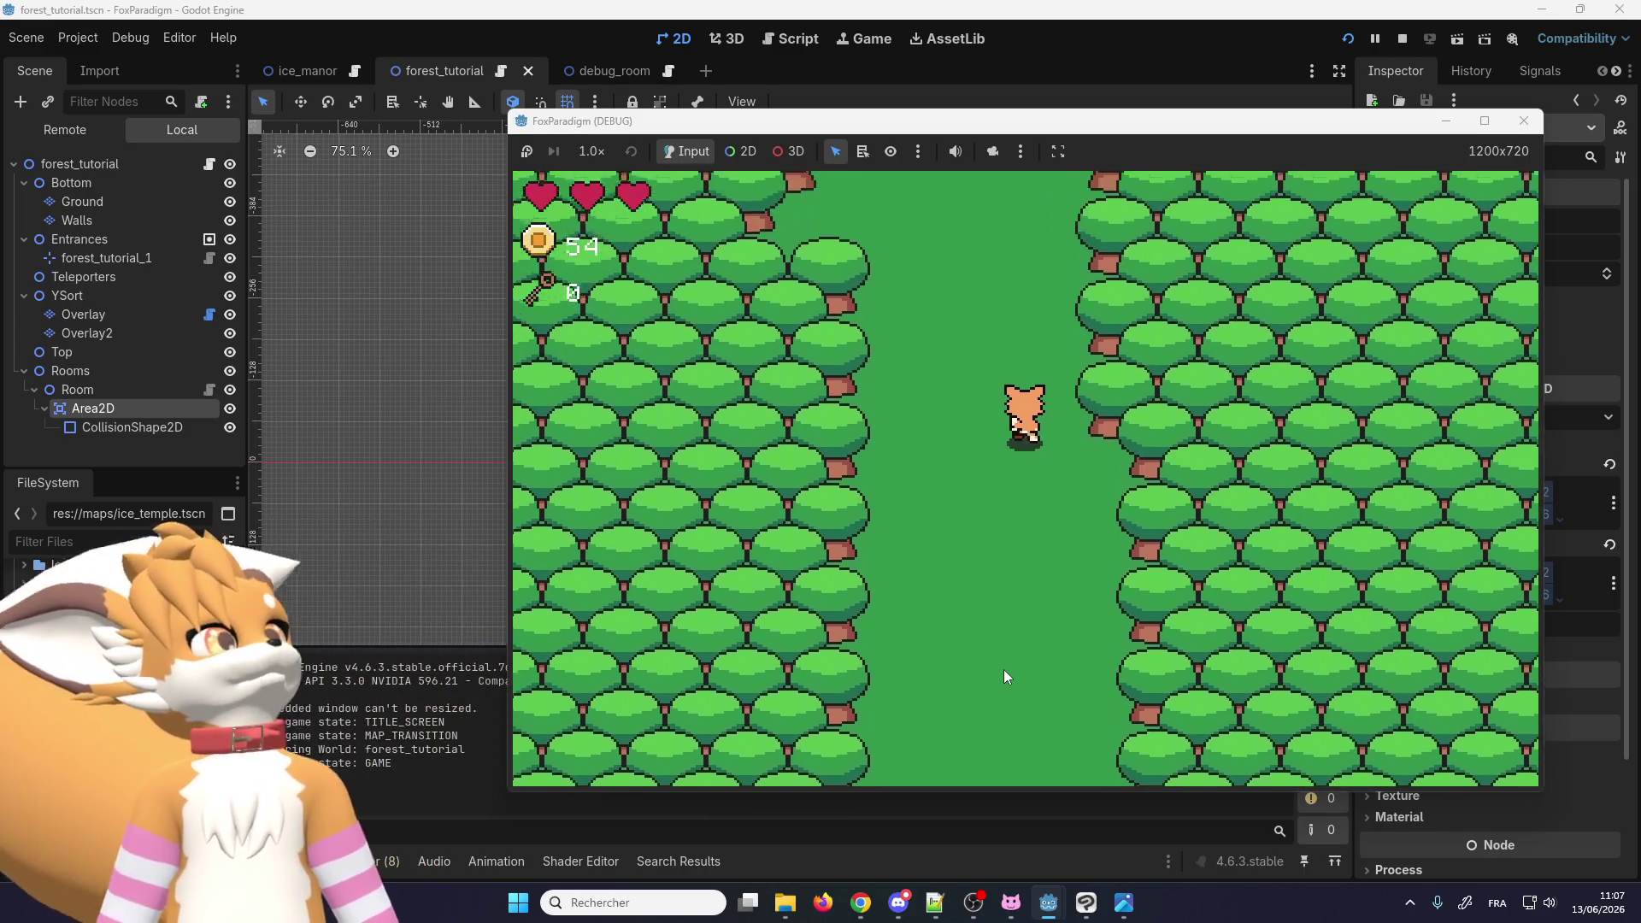
key("Up")
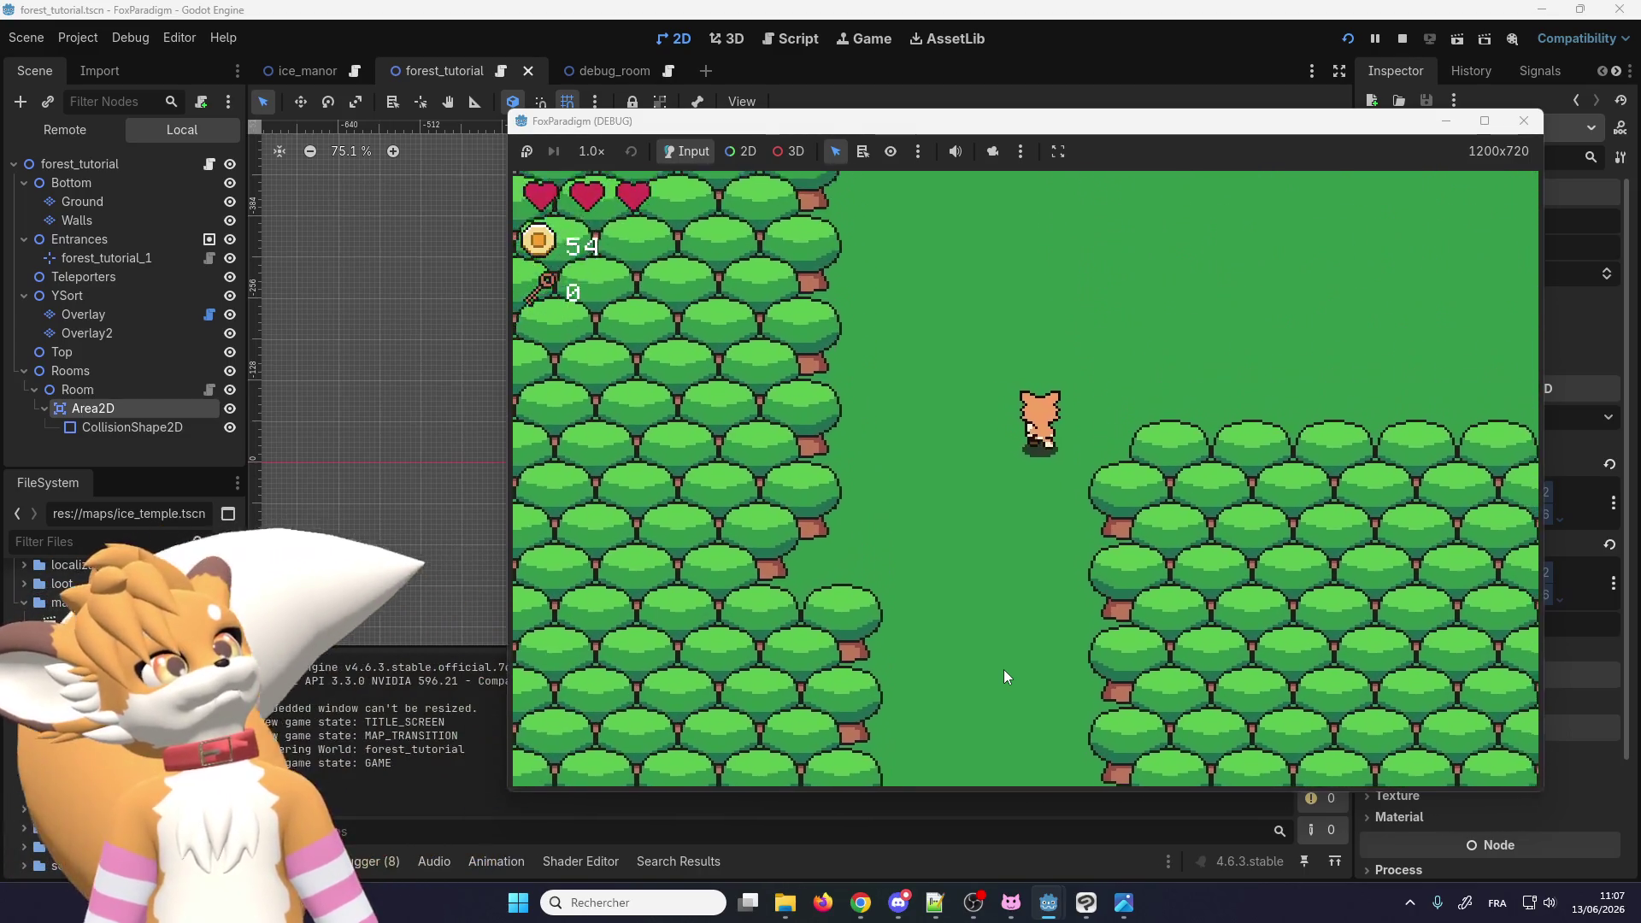
key("Up")
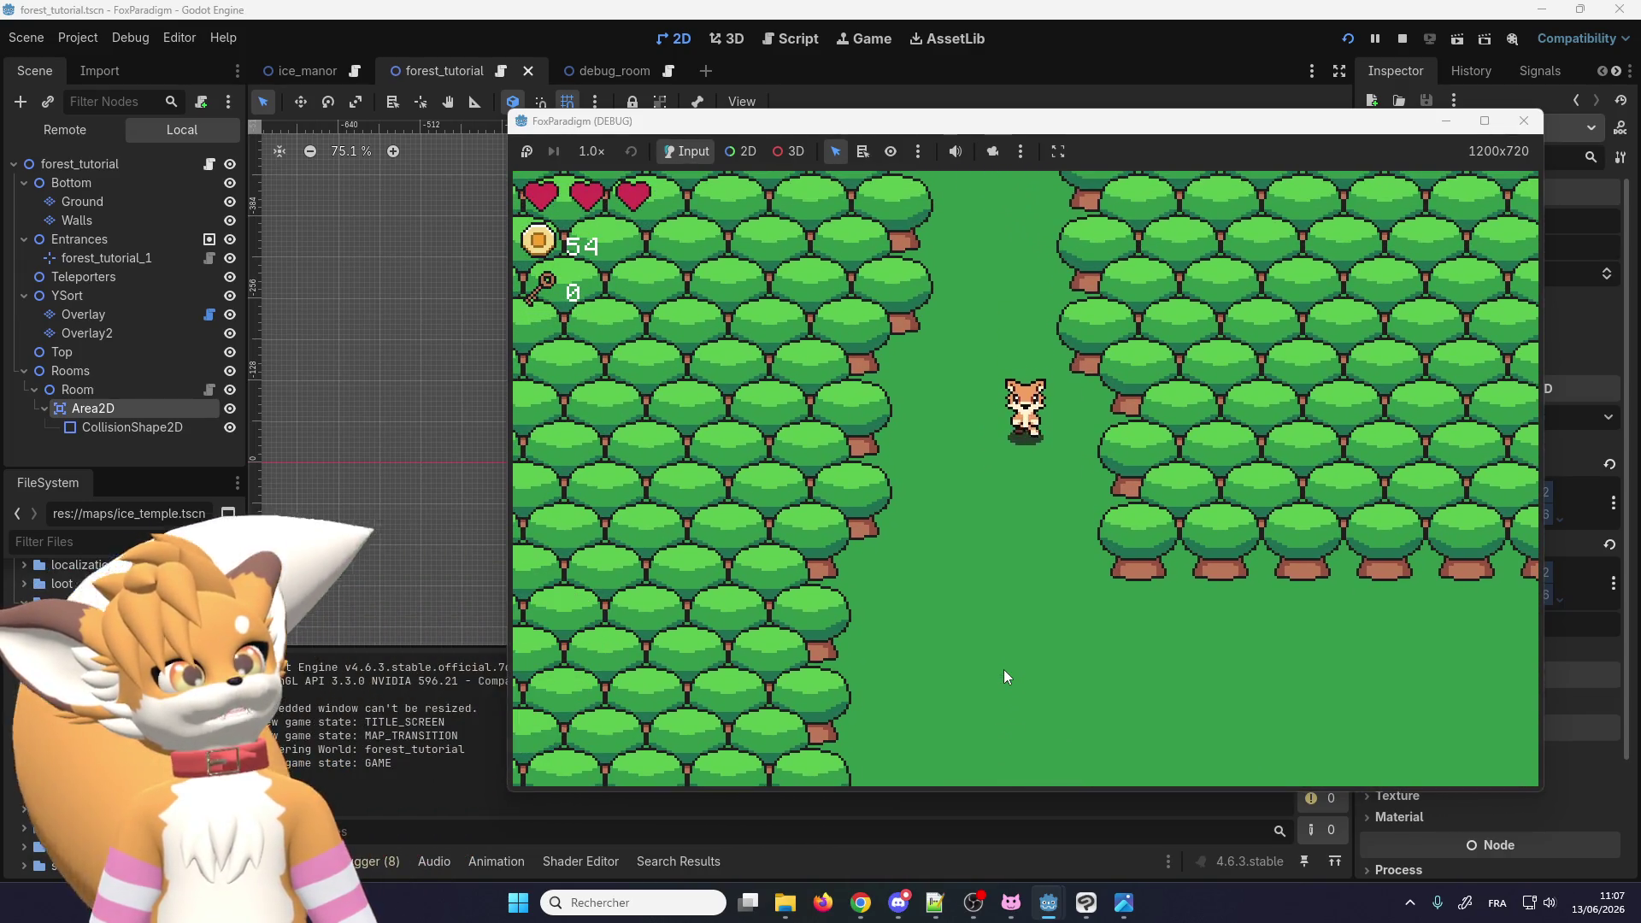
Step: Walk the fox right across the clearing to trigger the room transition, then stop the game
key("Right")
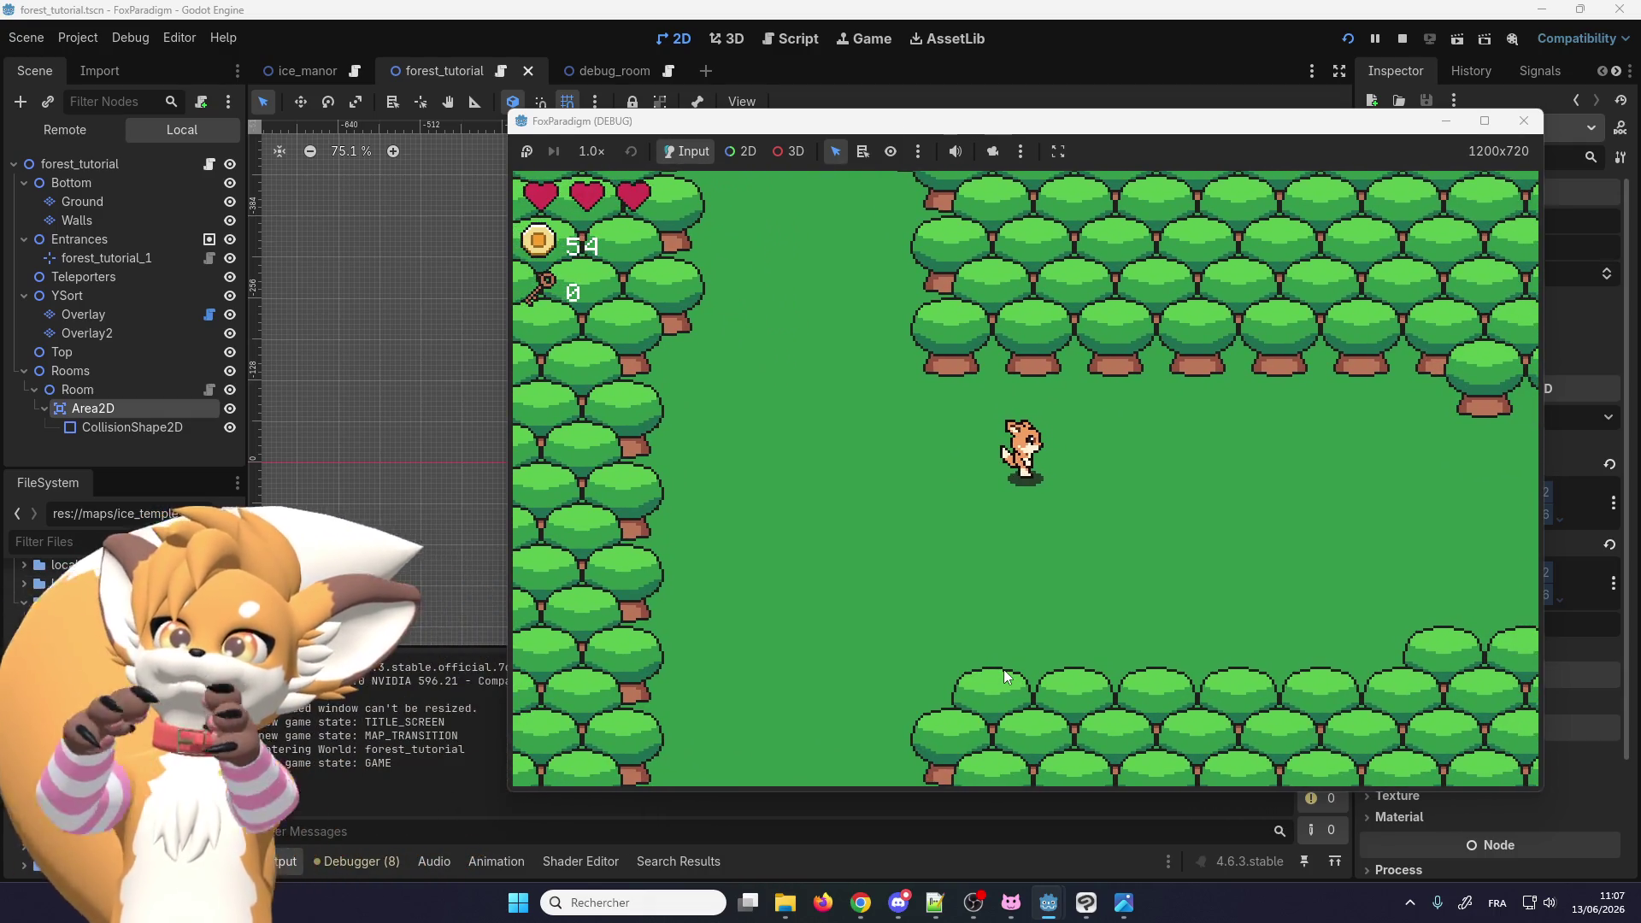
key("Right")
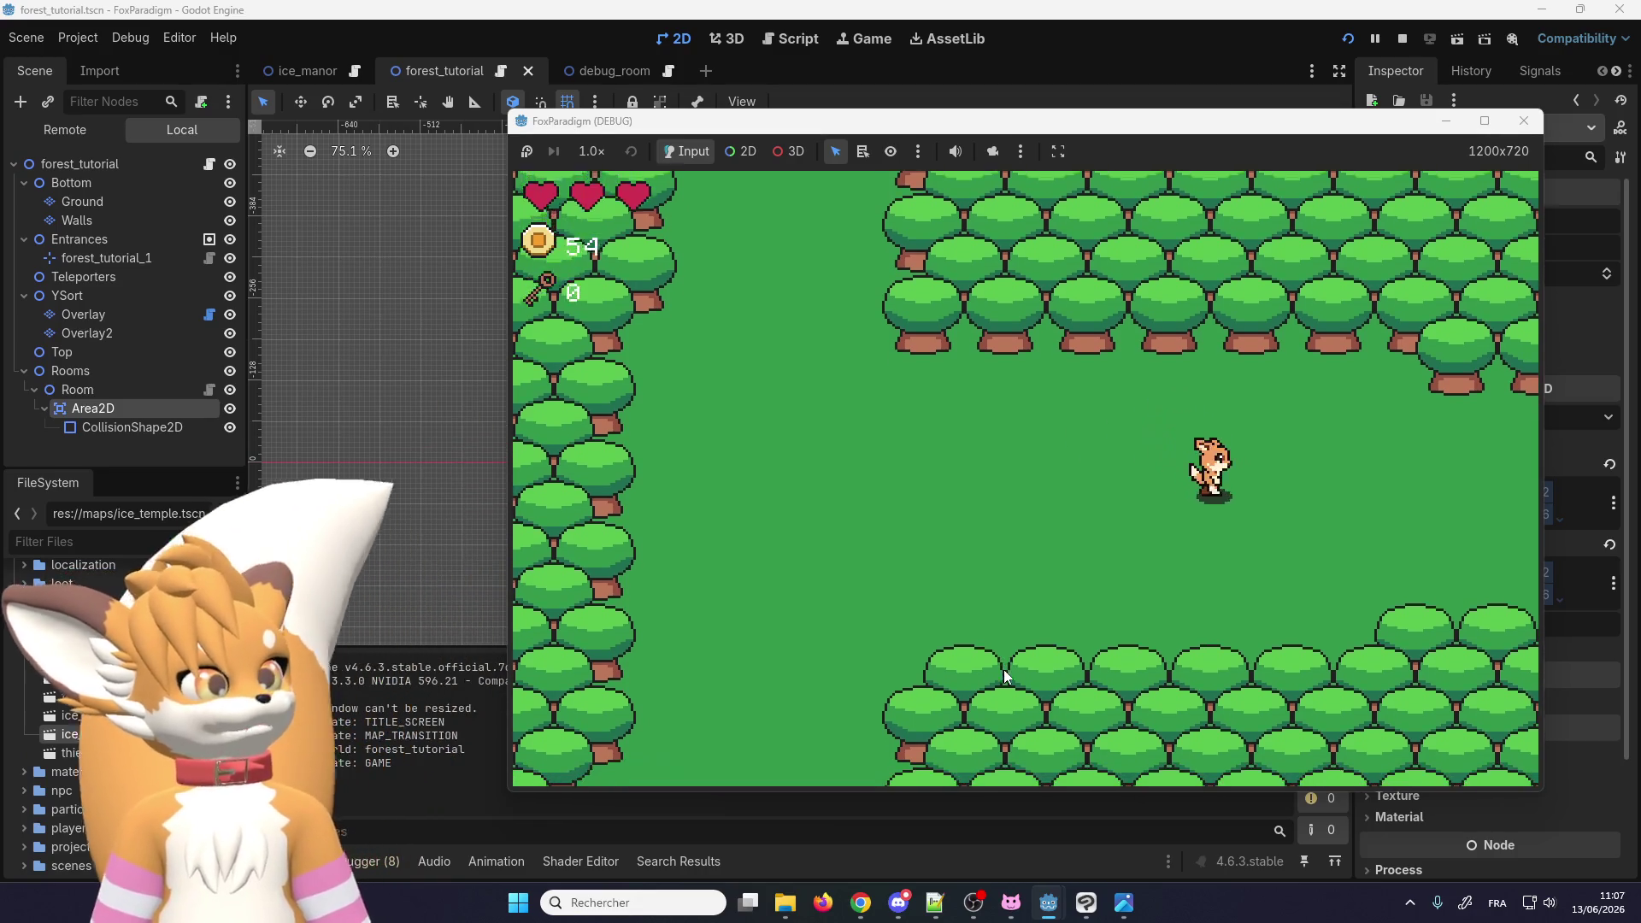
key("Right")
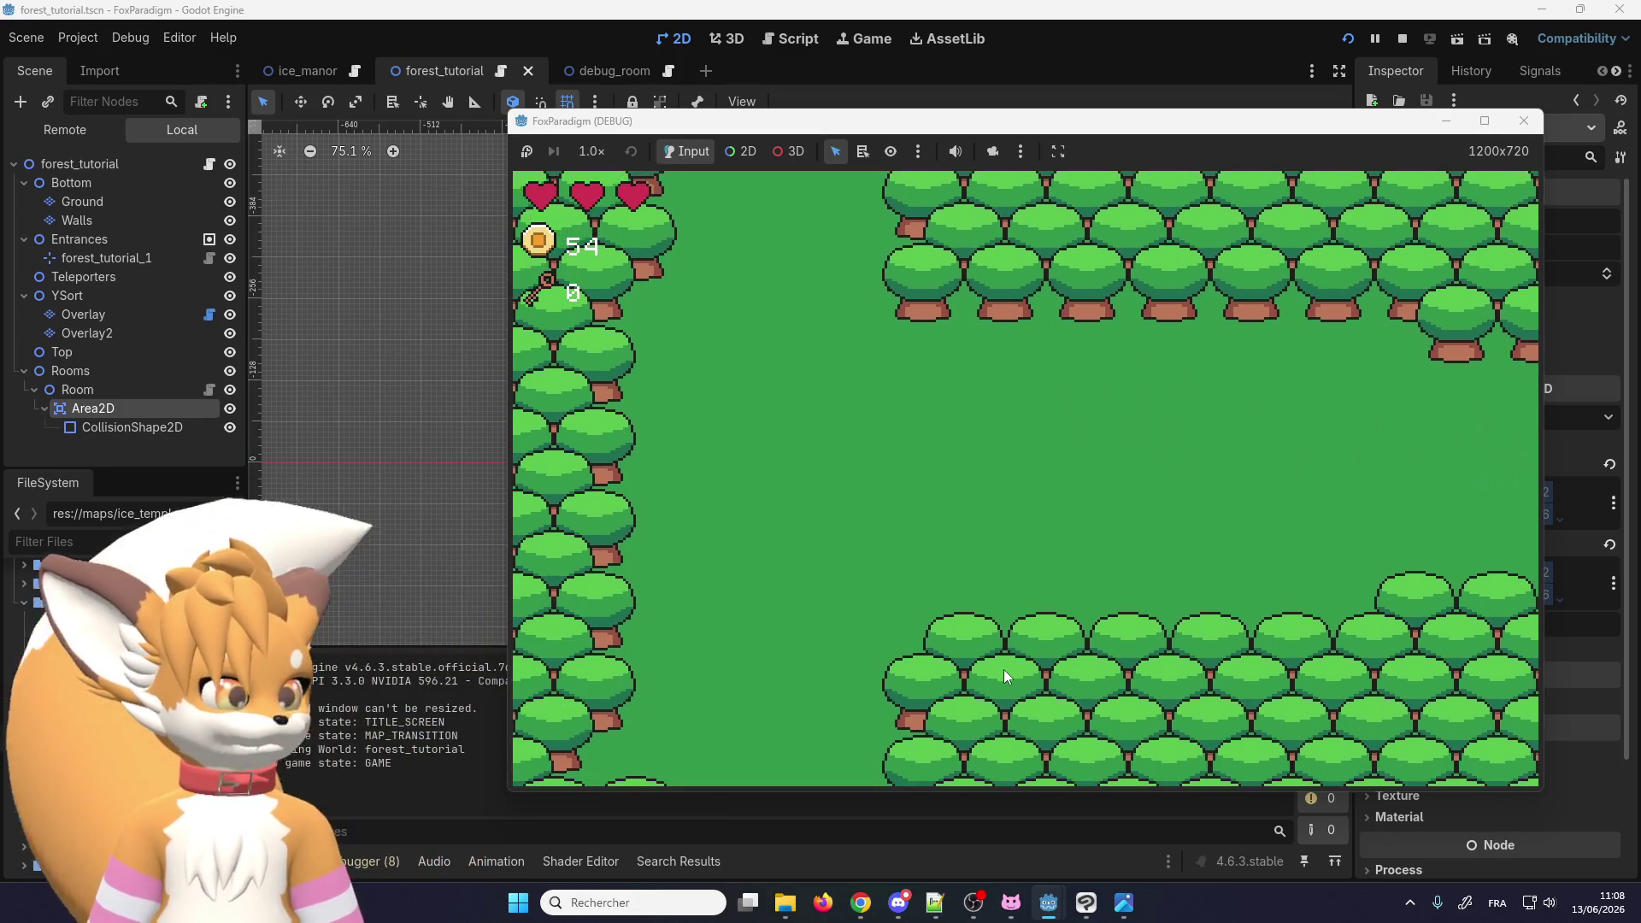
key("Down")
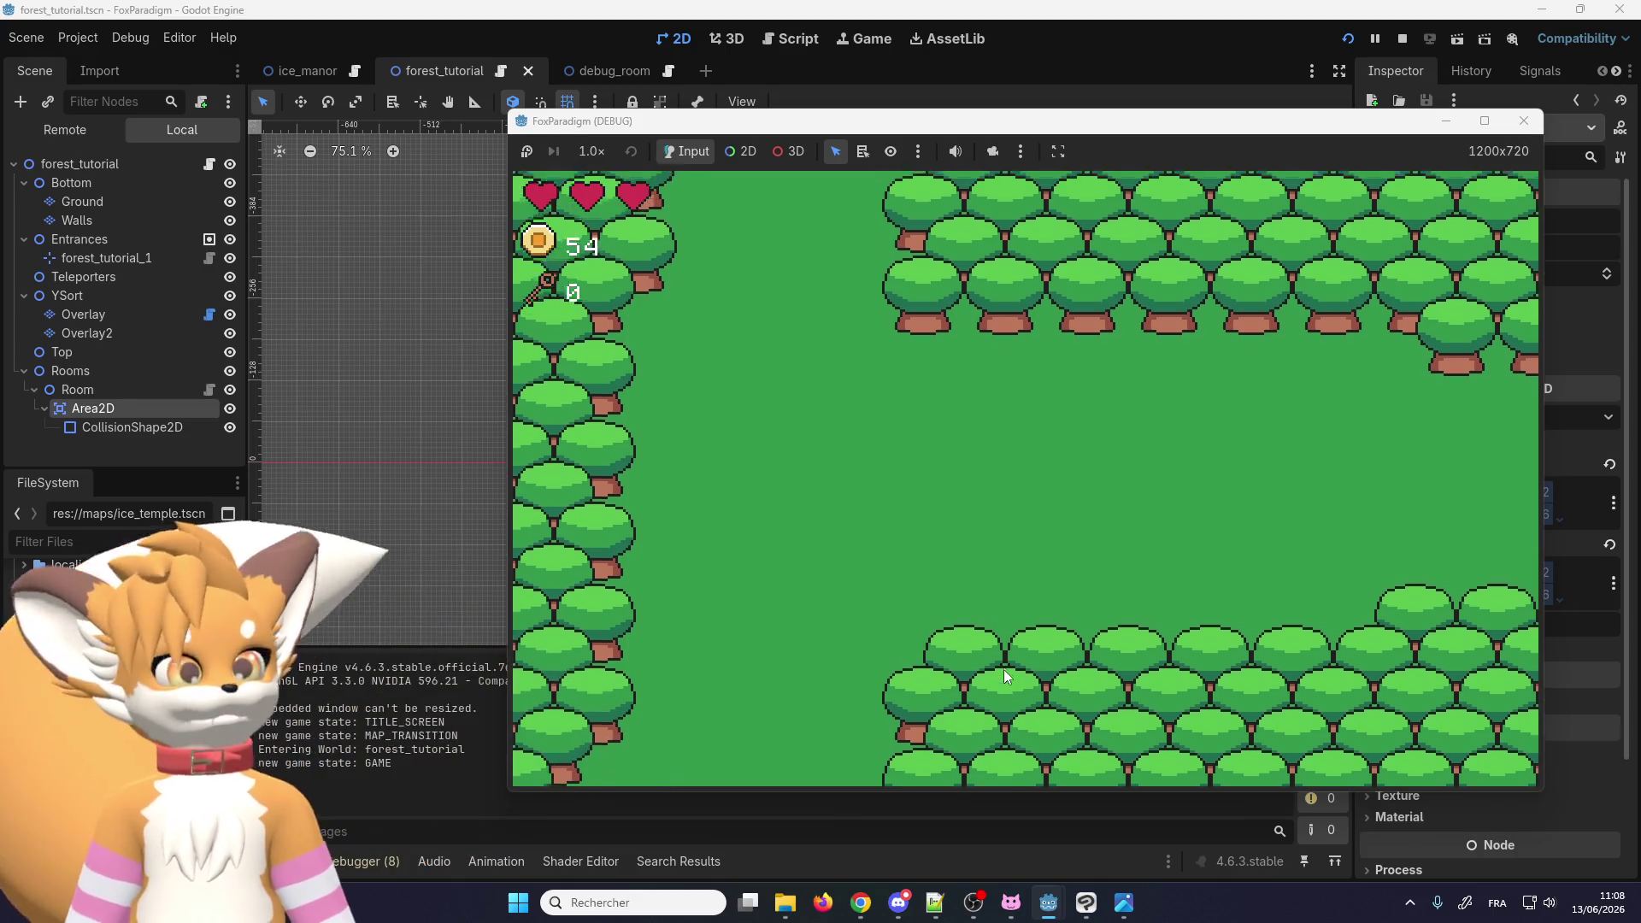
key("Up")
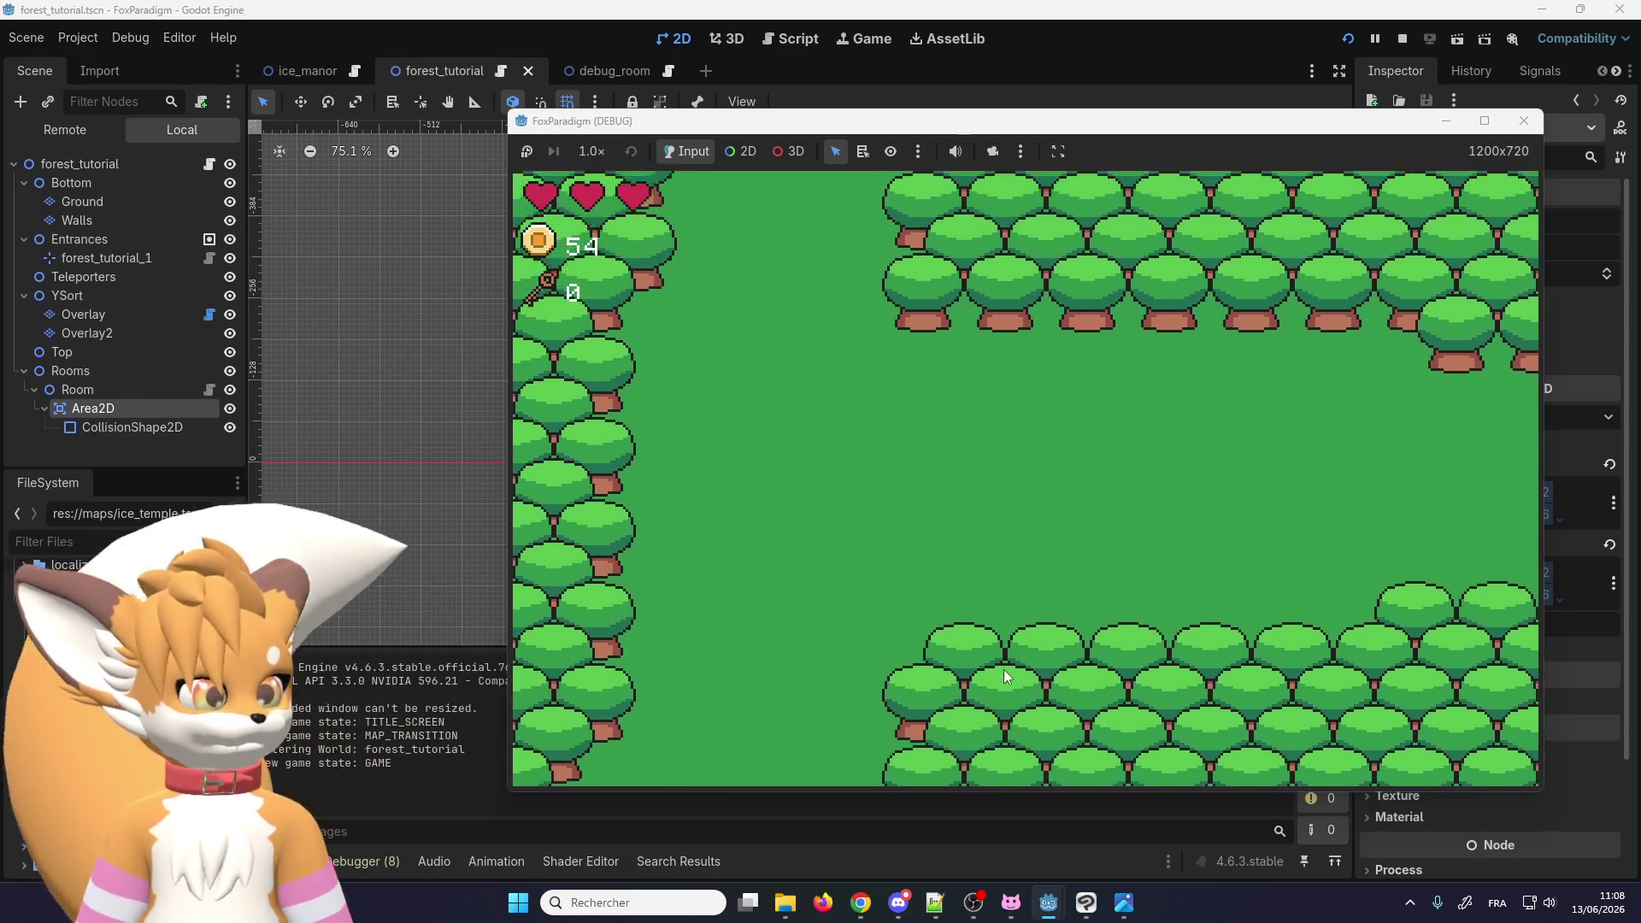
key("Down")
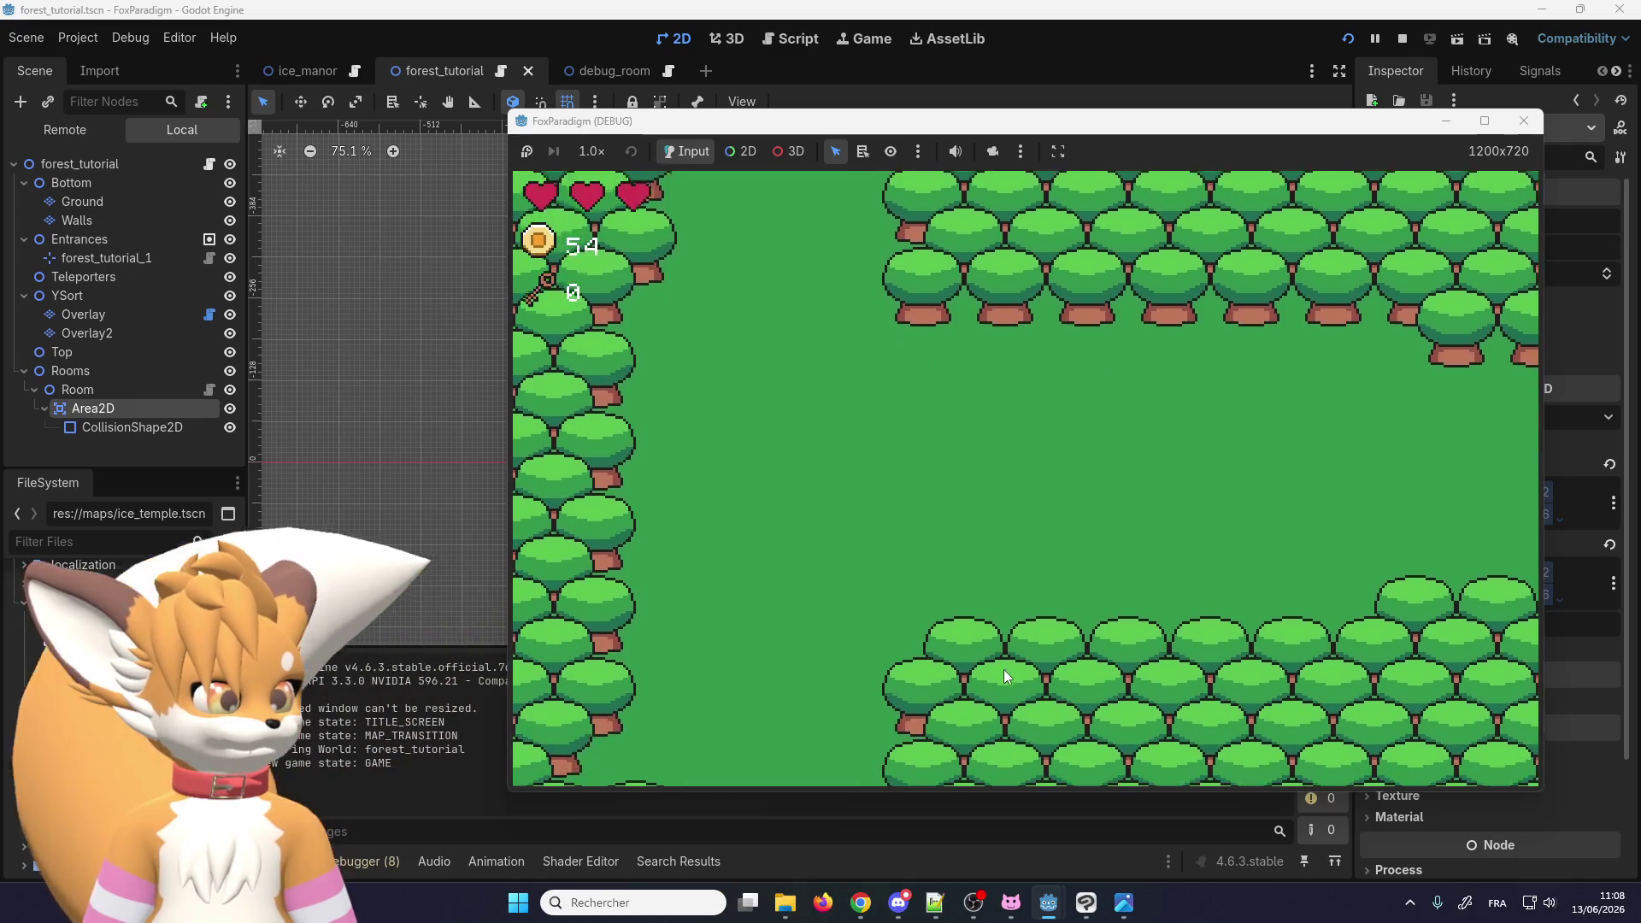
key("Up")
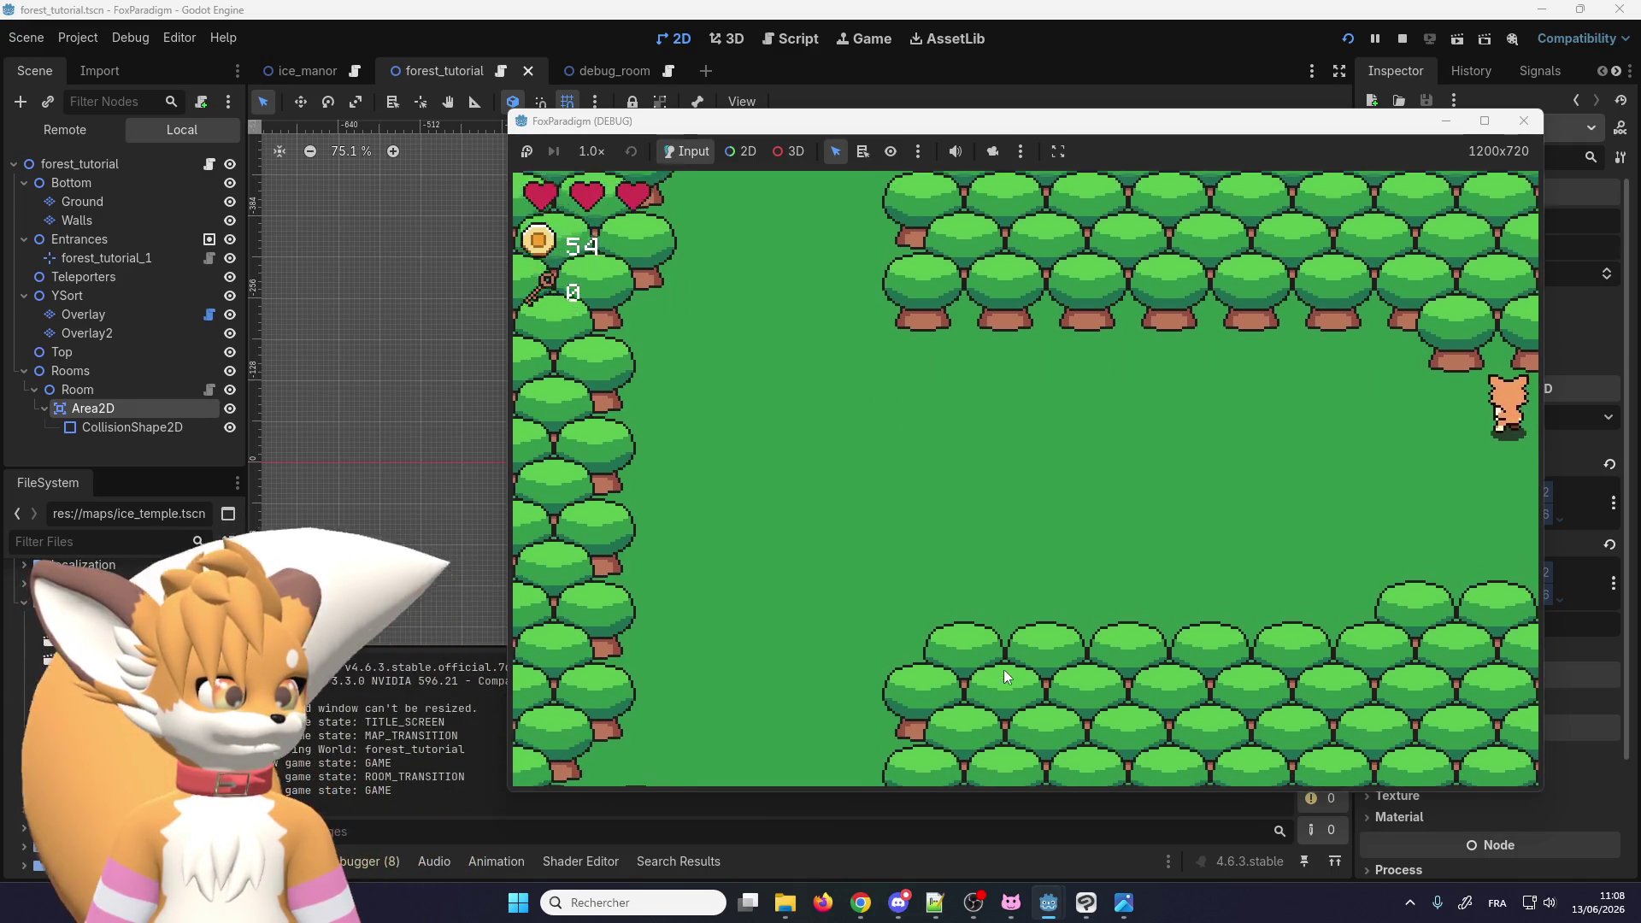
key("Up")
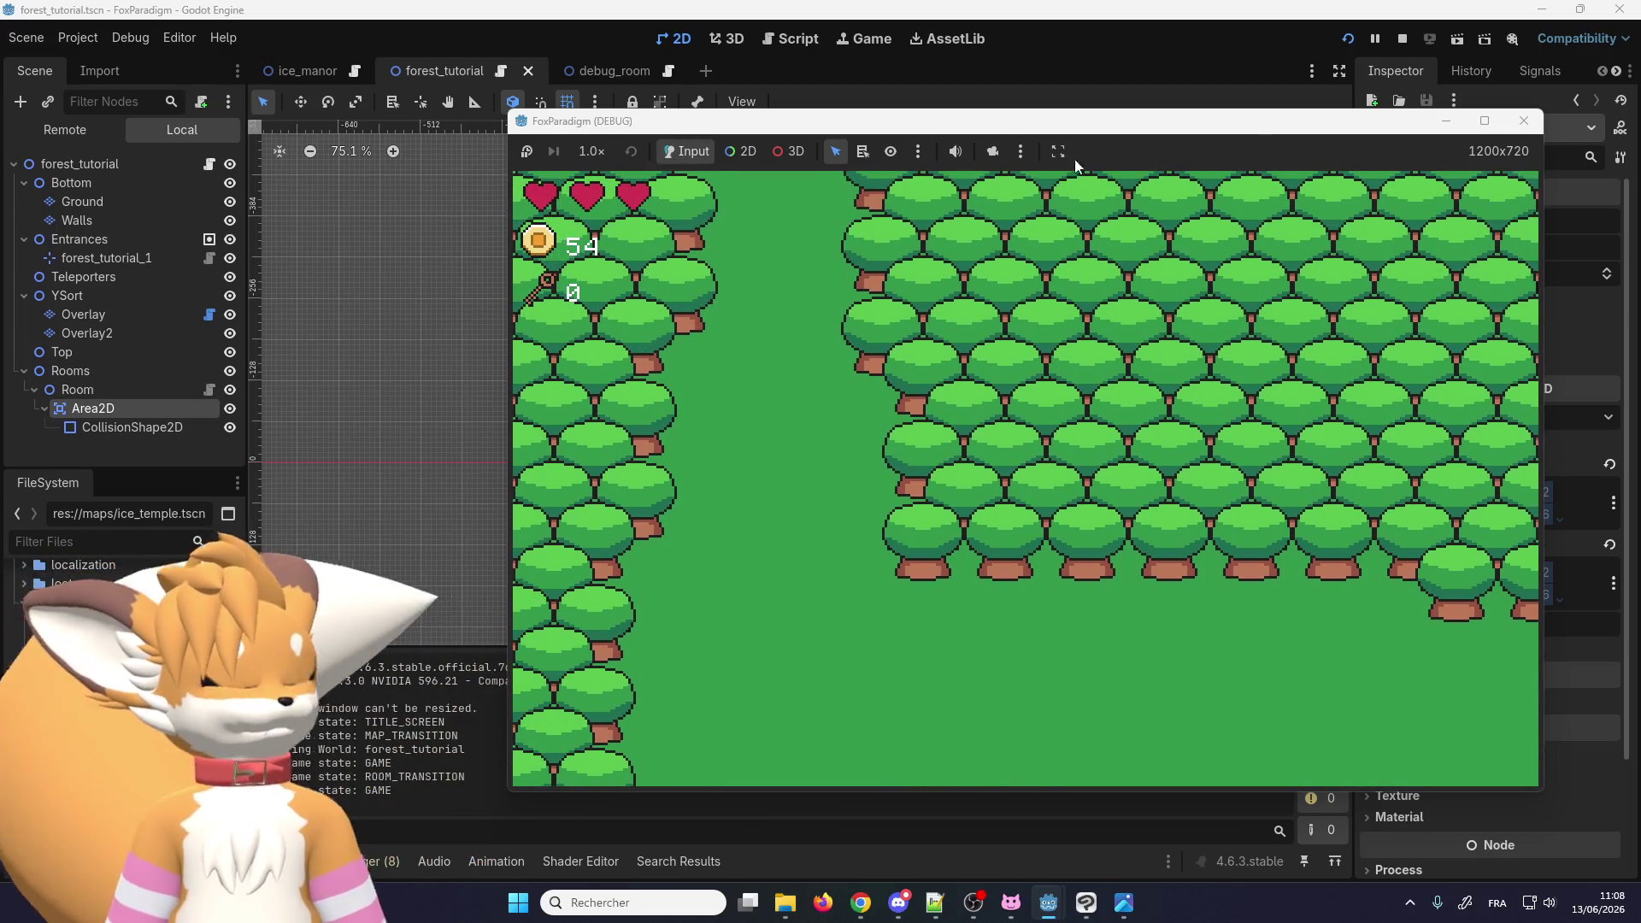
left_click(1507, 129)
Step: Hide the Rooms node on the canvas, collapse its Room branch, and zoom in on the path
scroll(704, 289, "up", 5)
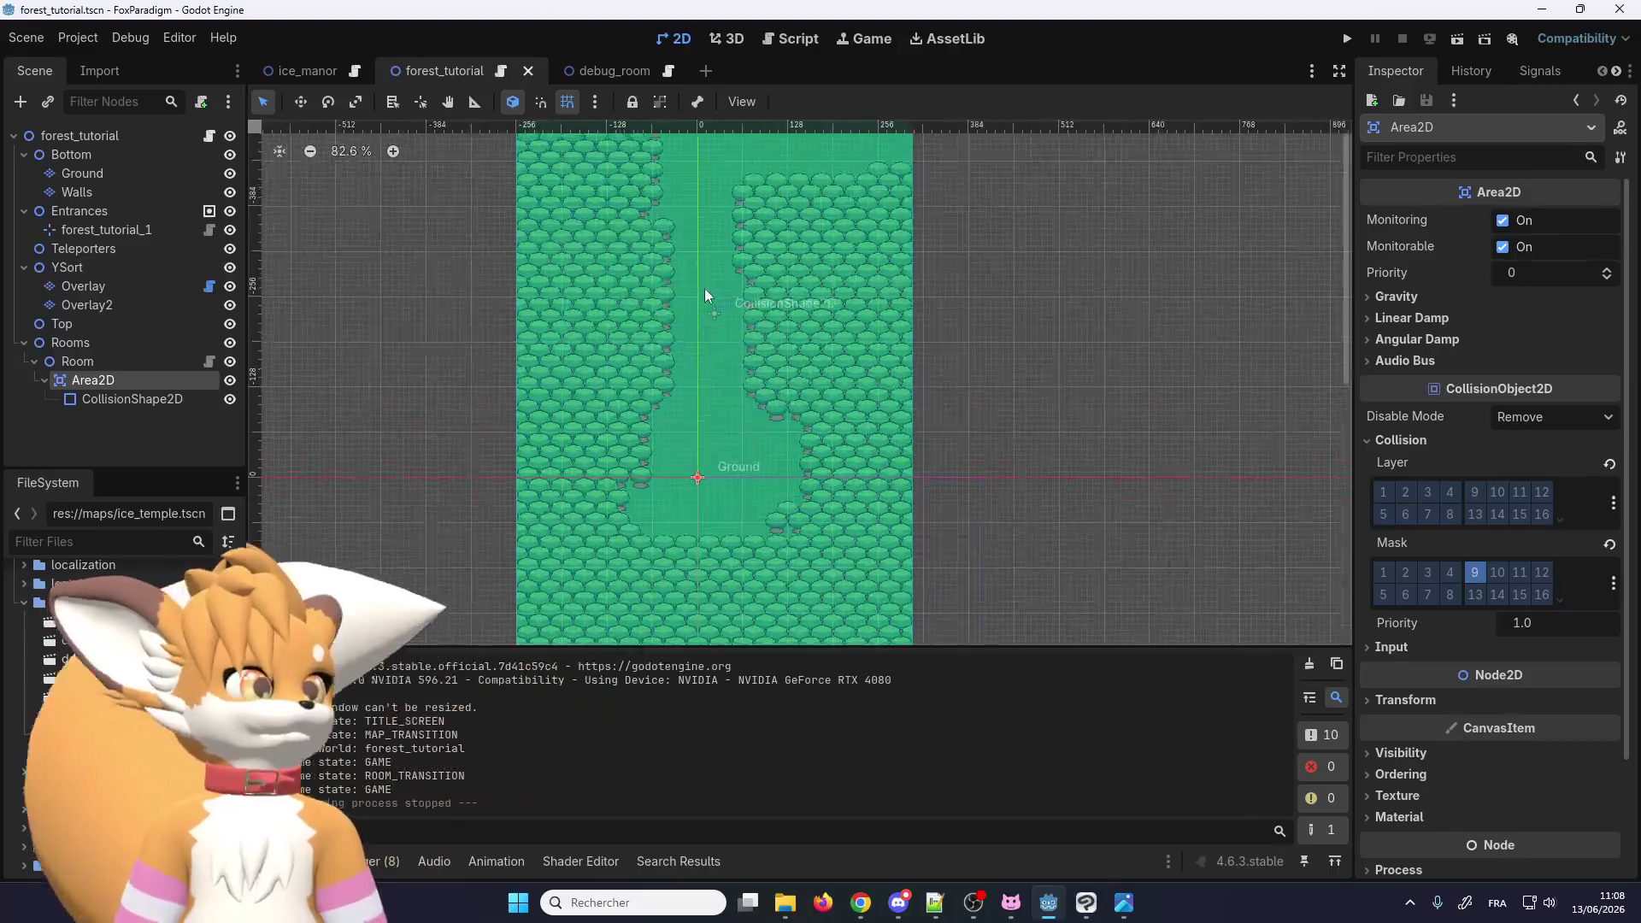
left_click(179, 342)
left_click(229, 343)
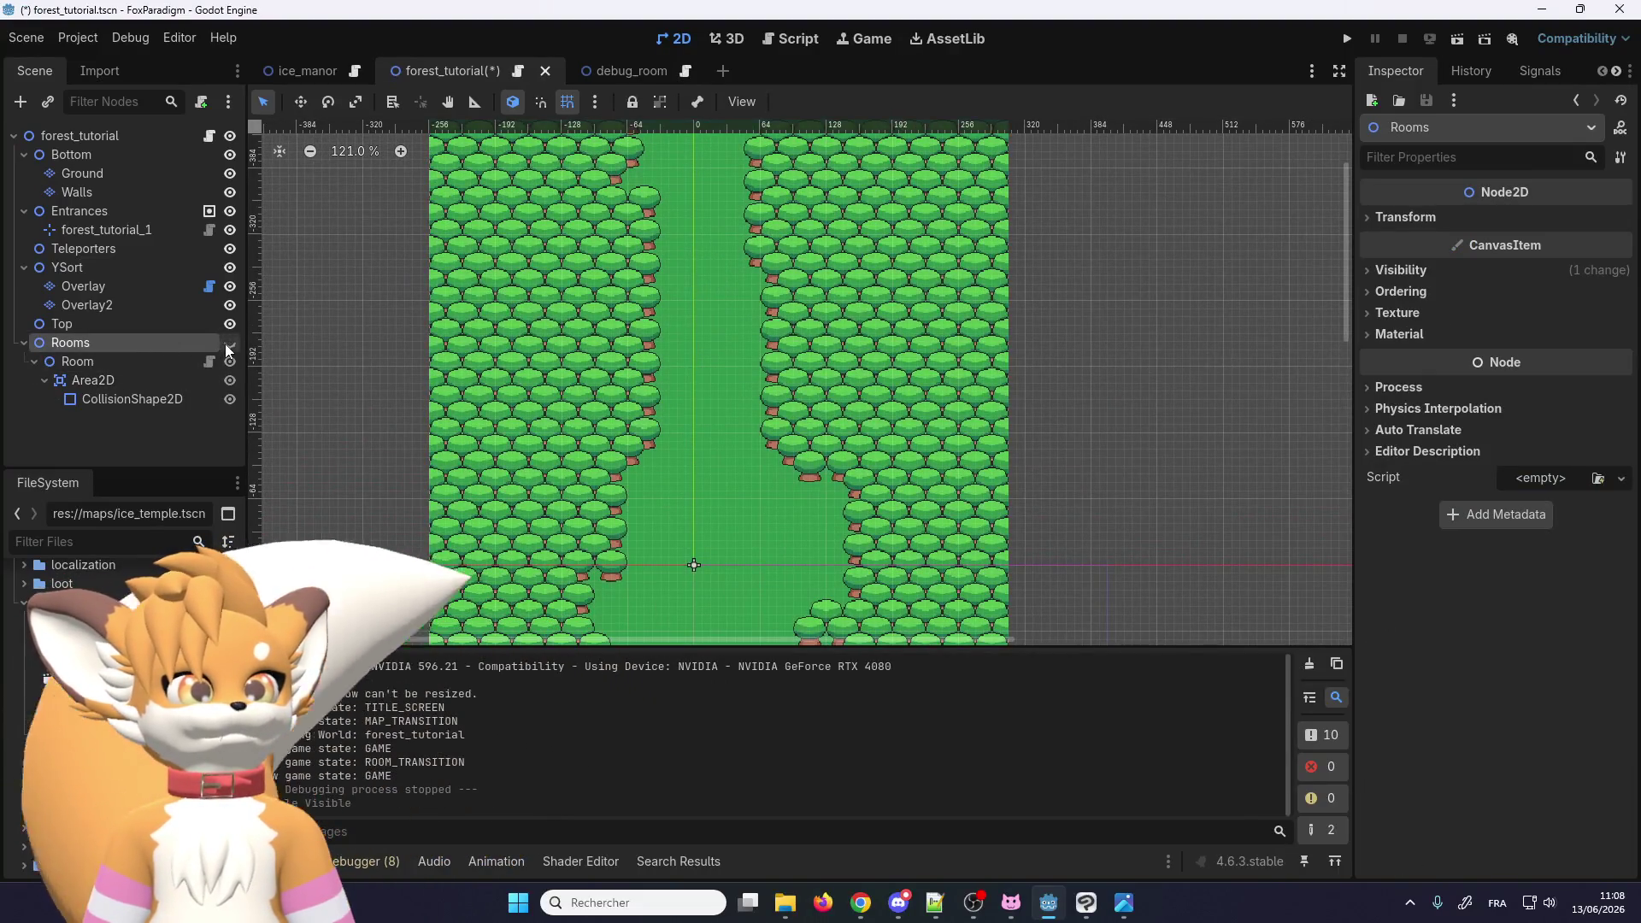
left_click(34, 362)
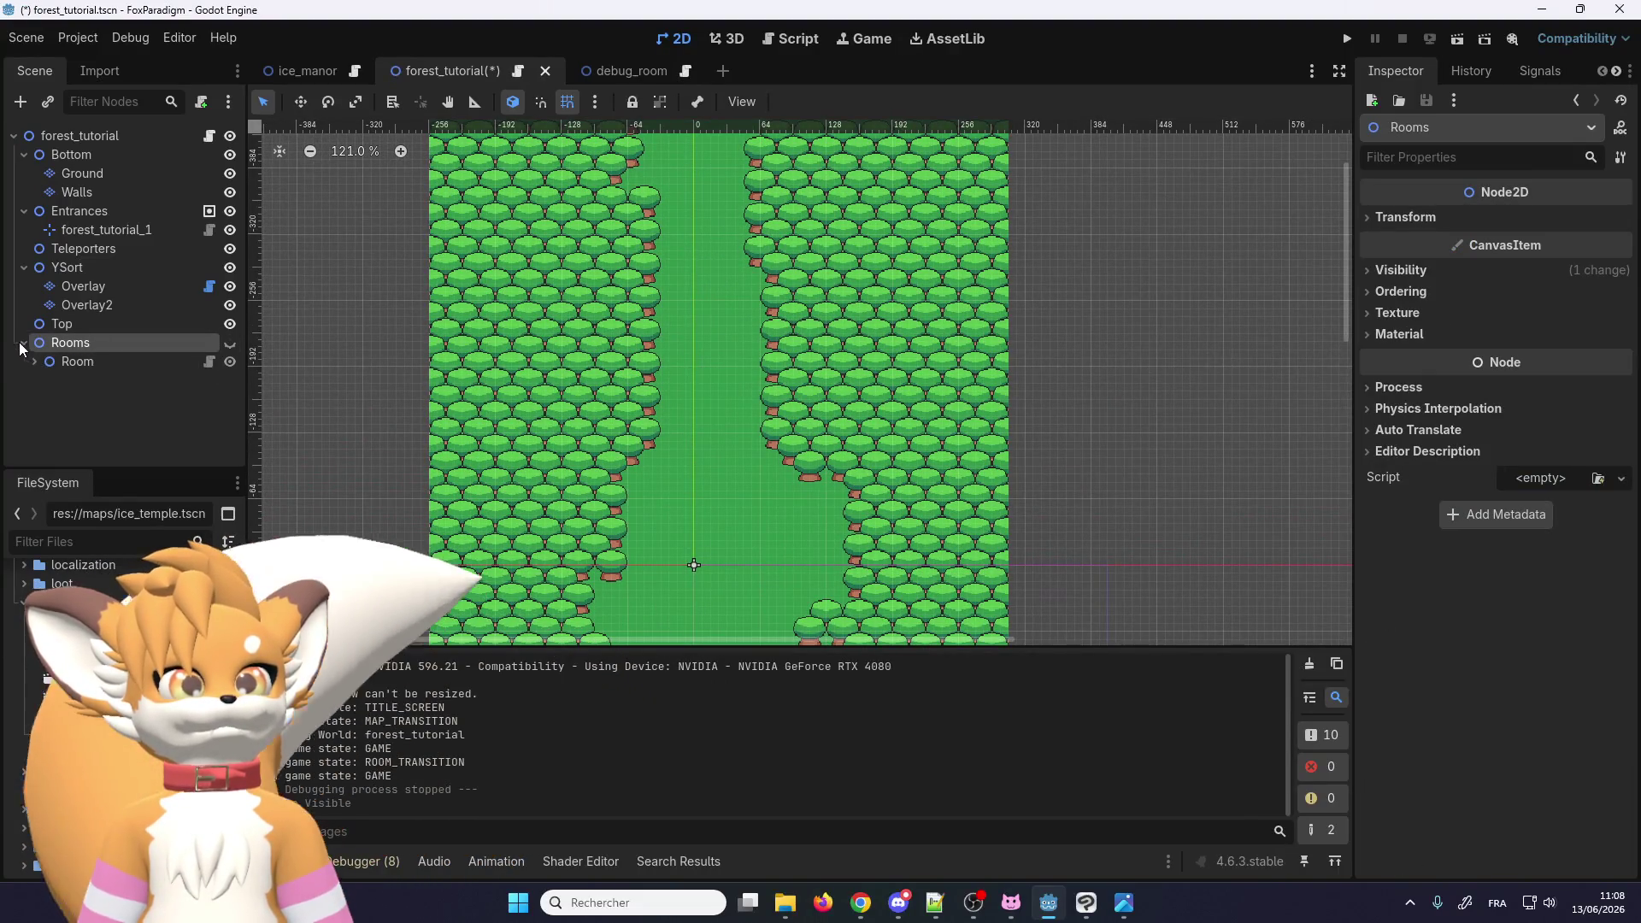
scroll(722, 376, "down", 4)
scroll(778, 362, "up", 9)
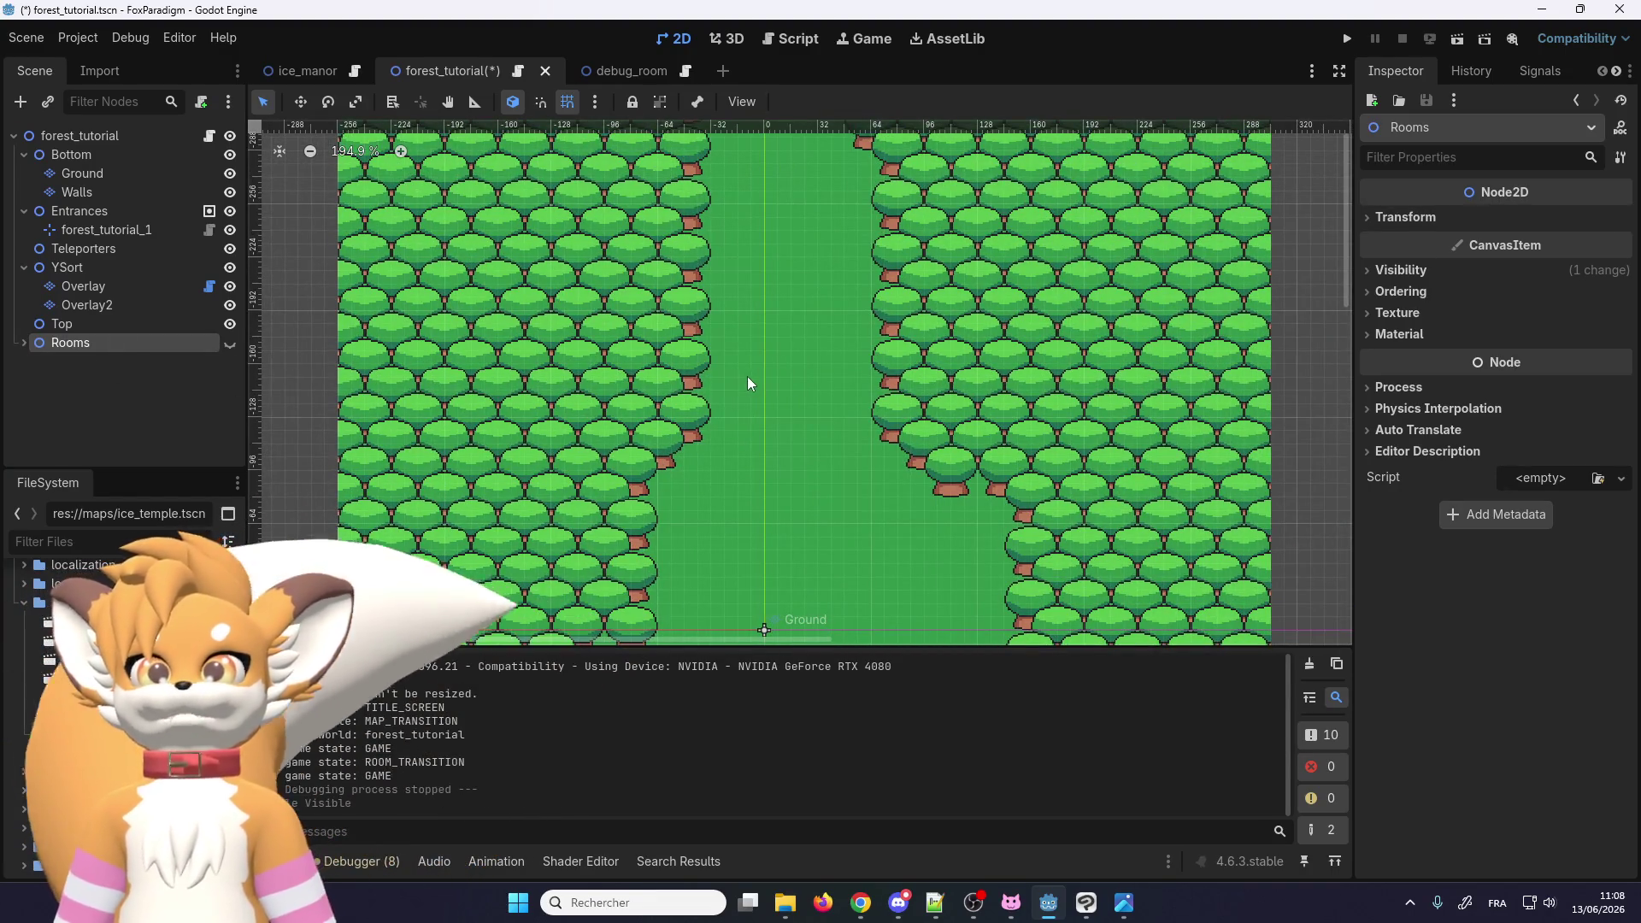
scroll(732, 410, "down", 3)
scroll(769, 196, "up", 3)
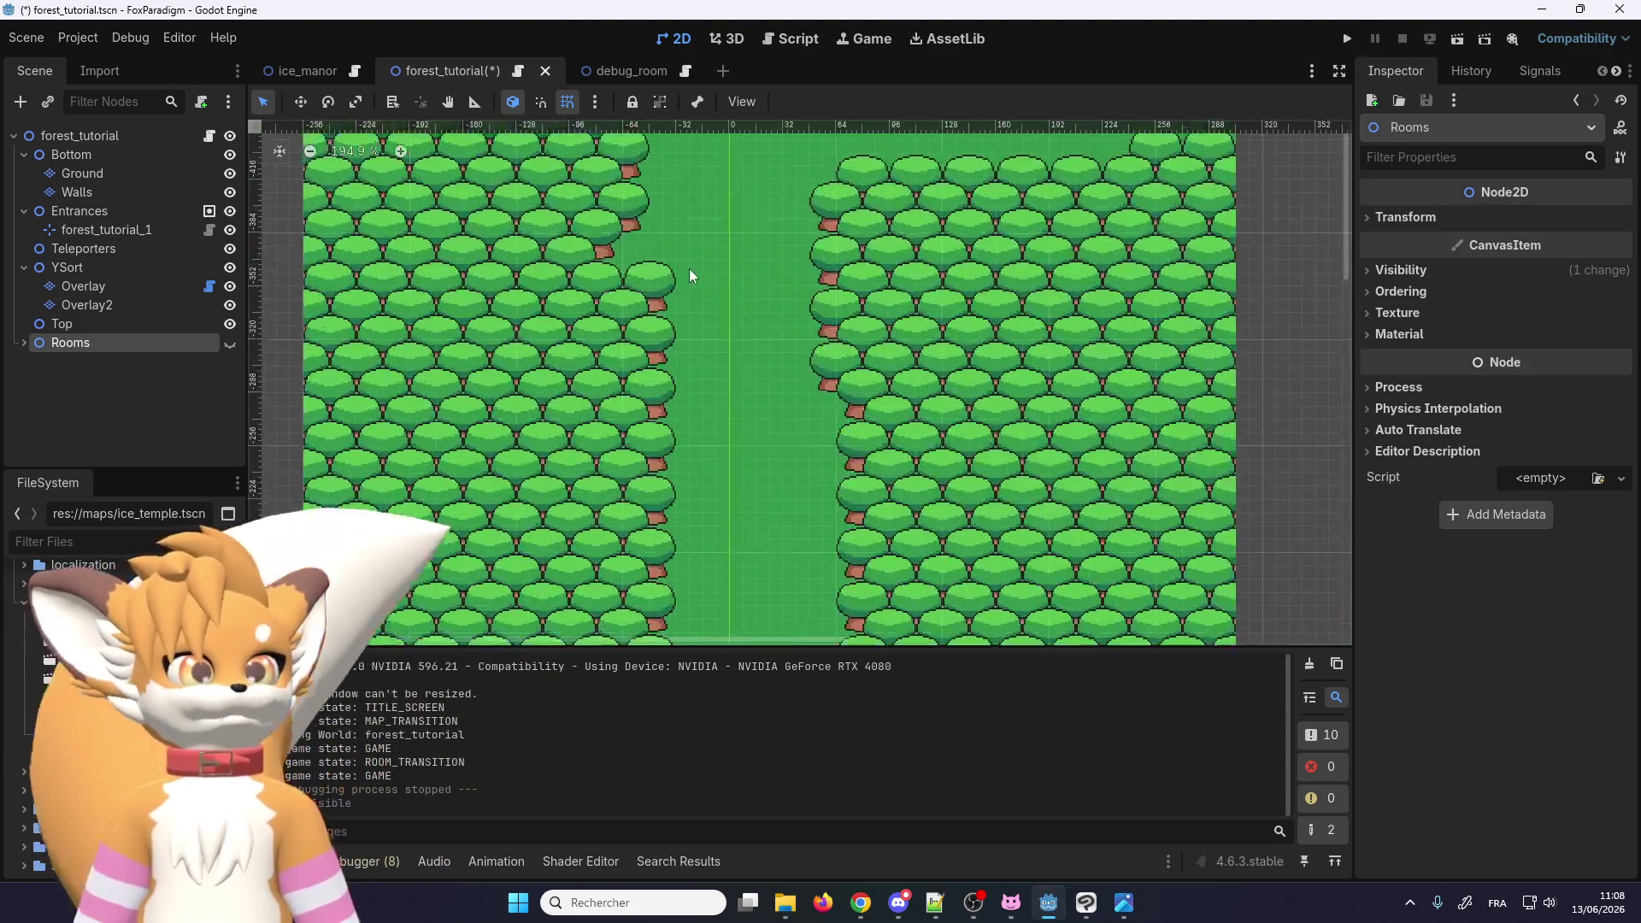
scroll(726, 285, "up", 3)
scroll(756, 289, "up", 2)
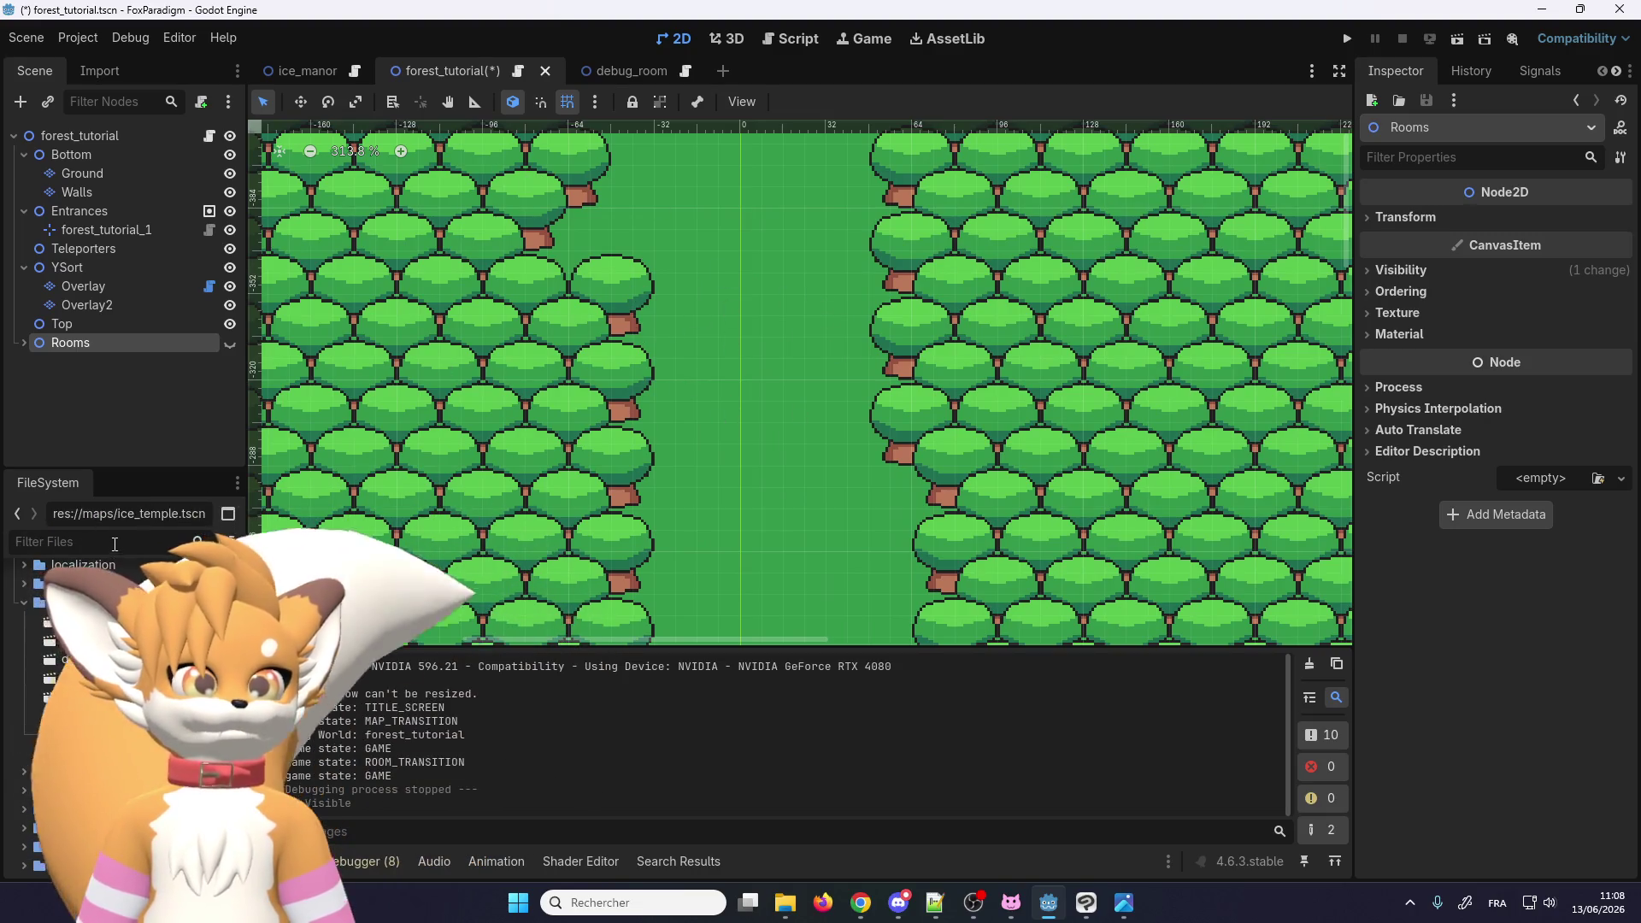
Step: Add a Node2D named Grass under YSort and instance grass.tscn inside it
type("grass")
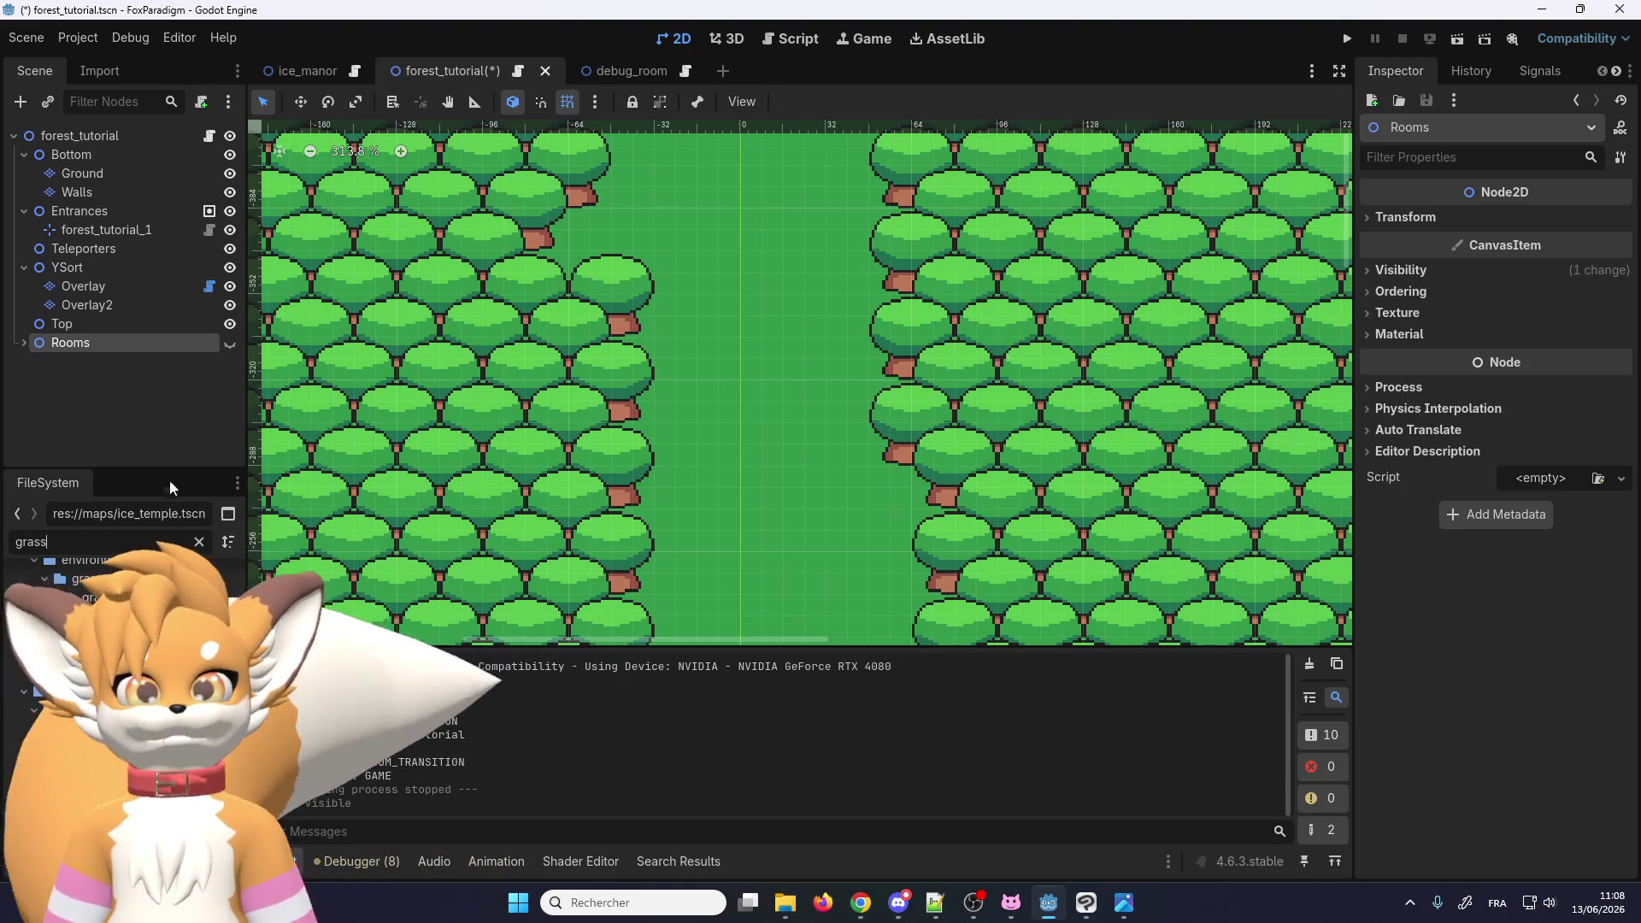
left_click(85, 265)
right_click(85, 261)
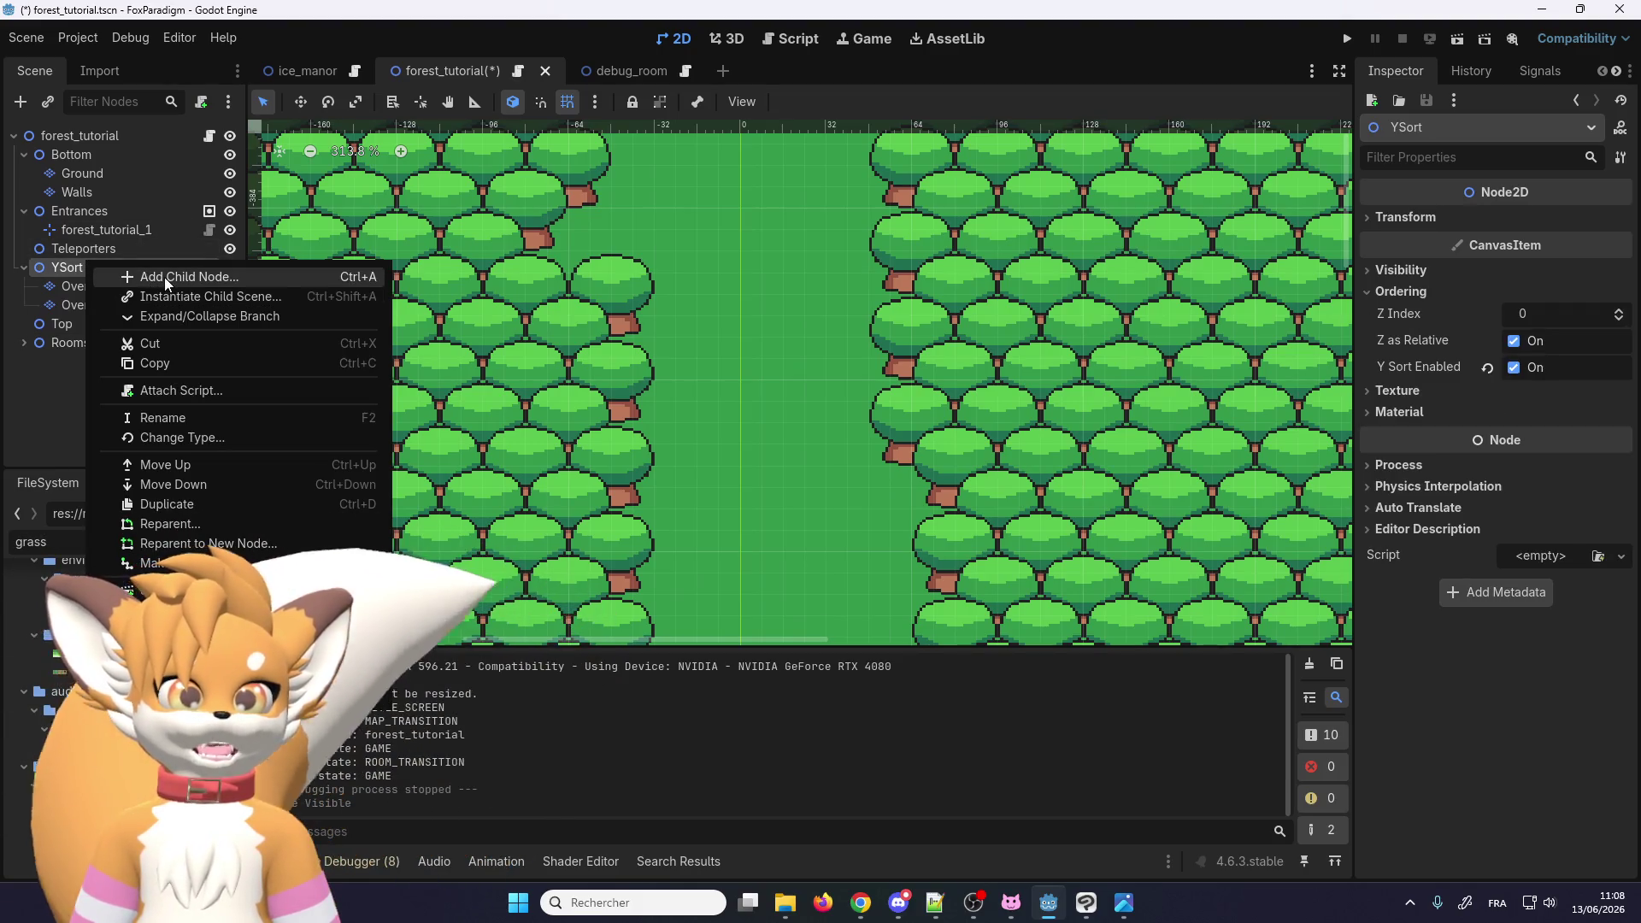
left_click(164, 277)
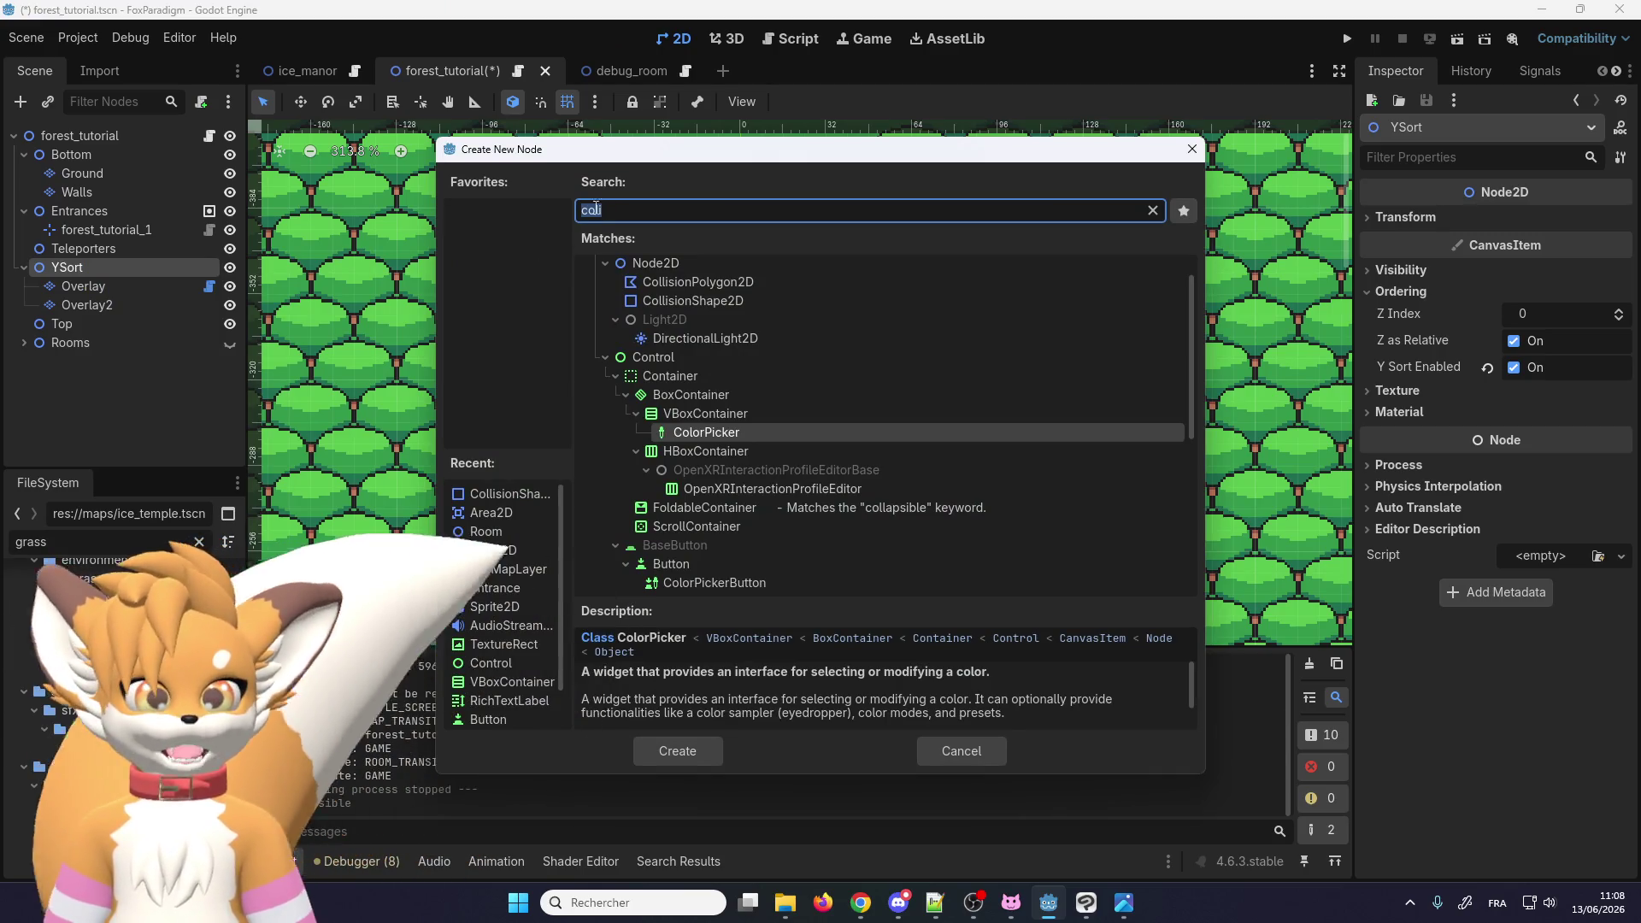
left_click(684, 269)
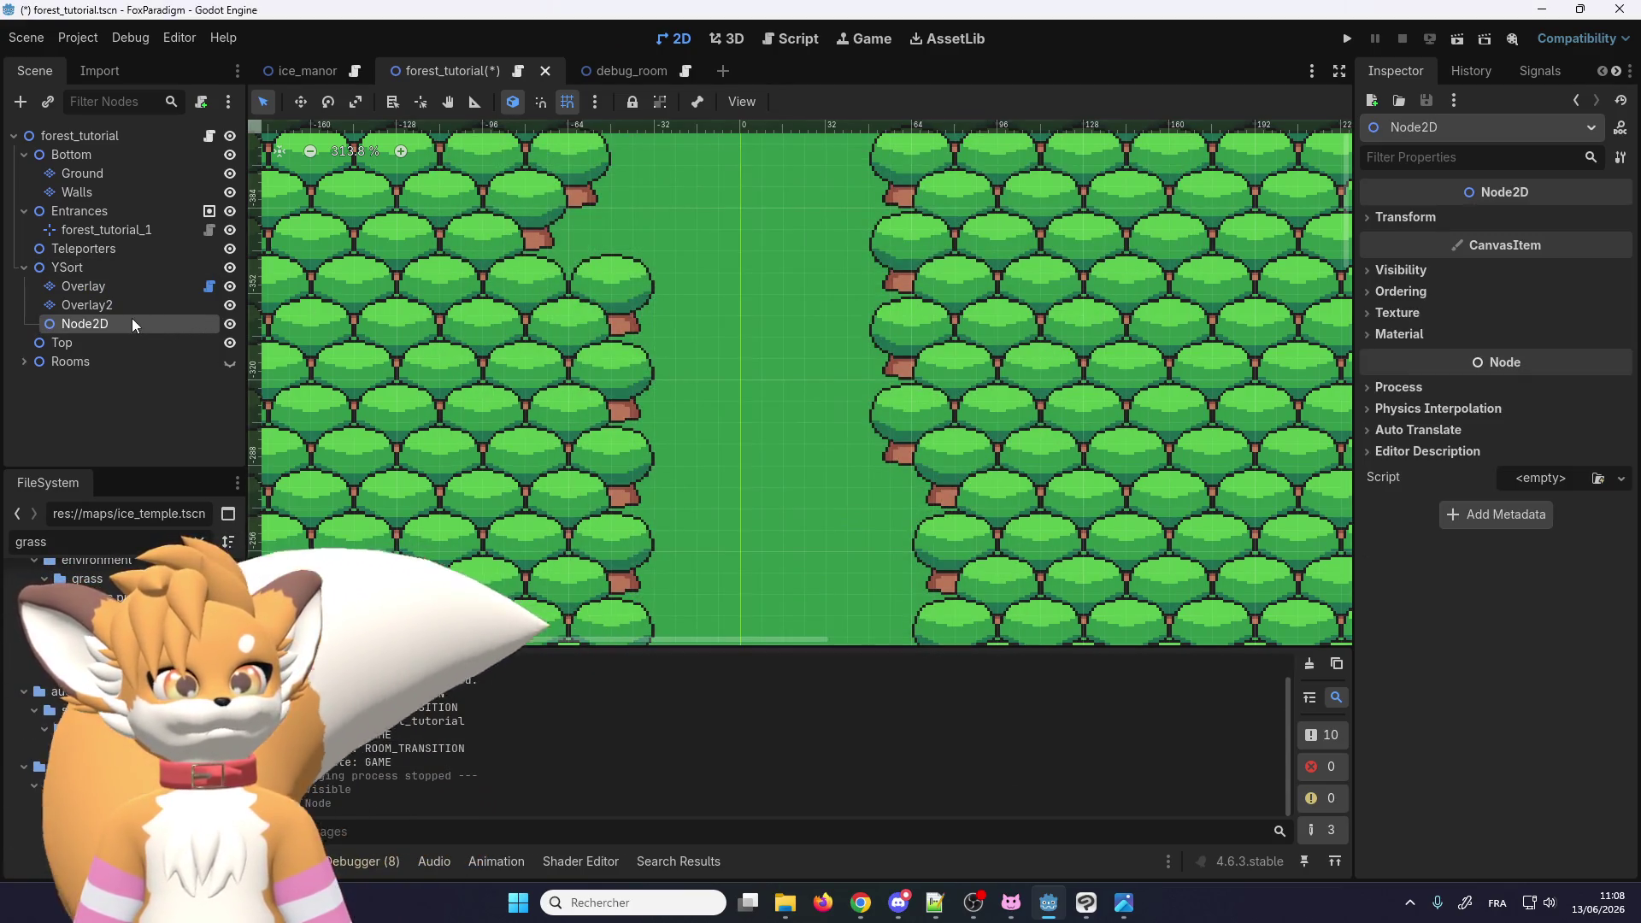
double_click(132, 323)
type("Grass")
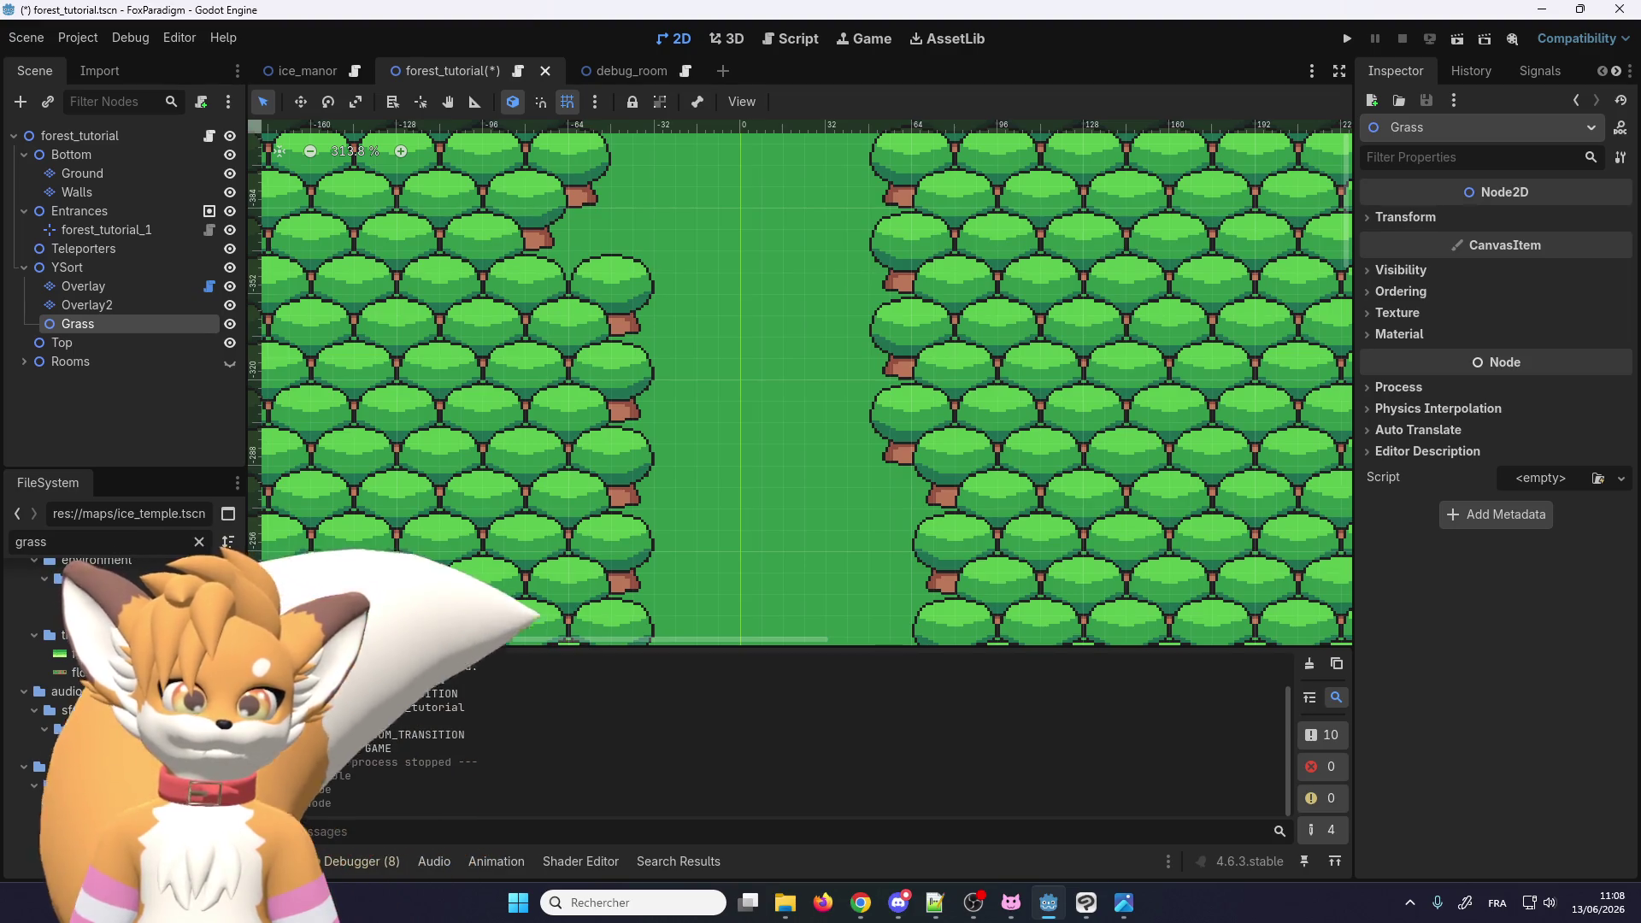
left_click_drag(92, 330, 91, 329)
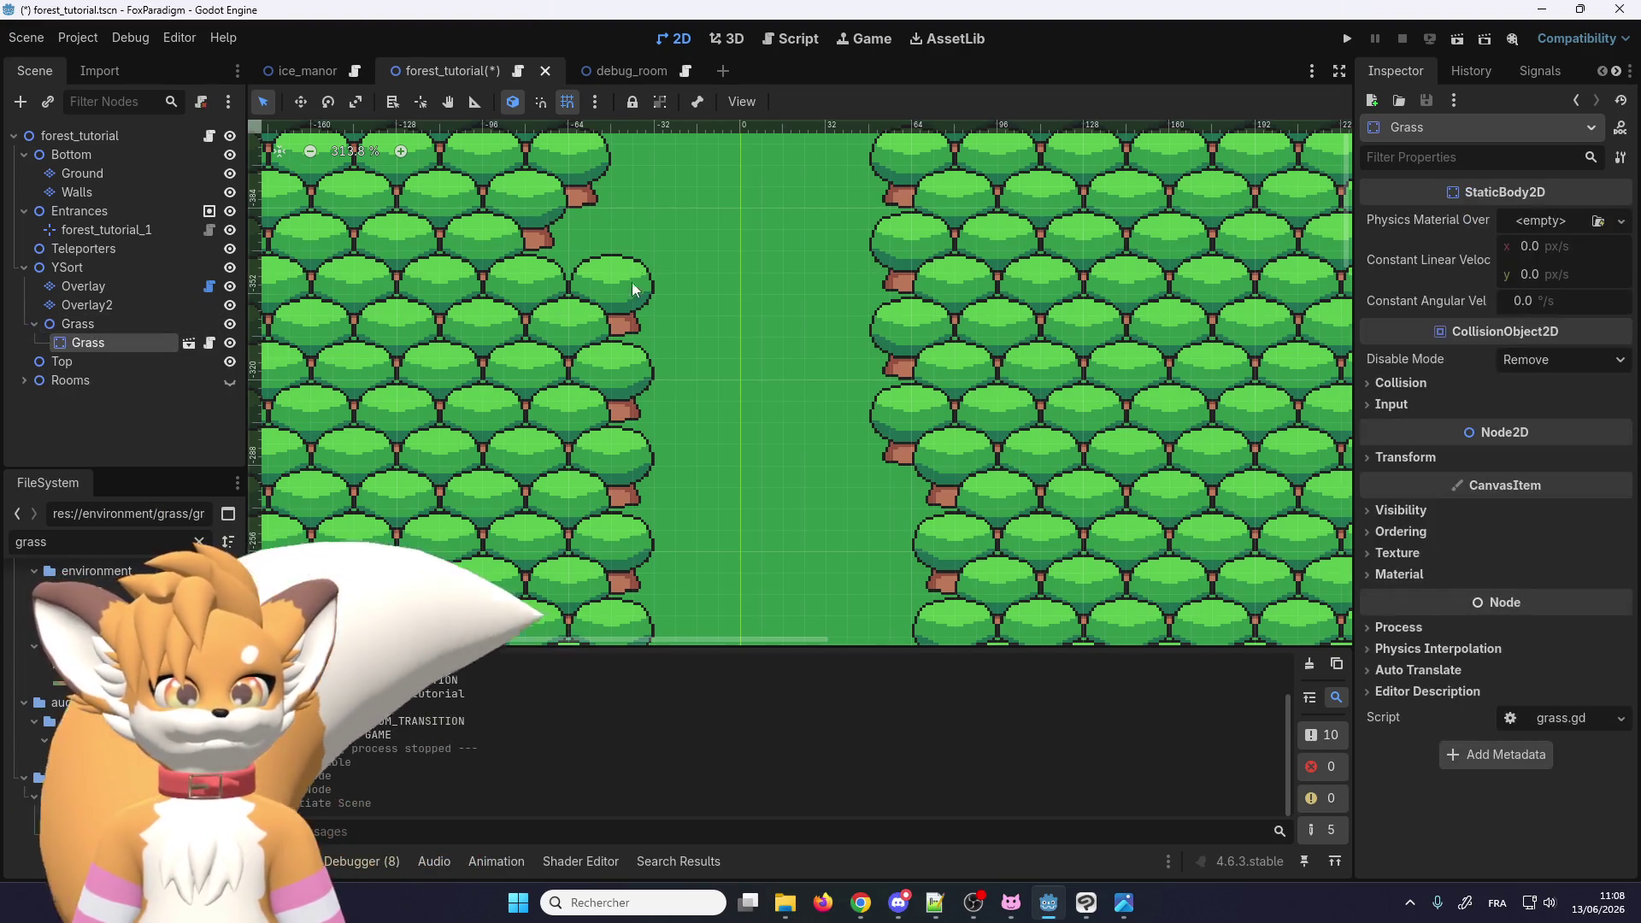
Step: Duplicate the grass instance with Ctrl+D to spread more grass across the forest path
scroll(594, 269, "down", 6)
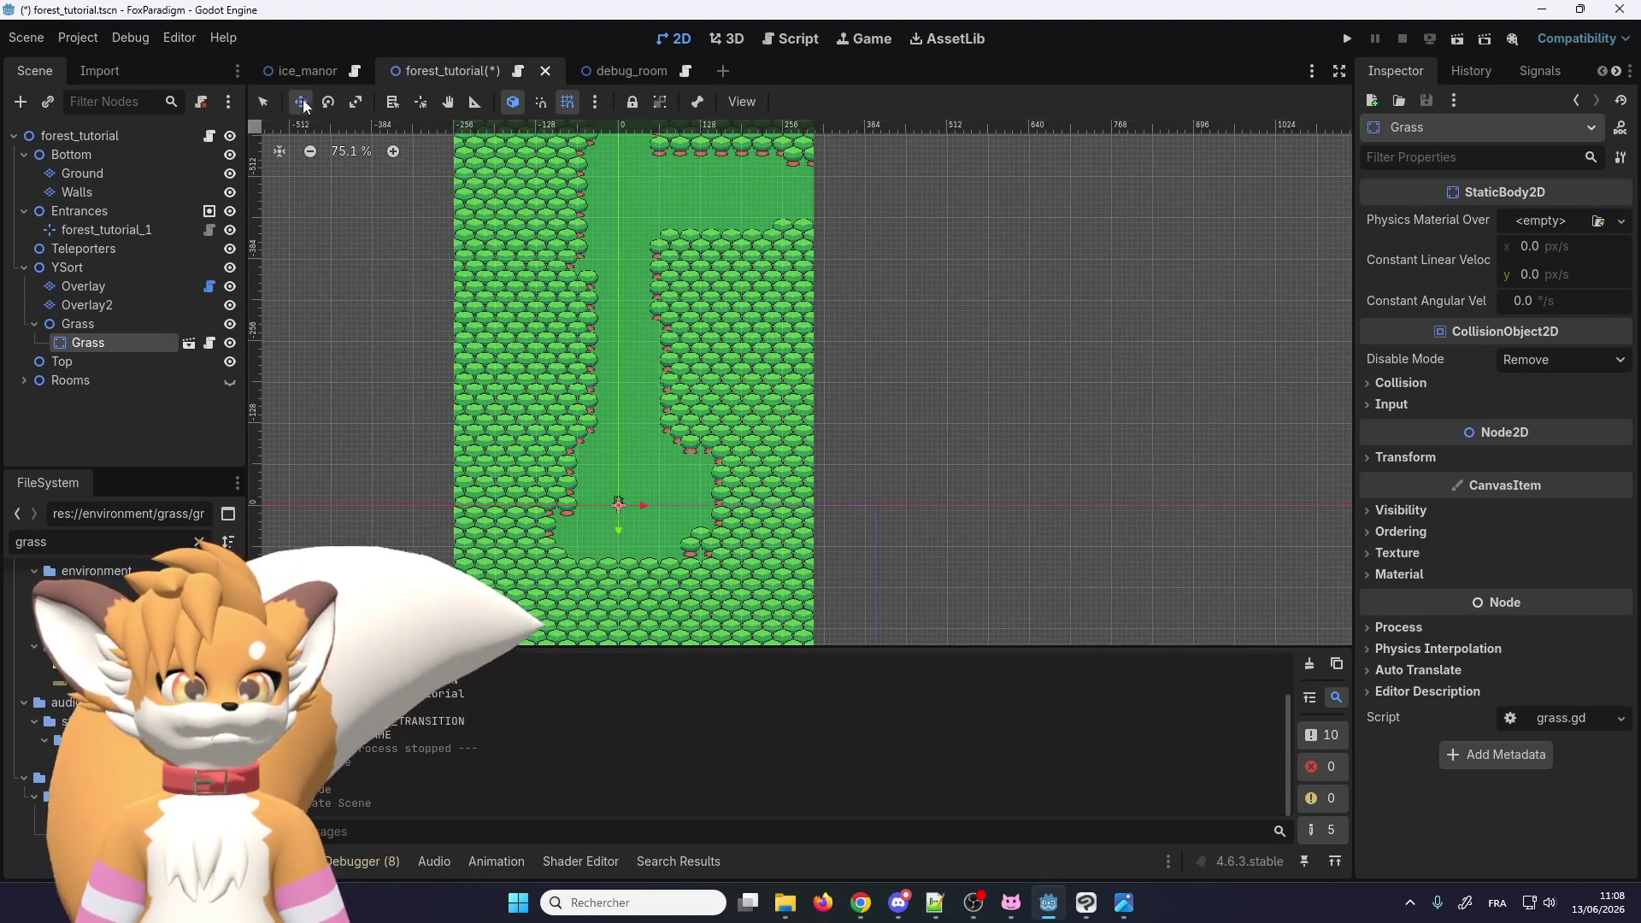
scroll(564, 430, "up", 4)
scroll(639, 230, "up", 12)
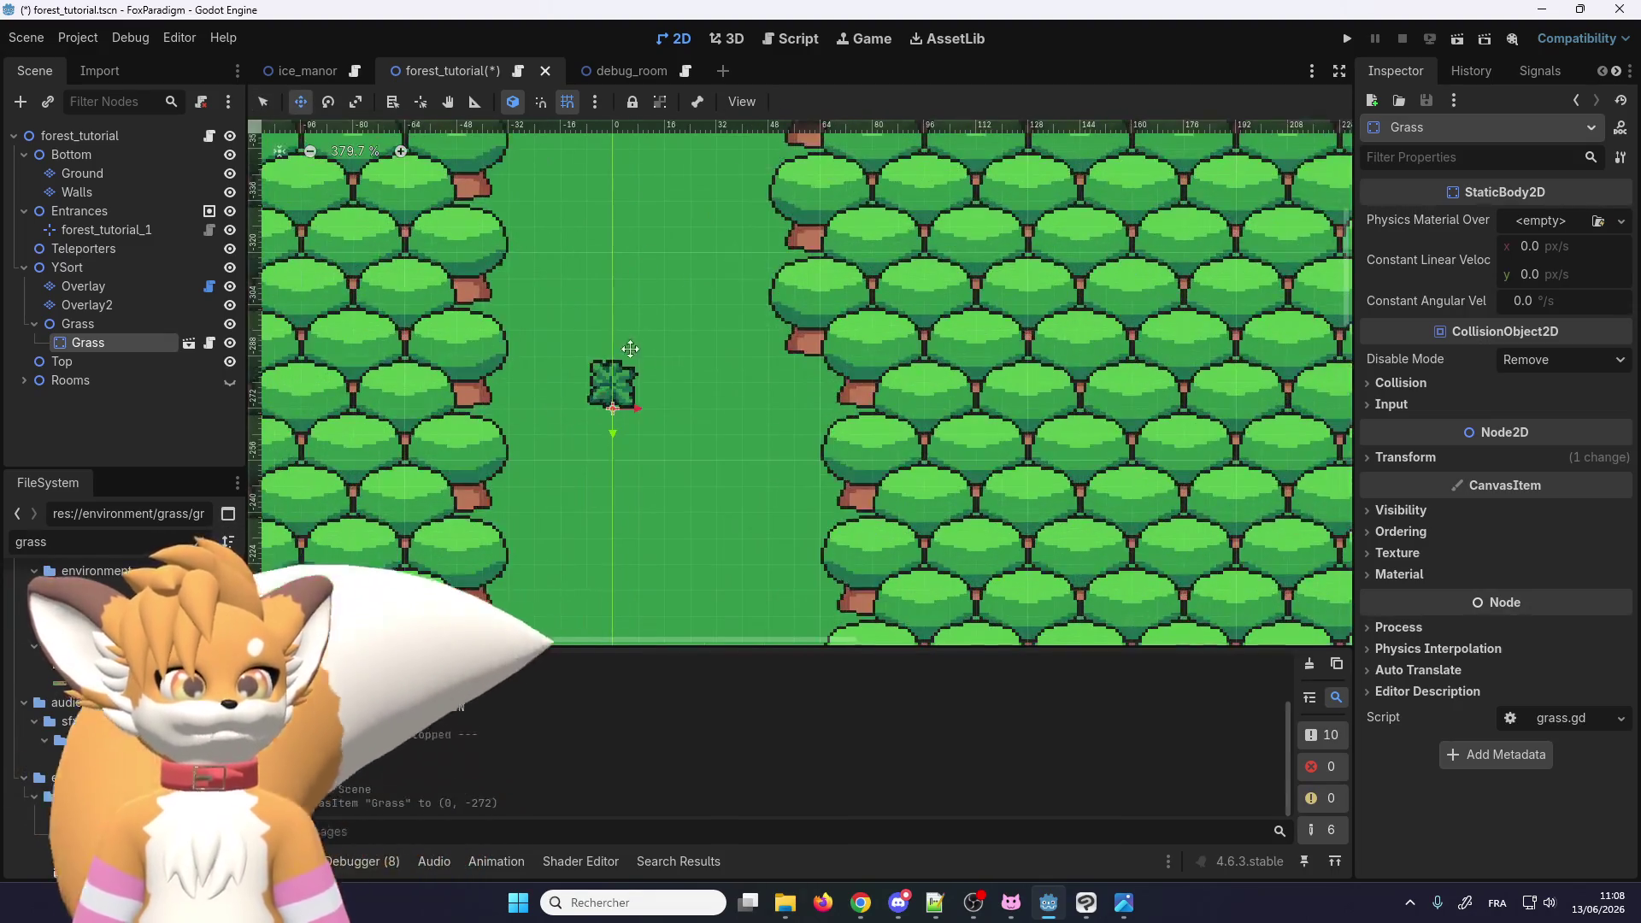
scroll(587, 322, "down", 3)
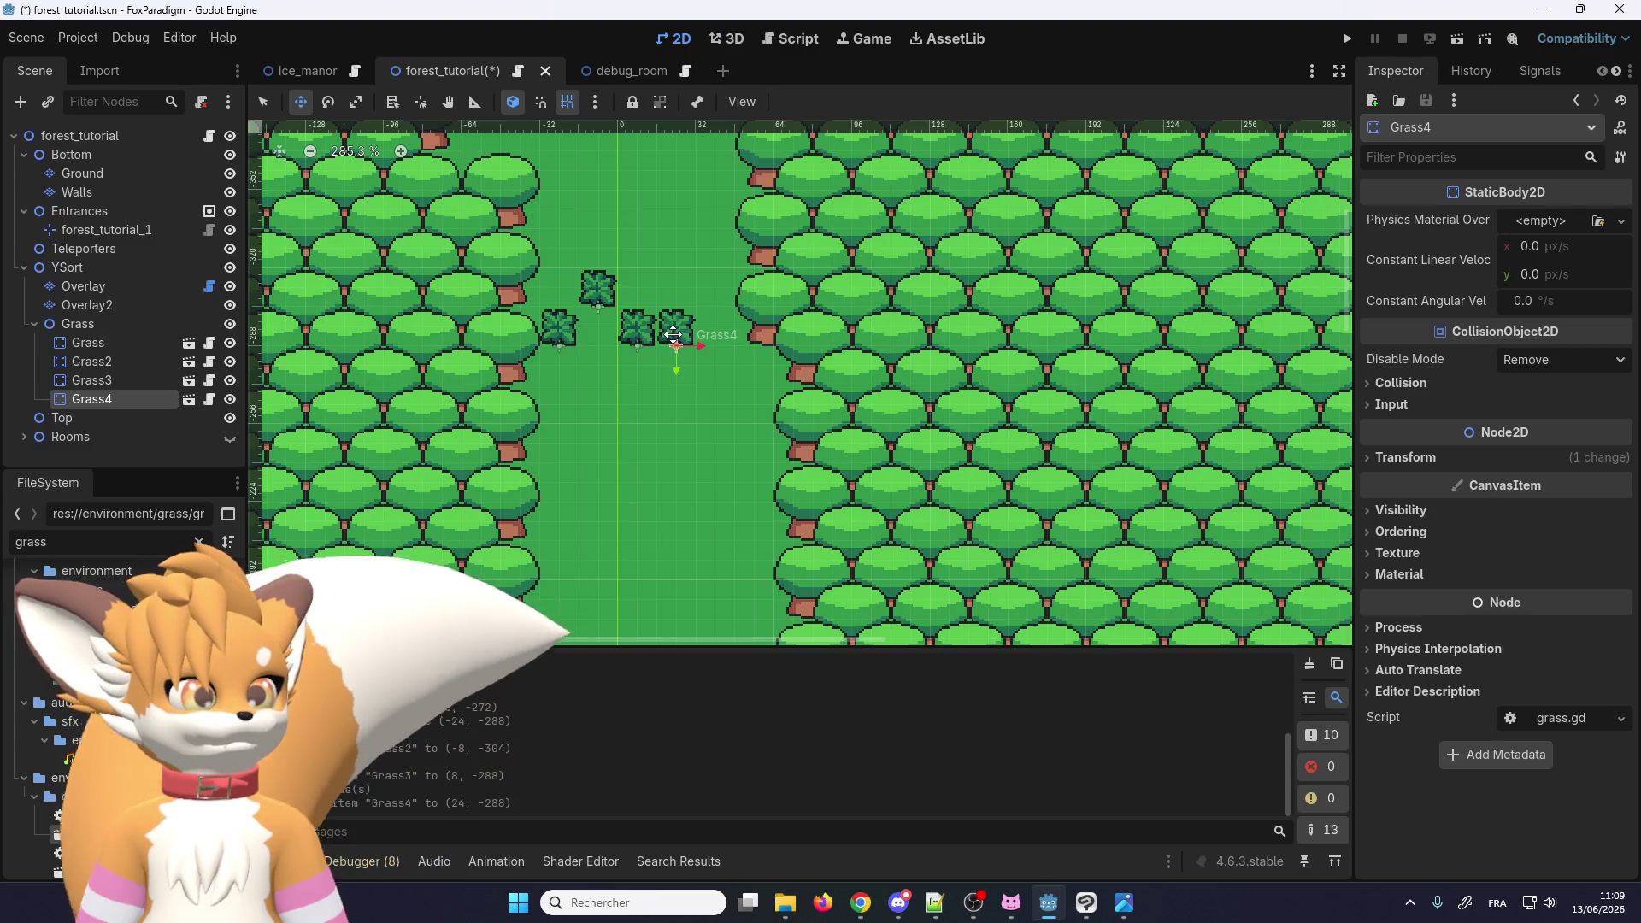
key("ctrl+d")
scroll(715, 295, "up", 1)
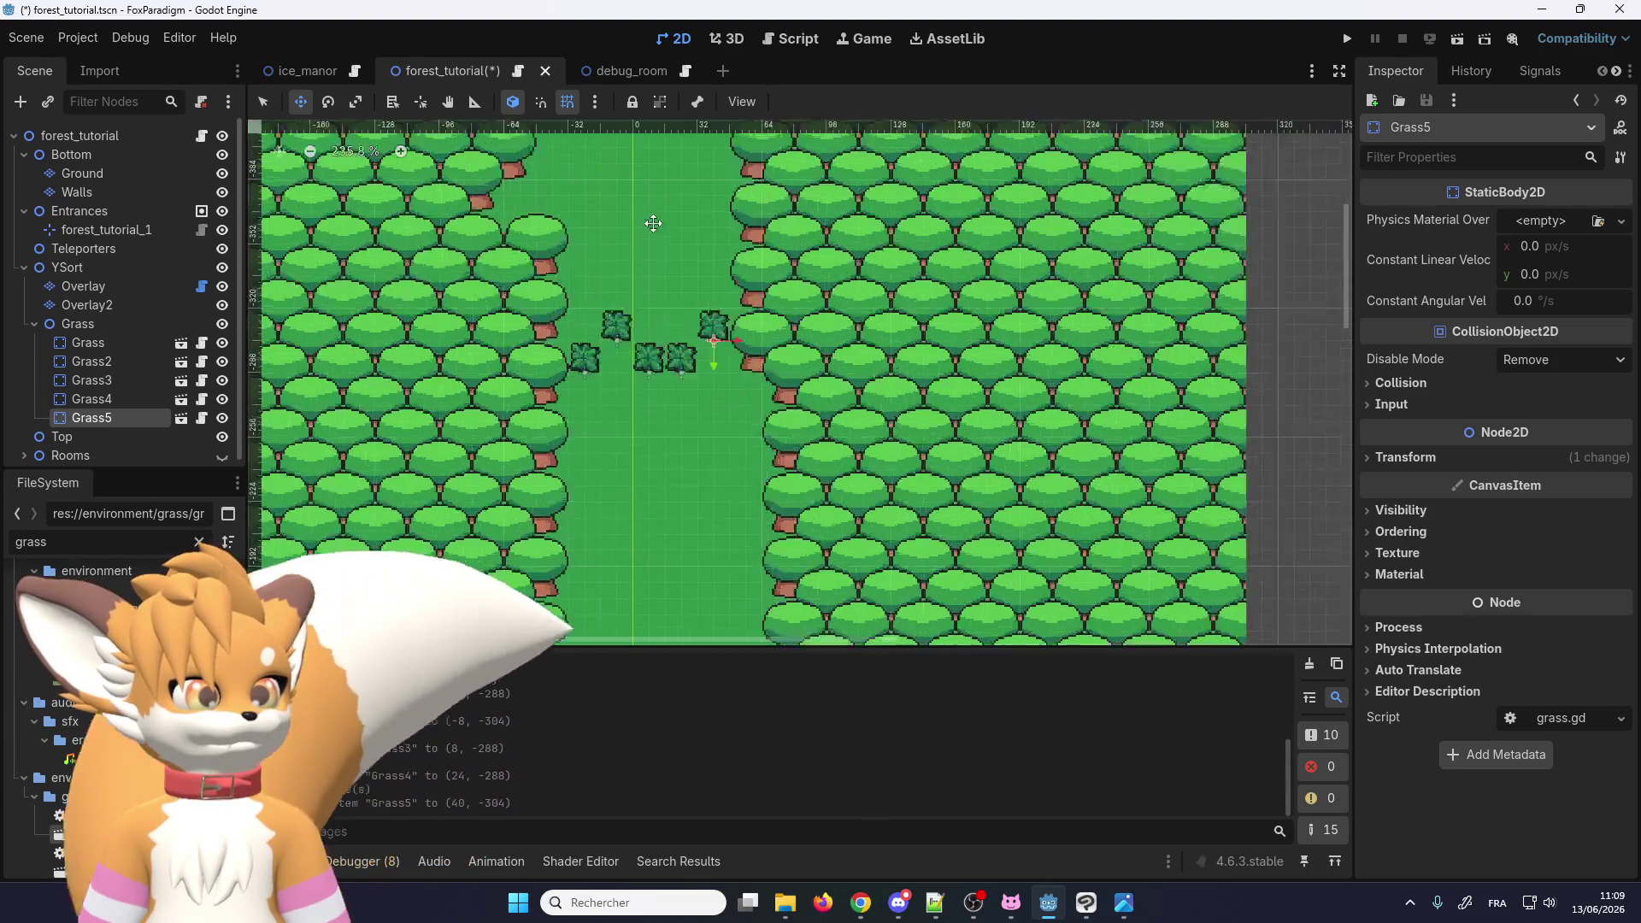
key("ctrl+d")
key("ctrl+d")
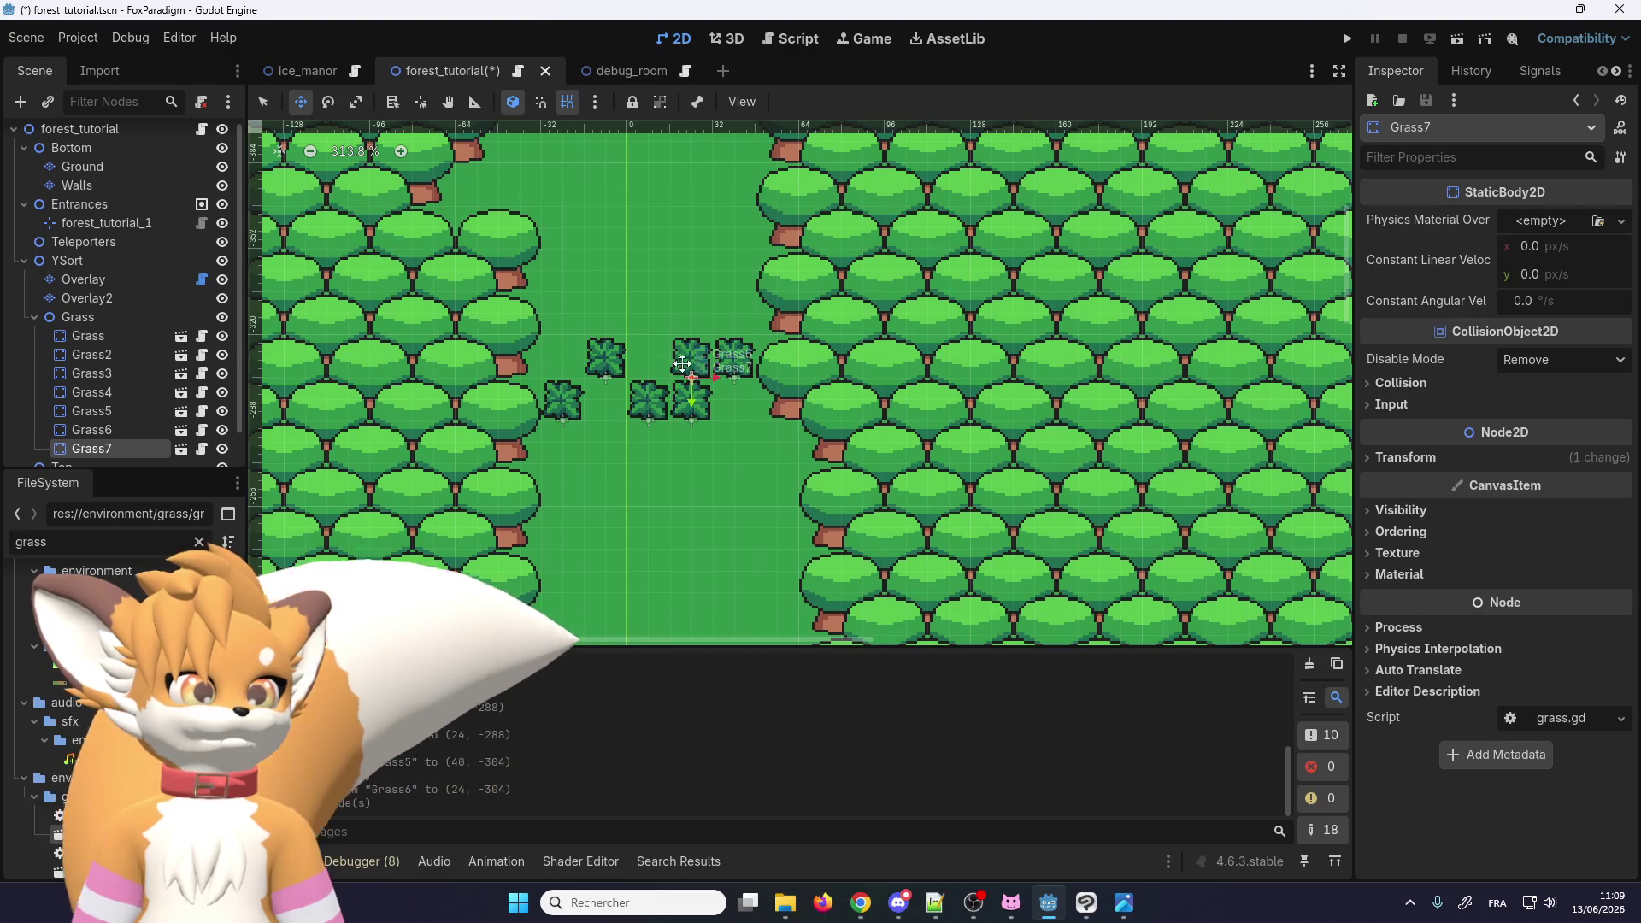
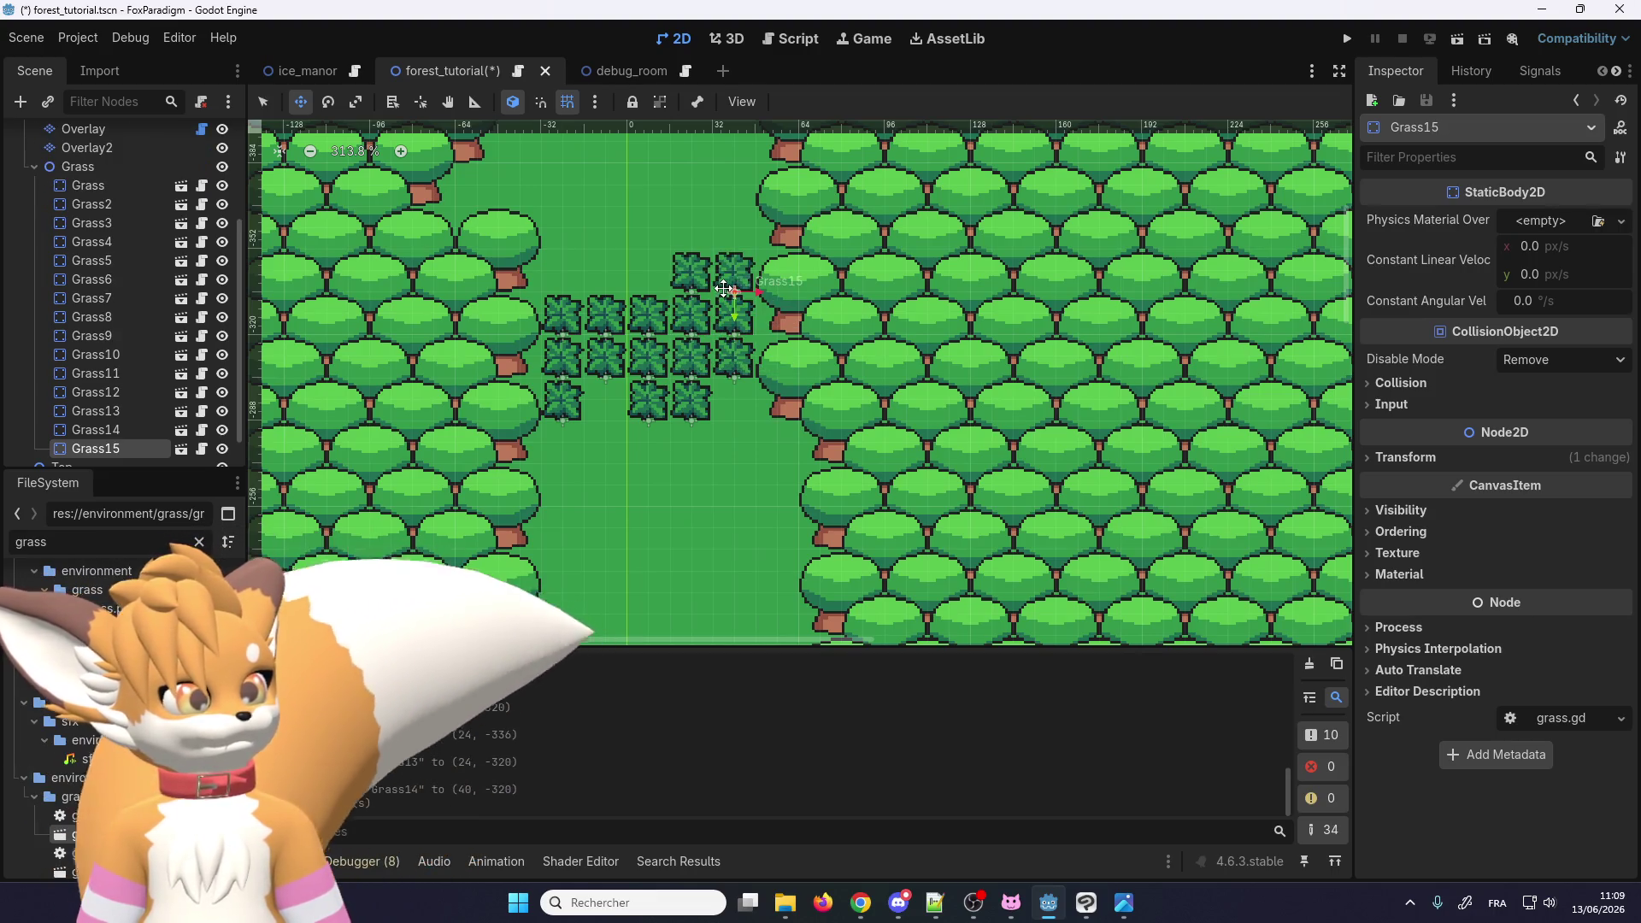
Step: Save the scene, run the game, skip the title screen and load the Forest Tutorial save
scroll(623, 393, "down", 3)
scroll(731, 340, "up", 1)
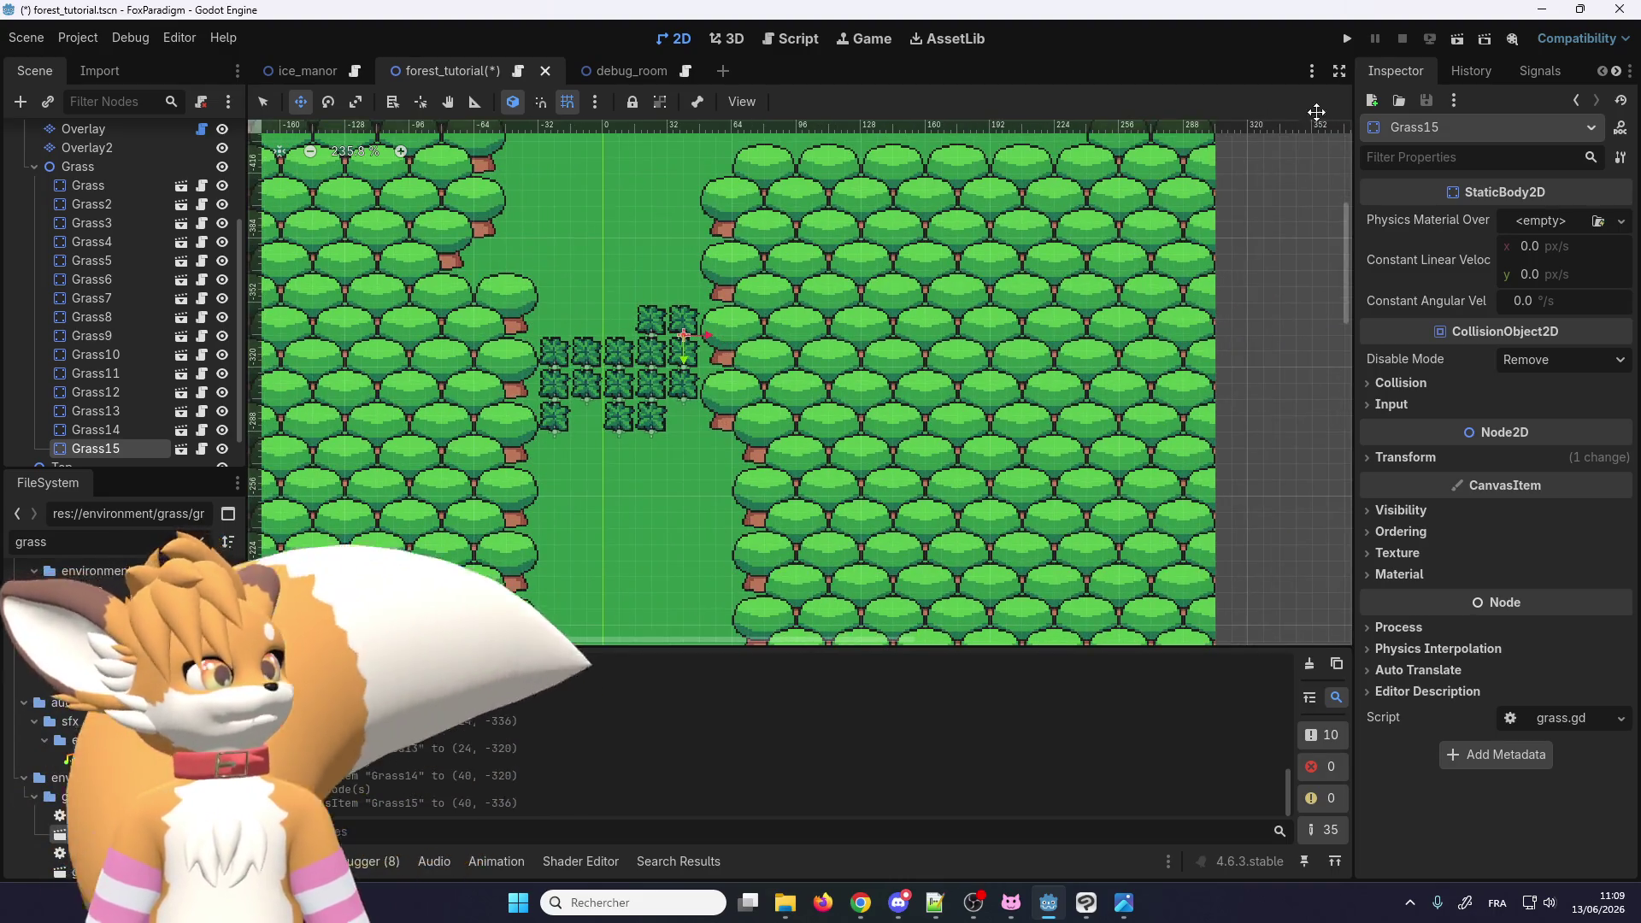
left_click(1347, 42)
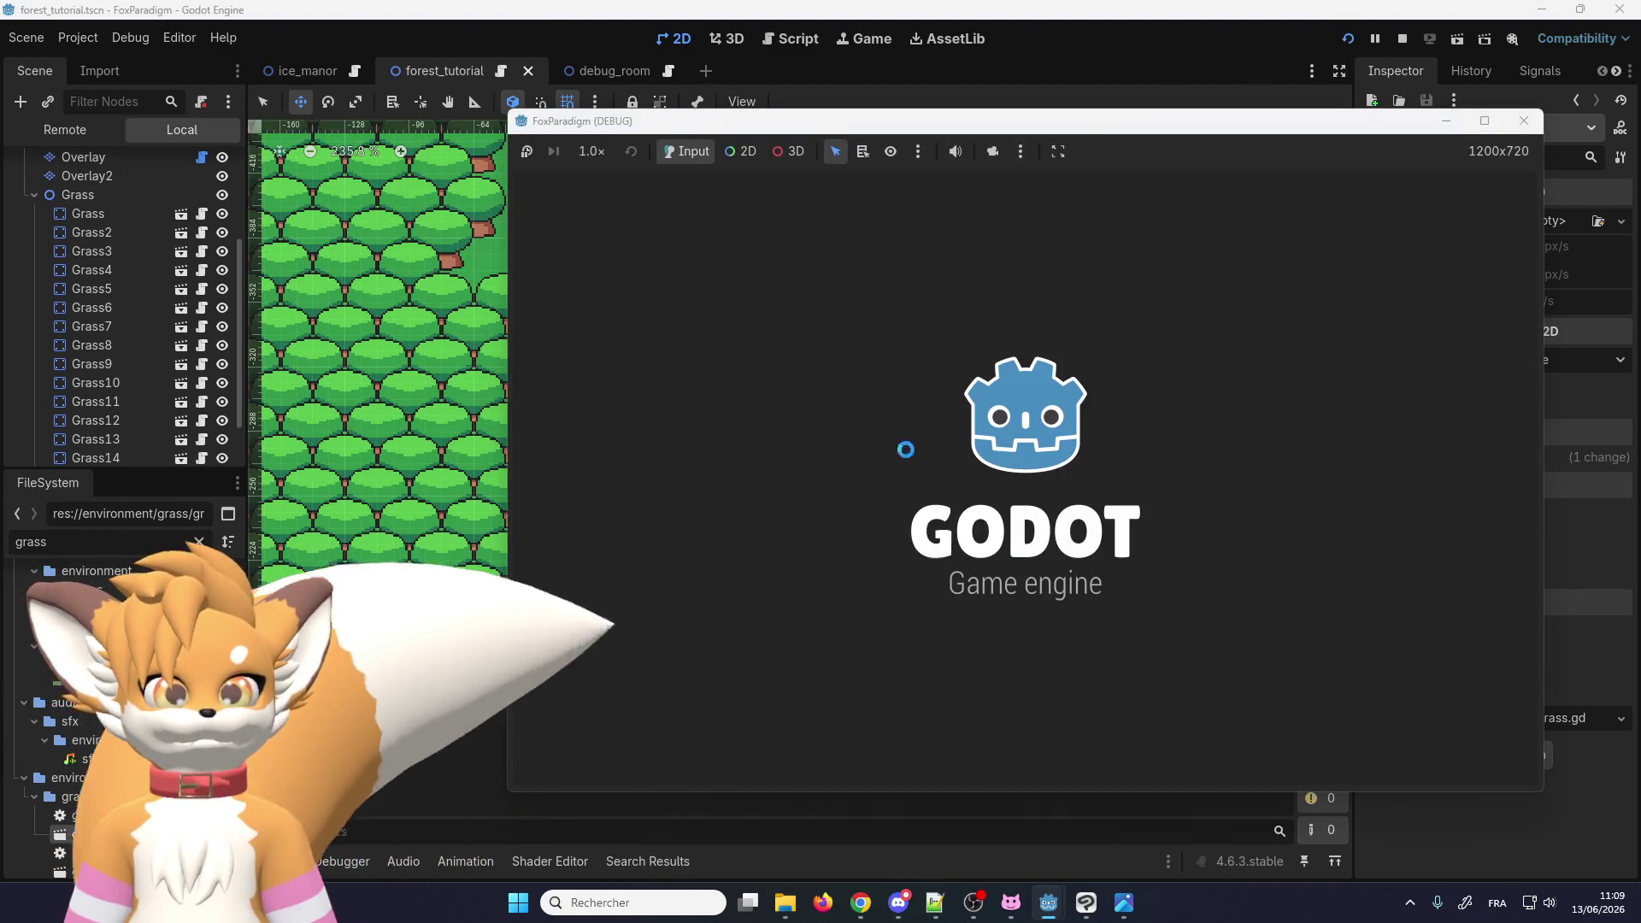
key("Return")
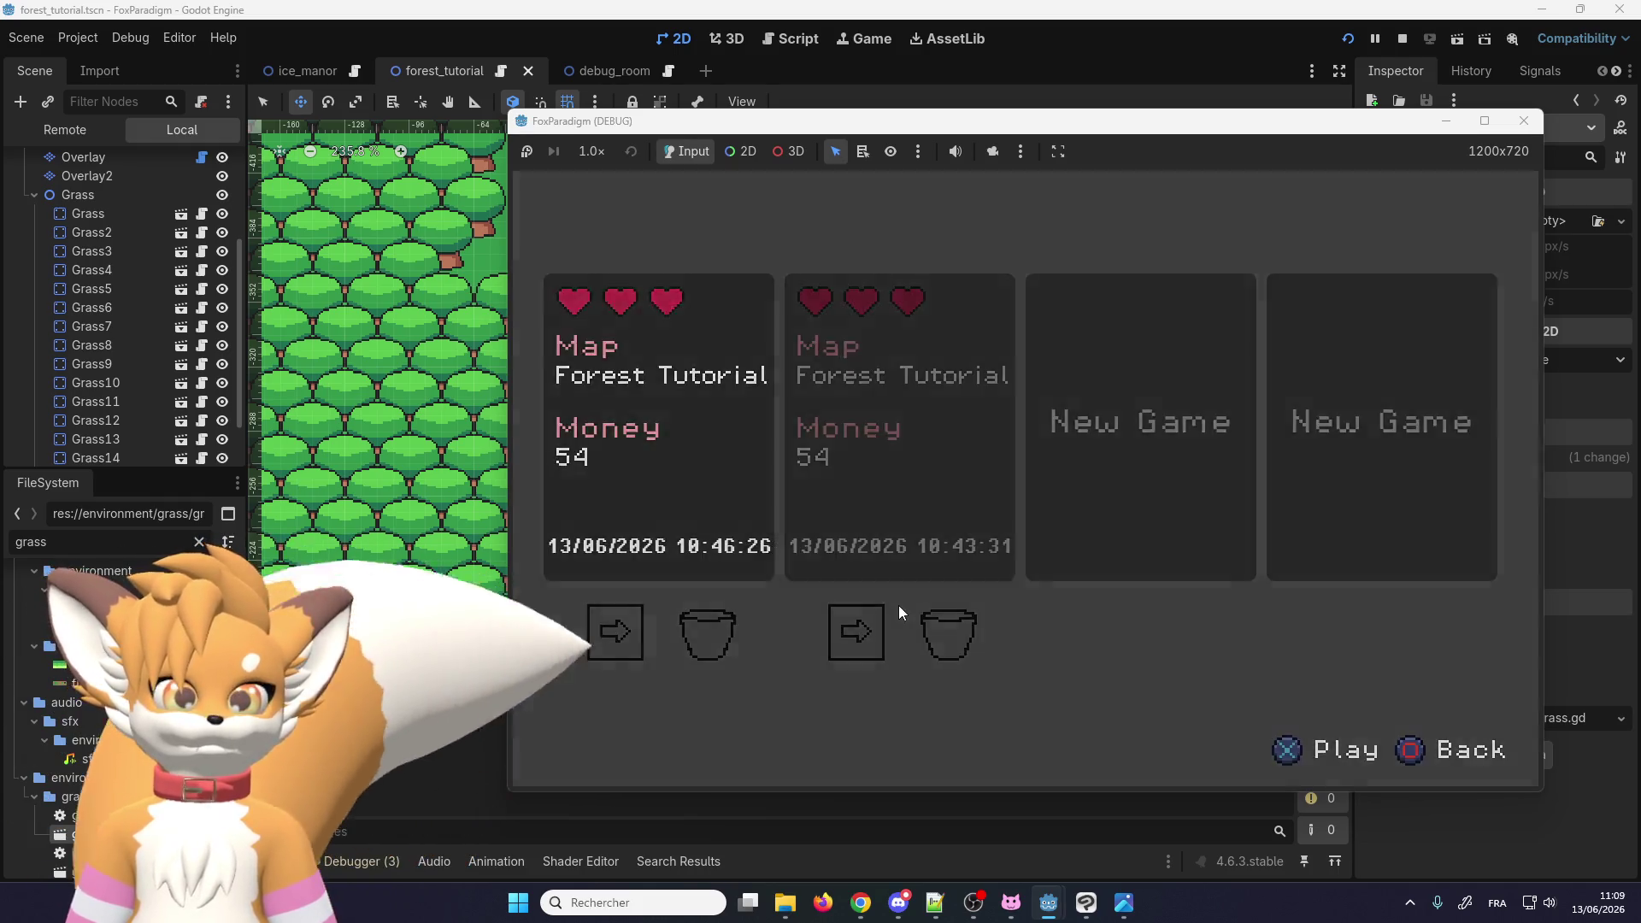
key("Return")
Step: Walk the fox up the forest path into the bush patch
key("Up")
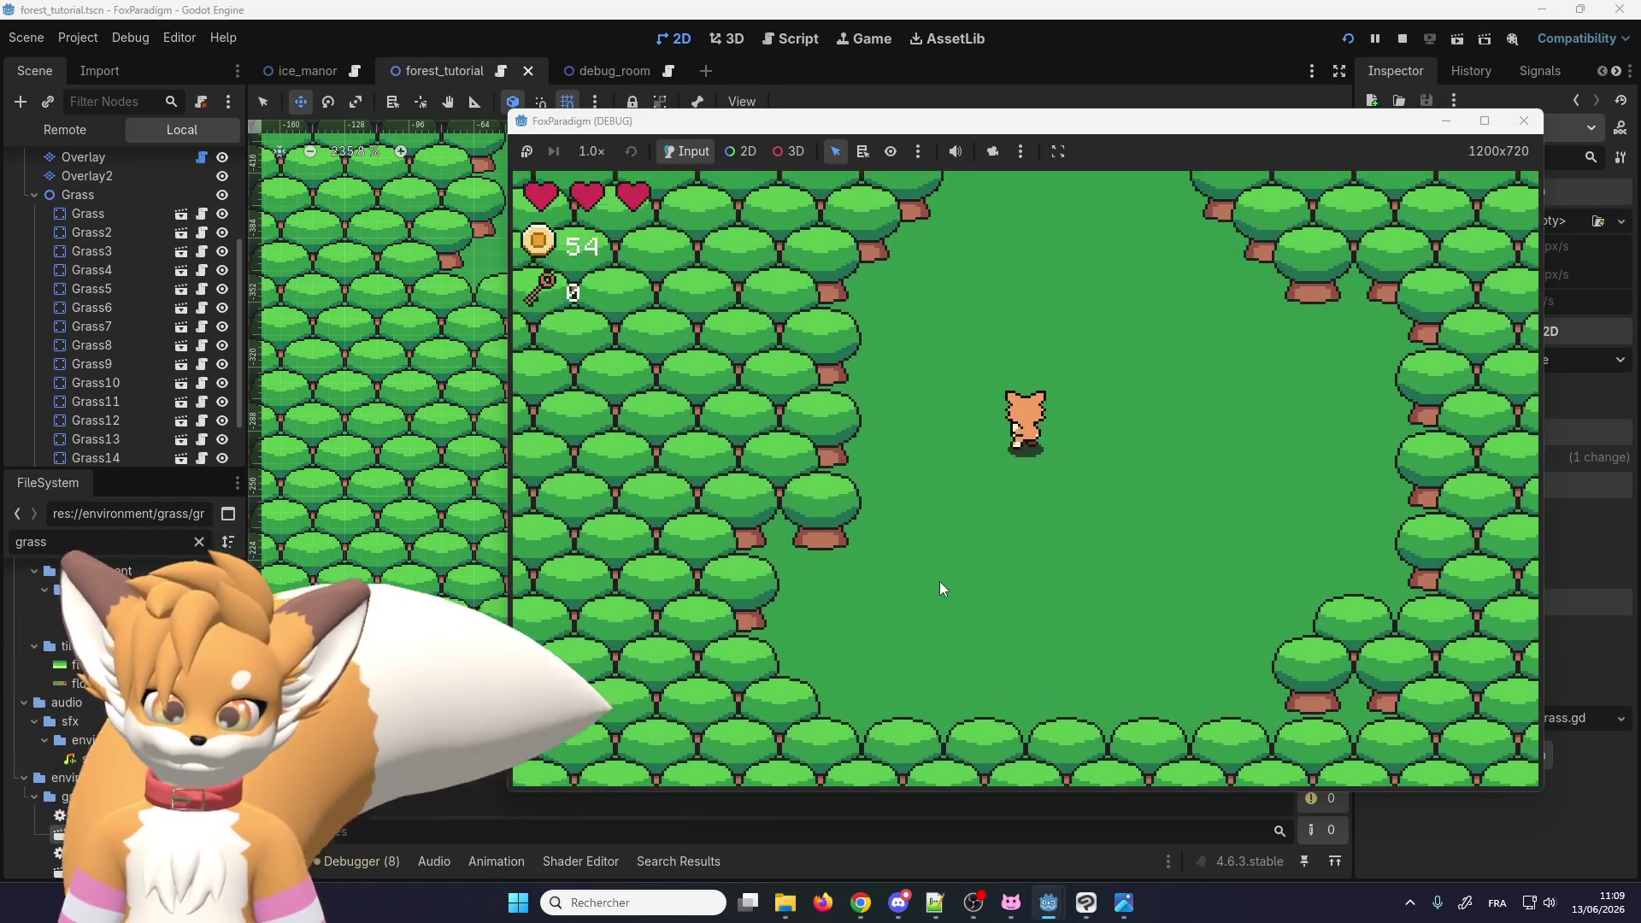
key("Up")
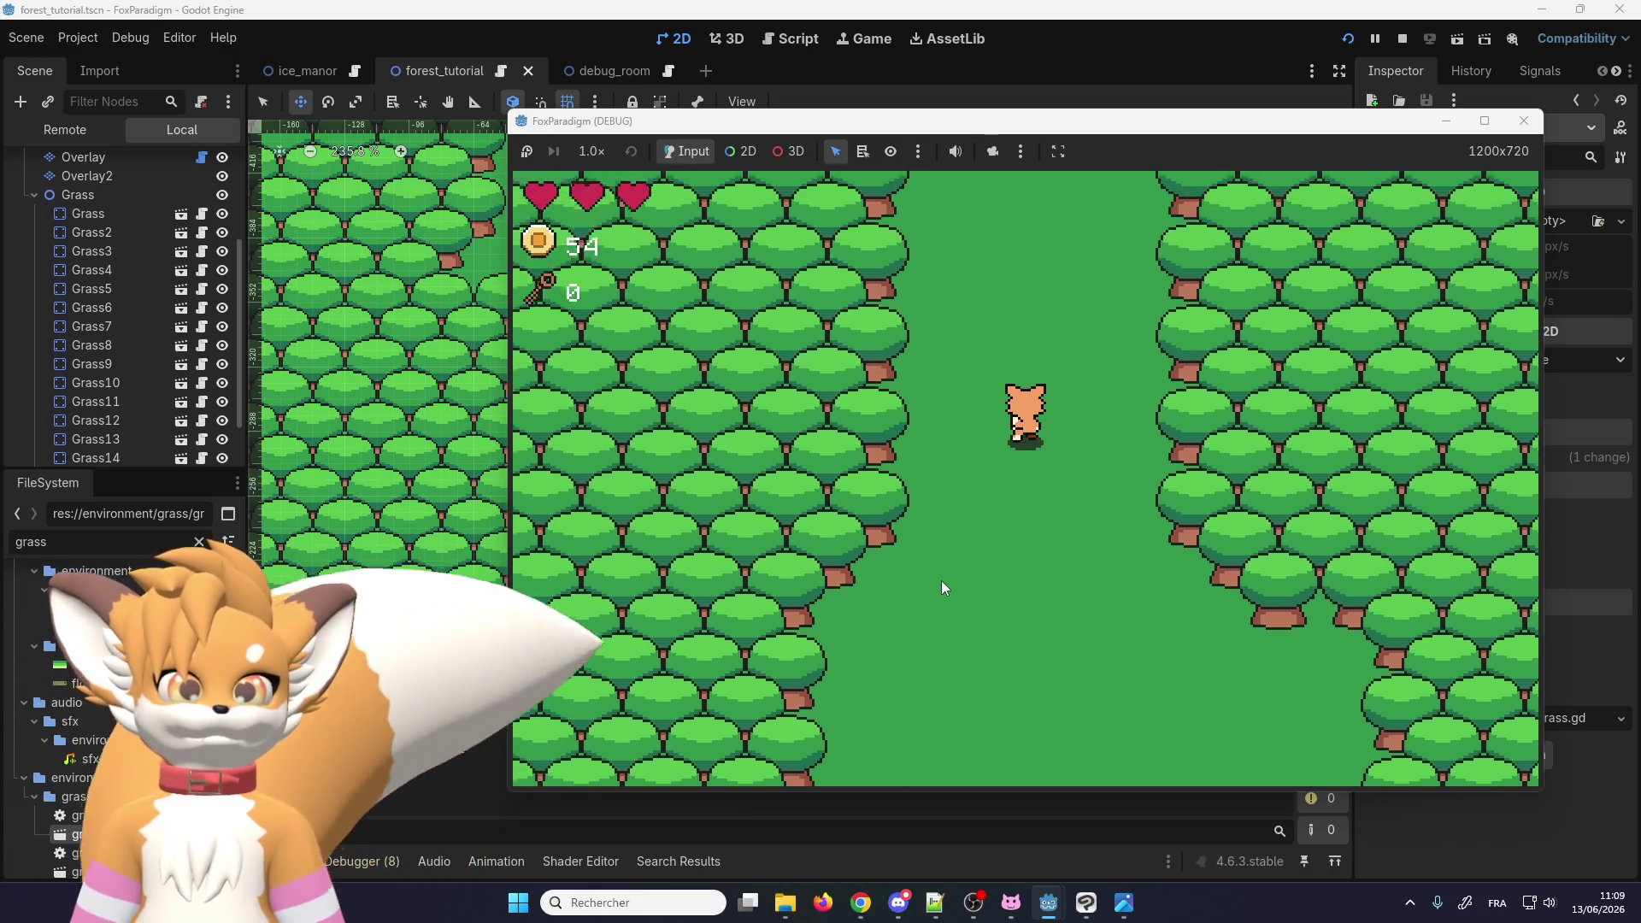
key("Up")
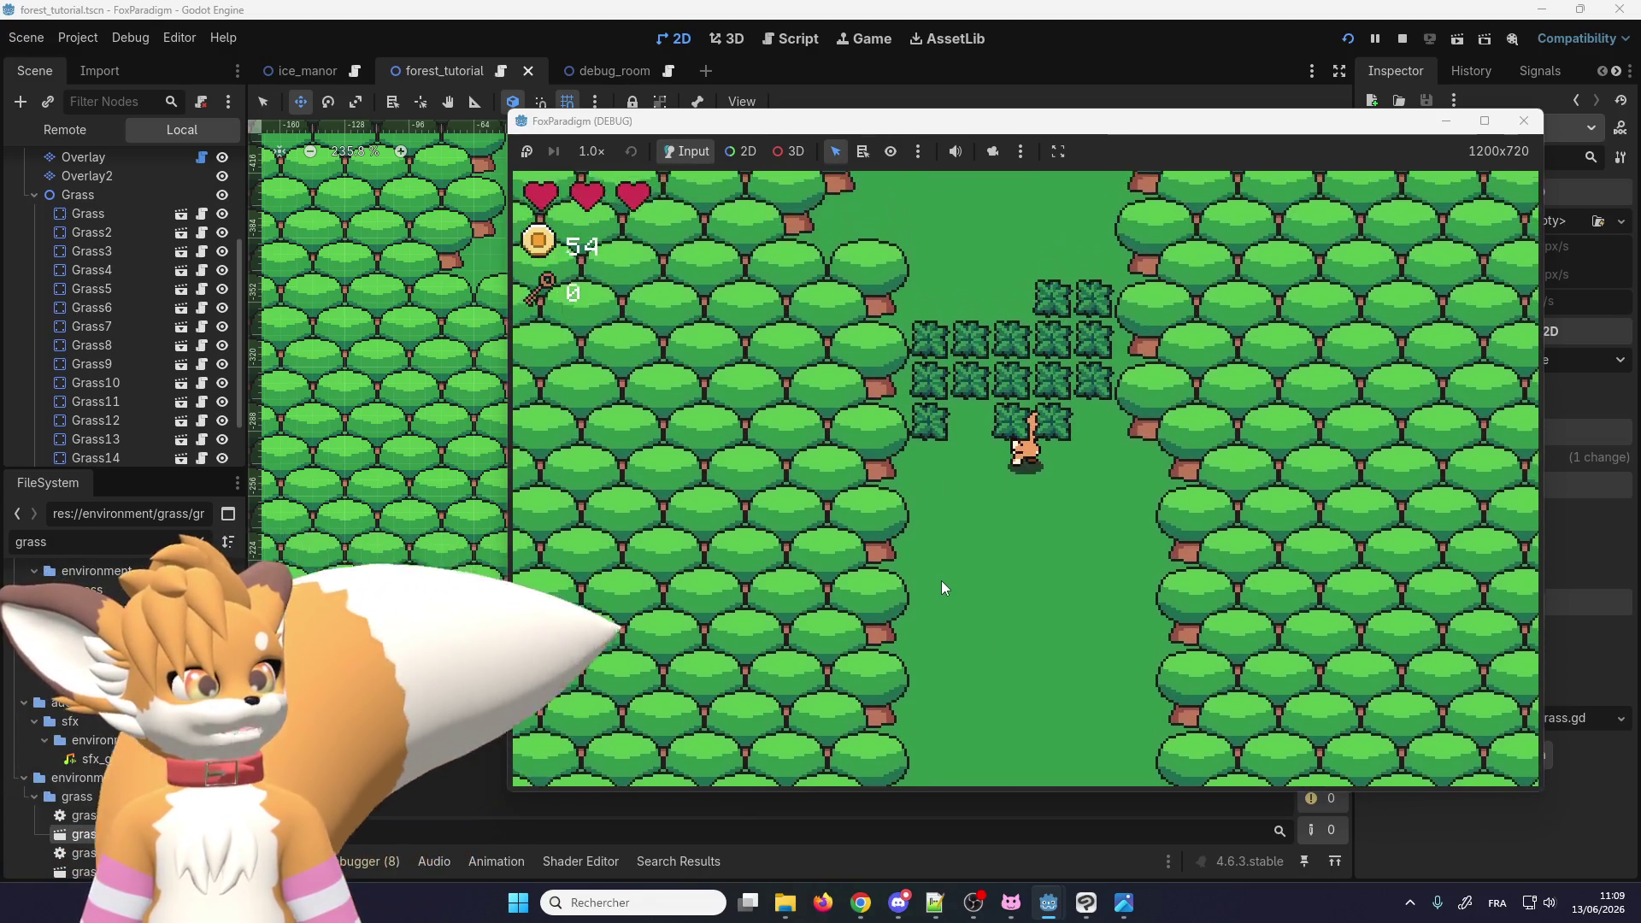
key("Left")
key("Down")
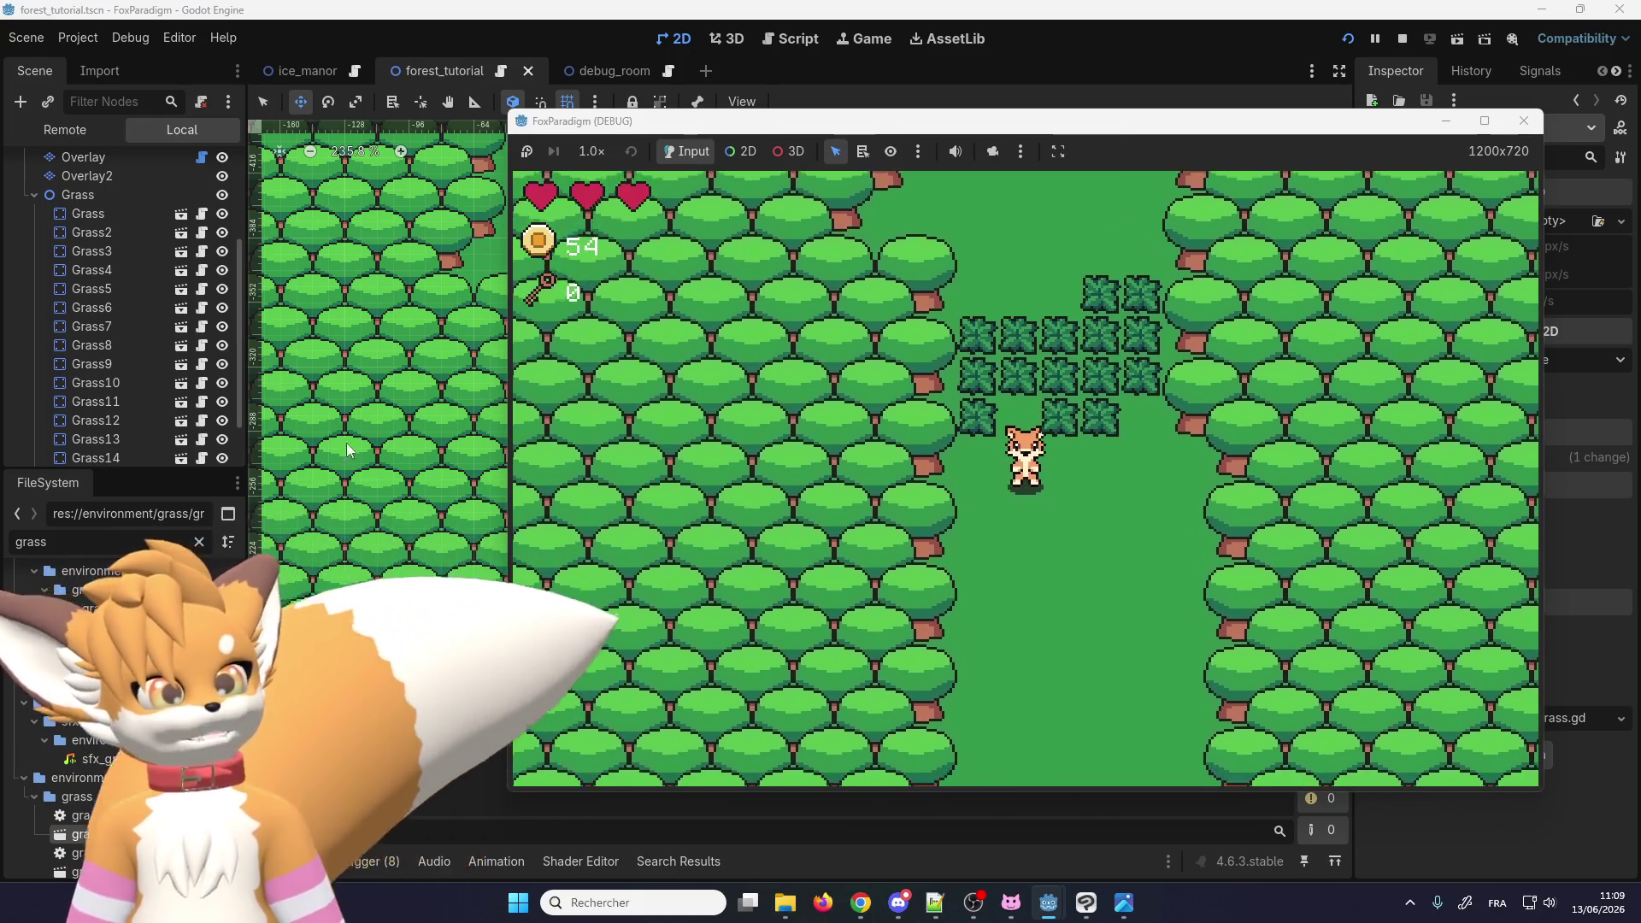
left_click(130, 195)
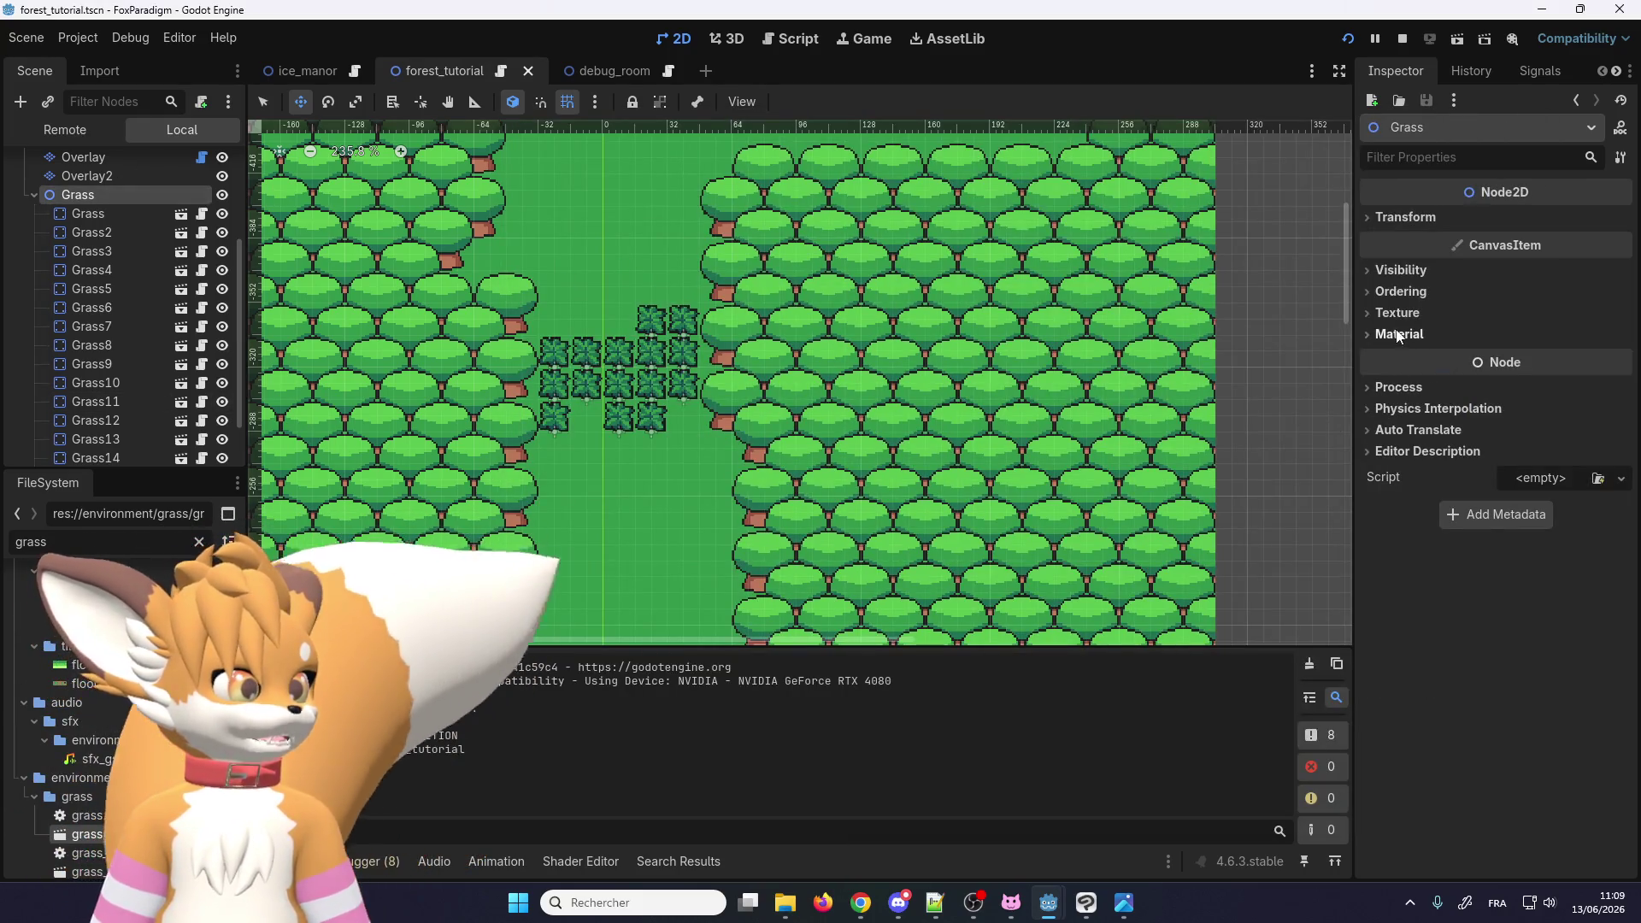
Step: Enable Y Sort in the Grass node's Ordering properties and return to the running game
left_click(1409, 292)
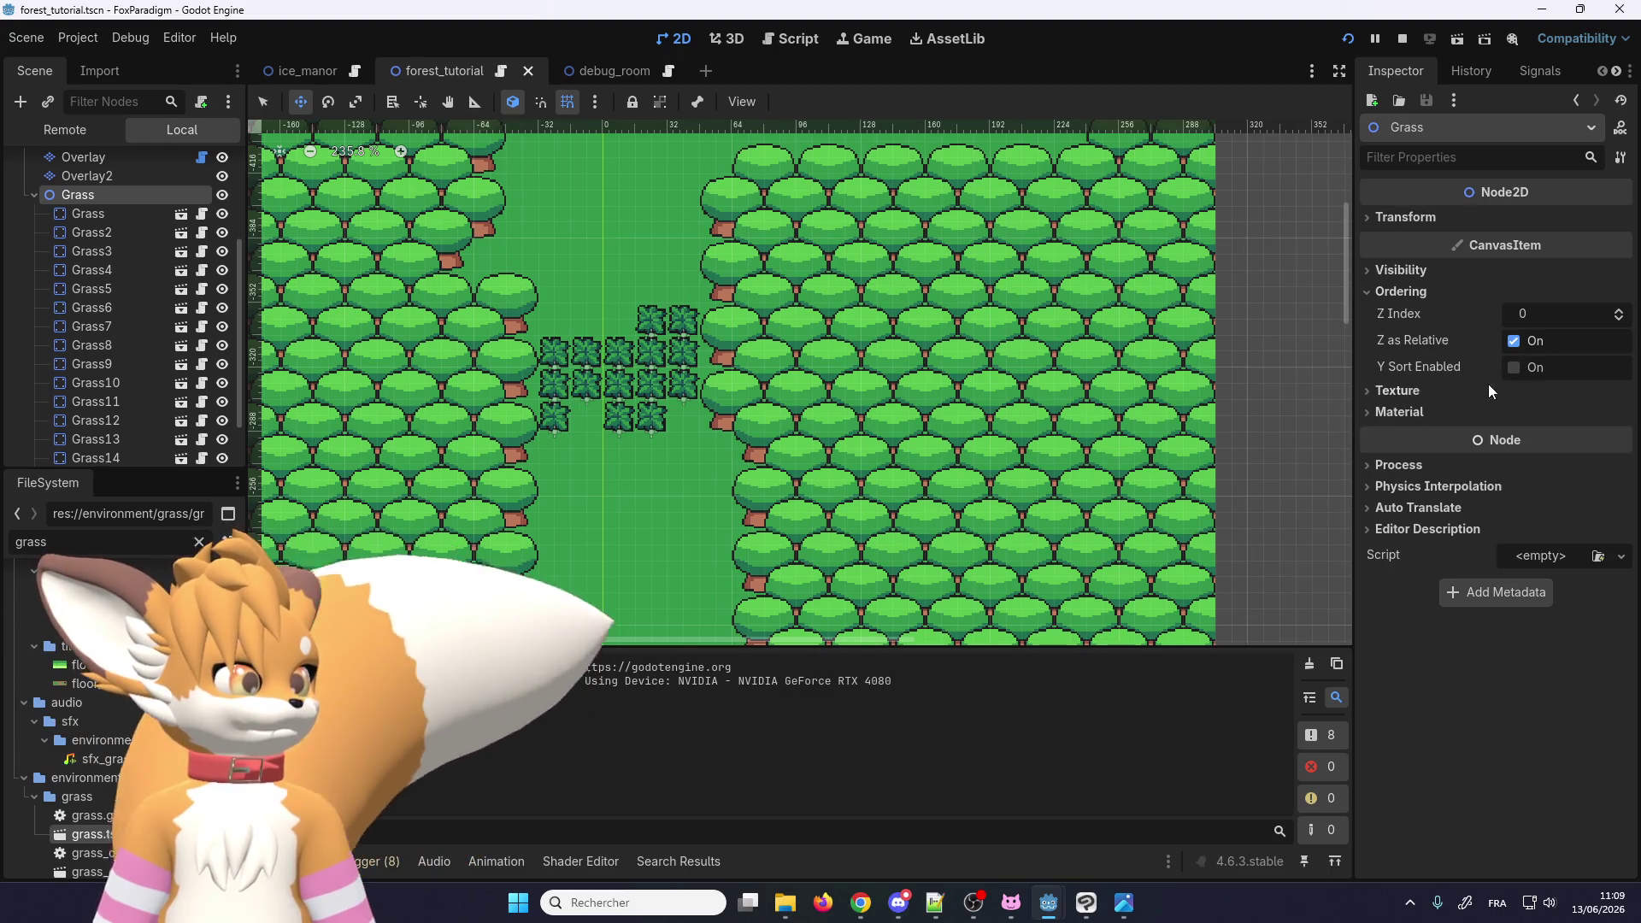
left_click(1513, 368)
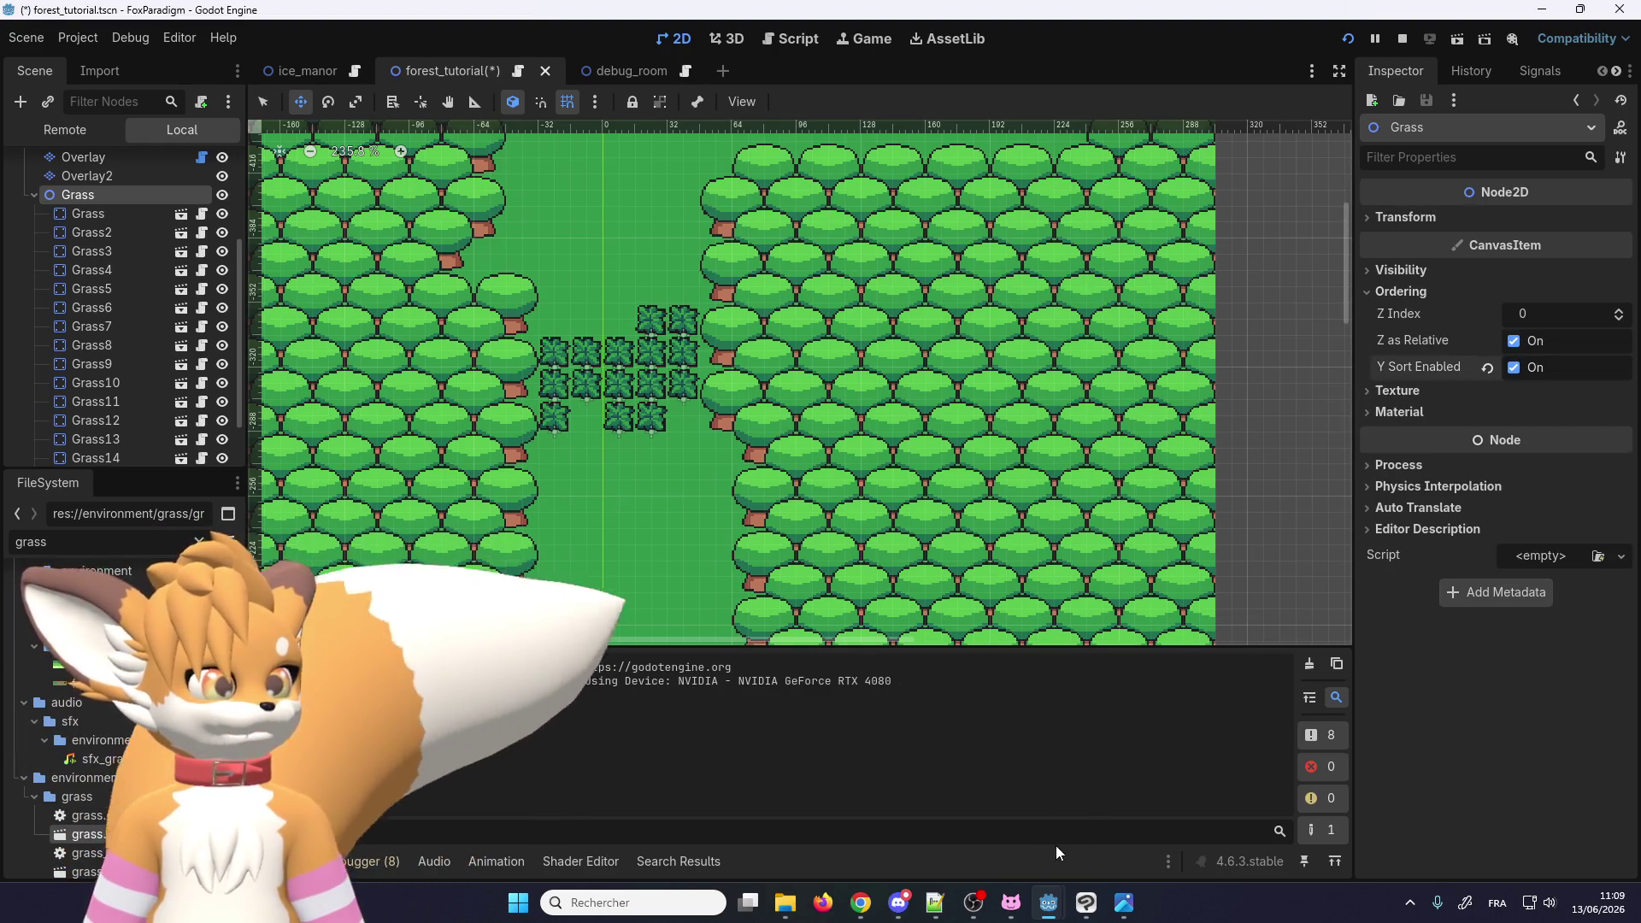
left_click(1050, 904)
Step: Walk the fox around and through the grass bushes to check the depth sorting
key("Up")
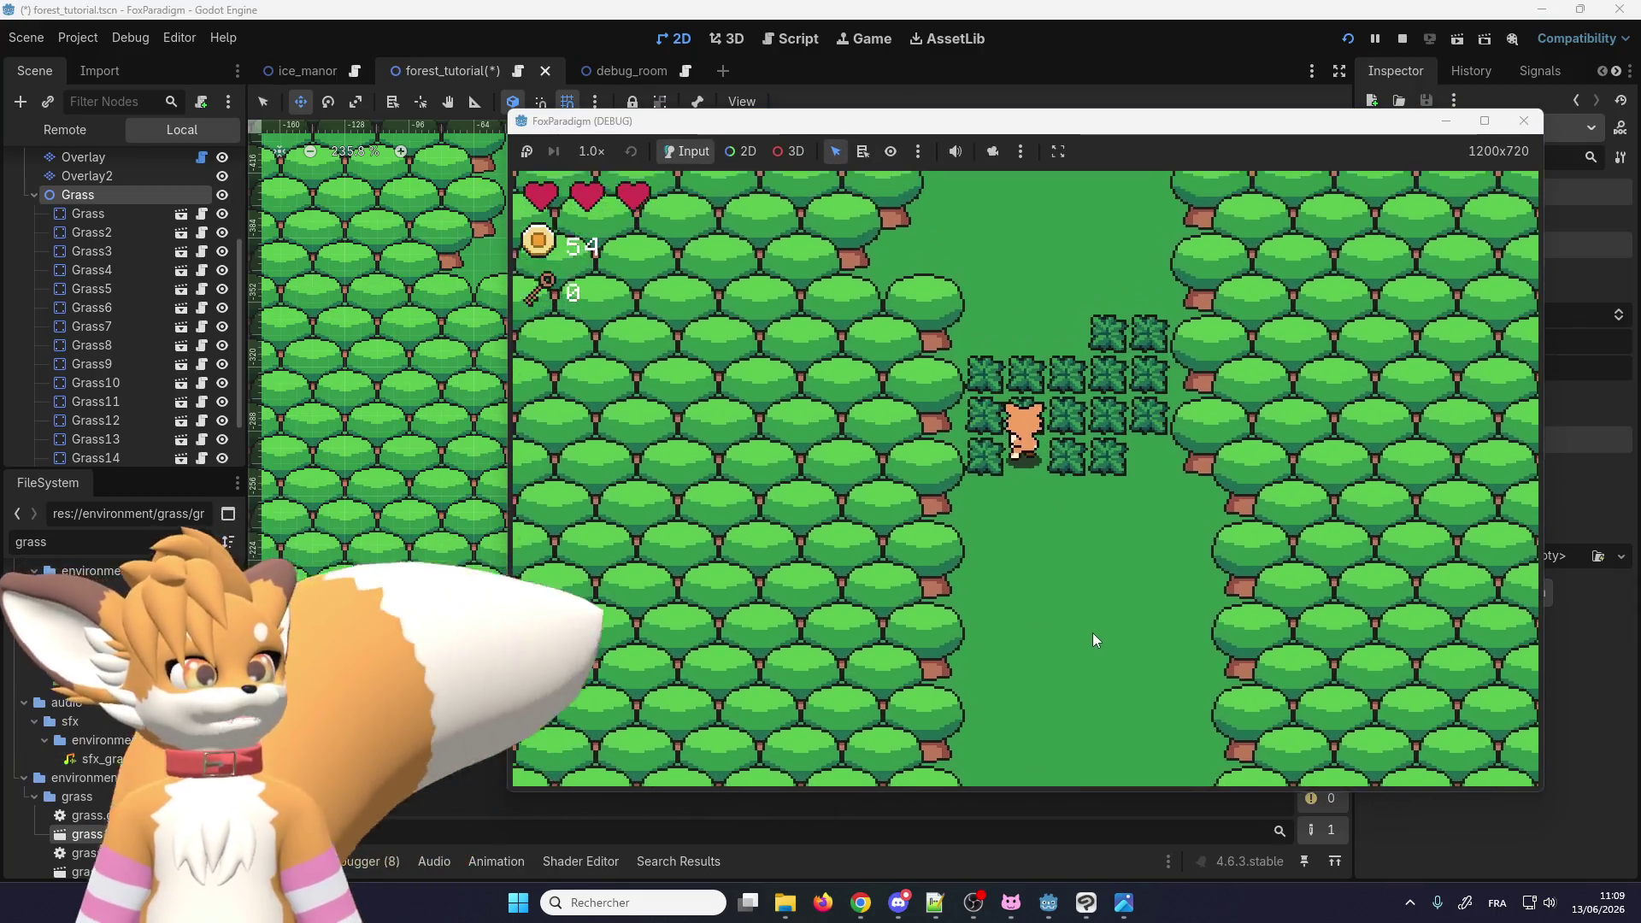
key("Down")
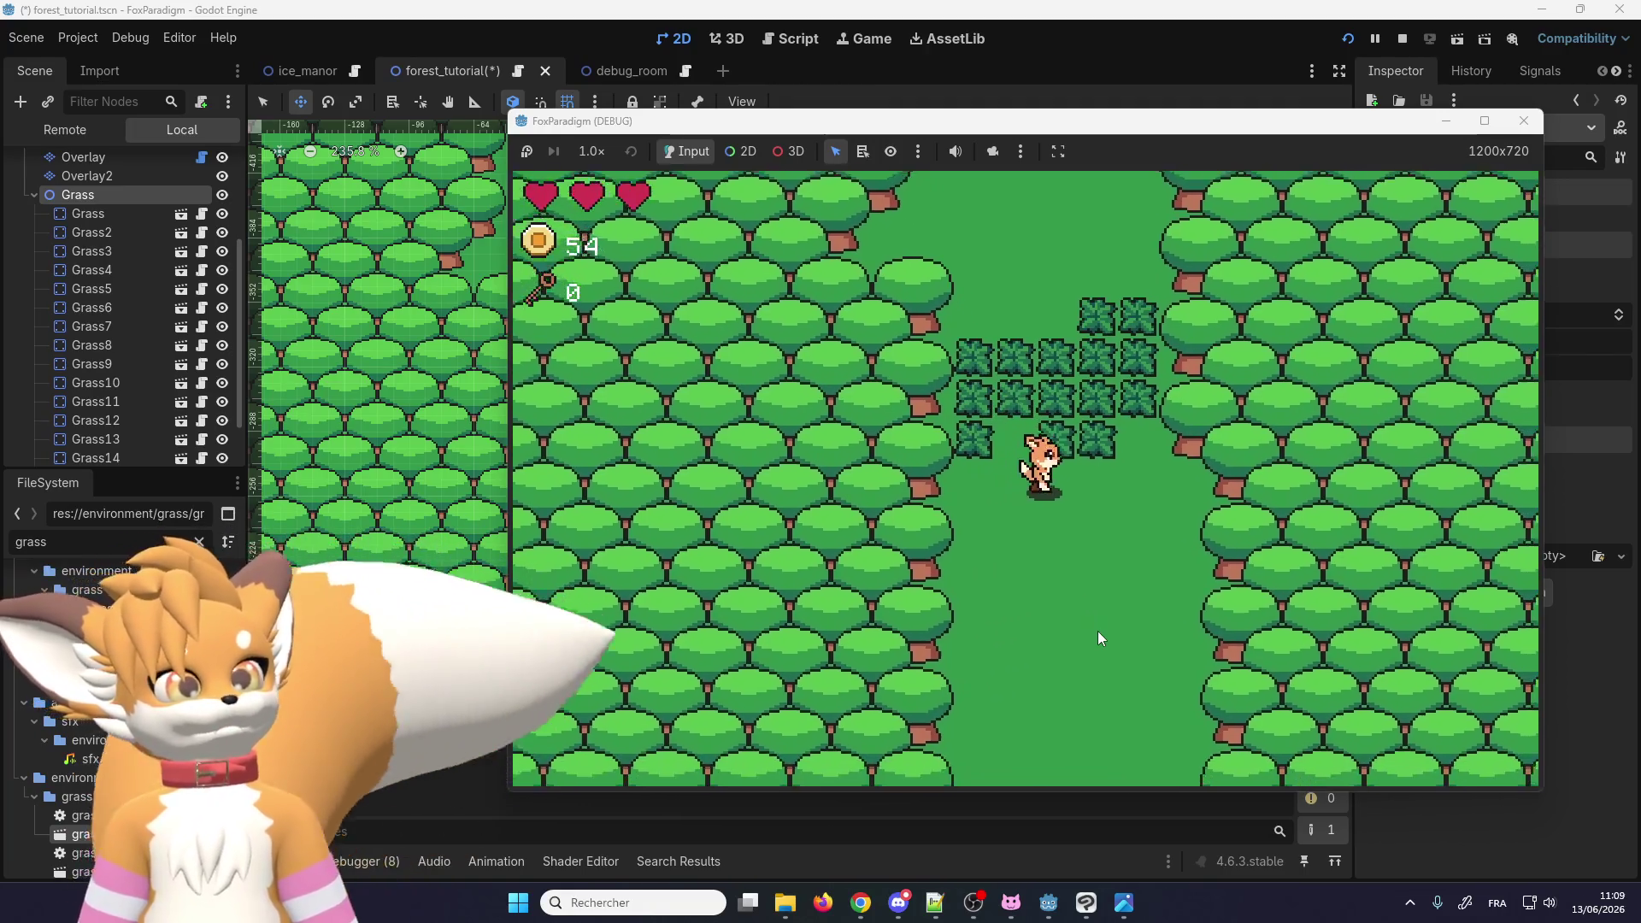
key("Right")
key("Up")
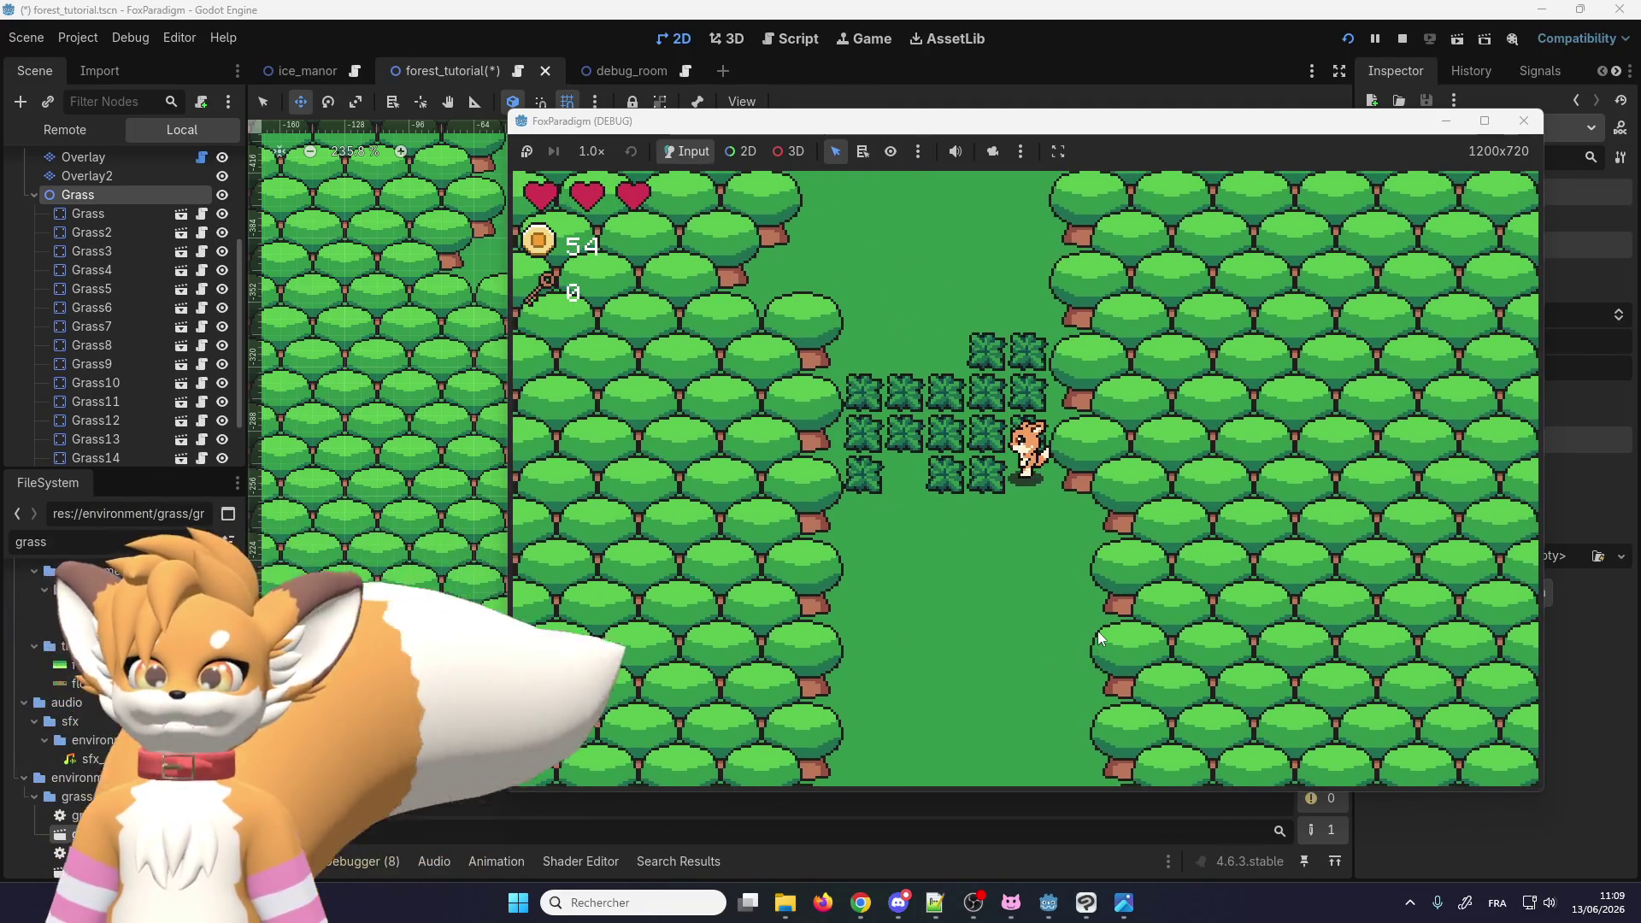
key("super")
key("Escape")
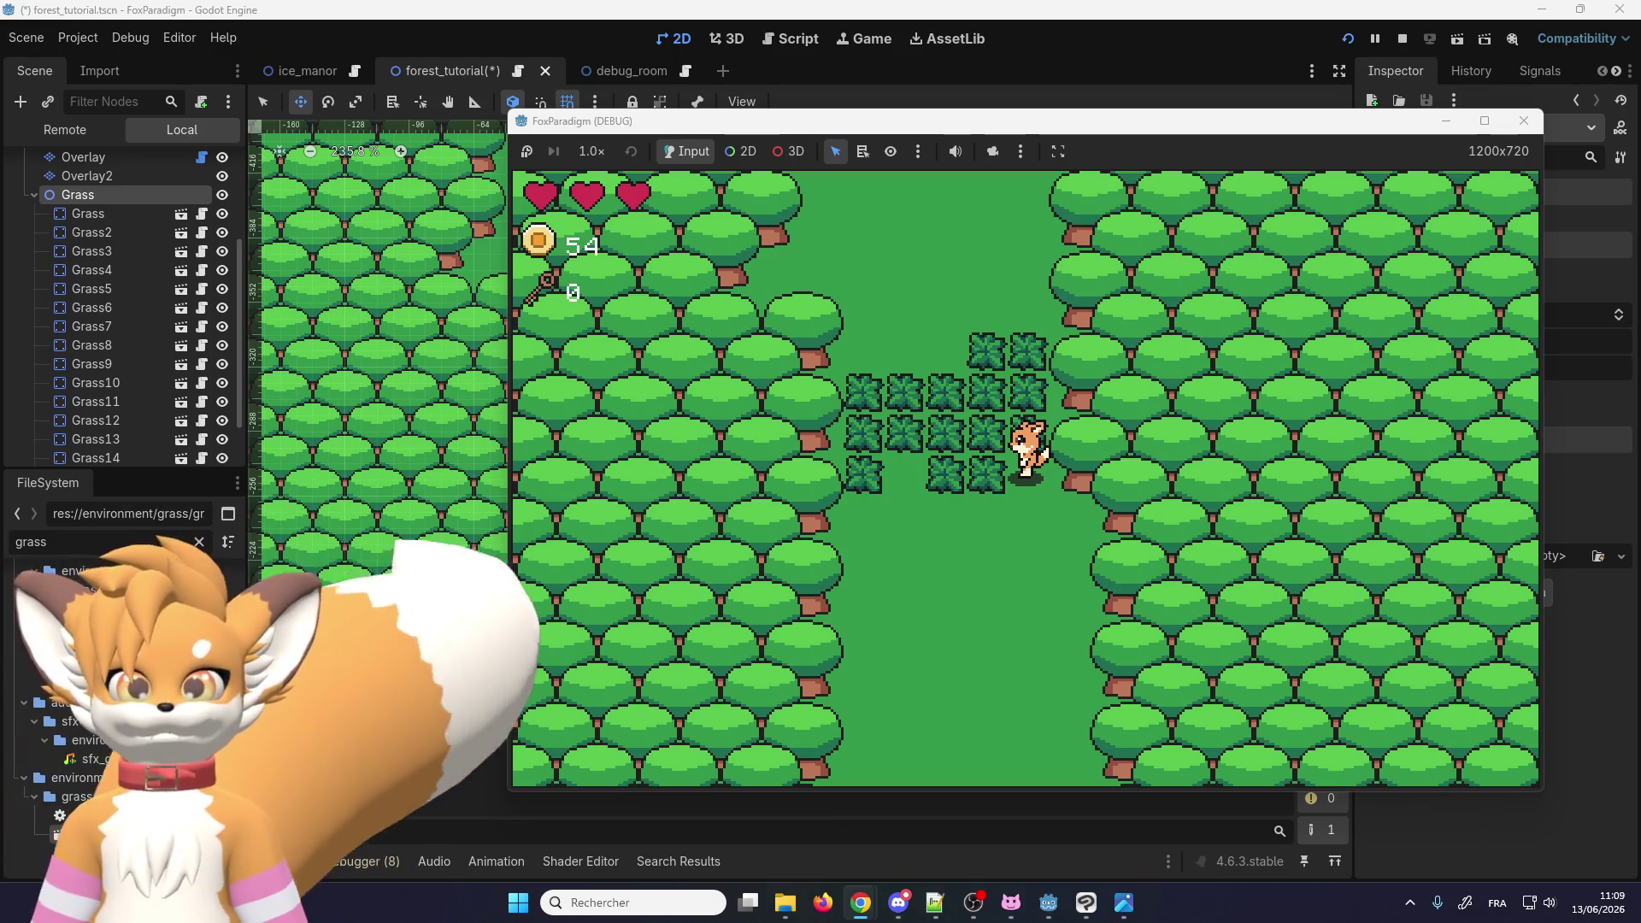
key("Left")
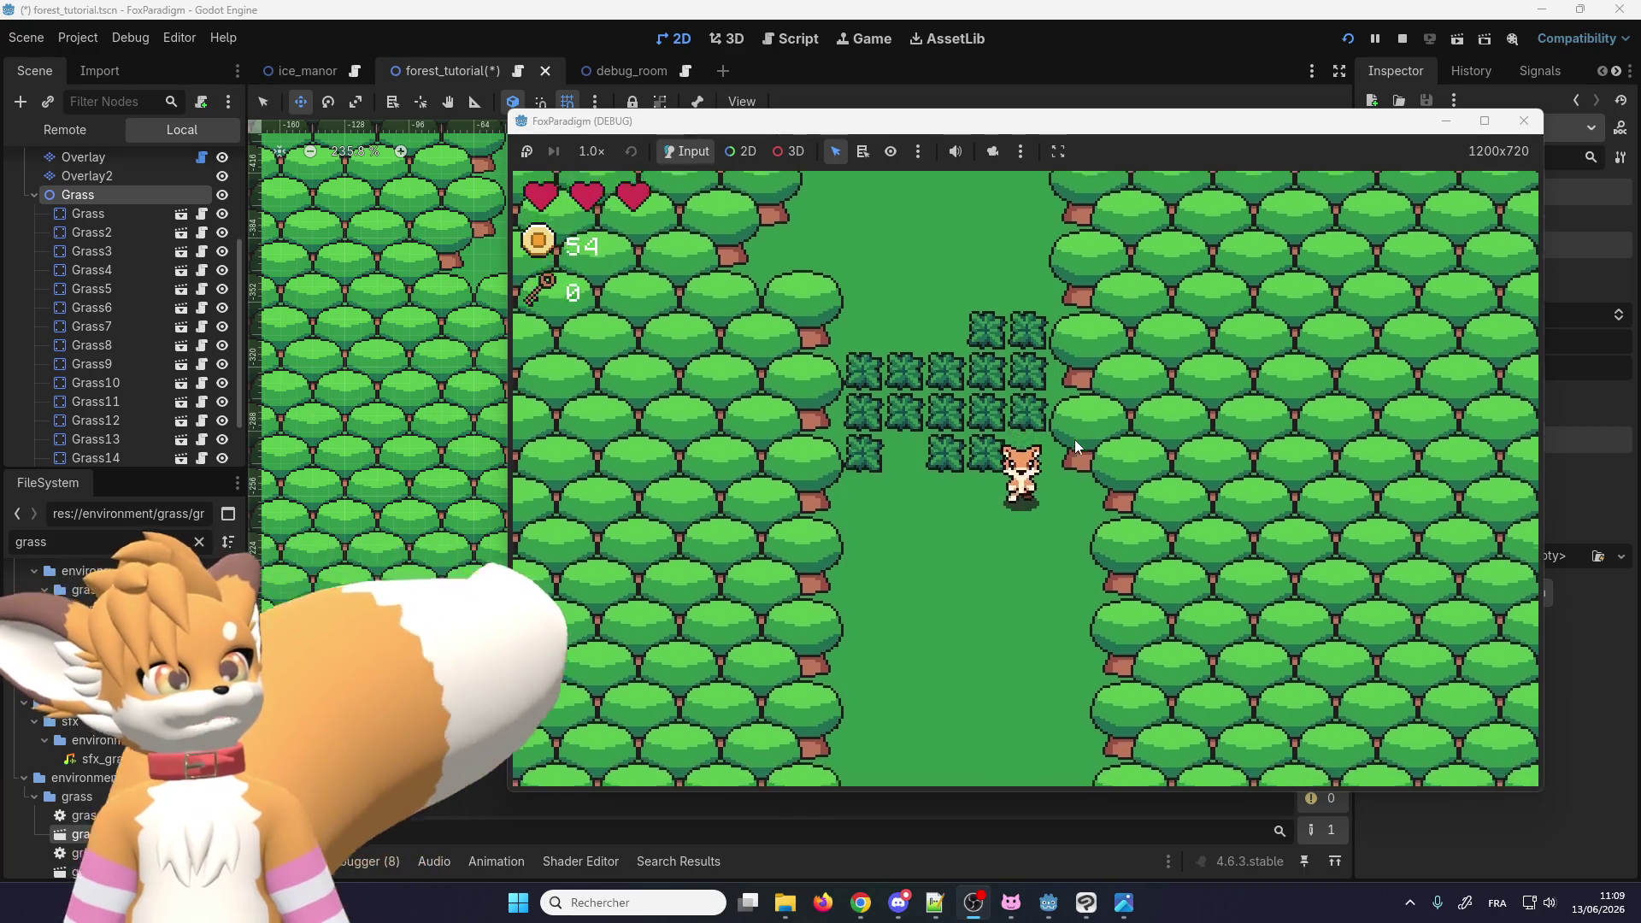
key("Down")
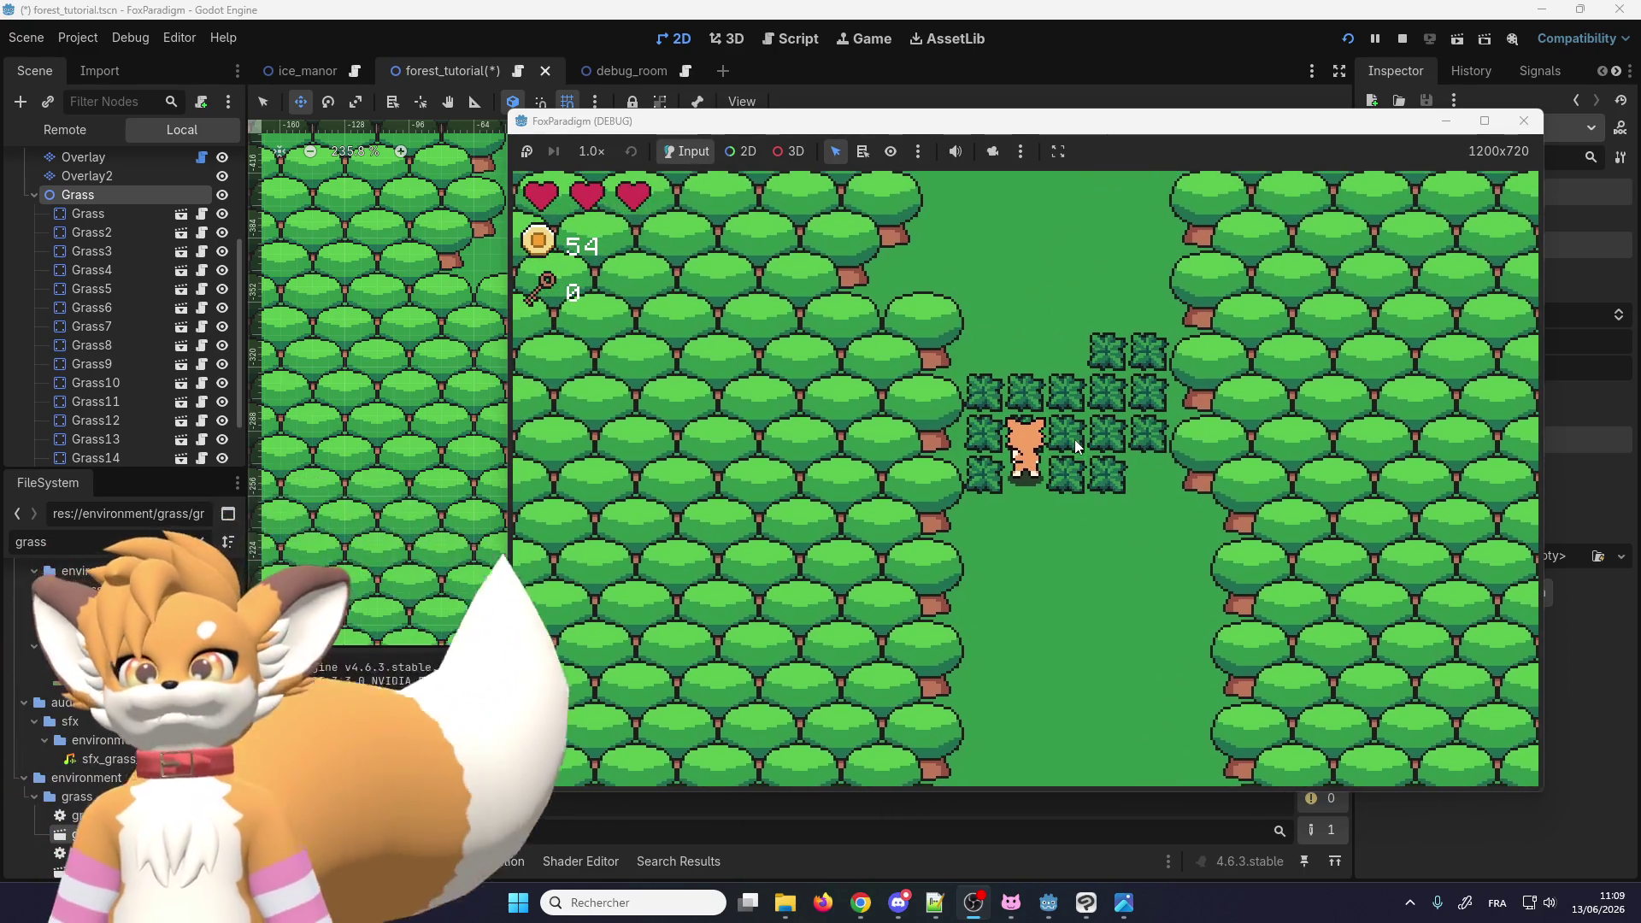
key("Down")
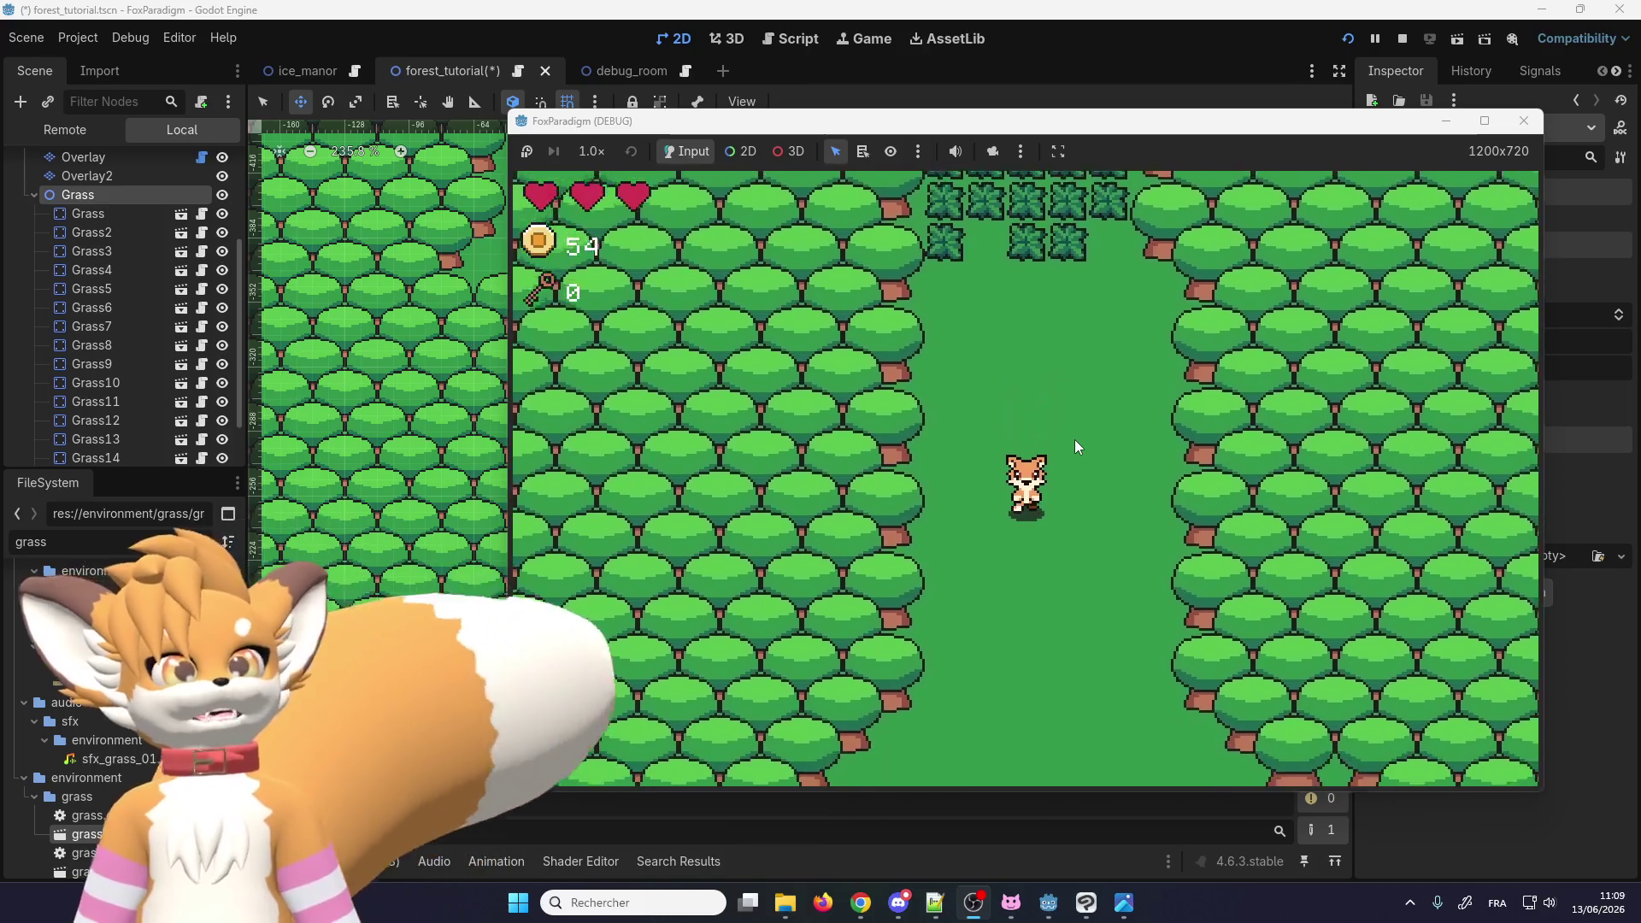
key("Down")
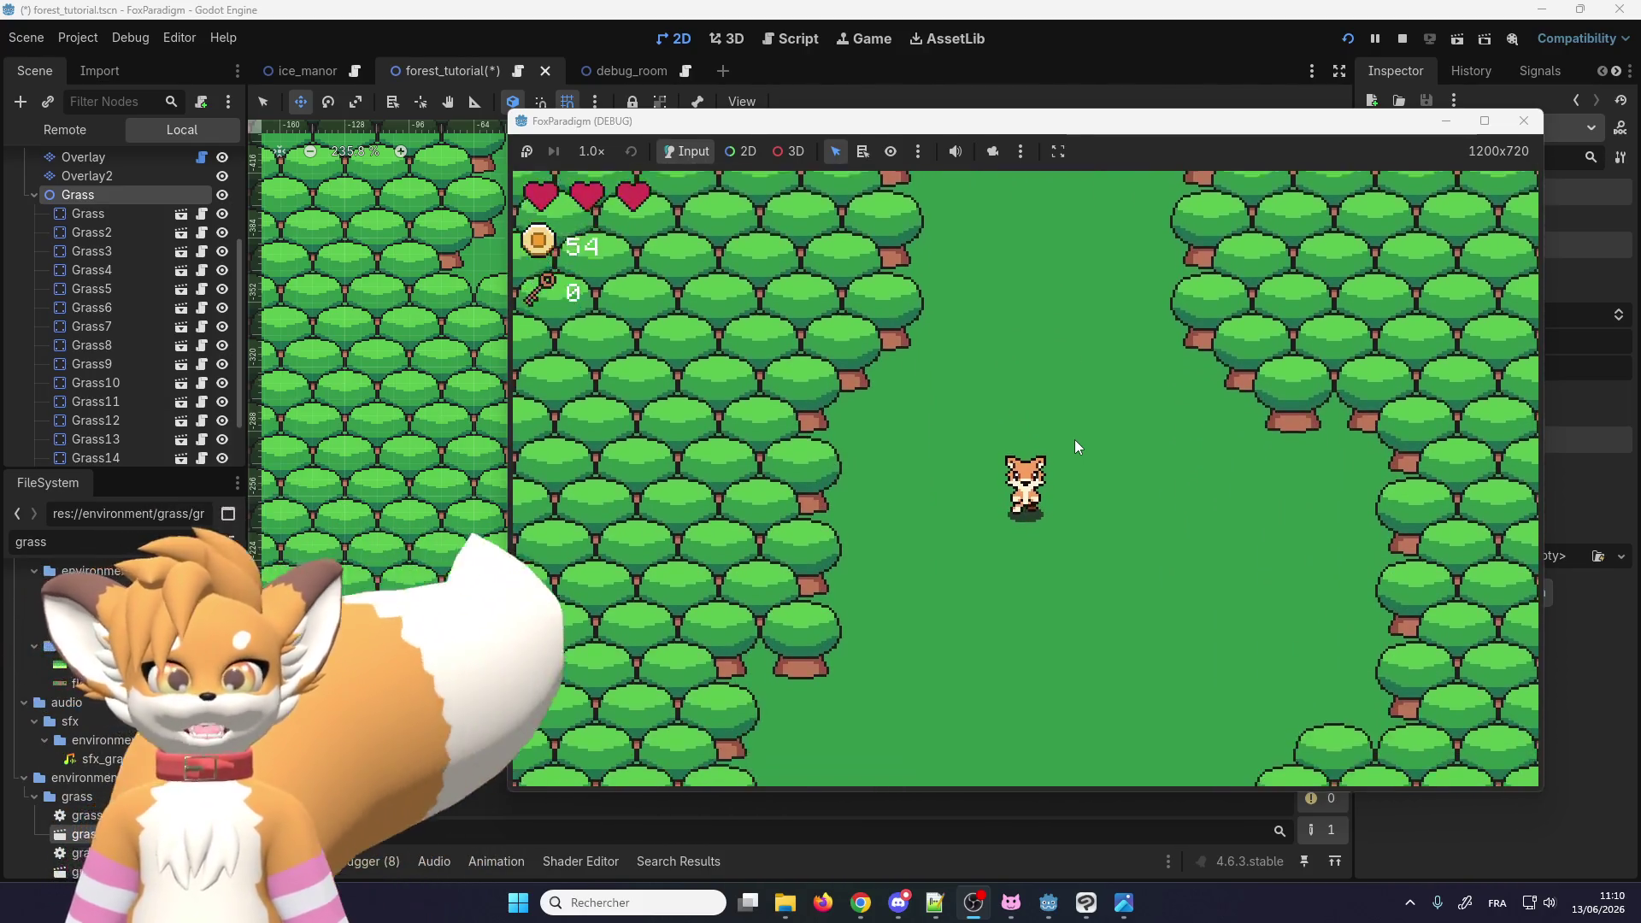
key("Up")
key("Up")
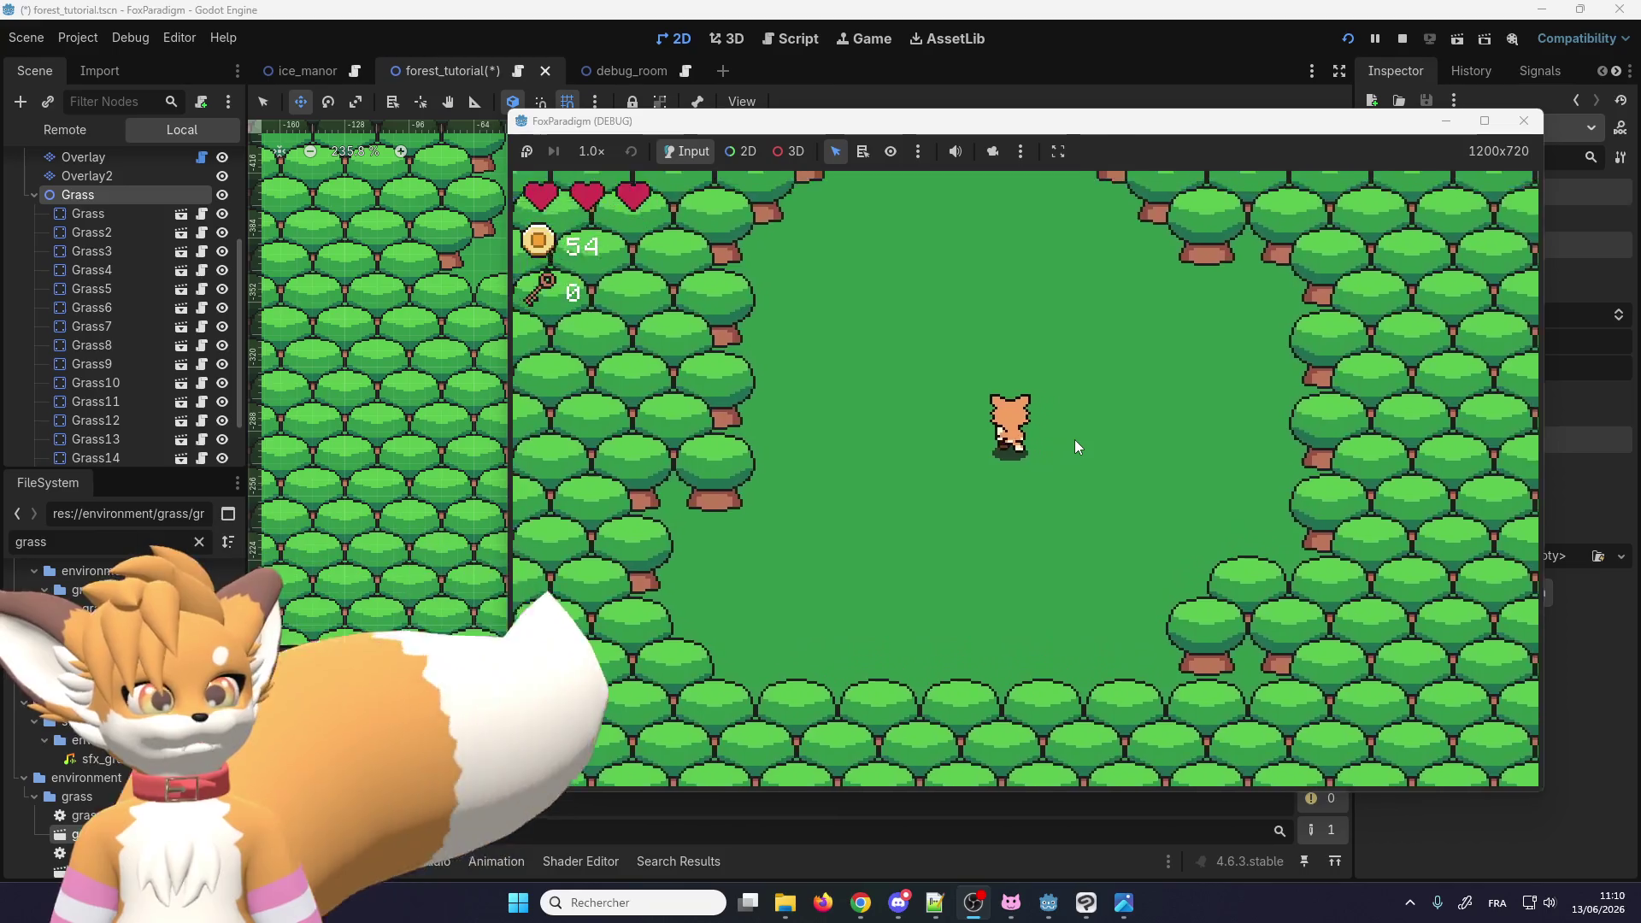
key("Up")
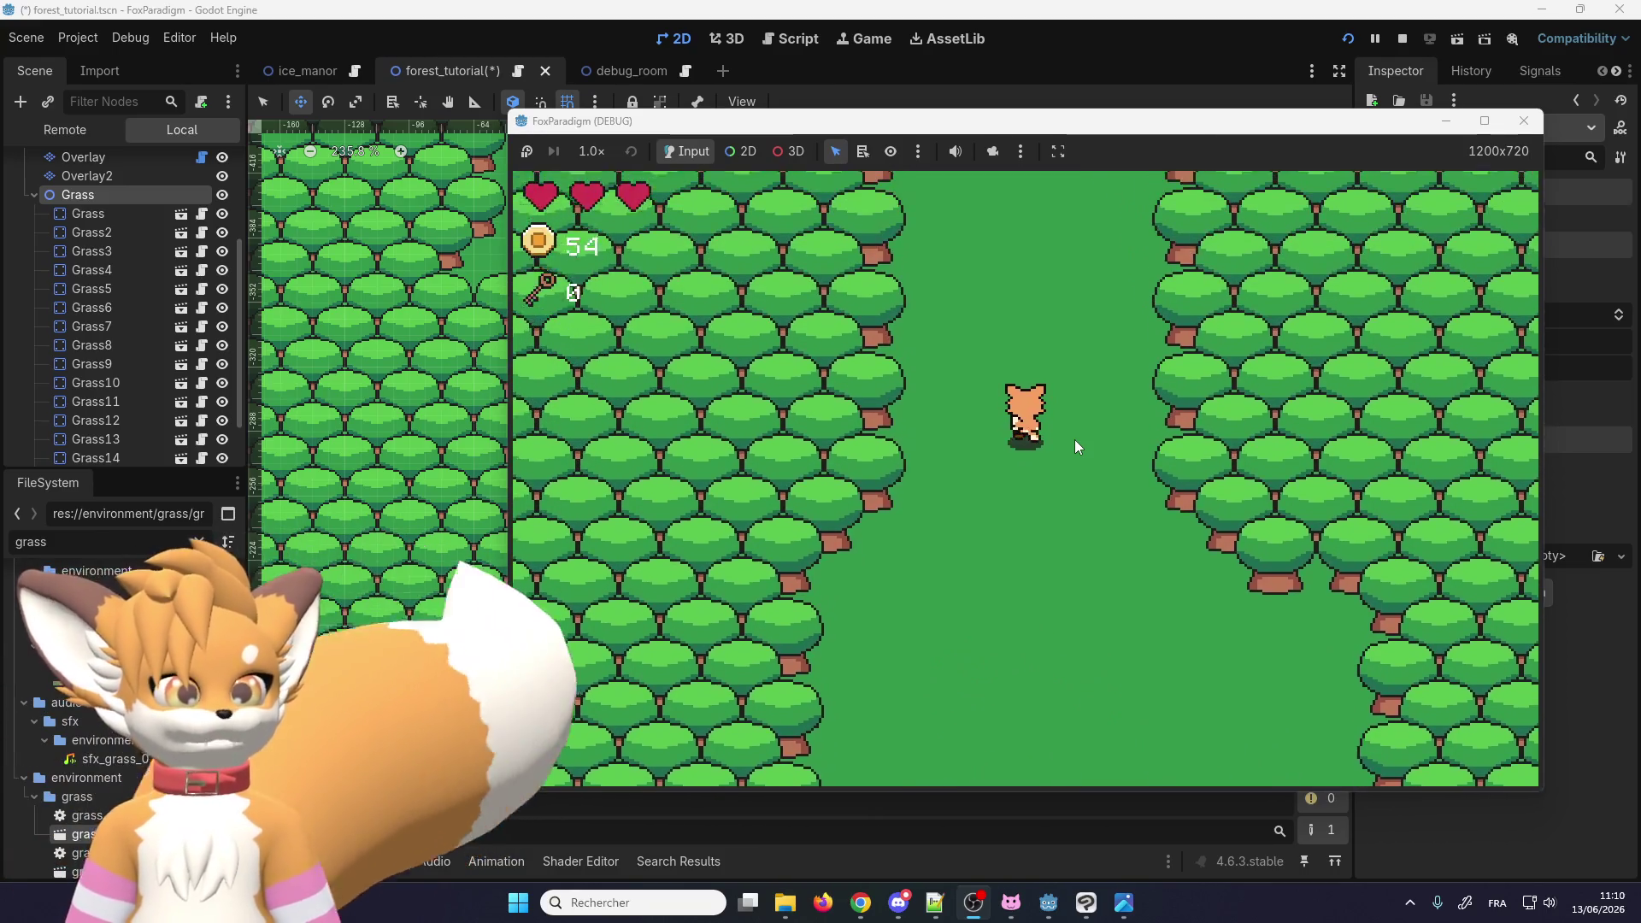
key("Up")
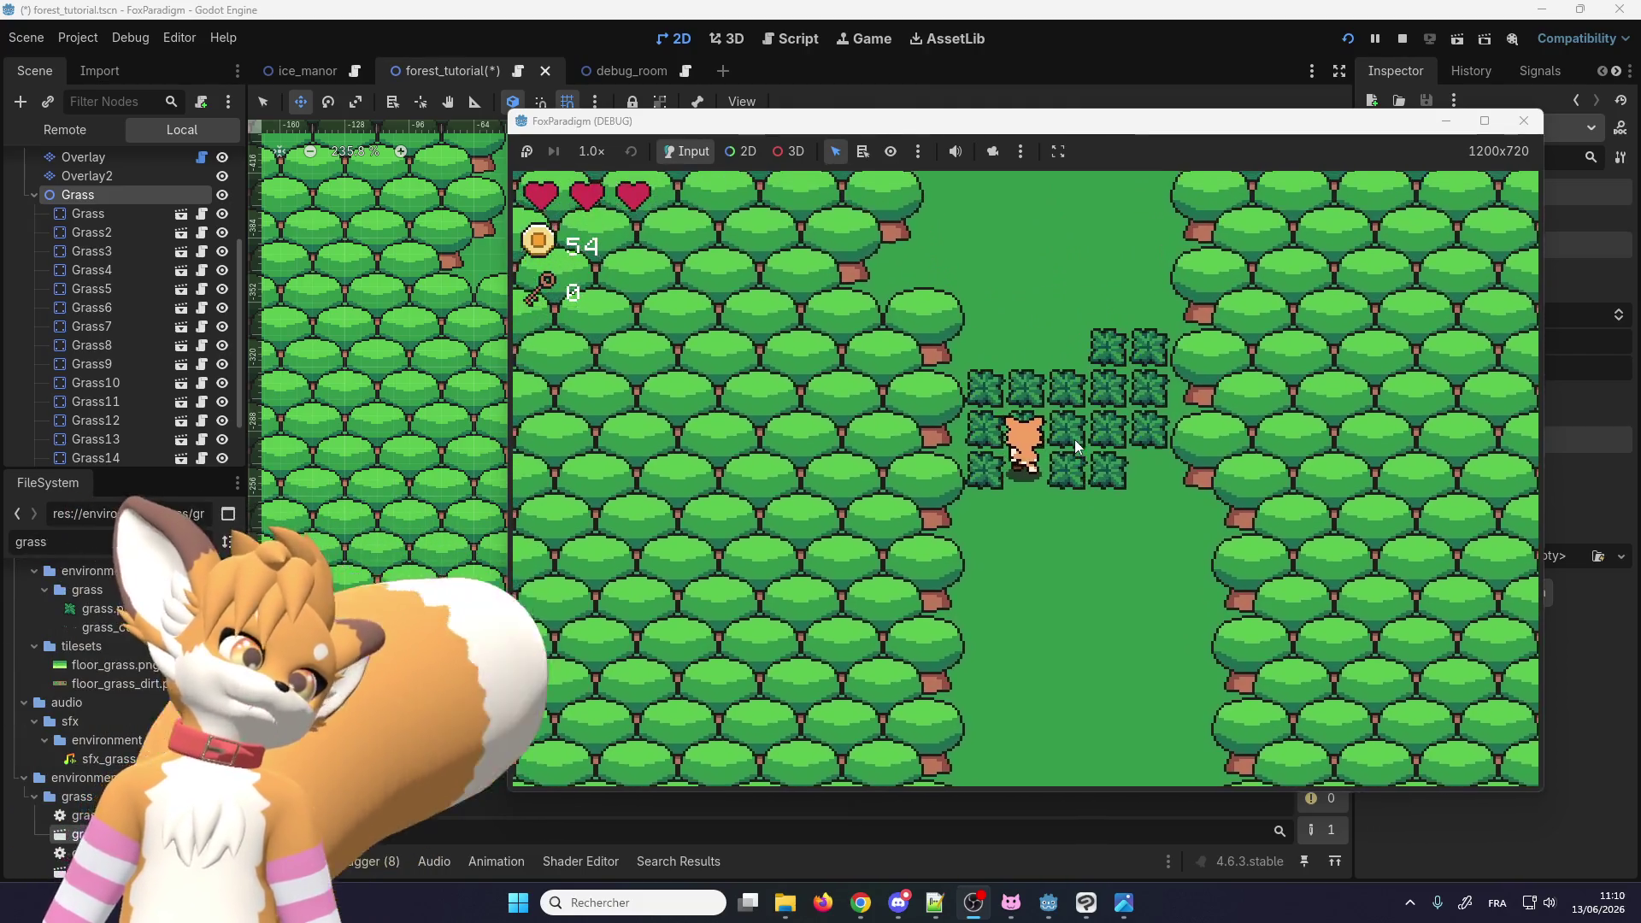
key("Right")
key("Left")
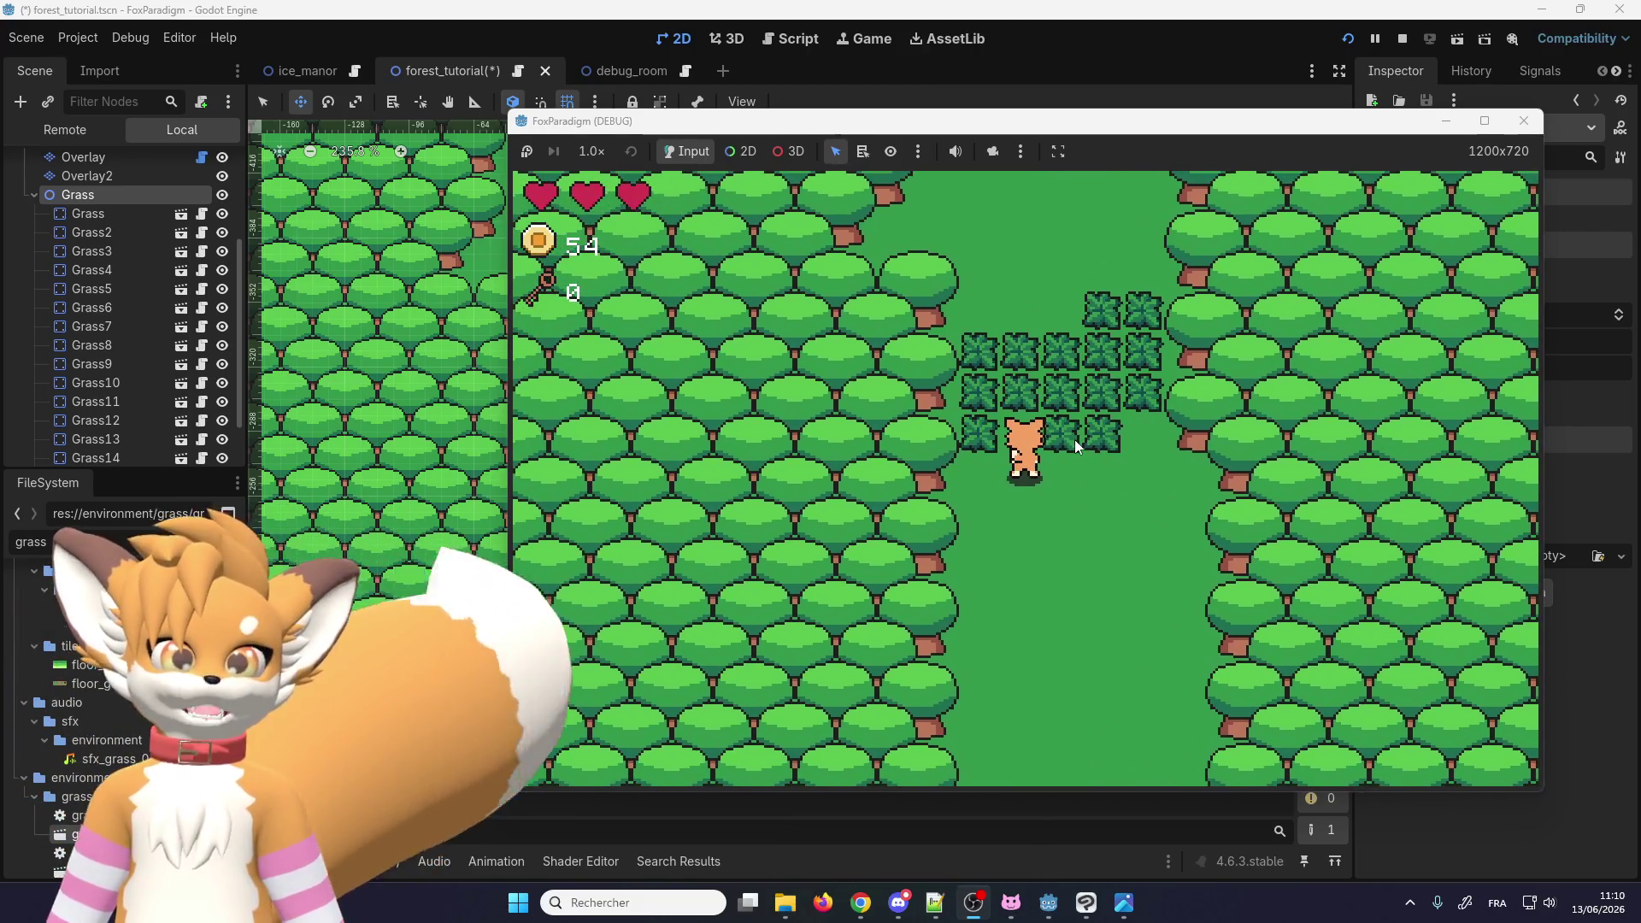
Step: Slash the bushes with the sword to collect coins, then stop the game
key("Down")
key("Right")
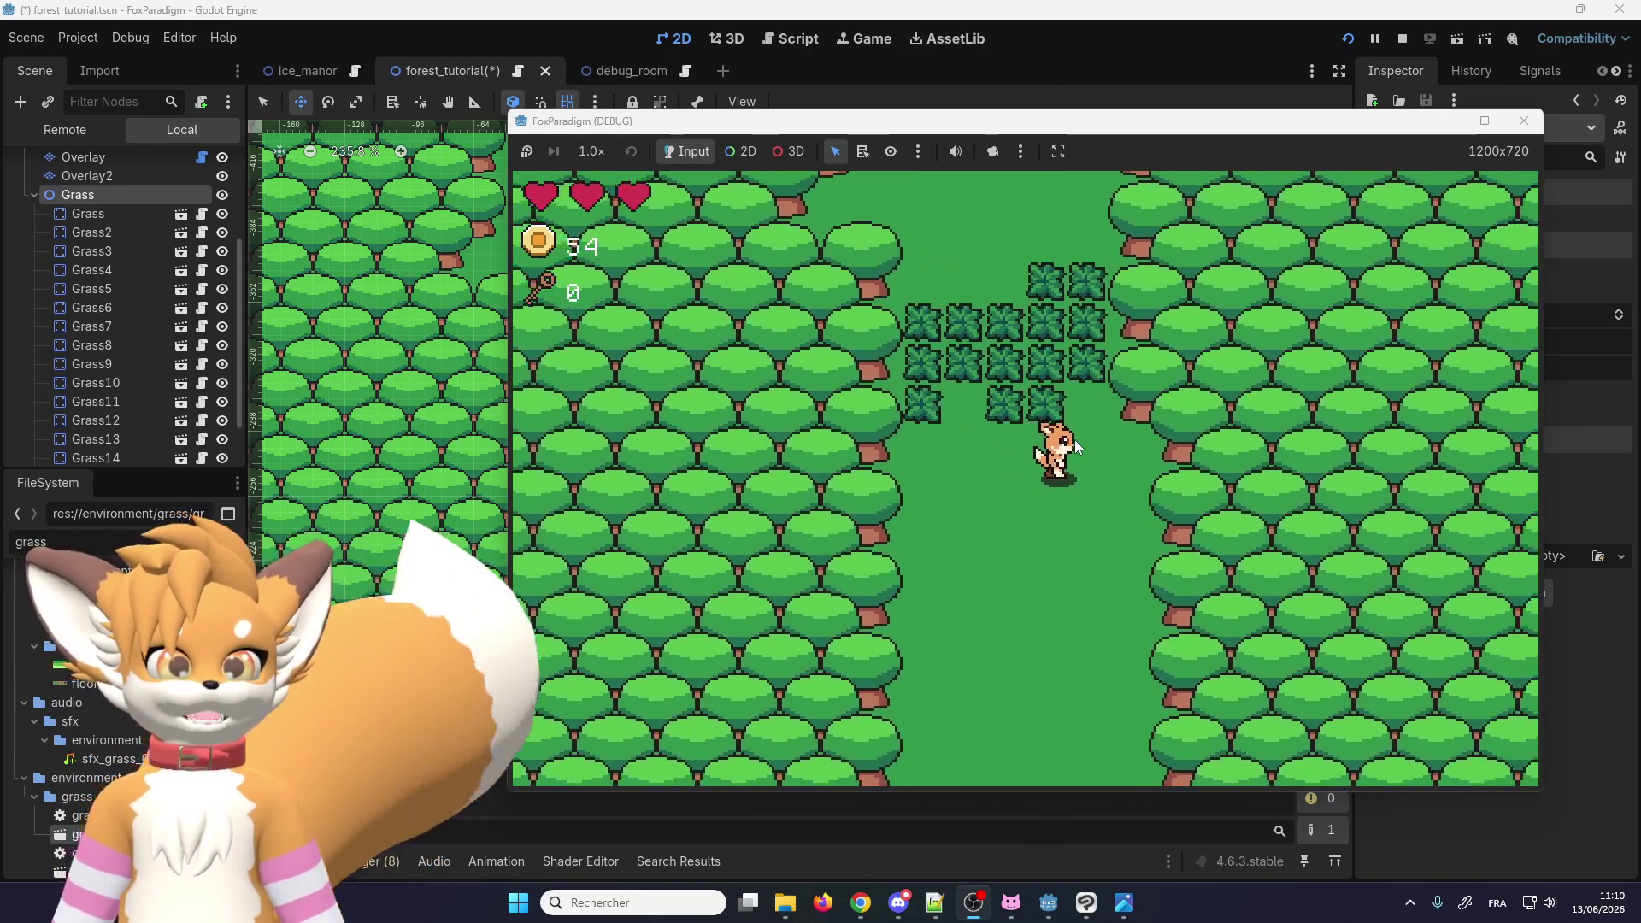
key("Up")
key("Left")
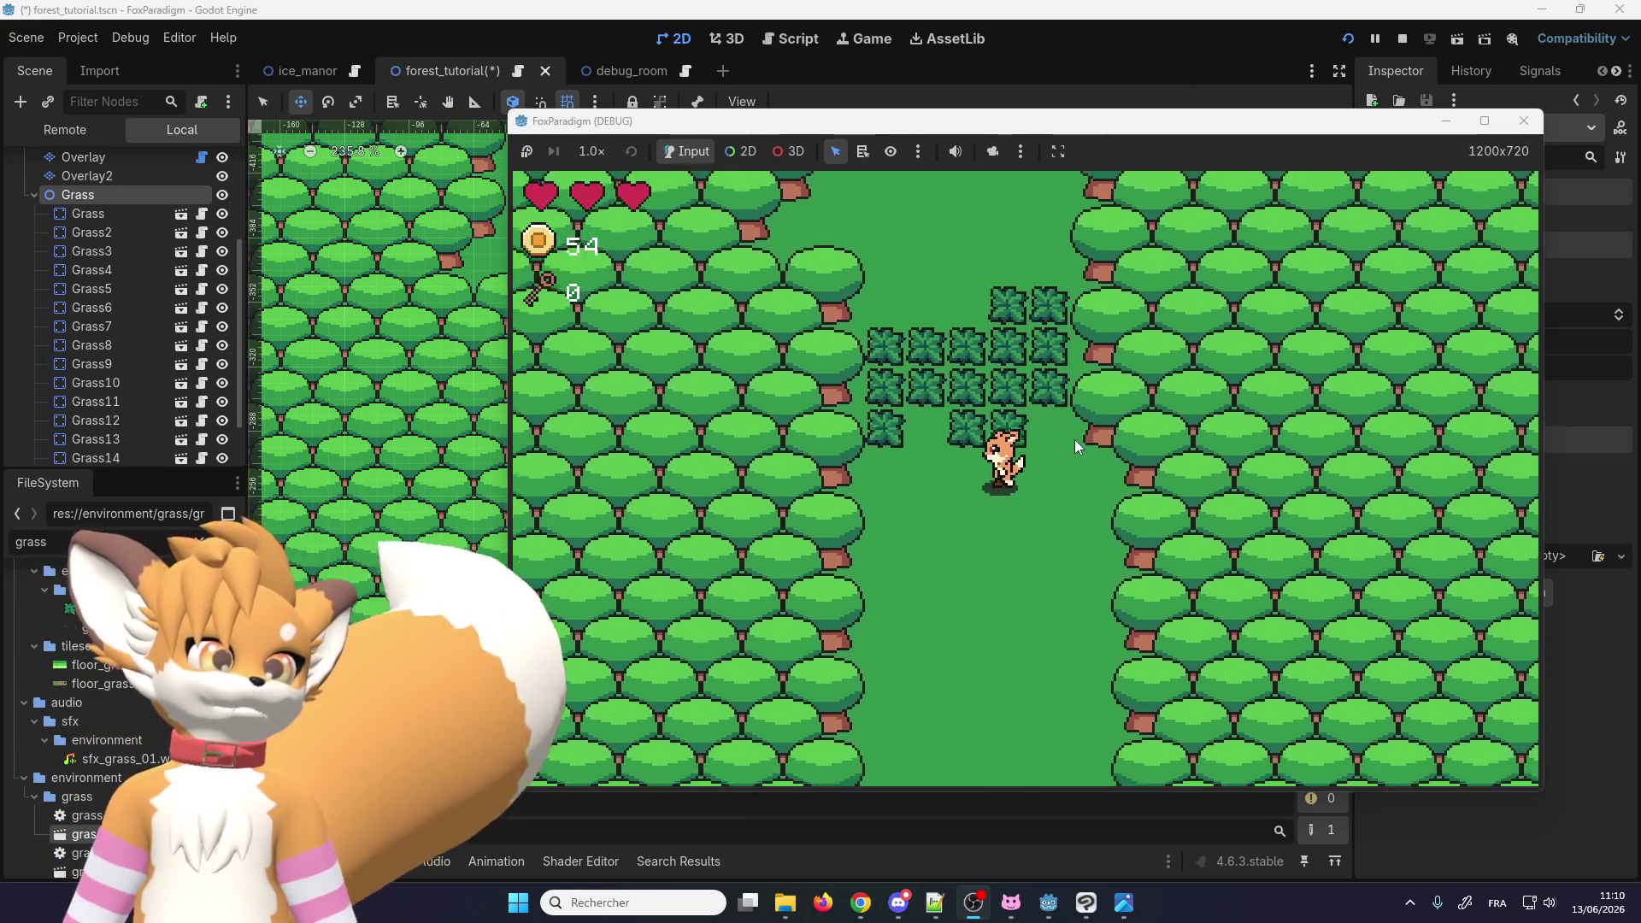
key("Up")
key("space")
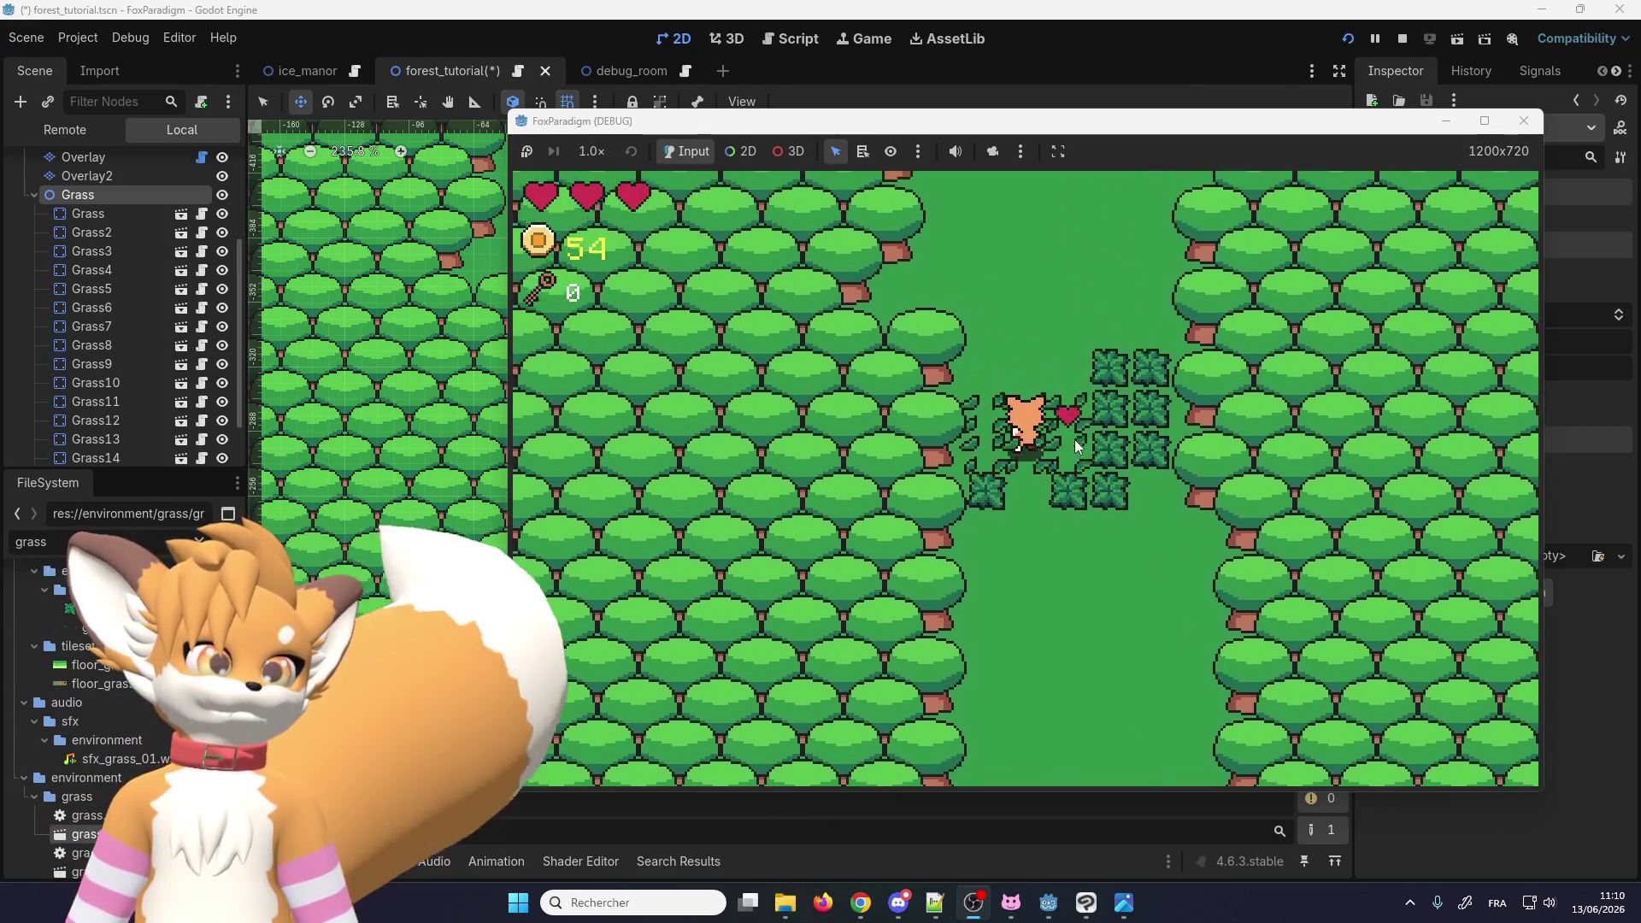
key("Up")
key("Down")
key("Right")
key("space")
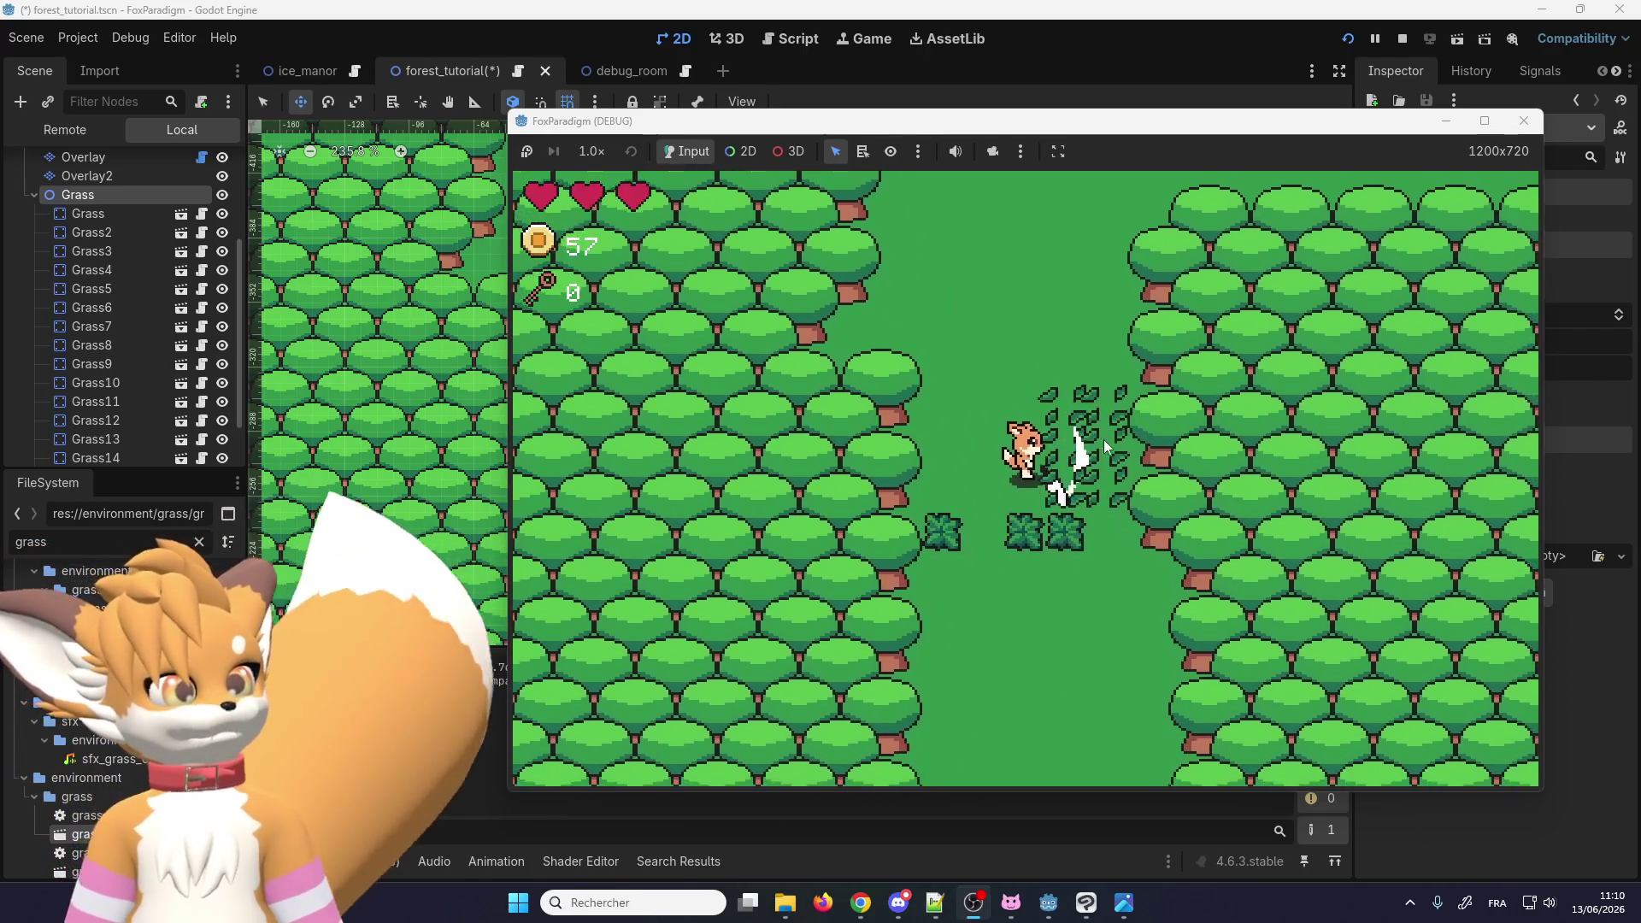
key("space")
key("Left")
key("Up")
key("Up")
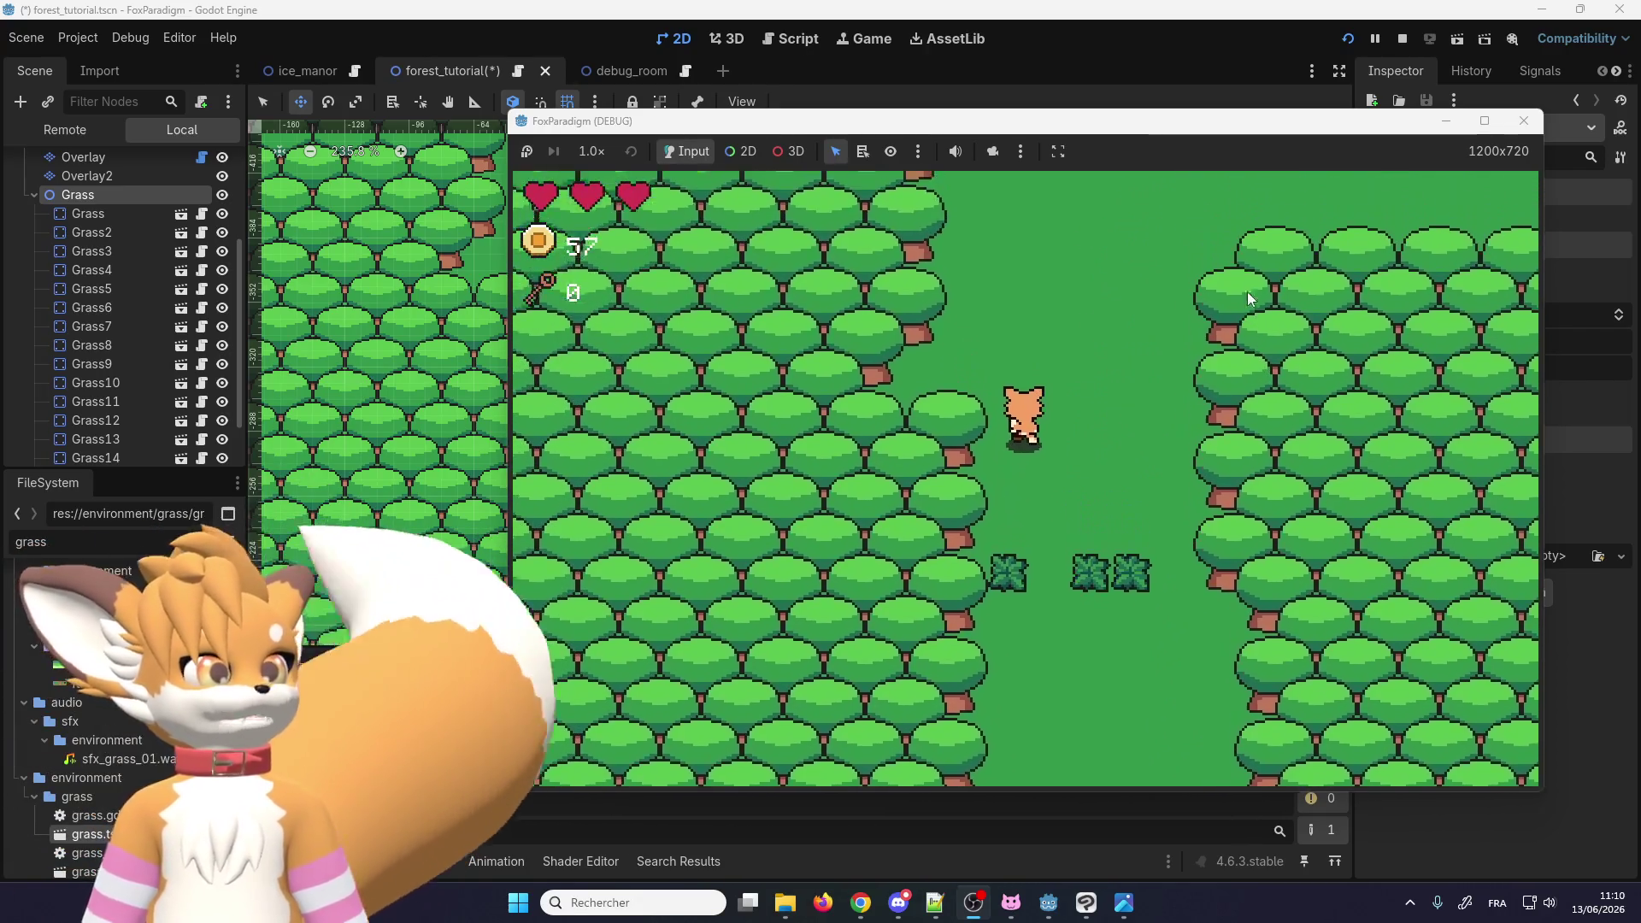
left_click(1516, 120)
Step: Save the forest_tutorial scene from the Scene menu
scroll(634, 391, "up", 3)
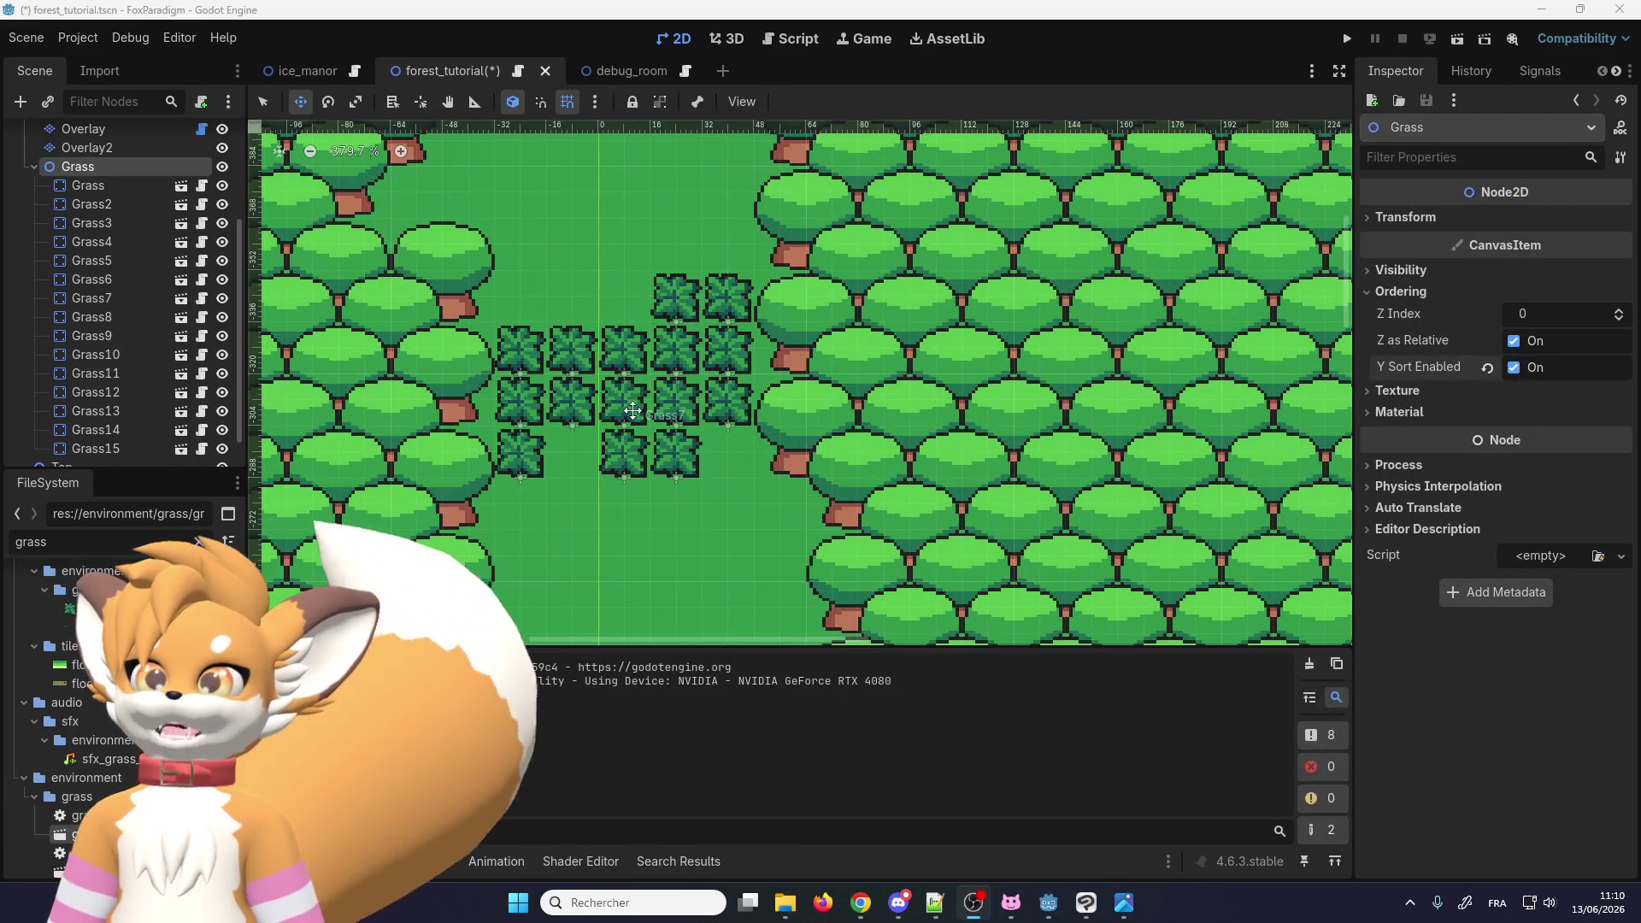
scroll(831, 354, "down", 1)
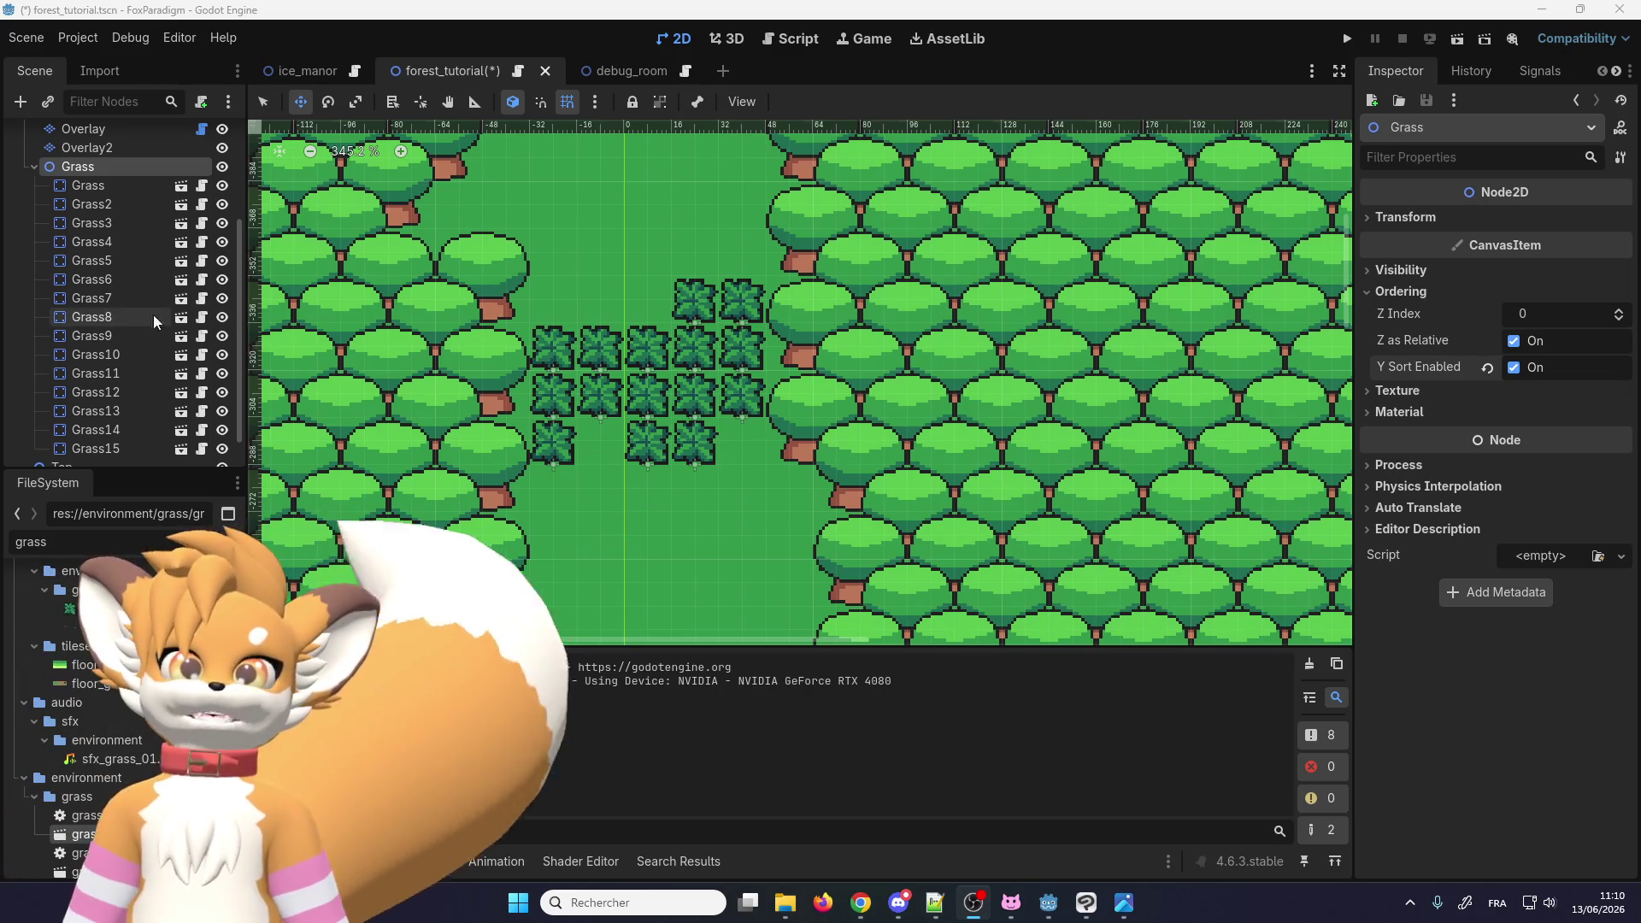
scroll(675, 369, "down", 8)
scroll(596, 410, "up", 8)
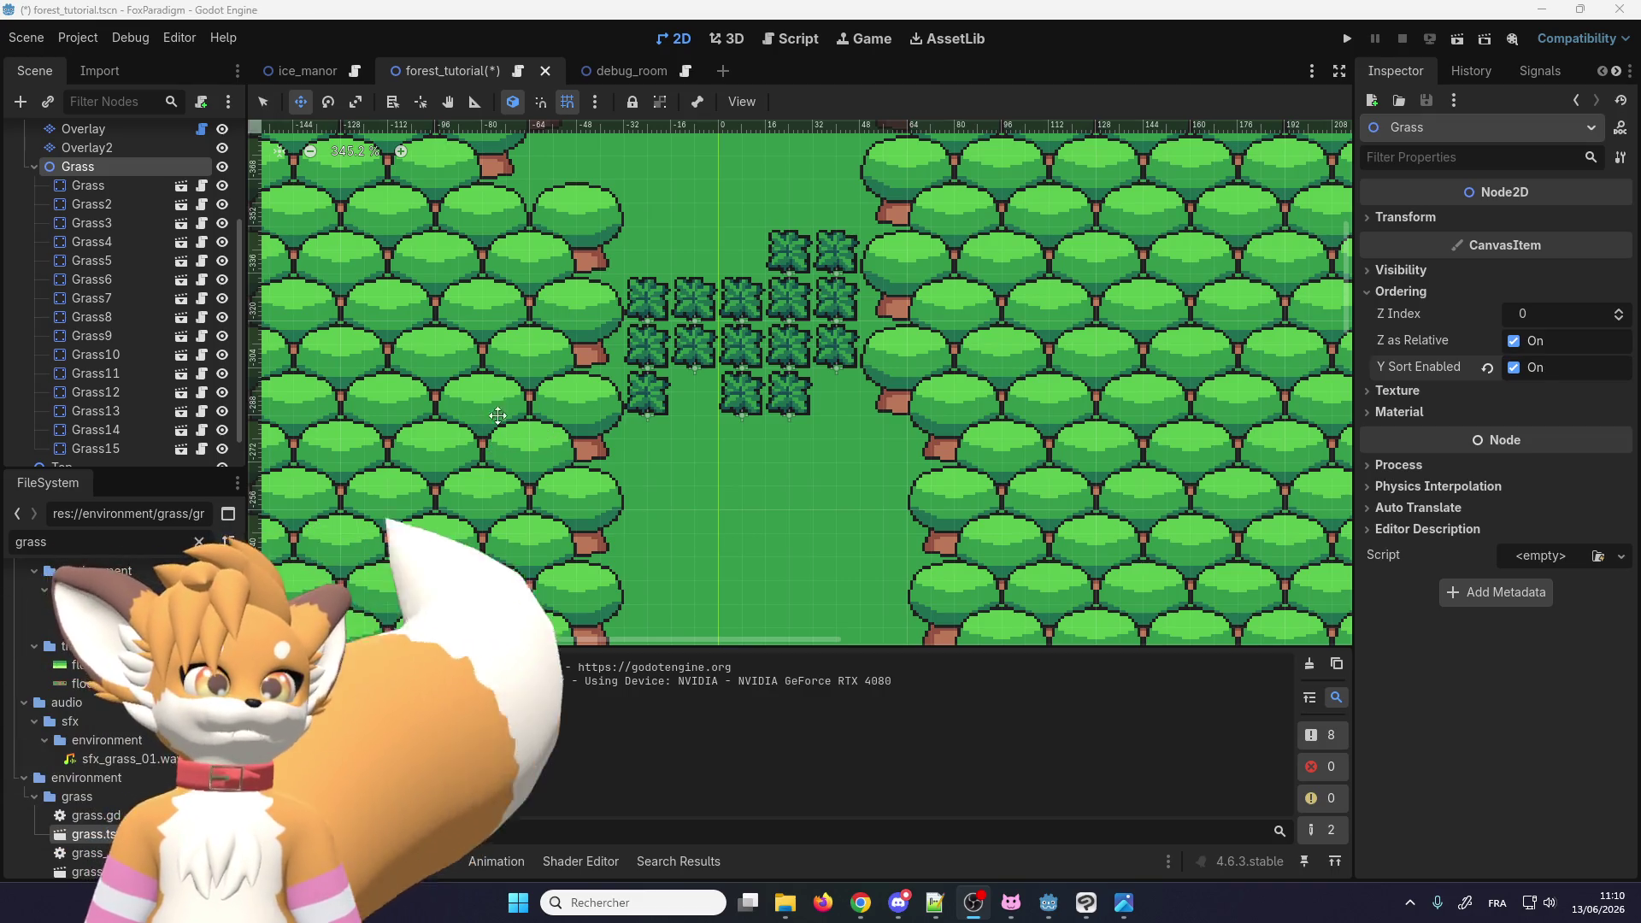
left_click(34, 40)
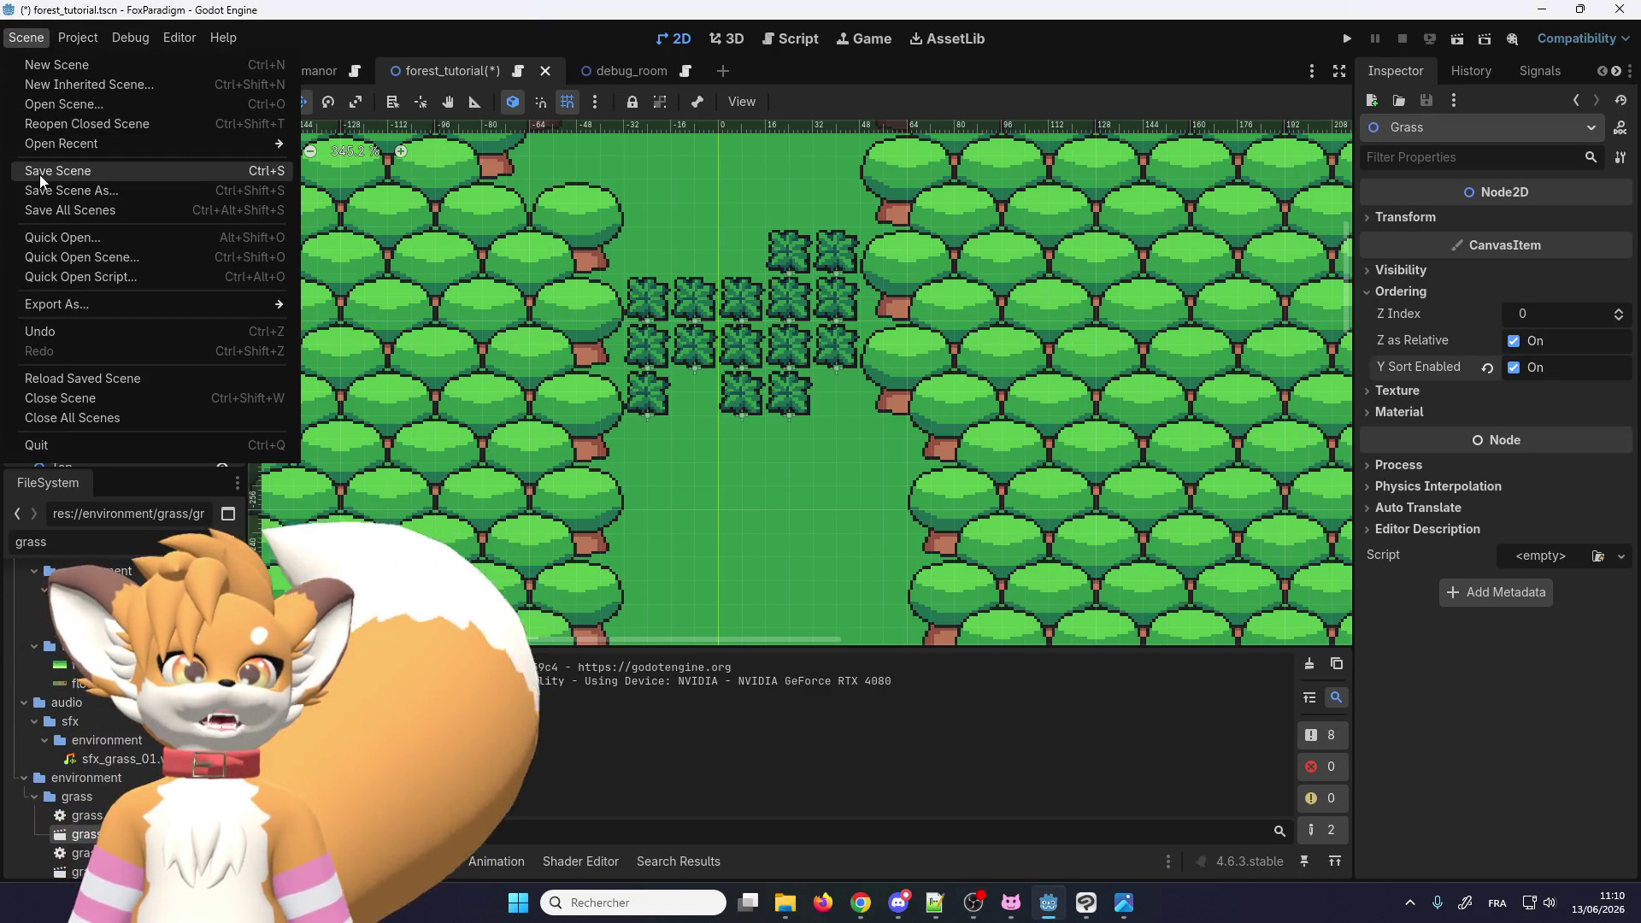
left_click(48, 173)
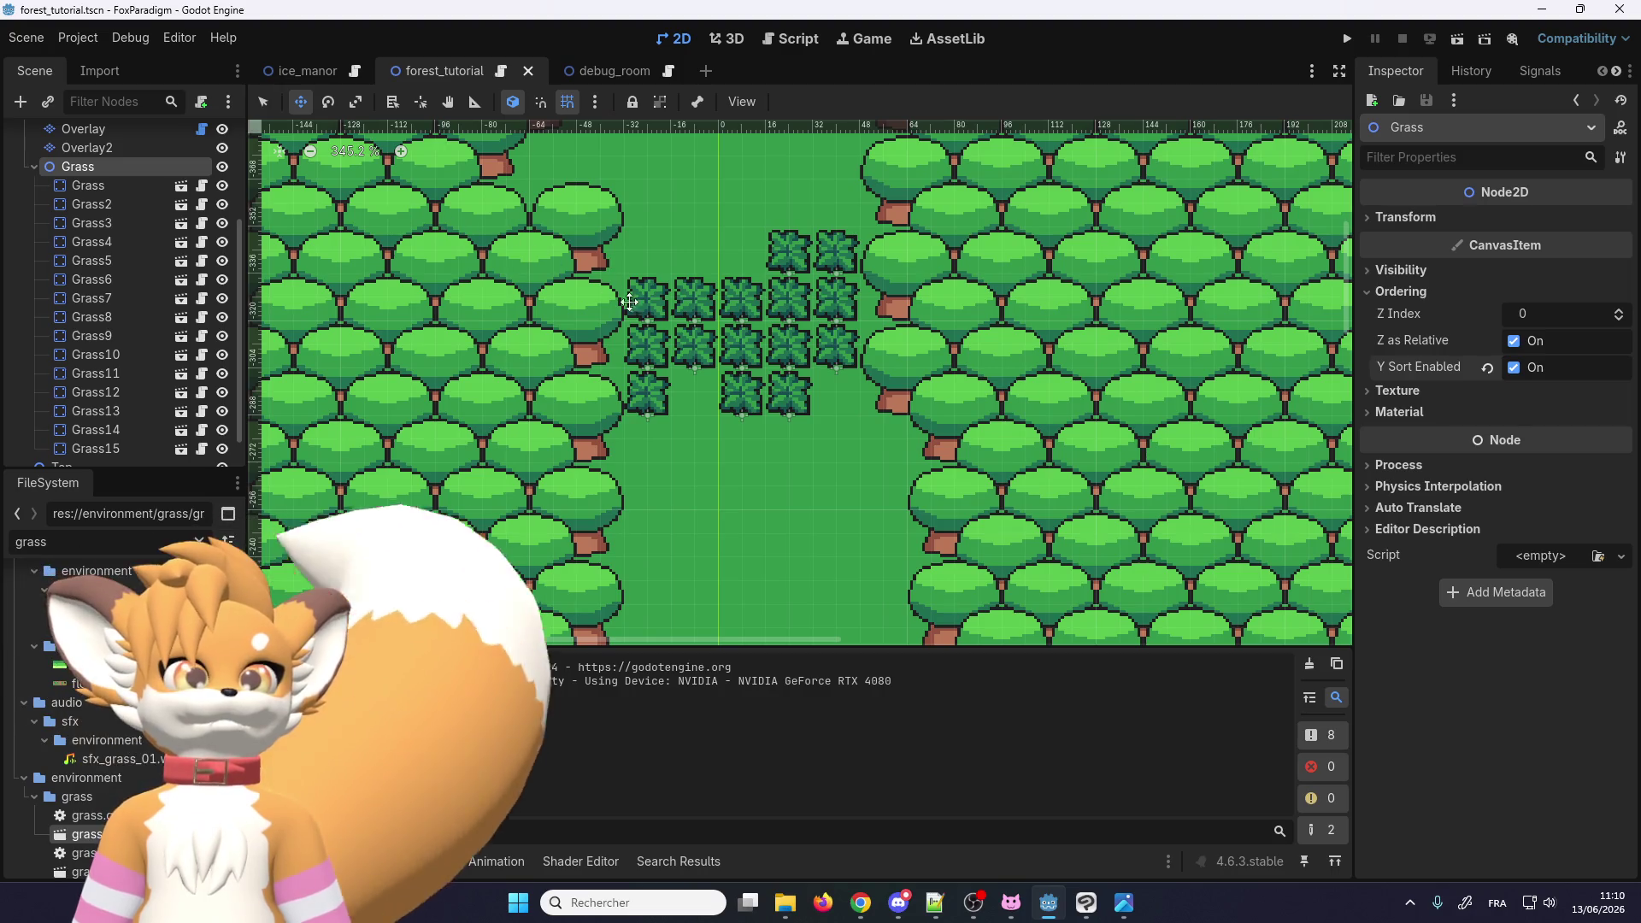
Step: Filter the FileSystem for 'chest', open chest.tscn and select its Interactable node
scroll(120, 718, "down", 1)
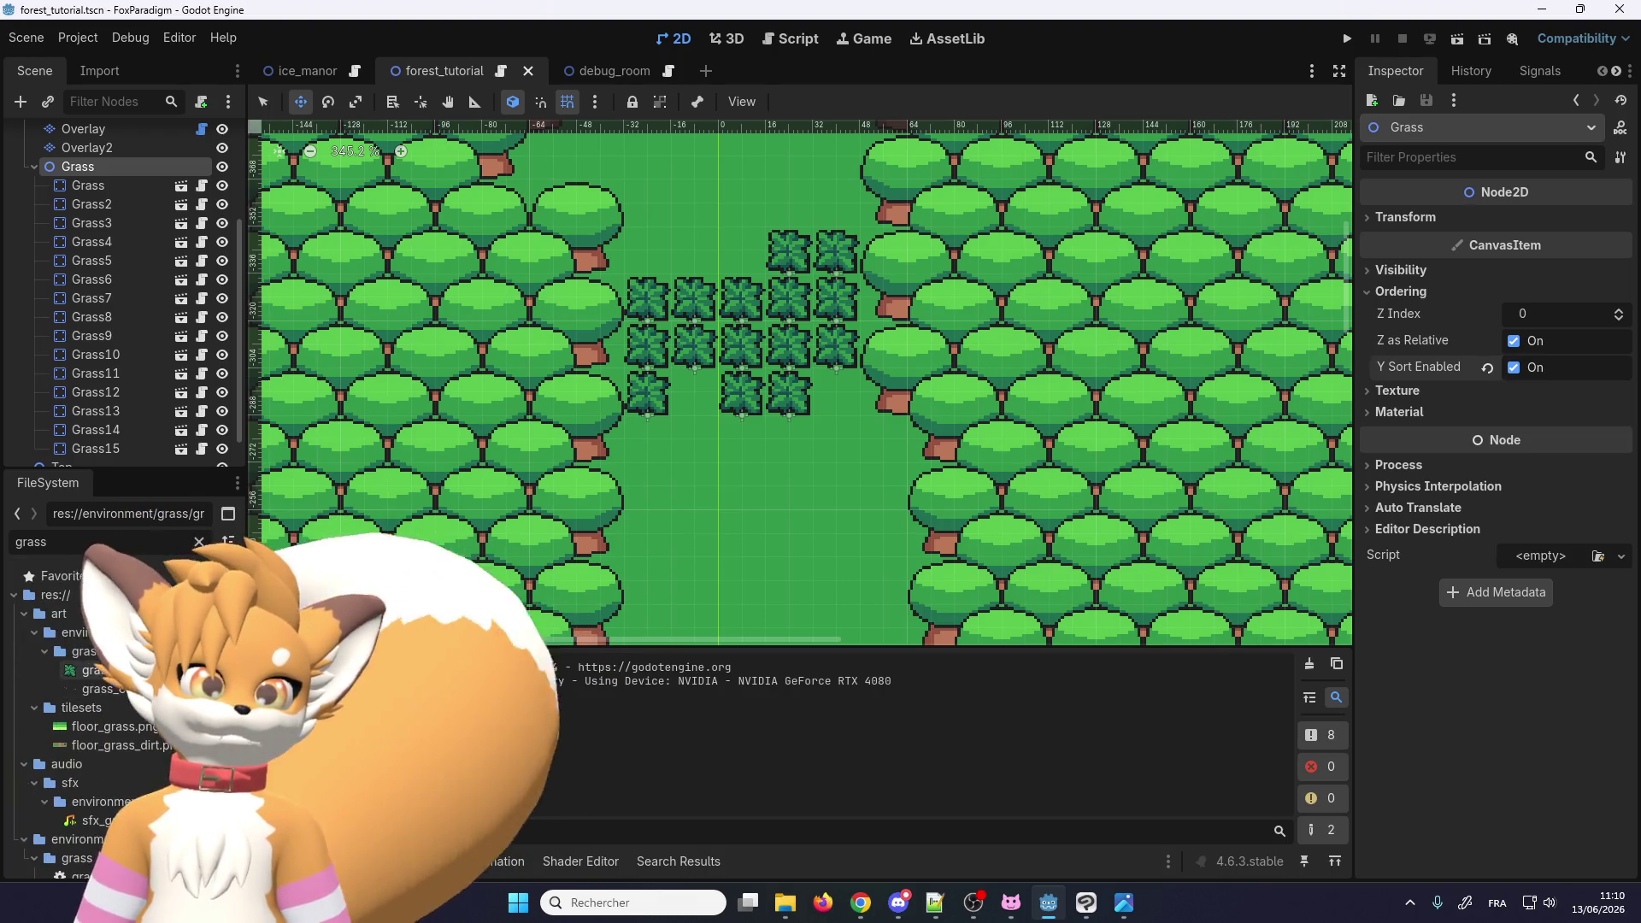
double_click(31, 542)
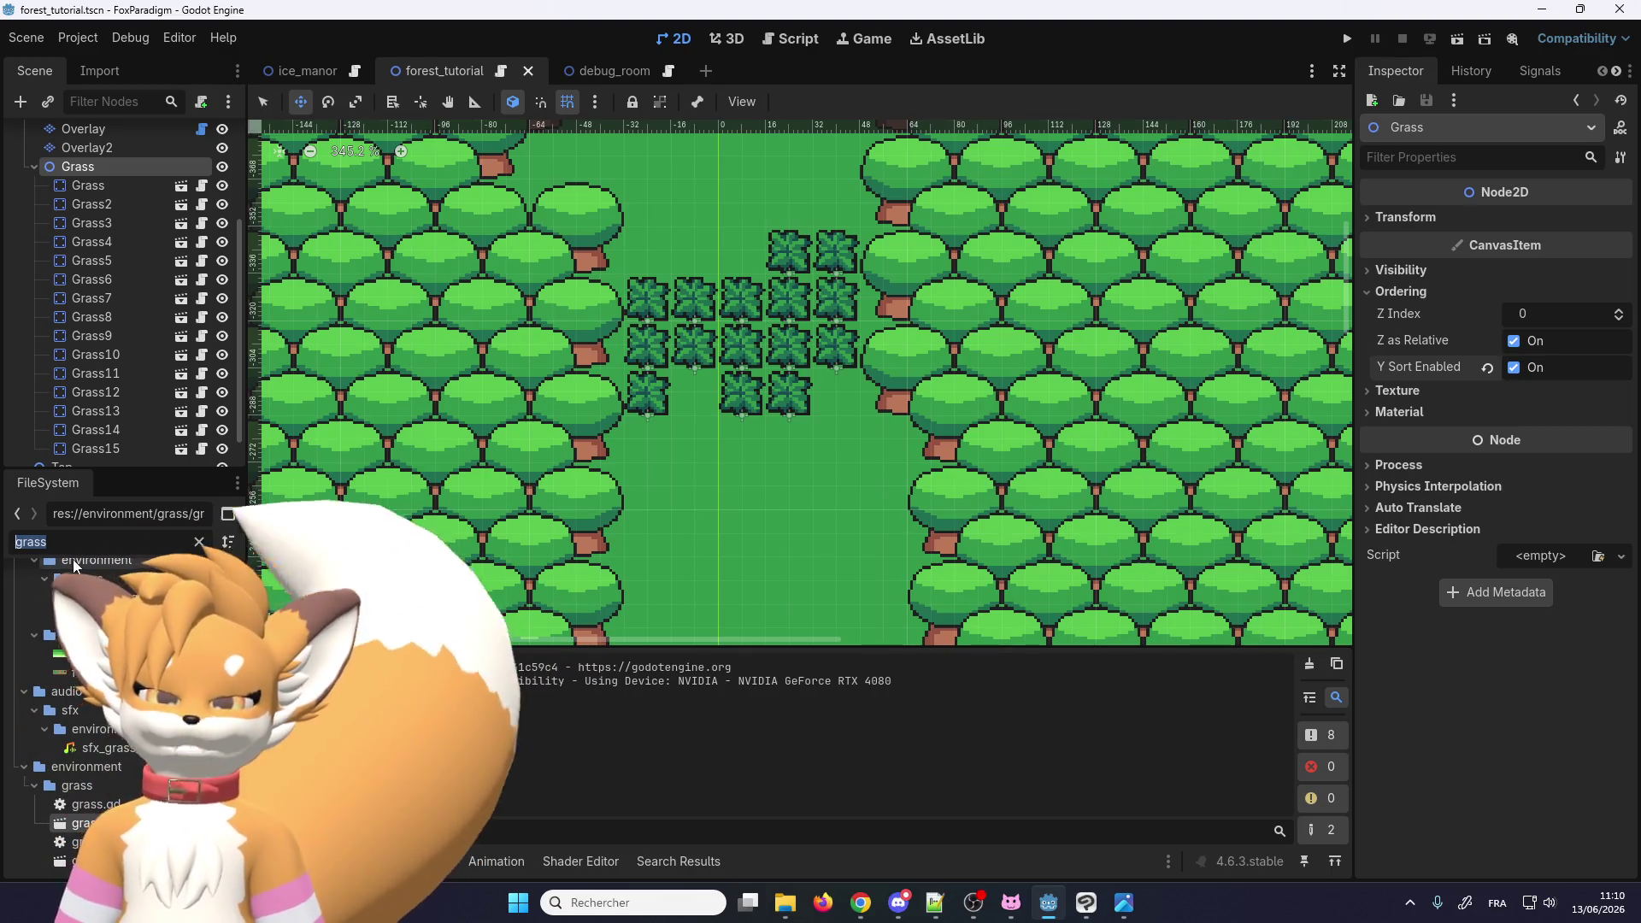
type("chest")
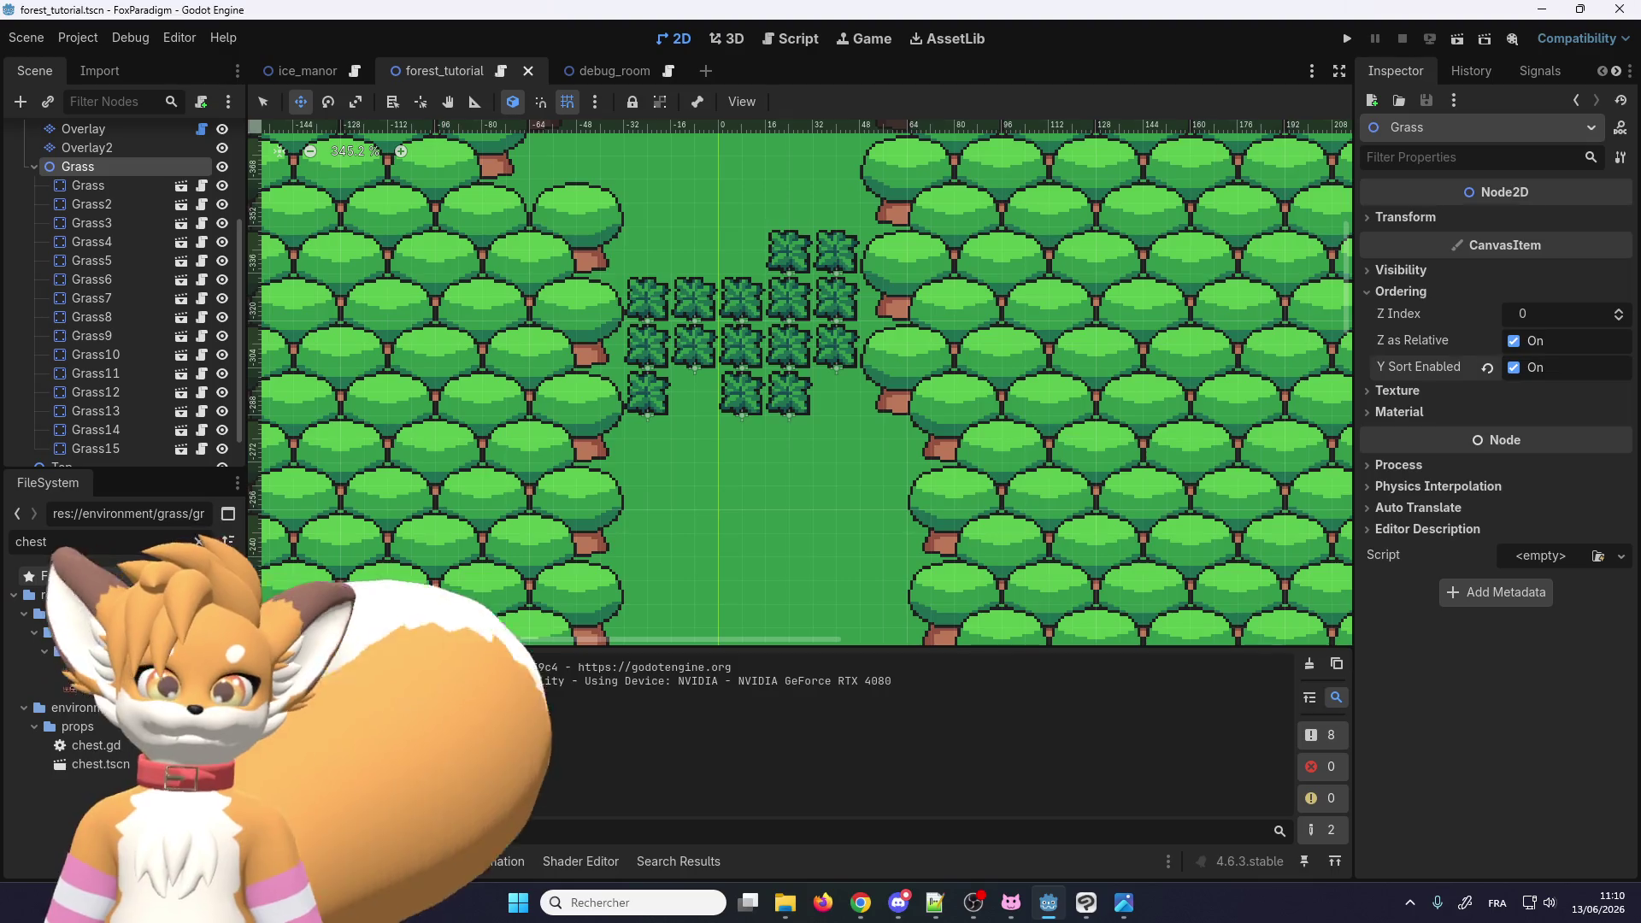
double_click(110, 762)
left_click(109, 192)
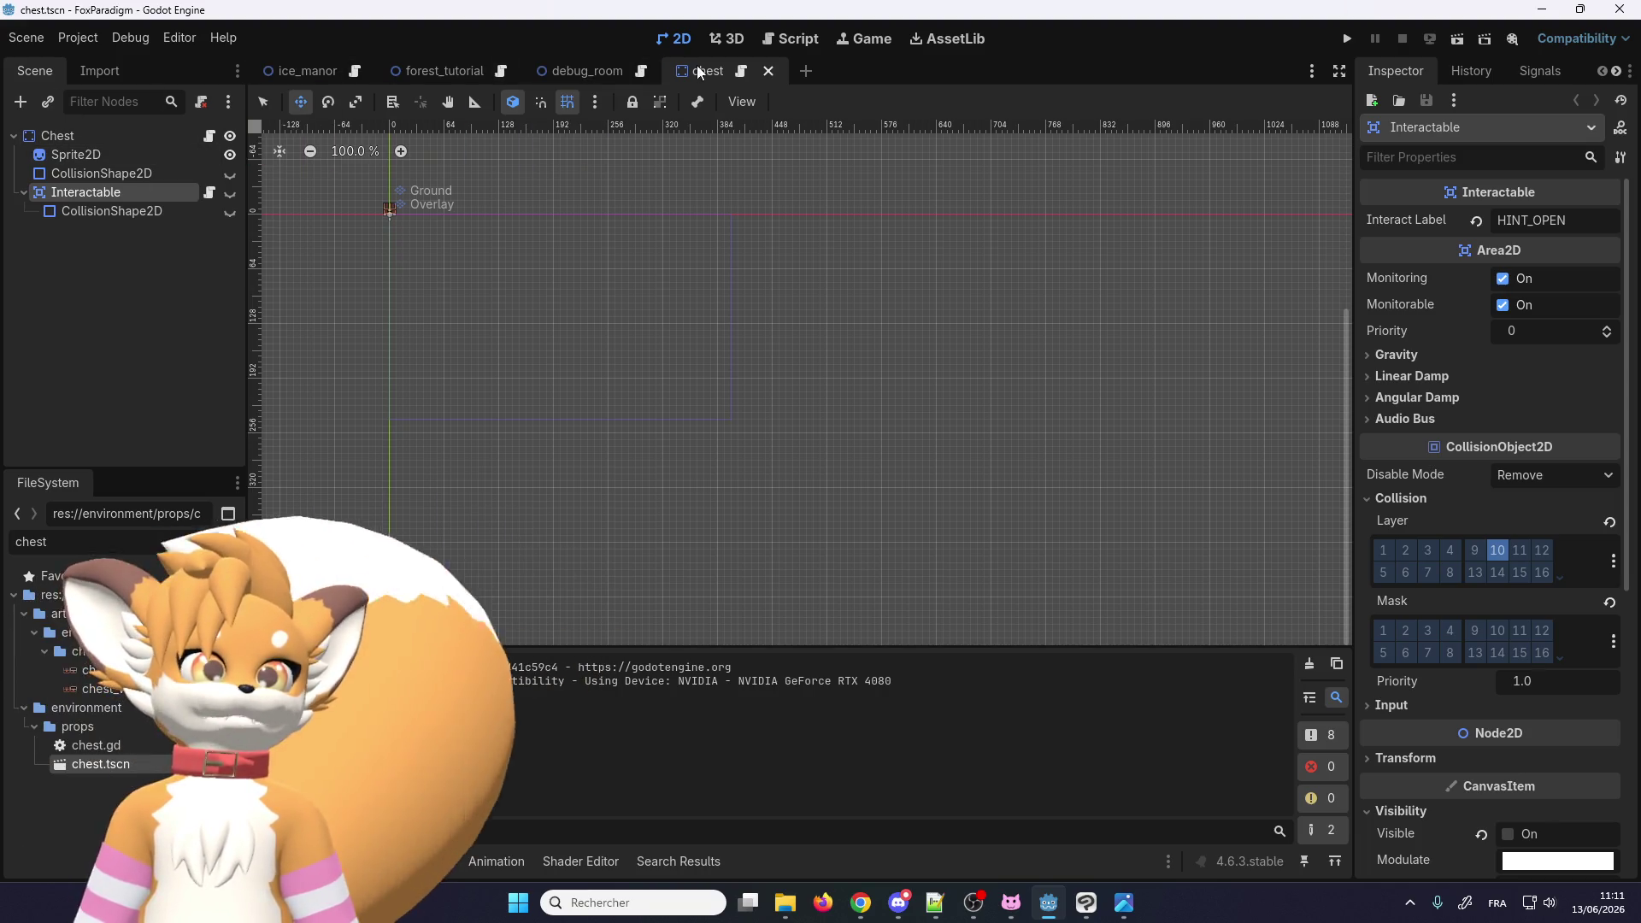
Step: Create a new scene with a Node2D root renamed Hint
left_click(806, 71)
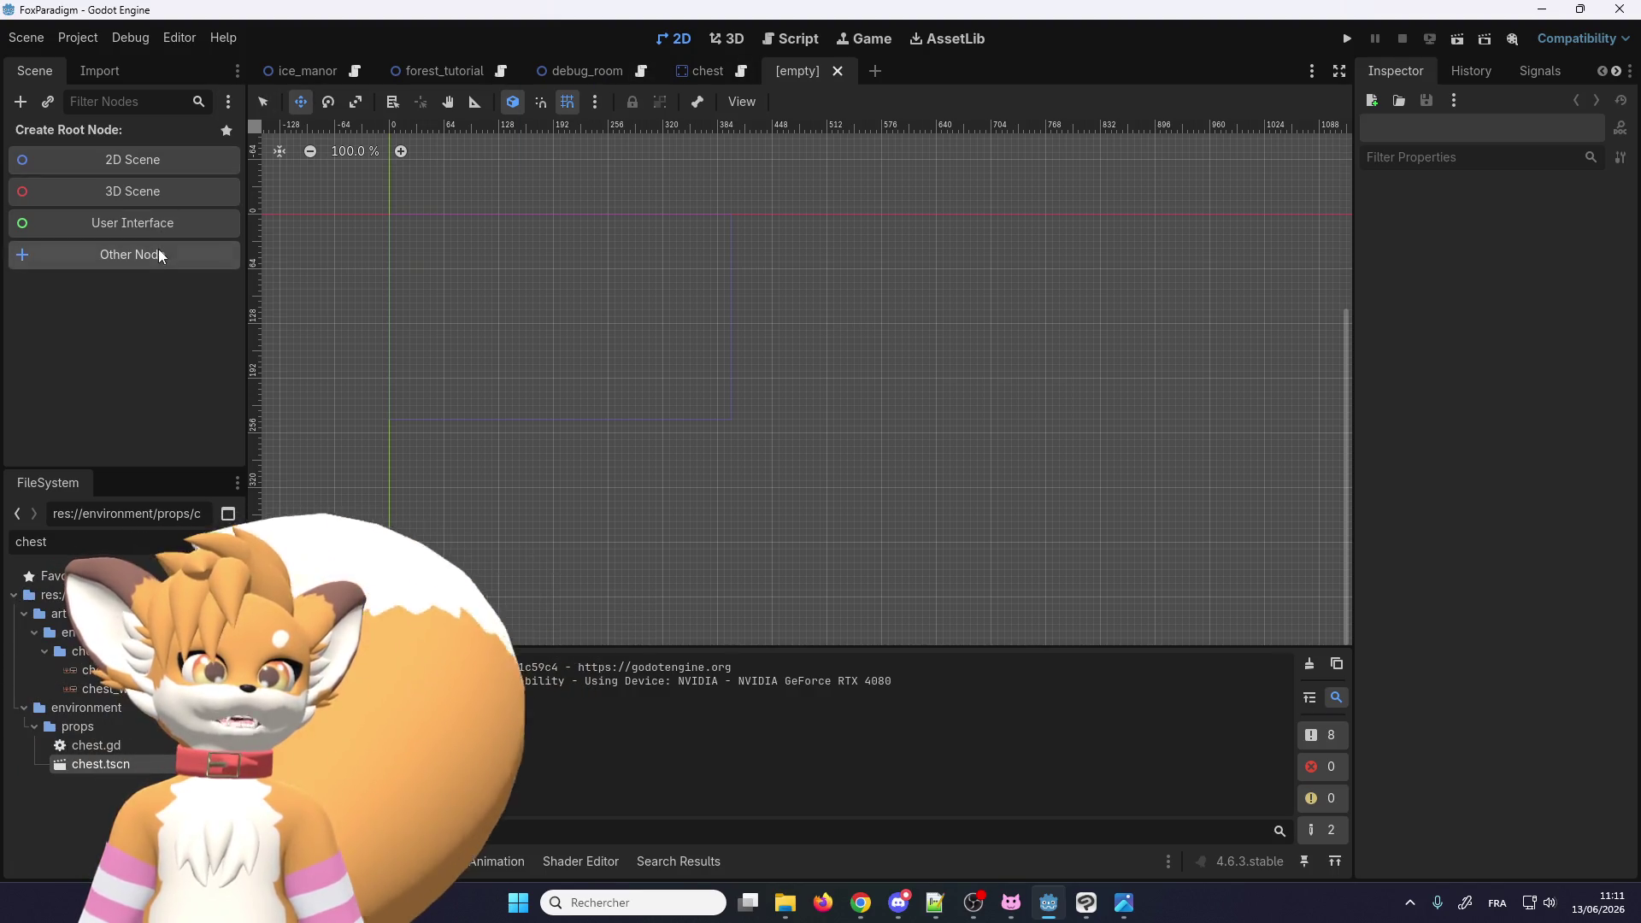
left_click(157, 249)
type("zrea")
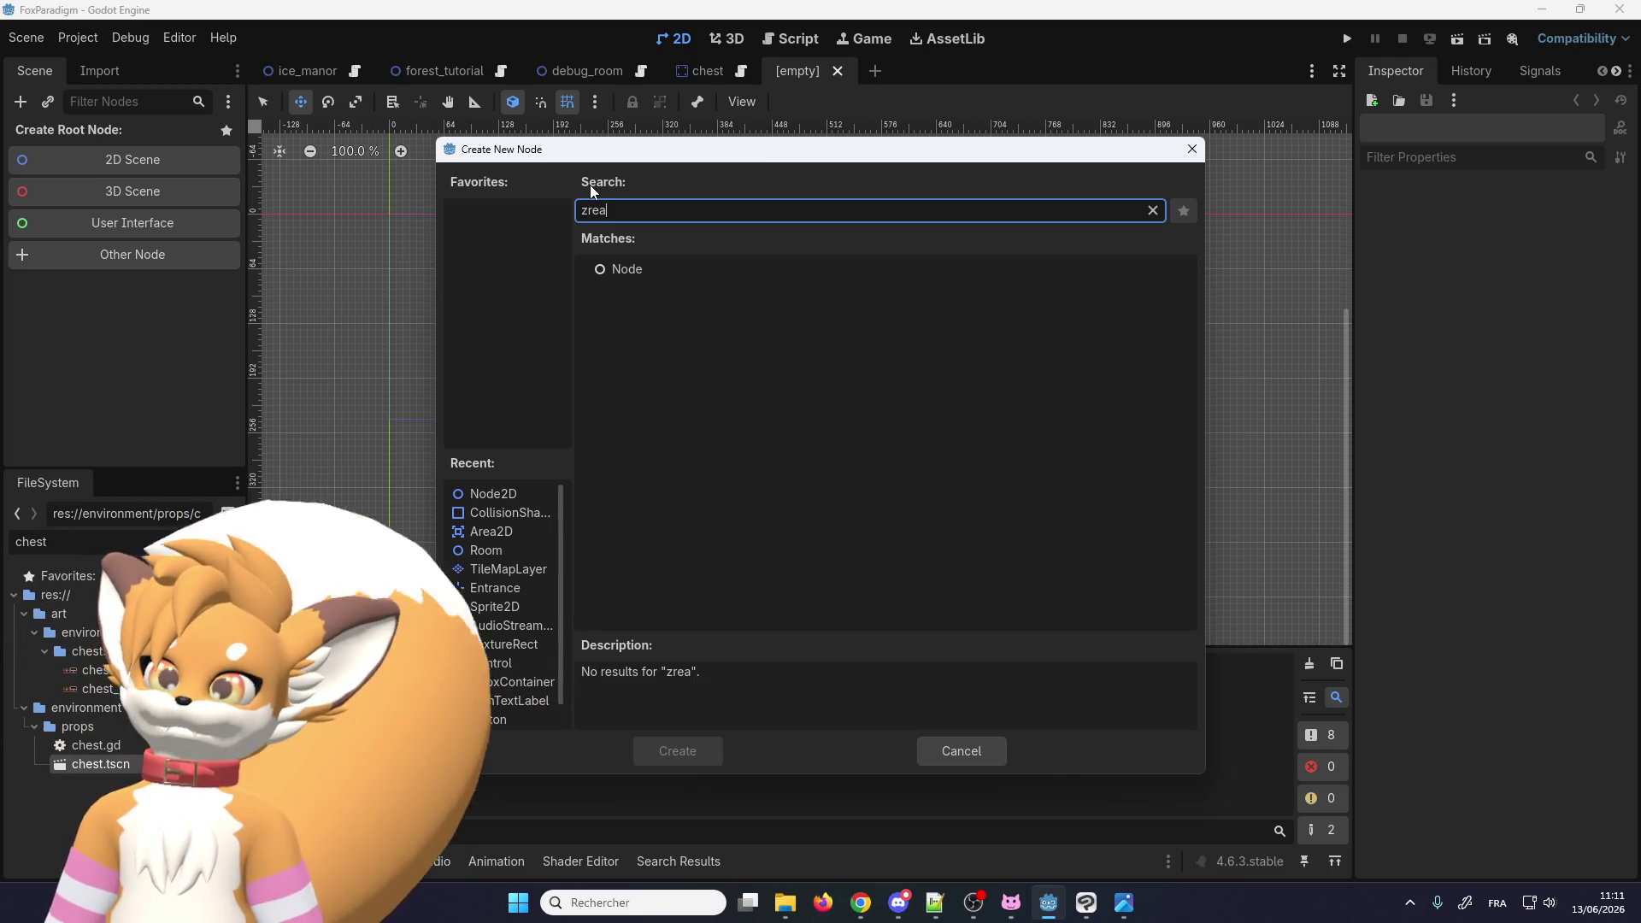
key("BackSpace")
key("BackSpace")
key("BackSpace")
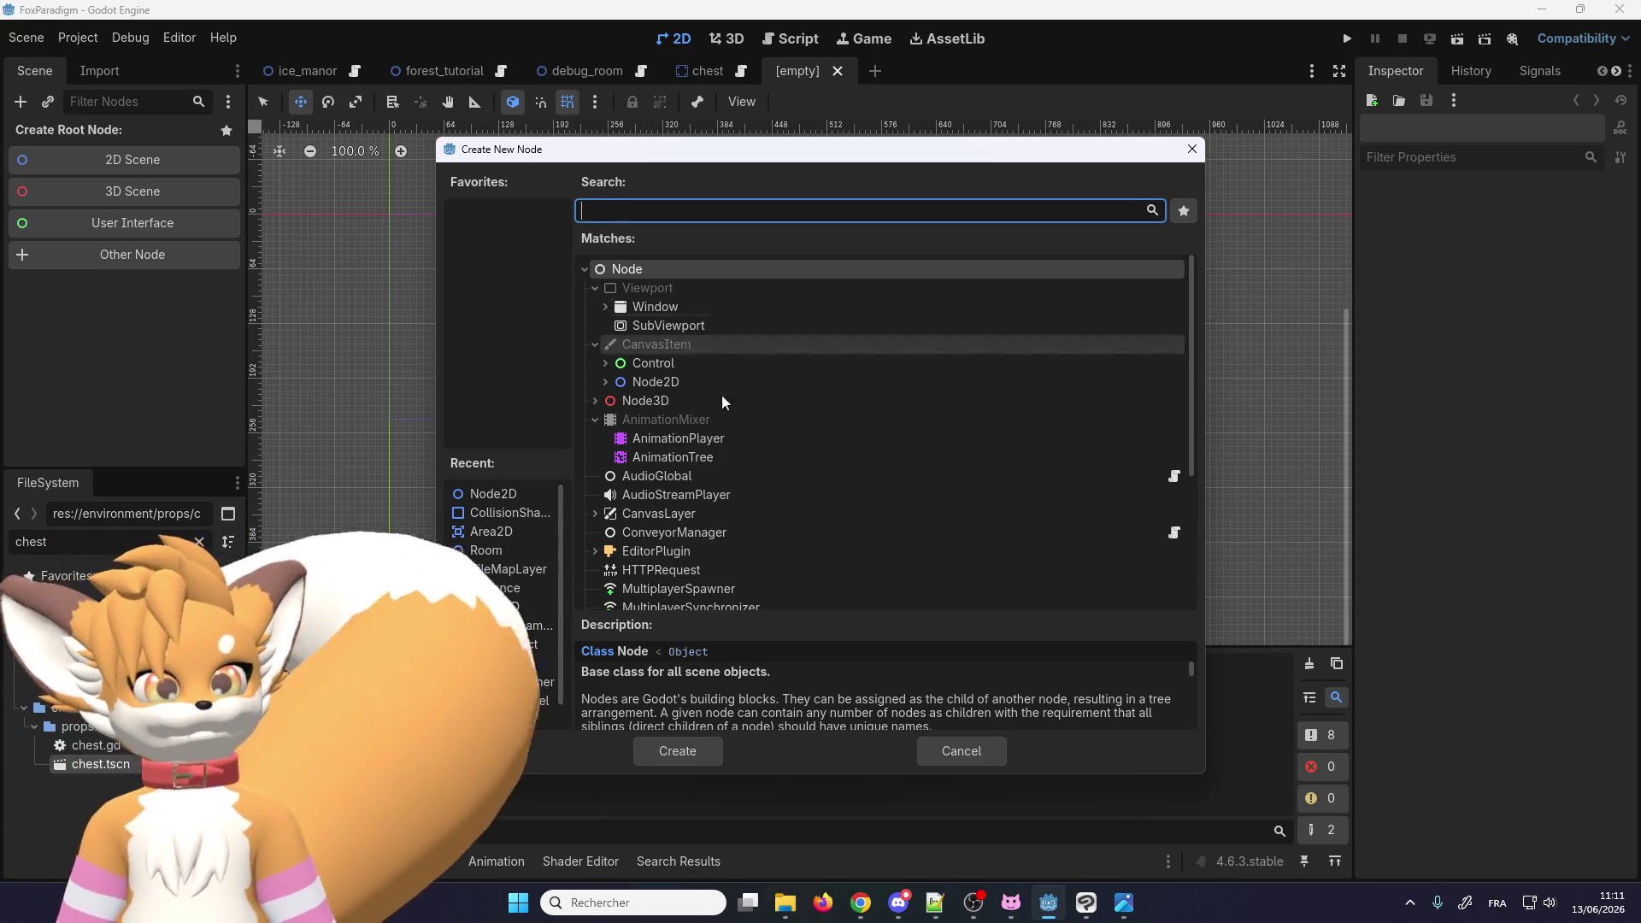
double_click(675, 382)
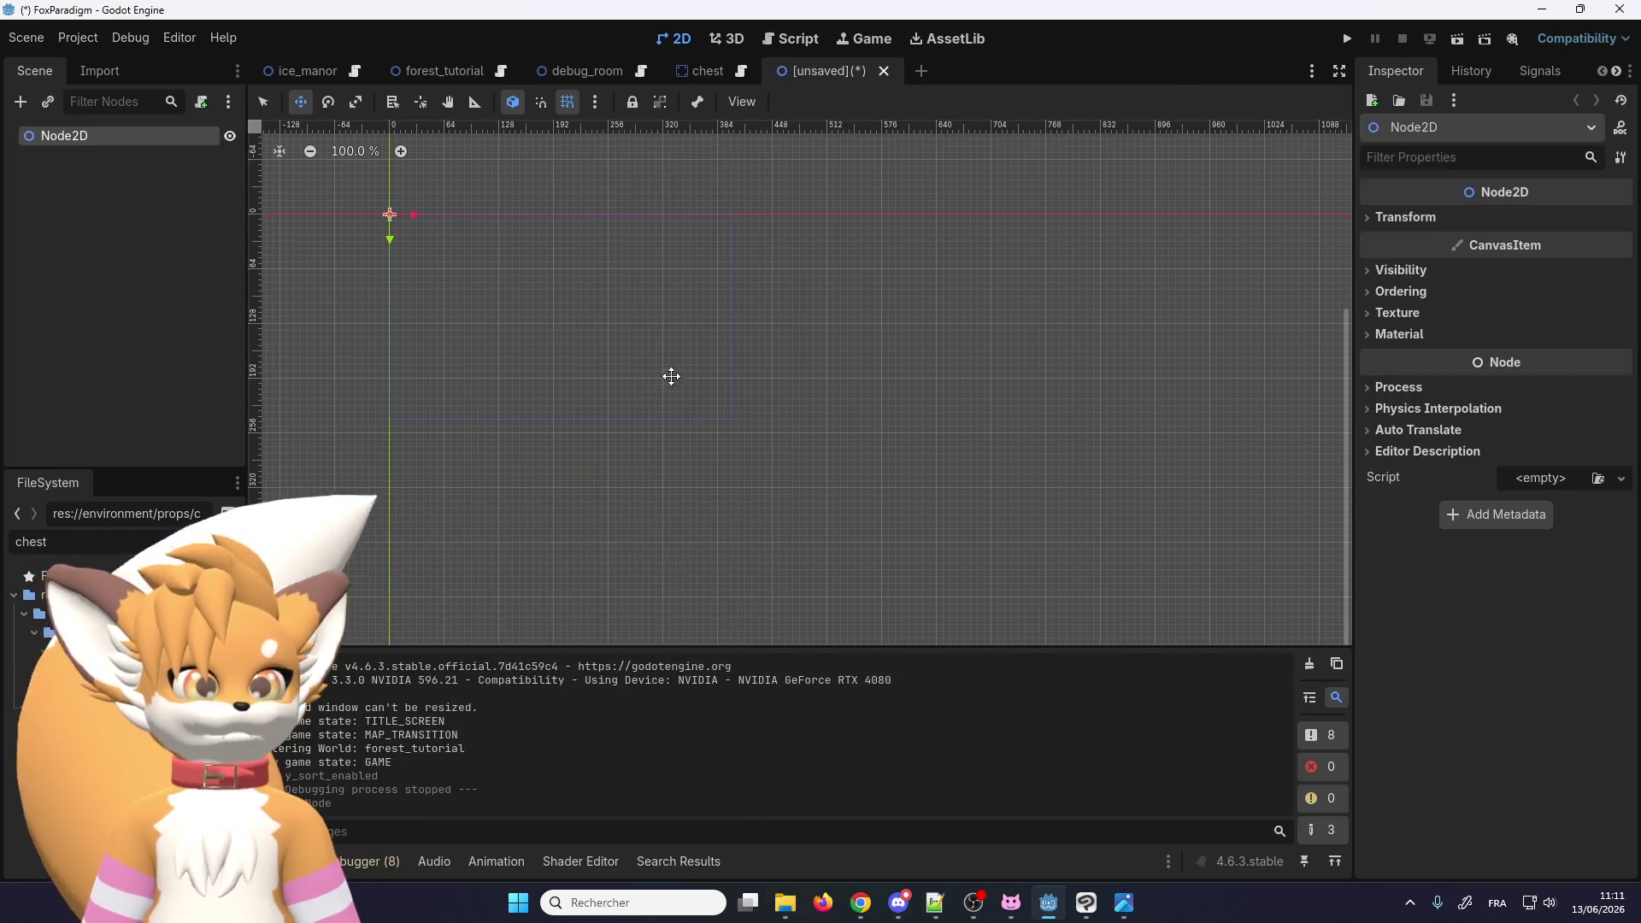
double_click(109, 136)
type("Hint")
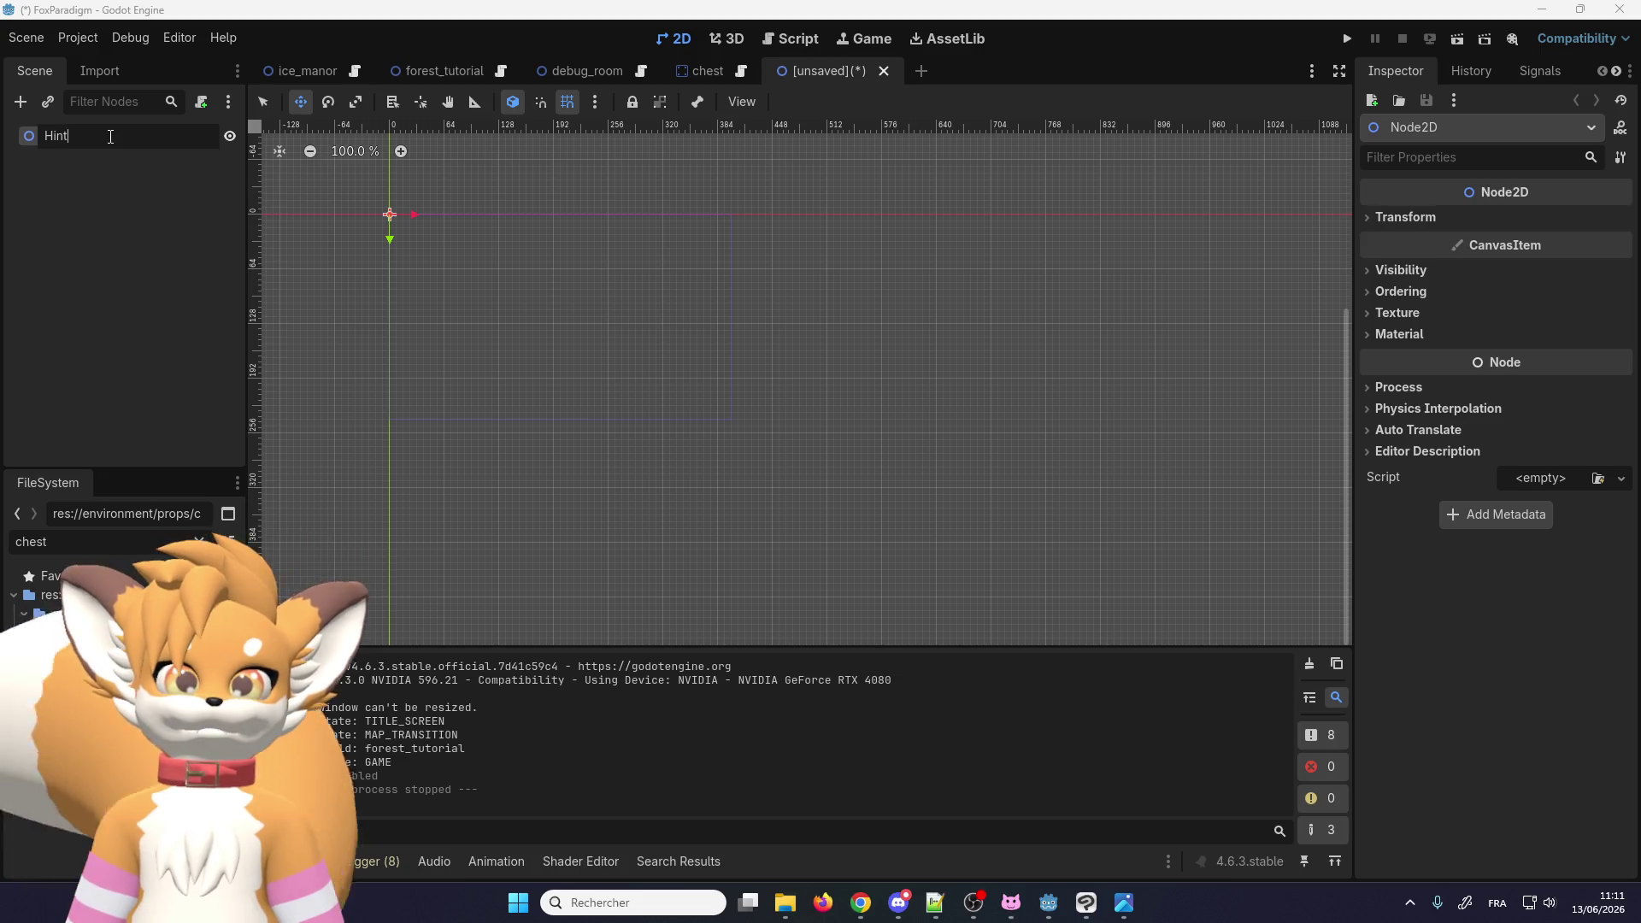
key("Return")
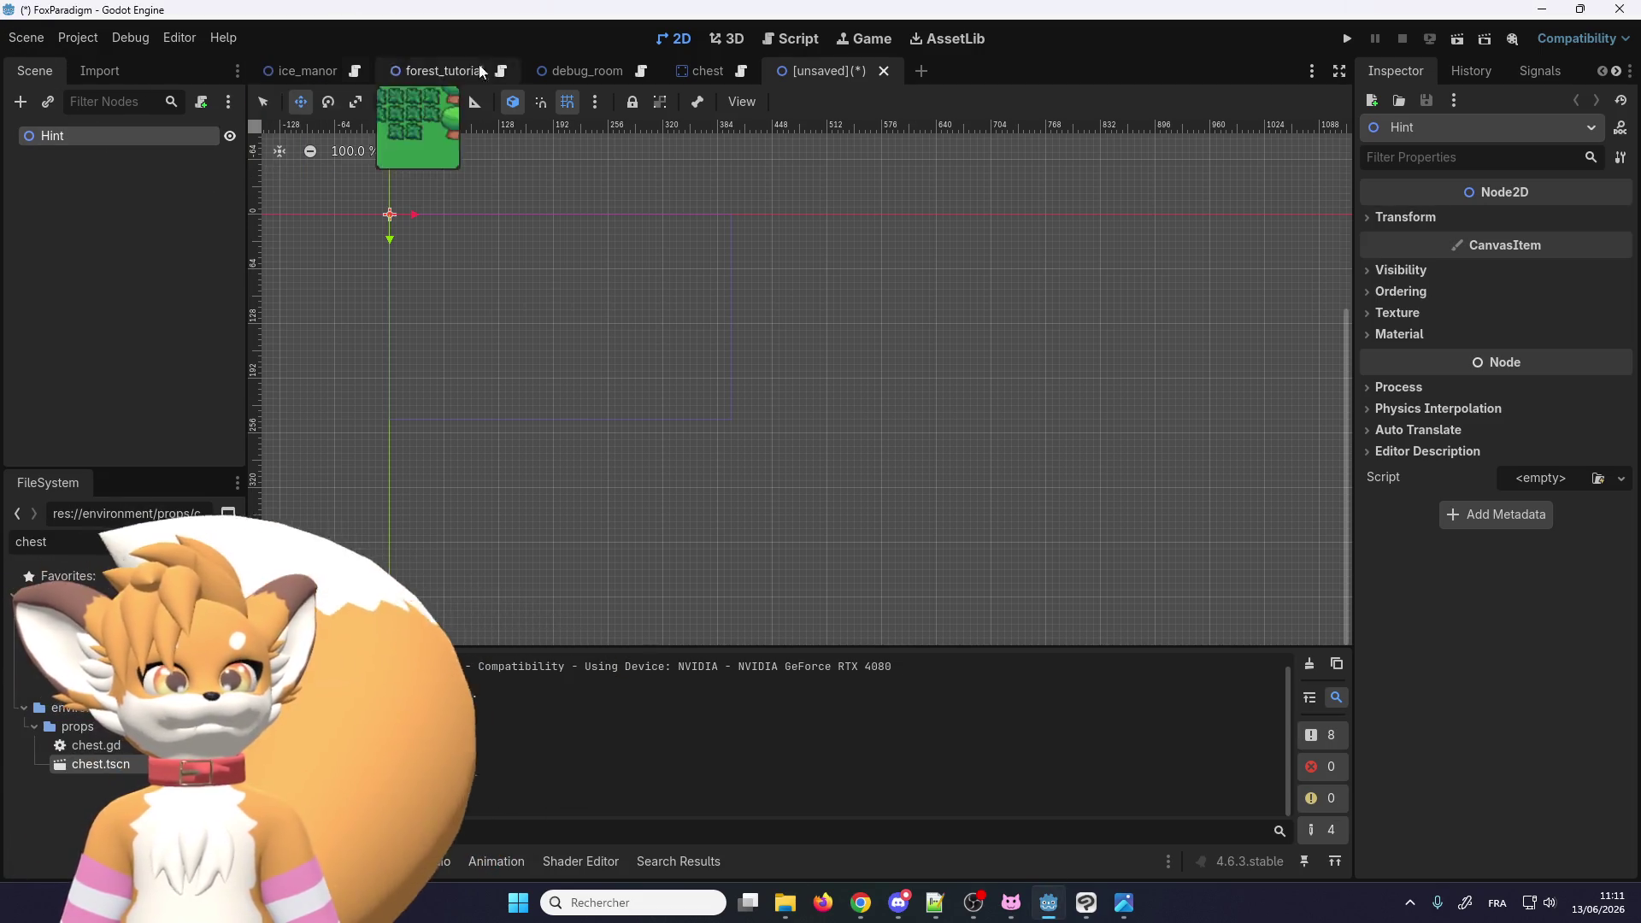
Step: Add an Area2D child node under the Hint root
left_click(685, 77)
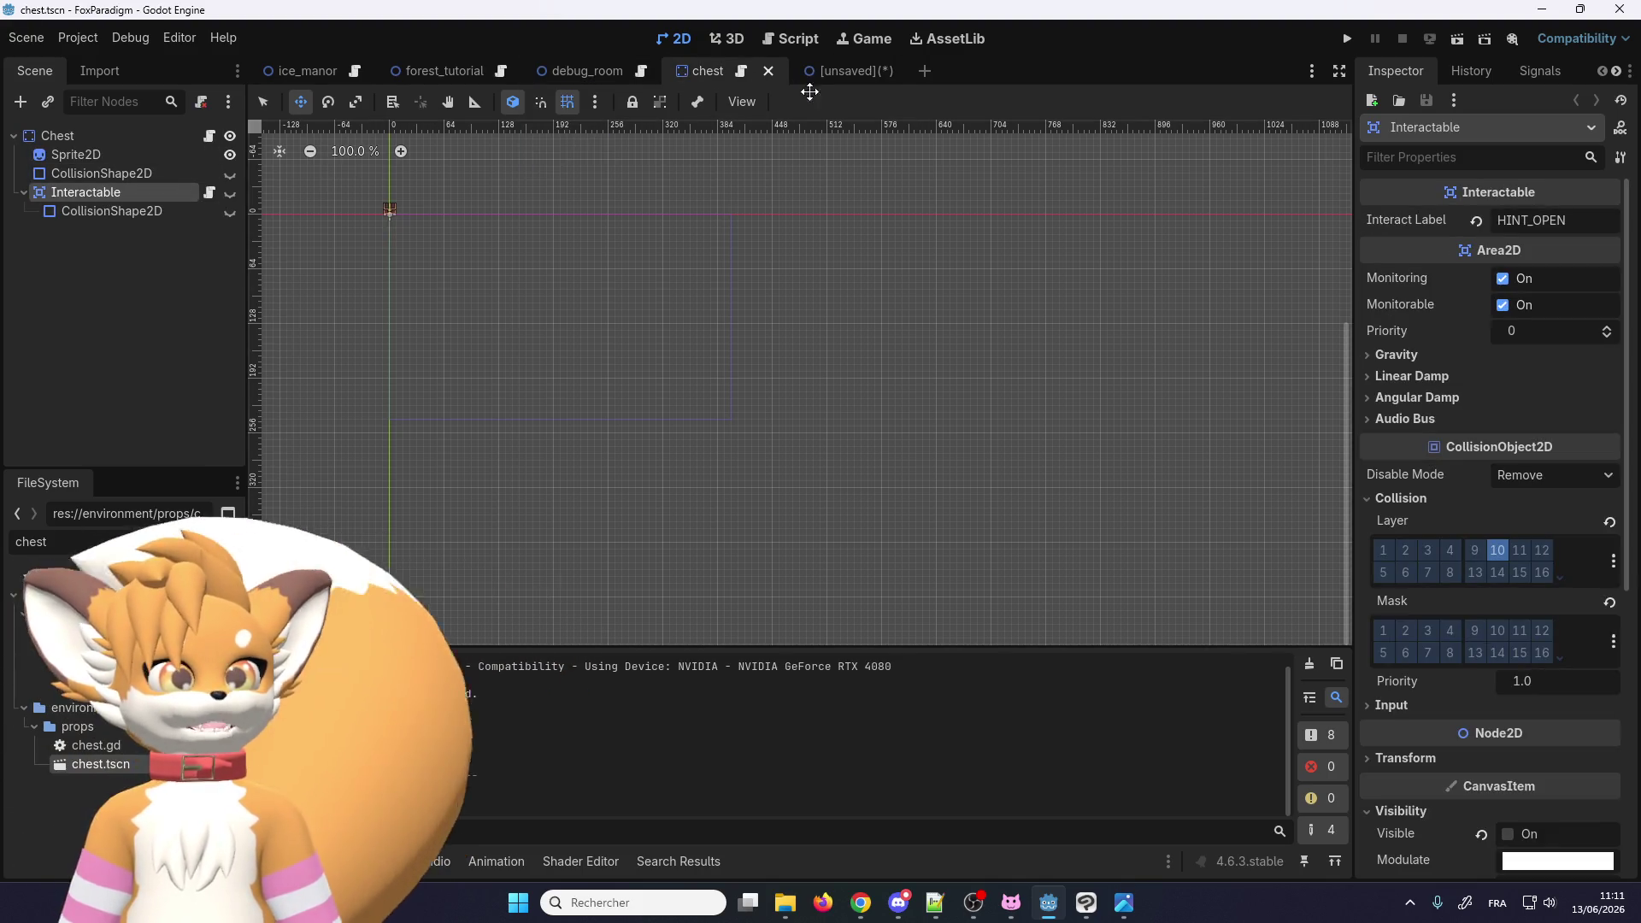
left_click(844, 70)
right_click(68, 136)
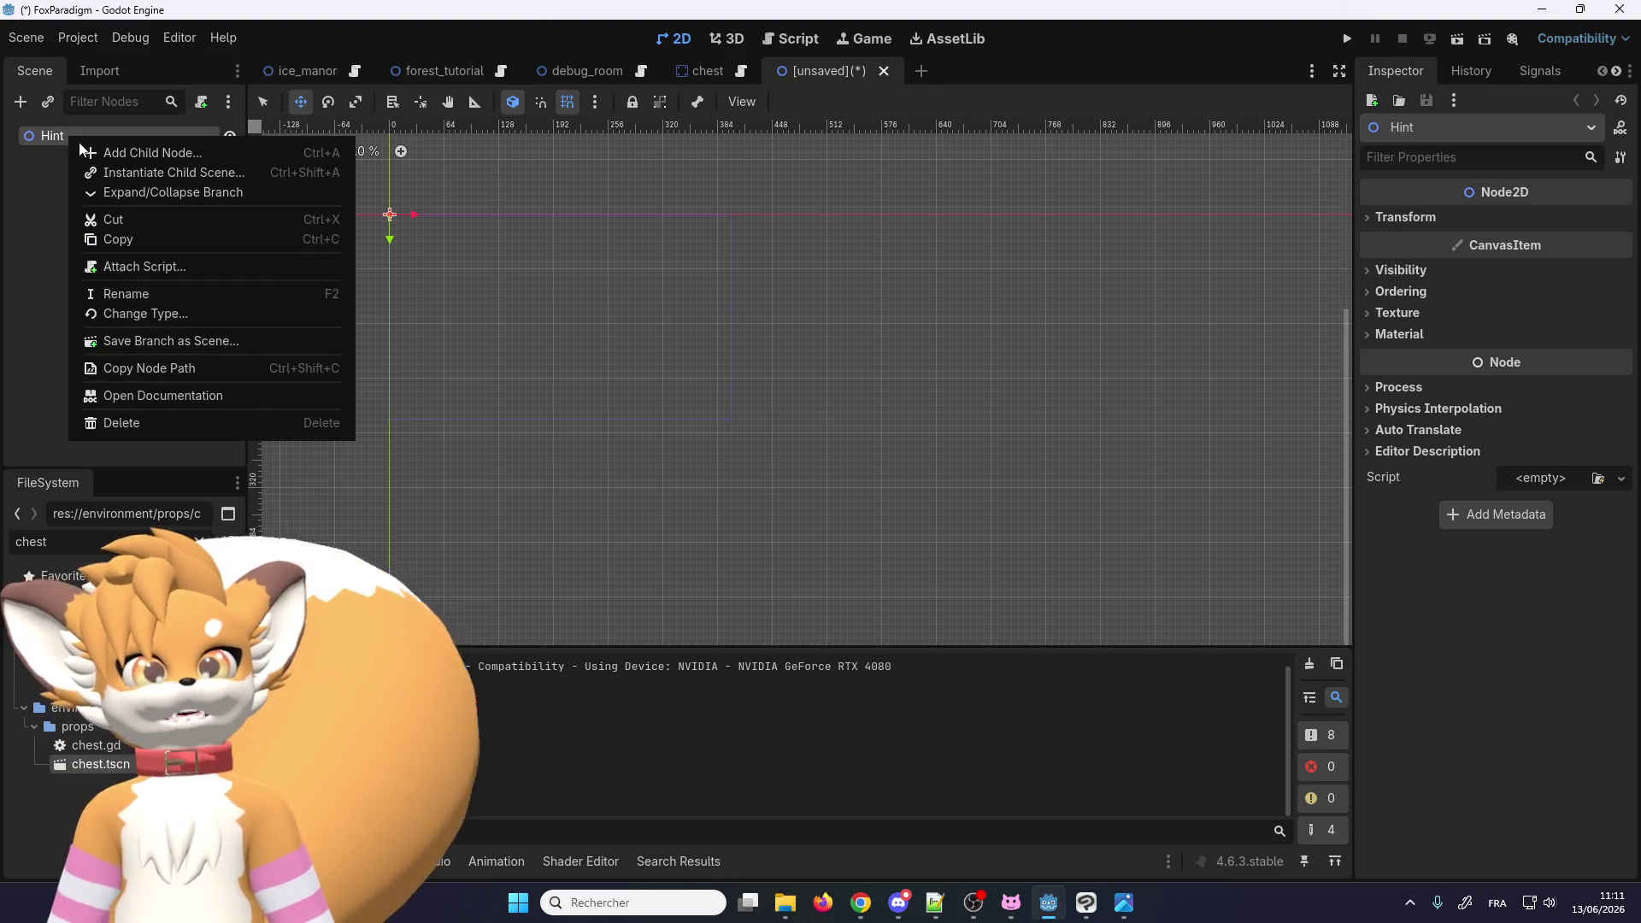
left_click(93, 151)
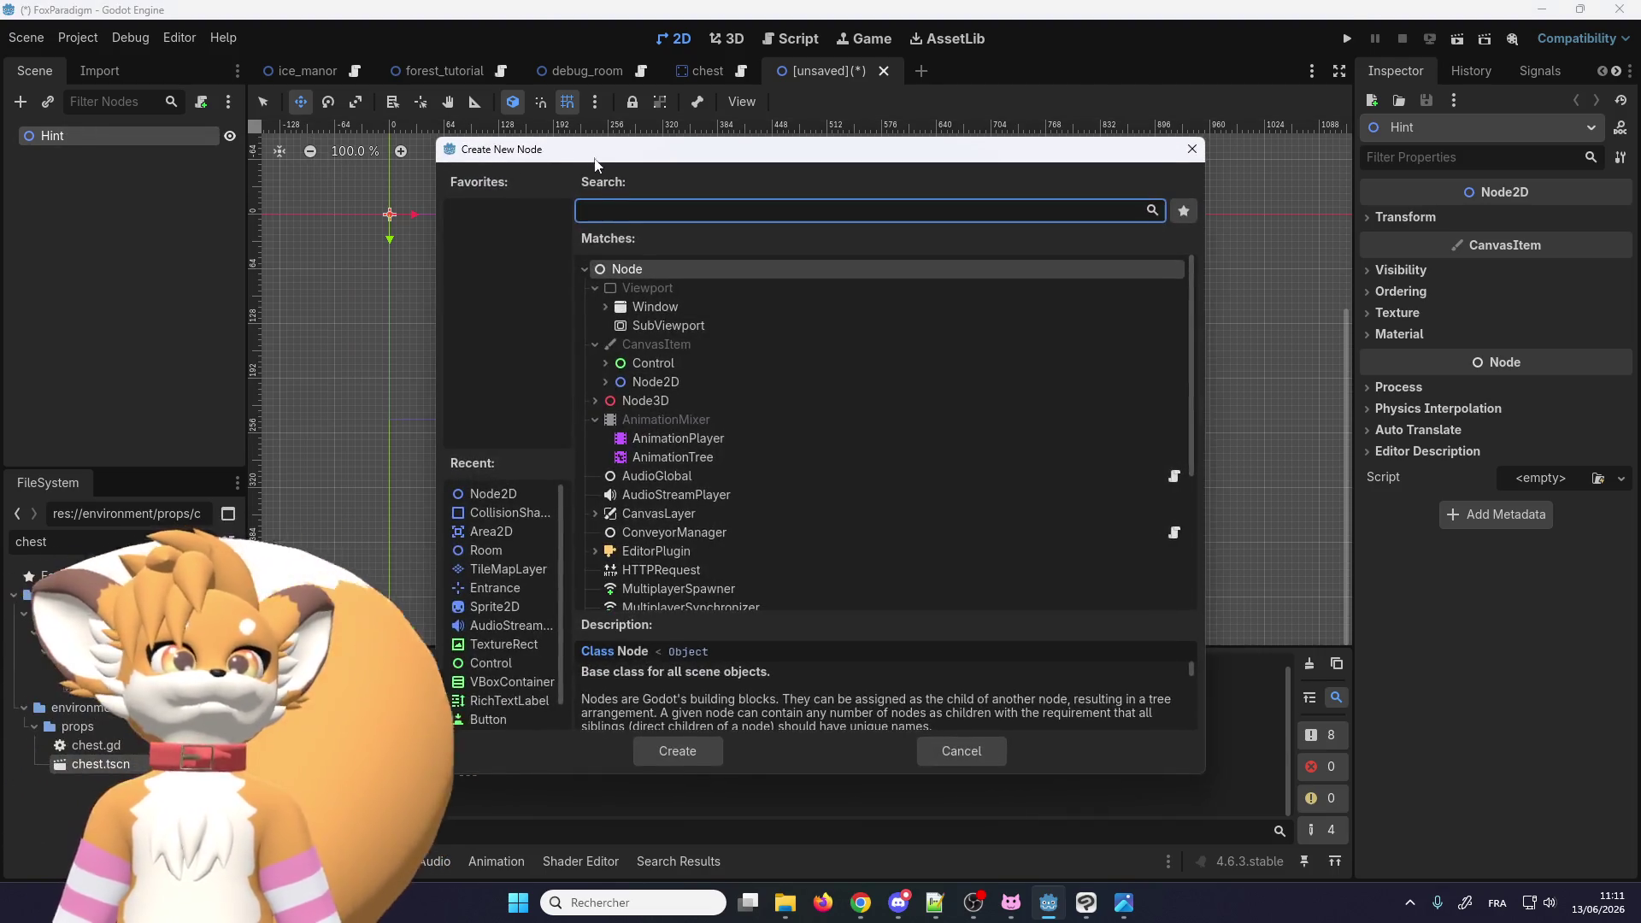
type("area")
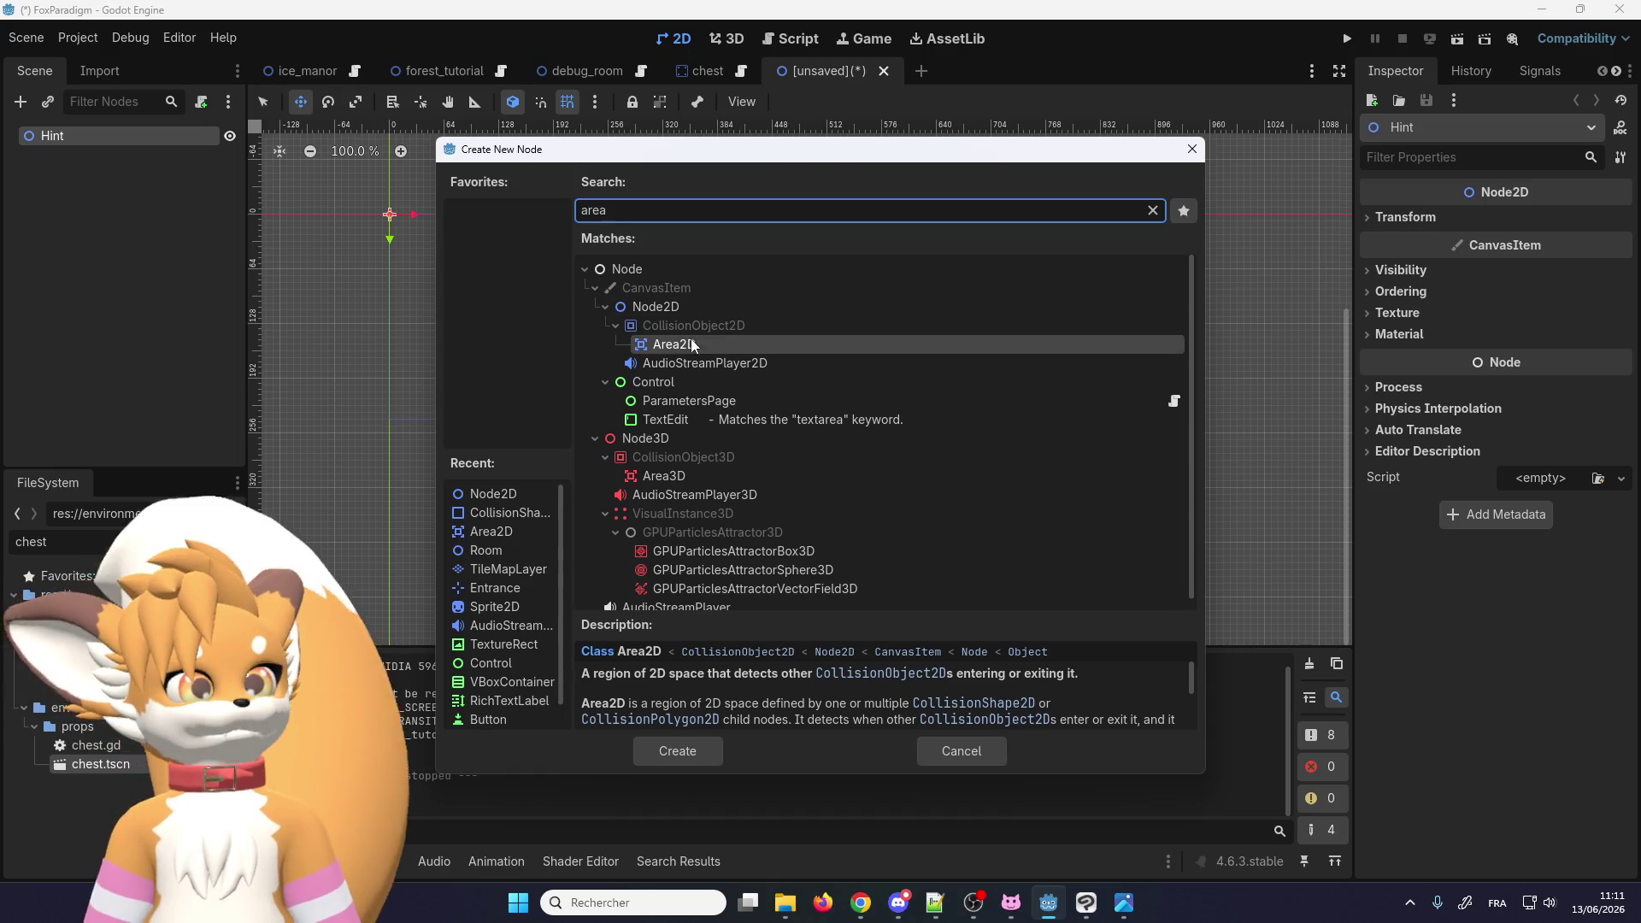
double_click(691, 338)
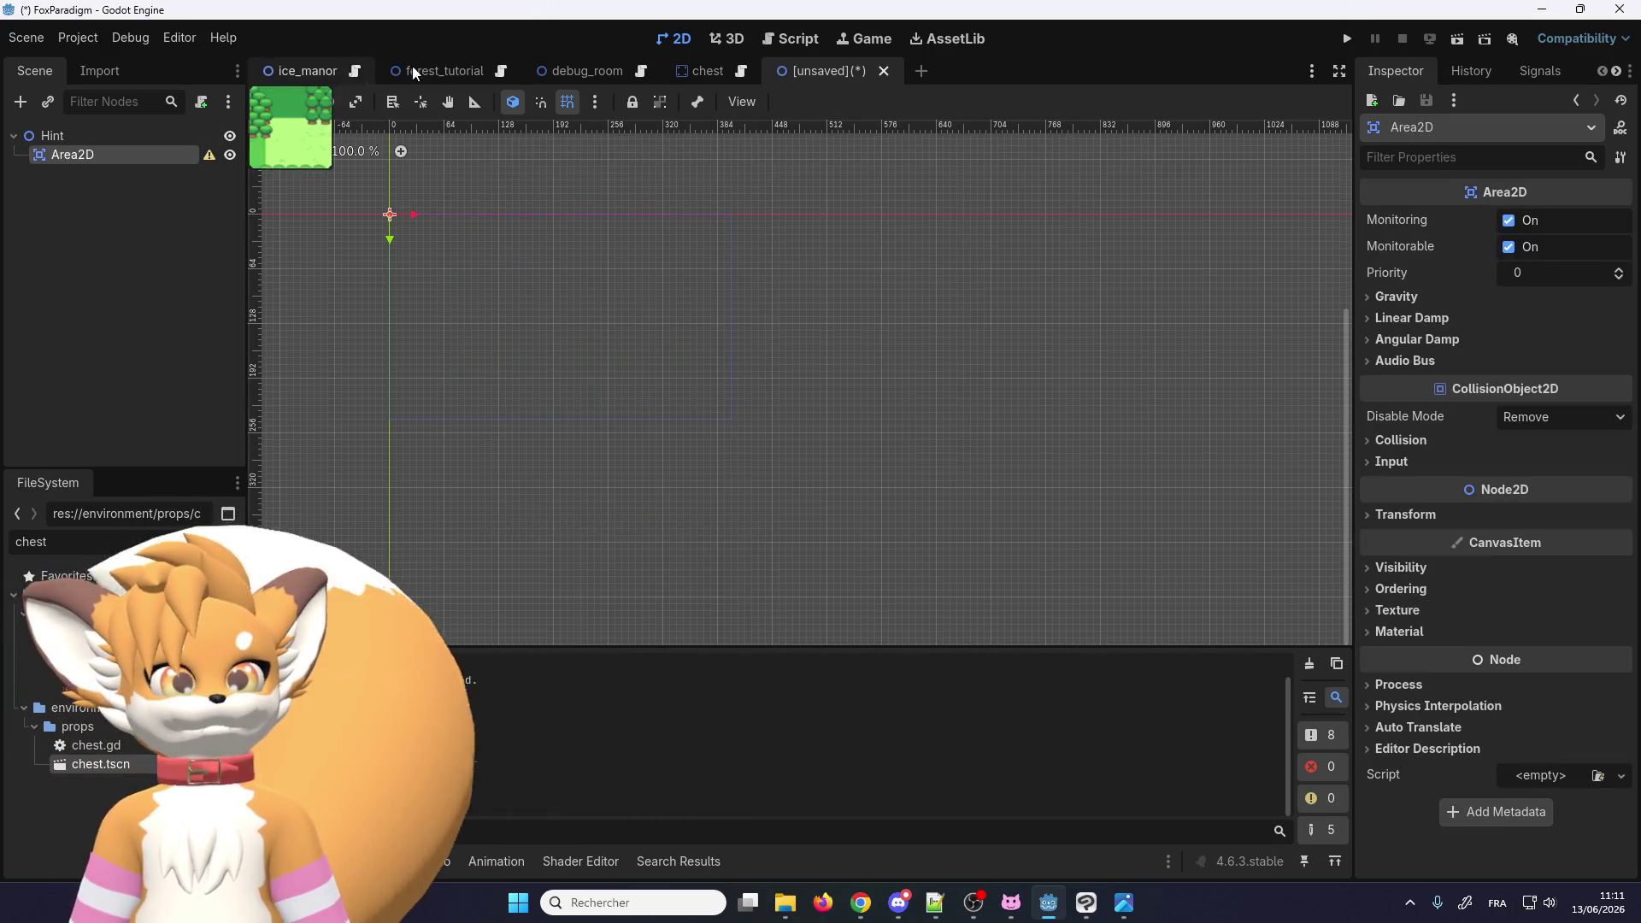
left_click(692, 71)
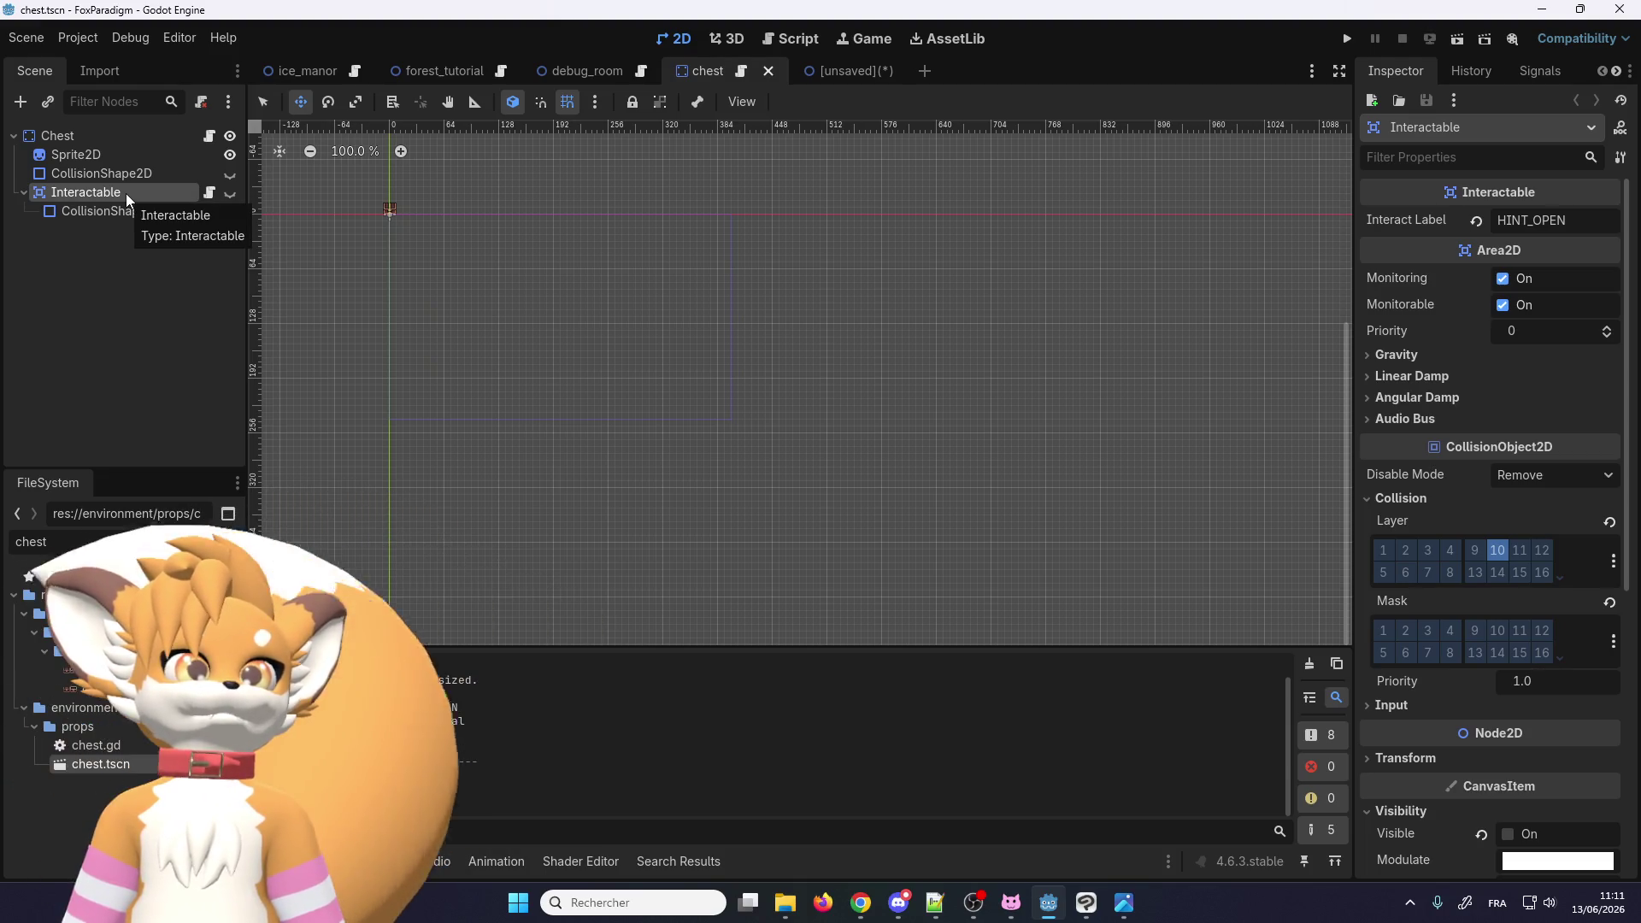
Step: Filter the FileSystem for 'inter' and compare the Hint scene against the chest scene
double_click(30, 539)
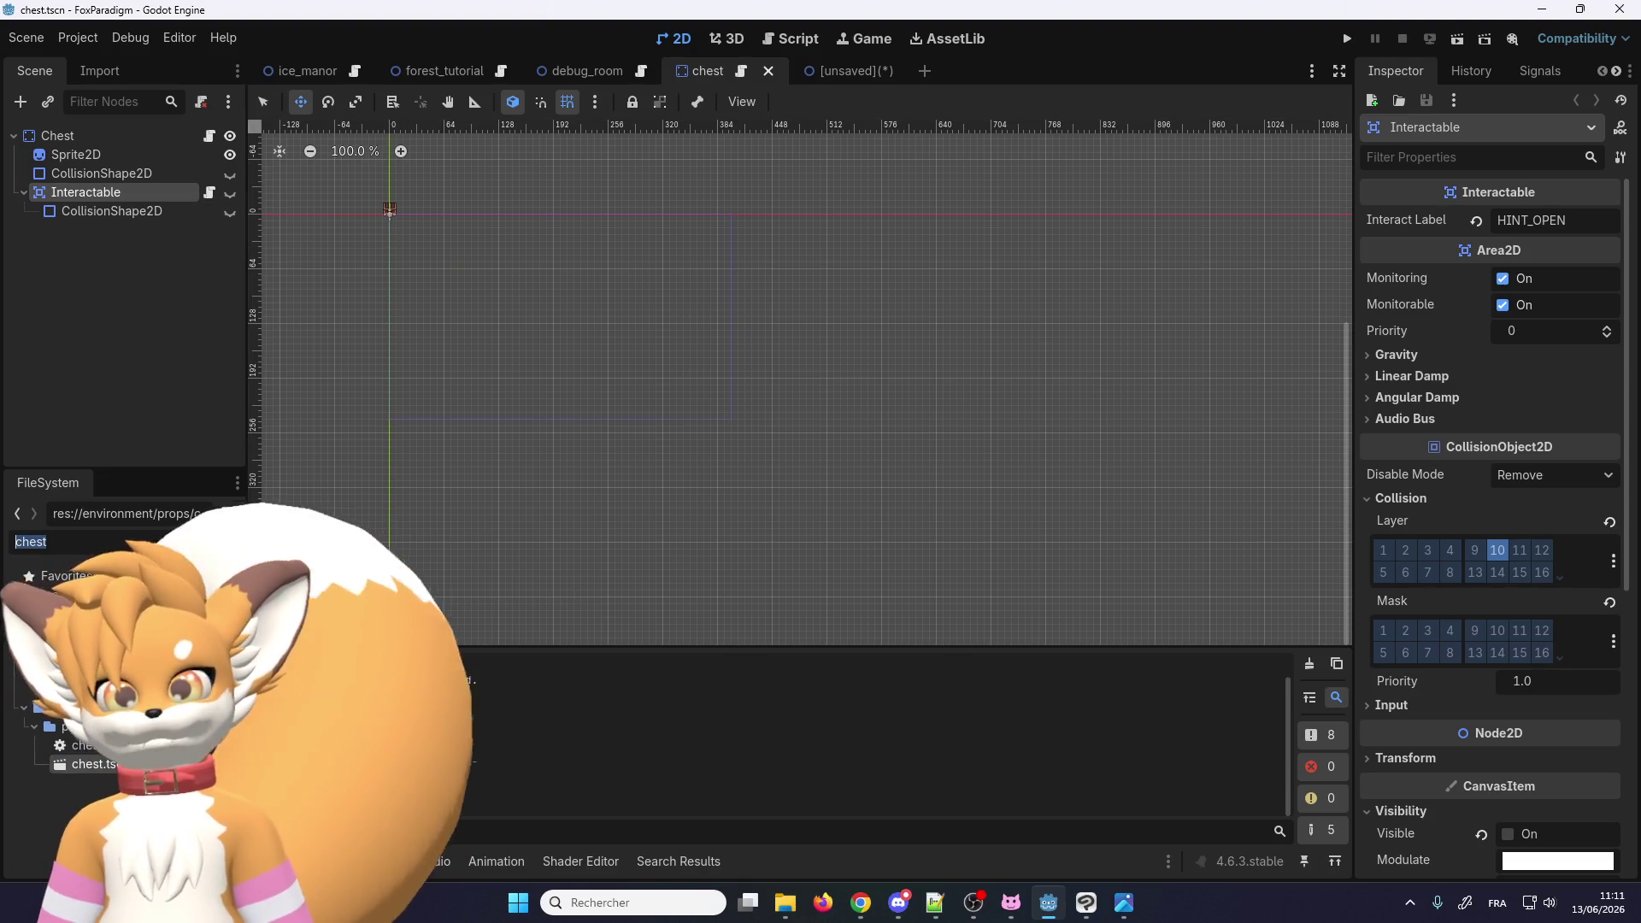
type("inter")
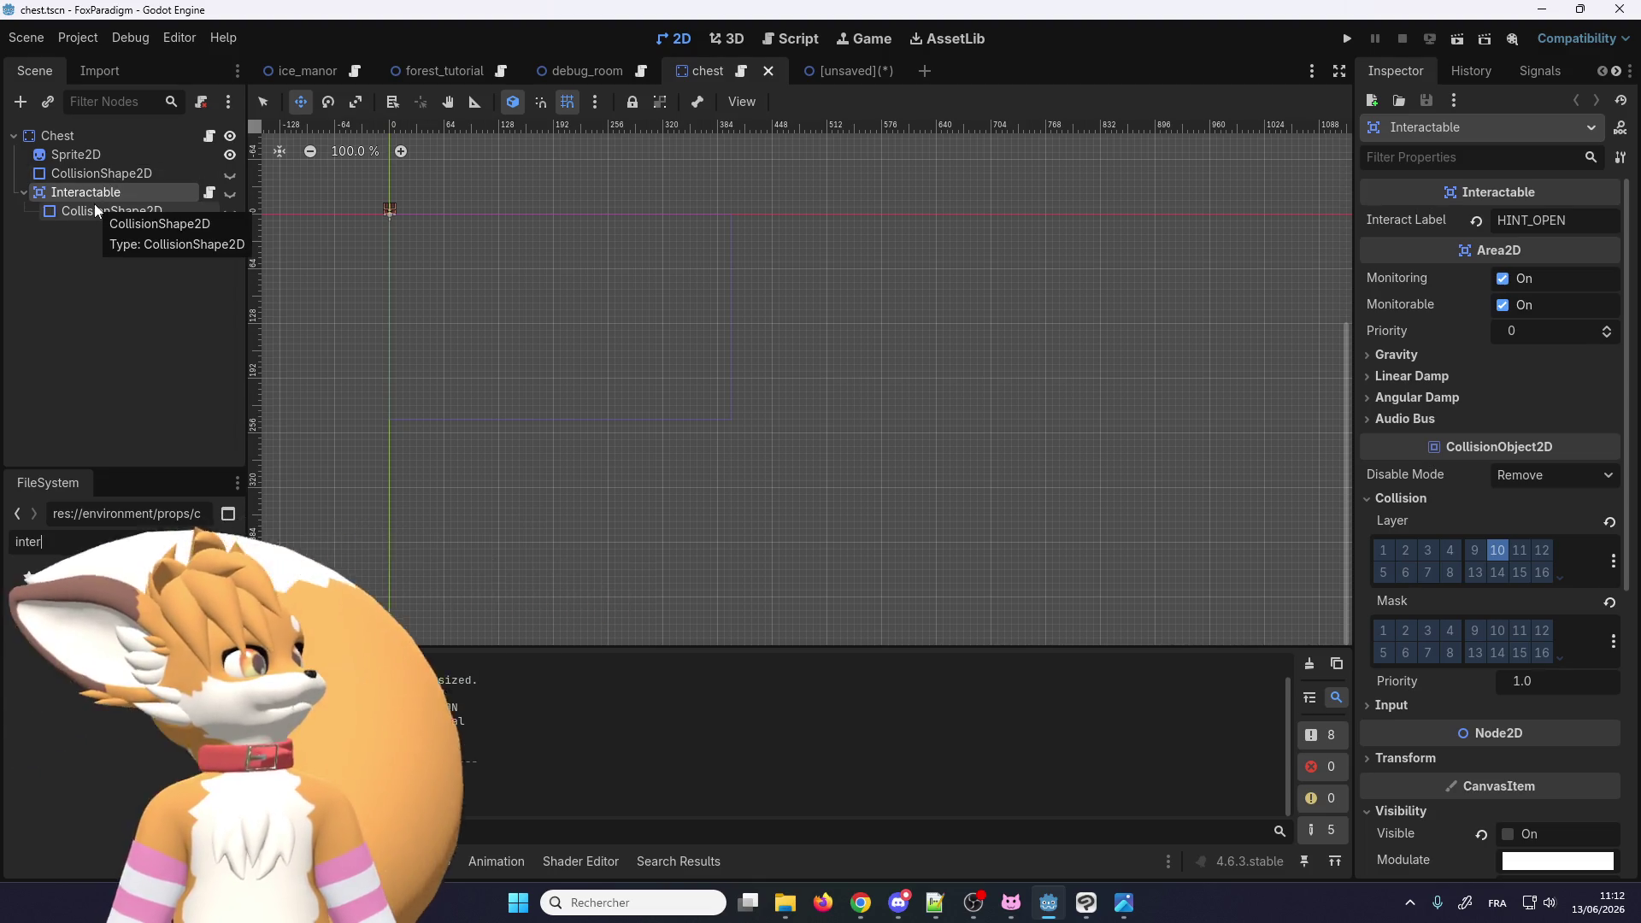
left_click(821, 71)
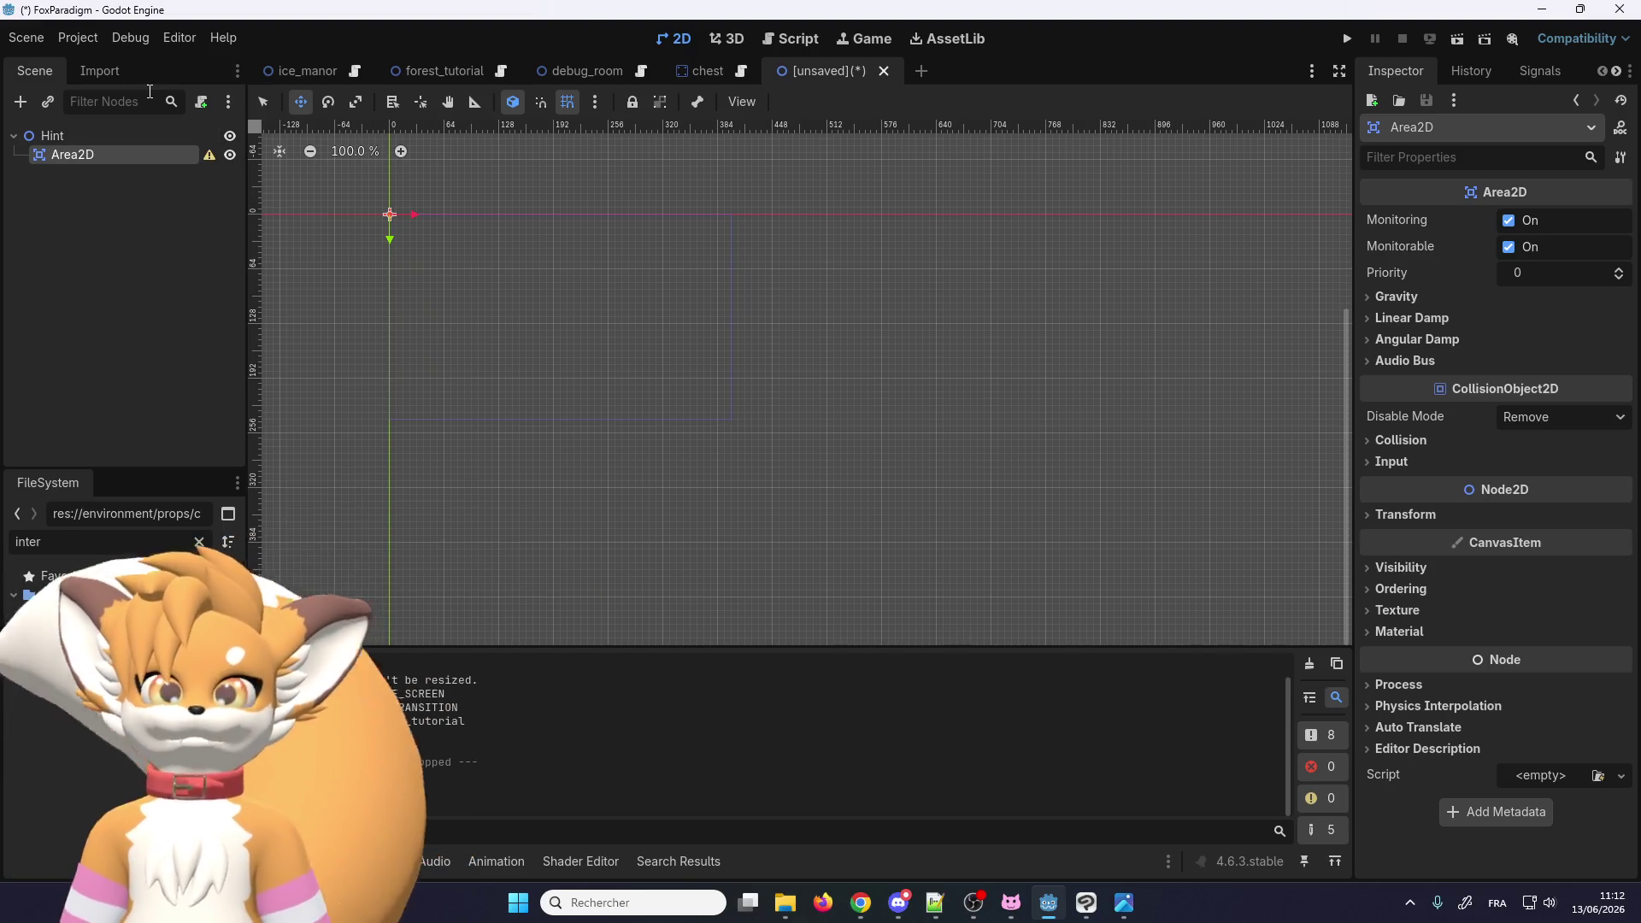
scroll(443, 415, "down", 6)
scroll(418, 329, "up", 10)
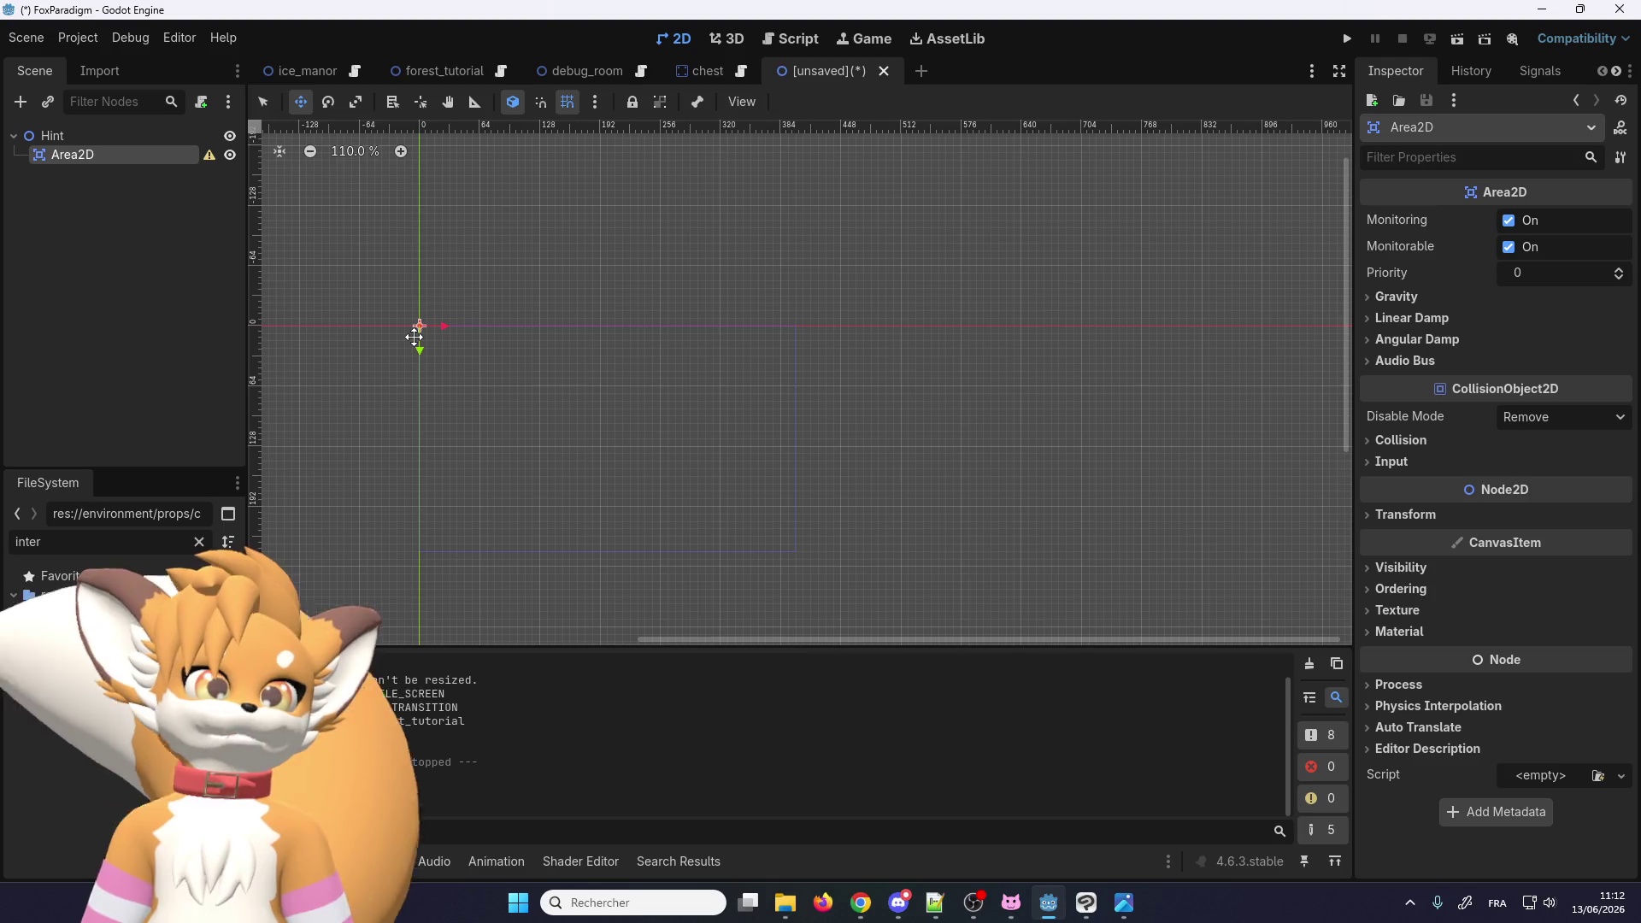
scroll(478, 335, "down", 4)
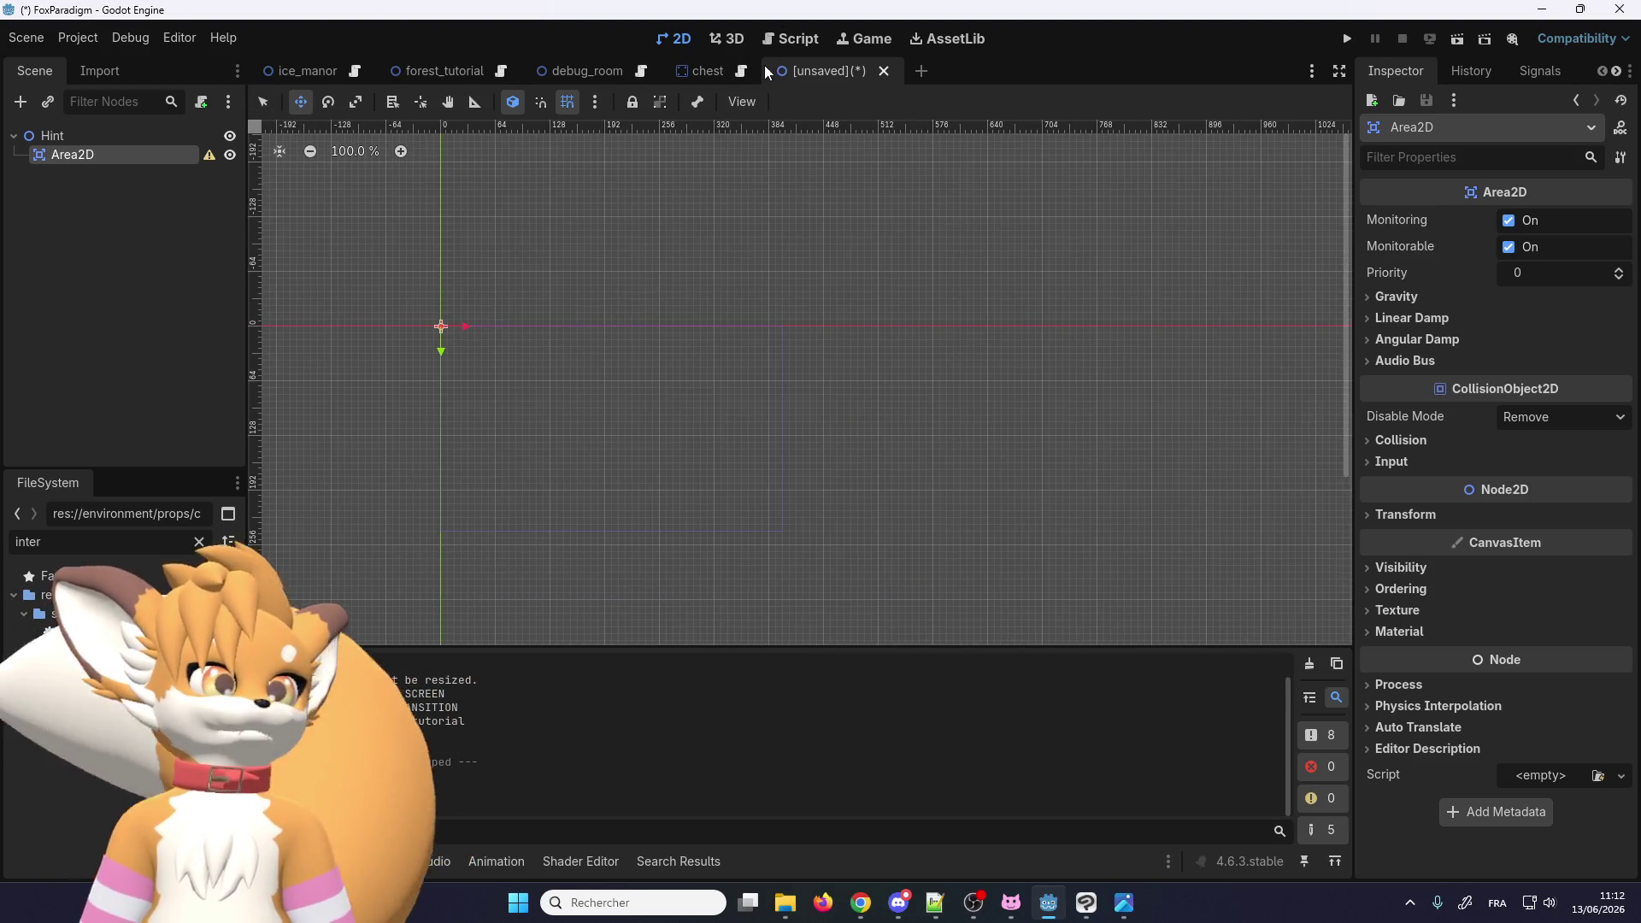
mouse_move(612, 73)
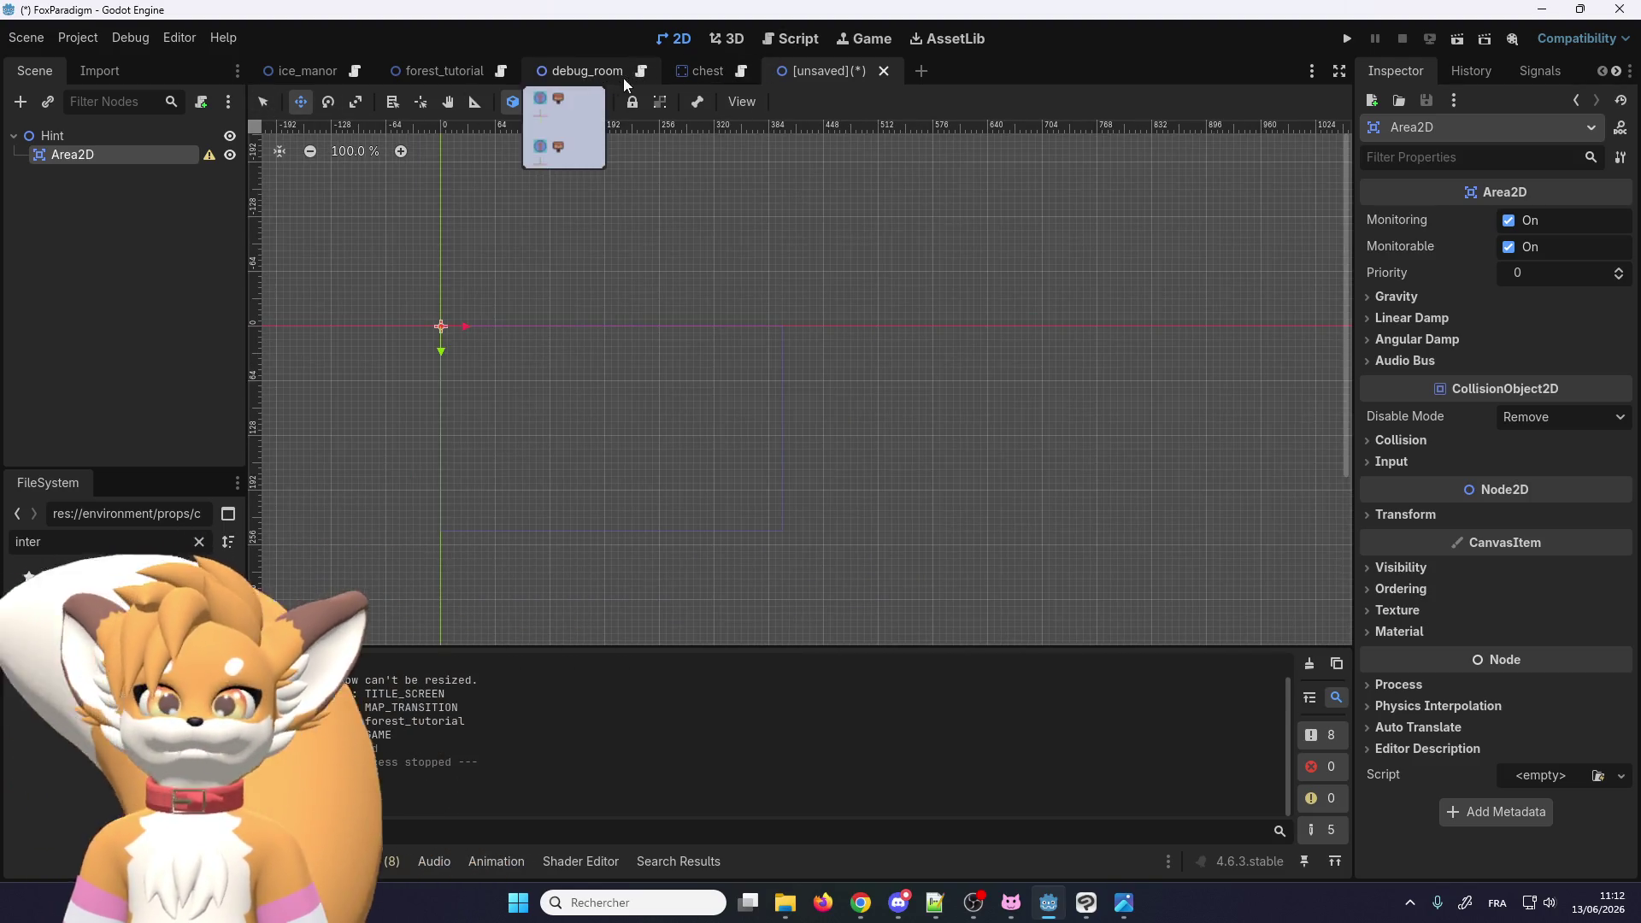
left_click(708, 71)
left_click(834, 71)
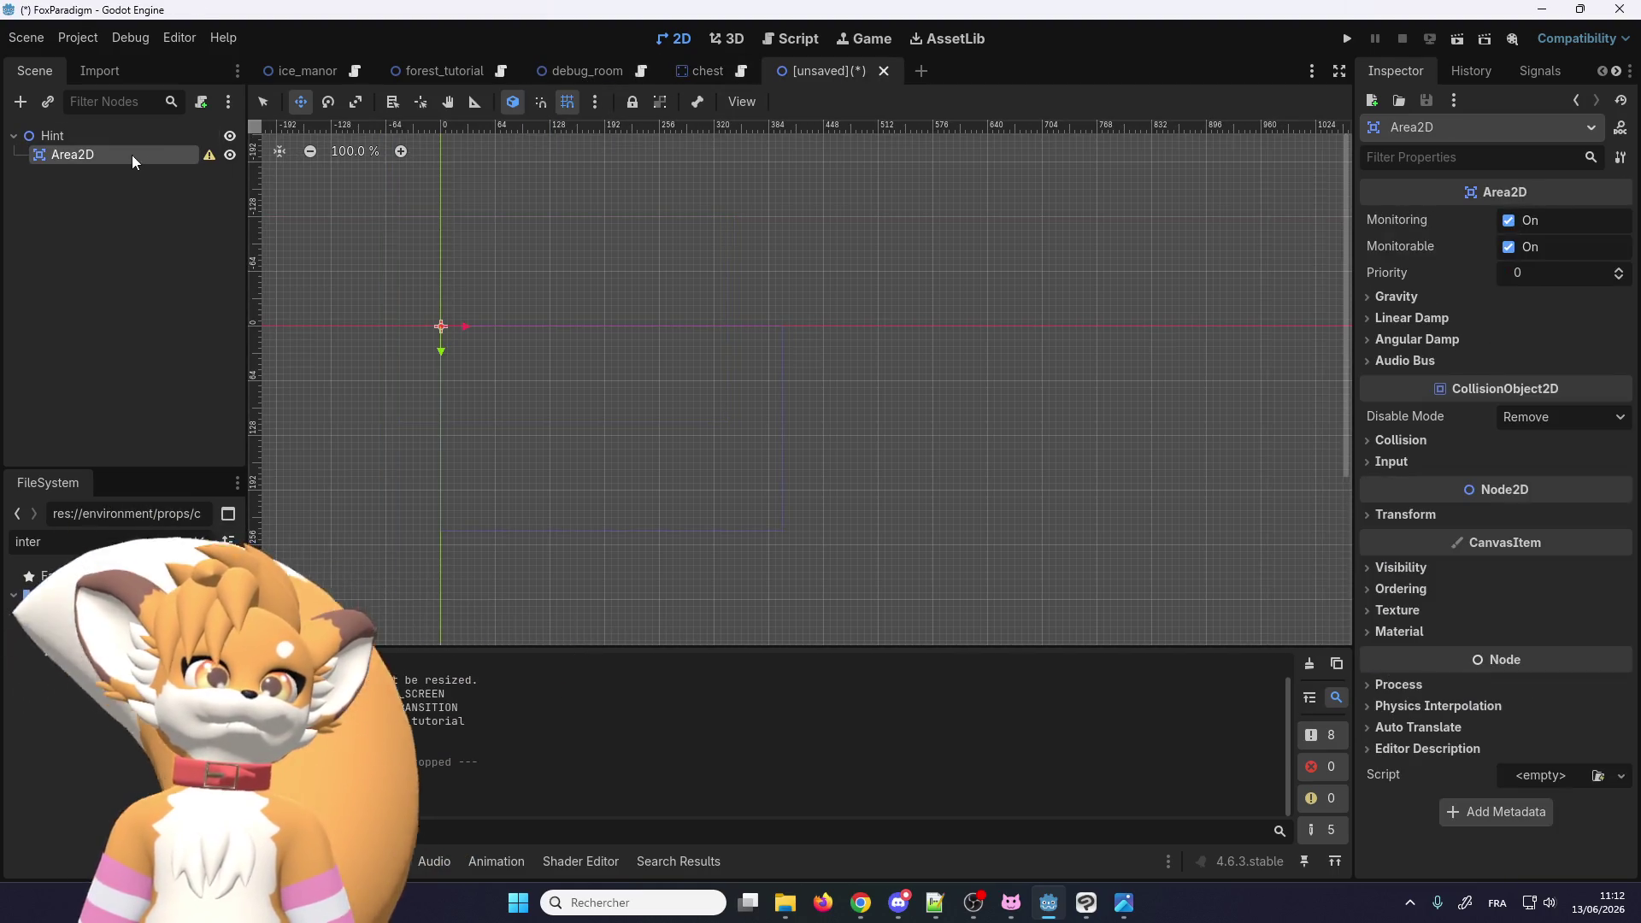
left_click(708, 71)
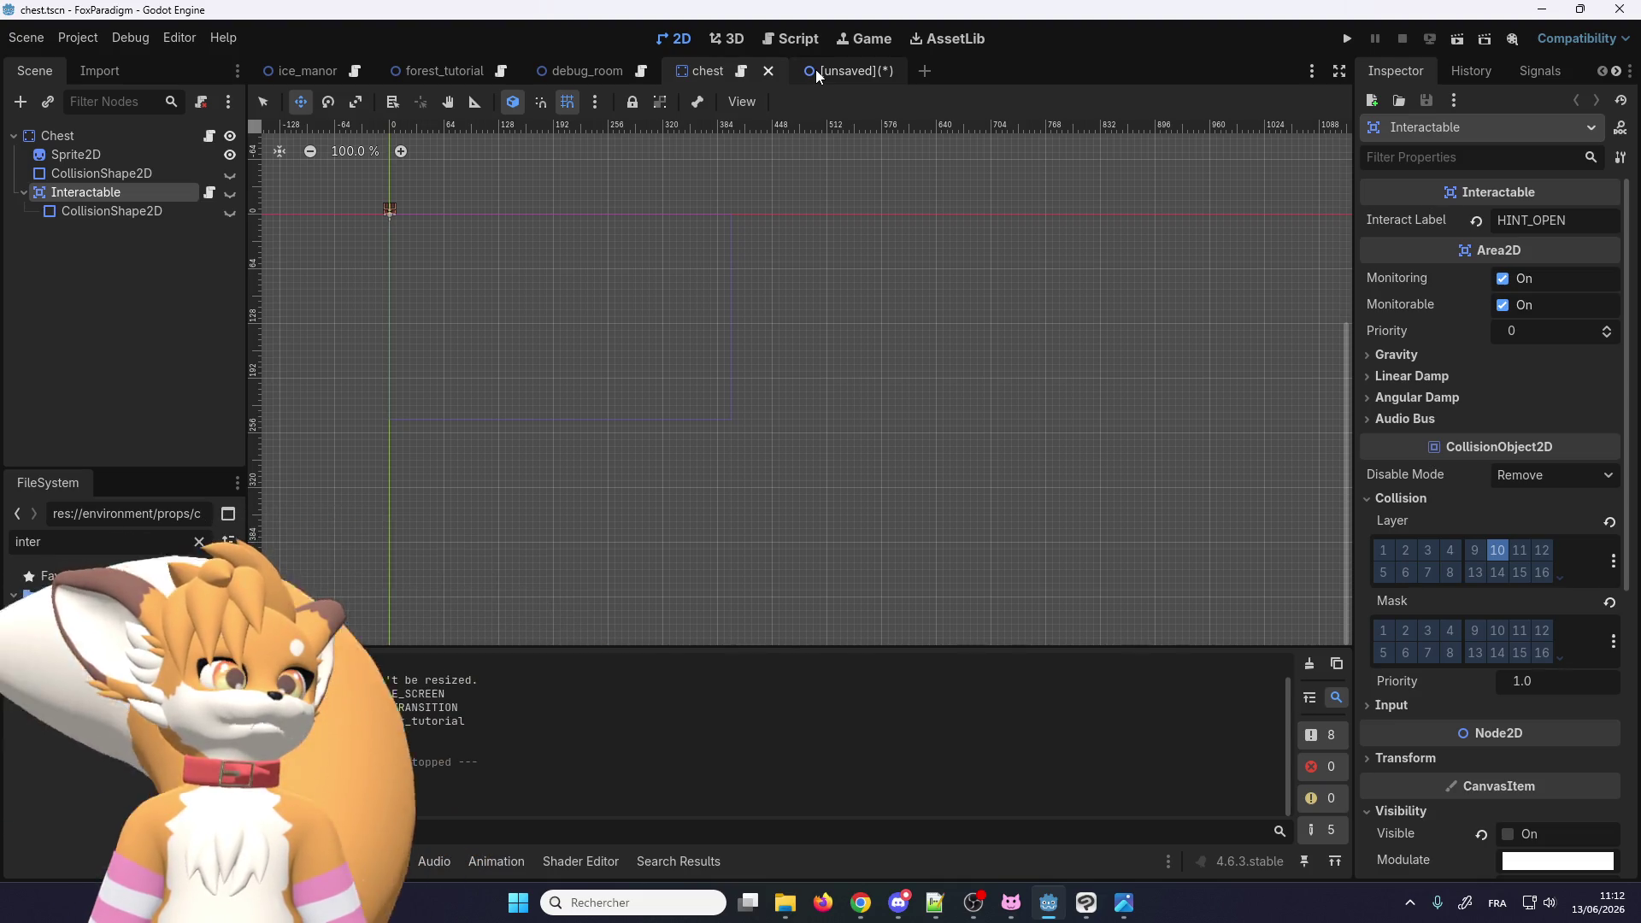
Step: Open the Interactable script, then the chest's own chest.gd script, and read through it
left_click(210, 192)
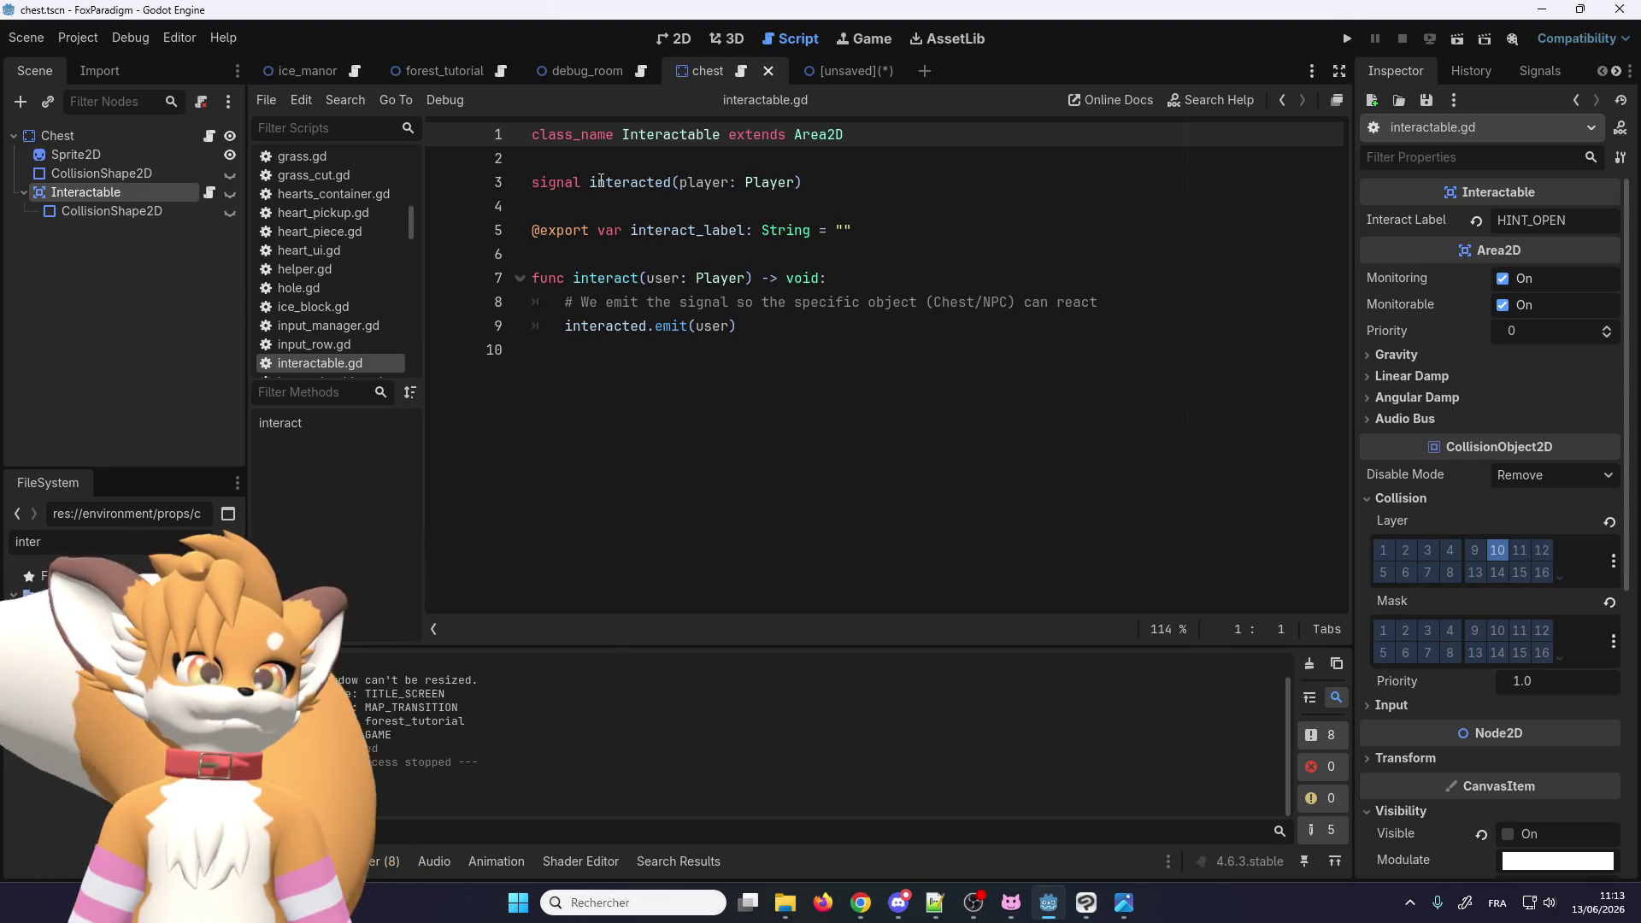
left_click(209, 135)
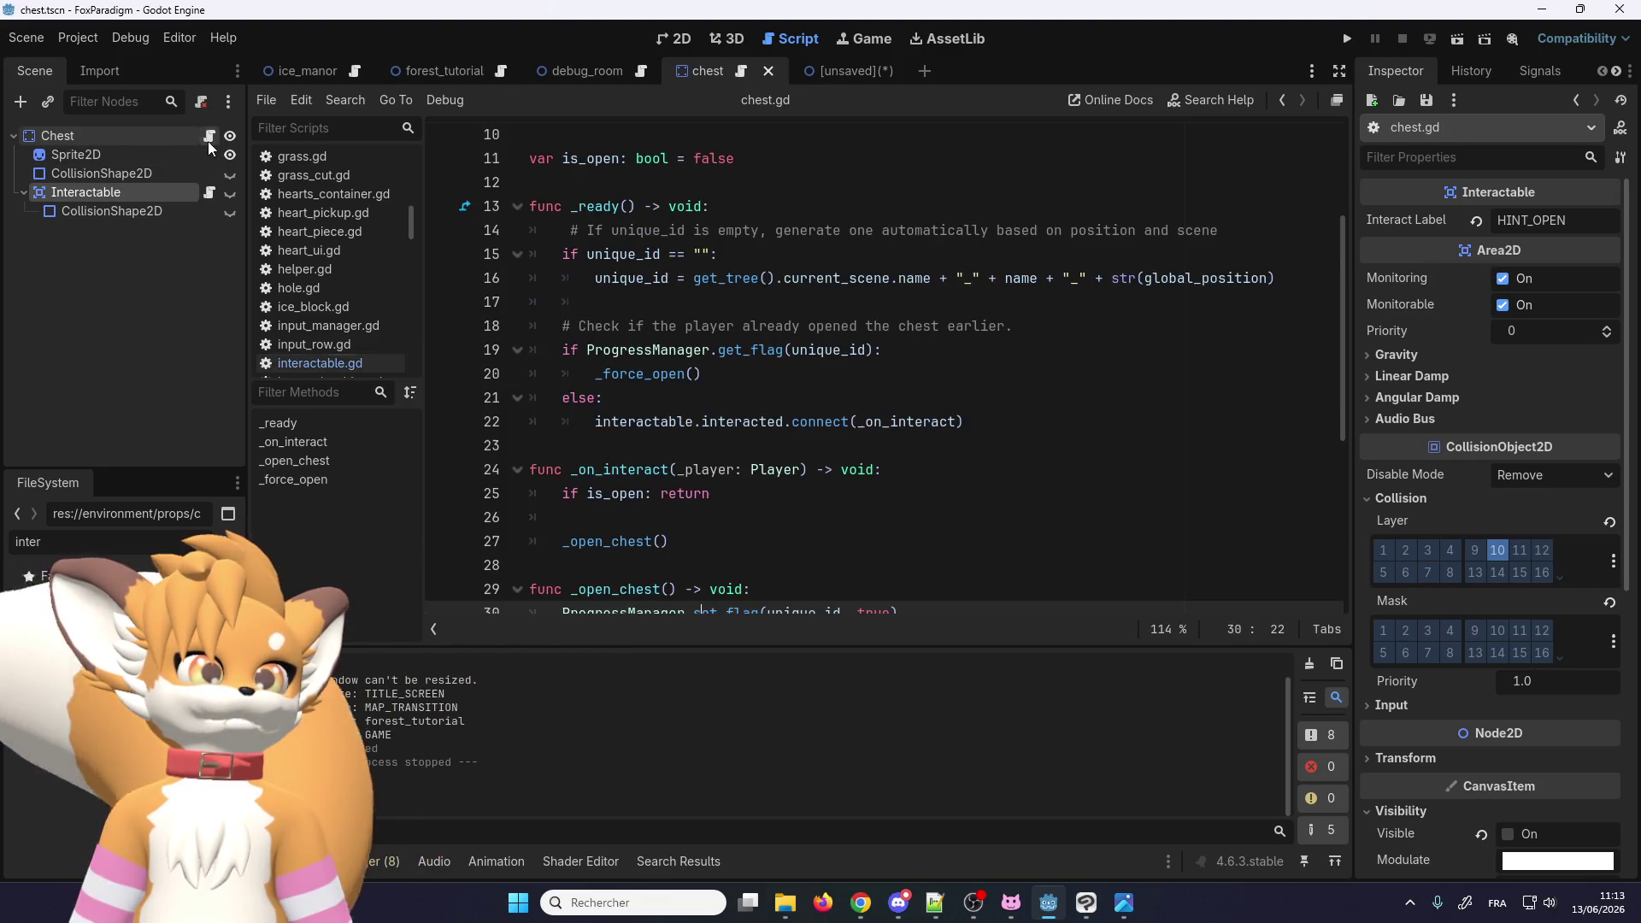
scroll(647, 374, "up", 3)
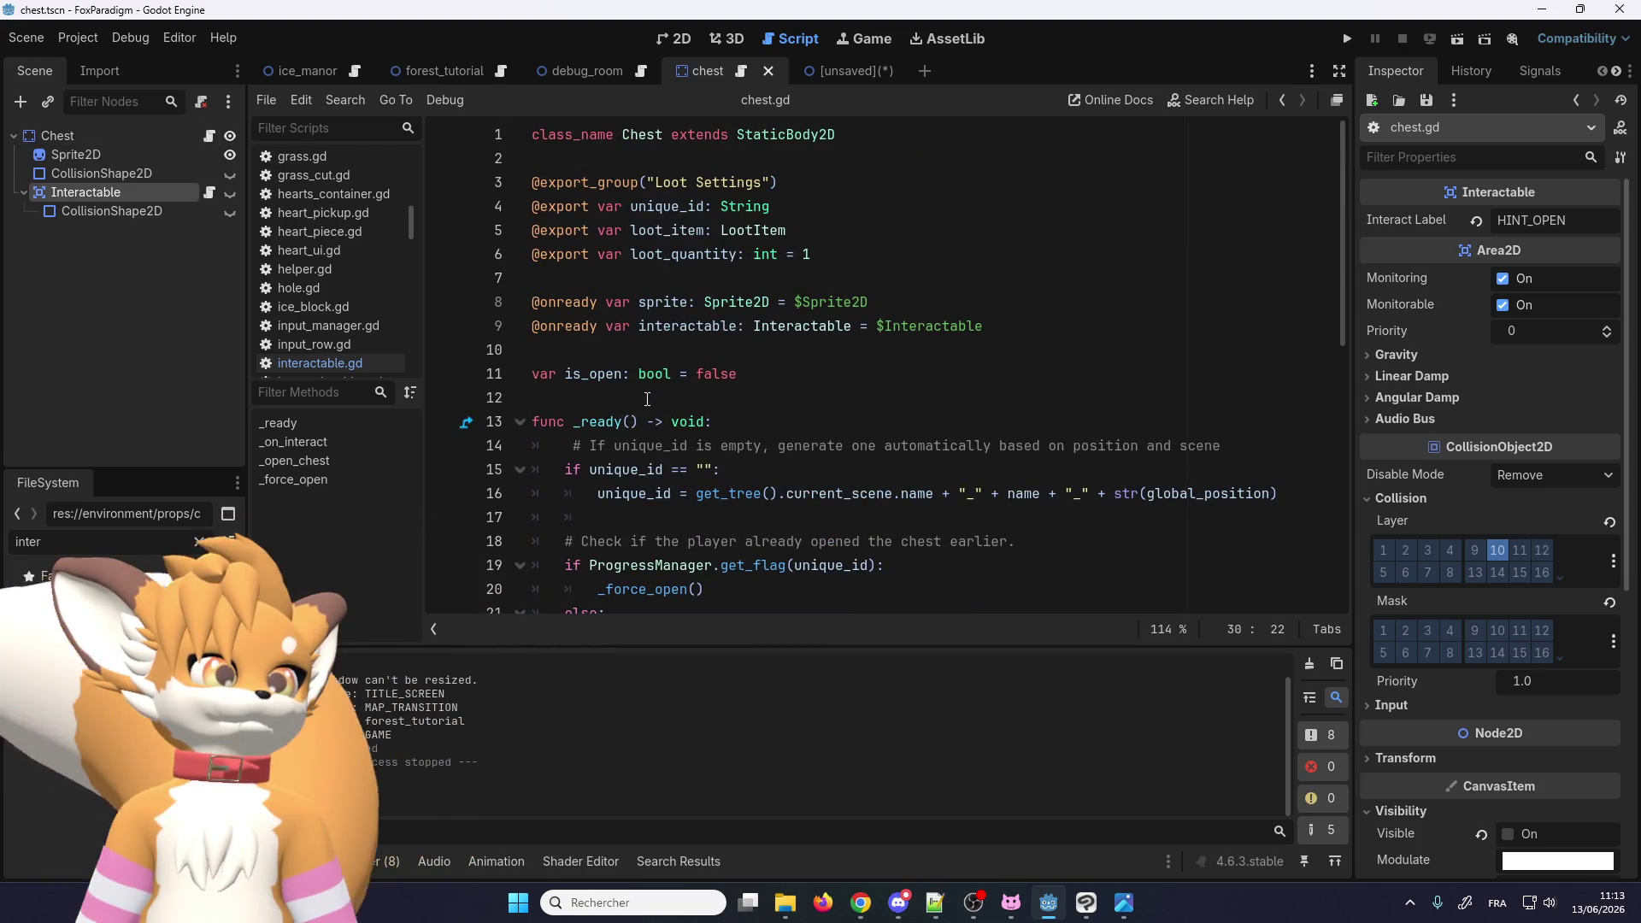
scroll(647, 399, "down", 8)
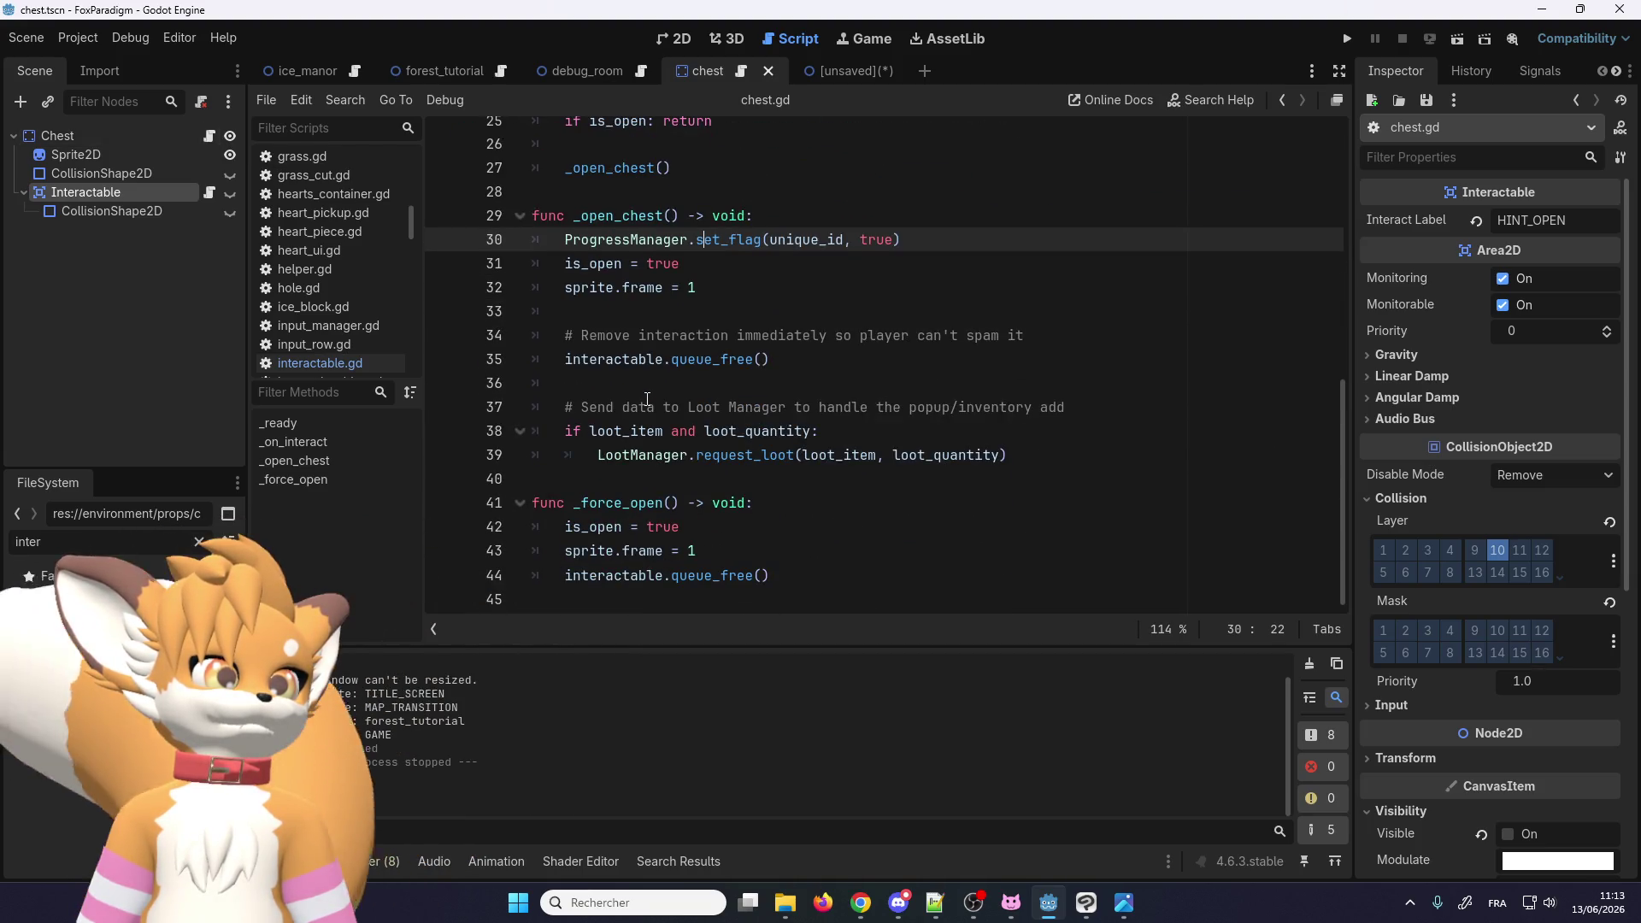
scroll(650, 410, "up", 2)
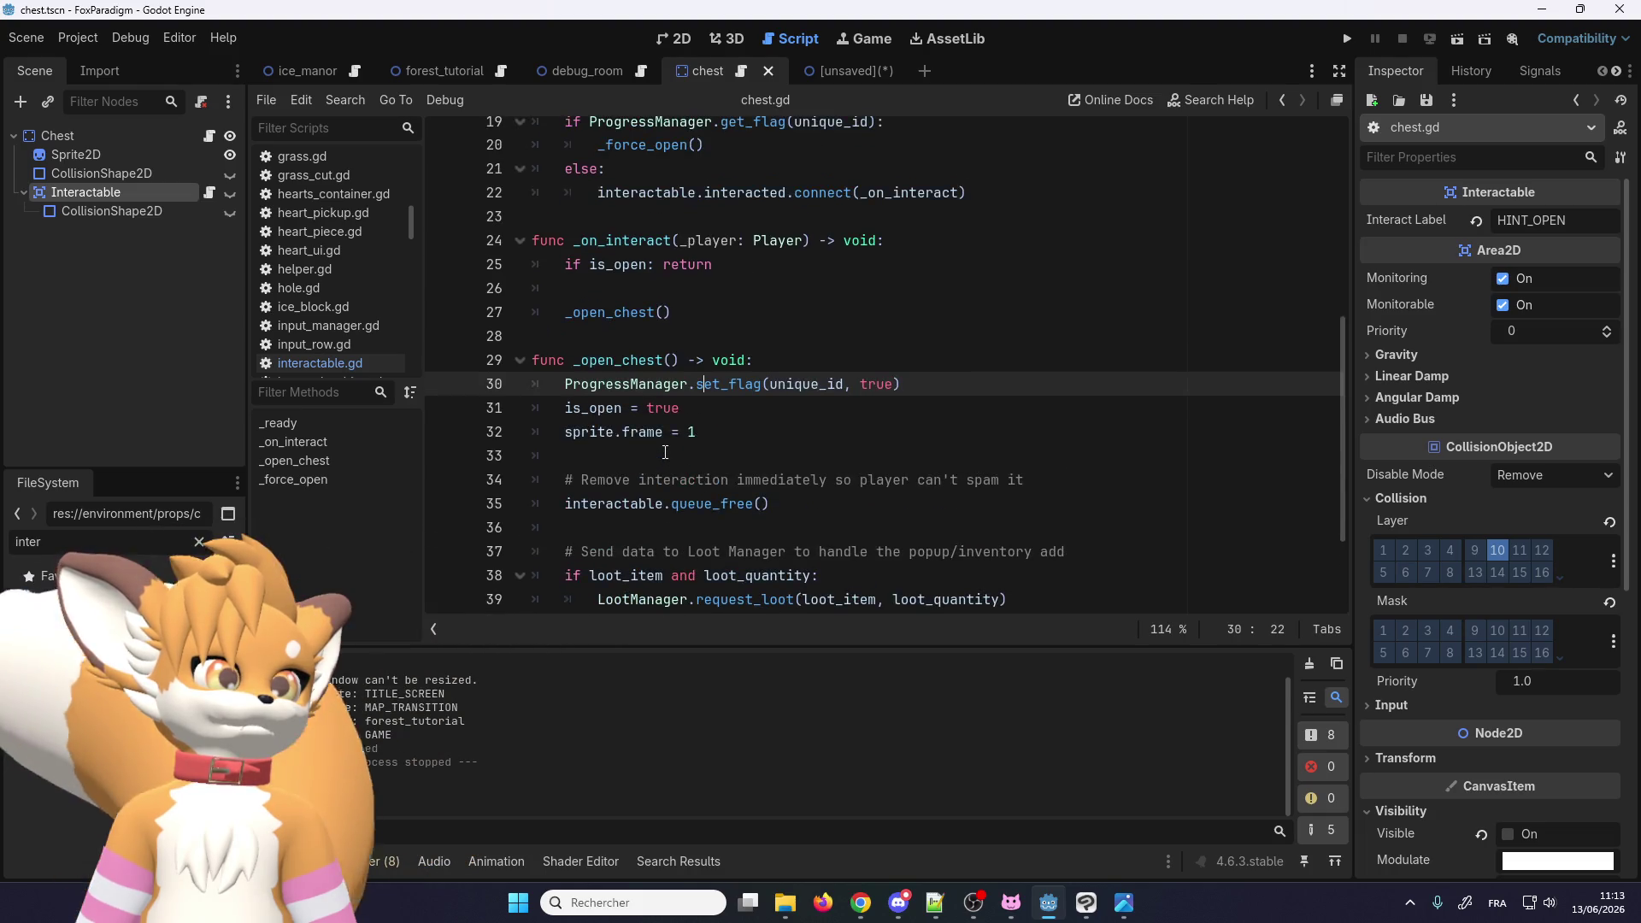
scroll(665, 453, "down", 2)
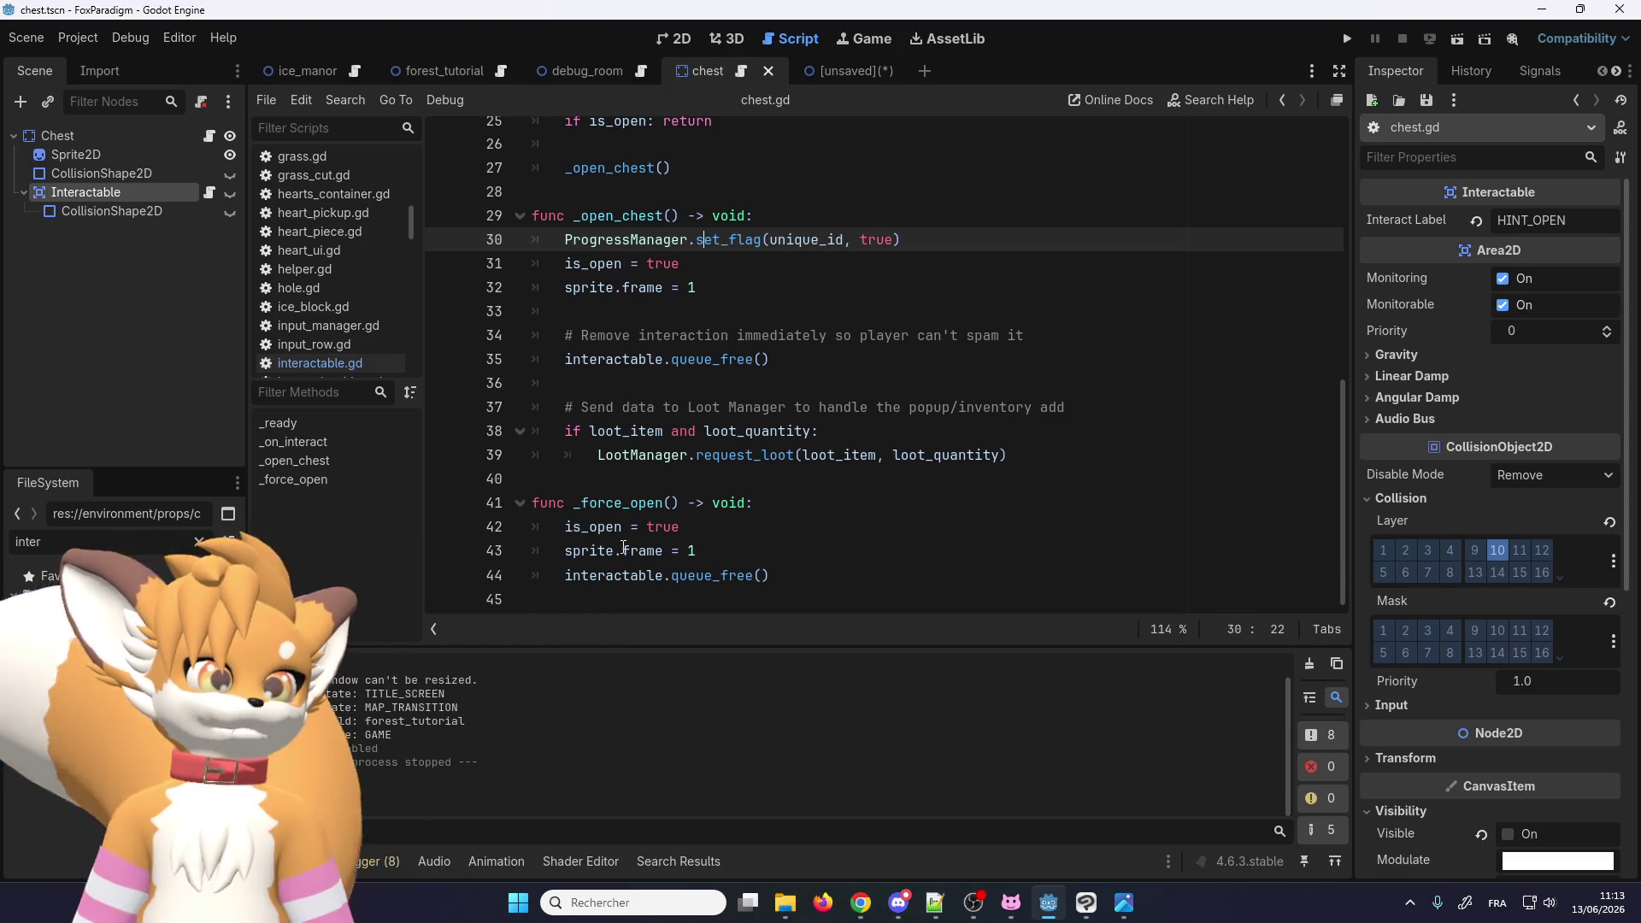
scroll(625, 550, "up", 6)
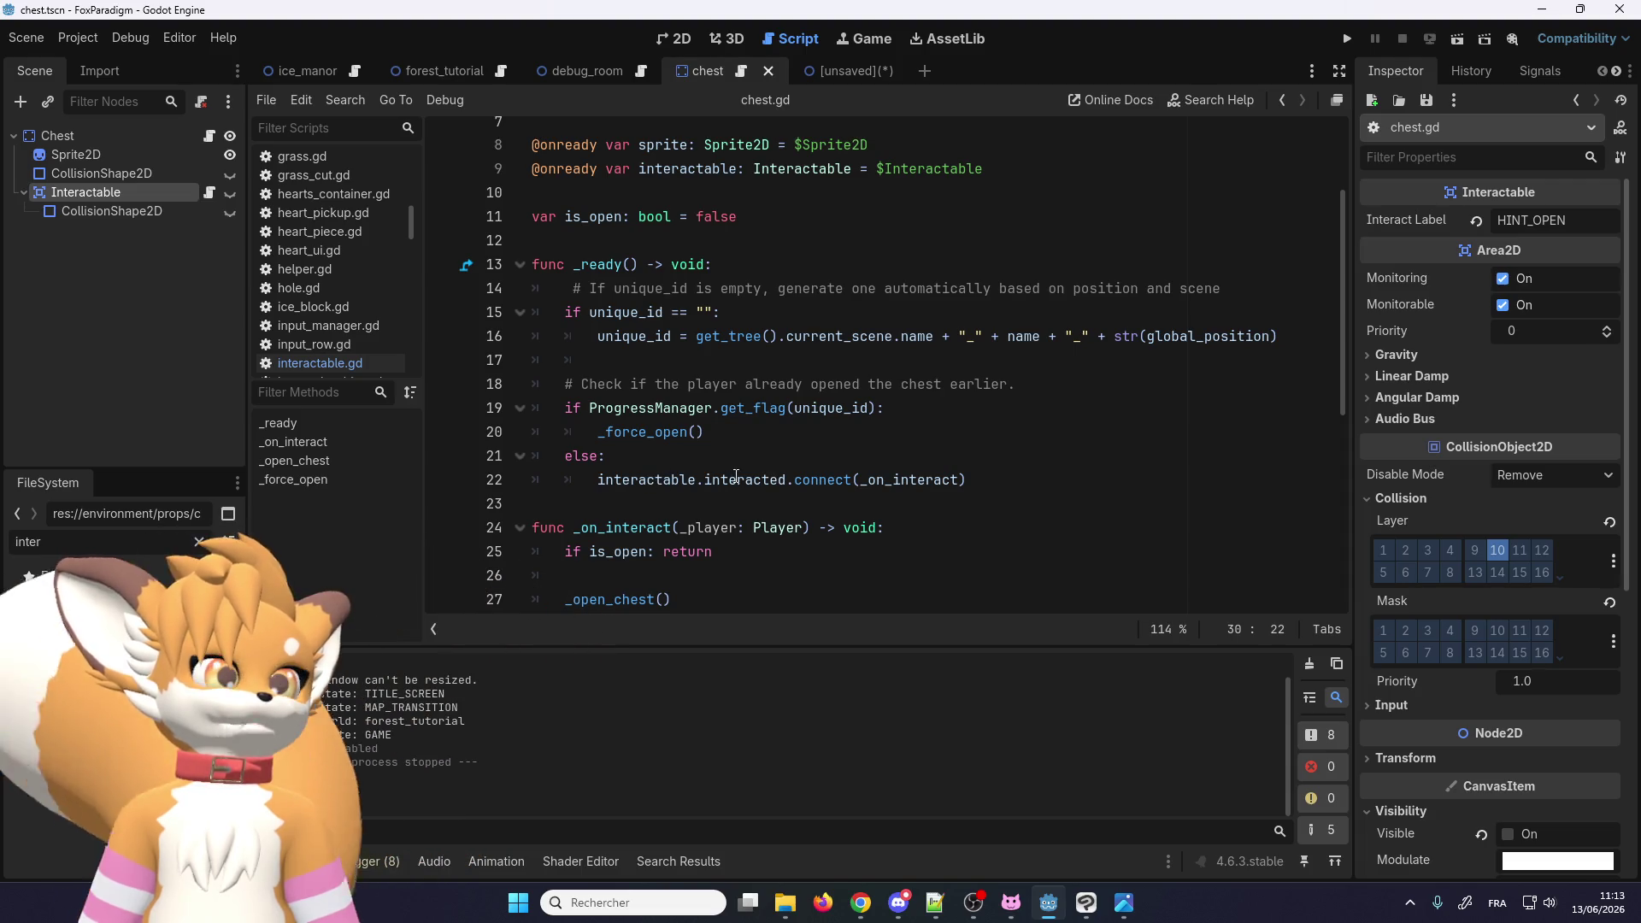
scroll(831, 509, "down", 6)
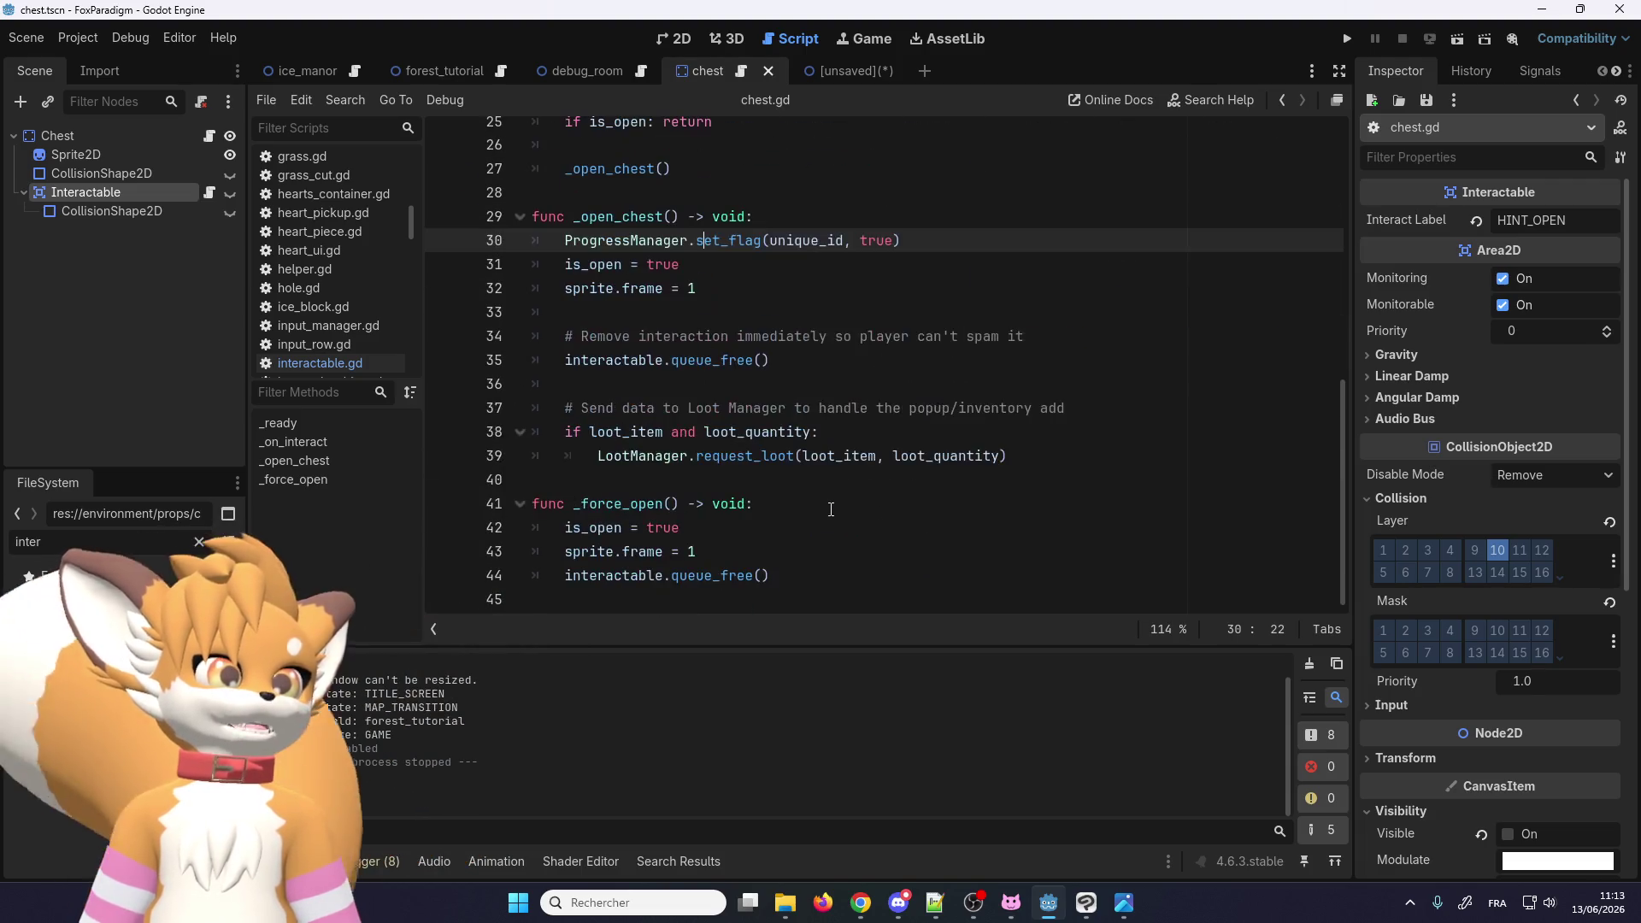
scroll(889, 416, "up", 5)
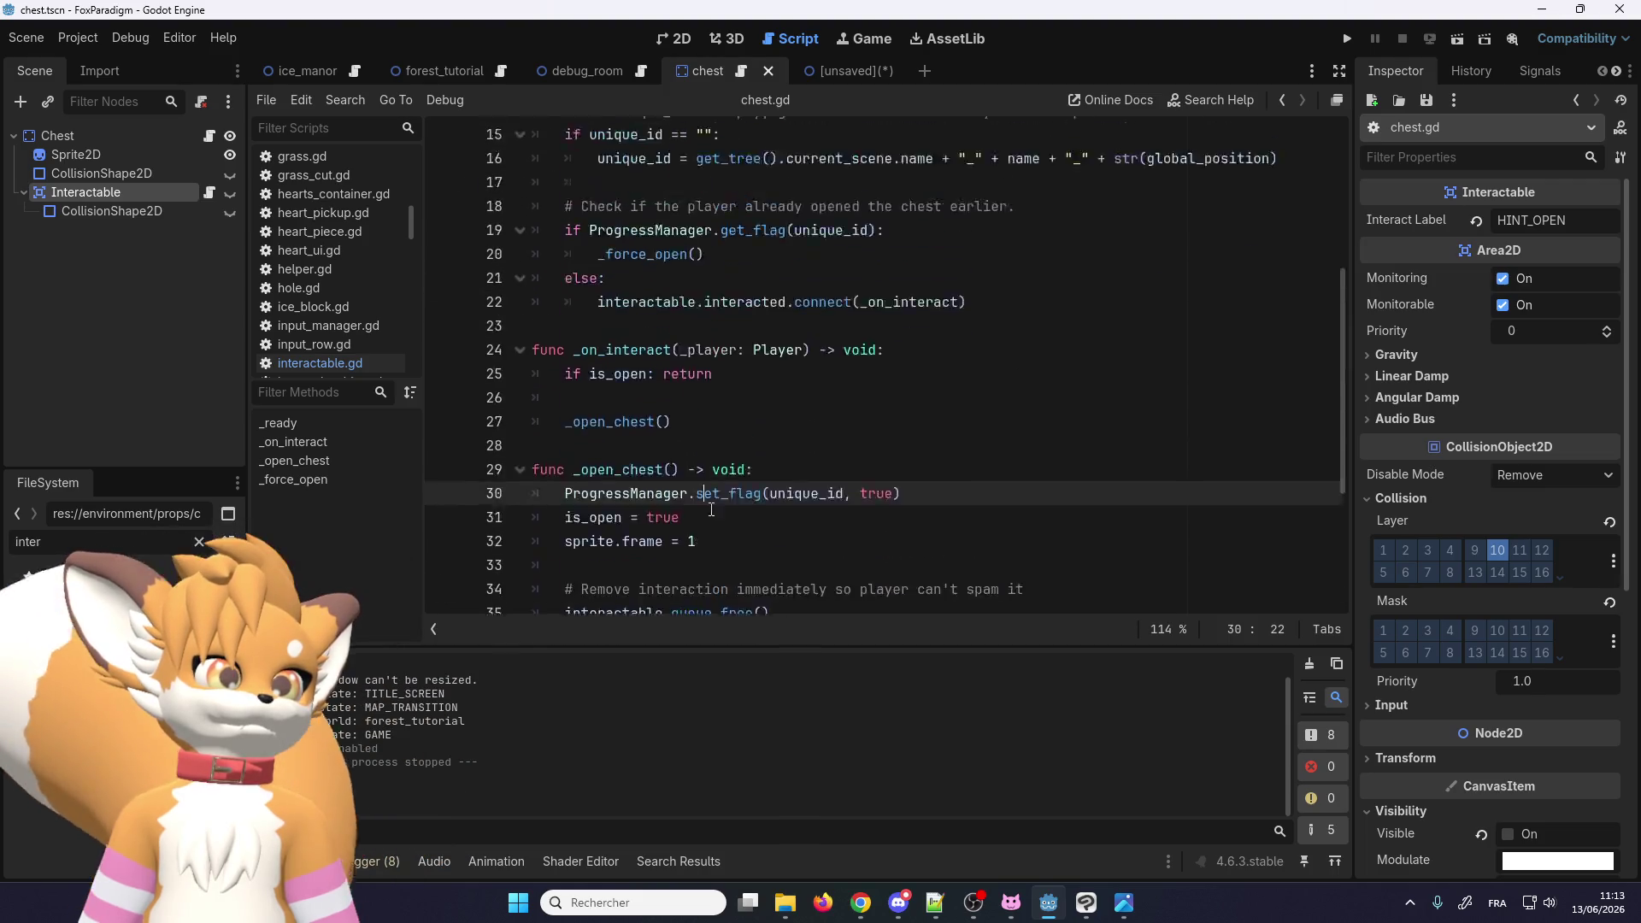
type("s")
Step: Look up the _on_interact symbol to jump to its definition
right_click(889, 416)
left_click(935, 674)
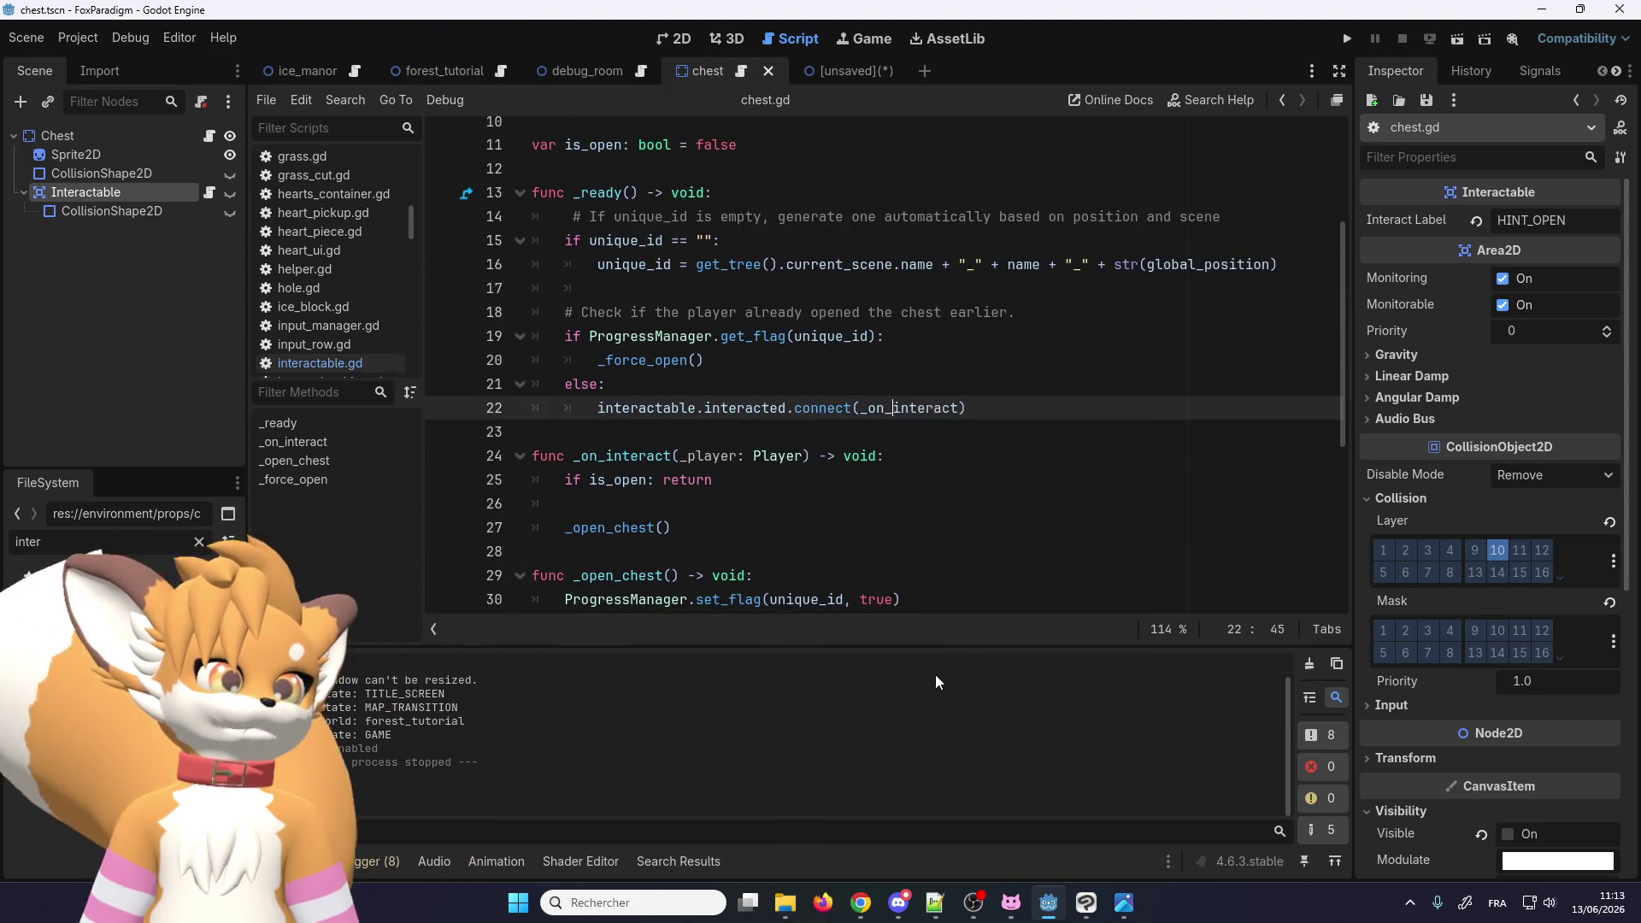
scroll(826, 489, "up", 3)
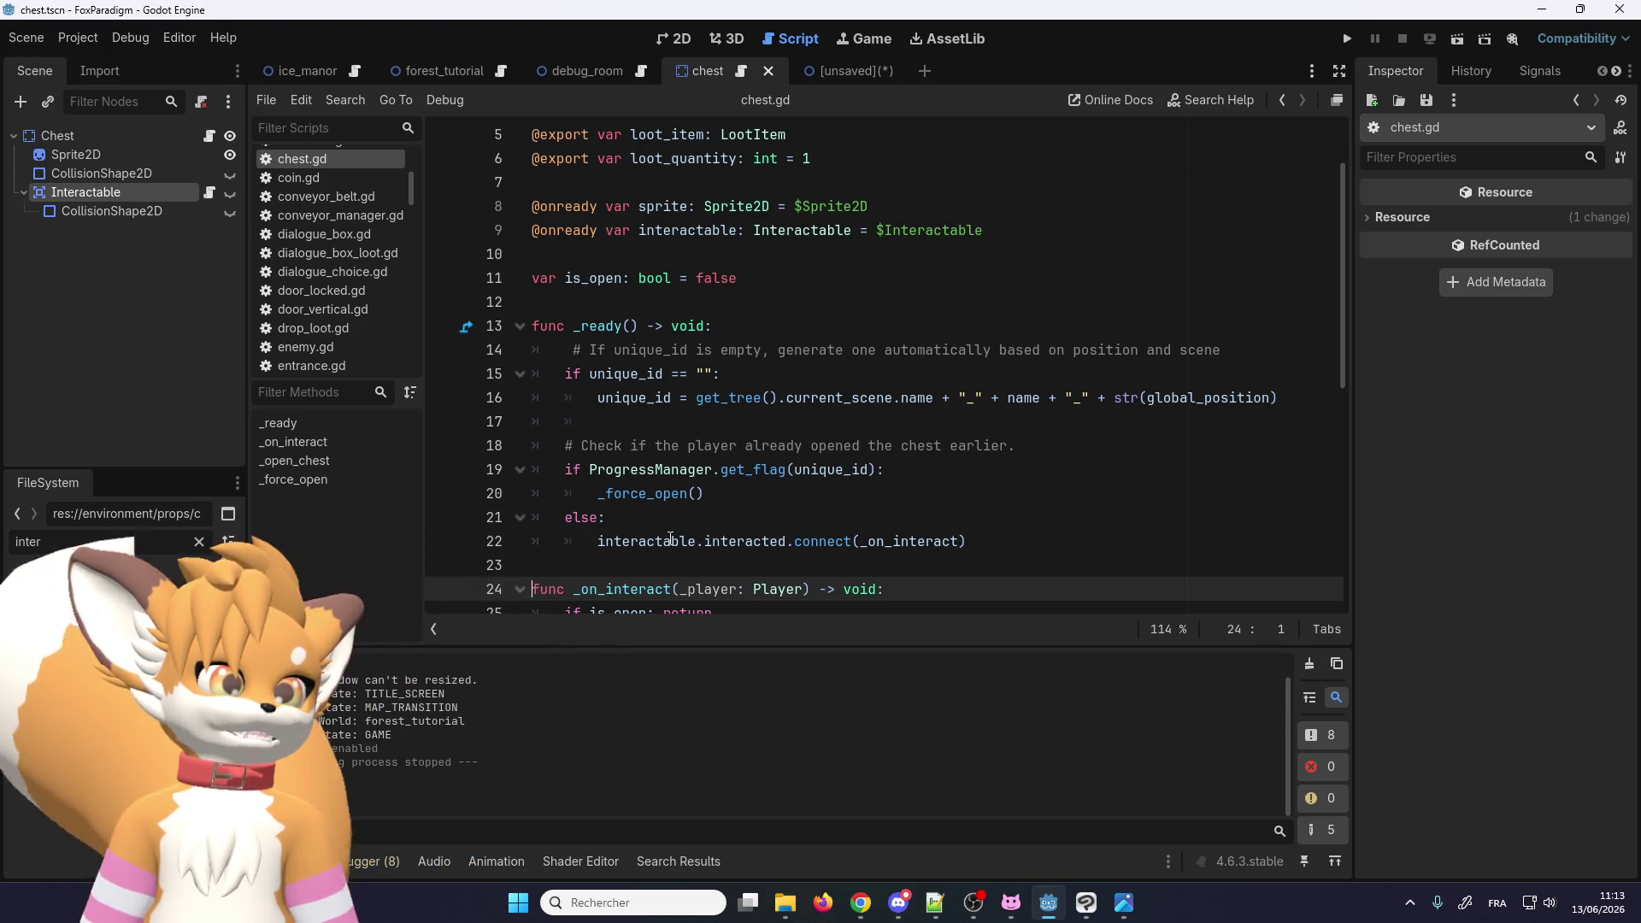
right_click(749, 536)
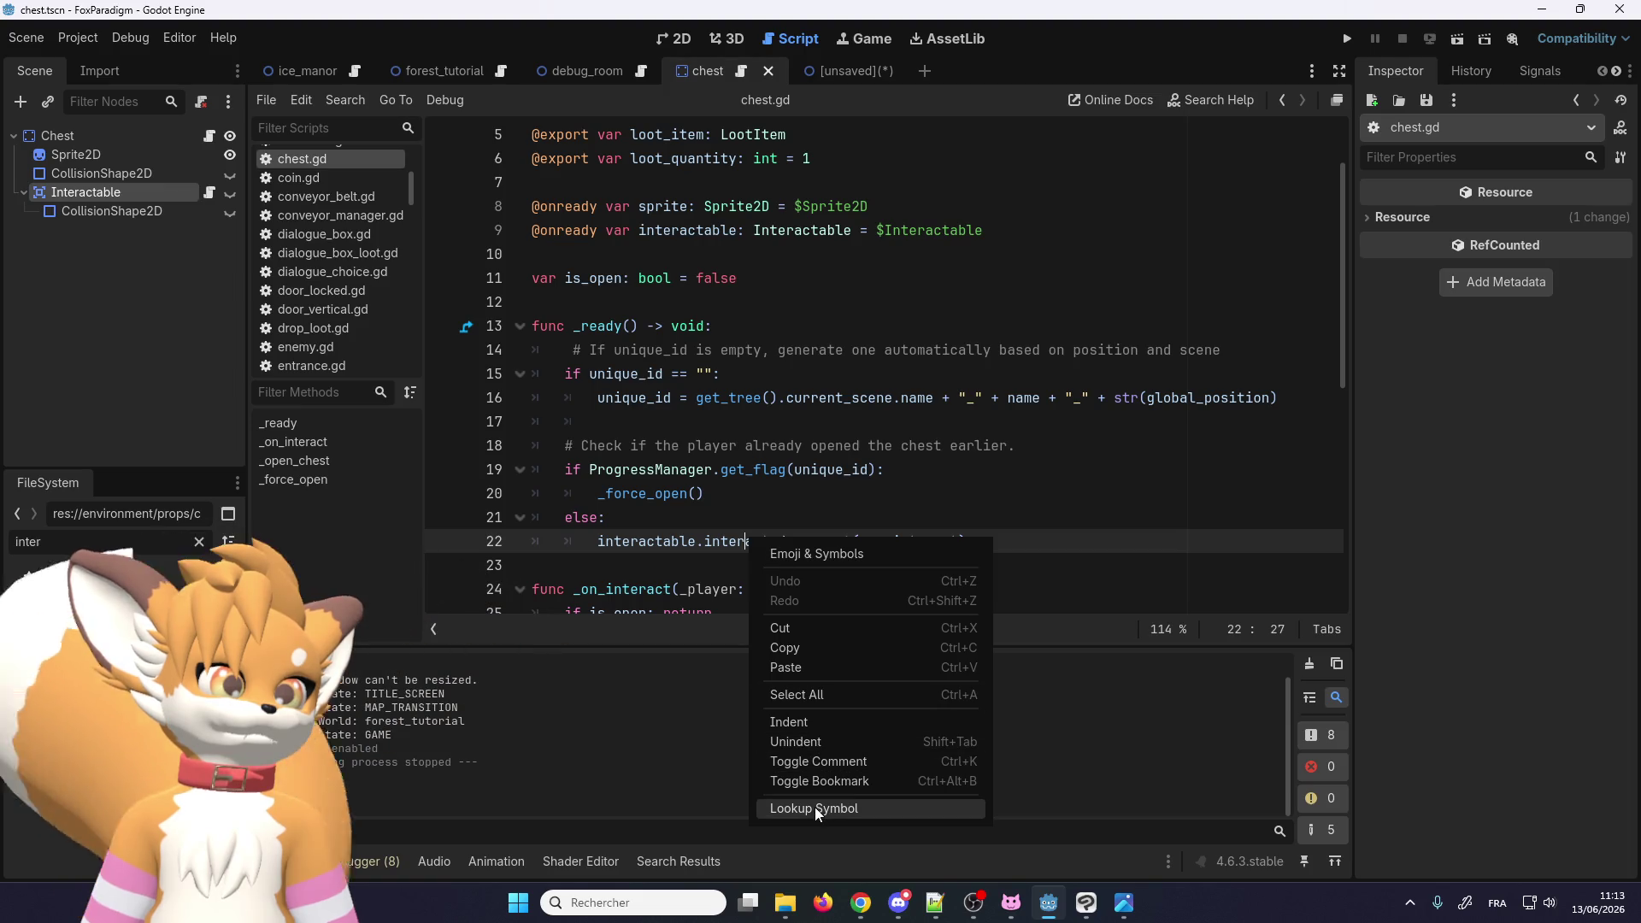
Step: Jump to the interacted signal declaration, then open player.gd from the filtered script list
left_click(813, 807)
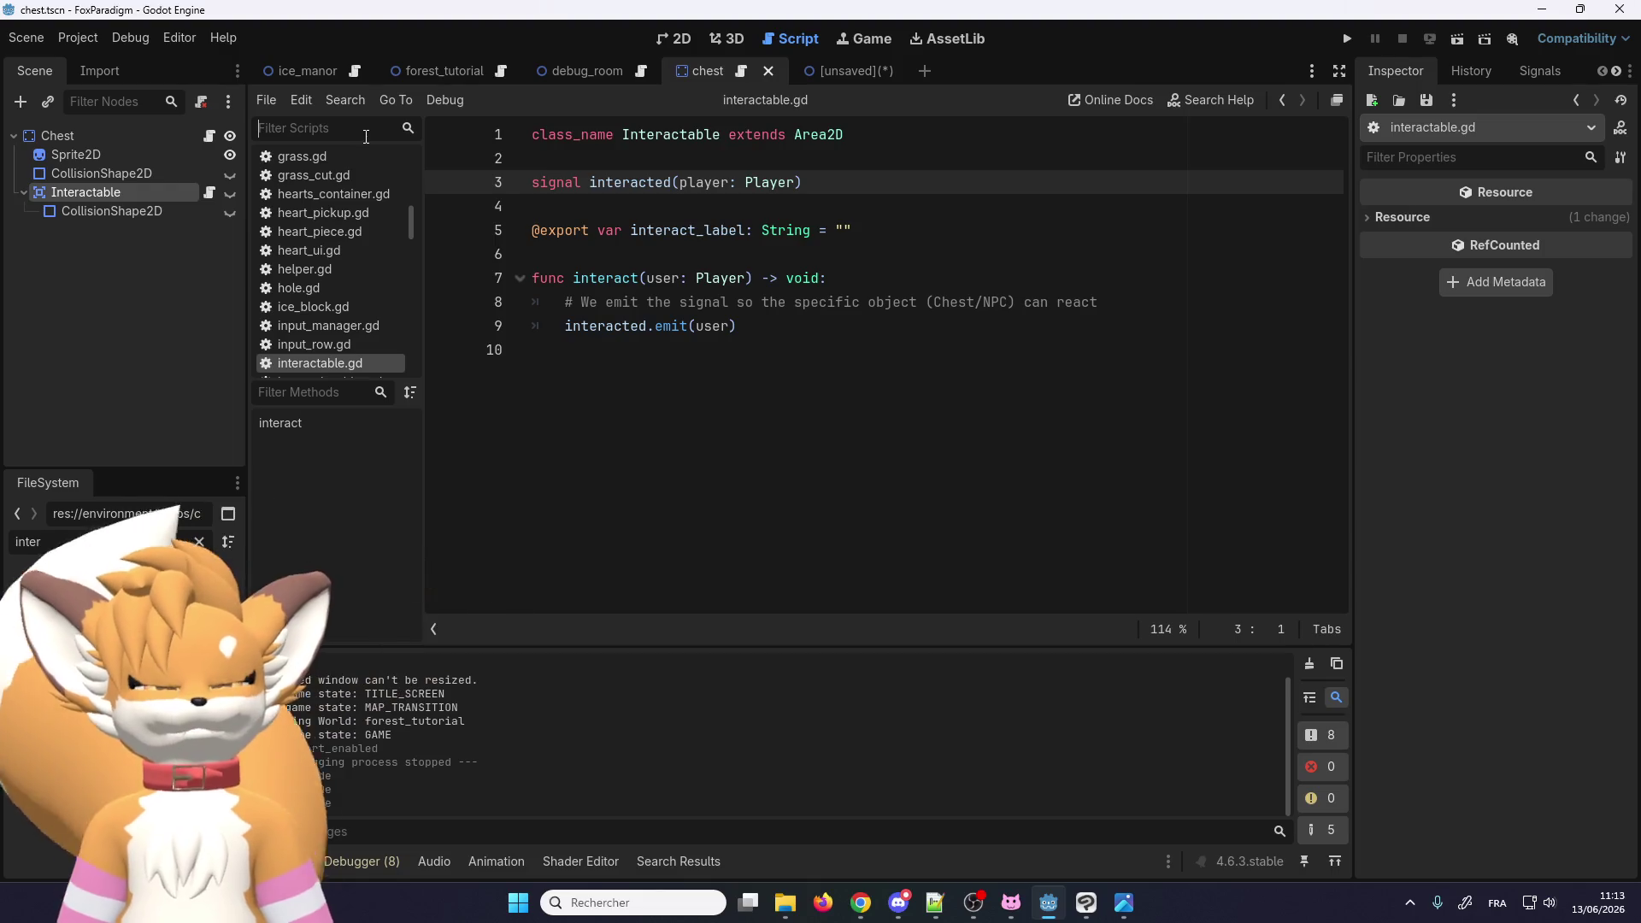
type("player")
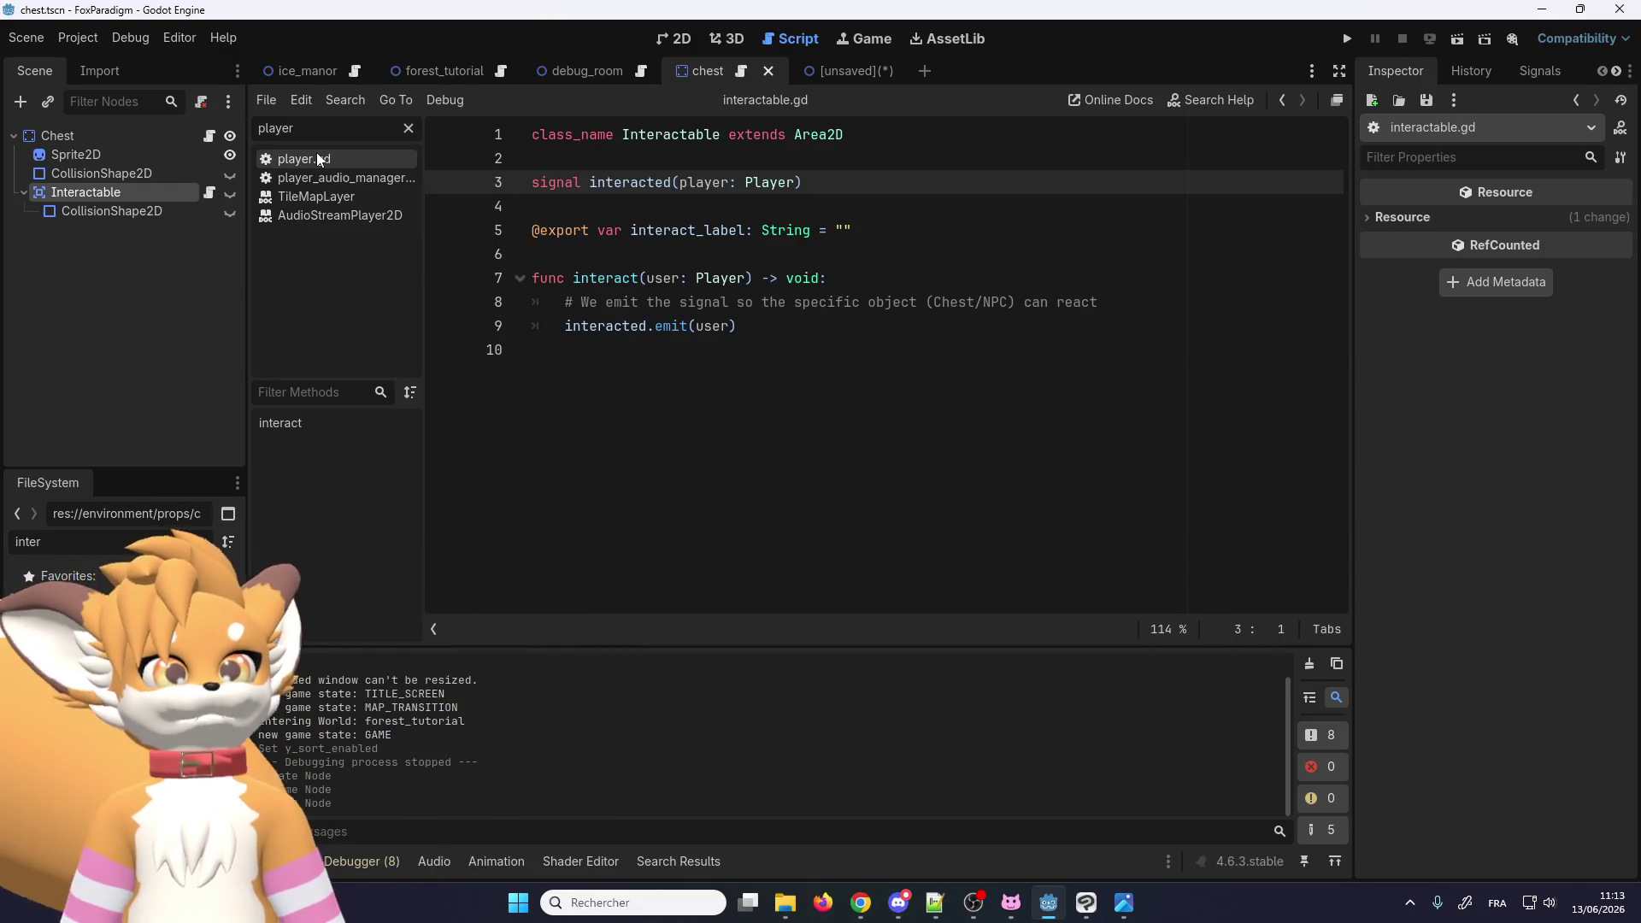
left_click(318, 159)
Step: Search player.gd for 'hint' and locate the show_hint call on line 84
left_click(697, 320)
key("ctrl+f")
type("h")
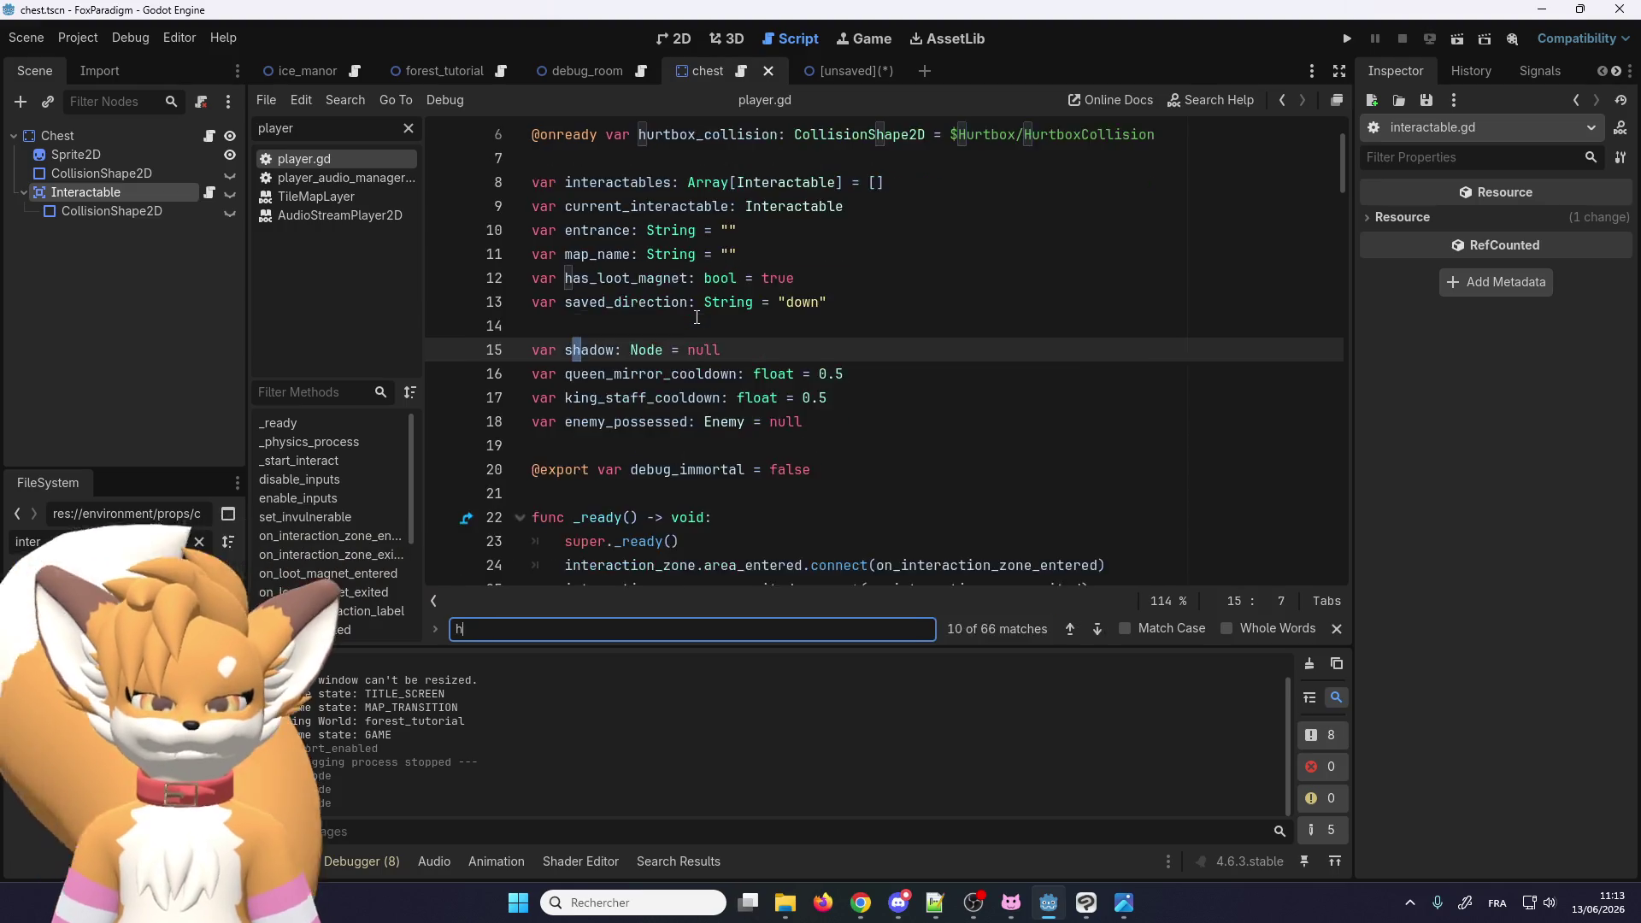
type("int")
scroll(654, 328, "up", 1)
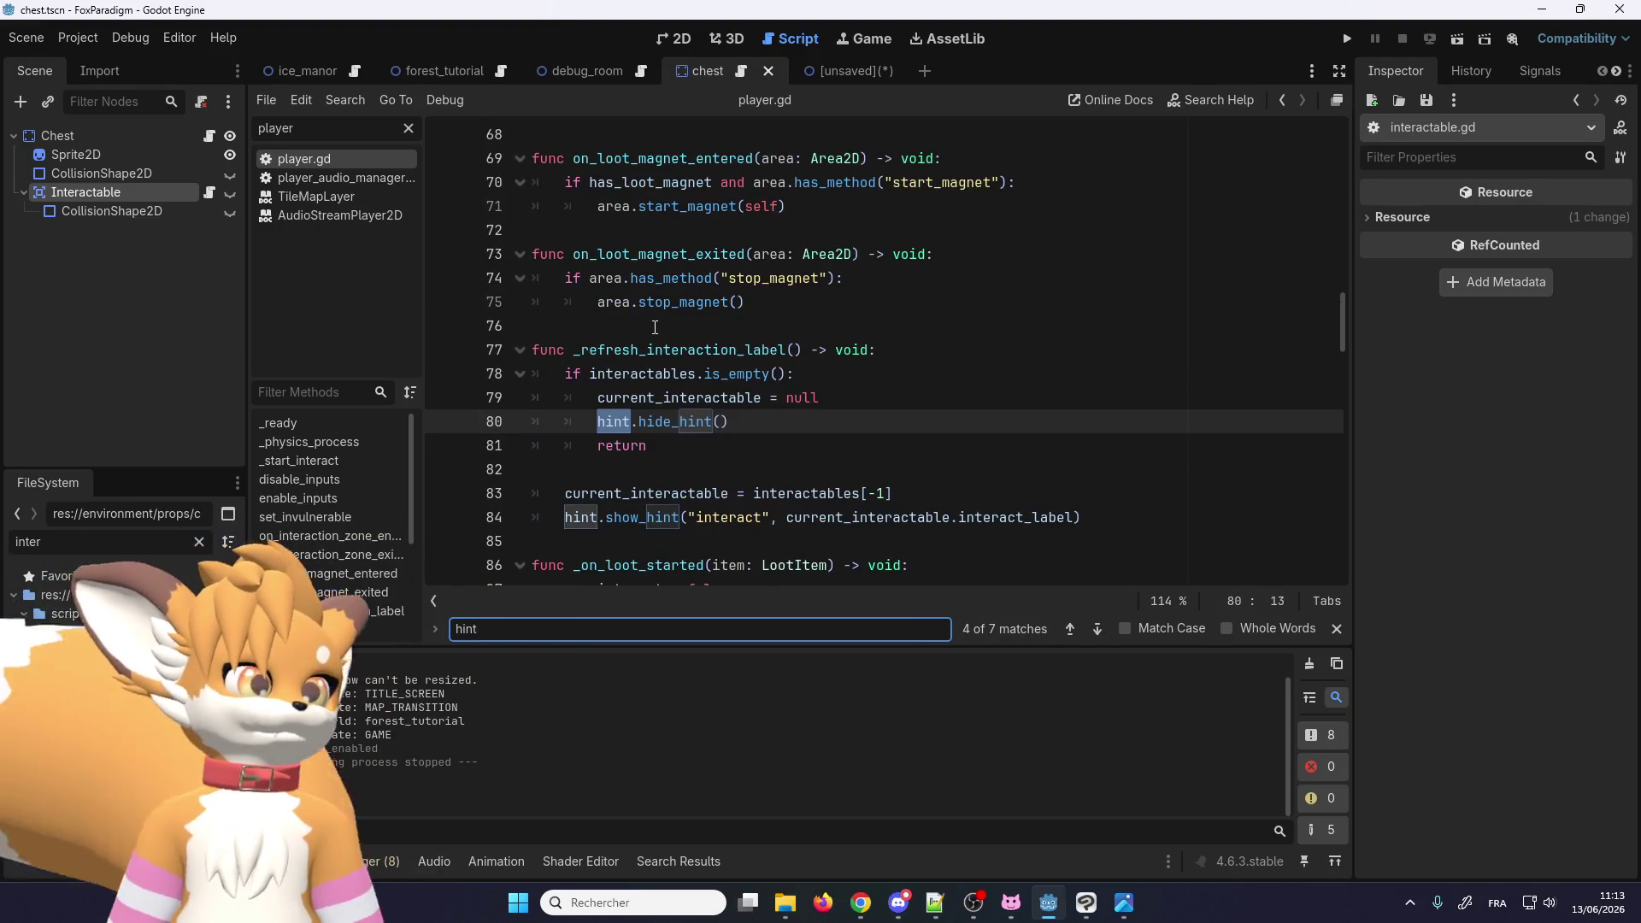
left_click(628, 349)
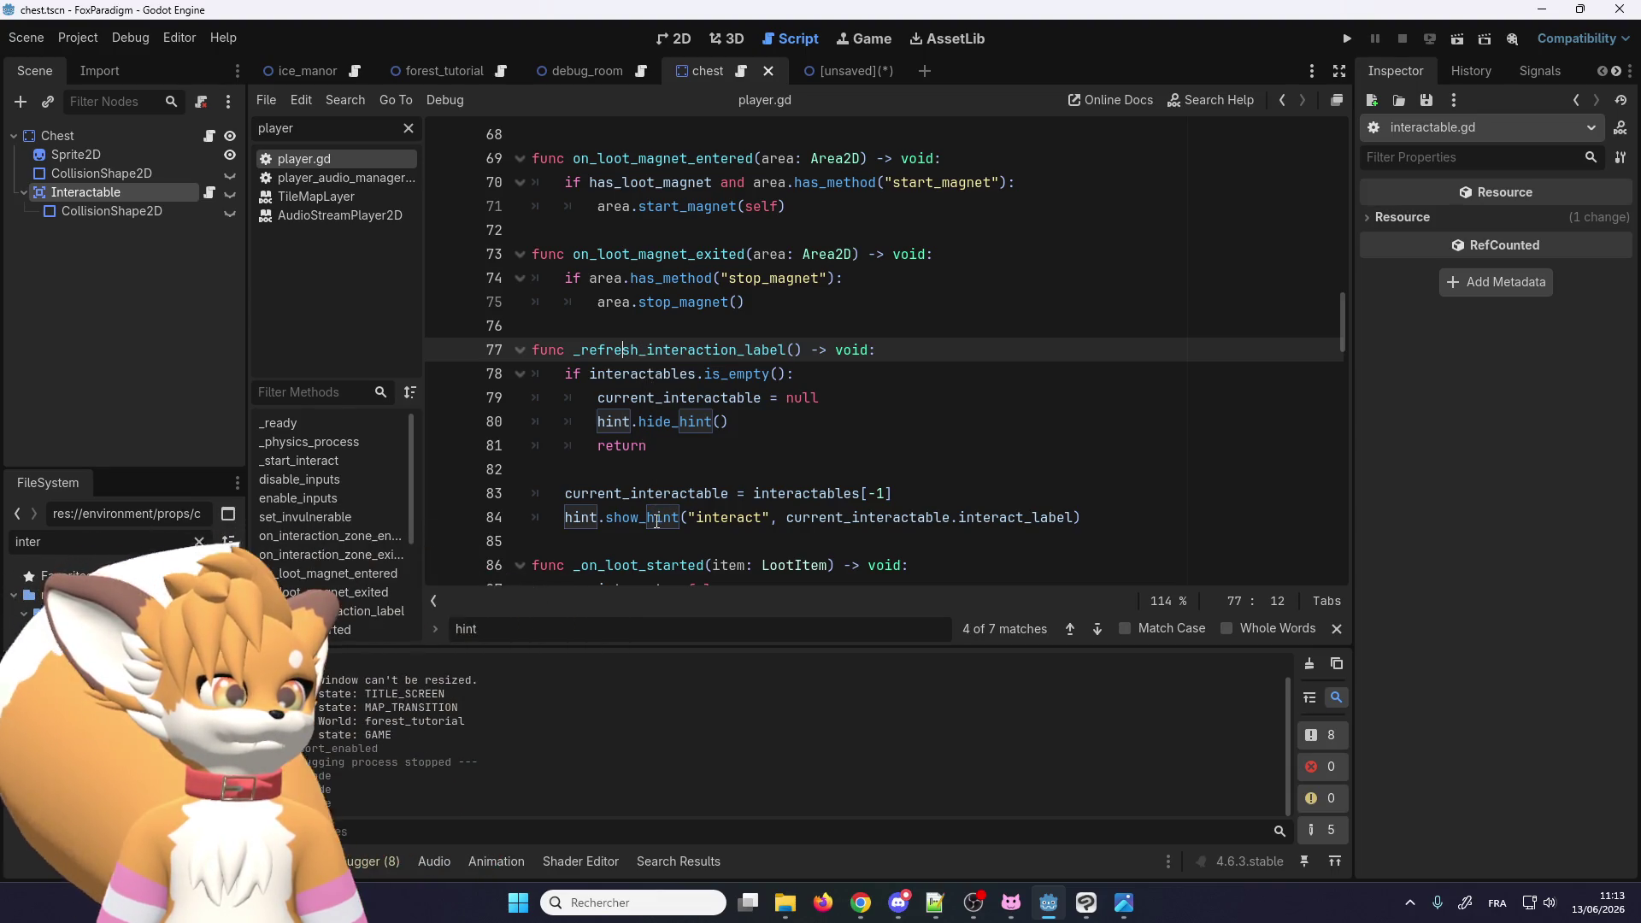
scroll(732, 518, "down", 1)
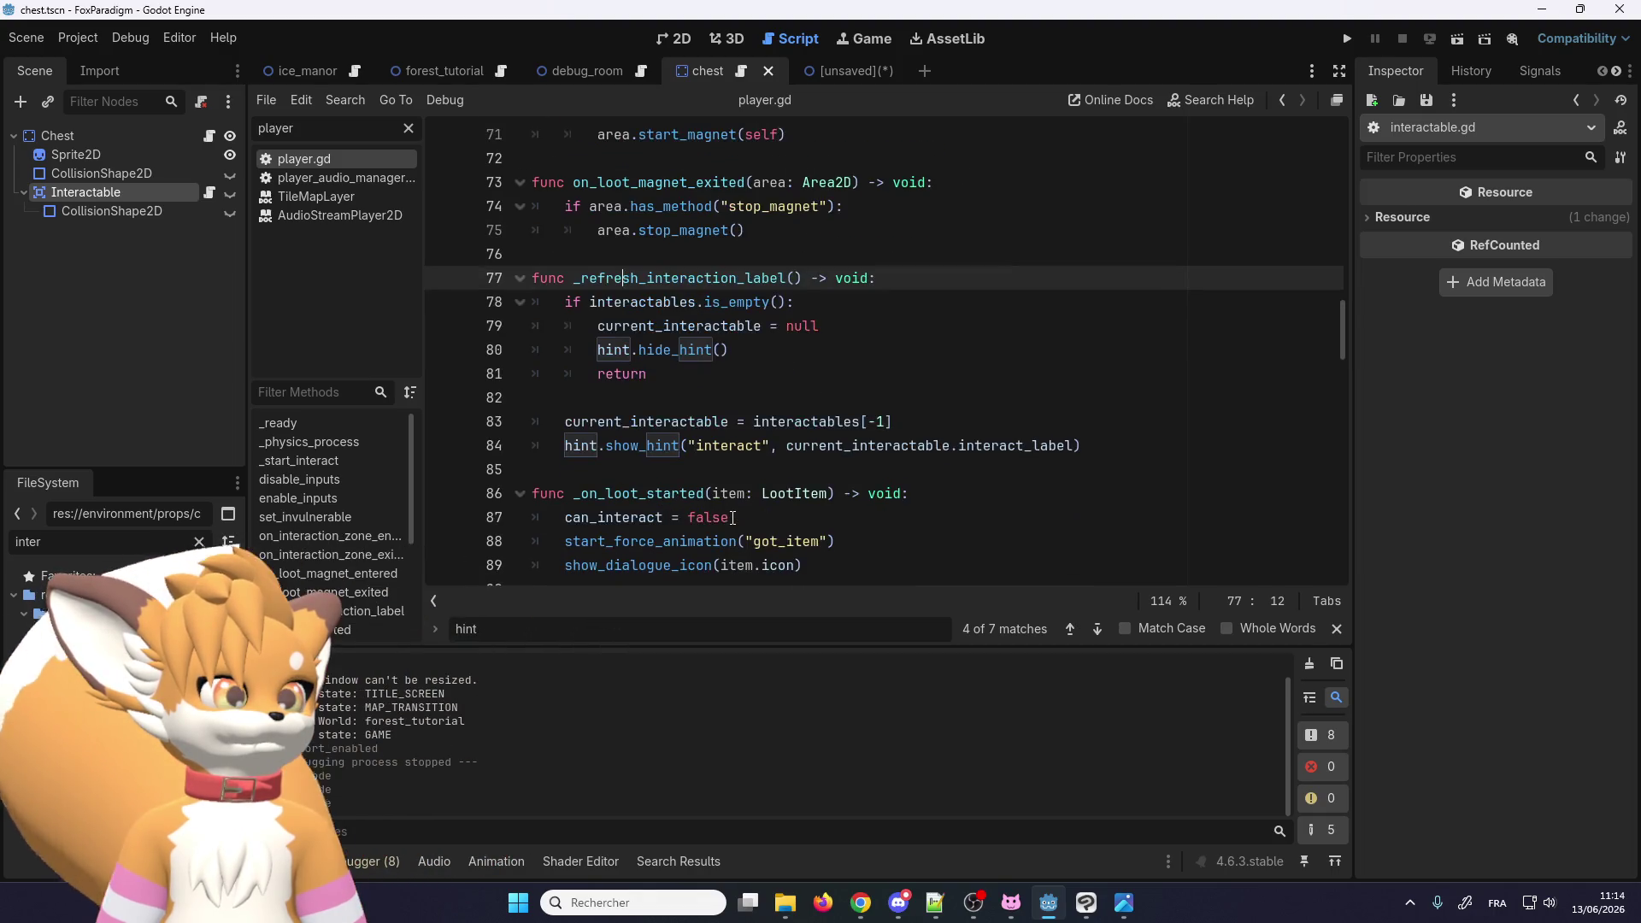
left_click(727, 447)
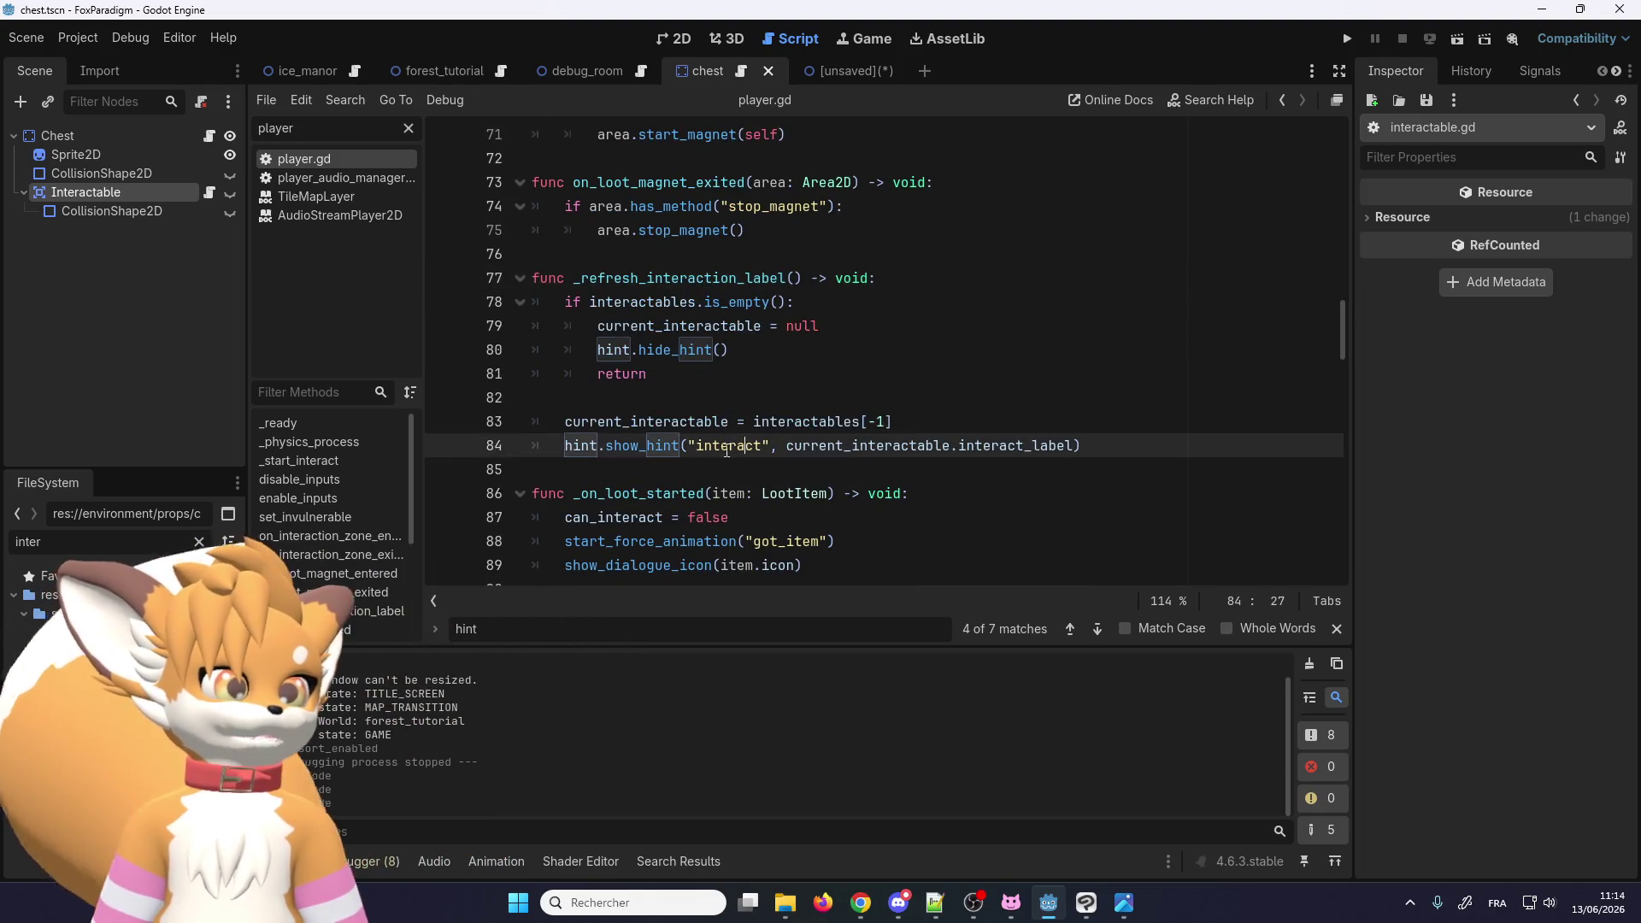
double_click(723, 445)
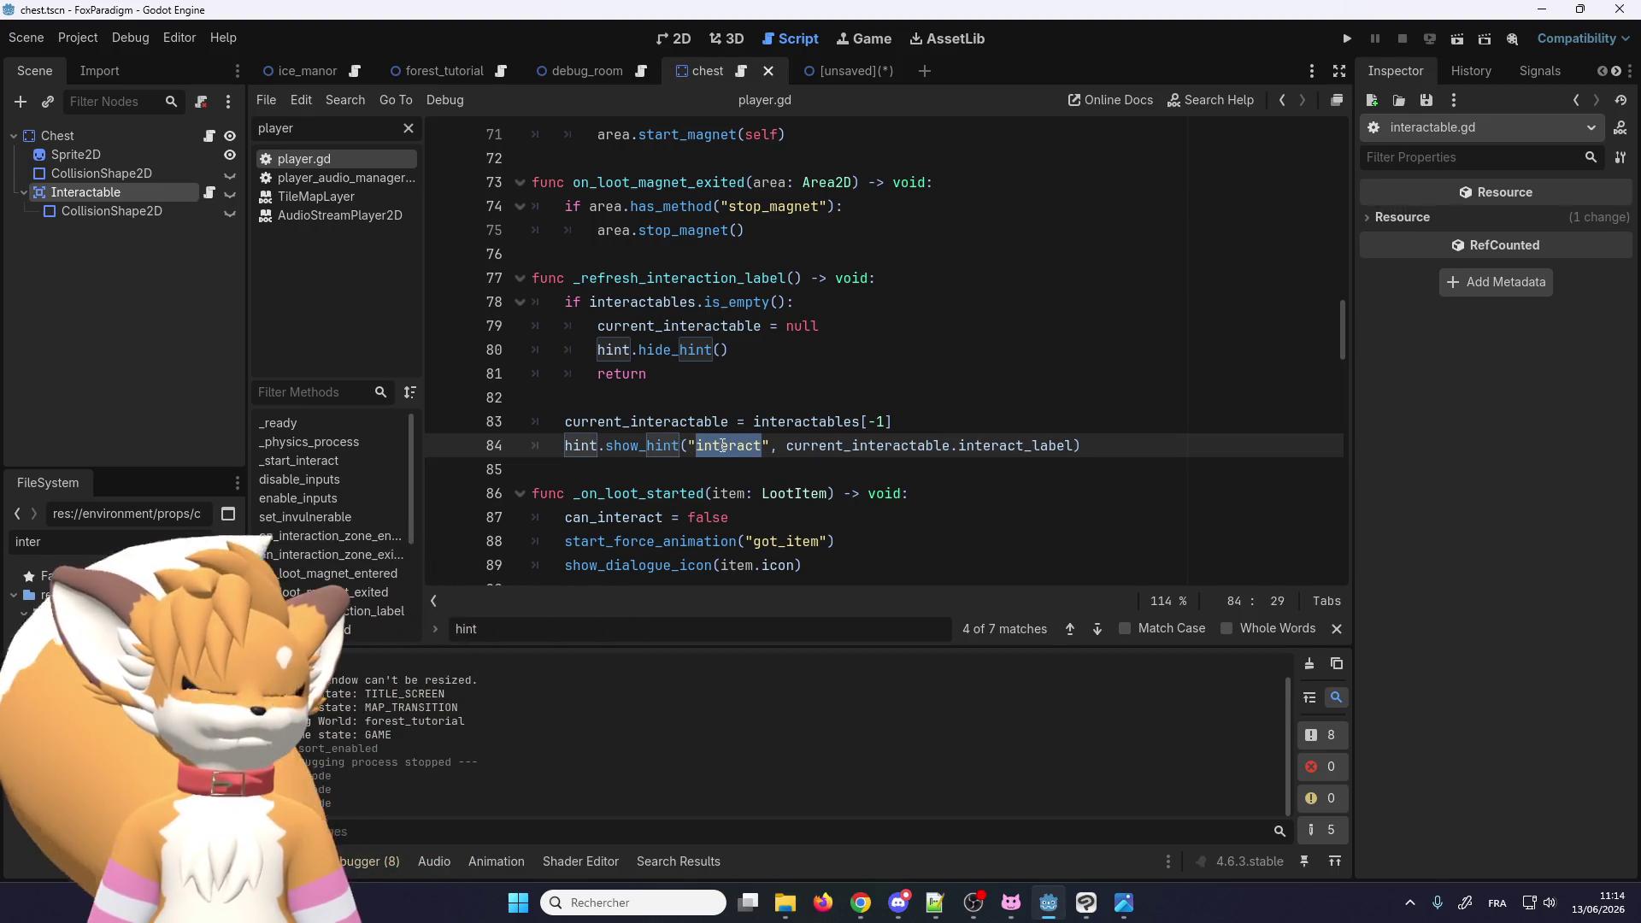
left_click(725, 447)
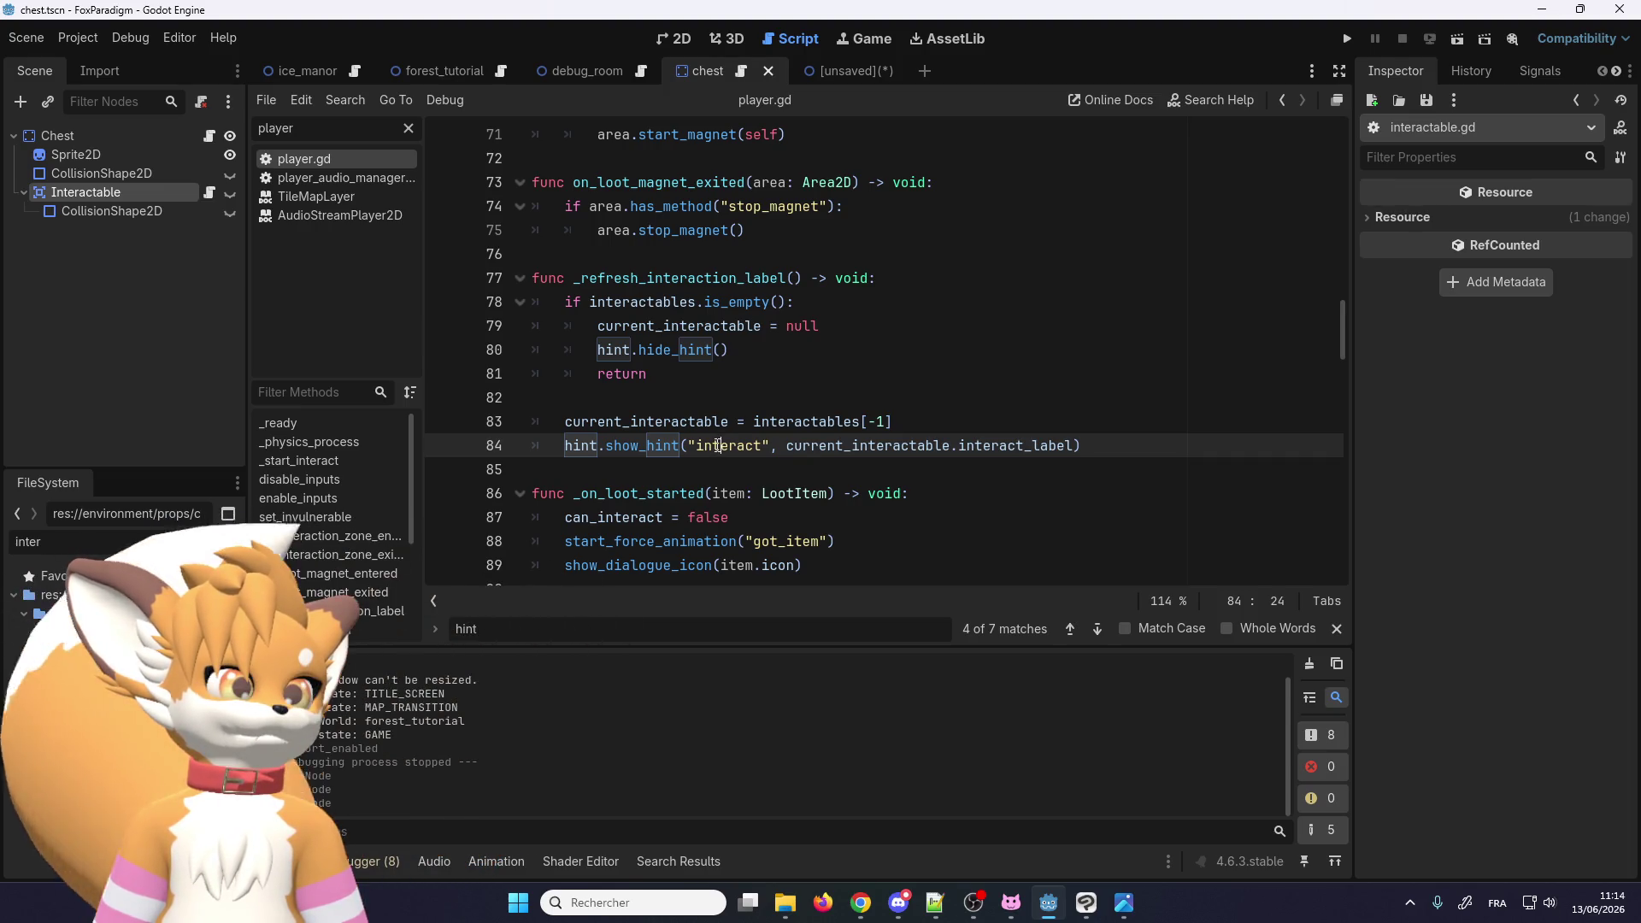
right_click(653, 446)
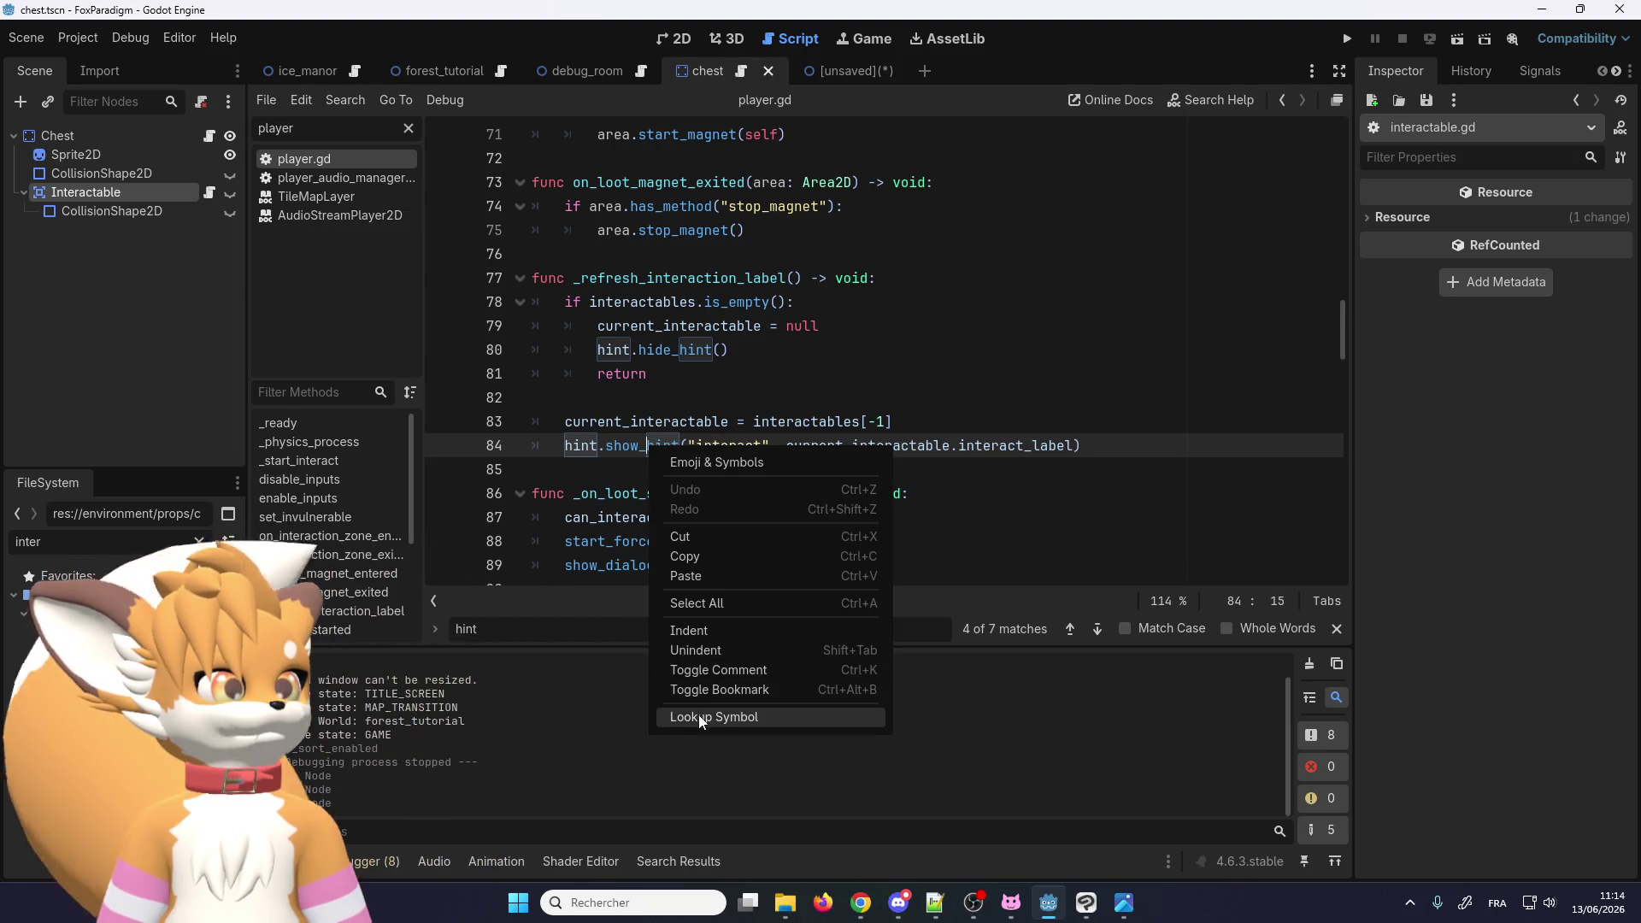
left_click(580, 487)
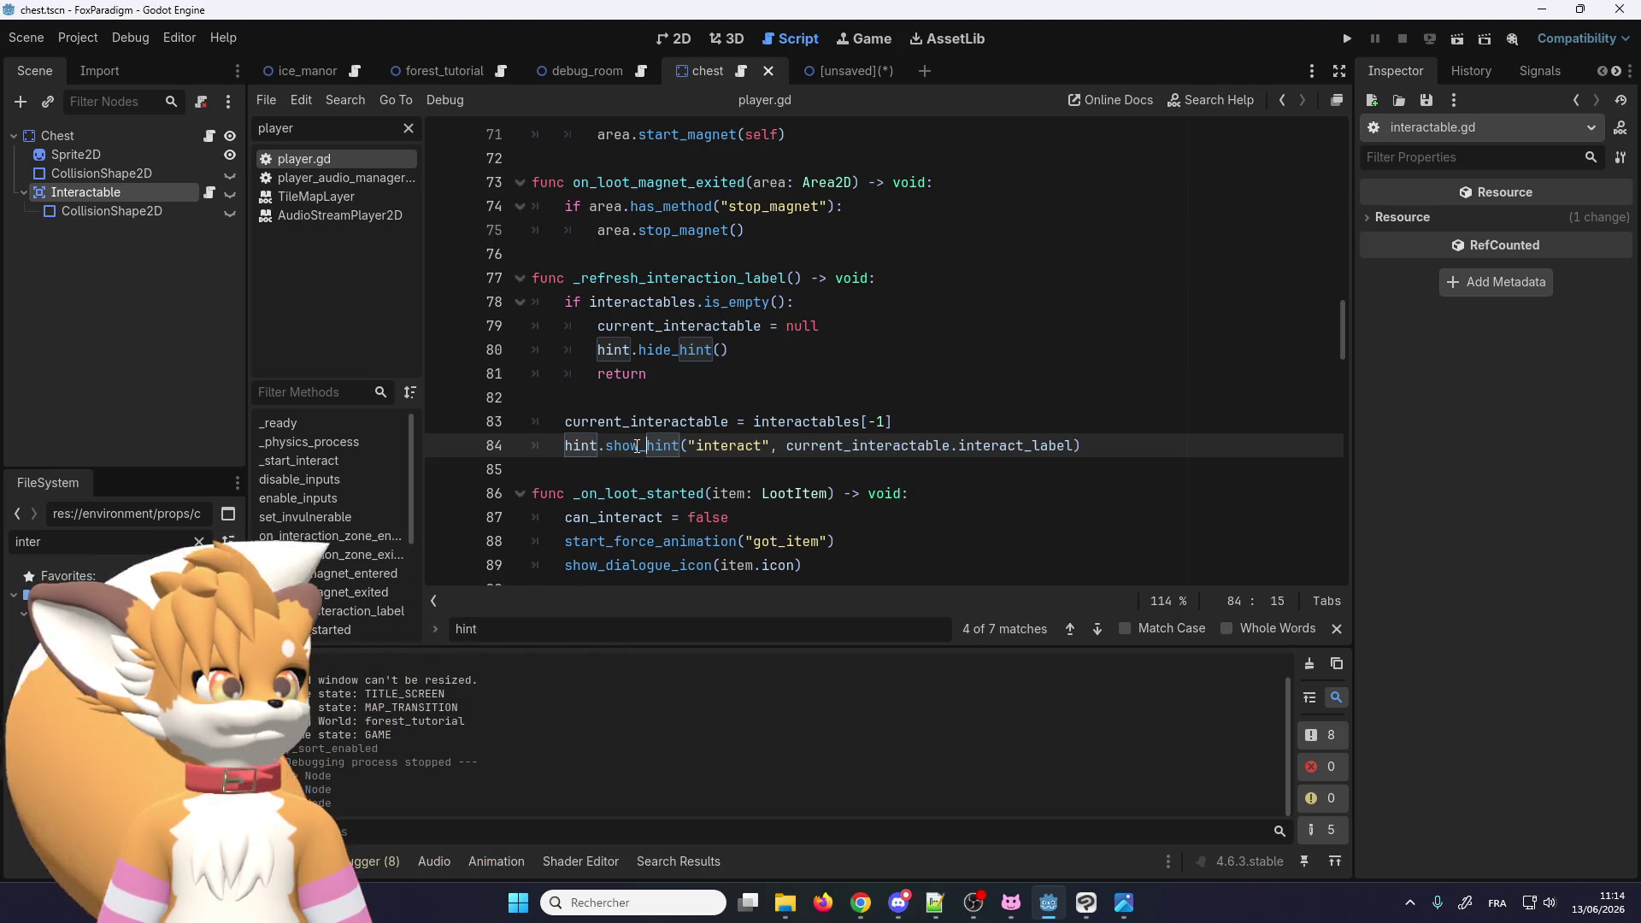
right_click(638, 445)
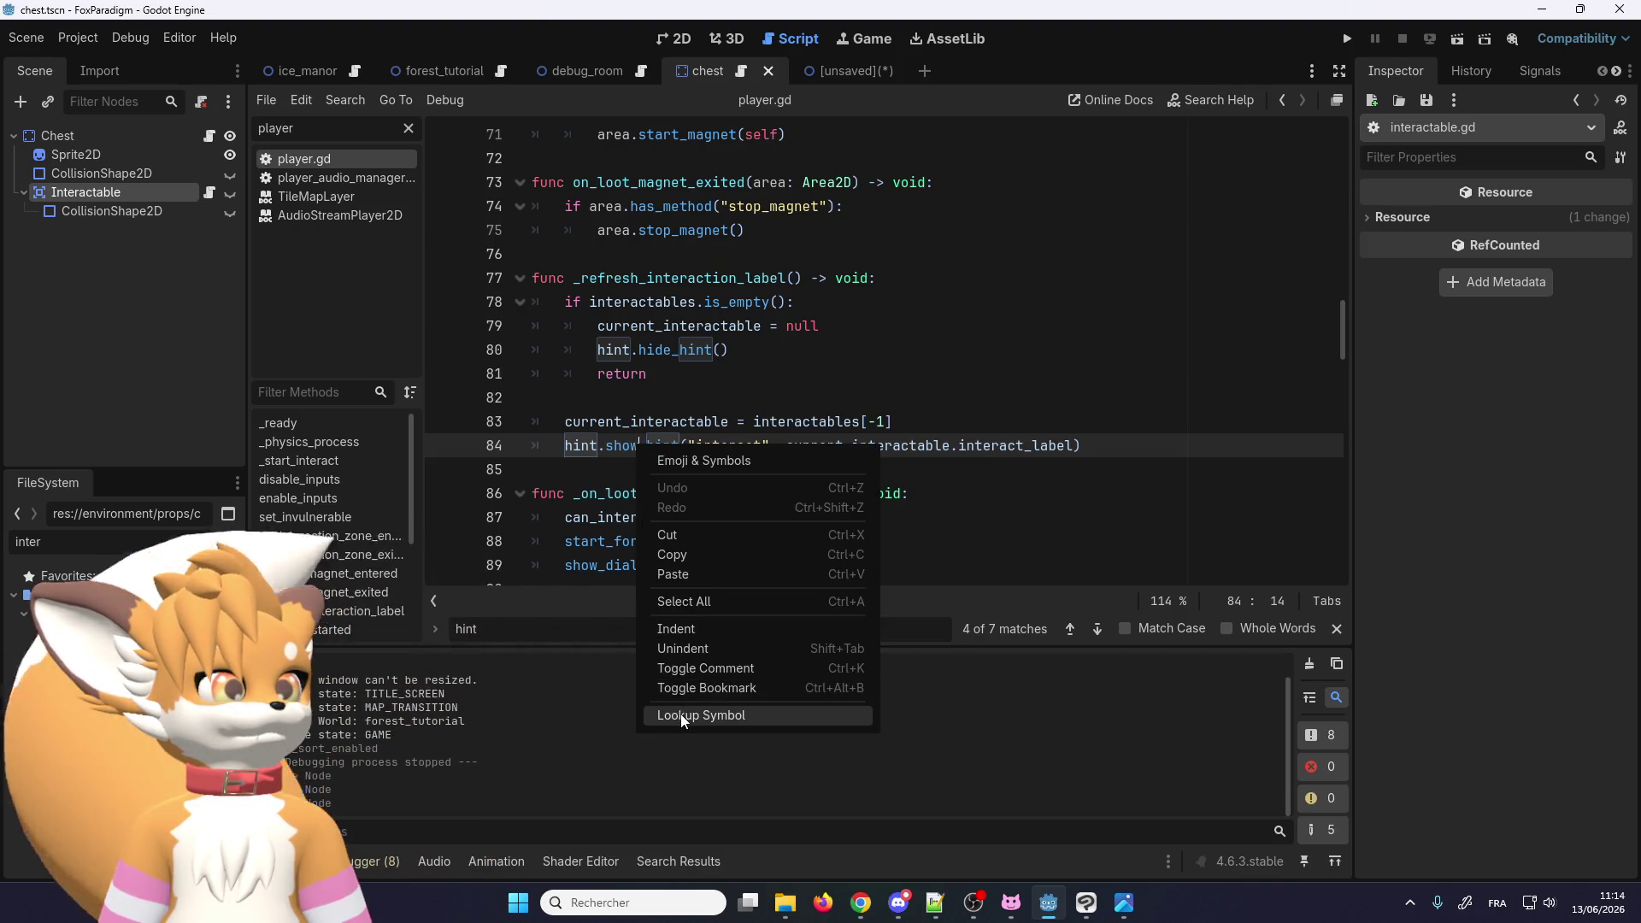
left_click(684, 718)
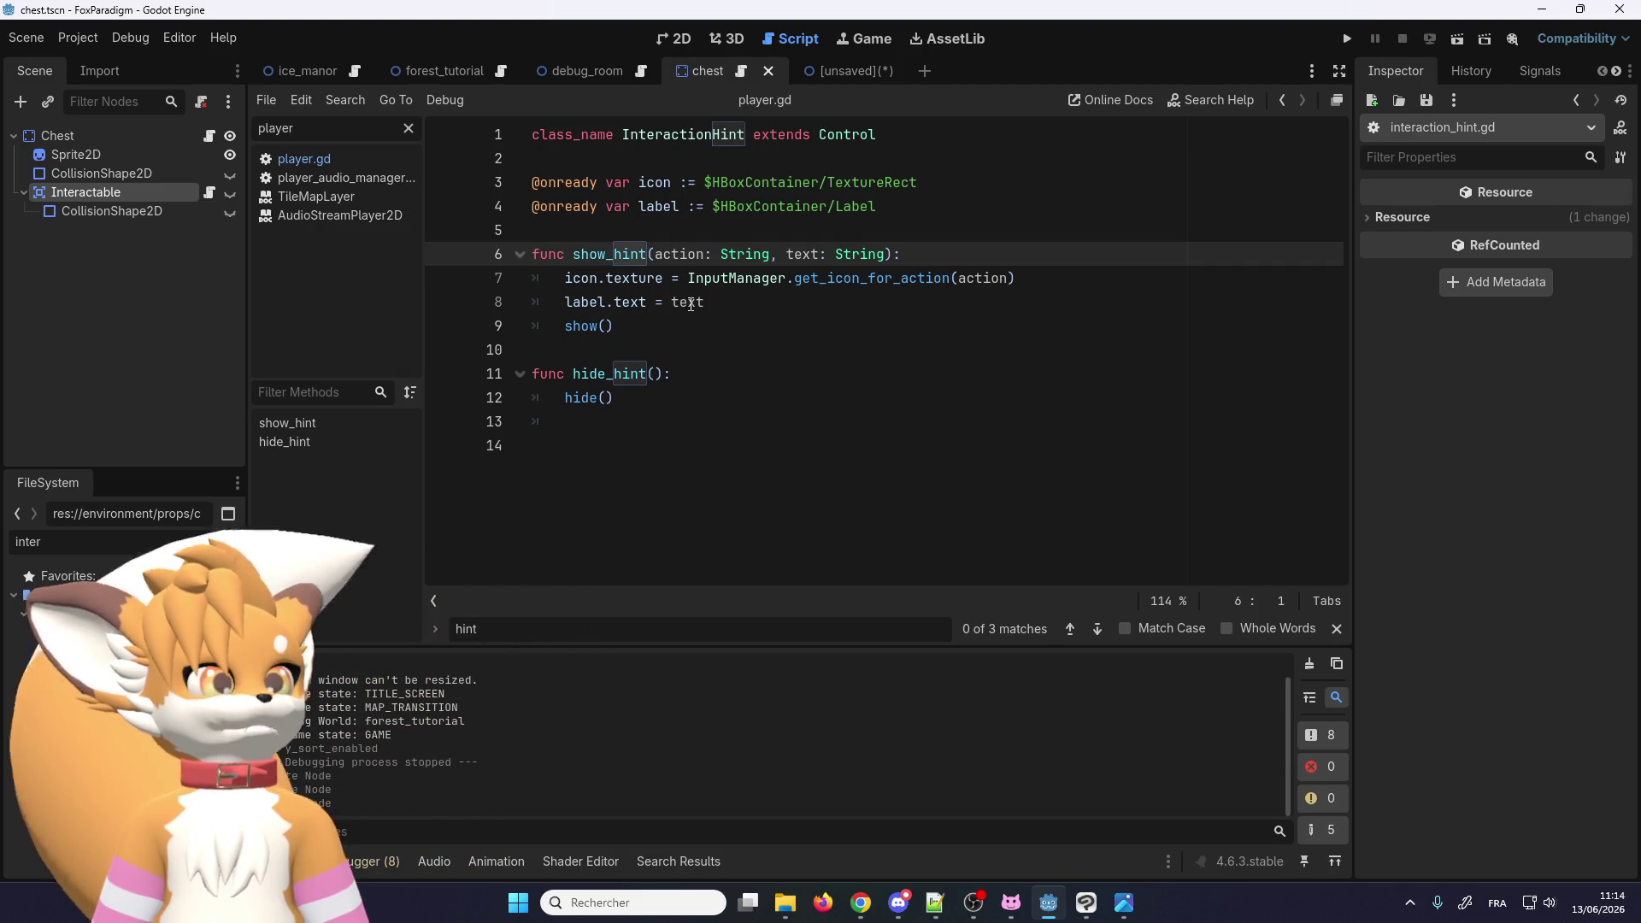
mouse_move(691, 305)
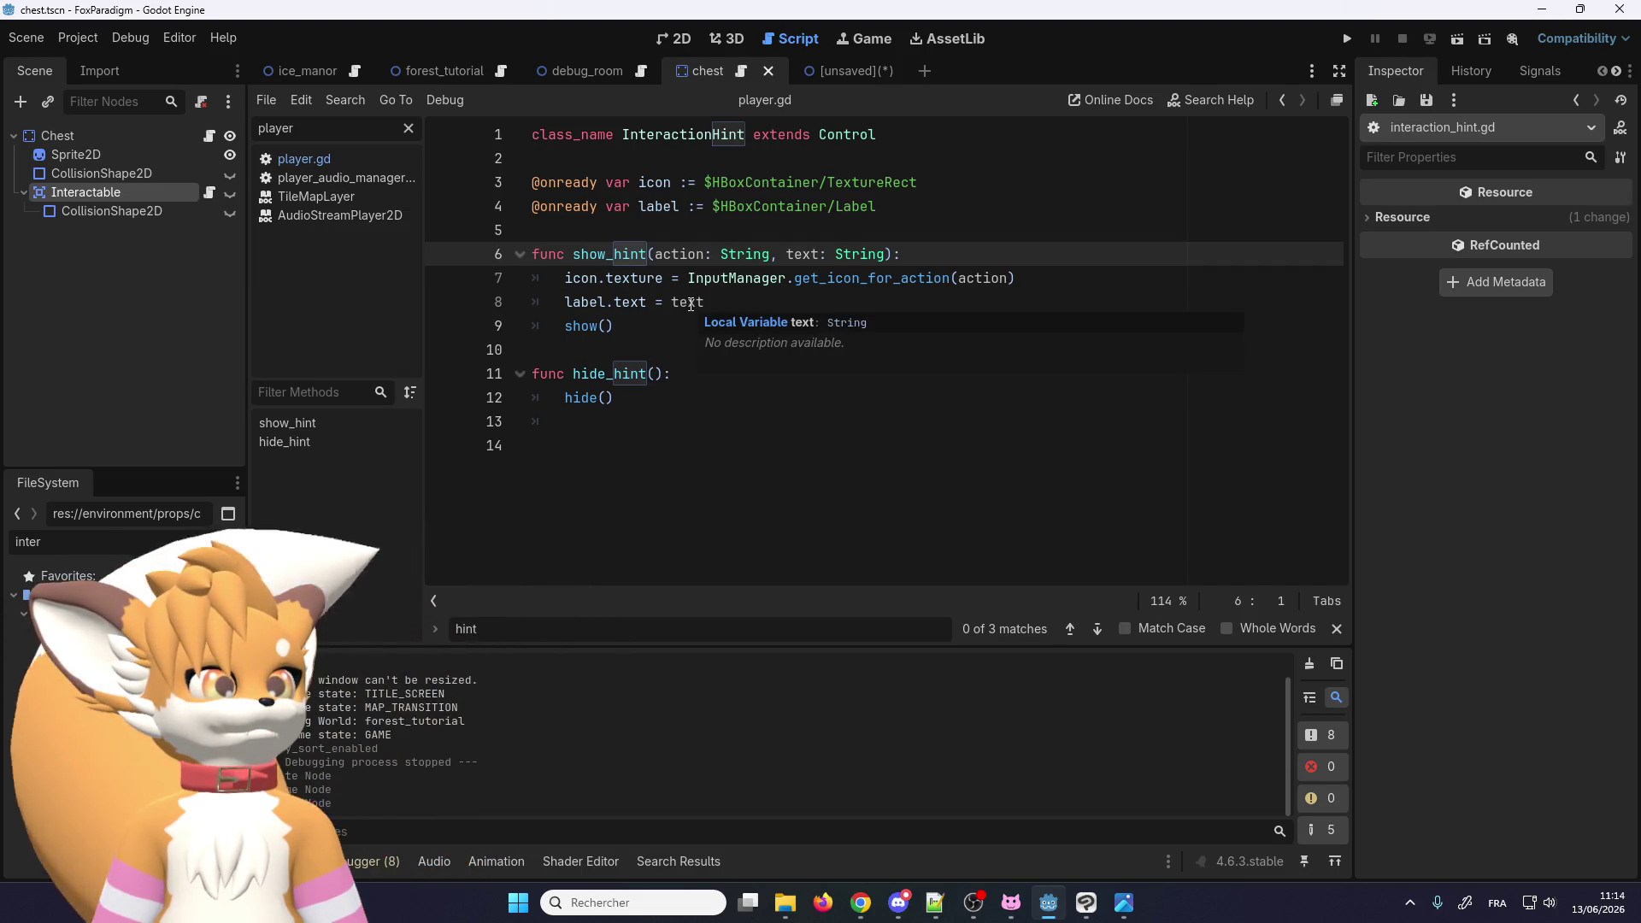
double_click(592, 255)
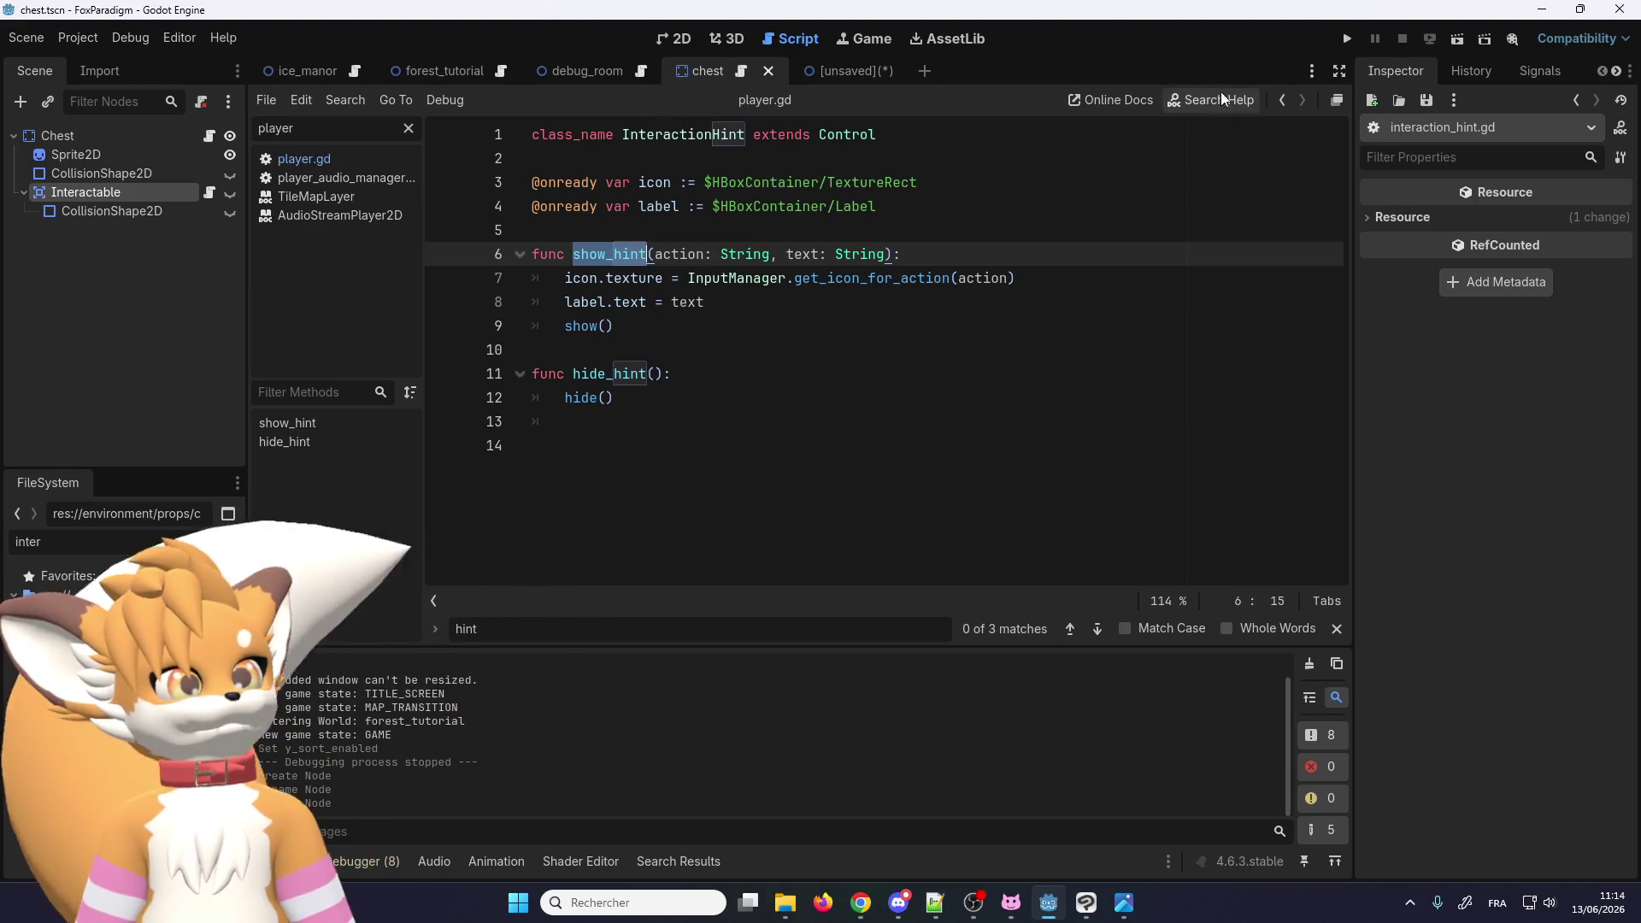
left_click(1280, 101)
left_click(1279, 101)
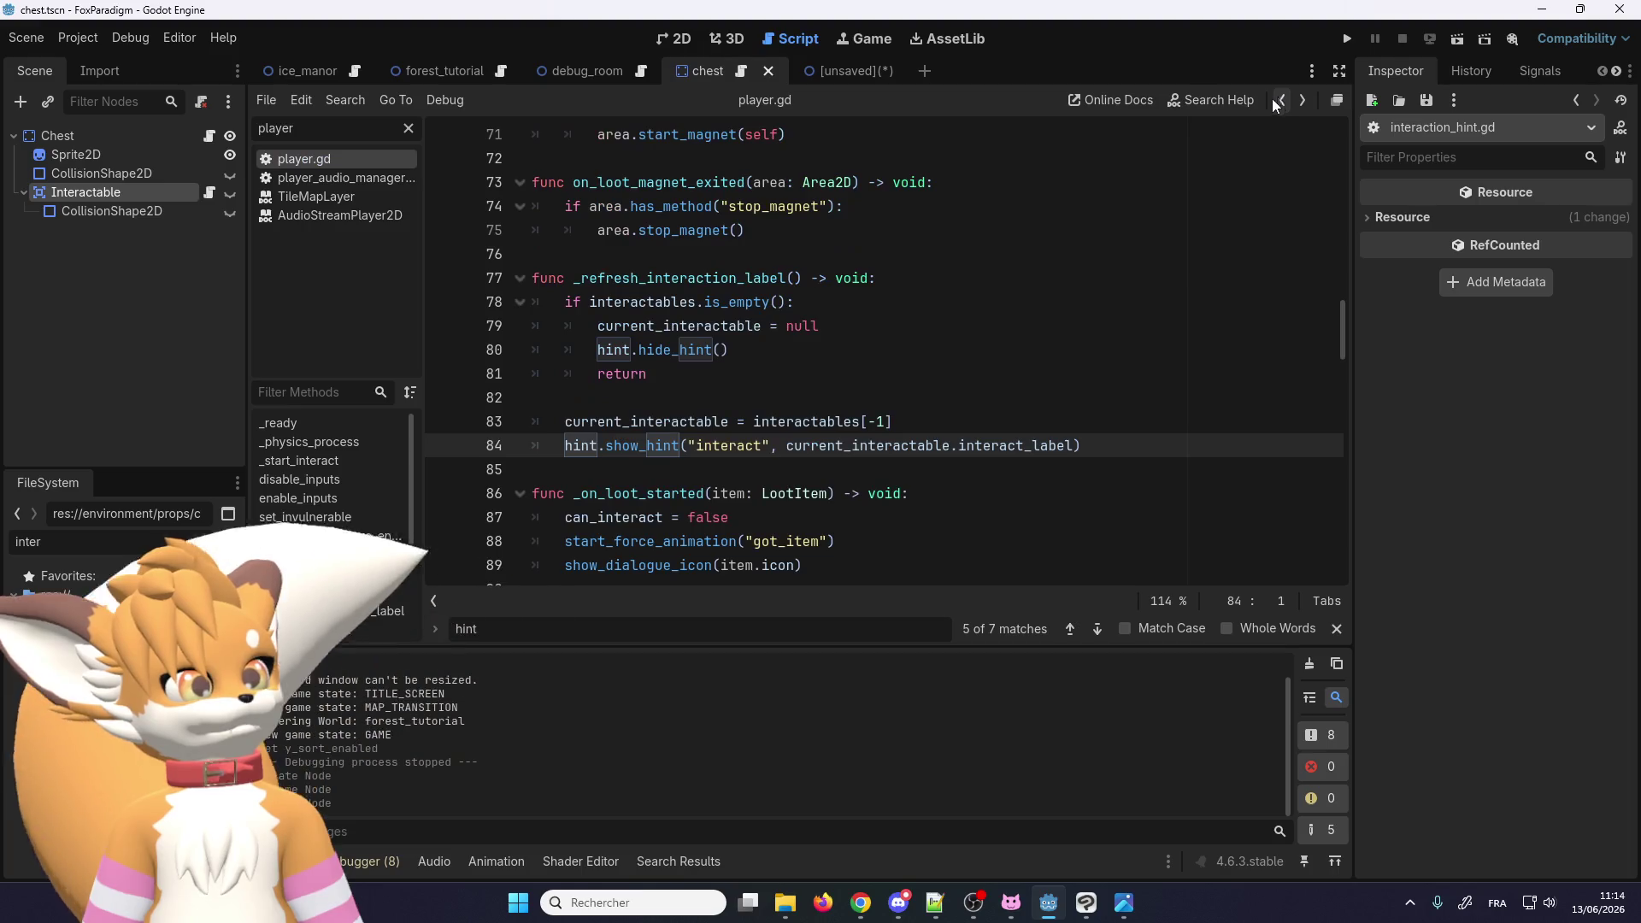
Step: Duplicate the show_hint line and change 'interact' to 'attack' on the new line 85
left_click(1136, 438)
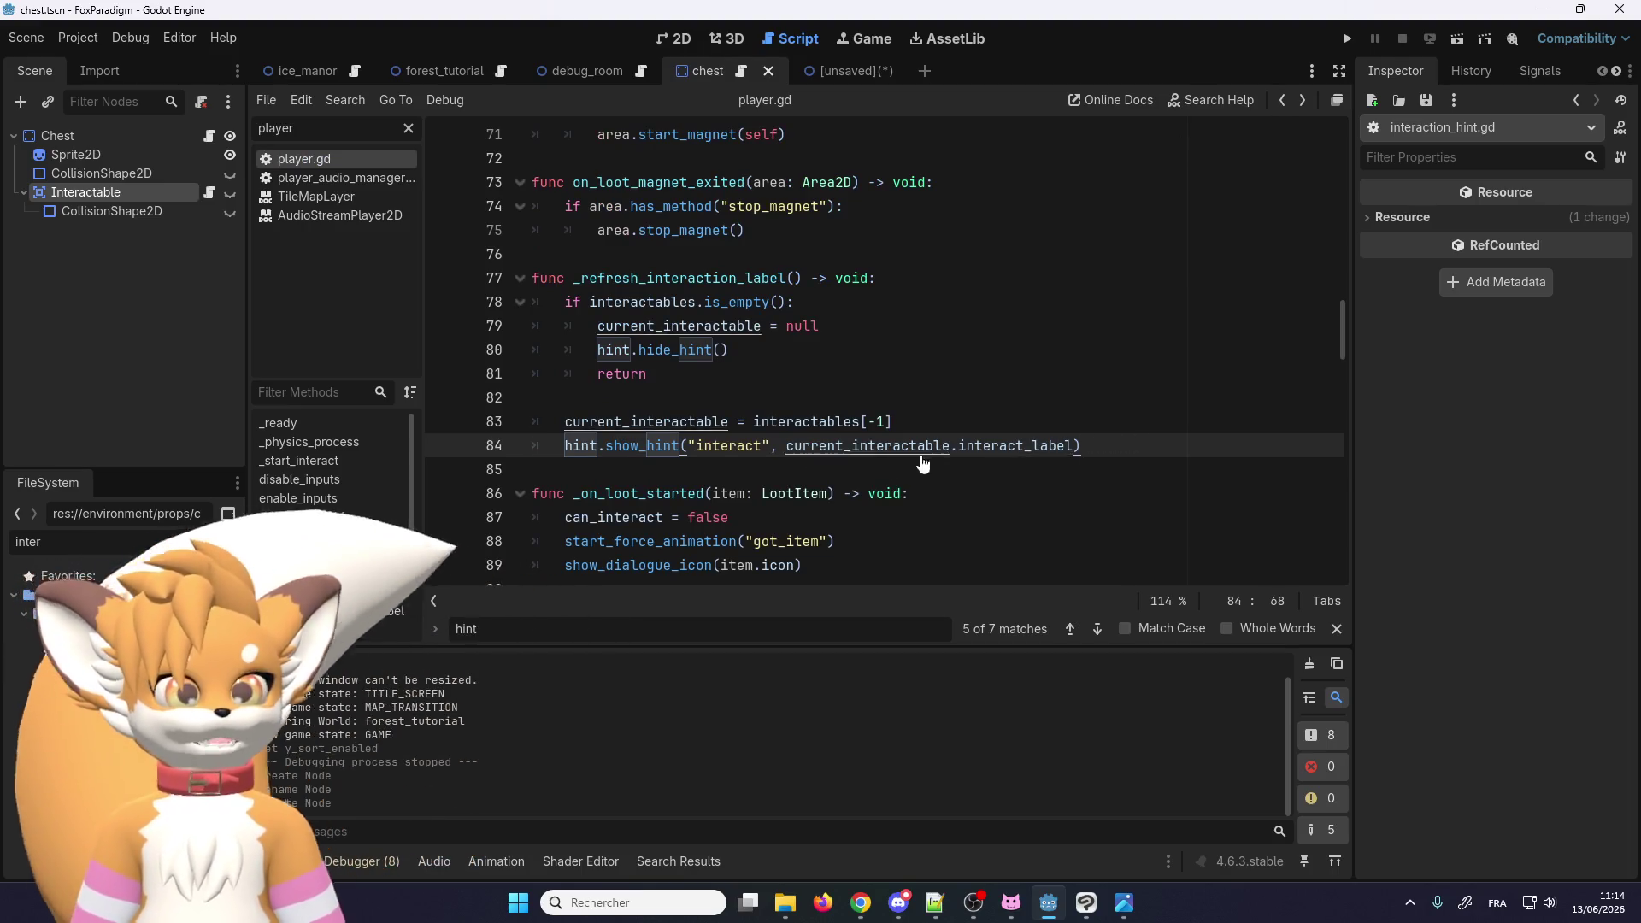
key("ctrl+shift+d")
double_click(729, 469)
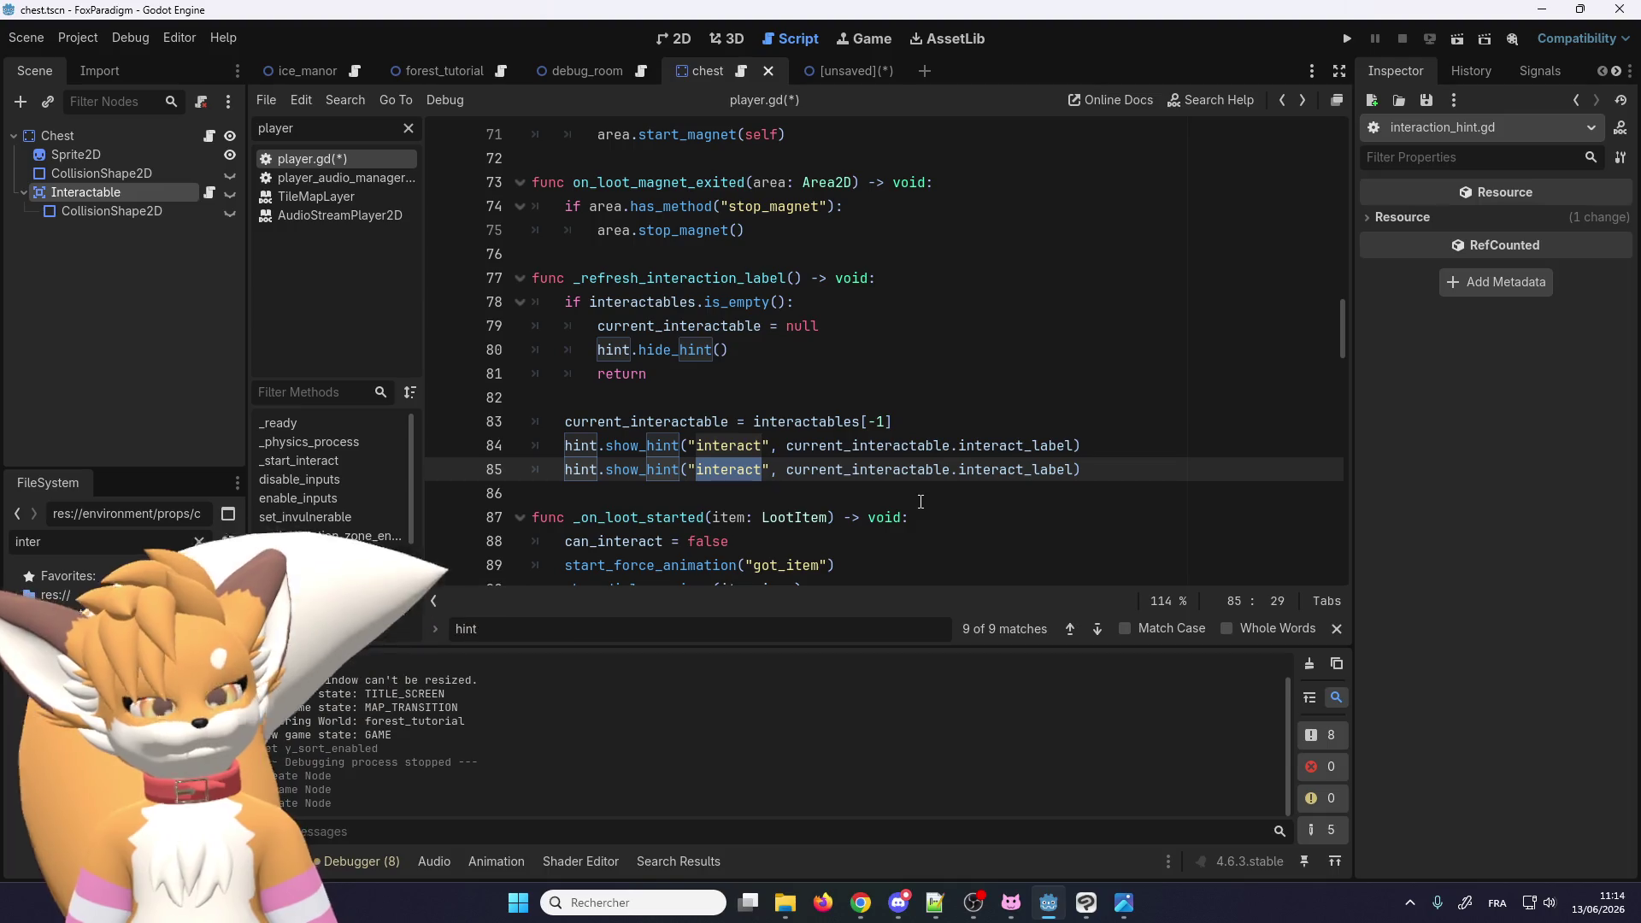
type("attack")
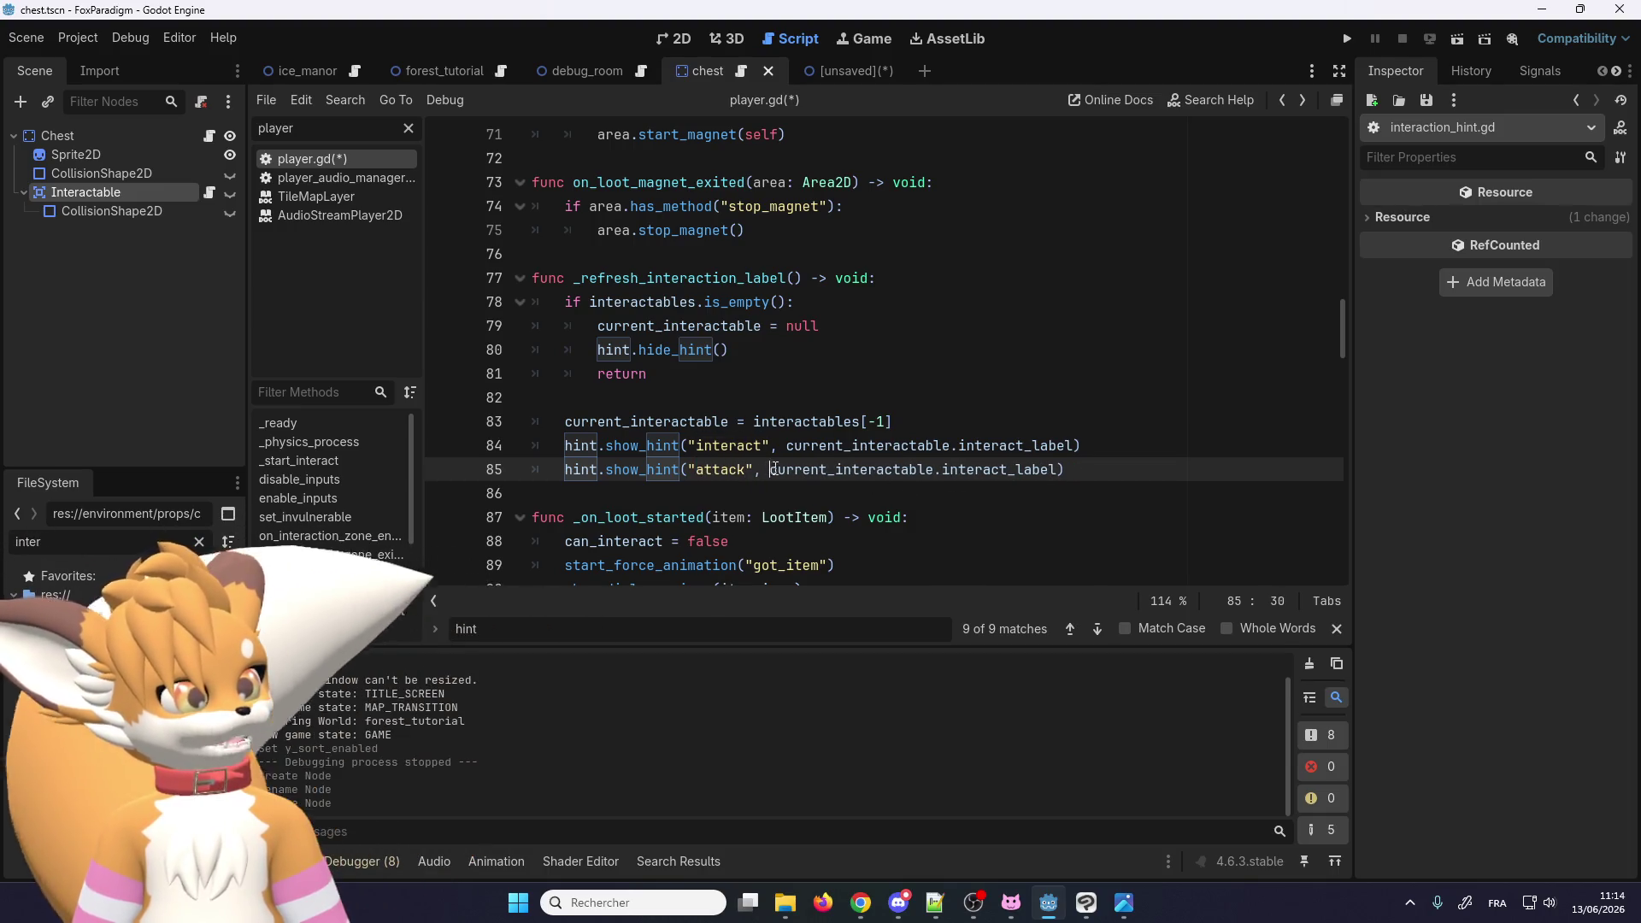
mouse_move(770, 469)
left_mouse_down()
mouse_move(1081, 445)
mouse_move(1054, 468)
left_mouse_up()
left_click(1032, 486)
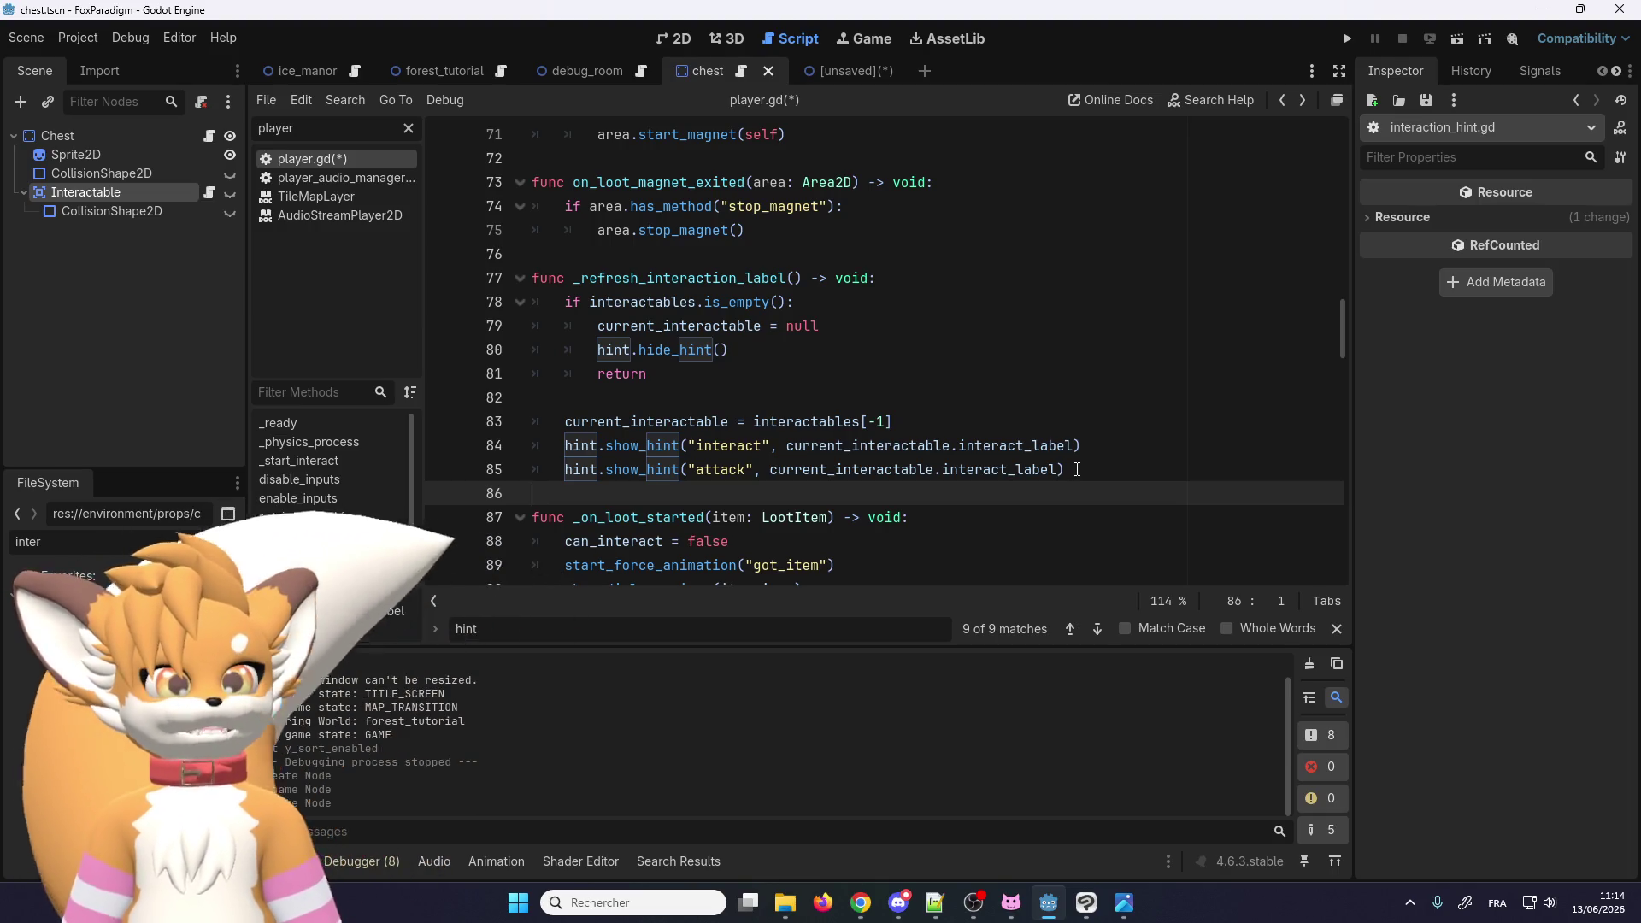
left_click_drag(1077, 470, 565, 469)
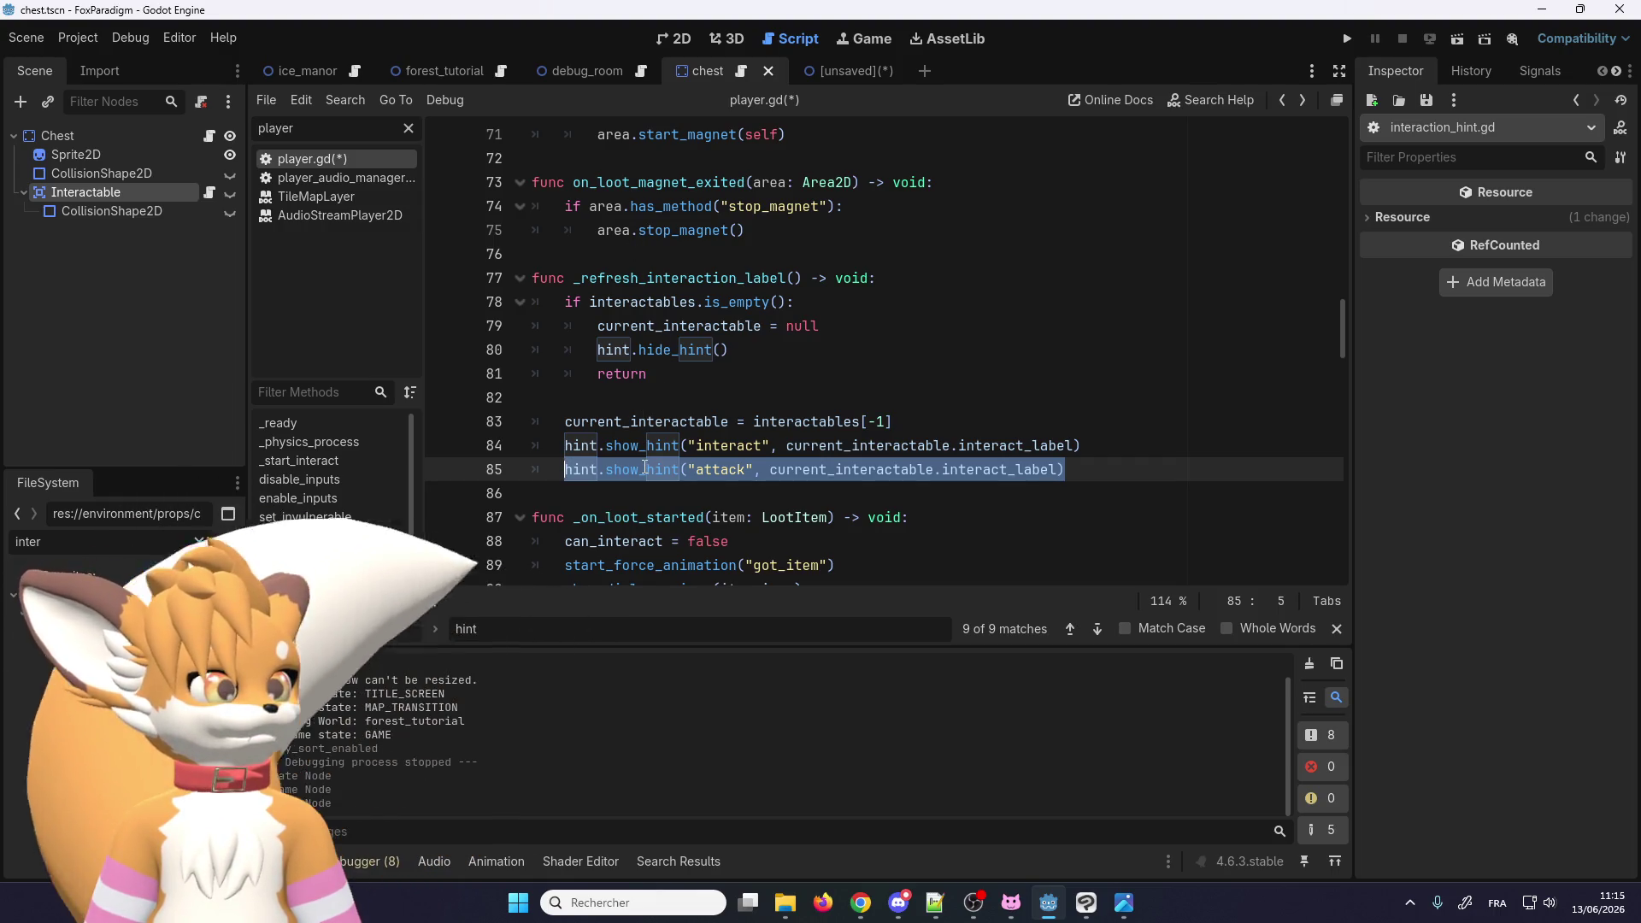
scroll(645, 466, "up", 1)
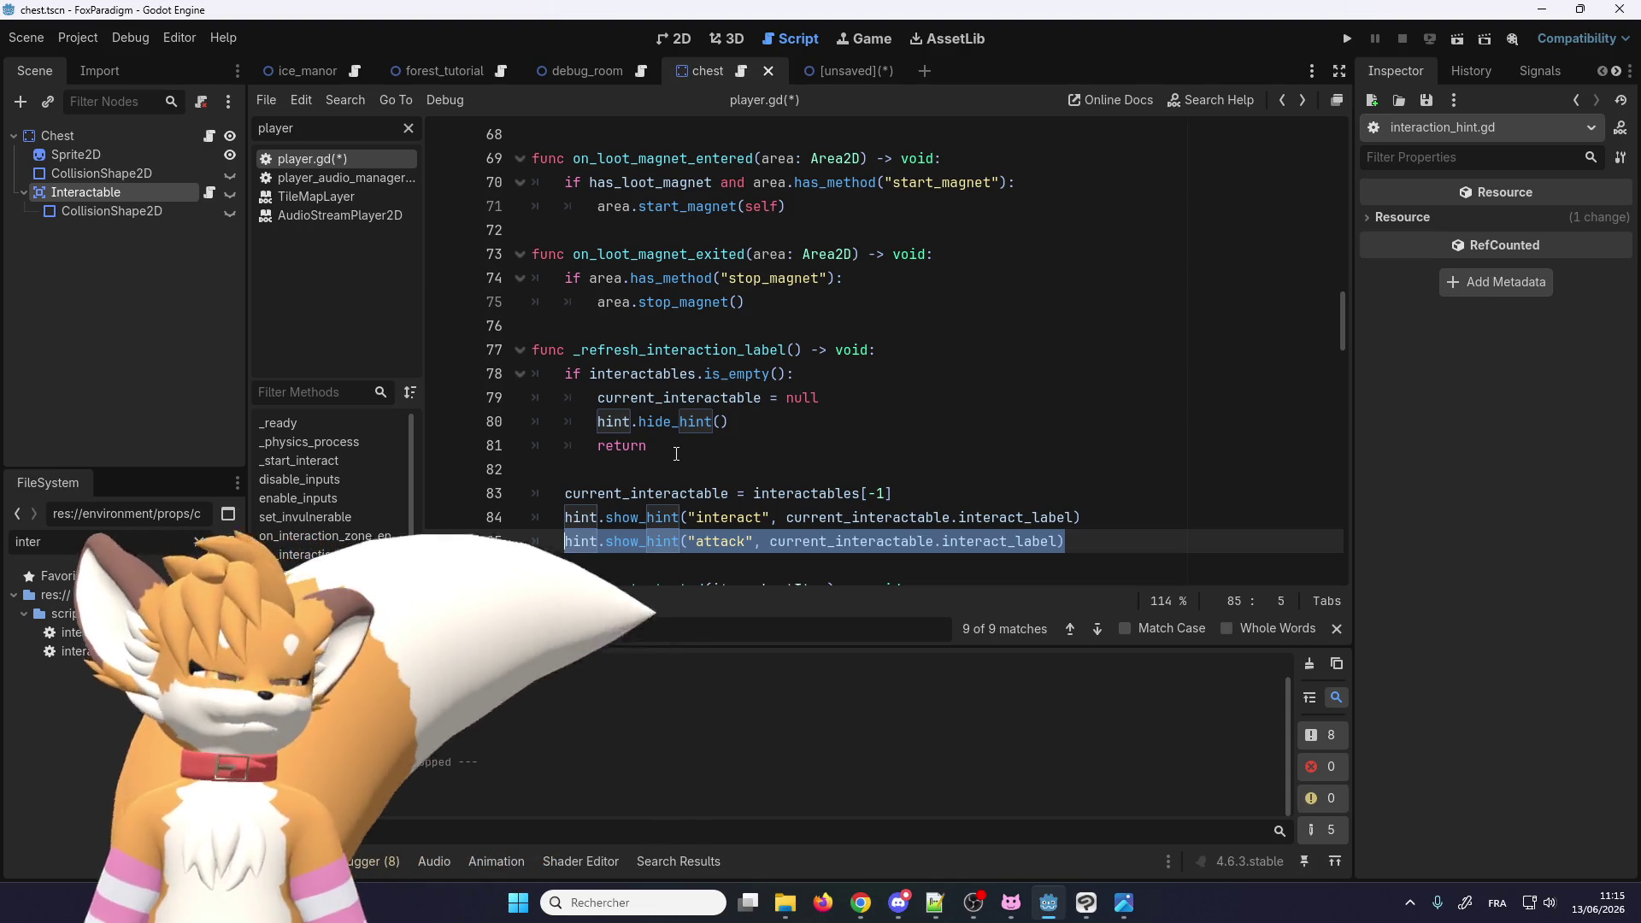
Step: Delete the attack line and replace "interact" with current_interactable.action on line 84
key("BackSpace")
key("BackSpace")
key("BackSpace")
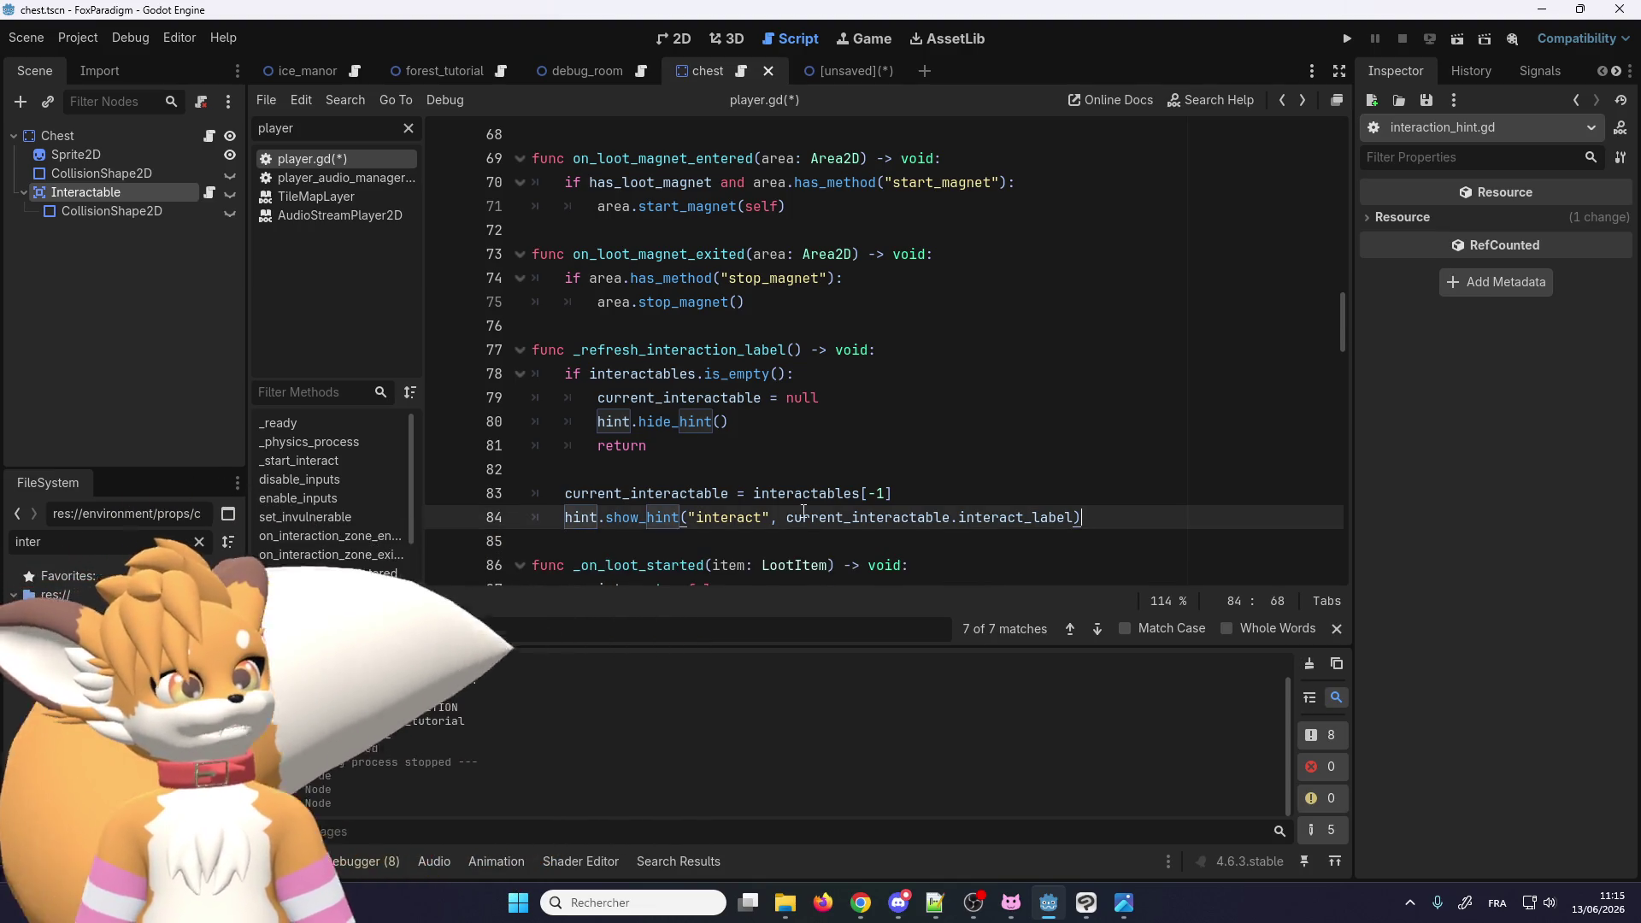
double_click(807, 517)
key("ctrl+c")
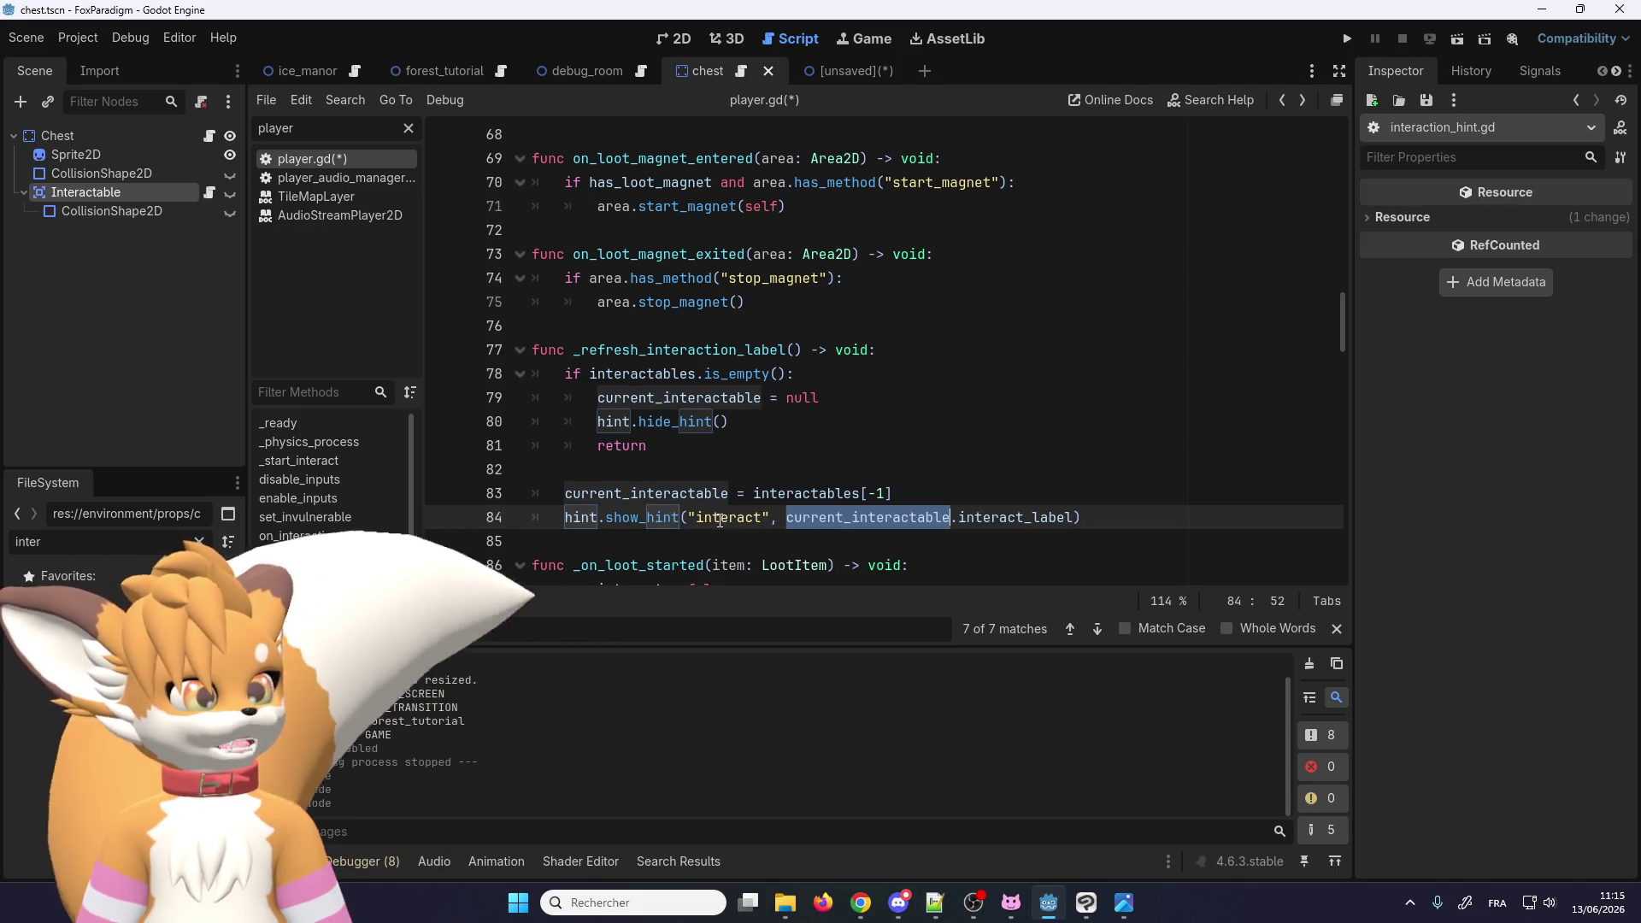
double_click(756, 519)
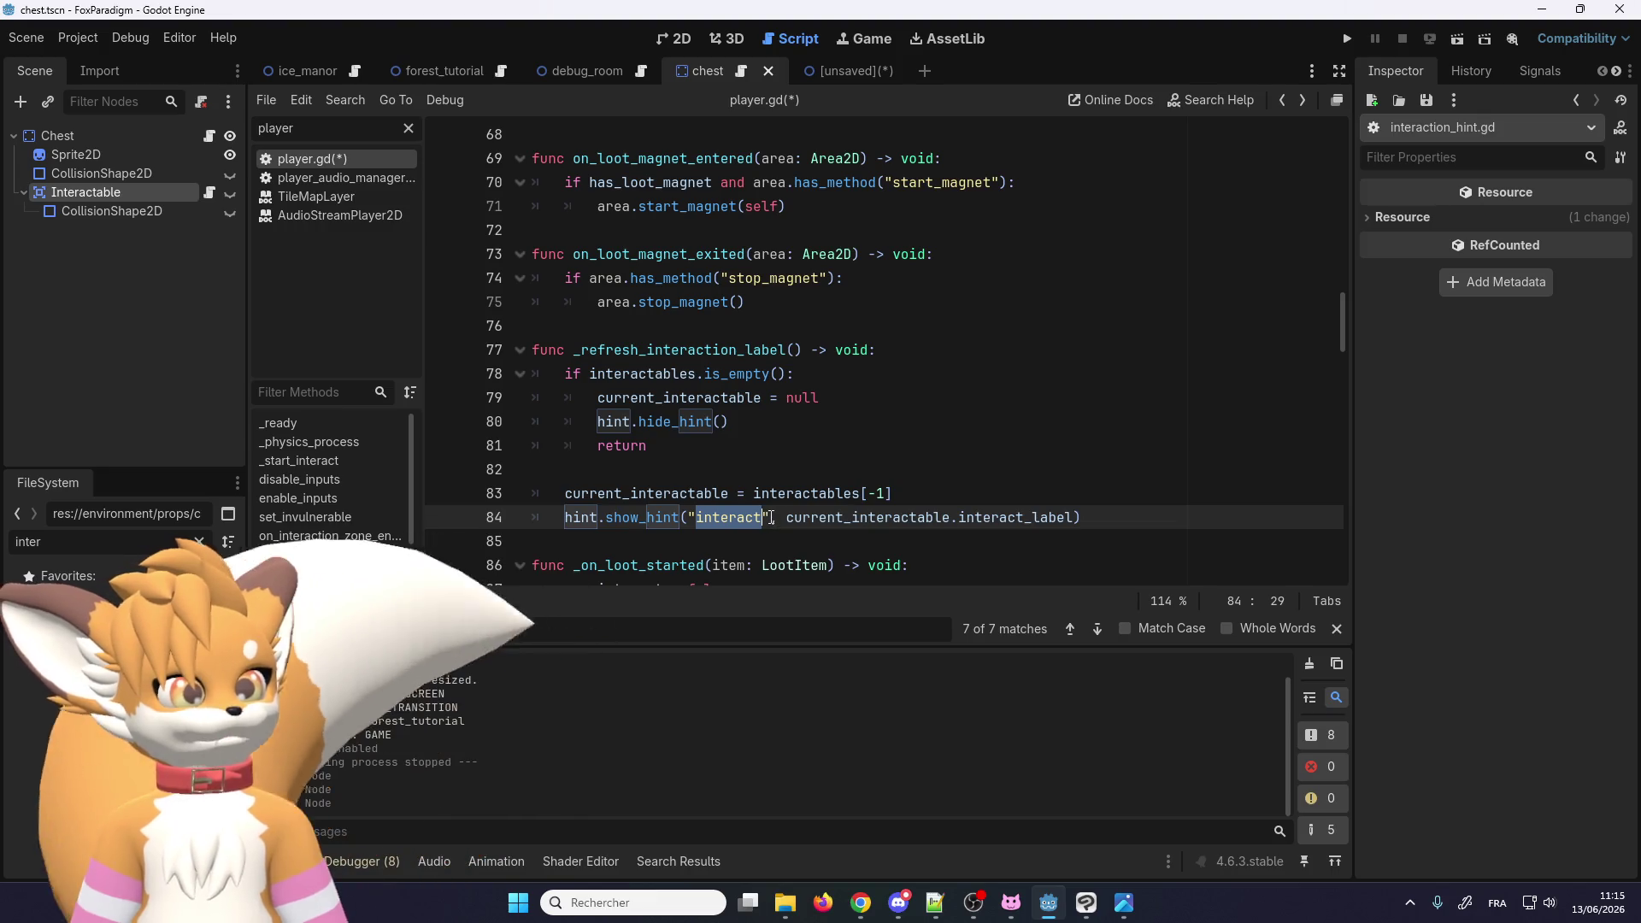
left_click_drag(699, 521, 693, 520)
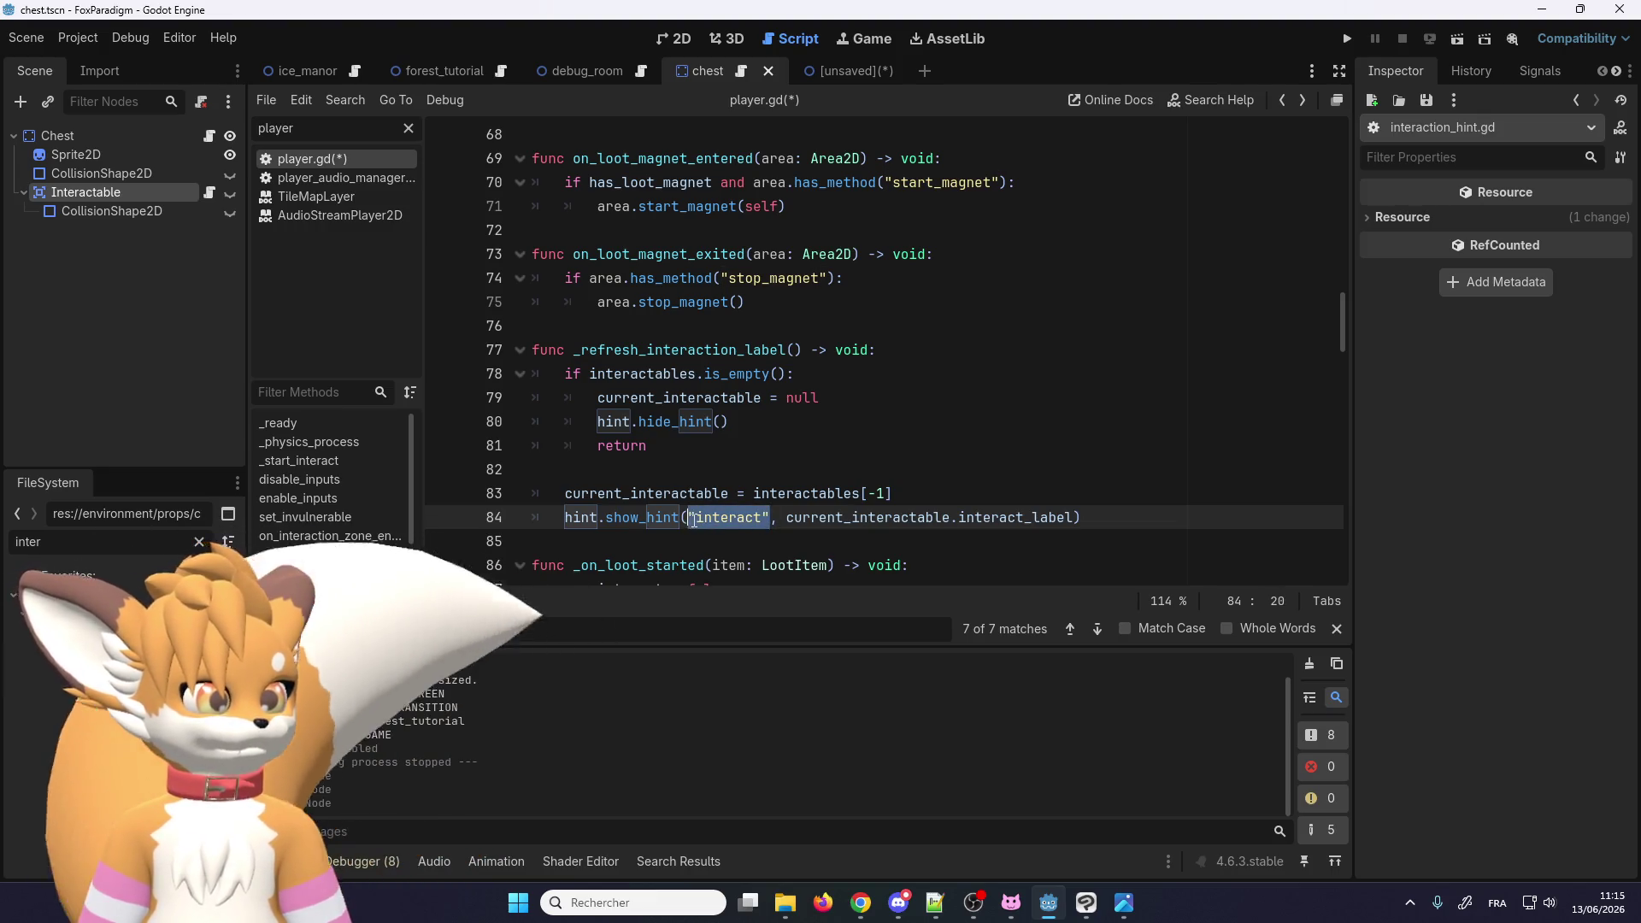
key("ctrl+v")
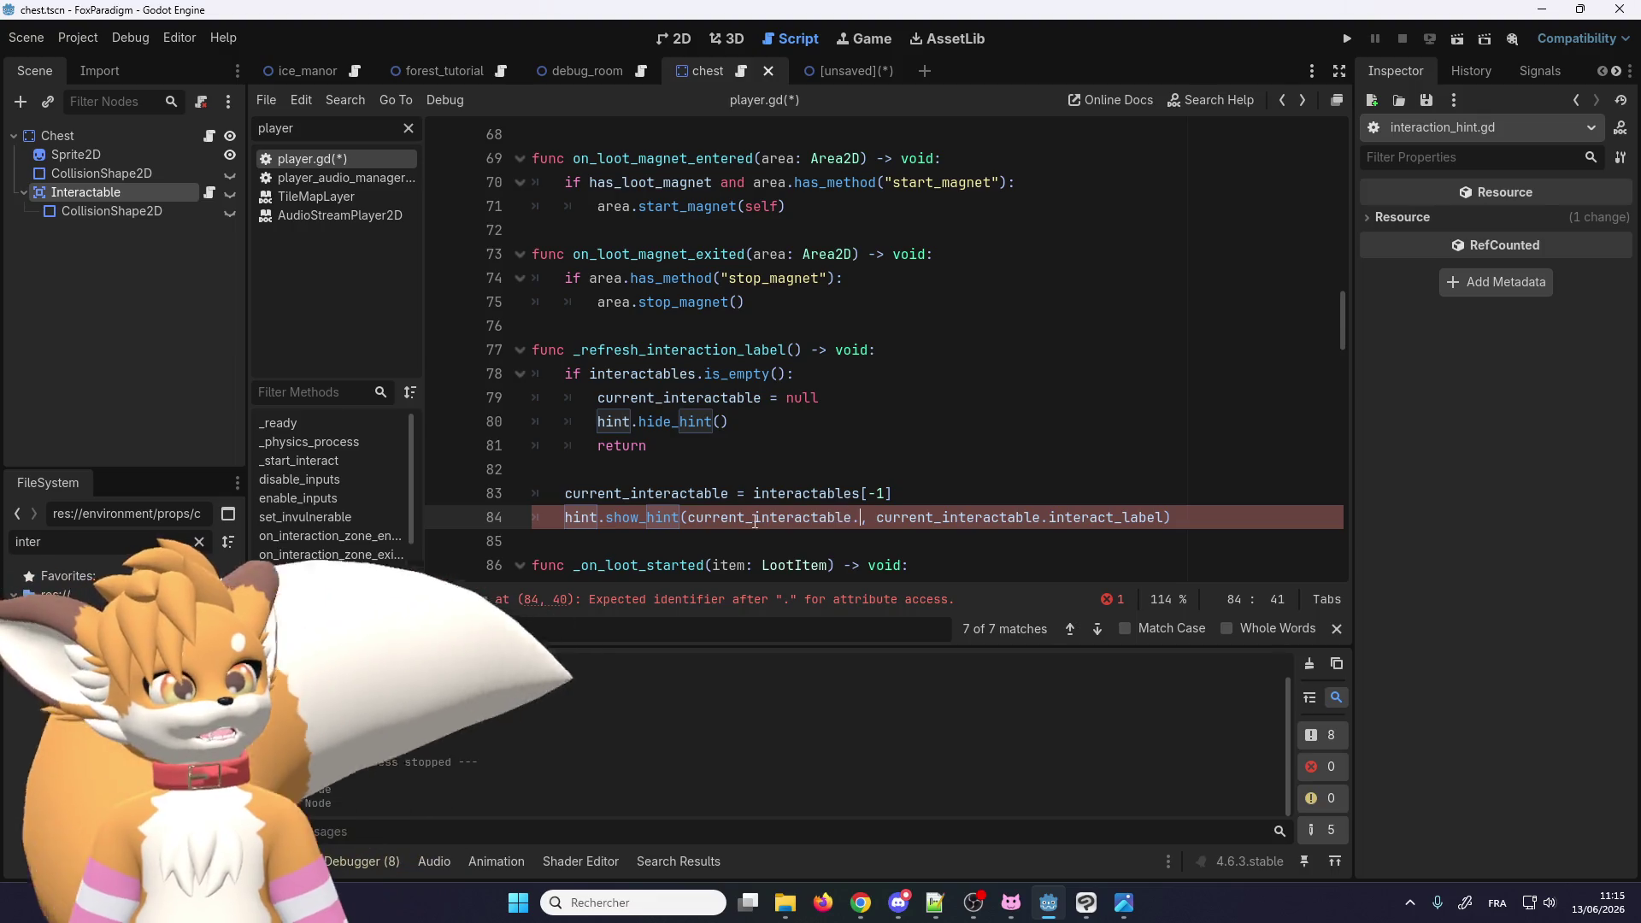
type("action")
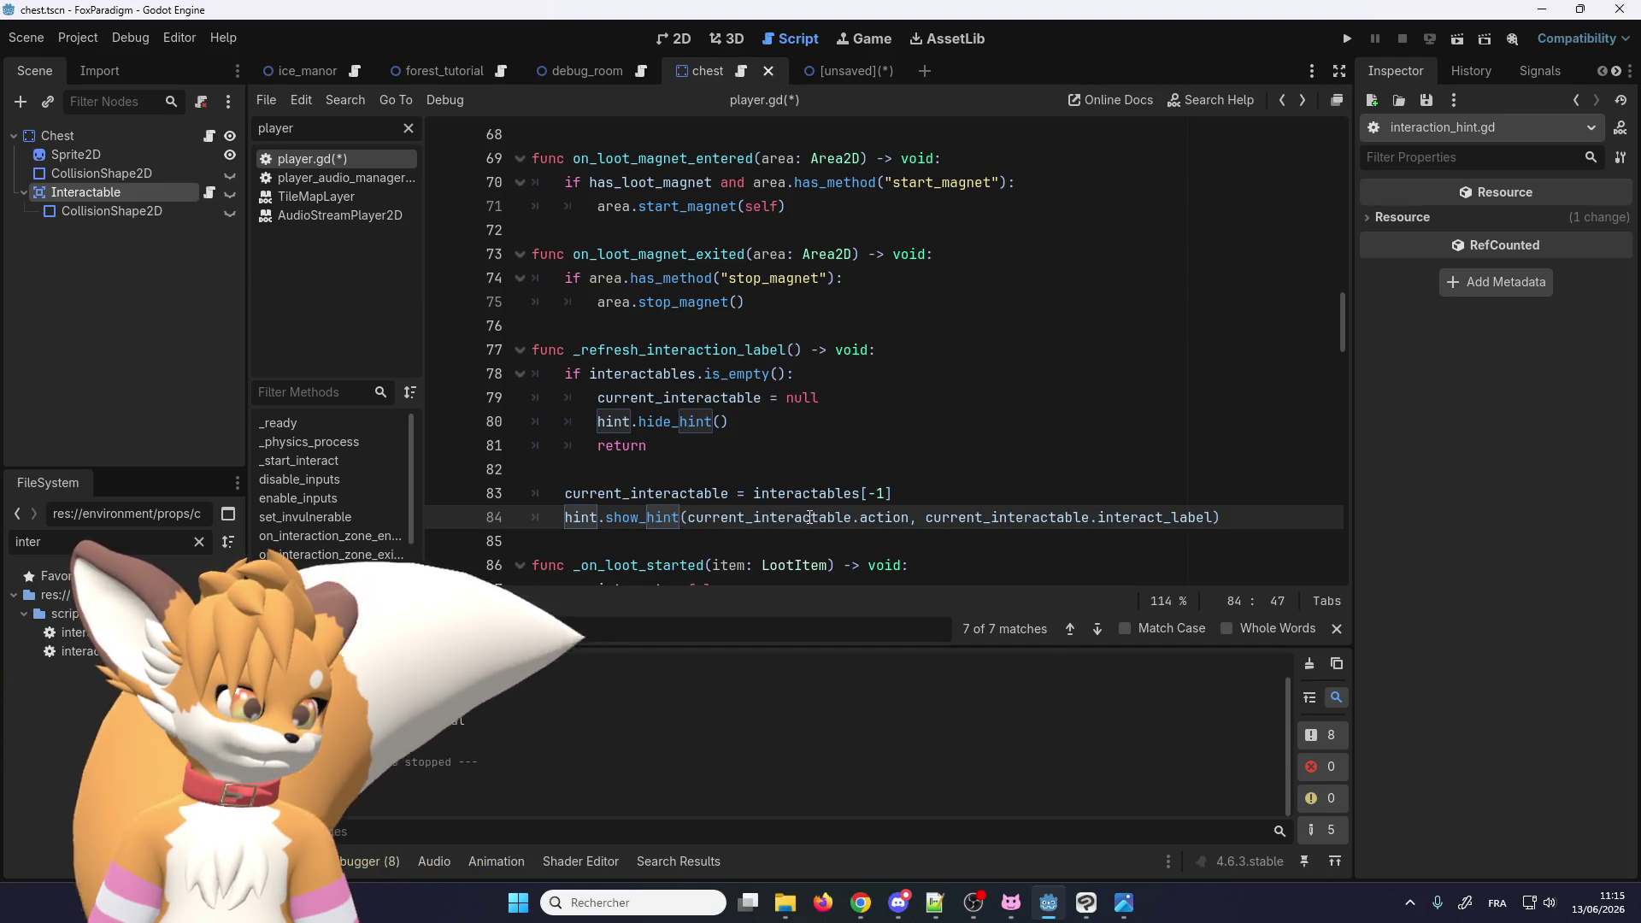
double_click(879, 517)
right_click(786, 519)
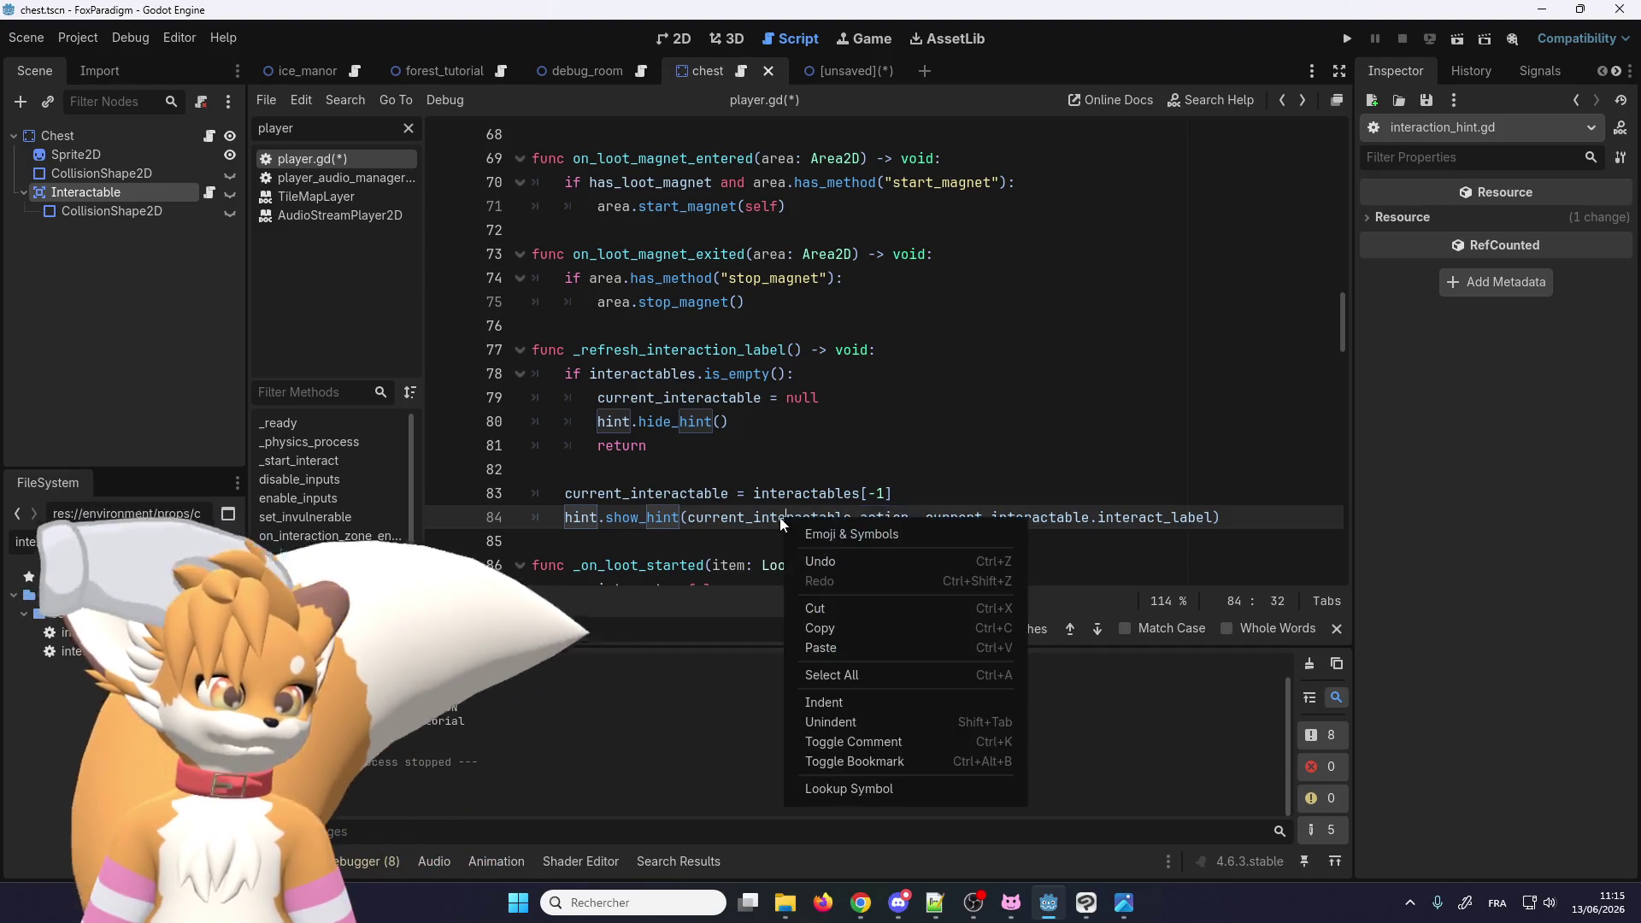
Step: Look up current_interactable's Interactable type to open interactable.gd
left_click(836, 790)
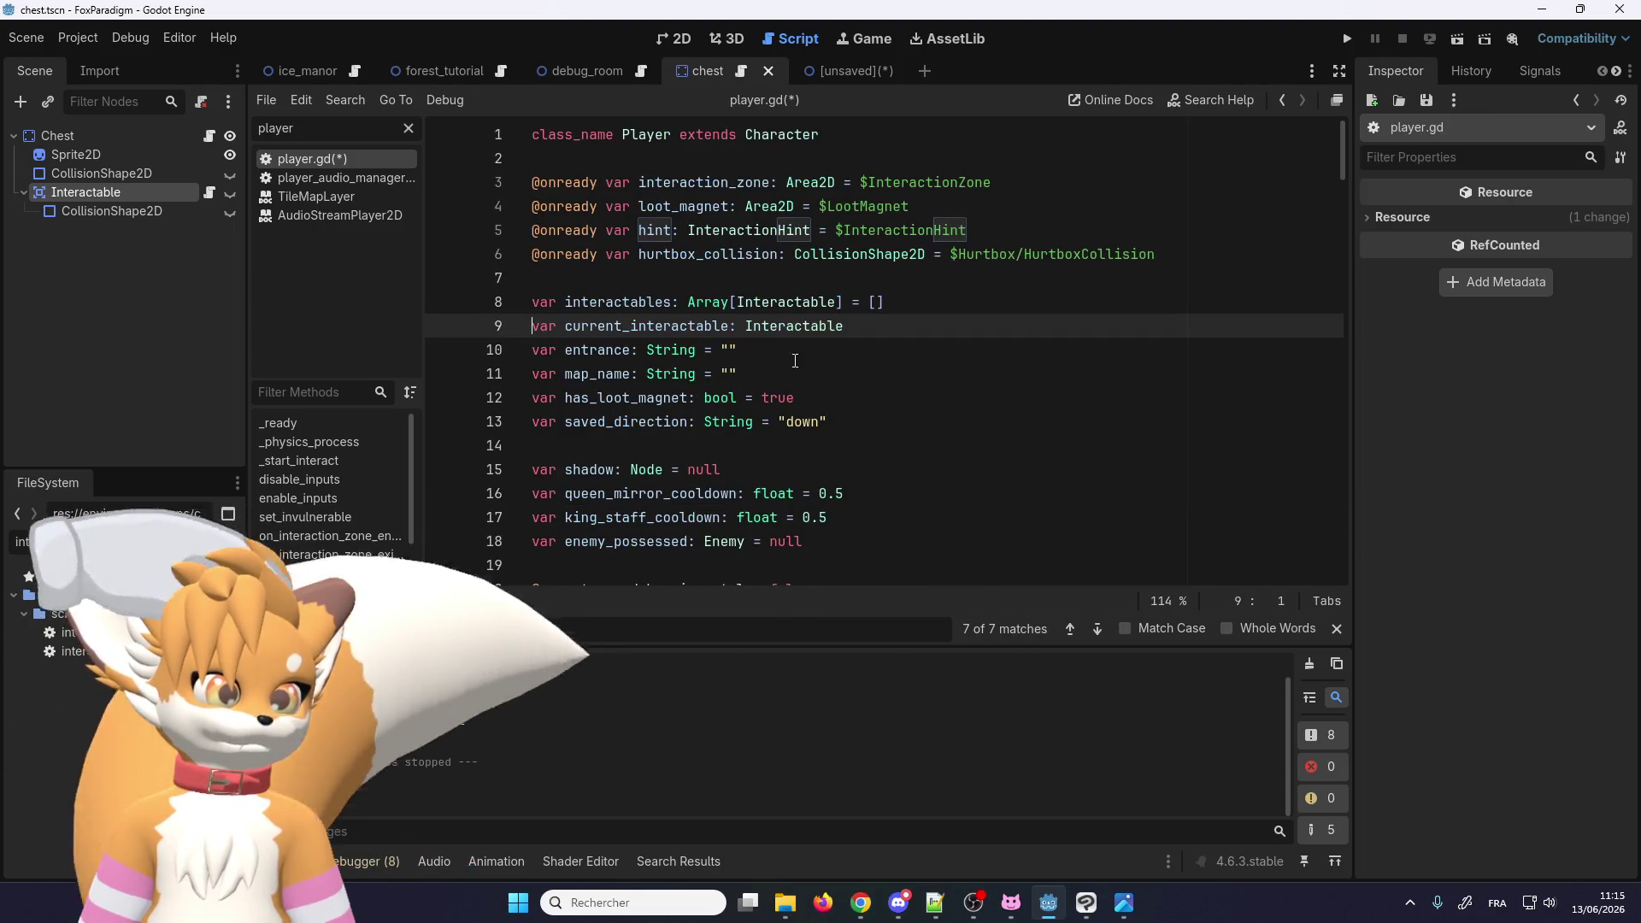
right_click(796, 327)
left_click(844, 599)
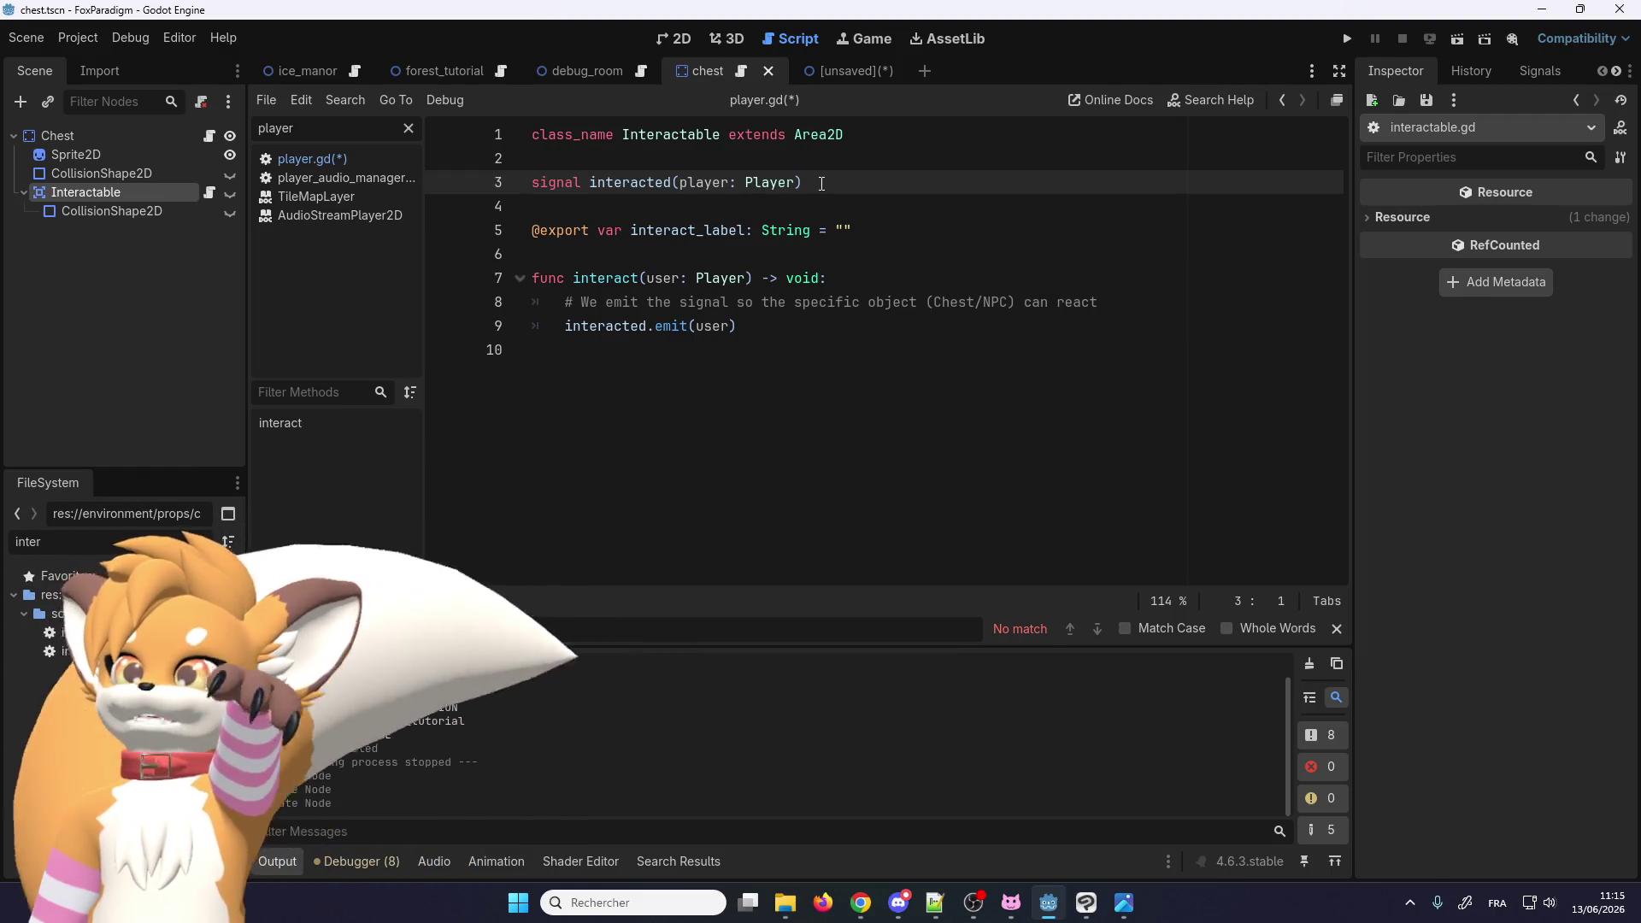
Step: Add an exported action: String = "interact" beside interact_label and save the scripts
left_click(881, 231)
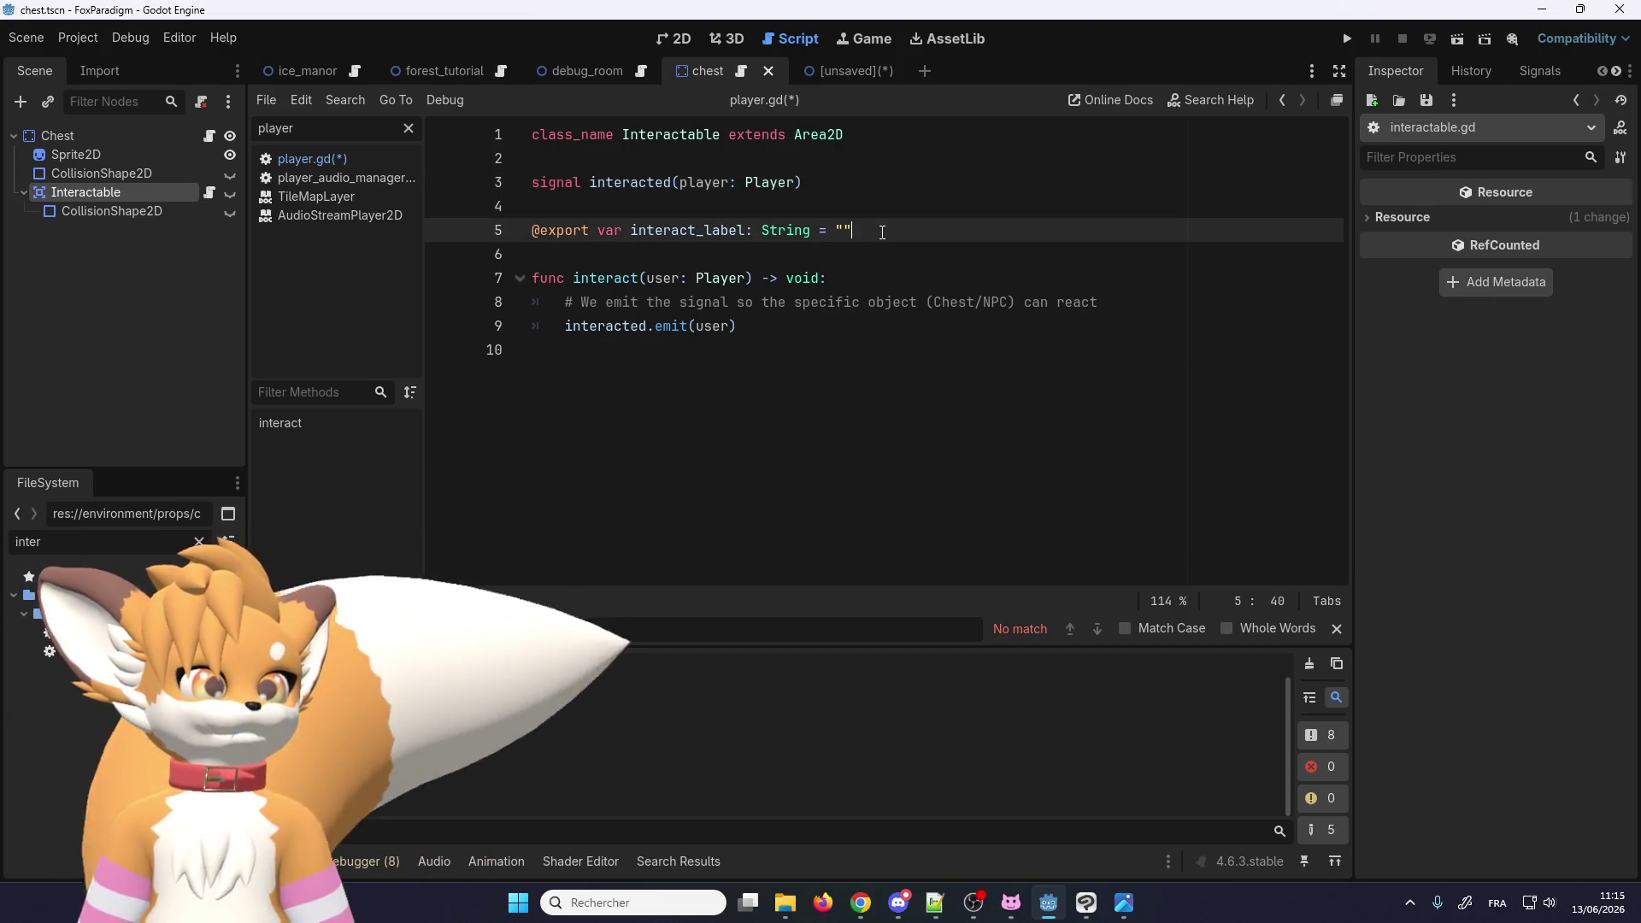
key("ctrl+shift+d")
double_click(688, 254)
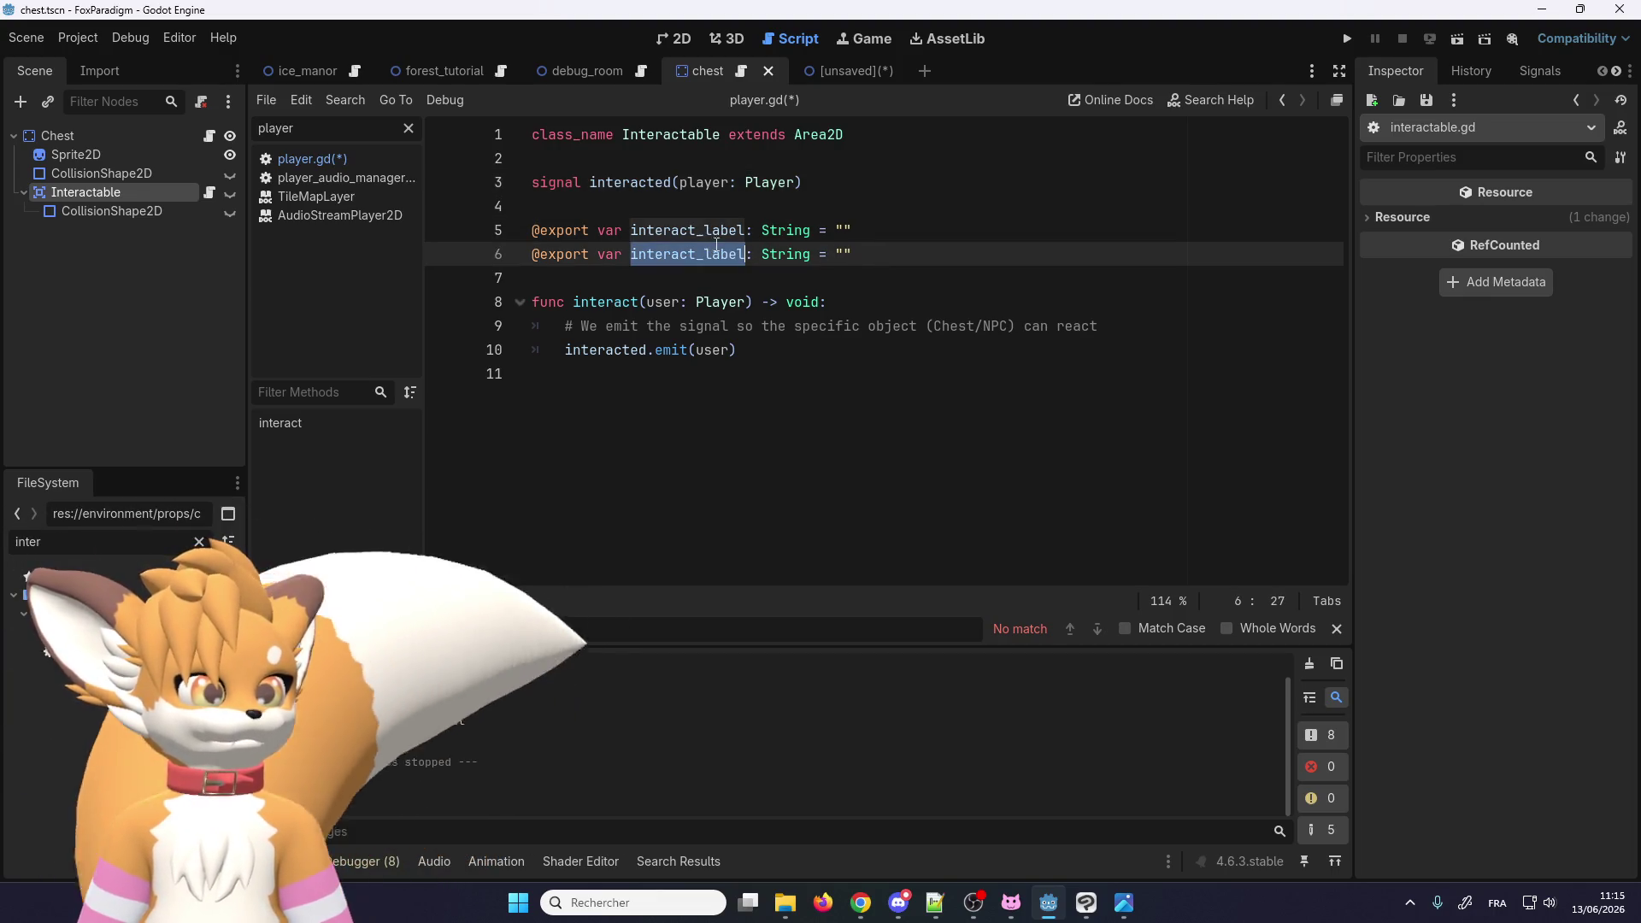
type("action")
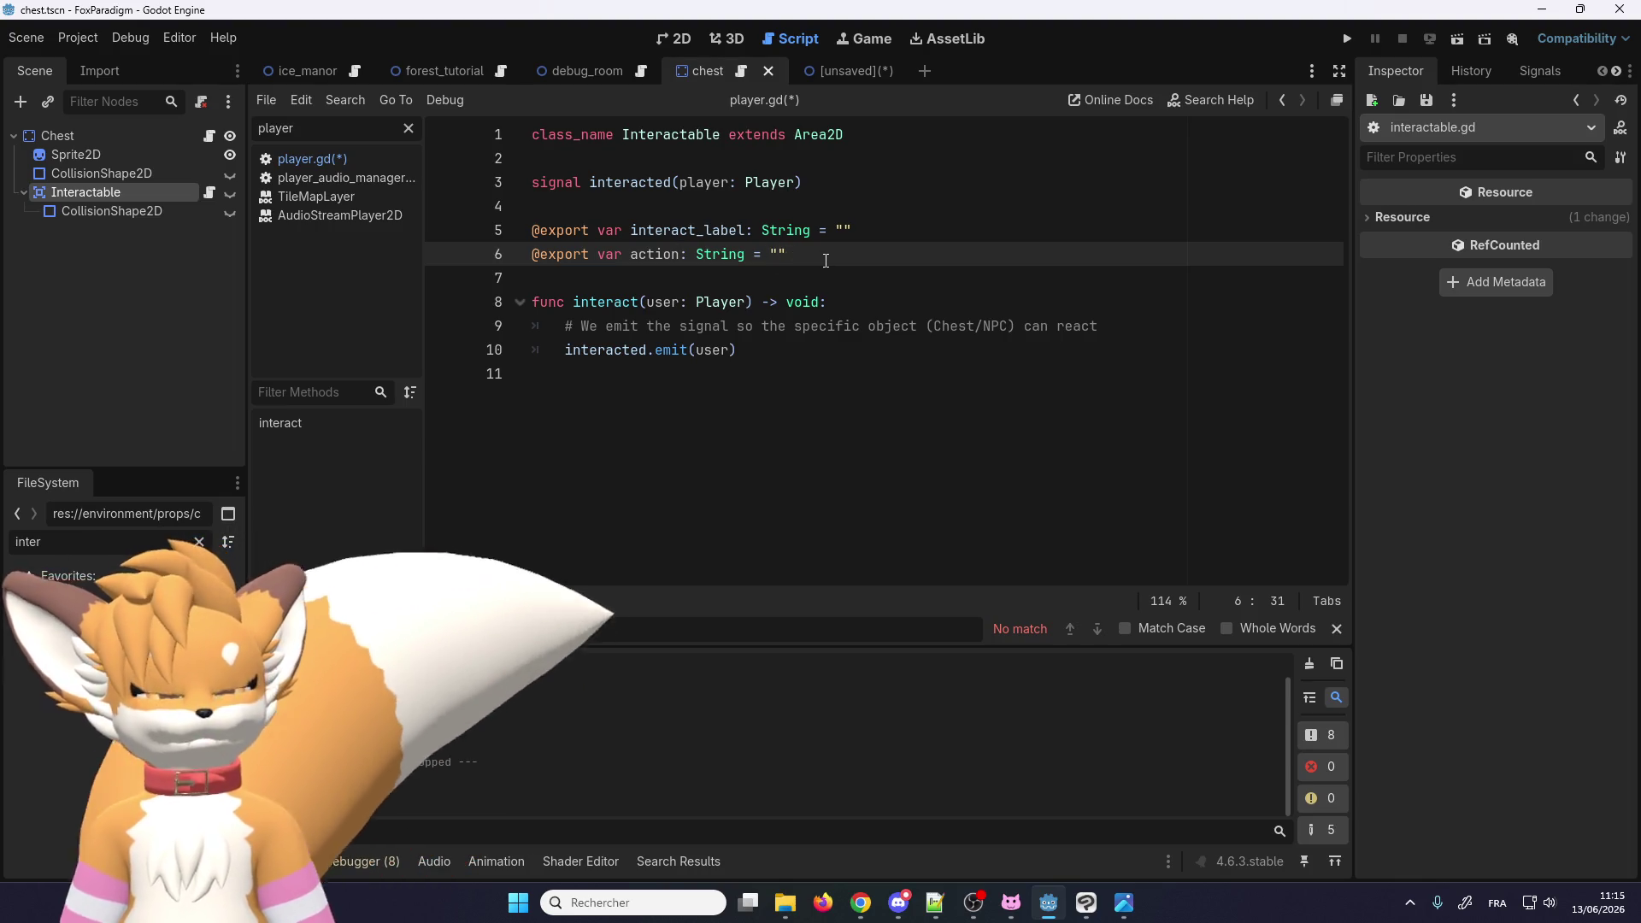
type("ract")
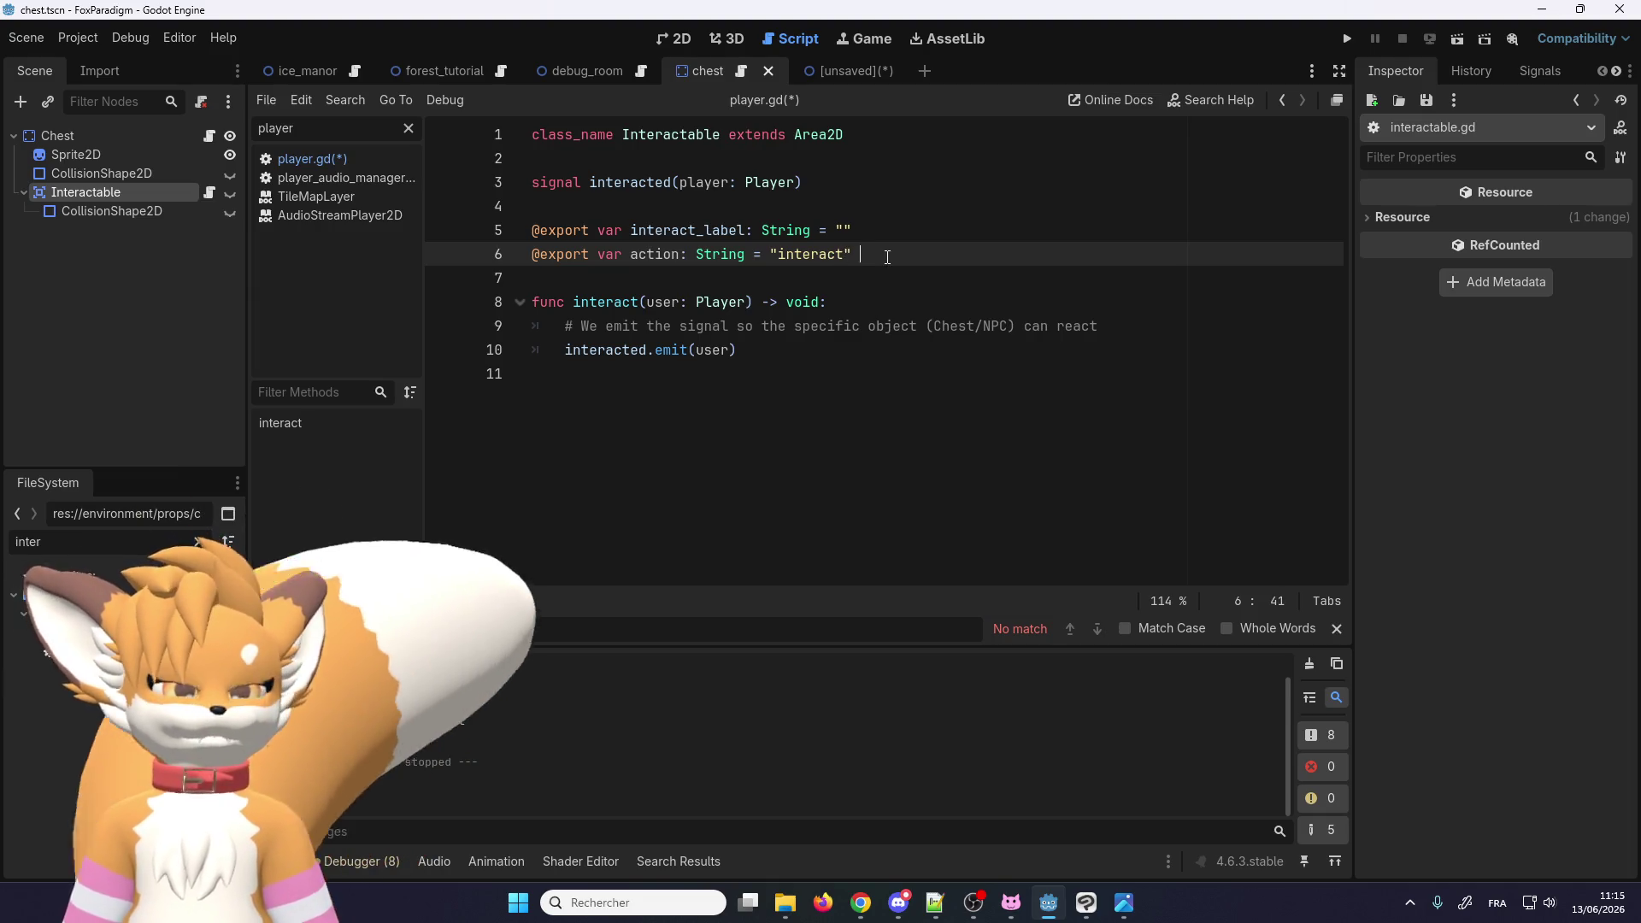
type("ck, etc.")
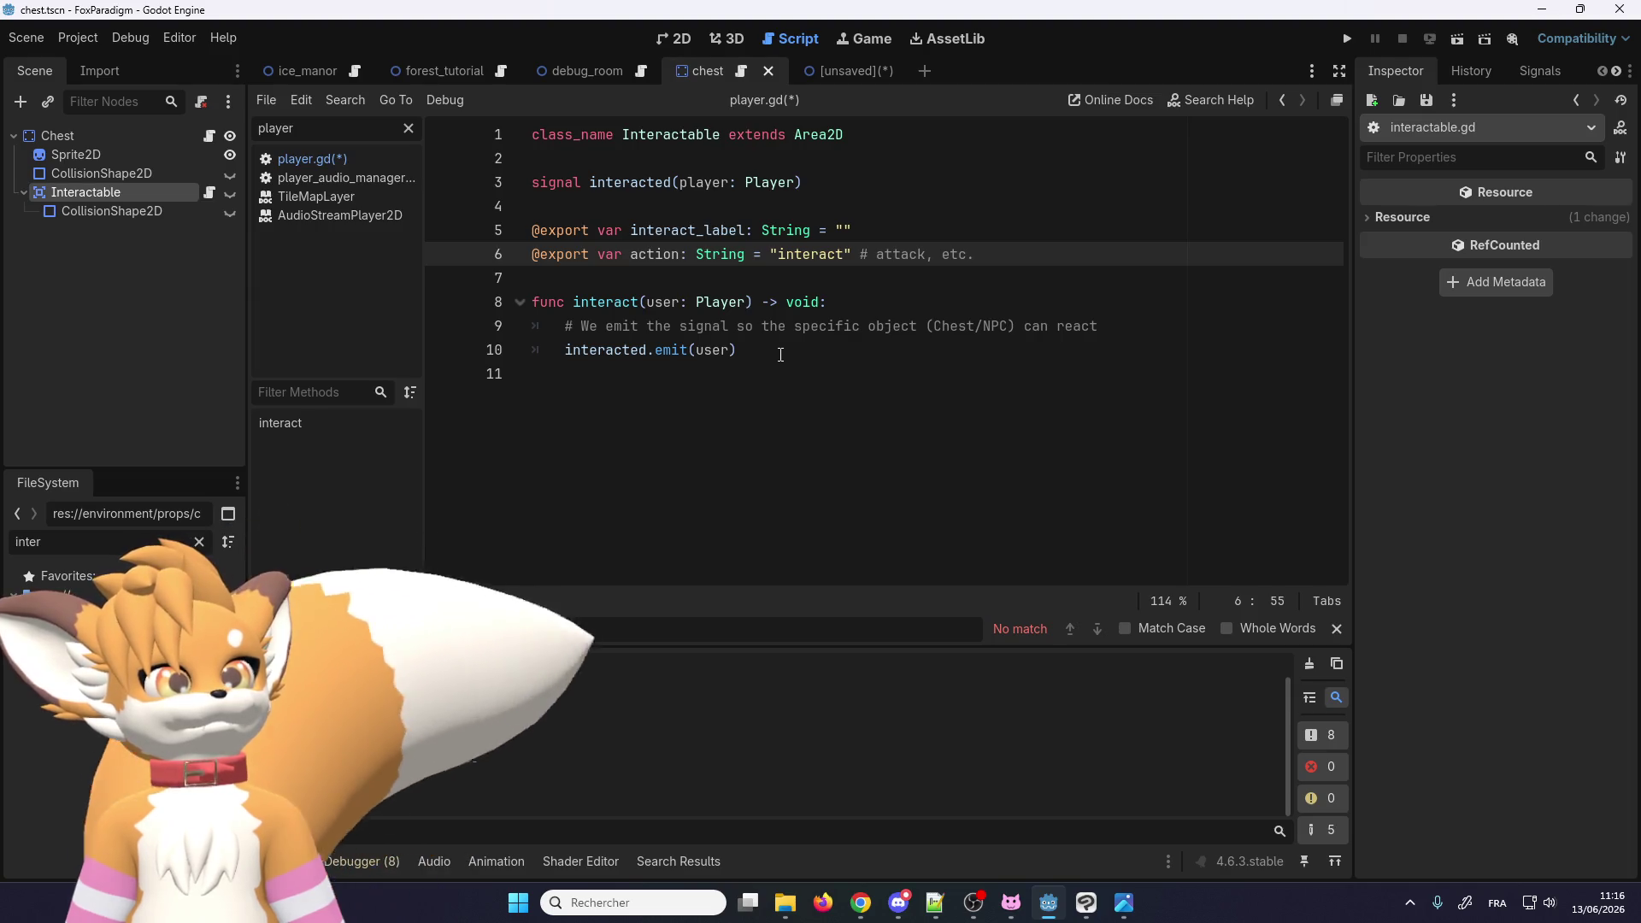
key("ctrl+s")
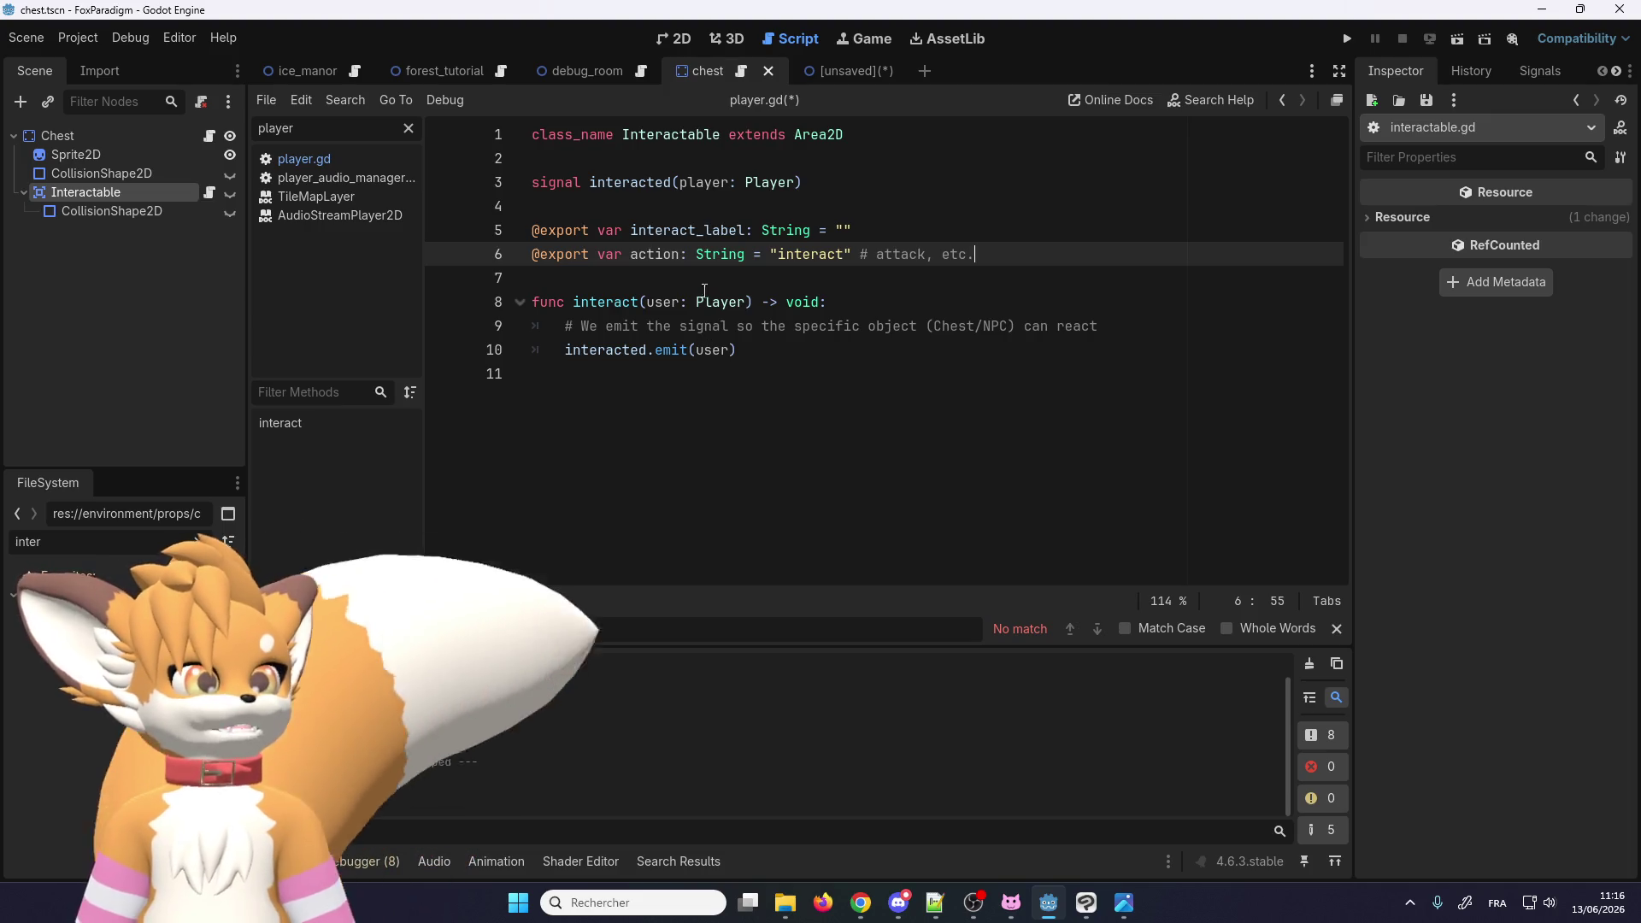
left_click(826, 68)
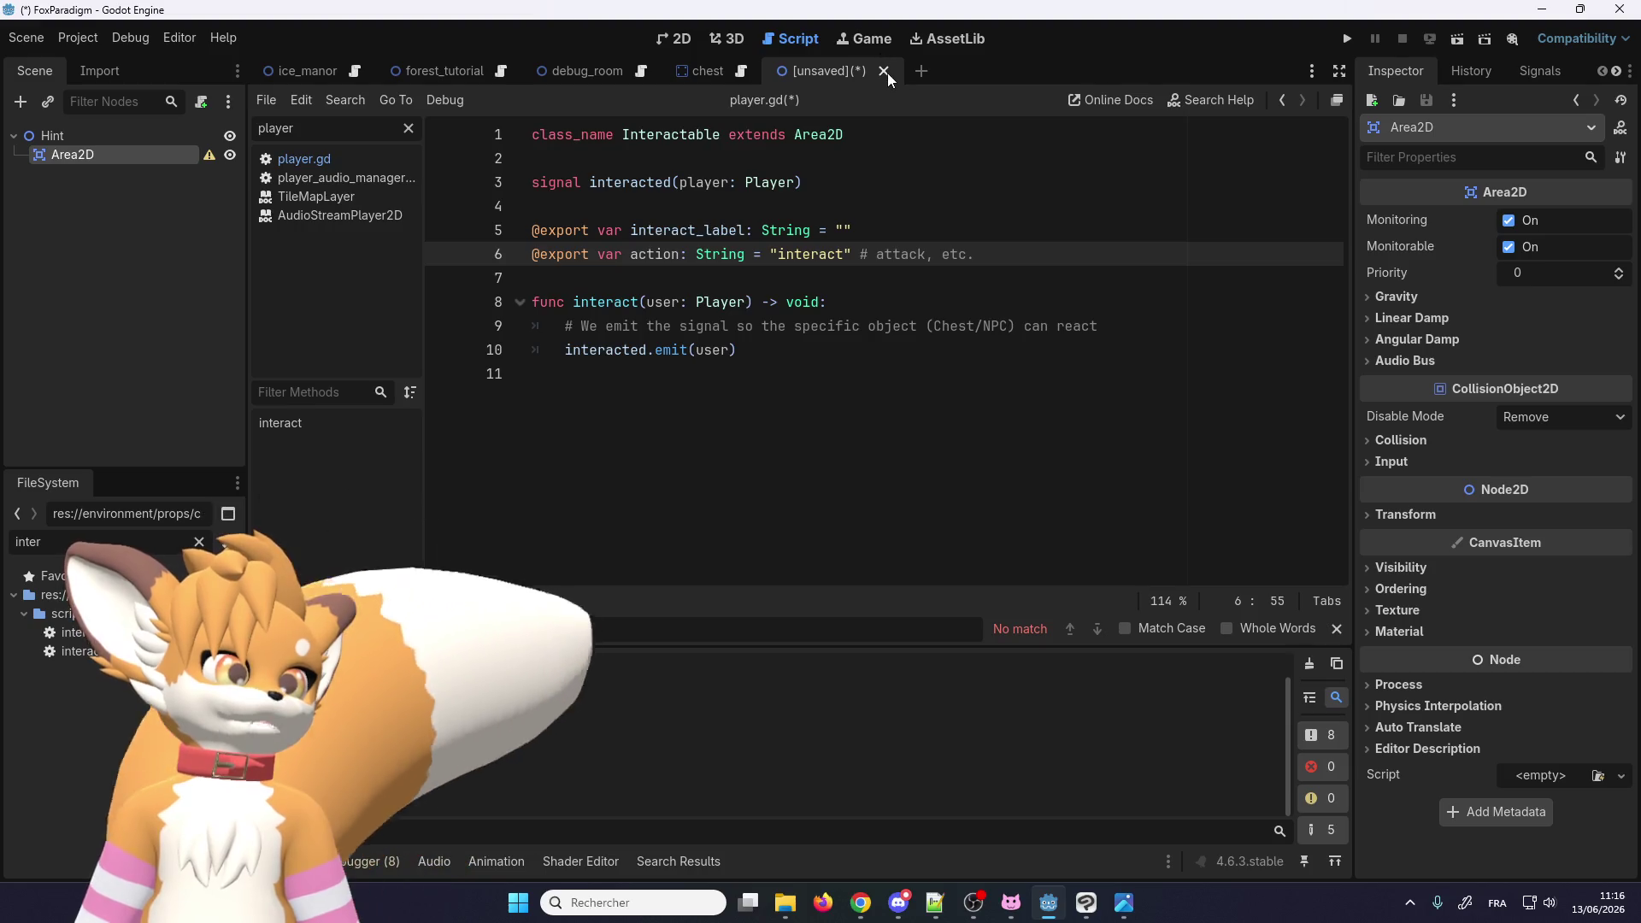
Step: Close the Hint scene tab with Don't Save and show the chest scene's 2D canvas
left_click(708, 70)
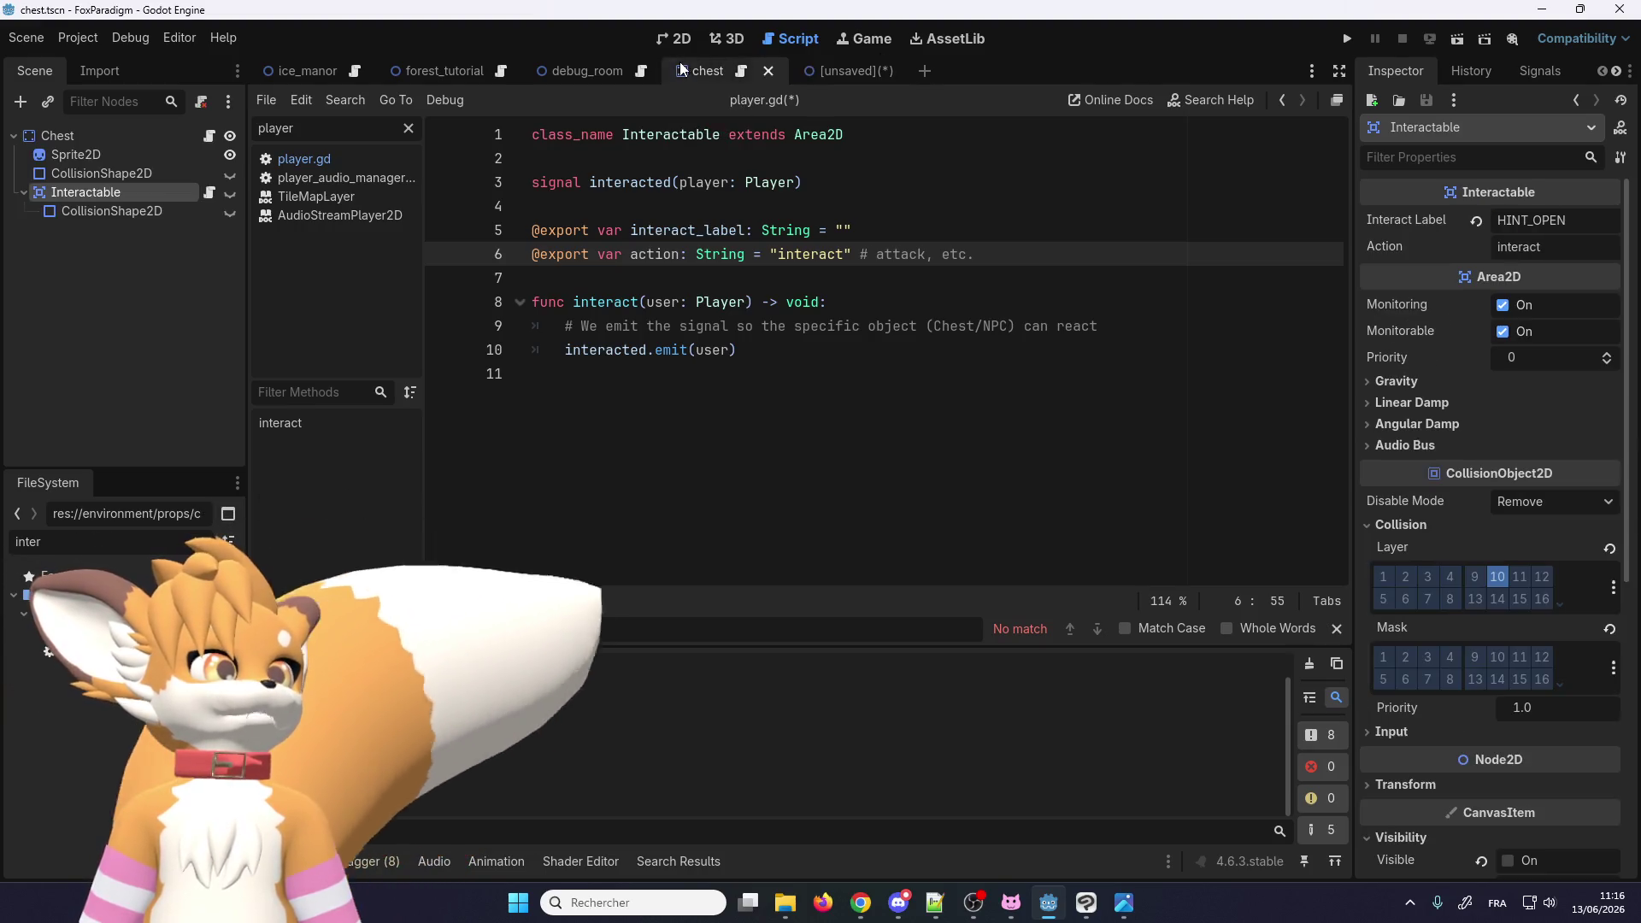
left_click(863, 73)
left_click(885, 70)
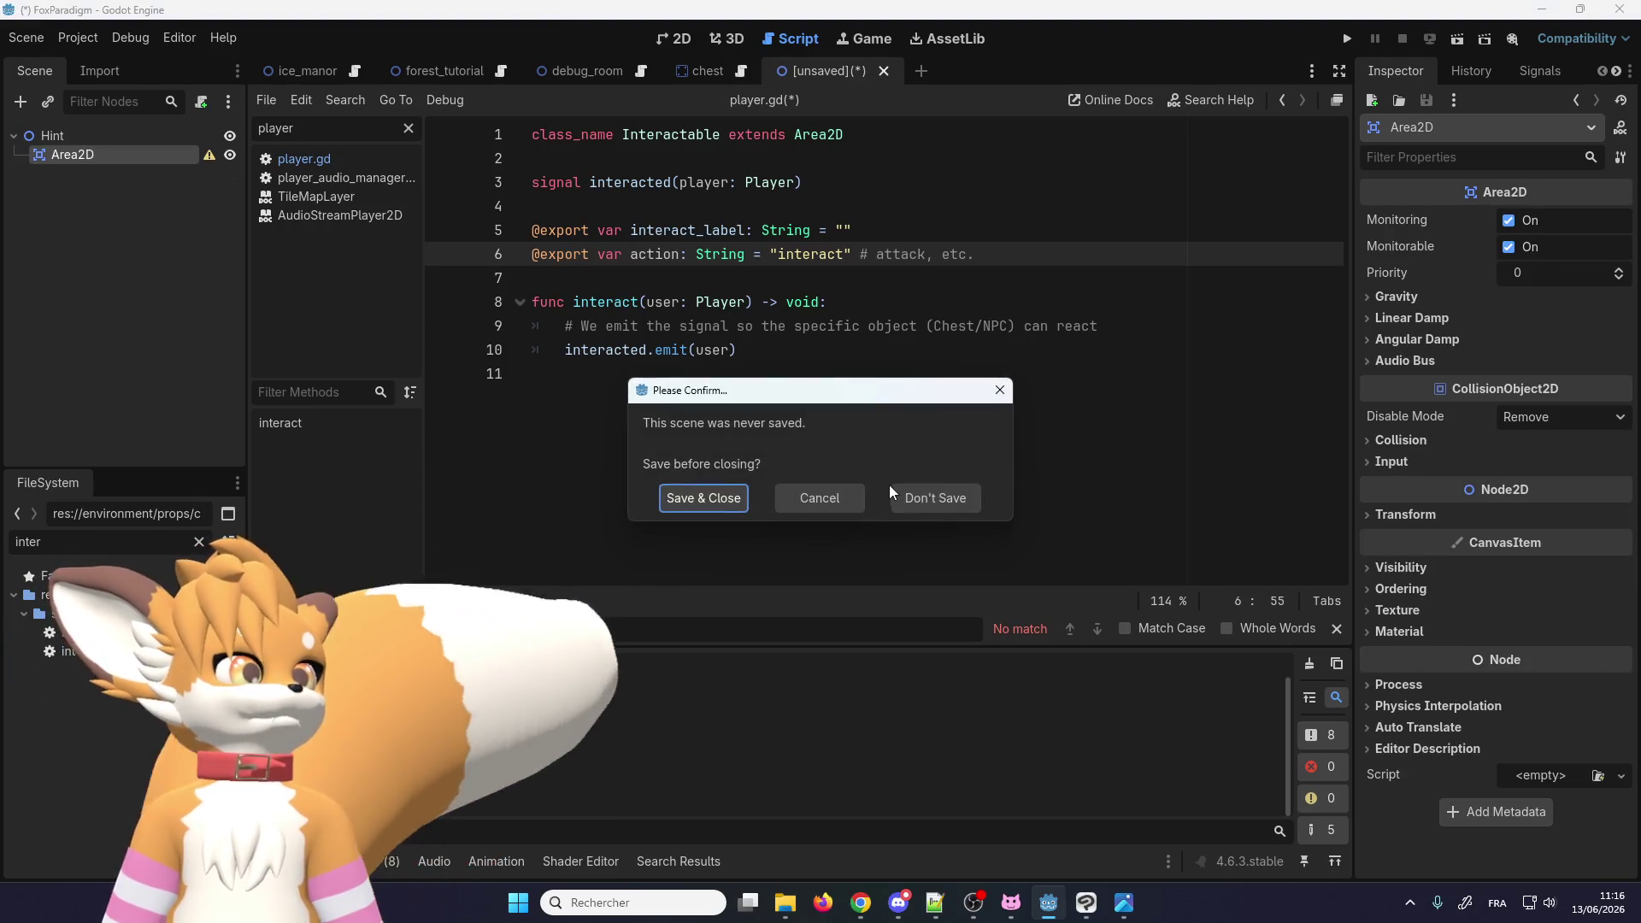
left_click(920, 497)
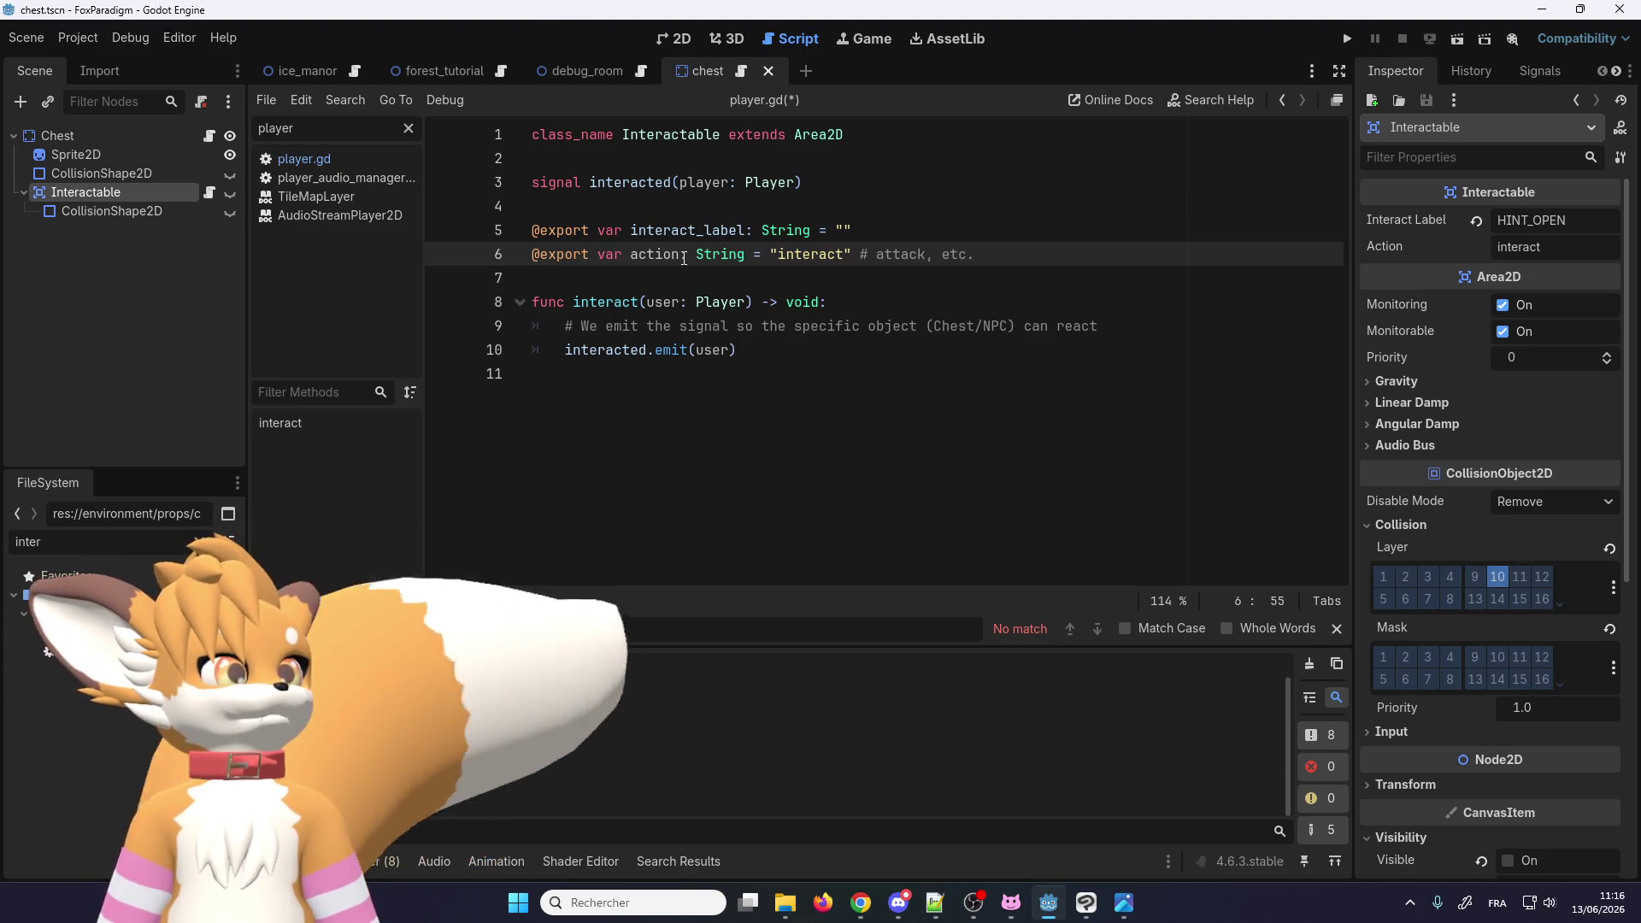
left_click(671, 40)
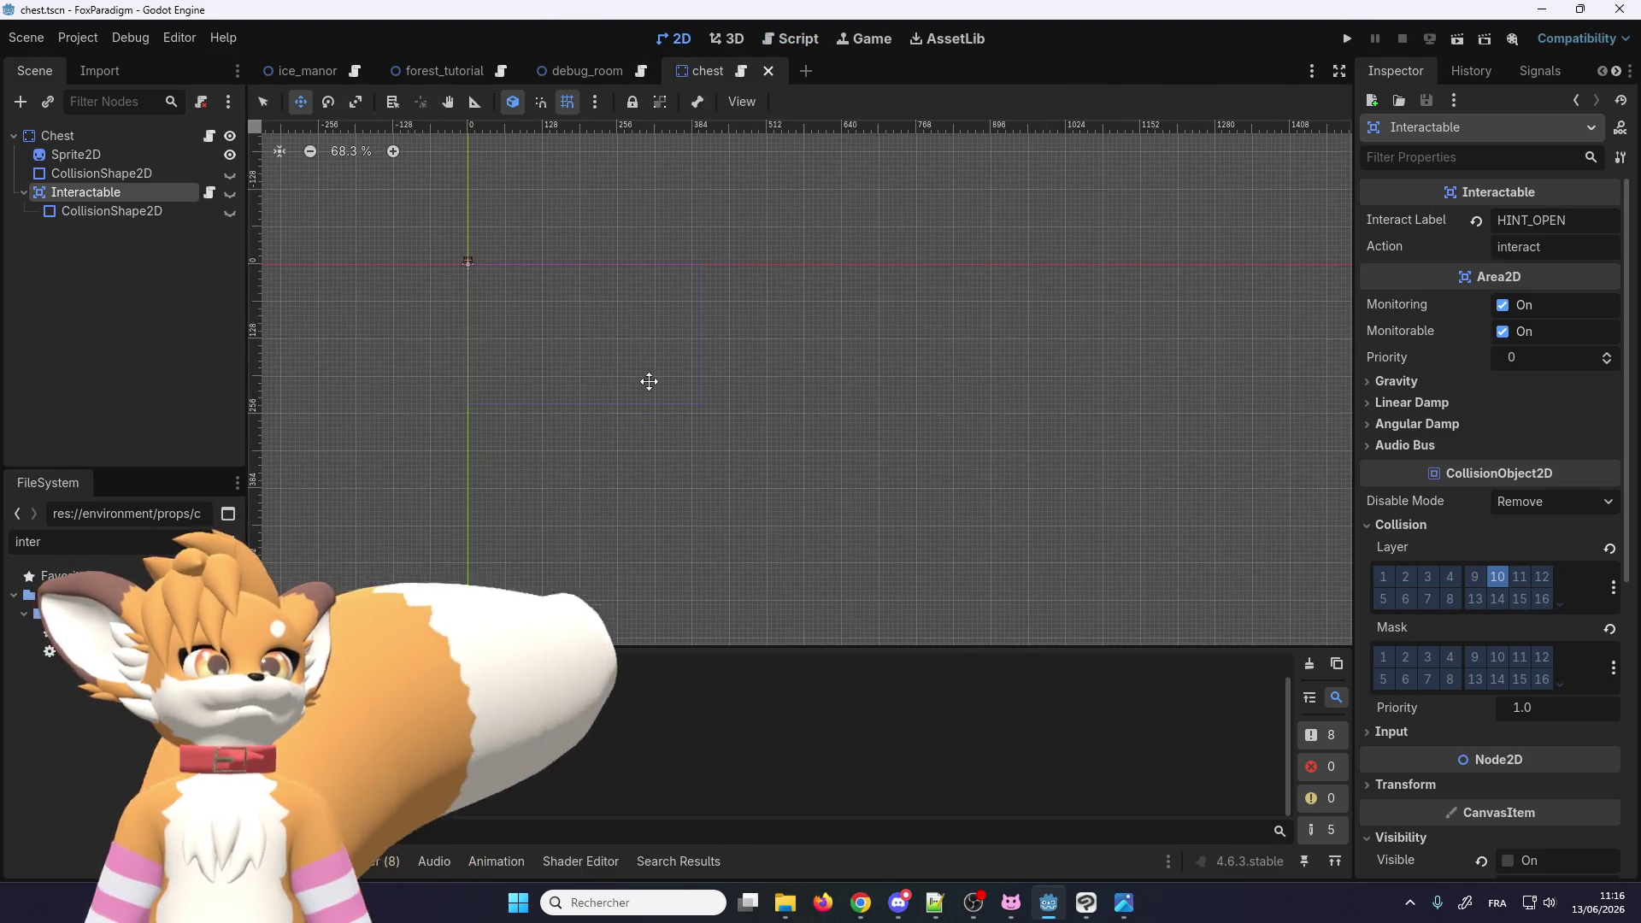
Step: Close the chest scene and add a Node2D named Interactables under the forest_tutorial root
left_click(768, 76)
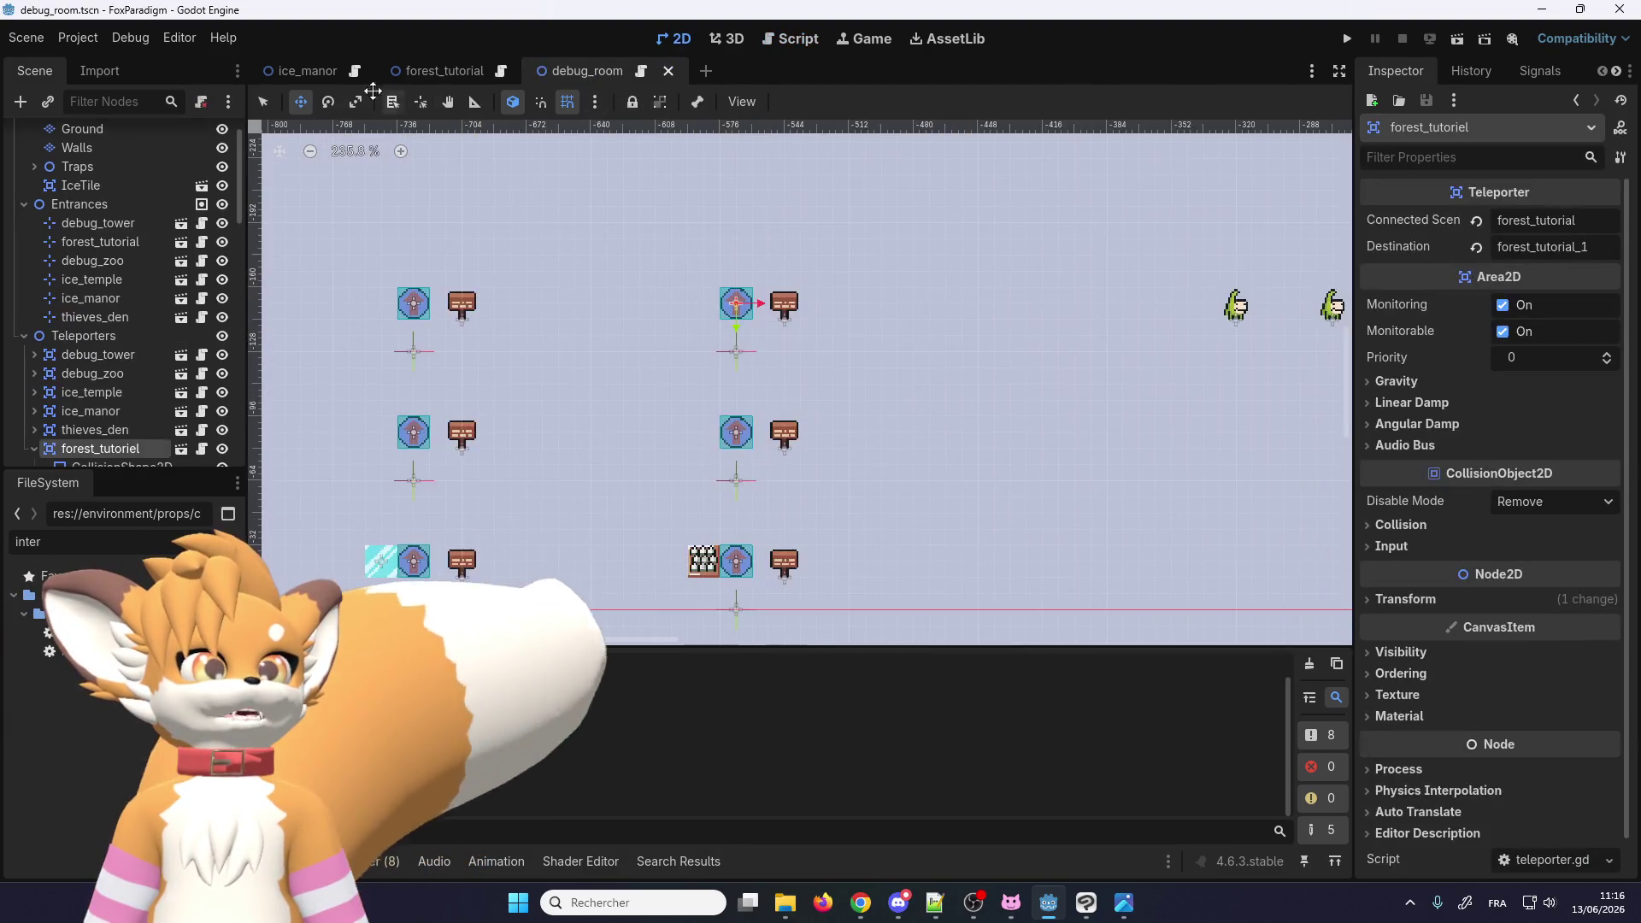
left_click(289, 72)
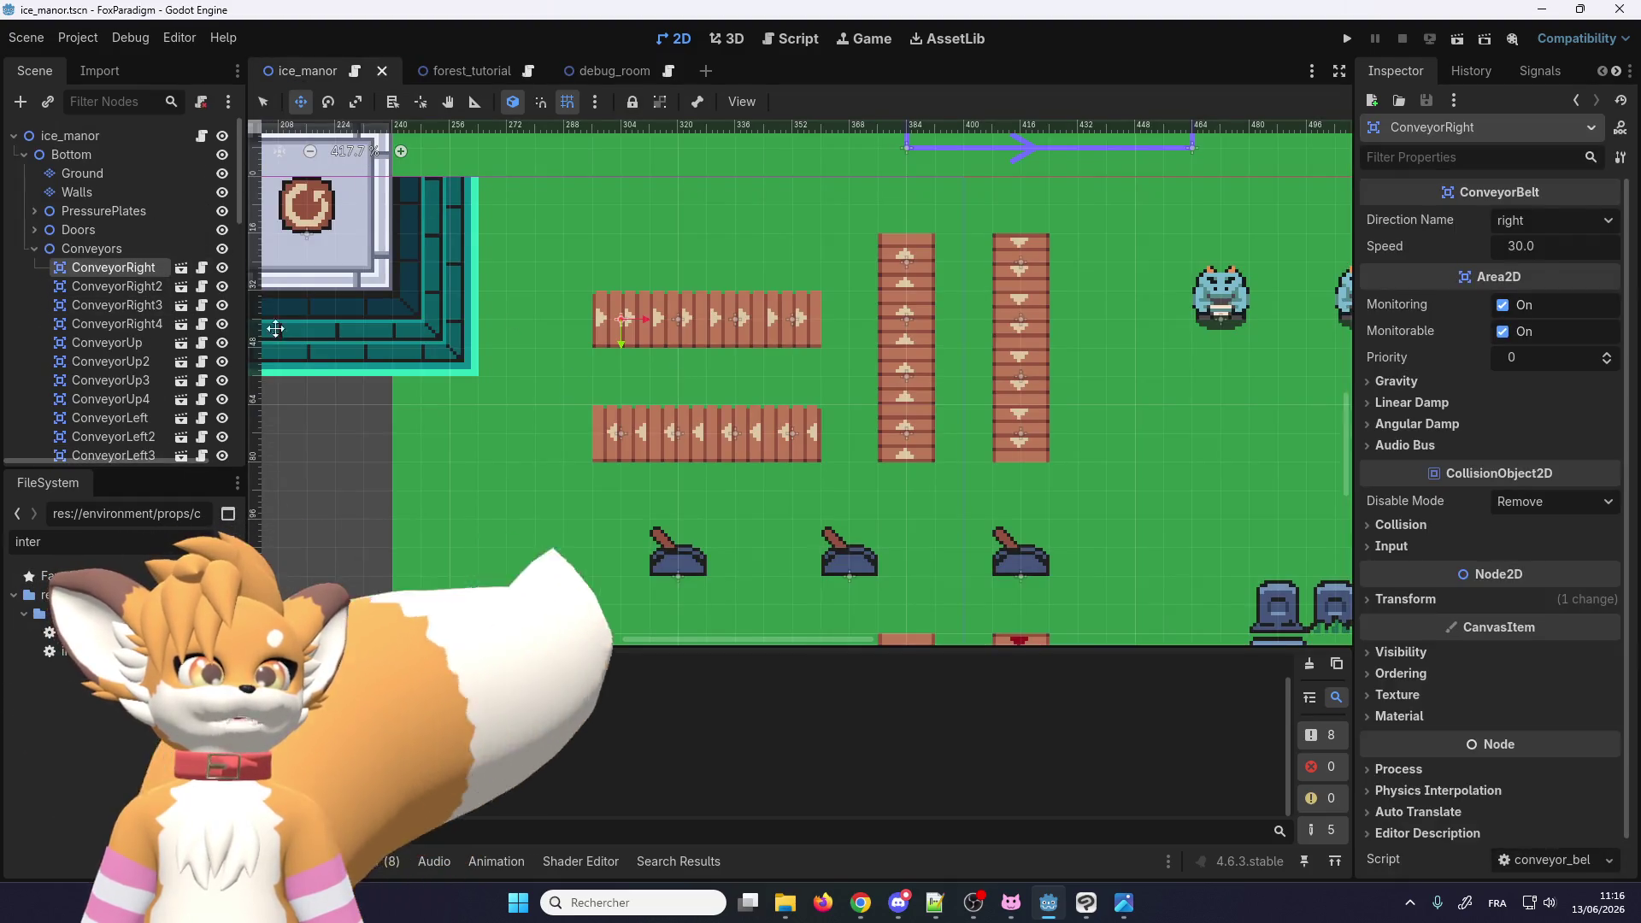
left_click(451, 72)
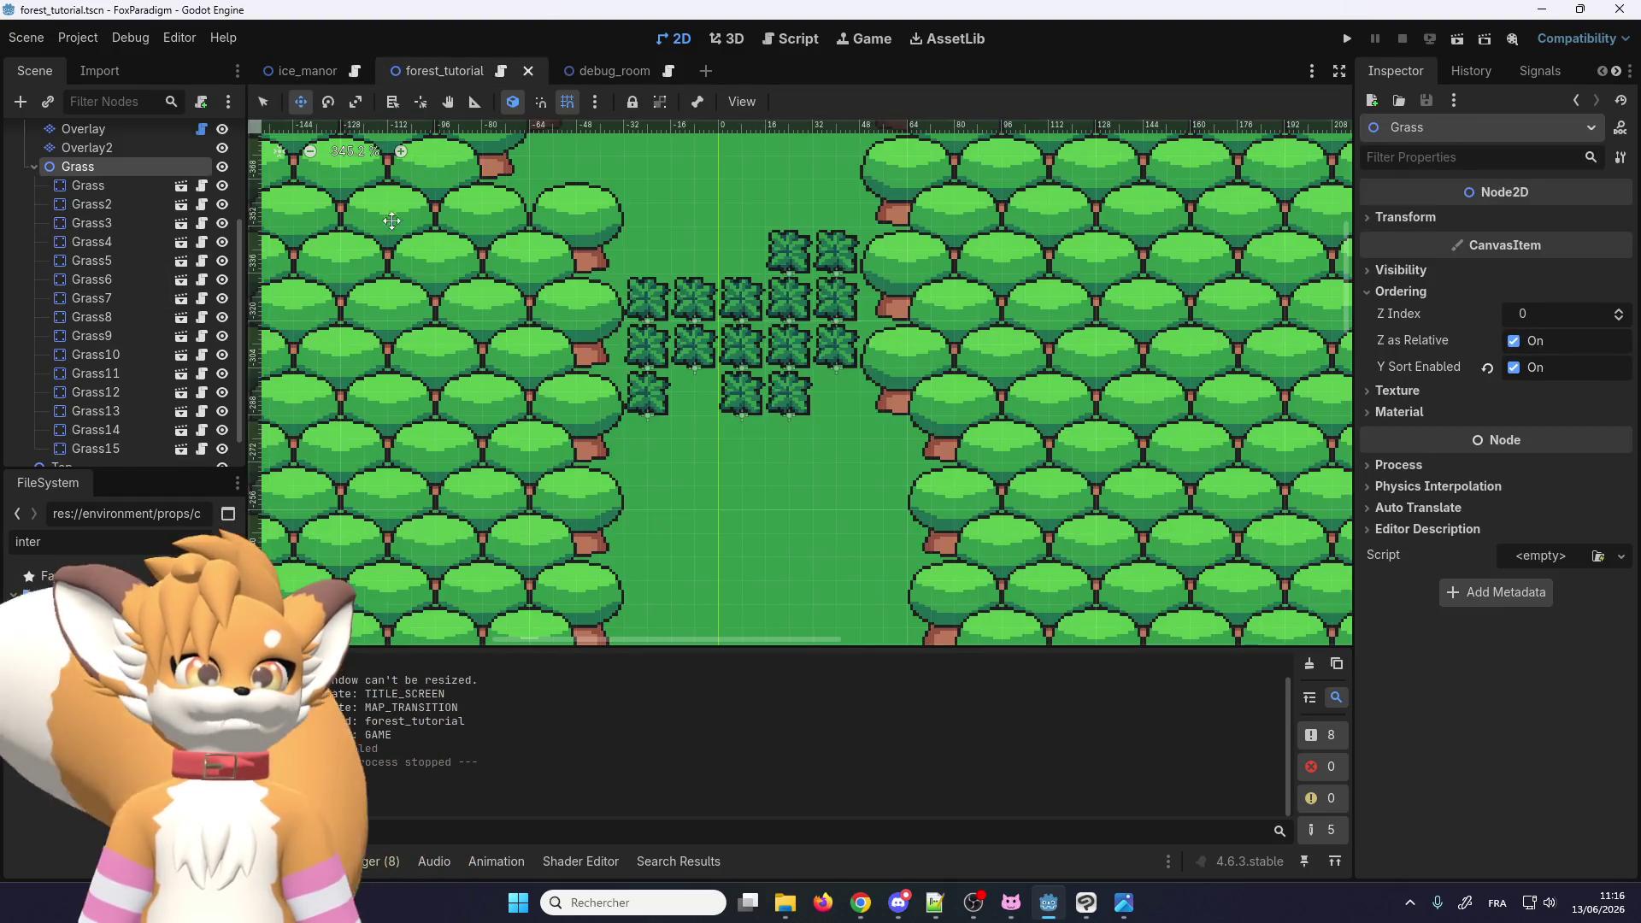
left_click(35, 167)
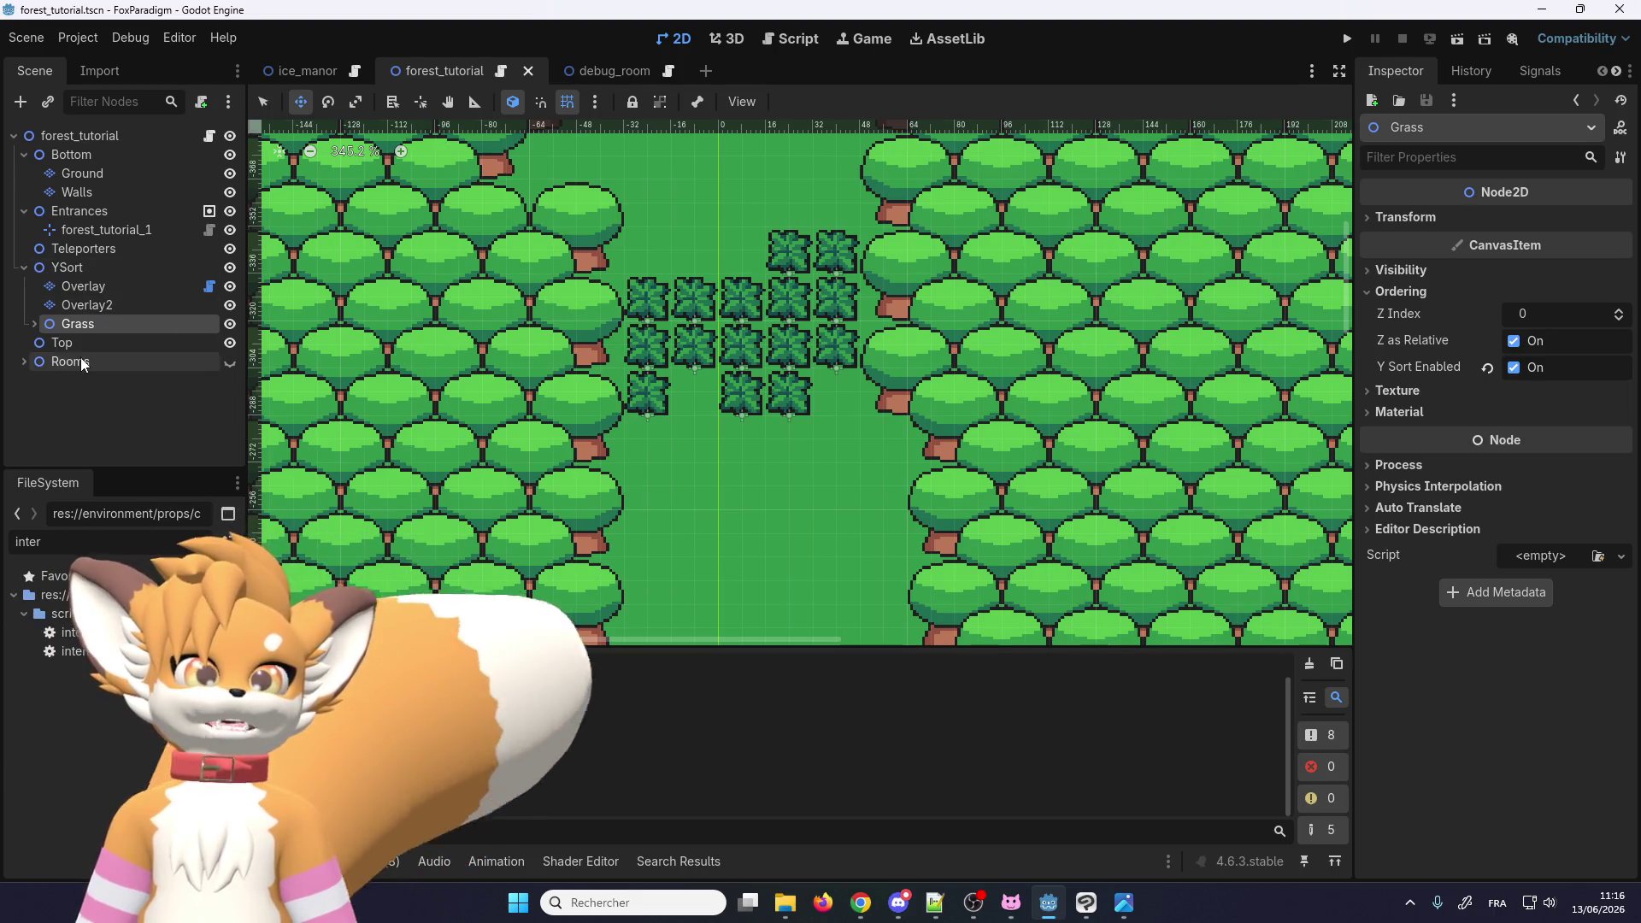
left_click(74, 135)
right_click(74, 134)
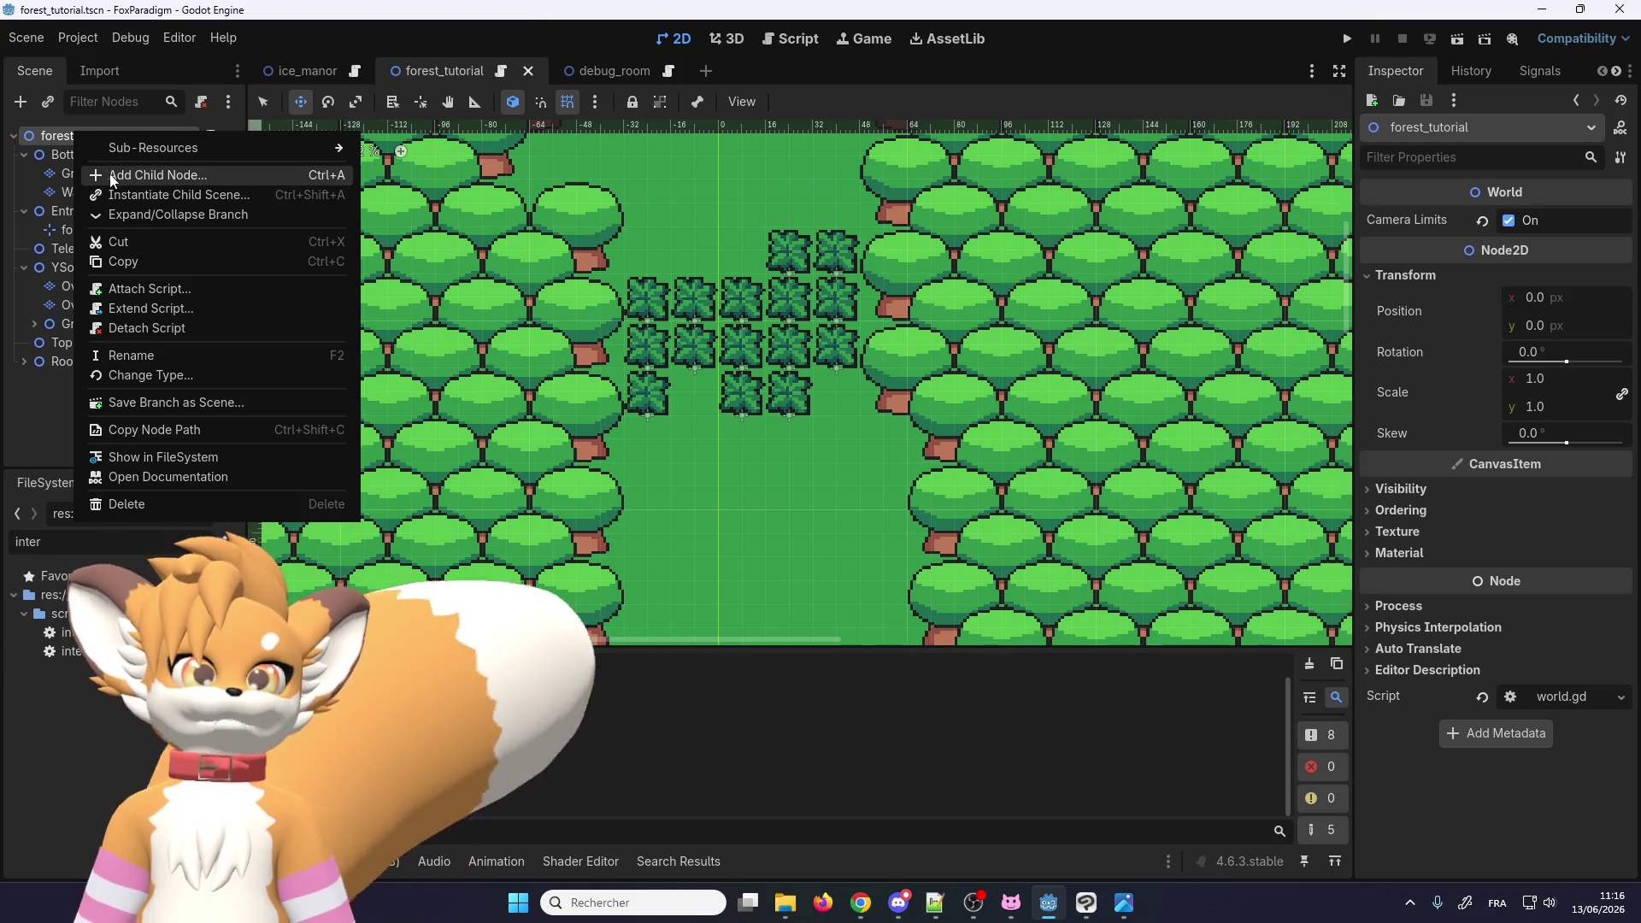
left_click(110, 173)
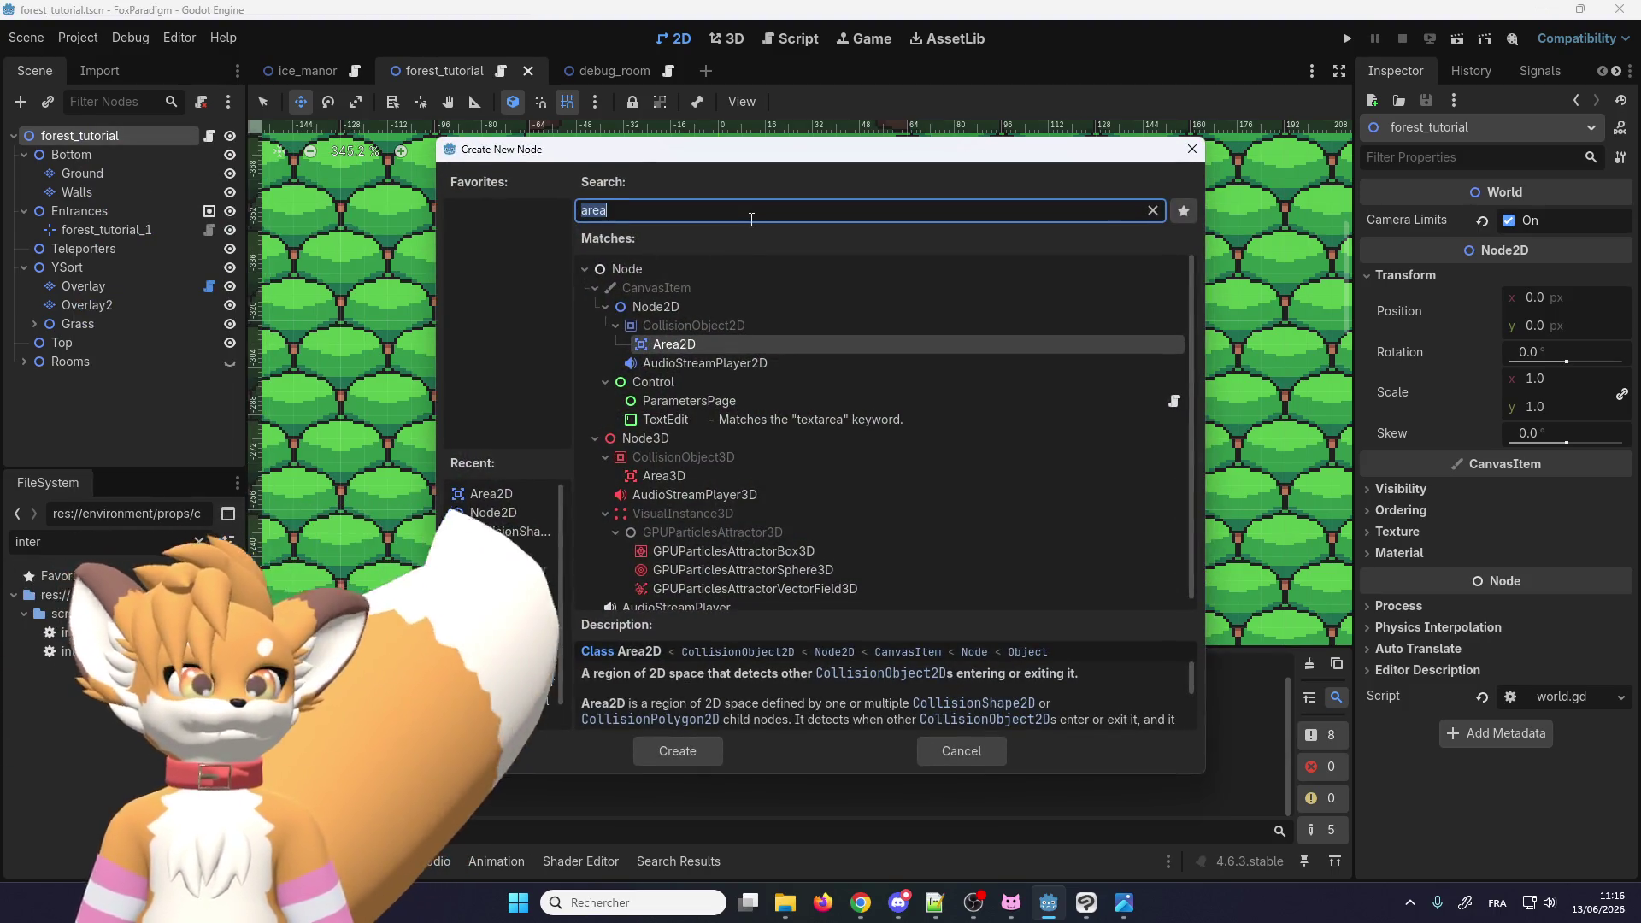
double_click(644, 306)
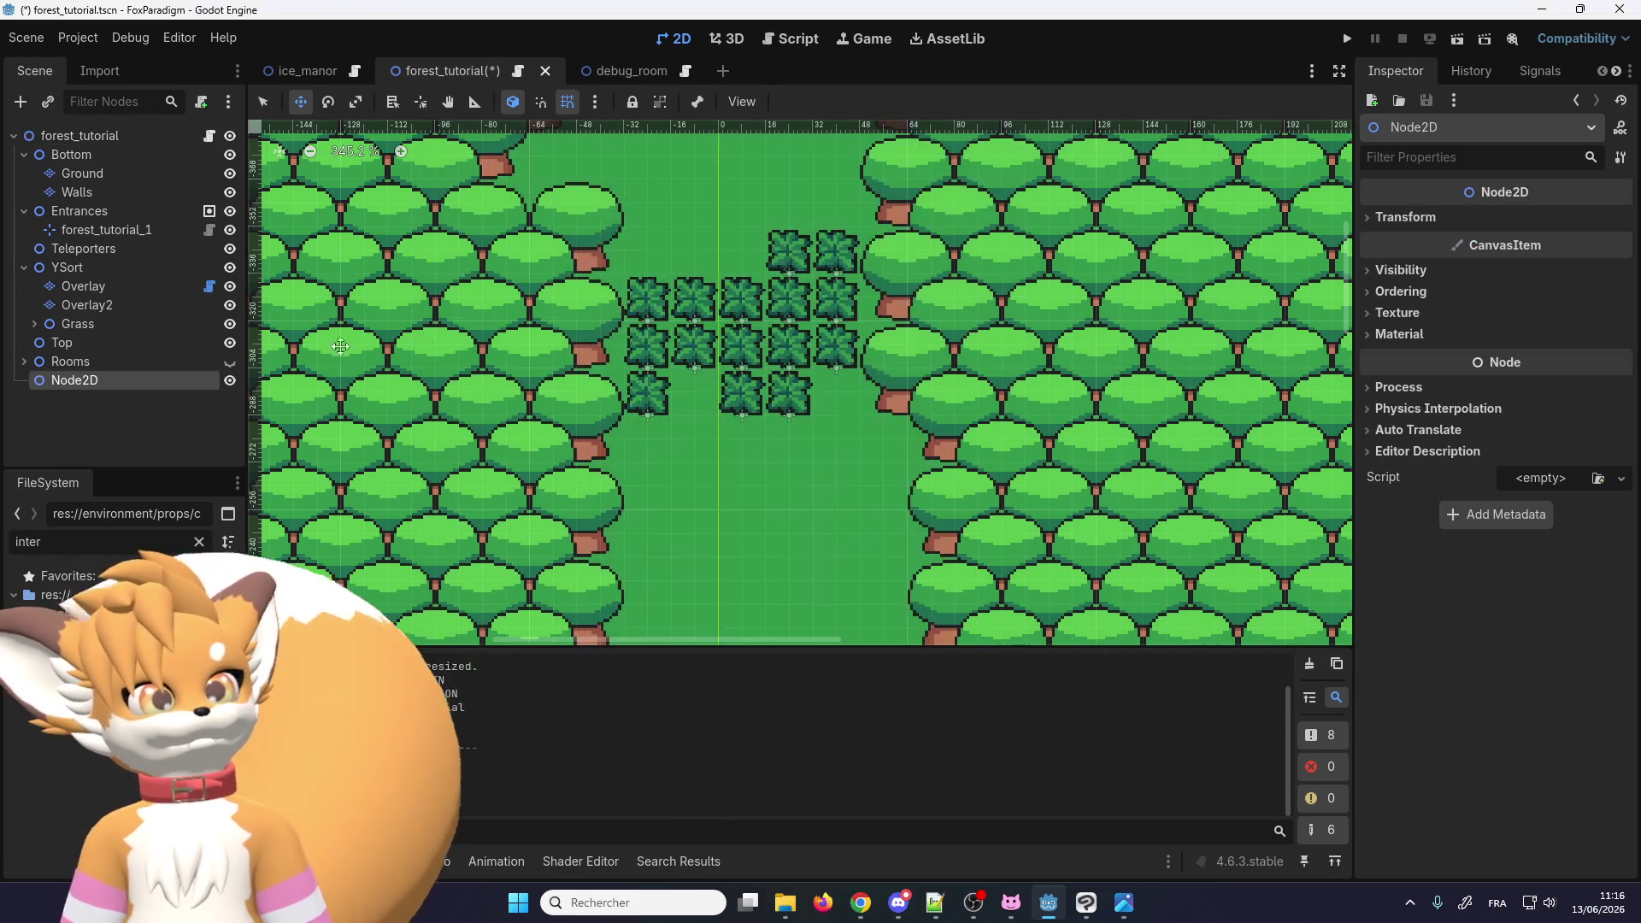
double_click(130, 381)
type("Int")
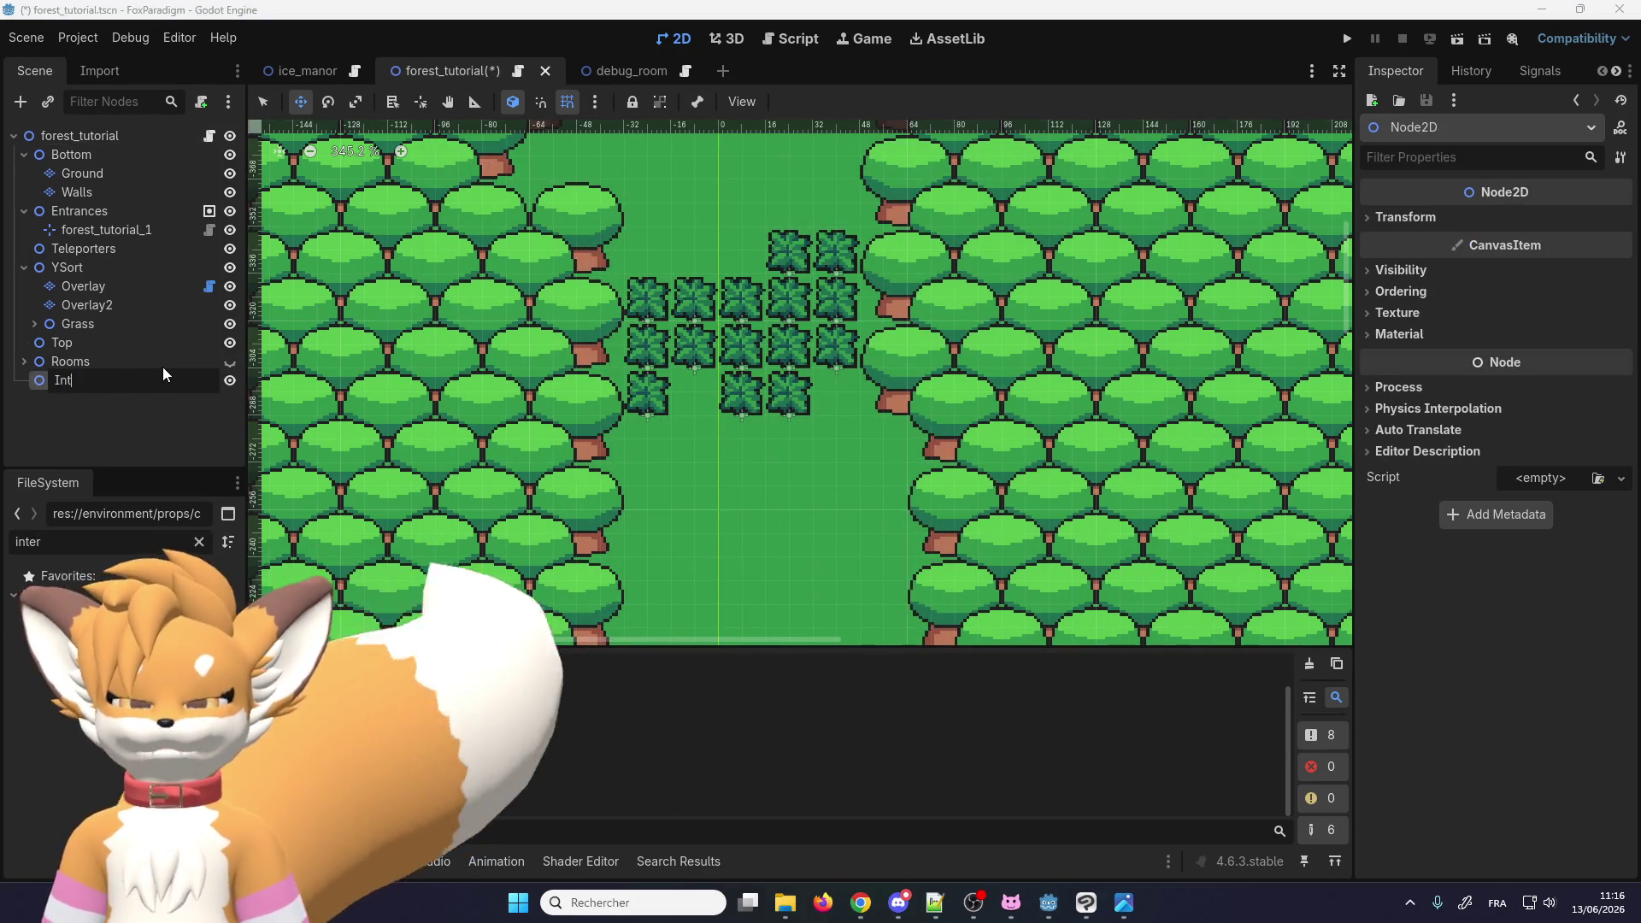
type("er")
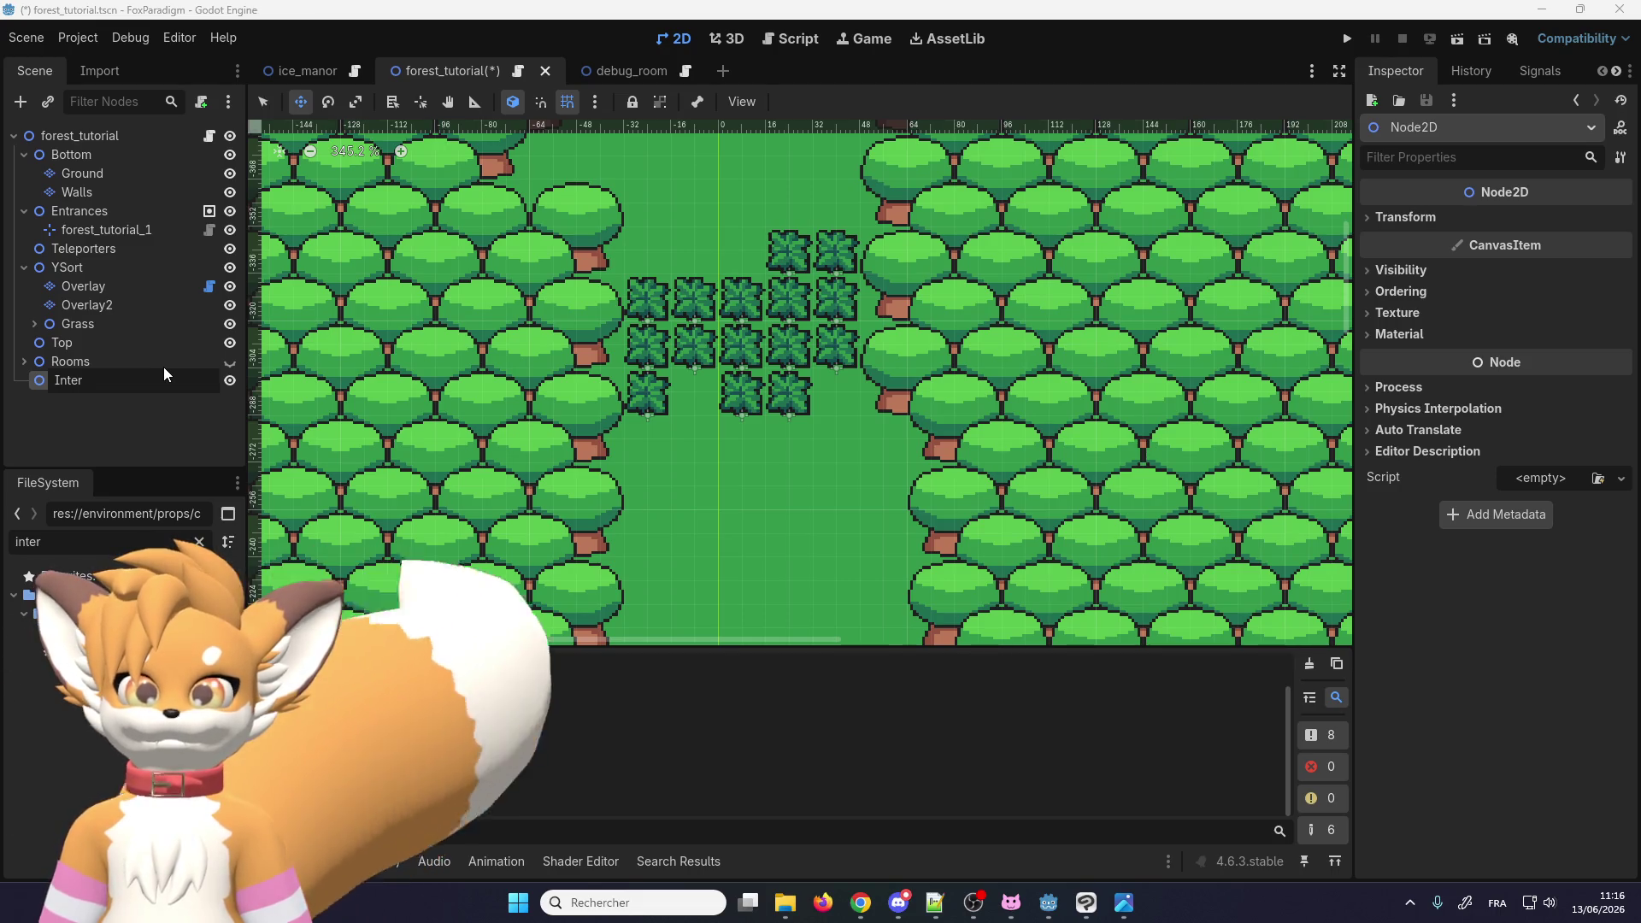
type("actab")
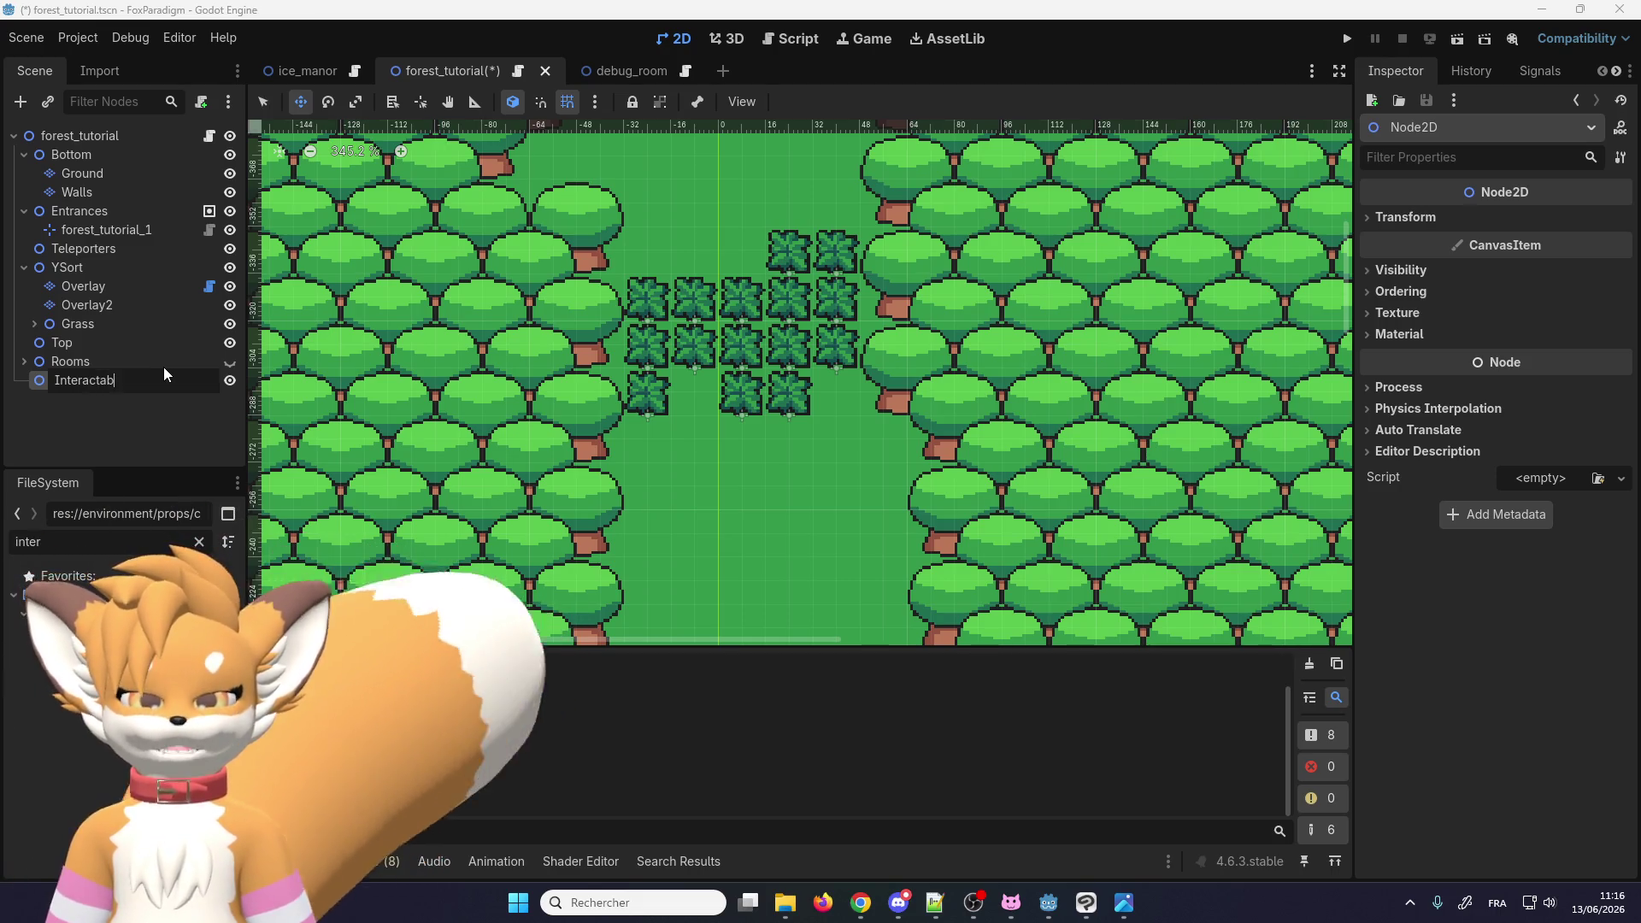
type("les")
key("Return")
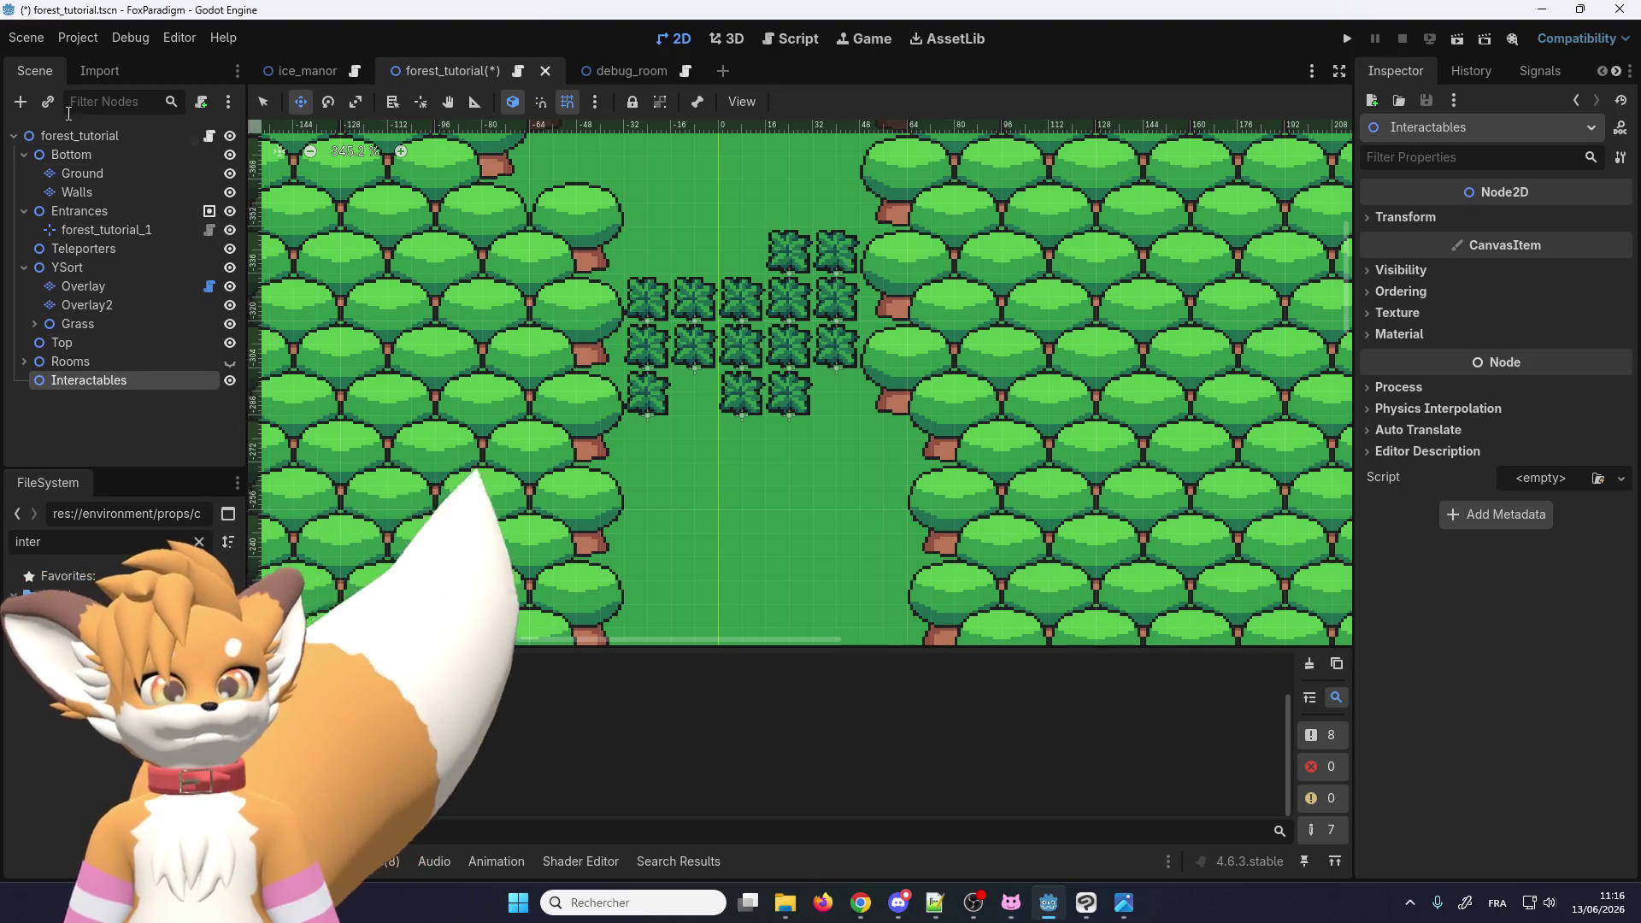
Step: Add an Interactable under Interactables, with a CollisionShape2D child beneath it
left_click(19, 101)
type("inter")
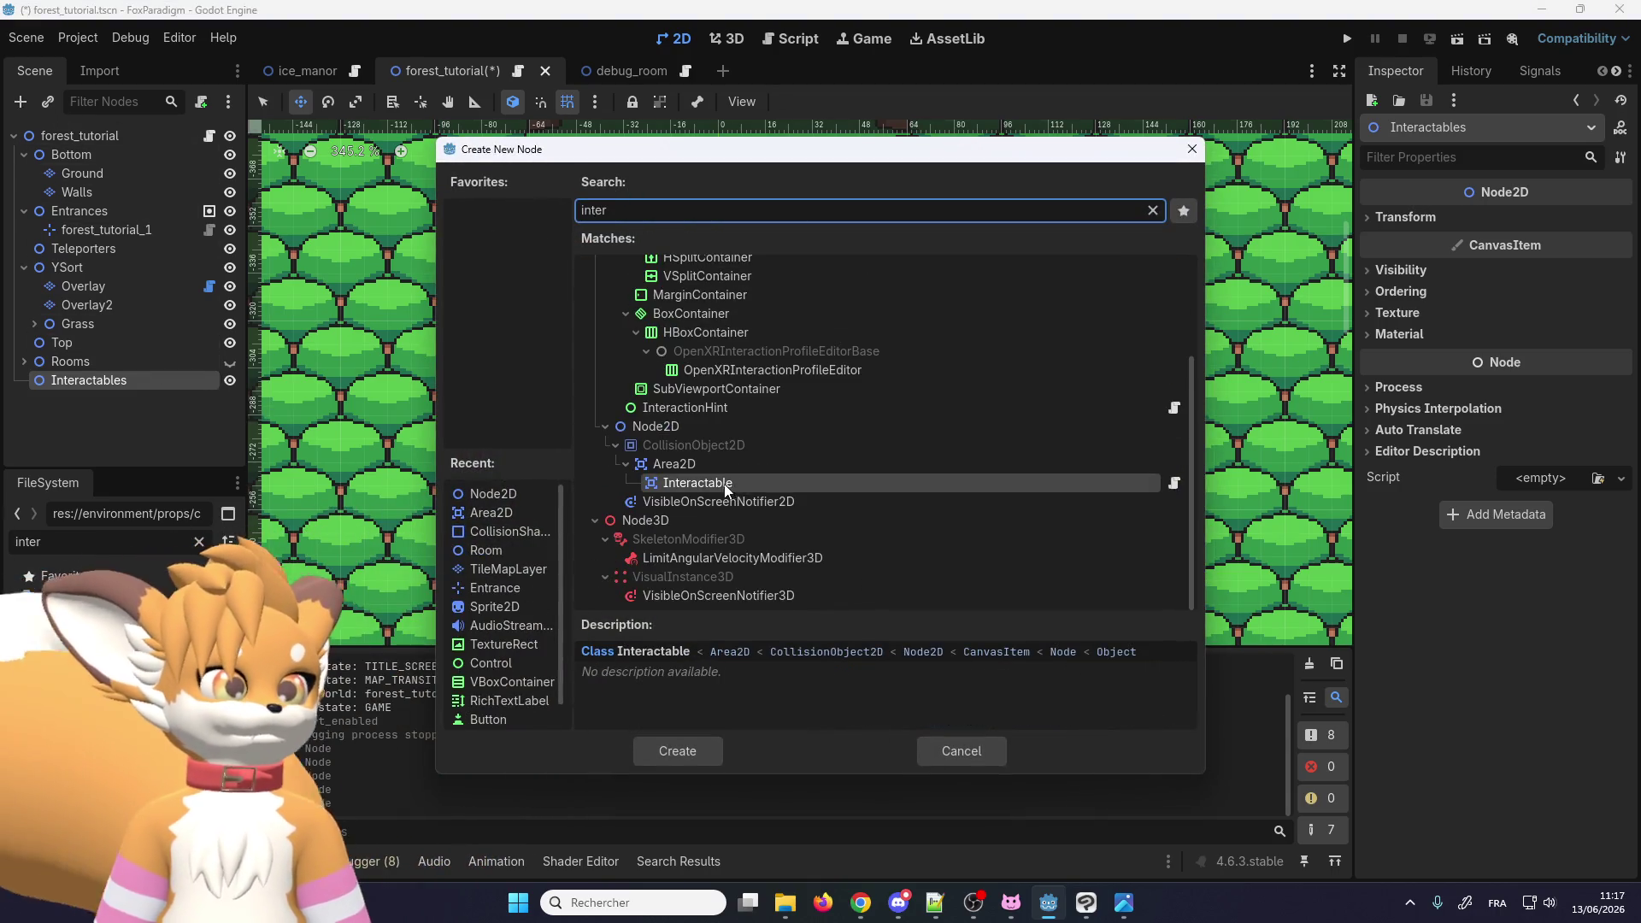
double_click(722, 477)
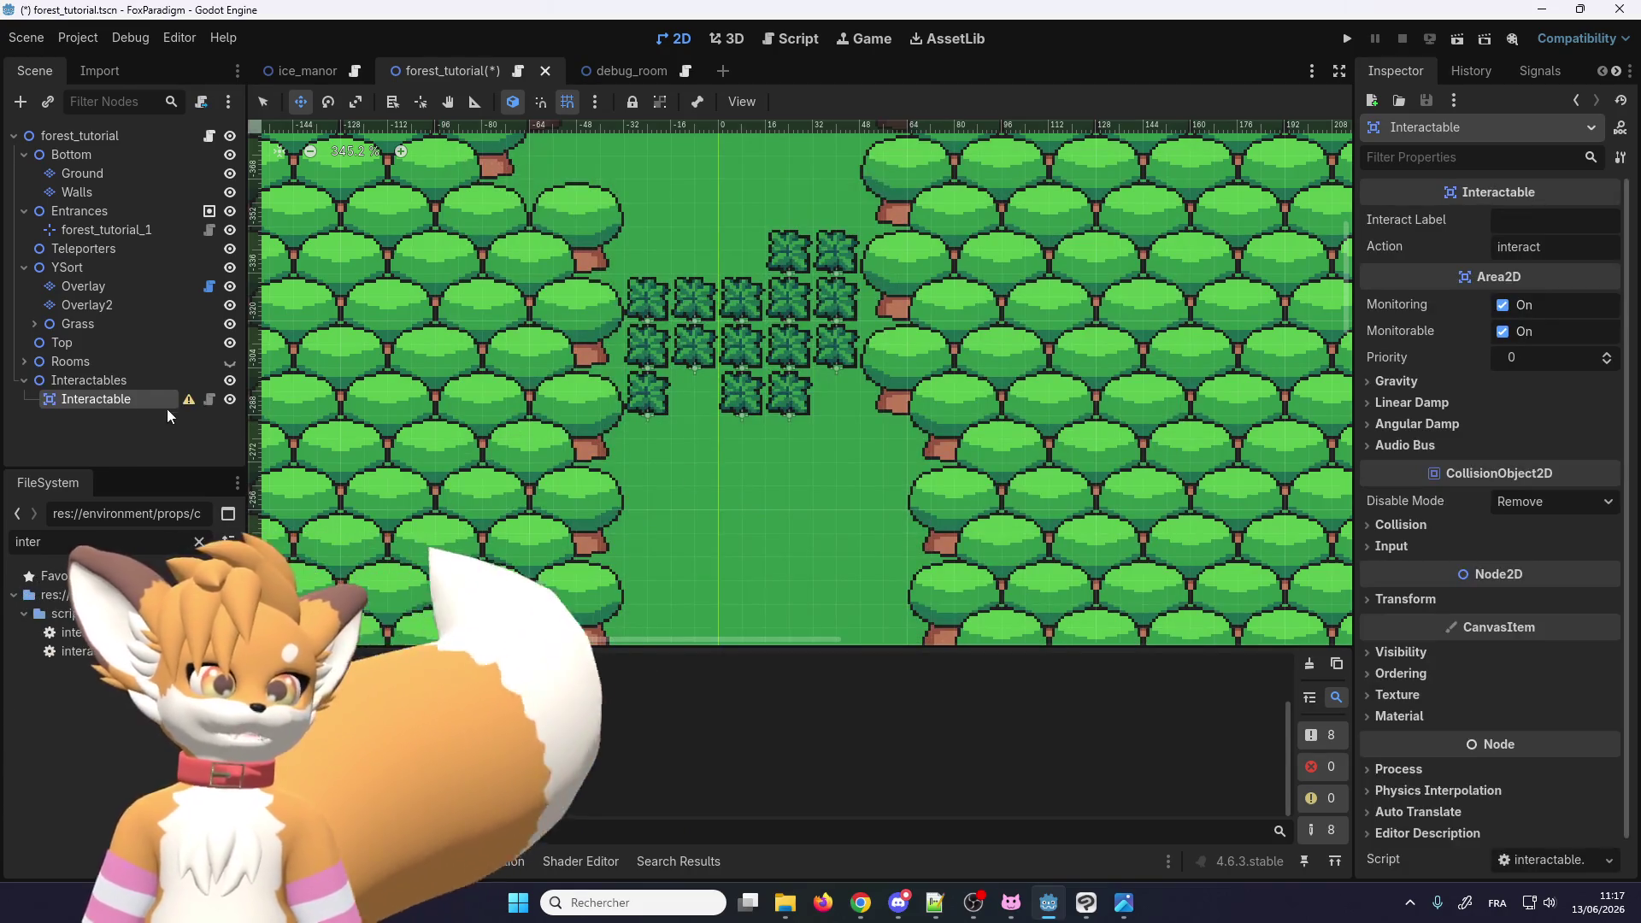
right_click(139, 399)
left_click(222, 440)
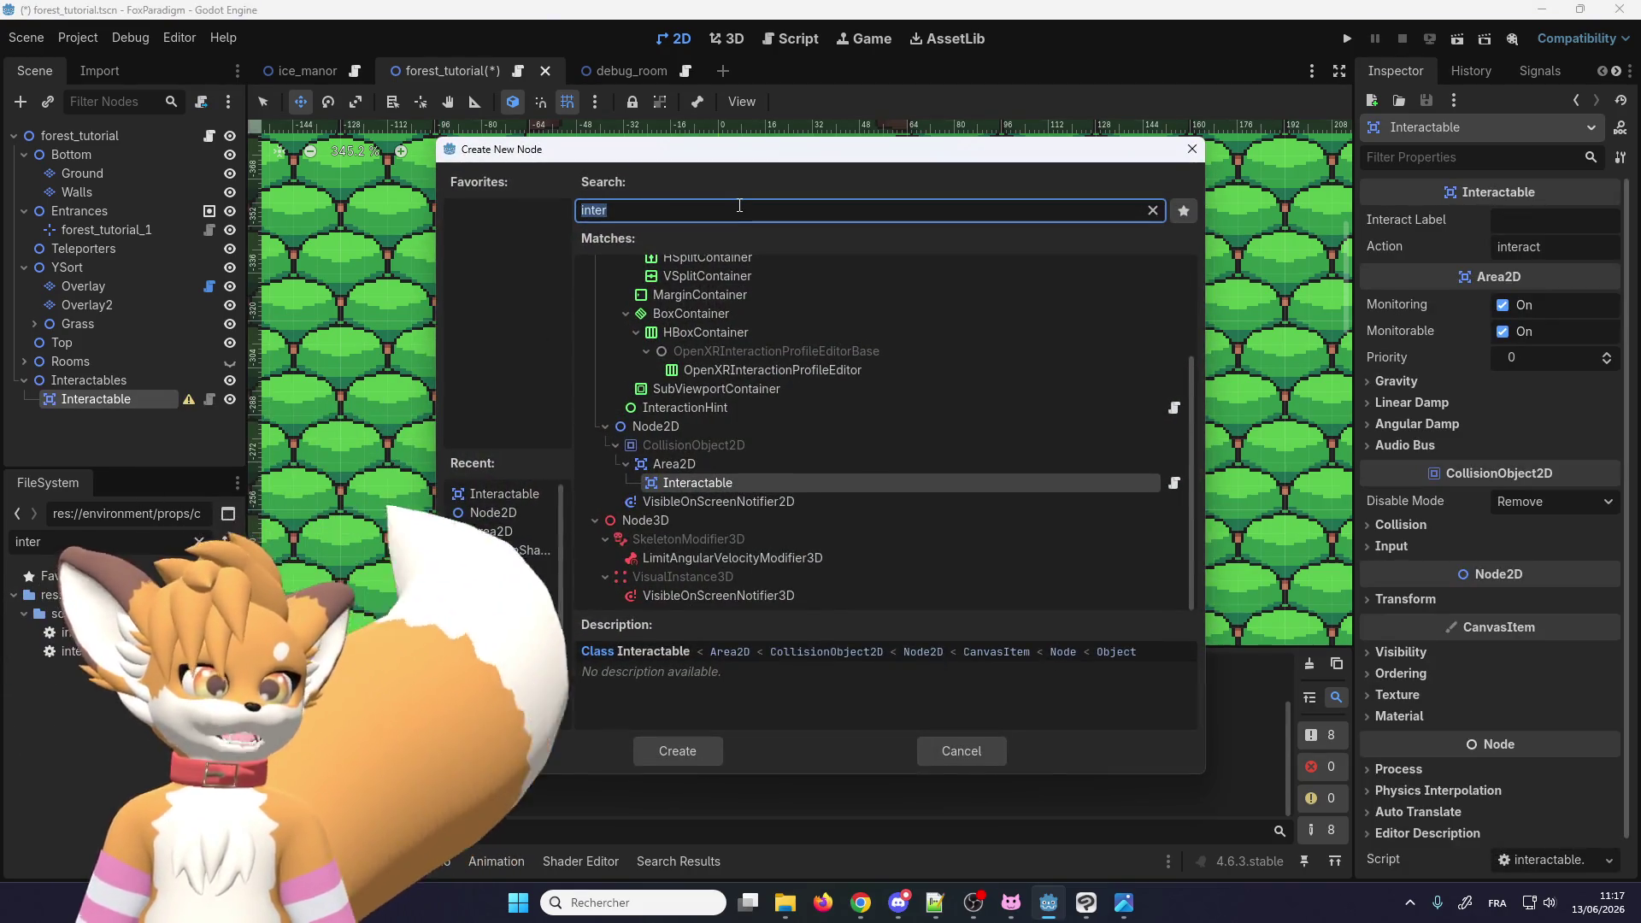
type("col")
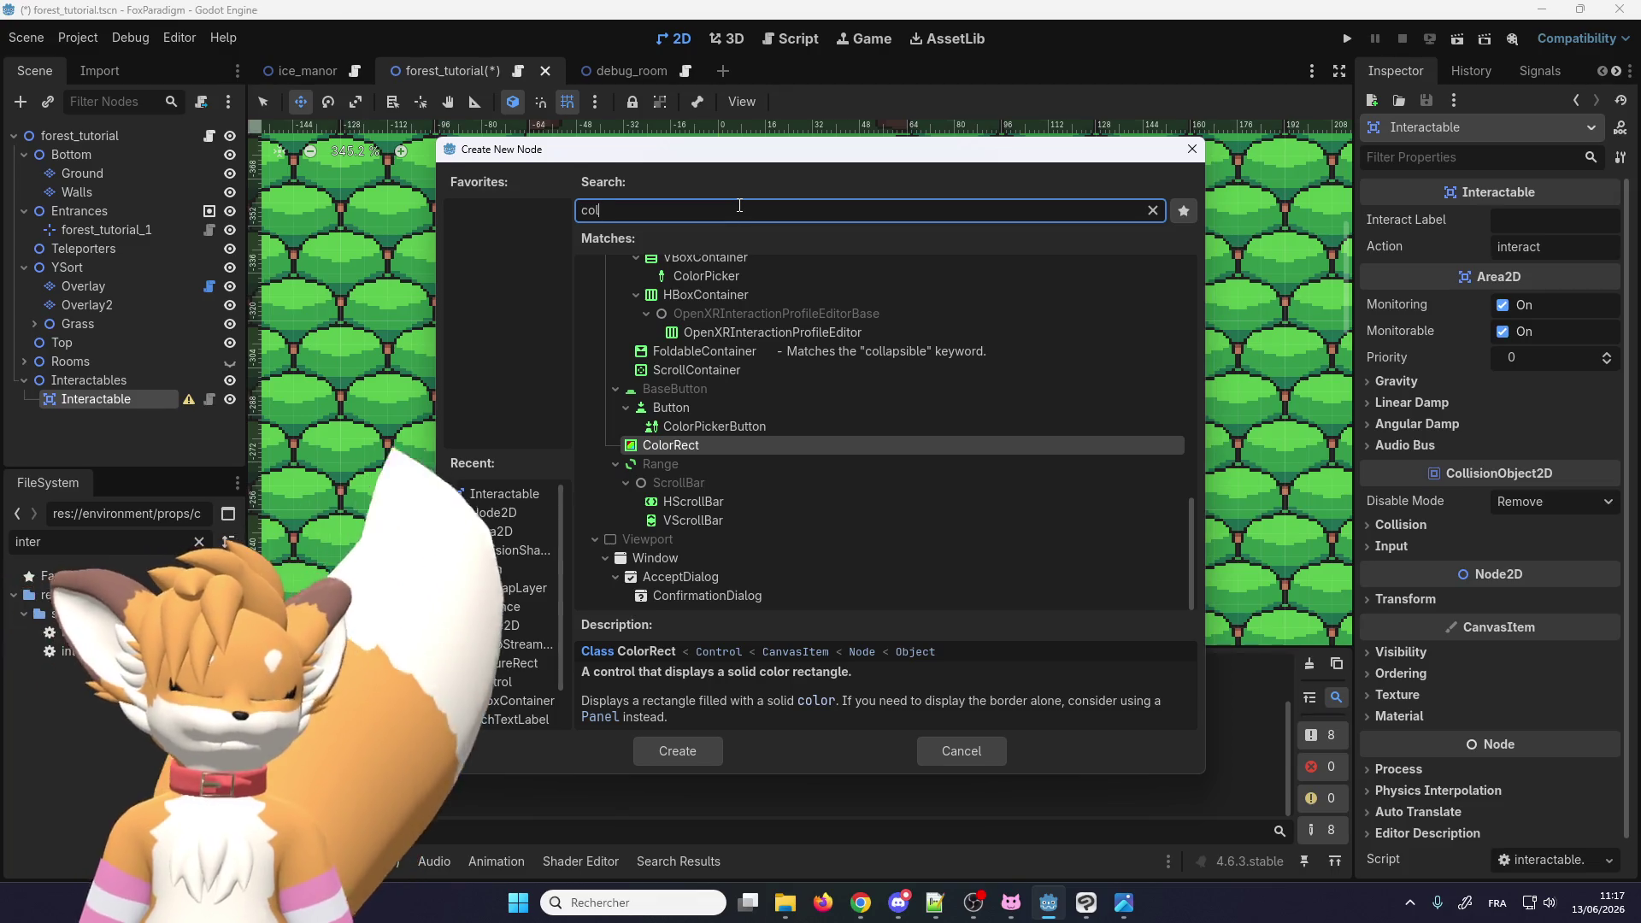
type("i")
double_click(678, 300)
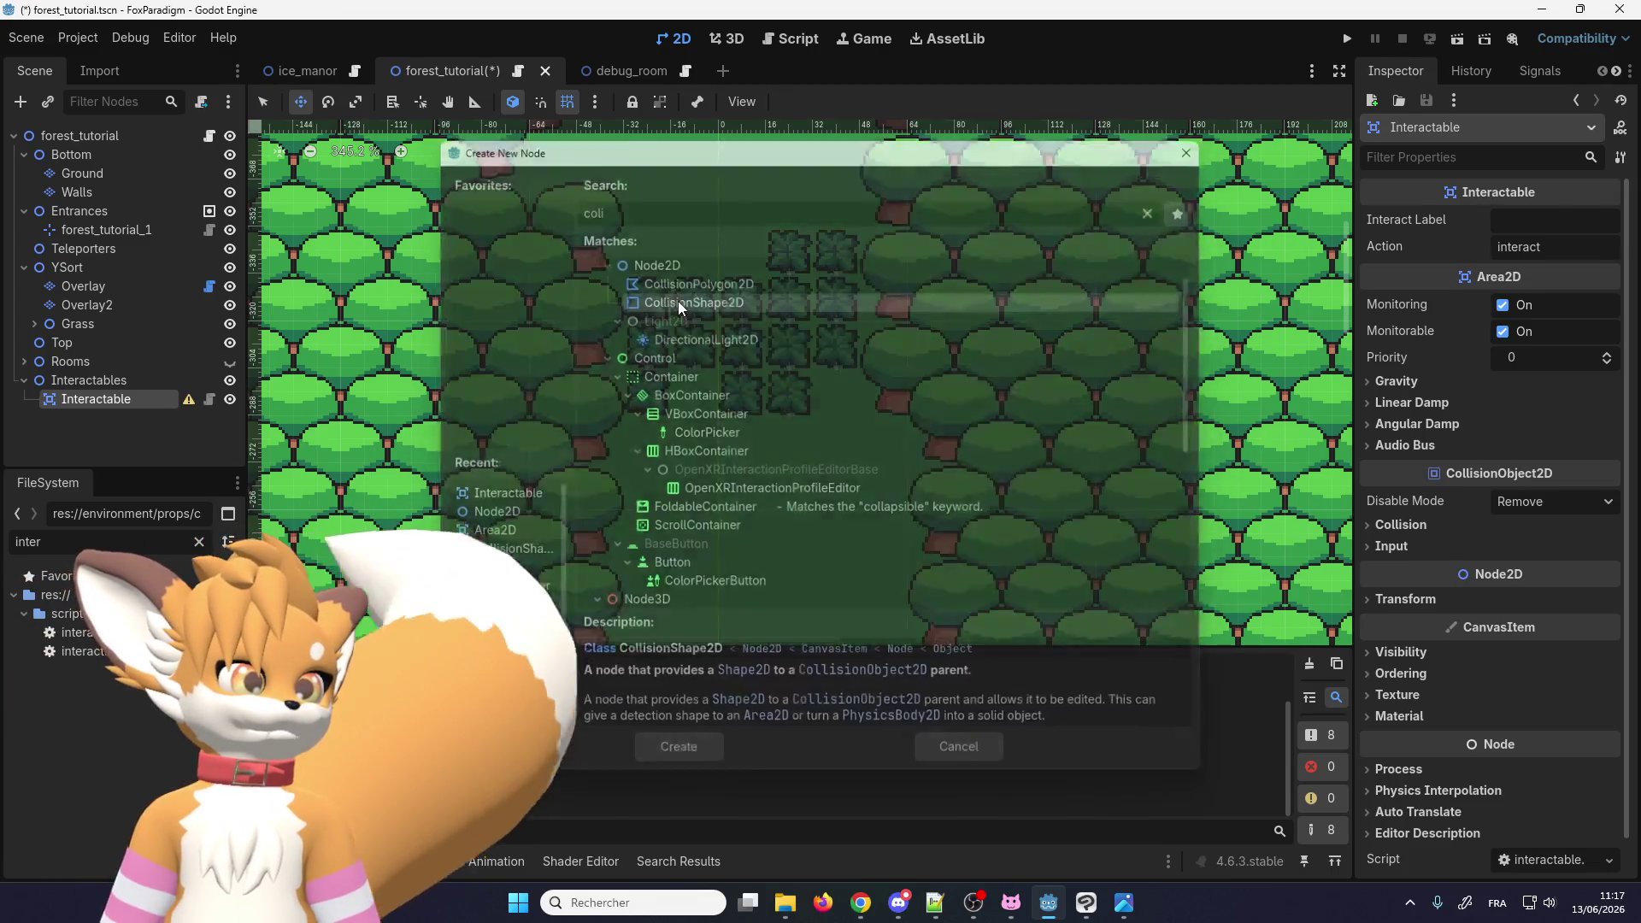
Step: Set the Interactable to collision layer 10 only, clearing Layer 1 and Mask 1, then choose the CollisionShape2D's Shape
left_click(136, 397)
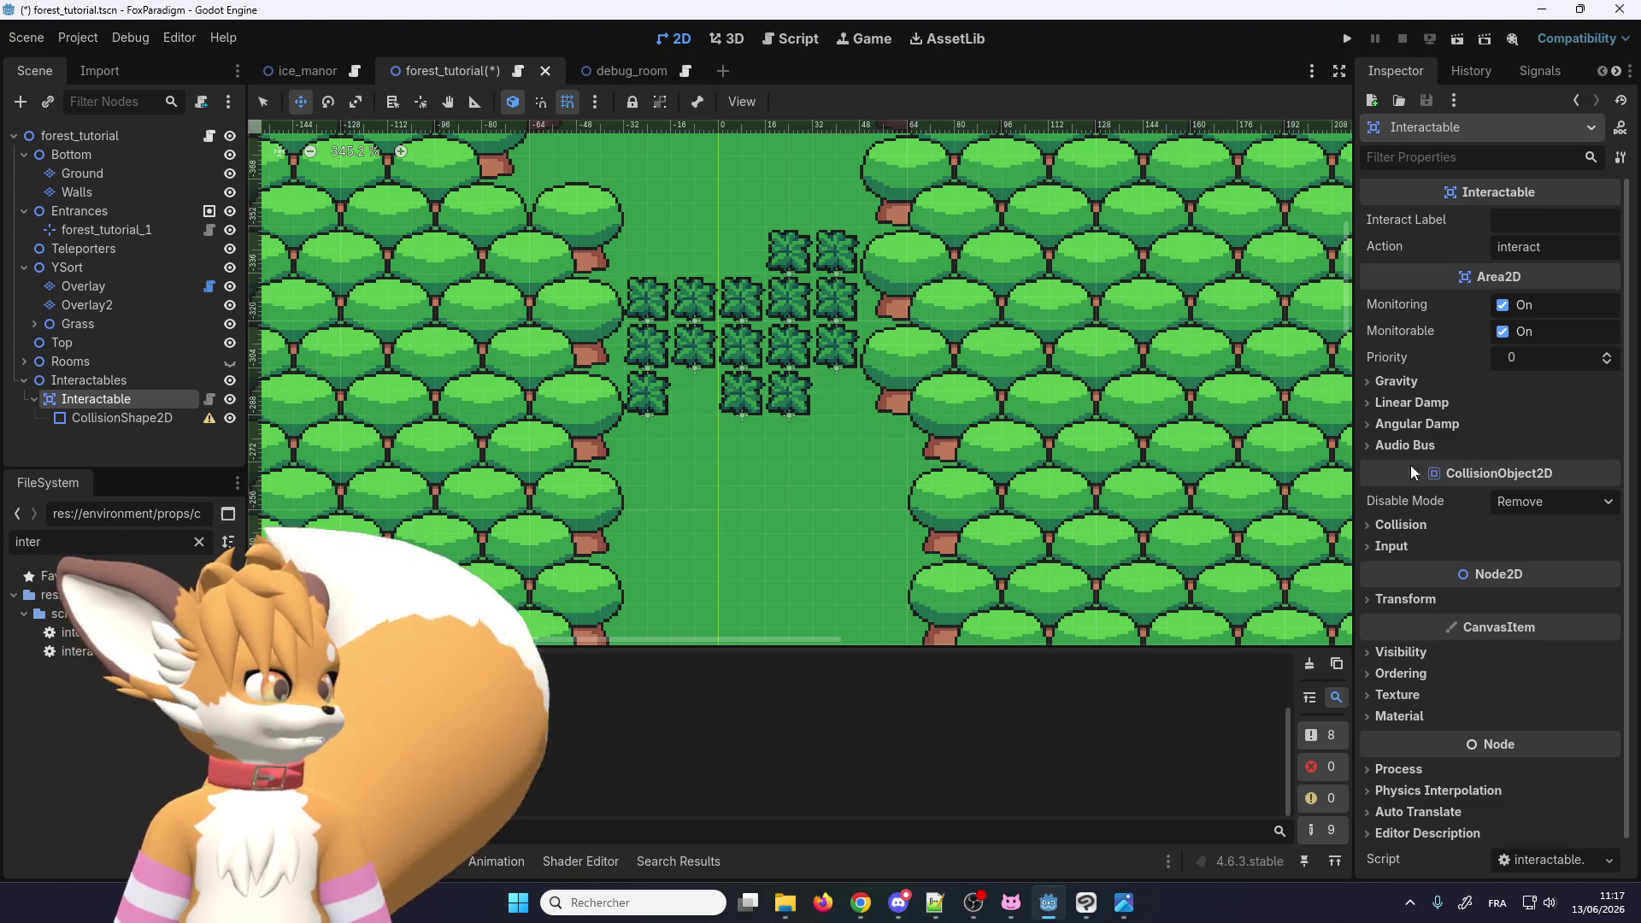
scroll(1411, 466, "down", 1)
left_click(1407, 486)
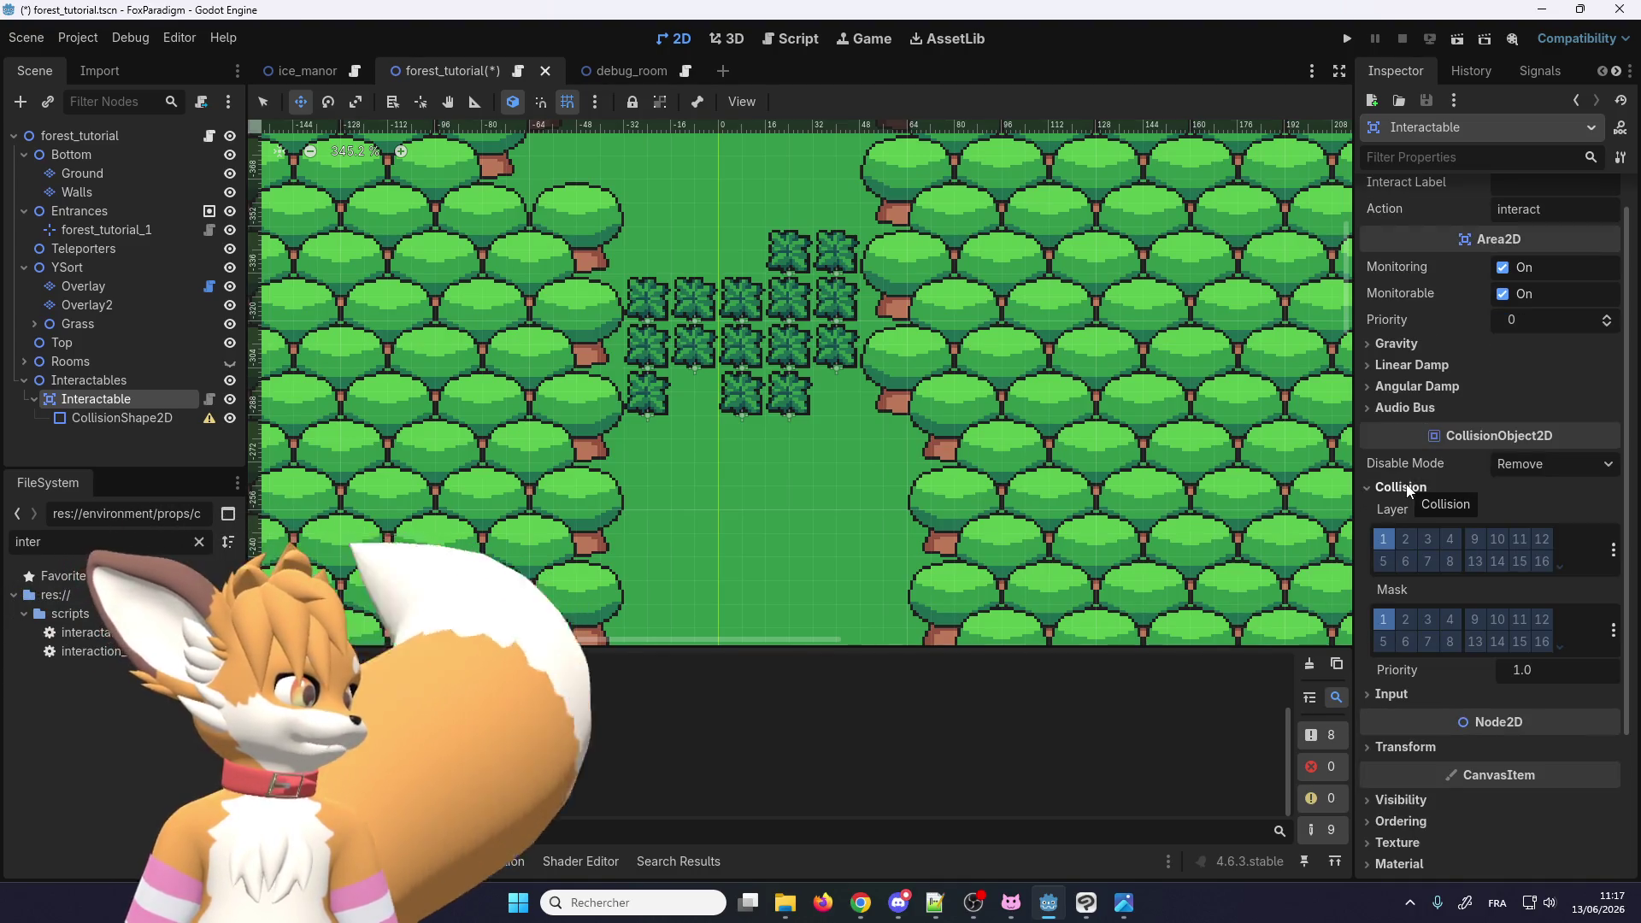
scroll(1407, 484, "up", 1)
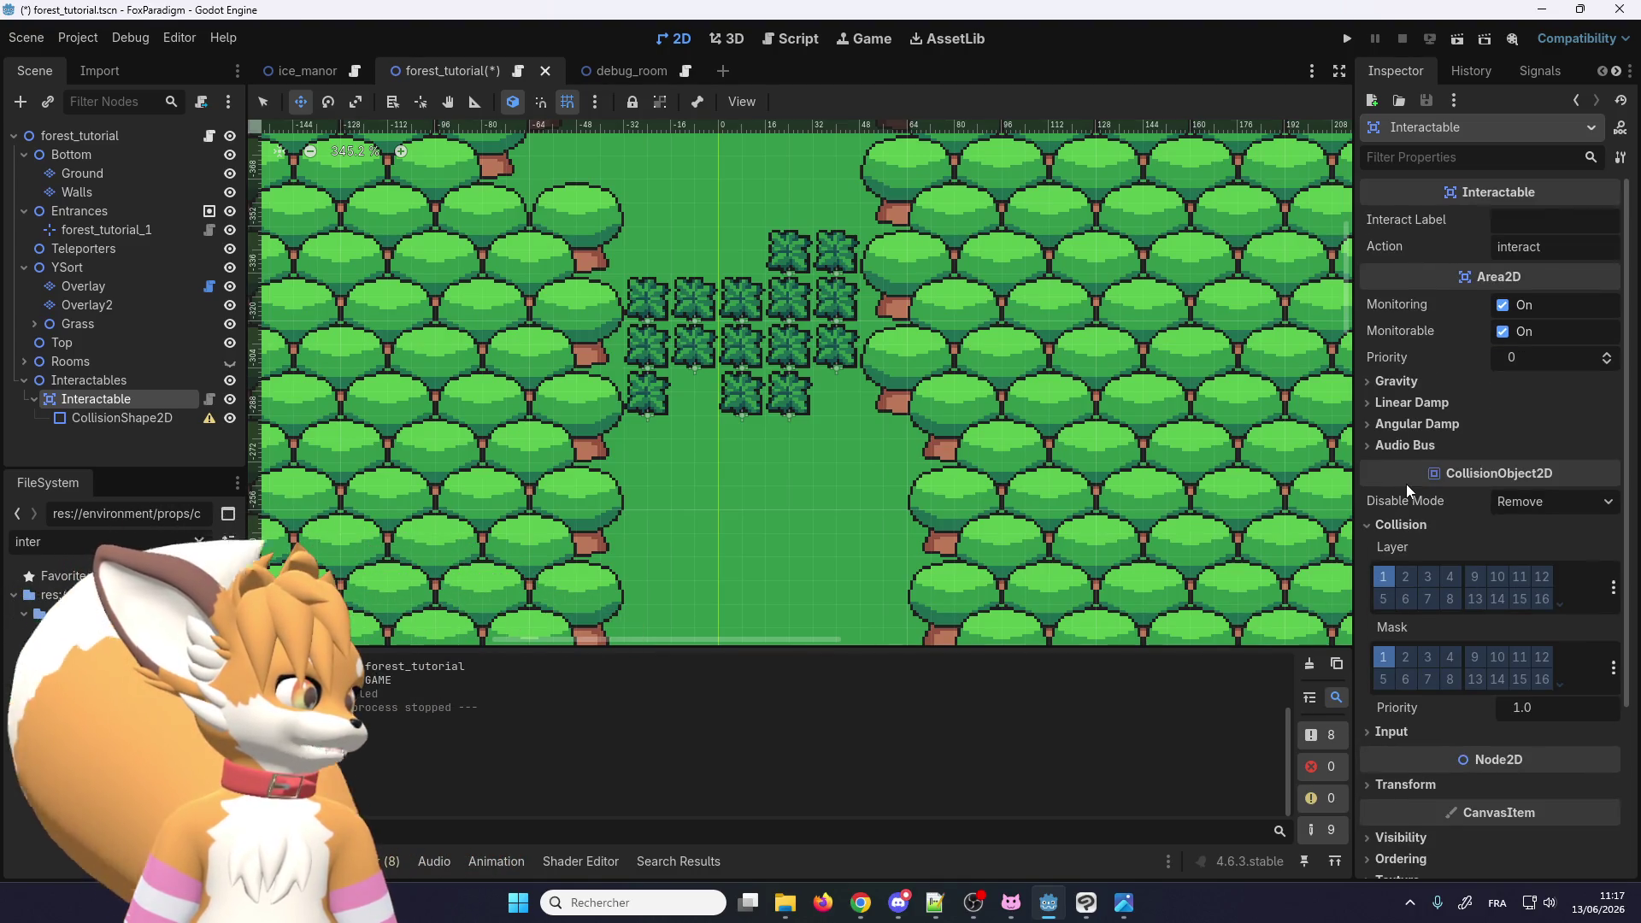
left_click(1383, 576)
left_click(1383, 656)
left_click(1497, 576)
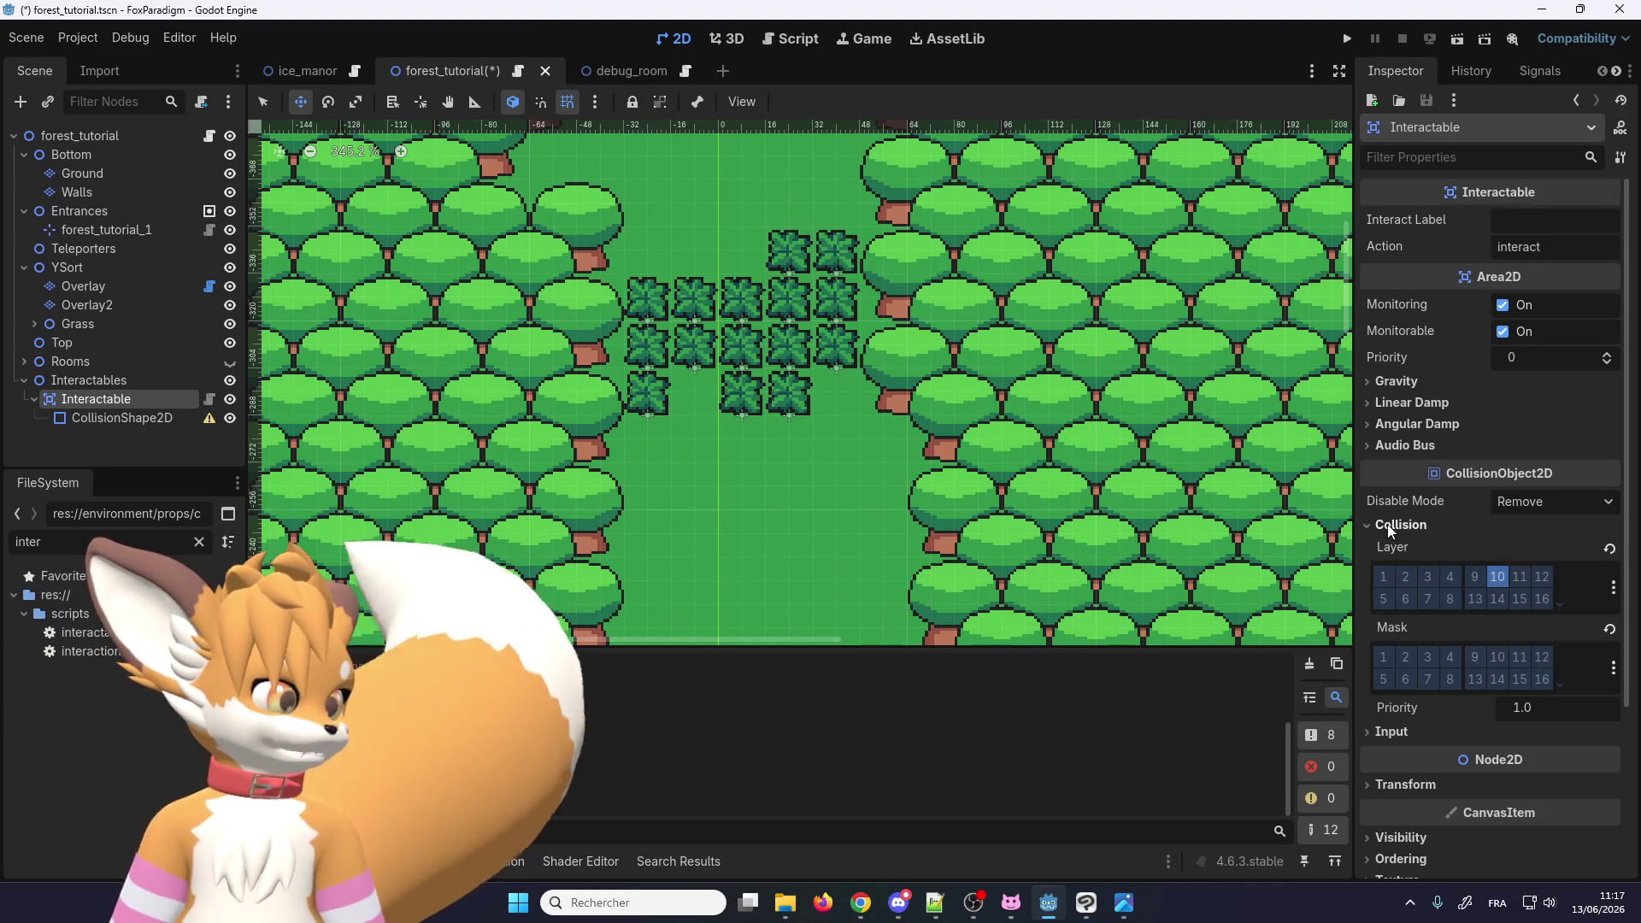
left_click(147, 418)
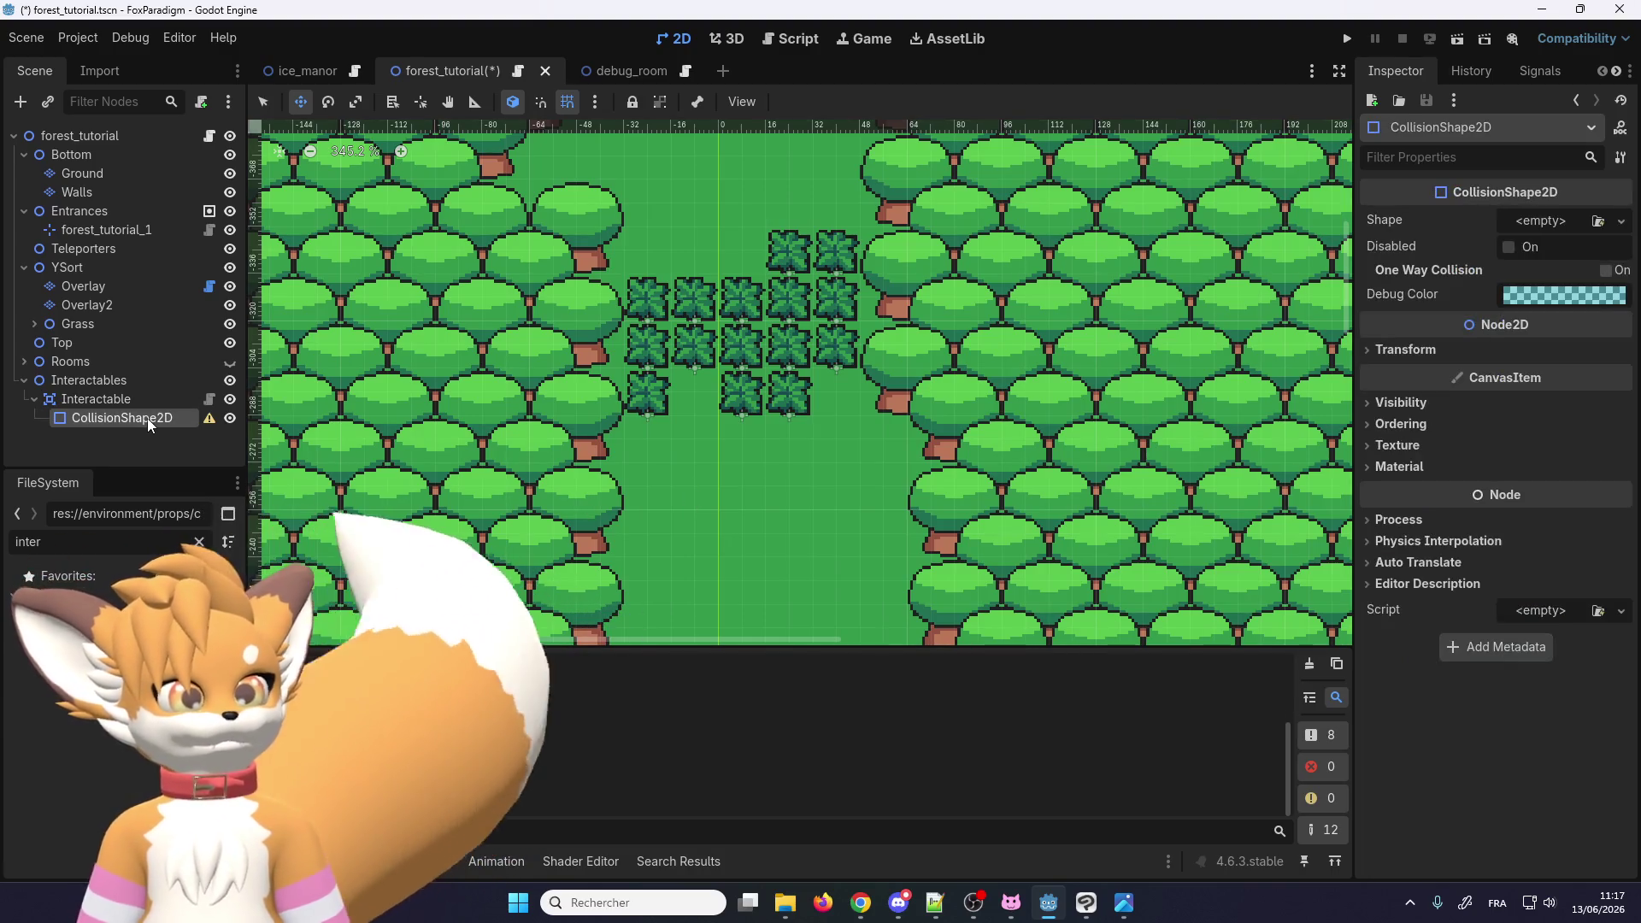
left_click(1566, 226)
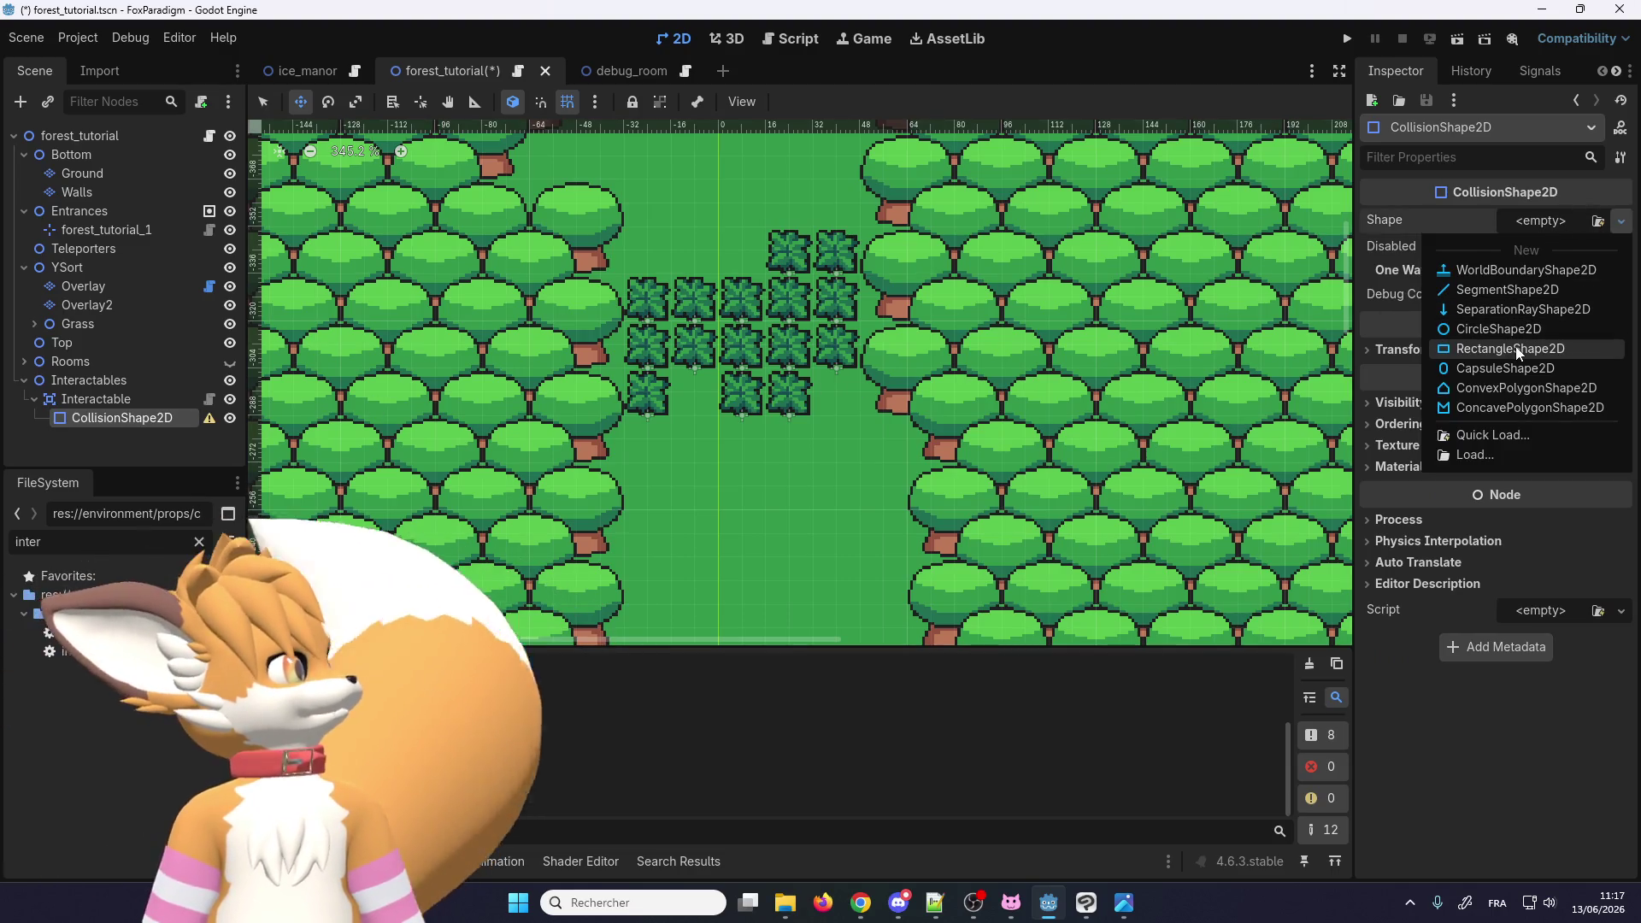
Step: Give the collision a new RectangleShape2D and move the Interactable up the path below the grass
left_click(1510, 349)
scroll(790, 312, "down", 4)
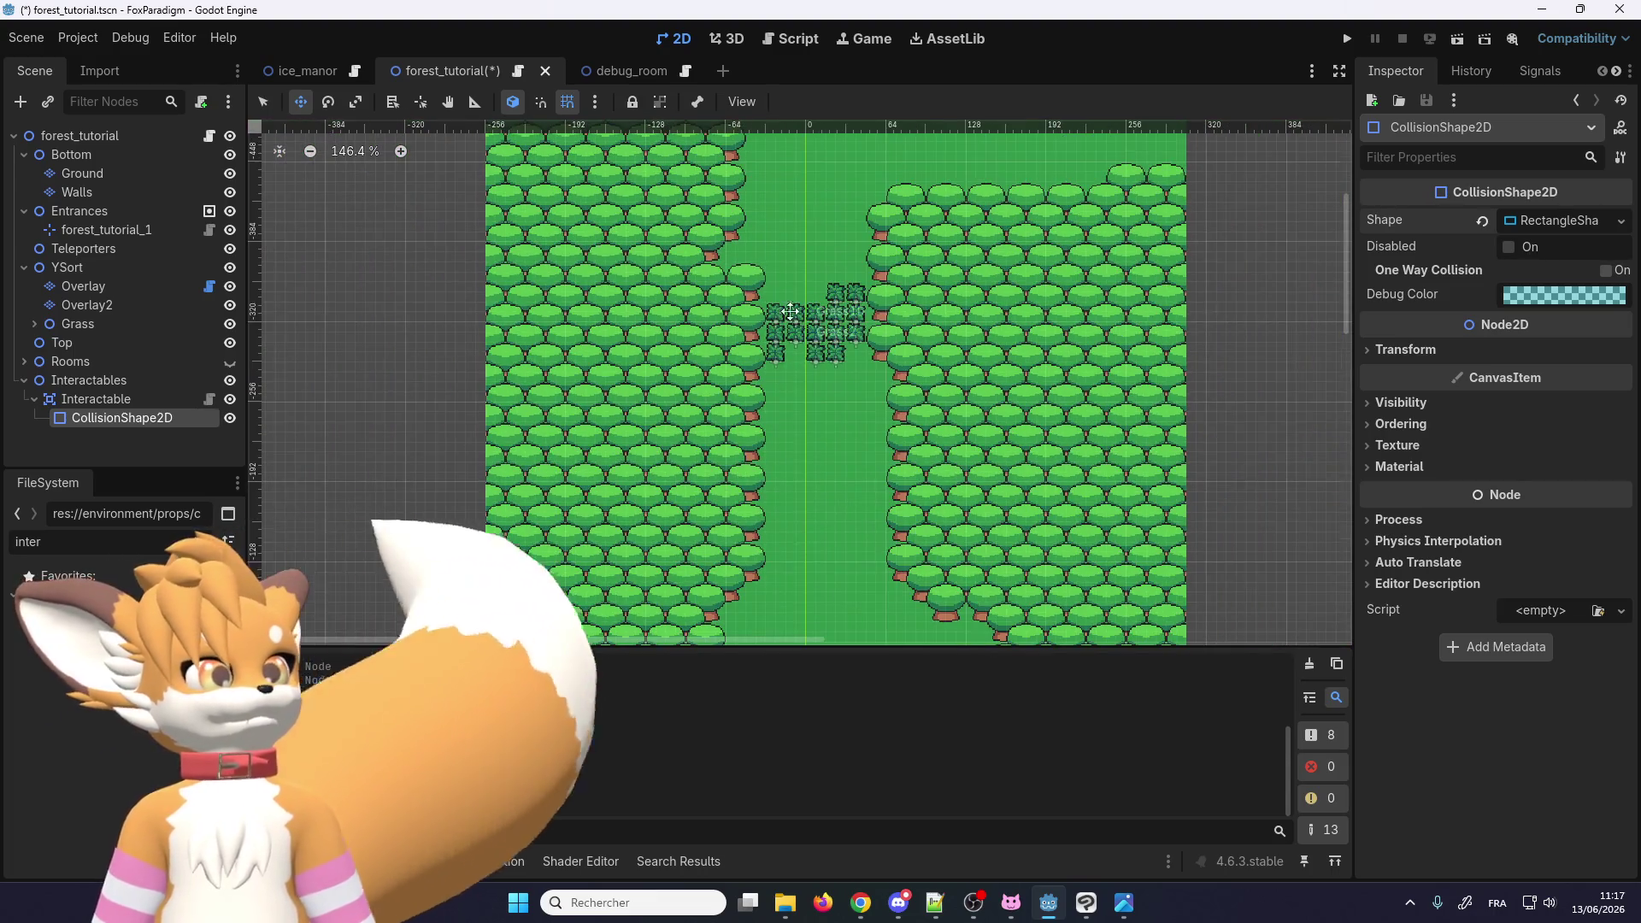
scroll(791, 312, "down", 3)
scroll(790, 312, "up", 2)
left_click(98, 400)
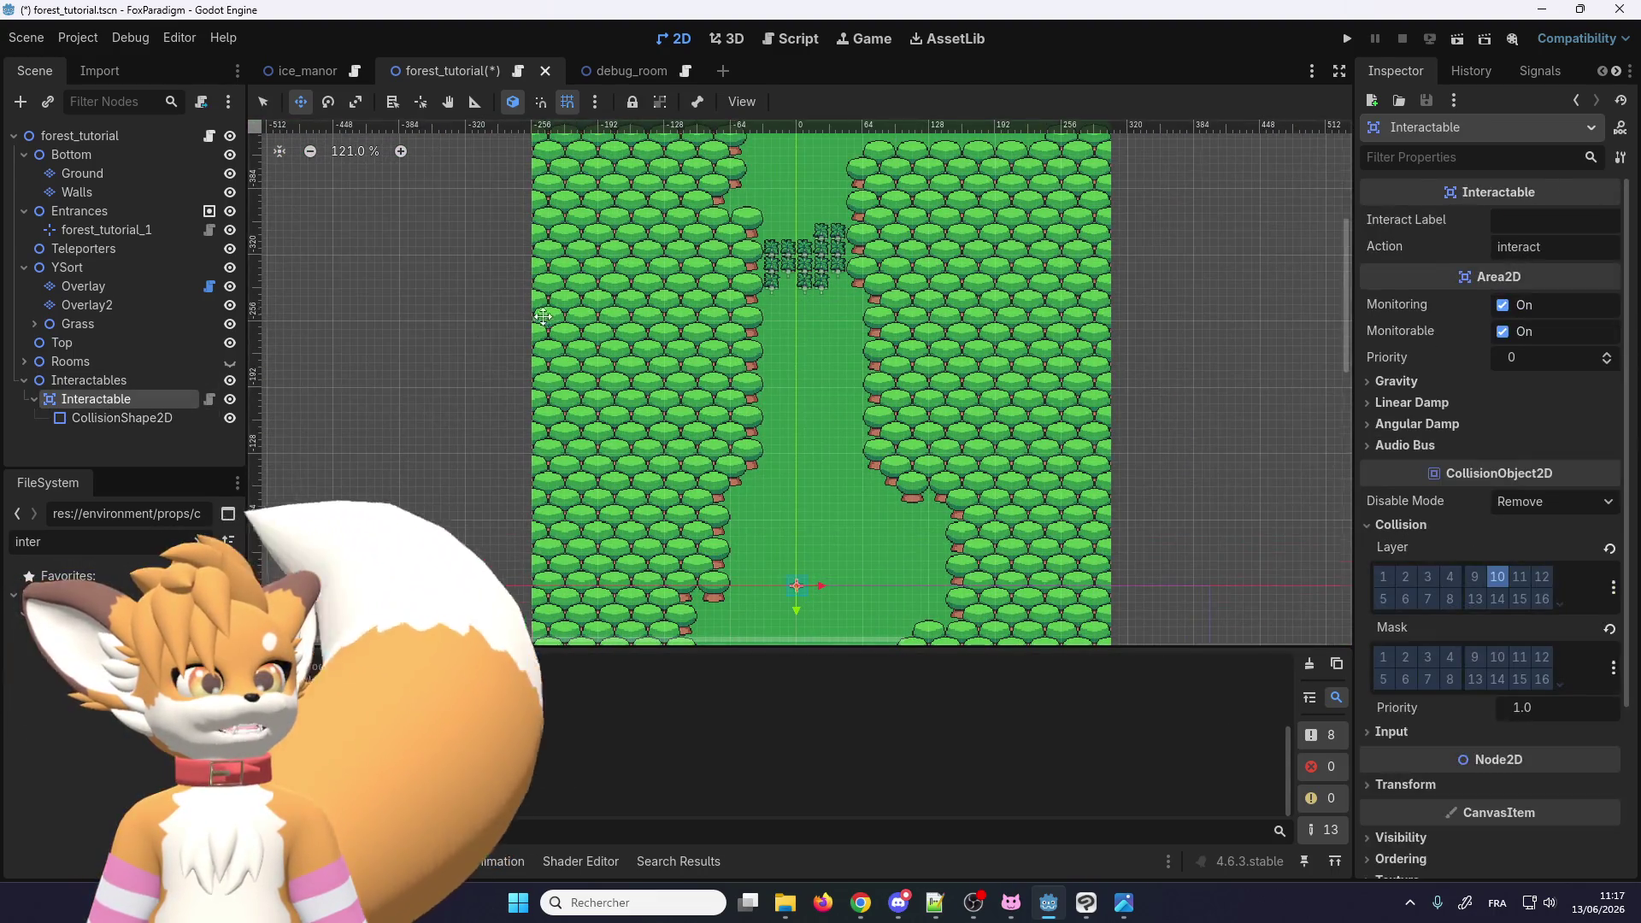
scroll(800, 581, "up", 2)
mouse_move(799, 582)
left_mouse_down()
mouse_move(799, 249)
mouse_move(782, 216)
mouse_move(720, 176)
left_mouse_up()
scroll(782, 213, "up", 3)
scroll(782, 213, "up", 2)
scroll(709, 154, "up", 3)
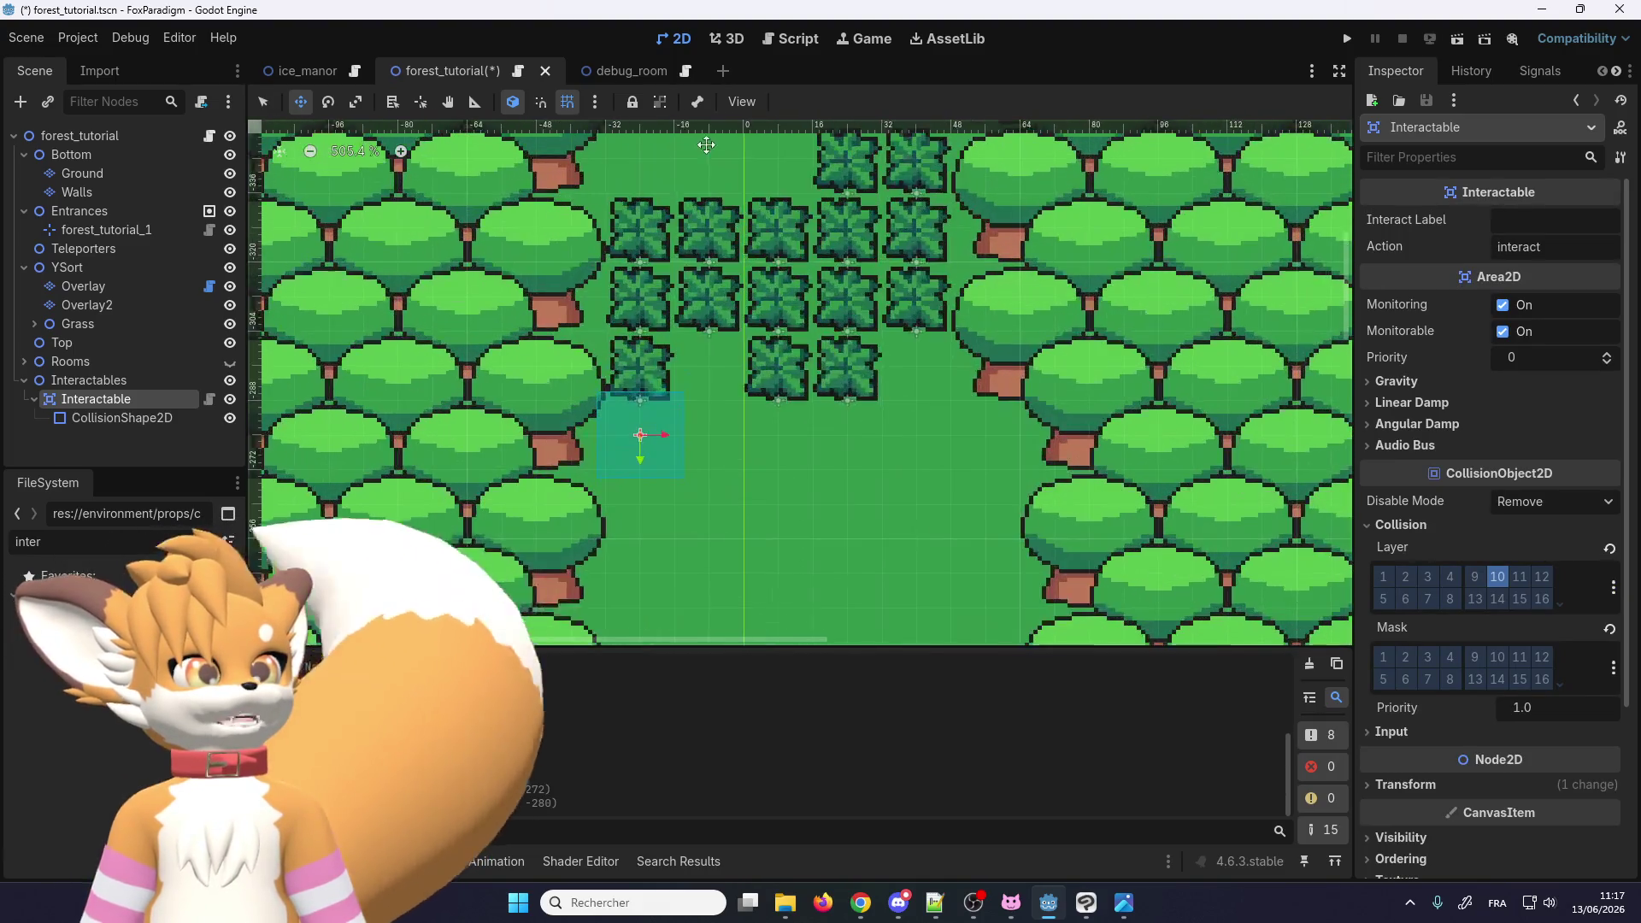
Step: Set the CollisionShape2D Debug Color to purple (ac01ec6b)
left_click(637, 433)
scroll(641, 434, "up", 1)
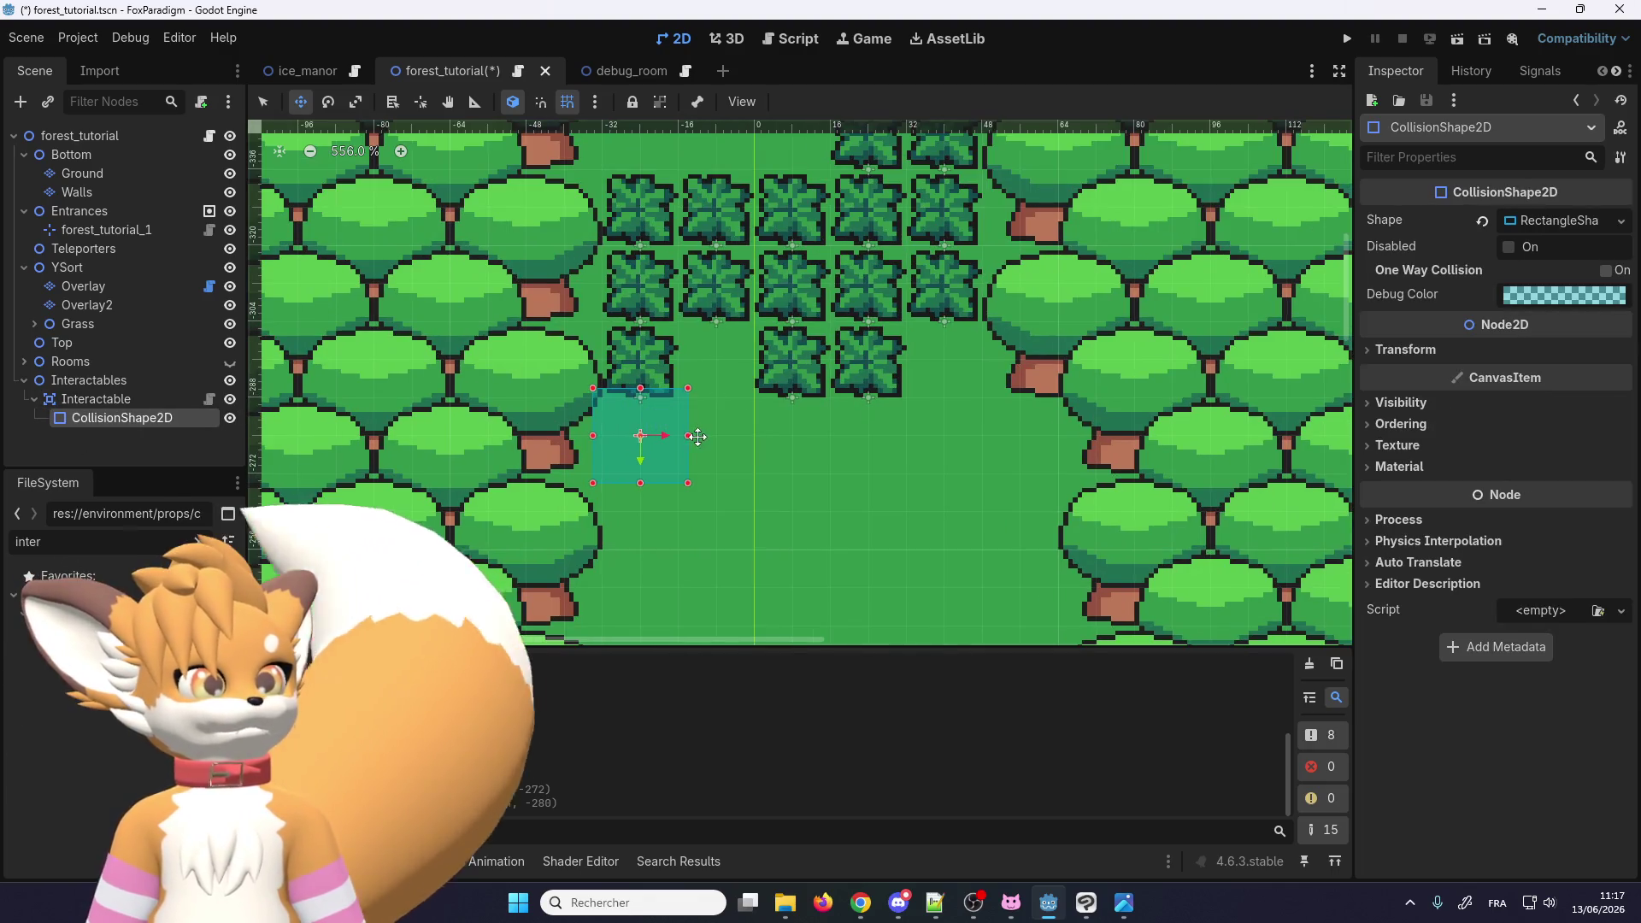
scroll(637, 368, "up", 4)
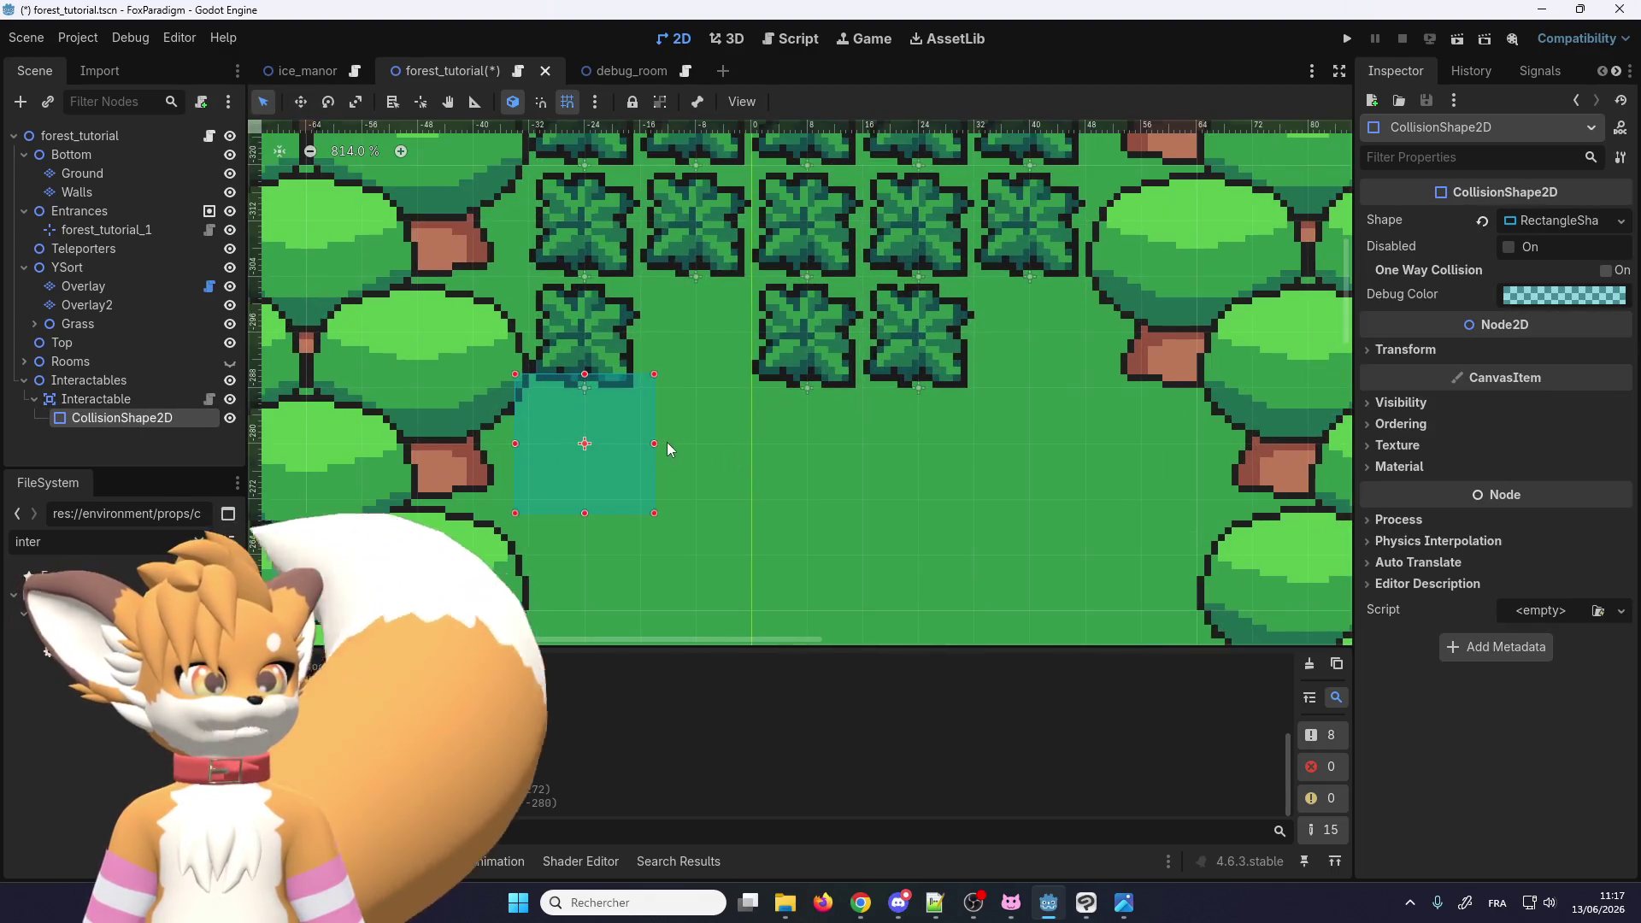
left_click(1577, 295)
left_click(1581, 361)
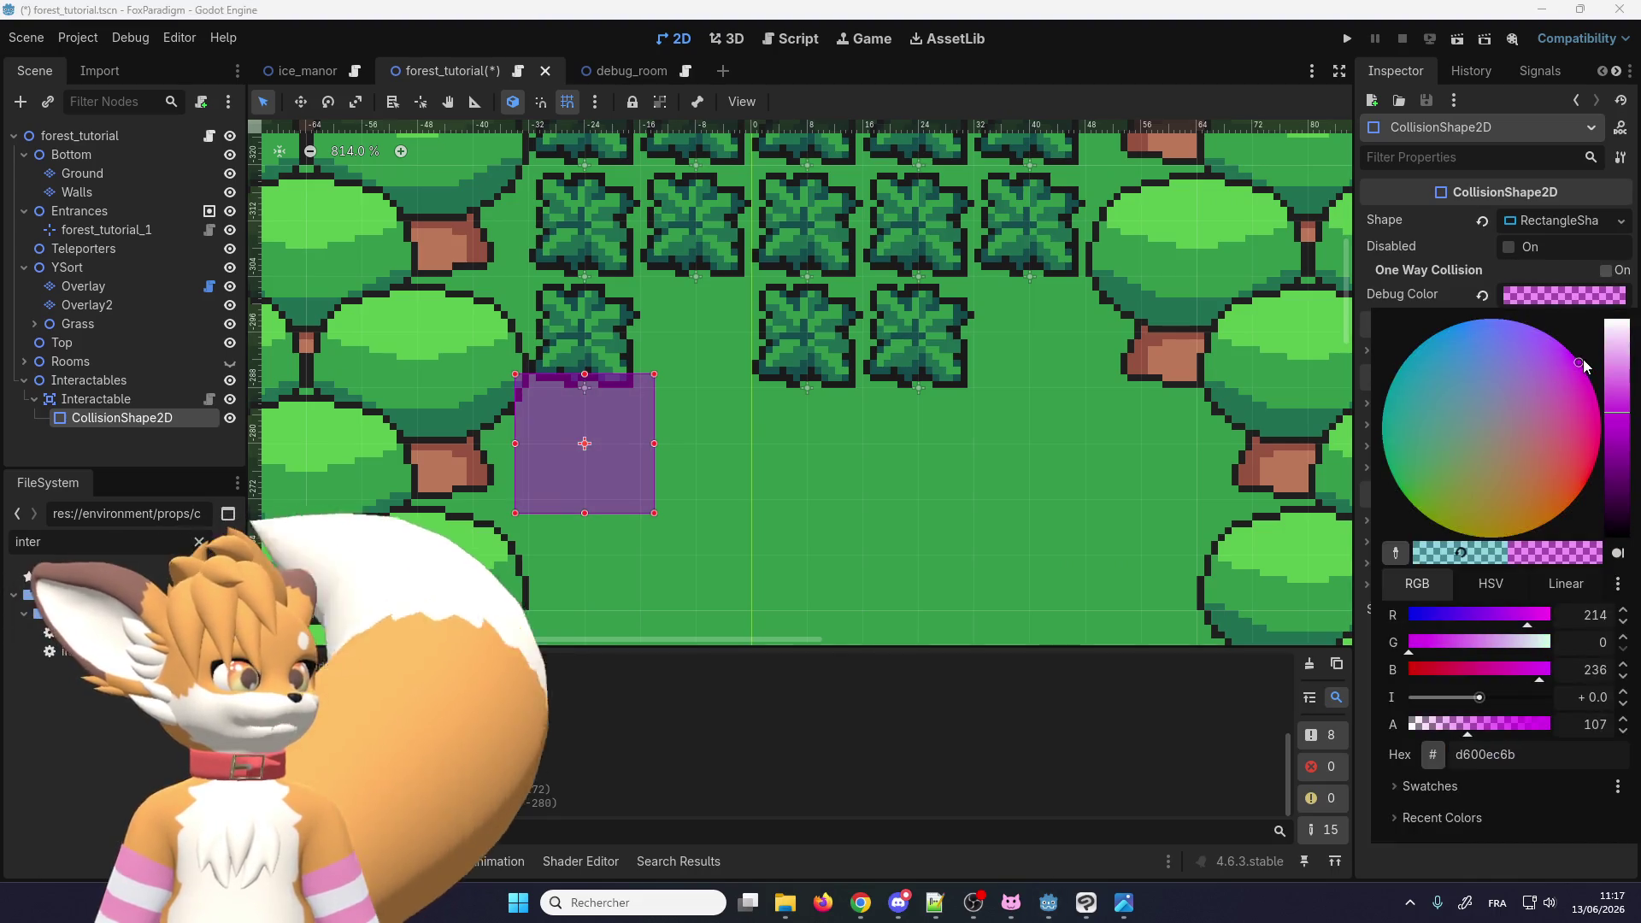
left_click(659, 439)
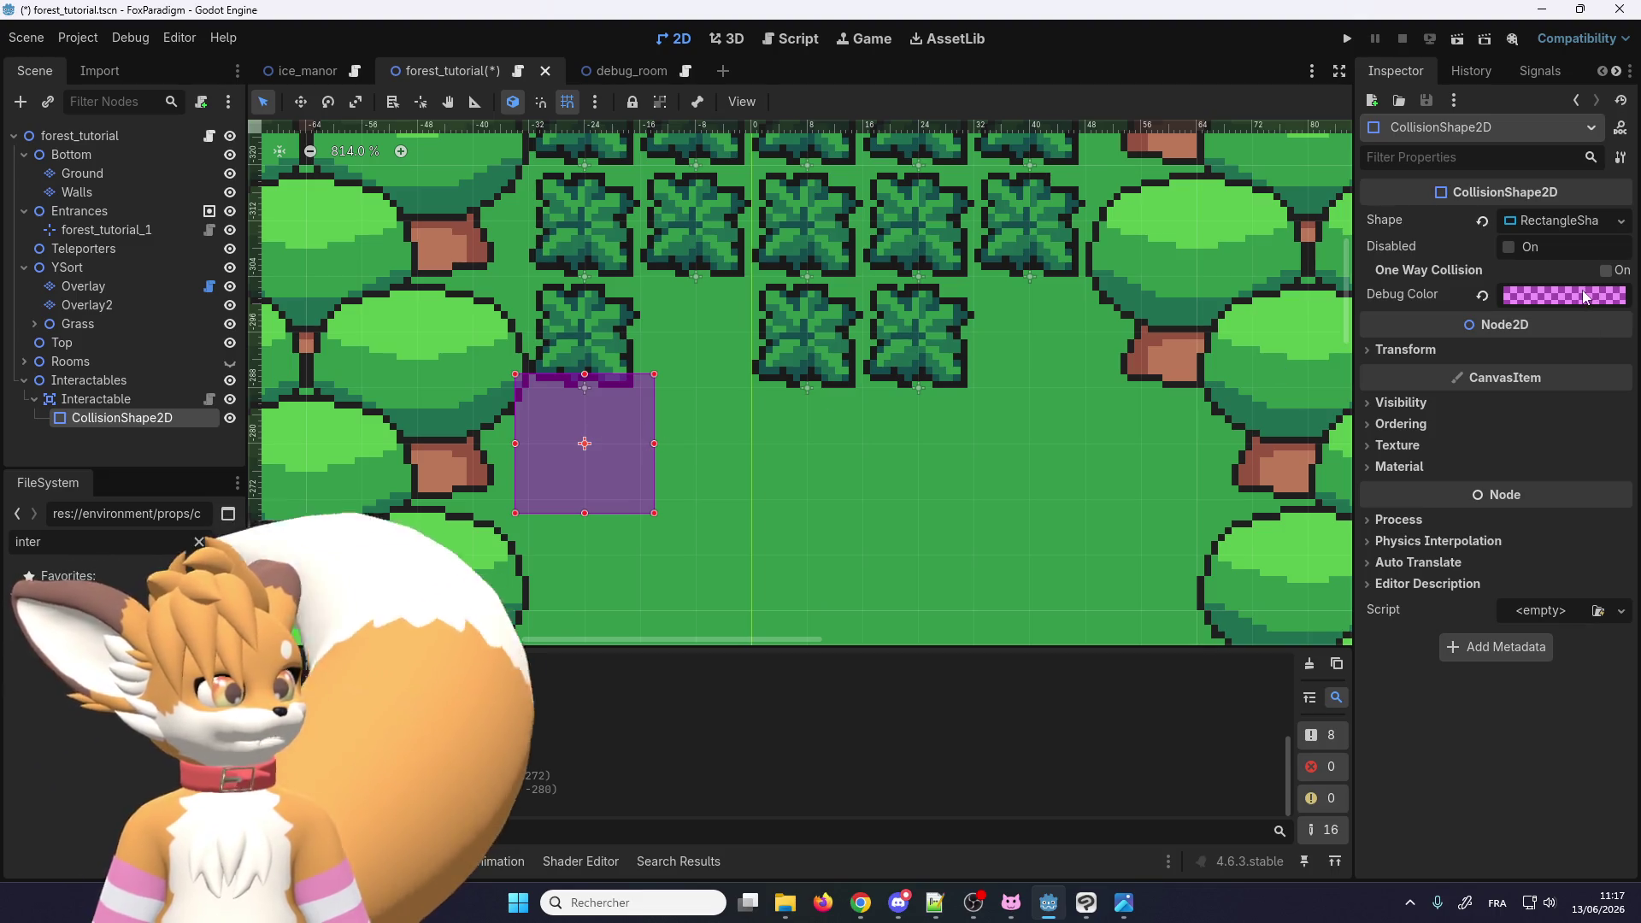
left_click(1583, 297)
left_click(1430, 786)
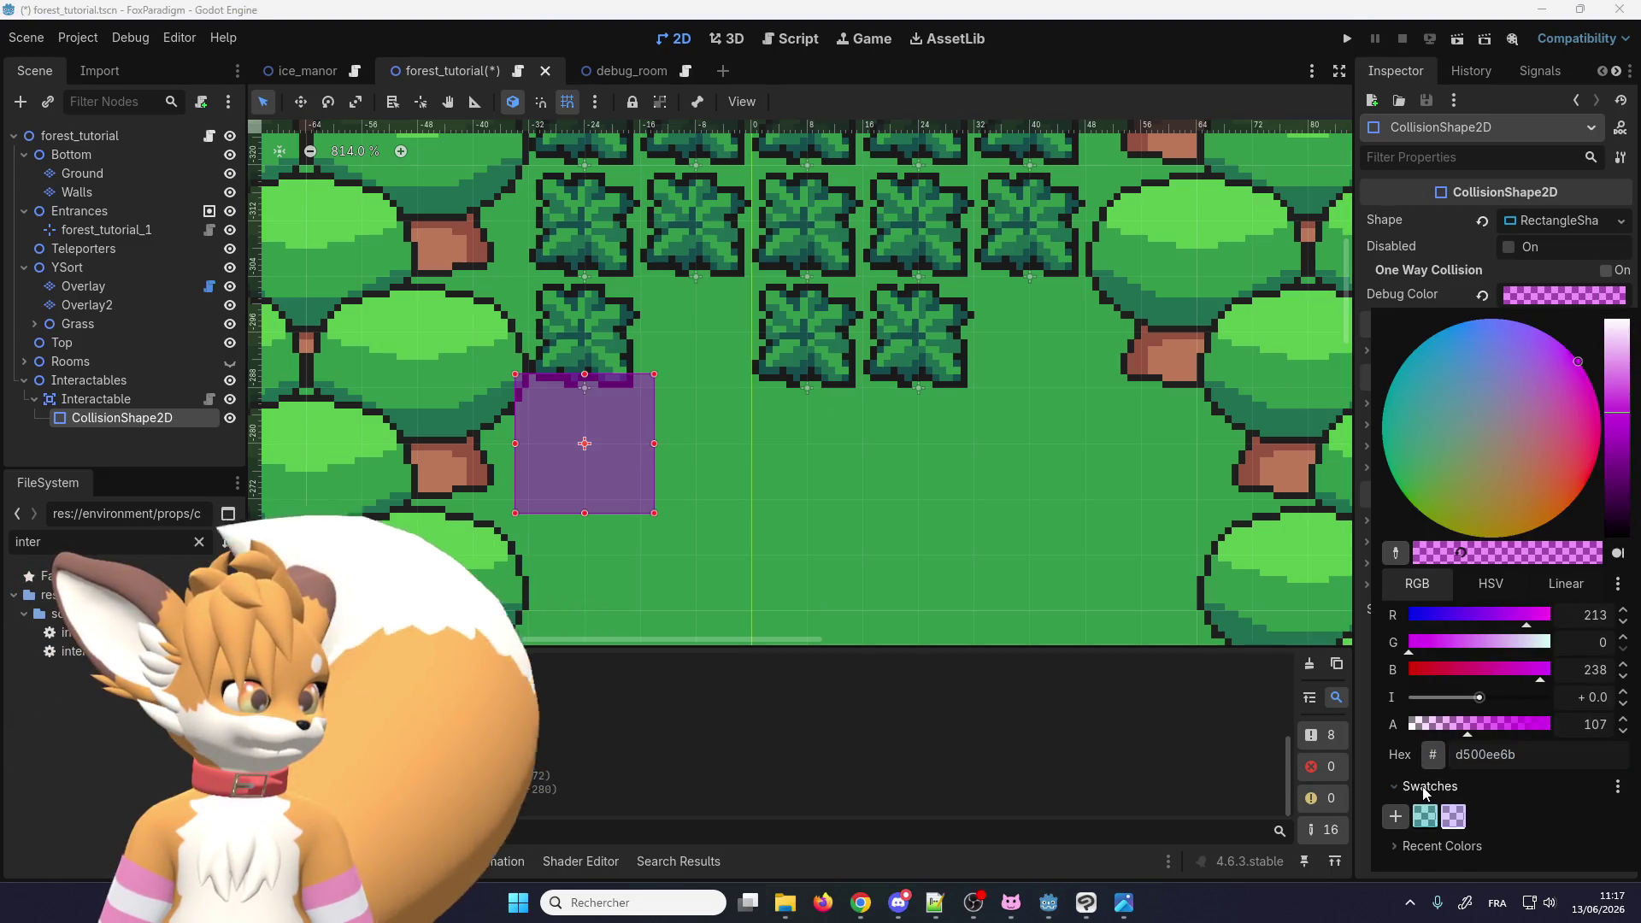
left_click(1453, 817)
left_click(1425, 816)
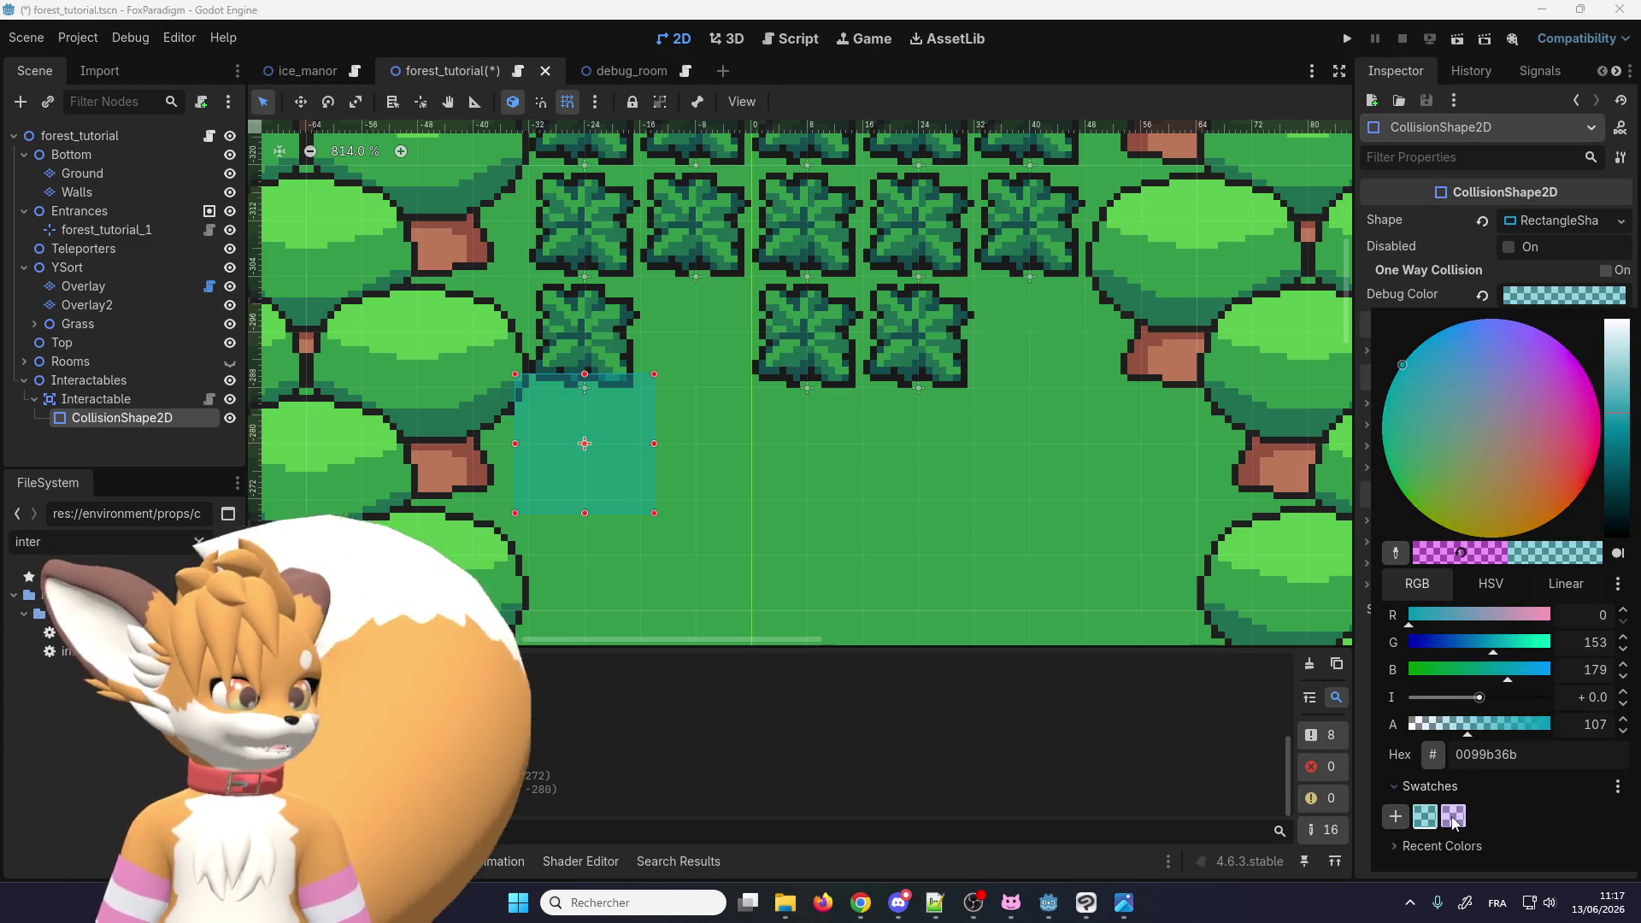
left_click(1453, 816)
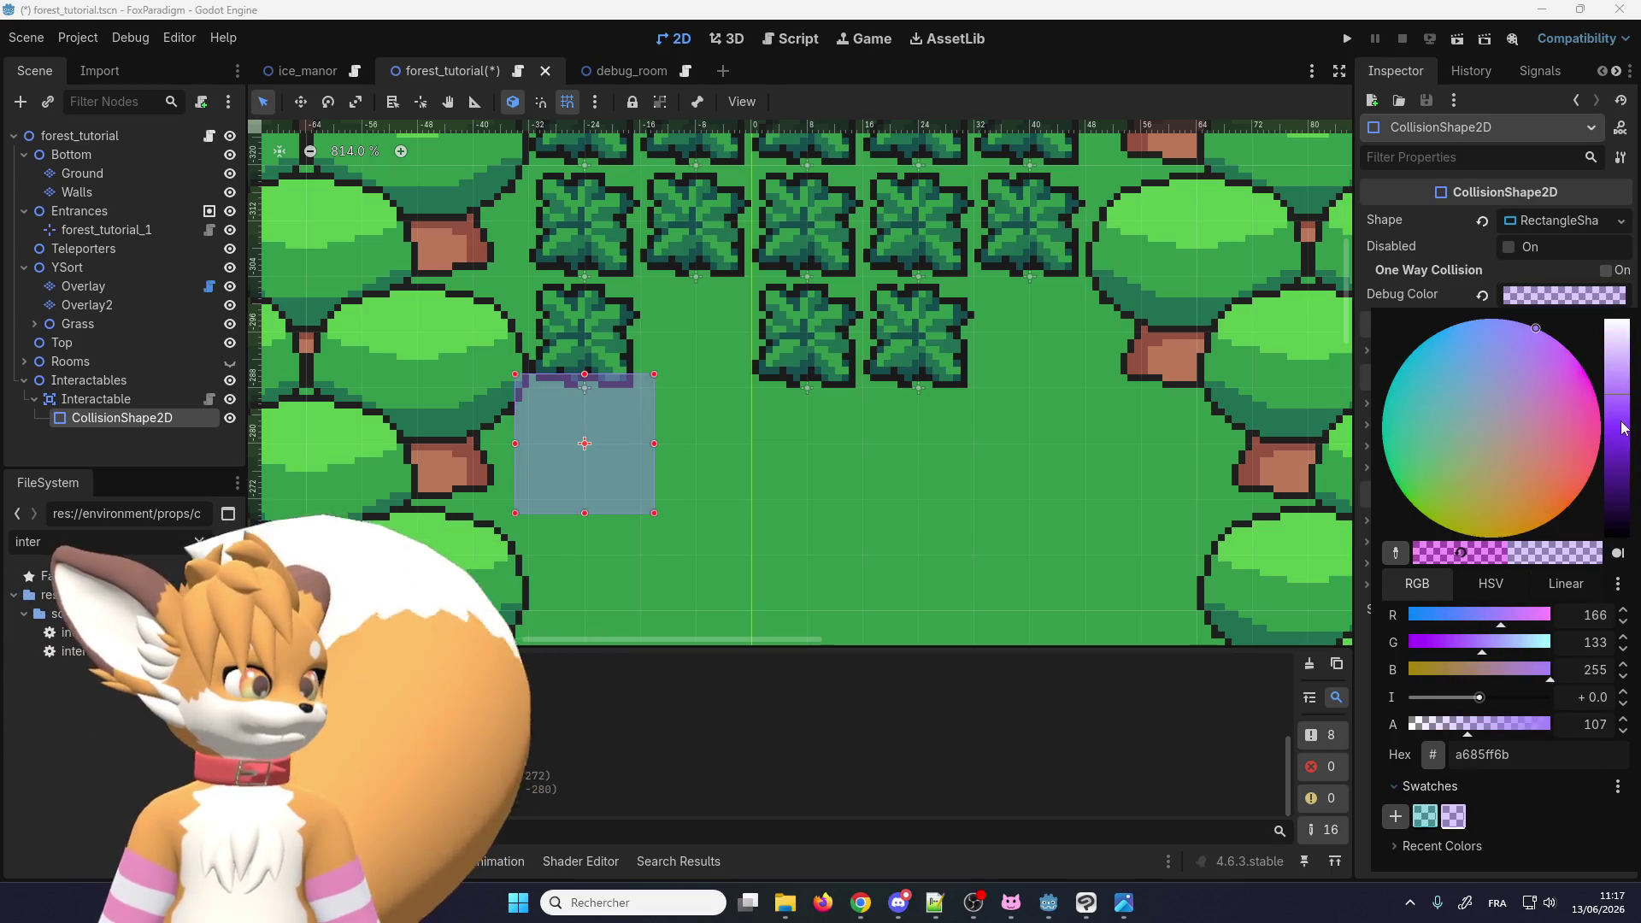
mouse_move(1624, 428)
left_mouse_down()
mouse_move(1627, 453)
mouse_move(1632, 432)
left_mouse_up()
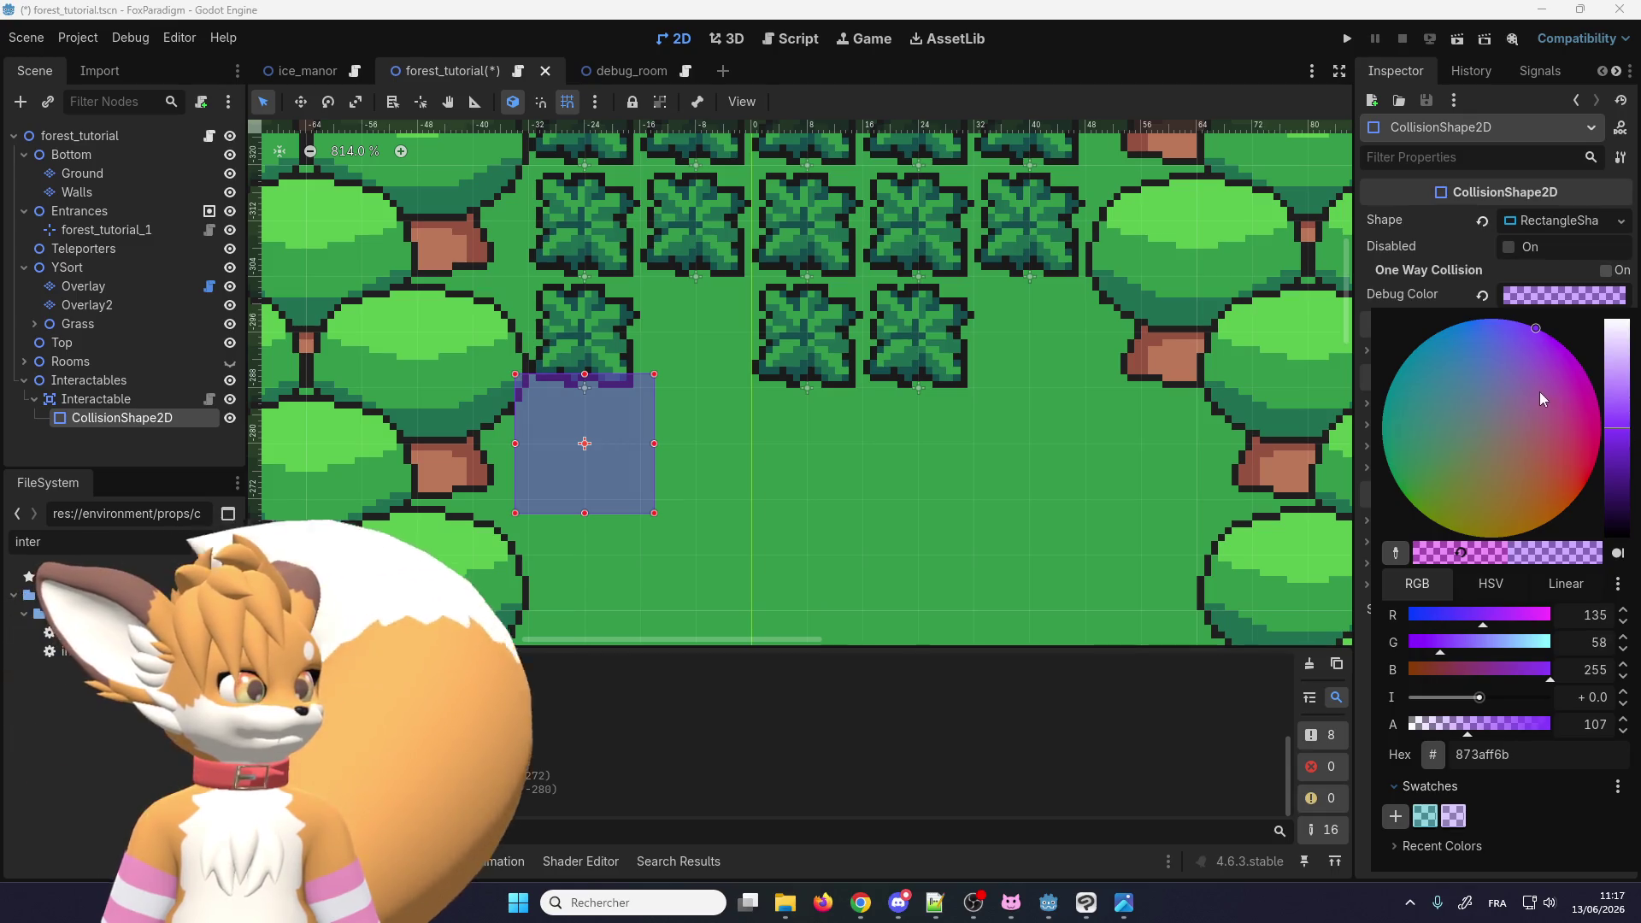
left_click(1585, 374)
left_click(1567, 348)
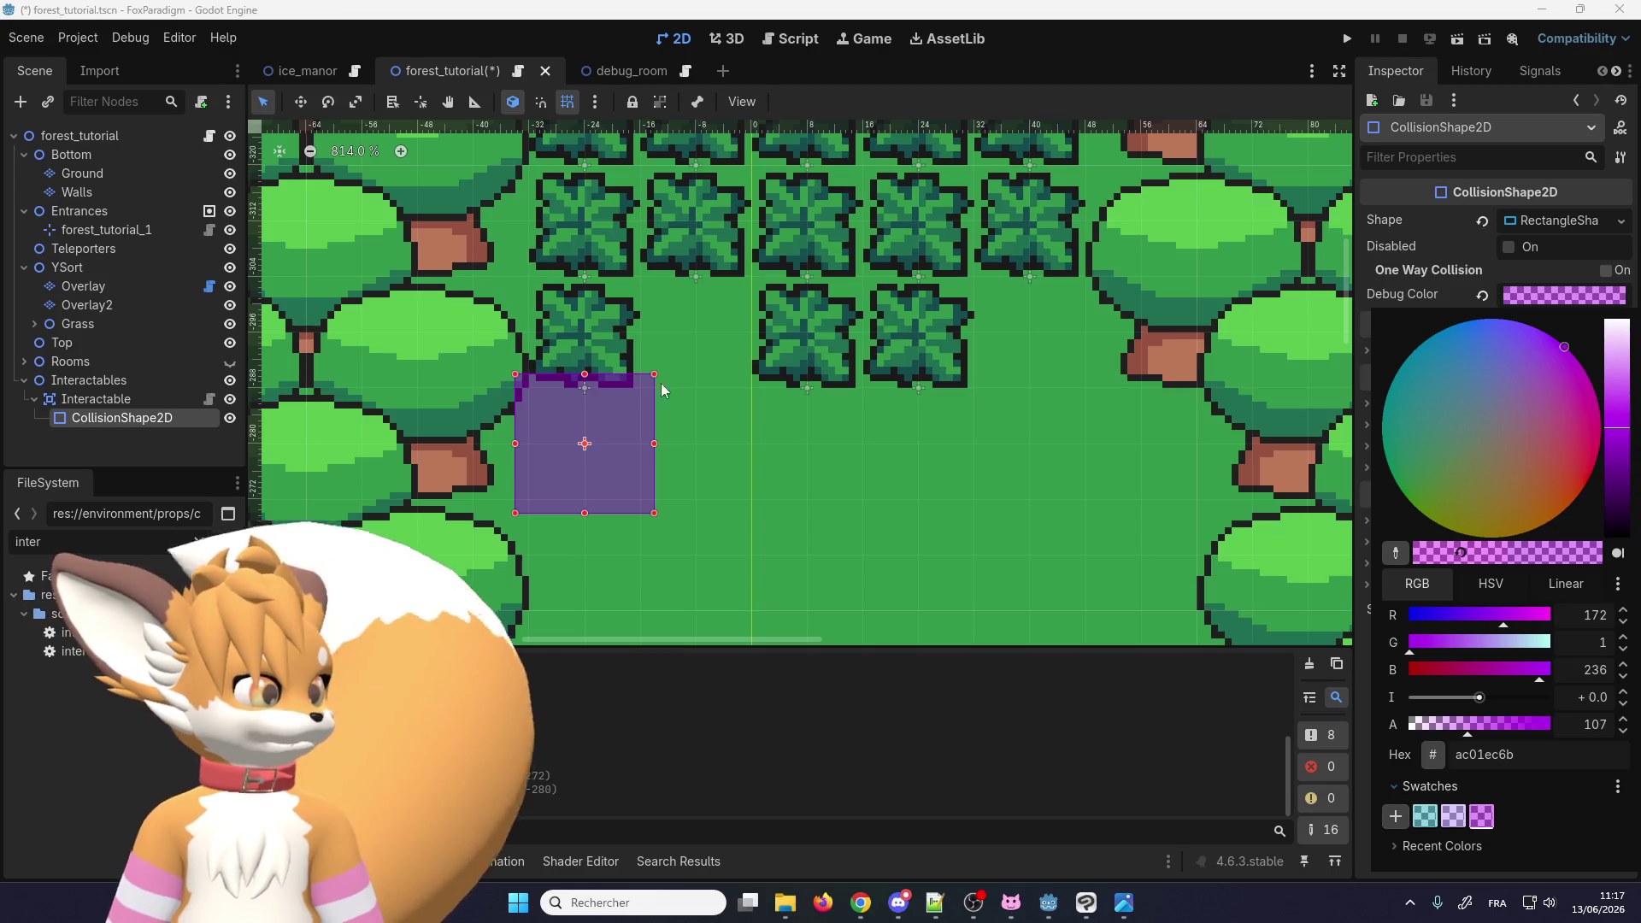
left_click(666, 448)
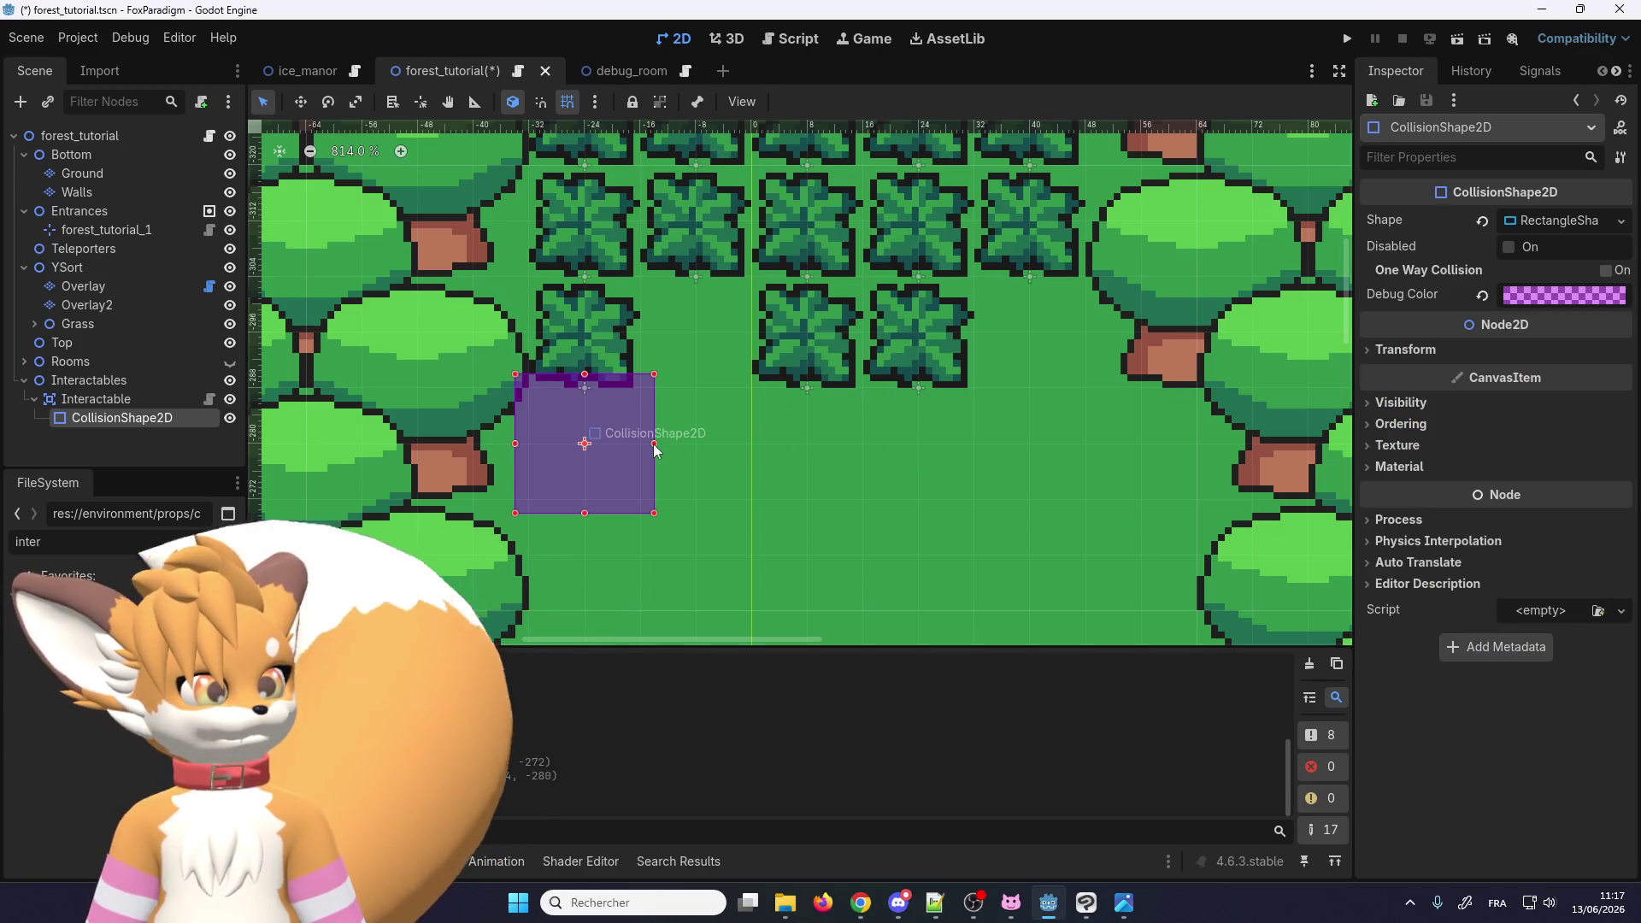
Step: Drag the rectangle's edges until the purple collision area covers just the lower bush row, clear of the tree
mouse_move(655, 444)
left_mouse_down()
mouse_move(1167, 446)
mouse_move(1154, 453)
left_mouse_up()
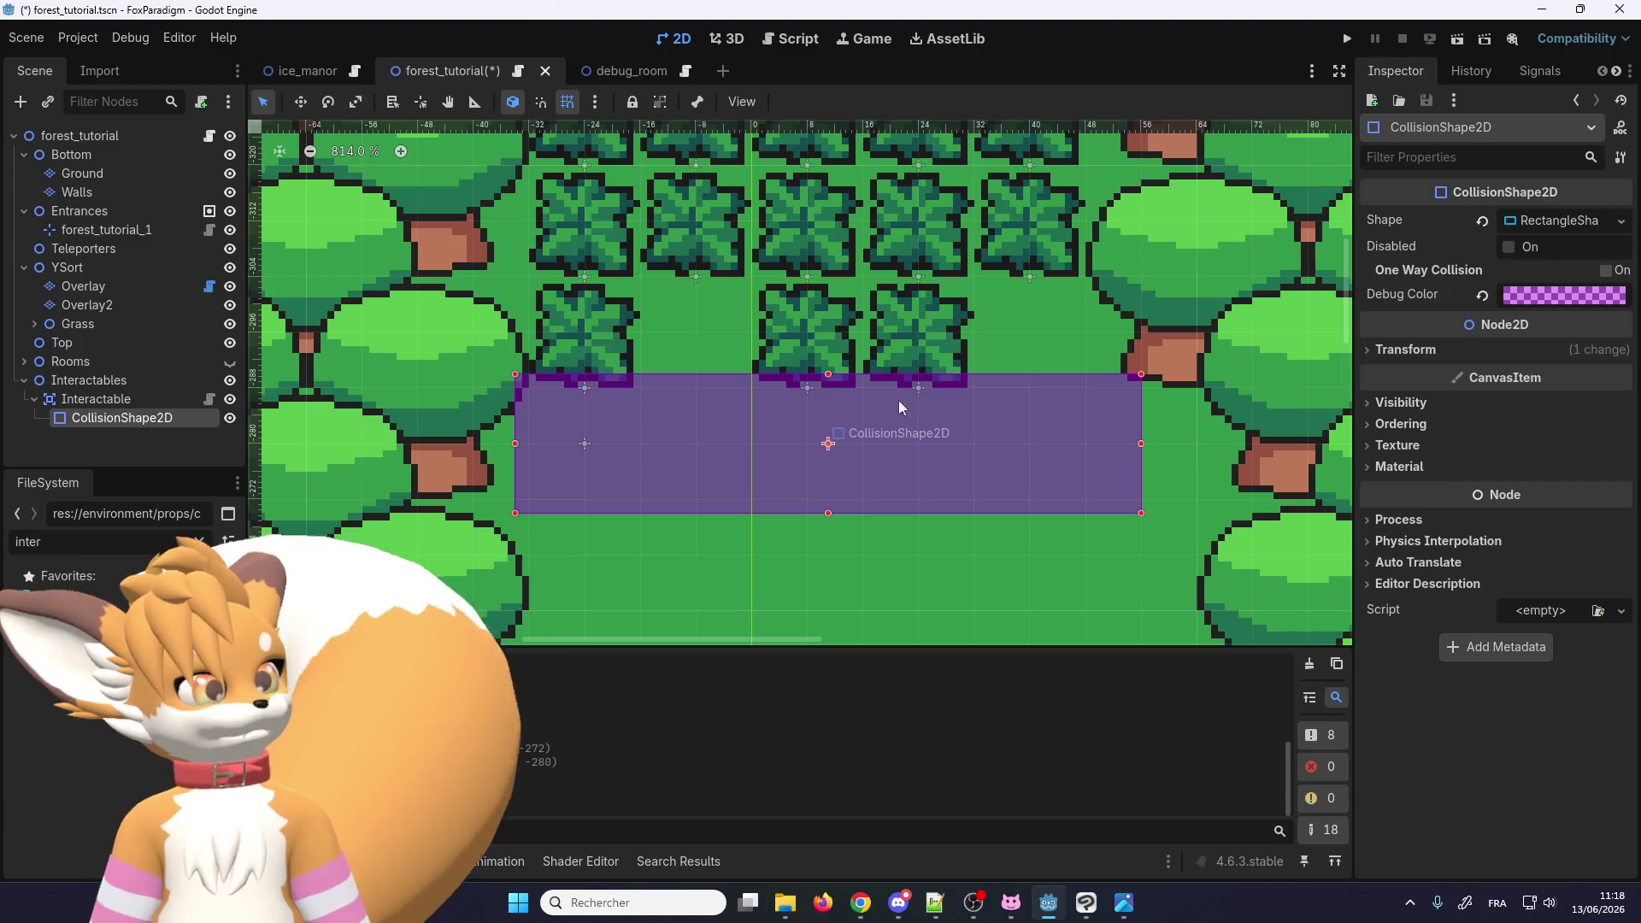
left_click_drag(828, 375, 838, 277)
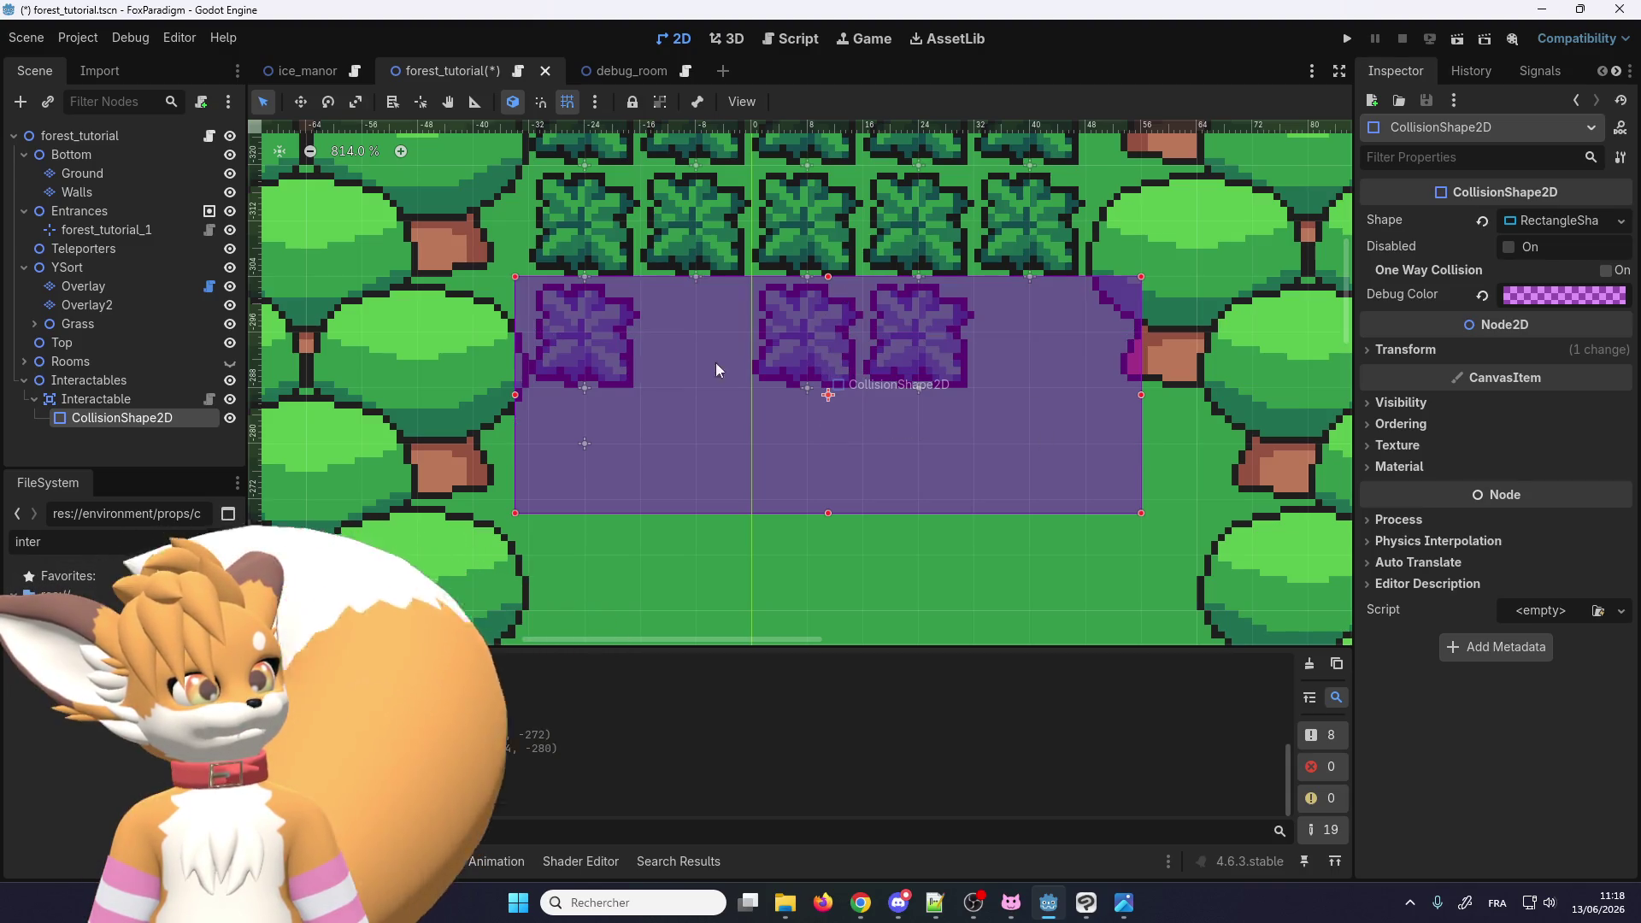
scroll(629, 482, "down", 2)
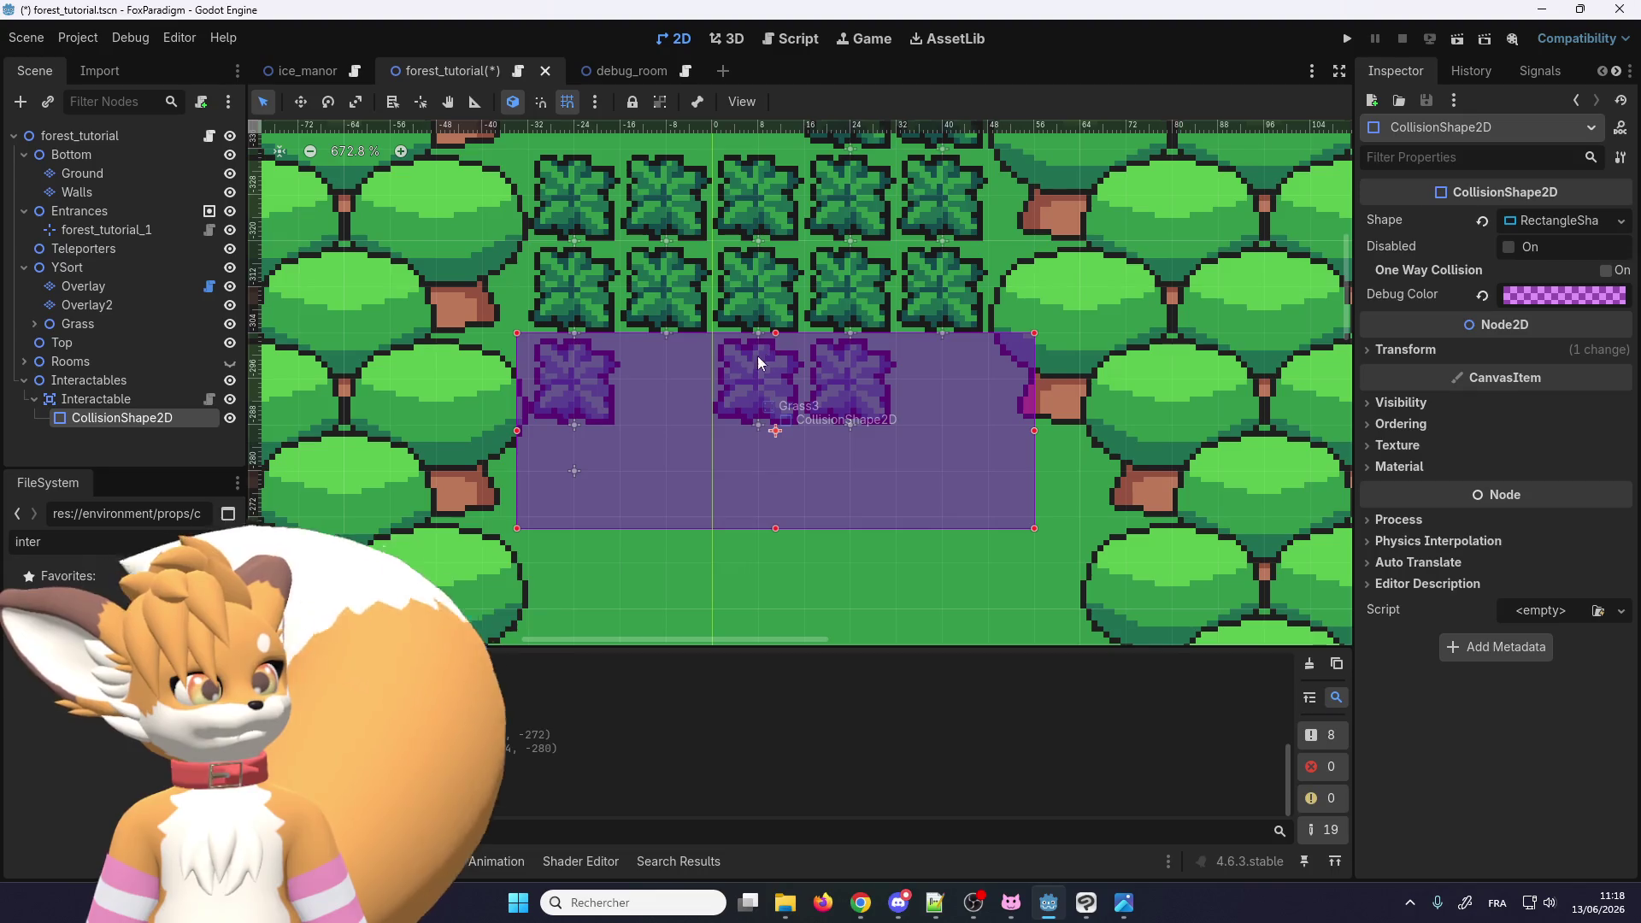
left_click_drag(506, 436, 523, 433)
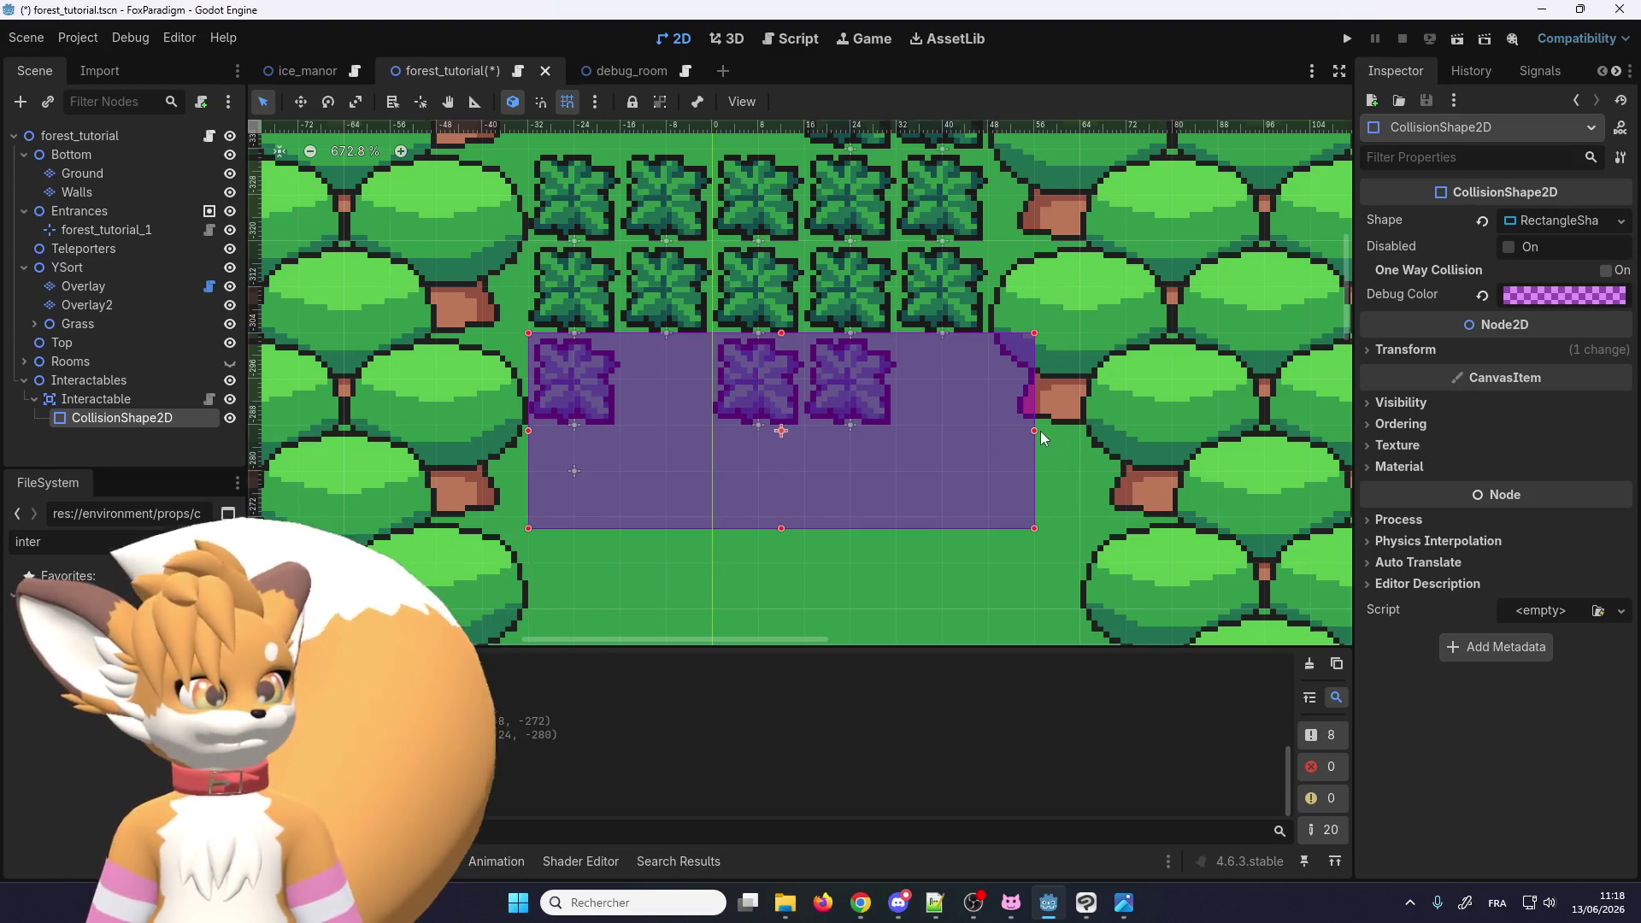
mouse_move(1034, 431)
left_mouse_down()
mouse_move(1006, 434)
mouse_move(1029, 439)
left_mouse_up()
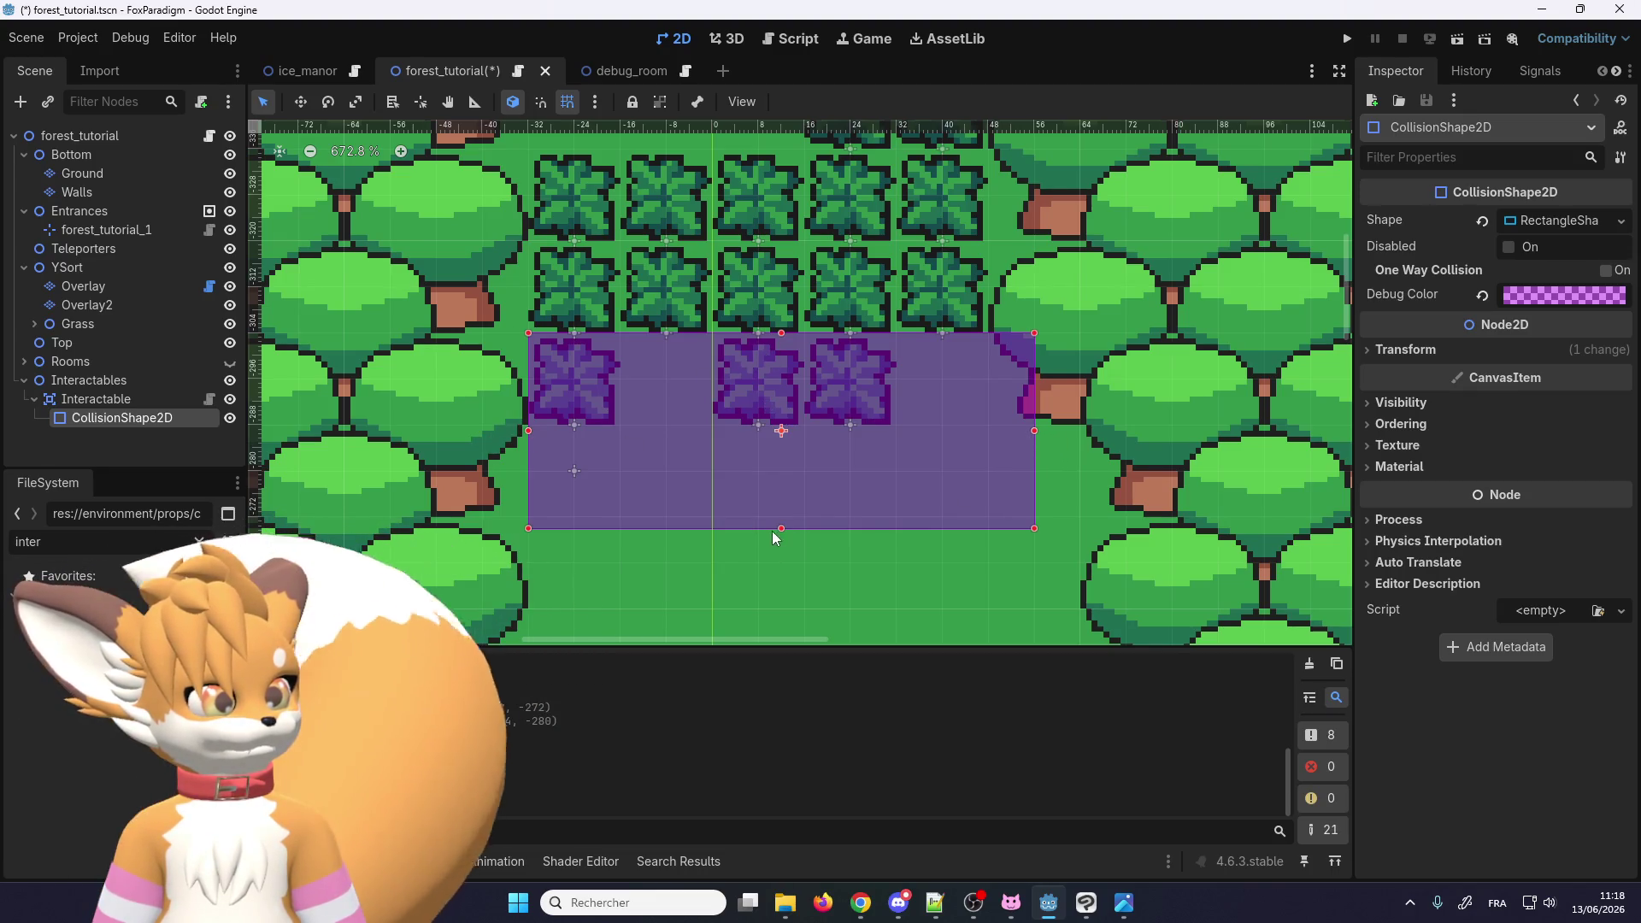
left_click_drag(781, 529, 785, 516)
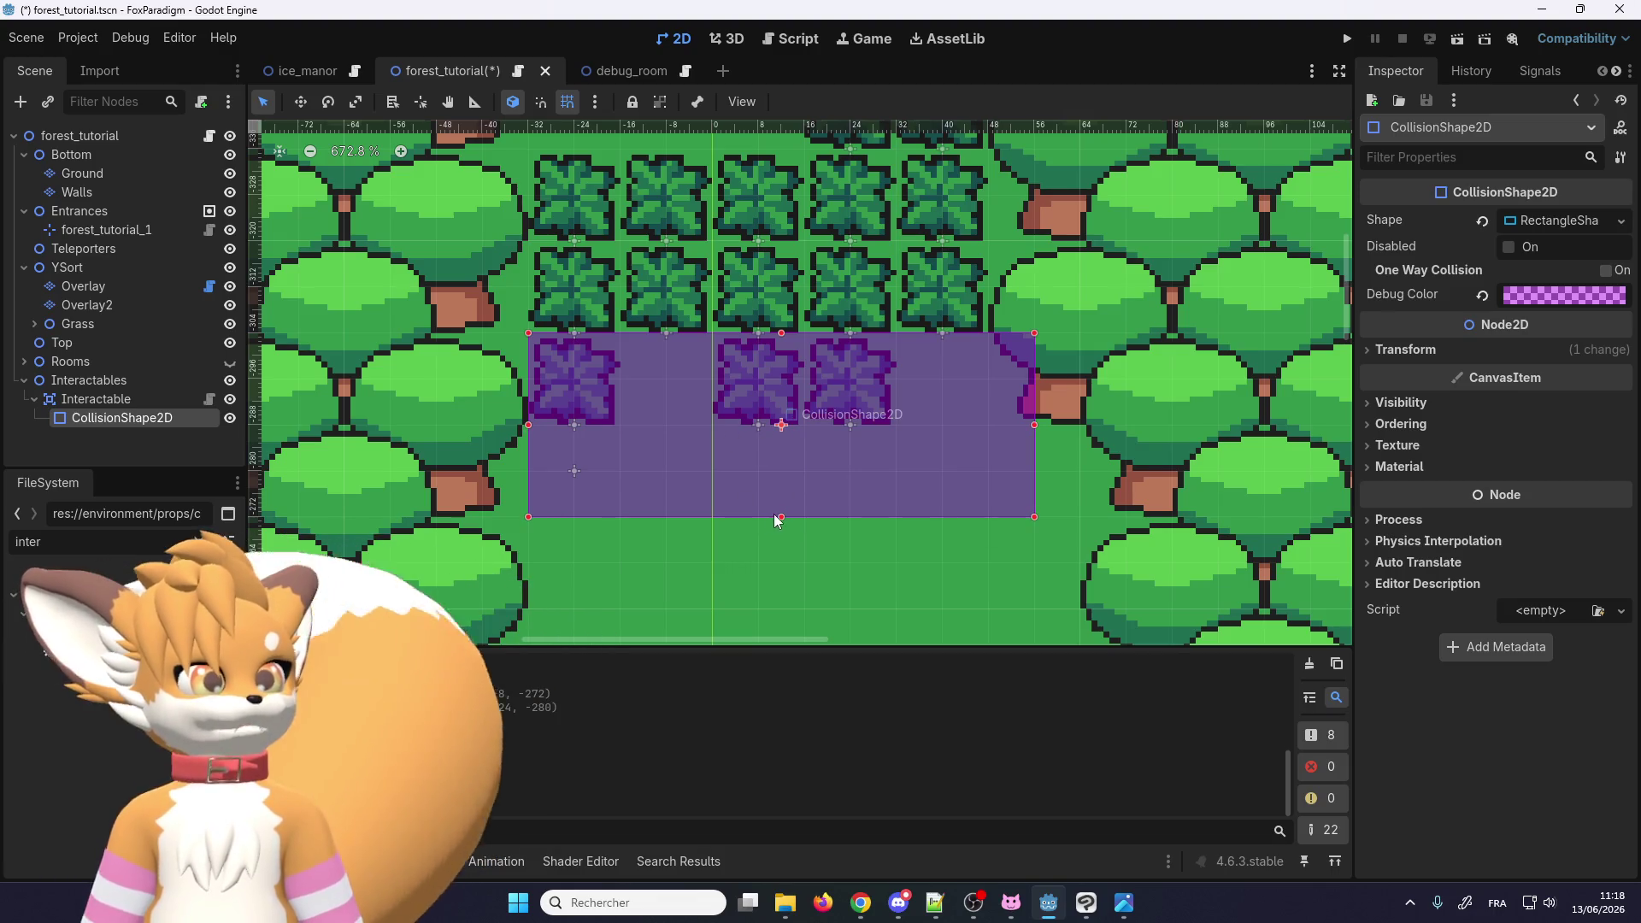
scroll(798, 496, "down", 4)
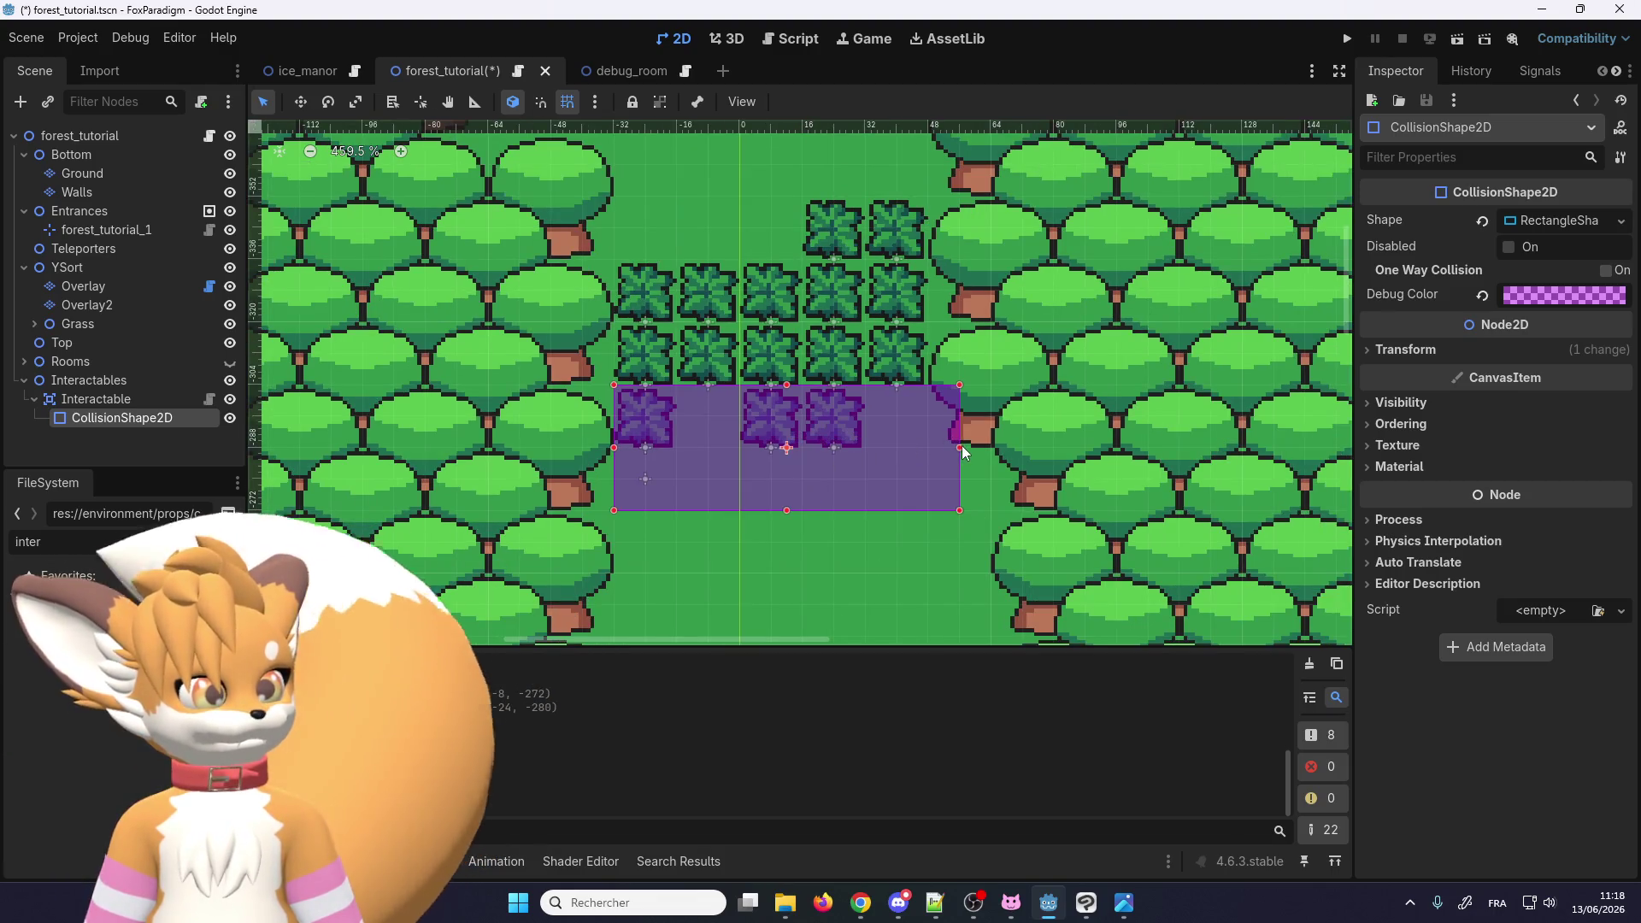
left_click_drag(961, 446, 933, 448)
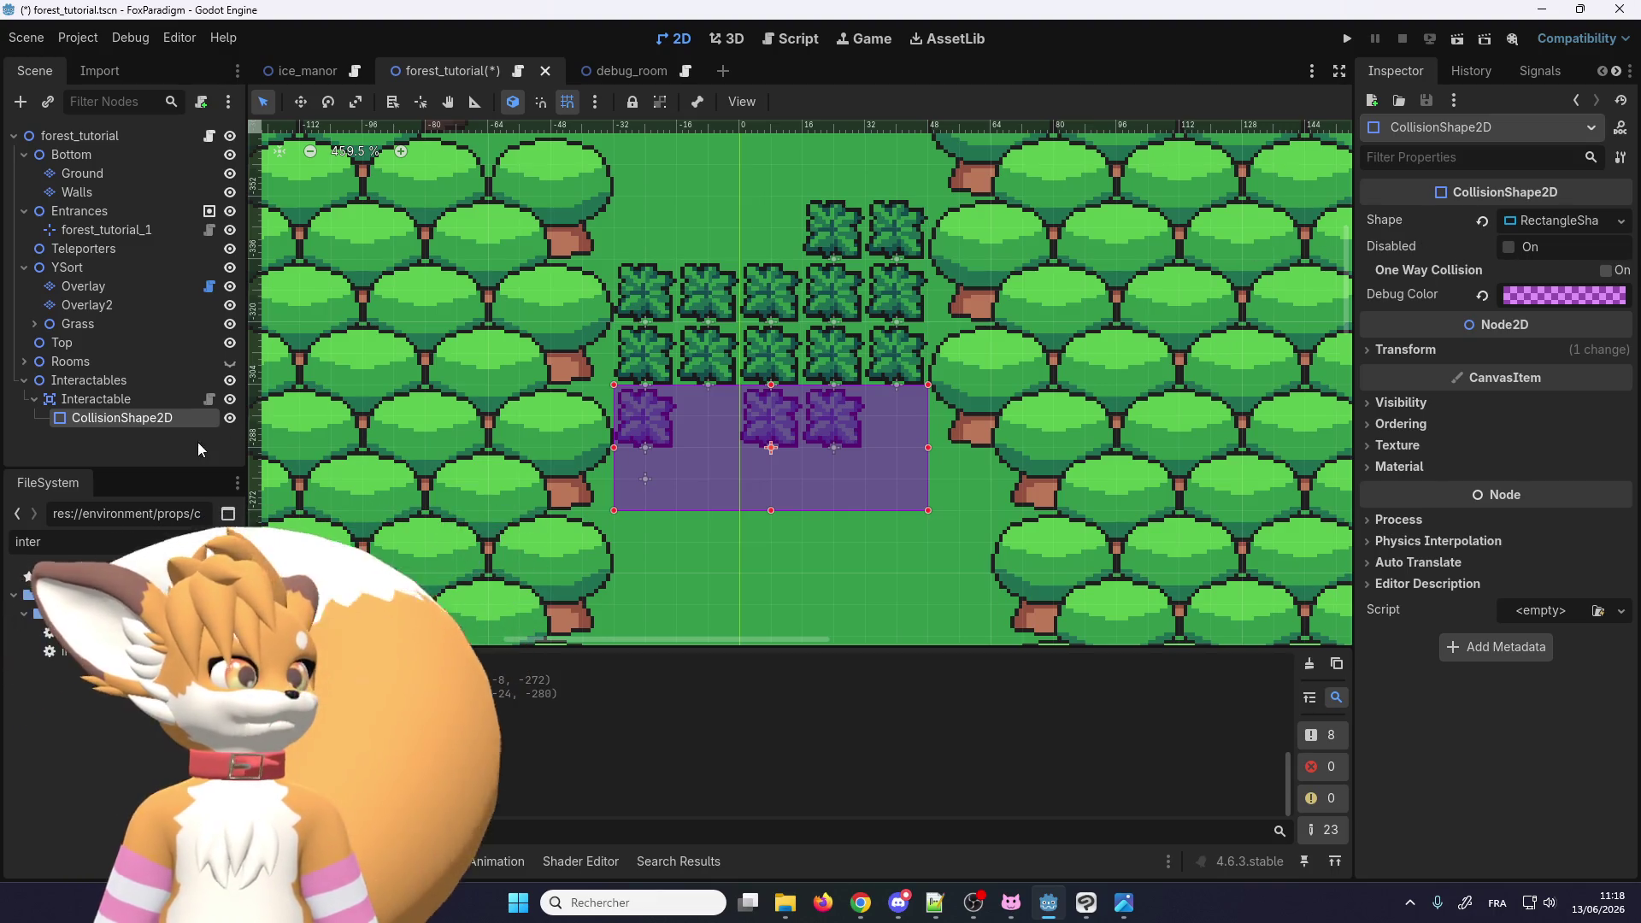
left_click(125, 395)
Step: Enter HINT_ATTACK as the Interact Label and change the Action from interact to attack
left_click(1515, 221)
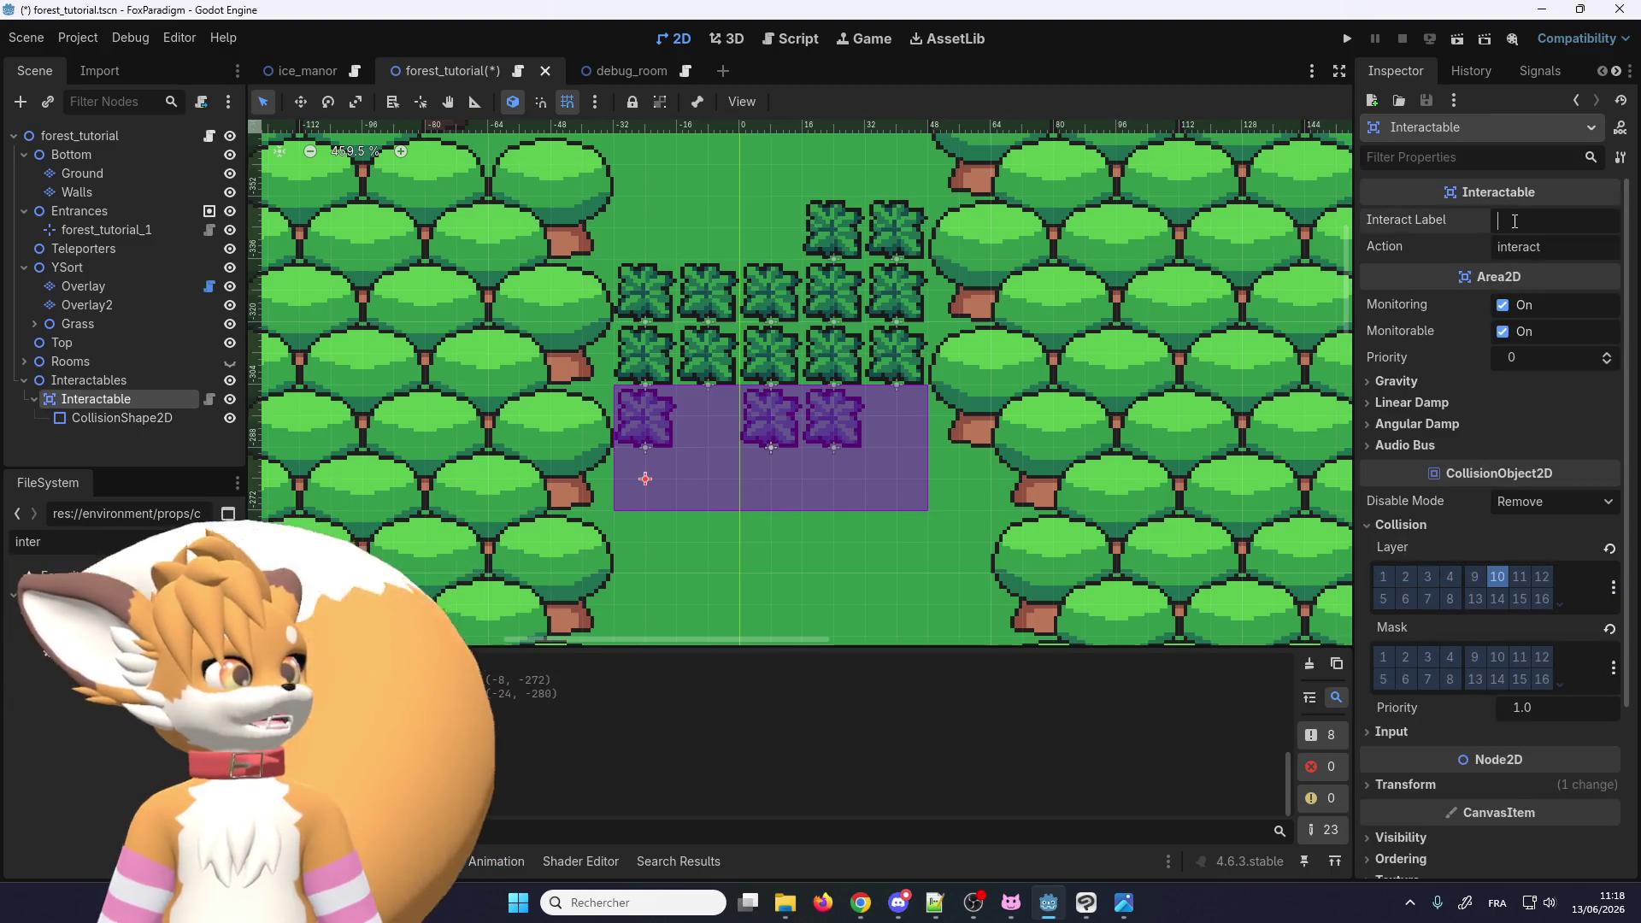
type("H")
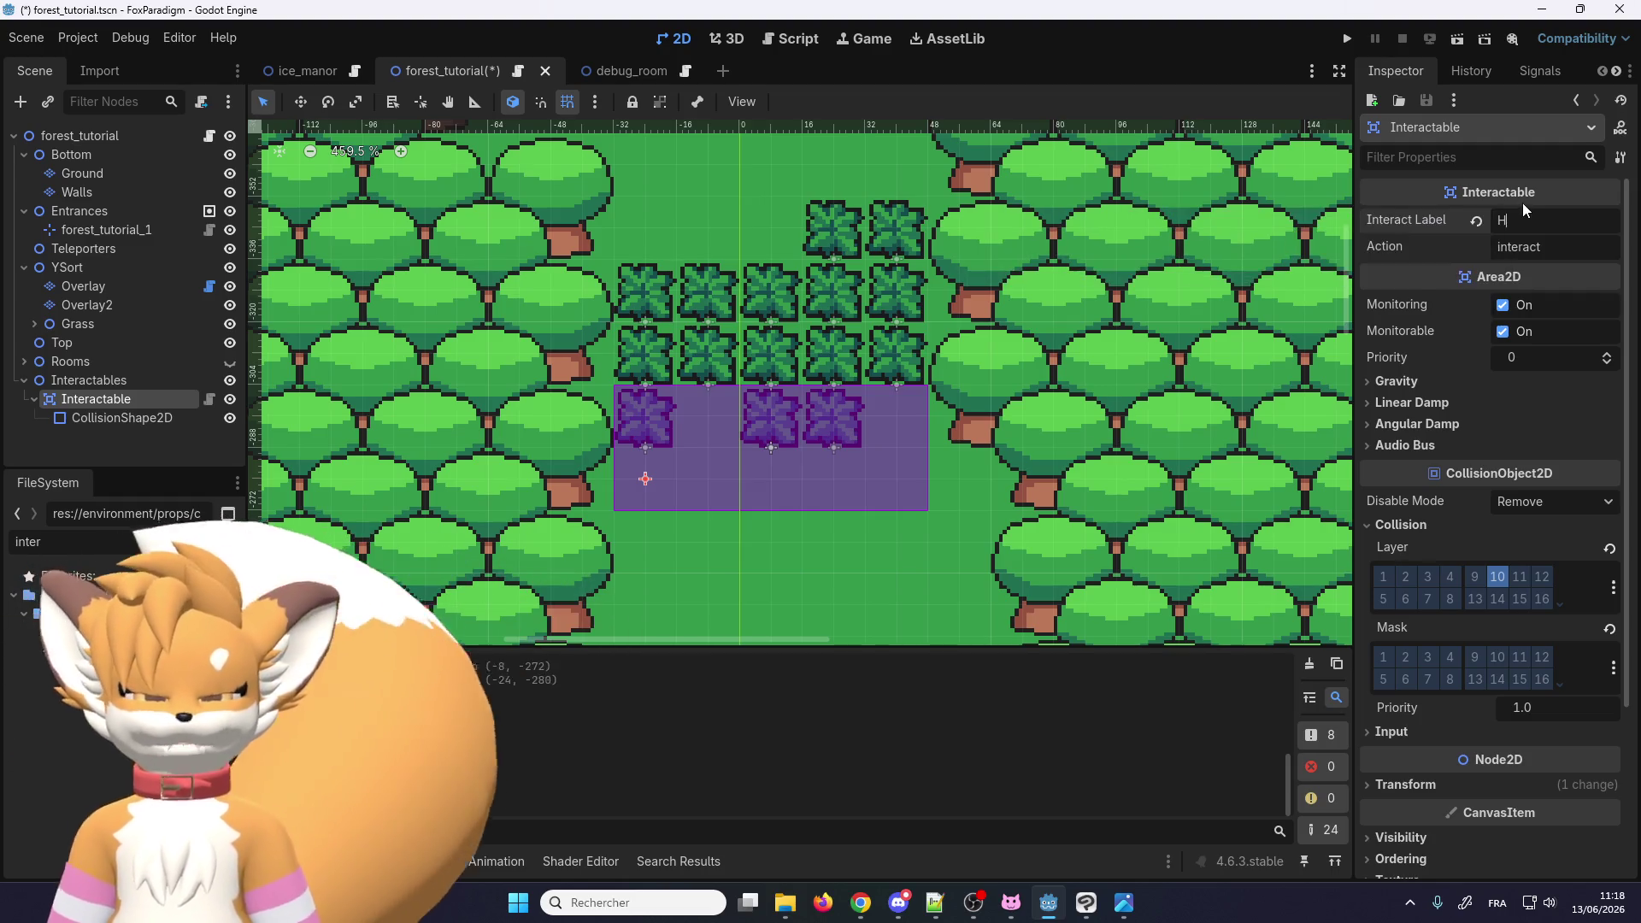
type("INT_ATT")
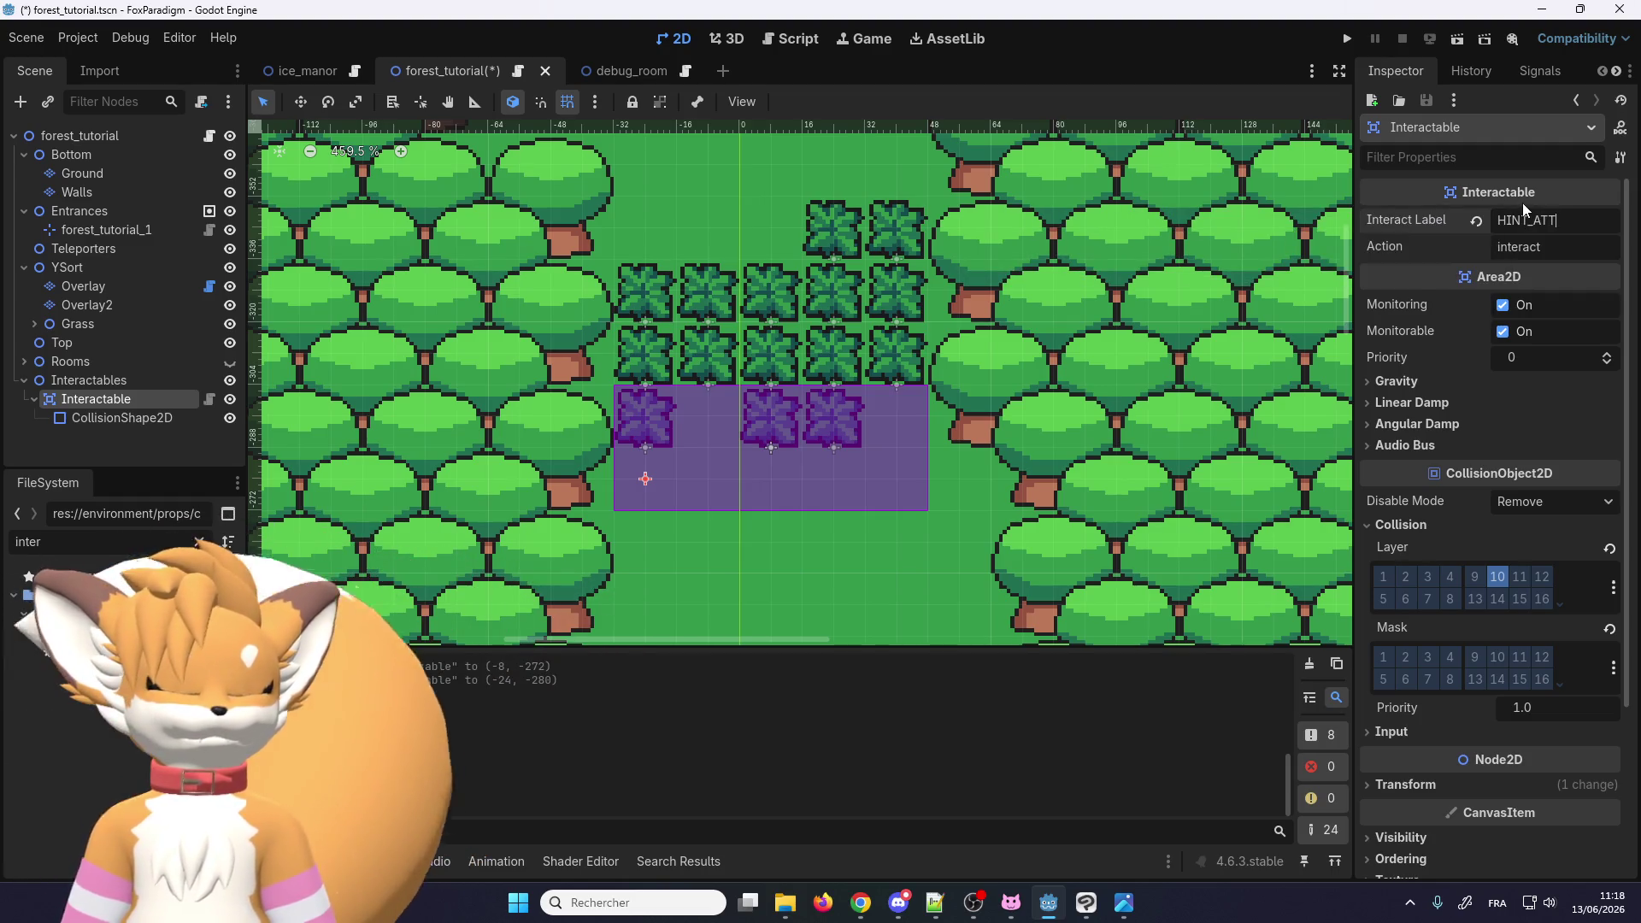
type("ACK")
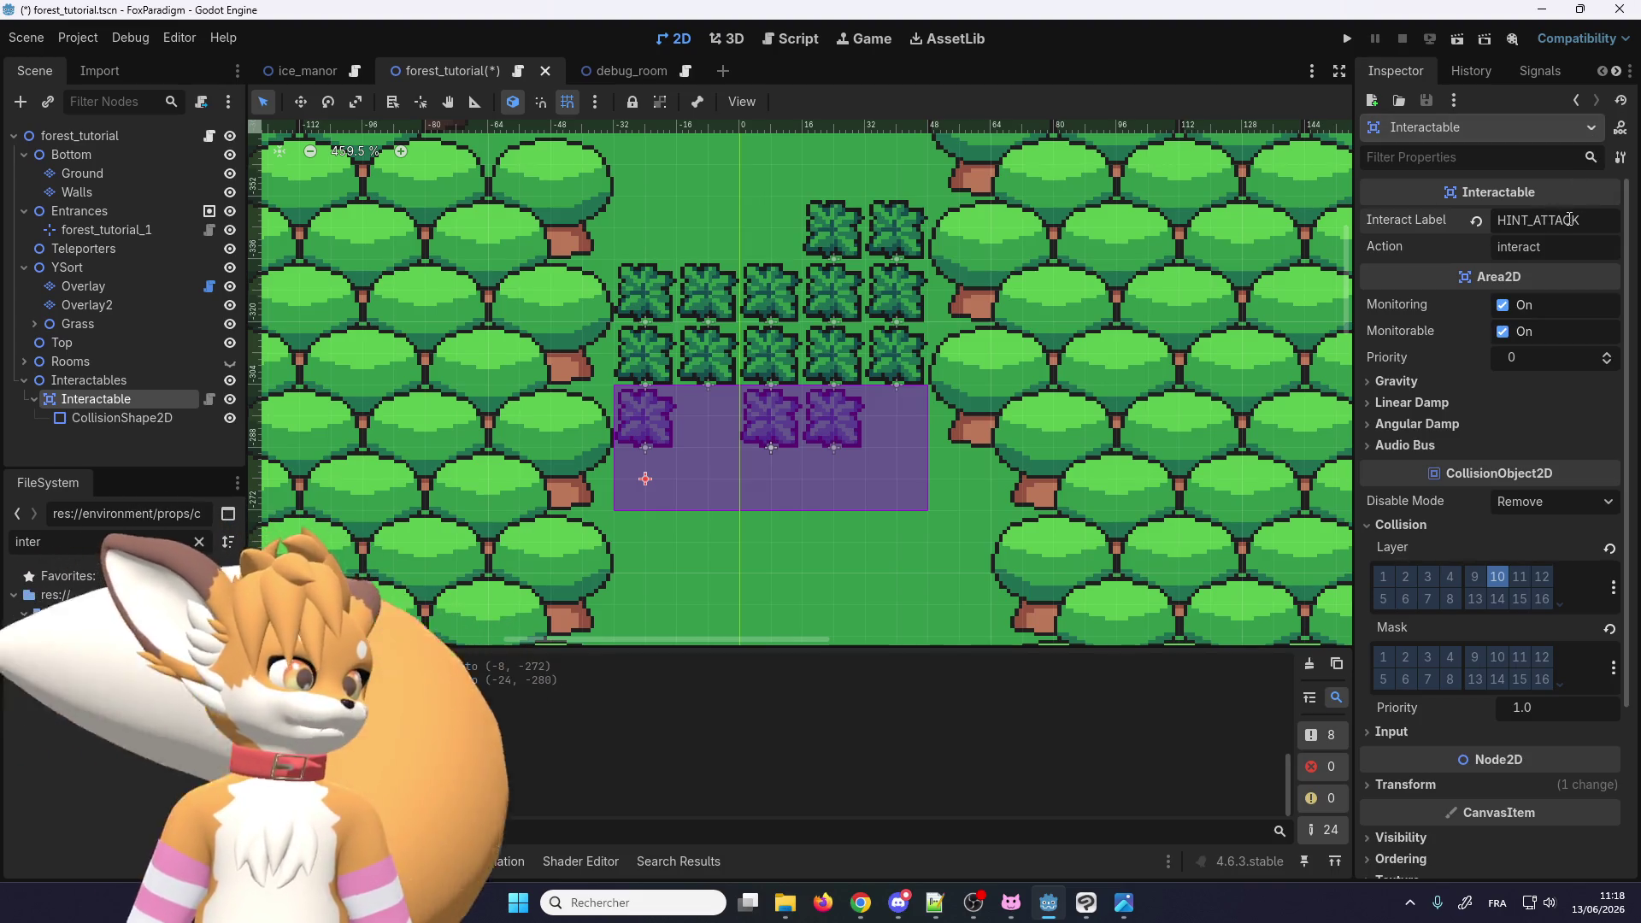
double_click(1525, 245)
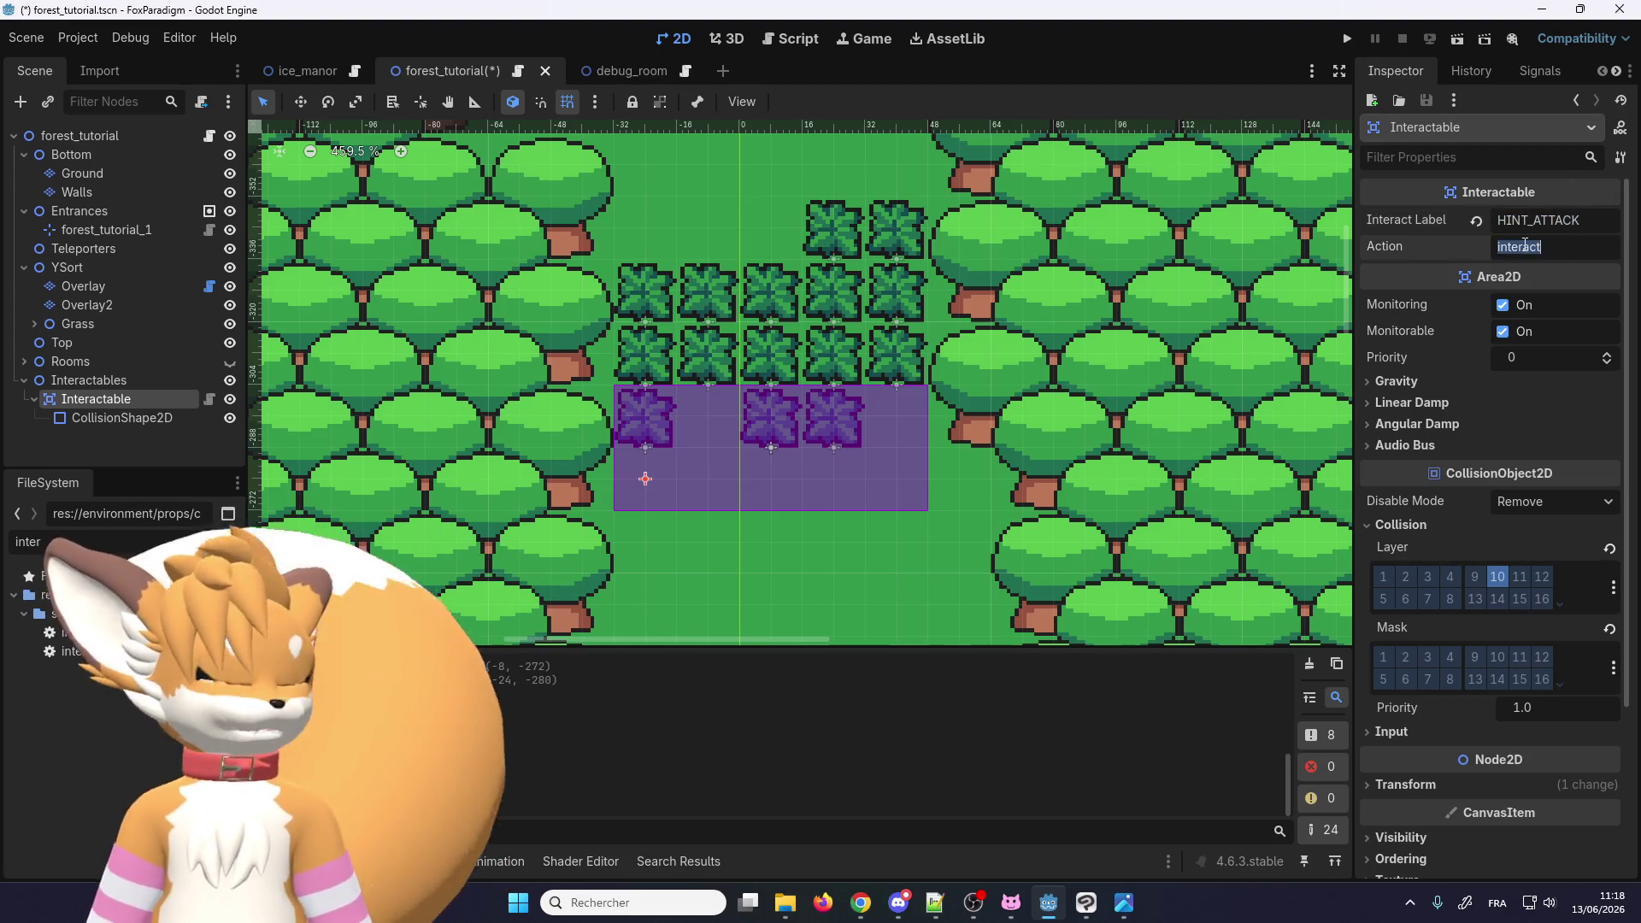
type("attack")
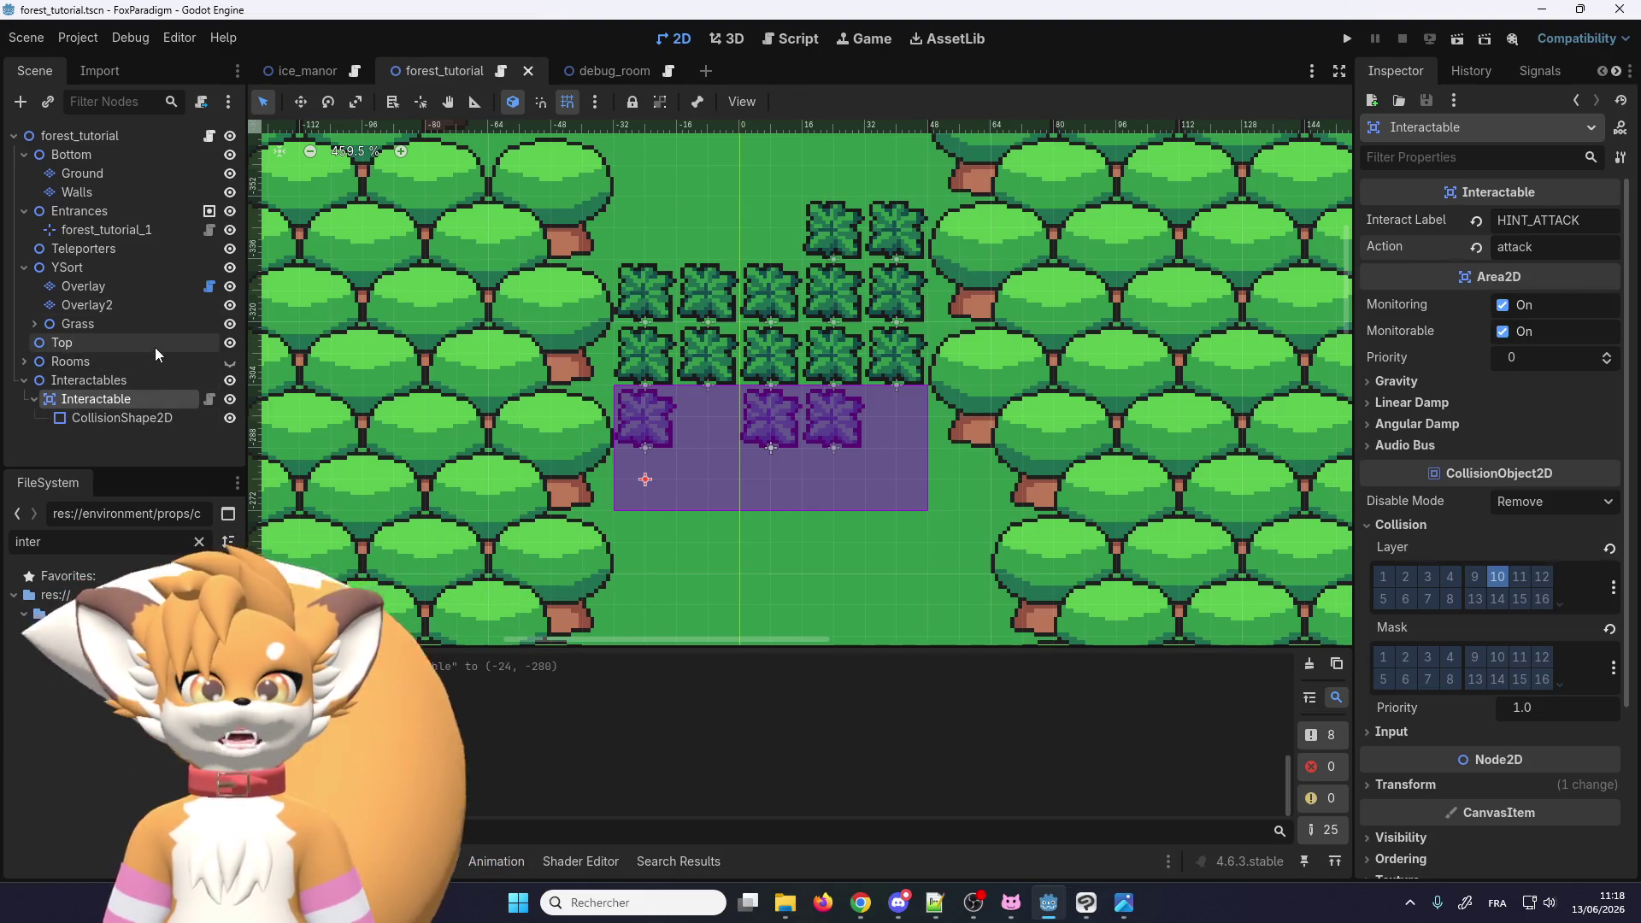
left_click(157, 544)
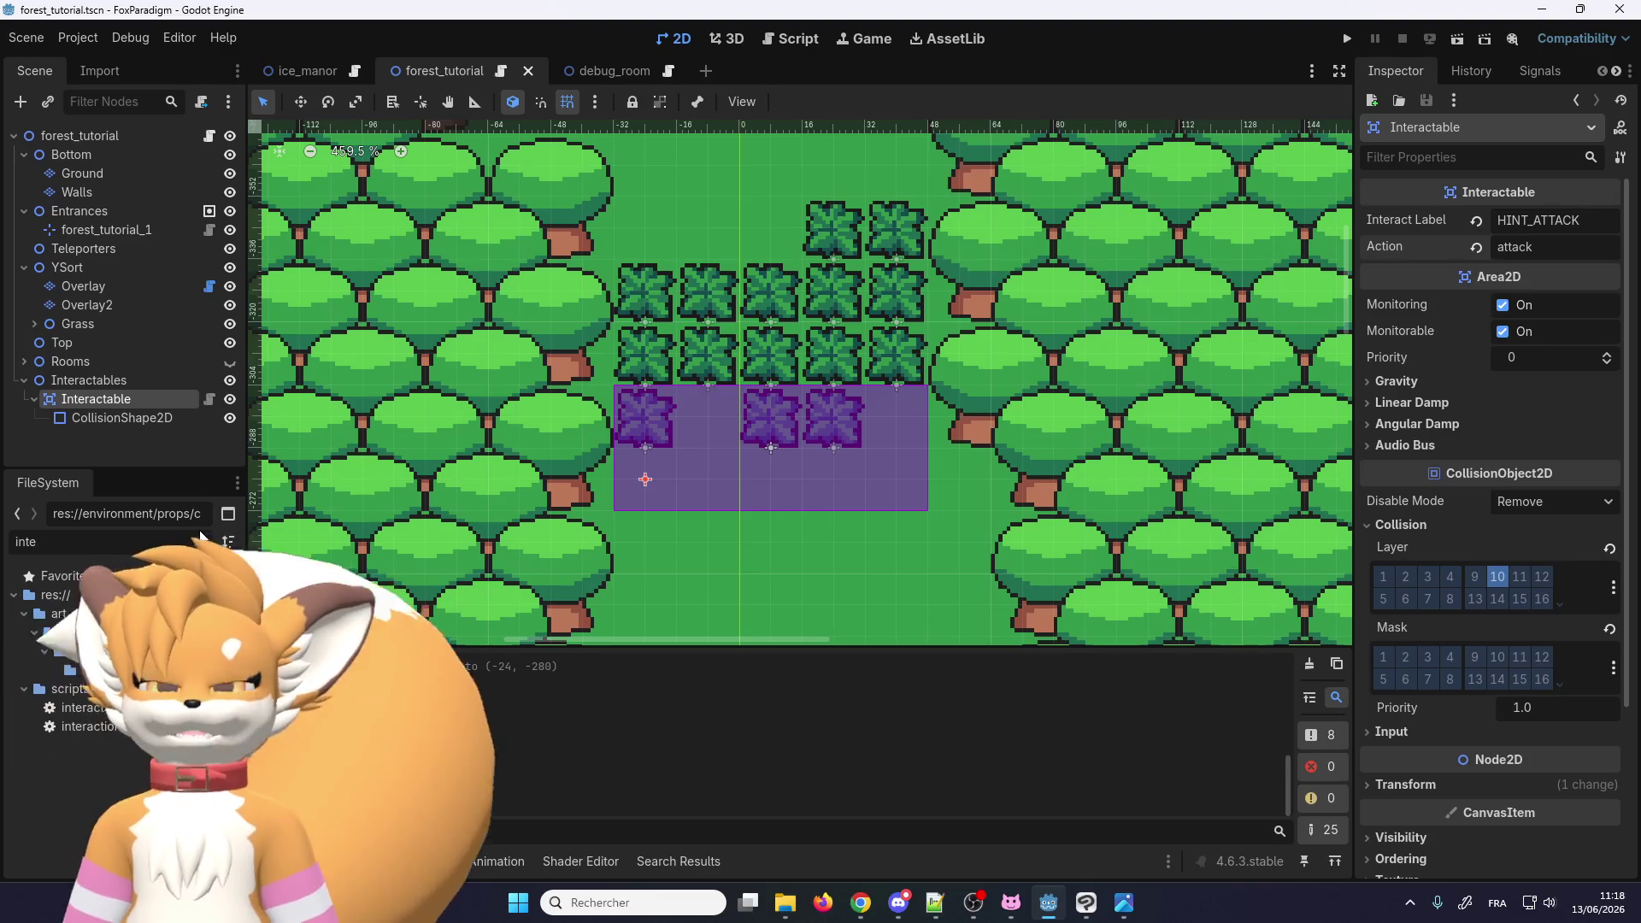
Step: In localization.gd, duplicate the HINT_SORT line as a HINT_ATTACK entry and save the script
type("loca")
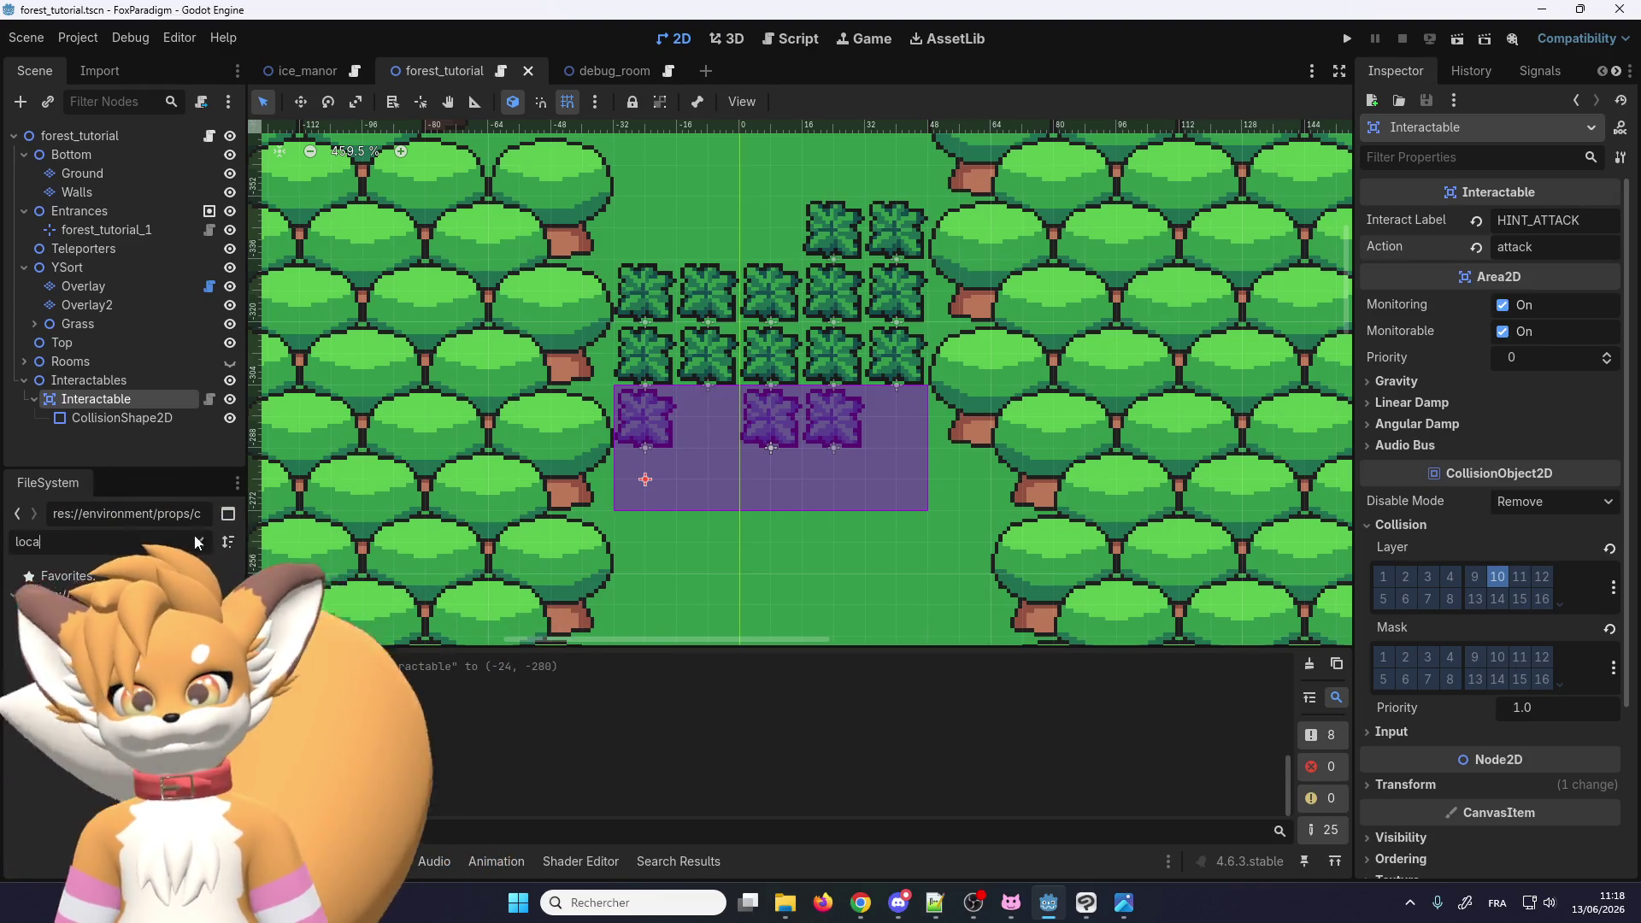
double_click(85, 651)
left_click(693, 437)
key("ctrl+f")
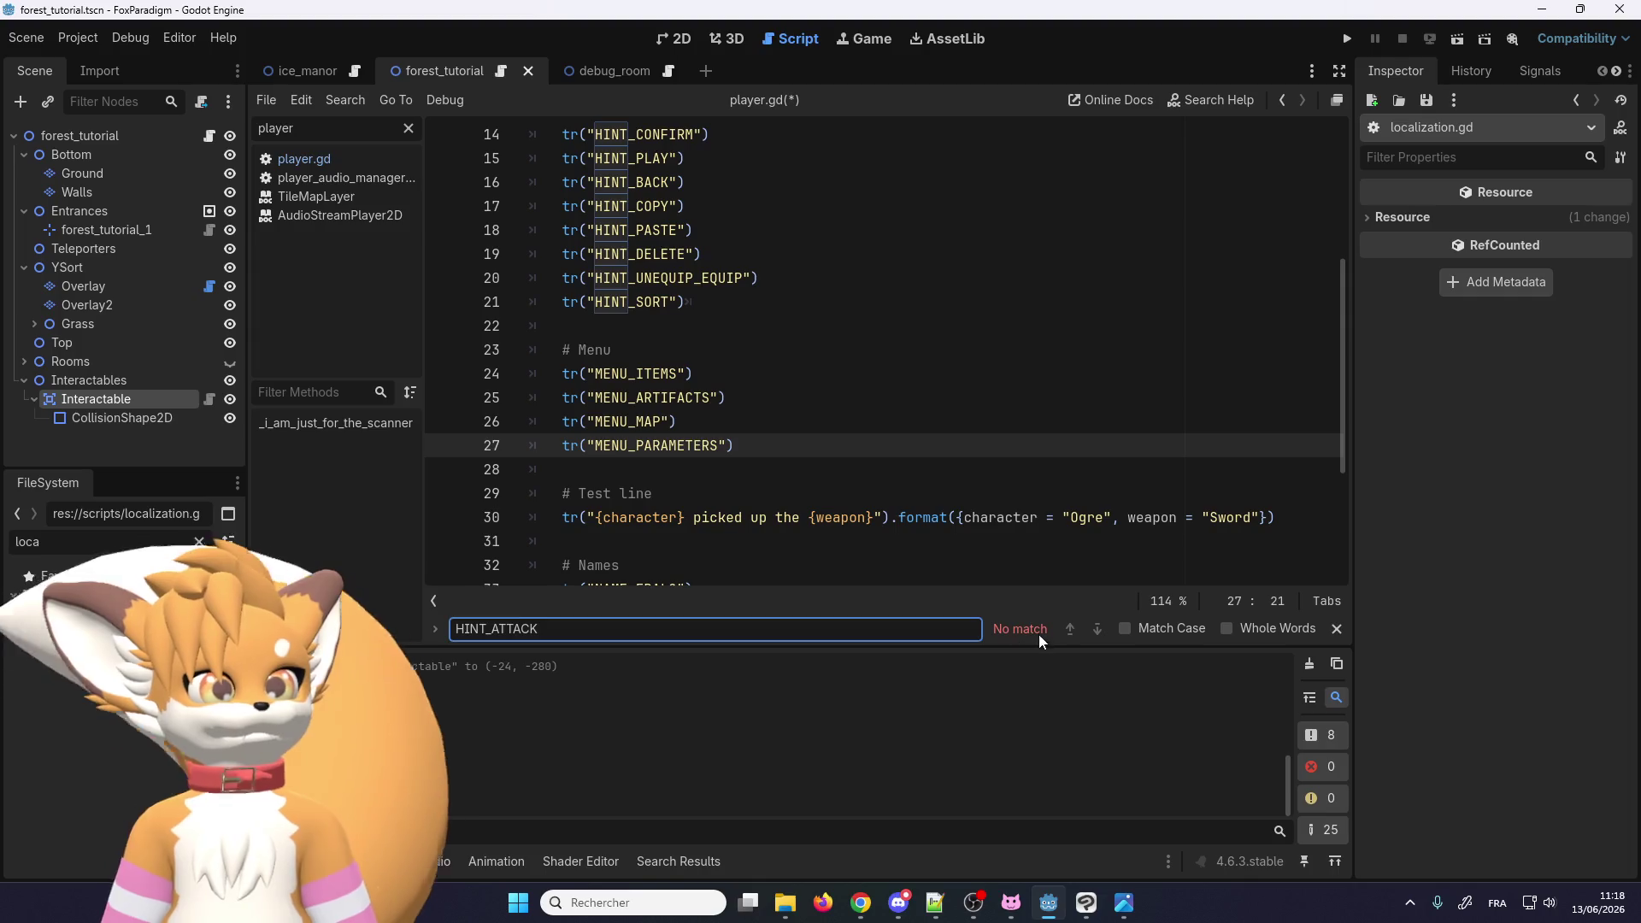
scroll(751, 398, "down", 3)
scroll(752, 397, "up", 6)
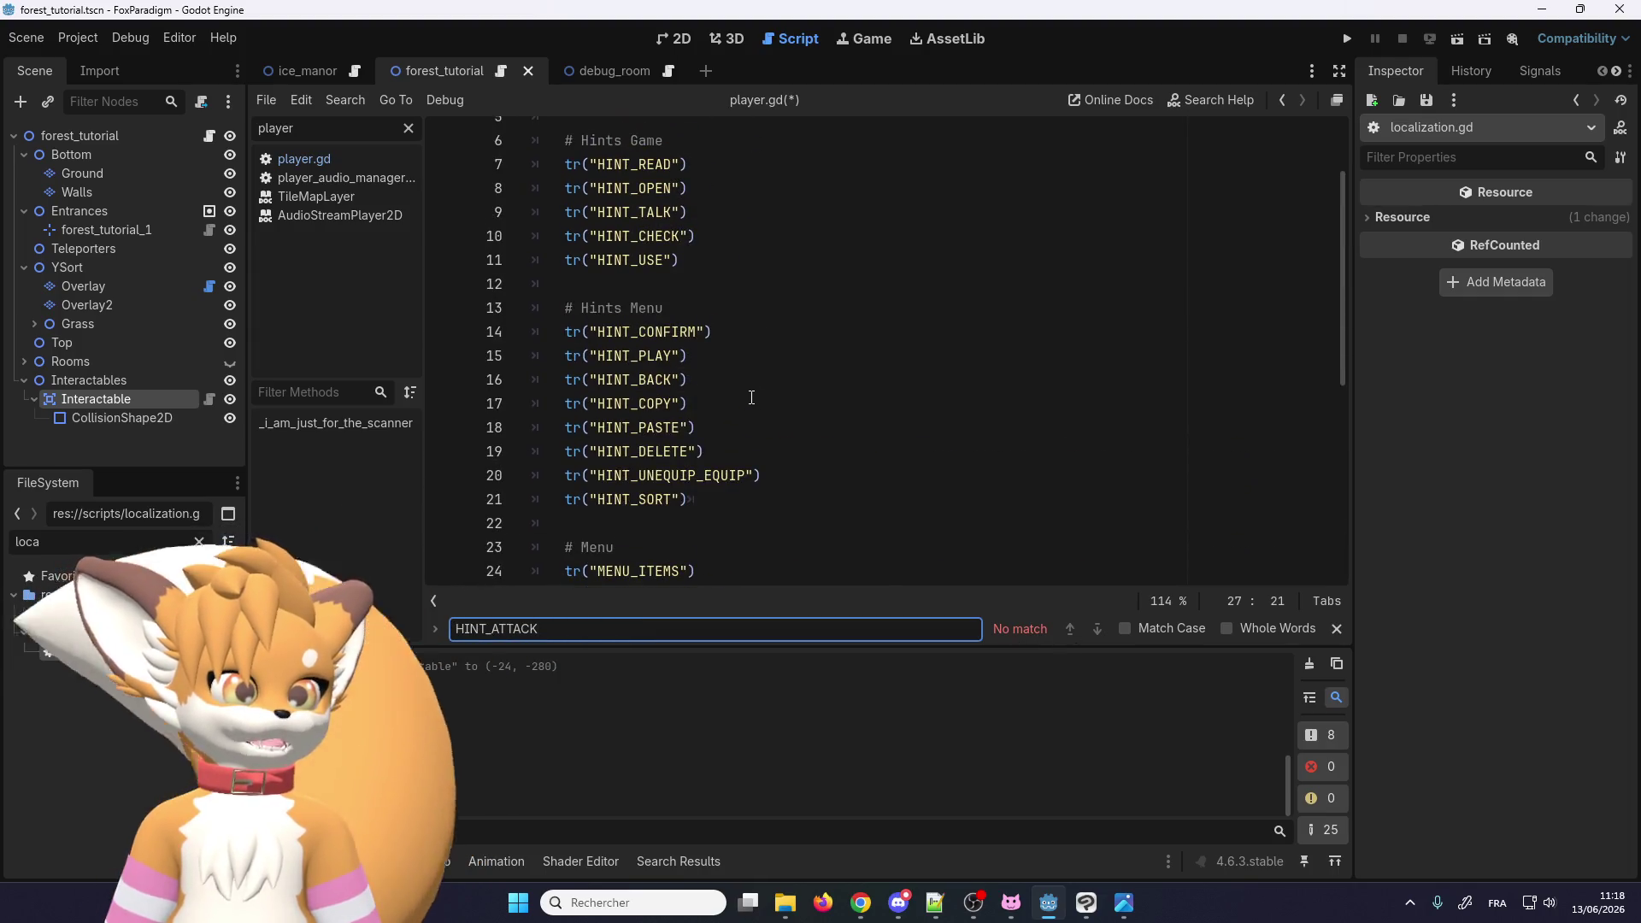
left_click(744, 495)
key("ctrl+shift+d")
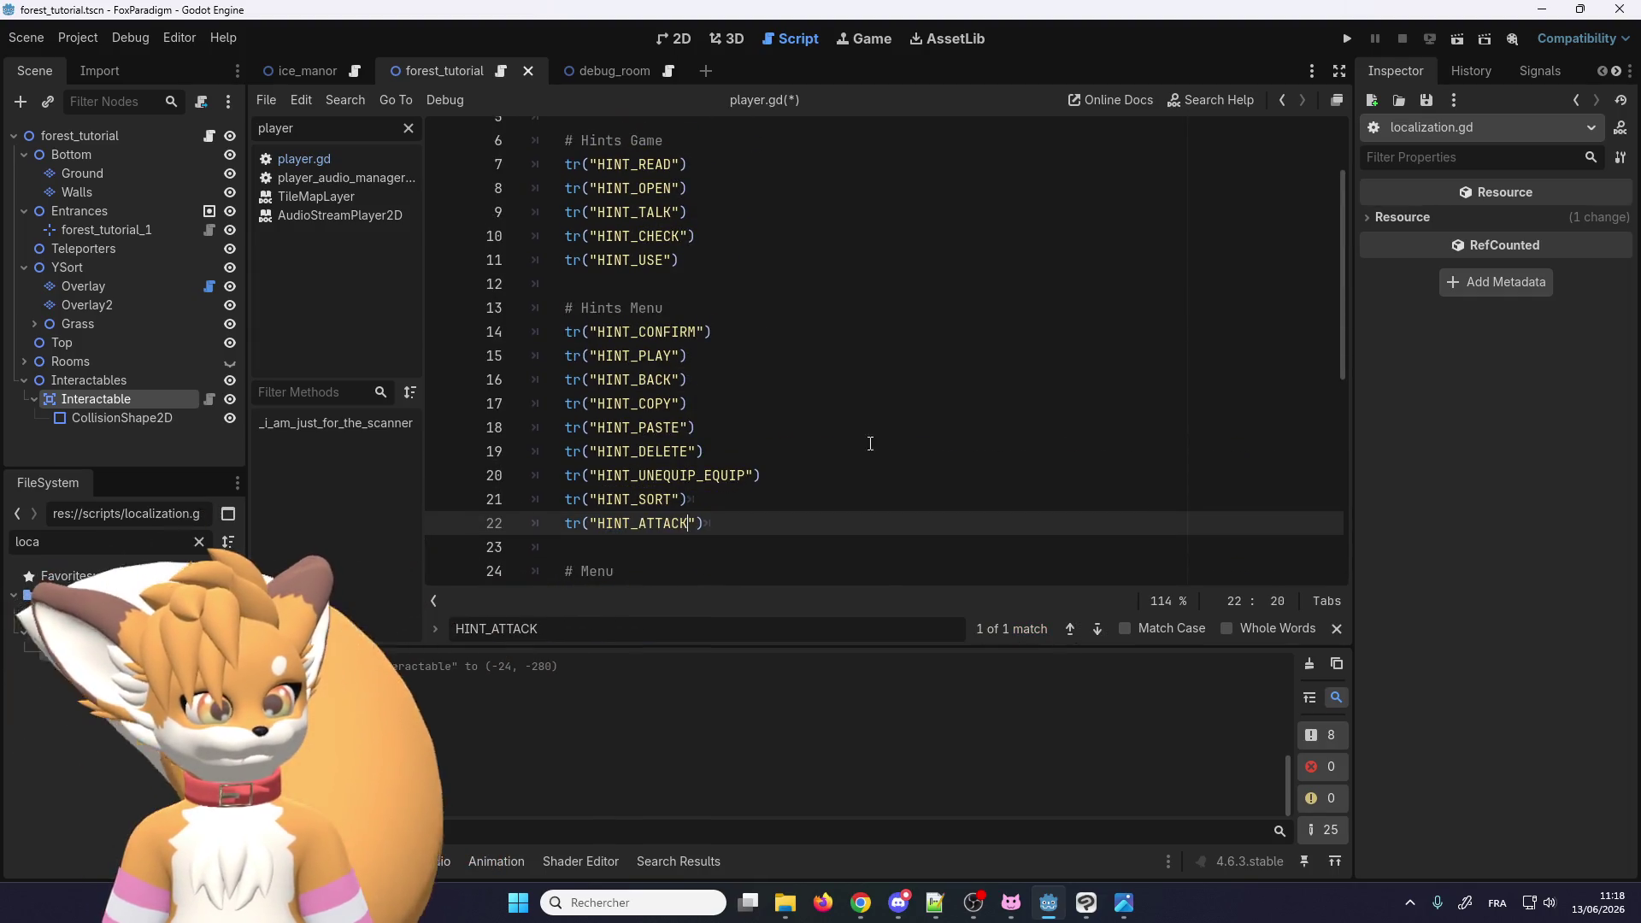
key("ctrl+s")
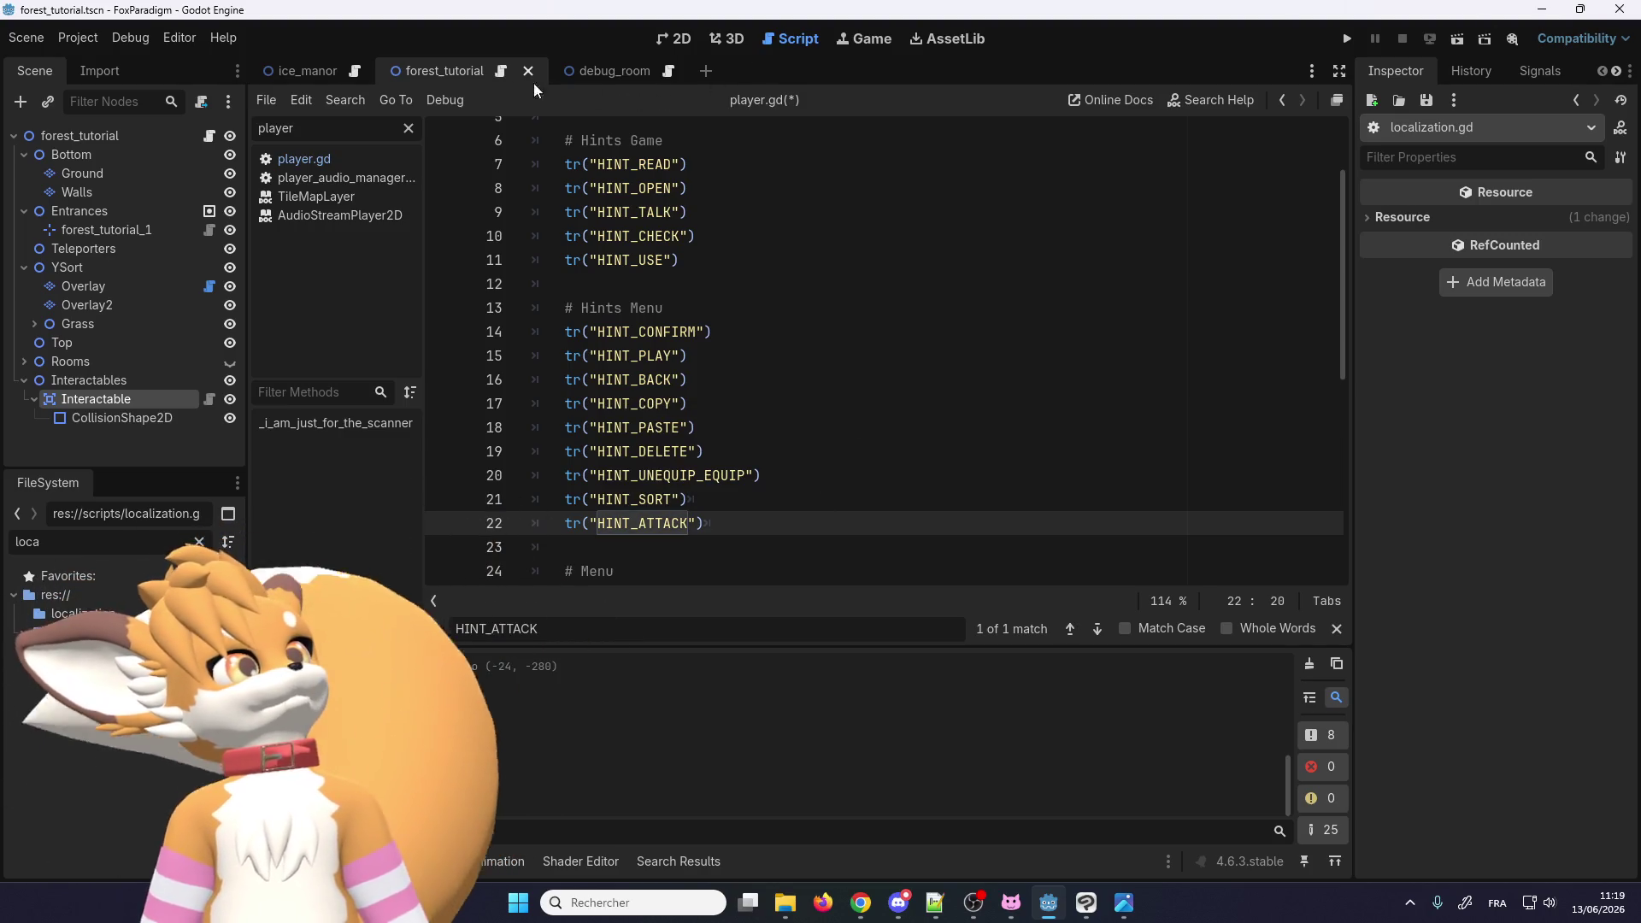
left_click(678, 39)
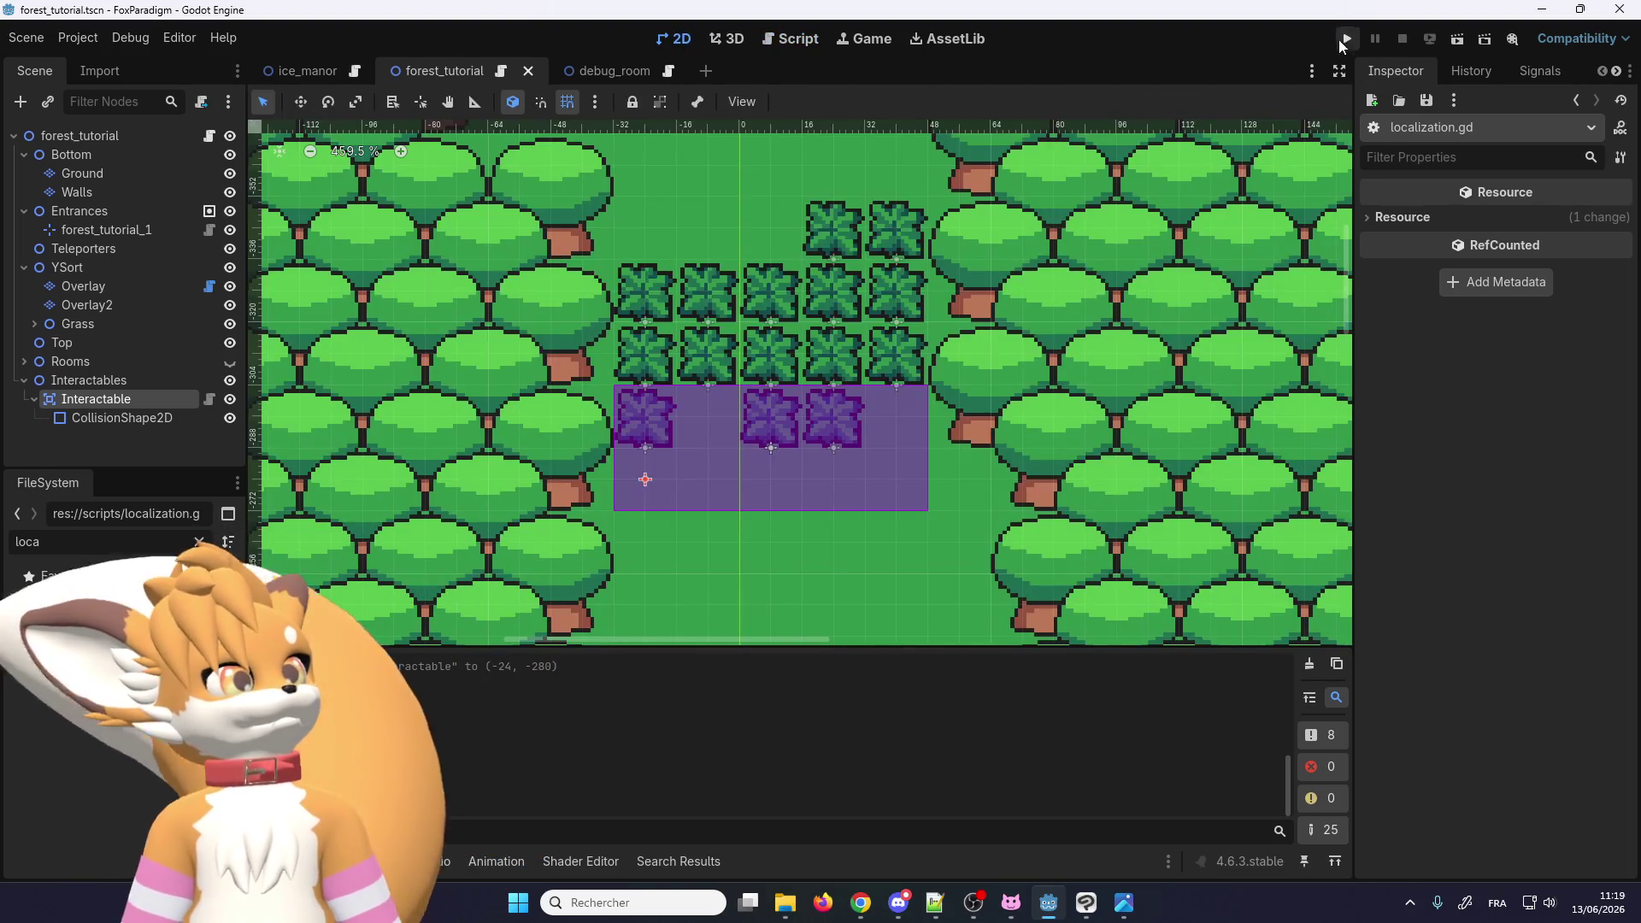
Step: Run the game and walk the fox to the bushes, stepping away and back to toggle the hint
left_click(1345, 41)
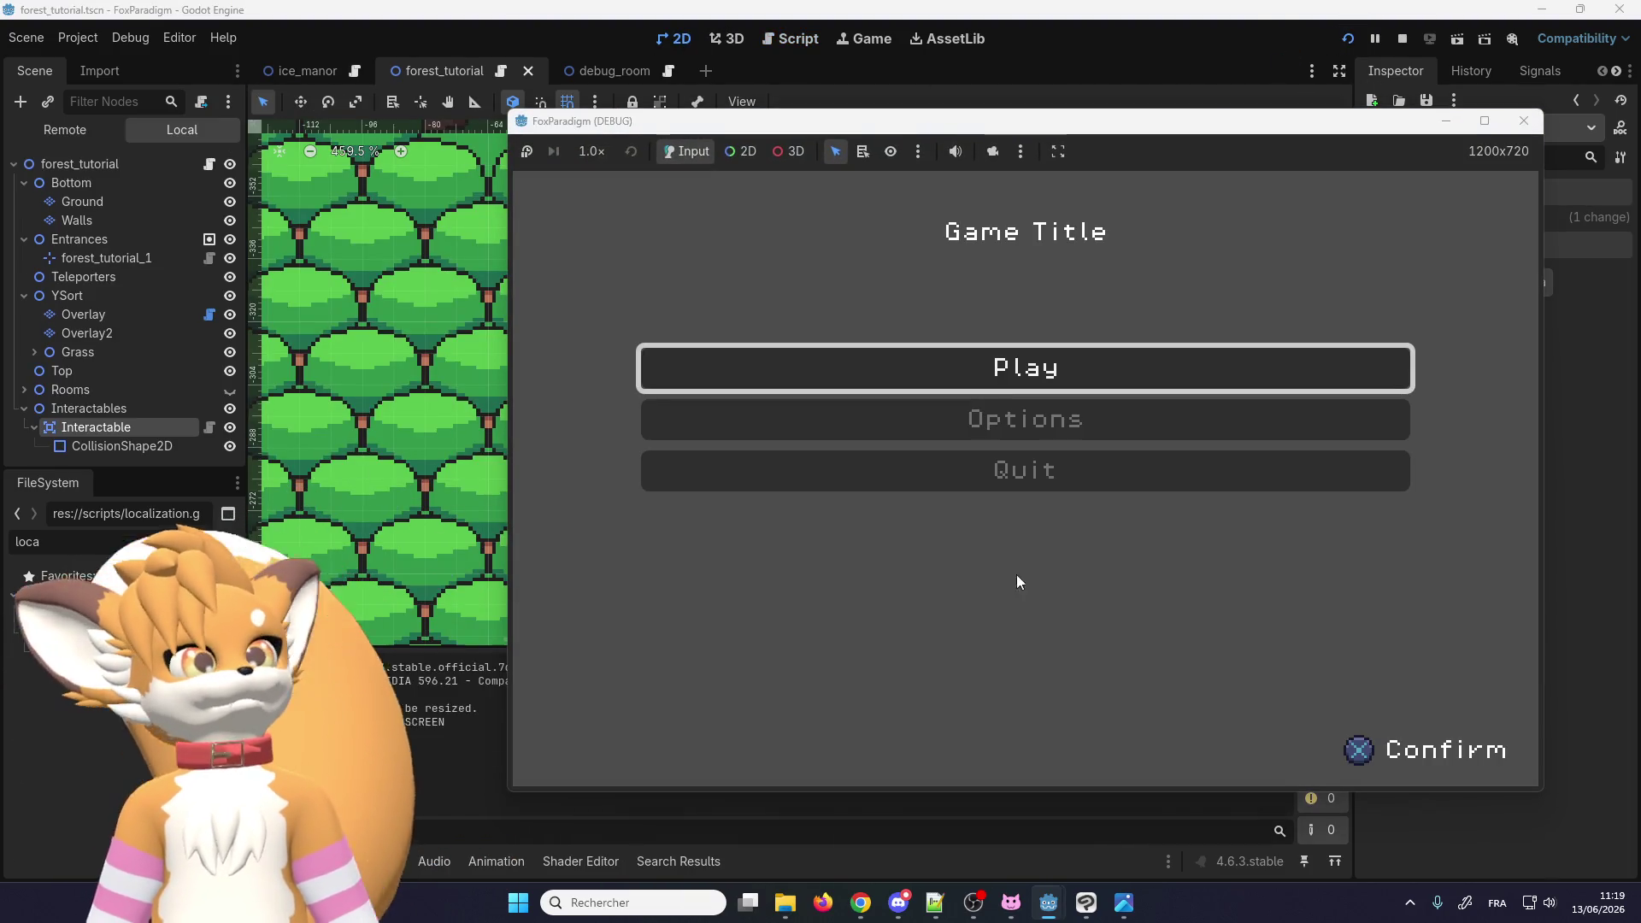
key("Return")
key("Return")
key("Up")
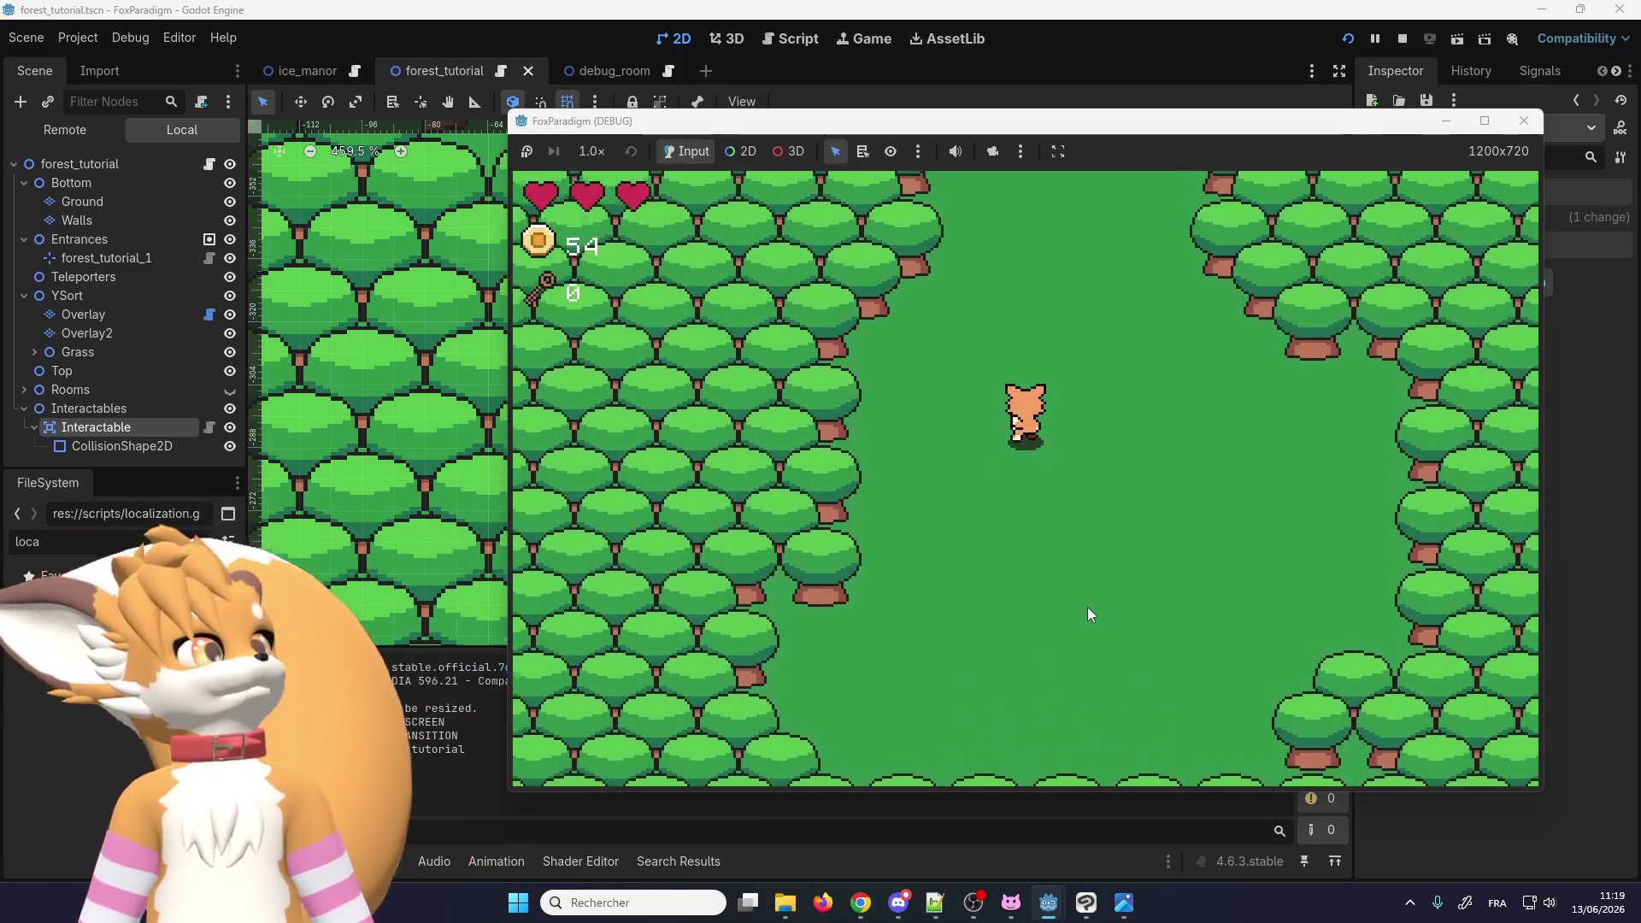
key("Up")
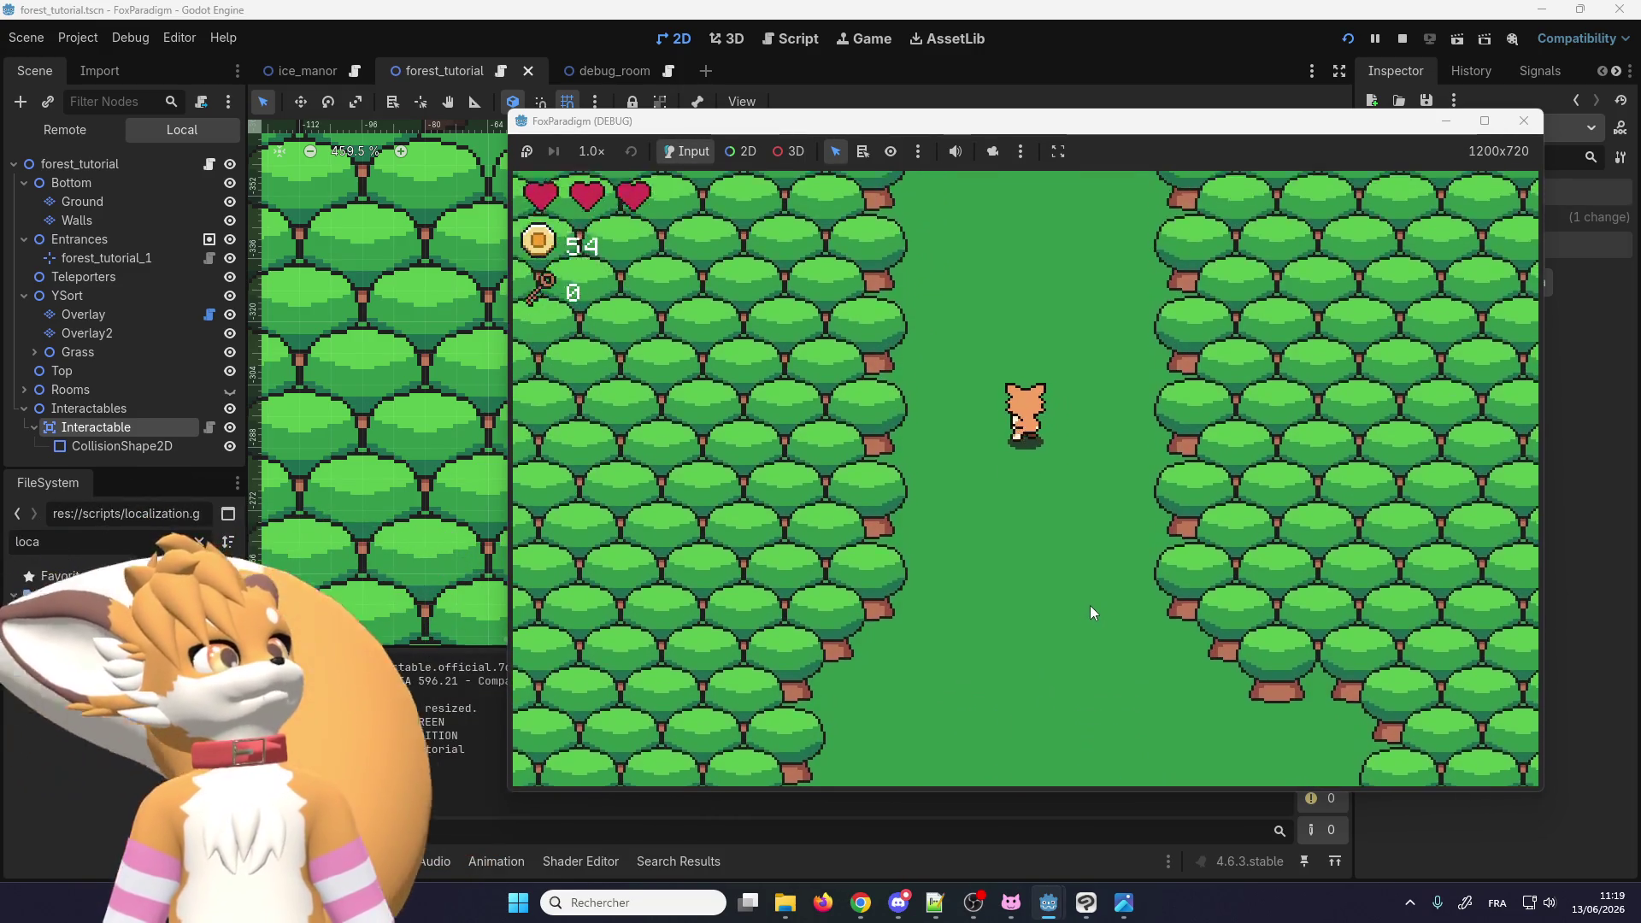
key("Left")
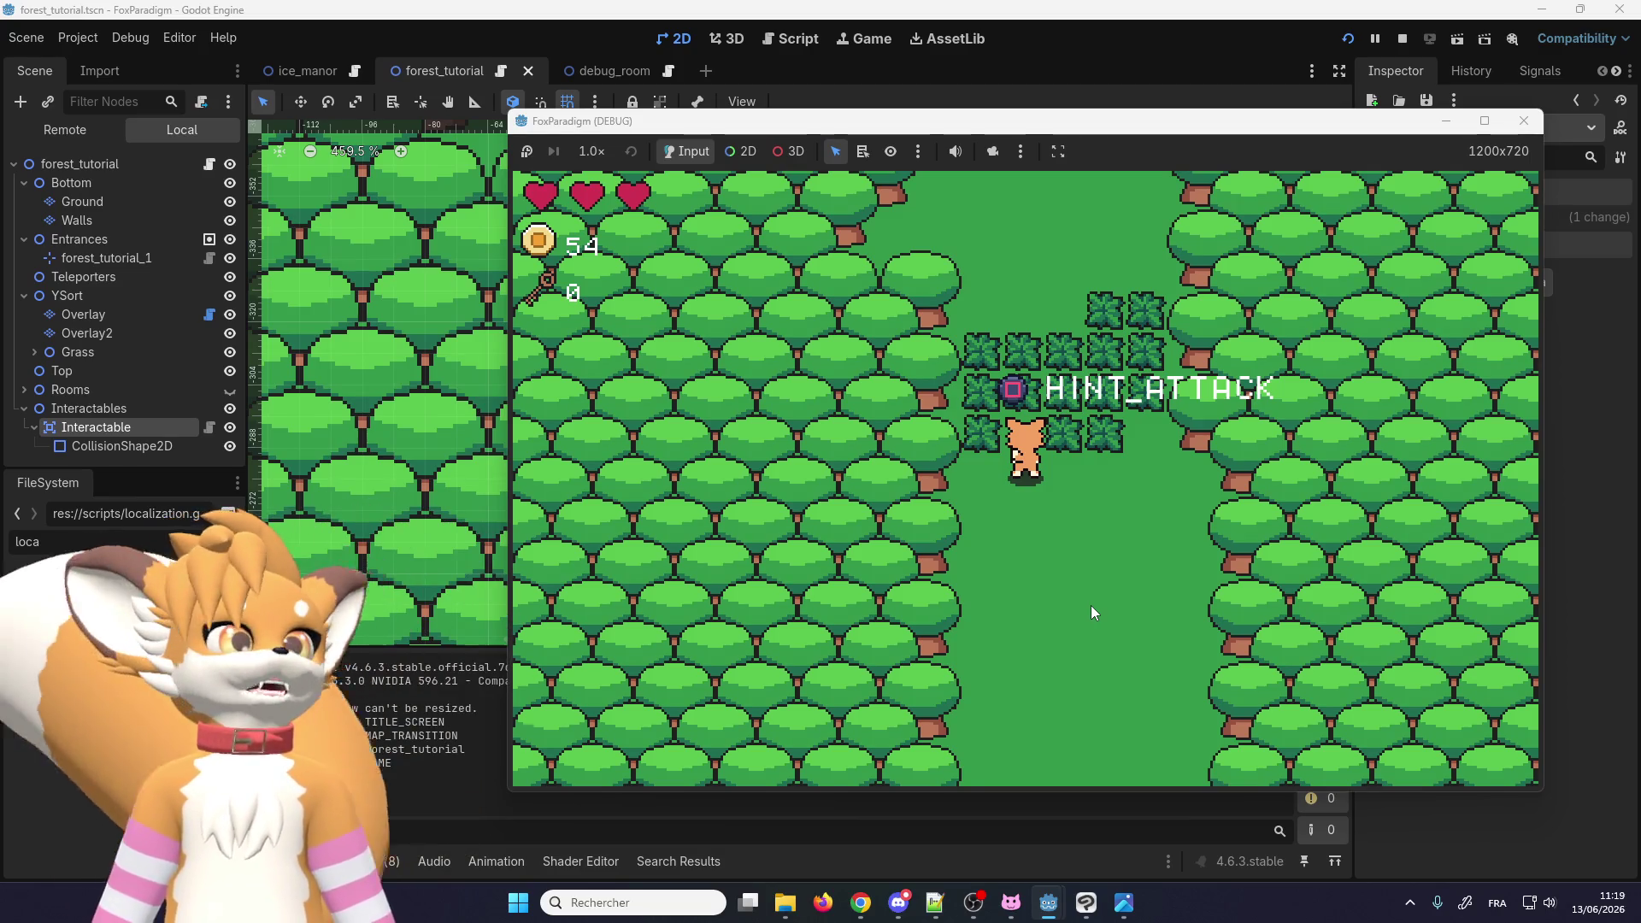
key("Down")
key("Up")
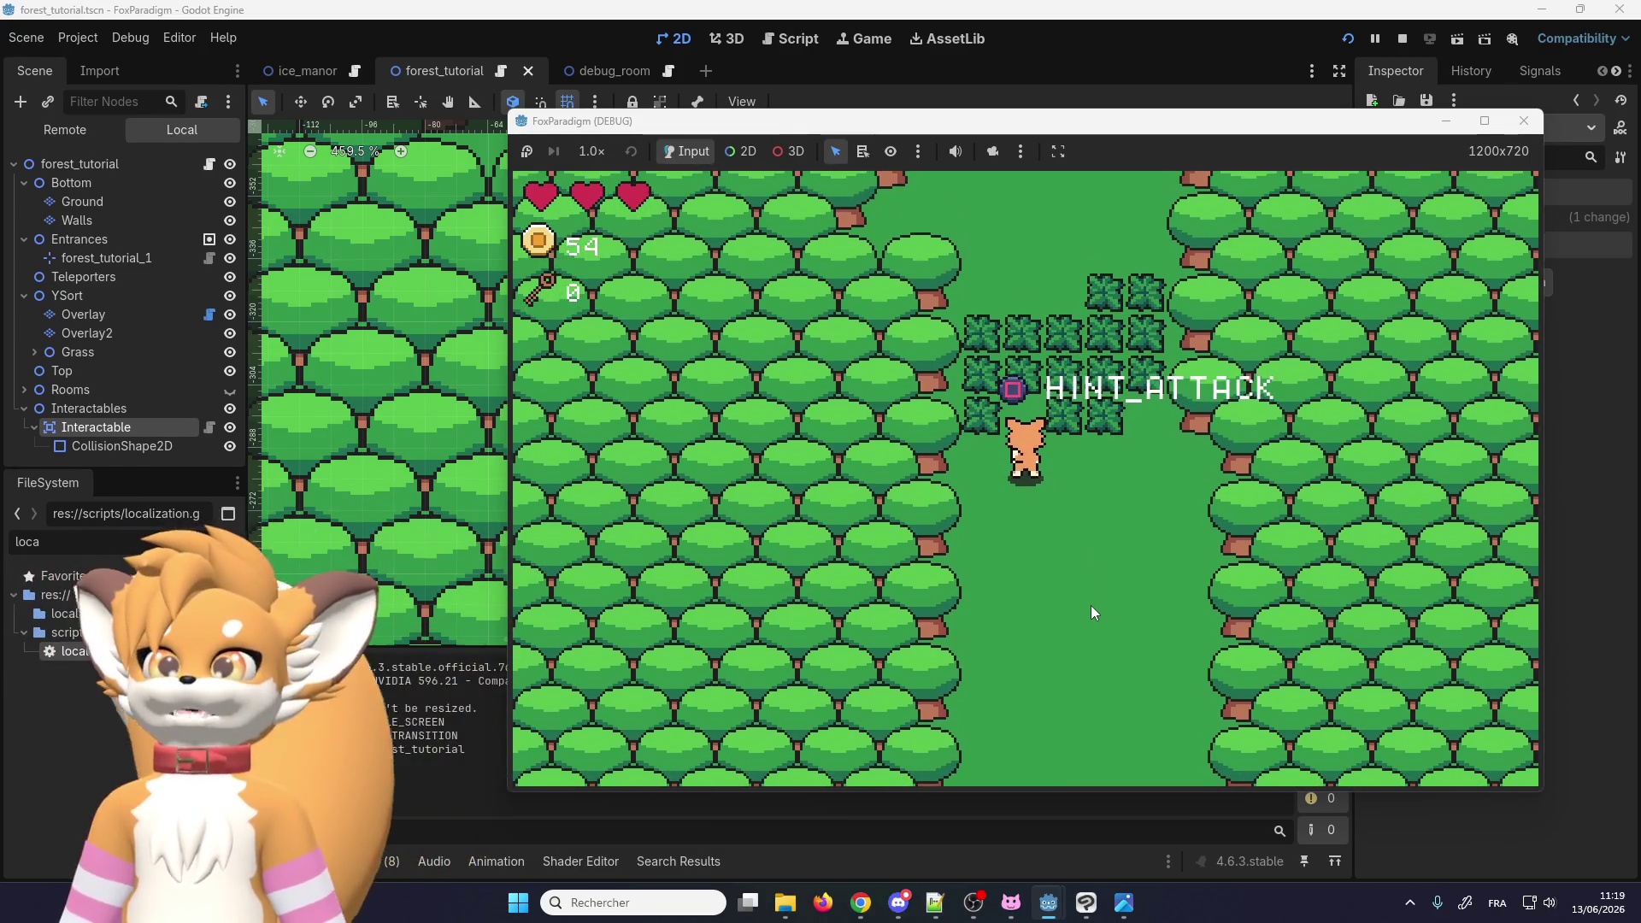
key("Down")
key("Up")
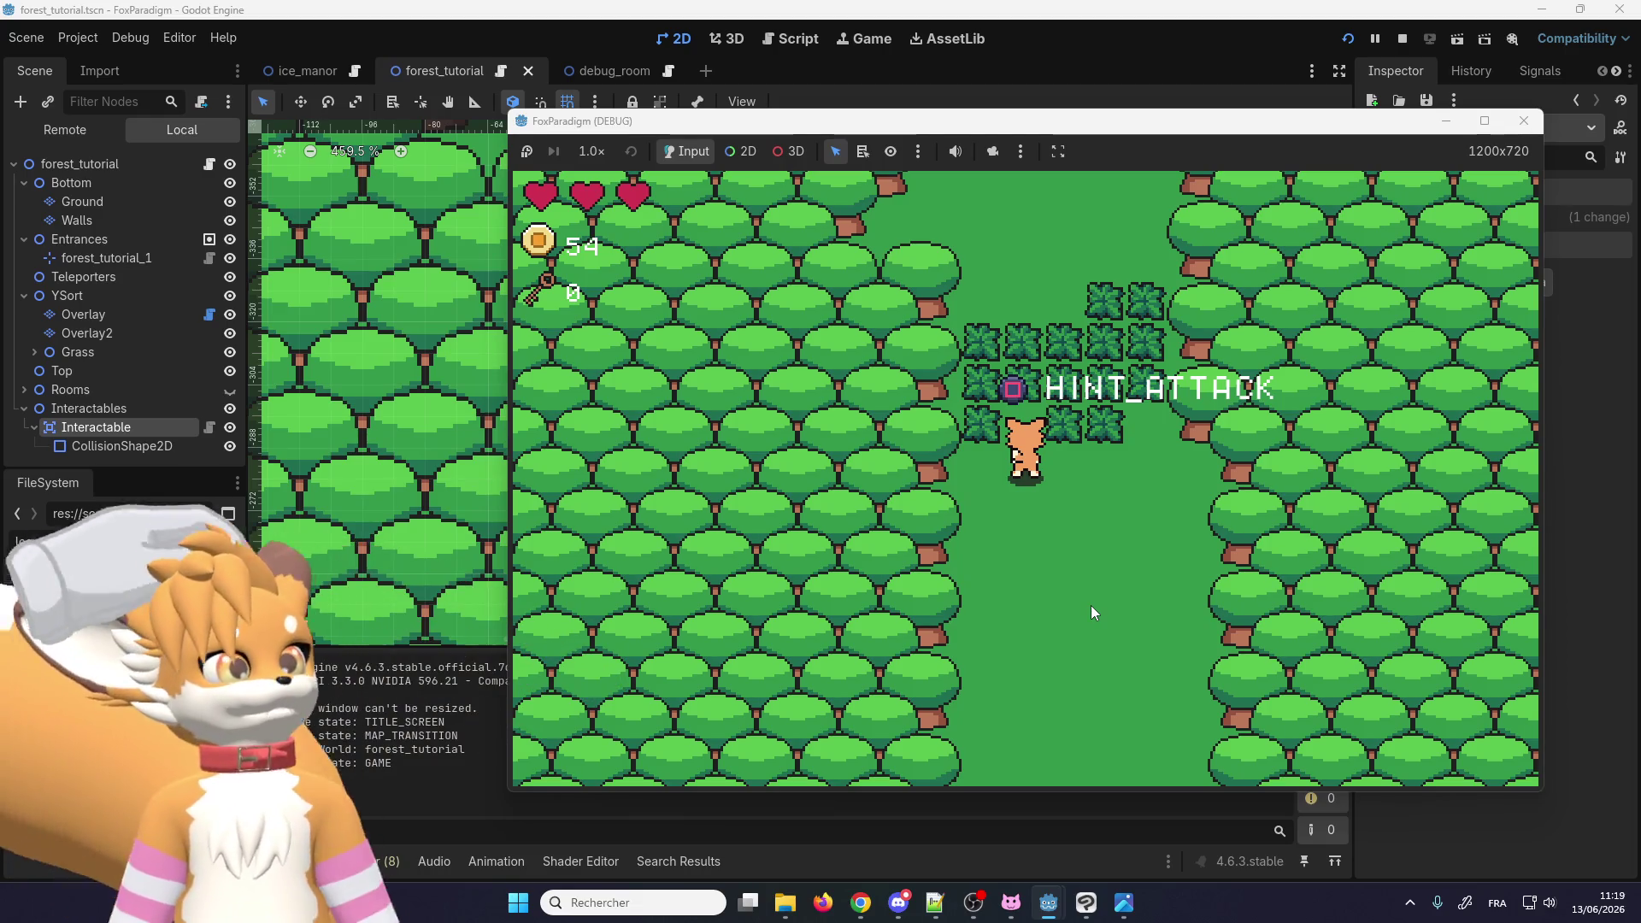
Step: Walk the fox left and right along the bushes, turning to face them
key("Left")
key("Right")
key("Left")
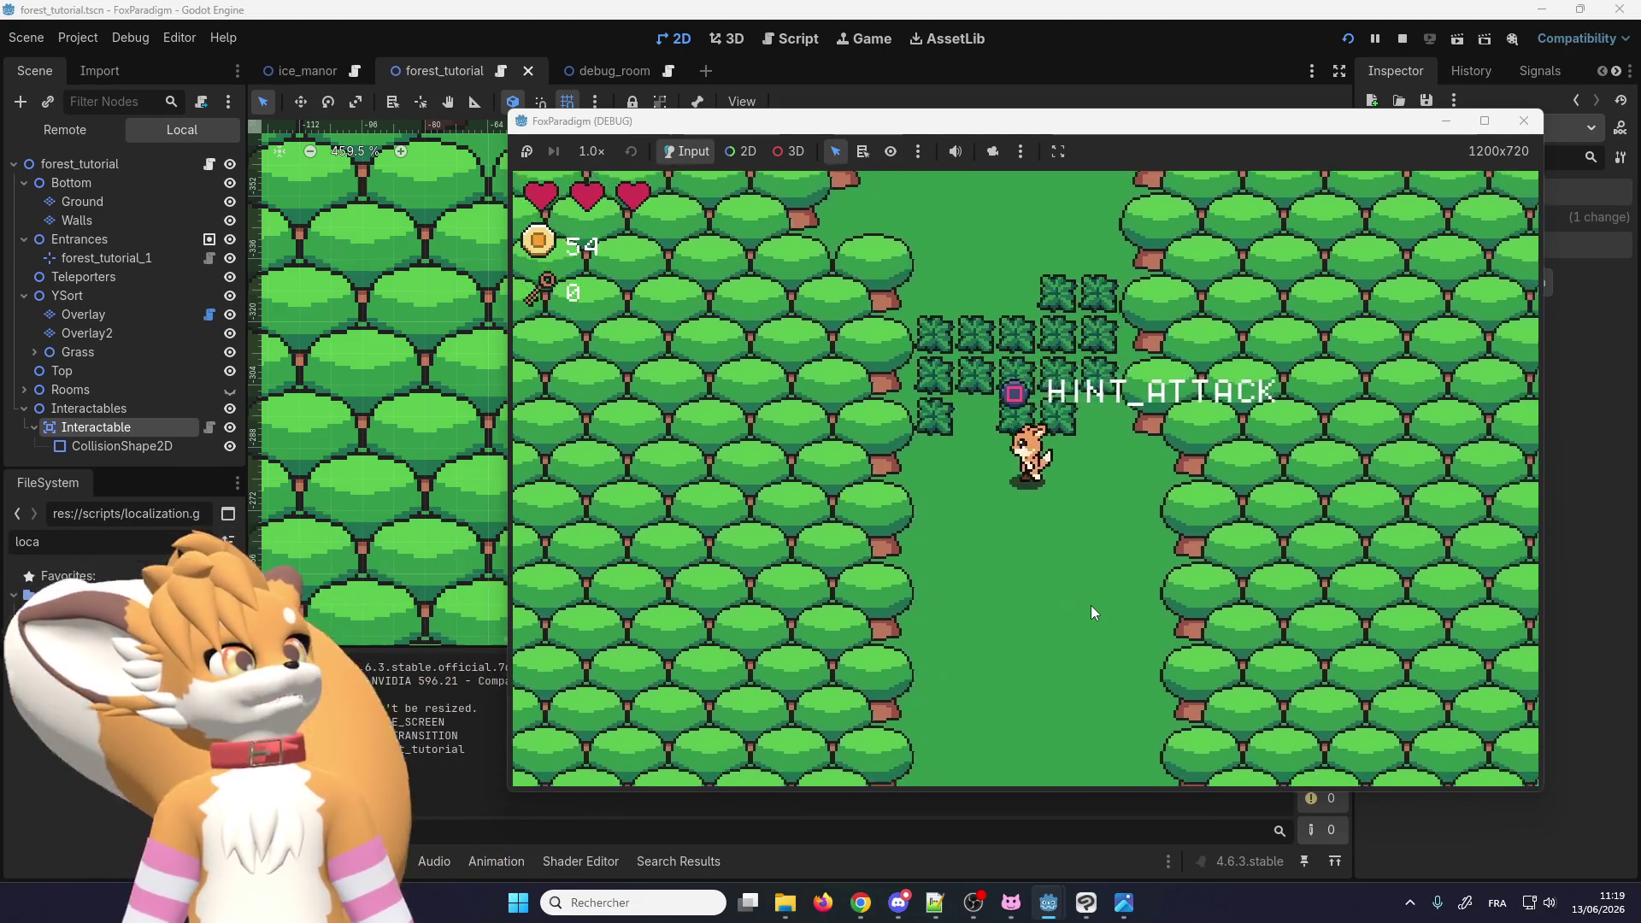
key("Up")
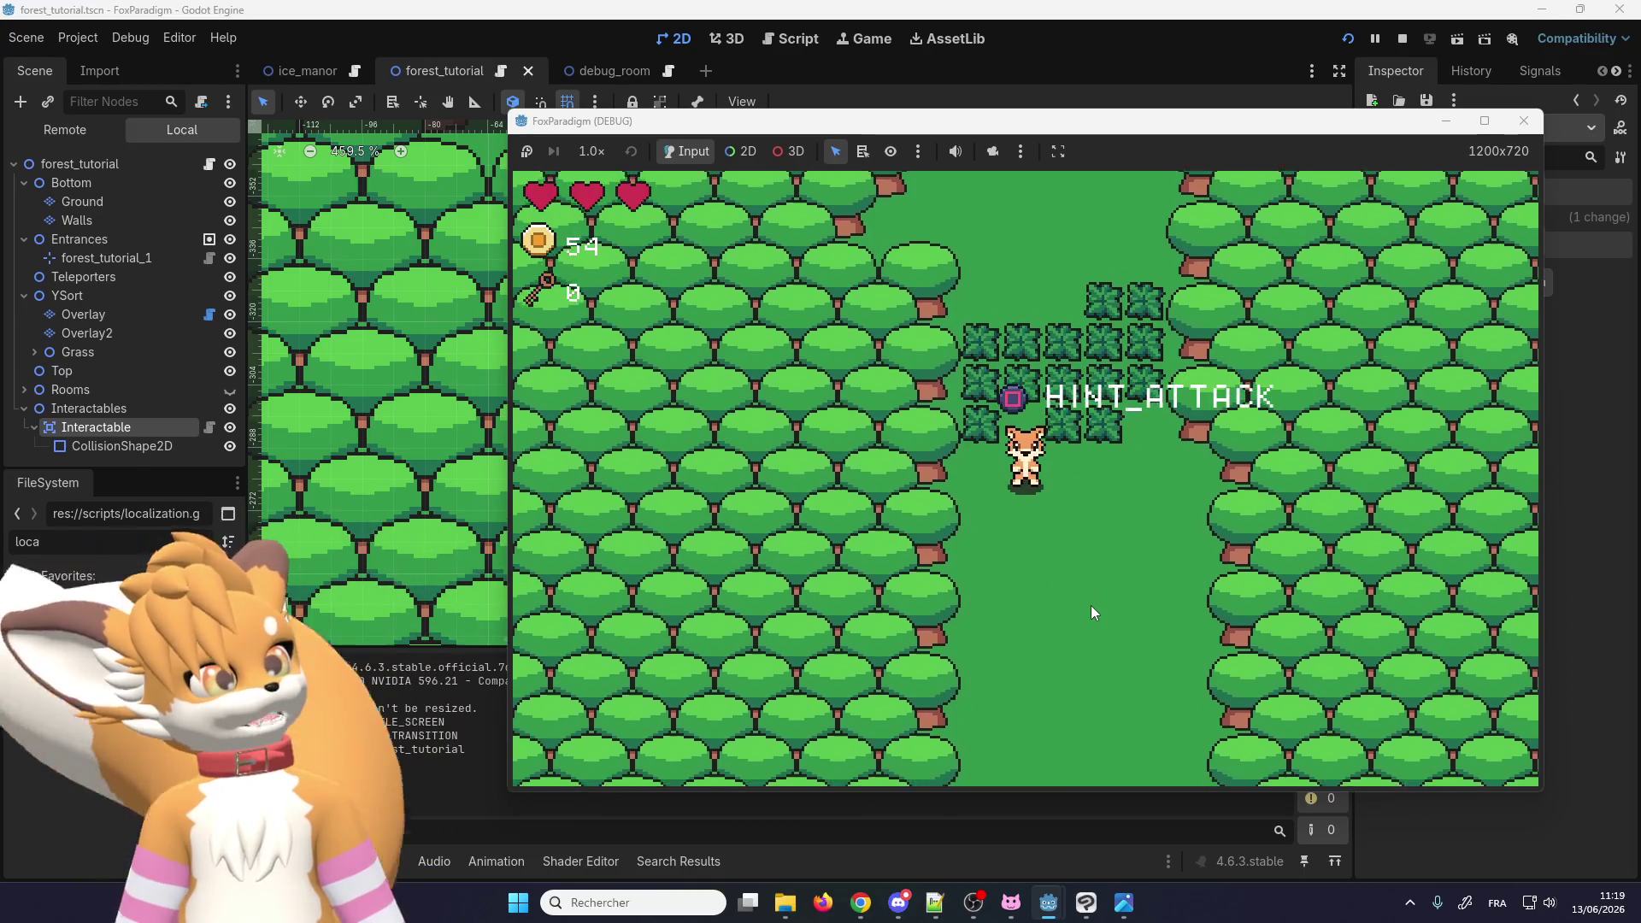
key("Right")
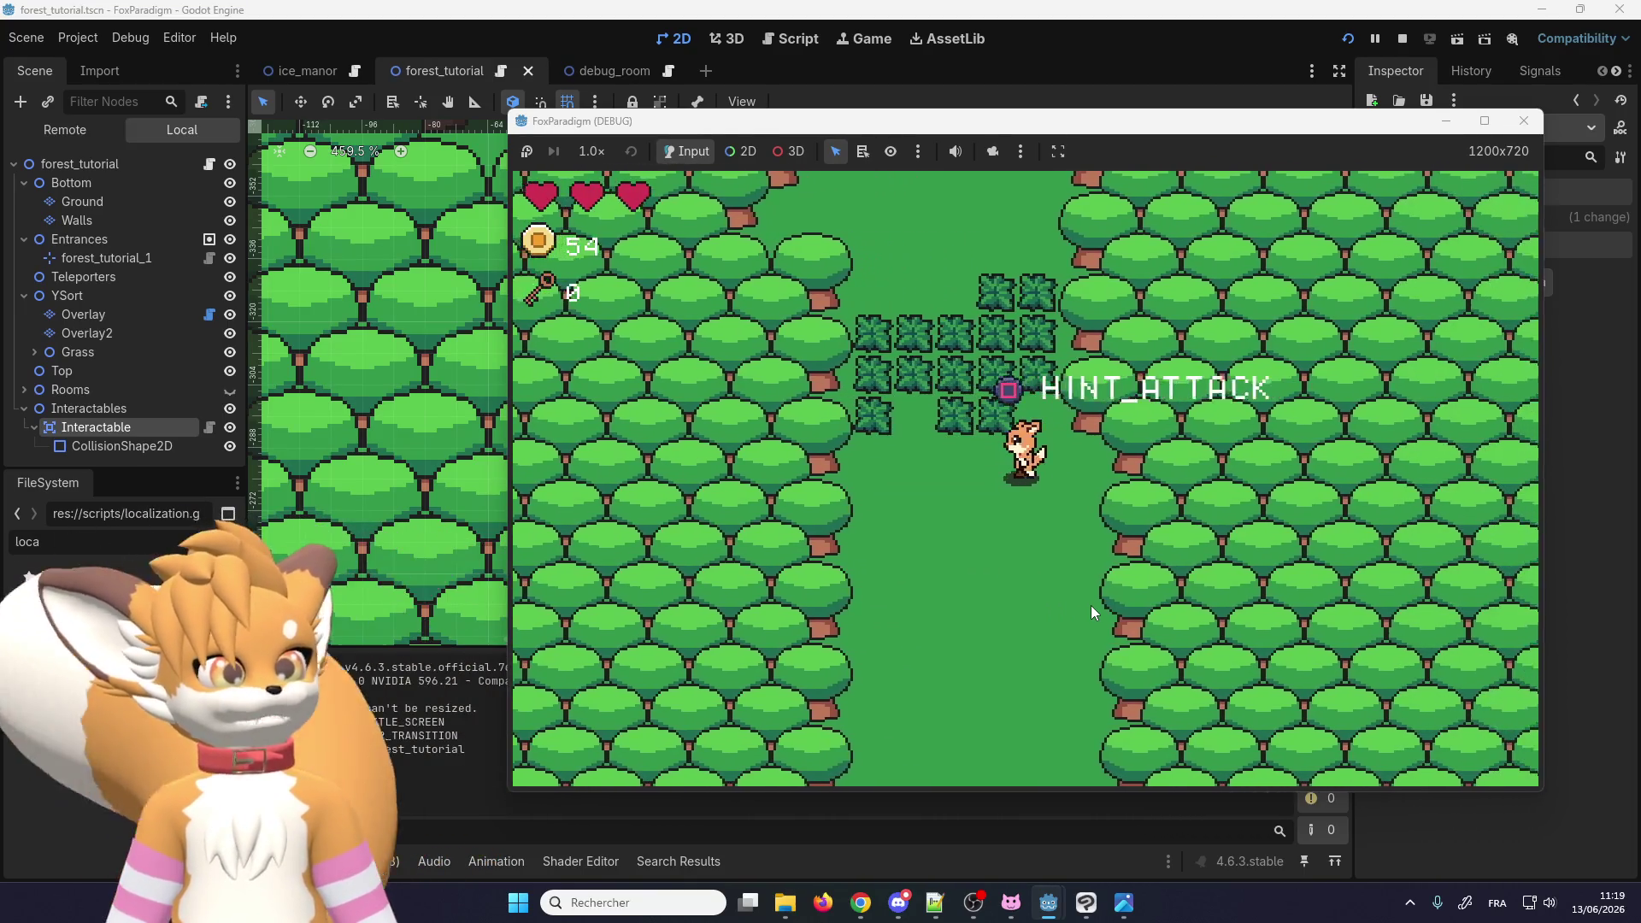
key("Left")
key("Up")
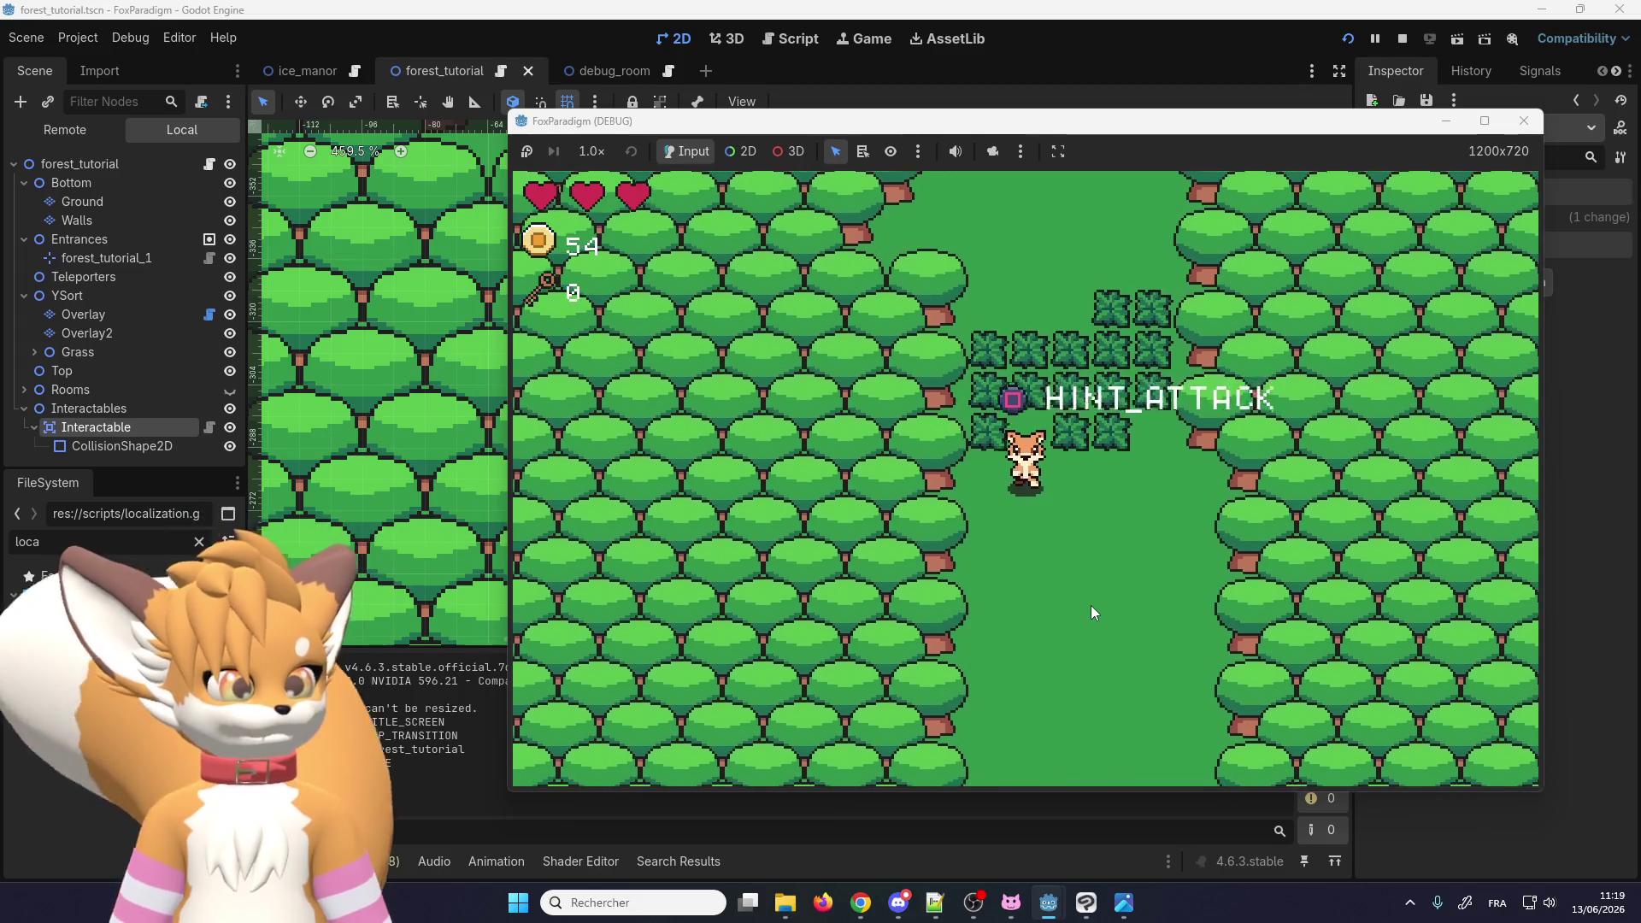
key("Right")
key("Left")
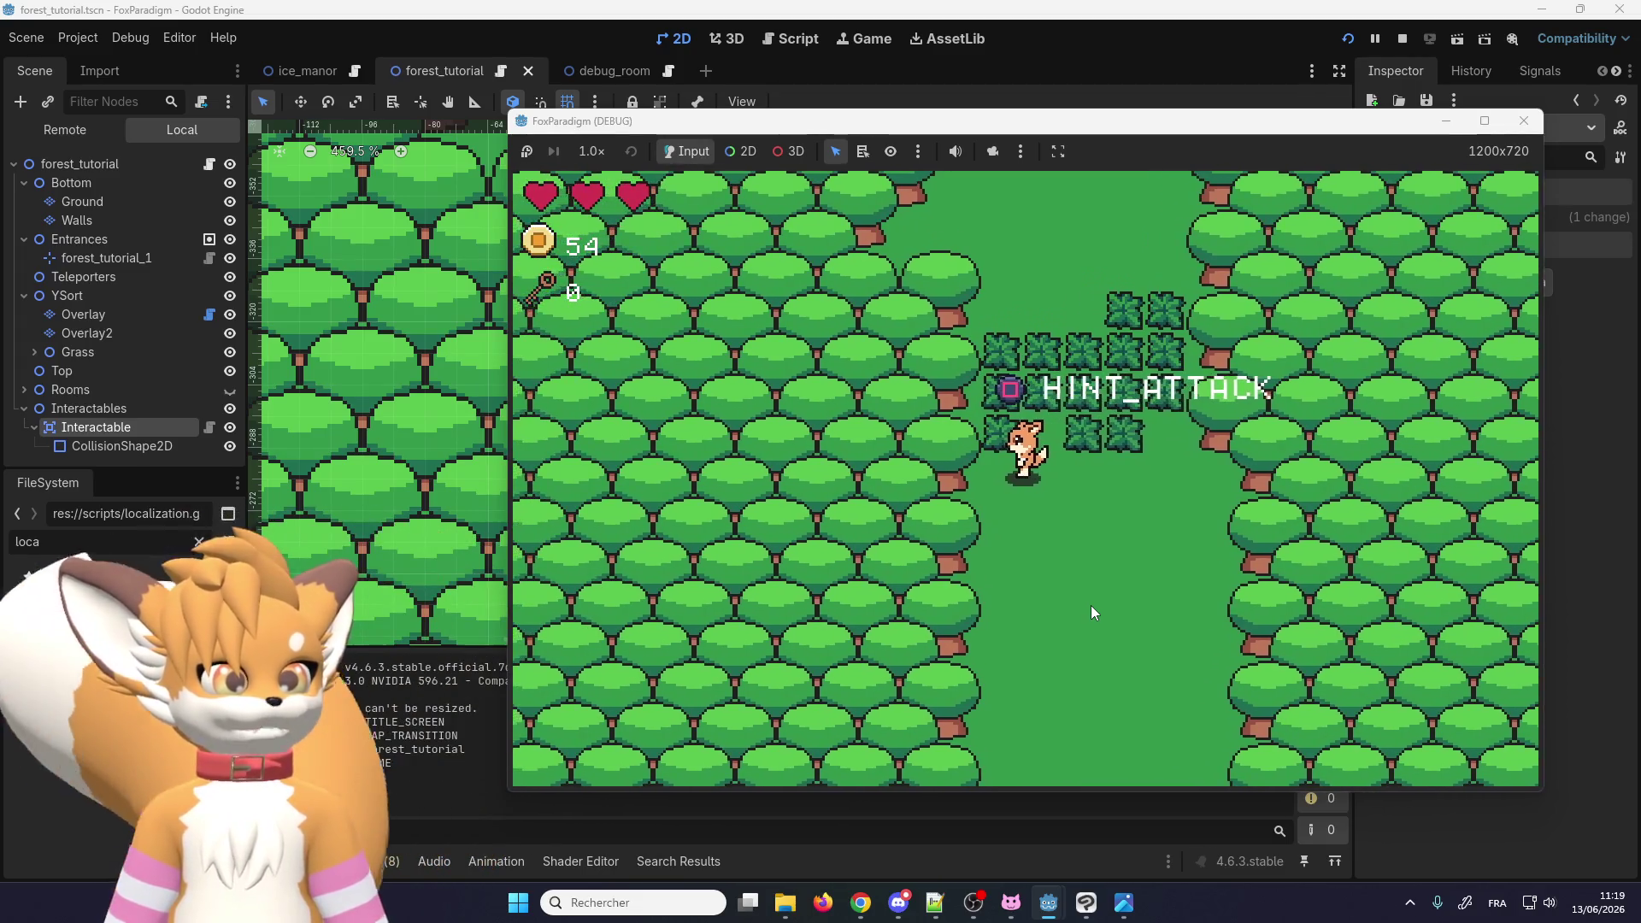
key("Down")
key("Up")
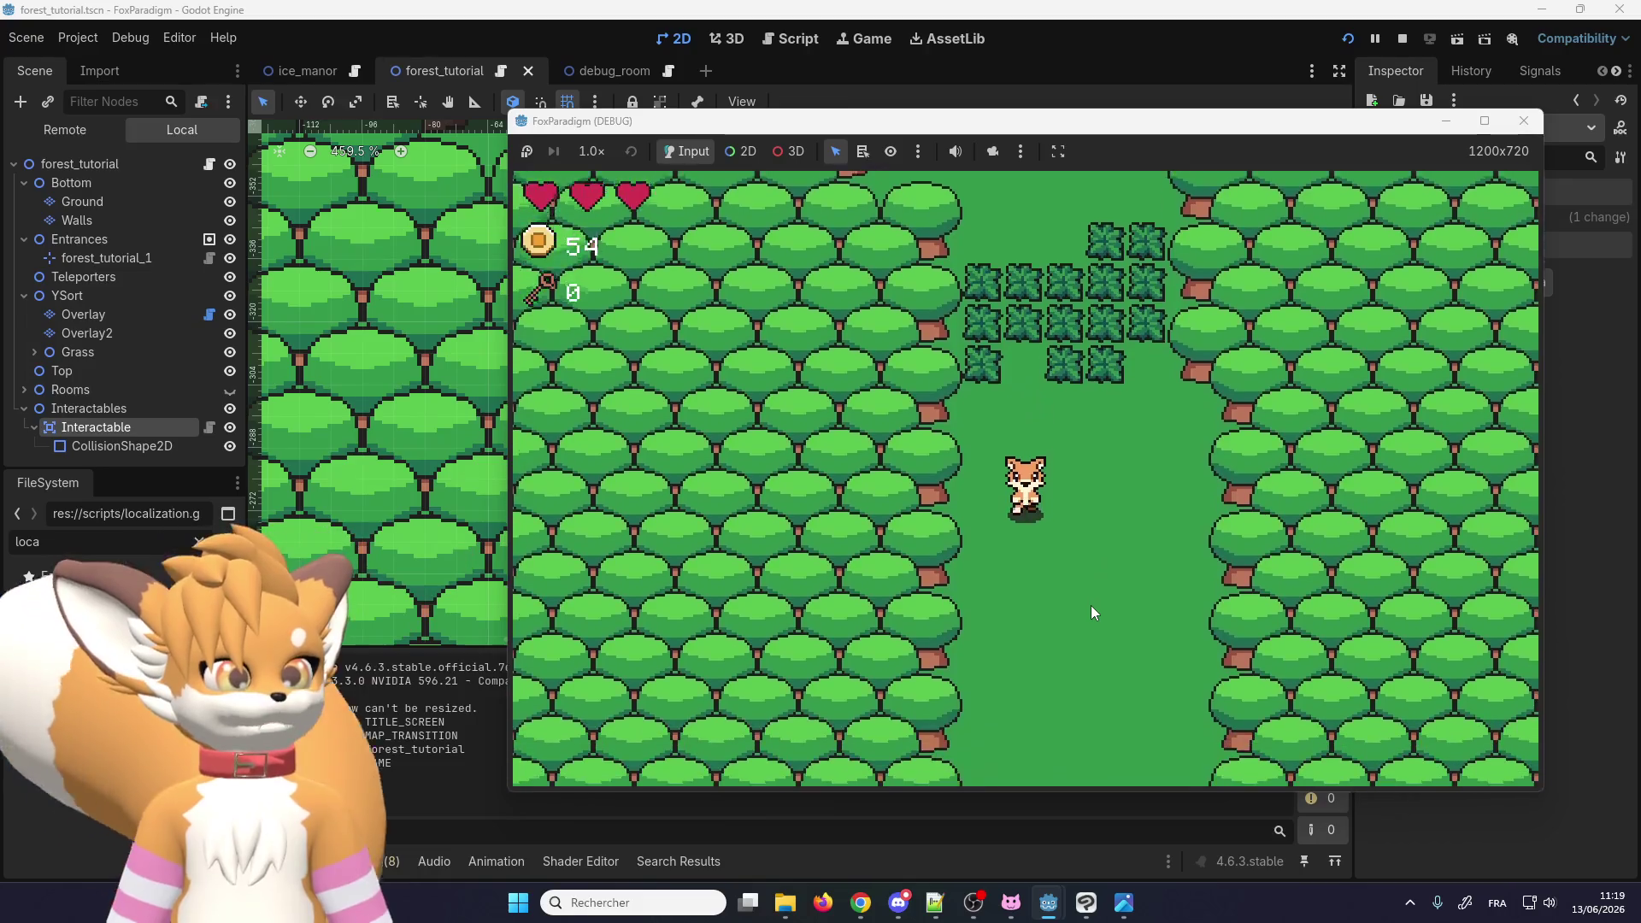
key("Up")
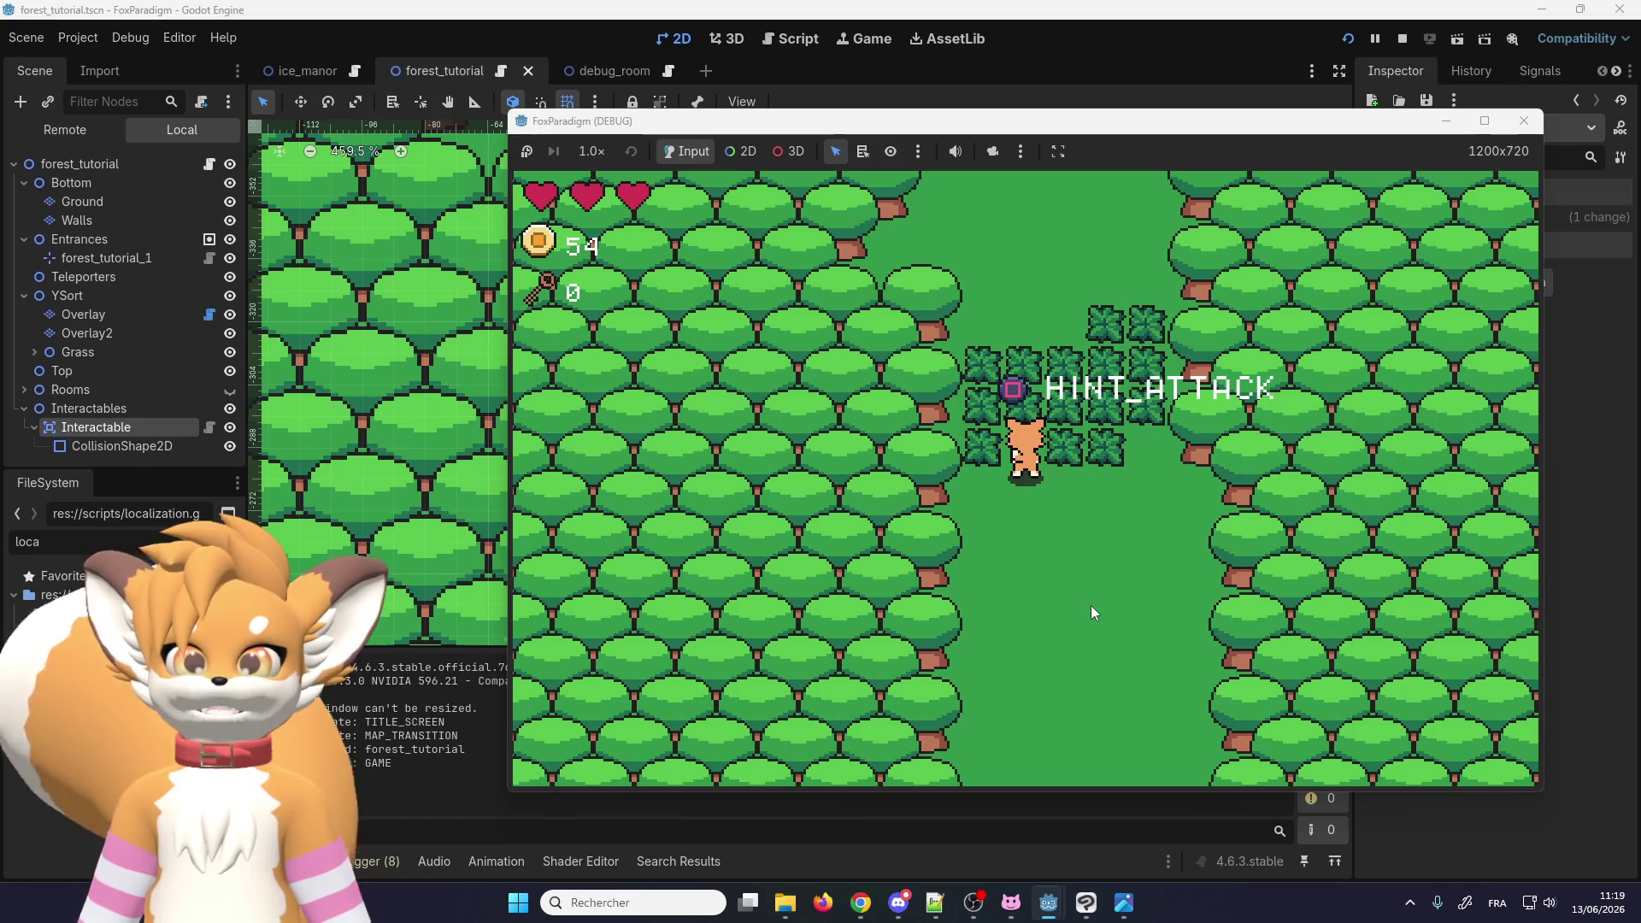
Step: Slash the bushes with the attack key, collect the dropped heart, and stop the game
key("Up")
key("space")
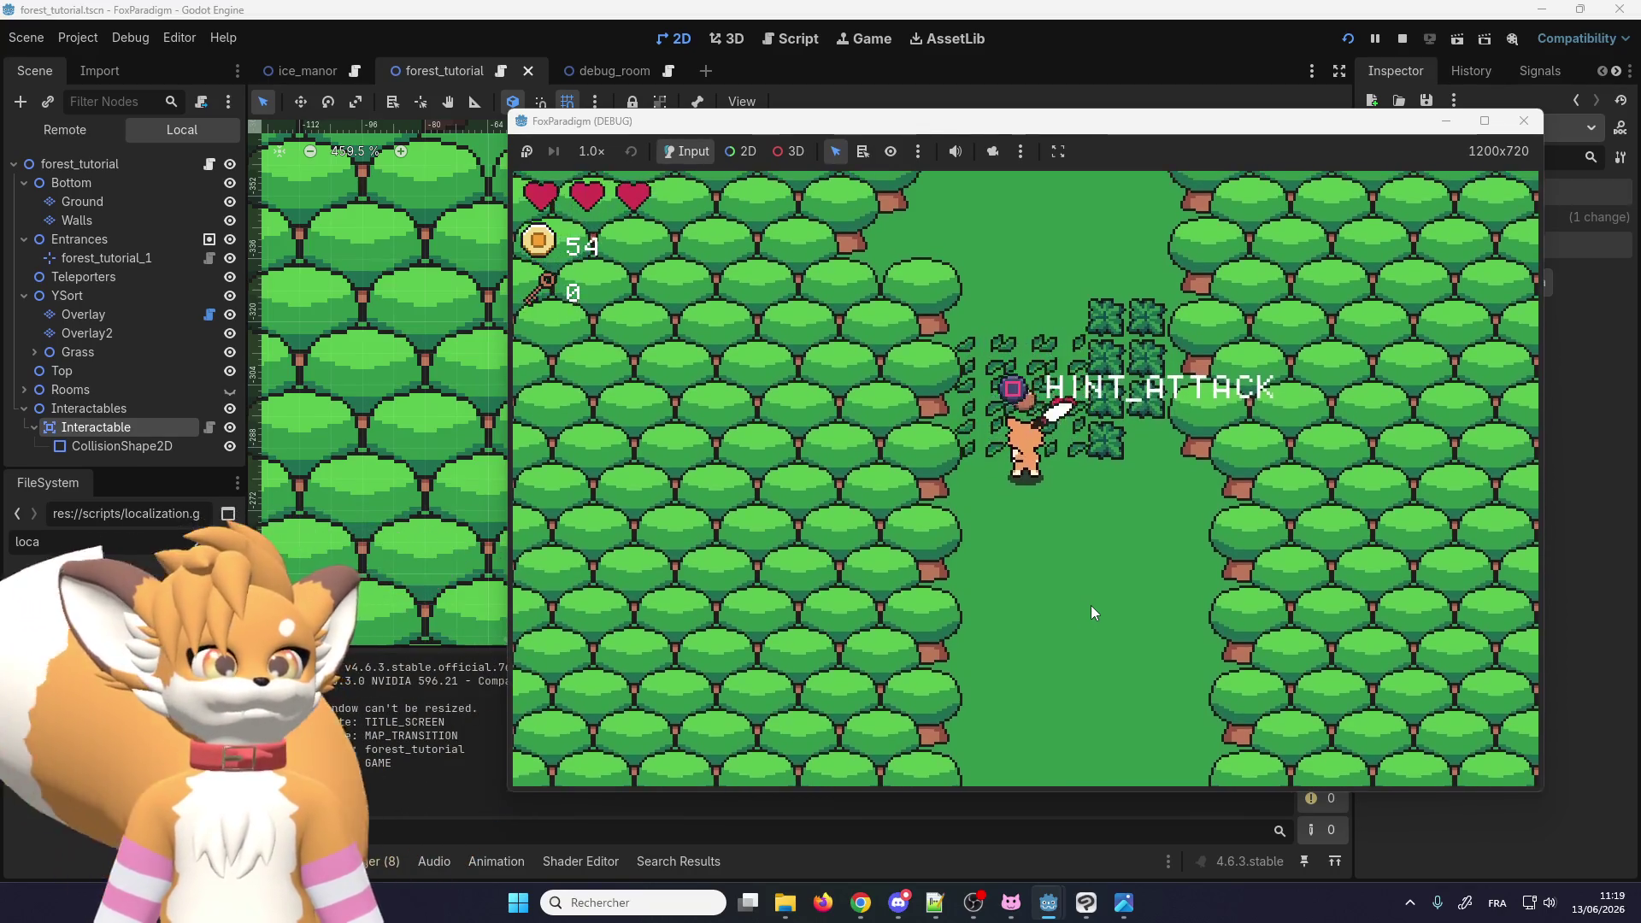
key("Down")
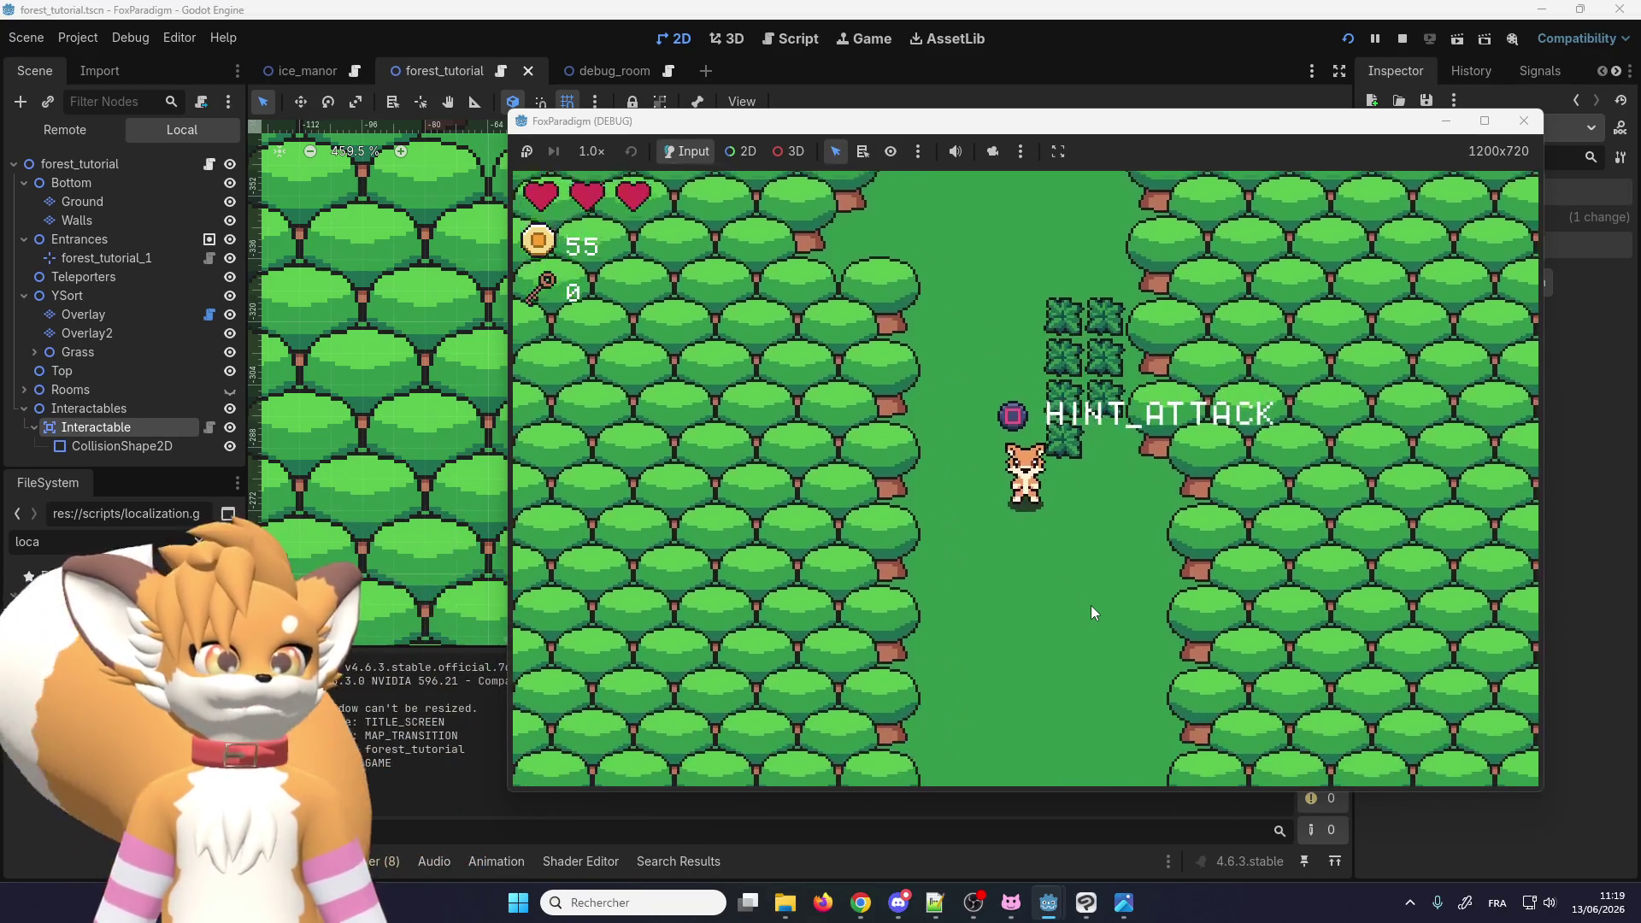
key("Up")
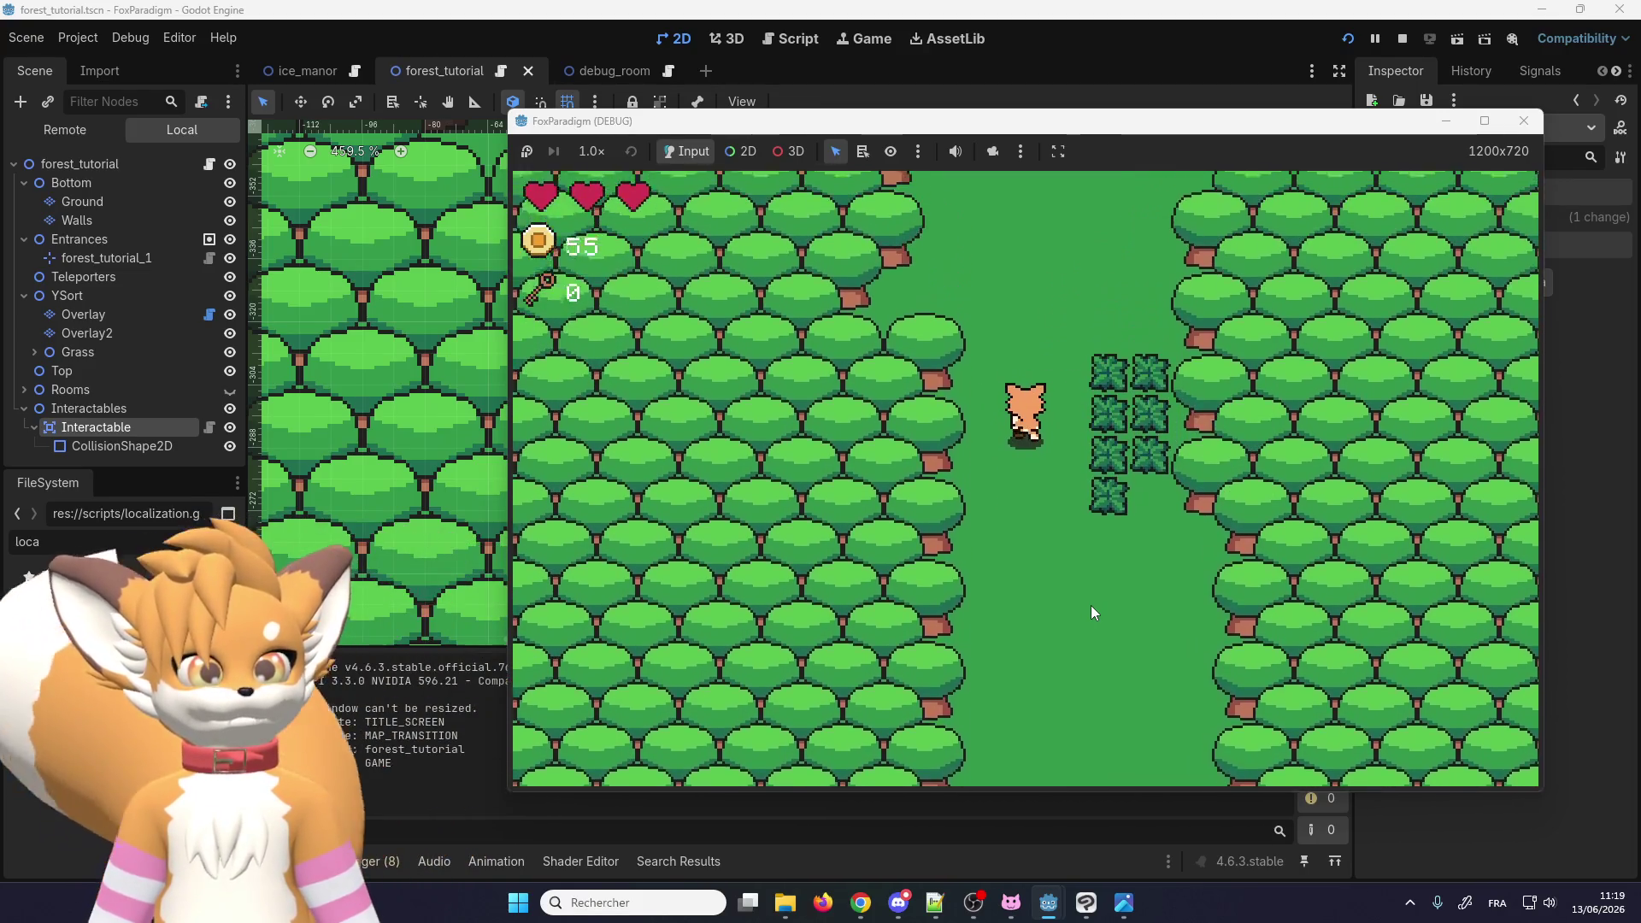
key("Down")
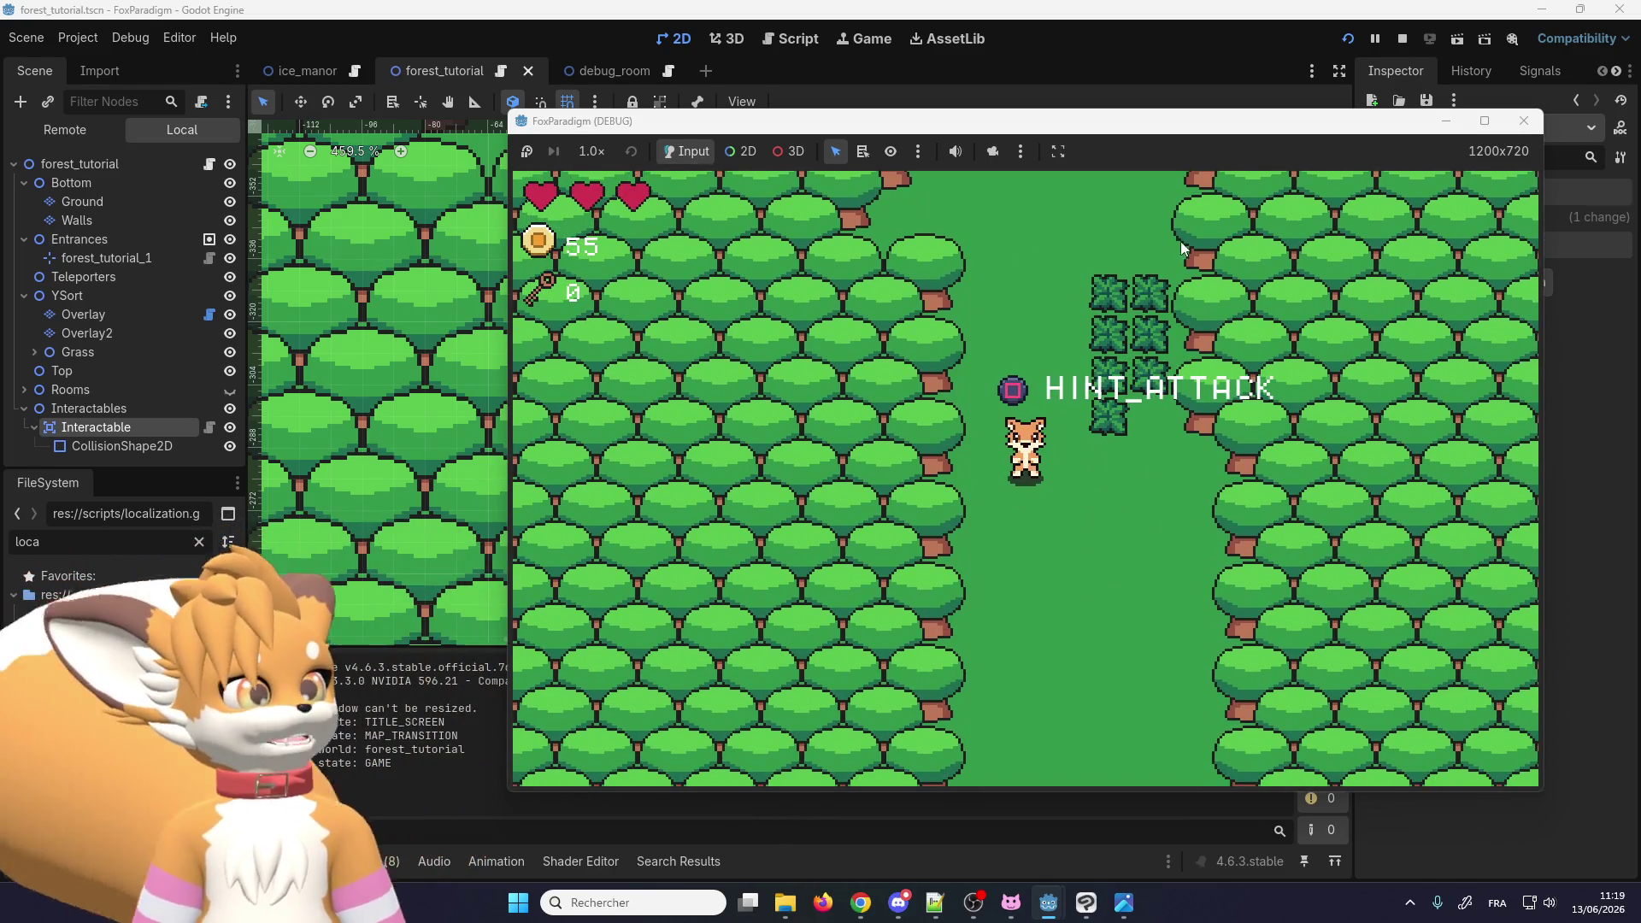
left_click(1526, 121)
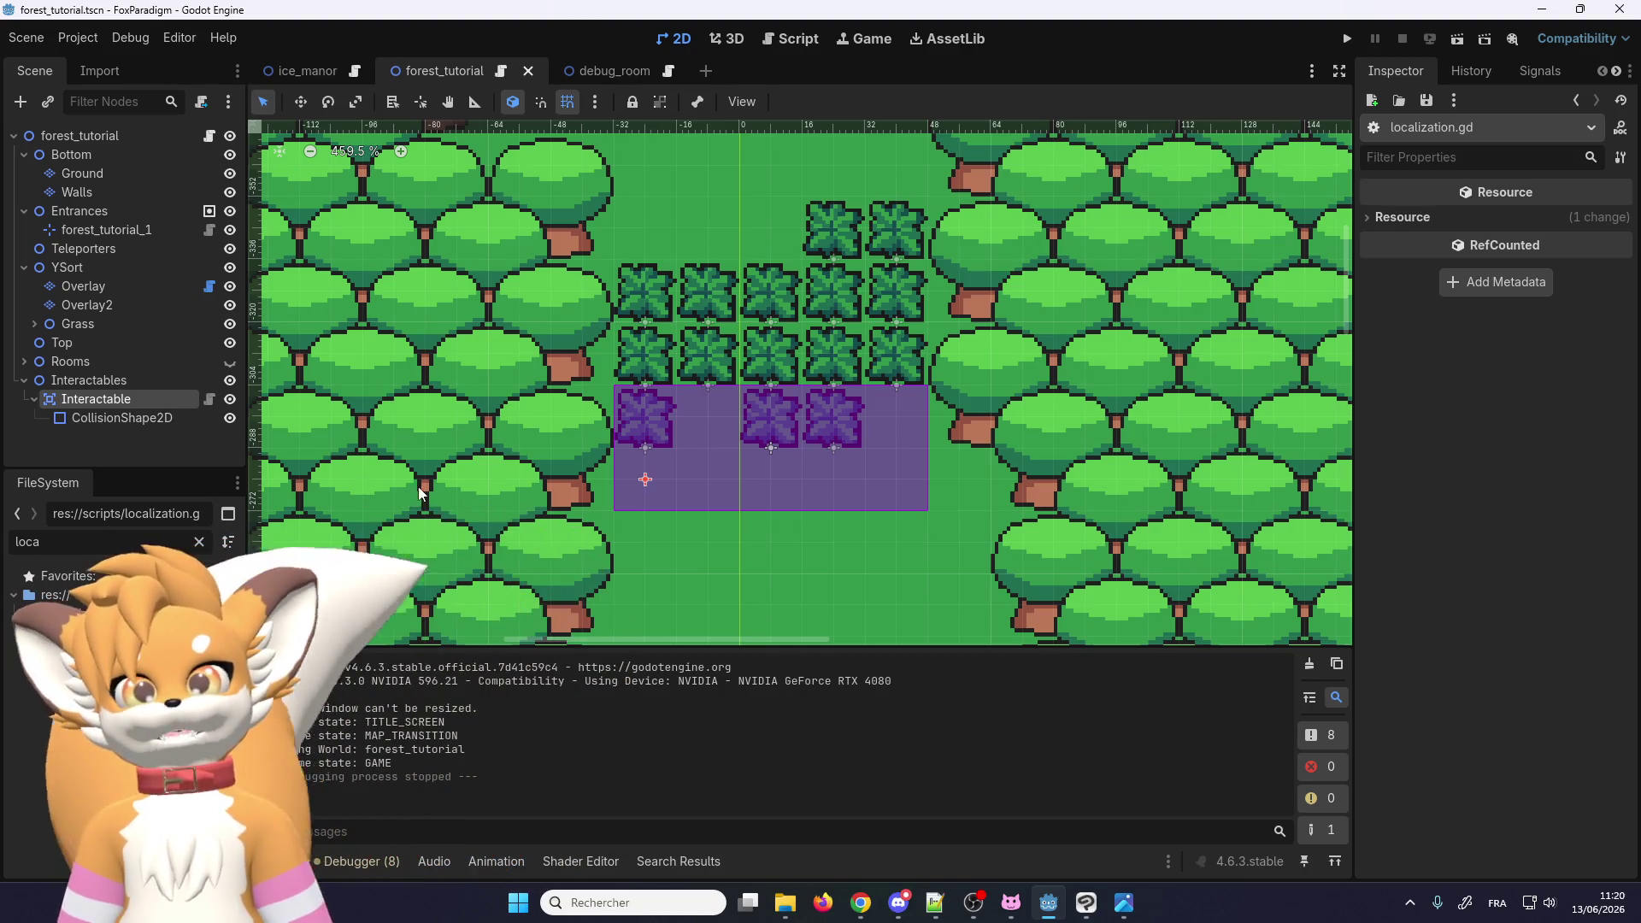
Step: Zoom in and out around the forest_tutorial canvas to review the map after the playtest
scroll(706, 504, "down", 2)
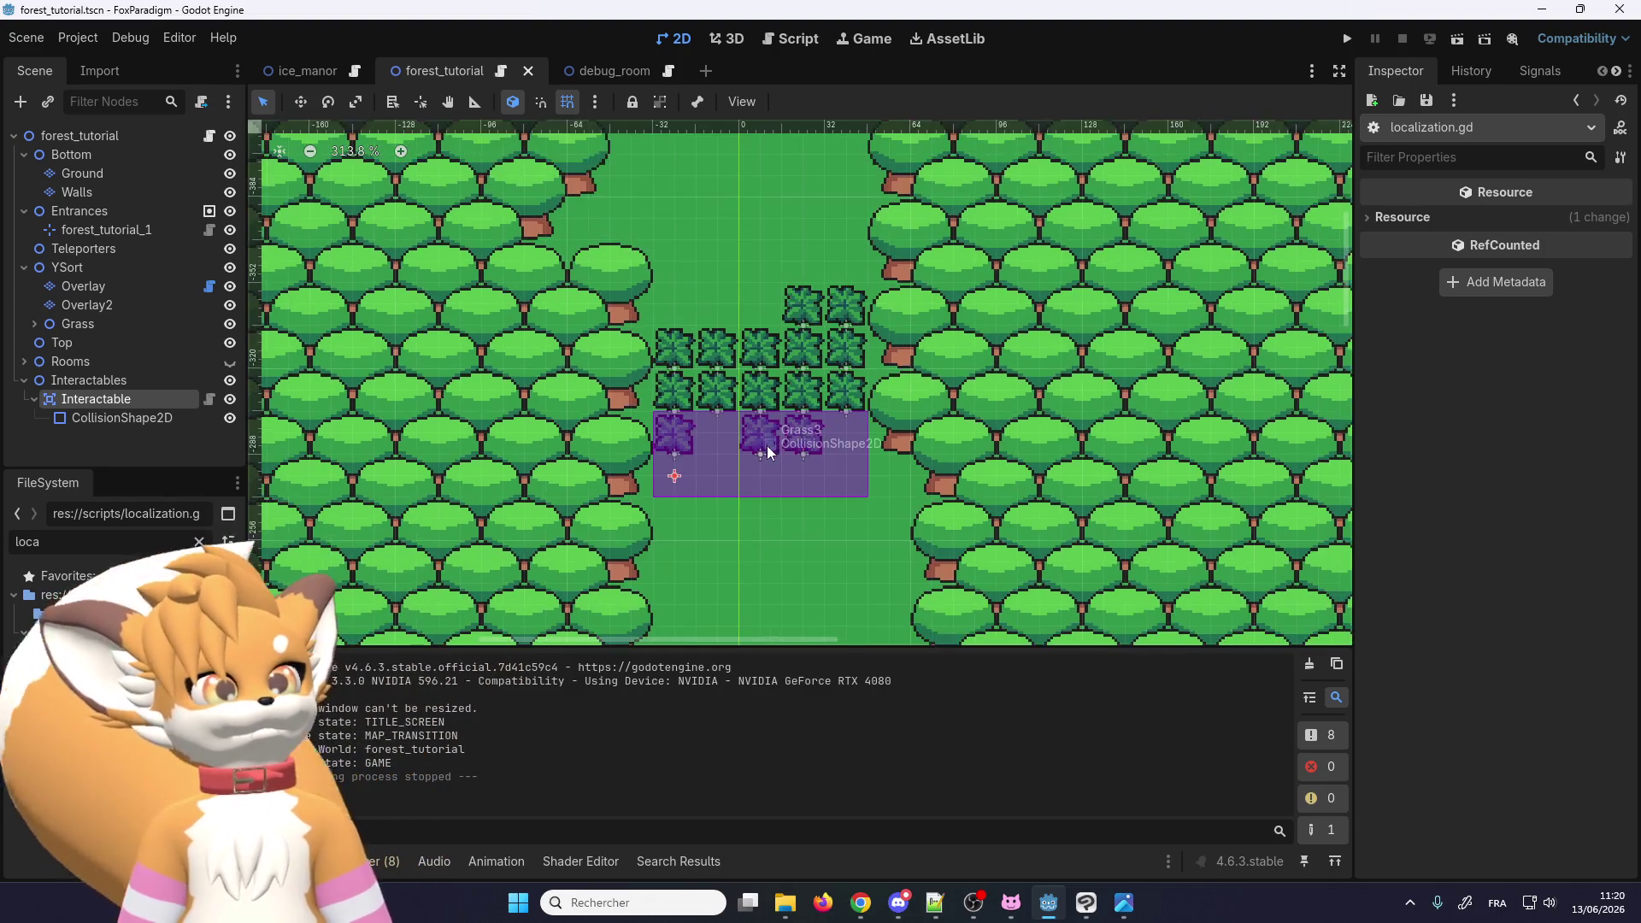
scroll(712, 467, "down", 2)
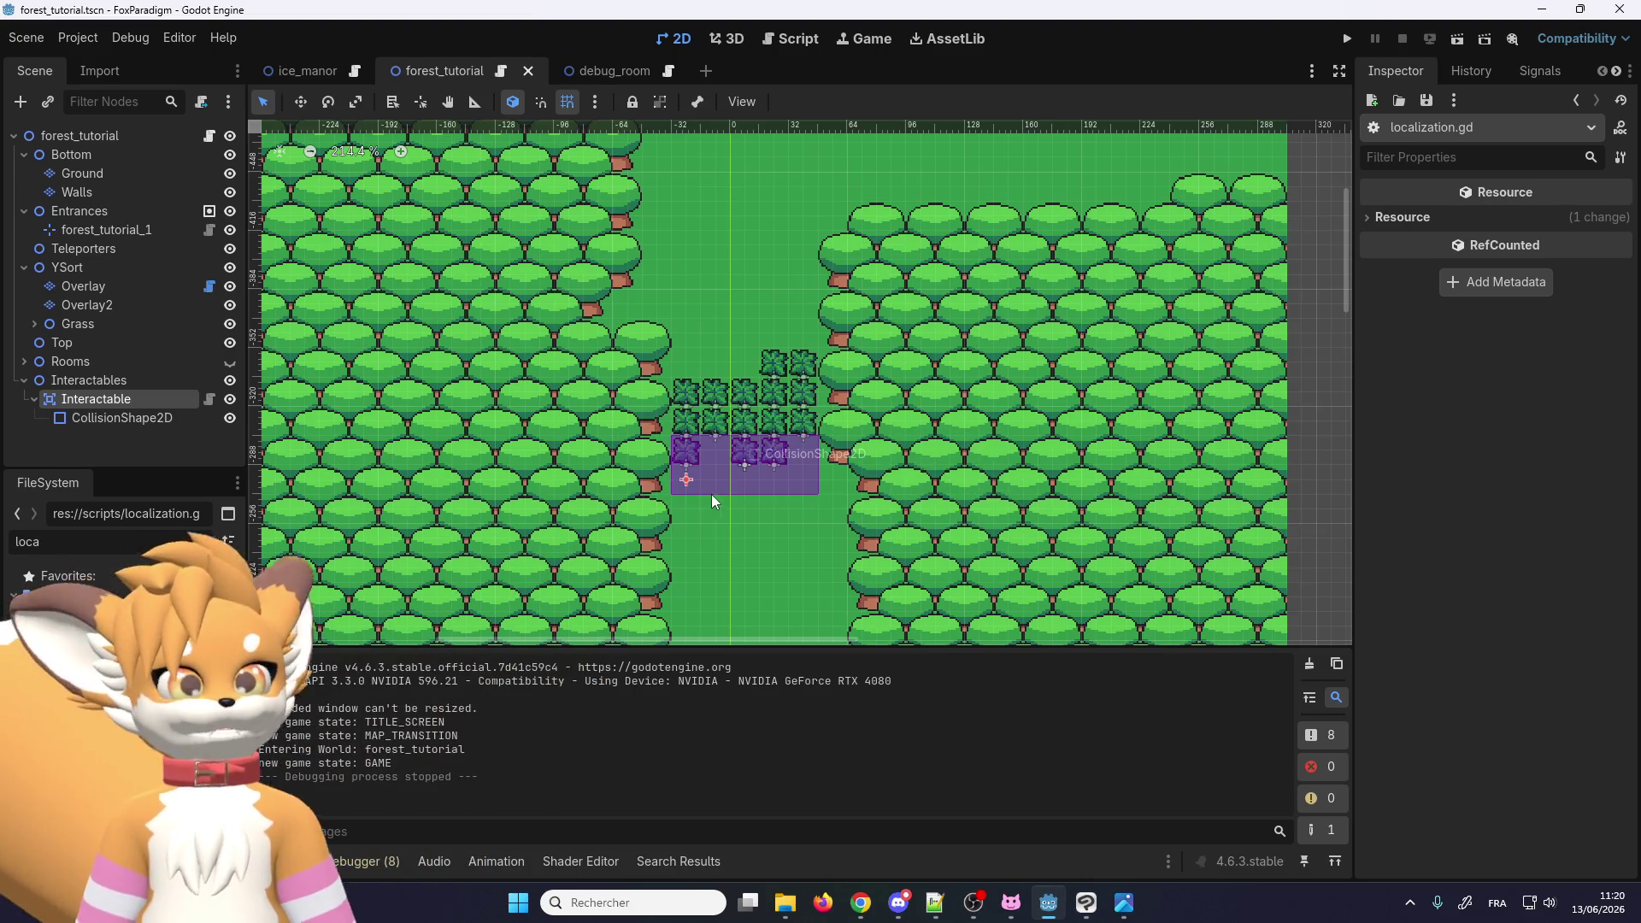
scroll(716, 337, "down", 1)
scroll(670, 494, "up", 3)
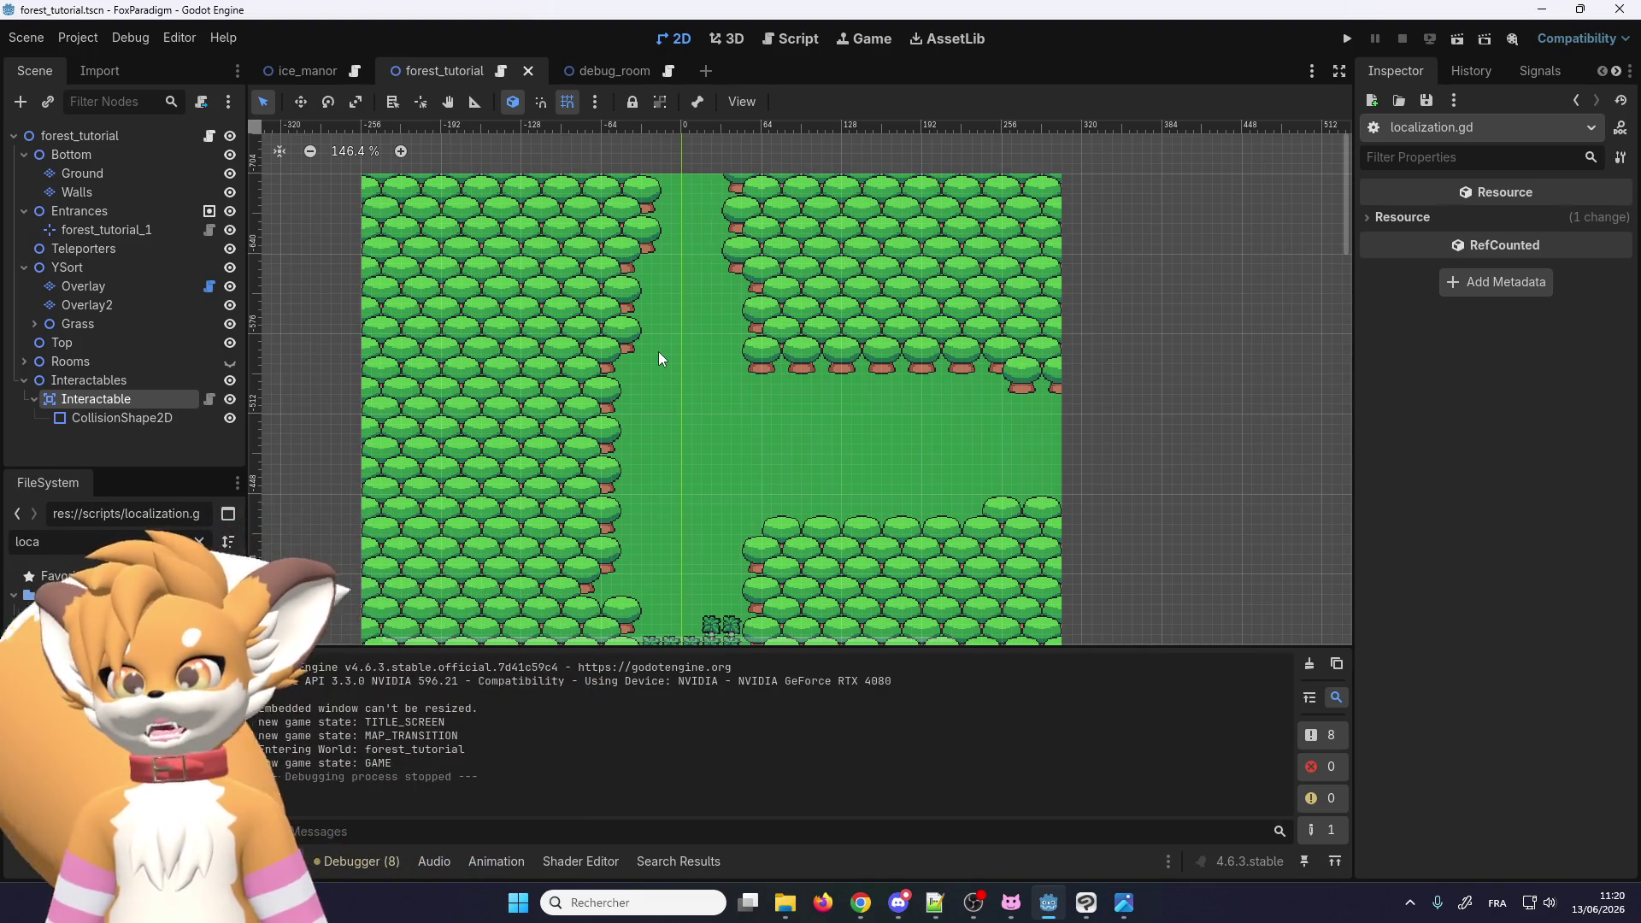
scroll(658, 351, "down", 4)
scroll(696, 532, "up", 2)
scroll(696, 532, "down", 5)
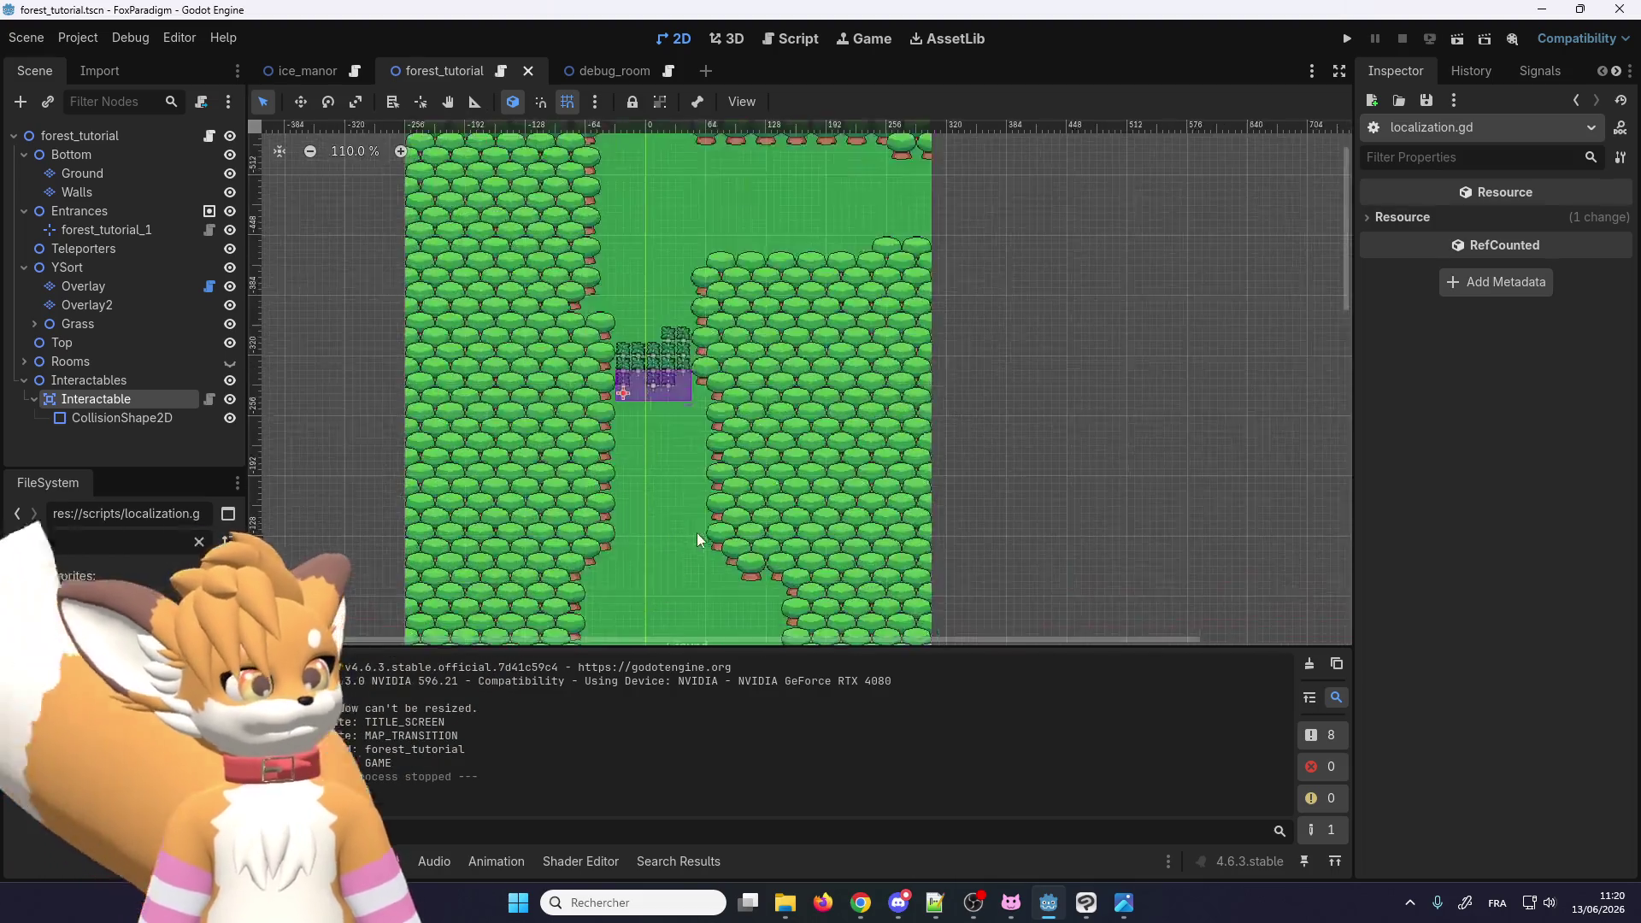
scroll(627, 366, "up", 5)
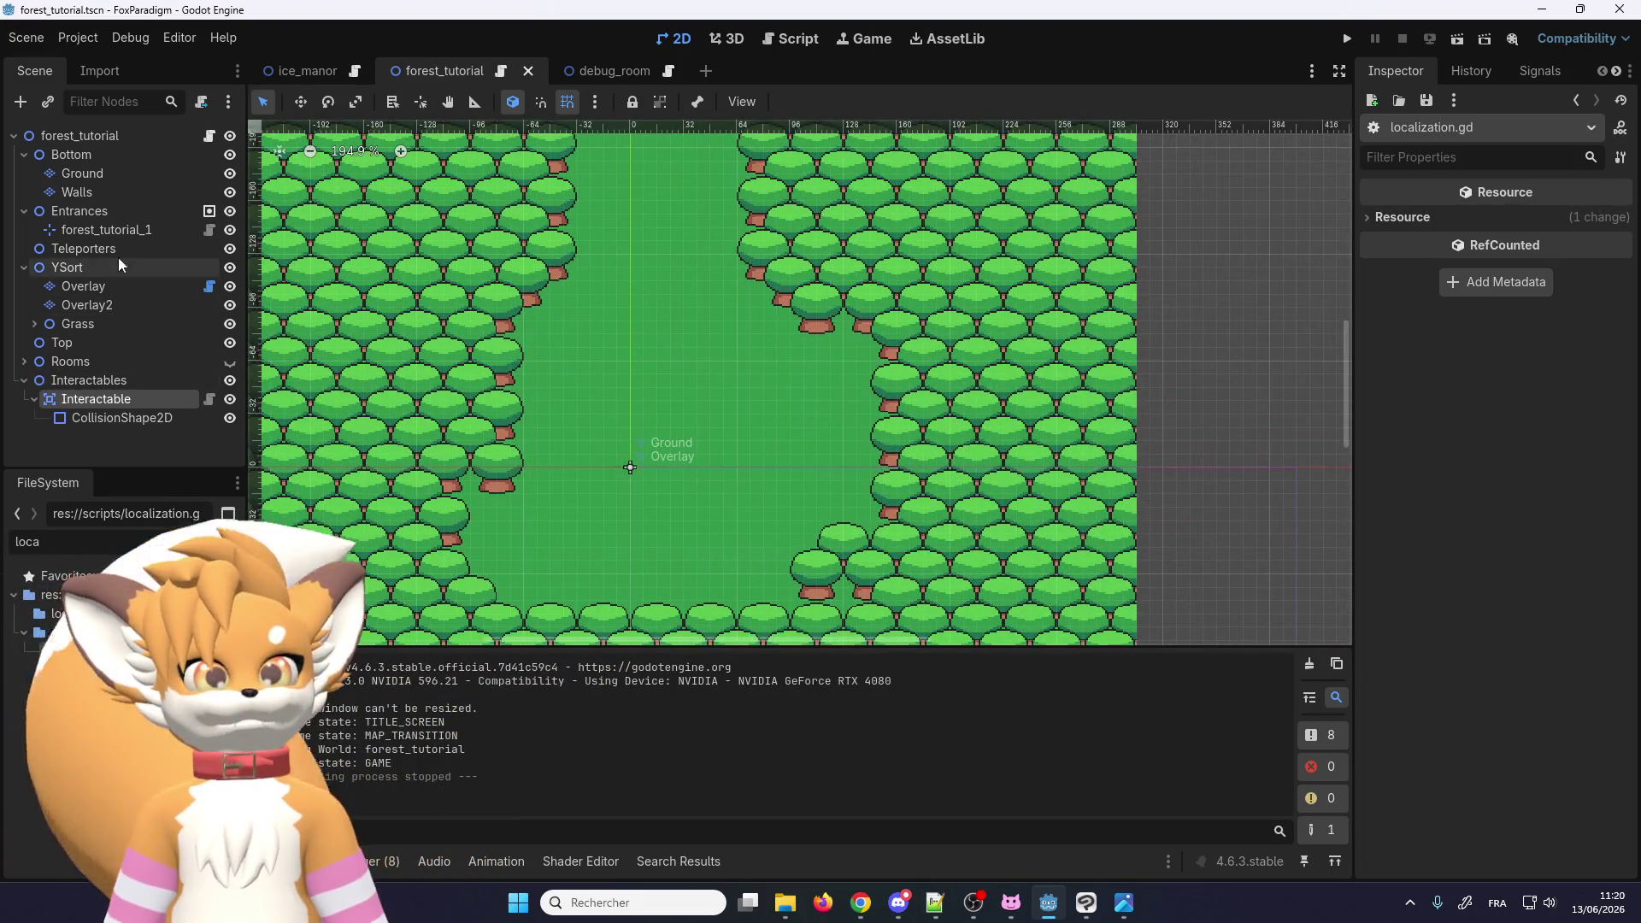
mouse_move(306, 63)
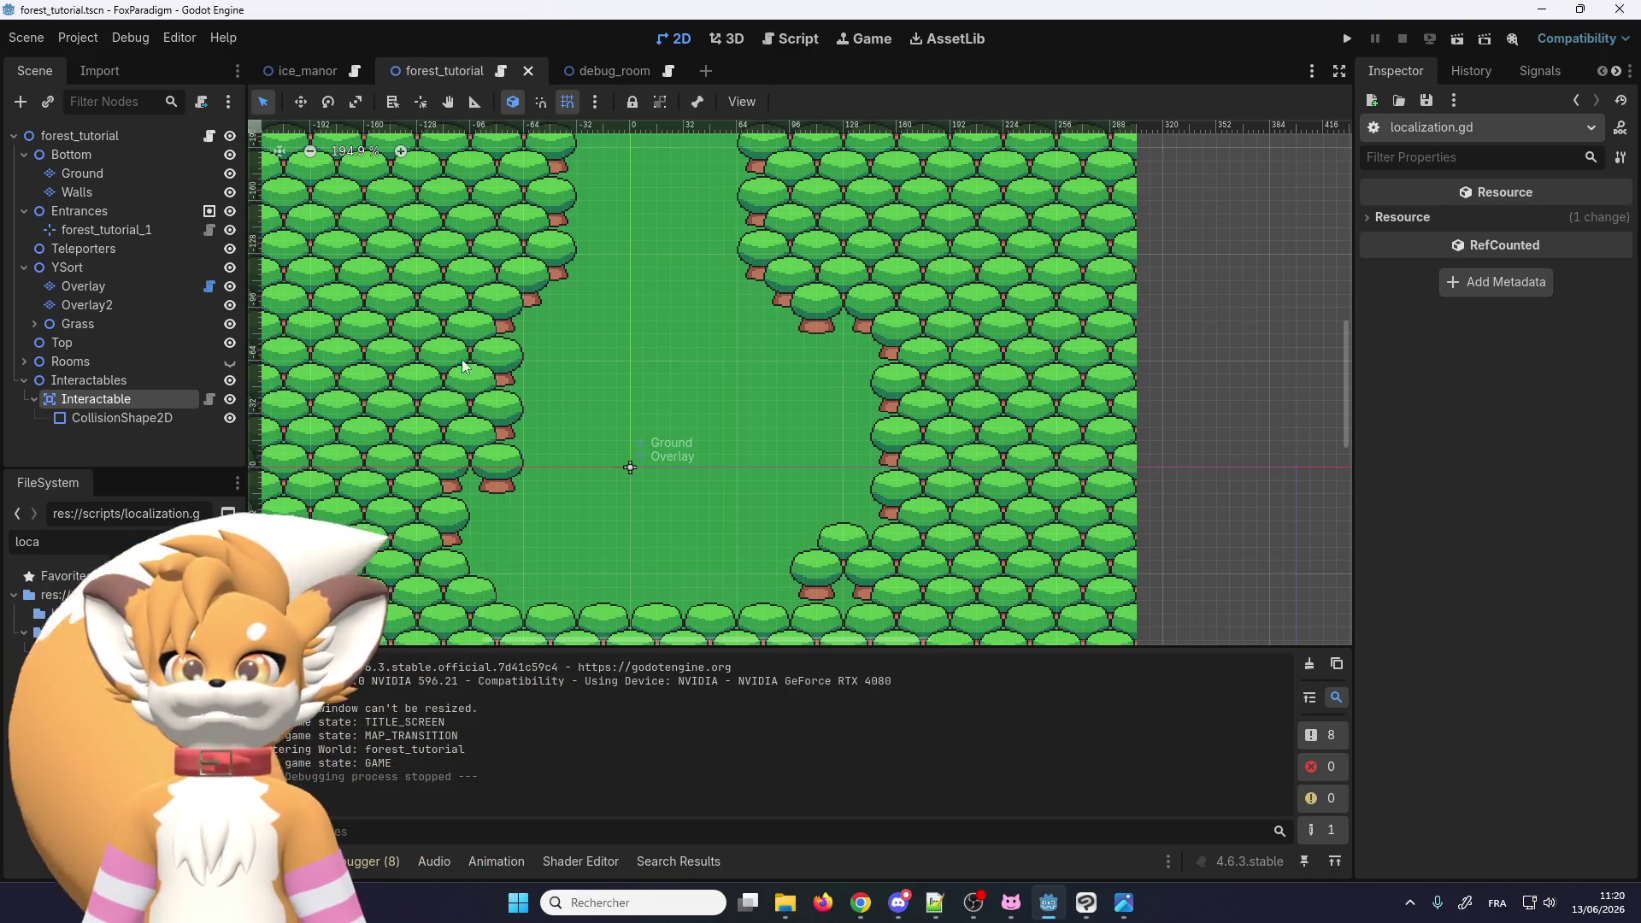
scroll(525, 429, "down", 5)
scroll(548, 334, "down", 1)
scroll(567, 243, "up", 3)
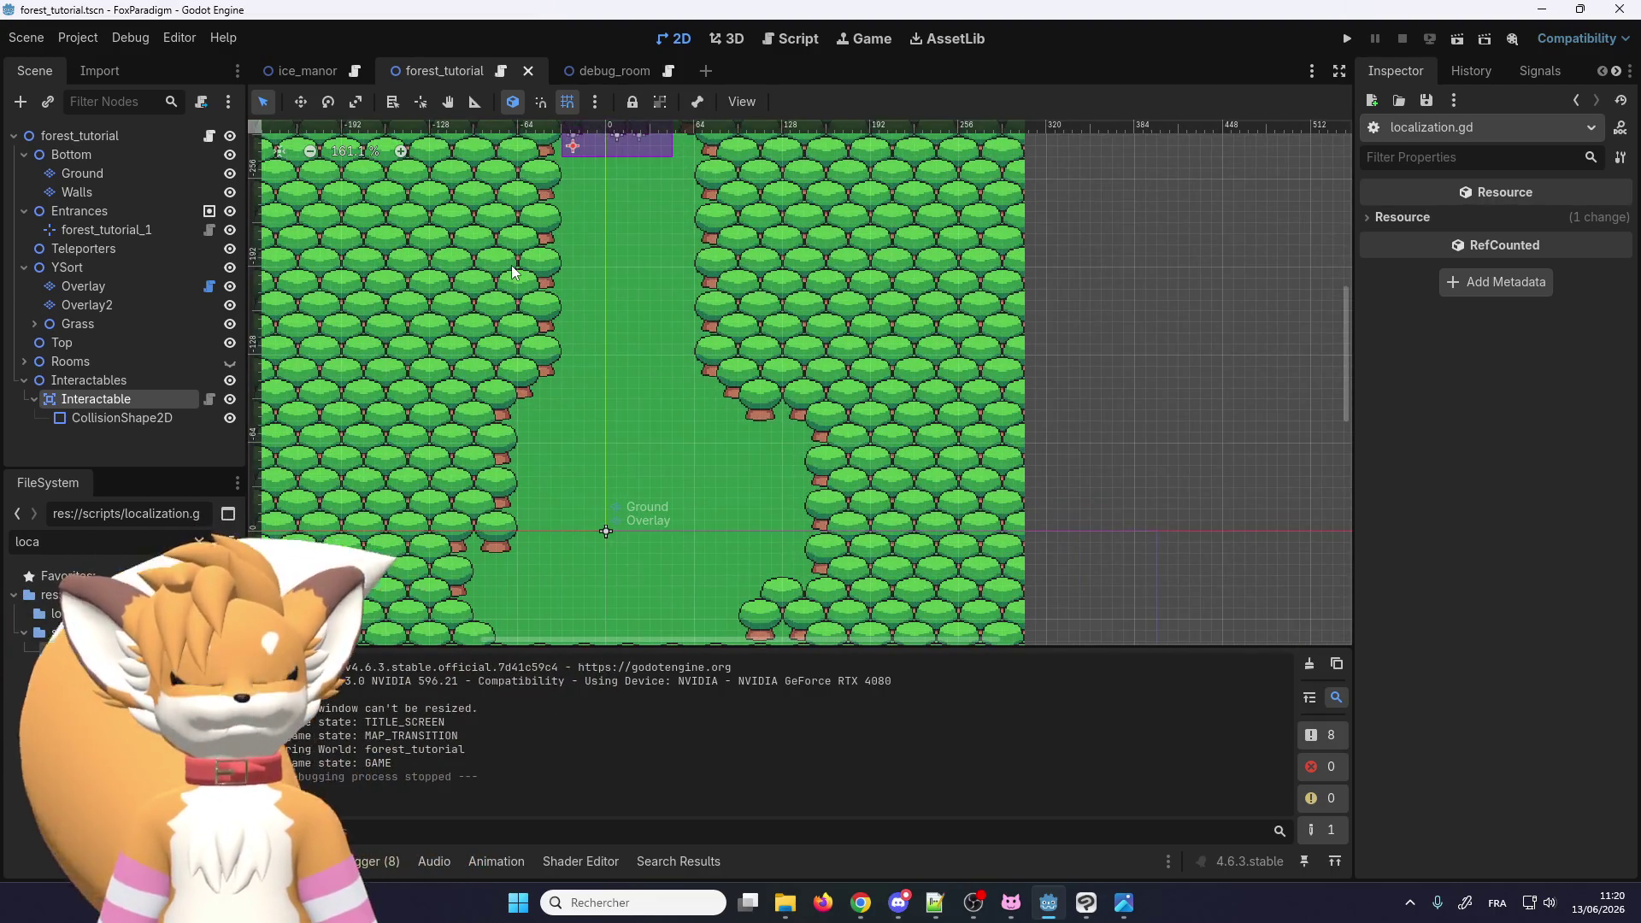
scroll(554, 281, "down", 3)
scroll(547, 478, "up", 3)
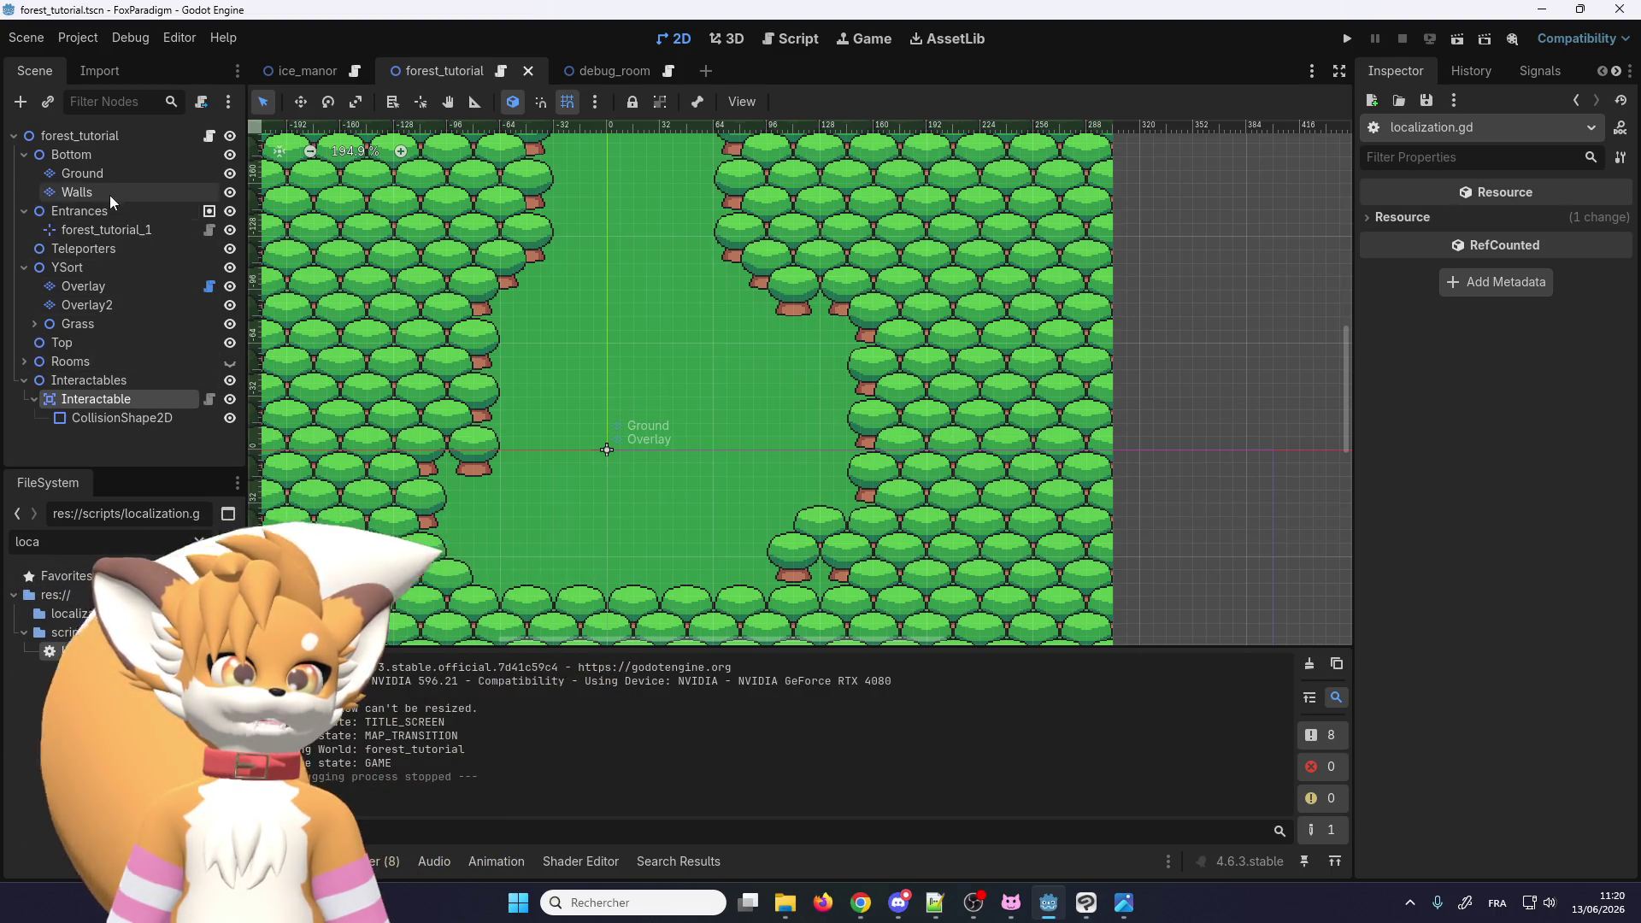
Step: Select the Ground tile layer and switch its tile source to the floor_grass.png grass atlas
left_click(90, 172)
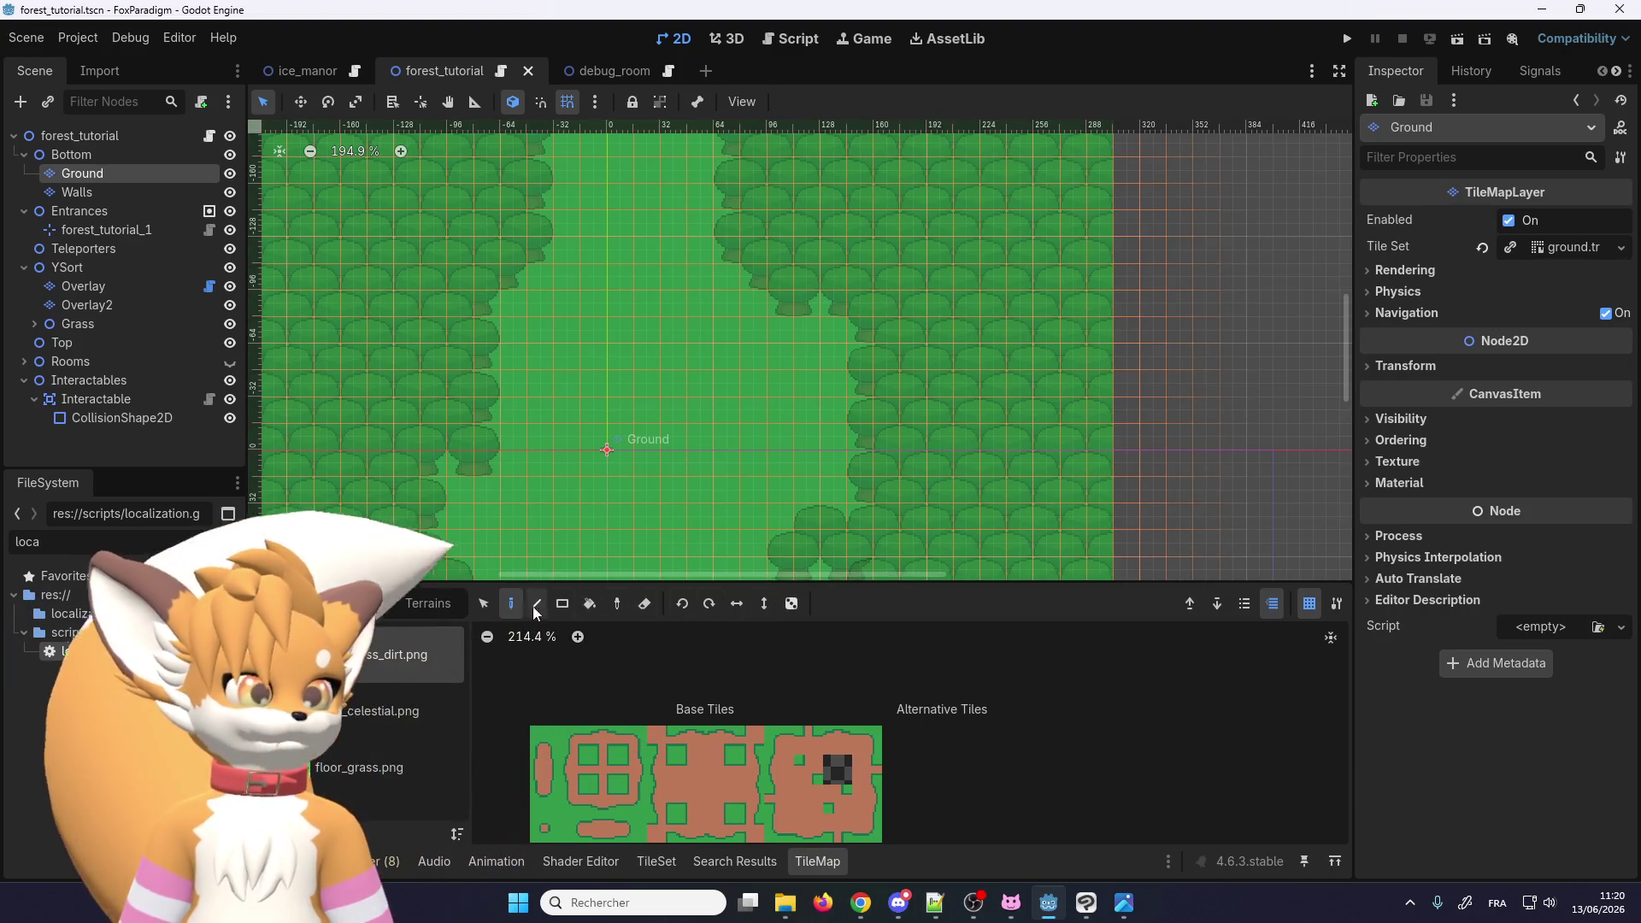
scroll(636, 371, "down", 2)
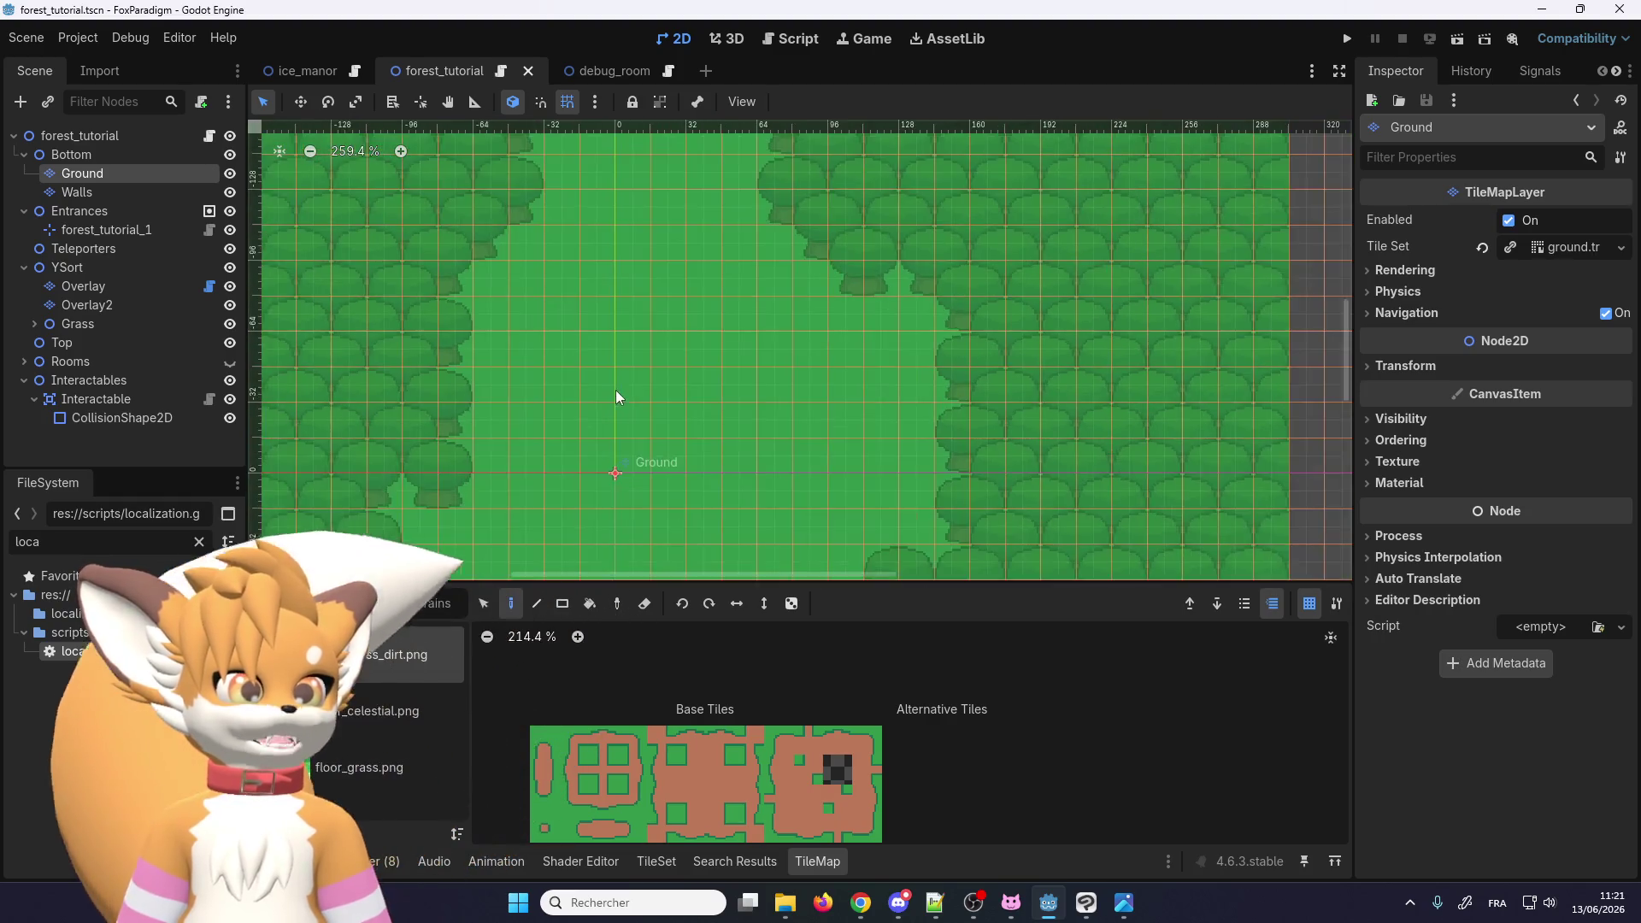
scroll(650, 243, "up", 3)
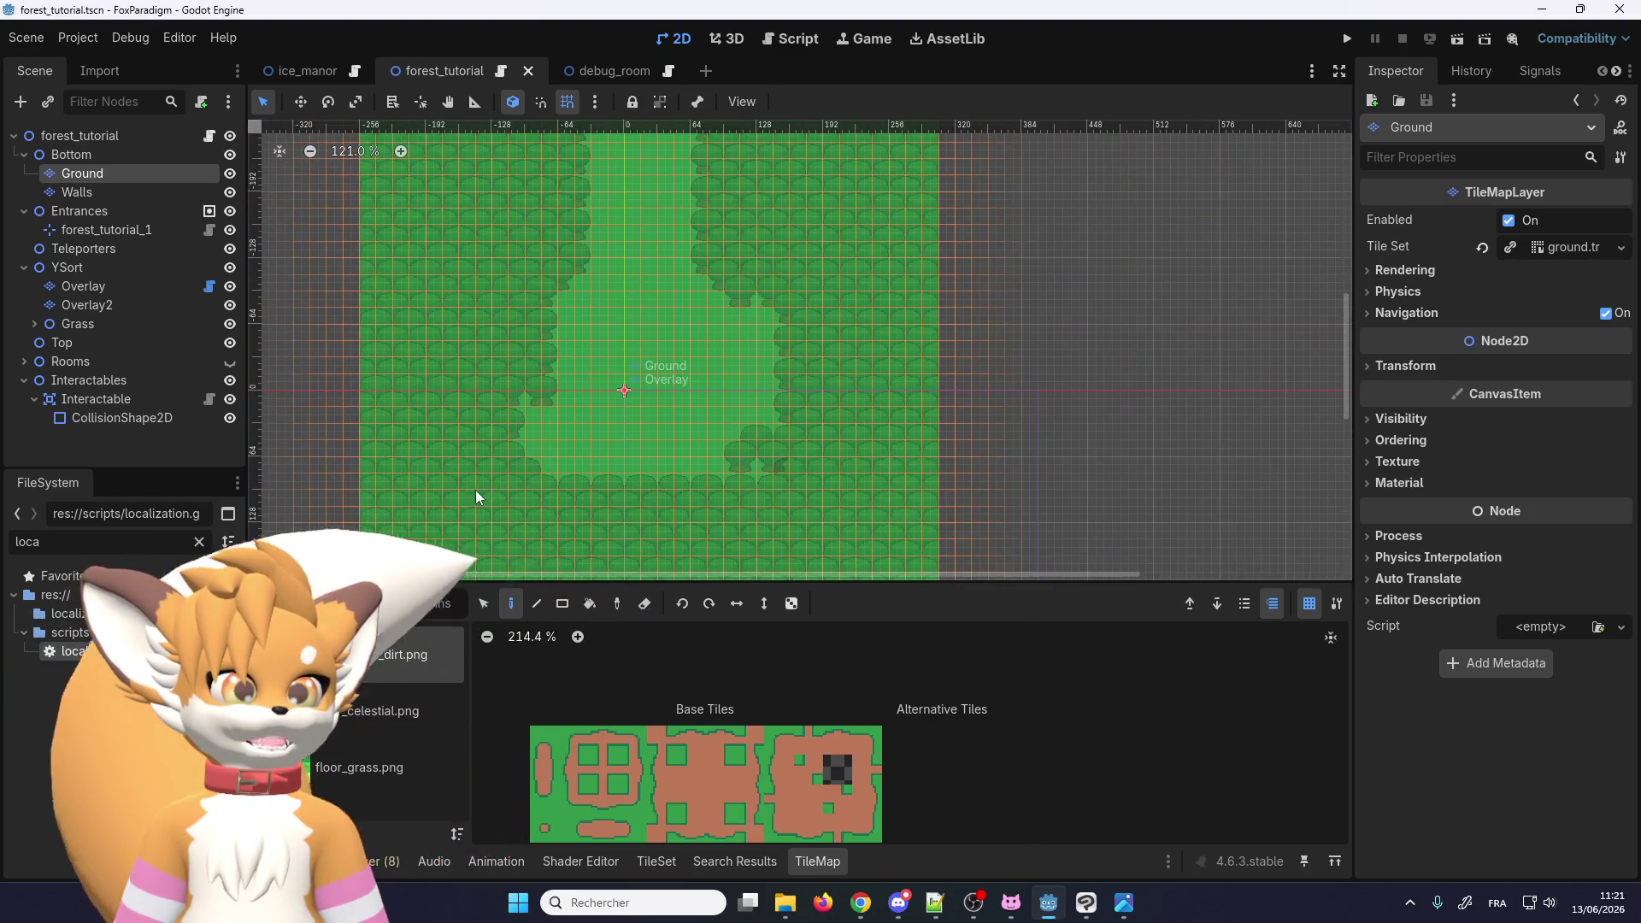
scroll(698, 402, "up", 4)
scroll(603, 476, "down", 13)
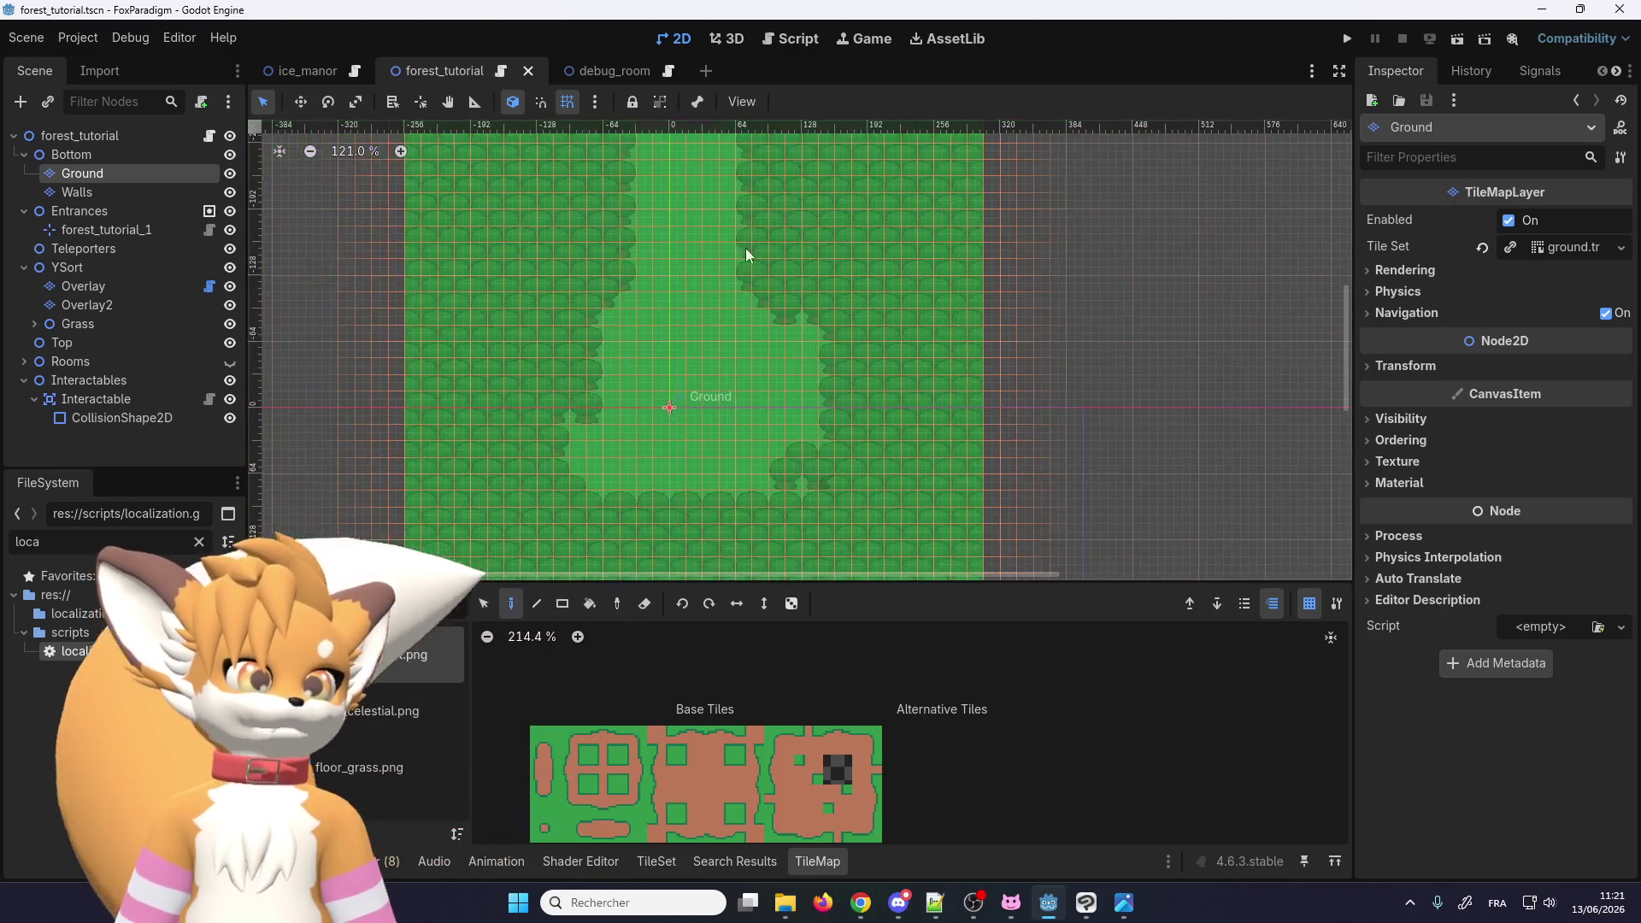
scroll(670, 233, "down", 6)
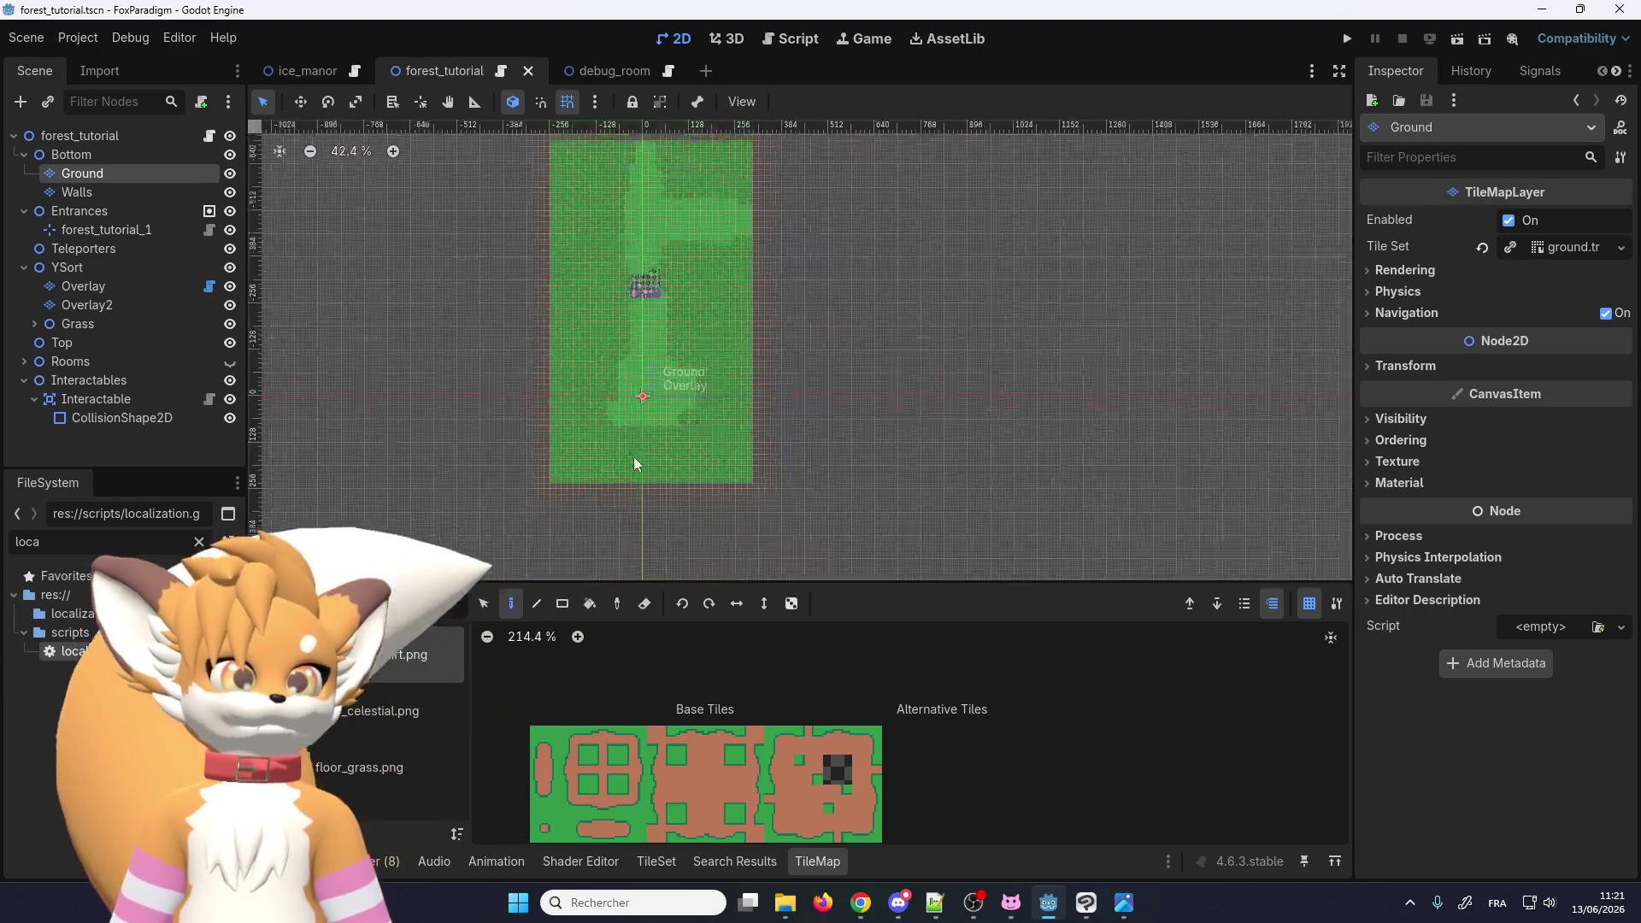
scroll(627, 229, "up", 2)
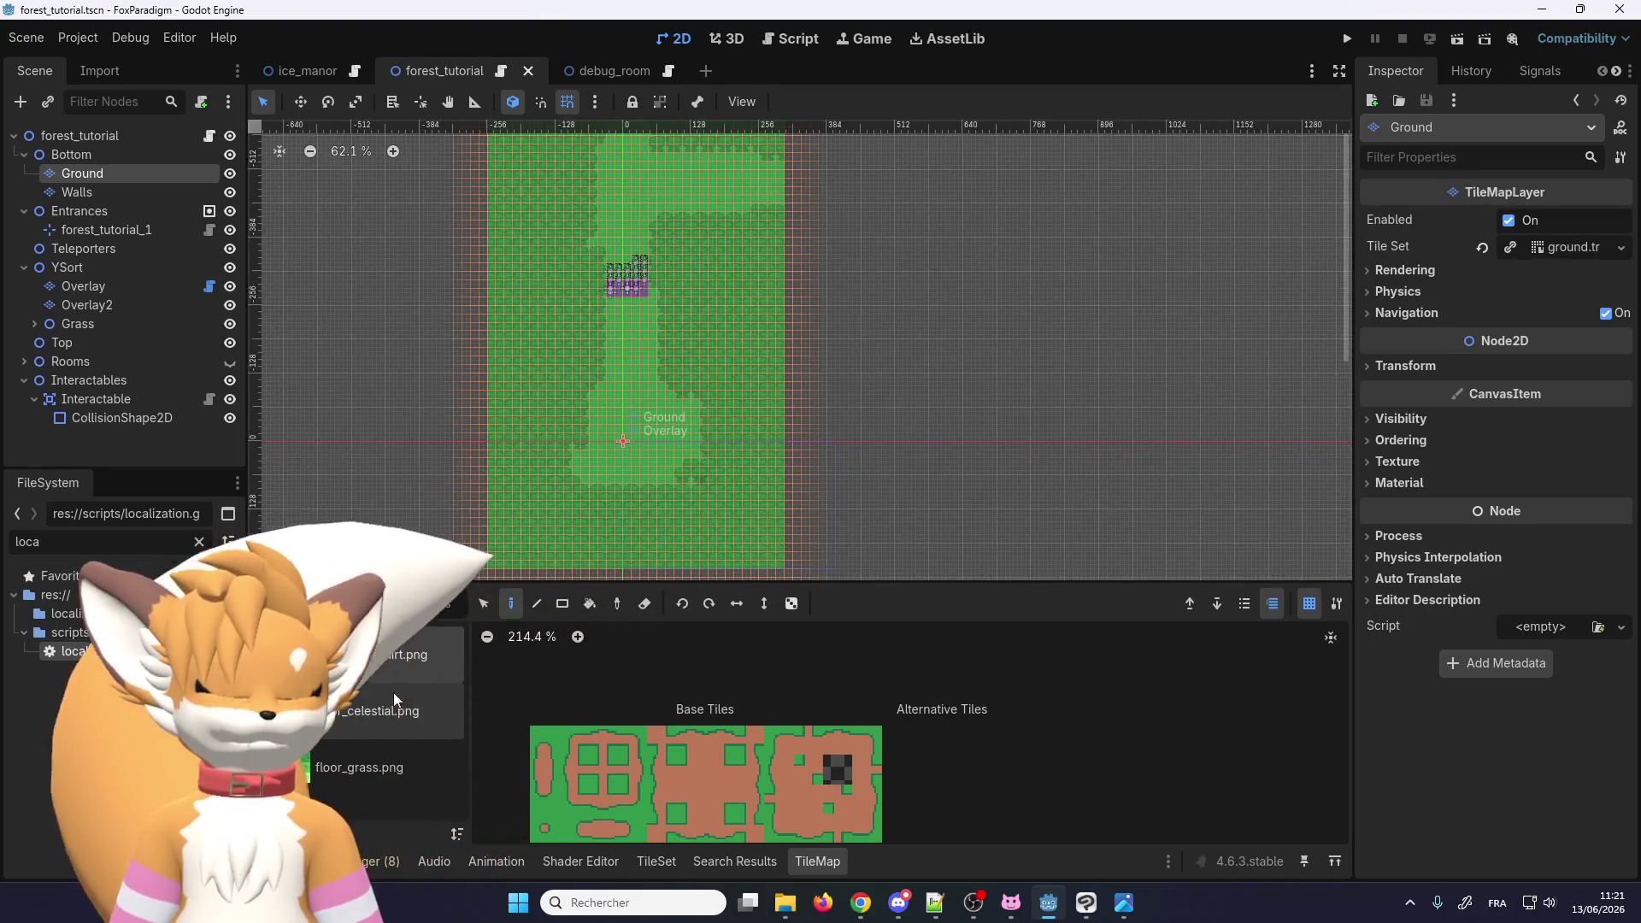
left_click(427, 767)
Step: Select the four top-row grass tiles and enable random placement with scattering 10
left_click_drag(676, 754, 765, 754)
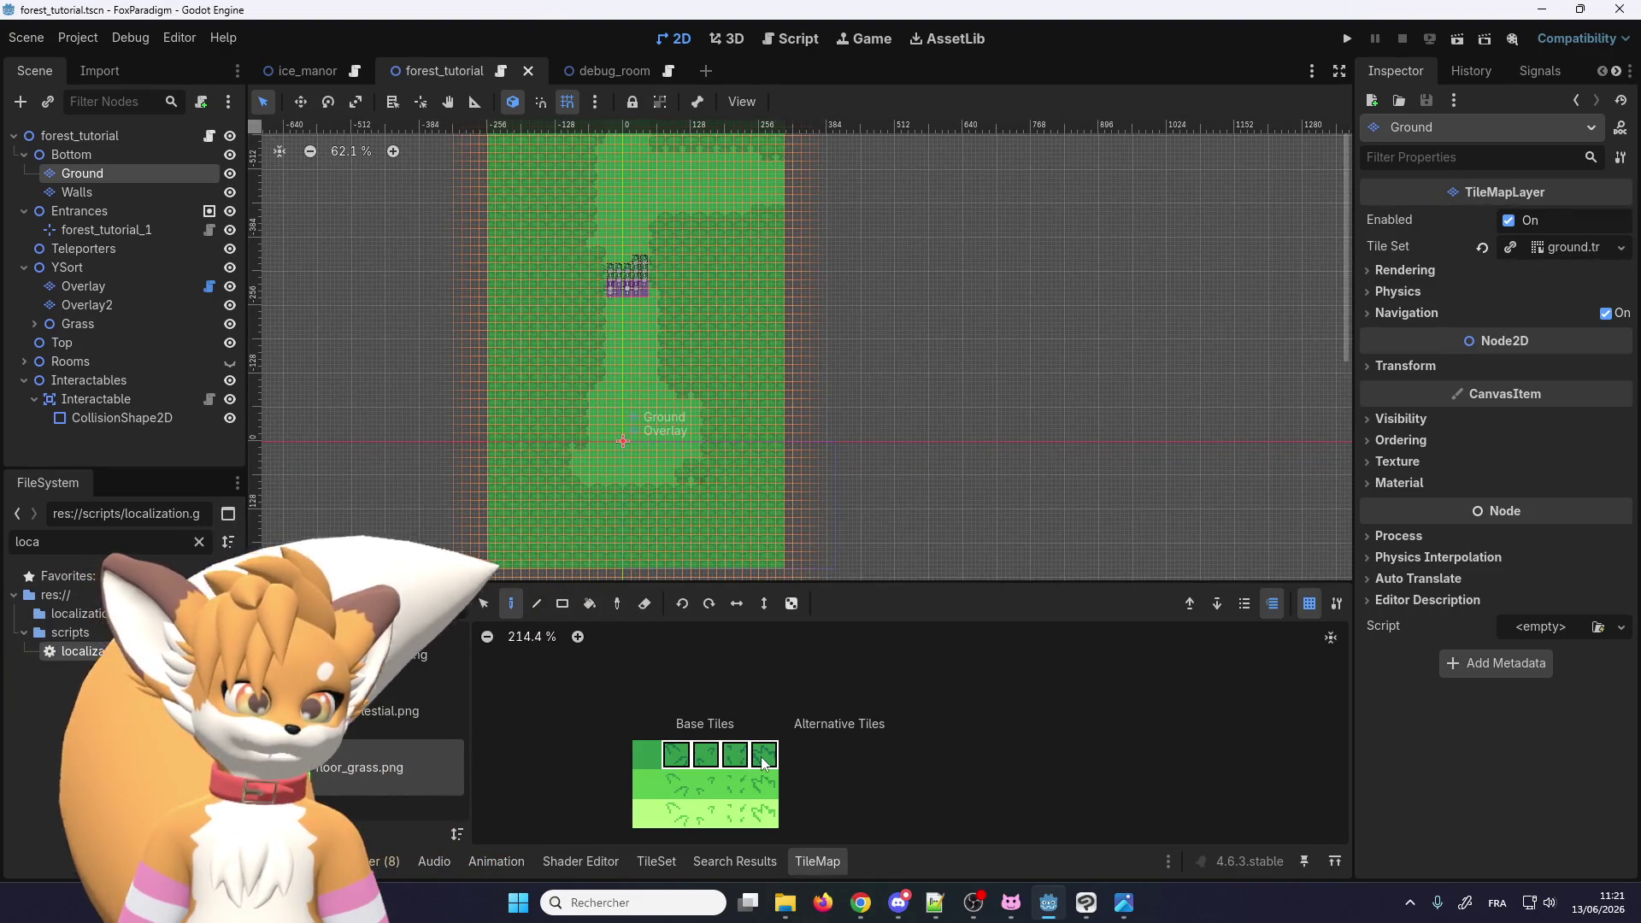
left_click(791, 604)
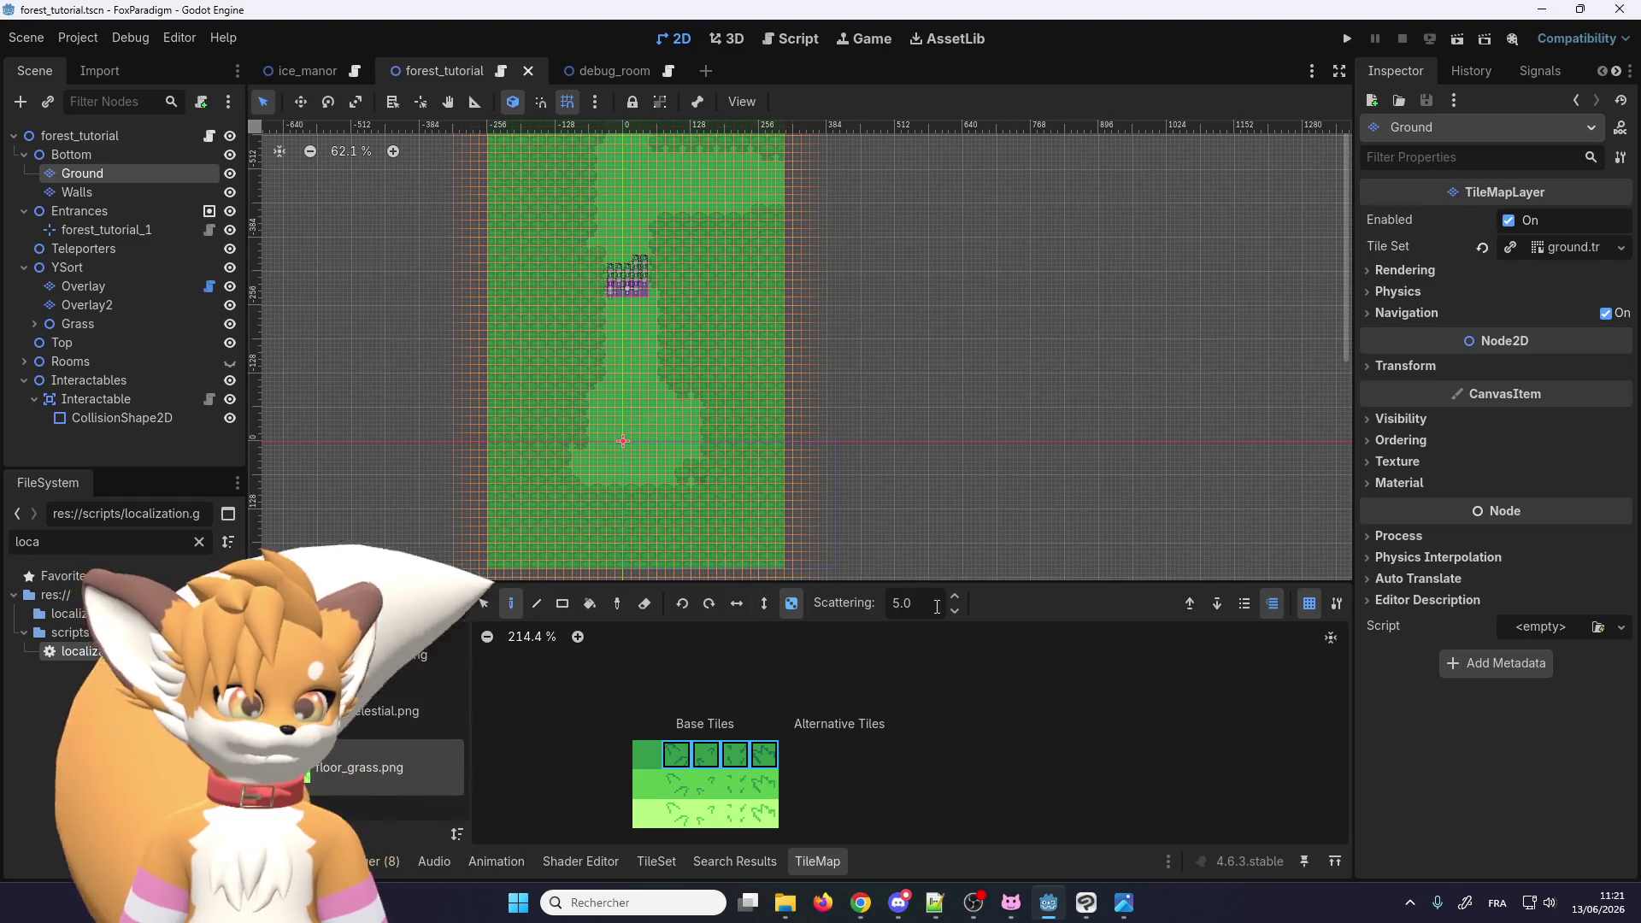
scroll(699, 439, "down", 3)
scroll(859, 577, "up", 2)
left_click(905, 603)
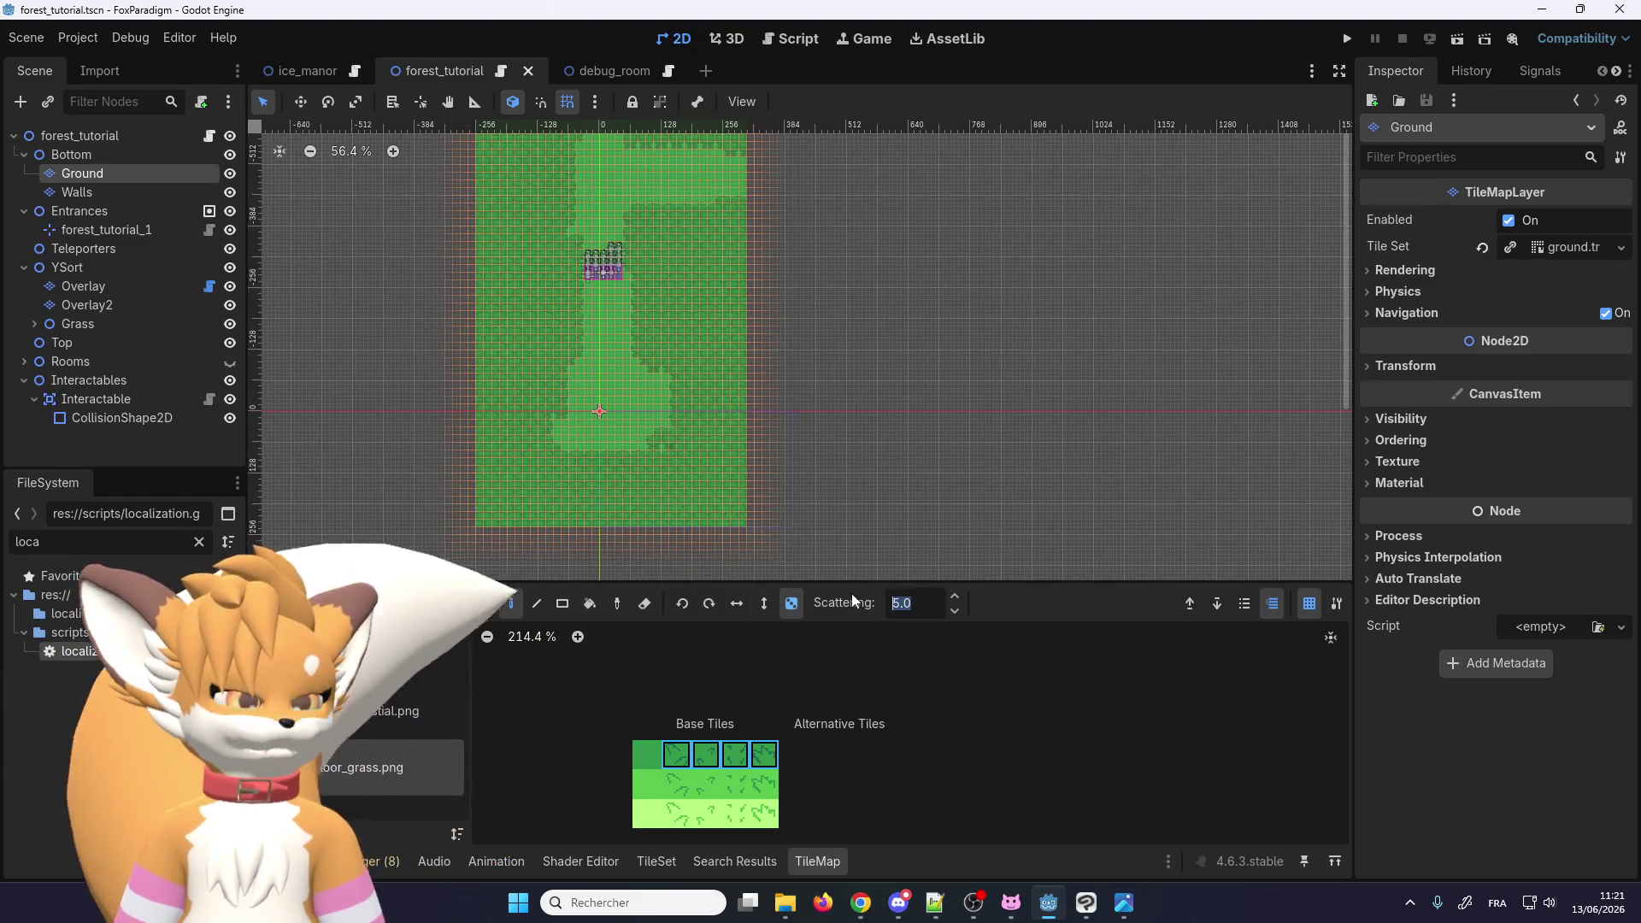
type("10")
key("Return")
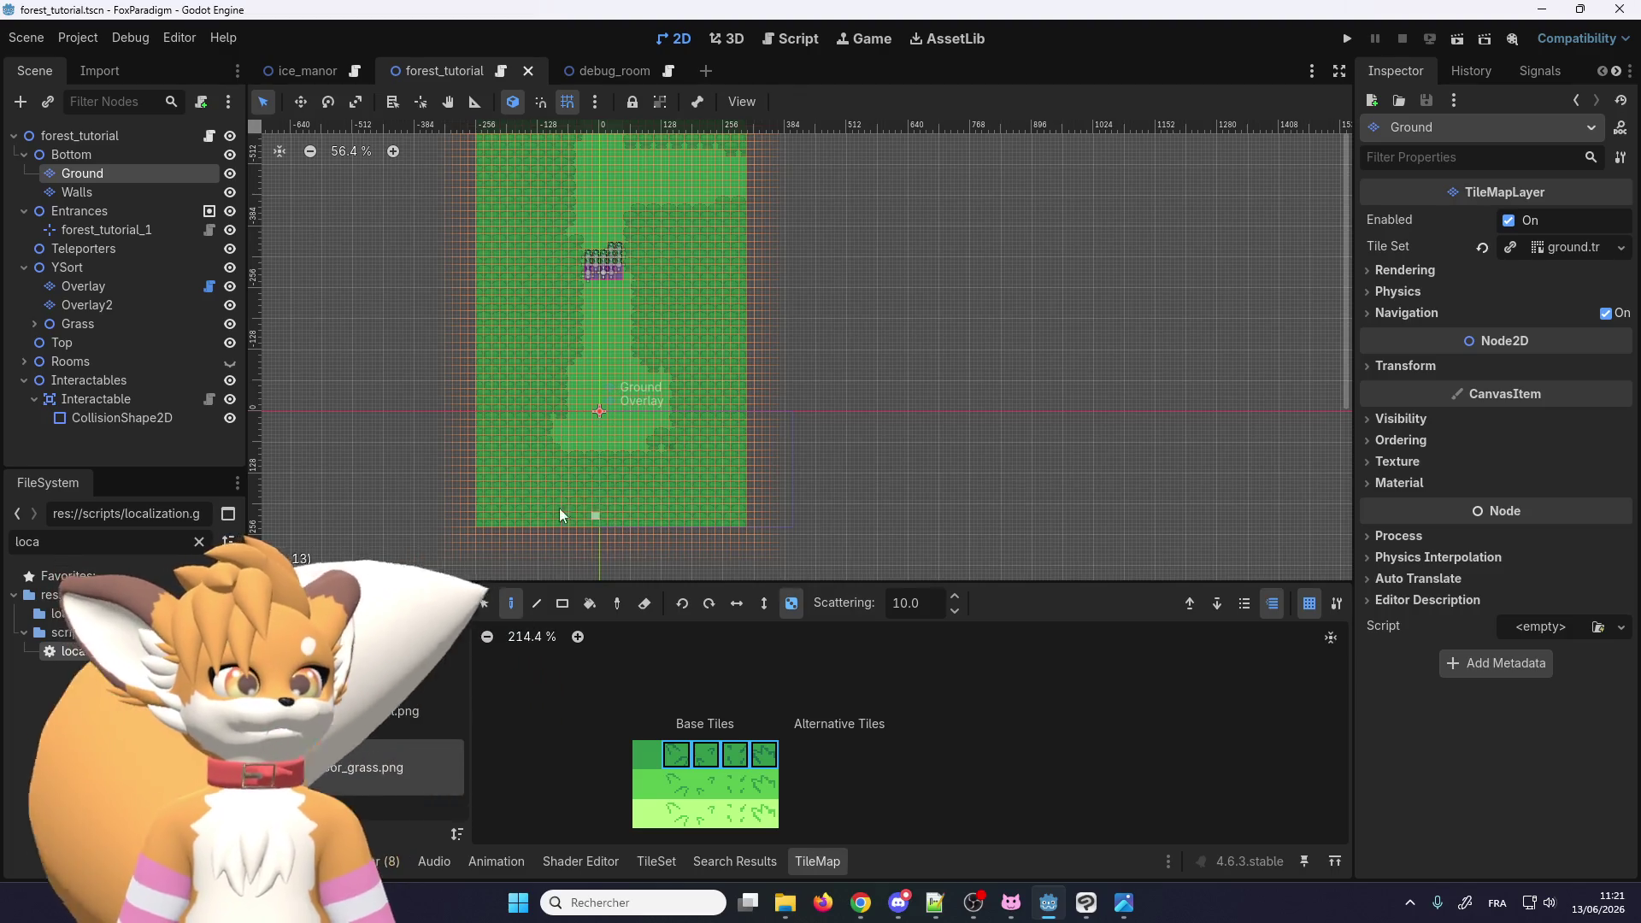
Step: Fill the whole map with scattered grass using rectangle painting, redoing the top rows
left_click(718, 147)
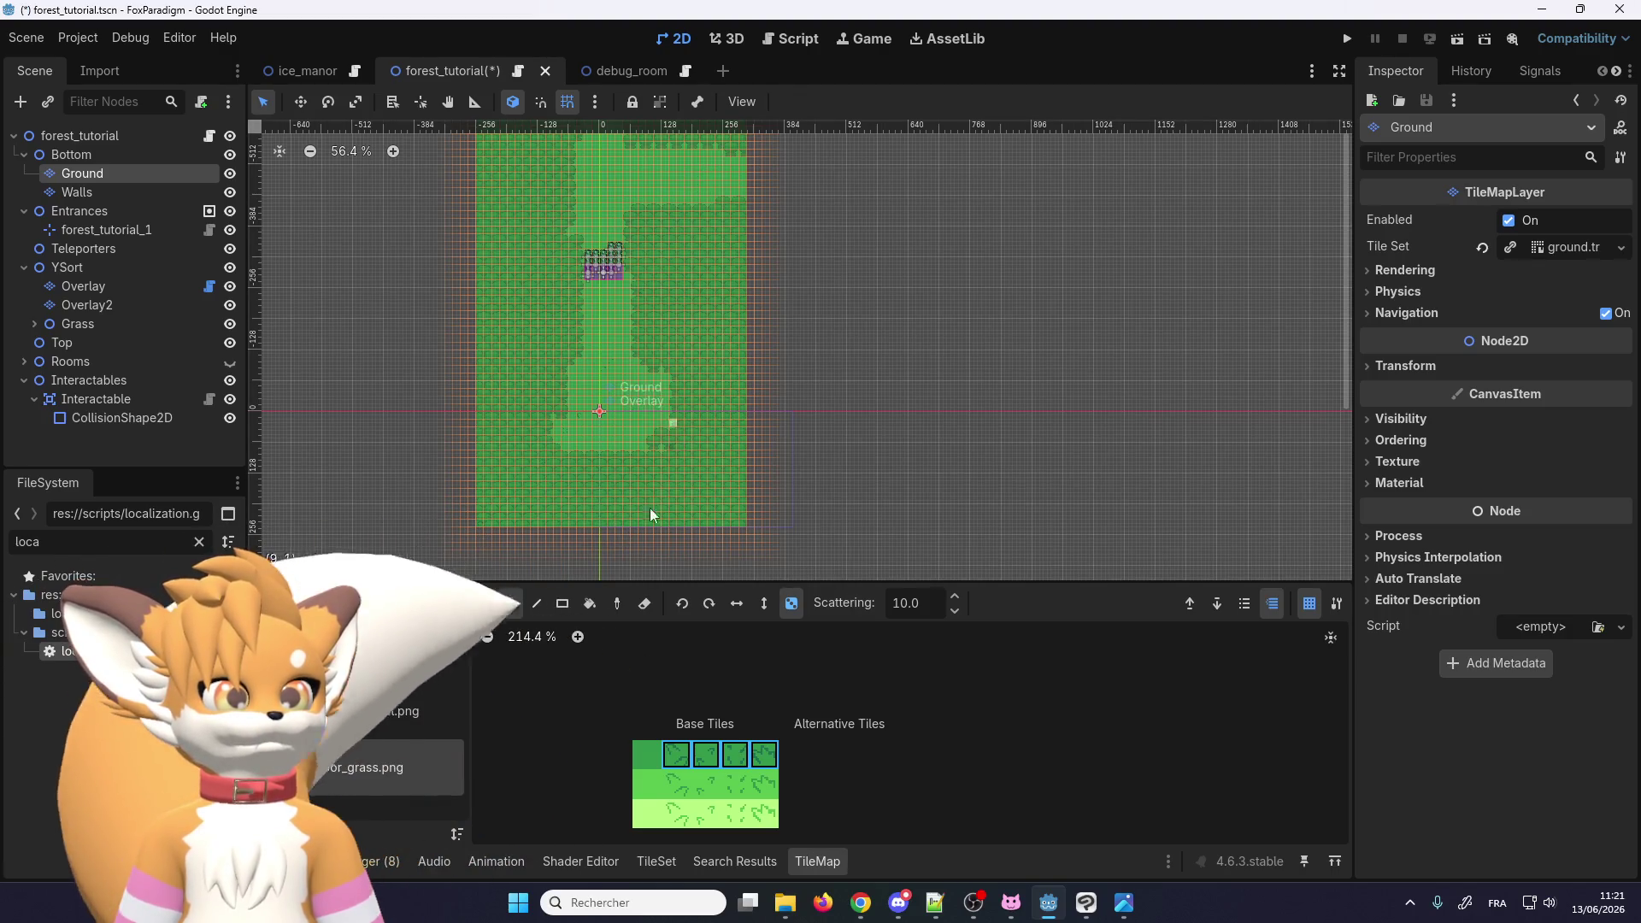
left_click(562, 606)
mouse_move(483, 521)
left_mouse_down()
mouse_move(772, 79)
mouse_move(744, 135)
left_mouse_up()
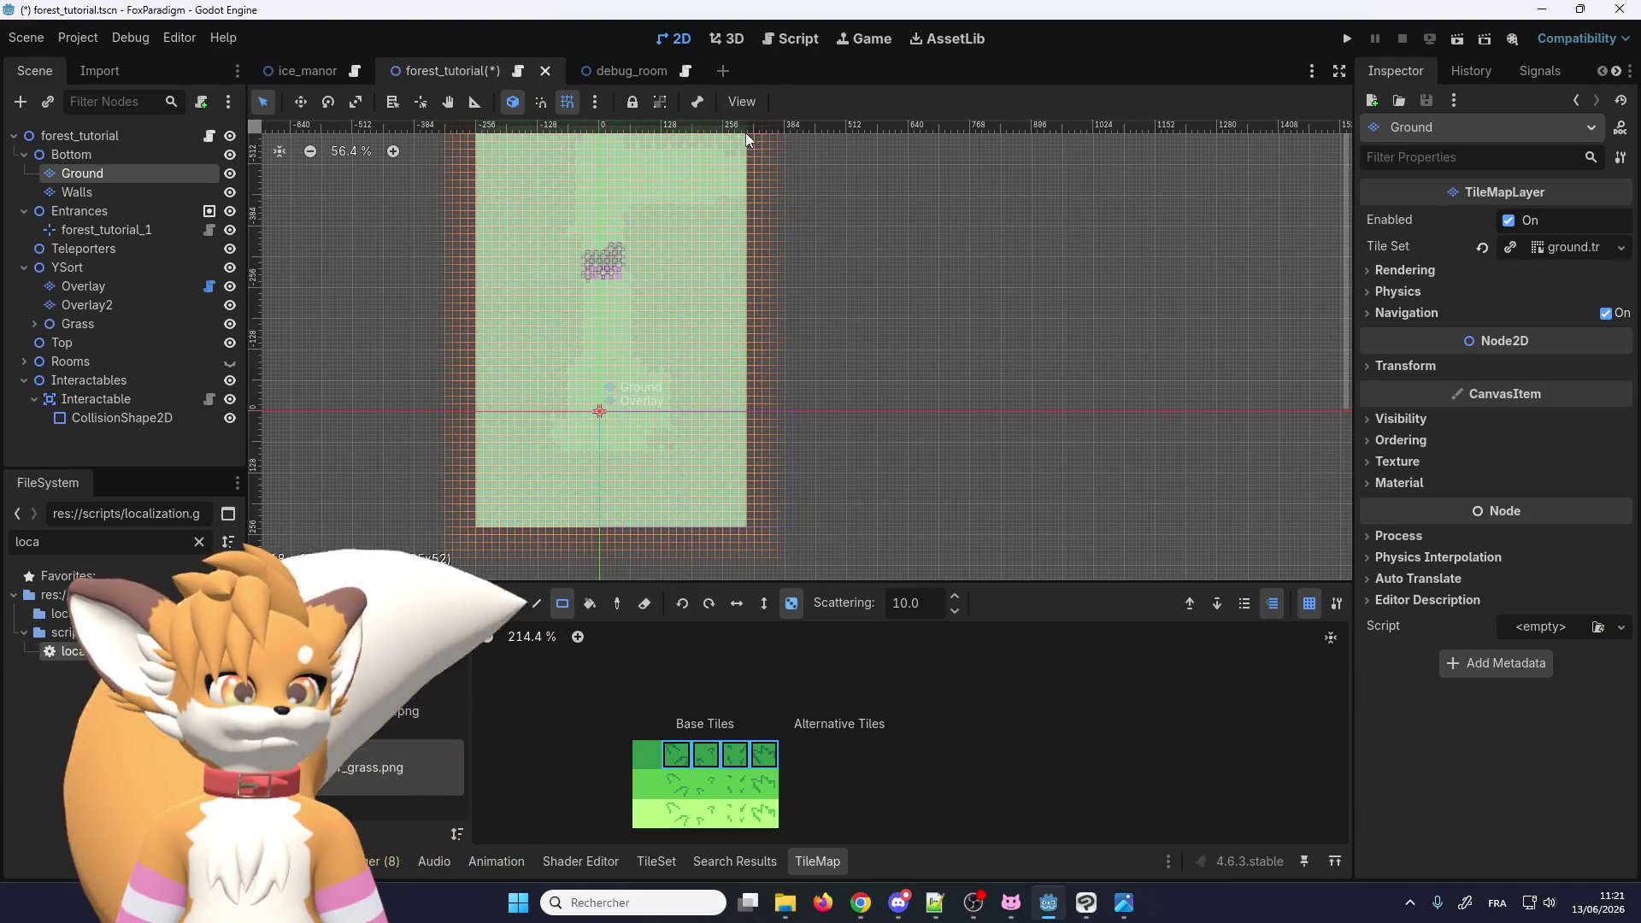
scroll(619, 208, "up", 7)
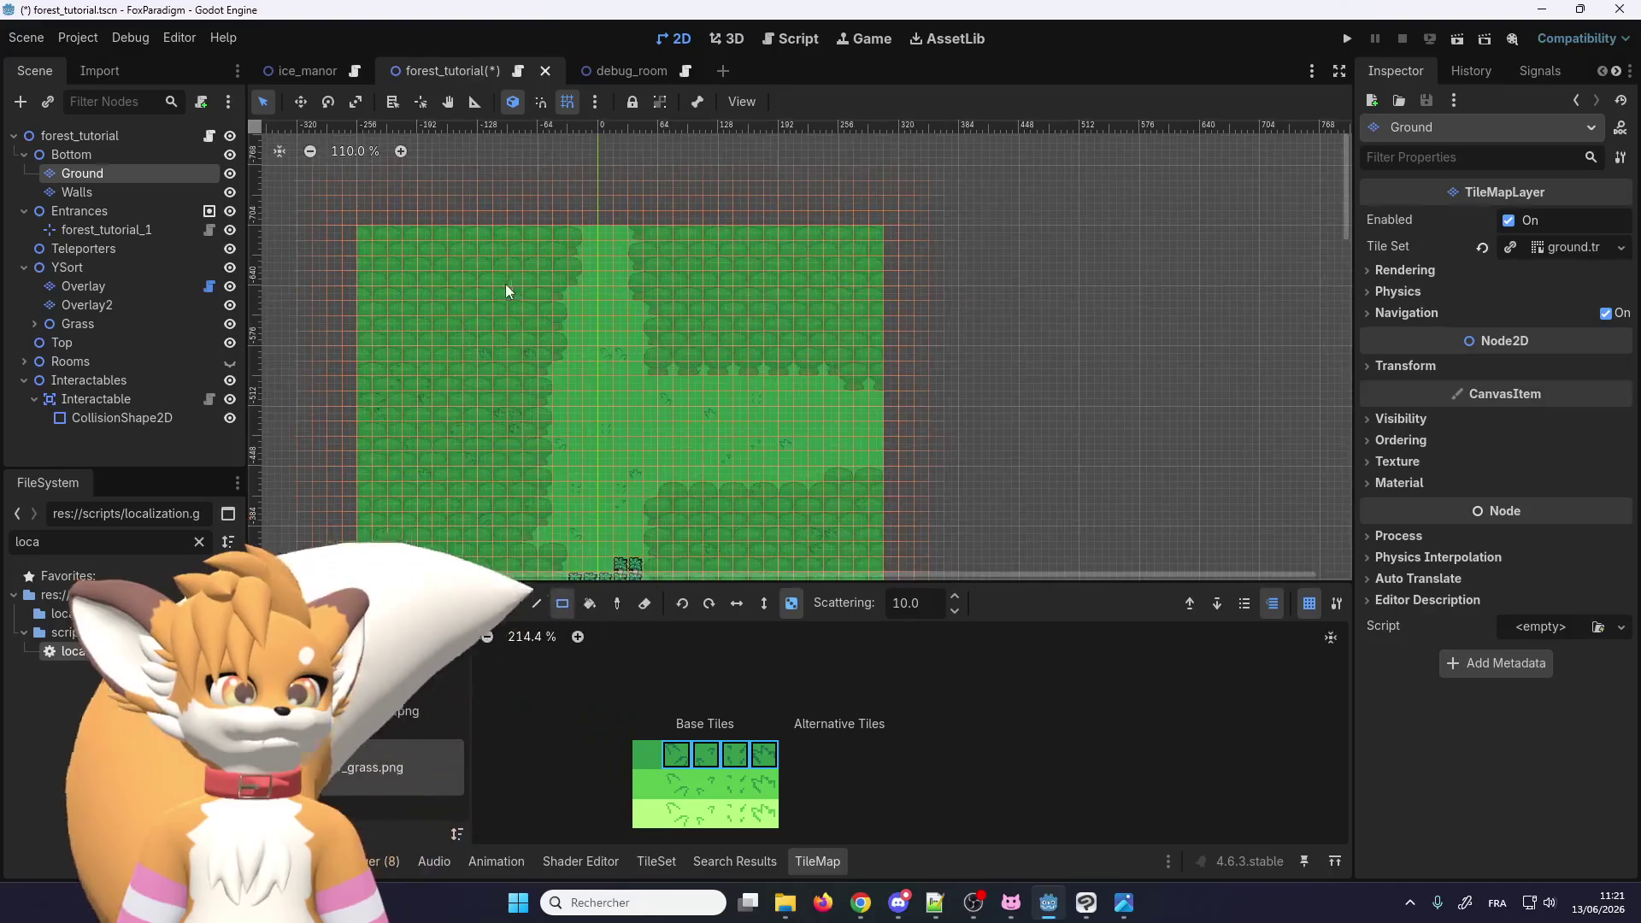
mouse_move(359, 229)
left_mouse_down()
mouse_move(800, 380)
mouse_move(879, 359)
left_mouse_up()
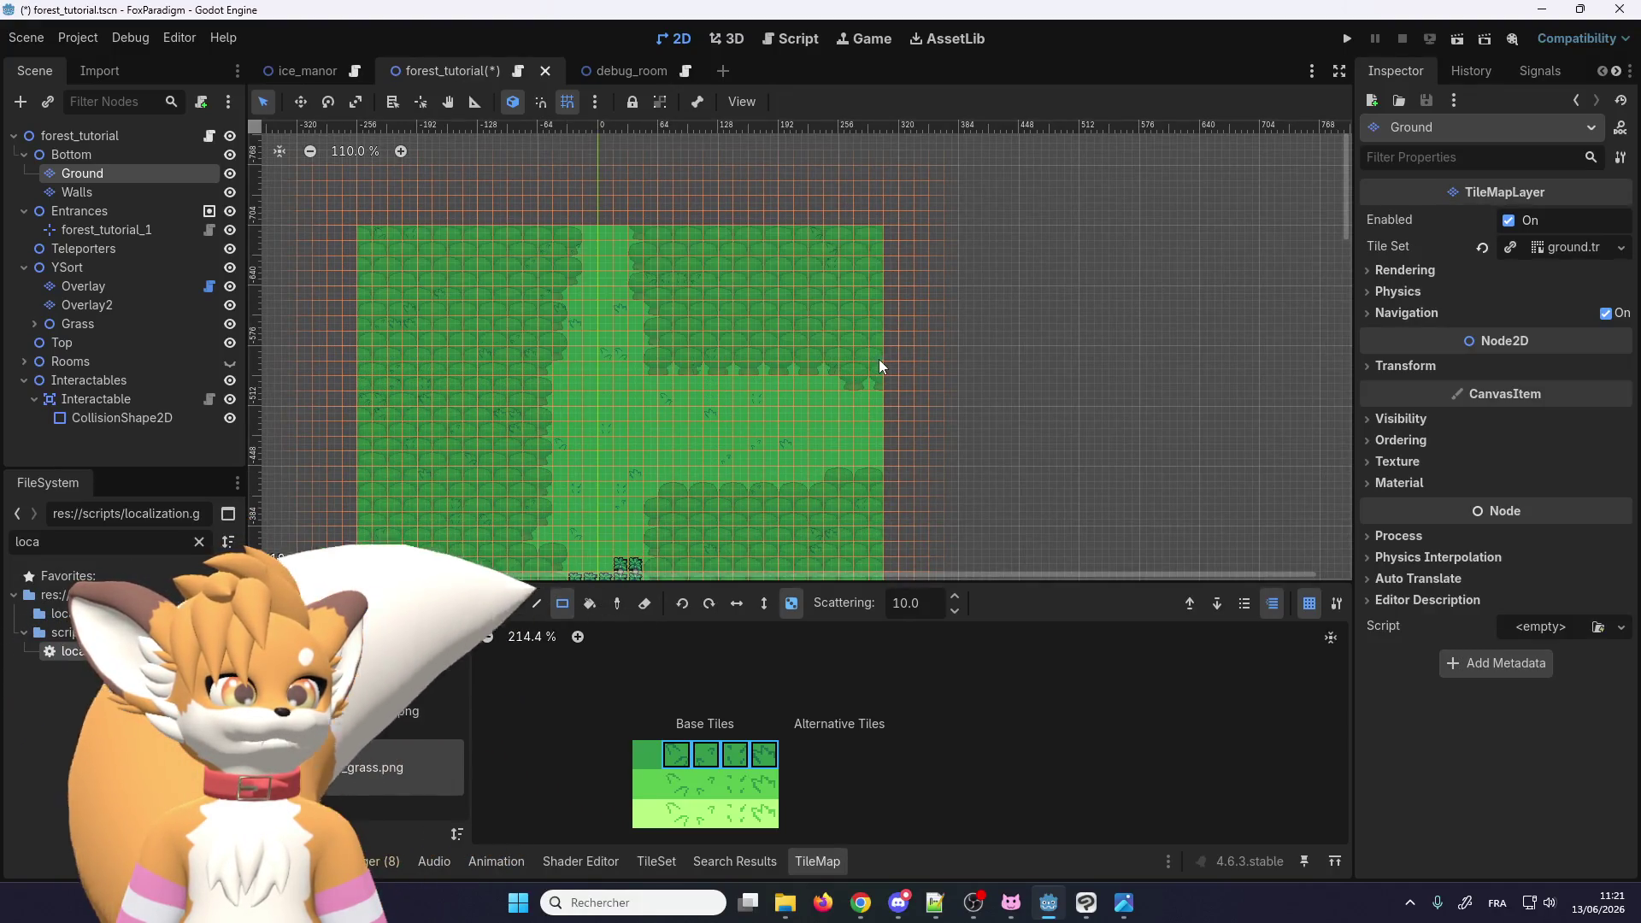
scroll(735, 188, "down", 10)
scroll(684, 385, "up", 20)
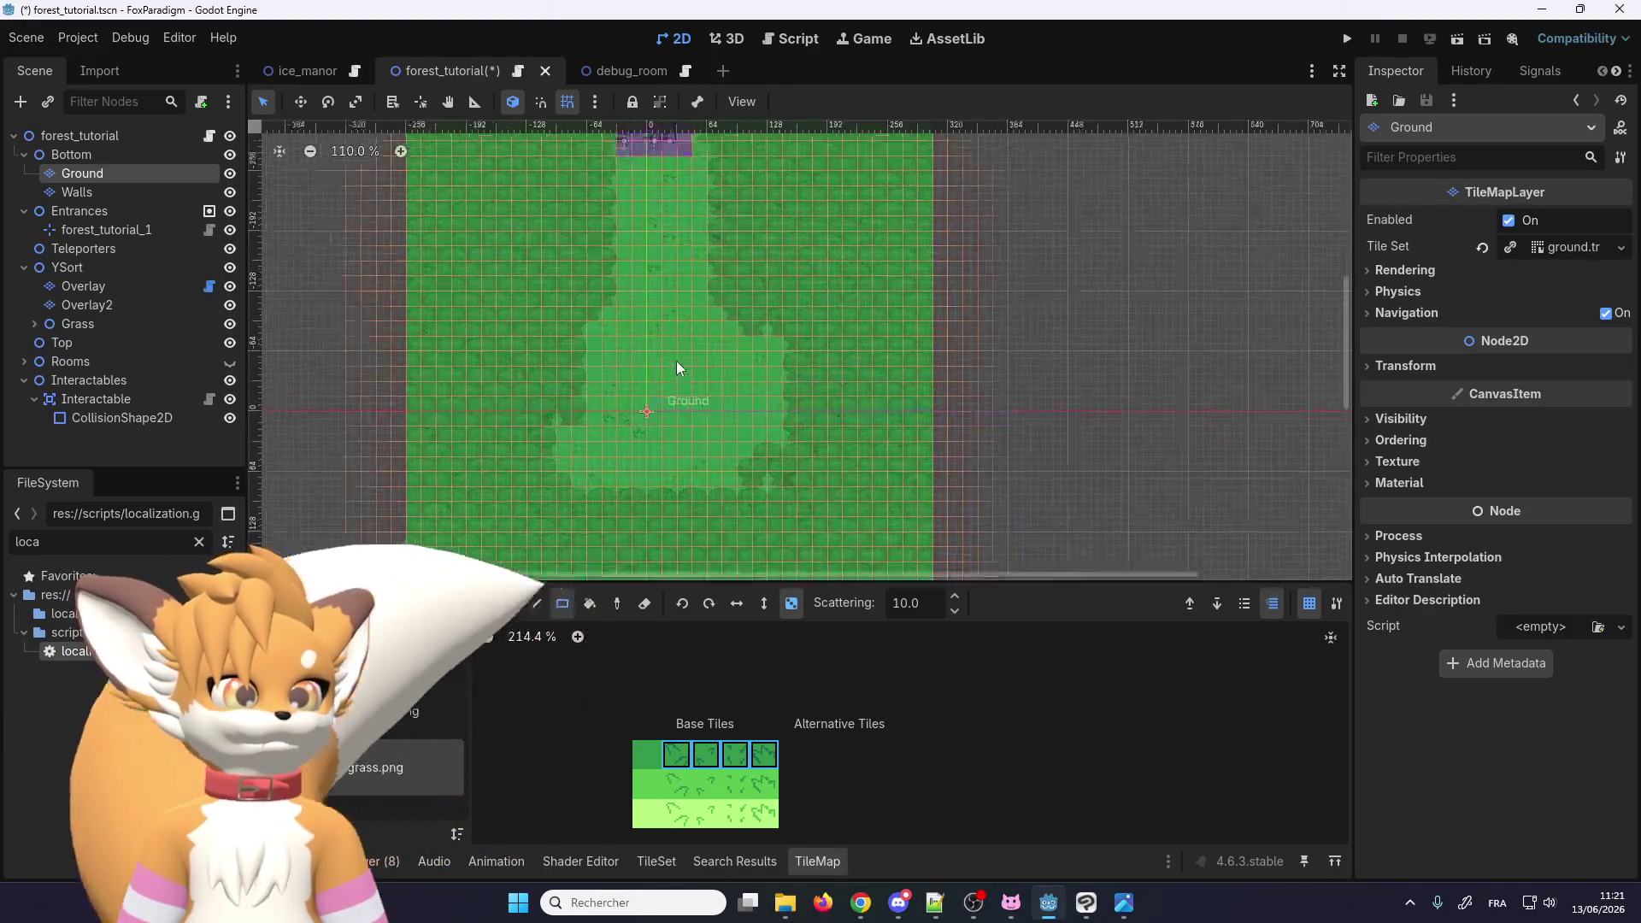
scroll(644, 357, "down", 8)
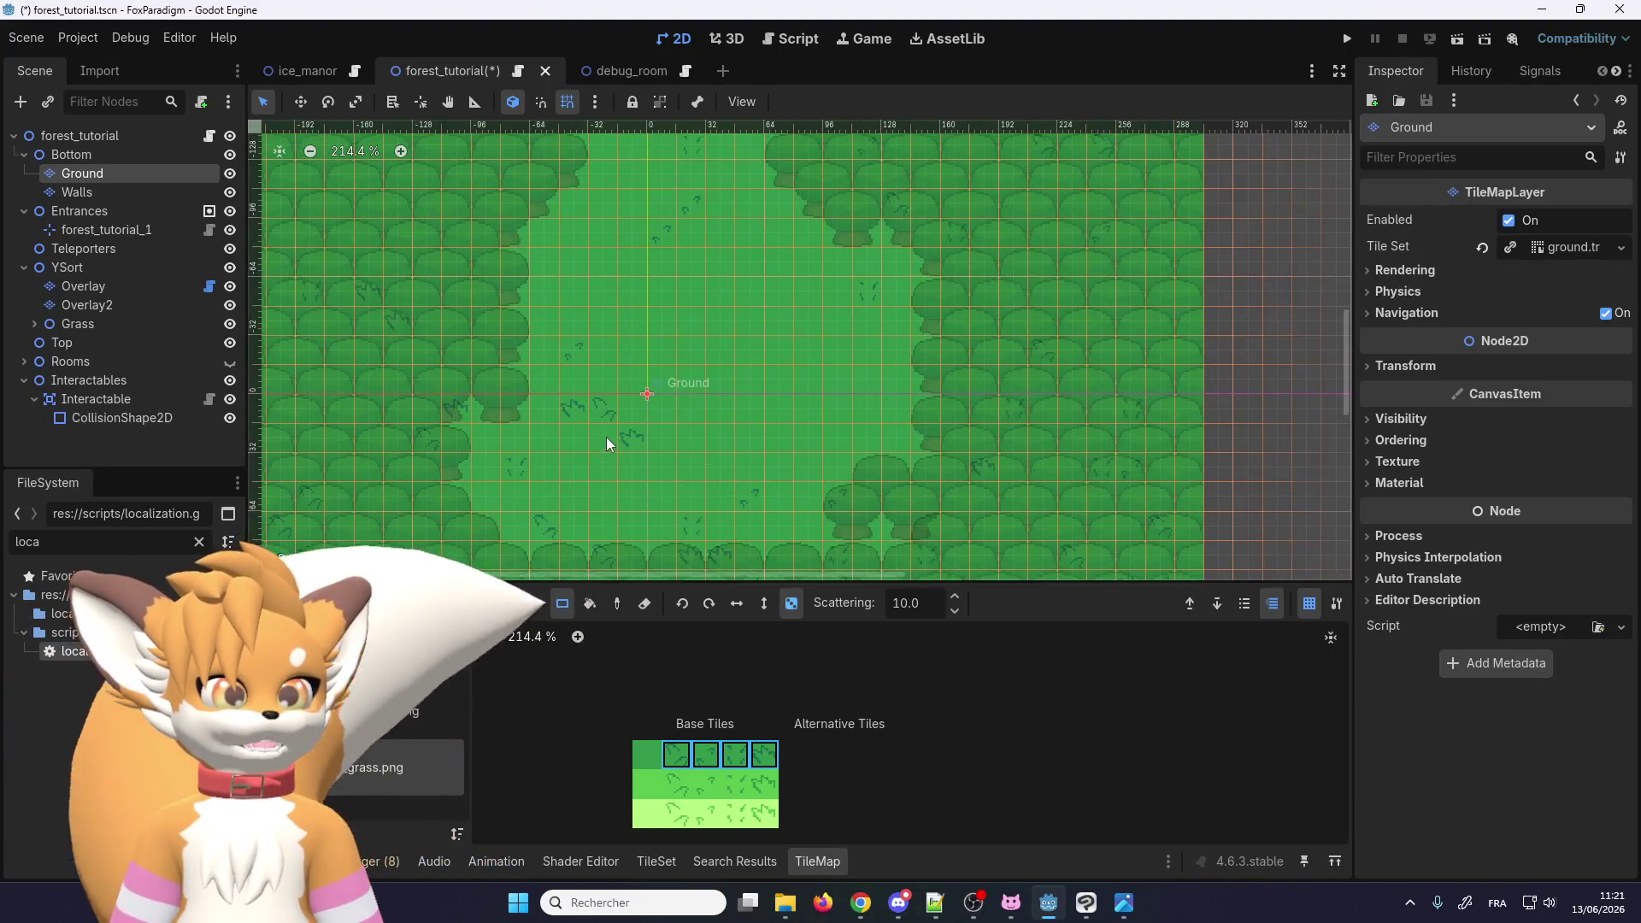
scroll(454, 350, "up", 3)
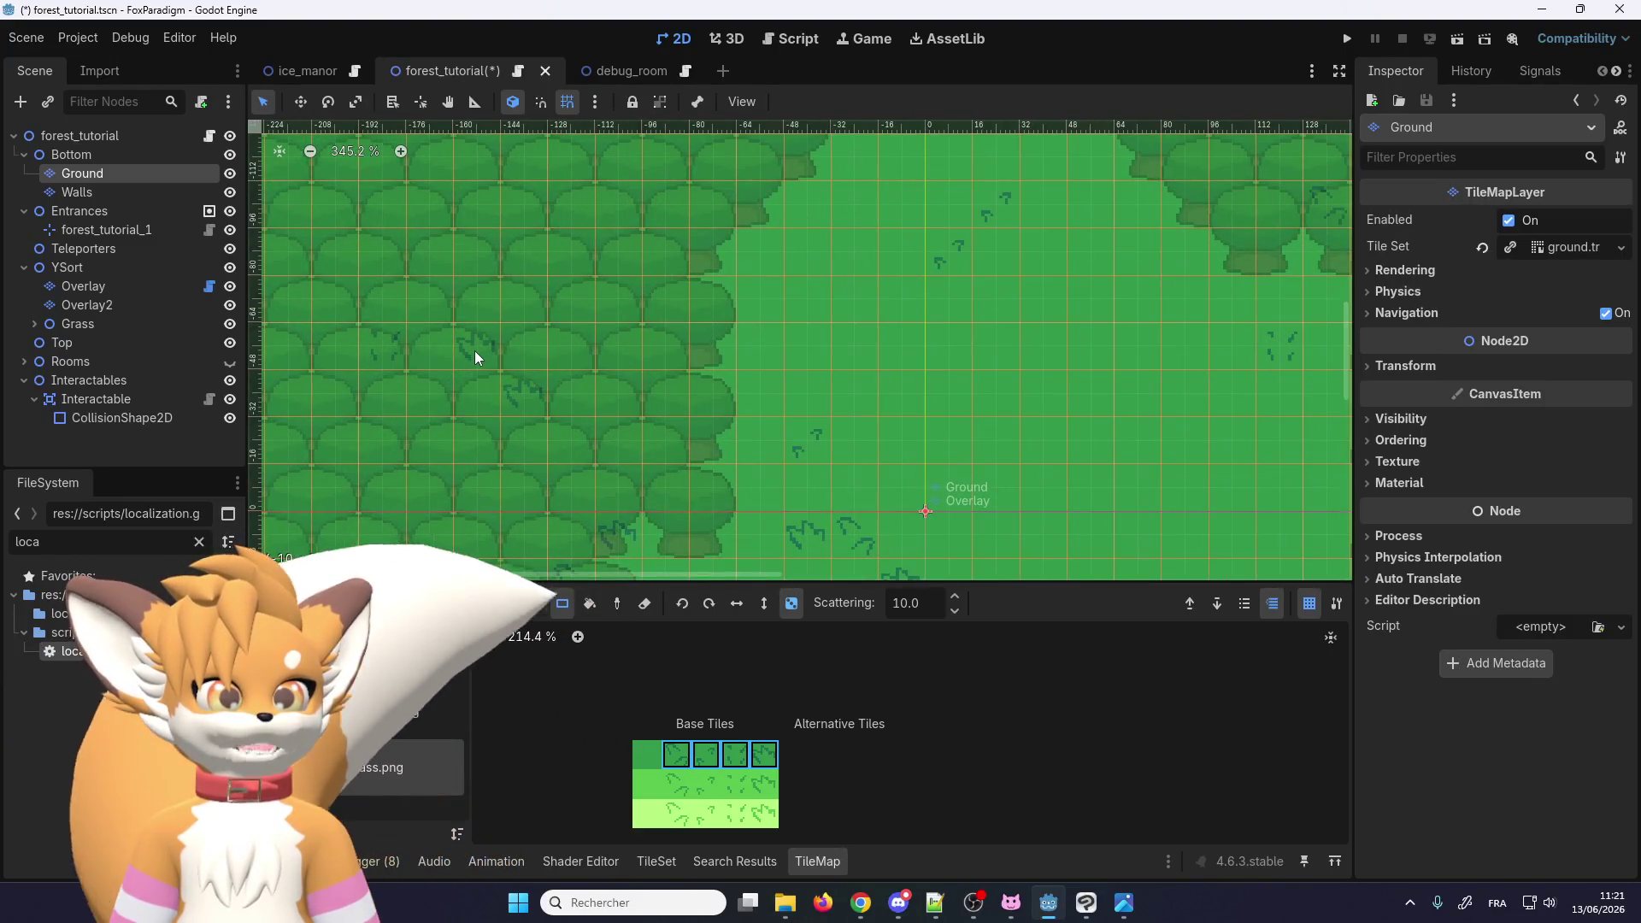
scroll(461, 347, "up", 5)
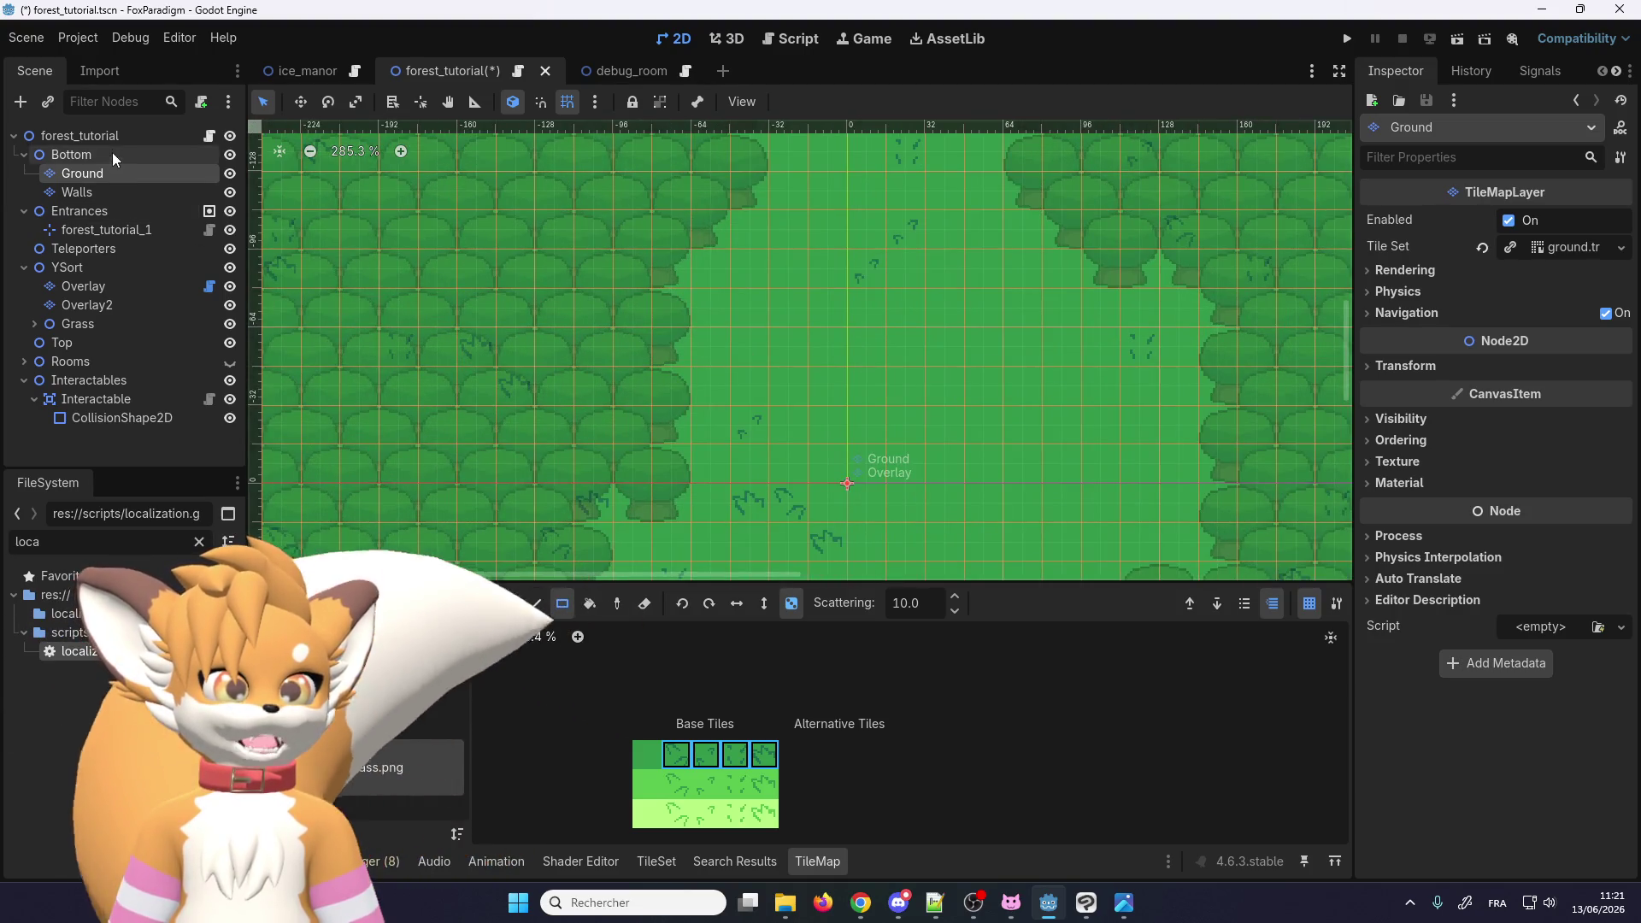
Step: Select the Ground layer and choose _dirt.png as the tile source in terrain mode
left_click(114, 136)
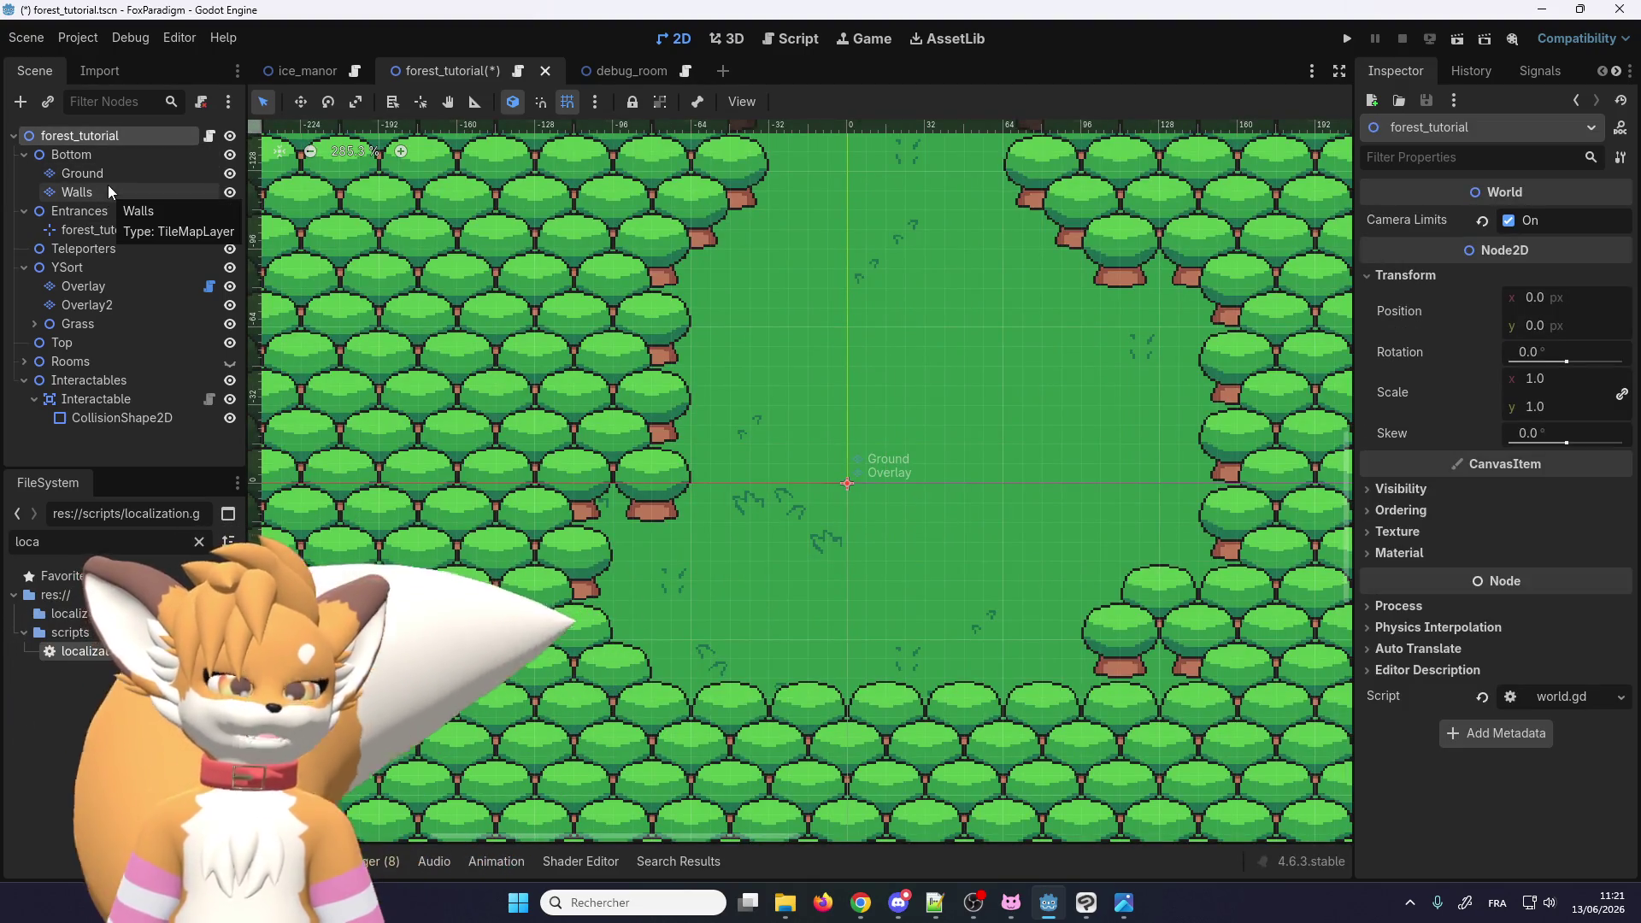
left_click(106, 177)
scroll(683, 350, "down", 9)
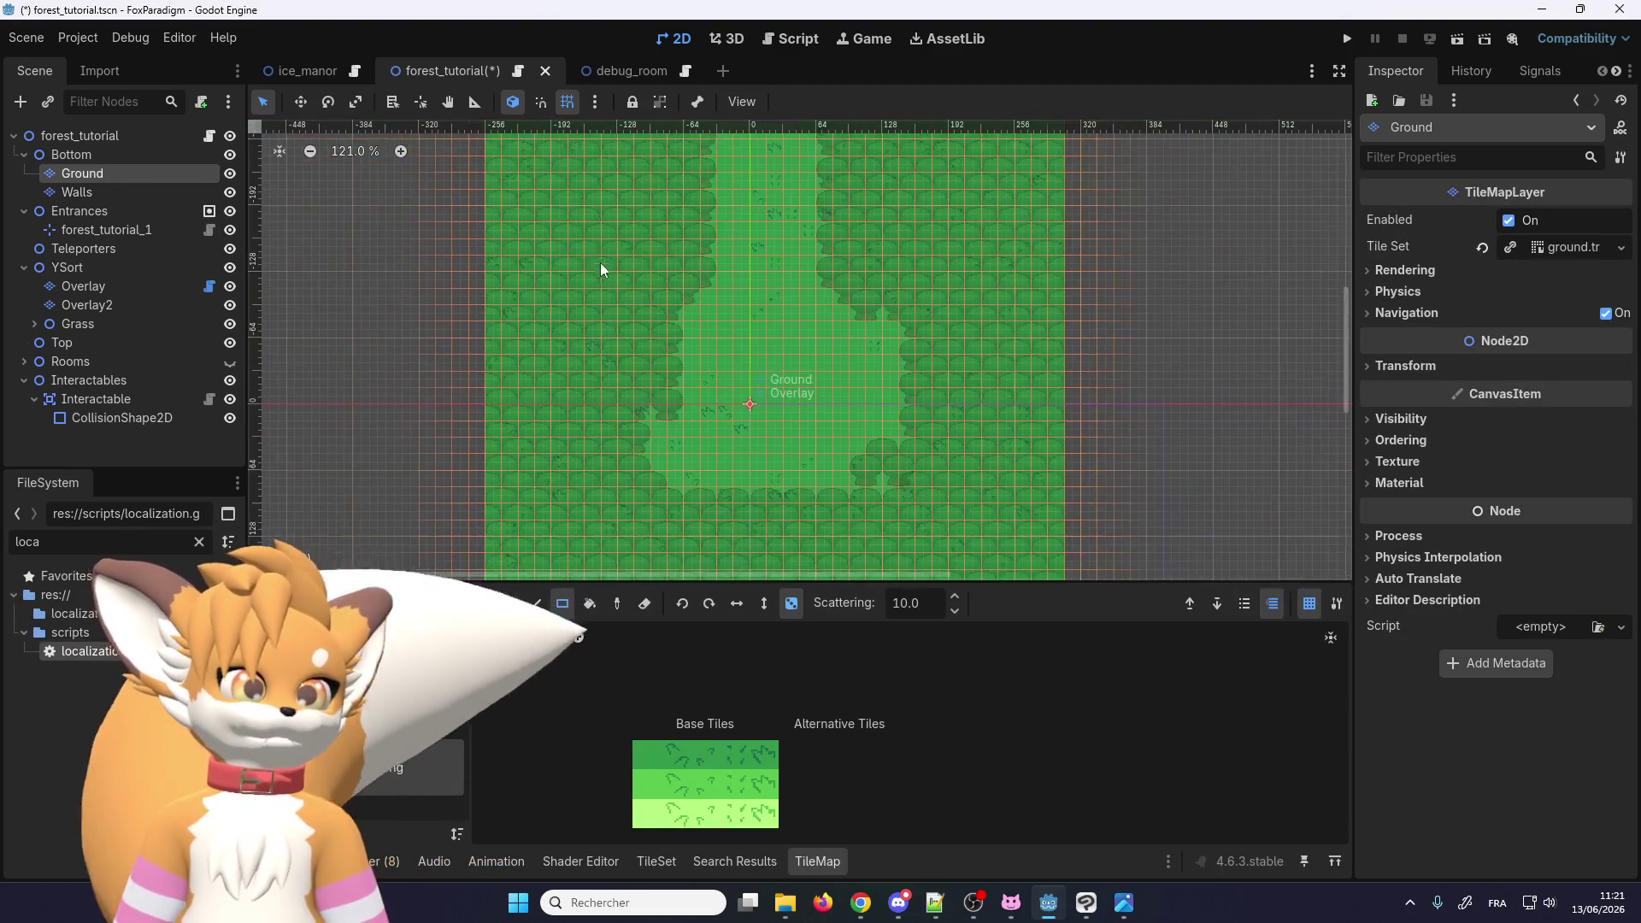
scroll(802, 402, "up", 4)
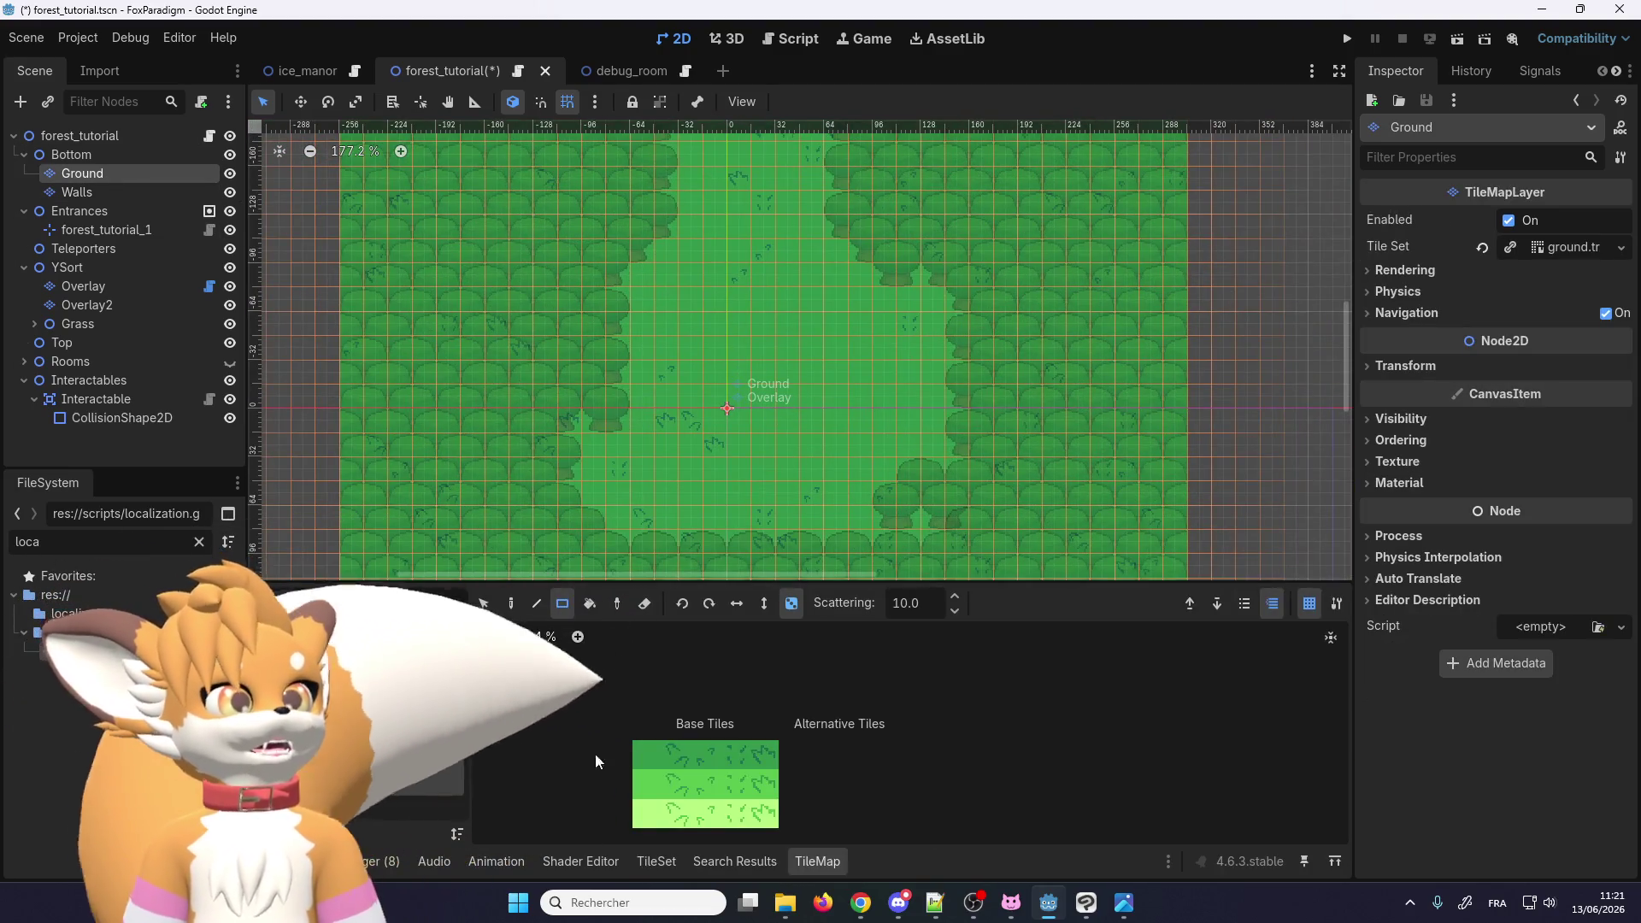
left_click(432, 654)
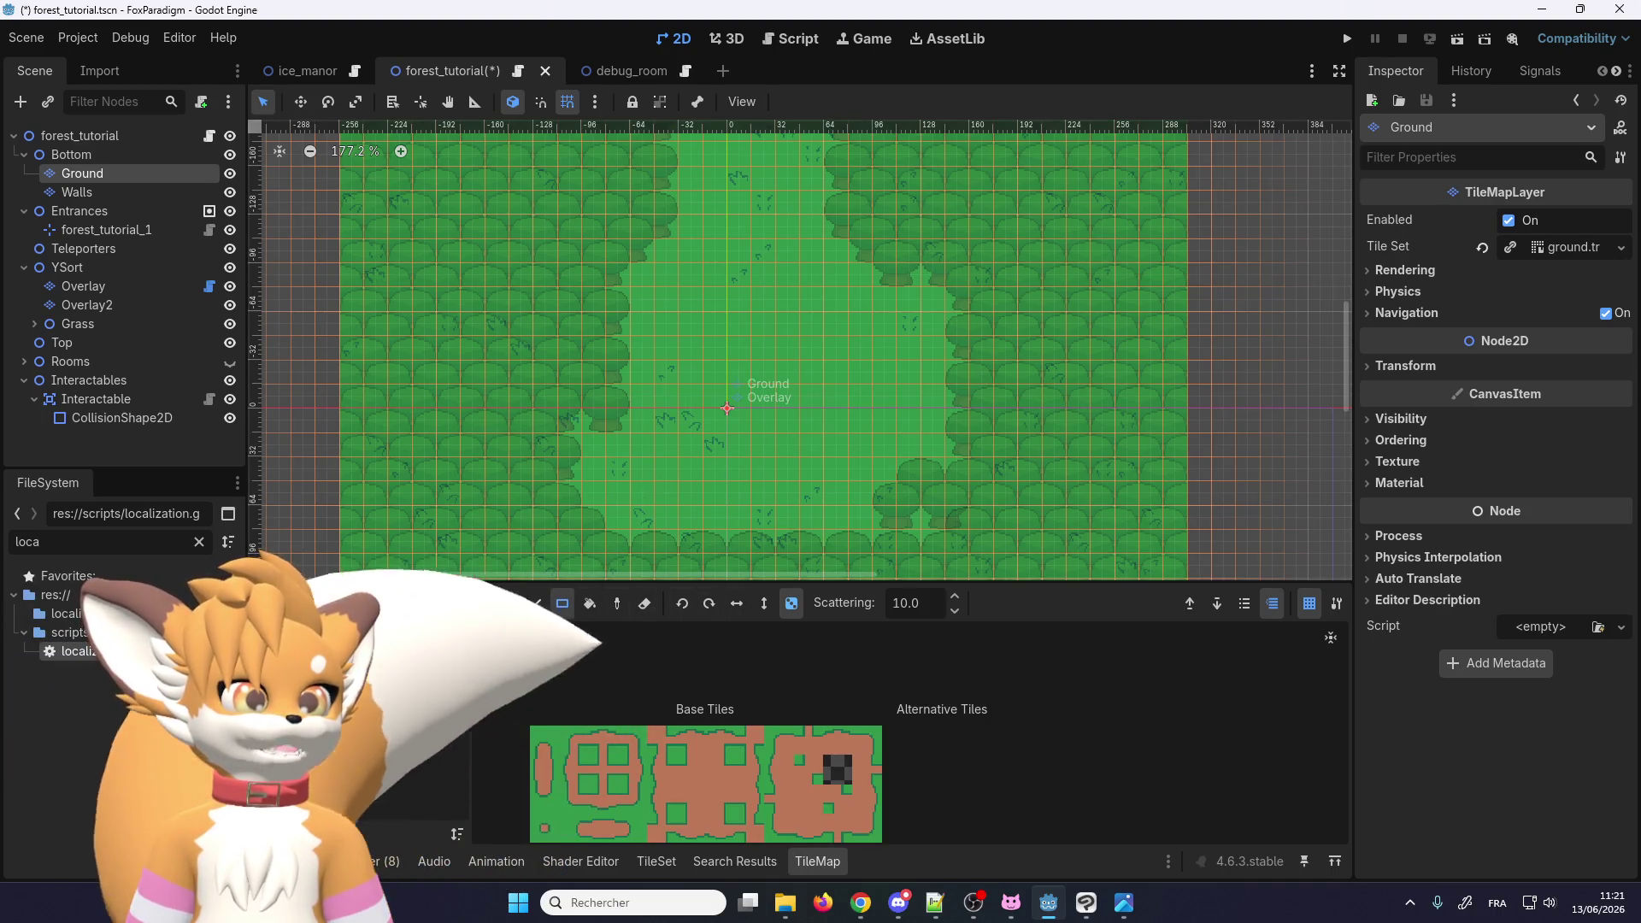
left_click(442, 604)
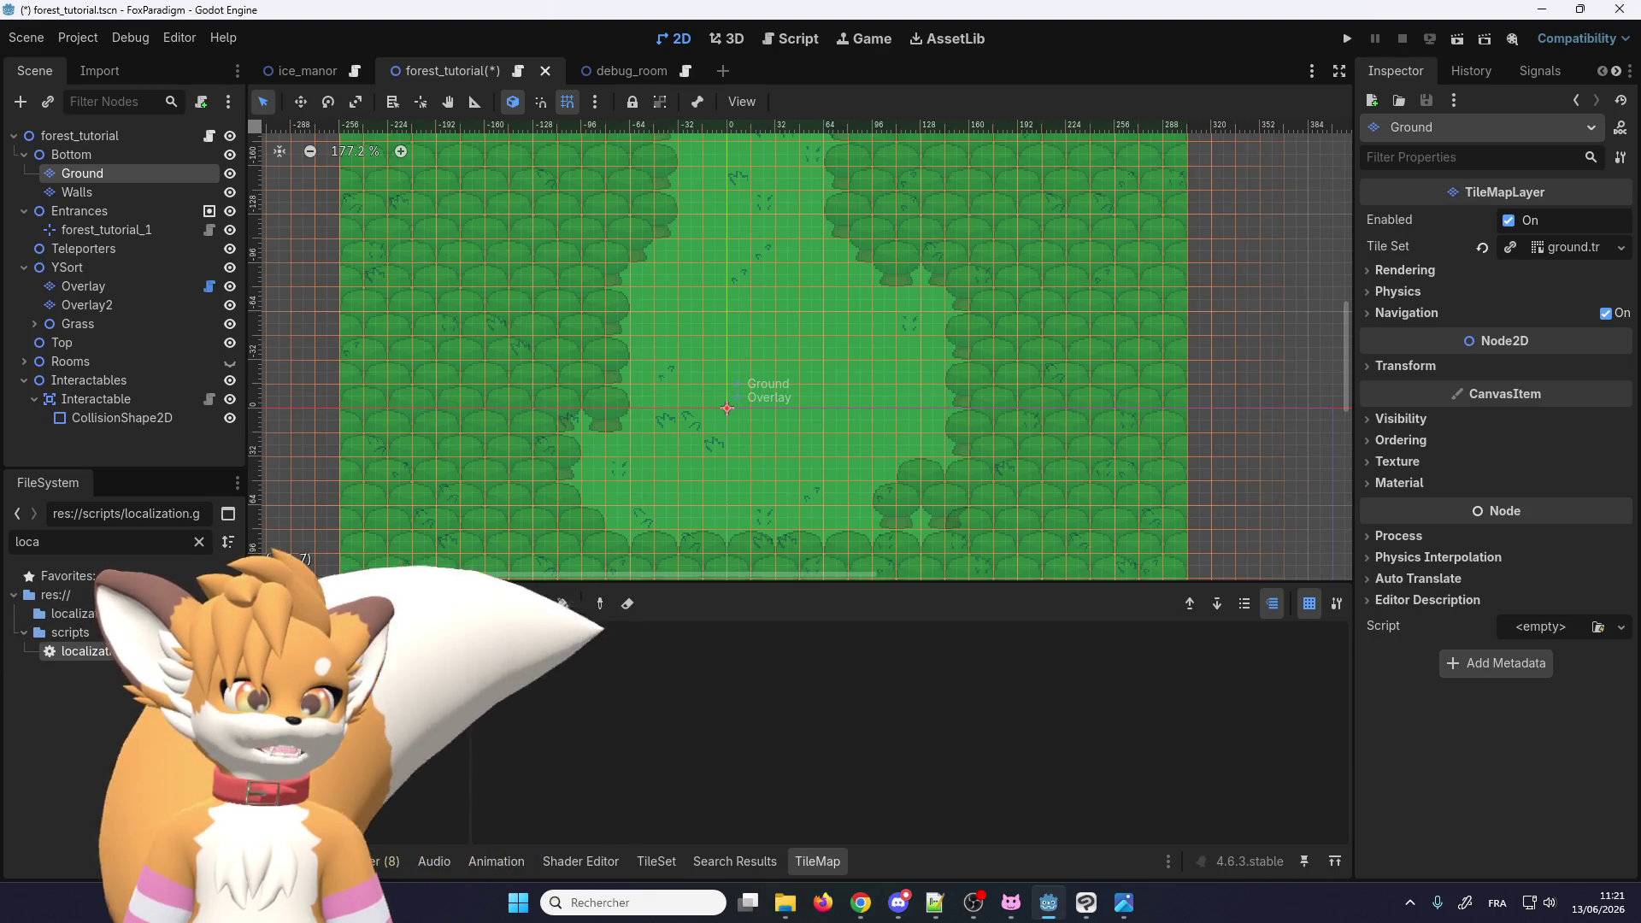
Step: Paint dirt terrain patches up the map's centre to form the north–south trail
scroll(720, 458, "up", 2)
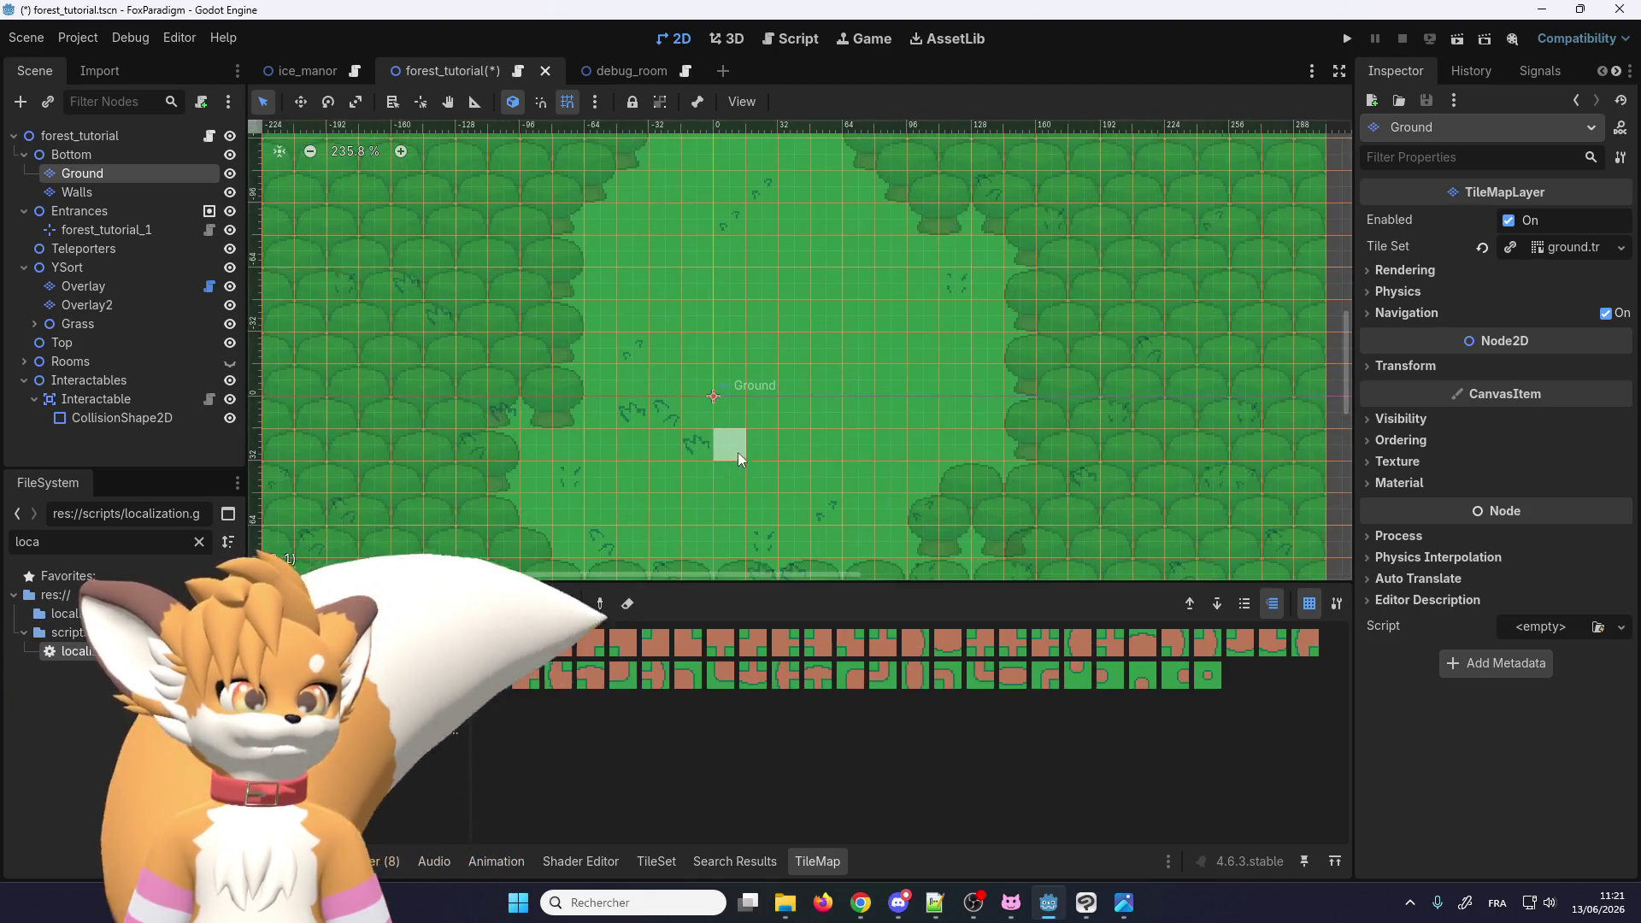
left_click_drag(695, 450, 791, 450)
mouse_move(689, 417)
left_mouse_down()
mouse_move(776, 373)
mouse_move(691, 397)
left_mouse_up()
scroll(757, 171, "up", 2)
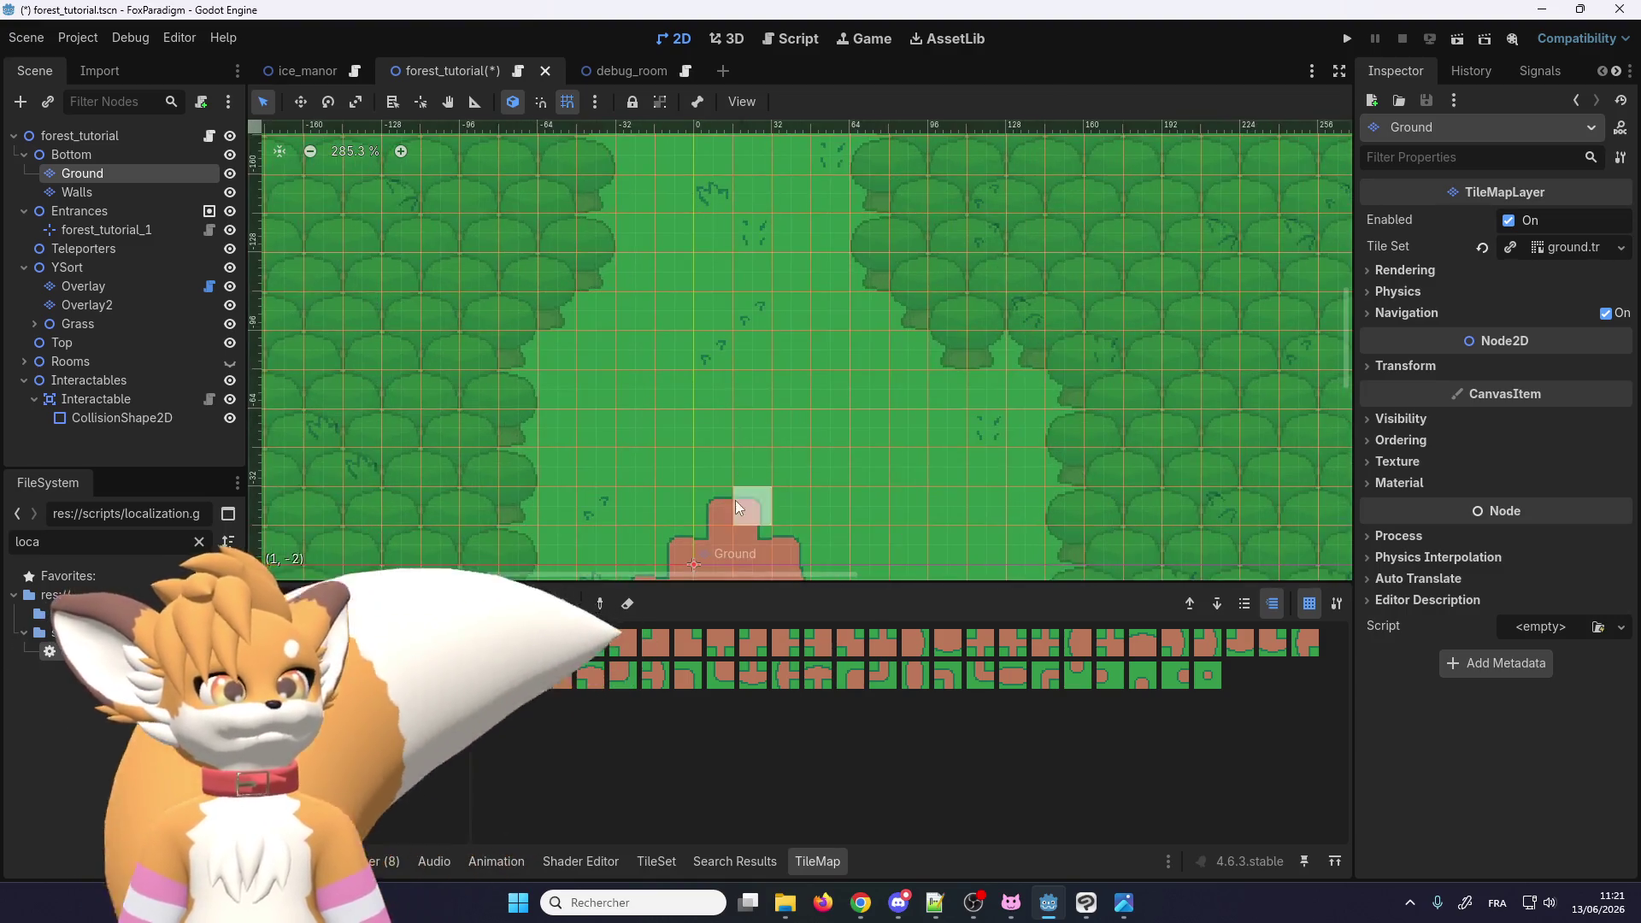
mouse_move(736, 500)
left_mouse_down()
mouse_move(741, 207)
mouse_move(726, 494)
left_mouse_up()
scroll(736, 174, "up", 1)
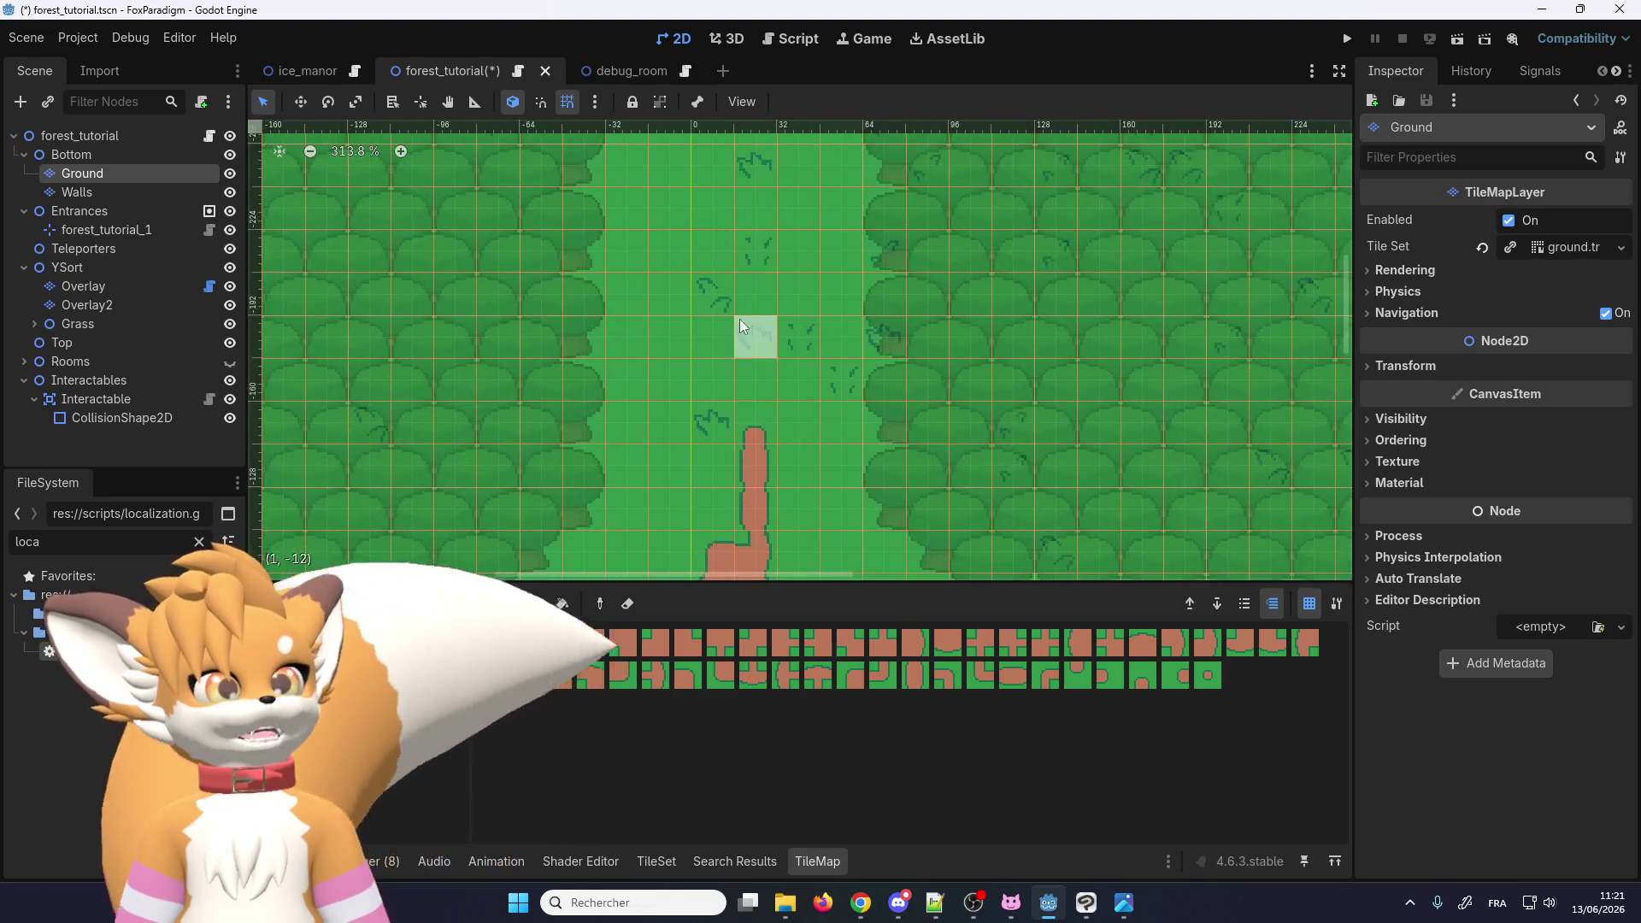
mouse_move(741, 320)
left_mouse_down()
mouse_move(710, 198)
mouse_move(758, 245)
left_mouse_up()
scroll(674, 487, "down", 5)
scroll(676, 427, "up", 2)
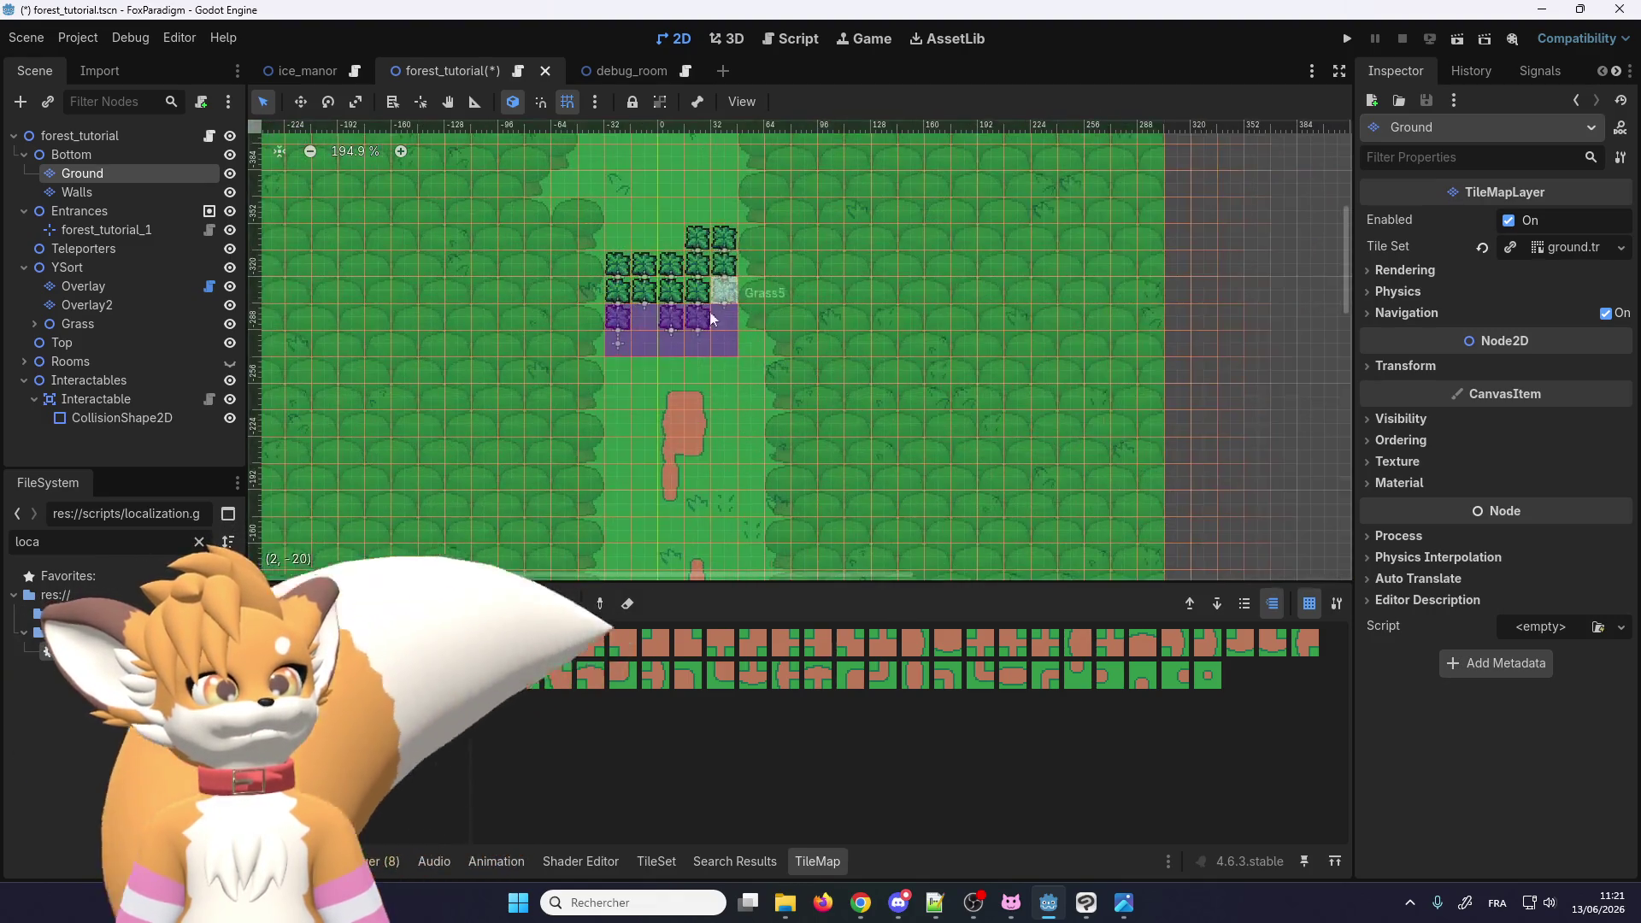
mouse_move(653, 198)
left_mouse_down()
mouse_move(643, 345)
mouse_move(670, 157)
left_mouse_up()
scroll(677, 415, "down", 4)
scroll(680, 441, "up", 5)
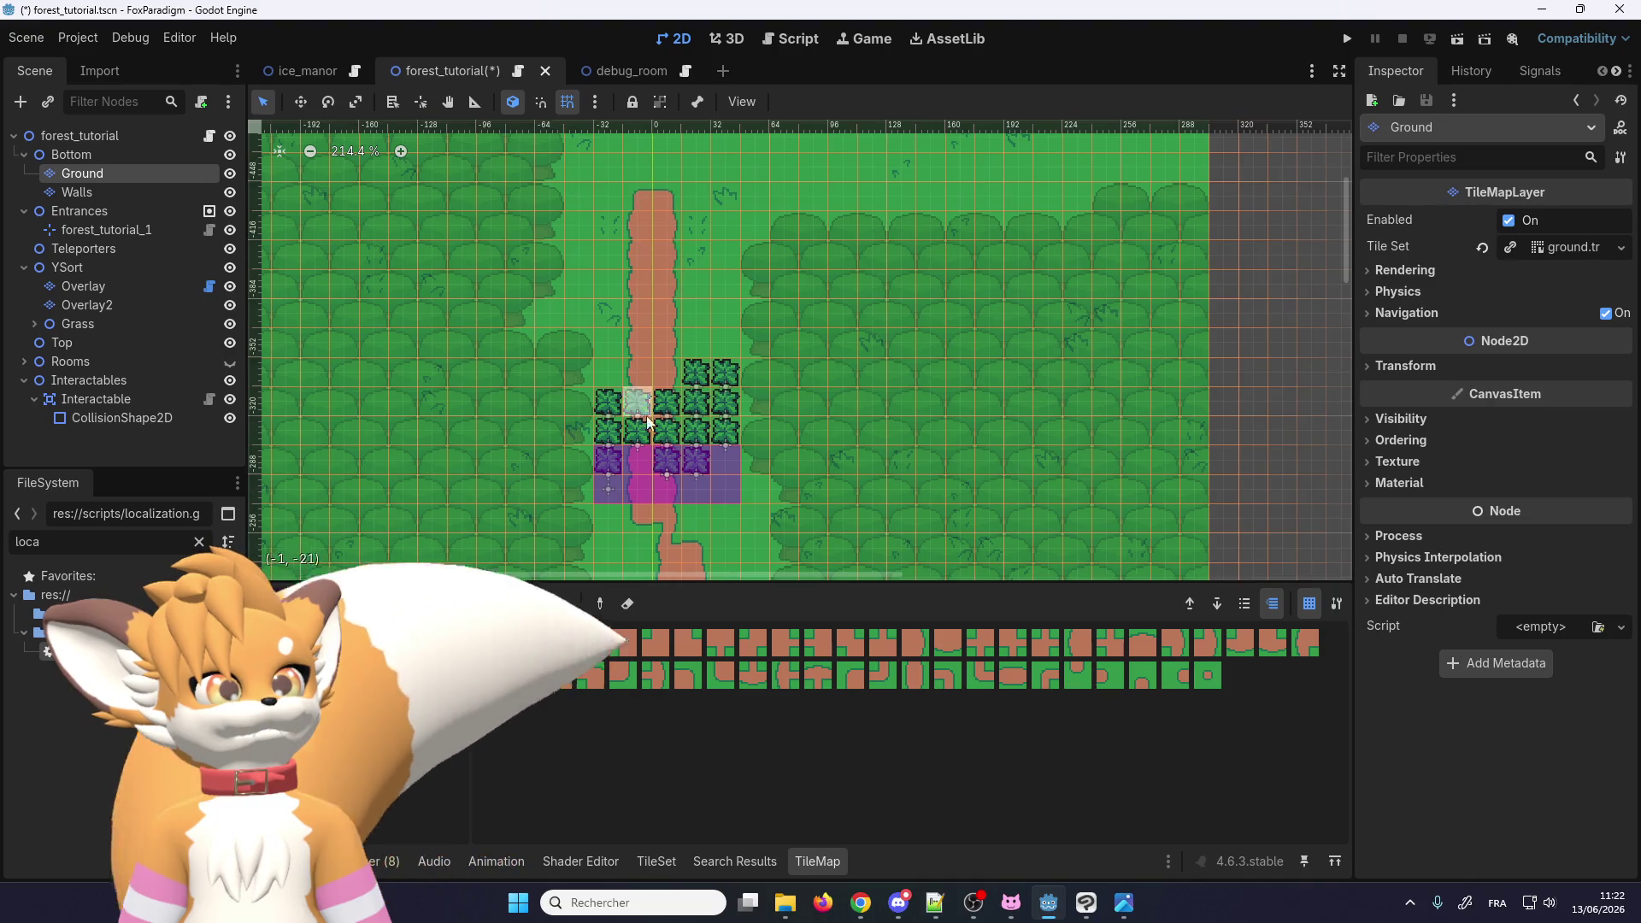
scroll(692, 188, "up", 5)
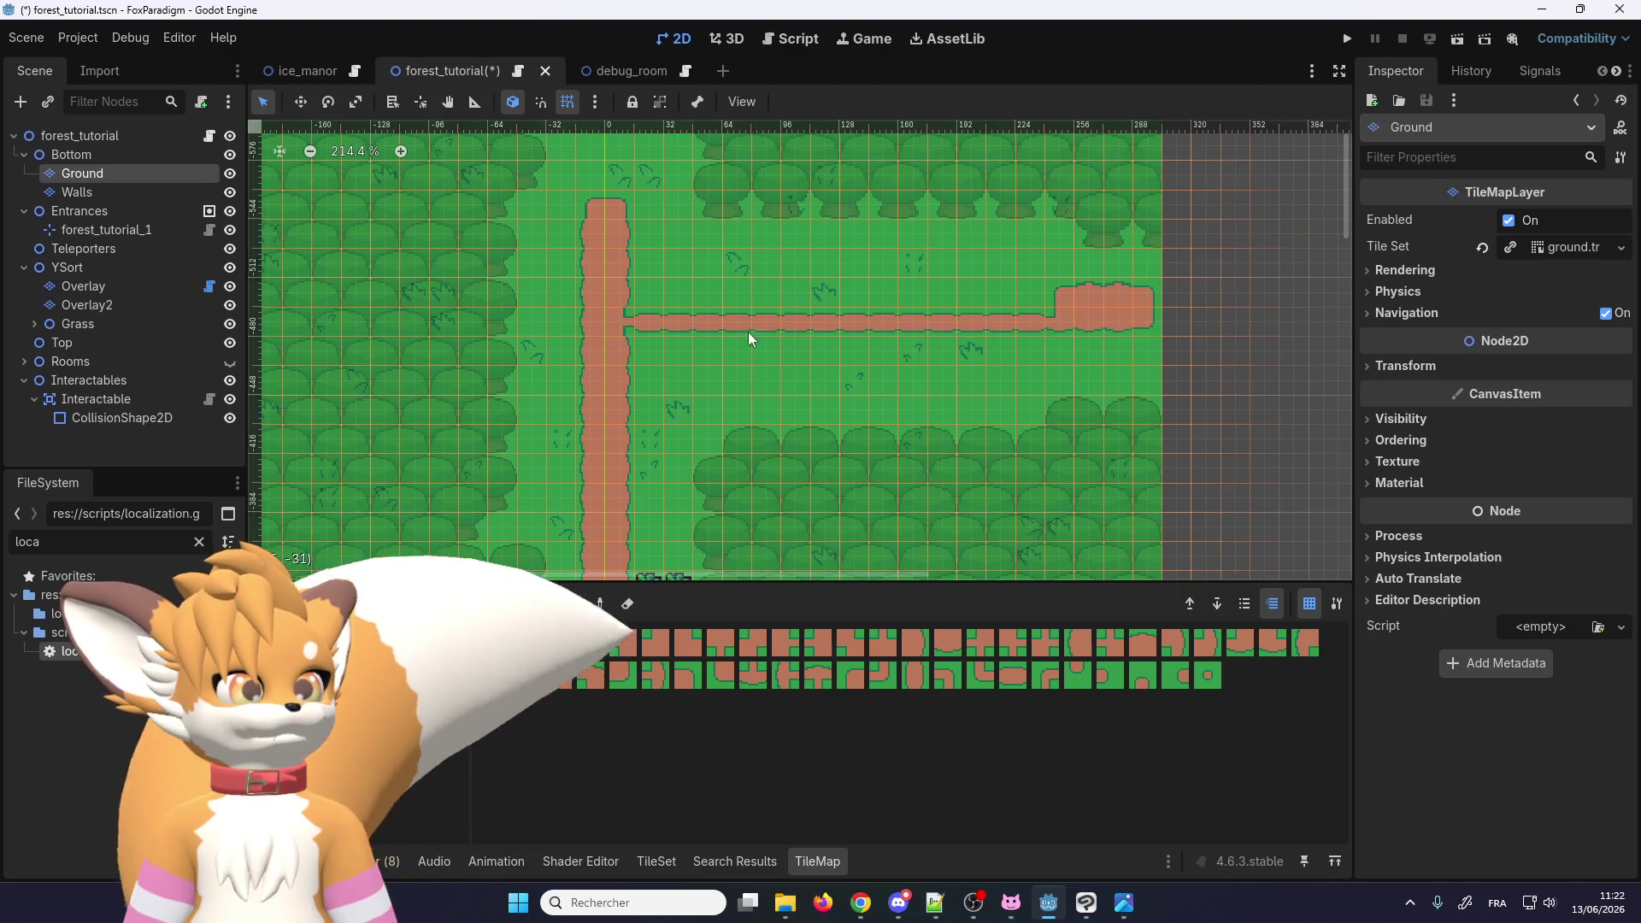
Step: Widen the eastward dirt branch, extend the trail to the top edge, and fill the junction corner
mouse_move(1013, 349)
left_mouse_down()
mouse_move(937, 345)
mouse_move(1084, 341)
left_mouse_up()
scroll(649, 262, "up", 2)
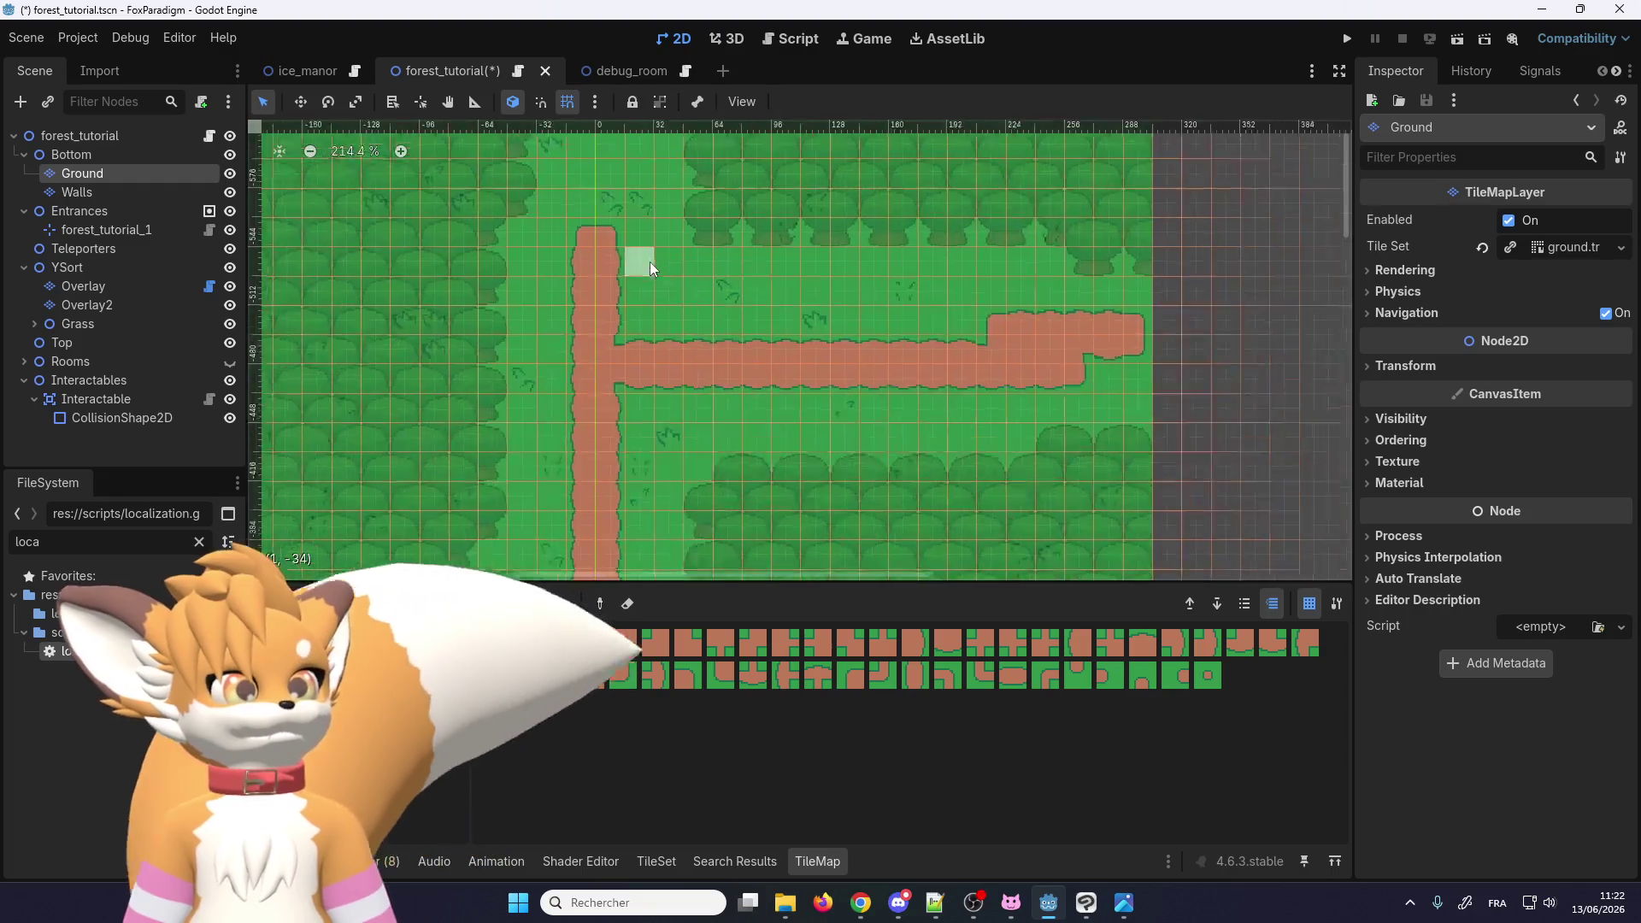
scroll(633, 352, "down", 5)
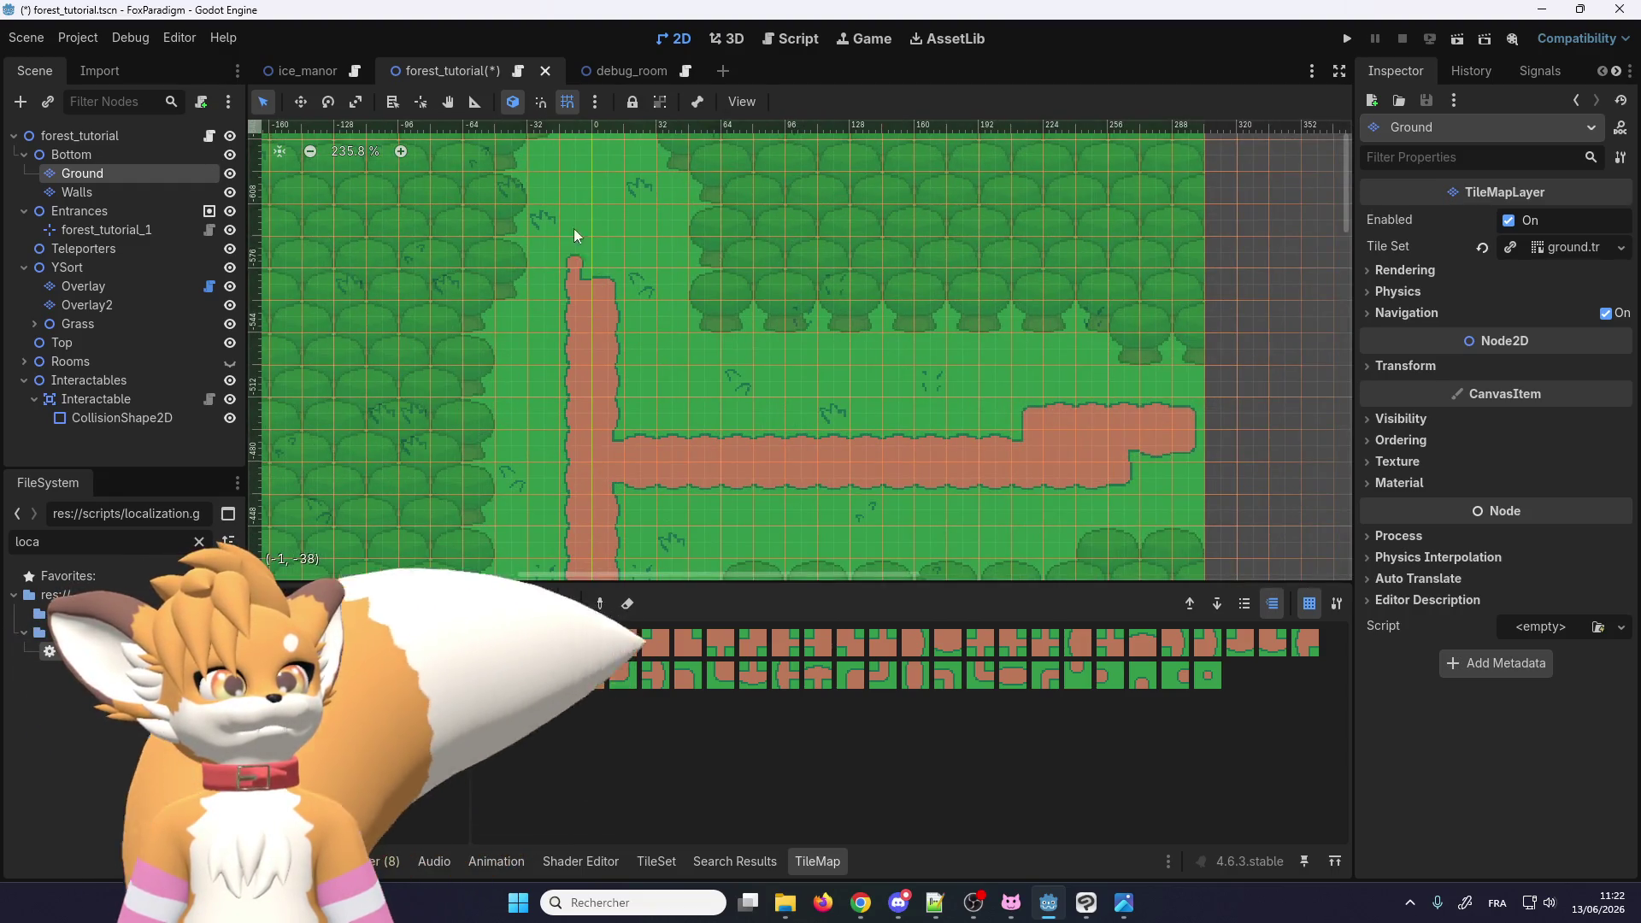
left_click_drag(604, 261, 604, 189)
scroll(625, 406, "up", 2)
scroll(622, 242, "up", 4)
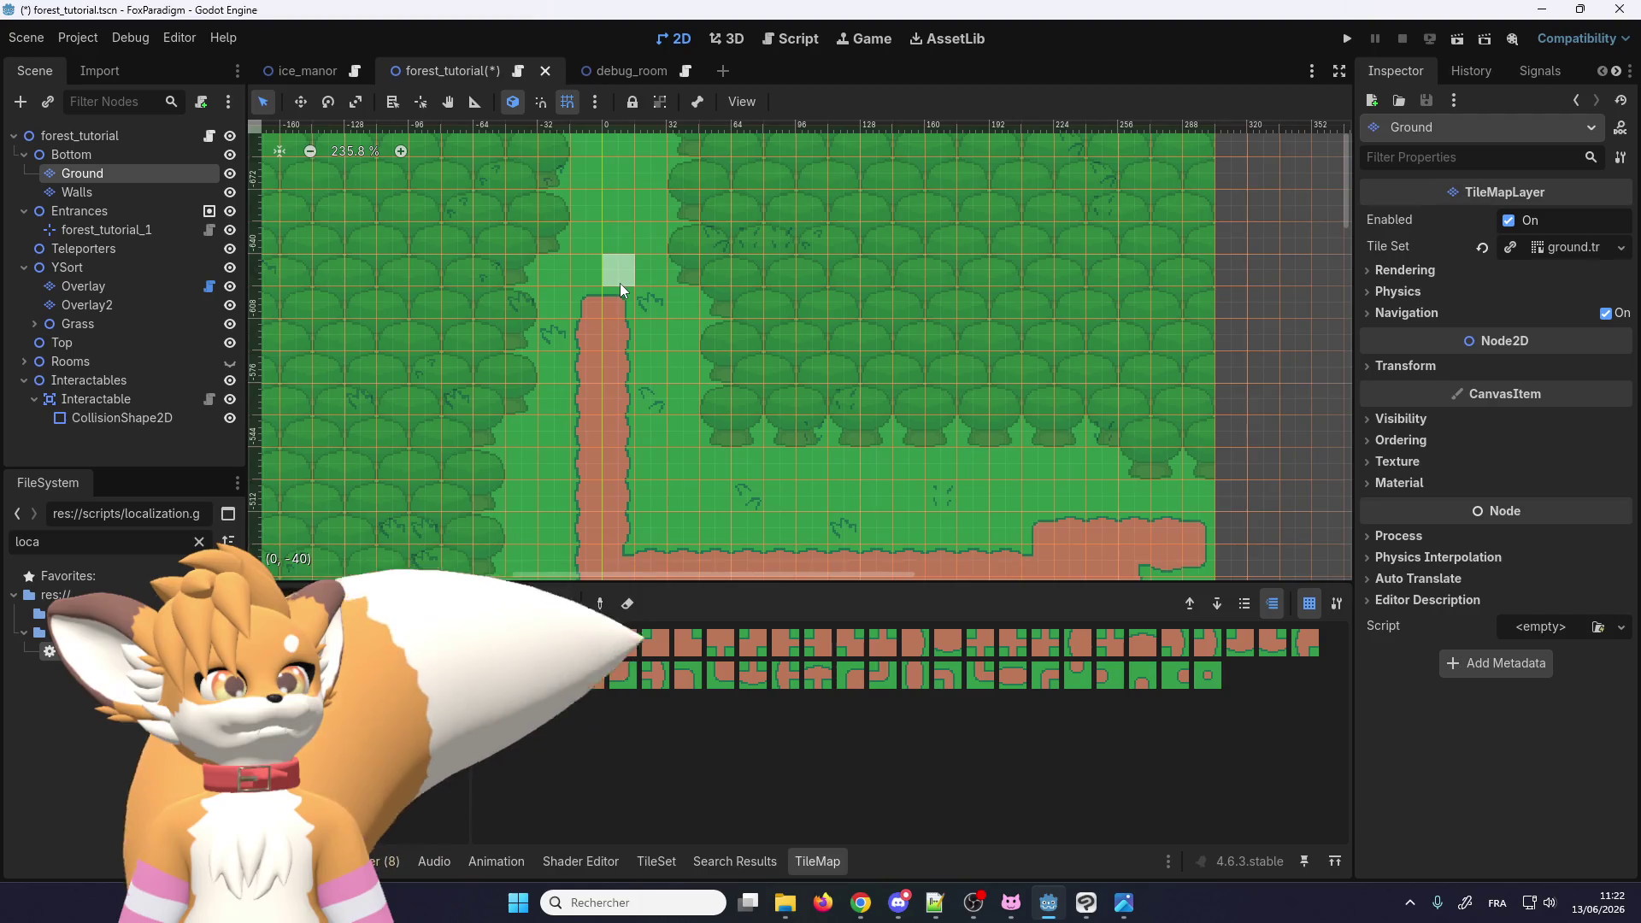
left_click_drag(619, 283, 644, 199)
mouse_move(618, 256)
left_mouse_down()
mouse_move(634, 147)
mouse_move(648, 355)
left_mouse_up()
scroll(648, 355, "down", 1)
scroll(720, 451, "down", 3)
scroll(612, 480, "up", 3)
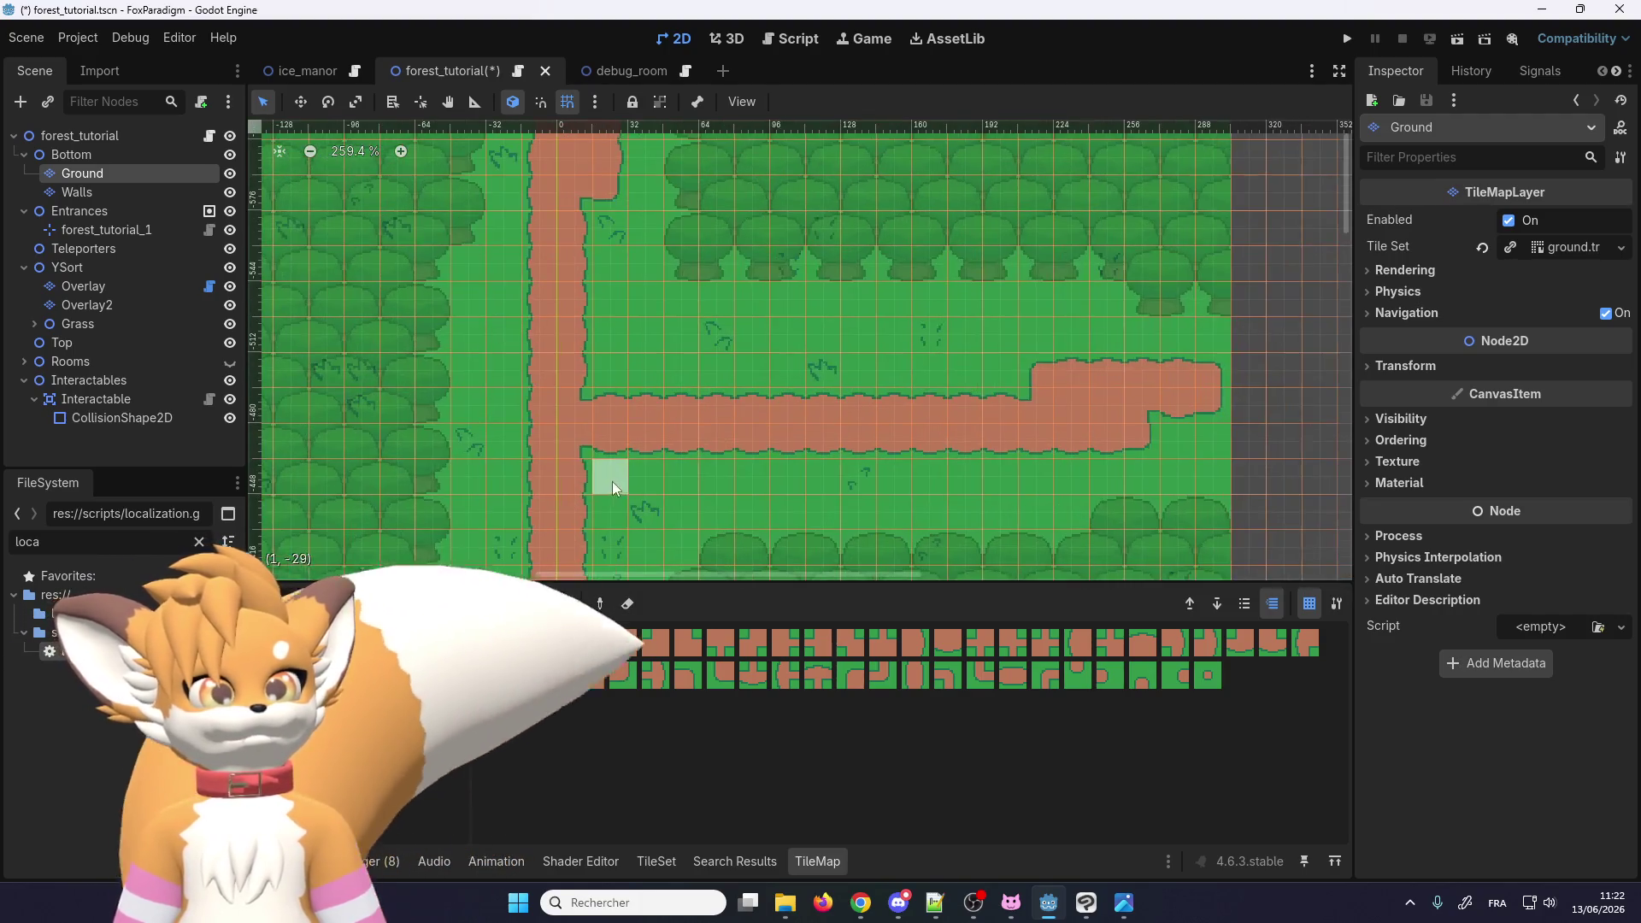
scroll(615, 306, "down", 2)
scroll(634, 244, "down", 3)
scroll(628, 378, "up", 5)
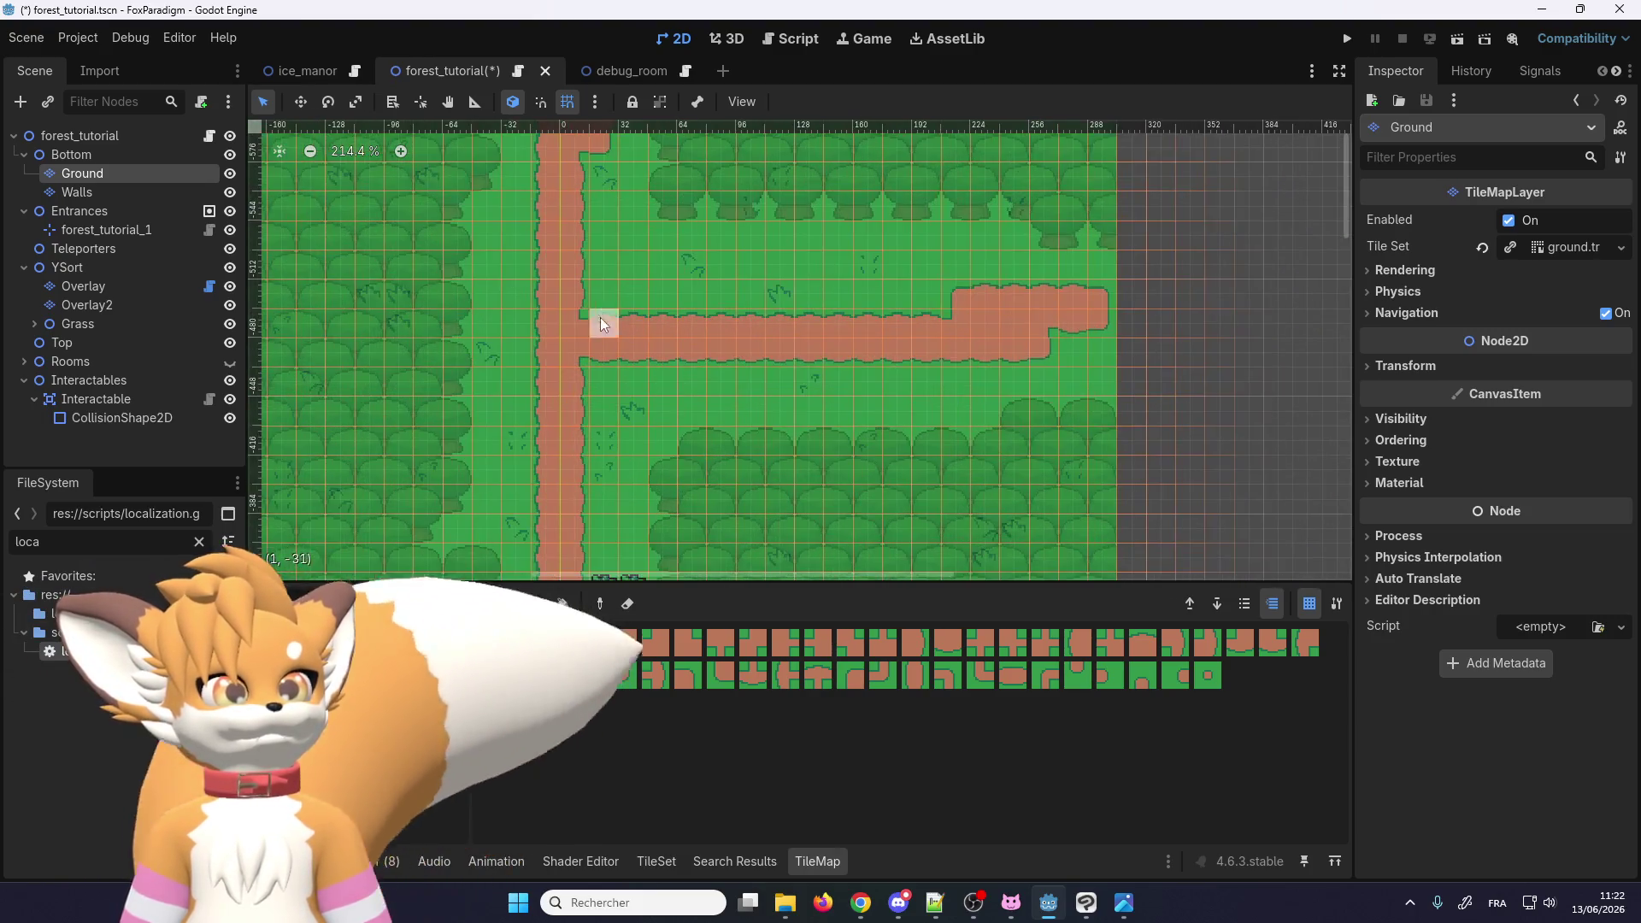
left_click(592, 302)
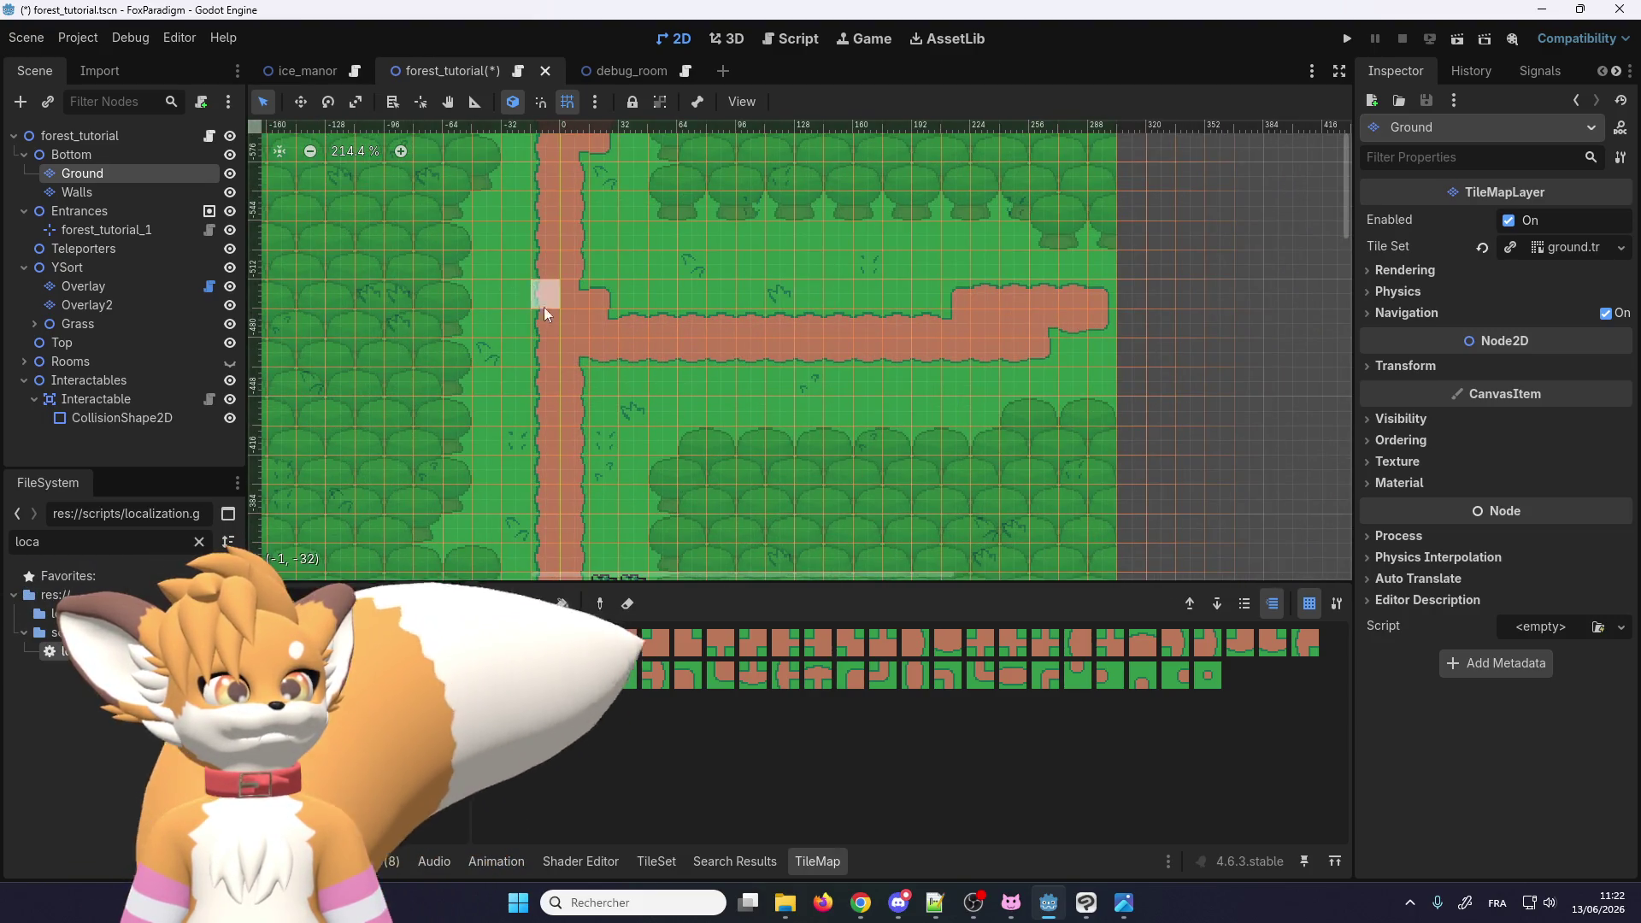
scroll(615, 384, "up", 2)
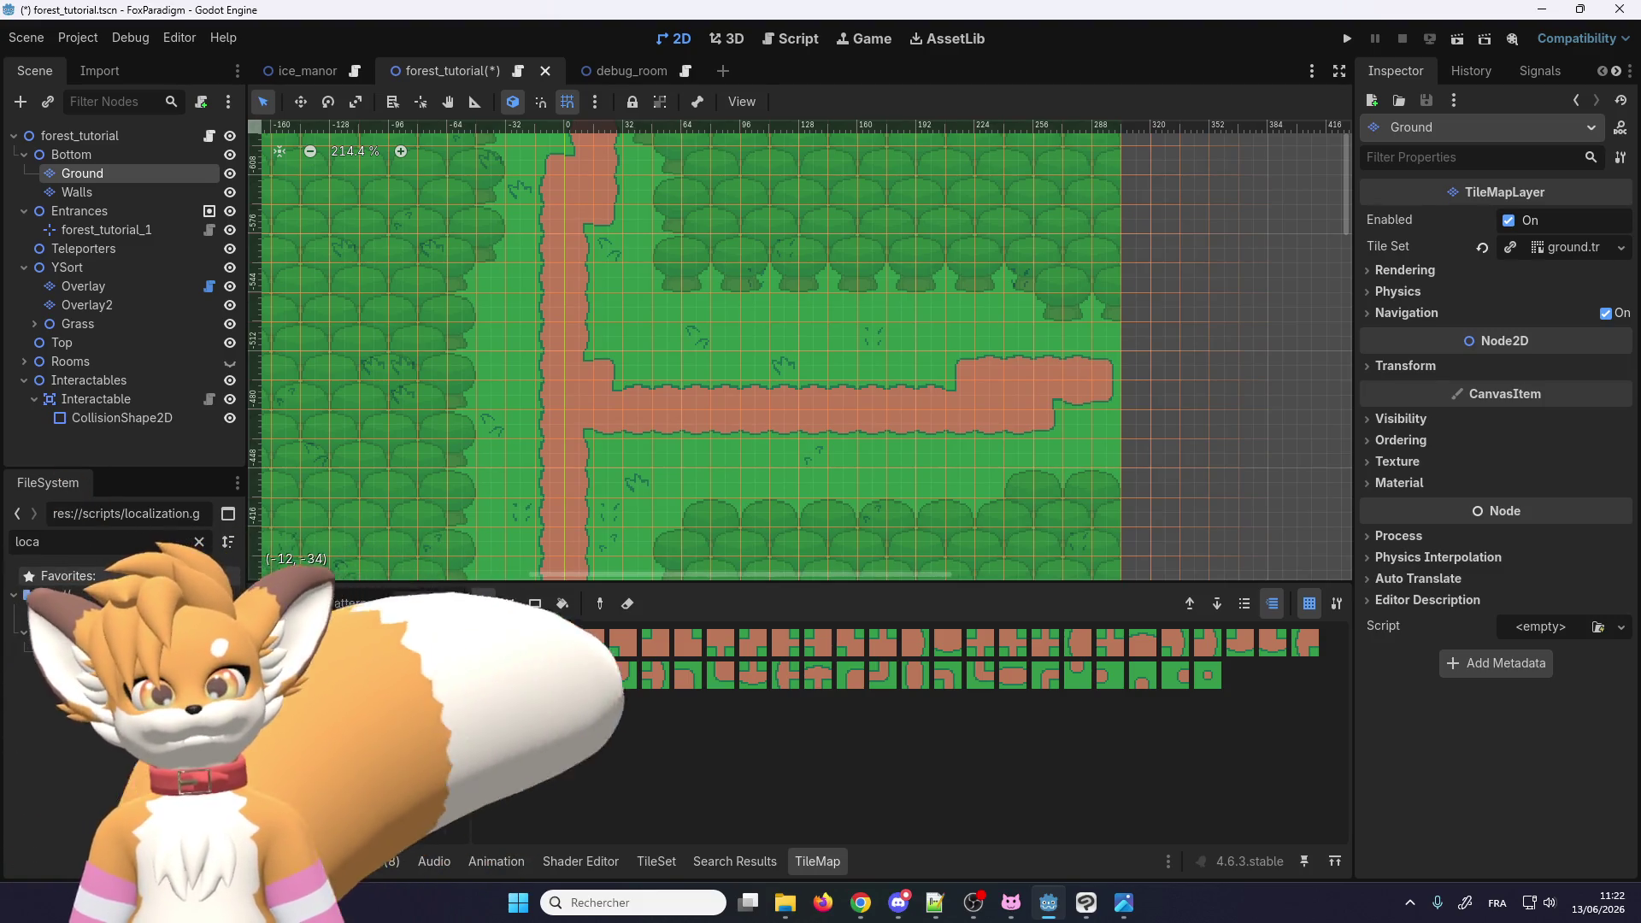
Step: Filter the FileSystem for 'sign' and drop sign.tscn onto YSort as a child node
key("BackSpace")
key("BackSpace")
key("BackSpace")
type("sign")
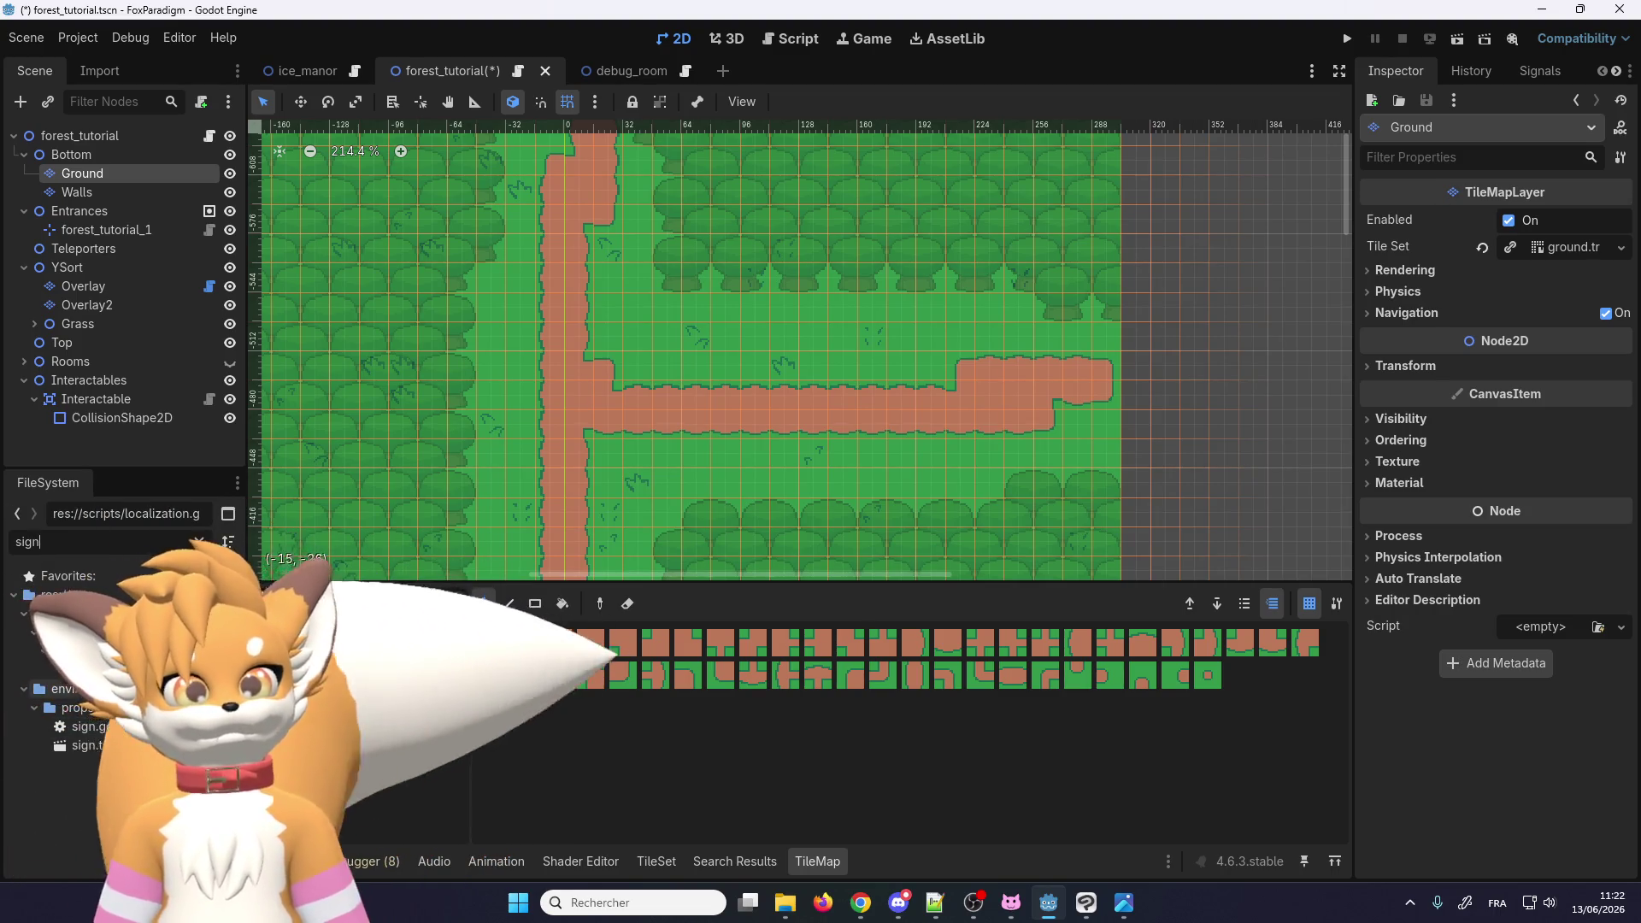
left_click_drag(81, 669, 98, 269)
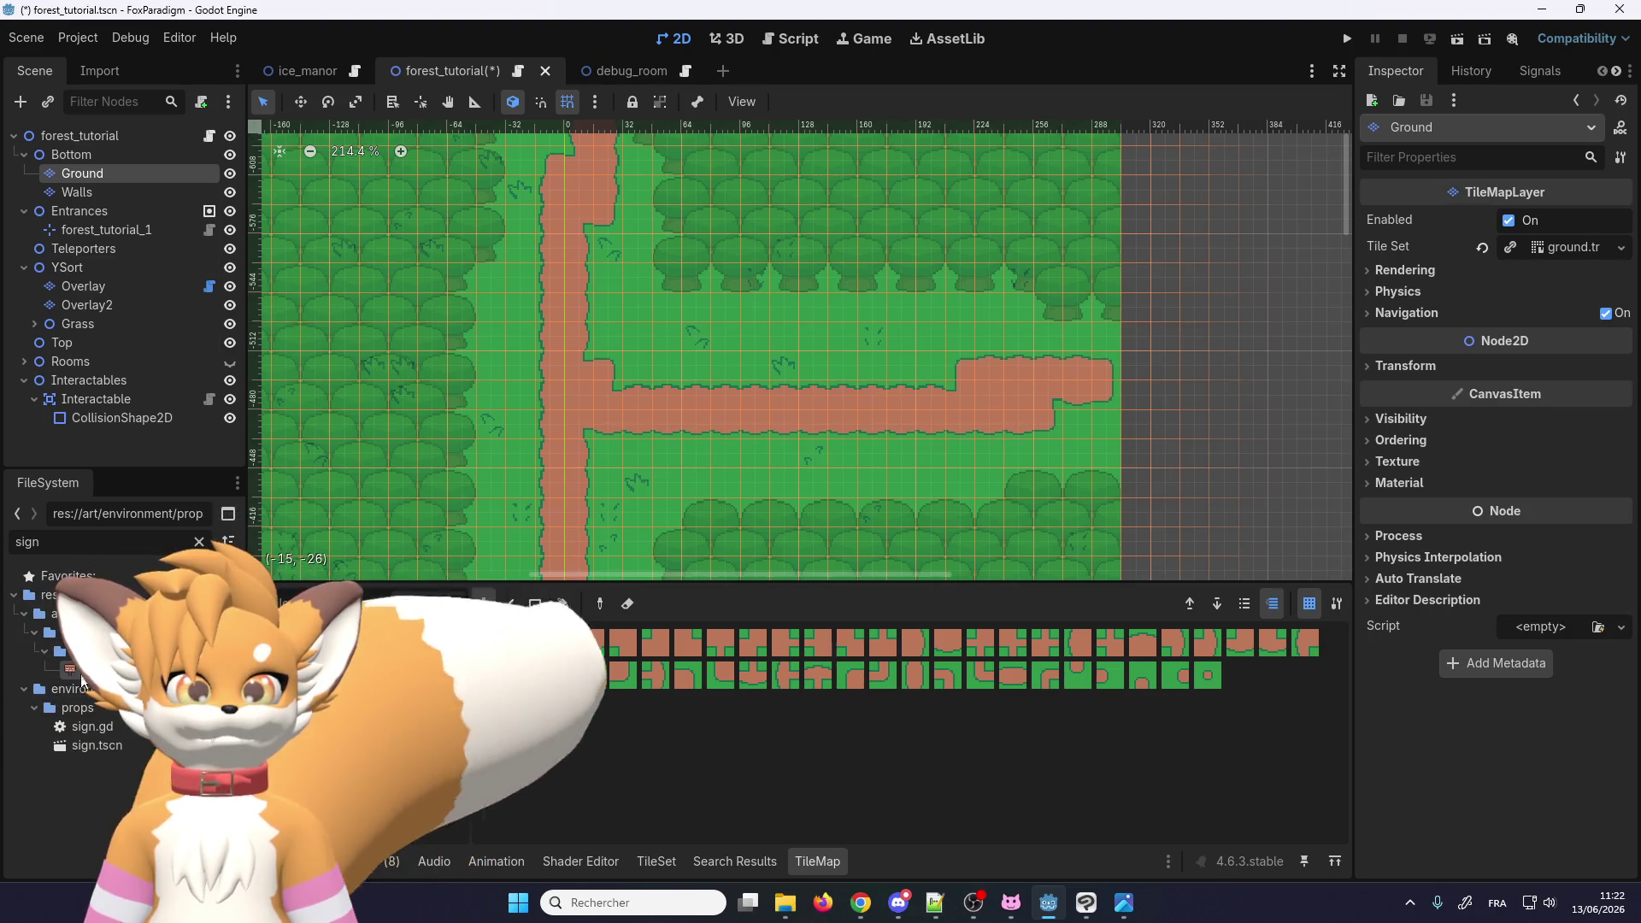
left_click_drag(94, 669, 94, 369)
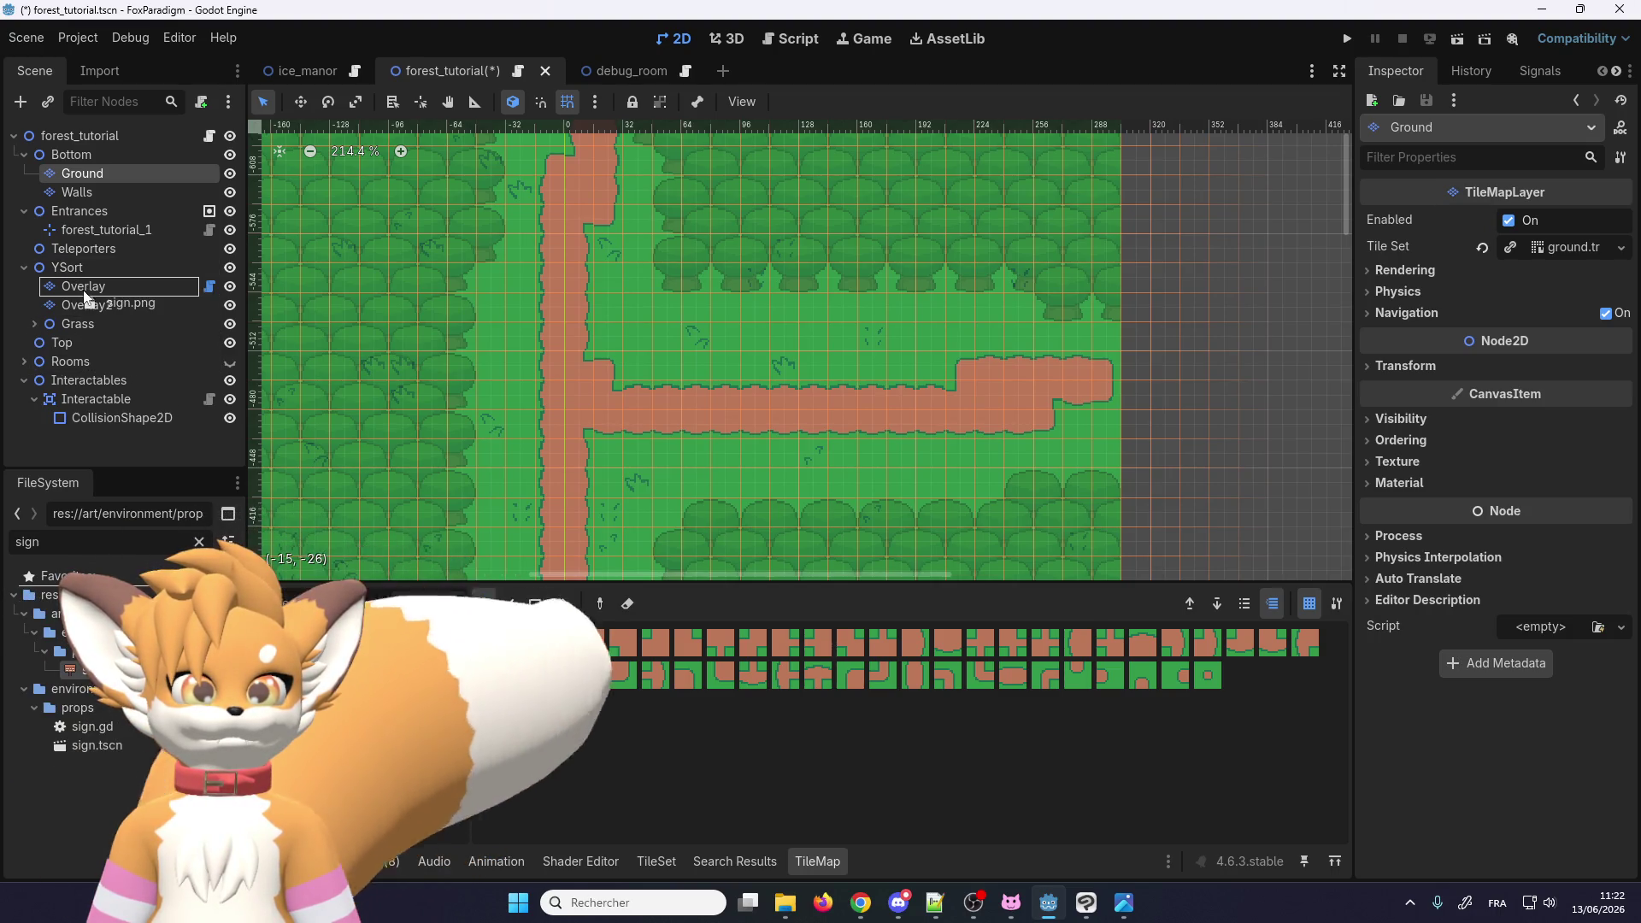
left_click_drag(84, 296, 84, 295)
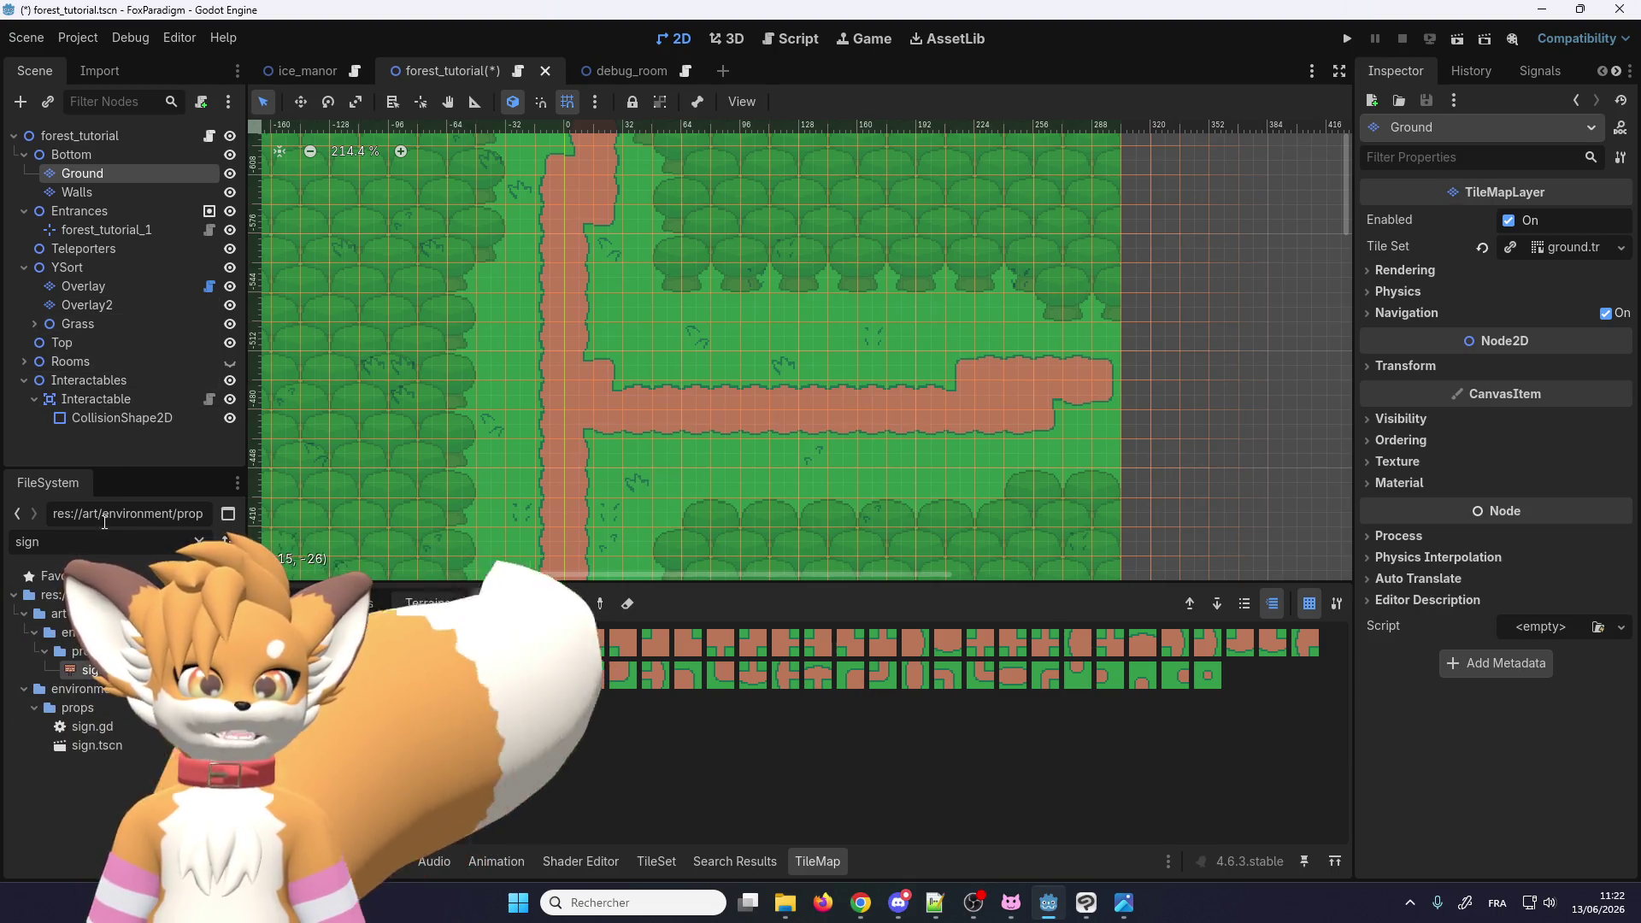
scroll(744, 273, "down", 3)
scroll(603, 551, "down", 2)
scroll(686, 237, "up", 2)
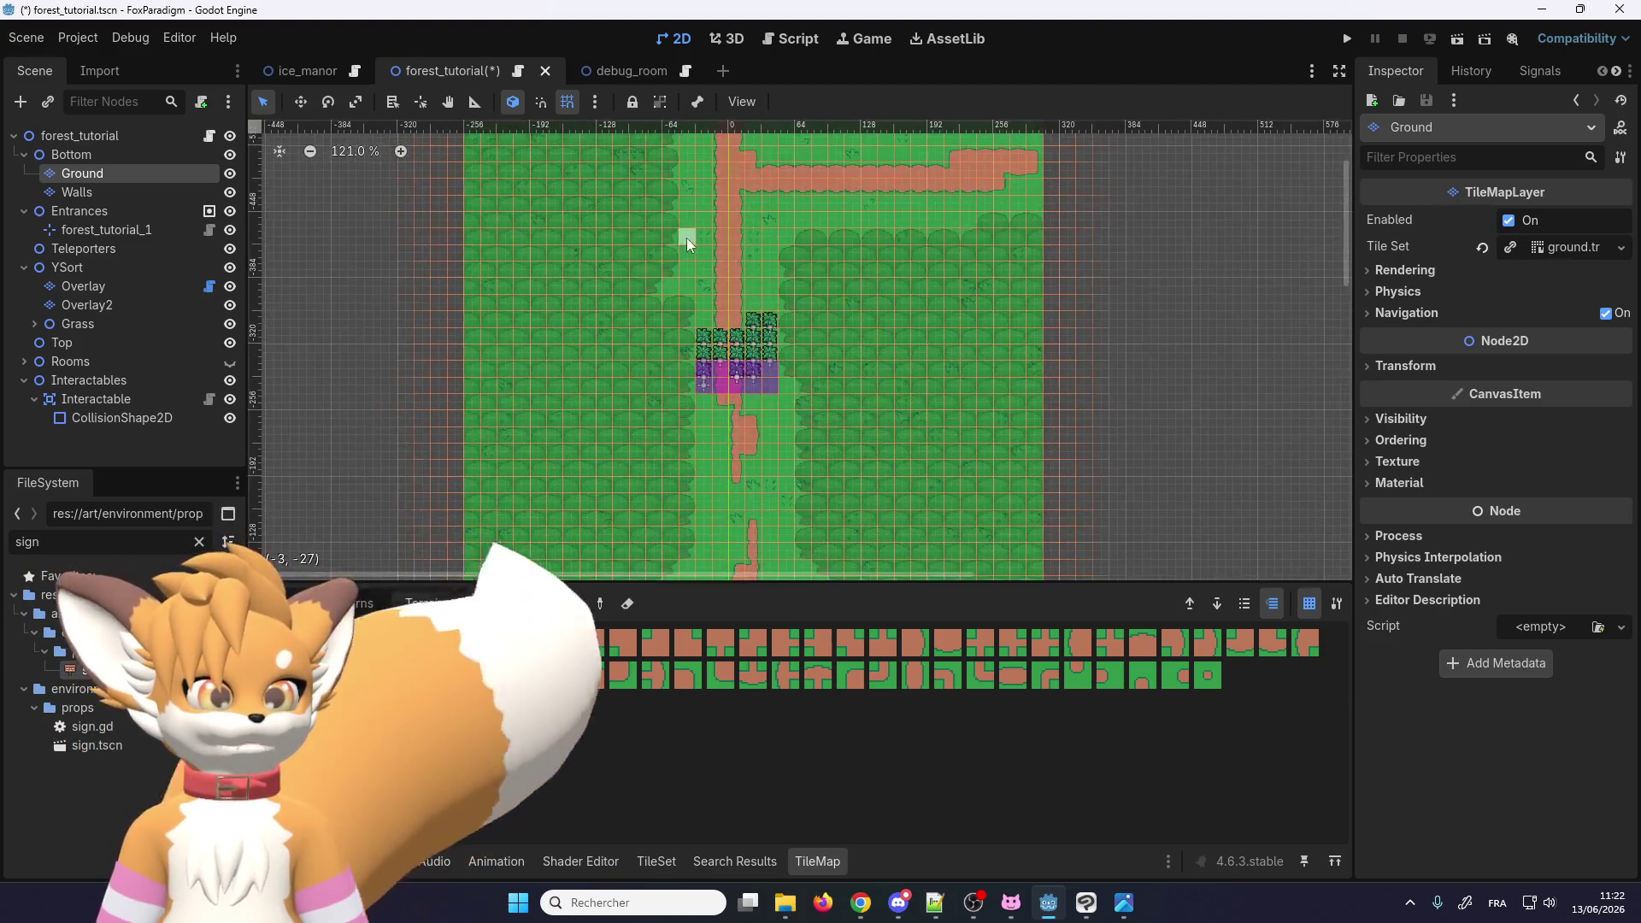
scroll(732, 499, "down", 3)
scroll(729, 440, "down", 3)
scroll(707, 465, "up", 1)
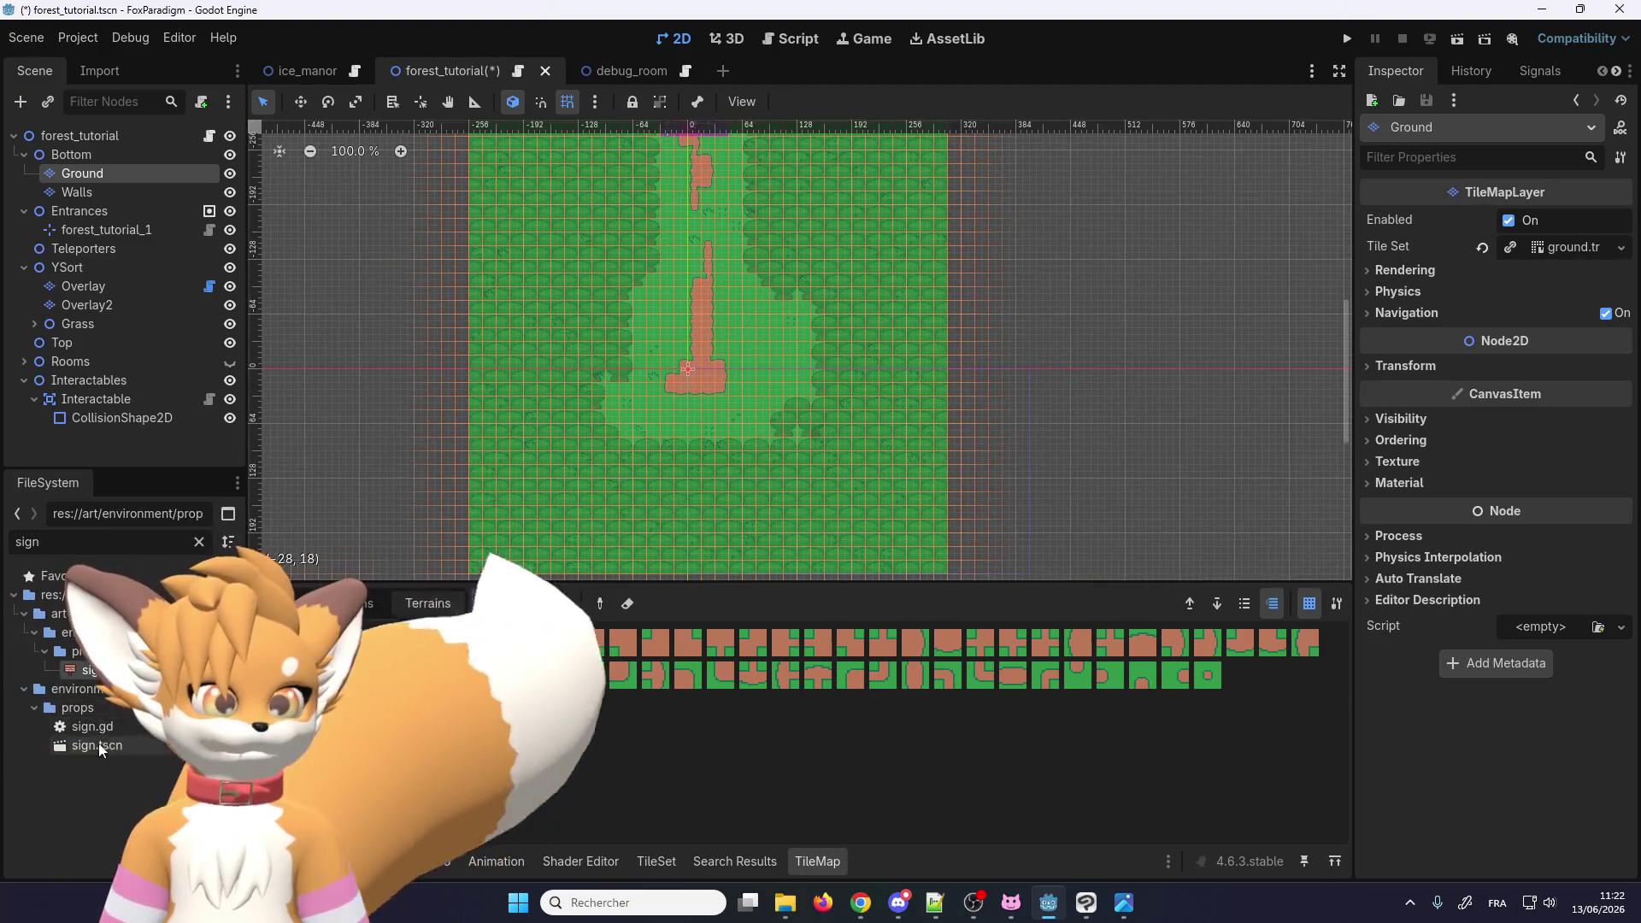
mouse_move(99, 750)
left_mouse_down()
mouse_move(139, 351)
mouse_move(84, 268)
left_mouse_up()
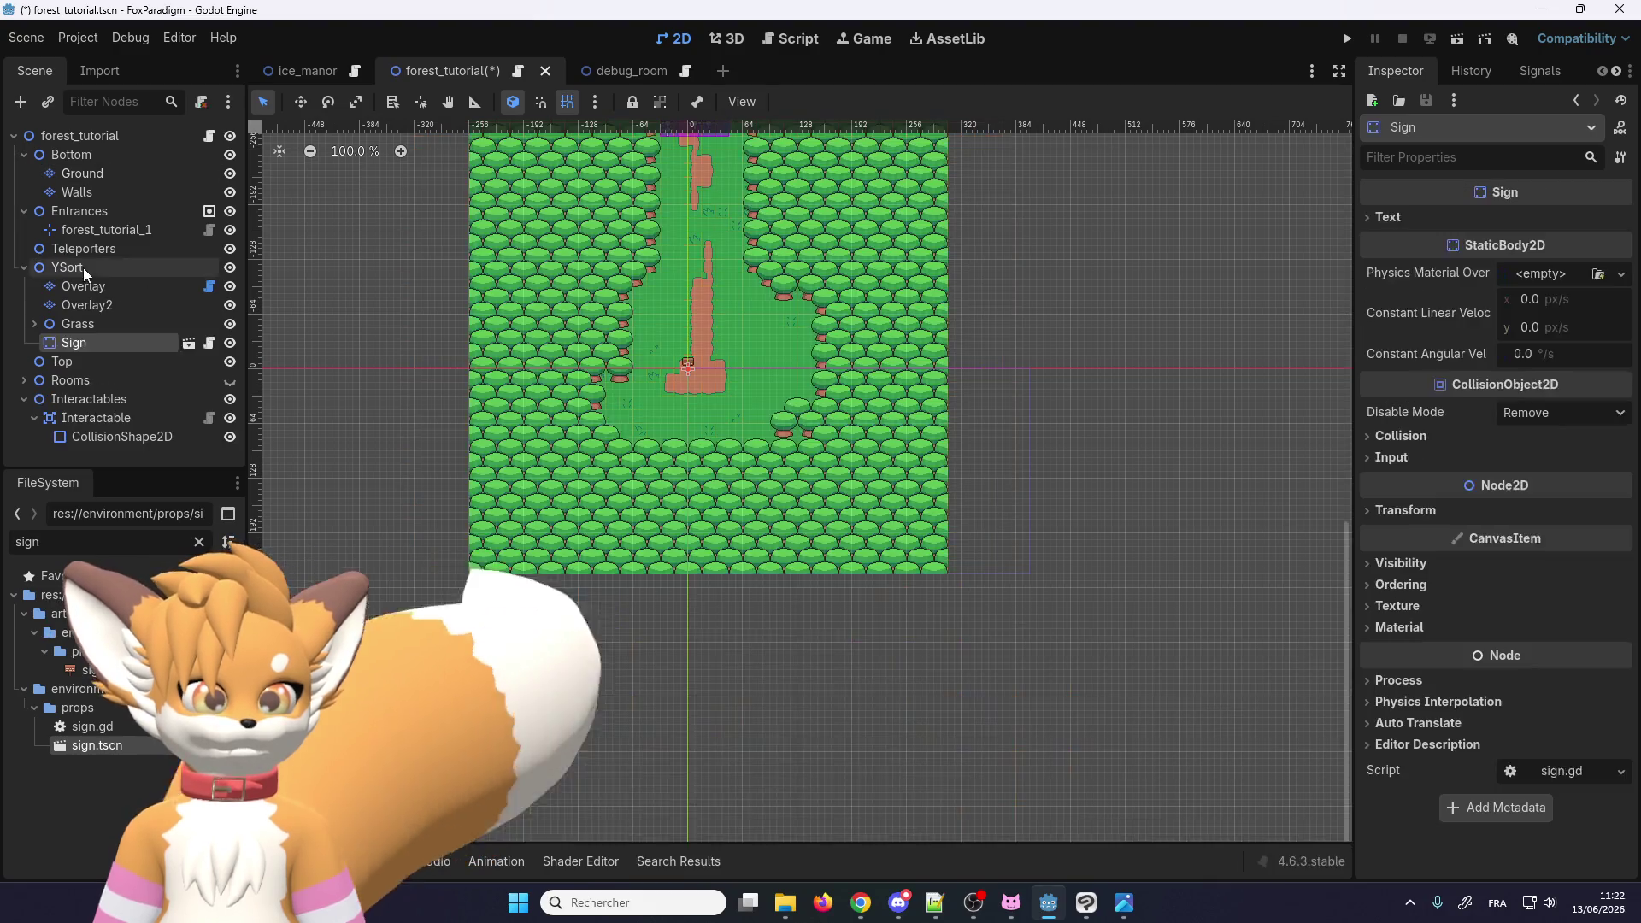
key("f")
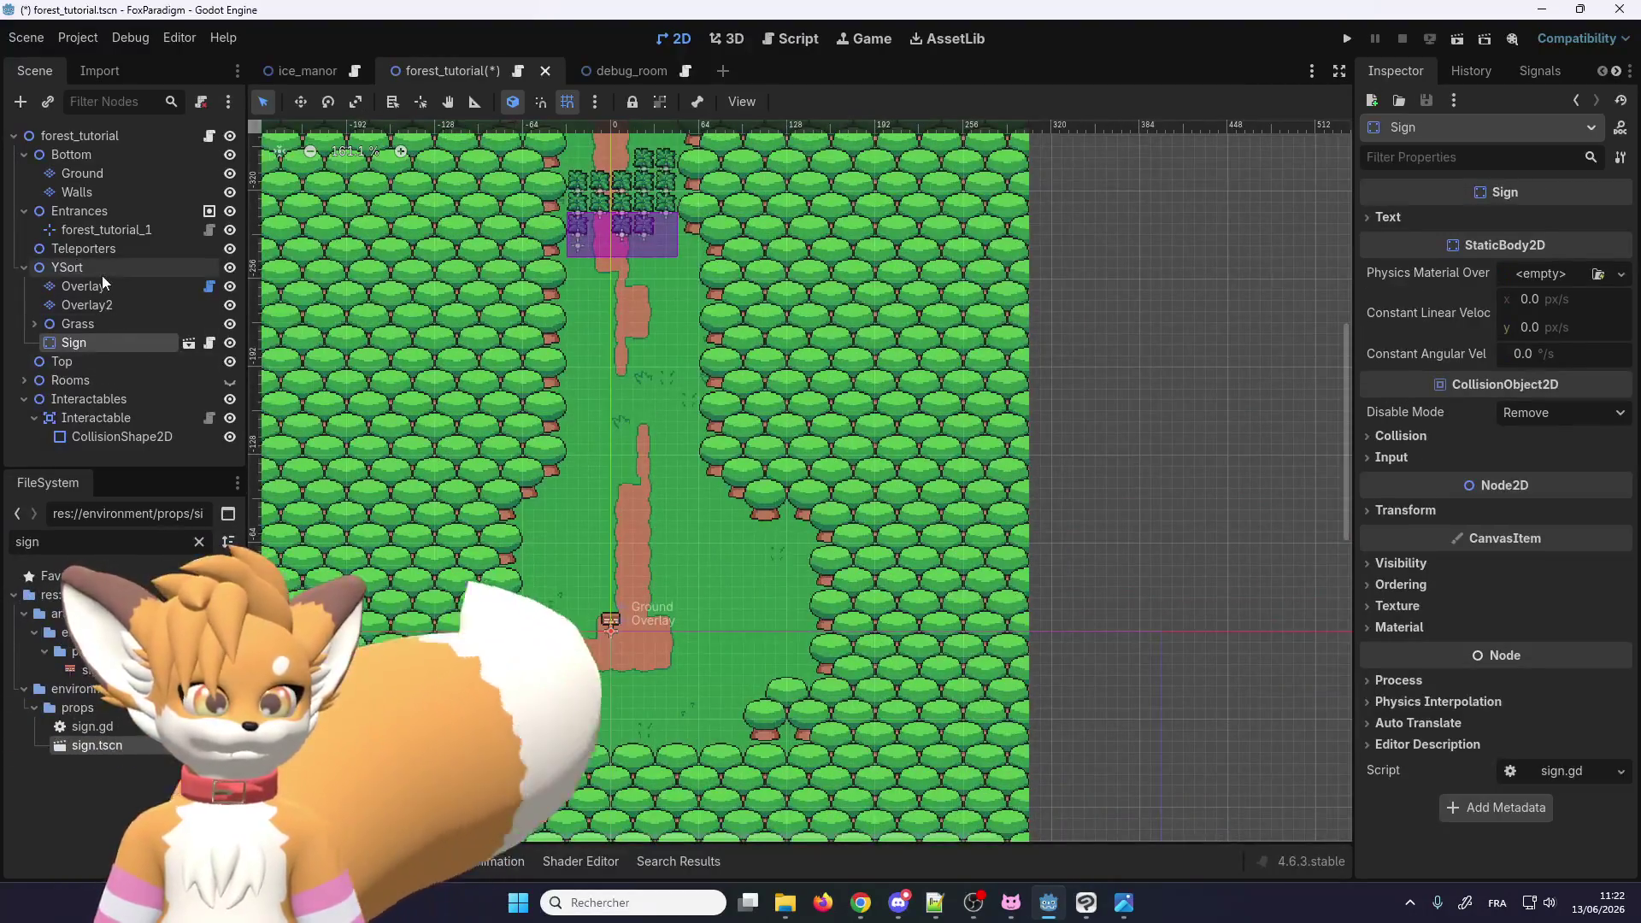
Step: Select the new Sign node and activate the Move tool
left_click(103, 284)
left_click(677, 863)
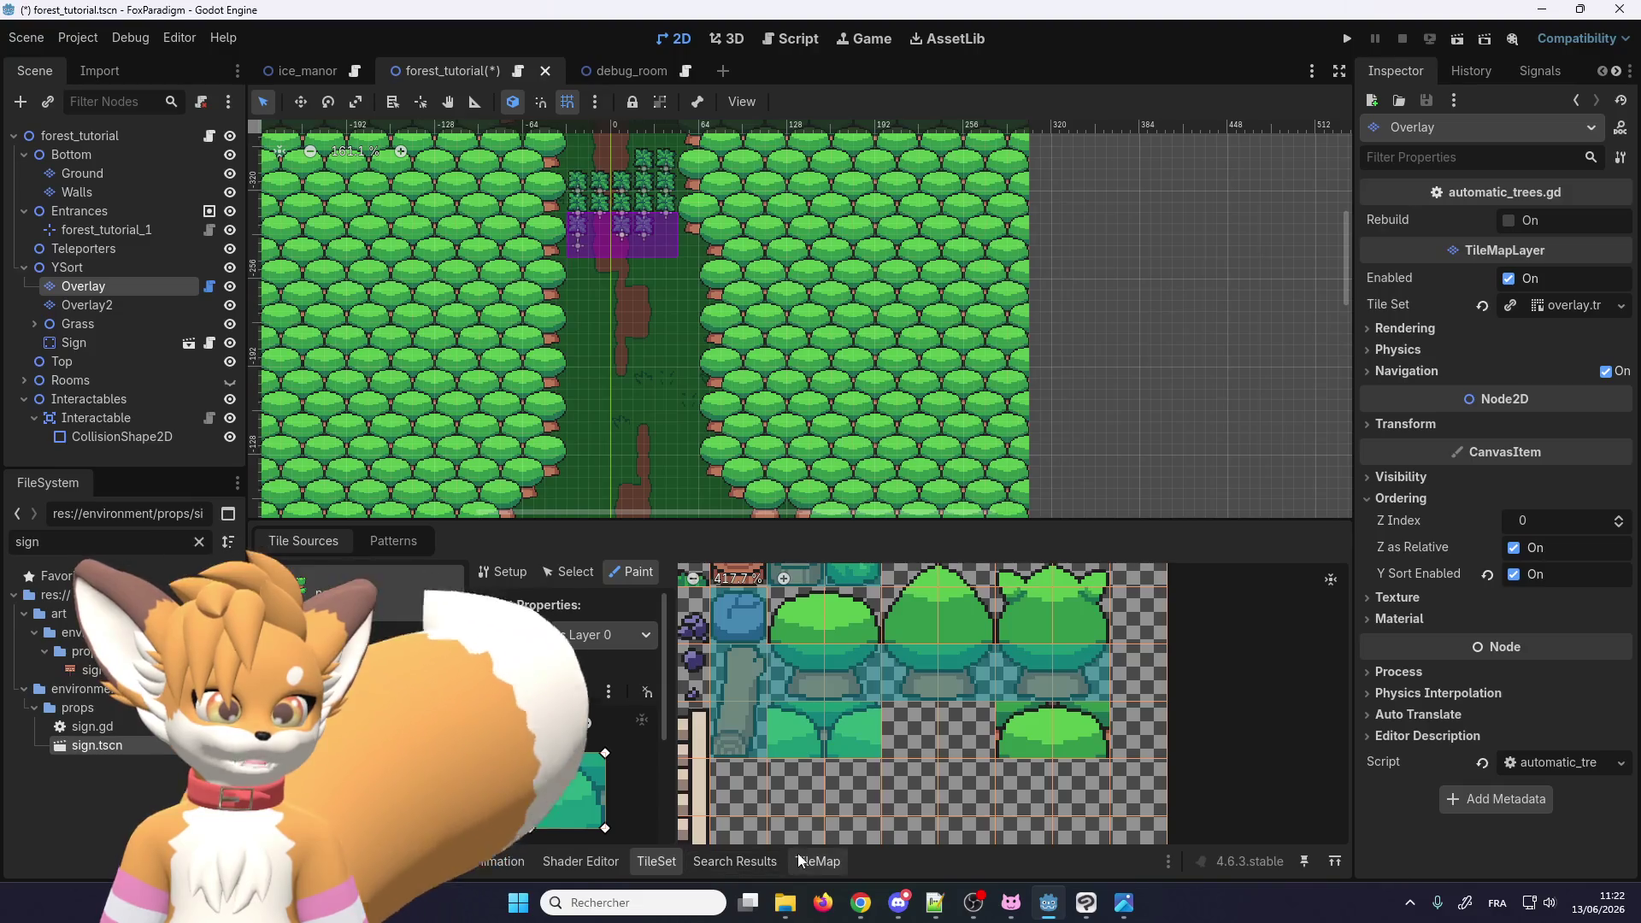
left_click(798, 853)
left_click(125, 342)
scroll(561, 341, "down", 4)
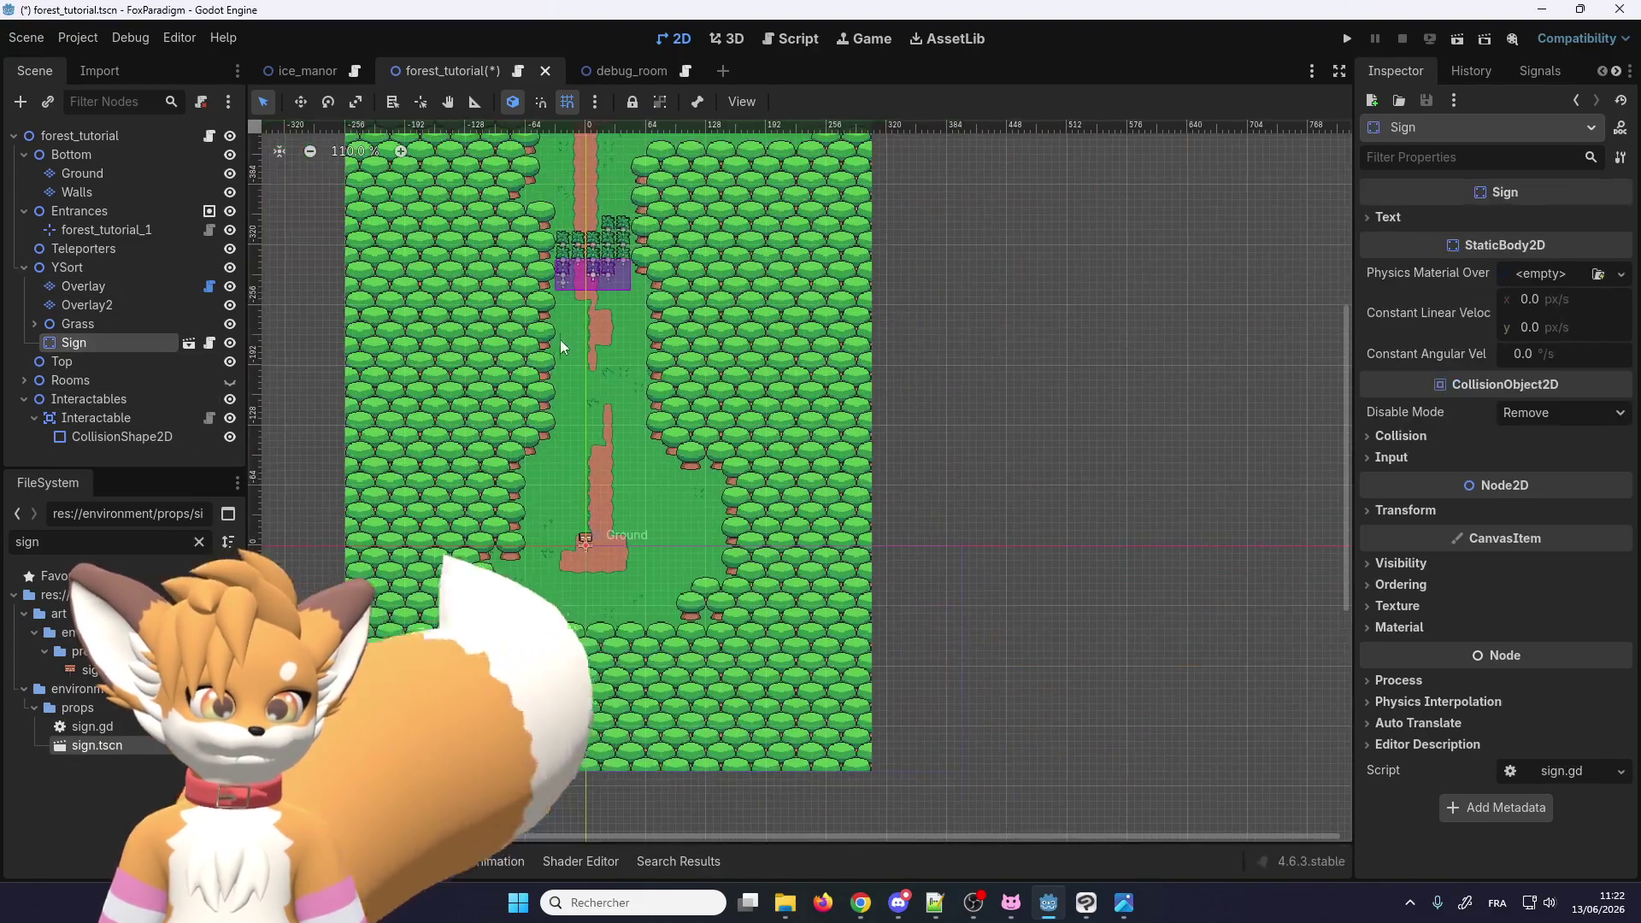
scroll(561, 340, "down", 3)
scroll(586, 532, "up", 3)
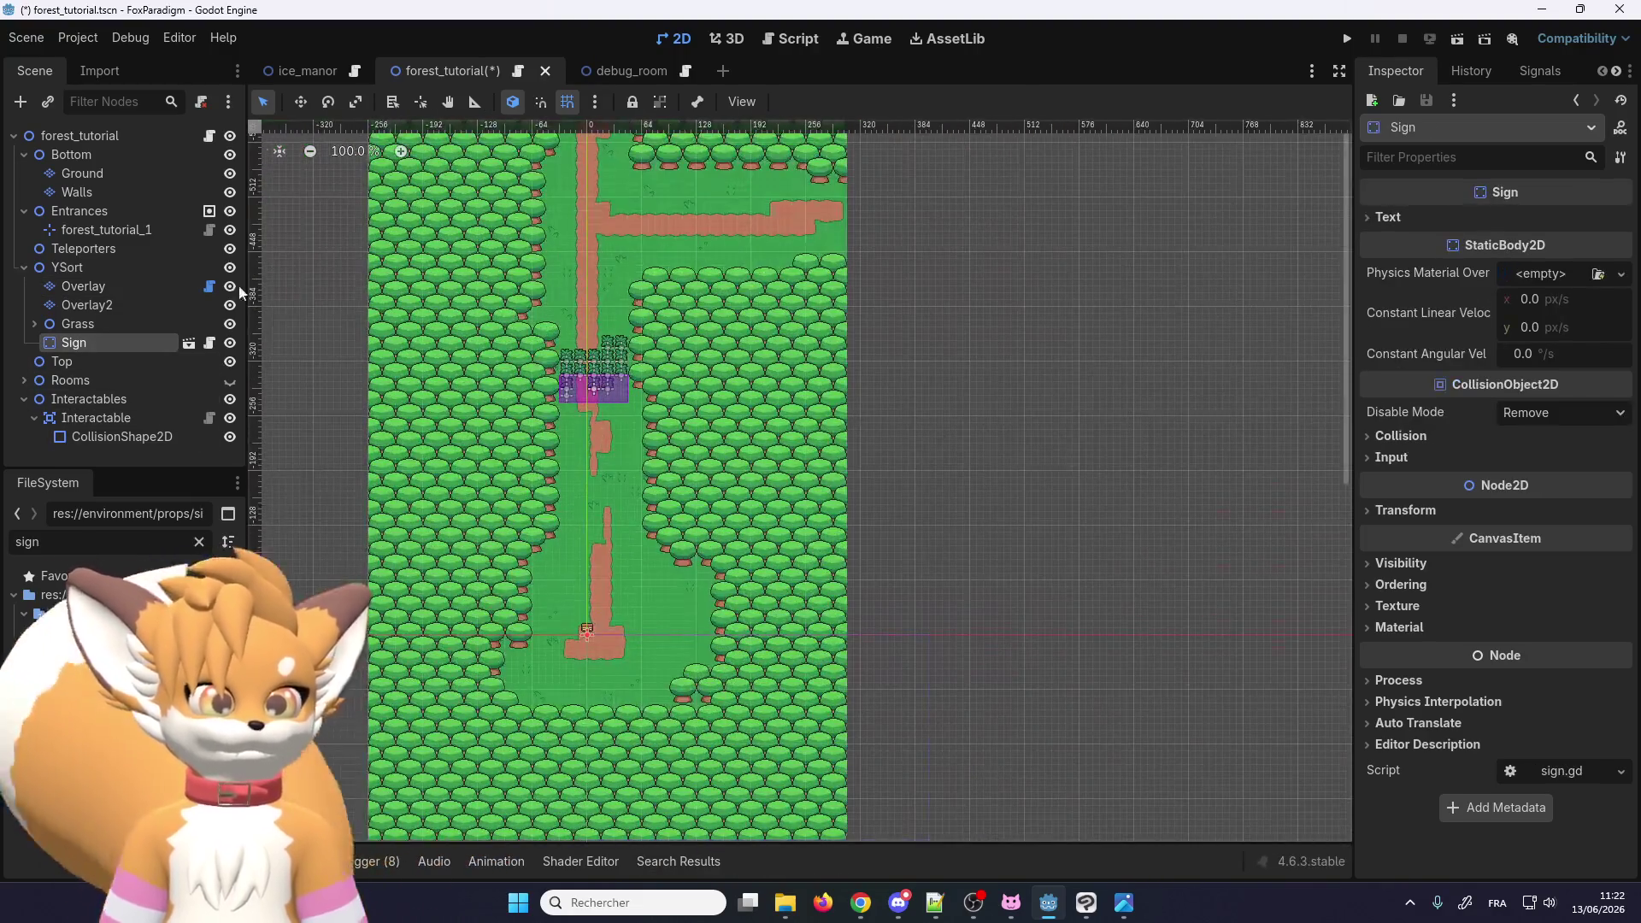
left_click(300, 102)
scroll(598, 633, "up", 4)
scroll(581, 635, "down", 5)
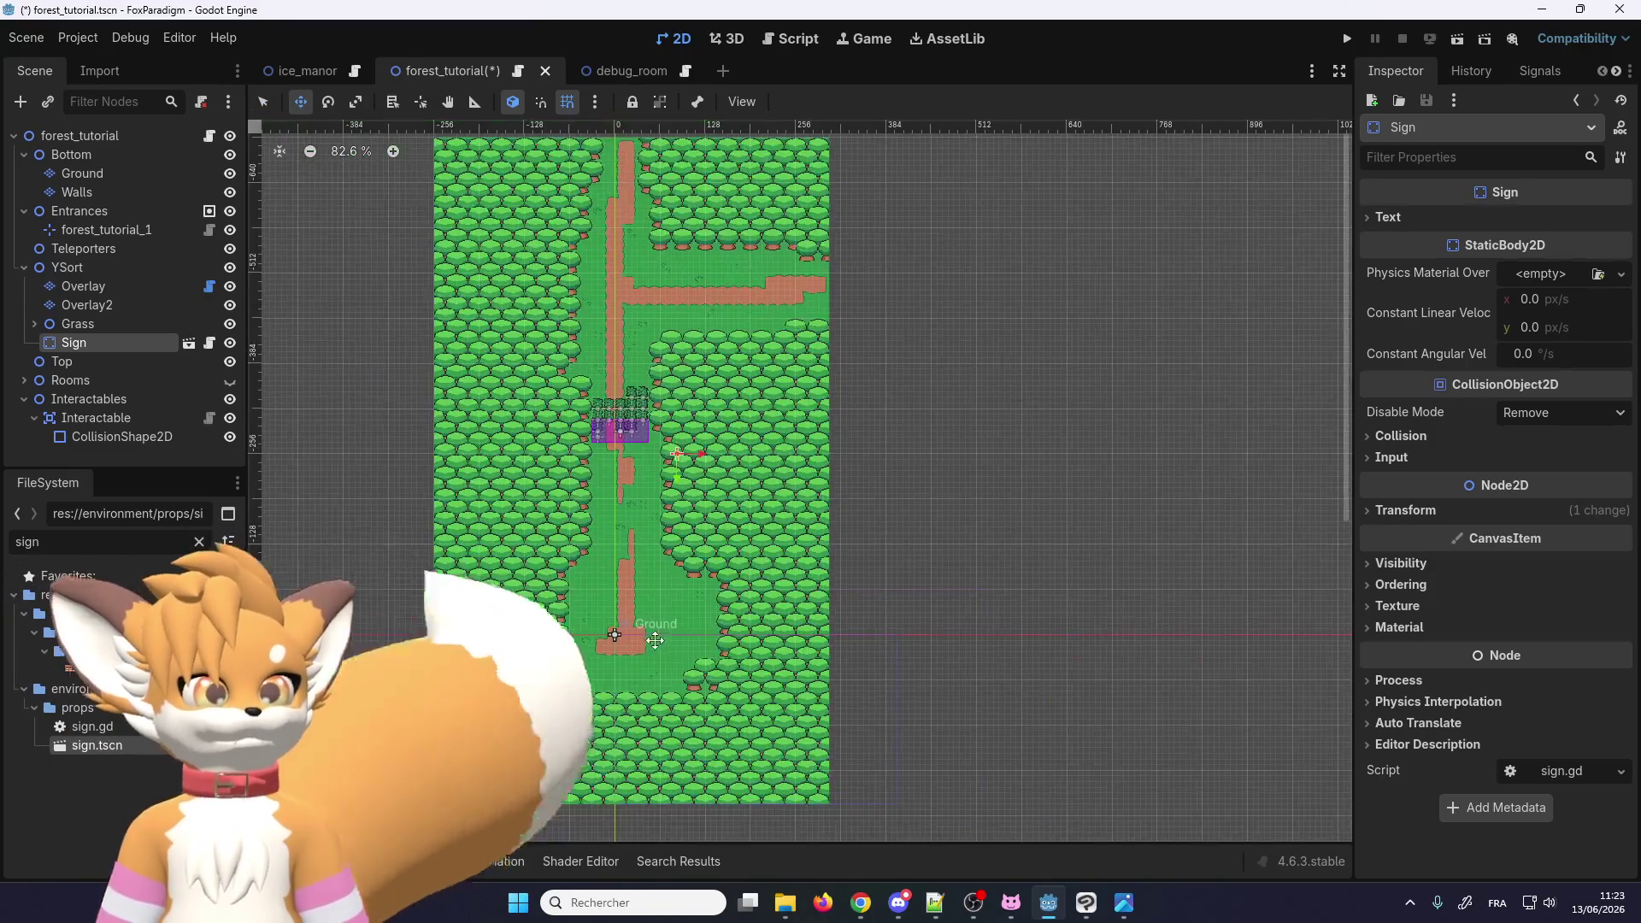
Step: Drag the Sign onto the grass above the eastward dirt branch and open its Text Richtext field
scroll(681, 522, "up", 6)
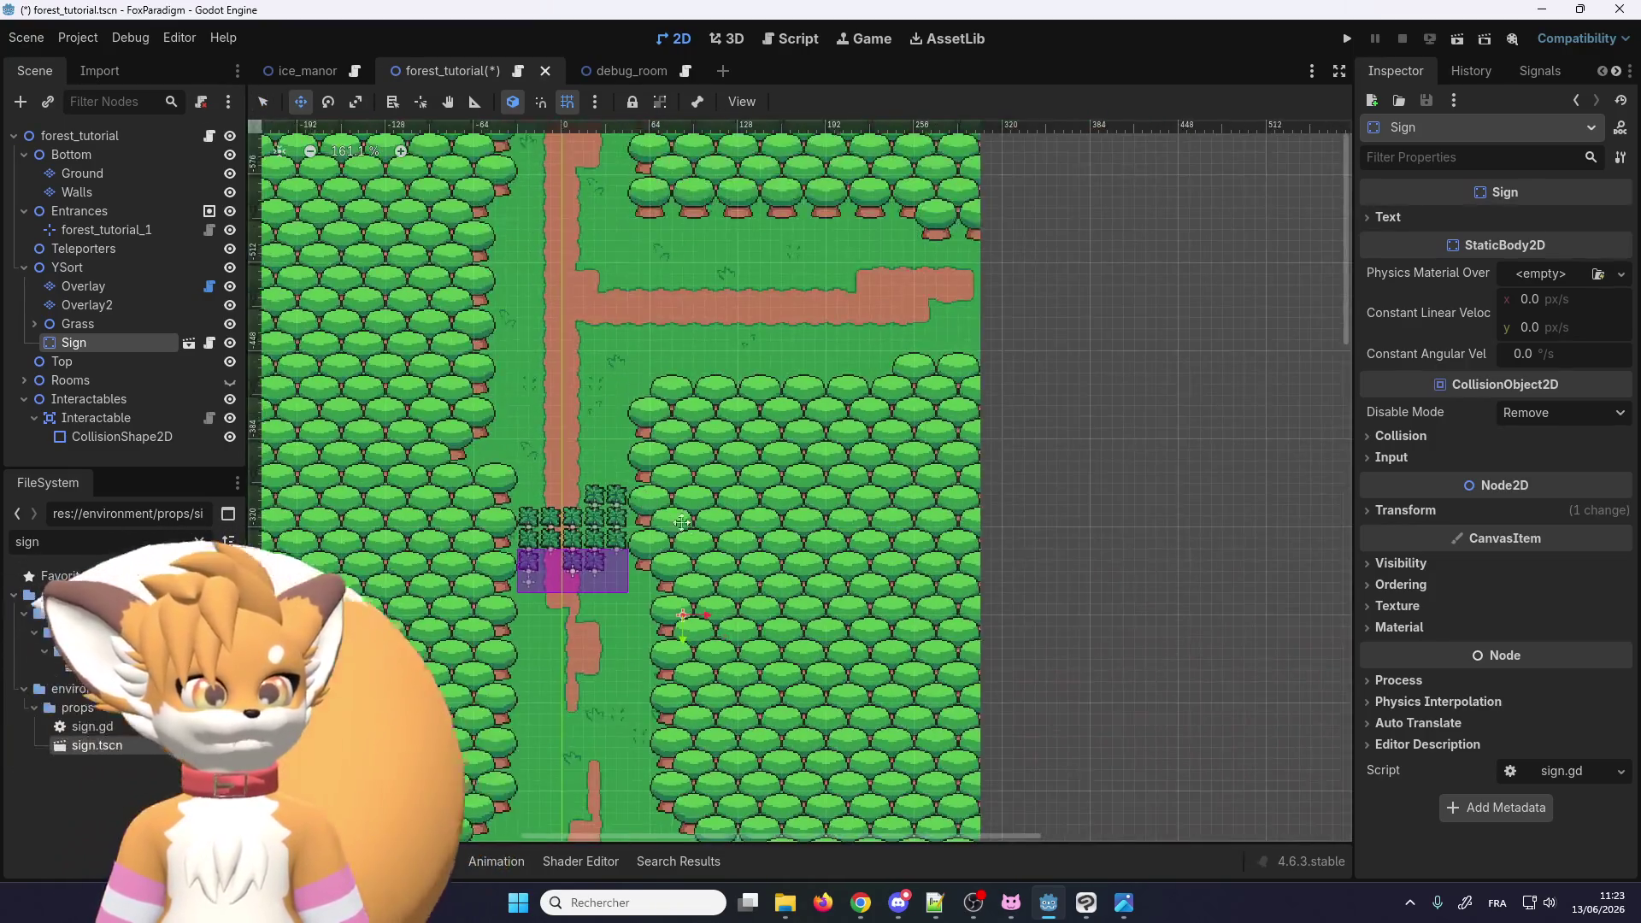
left_click_drag(681, 522, 647, 203)
scroll(714, 362, "up", 14)
left_click_drag(714, 362, 647, 303)
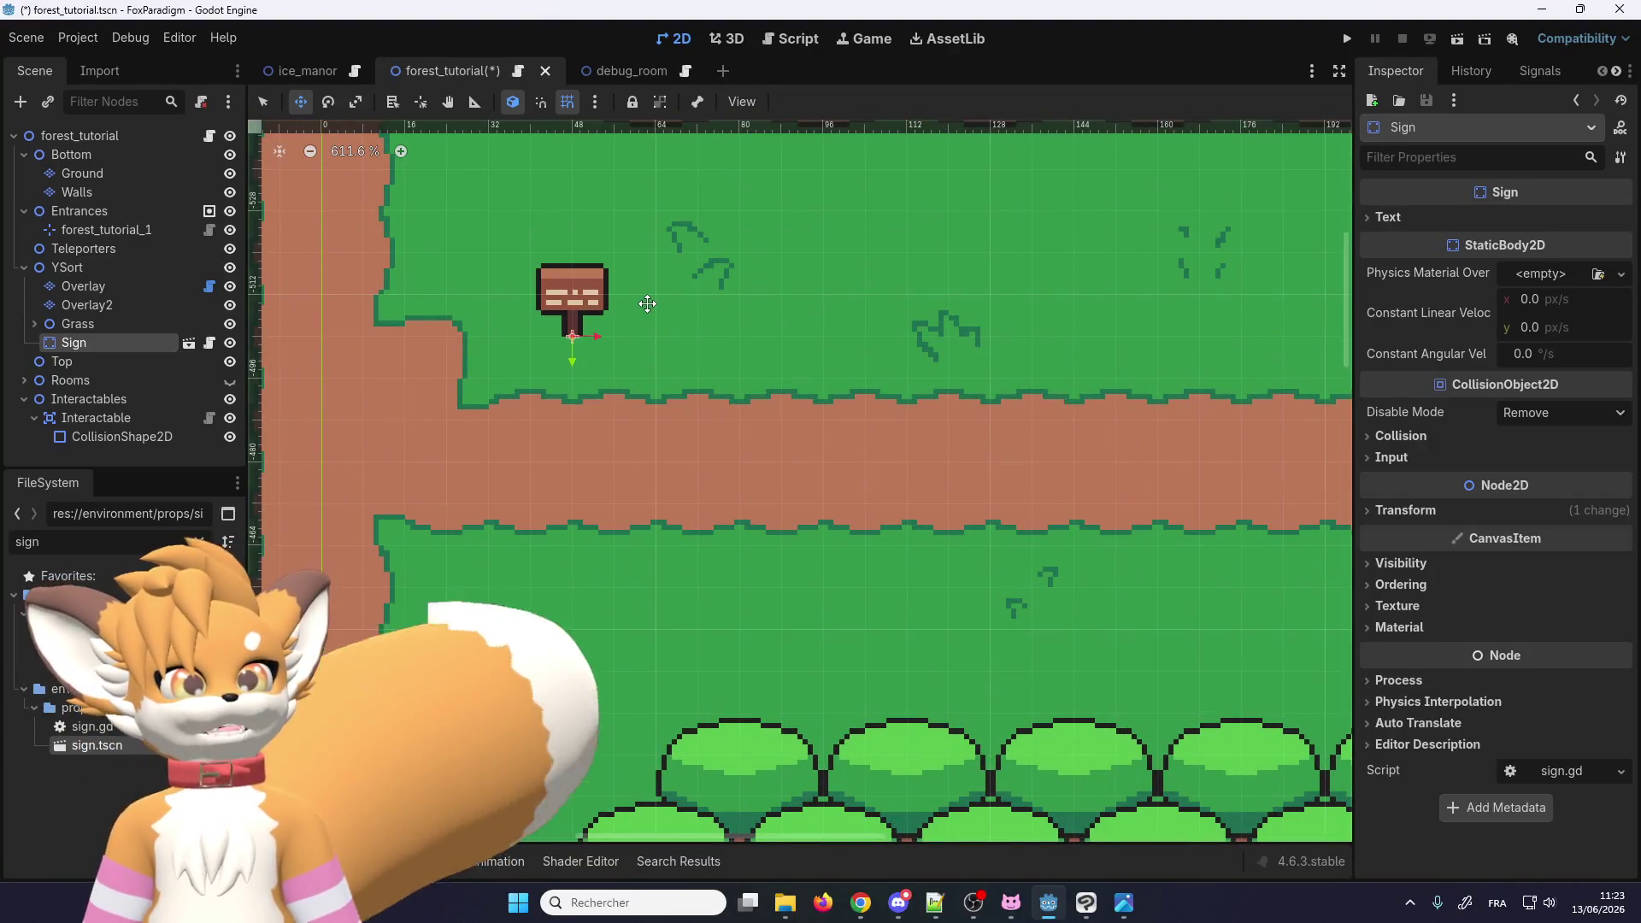
scroll(644, 310, "down", 5)
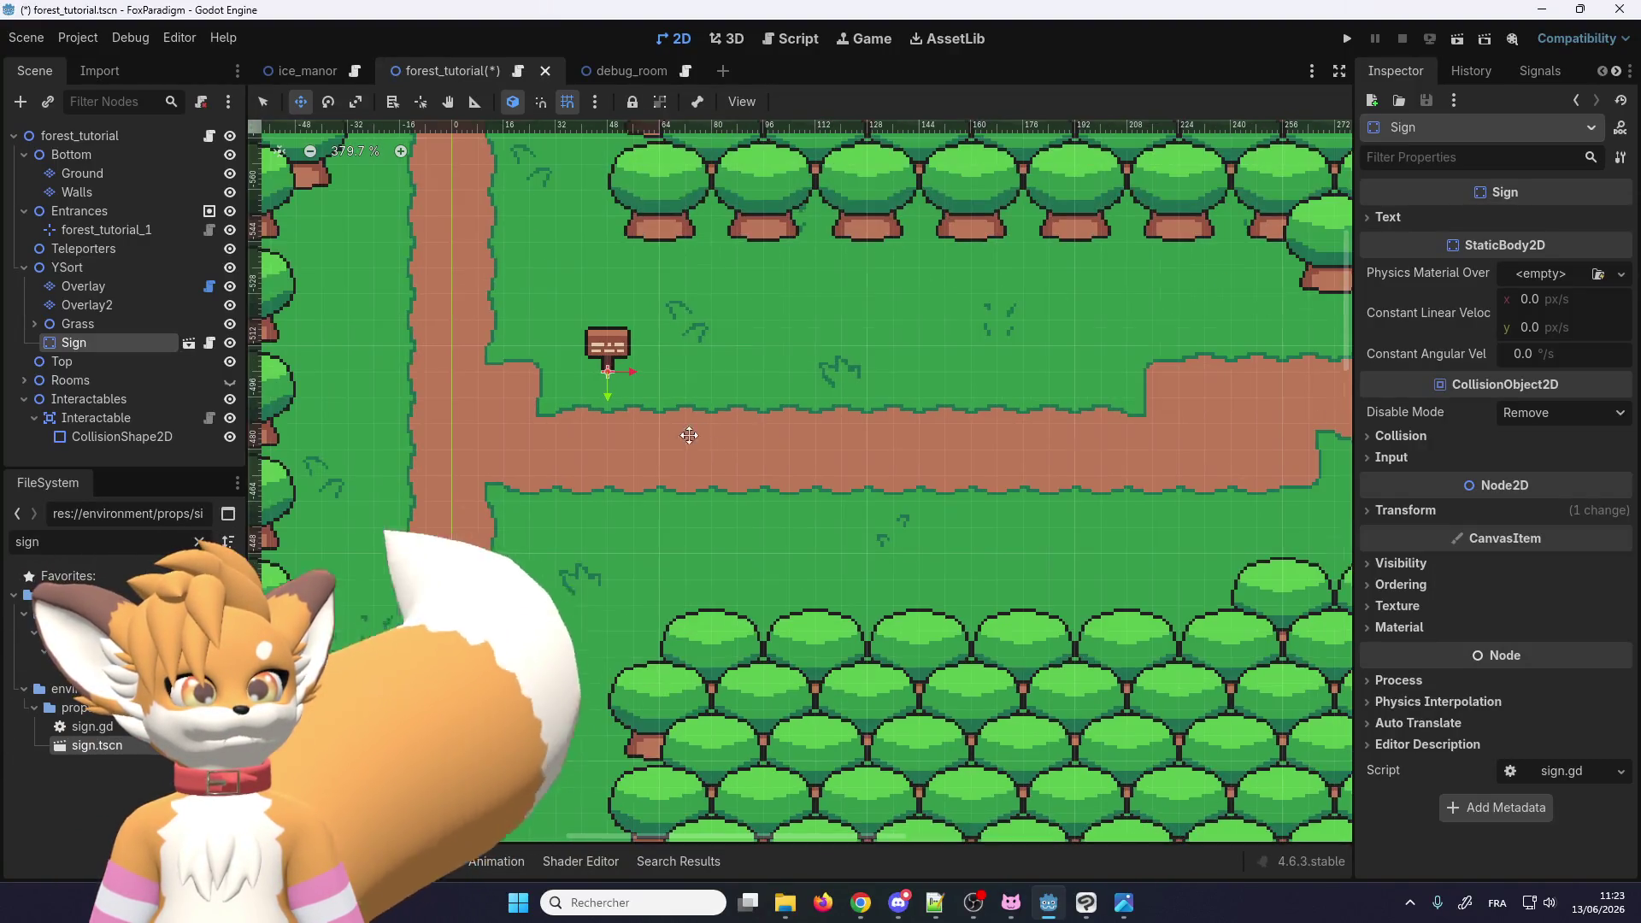
left_click(1504, 221)
left_click(1524, 238)
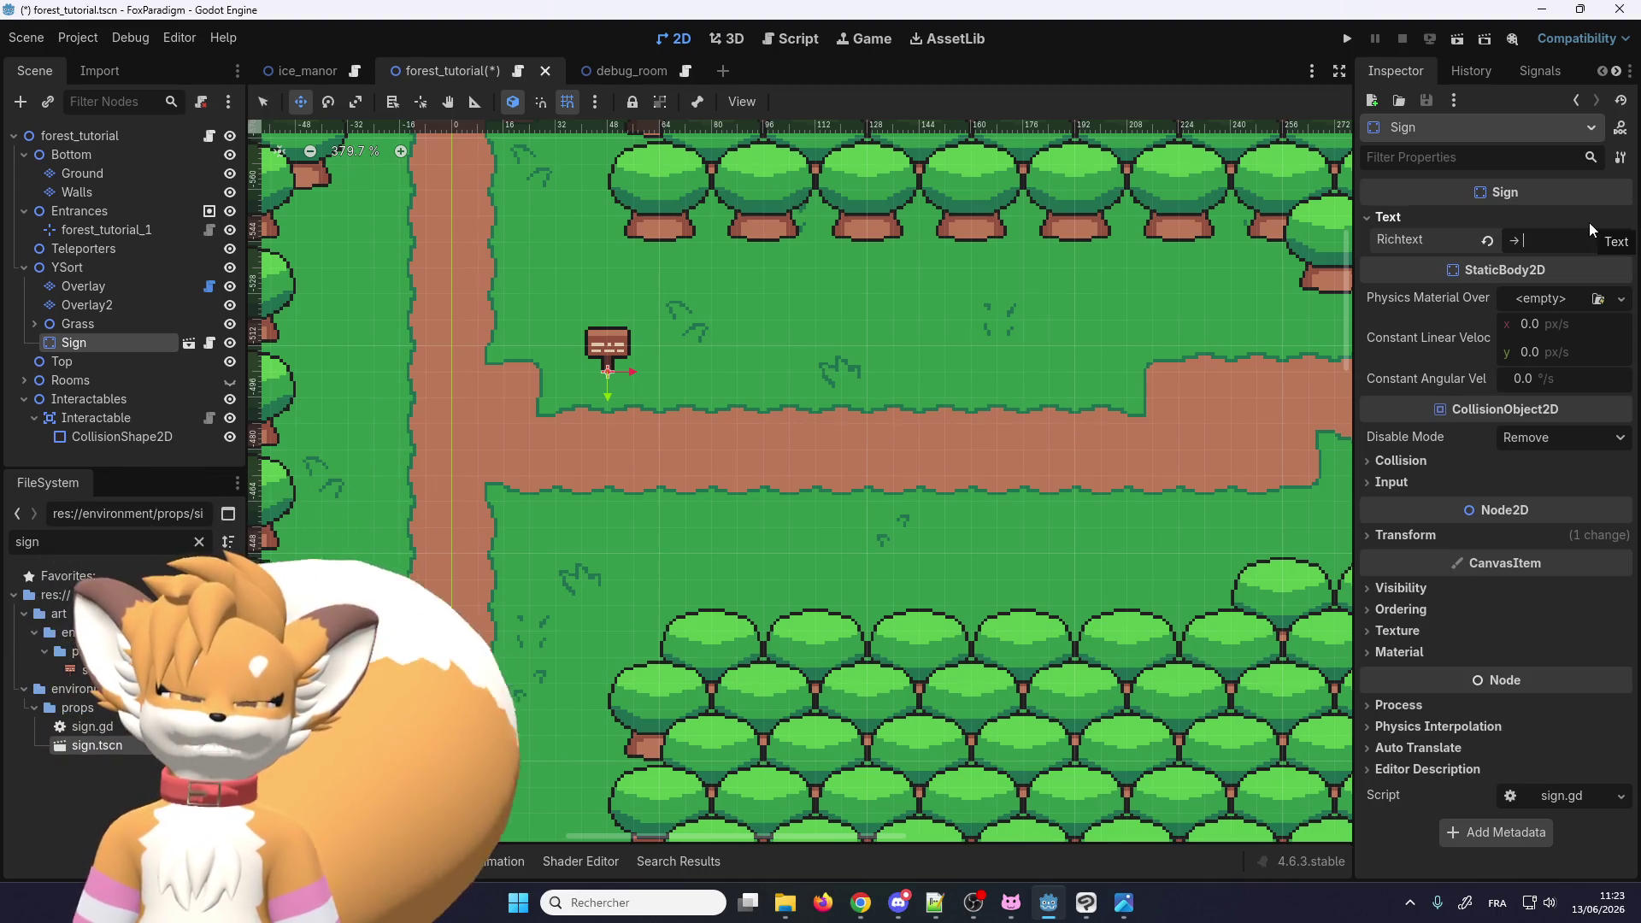
Step: Enter '→ Town\n↑Dungeon' as the sign's Richtext, then save and run the game
type(" Town\\n↑")
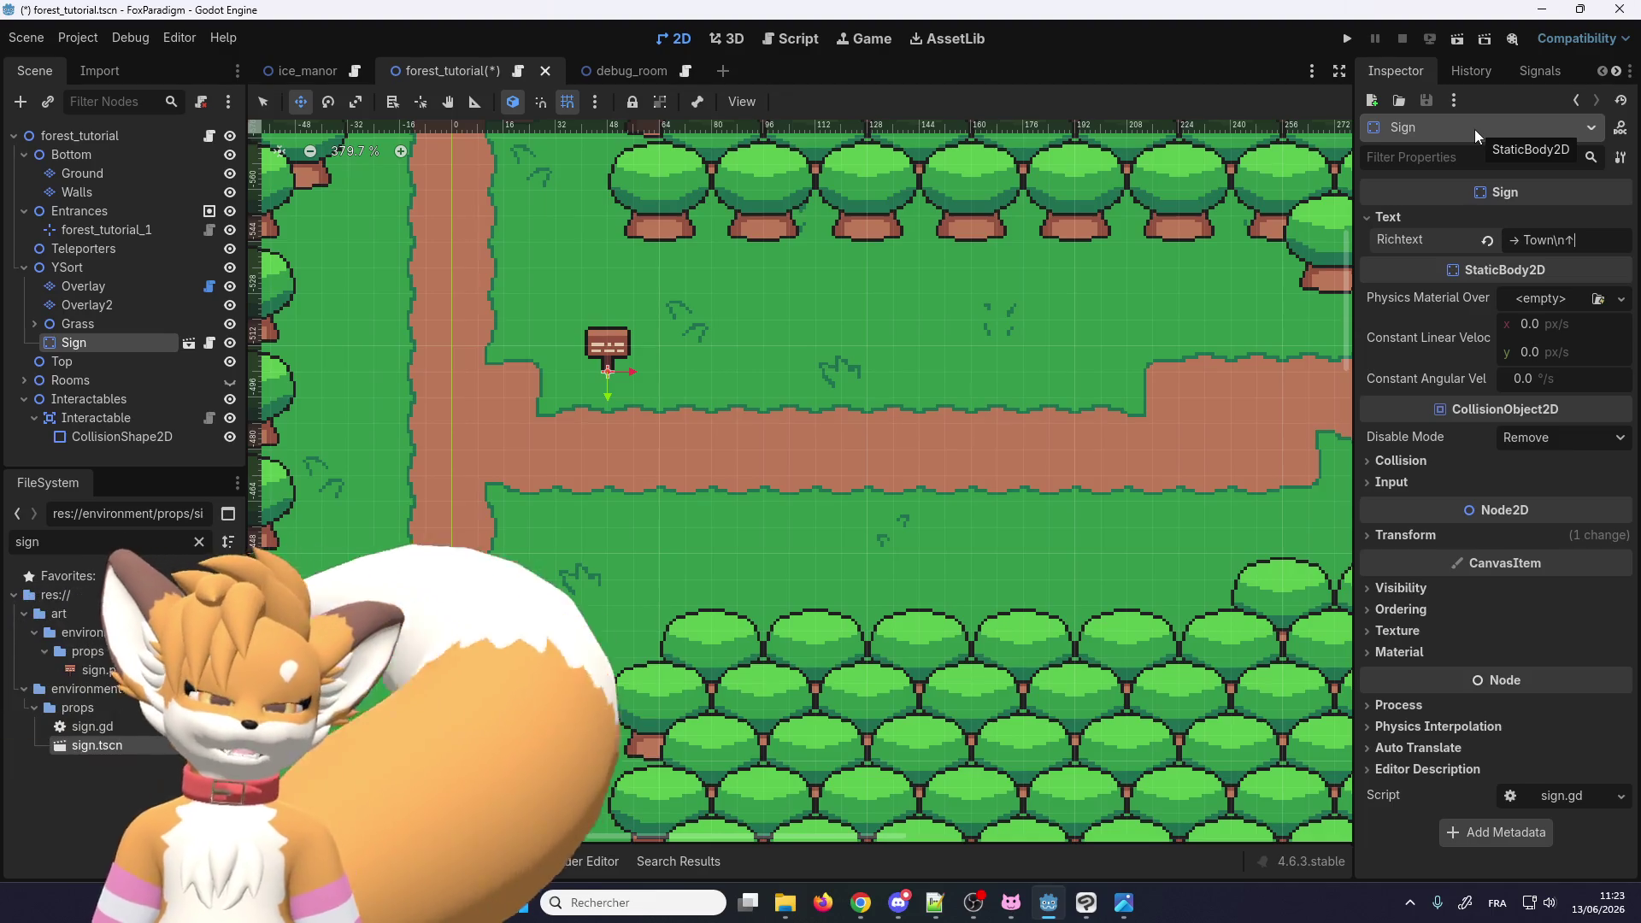
type("Dungeon")
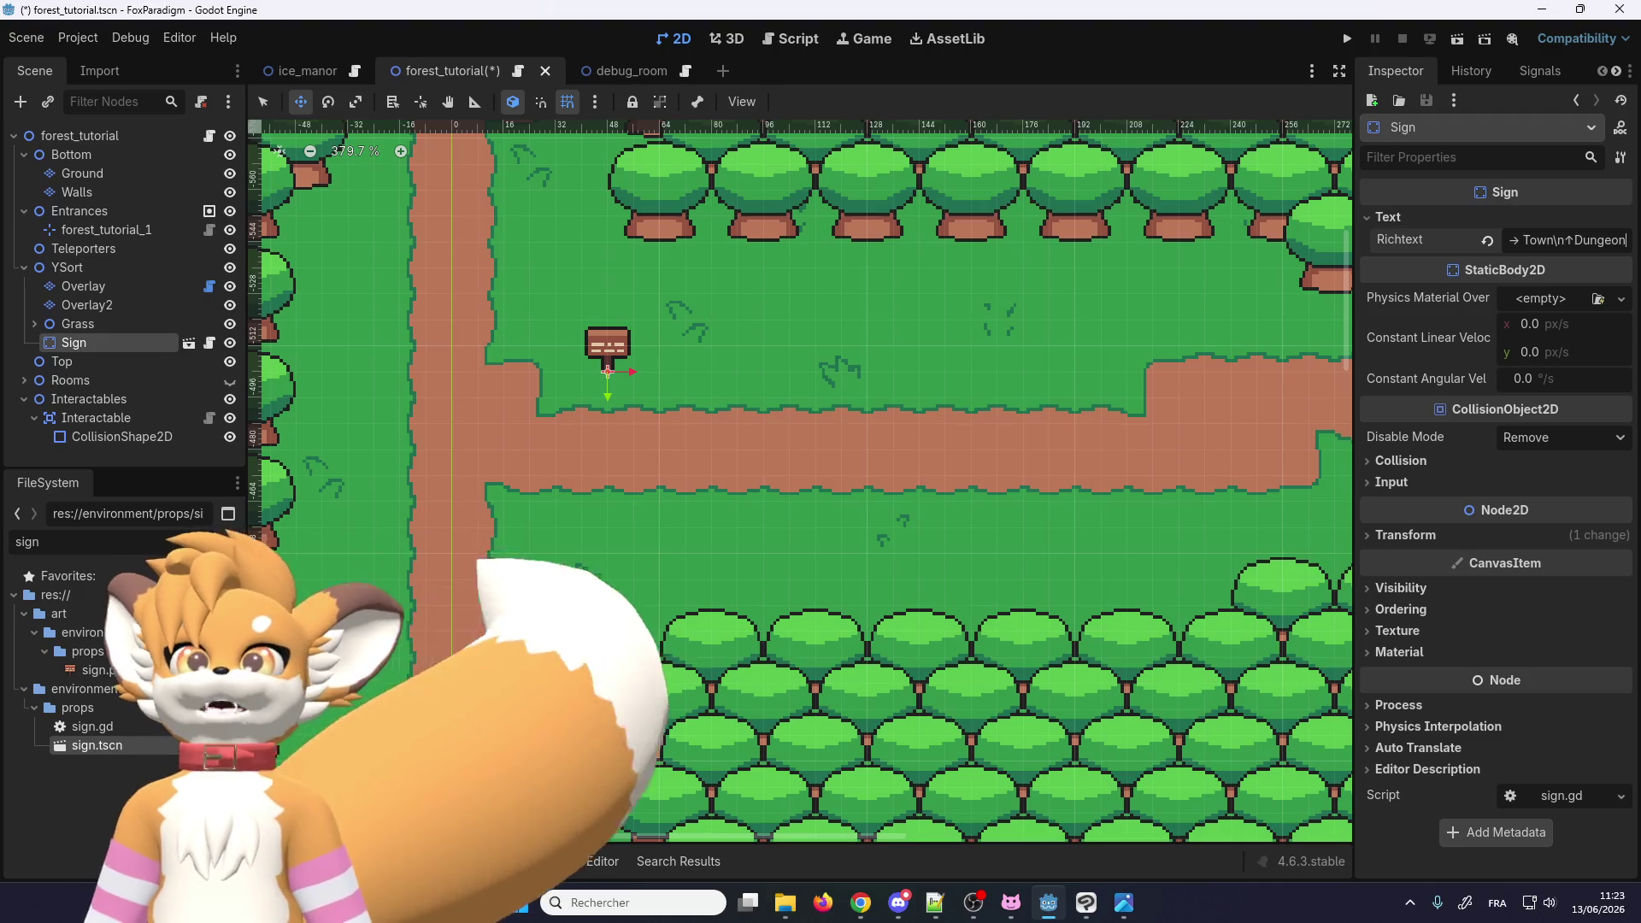
key("alt+Tab")
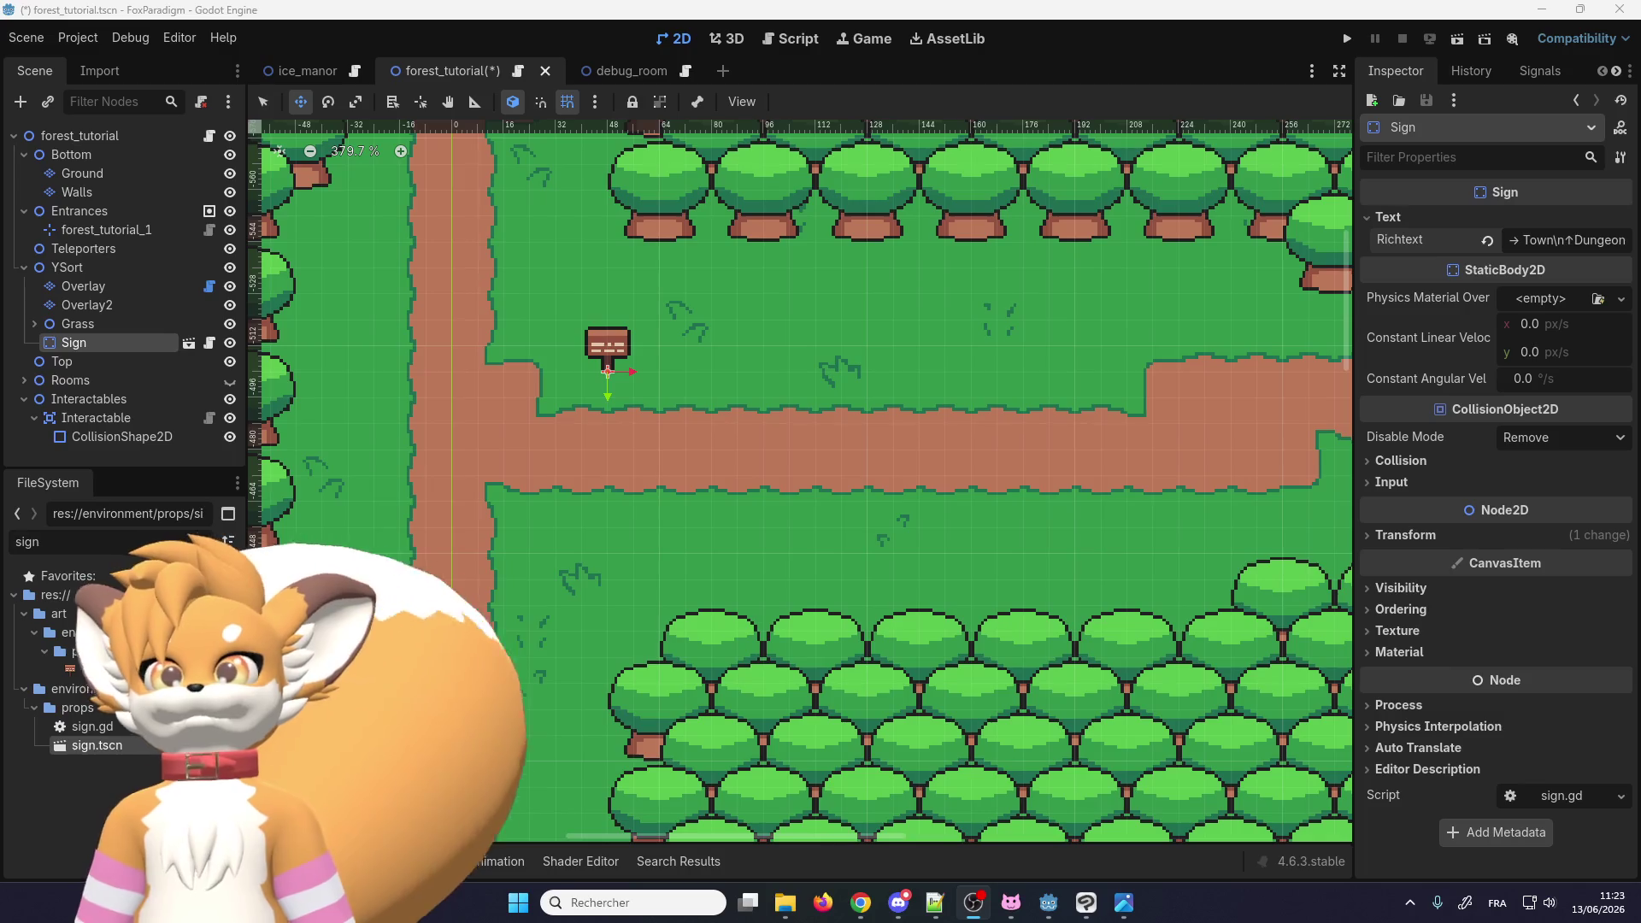
left_click(1351, 41)
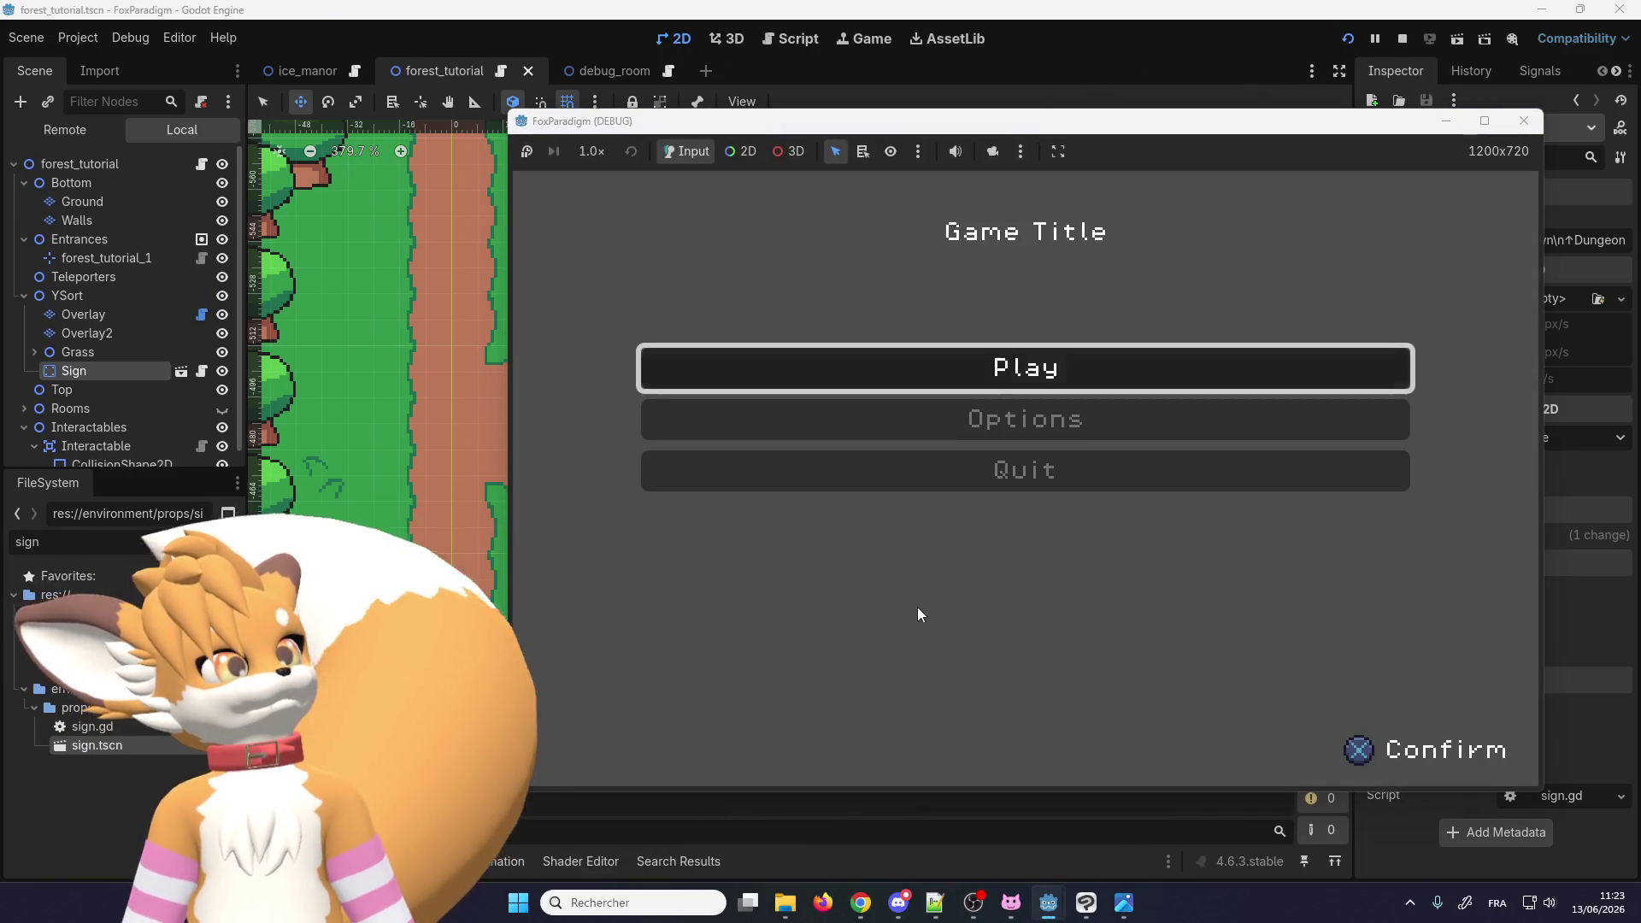
Step: Start the first save slot and walk the fox north, attacking the bushes blocking the path
key("Return")
key("Return")
key("Up")
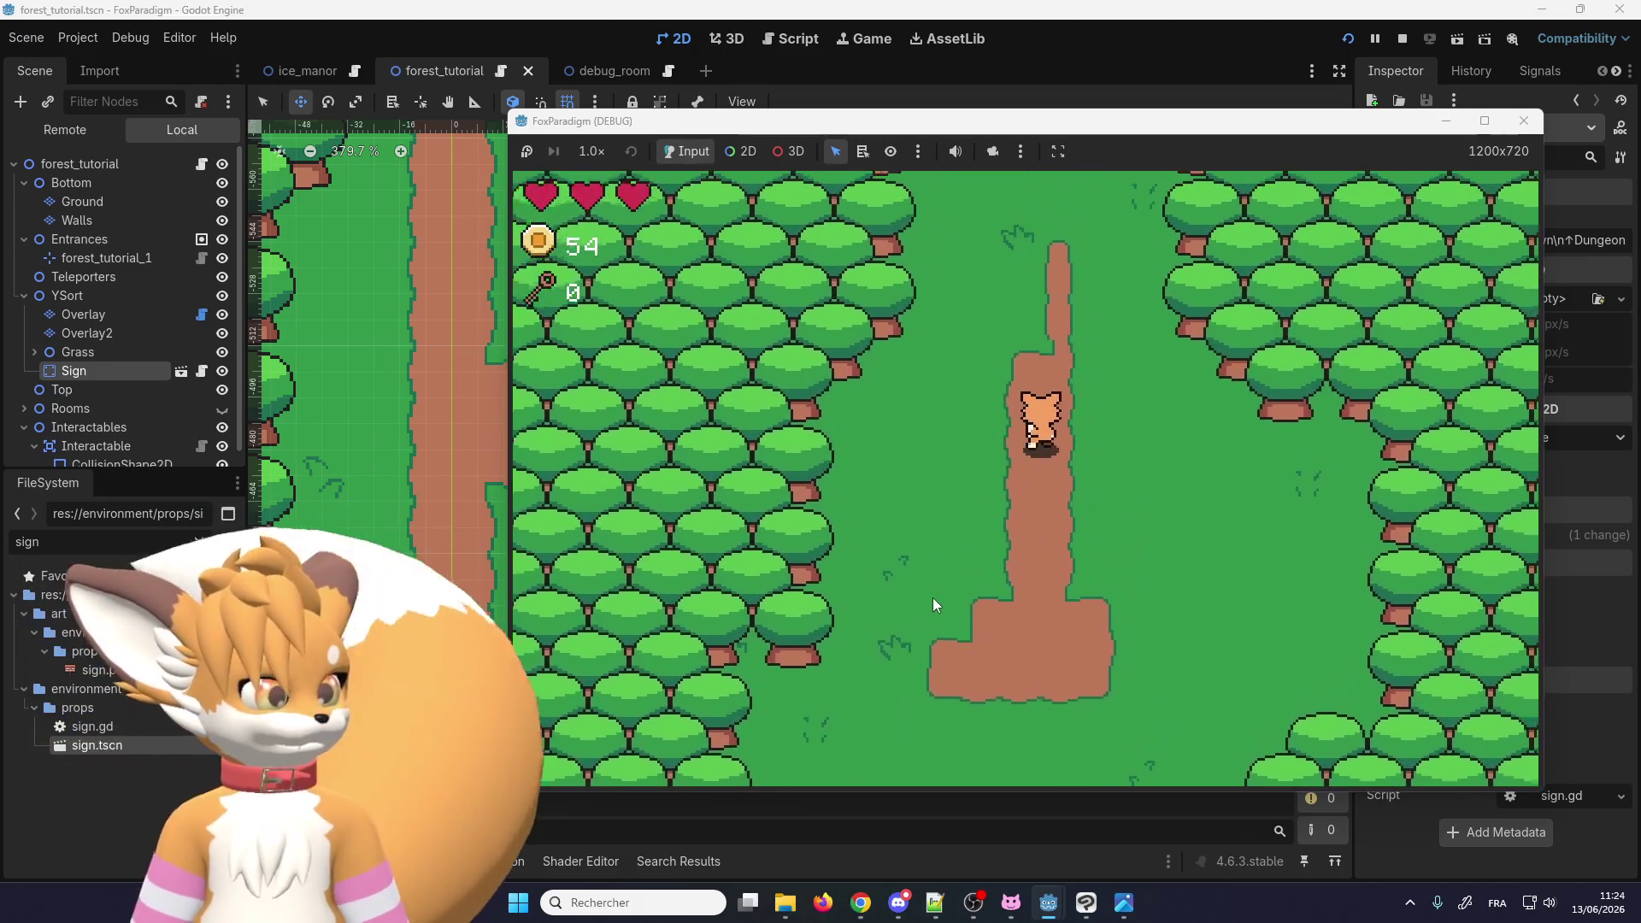
key("Up")
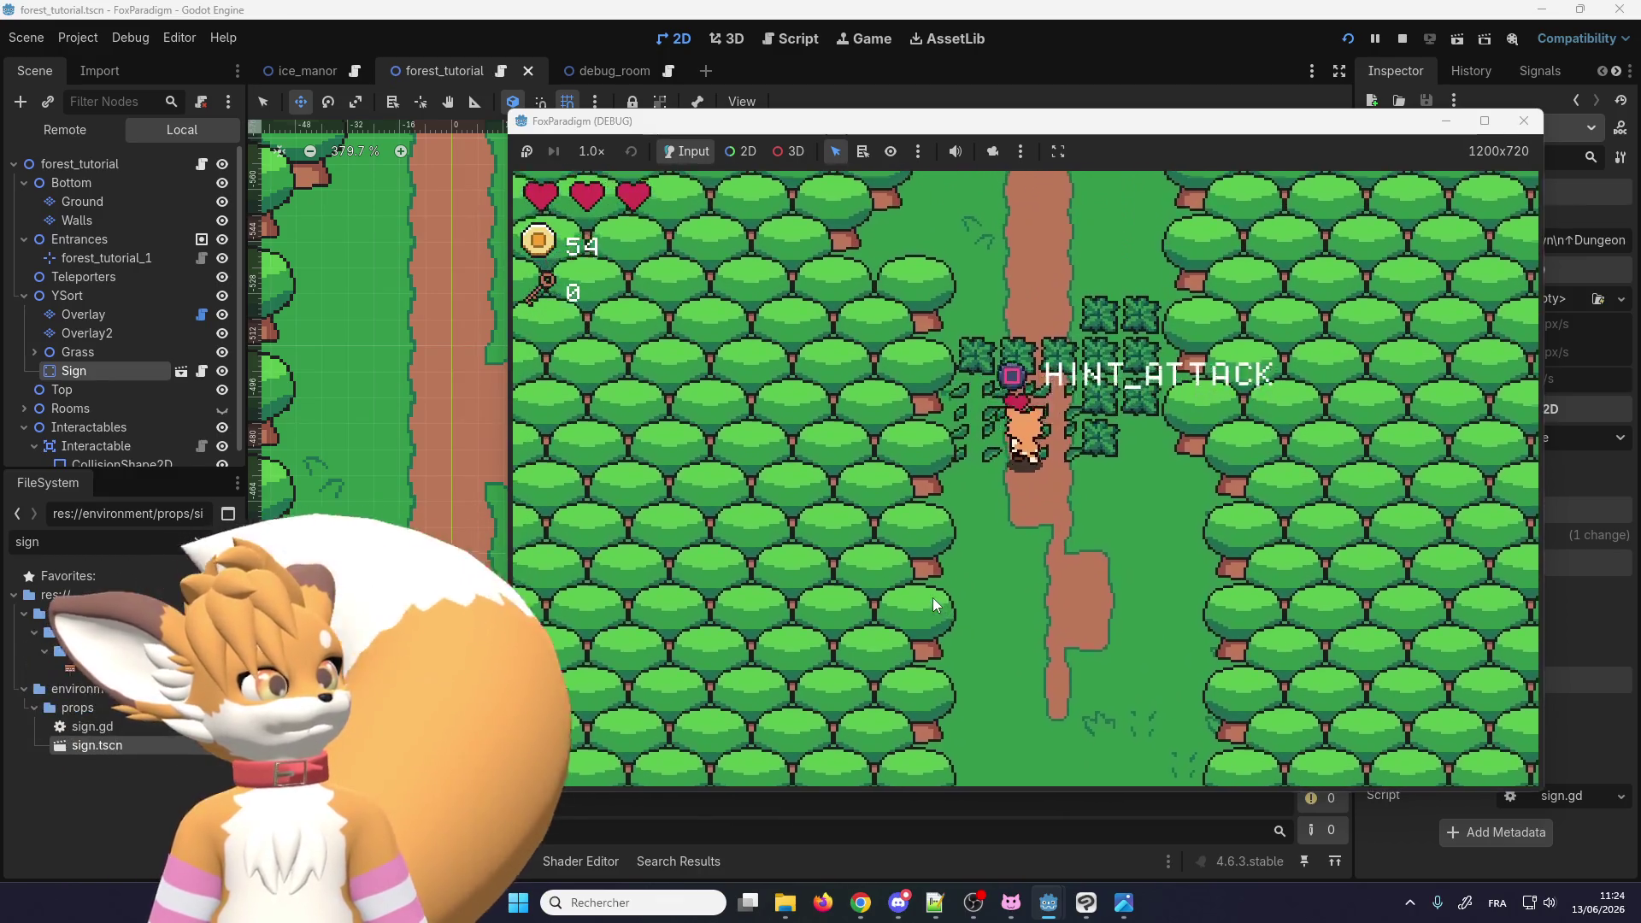
key("space")
key("Up")
key("Up")
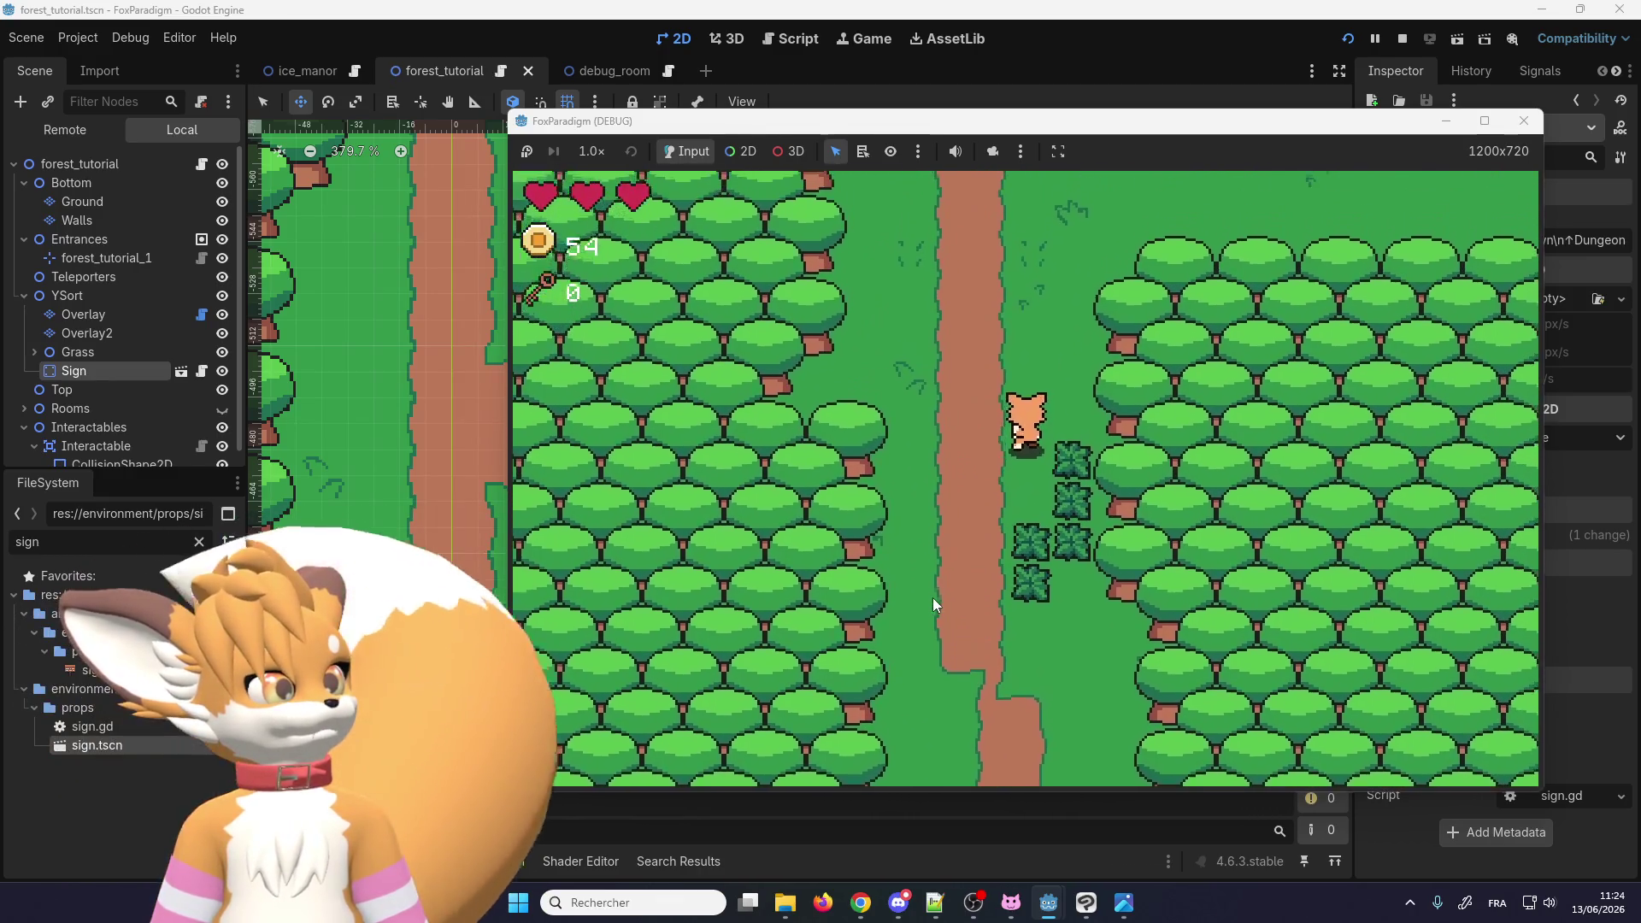
key("Up")
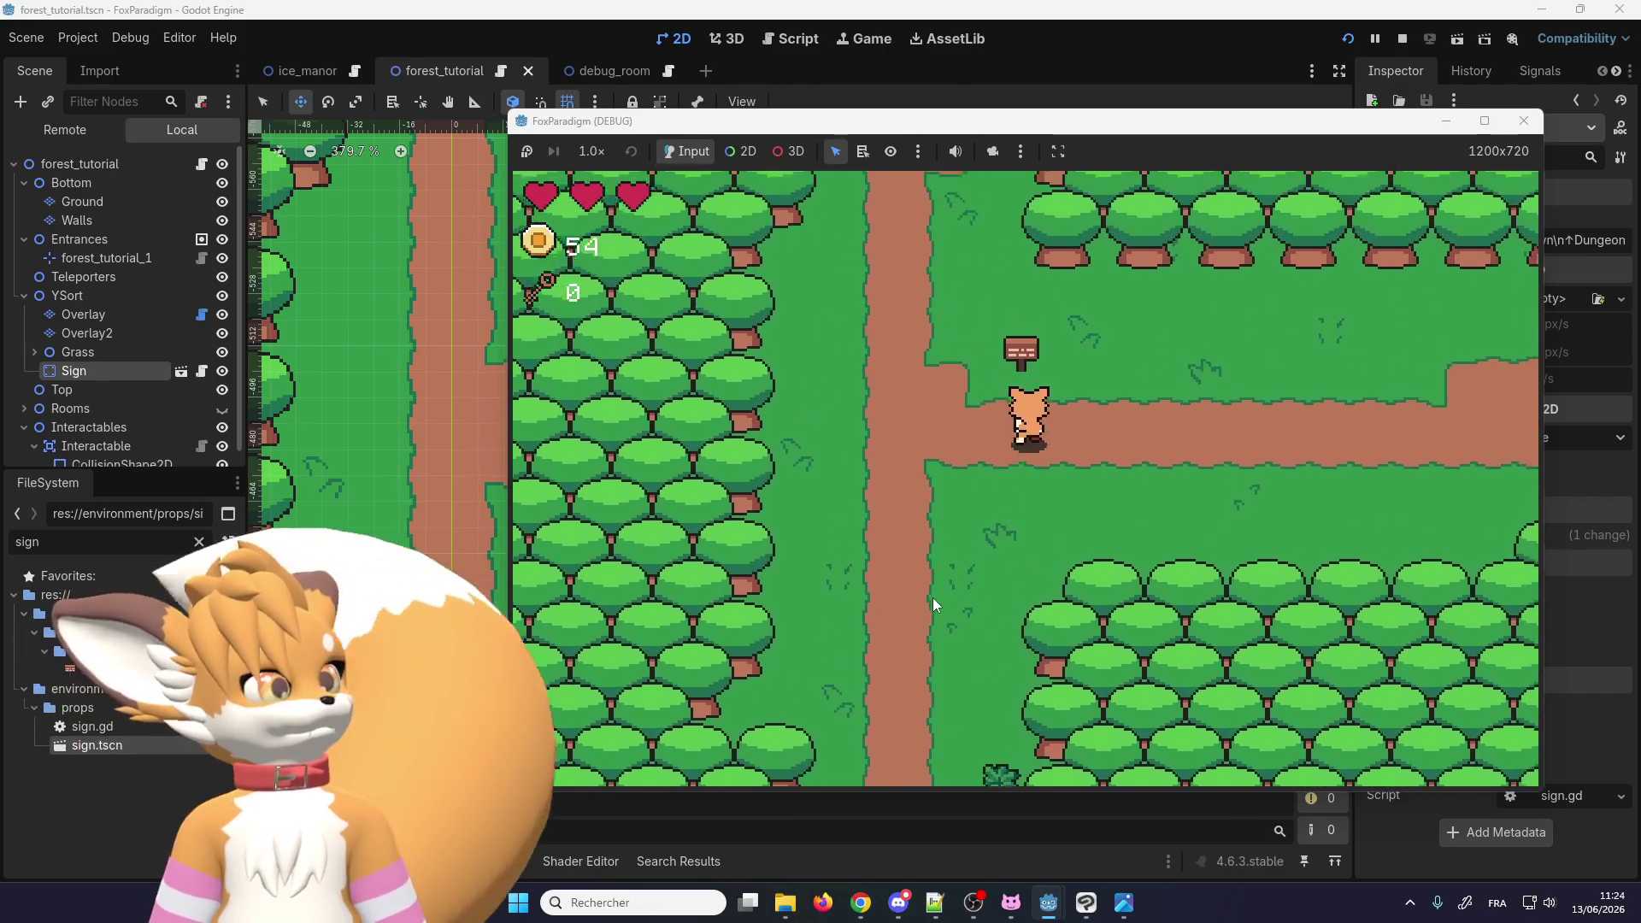
Step: Read the crossroads sign's message twice, then close the game window
key("x")
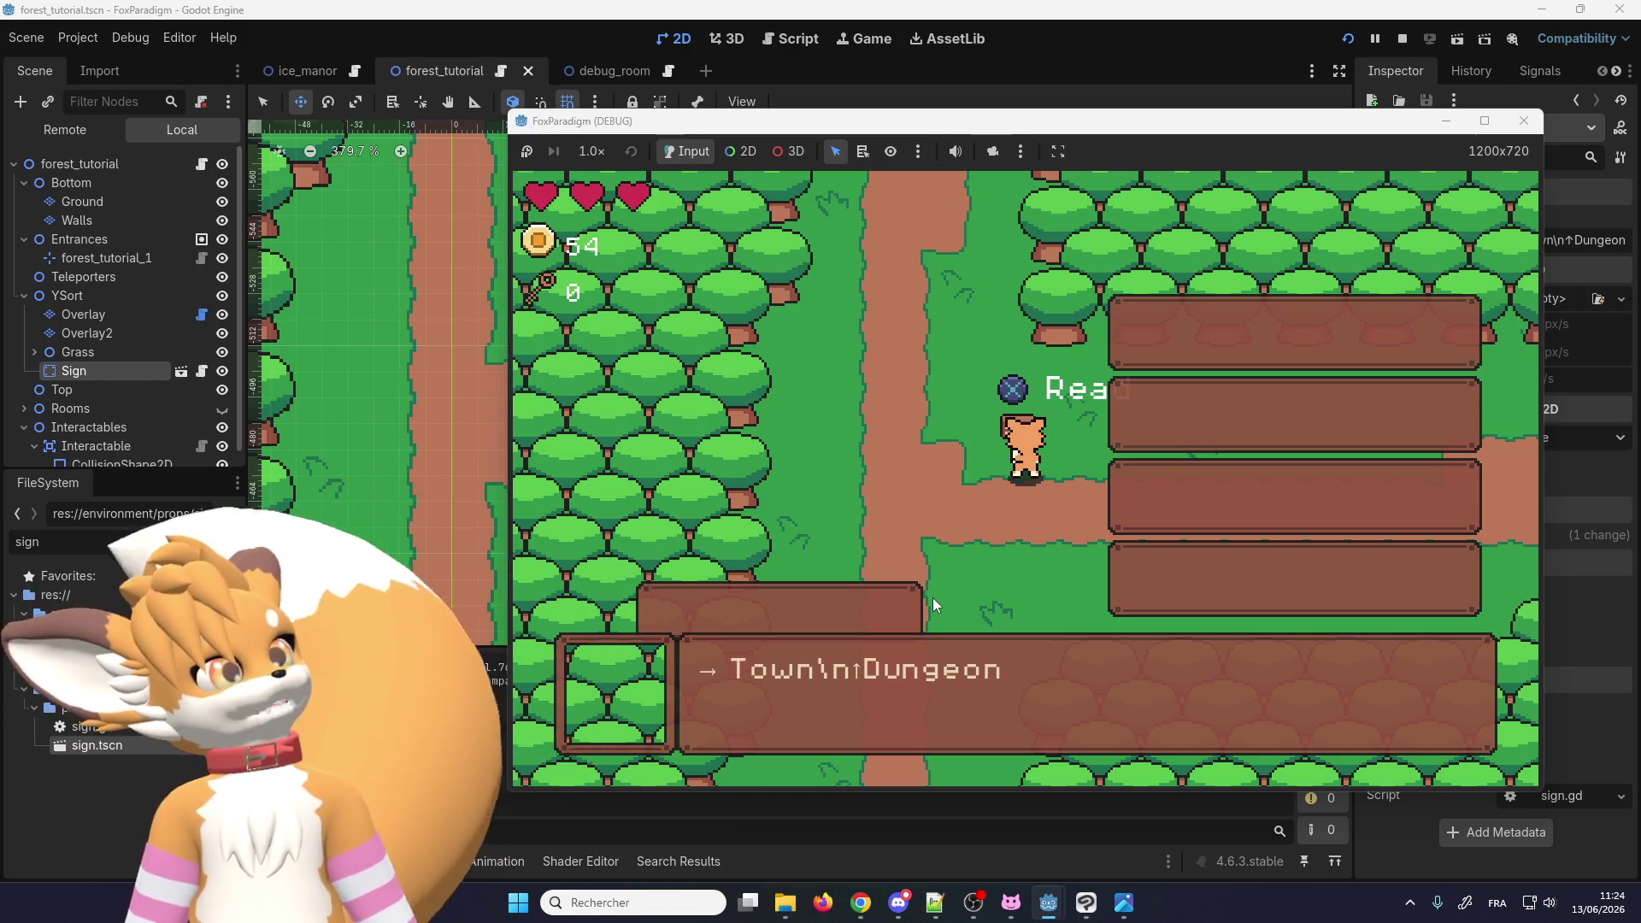
key("space")
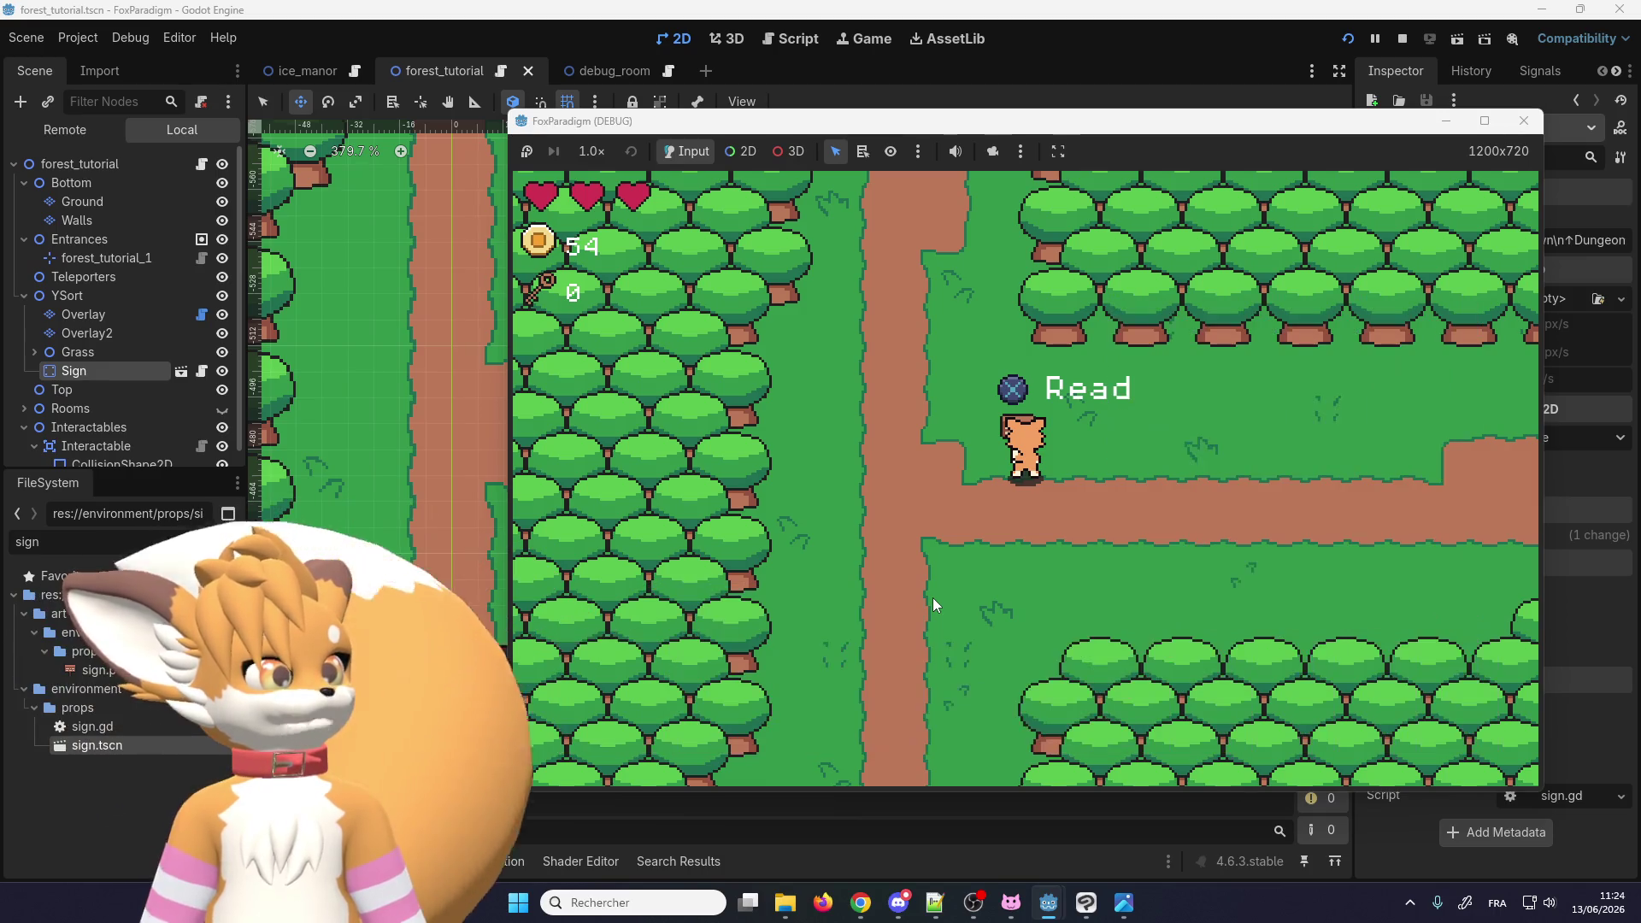
key("space")
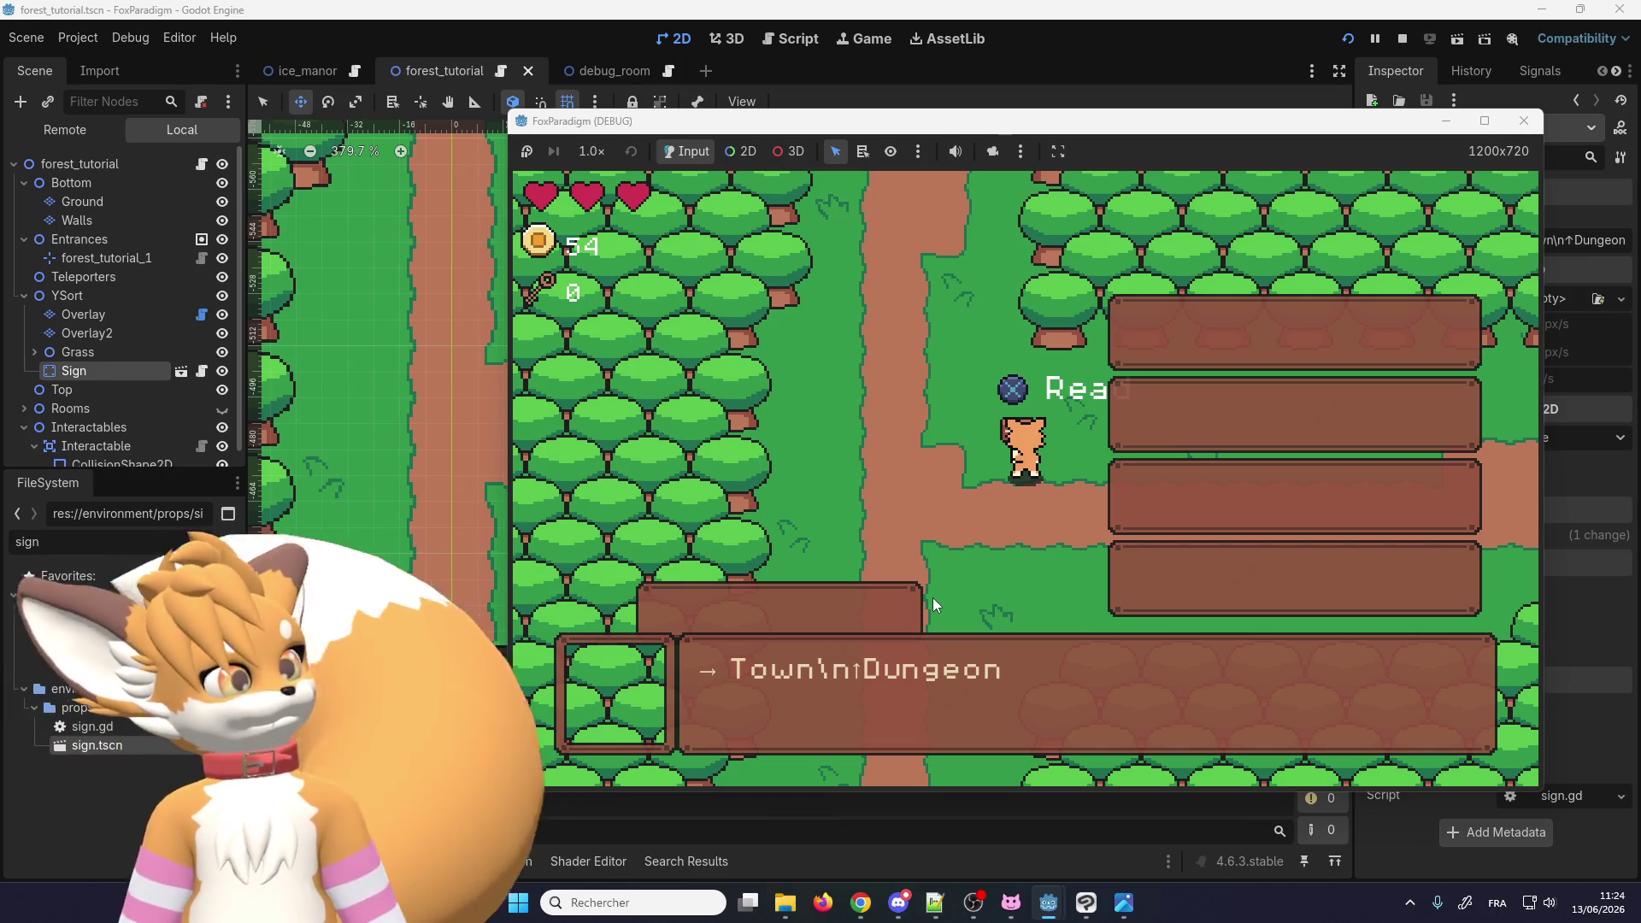
key("space")
key("F8")
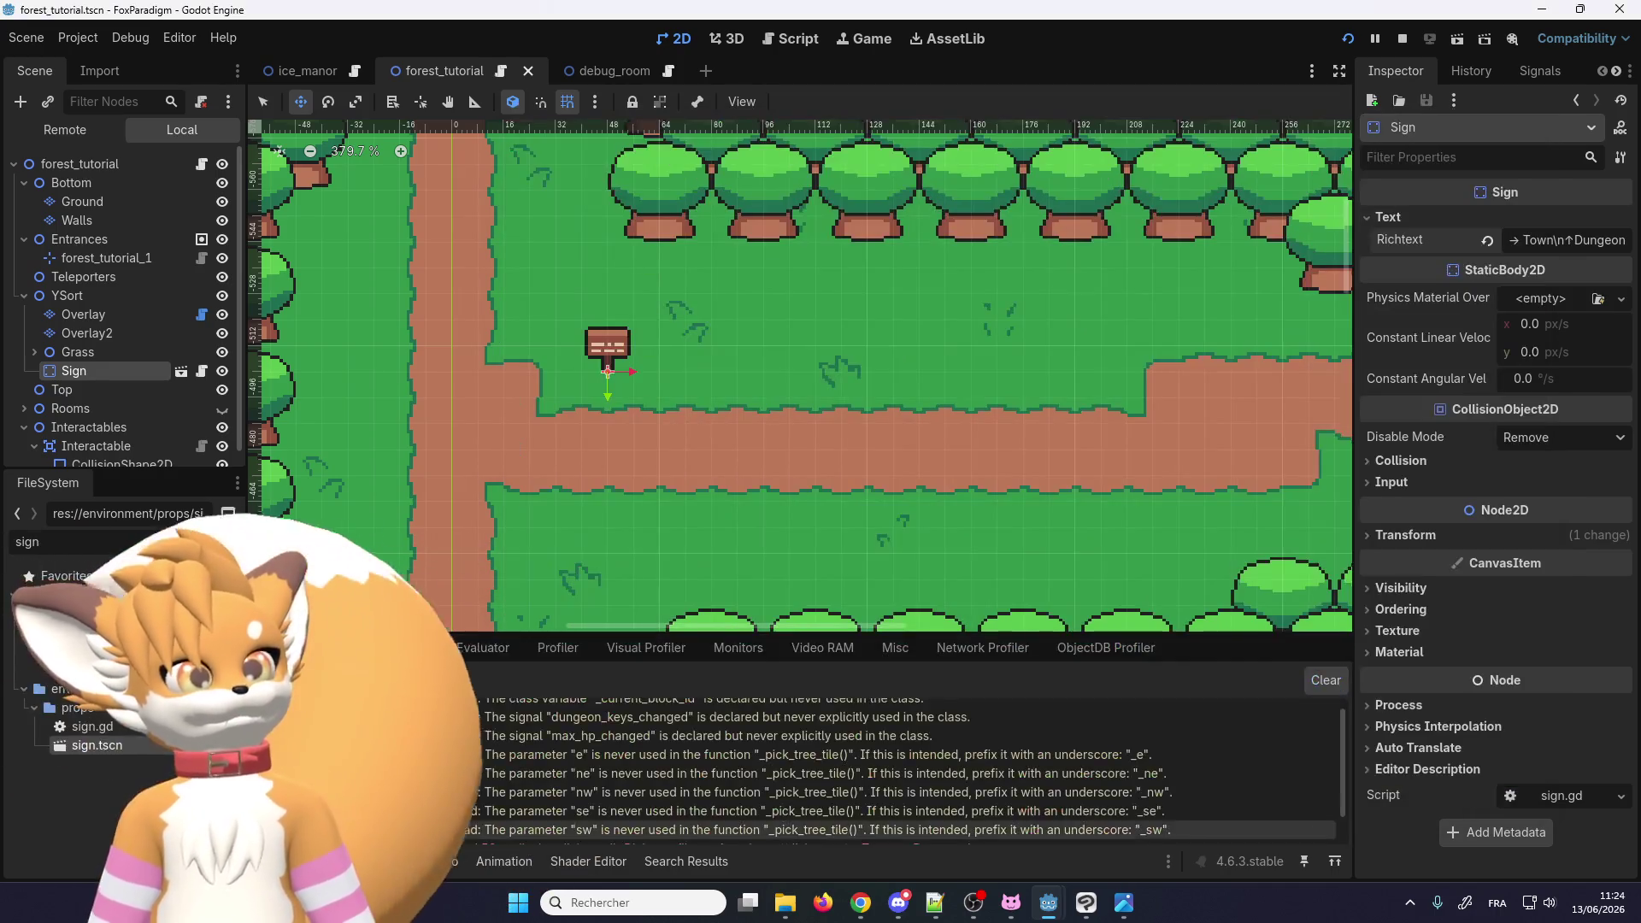
Step: Check the sign's dialogue-file-not-found error in the Debugger, zoom out, and select the Overlay layer
mouse_move(701, 817)
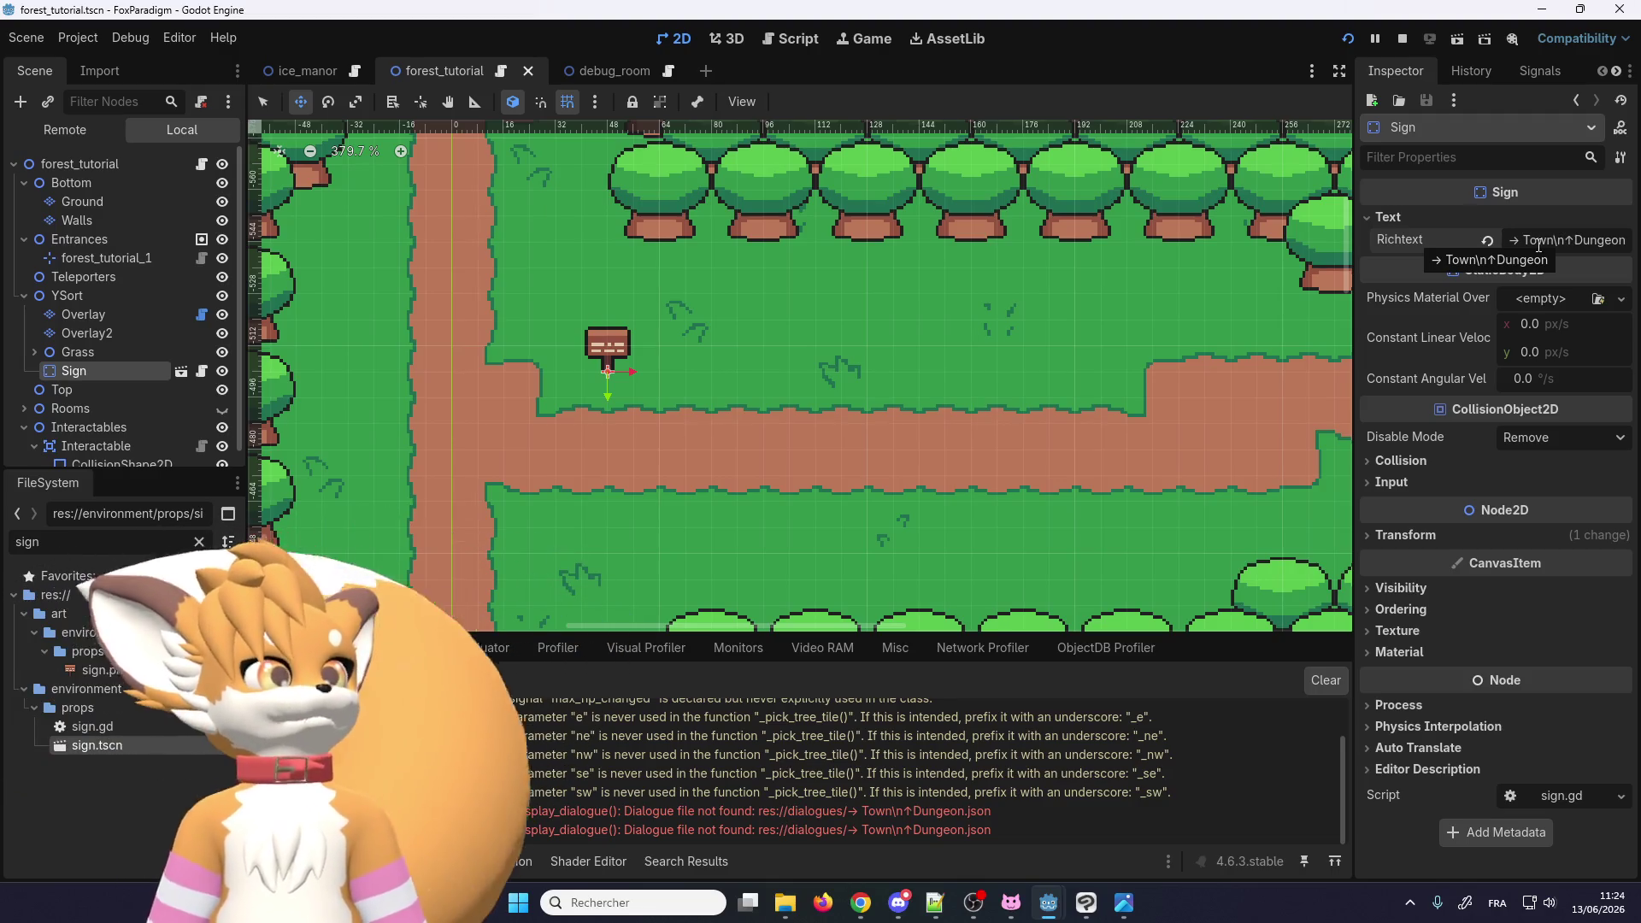
scroll(795, 364, "down", 2)
scroll(795, 364, "up", 2)
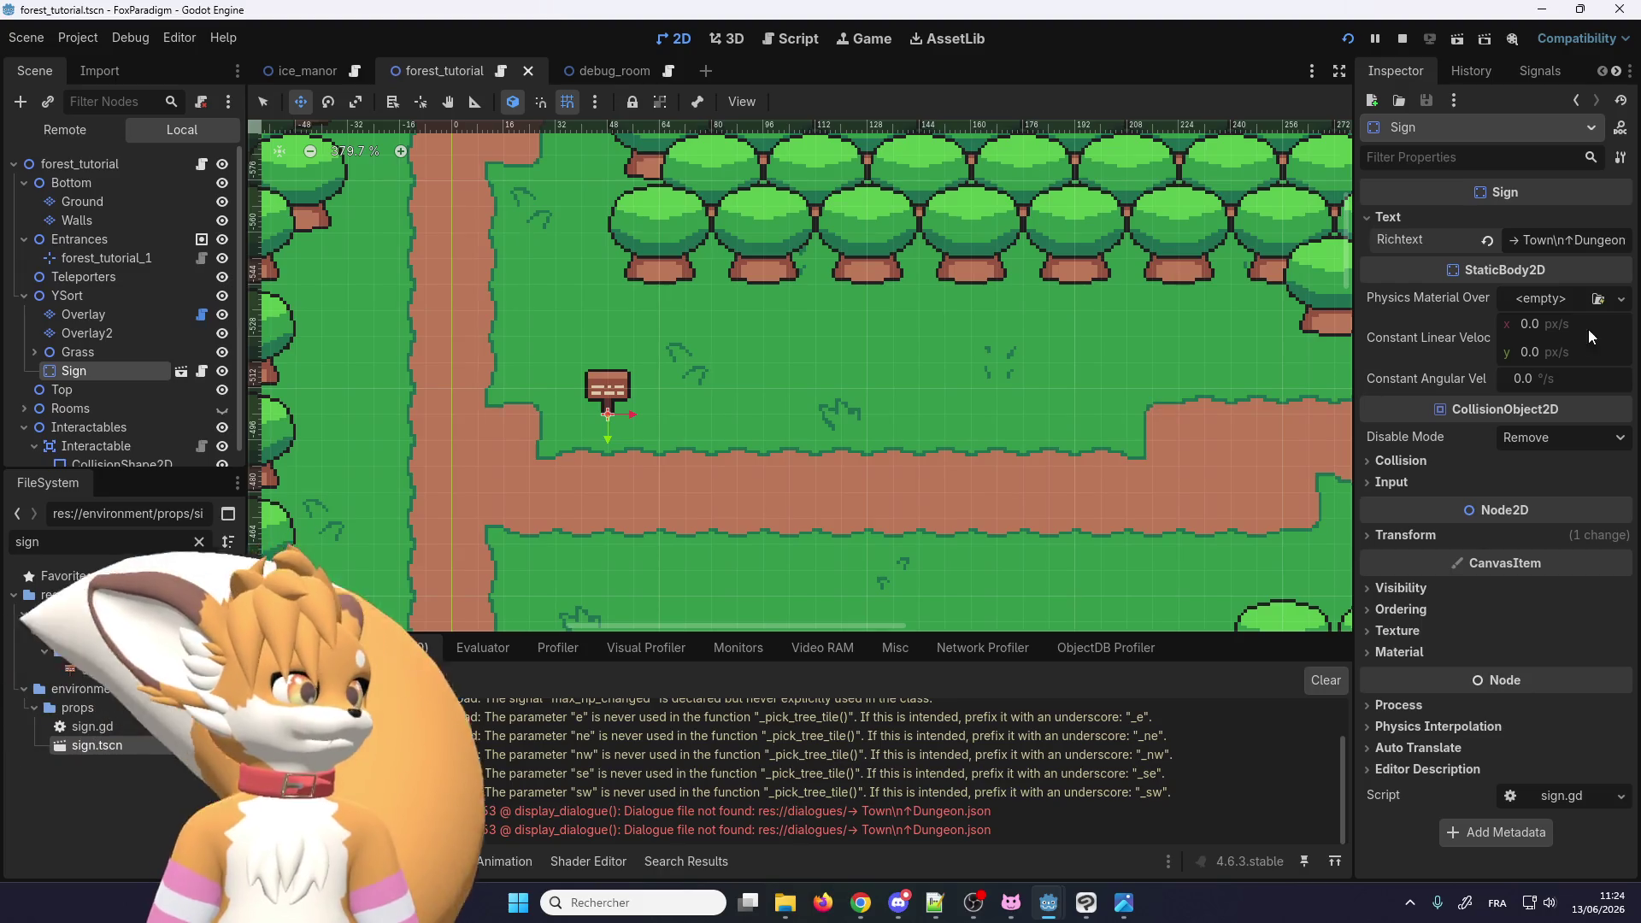
scroll(685, 472, "down", 1)
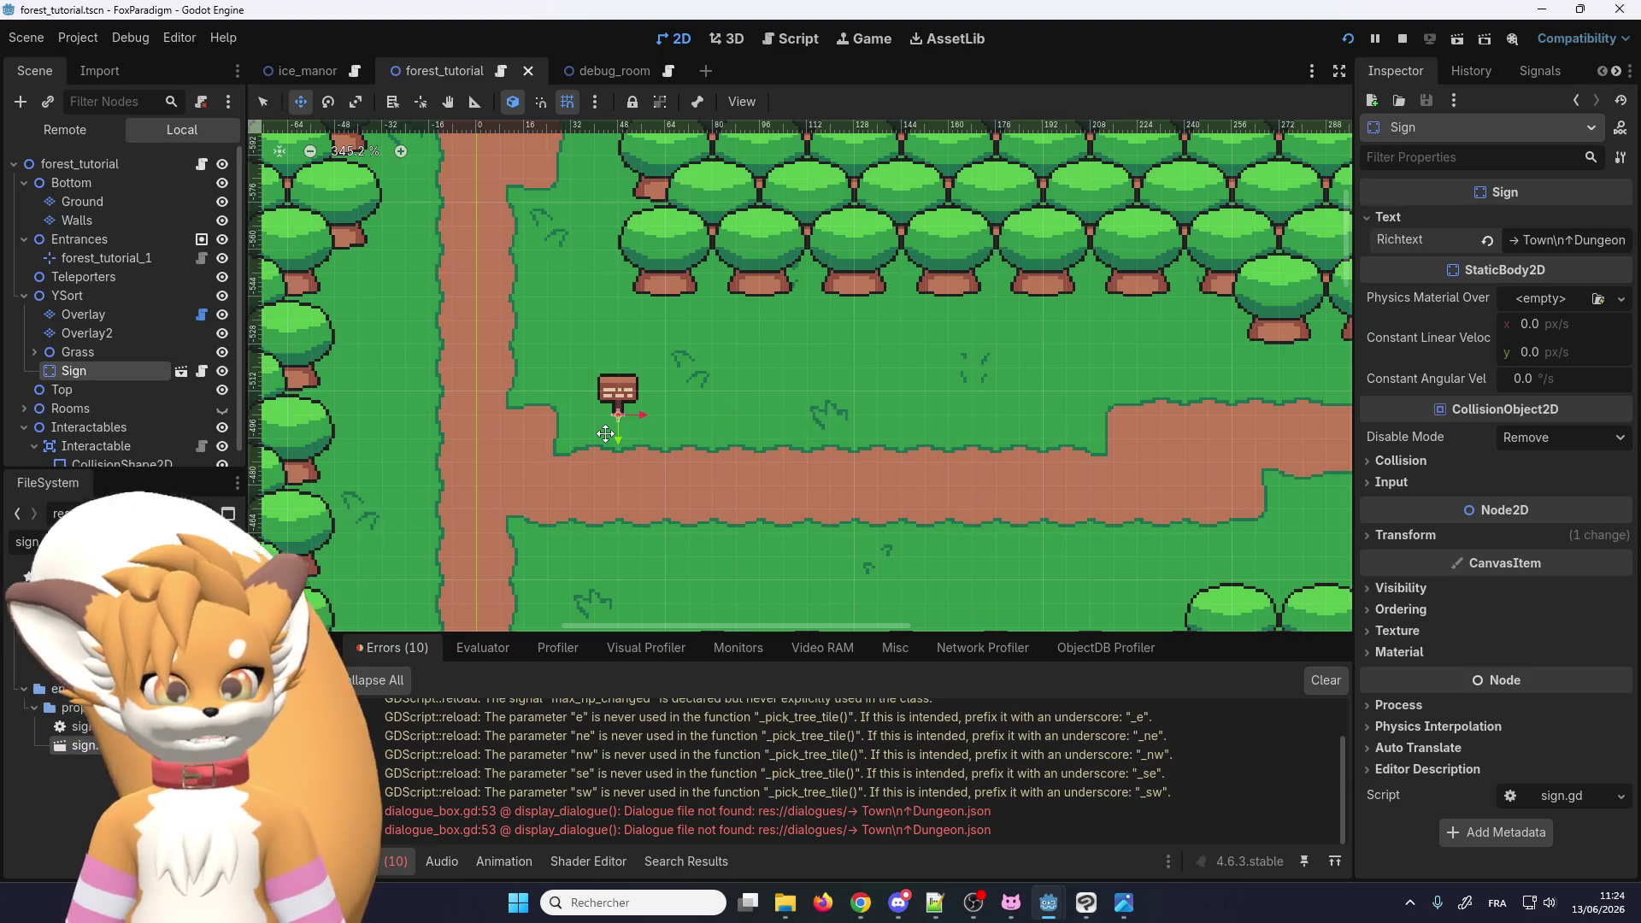
scroll(605, 434, "down", 14)
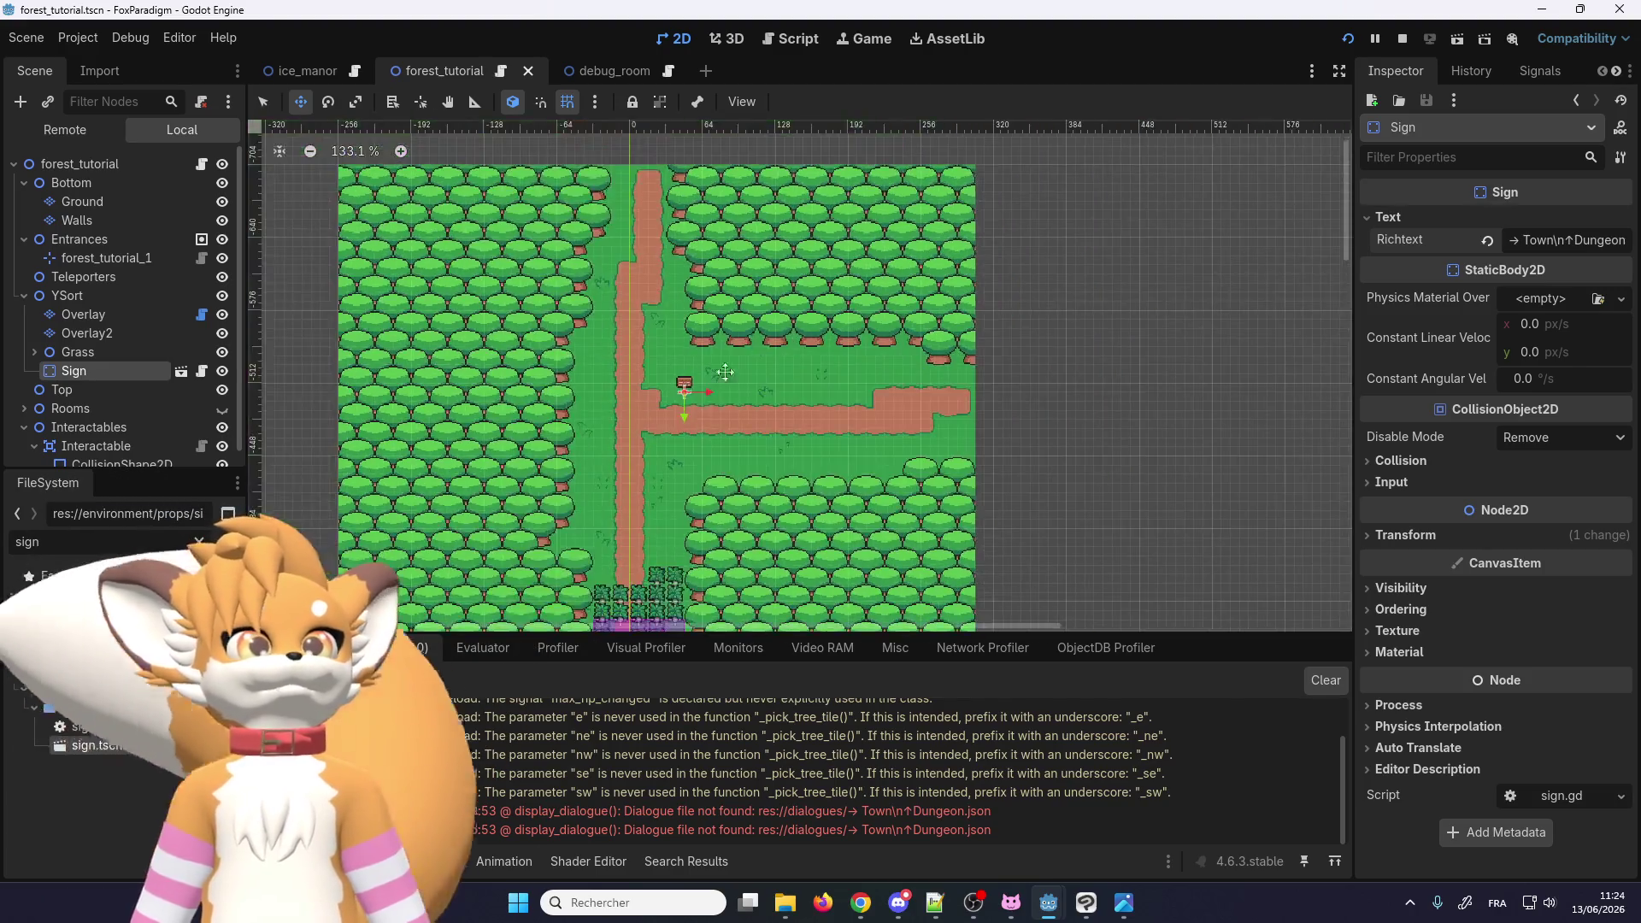
scroll(711, 355, "down", 4)
scroll(711, 355, "up", 11)
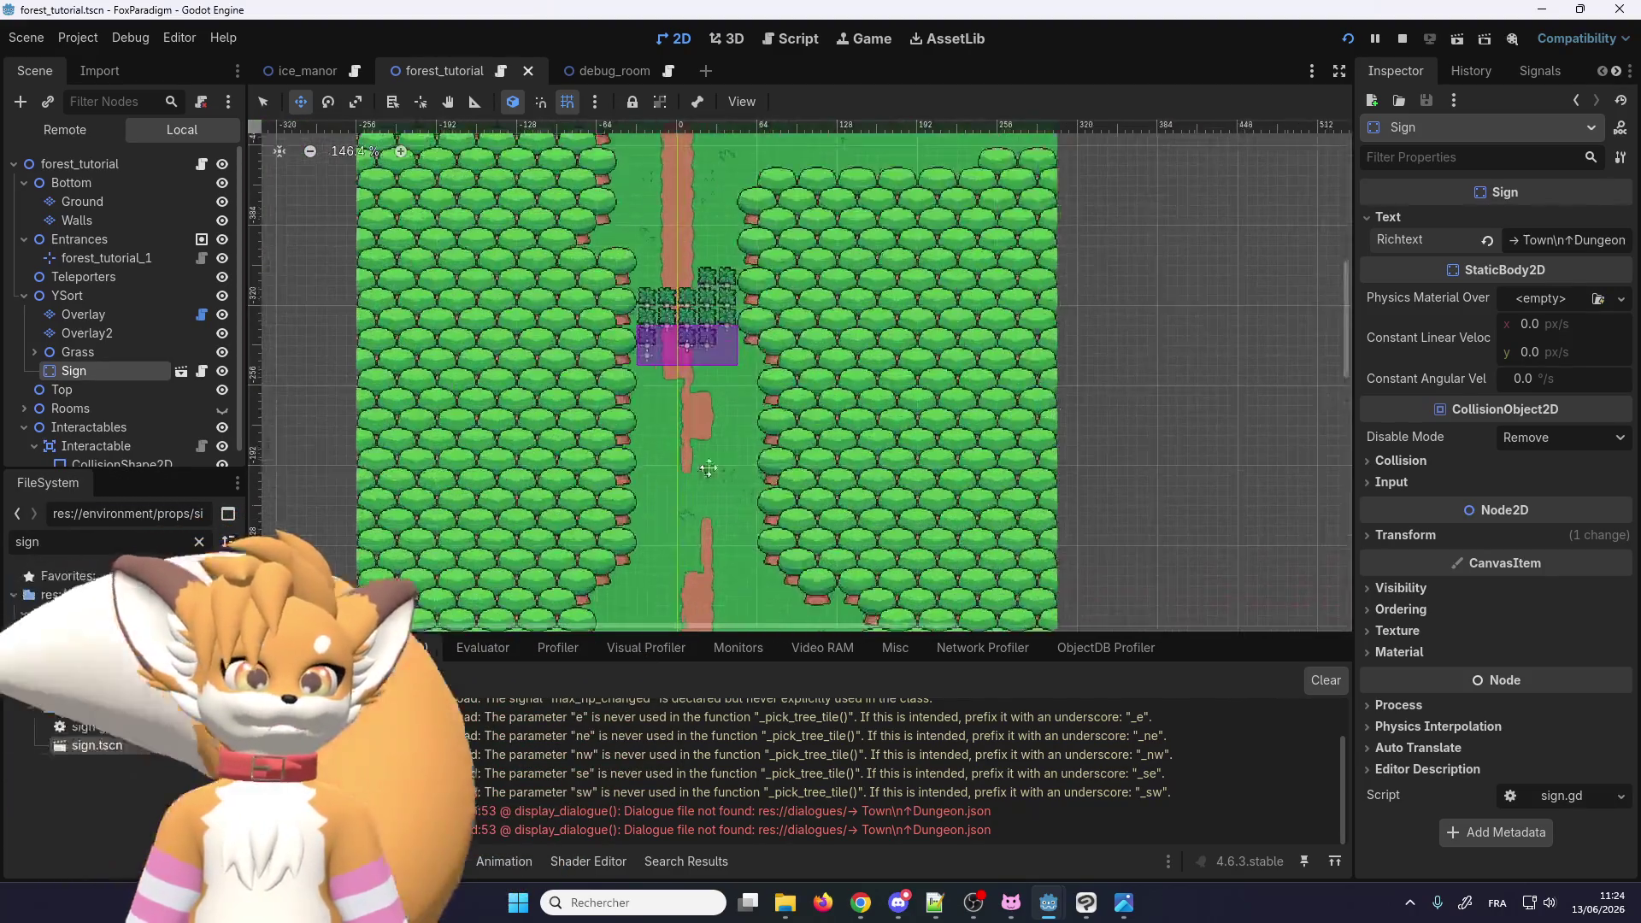
left_click(109, 332)
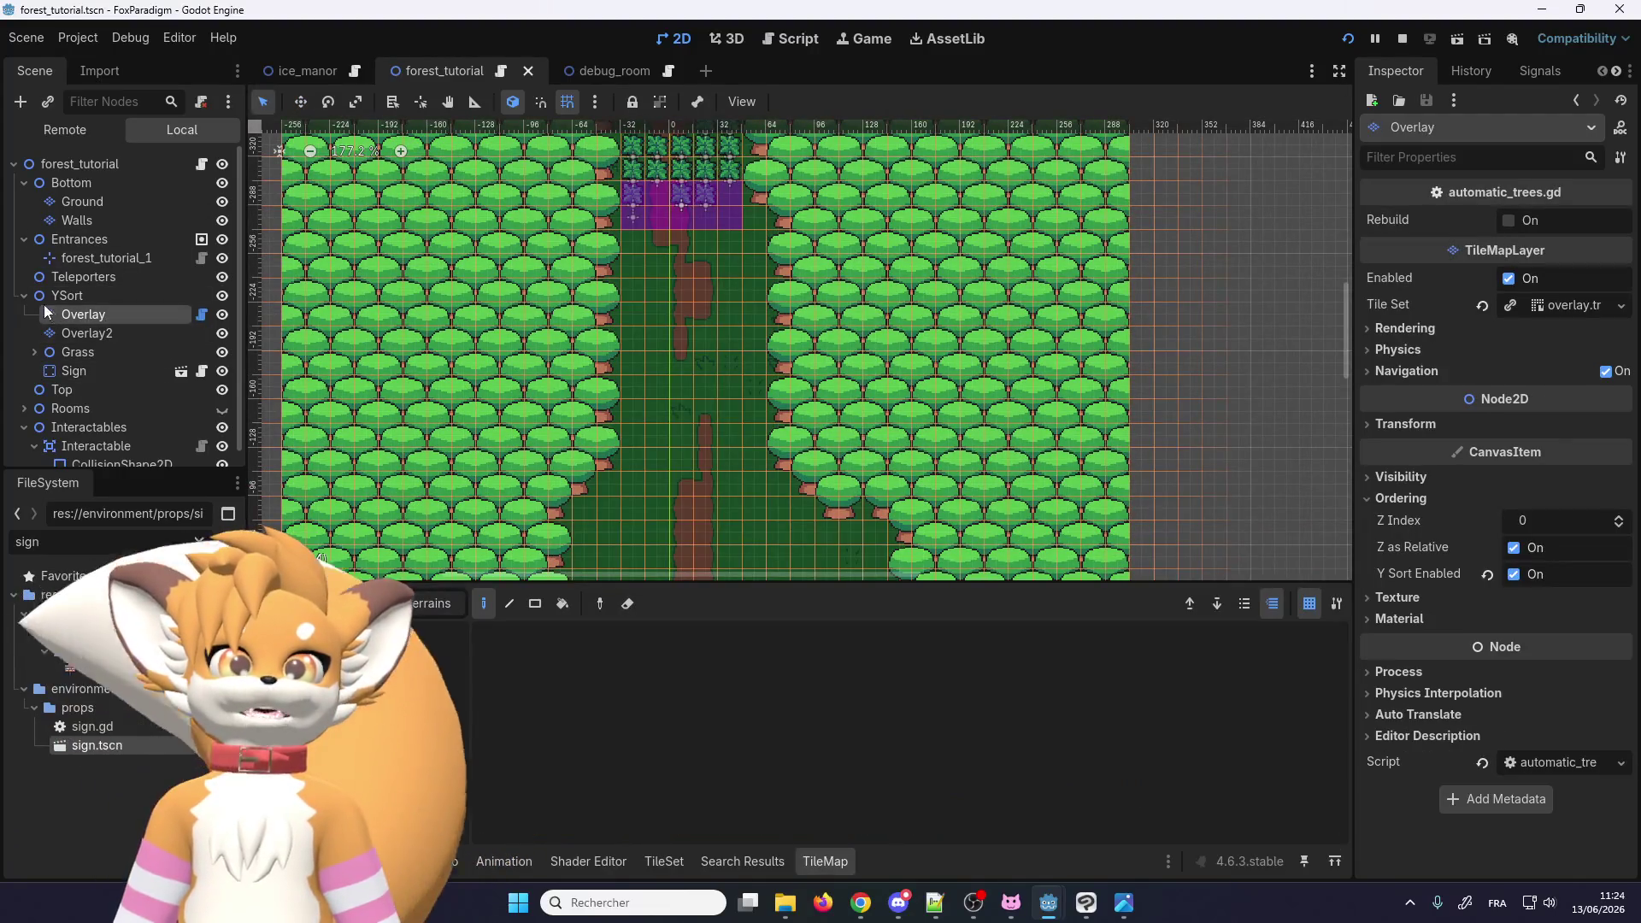
Step: Collapse the Entrances, YSort, Bottom and Interactables groups in the Scene tree
left_click(24, 295)
left_click(23, 238)
left_click(24, 182)
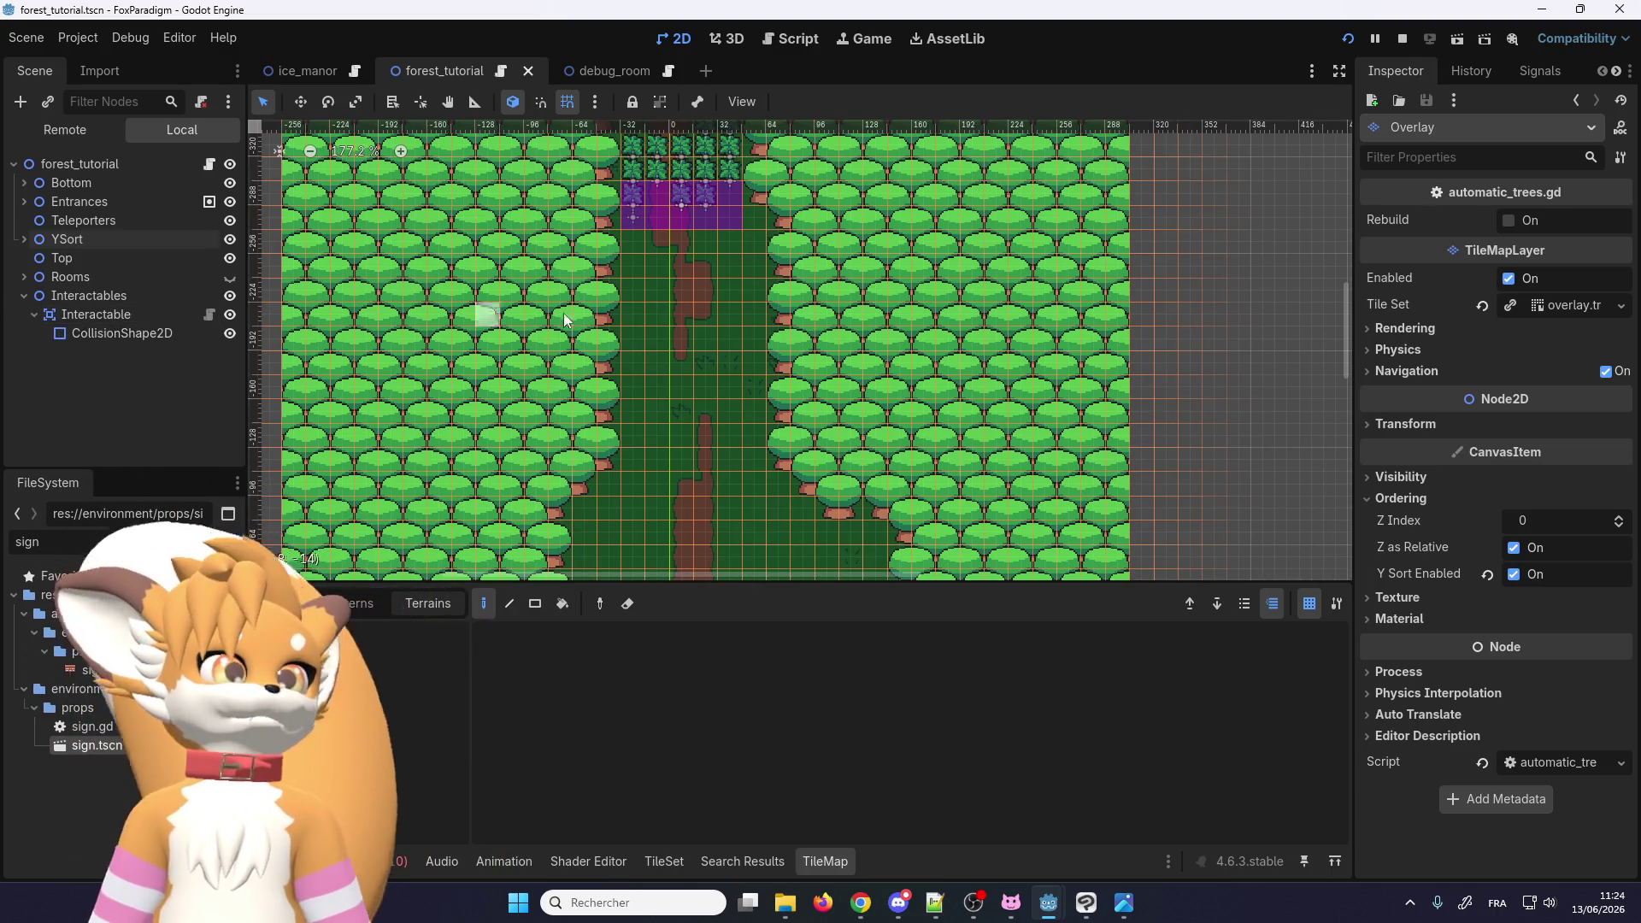
scroll(562, 313, "down", 5)
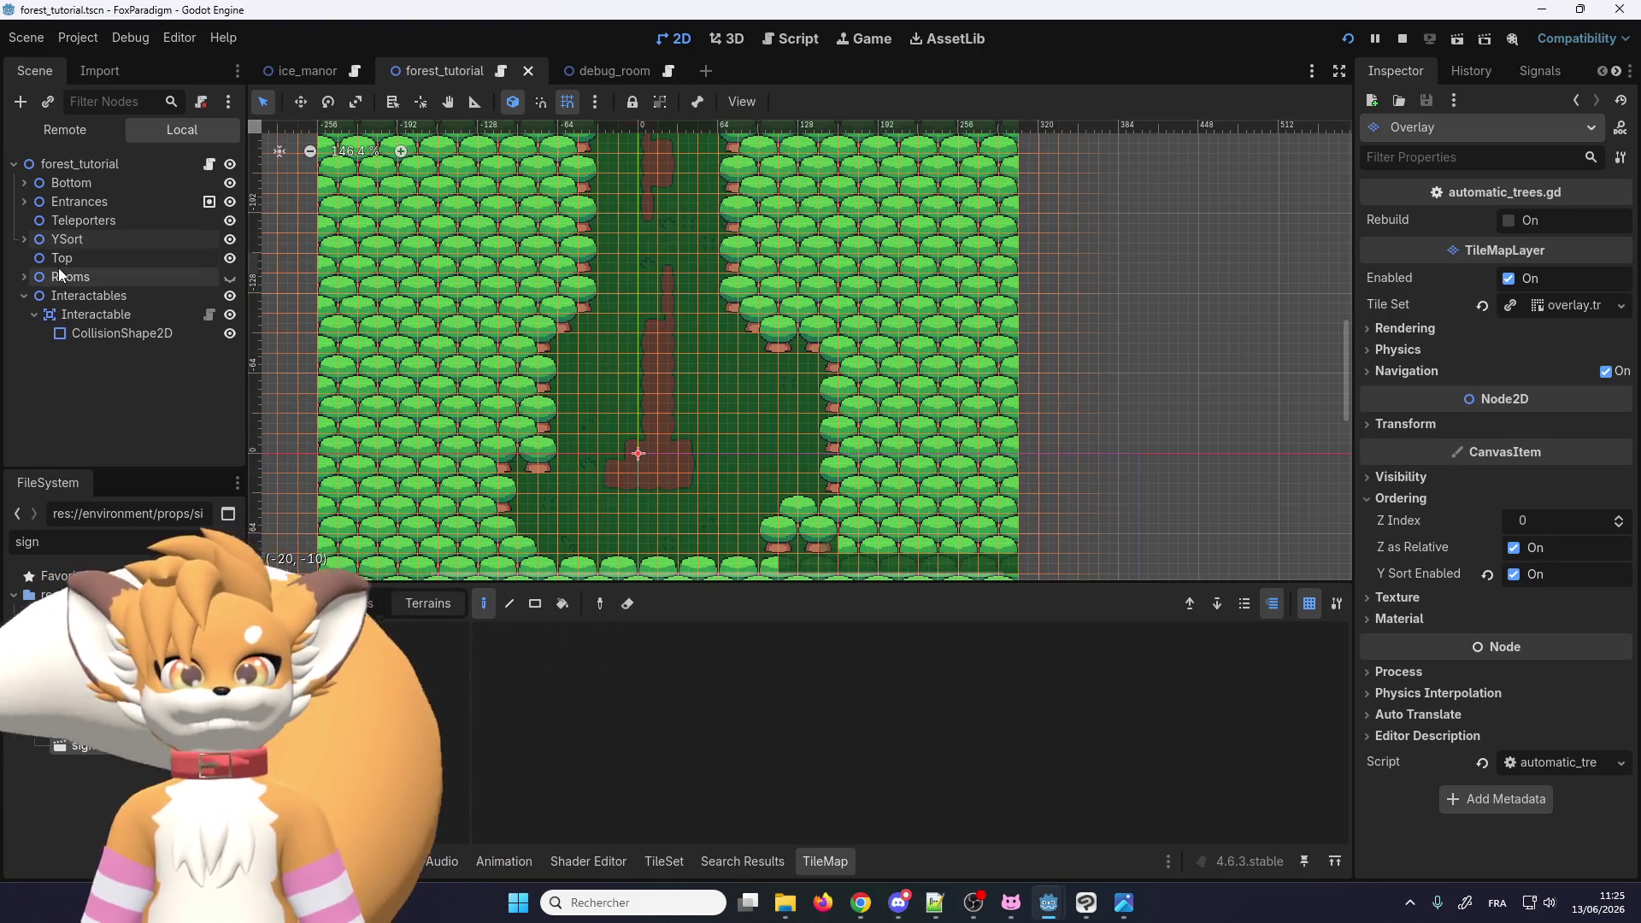
left_click(44, 275)
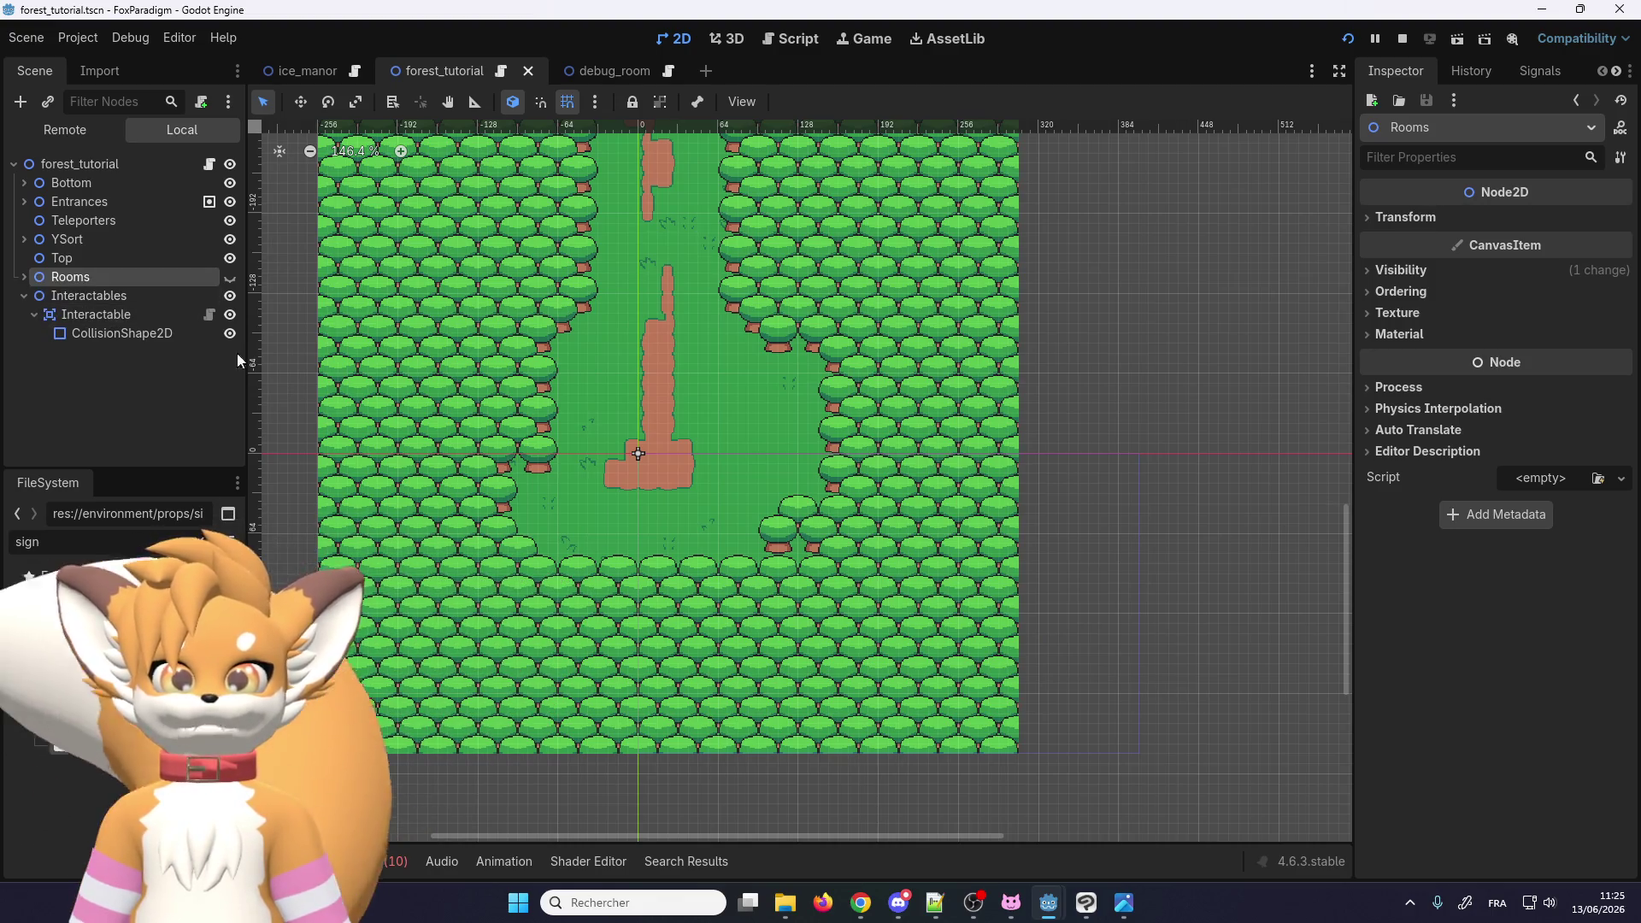
scroll(587, 476, "up", 1)
scroll(630, 396, "down", 3)
scroll(763, 415, "up", 3)
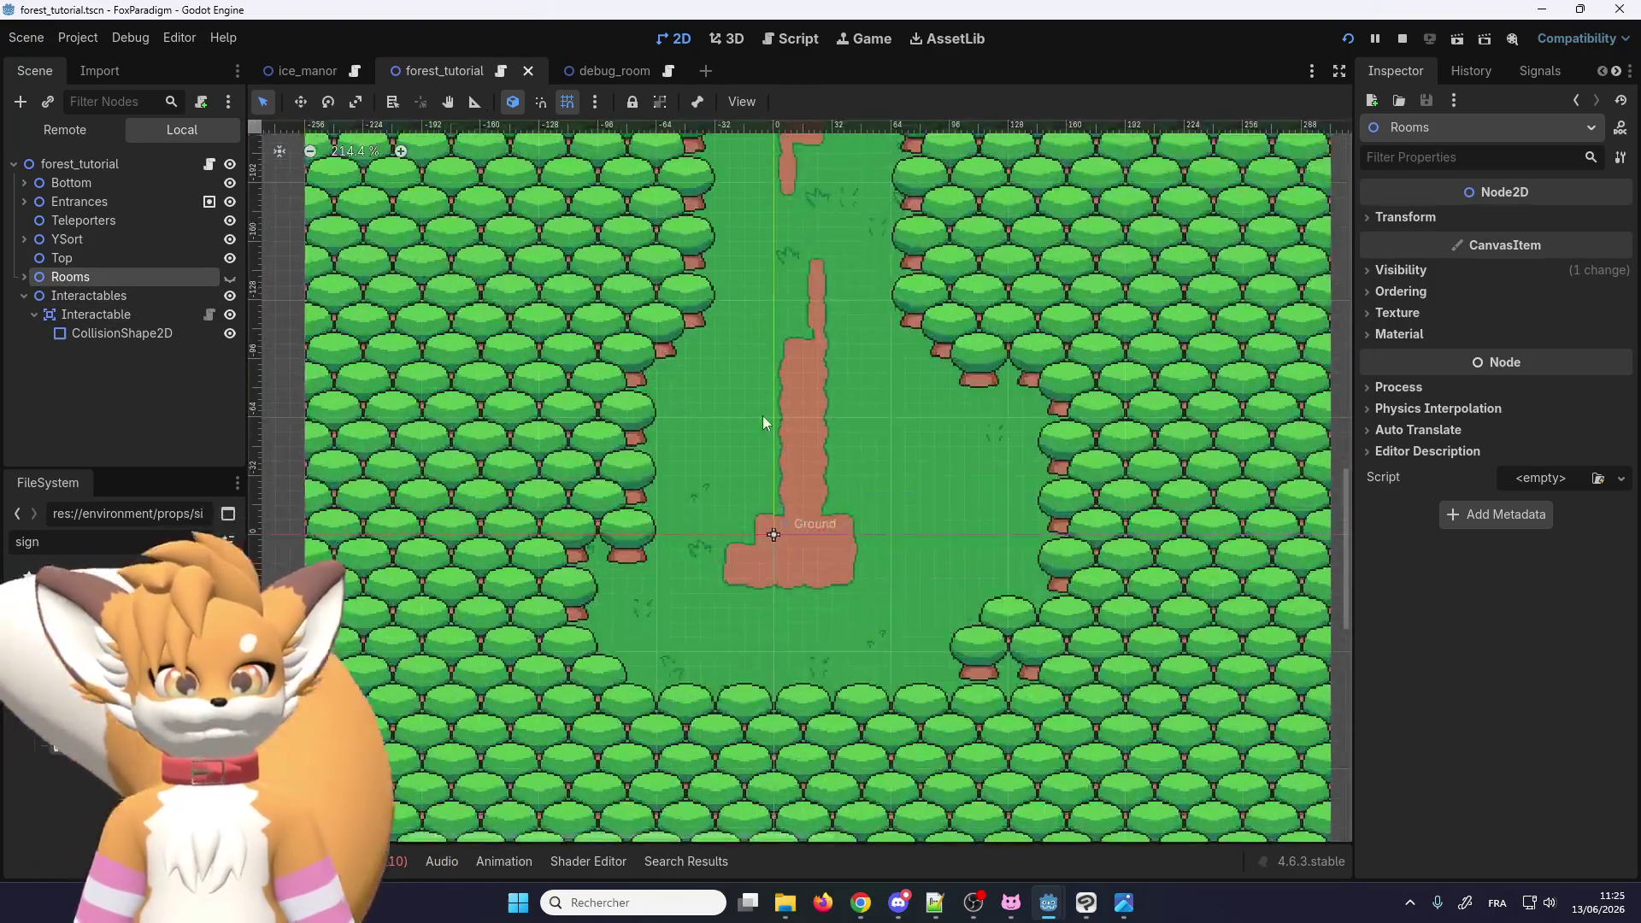
scroll(763, 416, "up", 2)
left_click(24, 295)
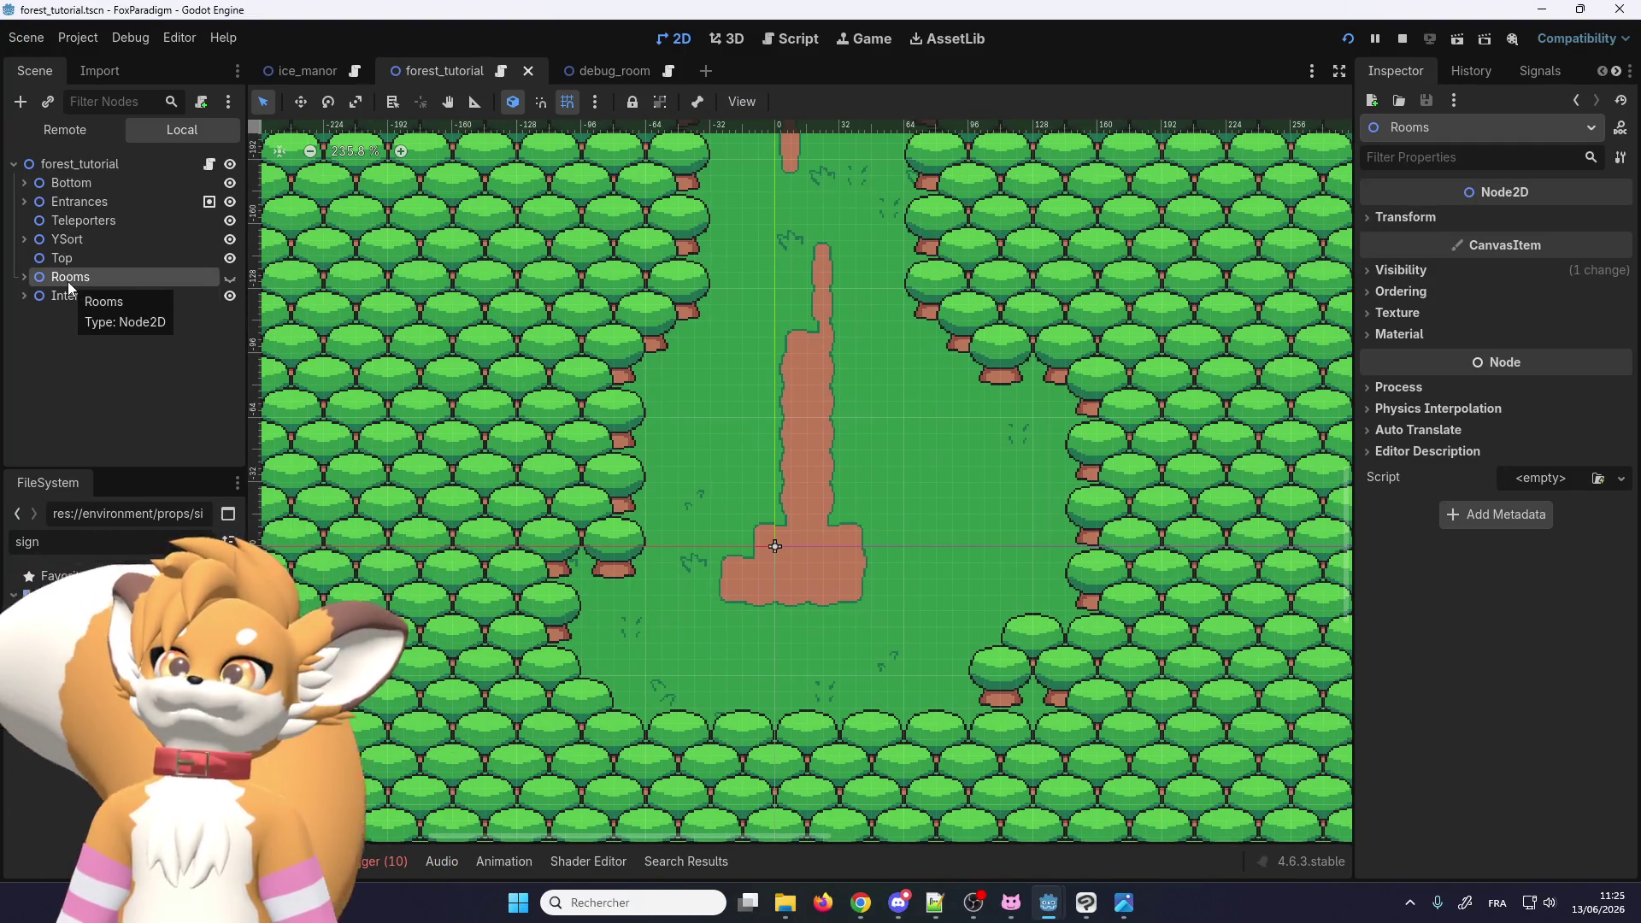
Step: Select the forest_tutorial root node and stop the running game session
scroll(821, 527, "down", 4)
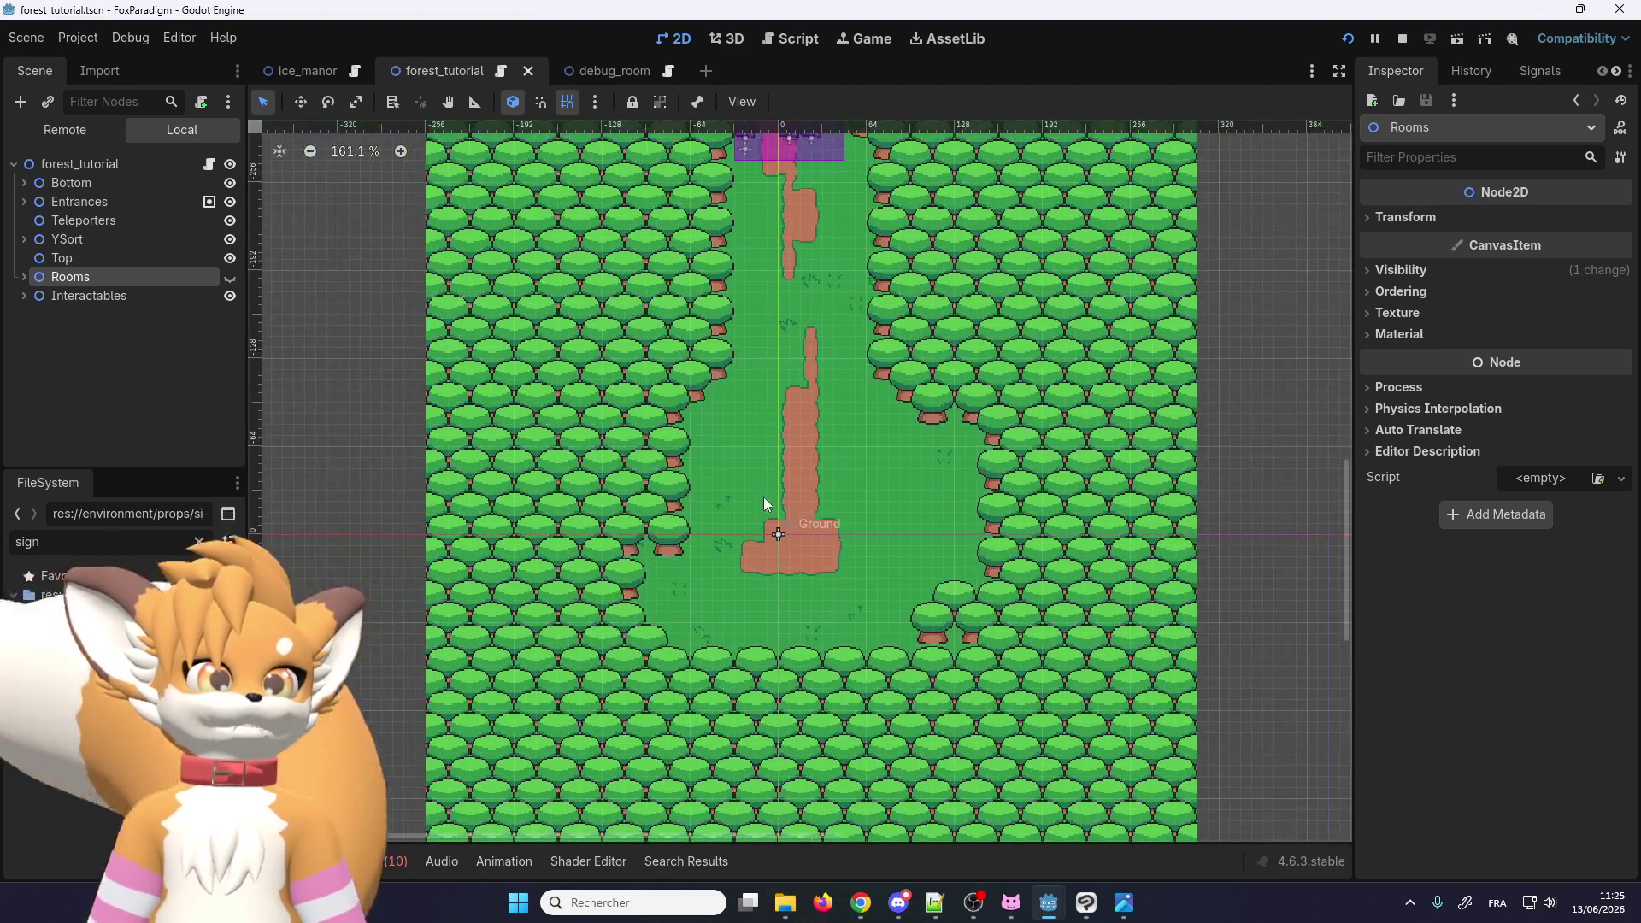
left_click(92, 171)
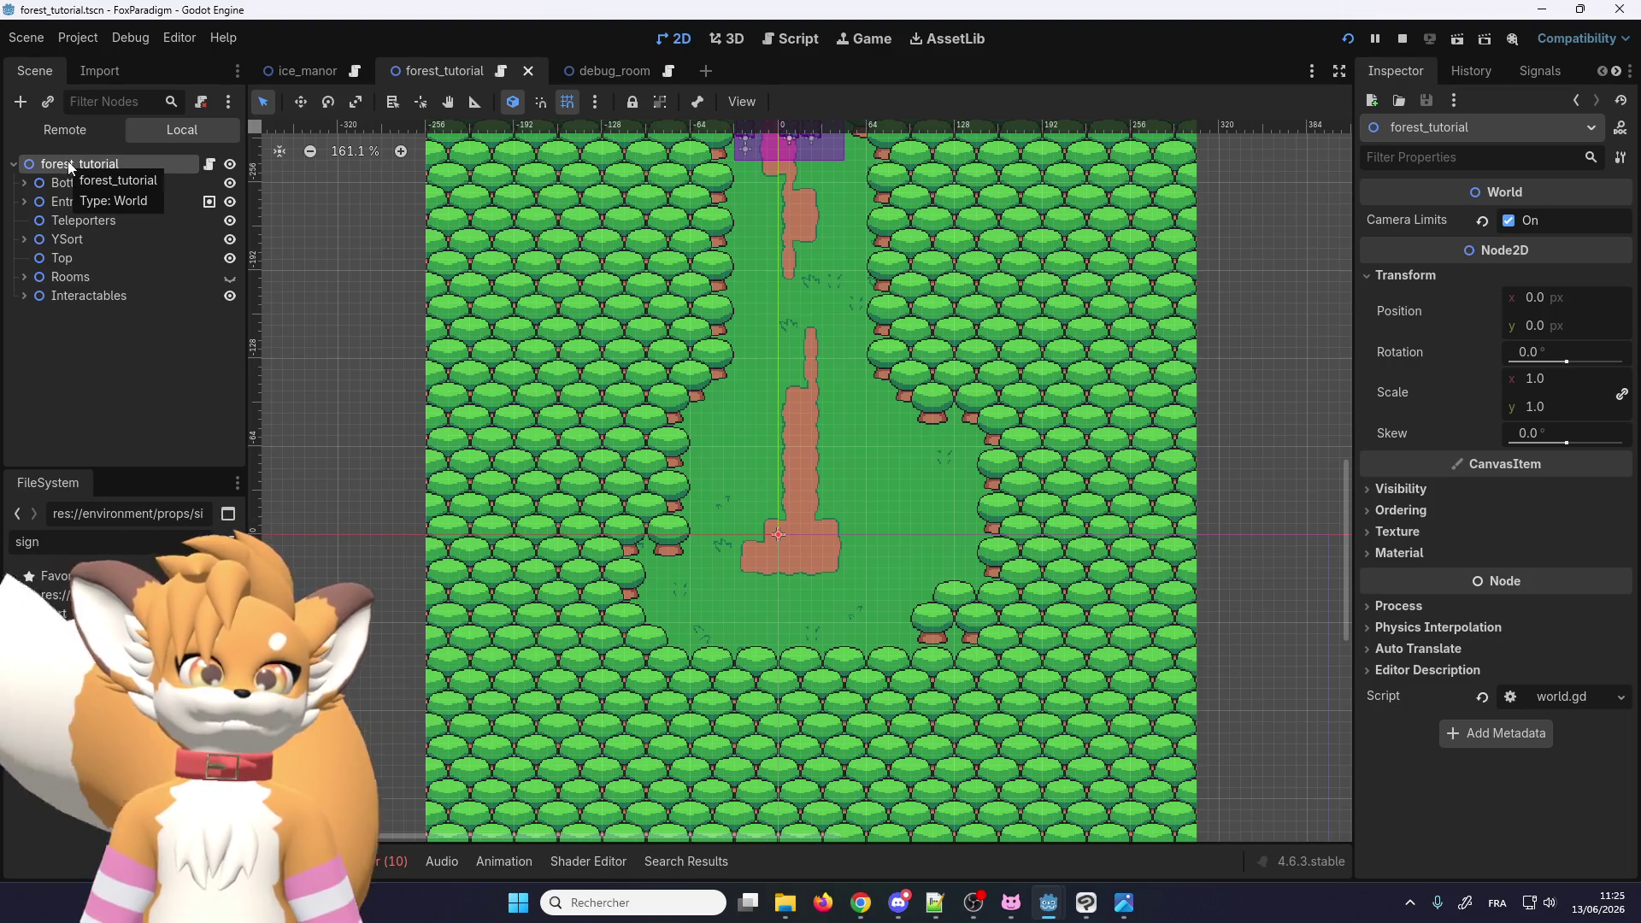
left_click(1403, 39)
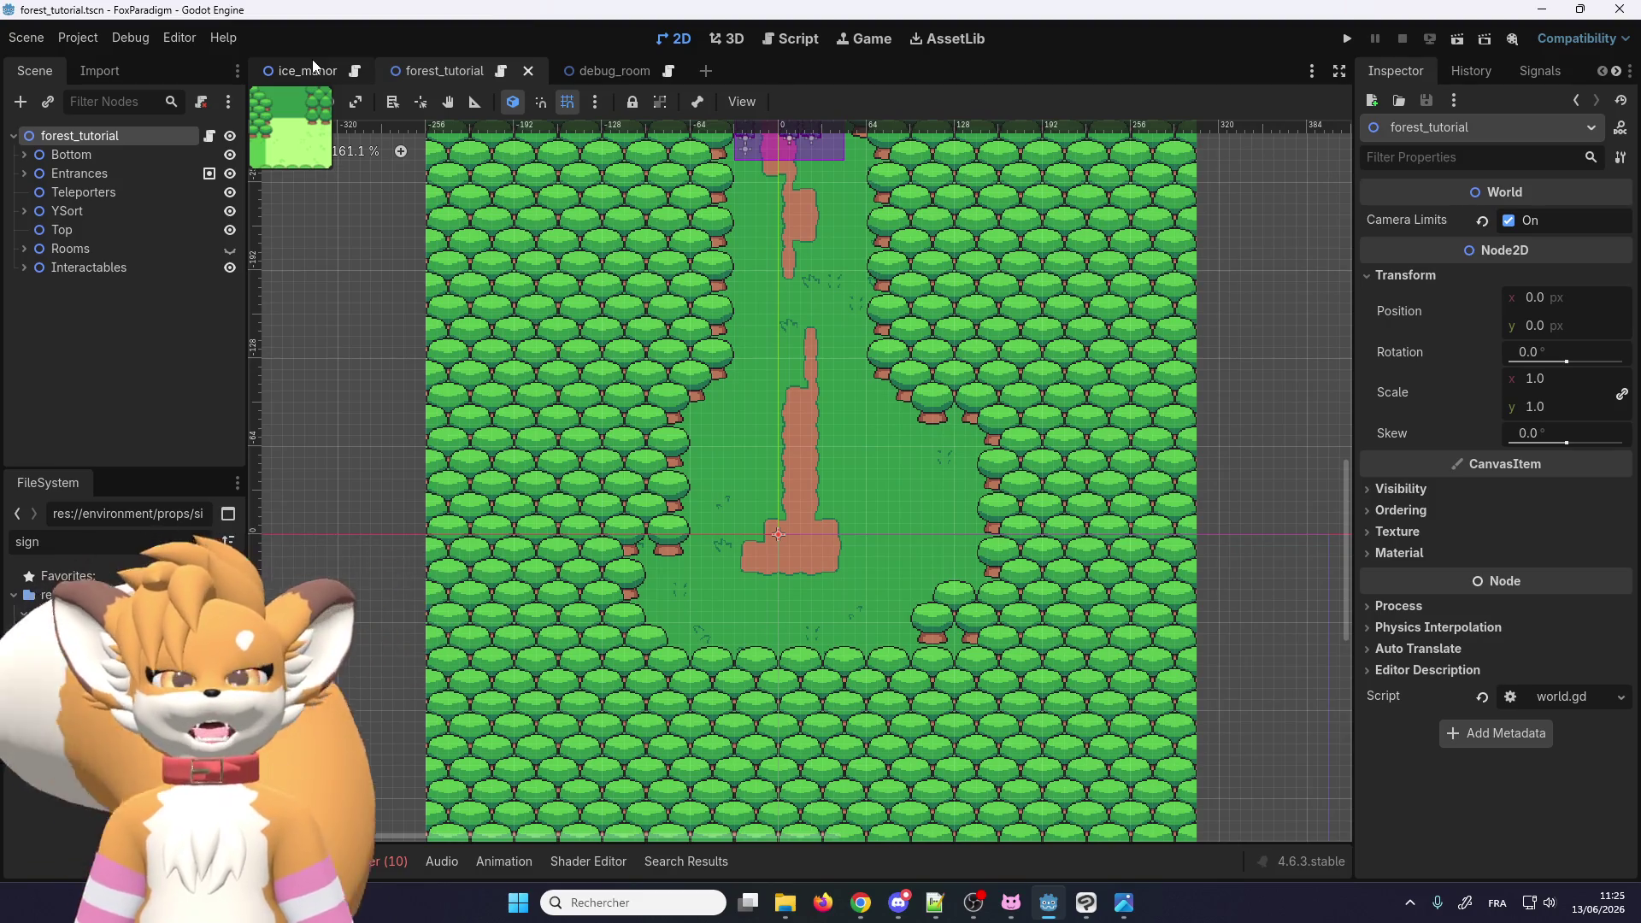
Step: Inspect ice_manor's CanvasModulate day-colour settings, switching back and forth with forest_tutorial
left_click(300, 77)
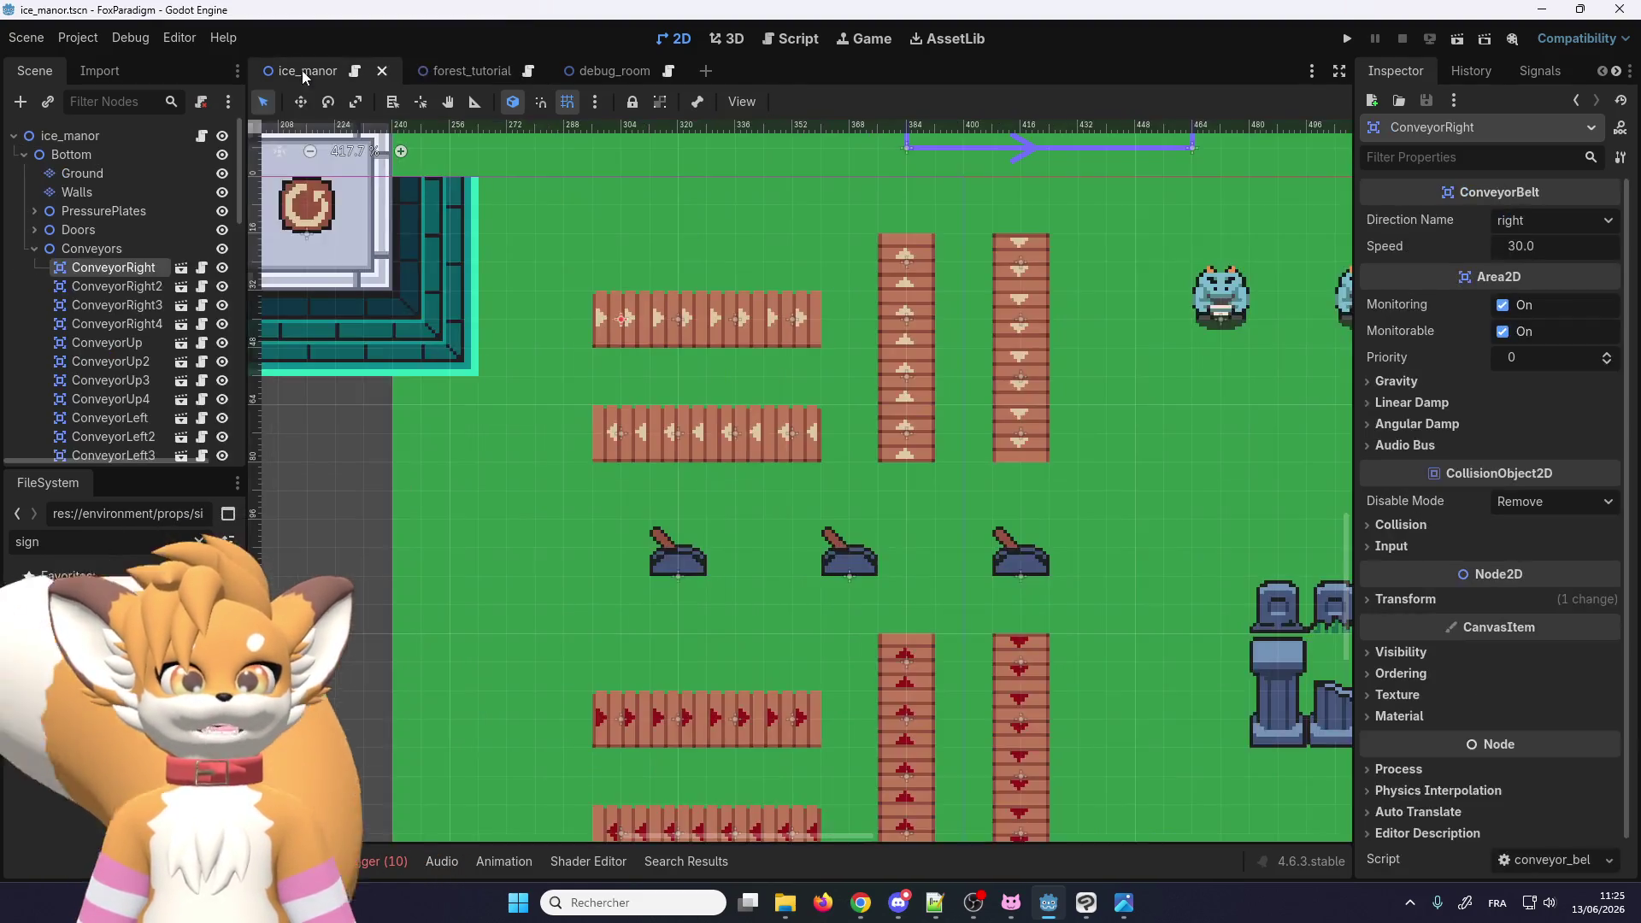
left_click(37, 248)
scroll(51, 273, "down", 5)
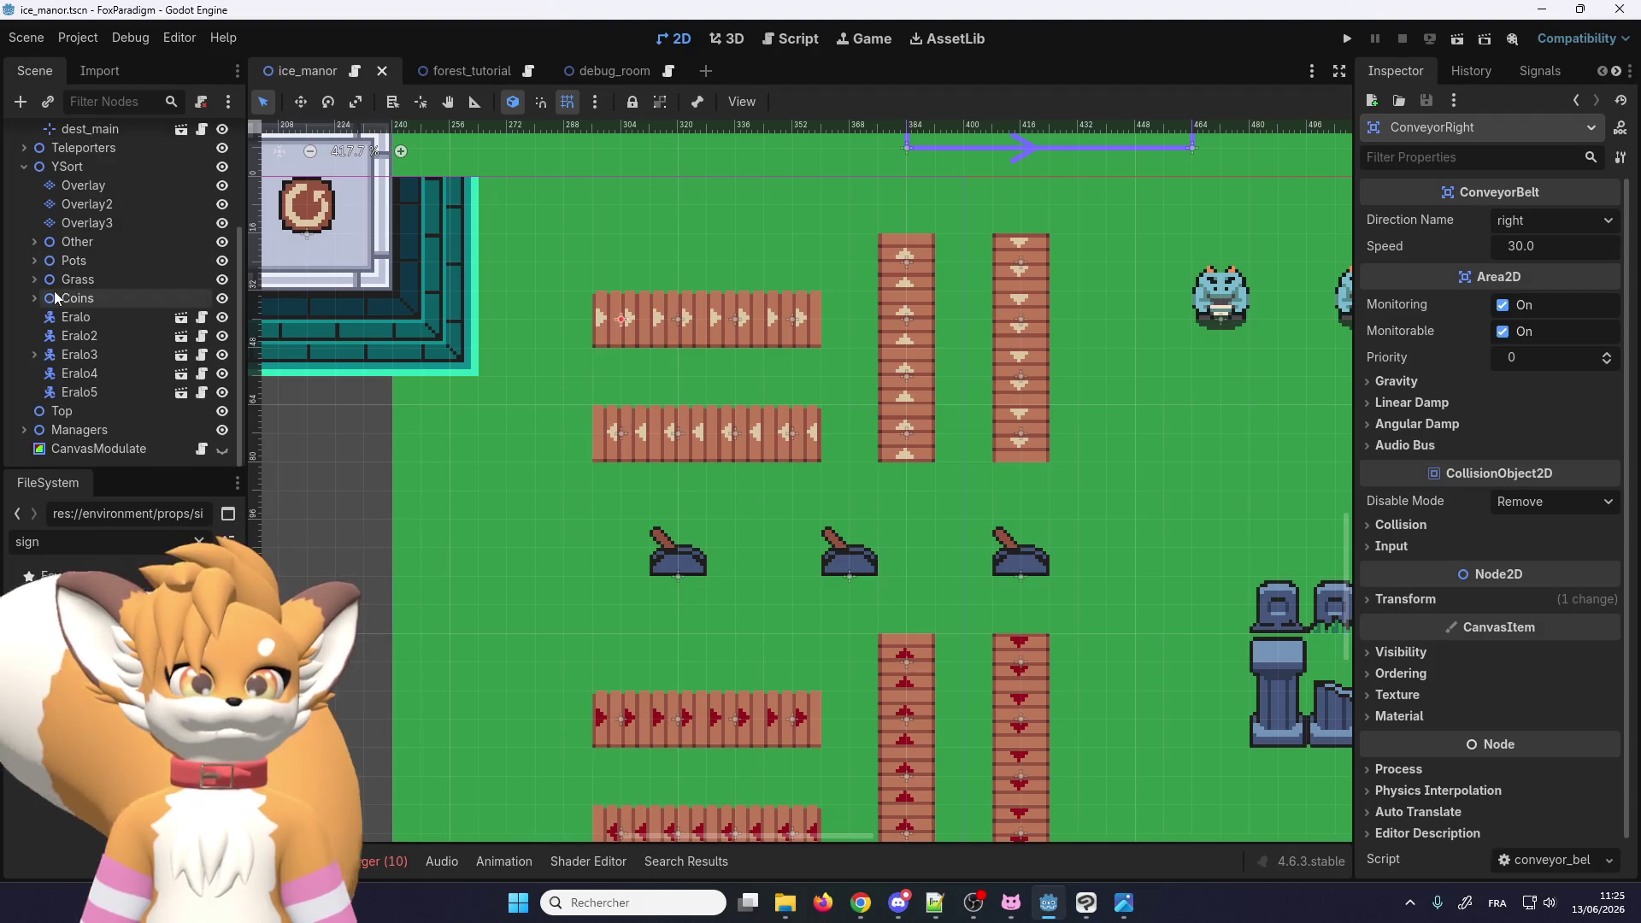
left_click(94, 449)
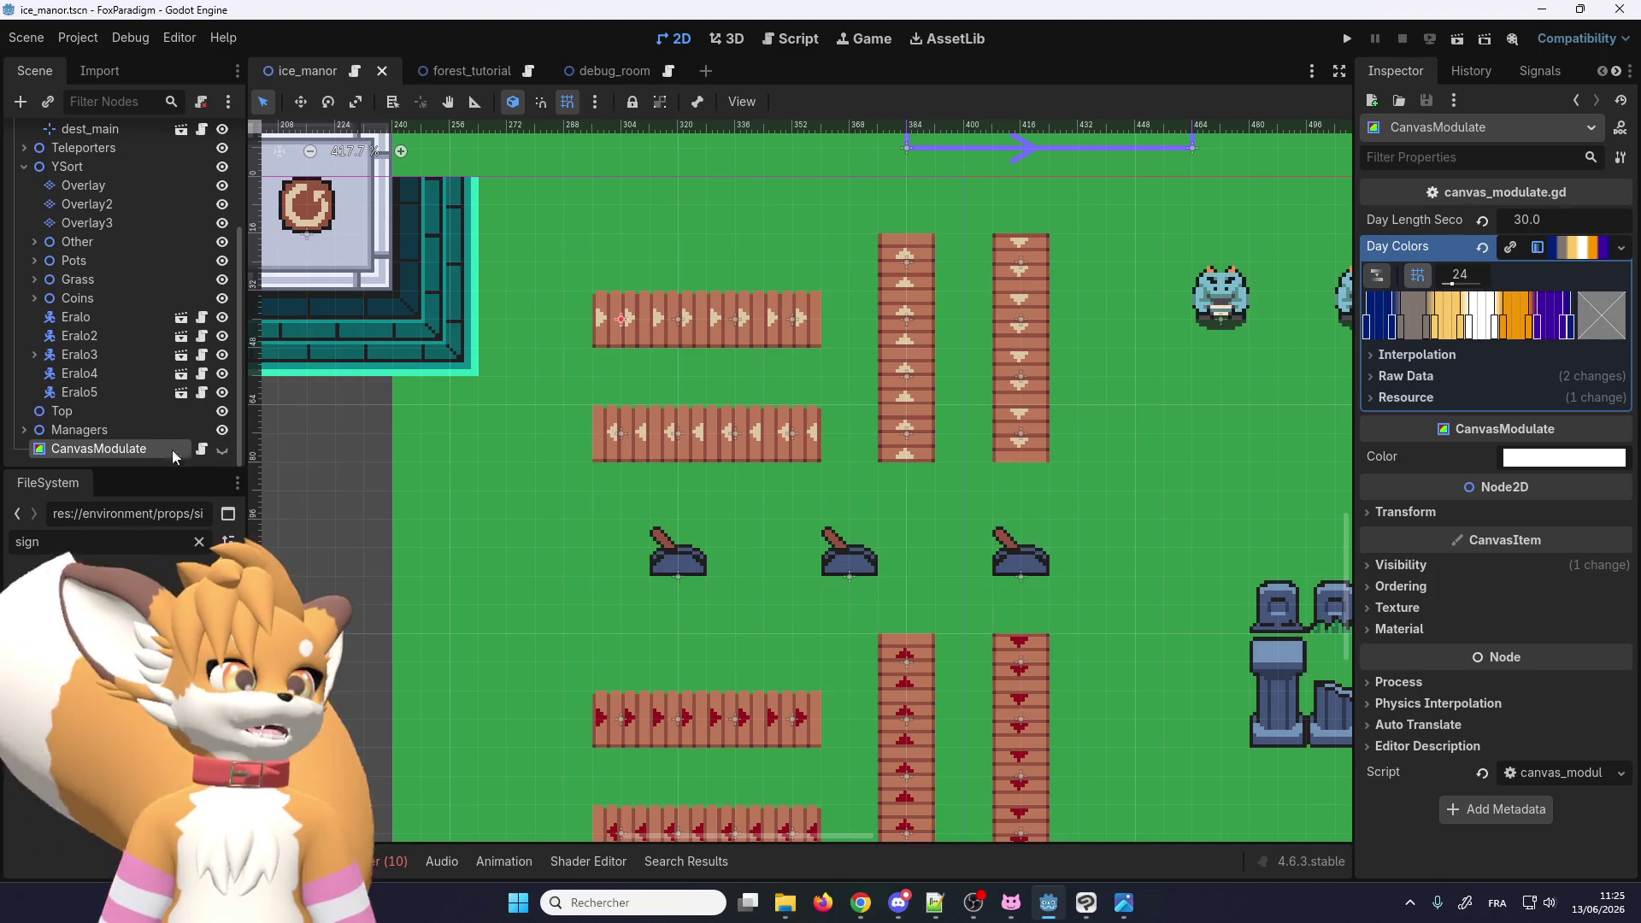
left_click(107, 435)
left_click(108, 449)
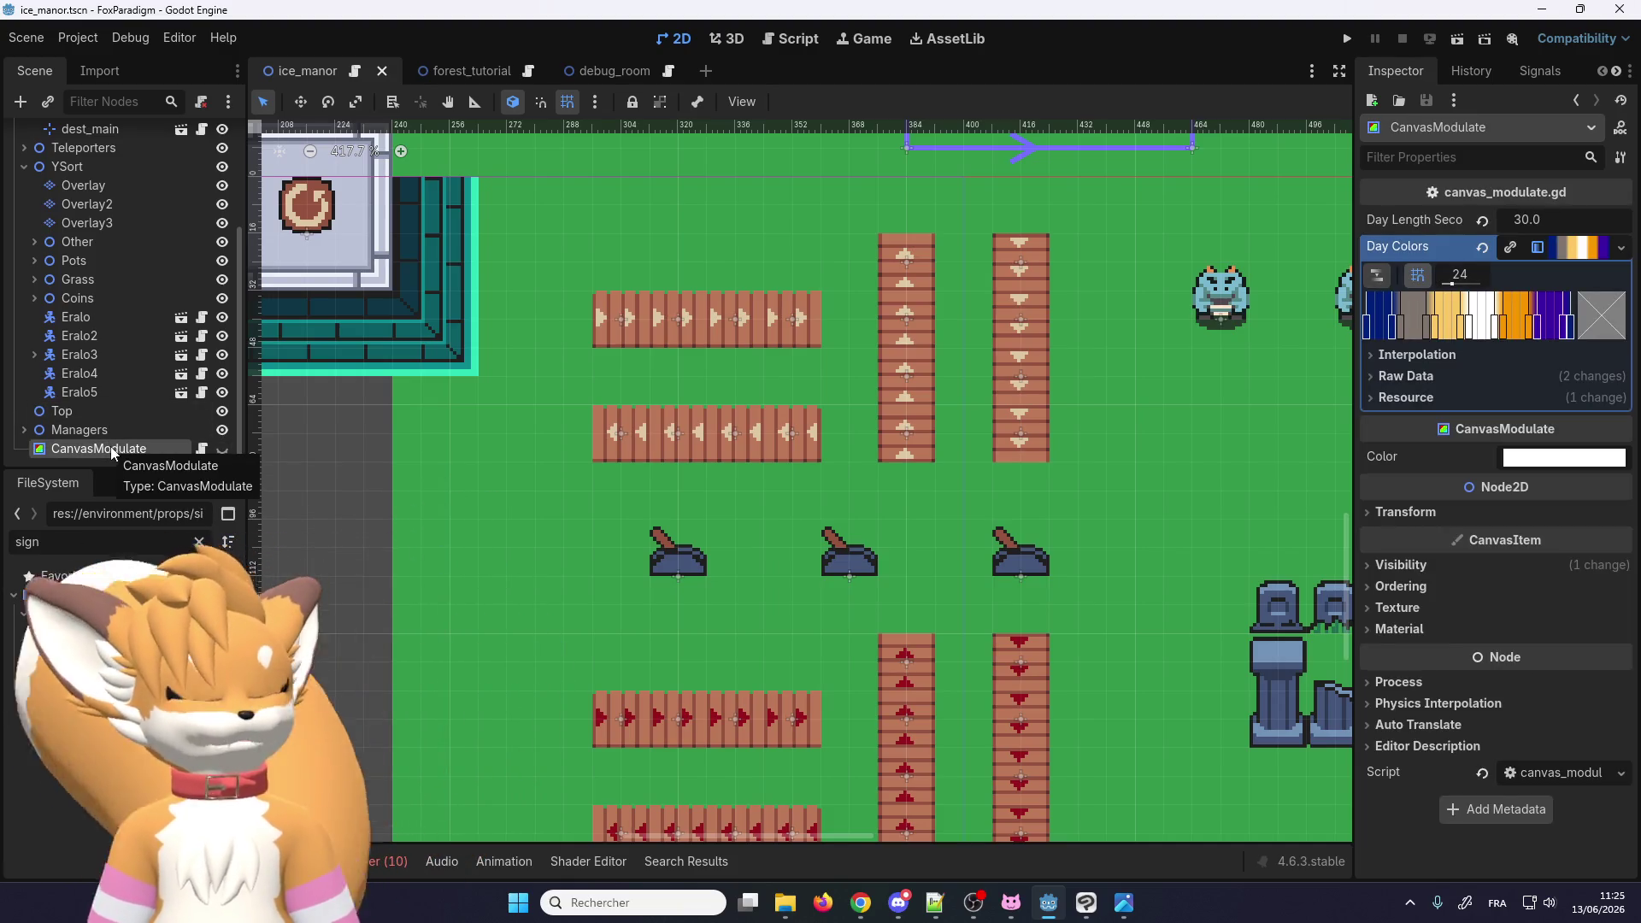
left_click(452, 67)
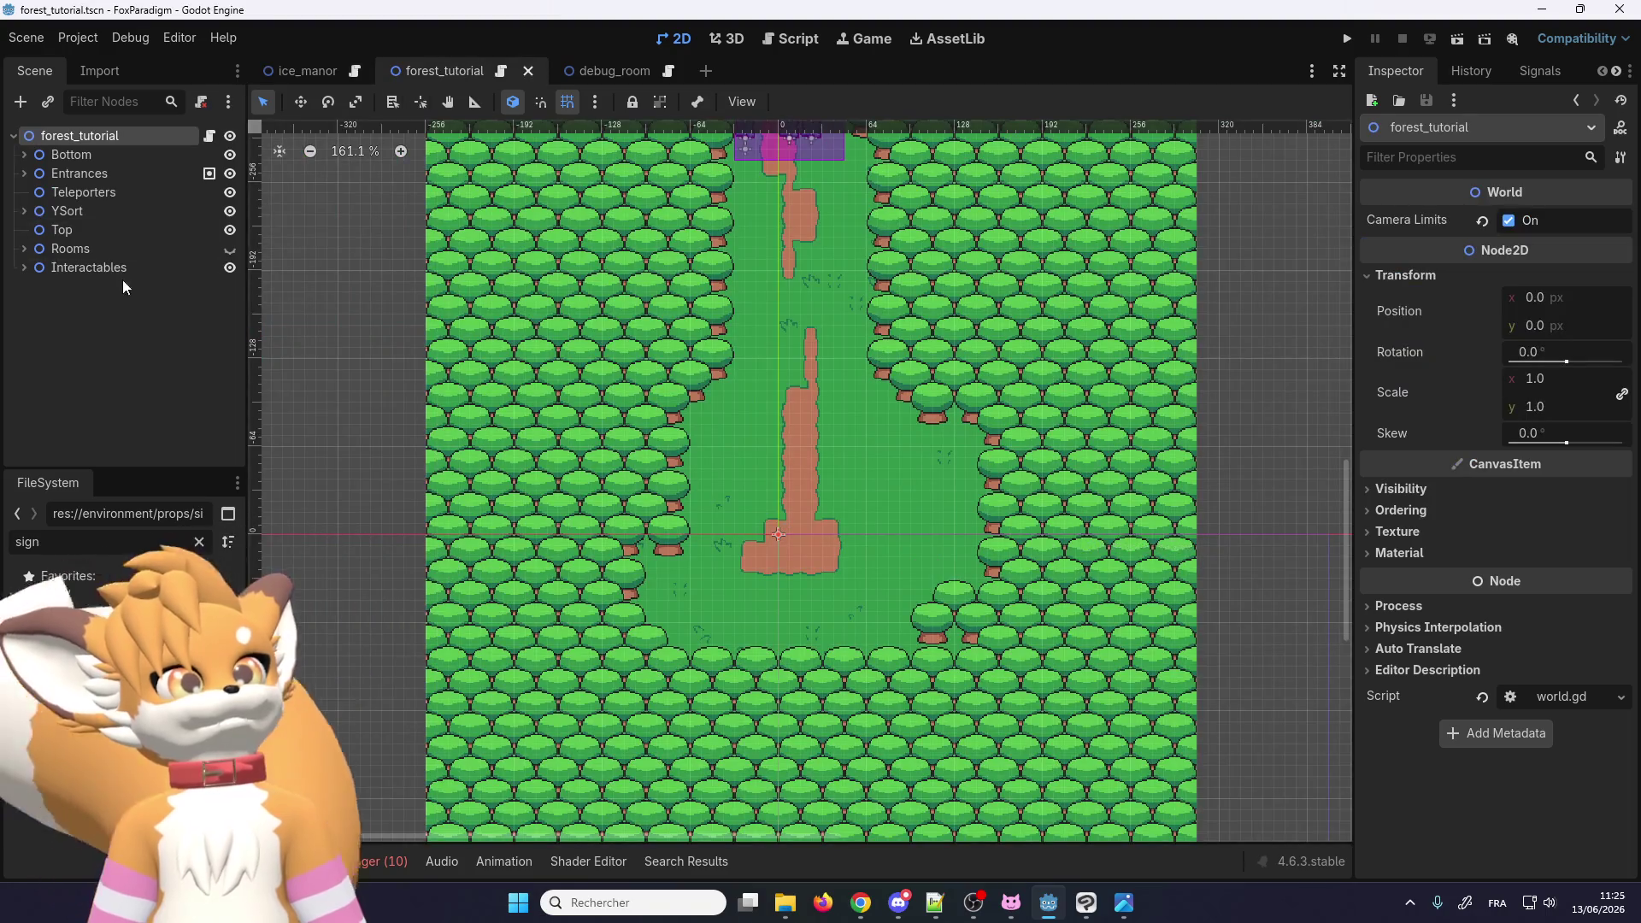
left_click(123, 141)
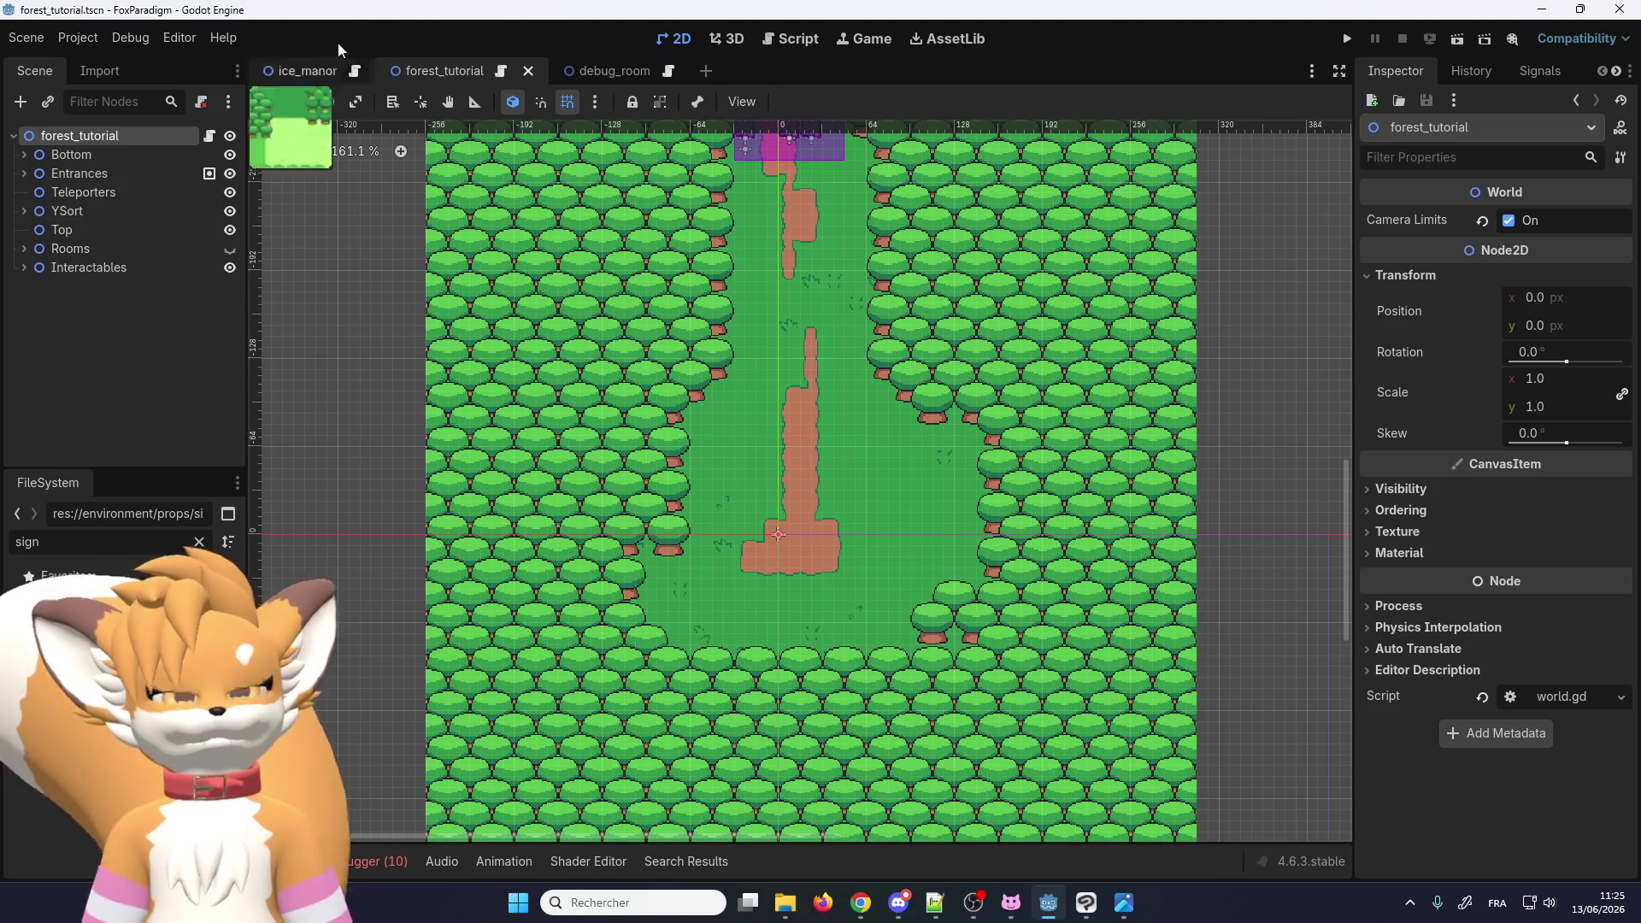
left_click(283, 71)
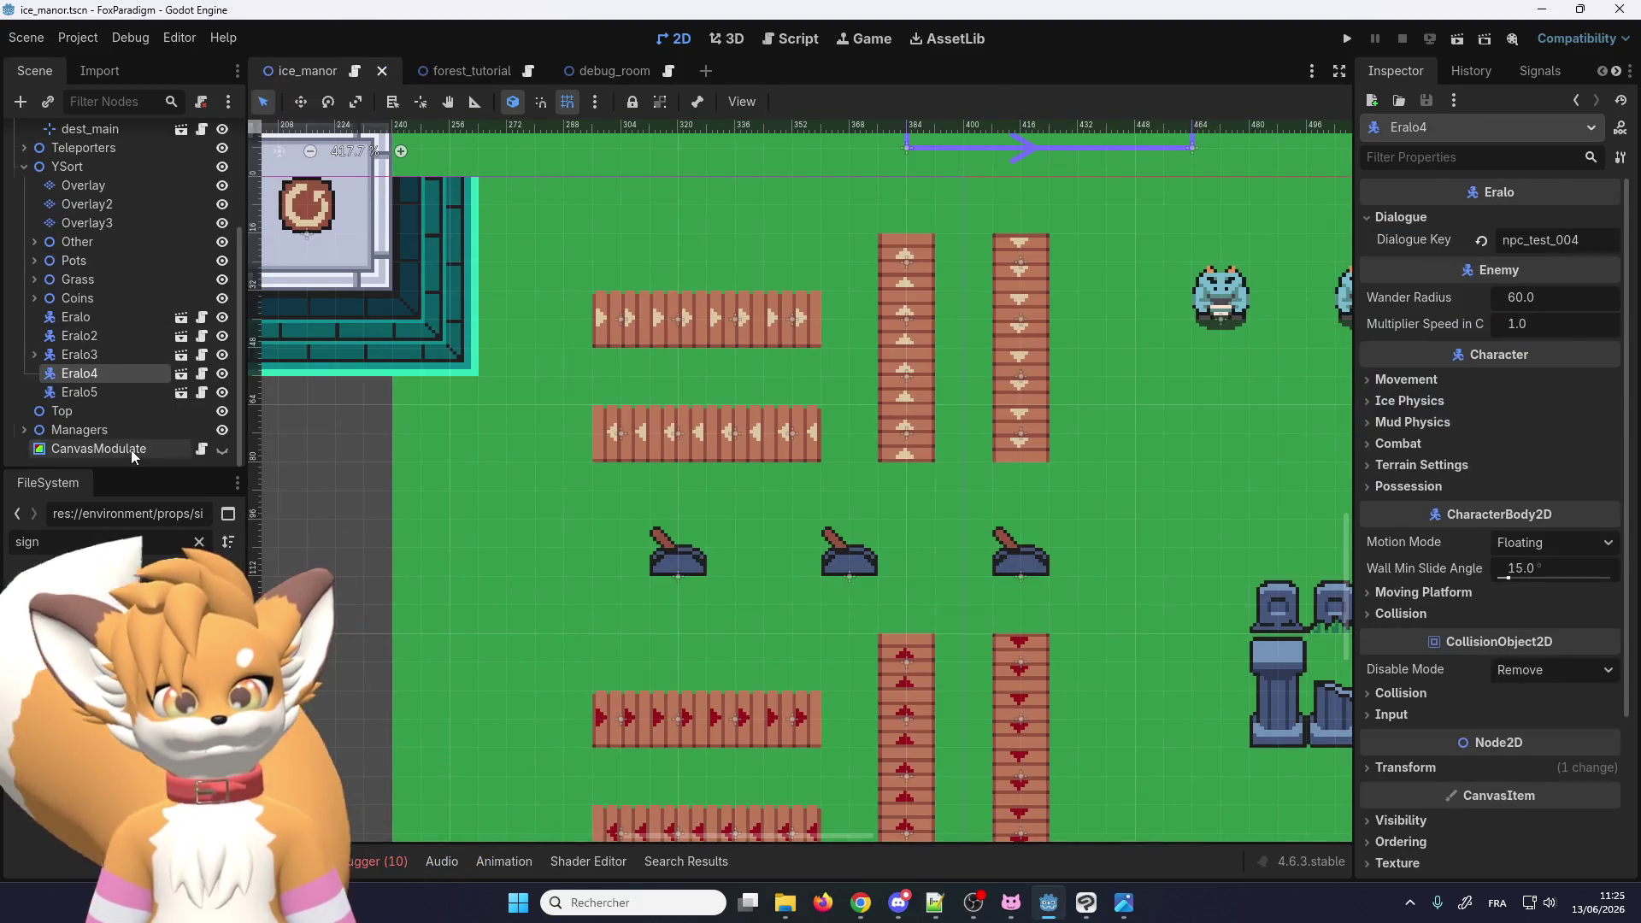
left_click(131, 449)
left_click(422, 77)
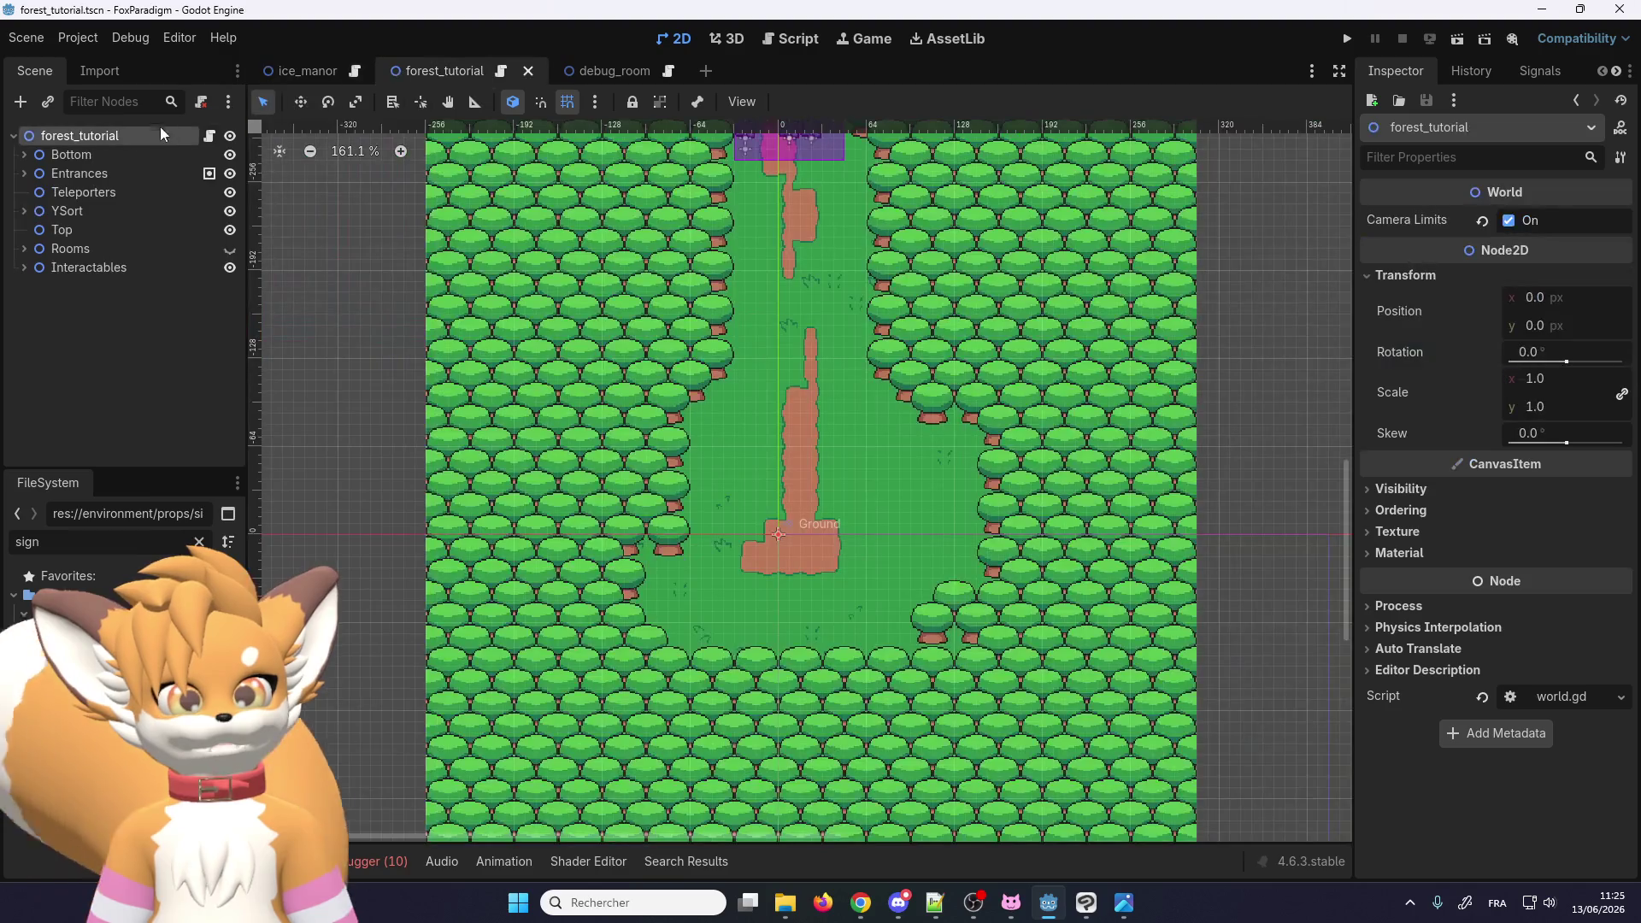
left_click(113, 155)
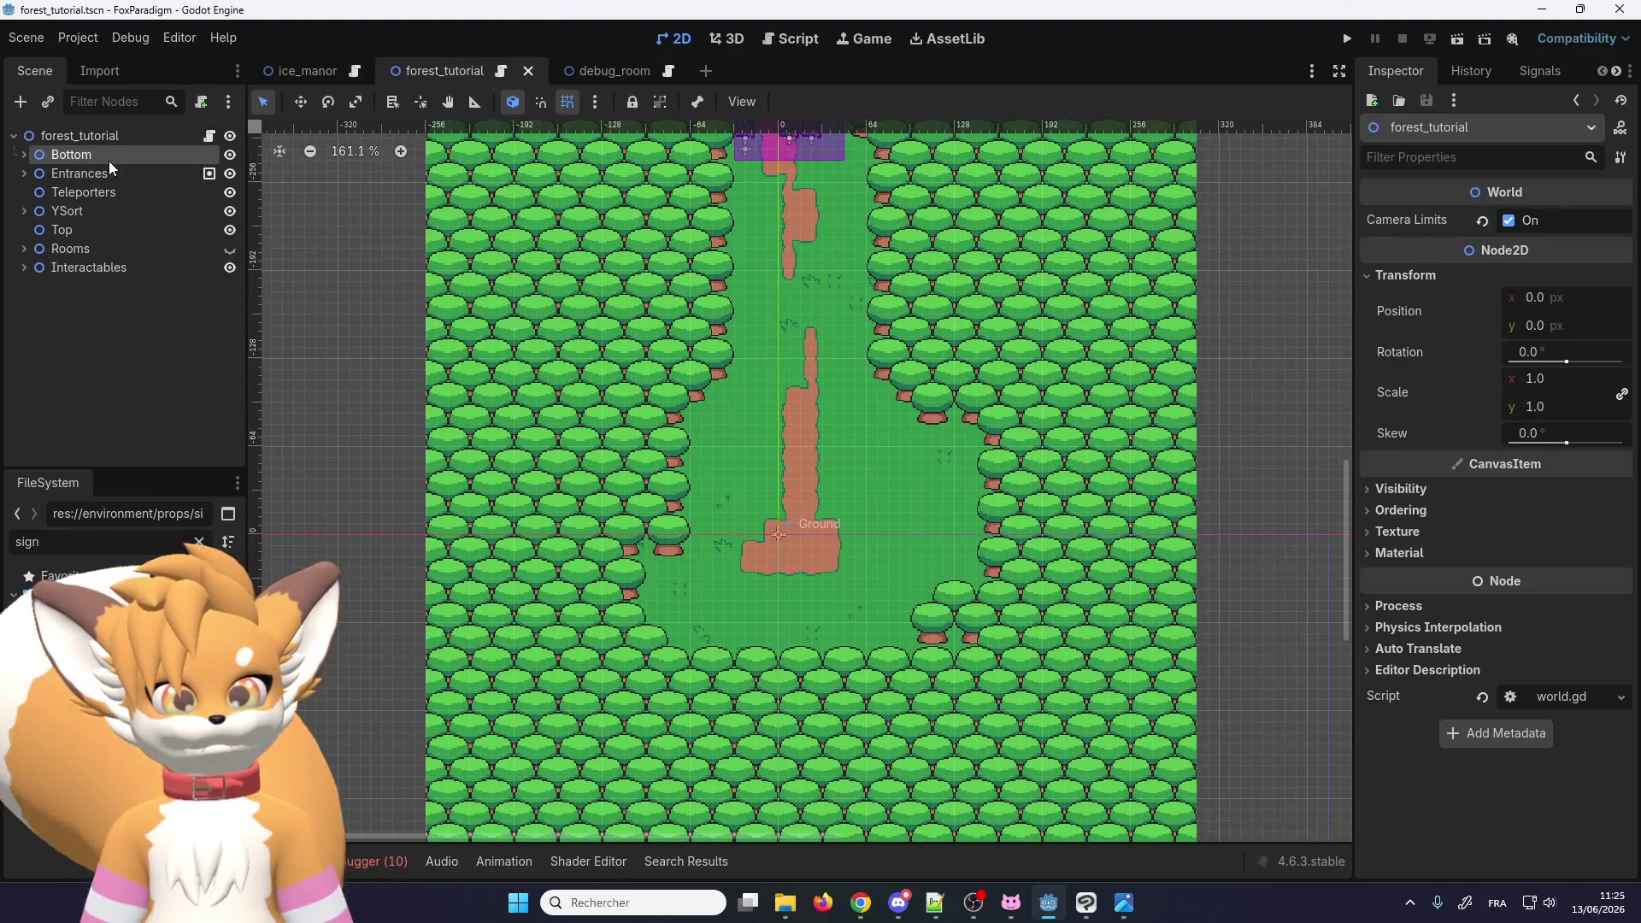
Step: Copy CanvasModulate from ice_manor, paste it under the forest_tutorial root, and run the game
left_click(299, 71)
right_click(95, 449)
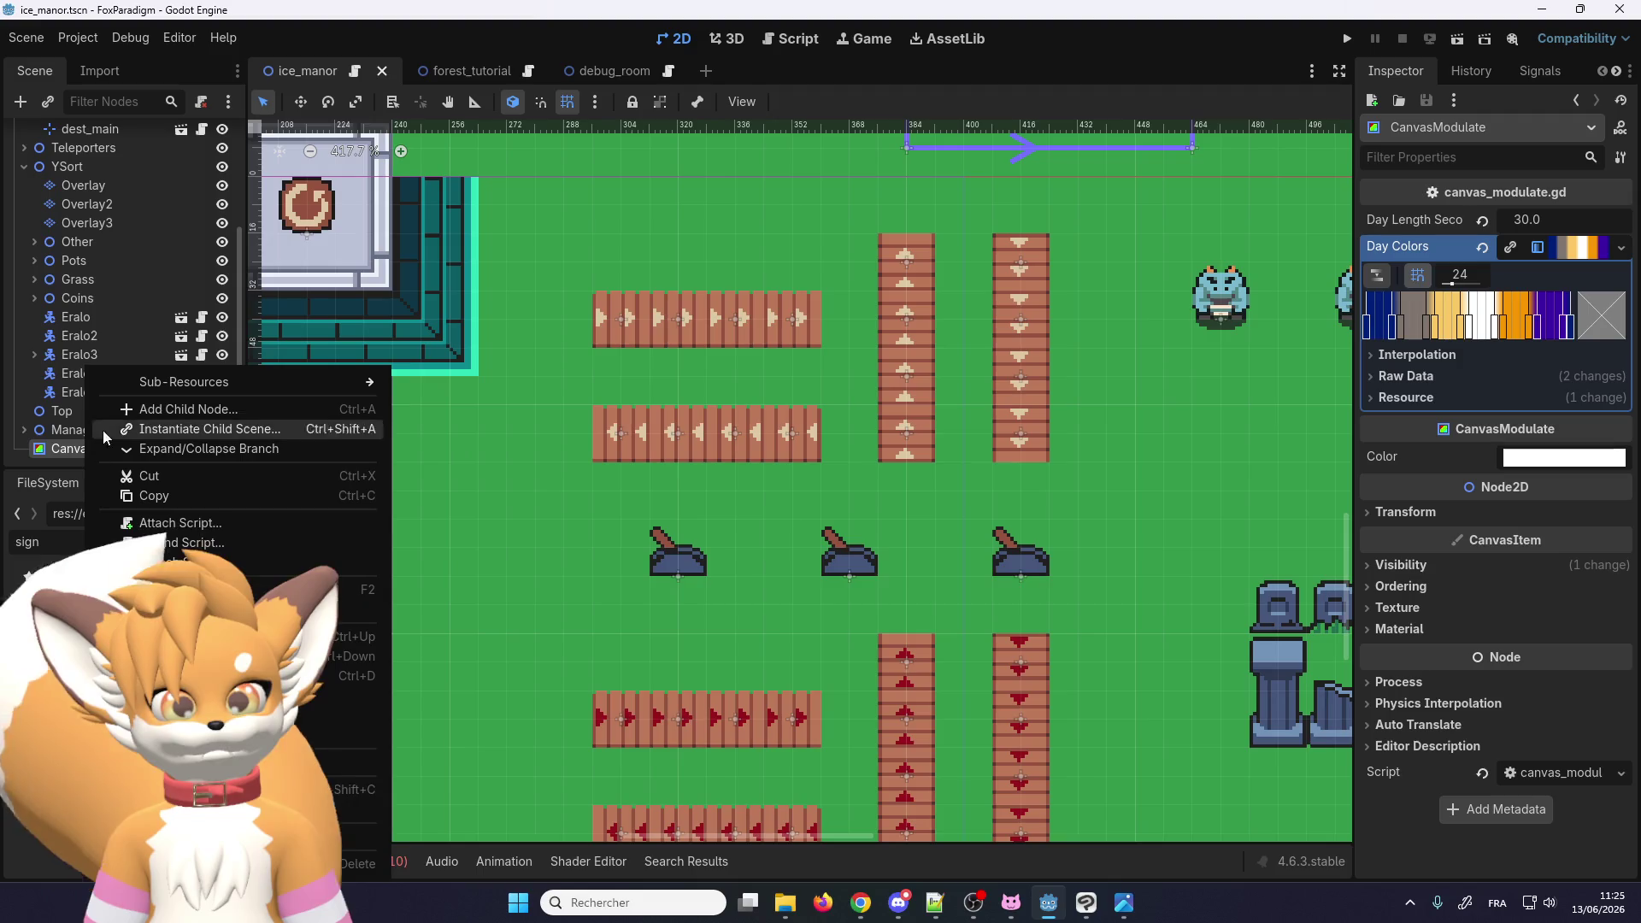
left_click(171, 497)
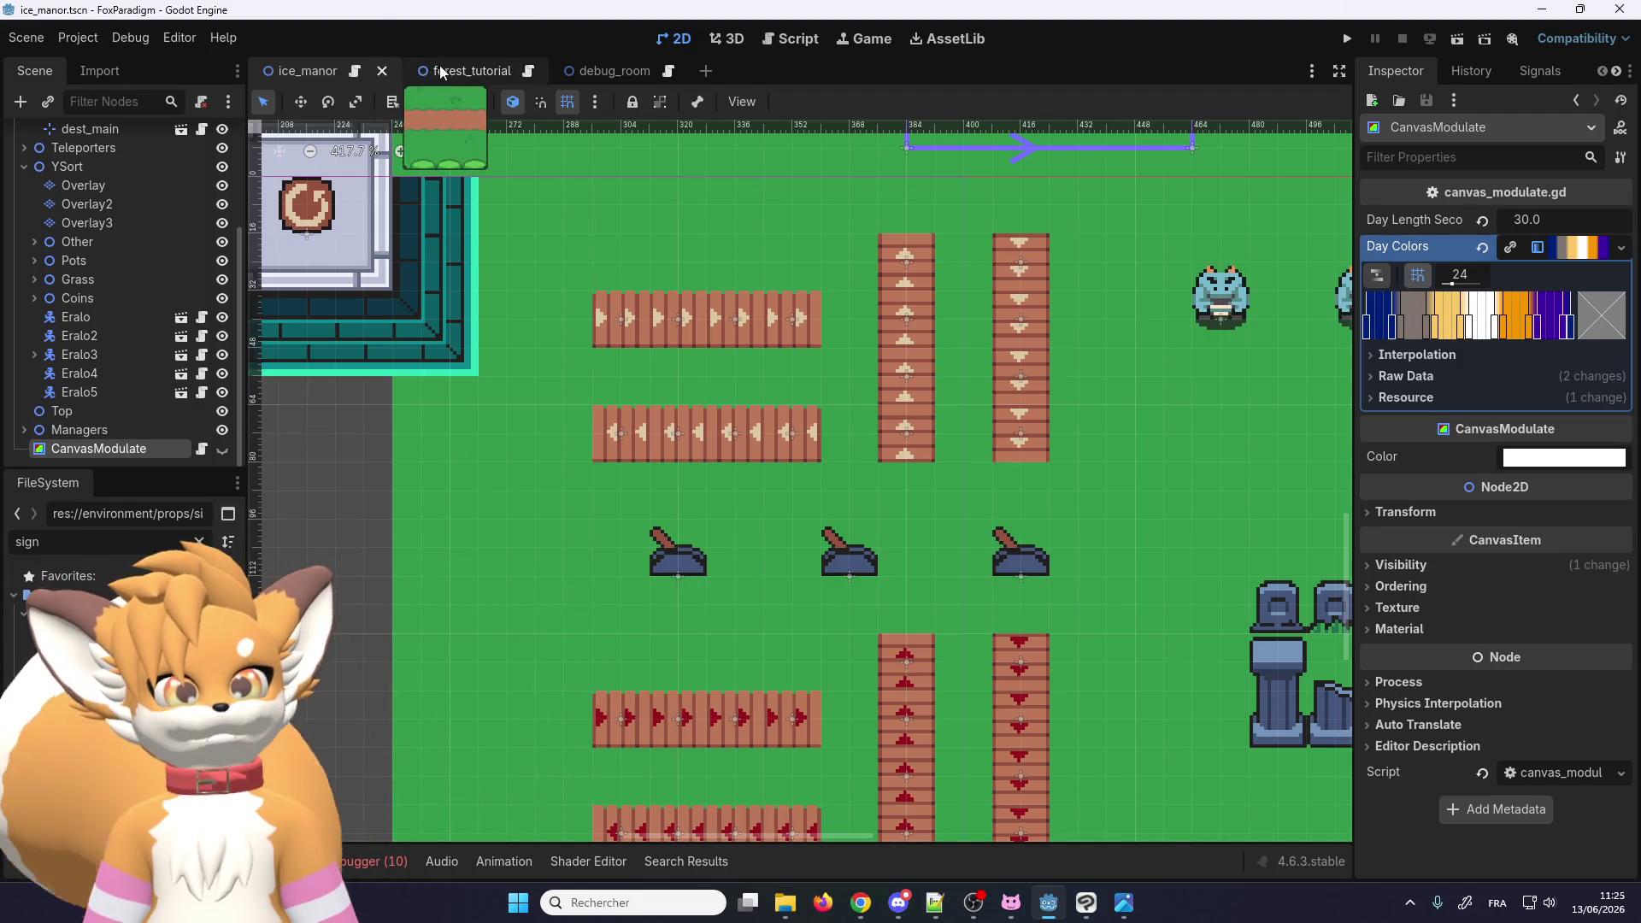
left_click(444, 71)
right_click(111, 137)
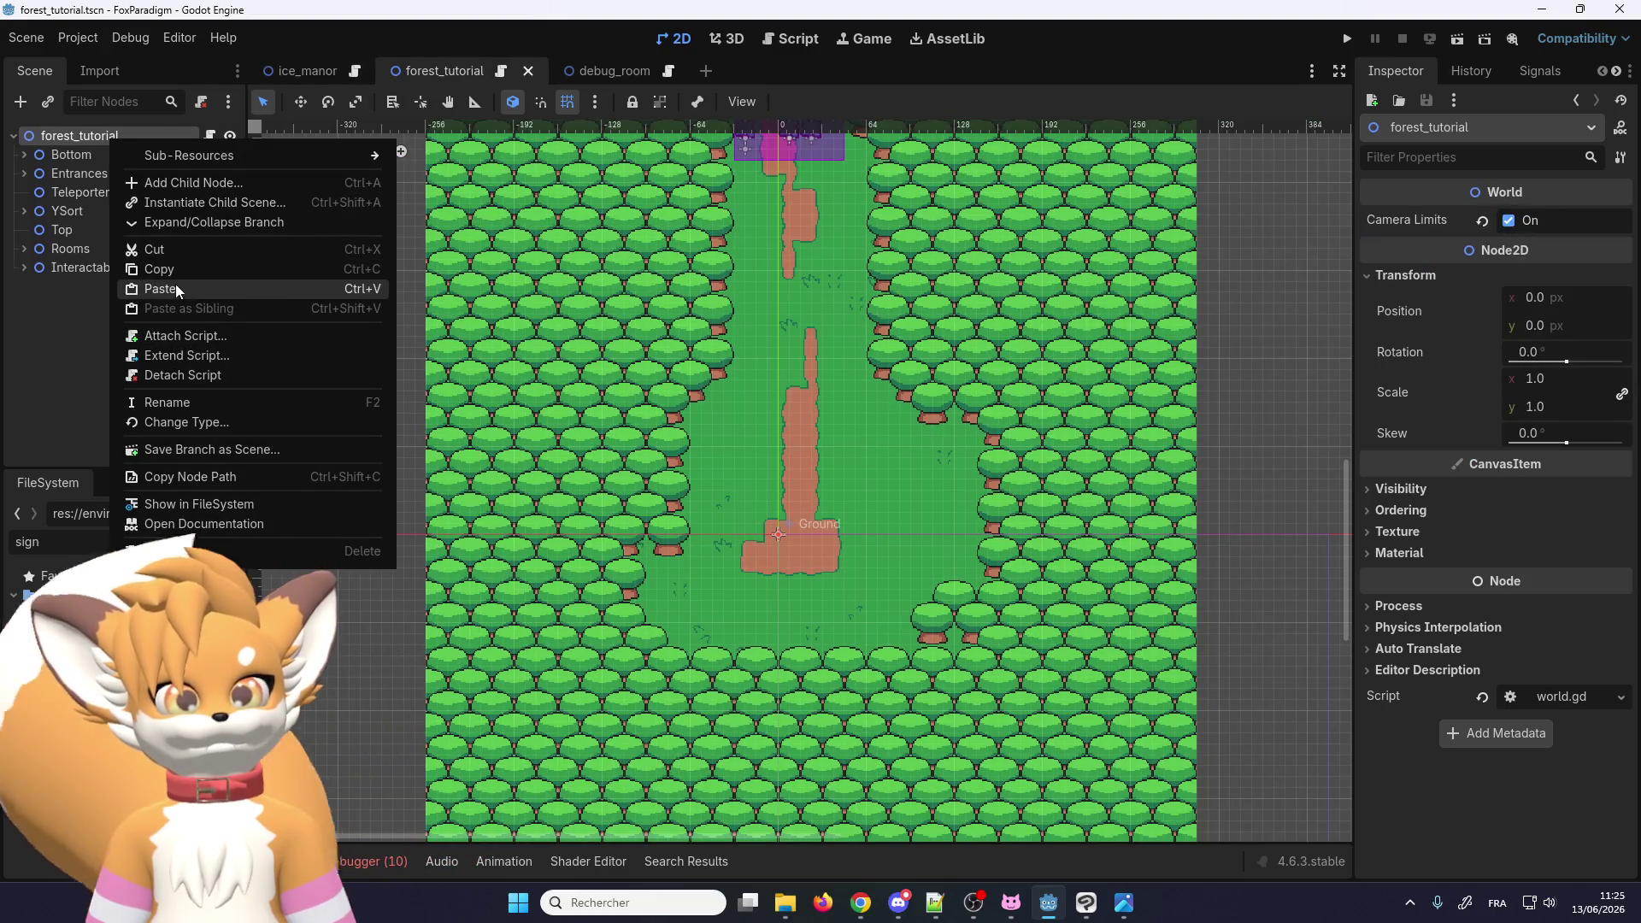
left_click(177, 289)
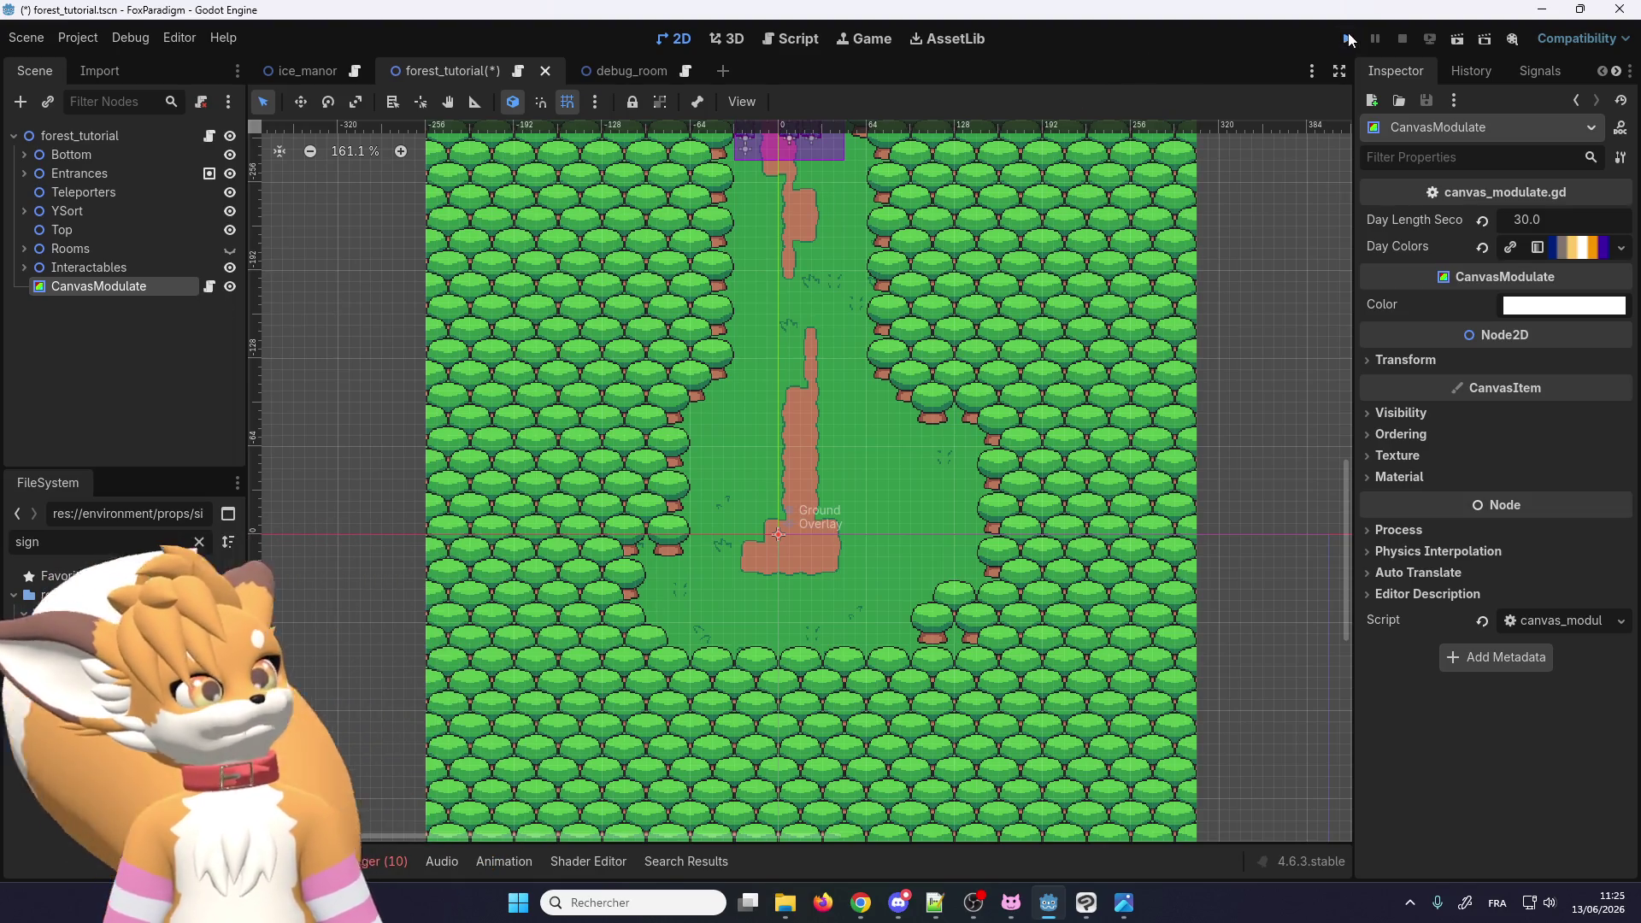
left_click(1349, 40)
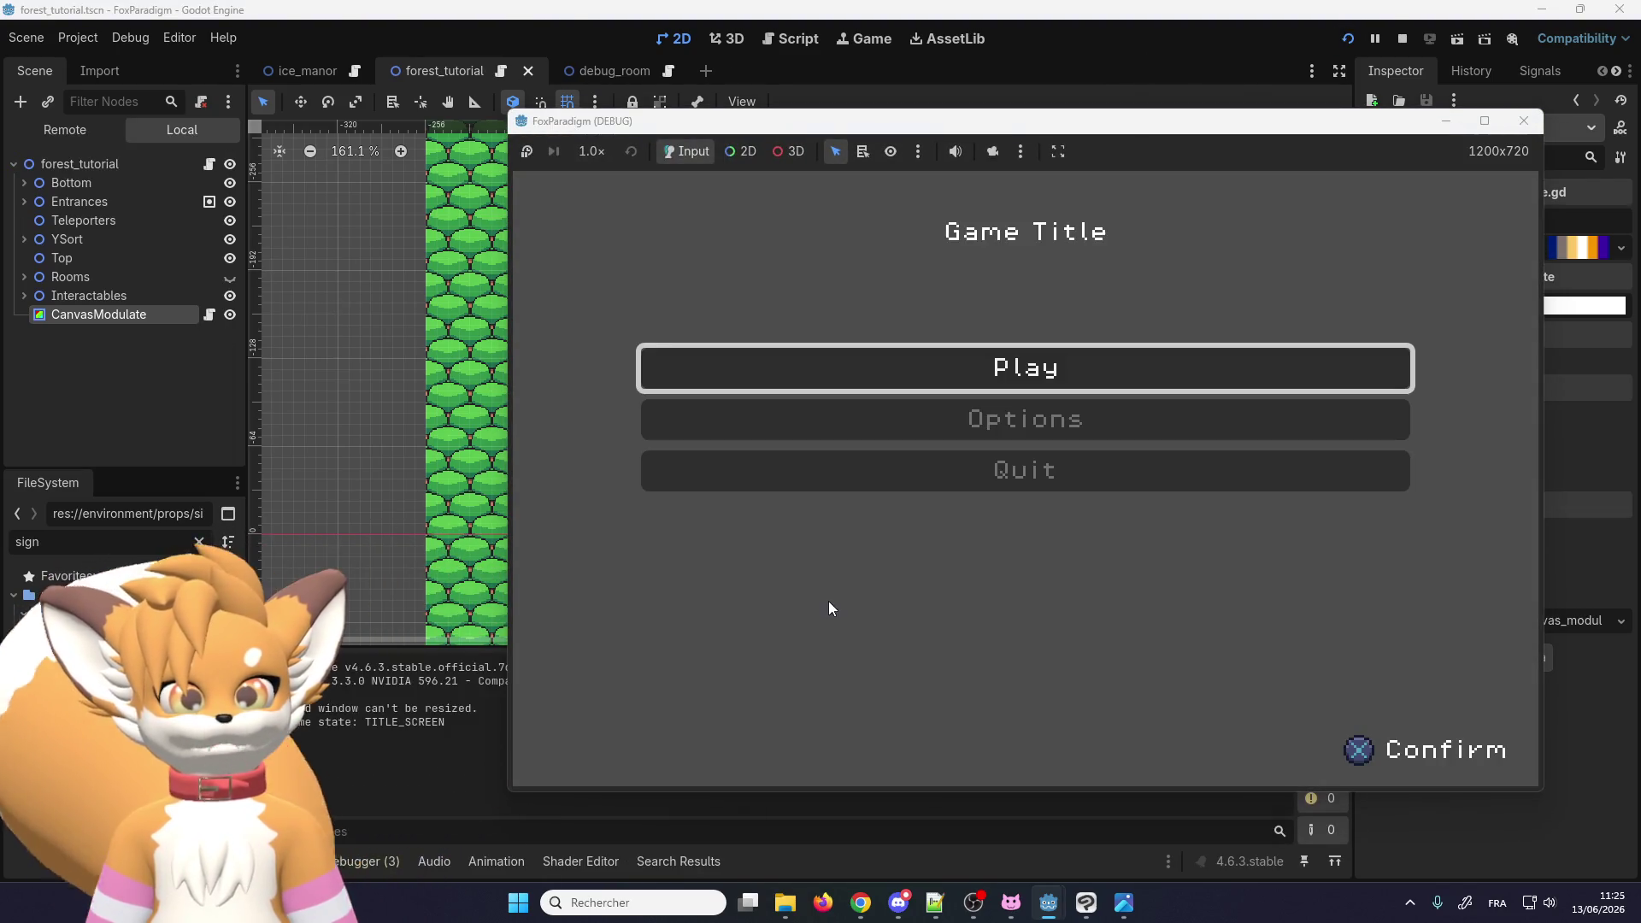
Step: Load the Forest Tutorial save and walk the fox up and down the path as the lighting brightens
key("Return")
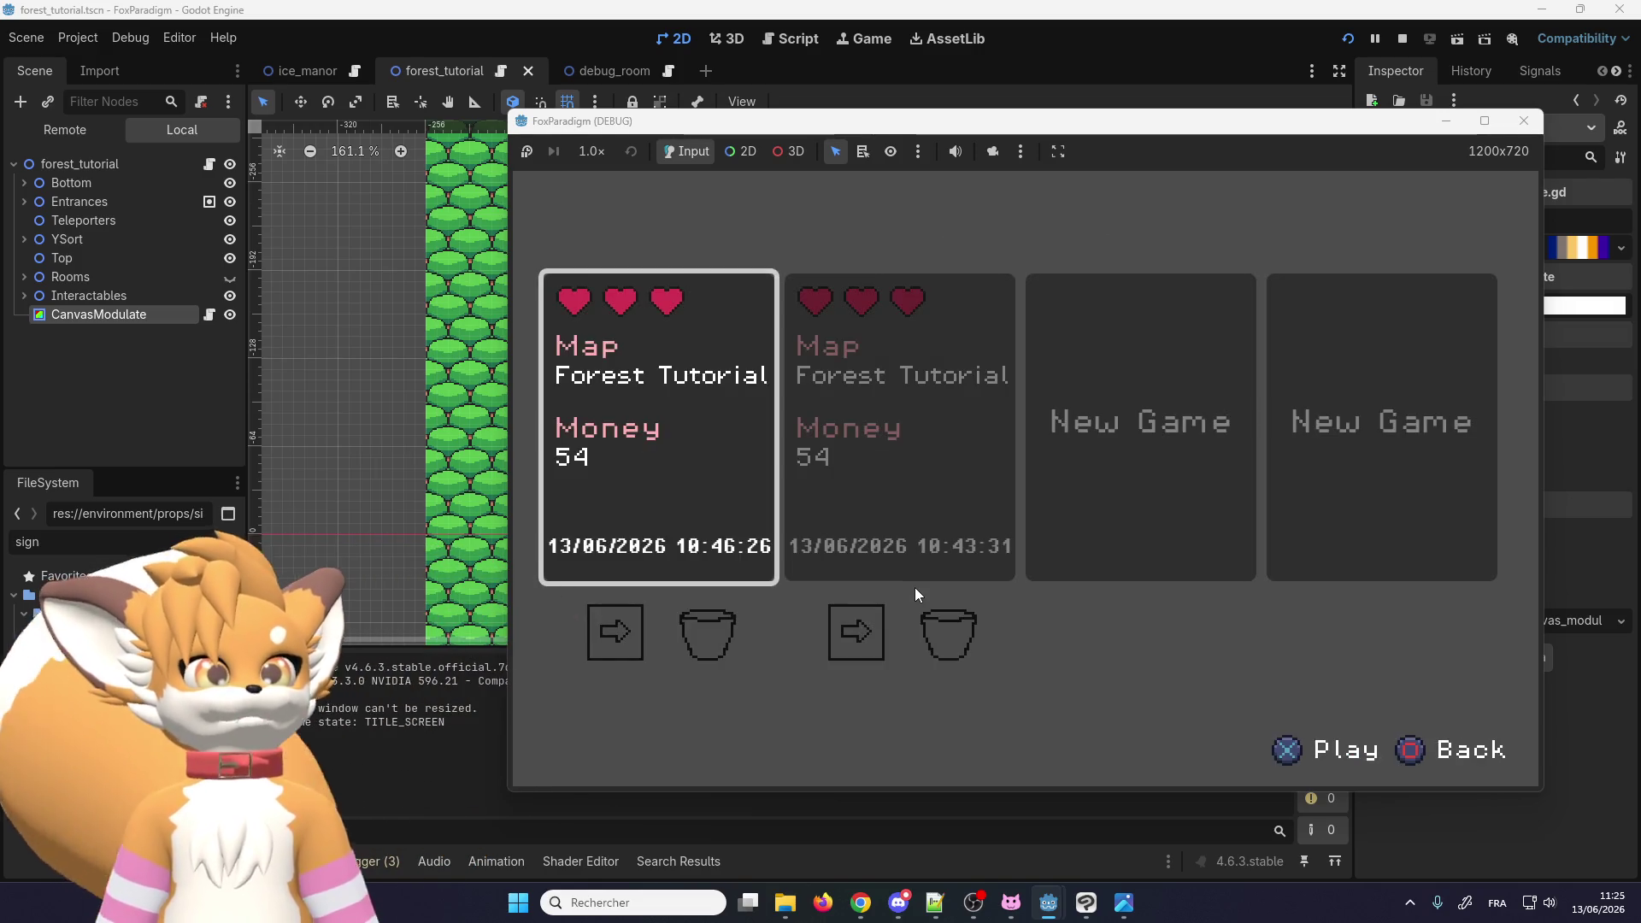
key("Return")
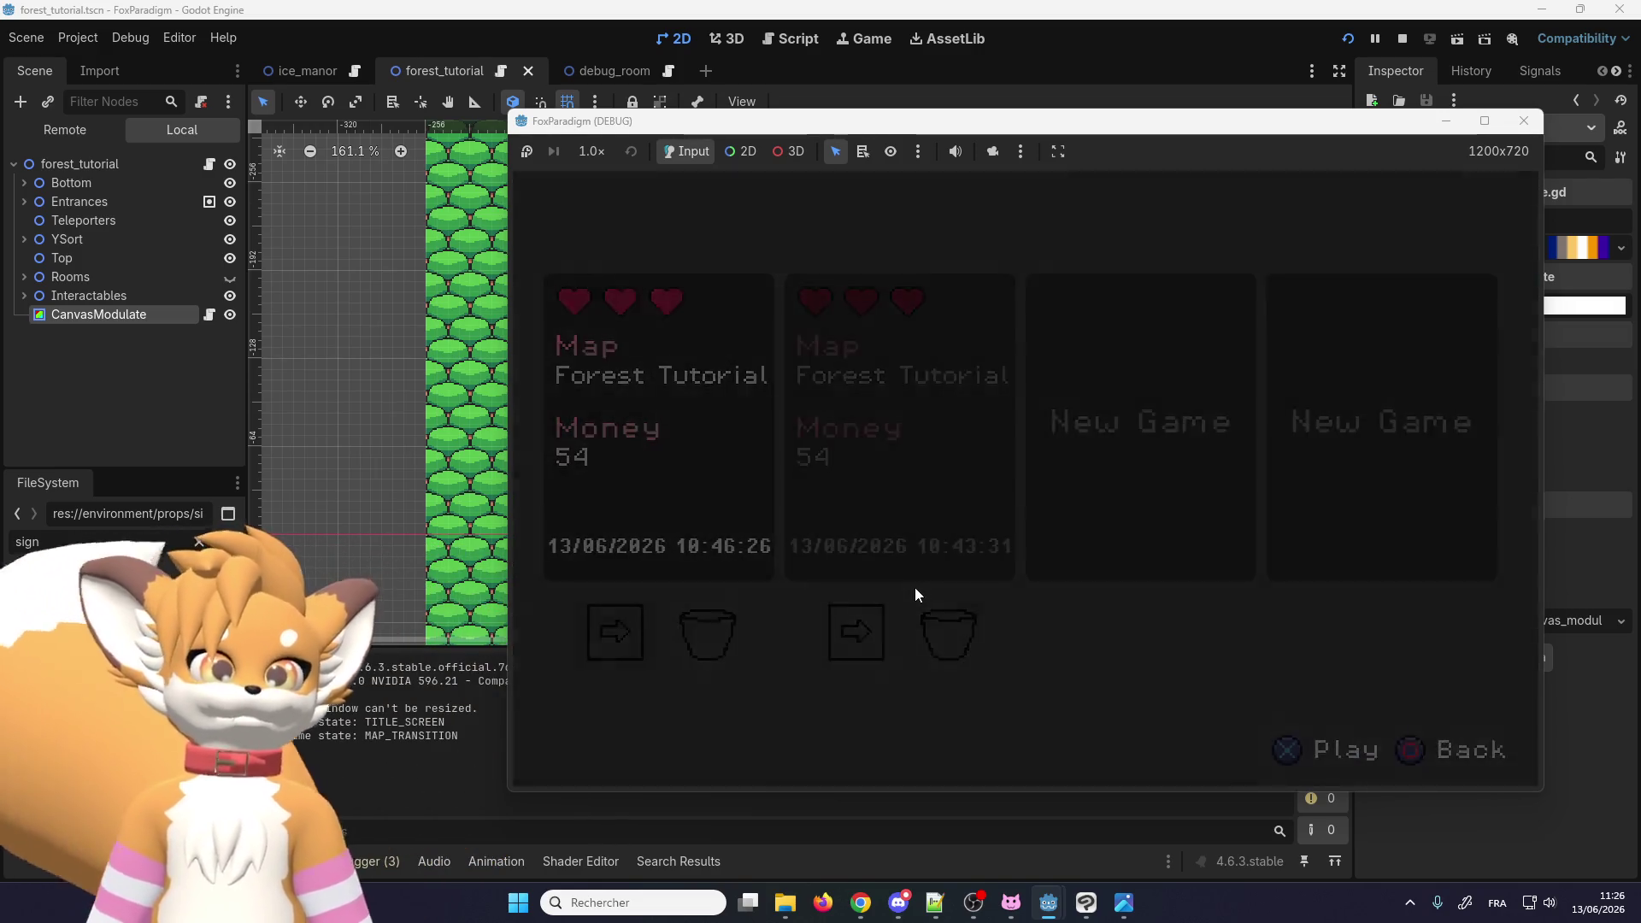
key("Up")
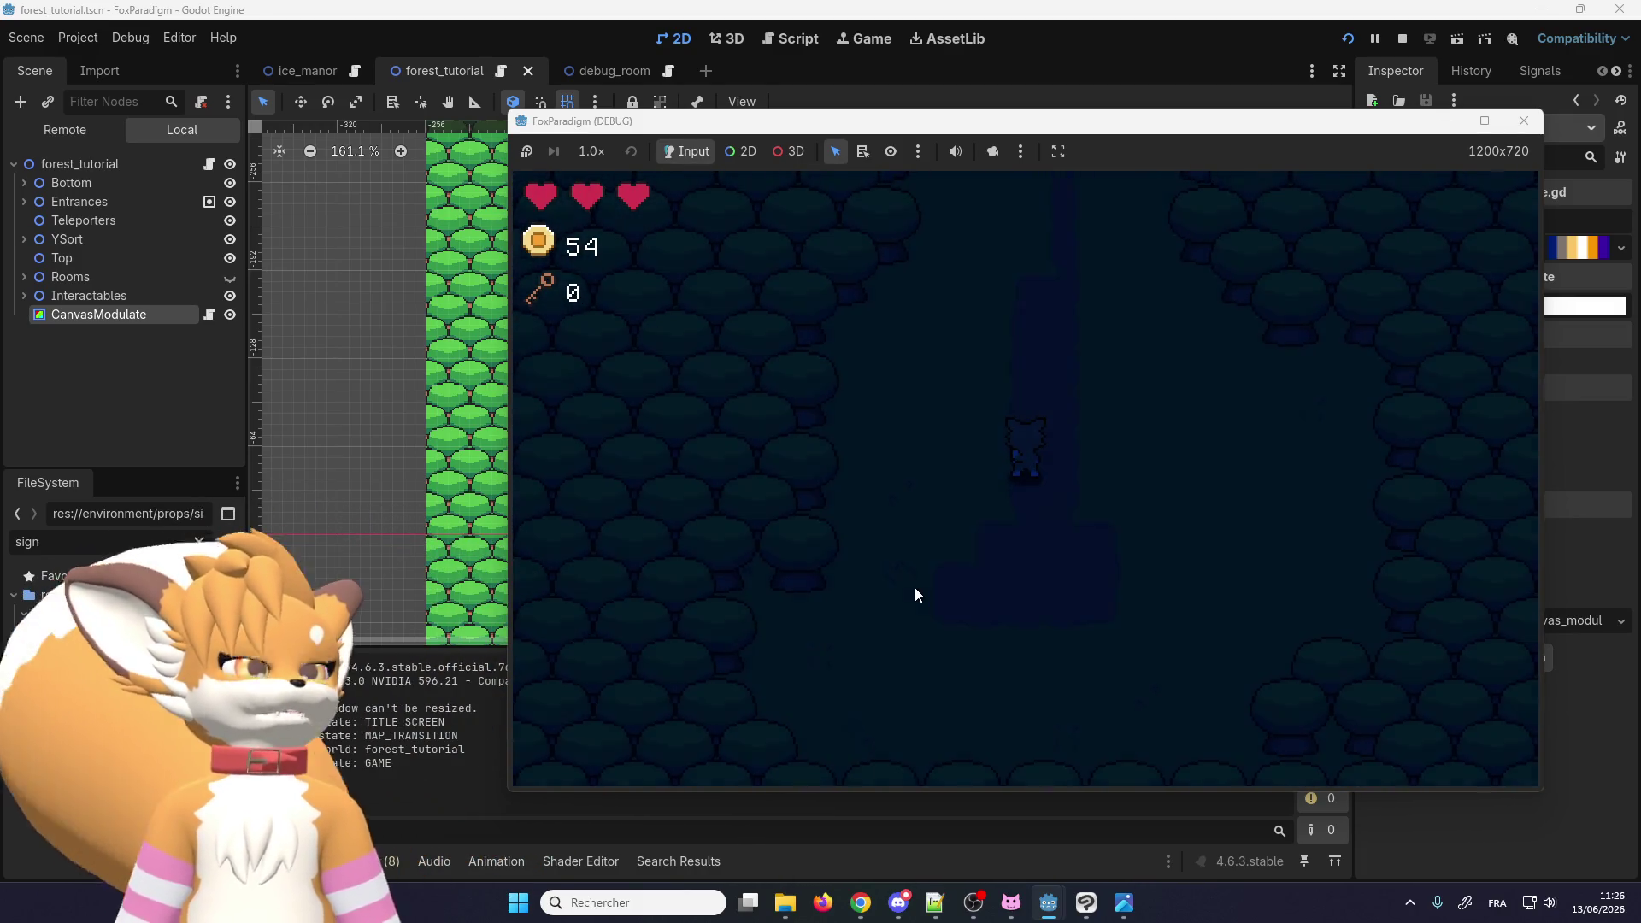
key("Up")
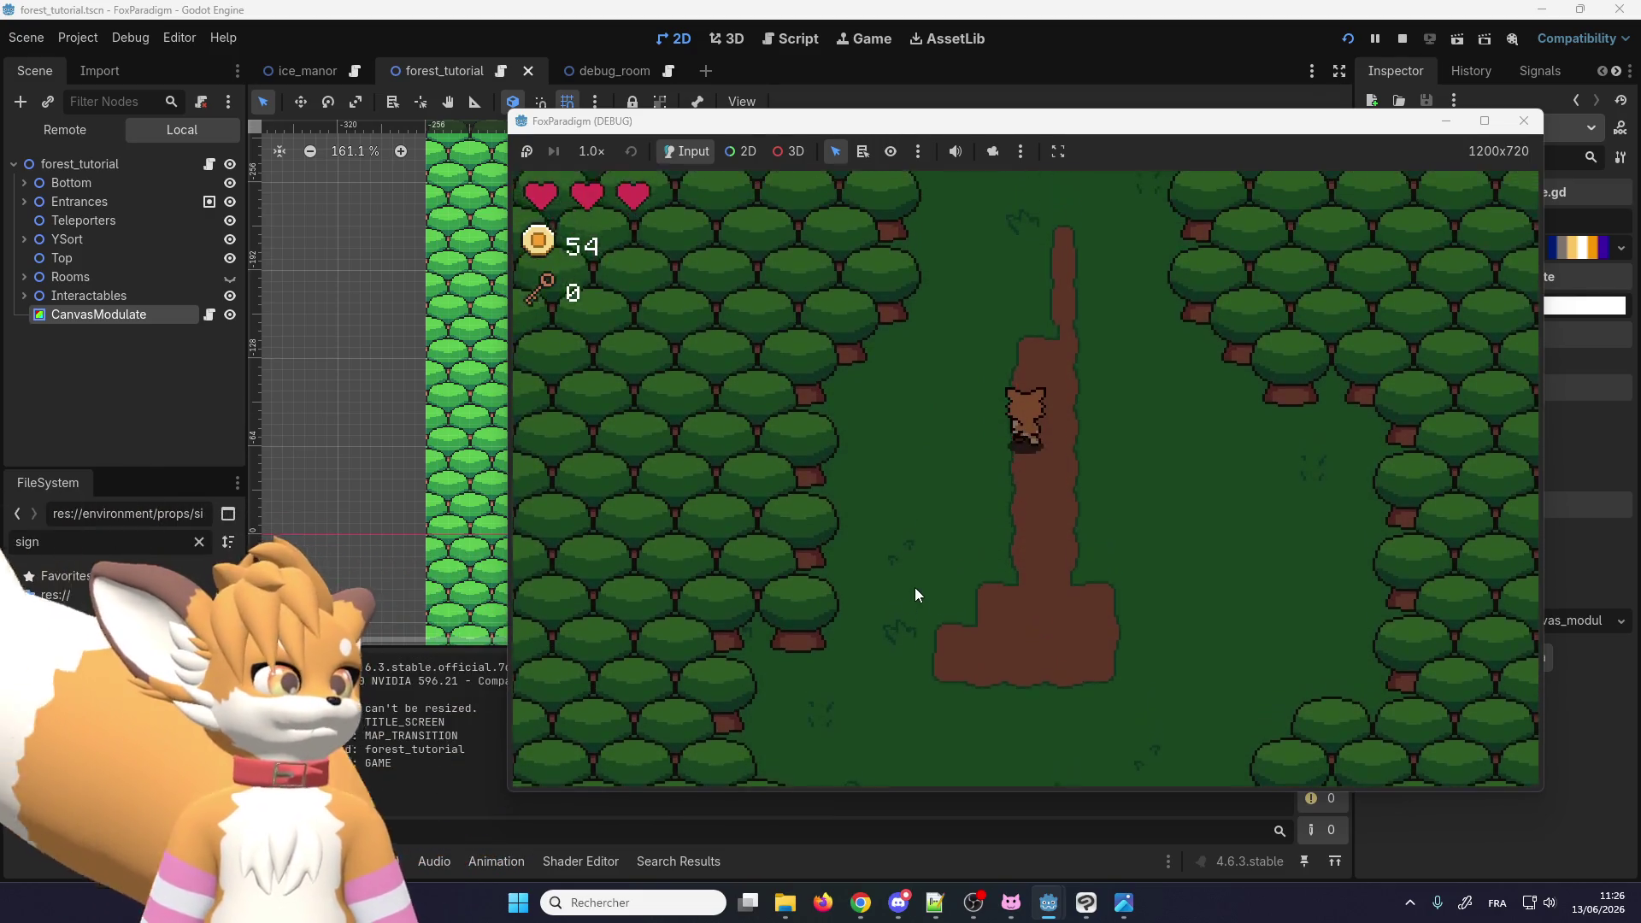
key("Down")
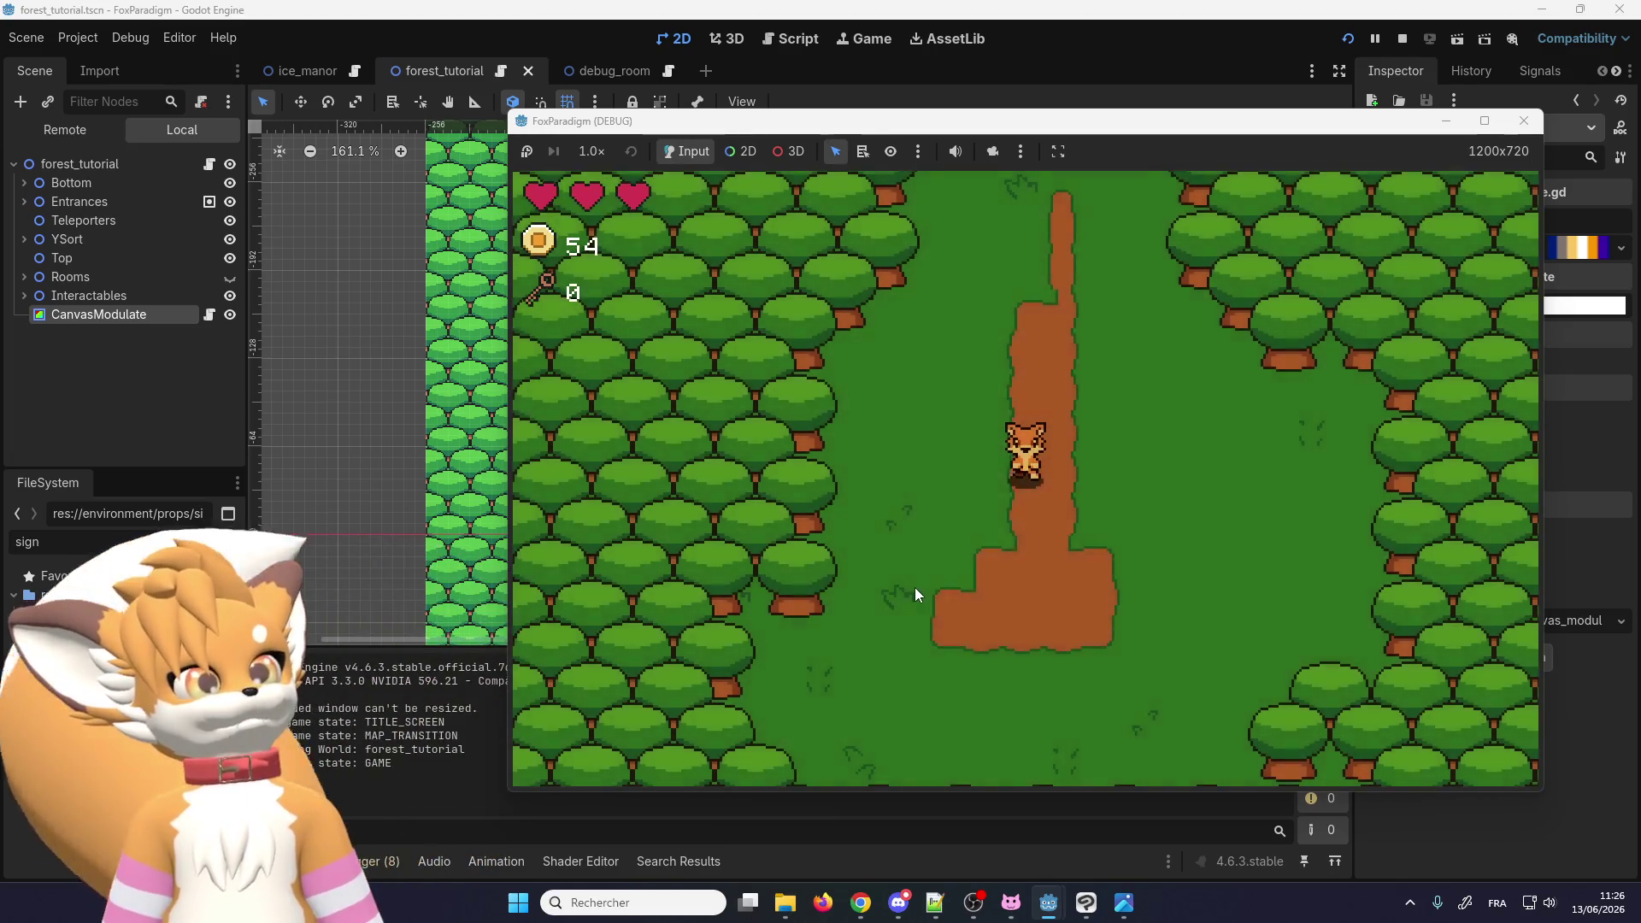
key("Down")
key("Up")
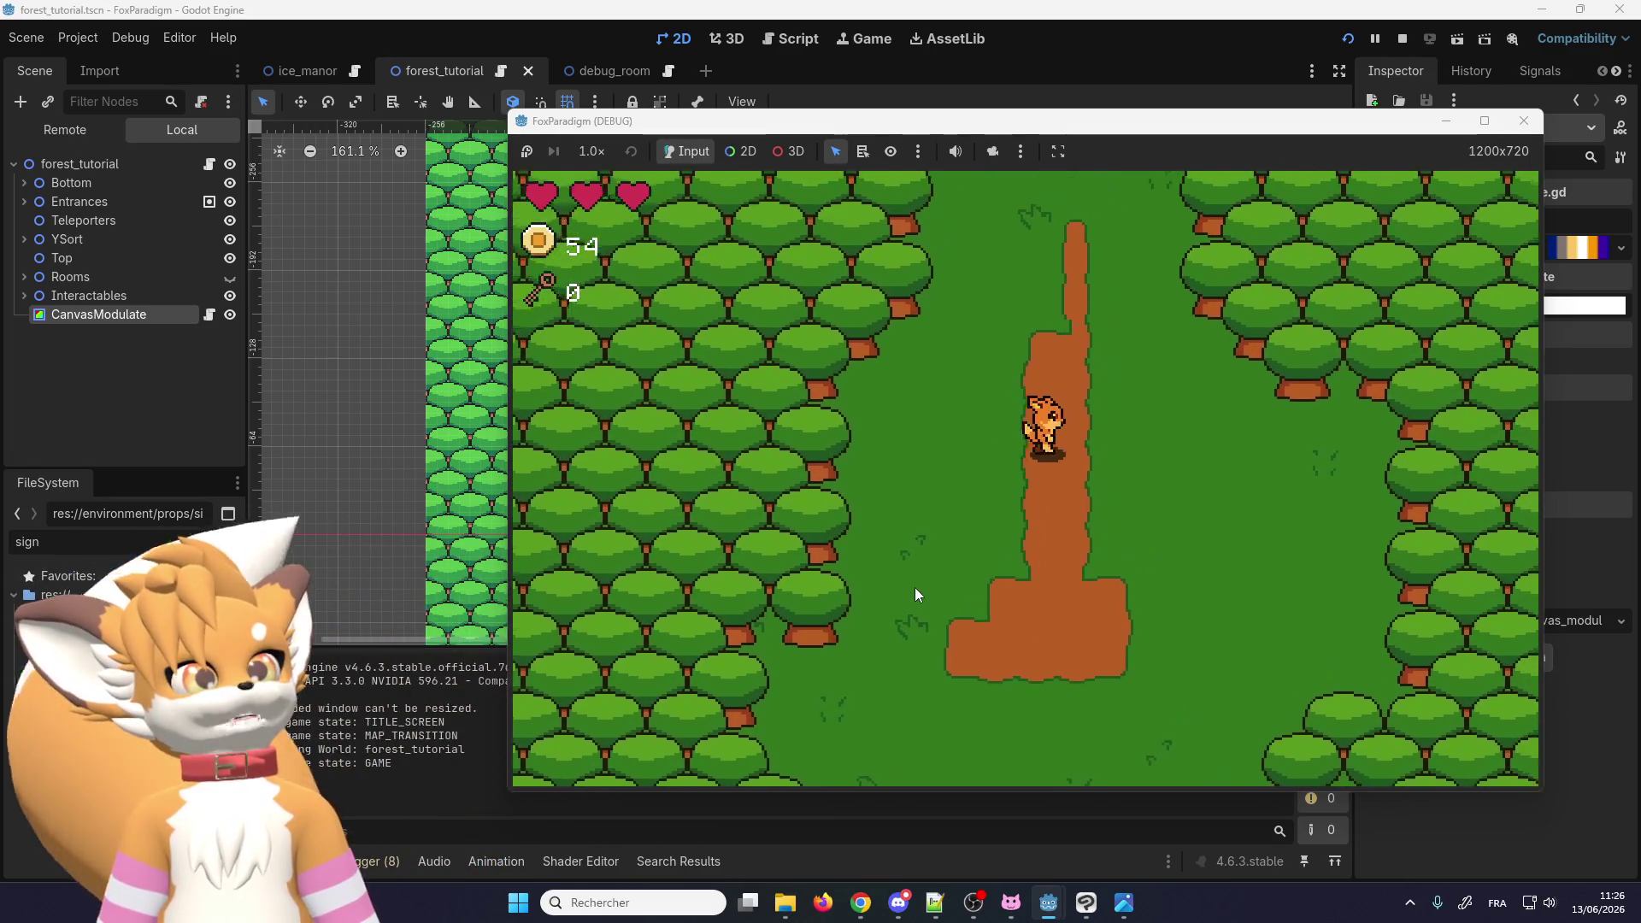
key("Down")
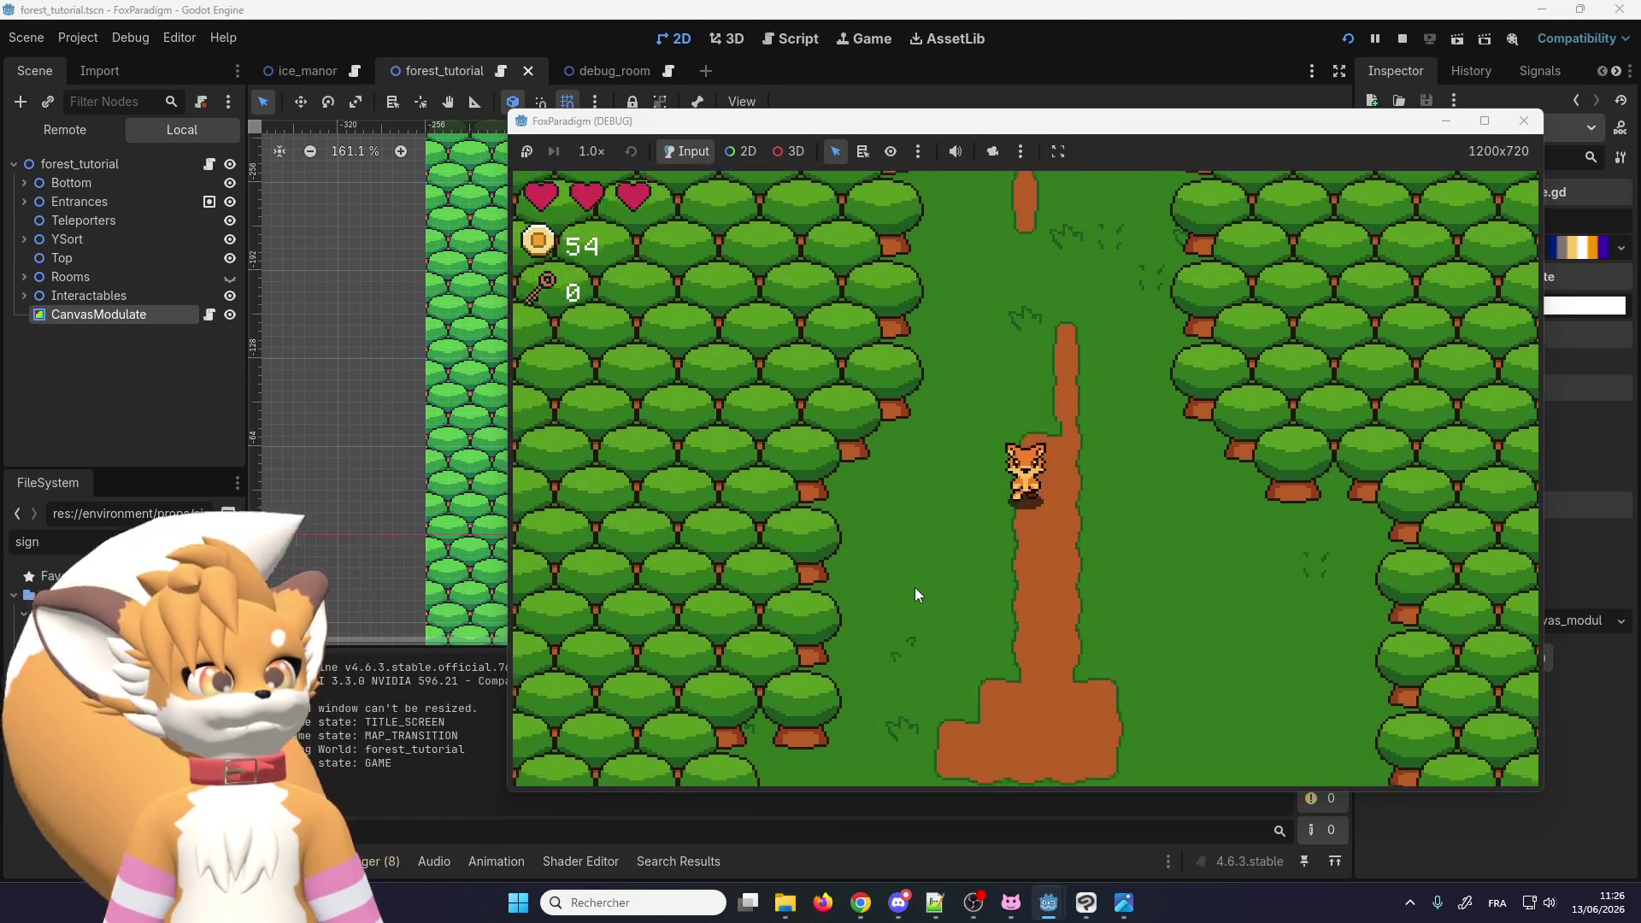
key("Left")
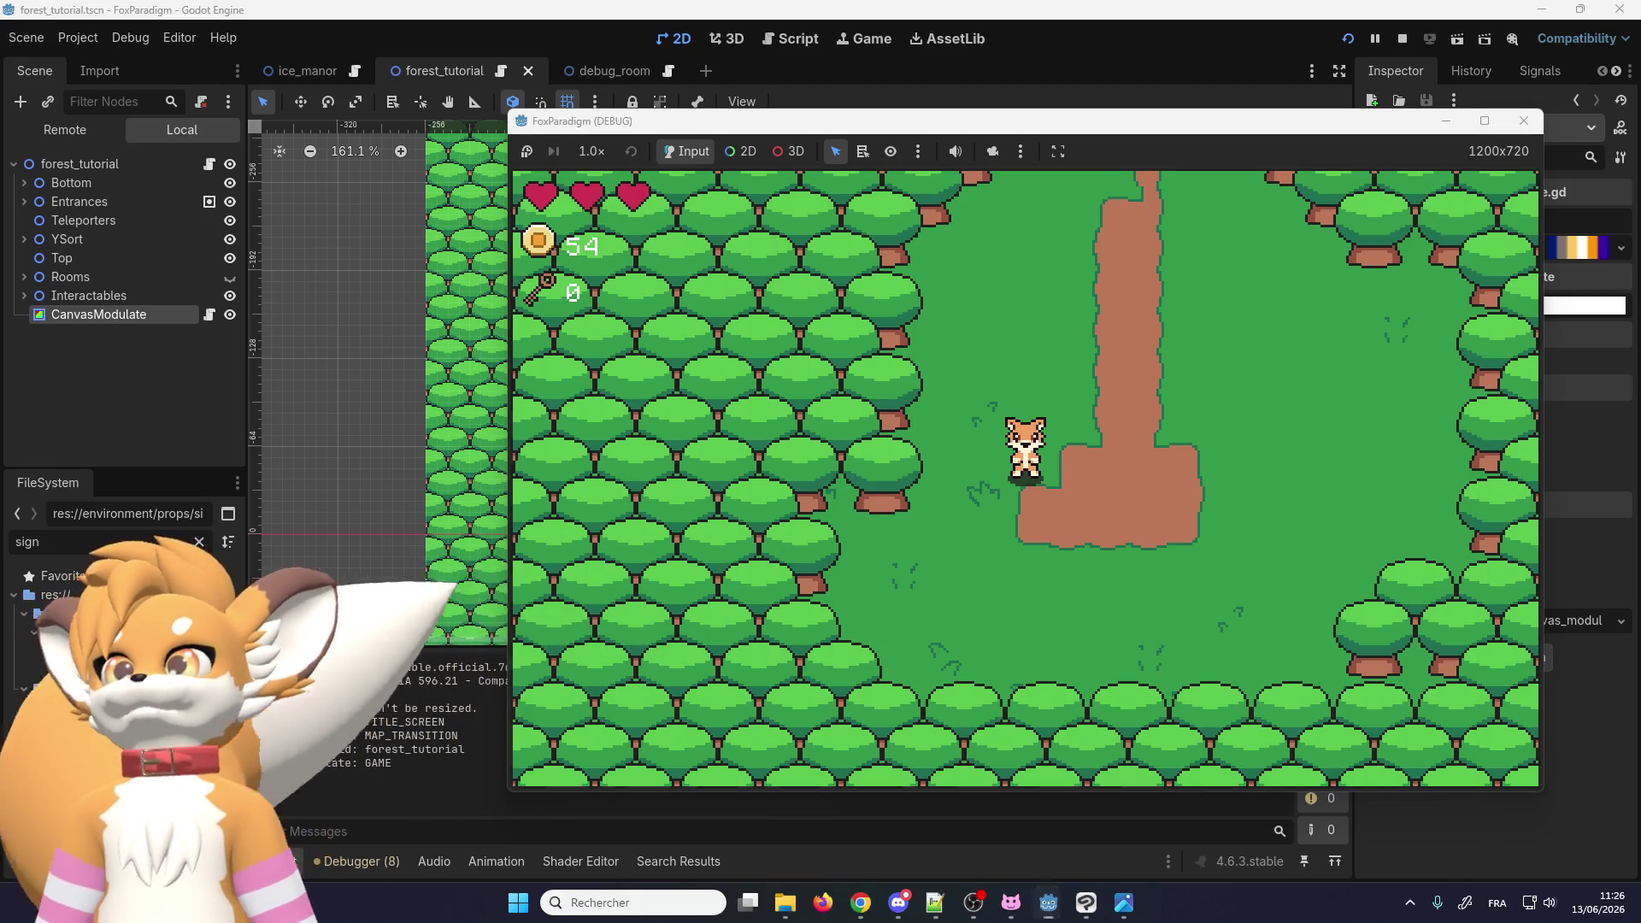
left_click(519, 903)
left_click(861, 903)
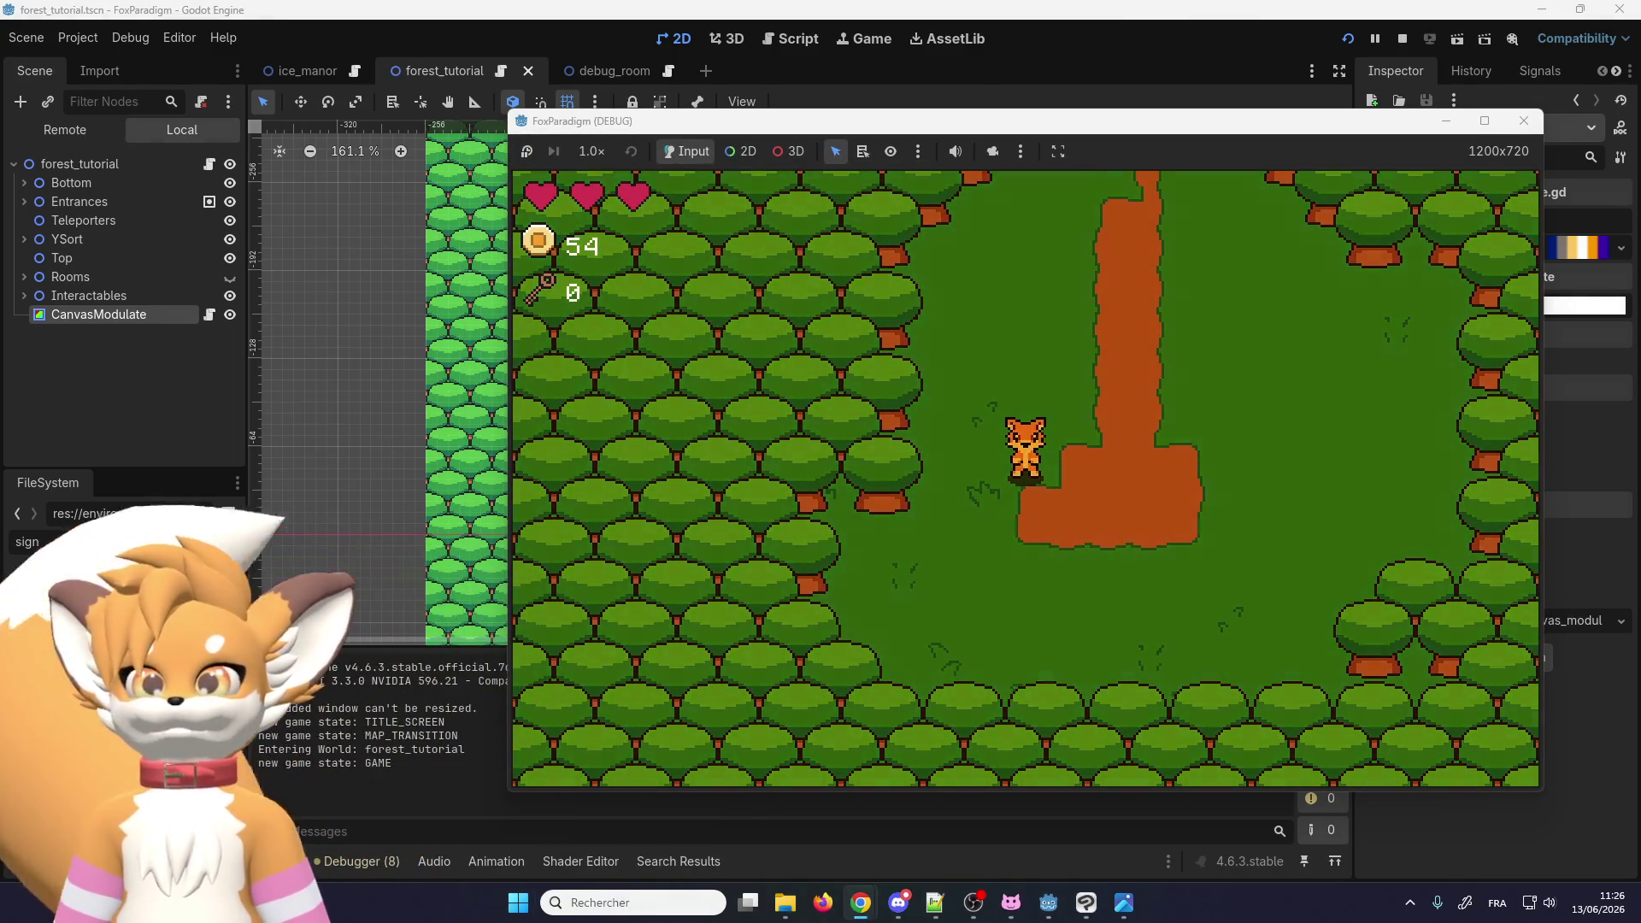